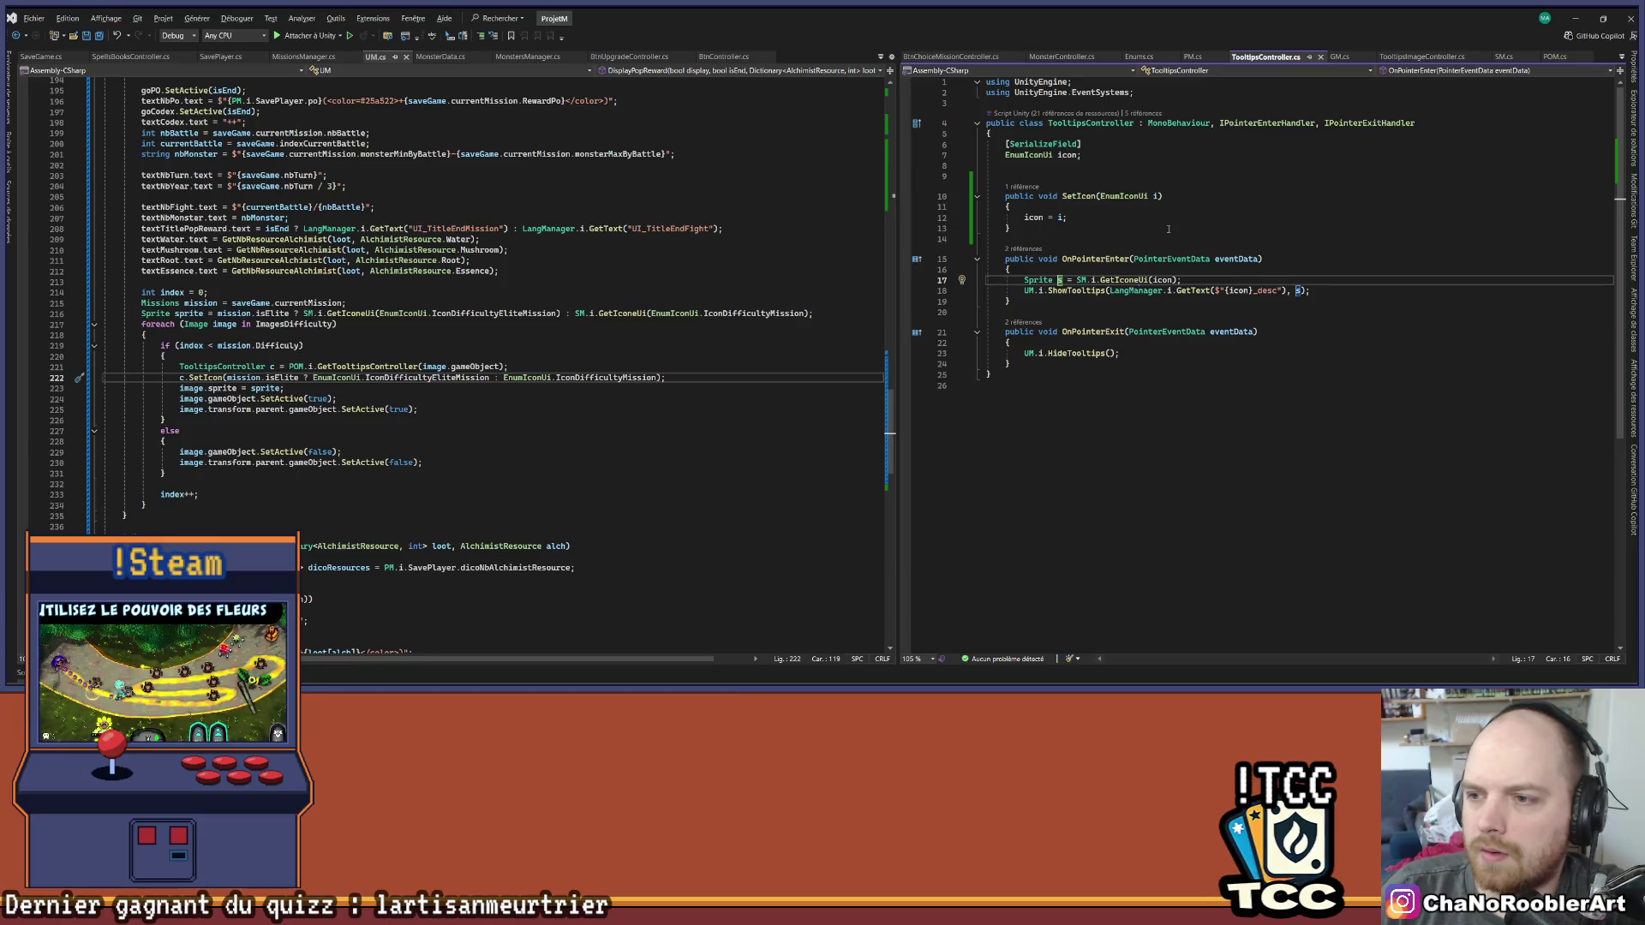
Go to ShowTooltips' definition in UM.cs, expand its body to review it, then return to Unity
{"action": "left_click", "coordinate": [1103, 290]}
{"action": "key", "text": "F12"}
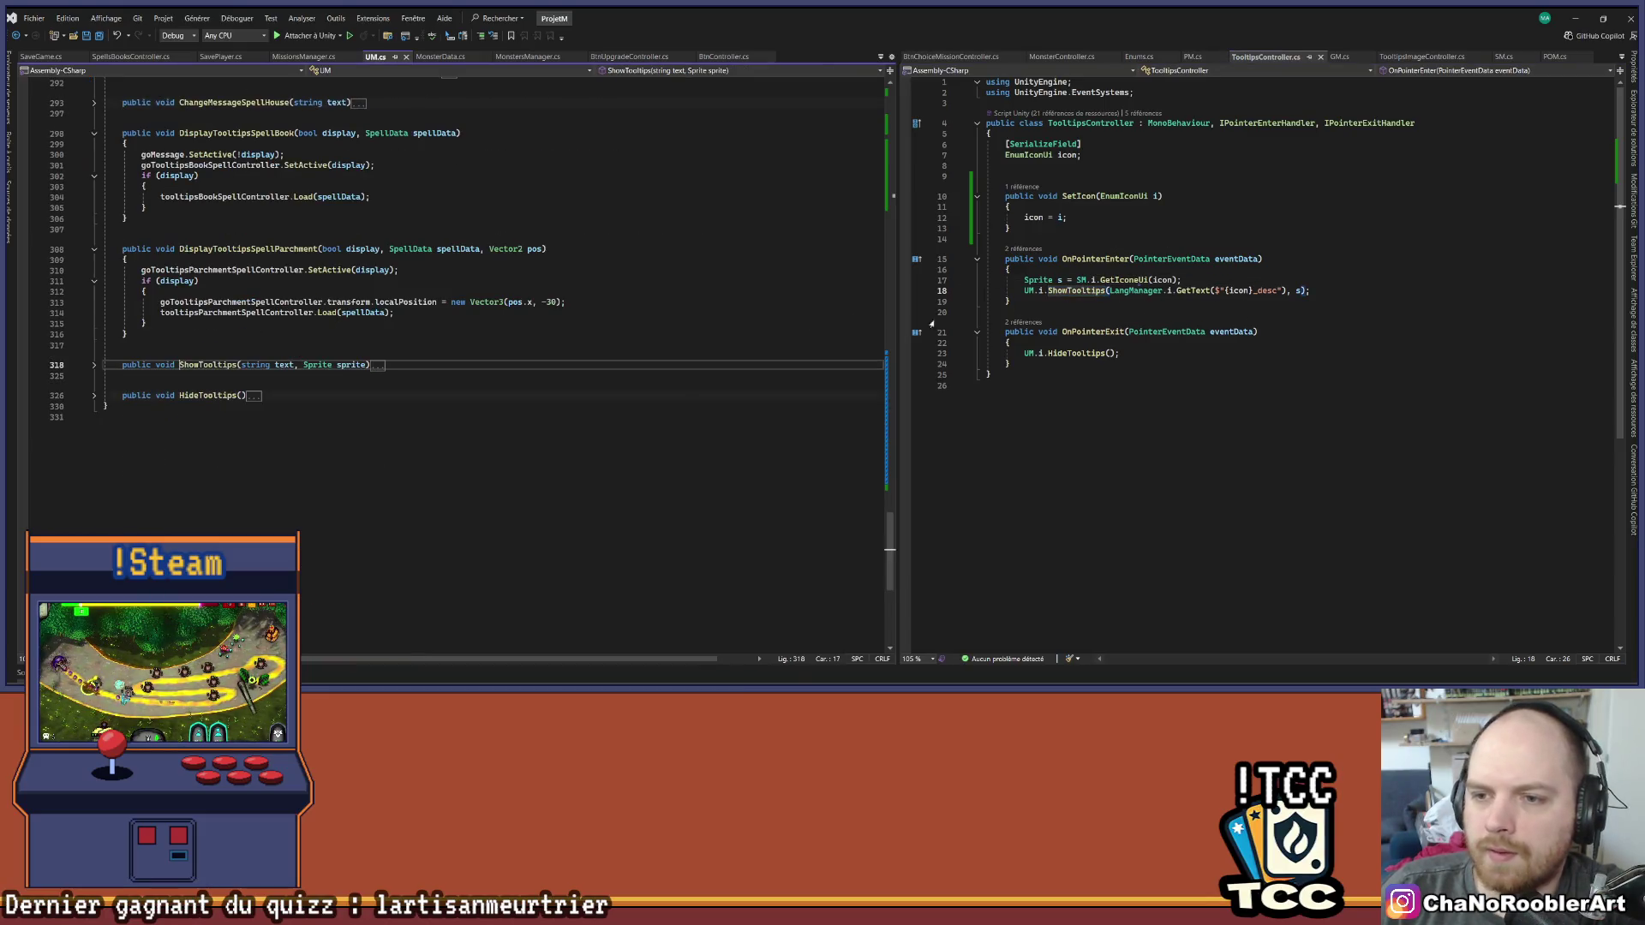
{"action": "left_click", "coordinate": [95, 366]}
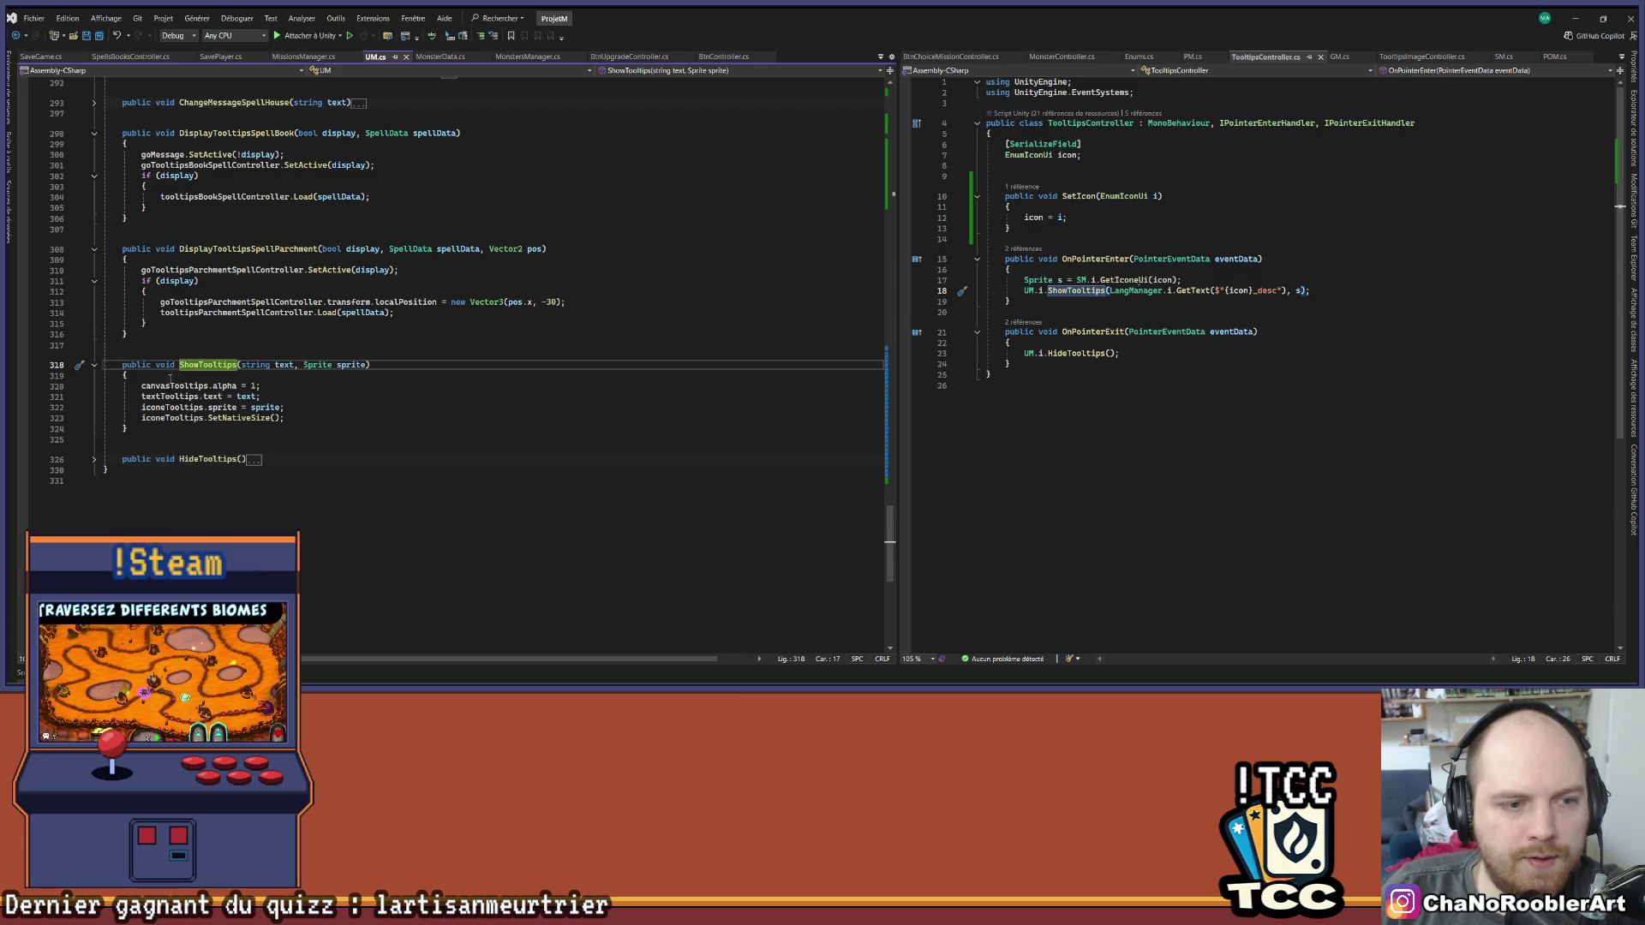
{"action": "left_click", "coordinate": [150, 409]}
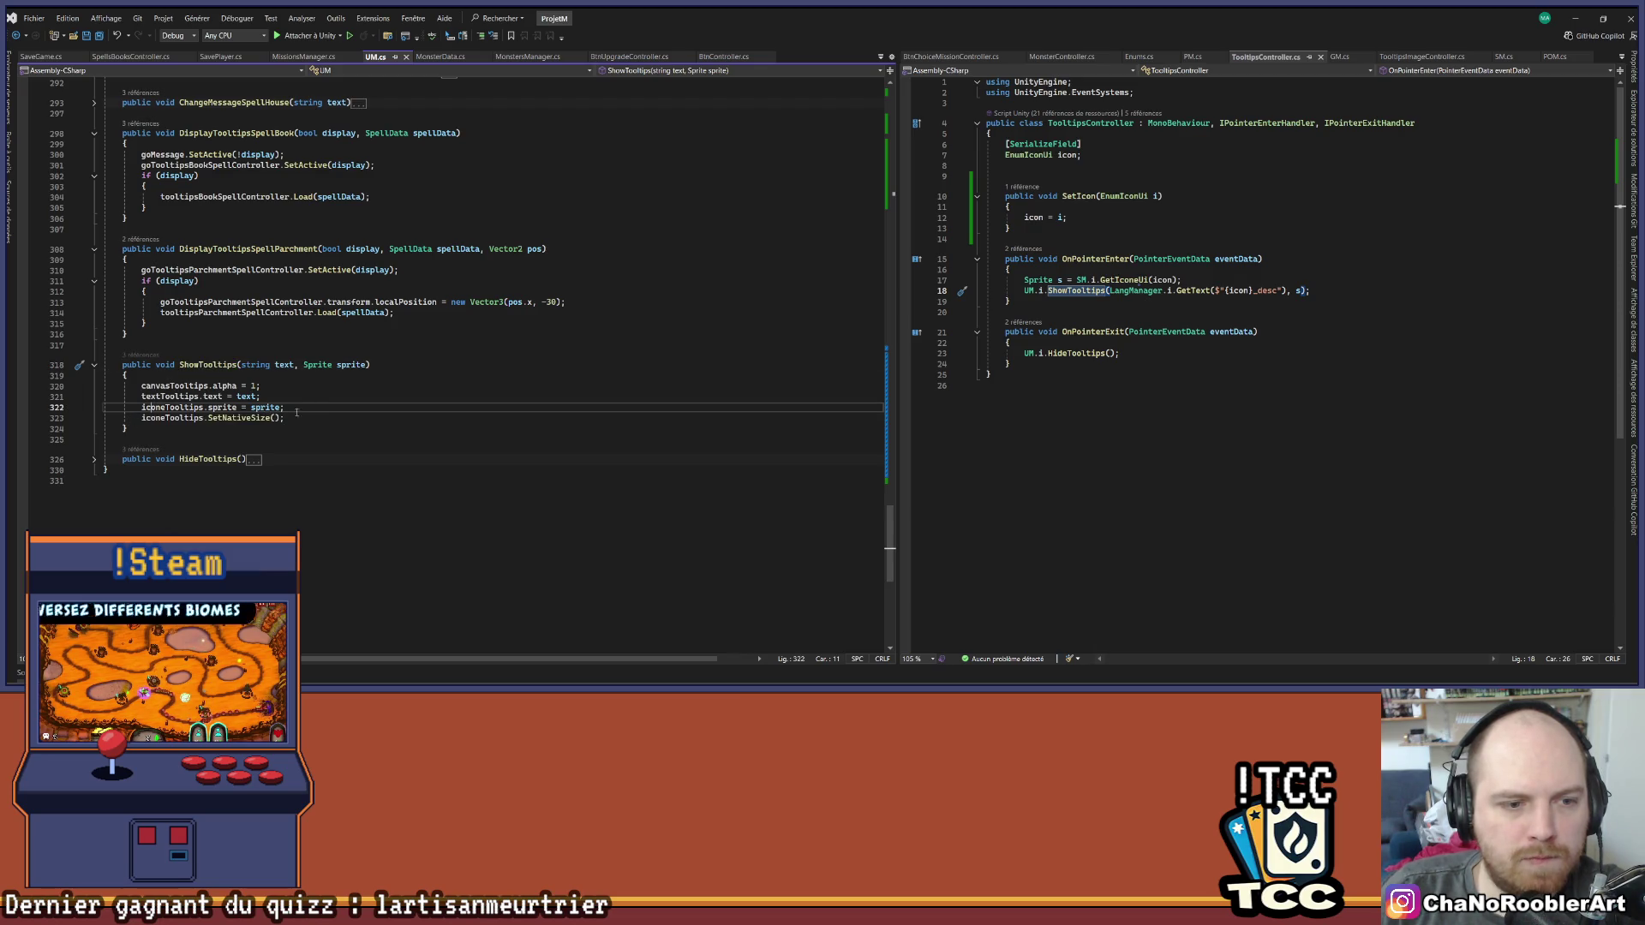
{"action": "key", "text": "Down"}
{"action": "key", "text": "Down"}
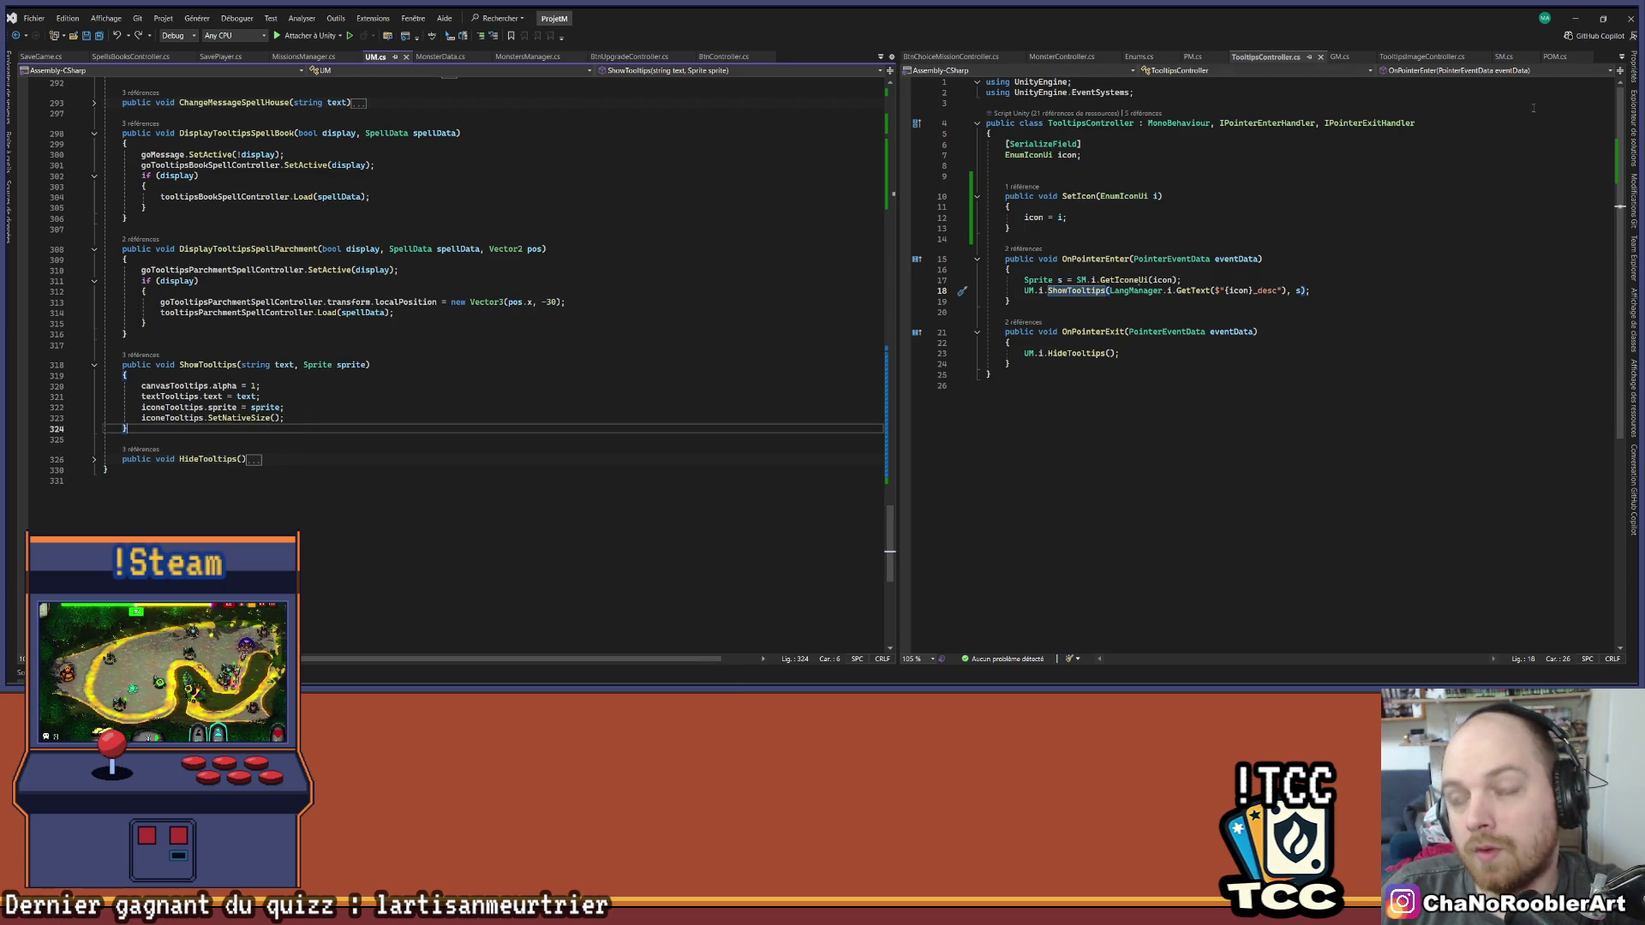
{"action": "key", "text": "alt+Tab"}
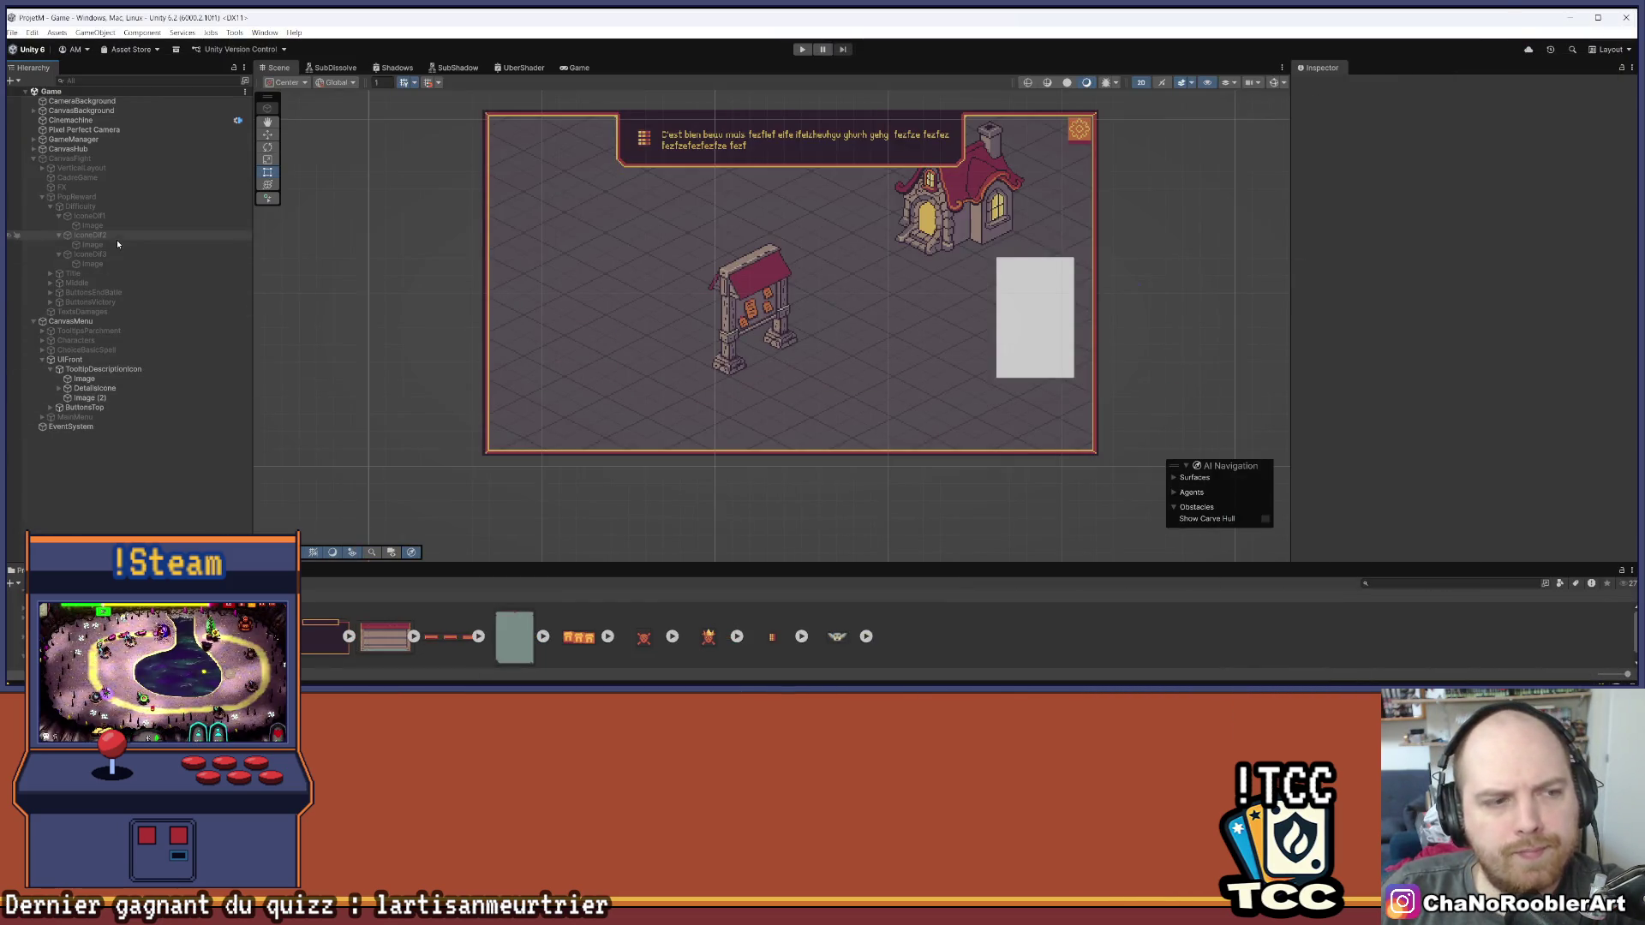
Start play mode, continue the saved game into the battle, and analyze the thief goblin
{"action": "left_click", "coordinate": [802, 49]}
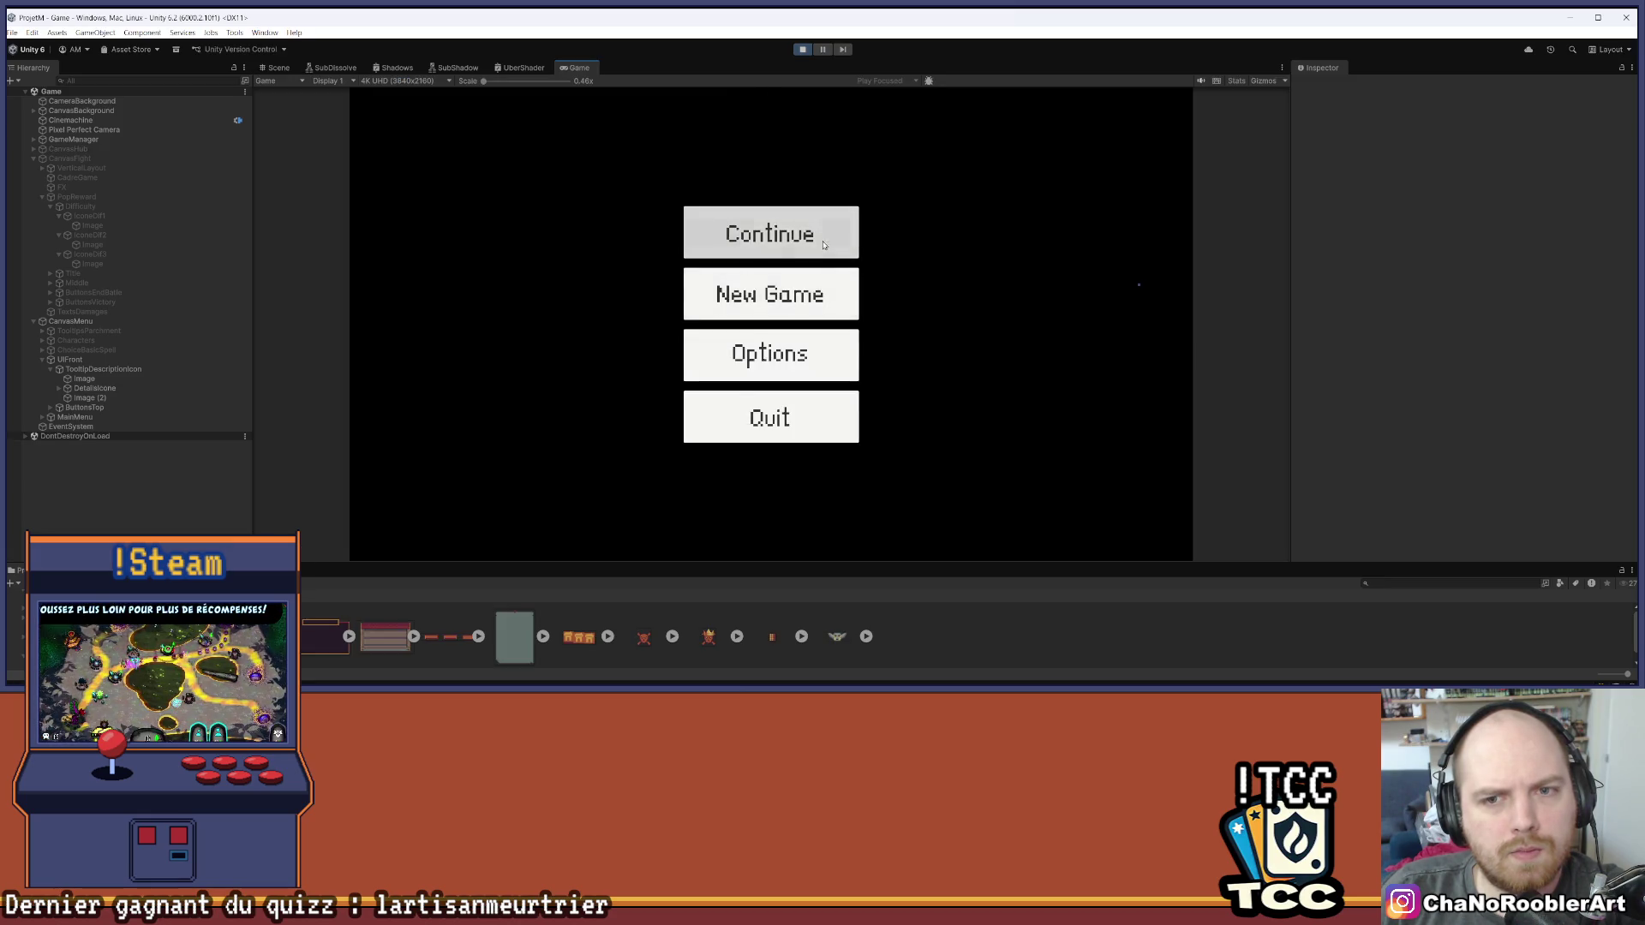
{"action": "left_click", "coordinate": [768, 231]}
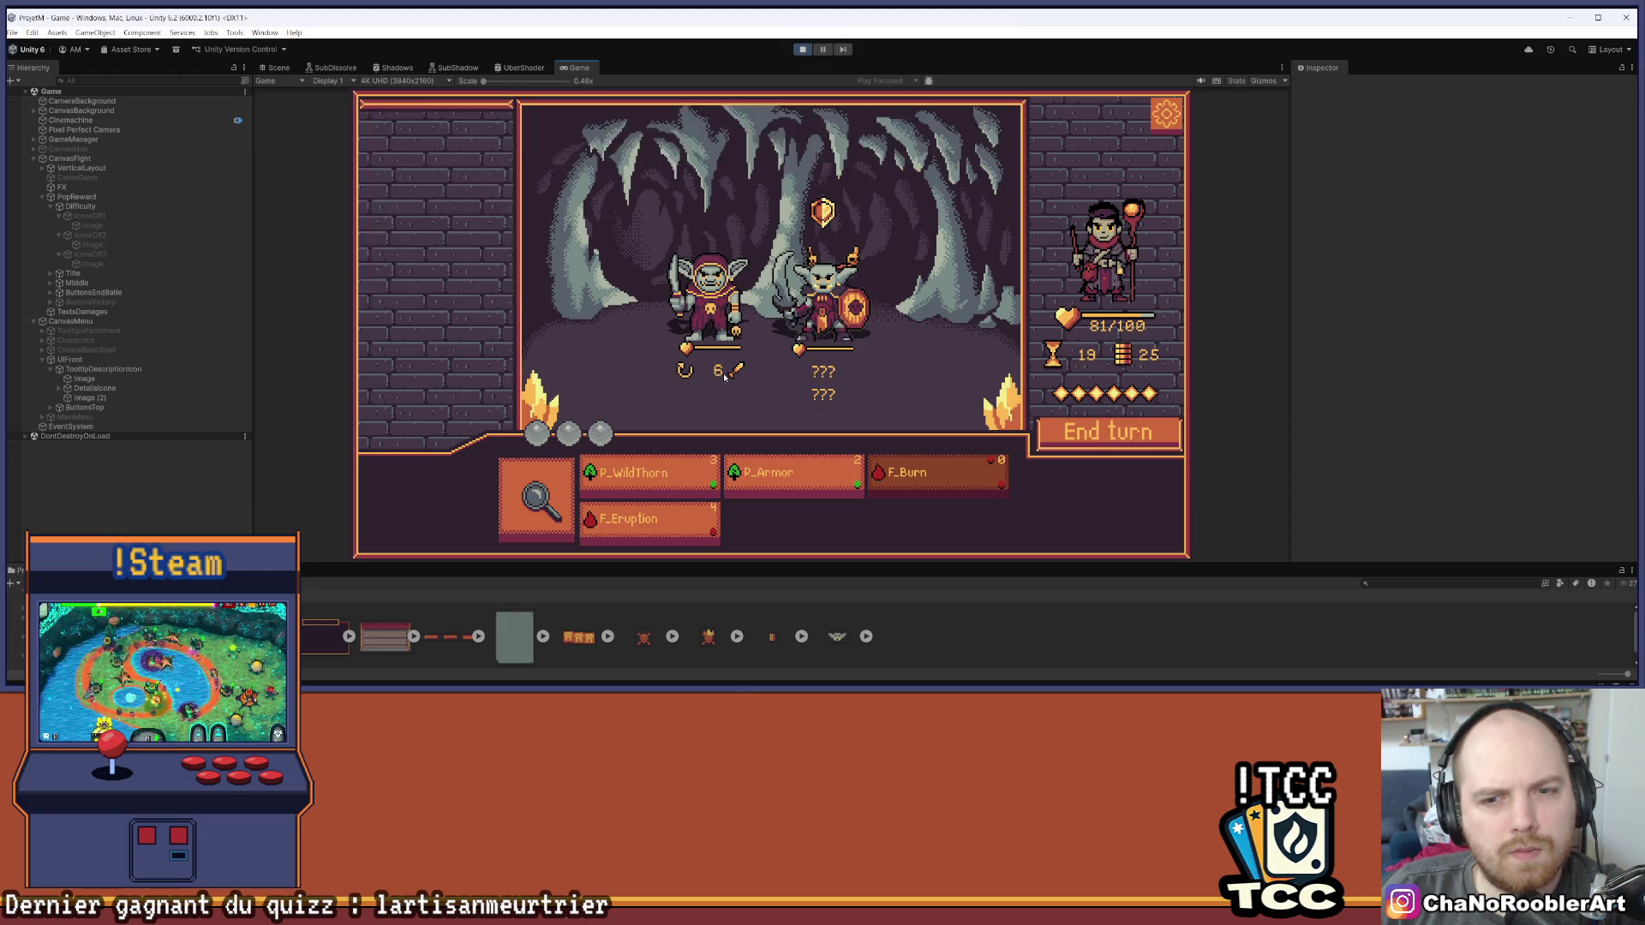
{"action": "mouse_move", "coordinate": [685, 373]}
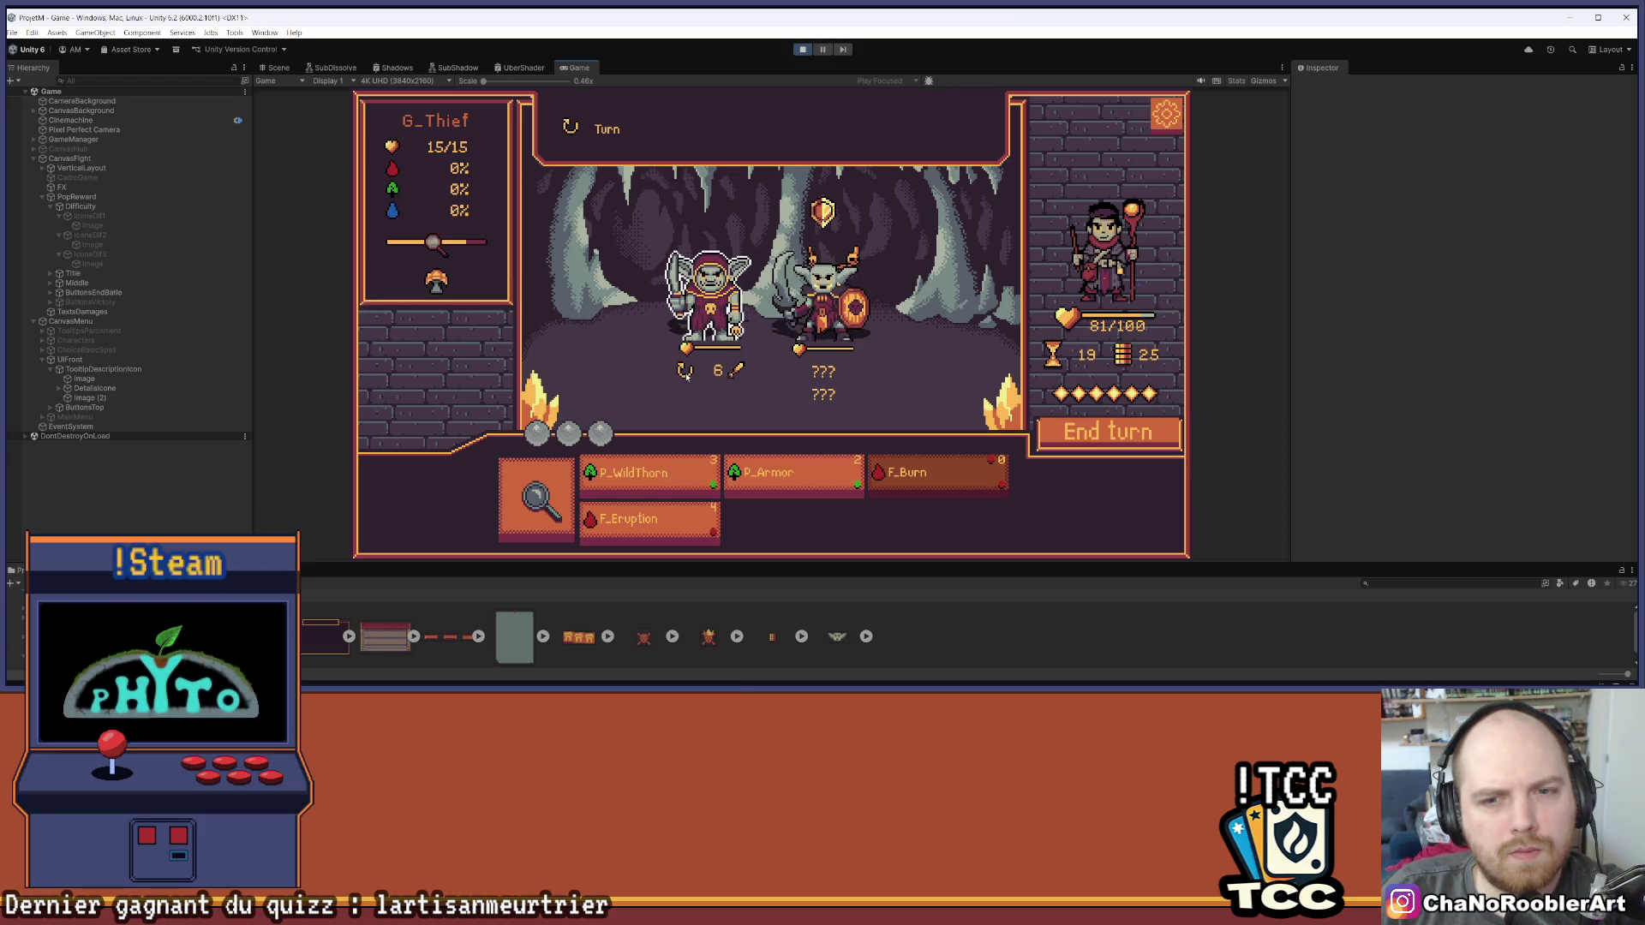
{"action": "mouse_move", "coordinate": [818, 270]}
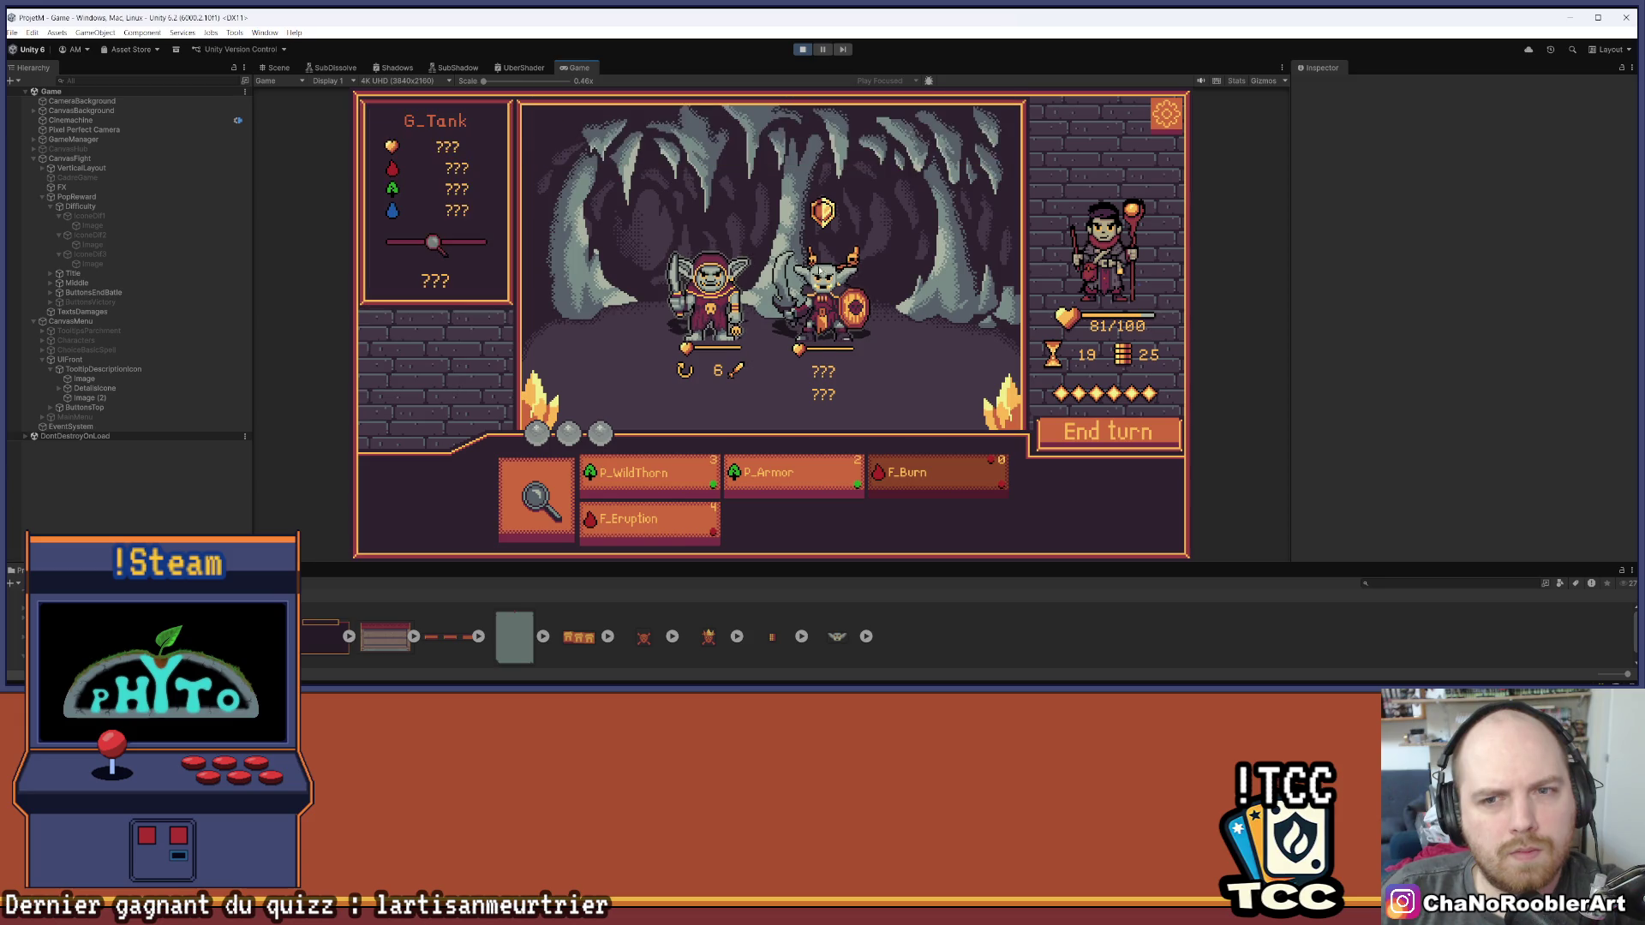
{"action": "left_click", "coordinate": [545, 493]}
{"action": "left_click", "coordinate": [712, 219]}
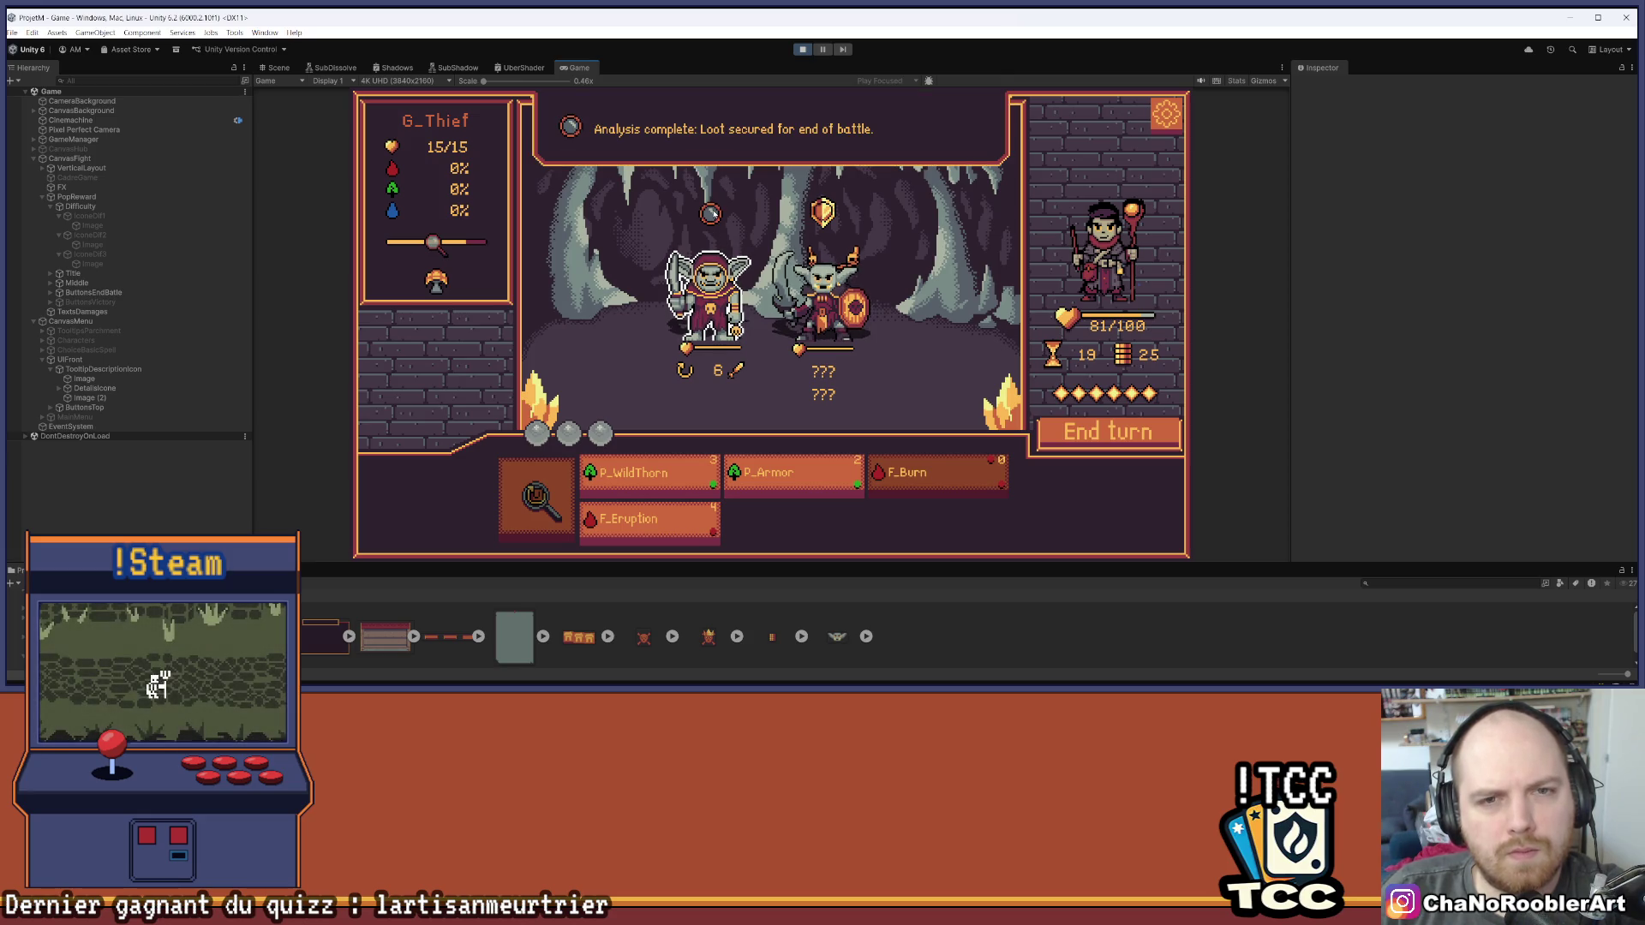
Cast P_WildThorn on the goblin repeatedly until the combat ends
{"action": "mouse_move", "coordinate": [849, 347]}
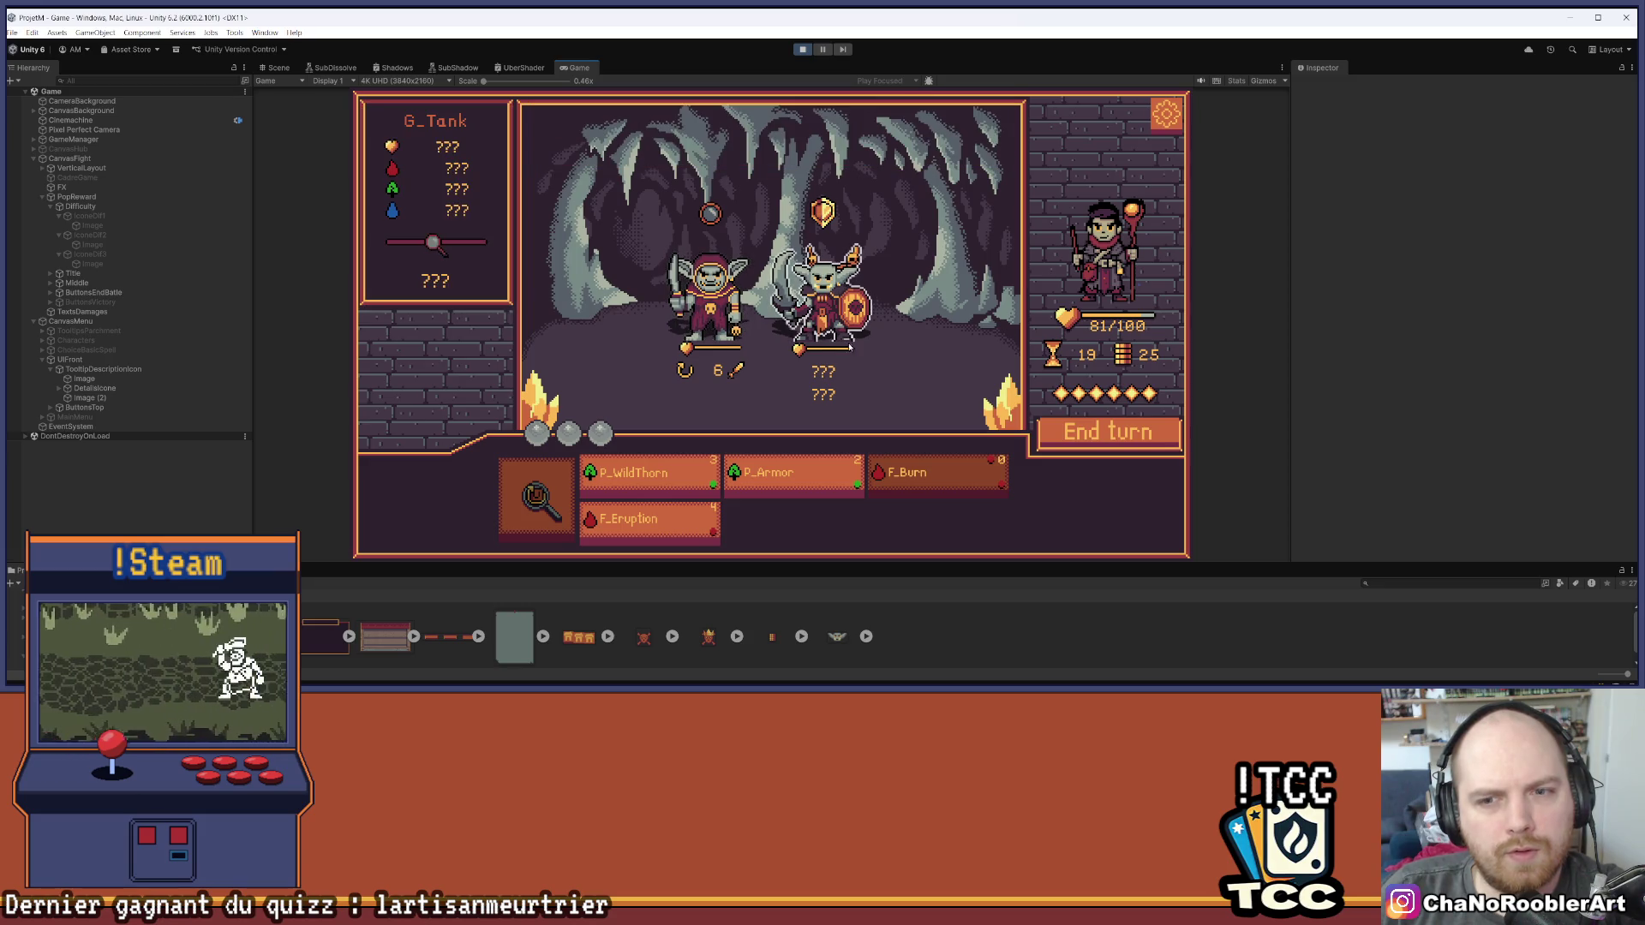
{"action": "left_click", "coordinate": [670, 477]}
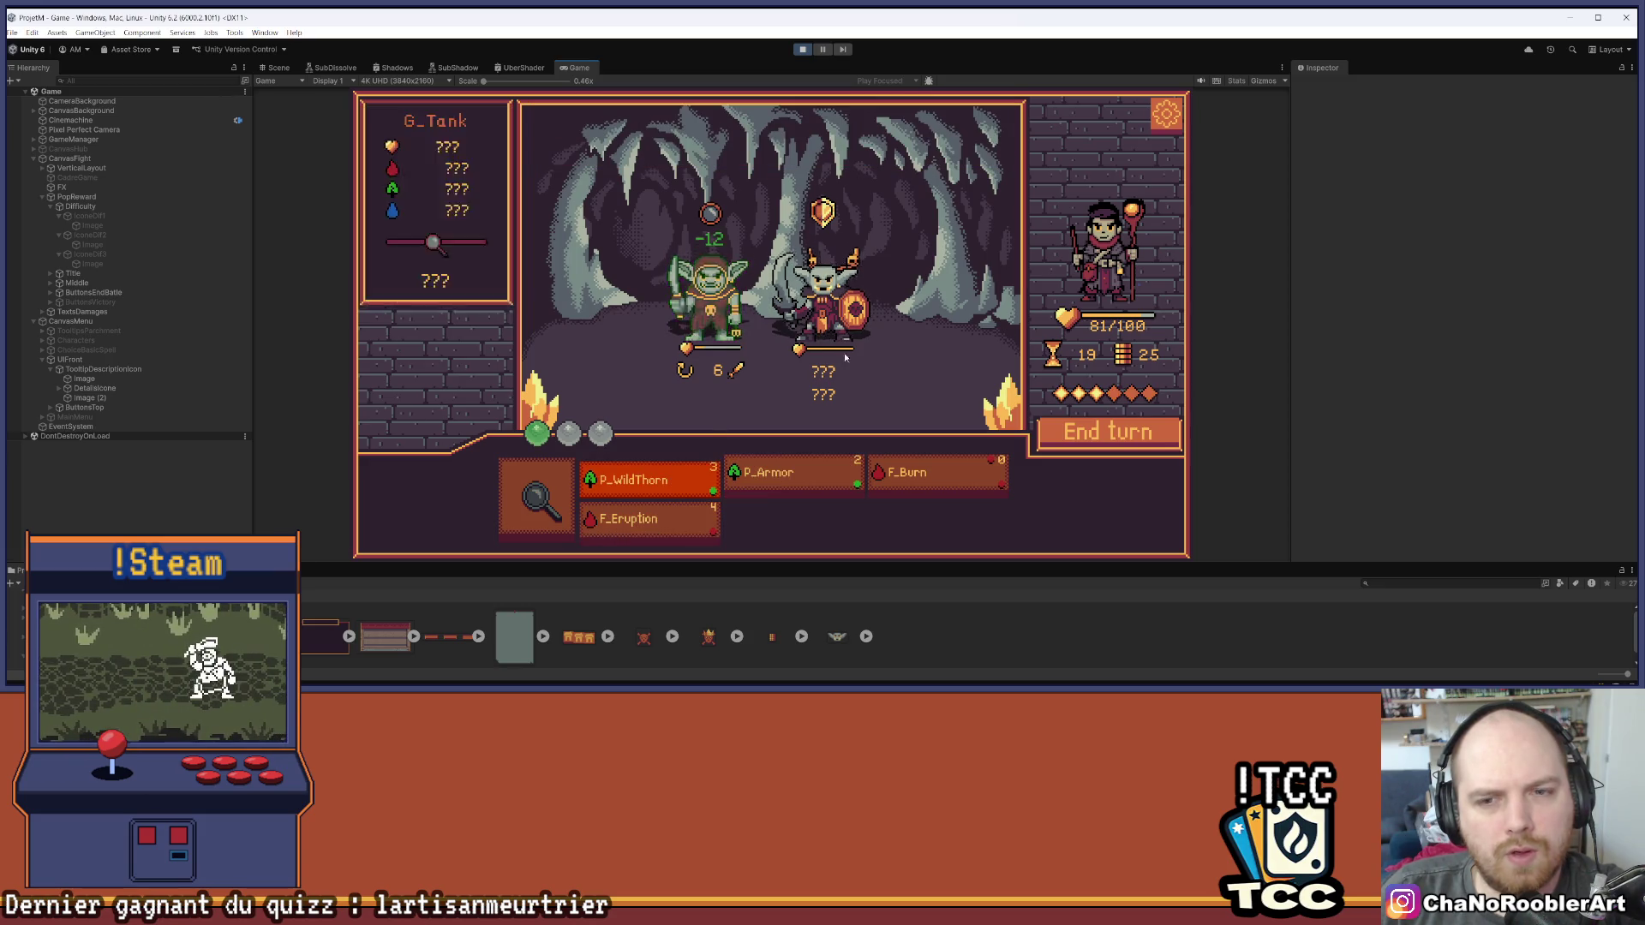
{"action": "left_click", "coordinate": [912, 346]}
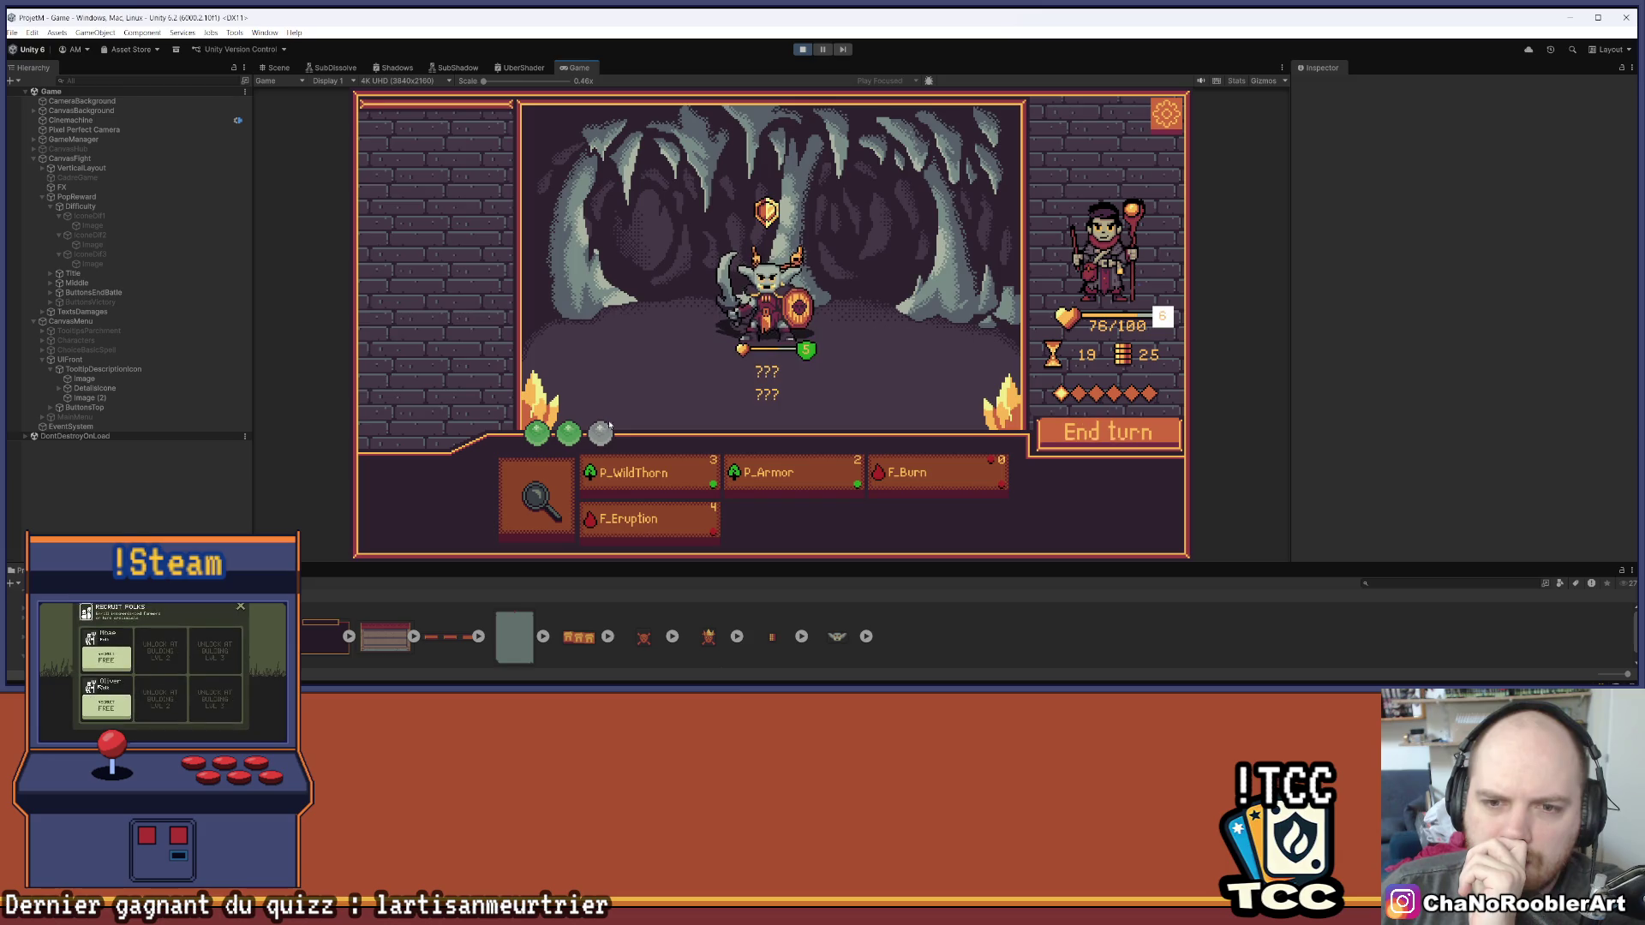
{"action": "left_click", "coordinate": [658, 482]}
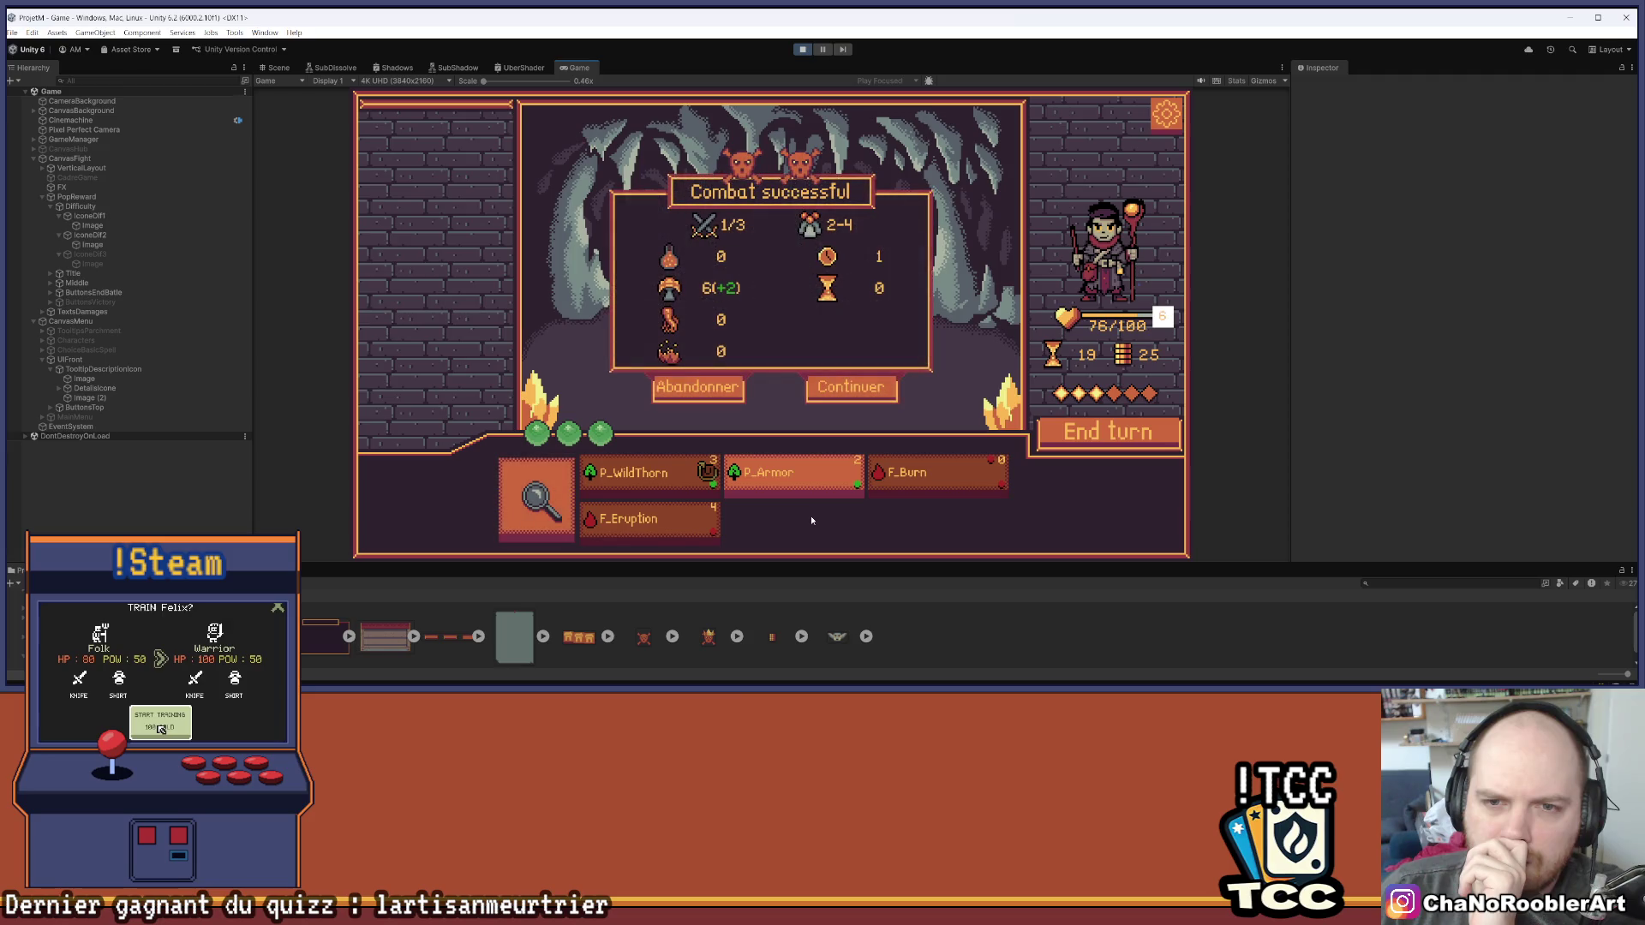
{"action": "mouse_move", "coordinate": [671, 259]}
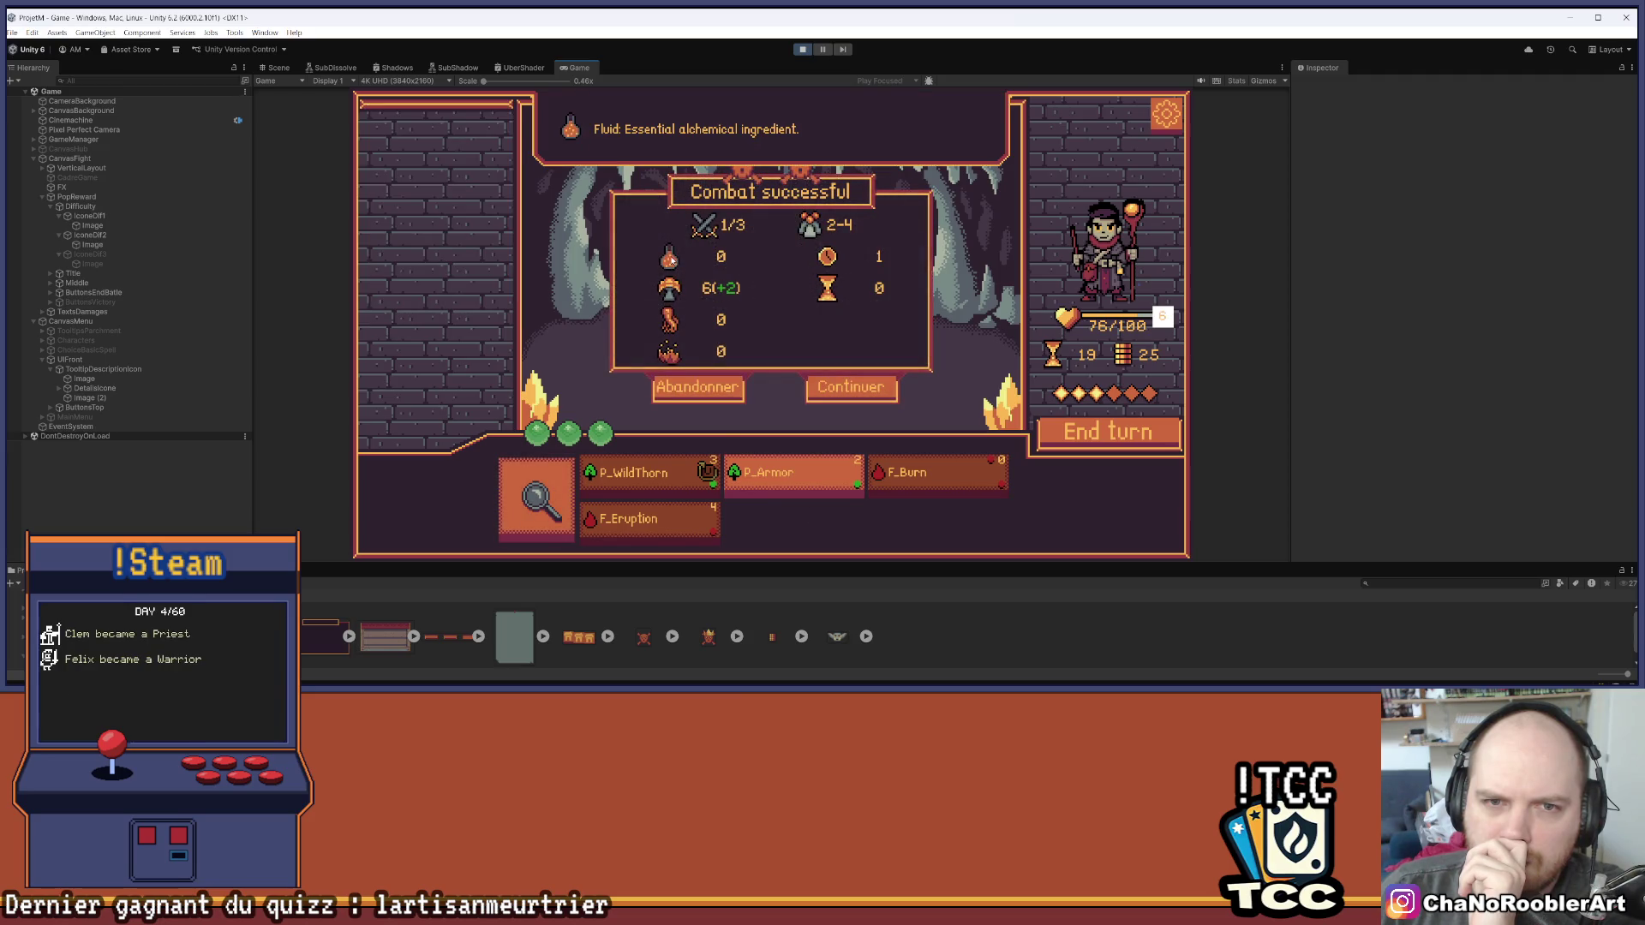
{"action": "mouse_move", "coordinate": [666, 350]}
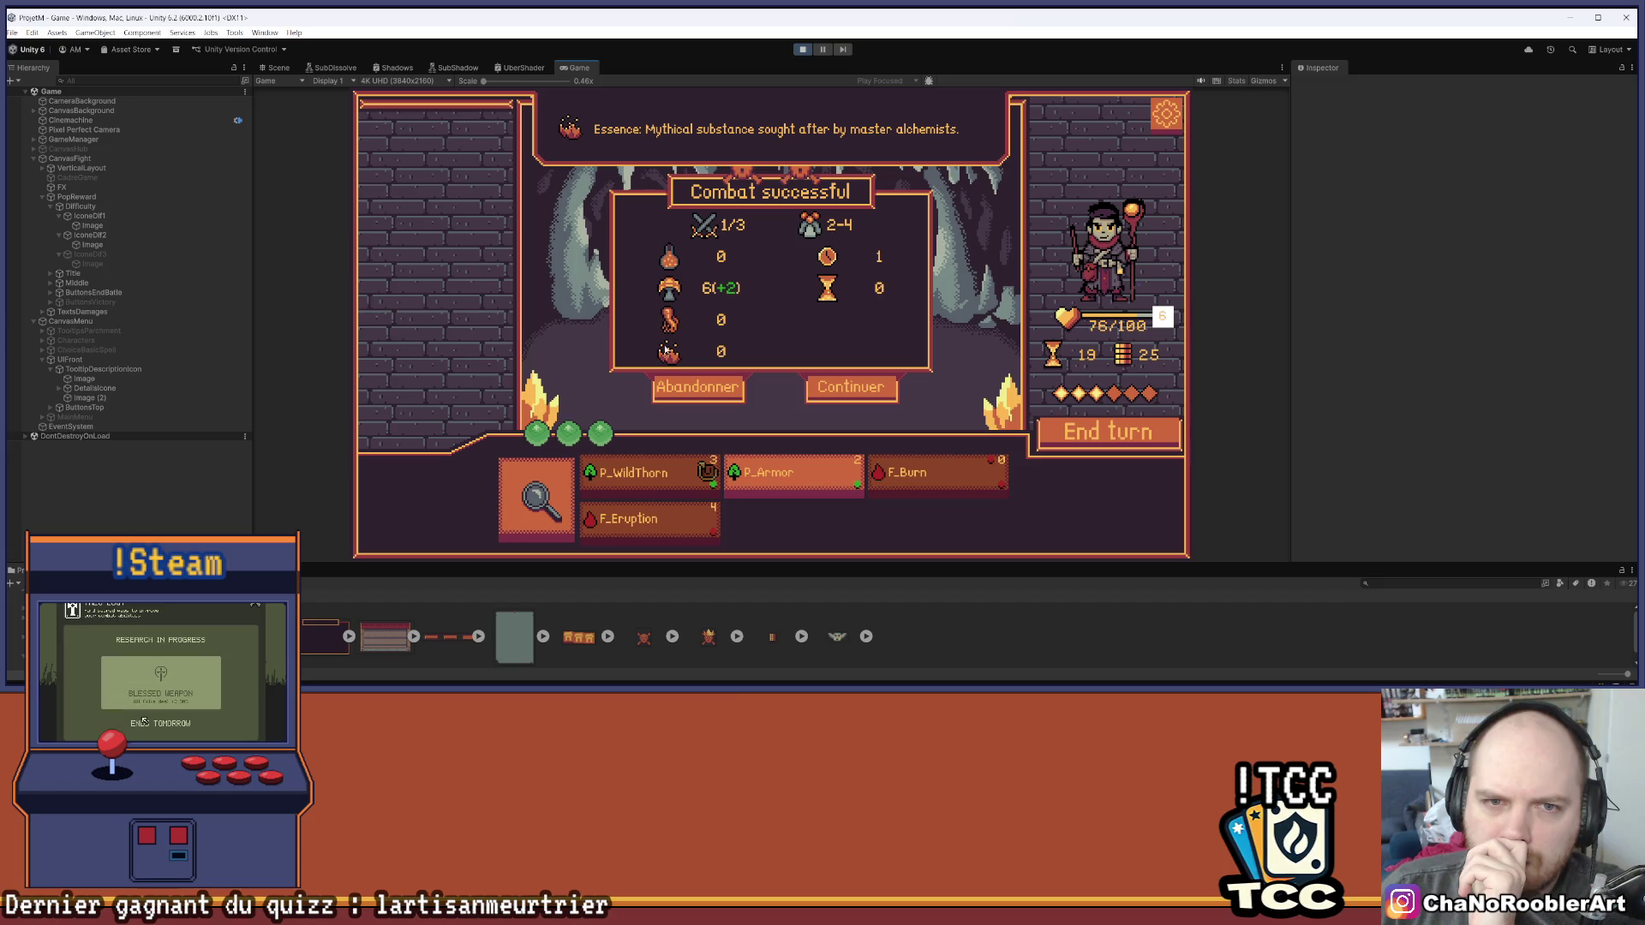
{"action": "mouse_move", "coordinate": [828, 290]}
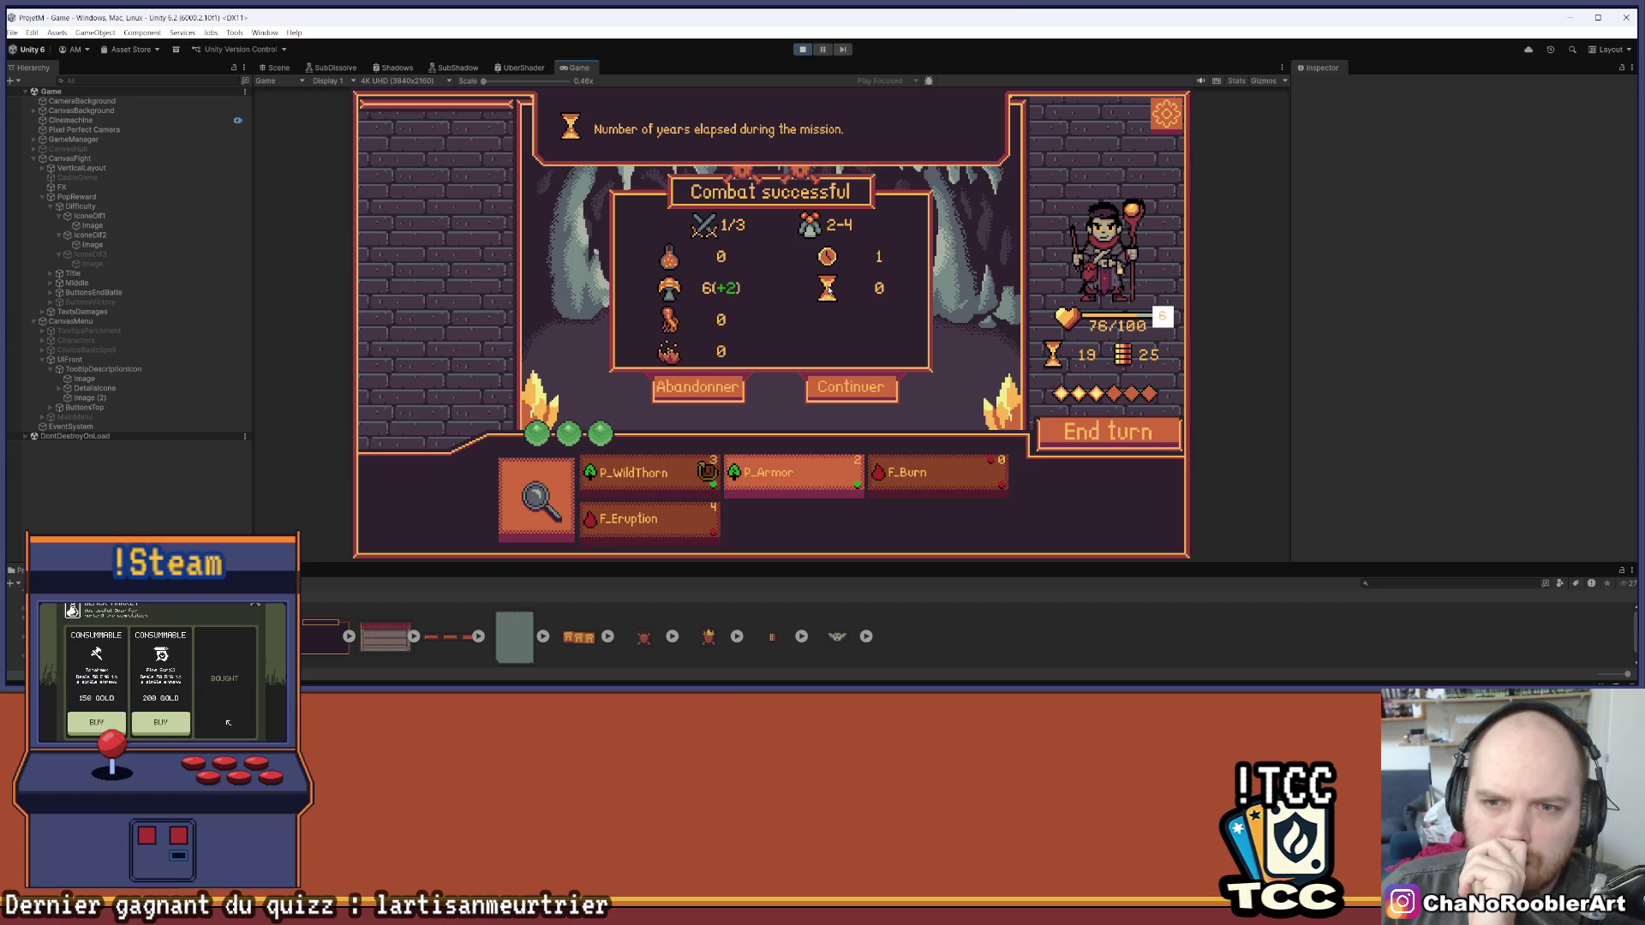
{"action": "mouse_move", "coordinate": [801, 229]}
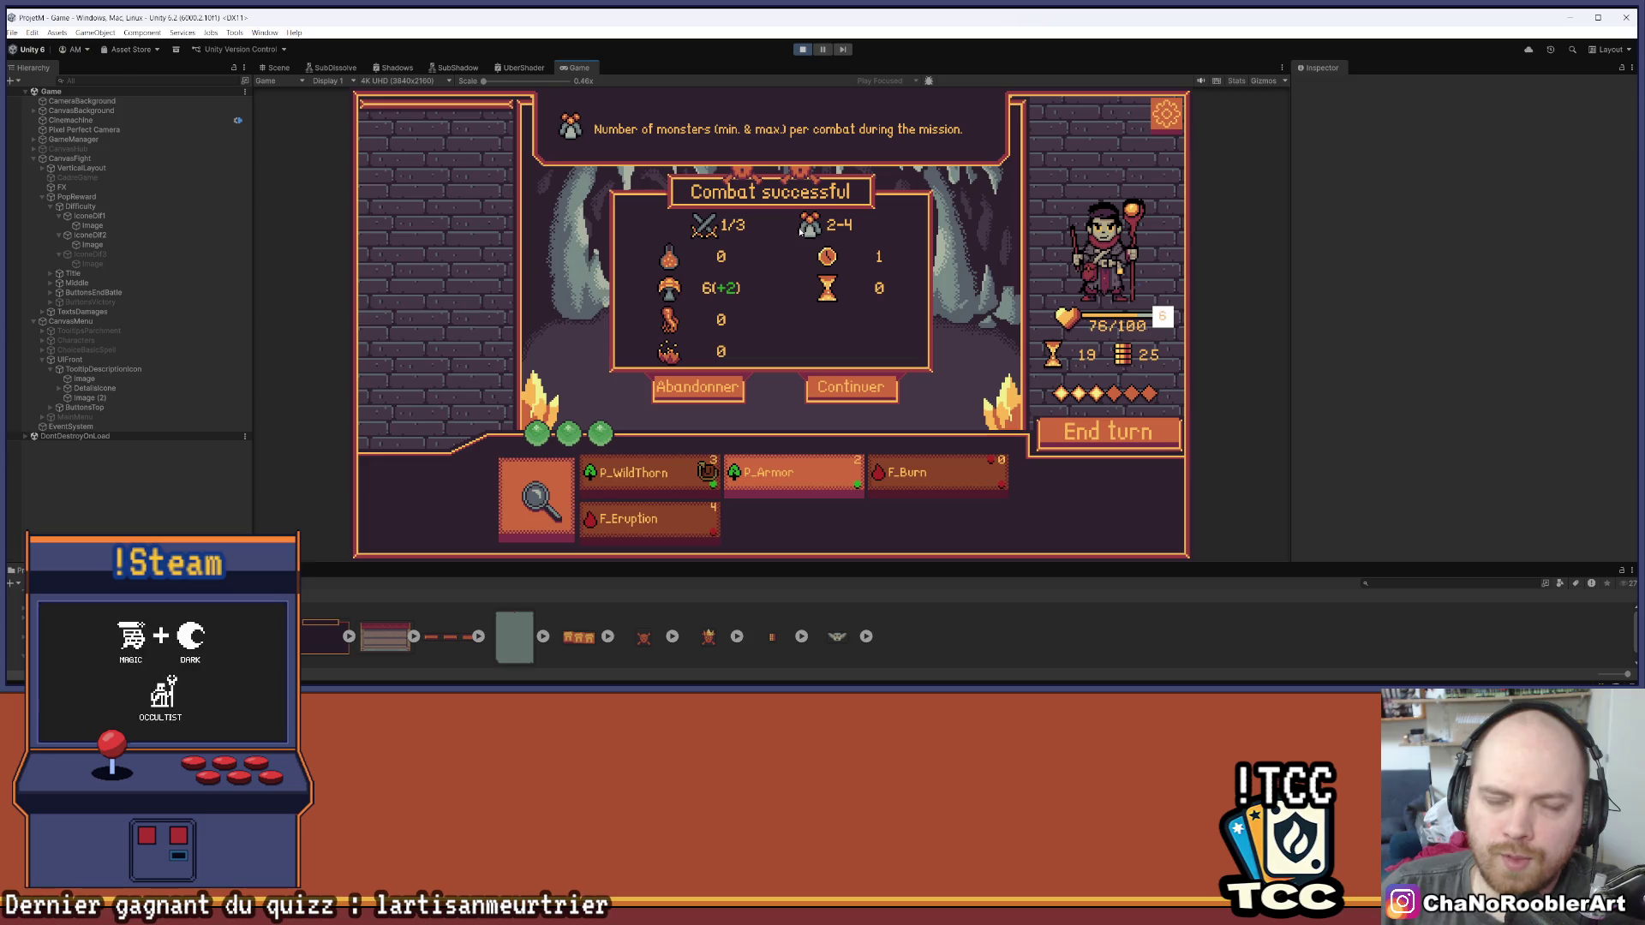
{"action": "mouse_move", "coordinate": [713, 233]}
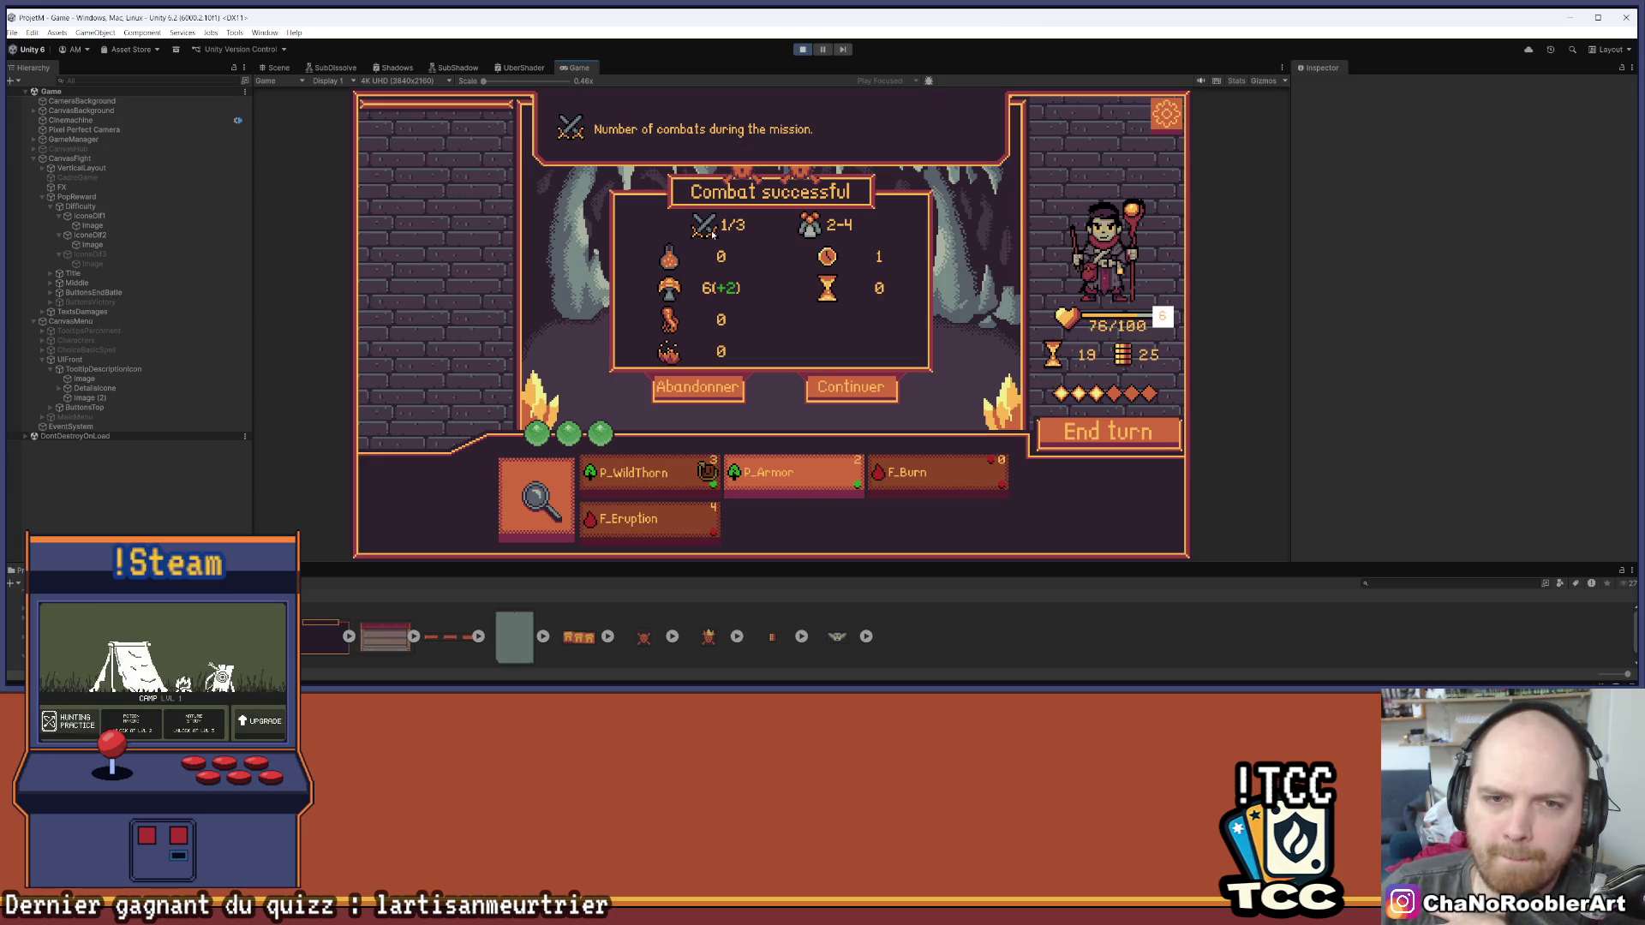
{"action": "mouse_move", "coordinate": [675, 293]}
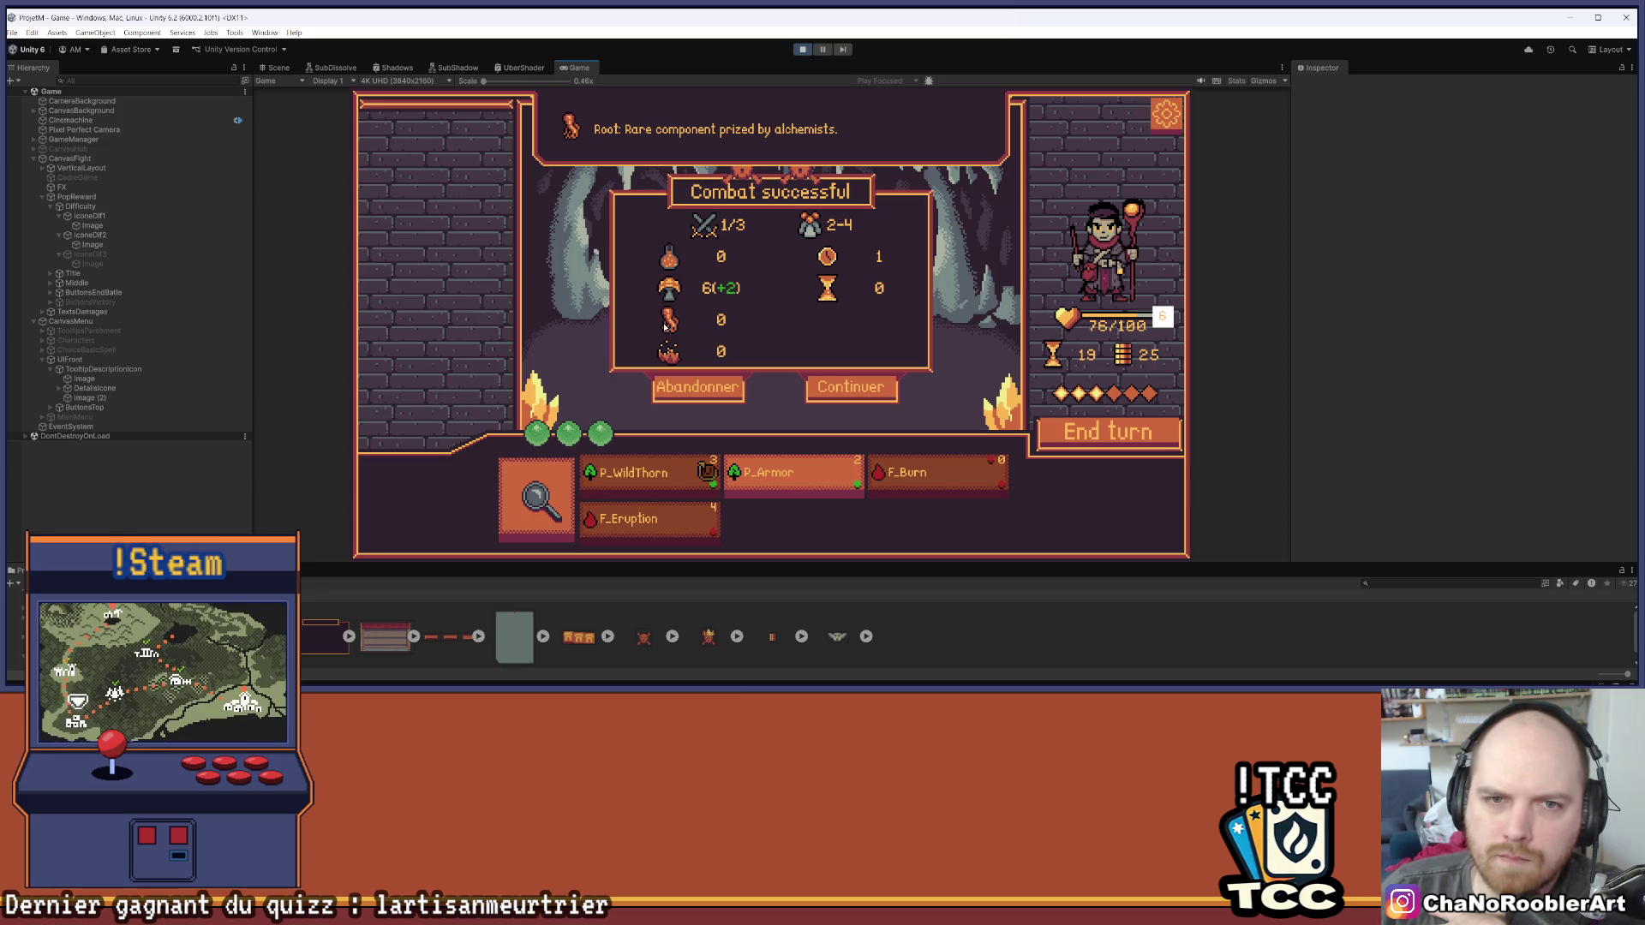
{"action": "mouse_move", "coordinate": [800, 174]}
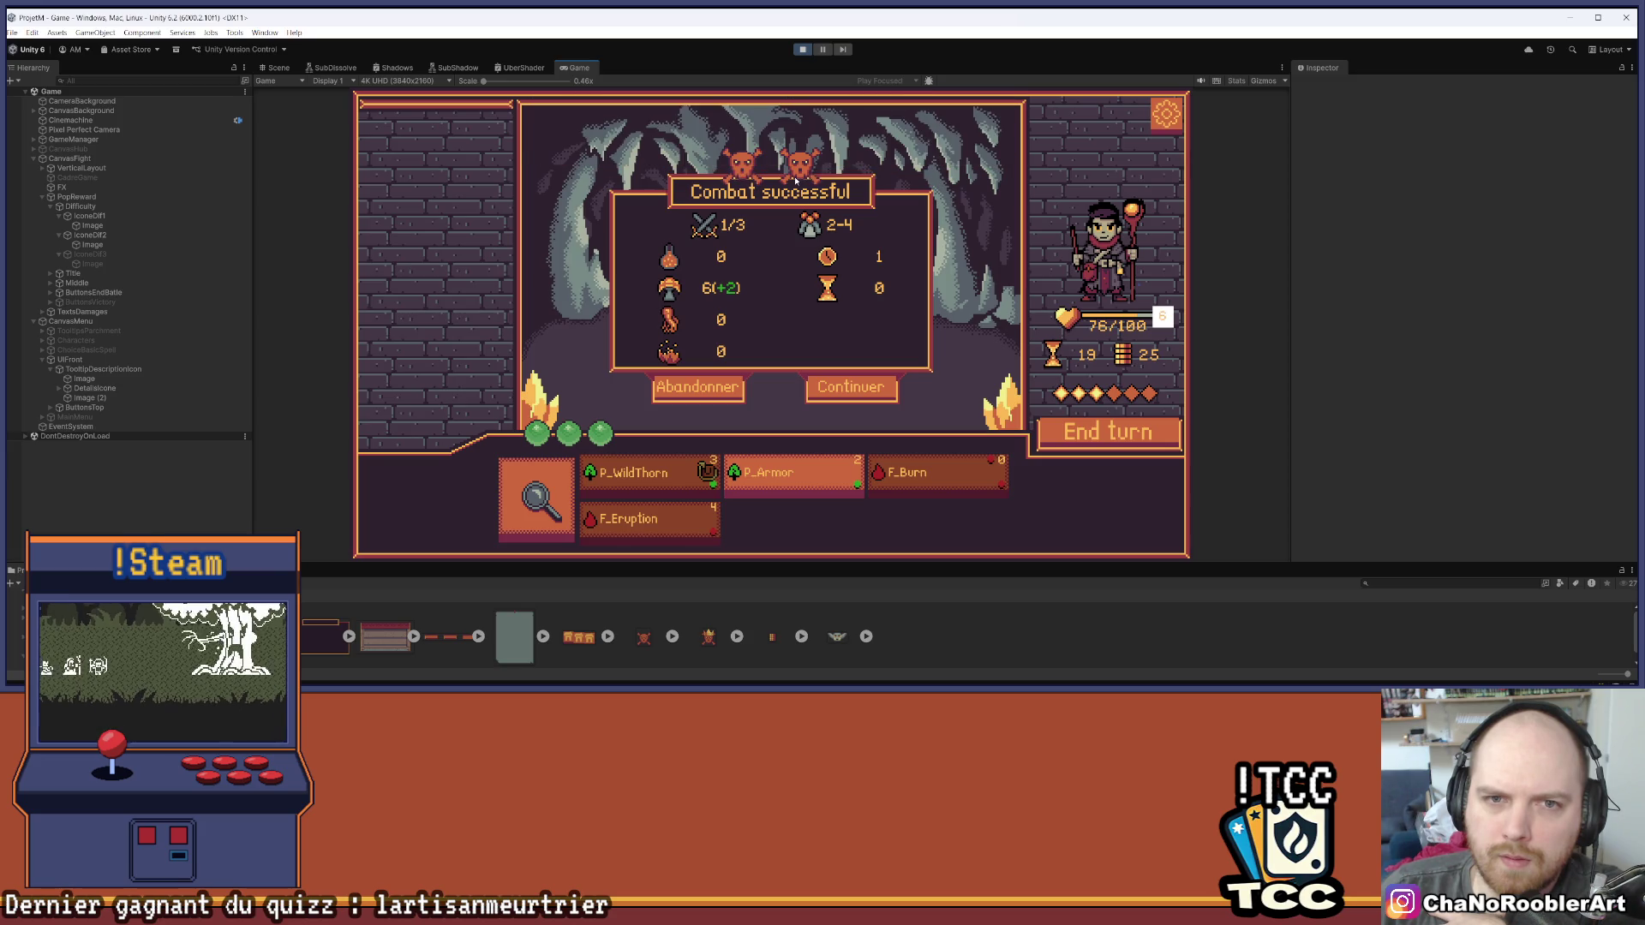
{"action": "mouse_move", "coordinate": [1052, 354]}
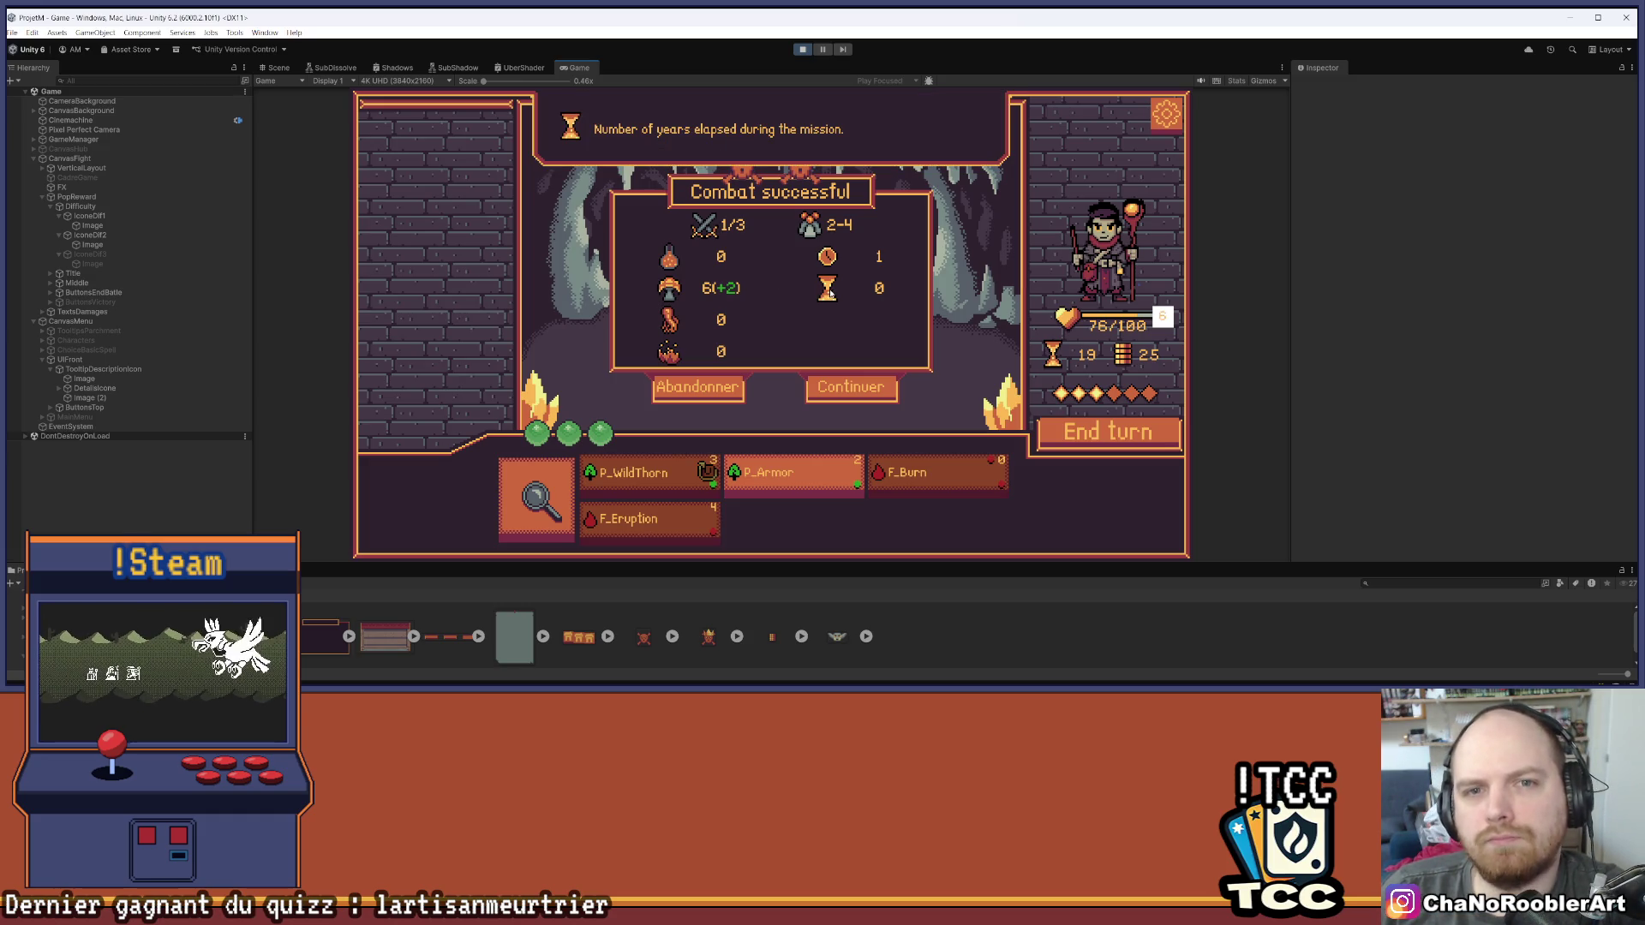
{"action": "mouse_move", "coordinate": [828, 257]}
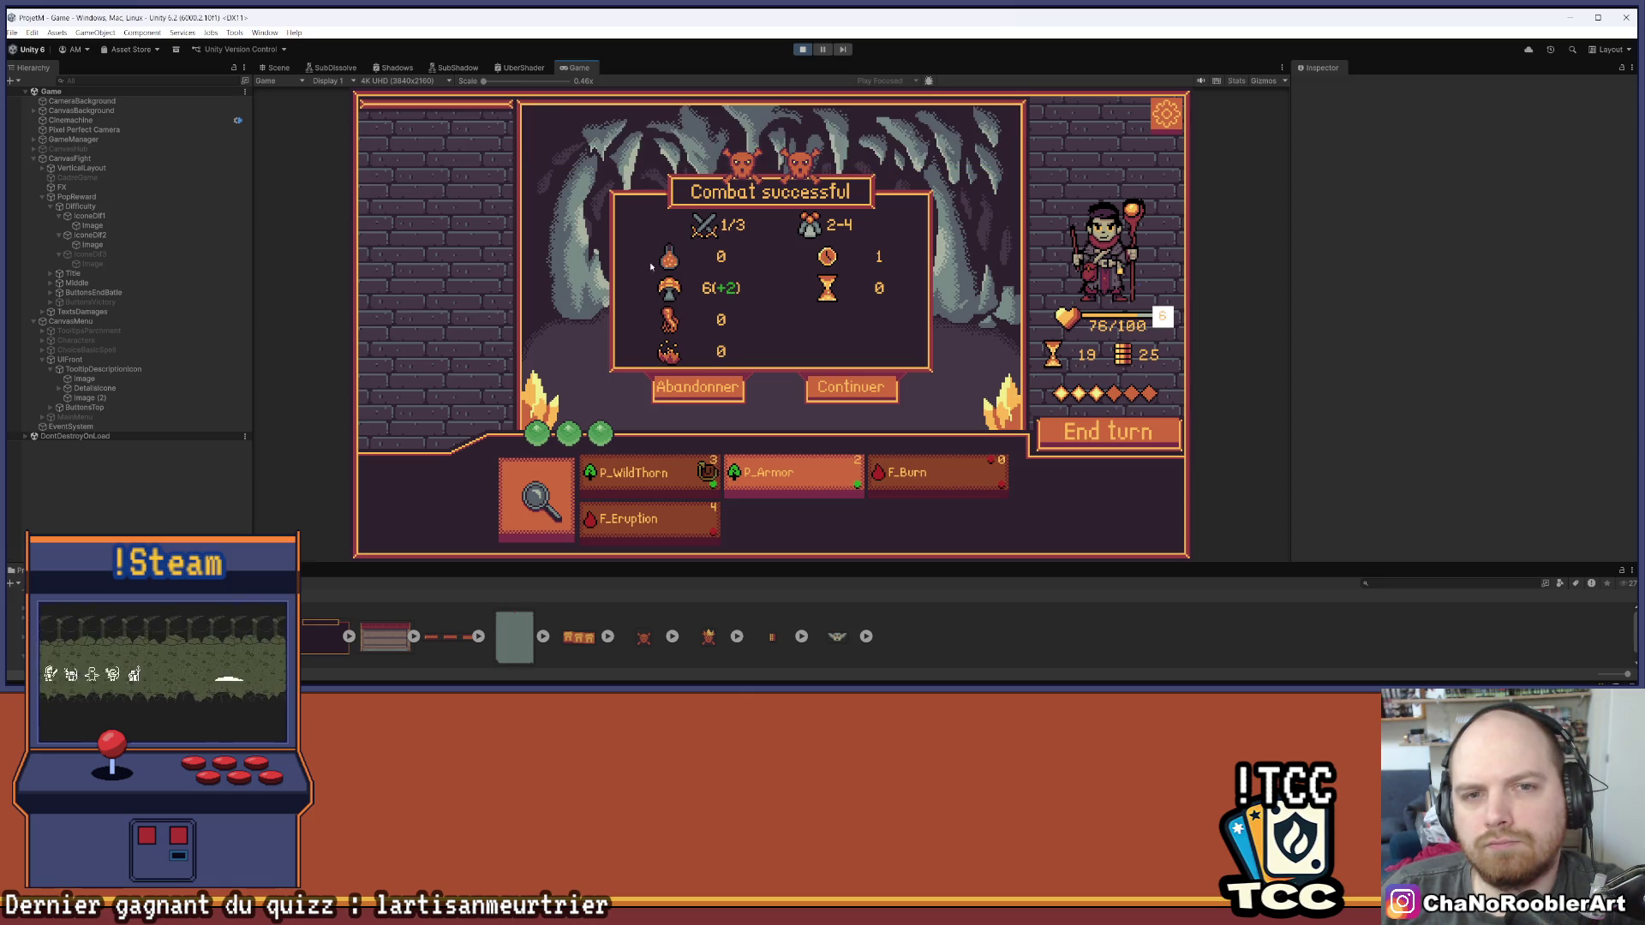
{"action": "left_click", "coordinate": [91, 370]}
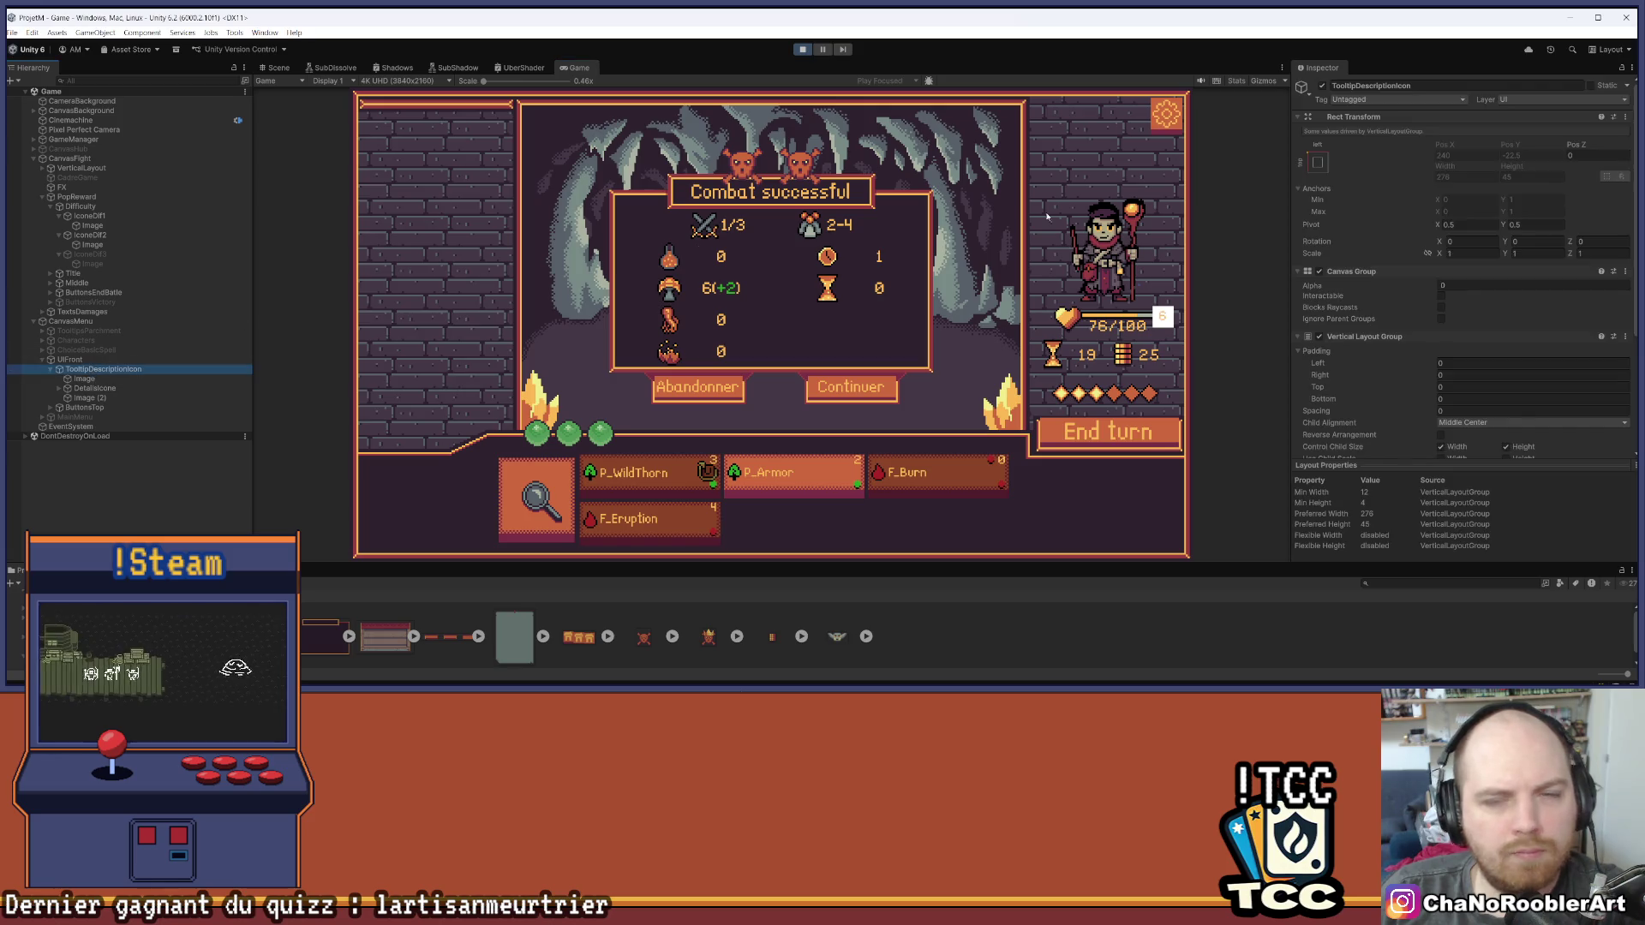
Scrub TooltipDescriptionIcon's Canvas Group Alpha down and back up to test fading the tooltip
{"action": "mouse_move", "coordinate": [1424, 286]}
{"action": "left_mouse_down"}
{"action": "mouse_move", "coordinate": [1454, 285]}
{"action": "mouse_move", "coordinate": [1383, 290]}
{"action": "left_mouse_up"}
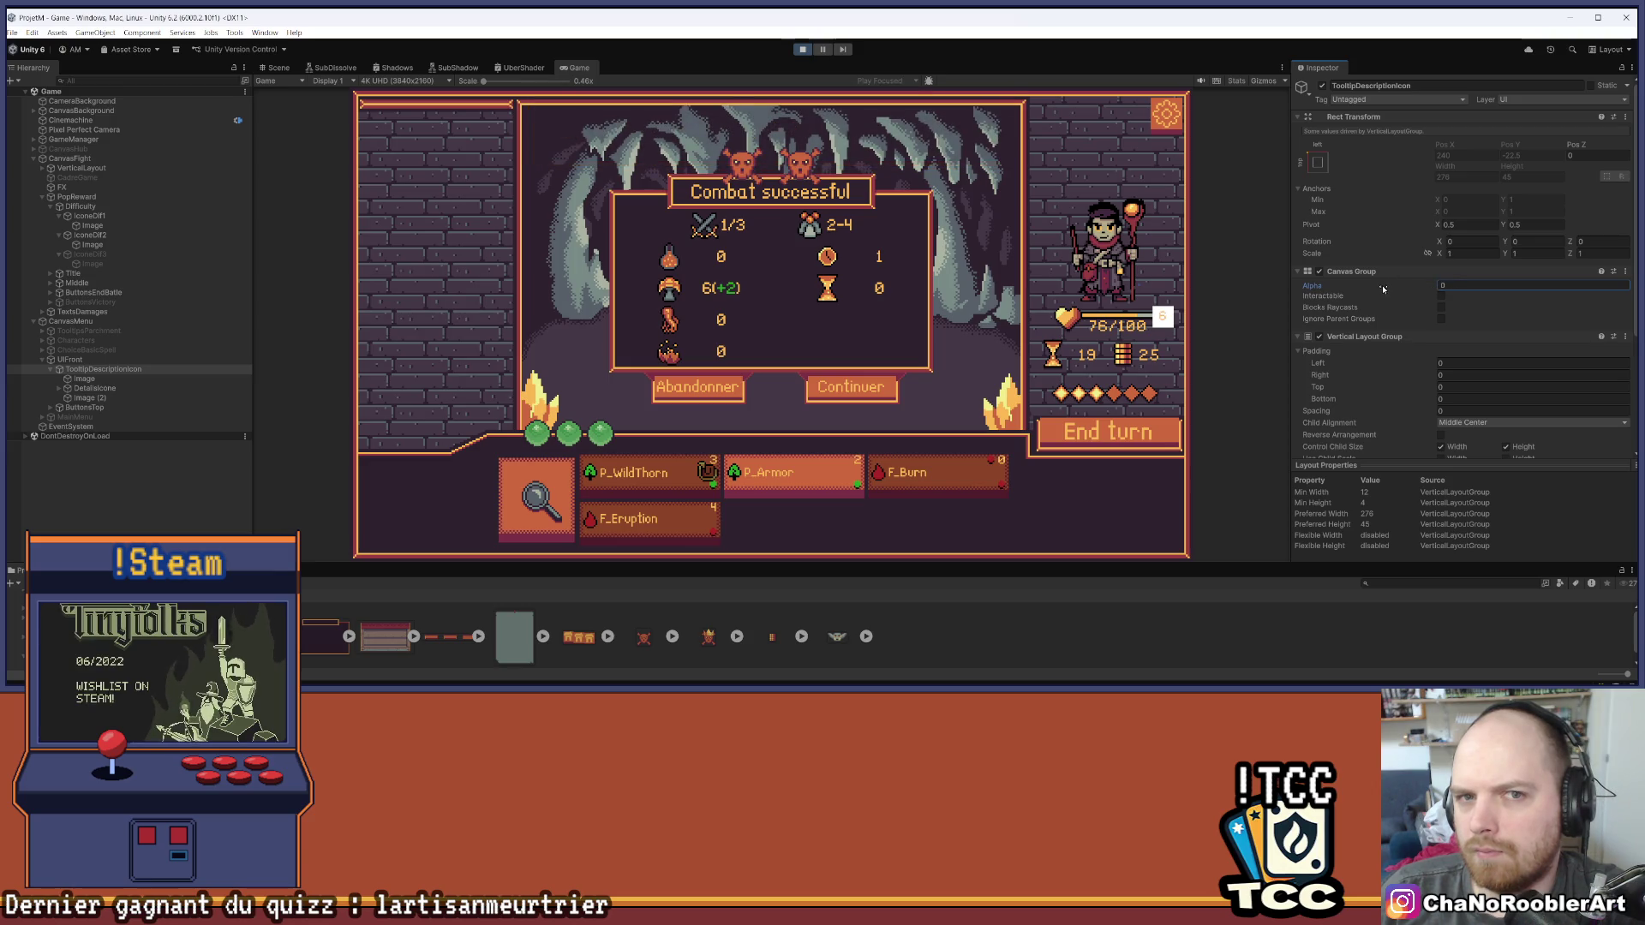
{"action": "left_click_drag", "start_coordinate": [1383, 288], "coordinate": [1407, 288]}
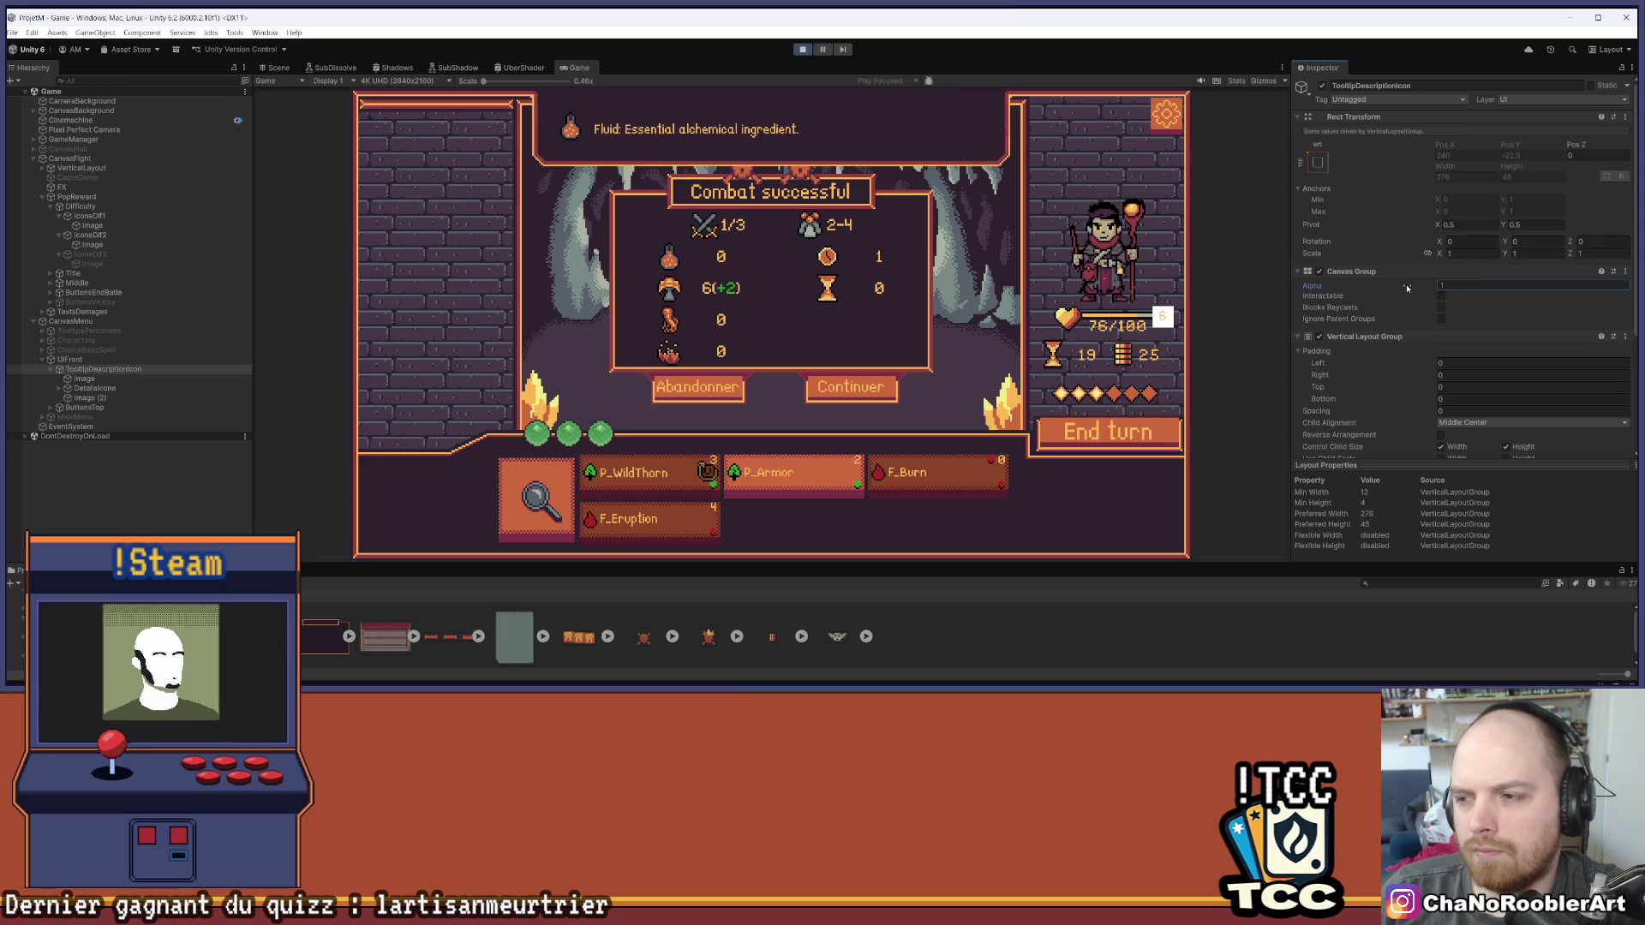
{"action": "scroll", "coordinate": [1435, 351], "scroll_direction": "down", "scroll_amount": 3}
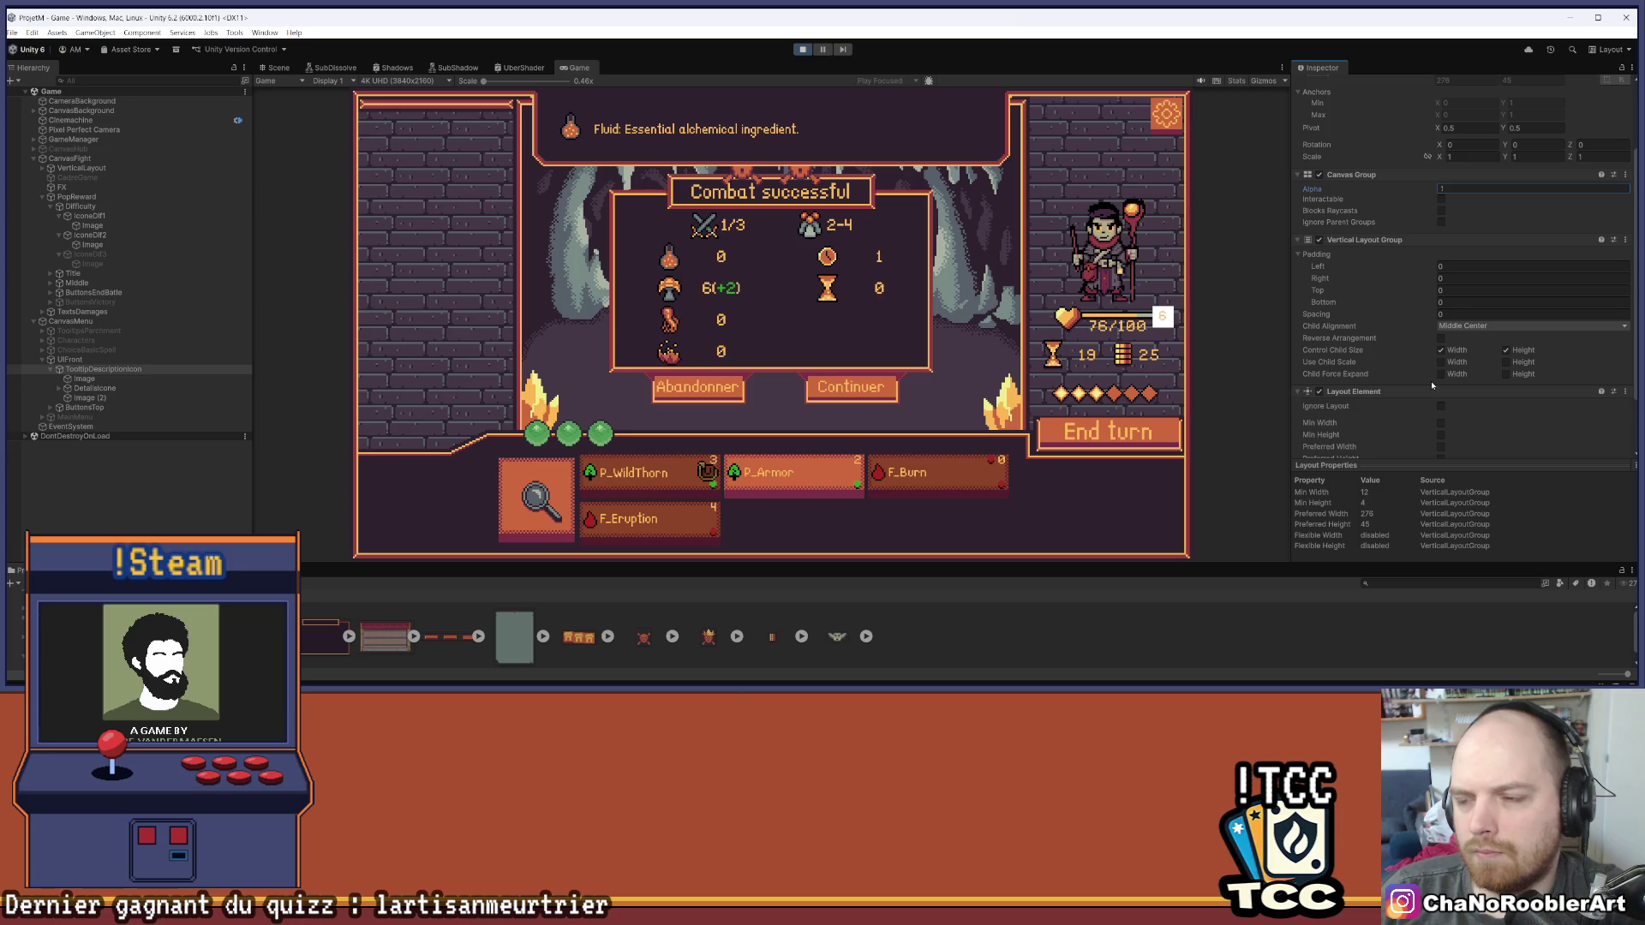
{"action": "scroll", "coordinate": [1431, 380], "scroll_direction": "down", "scroll_amount": 2}
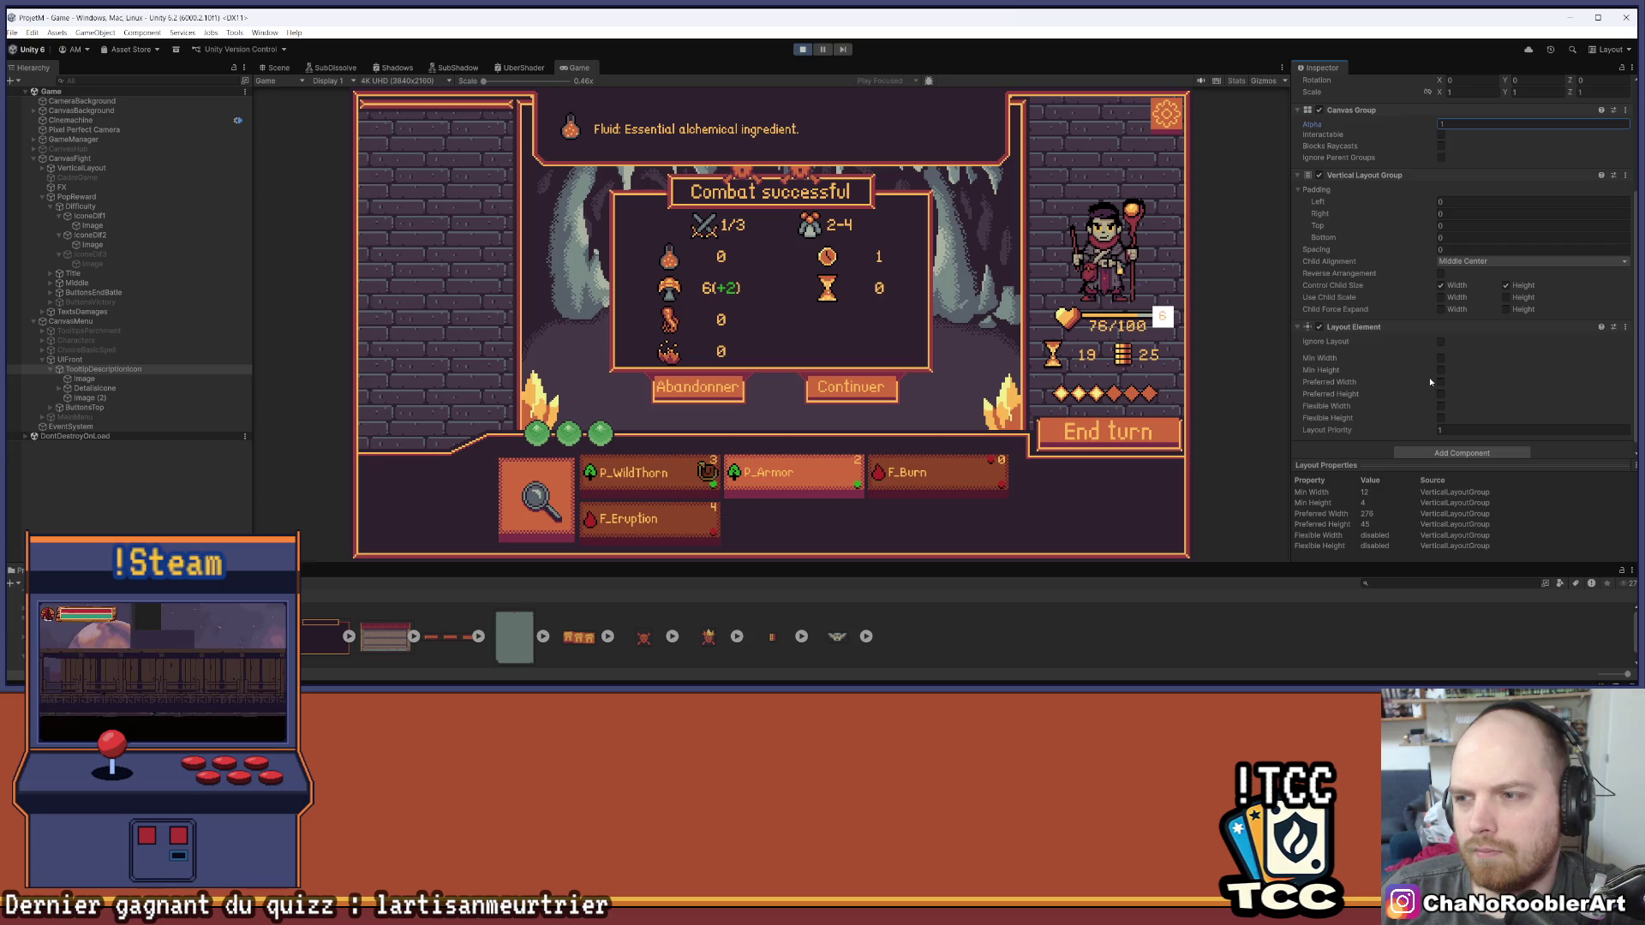
{"action": "scroll", "coordinate": [1426, 378], "scroll_direction": "up", "scroll_amount": 4}
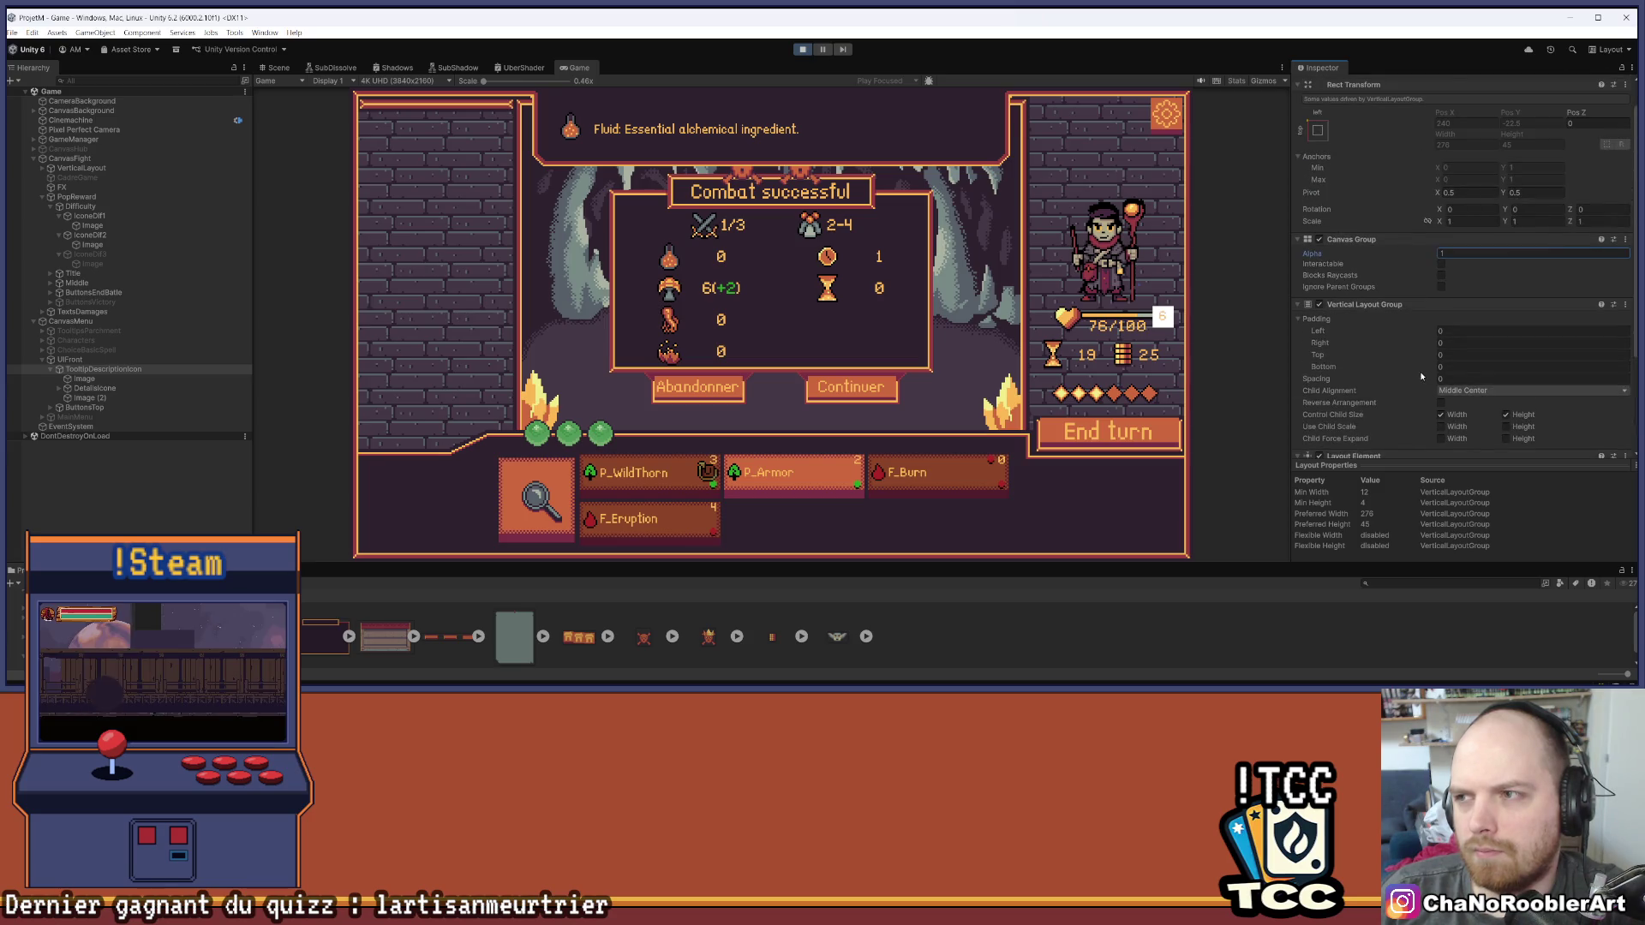
{"action": "scroll", "coordinate": [1418, 374], "scroll_direction": "up", "scroll_amount": 1}
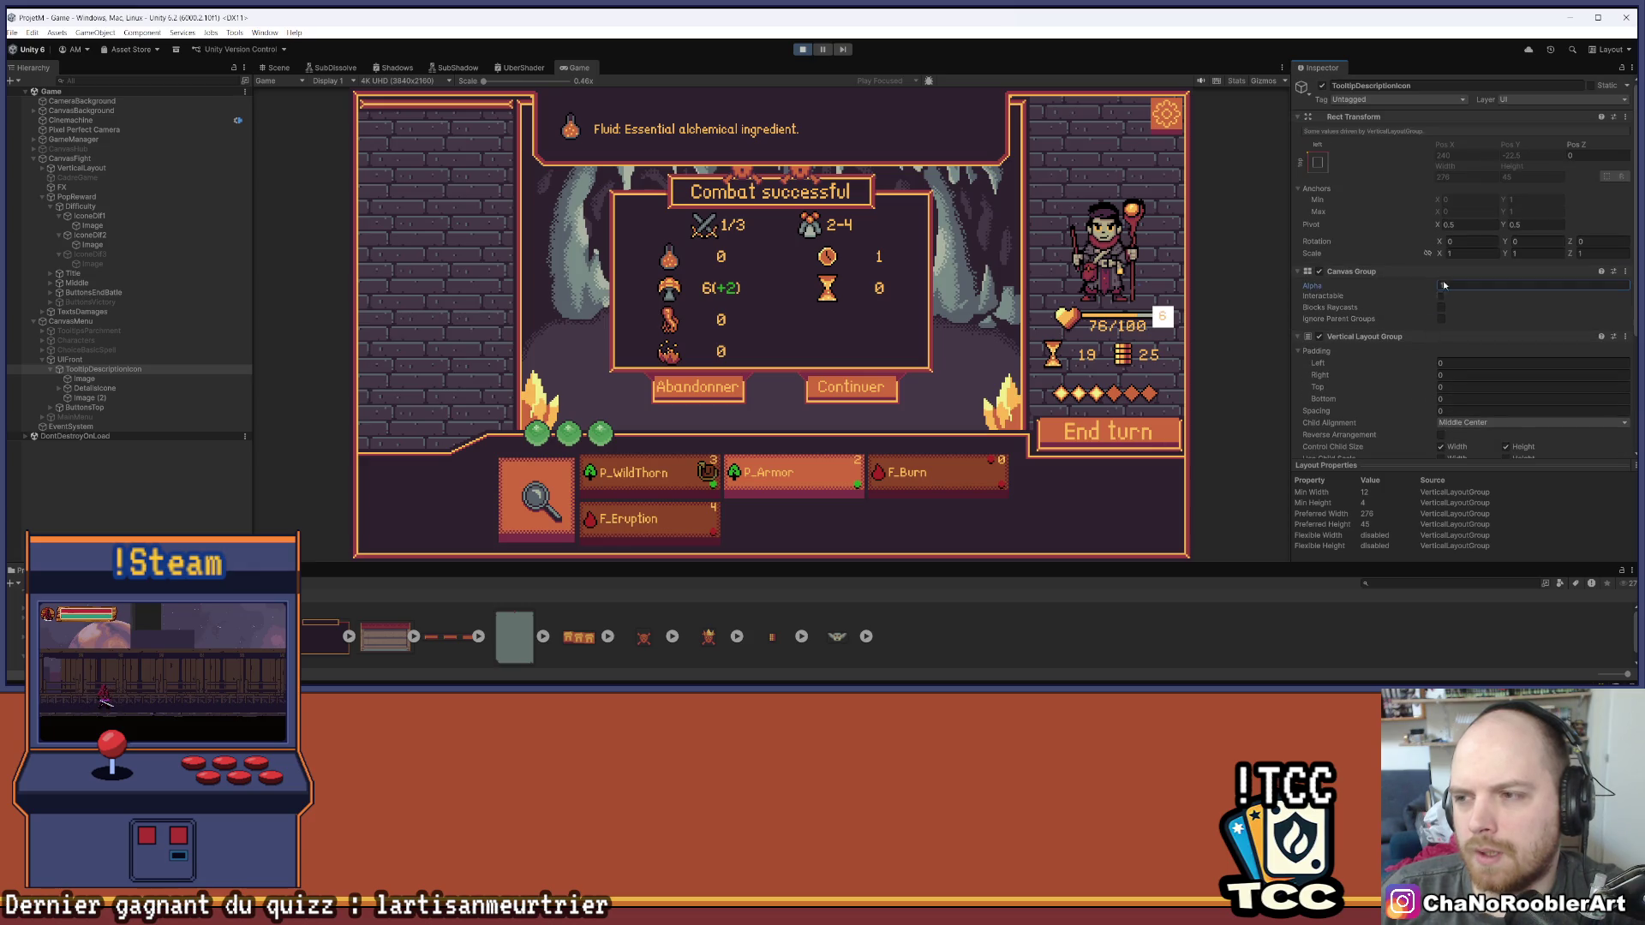
{"action": "mouse_move", "coordinate": [1427, 289]}
{"action": "left_mouse_down"}
{"action": "mouse_move", "coordinate": [1402, 288]}
{"action": "mouse_move", "coordinate": [1415, 289]}
{"action": "left_mouse_up"}
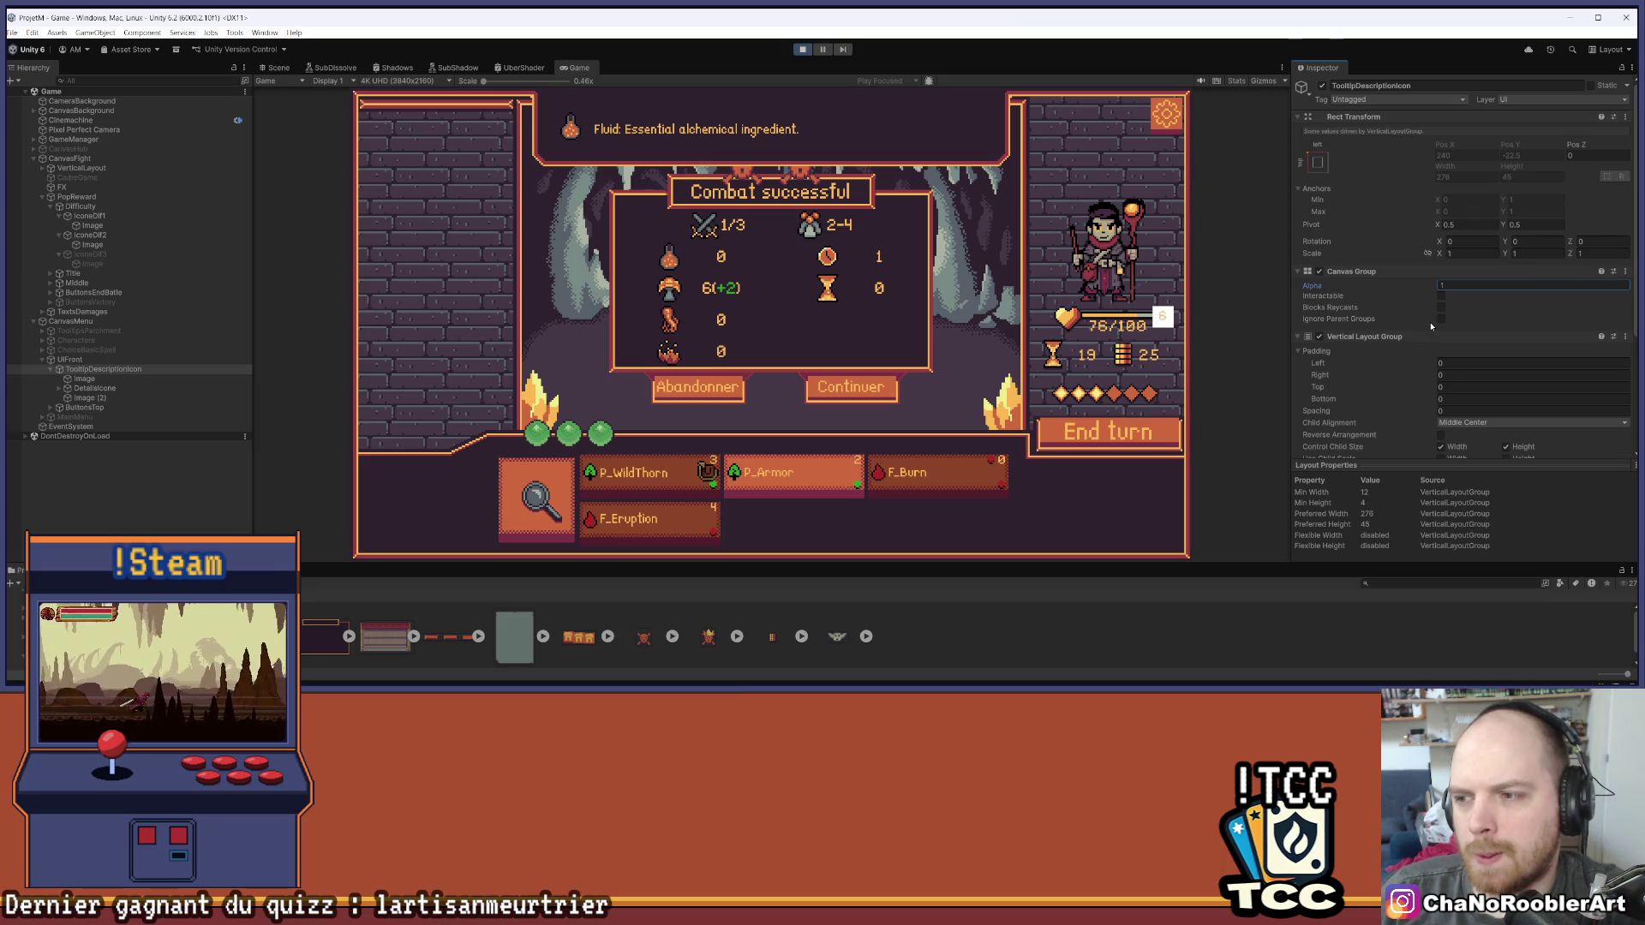
{"action": "scroll", "coordinate": [1431, 331], "scroll_direction": "down", "scroll_amount": 3}
{"action": "scroll", "coordinate": [1430, 326], "scroll_direction": "down", "scroll_amount": 1}
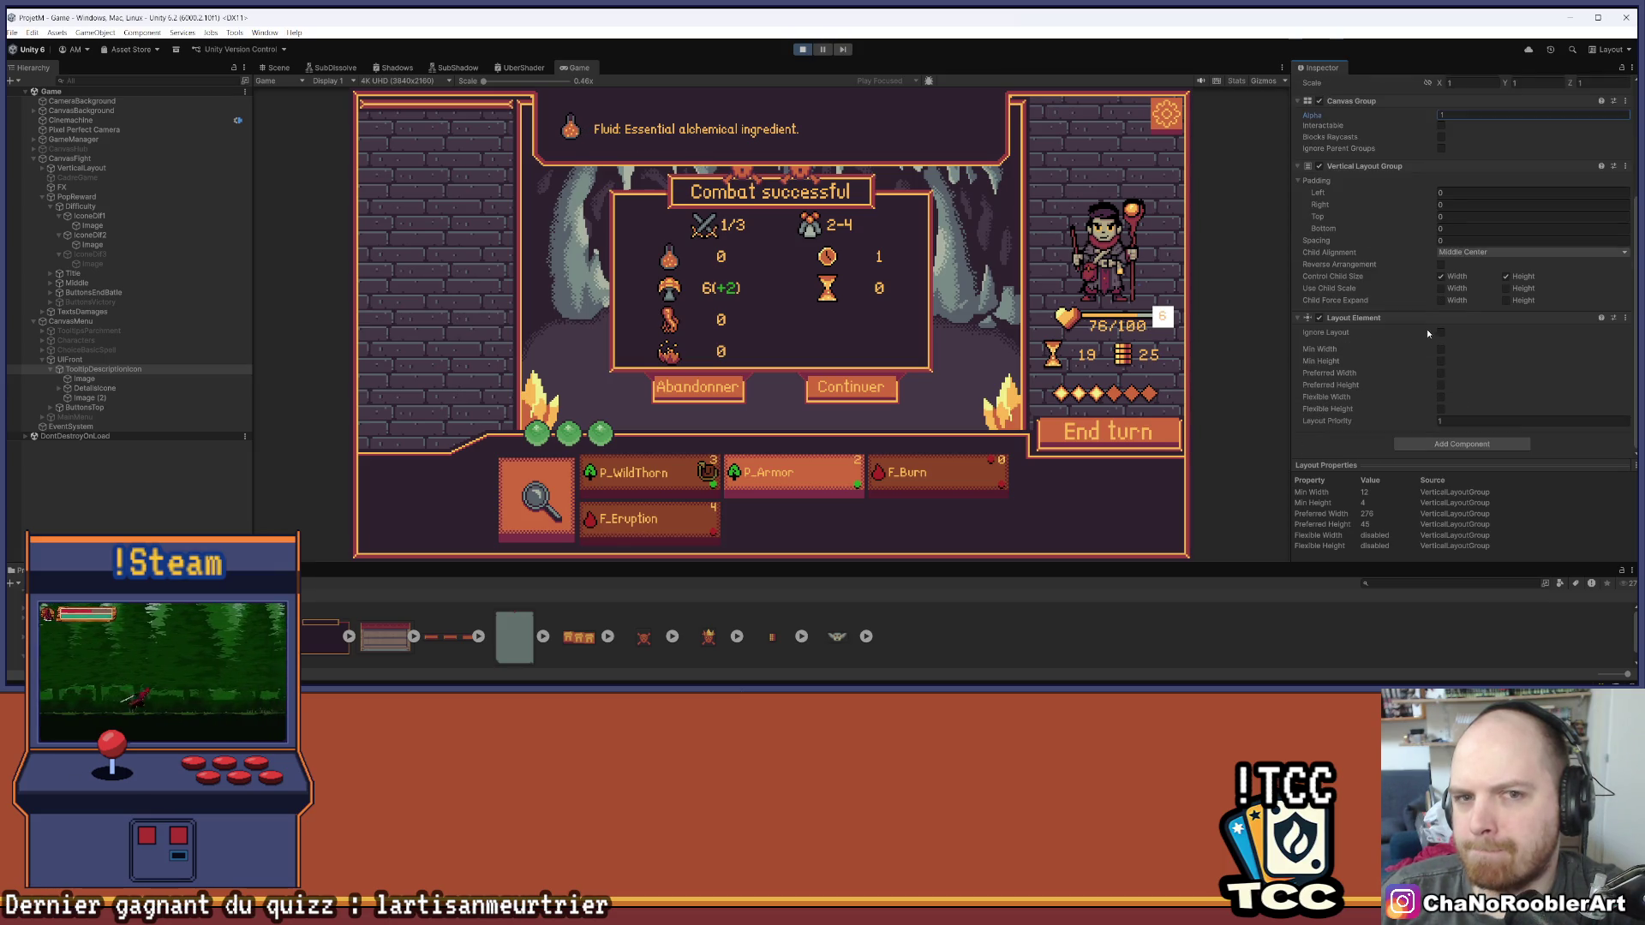
Expand DetailsIcone in the Hierarchy and select its Text (TMP) child
{"action": "left_click", "coordinate": [72, 398]}
{"action": "left_click", "coordinate": [59, 388], "text": "alt"}
{"action": "left_click", "coordinate": [103, 427]}
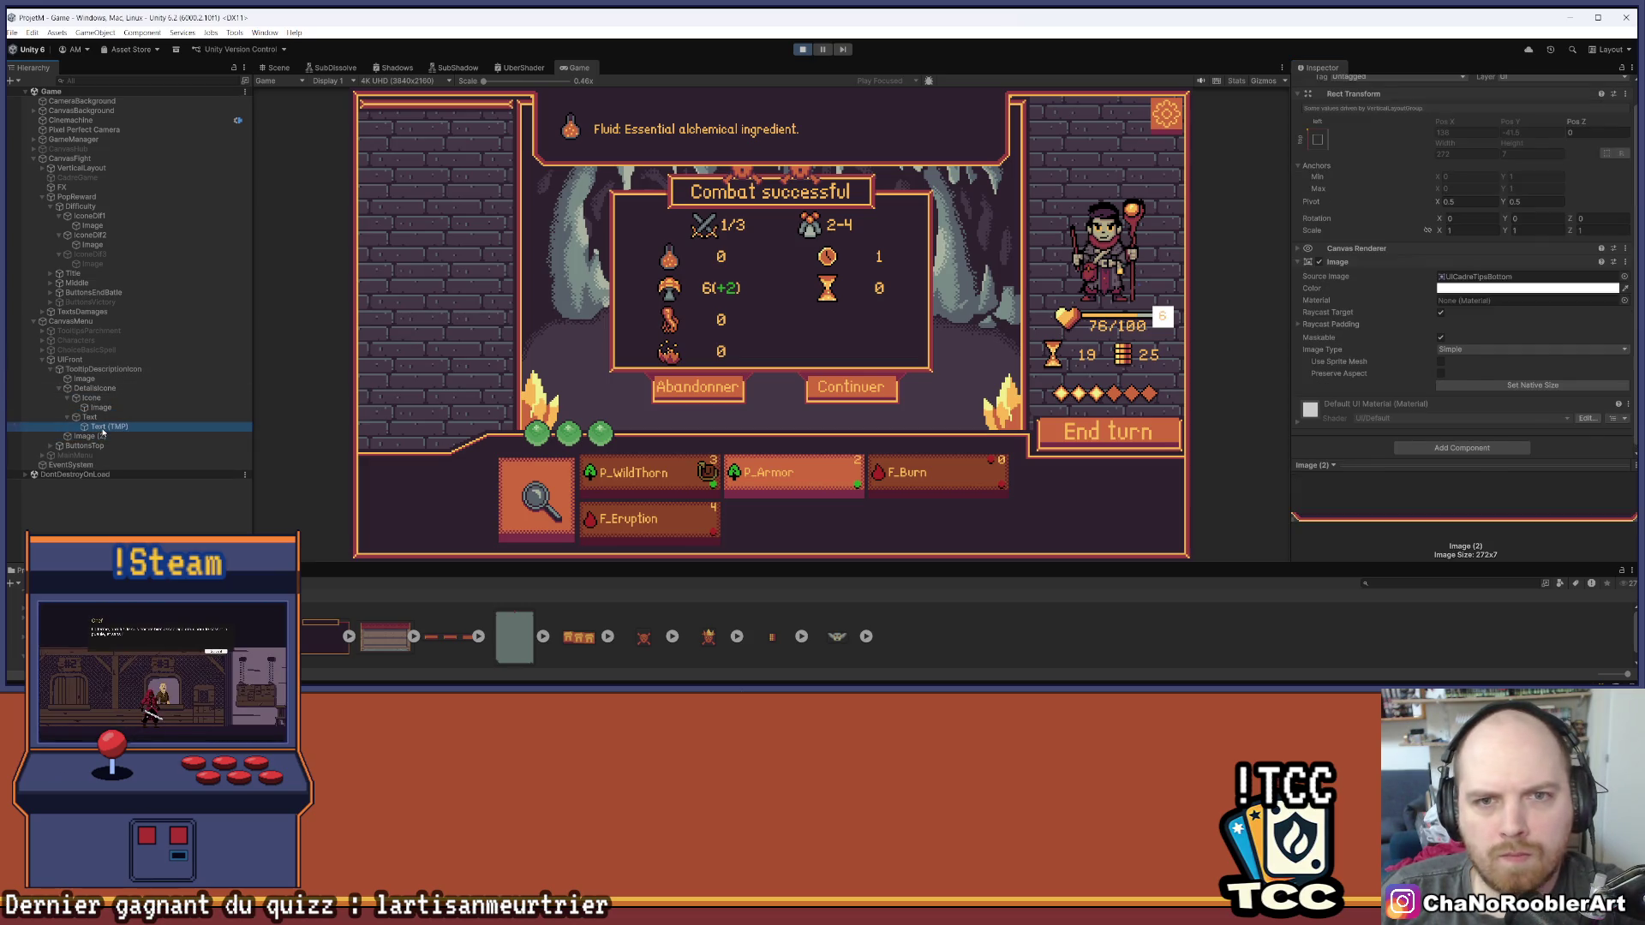
Switch to the Scene view and select the tooltip's Text (TMP) object
{"action": "left_click", "coordinate": [272, 67]}
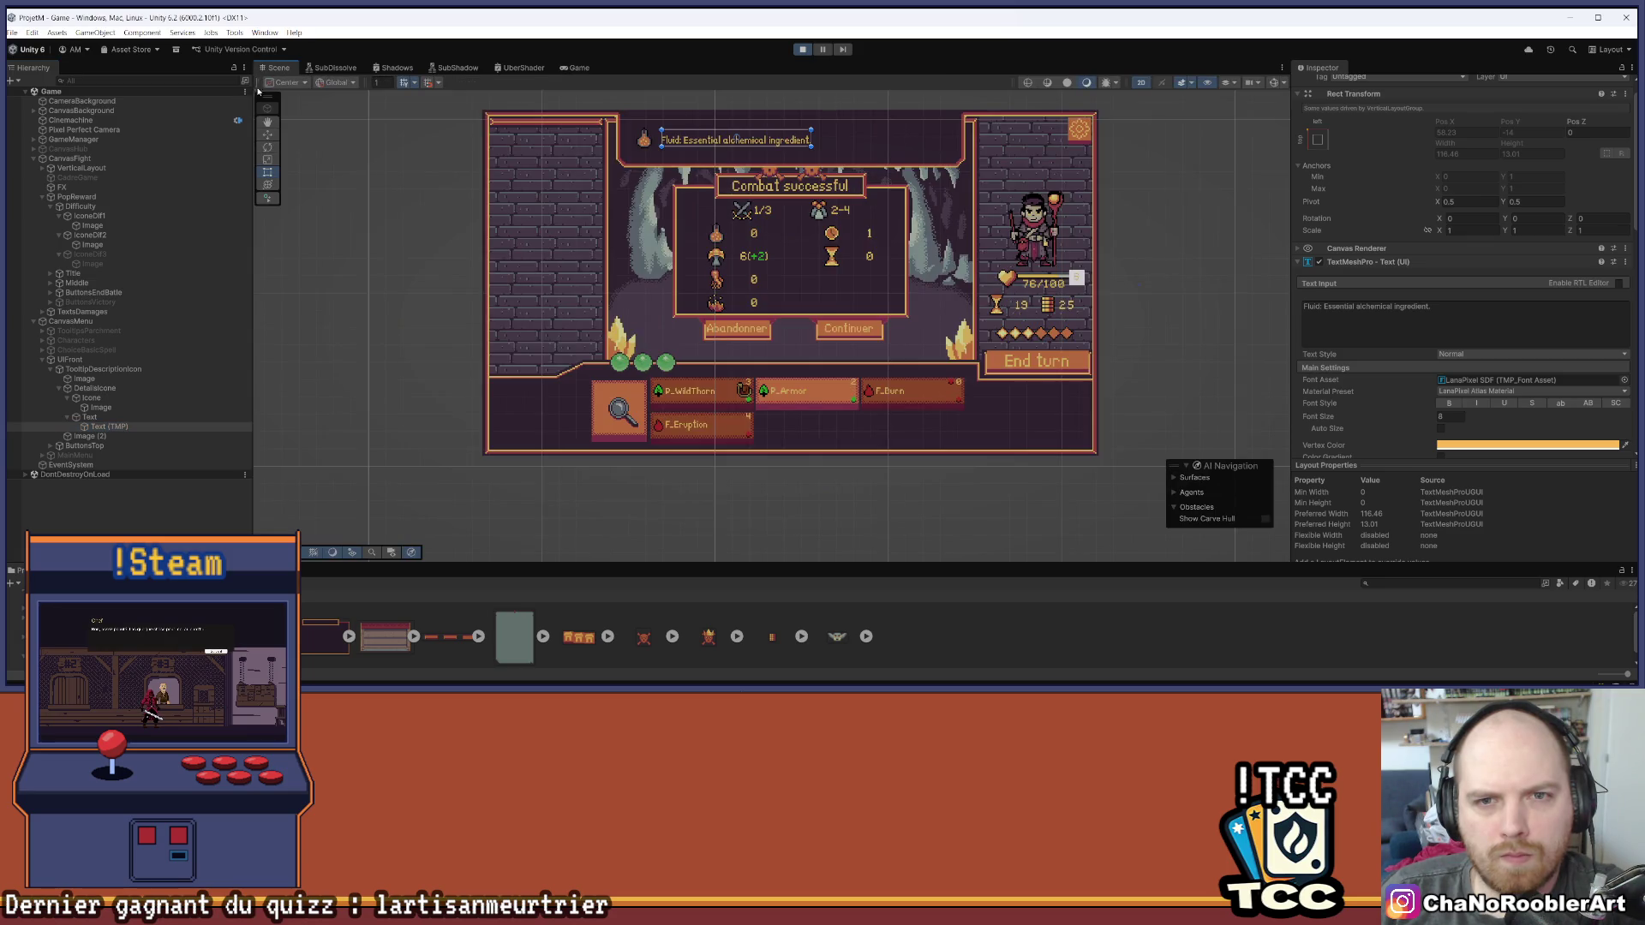
{"action": "left_click", "coordinate": [102, 418]}
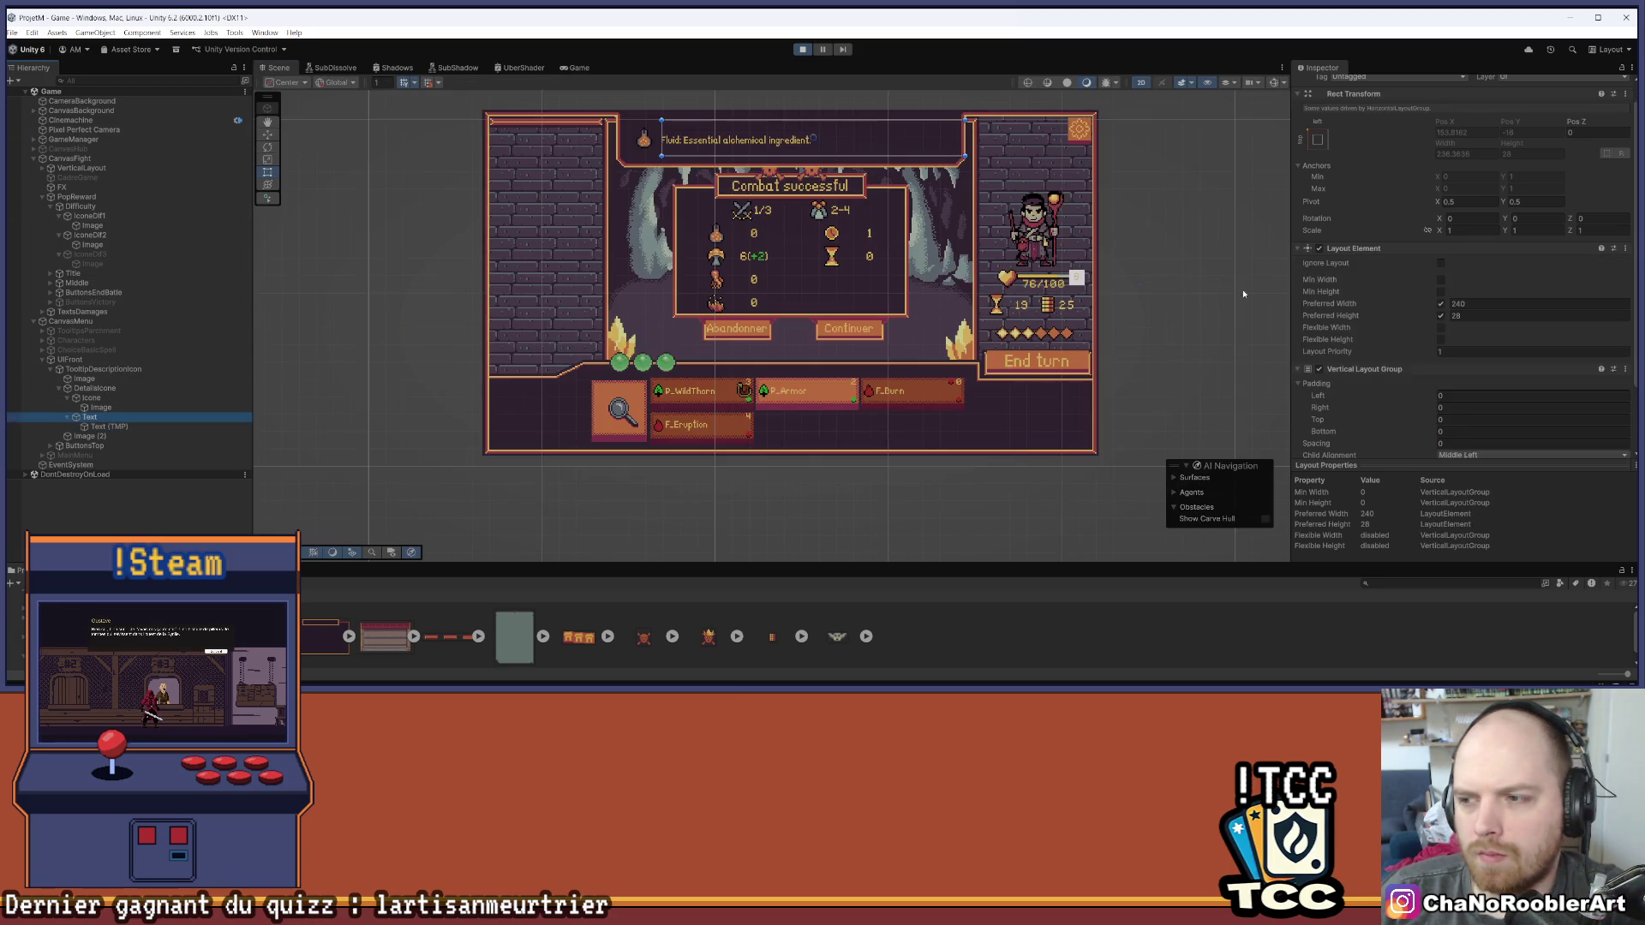
{"action": "scroll", "coordinate": [1294, 274], "scroll_direction": "down", "scroll_amount": 3}
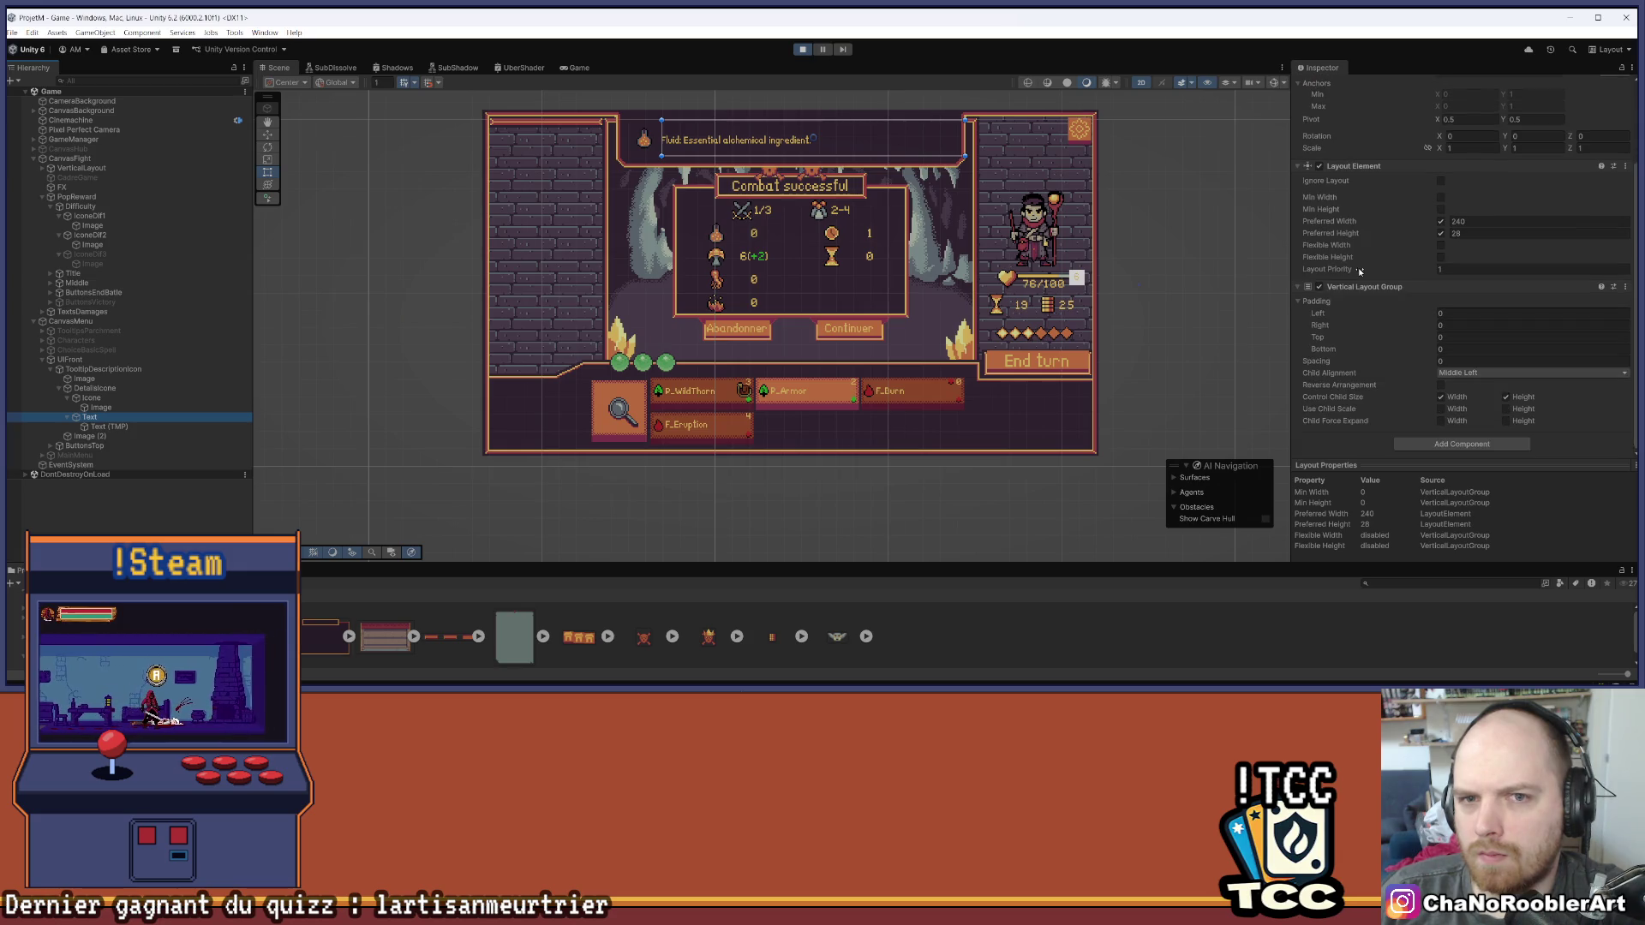
{"action": "scroll", "coordinate": [677, 120], "scroll_direction": "up", "scroll_amount": 2}
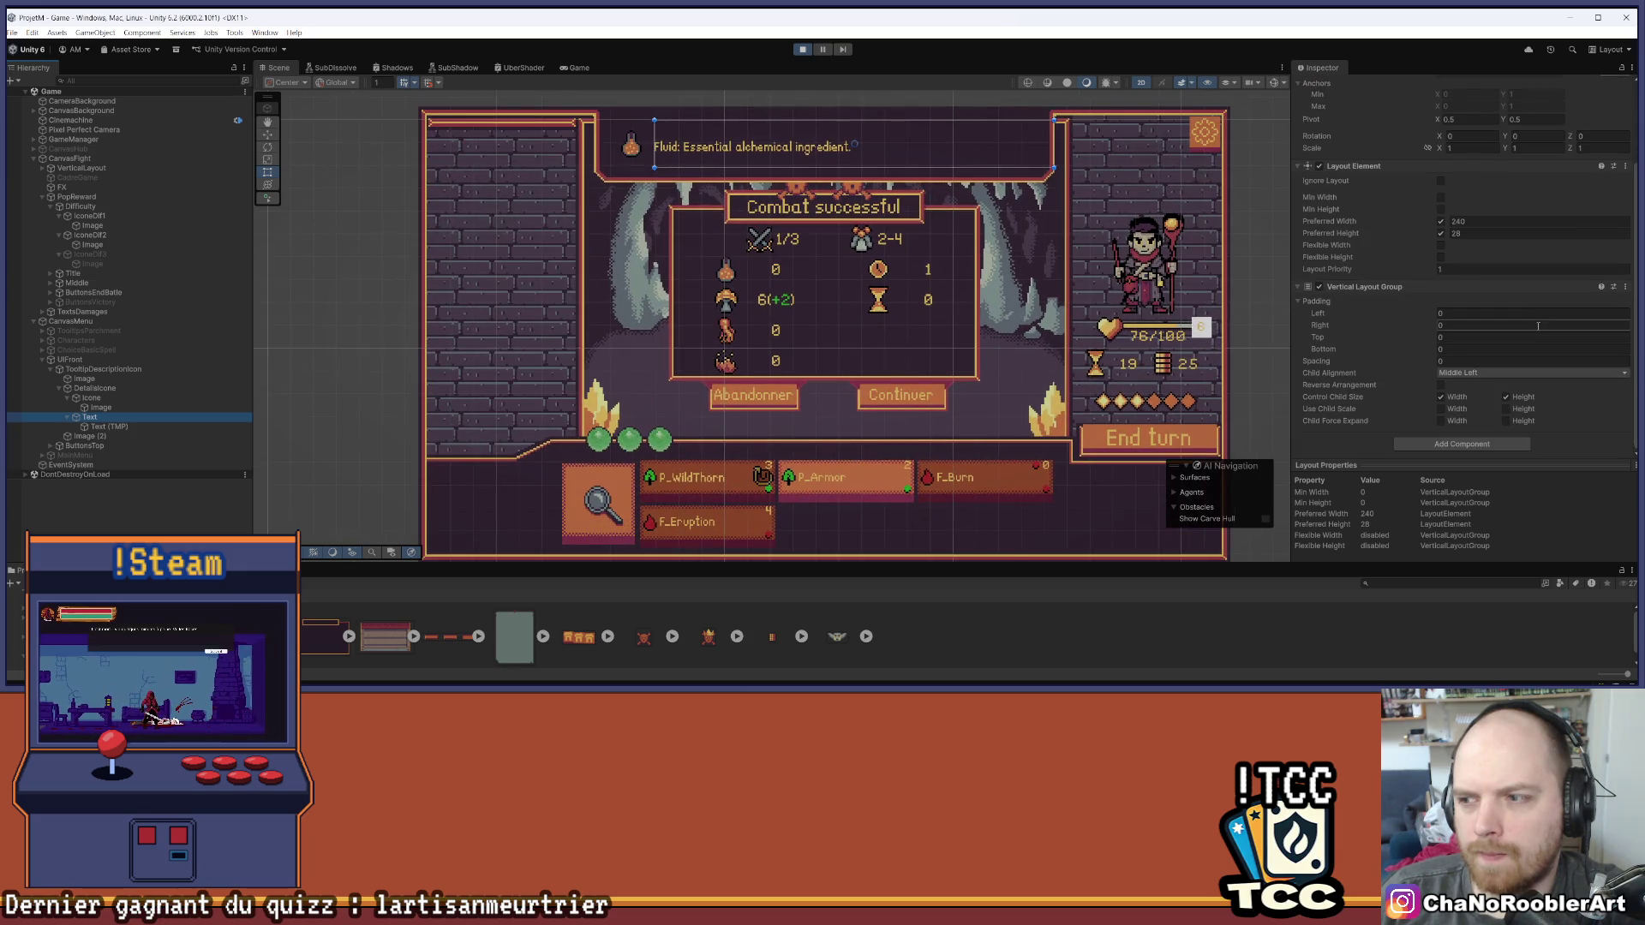
{"action": "key", "text": "Down"}
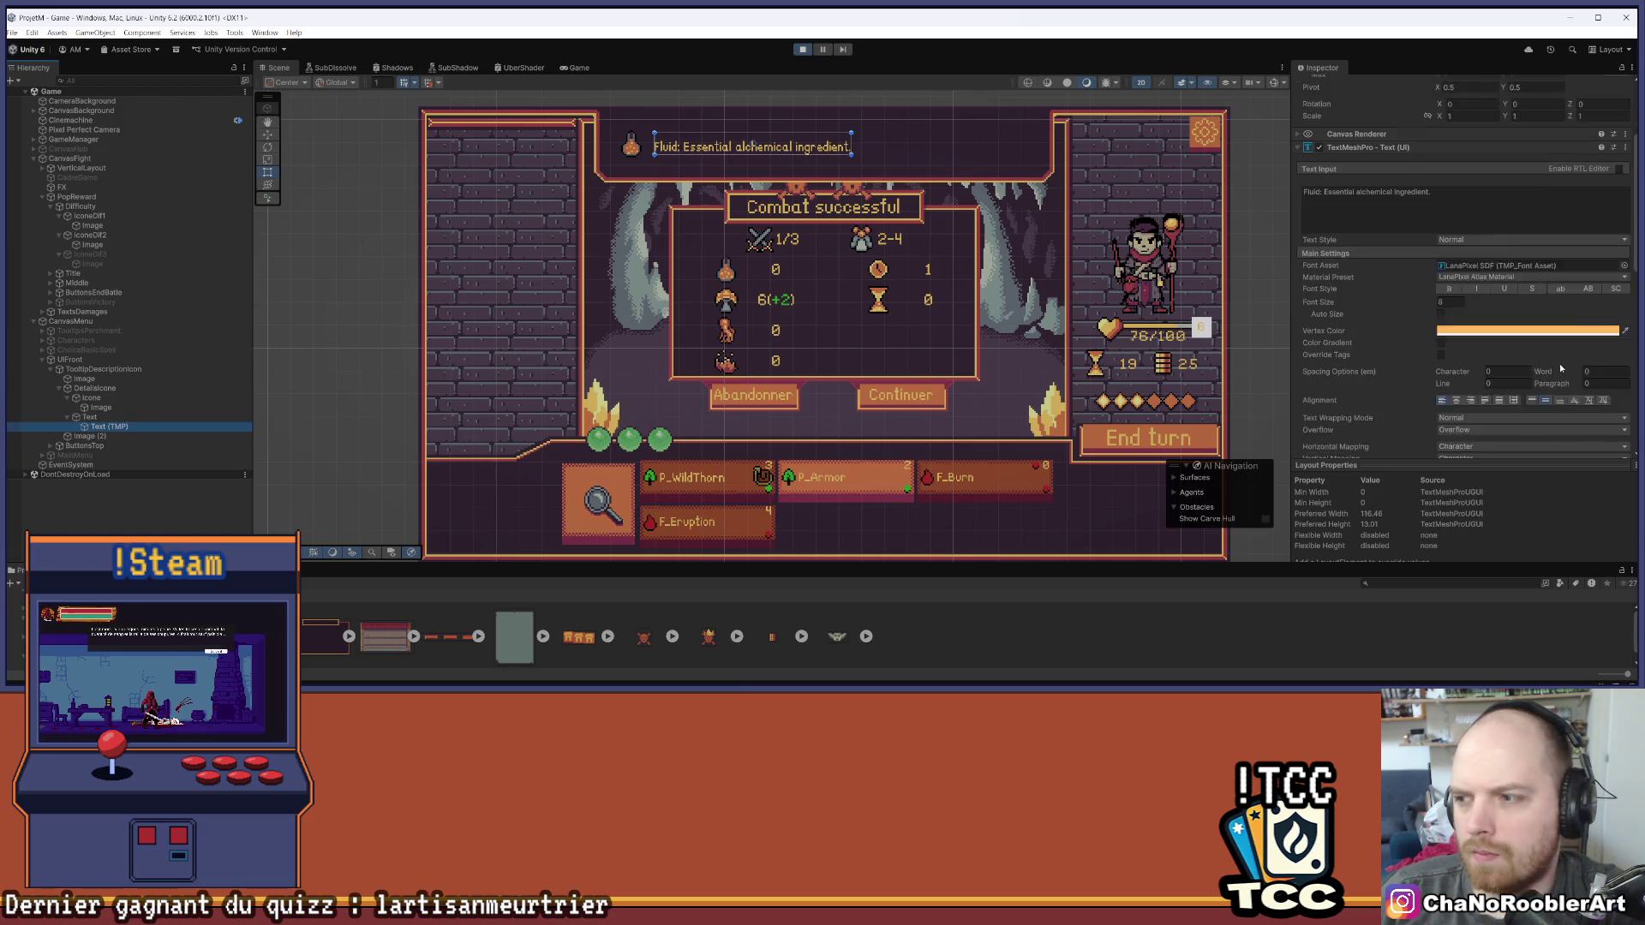
{"action": "scroll", "coordinate": [1559, 368], "scroll_direction": "down", "scroll_amount": 1}
Try several vertical alignment options on the tooltip text, including centred
{"action": "left_click", "coordinate": [1601, 368]}
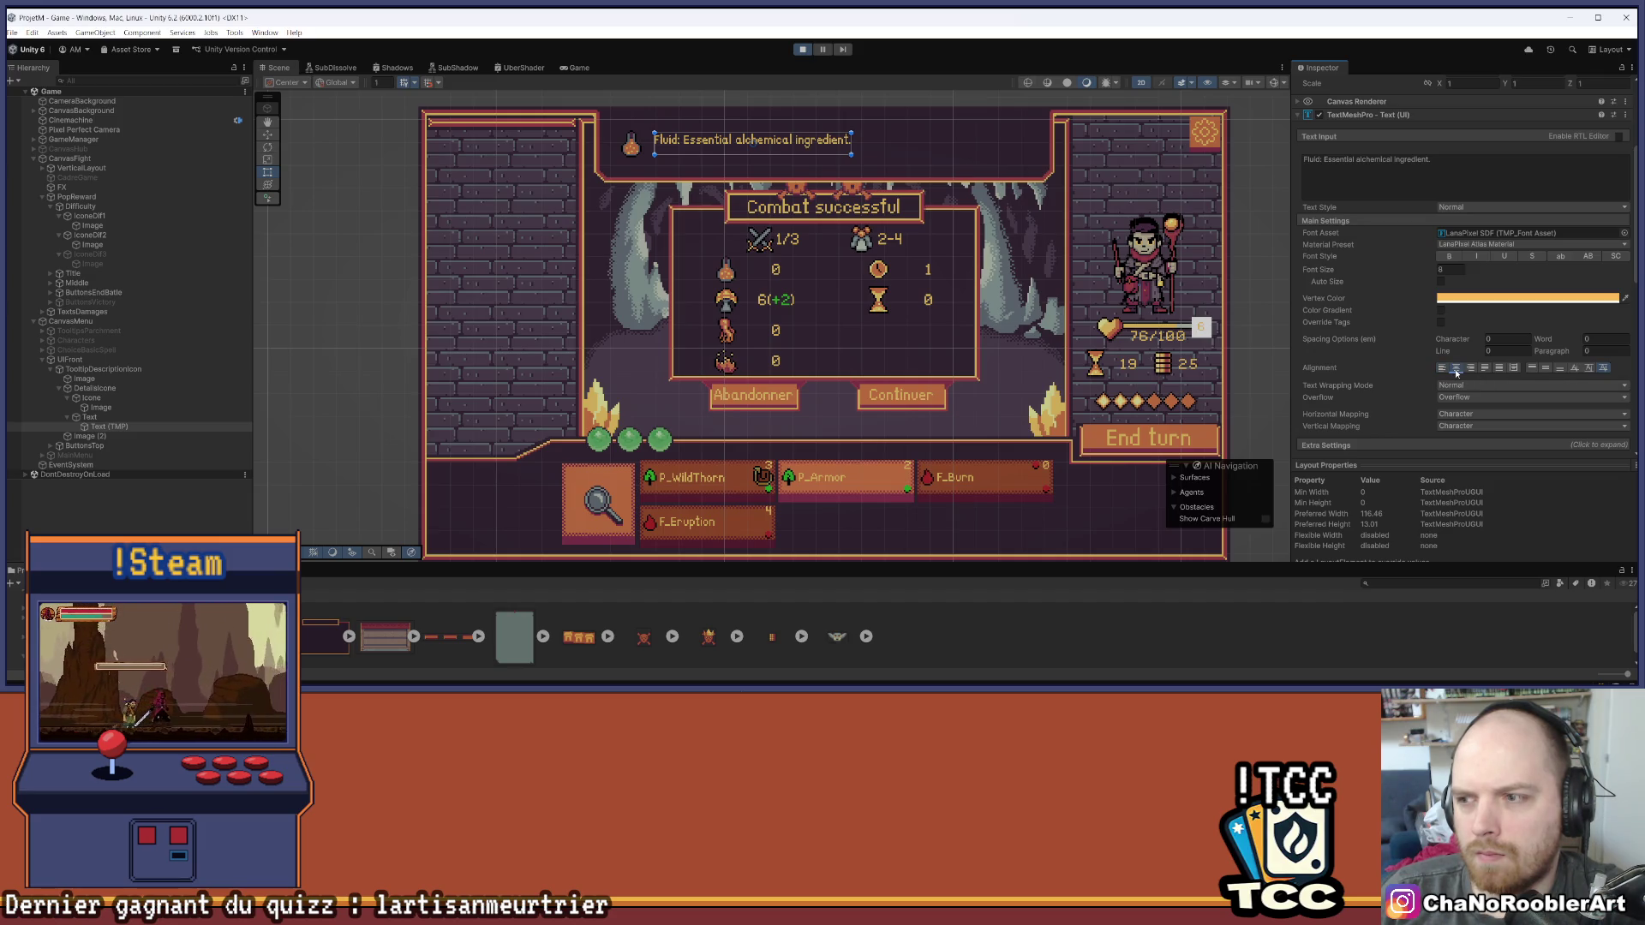
{"action": "left_click", "coordinate": [1546, 368]}
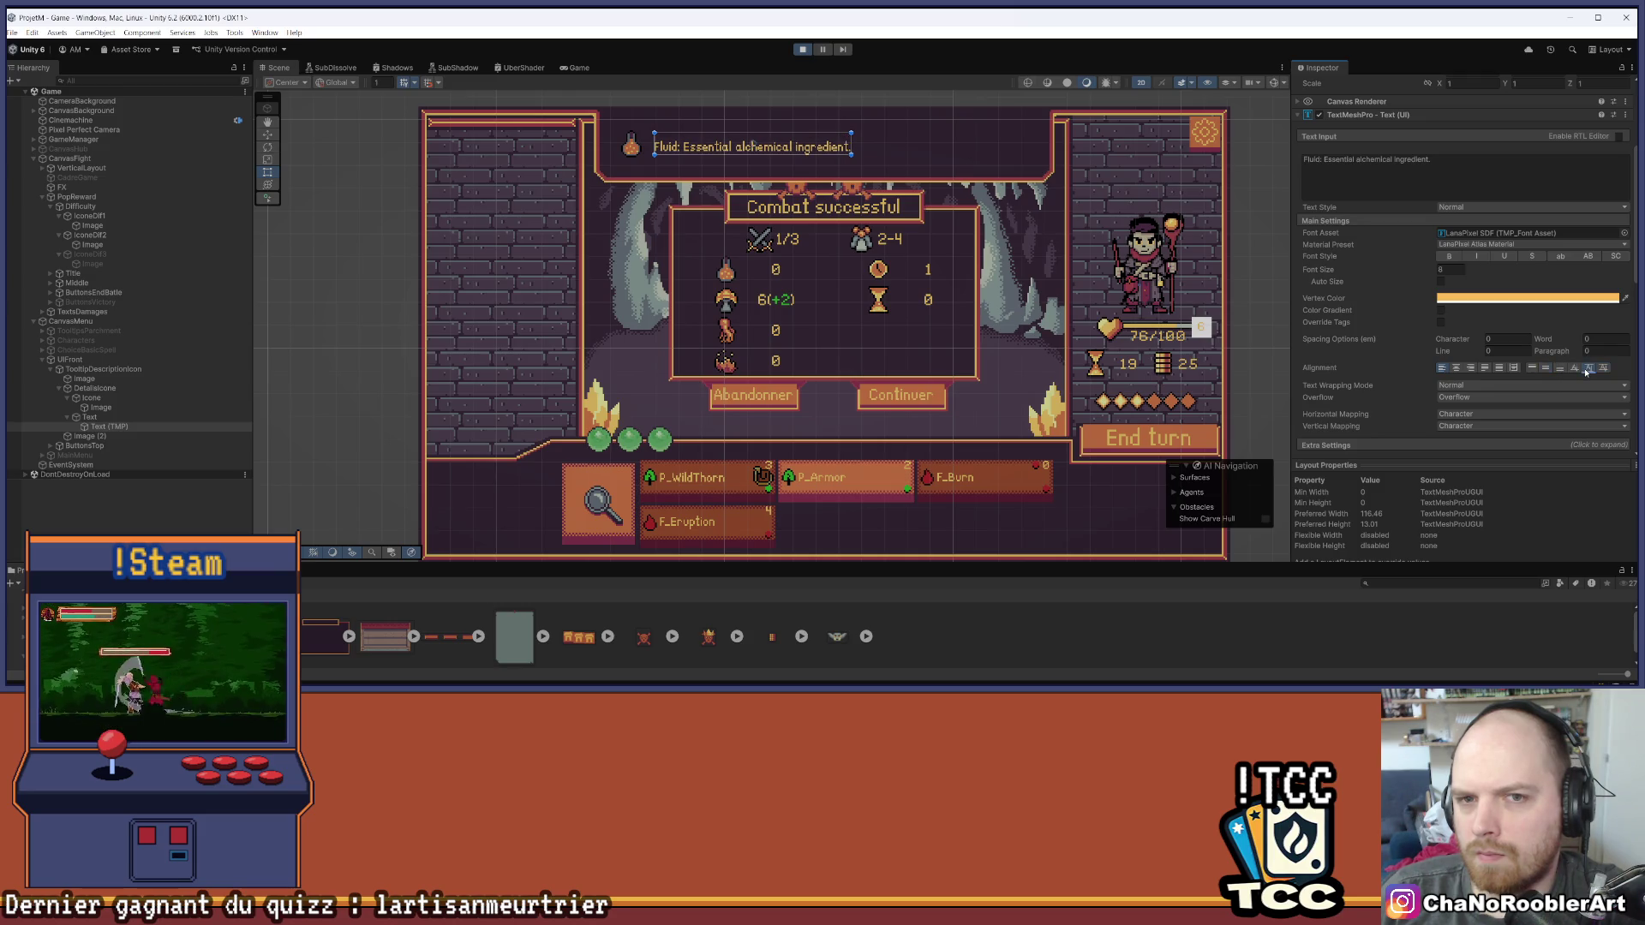
{"action": "left_click", "coordinate": [1575, 369]}
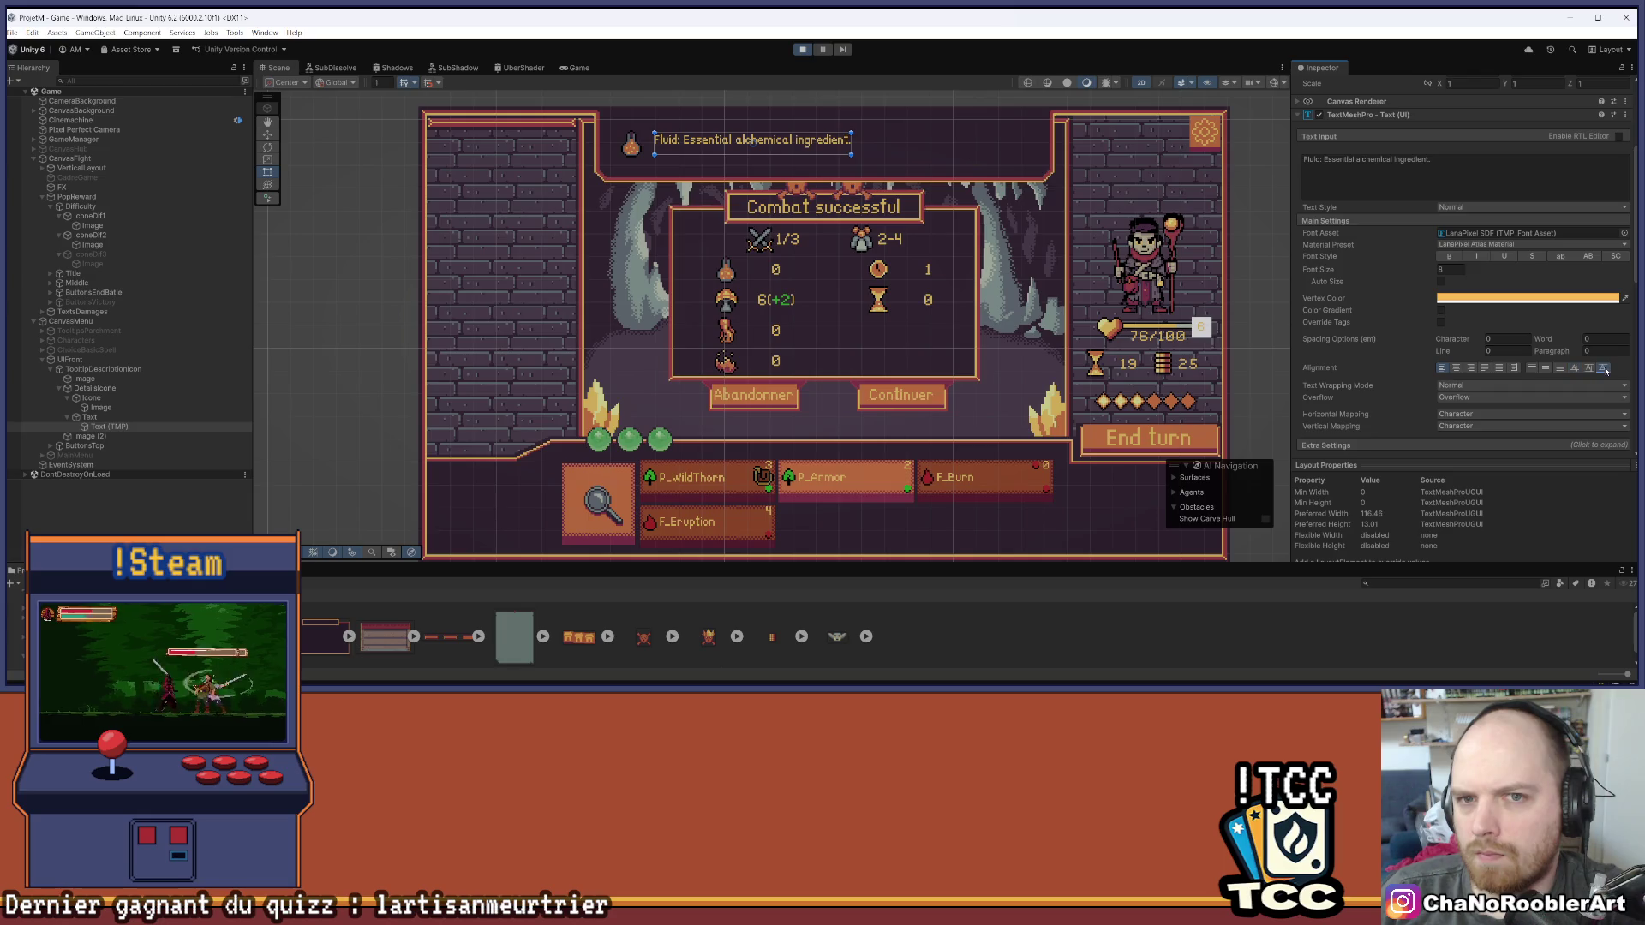
{"action": "left_click", "coordinate": [1589, 369]}
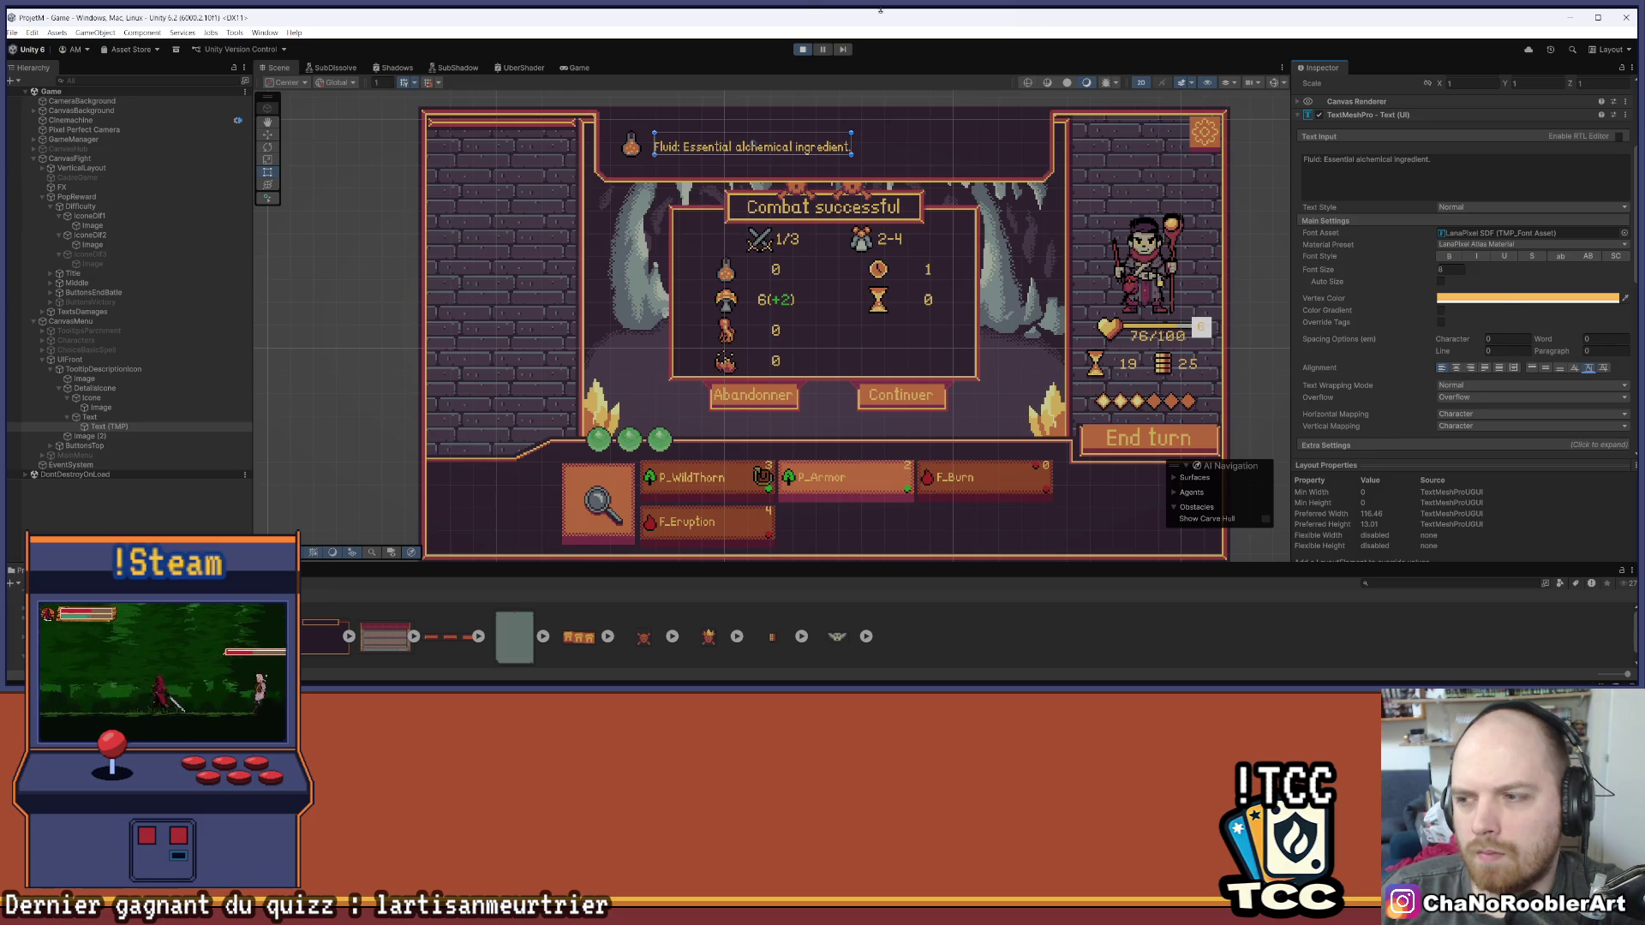
Stop play mode and compare midline and capline vertical alignment on the text
{"action": "left_click", "coordinate": [803, 49]}
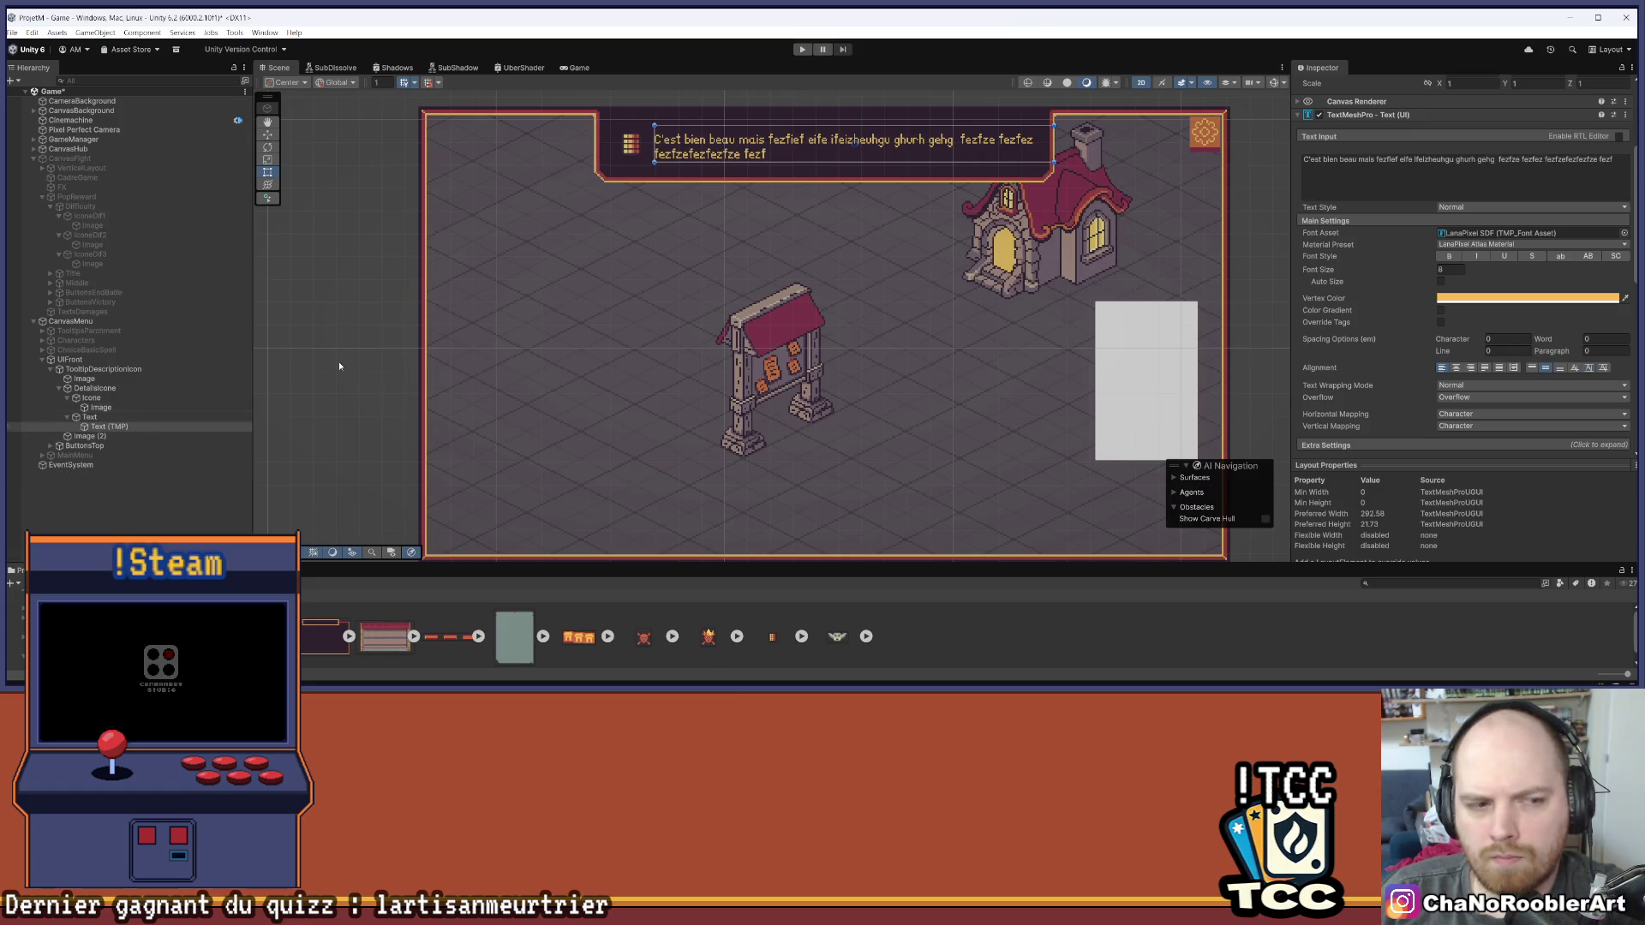
{"action": "left_click", "coordinate": [1591, 368]}
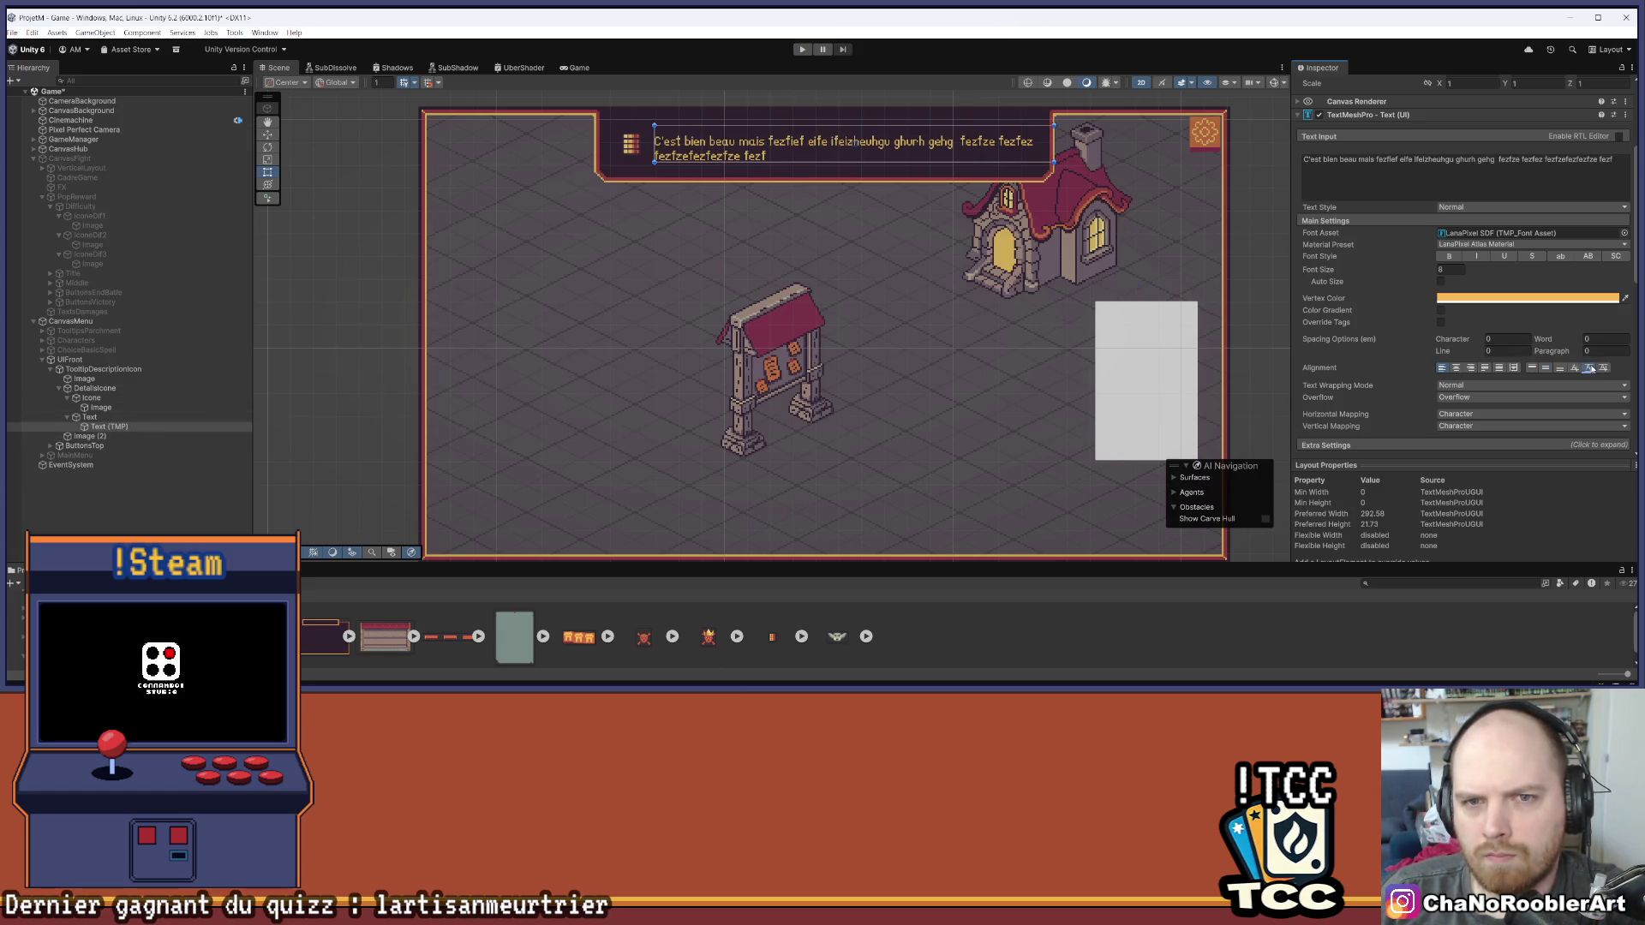
{"action": "left_click", "coordinate": [1603, 368]}
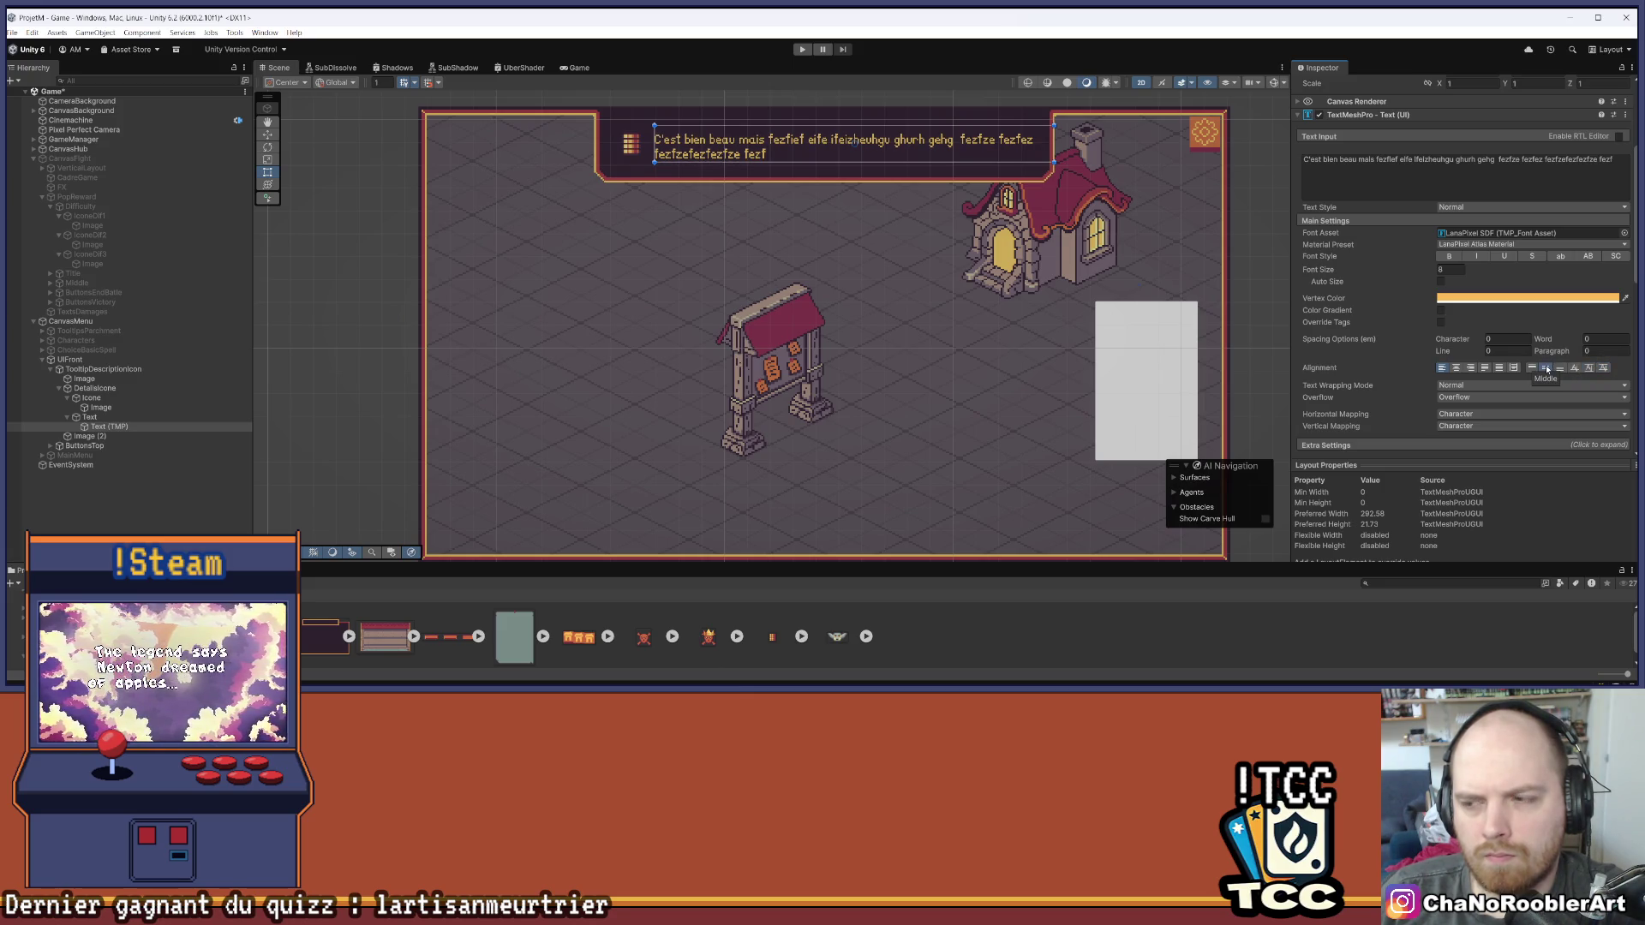
{"action": "left_click", "coordinate": [1589, 368]}
{"action": "left_click", "coordinate": [1603, 368]}
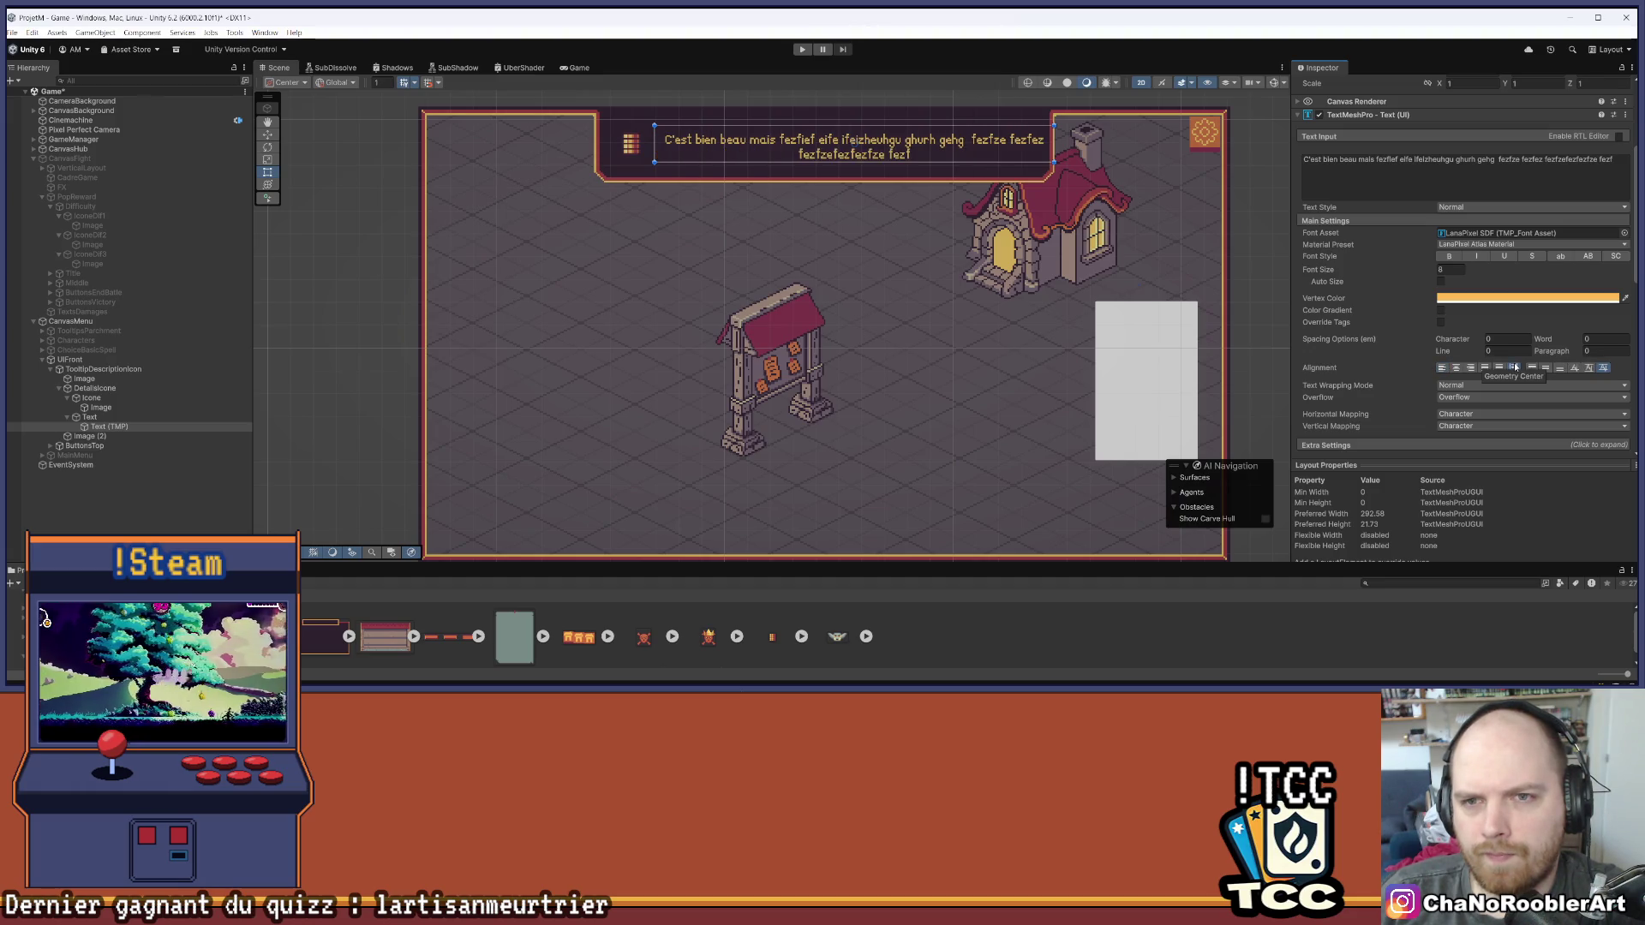
Try flush and justified alignment, then return the tooltip text to left alignment
{"action": "left_click", "coordinate": [1501, 369]}
{"action": "left_click", "coordinate": [1487, 368]}
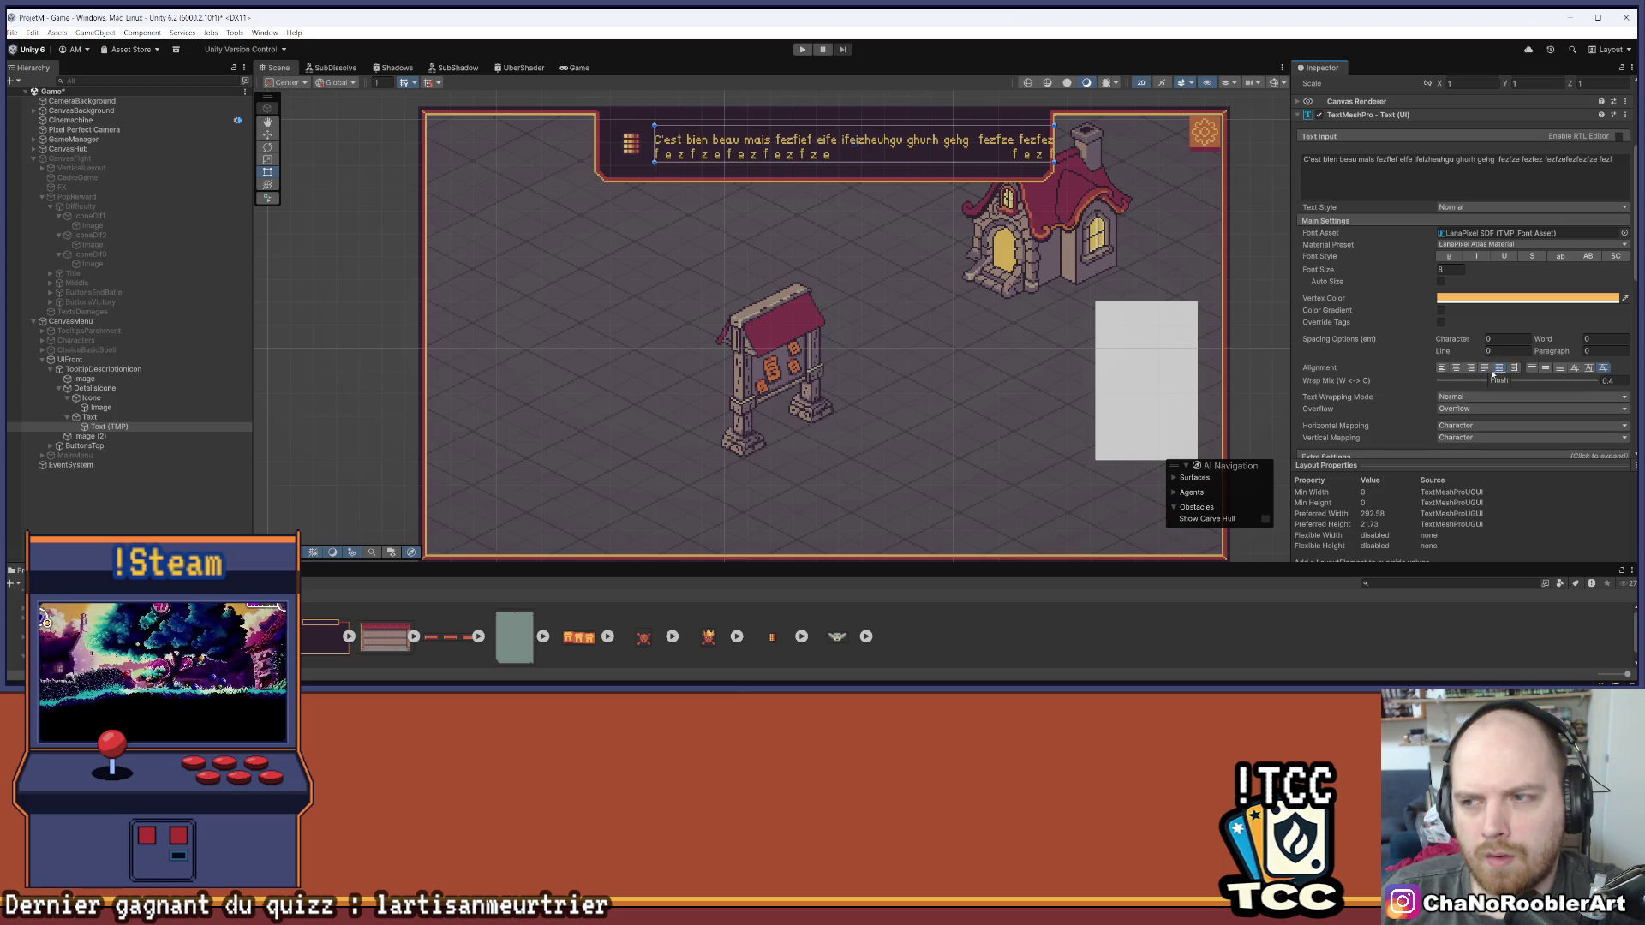
{"action": "left_click", "coordinate": [1443, 367]}
{"action": "scroll", "coordinate": [874, 294], "scroll_direction": "down", "scroll_amount": 2}
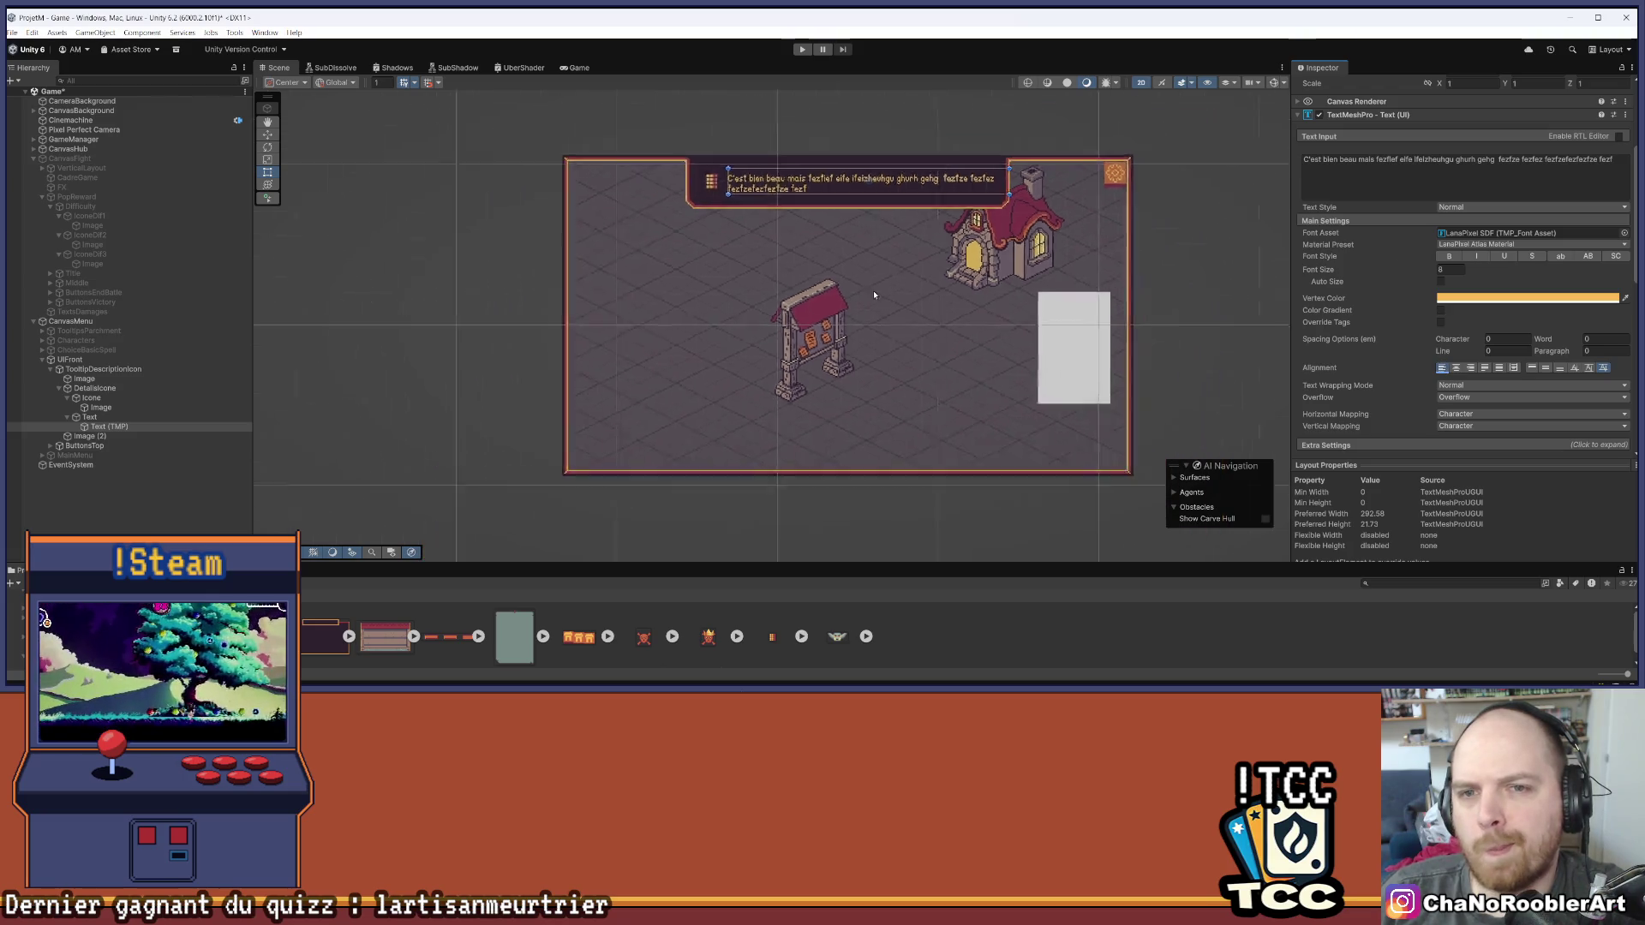
Deselect the tooltip text, collapse CanvasMenu, and save the scene
{"action": "scroll", "coordinate": [783, 302], "scroll_direction": "down", "scroll_amount": 2}
{"action": "left_click", "coordinate": [403, 448]}
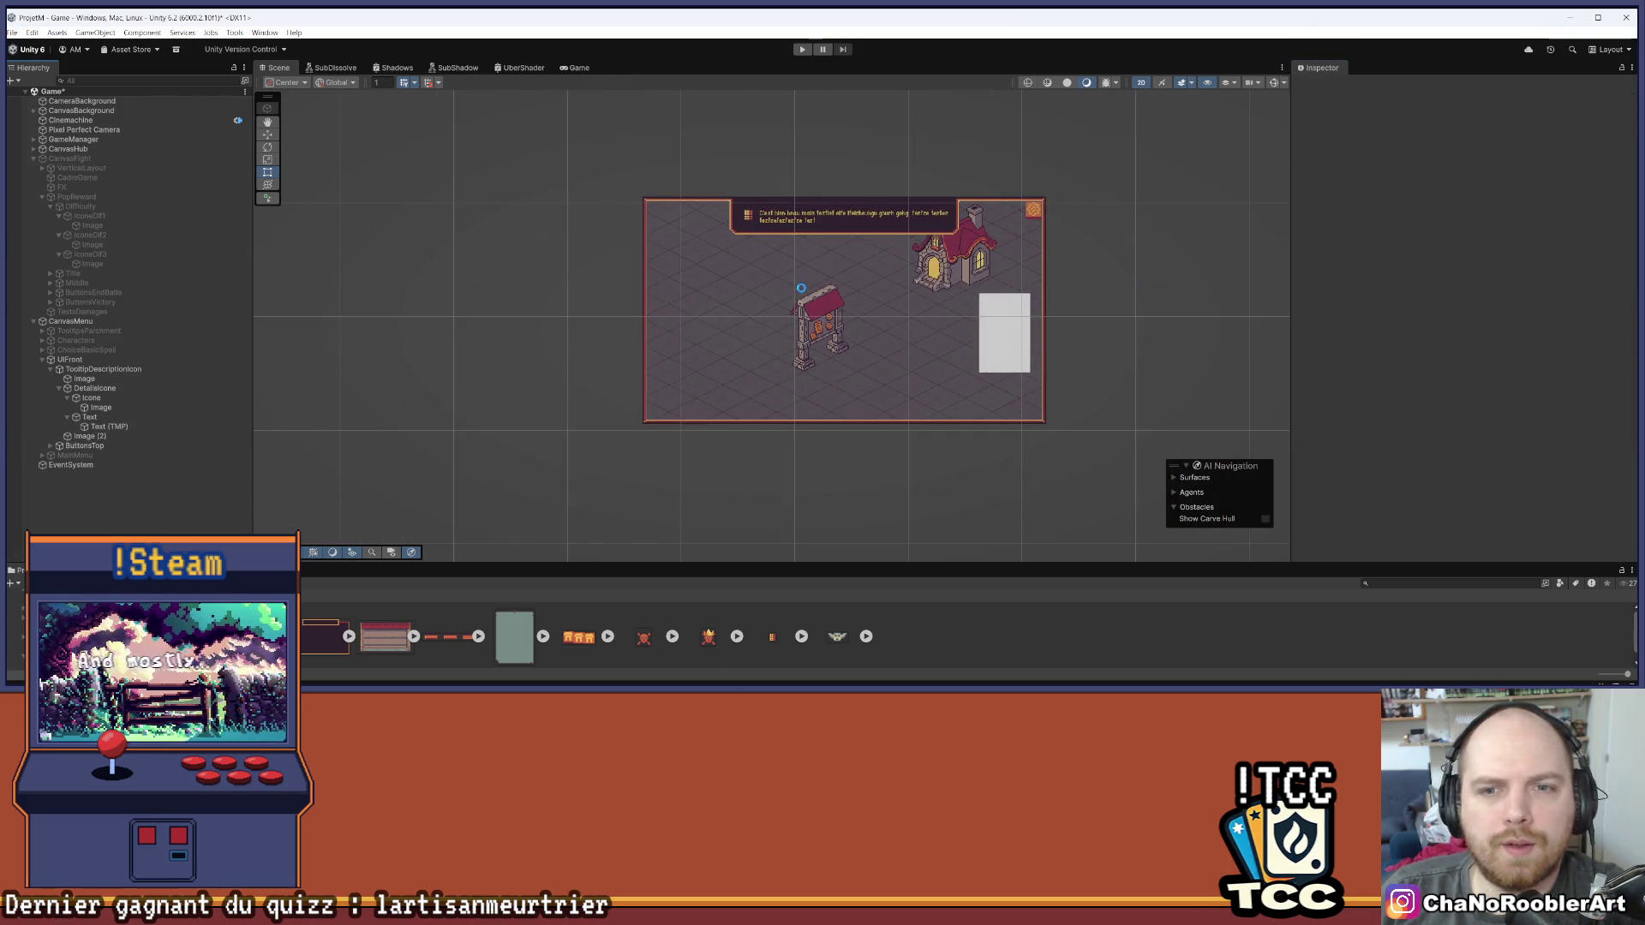
{"action": "scroll", "coordinate": [833, 237], "scroll_direction": "up", "scroll_amount": 3}
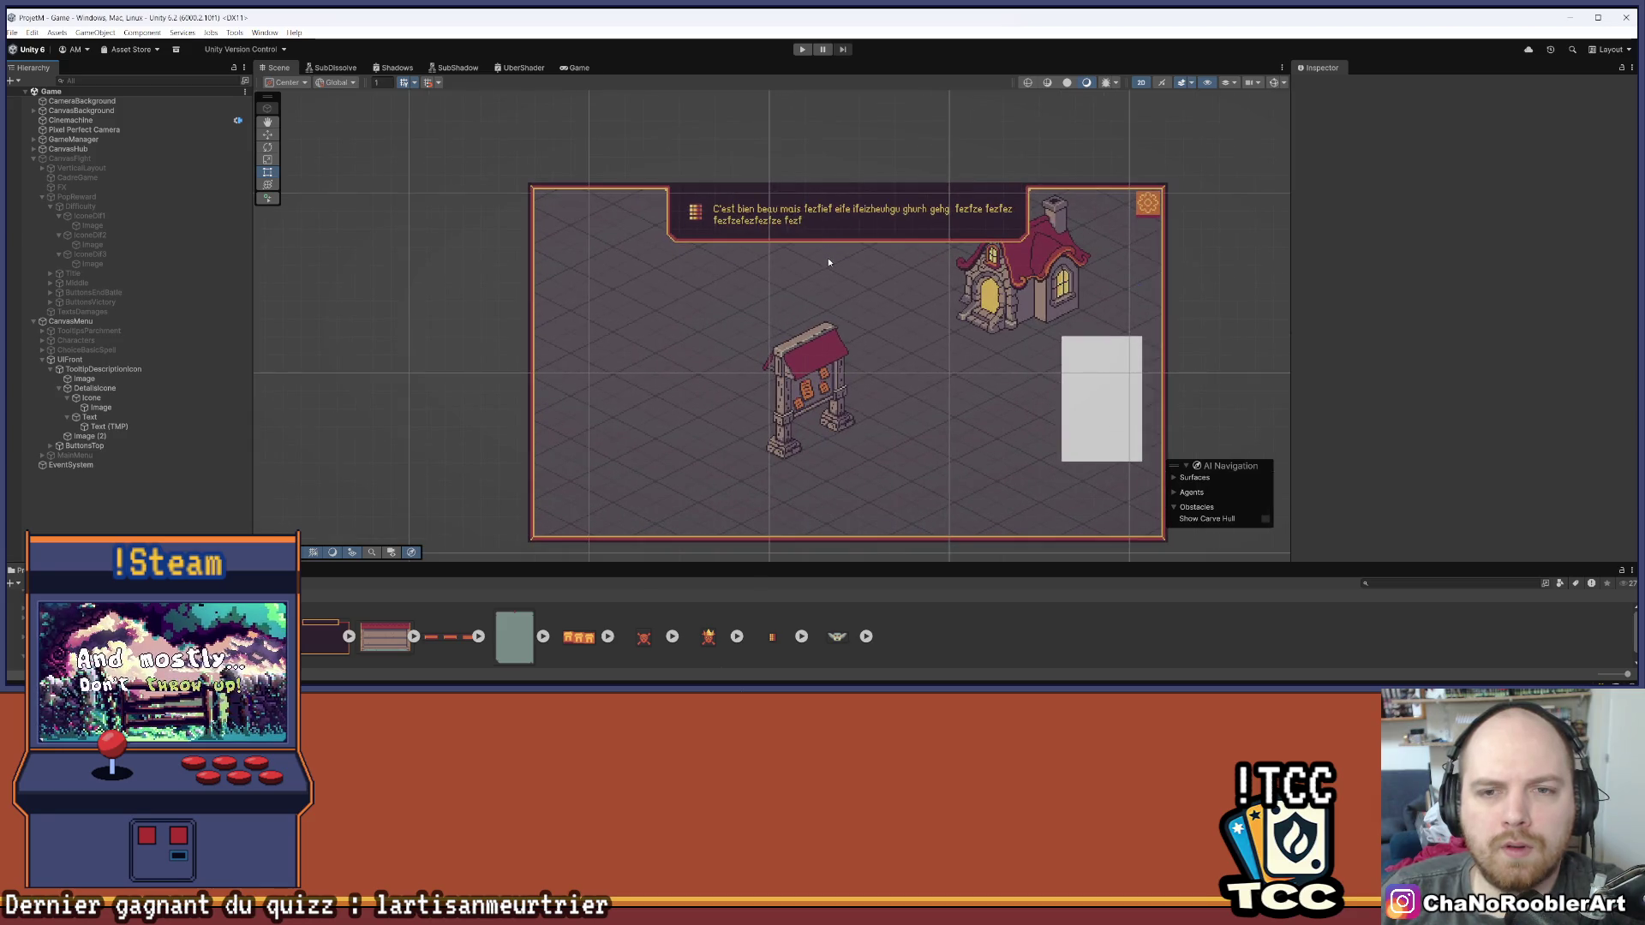
{"action": "left_click", "coordinate": [32, 321]}
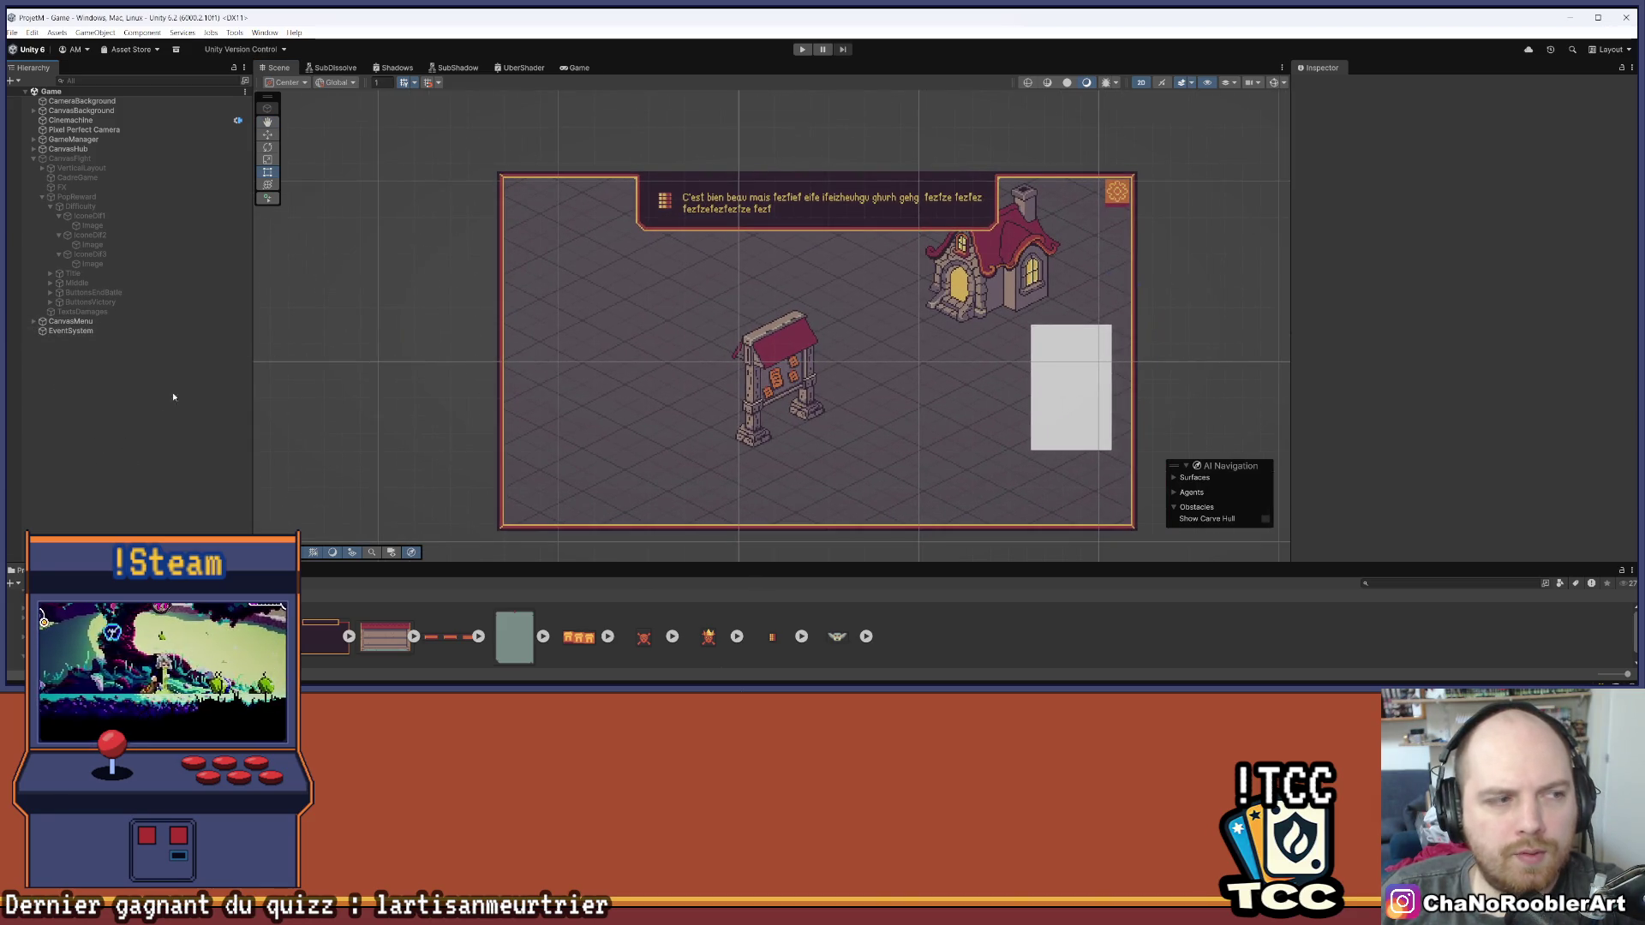
{"action": "left_click", "coordinate": [12, 32]}
{"action": "left_click", "coordinate": [52, 89]}
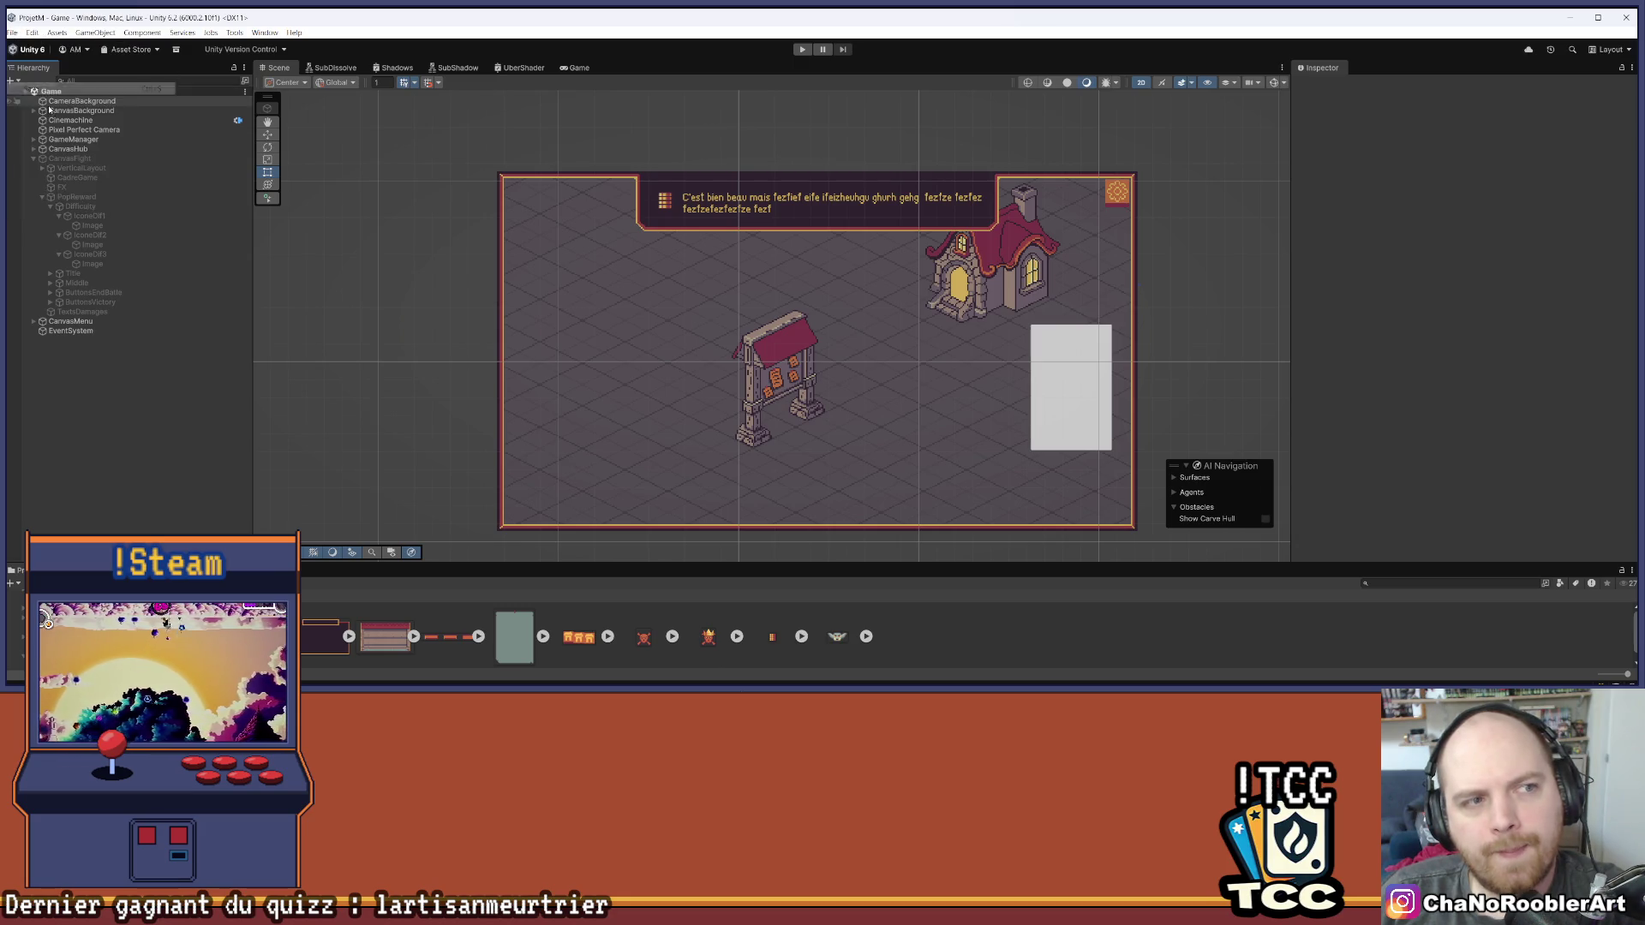
Briefly toggle CanvasFight on and off, then enable PanelTableau under CanvasHub
{"action": "left_click", "coordinate": [76, 196]}
{"action": "left_click", "coordinate": [71, 159]}
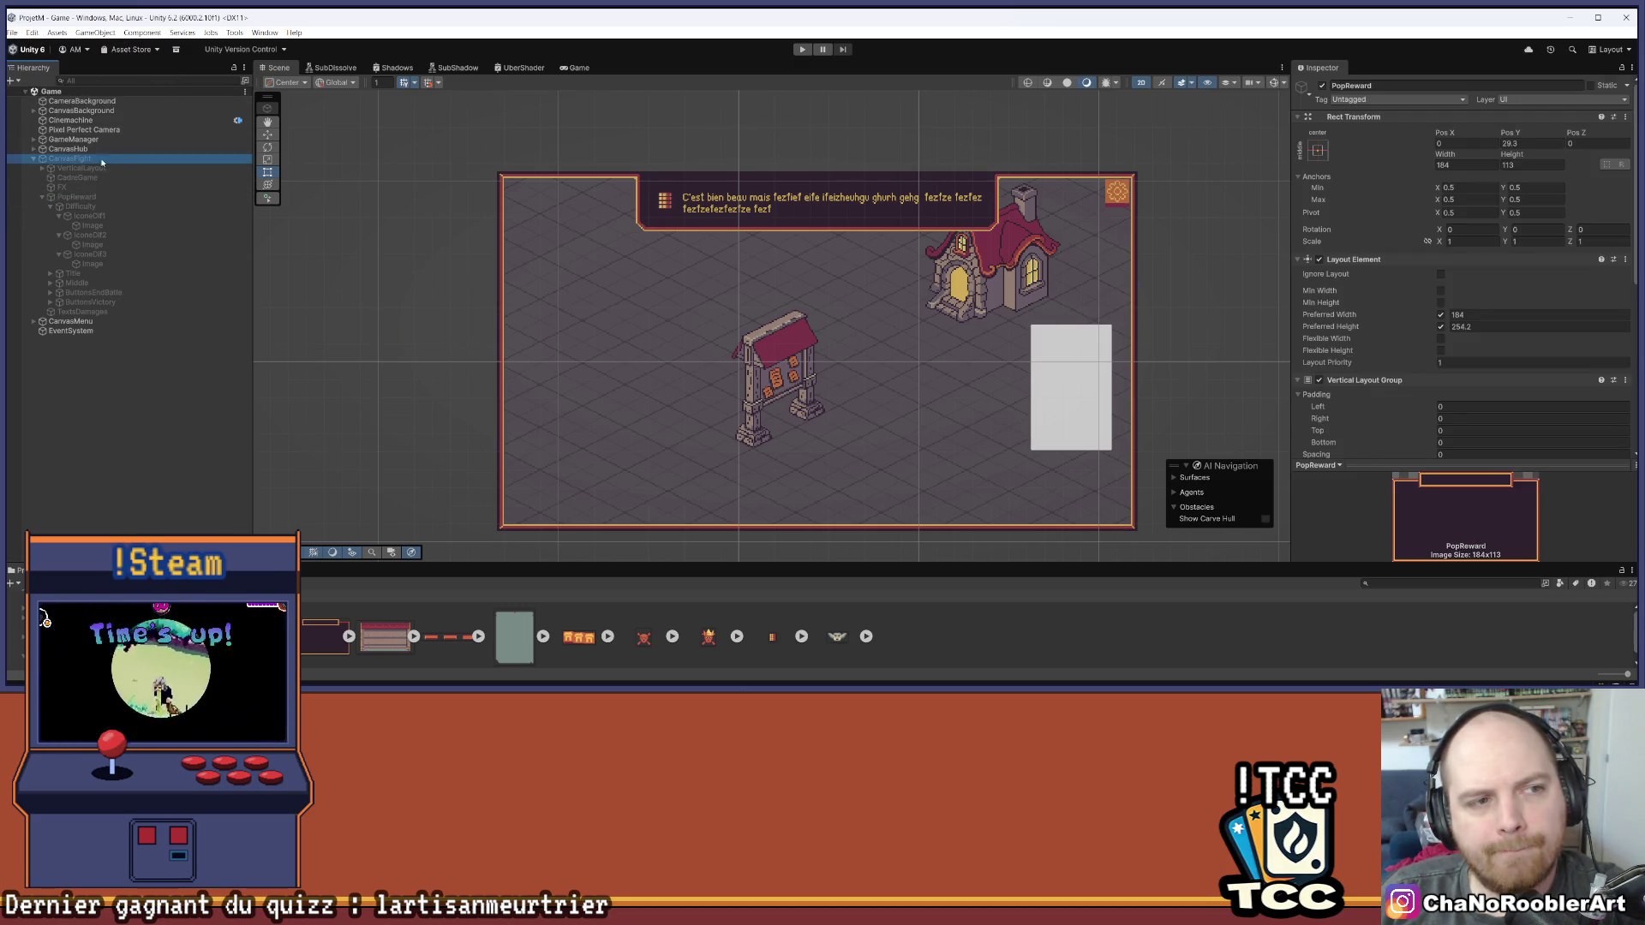
{"action": "left_click", "coordinate": [1321, 84]}
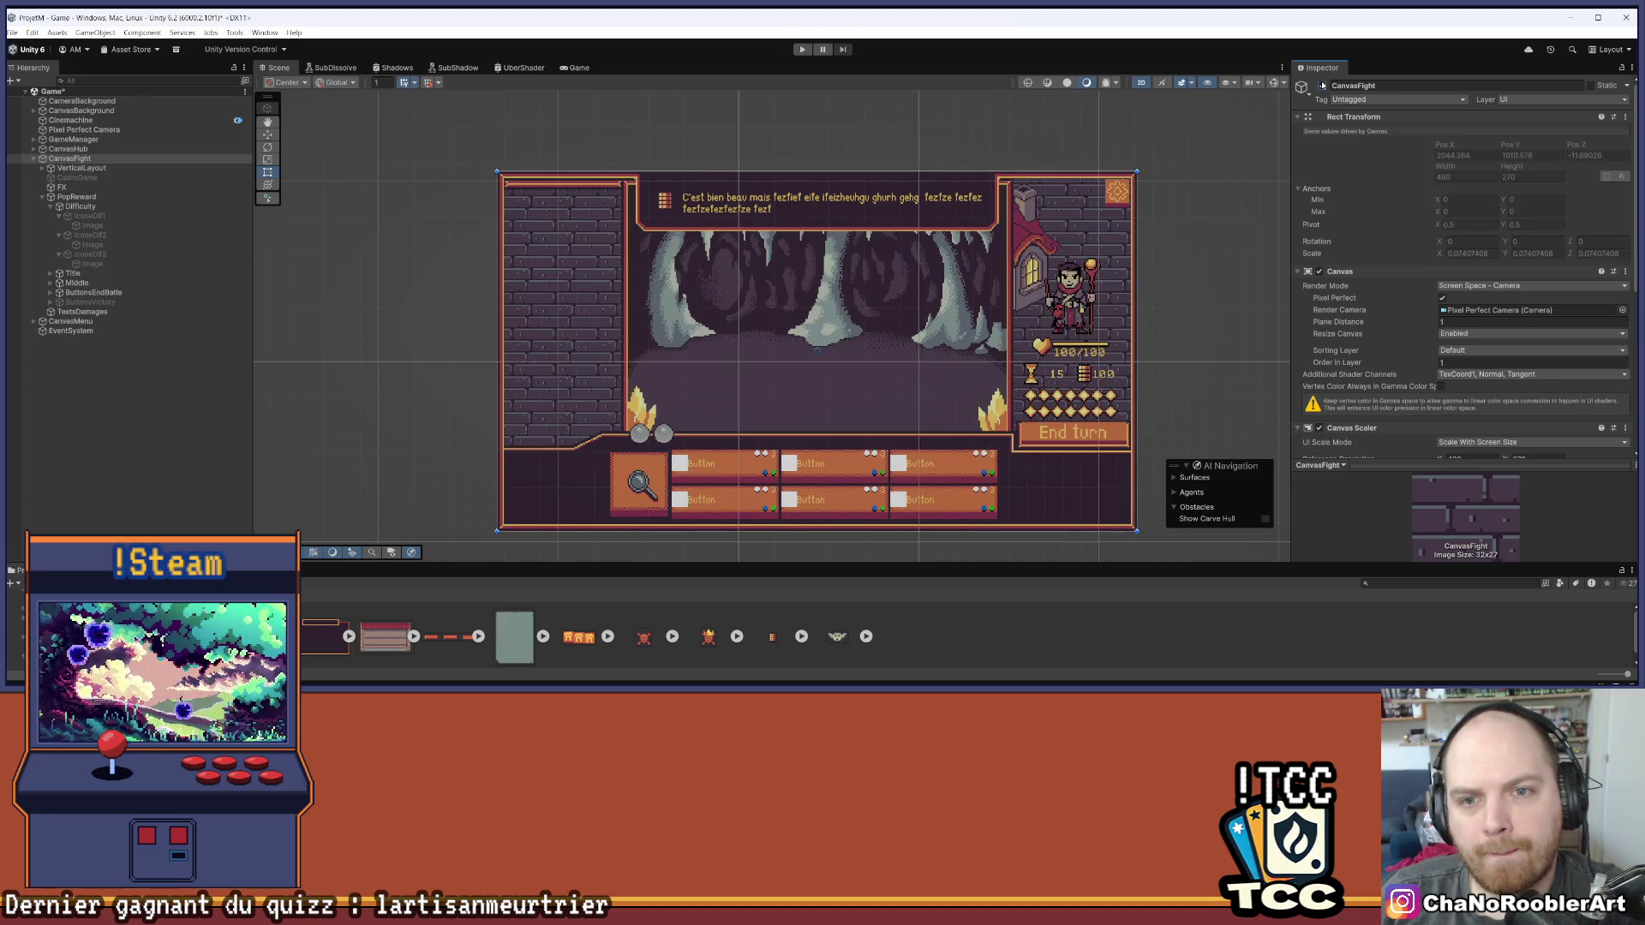
{"action": "left_click", "coordinate": [1320, 84]}
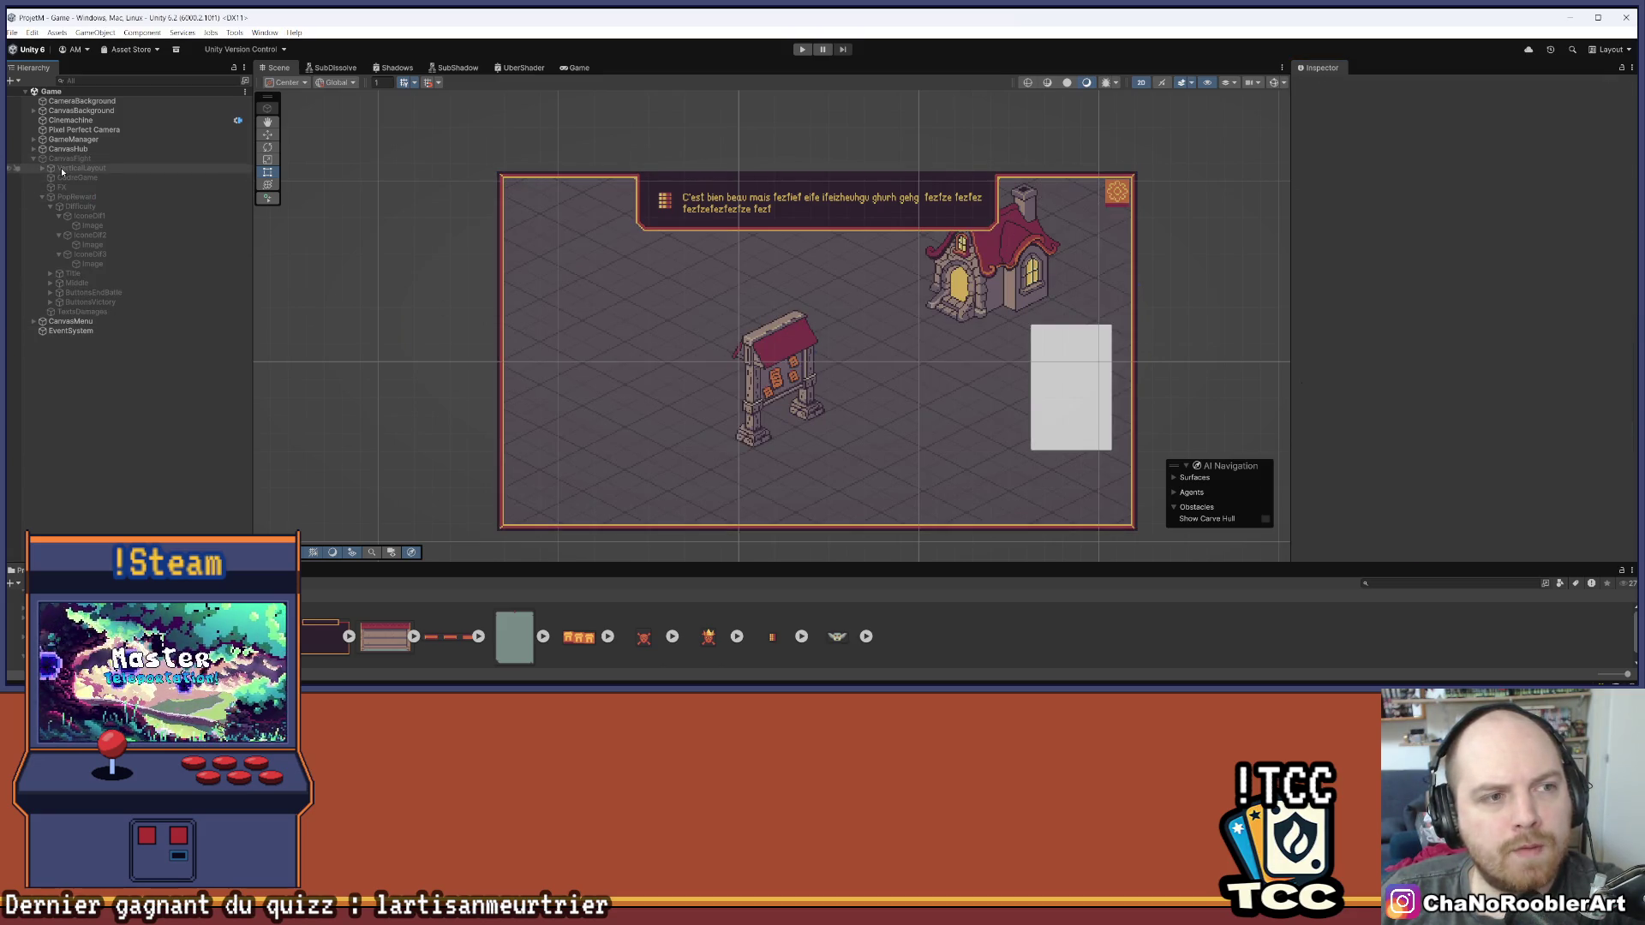
{"action": "left_click", "coordinate": [33, 159]}
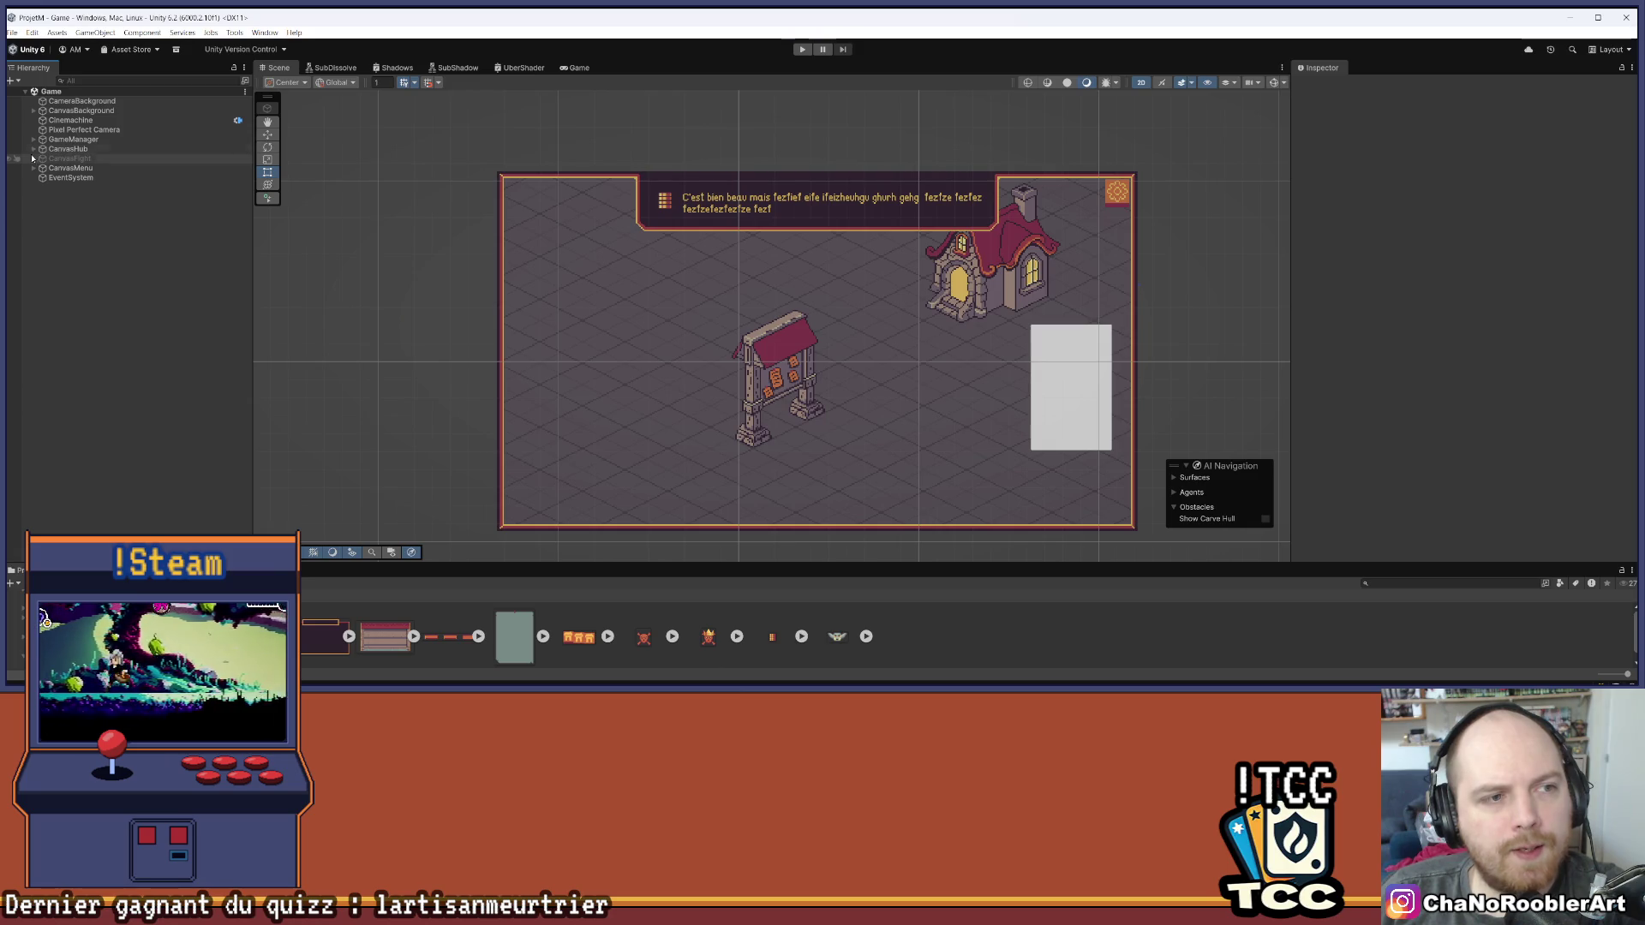
{"action": "left_click", "coordinate": [33, 149]}
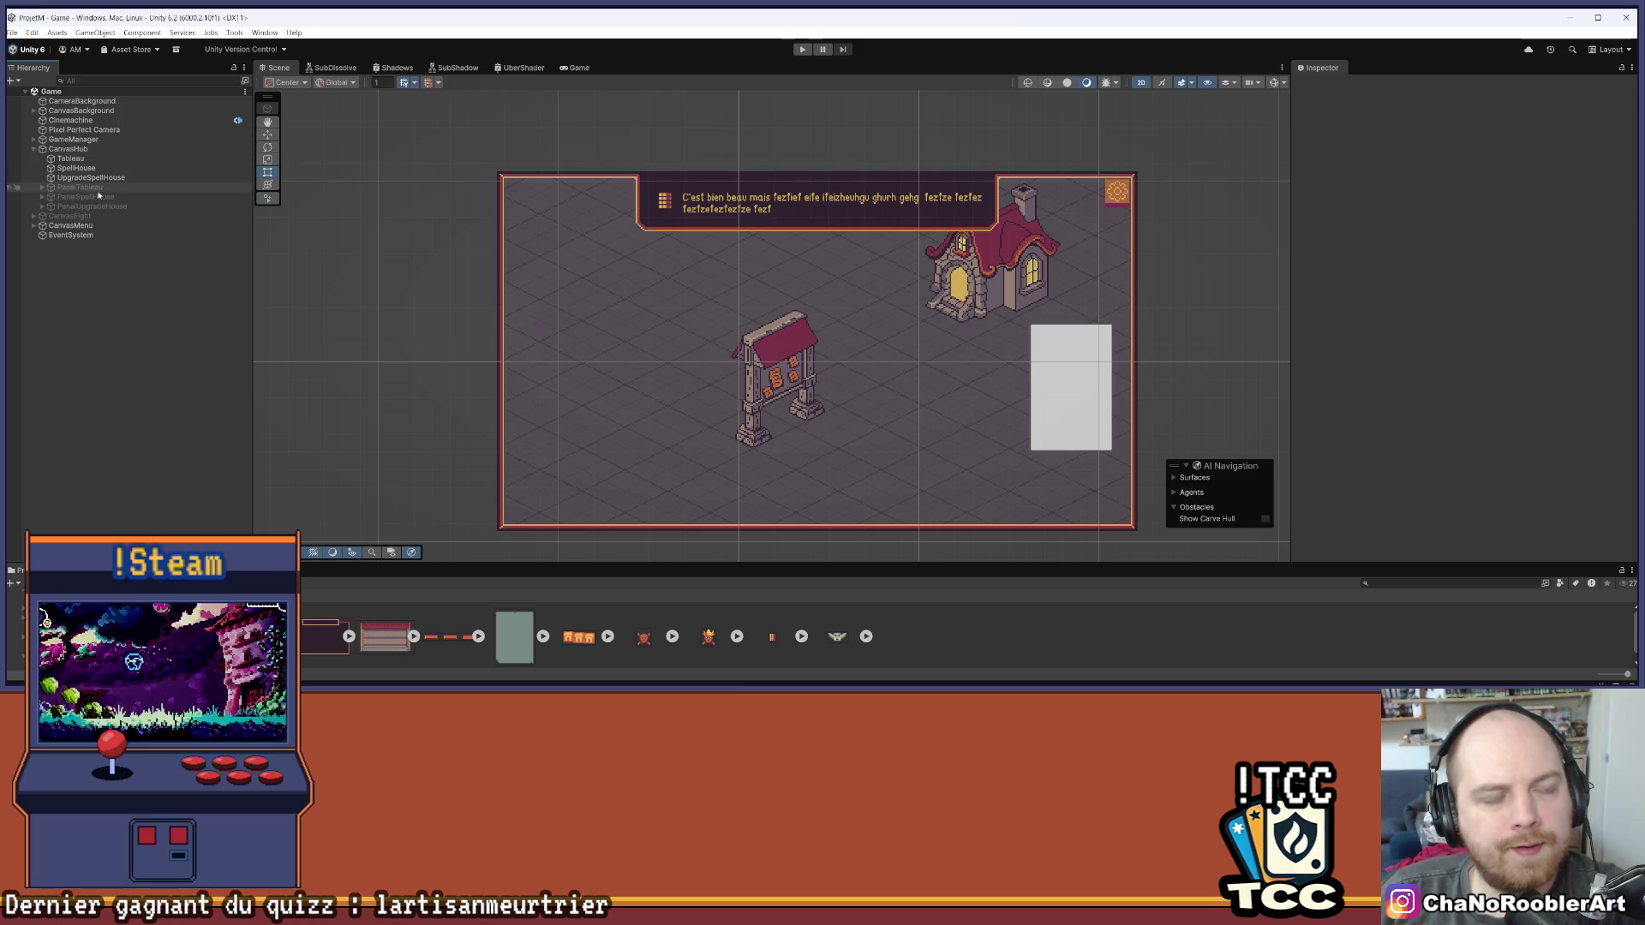
{"action": "left_click", "coordinate": [96, 188]}
{"action": "left_click", "coordinate": [1322, 86]}
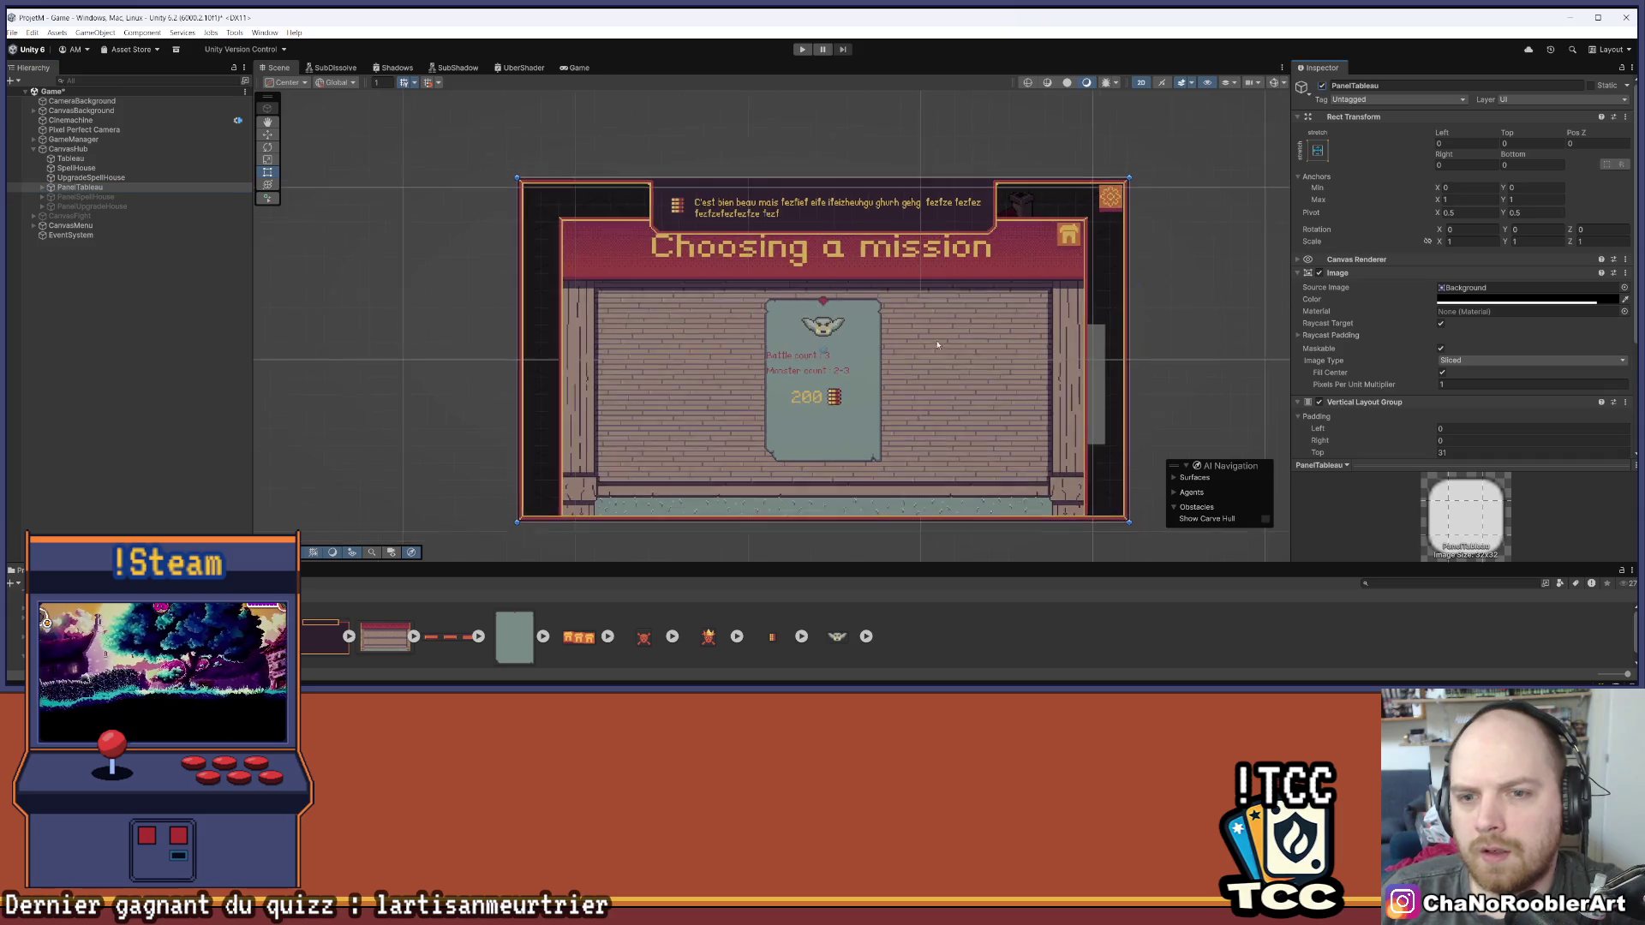
{"action": "scroll", "coordinate": [902, 258], "scroll_direction": "up", "scroll_amount": 5}
{"action": "scroll", "coordinate": [902, 259], "scroll_direction": "up", "scroll_amount": 3}
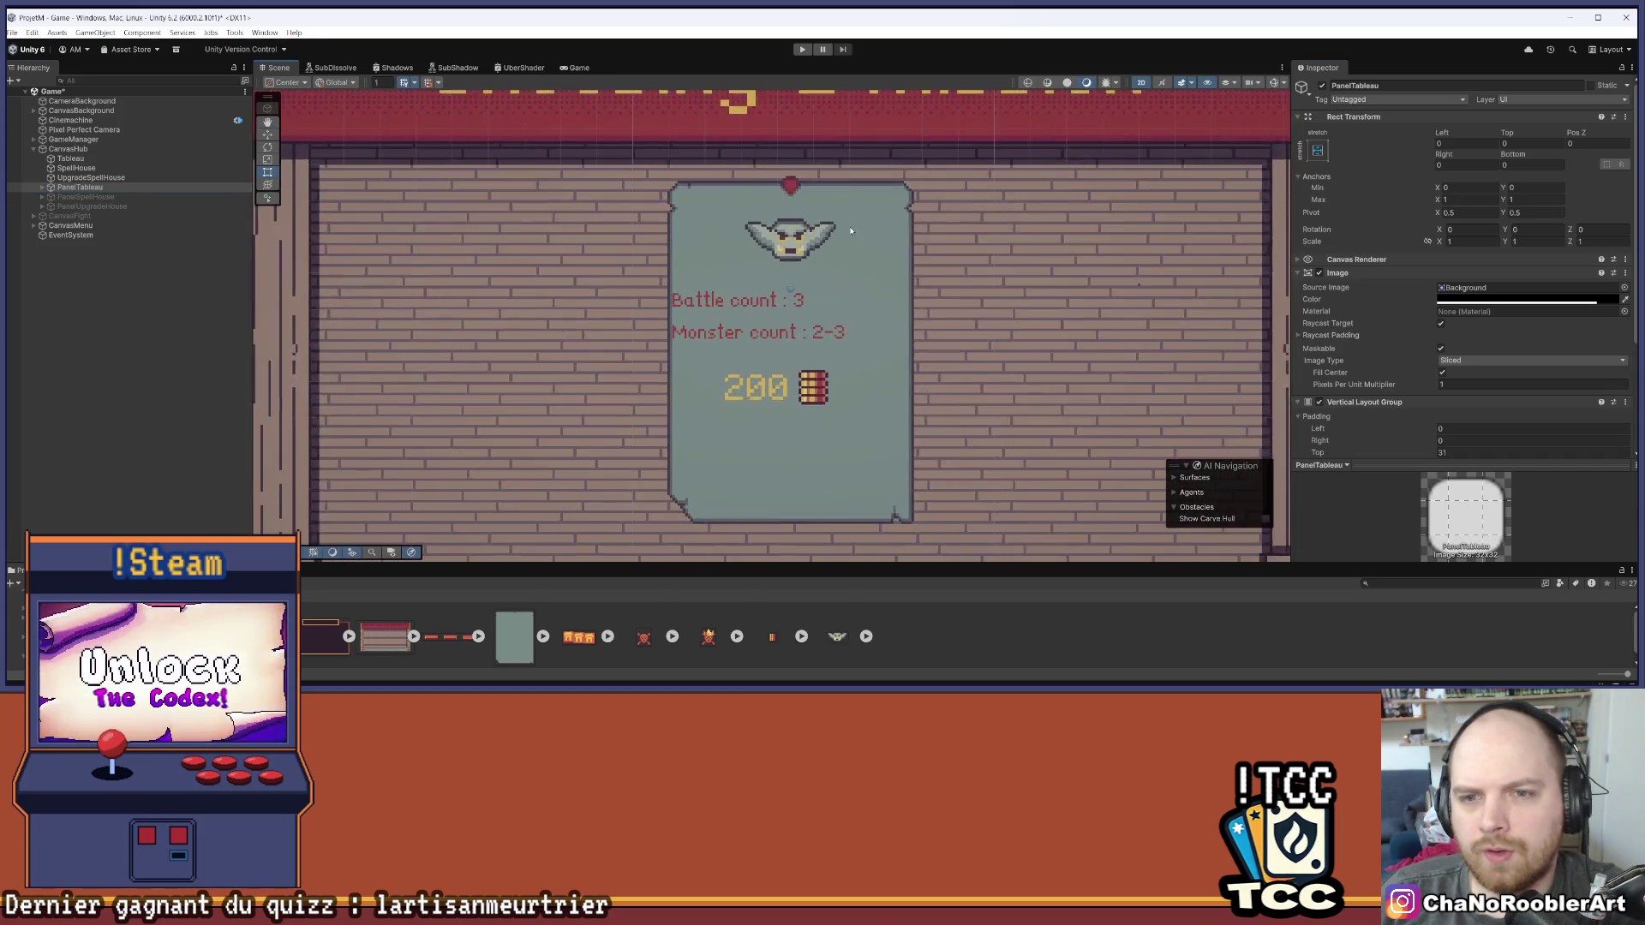
{"action": "scroll", "coordinate": [826, 240], "scroll_direction": "down", "scroll_amount": 5}
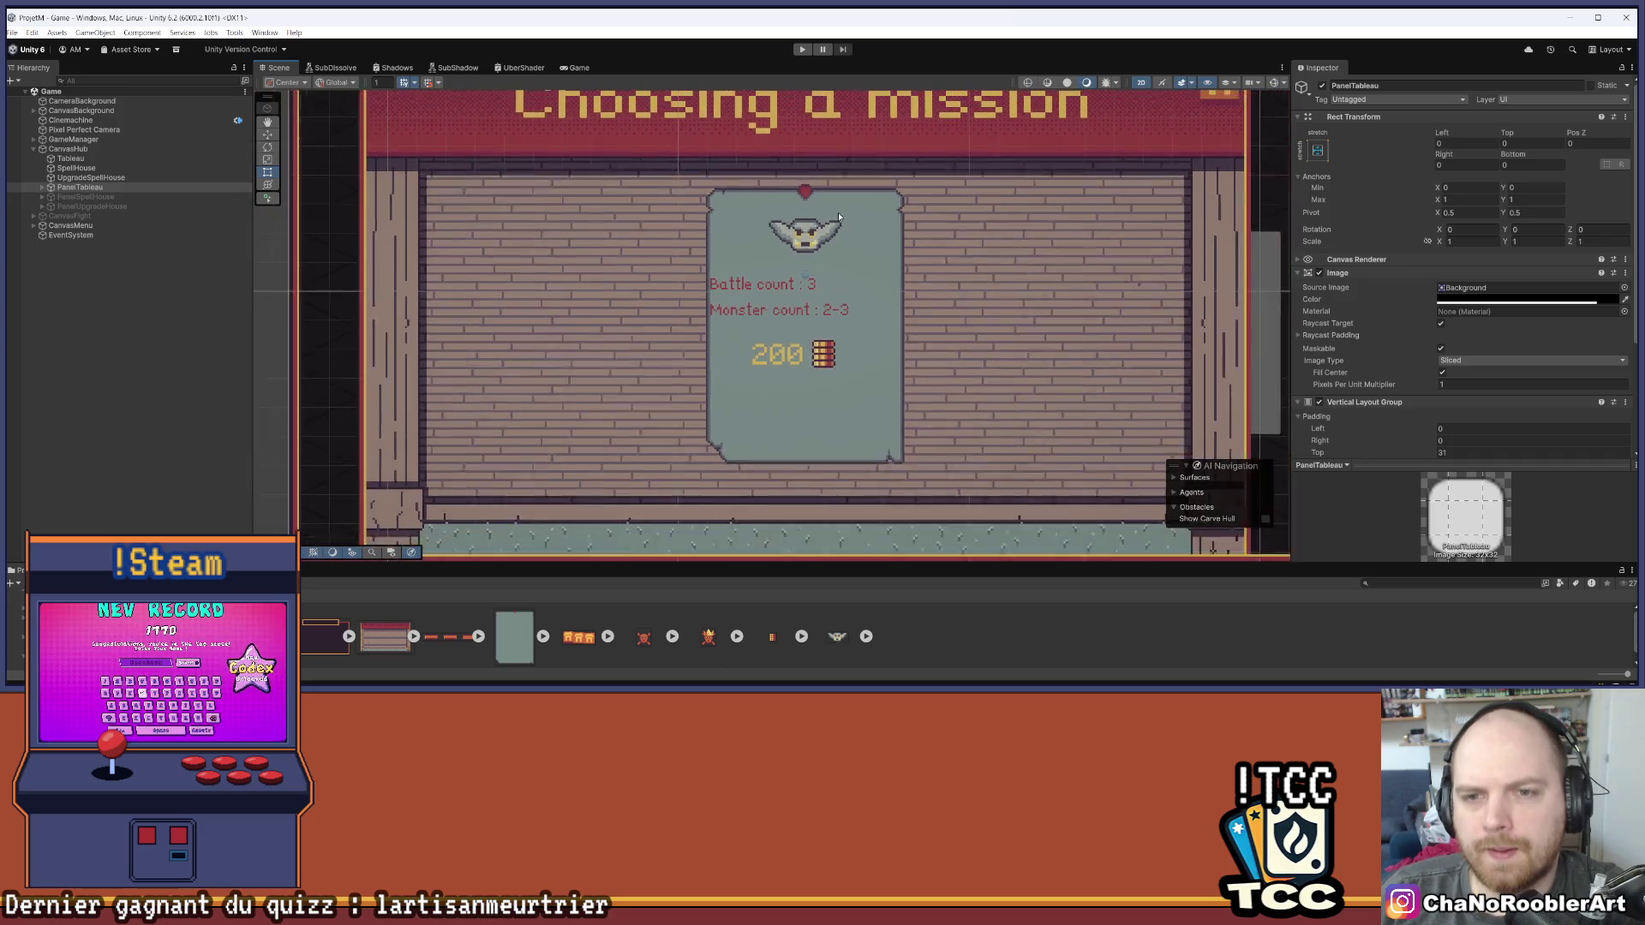
Enable CanvasFight, frame it with F, and select its PopReward child
{"action": "left_click", "coordinate": [83, 217]}
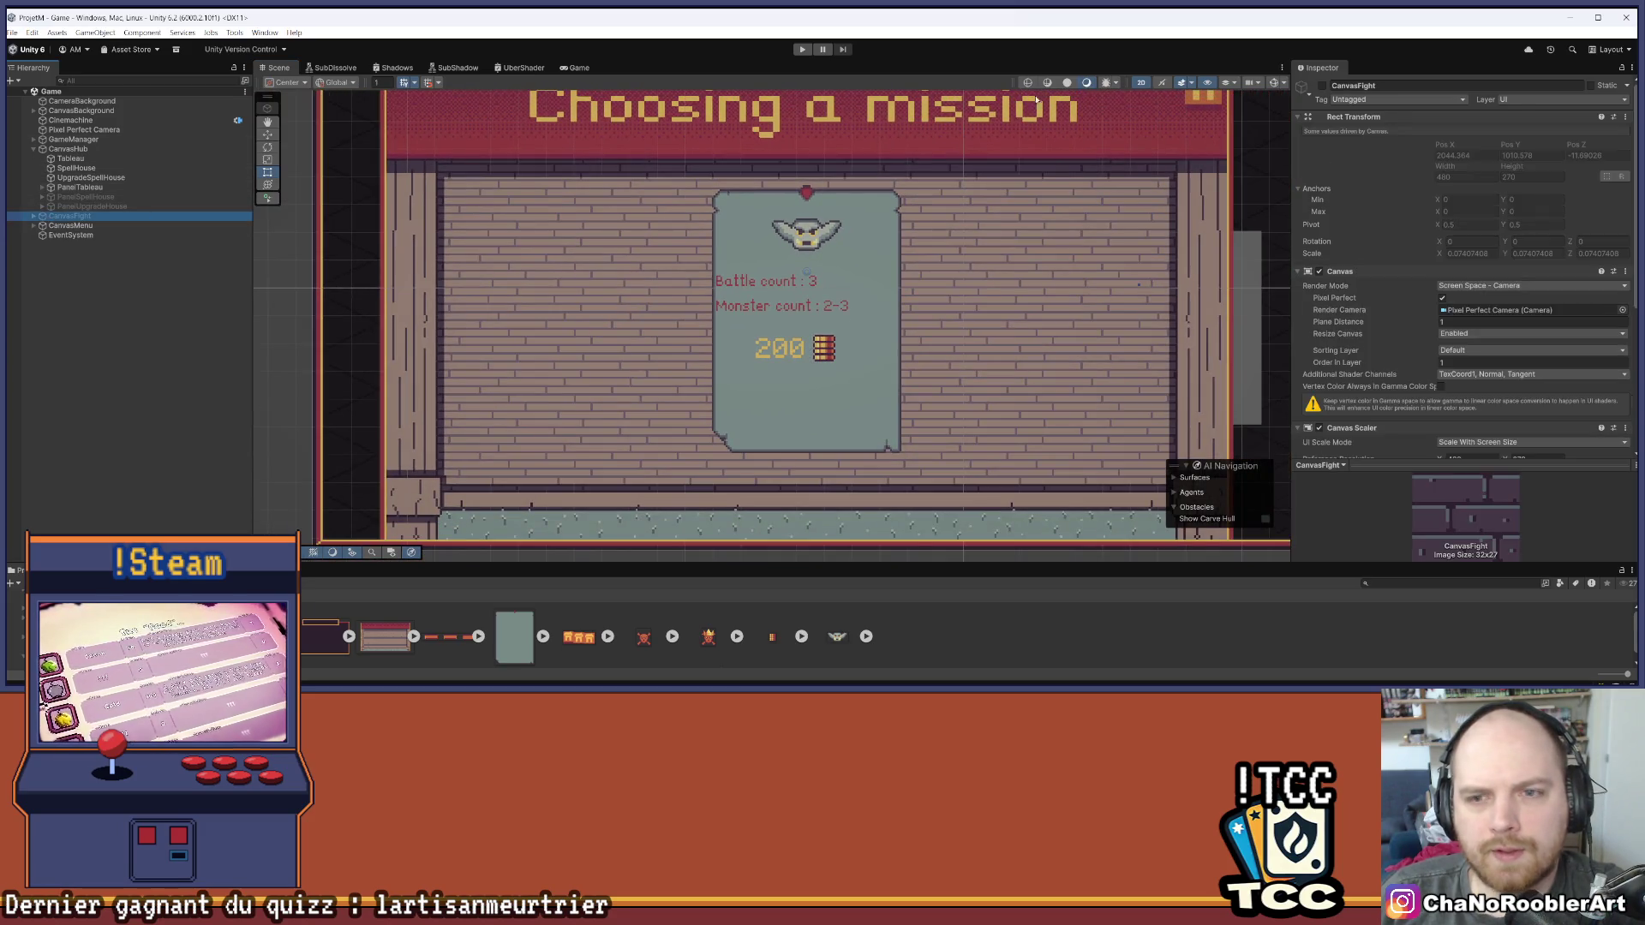
{"action": "left_click", "coordinate": [1322, 86]}
{"action": "key", "text": "f"}
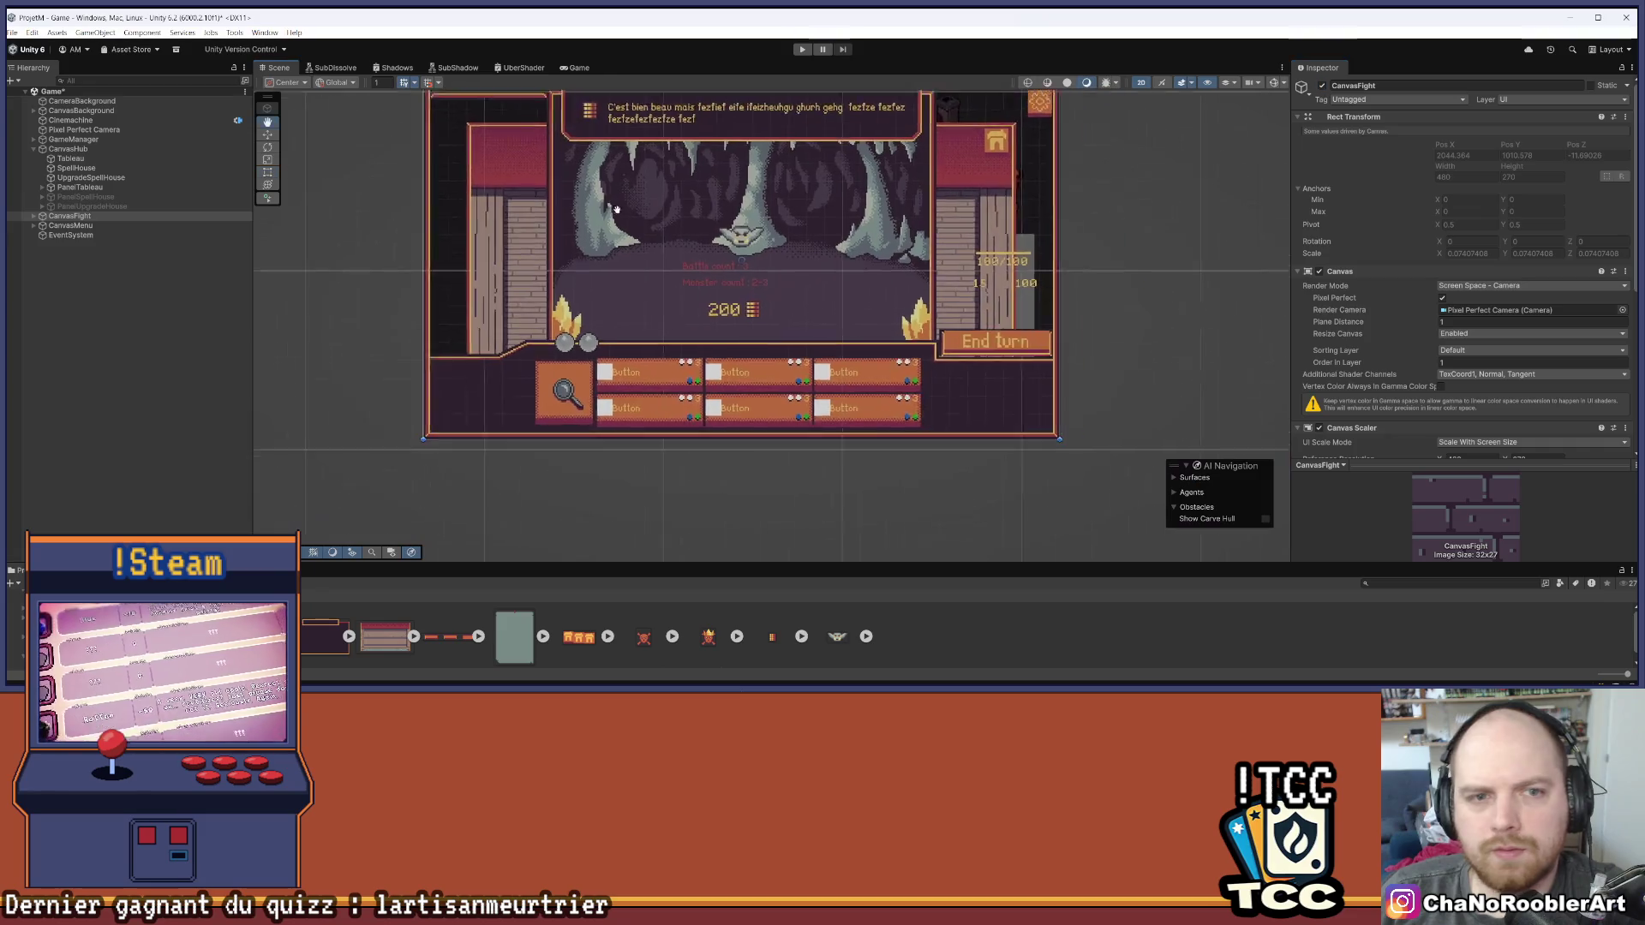
{"action": "left_click", "coordinate": [33, 216]}
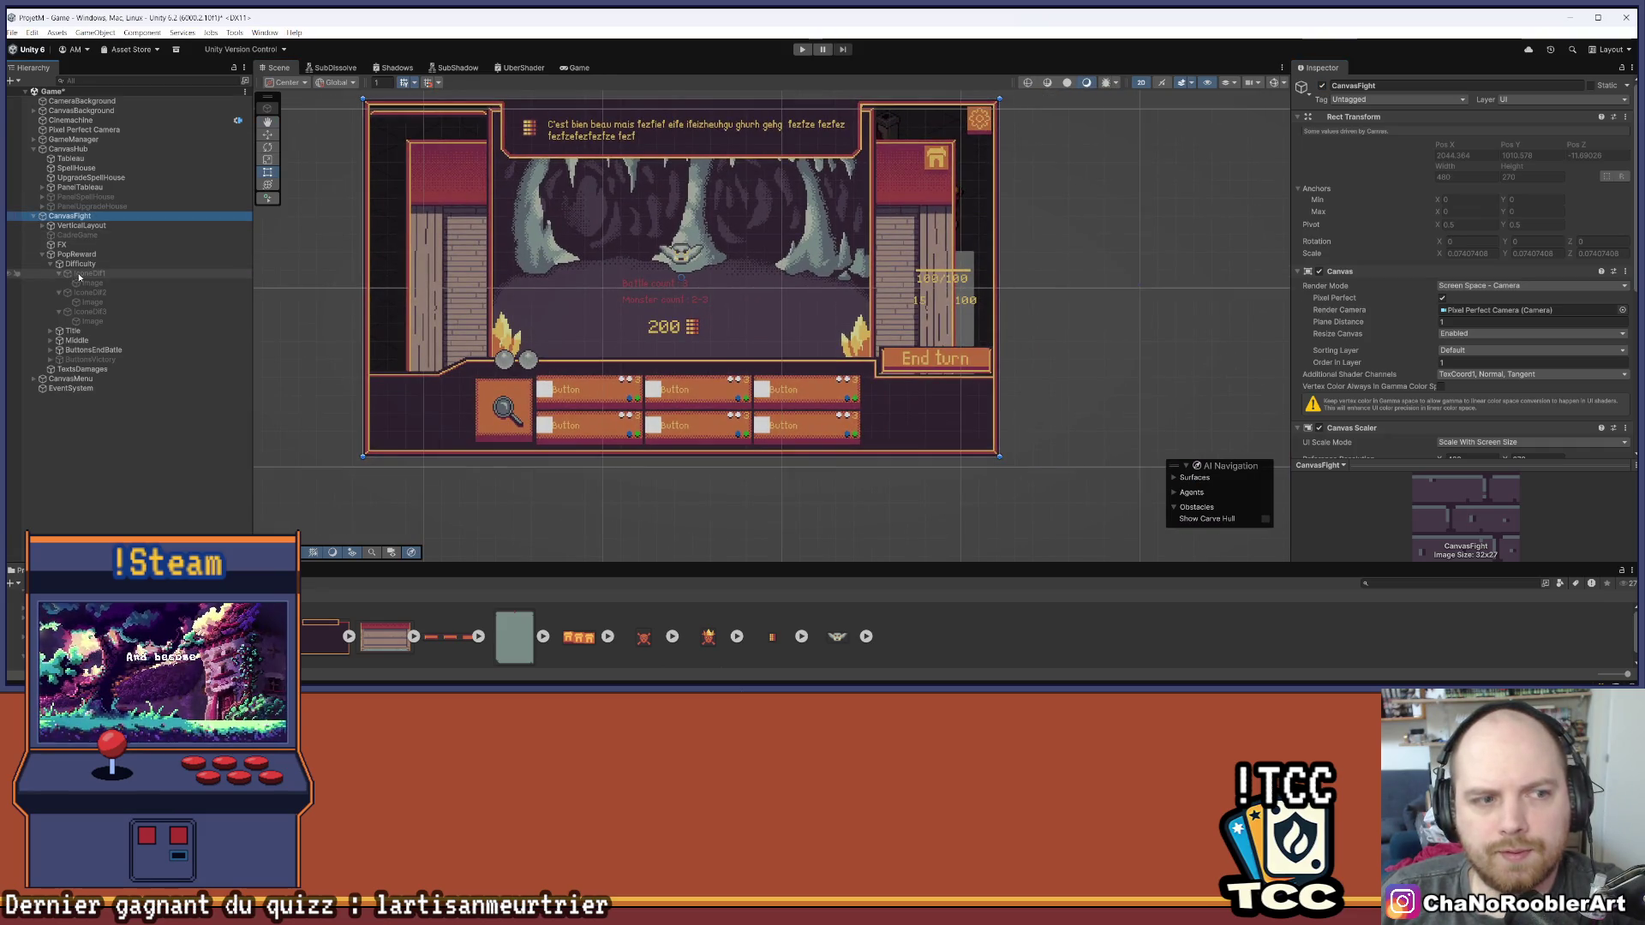
{"action": "left_click", "coordinate": [76, 254]}
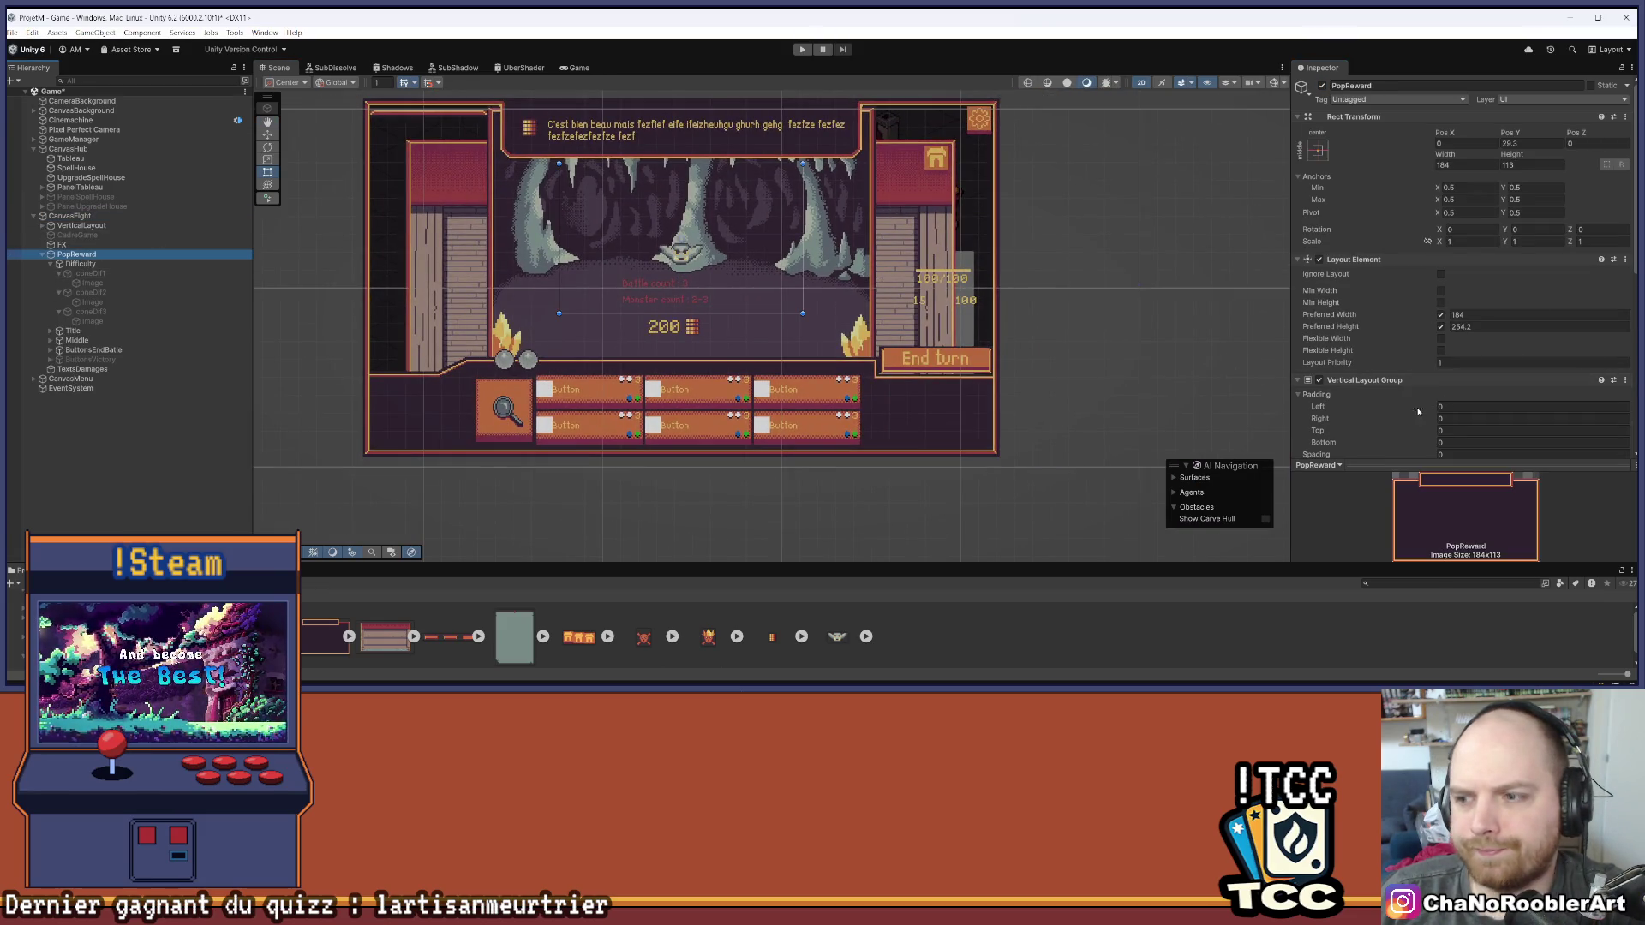
Set PopReward's Canvas Group Alpha to 1 to preview the reward panel, then back to 0
{"action": "scroll", "coordinate": [1418, 411], "scroll_direction": "down", "scroll_amount": 6}
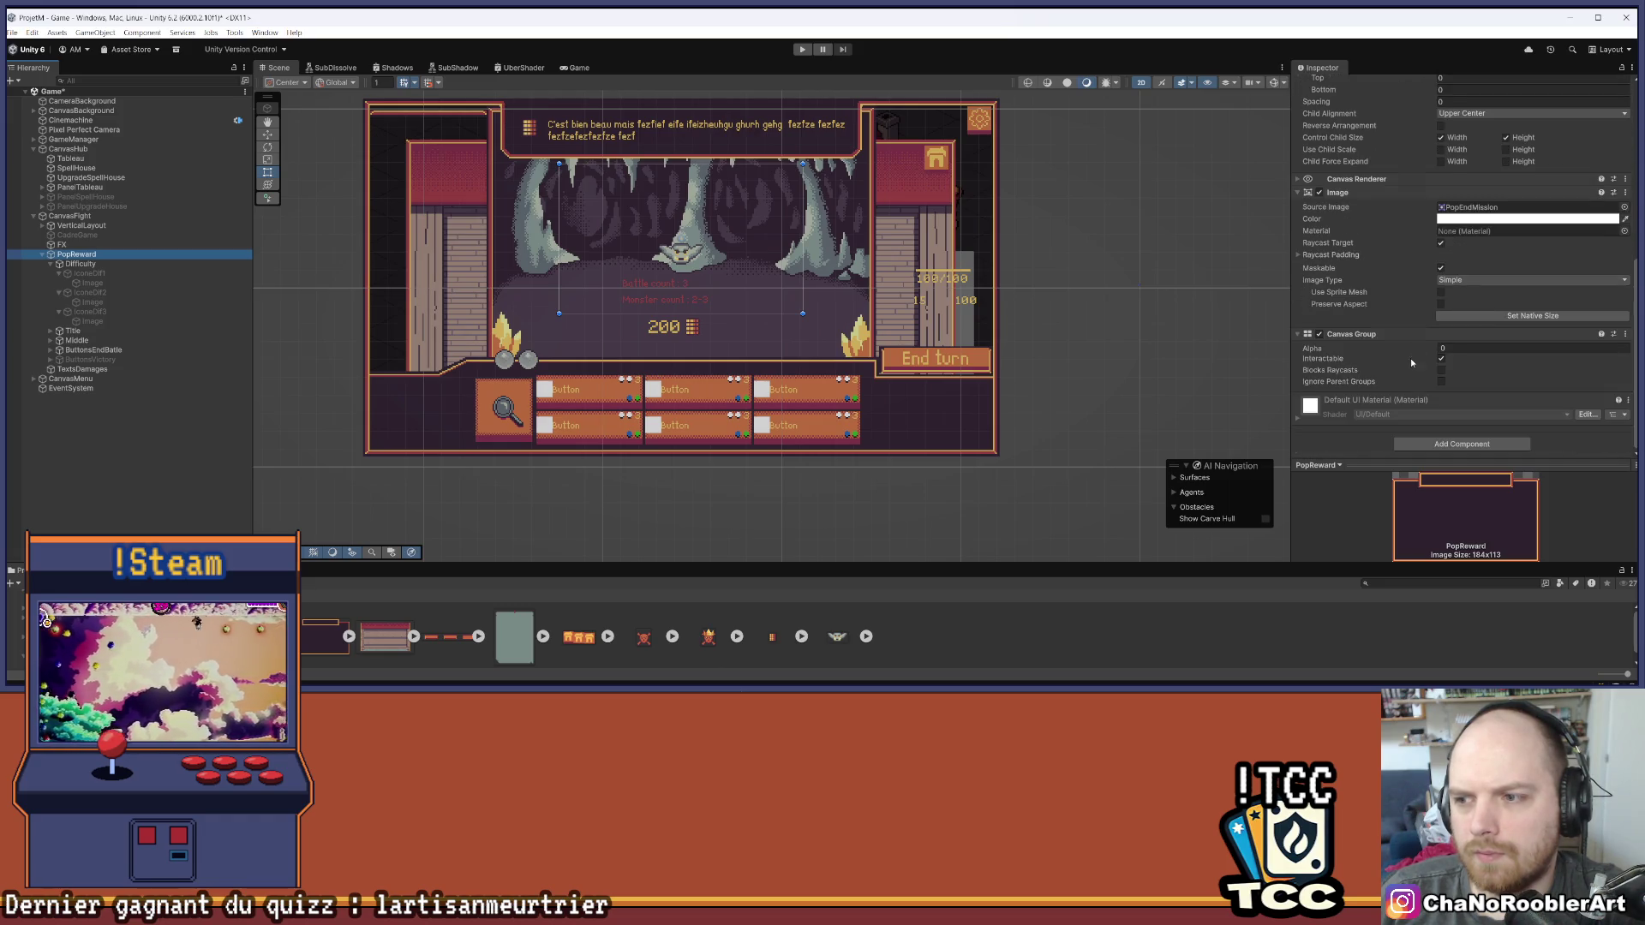
{"action": "left_click_drag", "start_coordinate": [1418, 381], "coordinate": [1439, 380]}
{"action": "scroll", "coordinate": [621, 249], "scroll_direction": "up", "scroll_amount": 8}
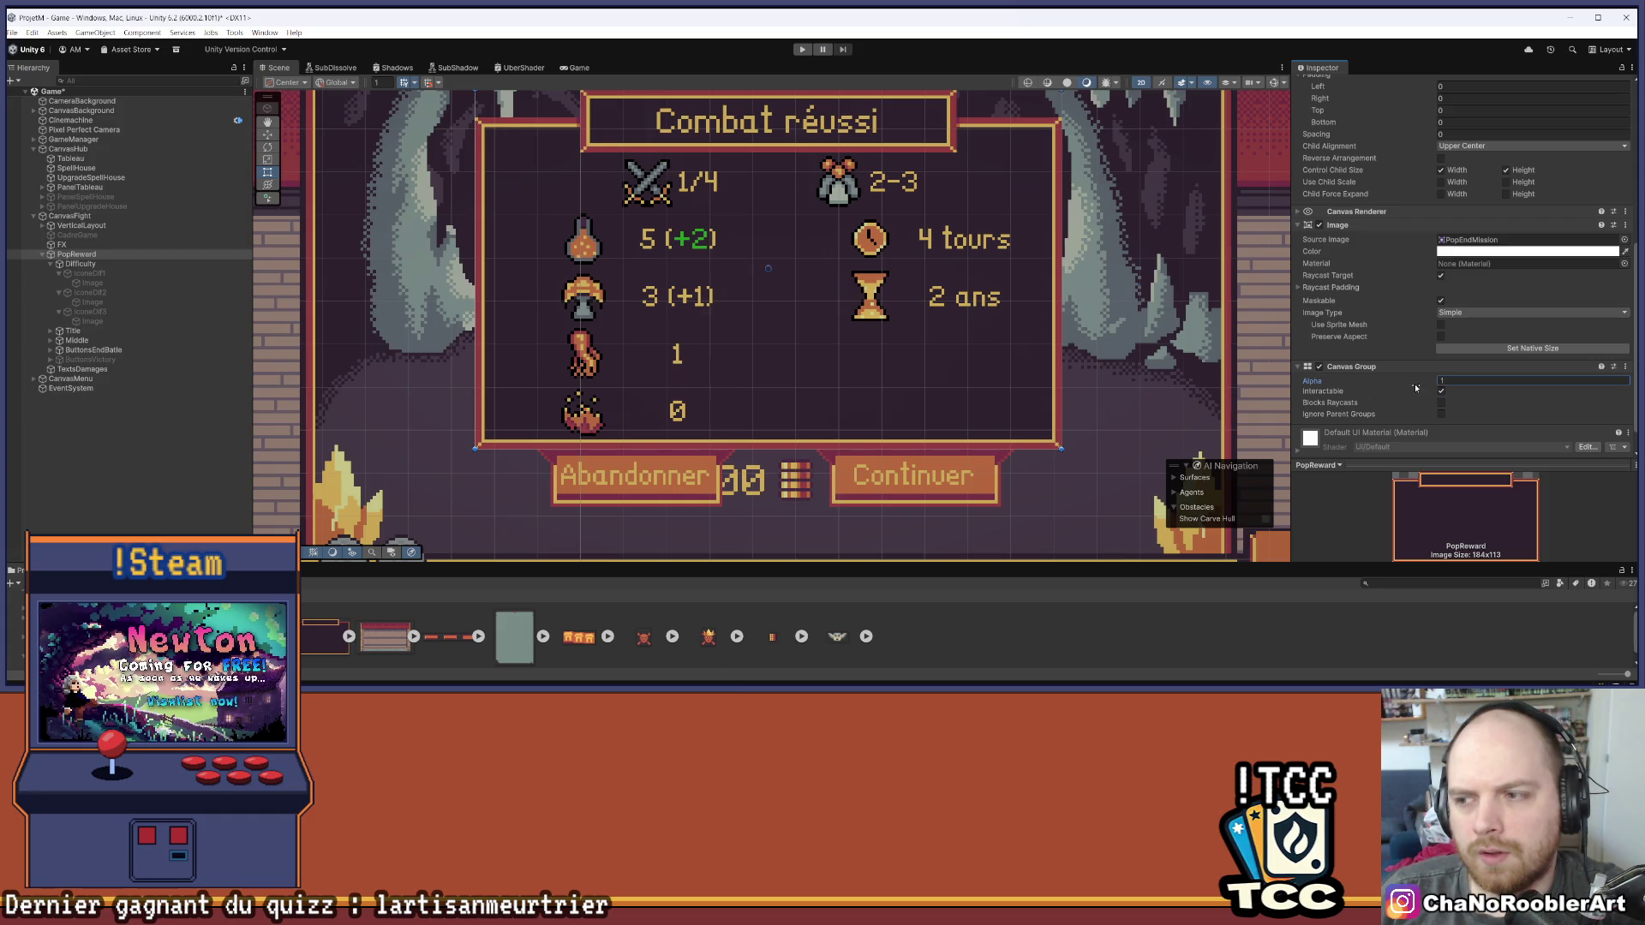
{"action": "left_click_drag", "start_coordinate": [1415, 387], "coordinate": [1390, 391]}
Deactivate CanvasFight so the 'Choosing a mission' board shows
{"action": "scroll", "coordinate": [898, 297], "scroll_direction": "down", "scroll_amount": 6}
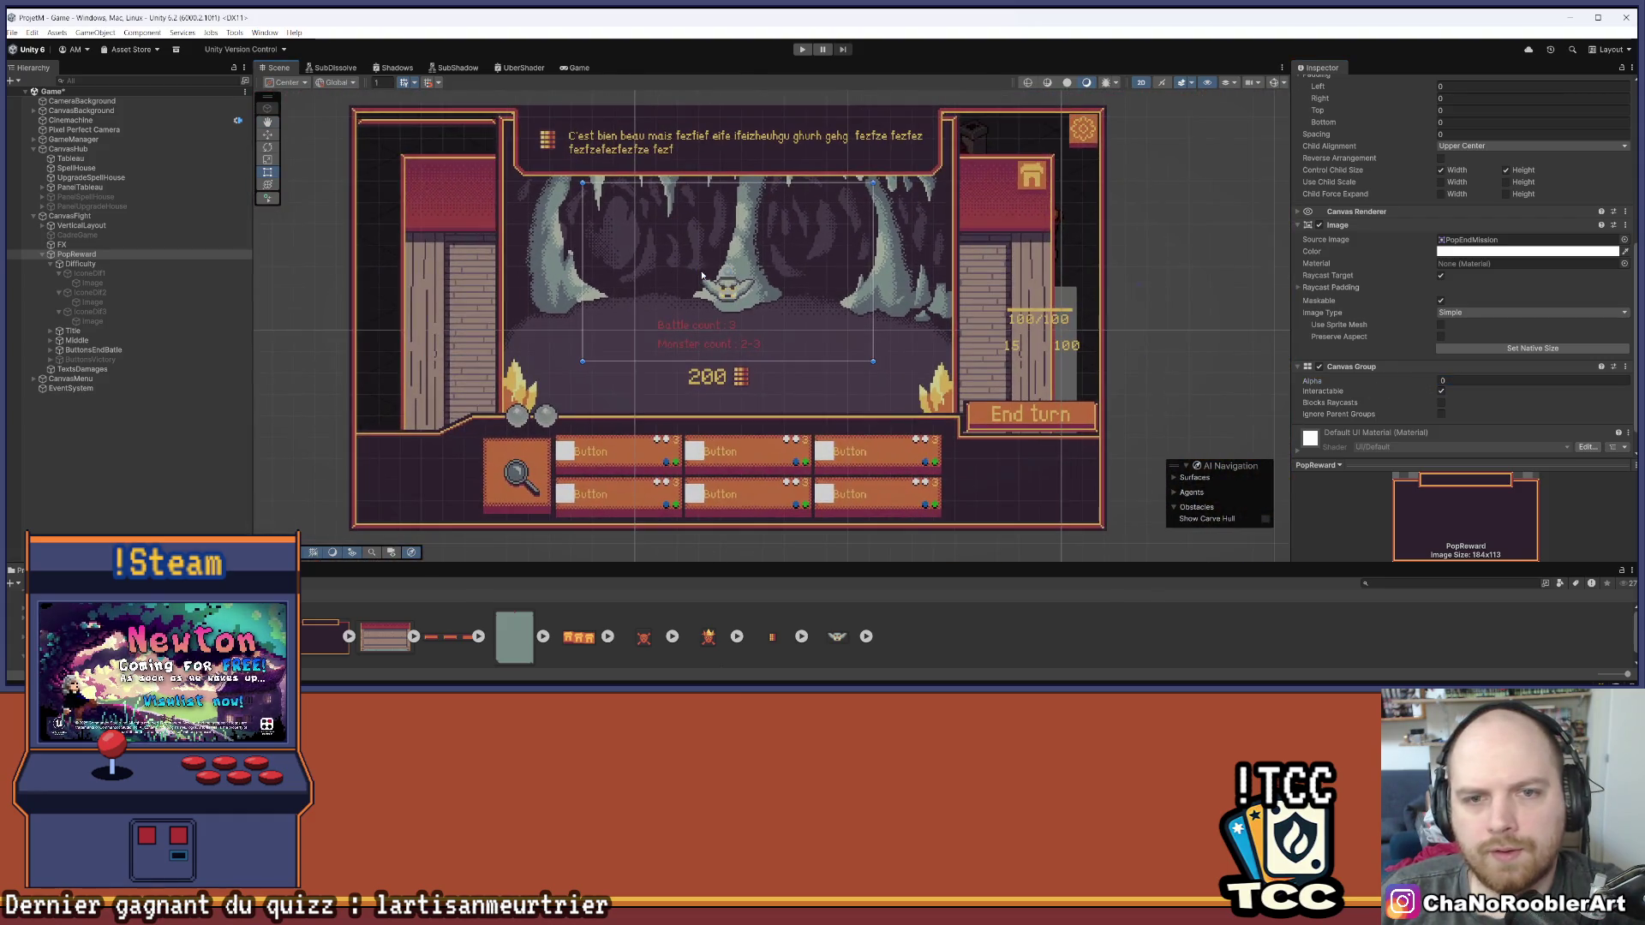
{"action": "left_click", "coordinate": [145, 216]}
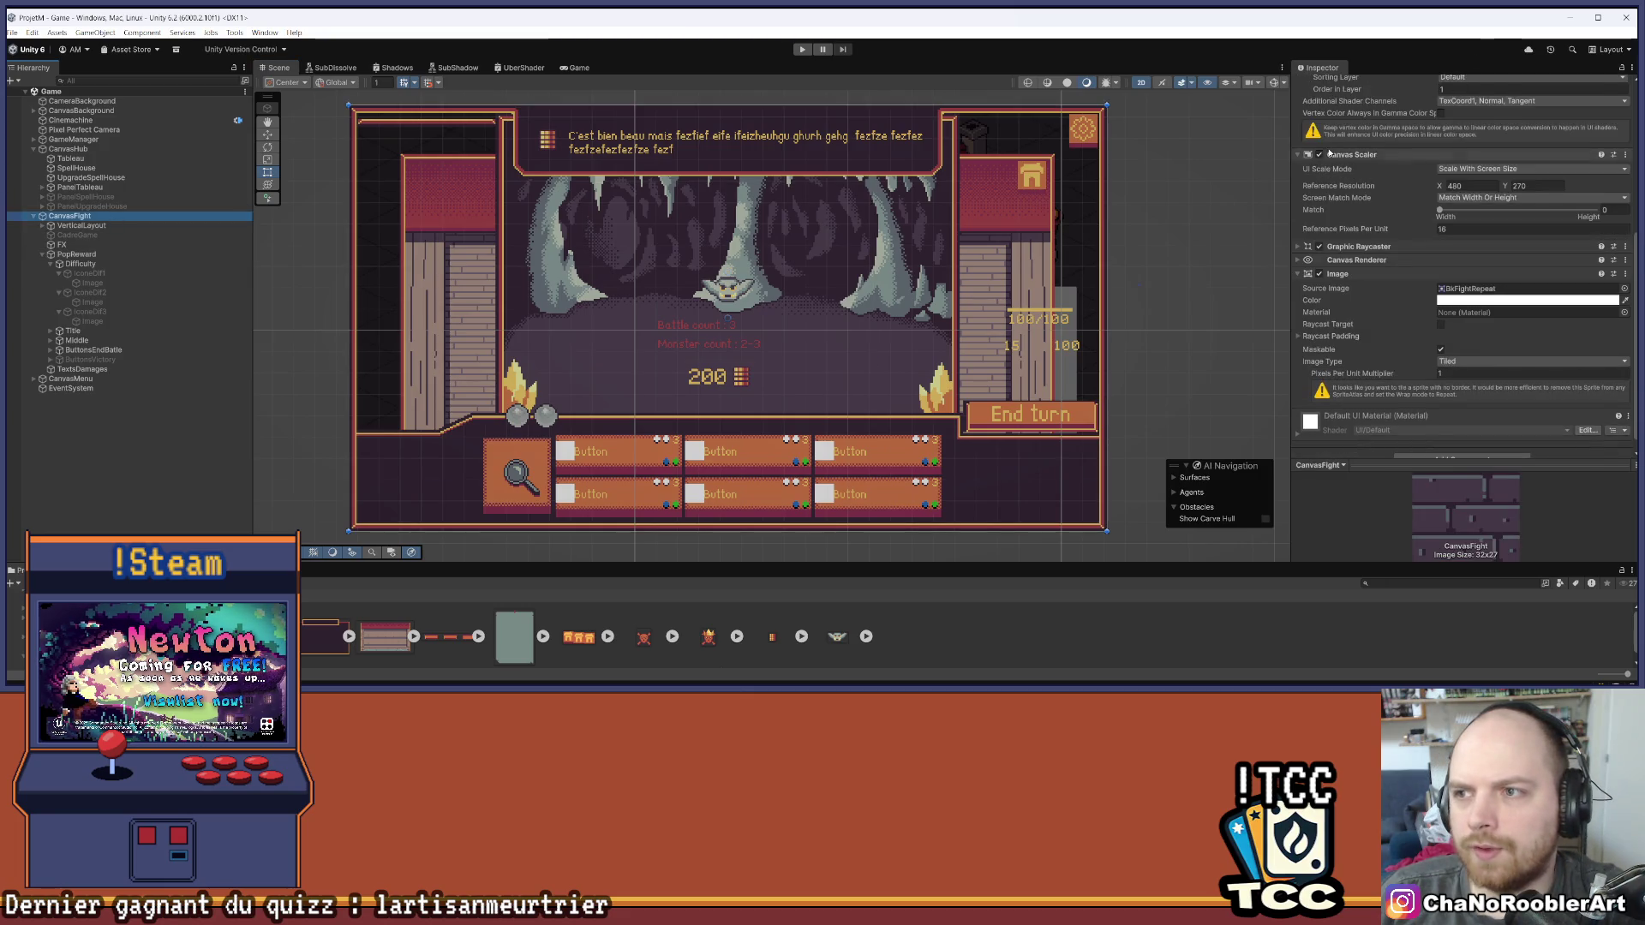
{"action": "left_click", "coordinate": [1322, 87]}
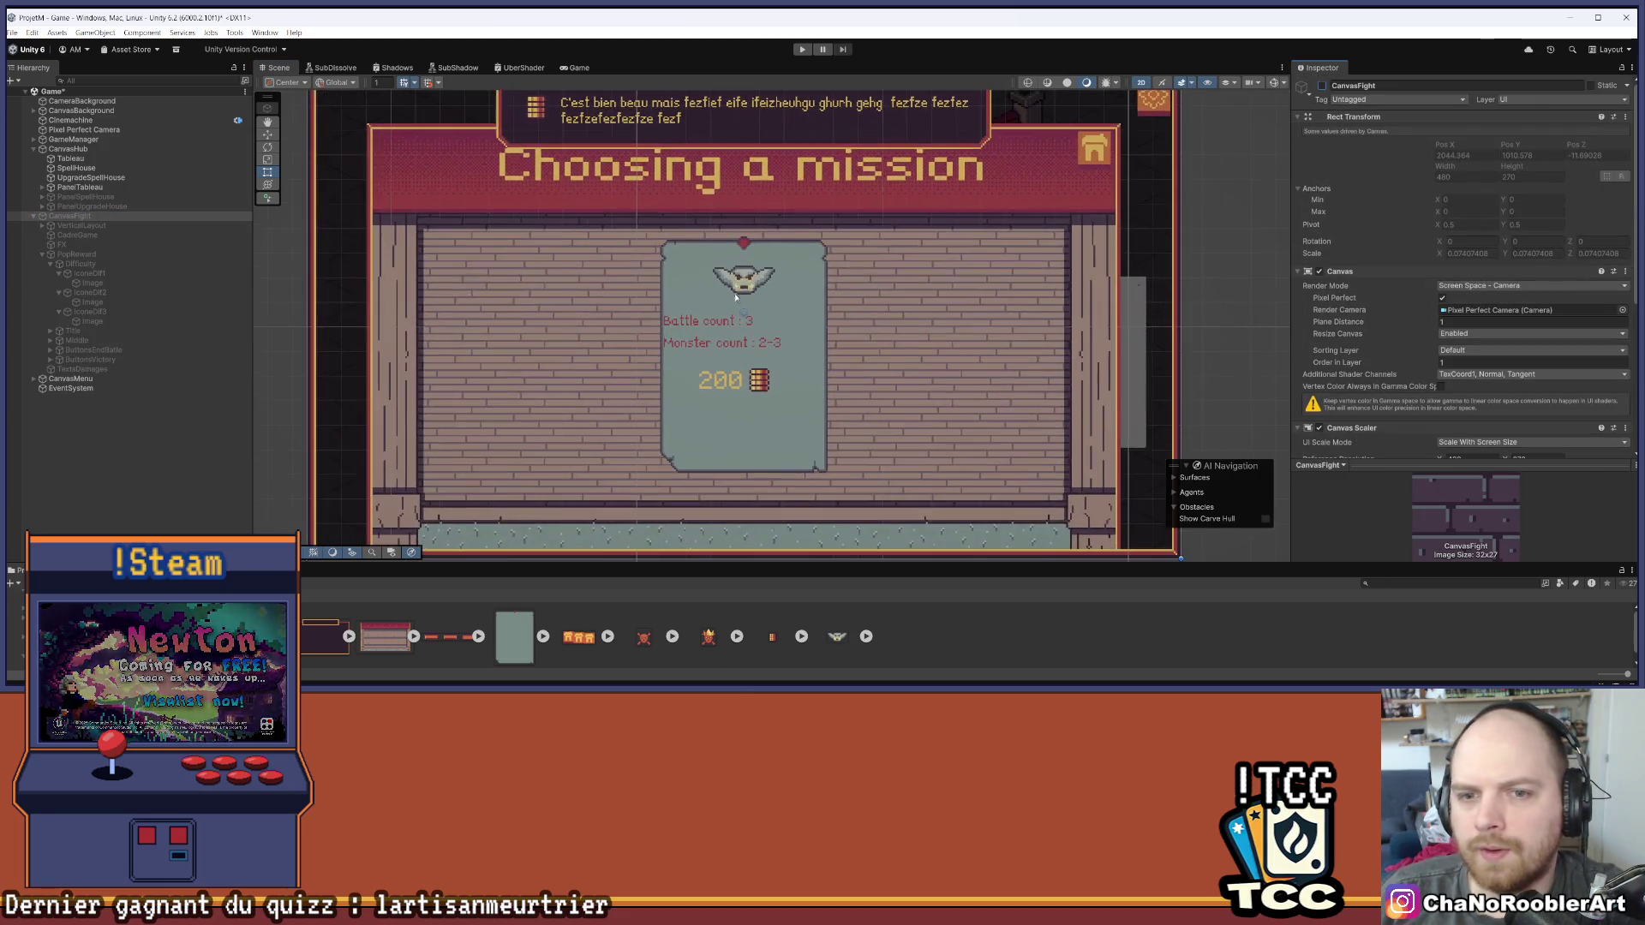
Collapse CanvasFight, expand PanelTableau's Missions to select BtnMission, then save the scene
{"action": "scroll", "coordinate": [808, 418], "scroll_direction": "up", "scroll_amount": 5}
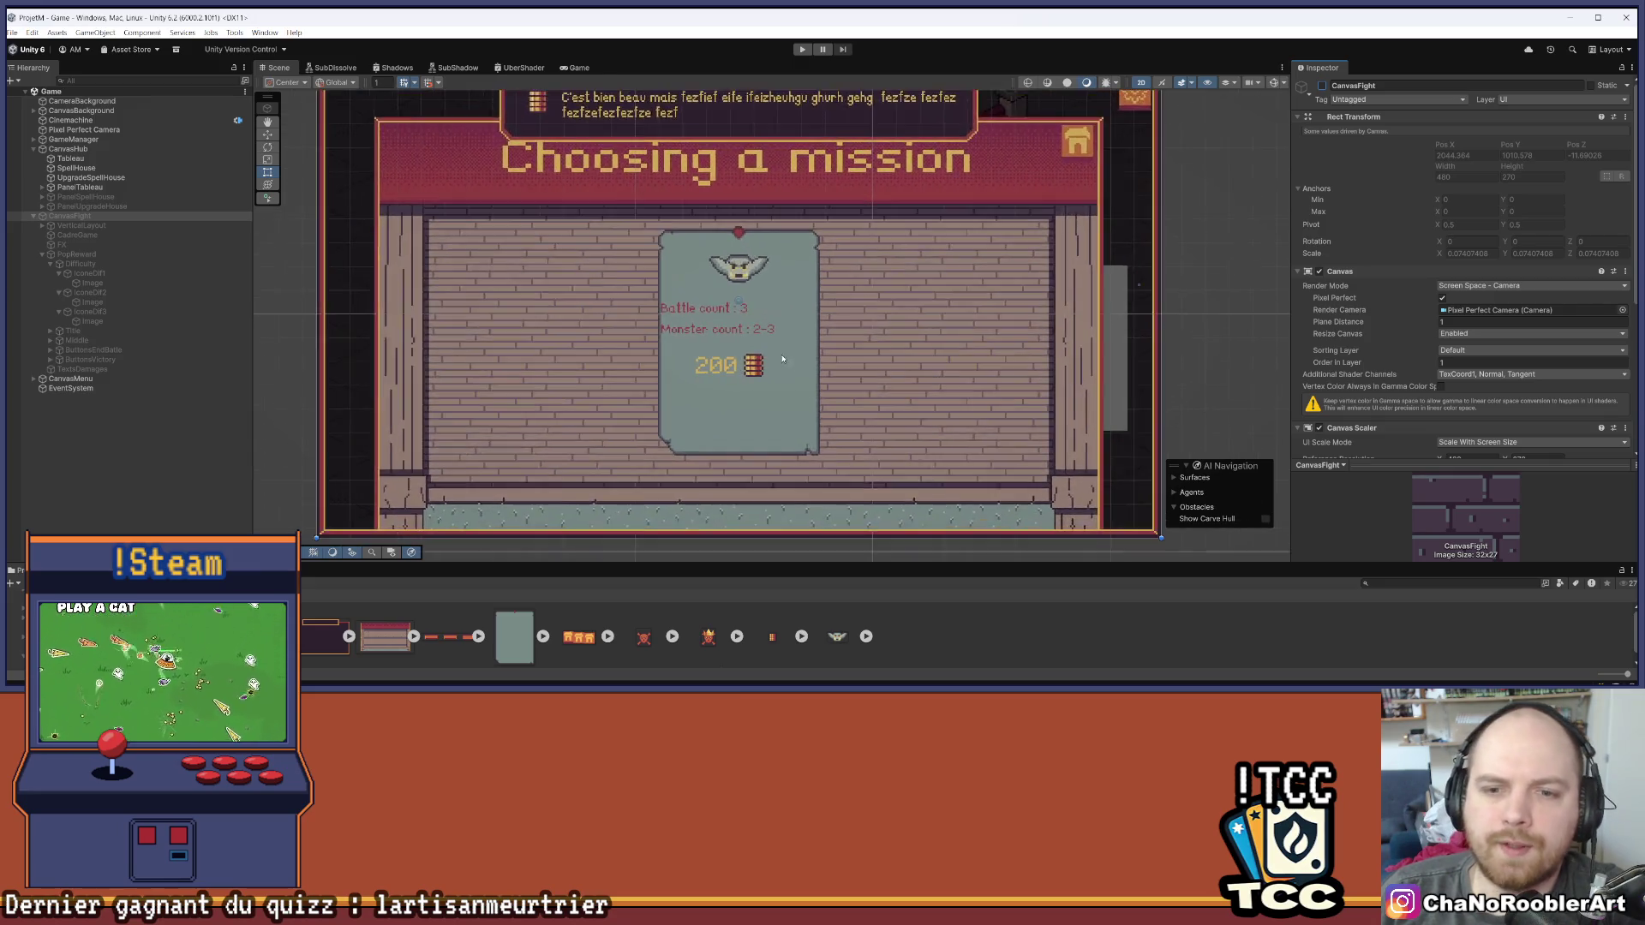
{"action": "scroll", "coordinate": [831, 302], "scroll_direction": "up", "scroll_amount": 4}
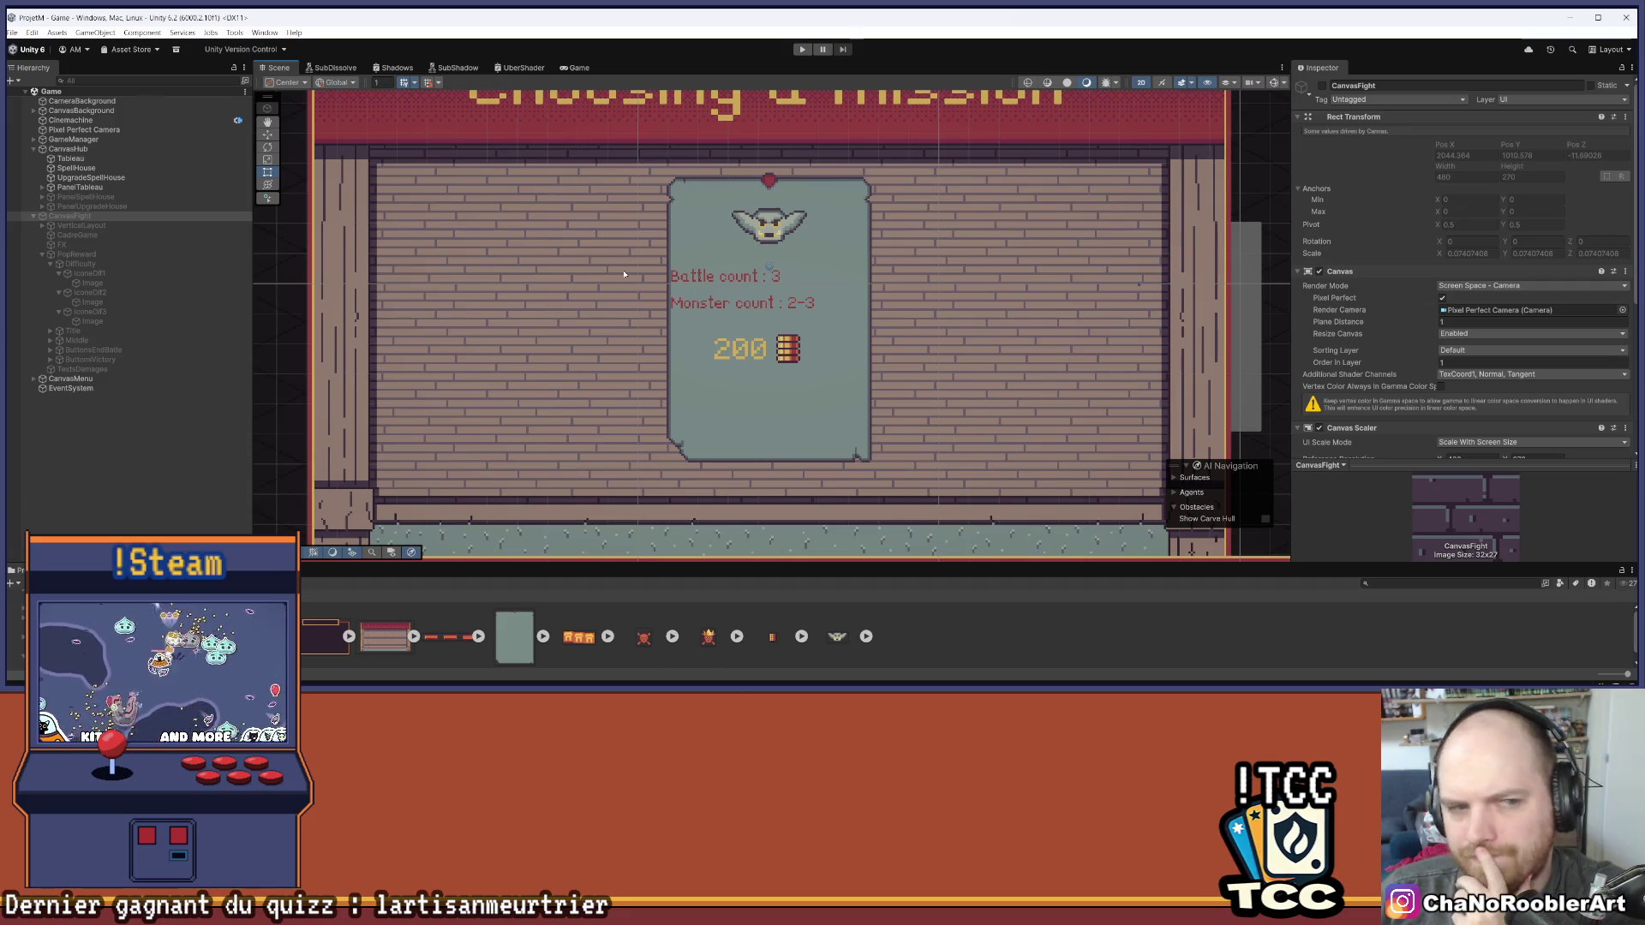
{"action": "left_click", "coordinate": [33, 216]}
{"action": "left_click", "coordinate": [42, 188]}
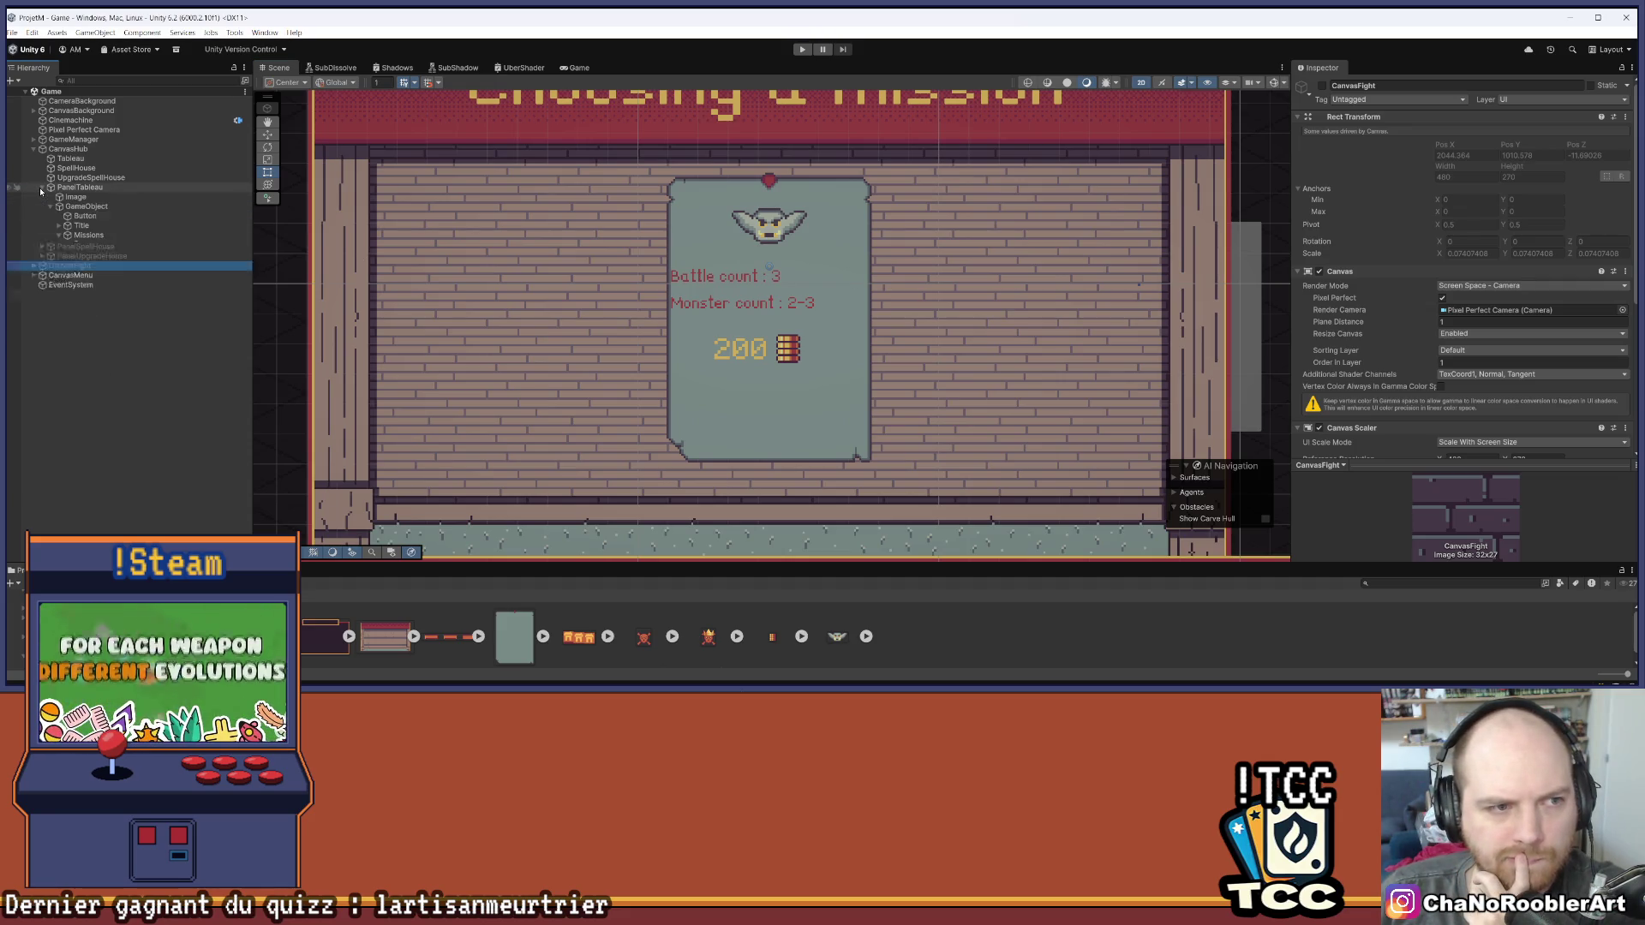
{"action": "left_click", "coordinate": [65, 246]}
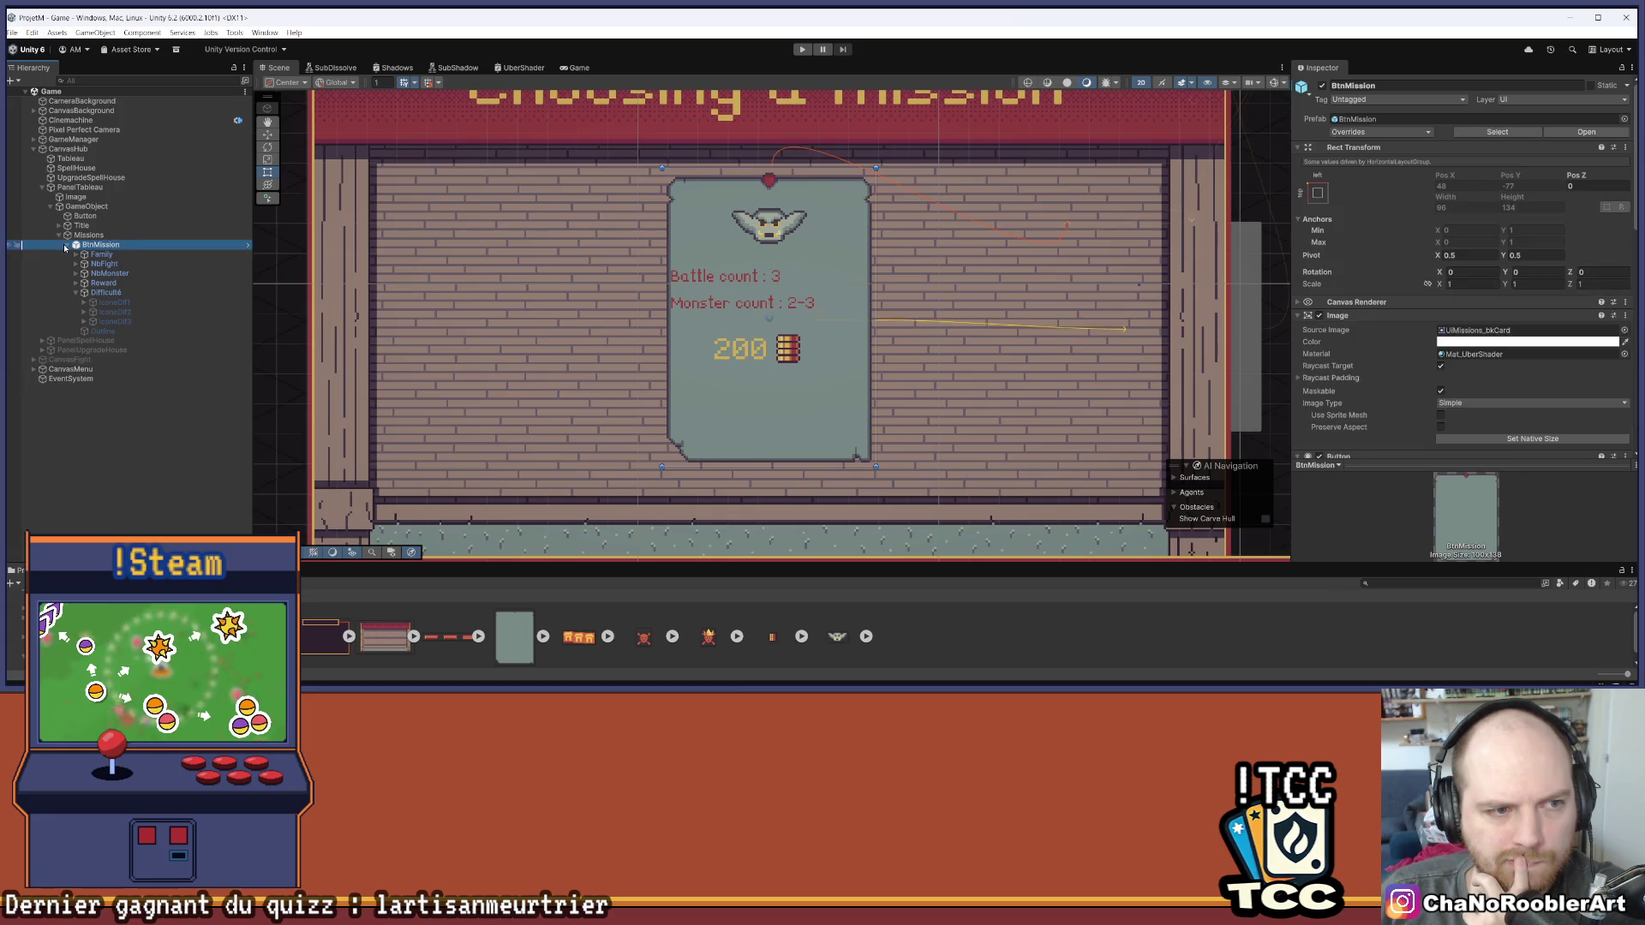
{"action": "left_click", "coordinate": [179, 473]}
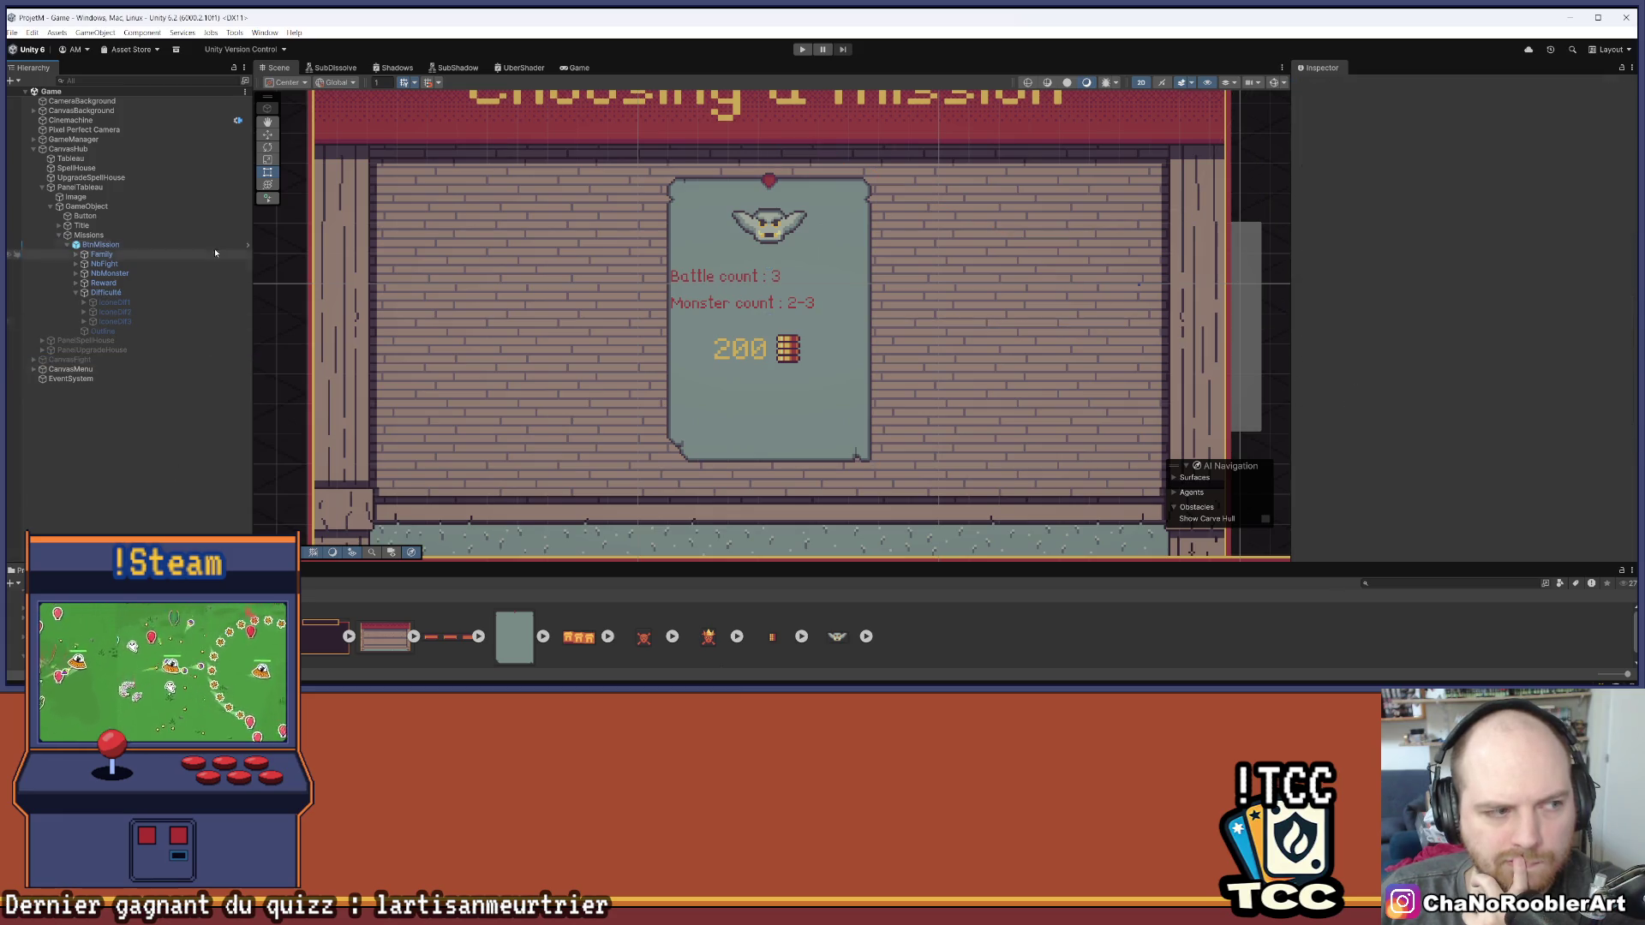
{"action": "left_click", "coordinate": [12, 33]}
{"action": "left_click", "coordinate": [38, 89]}
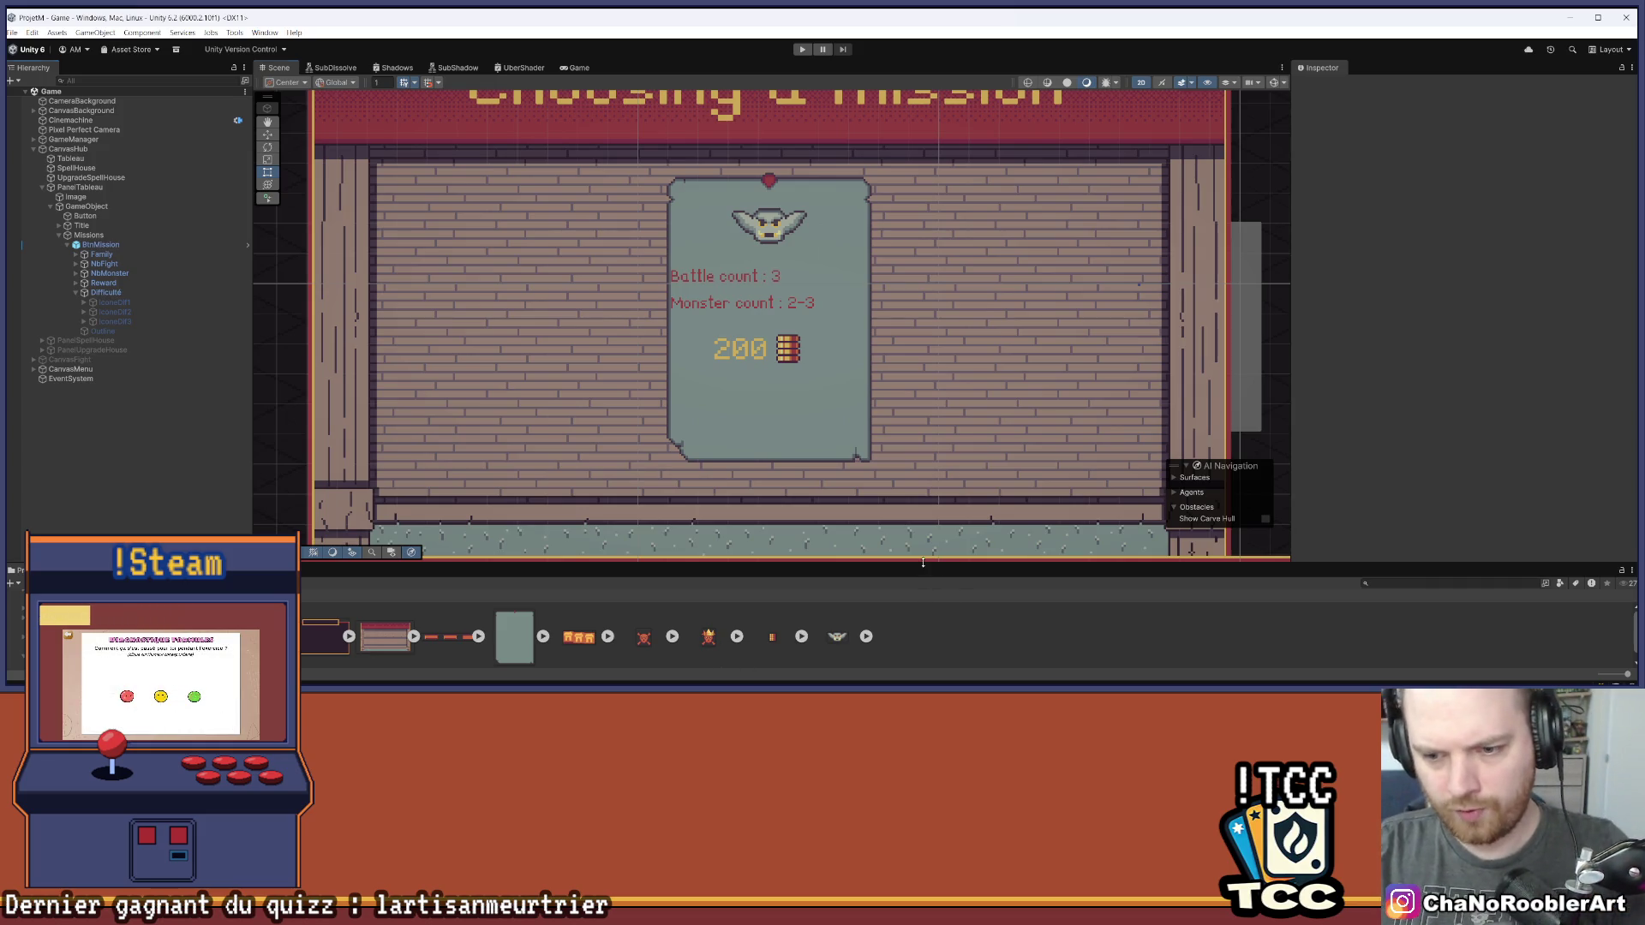
Enlarge the Project panel to browse the Assets/Import/UI/Missions sprites, then restore the scene view
{"action": "left_click_drag", "start_coordinate": [923, 562], "coordinate": [922, 473]}
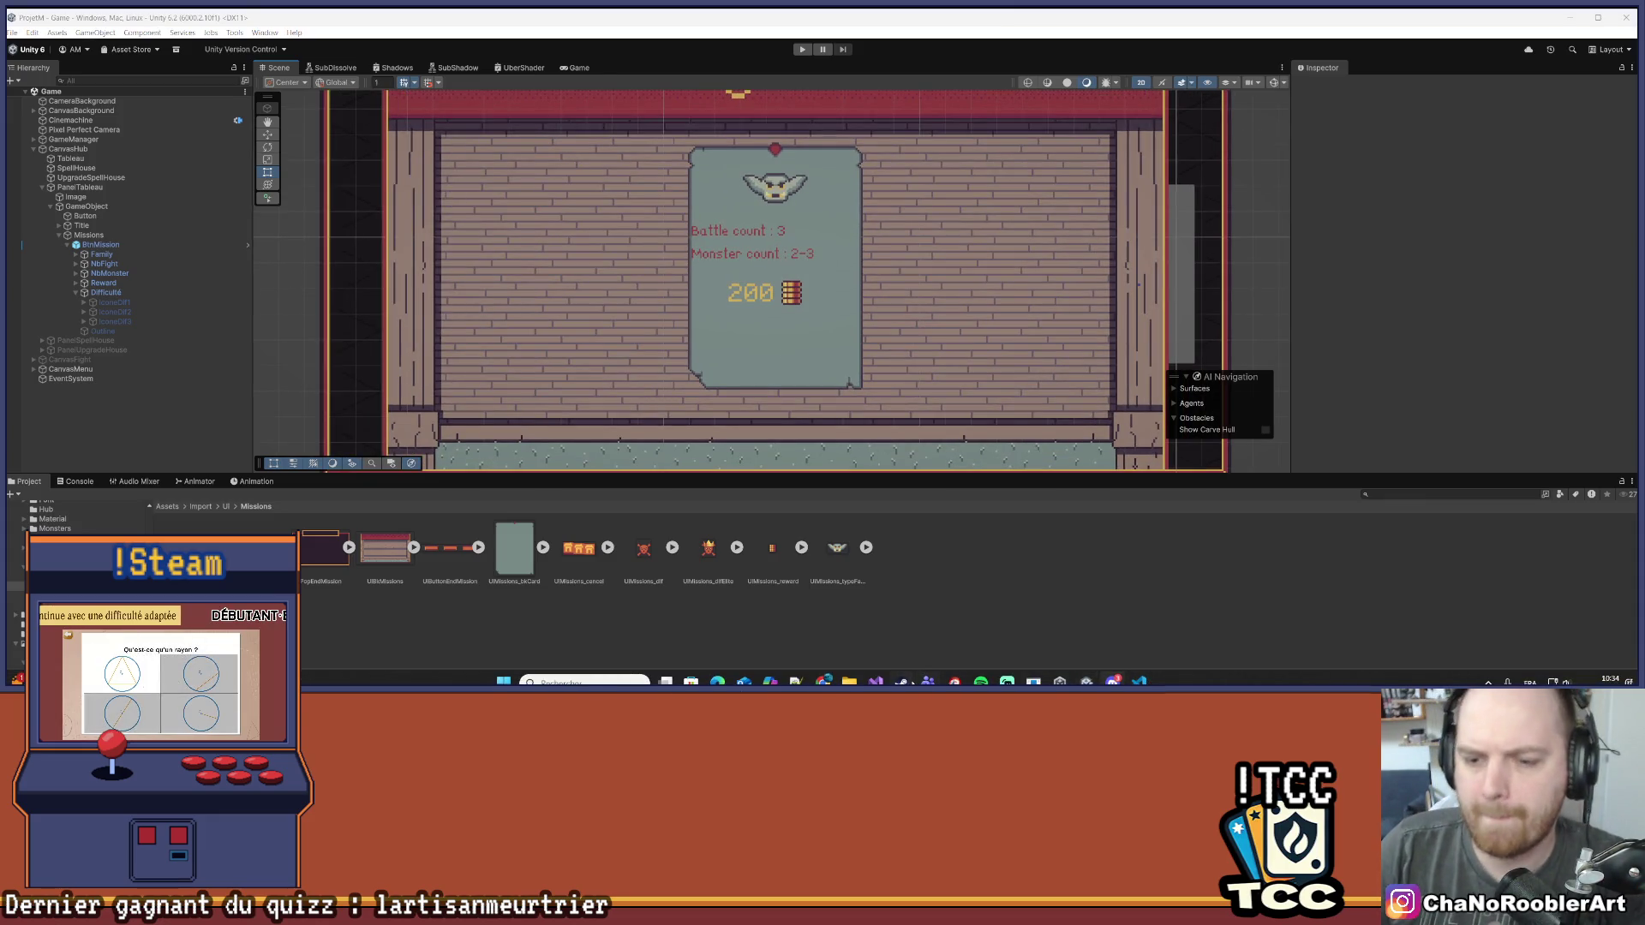
{"action": "scroll", "coordinate": [892, 363], "scroll_direction": "down", "scroll_amount": 3}
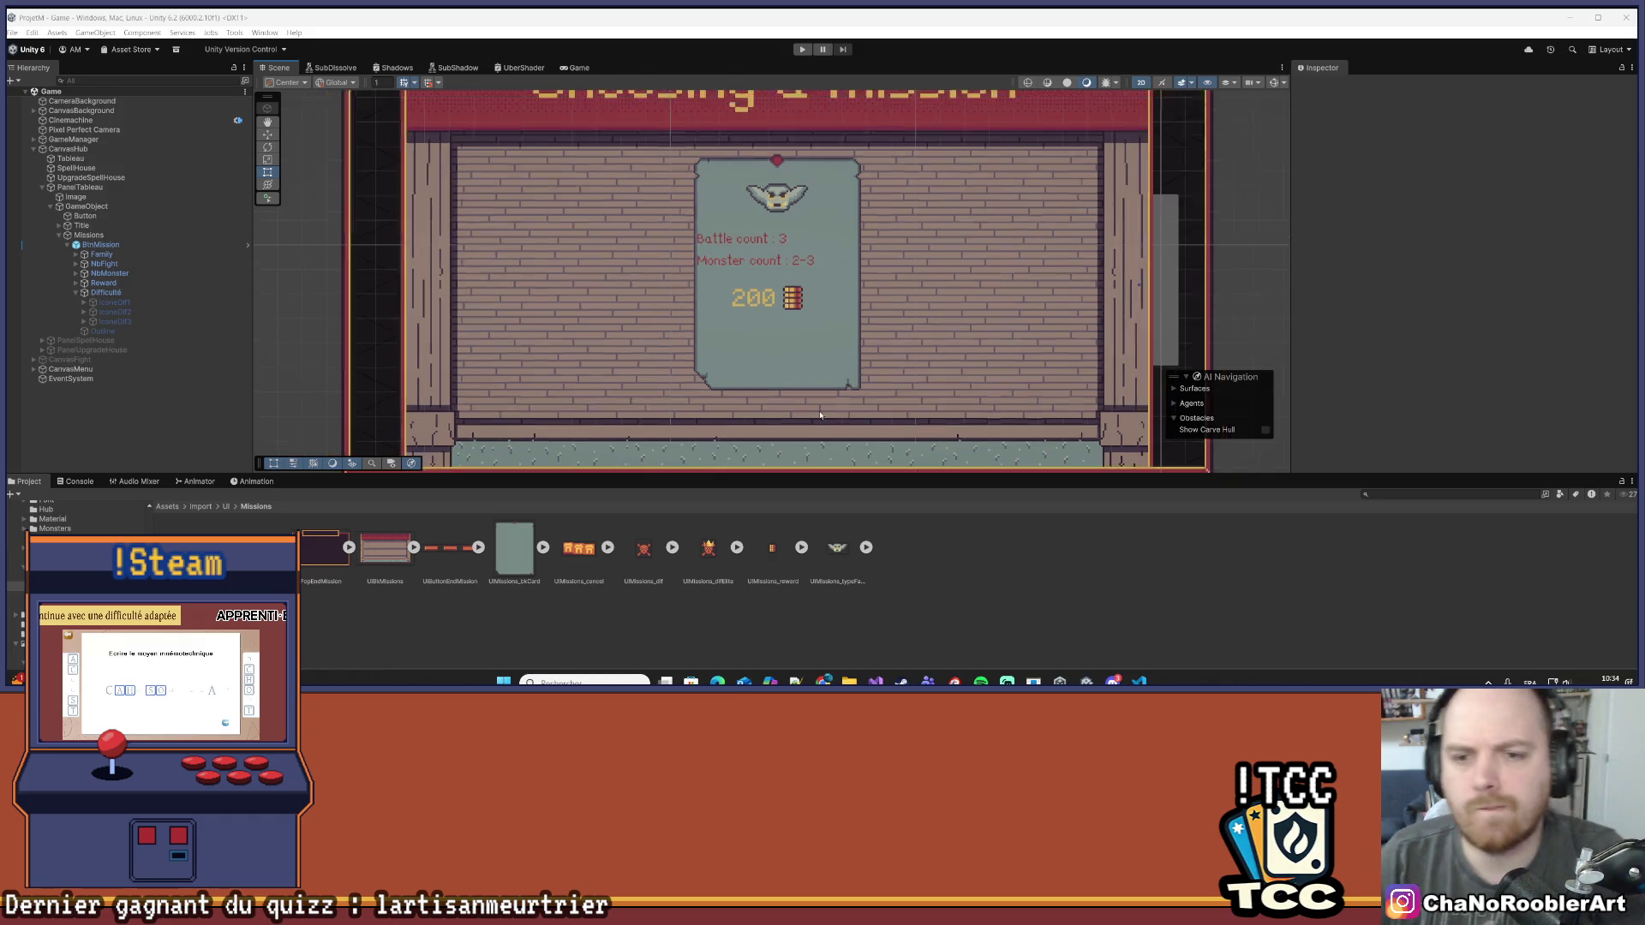
{"action": "left_click_drag", "start_coordinate": [840, 476], "coordinate": [840, 564]}
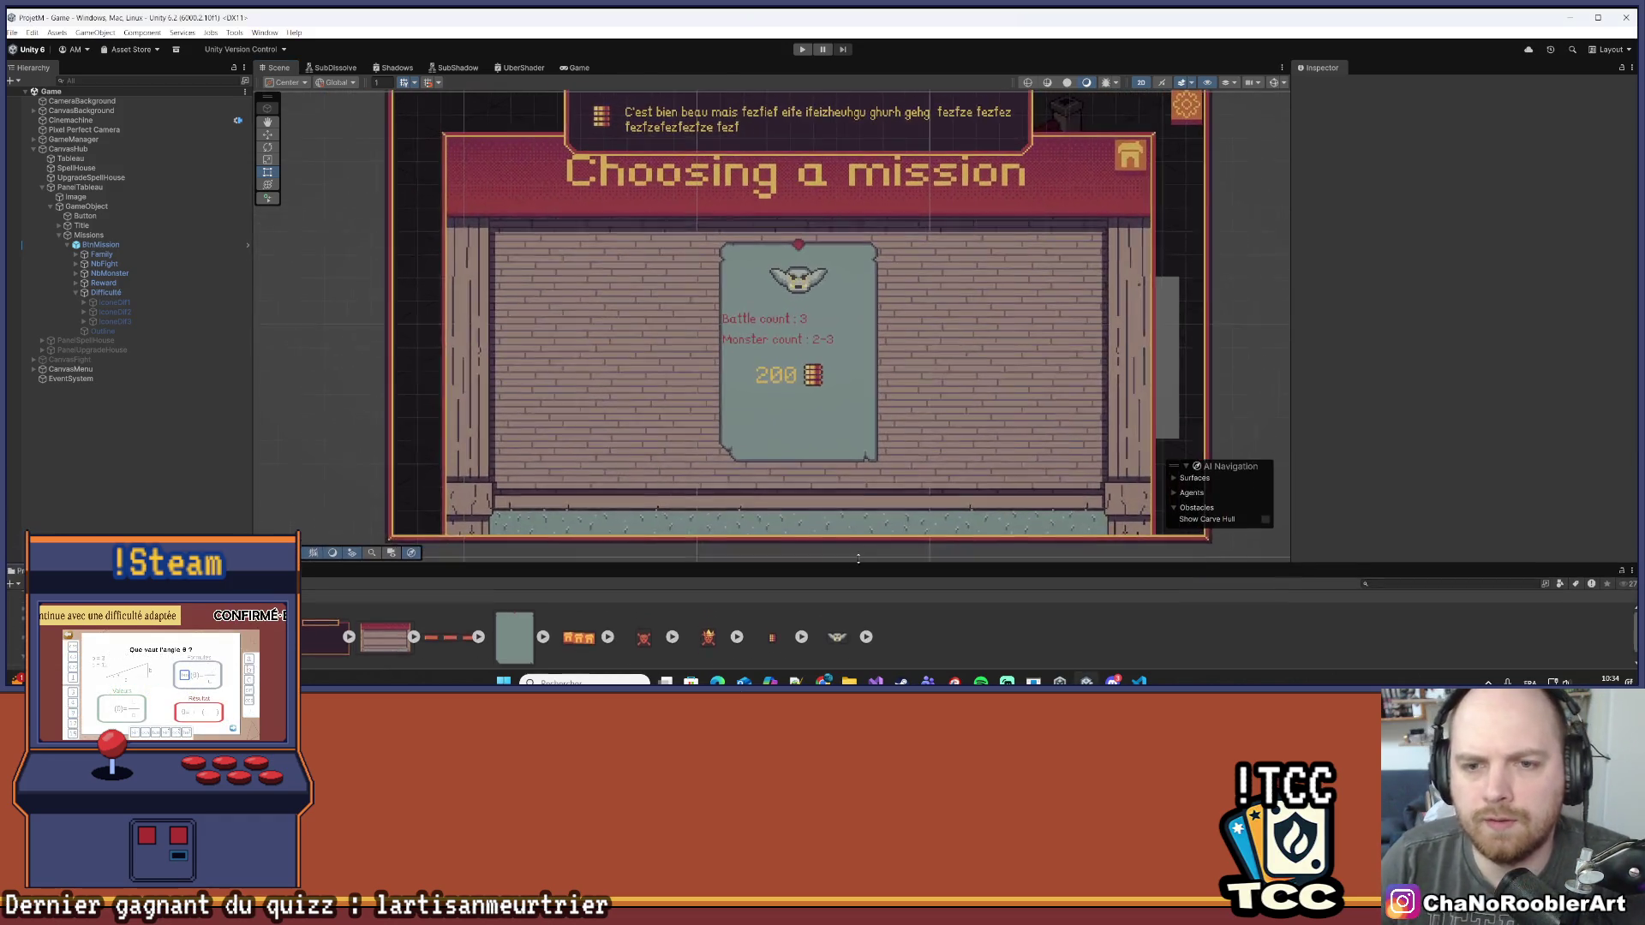
{"action": "scroll", "coordinate": [870, 404], "scroll_direction": "up", "scroll_amount": 2}
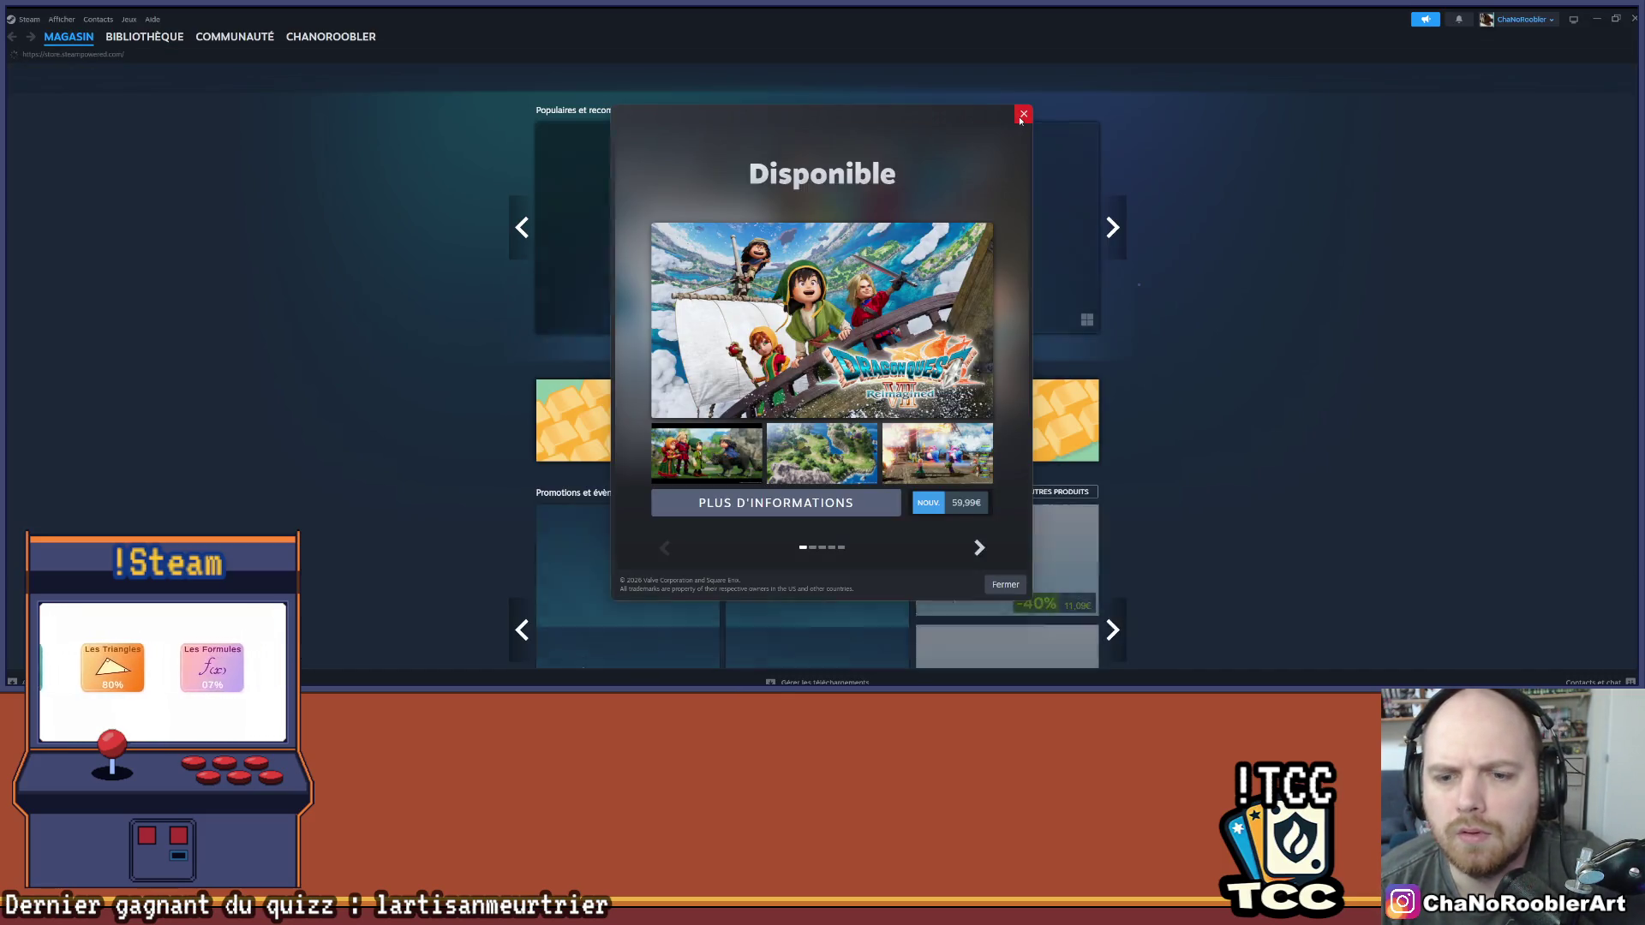
Dismiss Steam's promotional popup and page through the featured games carousel
{"action": "left_click", "coordinate": [1022, 116]}
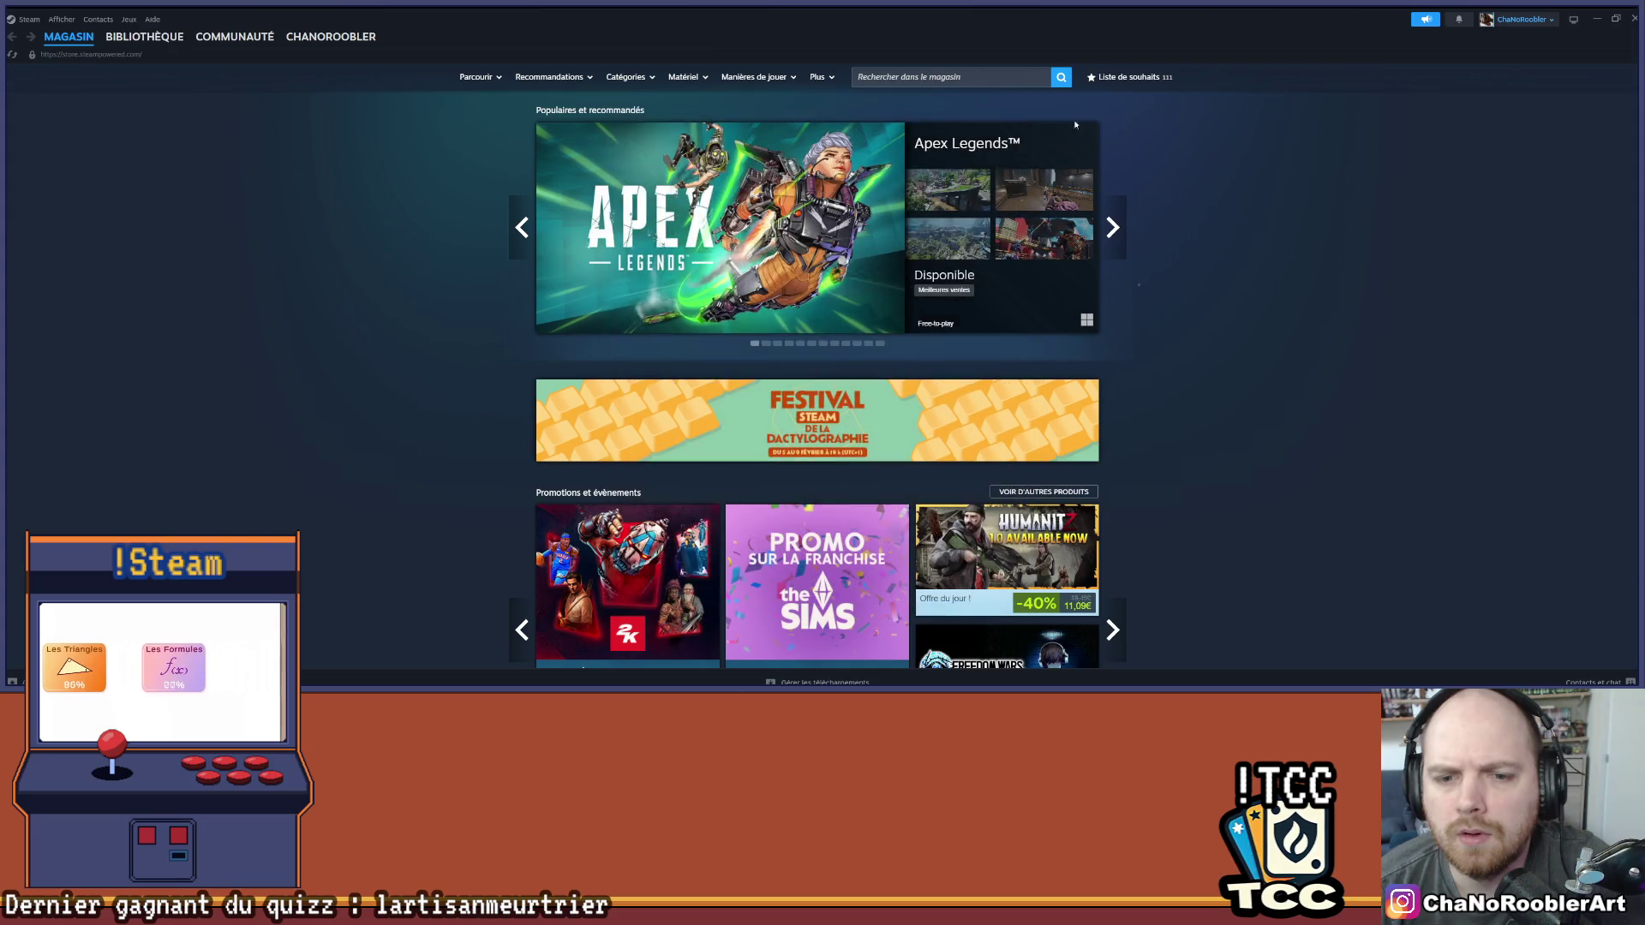
{"action": "mouse_move", "coordinate": [146, 37]}
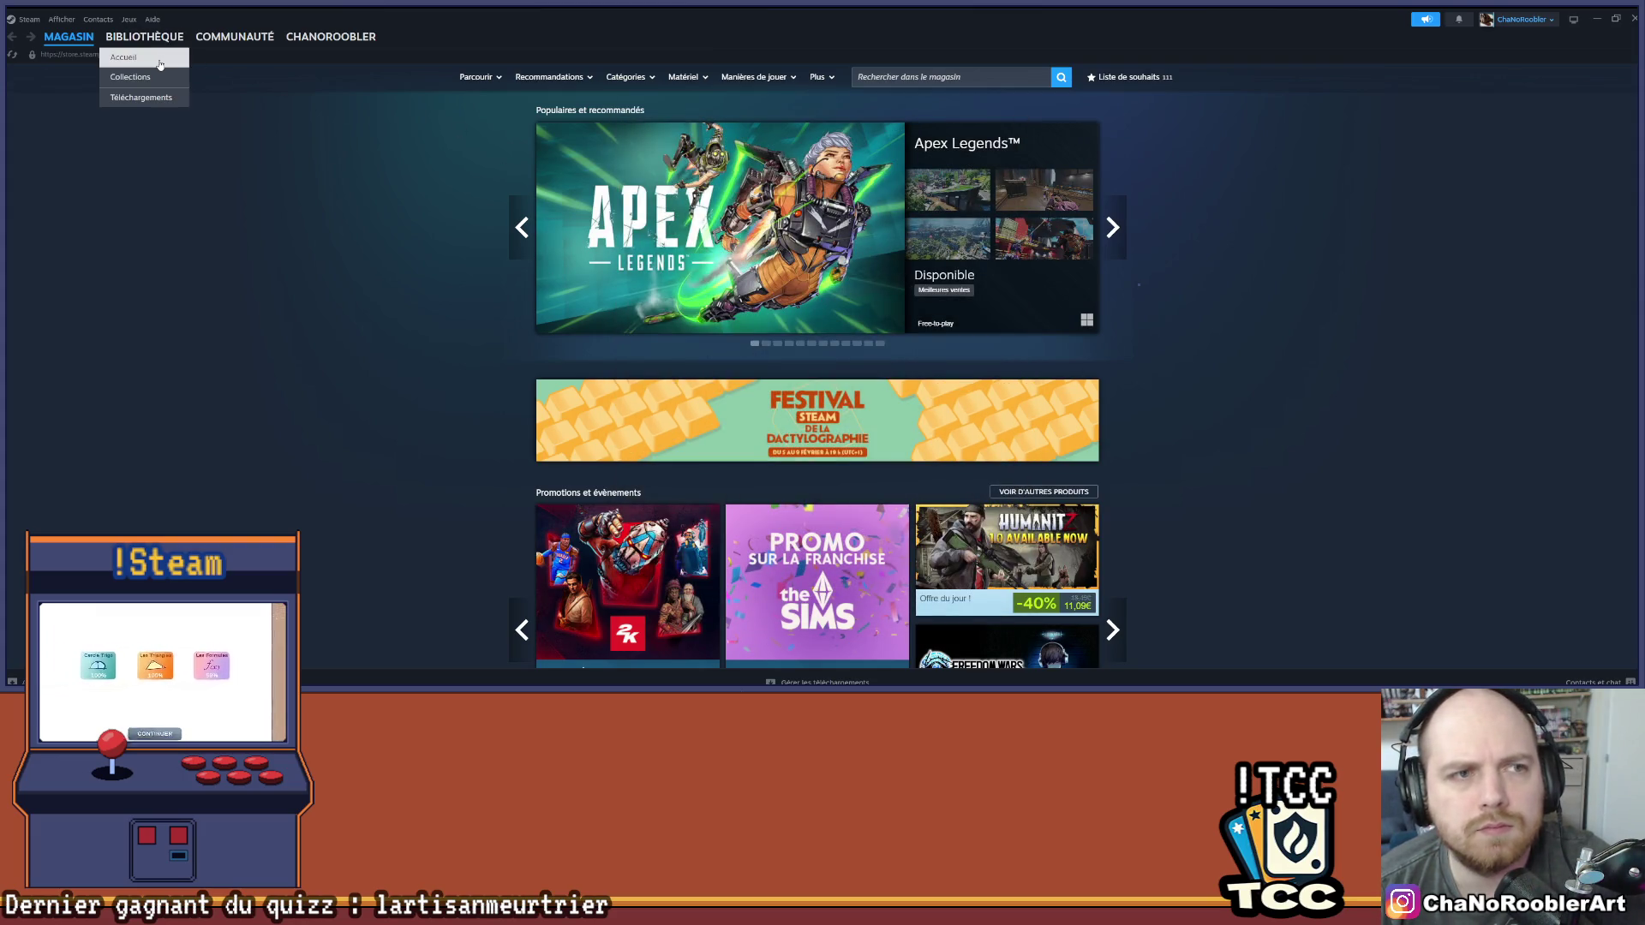
{"action": "left_click", "coordinate": [1114, 228]}
{"action": "left_click", "coordinate": [1115, 227]}
{"action": "left_click", "coordinate": [1116, 228]}
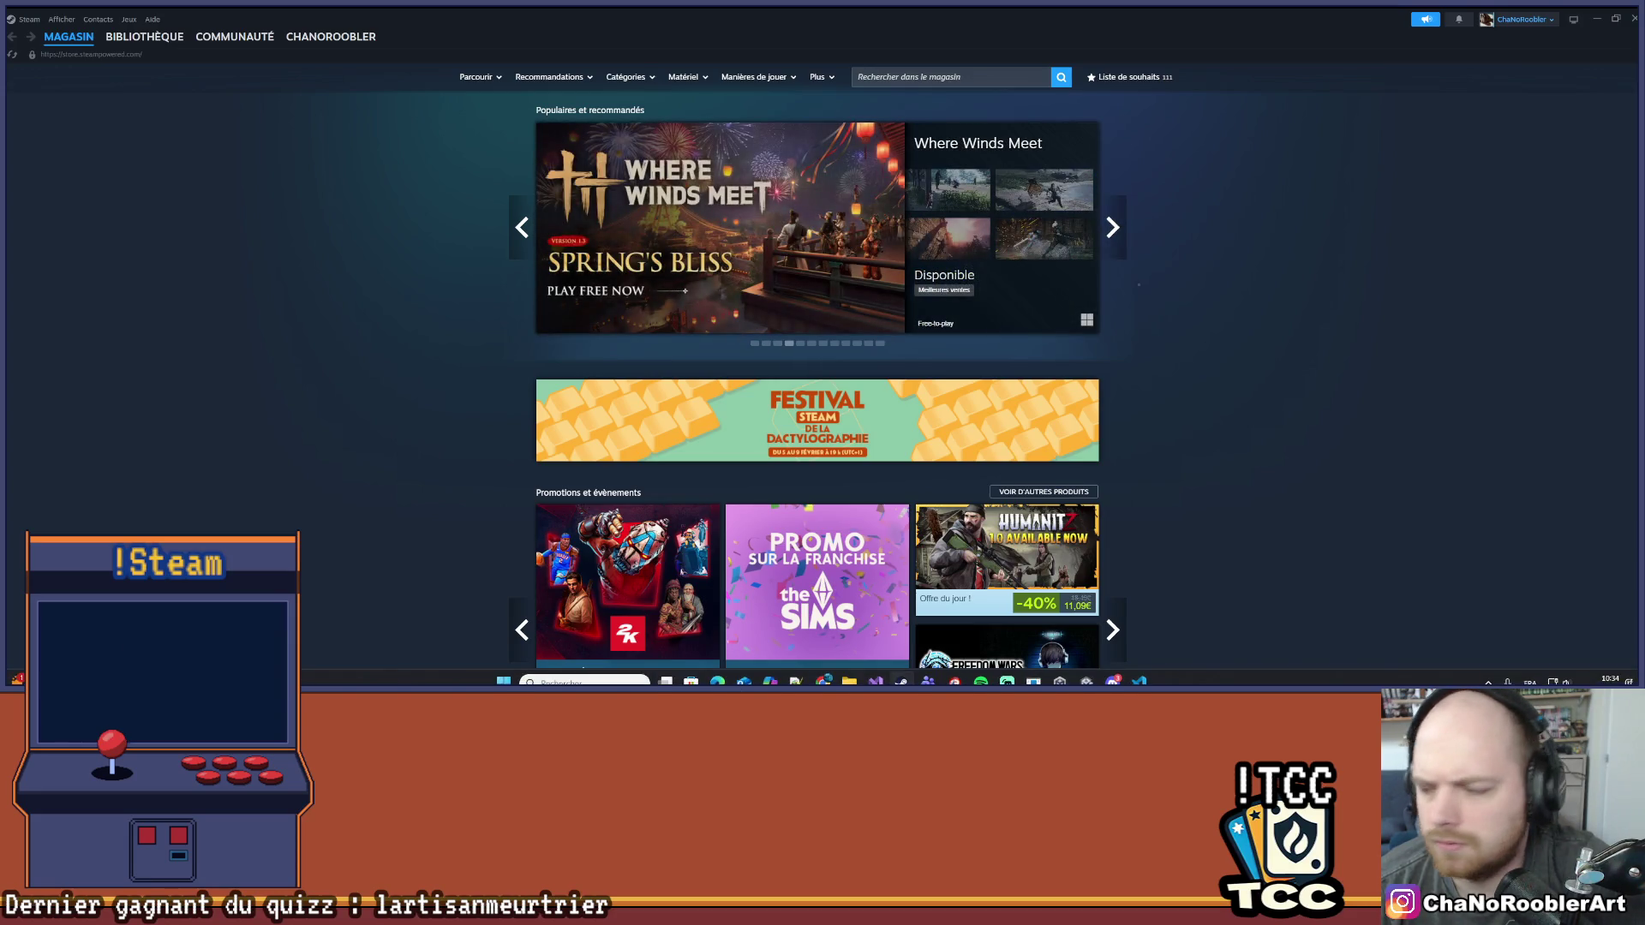
{"action": "left_click", "coordinate": [1112, 228]}
{"action": "left_click", "coordinate": [1112, 228]}
{"action": "left_click", "coordinate": [1112, 228]}
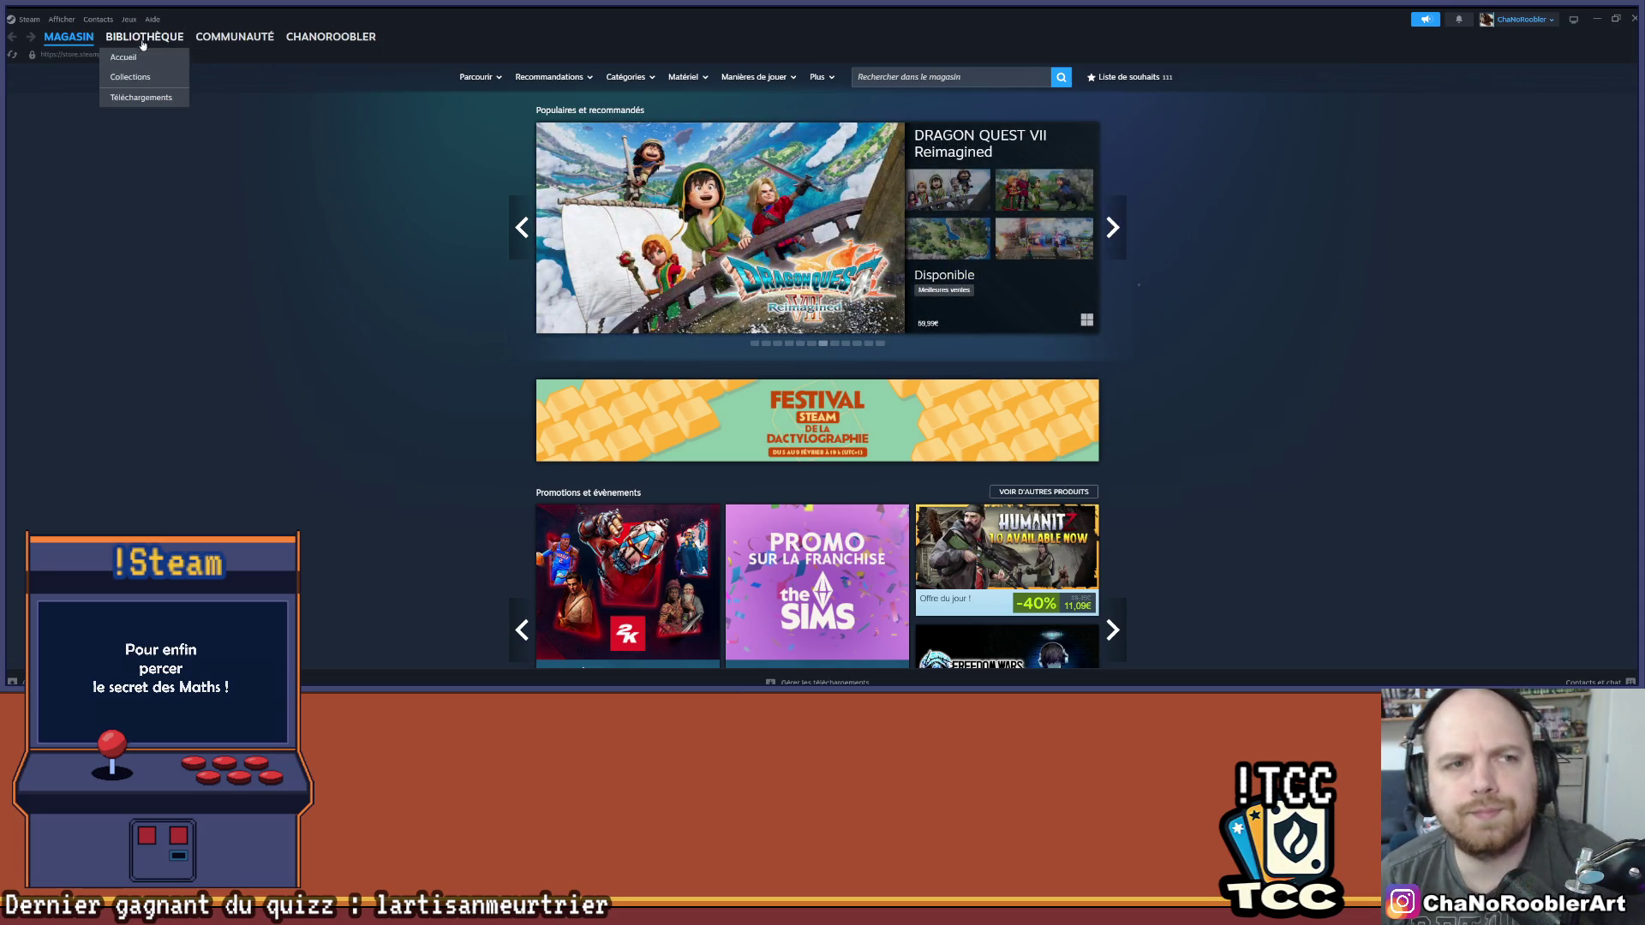
In the BIBLIOTHÈQUE, select Aseprite and launch it with LANCER
{"action": "left_click", "coordinate": [146, 63]}
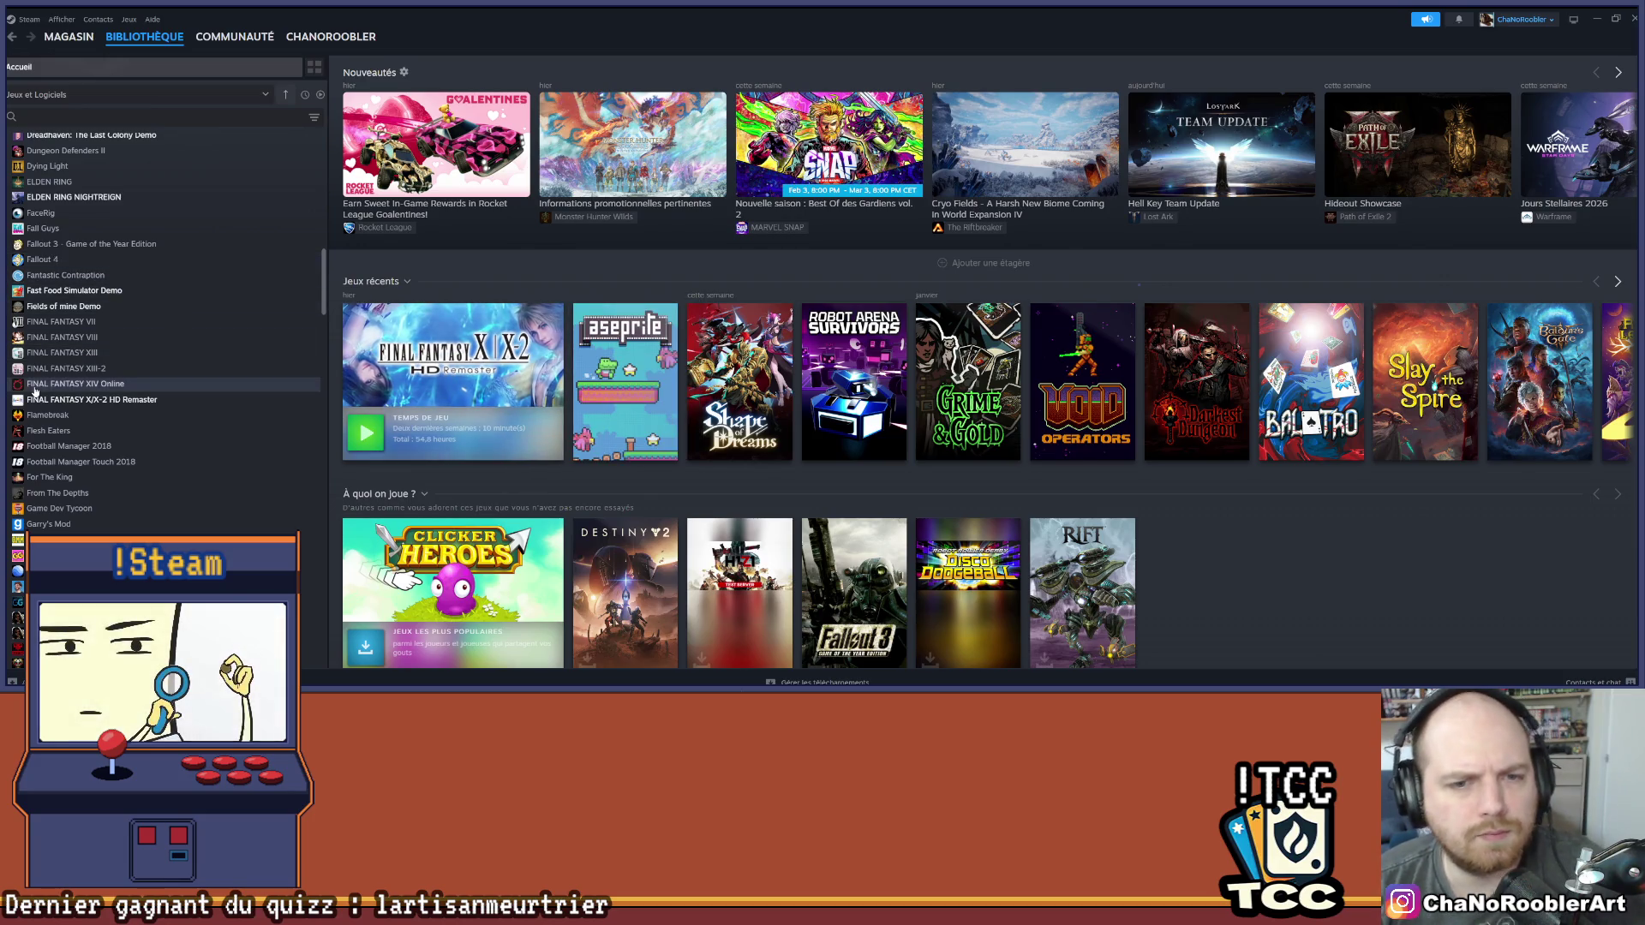
{"action": "scroll", "coordinate": [100, 429], "scroll_direction": "up", "scroll_amount": 4}
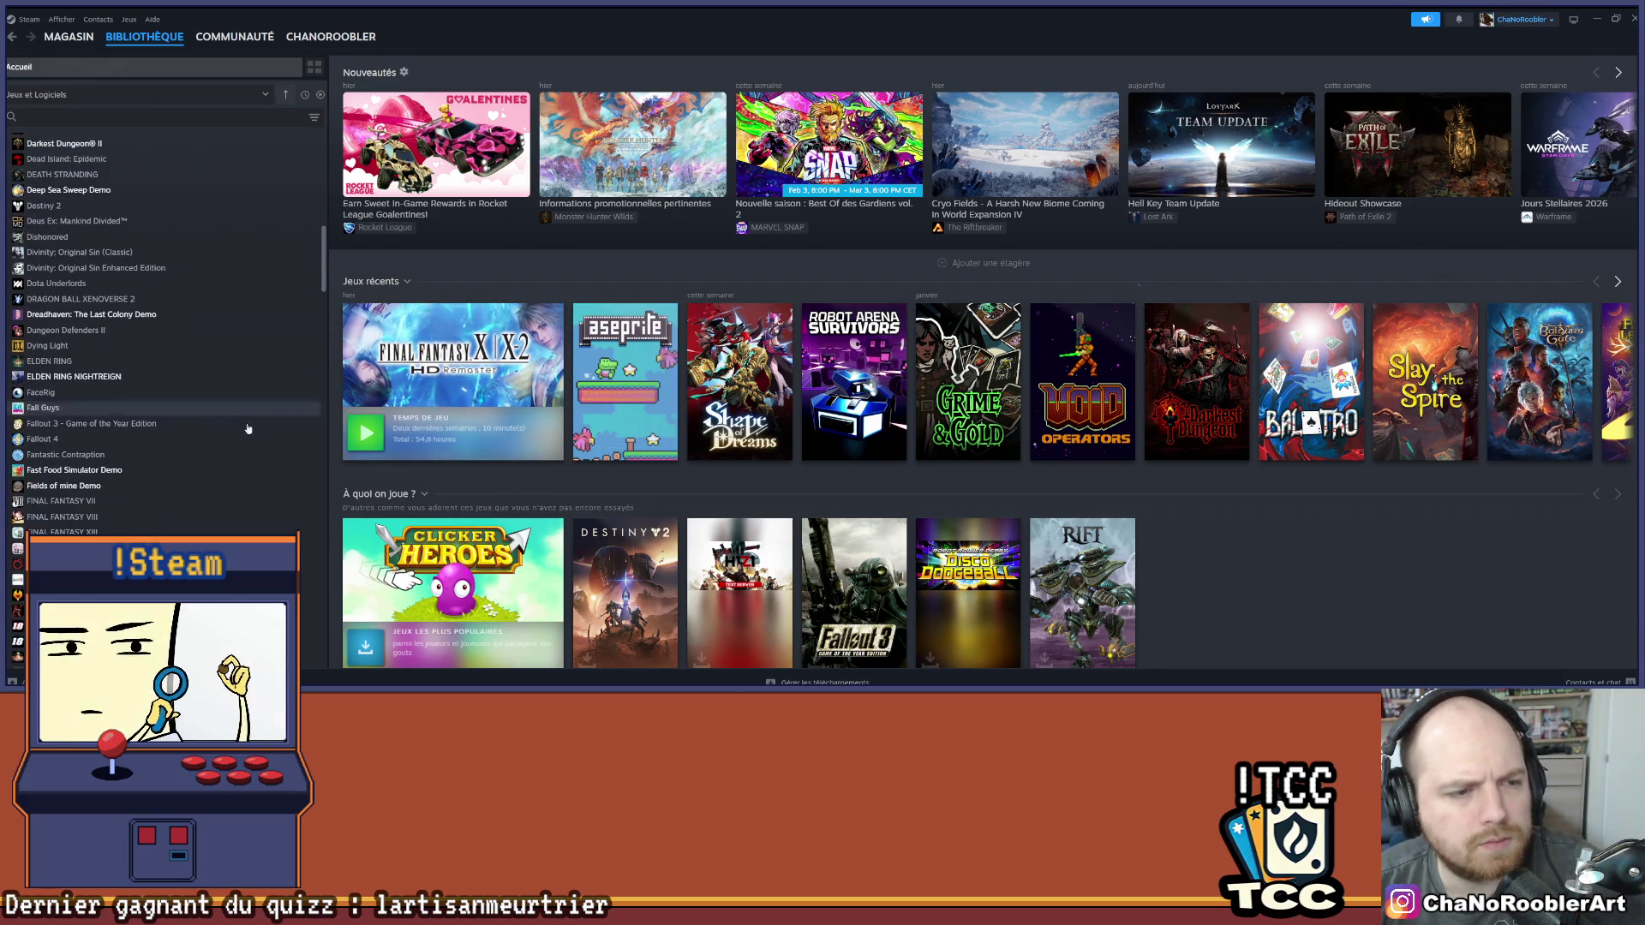
{"action": "scroll", "coordinate": [98, 512], "scroll_direction": "up", "scroll_amount": 15}
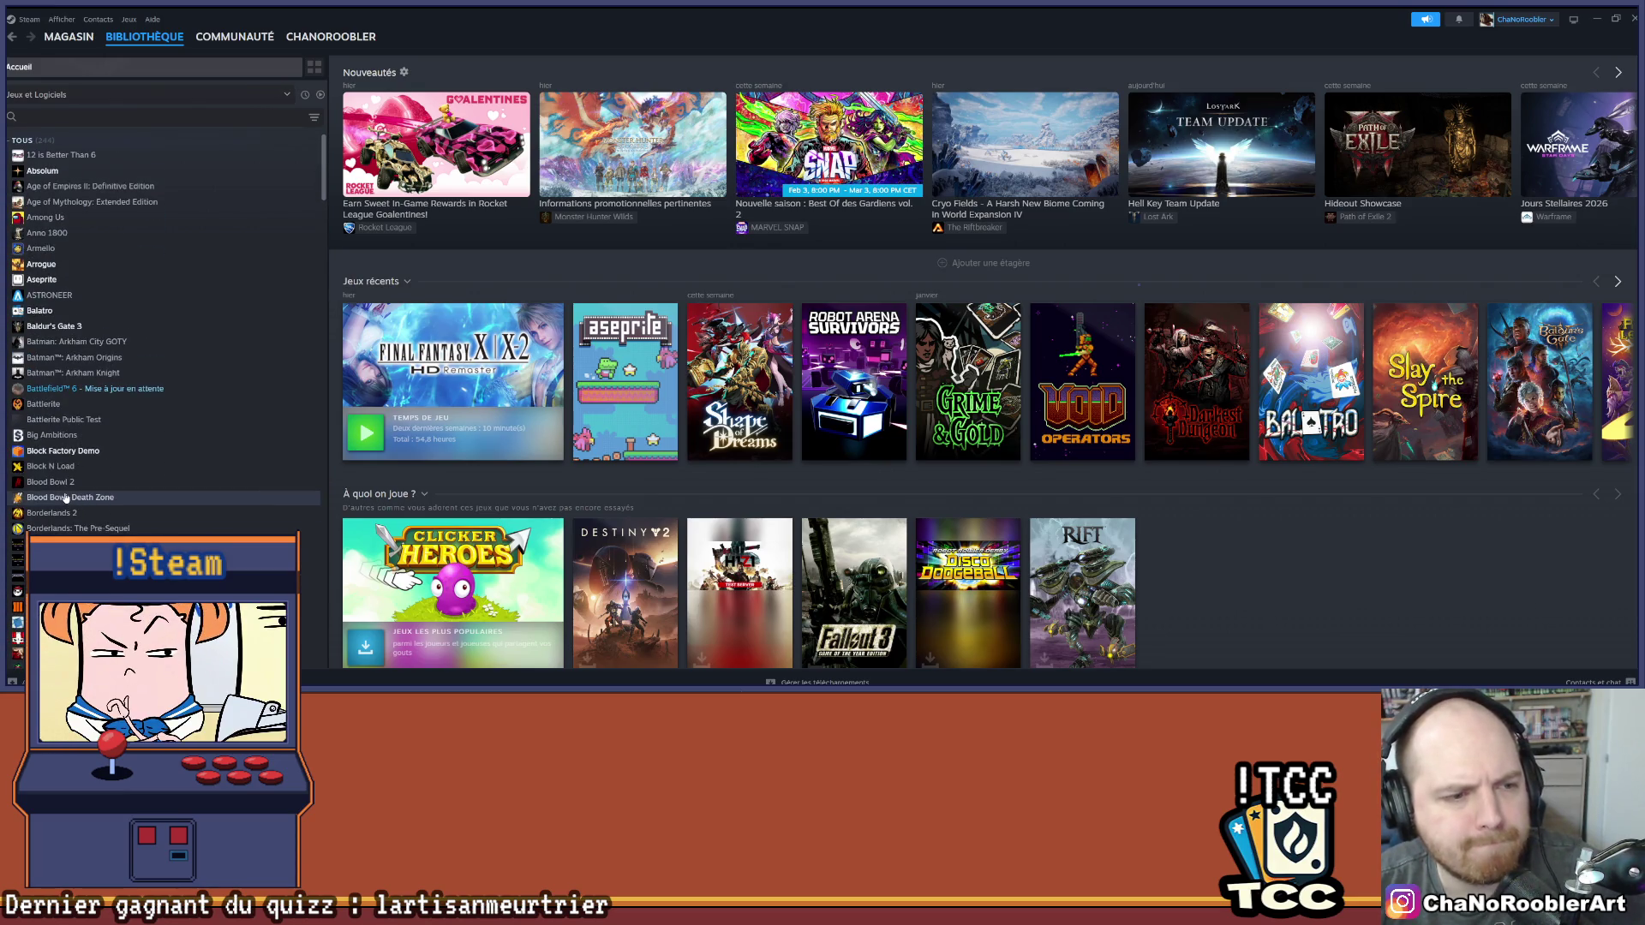
{"action": "left_click", "coordinate": [625, 381]}
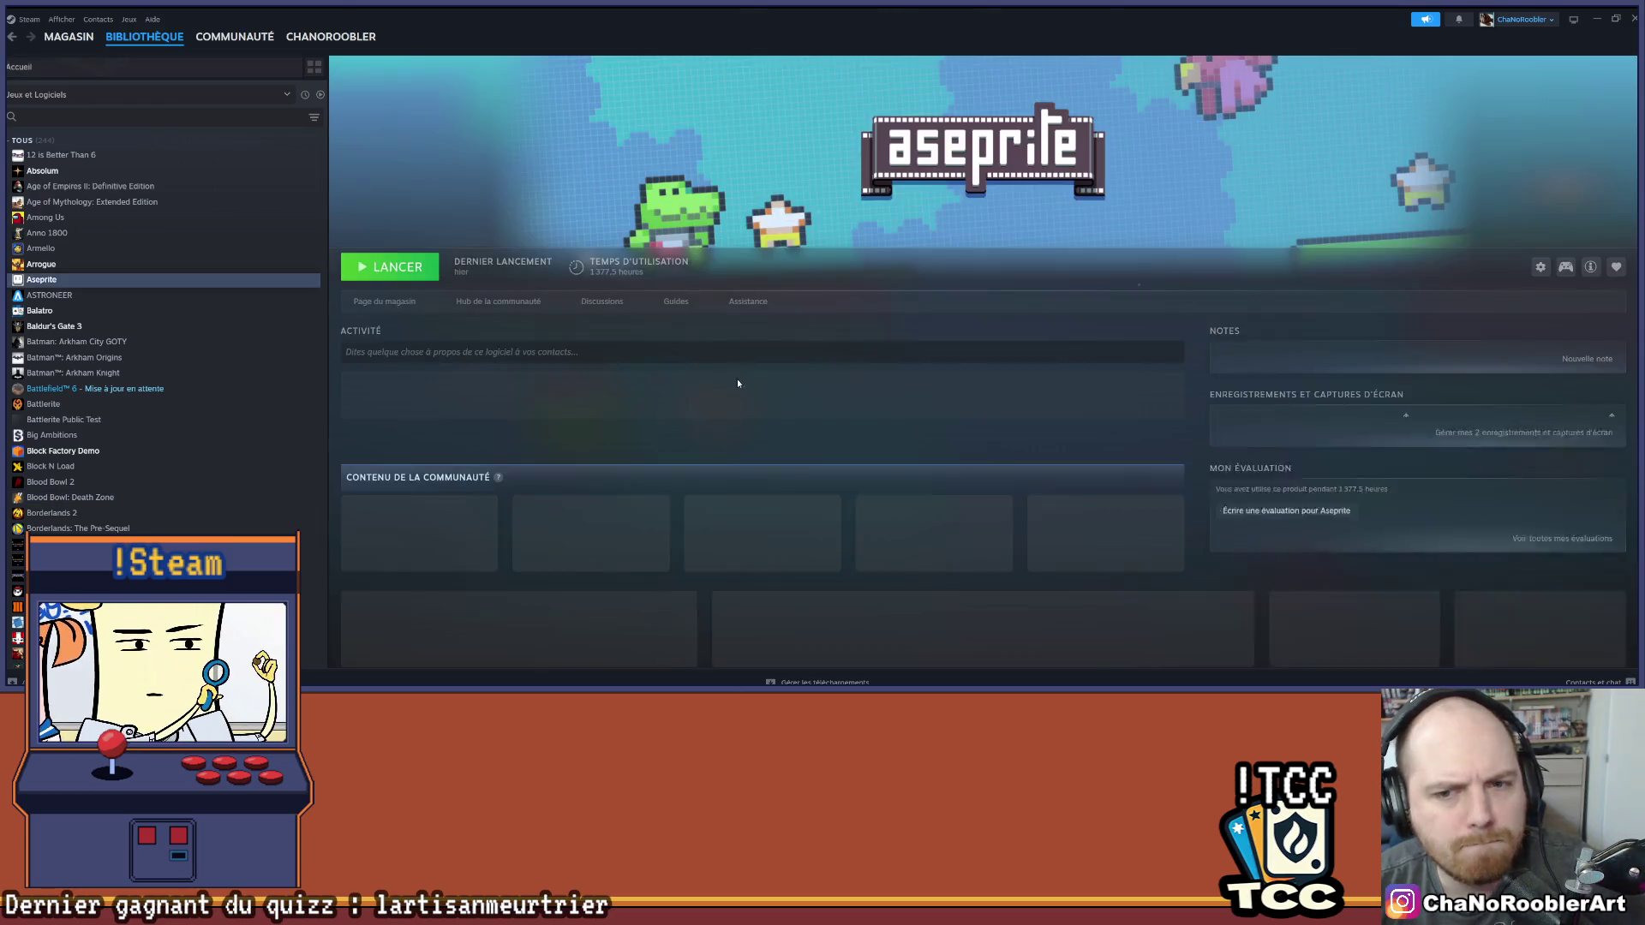
{"action": "left_click", "coordinate": [381, 271]}
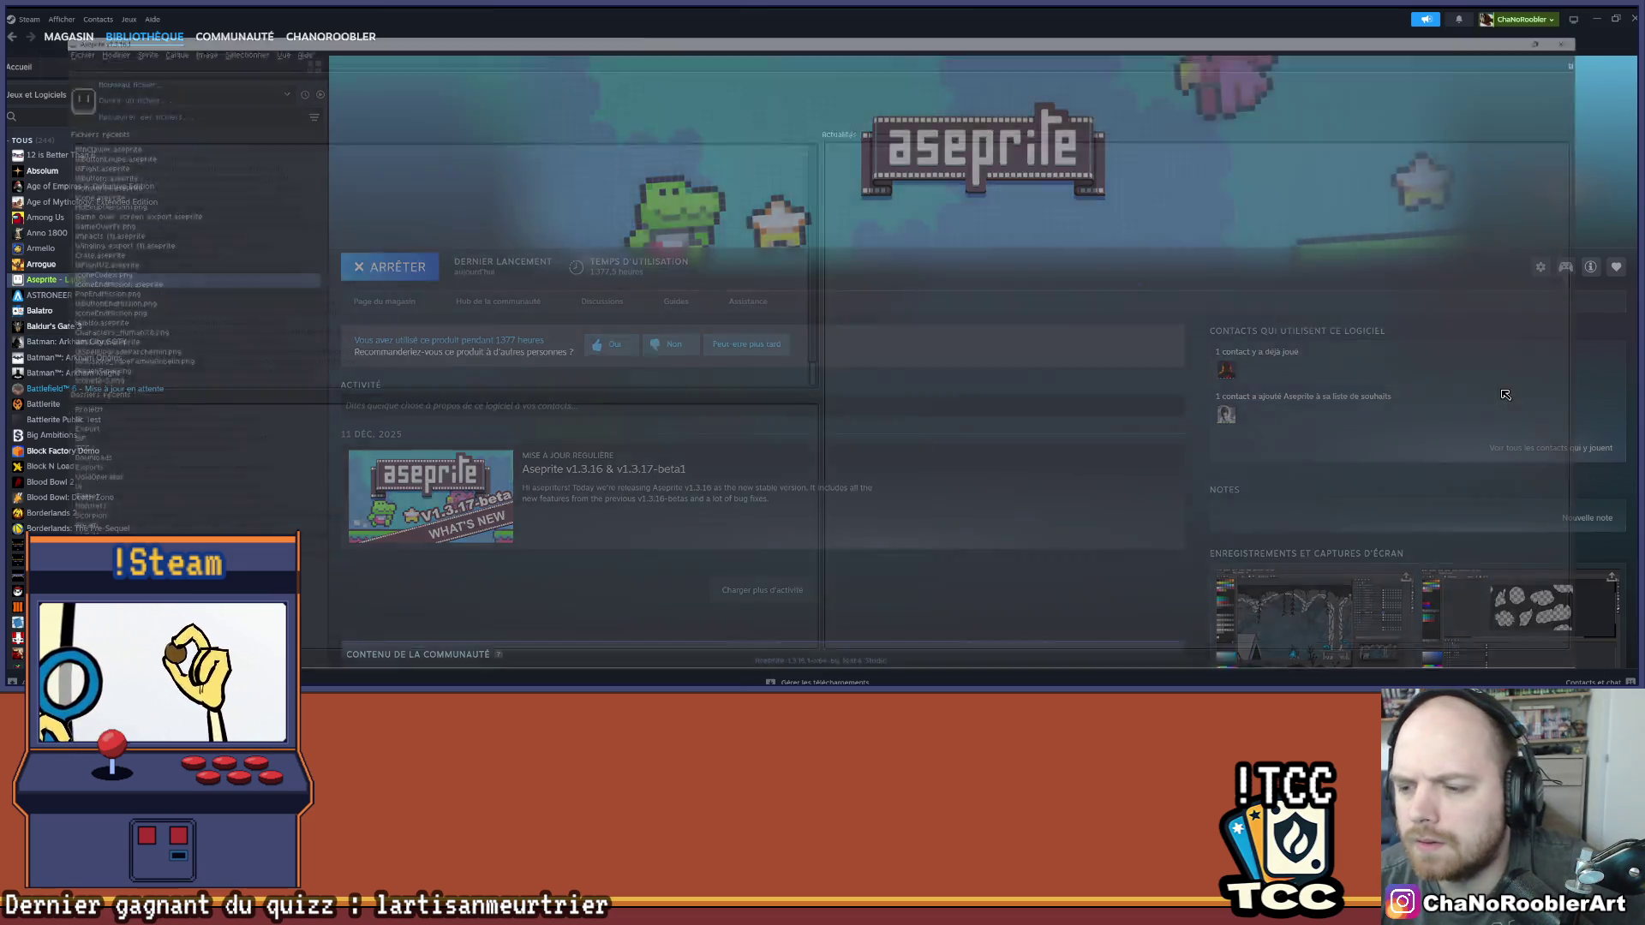
{"action": "scroll", "coordinate": [373, 185], "scroll_direction": "up", "scroll_amount": 1}
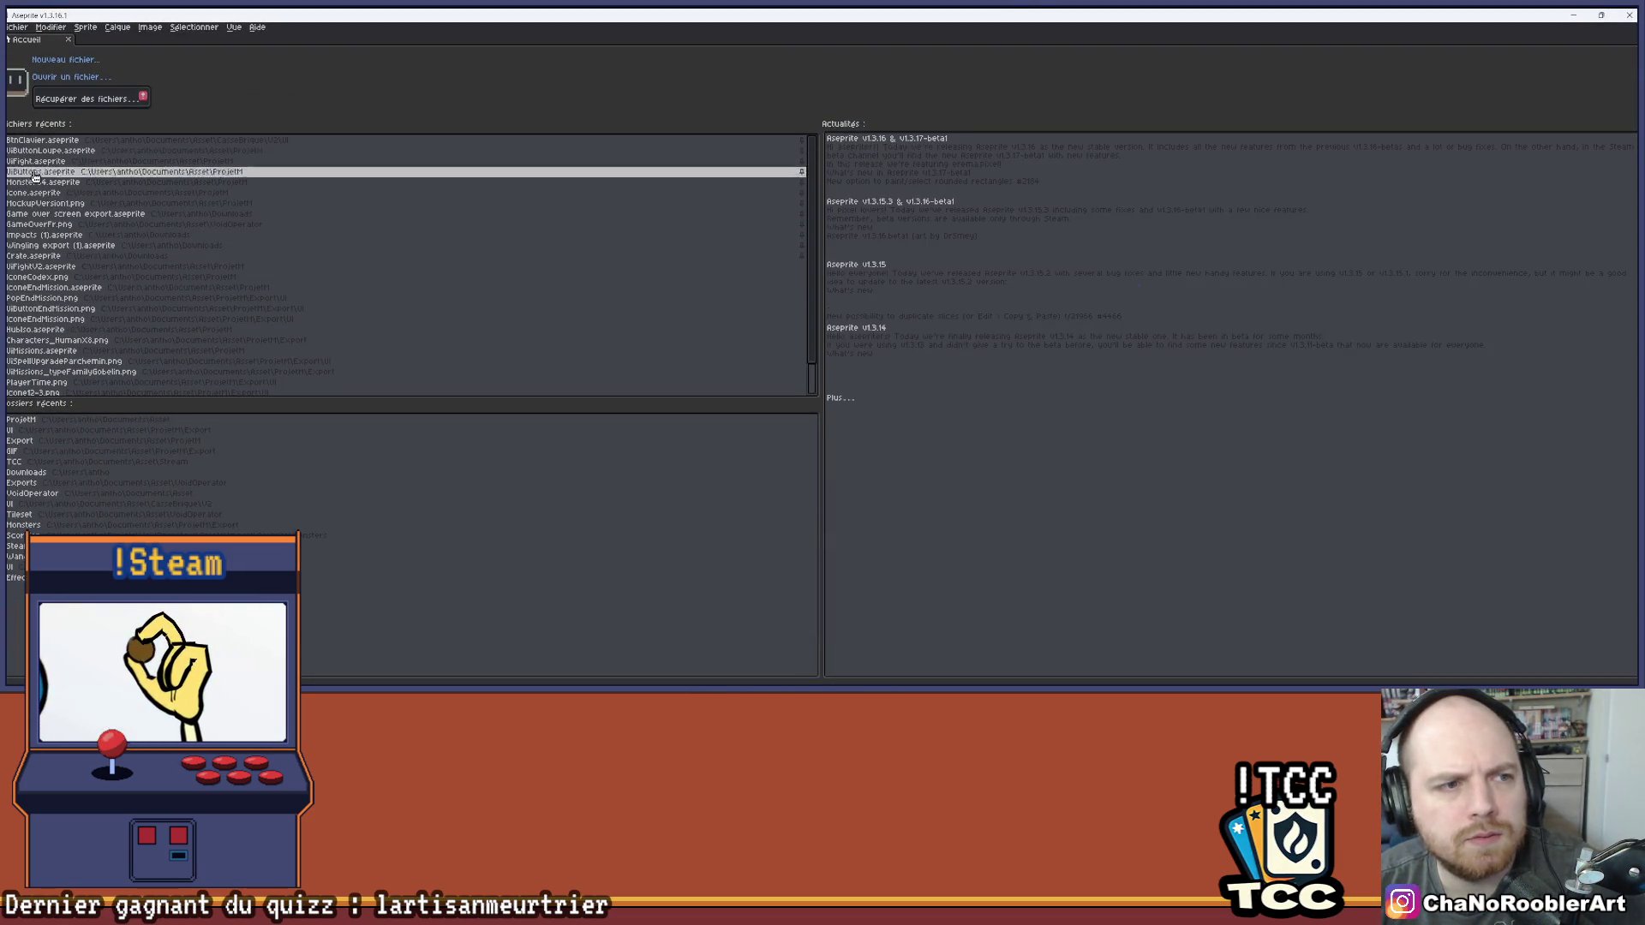
Open Parchment_tooltips.png from the Export/UI folder
{"action": "left_click", "coordinate": [17, 27]}
{"action": "left_click", "coordinate": [39, 66]}
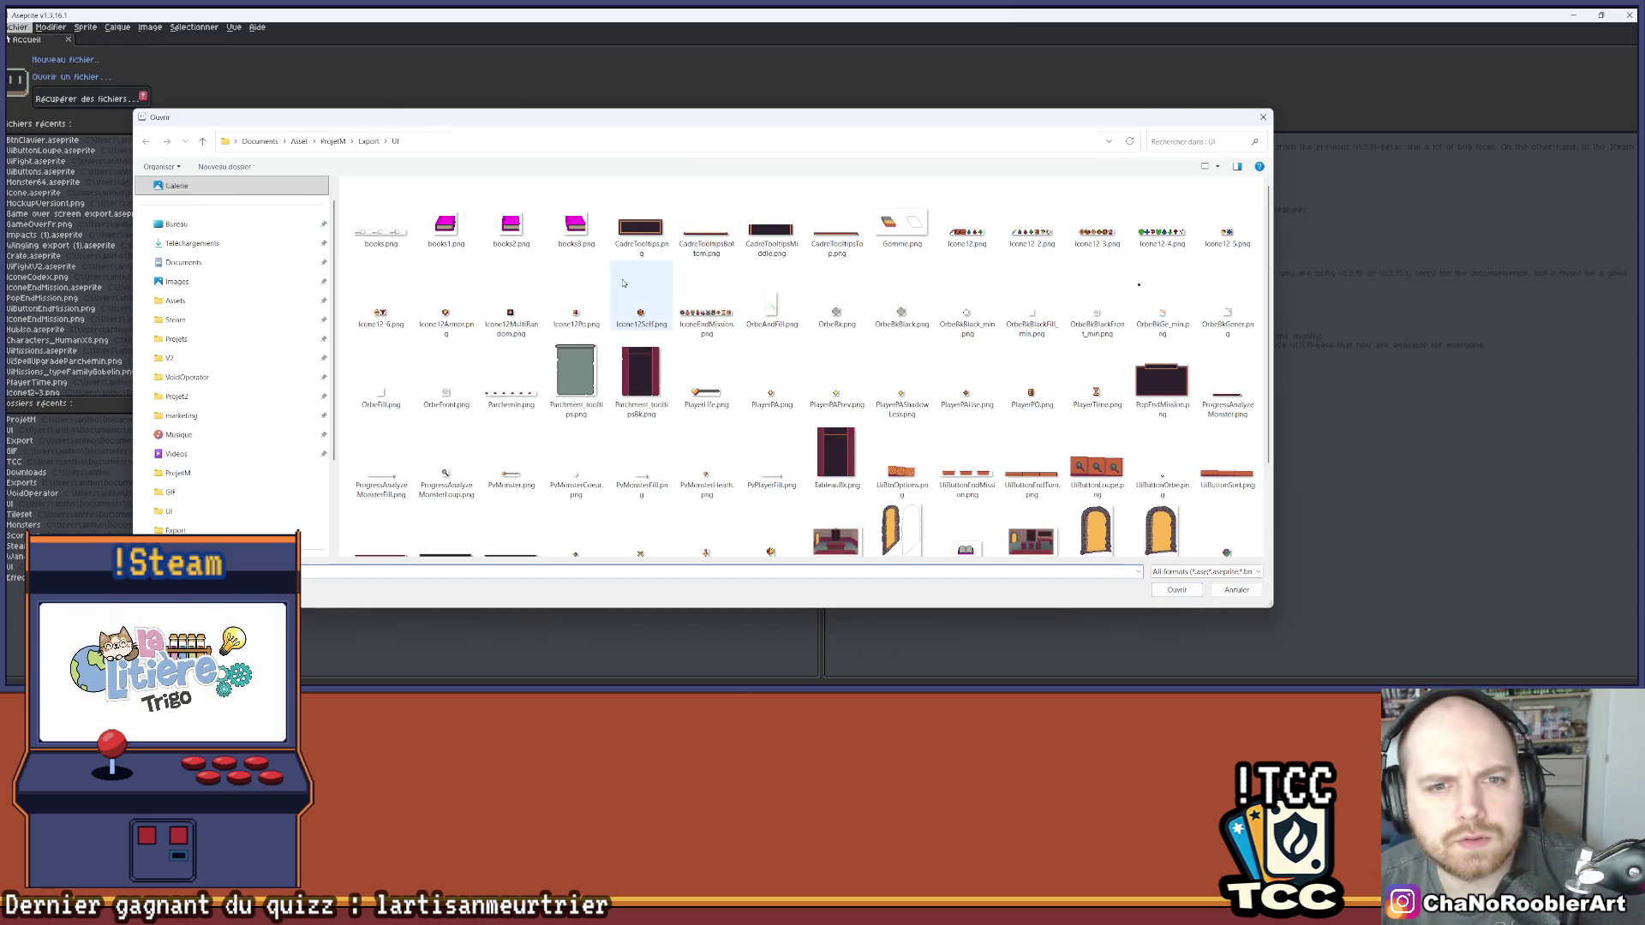
{"action": "scroll", "coordinate": [912, 426], "scroll_direction": "down", "scroll_amount": 3}
{"action": "scroll", "coordinate": [913, 426], "scroll_direction": "up", "scroll_amount": 2}
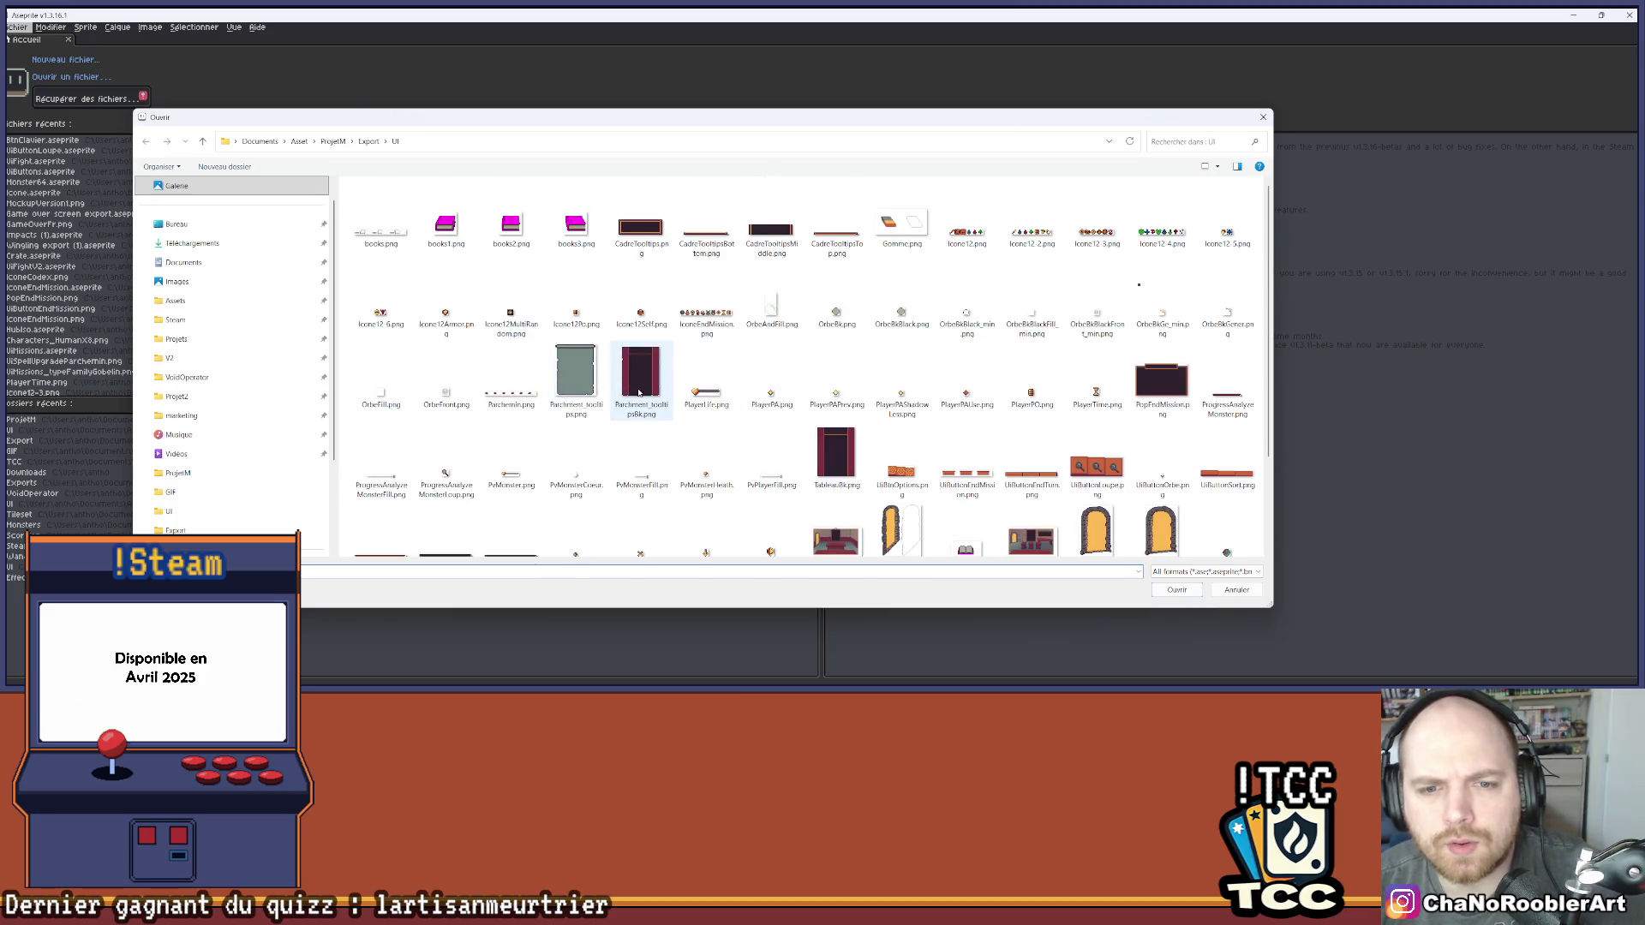
{"action": "scroll", "coordinate": [737, 377], "scroll_direction": "down", "scroll_amount": 1}
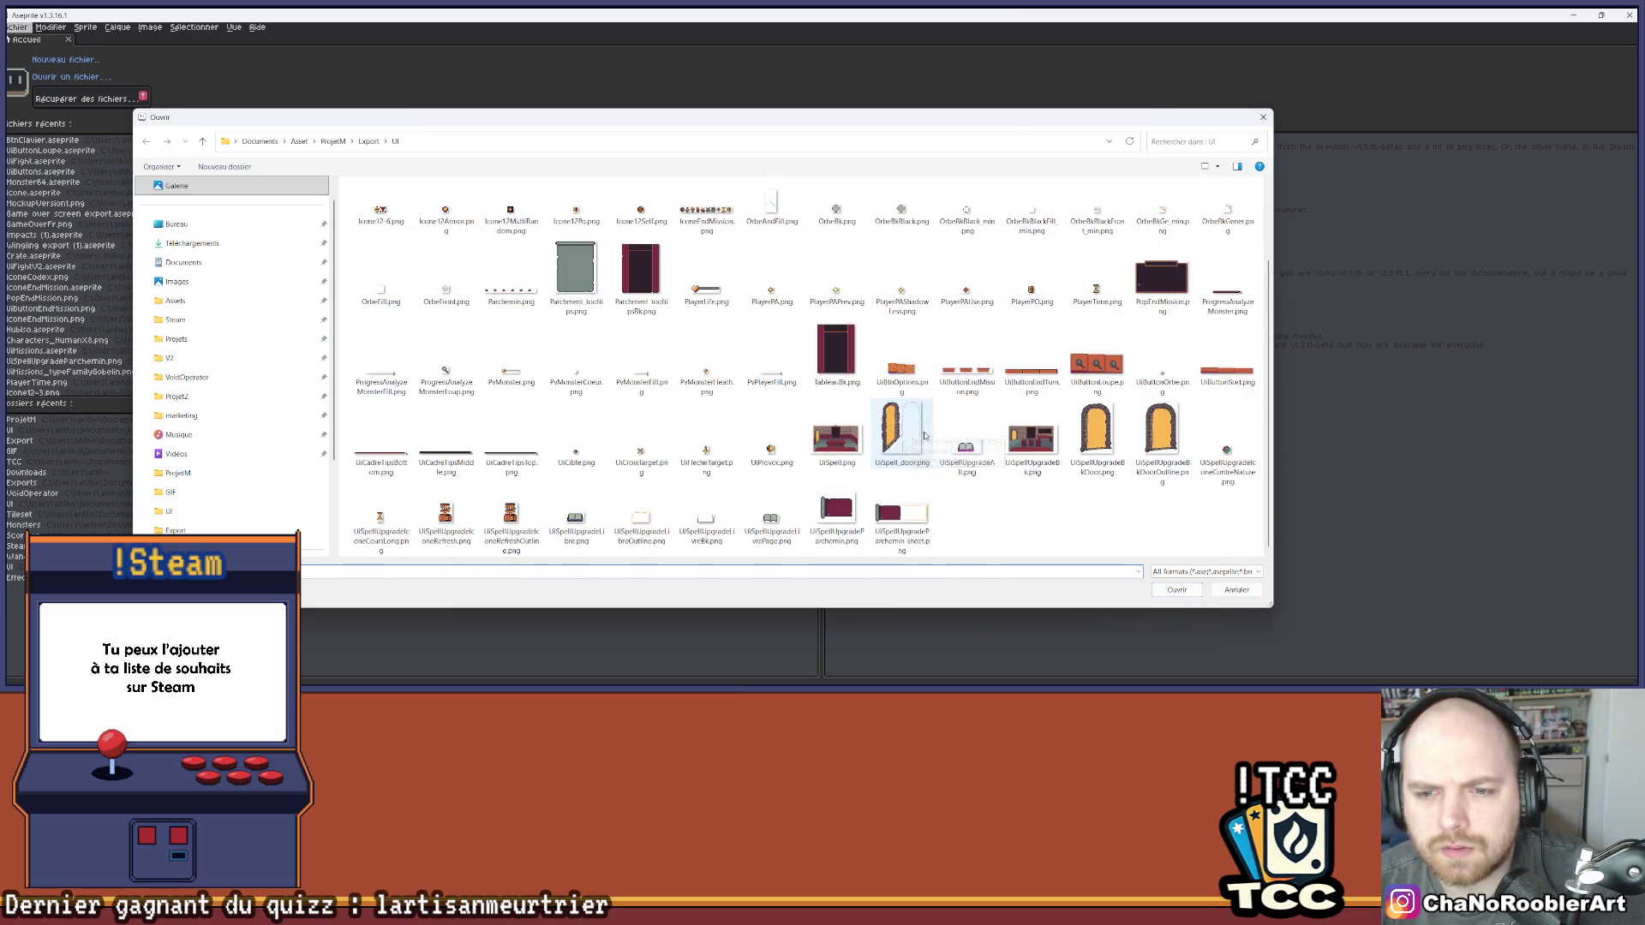
{"action": "scroll", "coordinate": [840, 362], "scroll_direction": "up", "scroll_amount": 1}
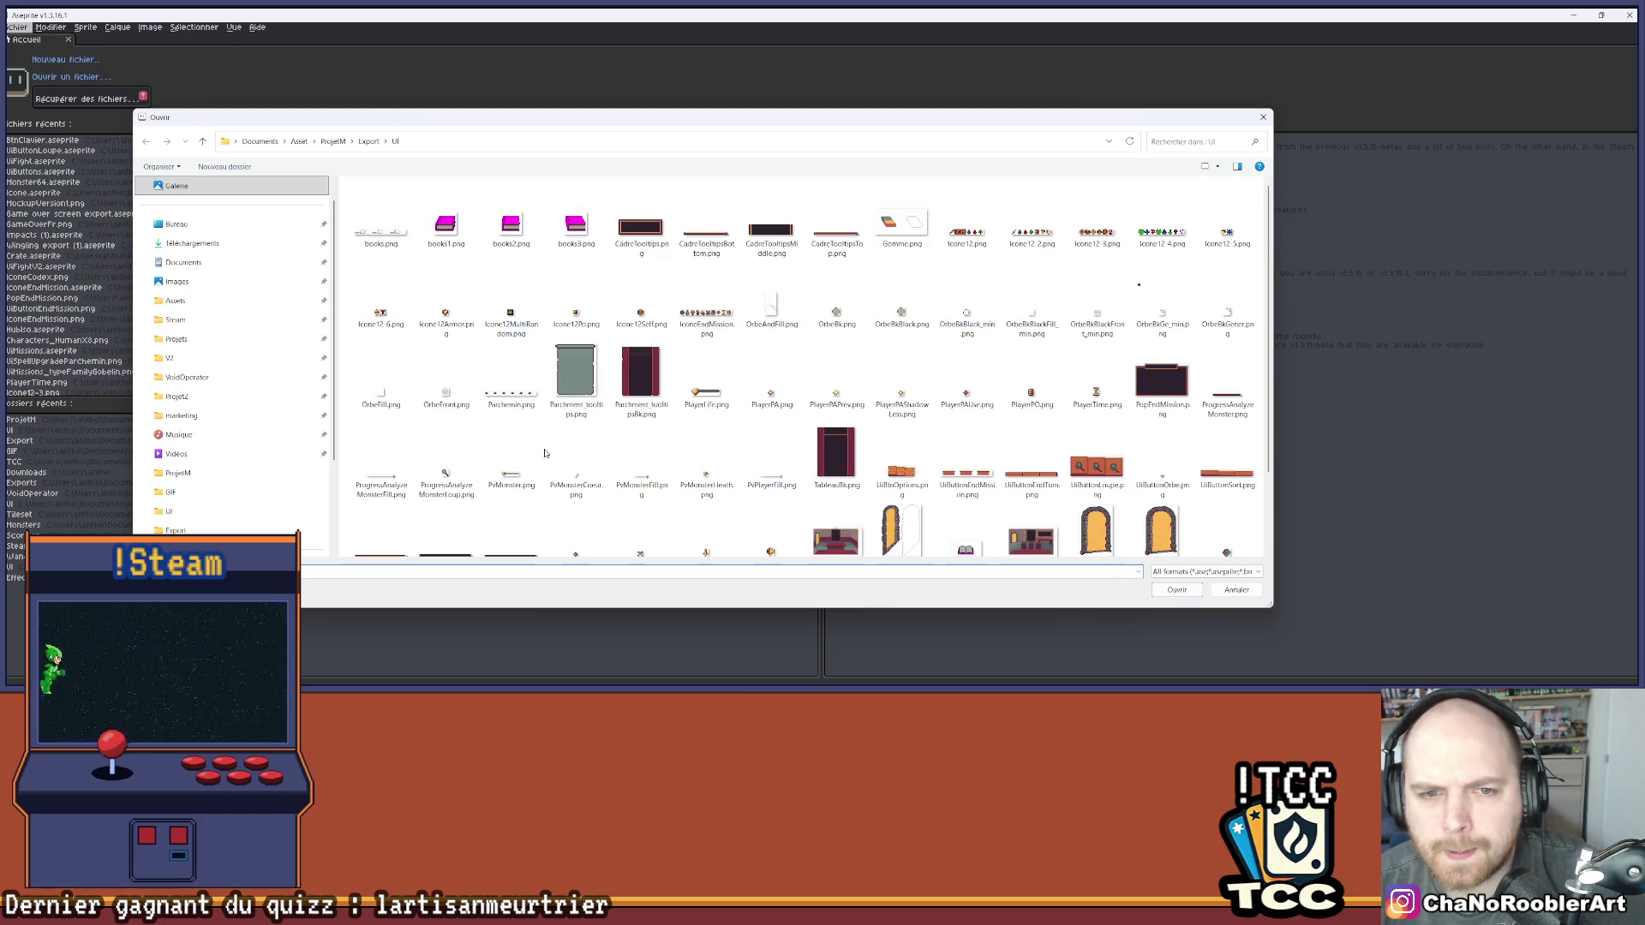
{"action": "double_click", "coordinate": [569, 364]}
{"action": "scroll", "coordinate": [752, 233], "scroll_direction": "up", "scroll_amount": 3}
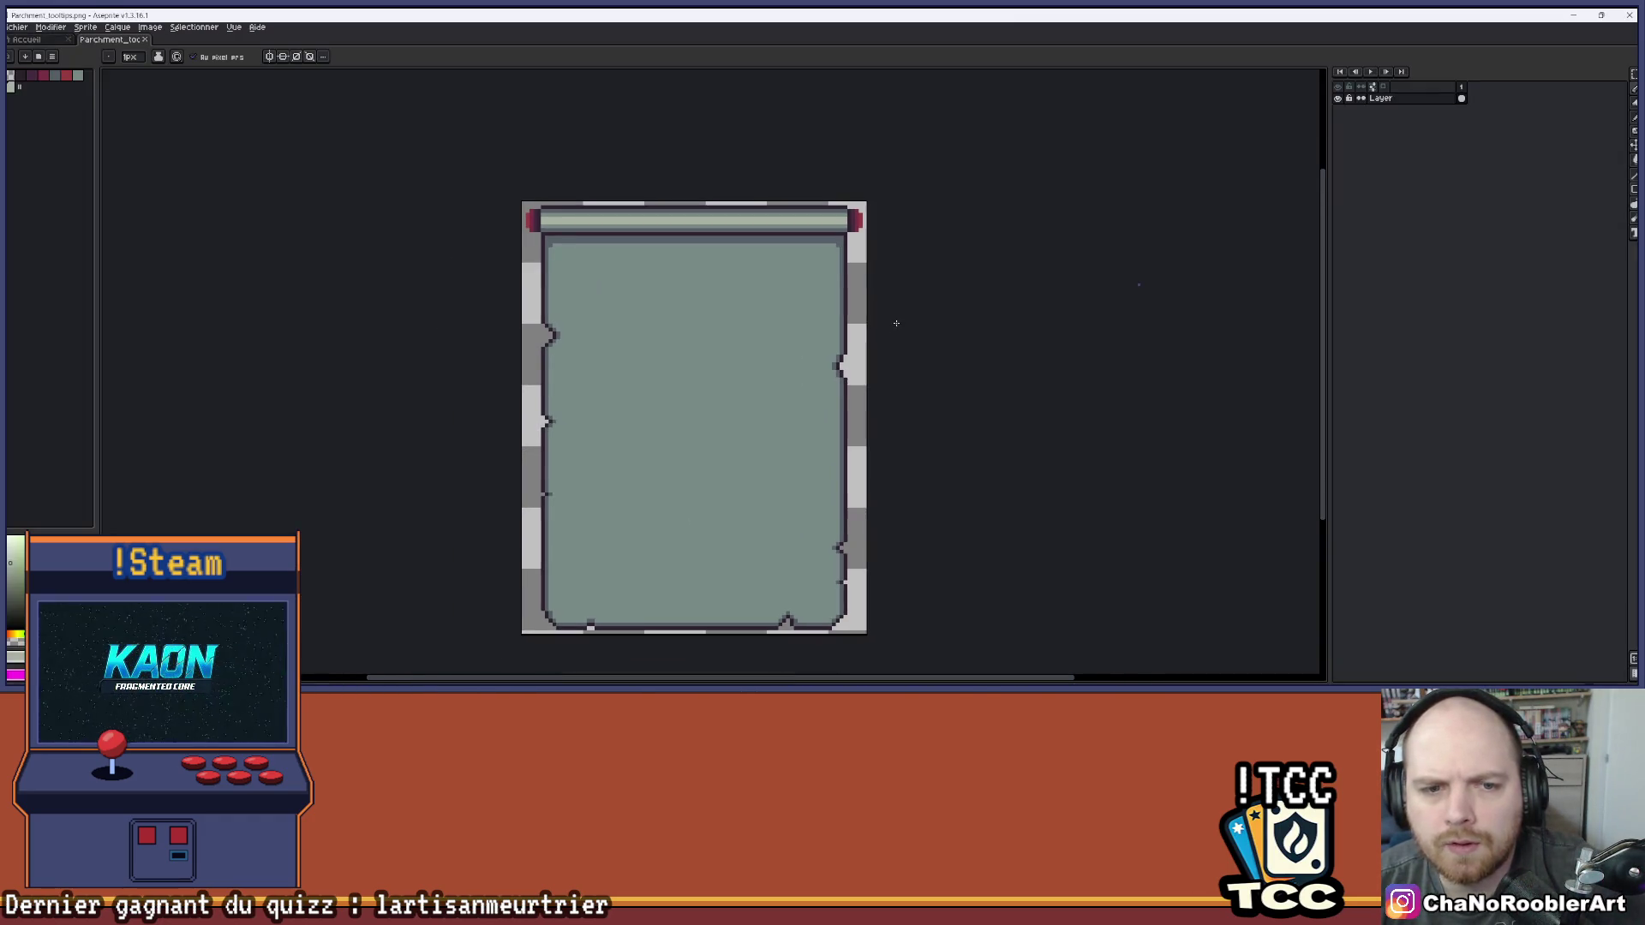
Open UiSpellUpgradeParchemin.png as a reference scroll sprite
{"action": "left_click", "coordinate": [17, 27]}
{"action": "left_click", "coordinate": [34, 48]}
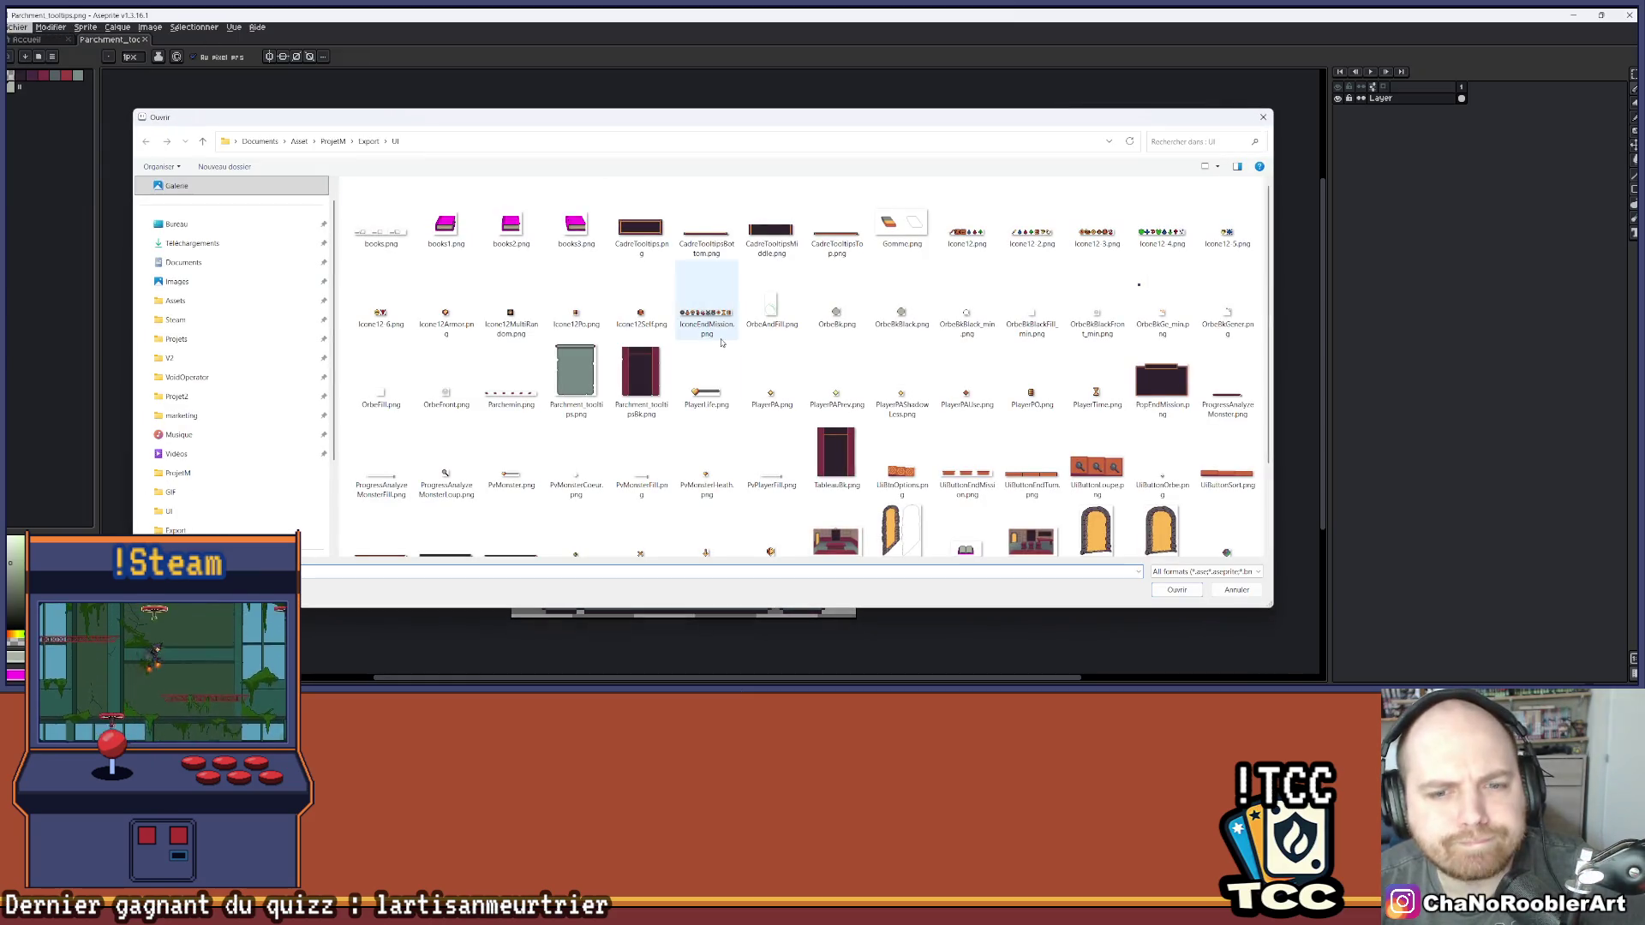
{"action": "scroll", "coordinate": [1014, 515], "scroll_direction": "down", "scroll_amount": 2}
{"action": "double_click", "coordinate": [836, 512]}
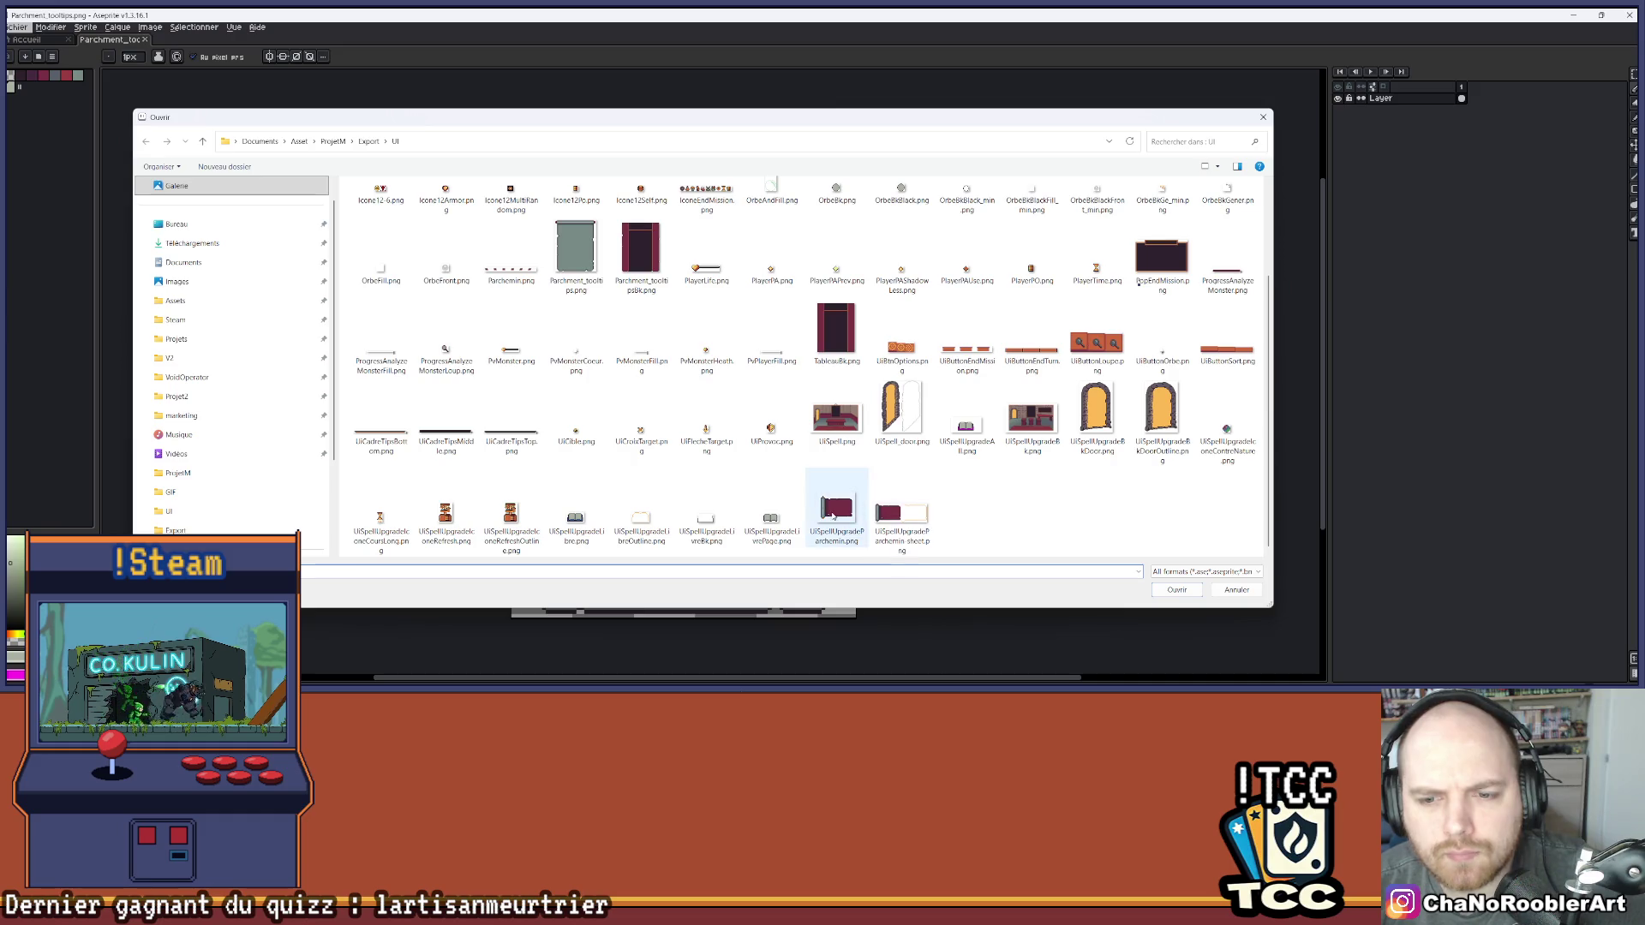
{"action": "scroll", "coordinate": [693, 329], "scroll_direction": "up", "scroll_amount": 1}
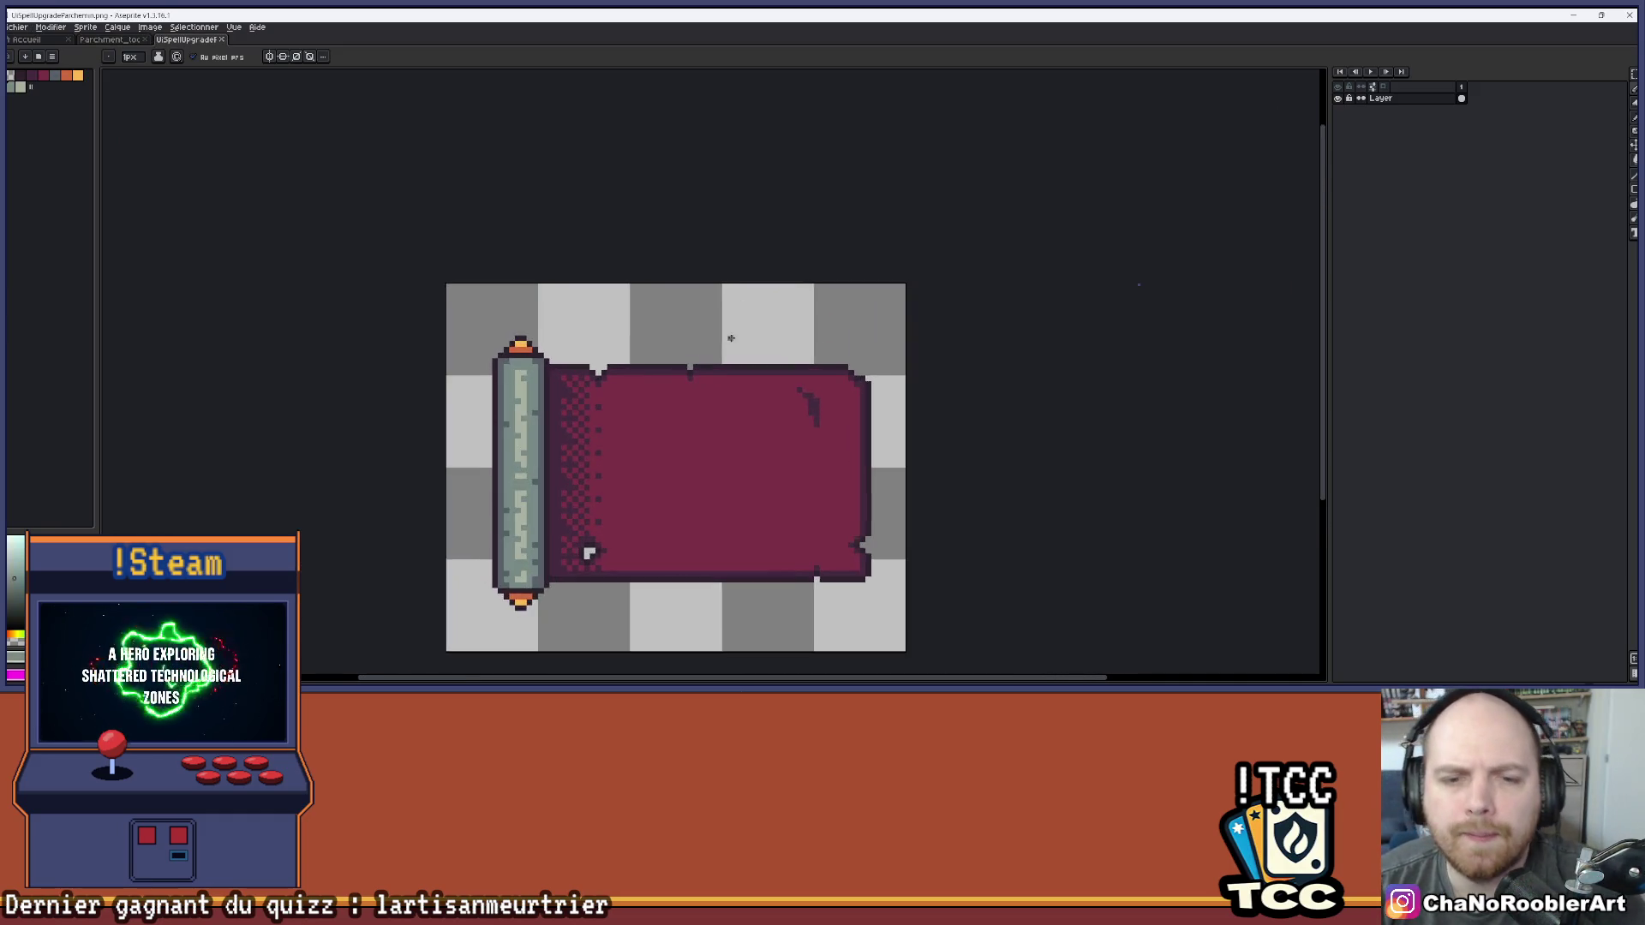
Bucket-fill the tooltip parchment's interior with maroon, then sample a darker colour from the scroll image
{"action": "left_click", "coordinate": [115, 45]}
{"action": "key", "text": "g"}
{"action": "left_click", "coordinate": [668, 265]}
{"action": "scroll", "coordinate": [558, 126], "scroll_direction": "up", "scroll_amount": 1}
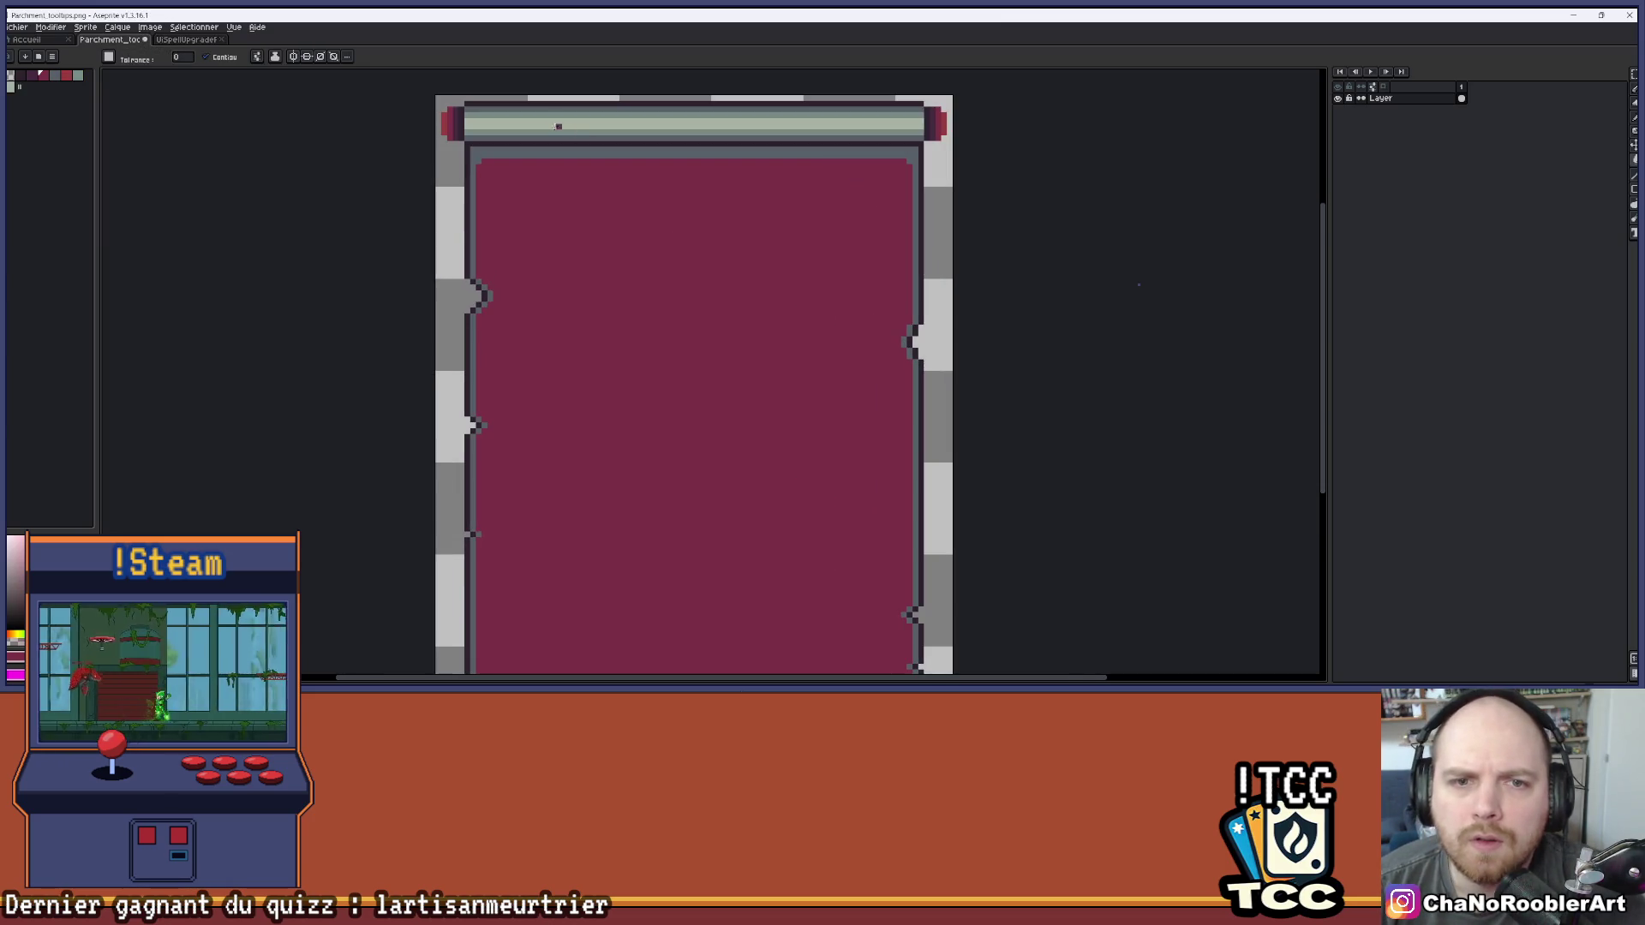
{"action": "left_click", "coordinate": [203, 41]}
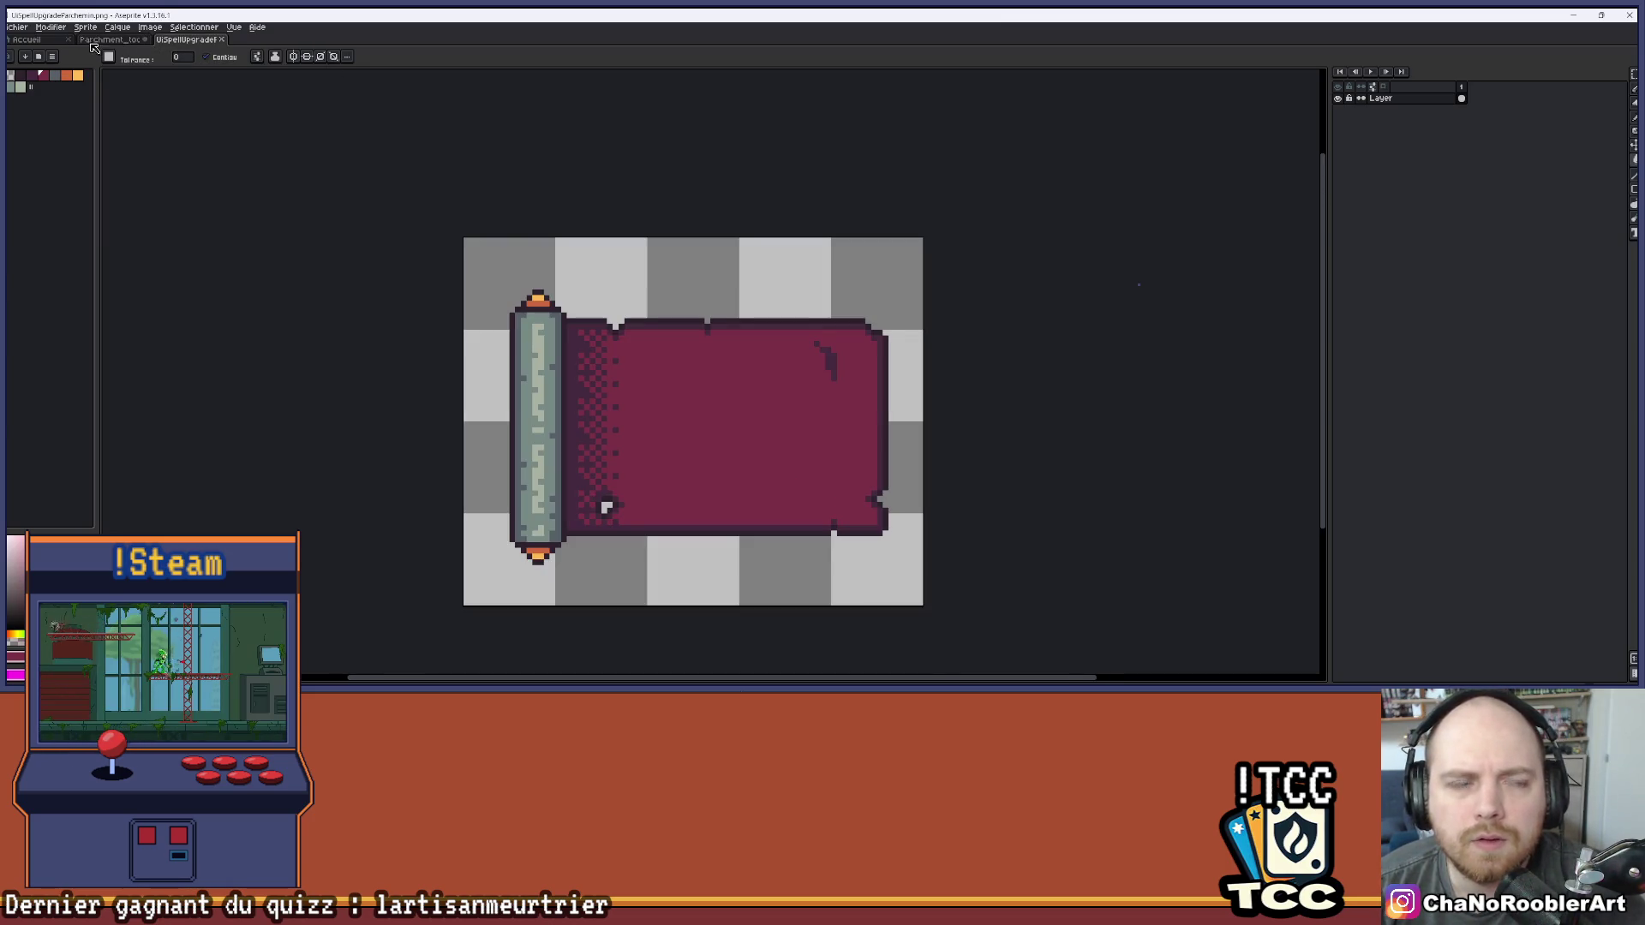
{"action": "left_click", "coordinate": [101, 43]}
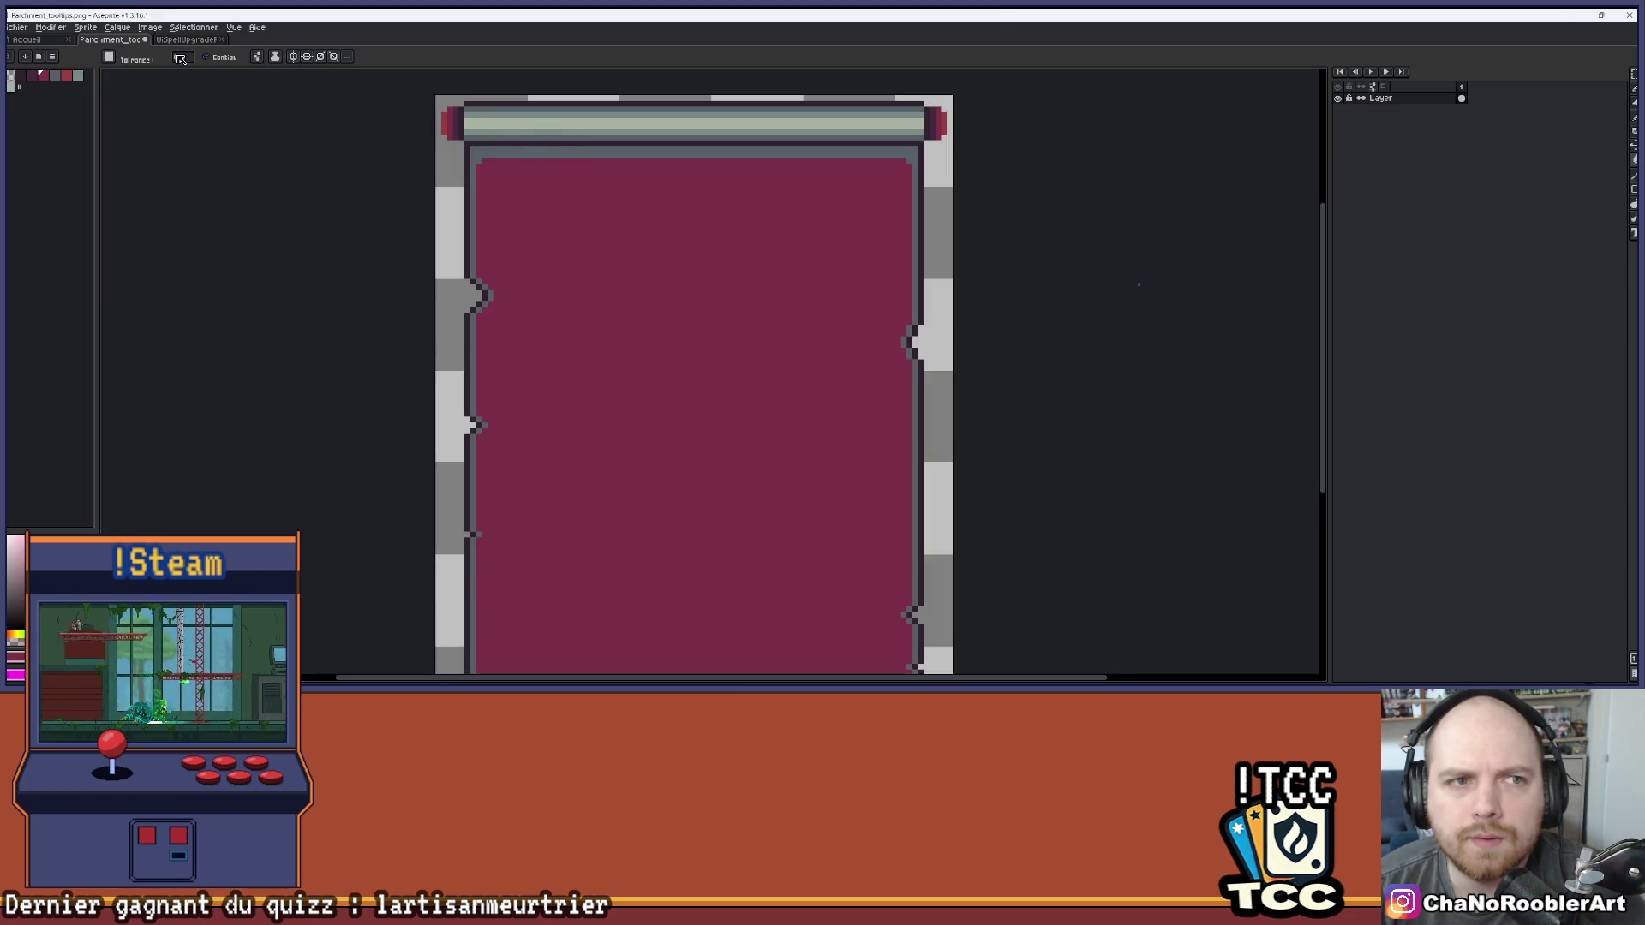
{"action": "left_click", "coordinate": [186, 39]}
{"action": "key", "text": "i"}
{"action": "key", "text": "g"}
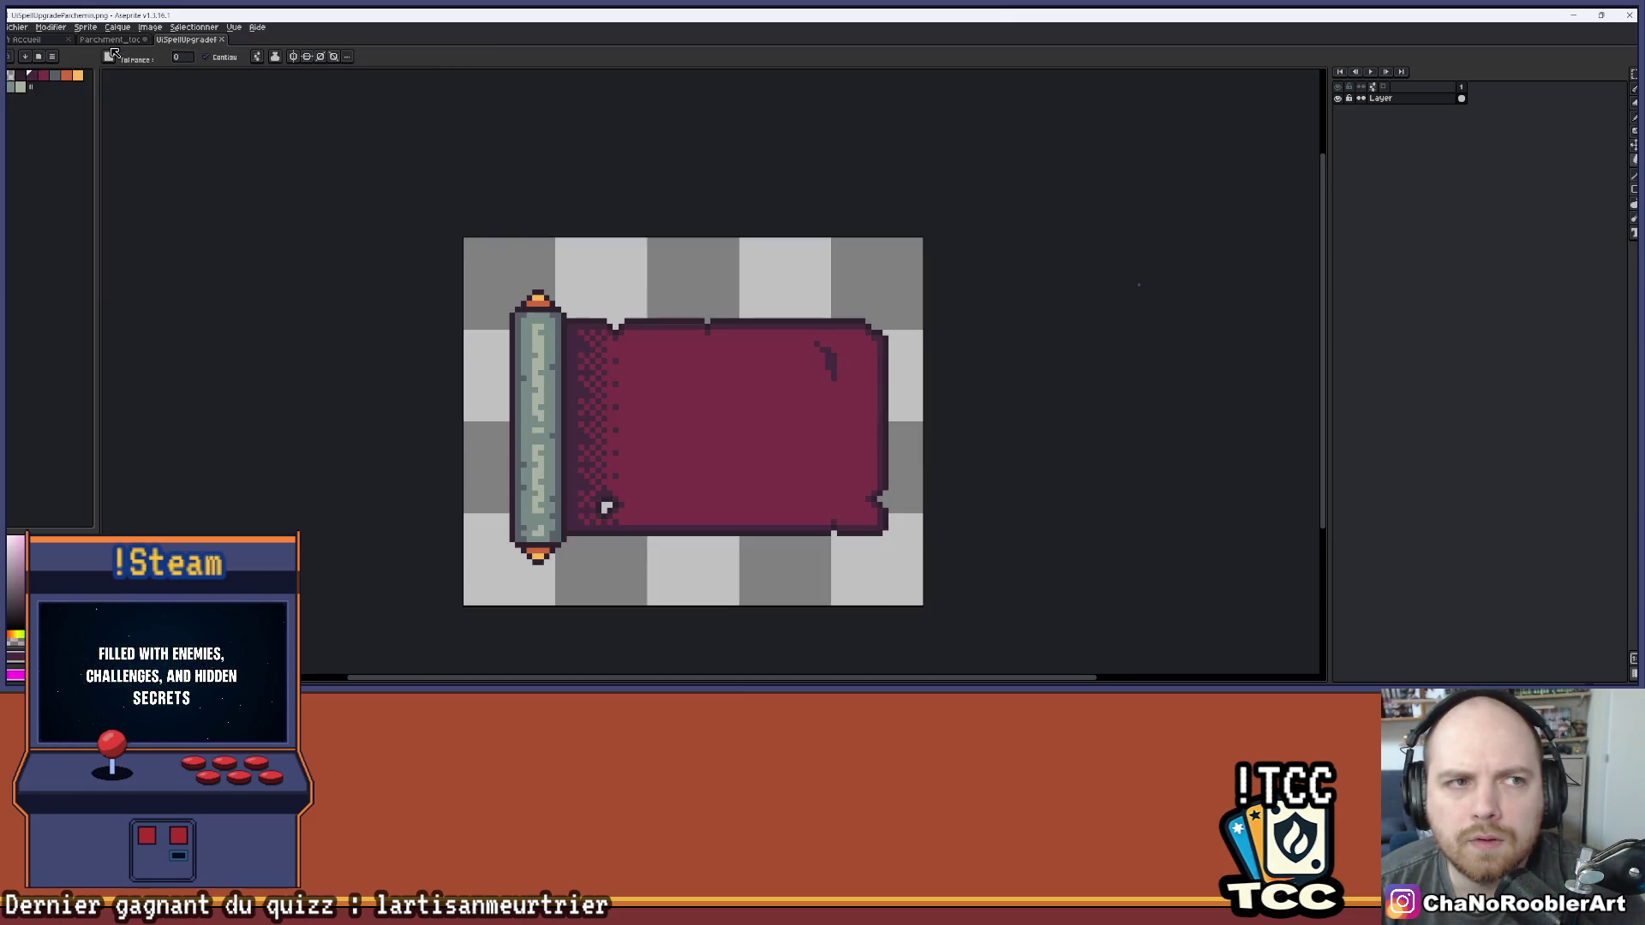
{"action": "key", "text": "ctrl+shift+Tab"}
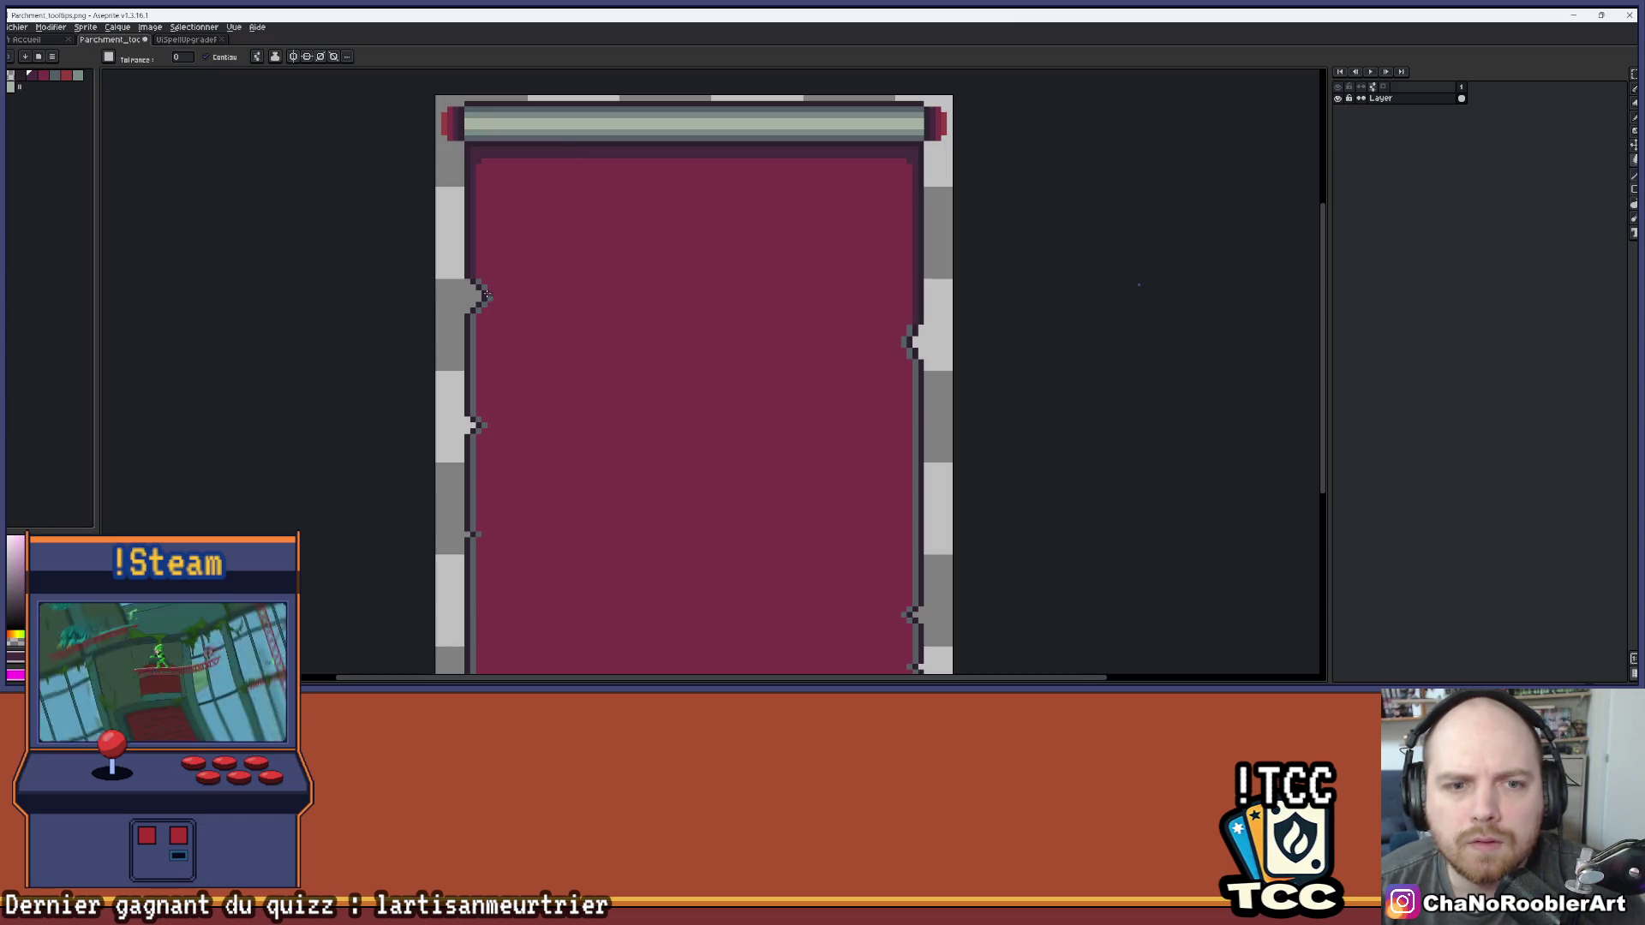
Recolour the grey notches and border column on the parchment's left edge dark maroon
{"action": "left_click", "coordinate": [475, 317]}
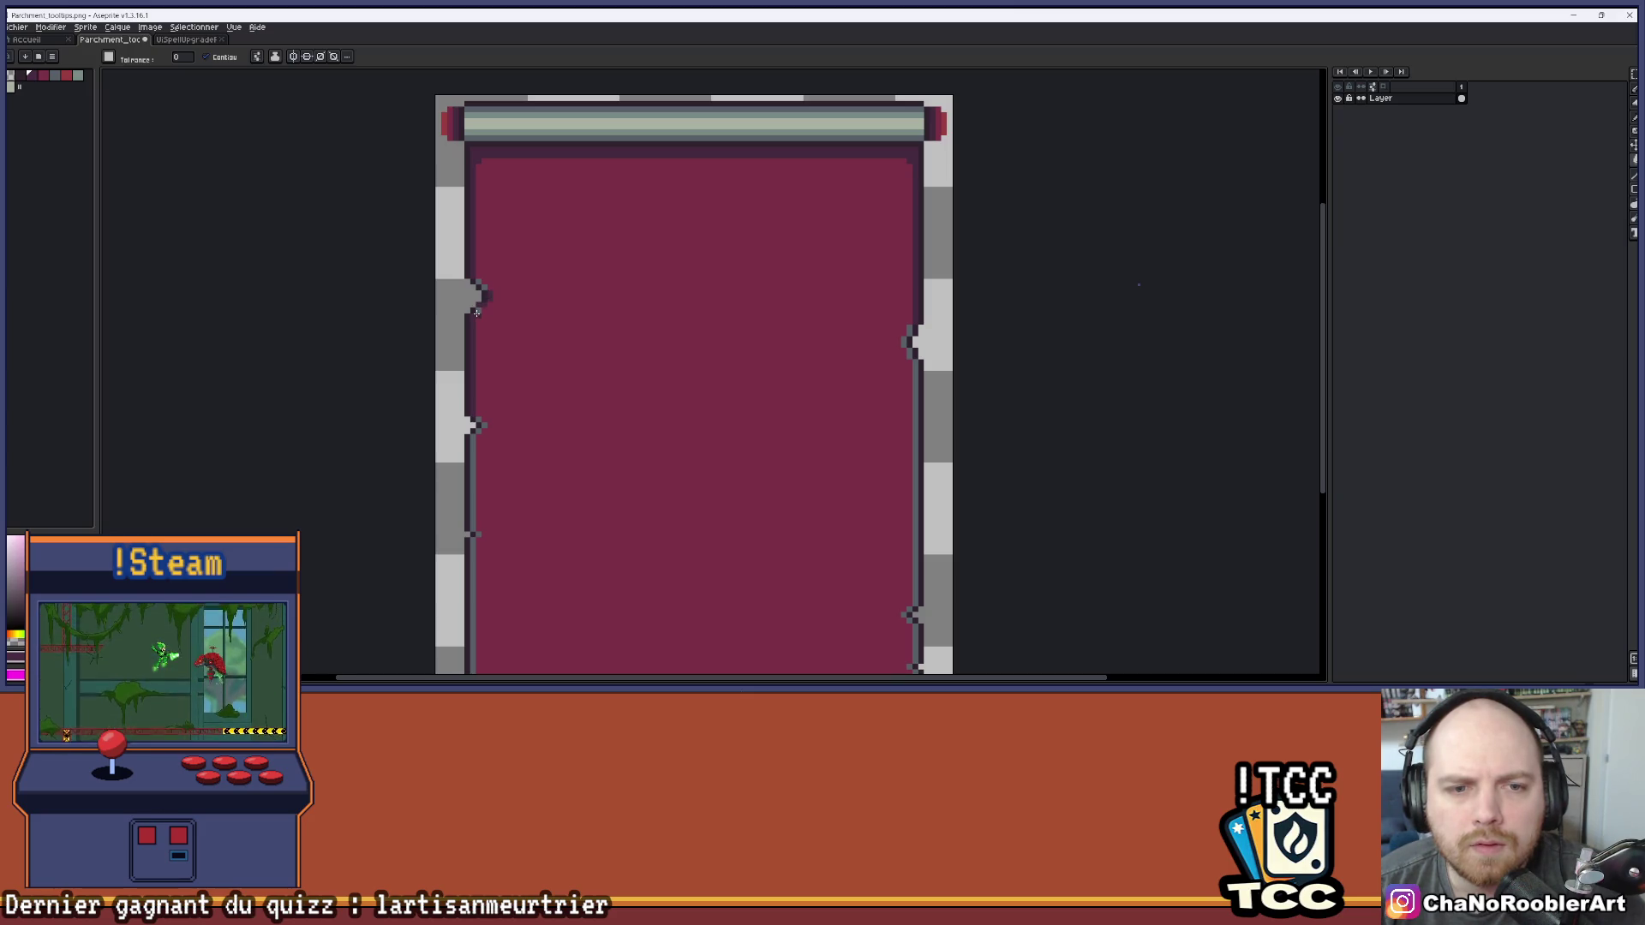
{"action": "key", "text": "ctrl+z"}
{"action": "scroll", "coordinate": [514, 320], "scroll_direction": "up", "scroll_amount": 5}
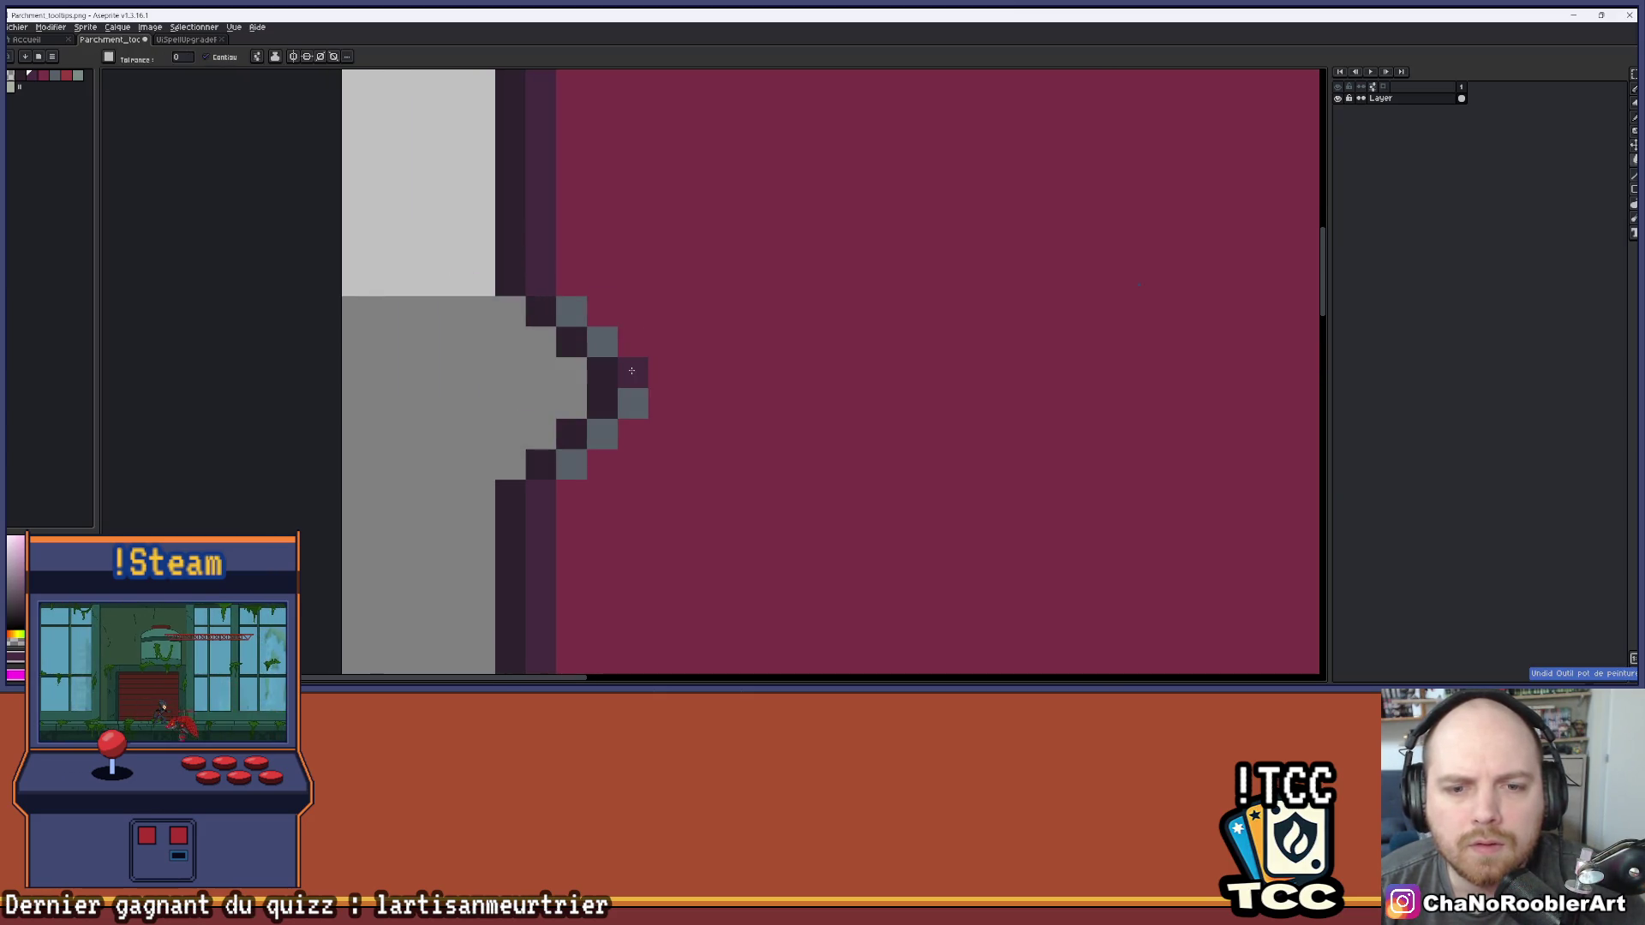
{"action": "left_click", "coordinate": [633, 402]}
{"action": "left_click", "coordinate": [602, 434]}
{"action": "left_click", "coordinate": [571, 465]}
{"action": "left_click", "coordinate": [602, 342]}
{"action": "left_click", "coordinate": [571, 311]}
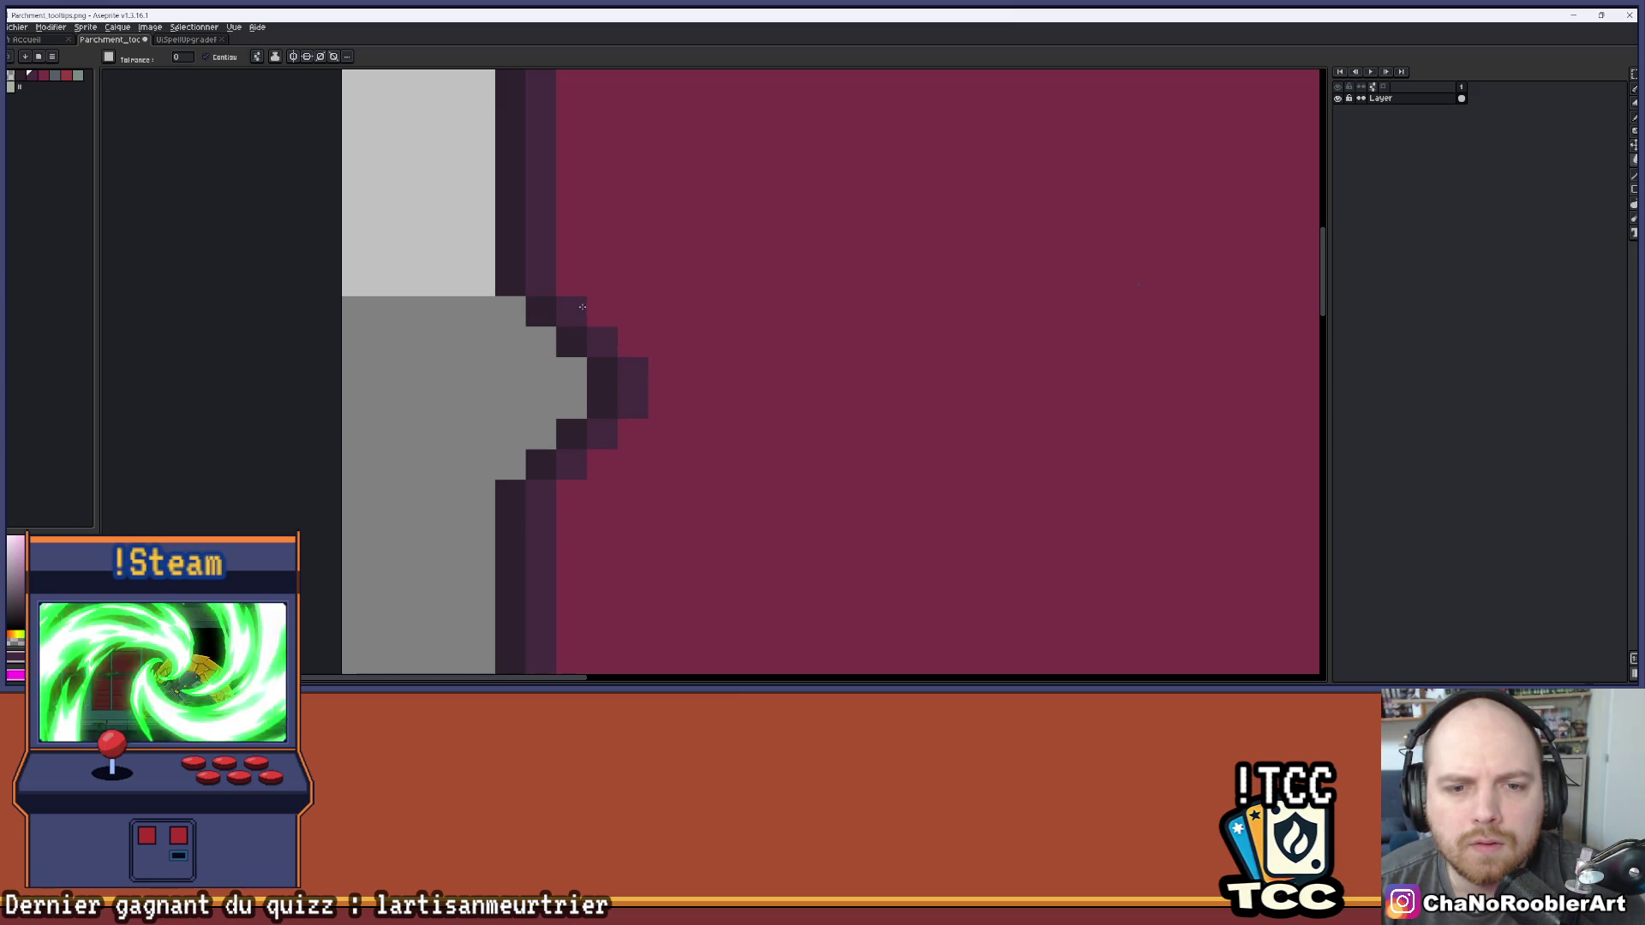
{"action": "scroll", "coordinate": [581, 306], "scroll_direction": "down", "scroll_amount": 6}
{"action": "scroll", "coordinate": [617, 375], "scroll_direction": "up", "scroll_amount": 5}
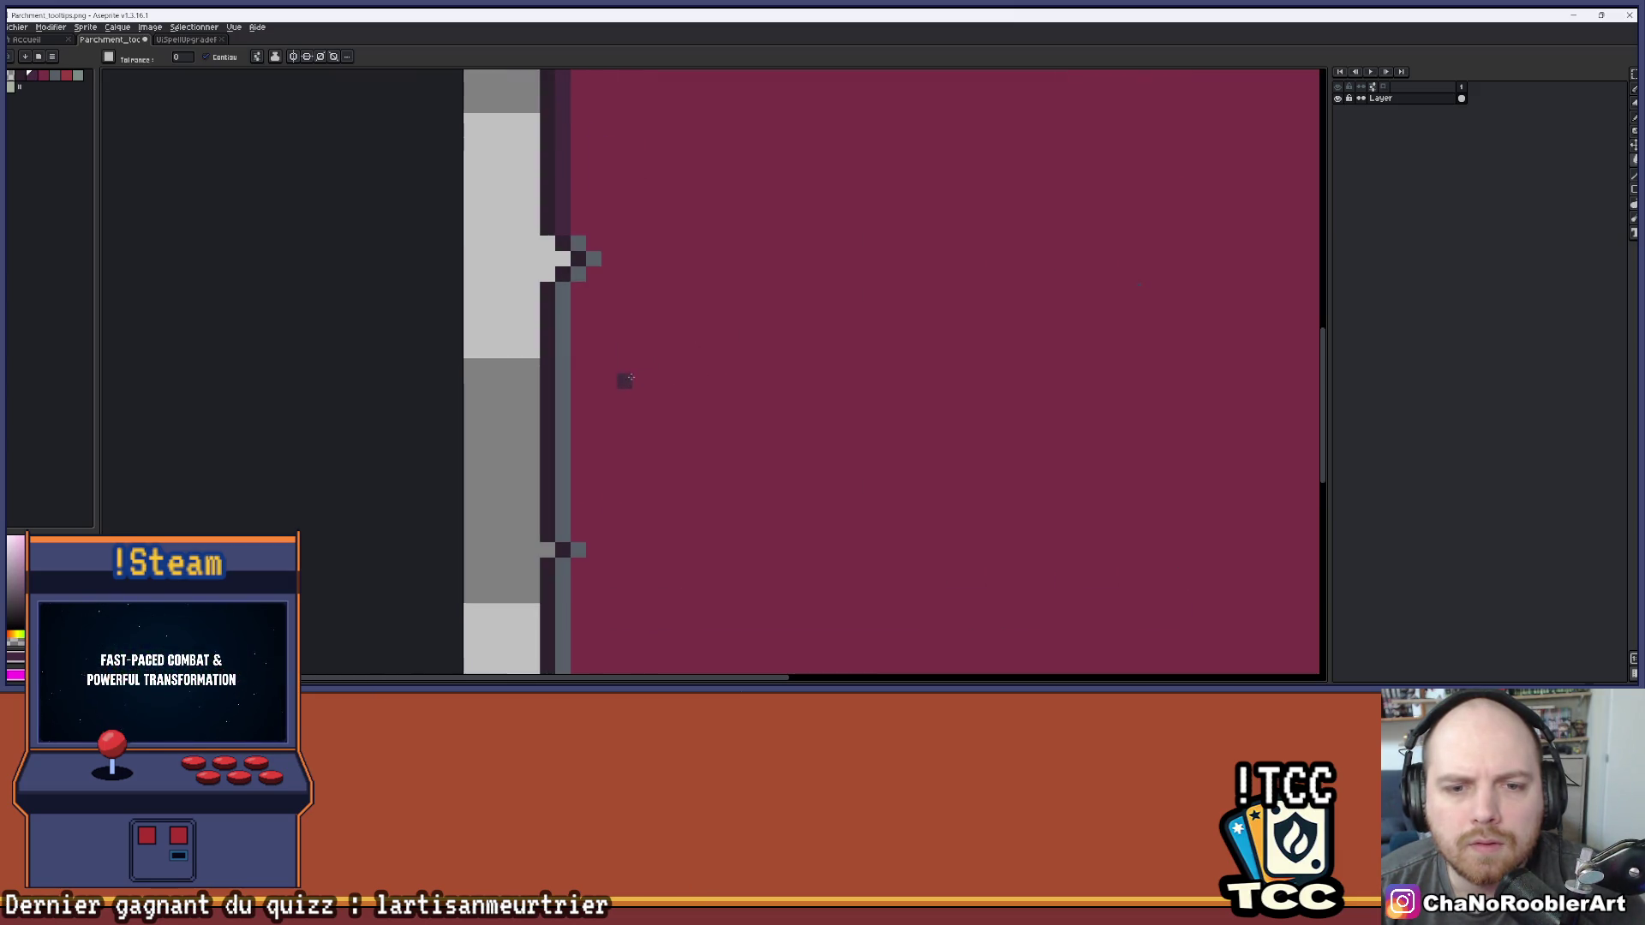
{"action": "left_click", "coordinate": [604, 275]}
{"action": "left_click", "coordinate": [574, 277]}
{"action": "left_click", "coordinate": [561, 330]}
{"action": "scroll", "coordinate": [585, 385], "scroll_direction": "down", "scroll_amount": 5}
{"action": "scroll", "coordinate": [546, 486], "scroll_direction": "up", "scroll_amount": 2}
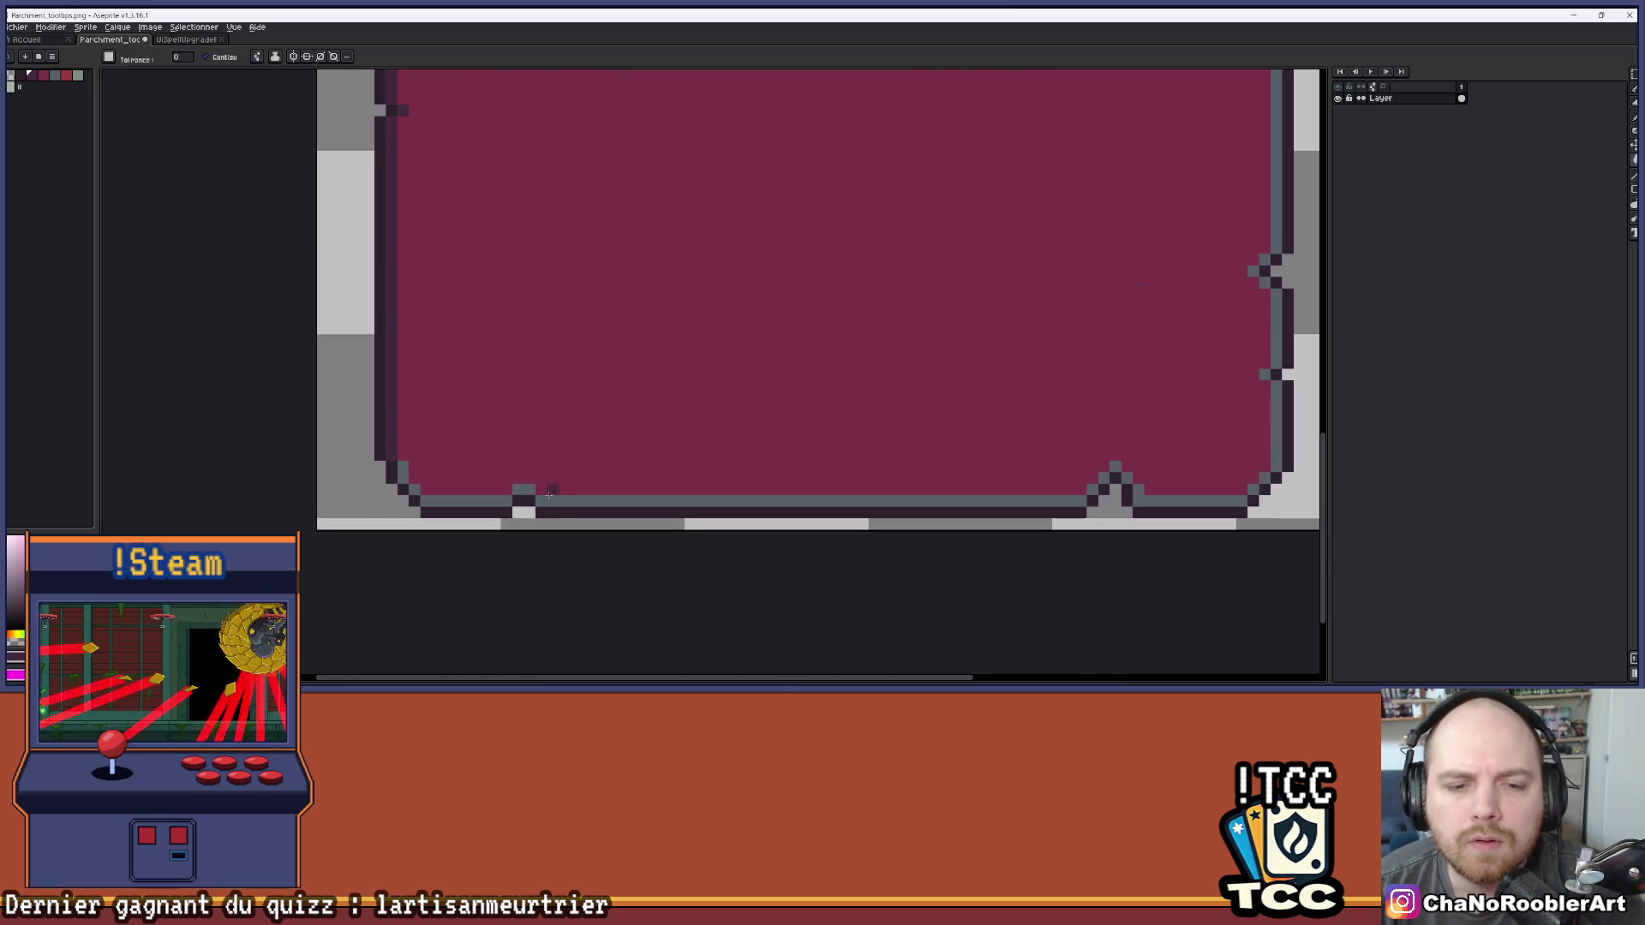
Darken the grey bottom border, its notch, and the right border segments to dark maroon
{"action": "left_click", "coordinate": [559, 502]}
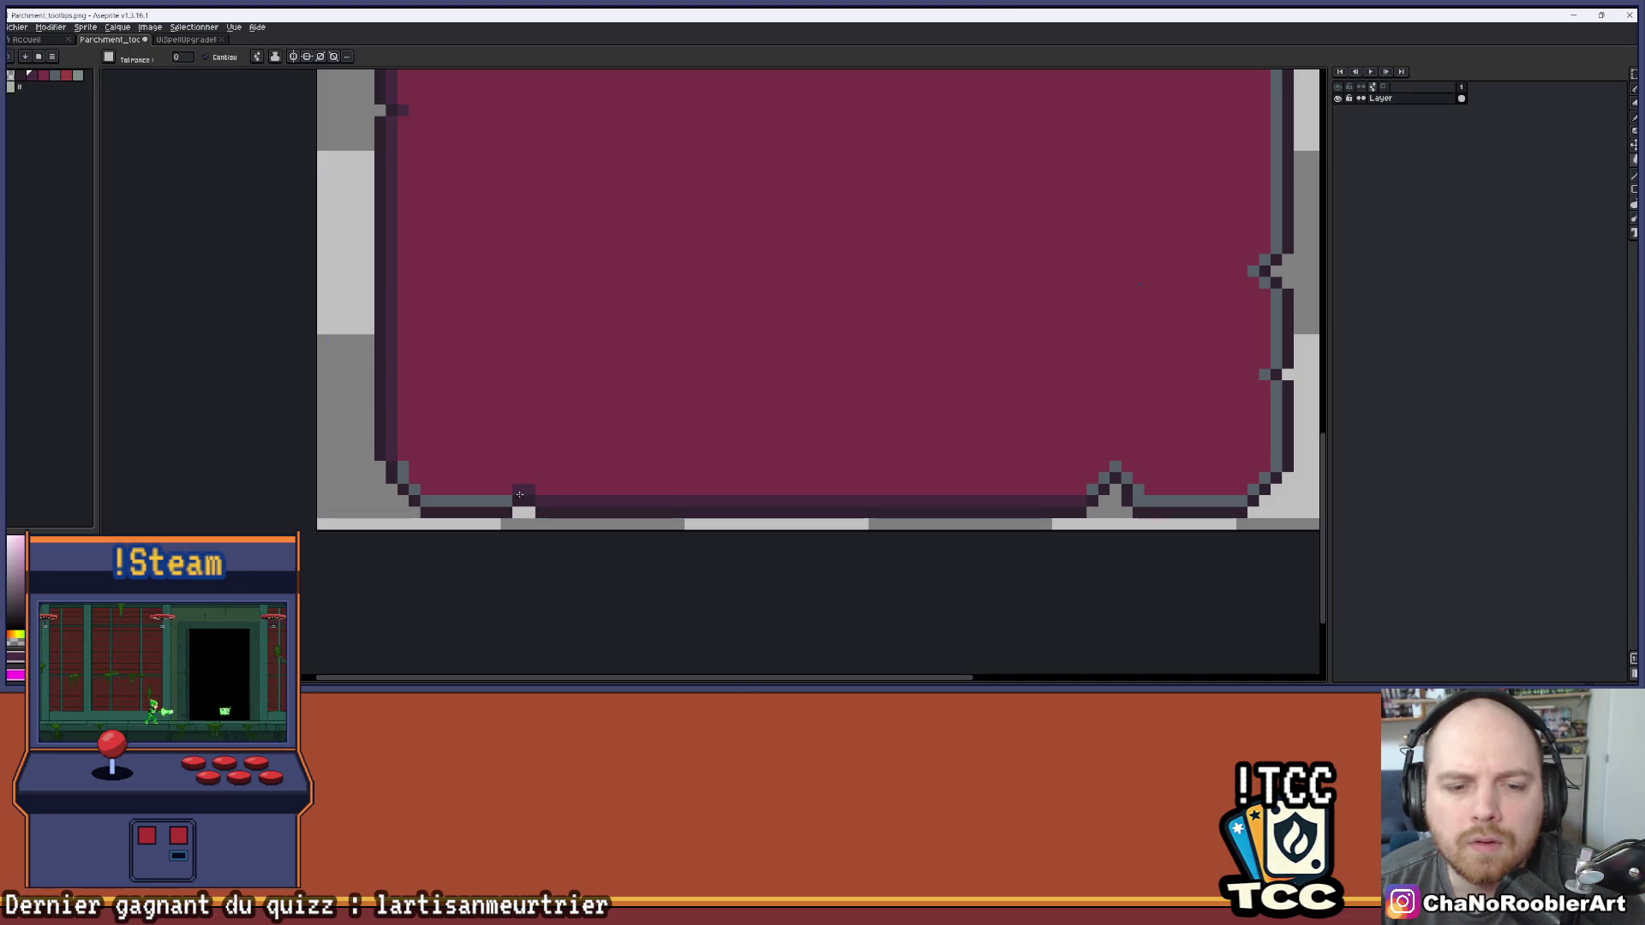
{"action": "left_click", "coordinate": [519, 490]}
{"action": "left_click", "coordinate": [424, 500]}
{"action": "scroll", "coordinate": [857, 386], "scroll_direction": "right", "scroll_amount": 5}
{"action": "left_click", "coordinate": [732, 475]}
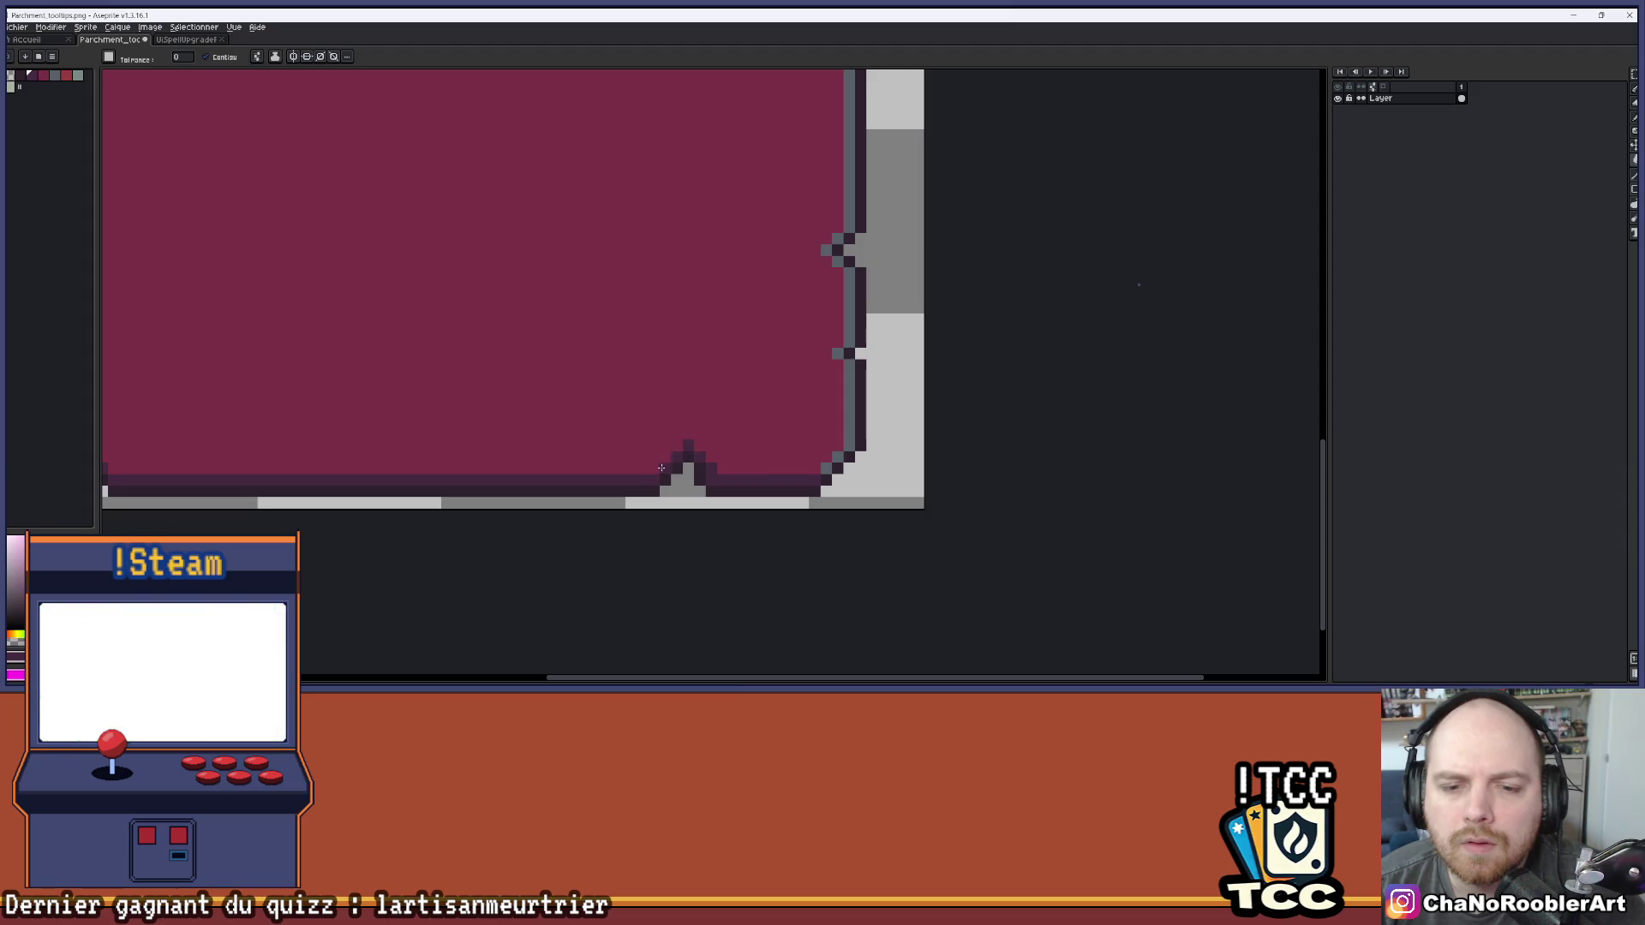
{"action": "left_click", "coordinate": [846, 420]}
{"action": "left_click", "coordinate": [838, 353]}
{"action": "left_click", "coordinate": [848, 343]}
{"action": "left_click", "coordinate": [848, 300]}
{"action": "scroll", "coordinate": [802, 262], "scroll_direction": "up", "scroll_amount": 2}
{"action": "scroll", "coordinate": [803, 262], "scroll_direction": "right", "scroll_amount": 1}
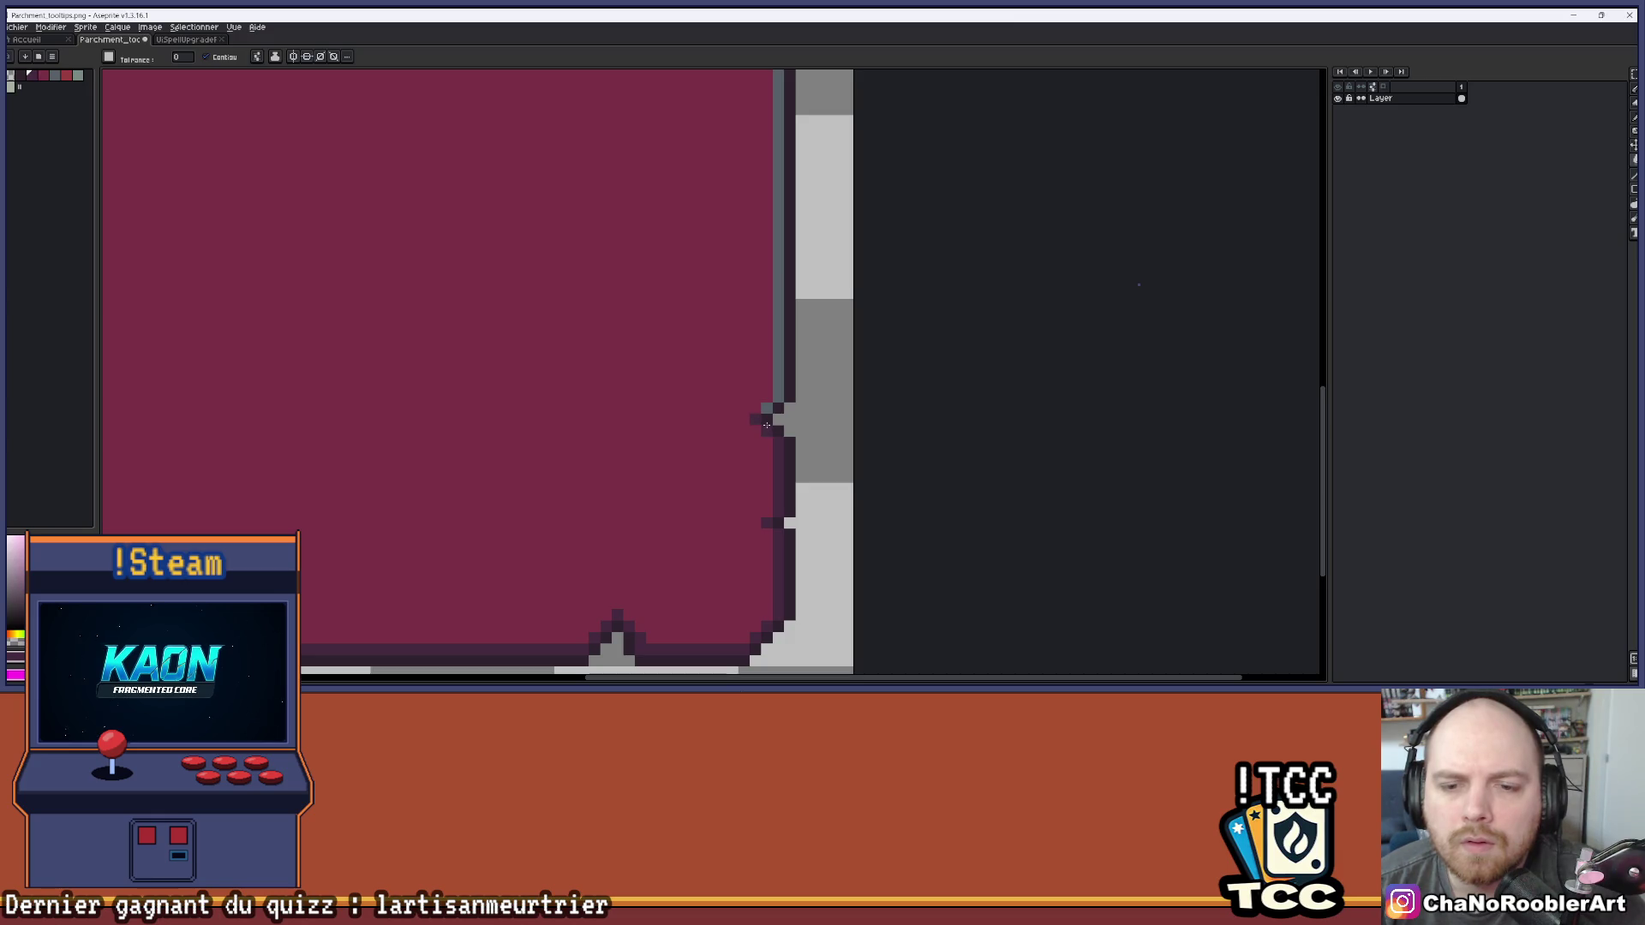
{"action": "left_click", "coordinate": [777, 390]}
{"action": "scroll", "coordinate": [661, 422], "scroll_direction": "down", "scroll_amount": 6}
{"action": "scroll", "coordinate": [660, 411], "scroll_direction": "up", "scroll_amount": 4}
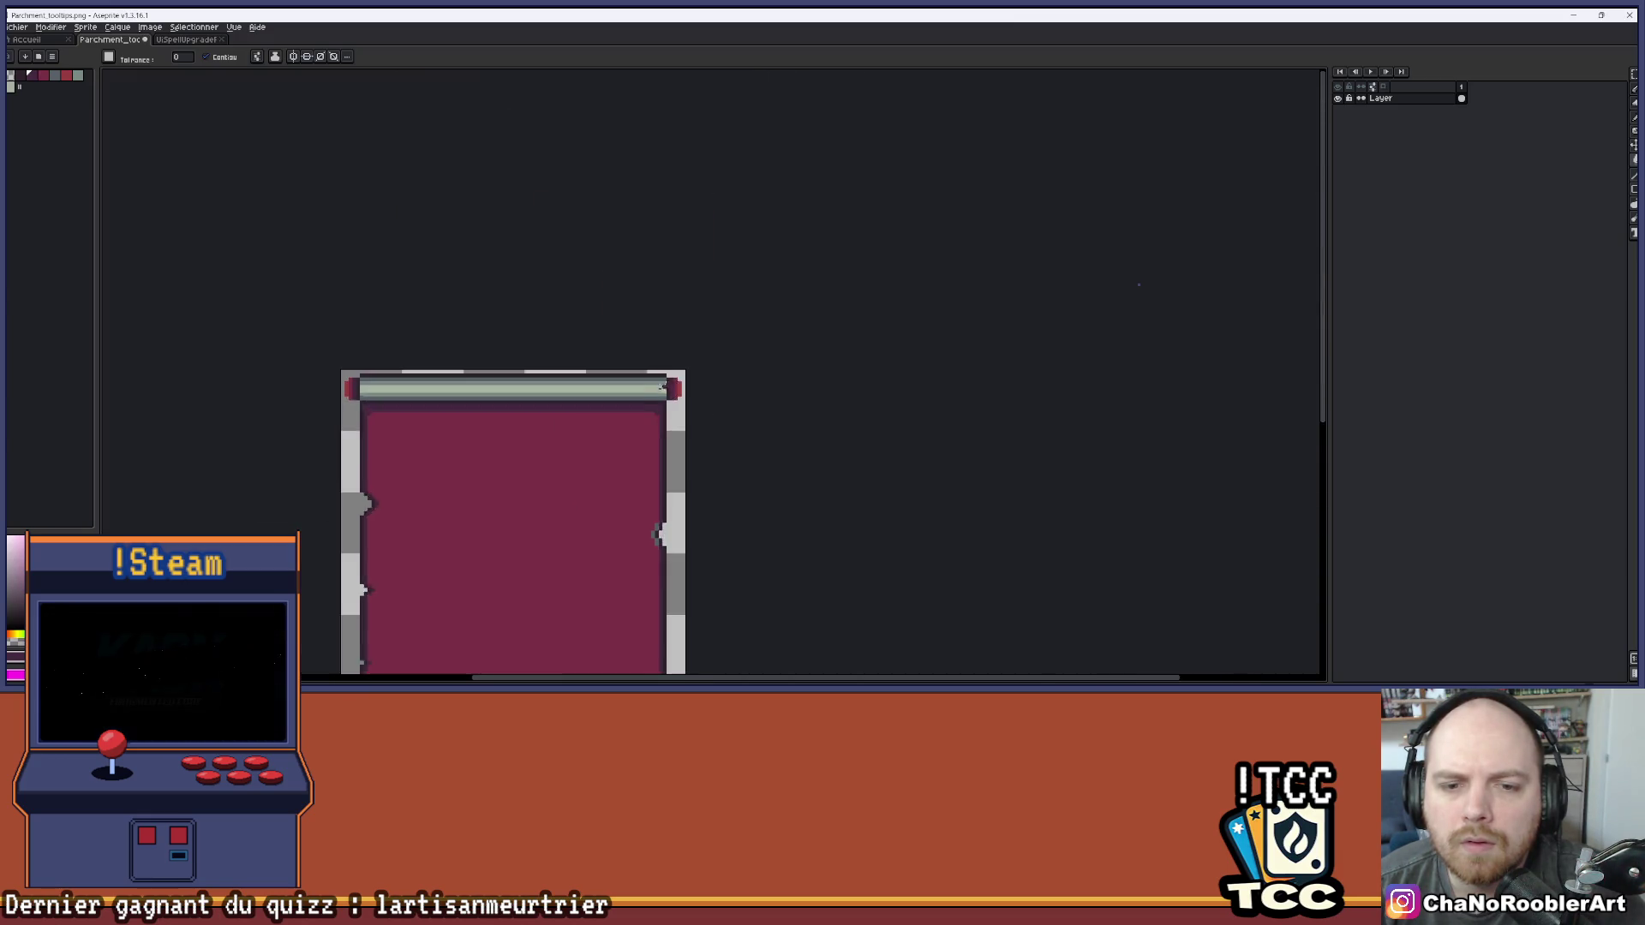
{"action": "scroll", "coordinate": [745, 353], "scroll_direction": "up", "scroll_amount": 2}
{"action": "scroll", "coordinate": [502, 253], "scroll_direction": "down", "scroll_amount": 4}
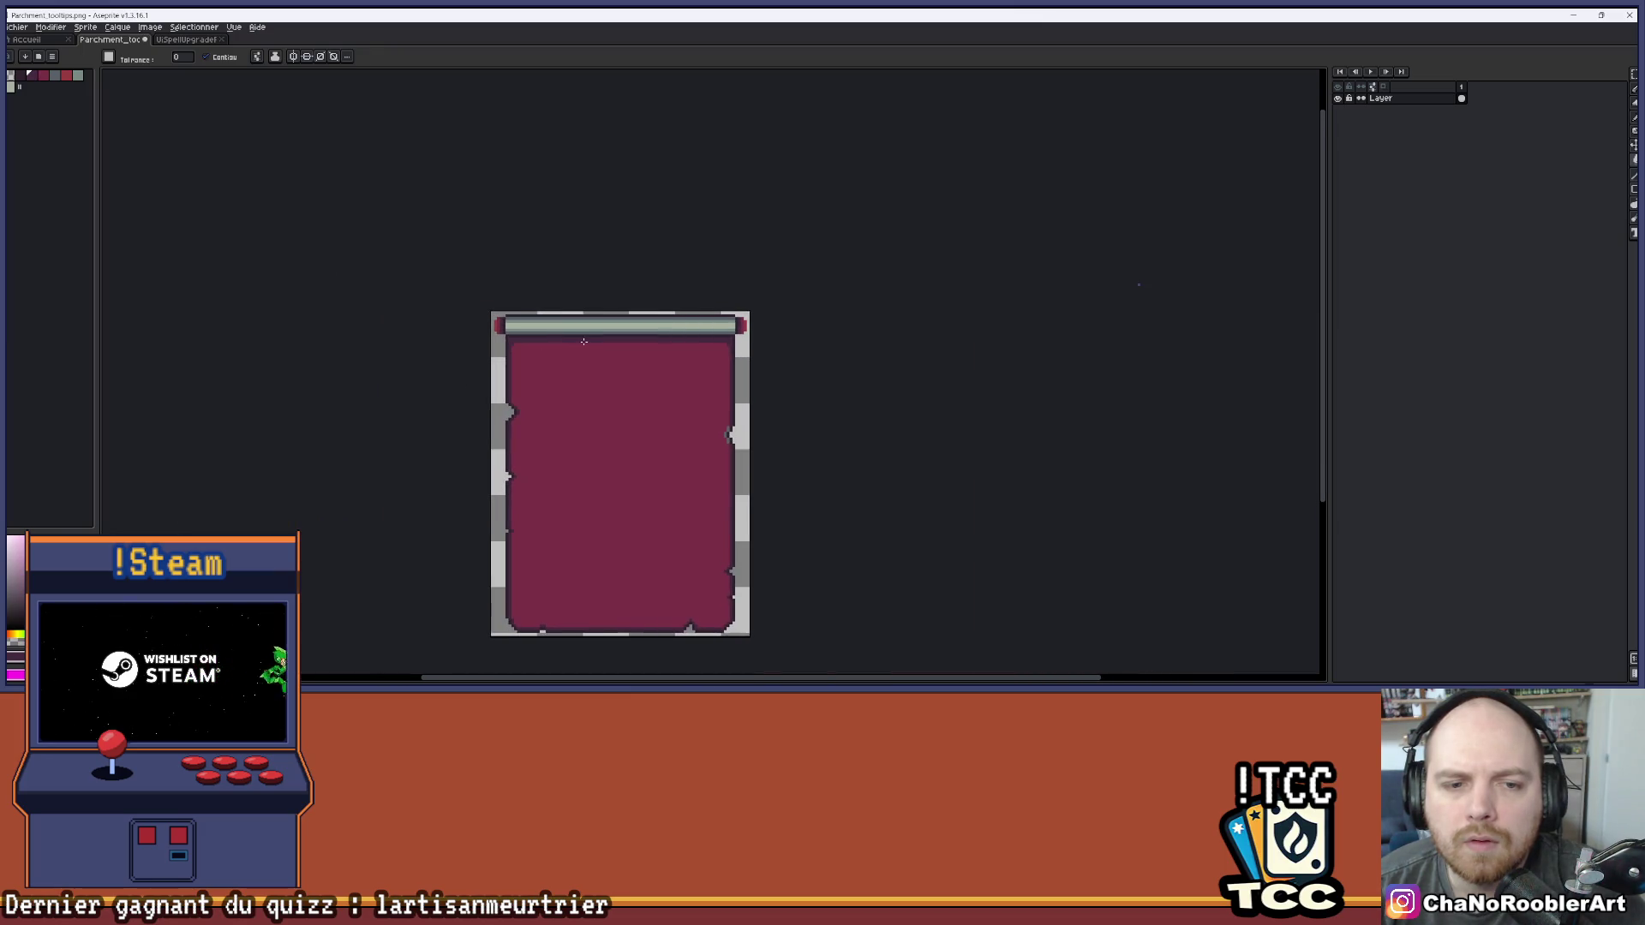
{"action": "left_click", "coordinate": [183, 40]}
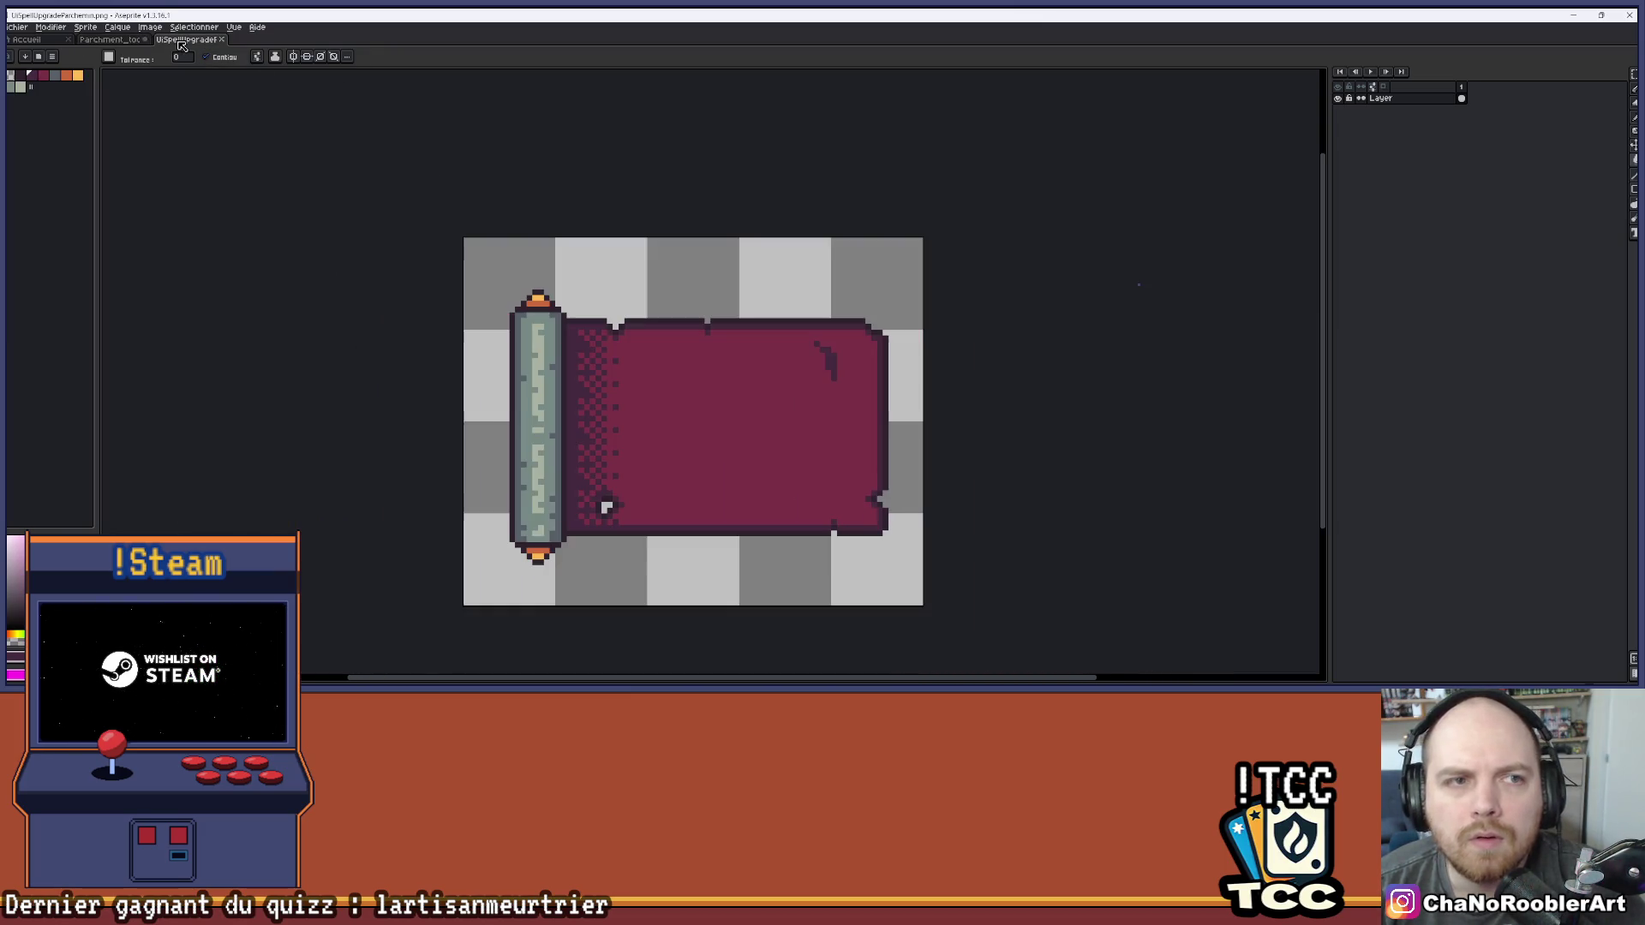
Sample orange from the scroll sprite and fill the roller's left end column with it
{"action": "key", "text": "i"}
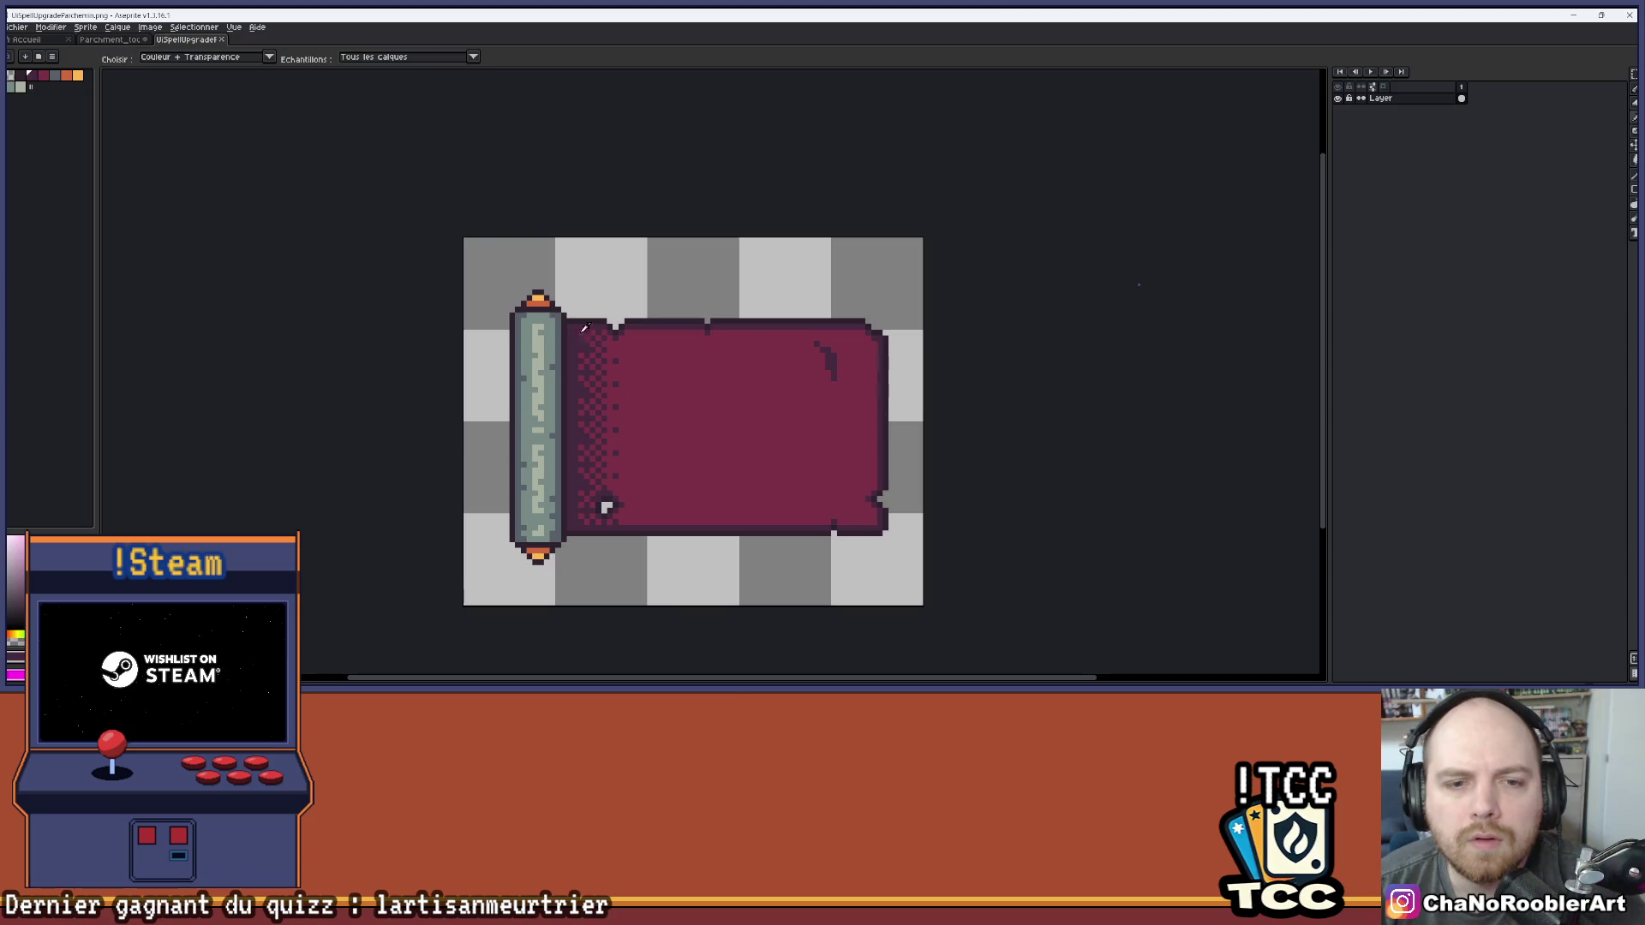
{"action": "key", "text": "g"}
{"action": "key", "text": "ctrl+Tab"}
{"action": "scroll", "coordinate": [479, 353], "scroll_direction": "up", "scroll_amount": 3}
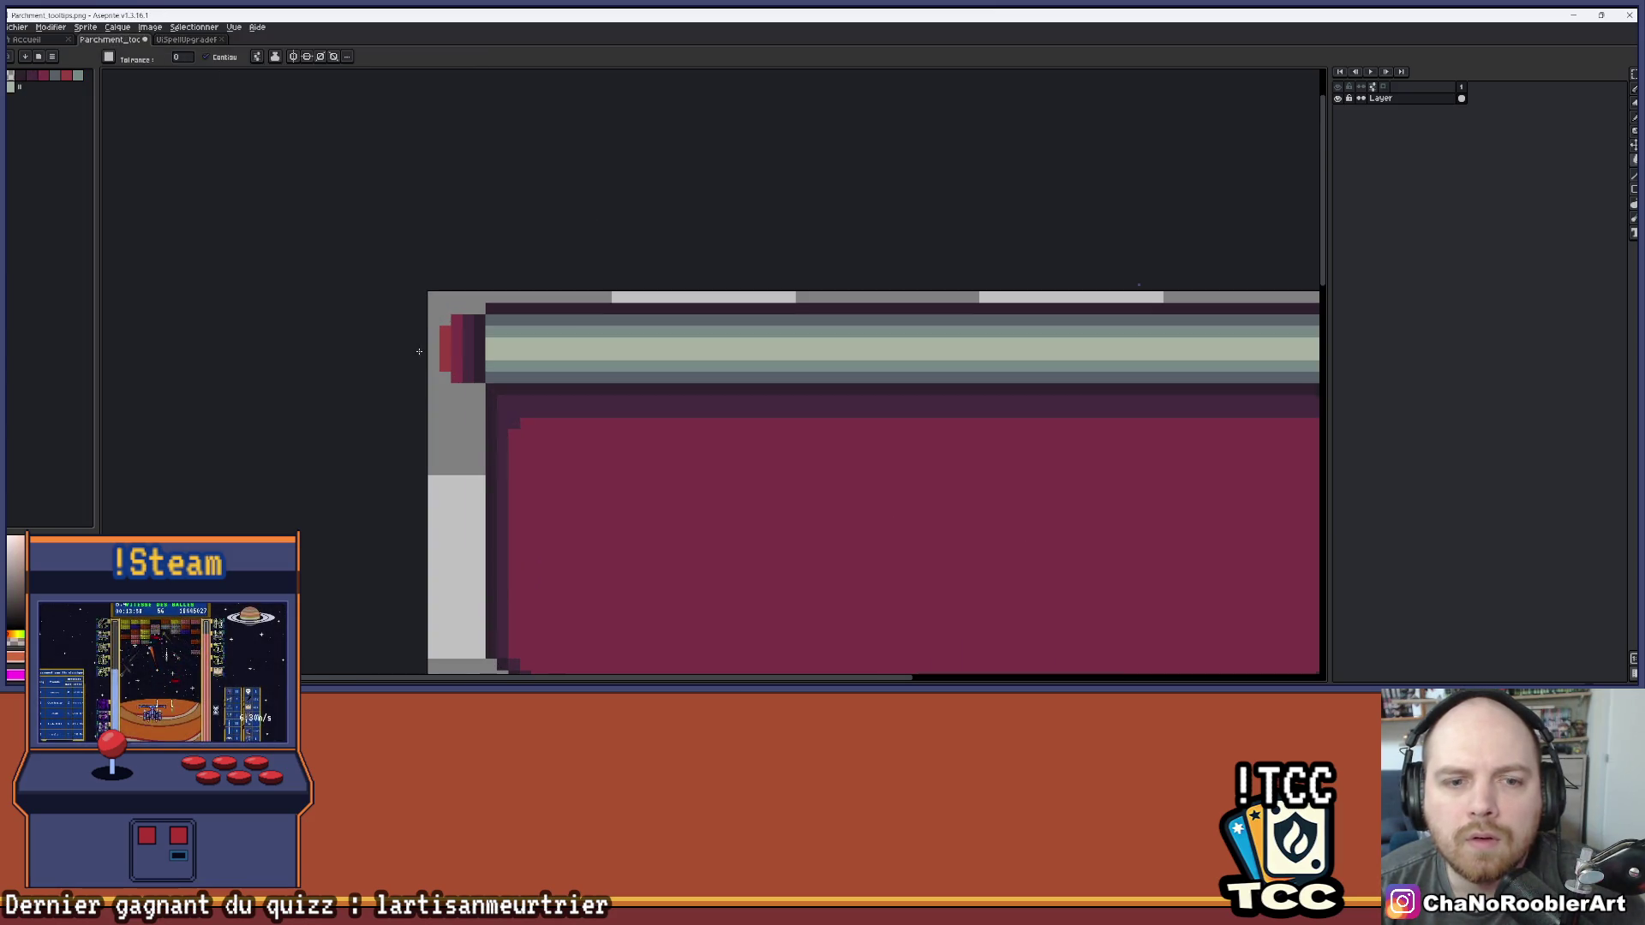
{"action": "left_click", "coordinate": [468, 344]}
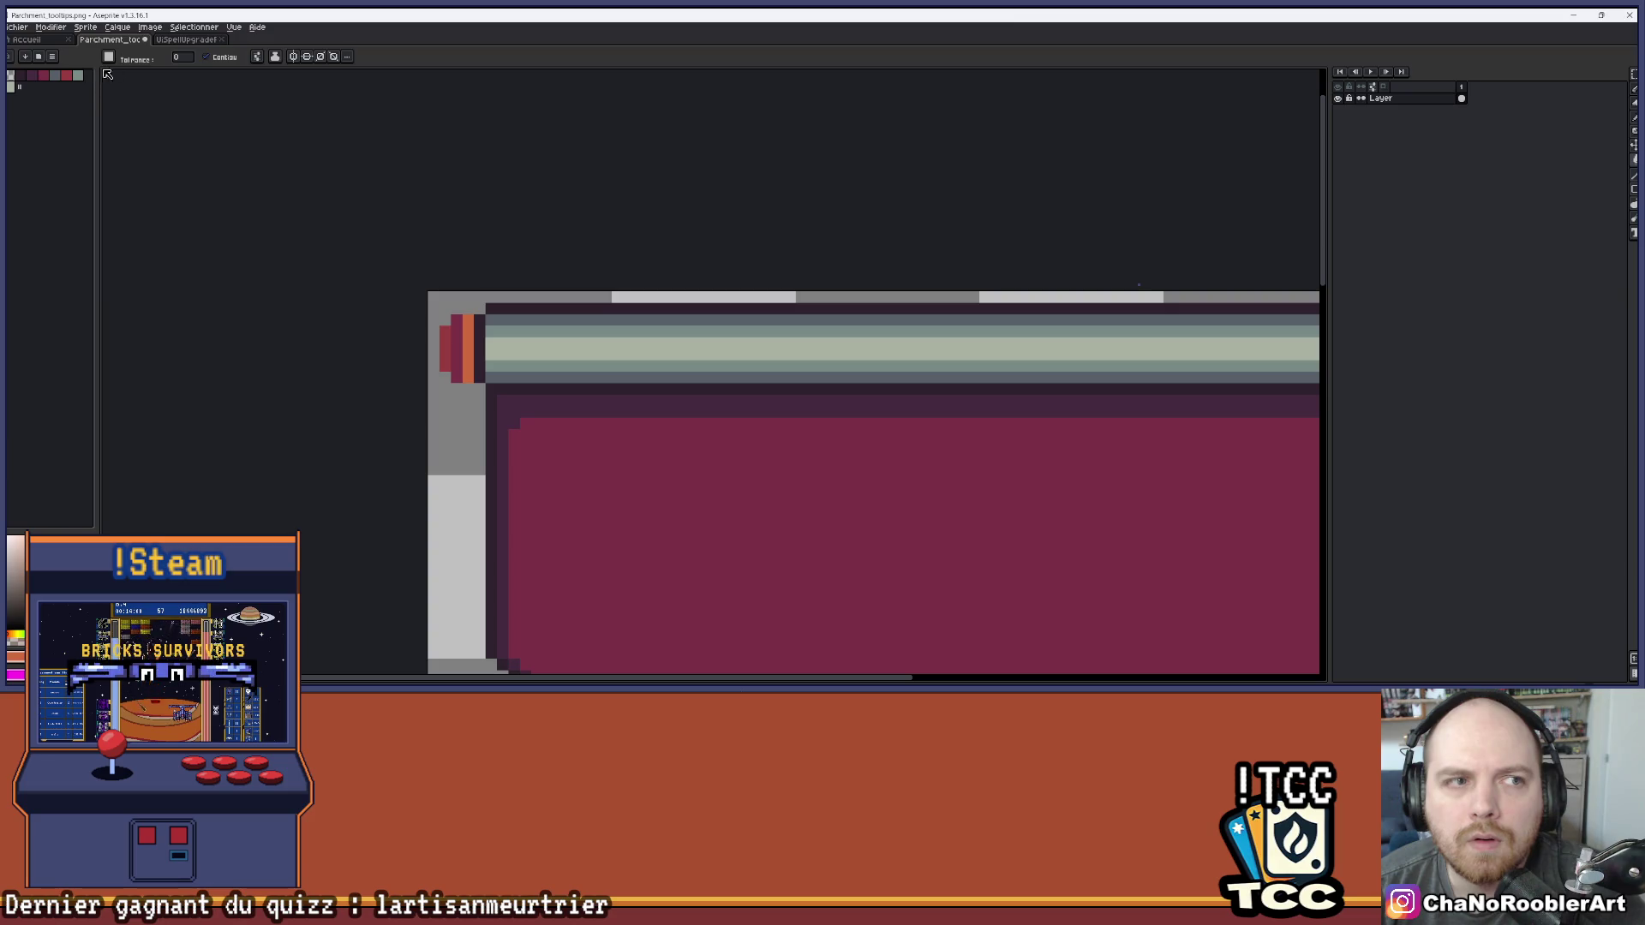
{"action": "left_click", "coordinate": [189, 40]}
{"action": "left_click", "coordinate": [111, 41]}
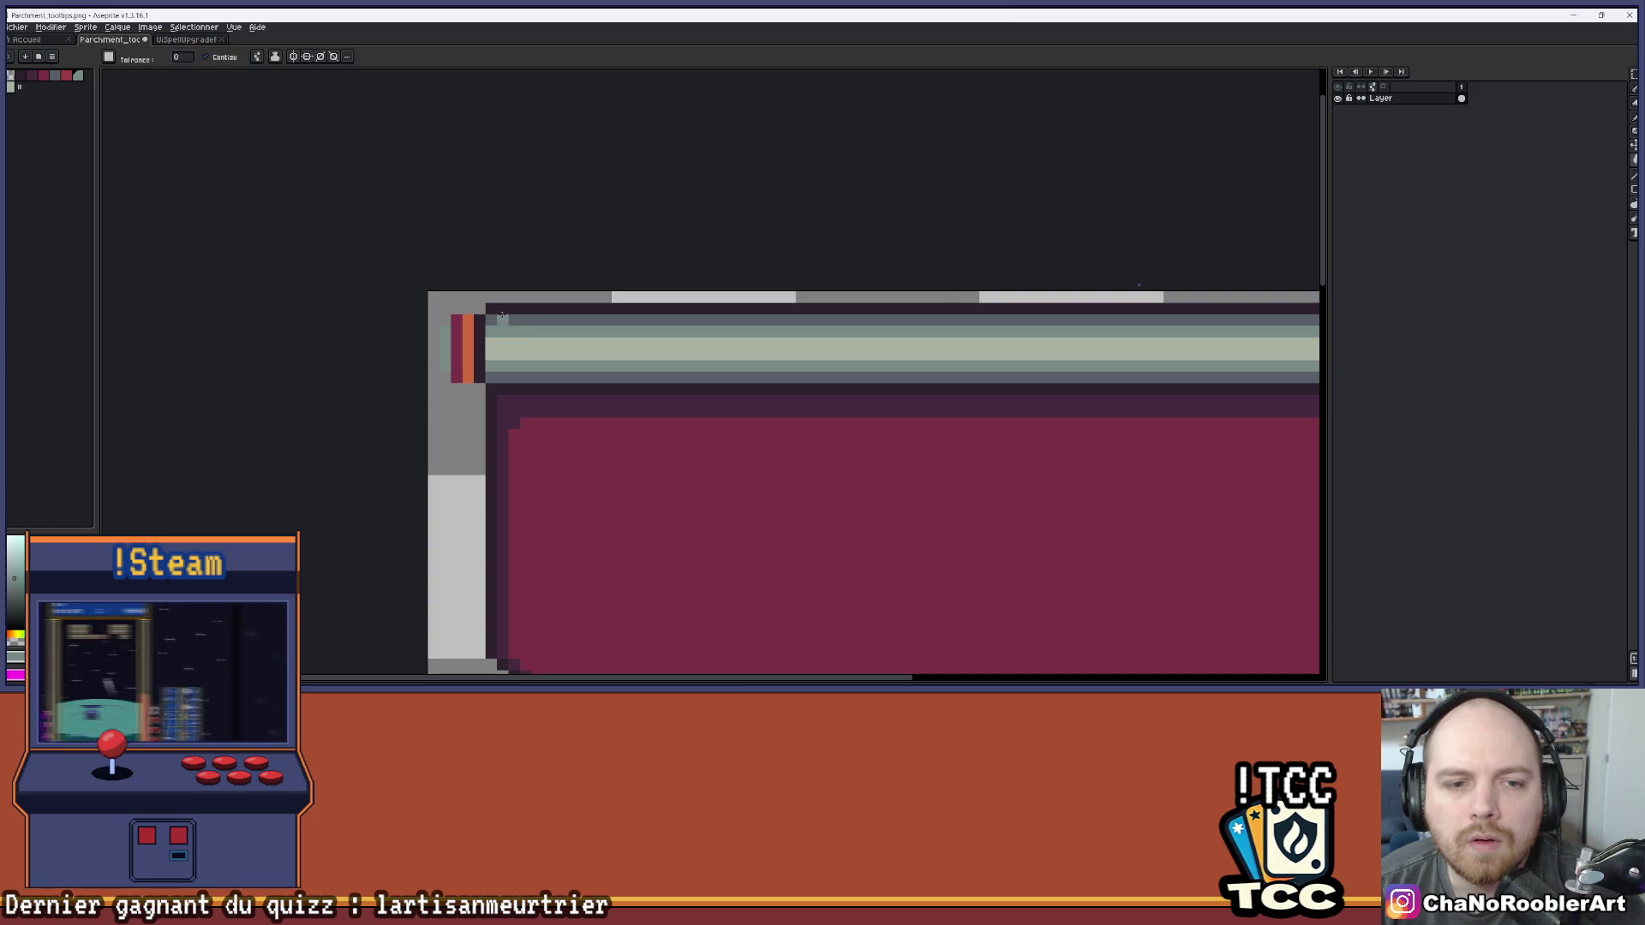
Fill the roller's right end cap with another orange sampled from the scroll sprite
{"action": "key", "text": "ctrl+Tab"}
{"action": "key", "text": "i"}
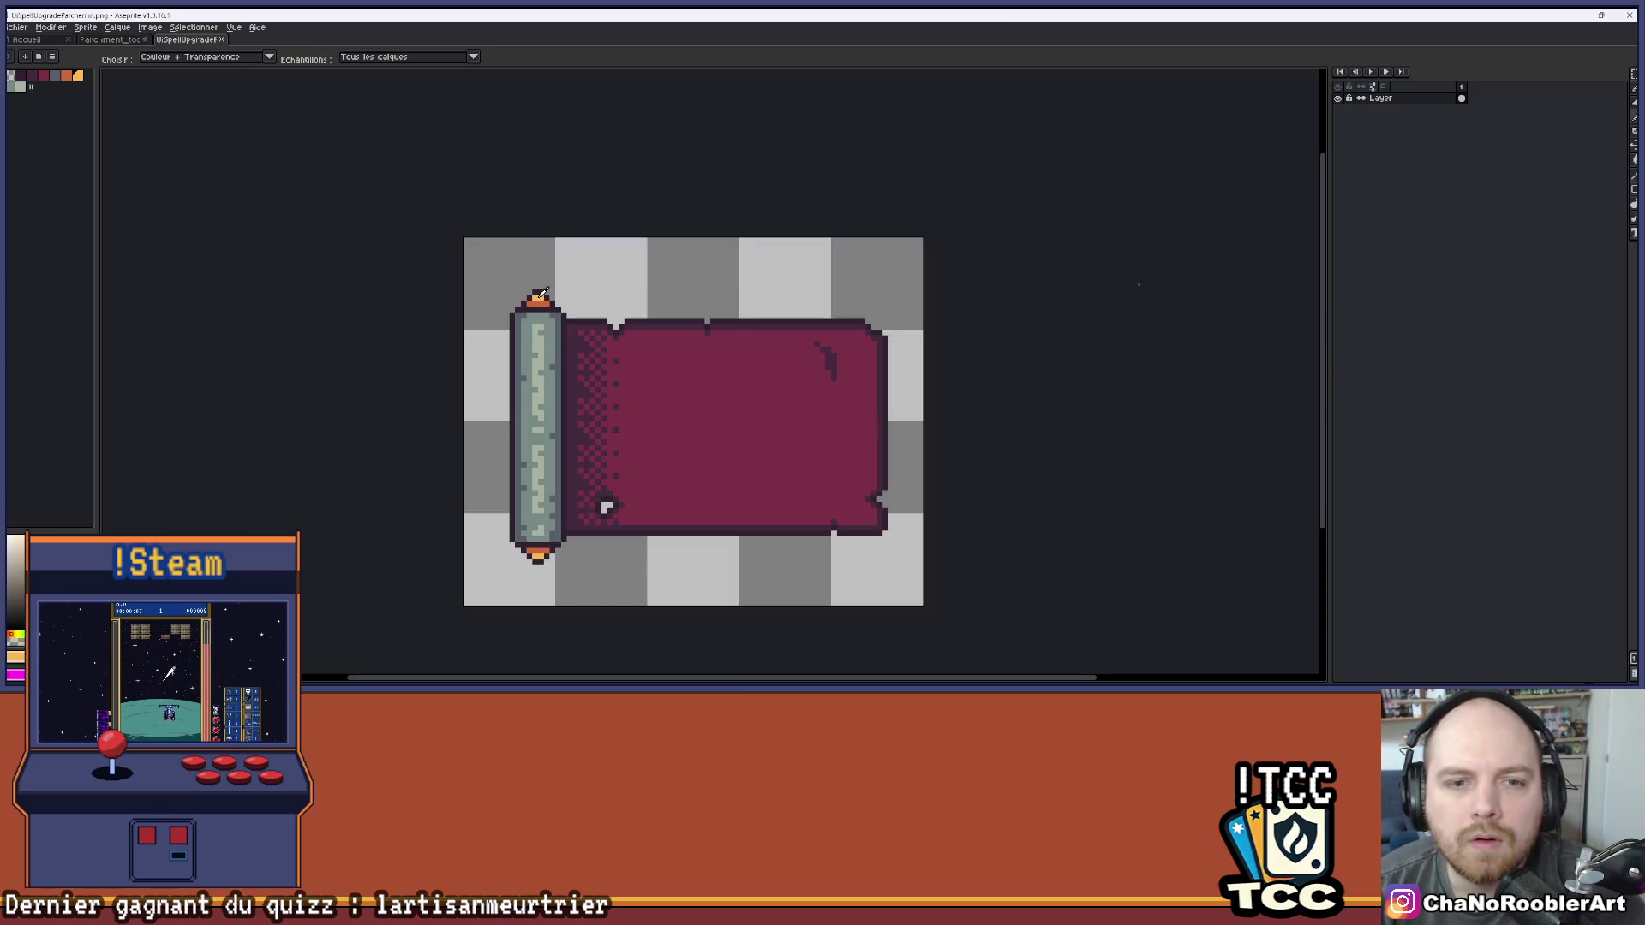
{"action": "key", "text": "g"}
{"action": "key", "text": "ctrl+Tab"}
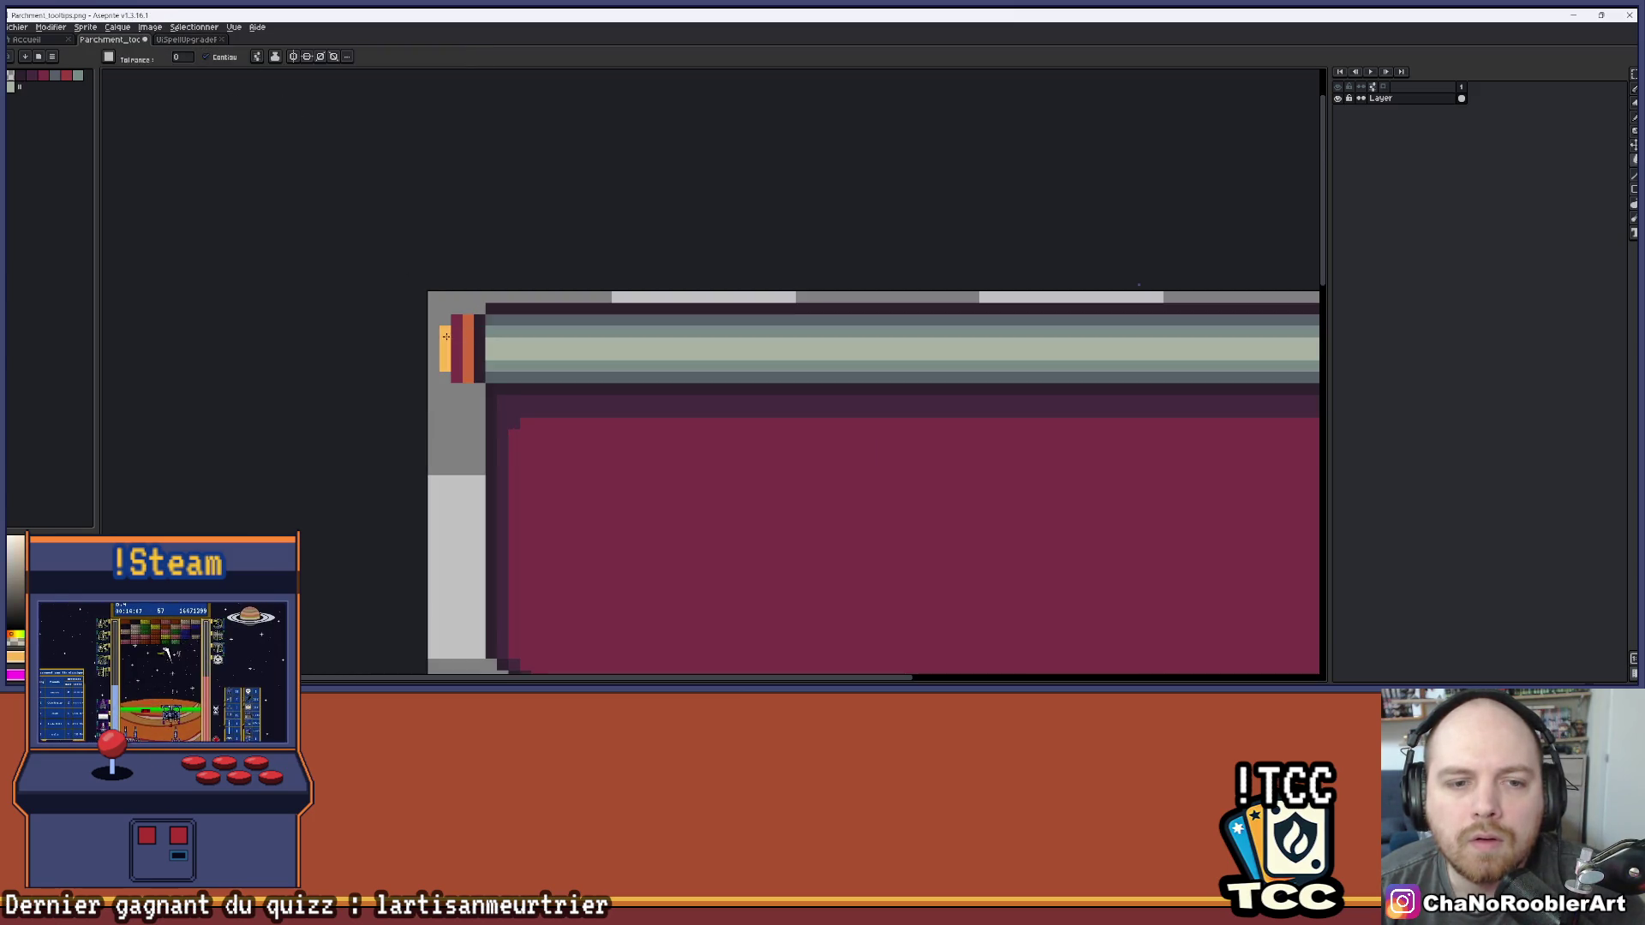
{"action": "scroll", "coordinate": [586, 334], "scroll_direction": "down", "scroll_amount": 2}
{"action": "scroll", "coordinate": [985, 329], "scroll_direction": "up", "scroll_amount": 2}
{"action": "left_click", "coordinate": [960, 329]}
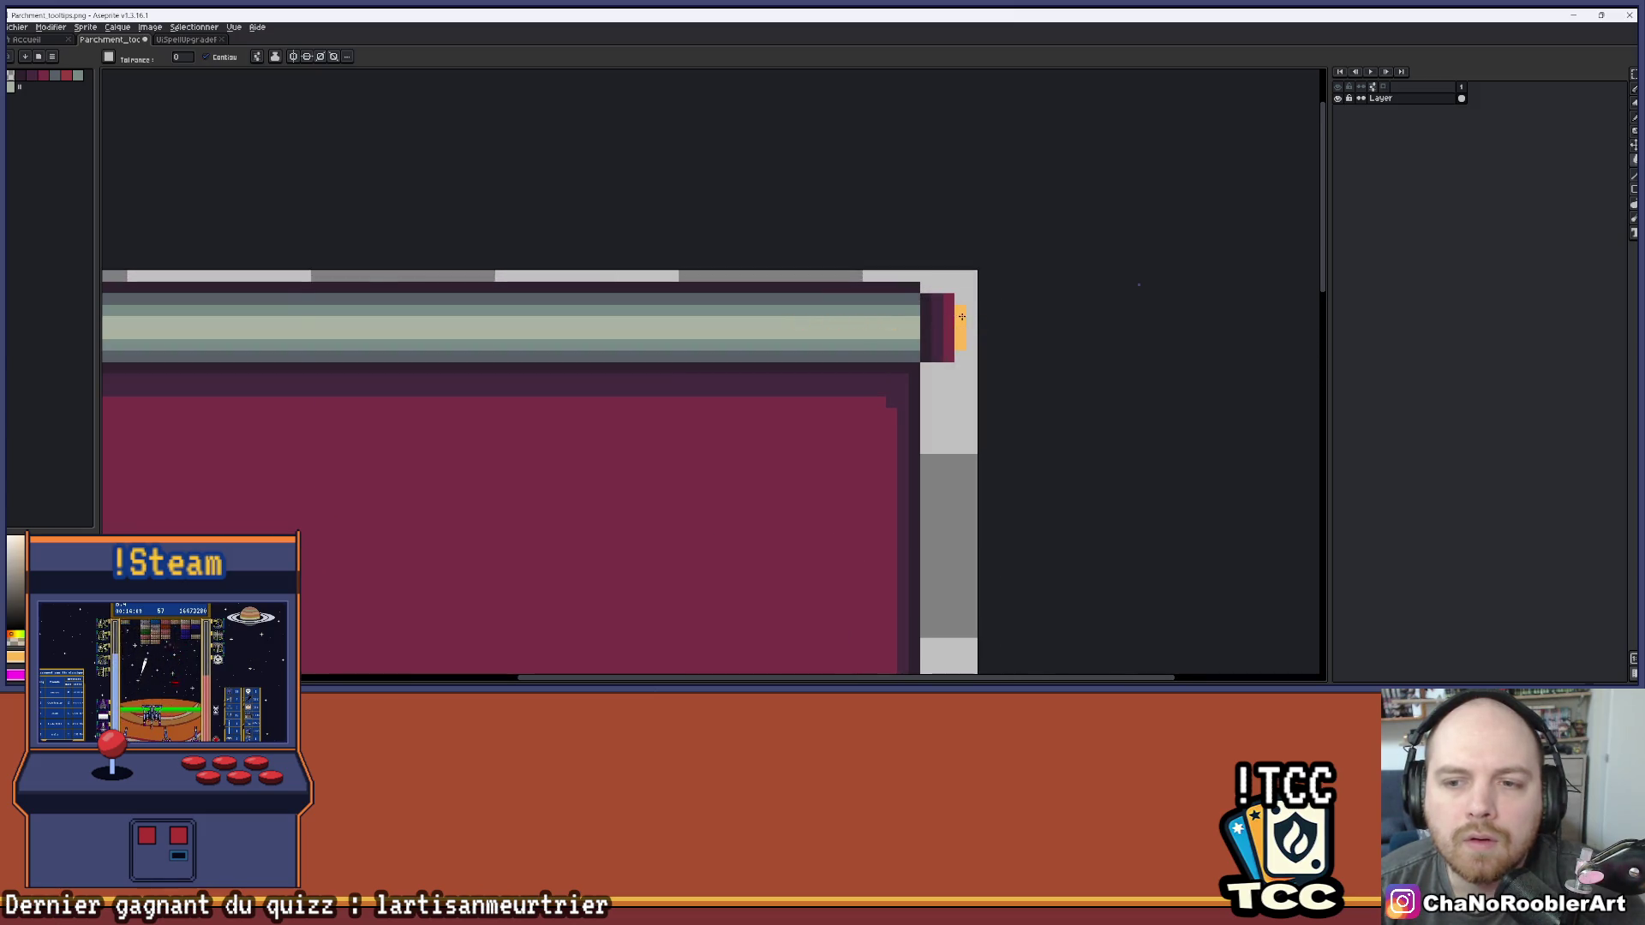
{"action": "scroll", "coordinate": [947, 328], "scroll_direction": "down", "scroll_amount": 1}
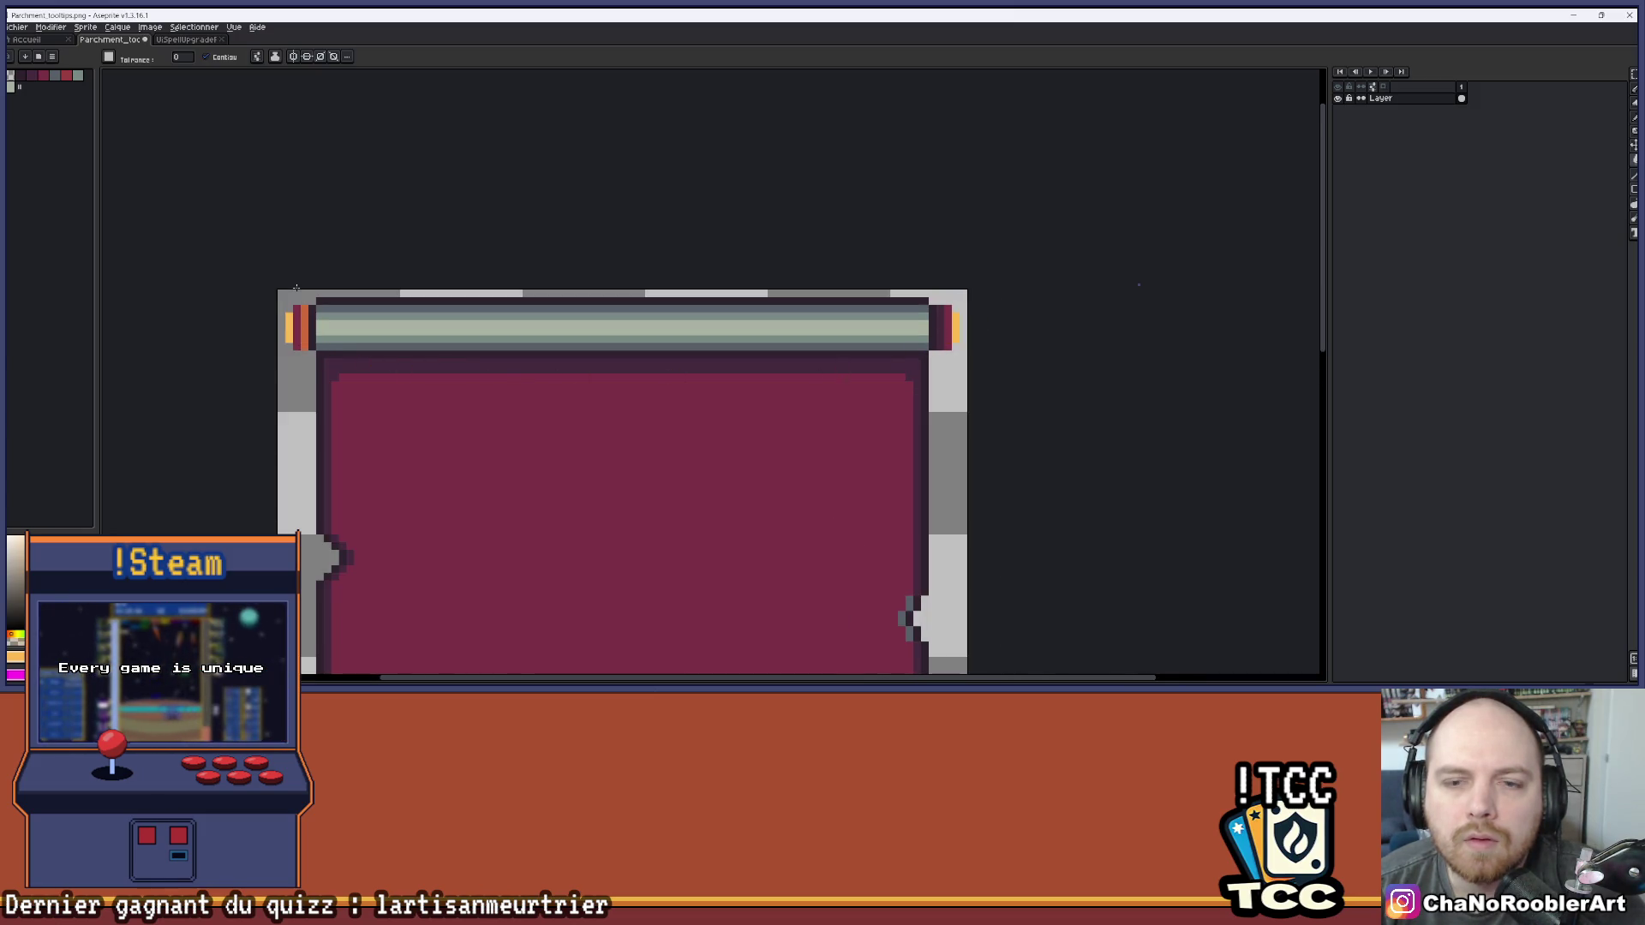
{"action": "scroll", "coordinate": [304, 293], "scroll_direction": "down", "scroll_amount": 1}
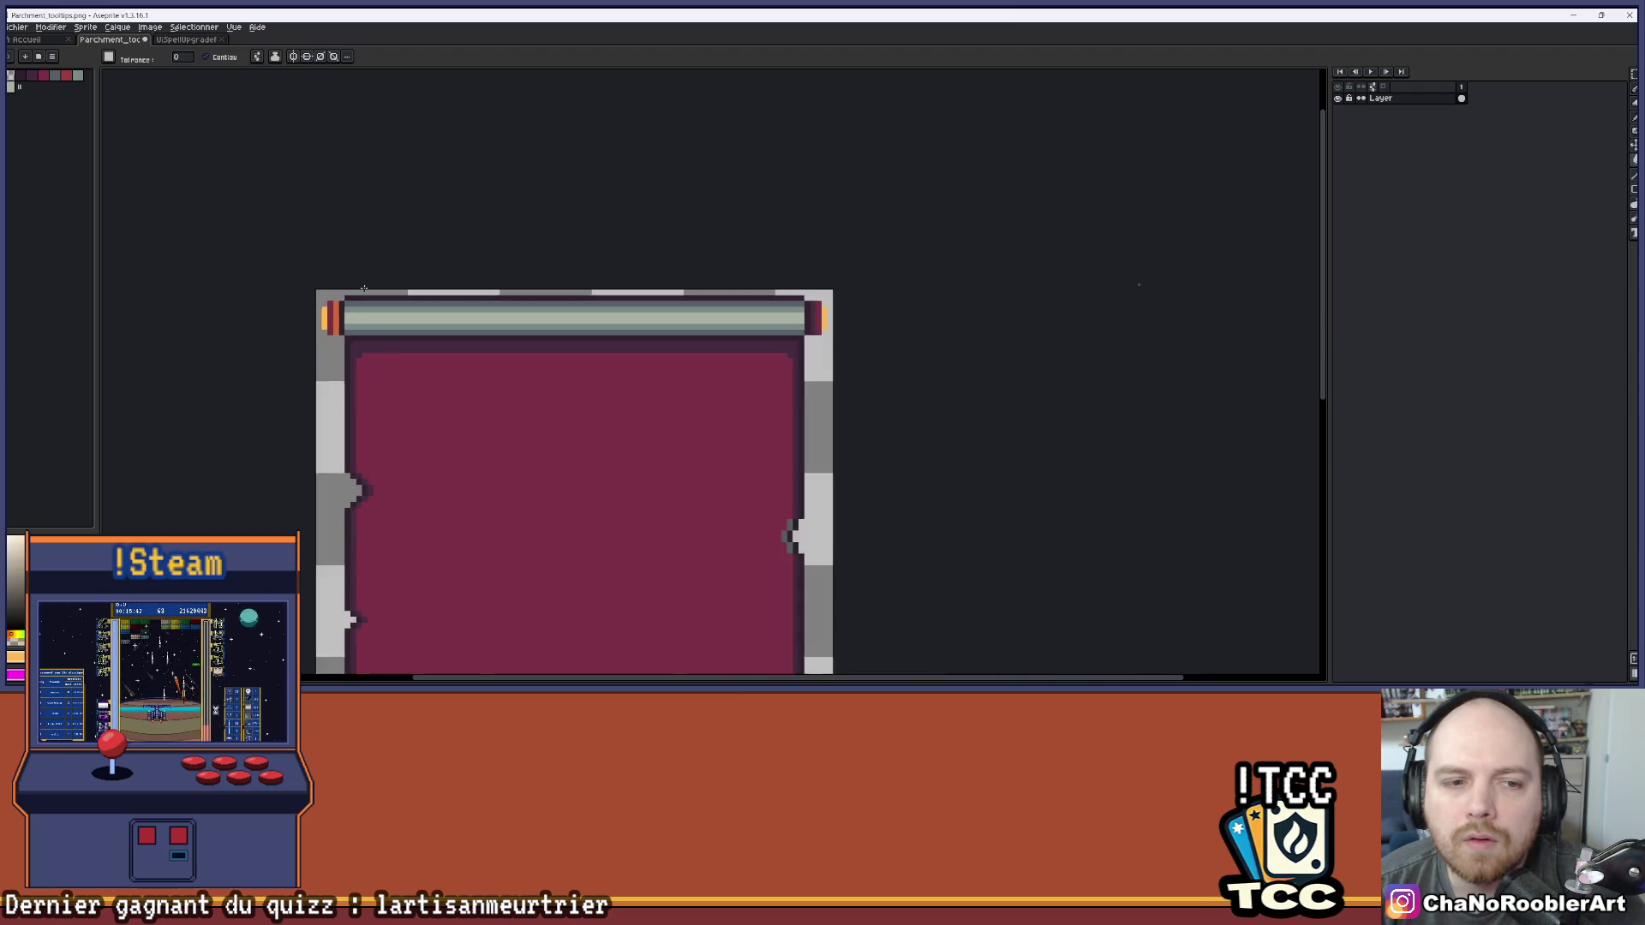
{"action": "scroll", "coordinate": [391, 307], "scroll_direction": "up", "scroll_amount": 1}
Sample a colour from the parchment sprite and reposition the parchment in the view
{"action": "key", "text": "i"}
{"action": "left_click", "coordinate": [283, 308]}
{"action": "key", "text": "g"}
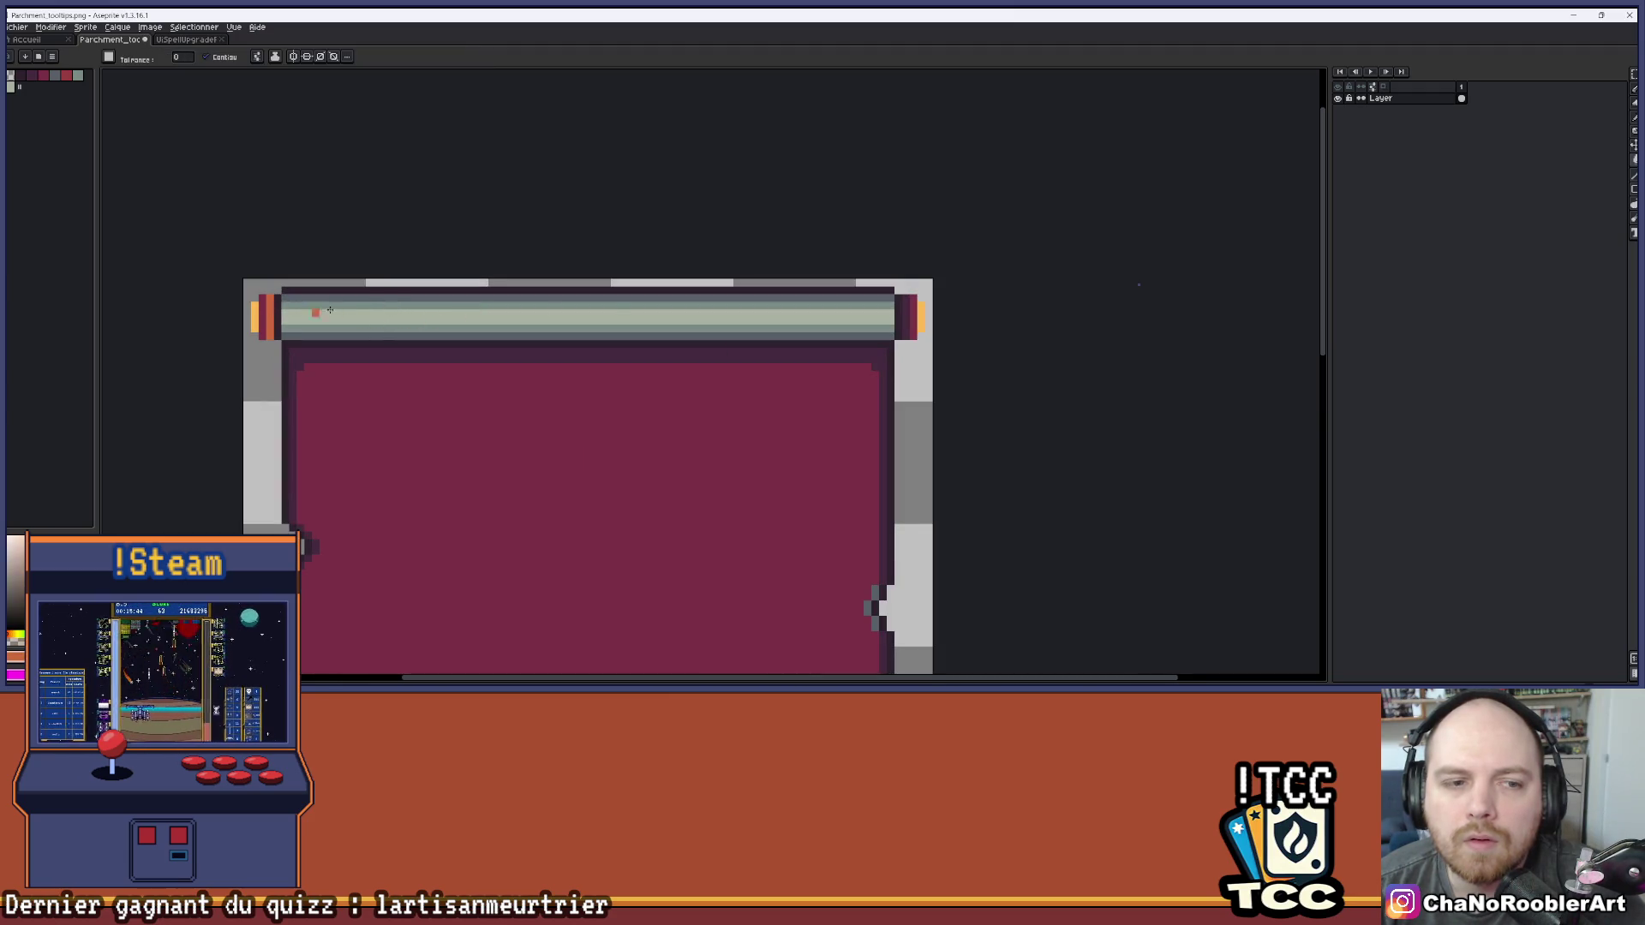
{"action": "scroll", "coordinate": [906, 352], "scroll_direction": "down", "scroll_amount": 1}
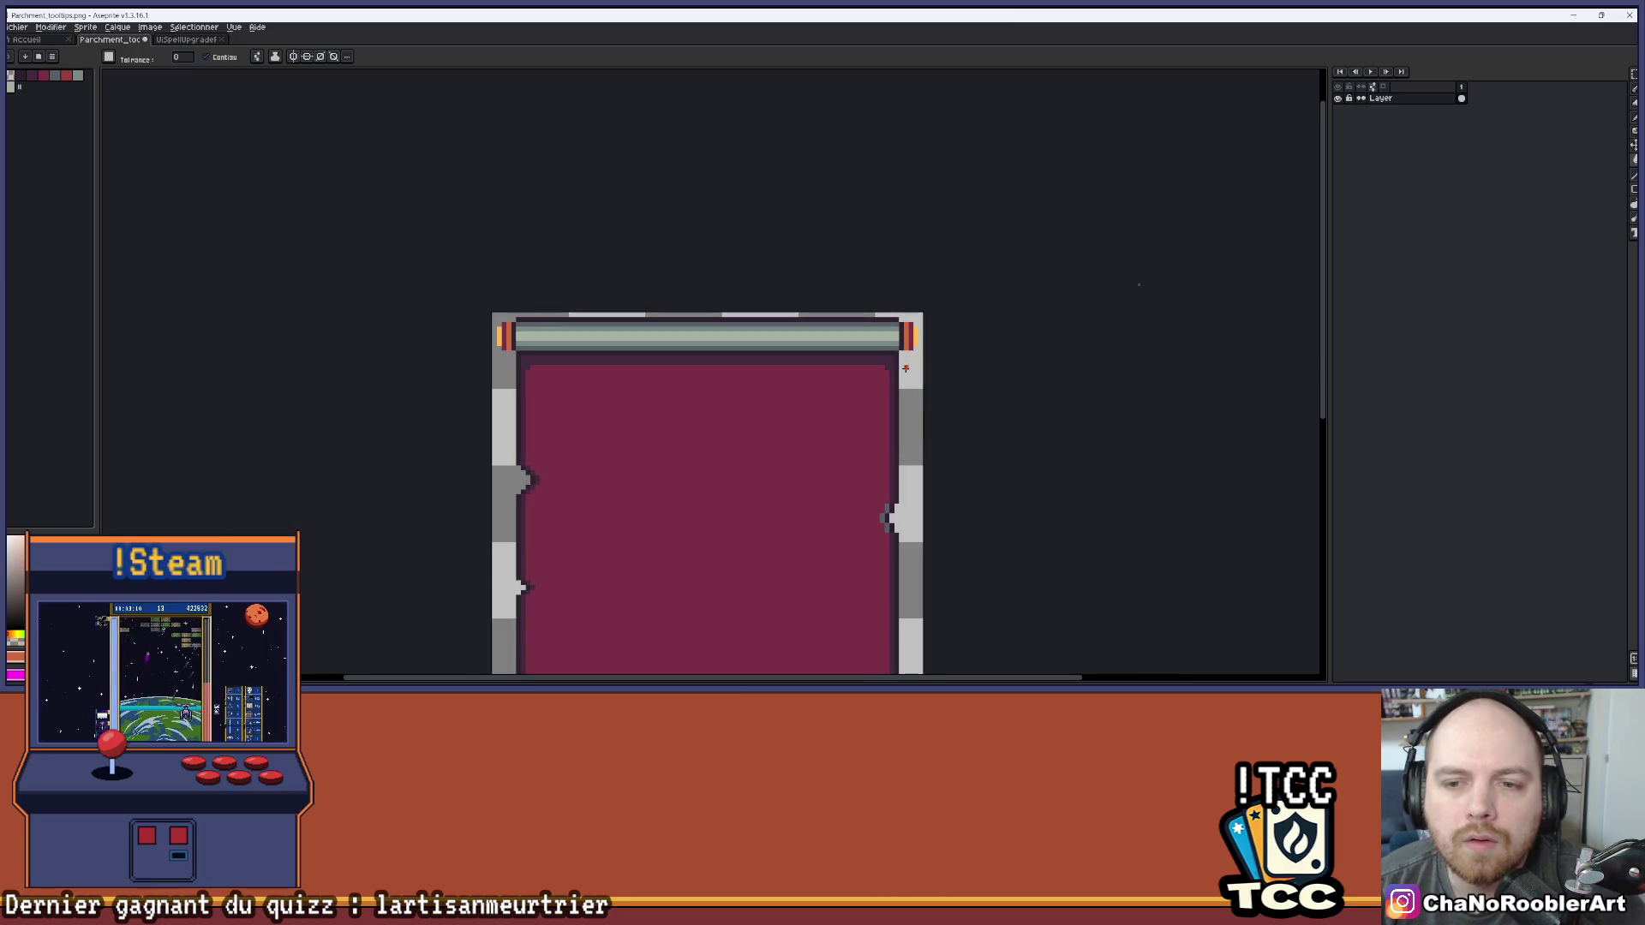
{"action": "scroll", "coordinate": [906, 369], "scroll_direction": "down", "scroll_amount": 1}
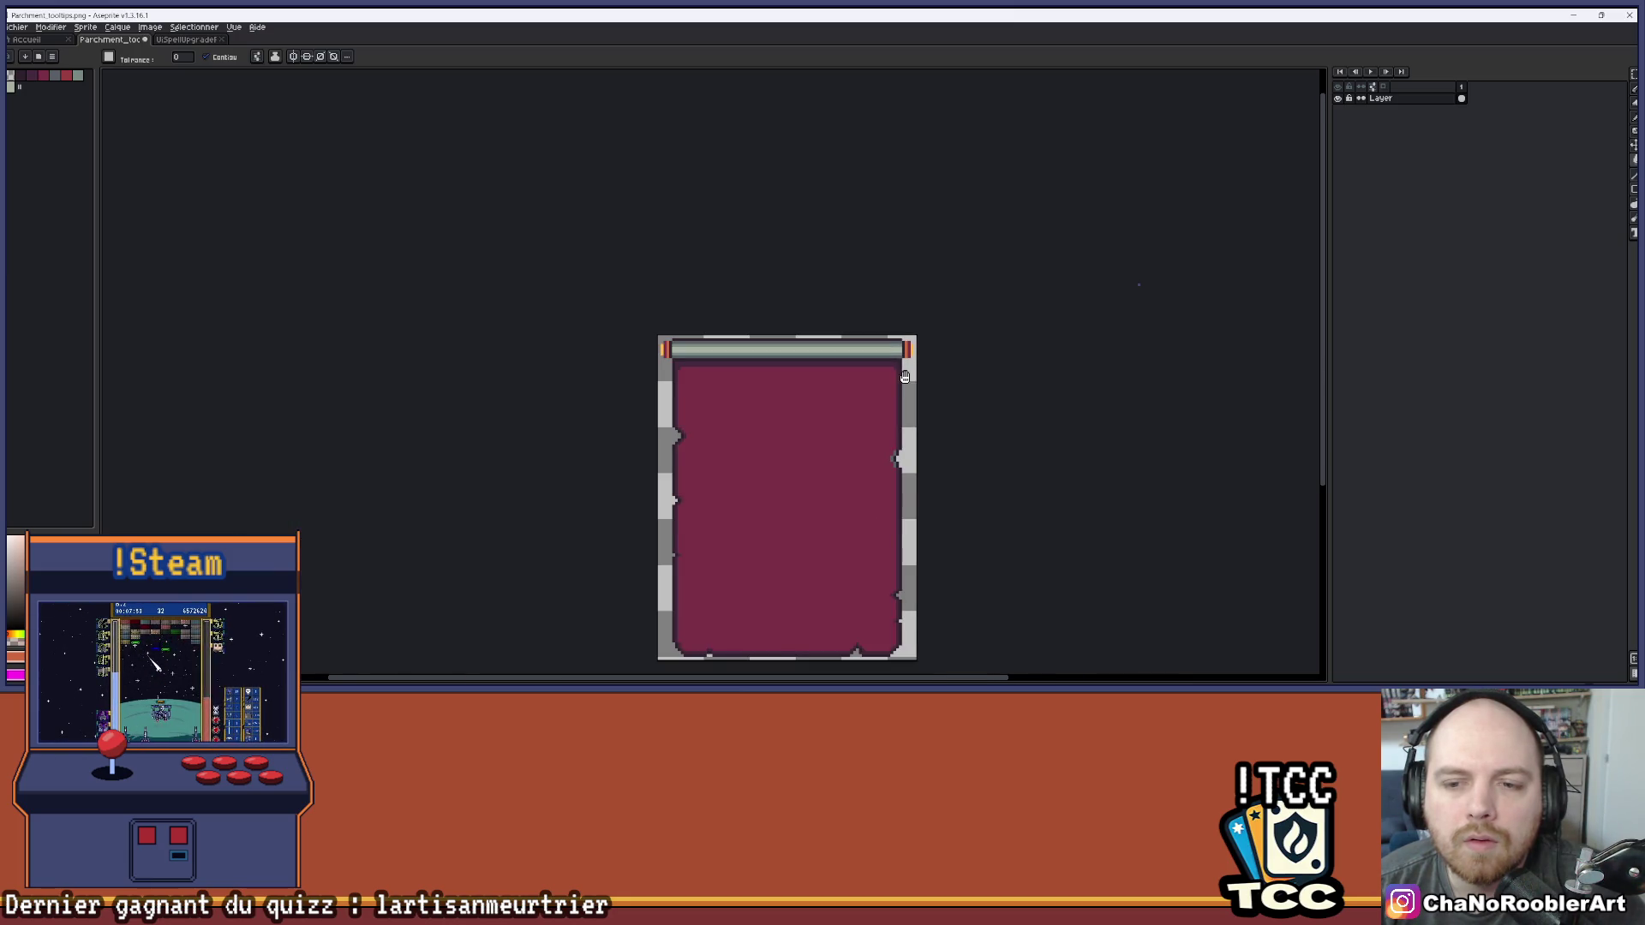
{"action": "left_click_drag", "start_coordinate": [905, 377], "coordinate": [841, 342]}
{"action": "scroll", "coordinate": [837, 352], "scroll_direction": "up", "scroll_amount": 1}
{"action": "left_click", "coordinate": [52, 57]}
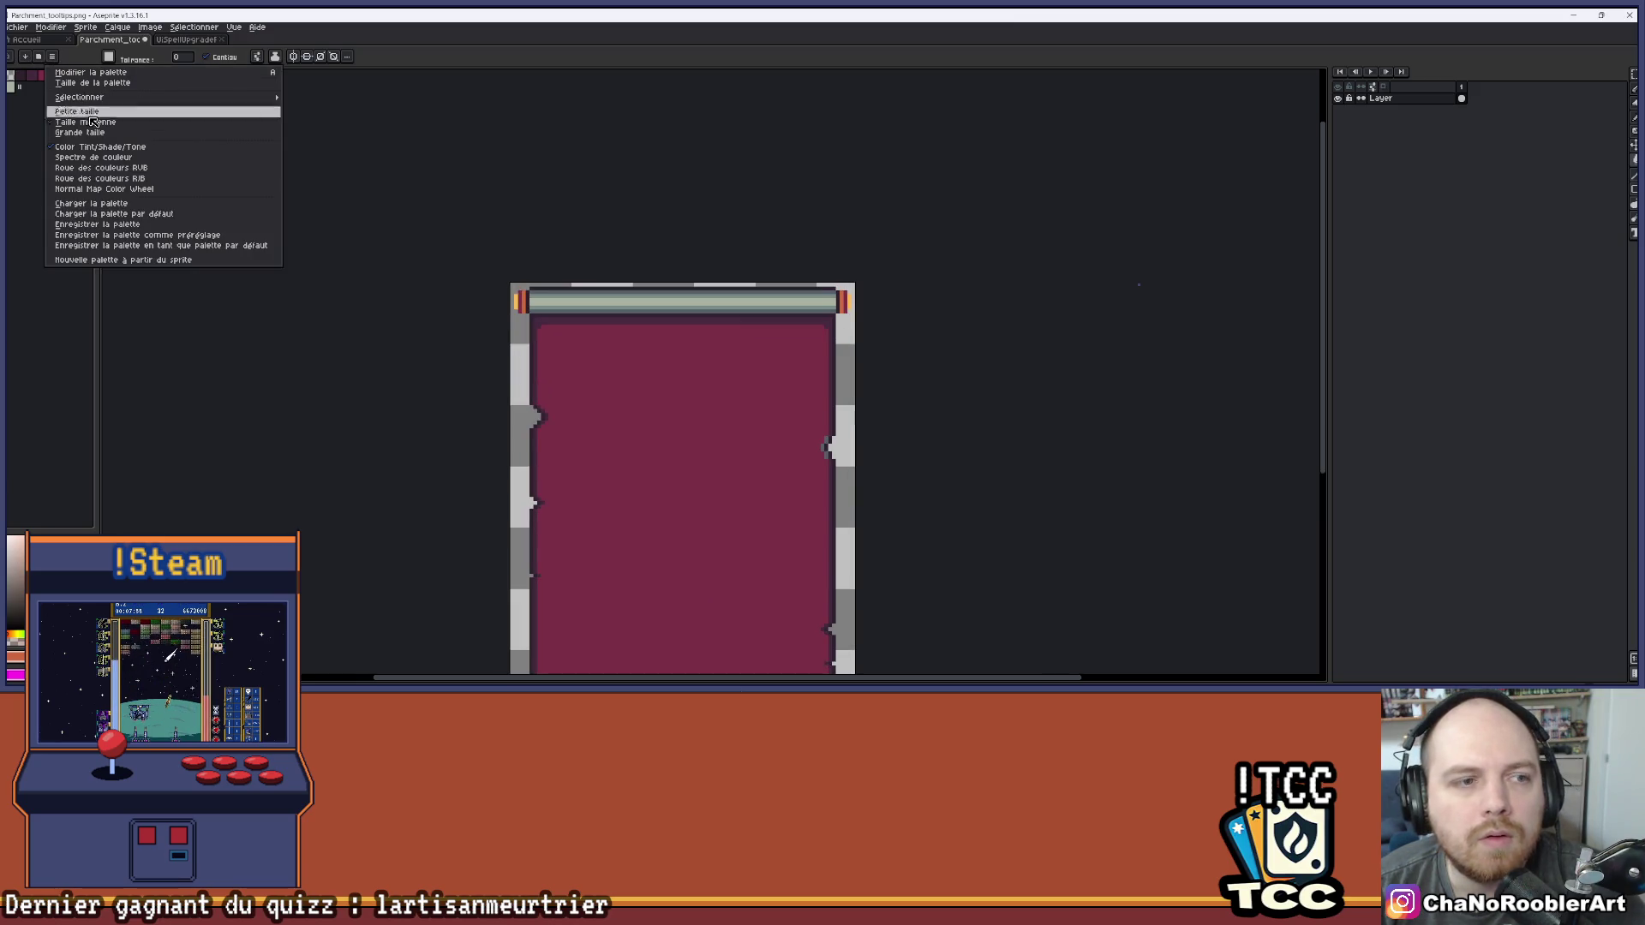
Load a palette from UiSpell.aseprite, going up from Export to the ProjetM folder
{"action": "left_click", "coordinate": [94, 203]}
{"action": "scroll", "coordinate": [1055, 454], "scroll_direction": "down", "scroll_amount": 2}
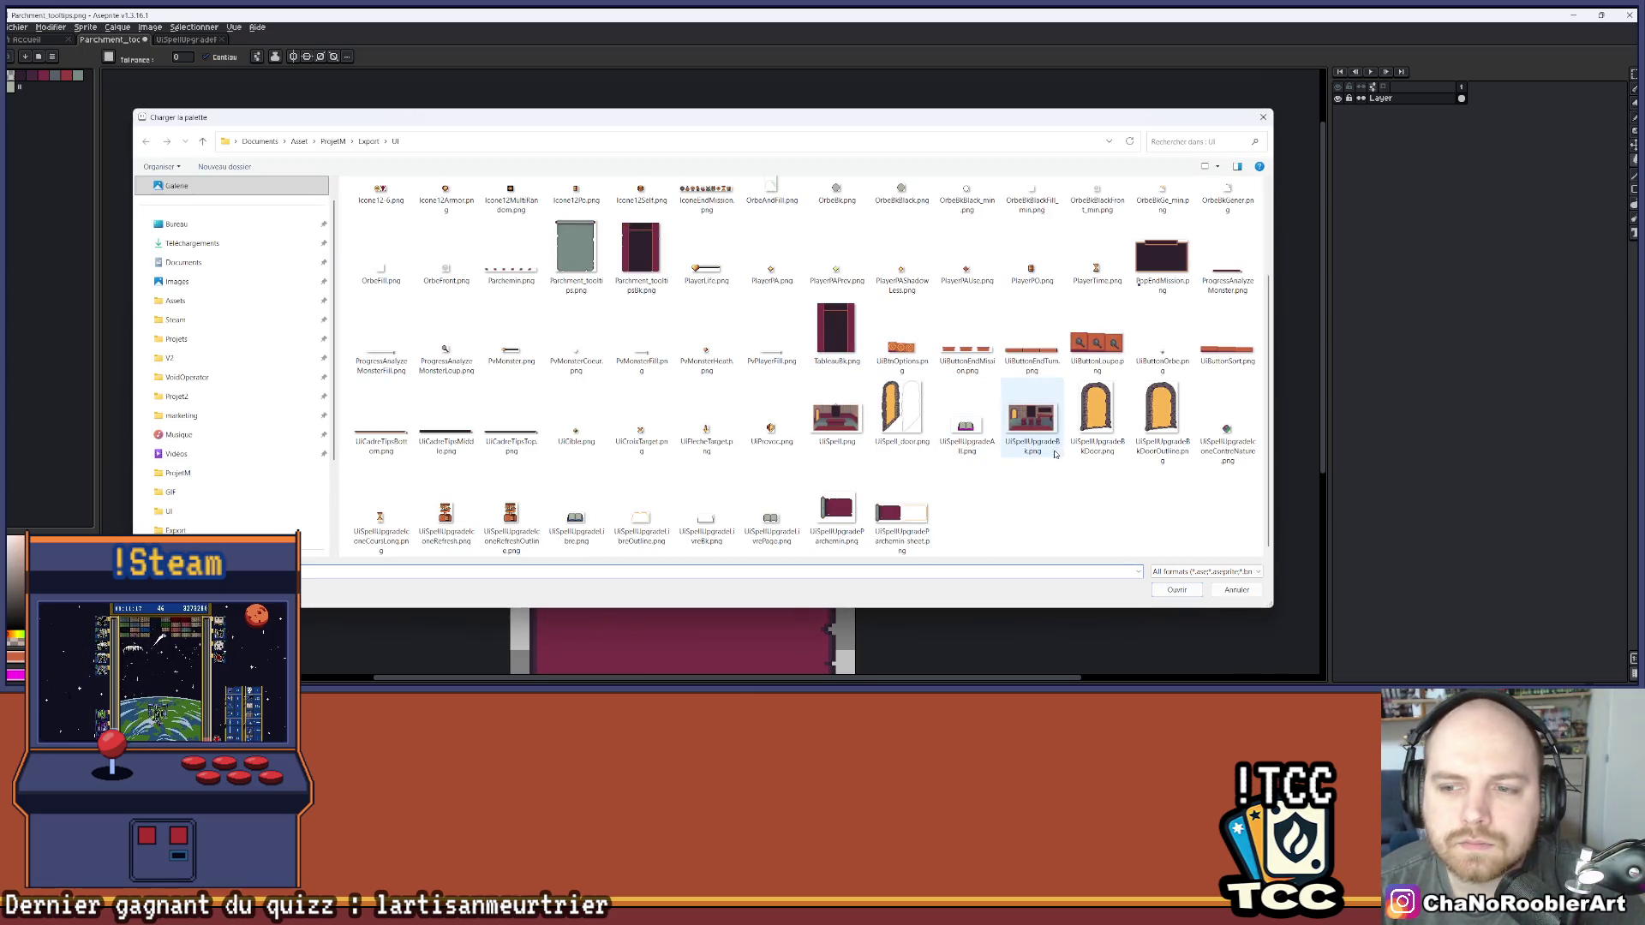
{"action": "scroll", "coordinate": [1111, 503], "scroll_direction": "up", "scroll_amount": 3}
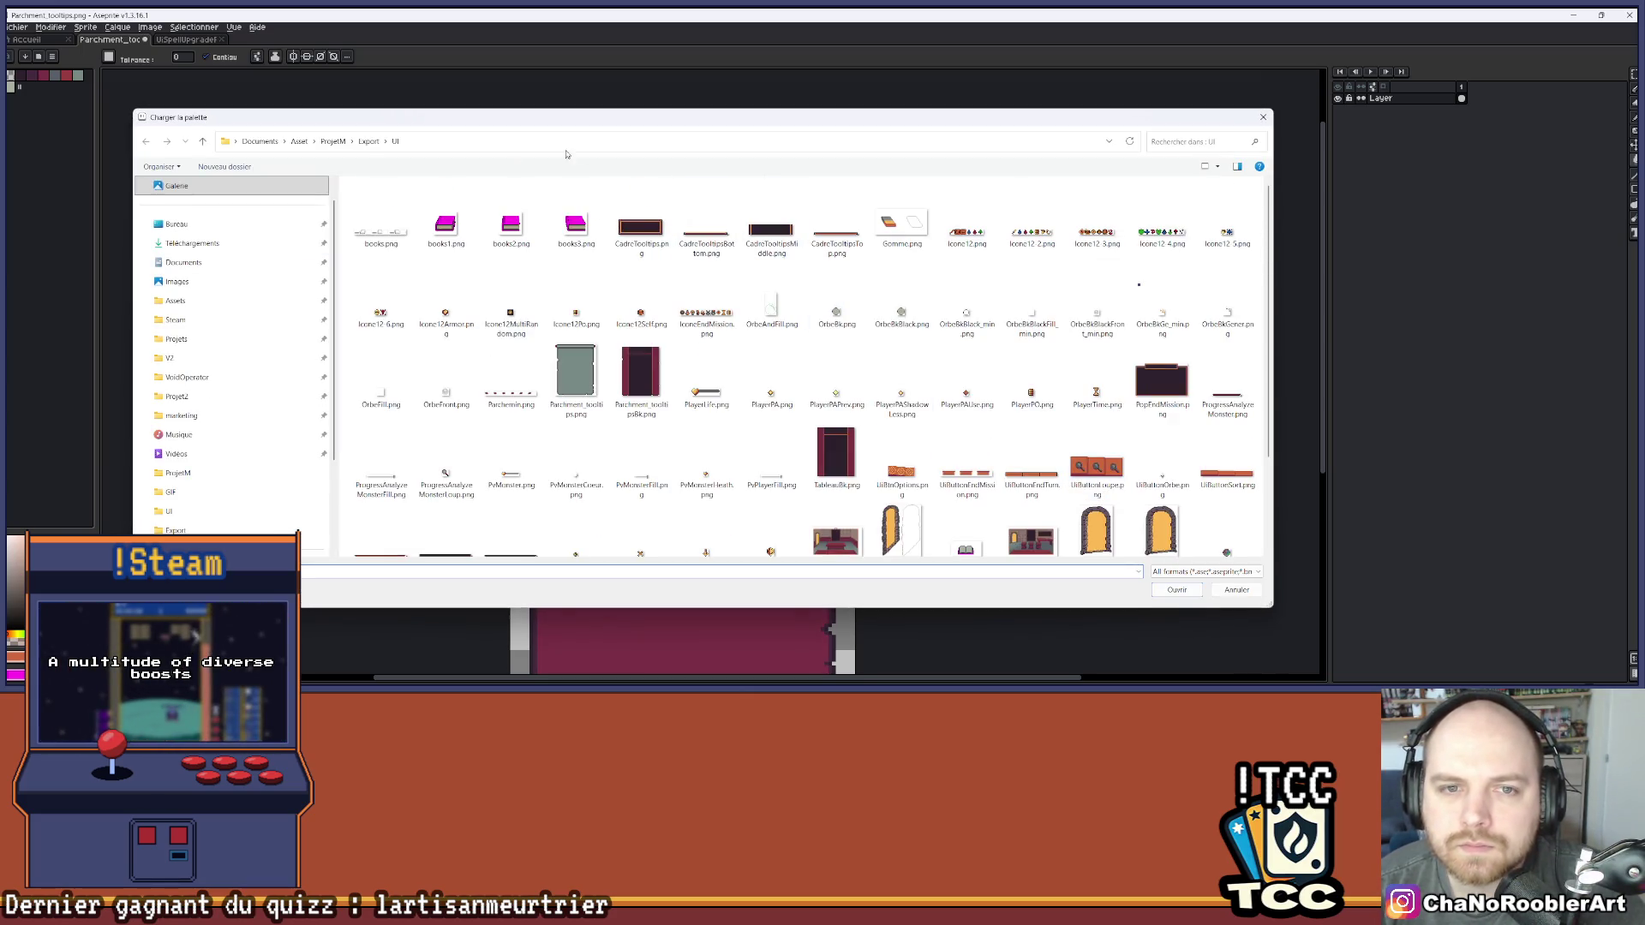
{"action": "left_click", "coordinate": [368, 141]}
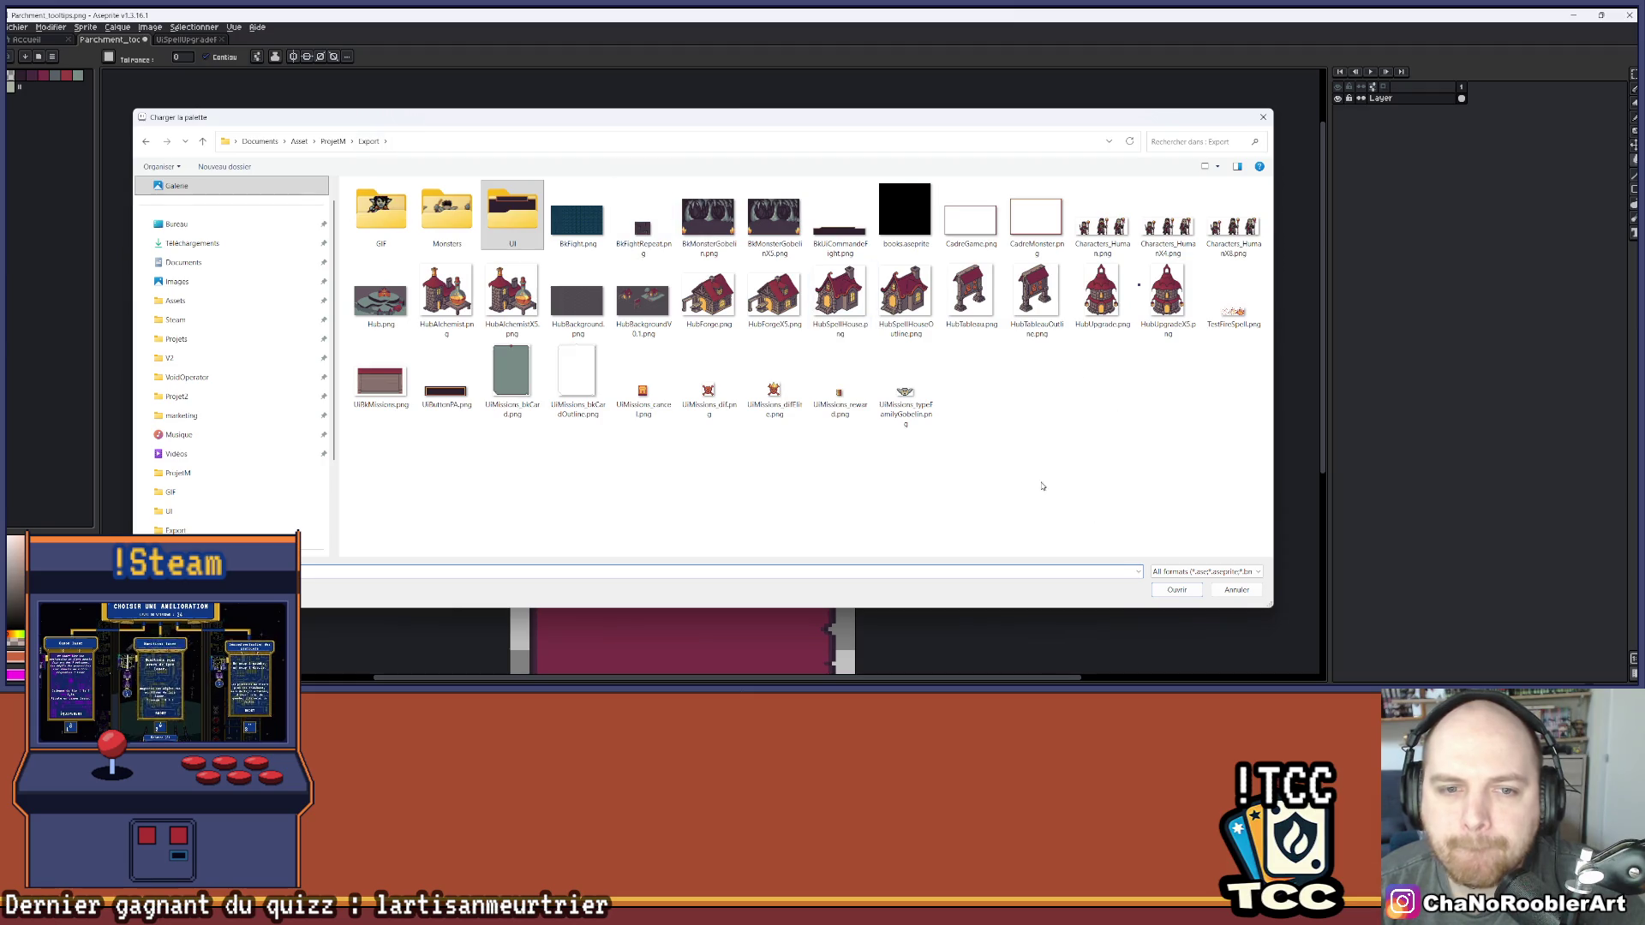
{"action": "left_click", "coordinate": [334, 141]}
{"action": "double_click", "coordinate": [893, 355]}
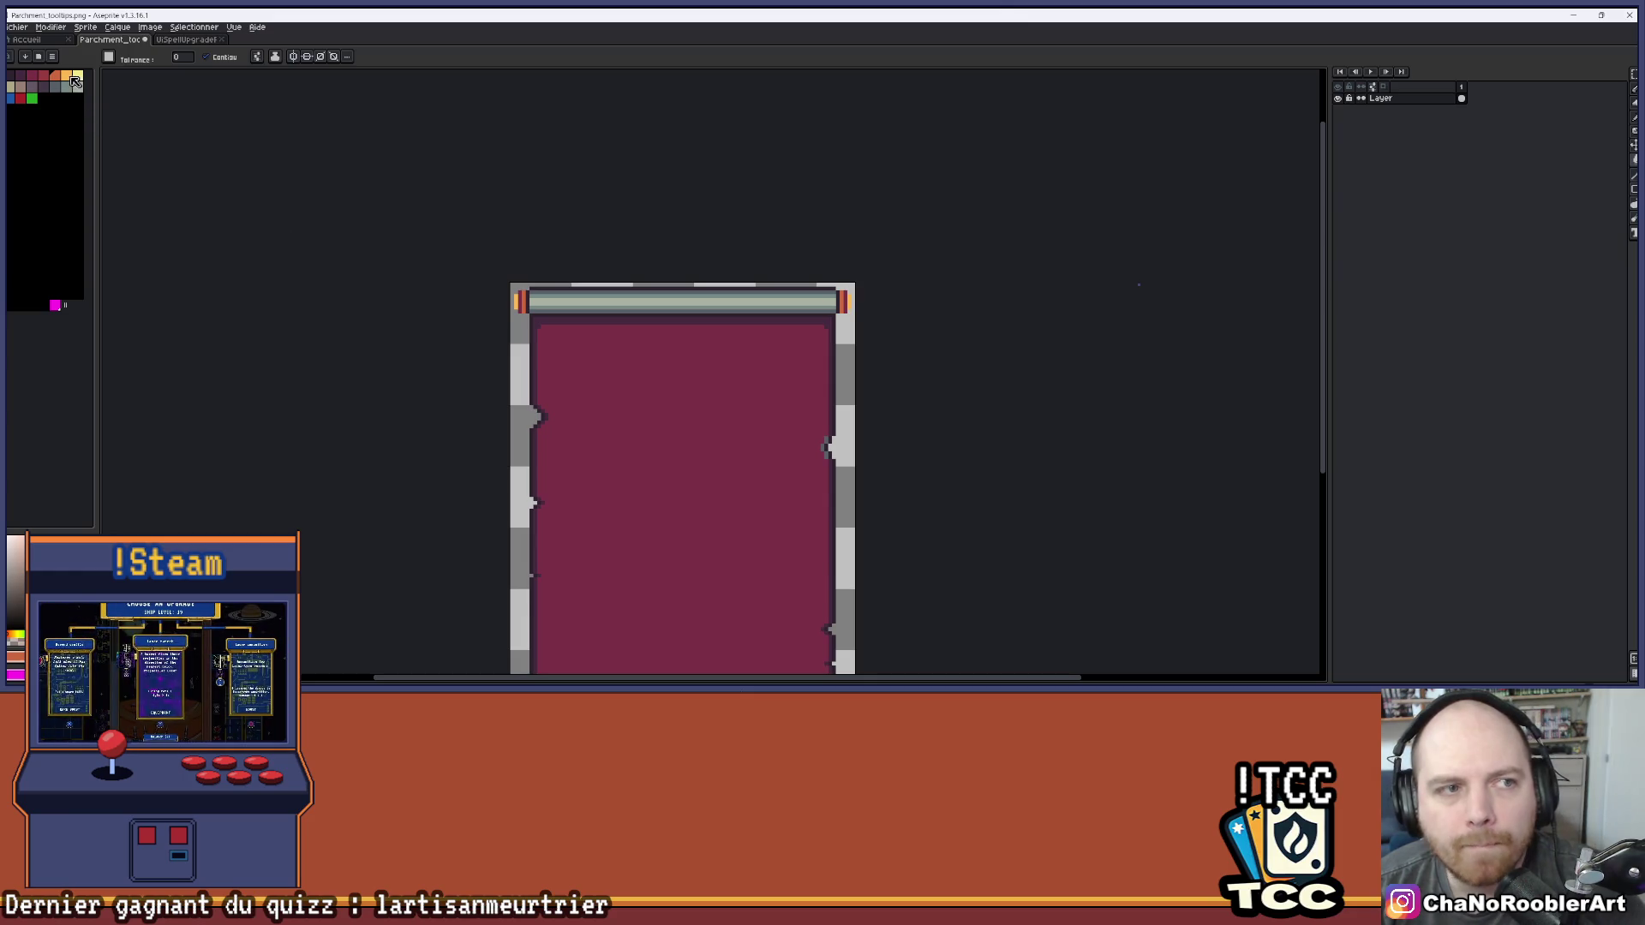
Undo the last bucket fill and bring the roller's right end cap into view
{"action": "scroll", "coordinate": [494, 311], "scroll_direction": "up", "scroll_amount": 4}
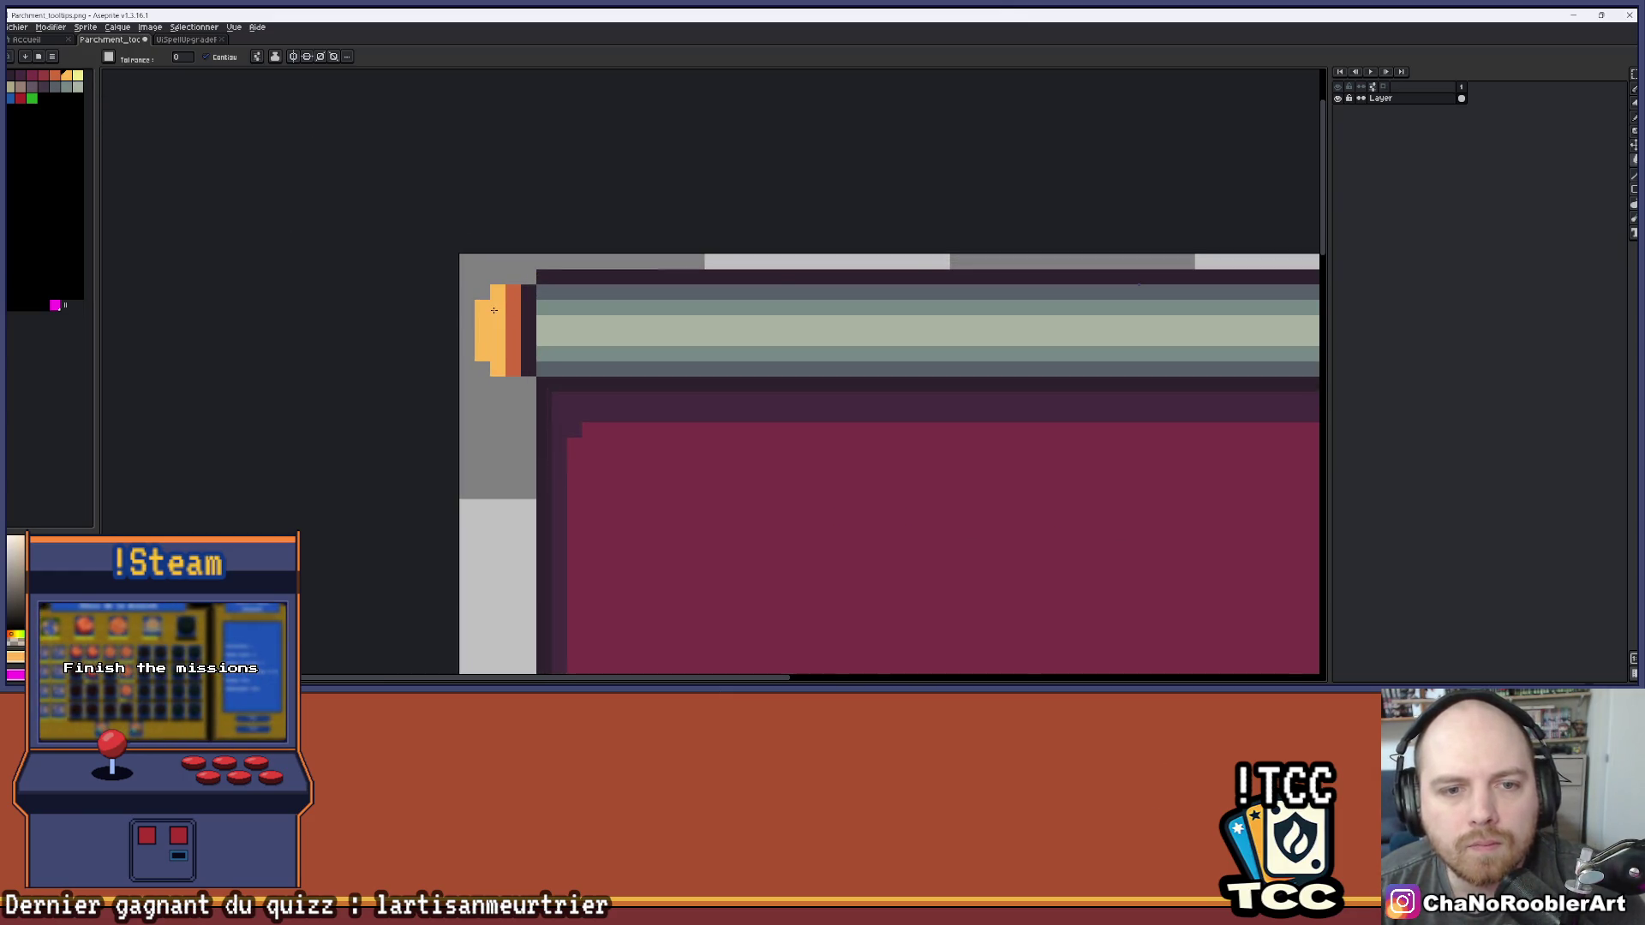
{"action": "scroll", "coordinate": [493, 310], "scroll_direction": "down", "scroll_amount": 4}
{"action": "scroll", "coordinate": [1071, 266], "scroll_direction": "up", "scroll_amount": 3}
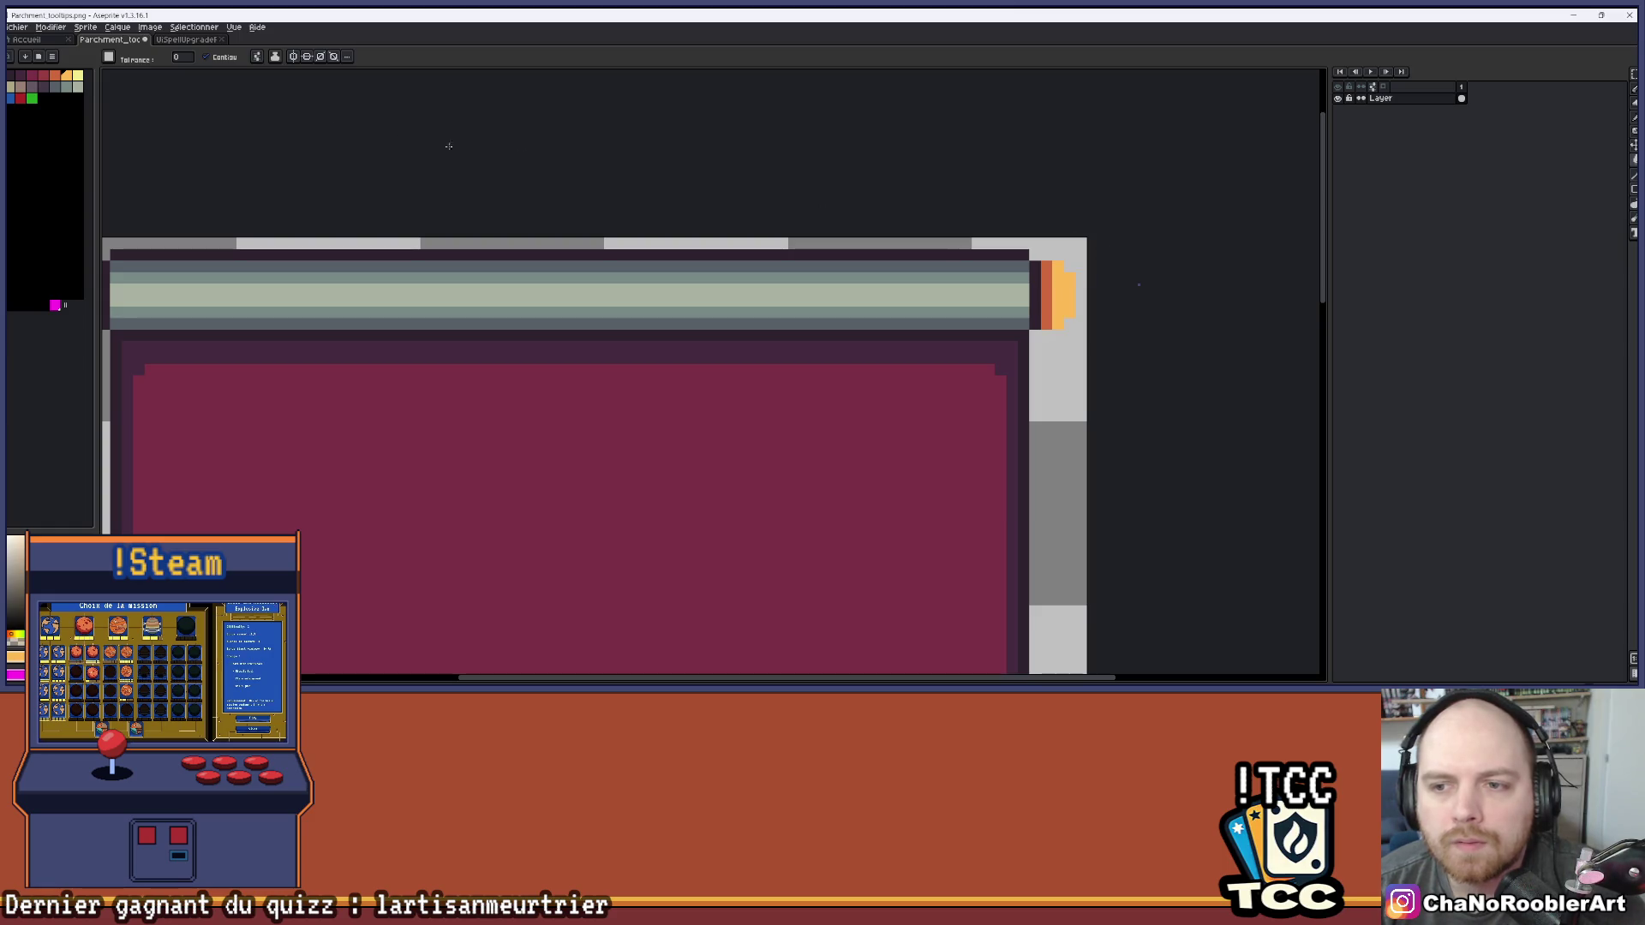
{"action": "left_click", "coordinate": [1062, 296]}
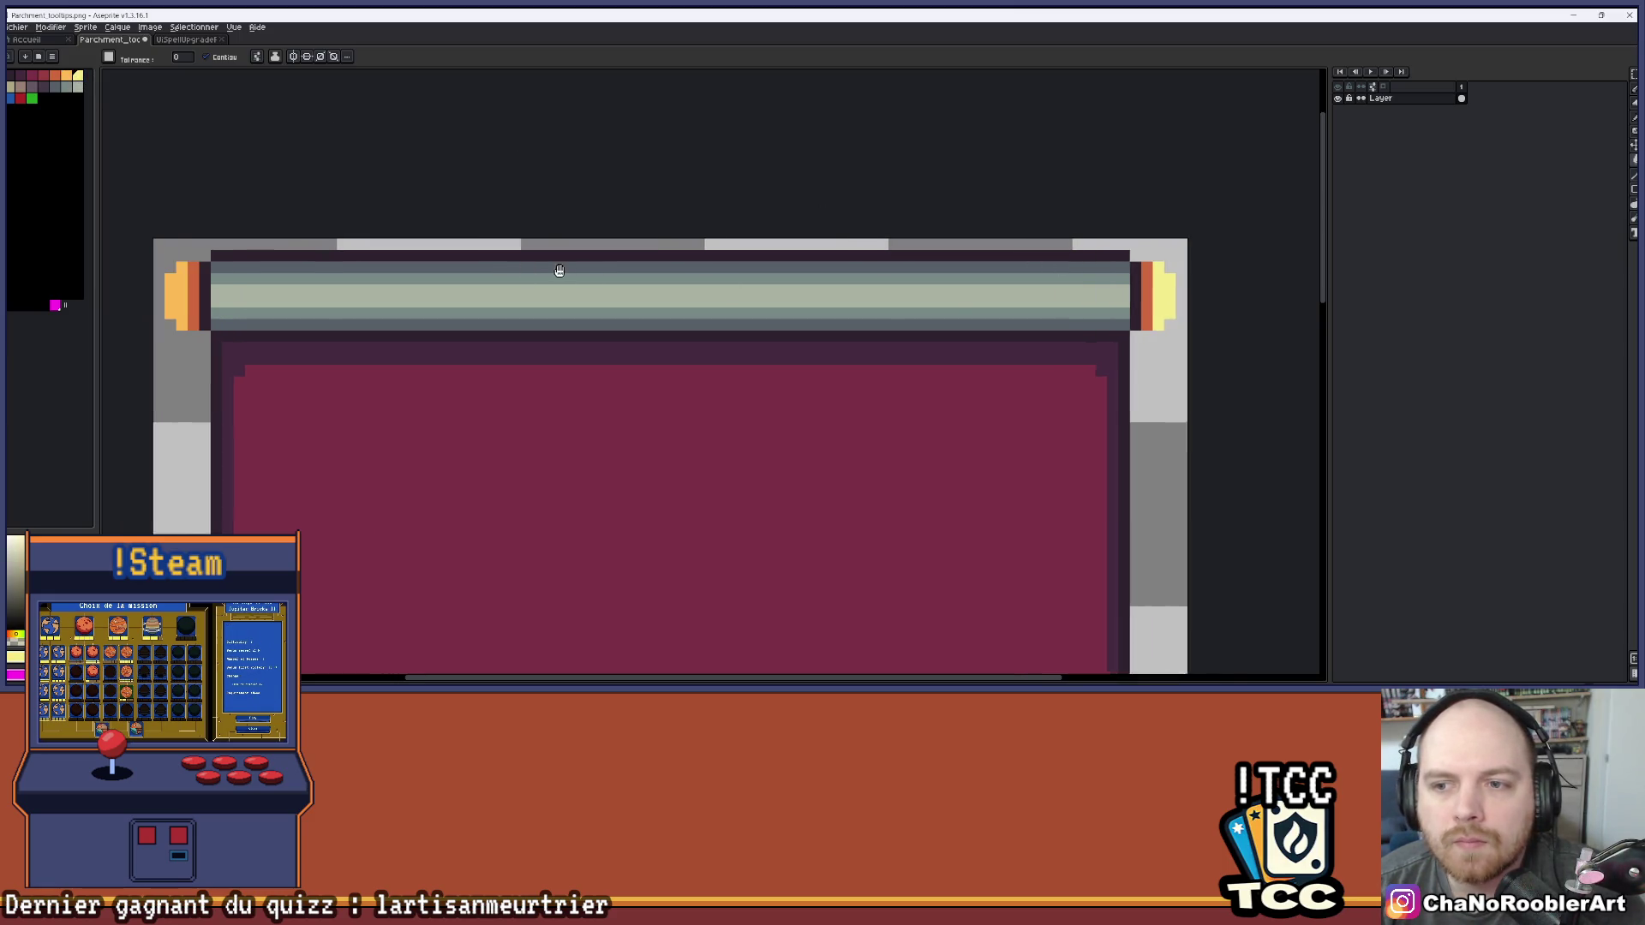
{"action": "key", "text": "ctrl+z"}
{"action": "left_click_drag", "start_coordinate": [1052, 287], "coordinate": [1203, 287]}
Touch up the end caps with the pencil using yellow-orange colours sampled from the sprite
{"action": "key", "text": "b"}
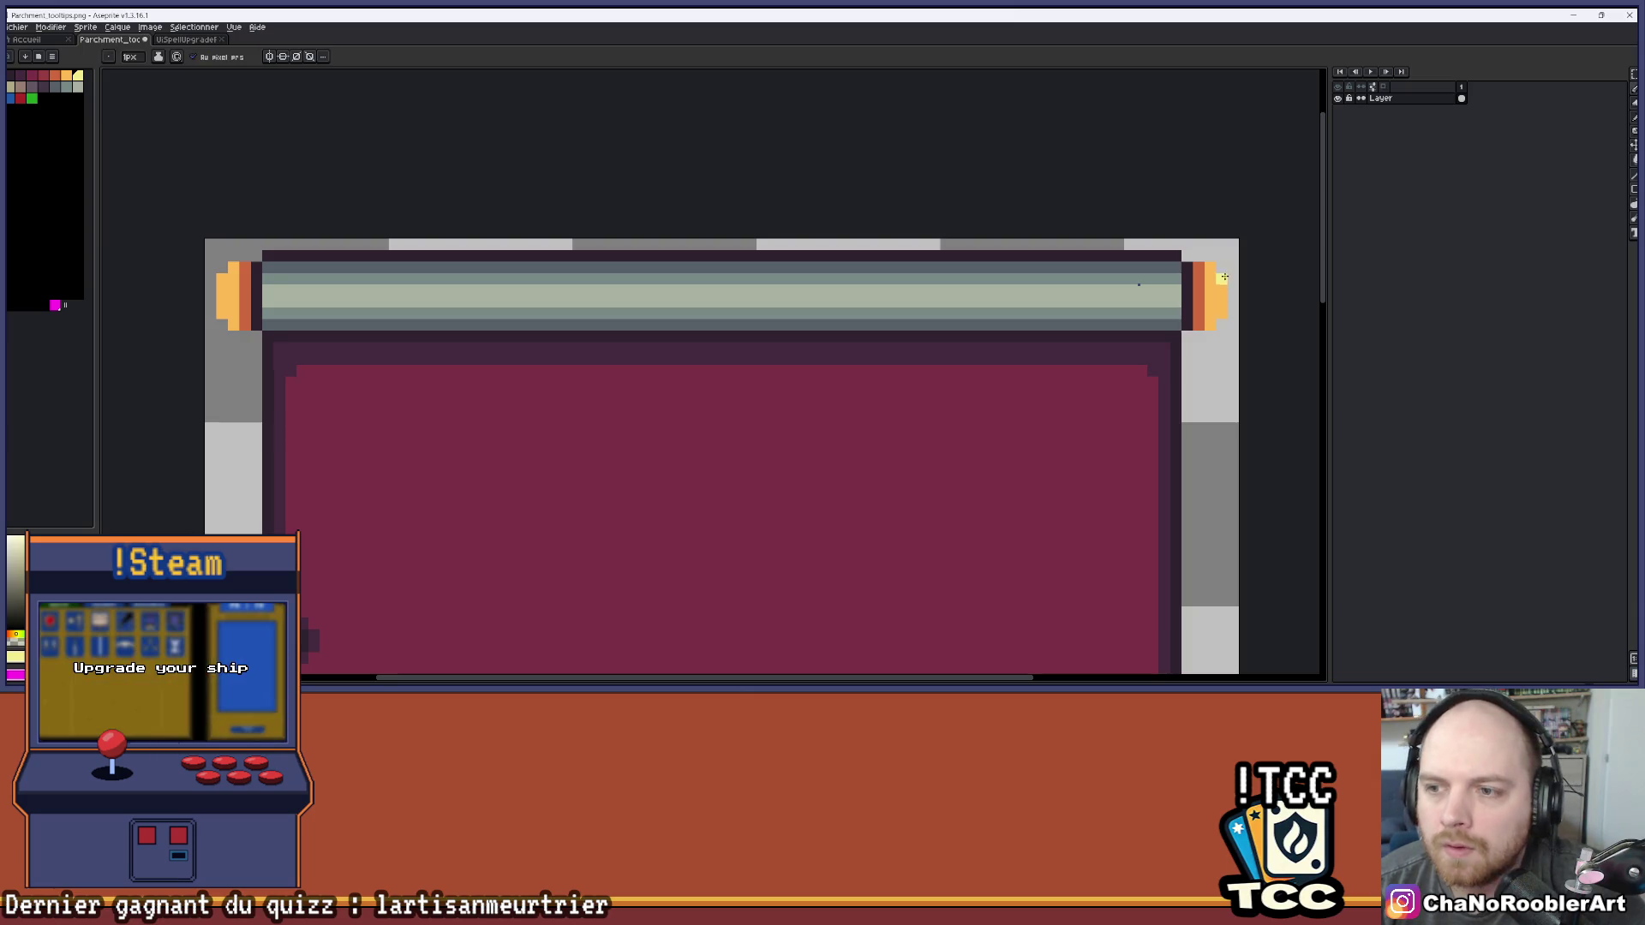
{"action": "scroll", "coordinate": [332, 280], "scroll_direction": "down", "scroll_amount": 1}
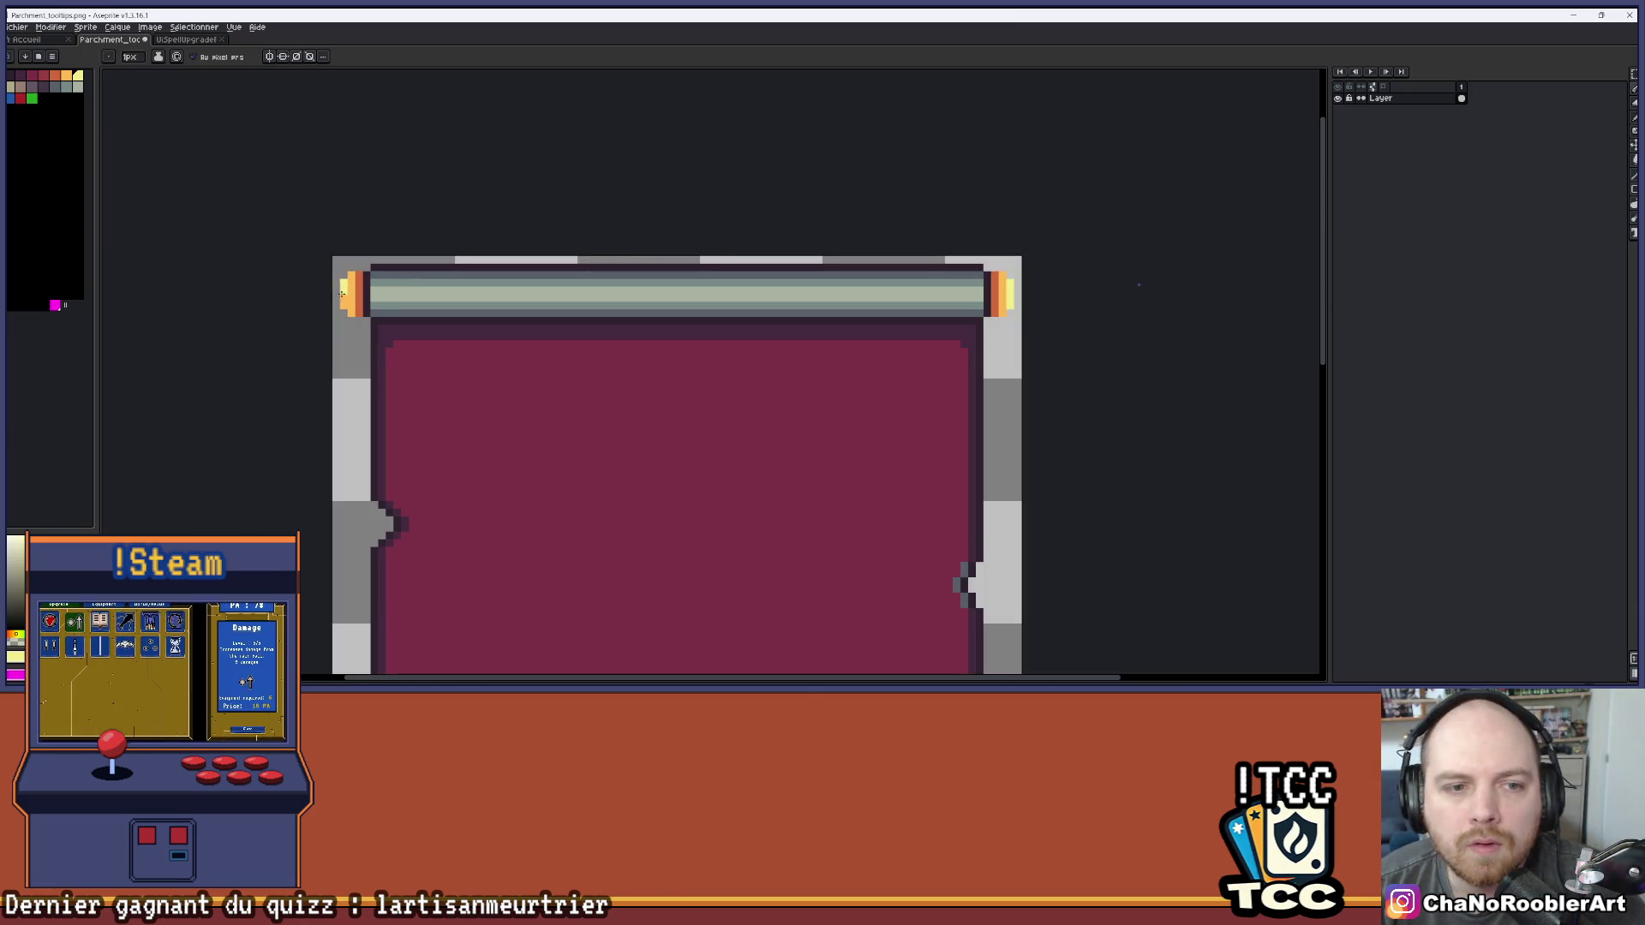
{"action": "scroll", "coordinate": [394, 320], "scroll_direction": "down", "scroll_amount": 5}
{"action": "scroll", "coordinate": [500, 320], "scroll_direction": "up", "scroll_amount": 2}
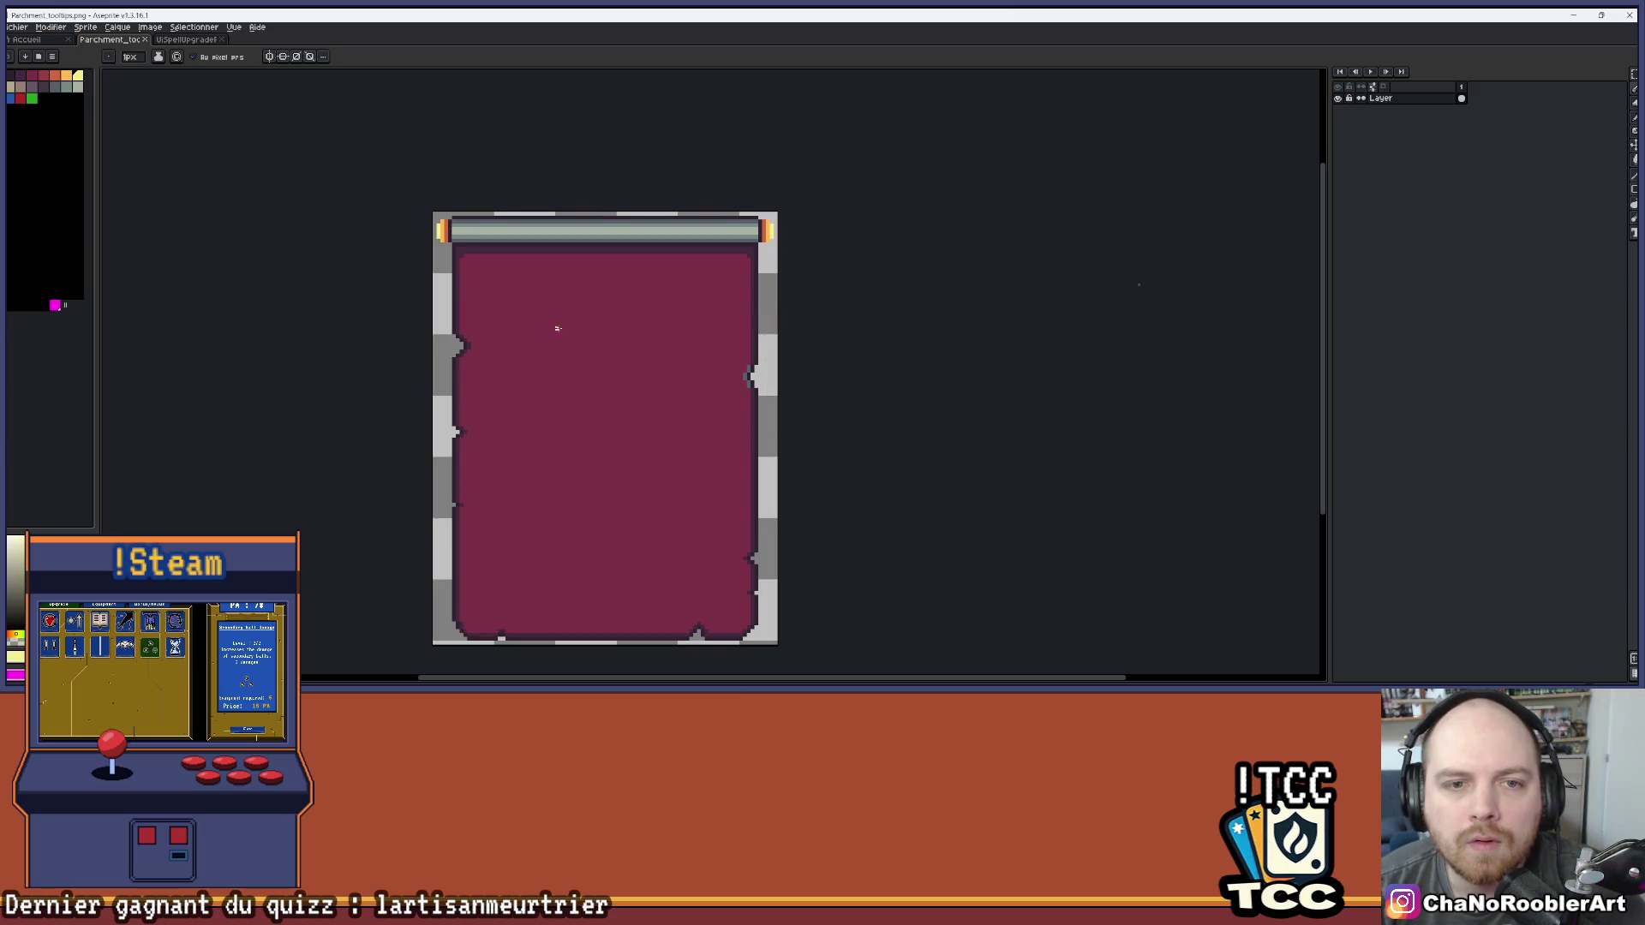
{"action": "scroll", "coordinate": [531, 317], "scroll_direction": "up", "scroll_amount": 3}
{"action": "key", "text": "i"}
{"action": "key", "text": "b"}
{"action": "scroll", "coordinate": [531, 355], "scroll_direction": "up", "scroll_amount": 1}
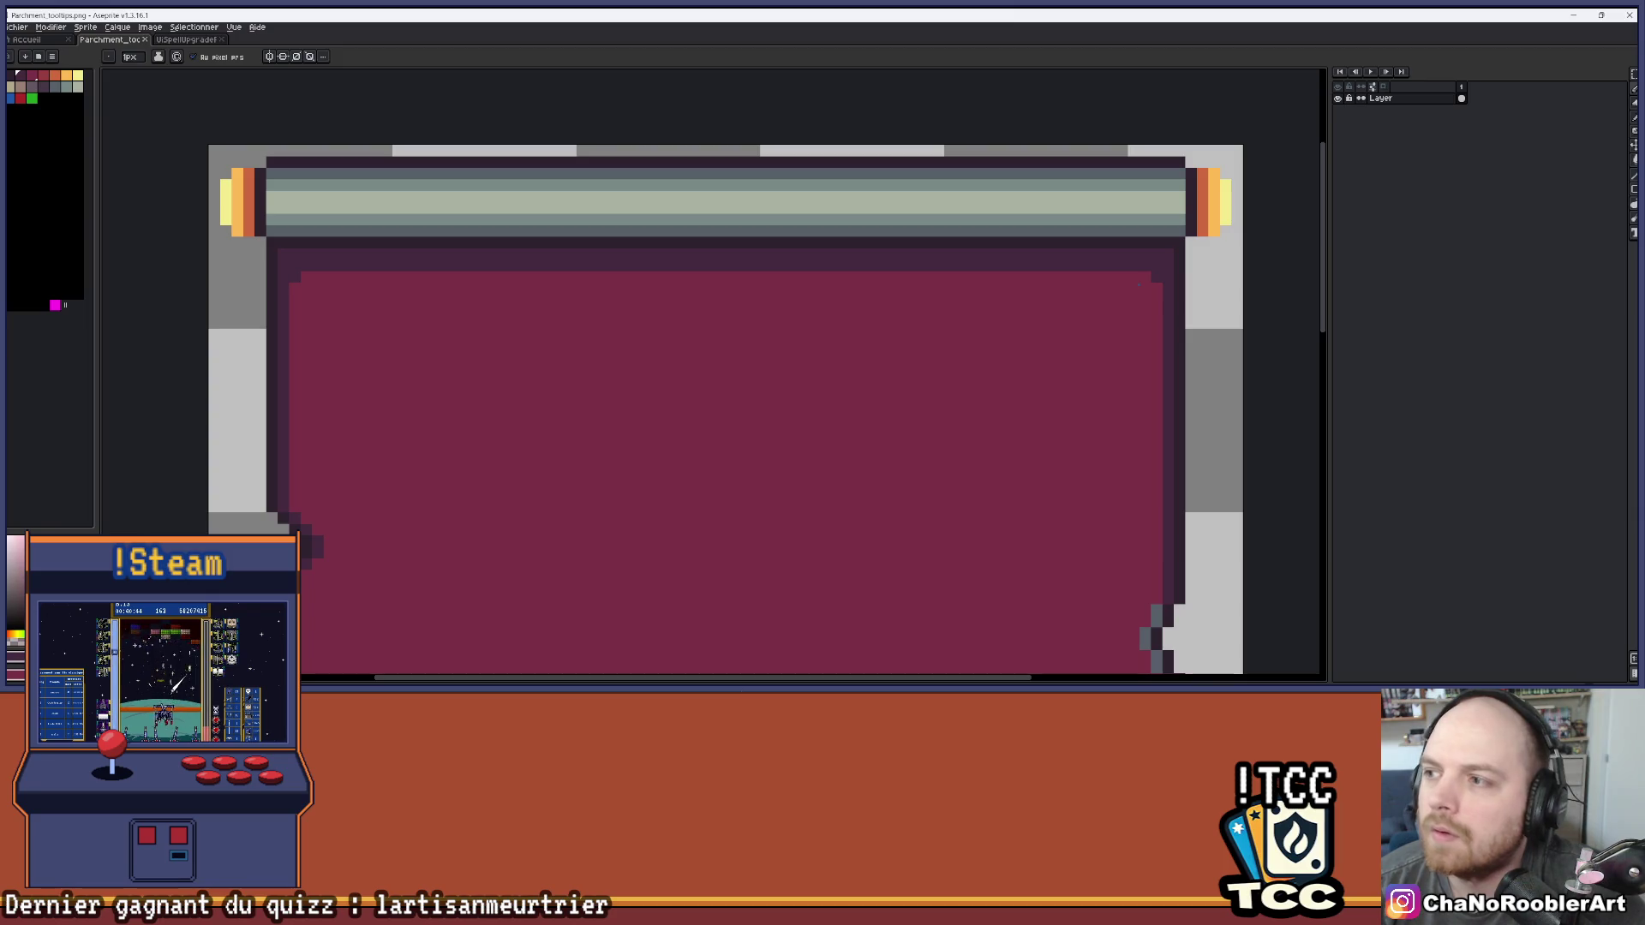
Try a maroon bucket fill on the inner edge shading, then undo it
{"action": "left_click", "coordinate": [1634, 193]}
{"action": "left_click", "coordinate": [1634, 159]}
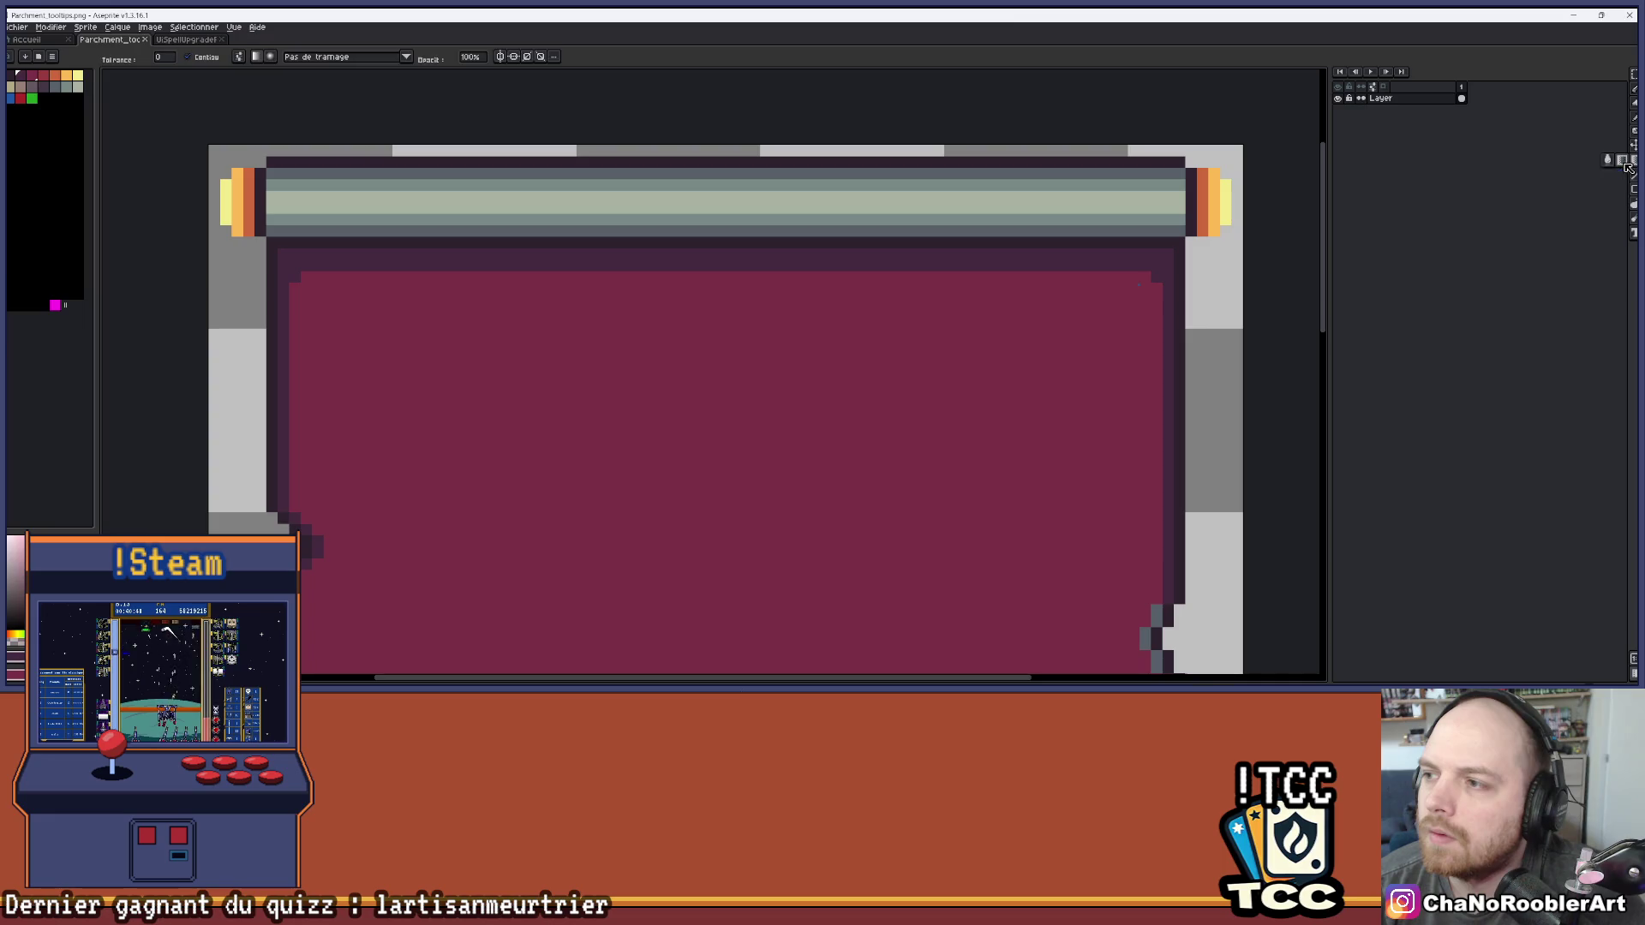
{"action": "left_click", "coordinate": [709, 282]}
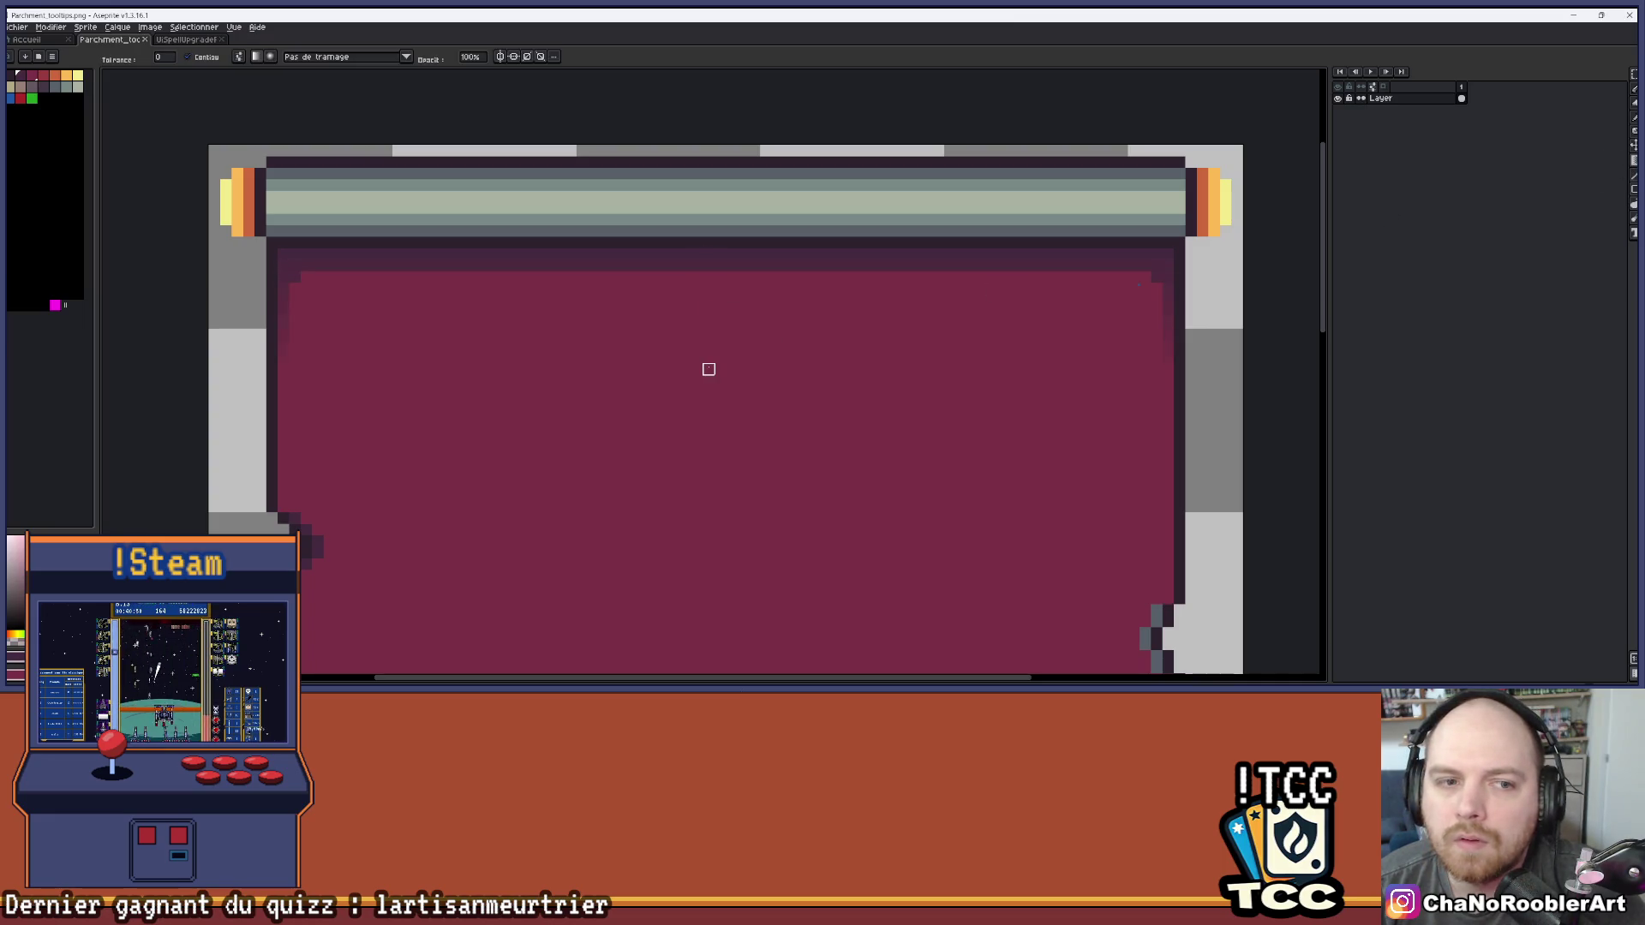
{"action": "key", "text": "ctrl+z"}
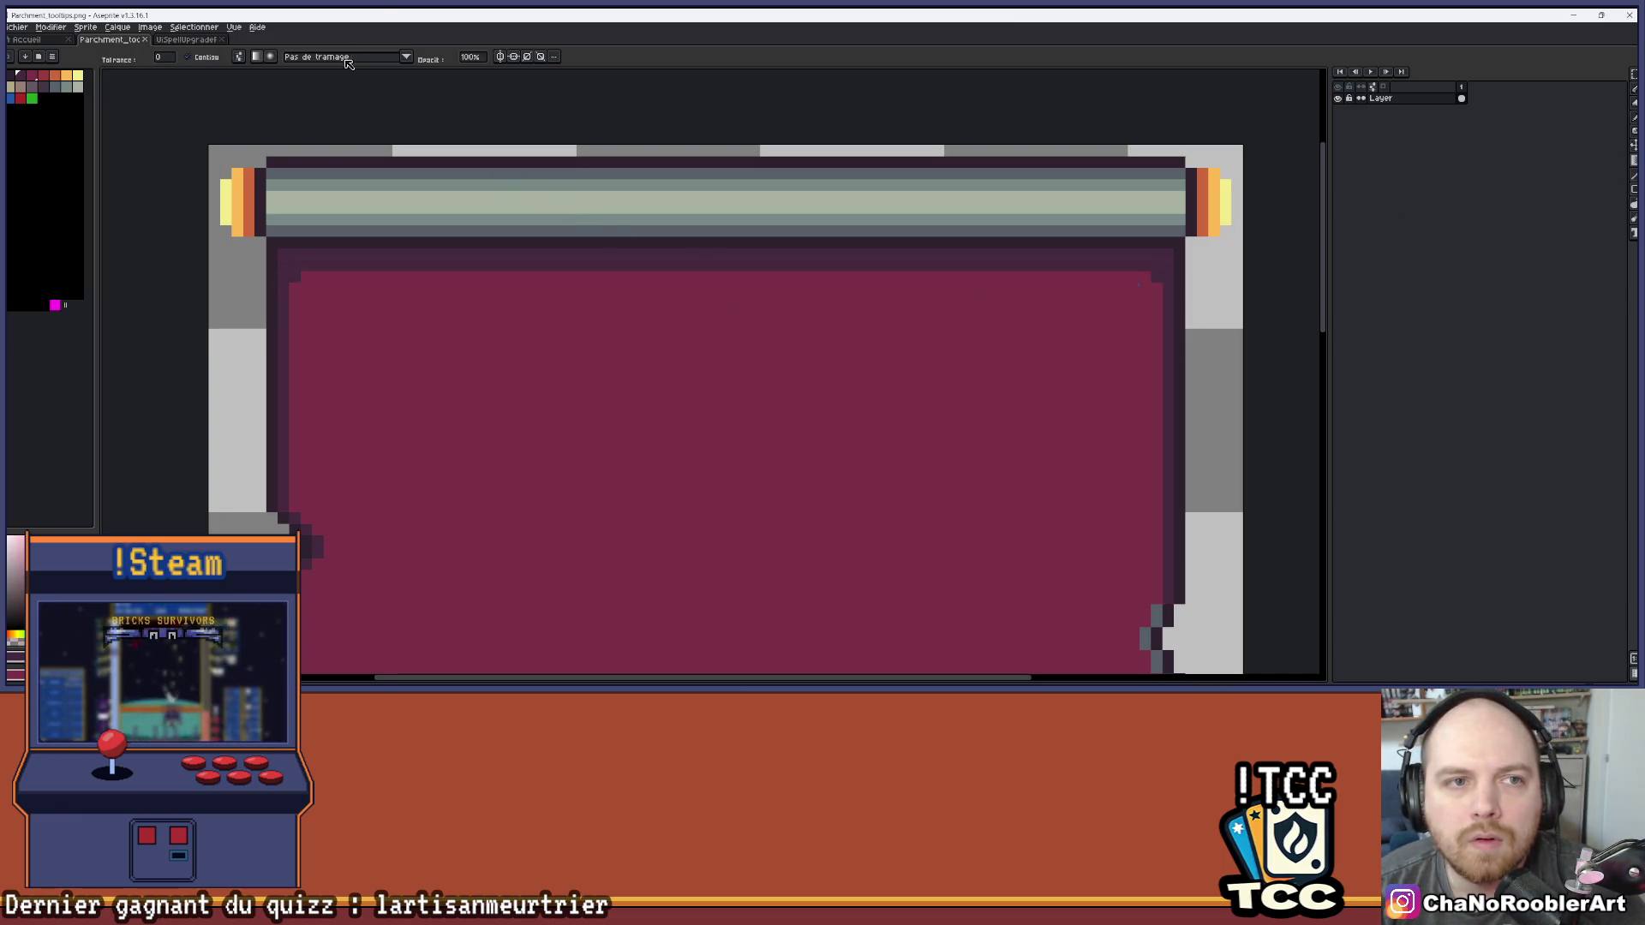
Drag a Bayer Matrix 8x8 dithered gradient band down from the panel's top edge
{"action": "left_click", "coordinate": [355, 56]}
{"action": "left_click", "coordinate": [398, 171]}
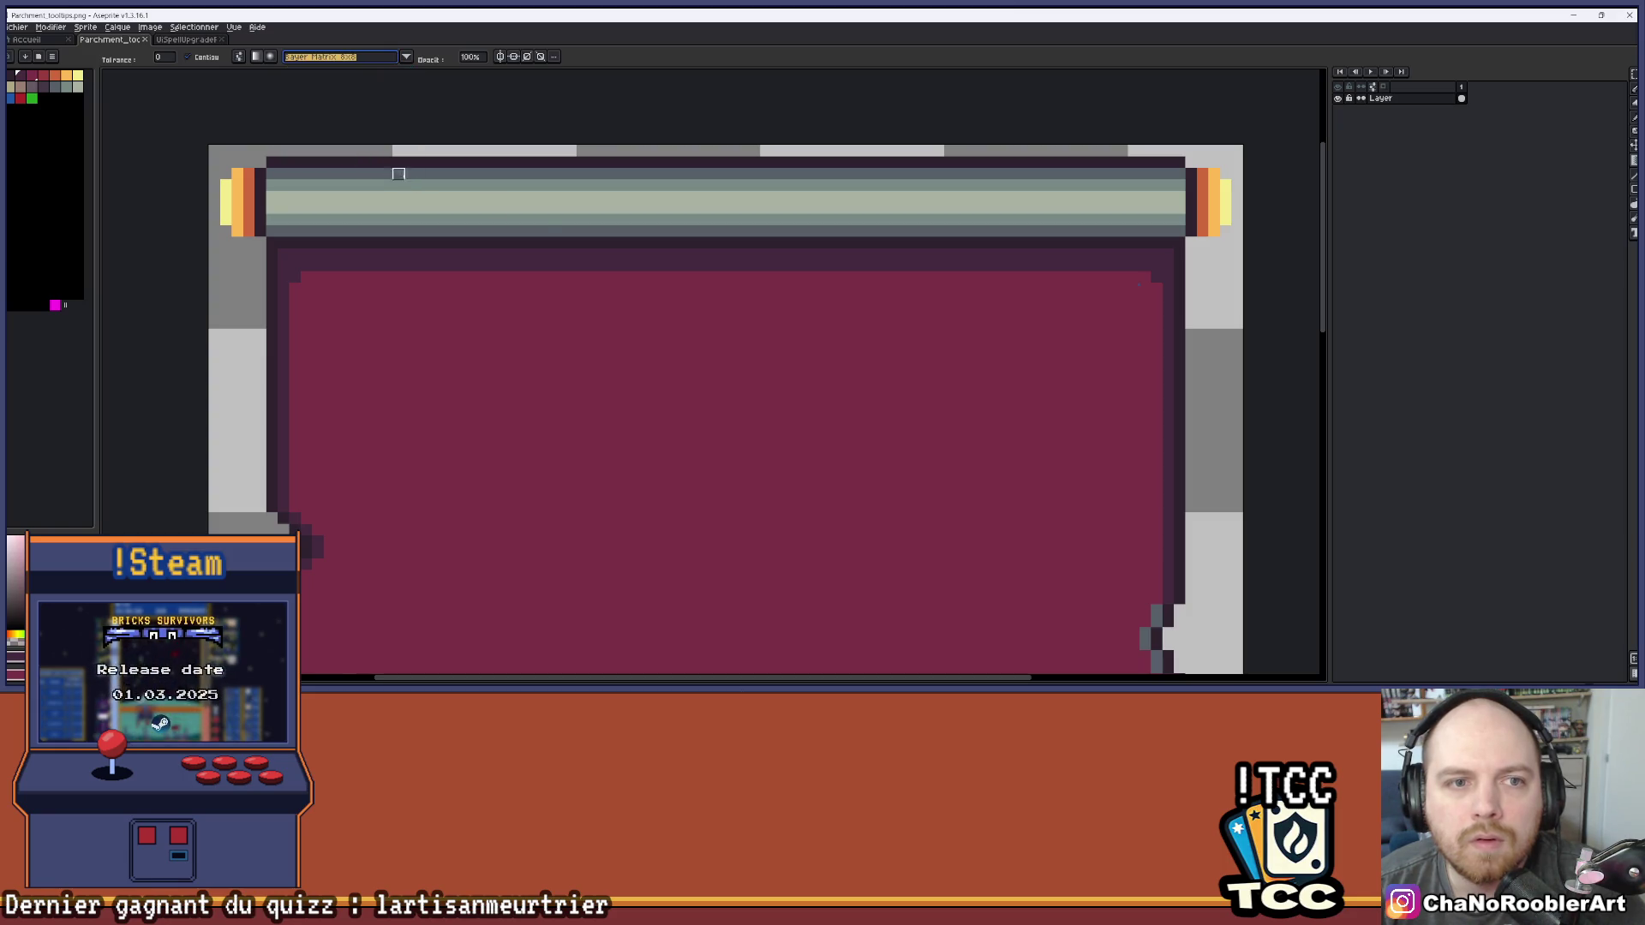
{"action": "left_click_drag", "start_coordinate": [617, 254], "coordinate": [613, 389]}
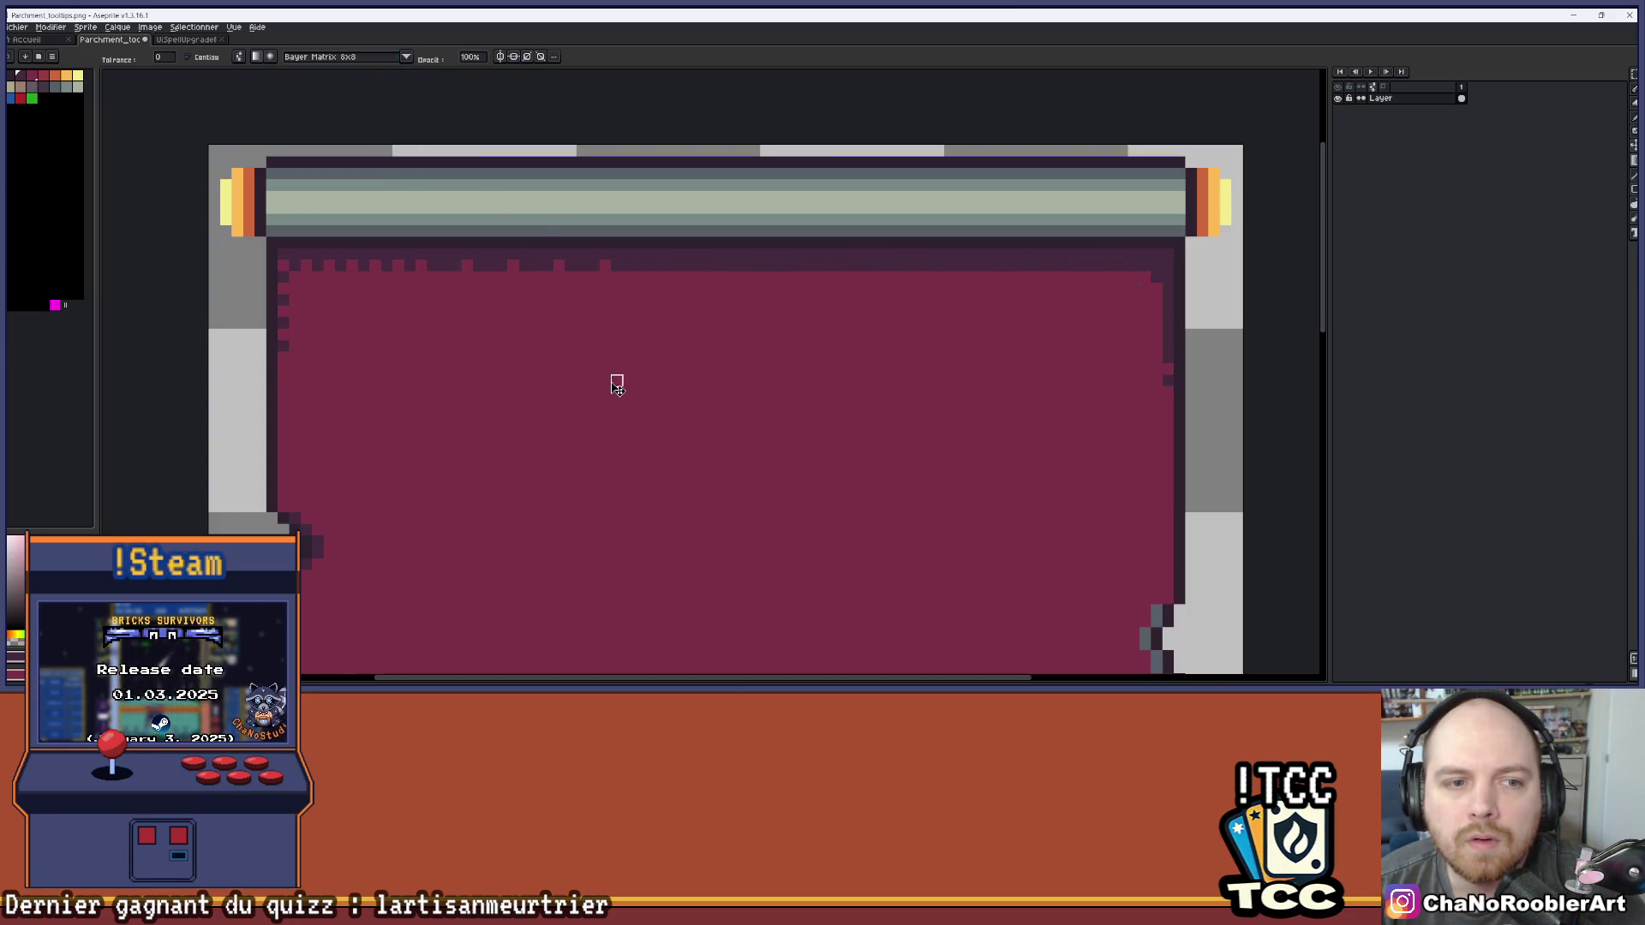
{"action": "key", "text": "ctrl+z"}
{"action": "left_click_drag", "start_coordinate": [651, 277], "coordinate": [662, 370]}
{"action": "scroll", "coordinate": [656, 374], "scroll_direction": "down", "scroll_amount": 4}
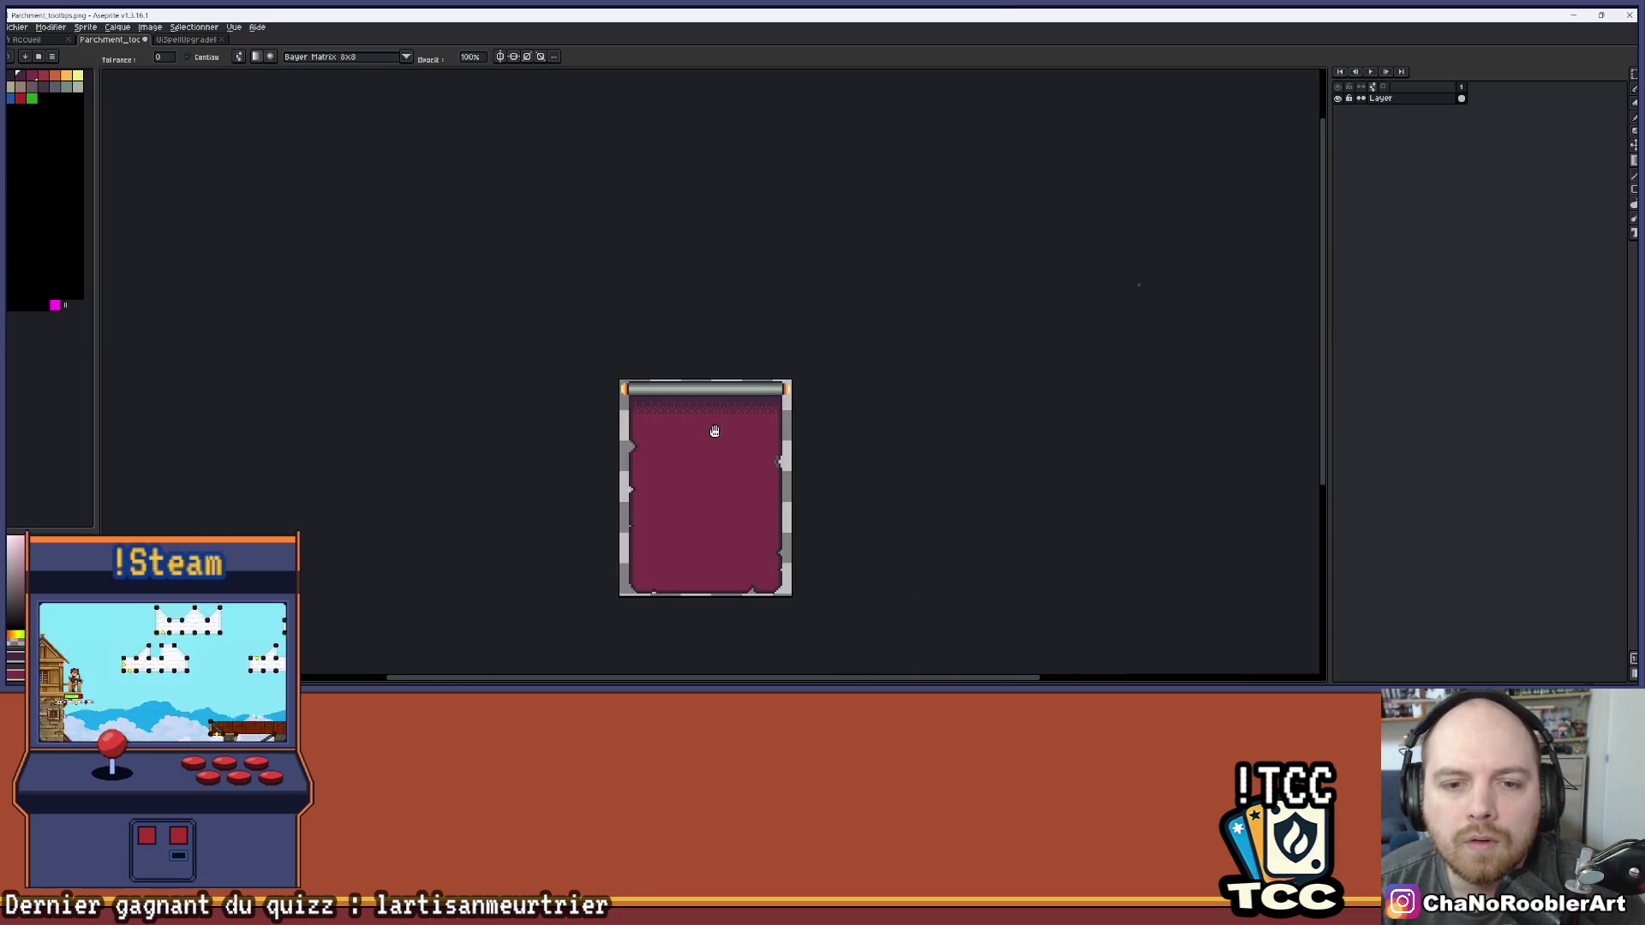
{"action": "scroll", "coordinate": [745, 360], "scroll_direction": "up", "scroll_amount": 4}
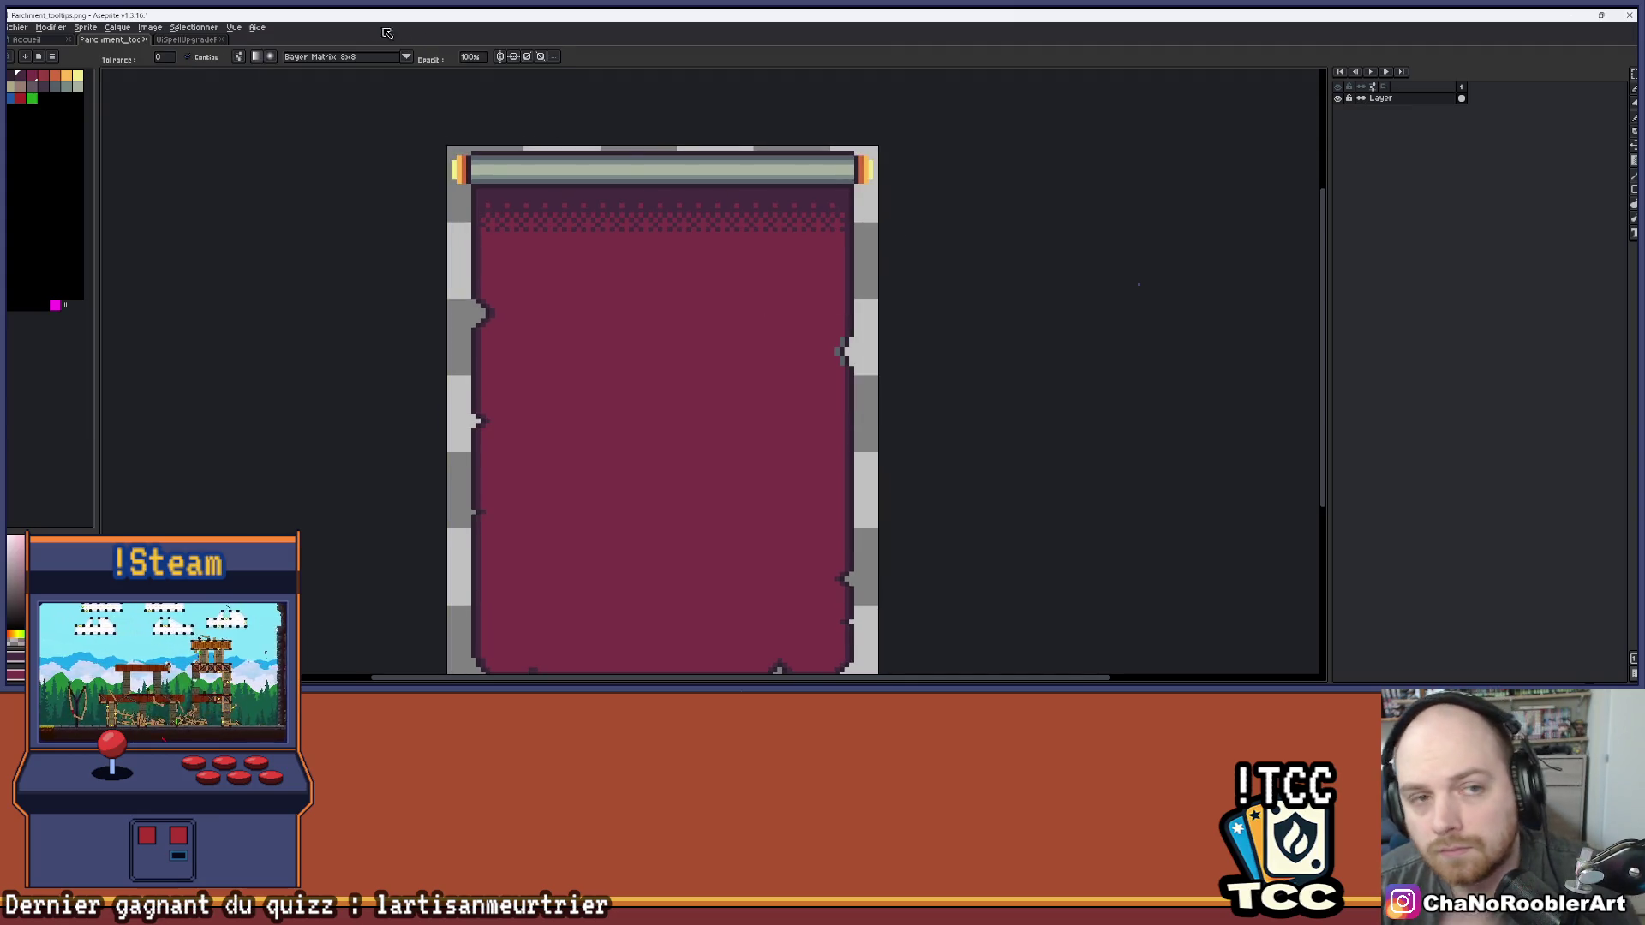
{"action": "left_click", "coordinate": [184, 41]}
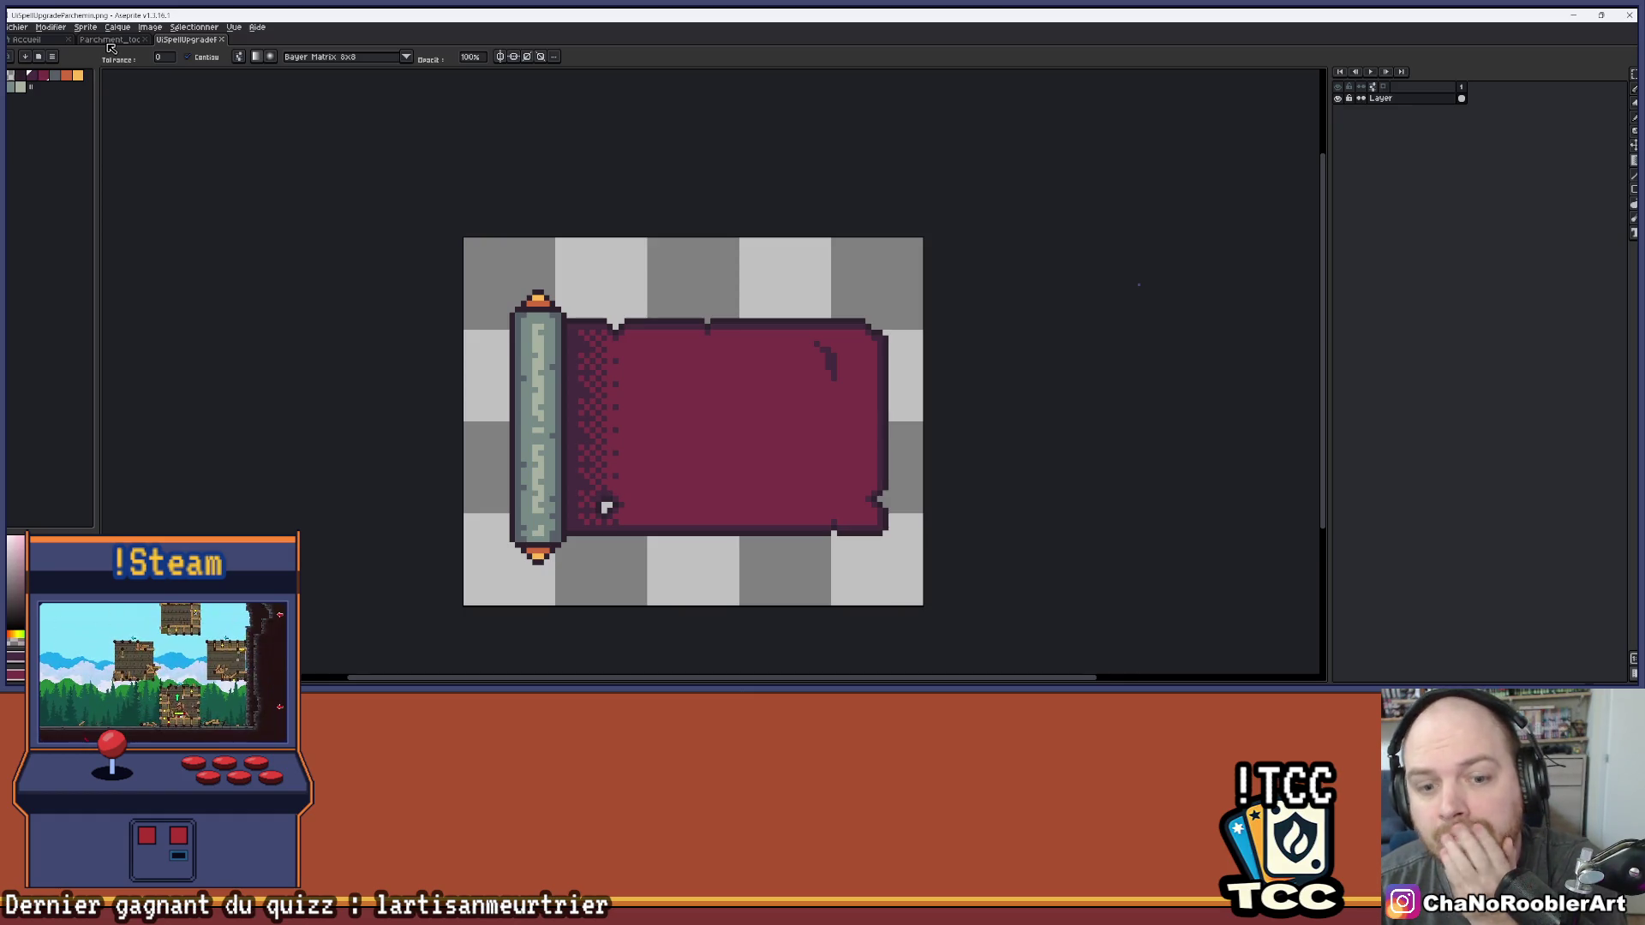
Return to Parchment_tooltips and darken a leftover grey pixel on the right-edge notch
{"action": "left_click", "coordinate": [109, 41]}
{"action": "scroll", "coordinate": [584, 335], "scroll_direction": "down", "scroll_amount": 1}
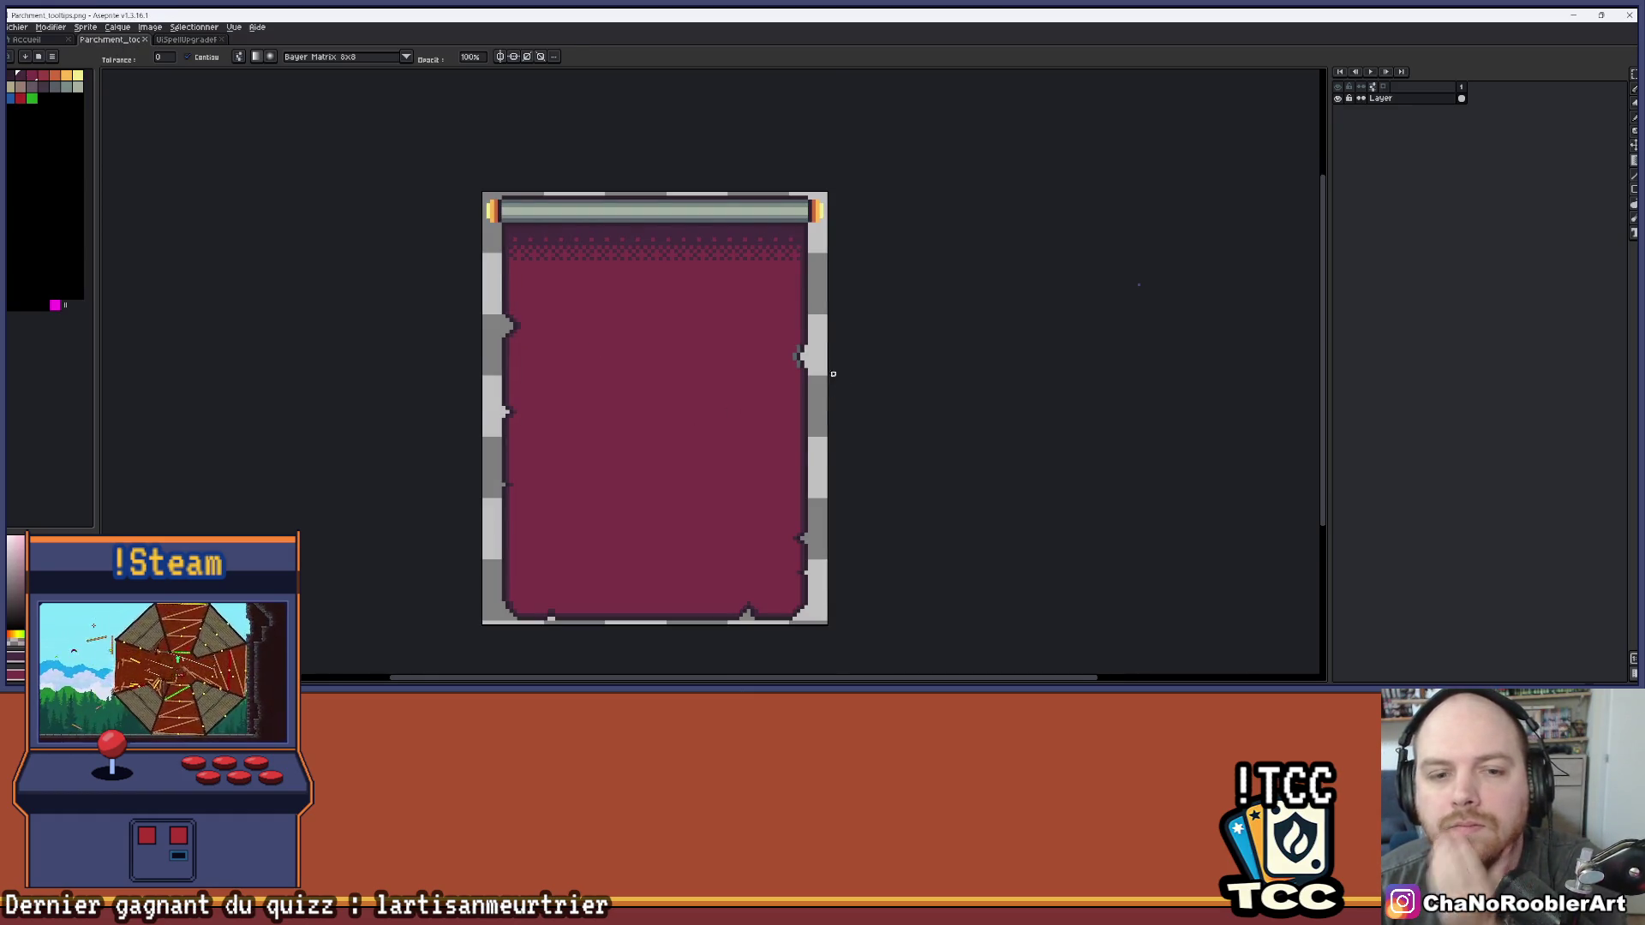
{"action": "scroll", "coordinate": [833, 374], "scroll_direction": "up", "scroll_amount": 3}
{"action": "scroll", "coordinate": [857, 343], "scroll_direction": "left", "scroll_amount": 1}
{"action": "key", "text": "space"}
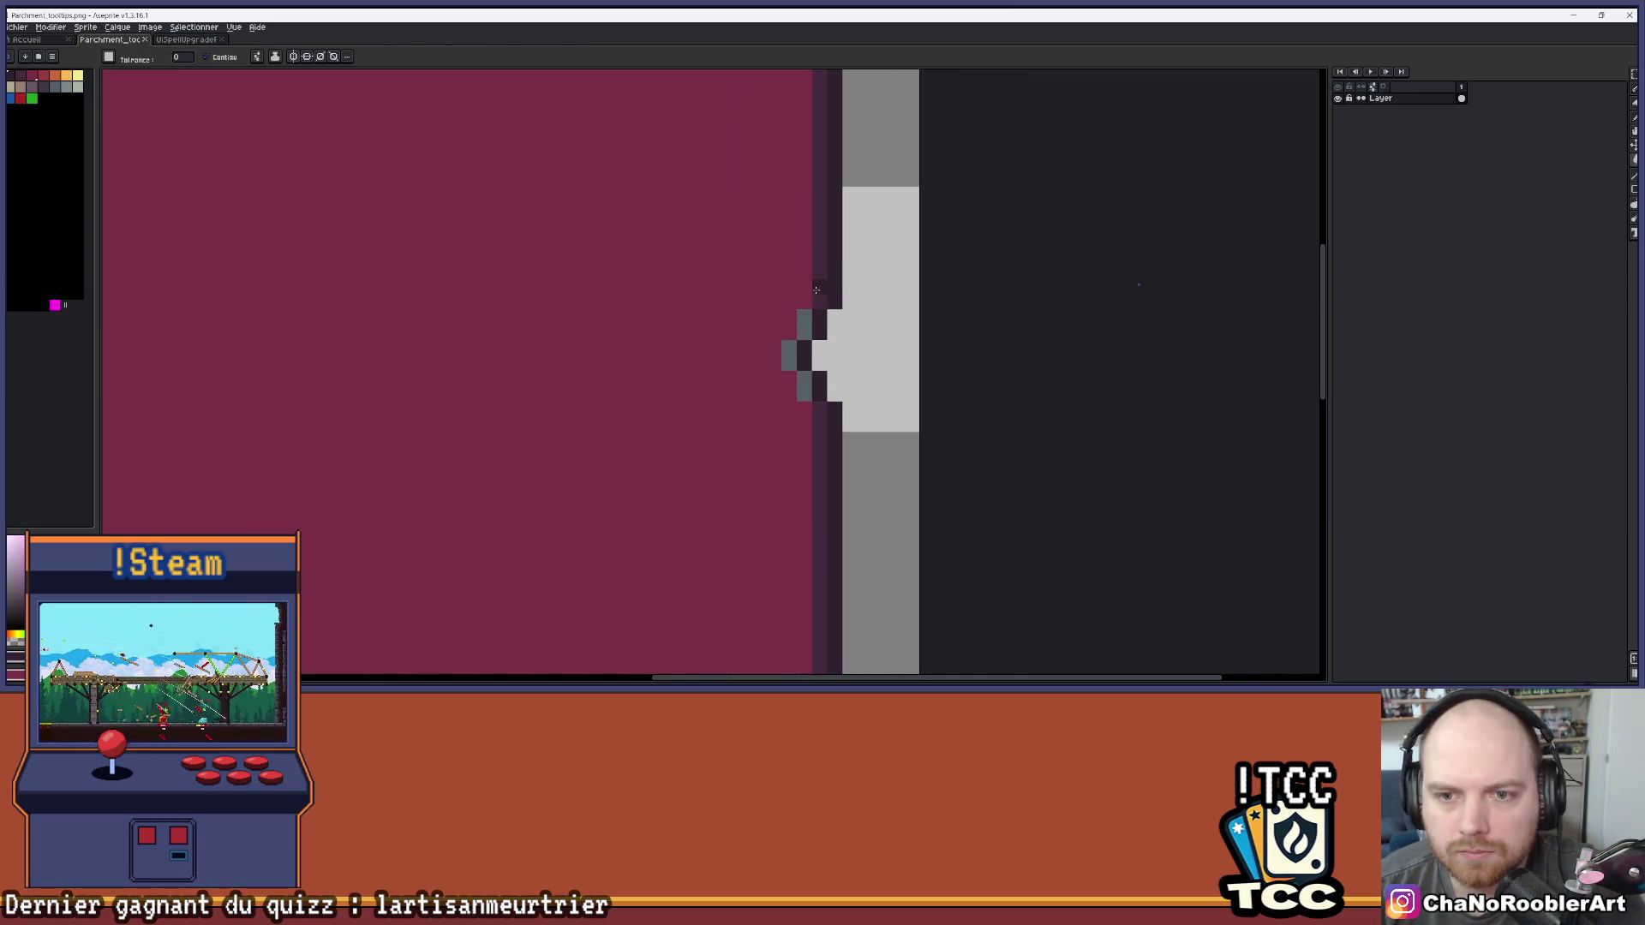
{"action": "left_click", "coordinate": [804, 321]}
{"action": "scroll", "coordinate": [811, 375], "scroll_direction": "down", "scroll_amount": 5}
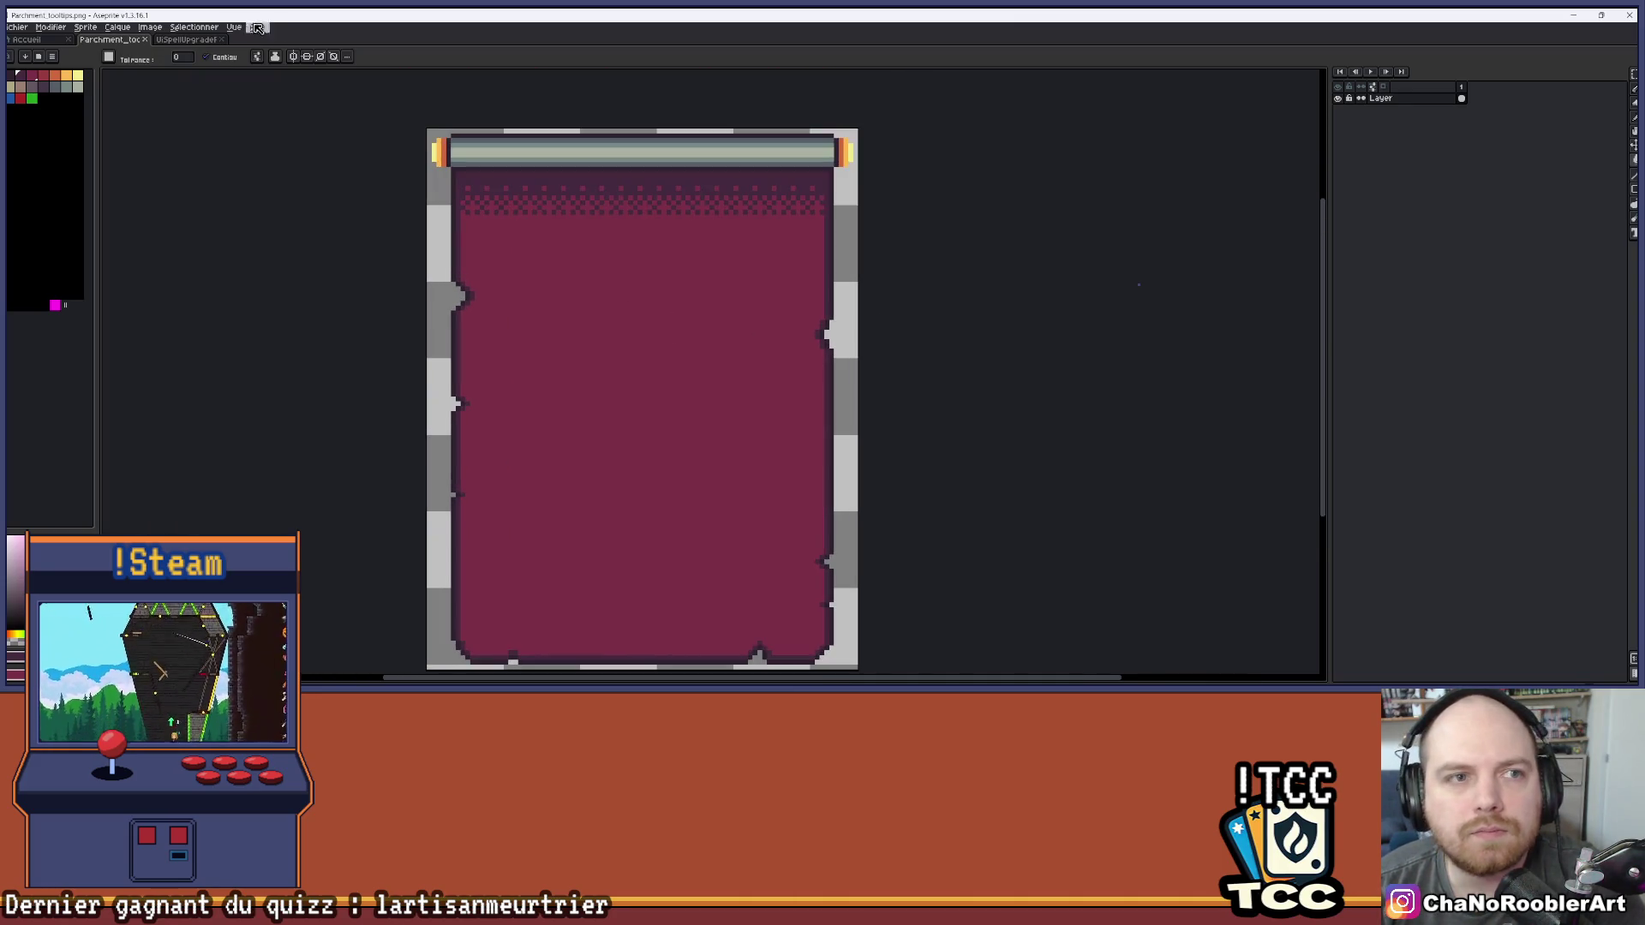
{"action": "left_click", "coordinate": [189, 40]}
{"action": "scroll", "coordinate": [613, 282], "scroll_direction": "up", "scroll_amount": 5}
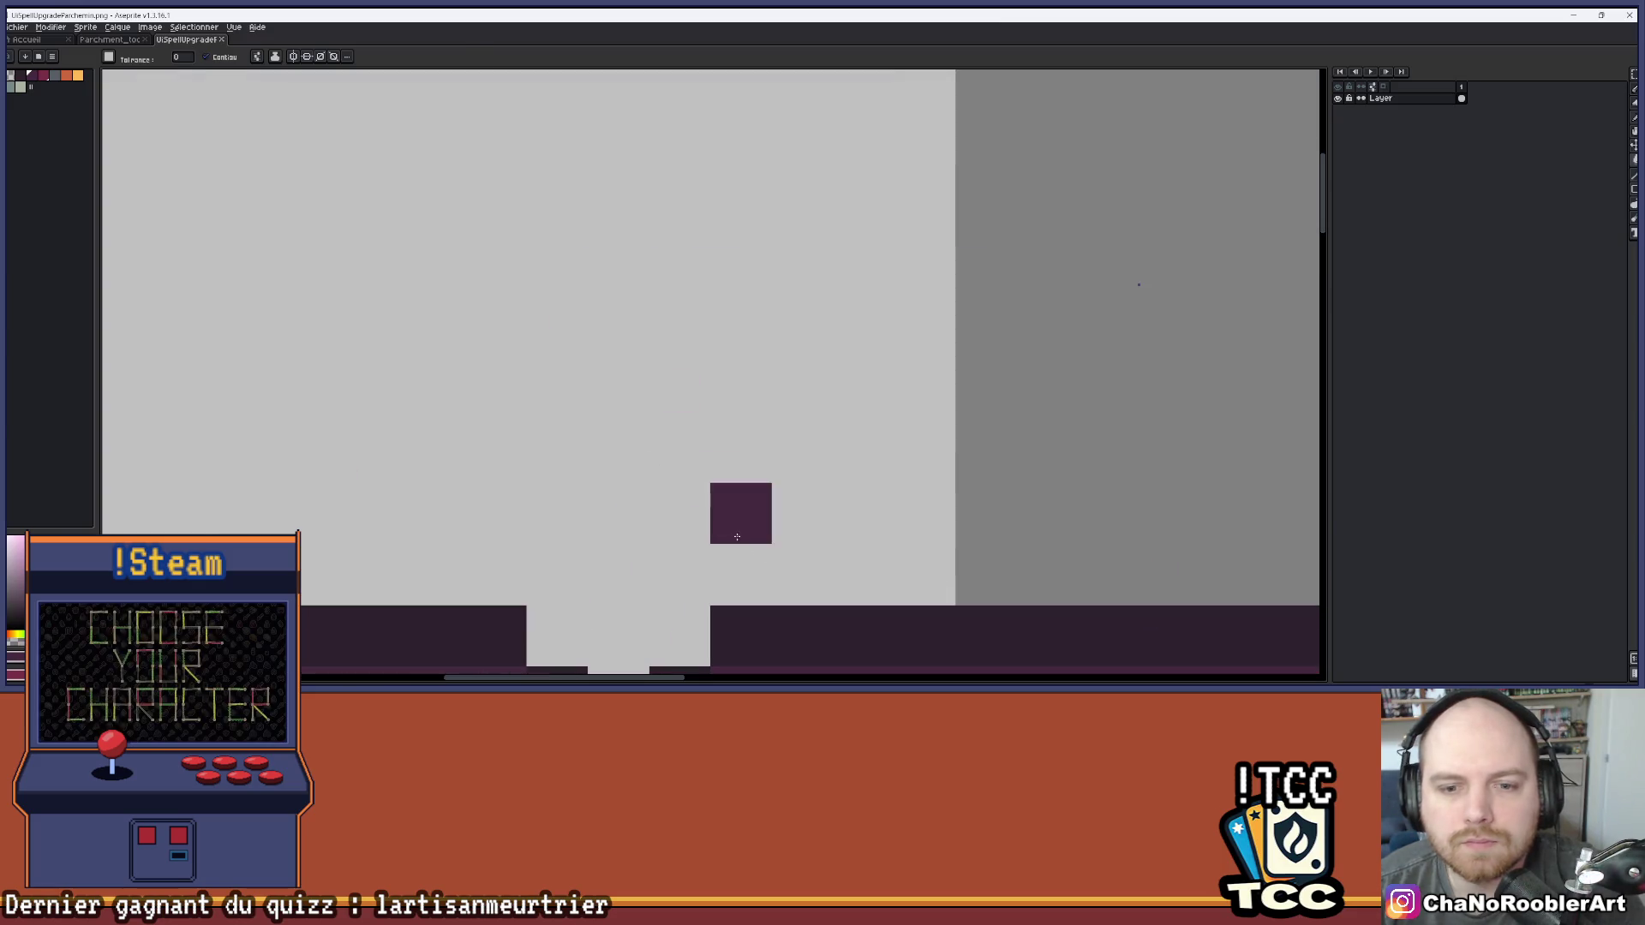
{"action": "left_click", "coordinate": [140, 41]}
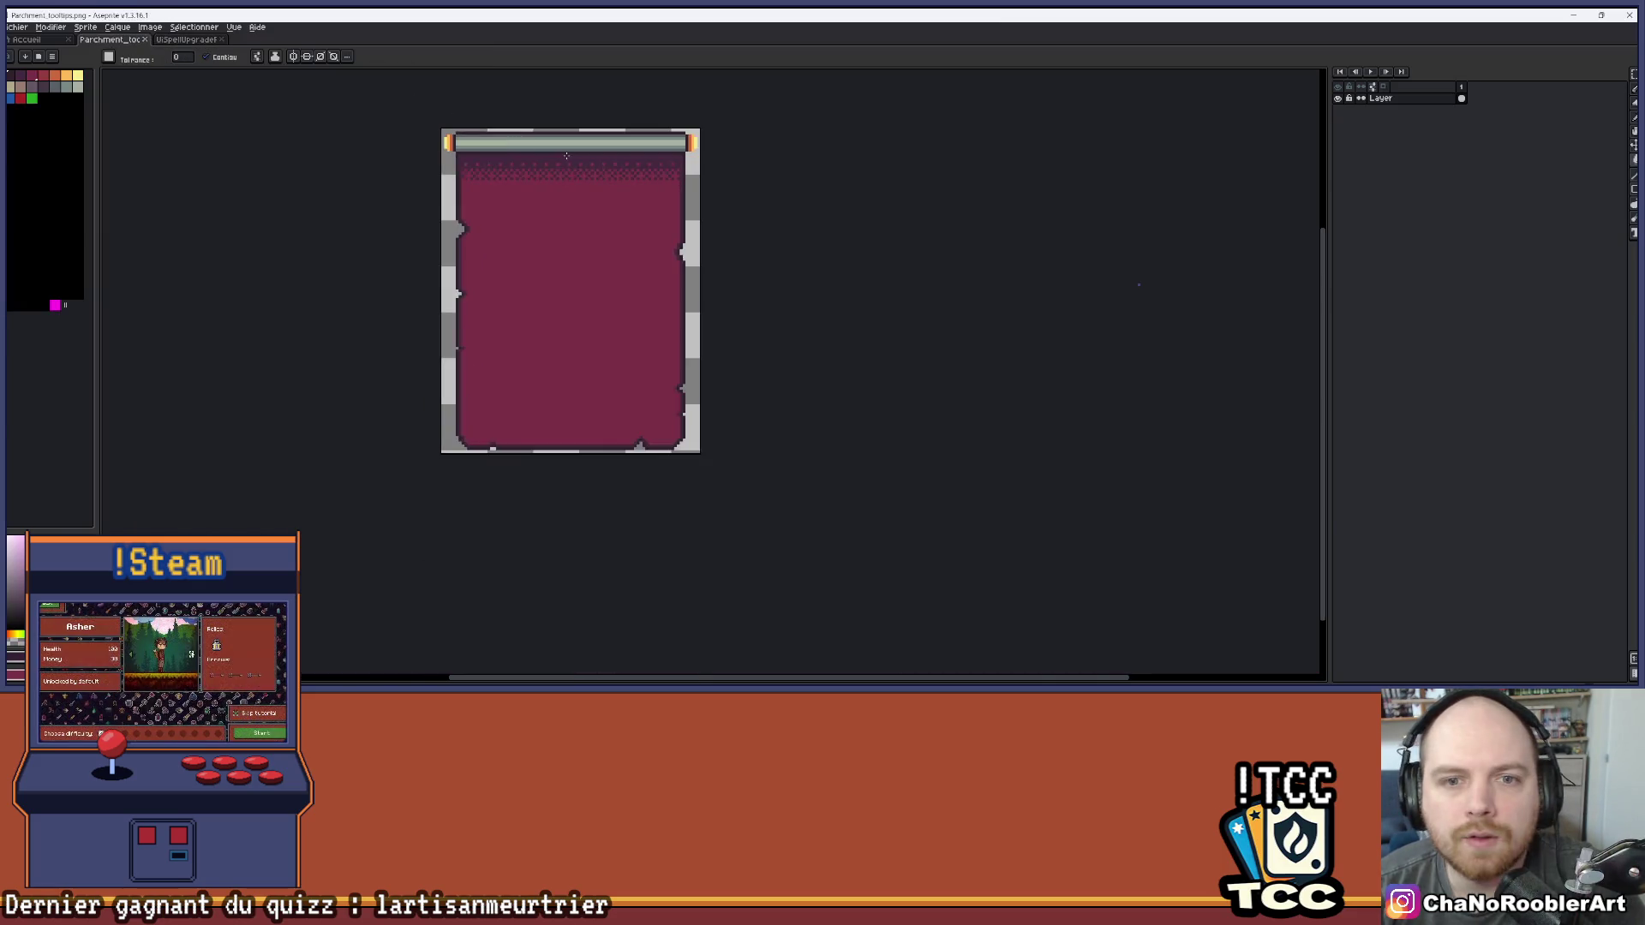
In Unity, collapse BtnMission, deactivate the PanelTableau object, and enter Play mode
{"action": "key", "text": "alt+Tab"}
{"action": "key", "text": "alt+Tab"}
{"action": "key", "text": "alt+Tab"}
{"action": "key", "text": "Tab"}
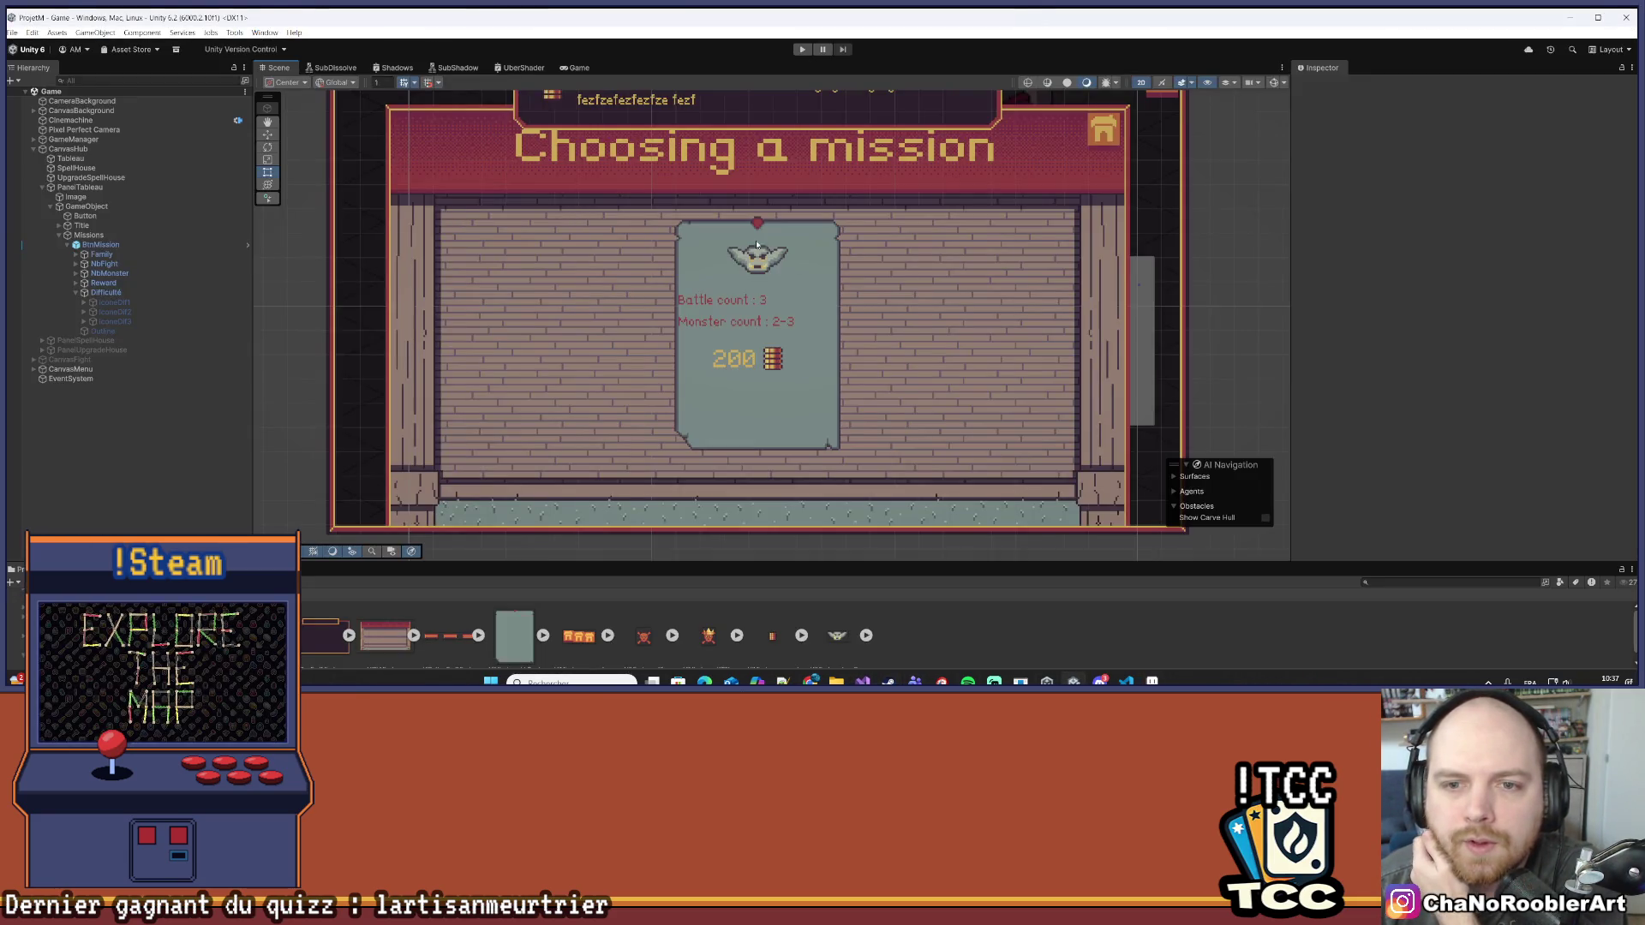
{"action": "scroll", "coordinate": [756, 246], "scroll_direction": "up", "scroll_amount": 2}
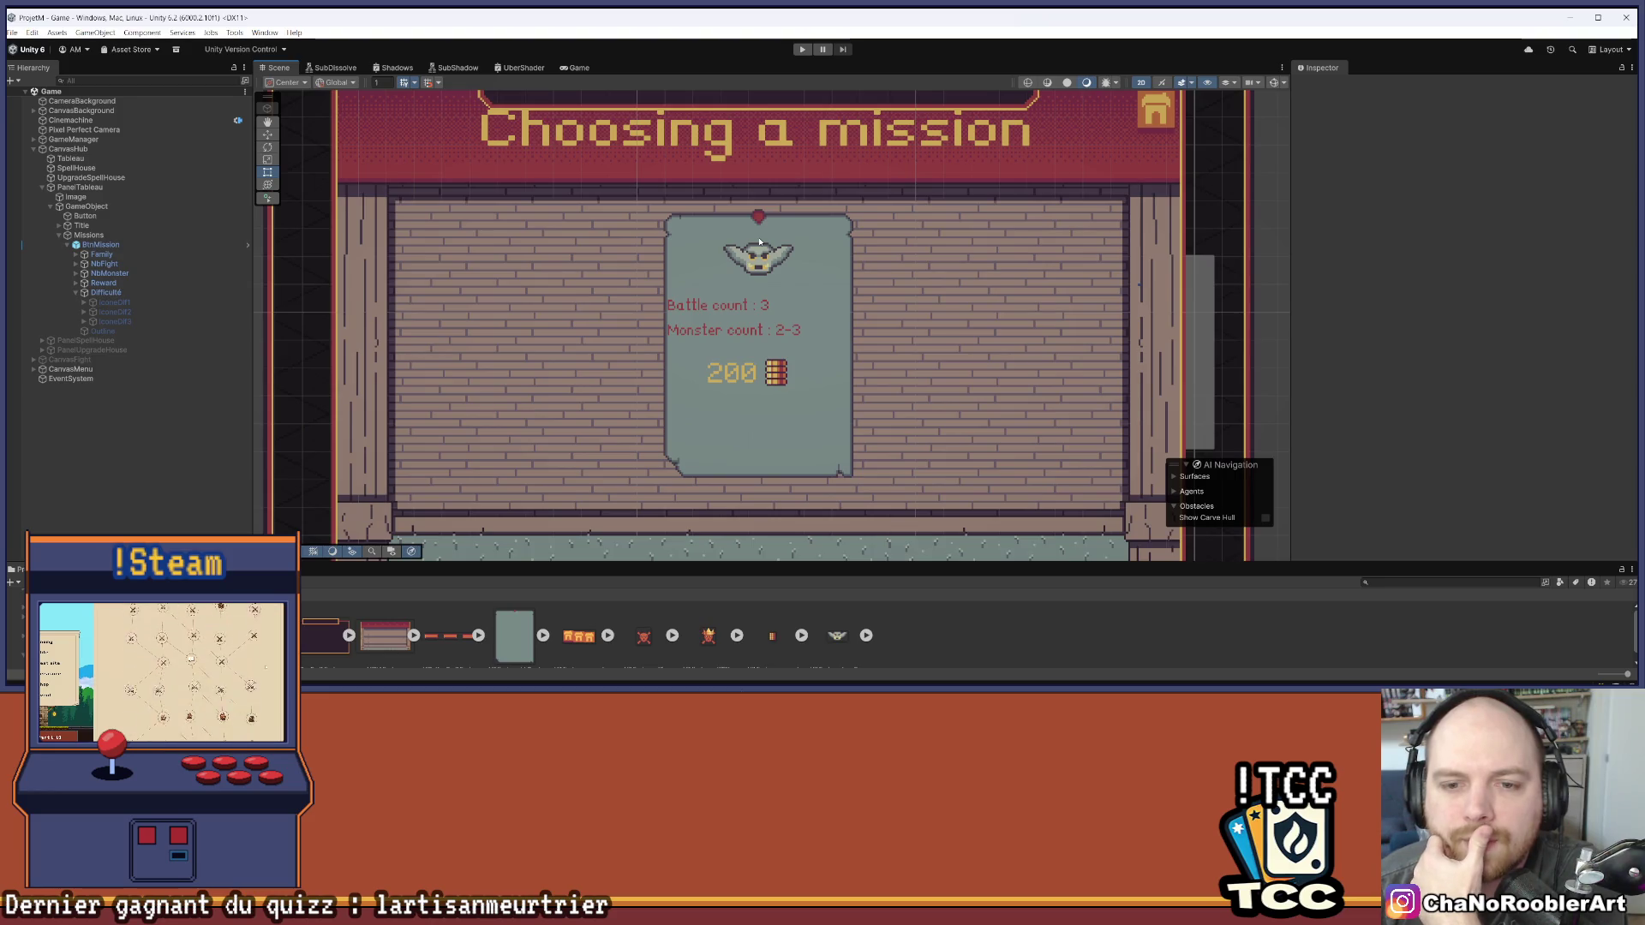
{"action": "scroll", "coordinate": [759, 243], "scroll_direction": "down", "scroll_amount": 1}
{"action": "scroll", "coordinate": [945, 146], "scroll_direction": "down", "scroll_amount": 2}
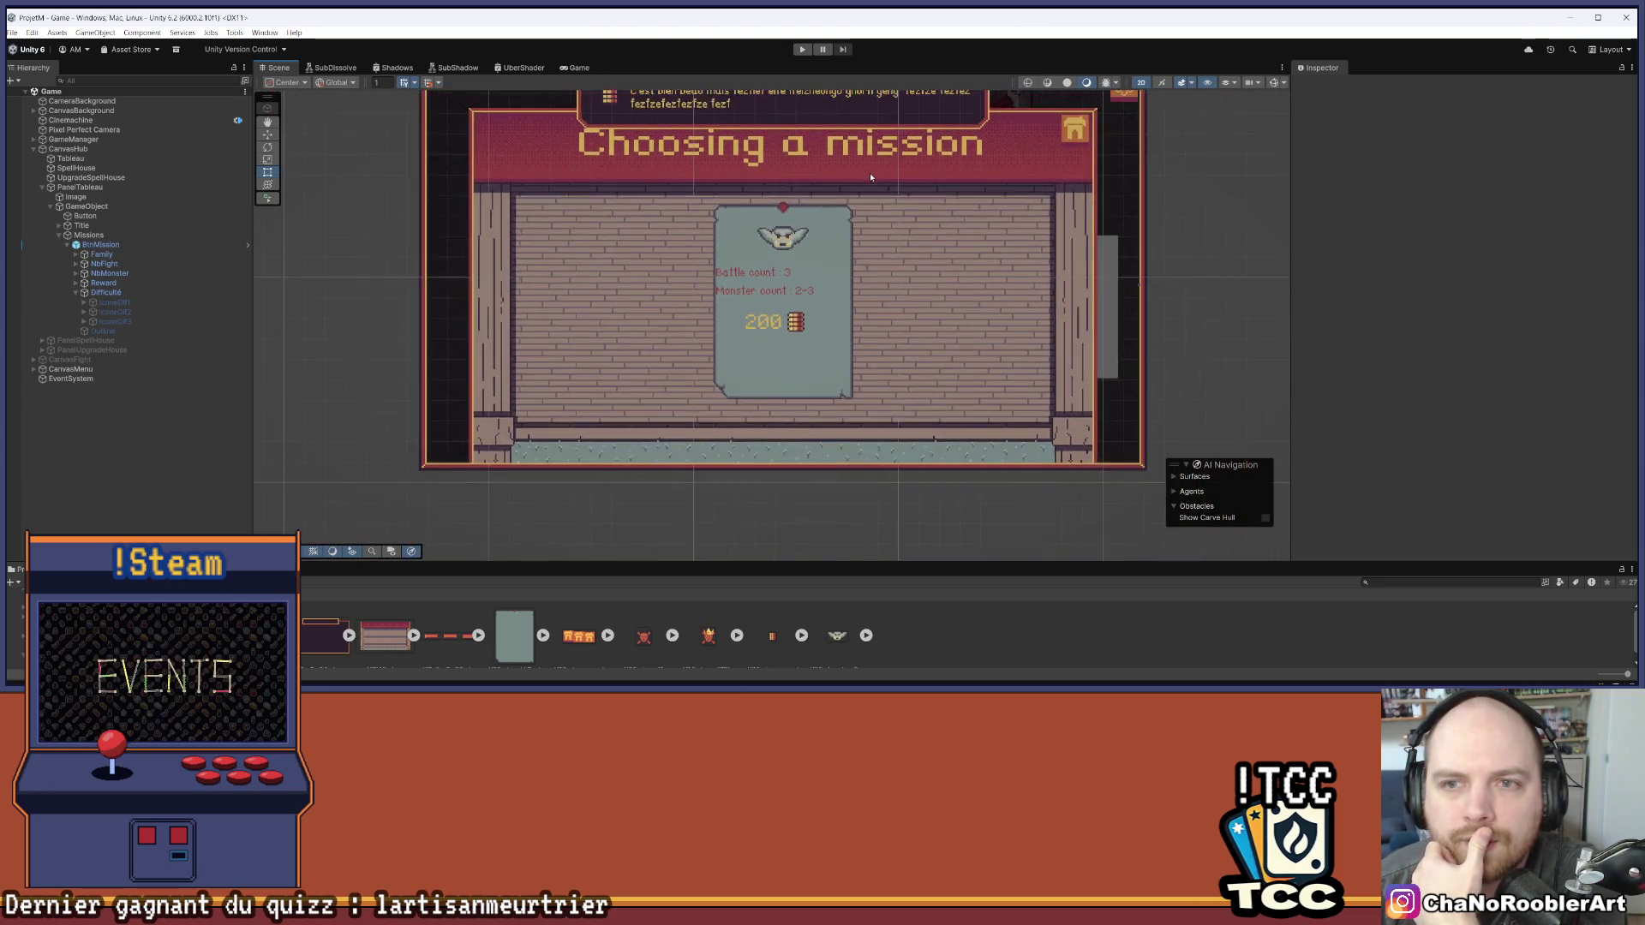
{"action": "left_click", "coordinate": [71, 246]}
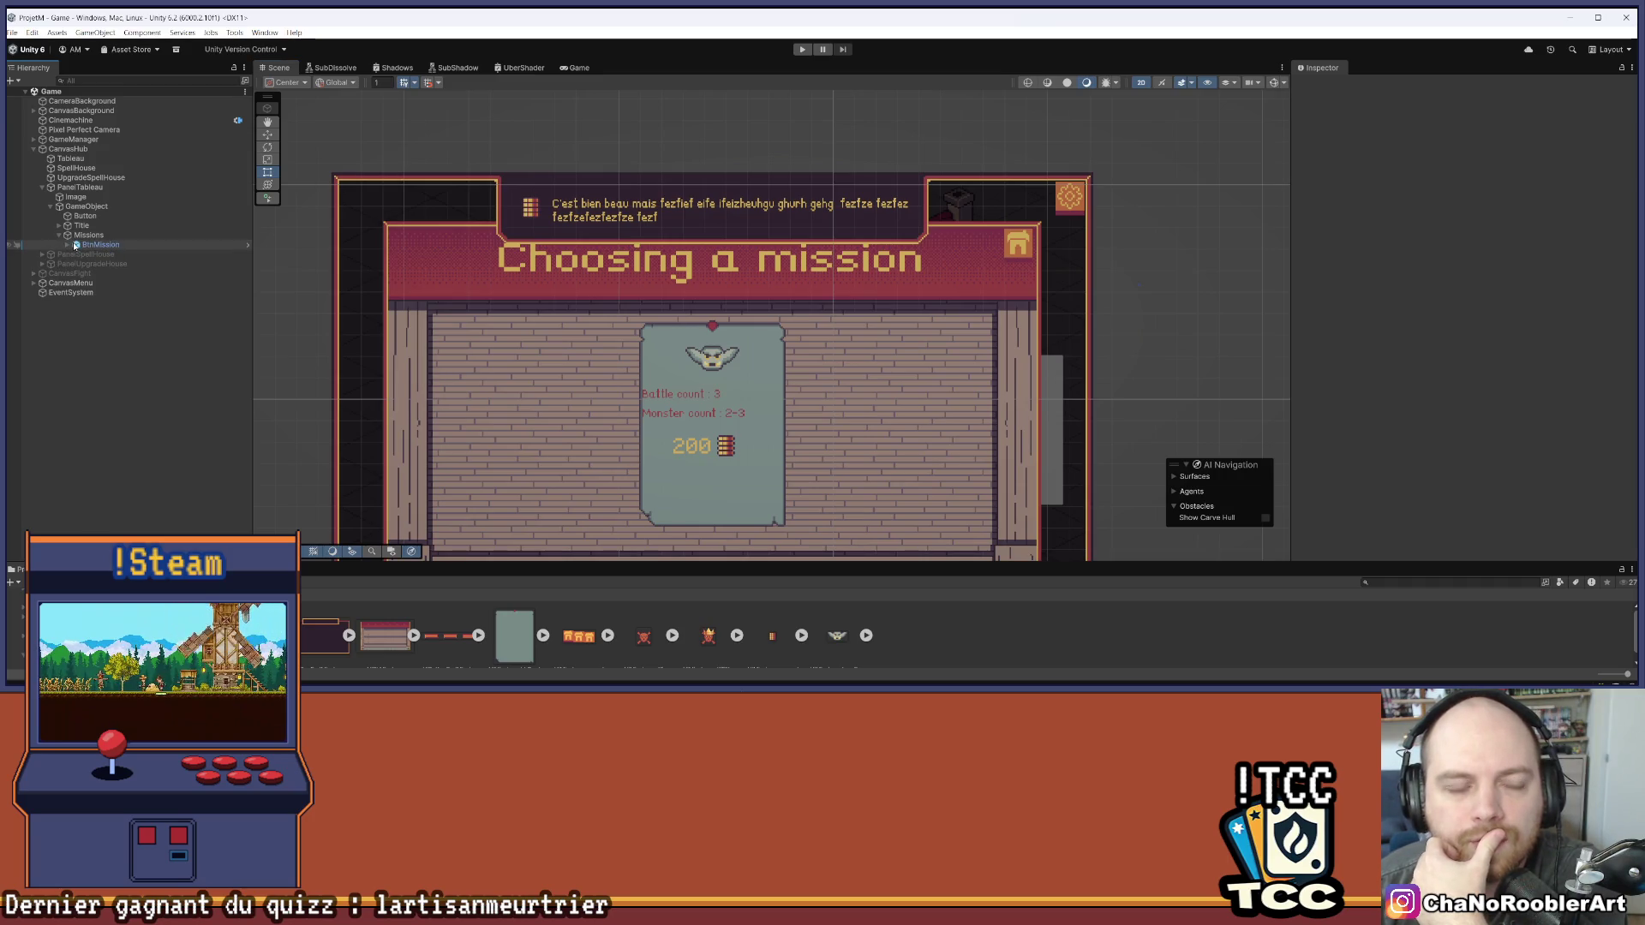
{"action": "left_click", "coordinate": [80, 187]}
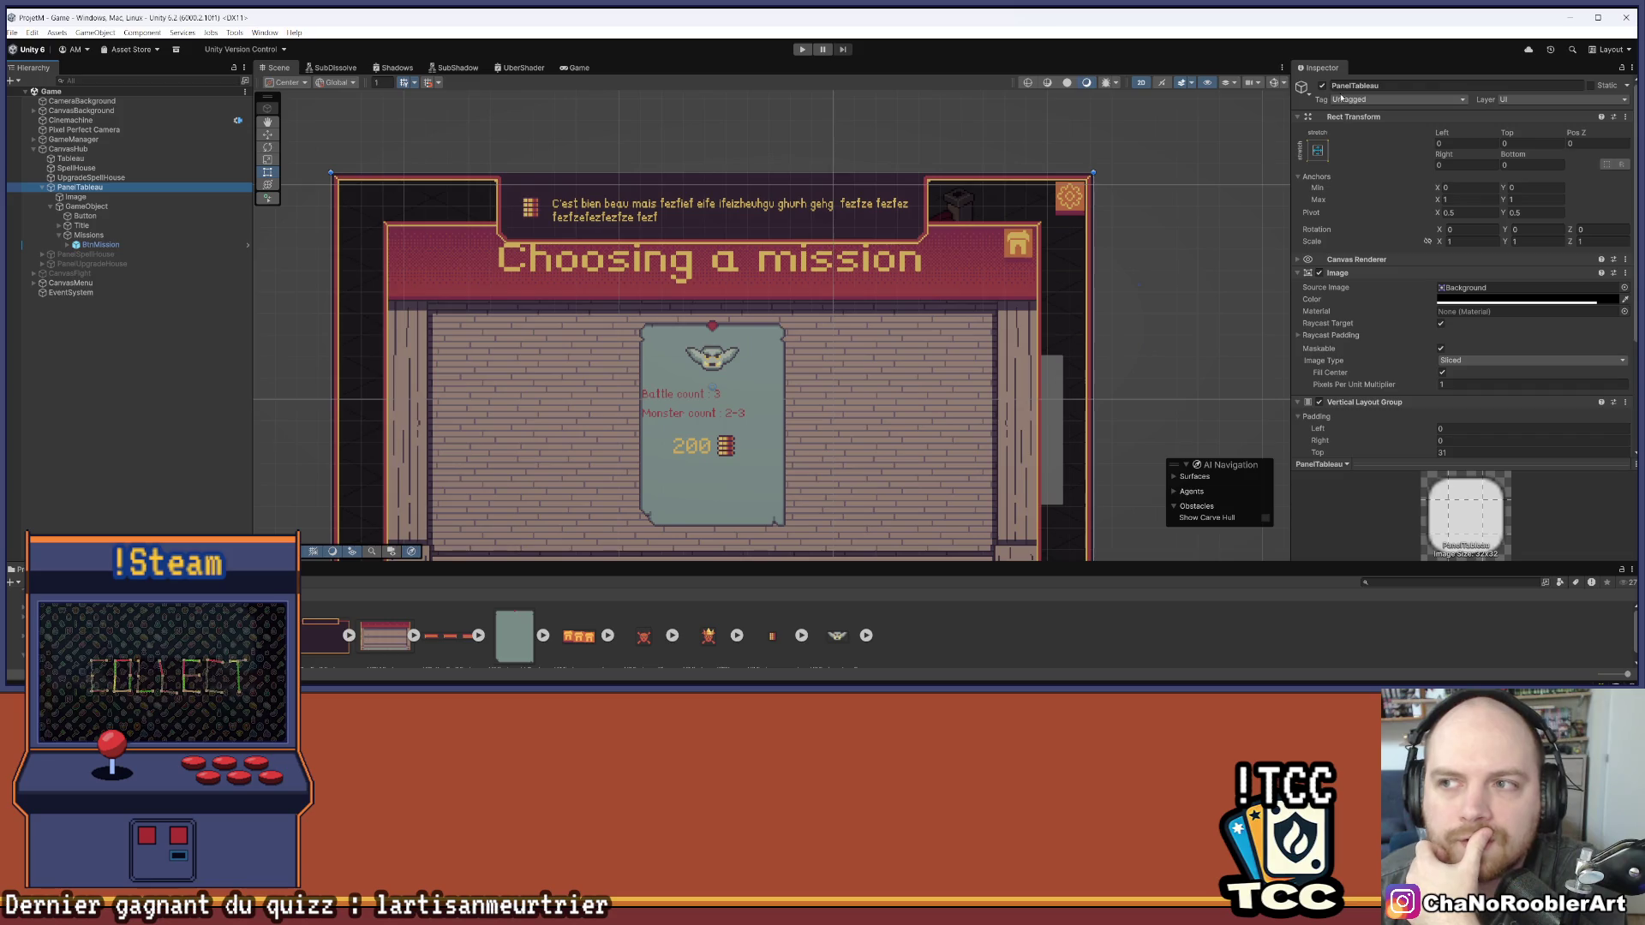
{"action": "left_click", "coordinate": [1323, 85]}
{"action": "left_click", "coordinate": [802, 49]}
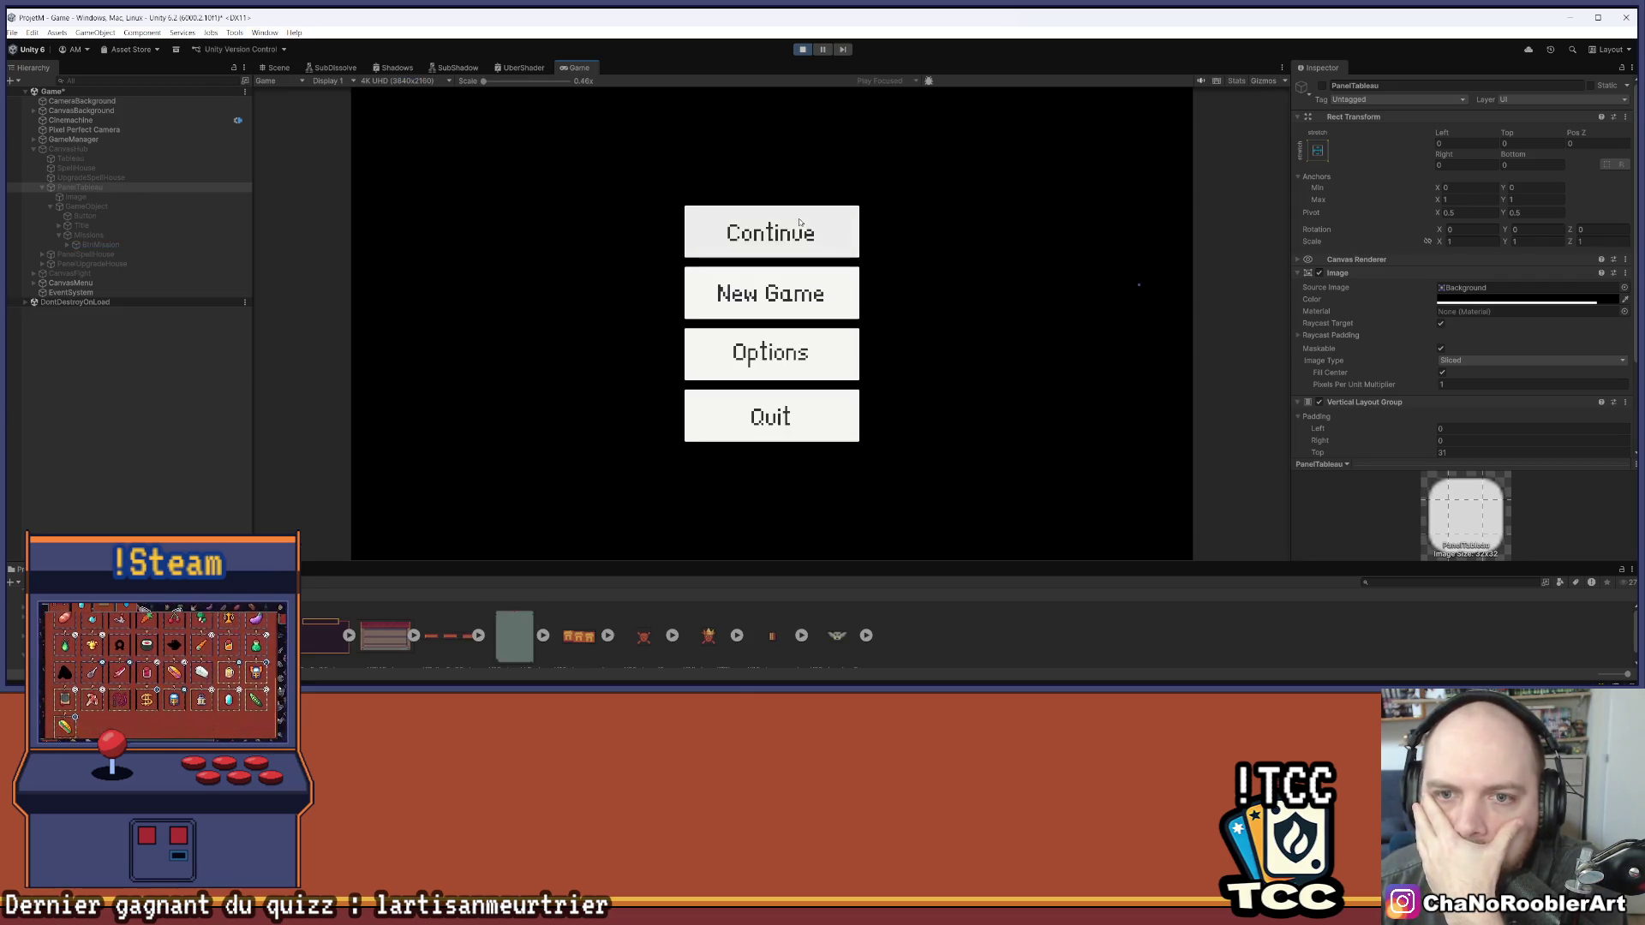
Start a New Game as the apprentice wizard with F_Flameiris and F_BackFire, then enter the upgrade house
{"action": "left_click", "coordinate": [771, 293]}
{"action": "left_click", "coordinate": [772, 352]}
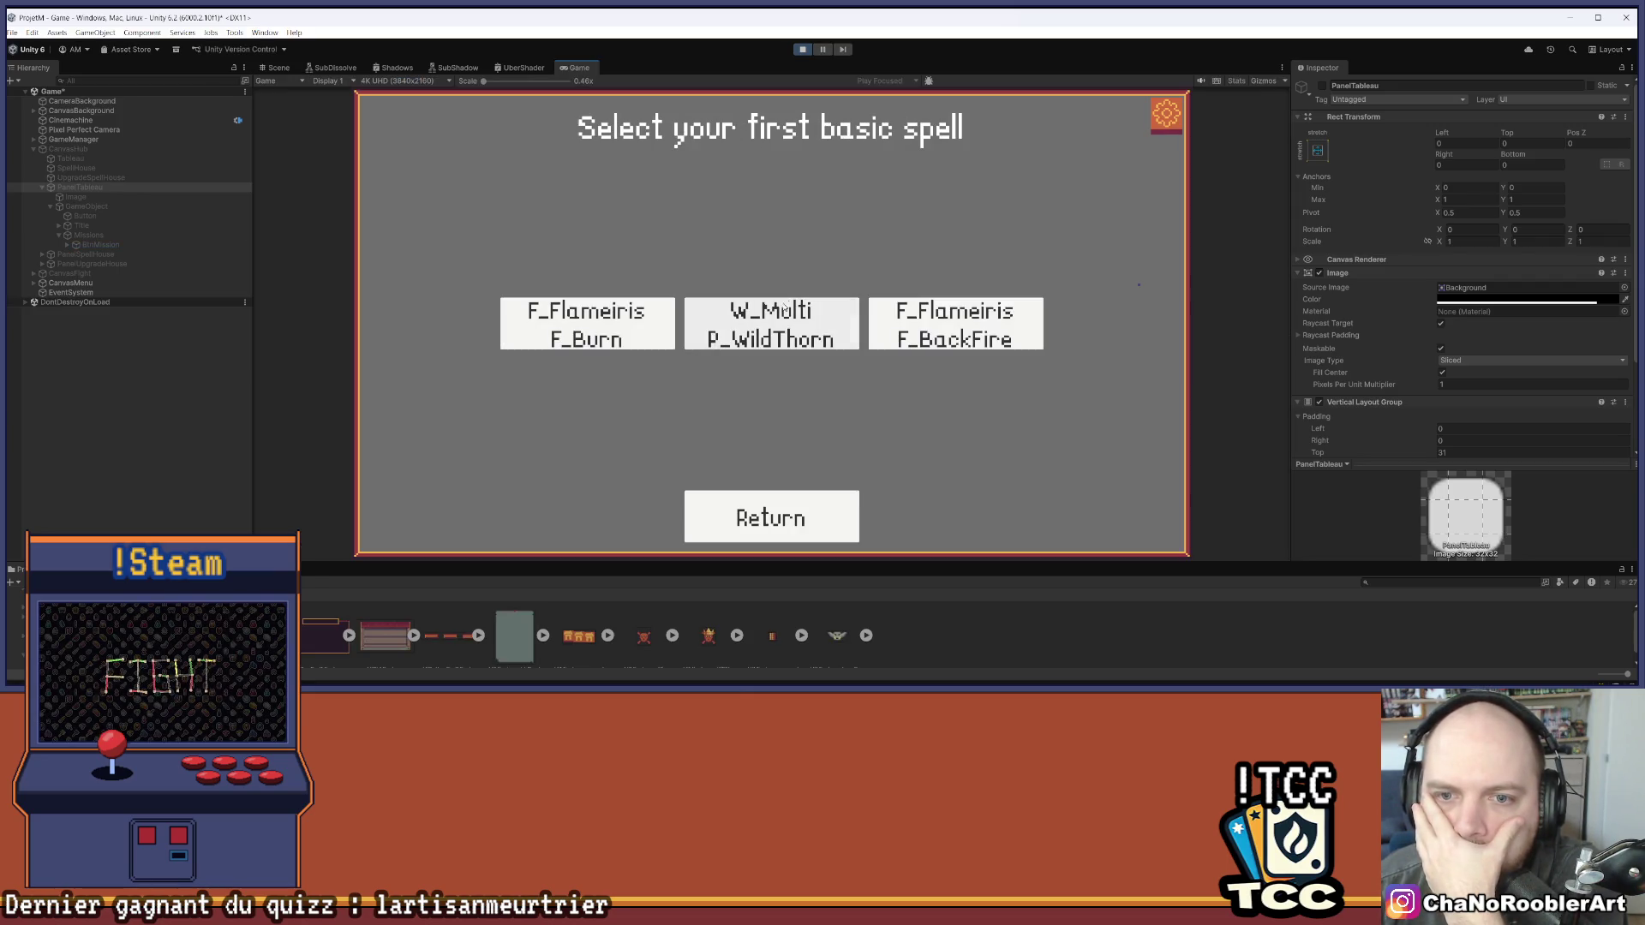
{"action": "left_click", "coordinate": [949, 318]}
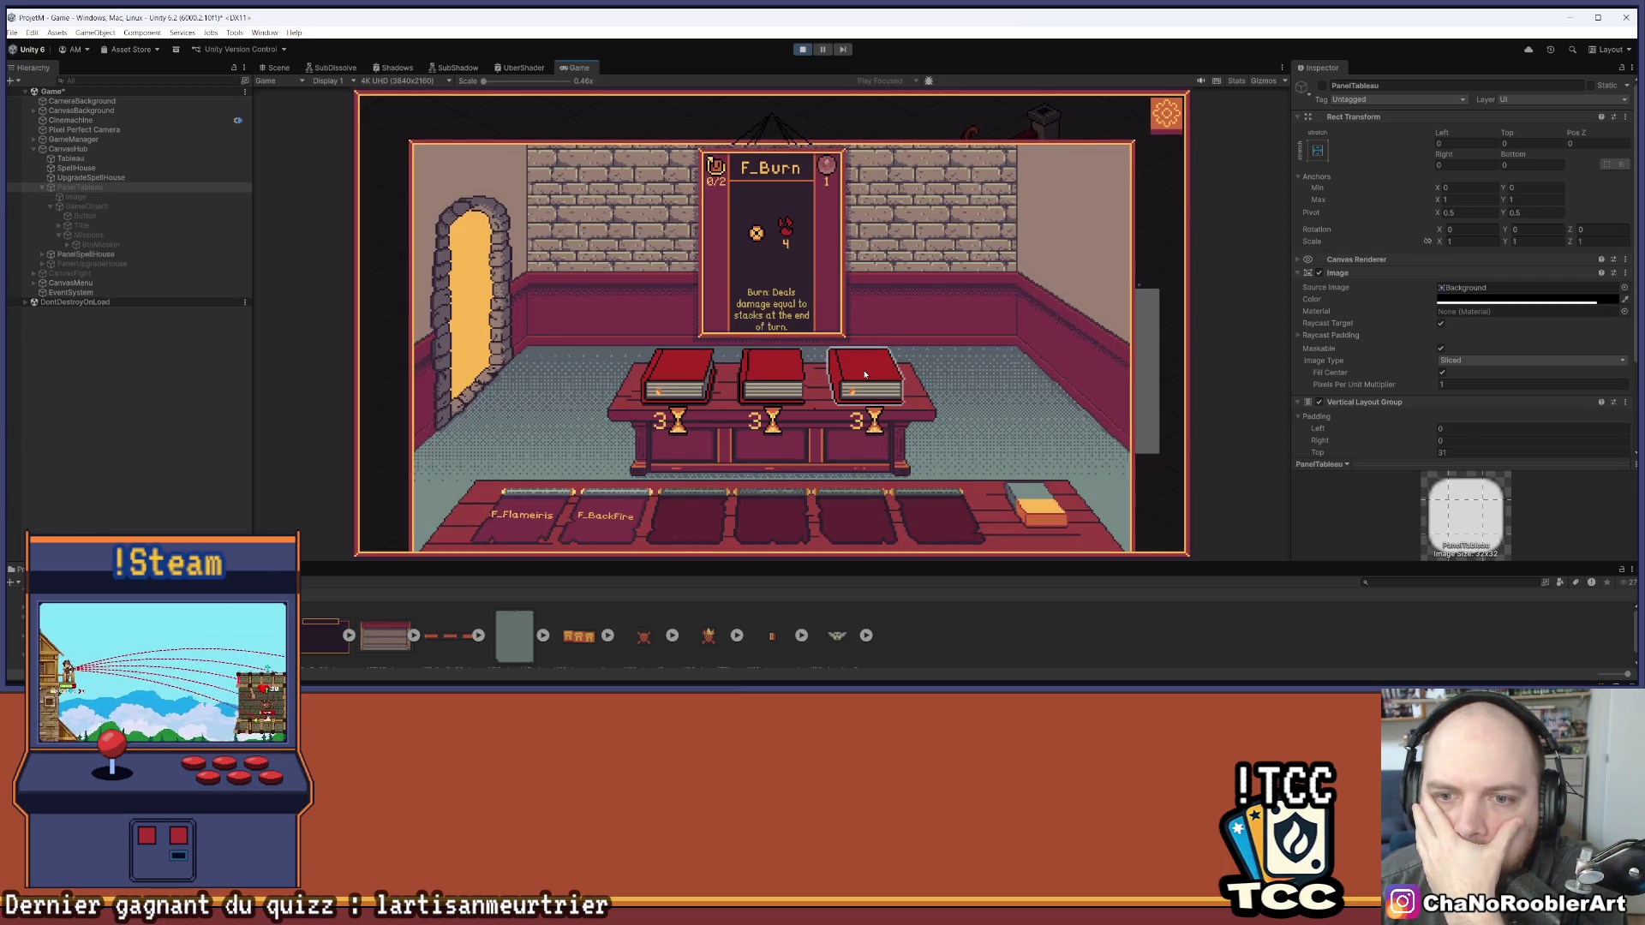
{"action": "mouse_move", "coordinate": [605, 529]}
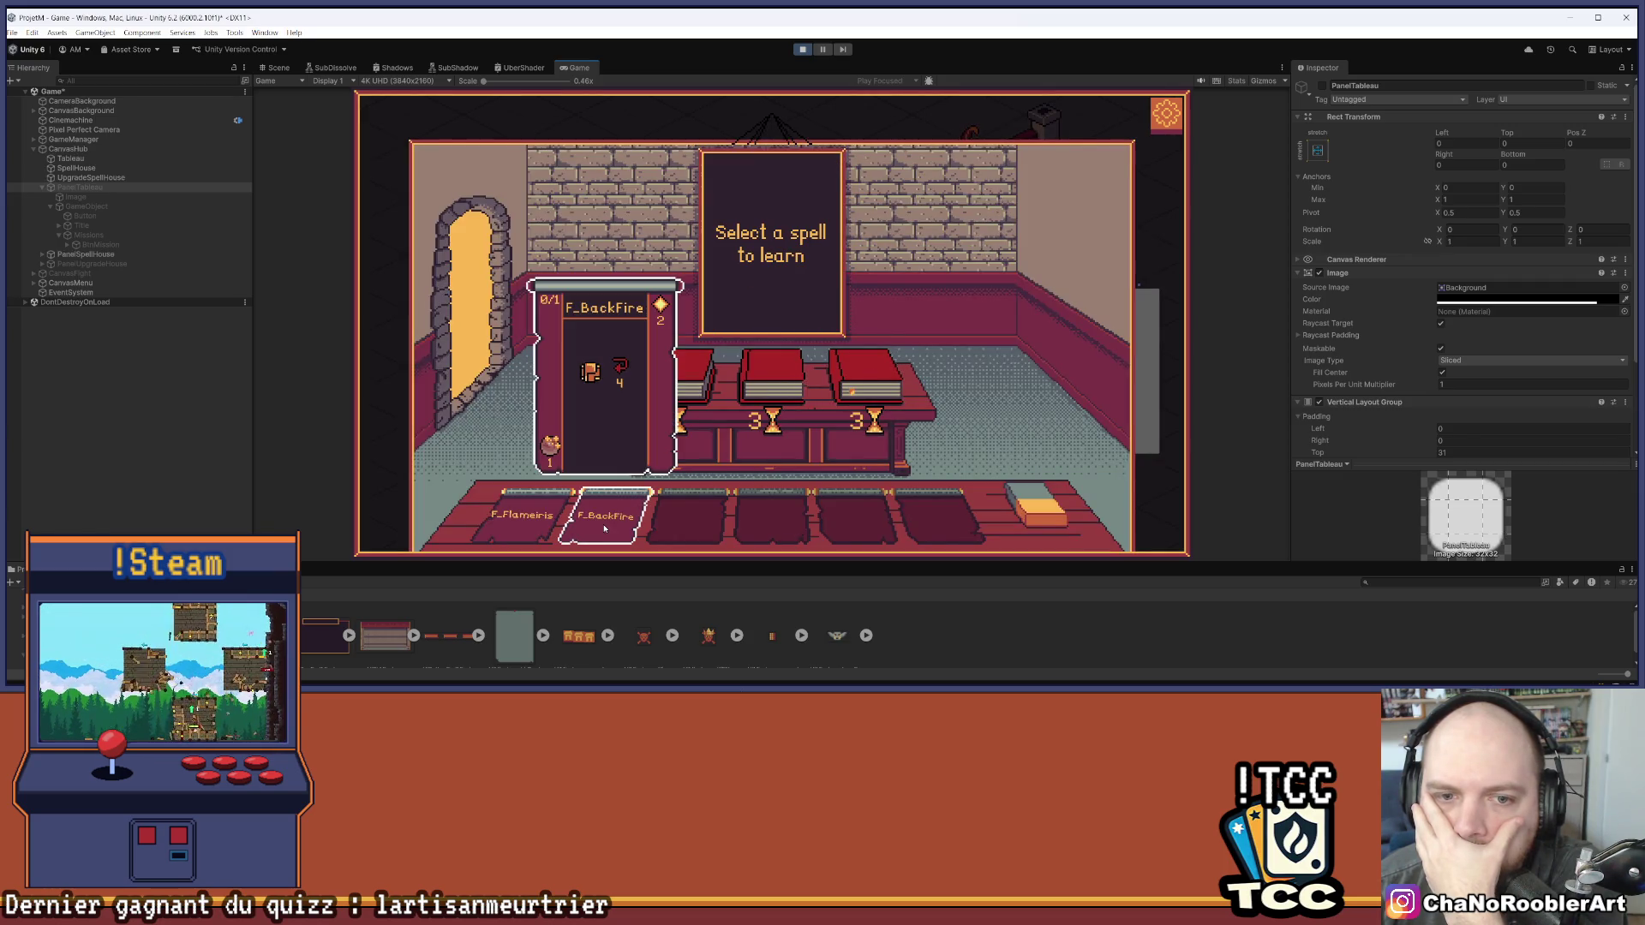
{"action": "left_click", "coordinate": [475, 308]}
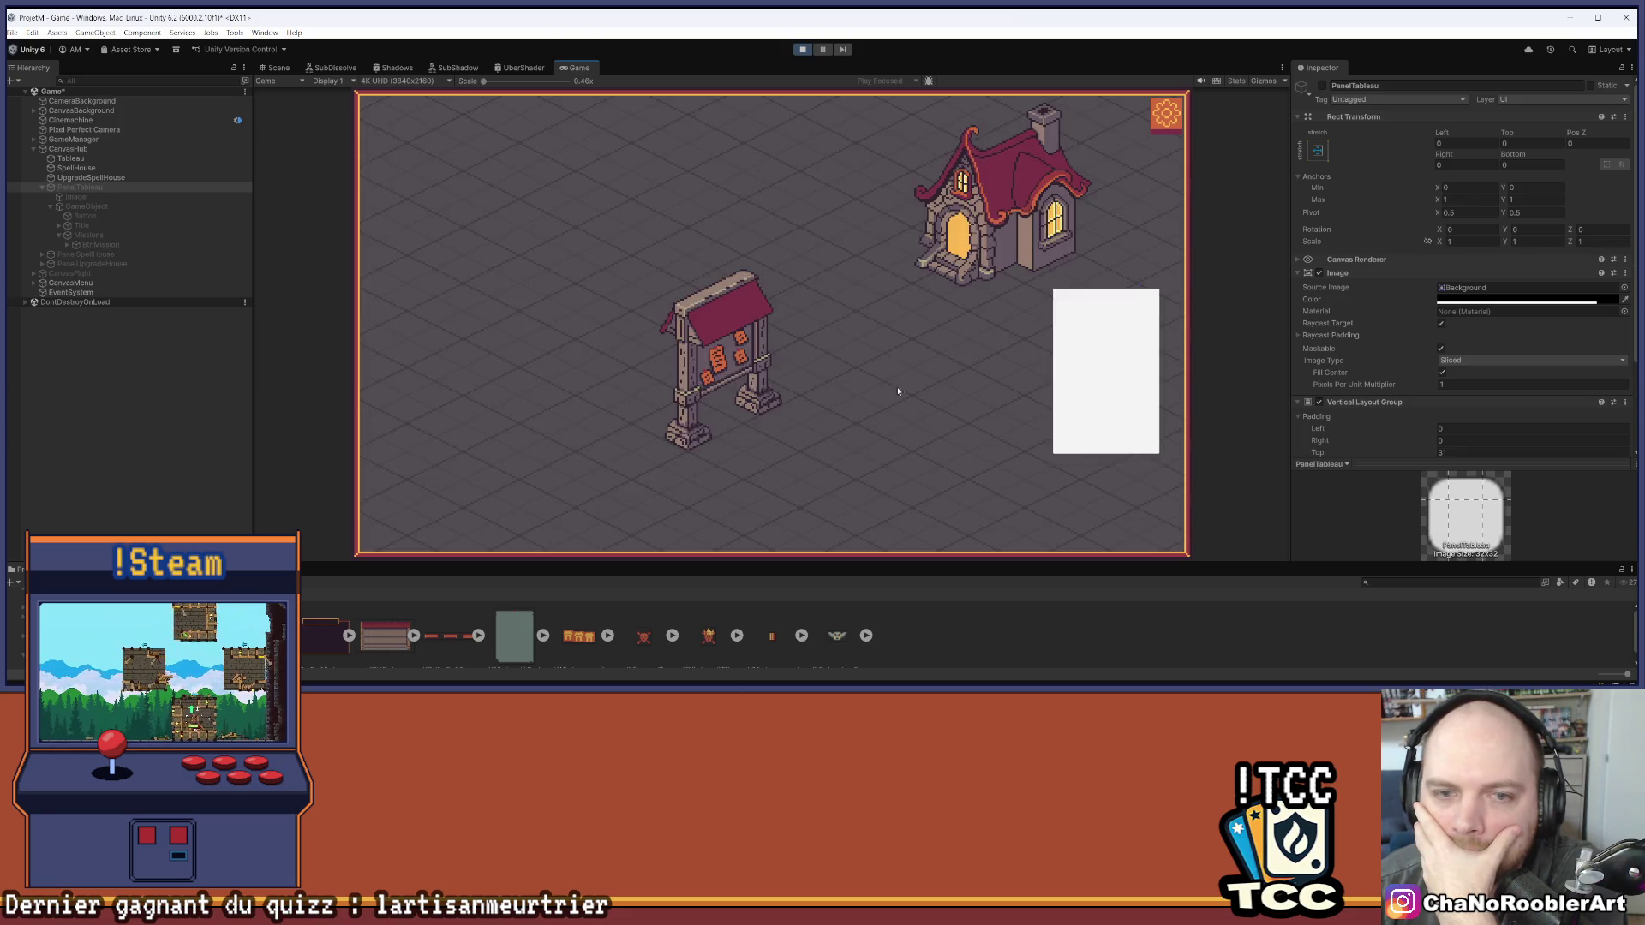
{"action": "left_click", "coordinate": [1004, 407]}
{"action": "mouse_move", "coordinate": [880, 434]}
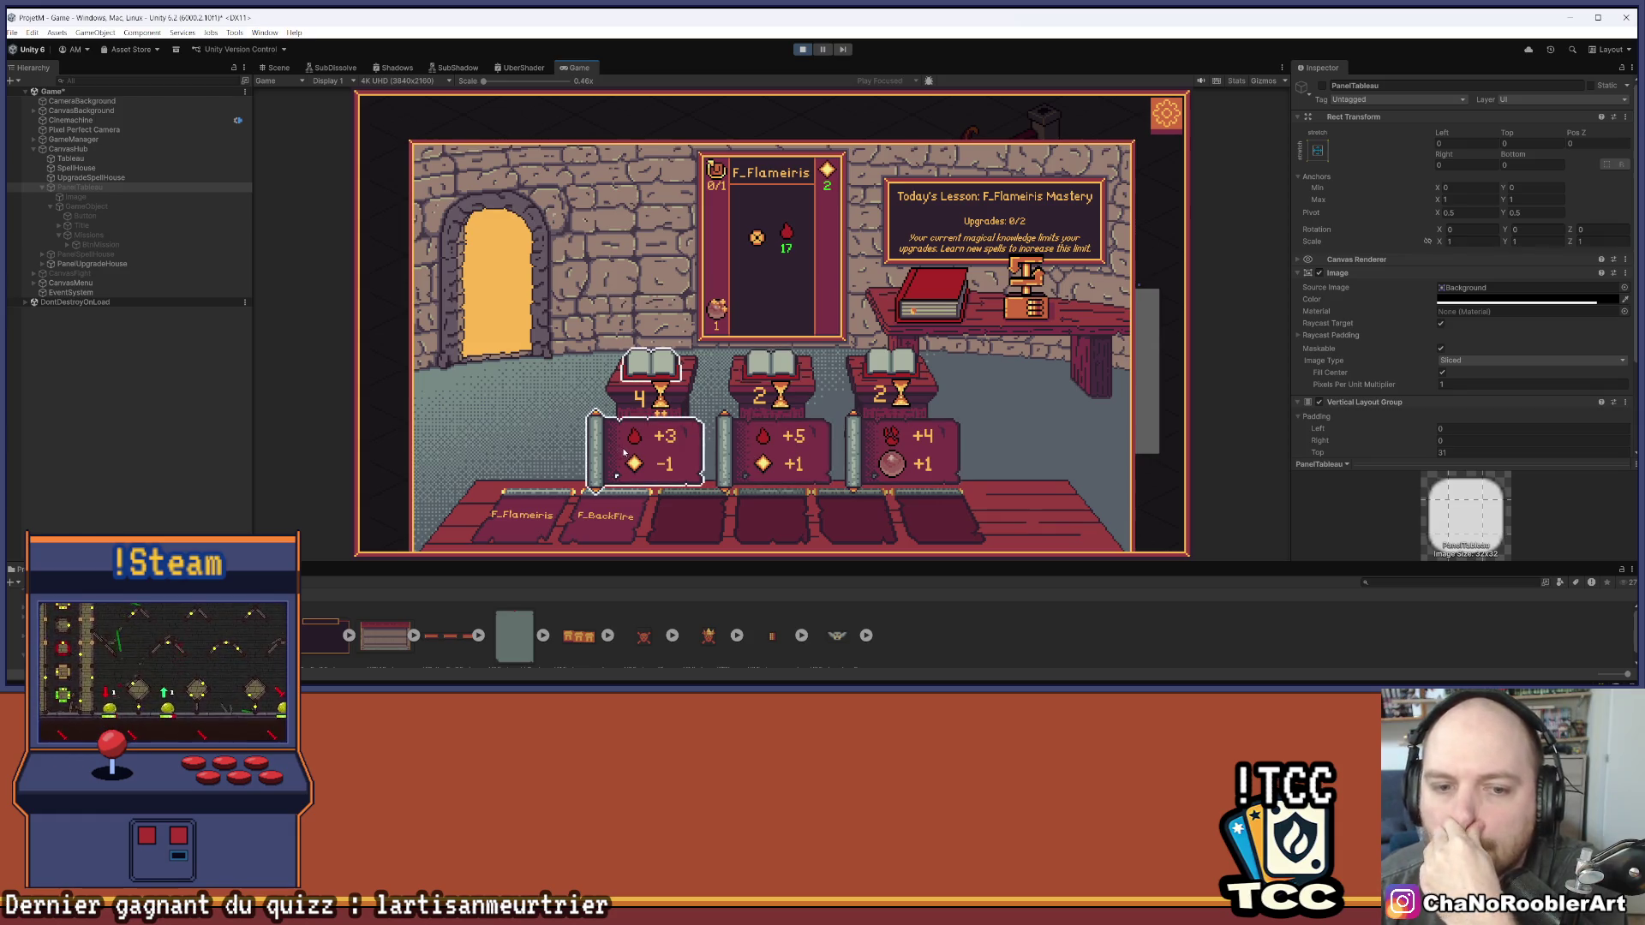
{"action": "mouse_move", "coordinate": [597, 537]}
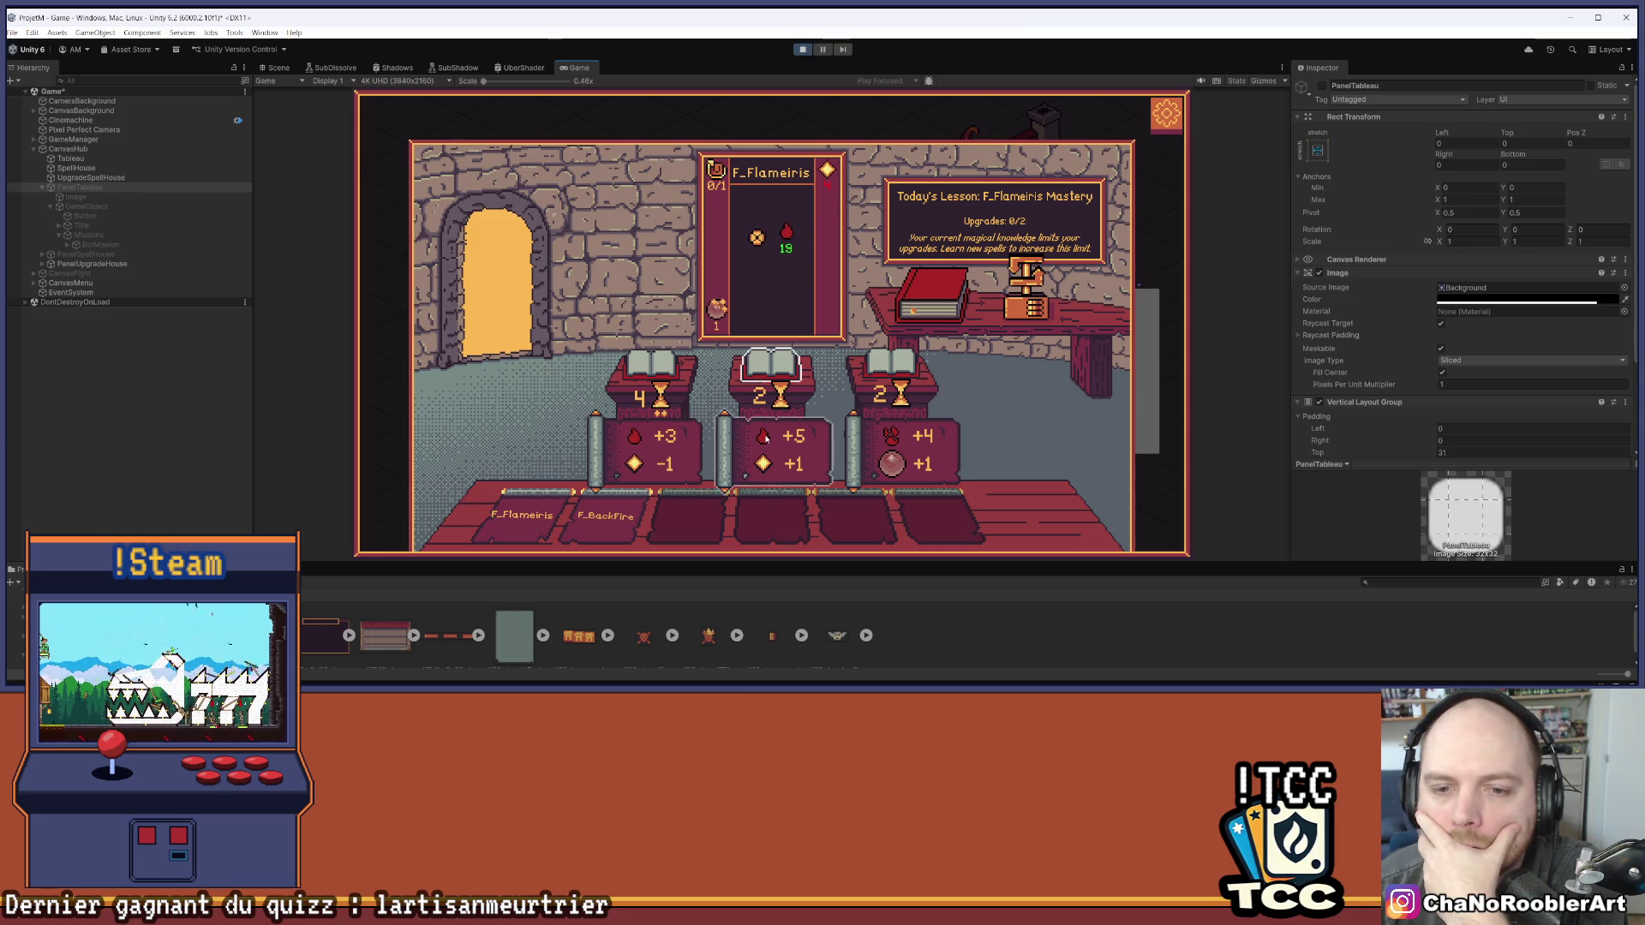
{"action": "mouse_move", "coordinate": [719, 171]}
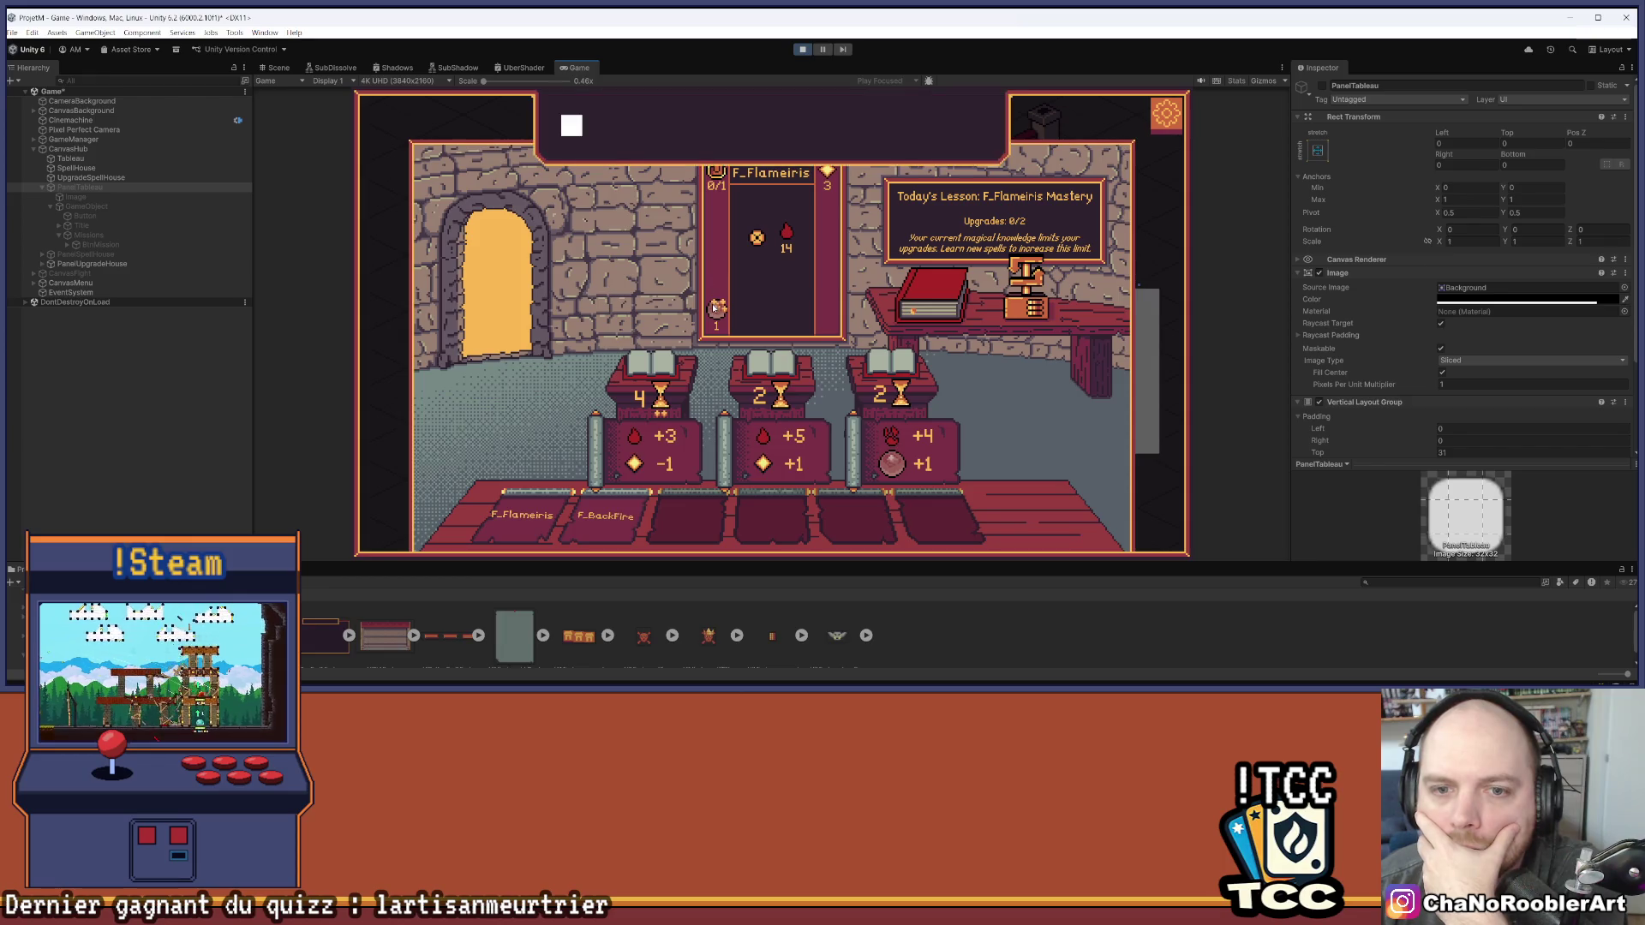
Close the in-game 'Choosing a mission' board and stop Play mode
{"action": "mouse_move", "coordinate": [761, 243]}
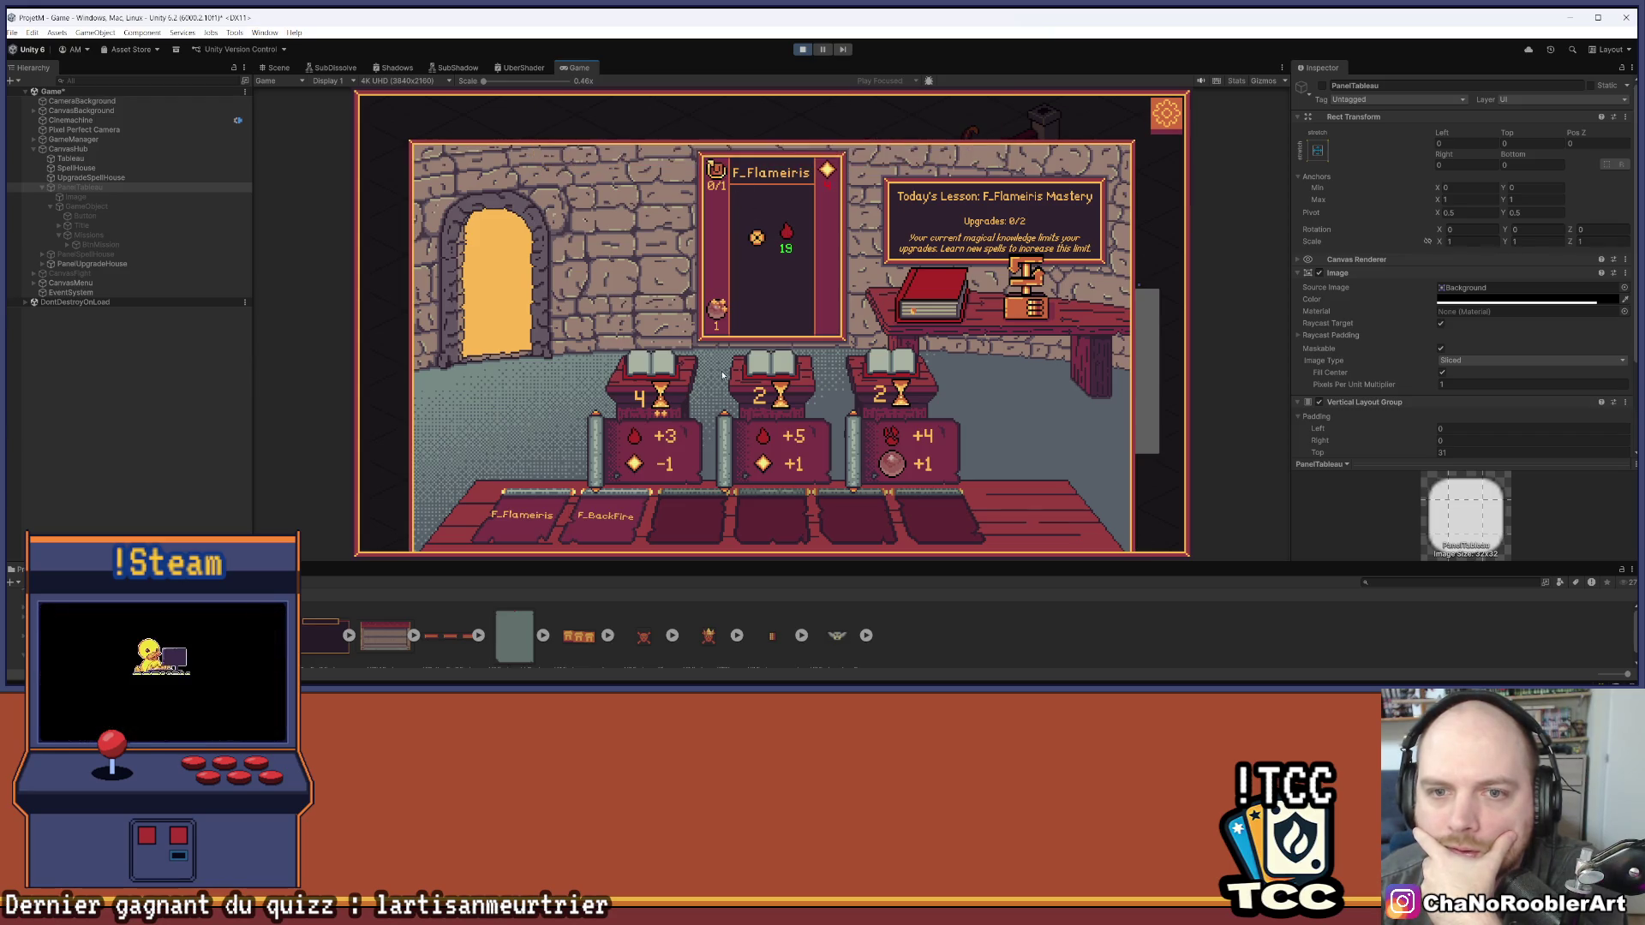
{"action": "mouse_move", "coordinate": [825, 175]}
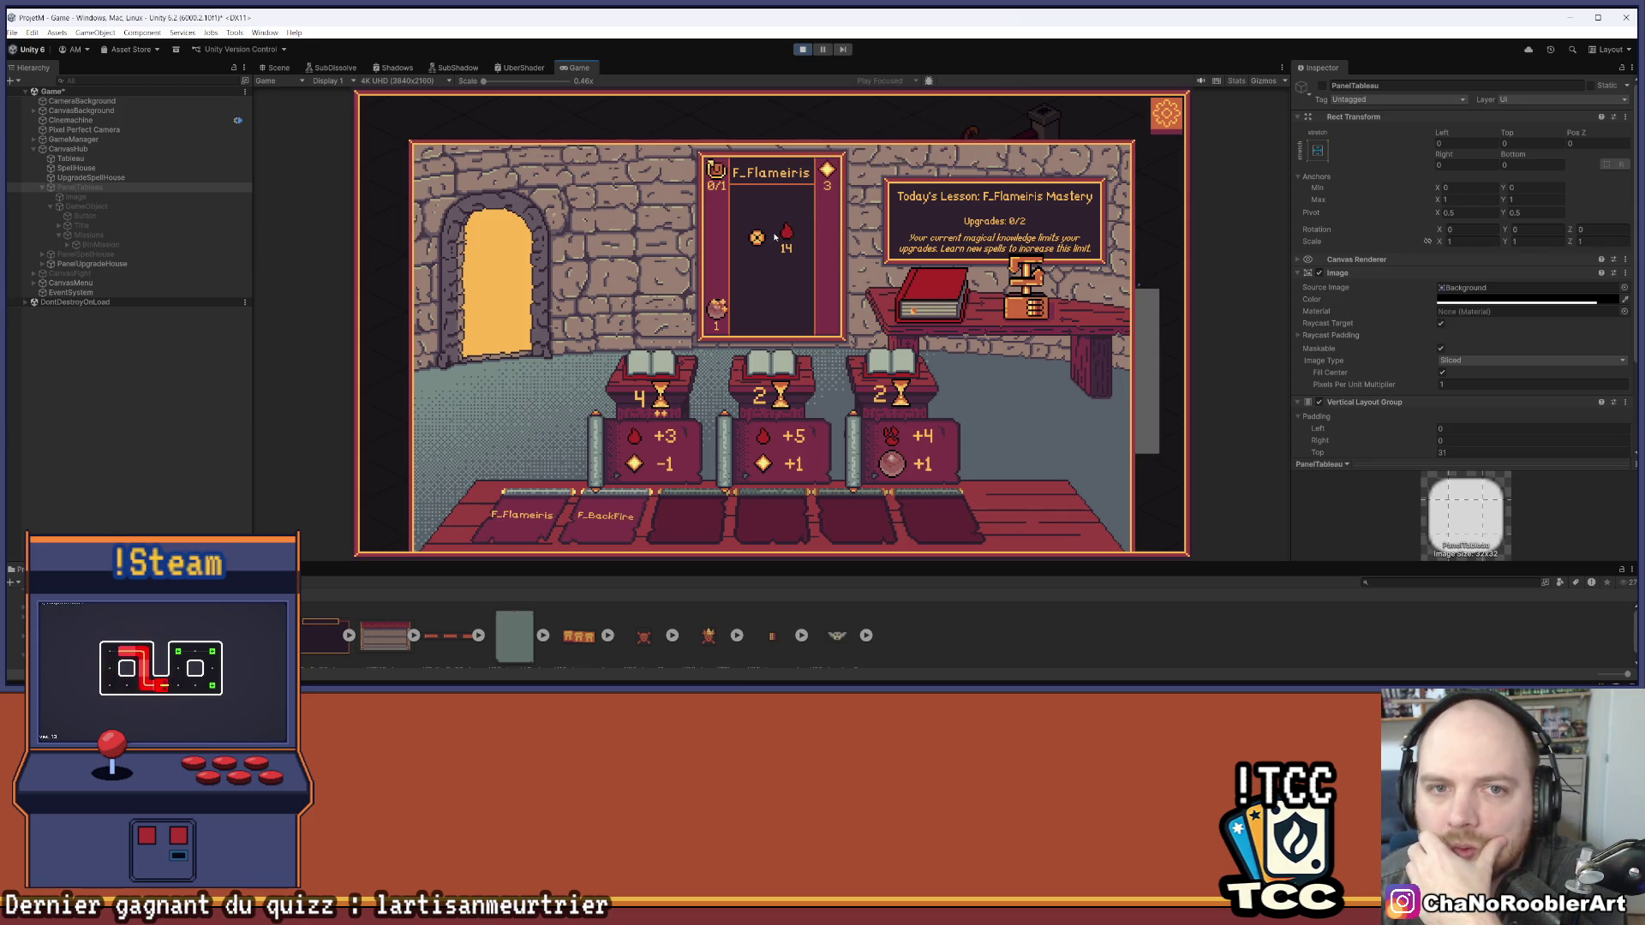
{"action": "mouse_move", "coordinate": [711, 176]}
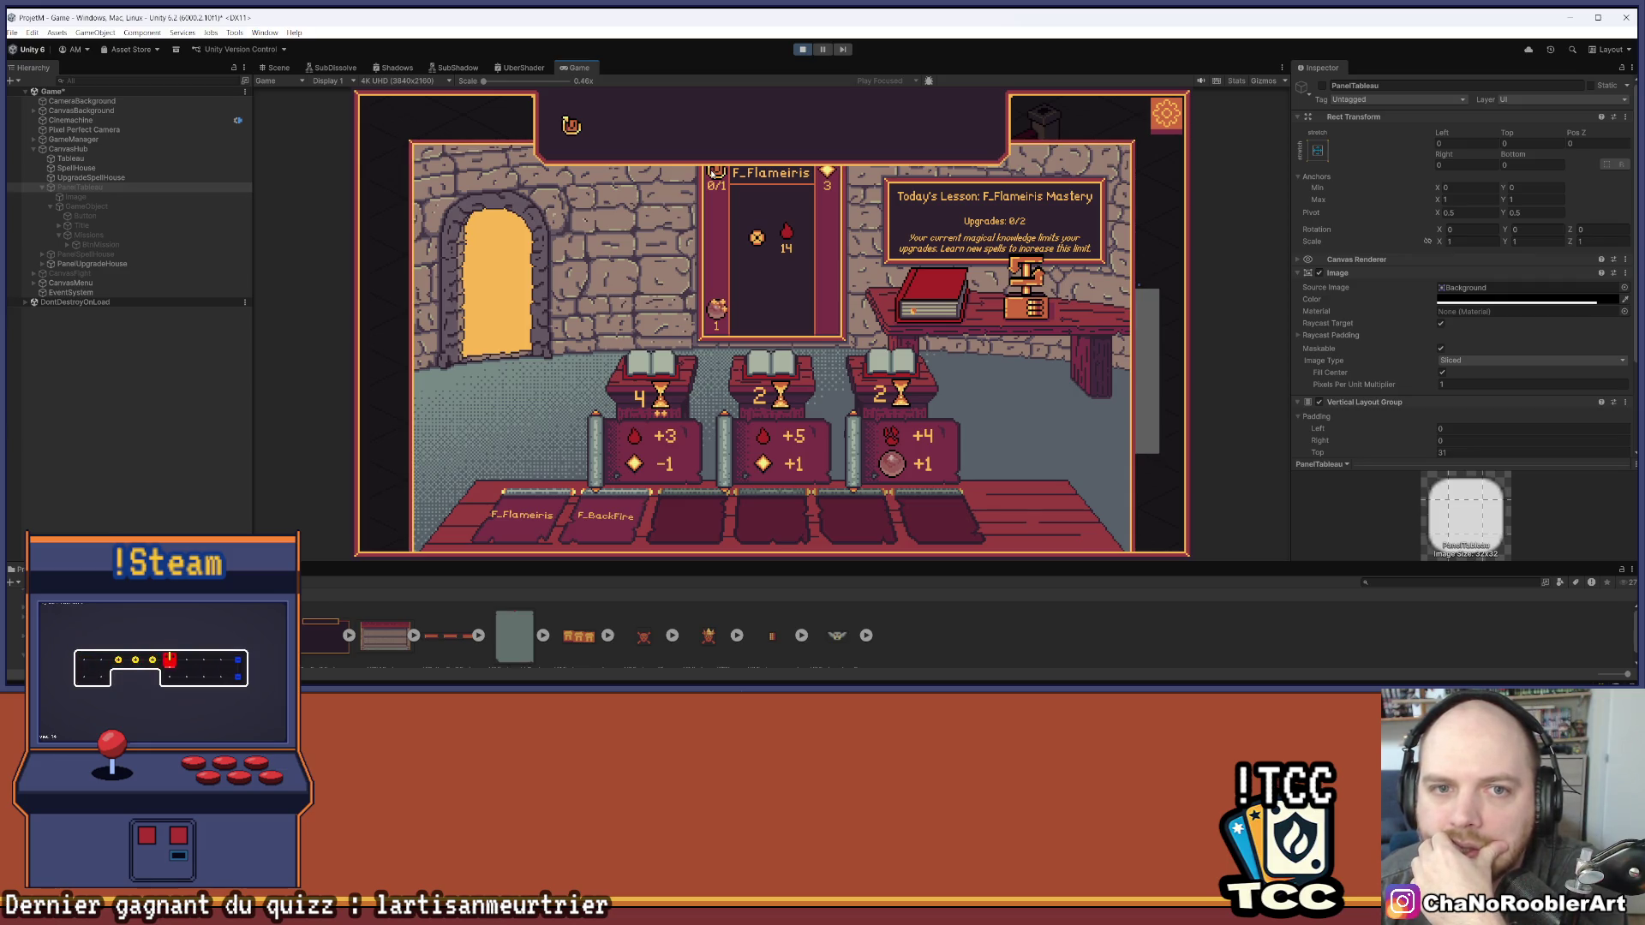
{"action": "mouse_move", "coordinate": [722, 314]}
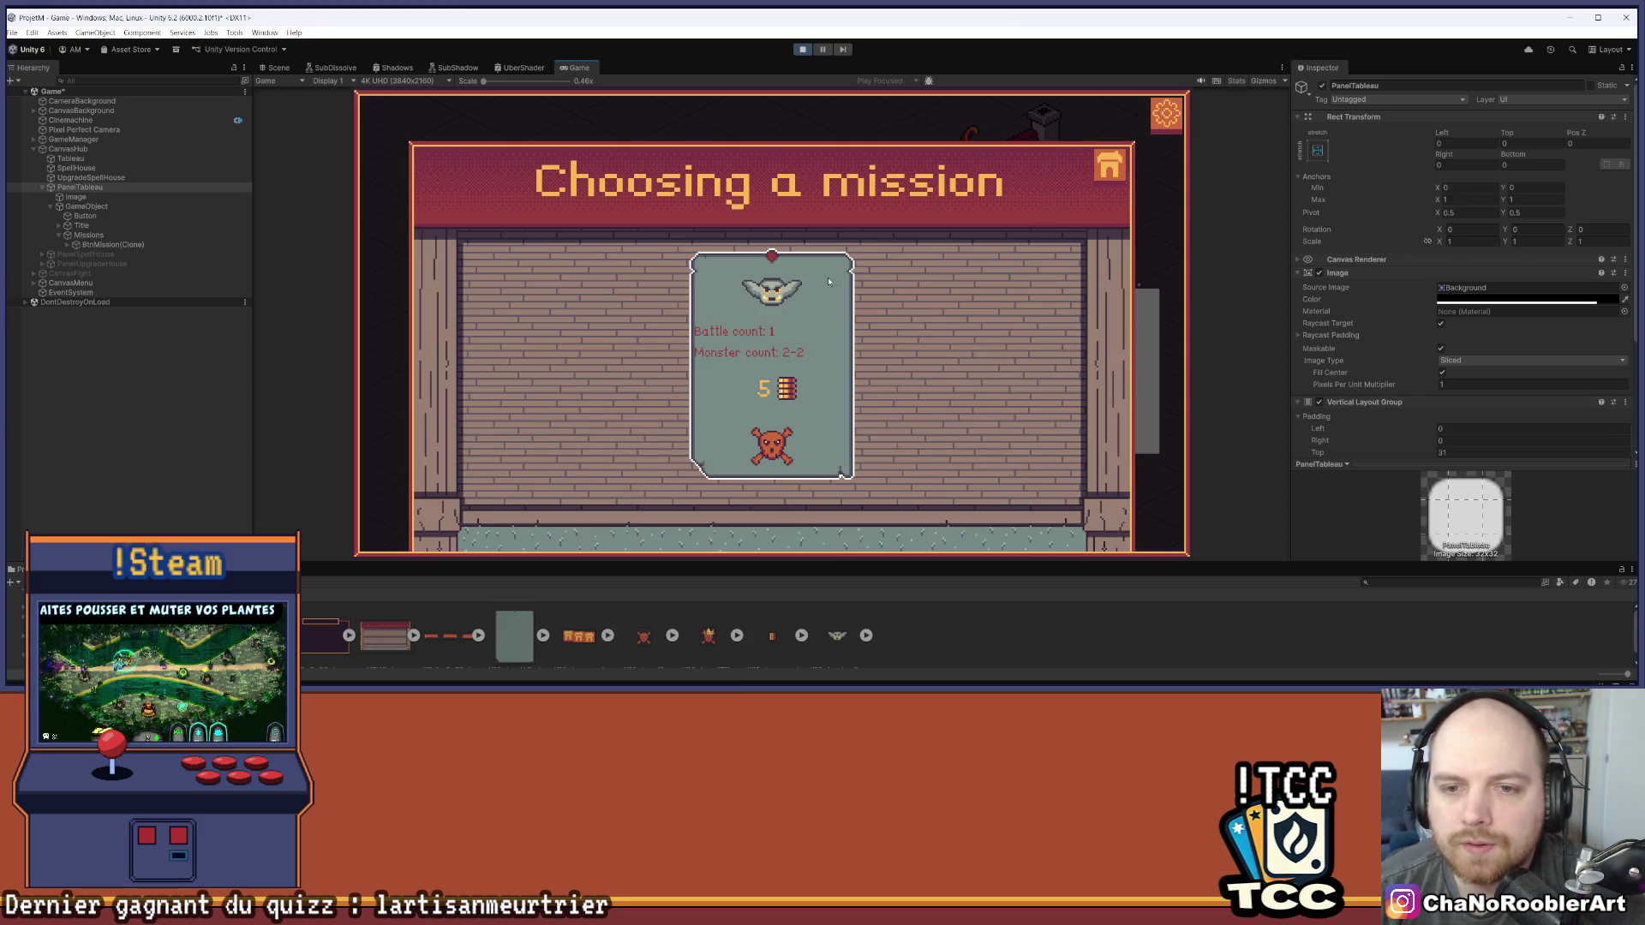
{"action": "left_click", "coordinate": [1115, 172]}
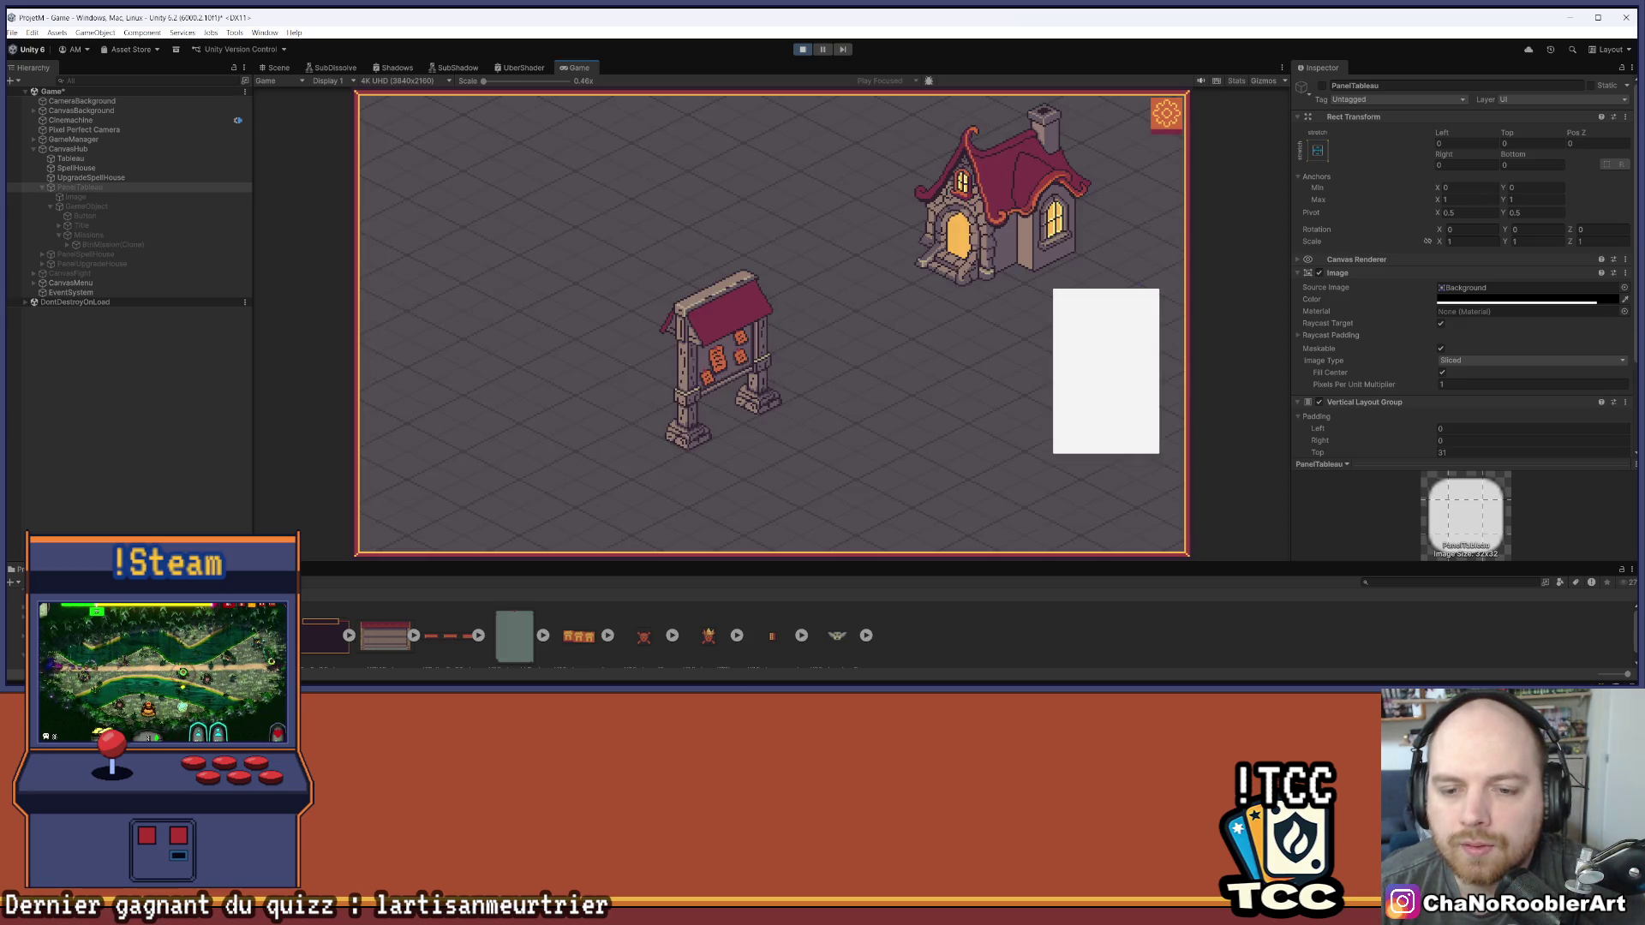
{"action": "left_click", "coordinate": [802, 49]}
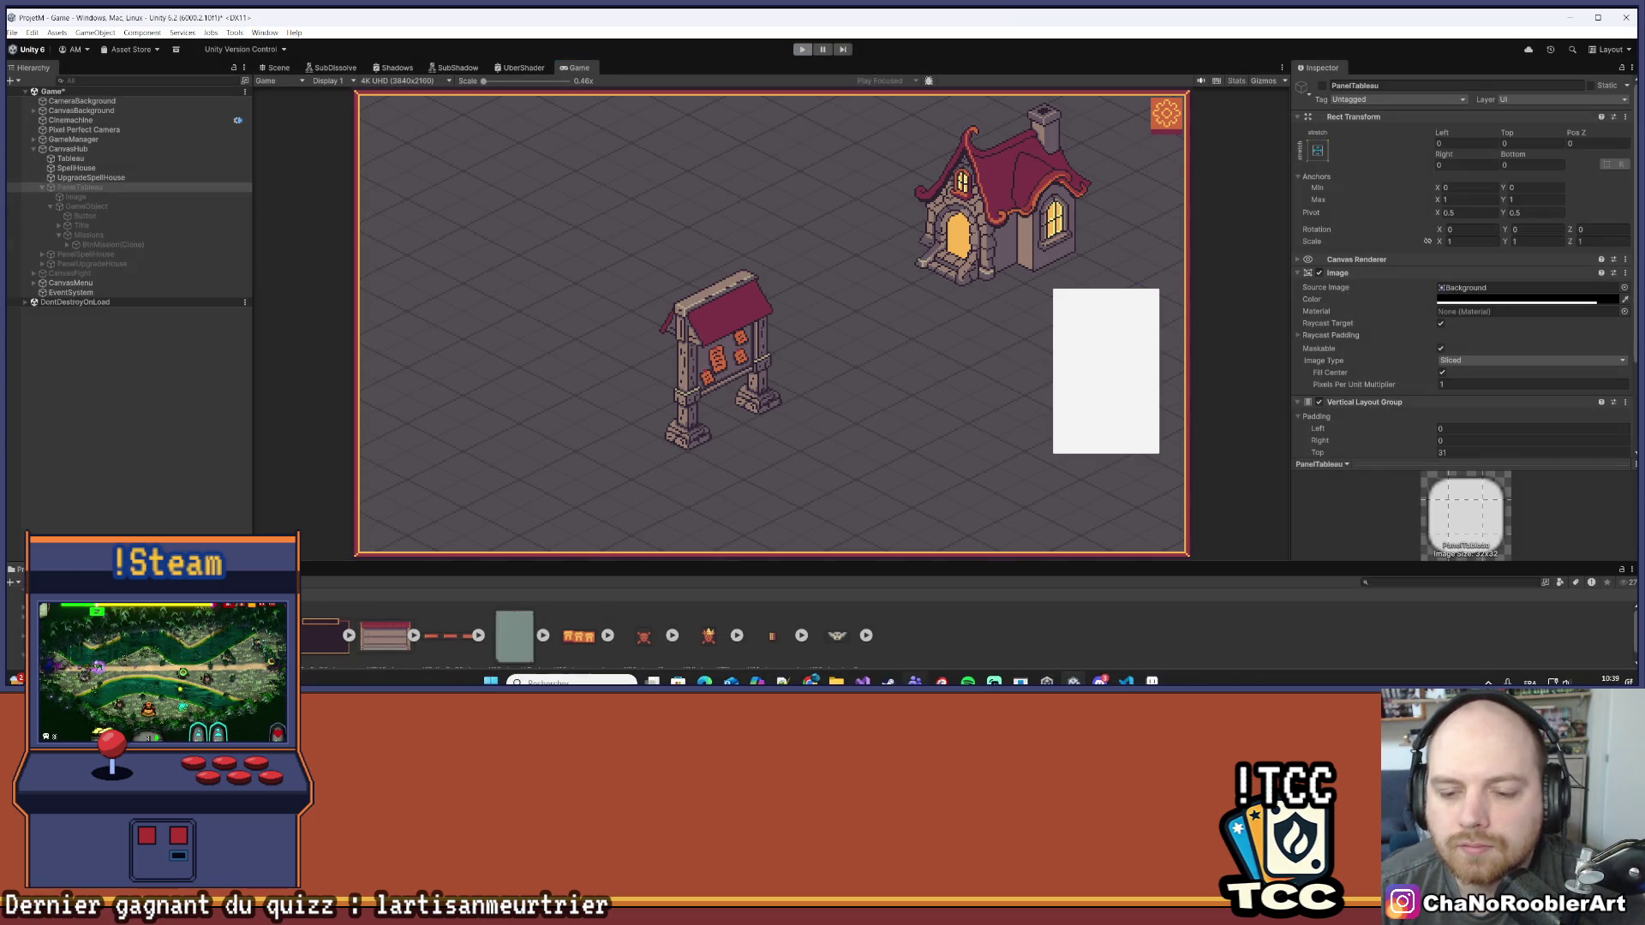
Switch back to Aseprite and close its Home tab, returning to UISpellUpgradeParchemin.png
{"action": "key", "text": "alt+Tab"}
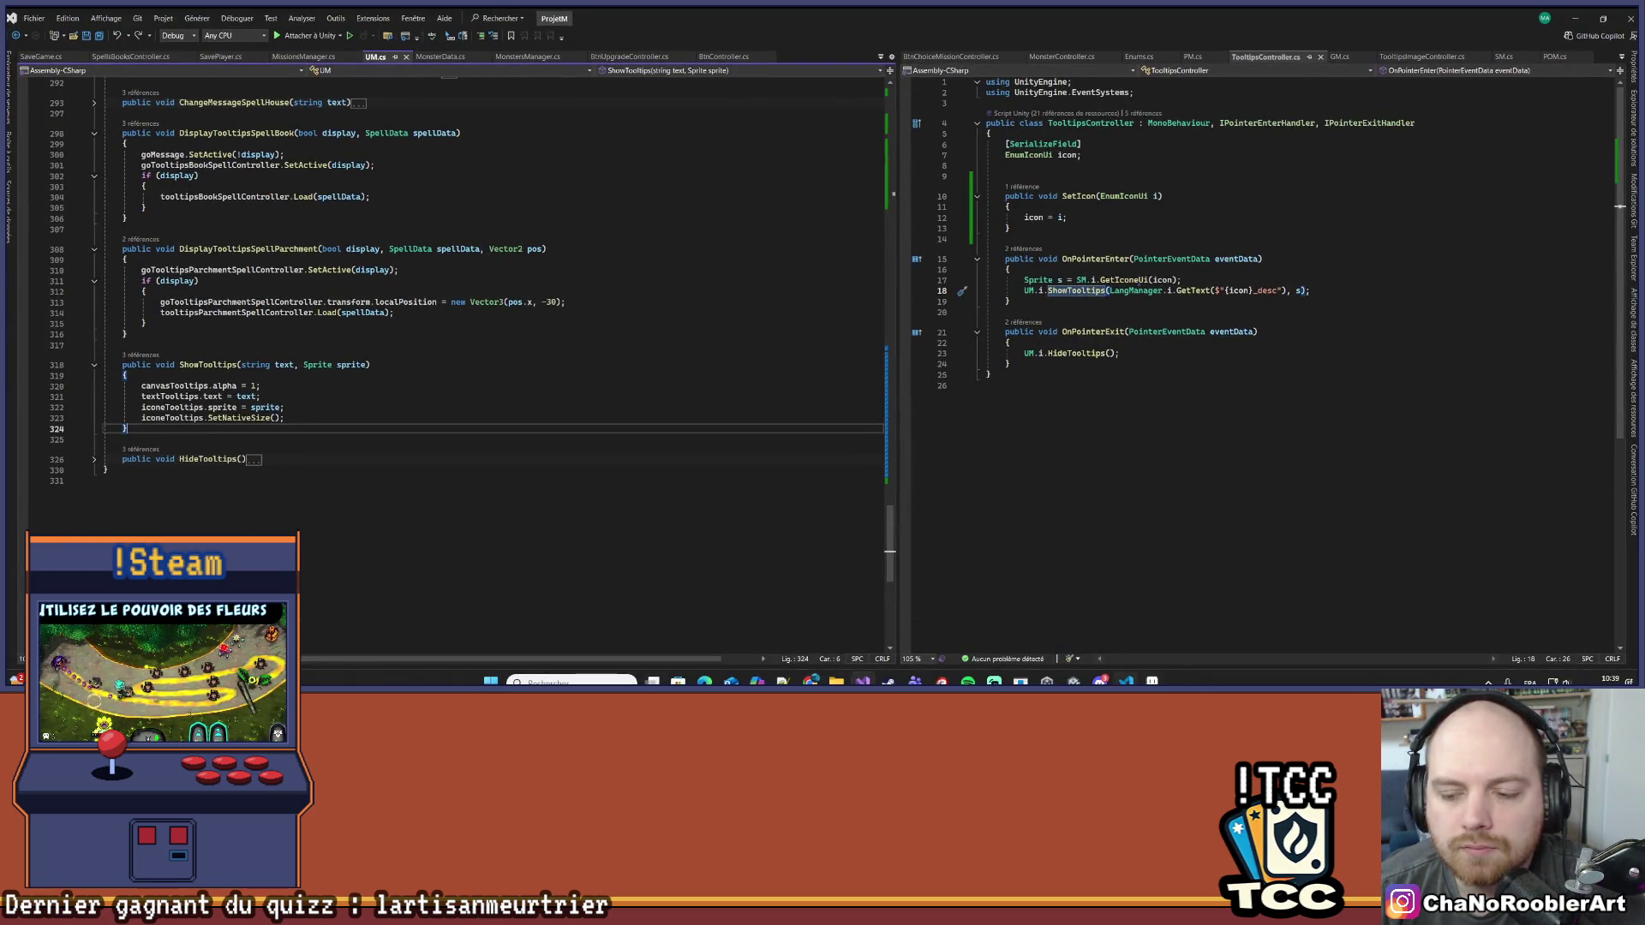
{"action": "key", "text": "alt+Tab"}
{"action": "scroll", "coordinate": [543, 221], "scroll_direction": "up", "scroll_amount": 2}
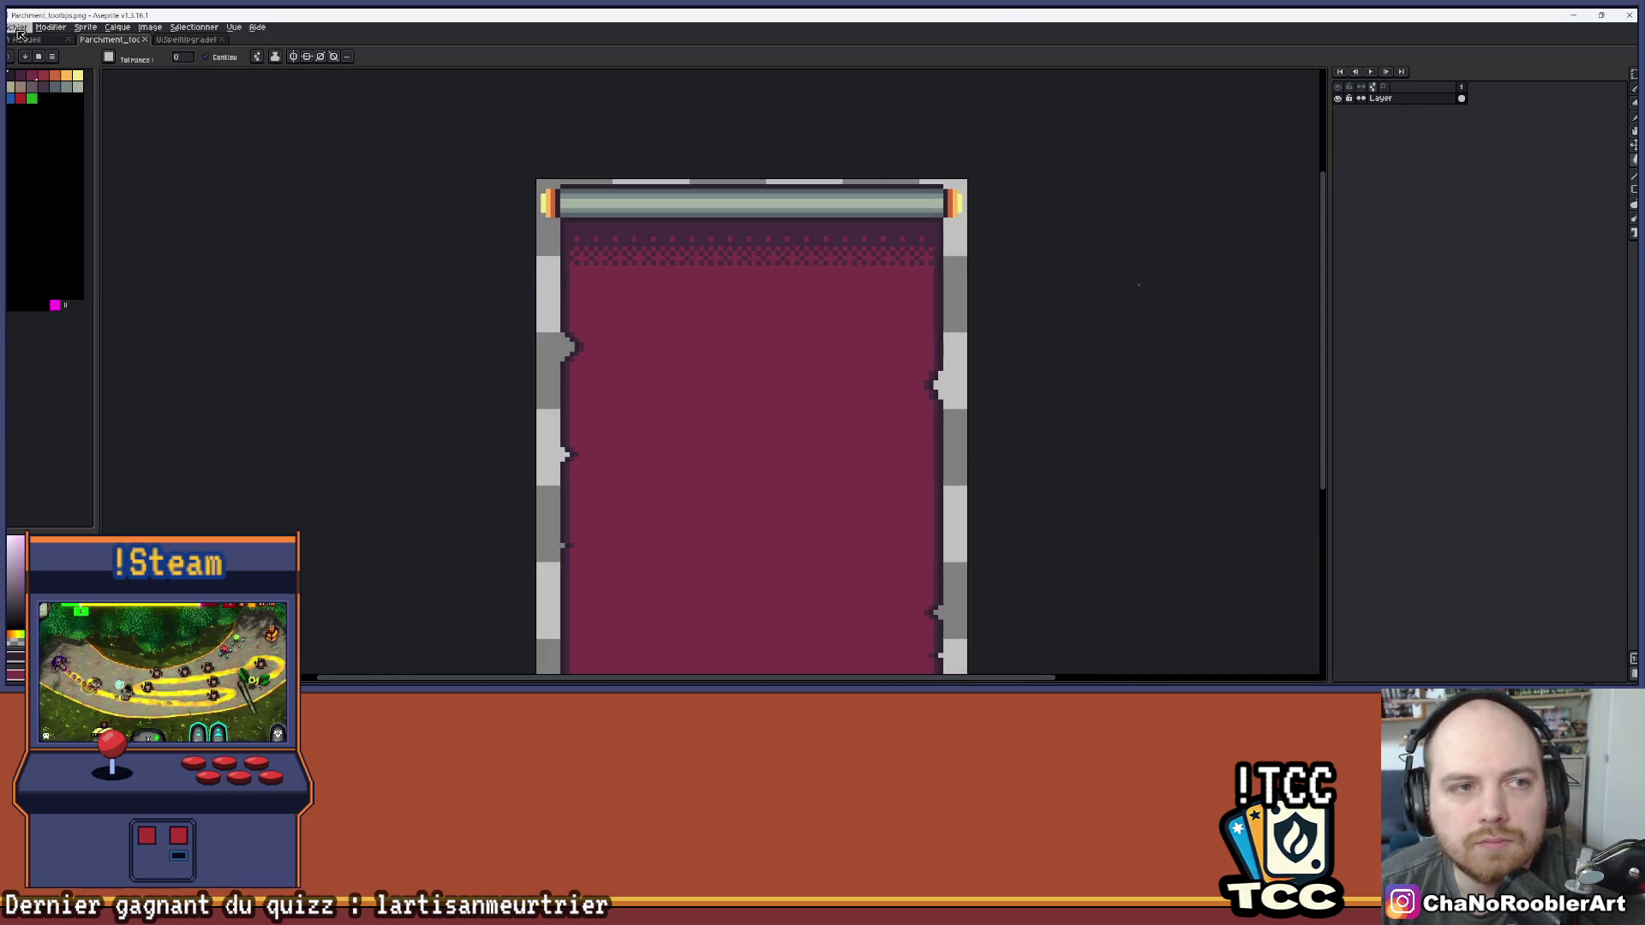
{"action": "left_click", "coordinate": [35, 39]}
{"action": "left_click", "coordinate": [68, 40]}
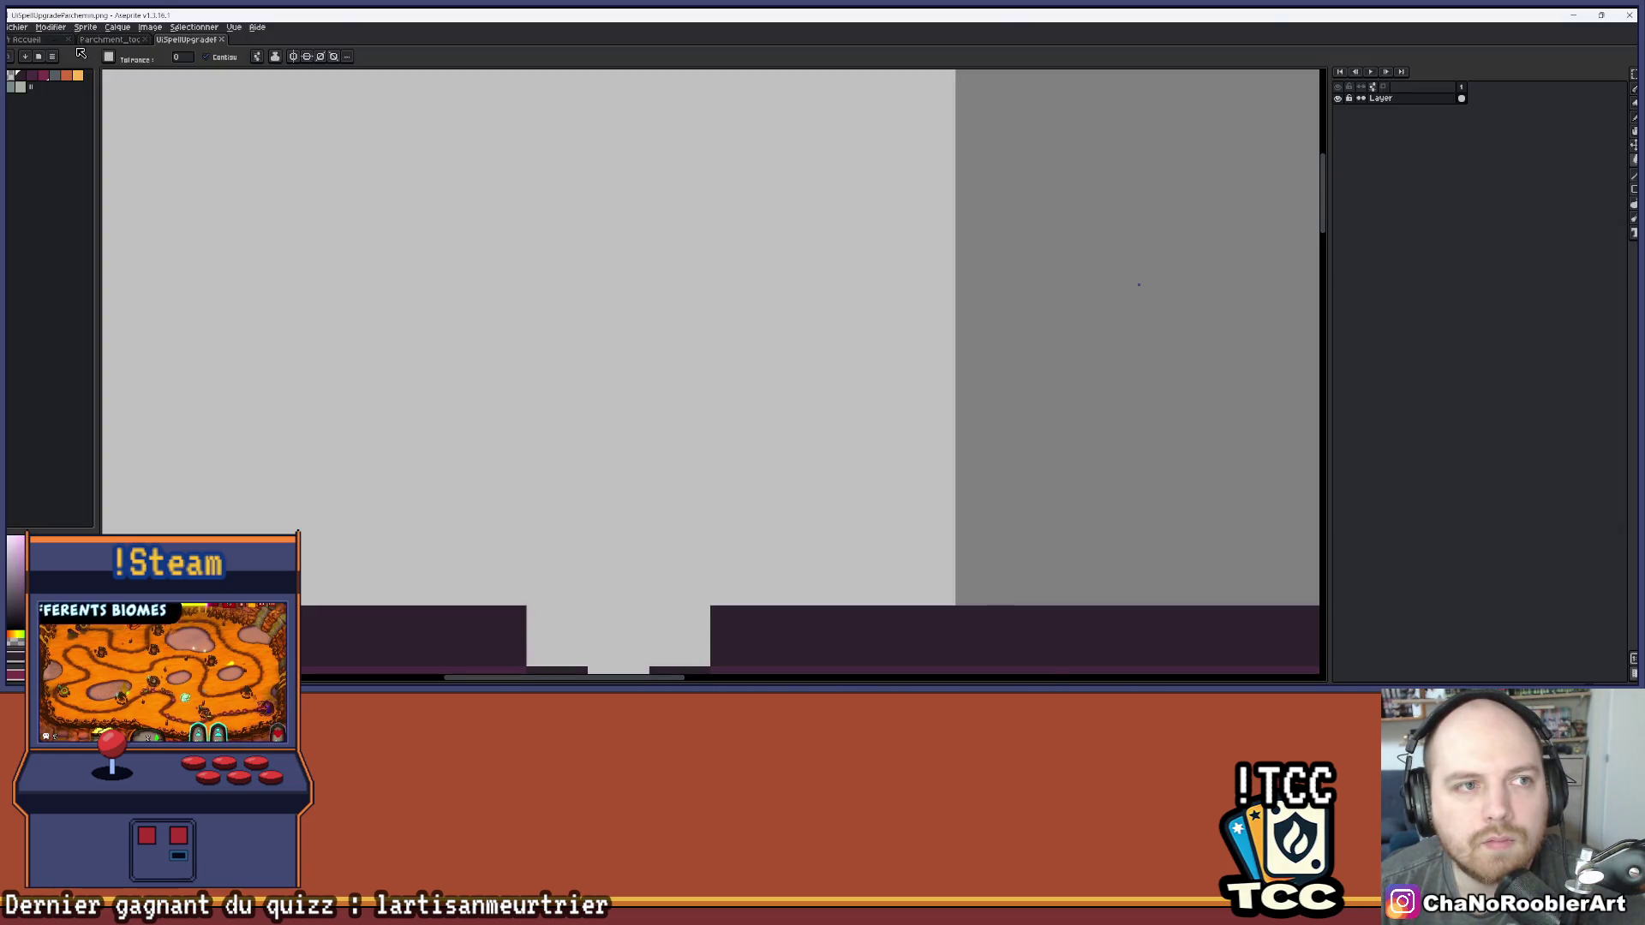
Browse the Export folder and its UI subfolder, then open UIMissions_typeFamilyGobelin.png
{"action": "left_click", "coordinate": [17, 26]}
{"action": "left_click", "coordinate": [24, 65]}
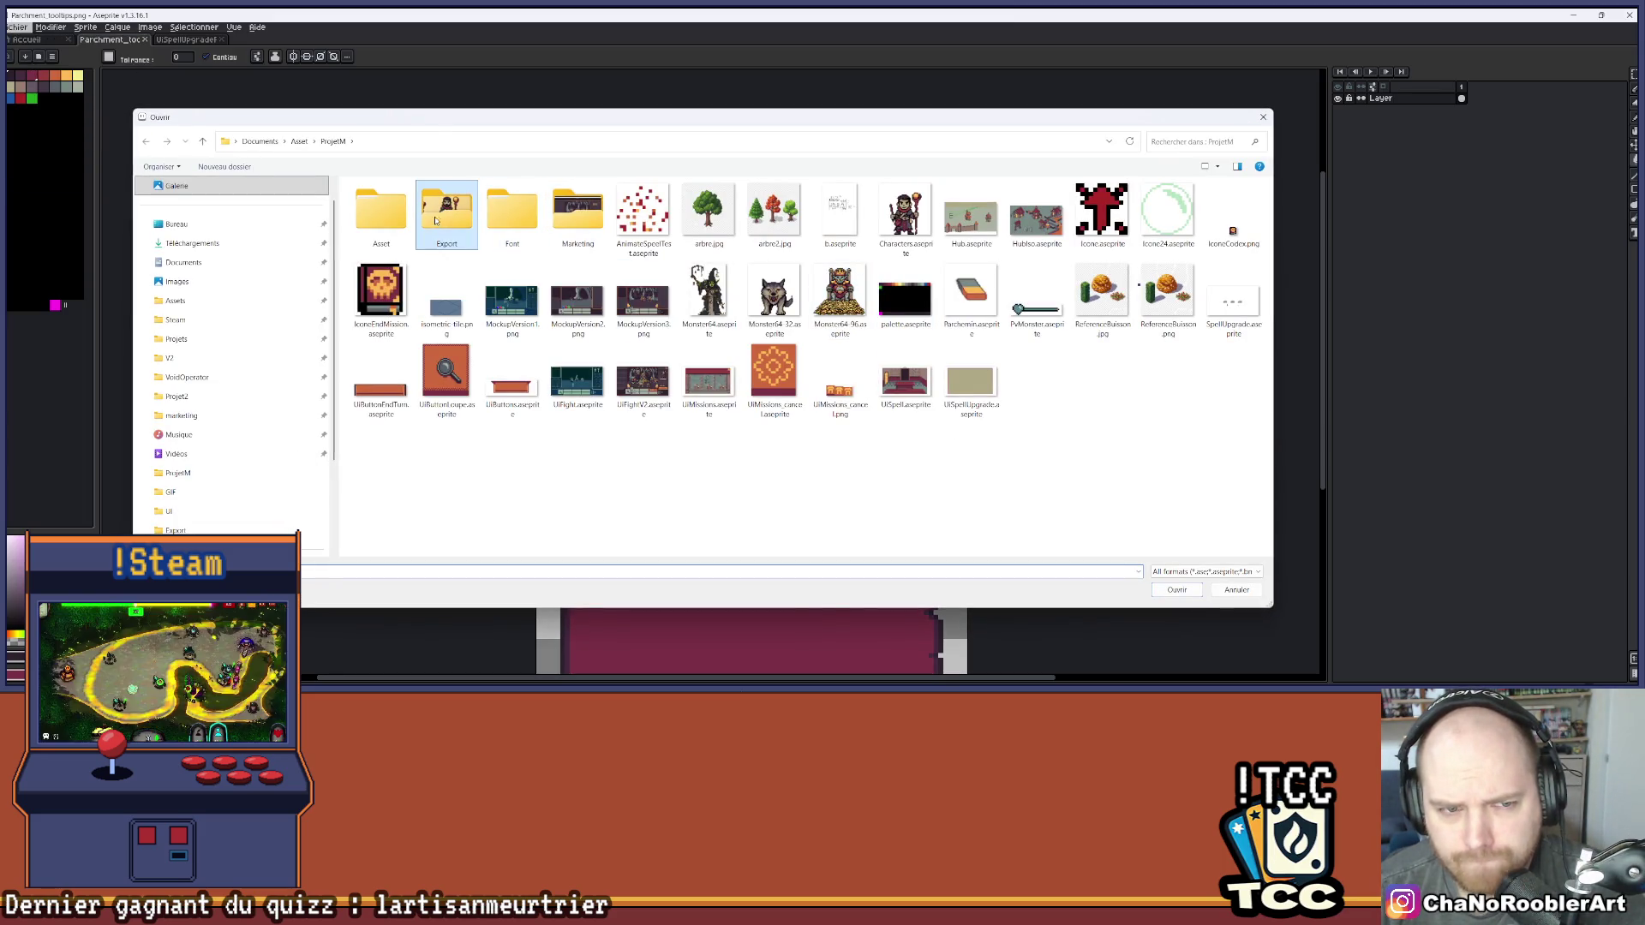
{"action": "double_click", "coordinate": [468, 221]}
{"action": "double_click", "coordinate": [513, 214]}
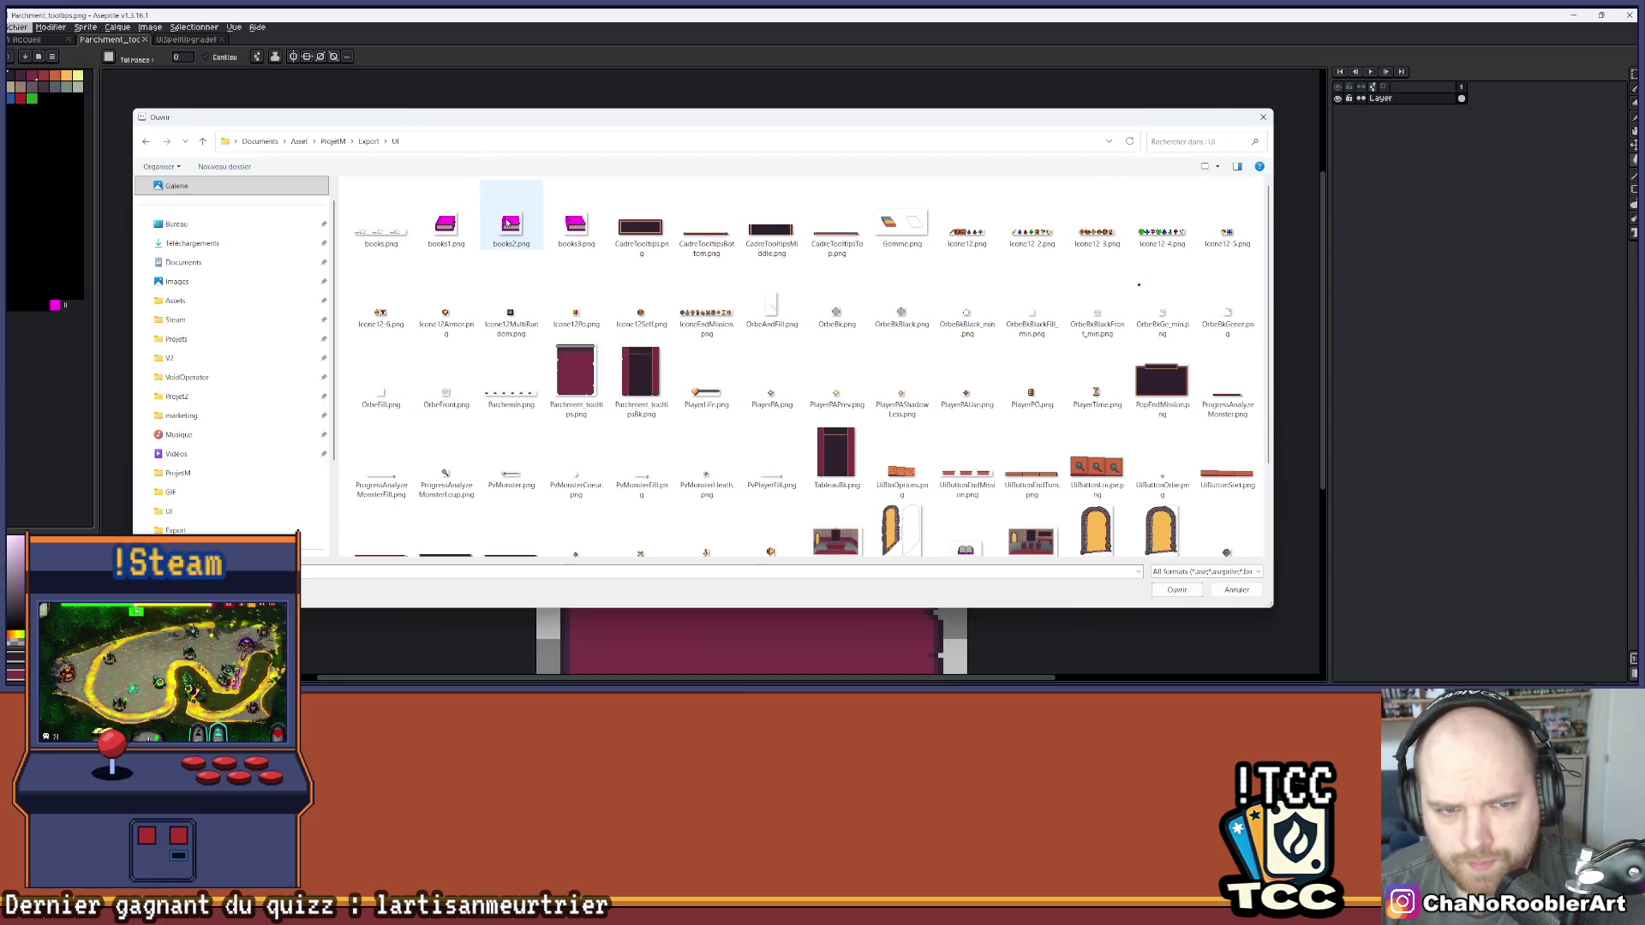
{"action": "scroll", "coordinate": [968, 462], "scroll_direction": "up", "scroll_amount": 2}
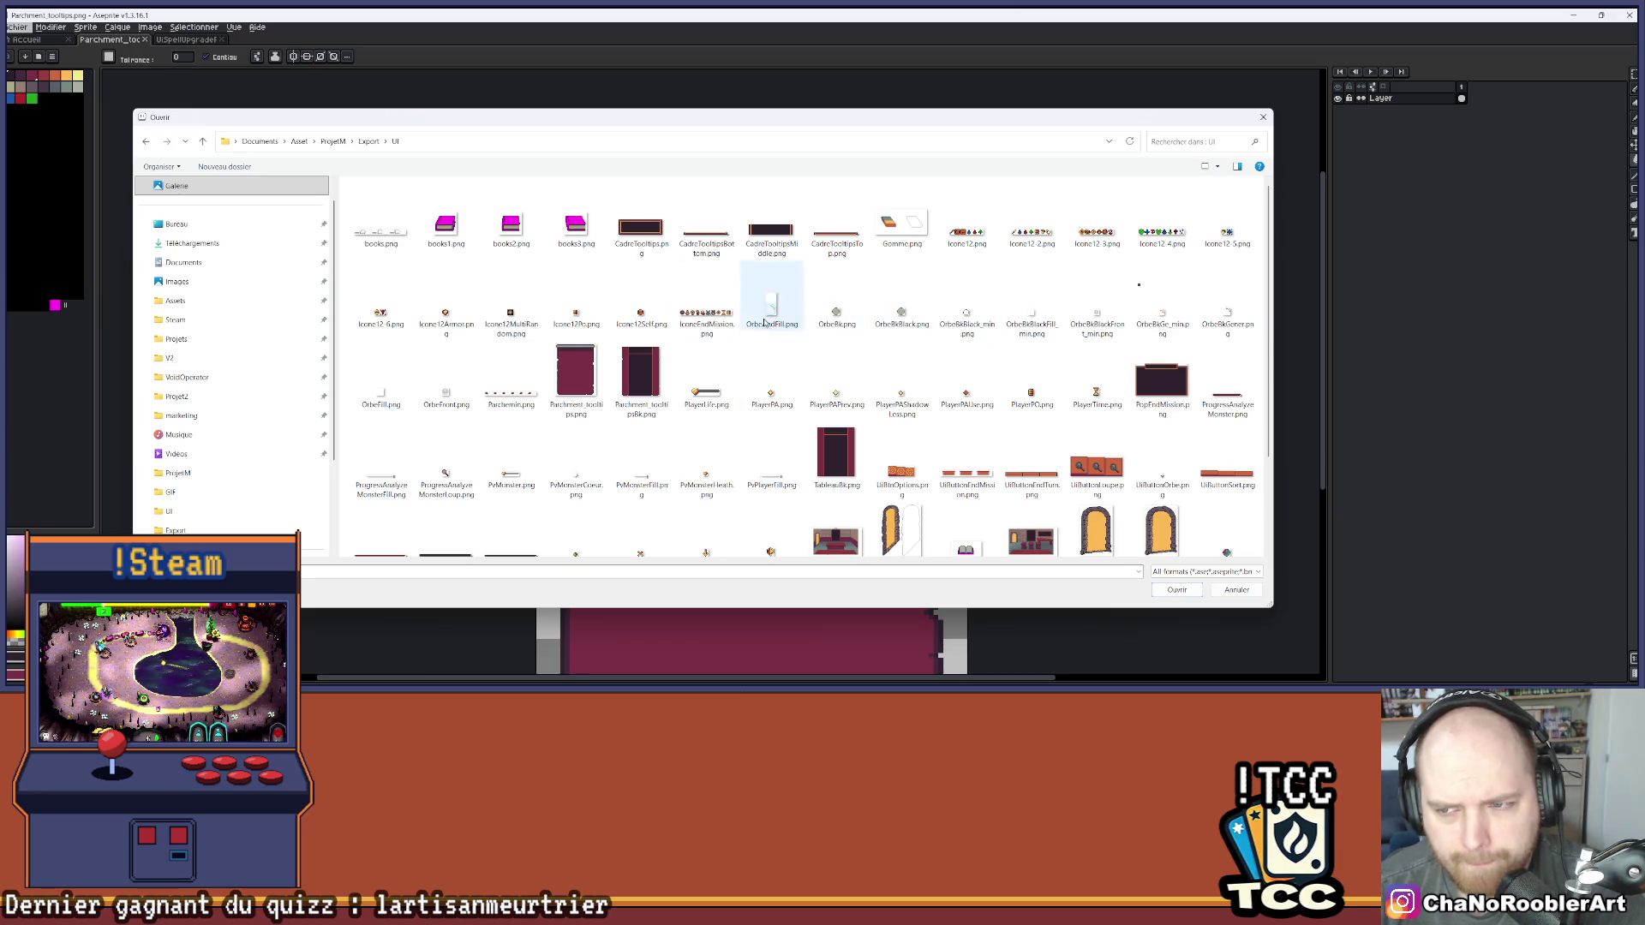
{"action": "left_click", "coordinate": [369, 143]}
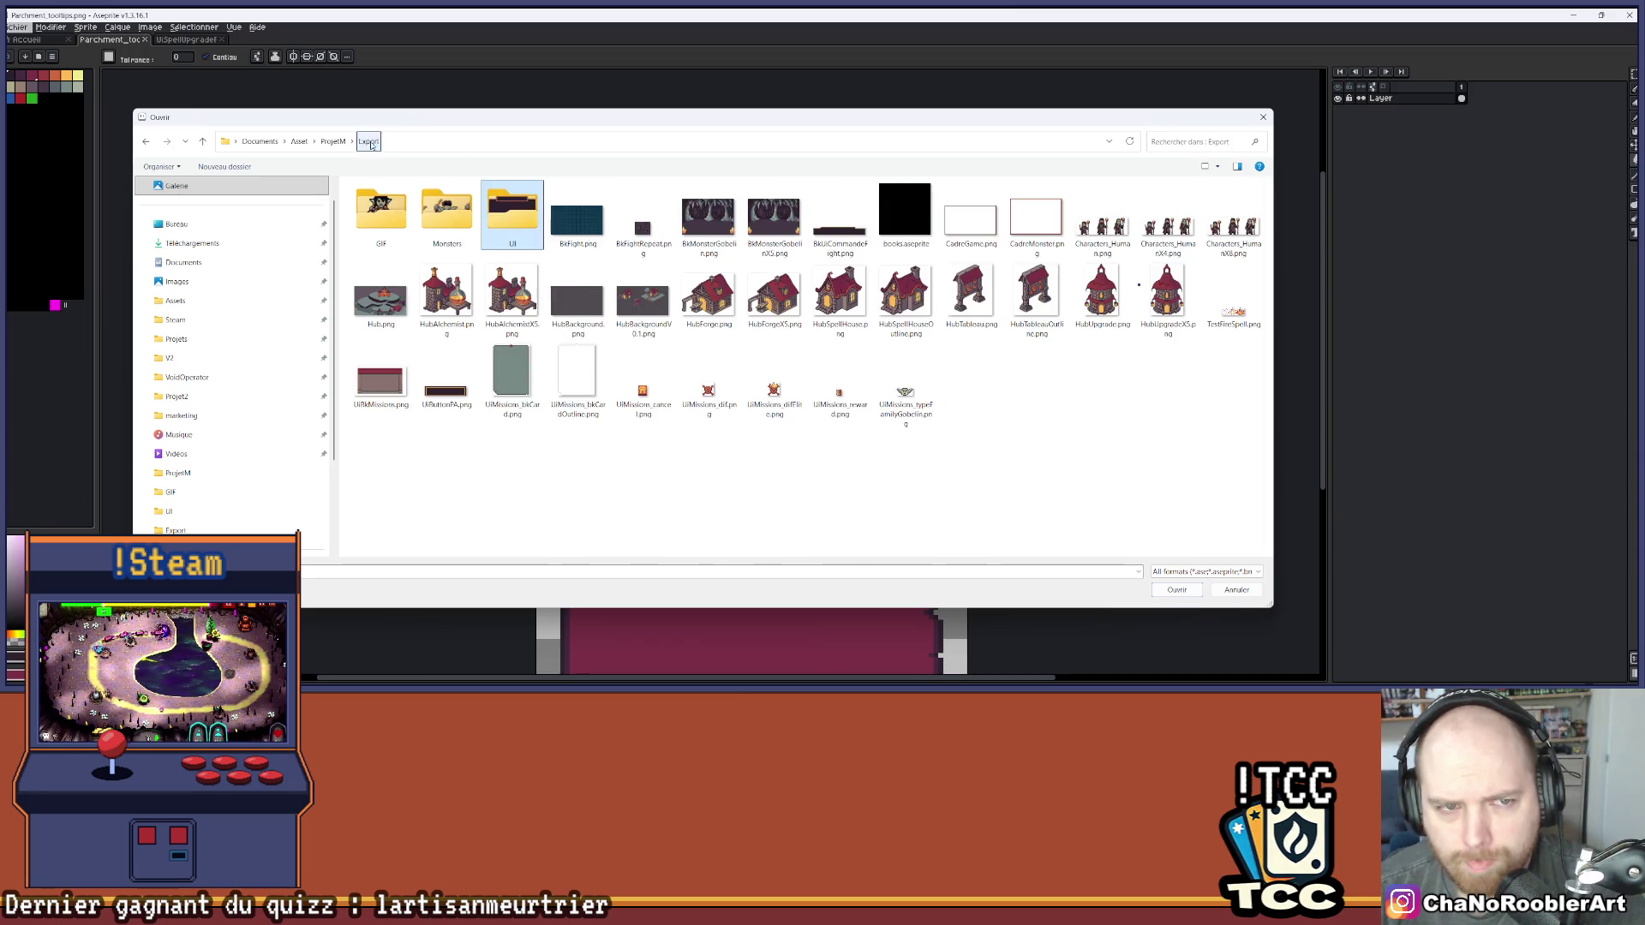
{"action": "double_click", "coordinate": [507, 207]}
{"action": "scroll", "coordinate": [951, 326], "scroll_direction": "down", "scroll_amount": 5}
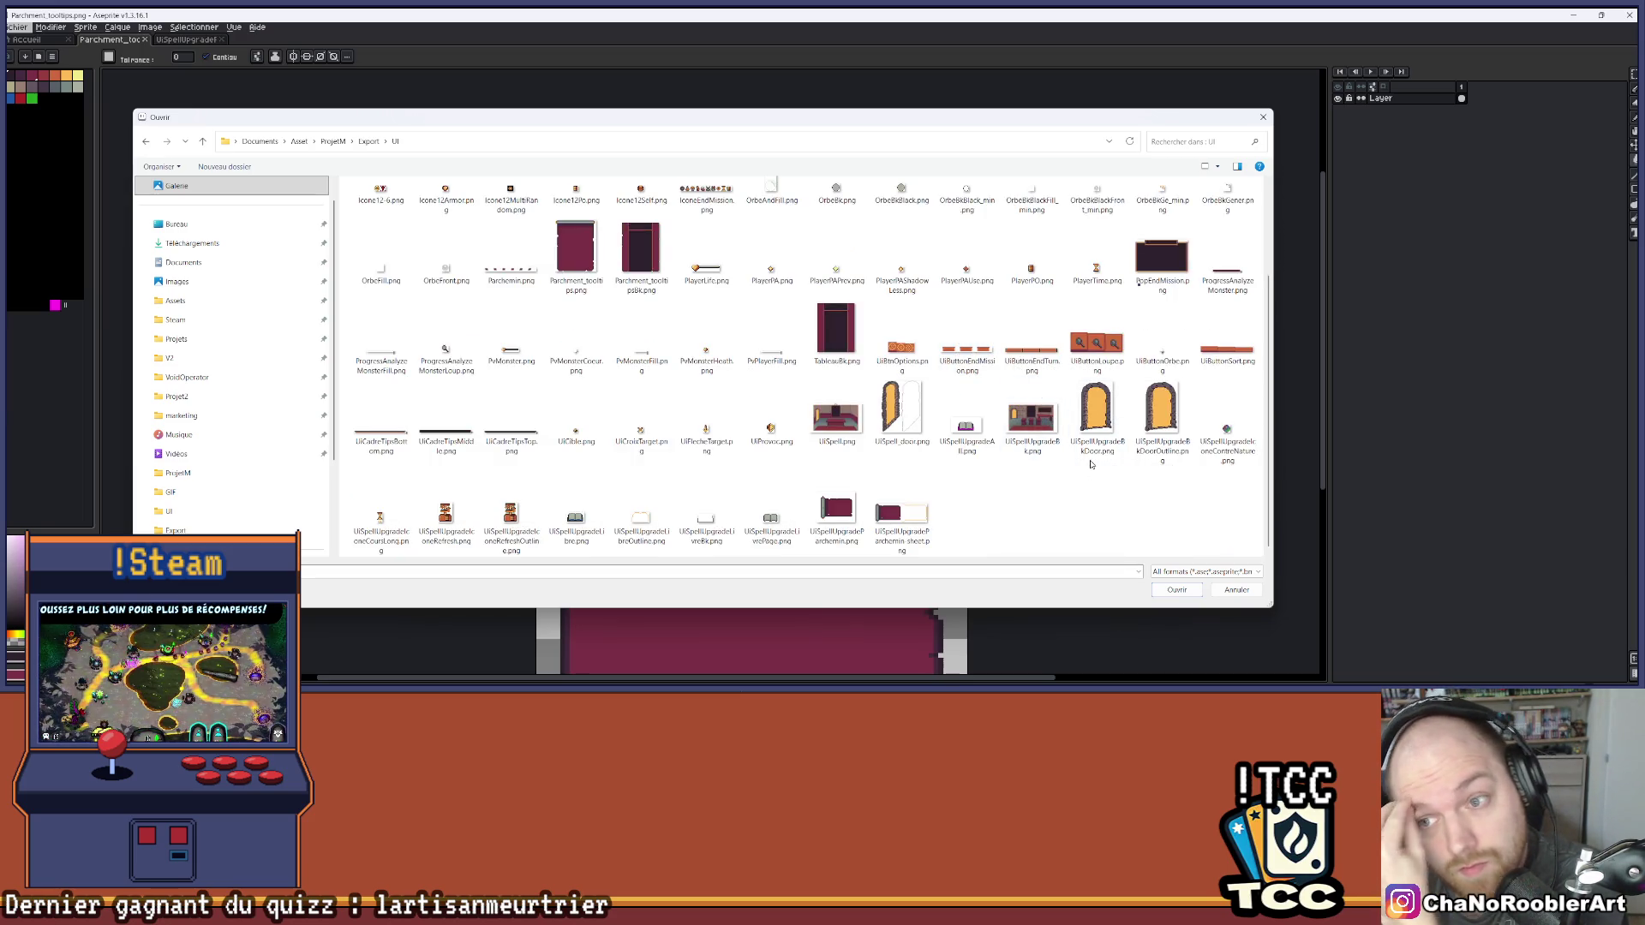
{"action": "scroll", "coordinate": [1069, 454], "scroll_direction": "up", "scroll_amount": 2}
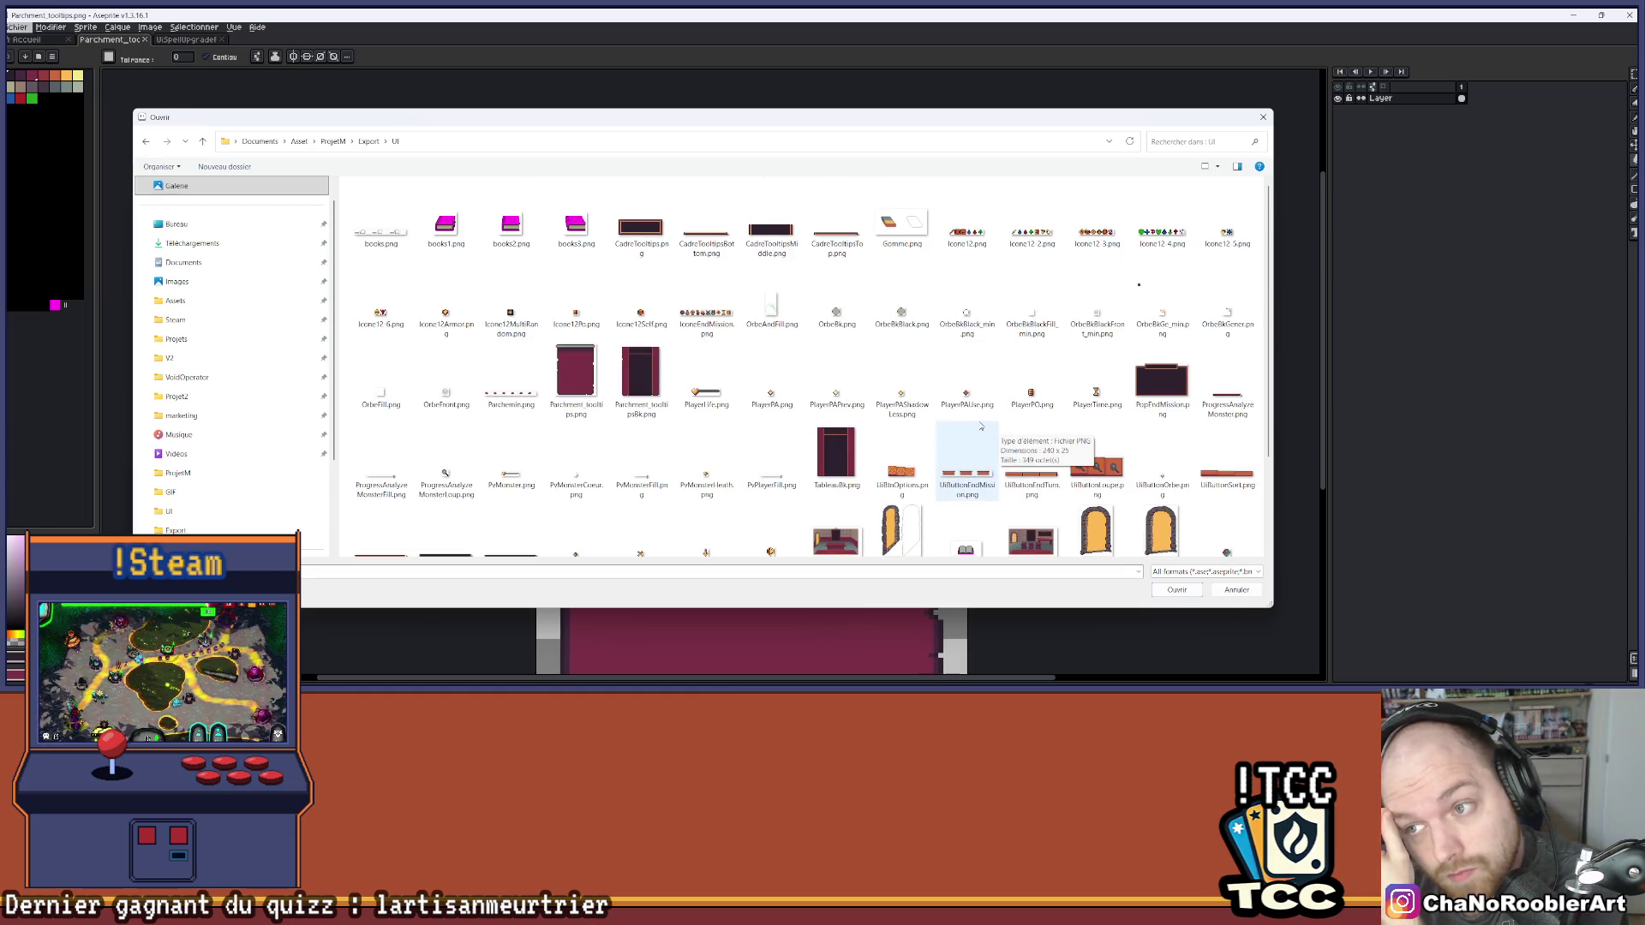
{"action": "left_click", "coordinate": [365, 144]}
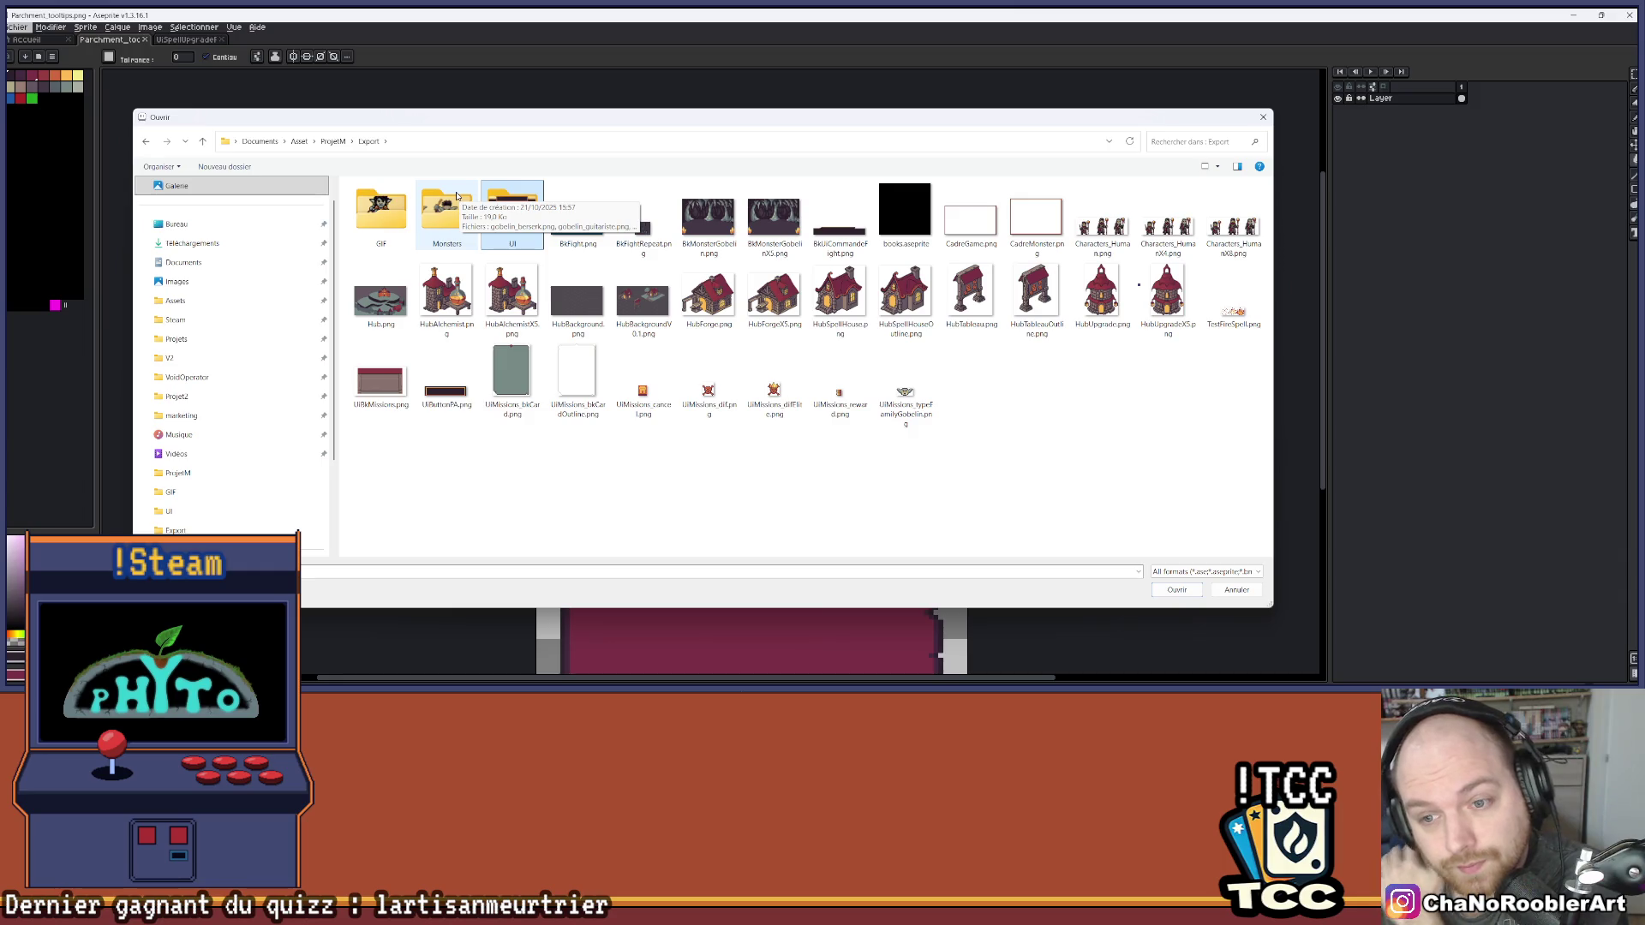
{"action": "double_click", "coordinate": [906, 392]}
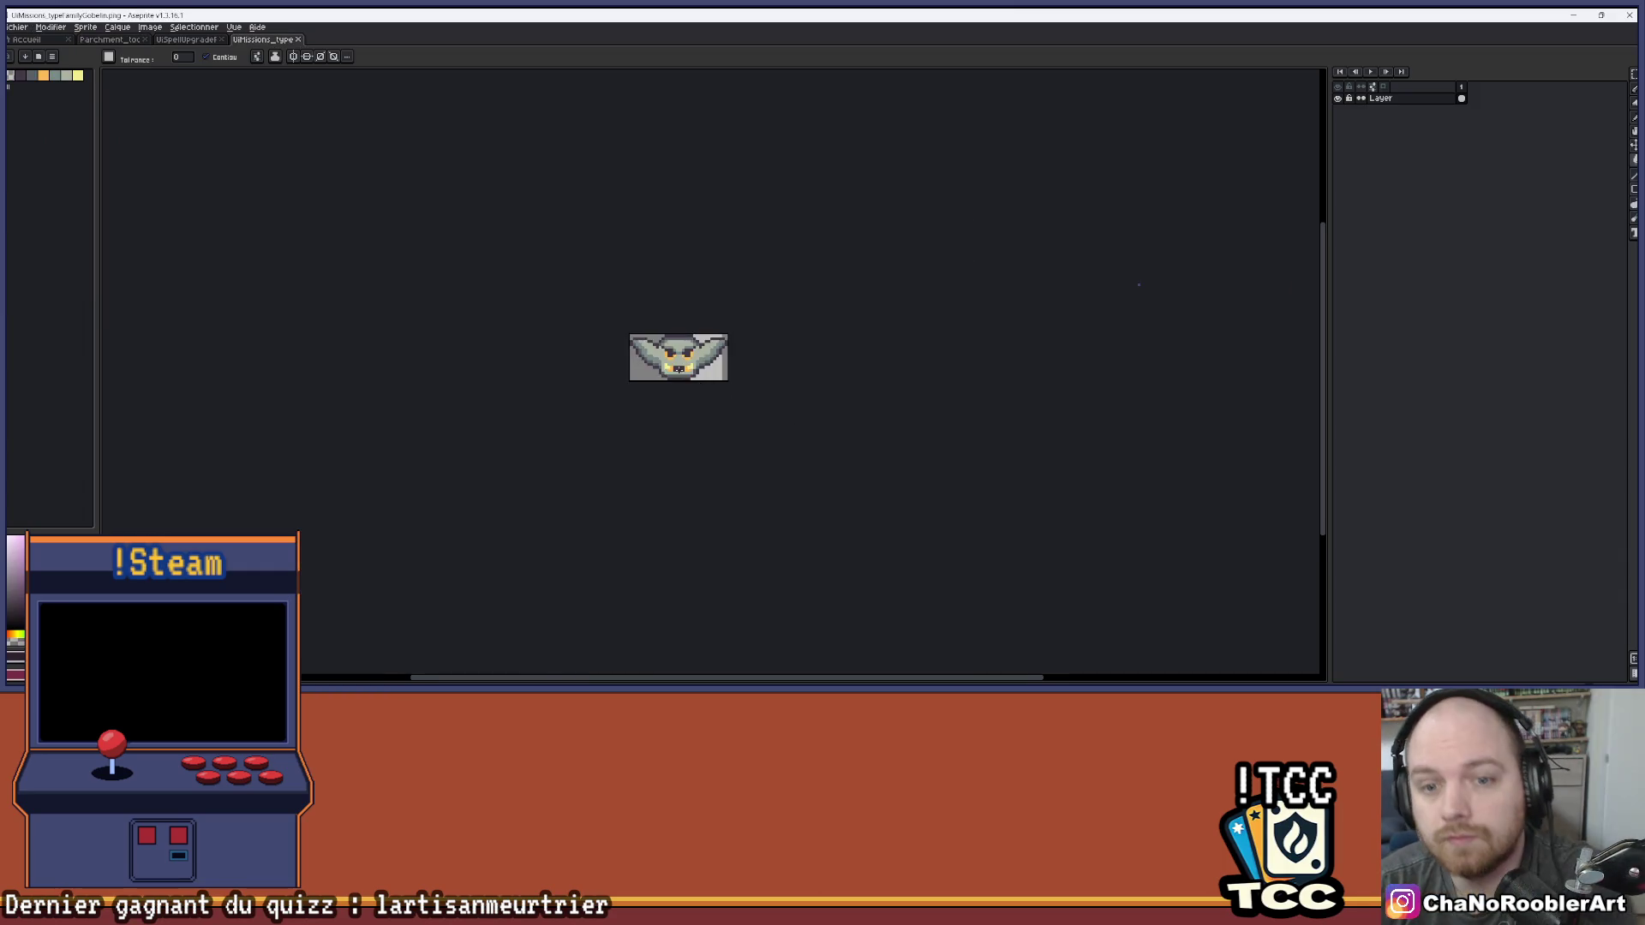
Fill the goblin icon's dark purple outlines black with a non-contiguous Paint Bucket, then save it
{"action": "scroll", "coordinate": [679, 357], "scroll_direction": "up", "scroll_amount": 5}
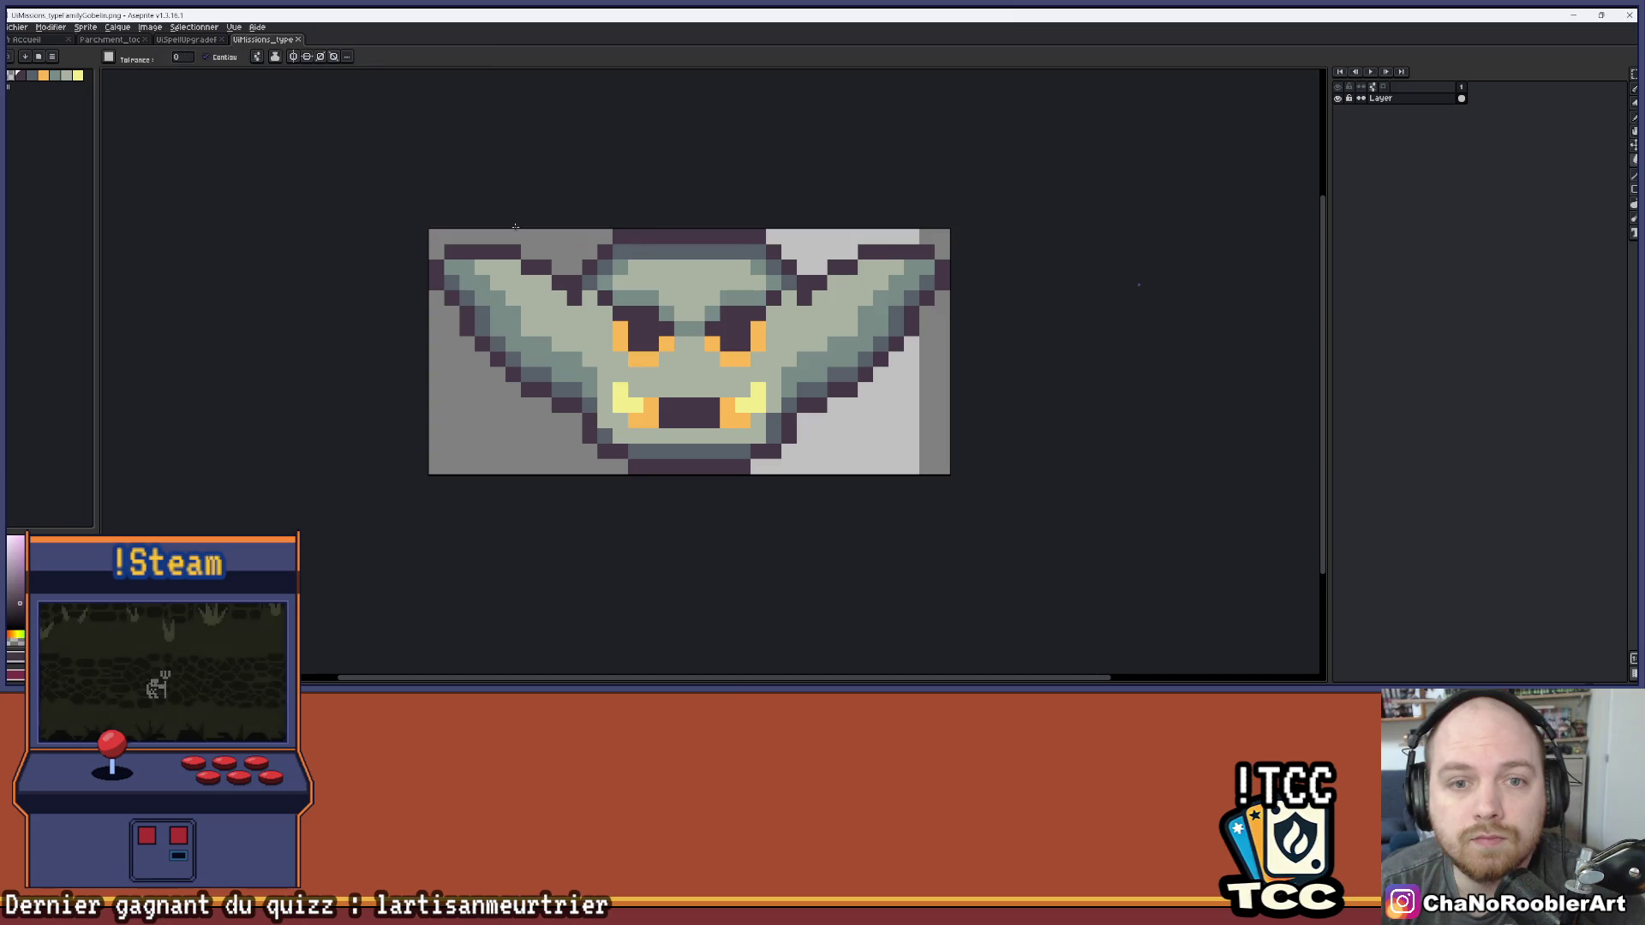
{"action": "left_click", "coordinate": [12, 88]}
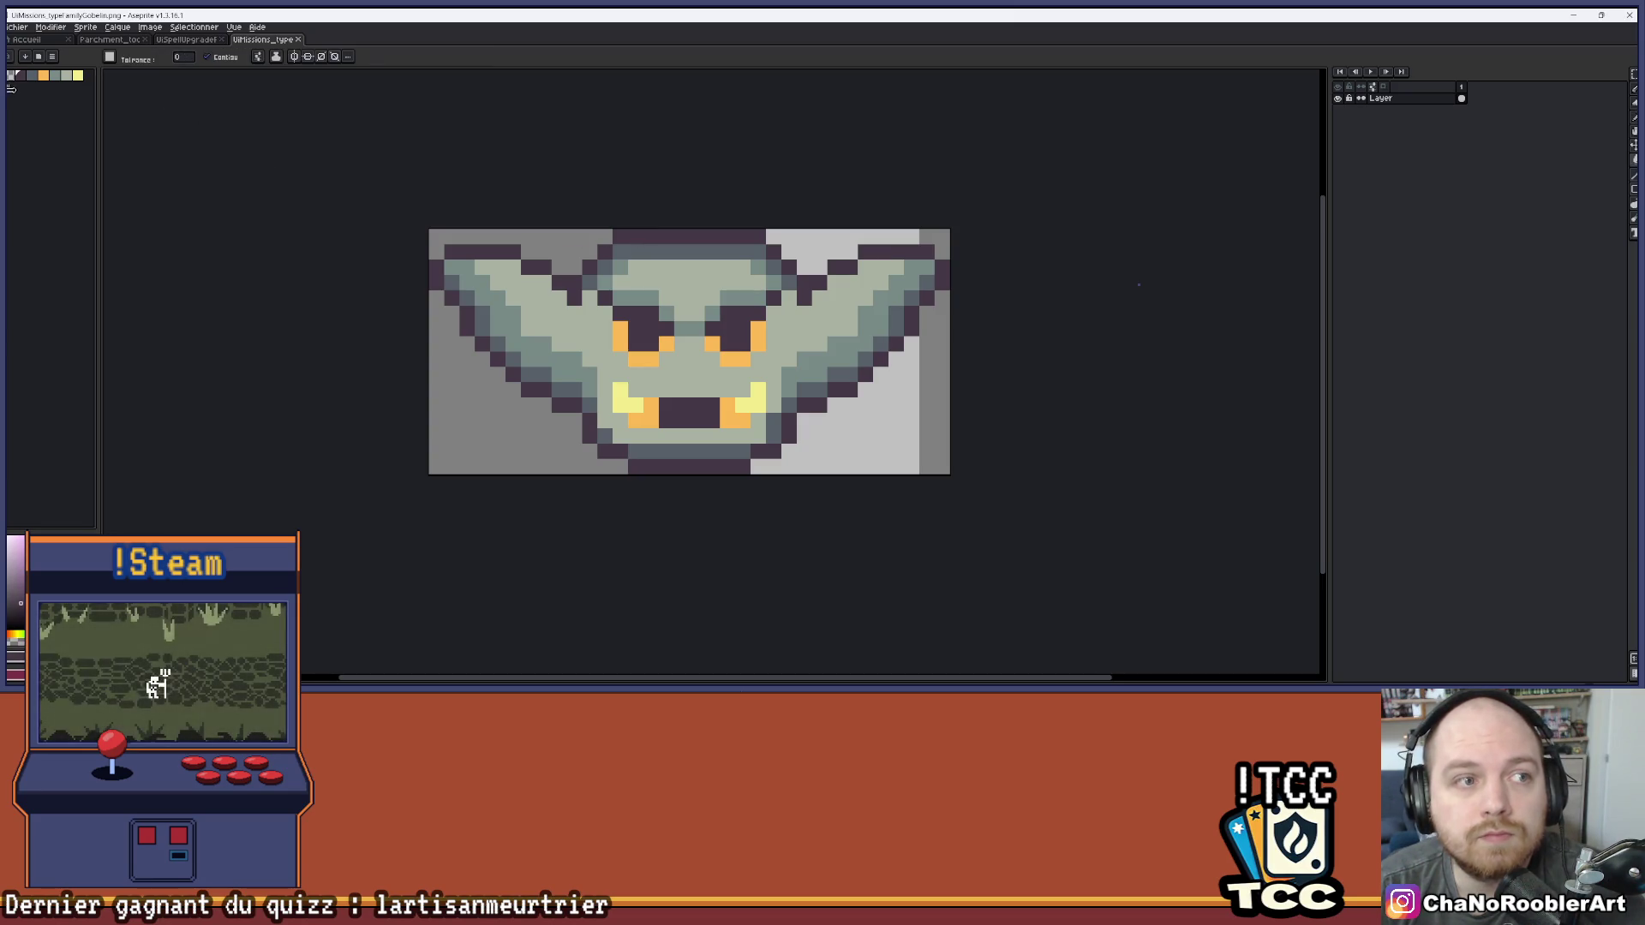
{"action": "left_click", "coordinate": [31, 85]}
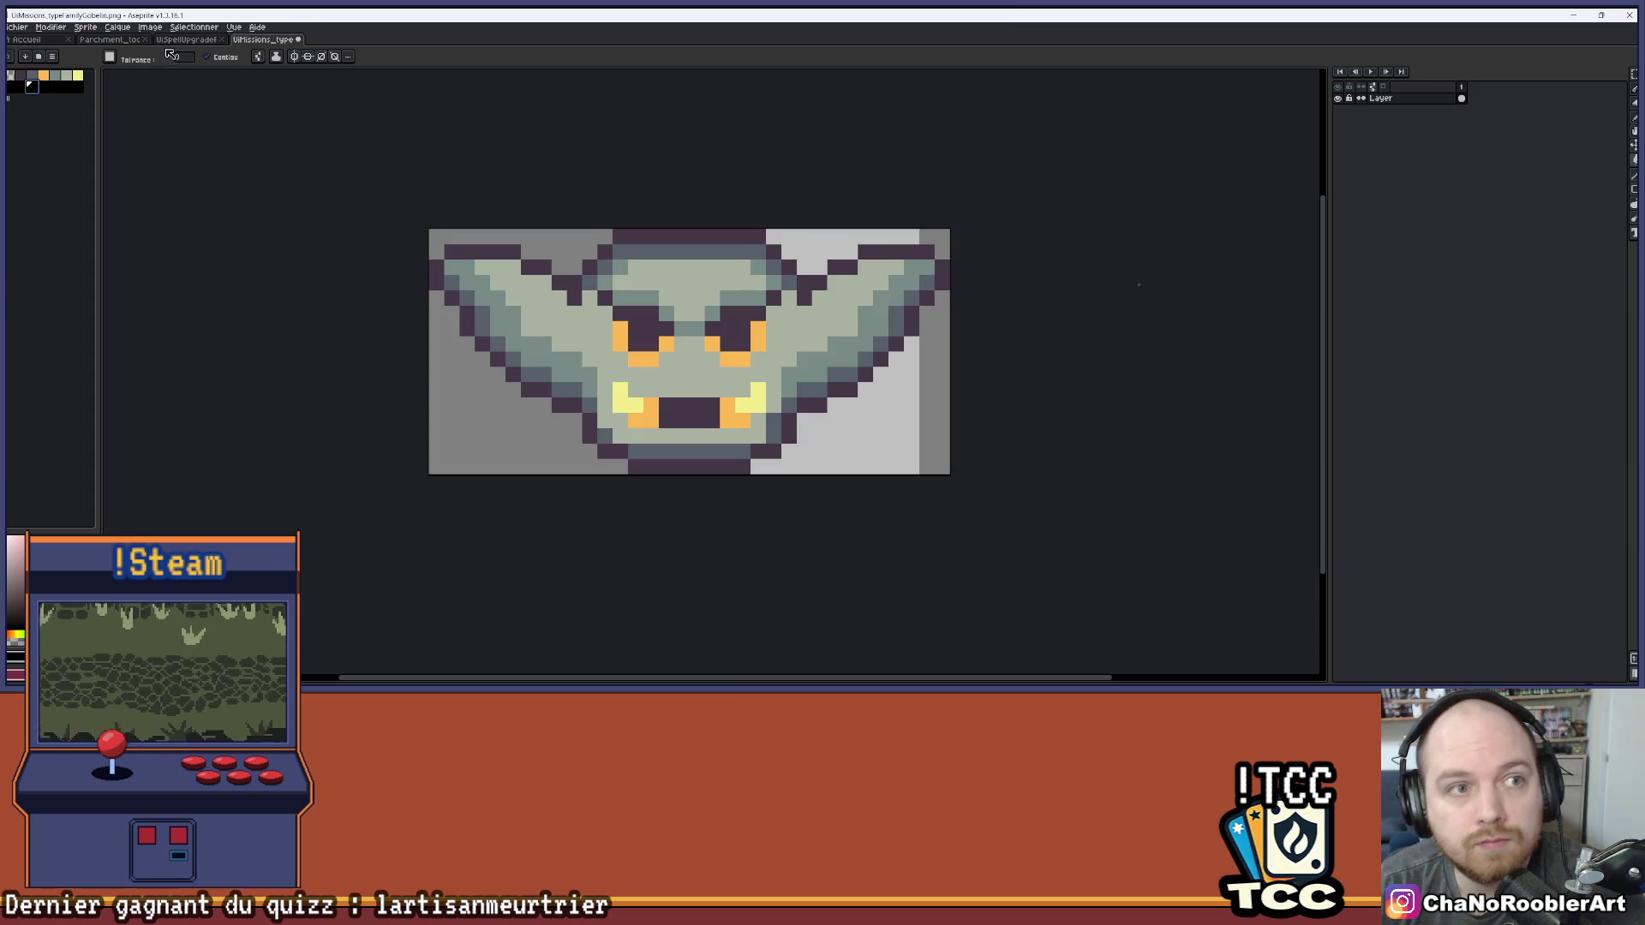
{"action": "left_click", "coordinate": [207, 57]}
{"action": "left_click", "coordinate": [651, 236]}
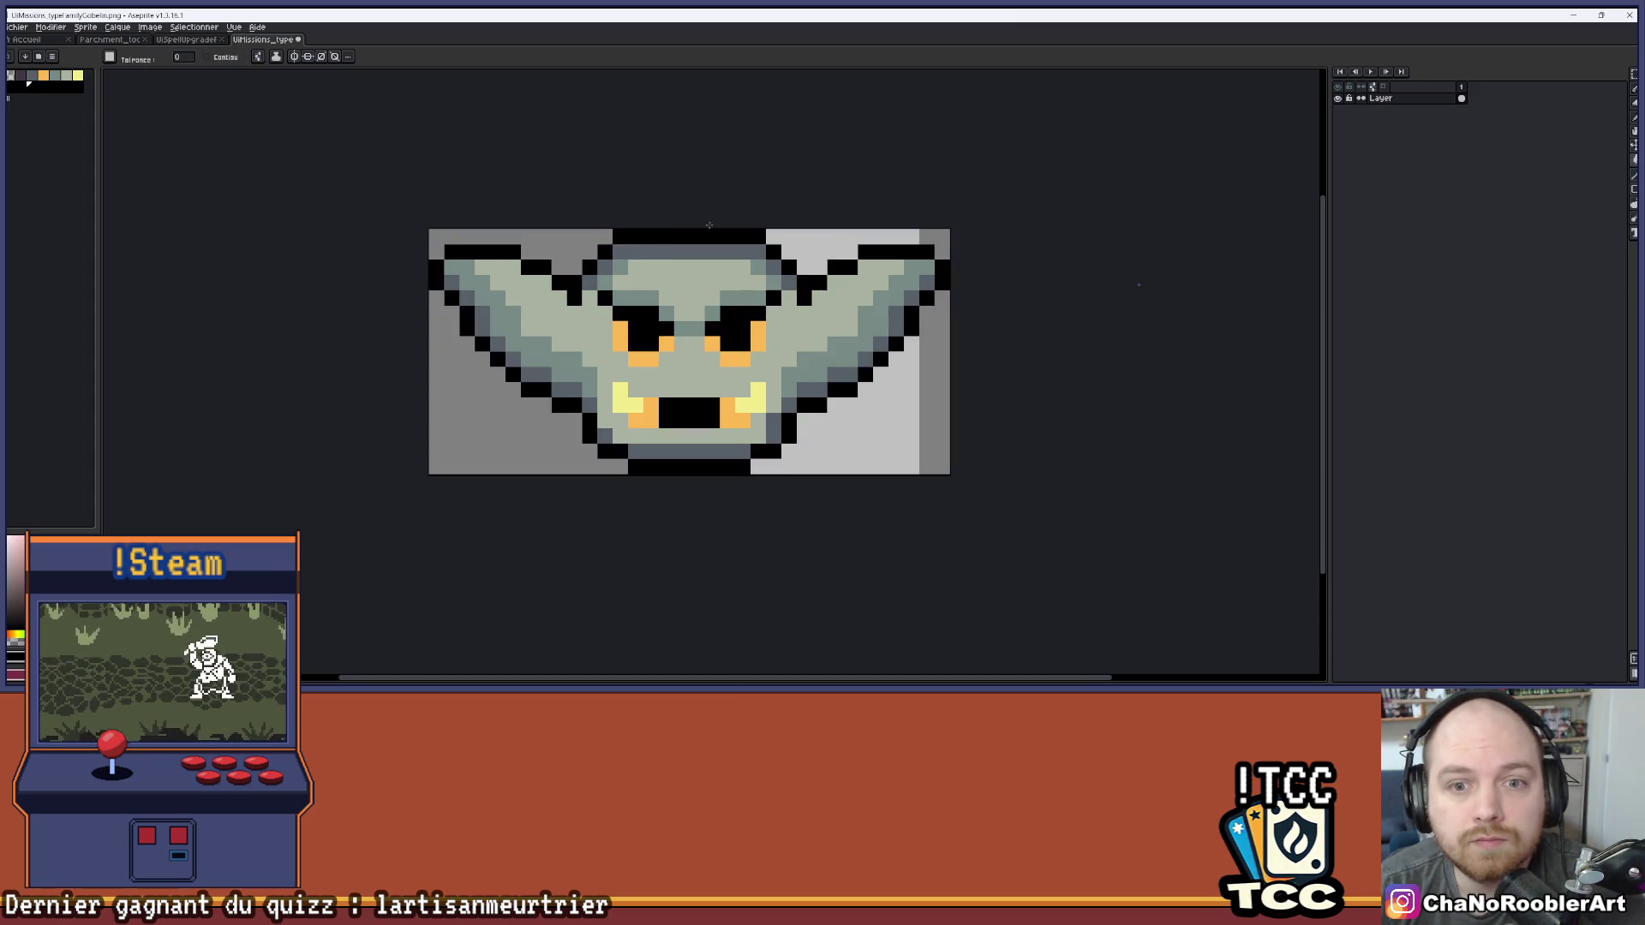
{"action": "scroll", "coordinate": [813, 244], "scroll_direction": "down", "scroll_amount": 2}
{"action": "key", "text": "ctrl+s"}
{"action": "key", "text": "Return"}
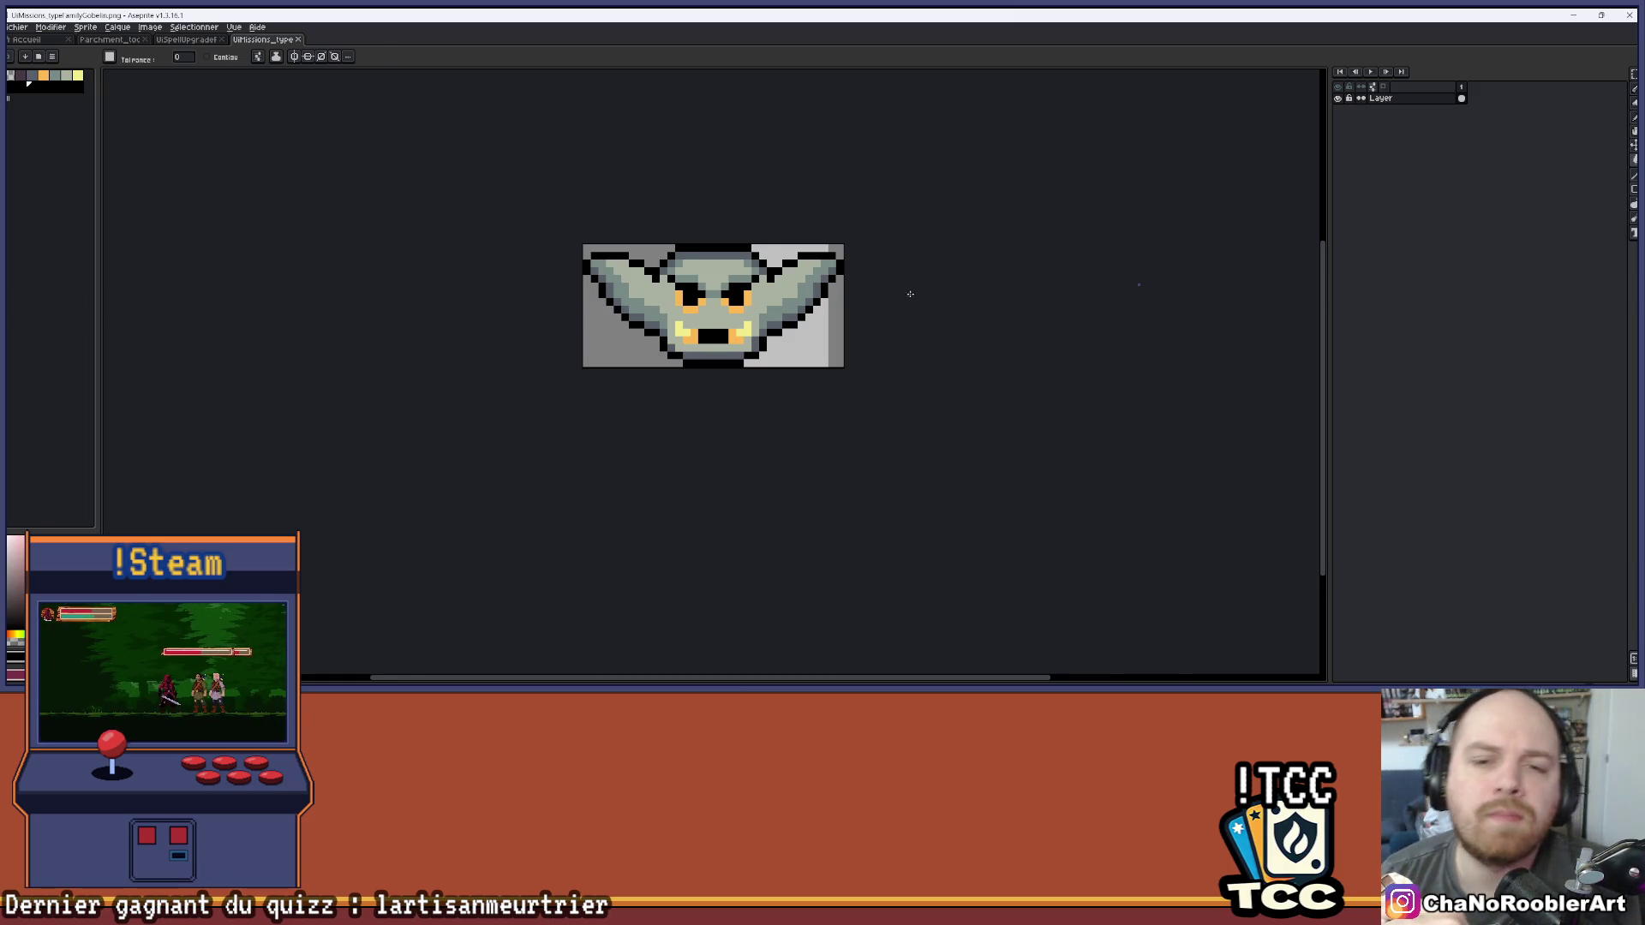
Open the mission reward icon, then the crowned skull difficulty icon
{"action": "scroll", "coordinate": [910, 294], "scroll_direction": "up", "scroll_amount": 1}
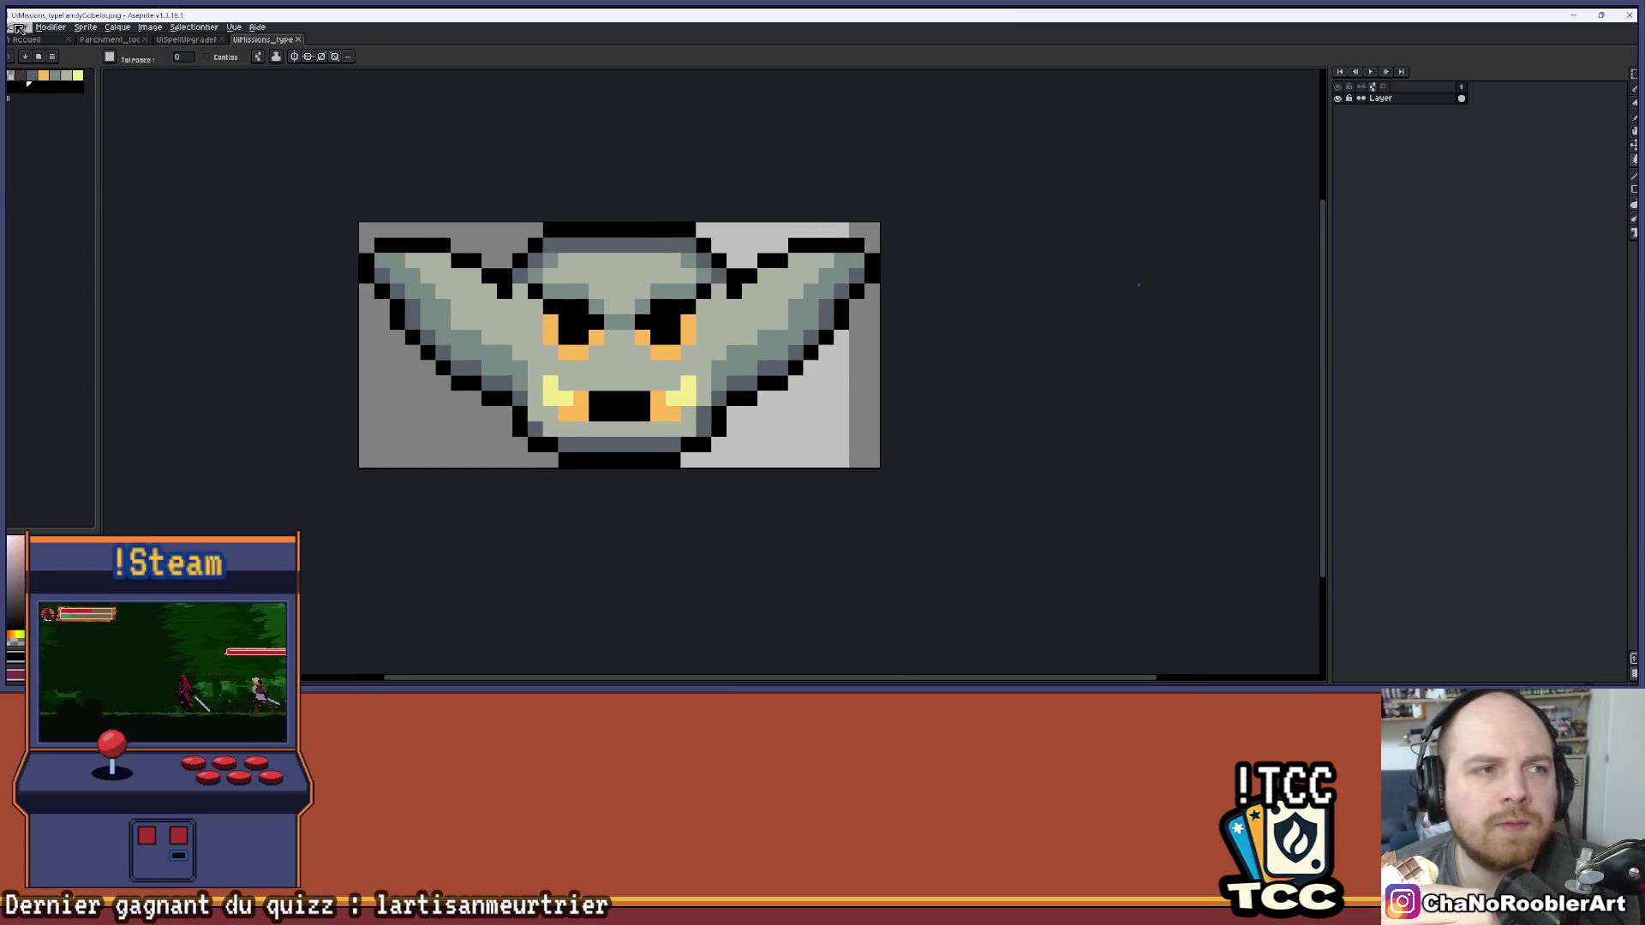
{"action": "left_click", "coordinate": [17, 26]}
{"action": "left_click", "coordinate": [18, 26]}
{"action": "left_click", "coordinate": [17, 27]}
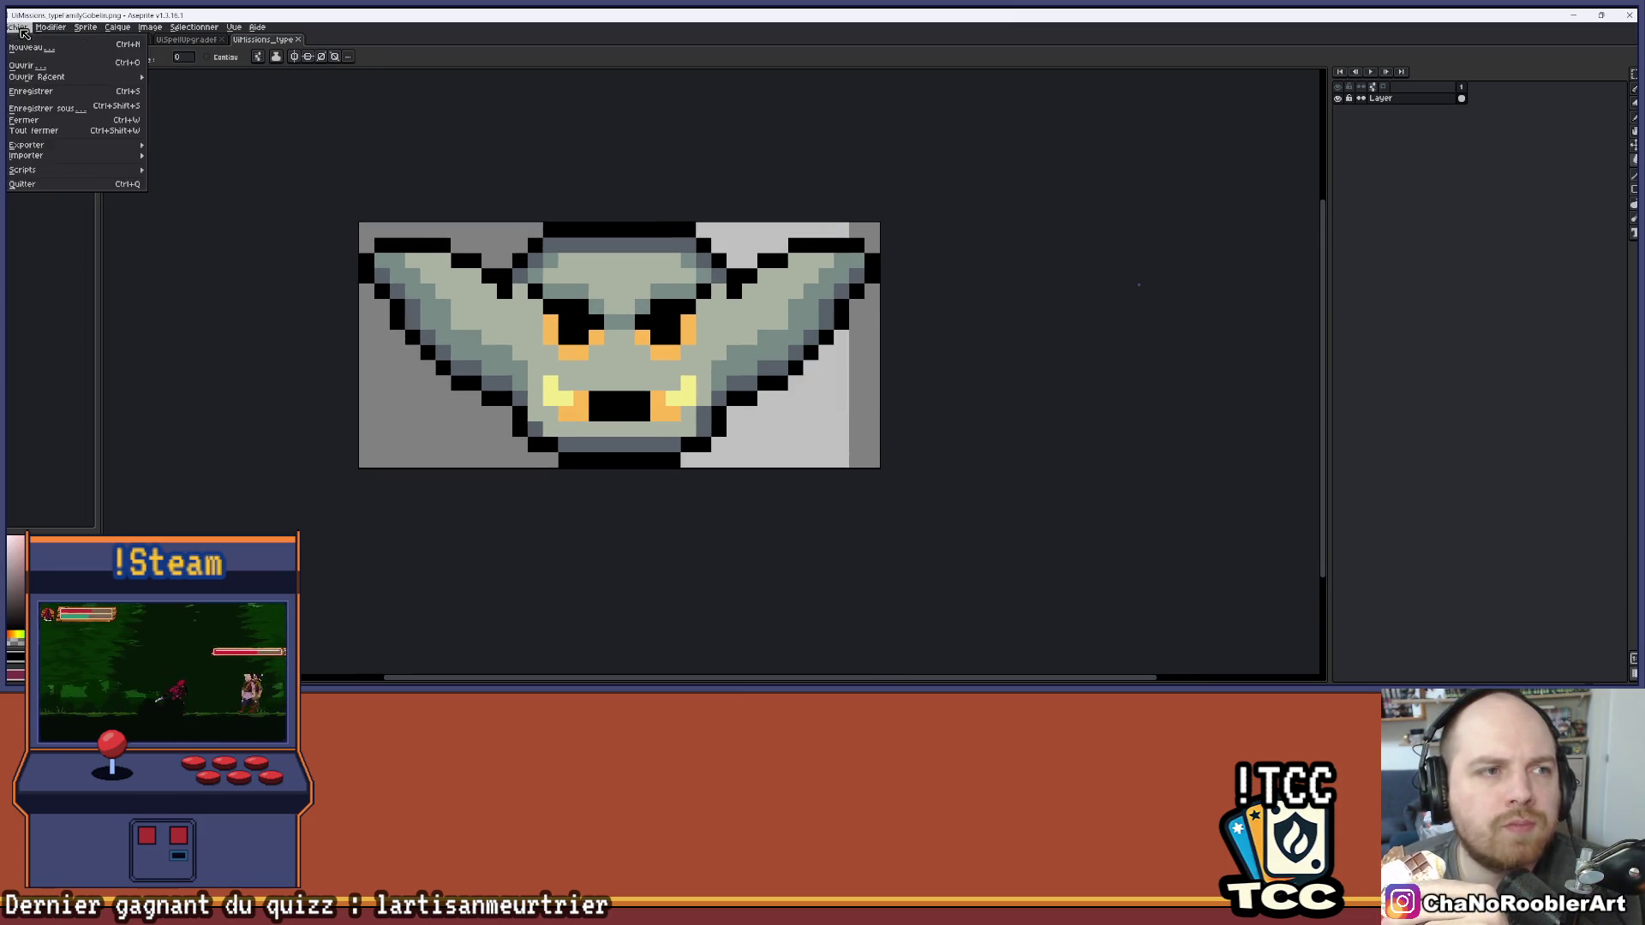
{"action": "left_click", "coordinate": [34, 48]}
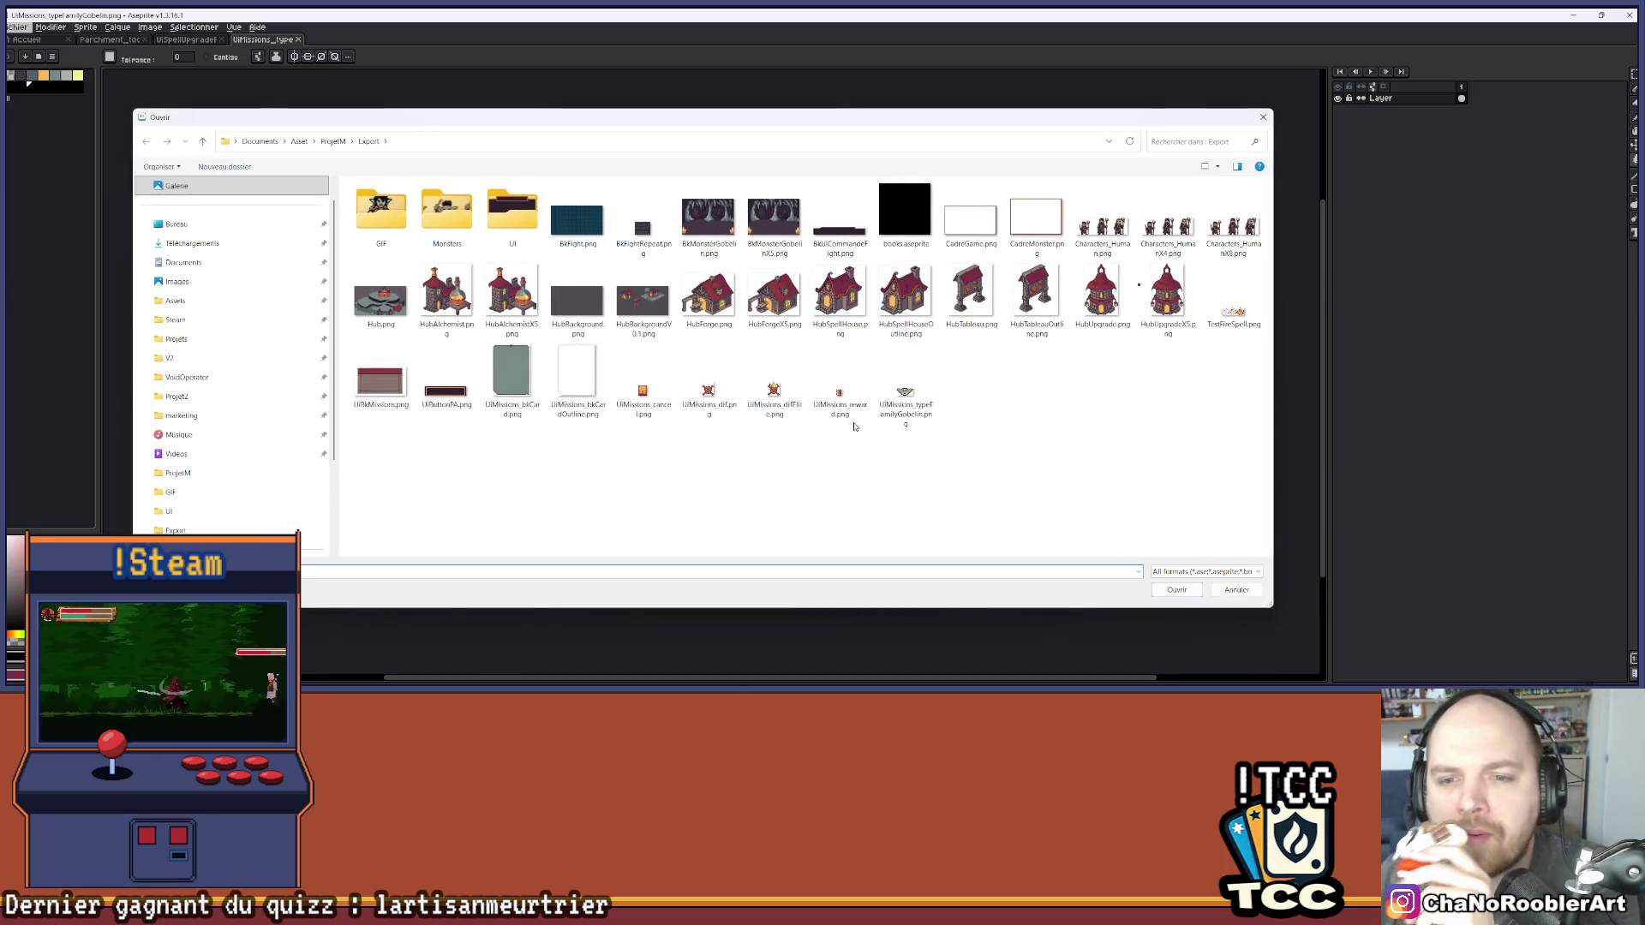
{"action": "double_click", "coordinate": [839, 392]}
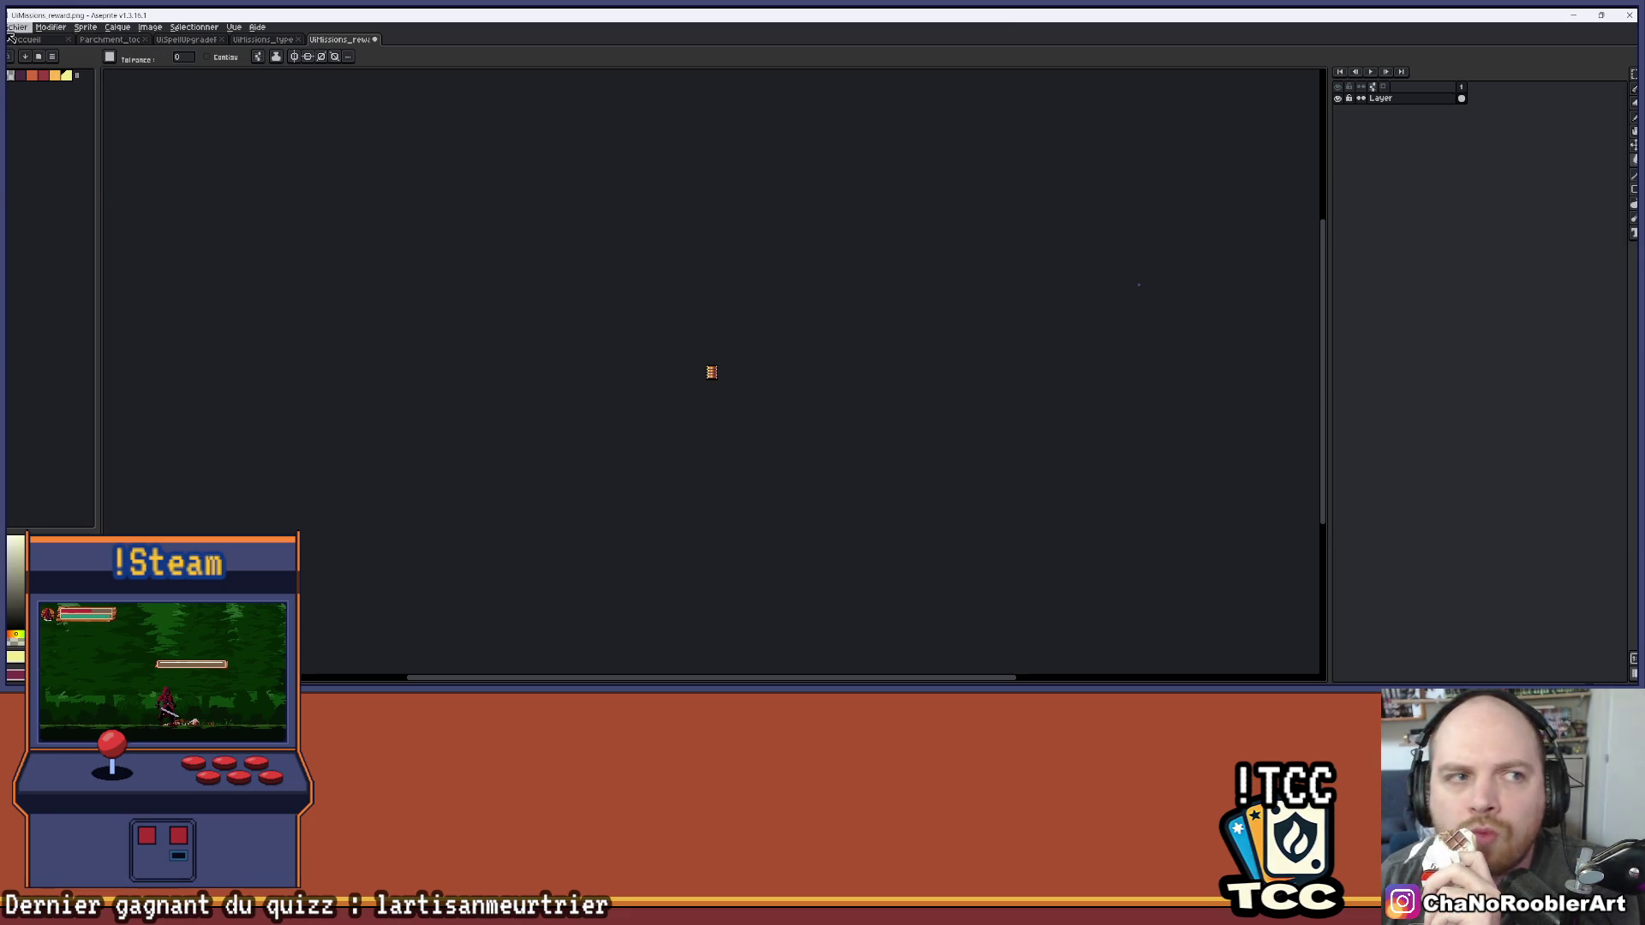
{"action": "left_click", "coordinate": [17, 27]}
{"action": "left_click", "coordinate": [34, 48]}
{"action": "double_click", "coordinate": [774, 377]}
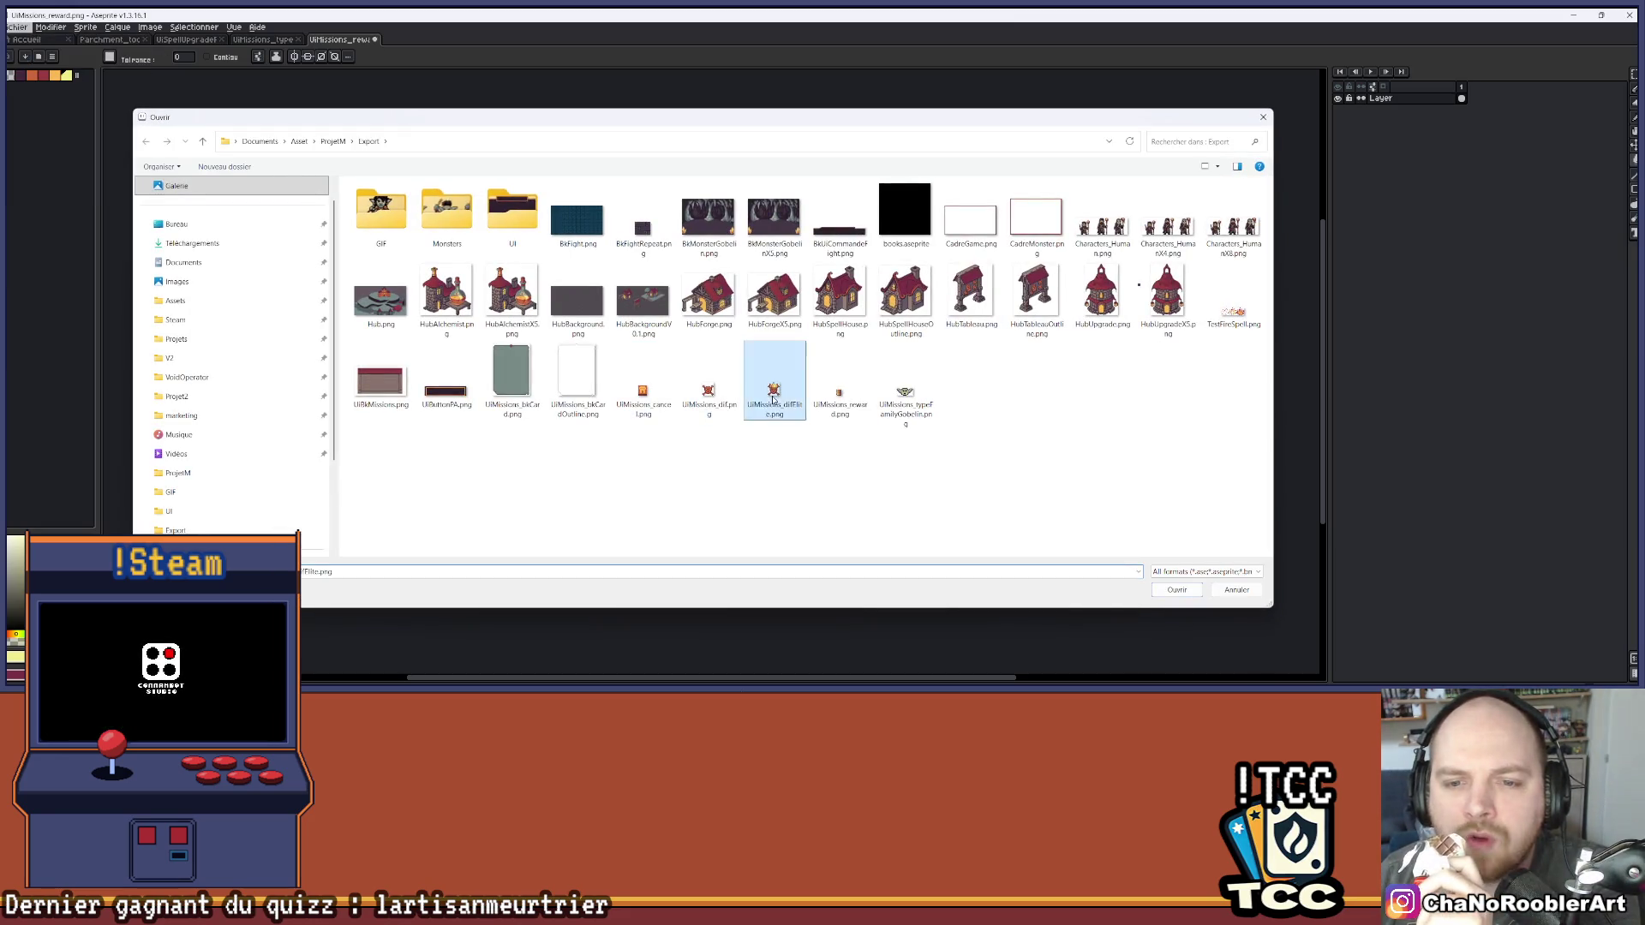
Recolour the skull's and crown's dark purple outlines black
{"action": "scroll", "coordinate": [656, 378], "scroll_direction": "up", "scroll_amount": 3}
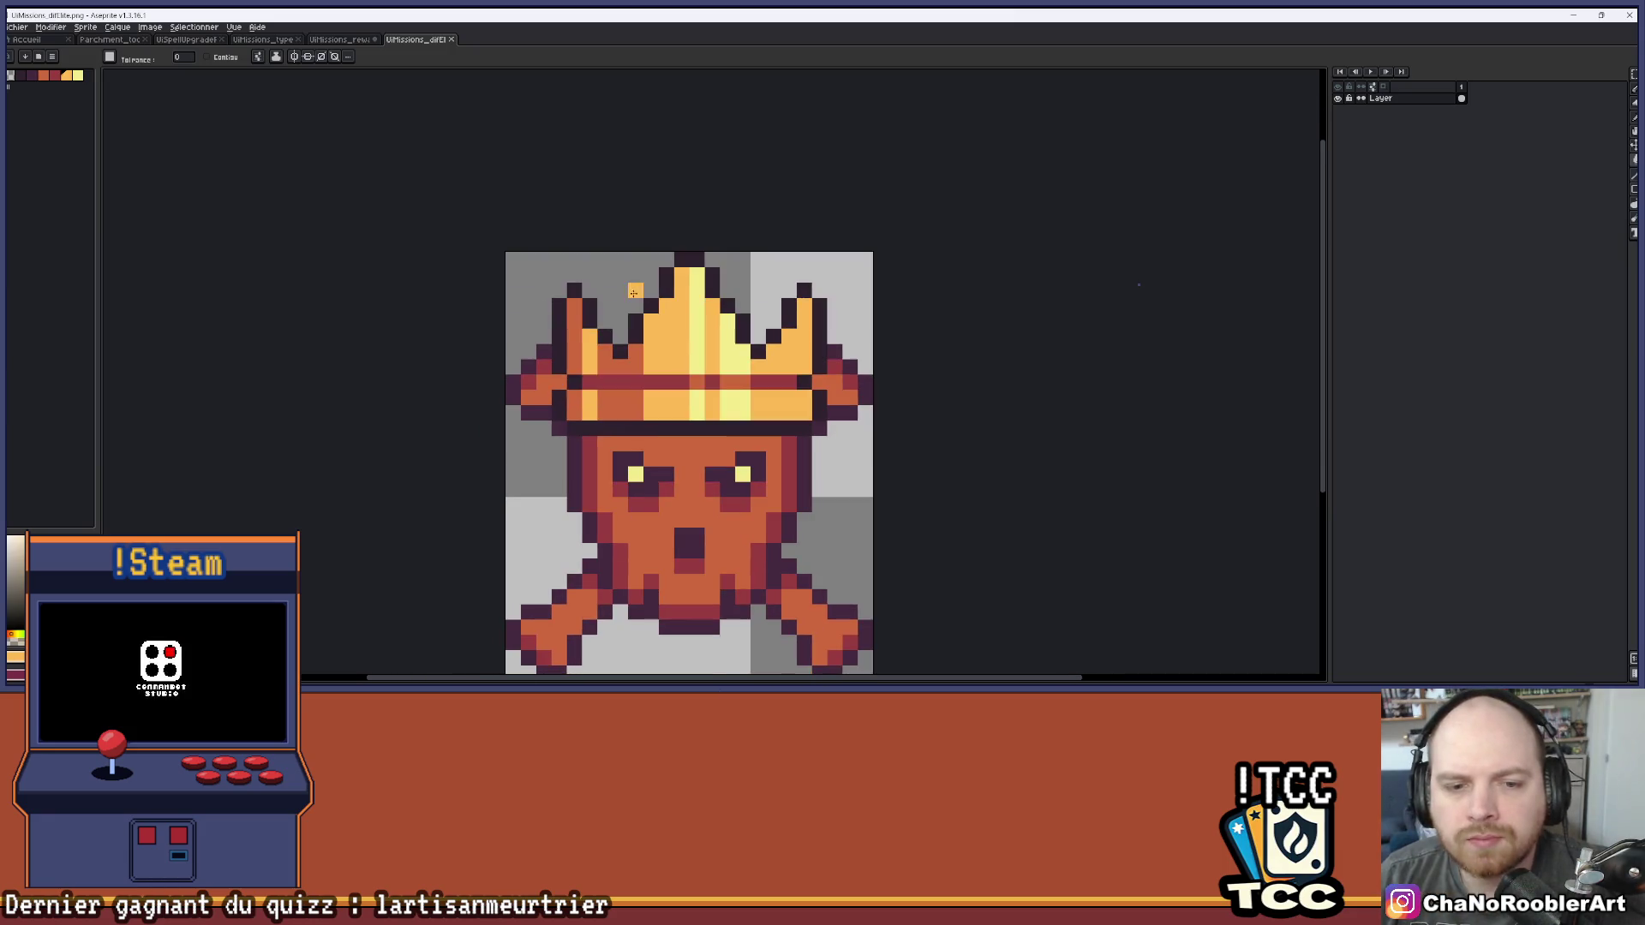
{"action": "left_click_drag", "start_coordinate": [8, 78], "coordinate": [24, 130]}
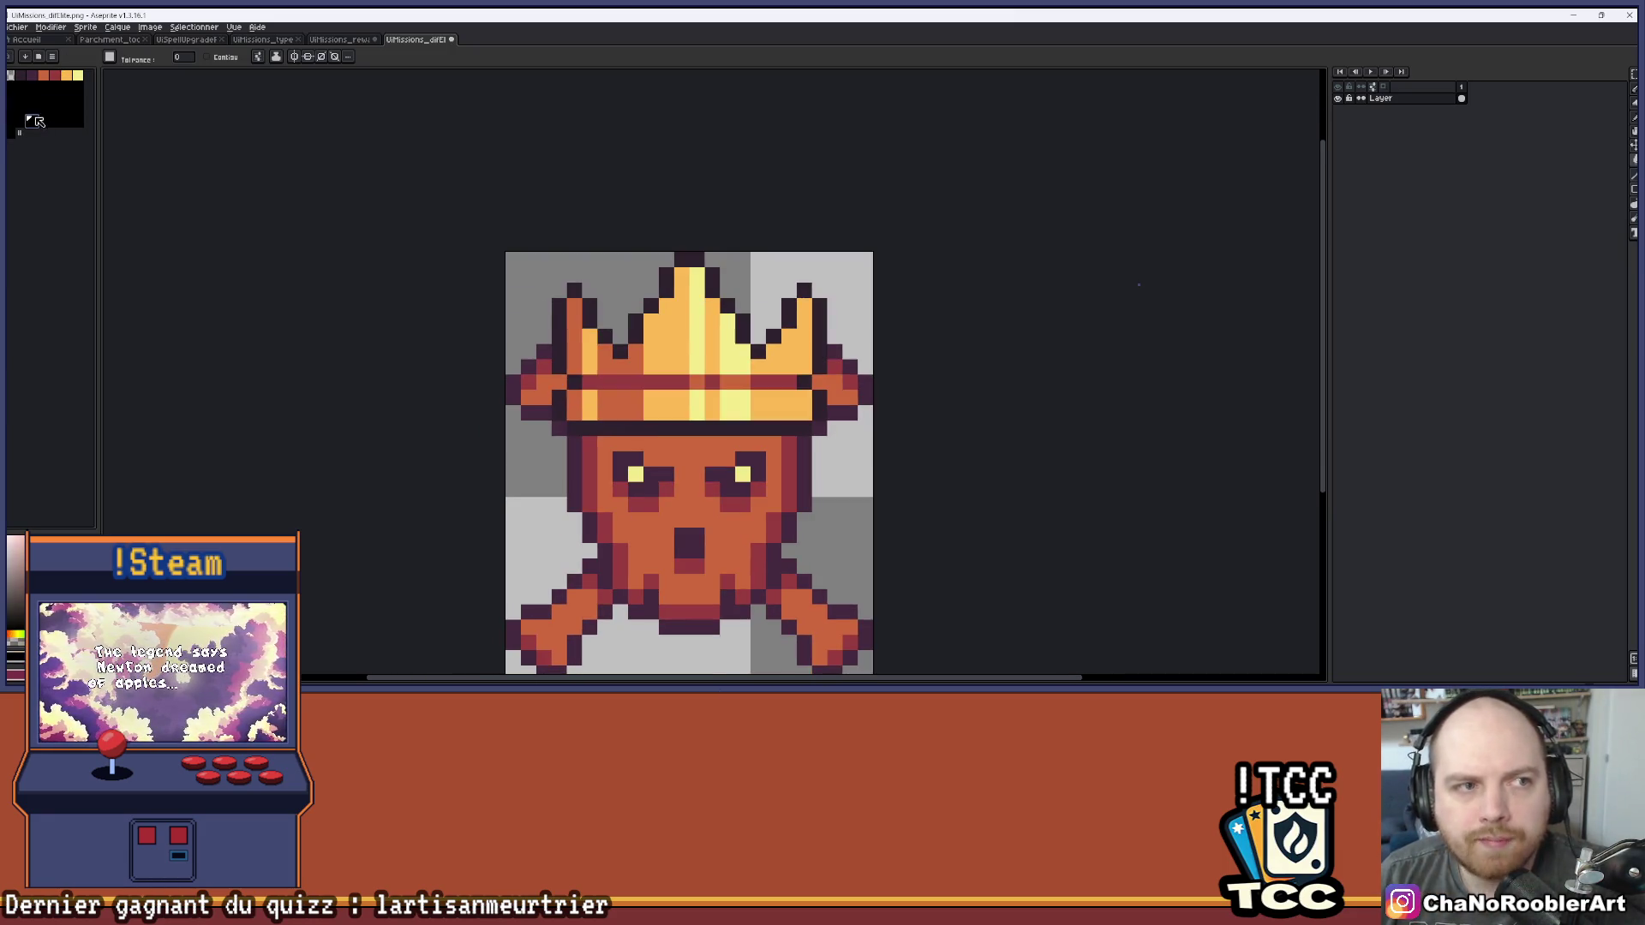
{"action": "left_click", "coordinate": [514, 389]}
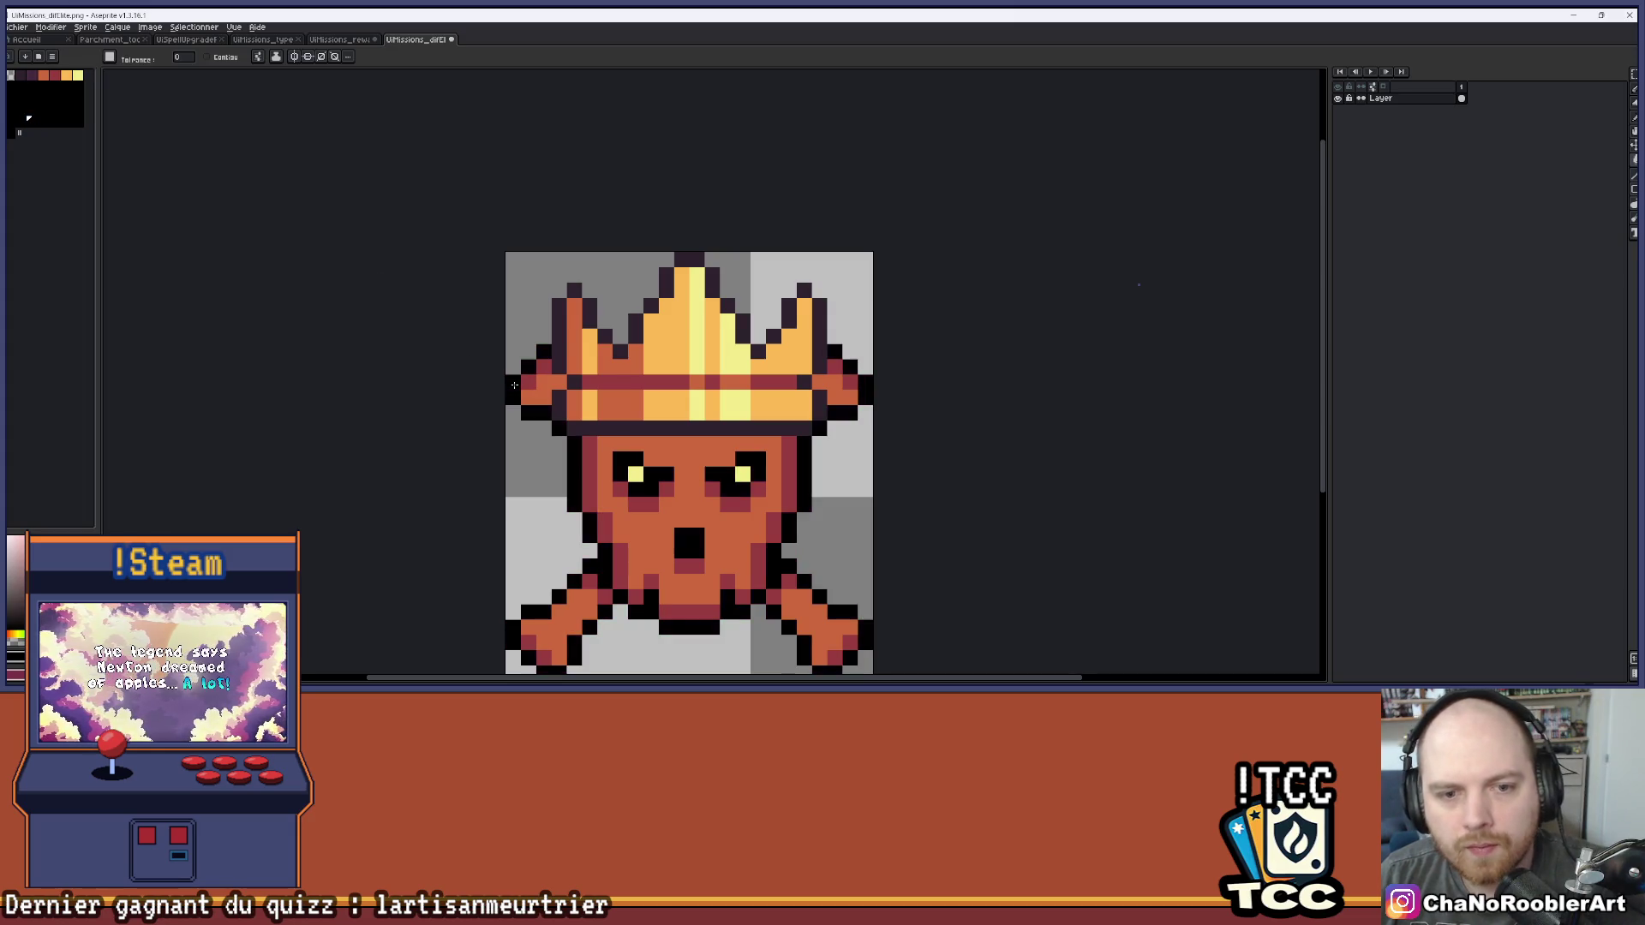
{"action": "left_click", "coordinate": [819, 304]}
{"action": "scroll", "coordinate": [874, 295], "scroll_direction": "down", "scroll_amount": 2}
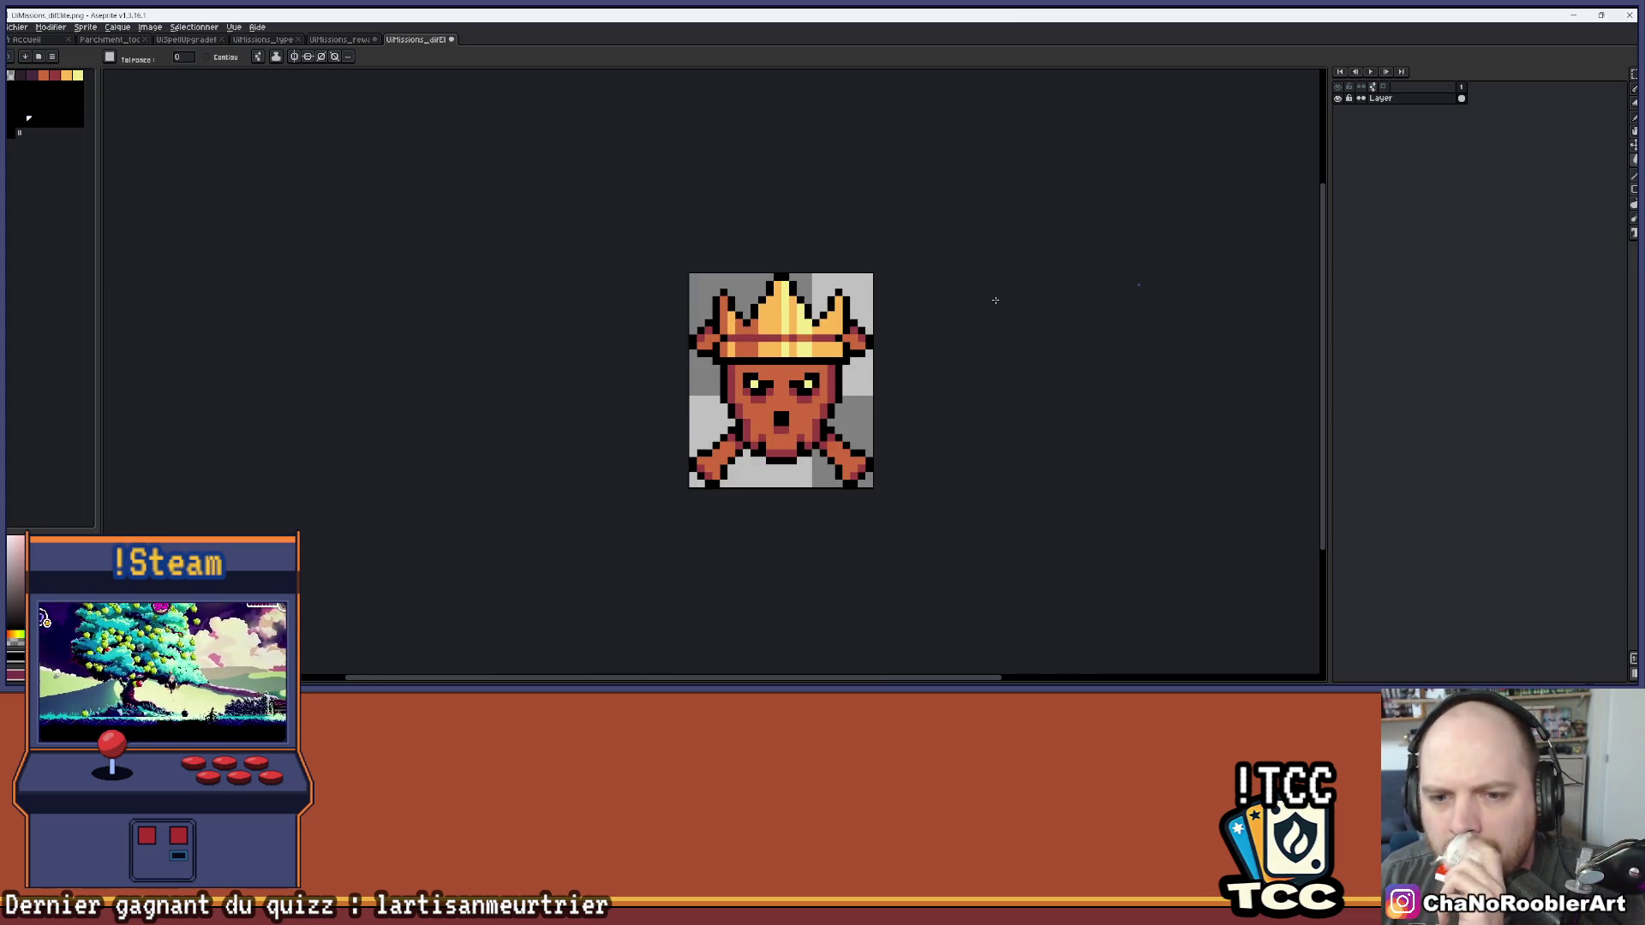
{"action": "scroll", "coordinate": [878, 332], "scroll_direction": "down", "scroll_amount": 2}
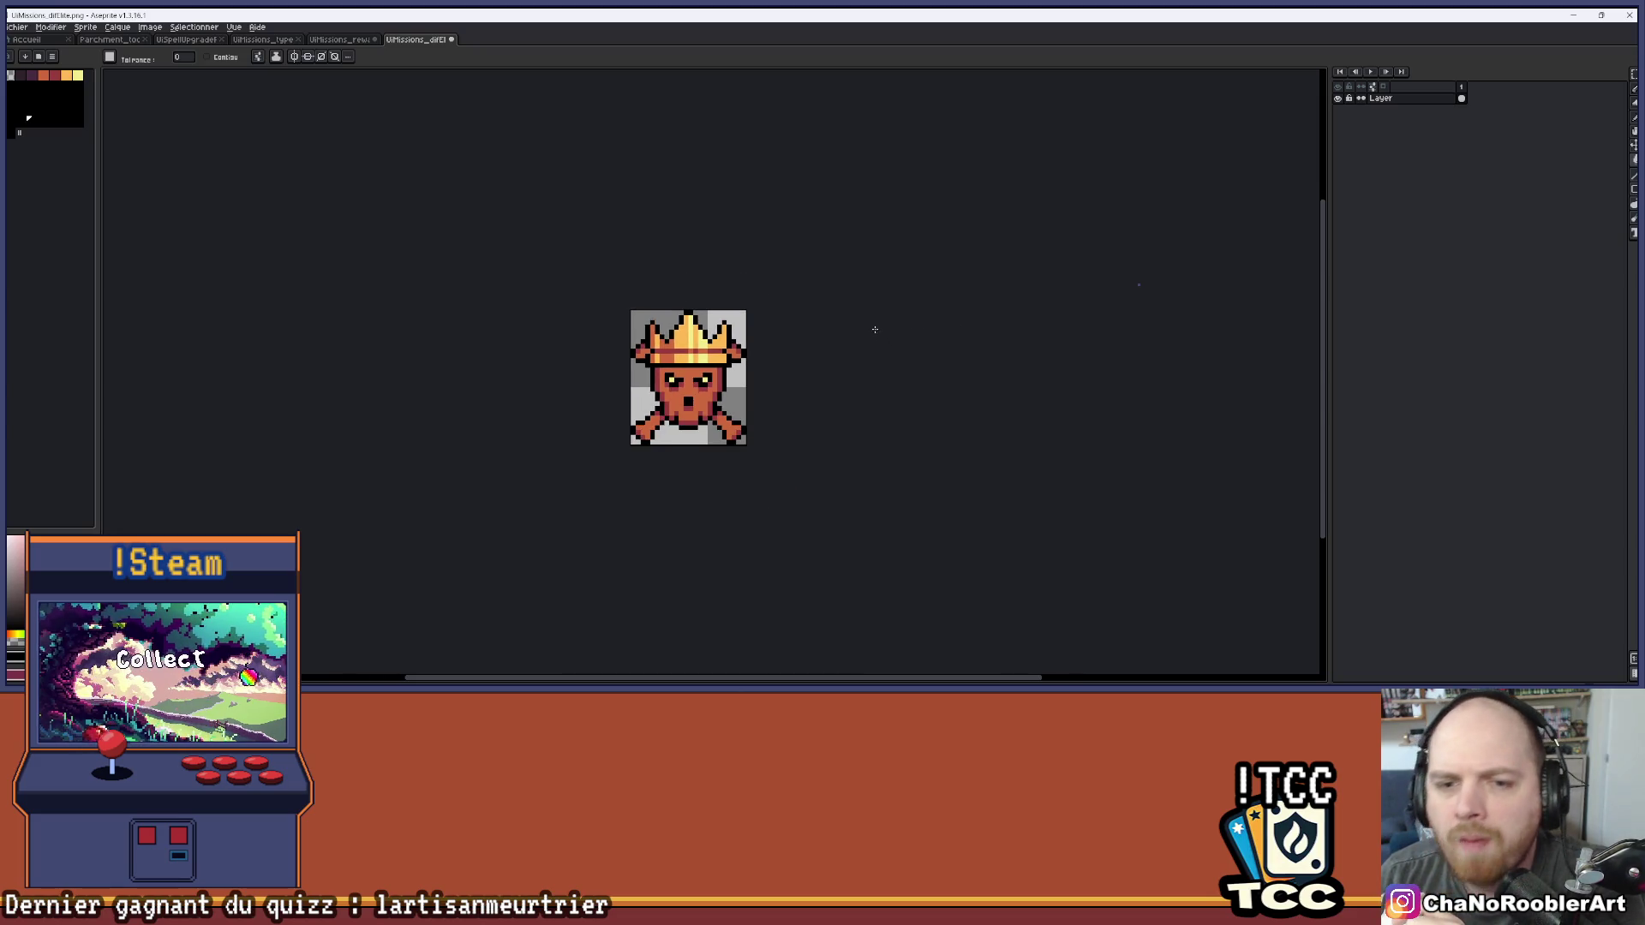
{"action": "left_click", "coordinate": [17, 26]}
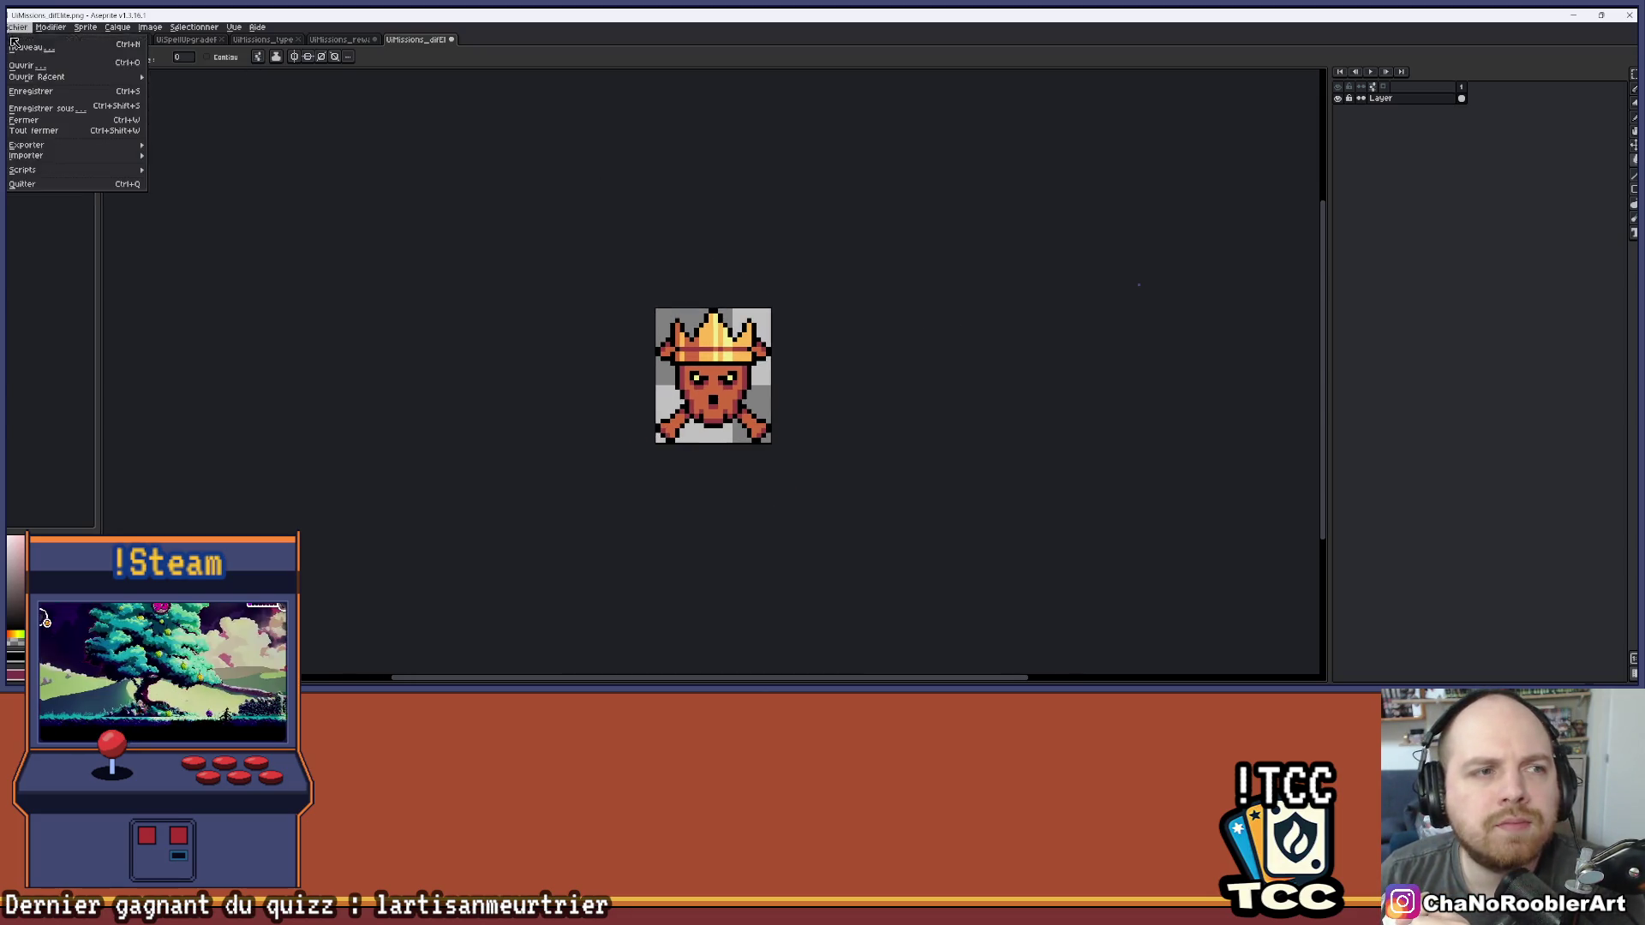
Save the crowned skull icon under its existing name
{"action": "left_click", "coordinate": [30, 106]}
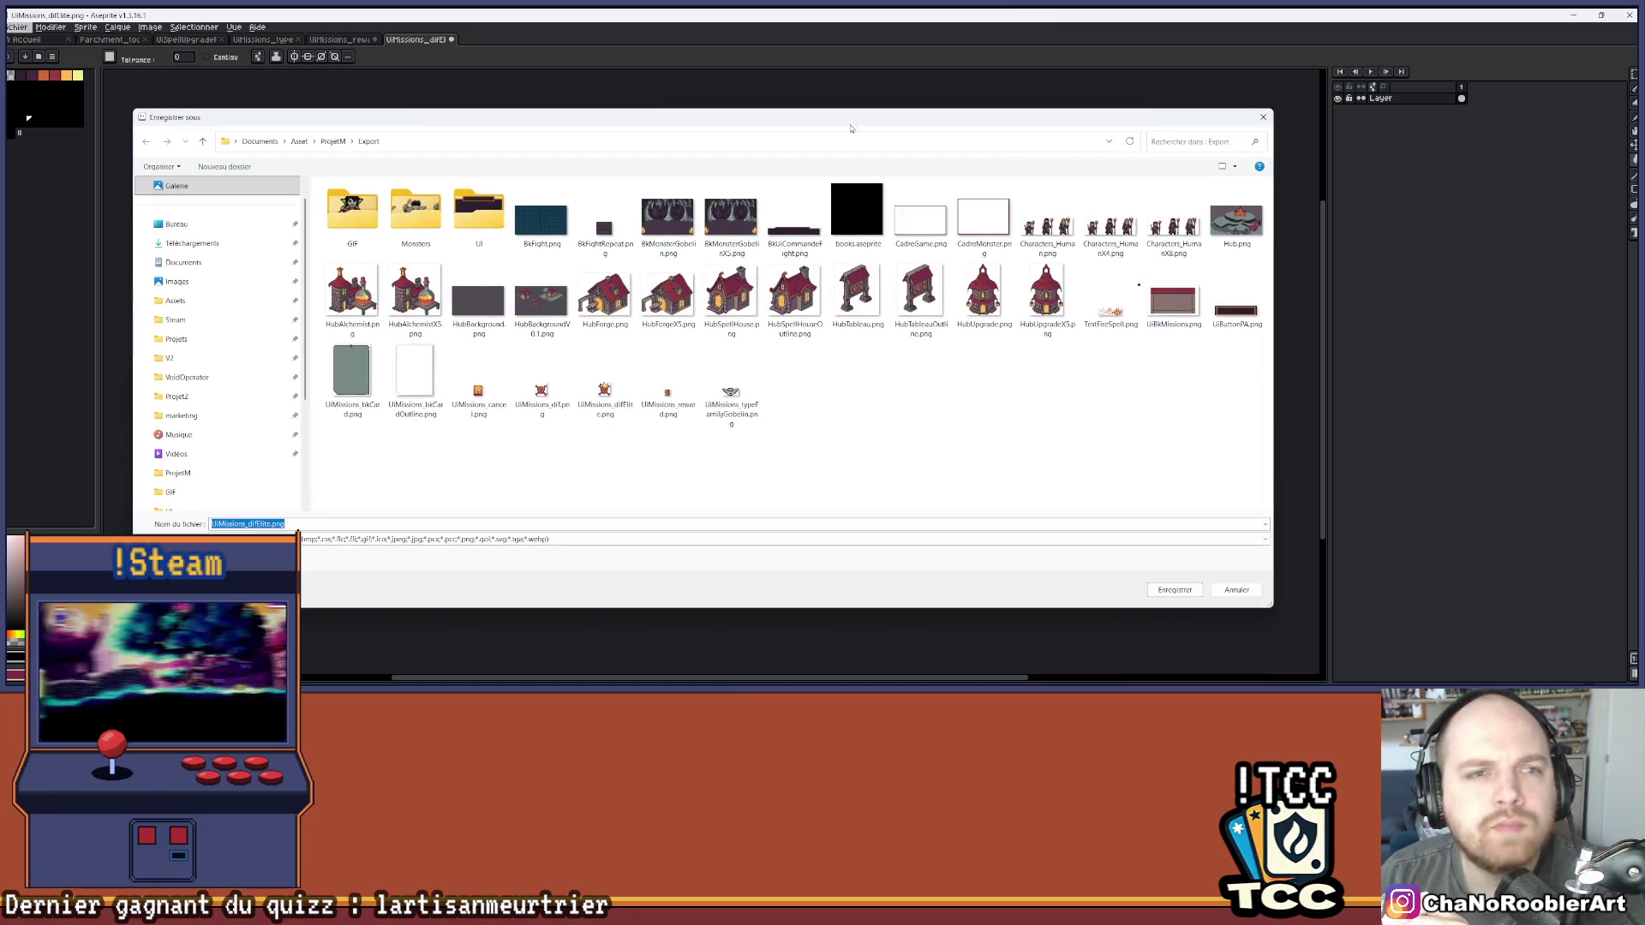
{"action": "left_click", "coordinate": [1265, 116]}
{"action": "left_click", "coordinate": [17, 27]}
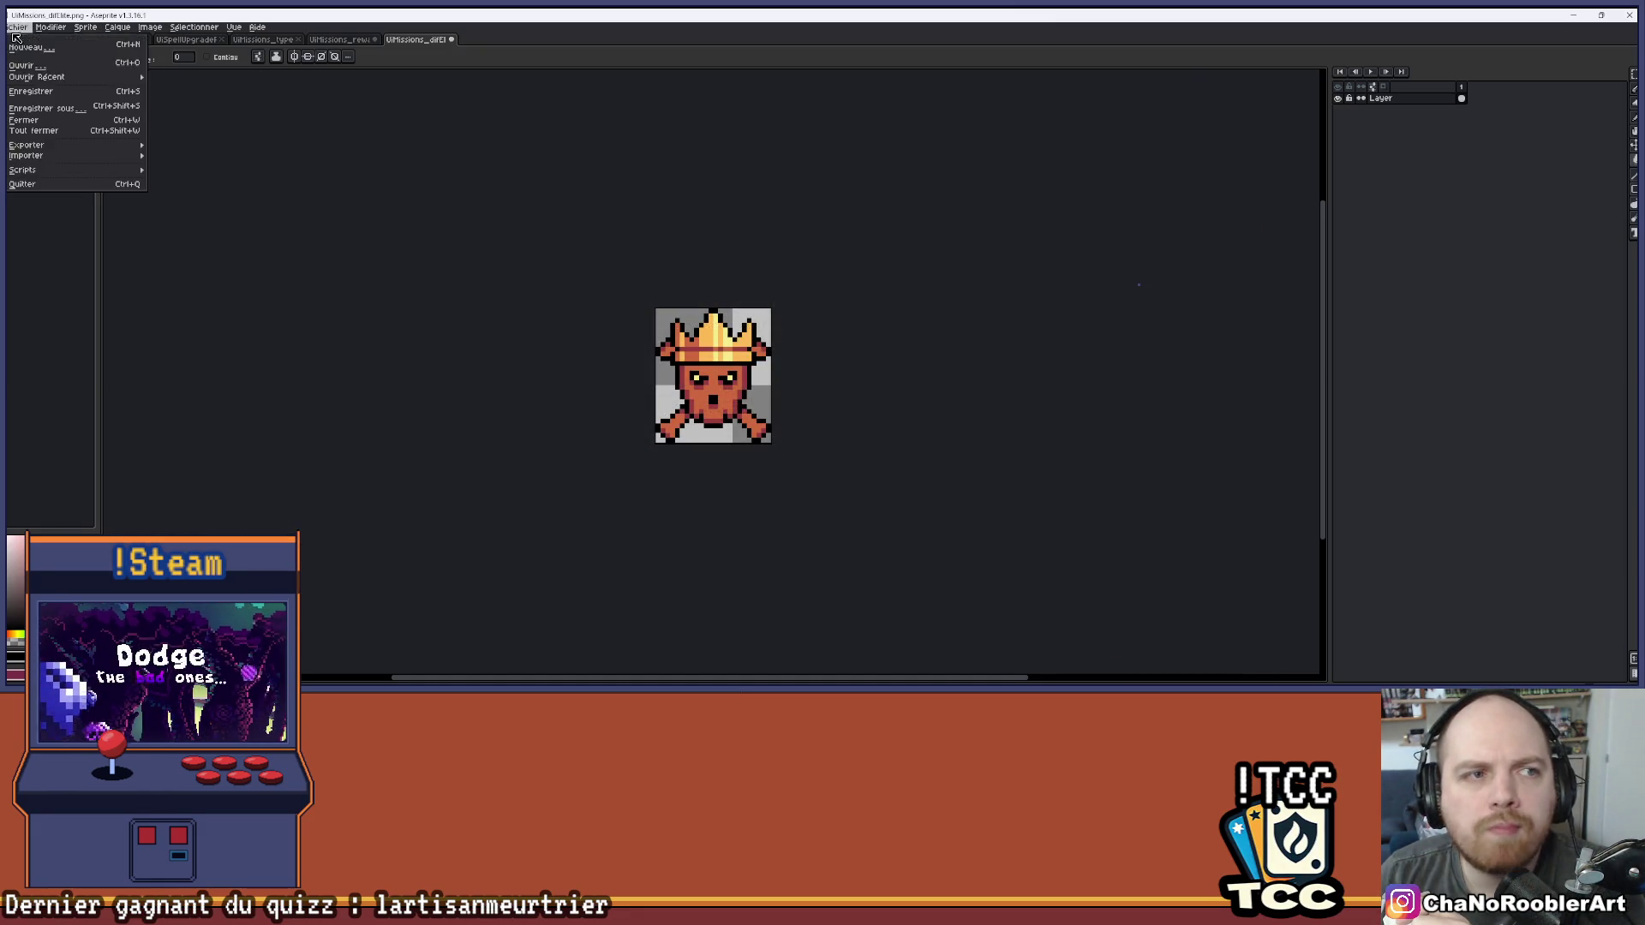
{"action": "left_click", "coordinate": [37, 93]}
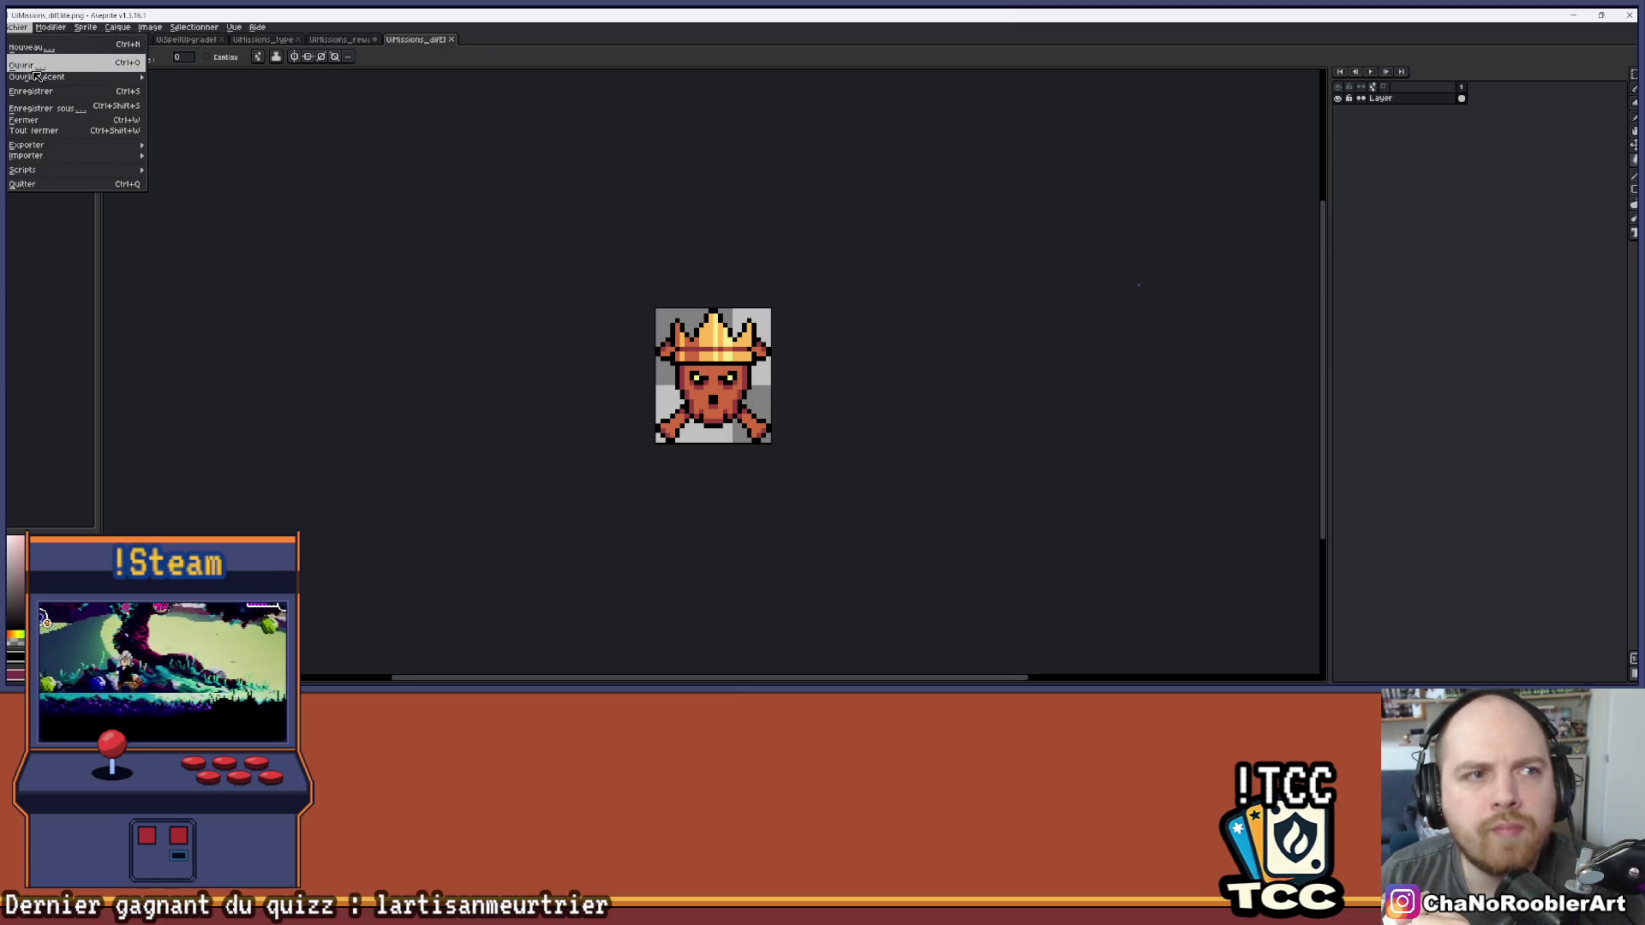
Open UiMissions_dif.png and fill the plain skull's dark purple outlines black
{"action": "key", "text": "ctrl+o"}
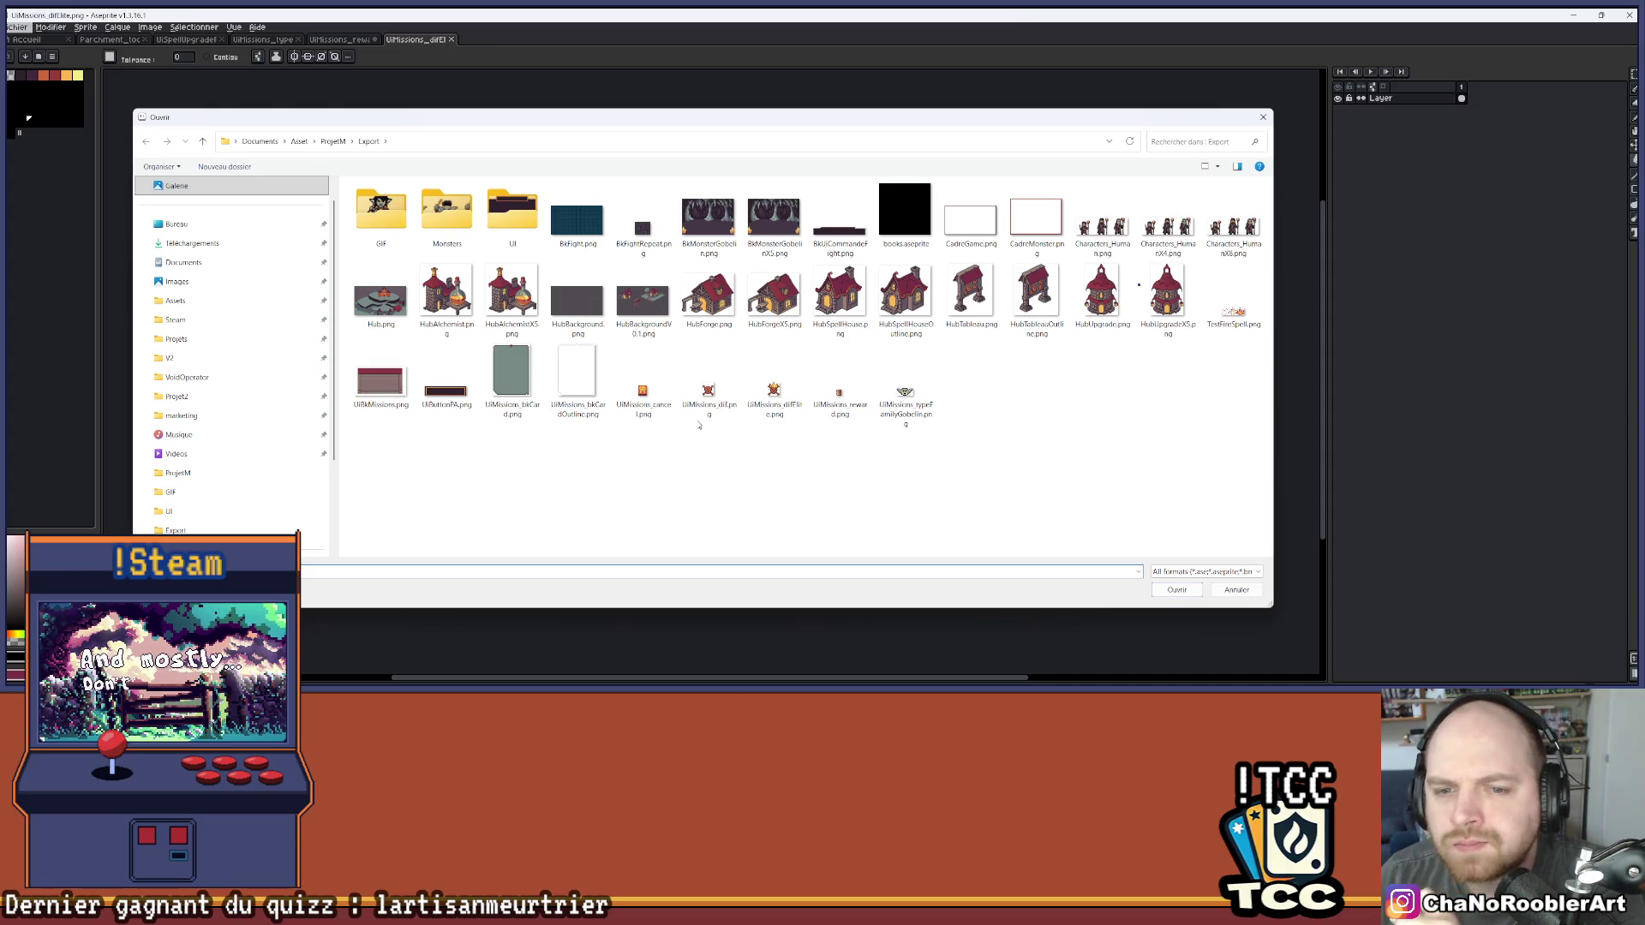
{"action": "double_click", "coordinate": [708, 396]}
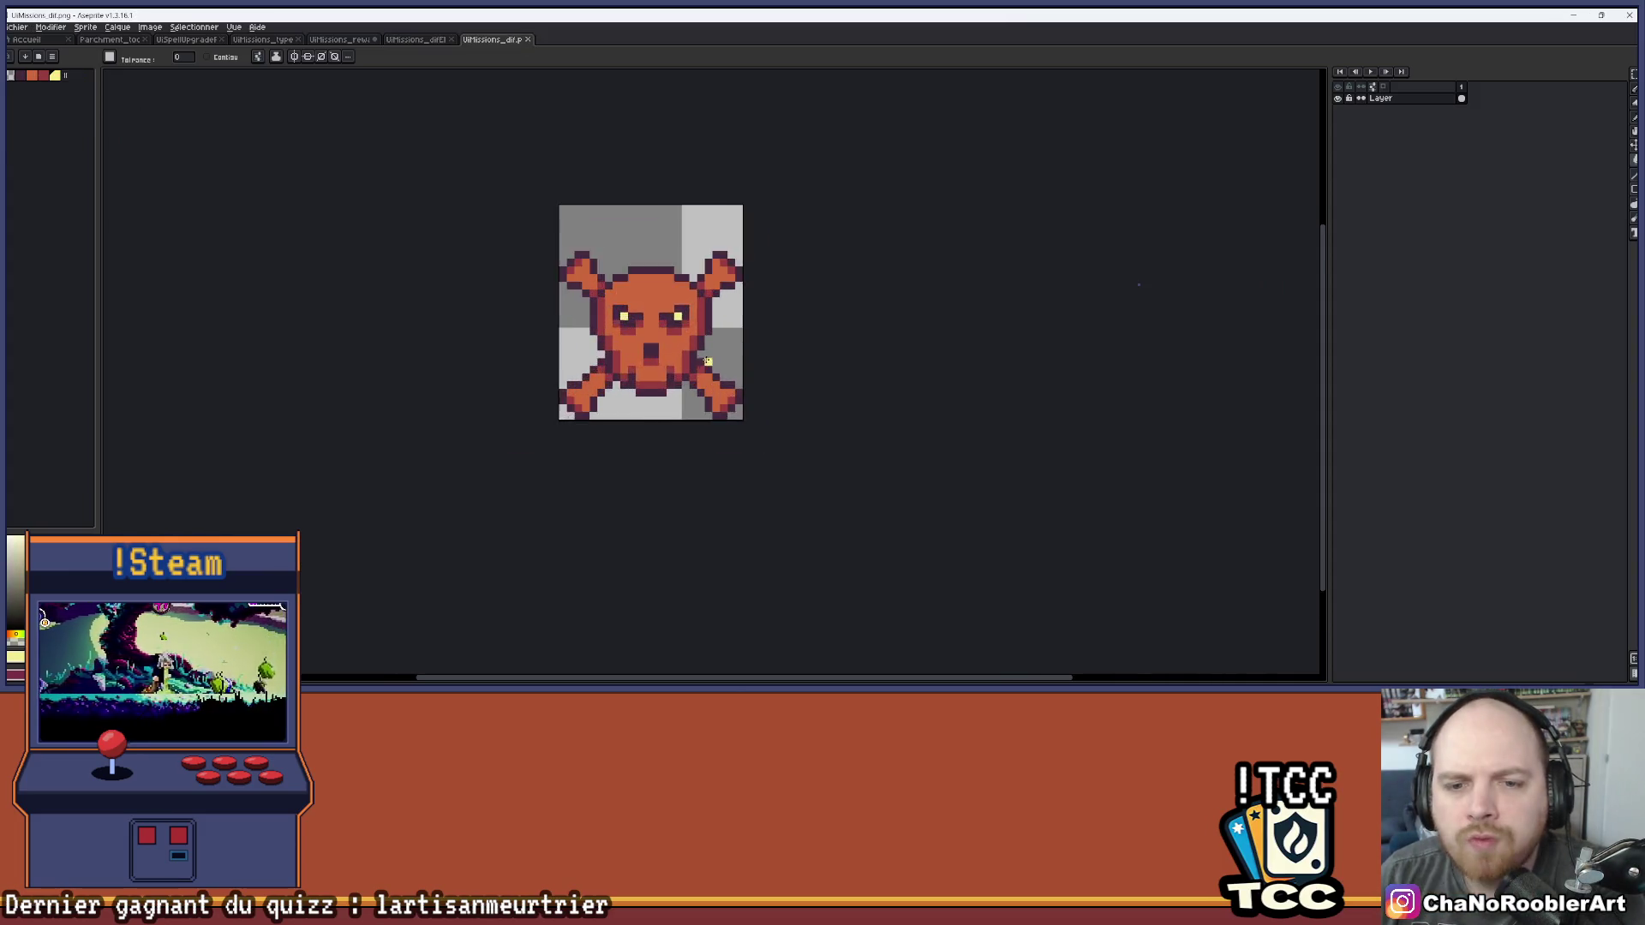
{"action": "scroll", "coordinate": [707, 360], "scroll_direction": "up", "scroll_amount": 2}
{"action": "left_click_drag", "start_coordinate": [65, 76], "coordinate": [45, 127]}
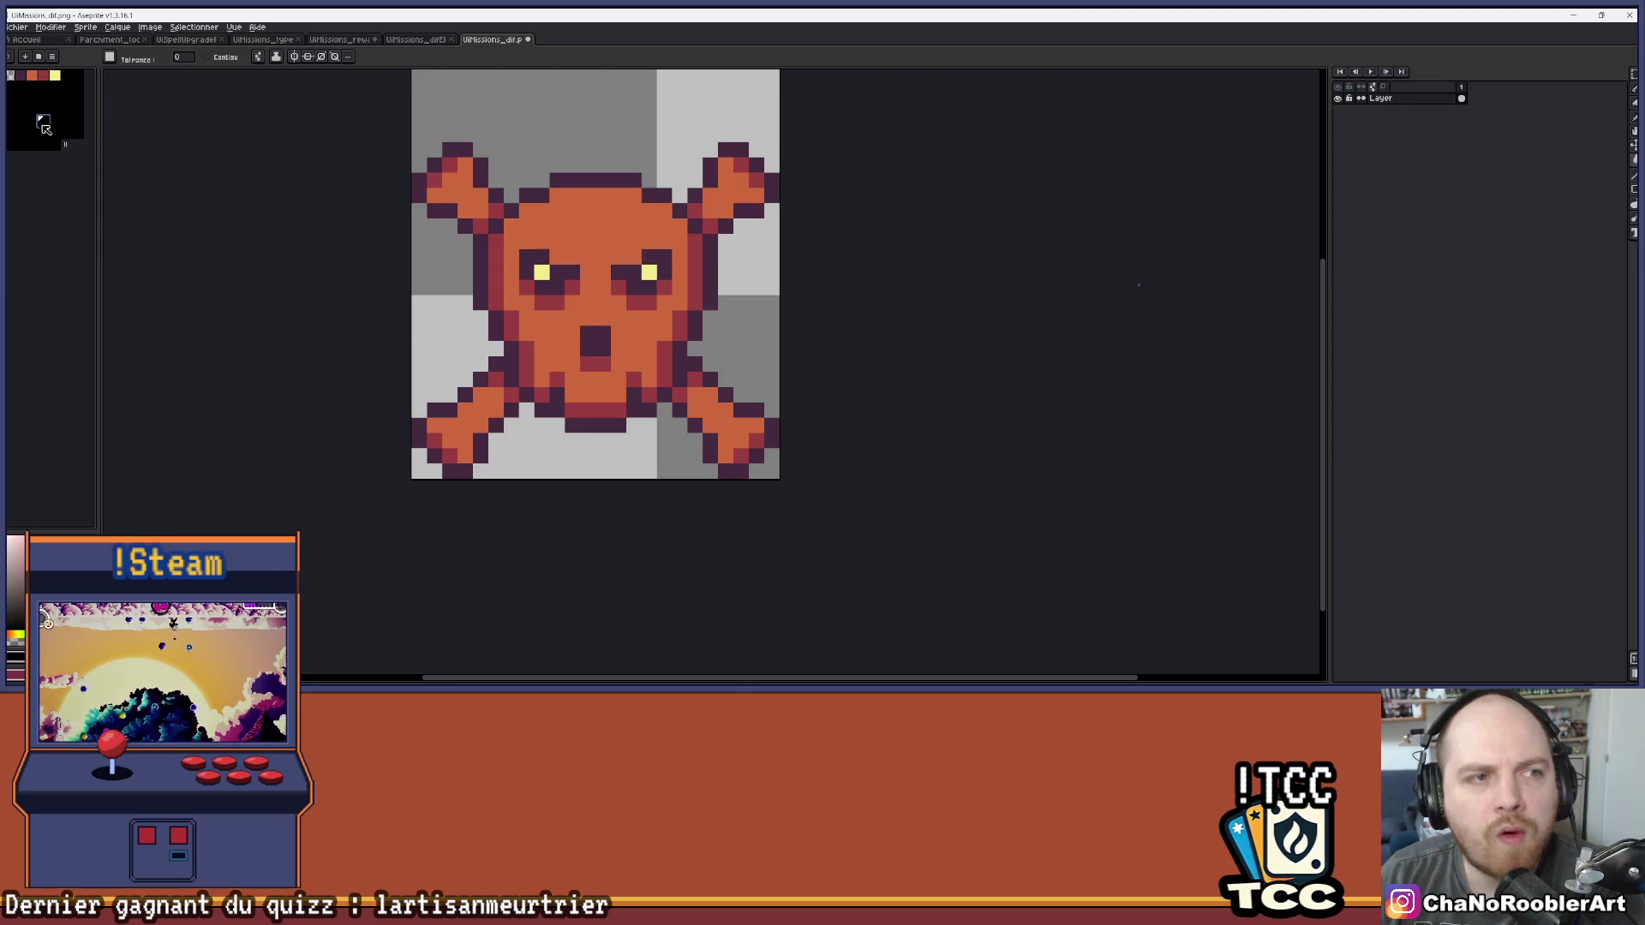
{"action": "left_click_drag", "start_coordinate": [575, 191], "coordinate": [609, 282]}
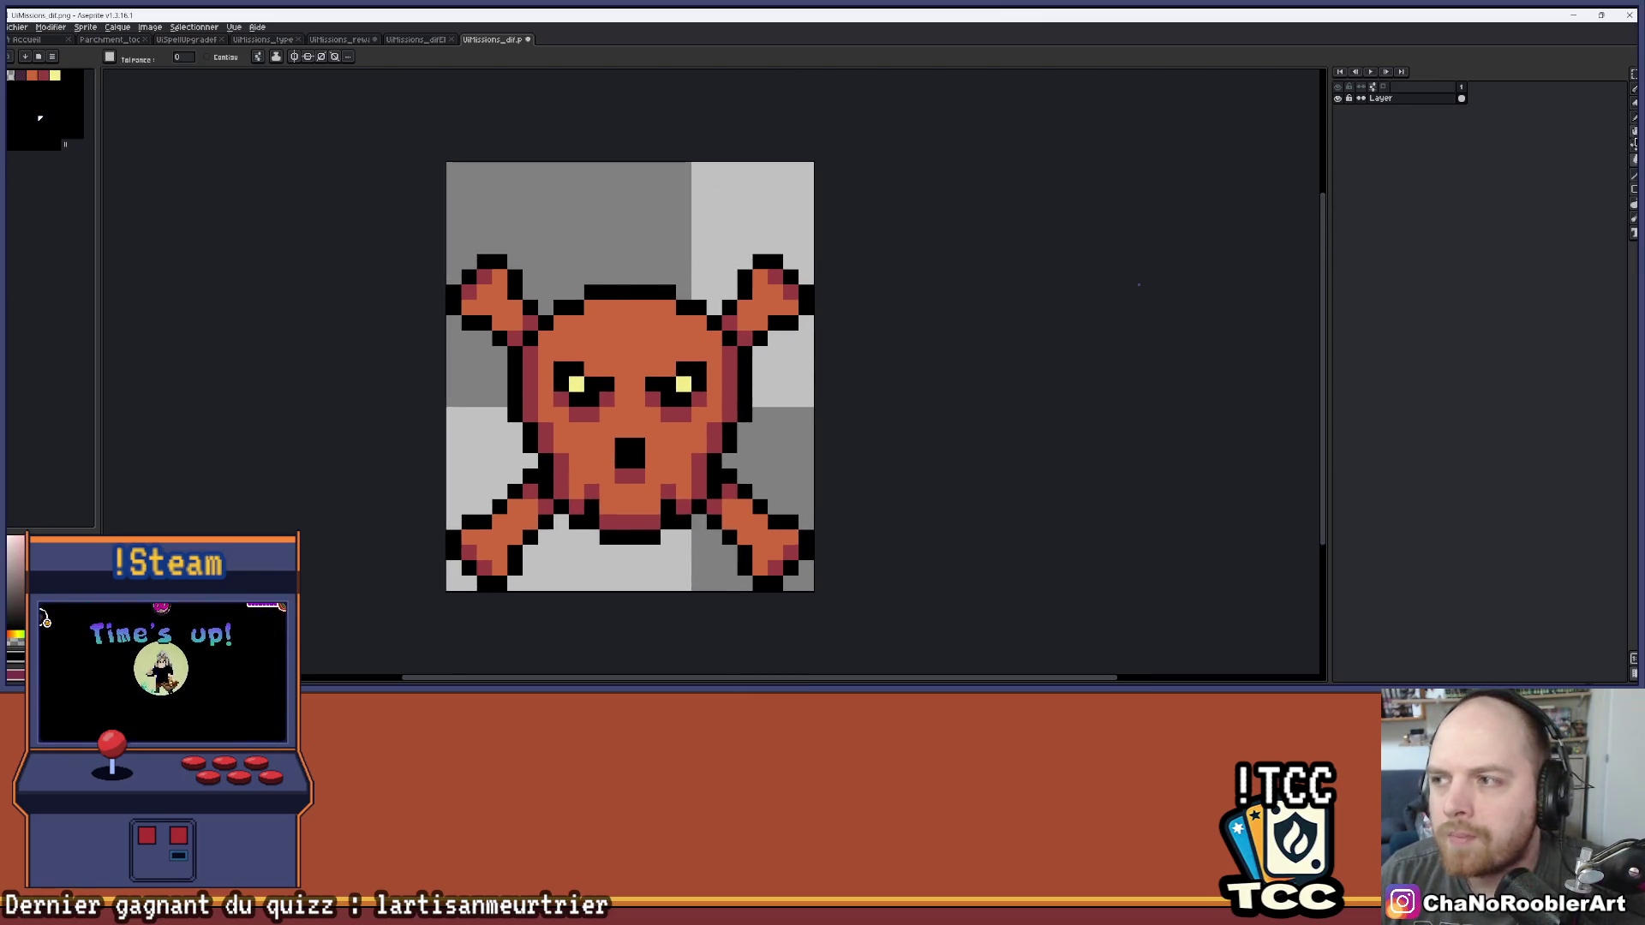
Move the plain skull slightly up in the canvas, then switch to the reward icon
{"action": "left_click", "coordinate": [1634, 143]}
{"action": "left_click_drag", "start_coordinate": [632, 418], "coordinate": [628, 366]}
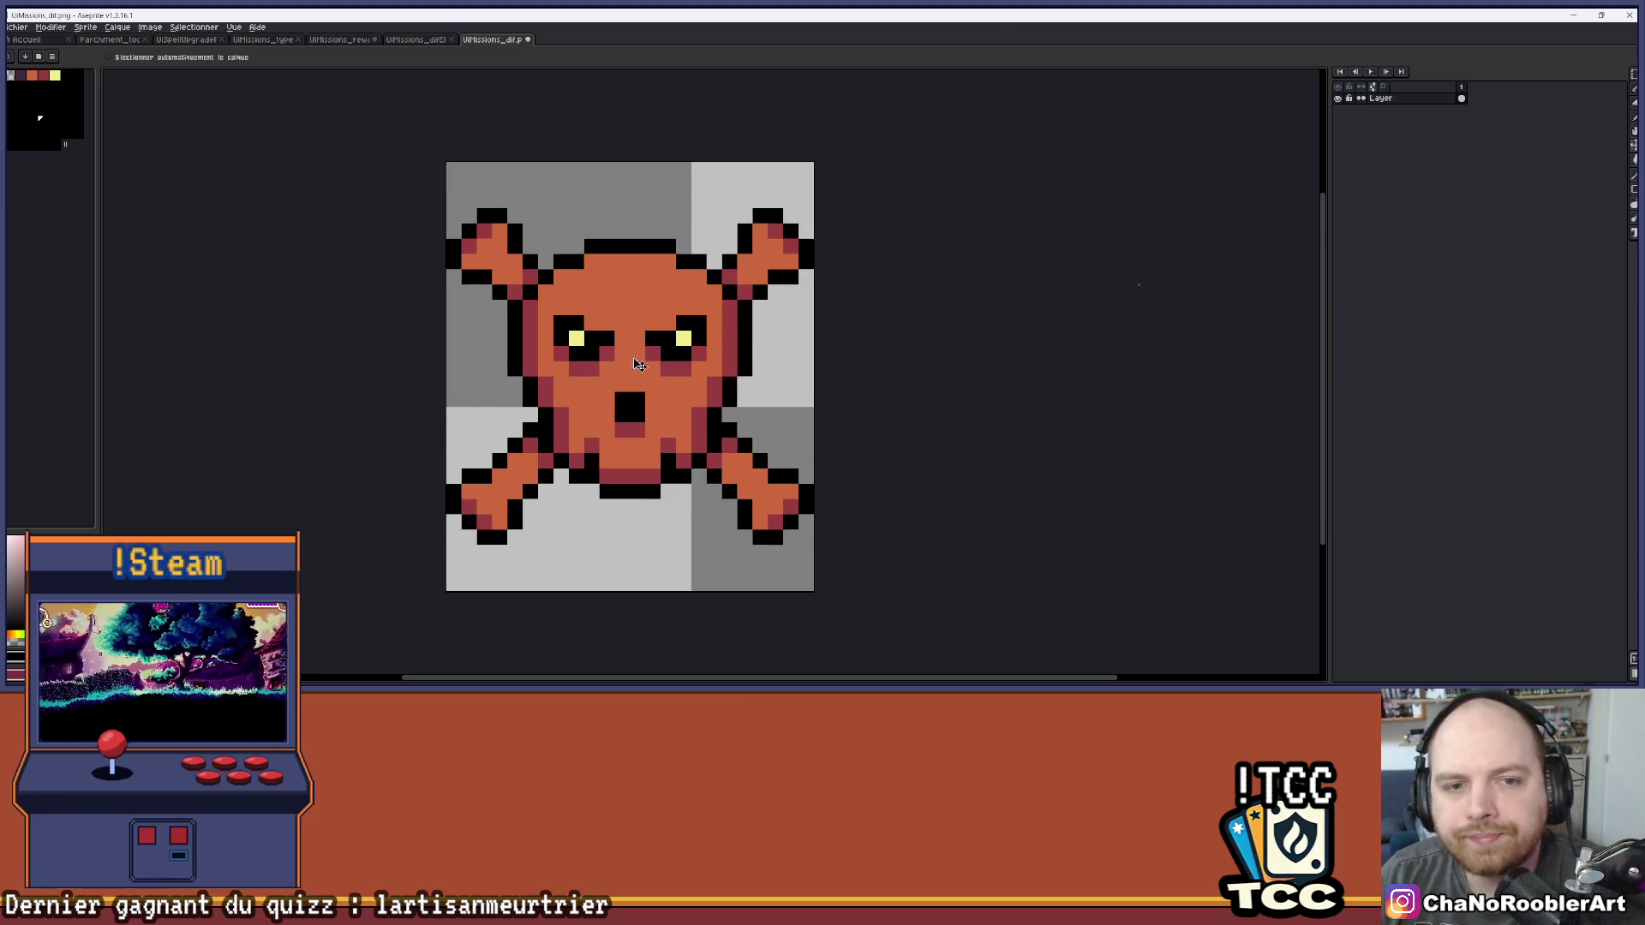
{"action": "scroll", "coordinate": [857, 360], "scroll_direction": "down", "scroll_amount": 1}
{"action": "scroll", "coordinate": [793, 342], "scroll_direction": "down", "scroll_amount": 1}
{"action": "scroll", "coordinate": [793, 342], "scroll_direction": "up", "scroll_amount": 1}
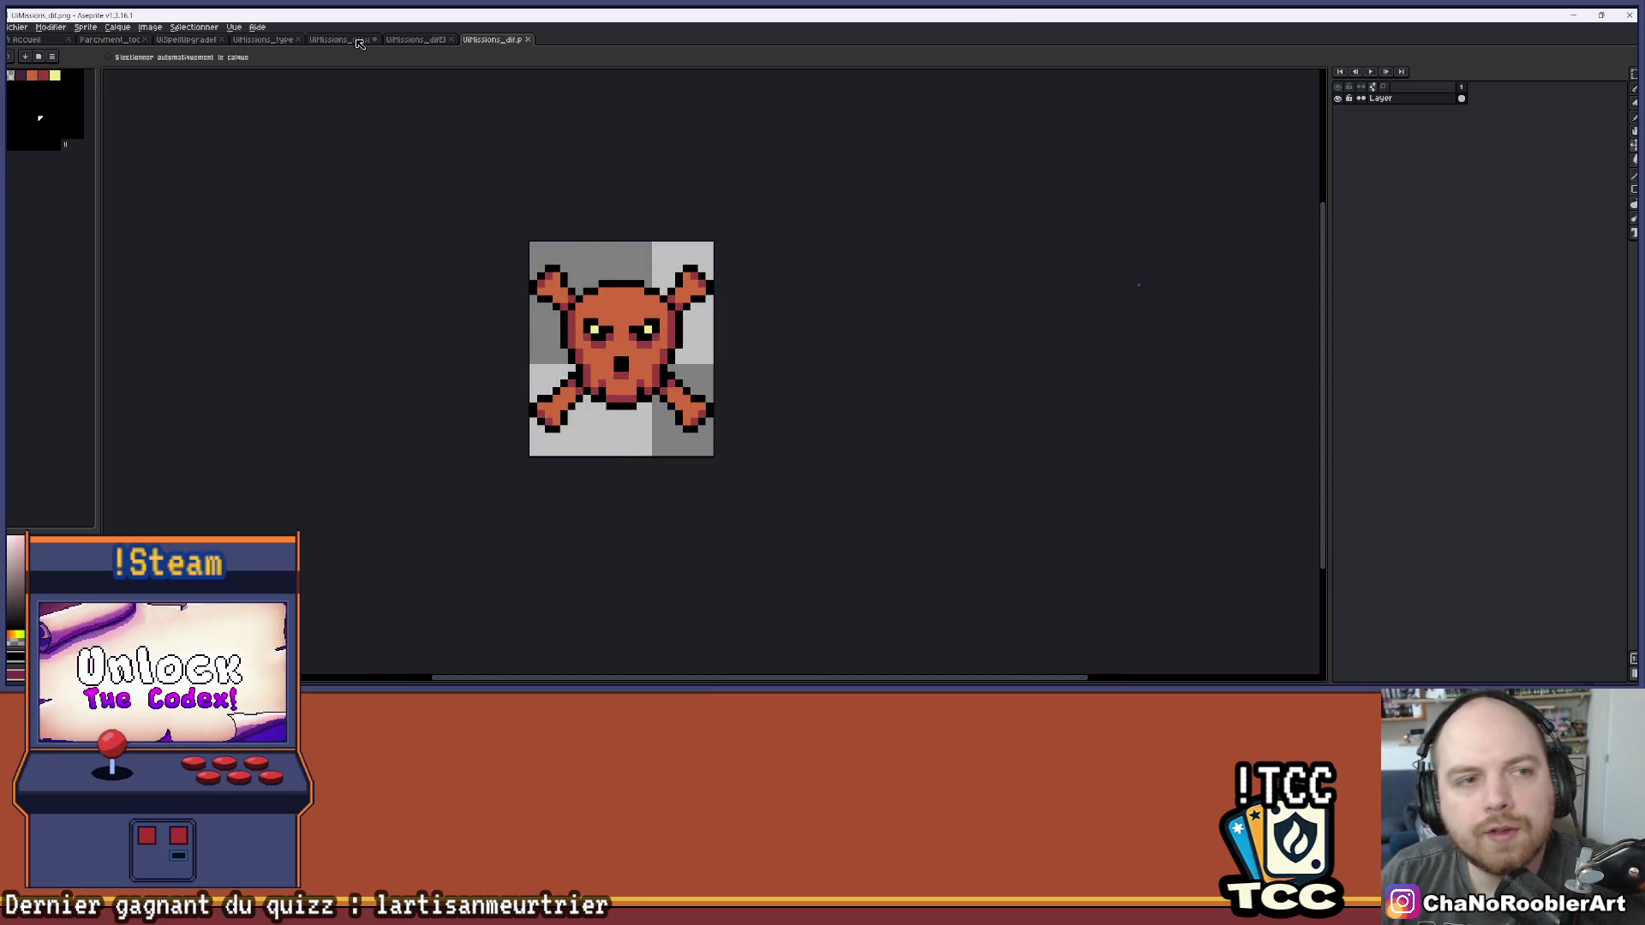
{"action": "left_click", "coordinate": [399, 43]}
{"action": "left_click", "coordinate": [346, 43]}
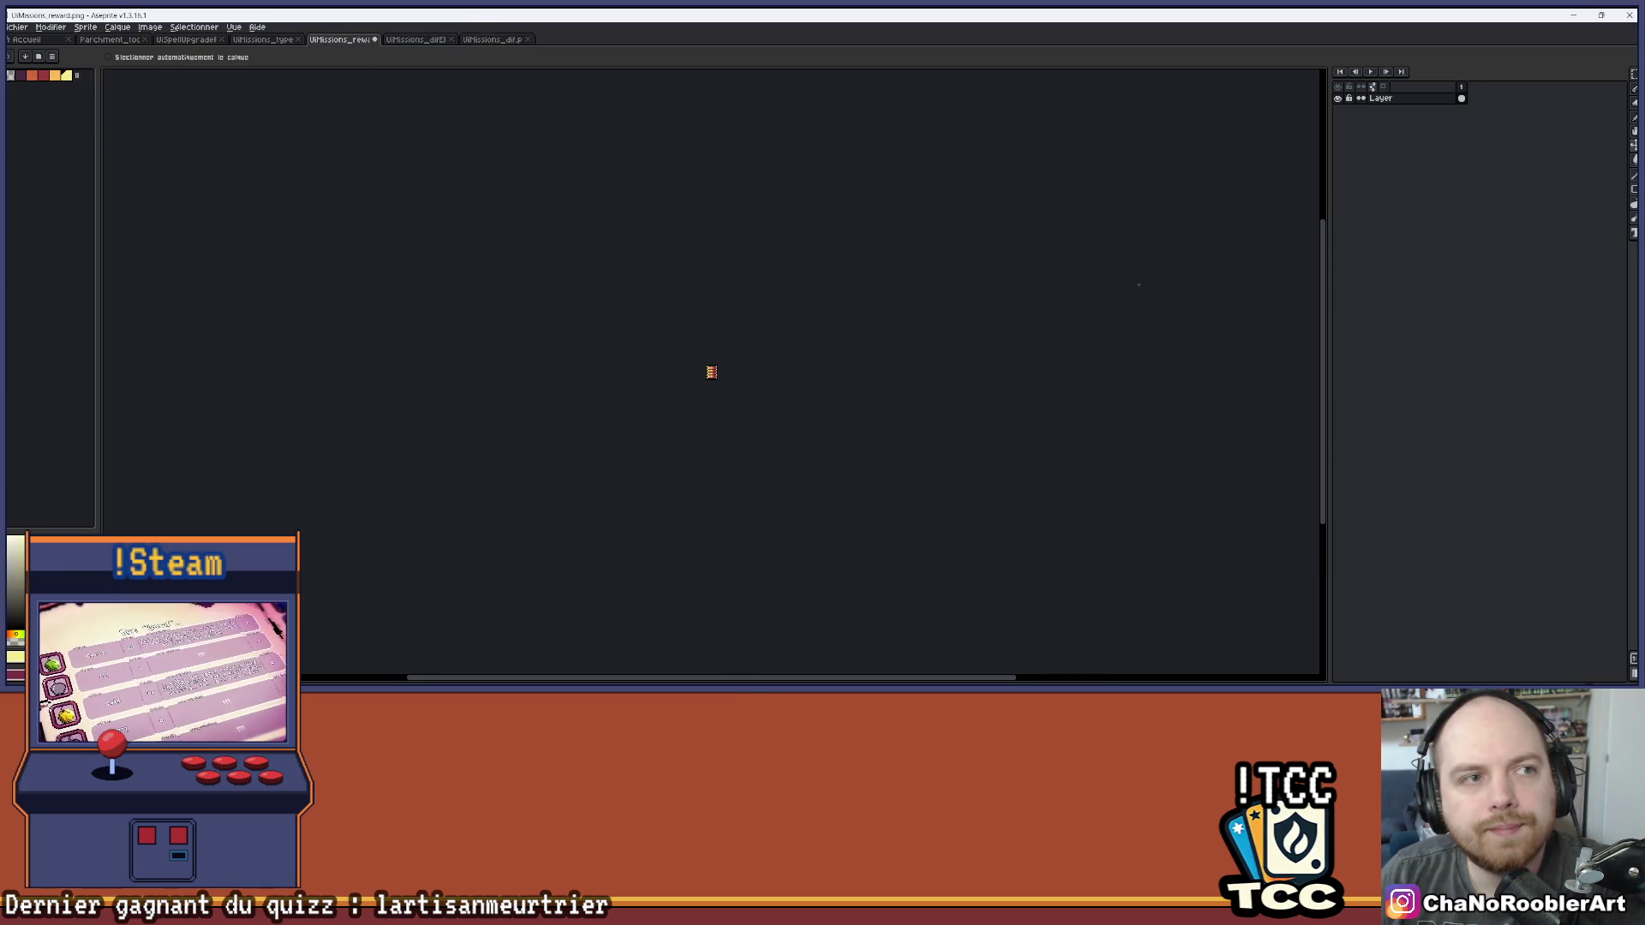
Glance at the recent files list, minimise Aseprite and bring Unity back to the front
{"action": "left_click", "coordinate": [17, 26]}
{"action": "mouse_move", "coordinate": [34, 76]}
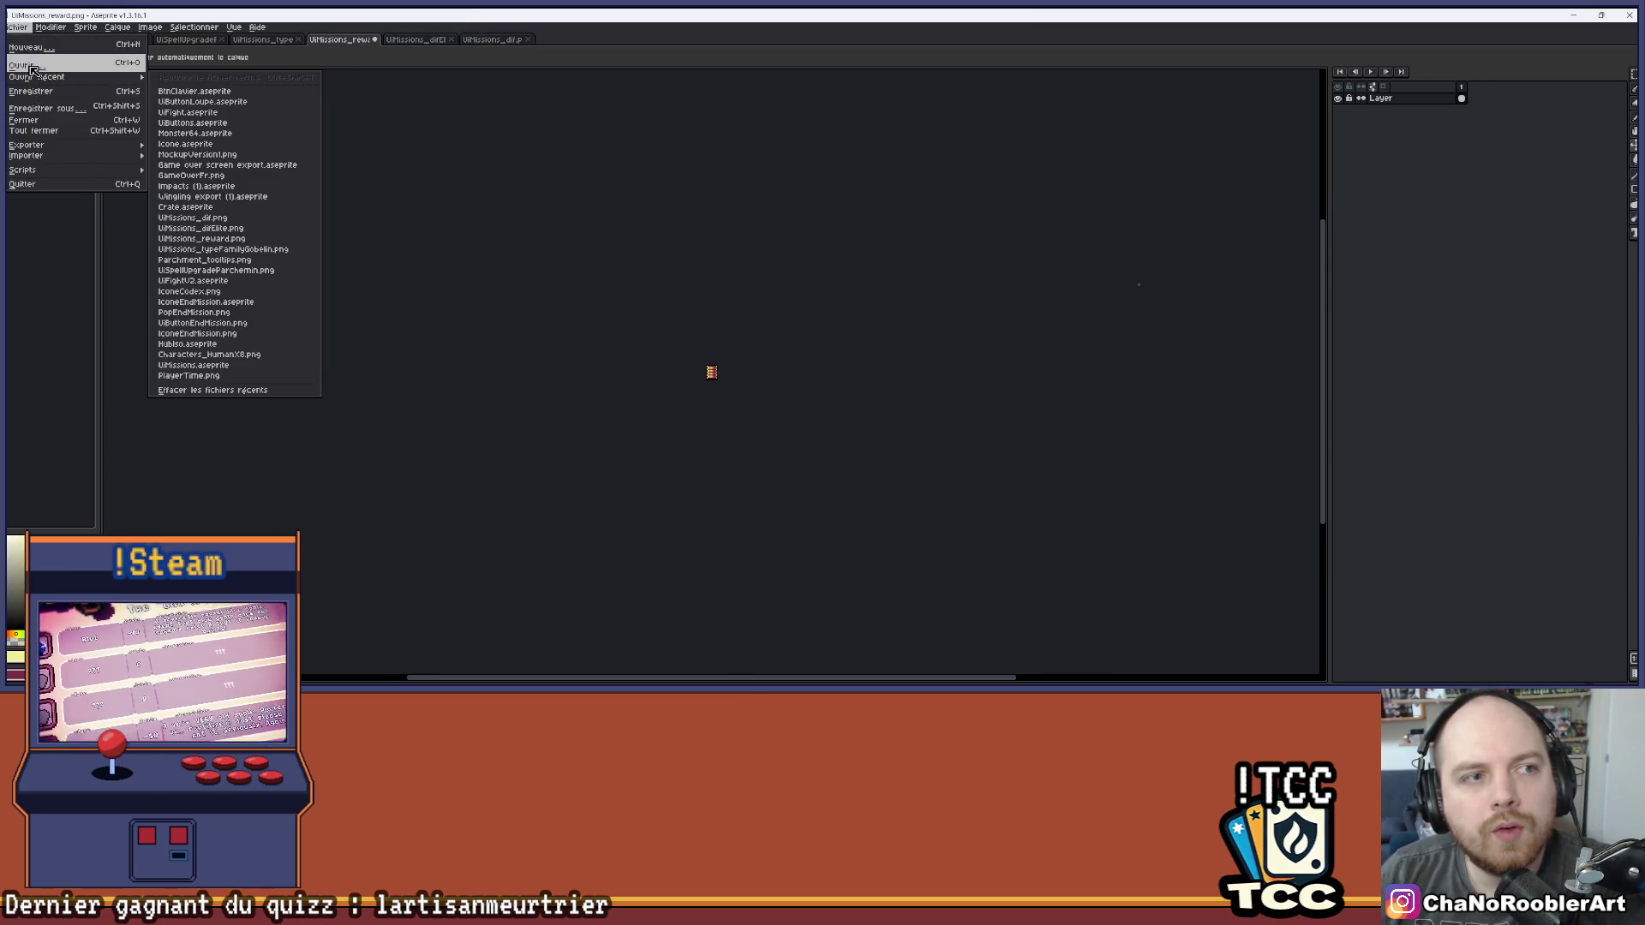
{"action": "left_click", "coordinate": [752, 121]}
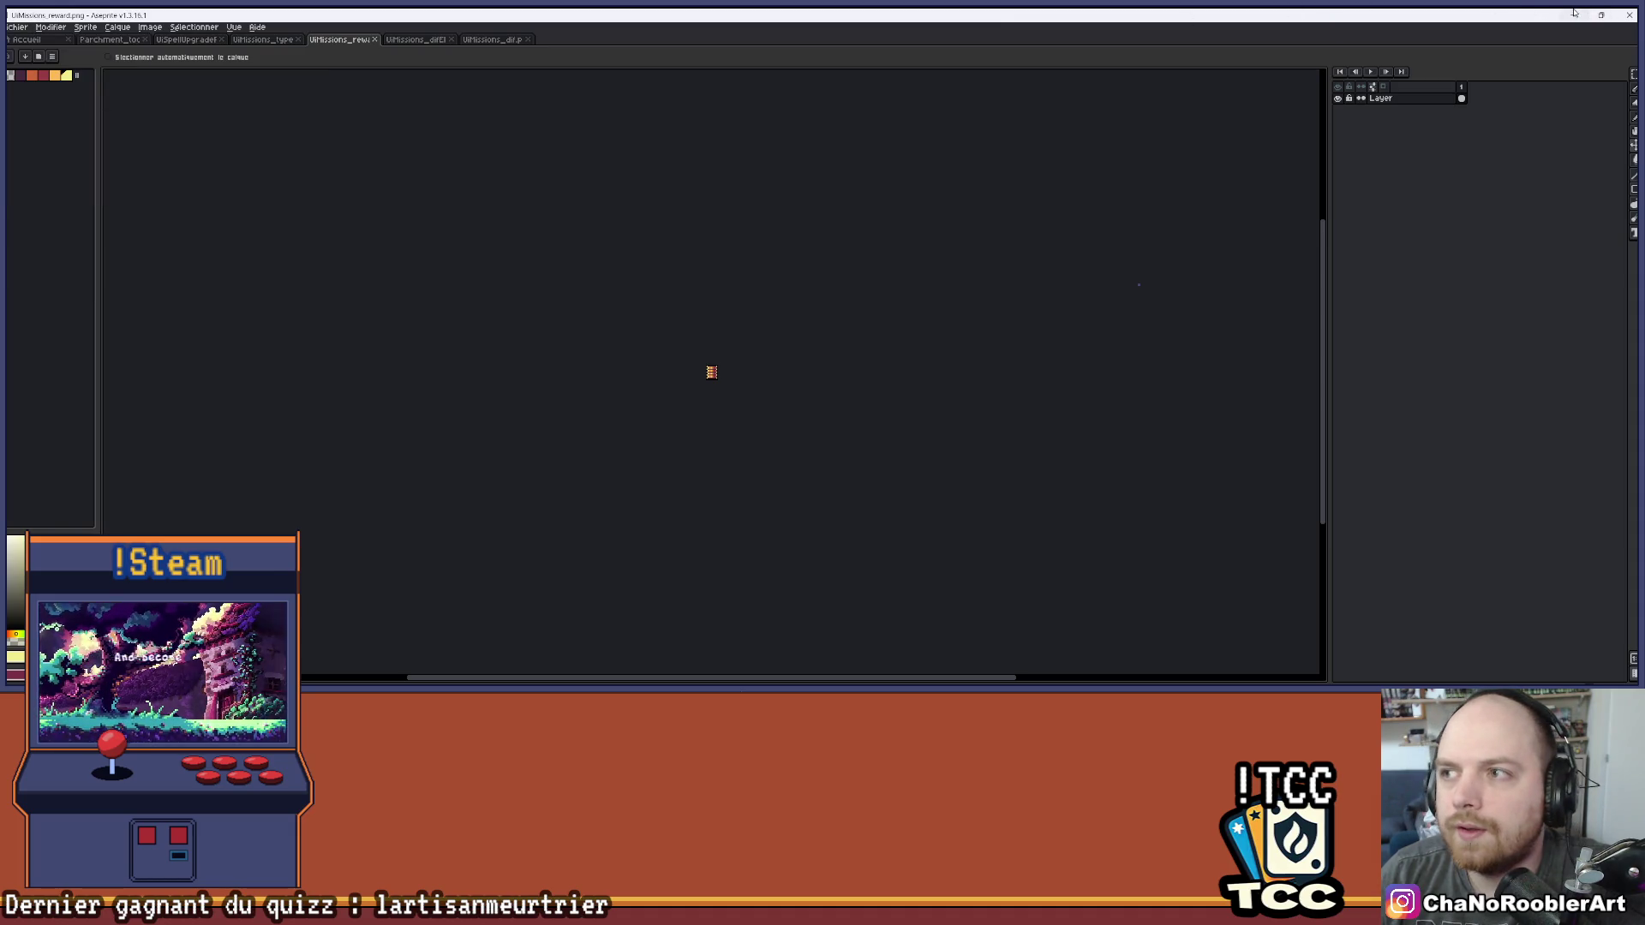
{"action": "left_click", "coordinate": [1574, 13]}
{"action": "left_click", "coordinate": [1073, 677]}
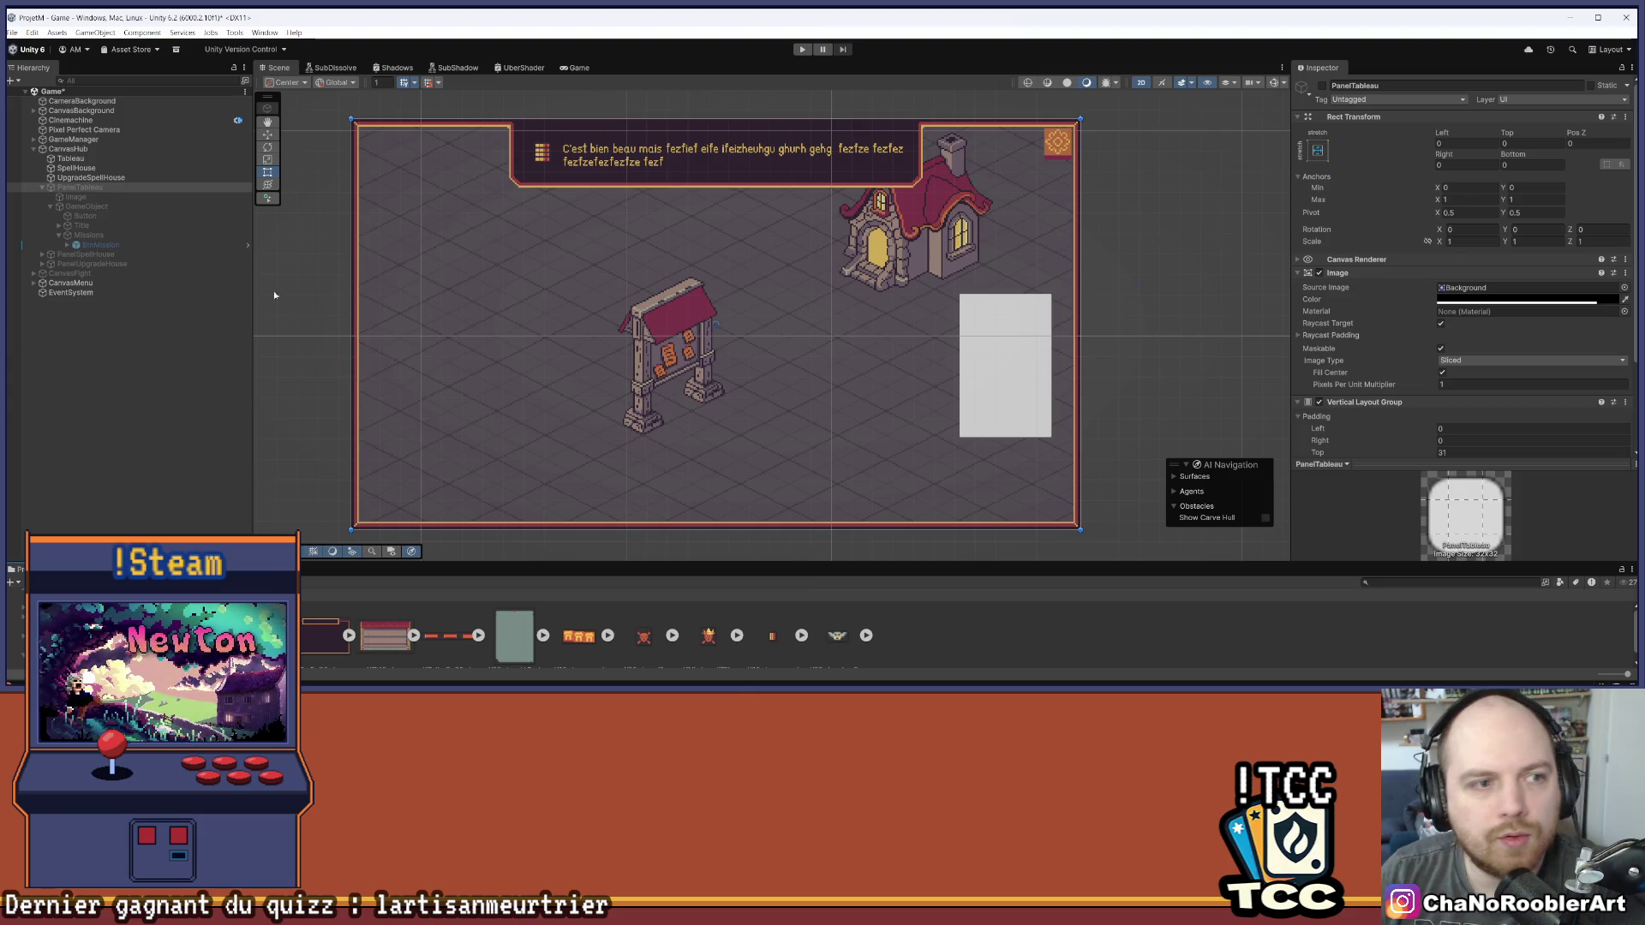
Save the scene and make the PanelTableau mission board active
{"action": "key", "text": "ctrl+s"}
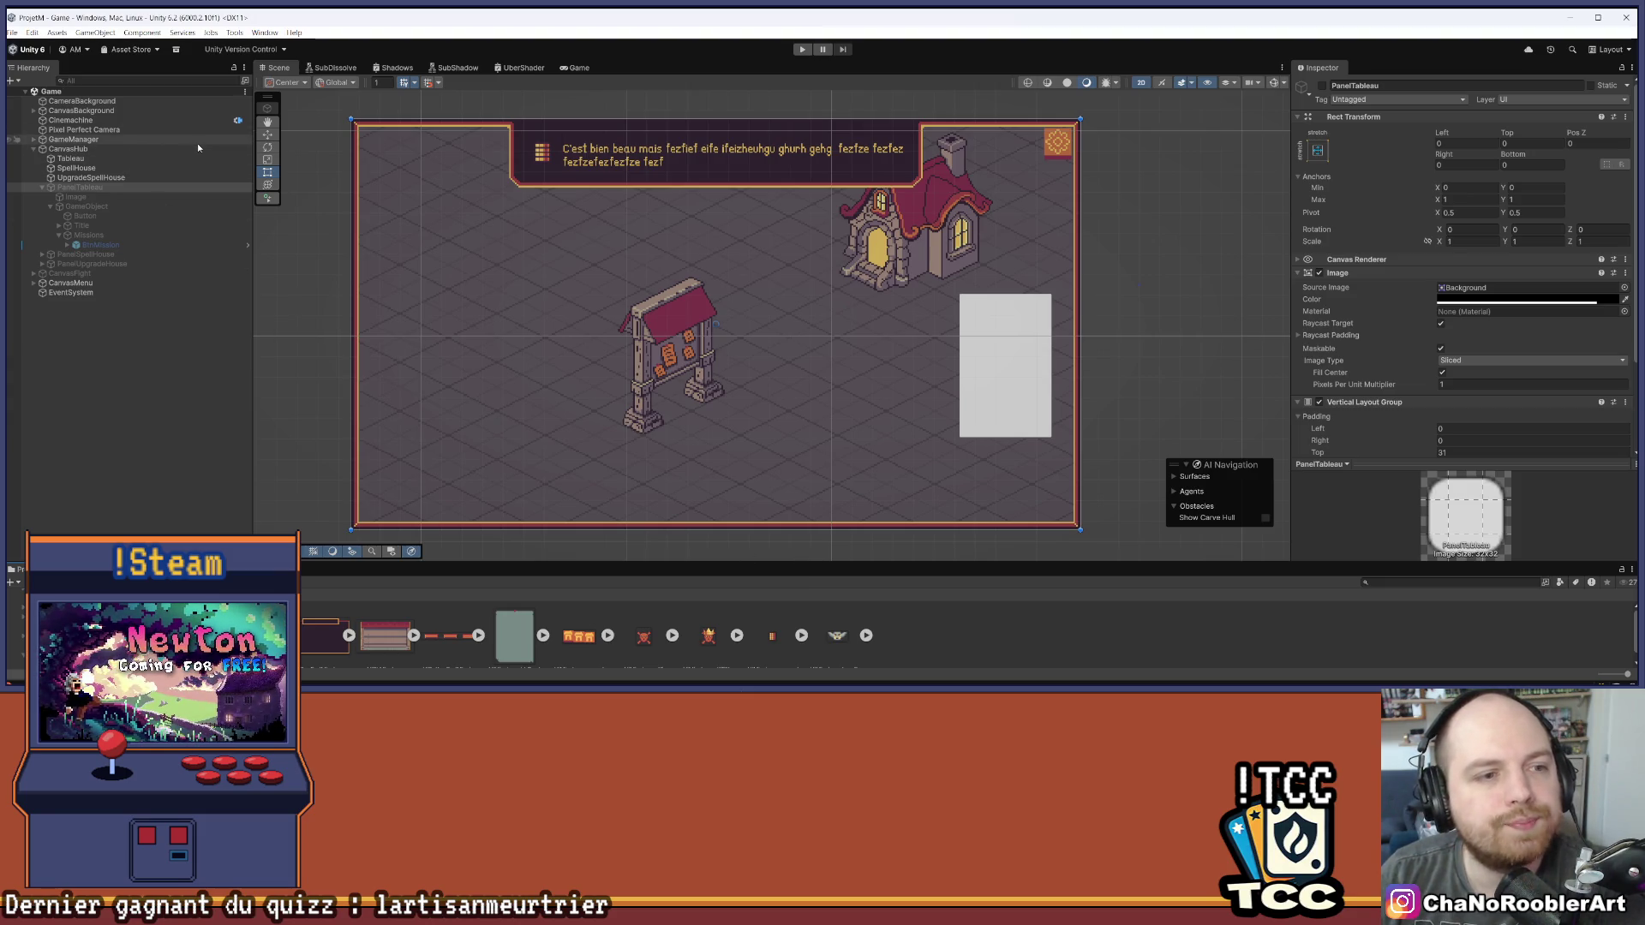
{"action": "left_click", "coordinate": [1322, 85]}
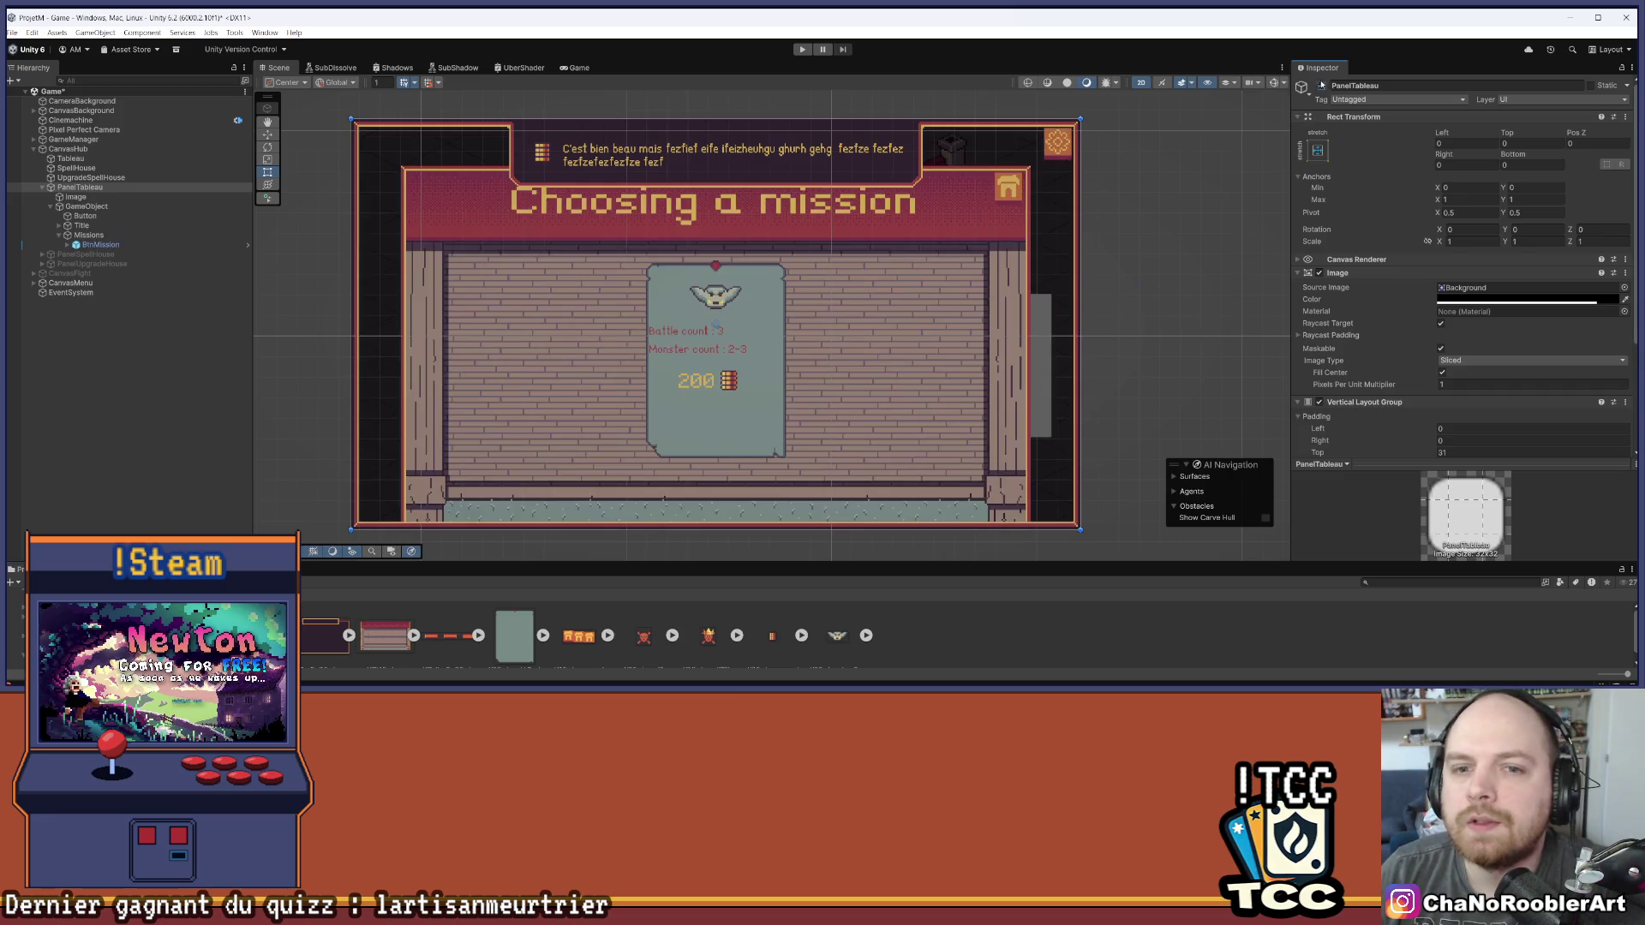
{"action": "scroll", "coordinate": [670, 306], "scroll_direction": "up", "scroll_amount": 5}
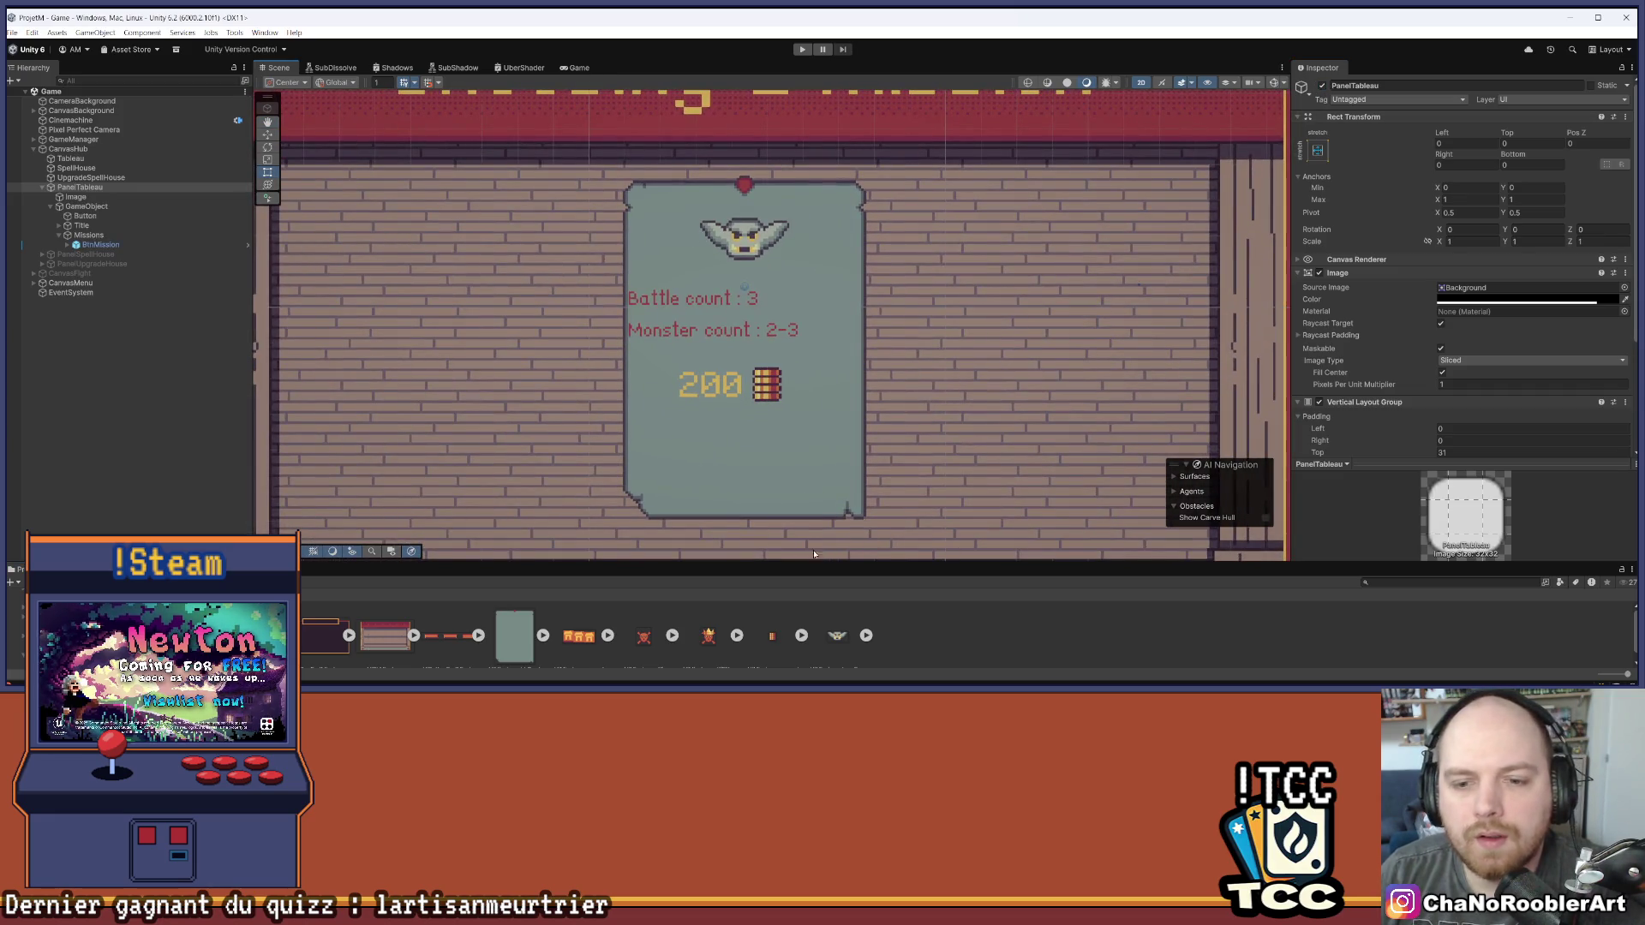
Select the UIMissions_typeFamilyGobelin asset and request its deletion
{"action": "left_click_drag", "start_coordinate": [814, 554], "coordinate": [818, 490]}
{"action": "left_click", "coordinate": [834, 566]}
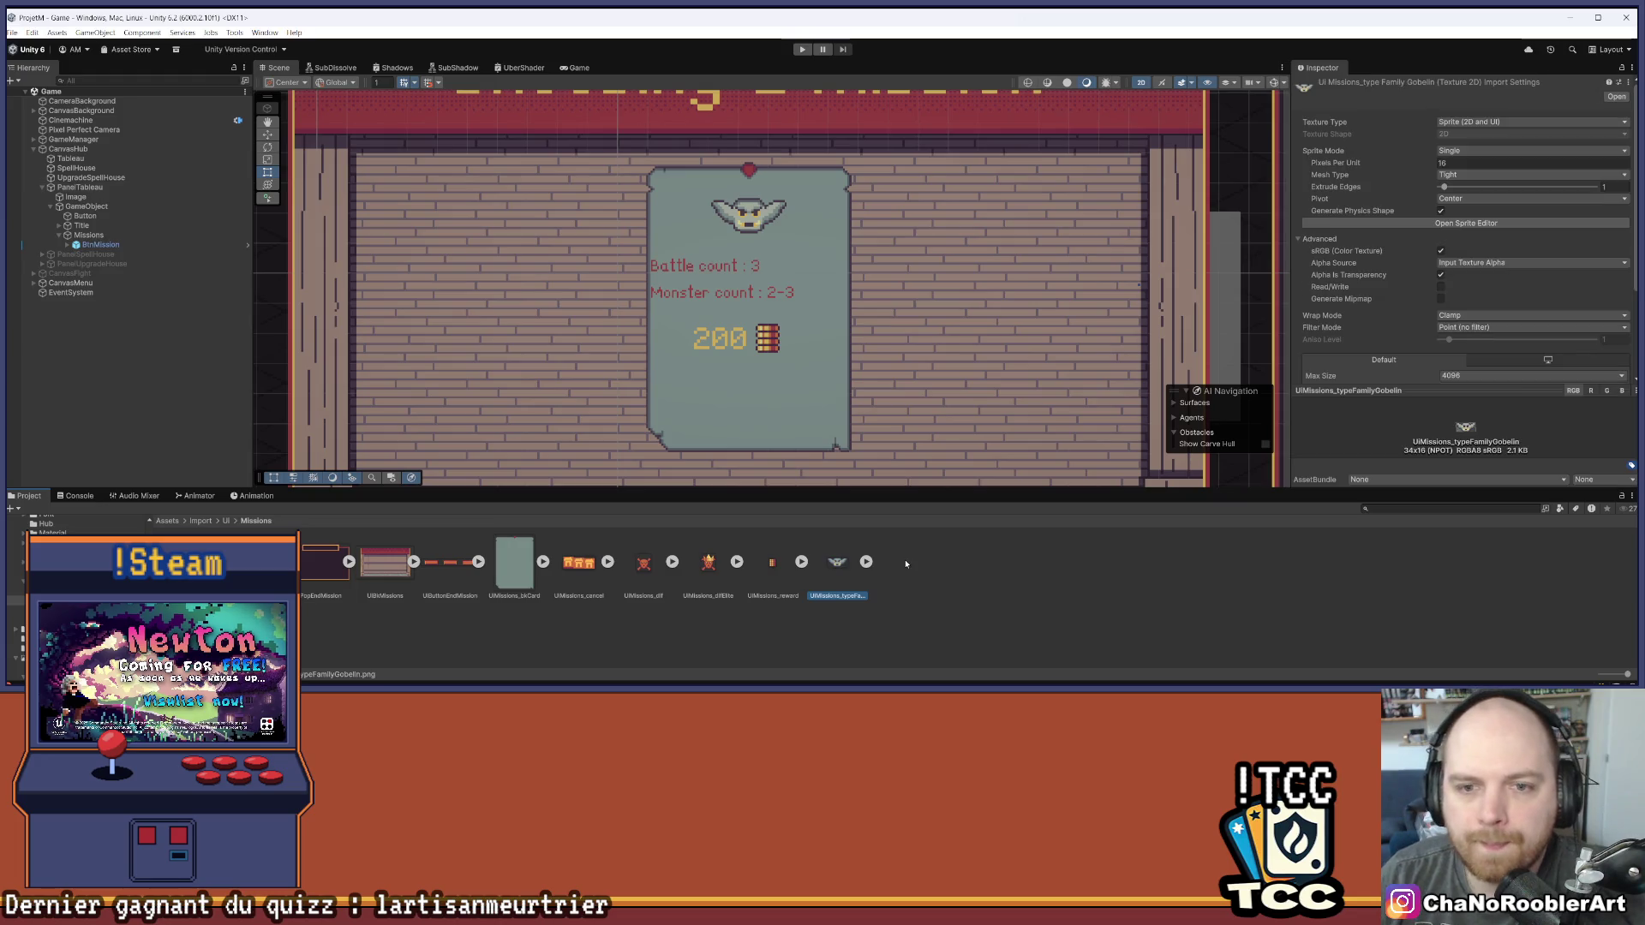
{"action": "key", "text": "Delete"}
{"action": "left_click", "coordinate": [934, 318]}
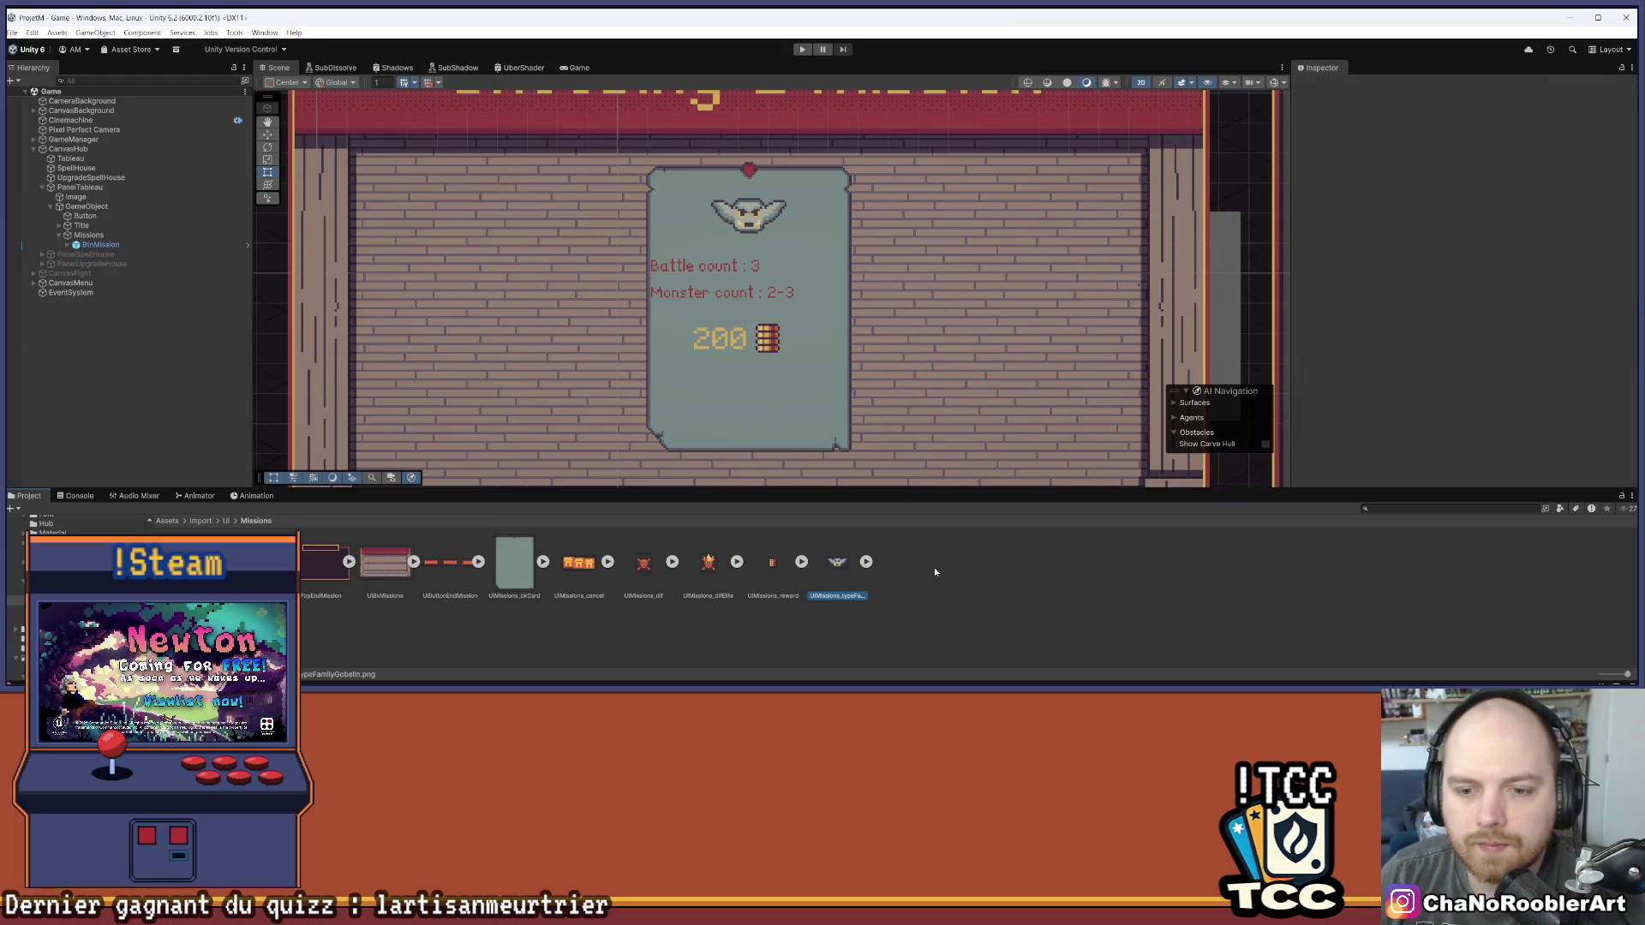
{"action": "left_click", "coordinate": [847, 566]}
{"action": "key", "text": "Delete"}
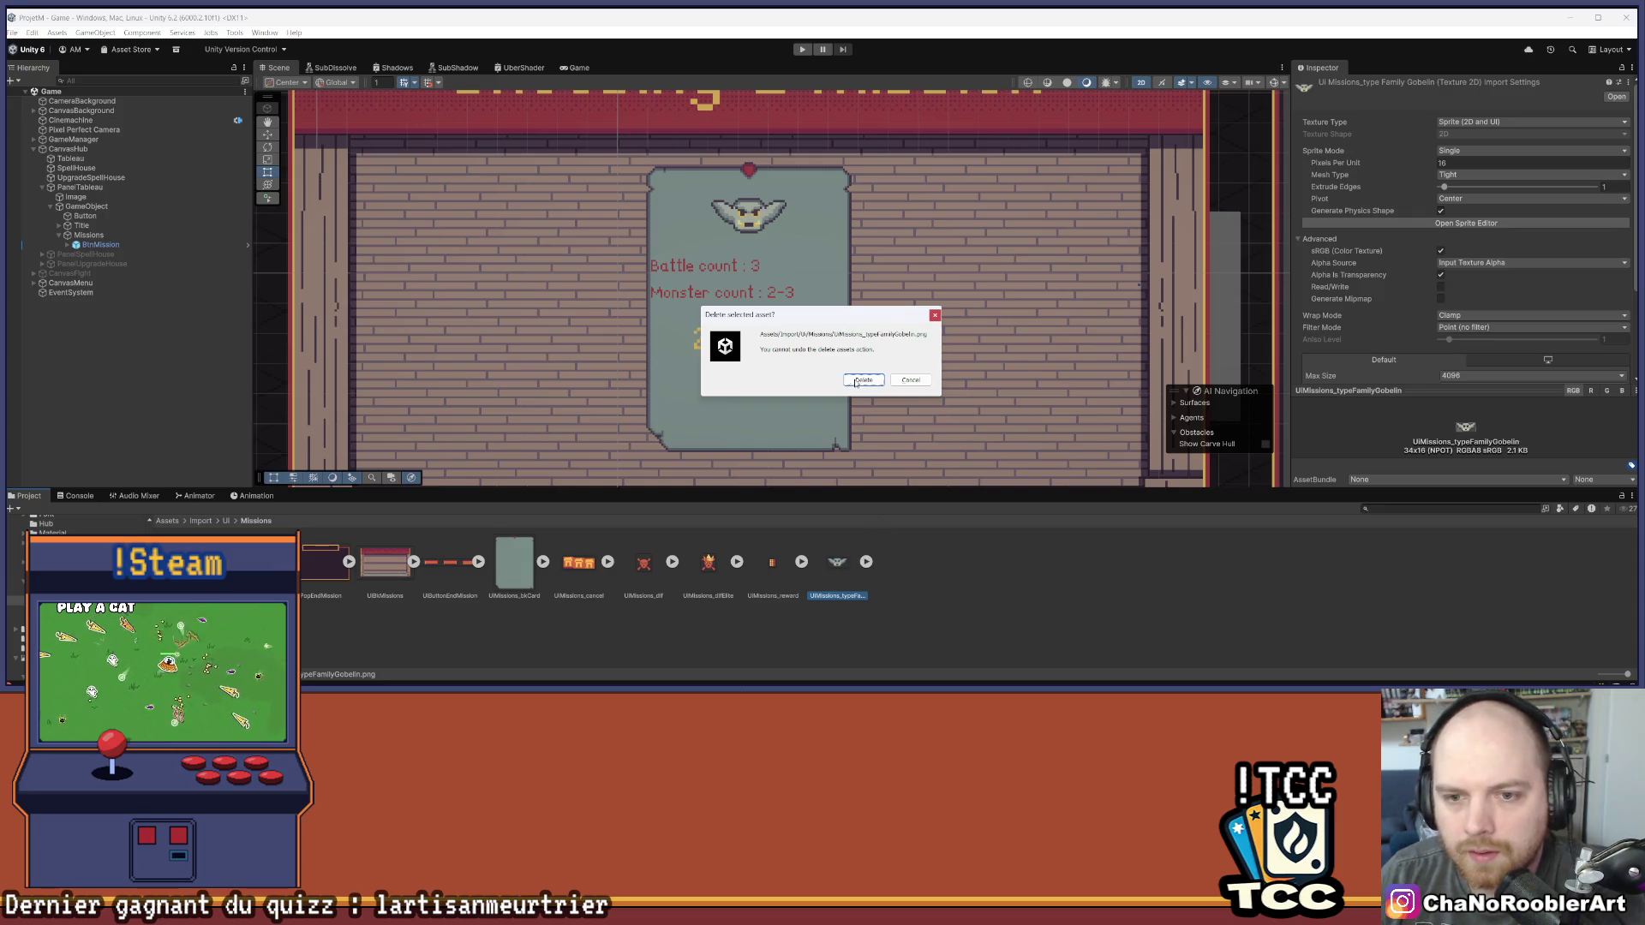
Delete the old goblin-family, UIMissions_difElite and UIMissions_dif icon assets
{"action": "left_click", "coordinate": [863, 380]}
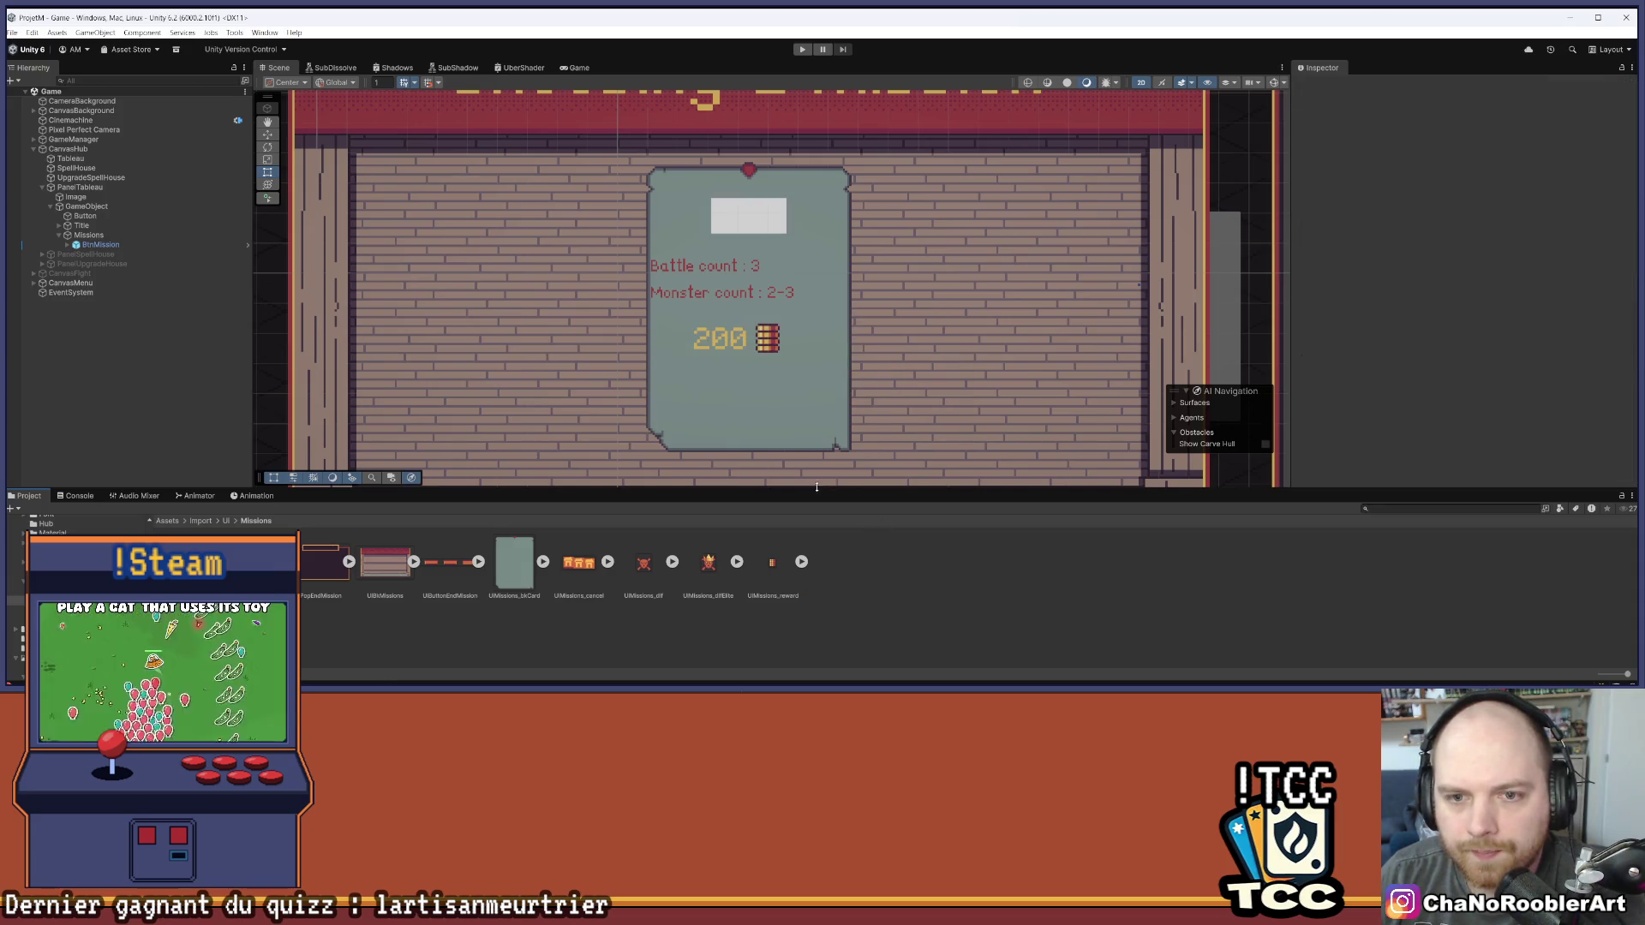
{"action": "left_click", "coordinate": [774, 563]}
{"action": "left_click", "coordinate": [713, 563]}
{"action": "key", "text": "Delete"}
{"action": "left_click", "coordinate": [847, 380]}
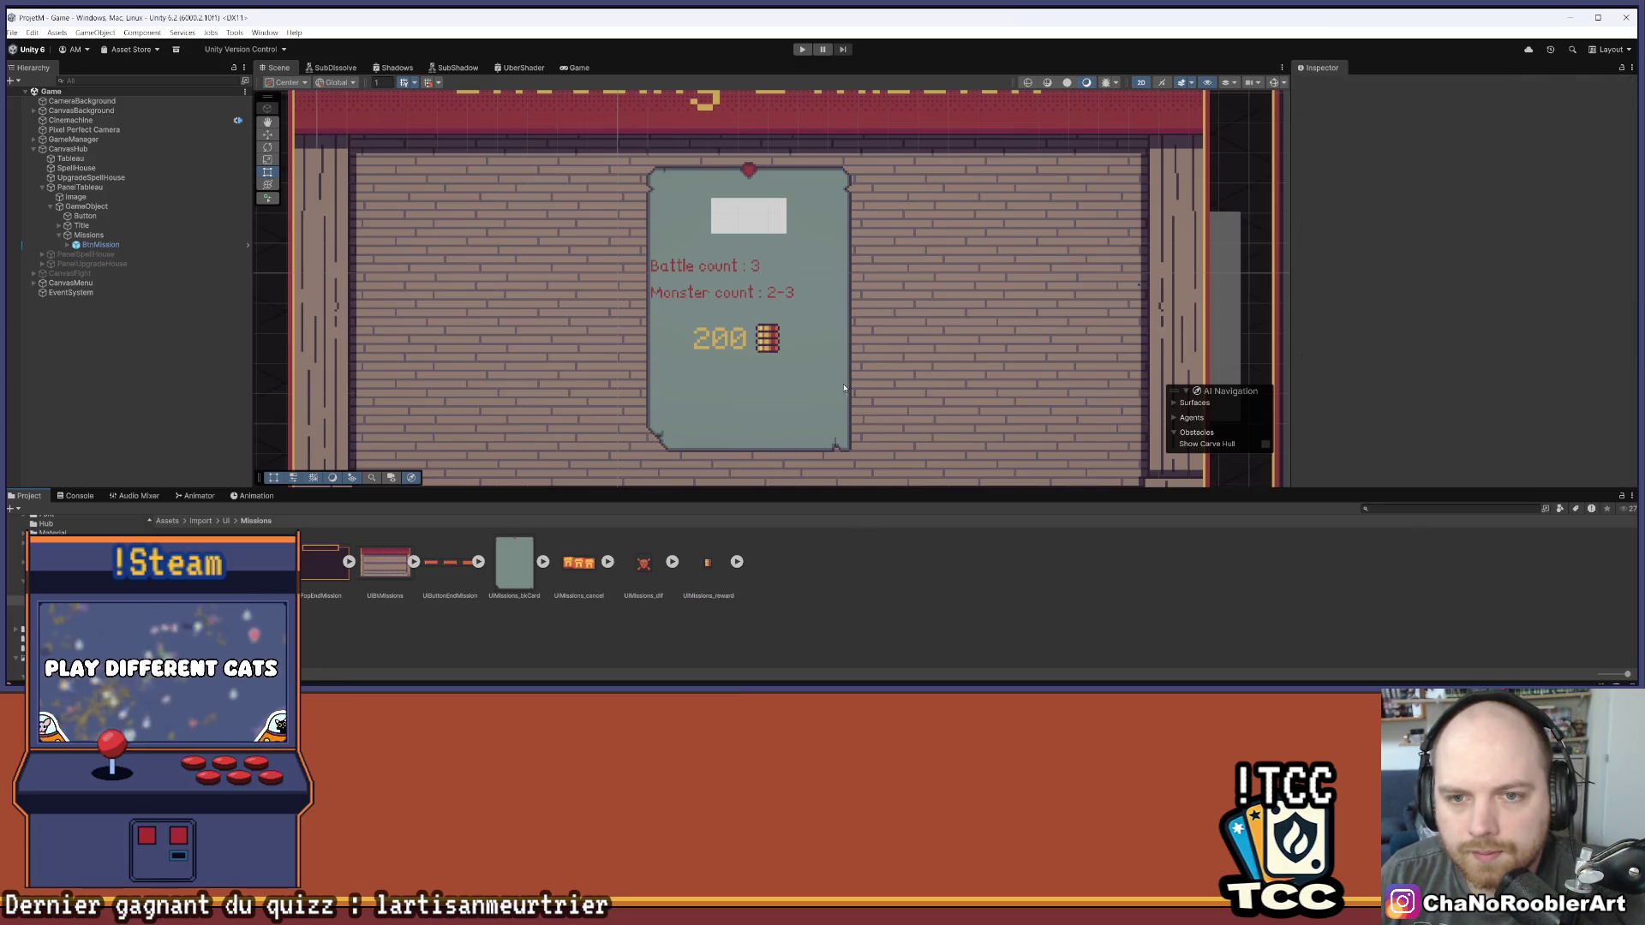
{"action": "left_click", "coordinate": [644, 563]}
{"action": "key", "text": "Delete"}
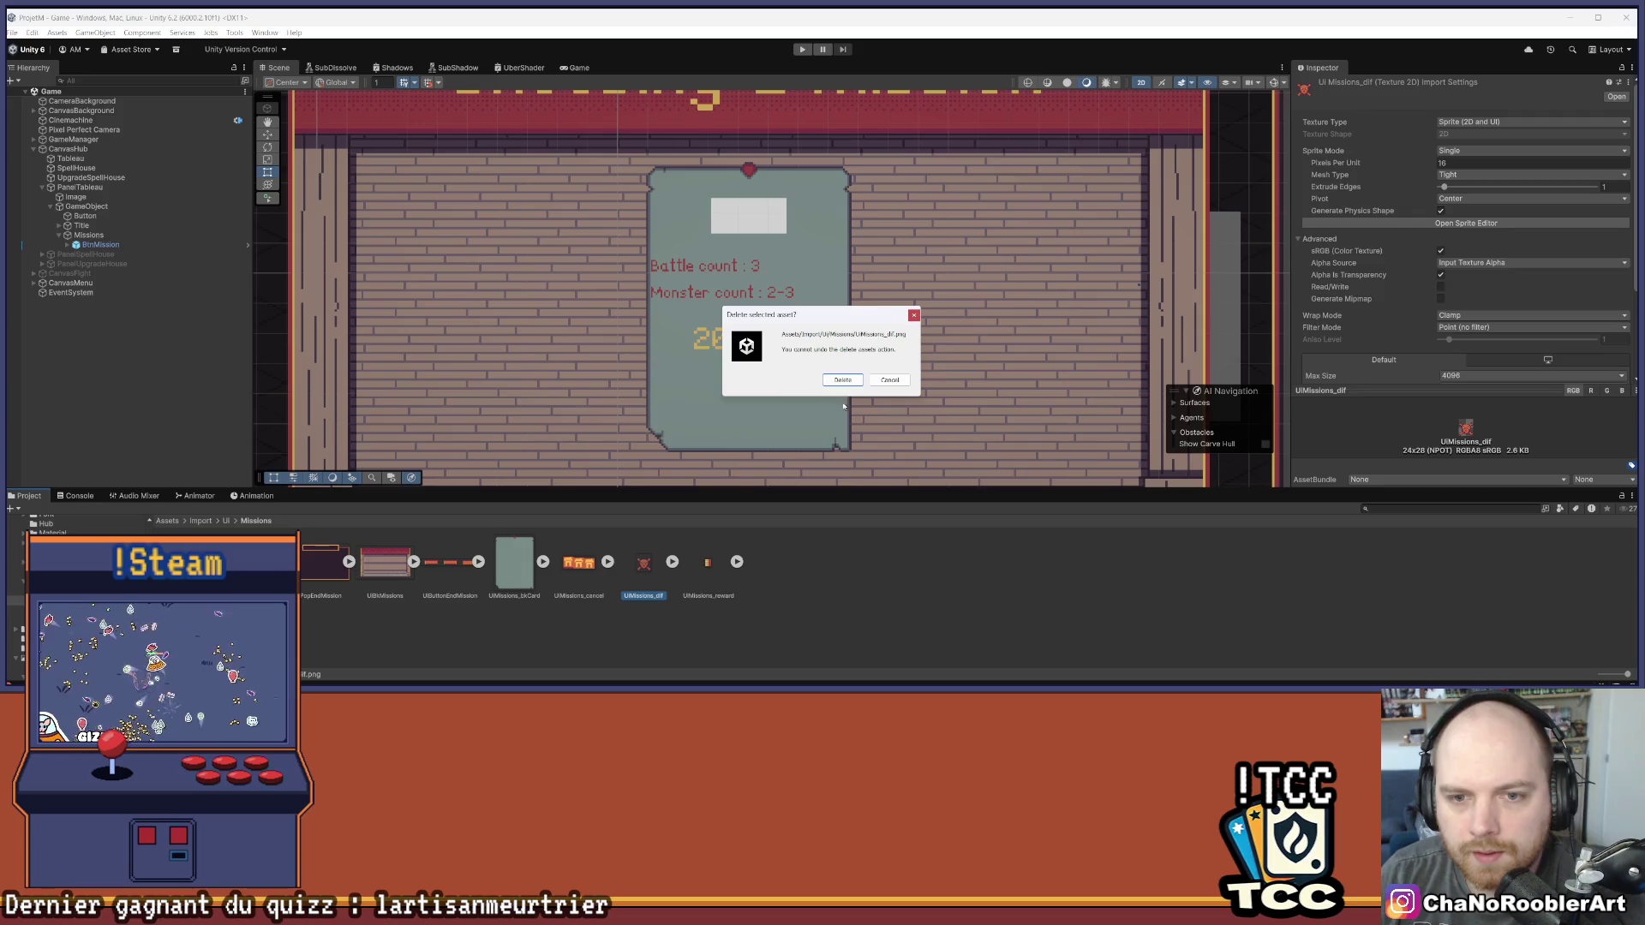
{"action": "left_click", "coordinate": [843, 380]}
Expand BtnMission and activate its IconeDif1 difficulty icon, then deselect
{"action": "left_click", "coordinate": [85, 245]}
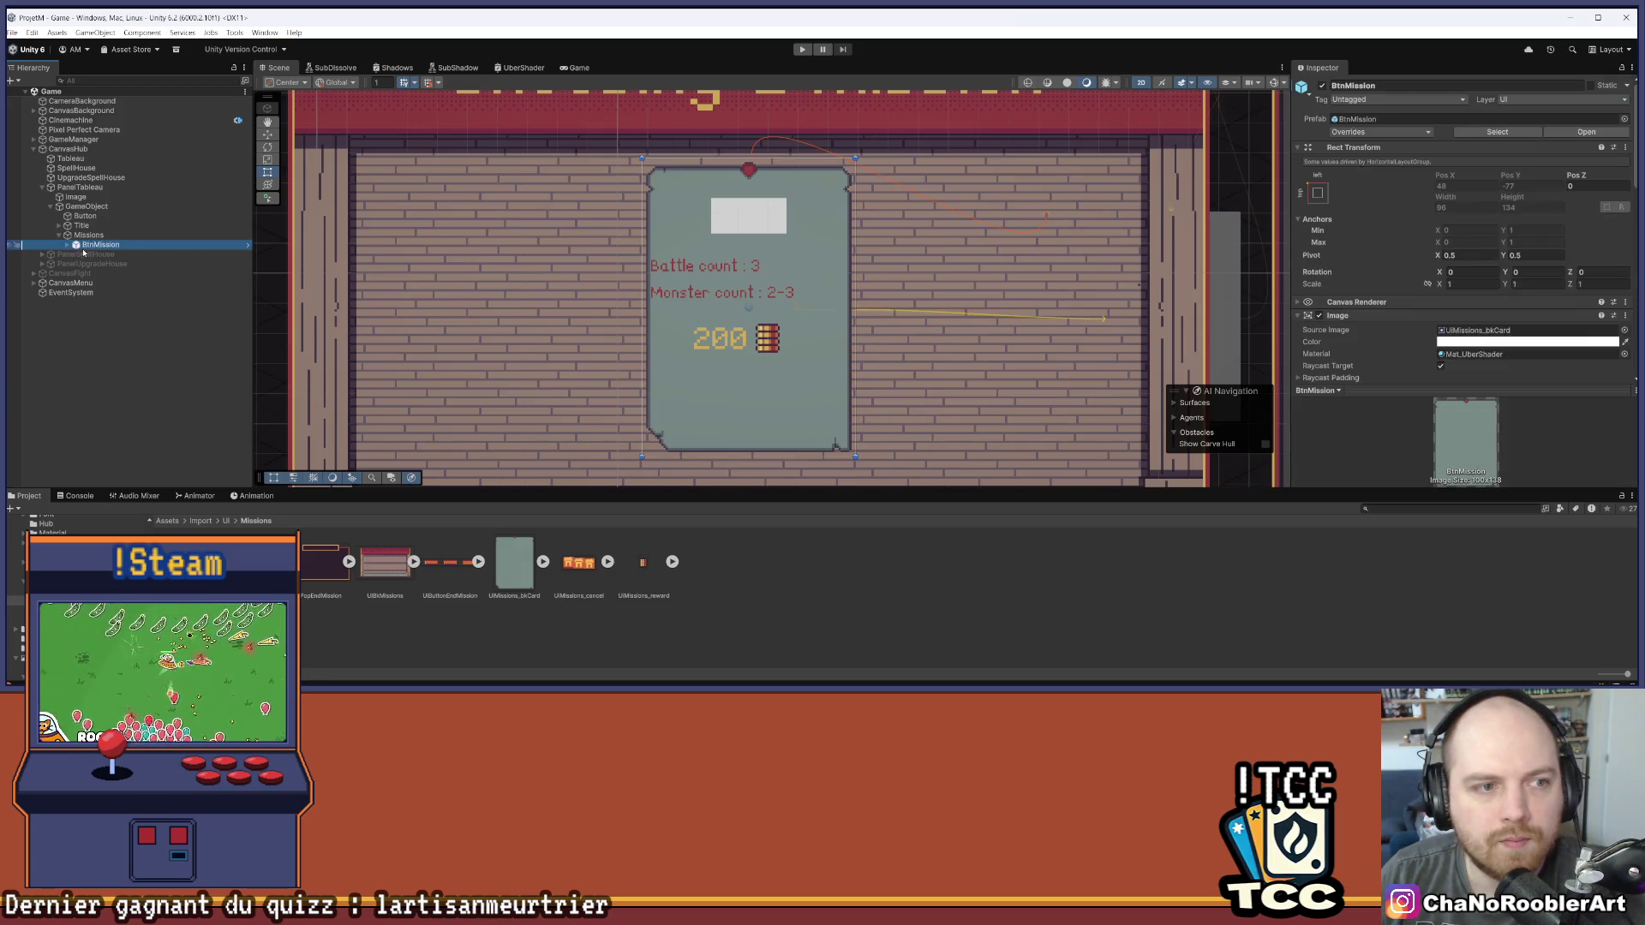
{"action": "left_click", "coordinate": [68, 246]}
{"action": "left_click", "coordinate": [112, 302]}
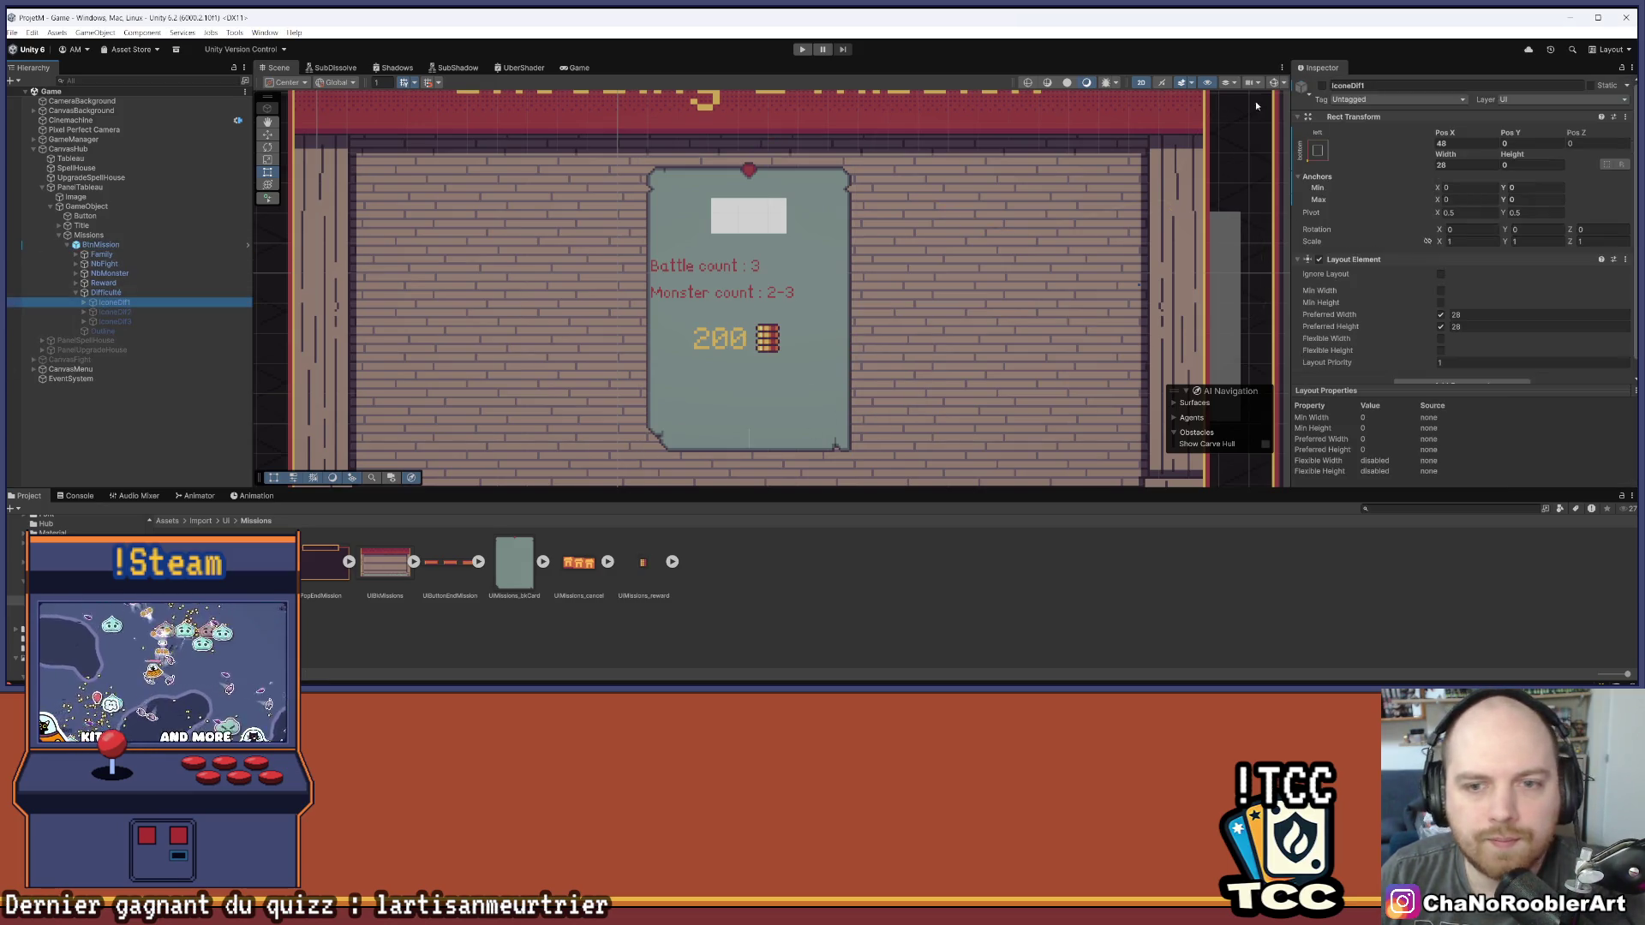
{"action": "left_click", "coordinate": [1321, 86]}
{"action": "left_click", "coordinate": [916, 540]}
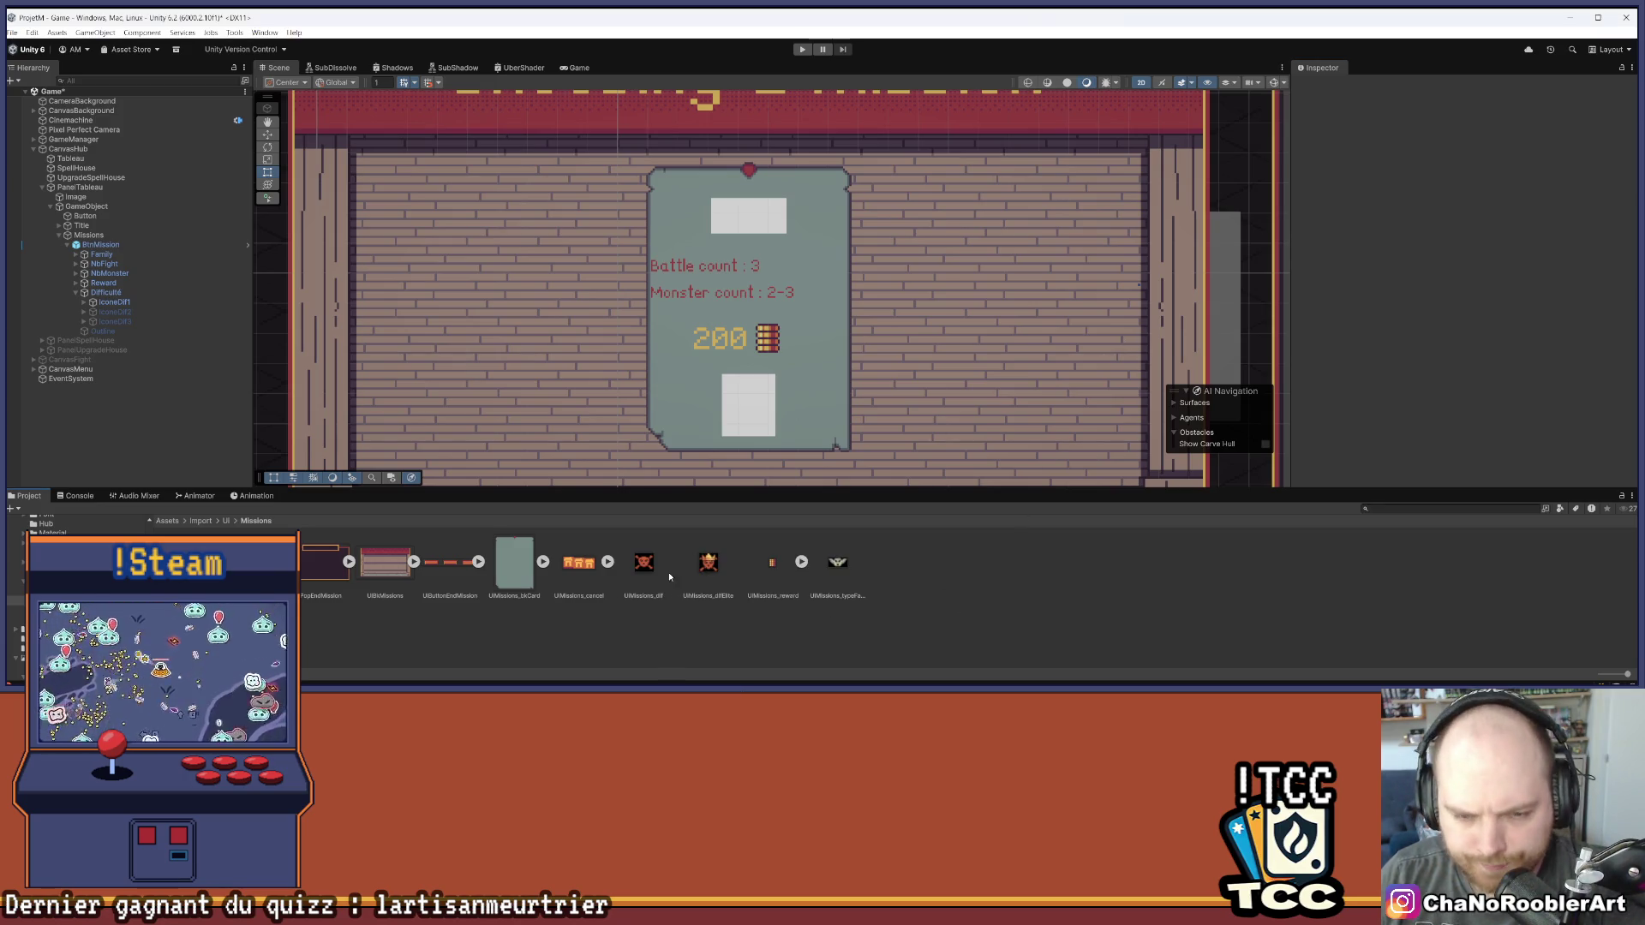
Select the three new icon textures and set them to Sprite type, Single mode
{"action": "left_click", "coordinate": [643, 562]}
{"action": "left_click", "coordinate": [704, 565], "text": "ctrl"}
{"action": "left_click", "coordinate": [837, 562], "text": "ctrl"}
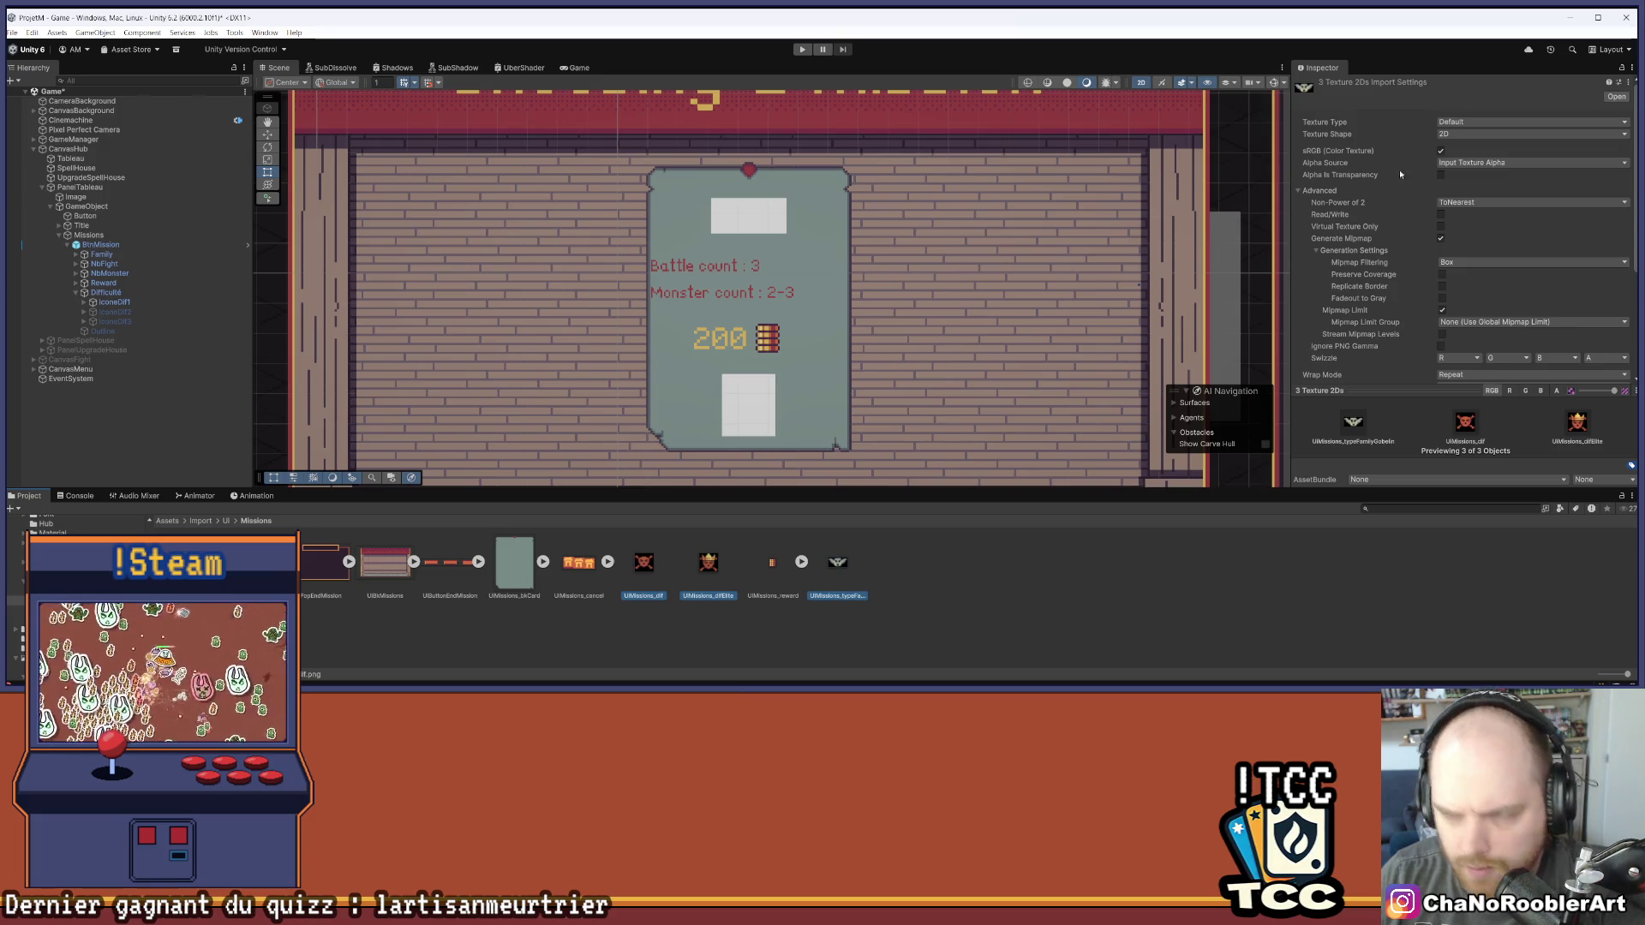
{"action": "left_click", "coordinate": [1459, 123]}
{"action": "left_click", "coordinate": [1469, 166]}
{"action": "left_click", "coordinate": [1470, 165]}
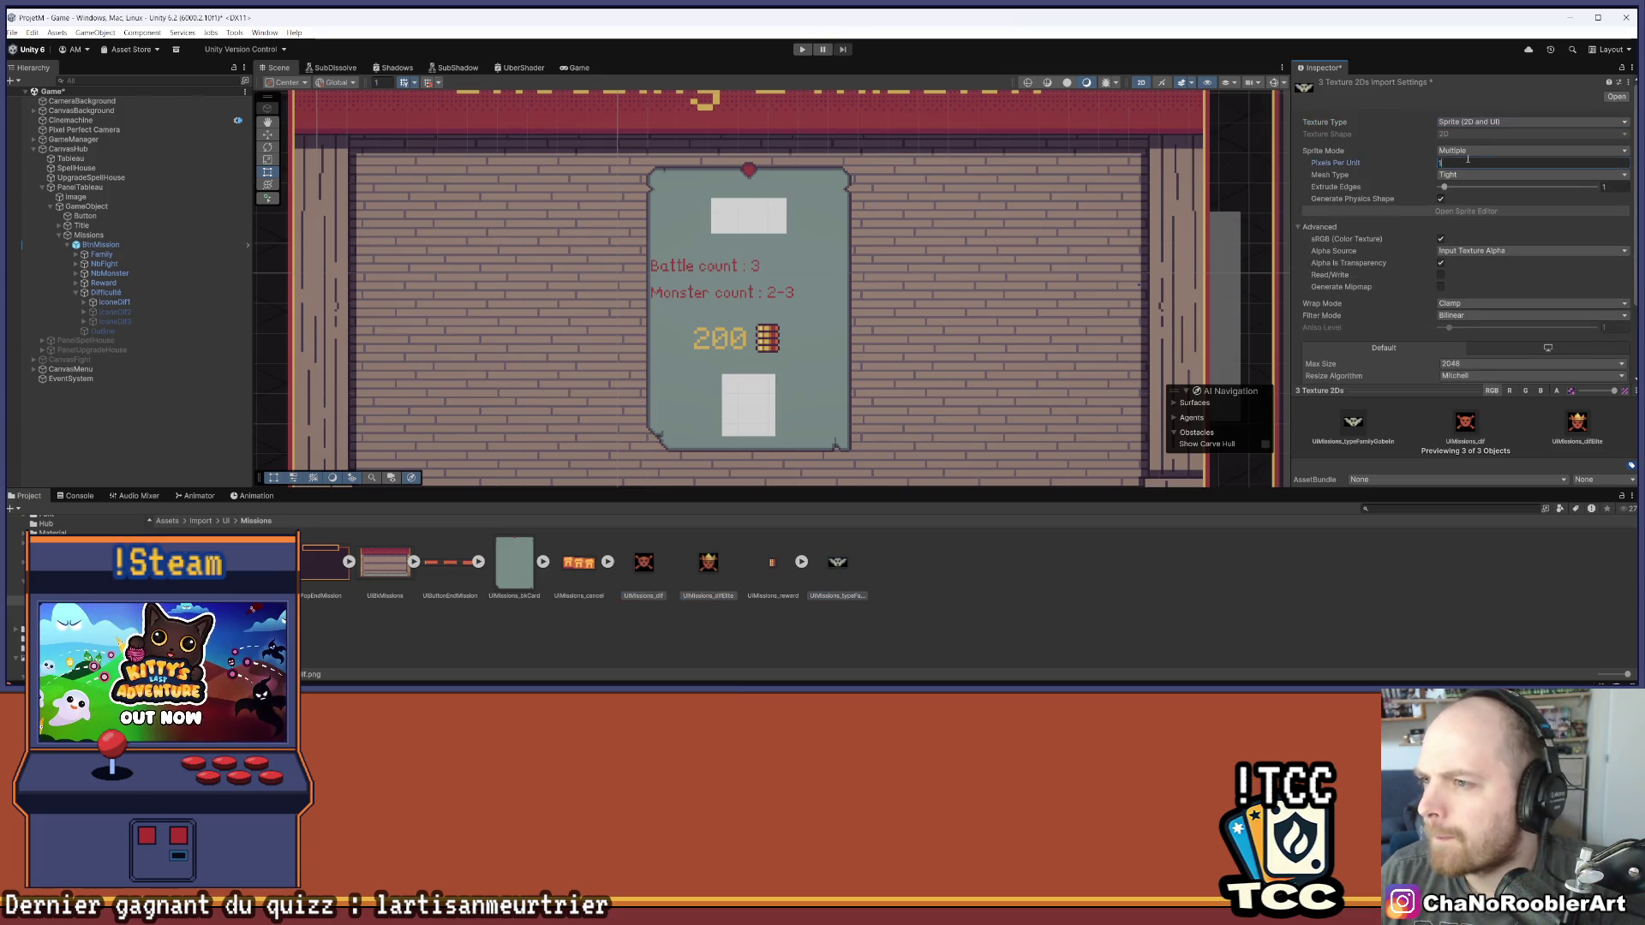
{"action": "left_click", "coordinate": [1471, 151]}
{"action": "left_click", "coordinate": [1467, 160]}
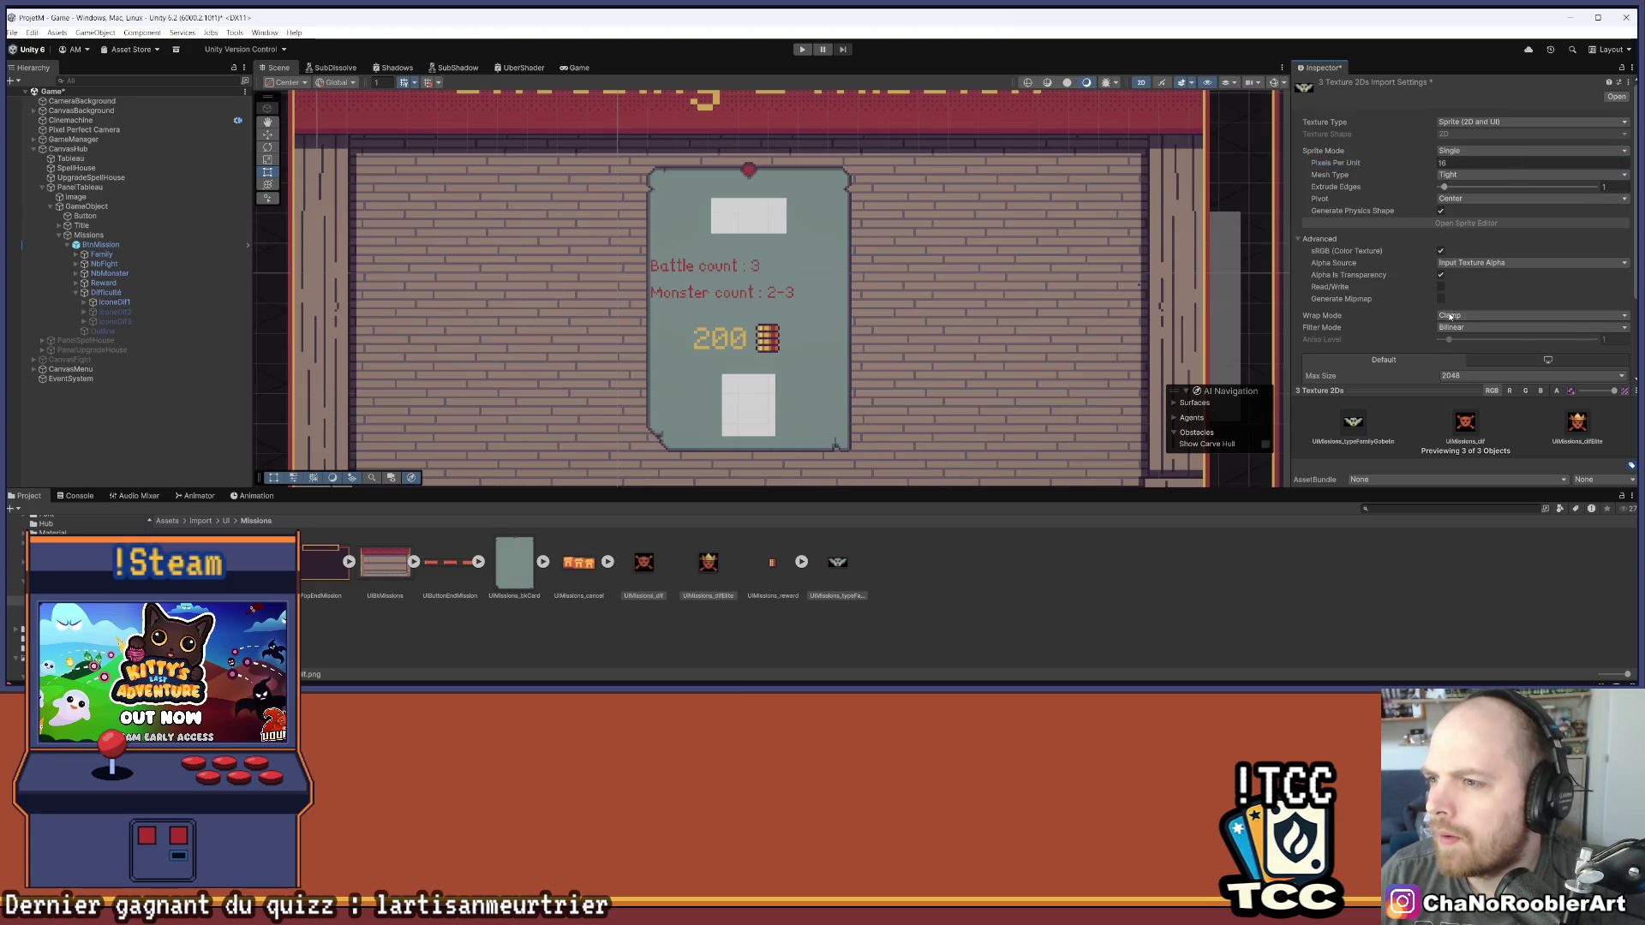
Use Point filtering, Max Size 4096 and no compression, and apply the import settings
{"action": "left_click", "coordinate": [1457, 328]}
{"action": "left_click", "coordinate": [1452, 341]}
{"action": "scroll", "coordinate": [1456, 334], "scroll_direction": "down", "scroll_amount": 3}
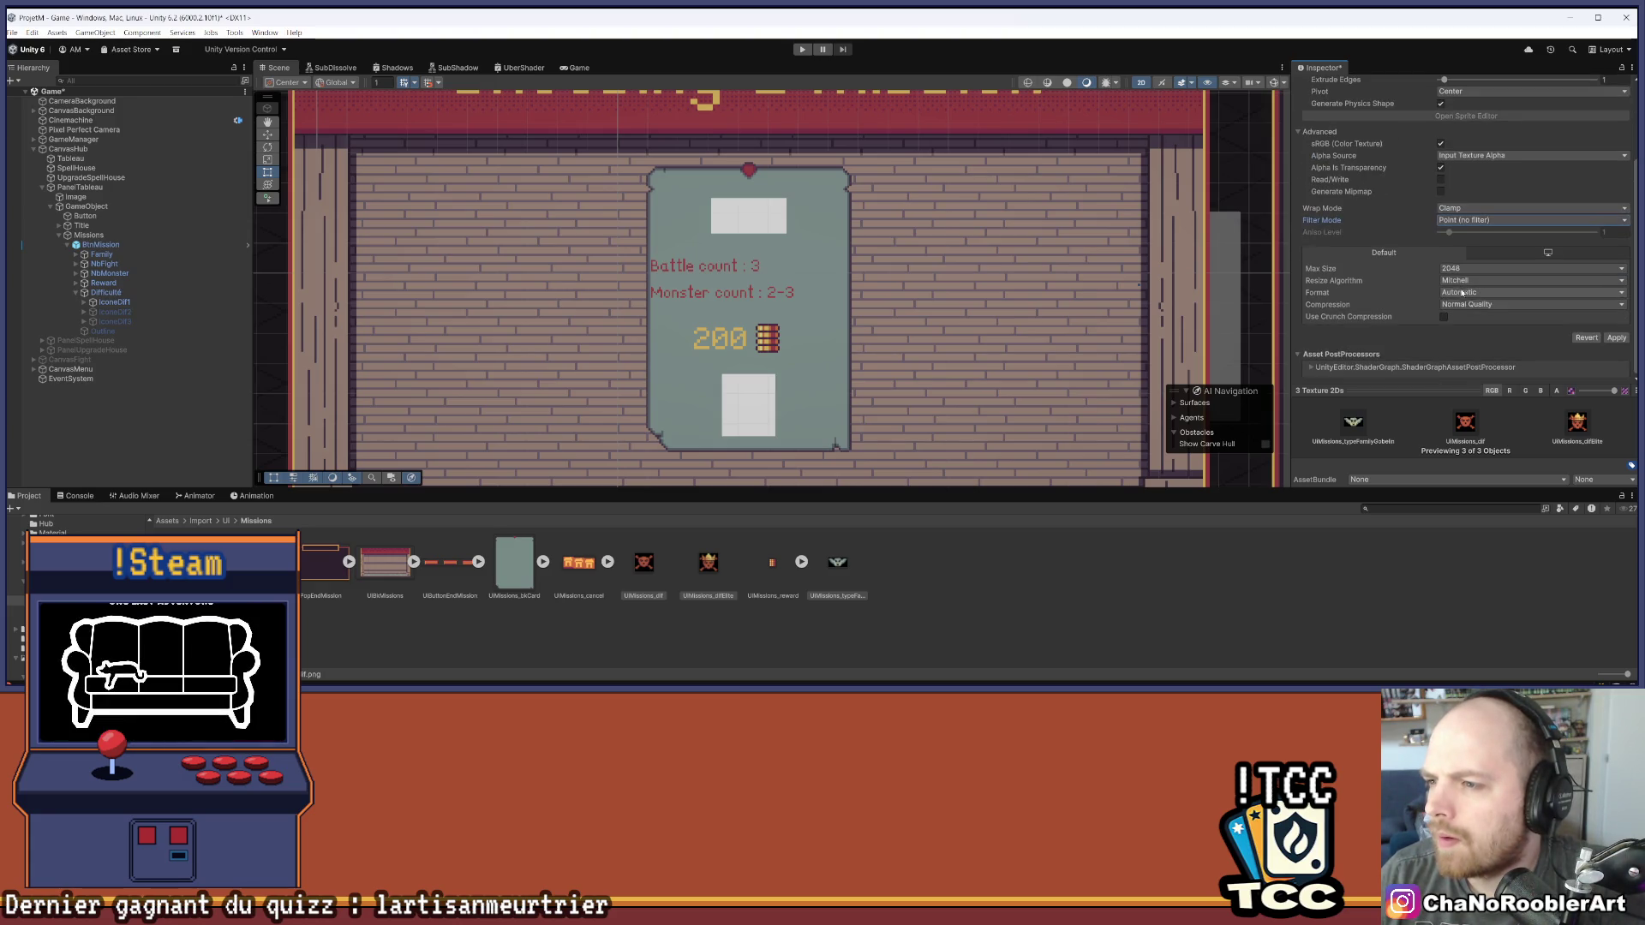
{"action": "left_click", "coordinate": [1465, 268]}
{"action": "left_click", "coordinate": [1467, 369]}
{"action": "left_click", "coordinate": [1461, 304]}
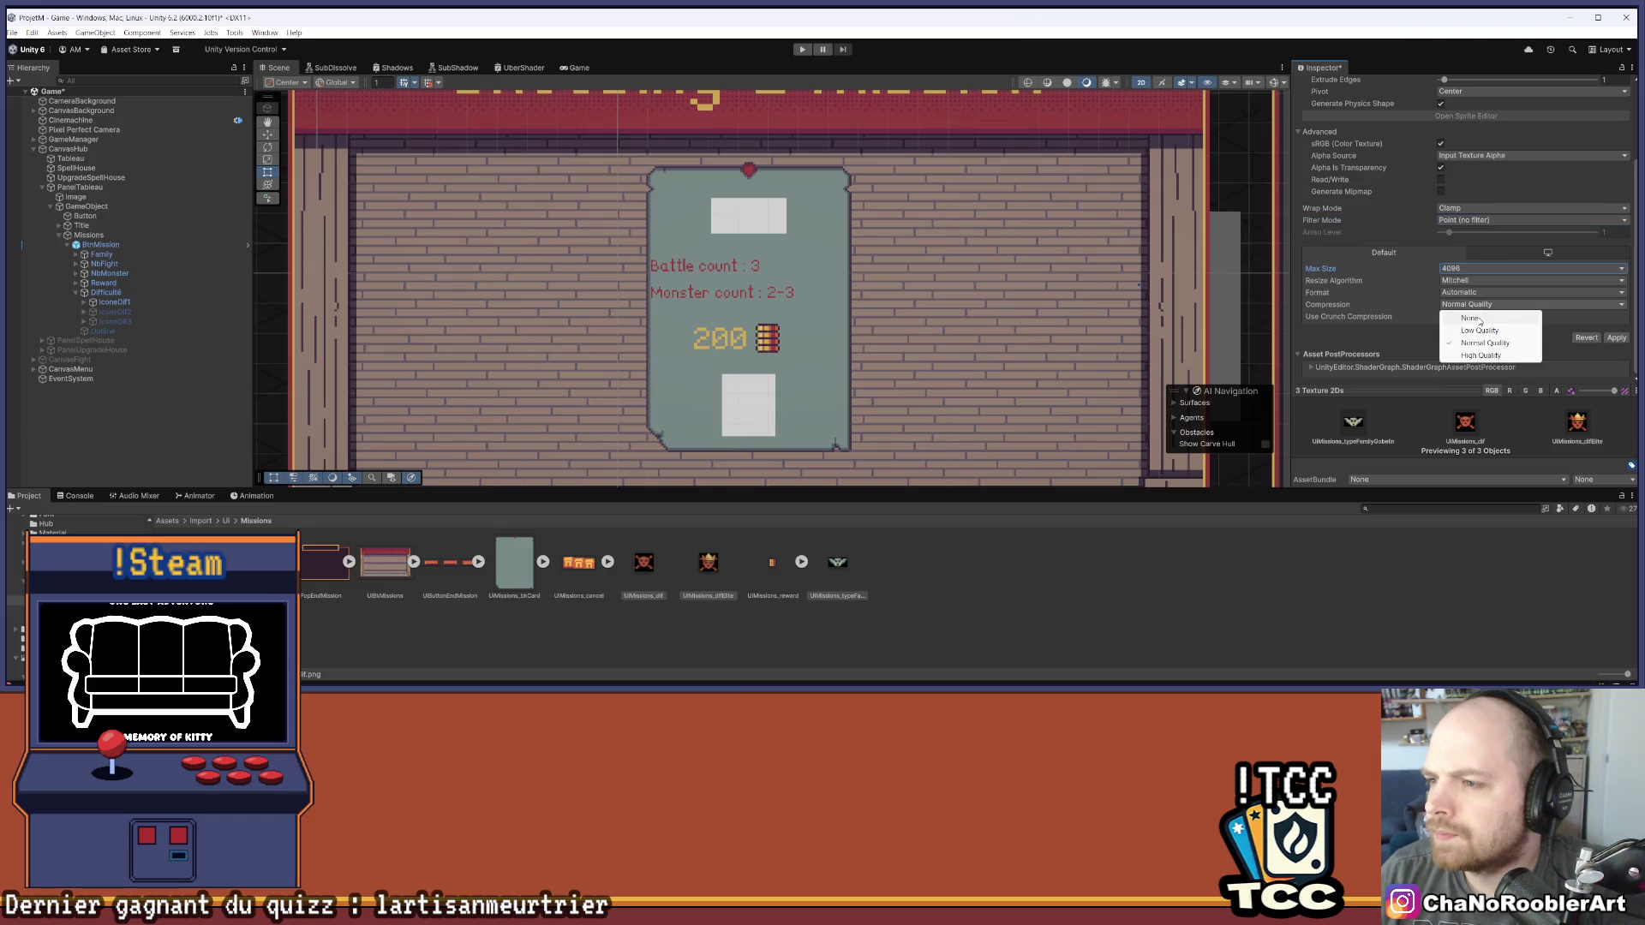
{"action": "left_click", "coordinate": [1460, 315]}
{"action": "left_click", "coordinate": [1612, 339]}
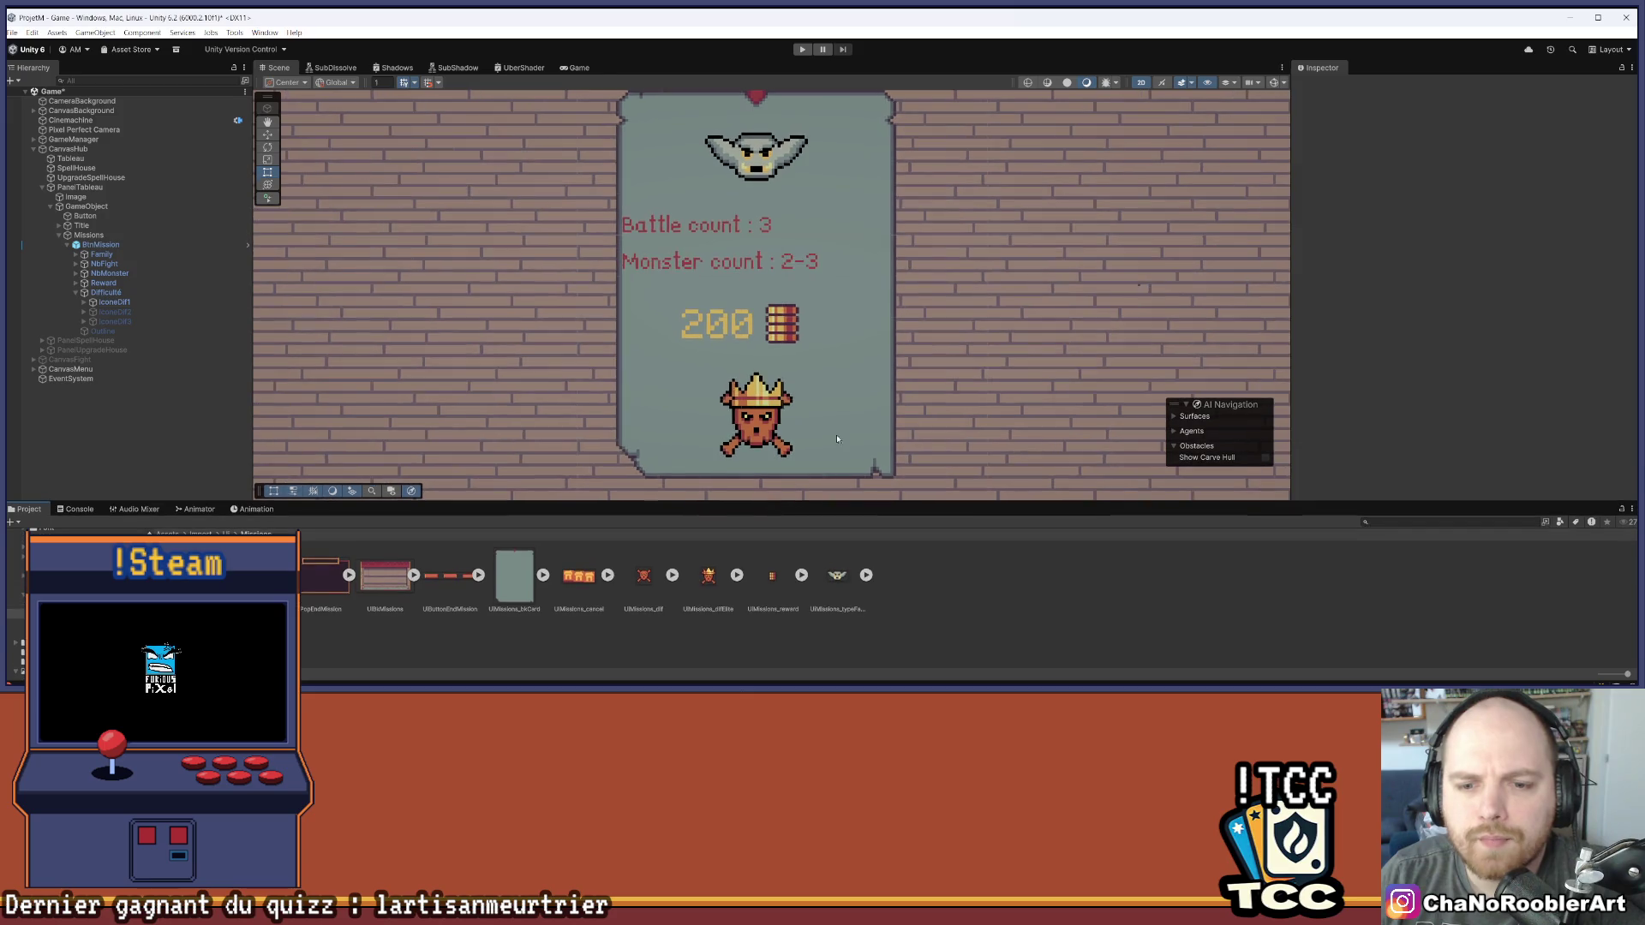
{"action": "scroll", "coordinate": [857, 359], "scroll_direction": "up", "scroll_amount": 2}
{"action": "scroll", "coordinate": [889, 322], "scroll_direction": "down", "scroll_amount": 1}
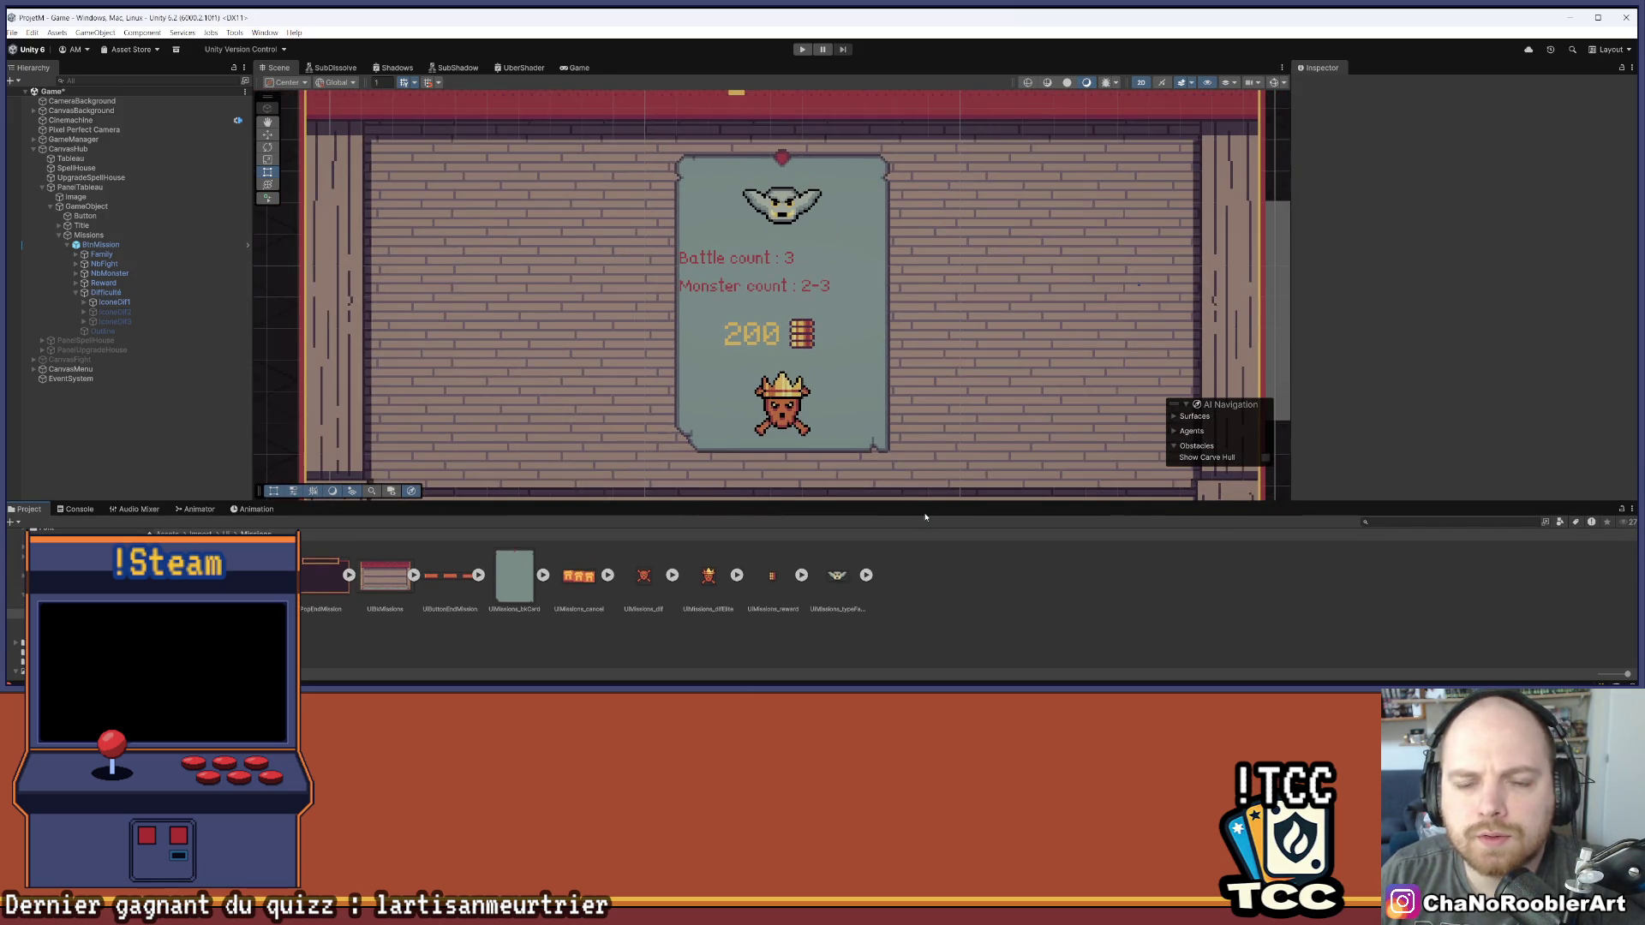
{"action": "left_click", "coordinate": [72, 138]}
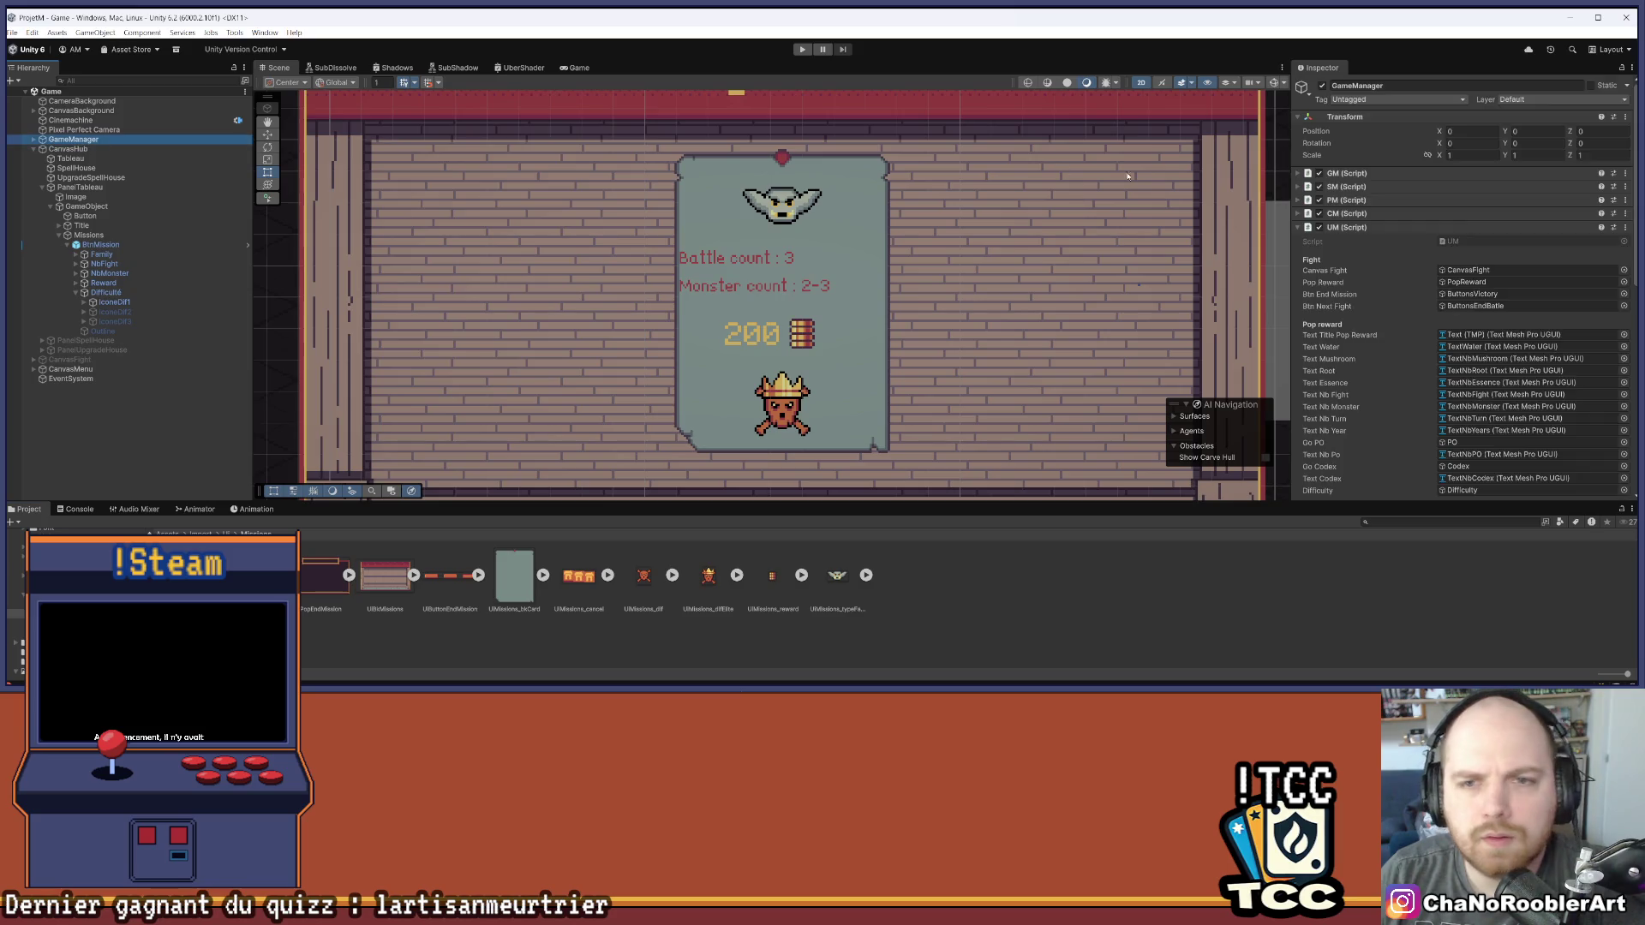
On the GameManager, collapse UM and expand the SM script's Icones Ui list
{"action": "scroll", "coordinate": [1439, 318], "scroll_direction": "down", "scroll_amount": 8}
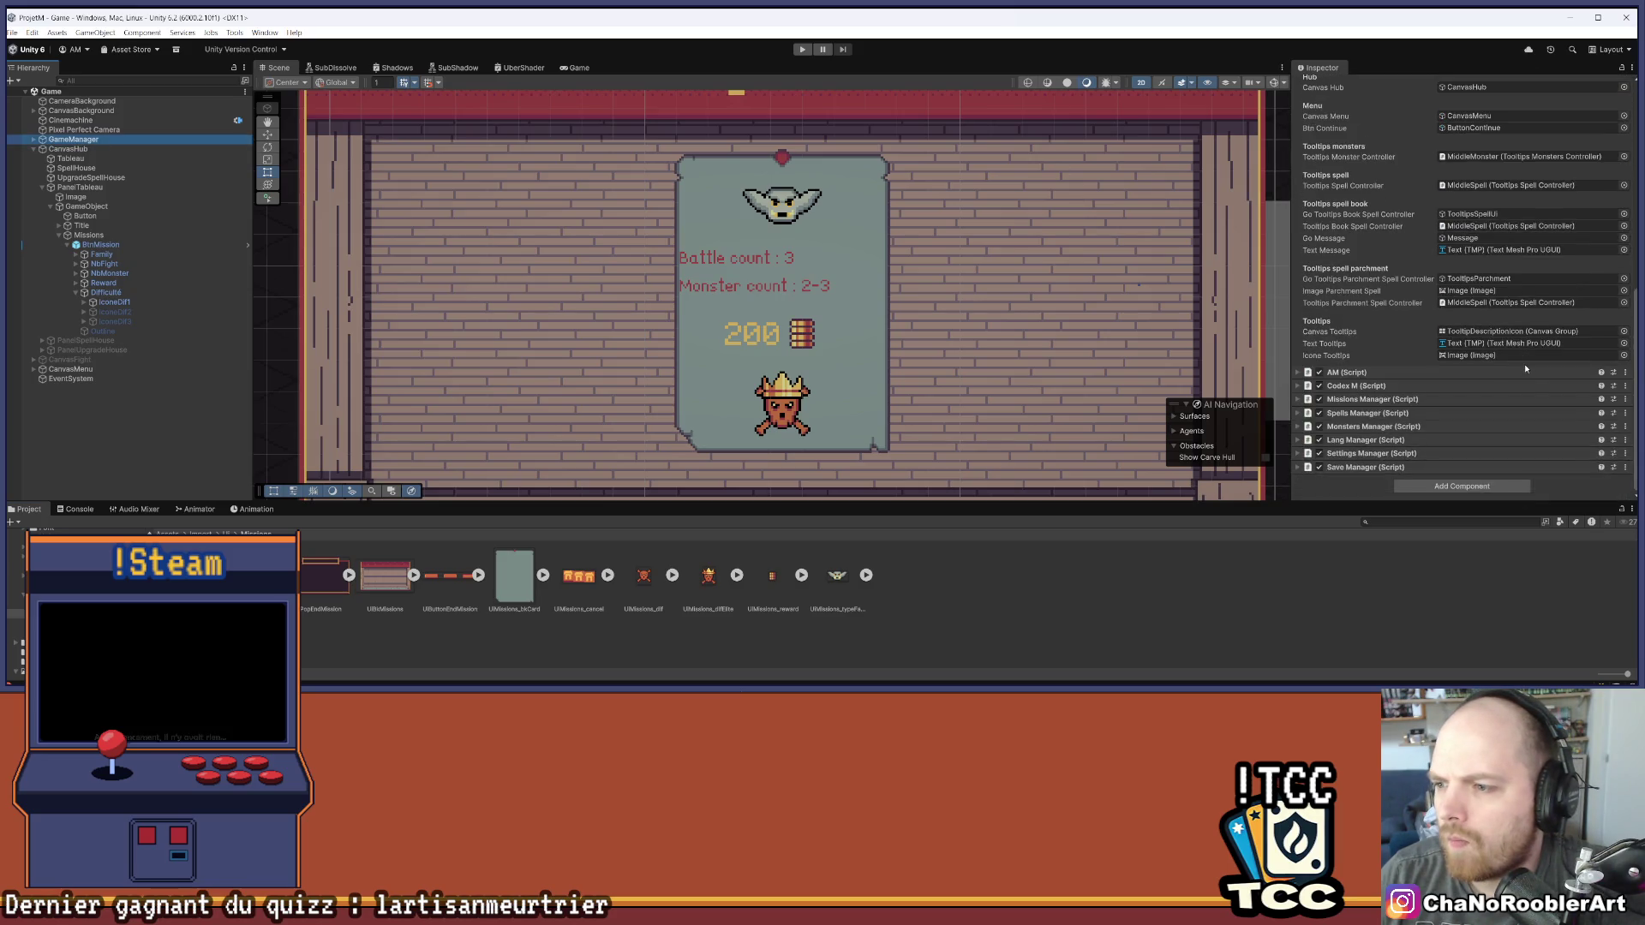
{"action": "scroll", "coordinate": [1474, 352], "scroll_direction": "up", "scroll_amount": 6}
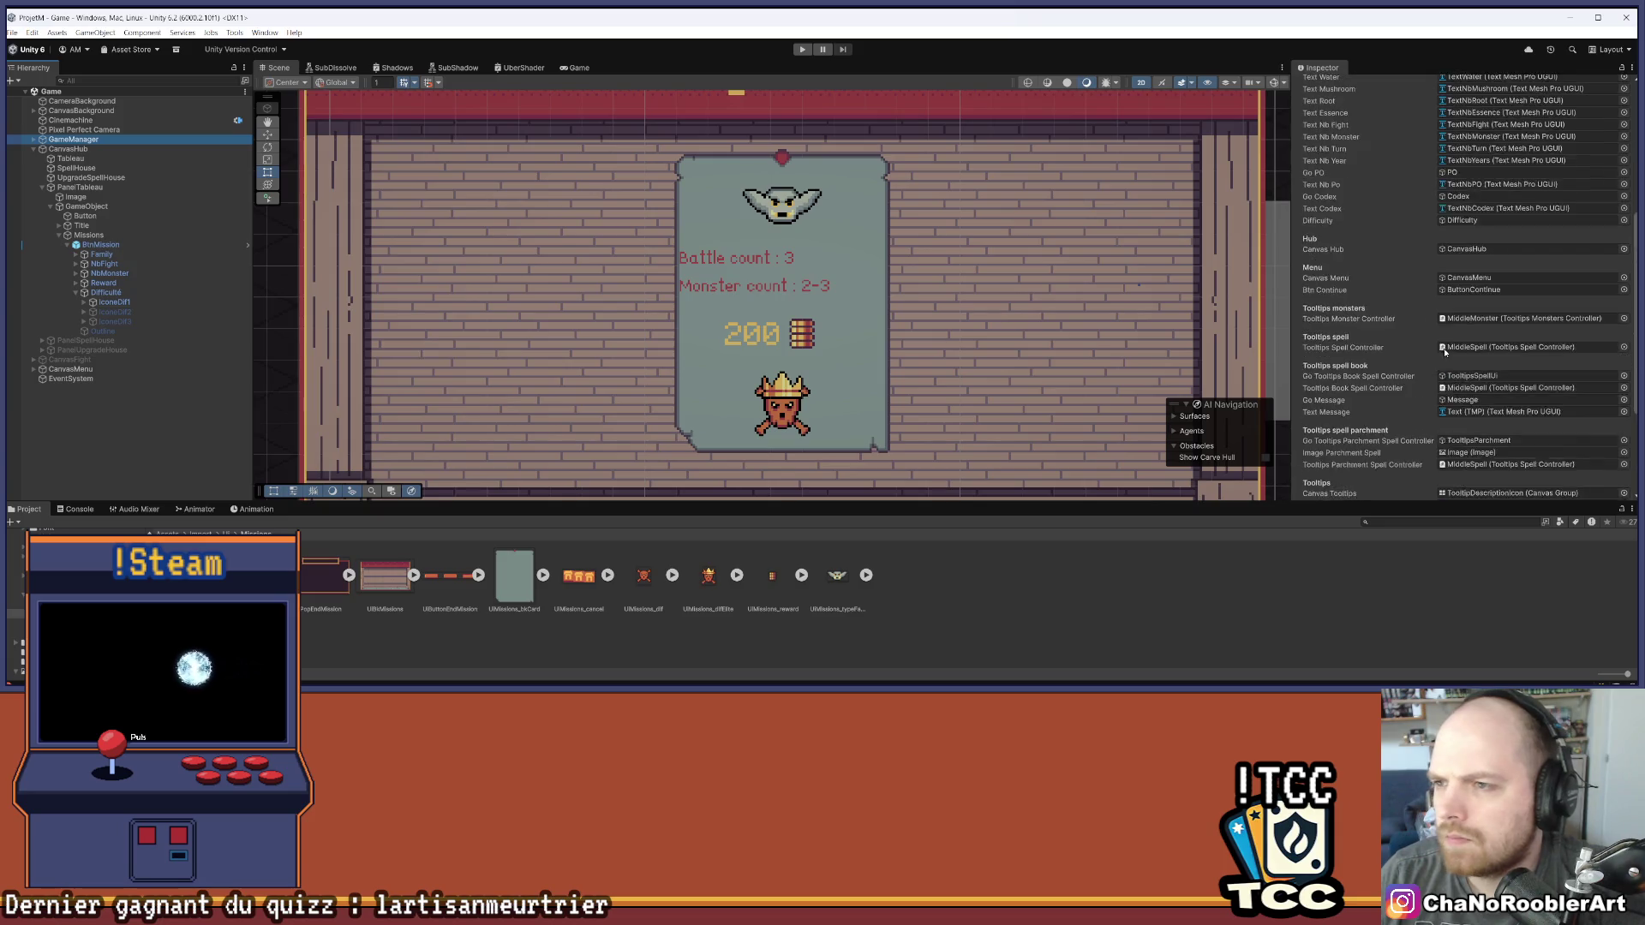
{"action": "scroll", "coordinate": [1422, 334], "scroll_direction": "up", "scroll_amount": 3}
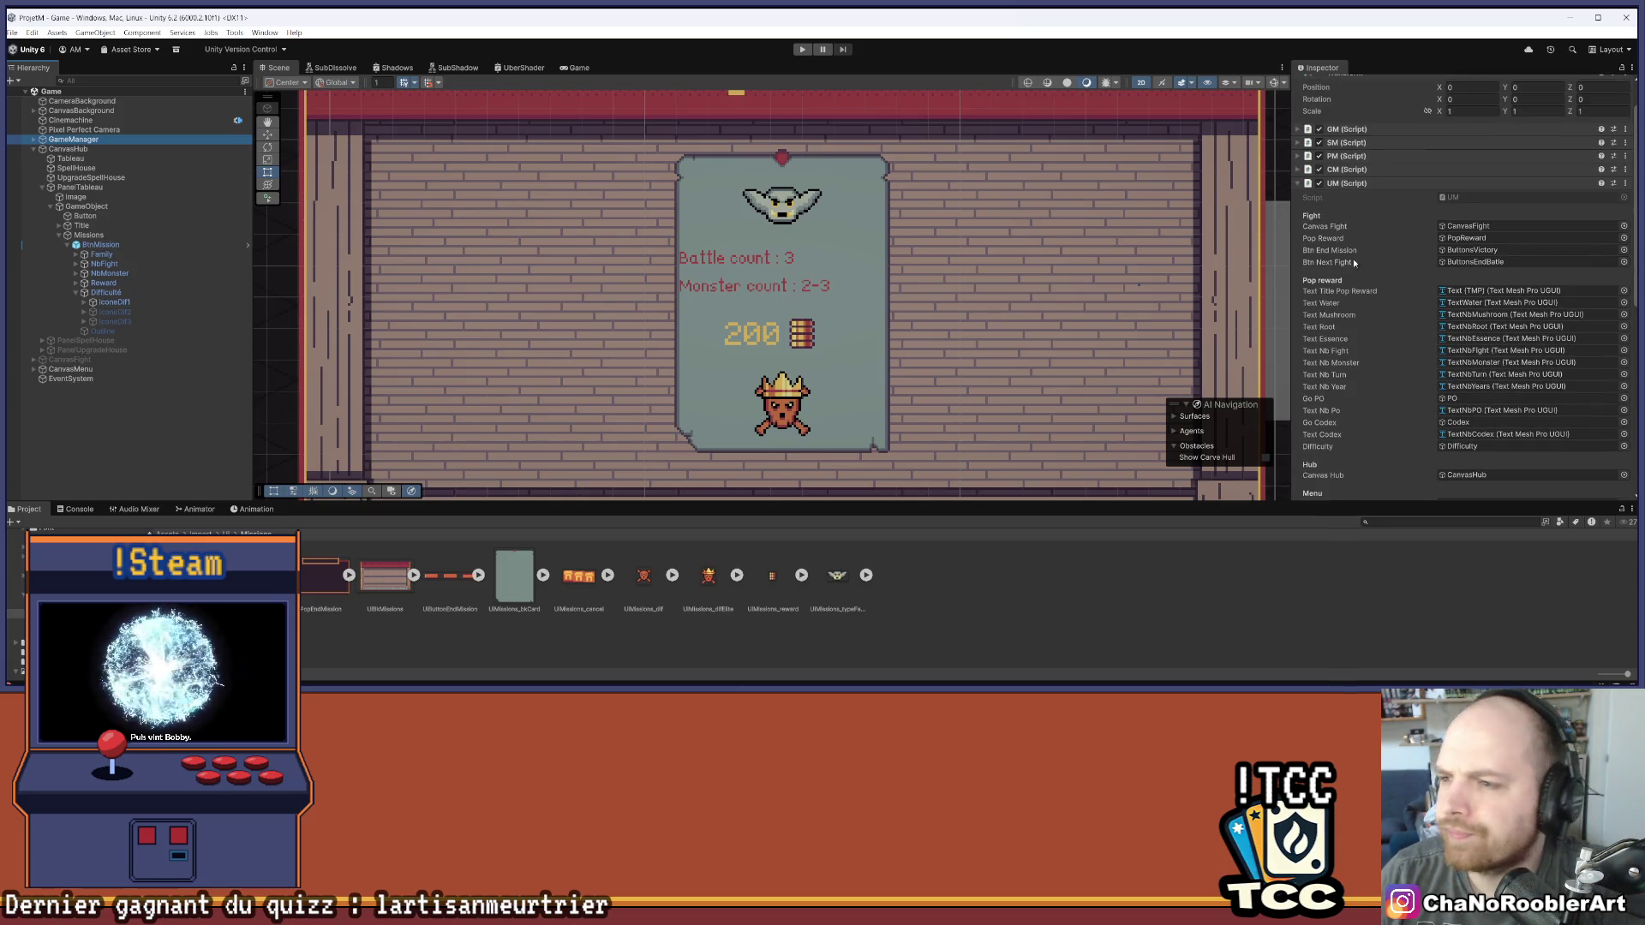
{"action": "left_click", "coordinate": [1299, 184]}
{"action": "left_click", "coordinate": [1347, 187]}
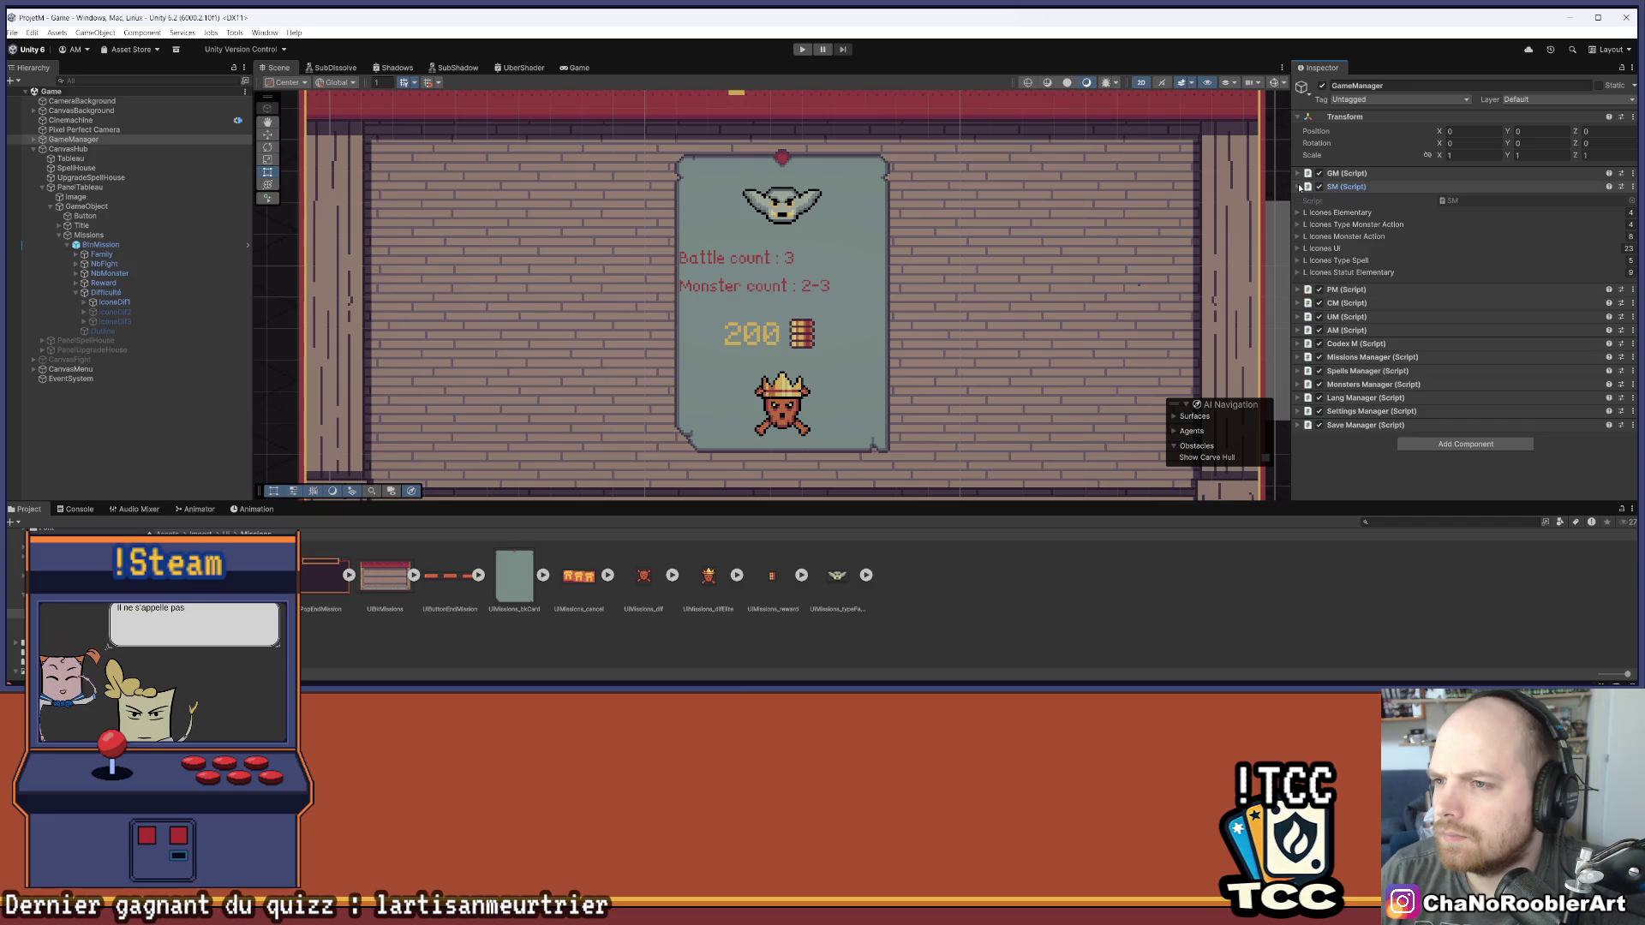
{"action": "left_click", "coordinate": [1298, 248]}
{"action": "scroll", "coordinate": [1311, 292], "scroll_direction": "down", "scroll_amount": 2}
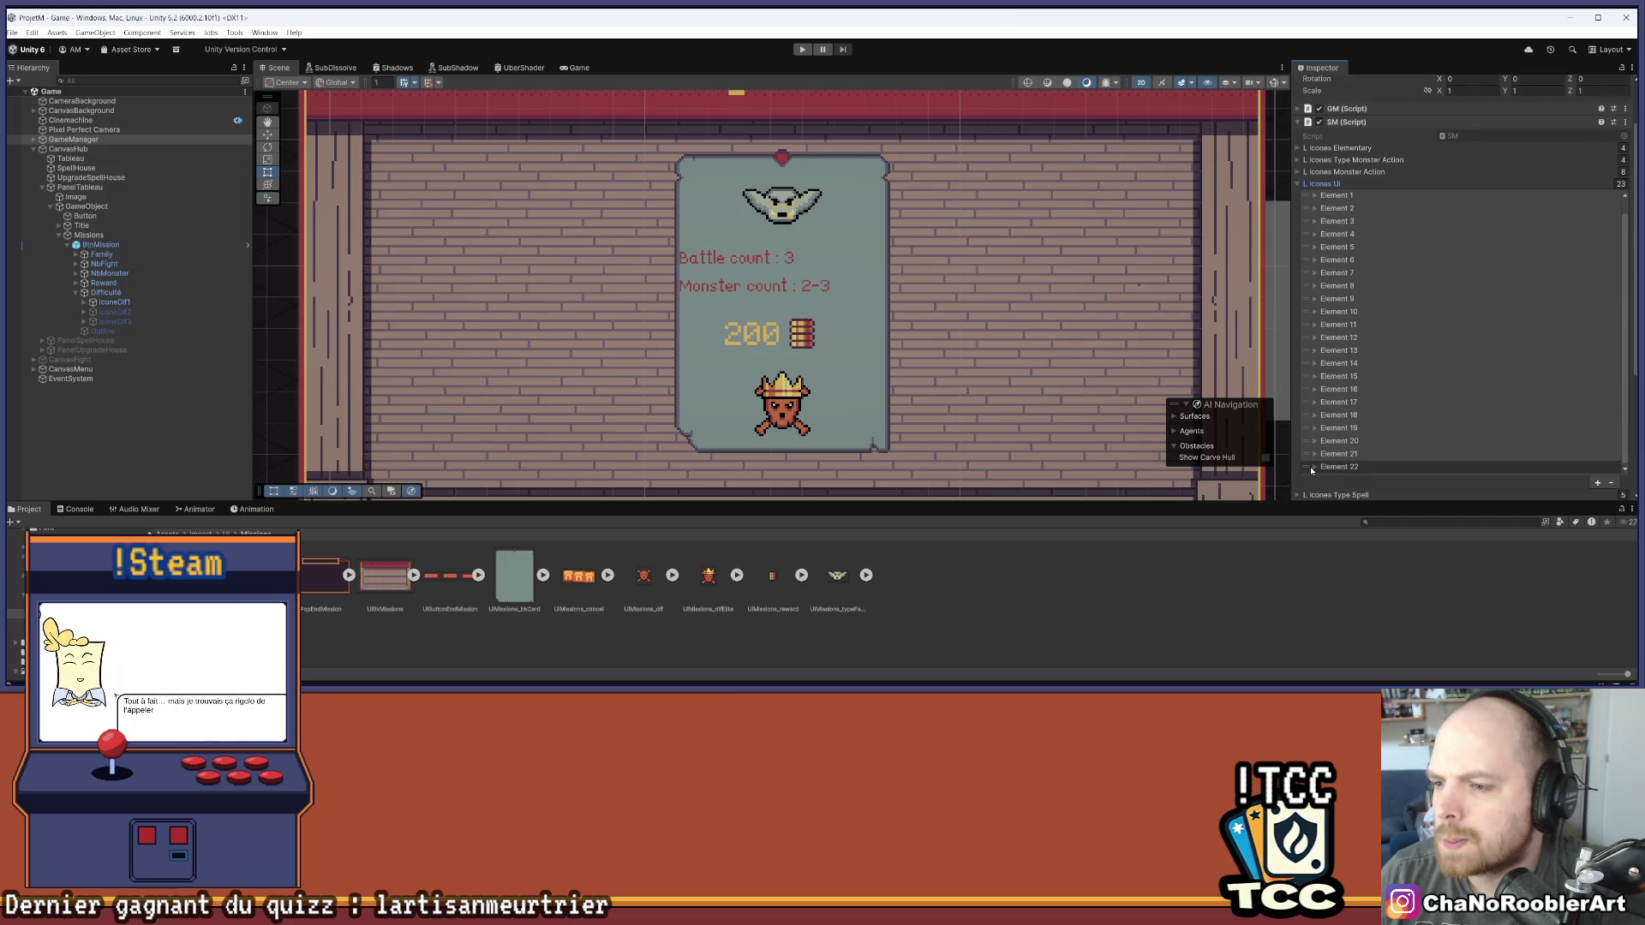
Inspect Icones Ui elements 16, 13, 10, 8 and 6, check Element 5, then deselect
{"action": "left_click", "coordinate": [1315, 391]}
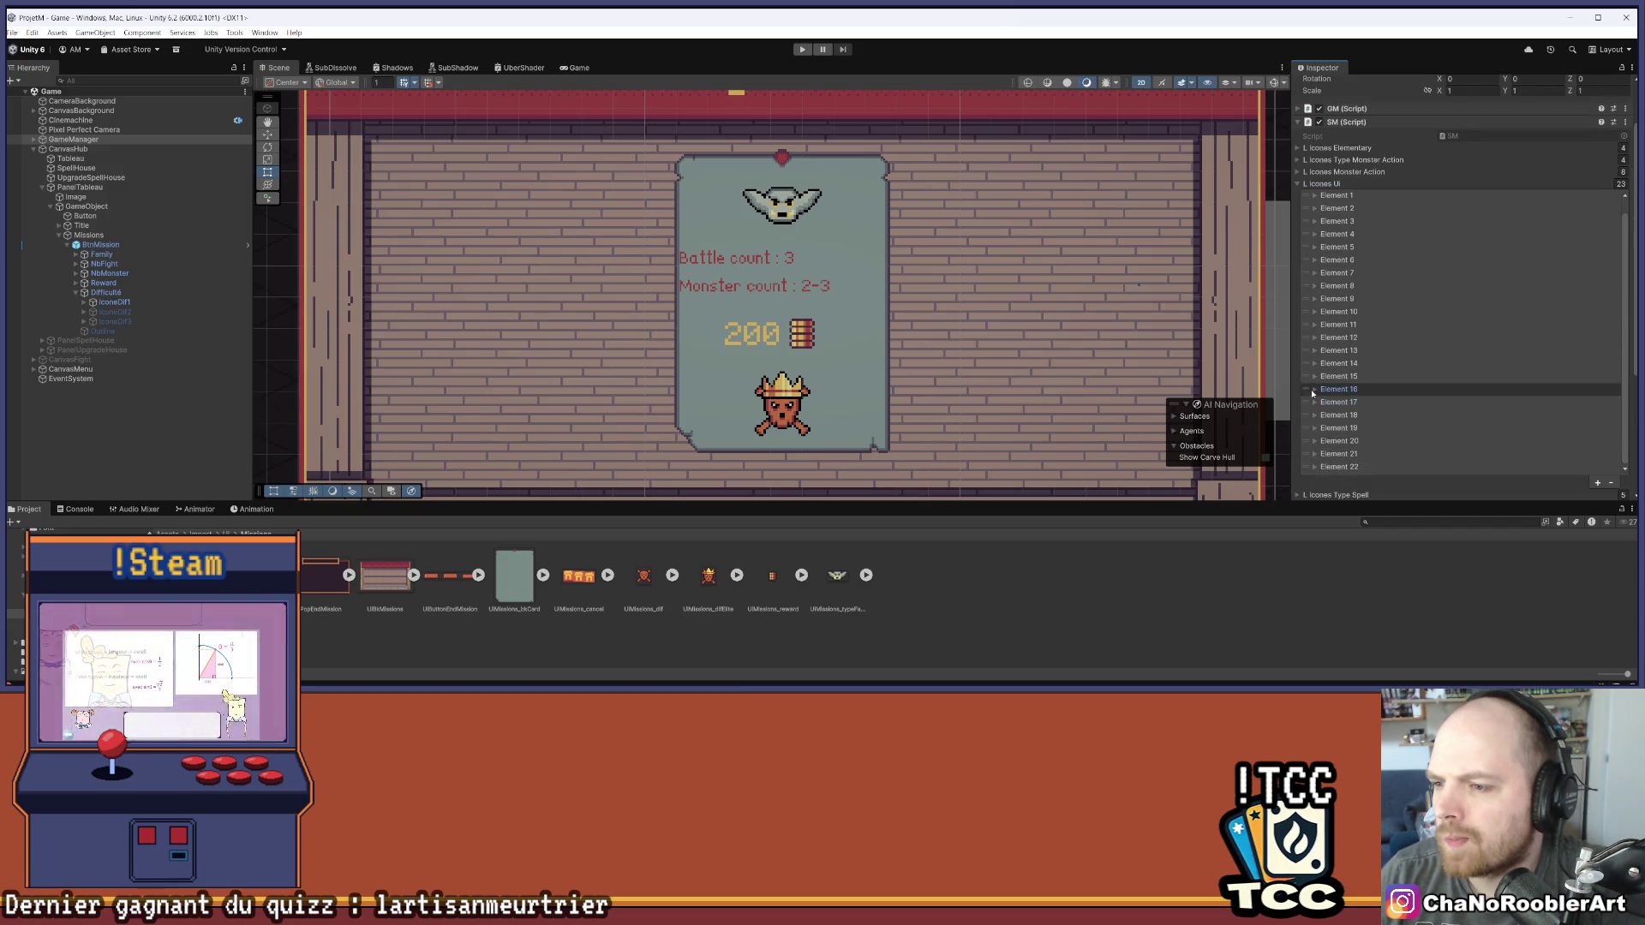
{"action": "left_click", "coordinate": [1315, 390]}
{"action": "left_click", "coordinate": [1315, 350]}
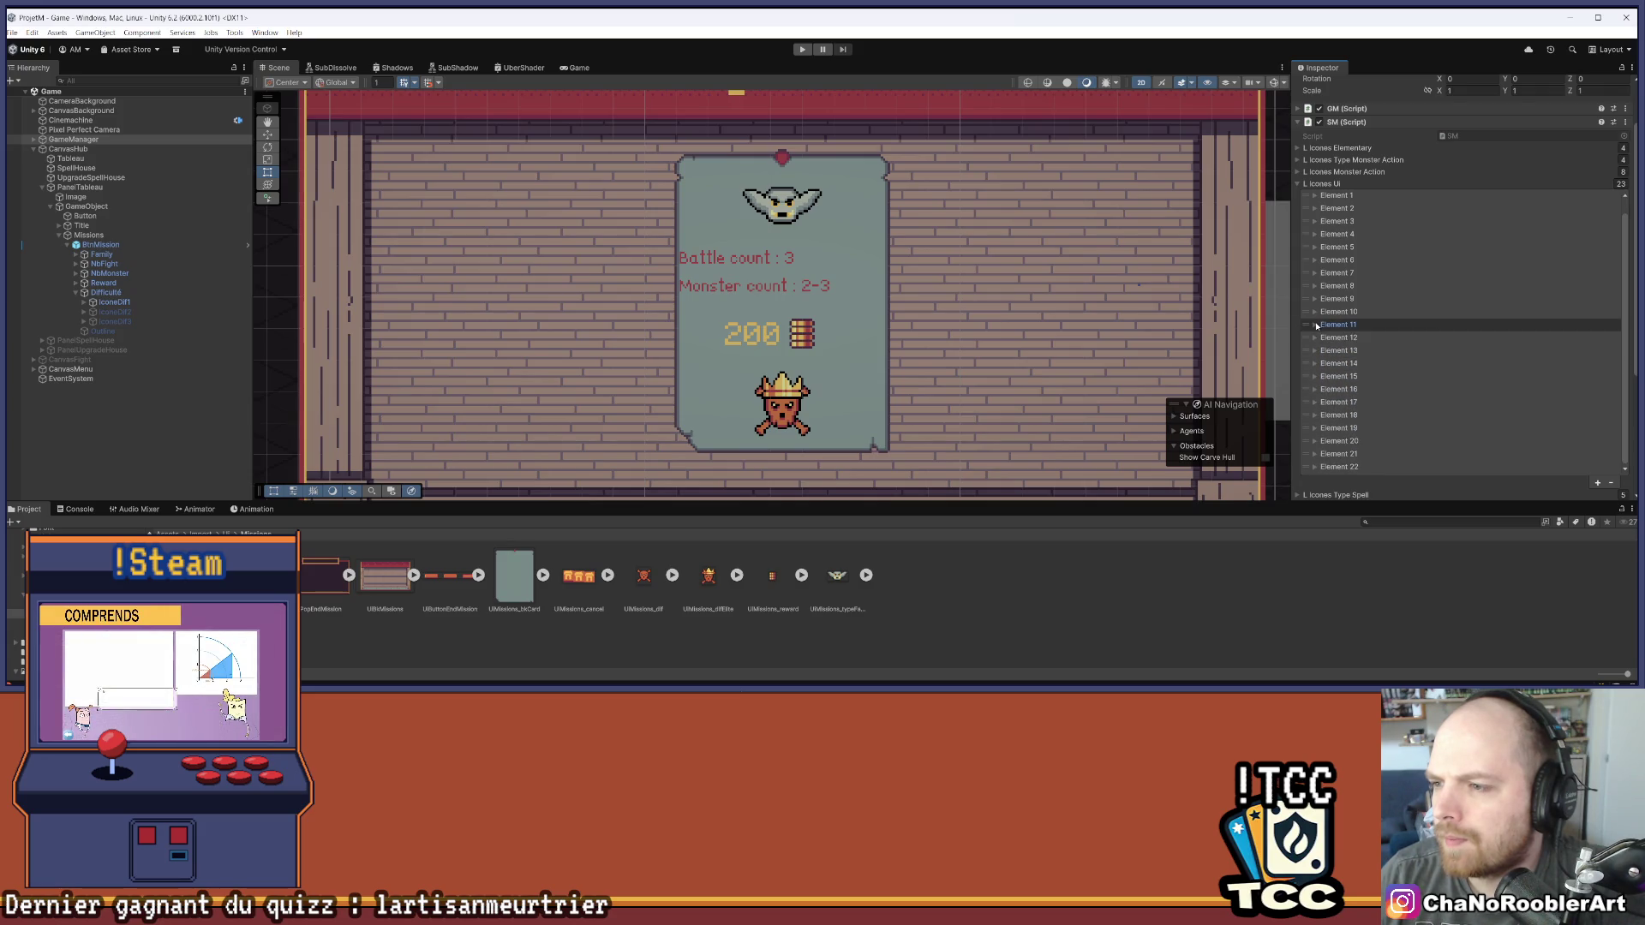
{"action": "left_click", "coordinate": [1316, 313]}
{"action": "left_click", "coordinate": [1315, 312]}
{"action": "left_click", "coordinate": [1315, 287]}
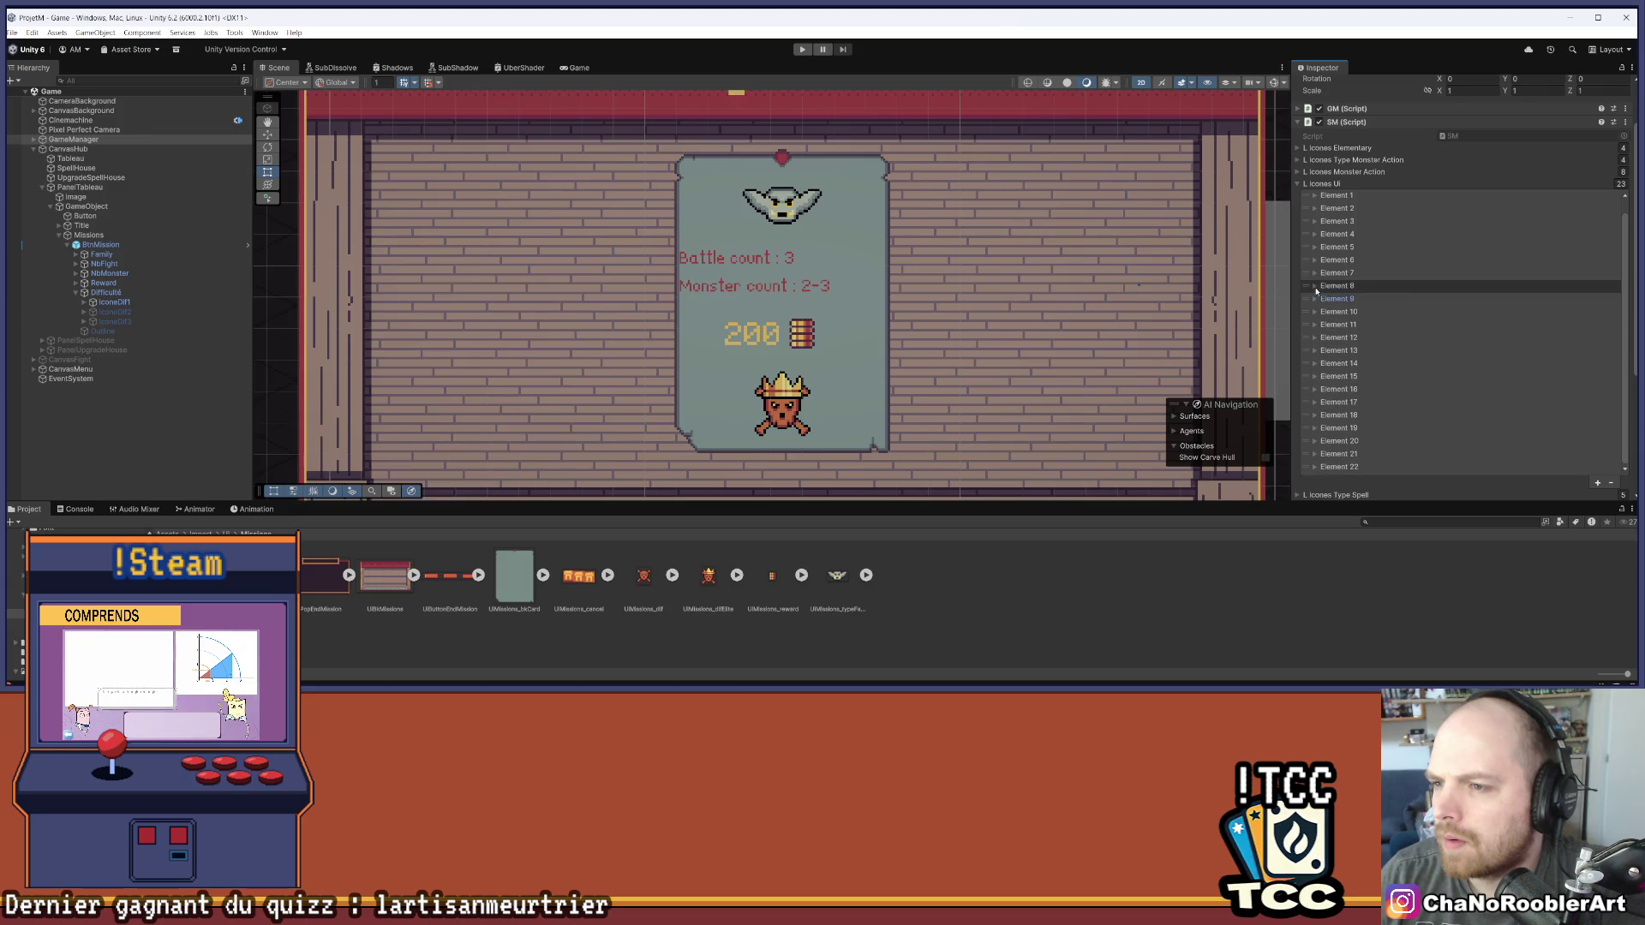
{"action": "left_click", "coordinate": [1315, 287]}
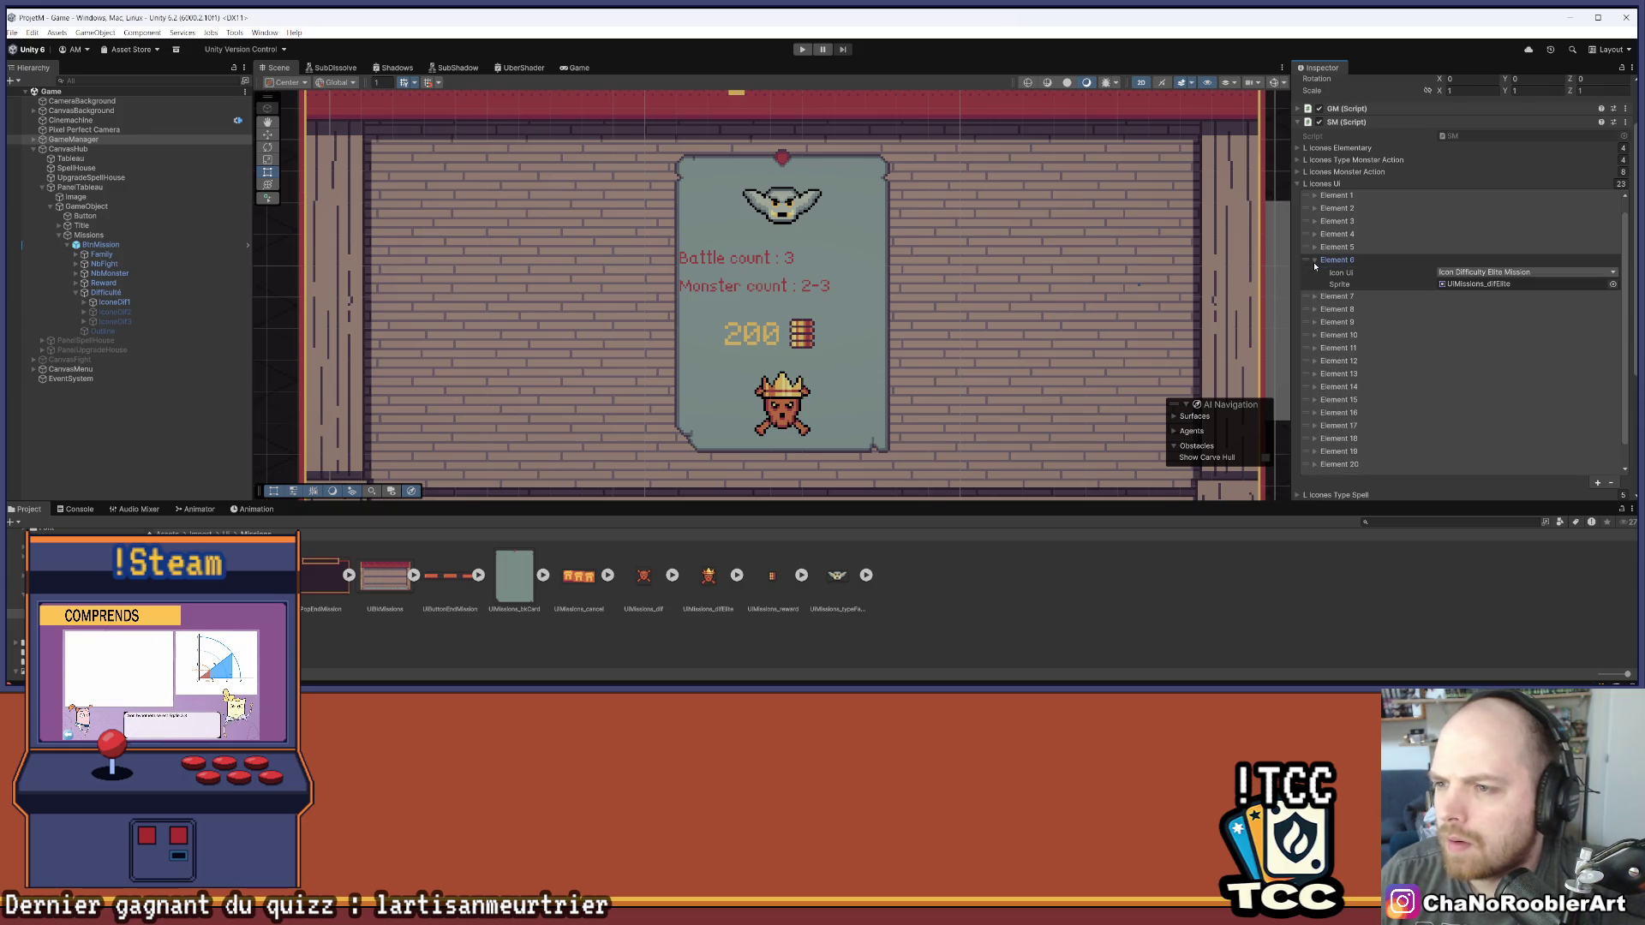
{"action": "left_click", "coordinate": [1315, 261]}
{"action": "key", "text": "Up"}
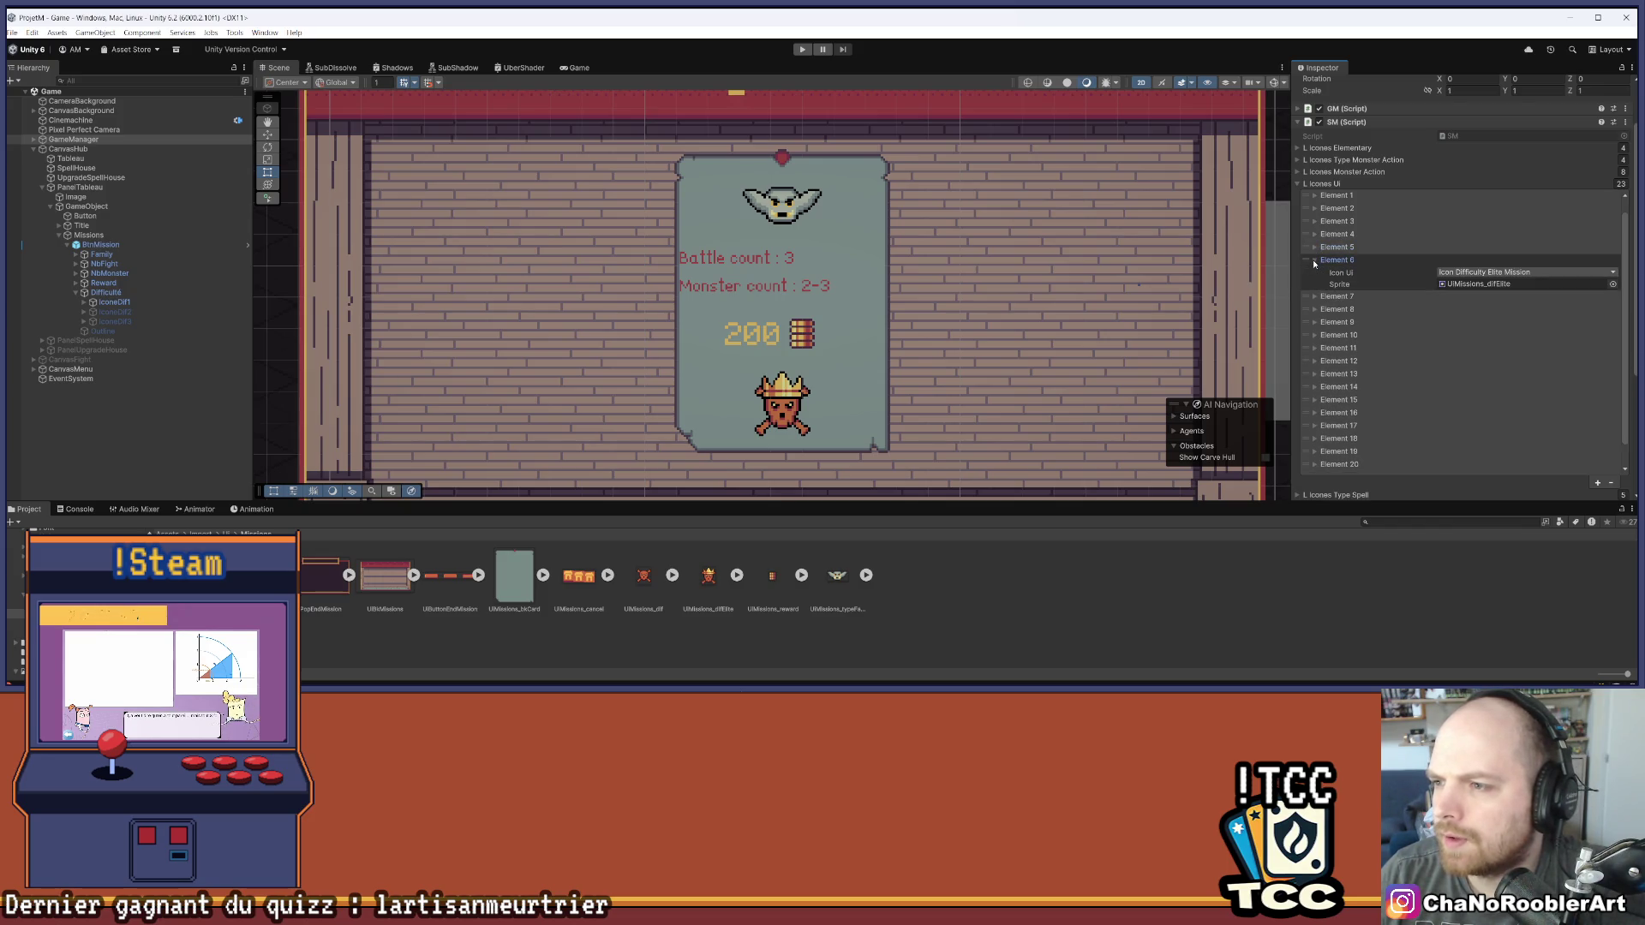
{"action": "key", "text": "Down"}
{"action": "left_click", "coordinate": [1317, 246]}
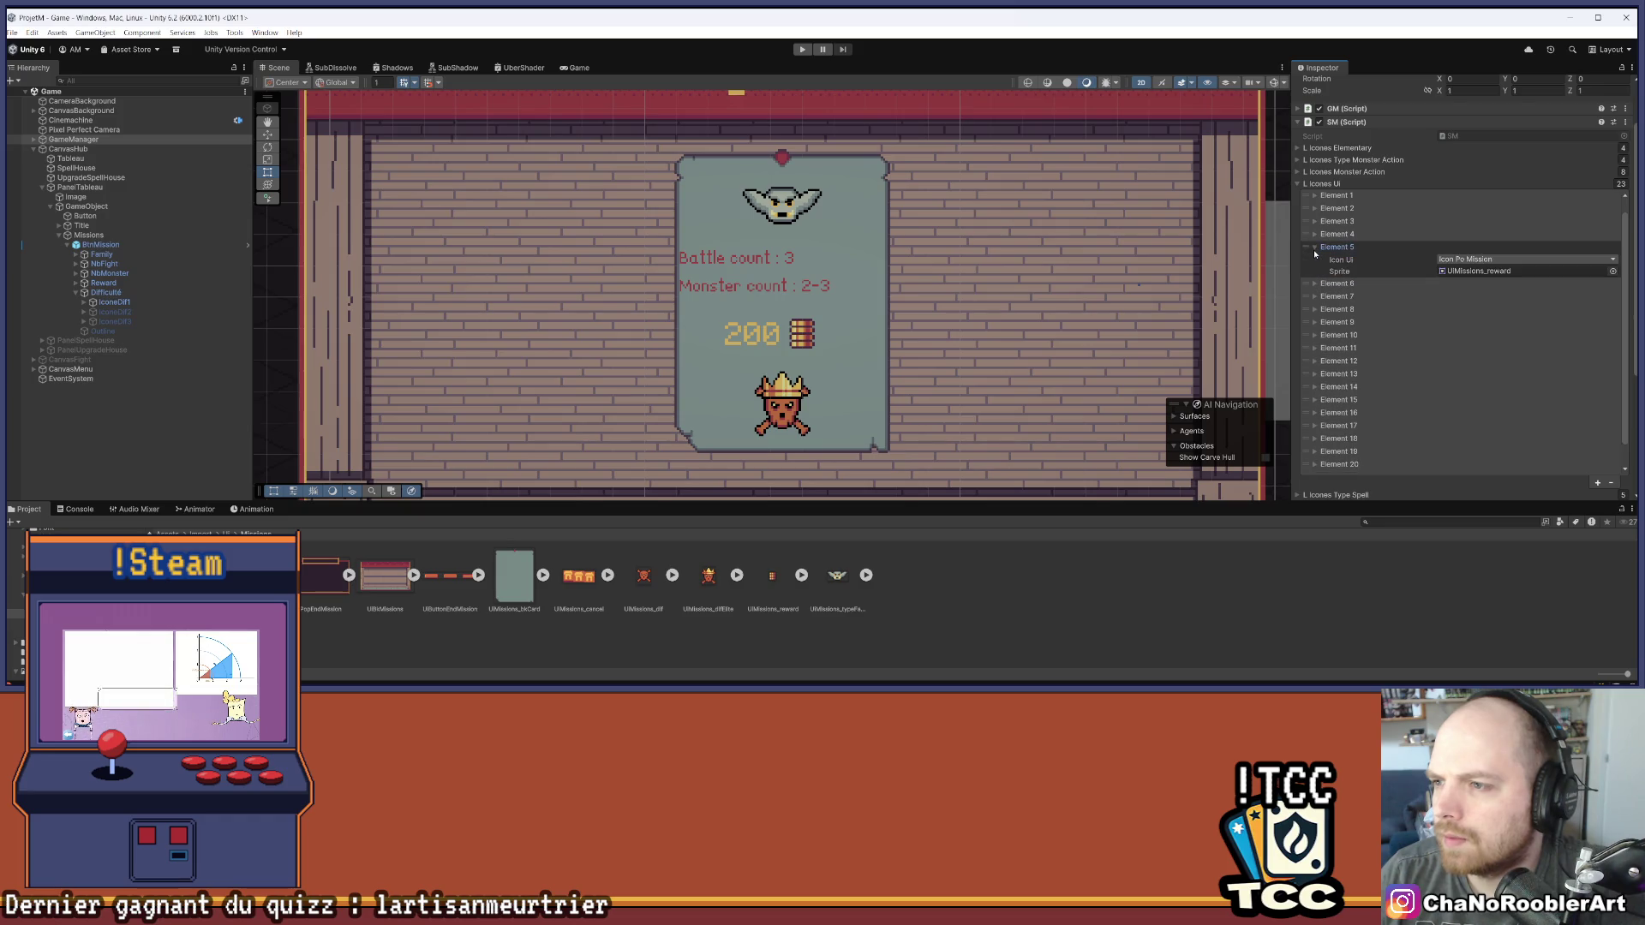
{"action": "left_click", "coordinate": [1194, 588]}
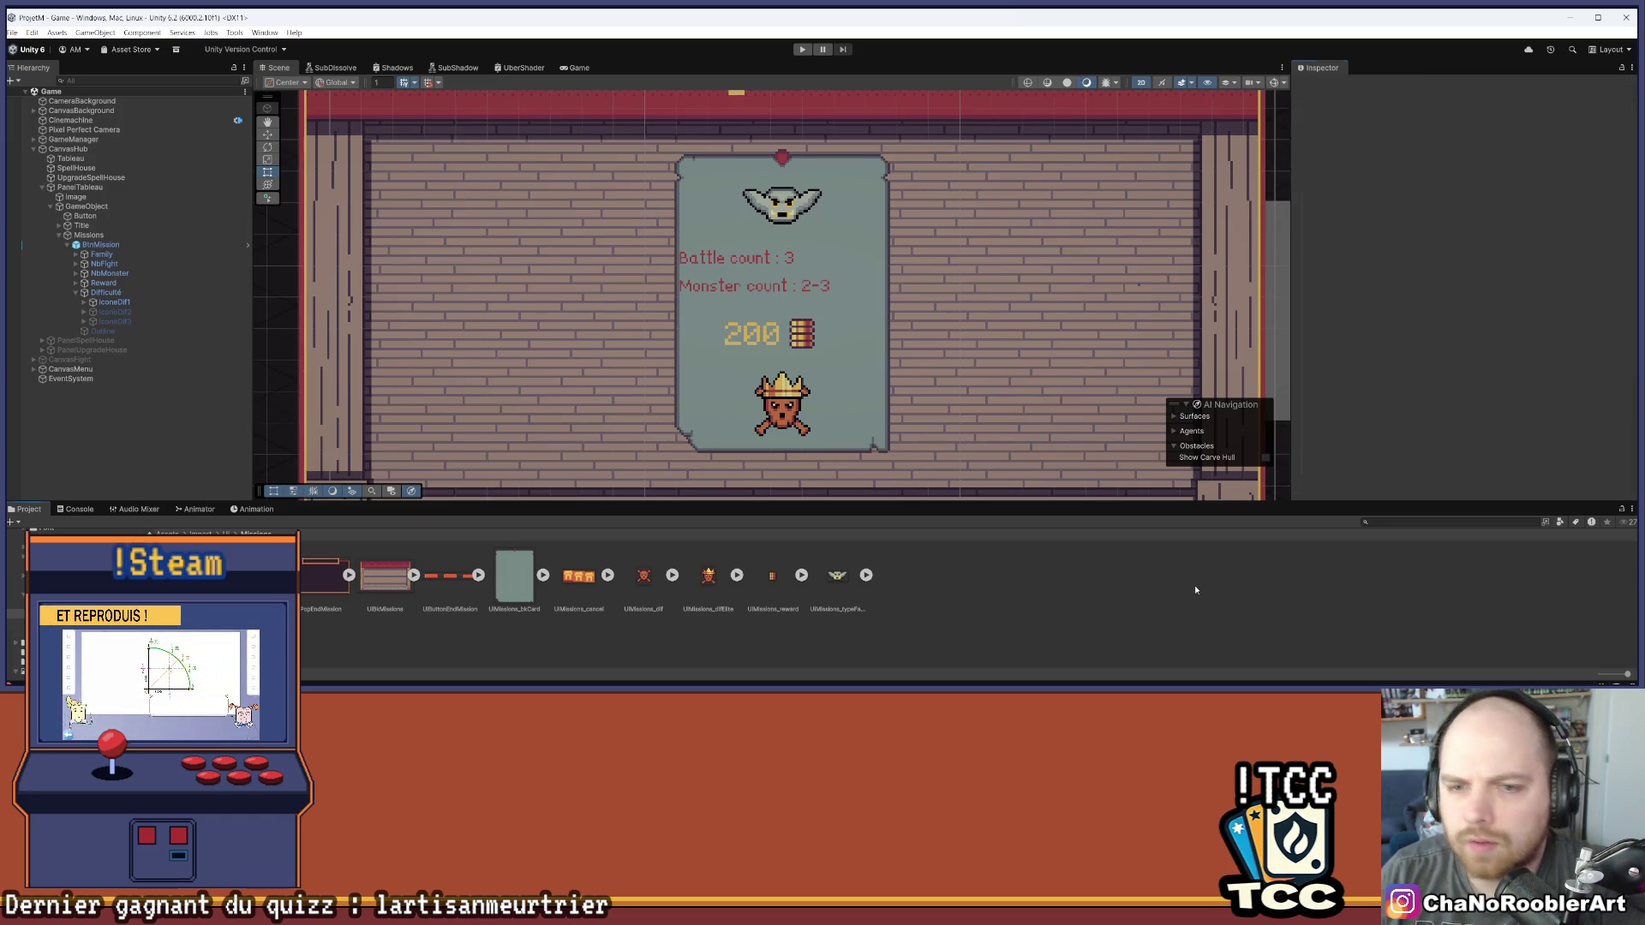
Open the Assets/import/UI/Missions folder and inspect the UIMissions_reward sprite
{"action": "mouse_move", "coordinate": [859, 500]}
{"action": "left_mouse_down"}
{"action": "mouse_move", "coordinate": [860, 559]}
{"action": "mouse_move", "coordinate": [773, 452]}
{"action": "left_mouse_up"}
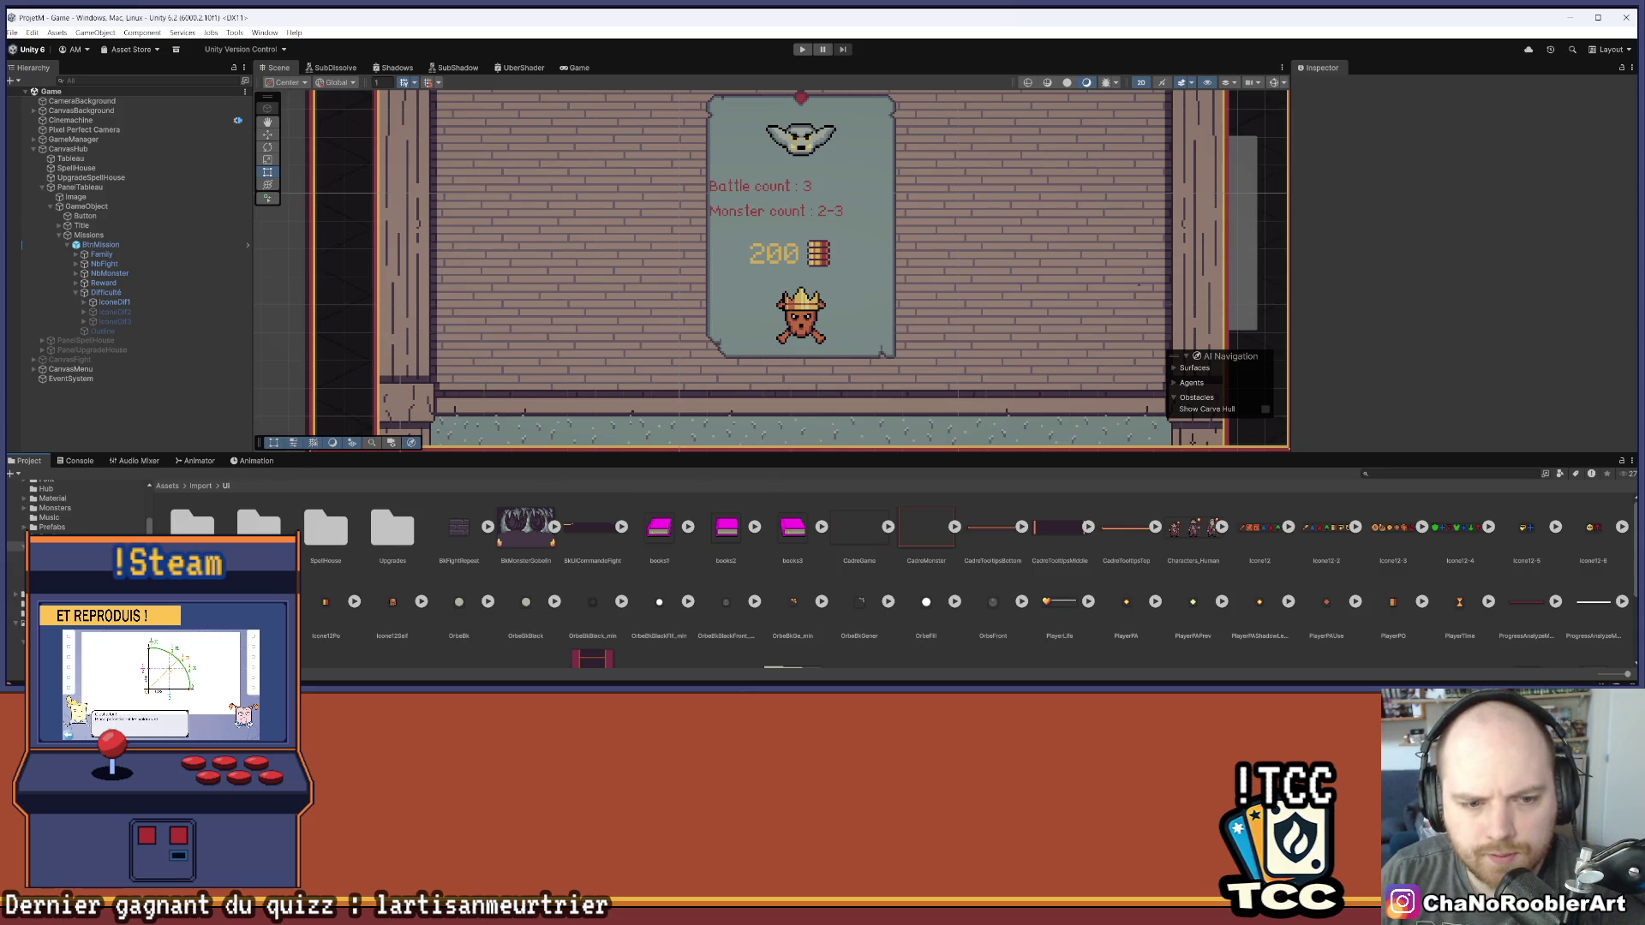
{"action": "left_click", "coordinate": [80, 460]}
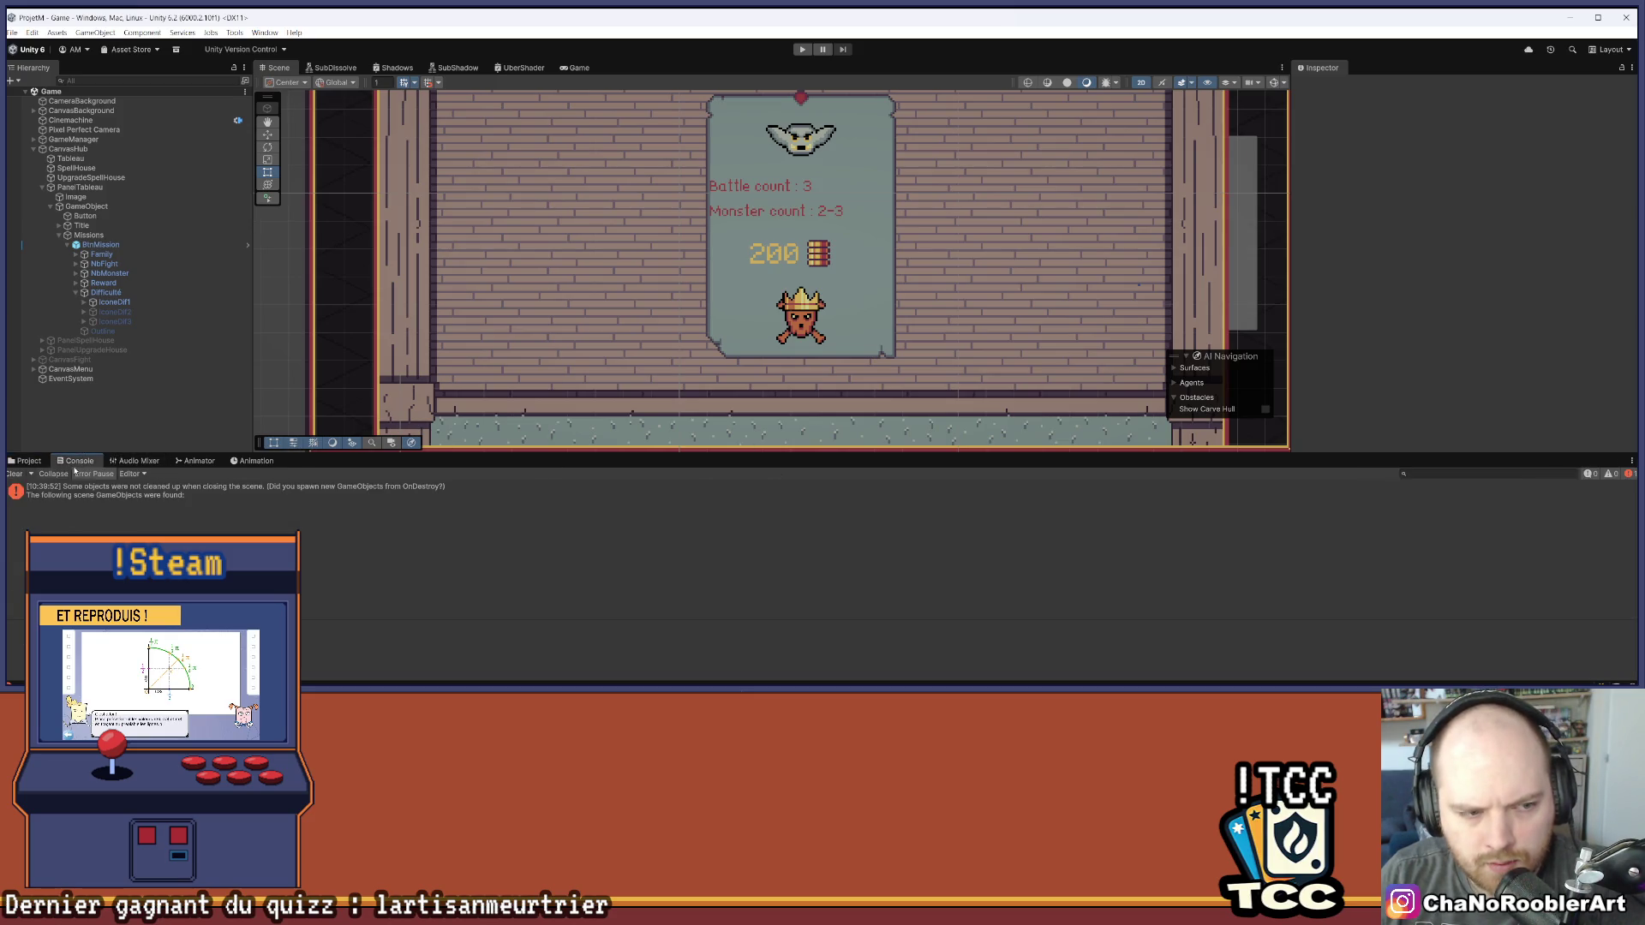
{"action": "left_click", "coordinate": [29, 460]}
{"action": "double_click", "coordinate": [259, 527]}
{"action": "left_click", "coordinate": [796, 540]}
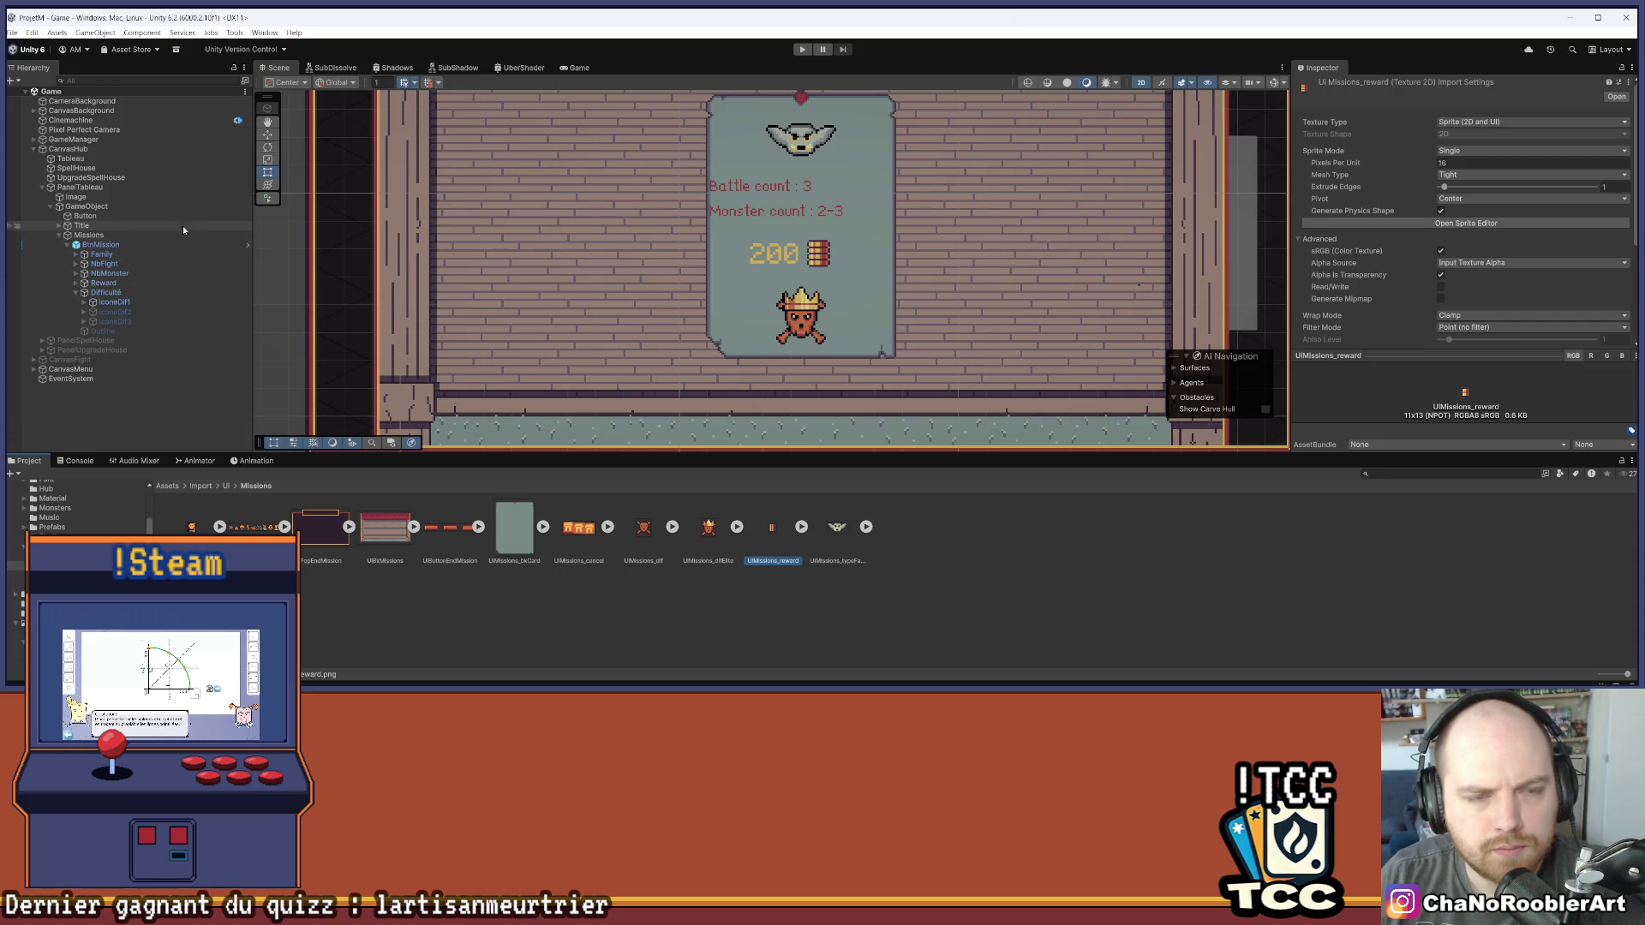
Drop the IconeEndMission_9 sprite into the Reward > Image Source Image field
{"action": "left_click", "coordinate": [98, 285]}
{"action": "left_click", "coordinate": [78, 286]}
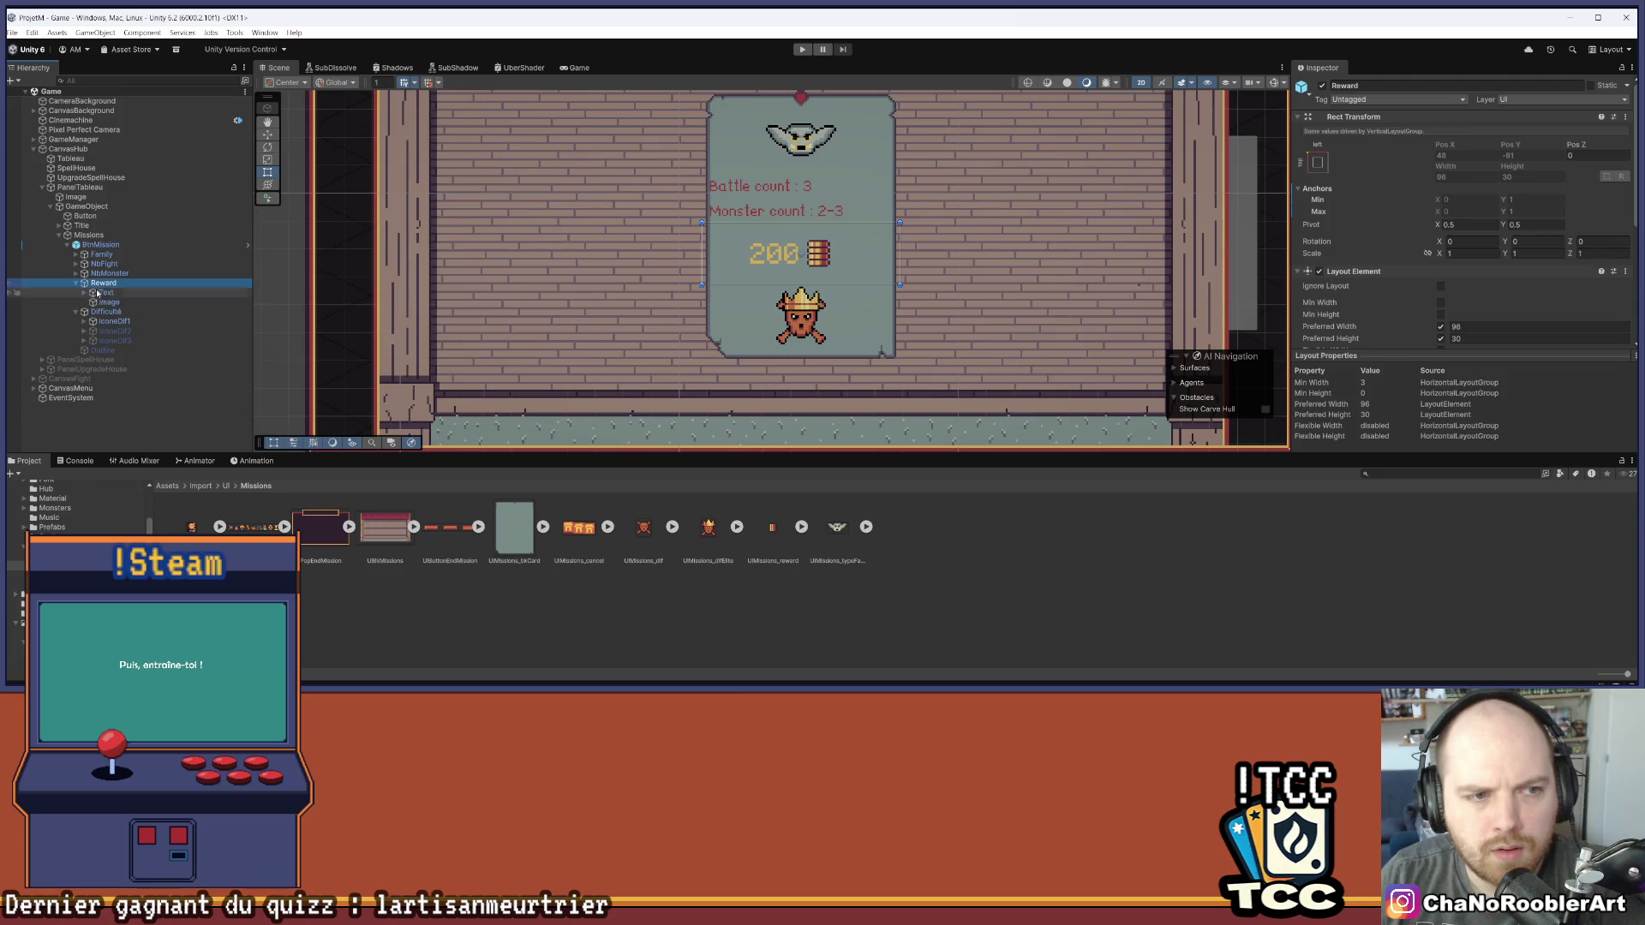
{"action": "left_click", "coordinate": [109, 303]}
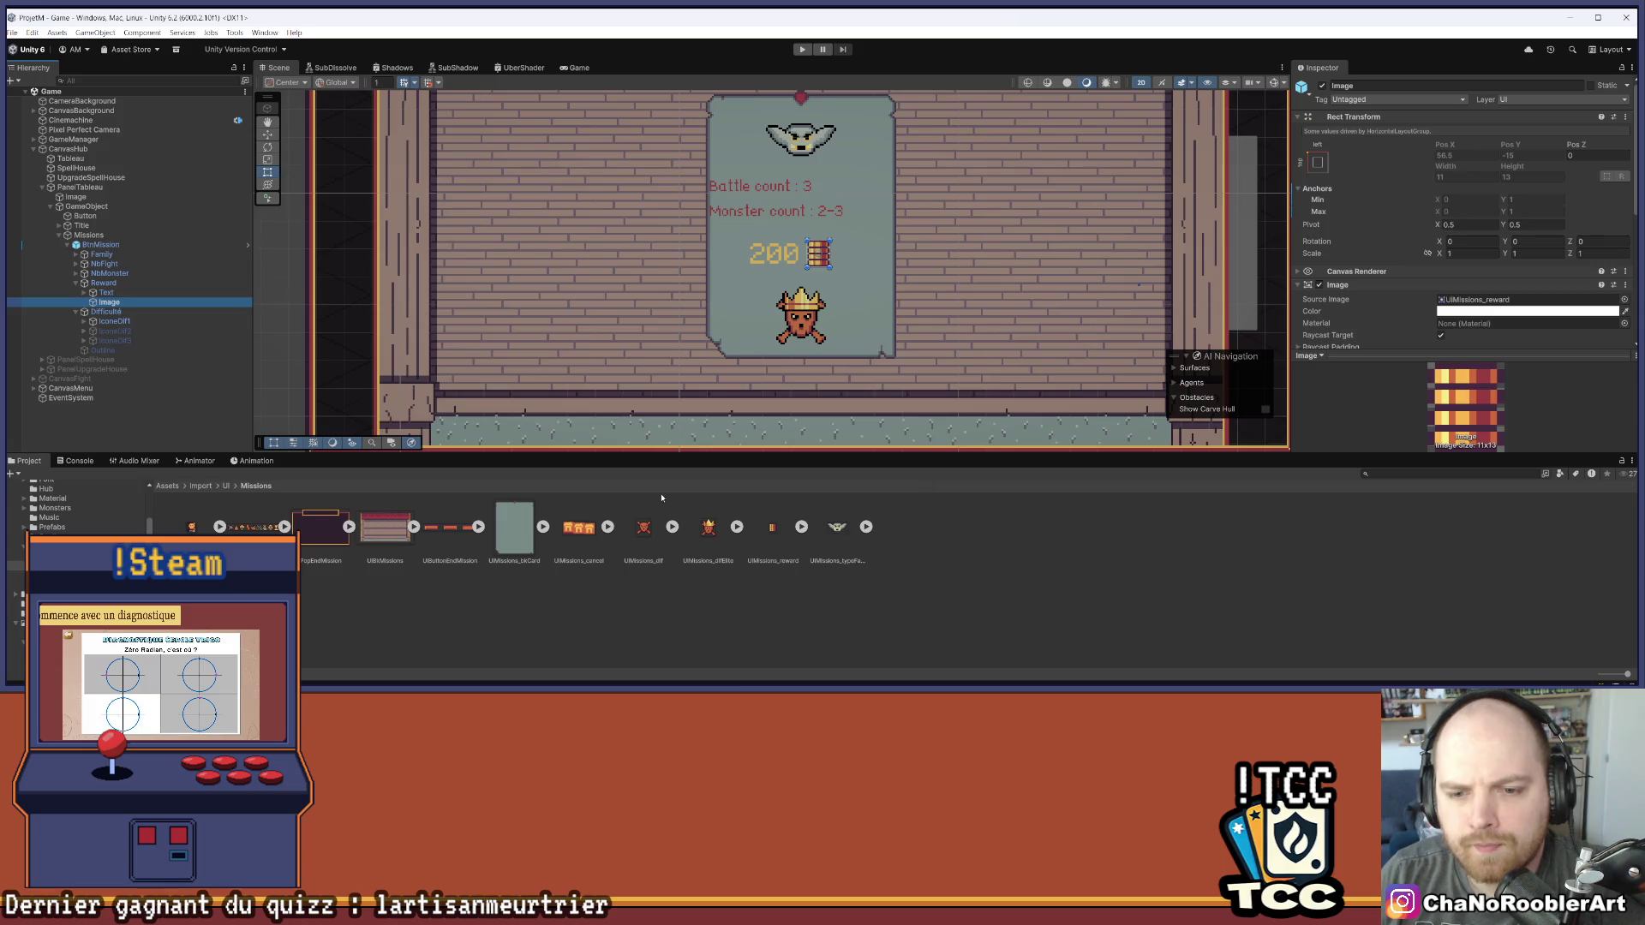
{"action": "left_click", "coordinate": [1459, 300]}
{"action": "left_click", "coordinate": [1339, 396]}
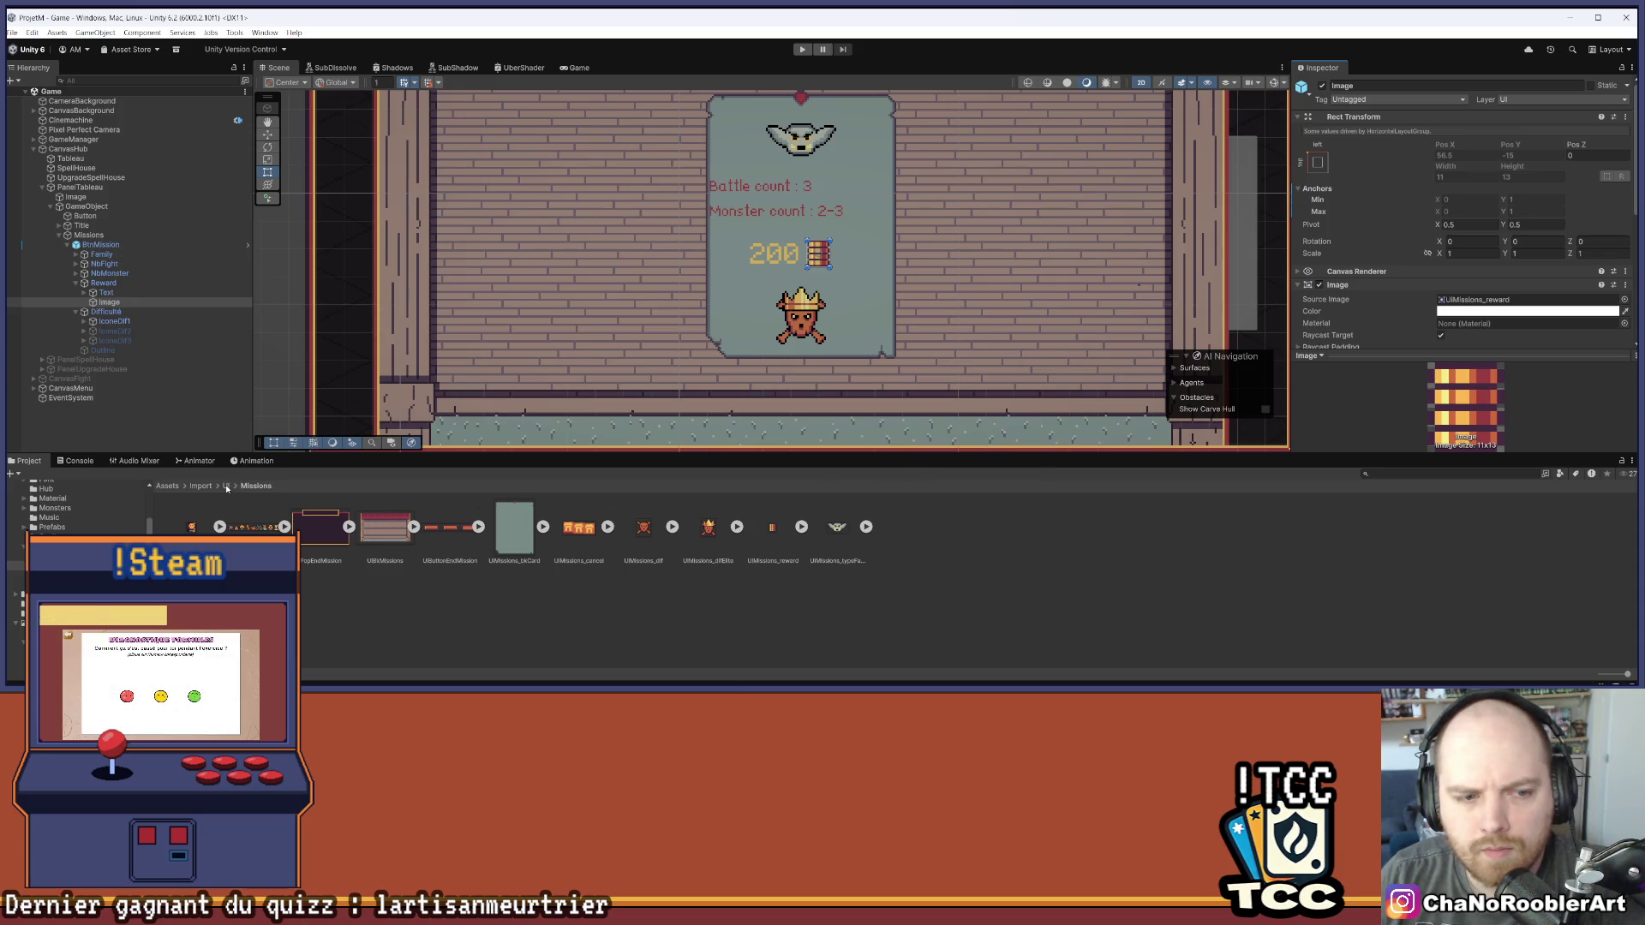
{"action": "left_click", "coordinate": [801, 528]}
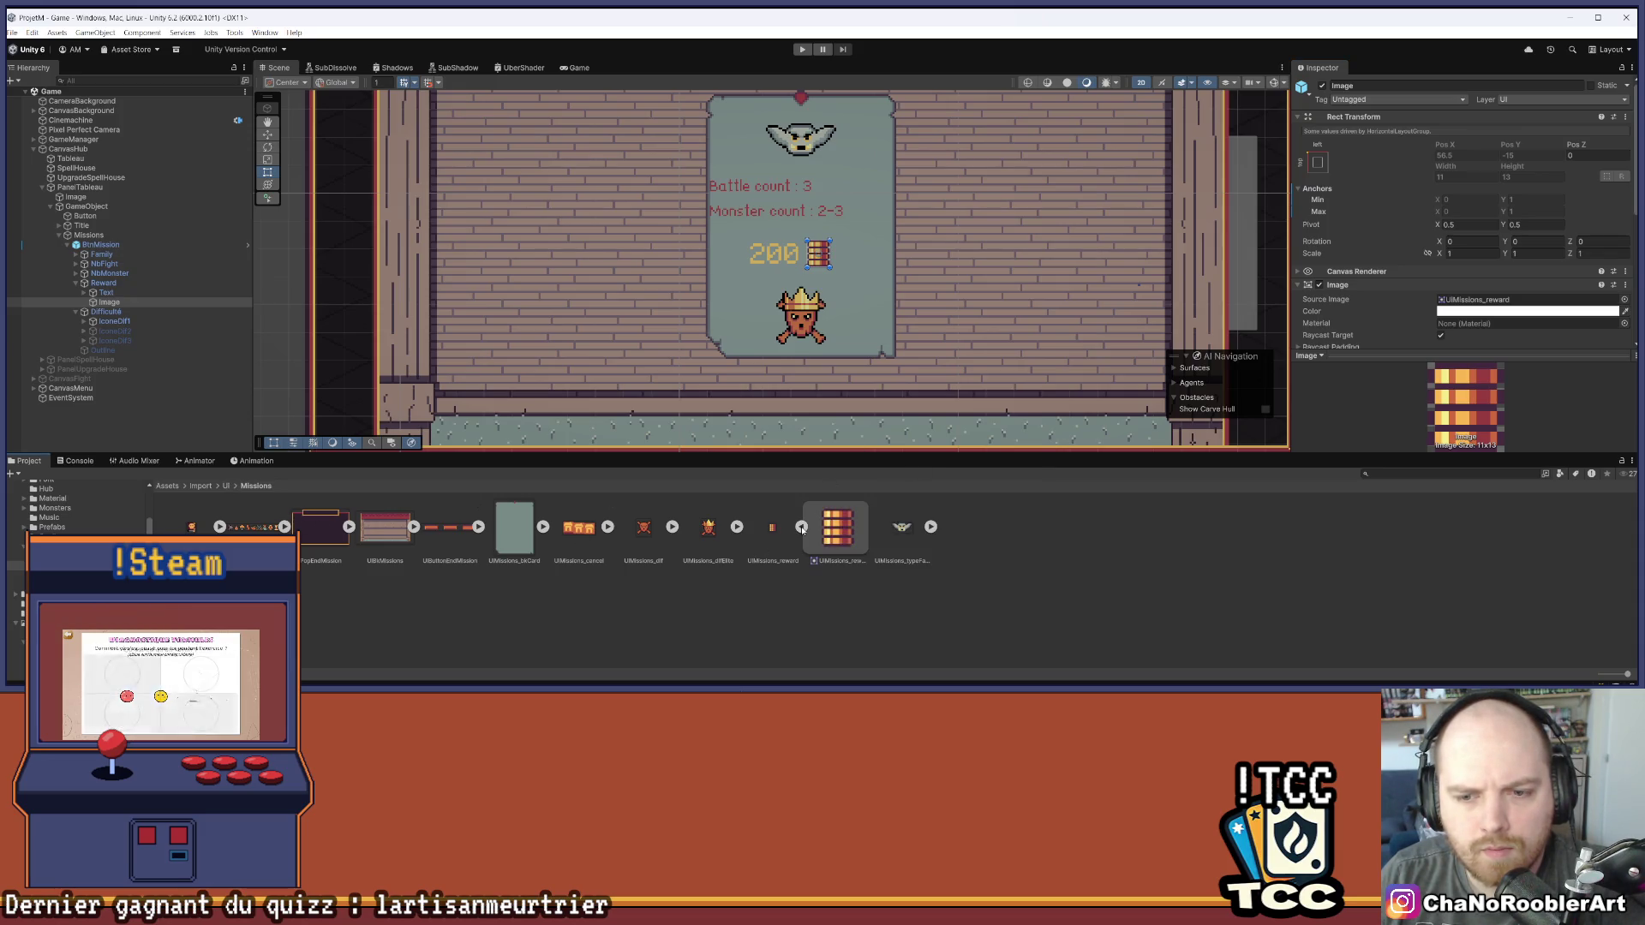
{"action": "left_click", "coordinate": [801, 528]}
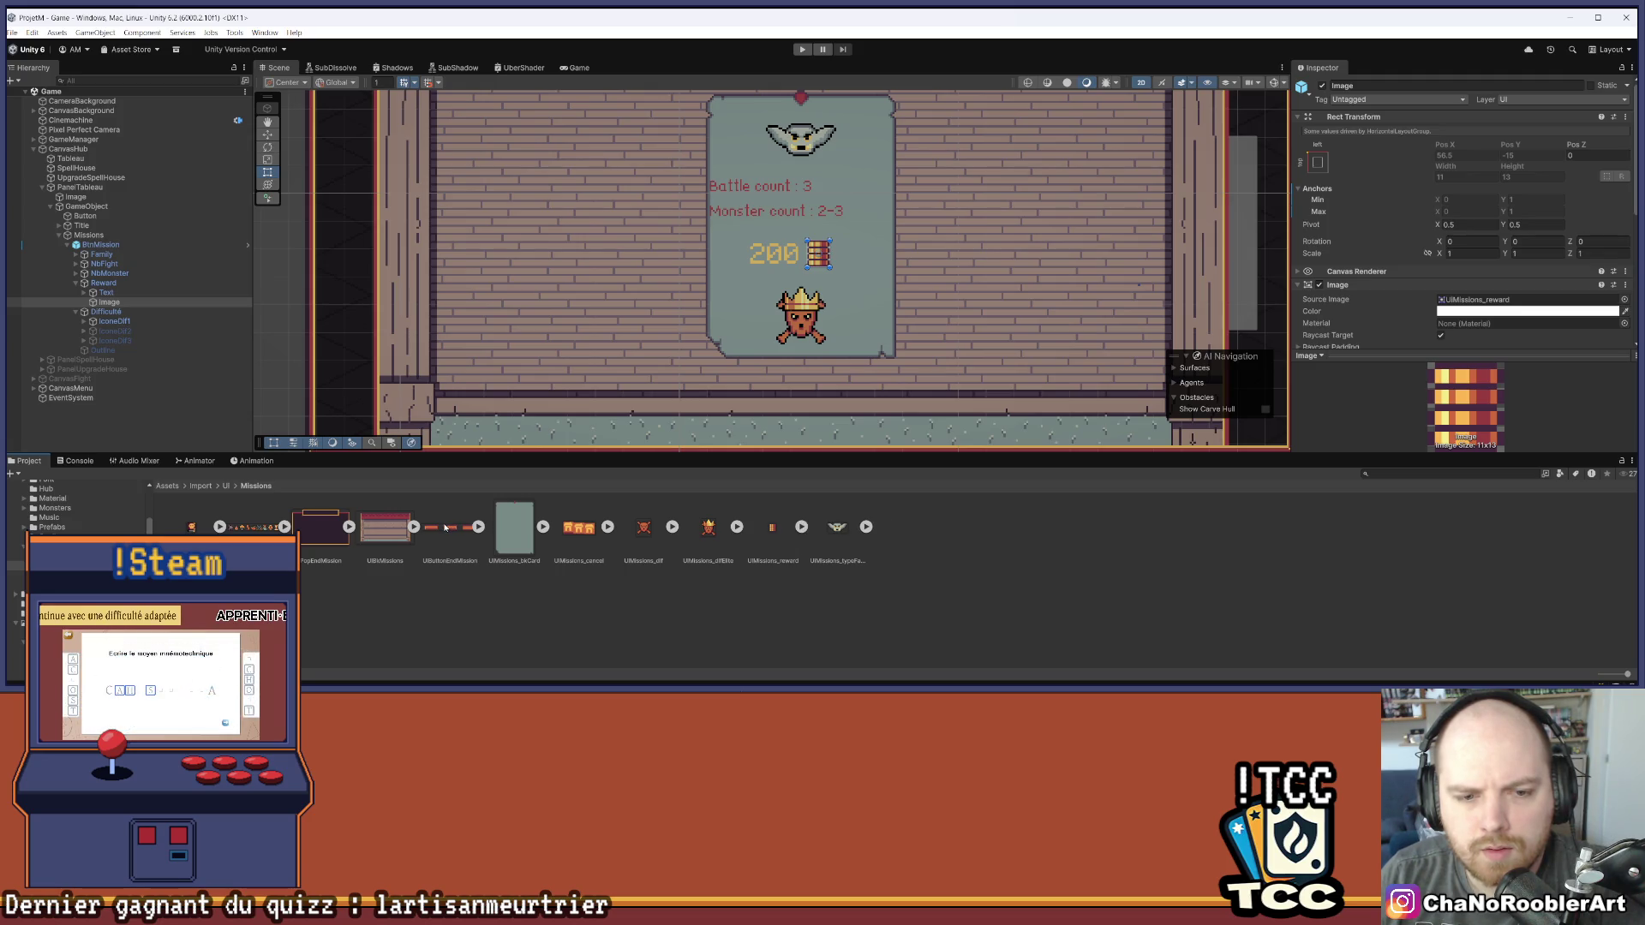
{"action": "left_click", "coordinate": [284, 527]}
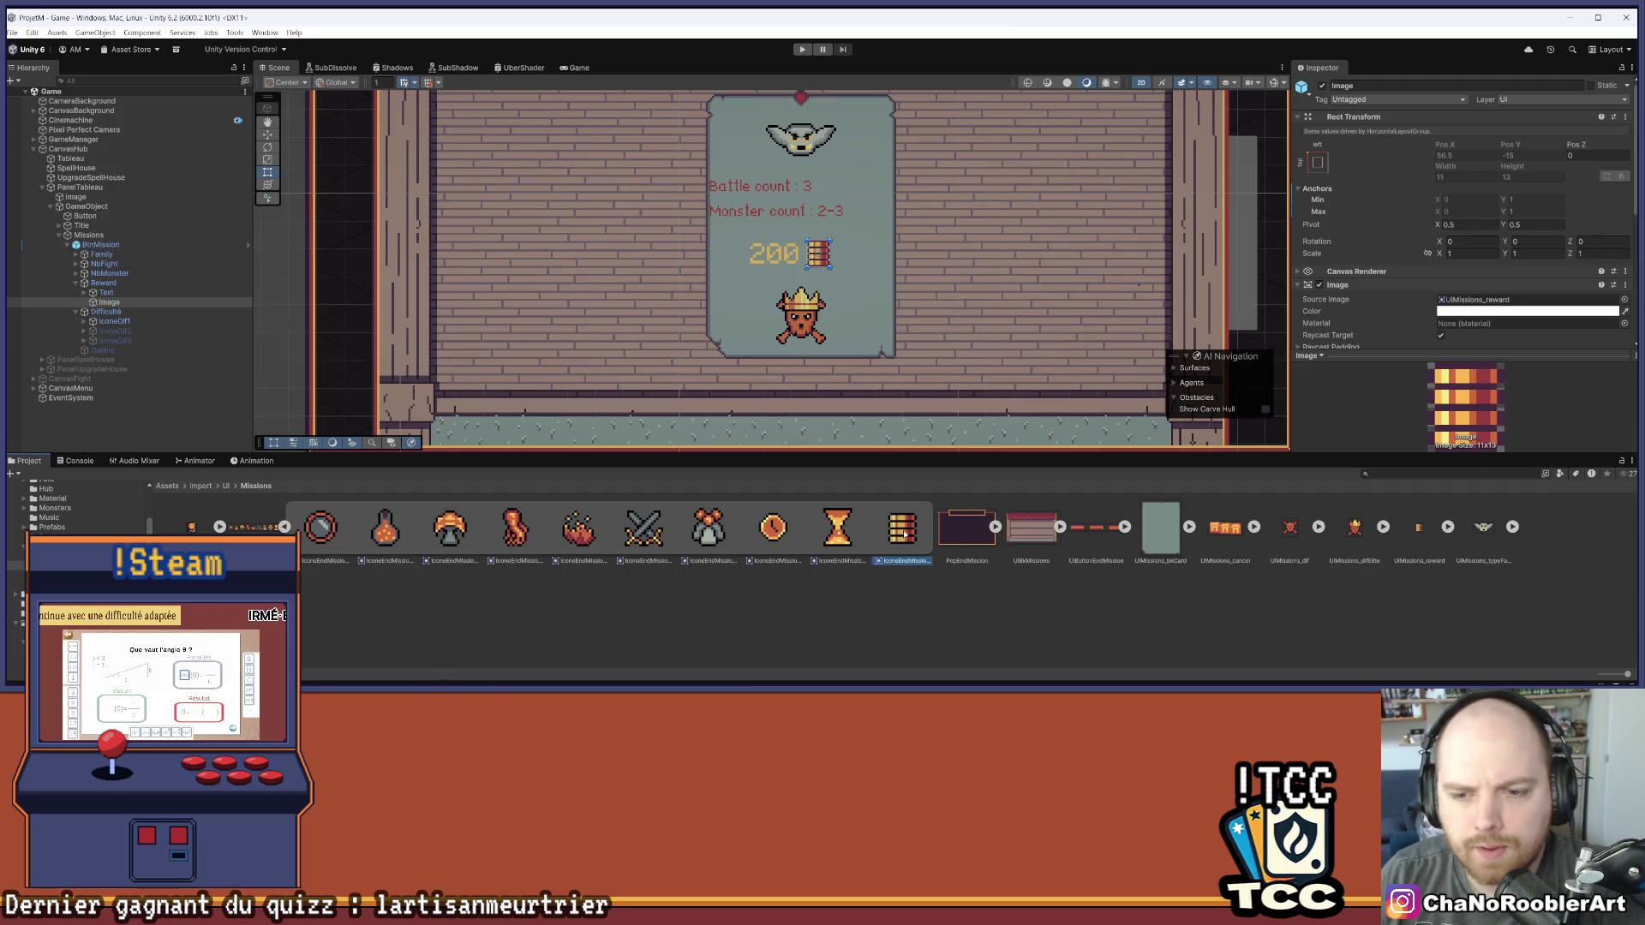
{"action": "scroll", "coordinate": [1457, 257], "scroll_direction": "down", "scroll_amount": 2}
{"action": "left_click_drag", "start_coordinate": [903, 527], "coordinate": [1528, 228]}
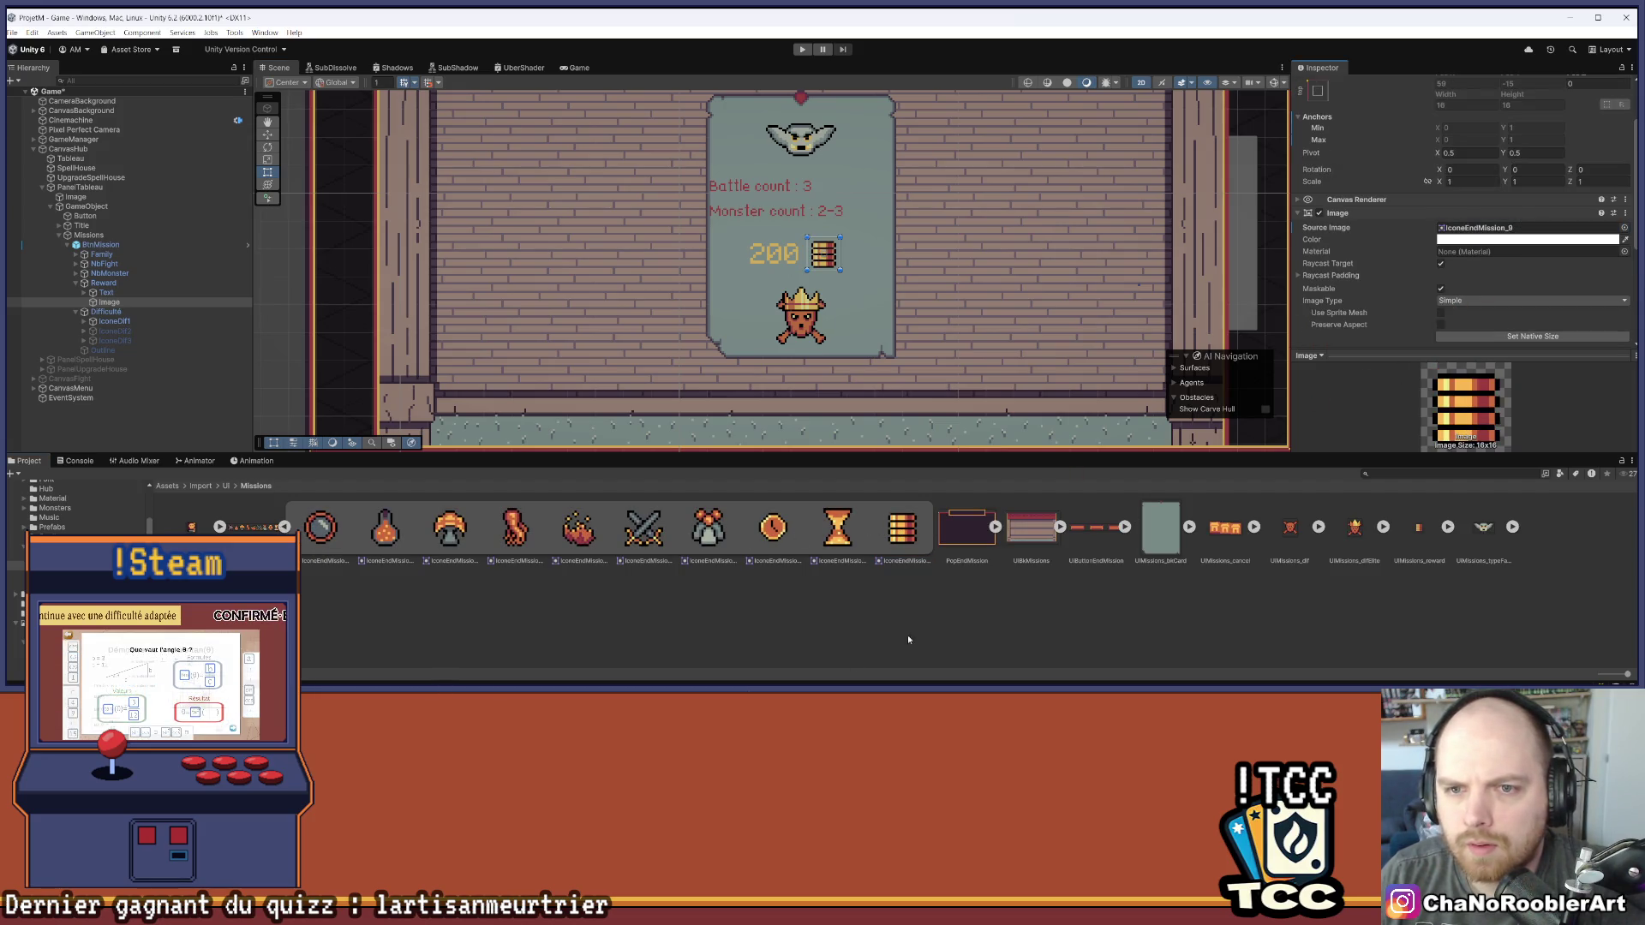
Deselect and pan the scene to review the mission card, then return to Aseprite
{"action": "left_click", "coordinate": [850, 518]}
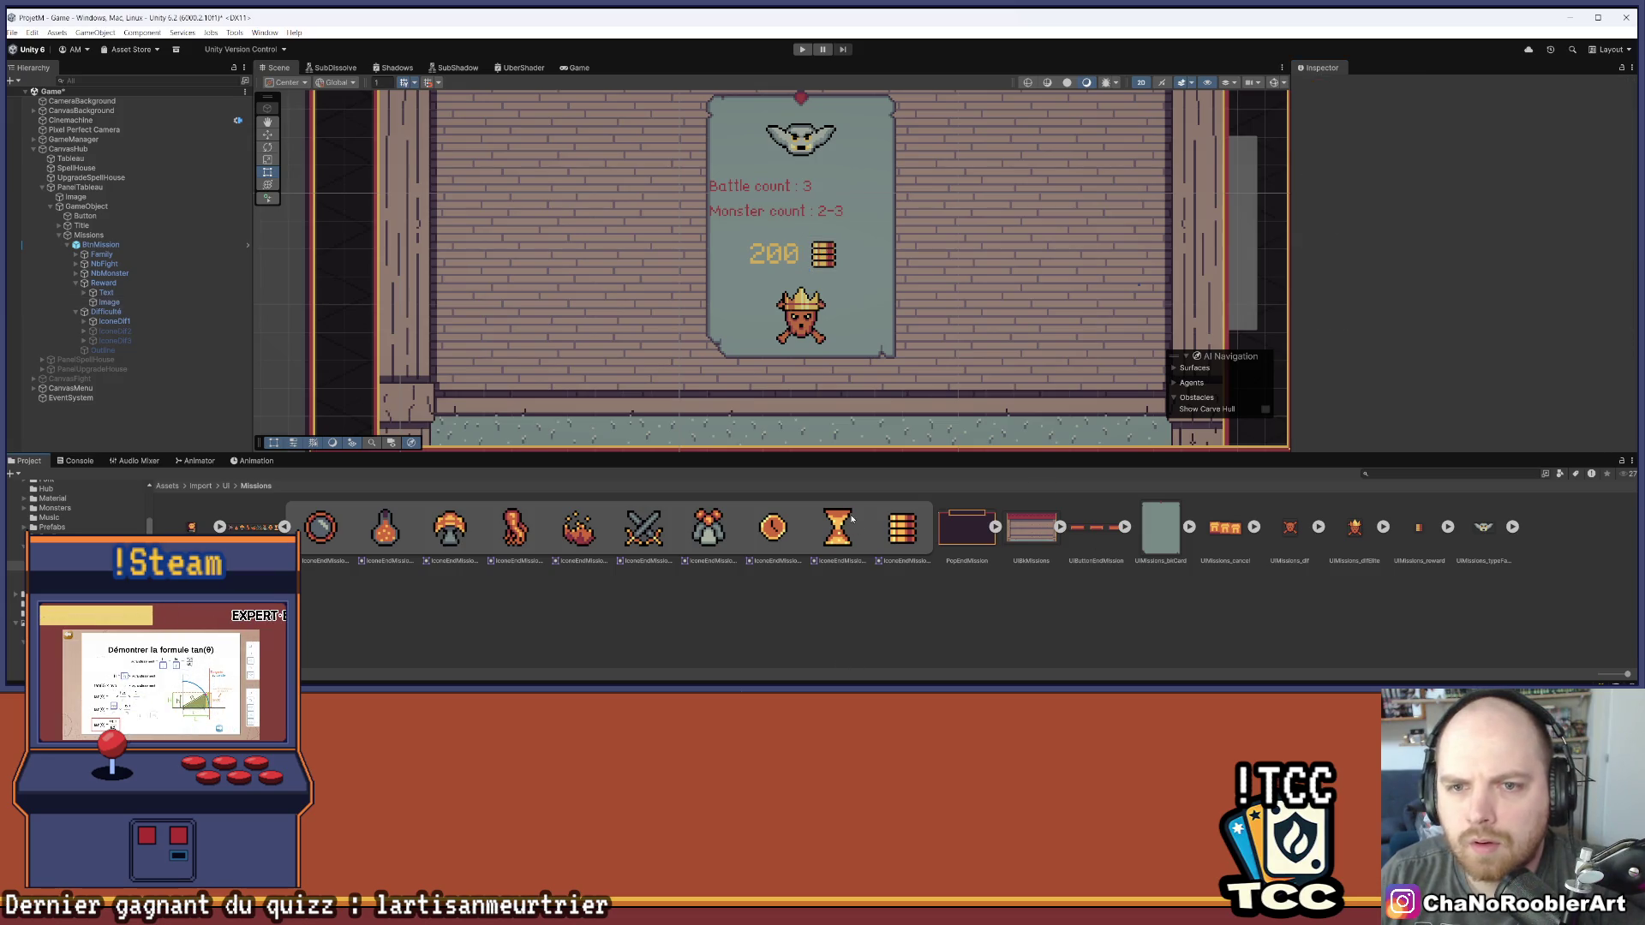
{"action": "left_click_drag", "start_coordinate": [845, 454], "coordinate": [845, 583]}
{"action": "mouse_move", "coordinate": [826, 433]}
{"action": "left_mouse_down"}
{"action": "mouse_move", "coordinate": [852, 451]}
{"action": "mouse_move", "coordinate": [851, 366]}
{"action": "left_mouse_up"}
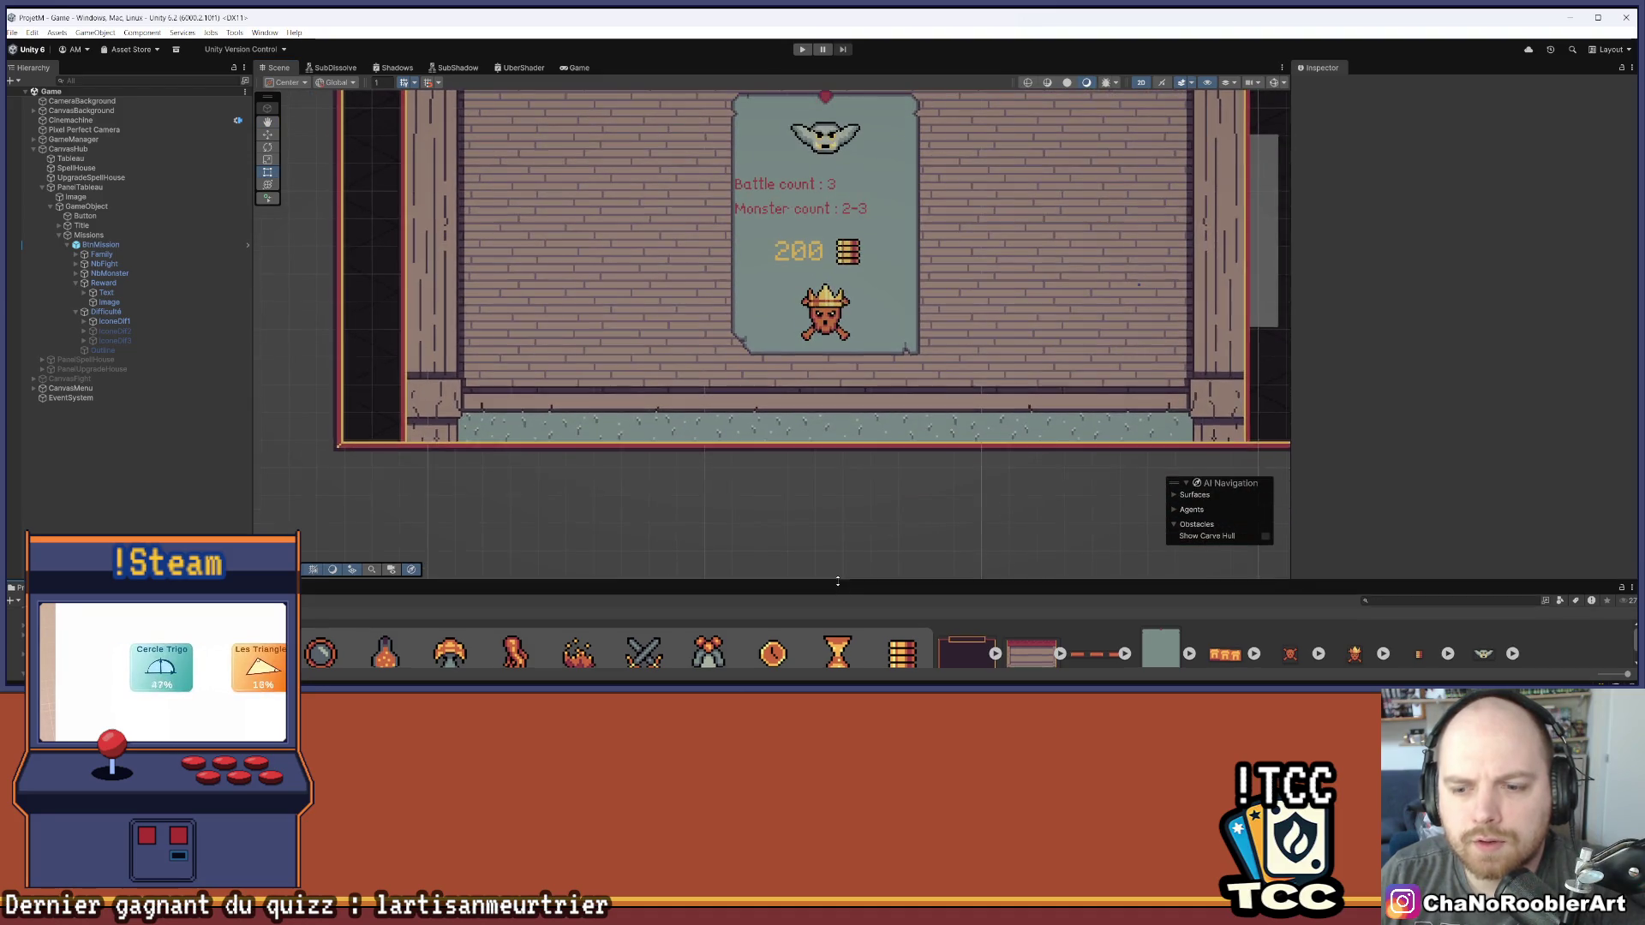
{"action": "left_click_drag", "start_coordinate": [852, 584], "coordinate": [851, 477]}
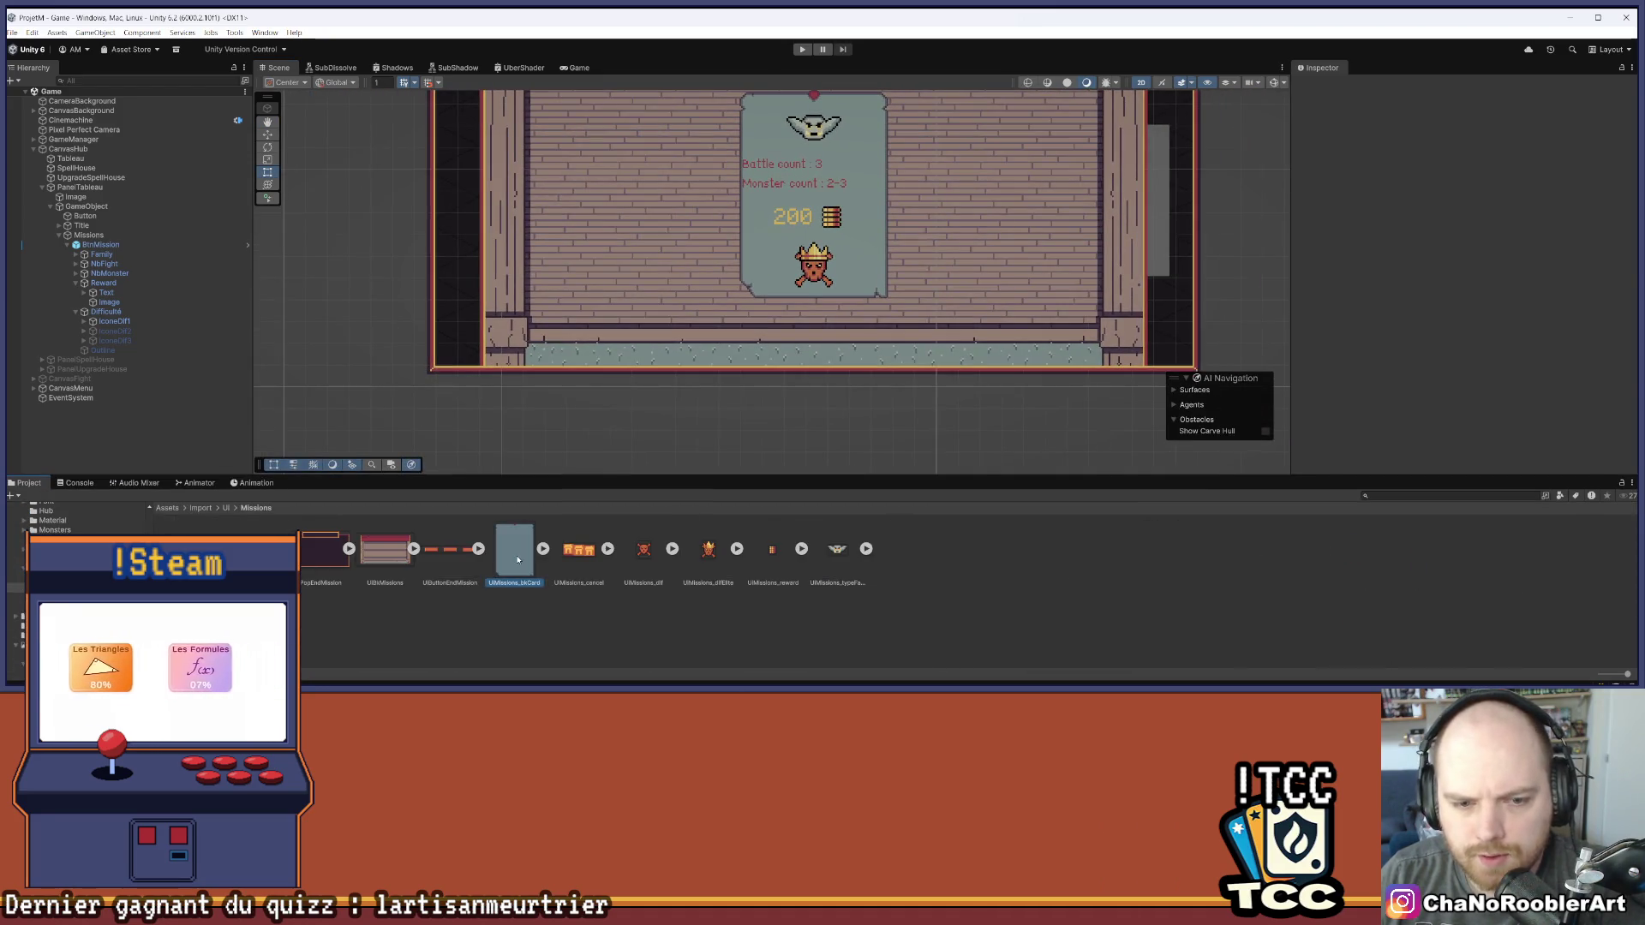
{"action": "key", "text": "alt+Tab"}
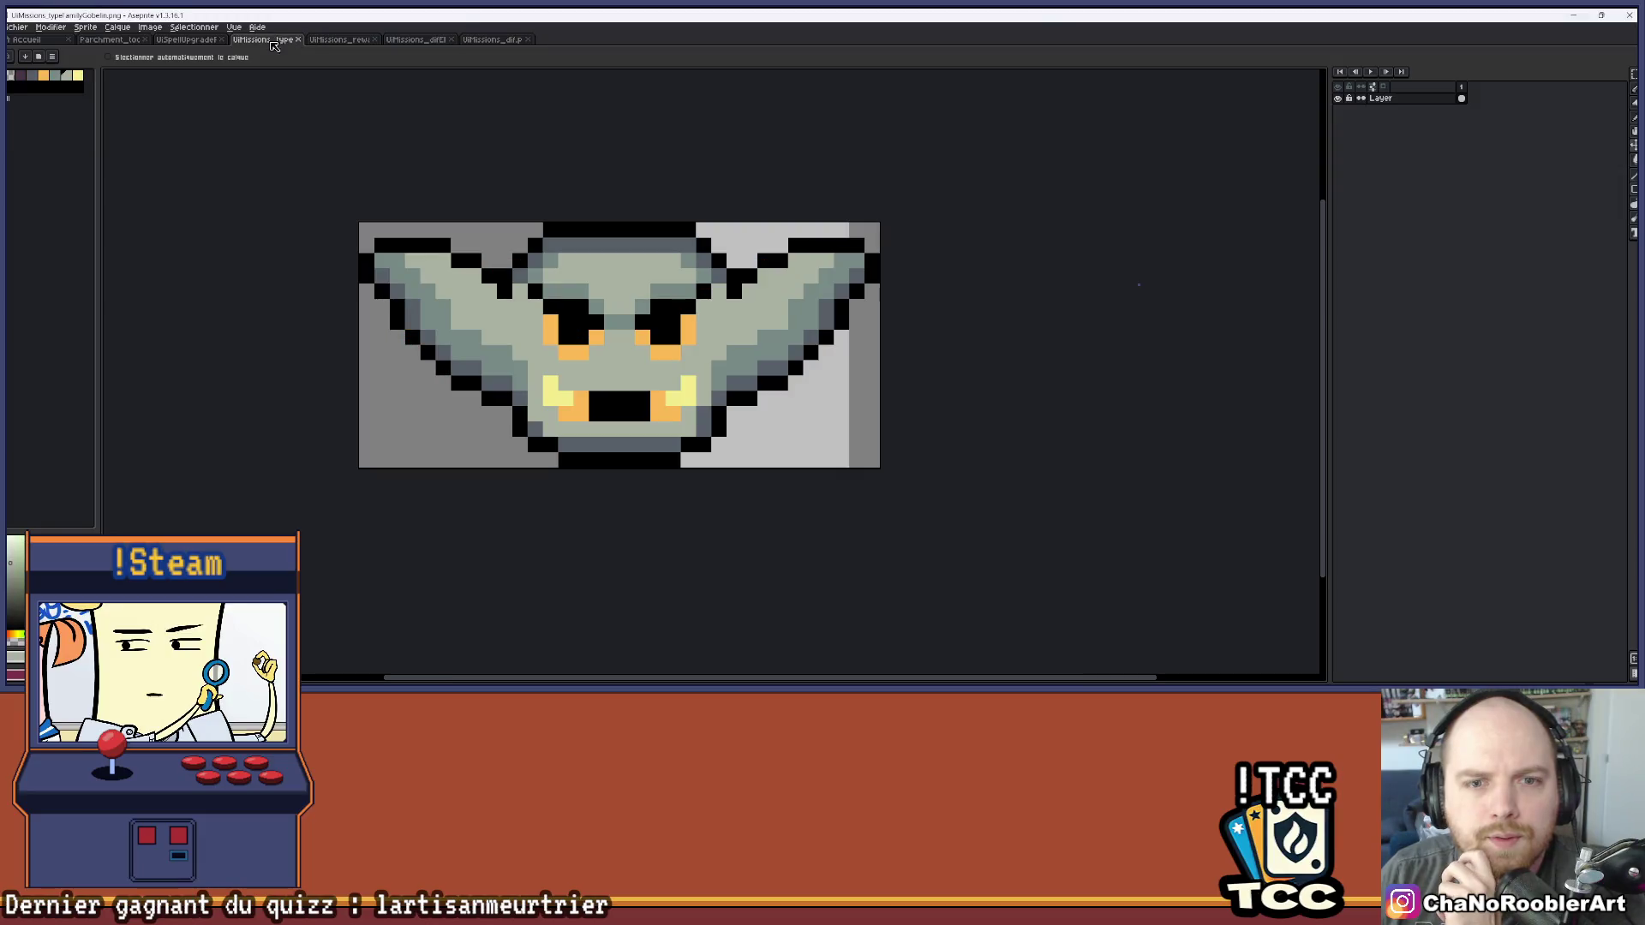
Open UiMissions_bkCard.png from the Export folder in its own Aseprite tab
{"action": "left_click", "coordinate": [184, 39]}
{"action": "left_click", "coordinate": [109, 40]}
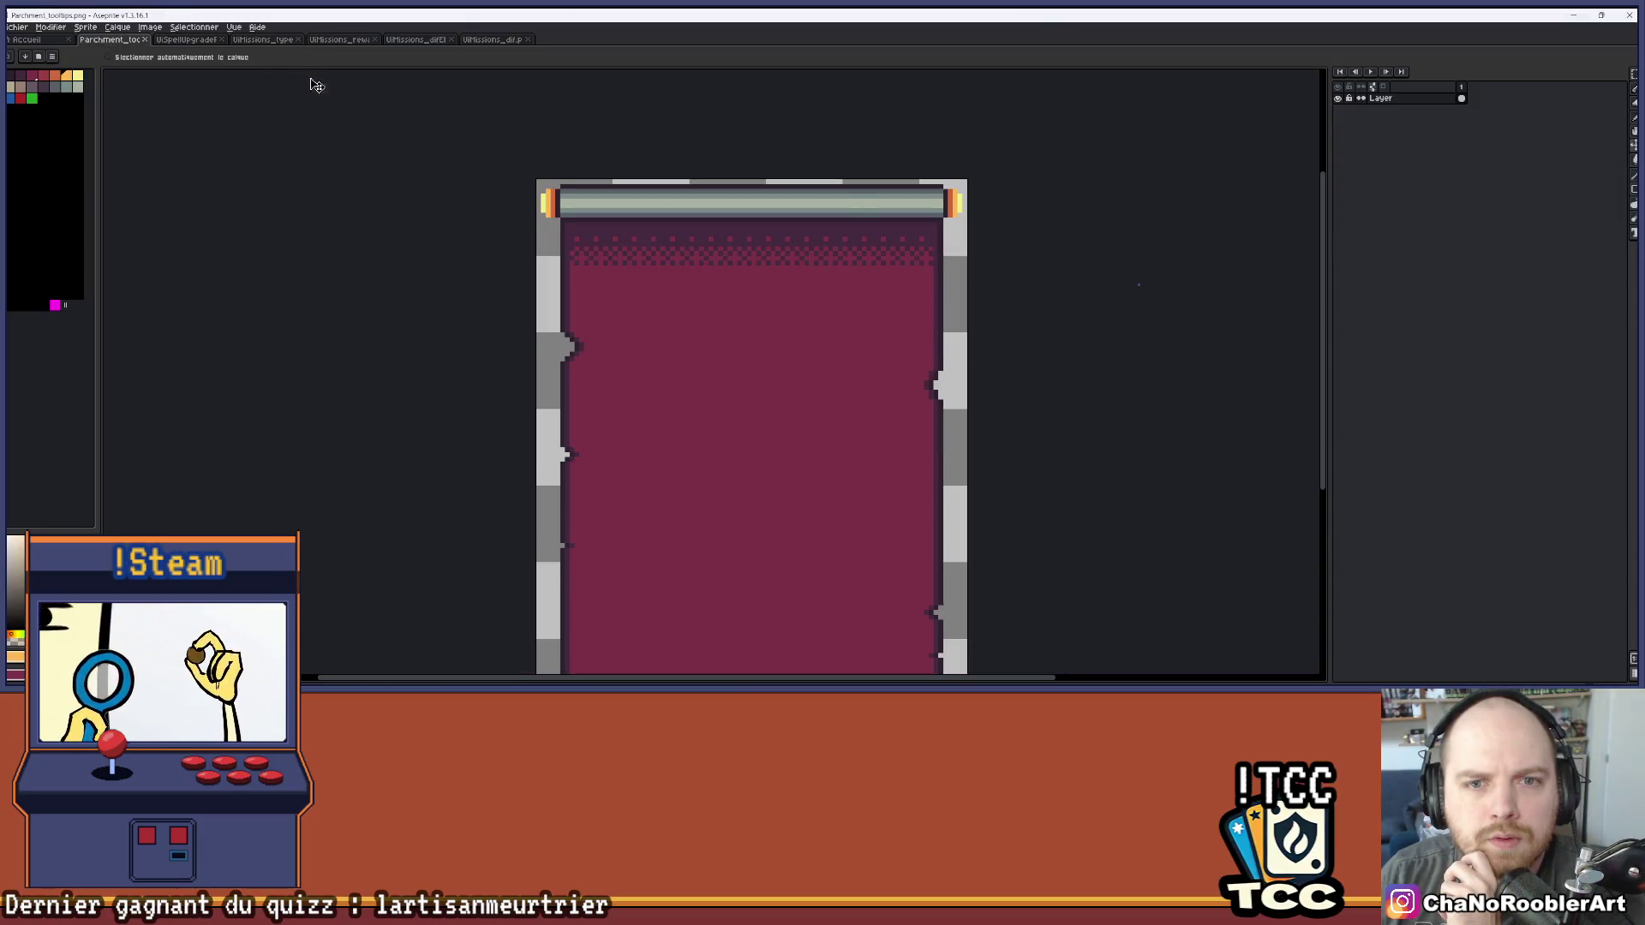
{"action": "left_click", "coordinate": [12, 27]}
{"action": "left_click", "coordinate": [39, 65]}
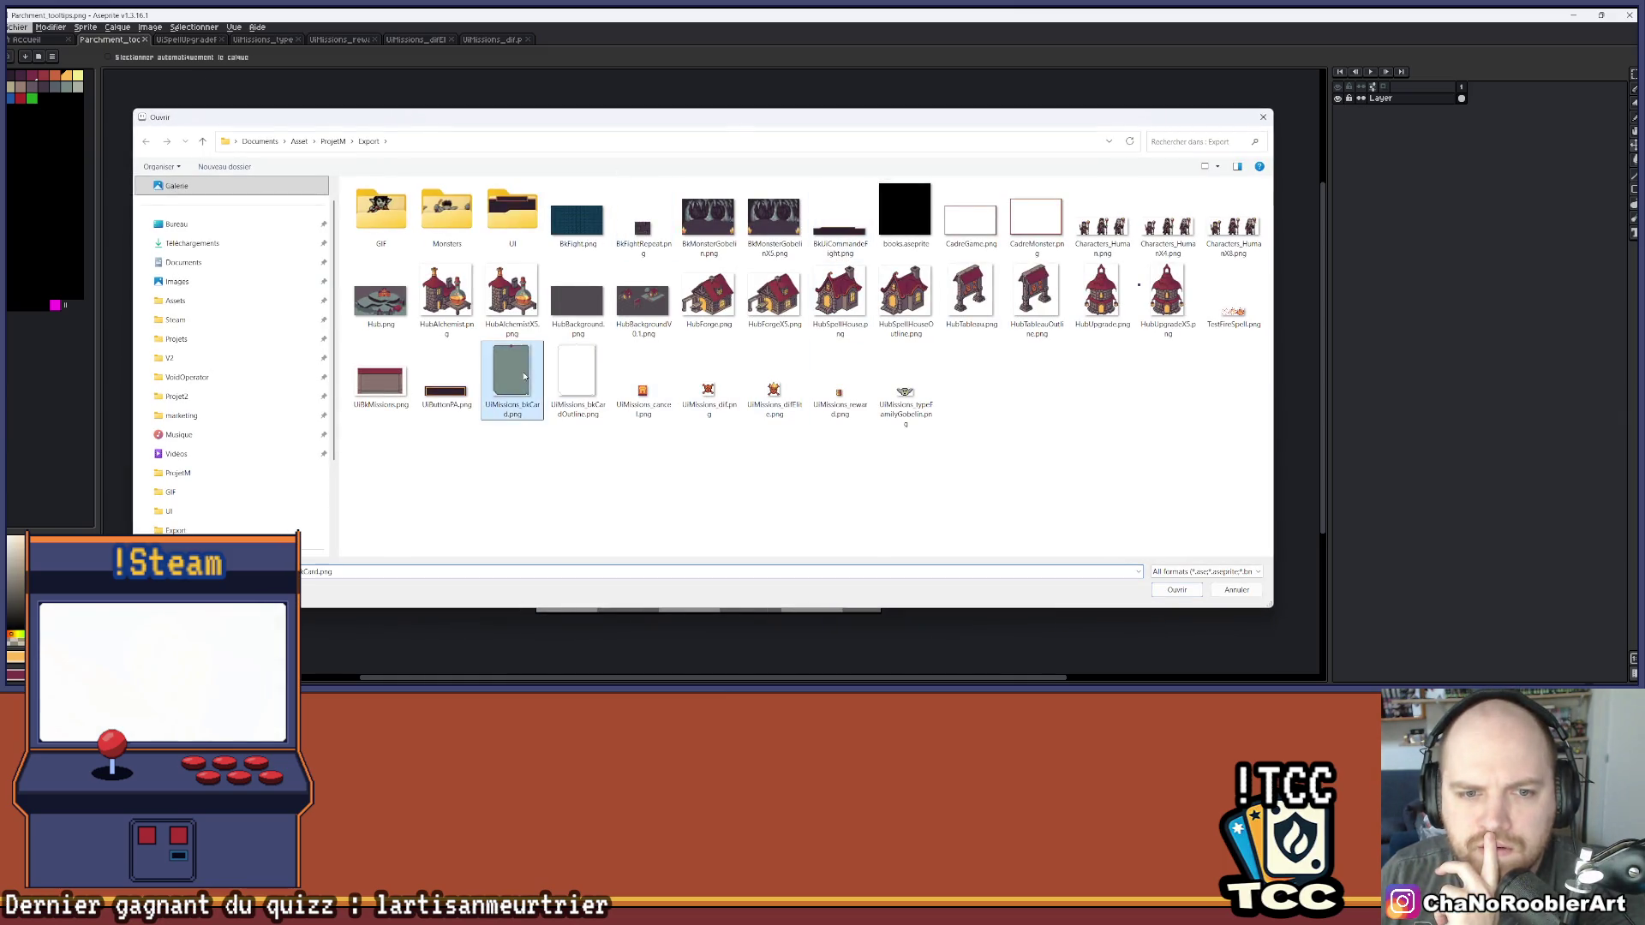
{"action": "double_click", "coordinate": [511, 376]}
{"action": "scroll", "coordinate": [719, 363], "scroll_direction": "up", "scroll_amount": 1}
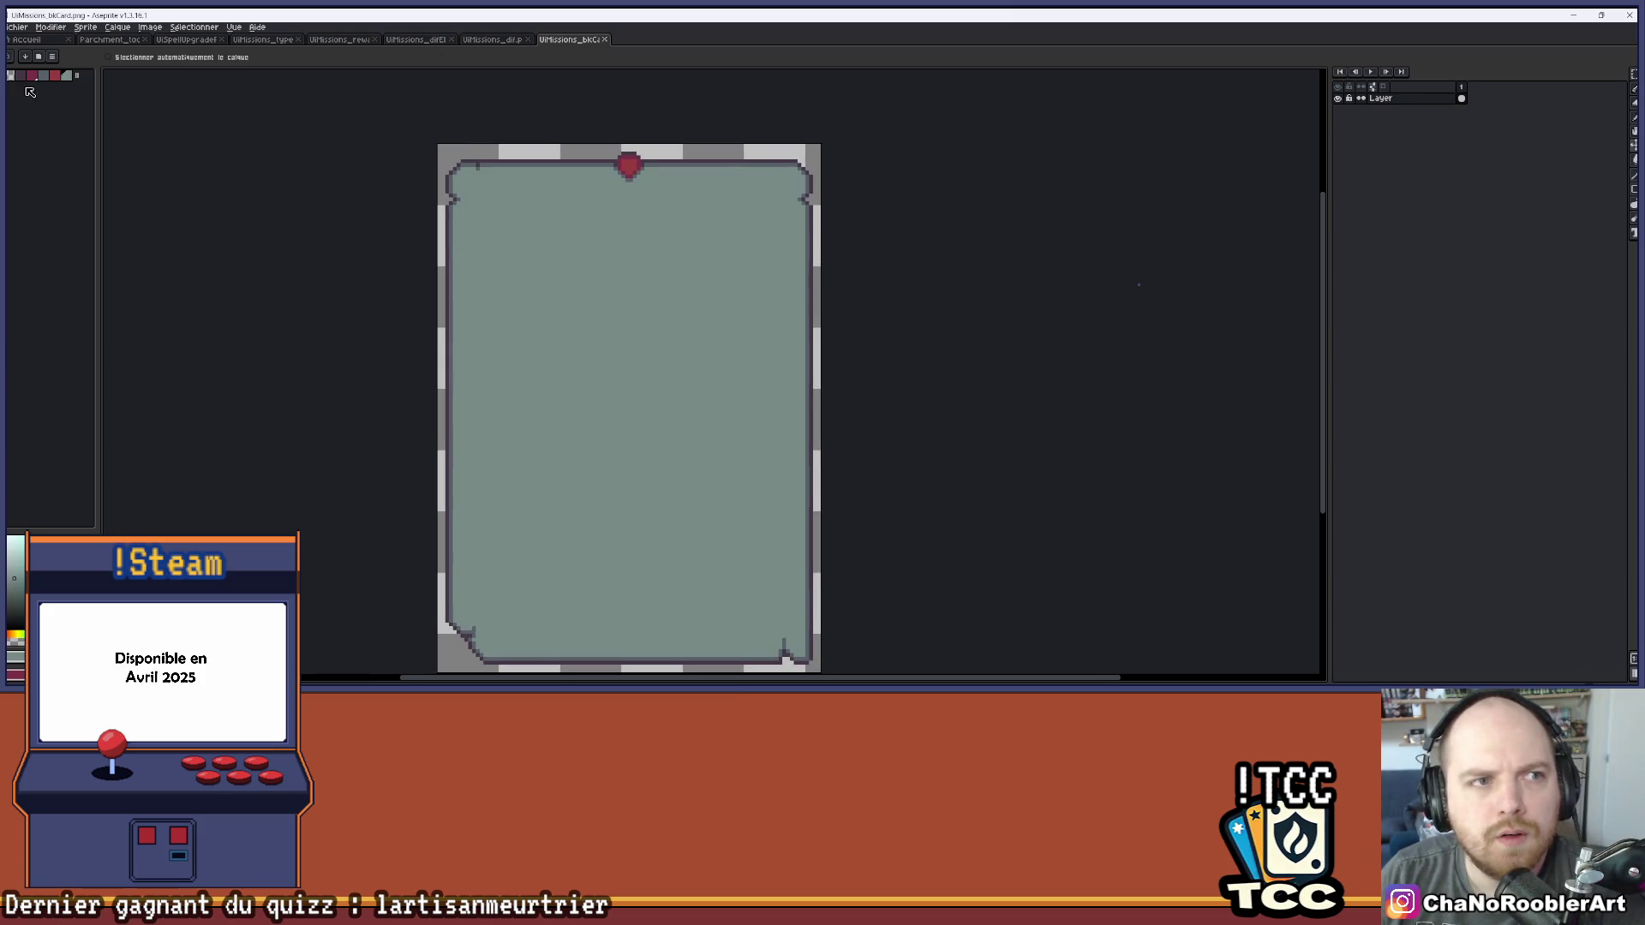
Load palette.aseprite from the ProjetM folder as the card sprite's palette
{"action": "left_click", "coordinate": [52, 56]}
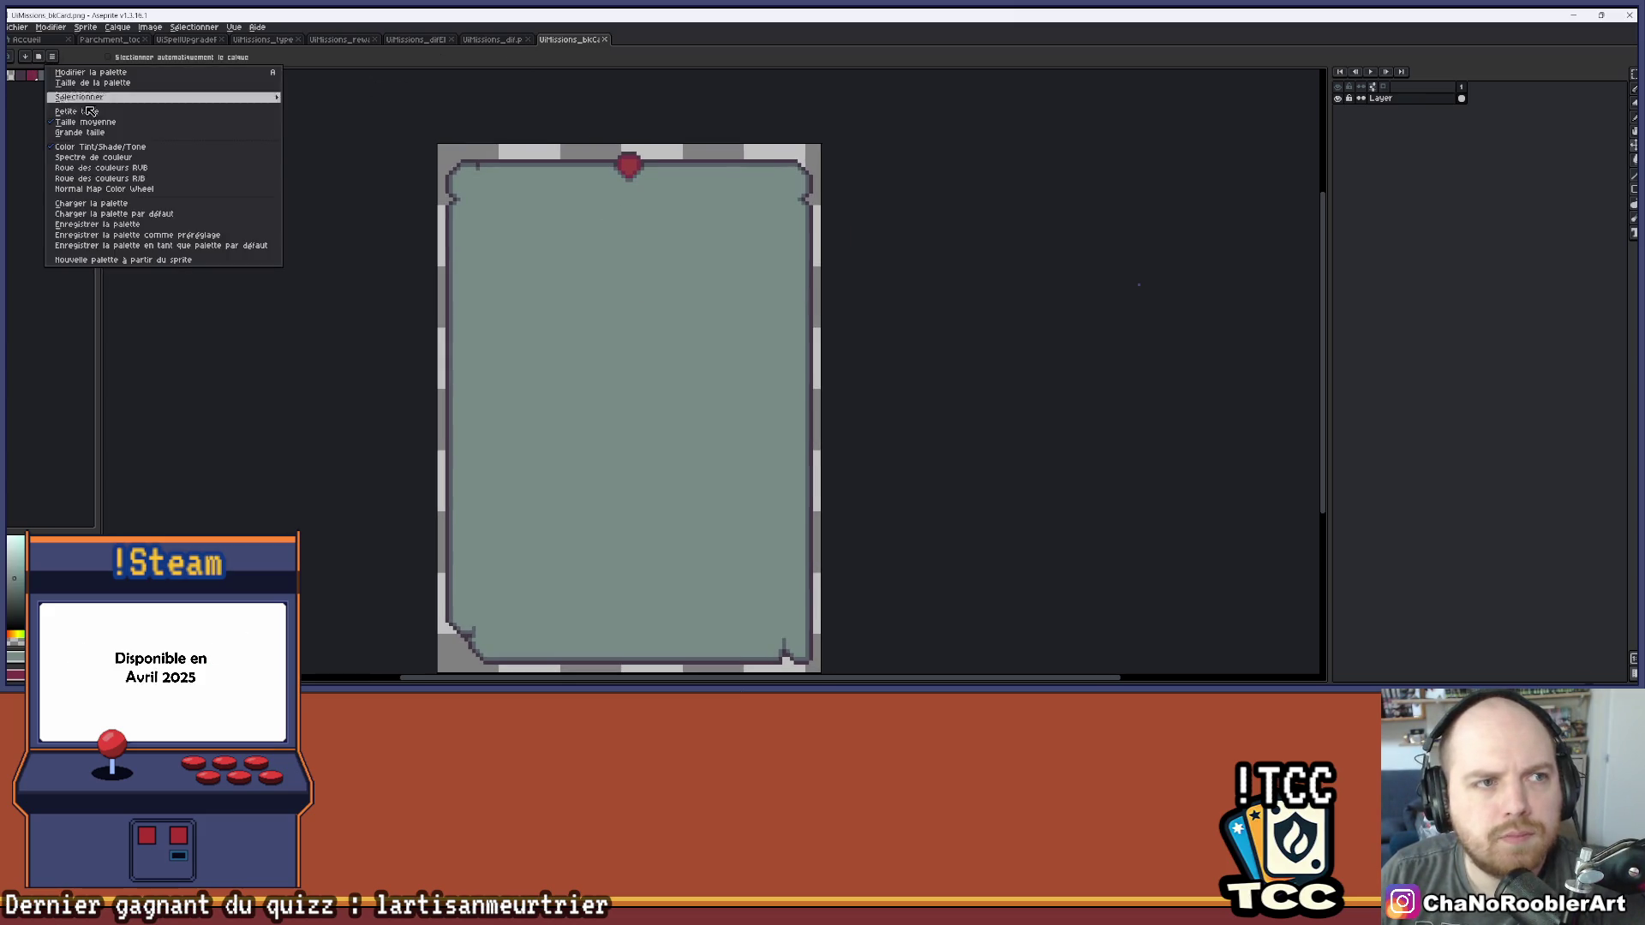
{"action": "left_click", "coordinate": [110, 210]}
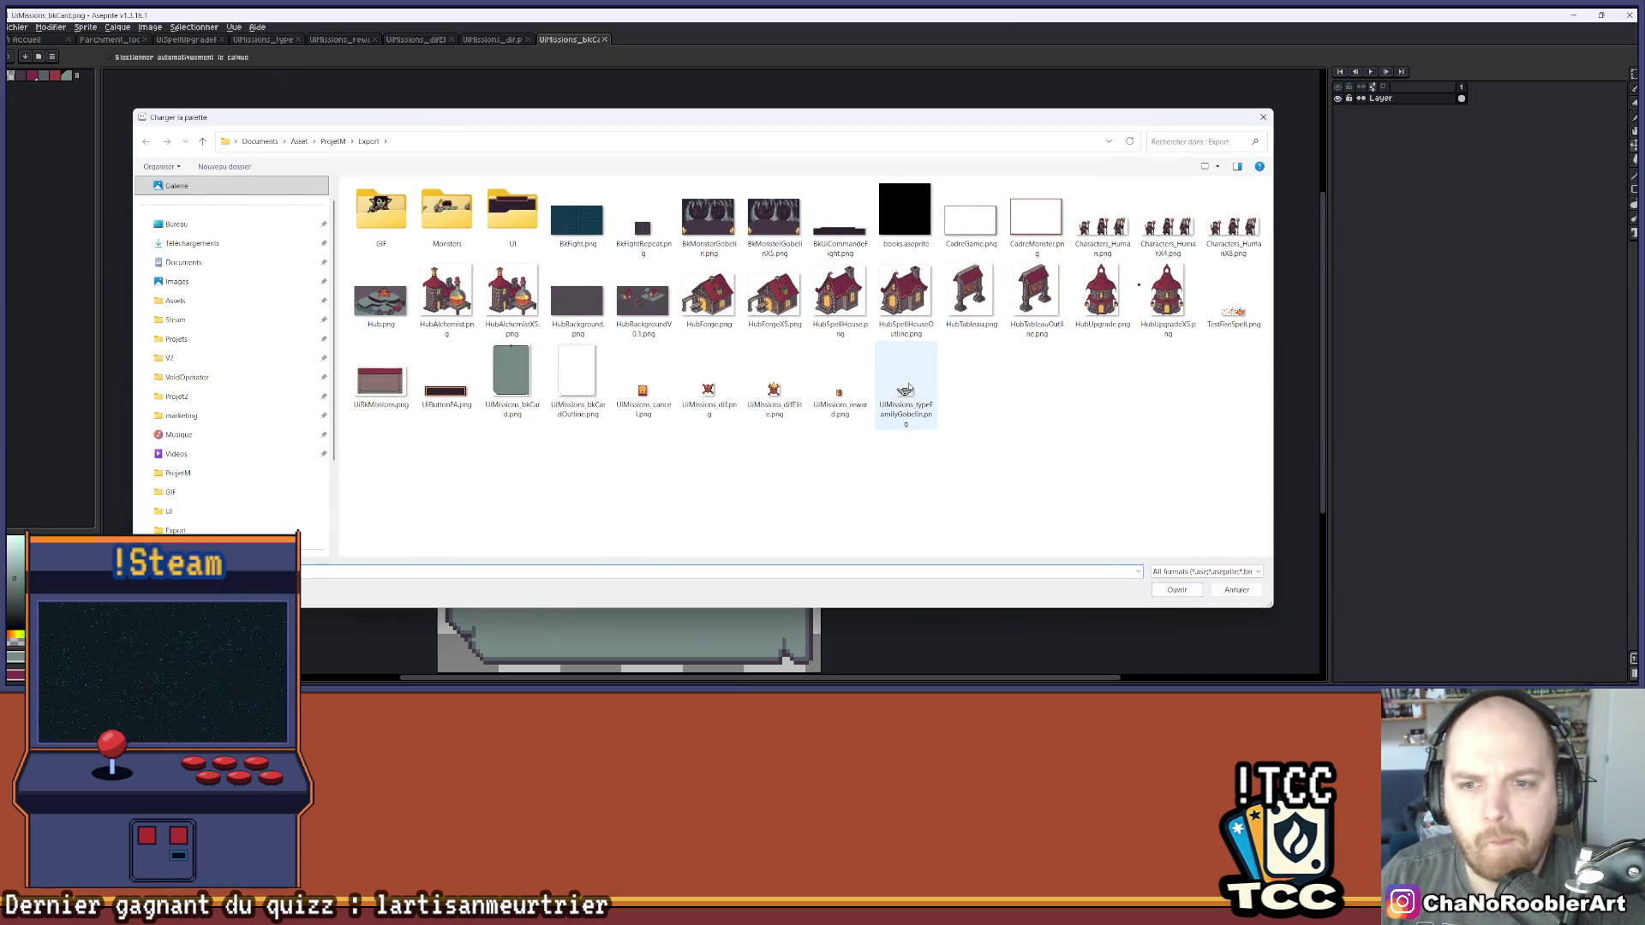
{"action": "left_click", "coordinate": [333, 141]}
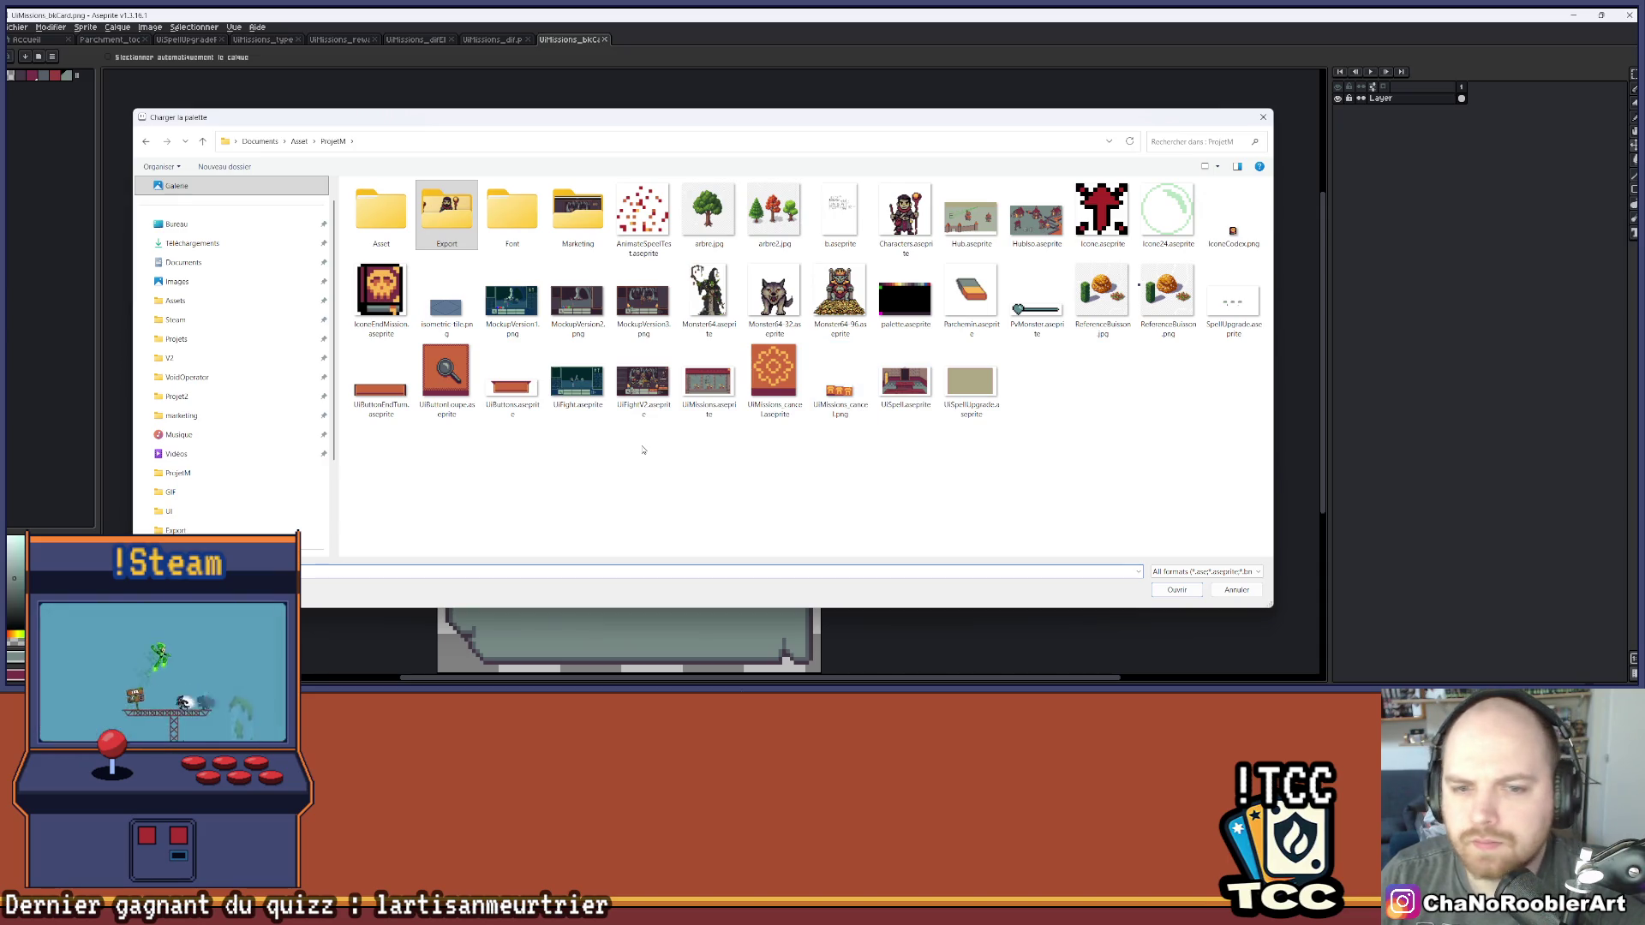
{"action": "double_click", "coordinate": [906, 299]}
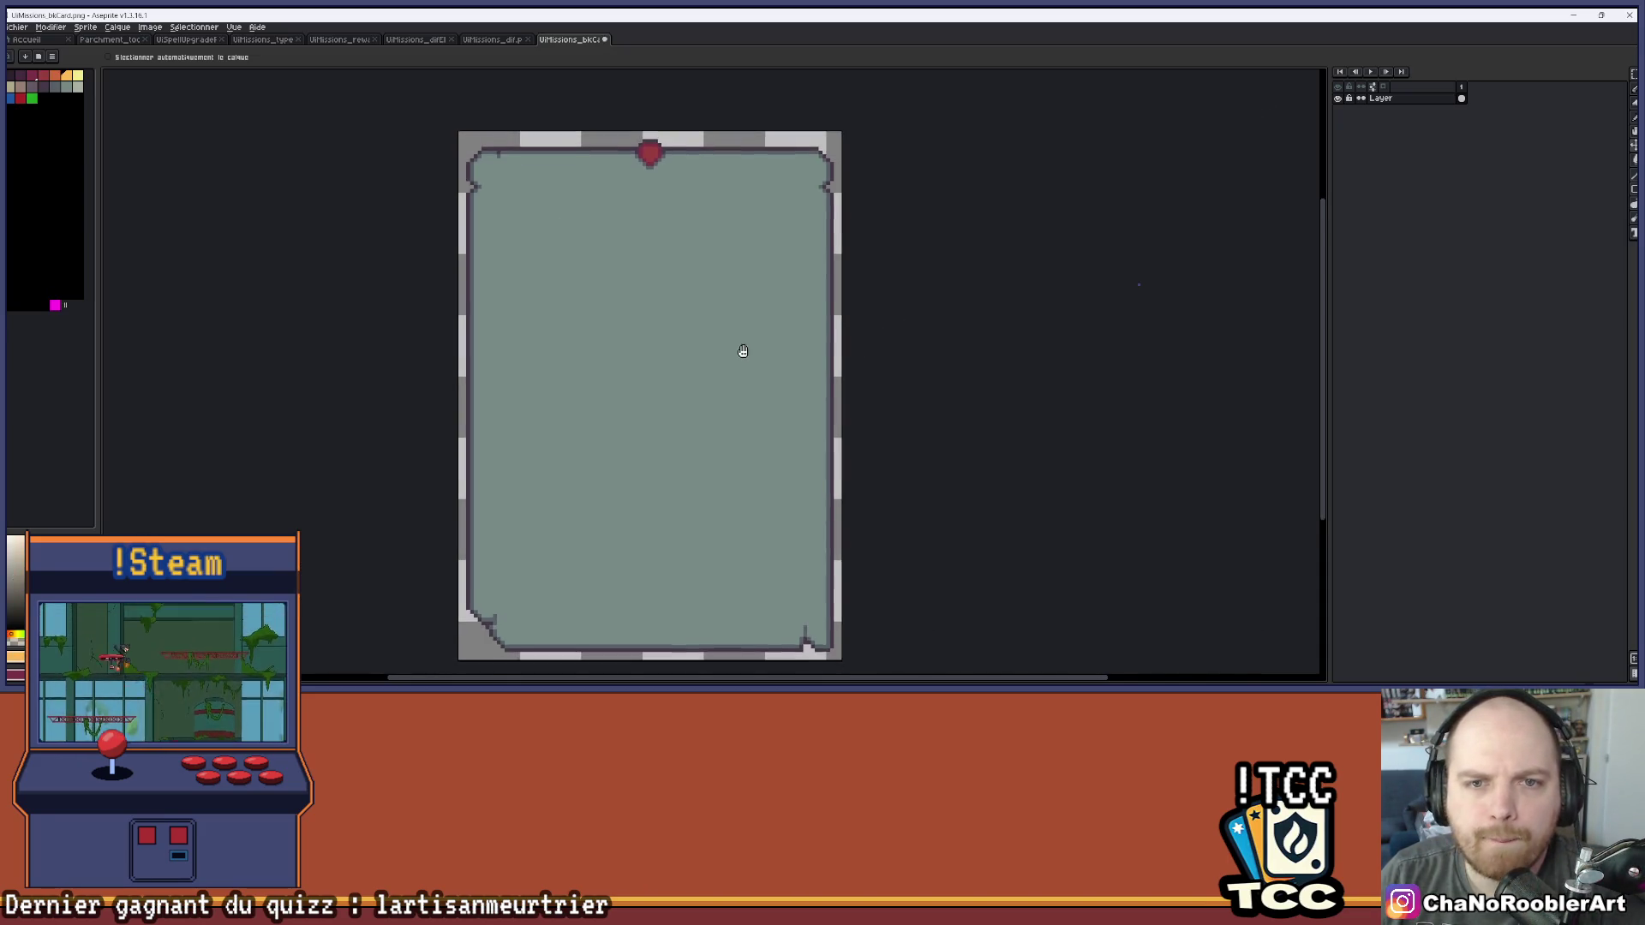
{"action": "left_click", "coordinate": [497, 40]}
{"action": "left_click", "coordinate": [420, 41]}
{"action": "left_click", "coordinate": [329, 41]}
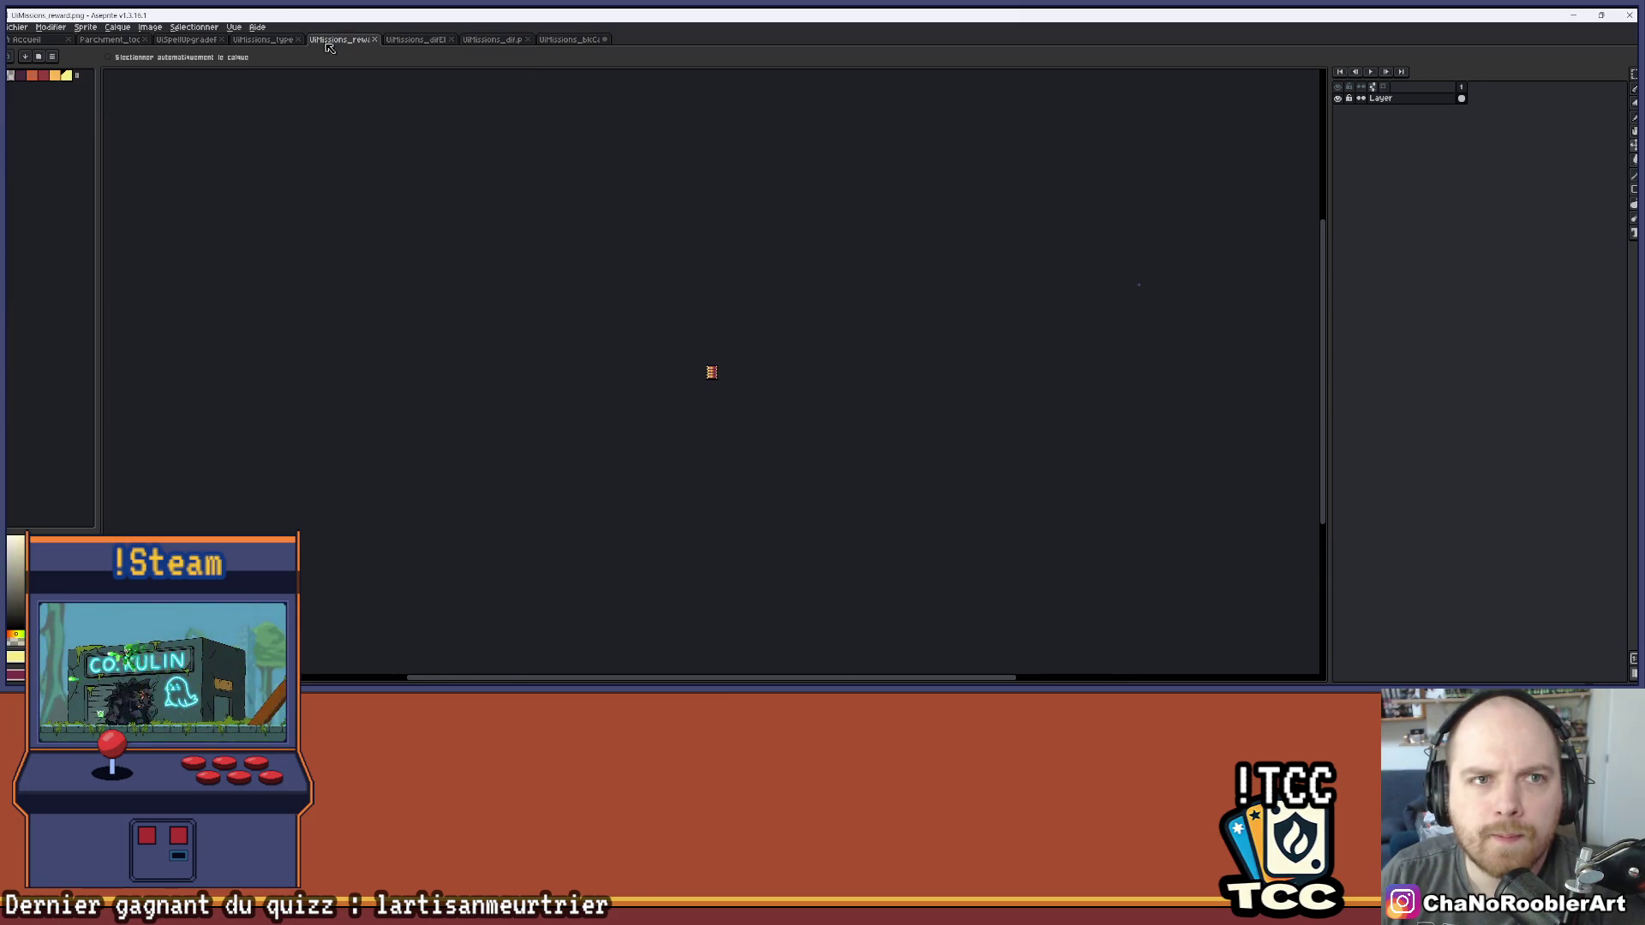
{"action": "key", "text": "ctrl+shift+Tab"}
{"action": "key", "text": "ctrl+shift+Tab"}
{"action": "key", "text": "ctrl+shift+Tab"}
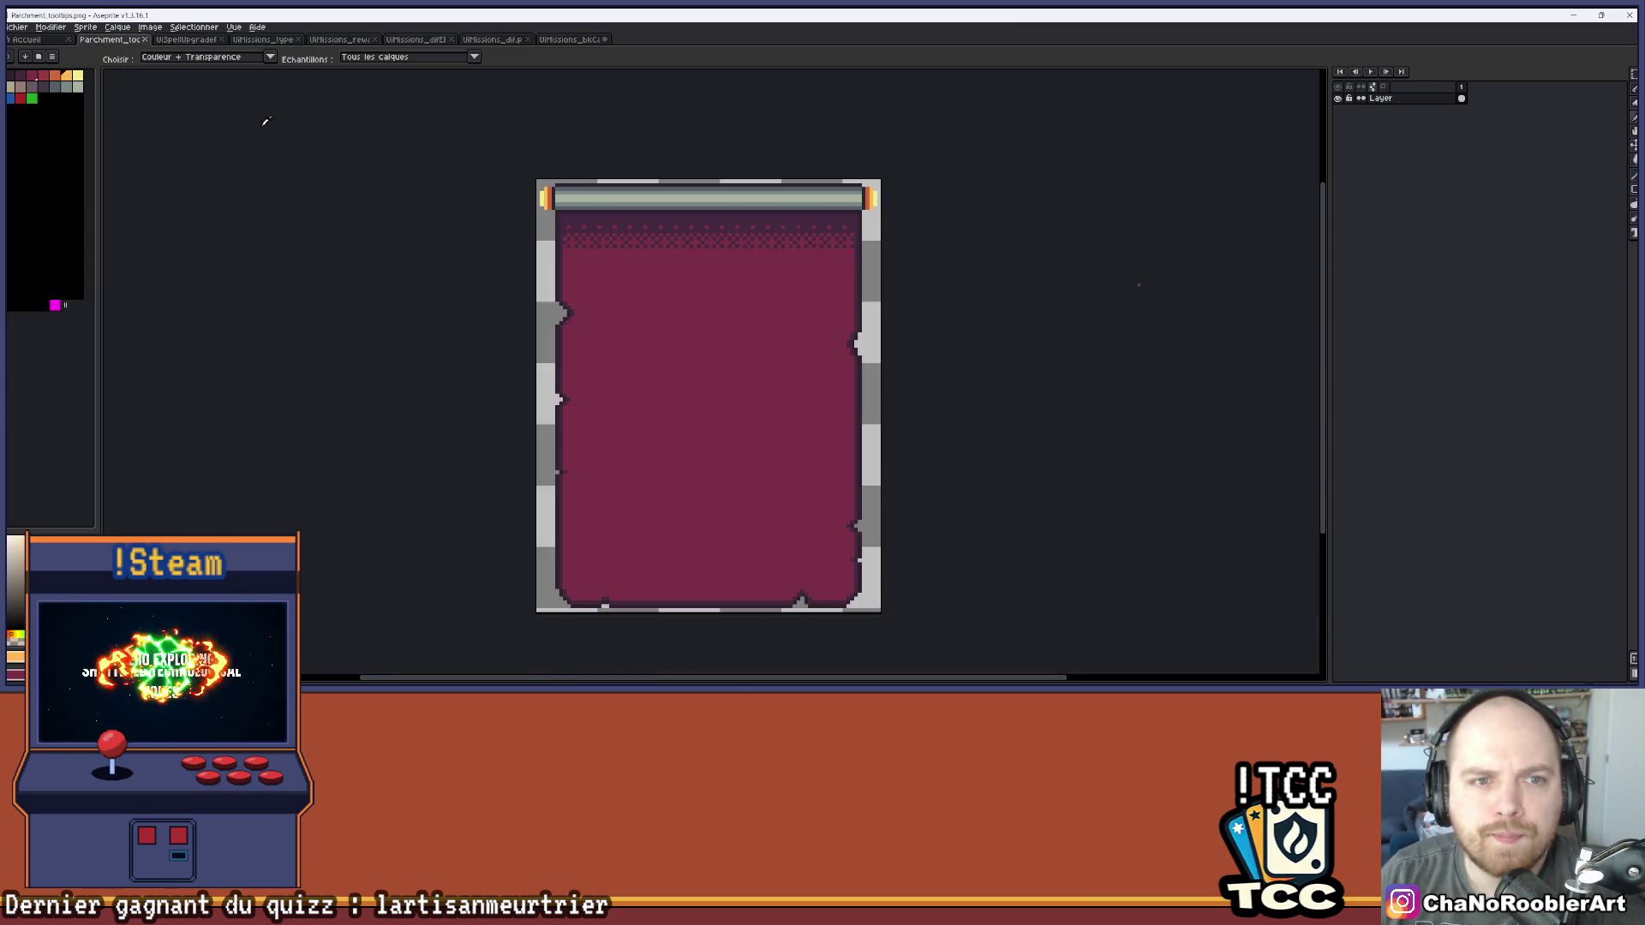
{"action": "key", "text": "g"}
{"action": "key", "text": "ctrl+shift+Tab"}
{"action": "key", "text": "ctrl+shift+Tab"}
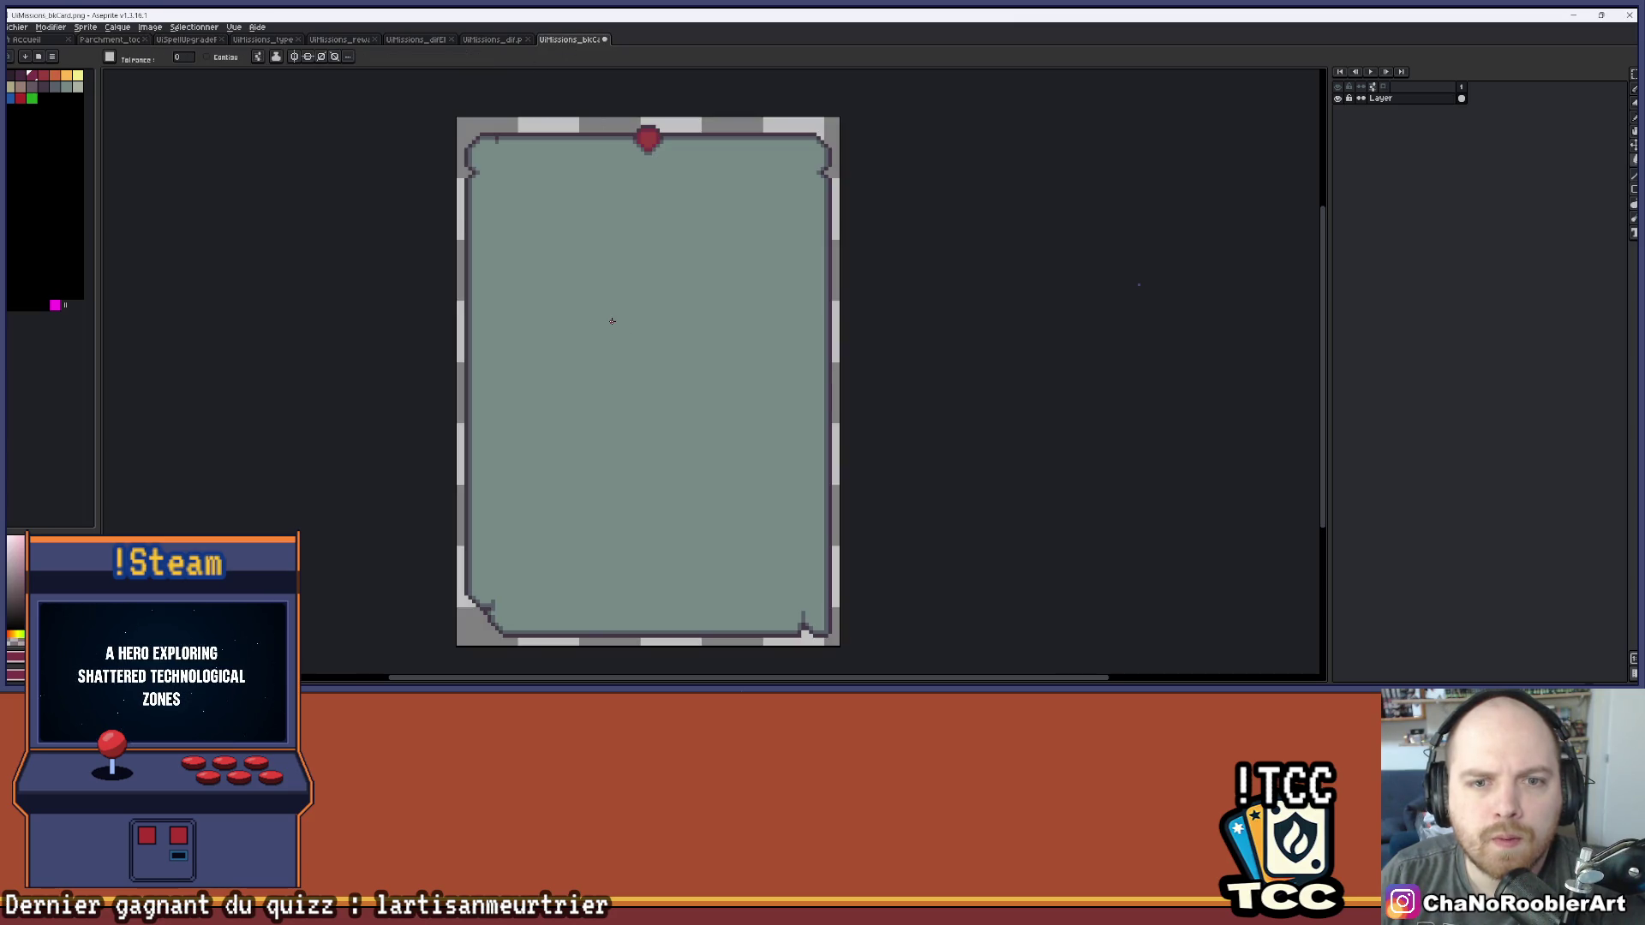
{"action": "left_click", "coordinate": [612, 321]}
{"action": "scroll", "coordinate": [512, 240], "scroll_direction": "up", "scroll_amount": 2}
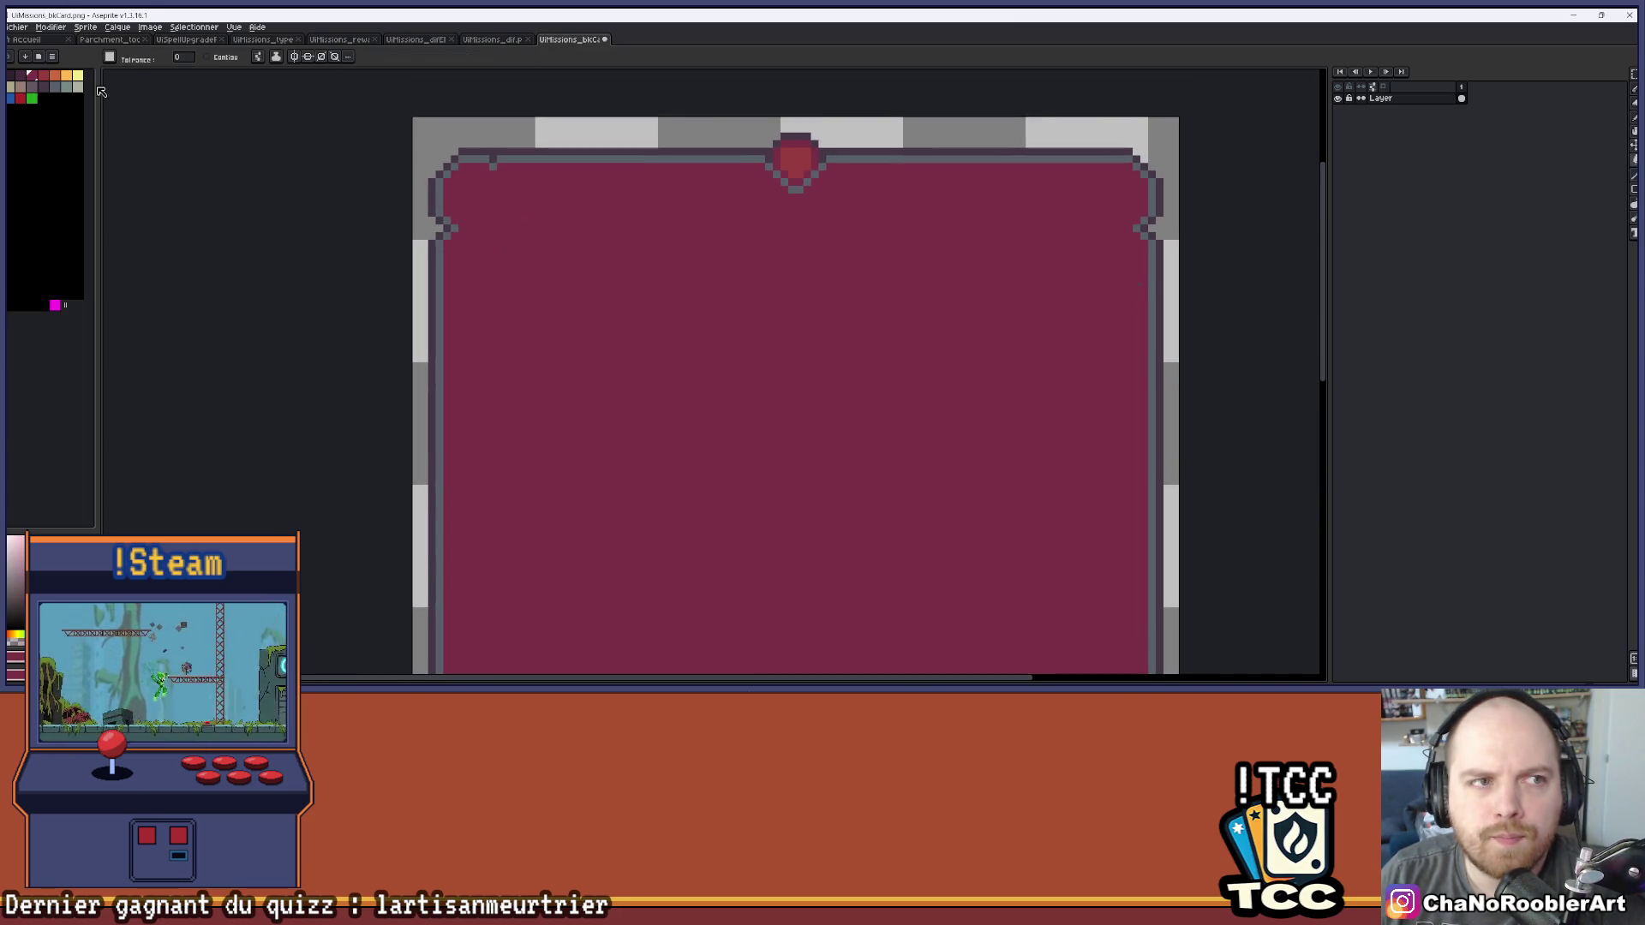
{"action": "left_click", "coordinate": [163, 39]}
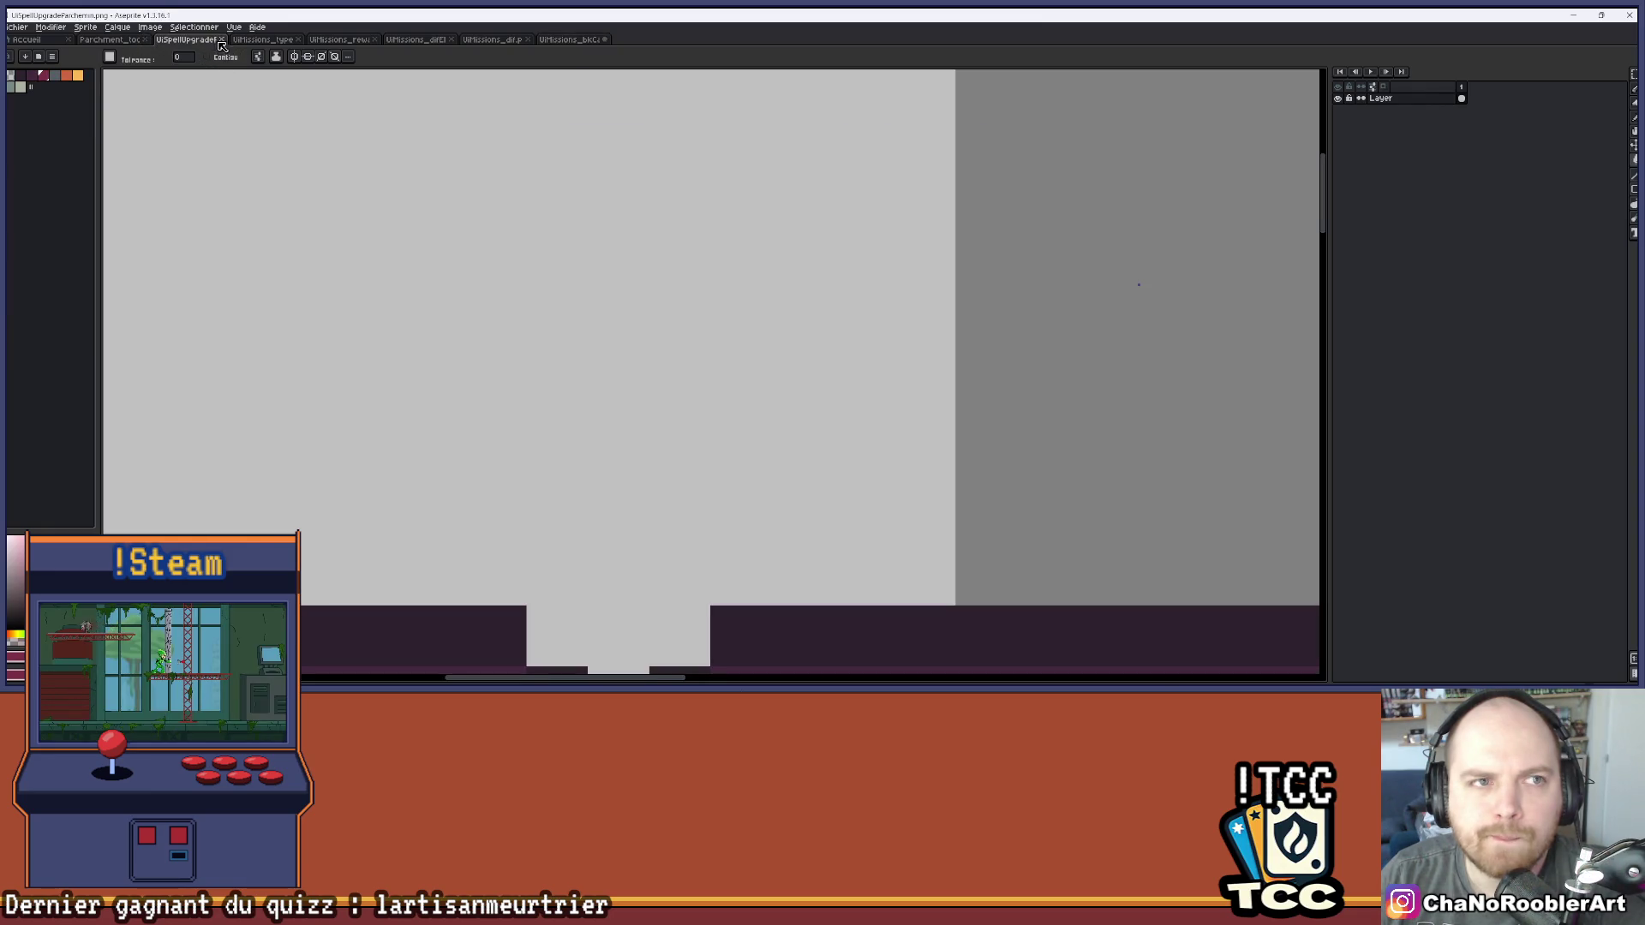
{"action": "left_click", "coordinate": [257, 40]}
{"action": "left_click", "coordinate": [338, 40]}
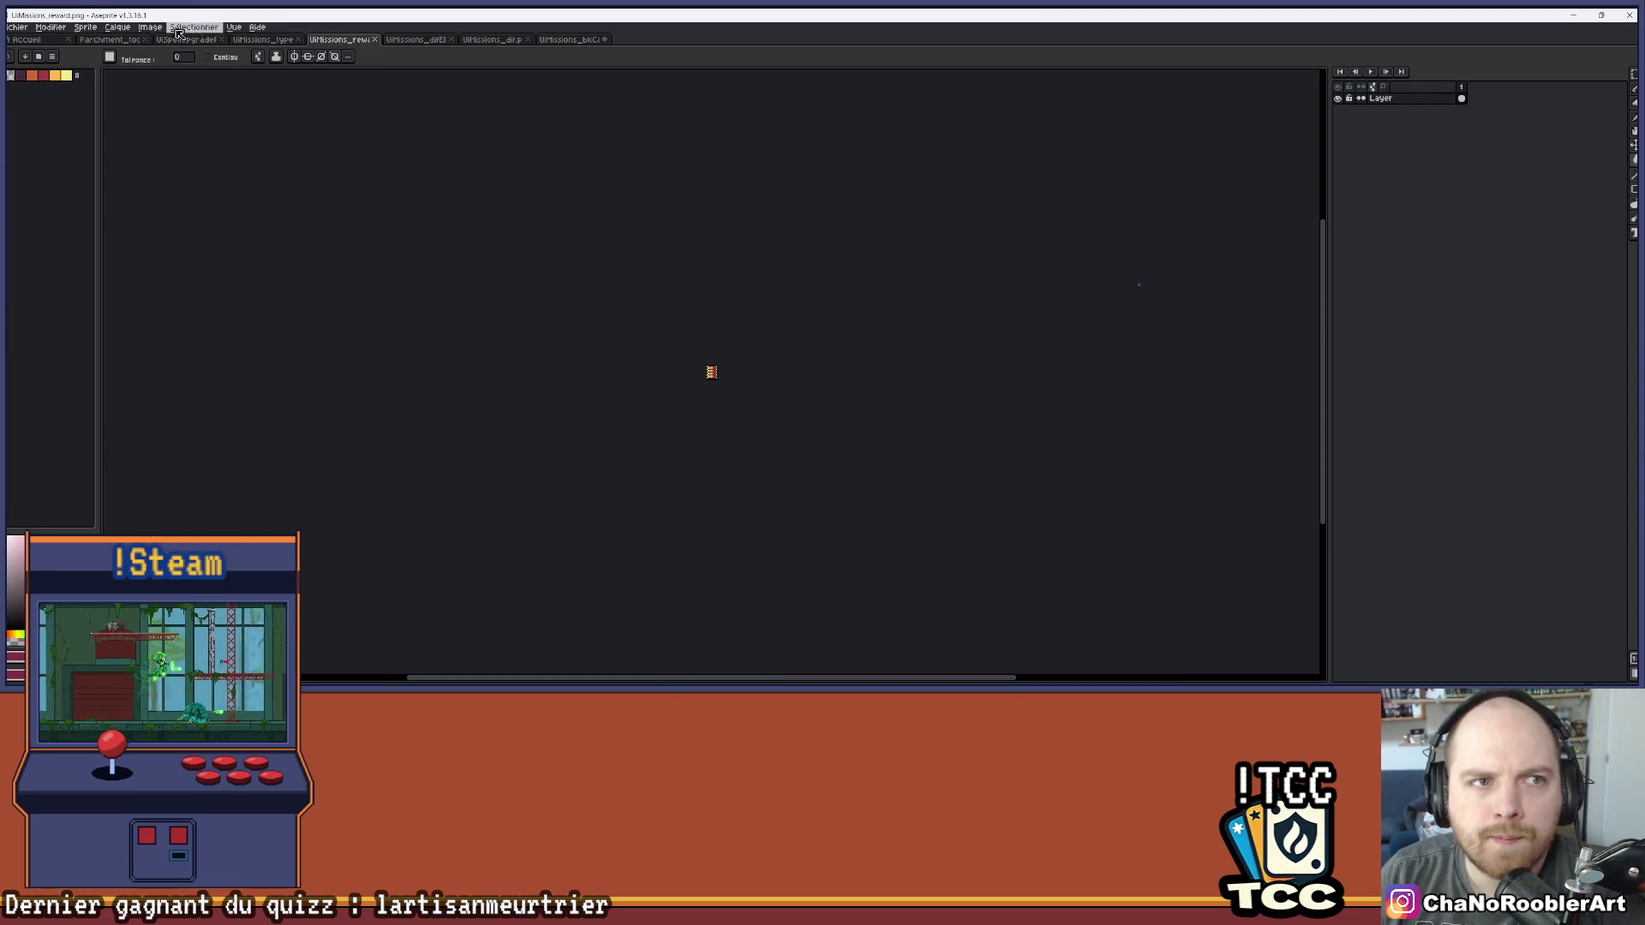
{"action": "left_click", "coordinate": [128, 39]}
{"action": "scroll", "coordinate": [570, 194], "scroll_direction": "up", "scroll_amount": 2}
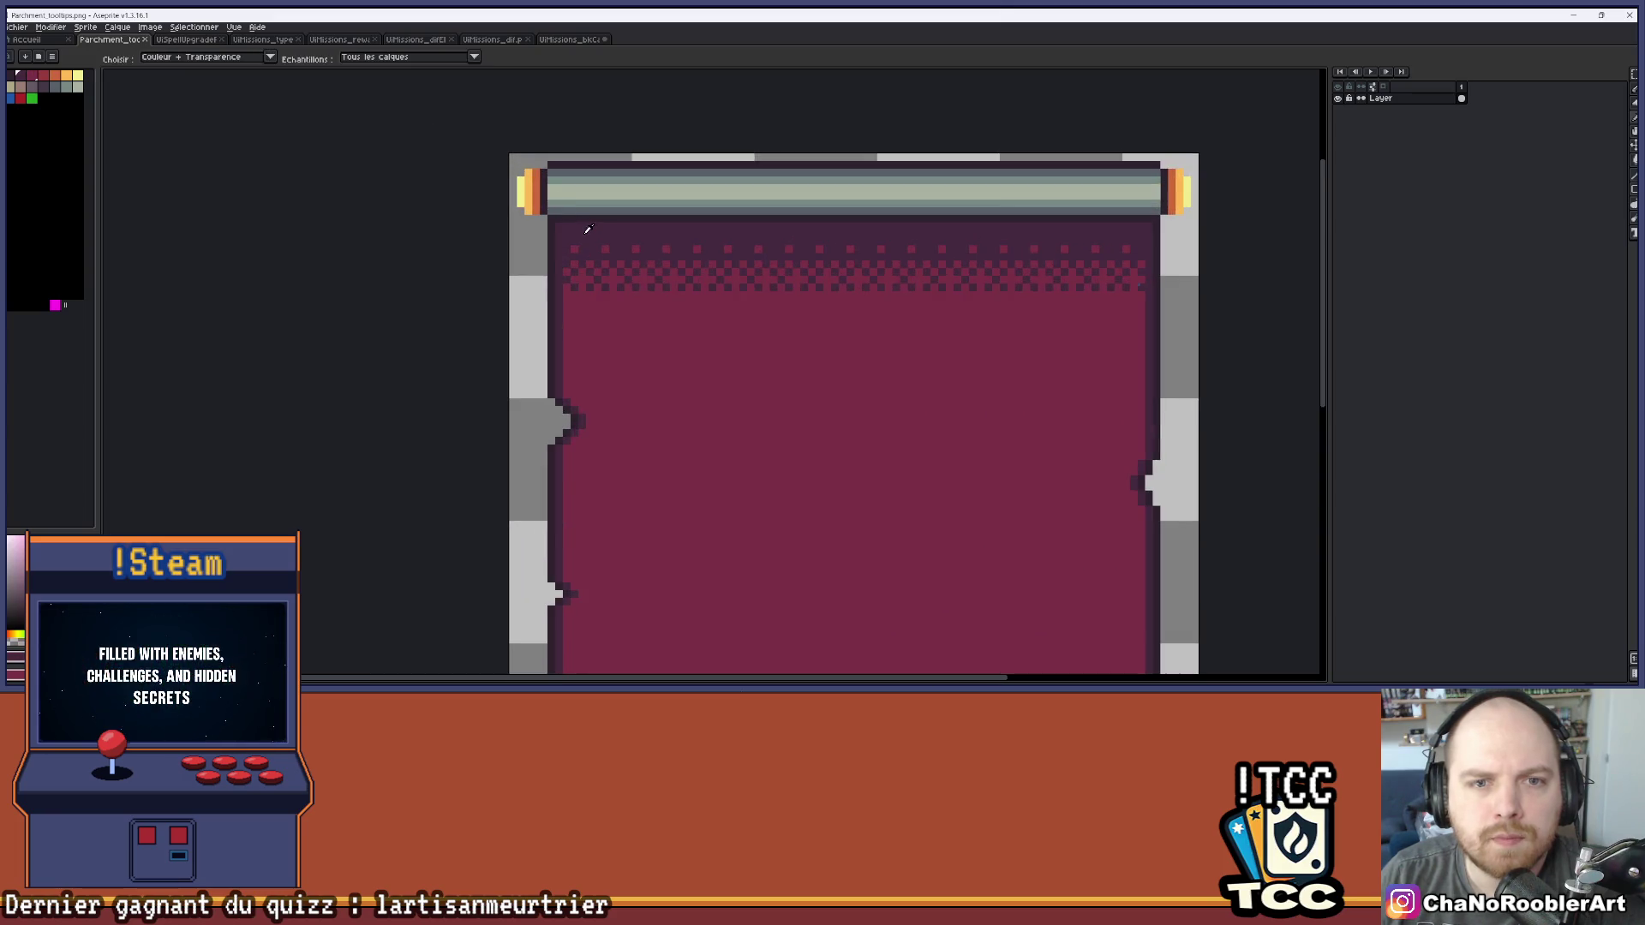
{"action": "left_click", "coordinate": [570, 39]}
{"action": "scroll", "coordinate": [567, 392], "scroll_direction": "down", "scroll_amount": 3}
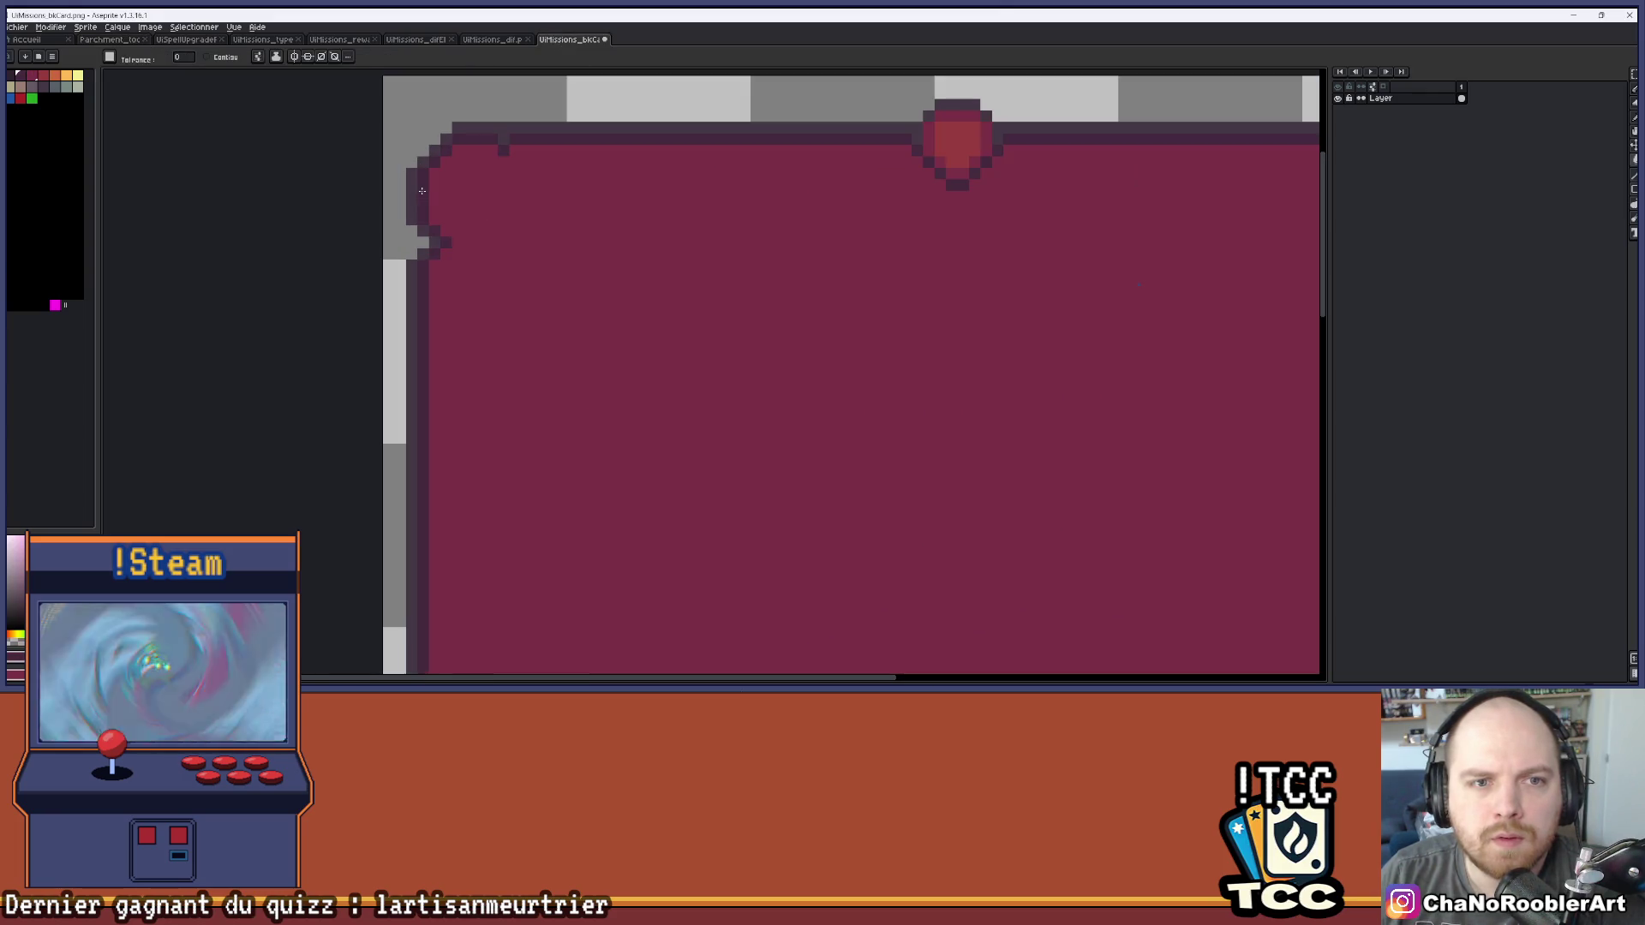
{"action": "left_click_drag", "start_coordinate": [566, 392], "coordinate": [590, 243]}
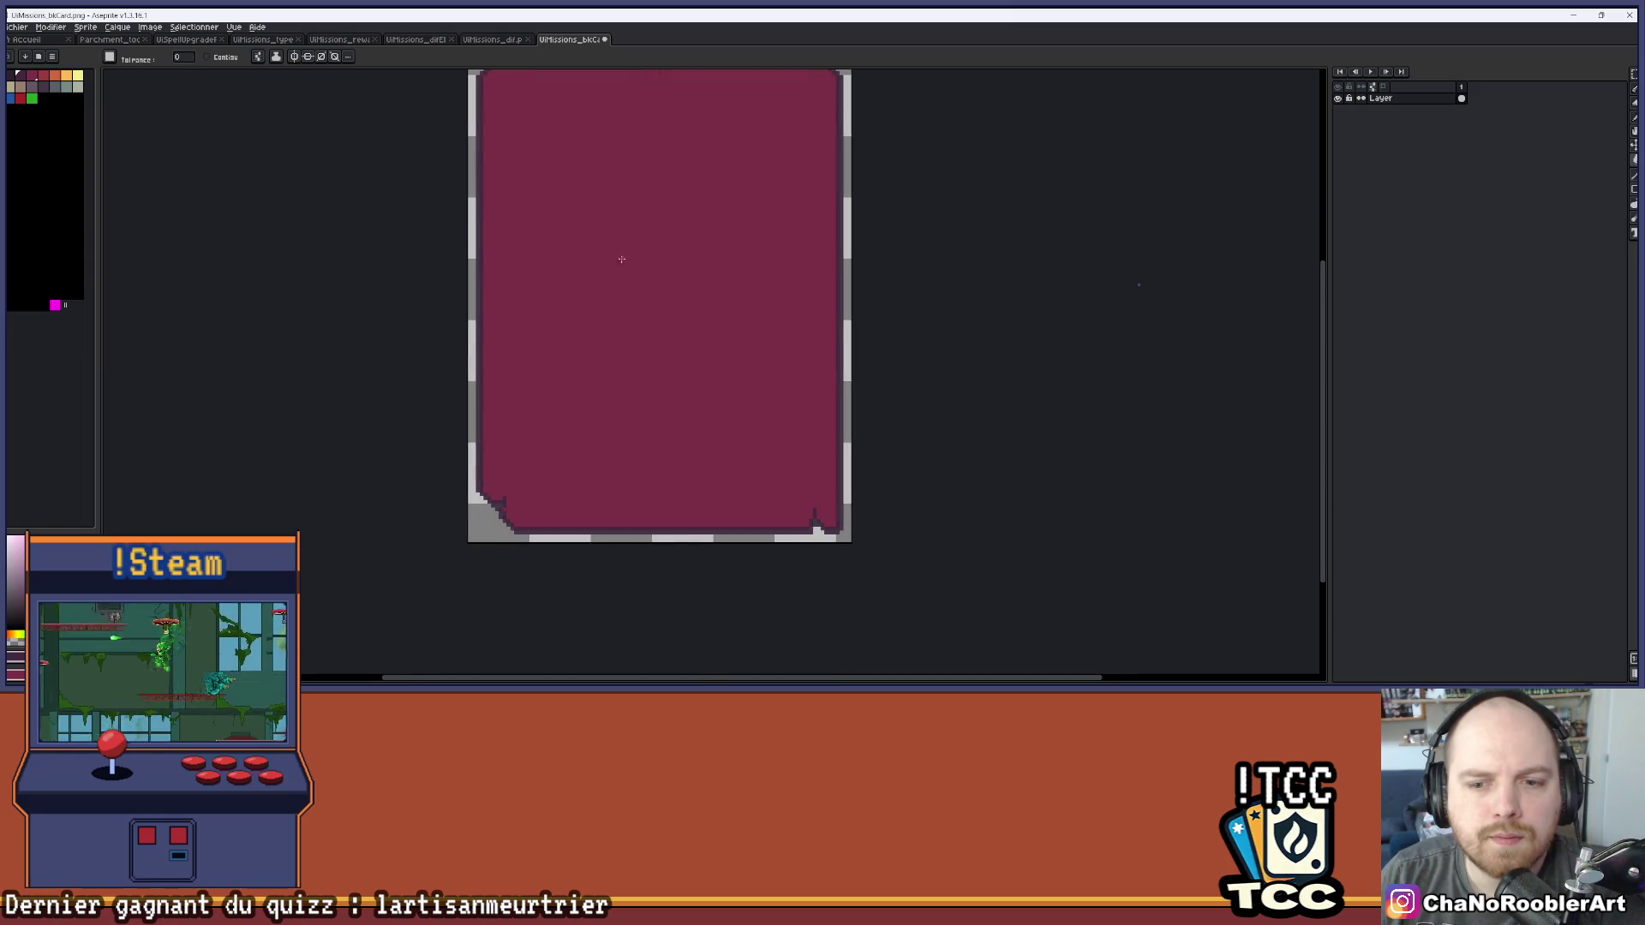
{"action": "left_click_drag", "start_coordinate": [716, 272], "coordinate": [589, 391]}
{"action": "scroll", "coordinate": [700, 143], "scroll_direction": "up", "scroll_amount": 3}
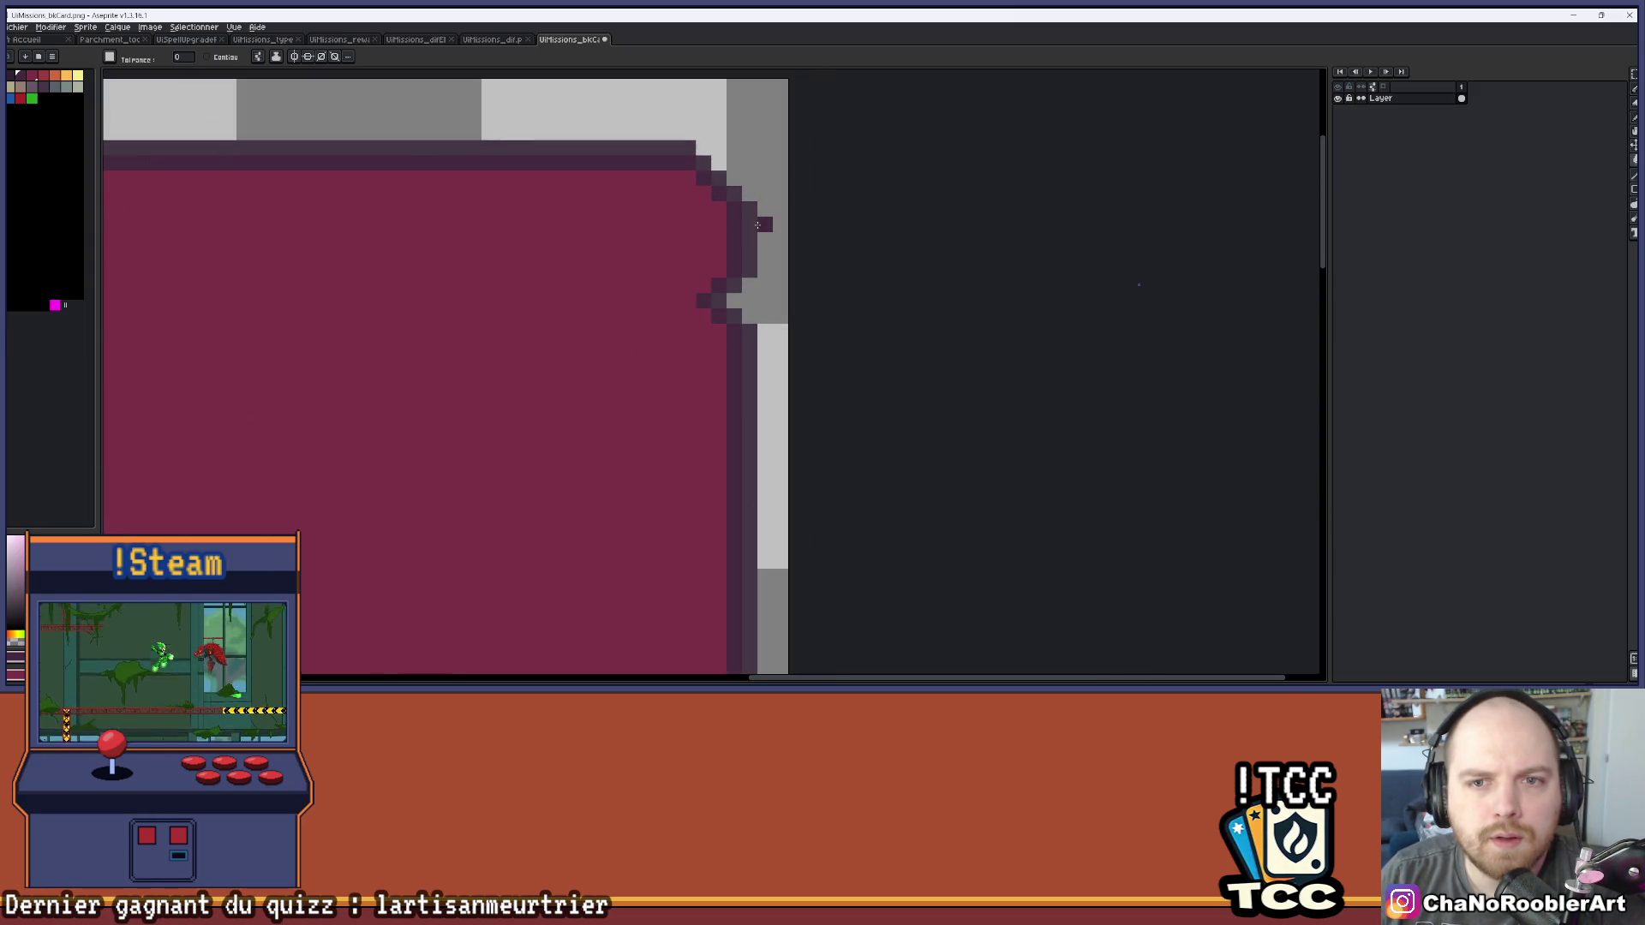
{"action": "left_click", "coordinate": [193, 39]}
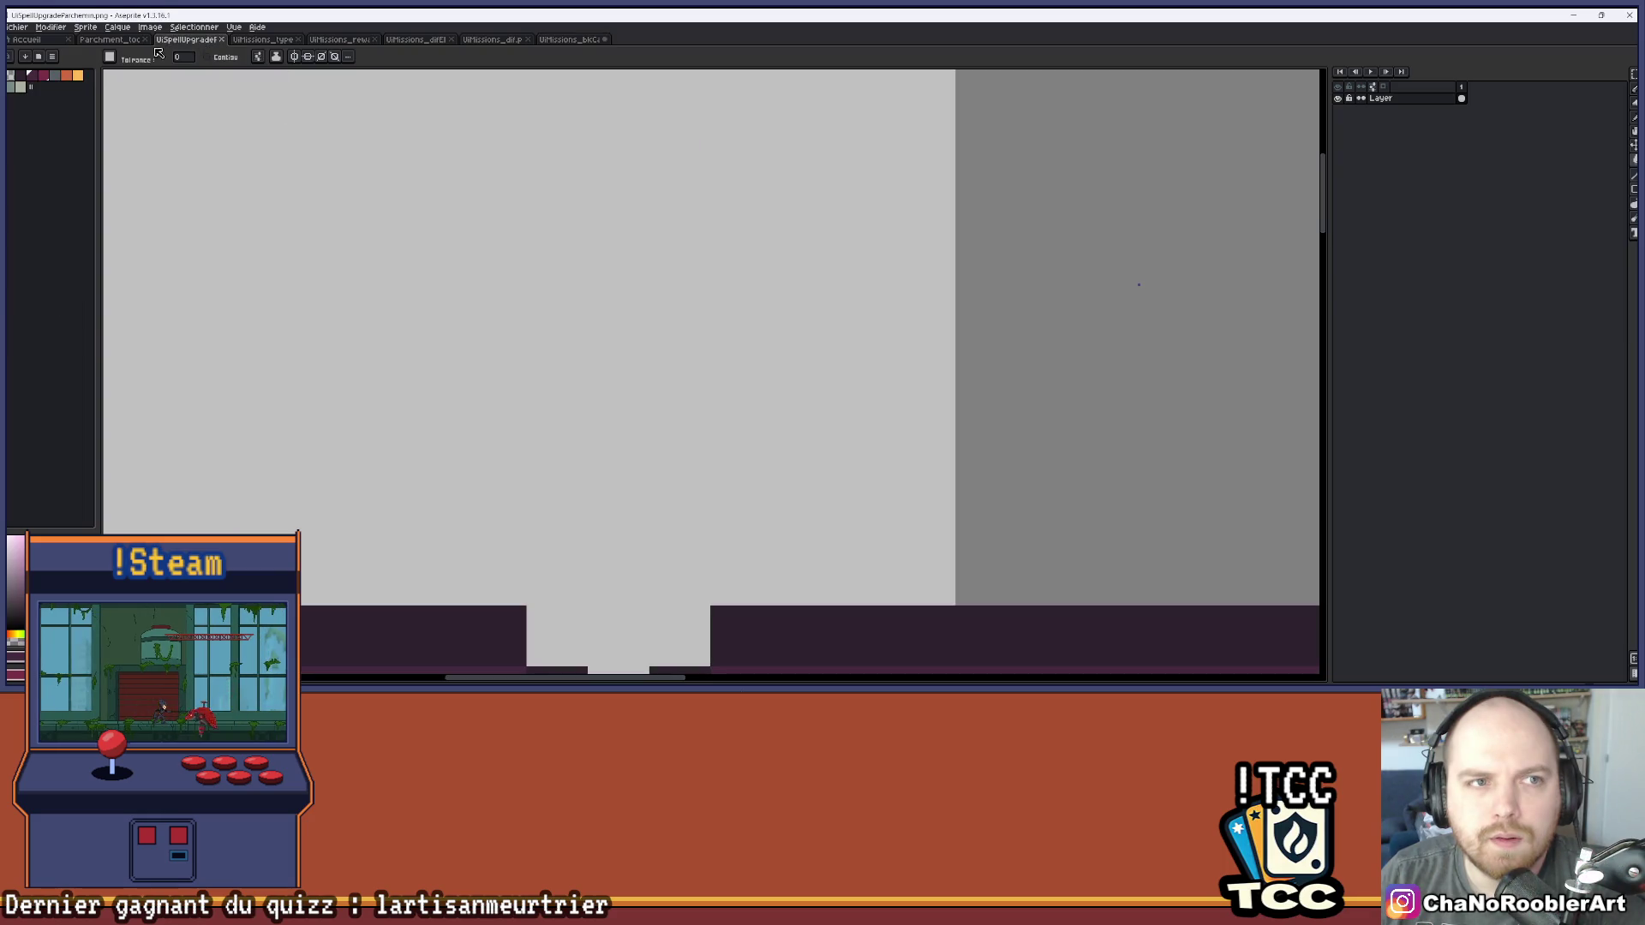
{"action": "scroll", "coordinate": [465, 276], "scroll_direction": "down", "scroll_amount": 4}
{"action": "scroll", "coordinate": [466, 276], "scroll_direction": "up", "scroll_amount": 4}
{"action": "key", "text": "i"}
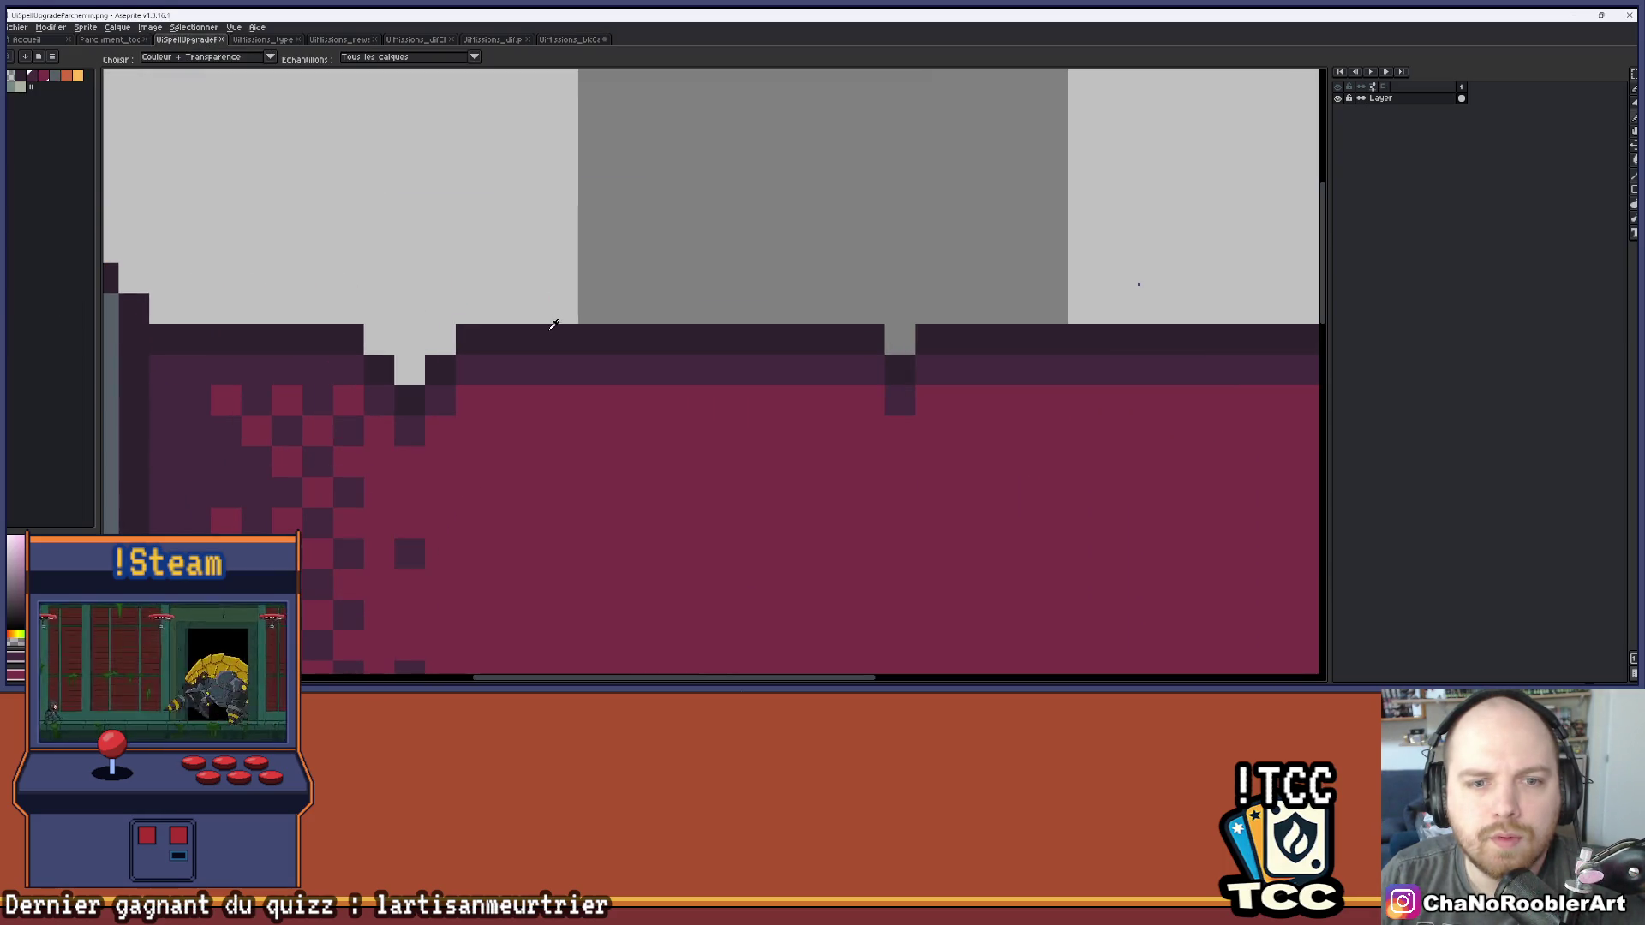
{"action": "left_click", "coordinate": [569, 40]}
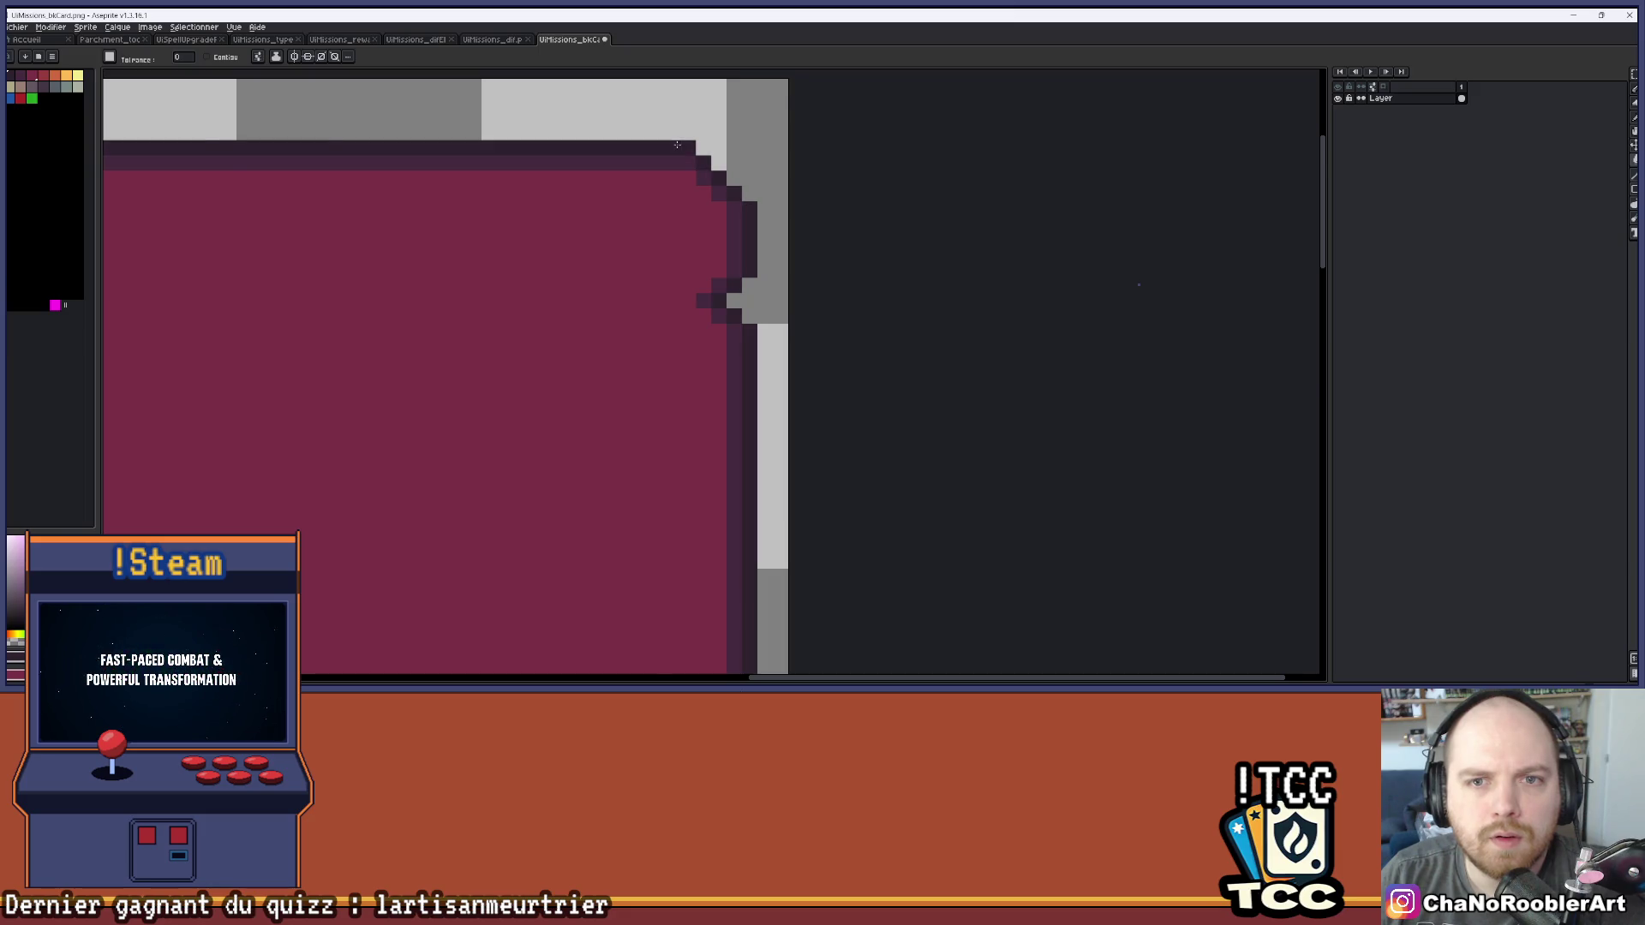
{"action": "left_click_drag", "start_coordinate": [520, 317], "coordinate": [609, 253]}
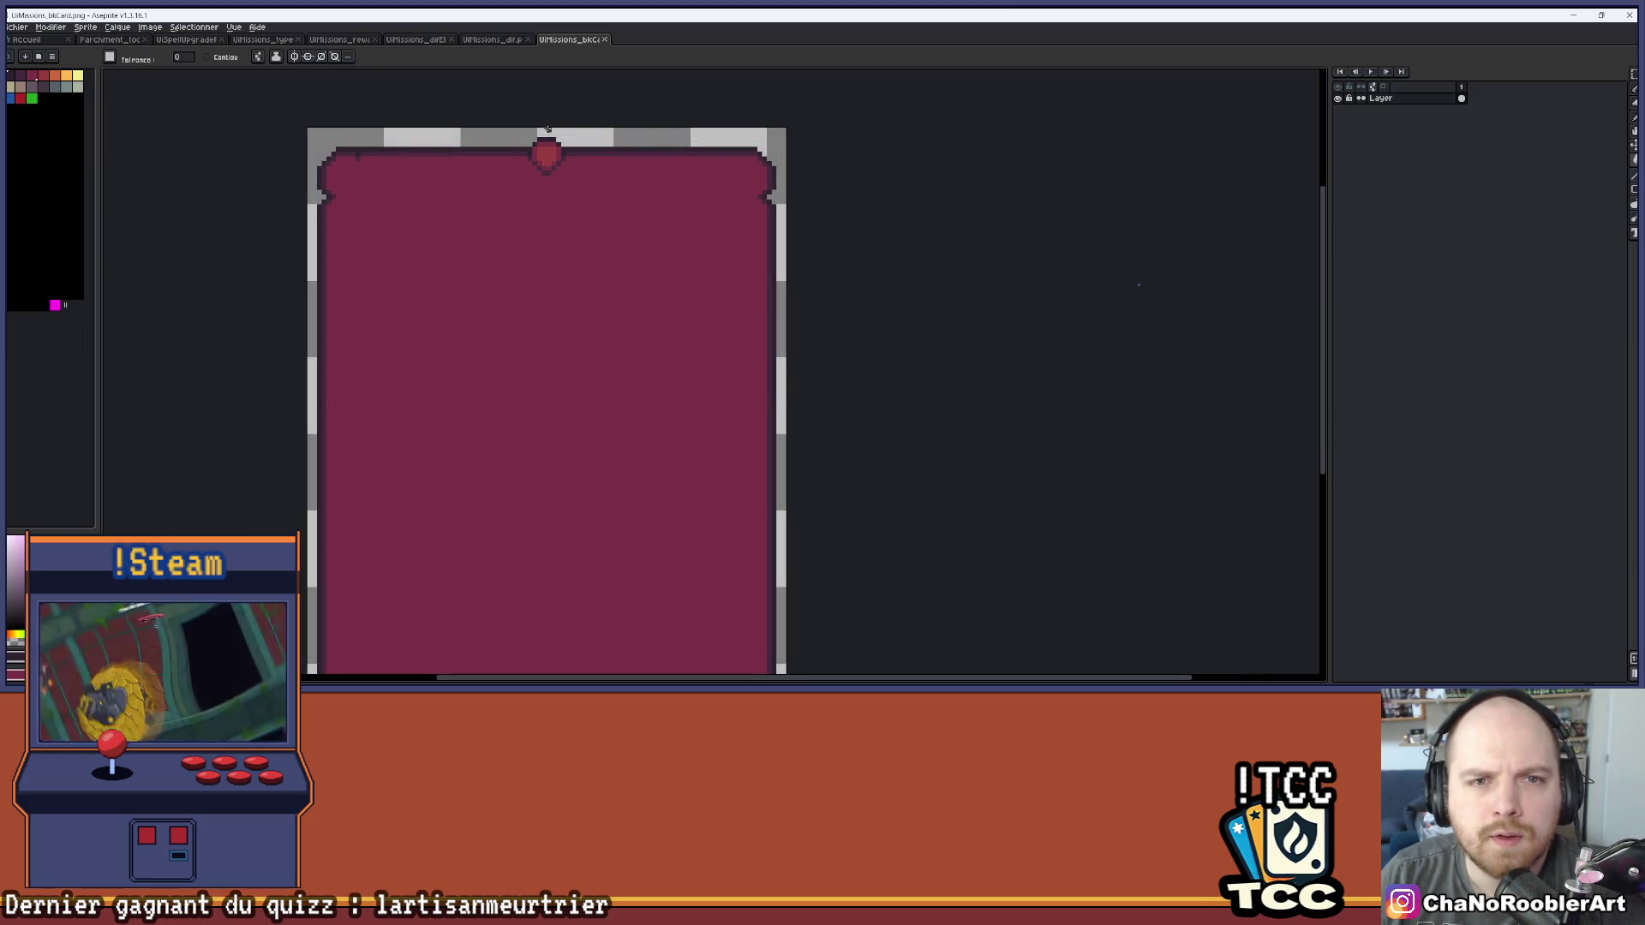
Fill the top dot's centre light orange and paint its outer ring rust-orange
{"action": "scroll", "coordinate": [522, 158], "scroll_direction": "down", "scroll_amount": 1}
{"action": "scroll", "coordinate": [571, 208], "scroll_direction": "up", "scroll_amount": 8}
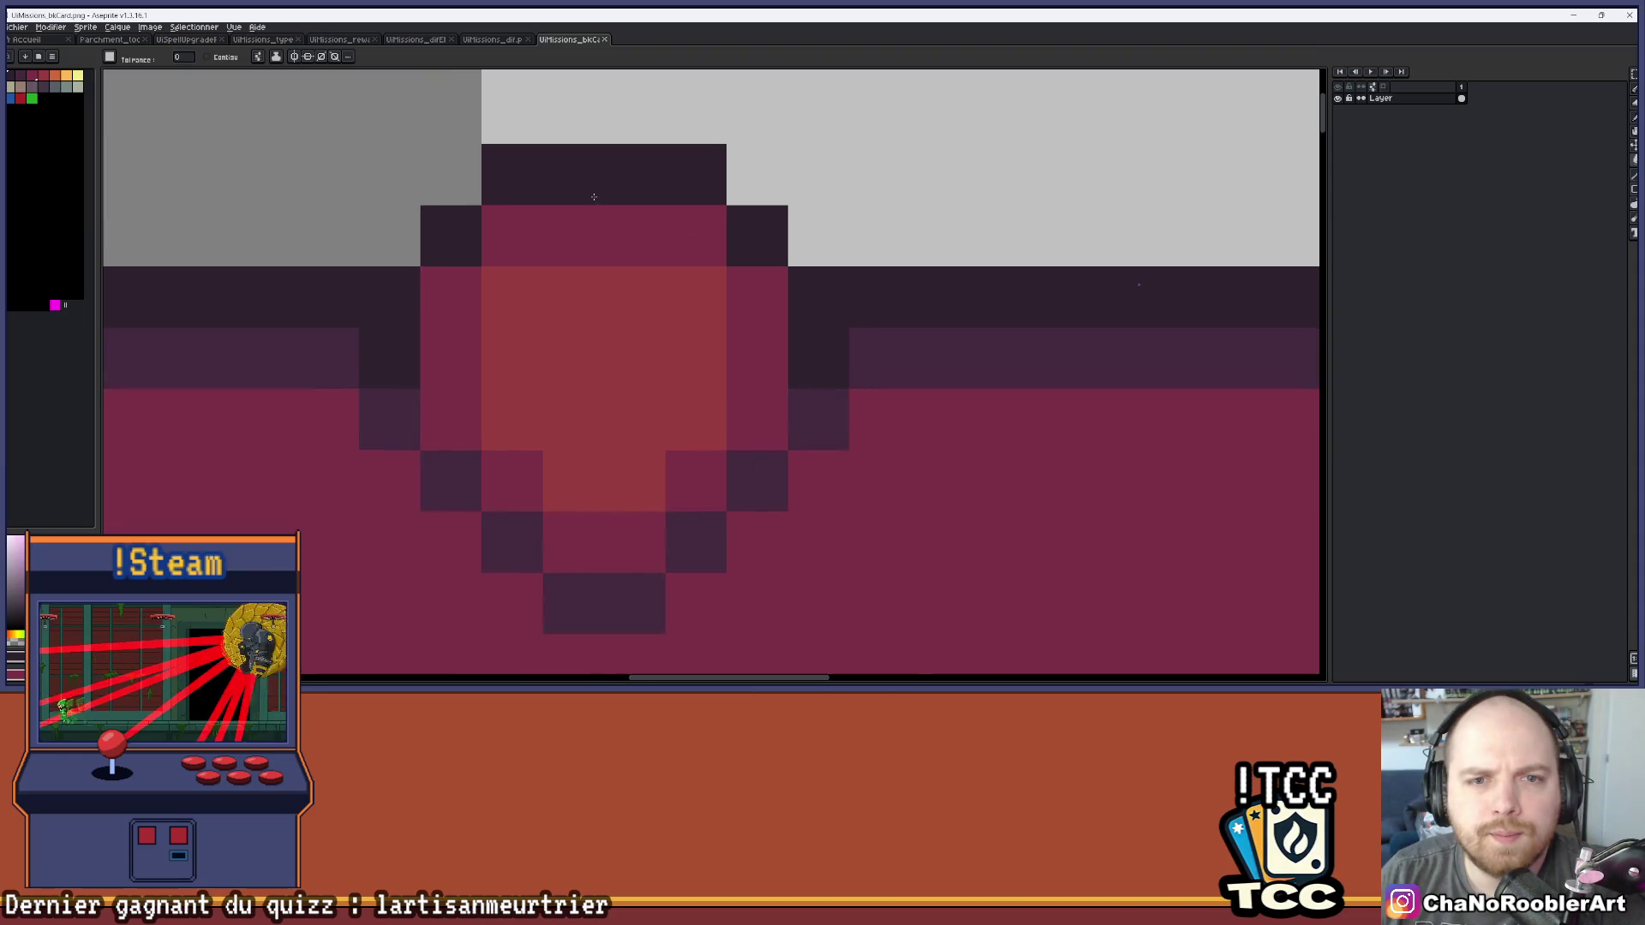
{"action": "scroll", "coordinate": [577, 246], "scroll_direction": "down", "scroll_amount": 3}
{"action": "left_click", "coordinate": [58, 77]}
{"action": "left_click", "coordinate": [67, 76]}
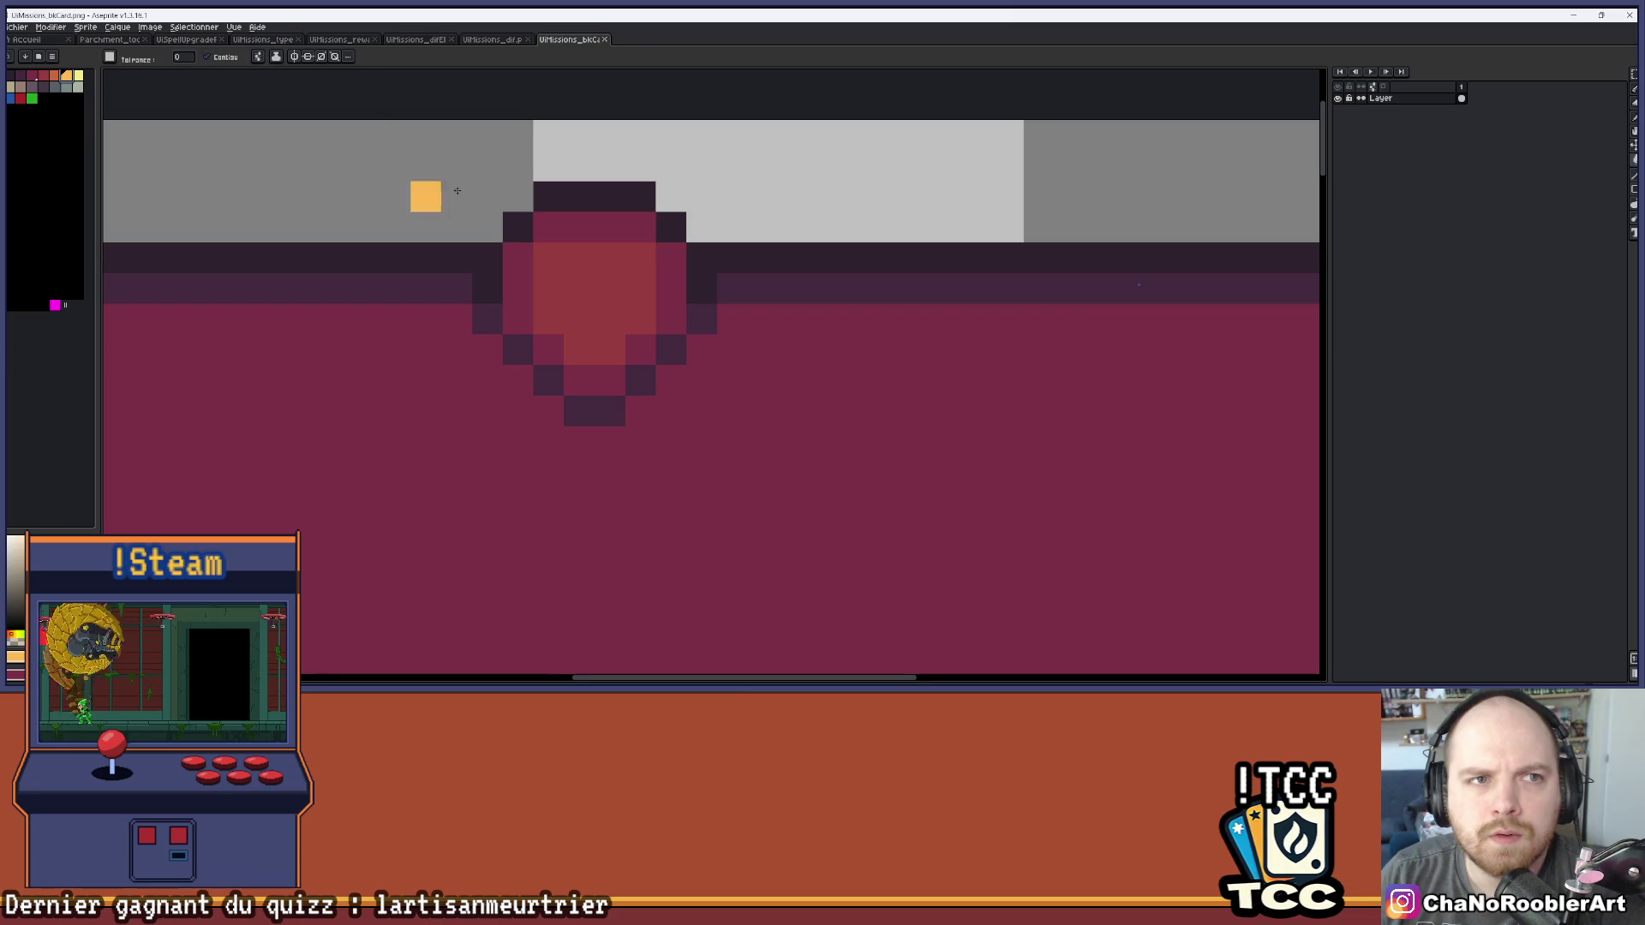
{"action": "left_click", "coordinate": [582, 292]}
{"action": "left_click", "coordinate": [56, 76]}
{"action": "left_click", "coordinate": [548, 238]}
{"action": "mouse_move", "coordinate": [549, 238]}
{"action": "left_mouse_down"}
{"action": "mouse_move", "coordinate": [548, 322]}
{"action": "mouse_move", "coordinate": [600, 382]}
{"action": "mouse_move", "coordinate": [671, 291]}
{"action": "left_mouse_up"}
Try an orange fill on the card's transparent border, undo it, and minimise Aseprite
{"action": "scroll", "coordinate": [677, 294], "scroll_direction": "down", "scroll_amount": 1}
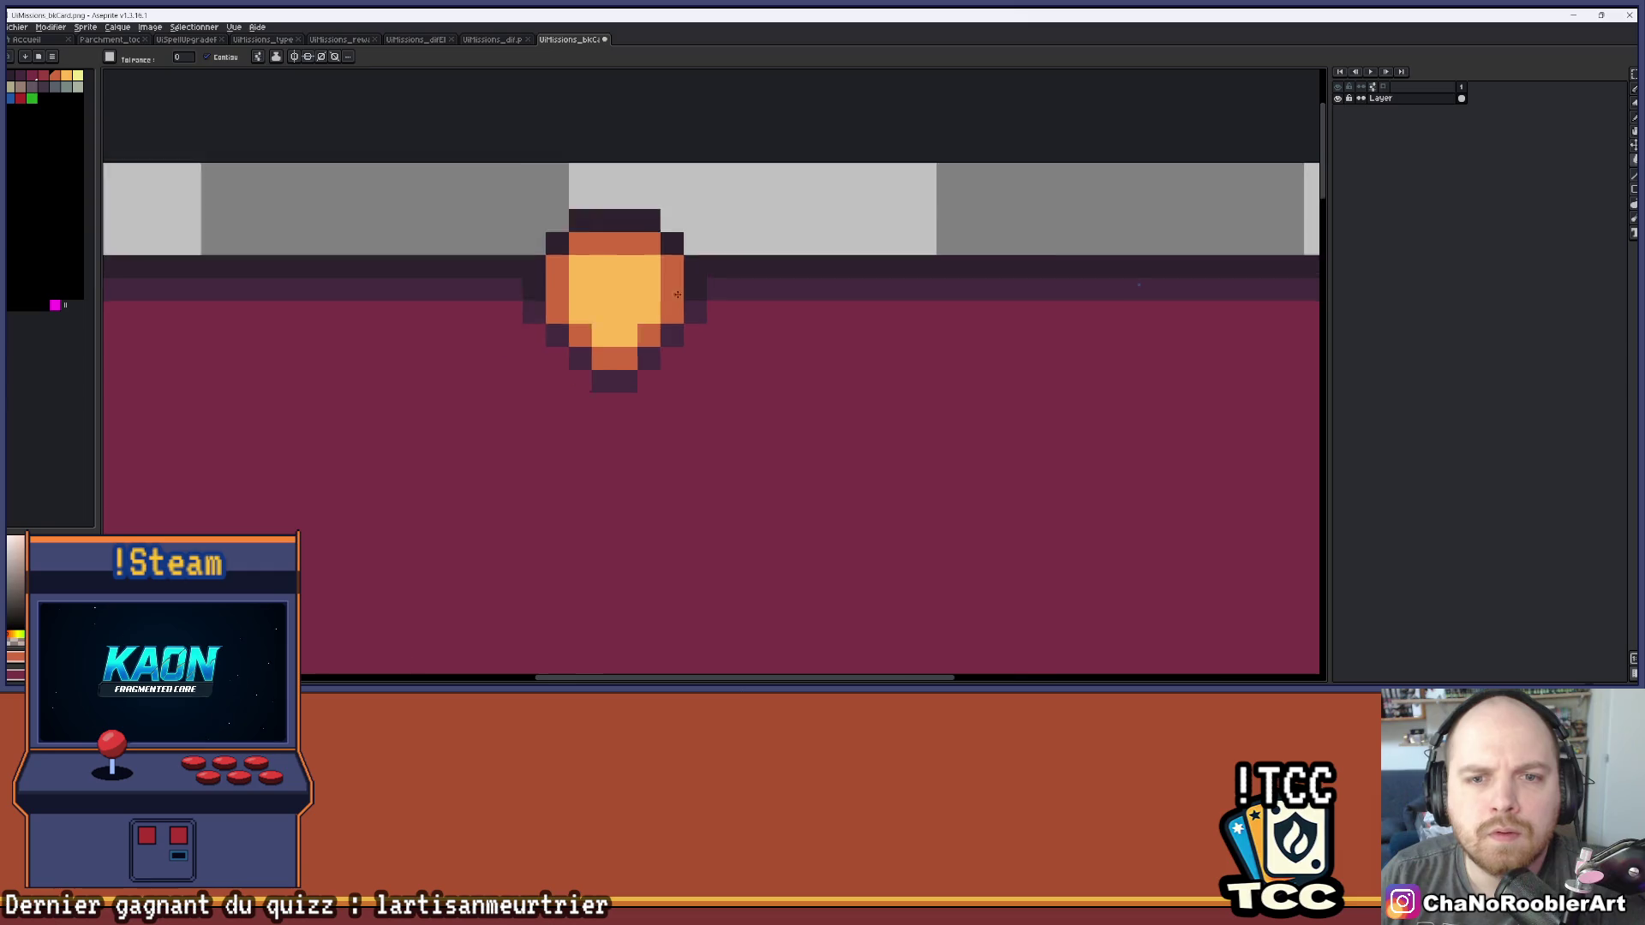
{"action": "scroll", "coordinate": [676, 294], "scroll_direction": "down", "scroll_amount": 4}
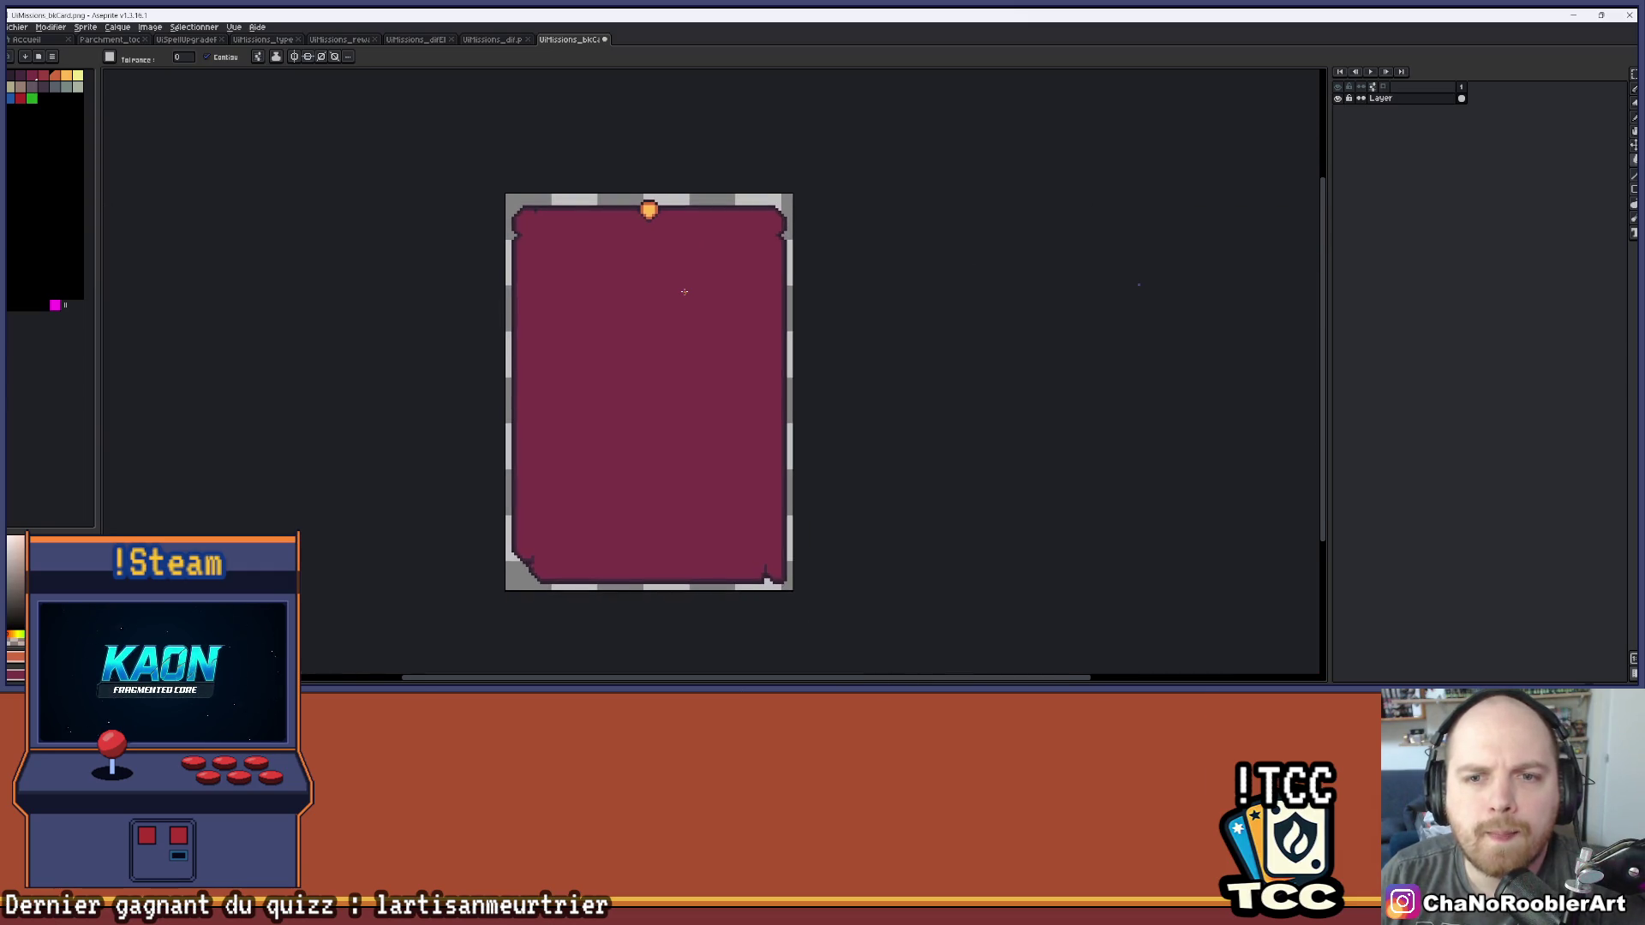
{"action": "scroll", "coordinate": [683, 291], "scroll_direction": "up", "scroll_amount": 1}
{"action": "scroll", "coordinate": [683, 246], "scroll_direction": "down", "scroll_amount": 1}
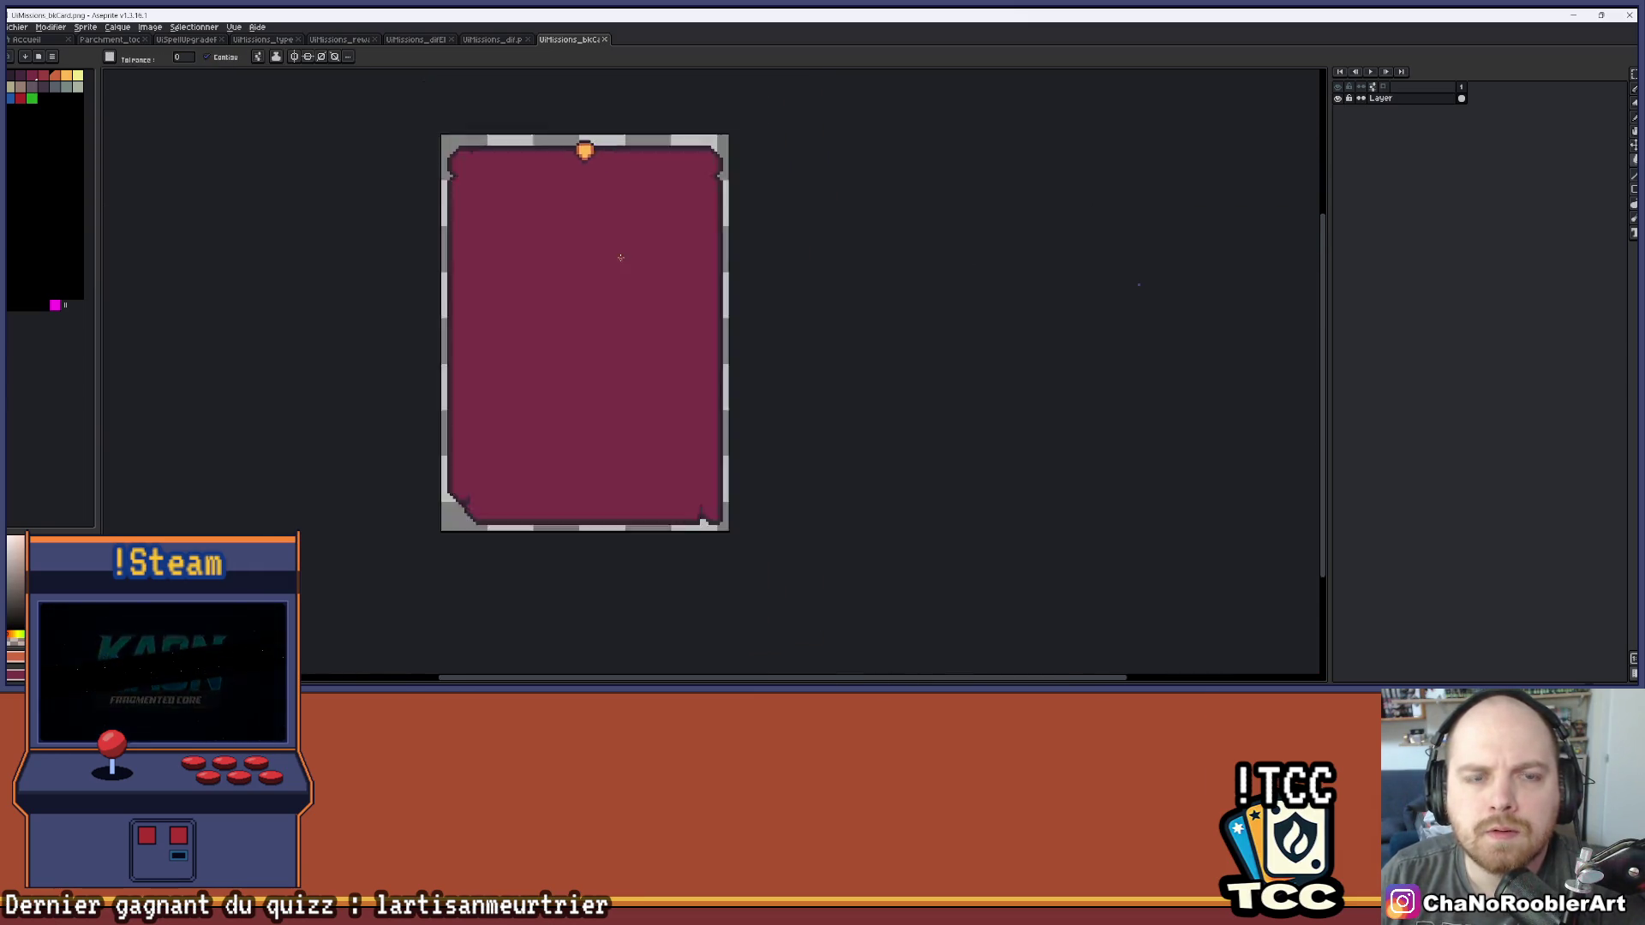
{"action": "scroll", "coordinate": [620, 257], "scroll_direction": "up", "scroll_amount": 1}
{"action": "left_click", "coordinate": [760, 241]}
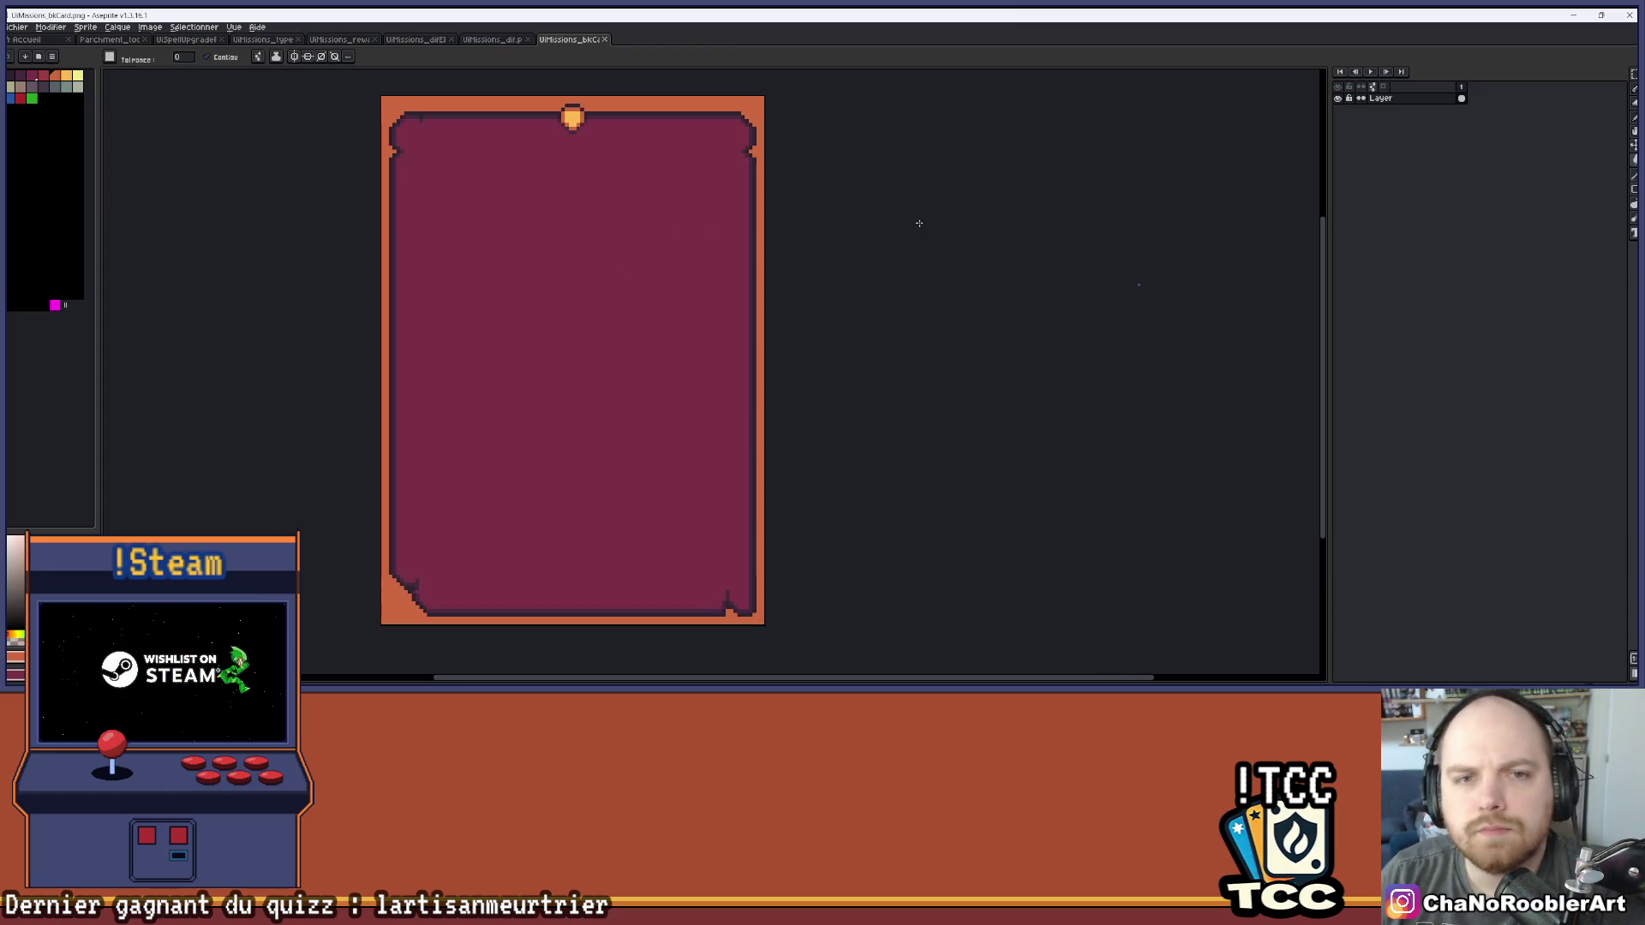
{"action": "key", "text": "ctrl+z"}
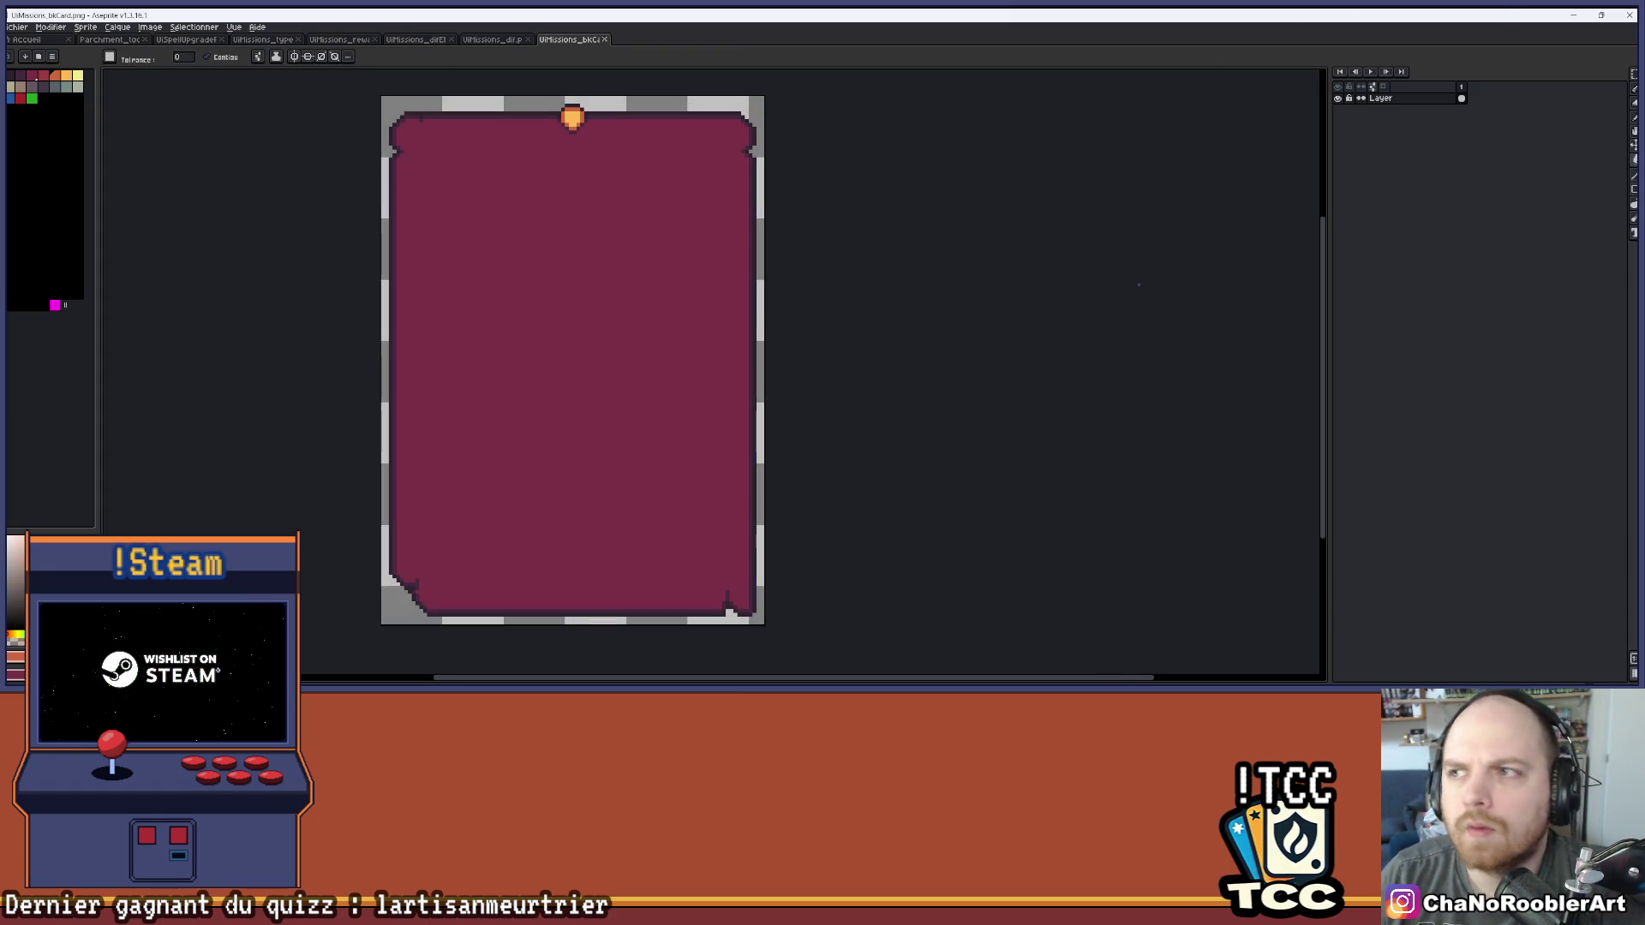
{"action": "left_click", "coordinate": [1574, 14]}
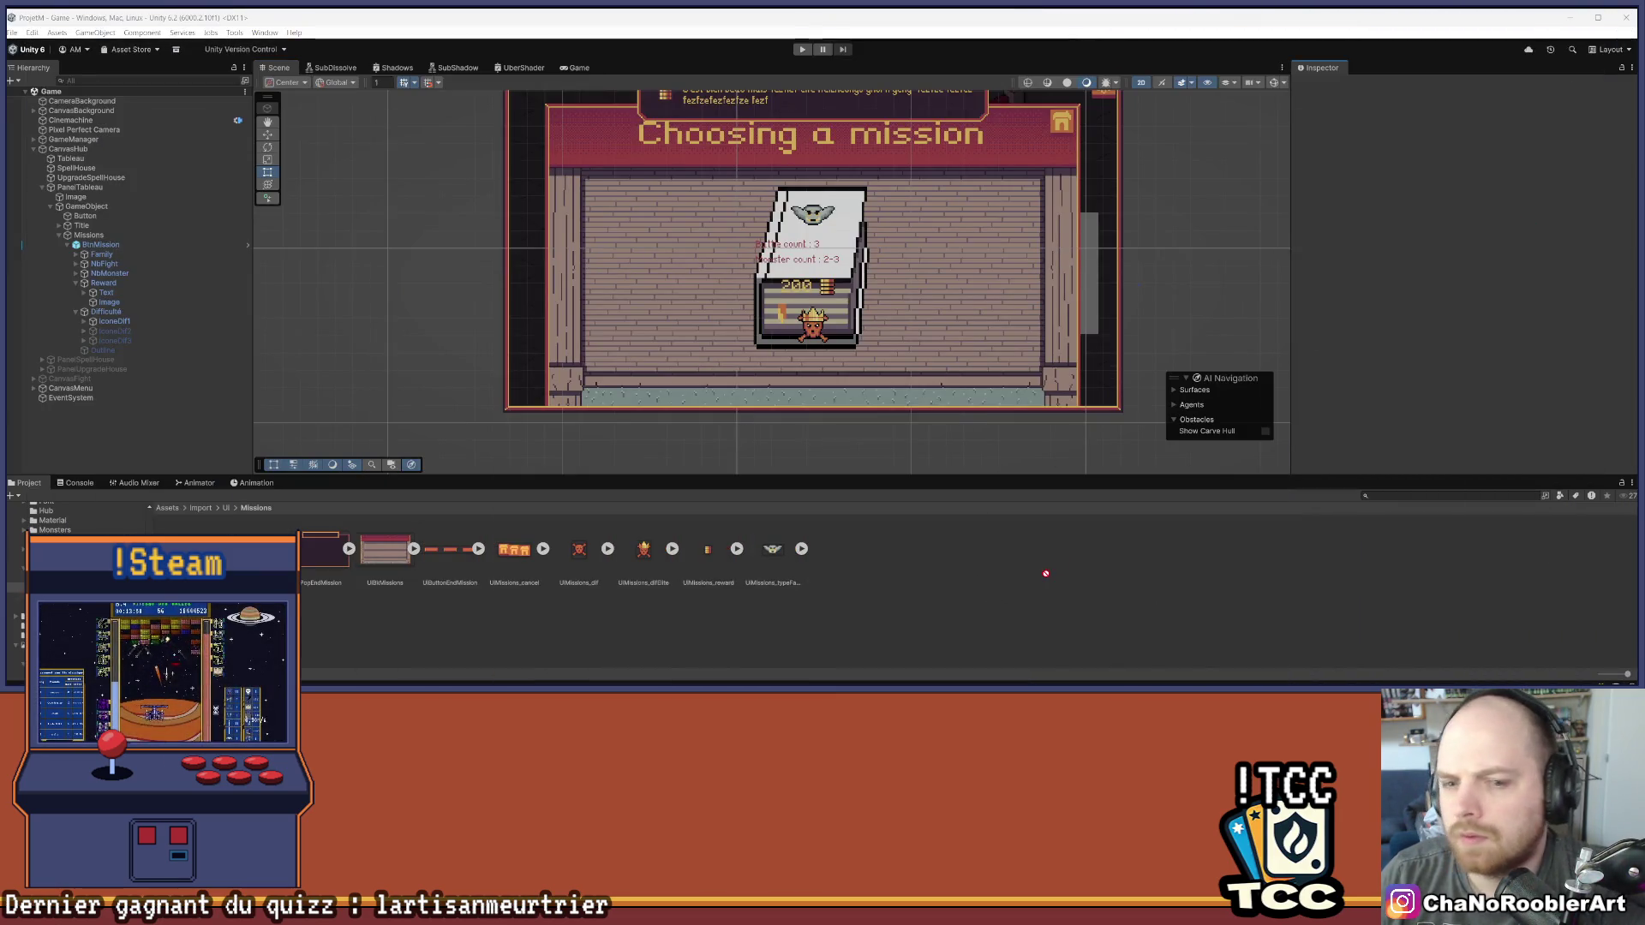
Make the card texture a Single Sprite (2D and UI) at 16 pixels per unit
{"action": "left_click", "coordinate": [1469, 132]}
{"action": "left_click", "coordinate": [1473, 161]}
{"action": "left_click", "coordinate": [1473, 151]}
{"action": "left_click", "coordinate": [1467, 164]}
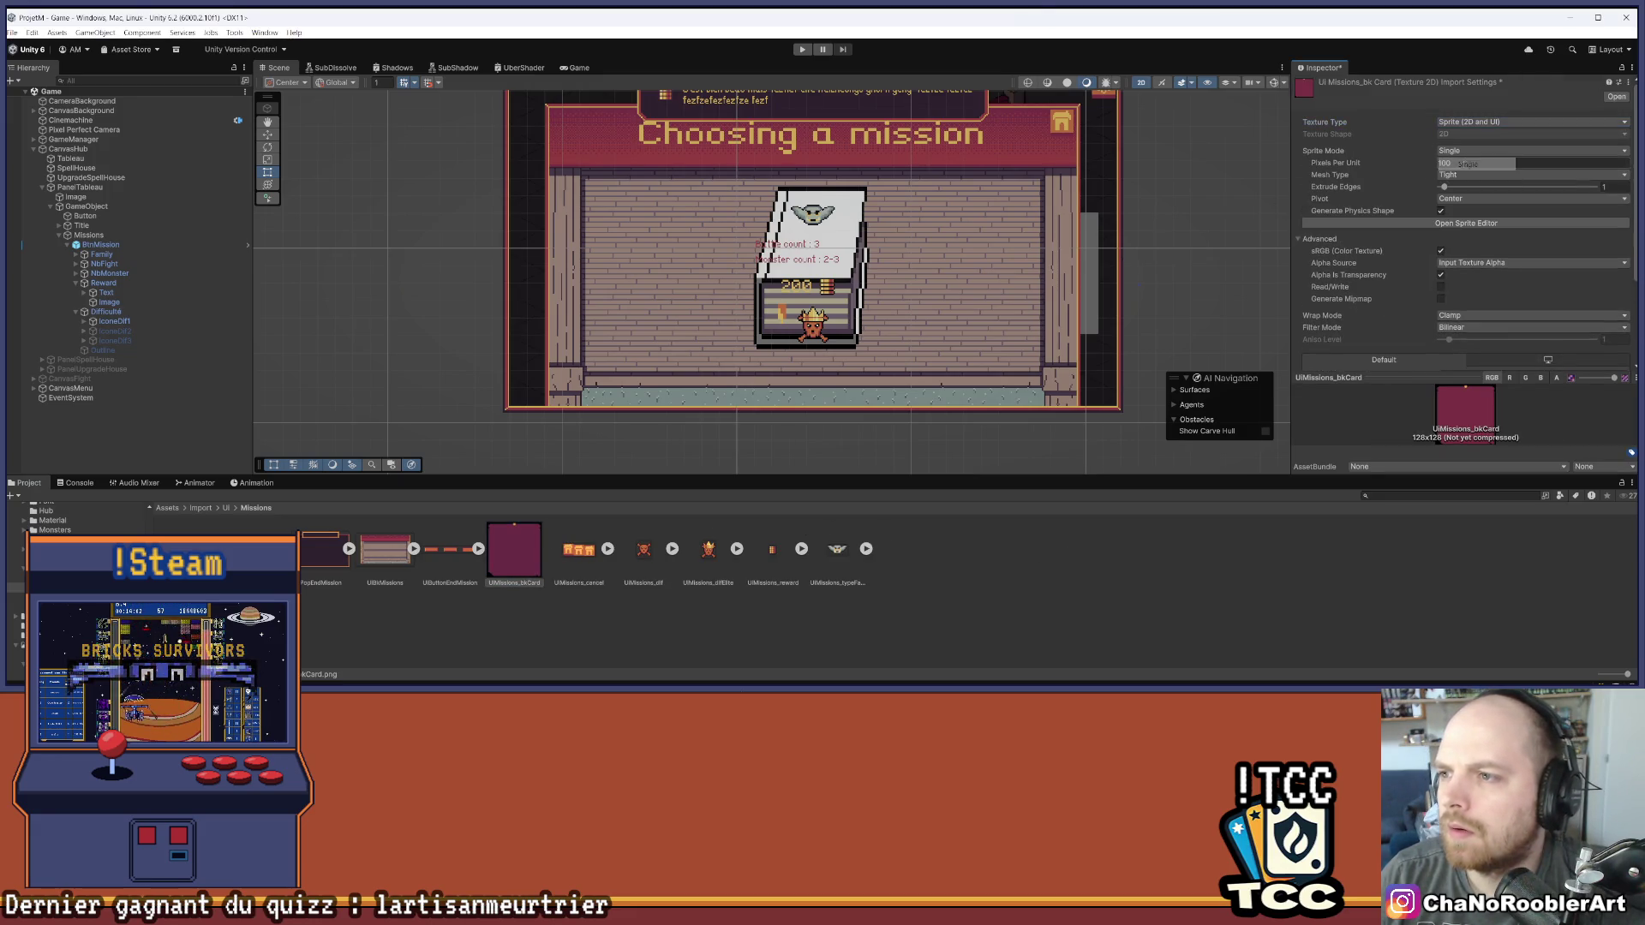
{"action": "type", "text": "16"}
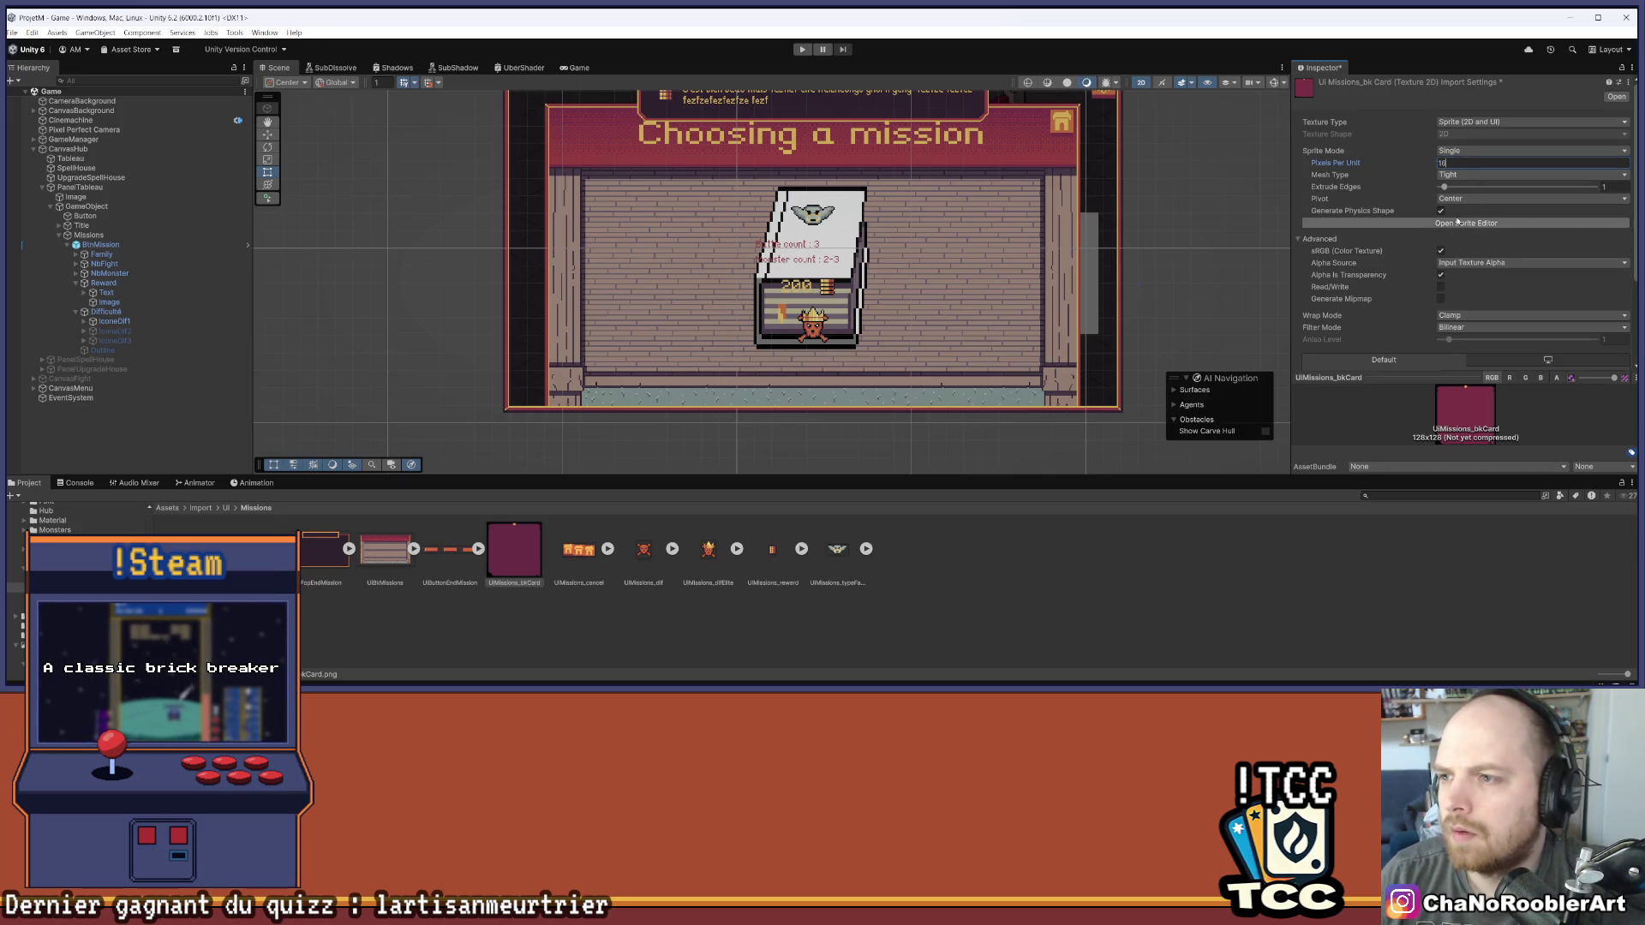
Set Point filtering, Max Size 4096 and Compression None, then apply the import settings
{"action": "left_click", "coordinate": [1508, 327]}
{"action": "left_click", "coordinate": [1474, 337]}
{"action": "scroll", "coordinate": [1491, 294], "scroll_direction": "down", "scroll_amount": 3}
{"action": "left_click", "coordinate": [1474, 255]}
{"action": "left_click", "coordinate": [1467, 356]}
{"action": "left_click", "coordinate": [1526, 291]}
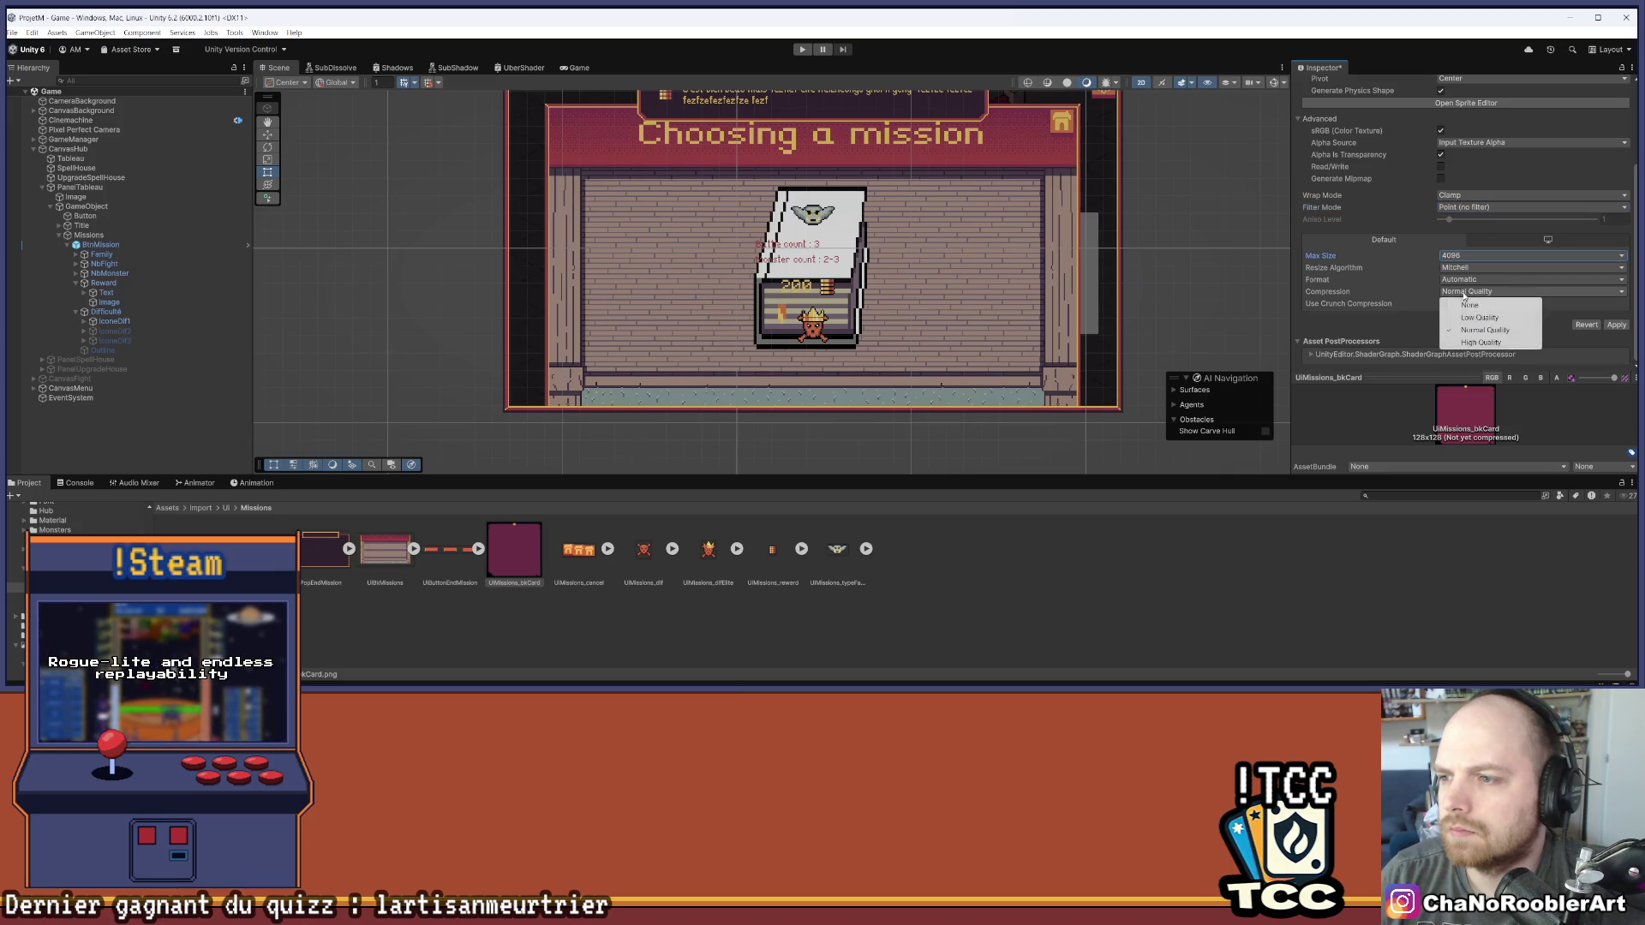
{"action": "left_click", "coordinate": [1473, 301]}
{"action": "left_click", "coordinate": [1619, 326]}
{"action": "left_click", "coordinate": [1089, 622]}
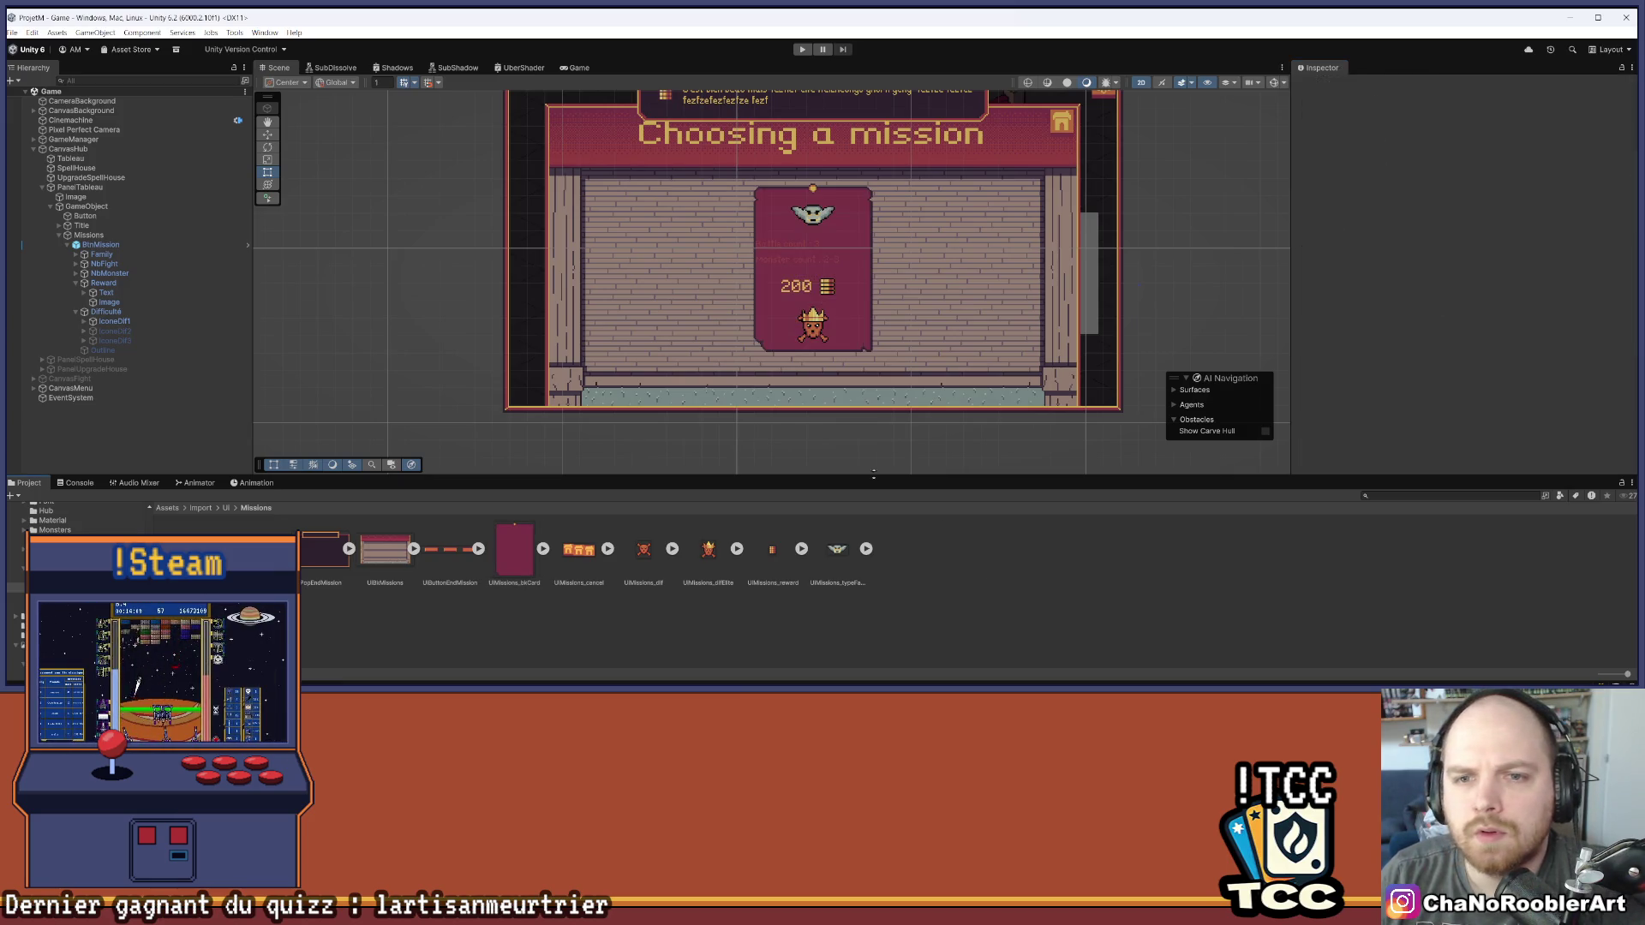
Enlarge the Scene and Game views to display the maroon mission card, then collapse Reward
{"action": "left_click_drag", "start_coordinate": [798, 481], "coordinate": [799, 543]}
{"action": "scroll", "coordinate": [868, 289], "scroll_direction": "up", "scroll_amount": 5}
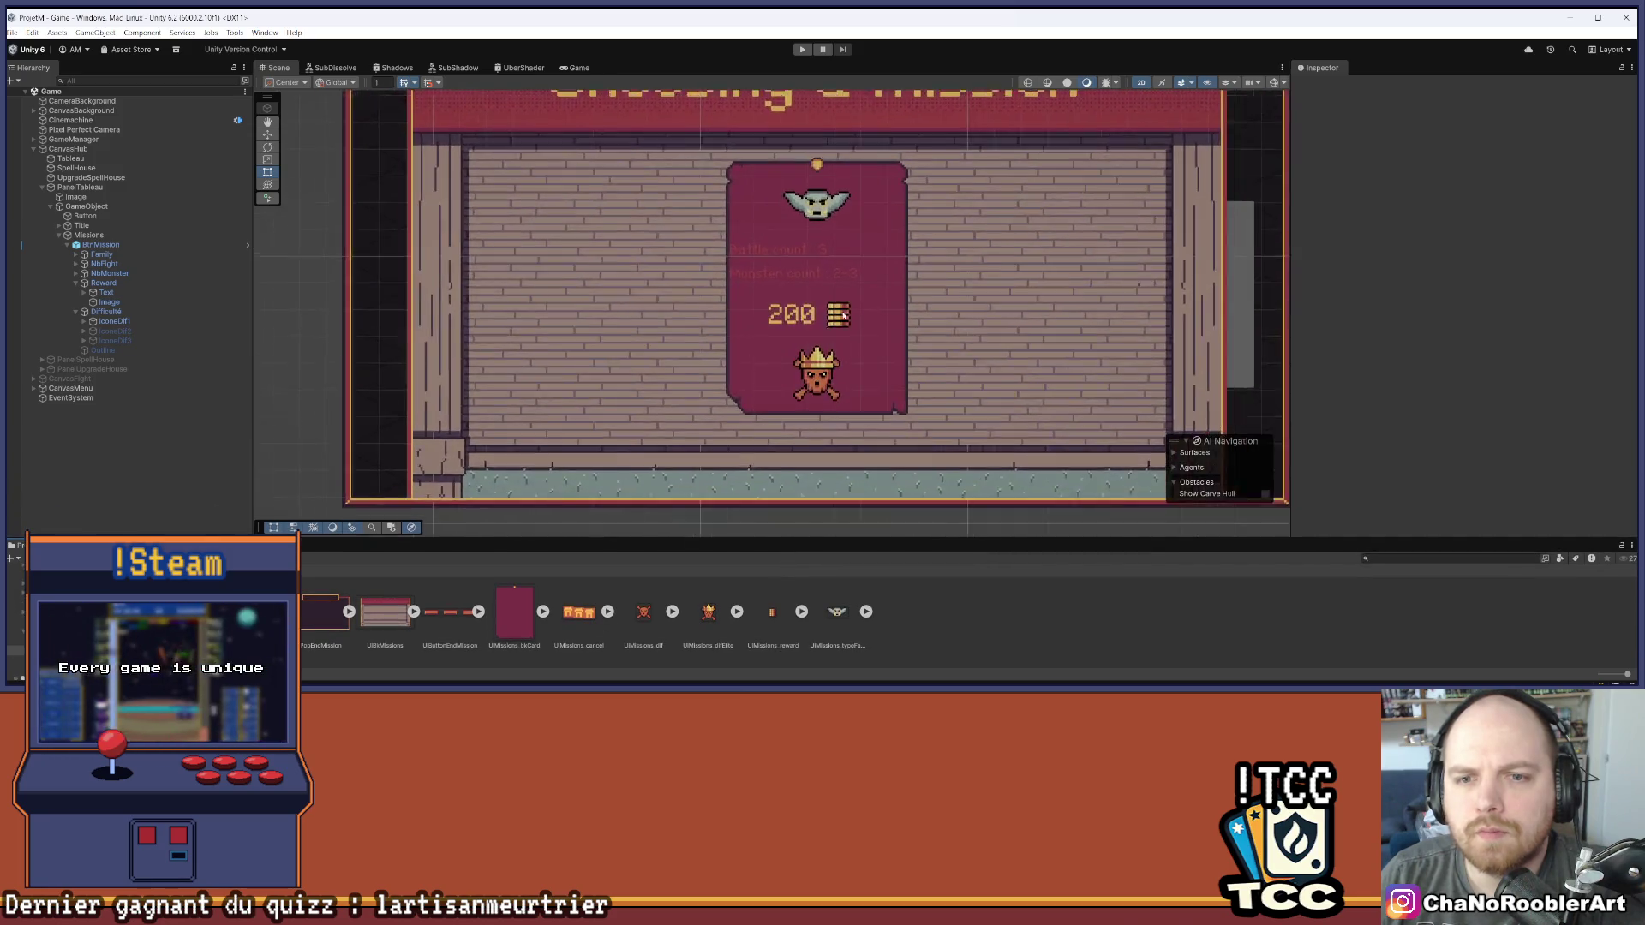
{"action": "scroll", "coordinate": [868, 288], "scroll_direction": "down", "scroll_amount": 5}
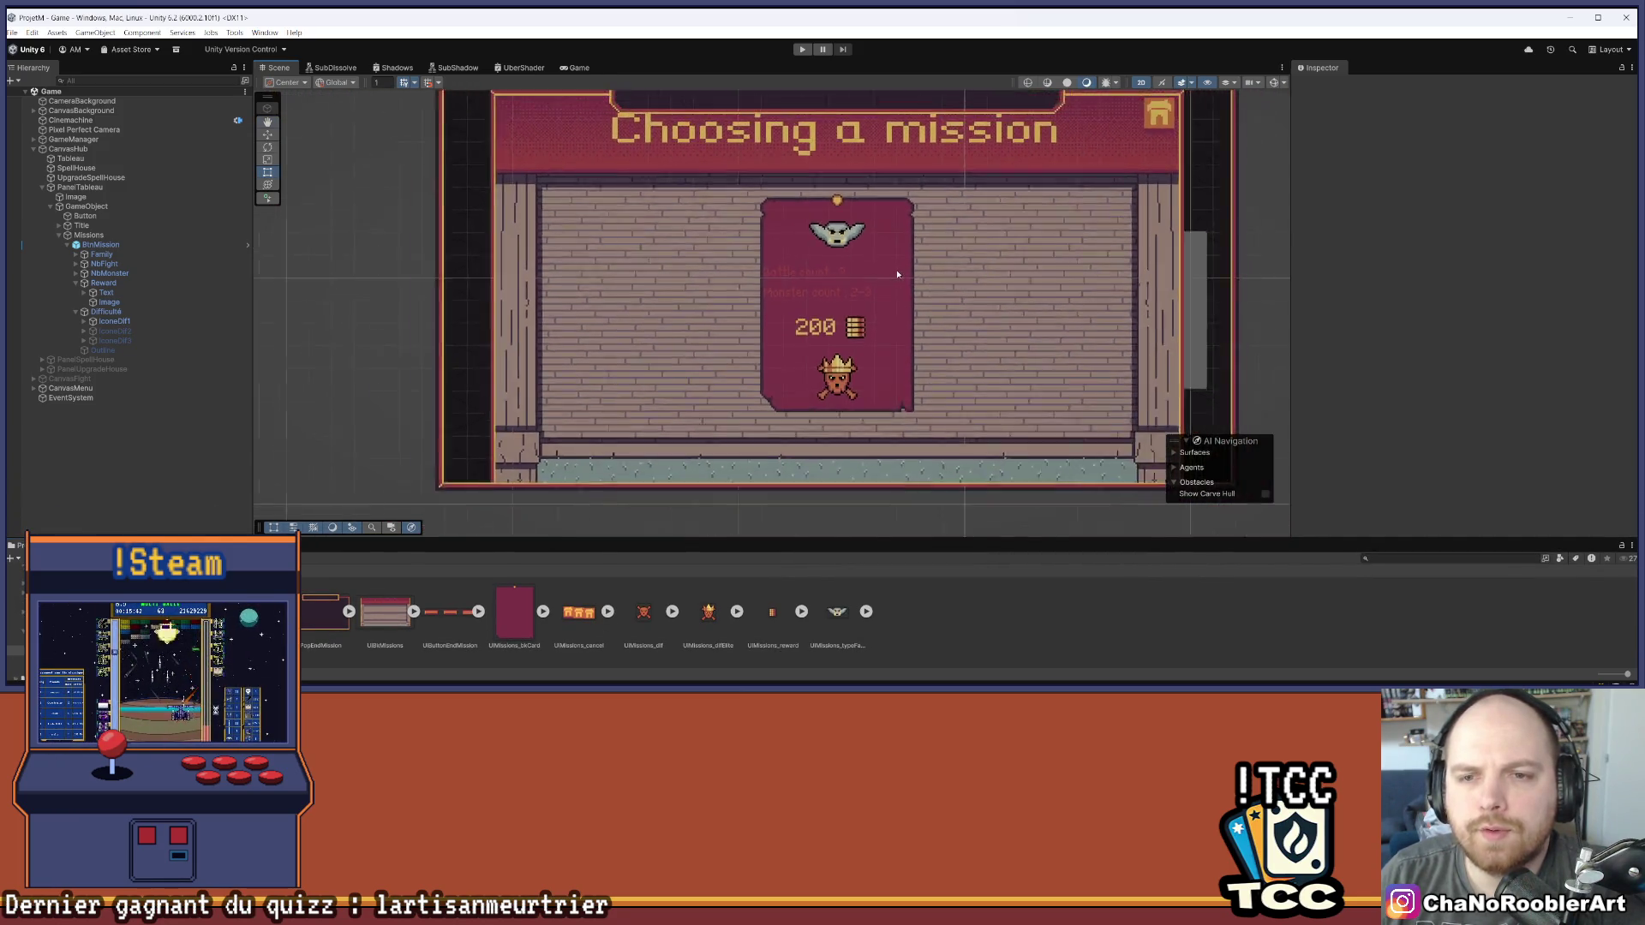
{"action": "scroll", "coordinate": [882, 280], "scroll_direction": "up", "scroll_amount": 2}
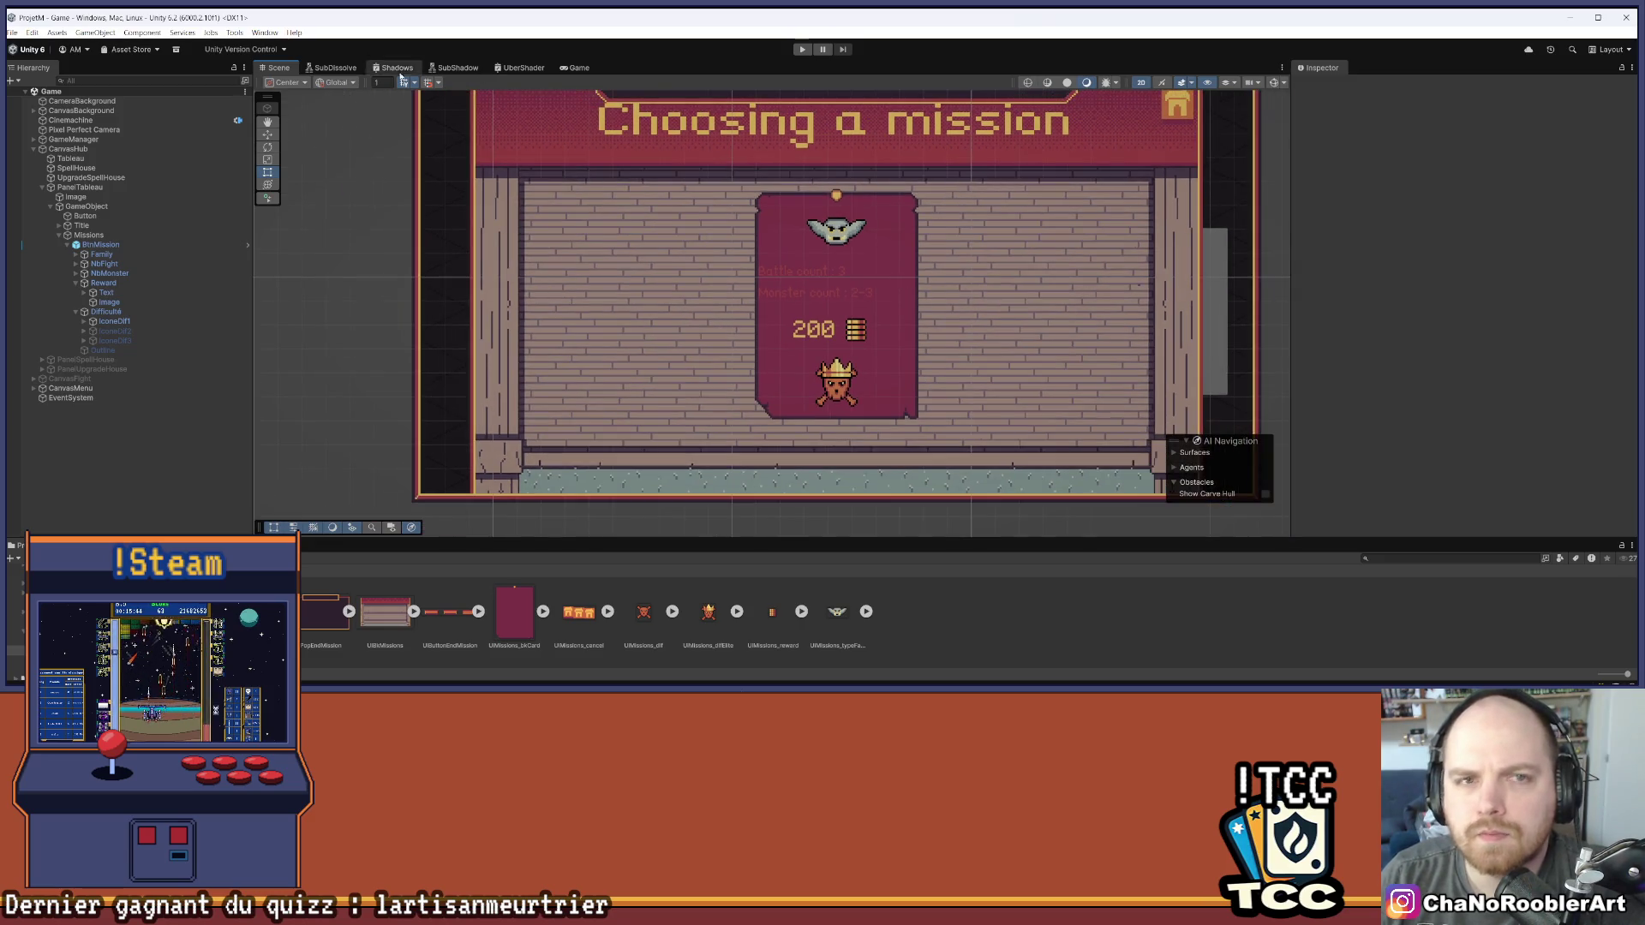
{"action": "left_click", "coordinate": [579, 68]}
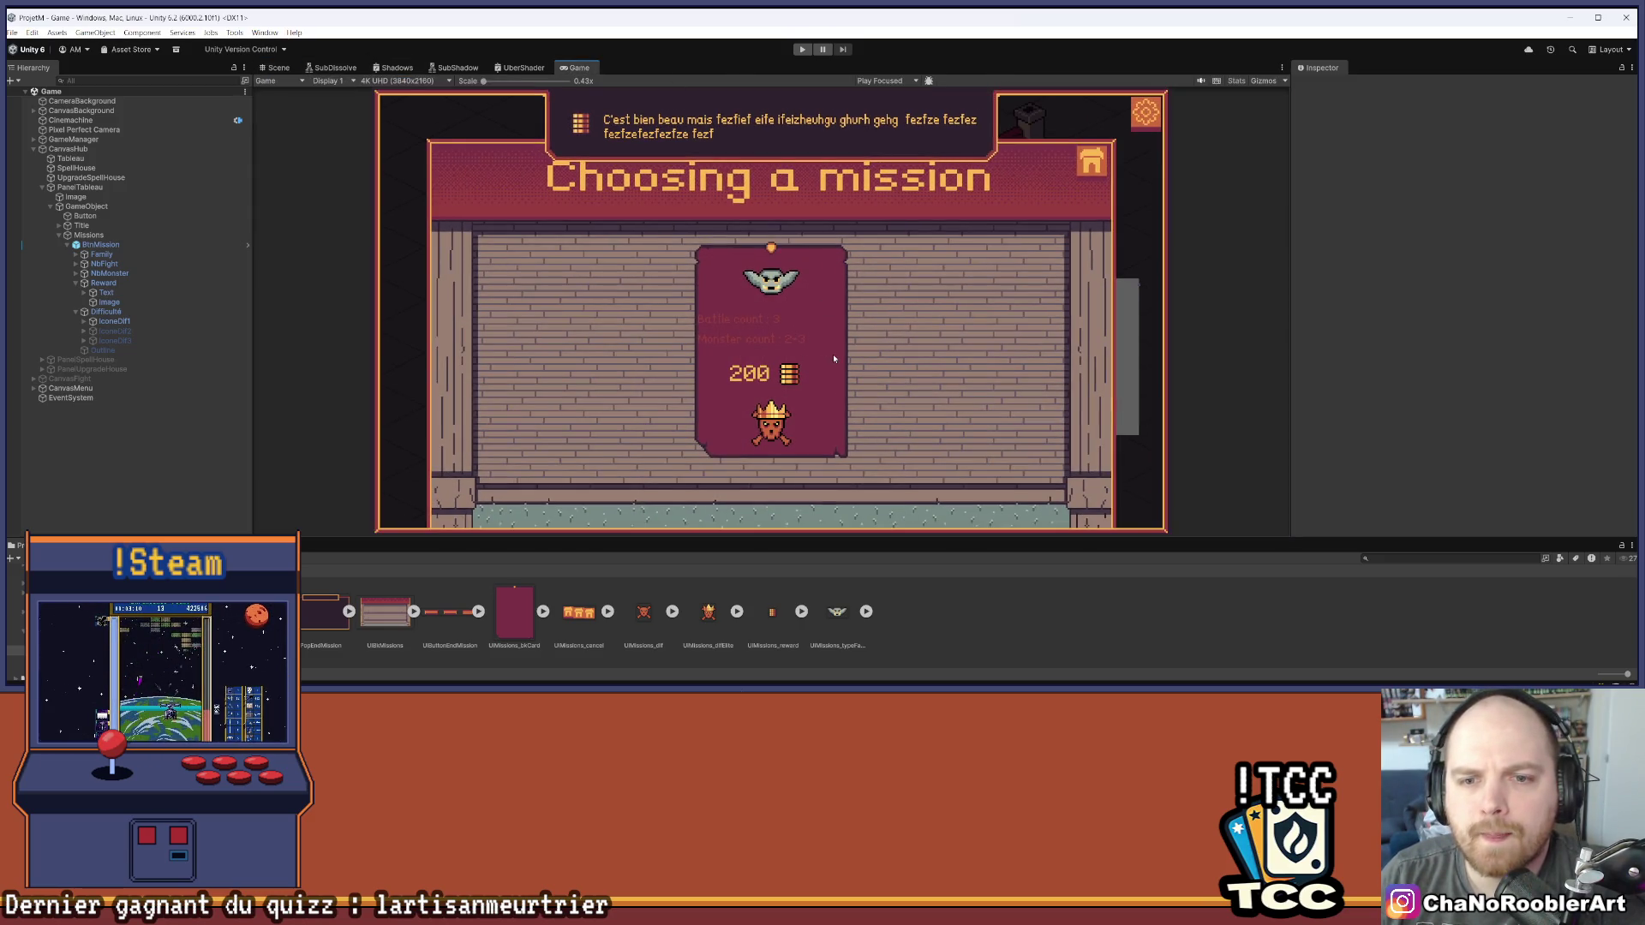
{"action": "left_click_drag", "start_coordinate": [747, 539], "coordinate": [746, 603]}
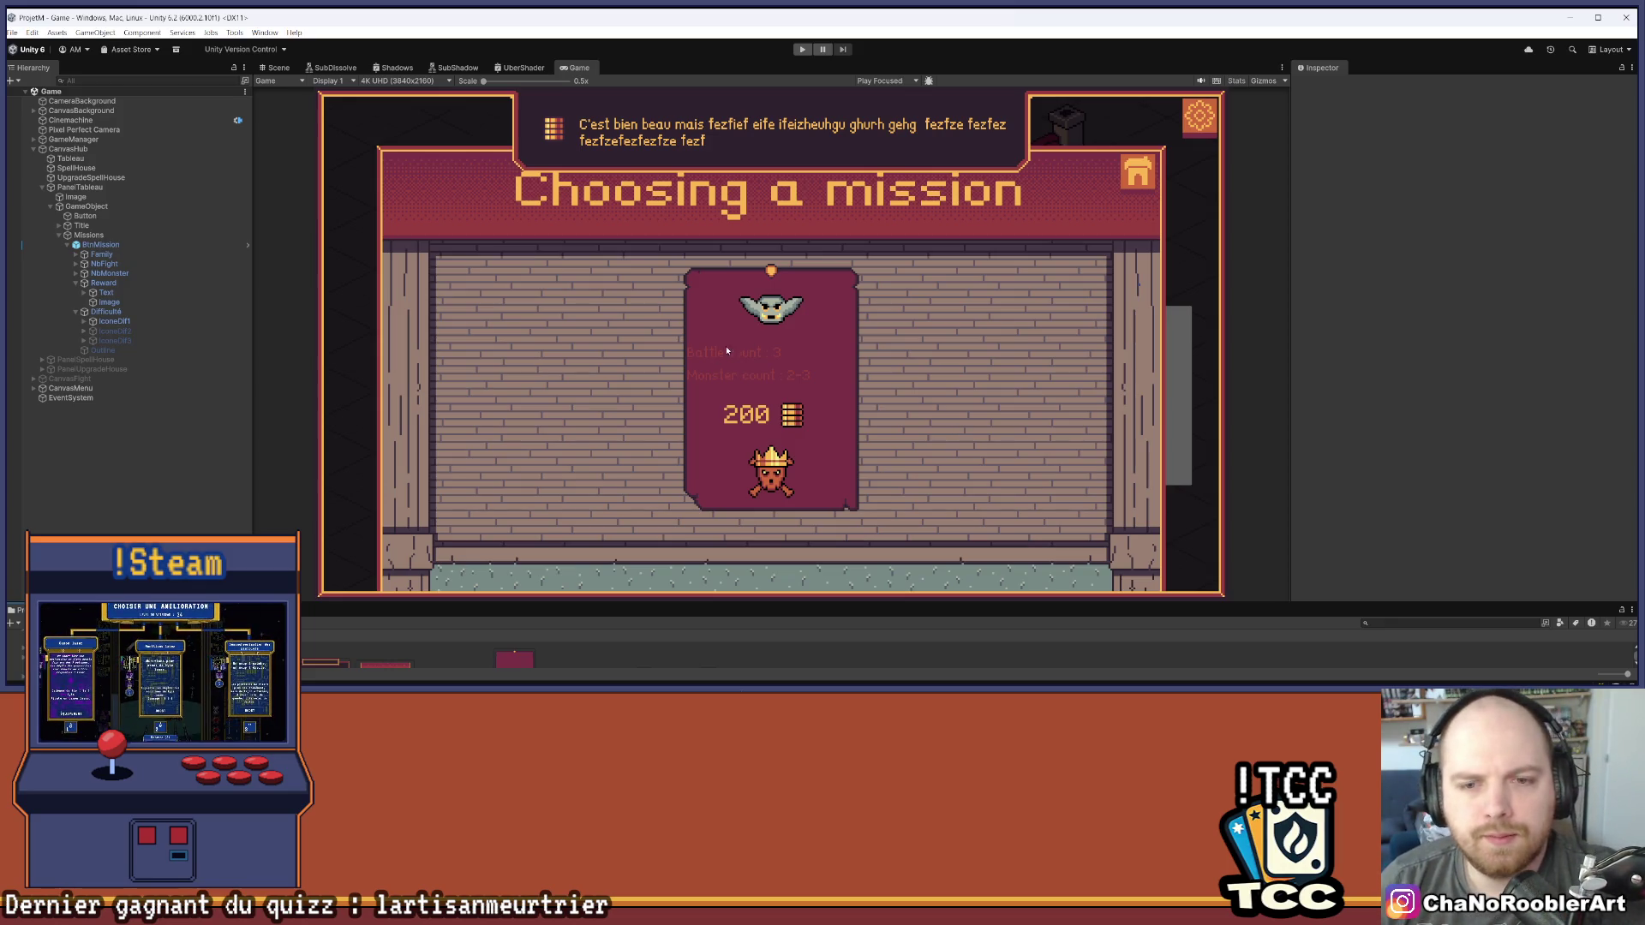
{"action": "left_click", "coordinate": [127, 293]}
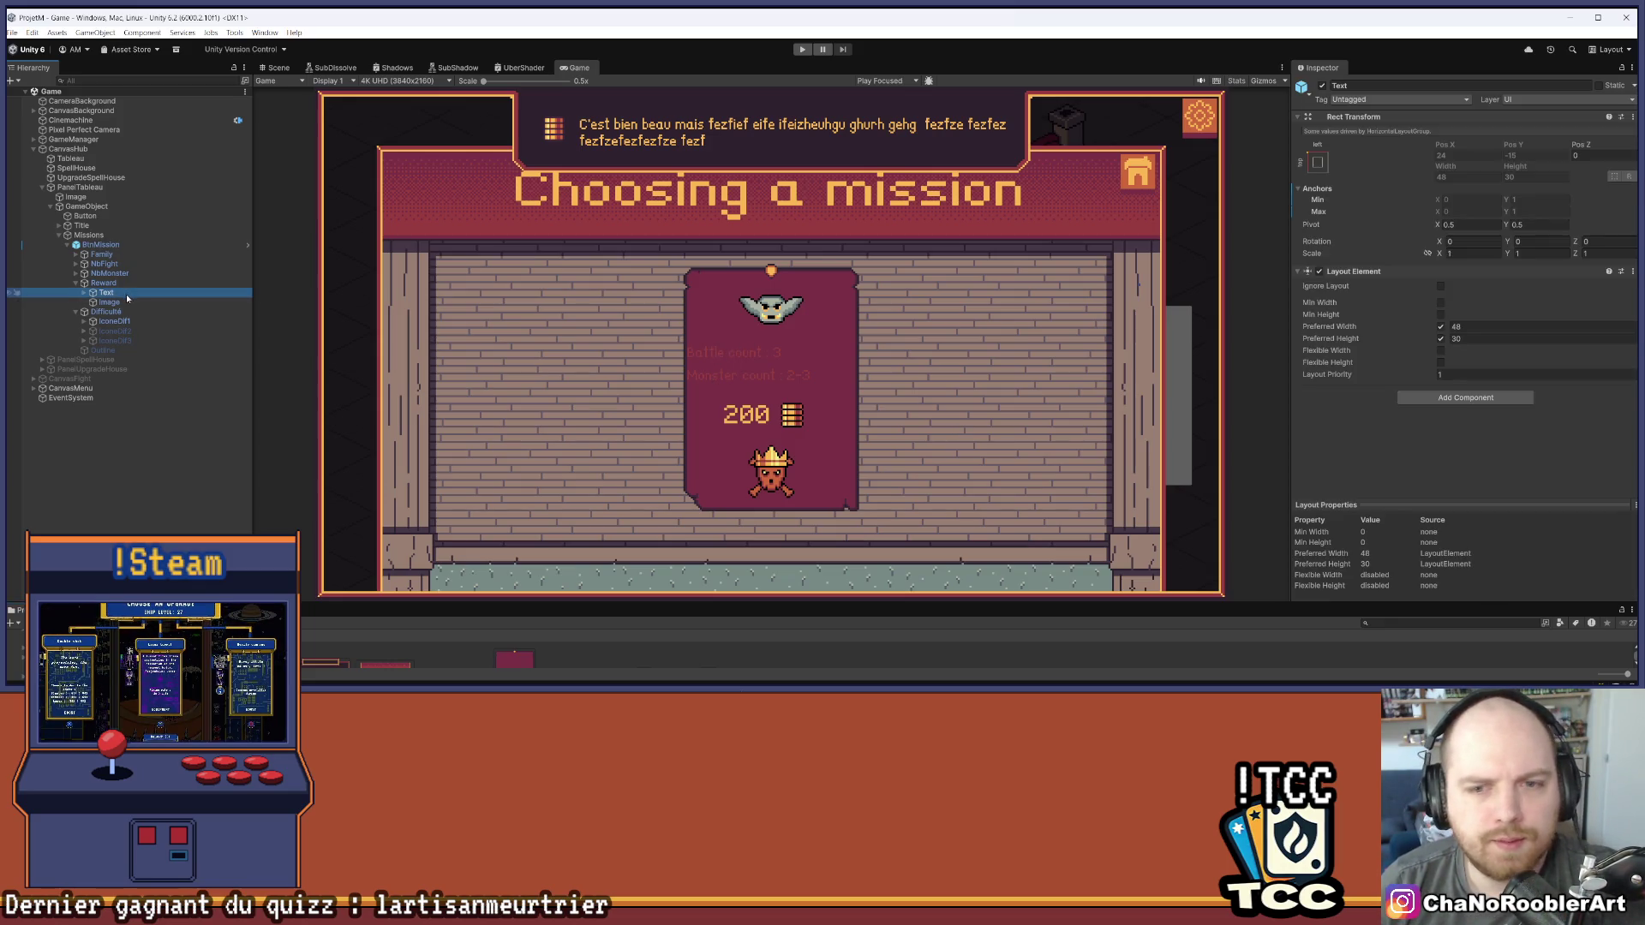
{"action": "left_click", "coordinate": [75, 284]}
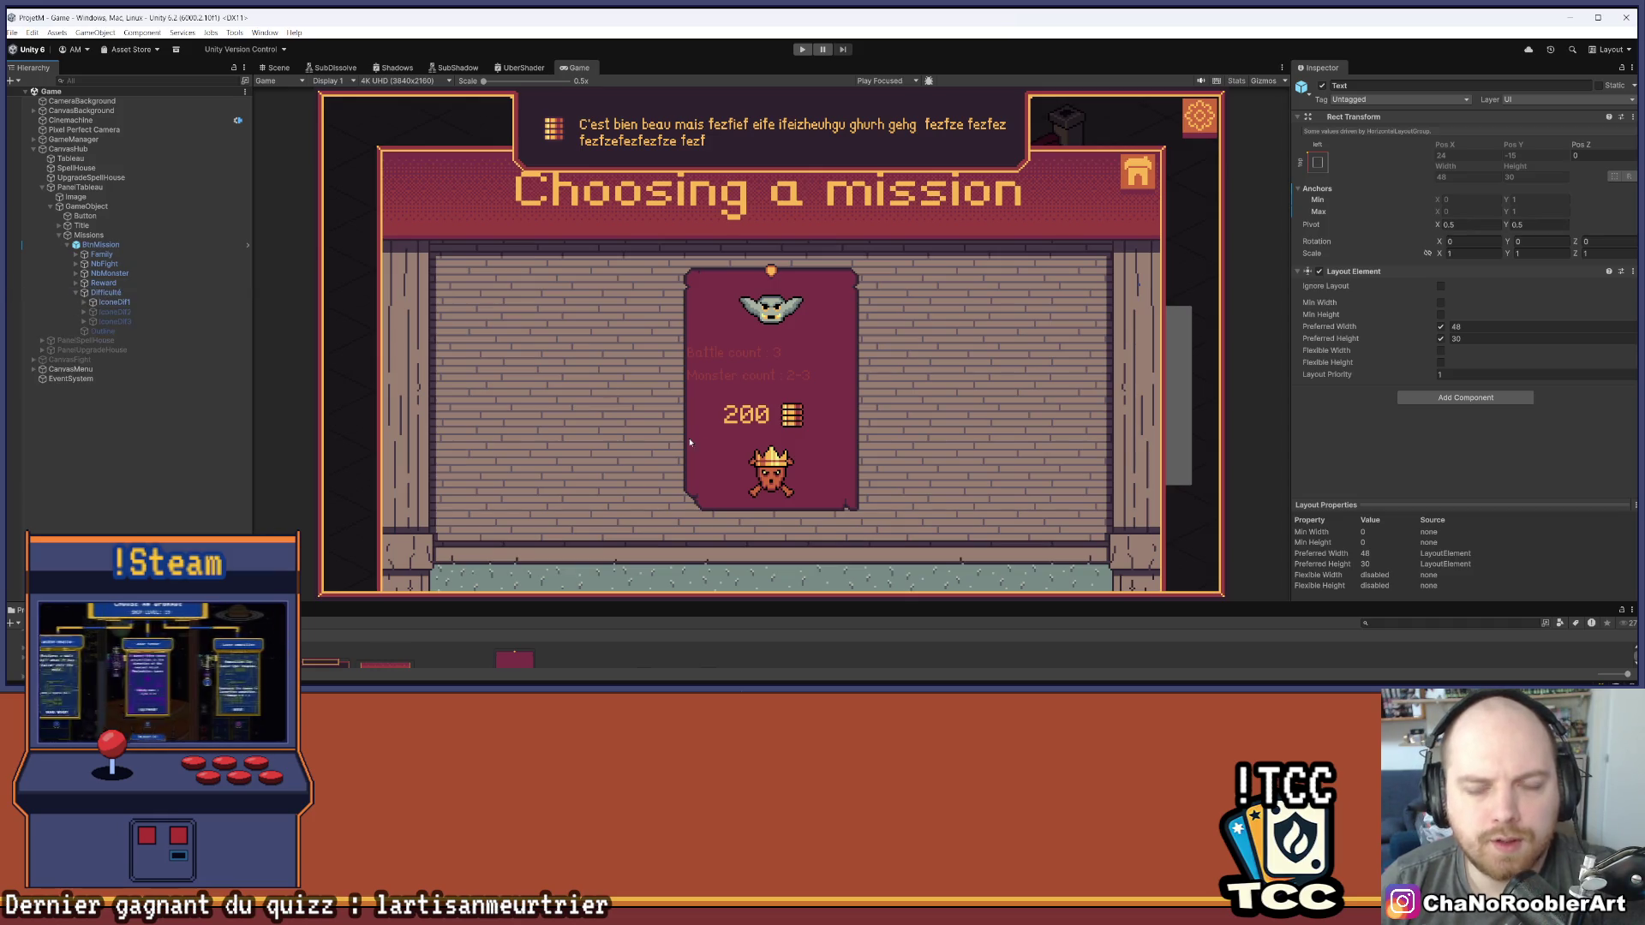
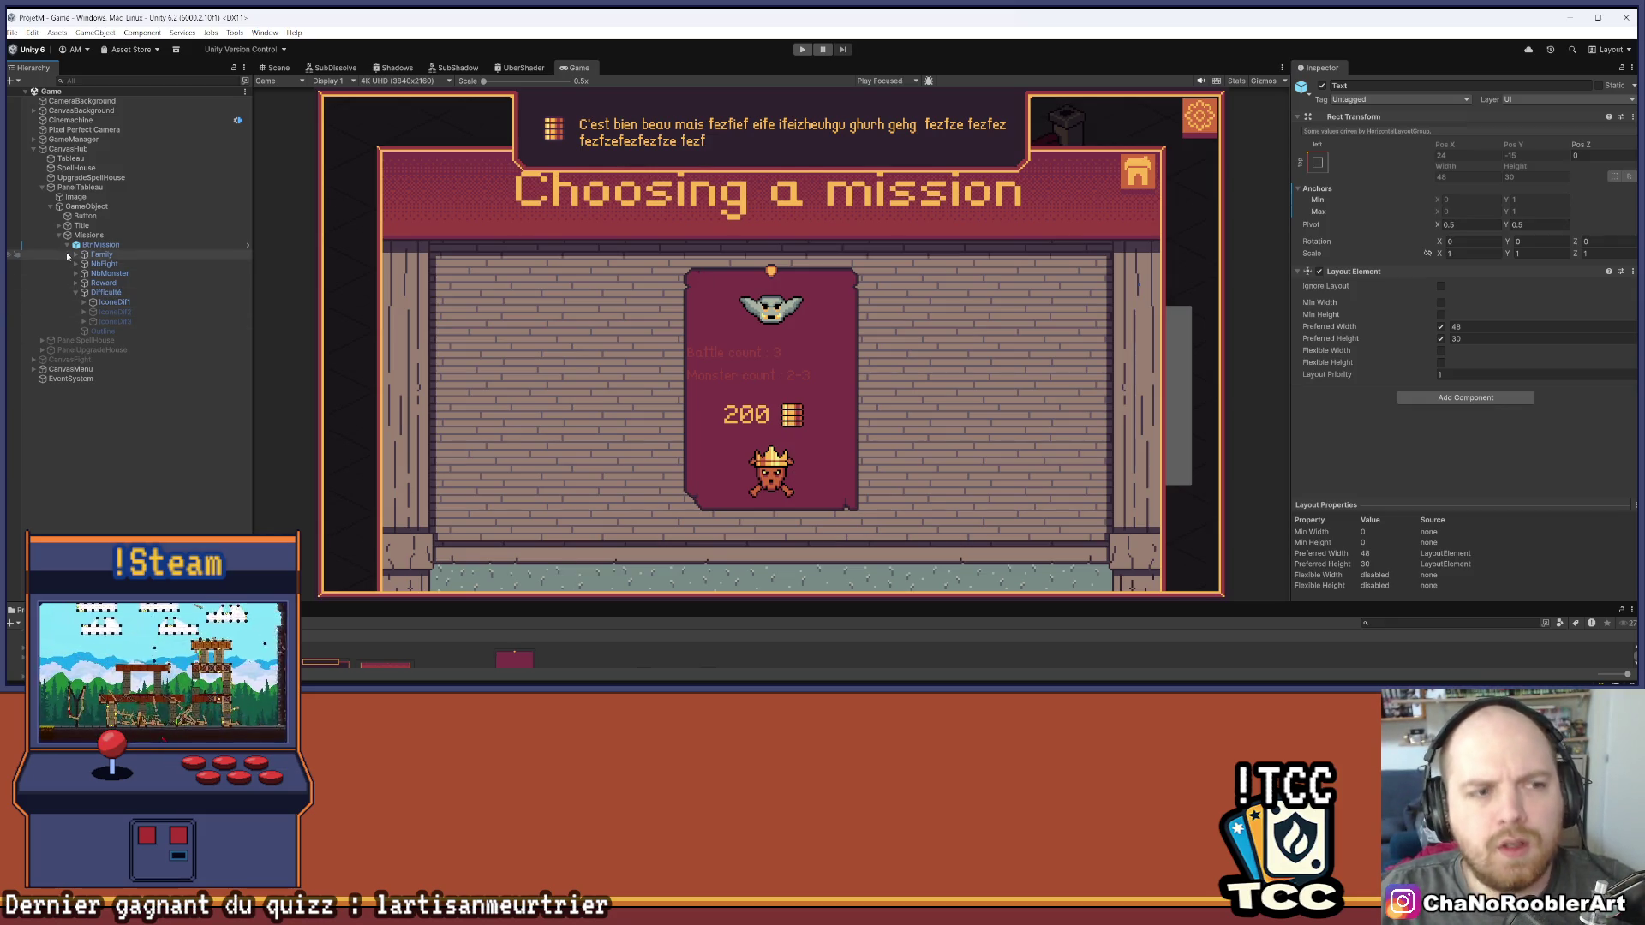
Expand NbFight to its Text (TMP) child and frame the battle count text in the Scene view
{"action": "left_click", "coordinate": [110, 274]}
{"action": "left_click", "coordinate": [101, 264]}
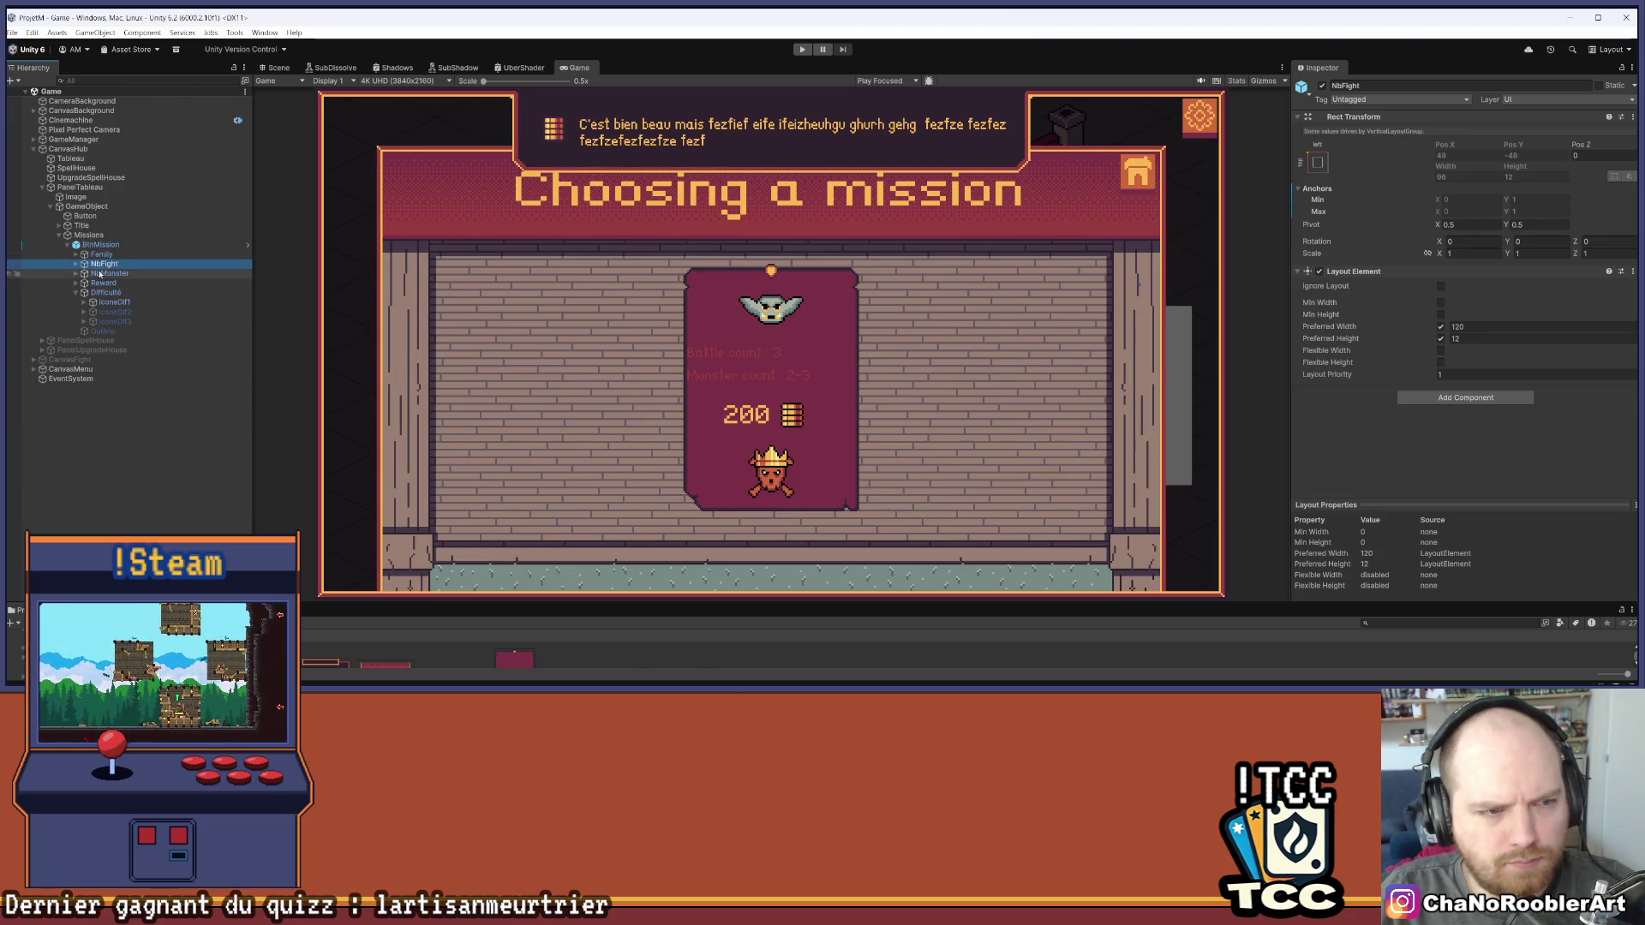
{"action": "left_click", "coordinate": [76, 264]}
{"action": "left_click", "coordinate": [116, 274]}
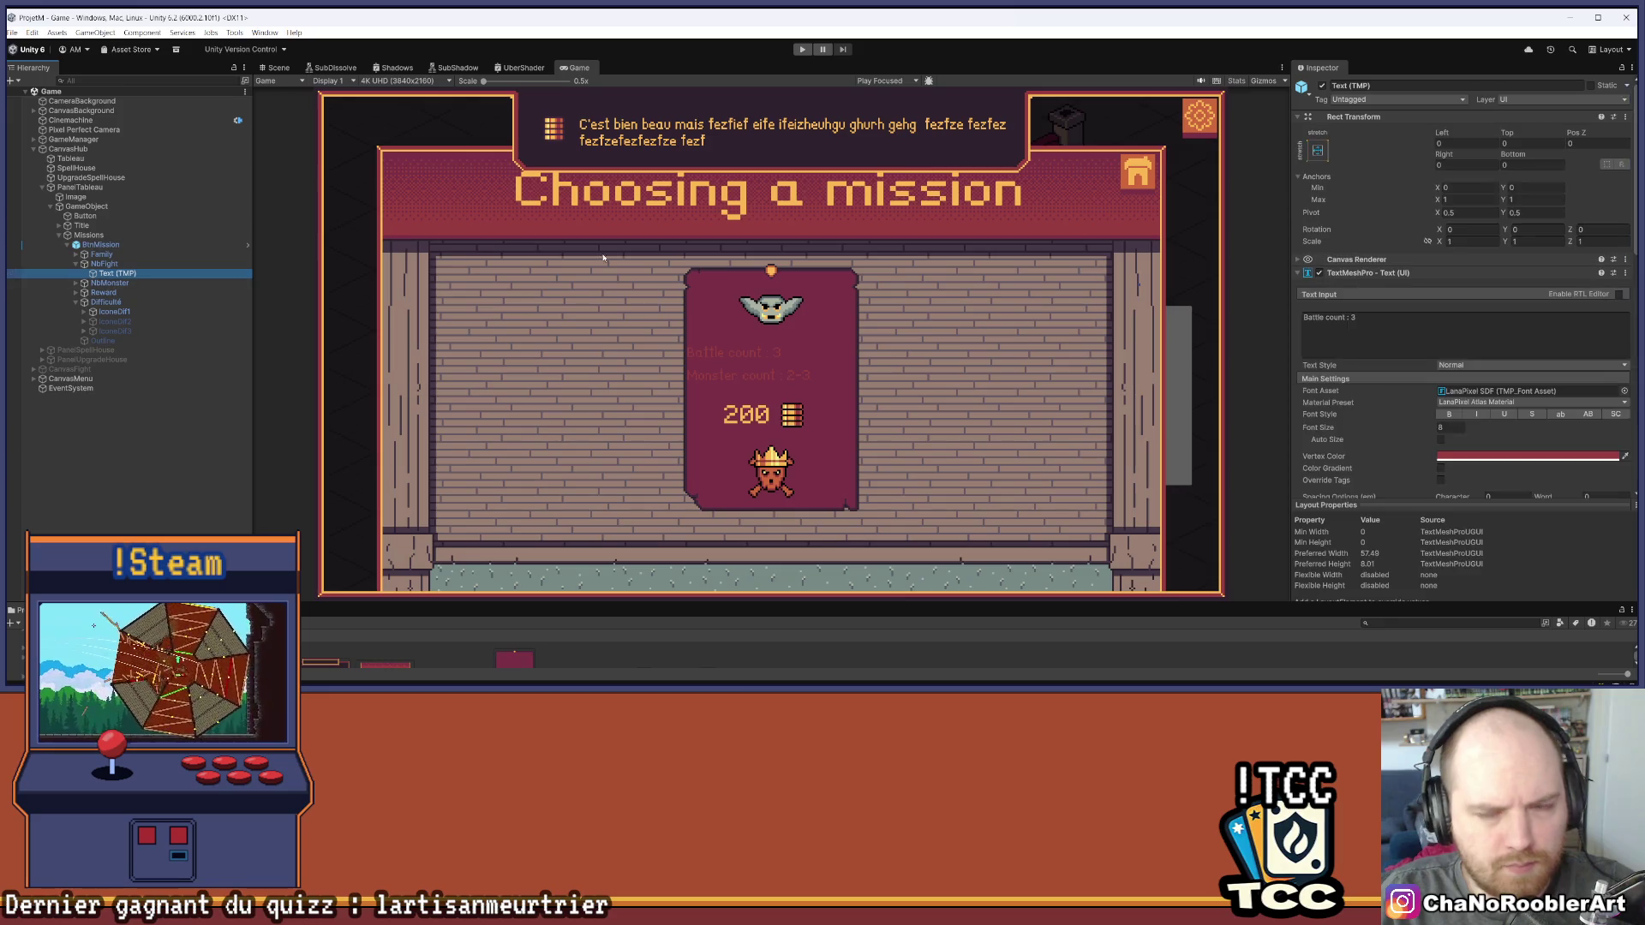
{"action": "left_click", "coordinate": [273, 80]}
{"action": "left_click", "coordinate": [276, 67]}
{"action": "scroll", "coordinate": [759, 270], "scroll_direction": "up", "scroll_amount": 4}
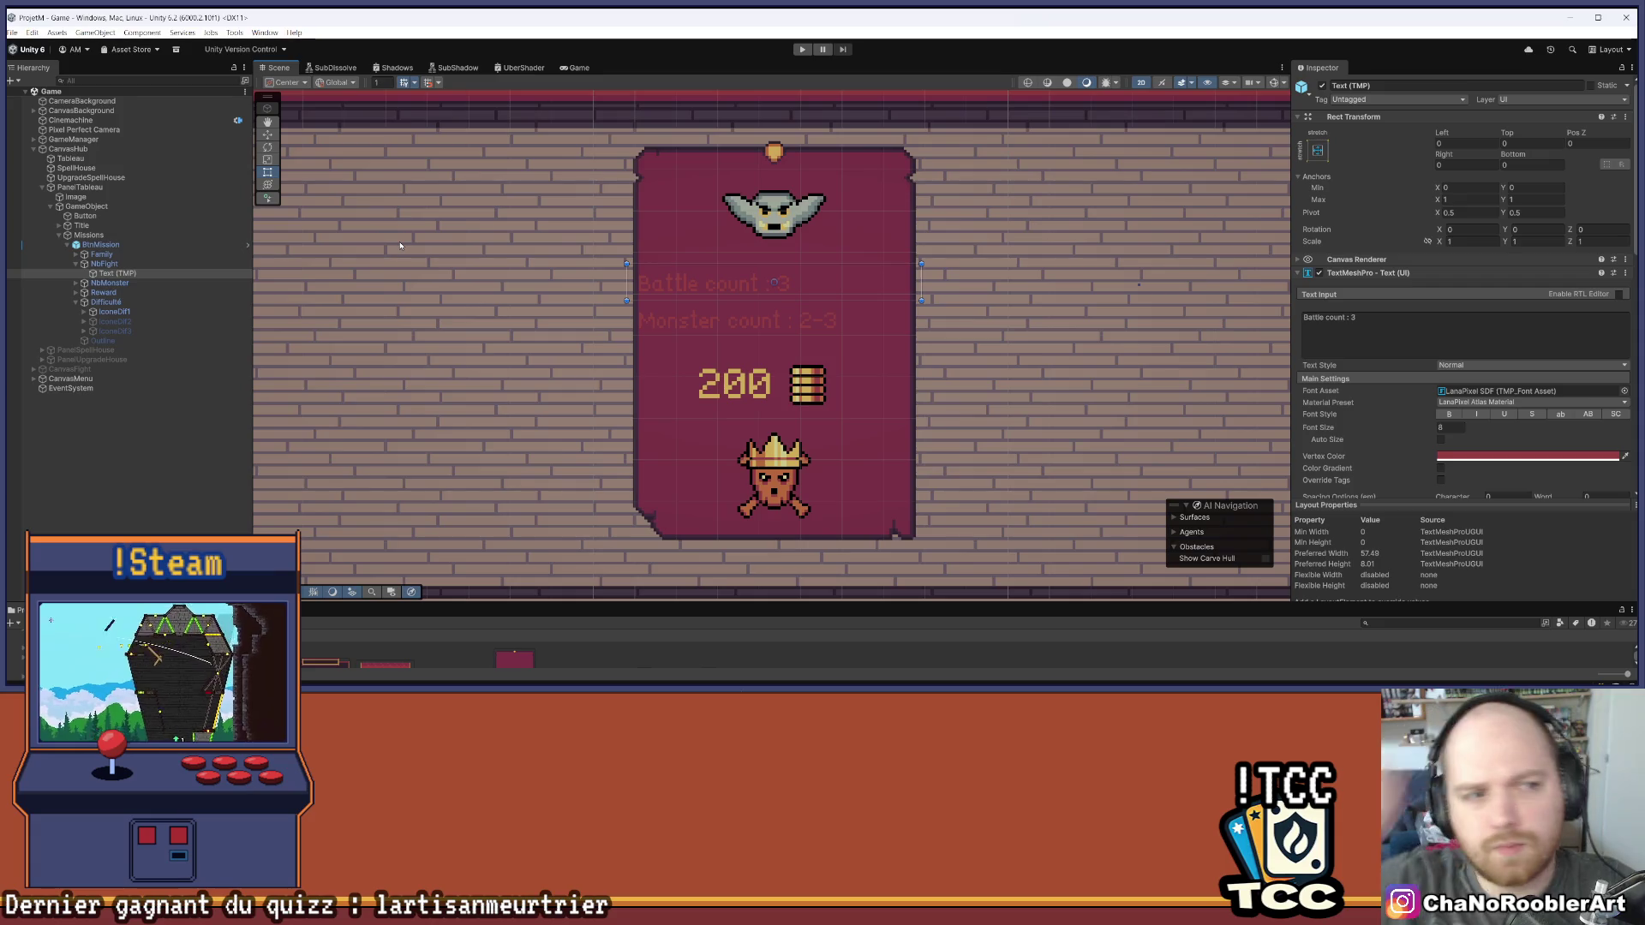
{"action": "left_click", "coordinate": [104, 264]}
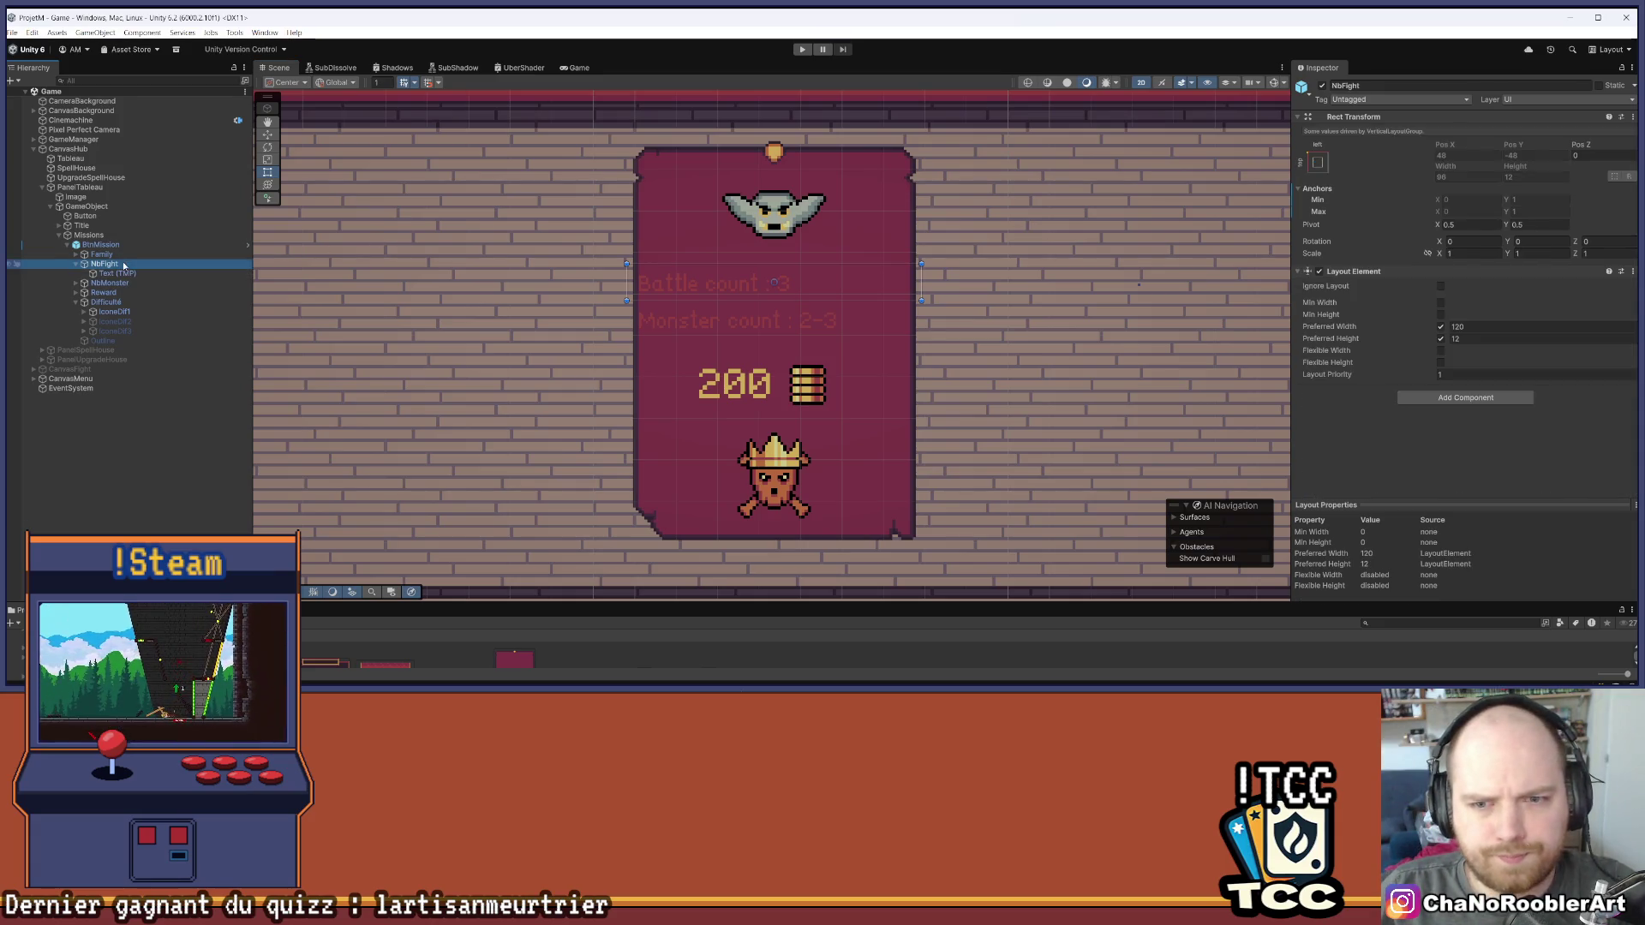
Add a Horizontal Layout Group to NbFight with no child force expand, child width control and Middle Center alignment, then save
{"action": "left_click", "coordinate": [1454, 394]}
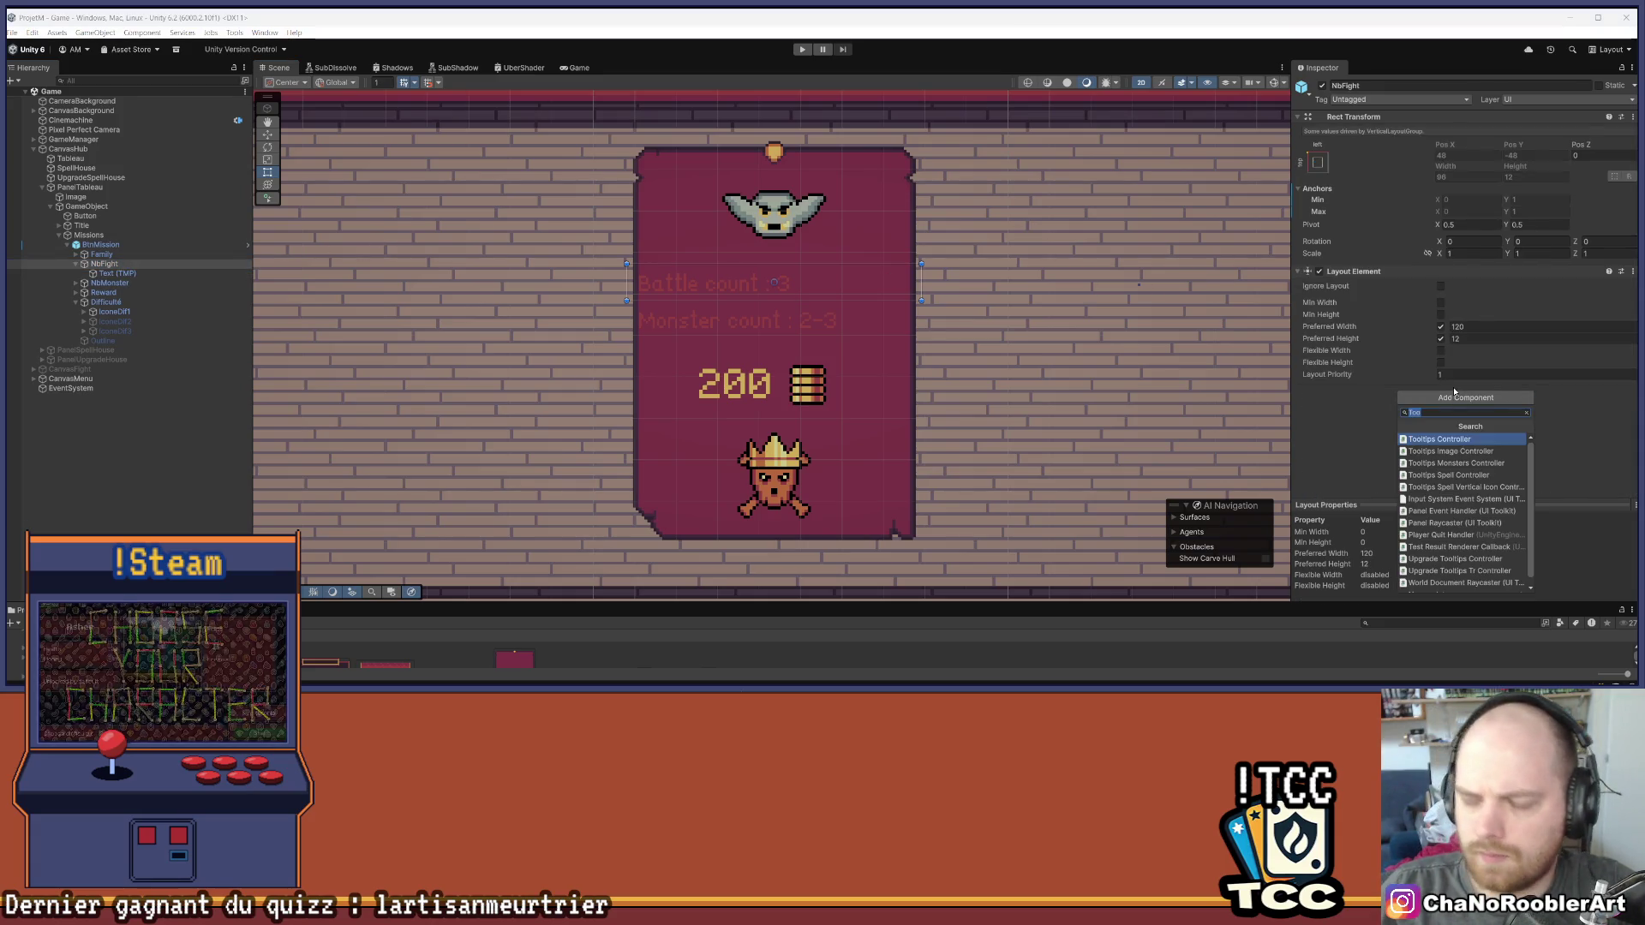
{"action": "type", "text": "Hot"}
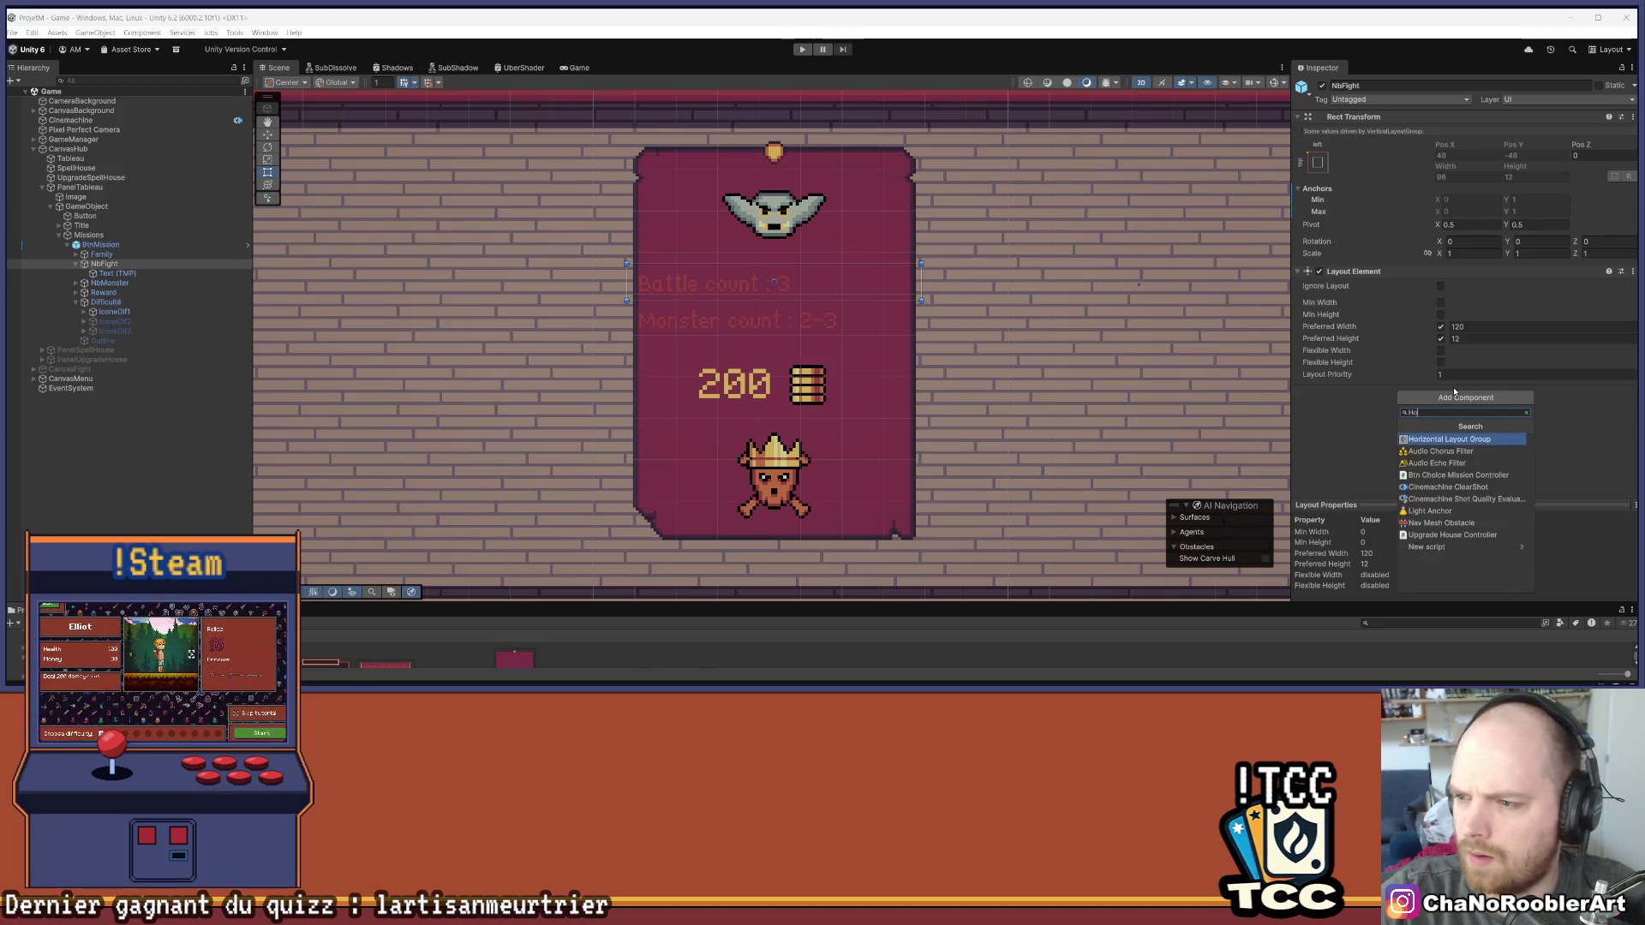
{"action": "key", "text": "Return"}
{"action": "scroll", "coordinate": [1457, 411], "scroll_direction": "down", "scroll_amount": 3}
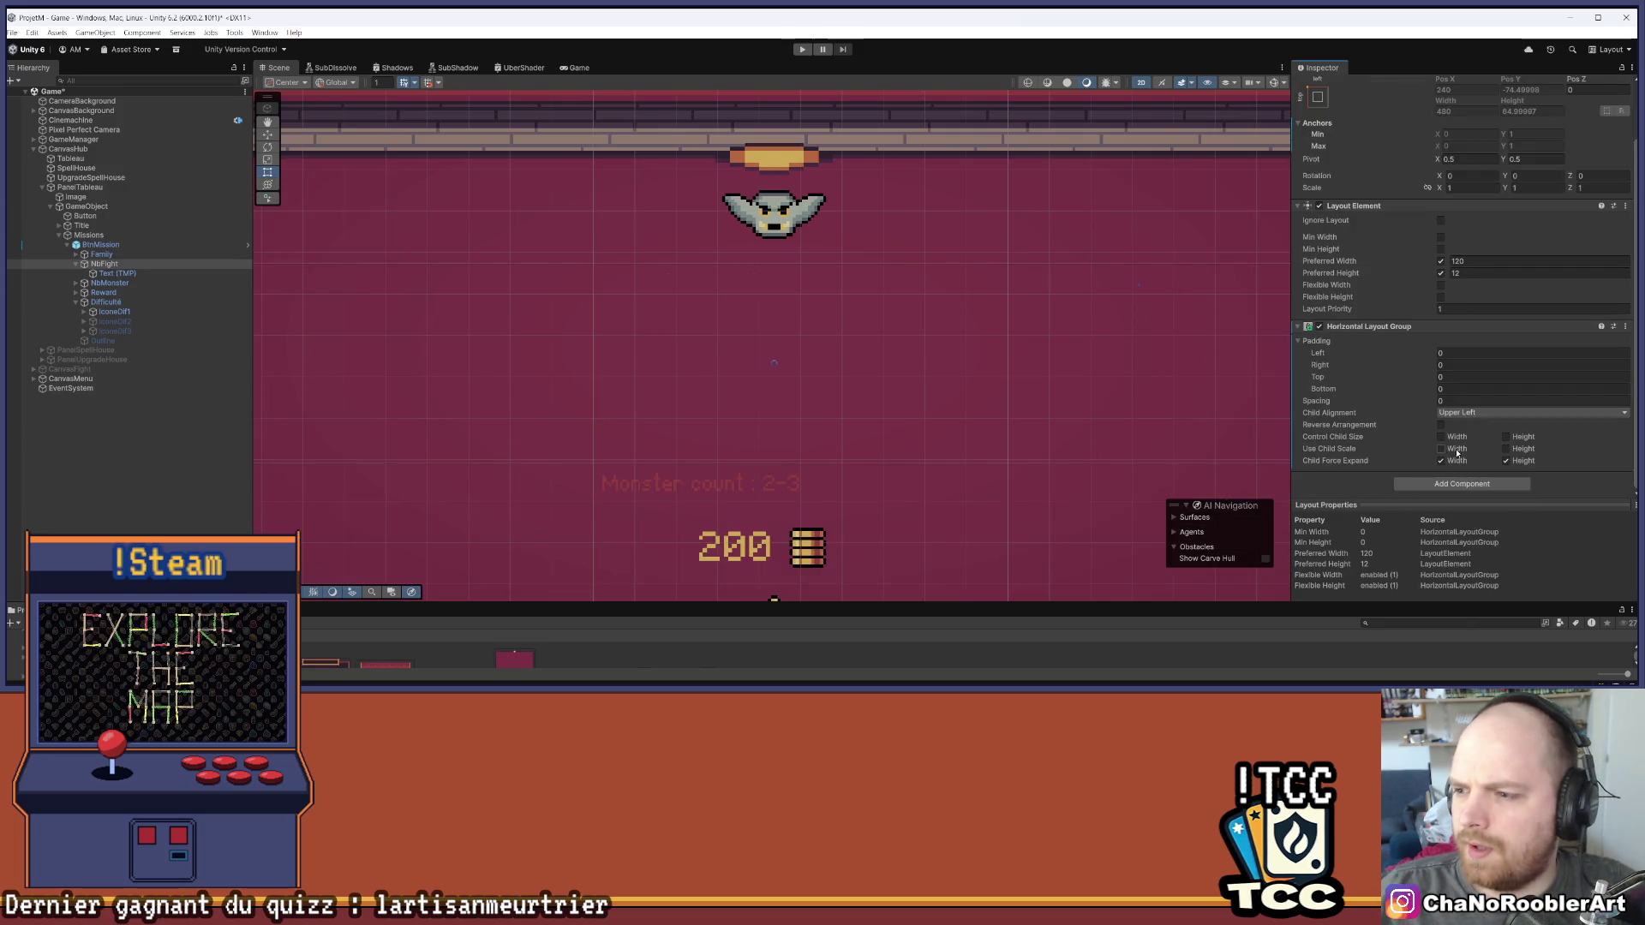
{"action": "left_click", "coordinate": [1441, 460]}
{"action": "left_click", "coordinate": [1506, 460]}
{"action": "left_click", "coordinate": [1468, 440]}
{"action": "left_click", "coordinate": [1473, 412]}
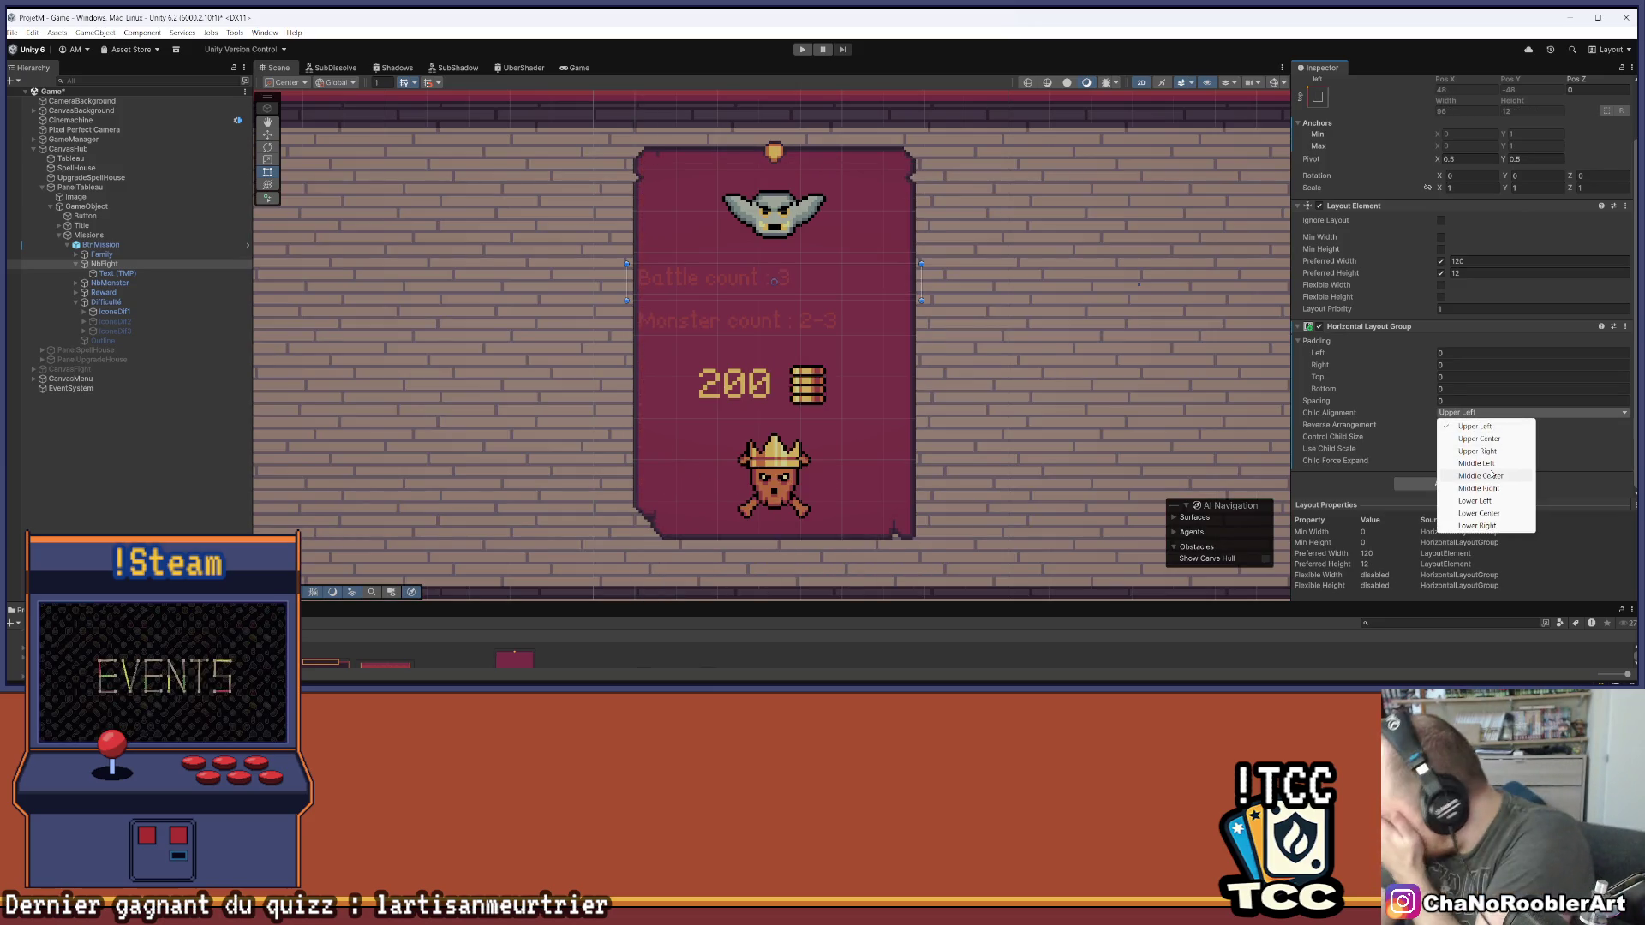
{"action": "left_click", "coordinate": [1493, 476]}
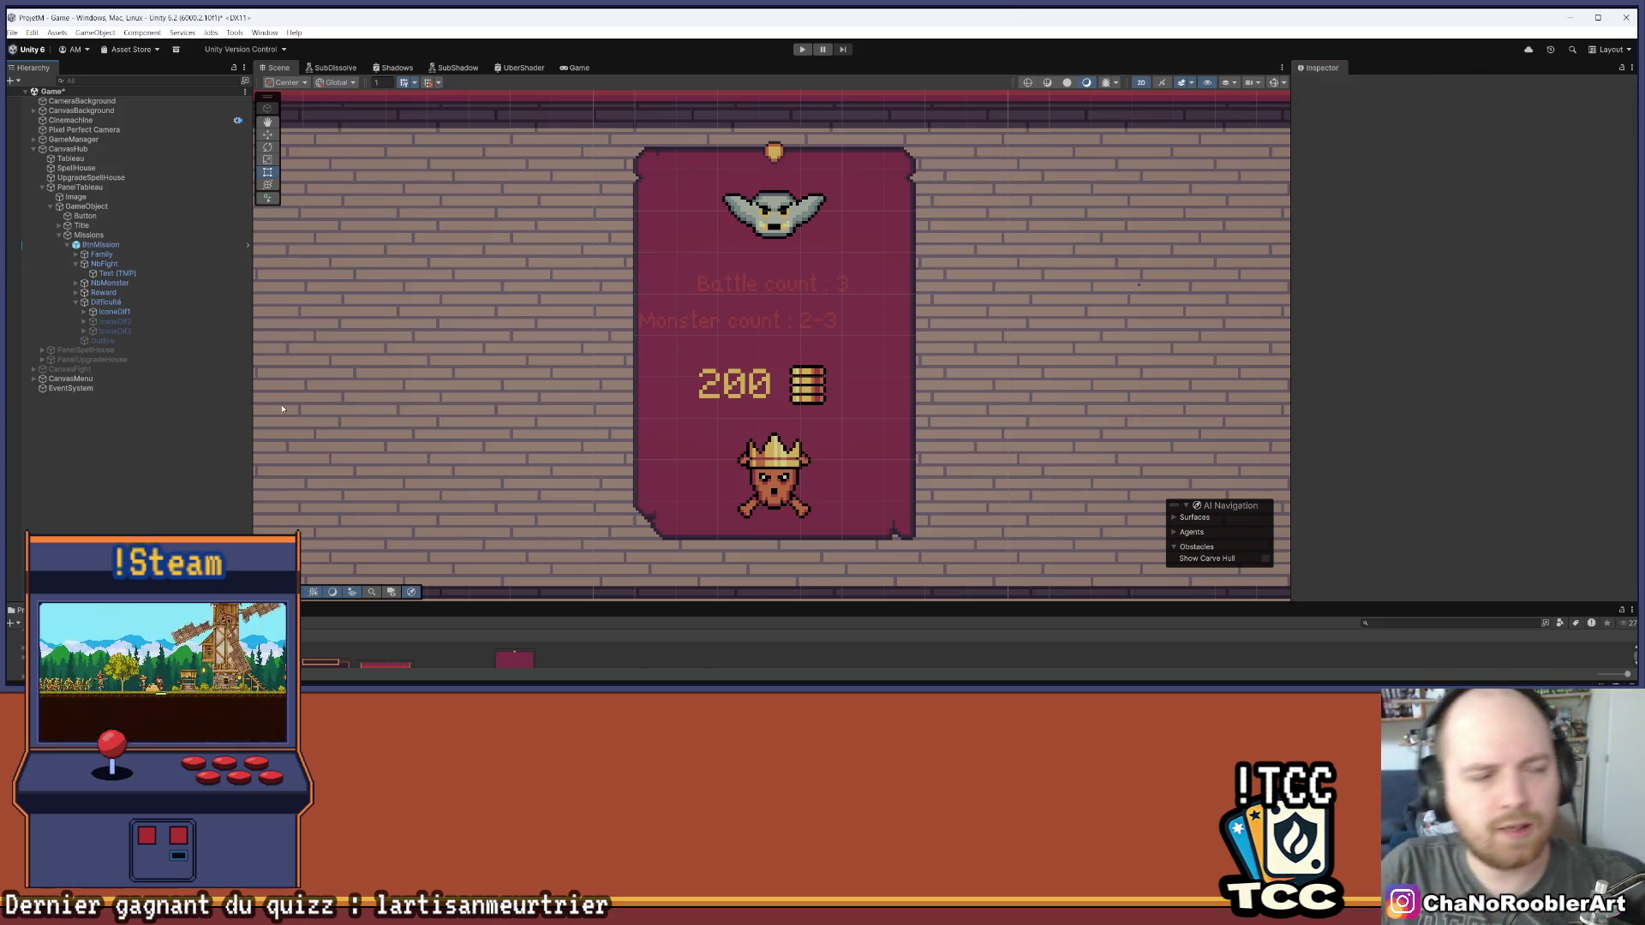
{"action": "key", "text": "ctrl+s"}
{"action": "left_click", "coordinate": [105, 264]}
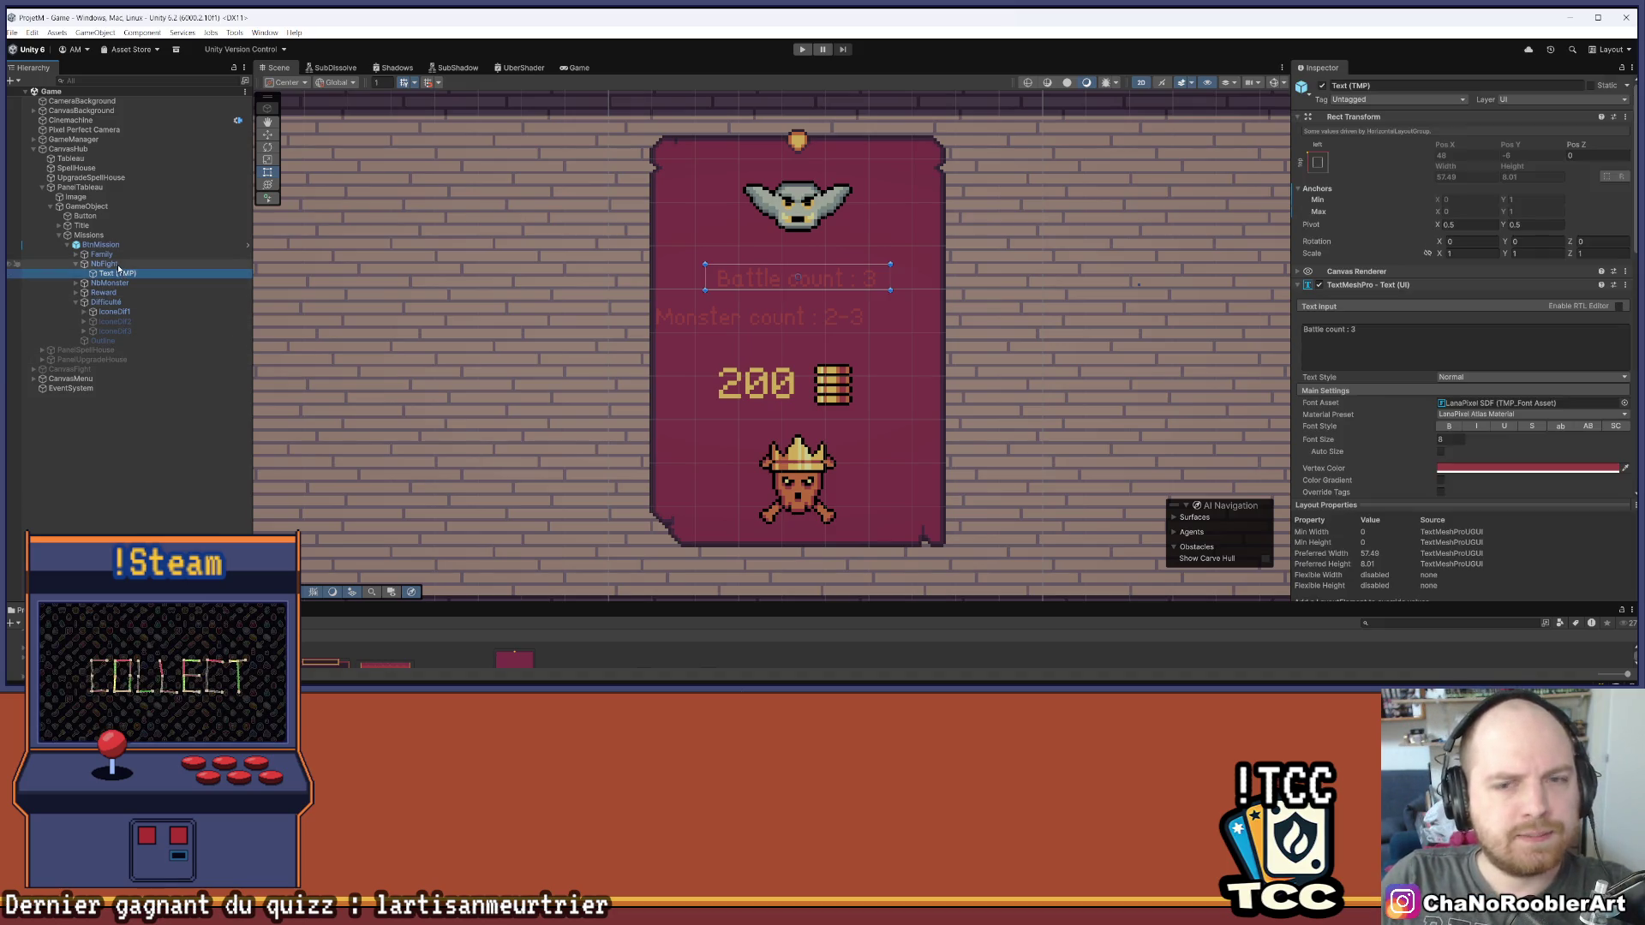
Create a UI Image under NbFight above Text (TMP) and enlarge the Project assets panel
{"action": "right_click", "coordinate": [103, 265]}
{"action": "mouse_move", "coordinate": [153, 501]}
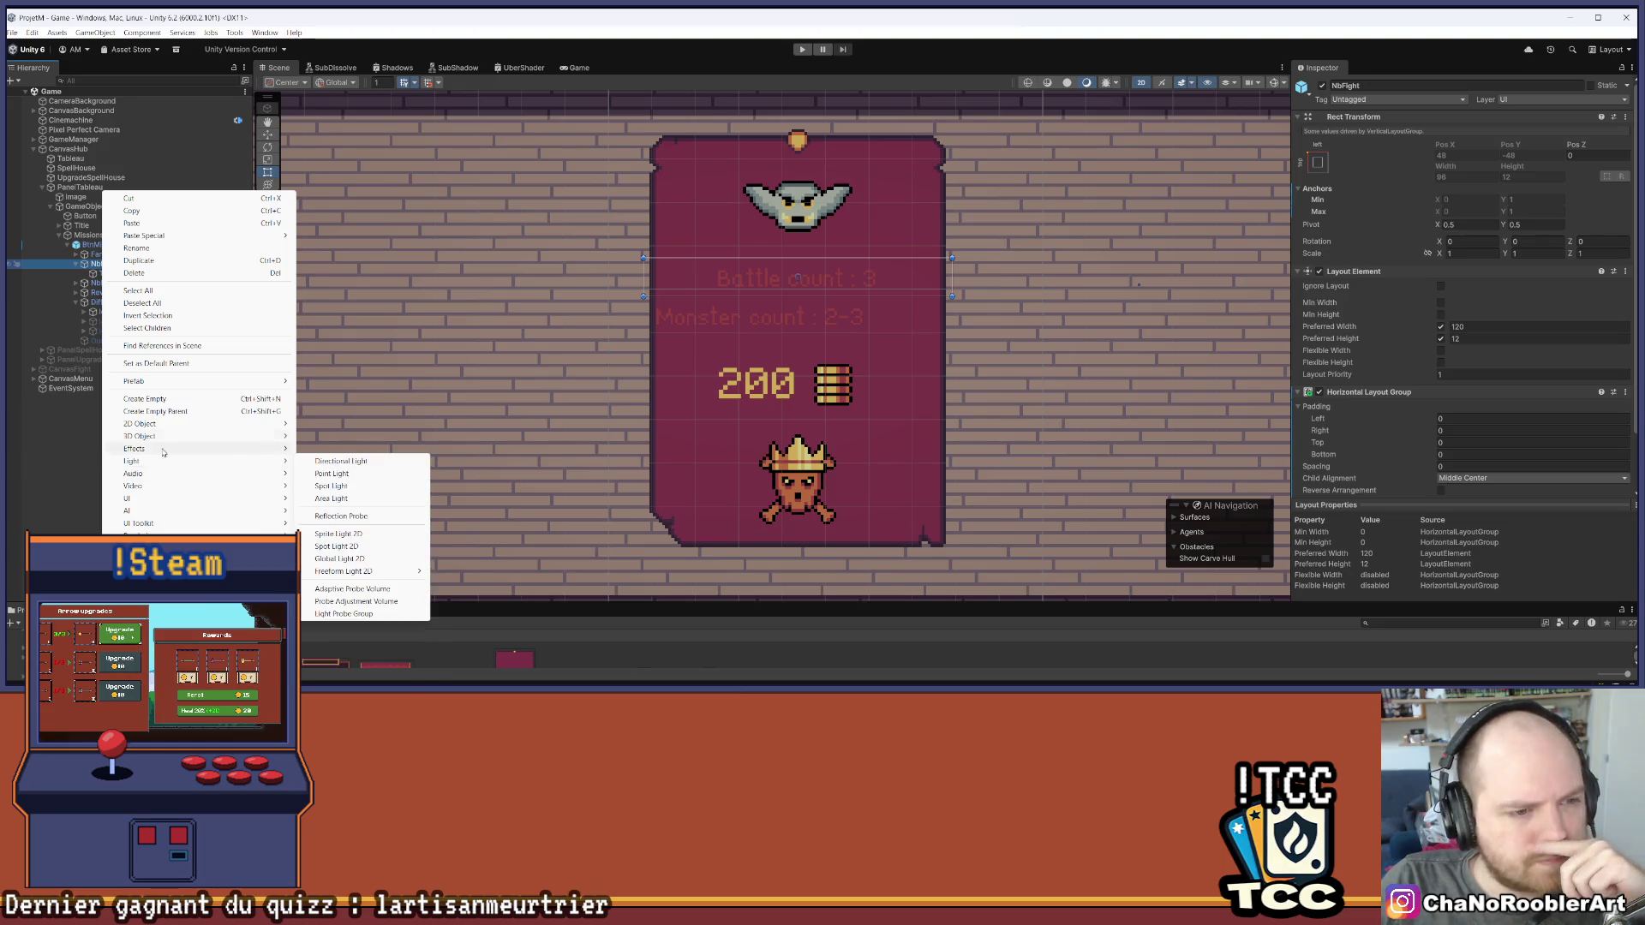
{"action": "left_click", "coordinate": [326, 498]}
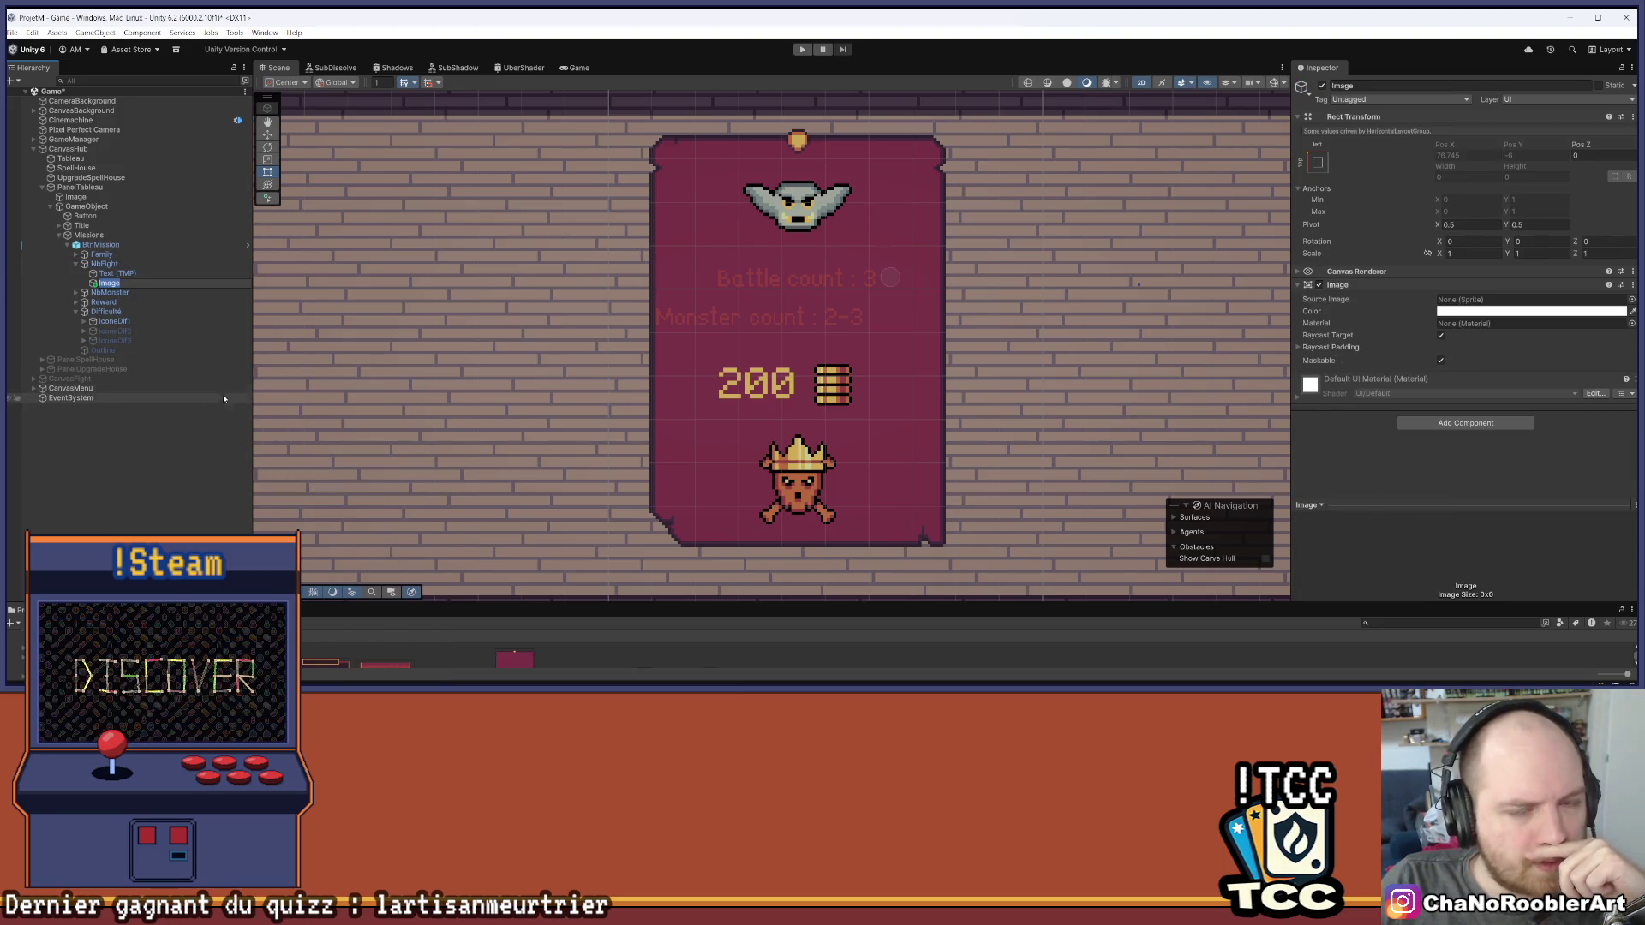
{"action": "left_click_drag", "start_coordinate": [131, 330], "coordinate": [121, 273]}
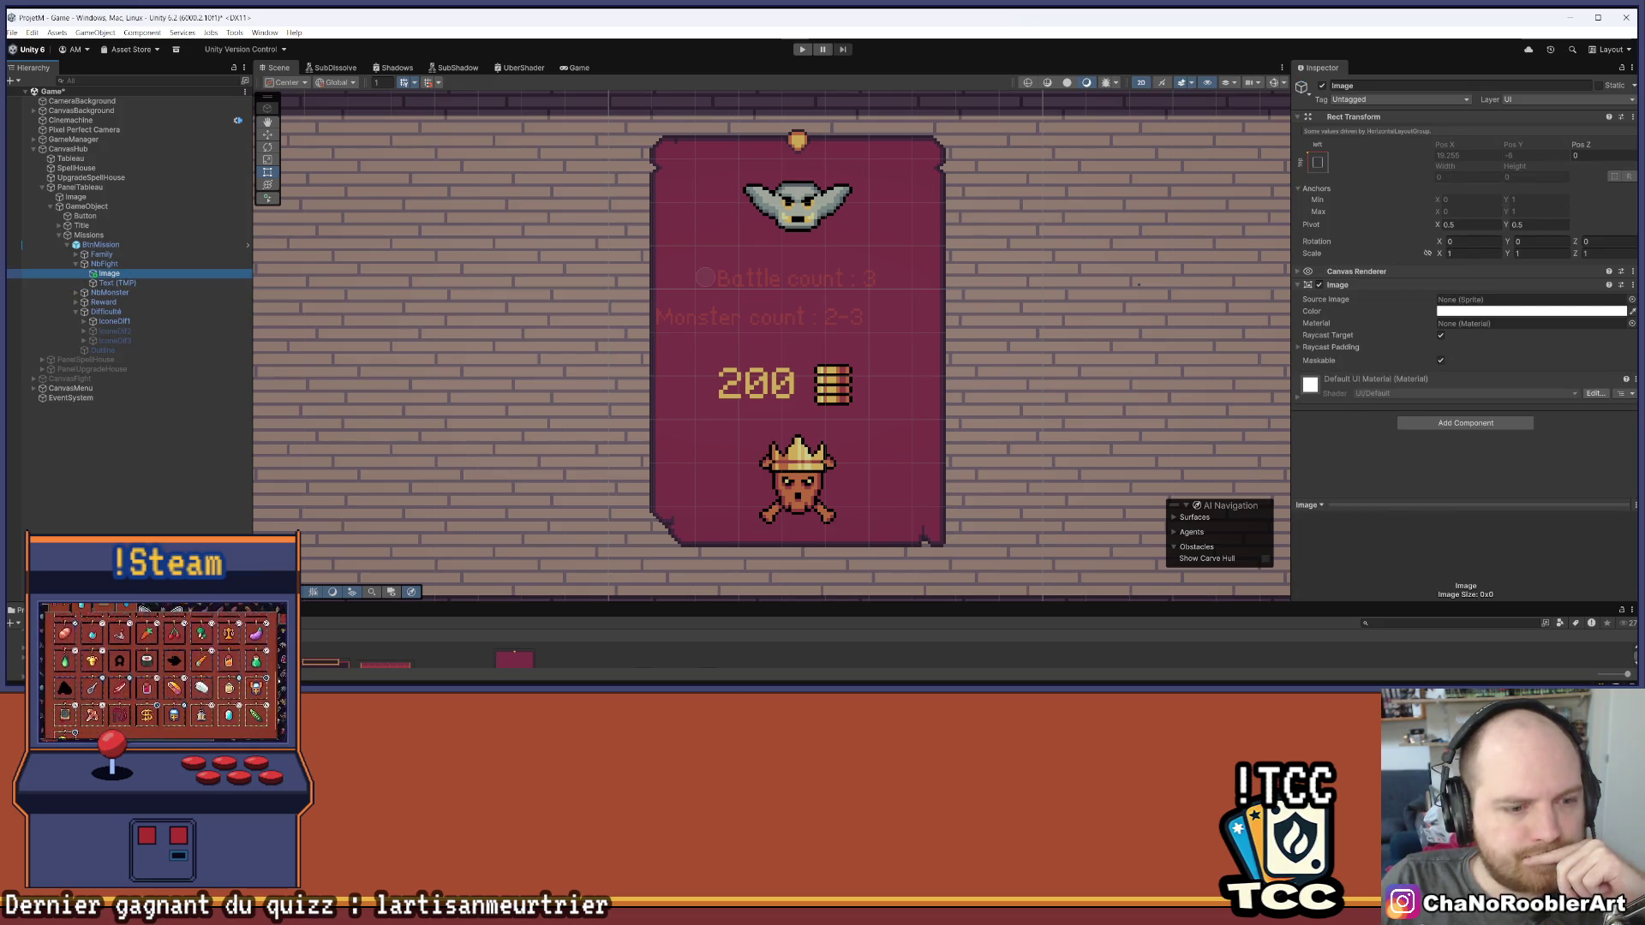
{"action": "left_click_drag", "start_coordinate": [469, 603], "coordinate": [493, 472]}
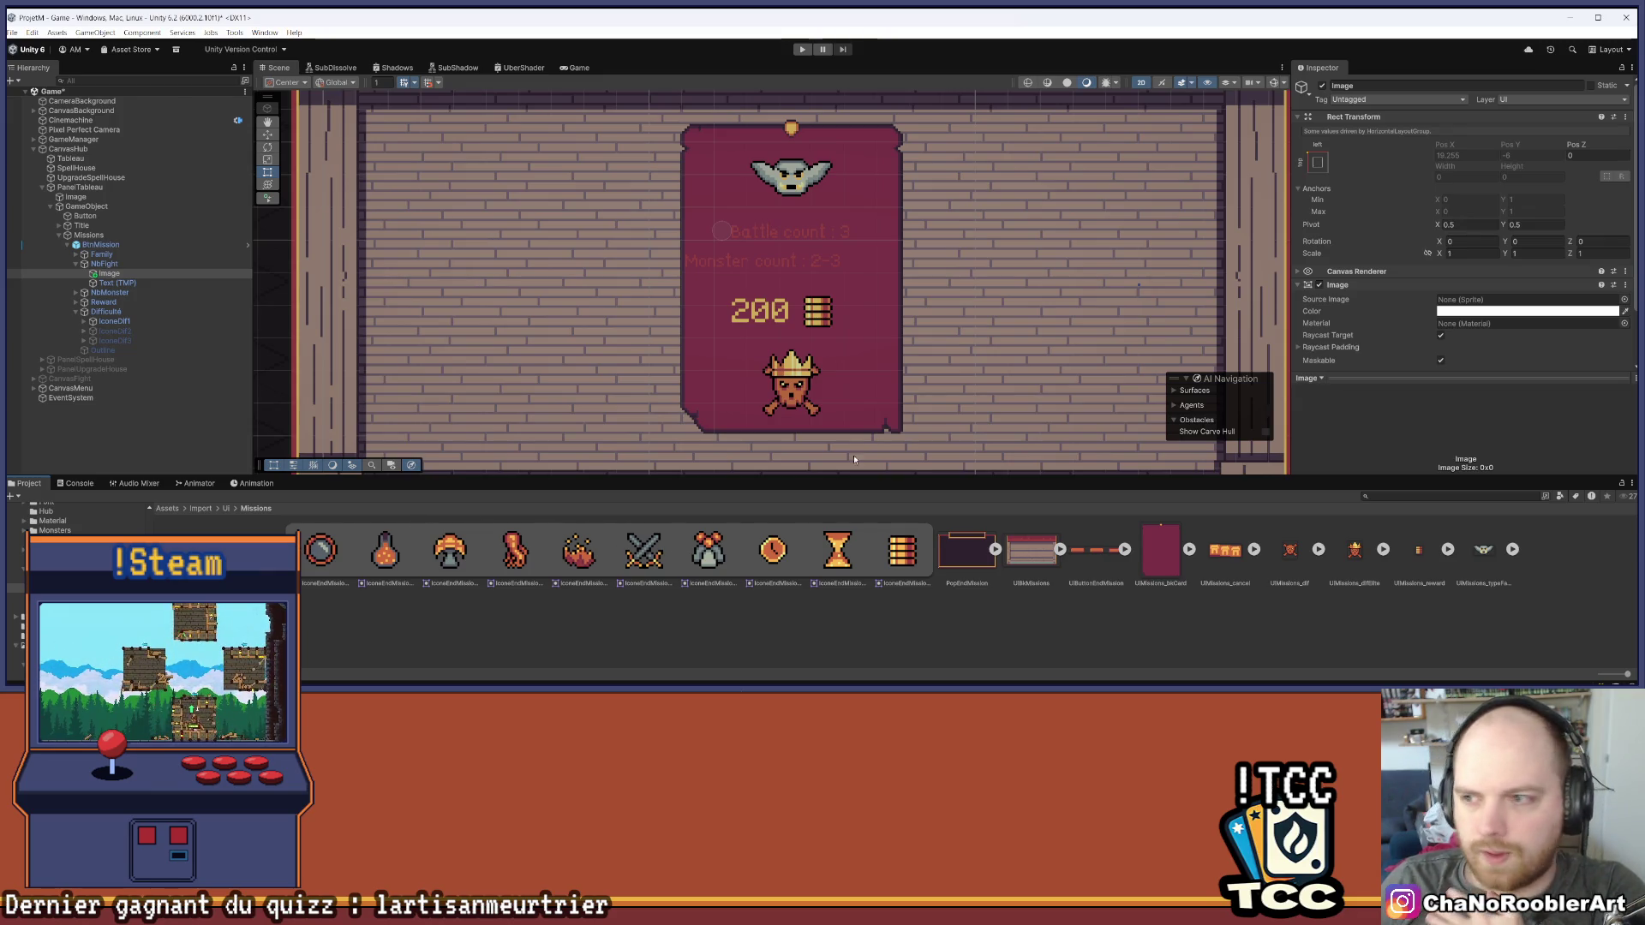
Set the Image's Source Image to the IconeEndMission_5 crossed-swords sprite and preview it in the Game view
{"action": "mouse_move", "coordinate": [643, 550]}
{"action": "left_mouse_down"}
{"action": "mouse_move", "coordinate": [1508, 274]}
{"action": "mouse_move", "coordinate": [1436, 295]}
{"action": "left_mouse_up"}
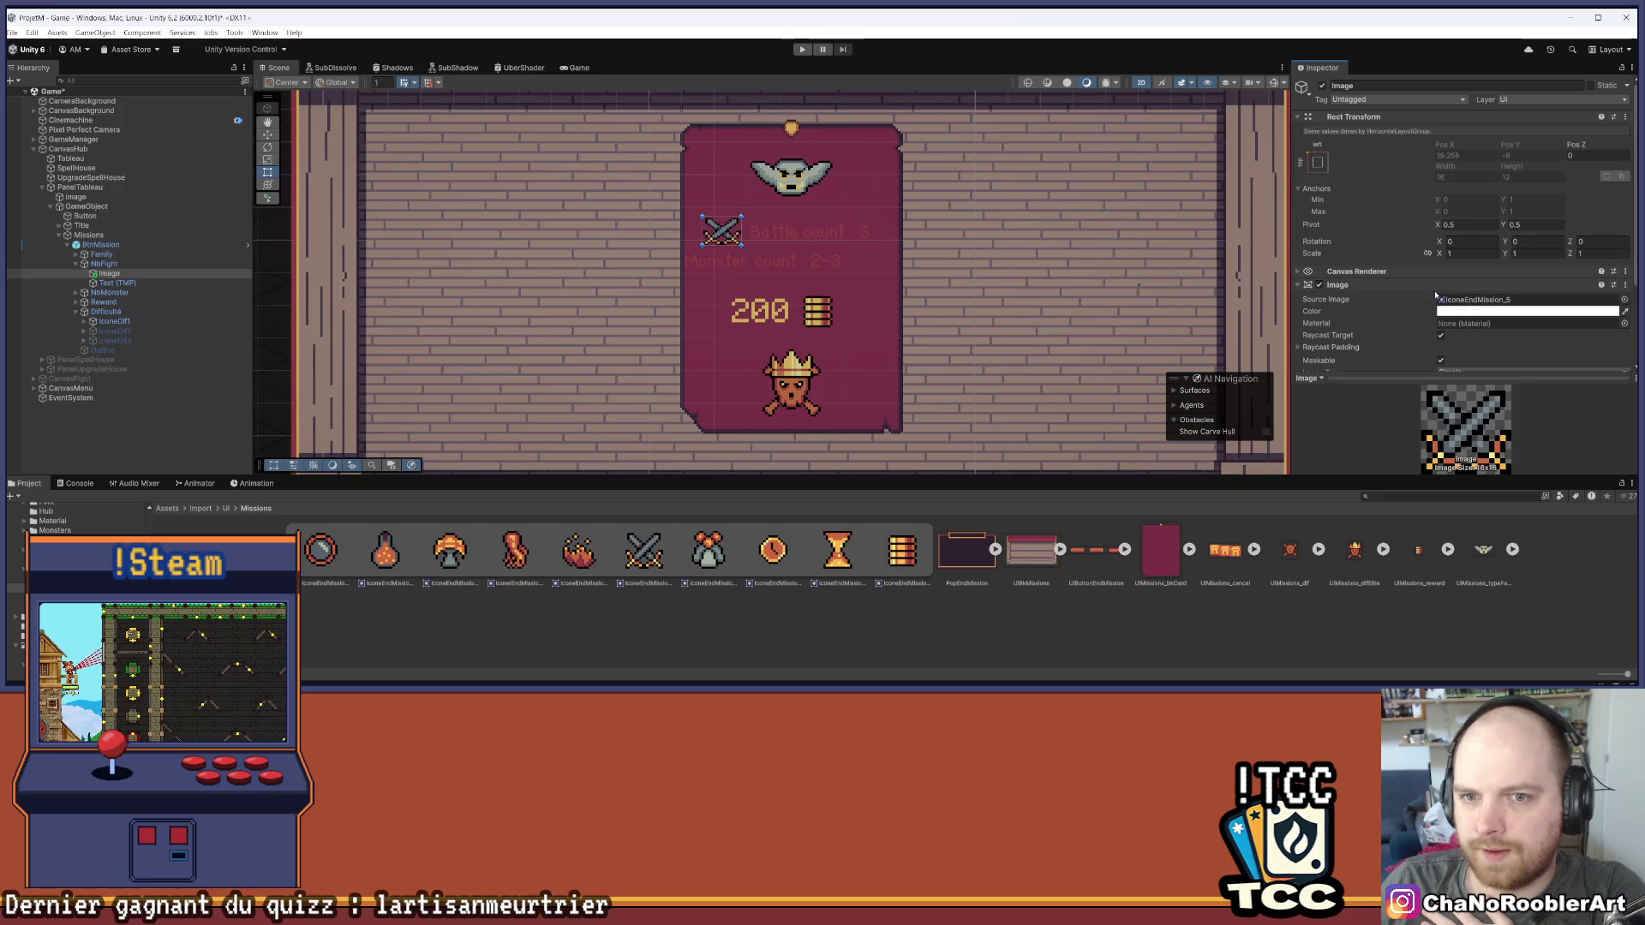
{"action": "scroll", "coordinate": [1448, 309], "scroll_direction": "down", "scroll_amount": 2}
{"action": "left_click", "coordinate": [206, 263]}
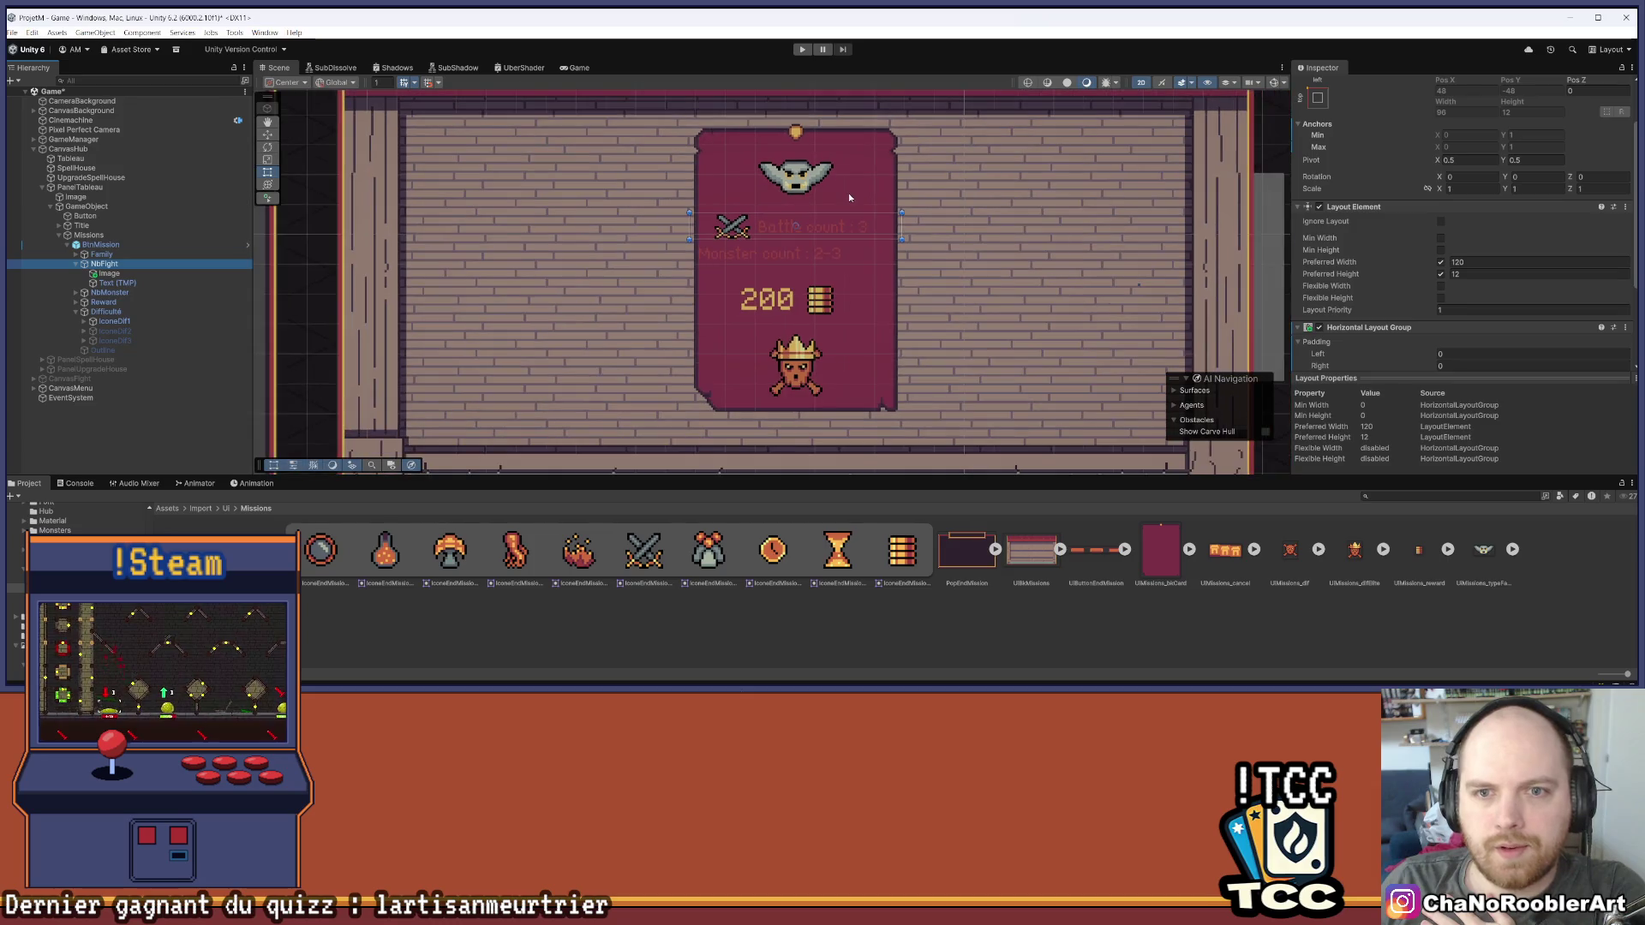
{"action": "left_click", "coordinate": [576, 68]}
{"action": "scroll", "coordinate": [782, 327], "scroll_direction": "up", "scroll_amount": 4}
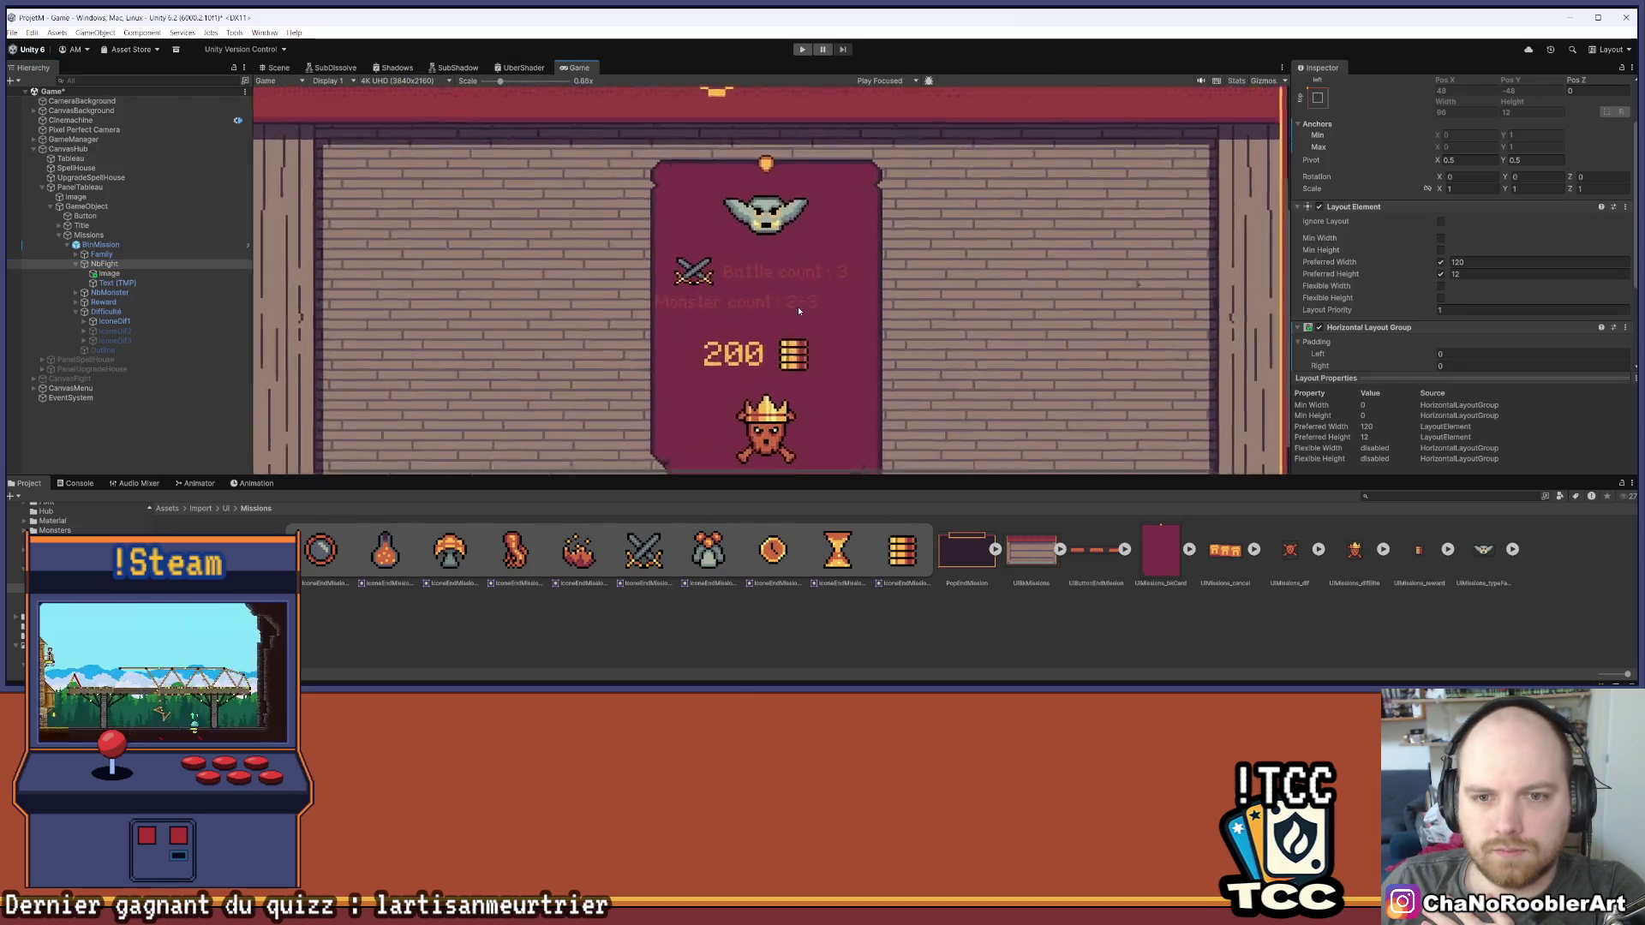
Set the NbFight row's Layout Element preferred height to 16
{"action": "left_click", "coordinate": [129, 268]}
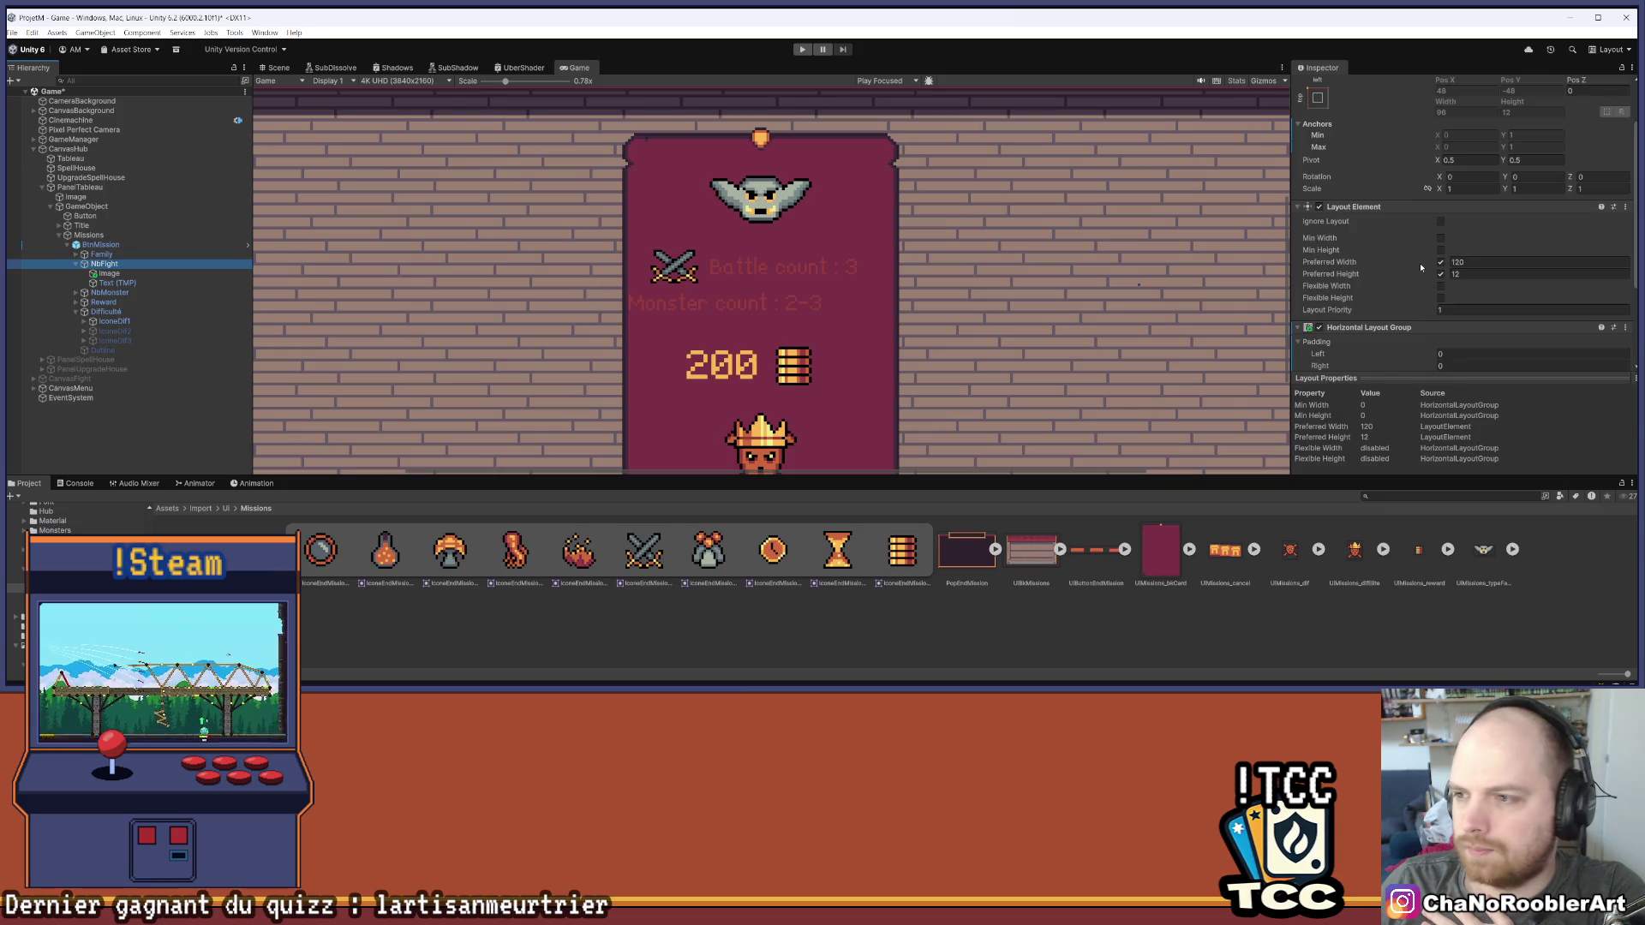
{"action": "scroll", "coordinate": [1422, 269], "scroll_direction": "down", "scroll_amount": 3}
{"action": "left_click", "coordinate": [1475, 179]}
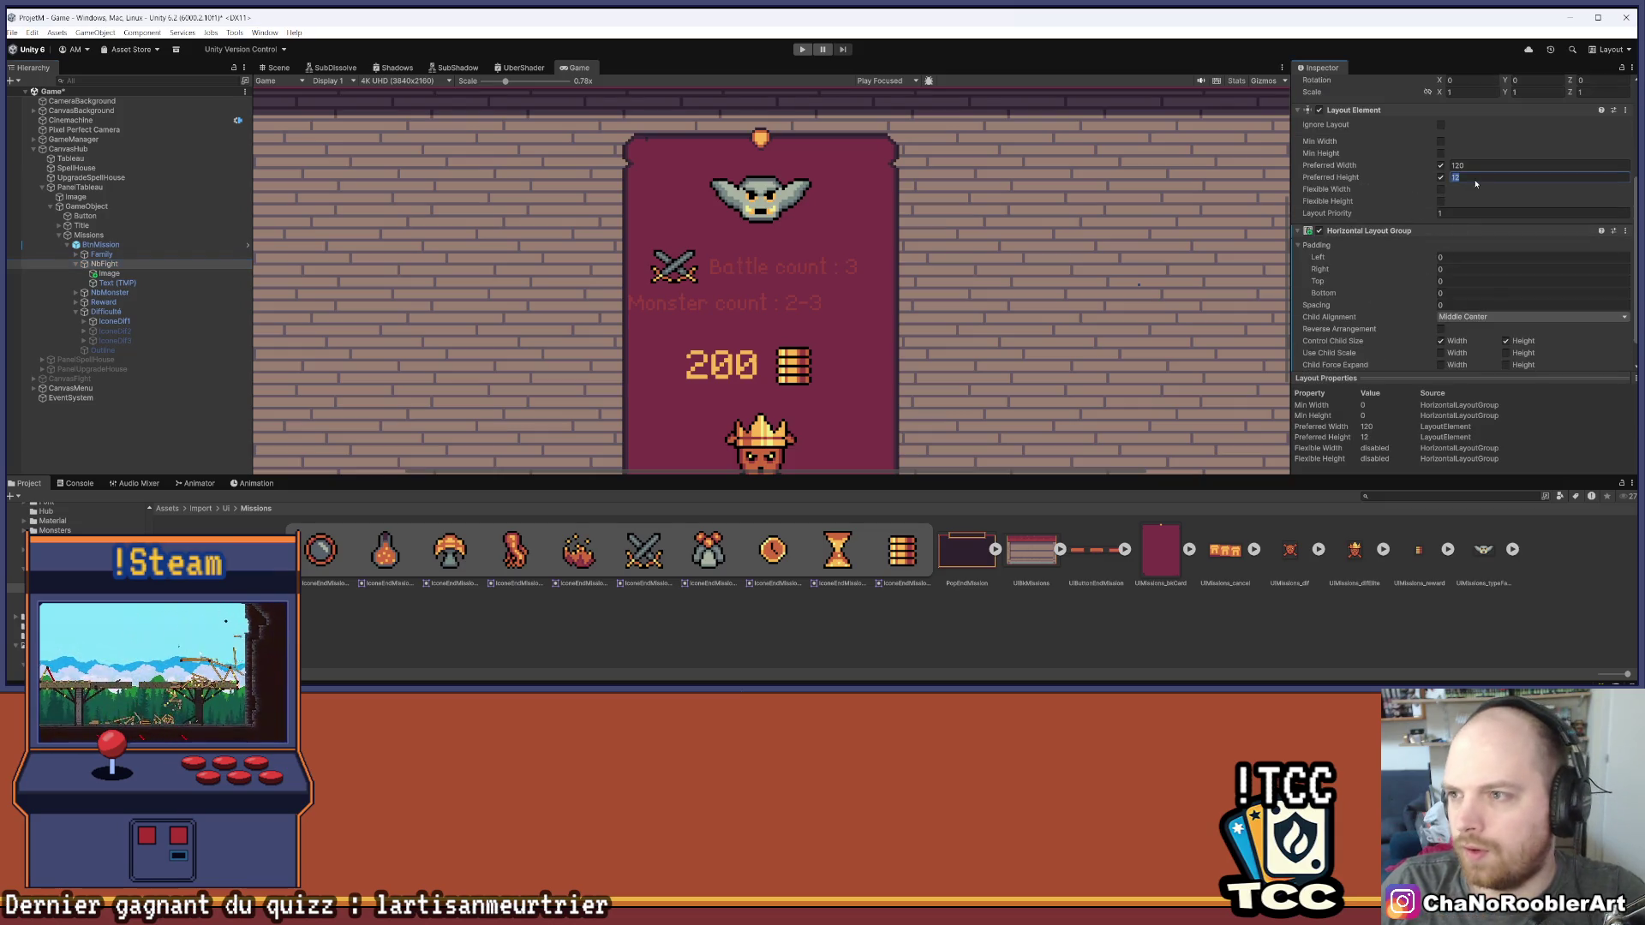
{"action": "type", "text": "16"}
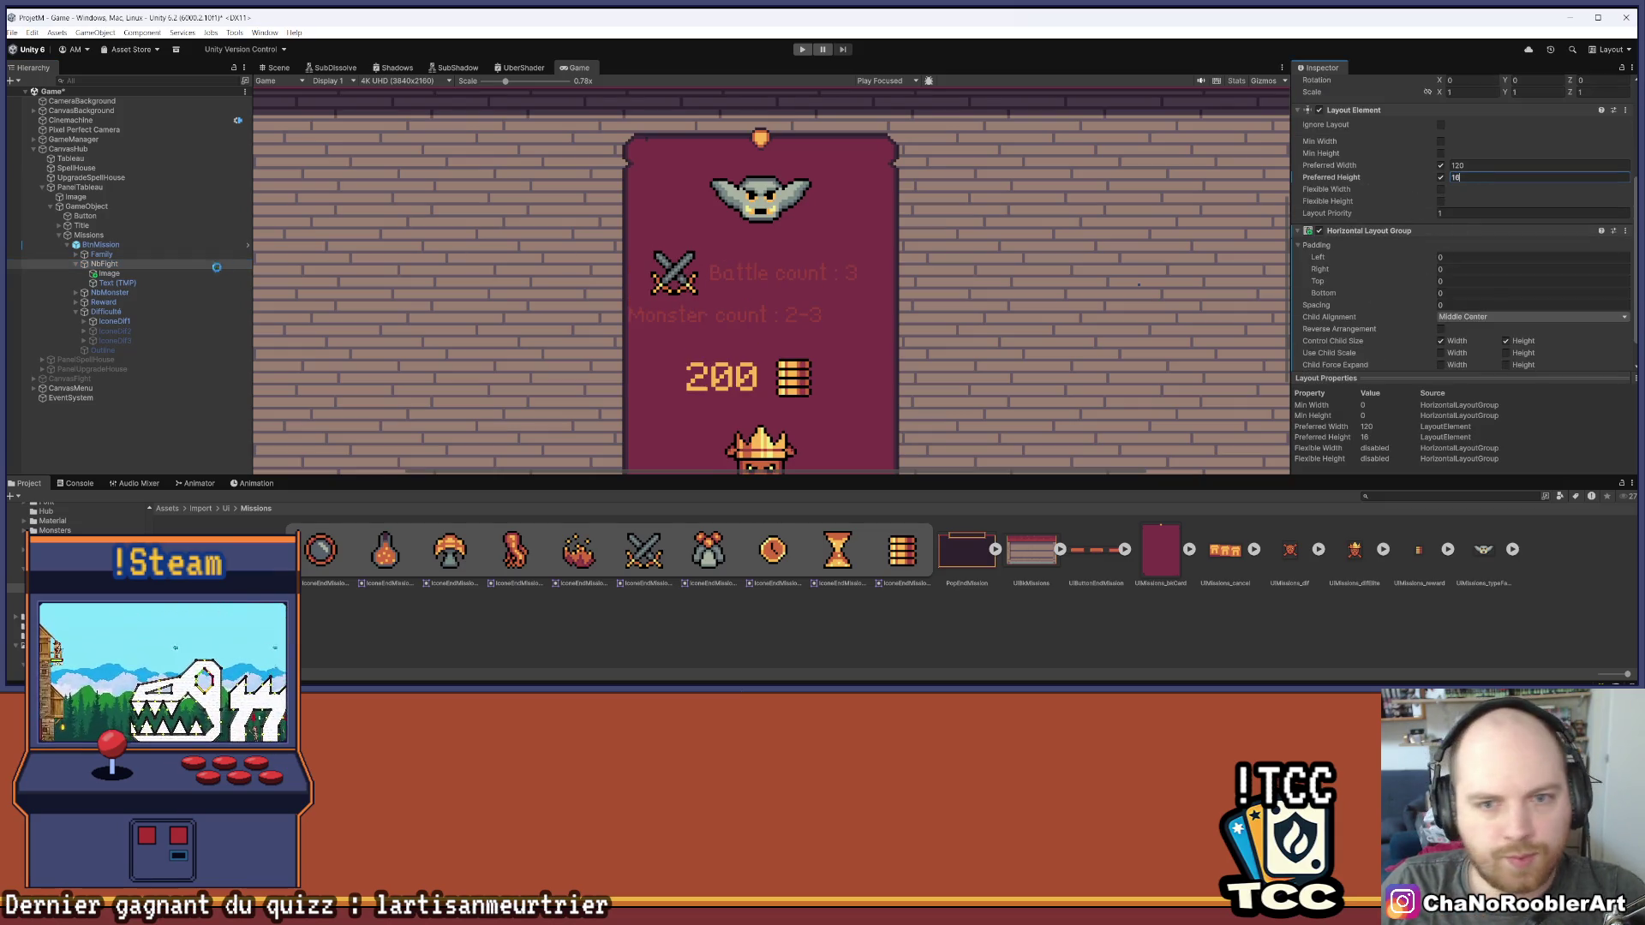
{"action": "left_click", "coordinate": [109, 273]}
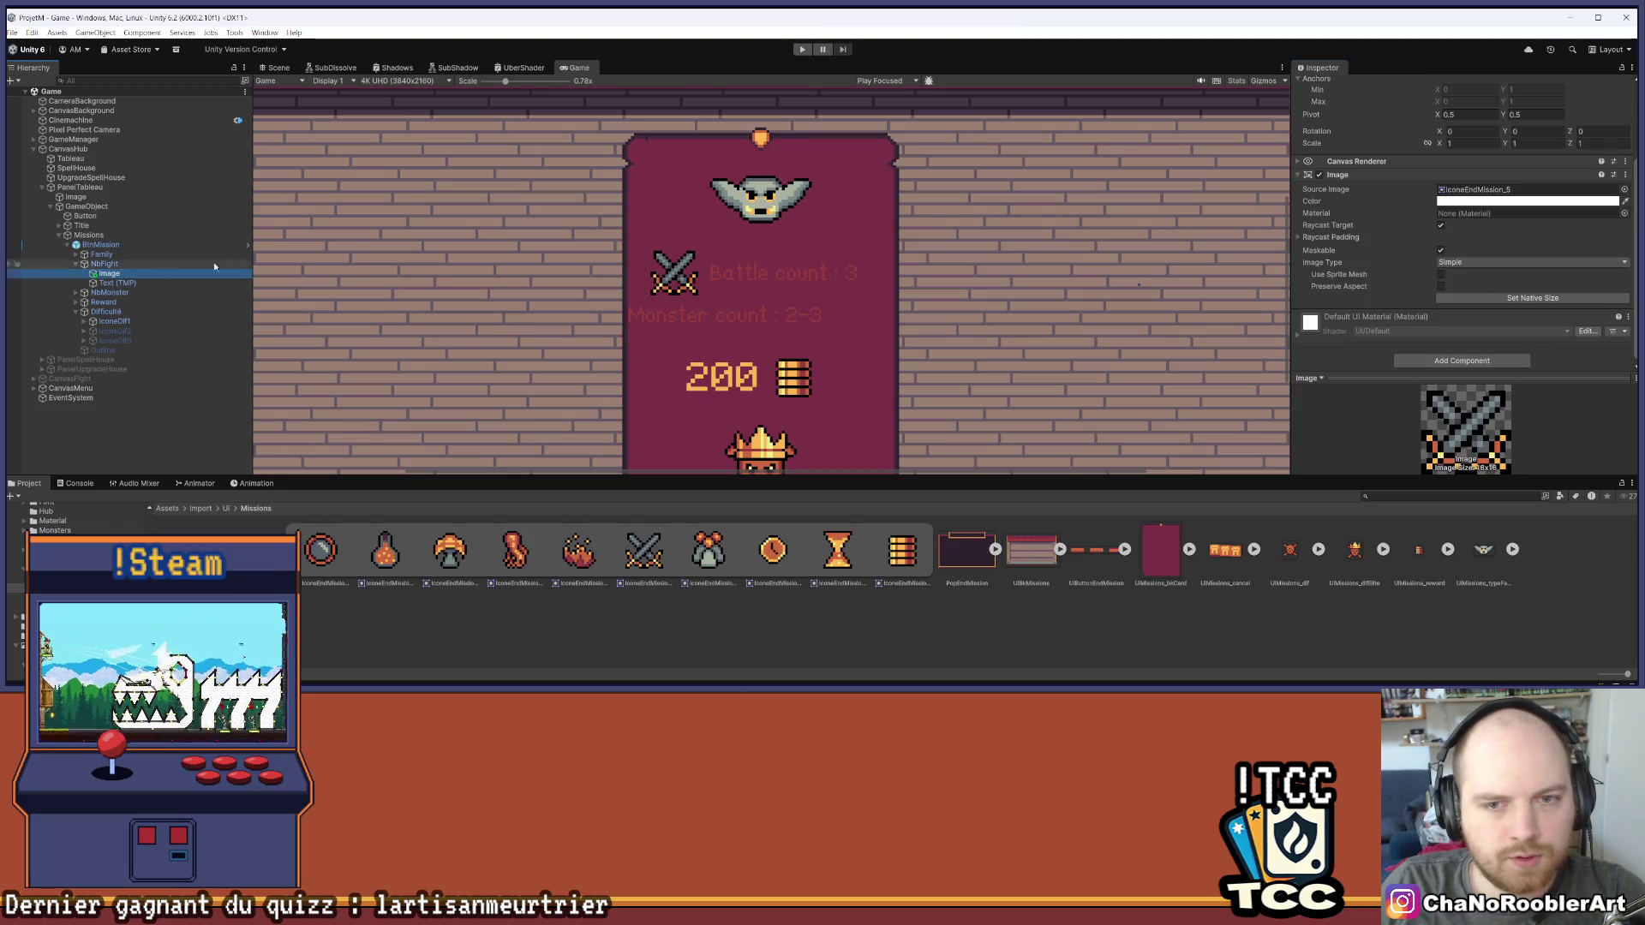
Apply the newly added swords Image to the prefab
{"action": "right_click", "coordinate": [108, 276]}
{"action": "mouse_move", "coordinate": [157, 378]}
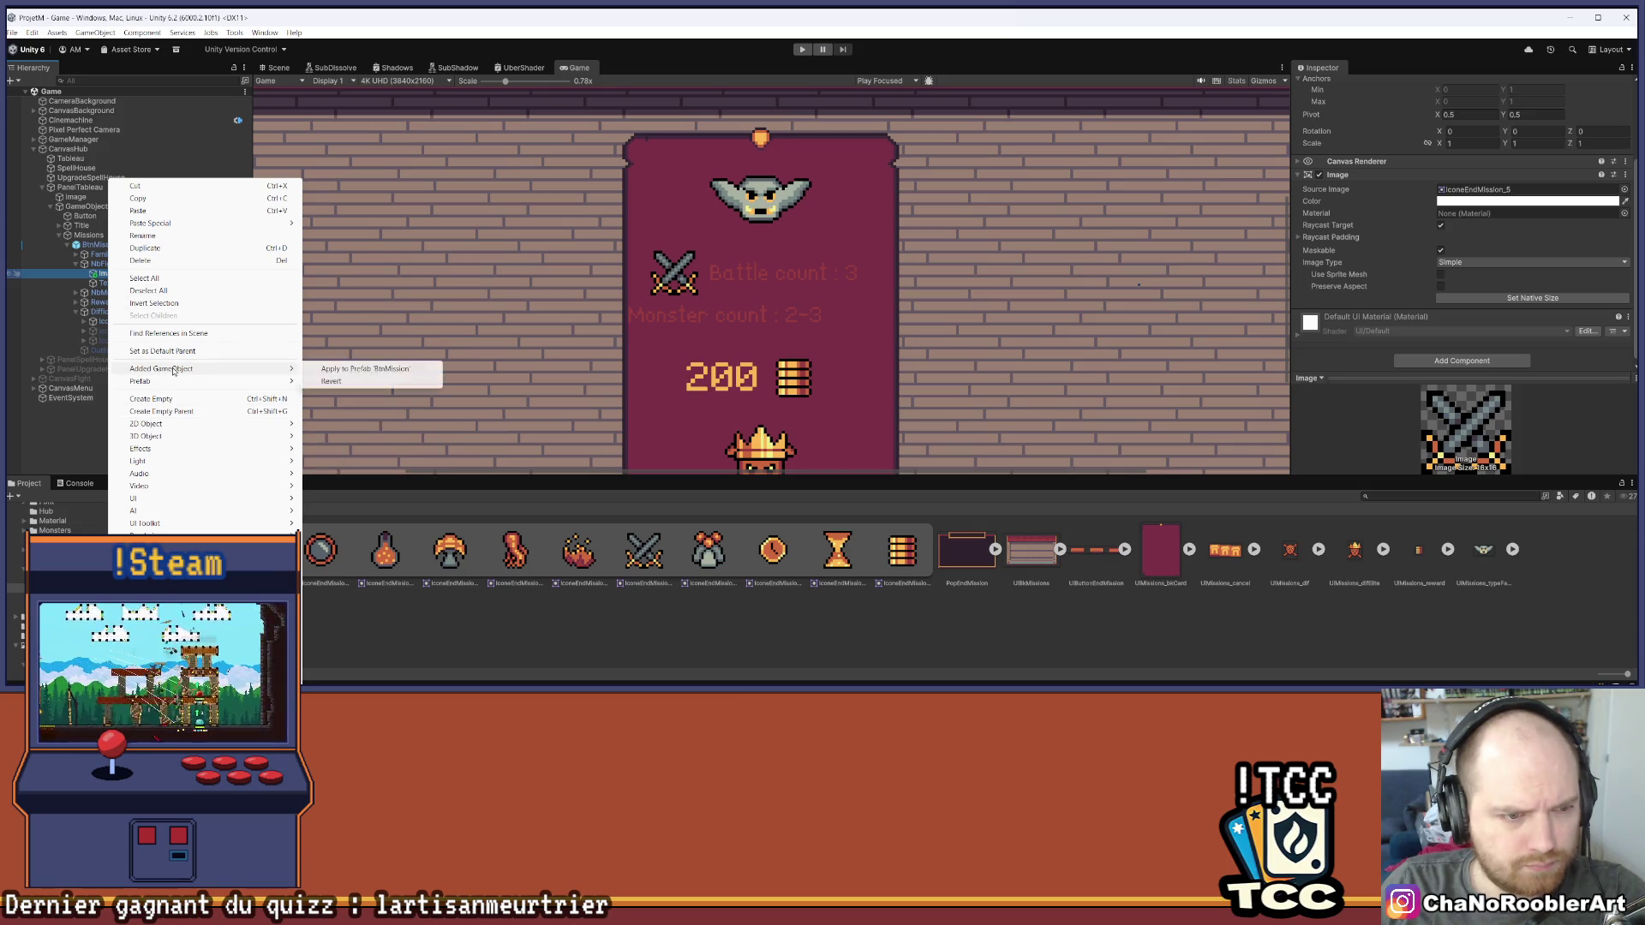
{"action": "left_click", "coordinate": [368, 370]}
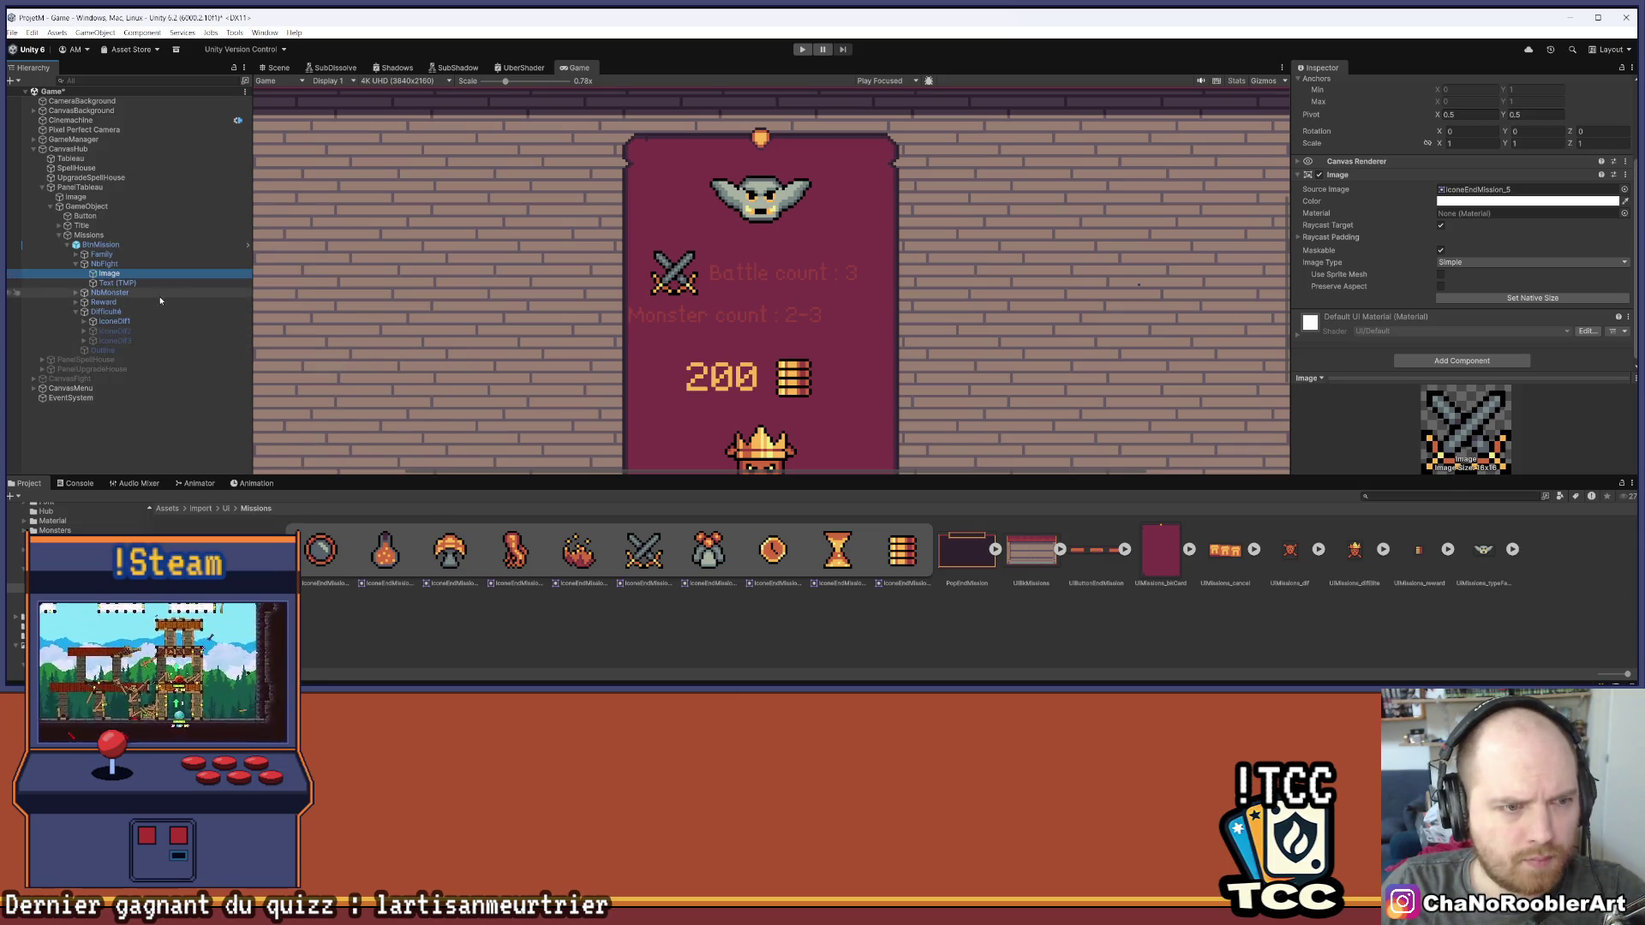
{"action": "scroll", "coordinate": [743, 329], "scroll_direction": "down", "scroll_amount": 3}
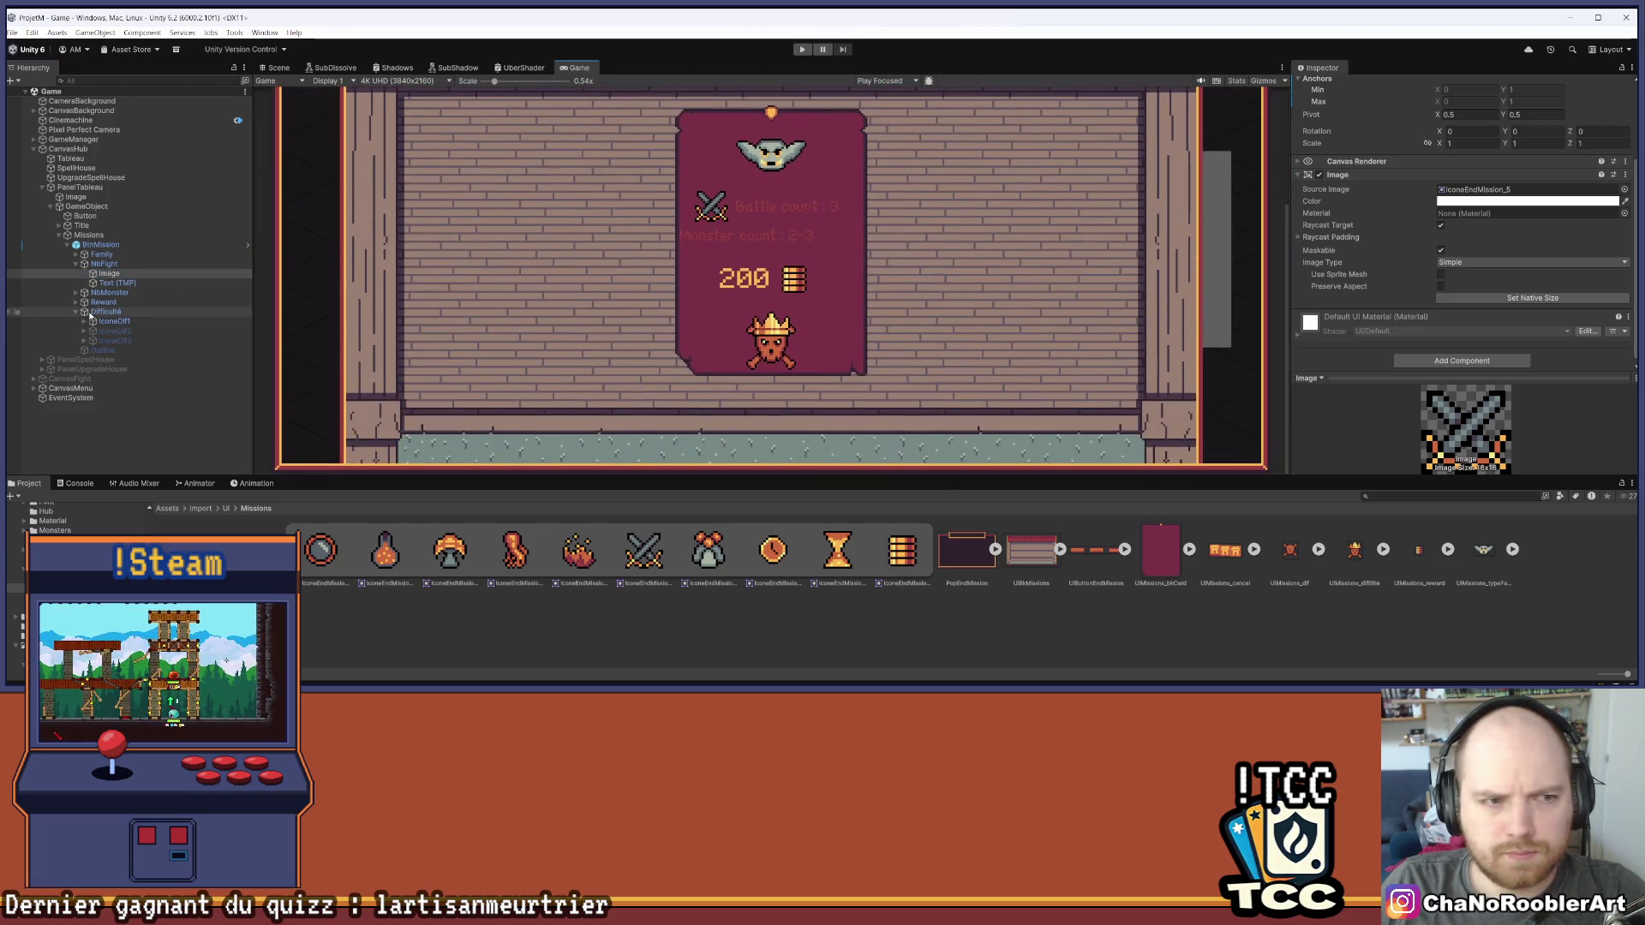
Remove the 'Battle count' label from the NbFight text so only the count remains
{"action": "left_click", "coordinate": [117, 283]}
{"action": "left_click", "coordinate": [1354, 220]}
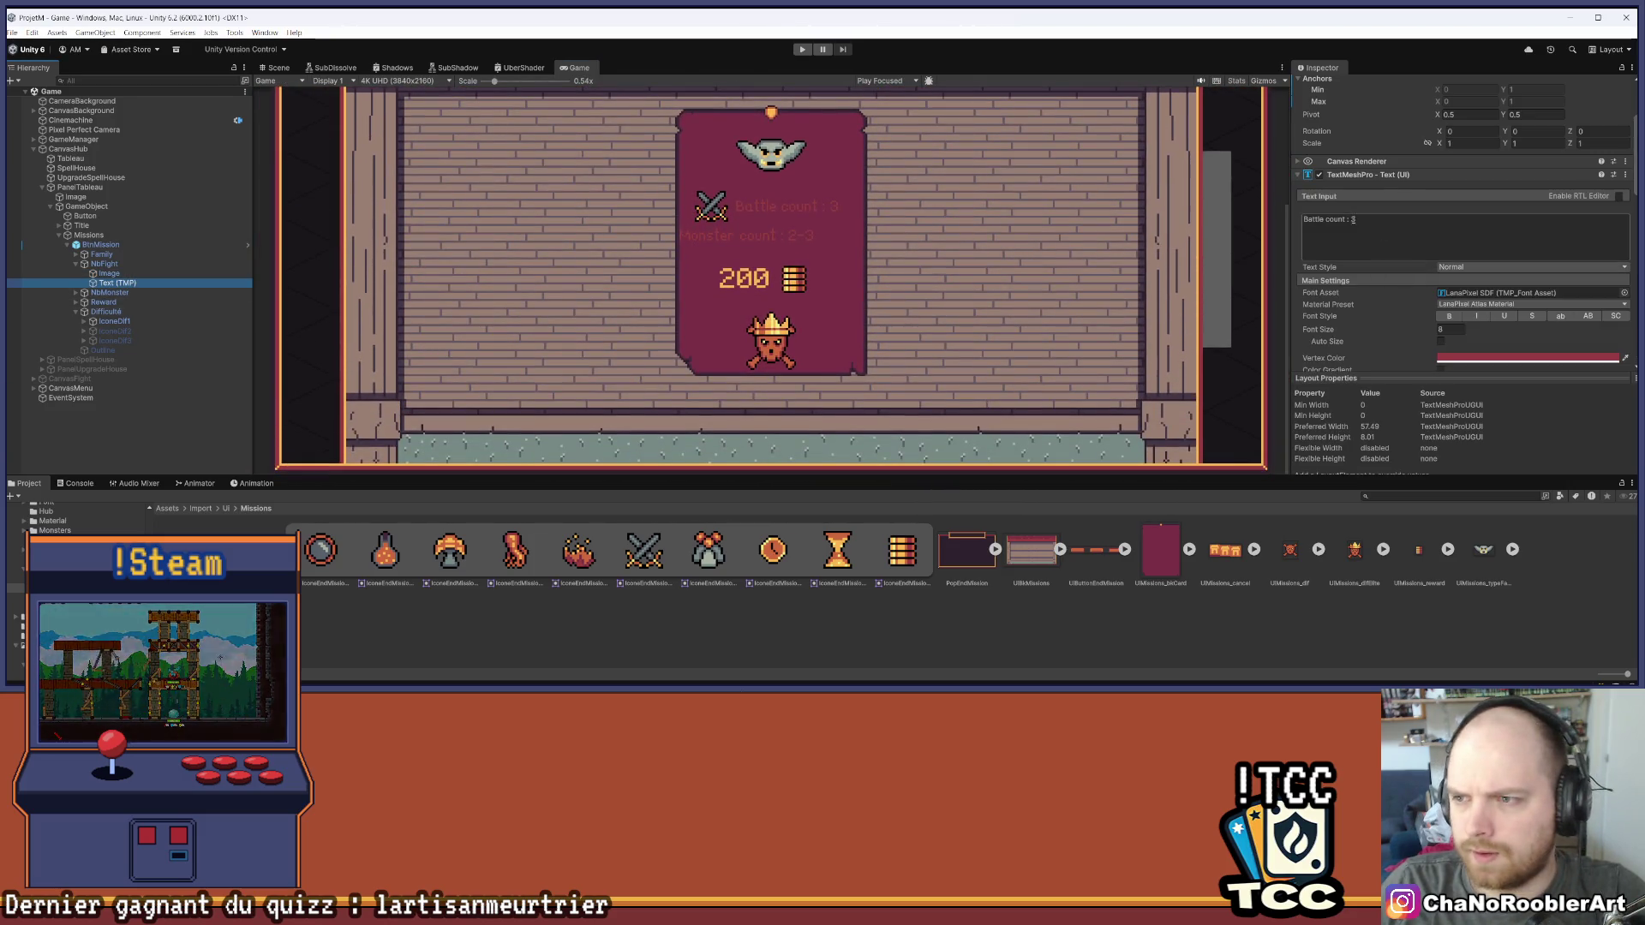
{"action": "left_click", "coordinate": [1348, 220]}
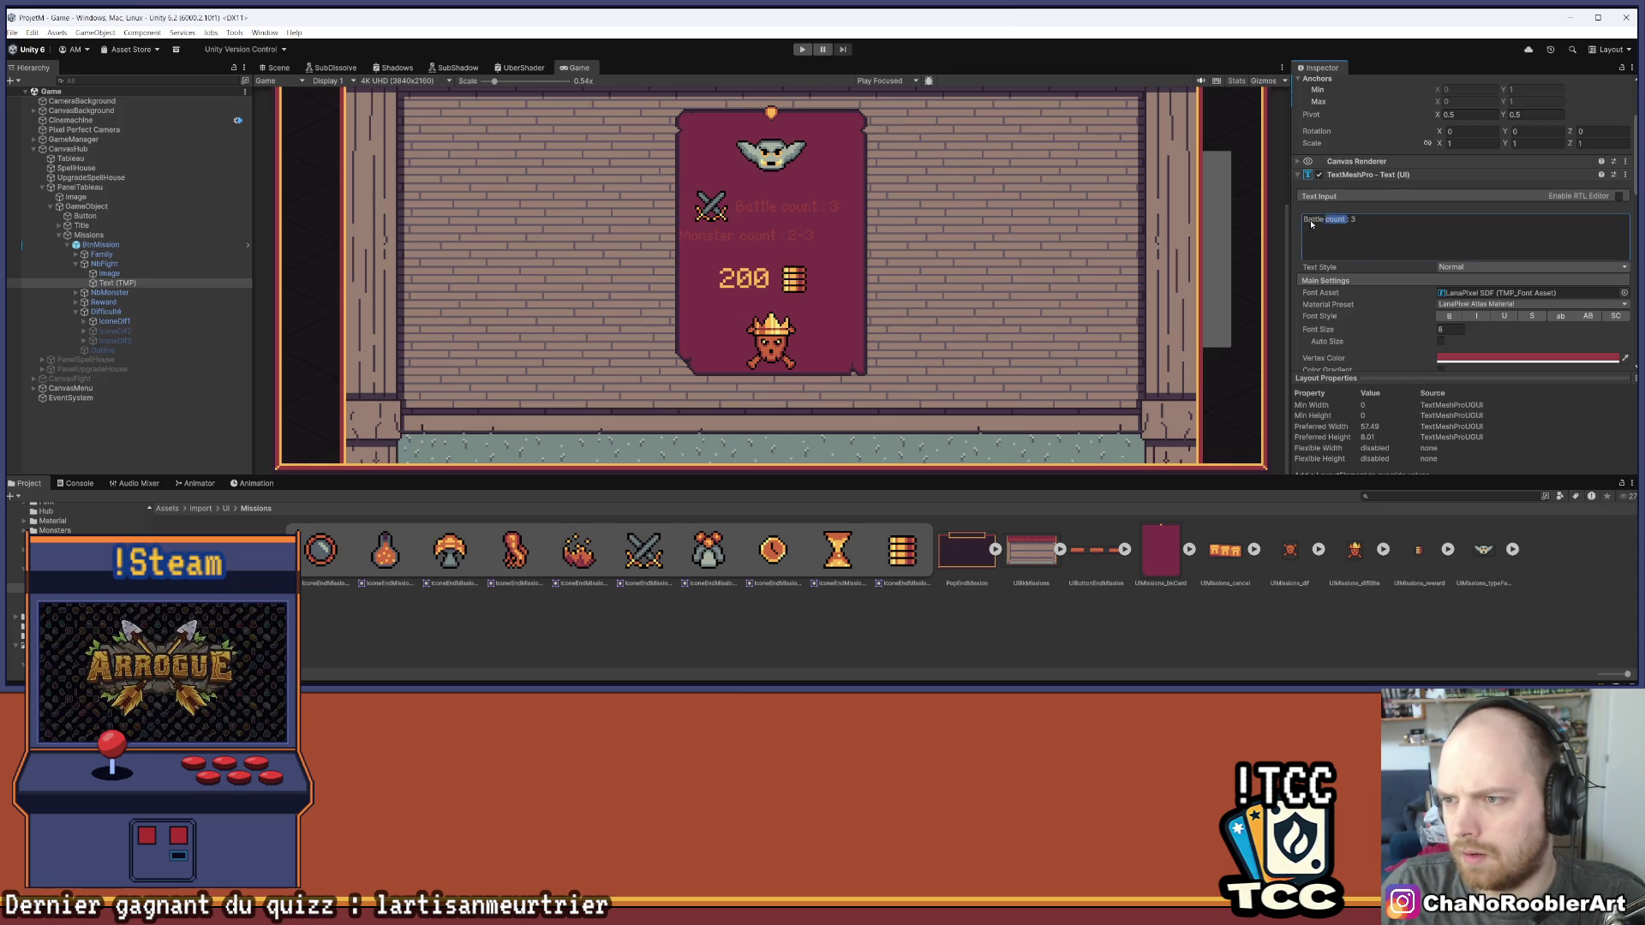
{"action": "key", "text": "BackSpace"}
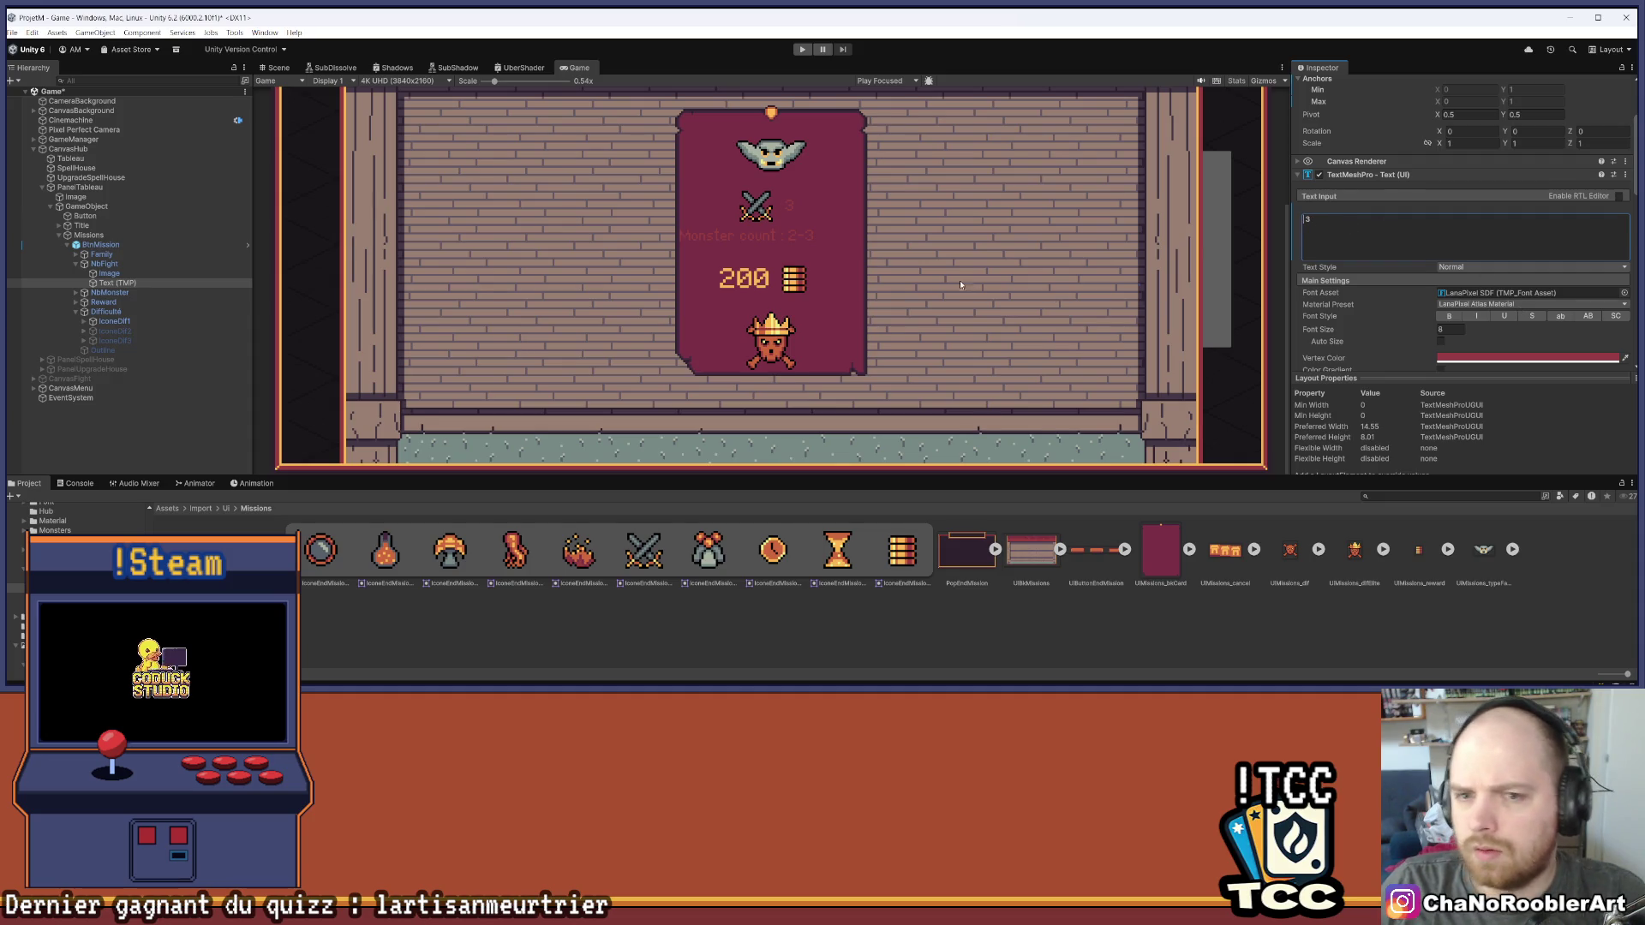
Set the NbFight count text's font size to 12
{"action": "scroll", "coordinate": [959, 284], "scroll_direction": "up", "scroll_amount": 3}
{"action": "scroll", "coordinate": [1457, 283], "scroll_direction": "down", "scroll_amount": 1}
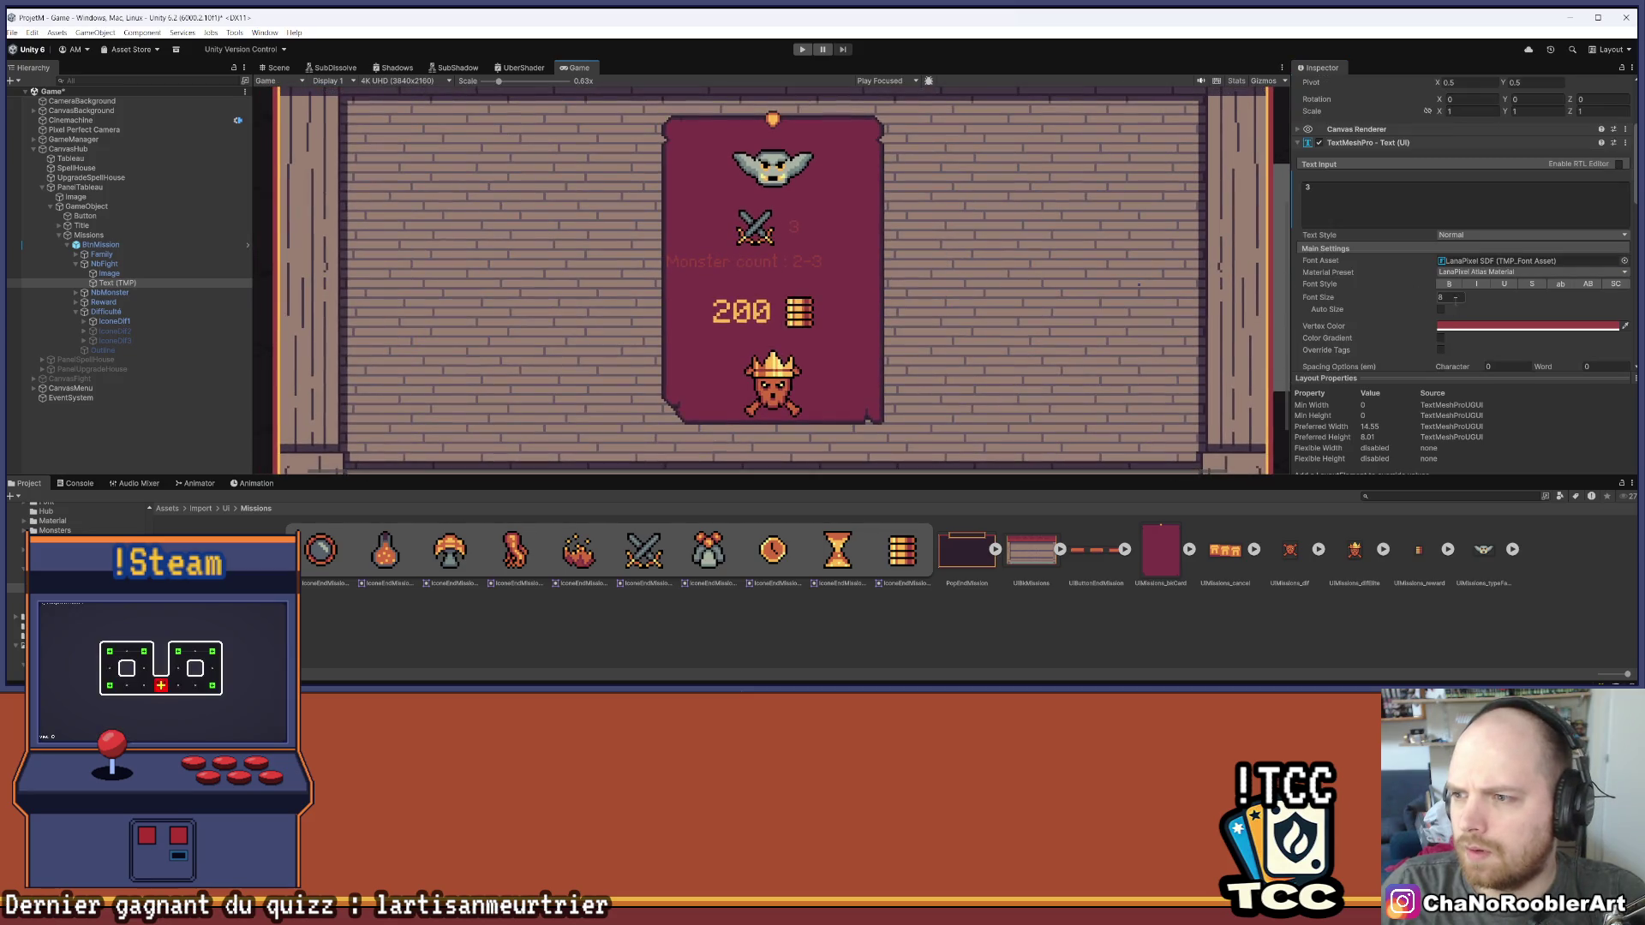
{"action": "type", "text": "12"}
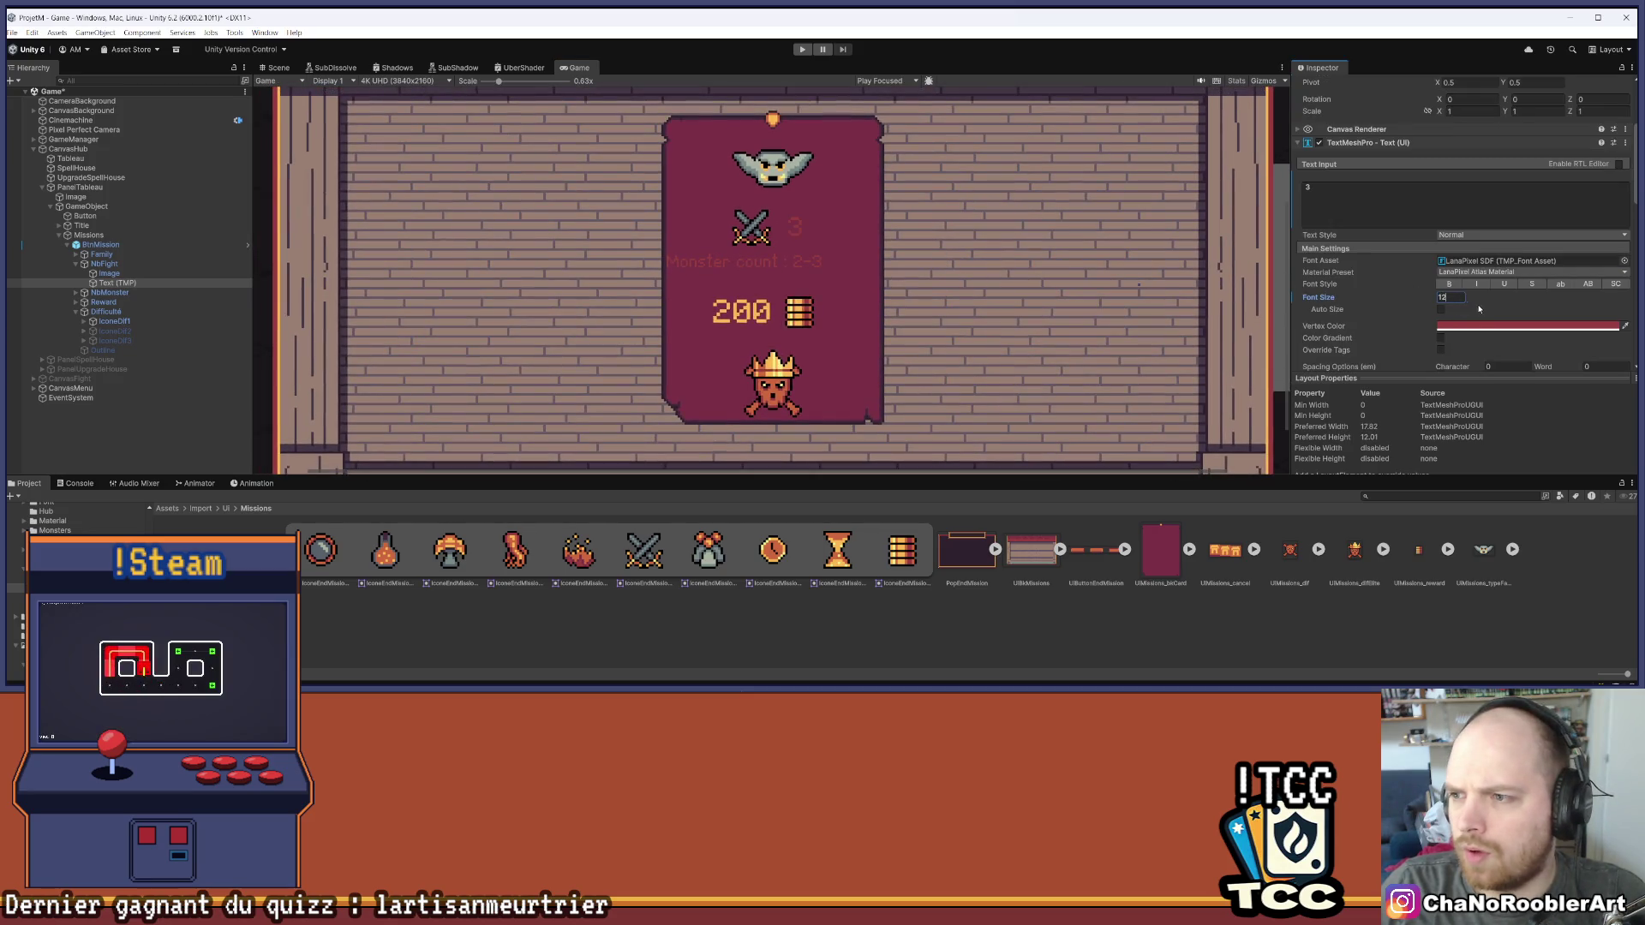
{"action": "scroll", "coordinate": [1457, 257], "scroll_direction": "down", "scroll_amount": 2}
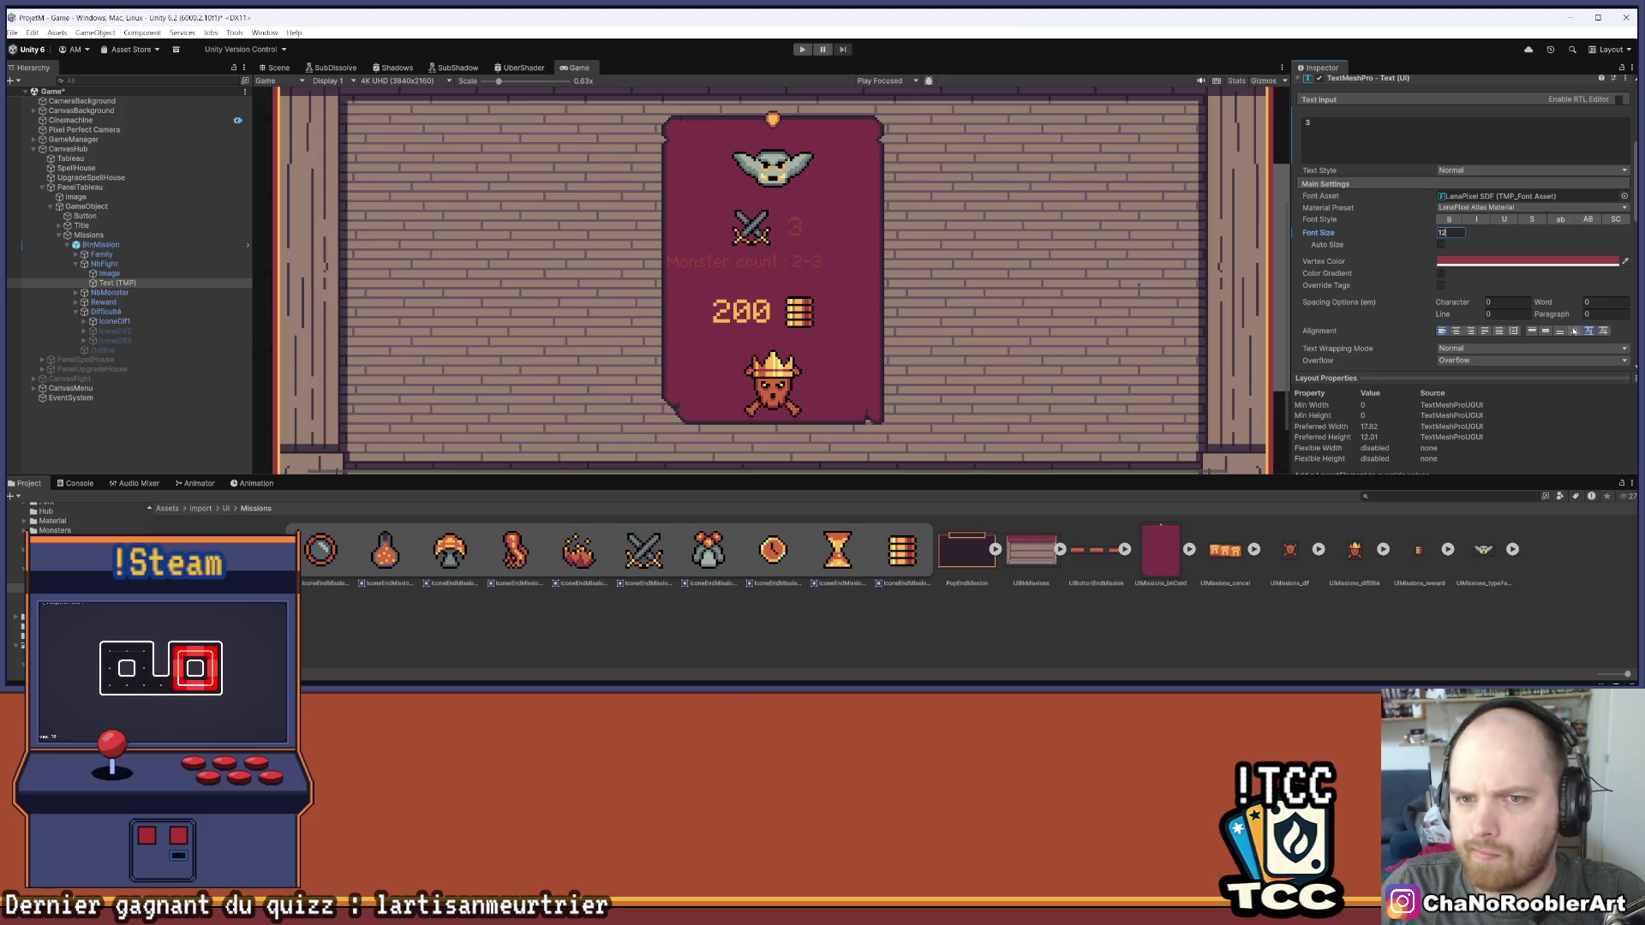
{"action": "scroll", "coordinate": [1456, 257], "scroll_direction": "up", "scroll_amount": 3}
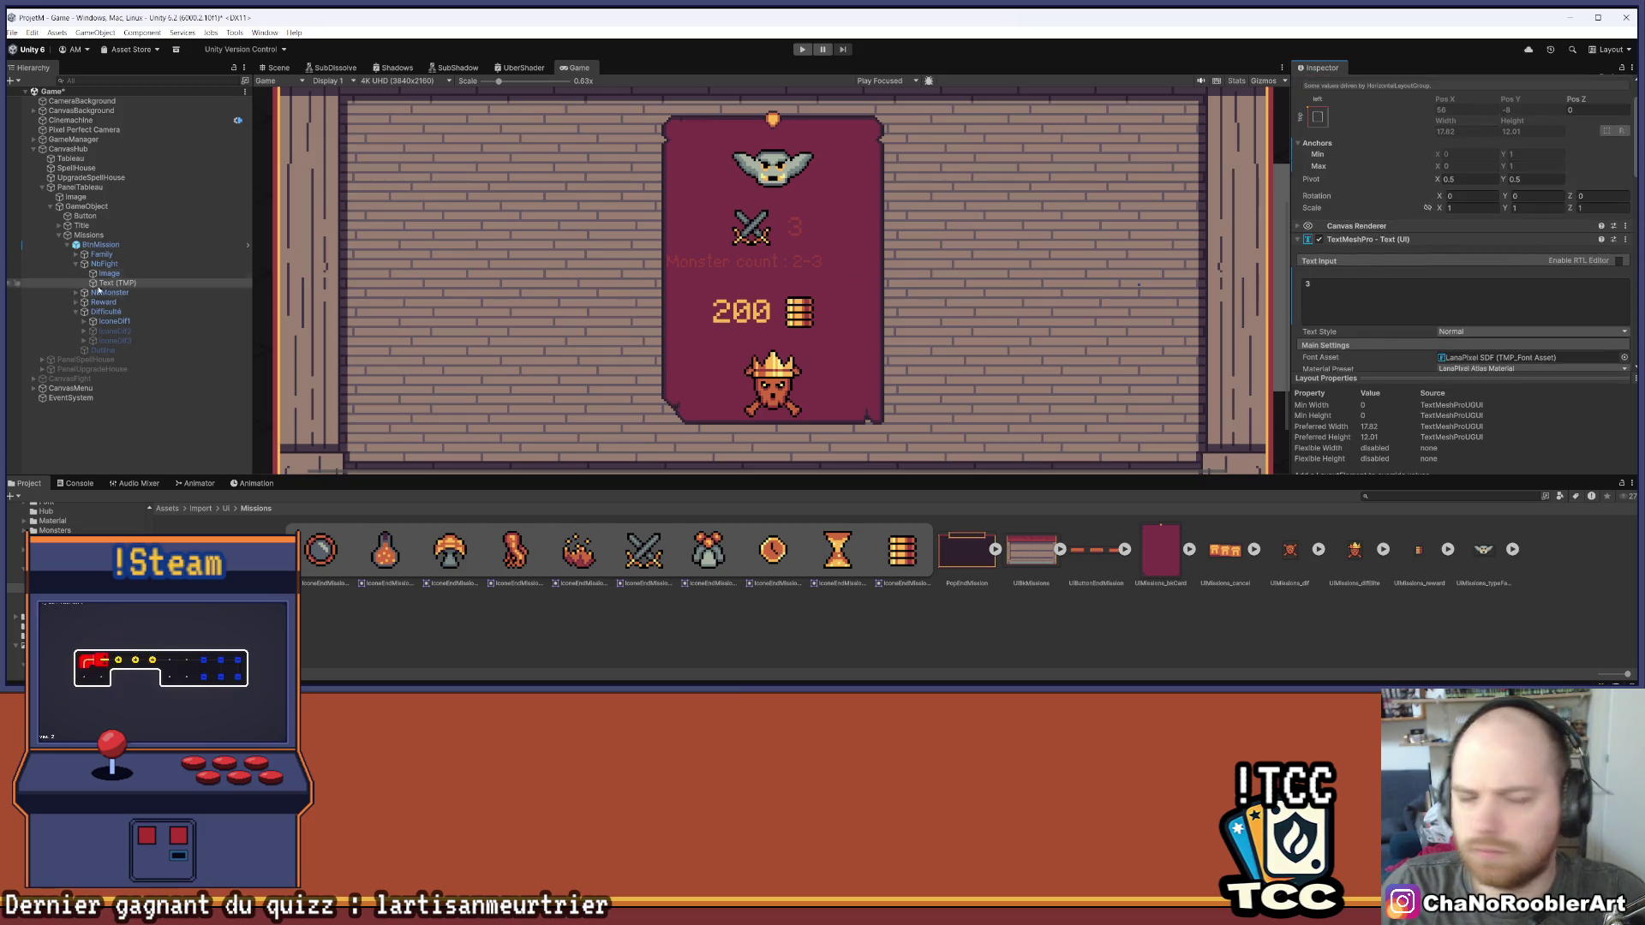
{"action": "left_click", "coordinate": [106, 273]}
Create an empty child of NbFight named Text, placed above Text (TMP)
{"action": "right_click", "coordinate": [106, 263]}
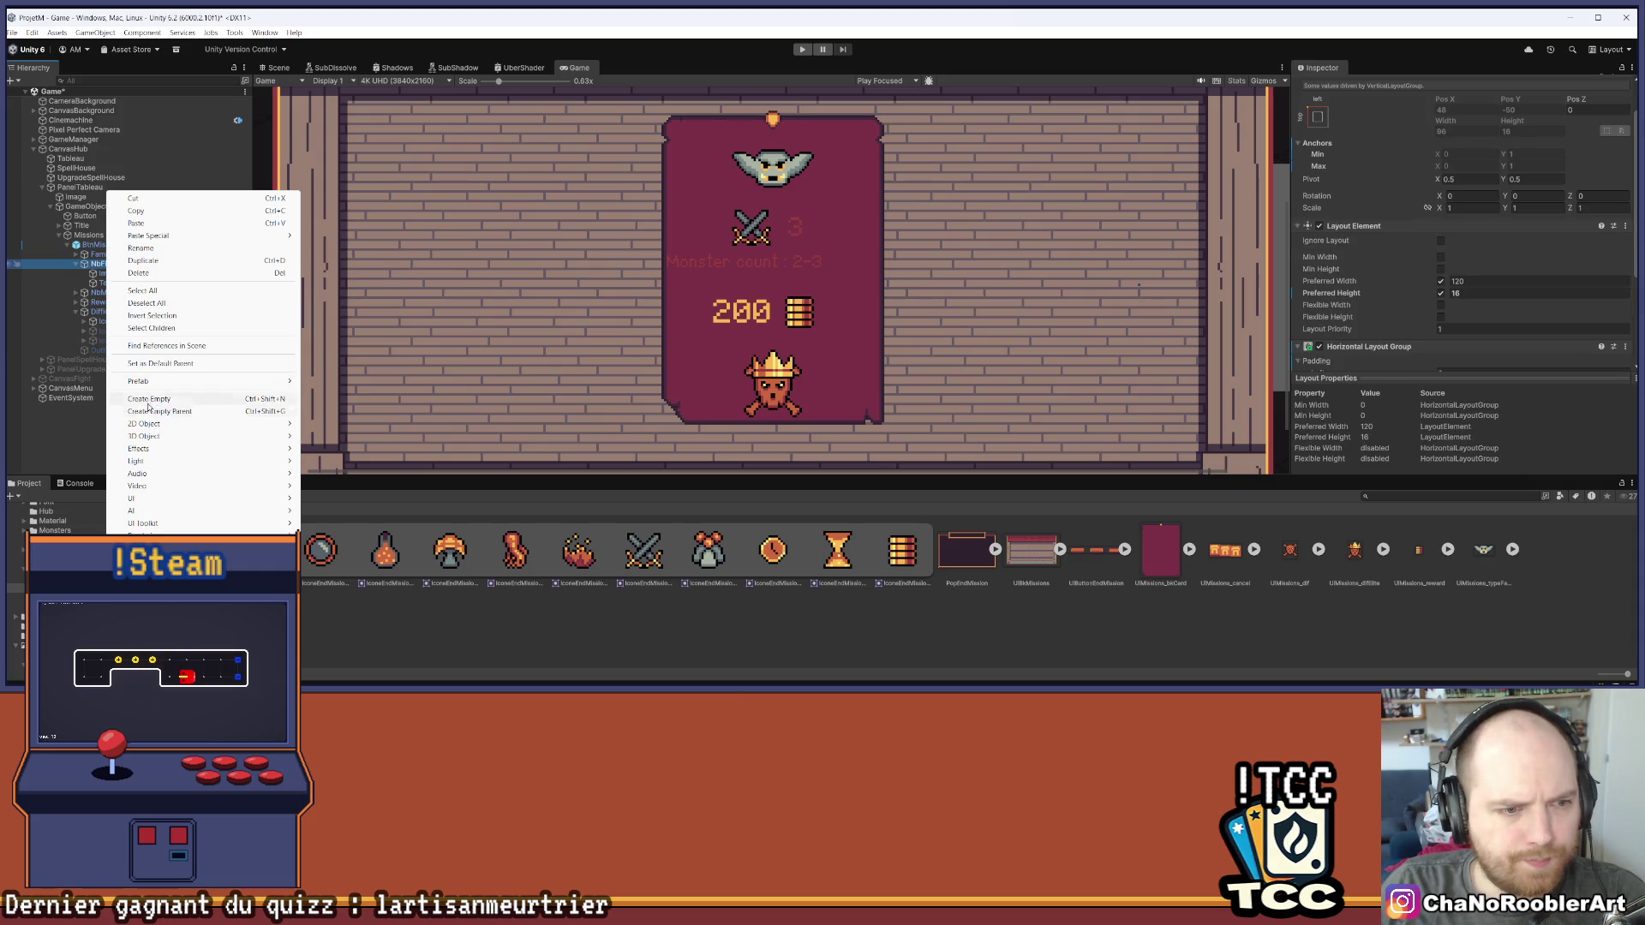
{"action": "left_click", "coordinate": [122, 315]}
{"action": "left_click_drag", "start_coordinate": [116, 292], "coordinate": [107, 280]}
{"action": "right_click", "coordinate": [108, 283]}
{"action": "left_click", "coordinate": [176, 235]}
{"action": "type", "text": "Tex"}
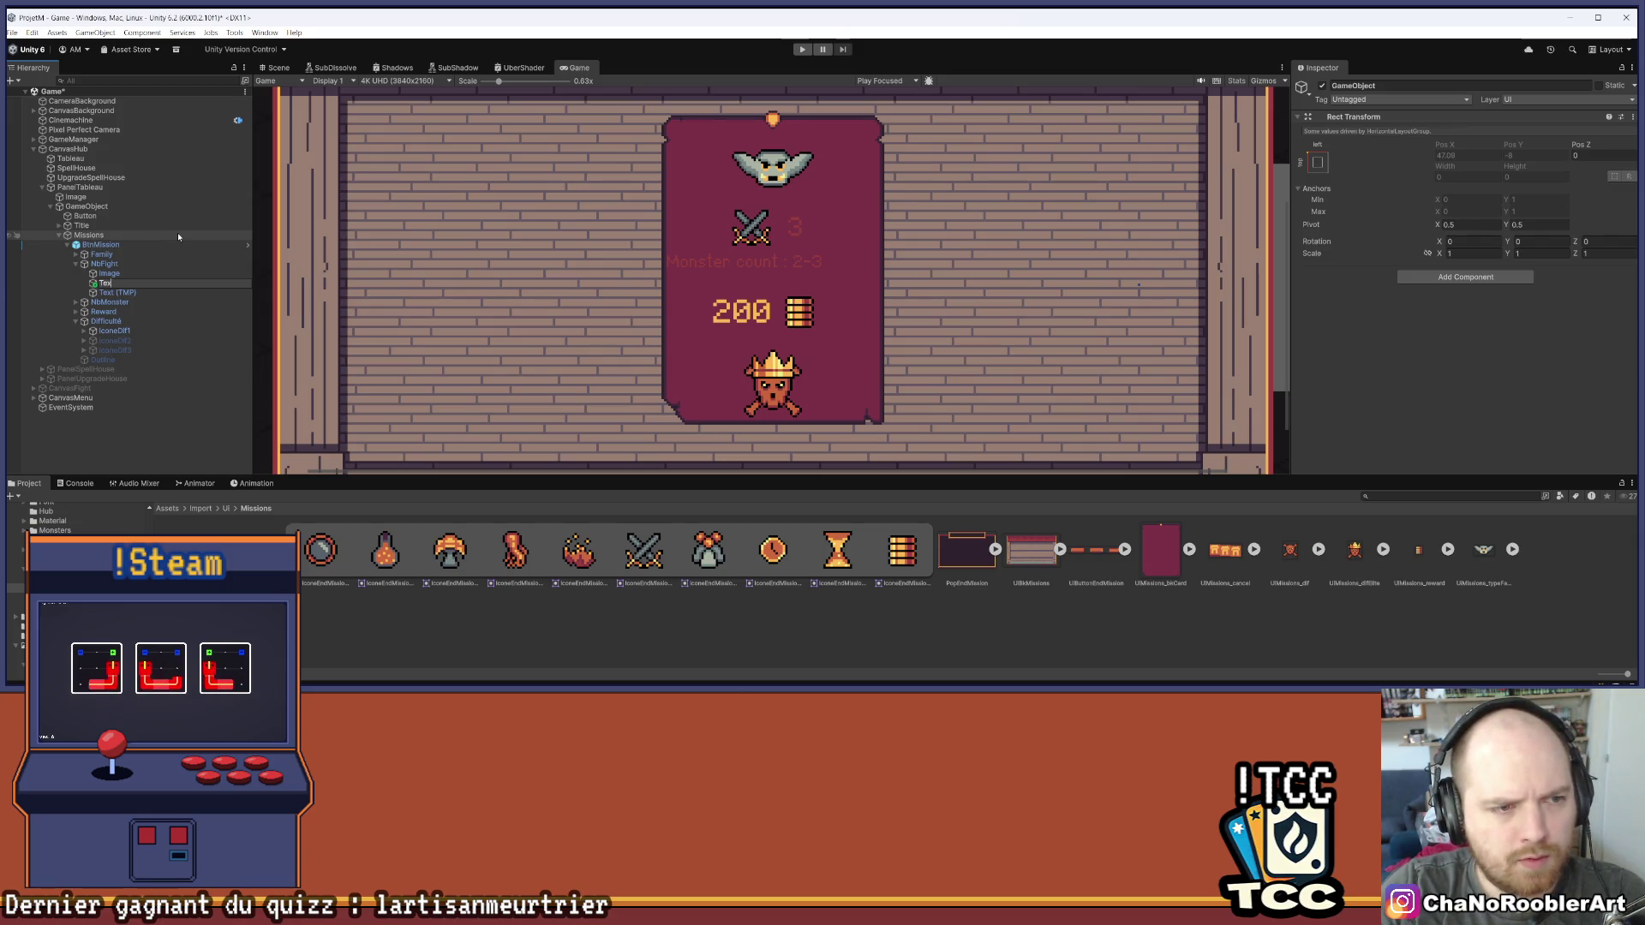
{"action": "type", "text": "t"}
{"action": "key", "text": "Return"}
Apply Text to the prefab and, in BtnMission prefab mode, nest Text (TMP) under Text
{"action": "left_click_drag", "start_coordinate": [111, 294], "coordinate": [124, 291]}
{"action": "left_click", "coordinate": [899, 387]}
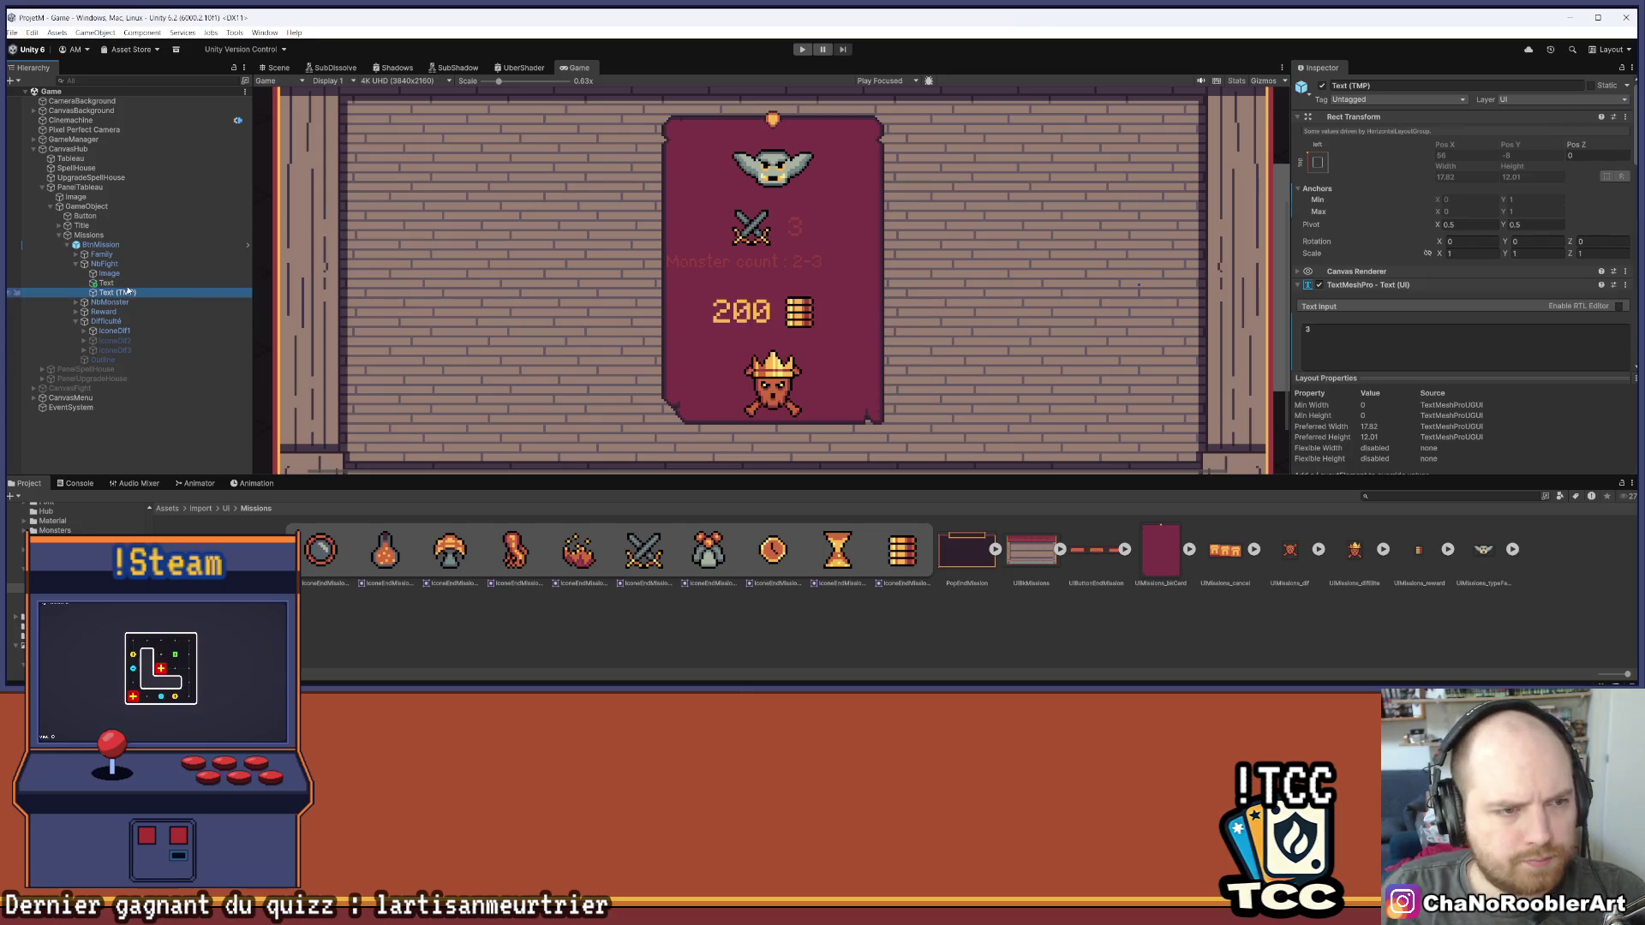
{"action": "right_click", "coordinate": [103, 283]}
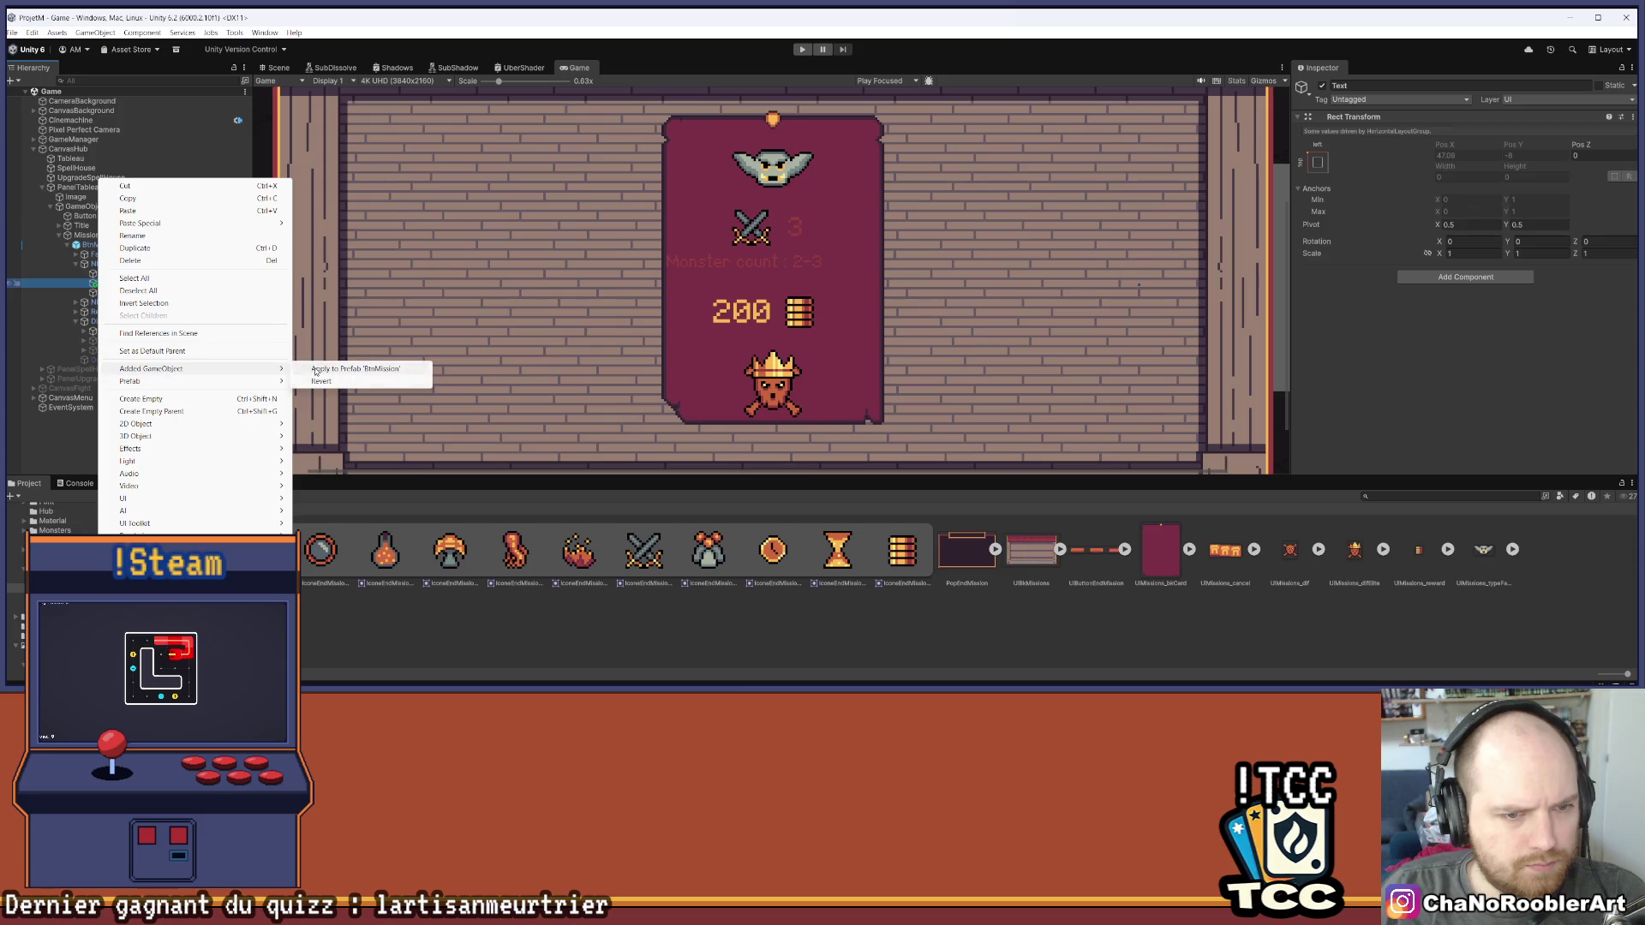
{"action": "left_click", "coordinate": [317, 370]}
{"action": "left_click", "coordinate": [120, 293]}
{"action": "left_click_drag", "start_coordinate": [120, 293], "coordinate": [171, 300]}
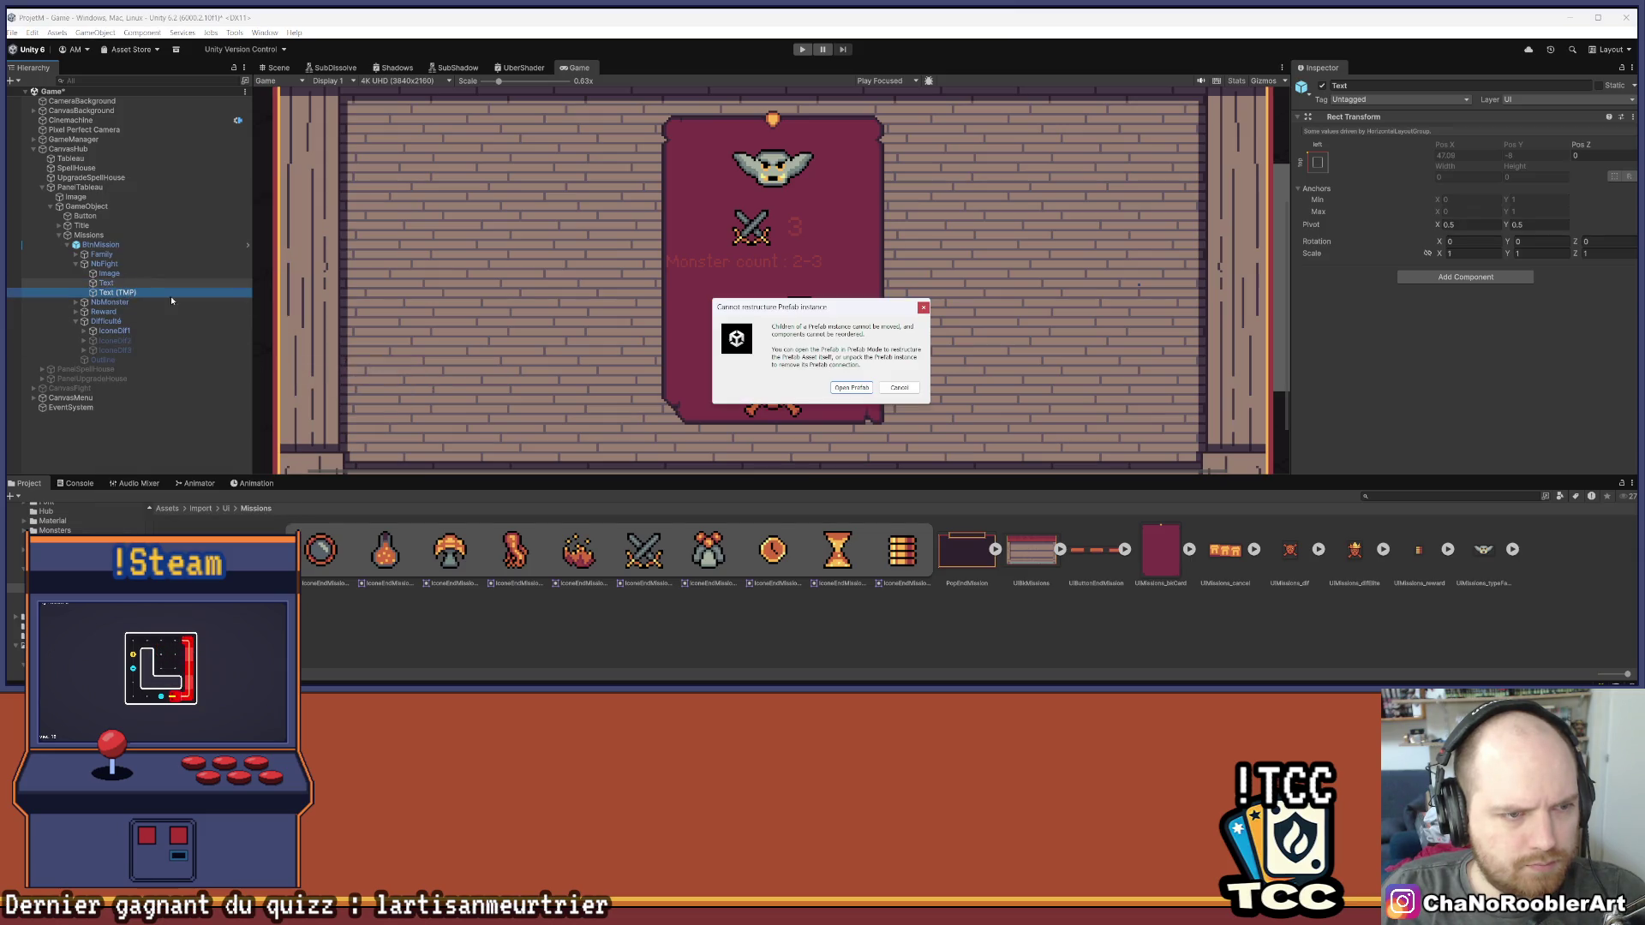
{"action": "left_click", "coordinate": [851, 387]}
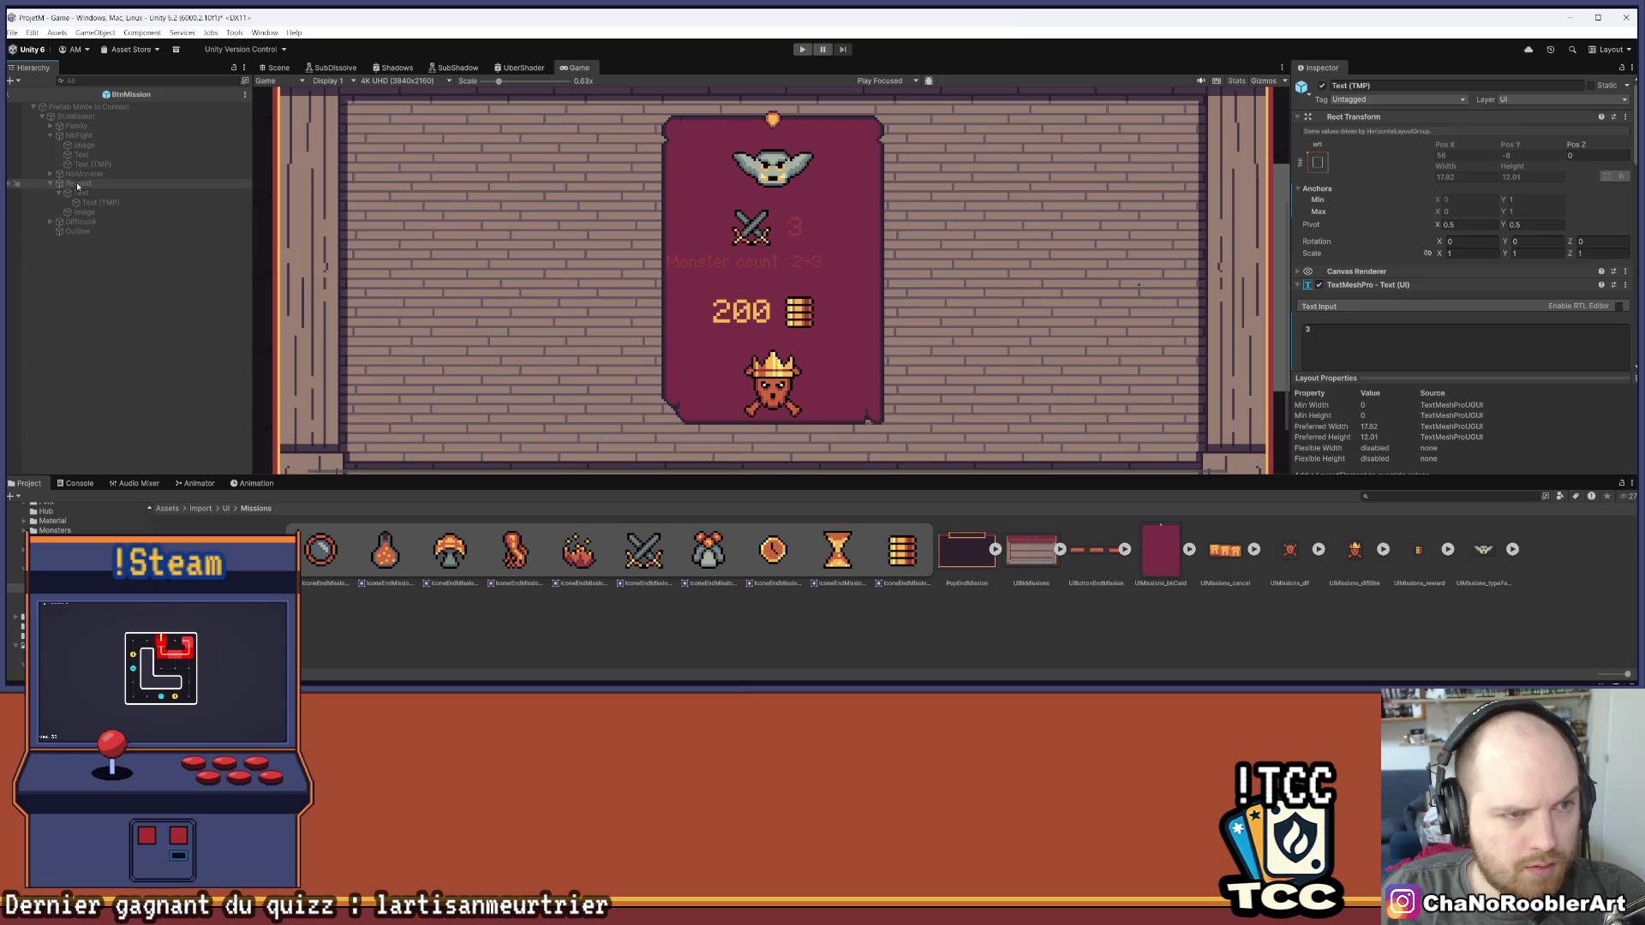
{"action": "left_click_drag", "start_coordinate": [90, 164], "coordinate": [81, 154]}
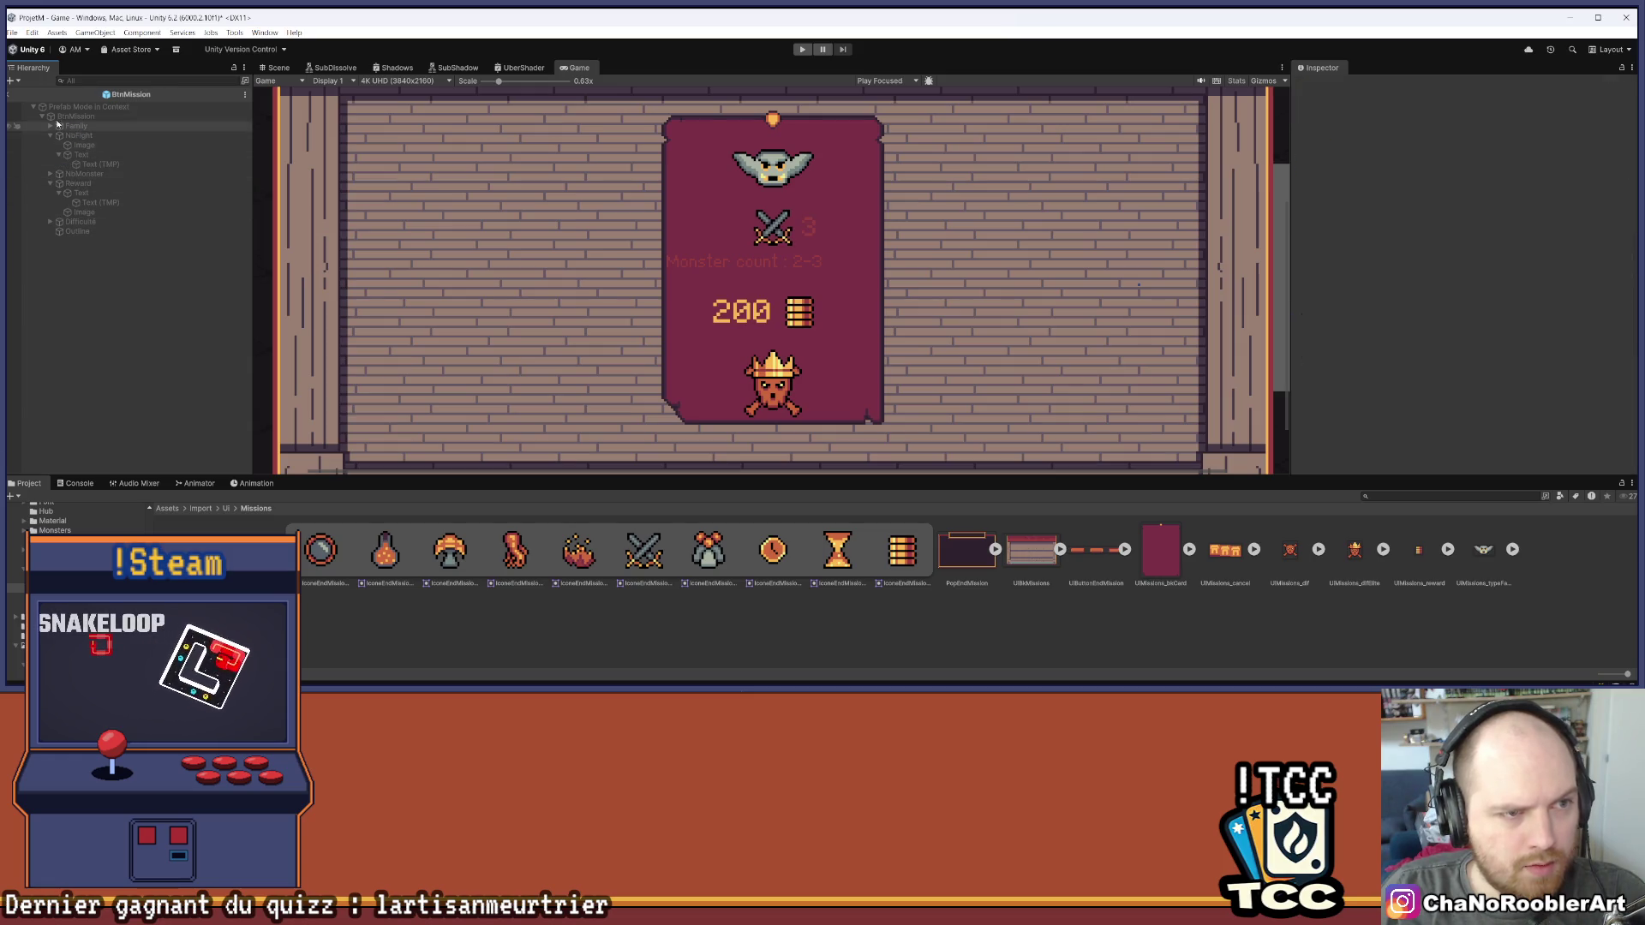
{"action": "left_click", "coordinate": [7, 94]}
Set the Text (TMP) anchor preset to stretch so it fills the Text wrapper
{"action": "left_click", "coordinate": [106, 274]}
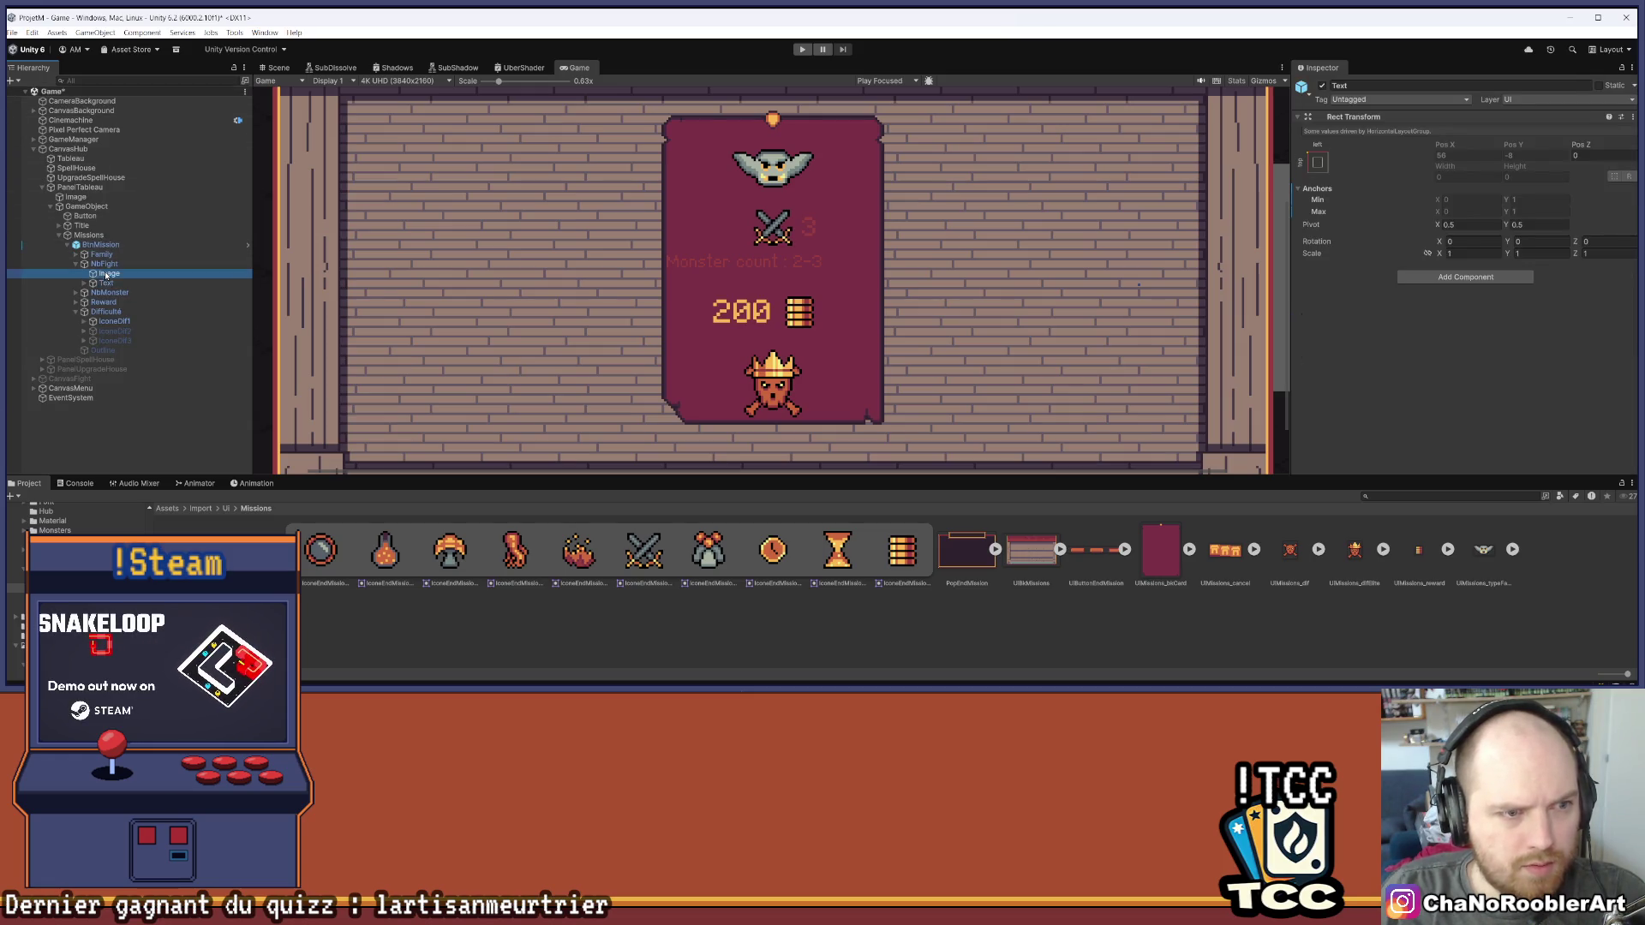
{"action": "left_click", "coordinate": [84, 283]}
{"action": "left_click", "coordinate": [124, 292]}
{"action": "scroll", "coordinate": [1484, 294], "scroll_direction": "down", "scroll_amount": 3}
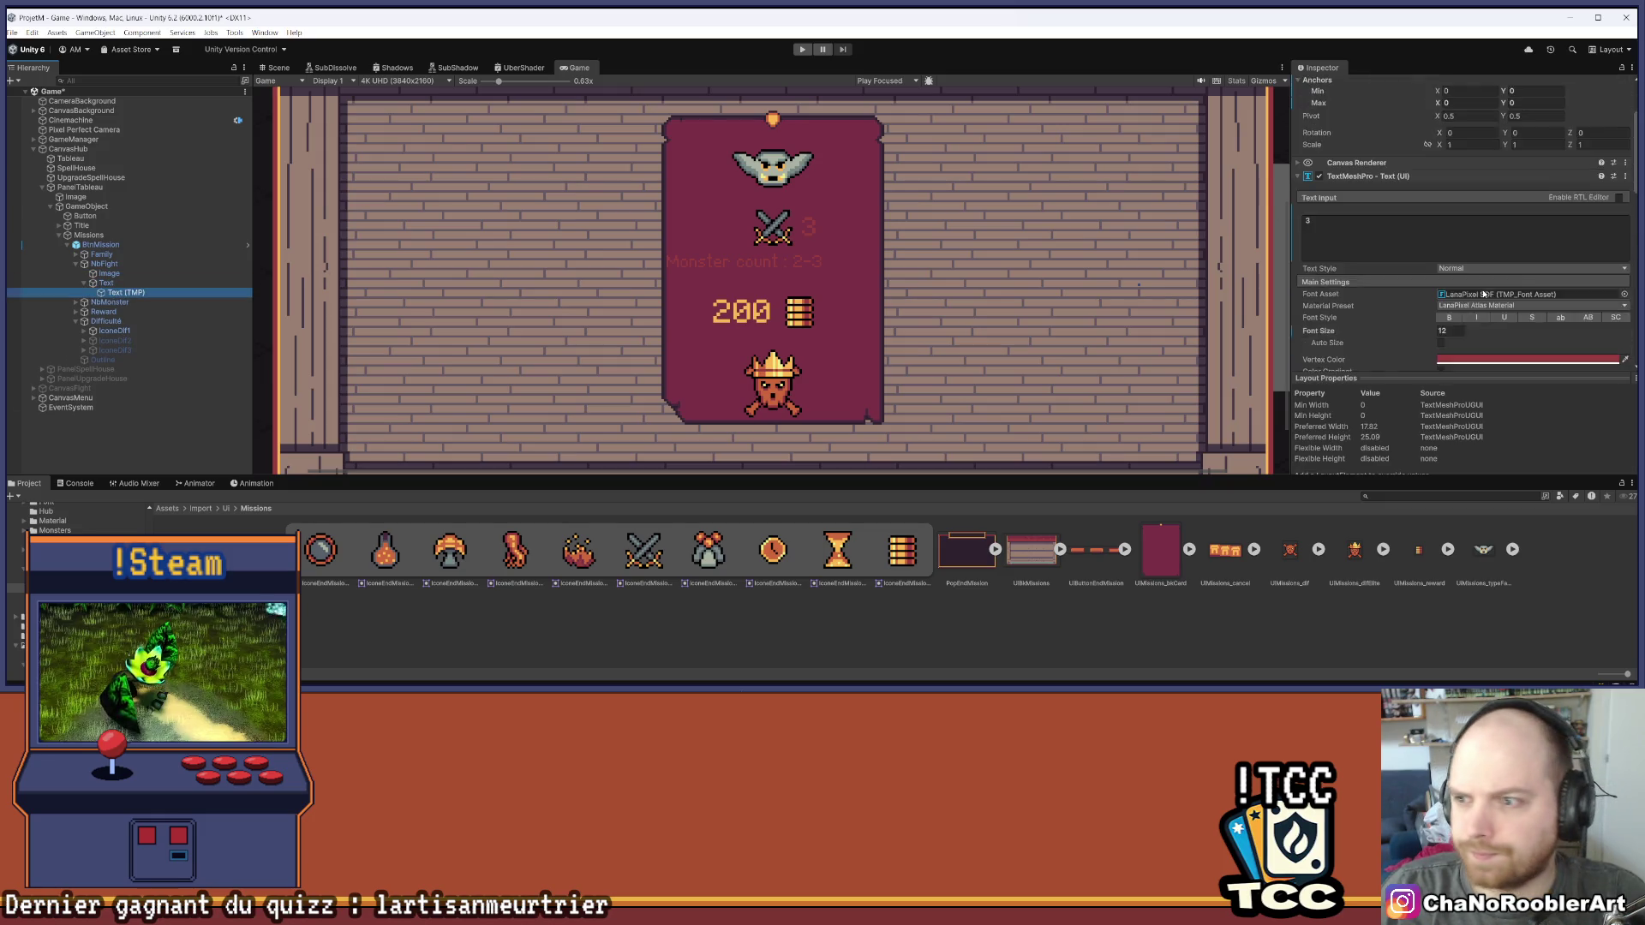
{"action": "scroll", "coordinate": [1484, 294], "scroll_direction": "down", "scroll_amount": 5}
{"action": "scroll", "coordinate": [1428, 266], "scroll_direction": "up", "scroll_amount": 10}
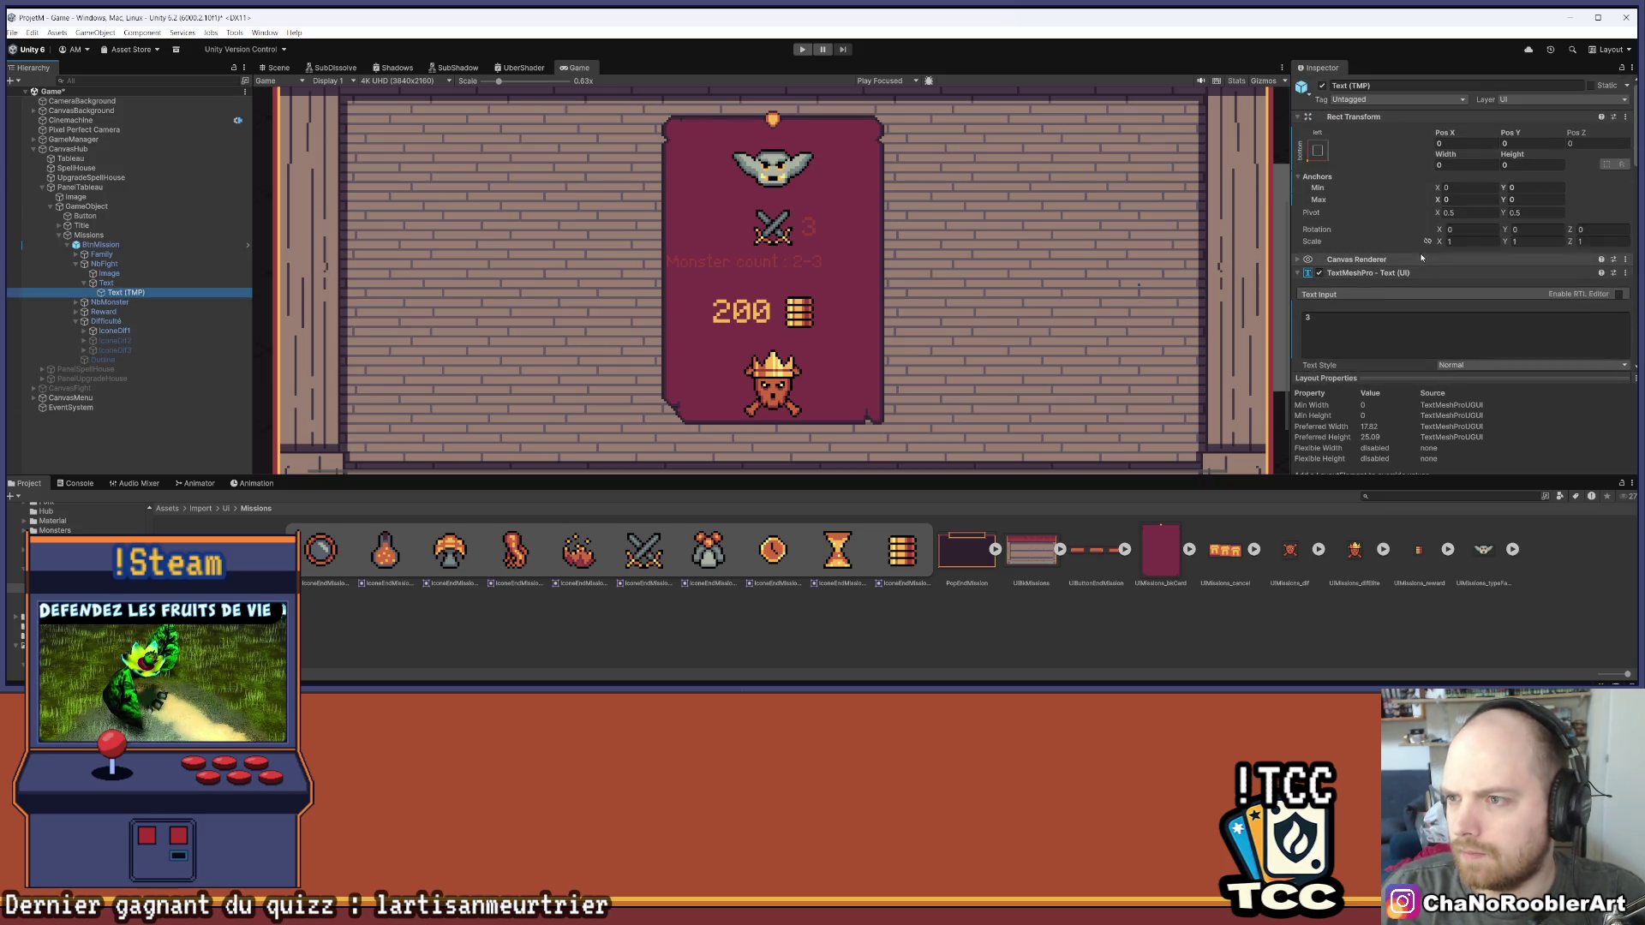
{"action": "left_click", "coordinate": [1318, 149]}
{"action": "left_click", "coordinate": [1444, 329]}
{"action": "scroll", "coordinate": [1446, 274], "scroll_direction": "down", "scroll_amount": 5}
{"action": "scroll", "coordinate": [1448, 257], "scroll_direction": "down", "scroll_amount": 10}
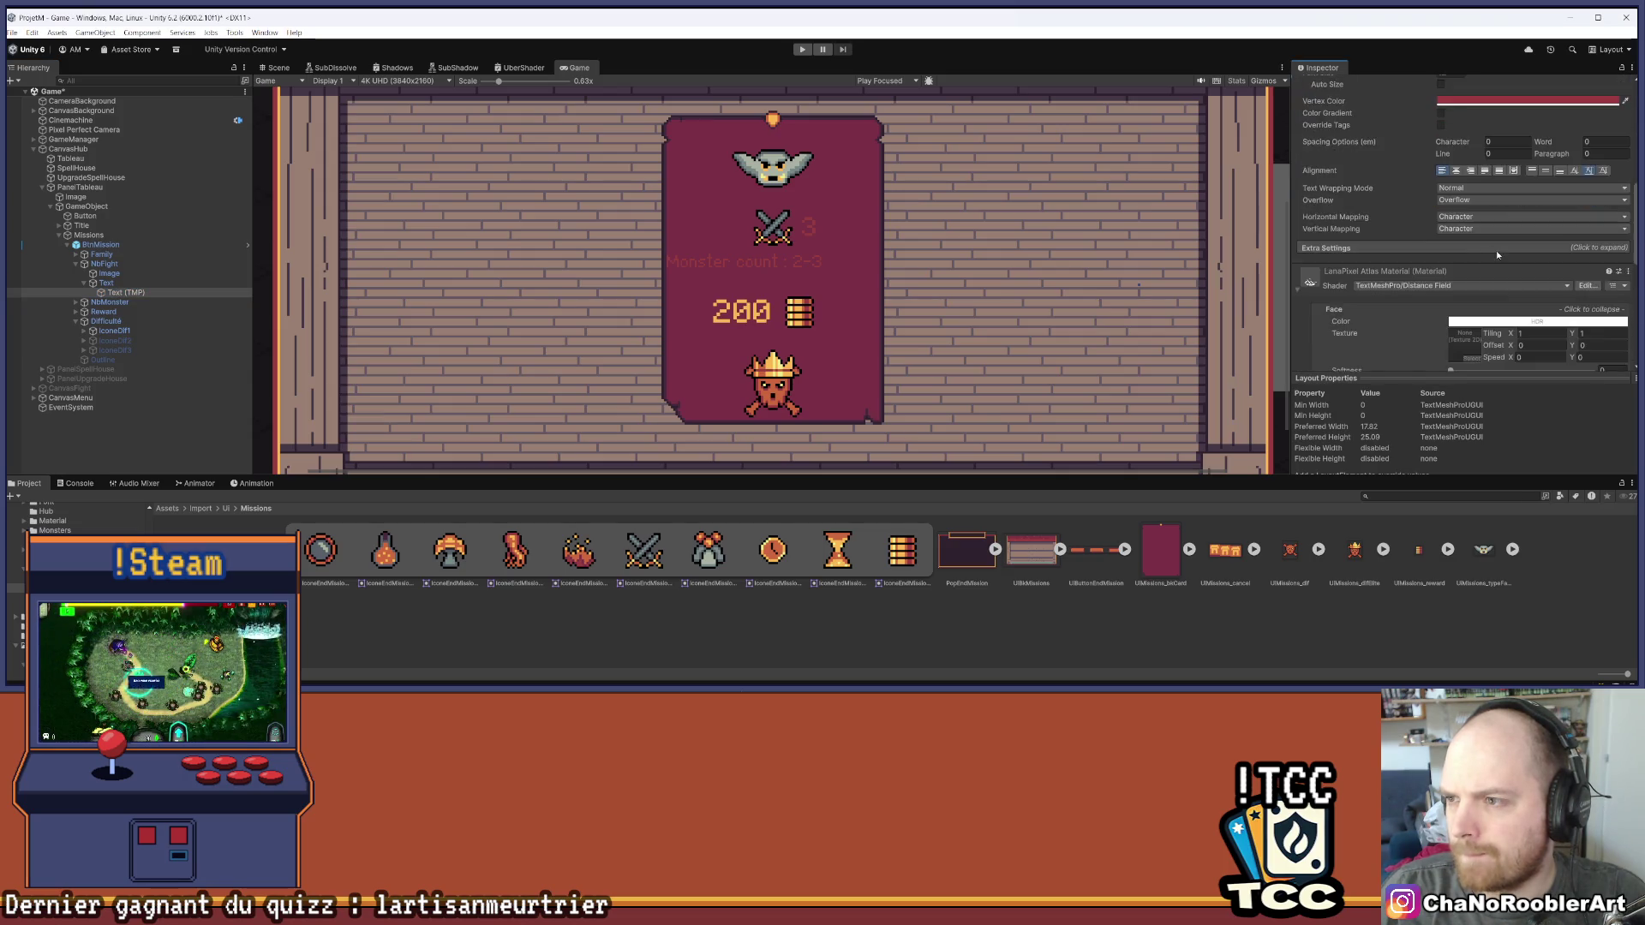
{"action": "scroll", "coordinate": [1379, 292], "scroll_direction": "up", "scroll_amount": 5}
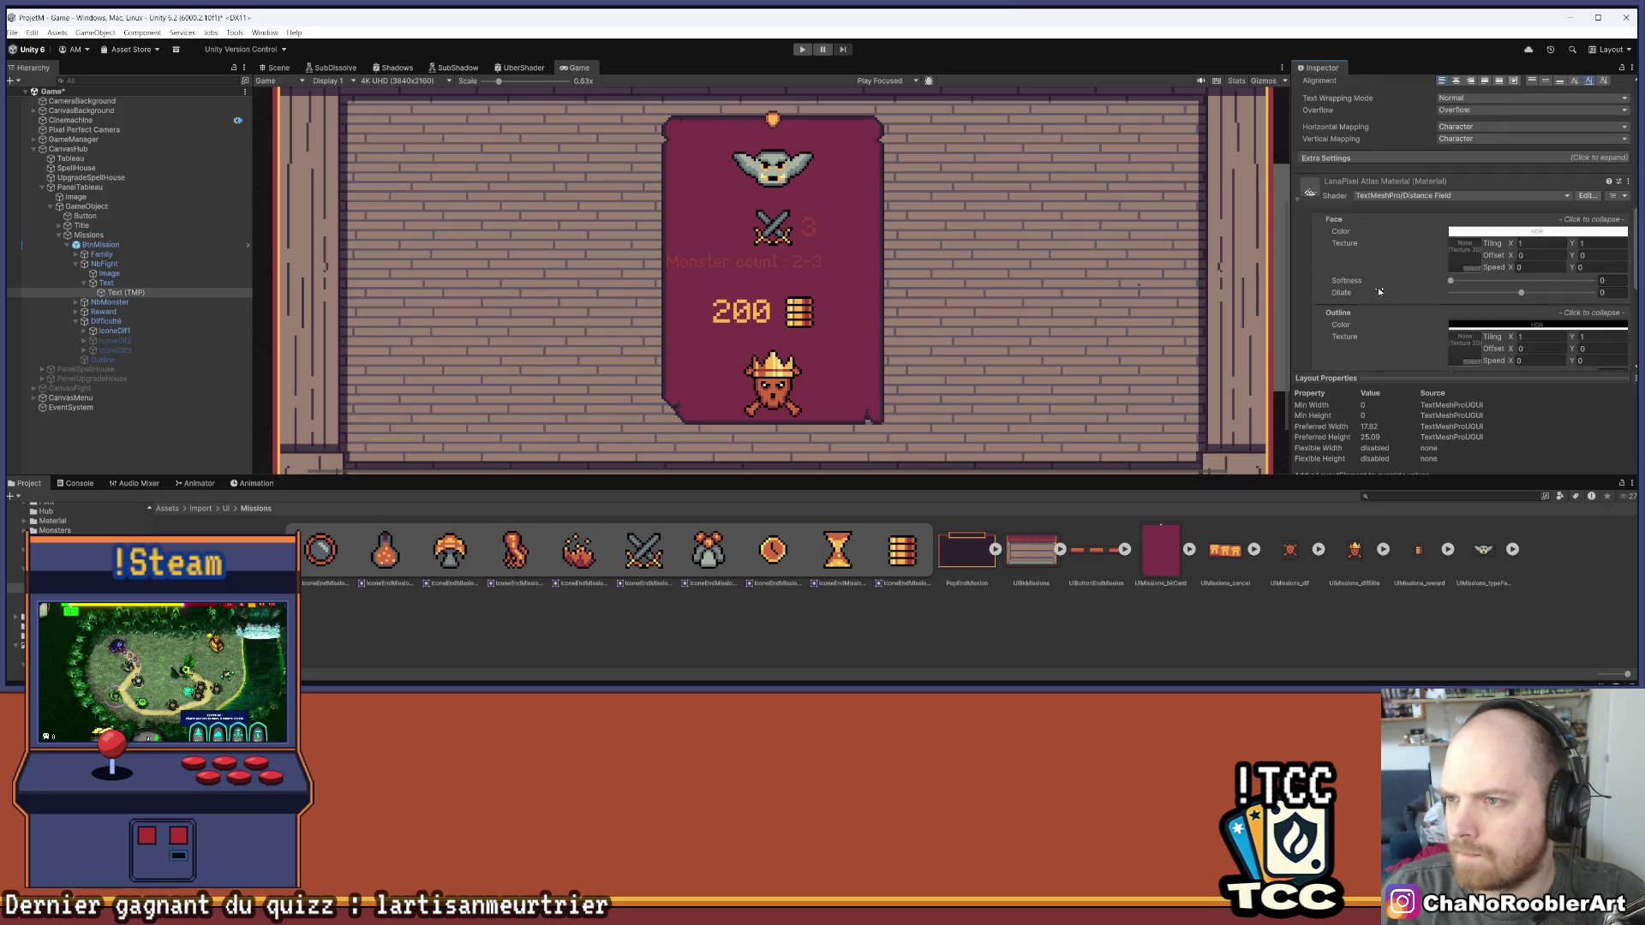
{"action": "scroll", "coordinate": [1299, 207], "scroll_direction": "up", "scroll_amount": 6}
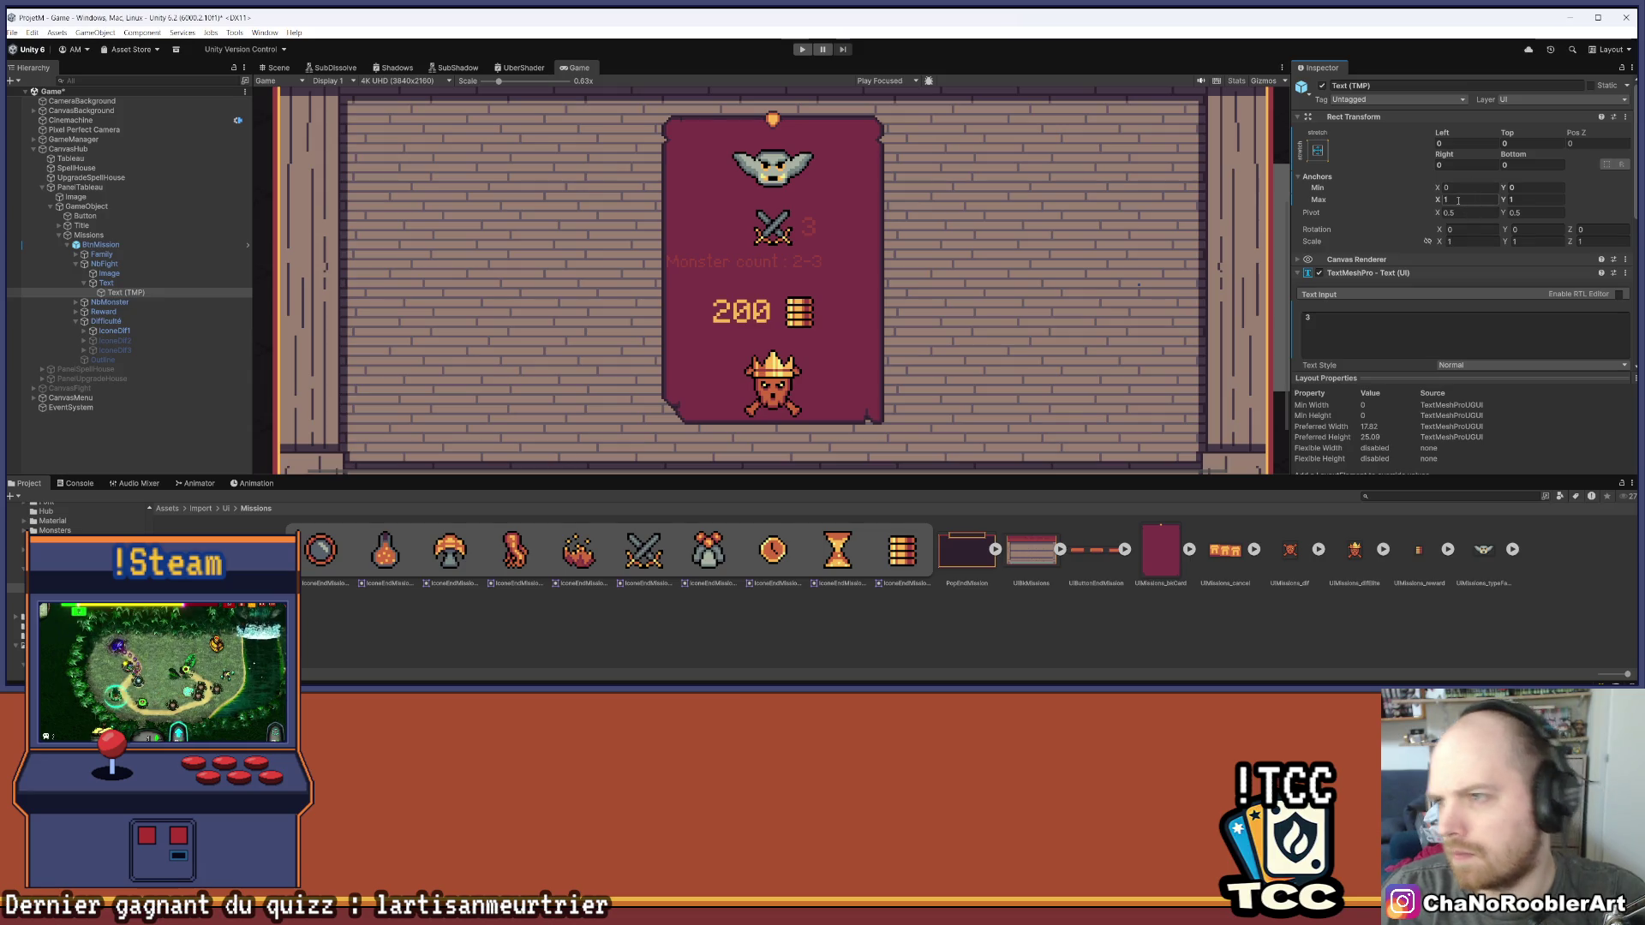
{"action": "left_click", "coordinate": [106, 283]}
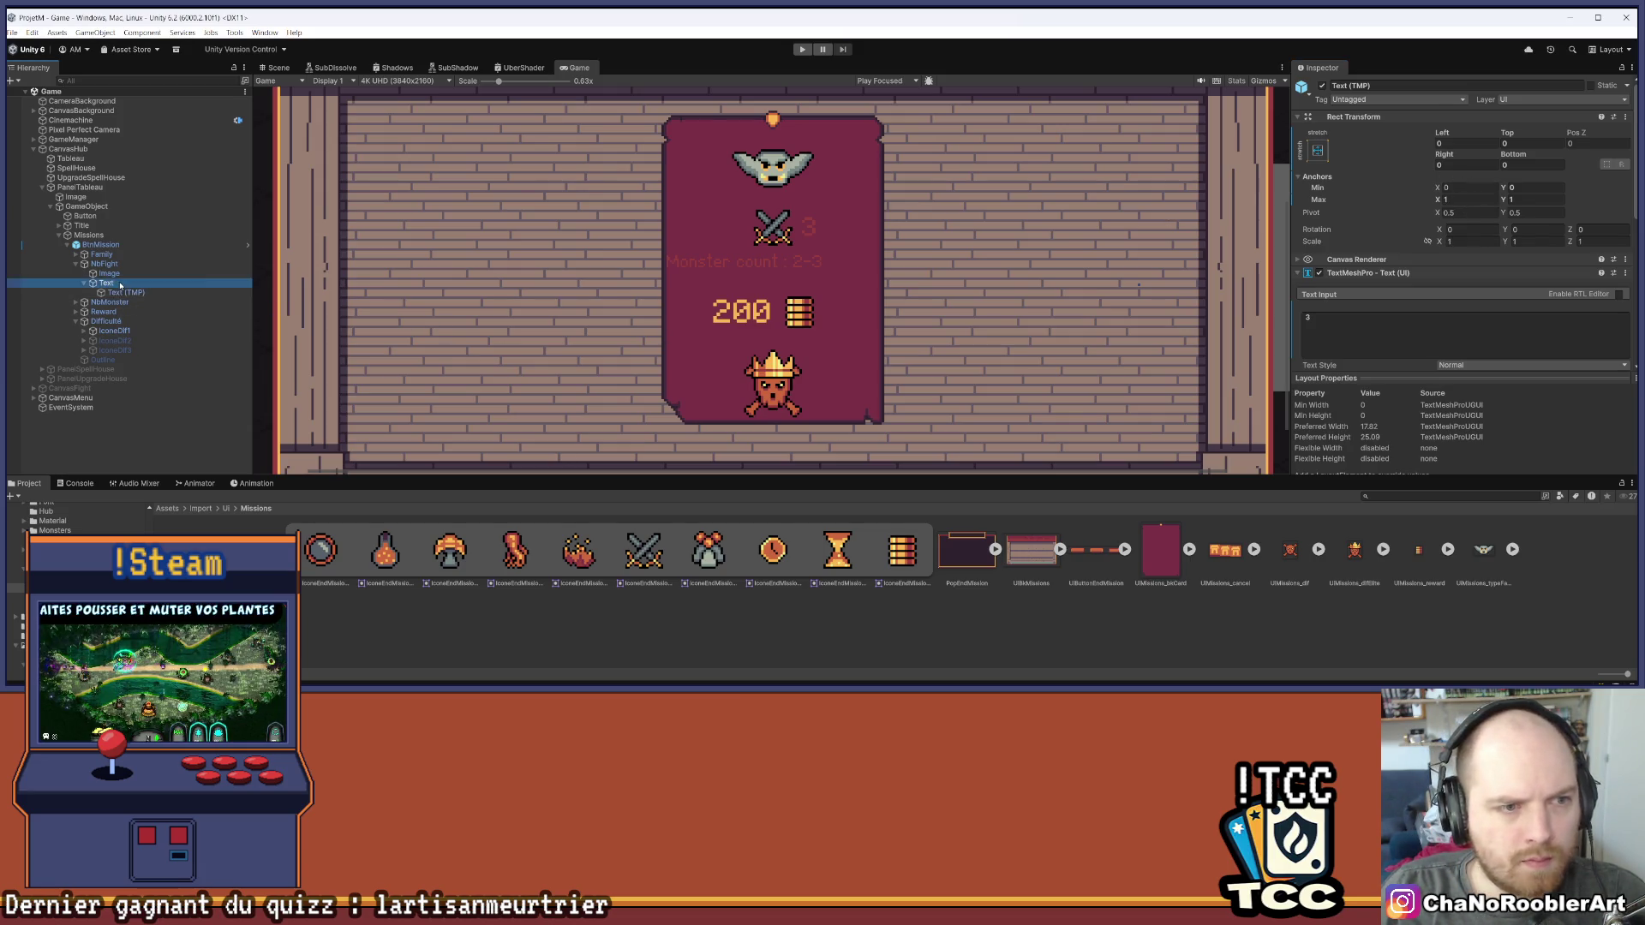
Add a Layout Element to Text with preferred width 20 and preferred height enabled, and save
{"action": "left_click", "coordinate": [1439, 277]}
{"action": "type", "text": "Ho"}
{"action": "type", "text": "La"}
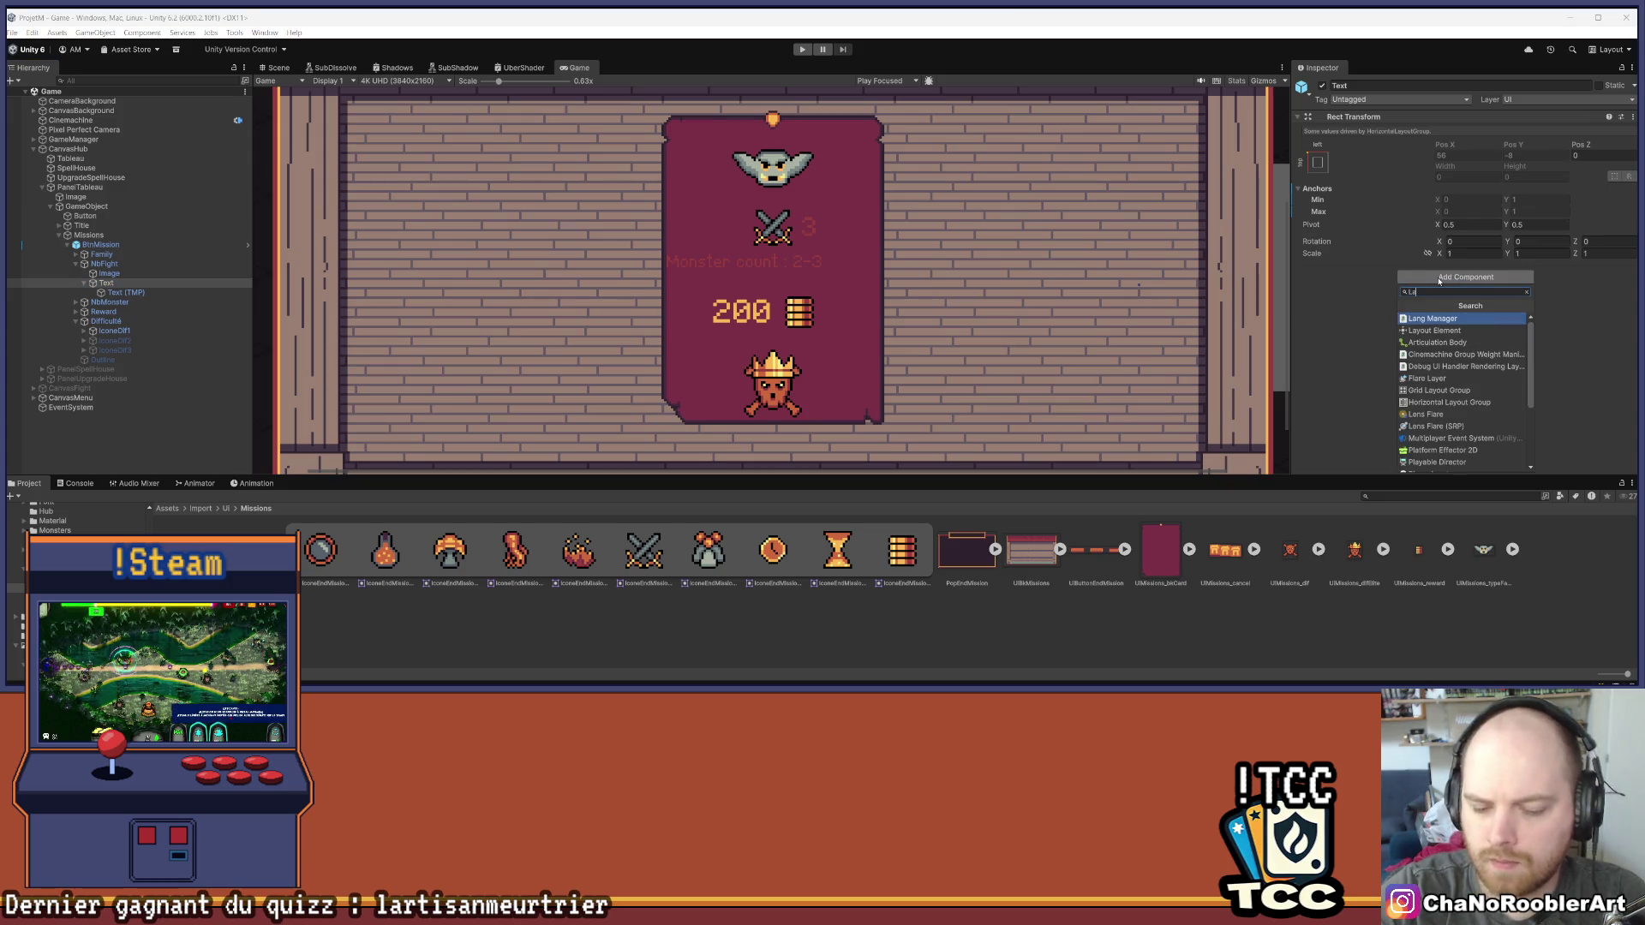
{"action": "key", "text": "Down"}
{"action": "key", "text": "Return"}
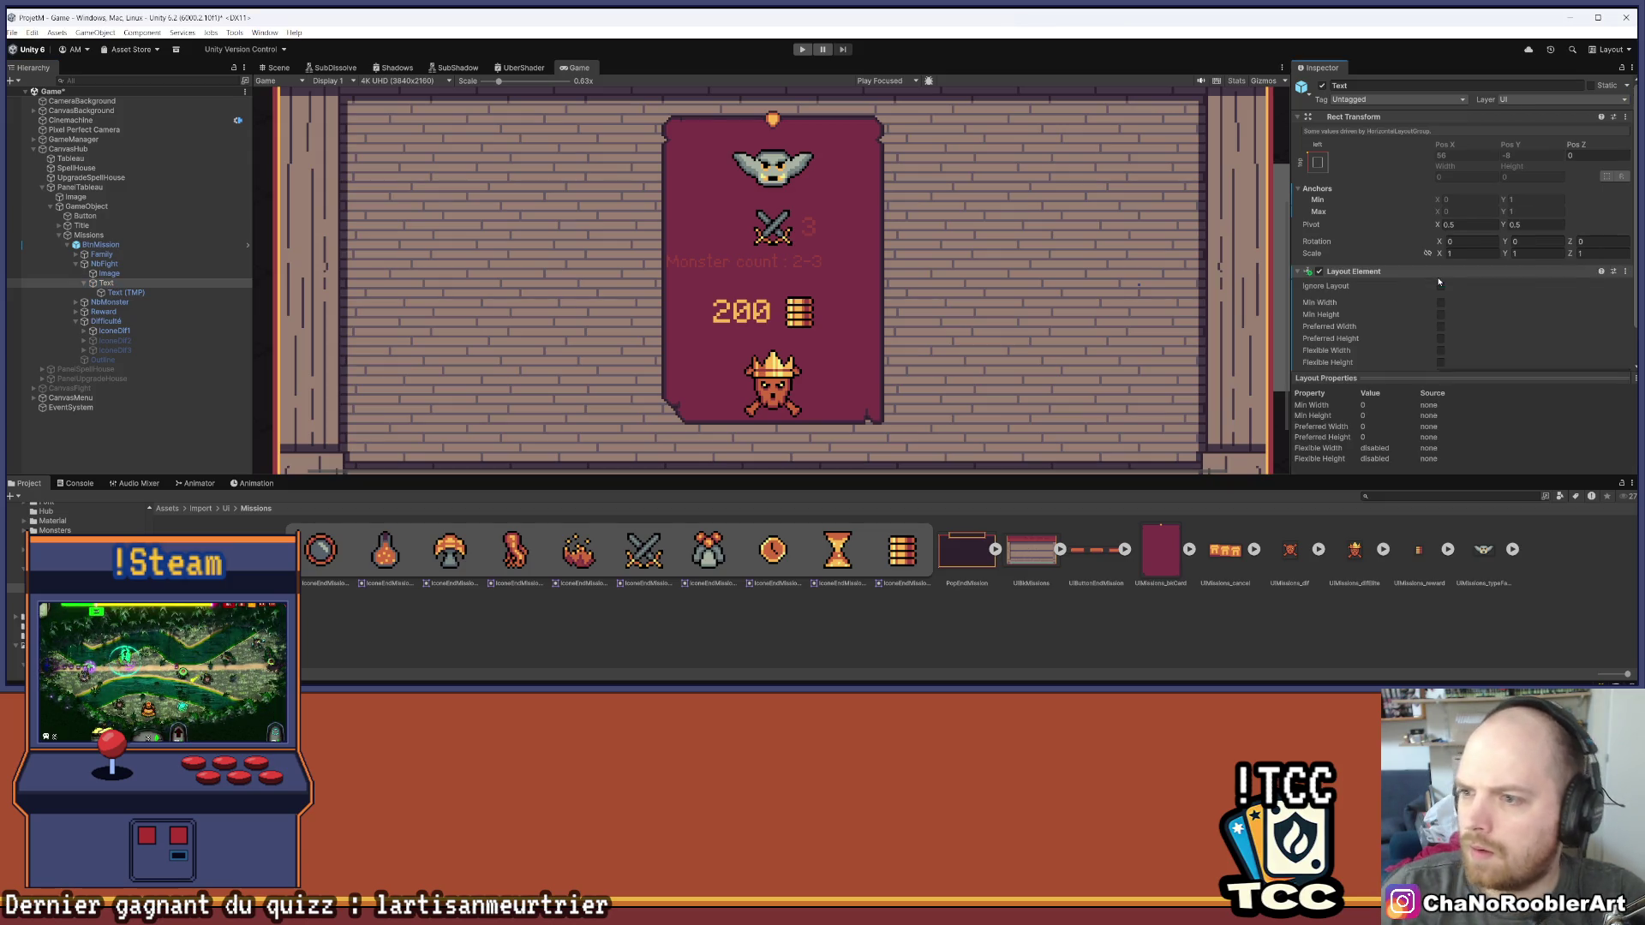
{"action": "left_click", "coordinate": [1440, 340]}
{"action": "left_click", "coordinate": [1464, 340]}
{"action": "type", "text": "18"}
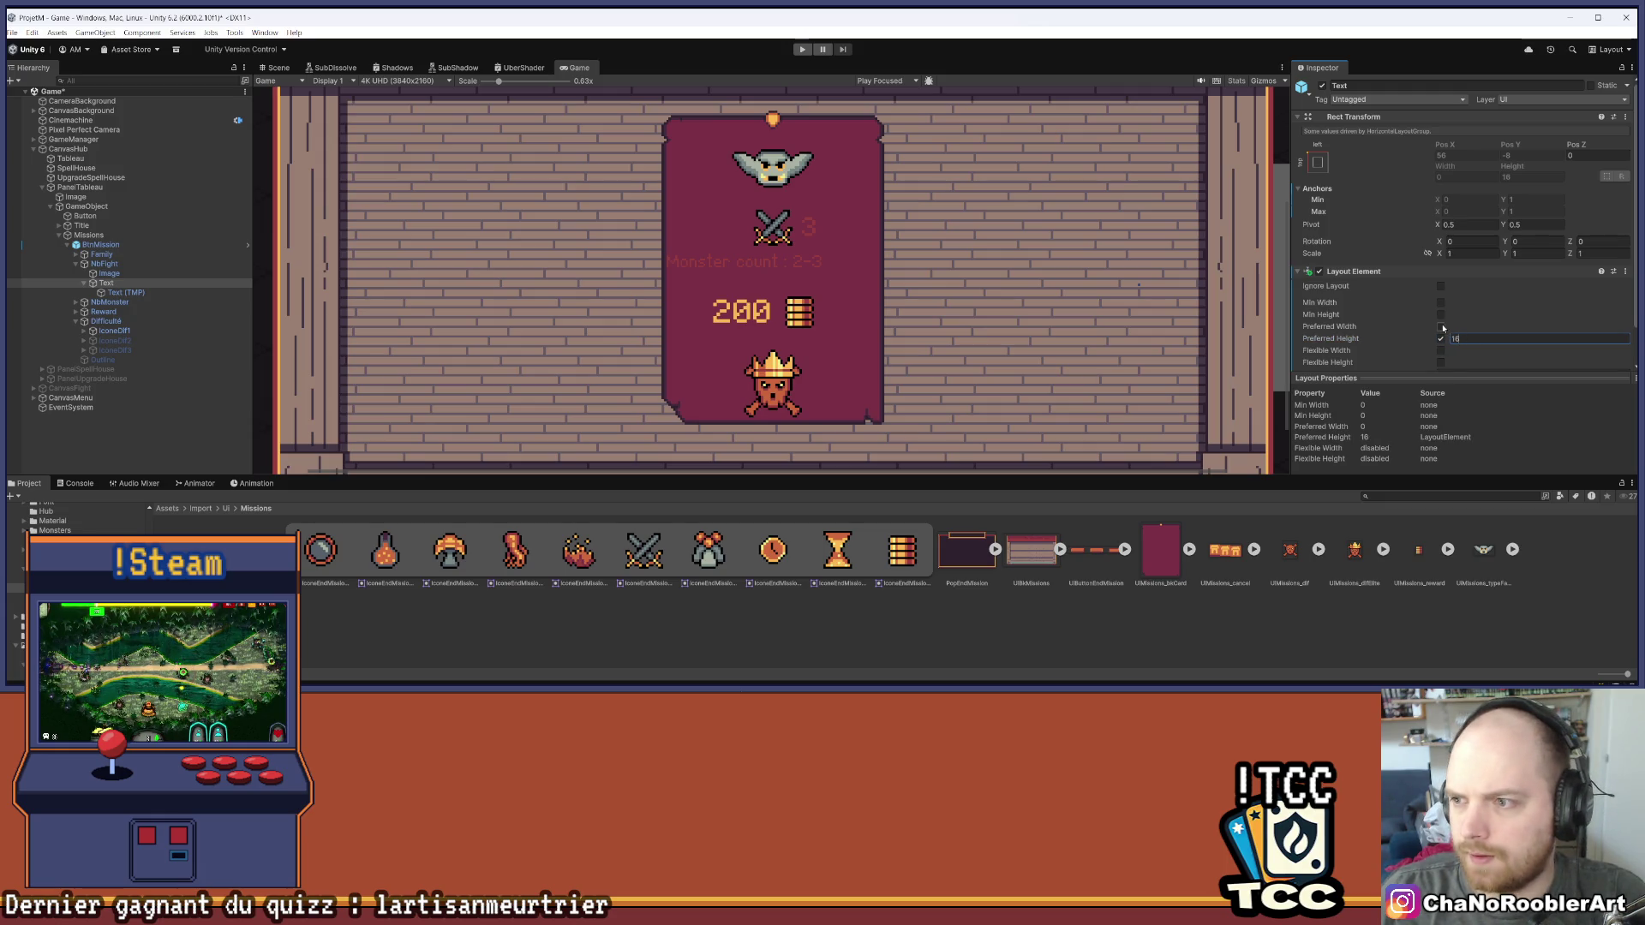
{"action": "left_click", "coordinate": [1442, 326]}
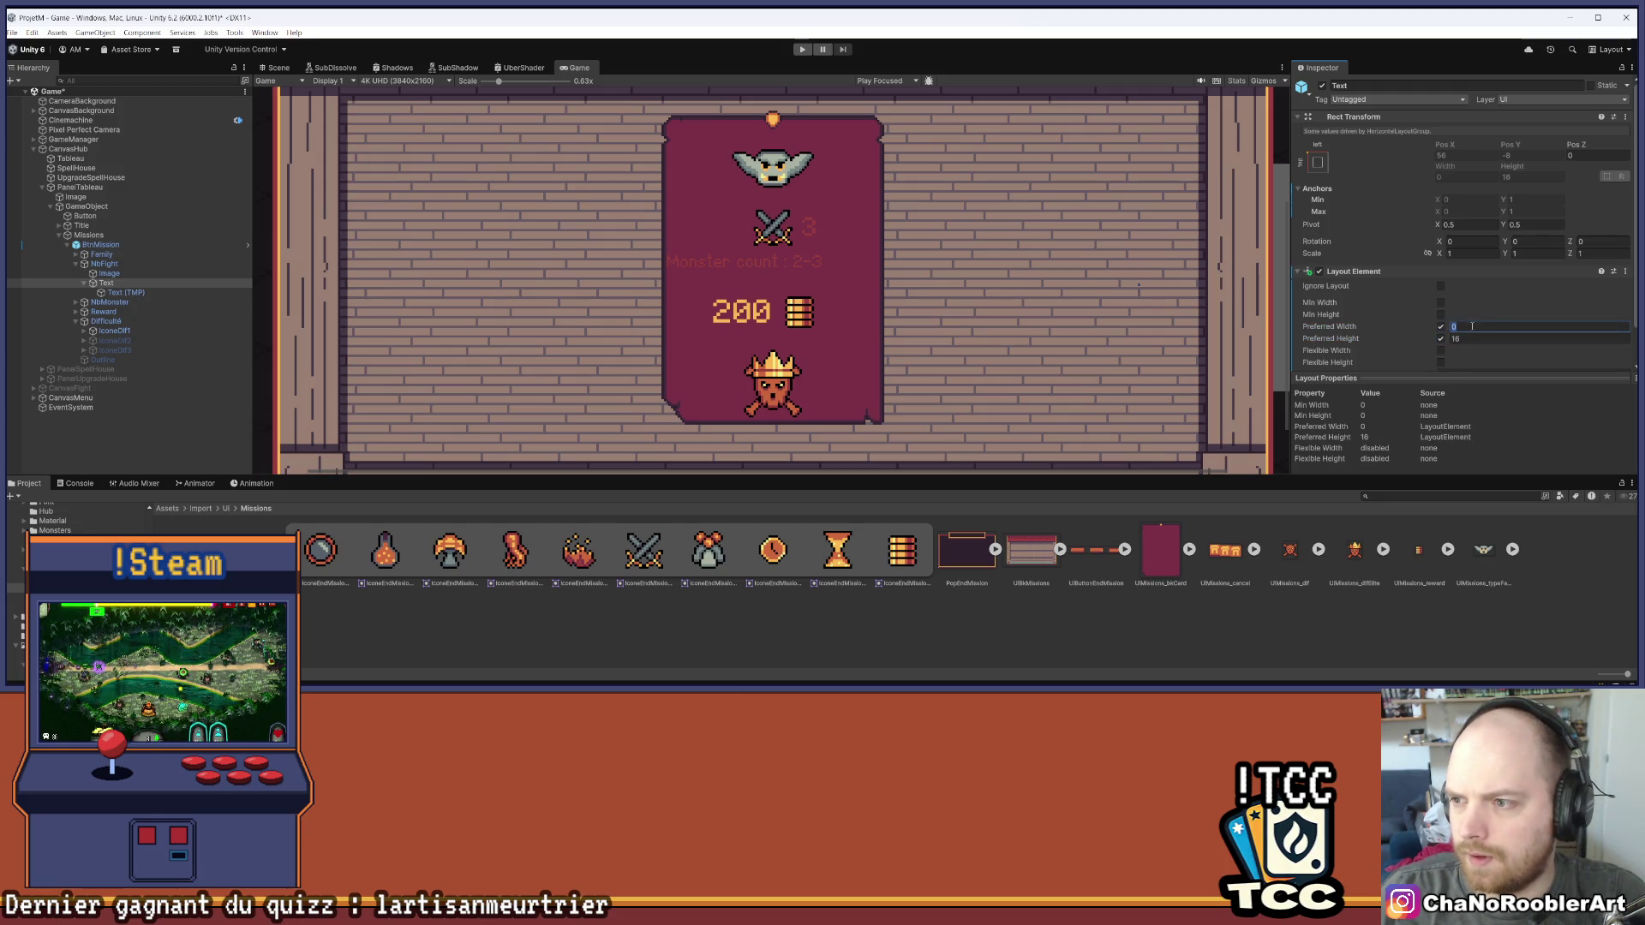
{"action": "type", "text": "20"}
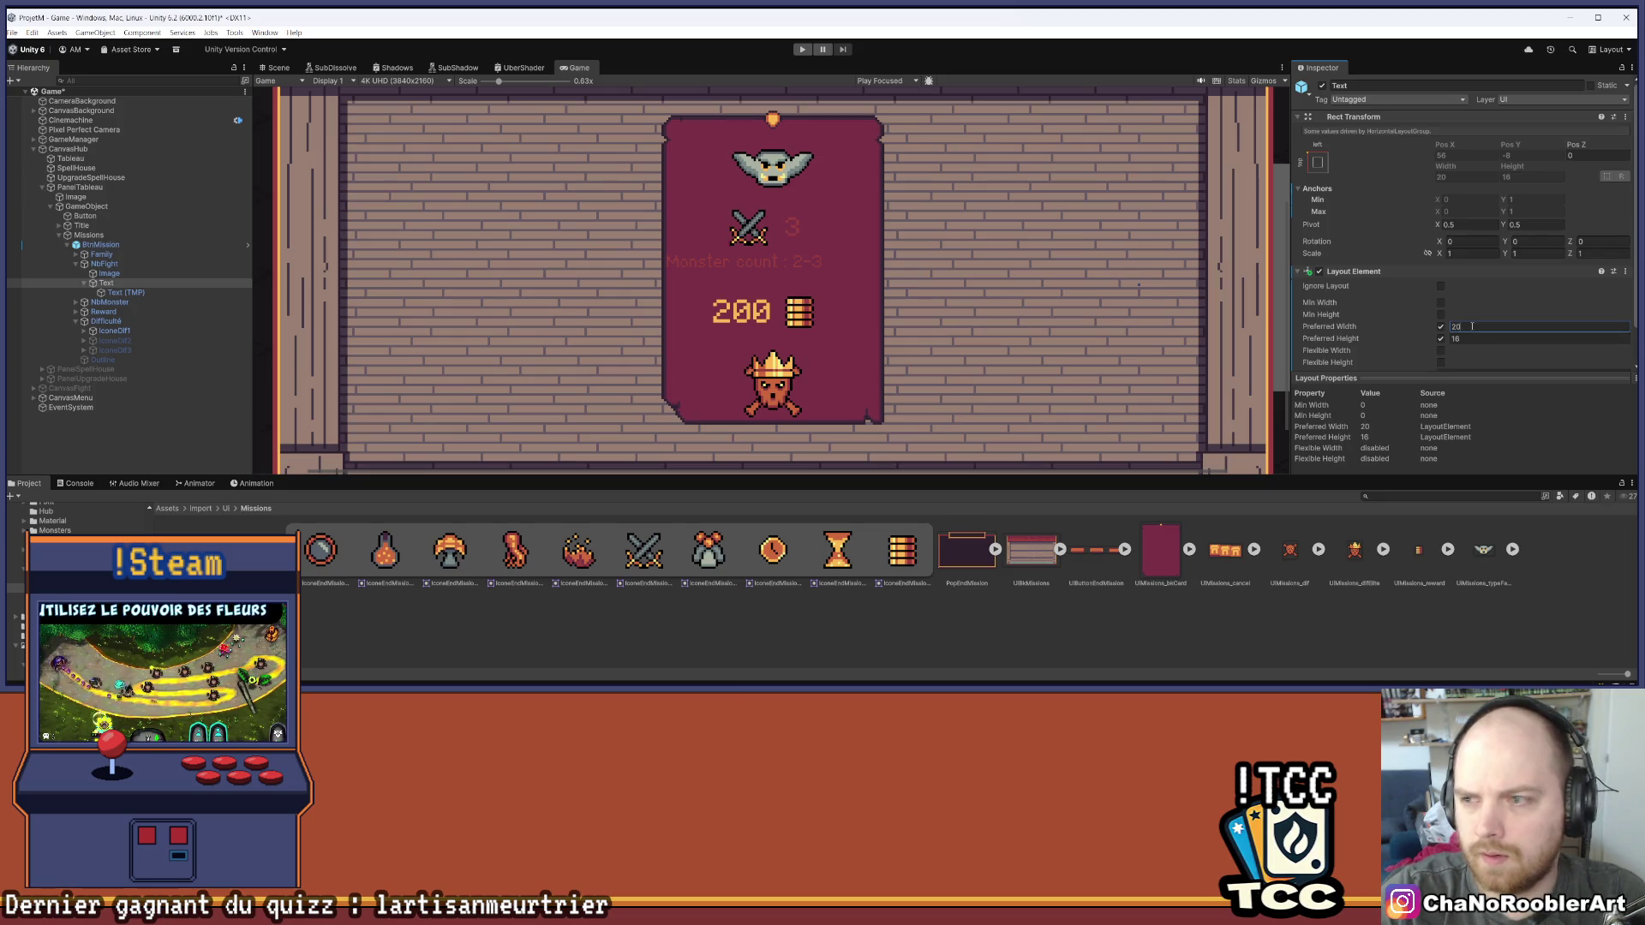
{"action": "key", "text": "ctrl+s"}
Change the Text wrapper's preferred width to 16
{"action": "left_click", "coordinate": [120, 284]}
{"action": "left_click", "coordinate": [121, 293]}
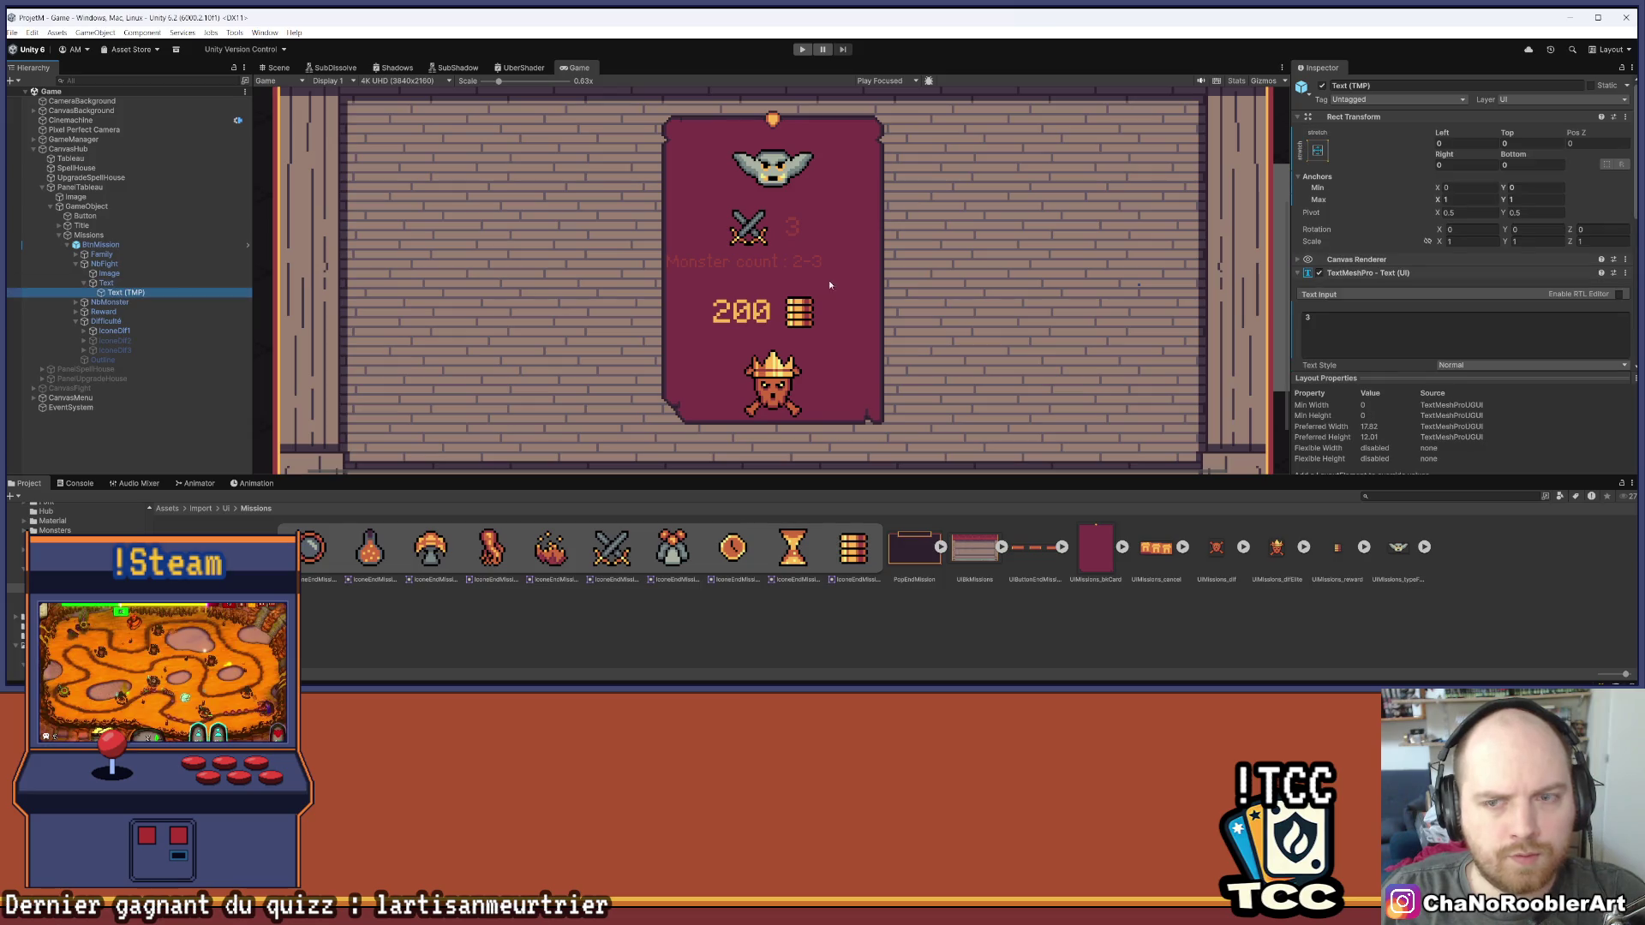
{"action": "left_click", "coordinate": [102, 284]}
{"action": "left_click", "coordinate": [1454, 326]}
{"action": "type", "text": "16"}
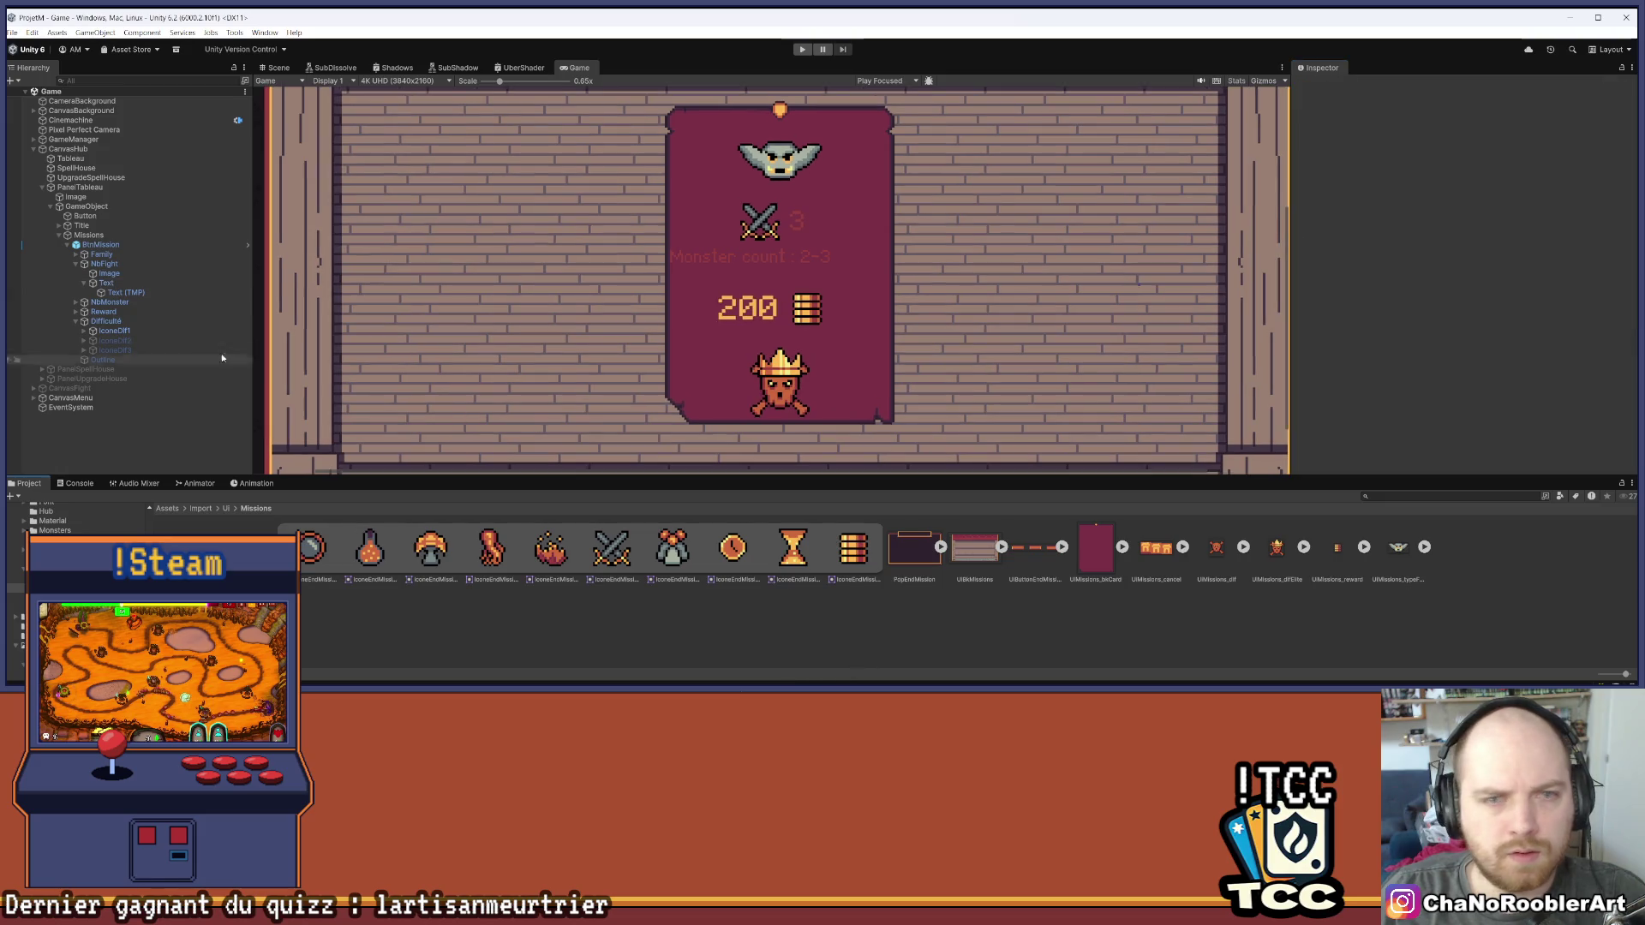
{"action": "left_click", "coordinate": [116, 274]}
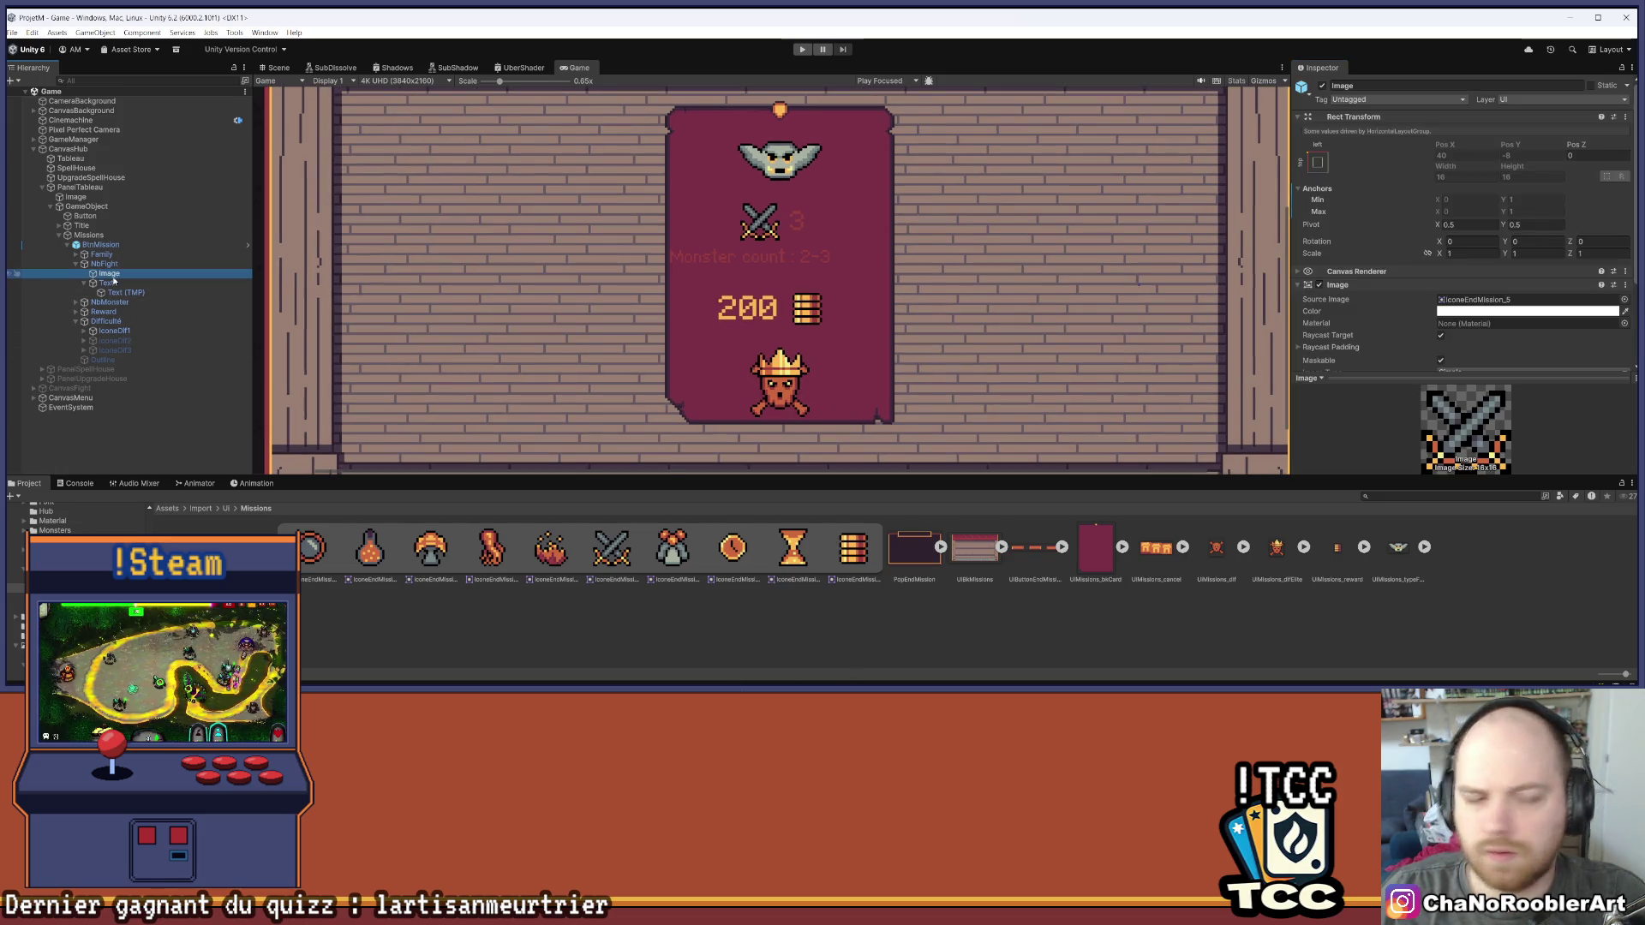
Add a Layout Element to the swords Image with preferred width and height of 16
{"action": "scroll", "coordinate": [1343, 251], "scroll_direction": "down", "scroll_amount": 3}
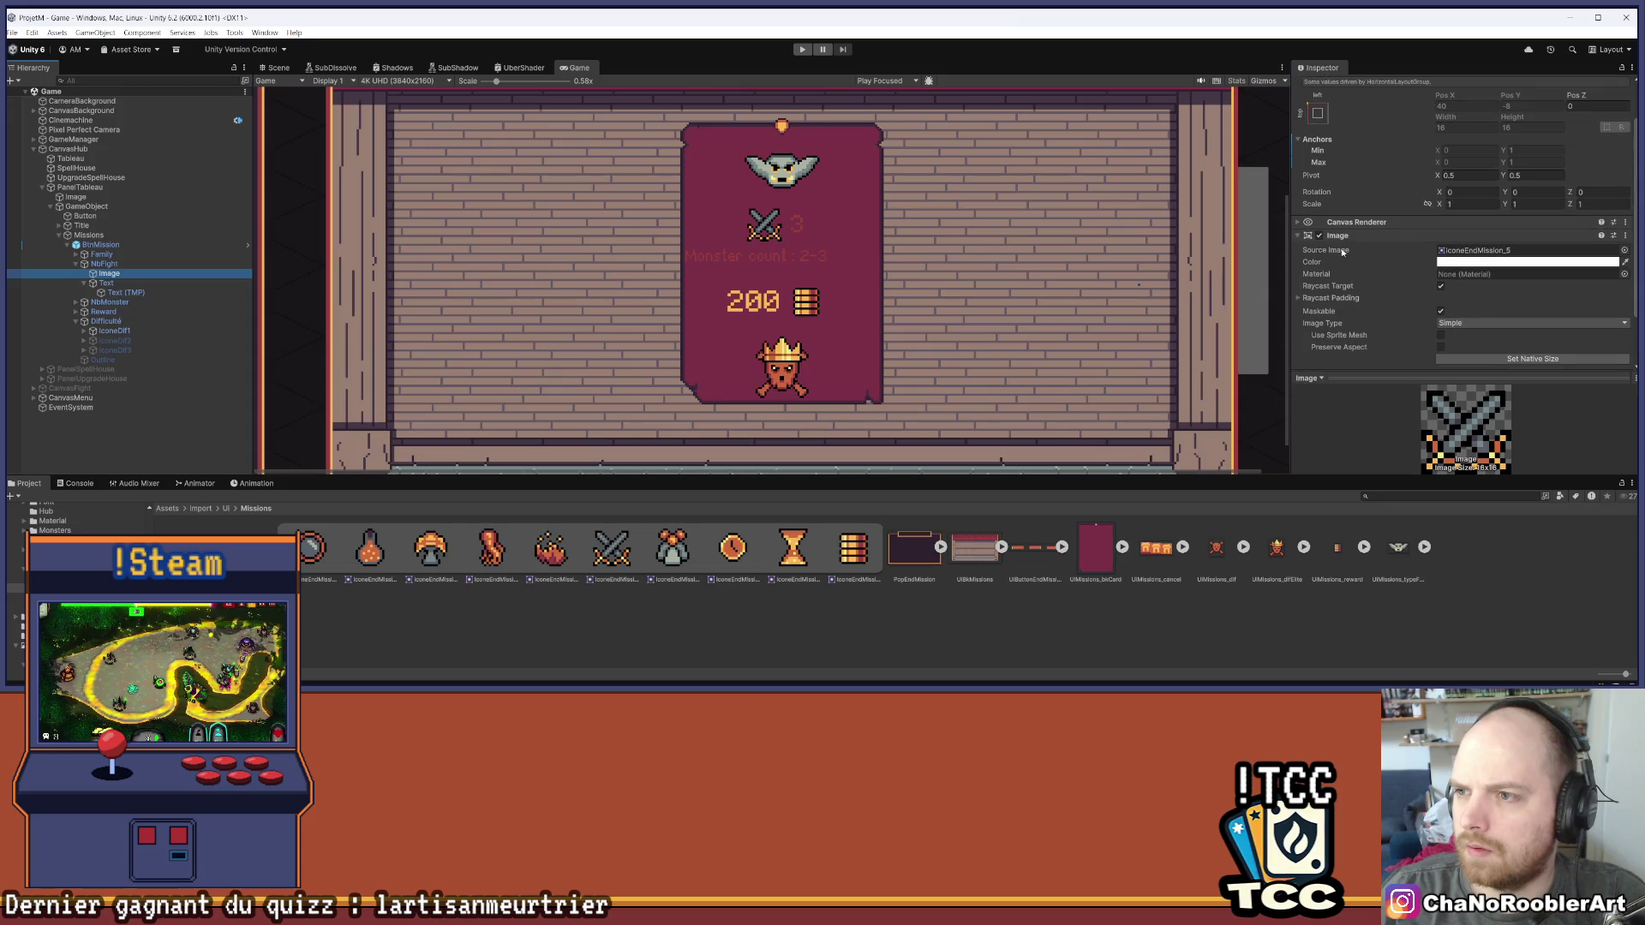
{"action": "left_click", "coordinate": [1341, 236]}
{"action": "left_click", "coordinate": [1449, 342]}
{"action": "type", "text": "La"}
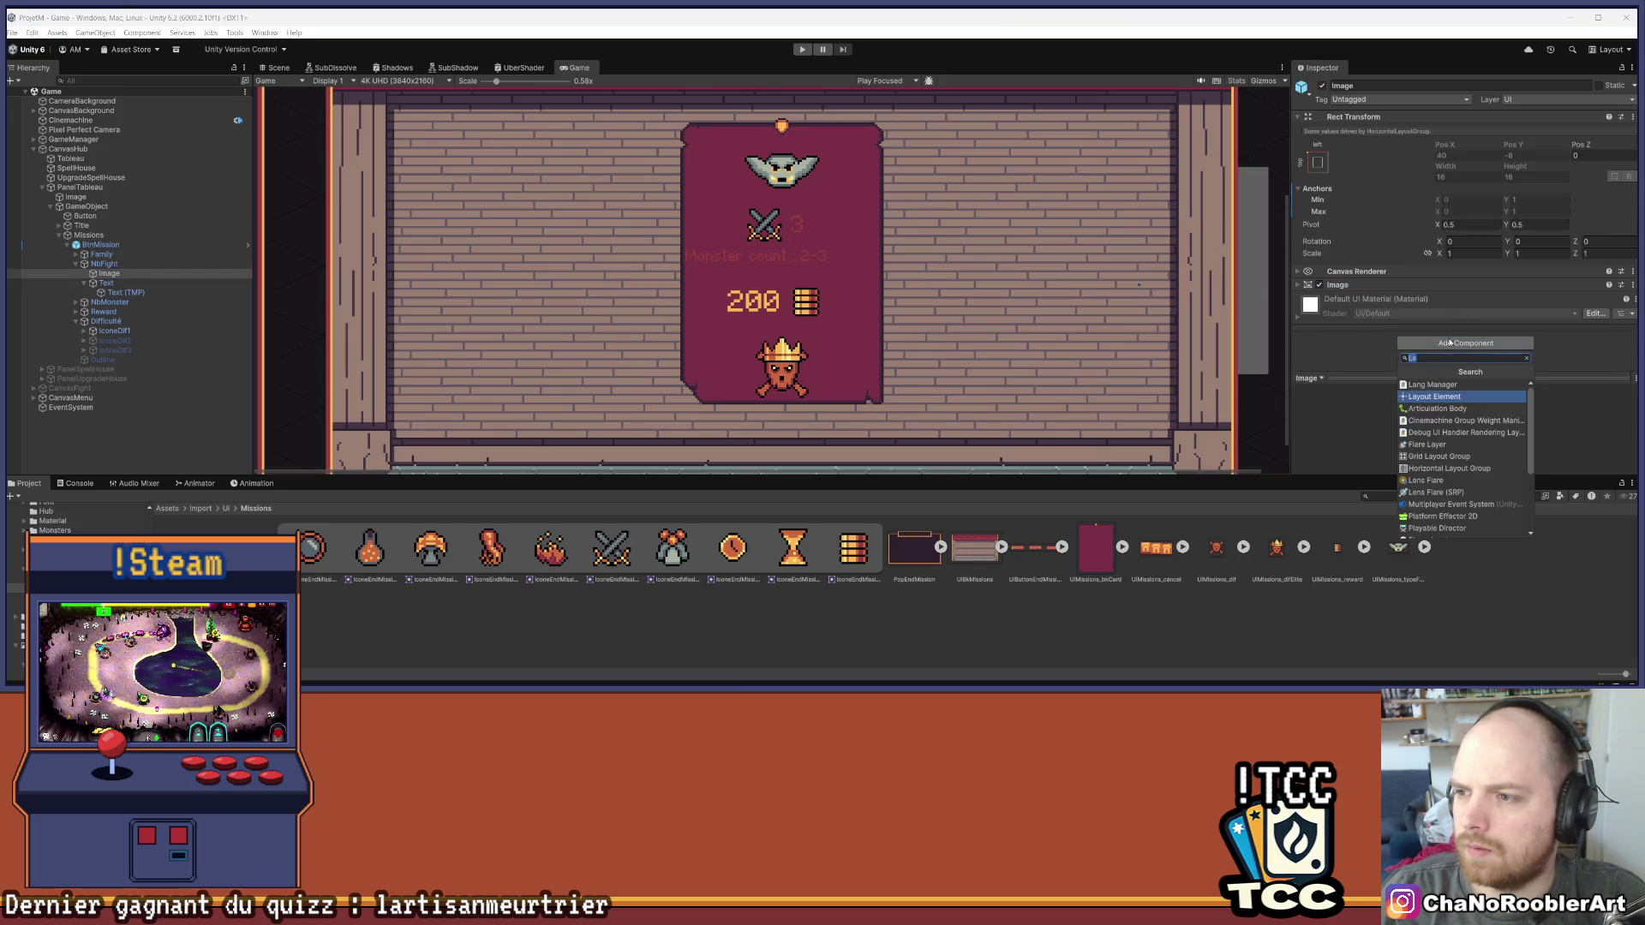
{"action": "key", "text": "Return"}
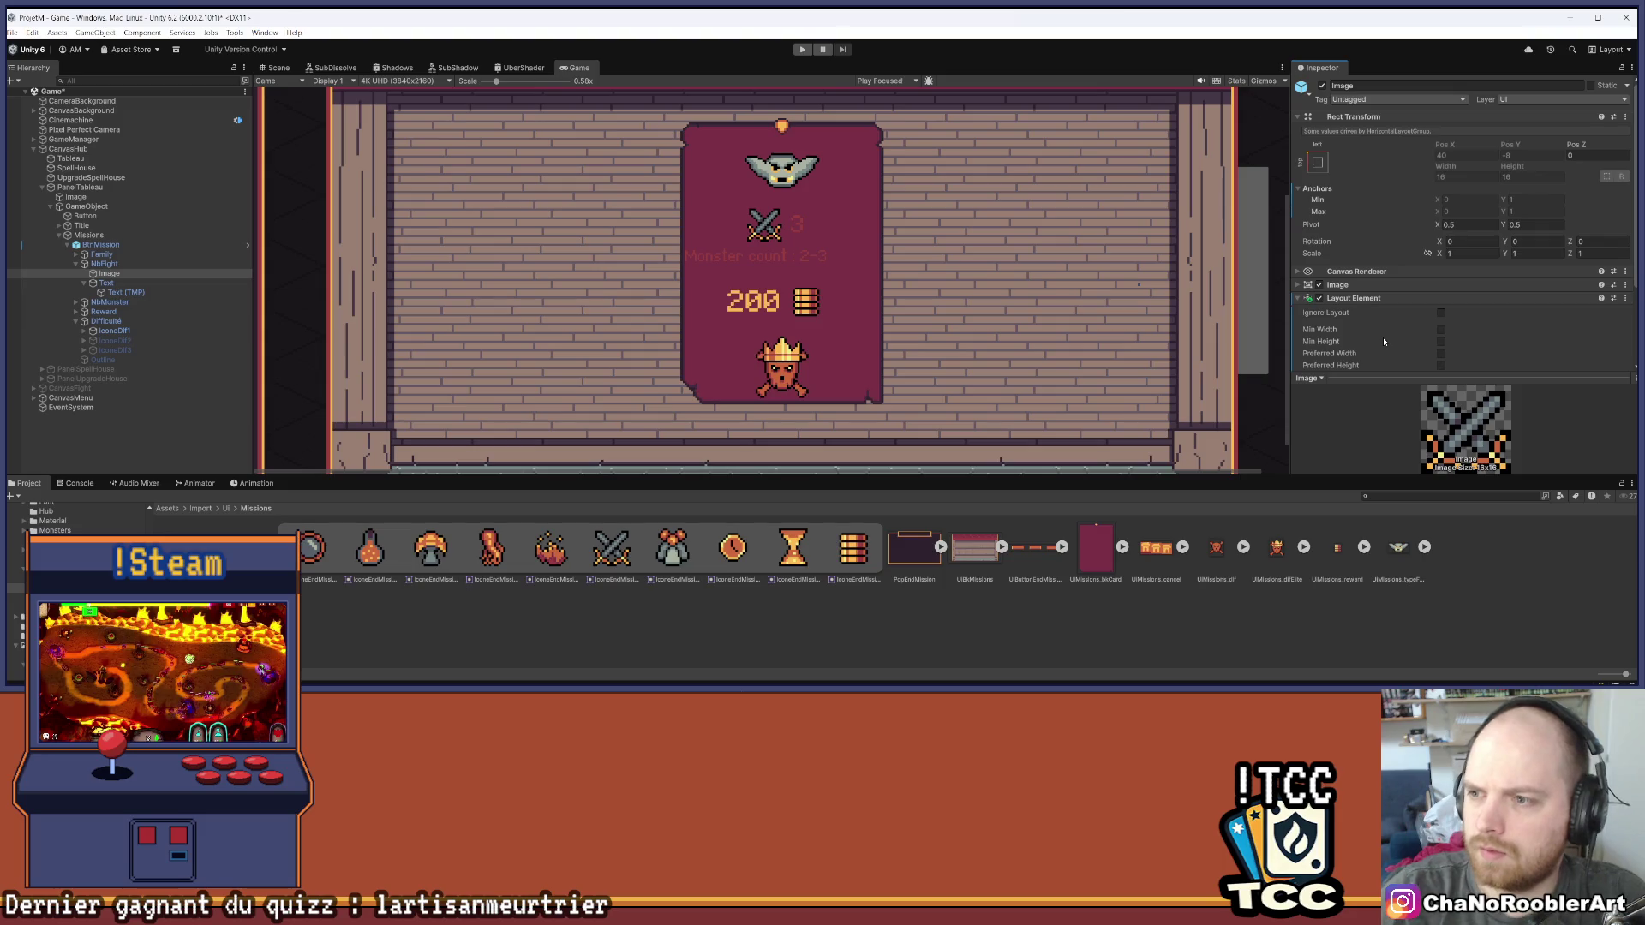
{"action": "left_click", "coordinate": [1440, 323]}
{"action": "left_click", "coordinate": [1441, 333]}
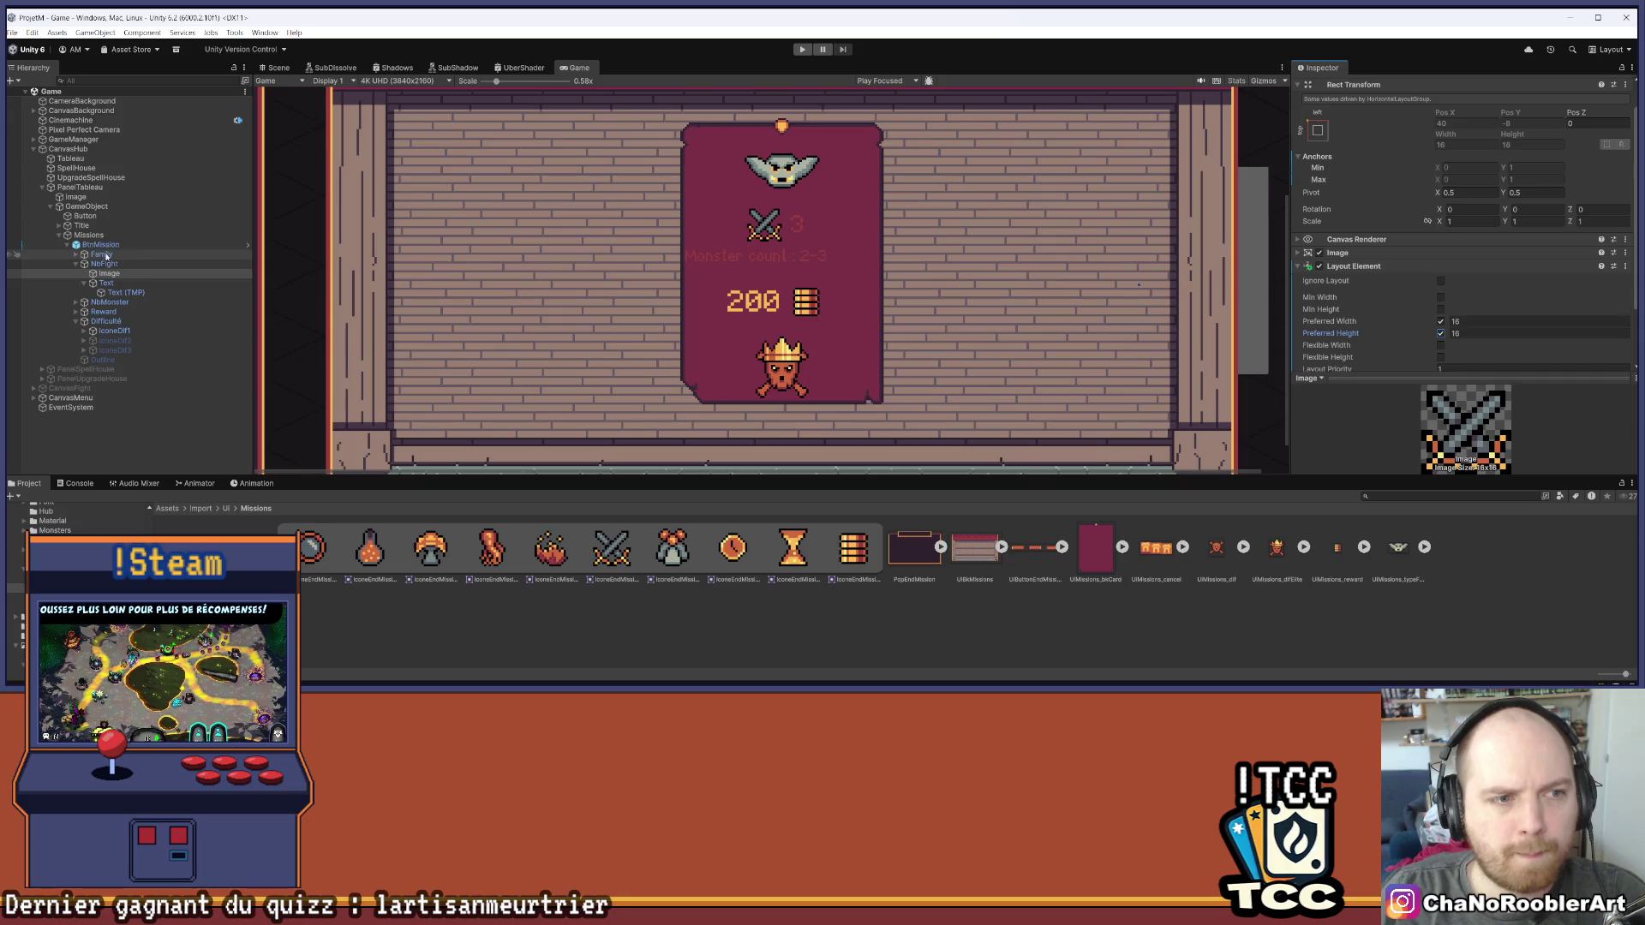
Centre-align the fight count '3' within its TextMeshPro text box
{"action": "left_click", "coordinate": [278, 68]}
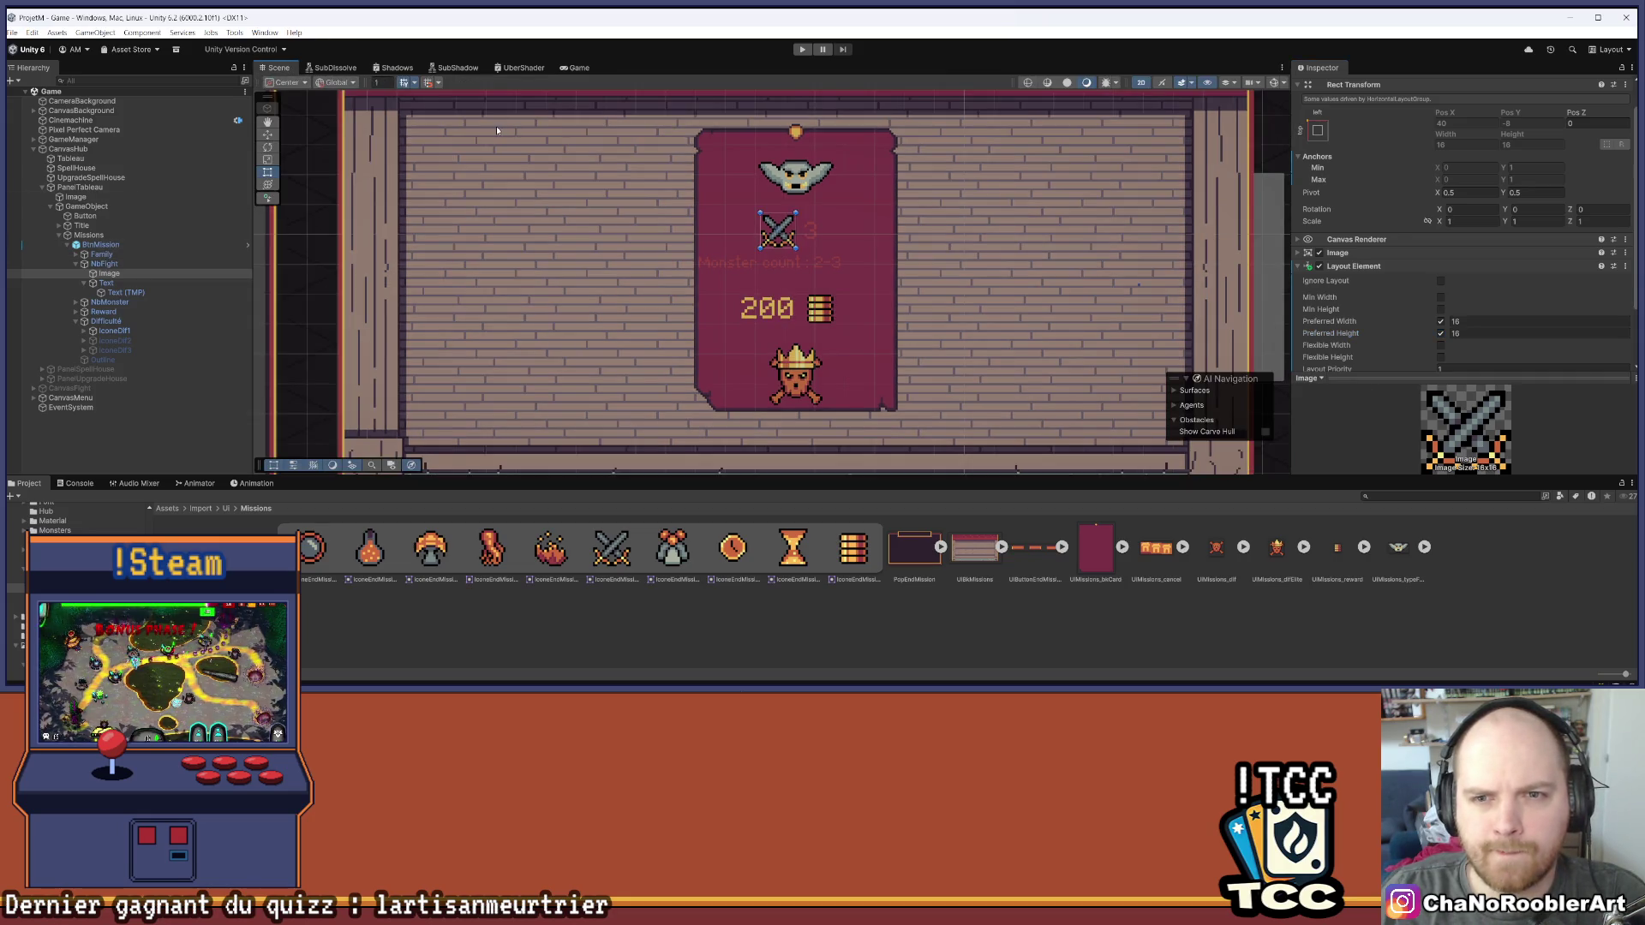
{"action": "left_click", "coordinate": [107, 282]}
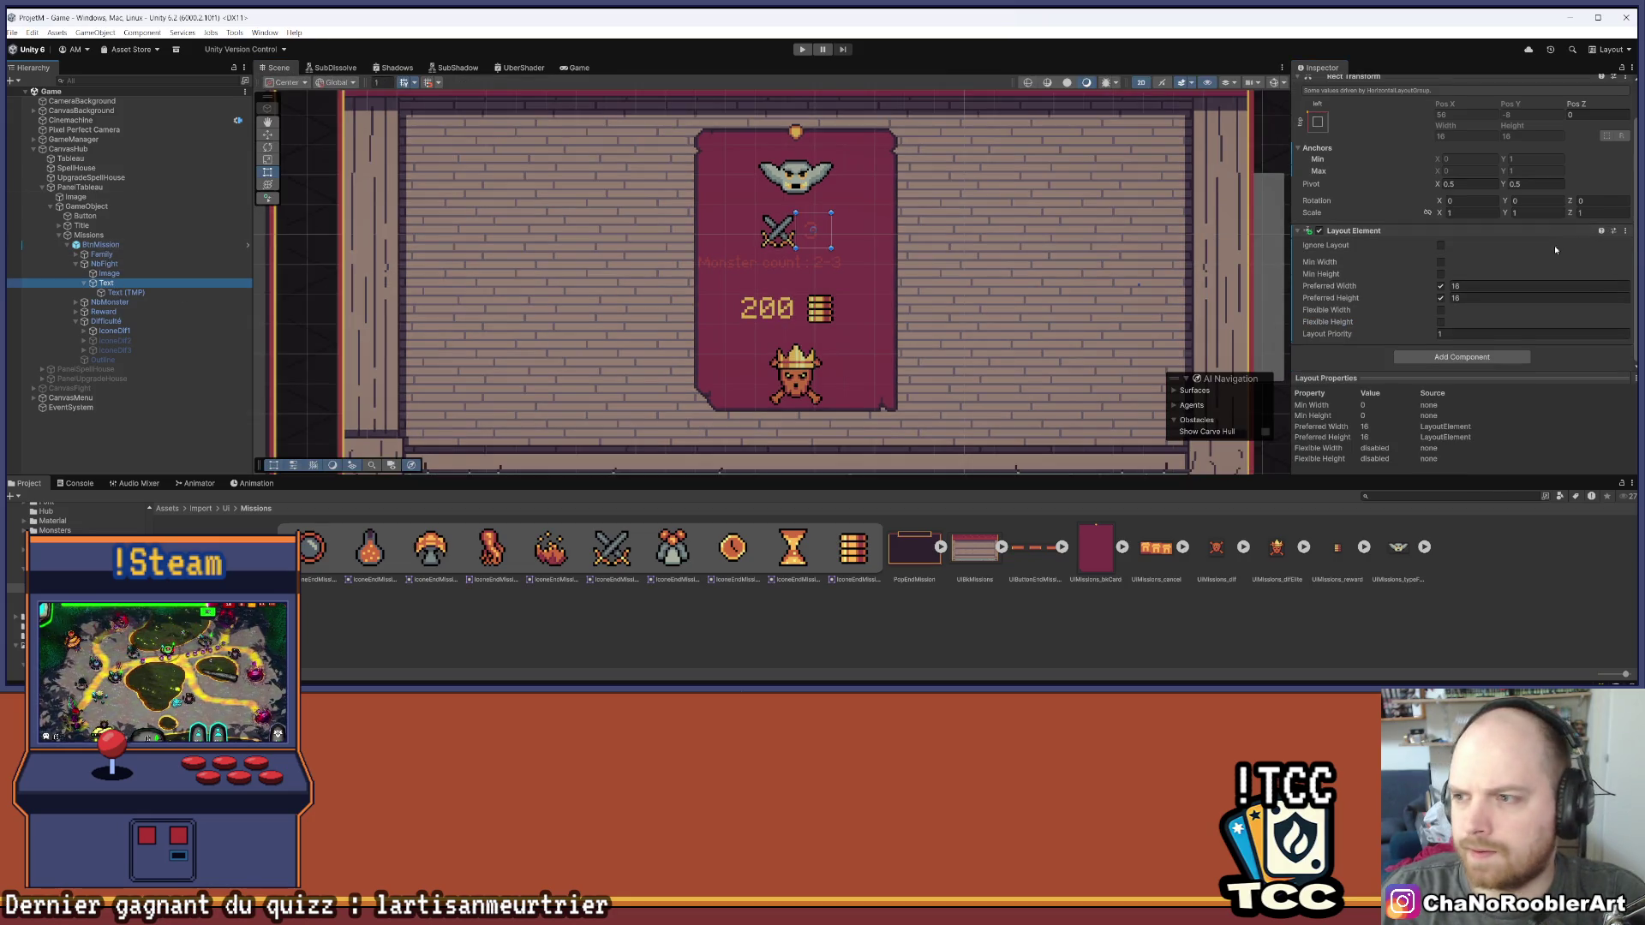
{"action": "left_click", "coordinate": [126, 292]}
{"action": "scroll", "coordinate": [1496, 268], "scroll_direction": "down", "scroll_amount": 5}
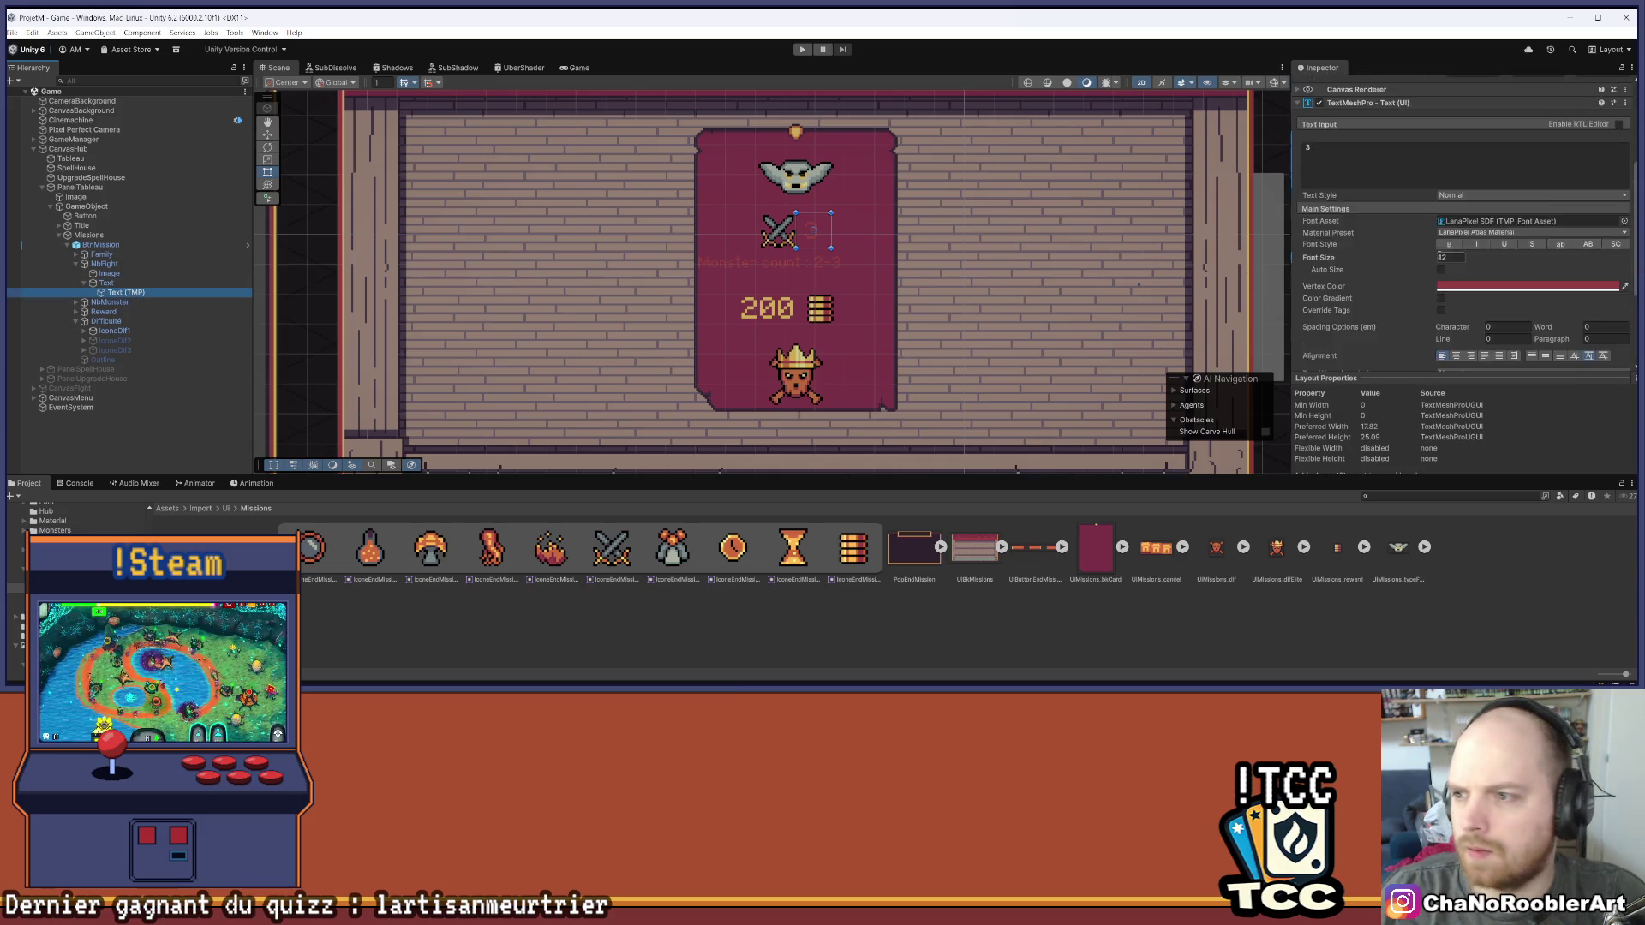
{"action": "left_click", "coordinate": [1455, 292]}
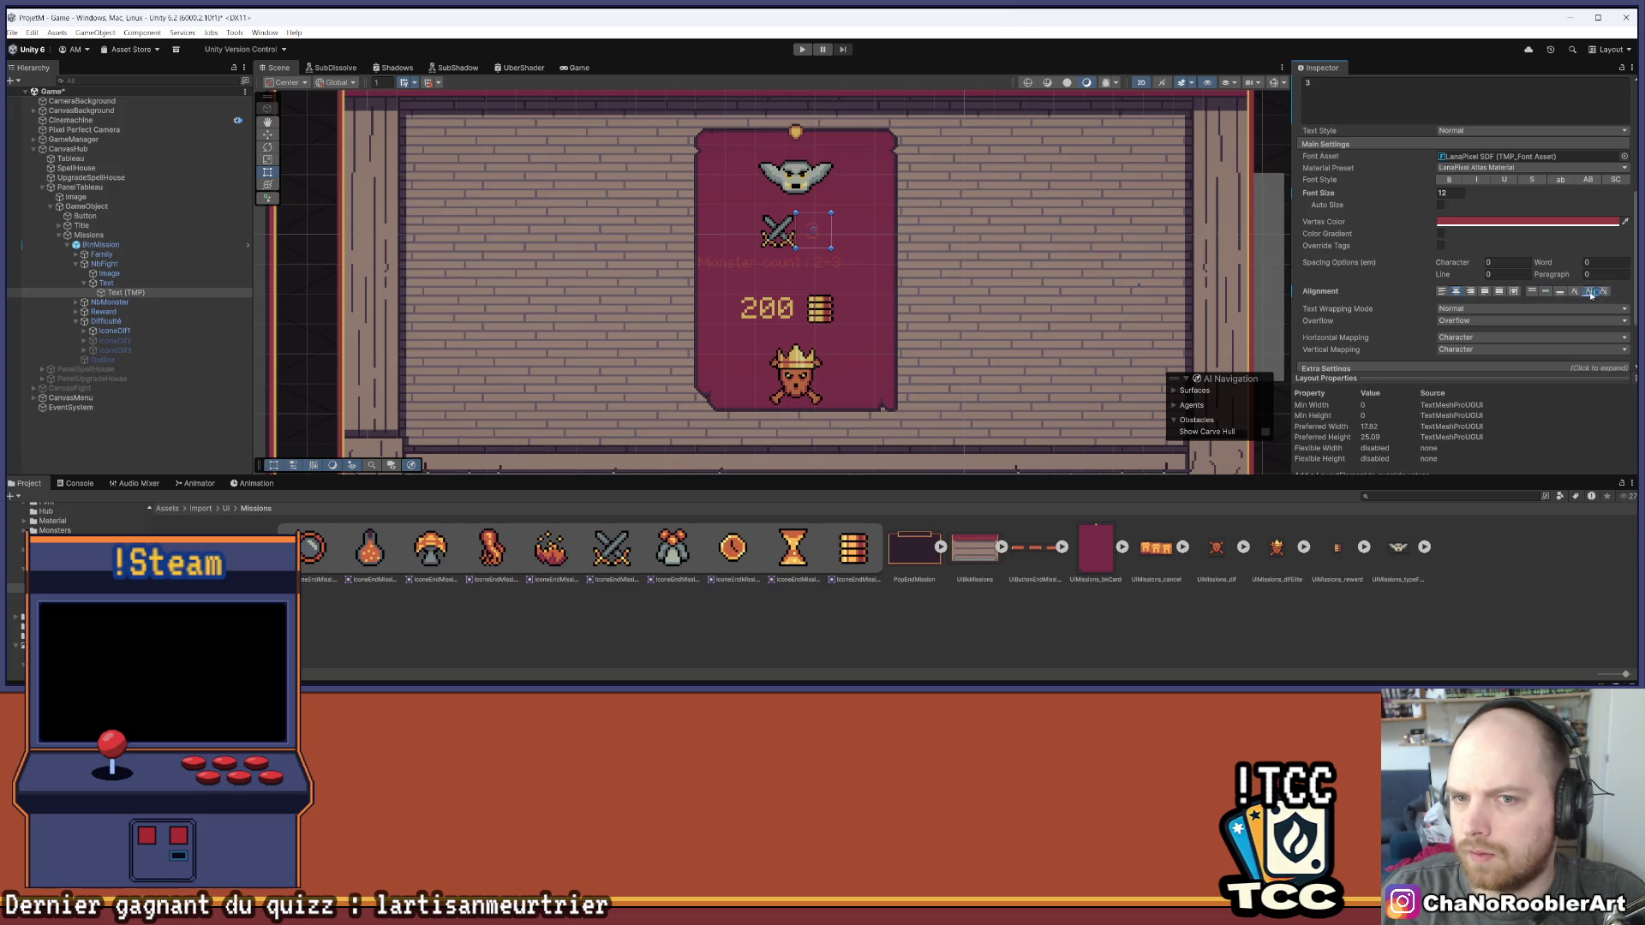
{"action": "left_click", "coordinate": [966, 643]}
{"action": "left_click", "coordinate": [100, 244]}
{"action": "left_click", "coordinate": [86, 264]}
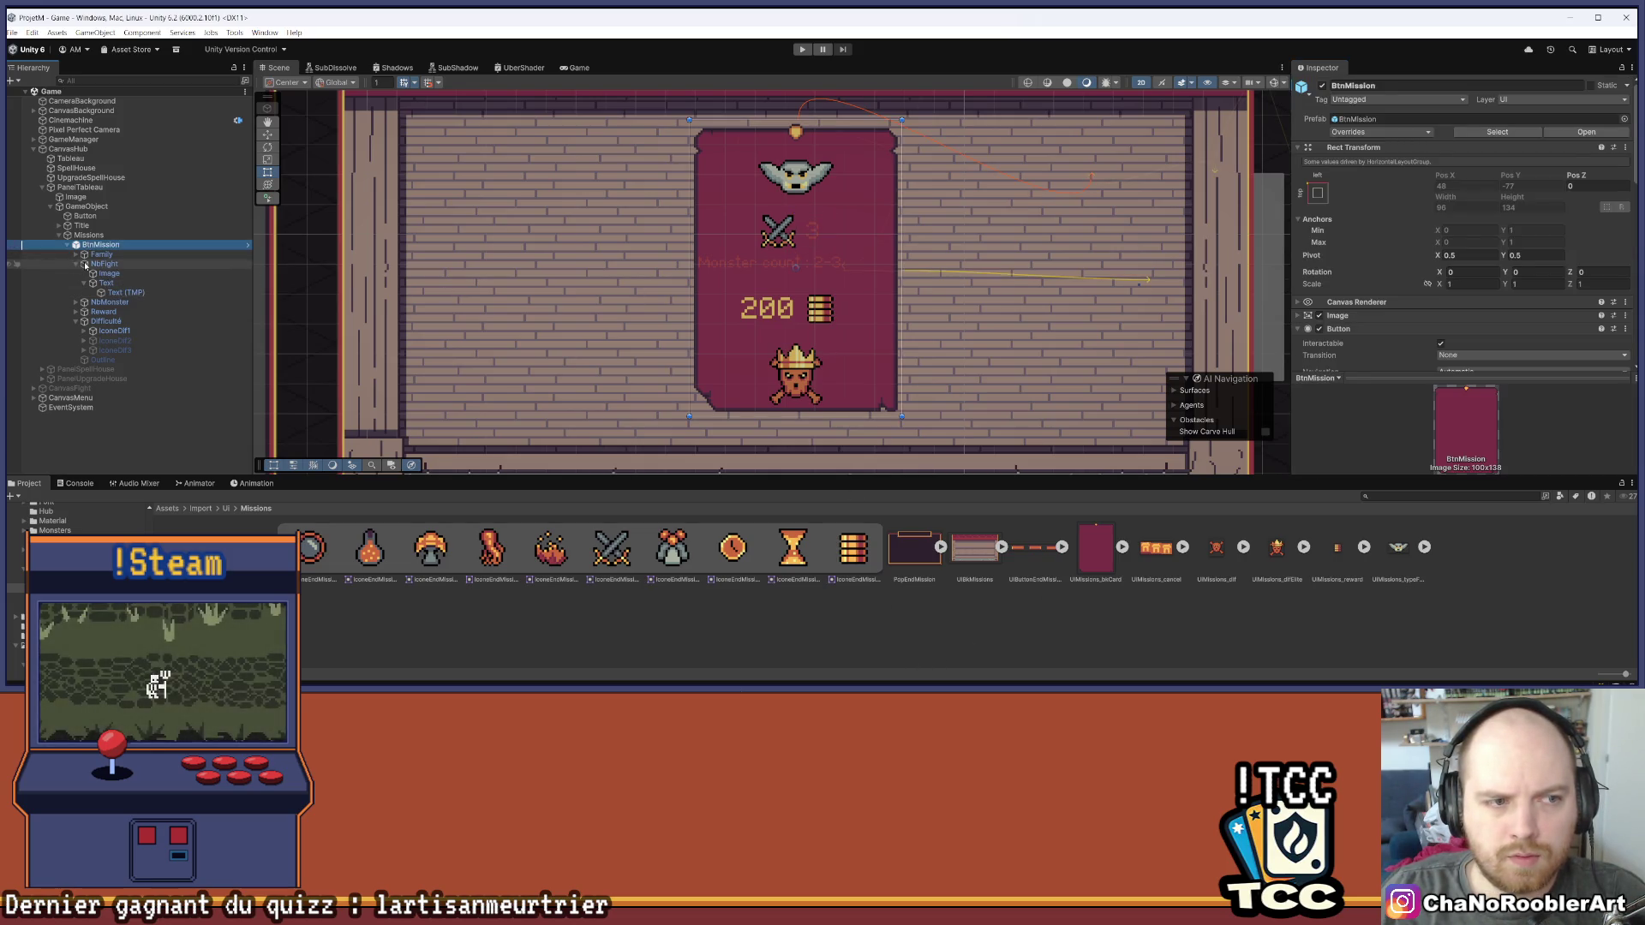
Increase NbFight's layout spacing to gap the swords icon and '3', then view the Game tab
{"action": "left_click", "coordinate": [84, 264]}
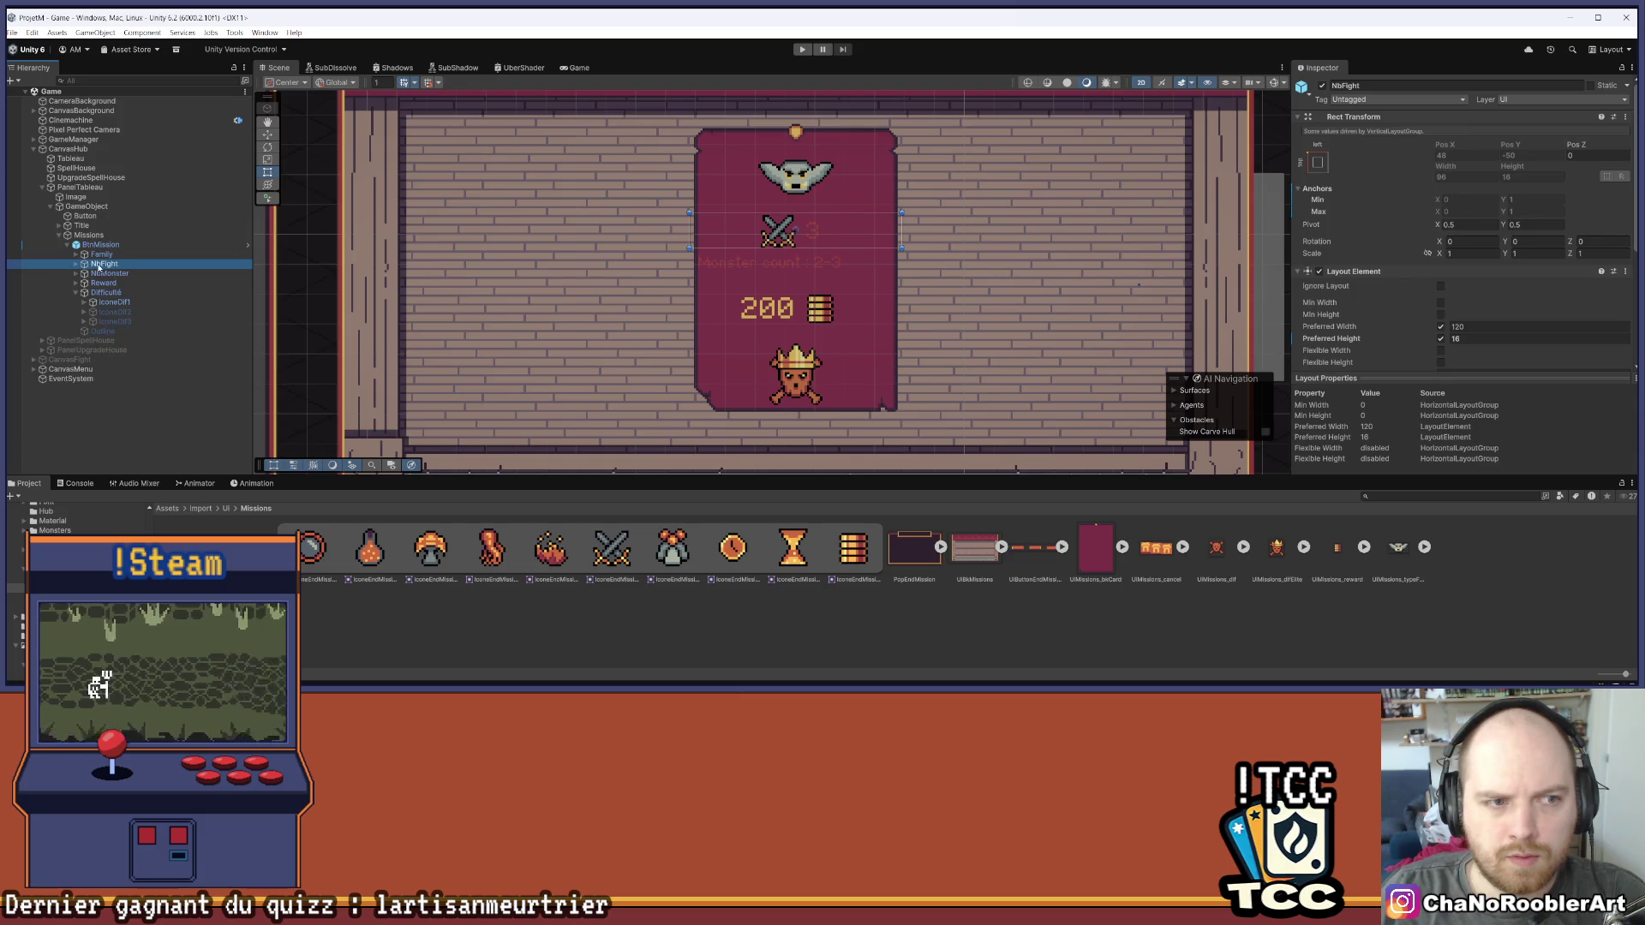
{"action": "scroll", "coordinate": [1483, 274], "scroll_direction": "down", "scroll_amount": 3}
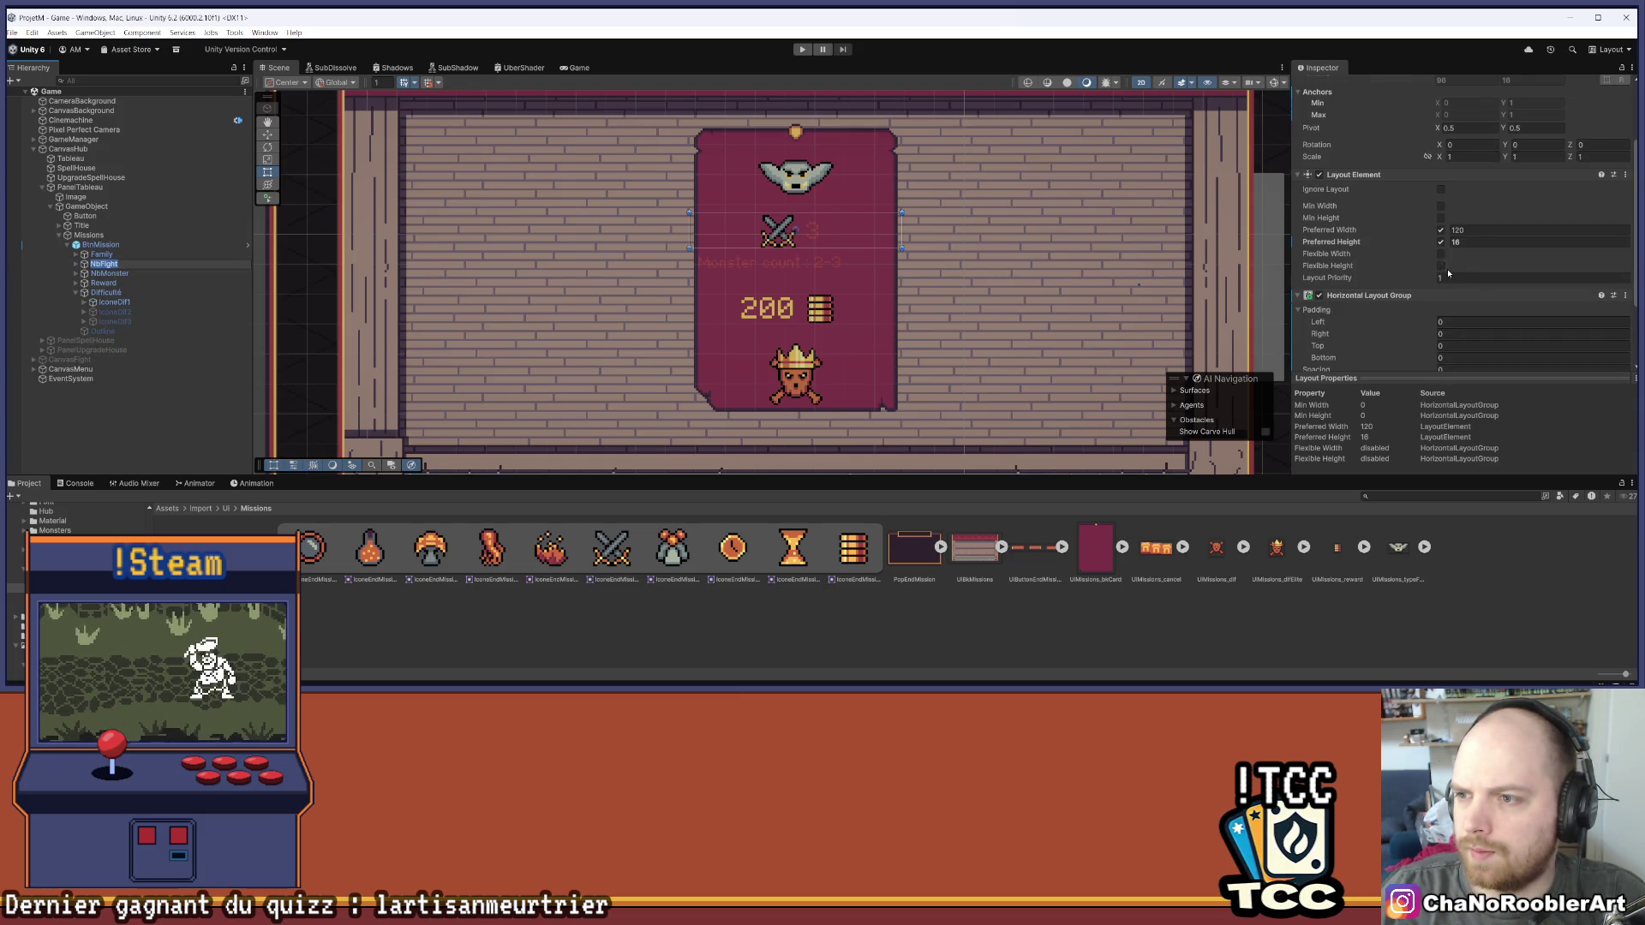
{"action": "scroll", "coordinate": [1444, 276], "scroll_direction": "down", "scroll_amount": 2}
{"action": "left_click", "coordinate": [1457, 306]}
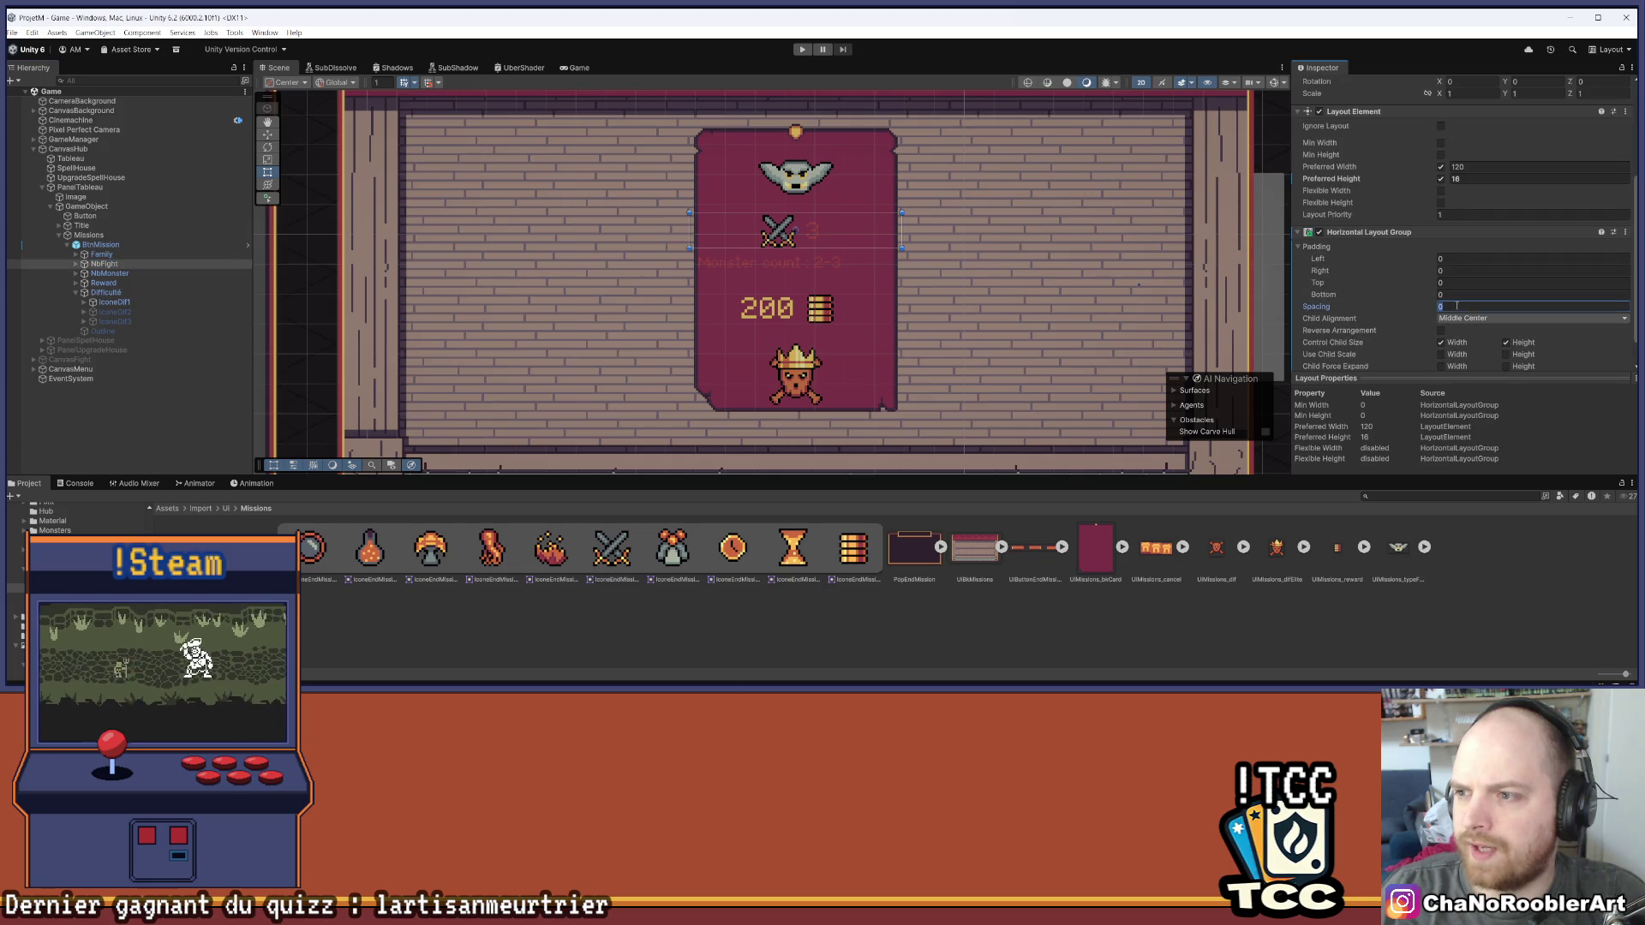
{"action": "type", "text": "5"}
{"action": "left_click", "coordinate": [736, 602]}
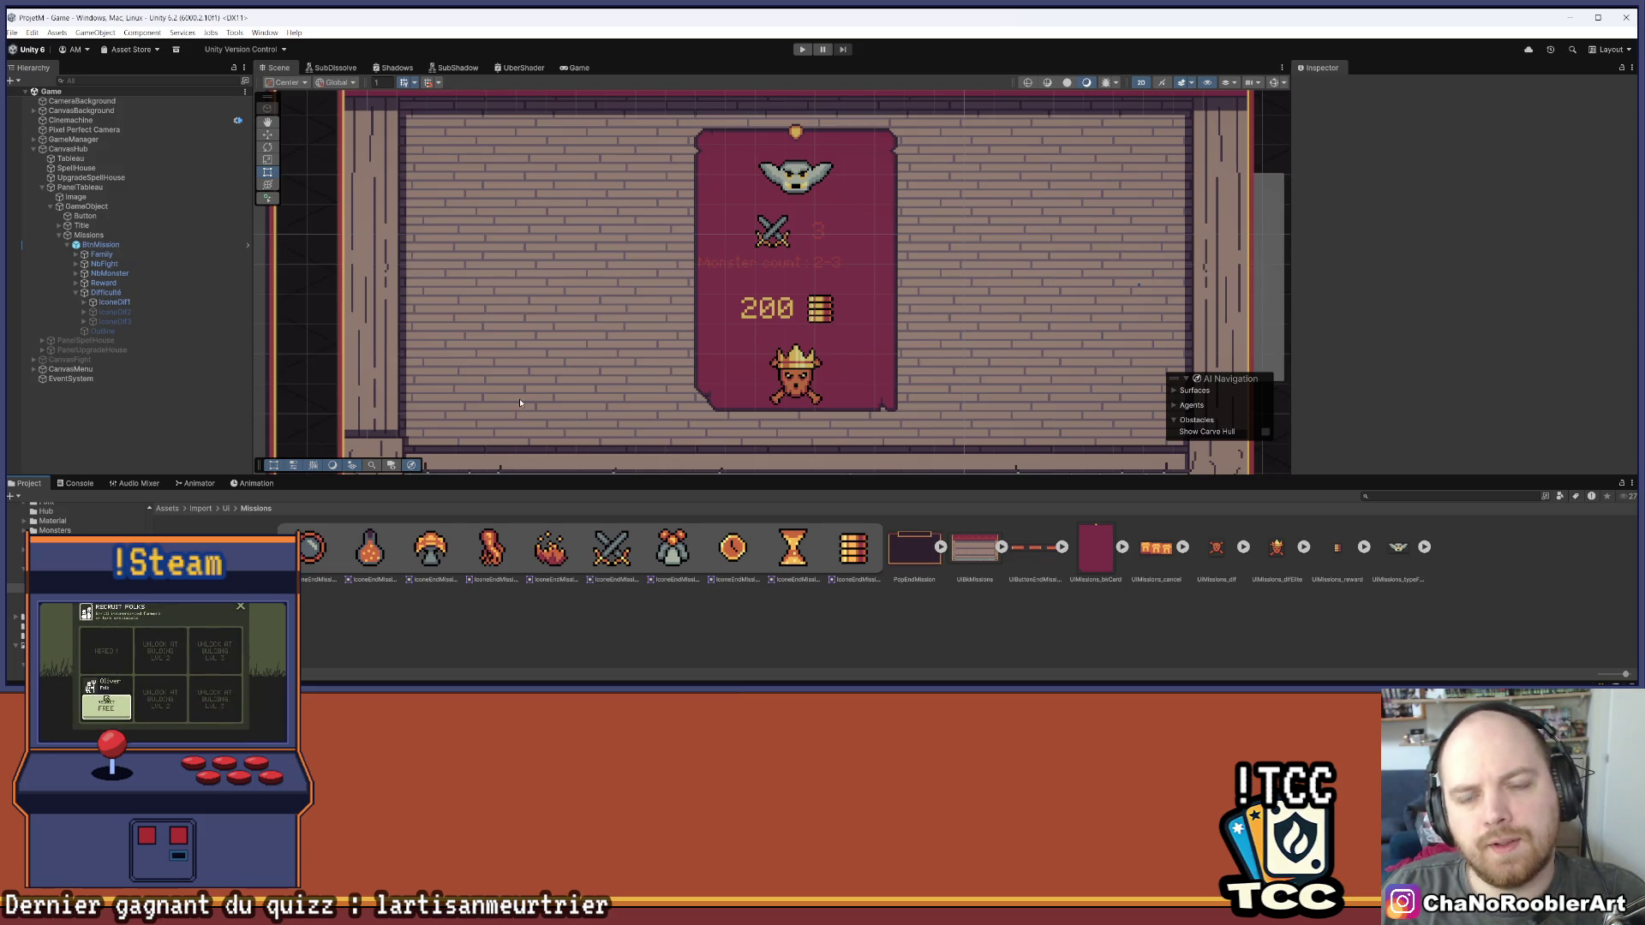
{"action": "left_click", "coordinate": [576, 68]}
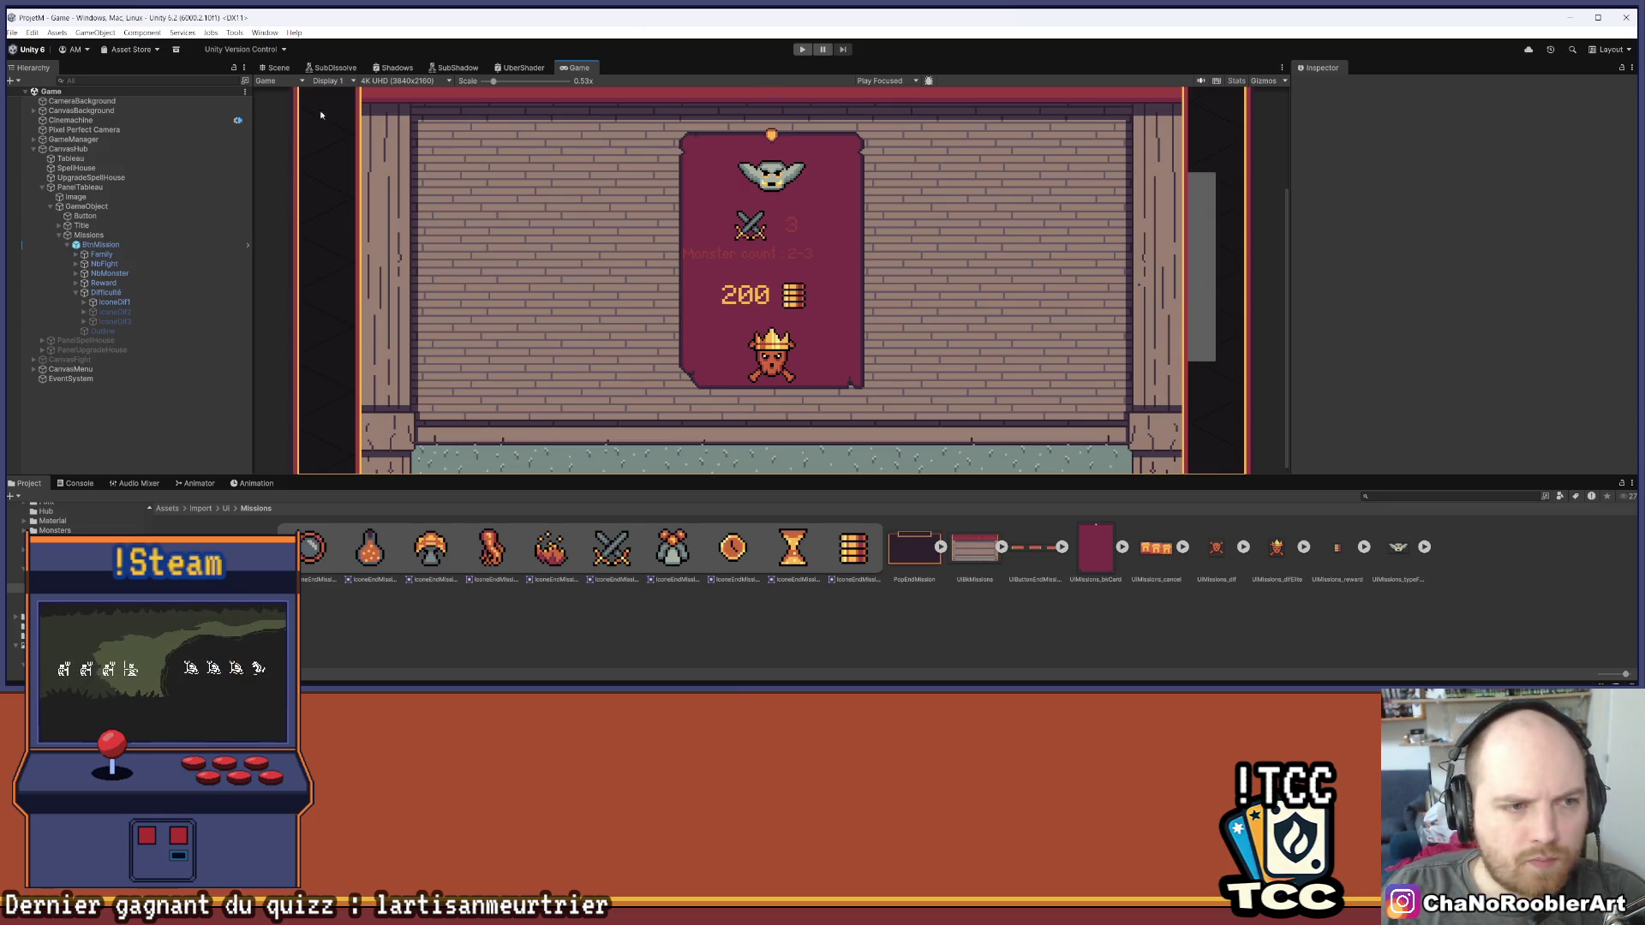
Copy the 200 reward's gold vertex colour onto the fight count '3' and save the scene
{"action": "left_click", "coordinate": [85, 266]}
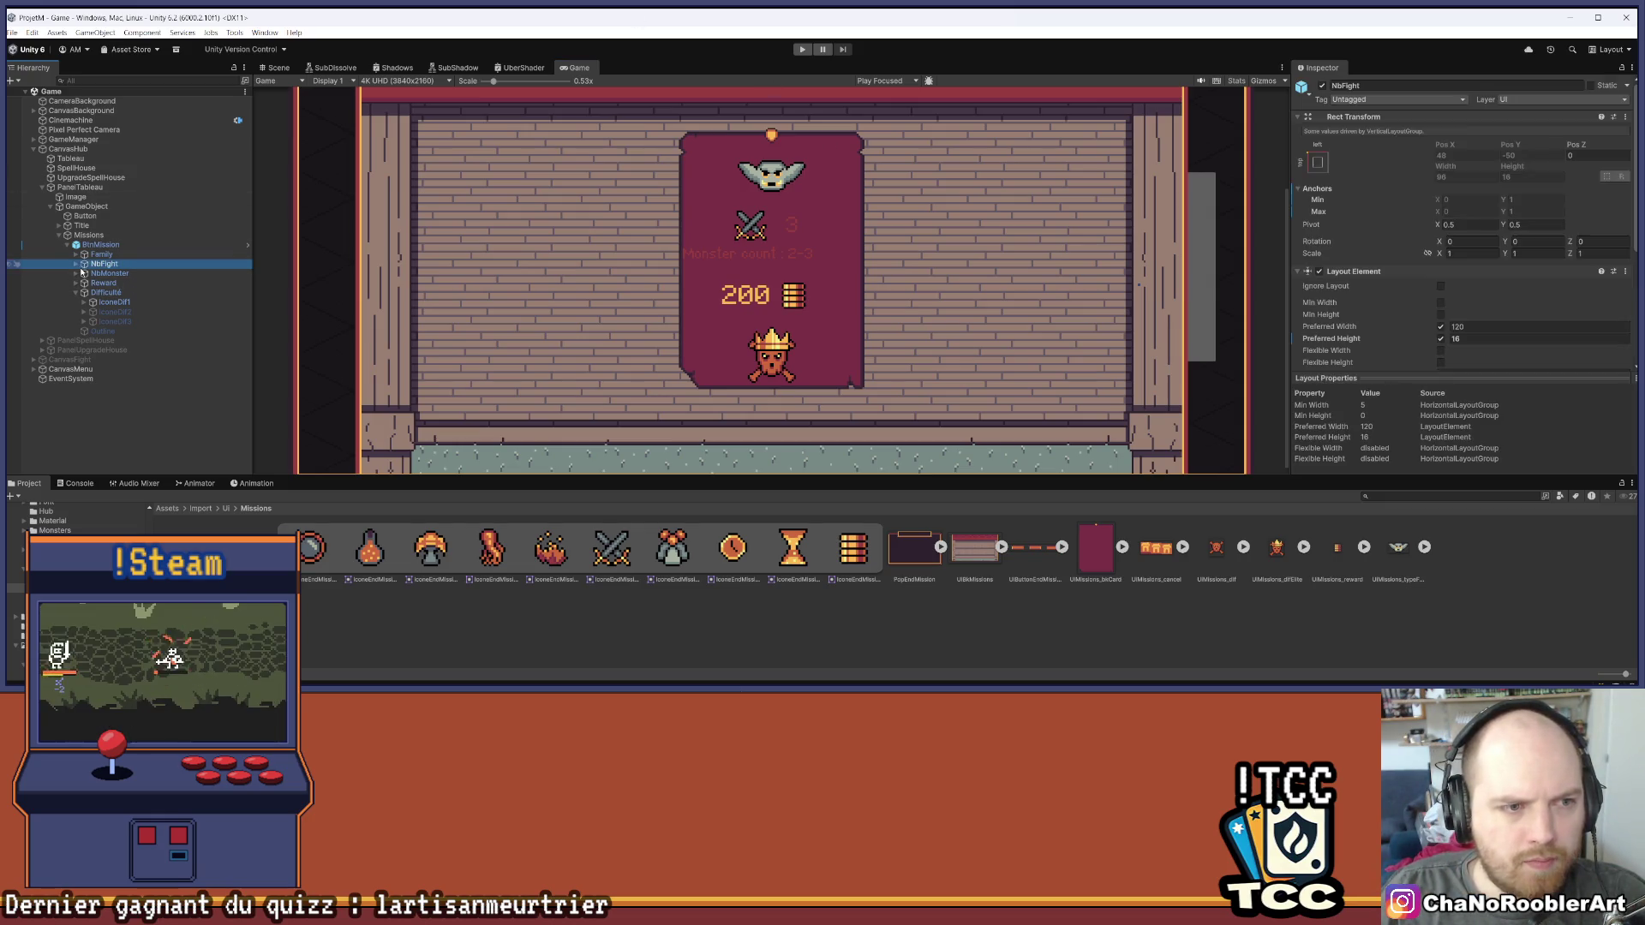
{"action": "left_click", "coordinate": [75, 264]}
{"action": "left_click", "coordinate": [124, 292]}
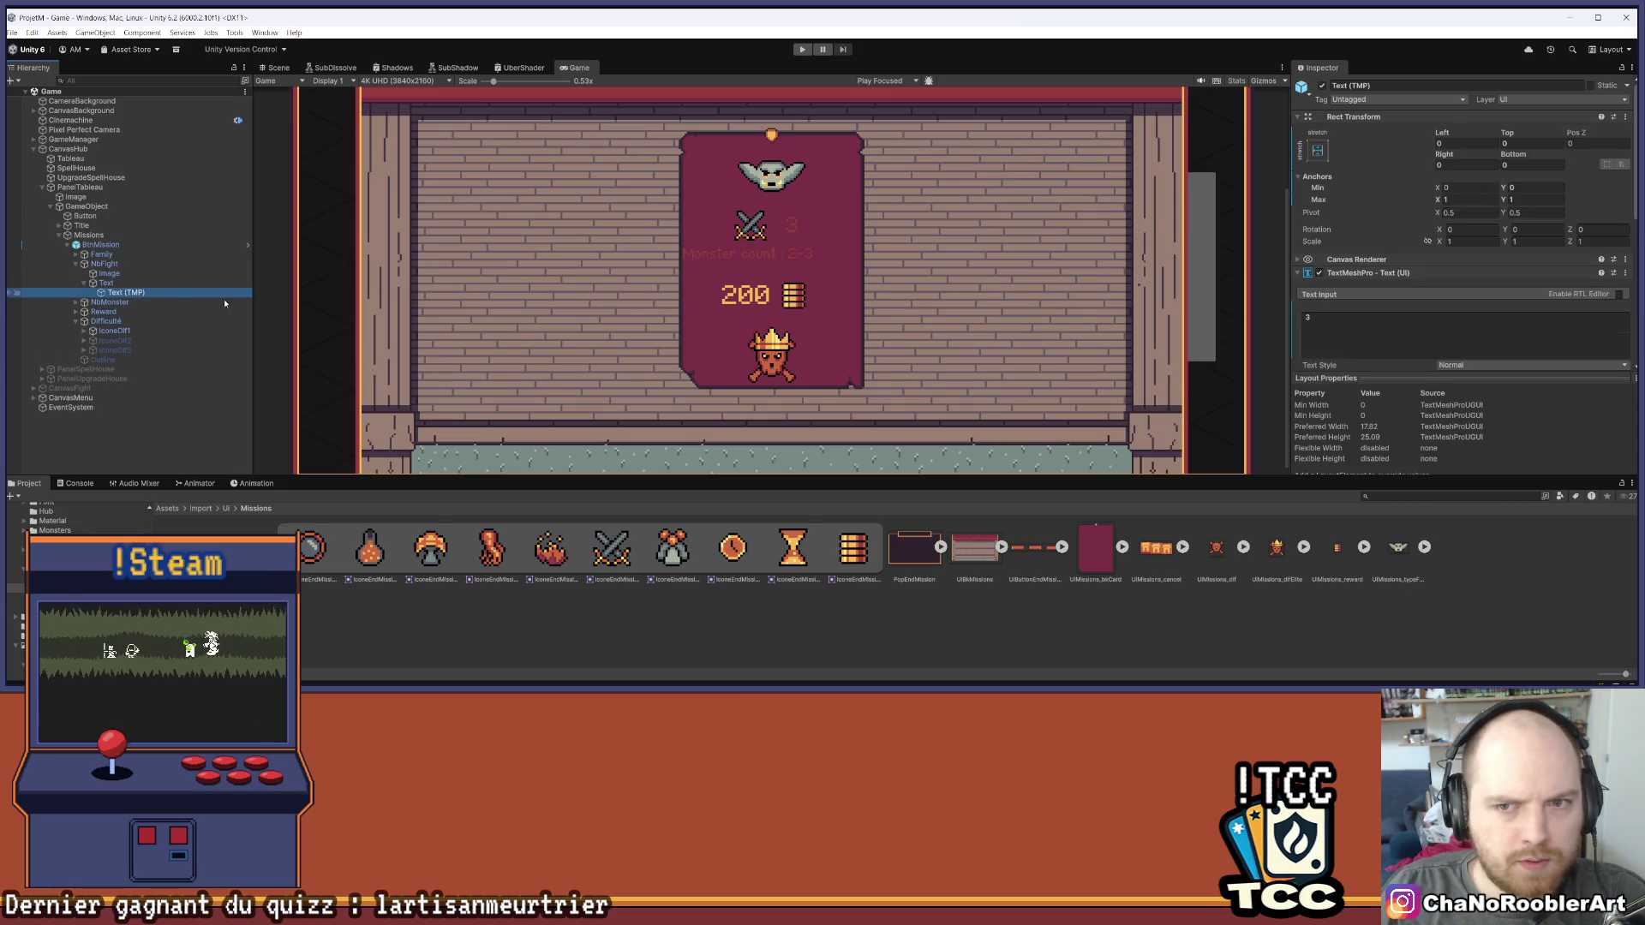
{"action": "scroll", "coordinate": [1515, 291], "scroll_direction": "down", "scroll_amount": 4}
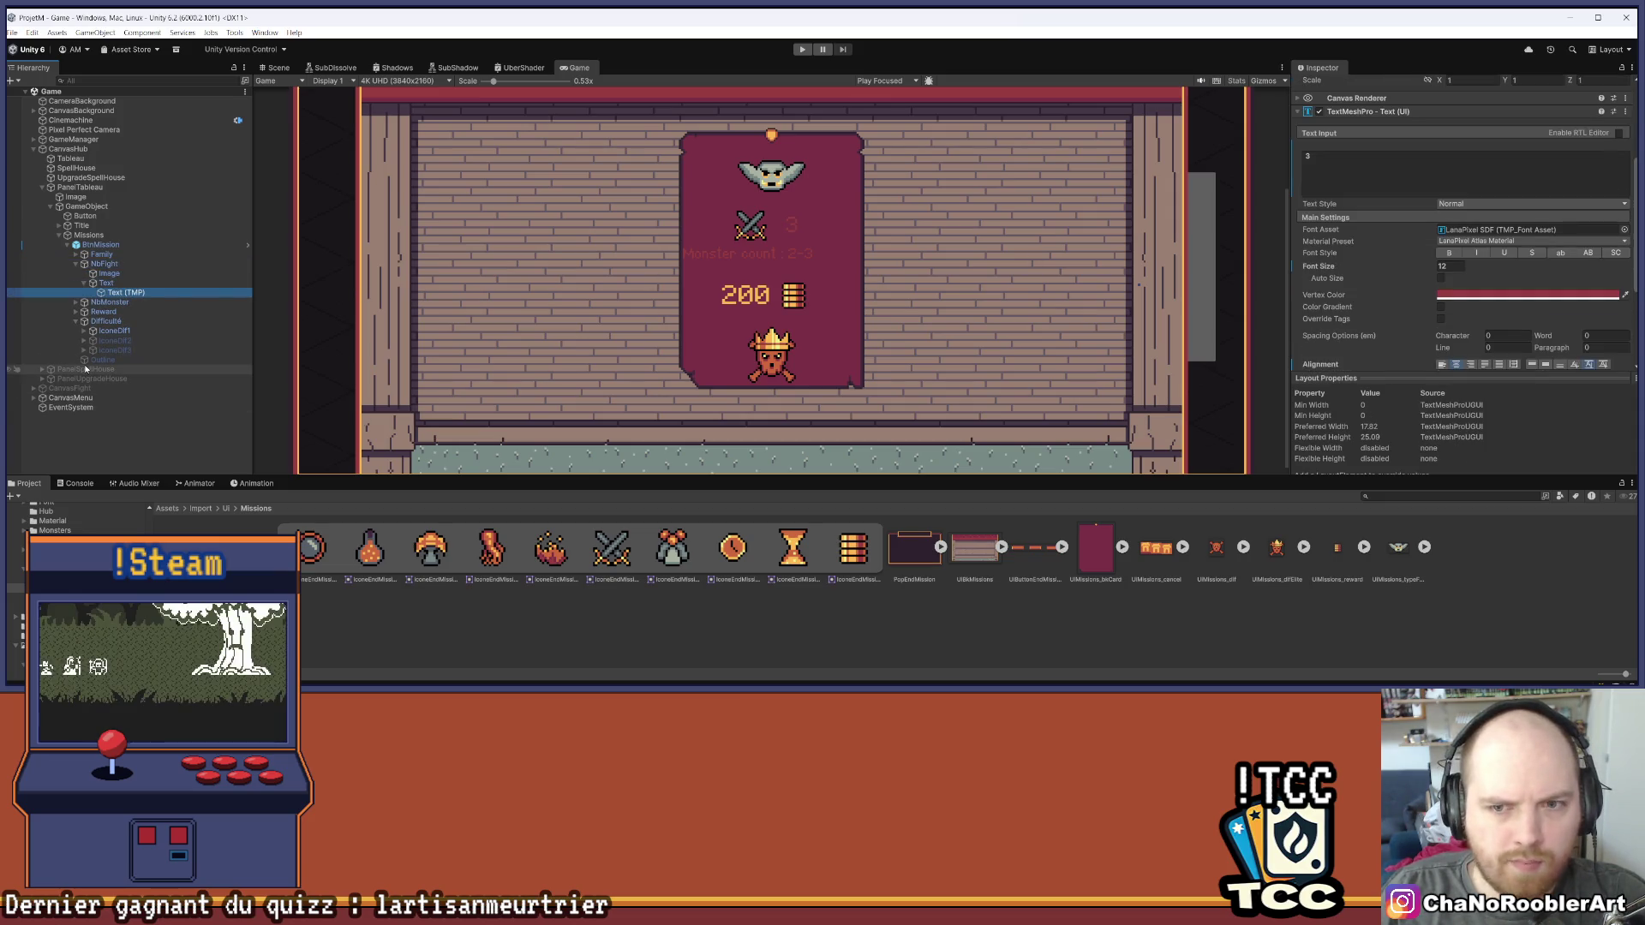
{"action": "left_click", "coordinate": [76, 312]}
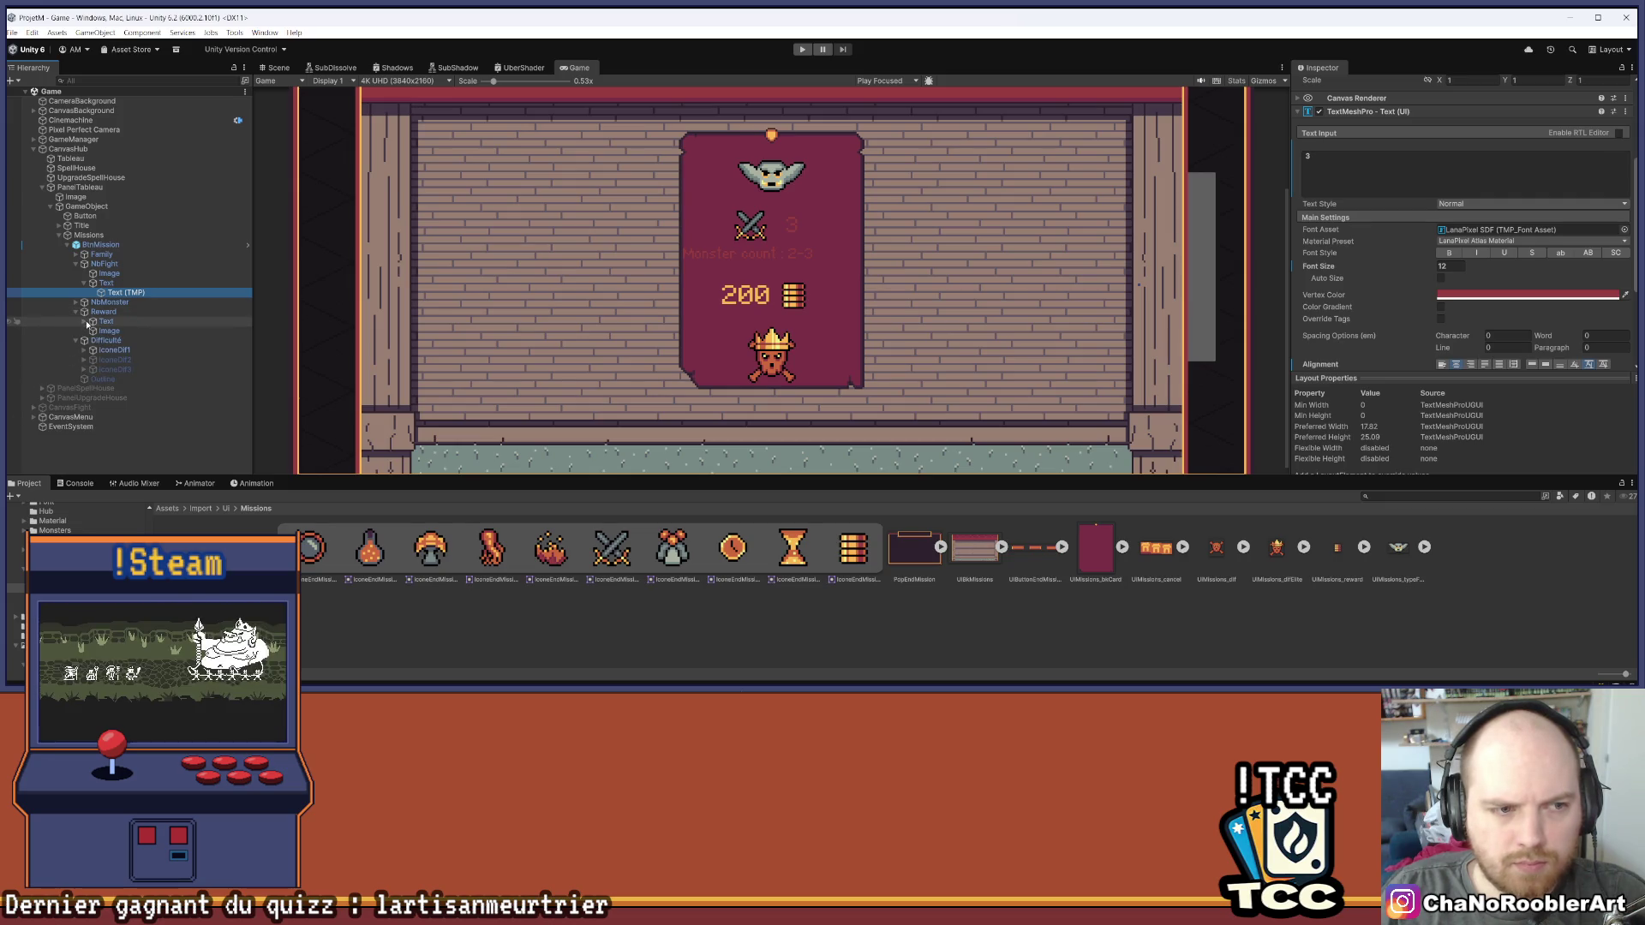
{"action": "left_click", "coordinate": [84, 321]}
{"action": "left_click", "coordinate": [126, 331]}
{"action": "left_click", "coordinate": [1515, 302]}
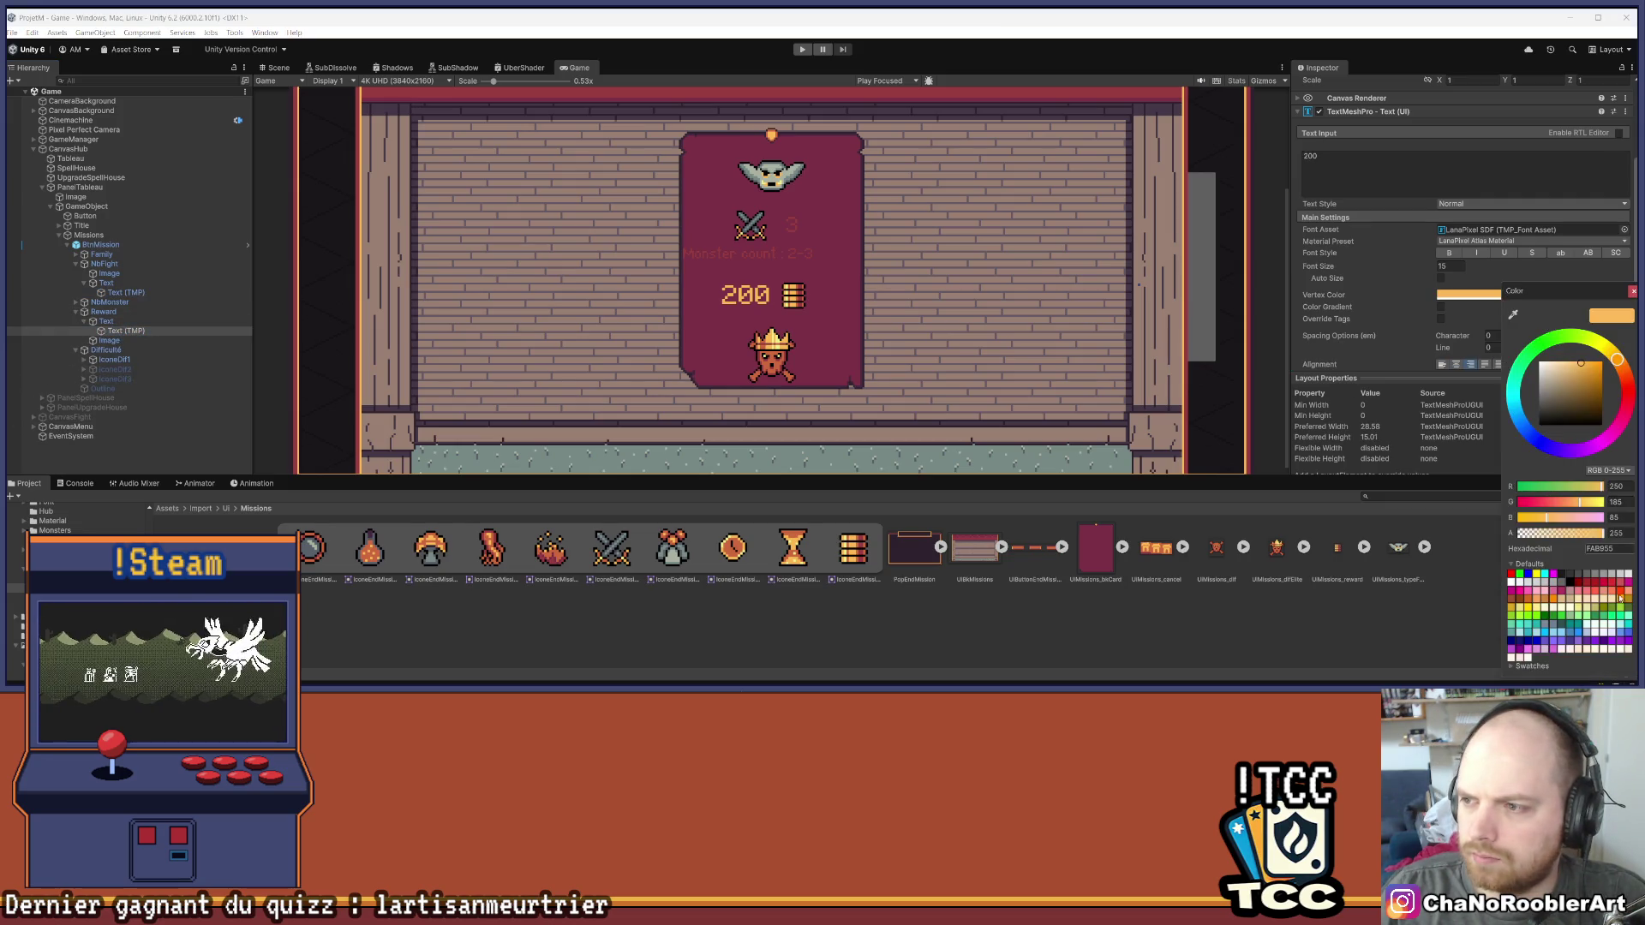
{"action": "left_click", "coordinate": [126, 292]}
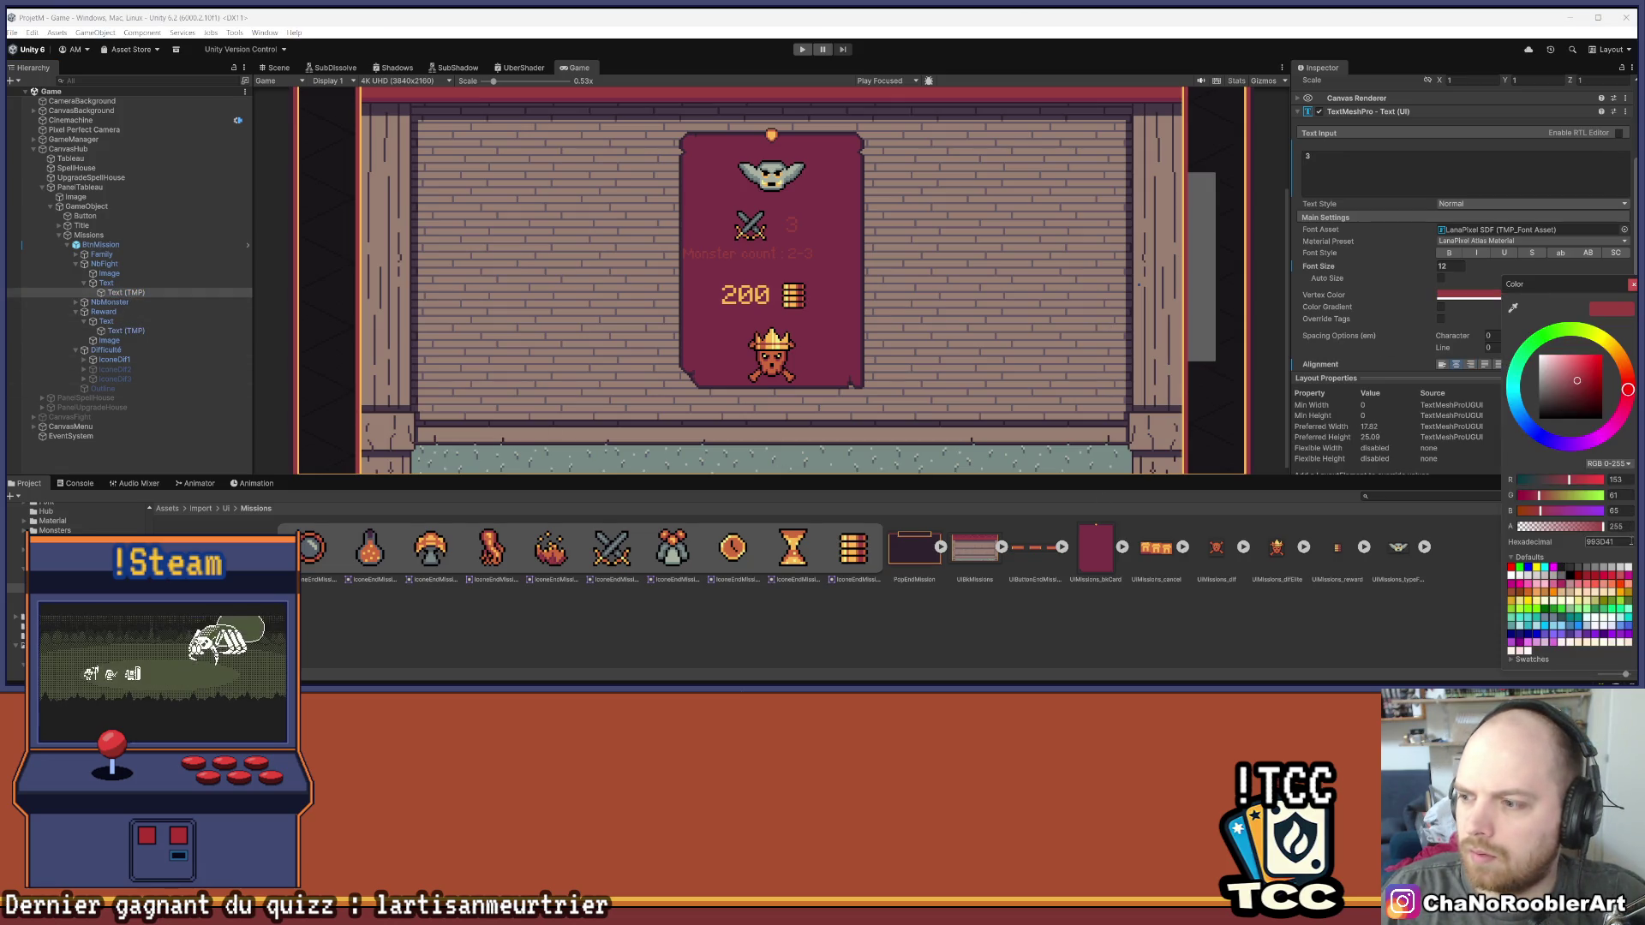
{"action": "key", "text": "ctrl+z"}
{"action": "left_click", "coordinate": [773, 387]}
{"action": "key", "text": "ctrl+s"}
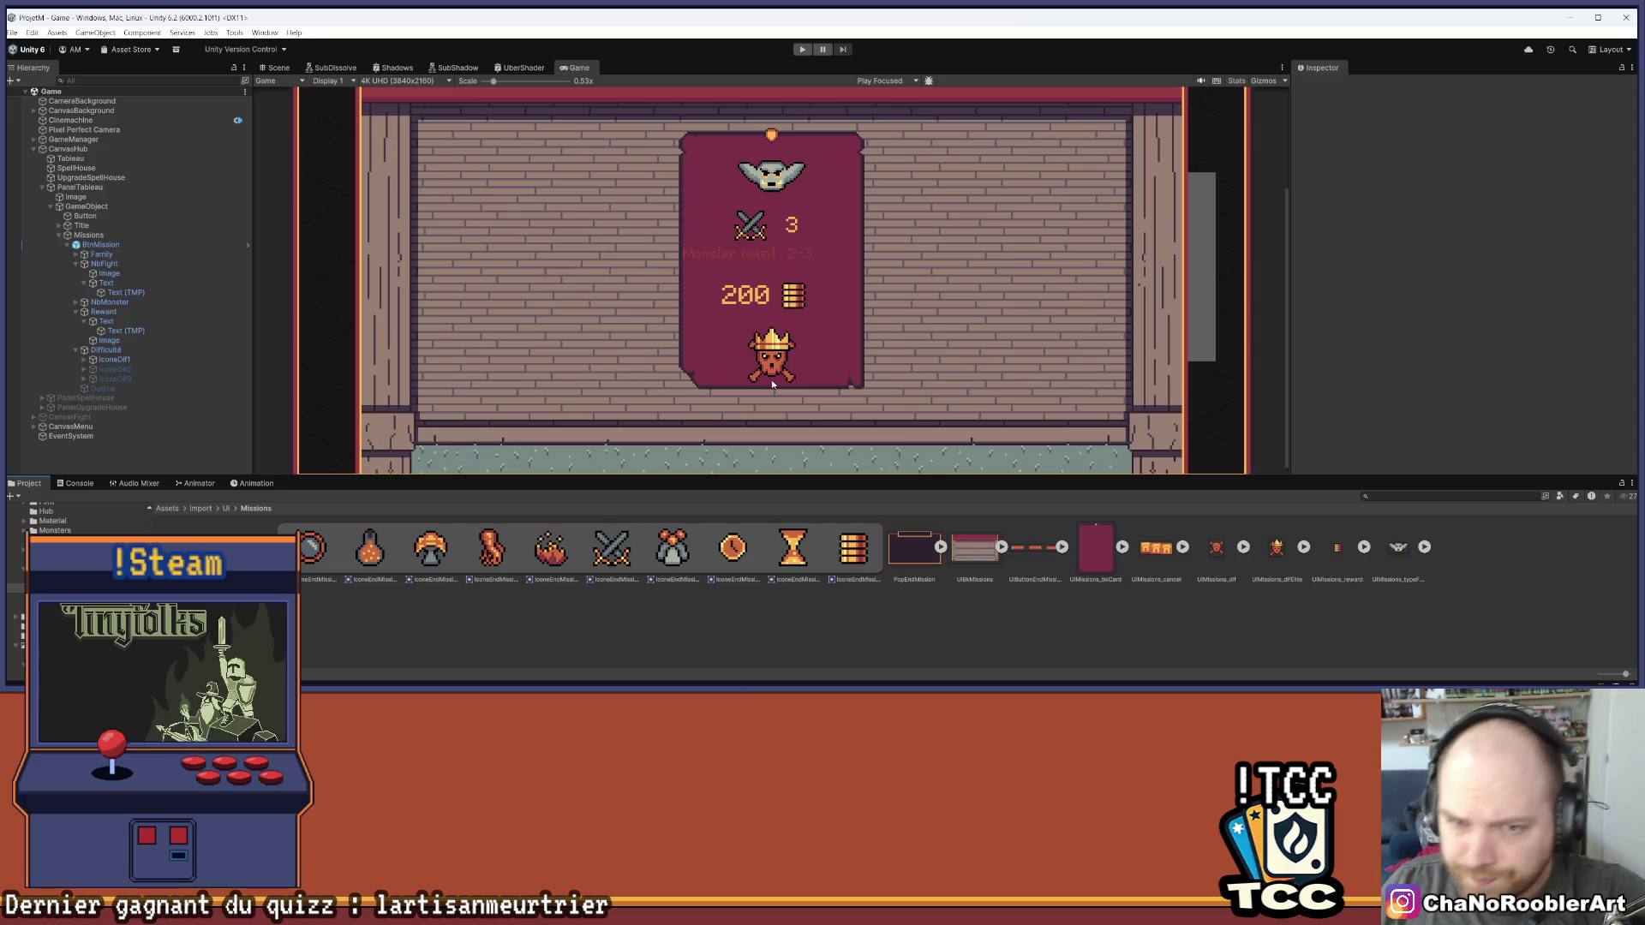
Duplicate the fight row's sword icon and place the copy after the 3
{"action": "left_click", "coordinate": [84, 284]}
{"action": "left_click", "coordinate": [75, 293]}
{"action": "left_click", "coordinate": [106, 303]}
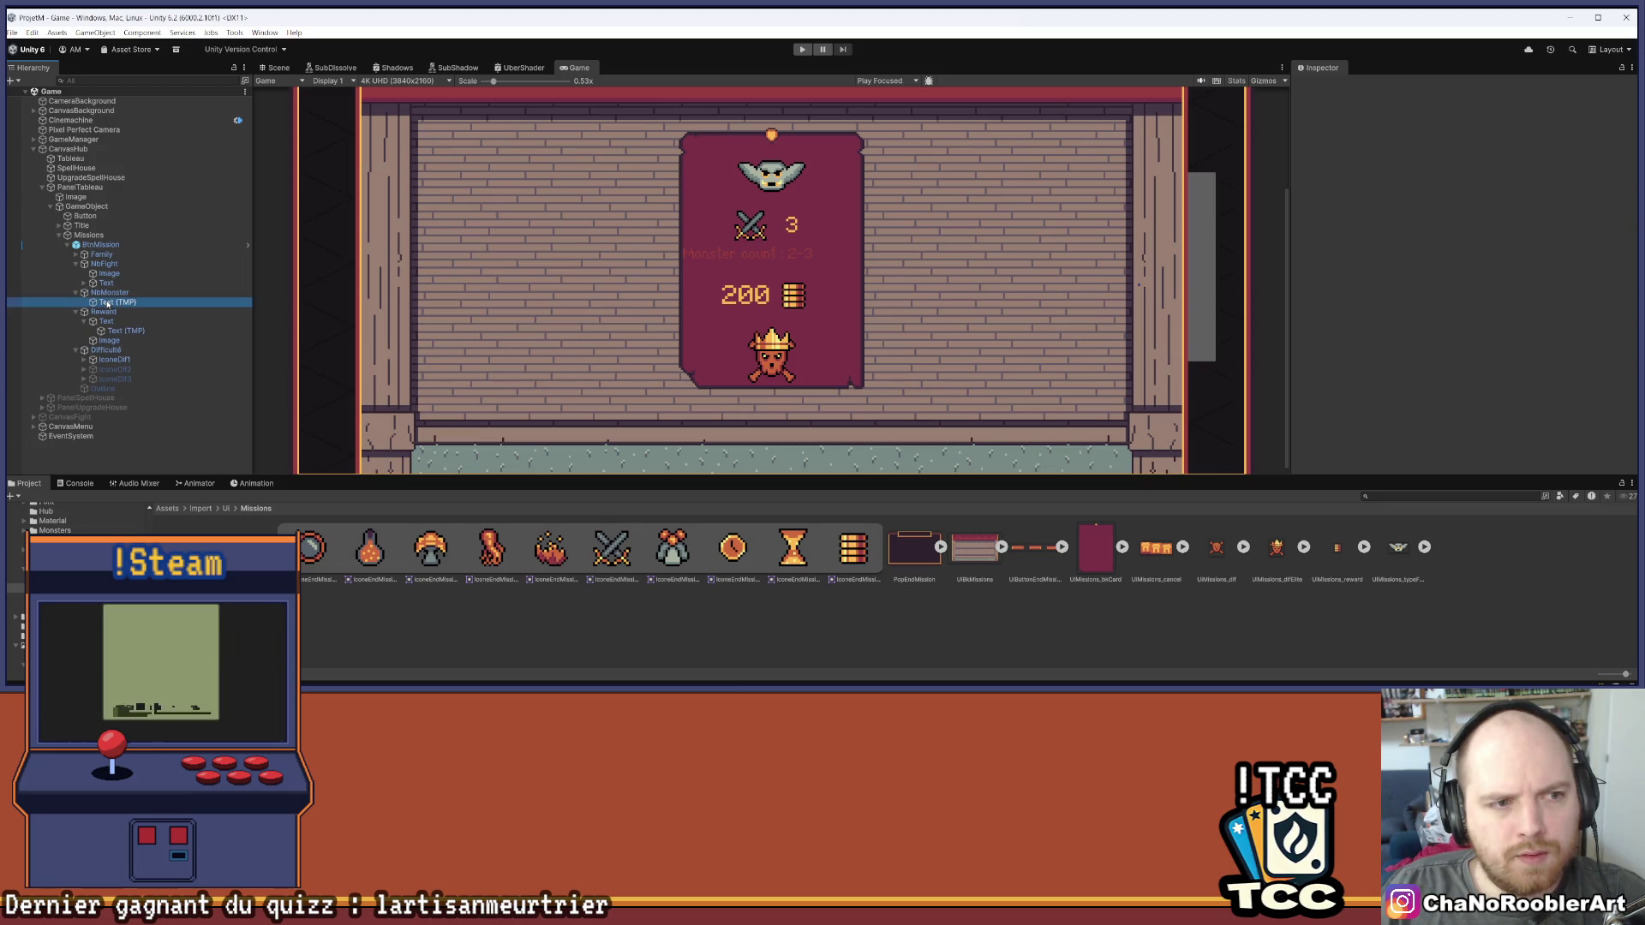
{"action": "left_click", "coordinate": [107, 273]}
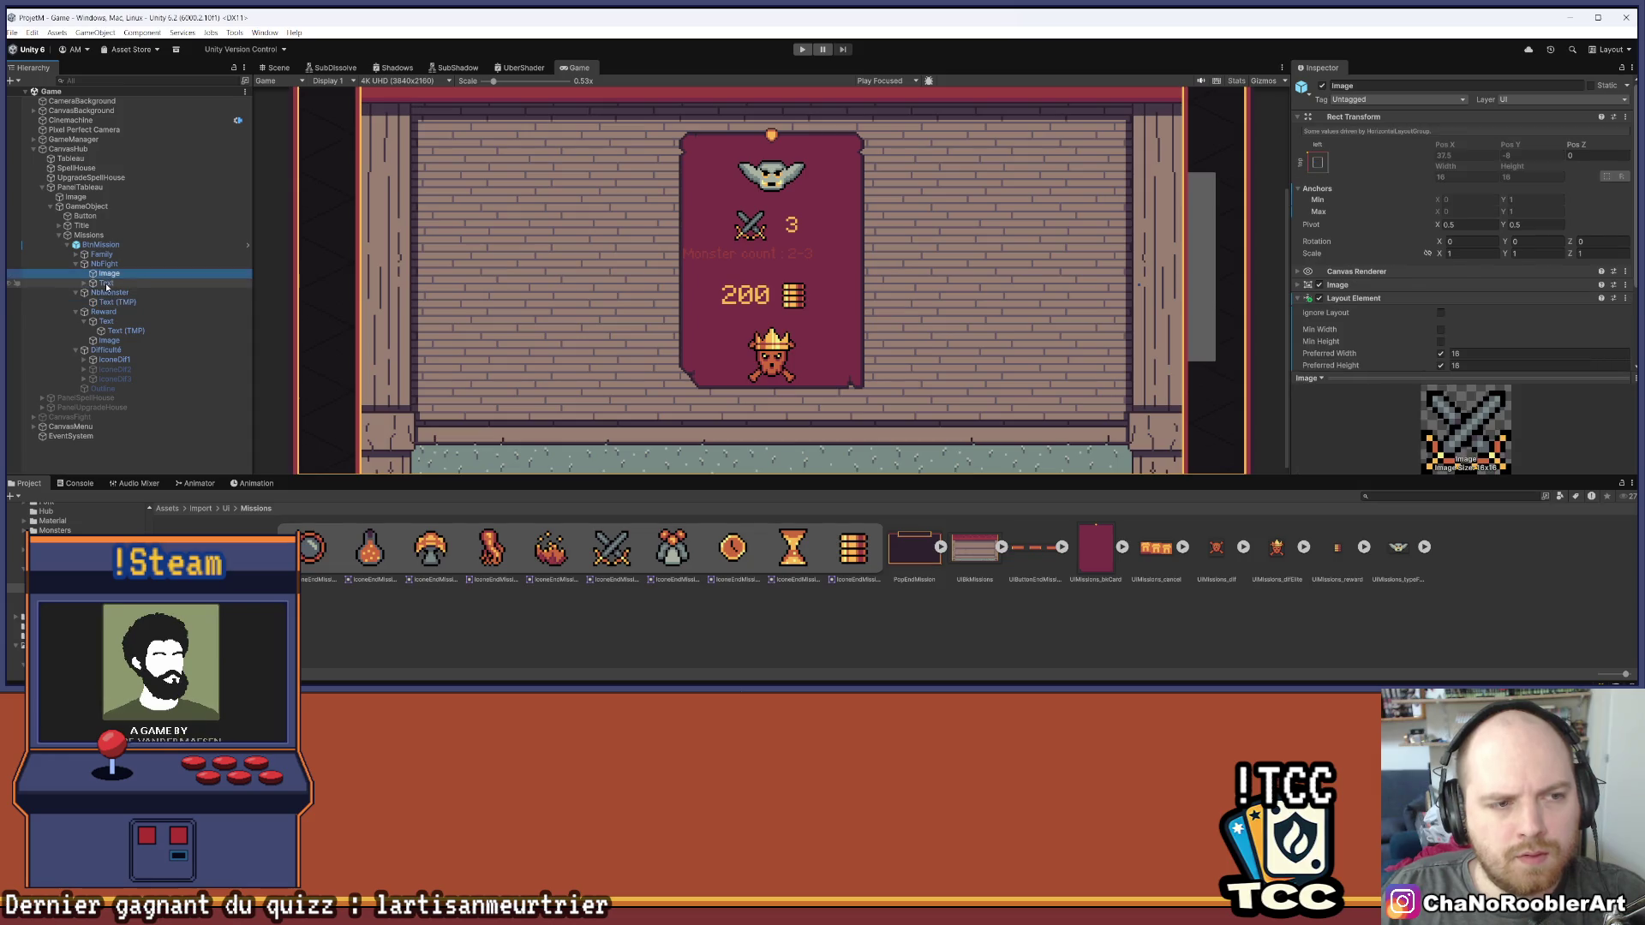
{"action": "key", "text": "ctrl+d"}
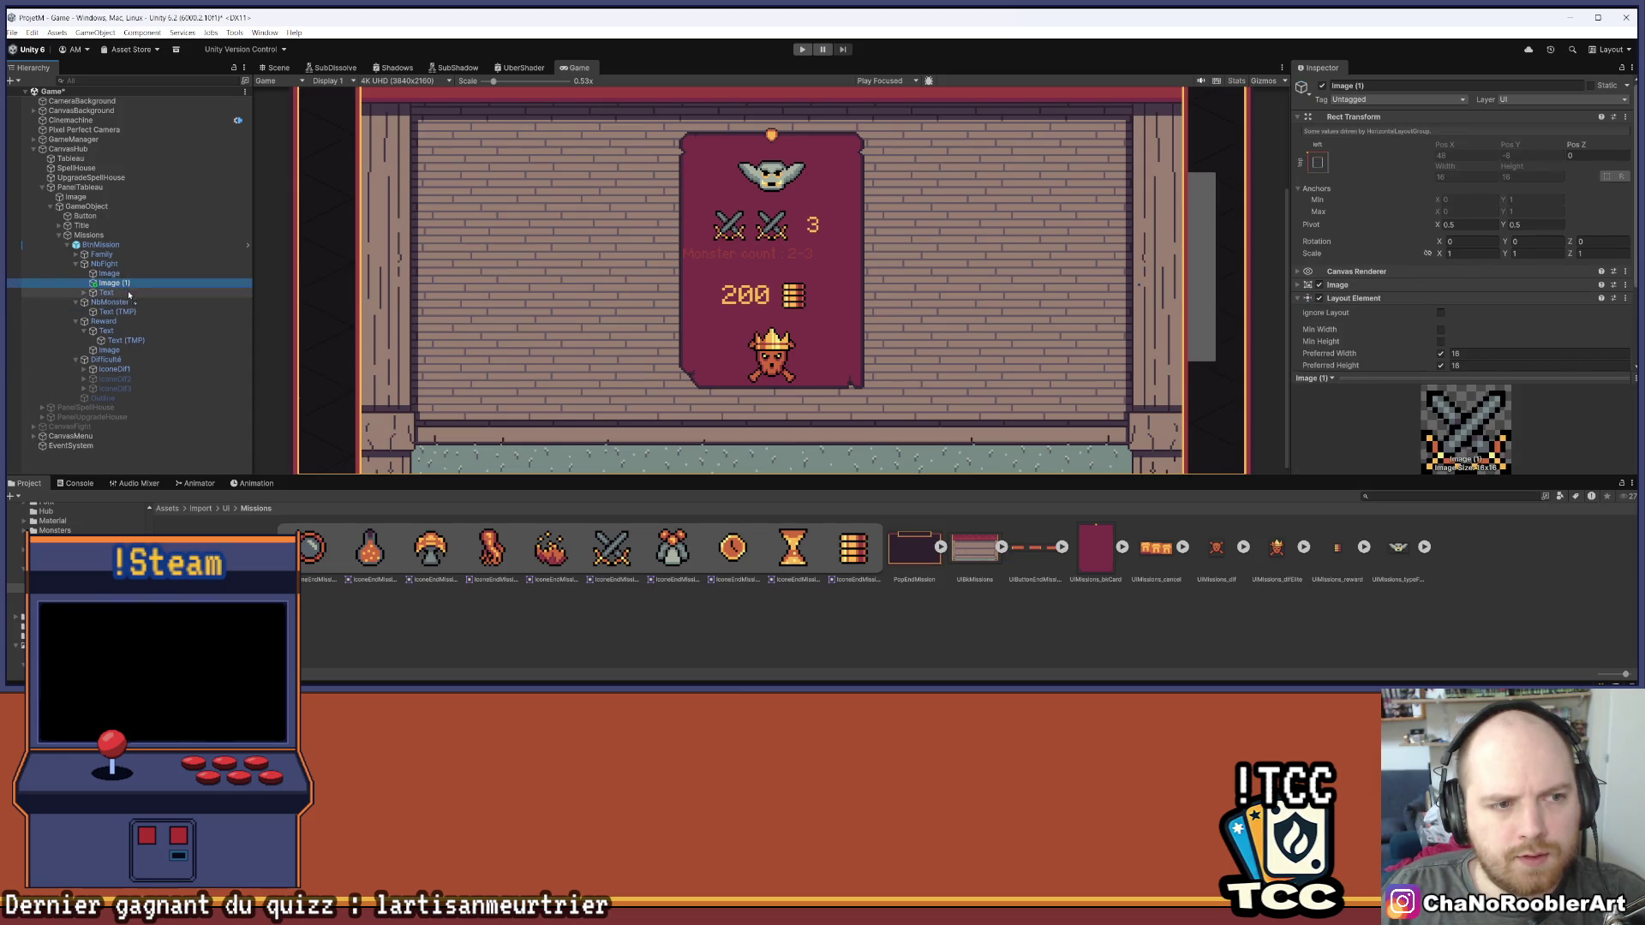
{"action": "left_click_drag", "start_coordinate": [128, 285], "coordinate": [137, 298]}
Duplicate the '3' count text after the second sword and move NbMonster's Text (TMP) into it
{"action": "left_click", "coordinate": [141, 282]}
{"action": "key", "text": "ctrl+d"}
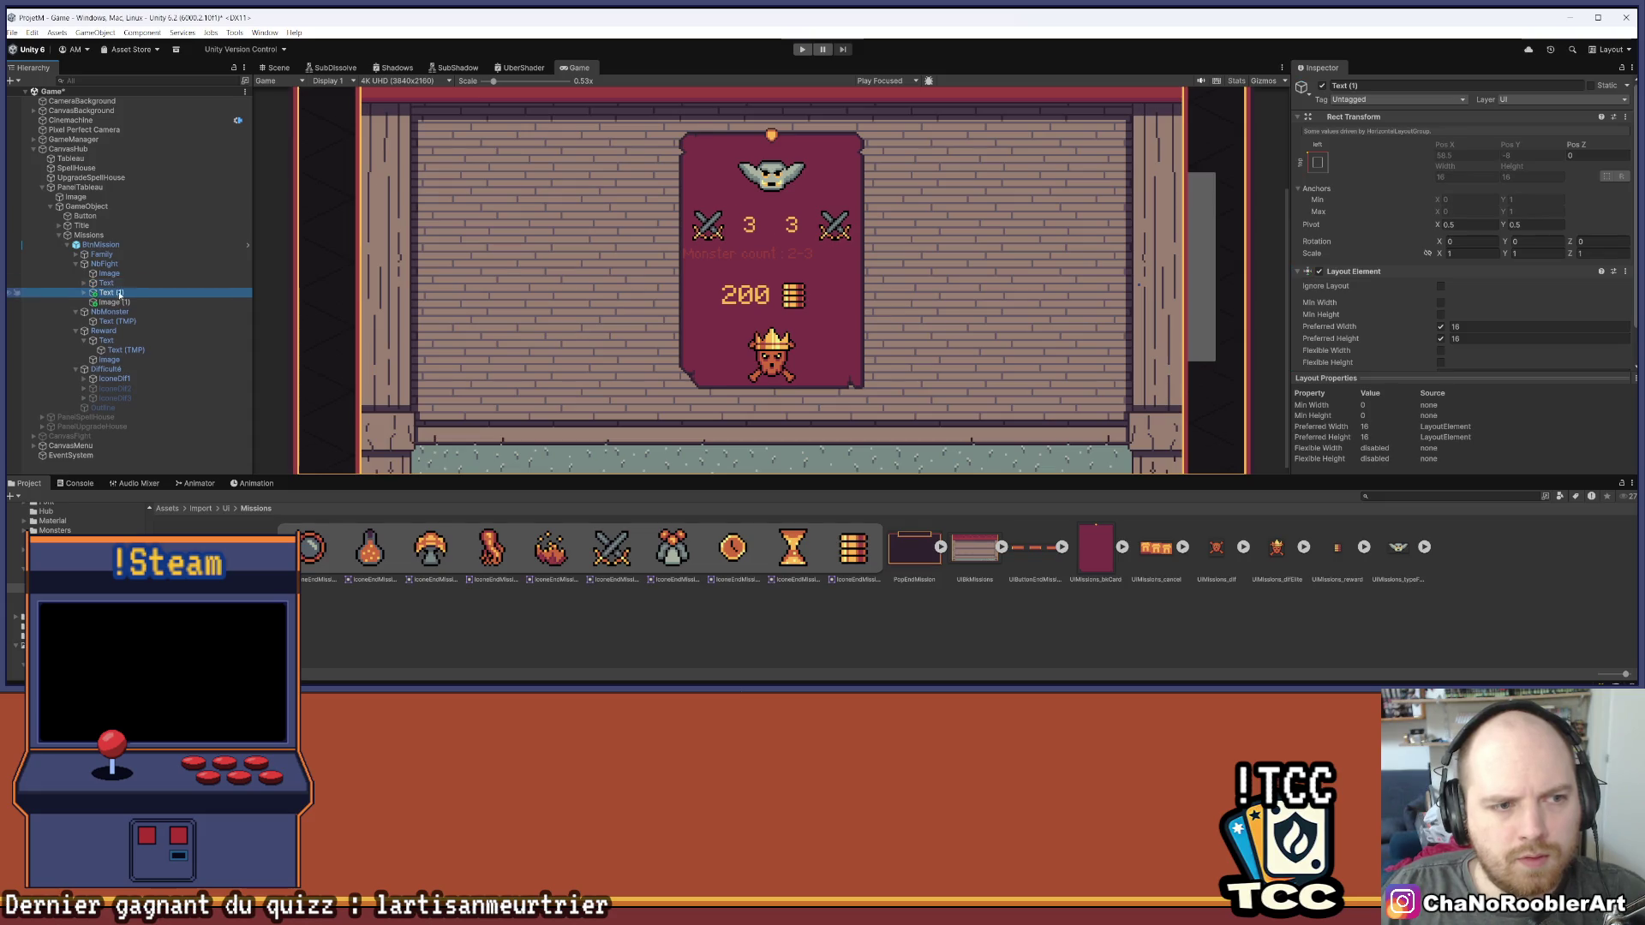
{"action": "left_click_drag", "start_coordinate": [111, 309], "coordinate": [147, 313]}
{"action": "key", "text": "Right"}
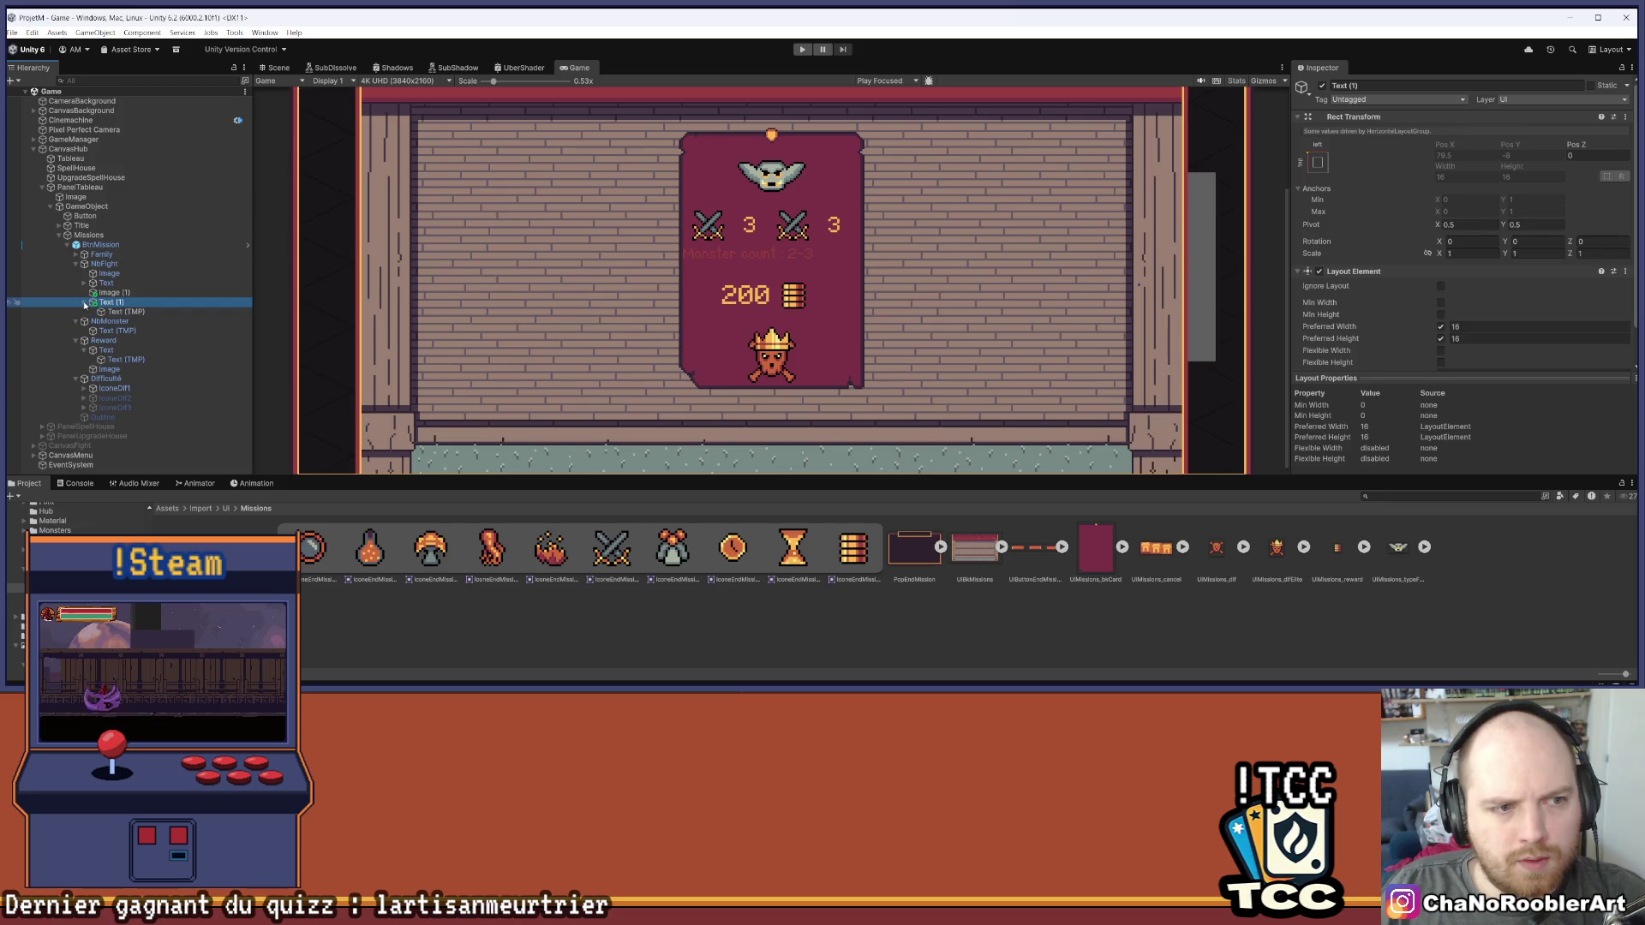
{"action": "left_click_drag", "start_coordinate": [112, 331], "coordinate": [137, 312]}
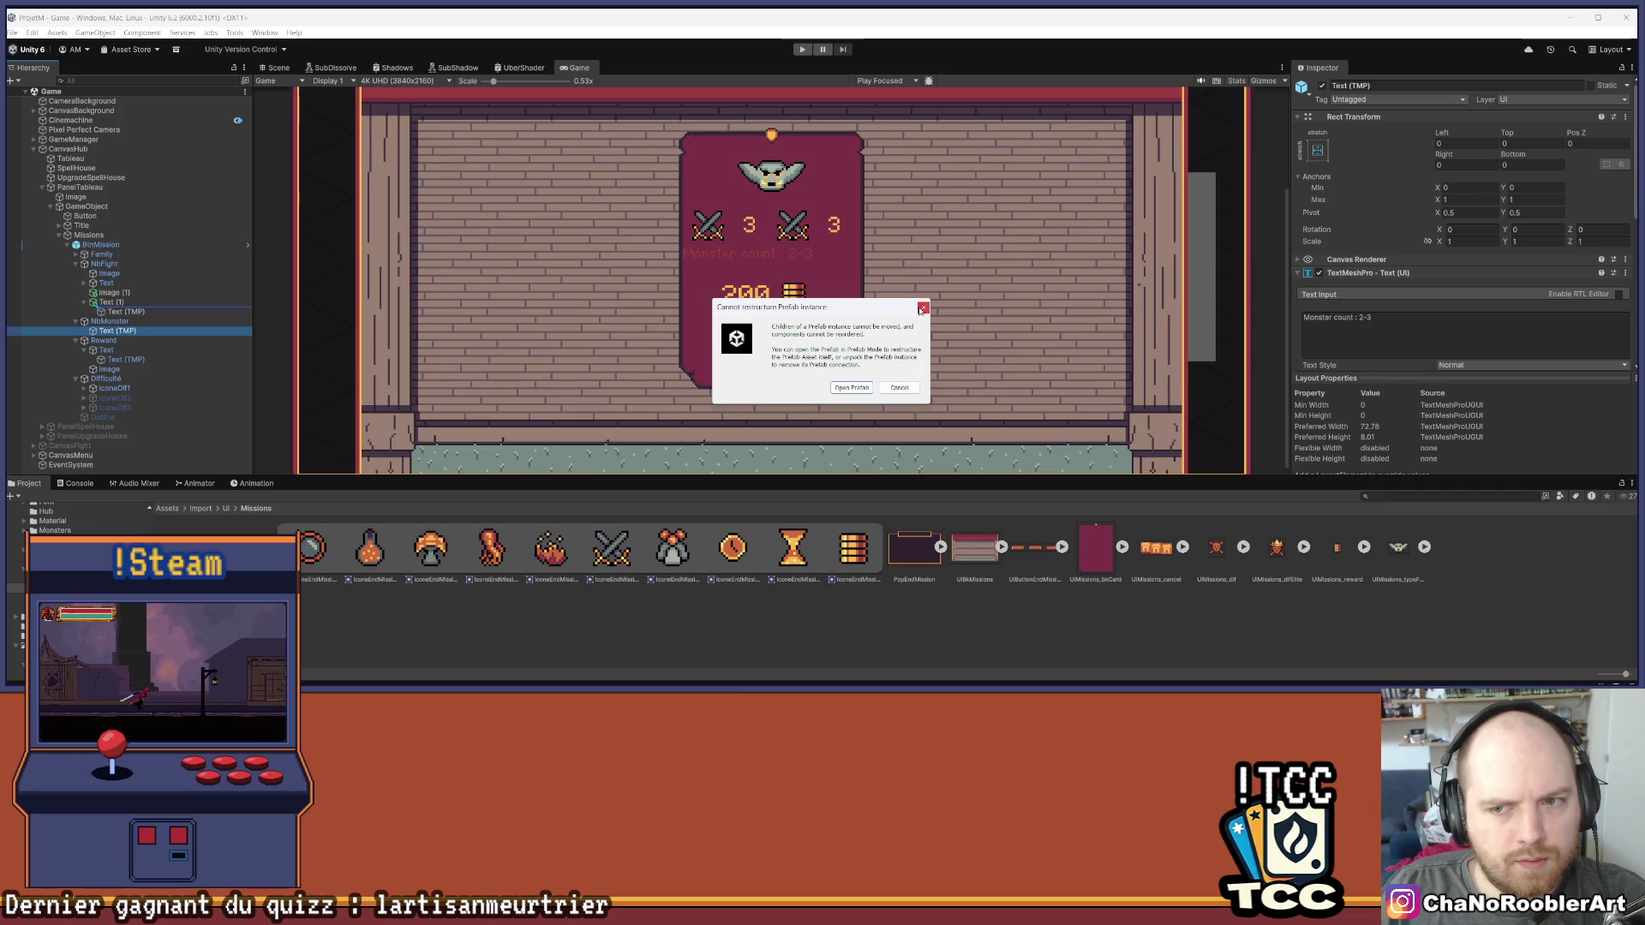
Dismiss the 'Cannot restructure Prefab instance' warning
{"action": "key", "text": "Escape"}
{"action": "left_click", "coordinate": [100, 245]}
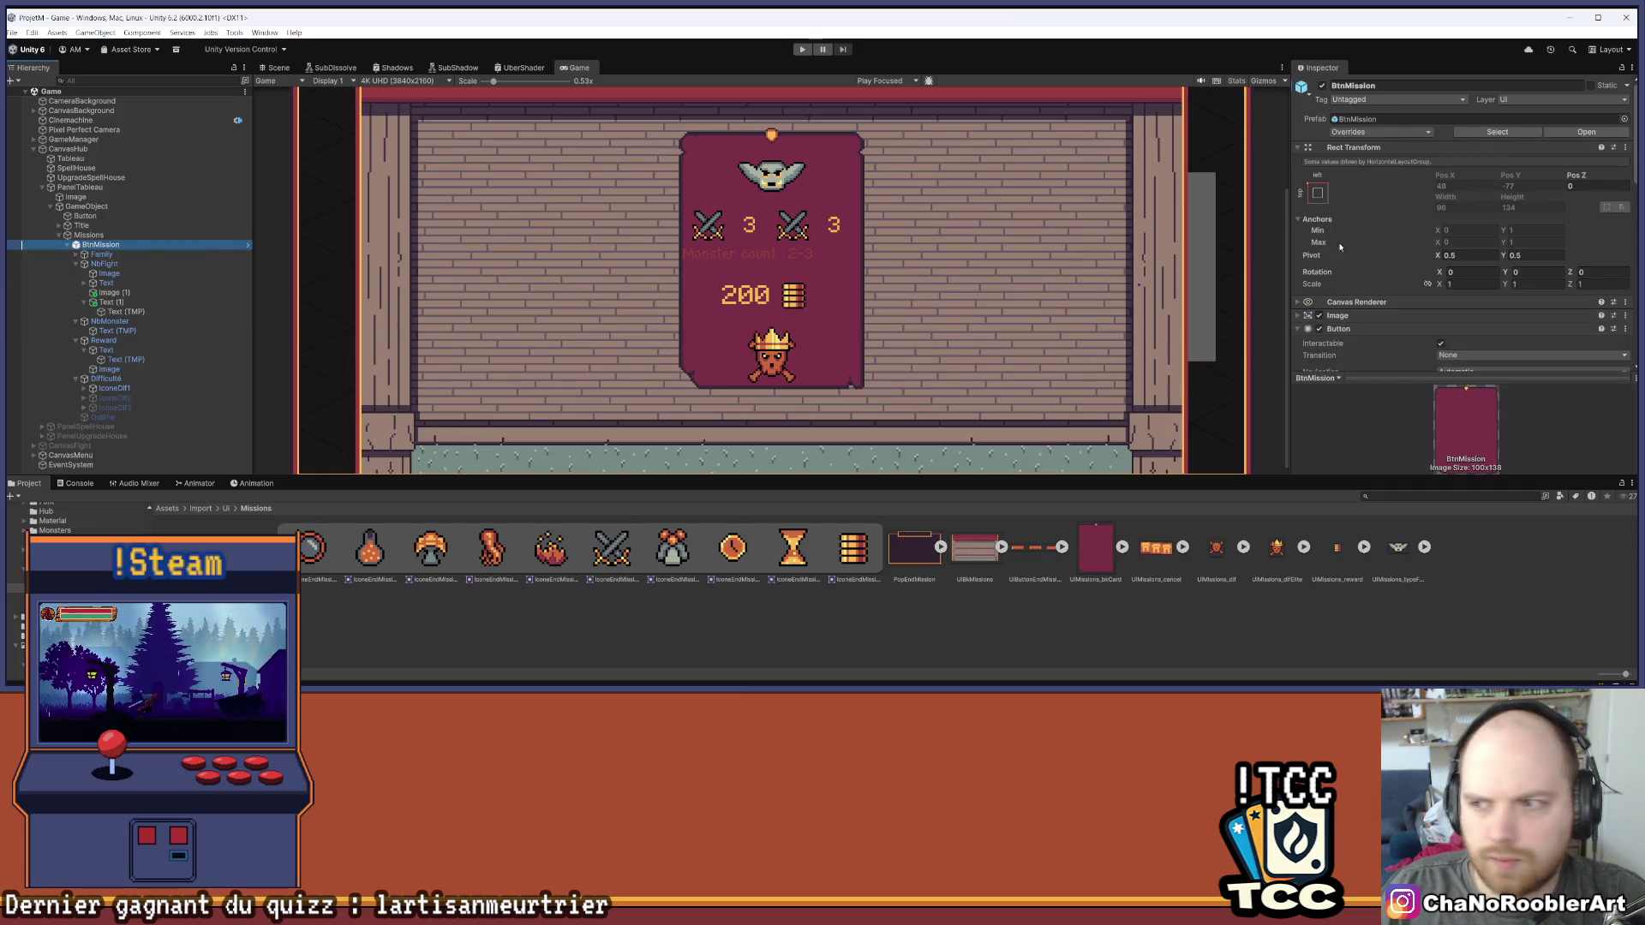
{"action": "scroll", "coordinate": [1380, 259], "scroll_direction": "down", "scroll_amount": 5}
{"action": "scroll", "coordinate": [1405, 260], "scroll_direction": "down", "scroll_amount": 3}
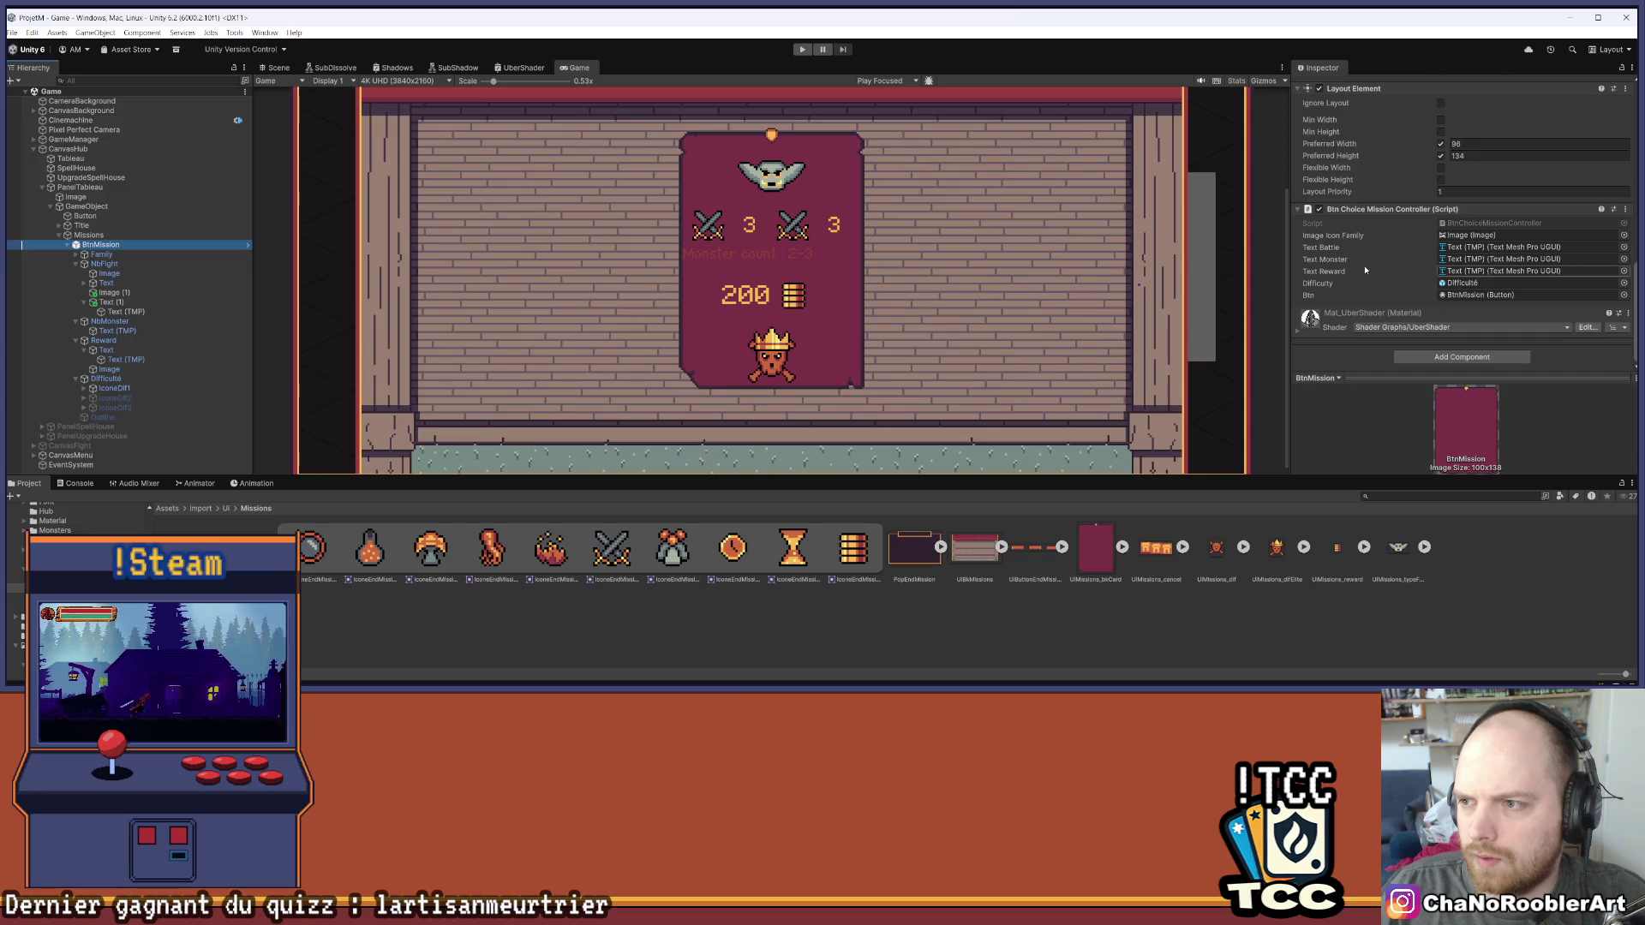
Start renaming NbFight's Text (TMP) count object
{"action": "left_click", "coordinate": [109, 273]}
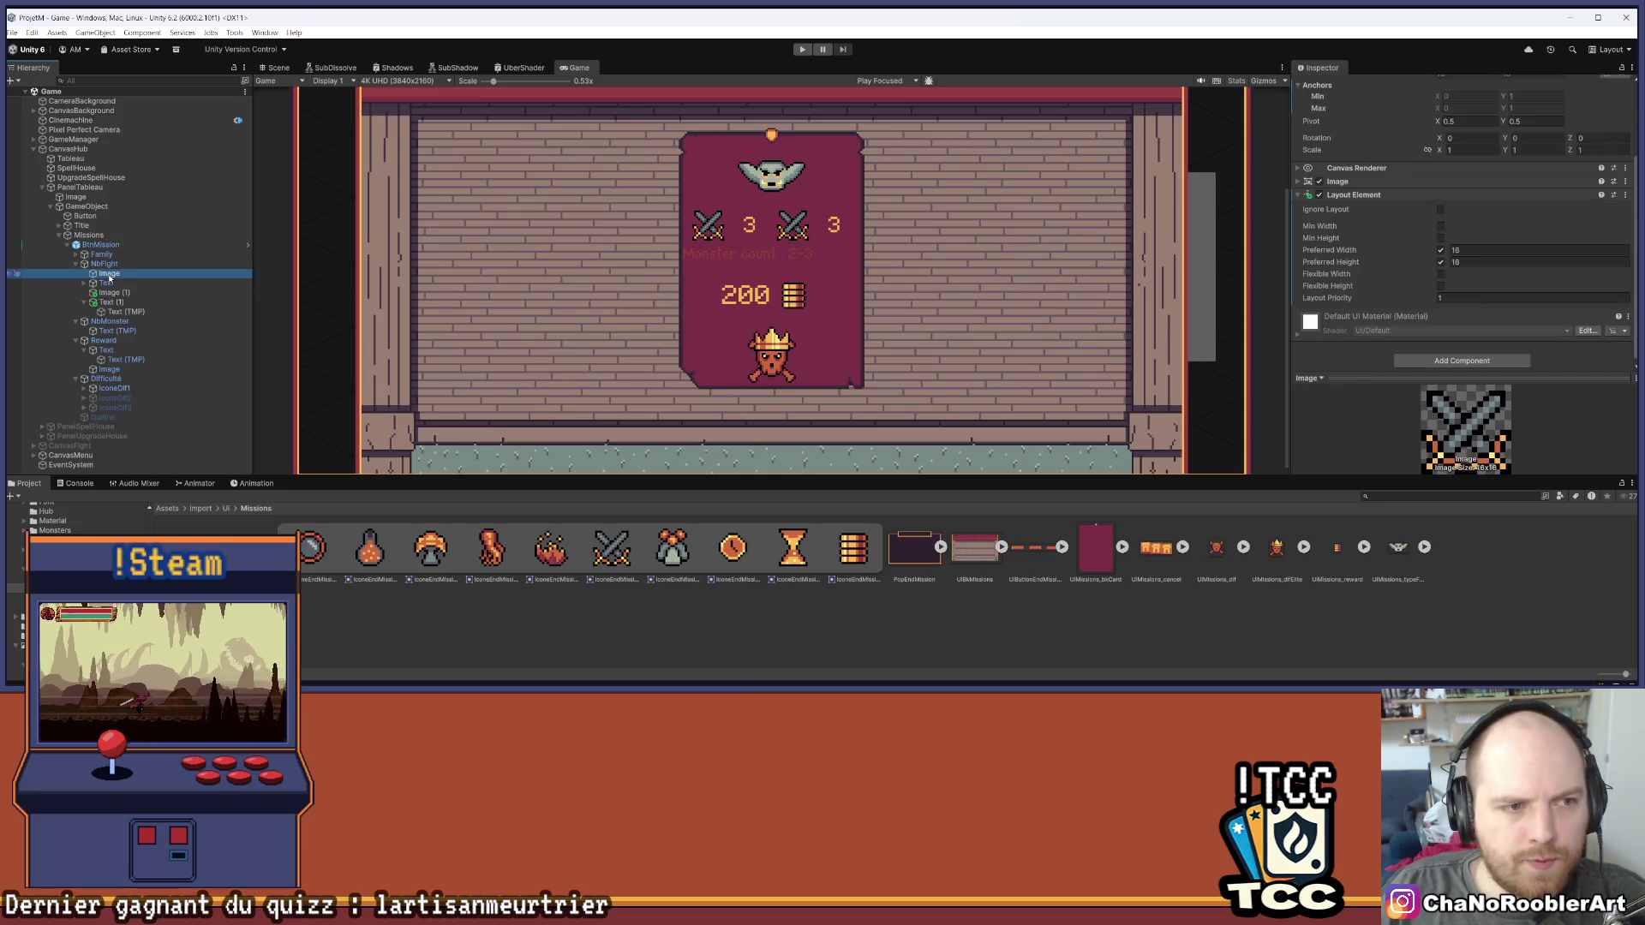
{"action": "left_click", "coordinate": [84, 282]}
{"action": "left_click", "coordinate": [117, 292]}
{"action": "right_click", "coordinate": [118, 294]}
{"action": "left_click", "coordinate": [155, 248]}
{"action": "type", "text": "1extNbFight"}
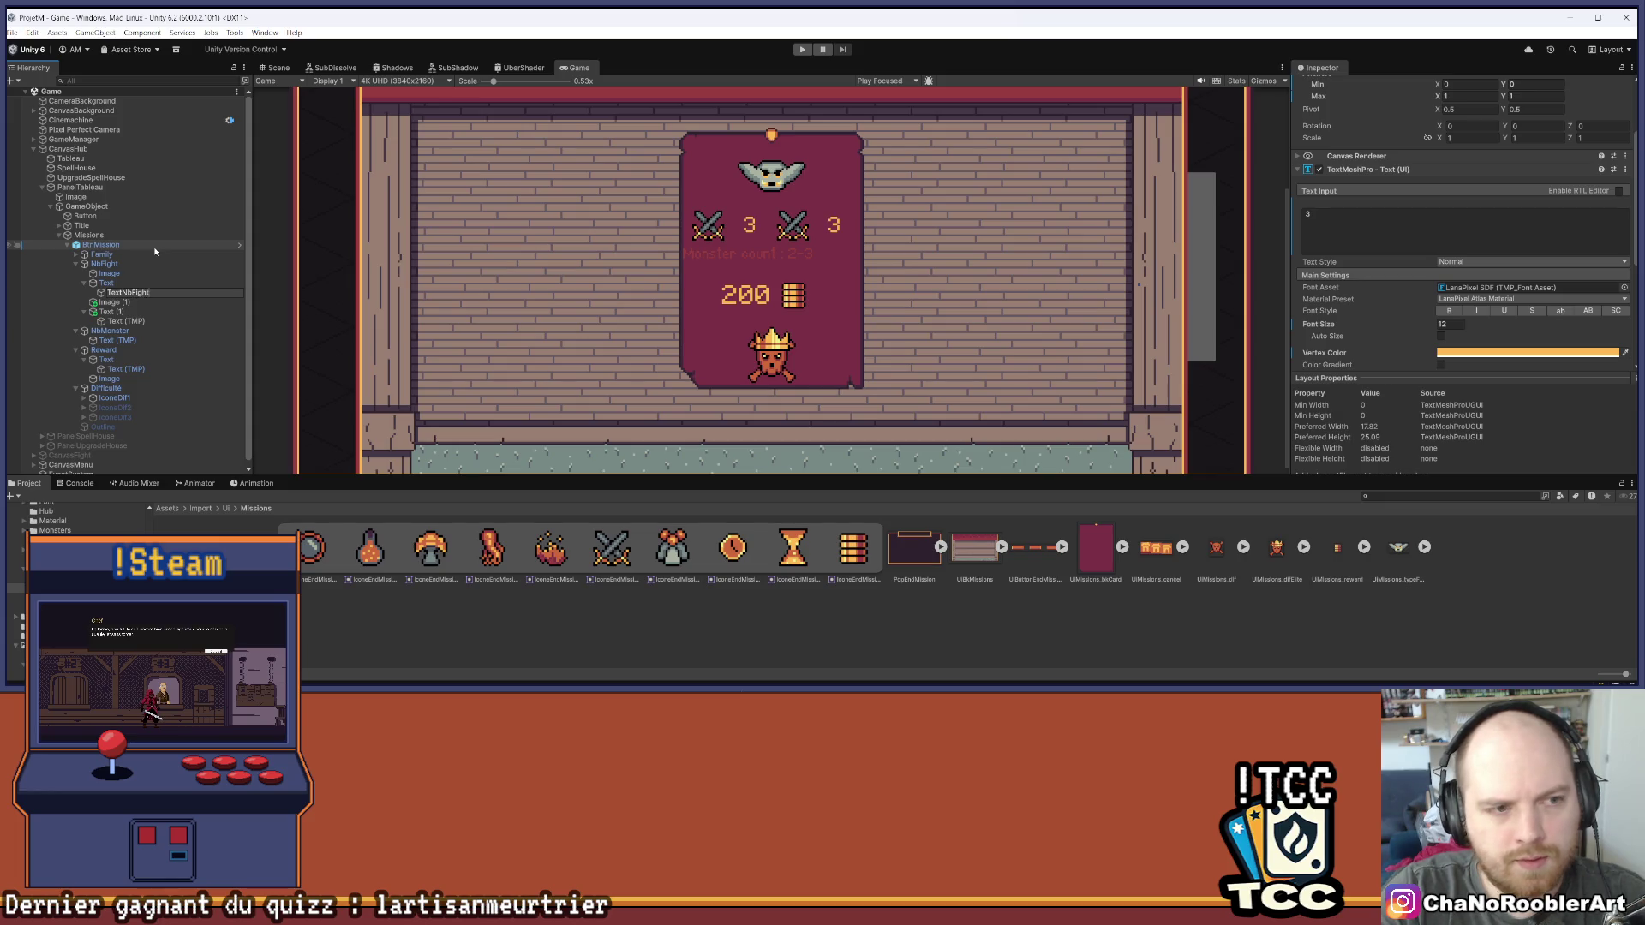
Name the fight count text TextNbFight and delete the leftover NbMonster row
{"action": "key", "text": "Return"}
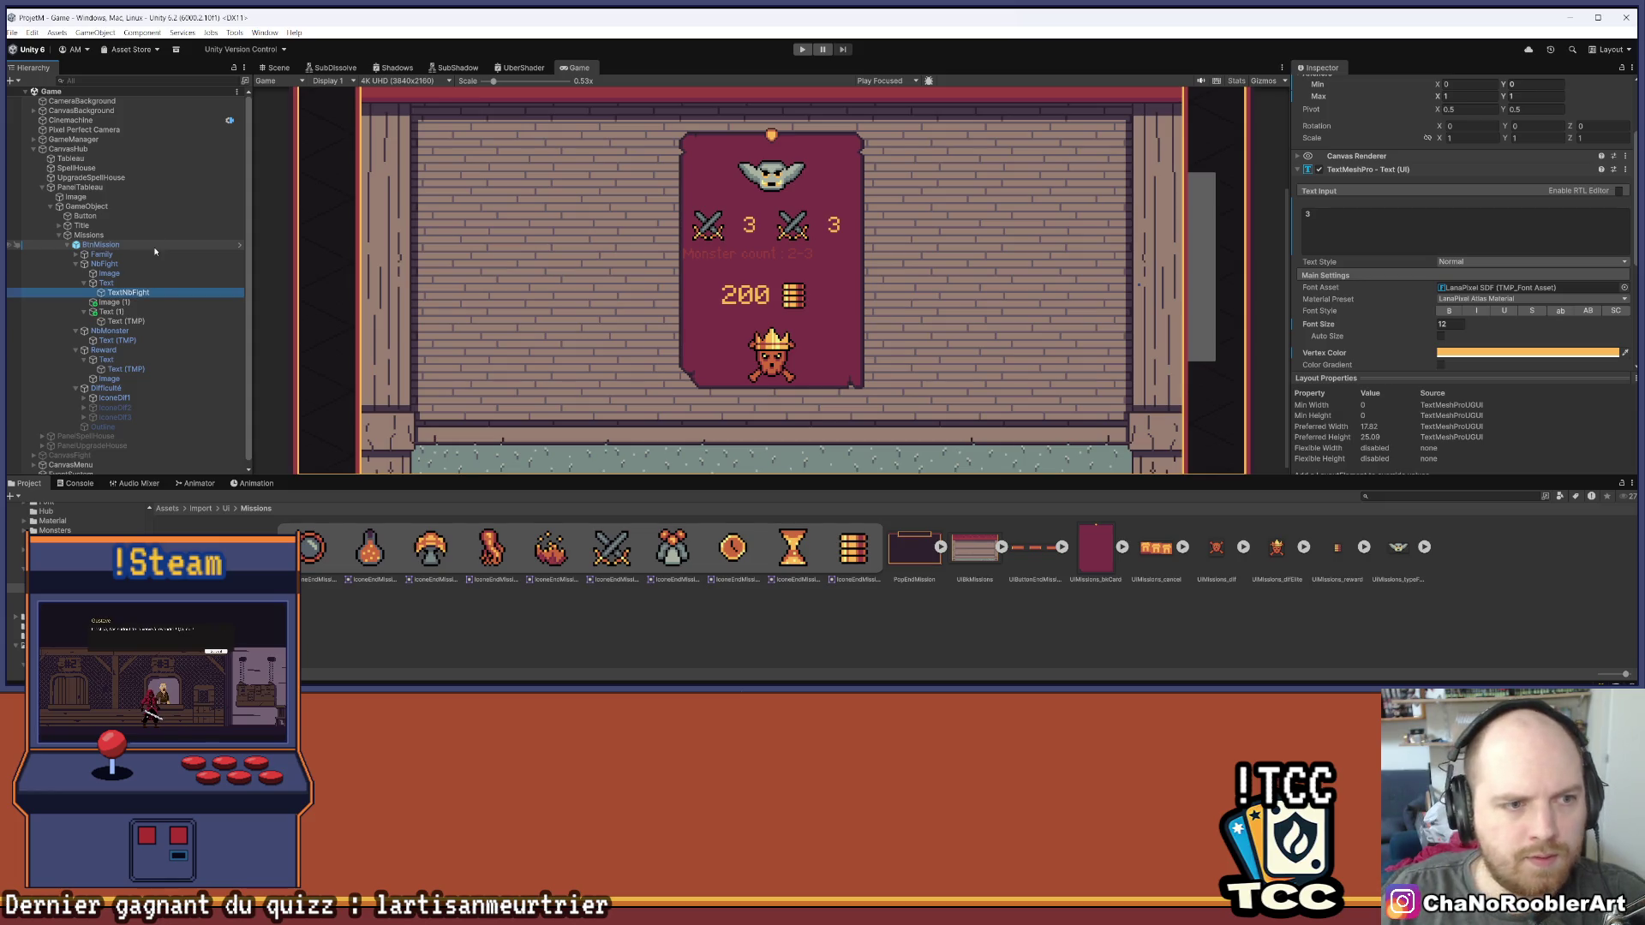
{"action": "left_click", "coordinate": [120, 332]}
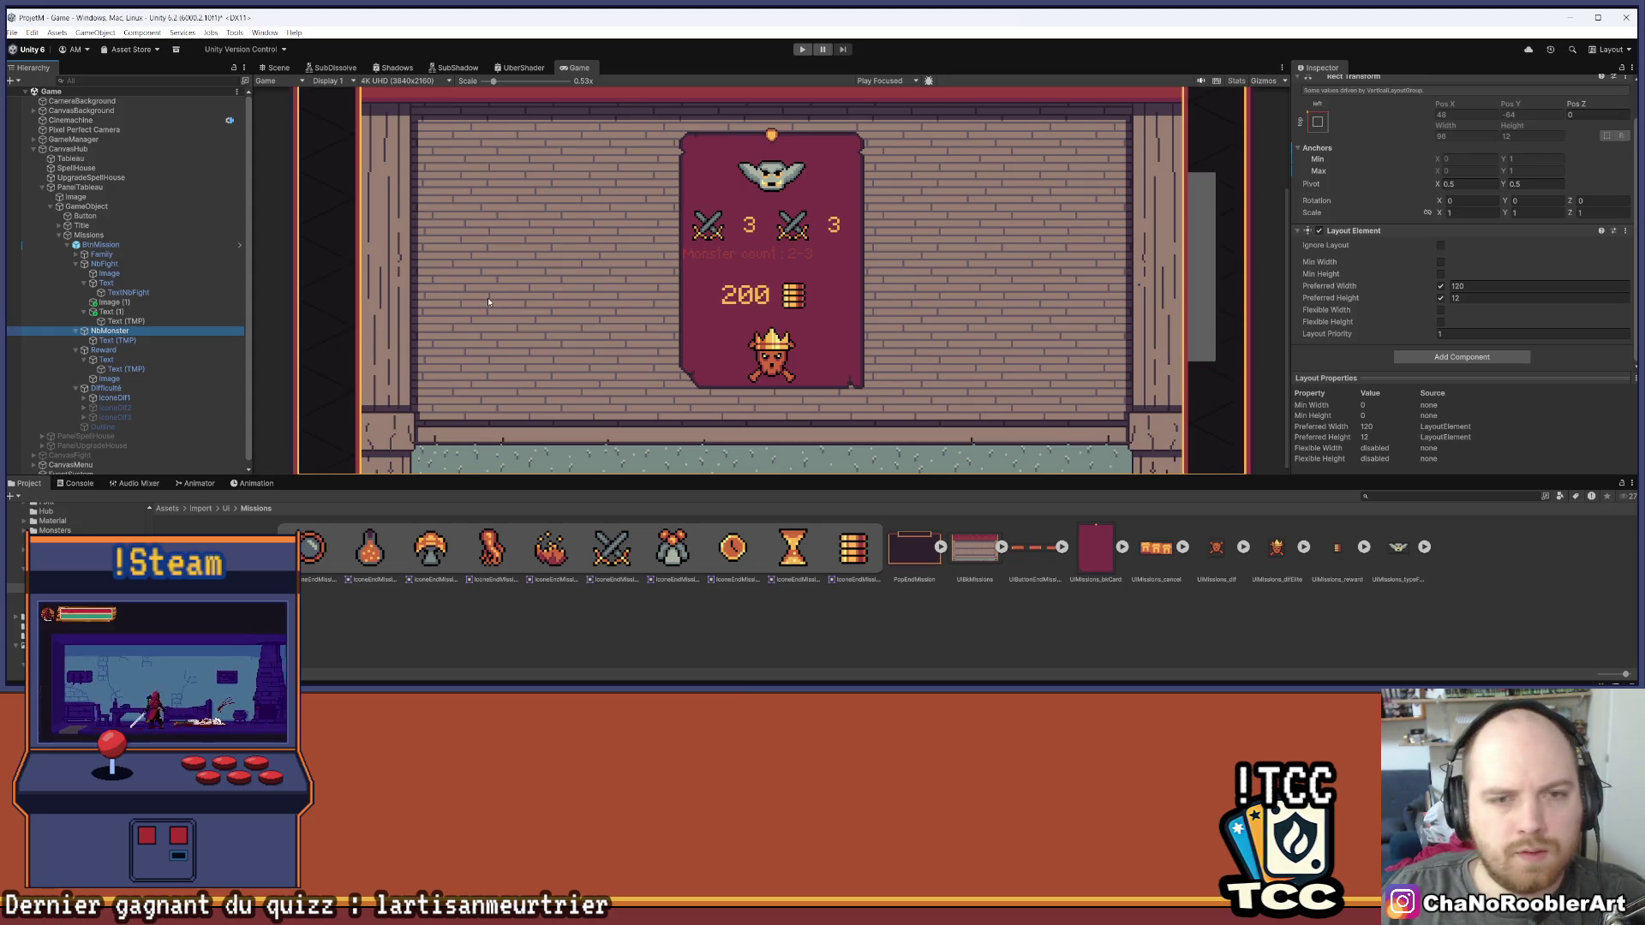
{"action": "key", "text": "Delete"}
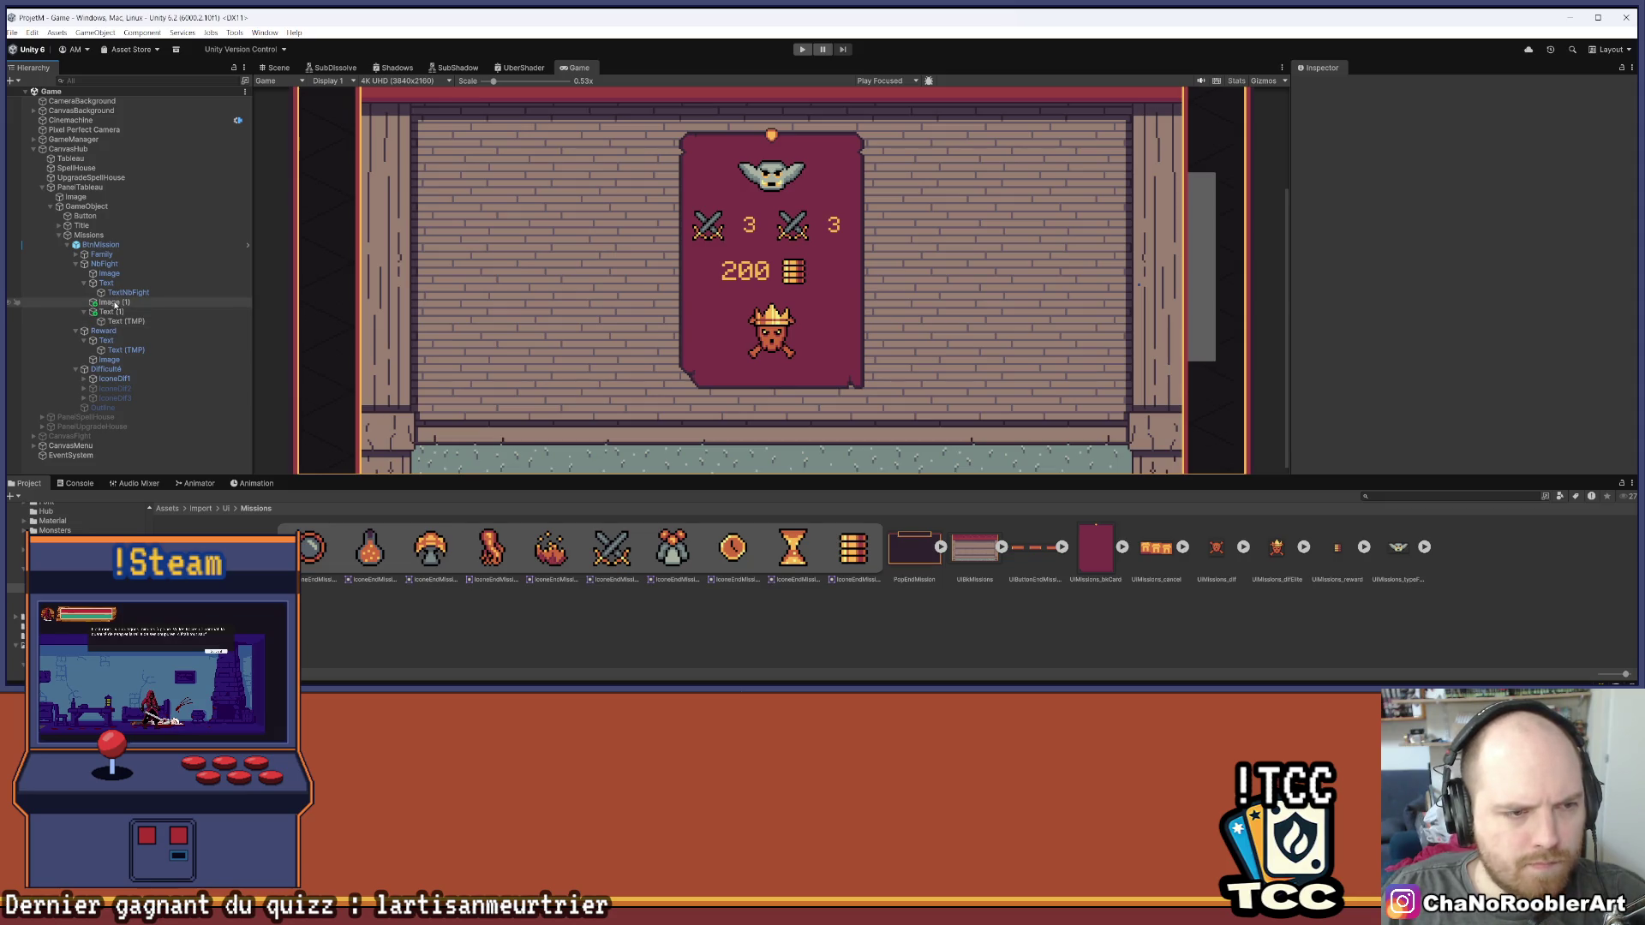
Rename the copied sword icon to IconNbMonster and Text (1) to Text
{"action": "right_click", "coordinate": [117, 304]}
{"action": "left_click", "coordinate": [159, 237]}
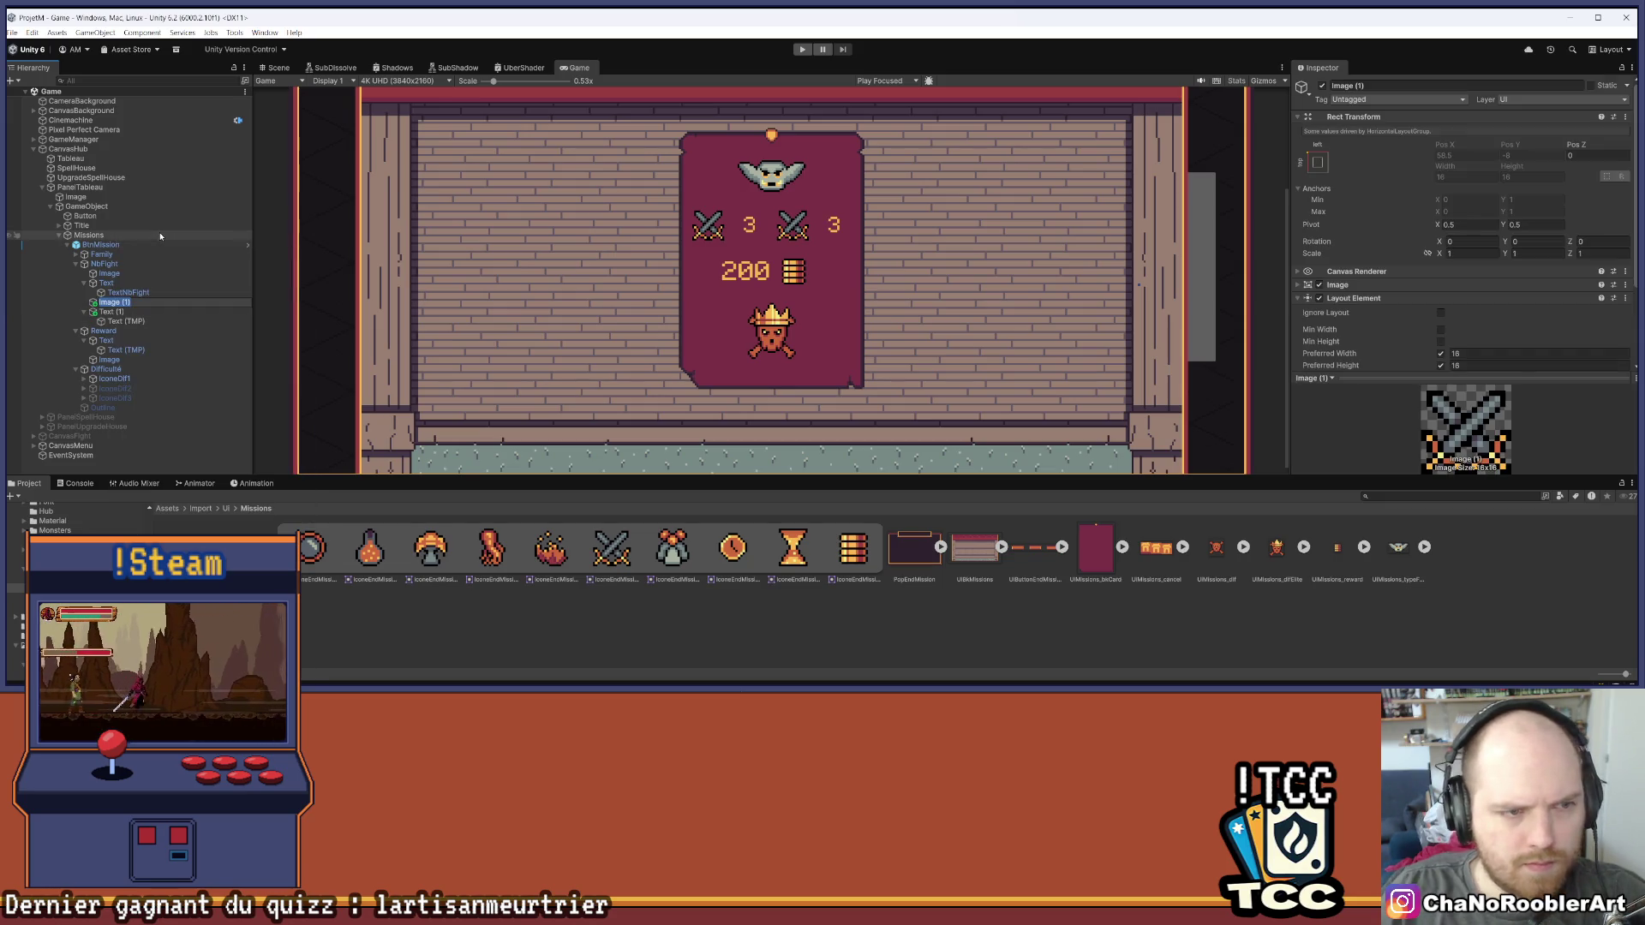
{"action": "type", "text": "Imag"}
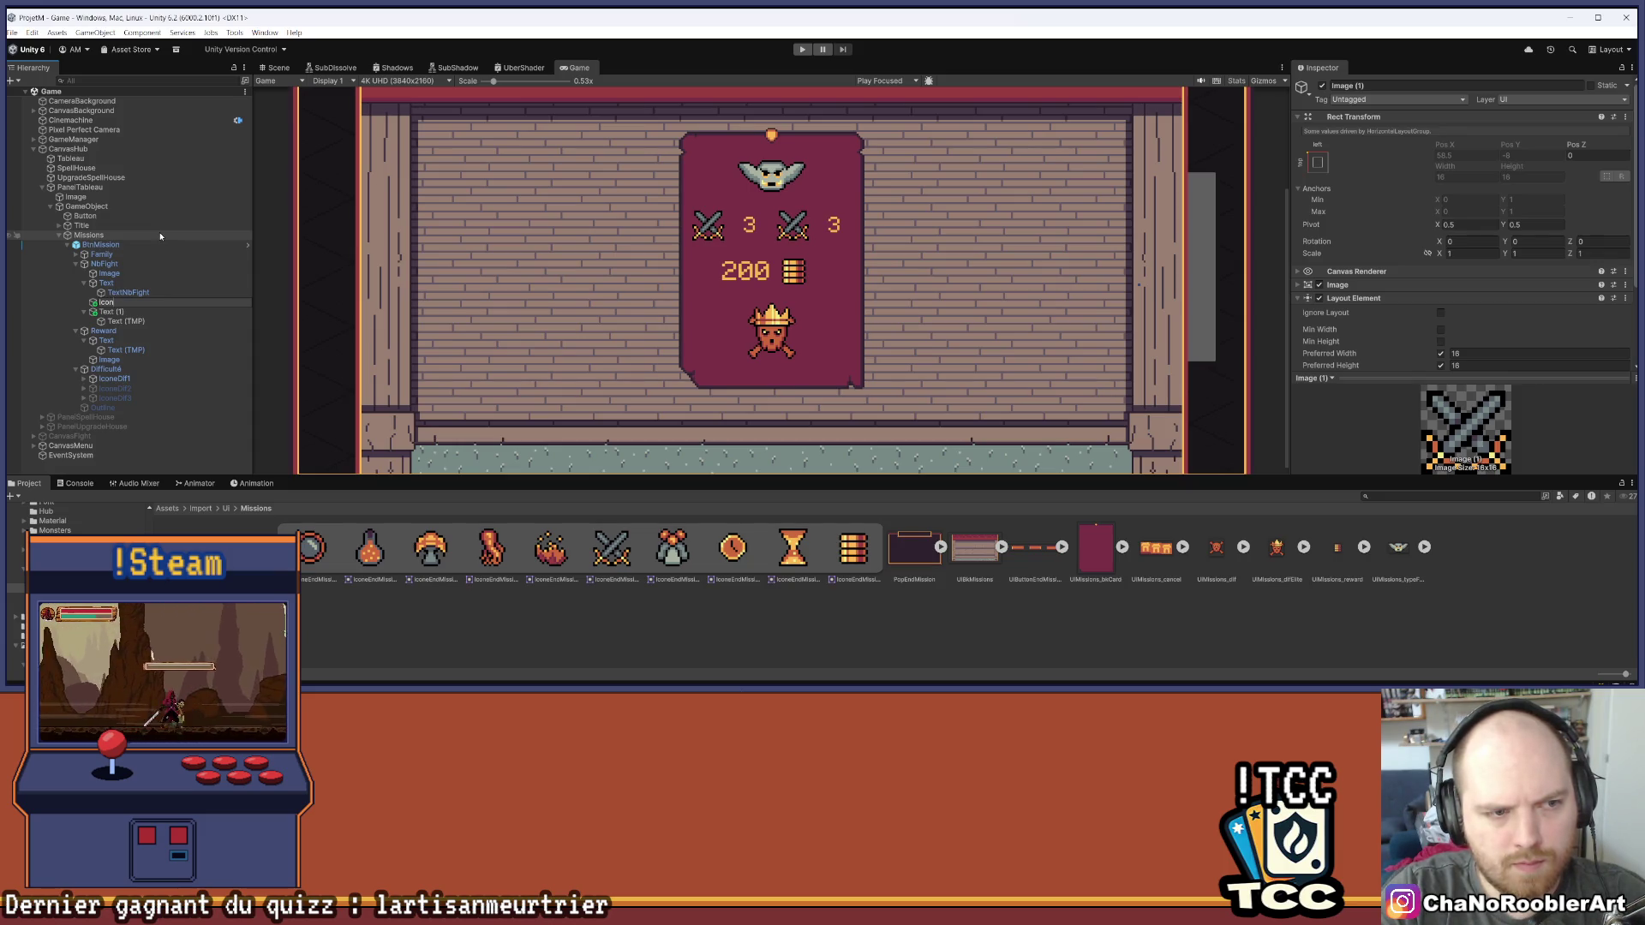
{"action": "type", "text": "NbMonste"}
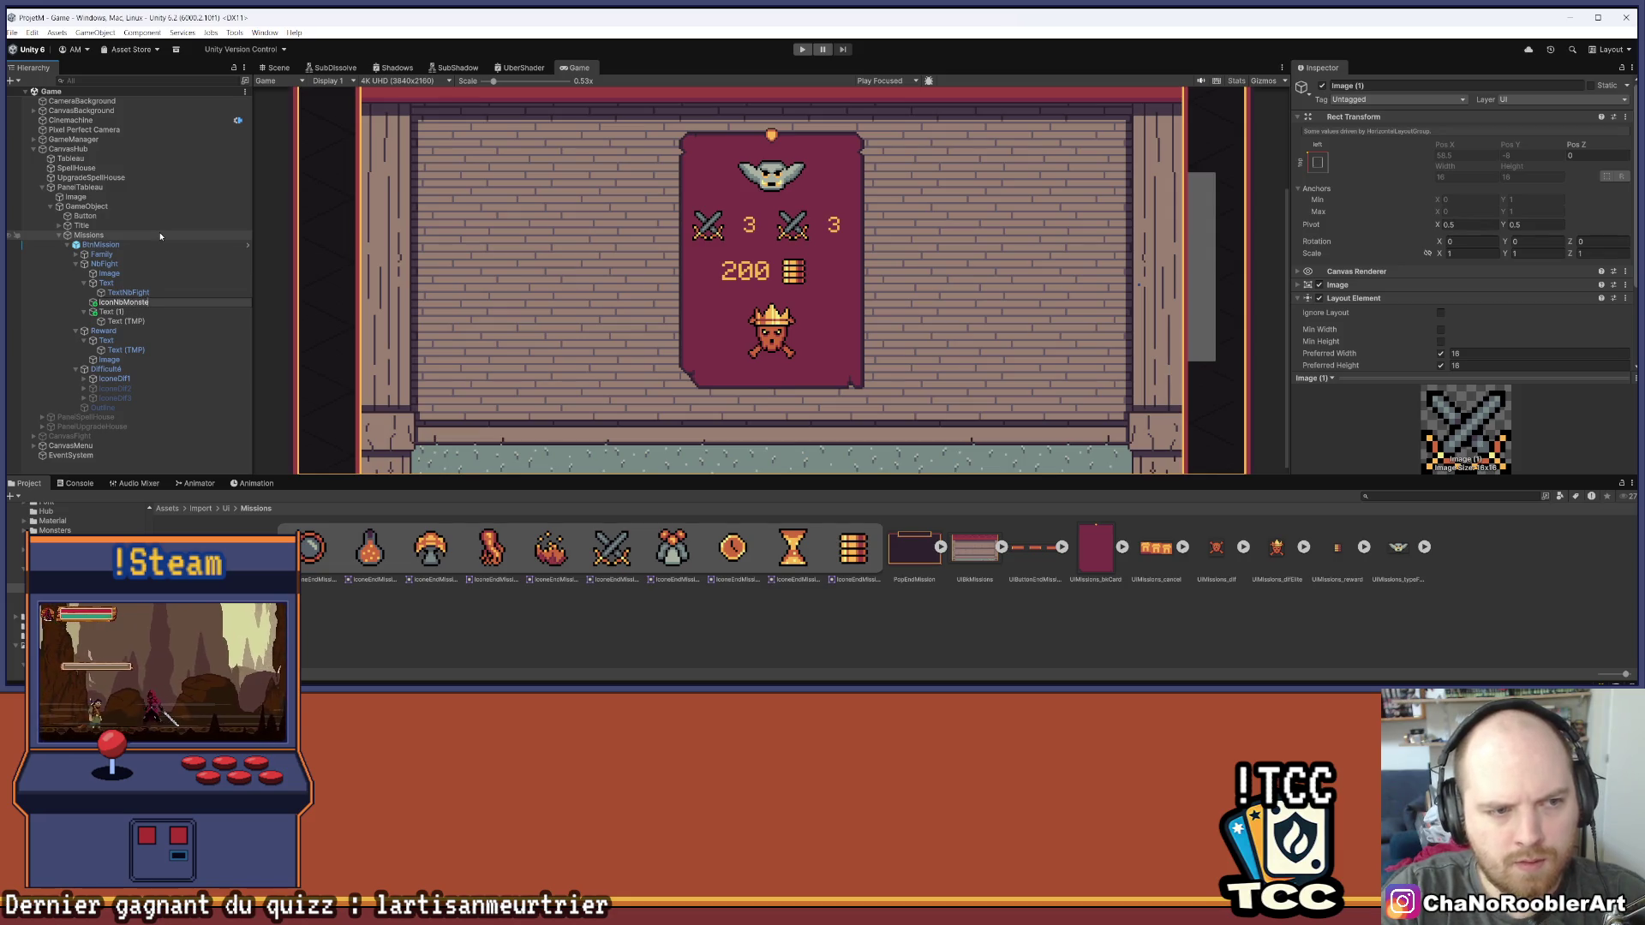
{"action": "key", "text": "Return"}
{"action": "right_click", "coordinate": [129, 311]}
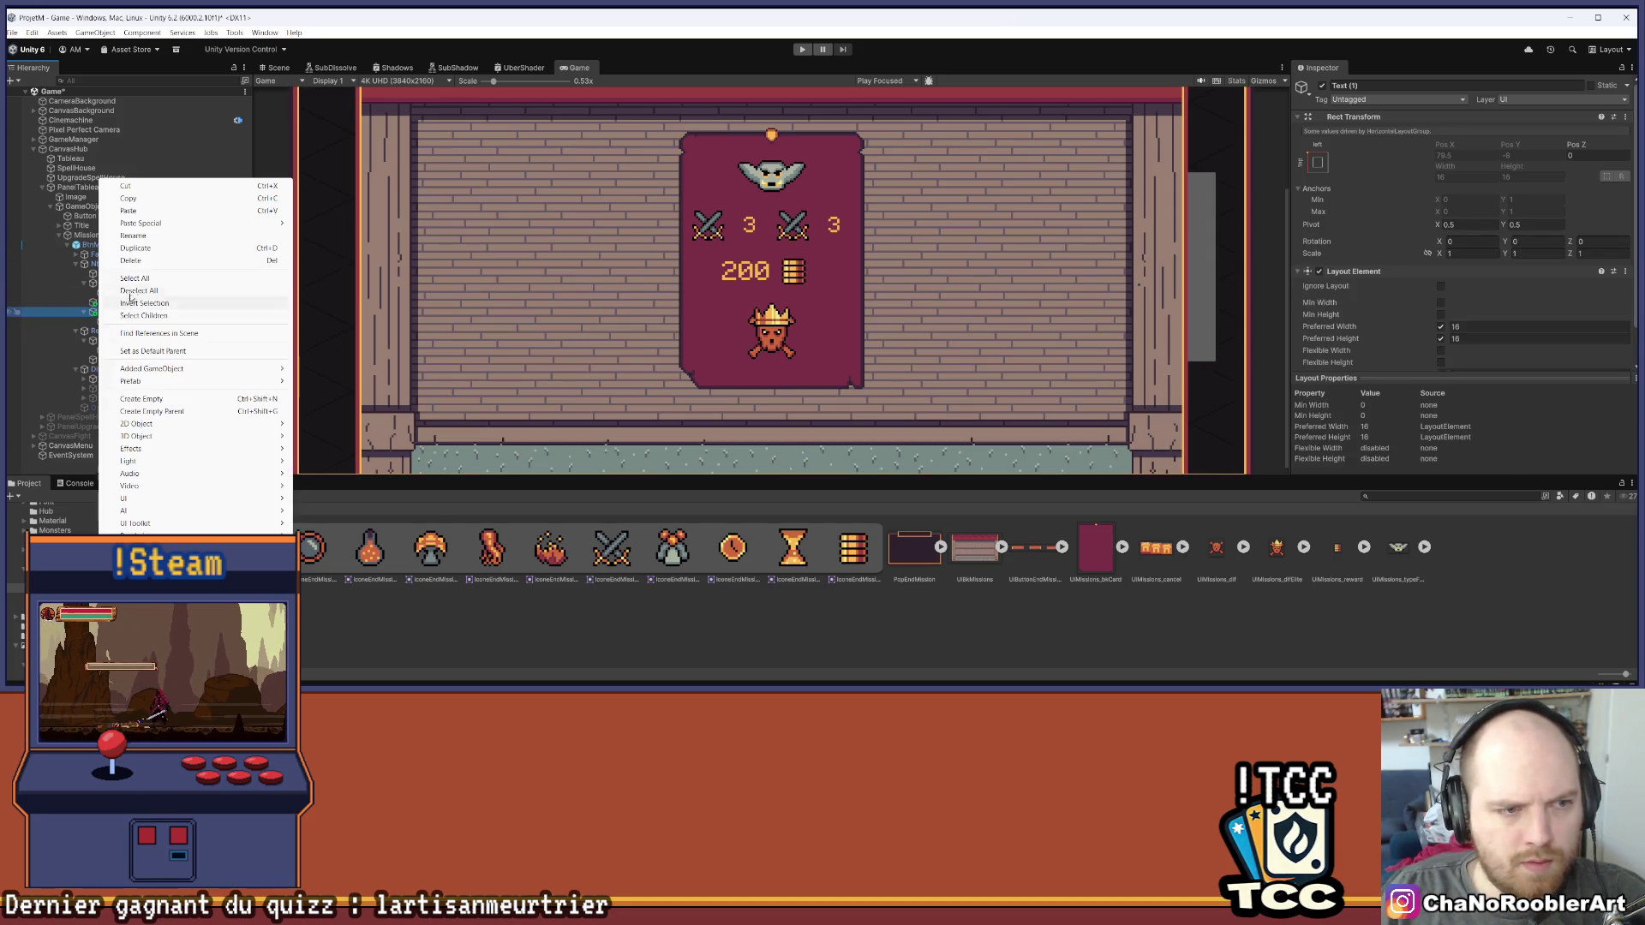
{"action": "left_click", "coordinate": [135, 236]}
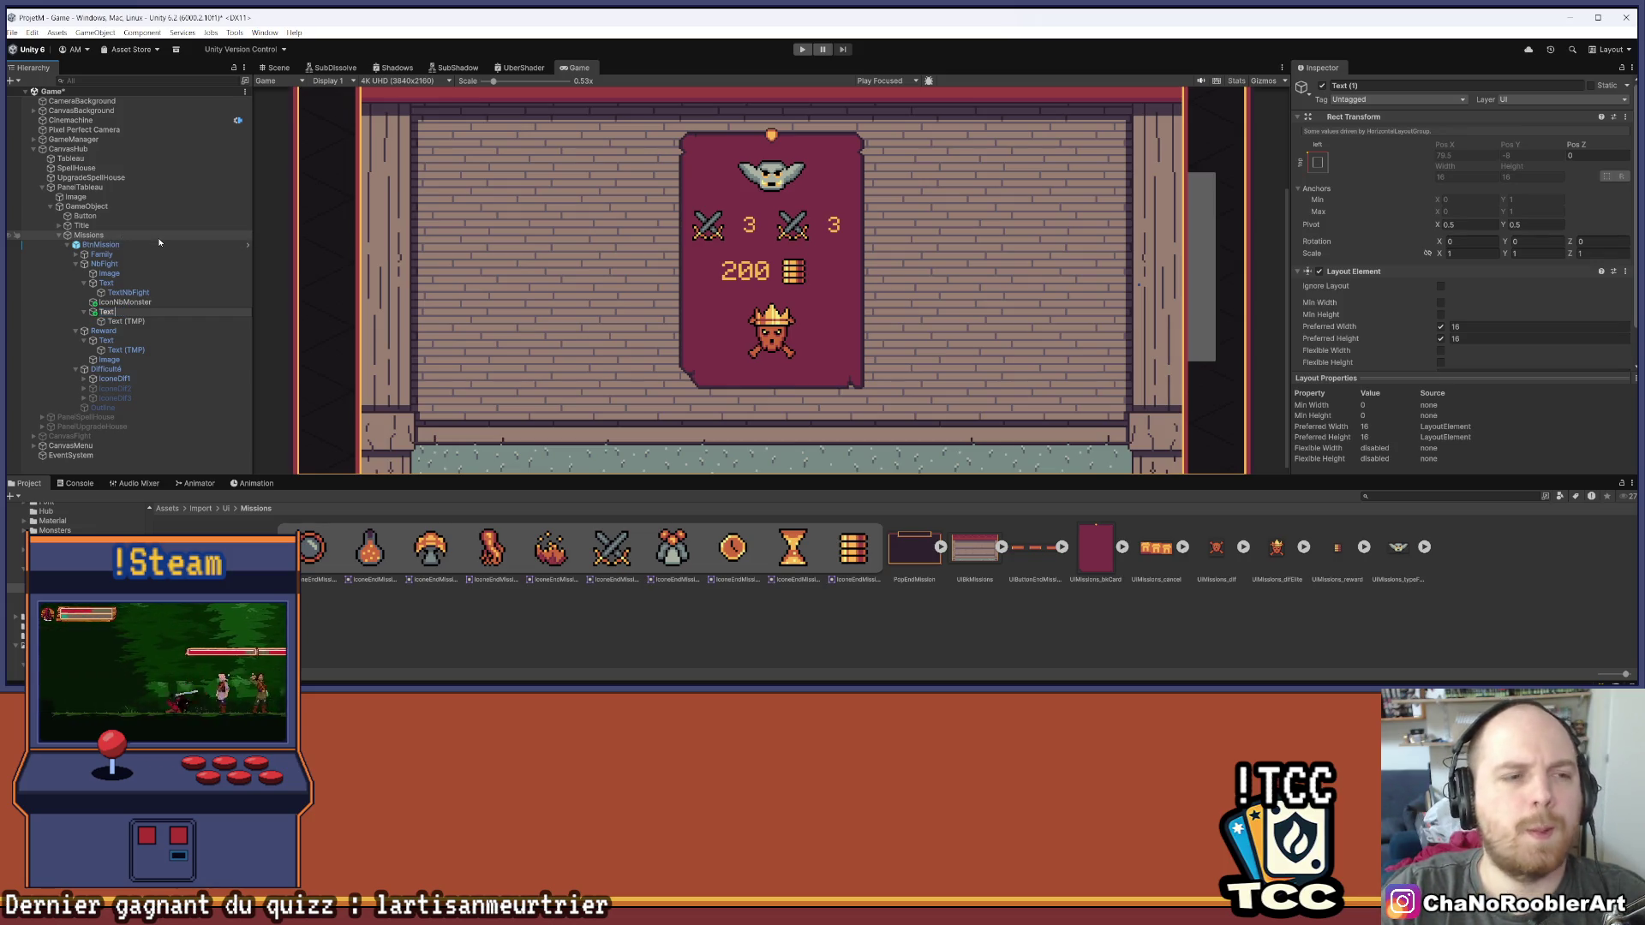
{"action": "key", "text": "Return"}
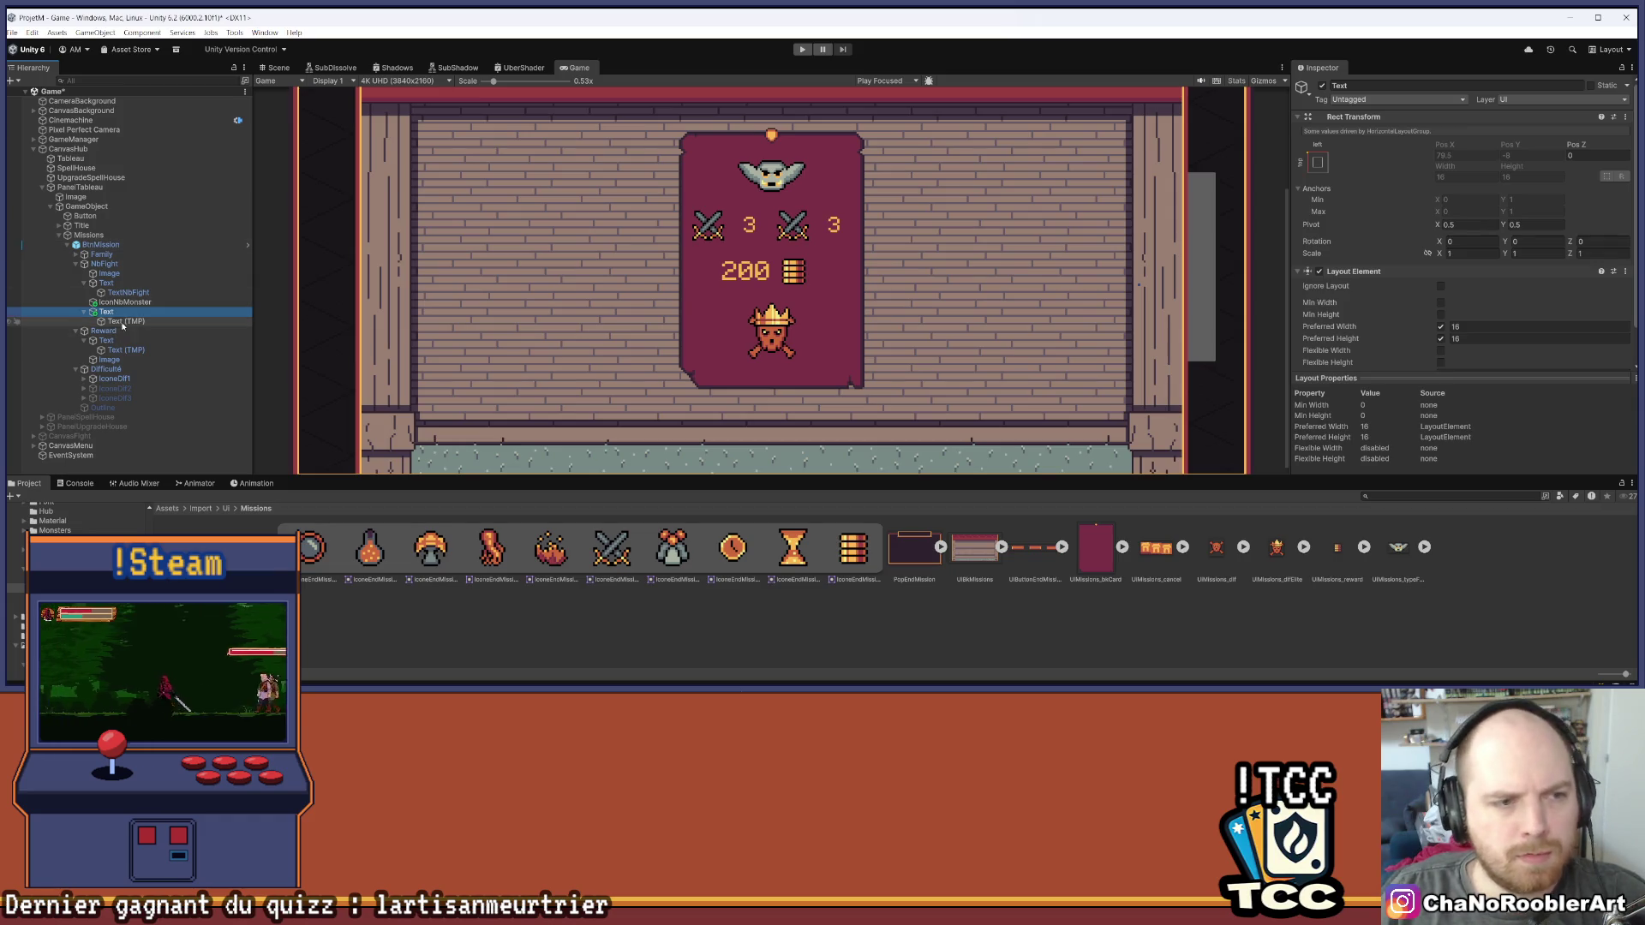
Rename Text (TMP) to TextNbMonster, save the scene, and change its count to 2-3
{"action": "right_click", "coordinate": [120, 322]}
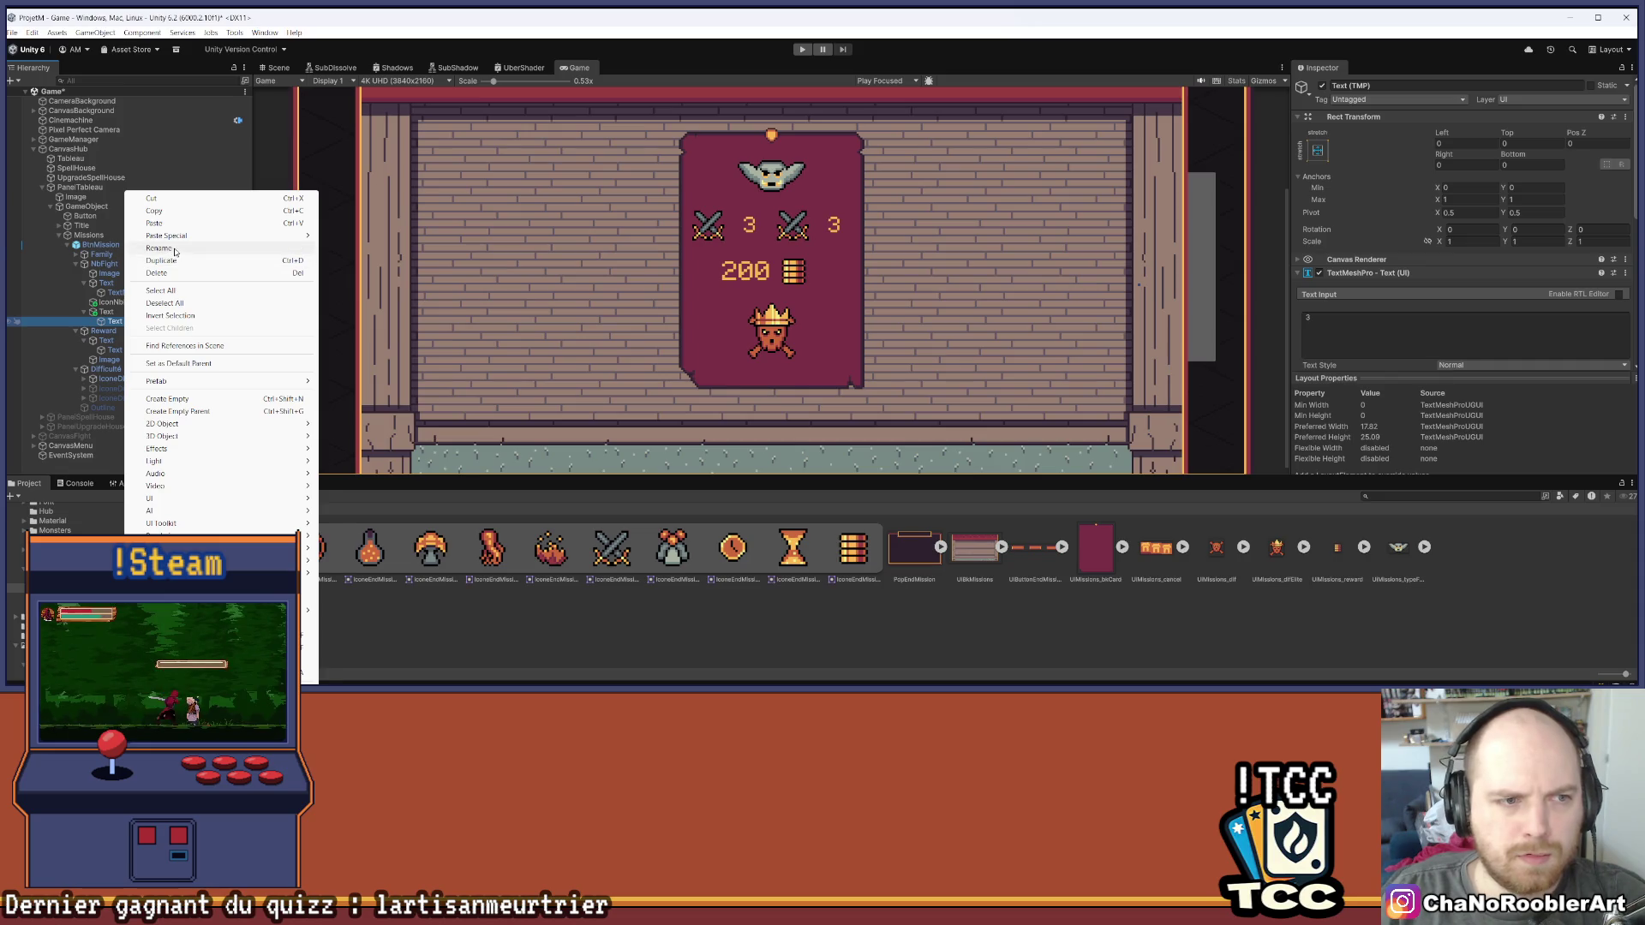
{"action": "left_click", "coordinate": [175, 249]}
{"action": "type", "text": "TextNb"}
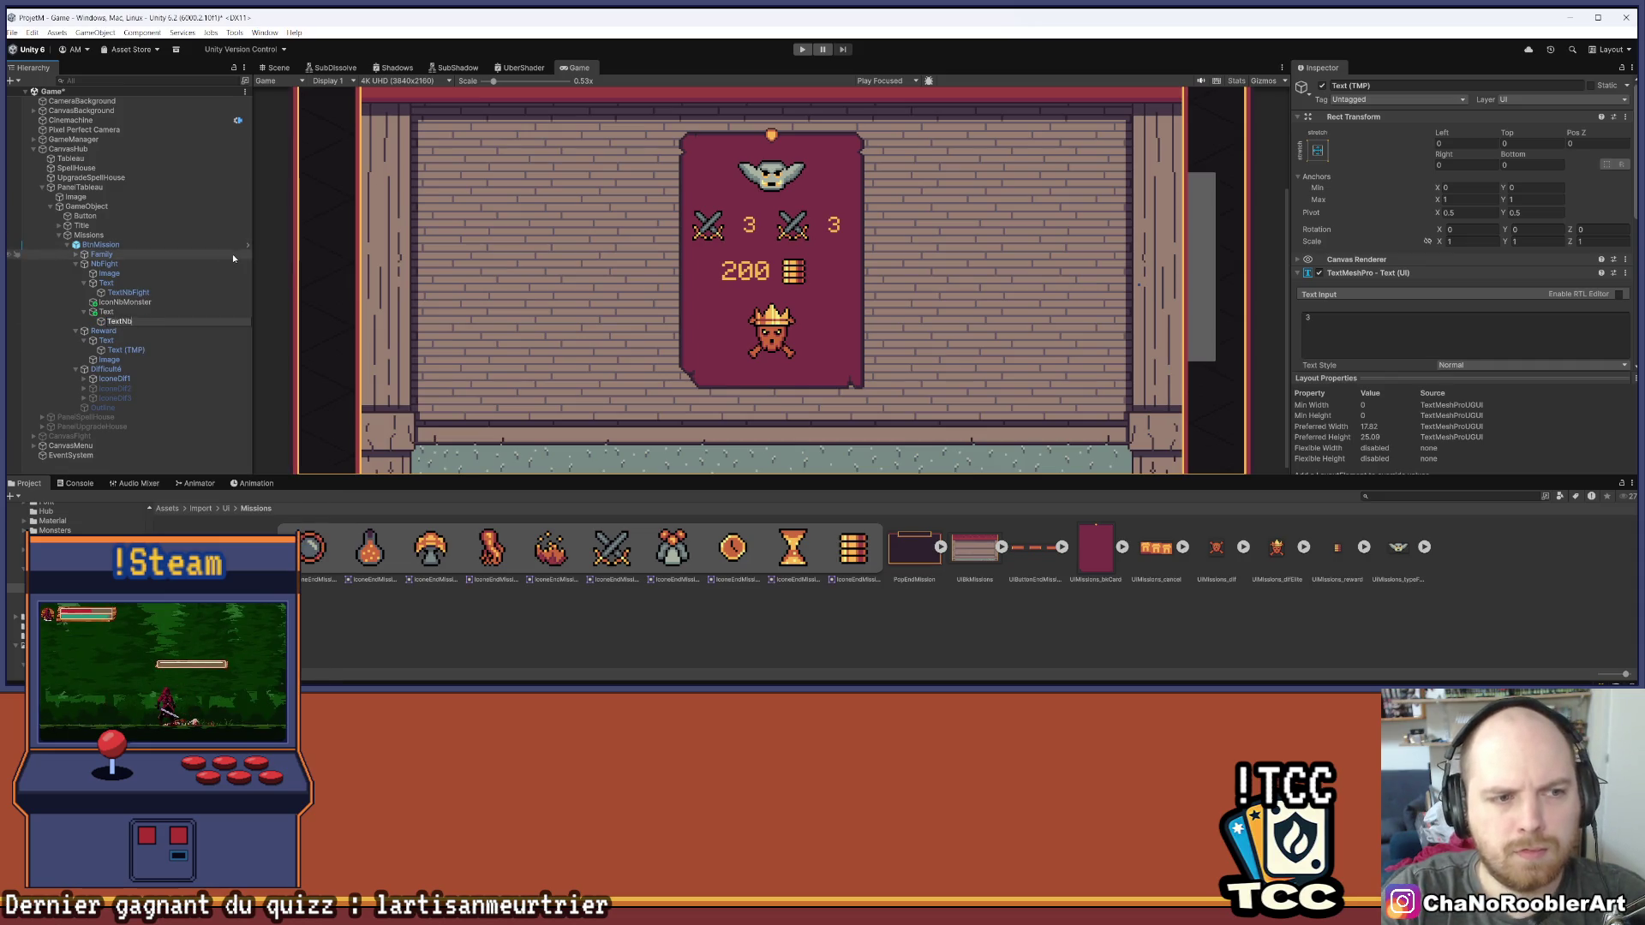
{"action": "type", "text": "Monster"}
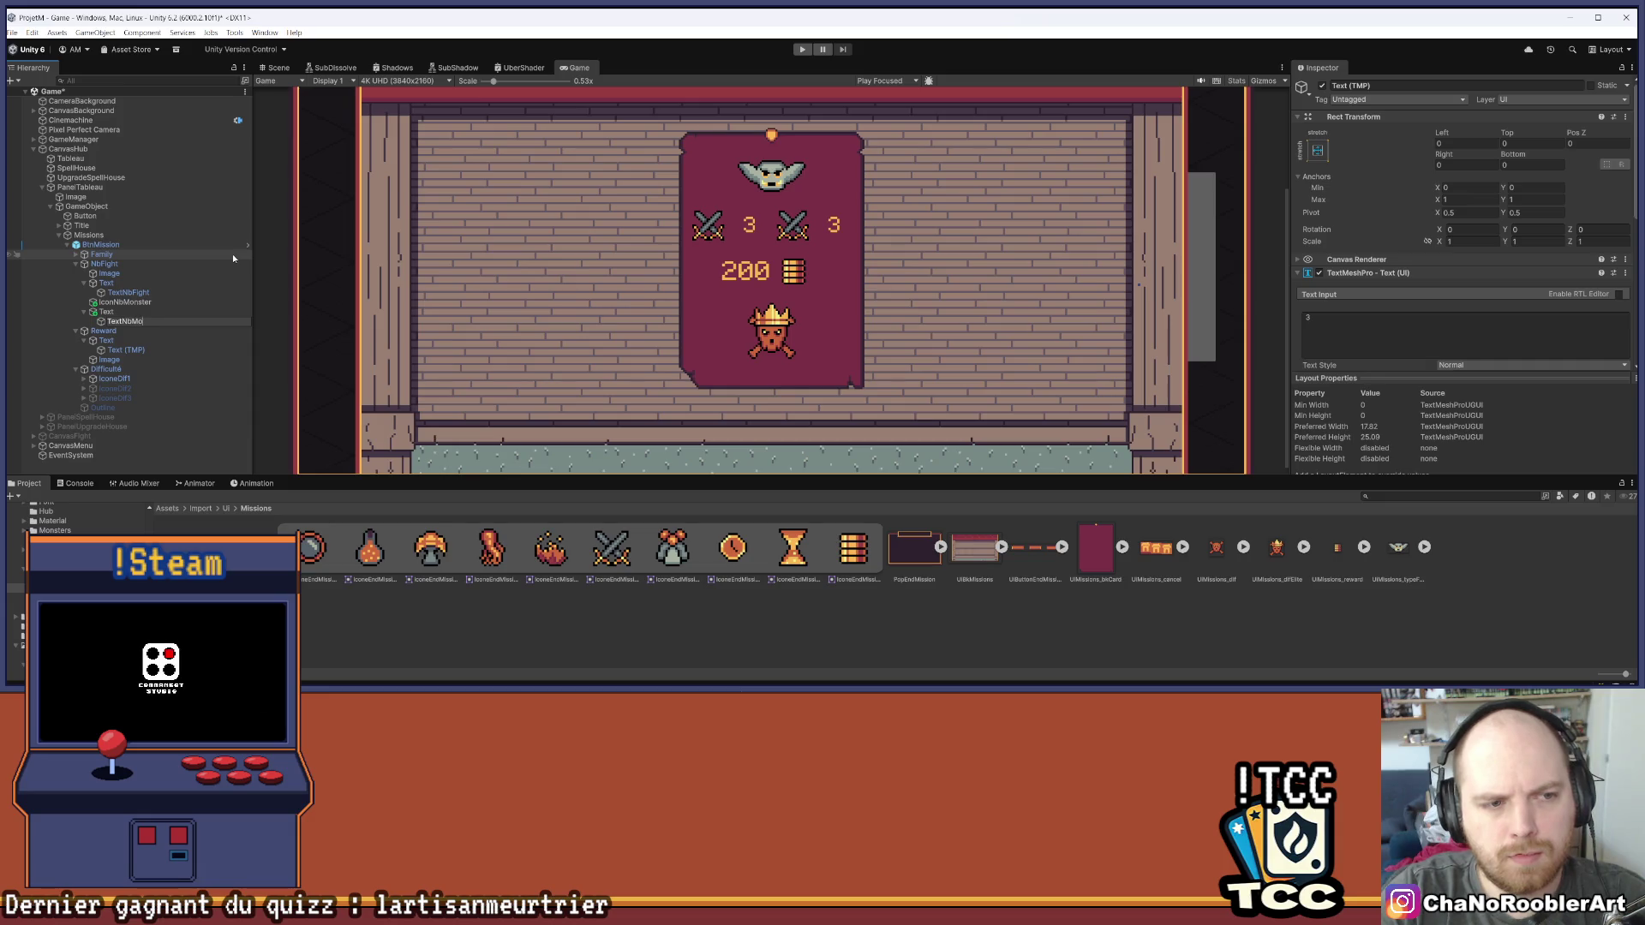
{"action": "key", "text": "Return"}
{"action": "key", "text": "ctrl+s"}
{"action": "left_click", "coordinate": [1404, 328]}
{"action": "type", "text": "2-3"}
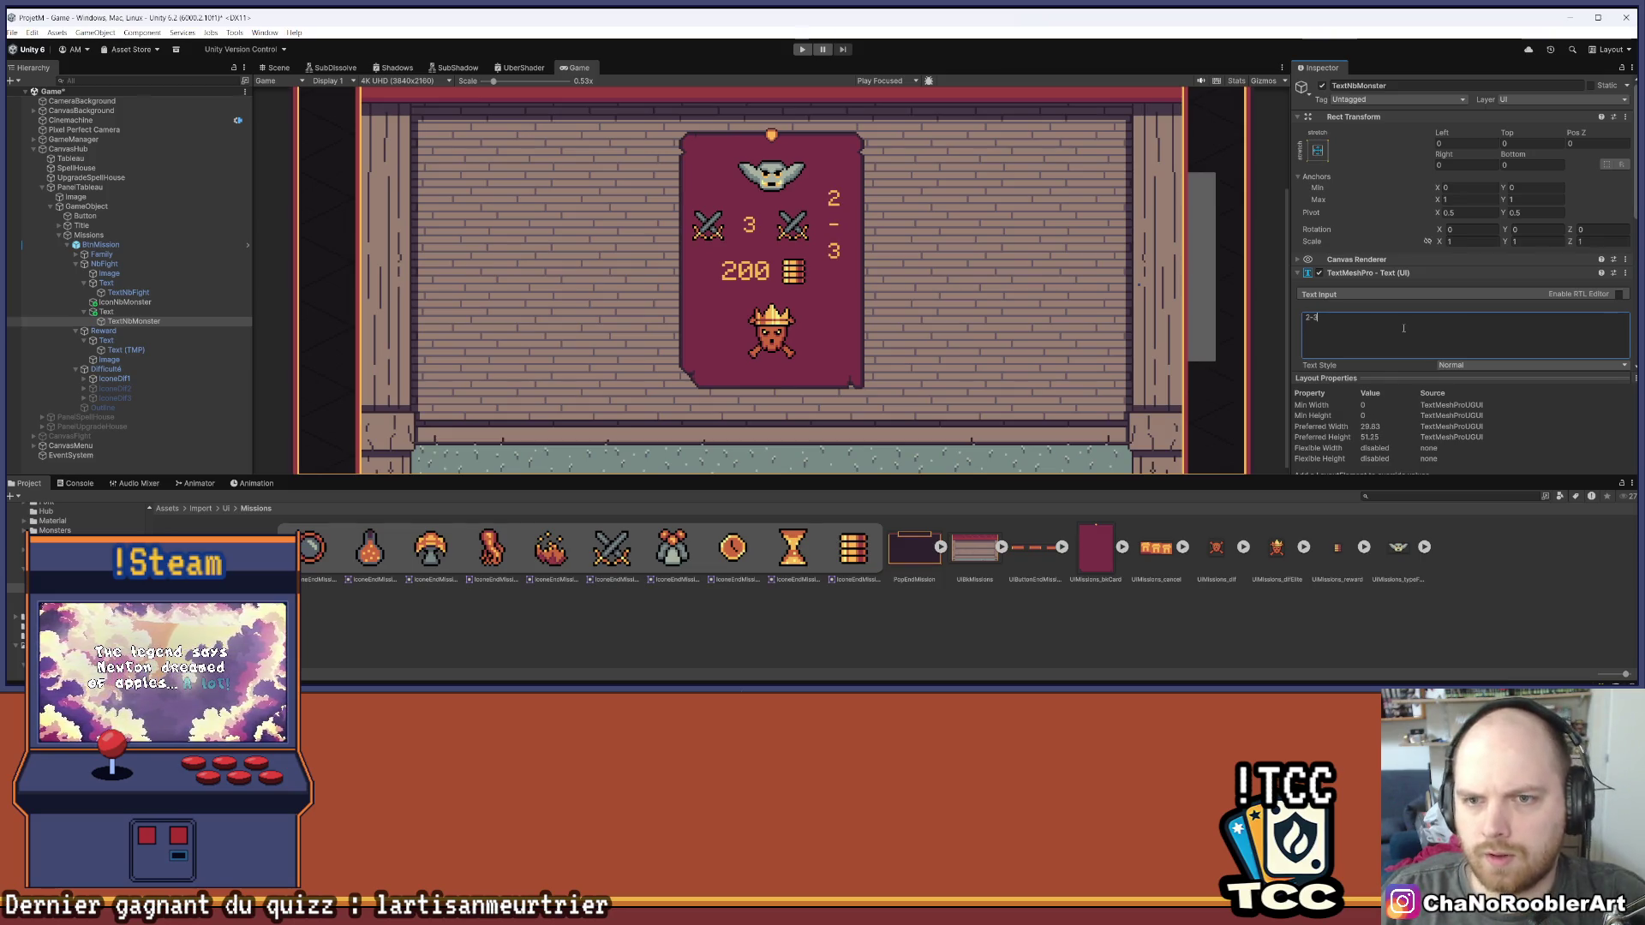
Set the monster-count text slot's Layout Element preferred width to 30
{"action": "scroll", "coordinate": [1421, 347], "scroll_direction": "down", "scroll_amount": 3}
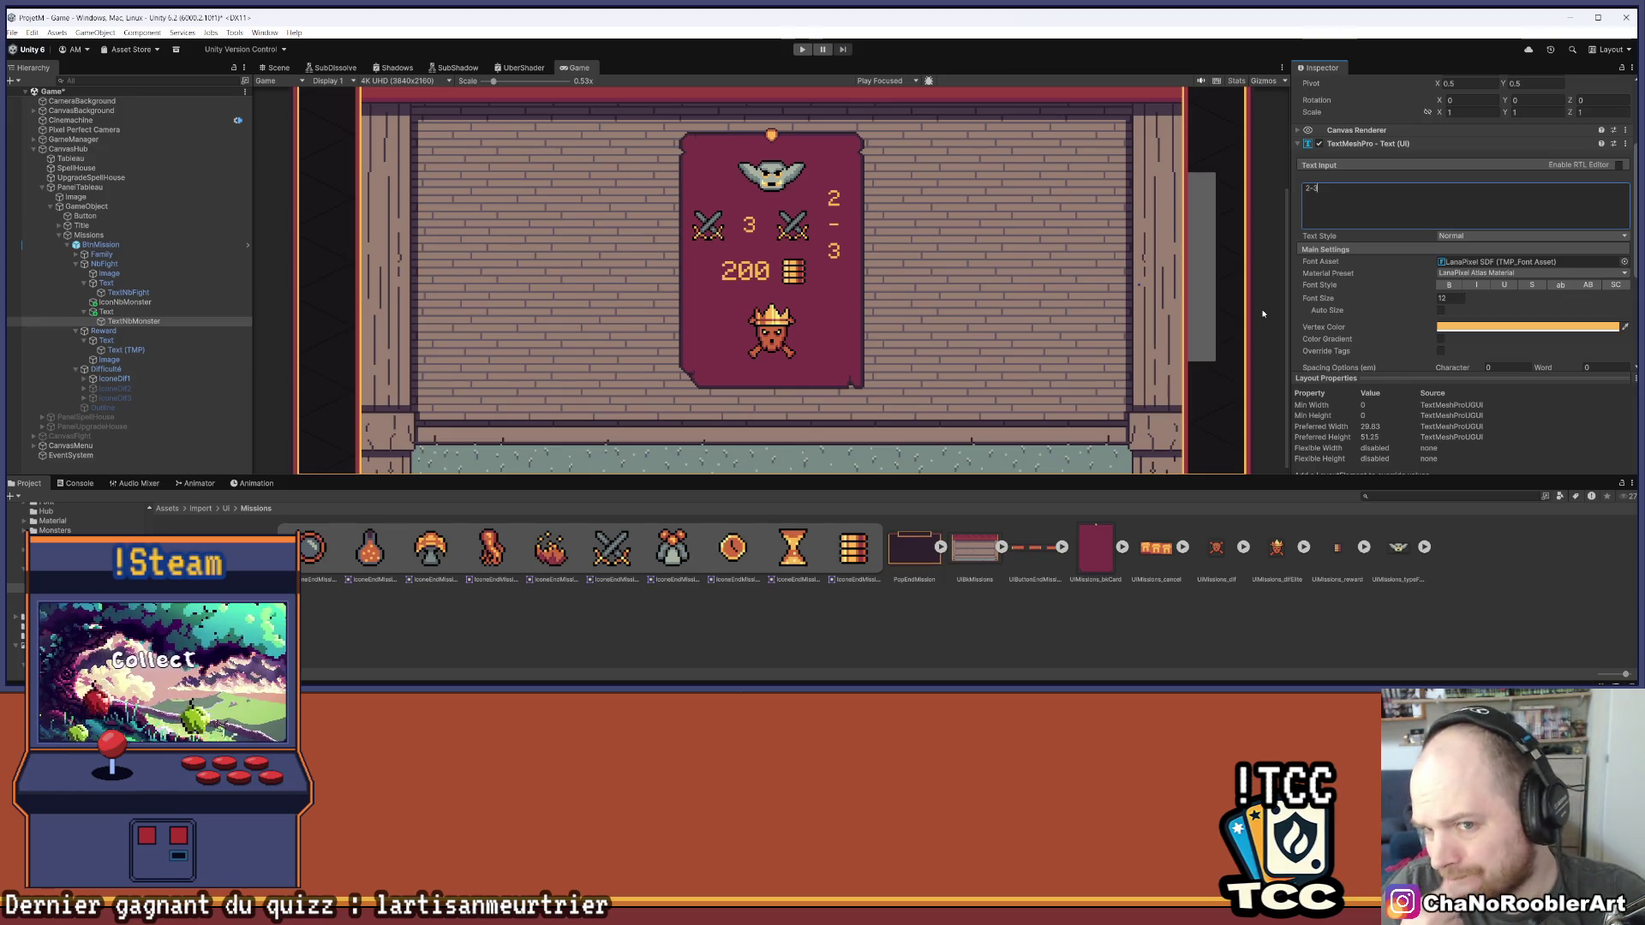
{"action": "scroll", "coordinate": [1442, 304], "scroll_direction": "down", "scroll_amount": 3}
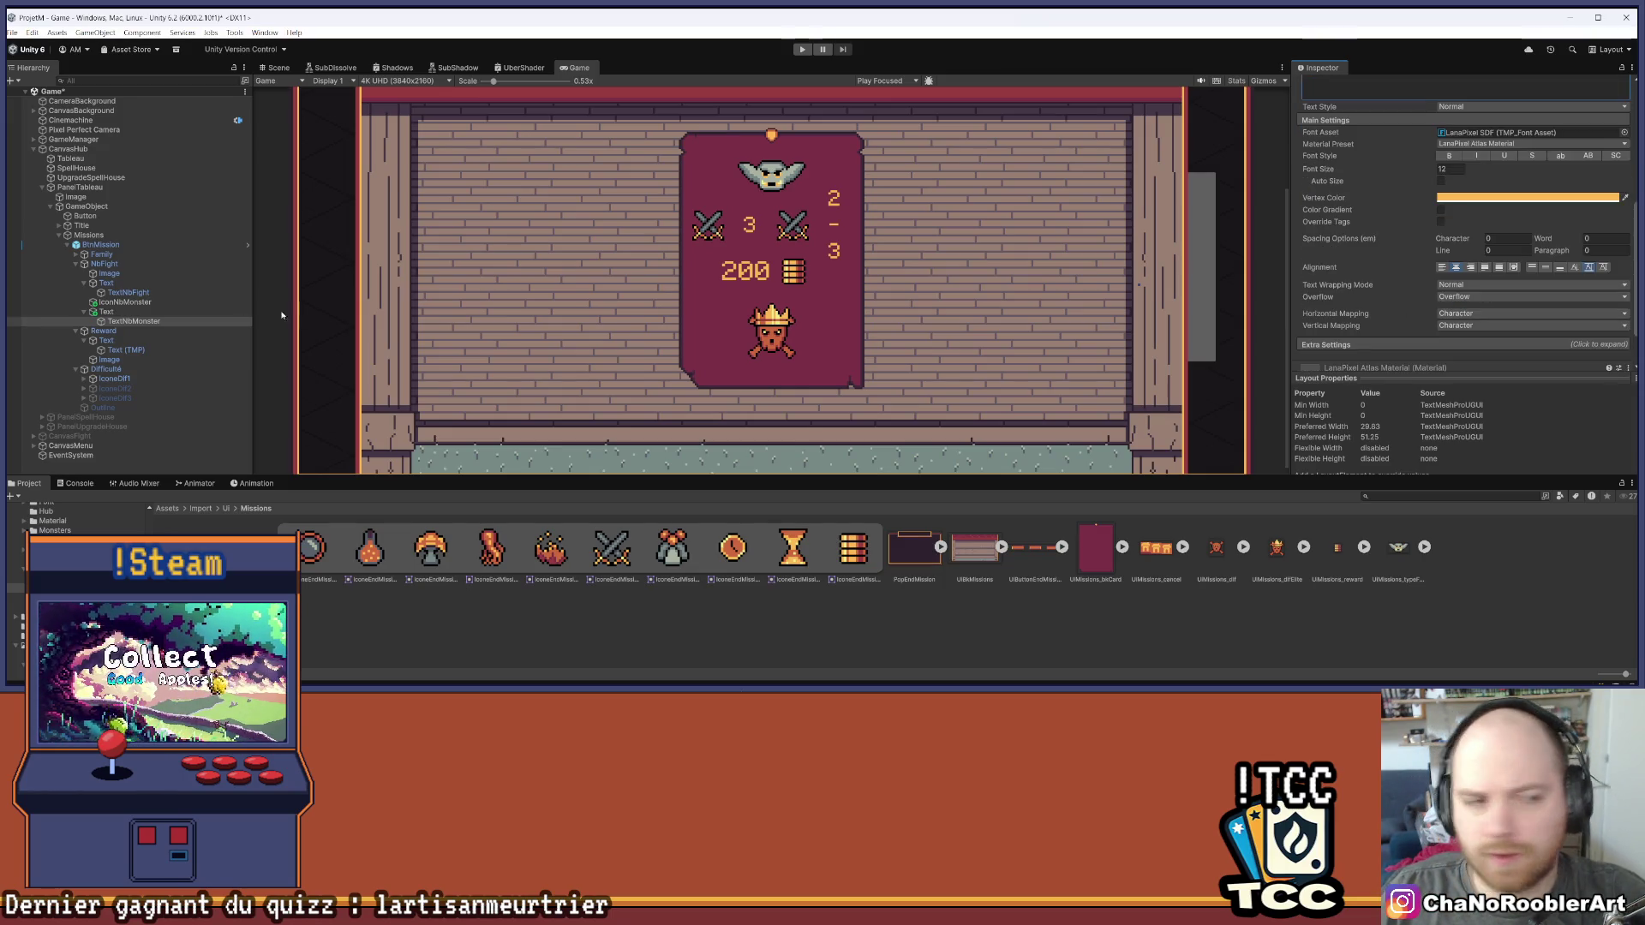
{"action": "left_click", "coordinate": [214, 312]}
{"action": "scroll", "coordinate": [1430, 257], "scroll_direction": "up", "scroll_amount": 1}
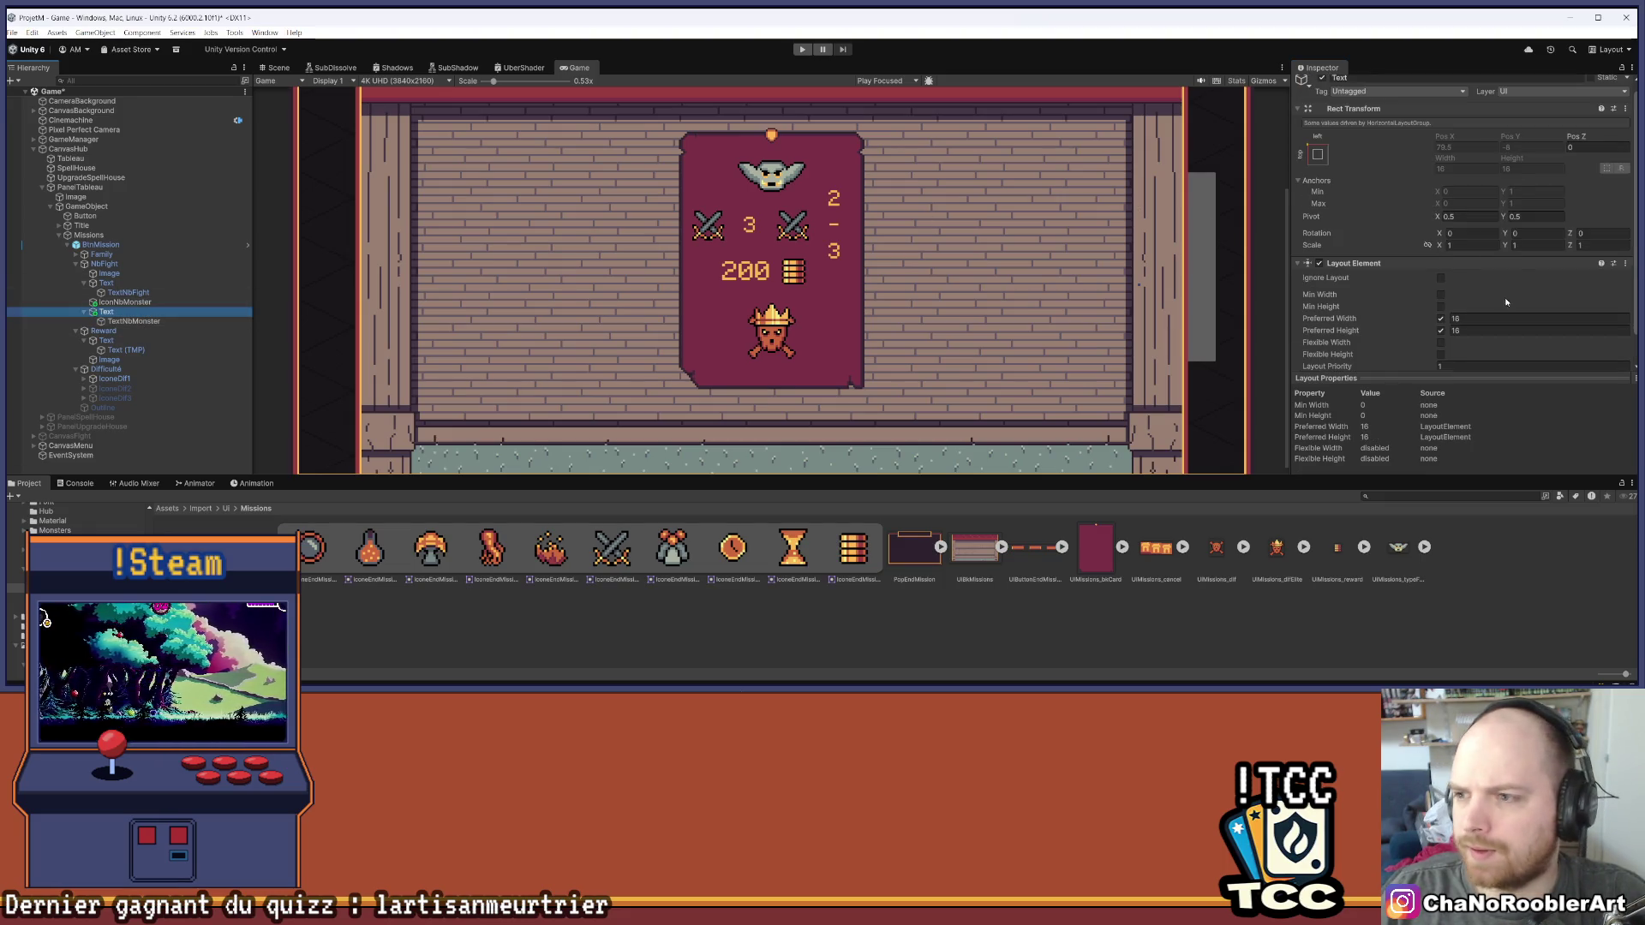
{"action": "scroll", "coordinate": [1443, 266], "scroll_direction": "down", "scroll_amount": 1}
{"action": "left_click", "coordinate": [1456, 286]}
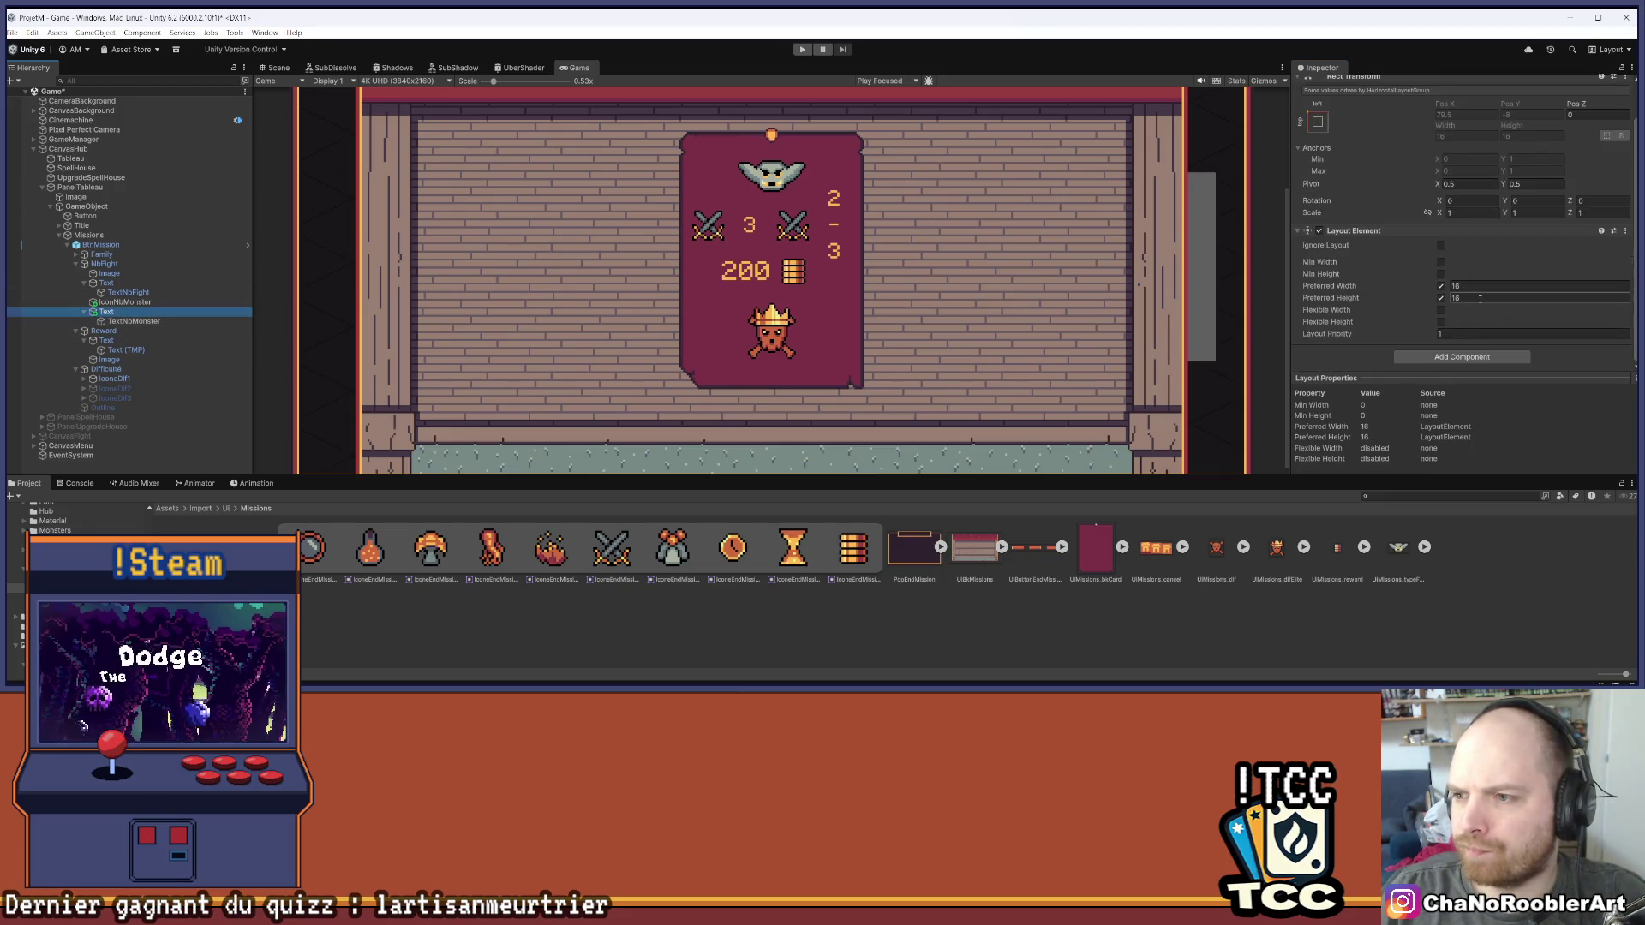
{"action": "type", "text": "20"}
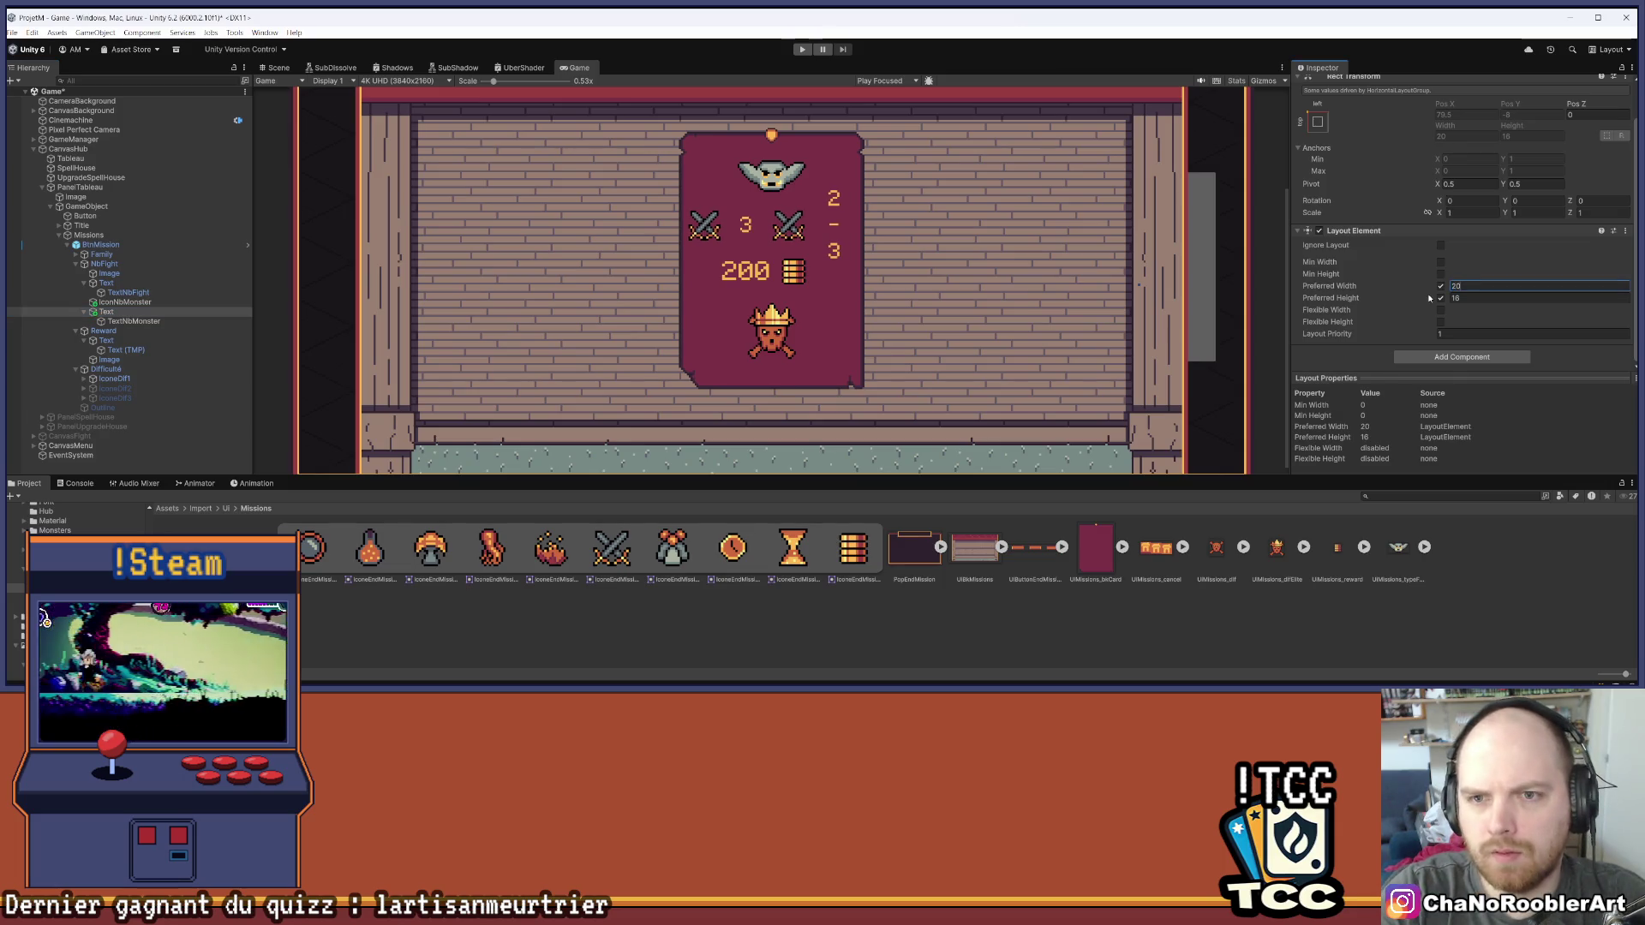
{"action": "key", "text": "BackSpace"}
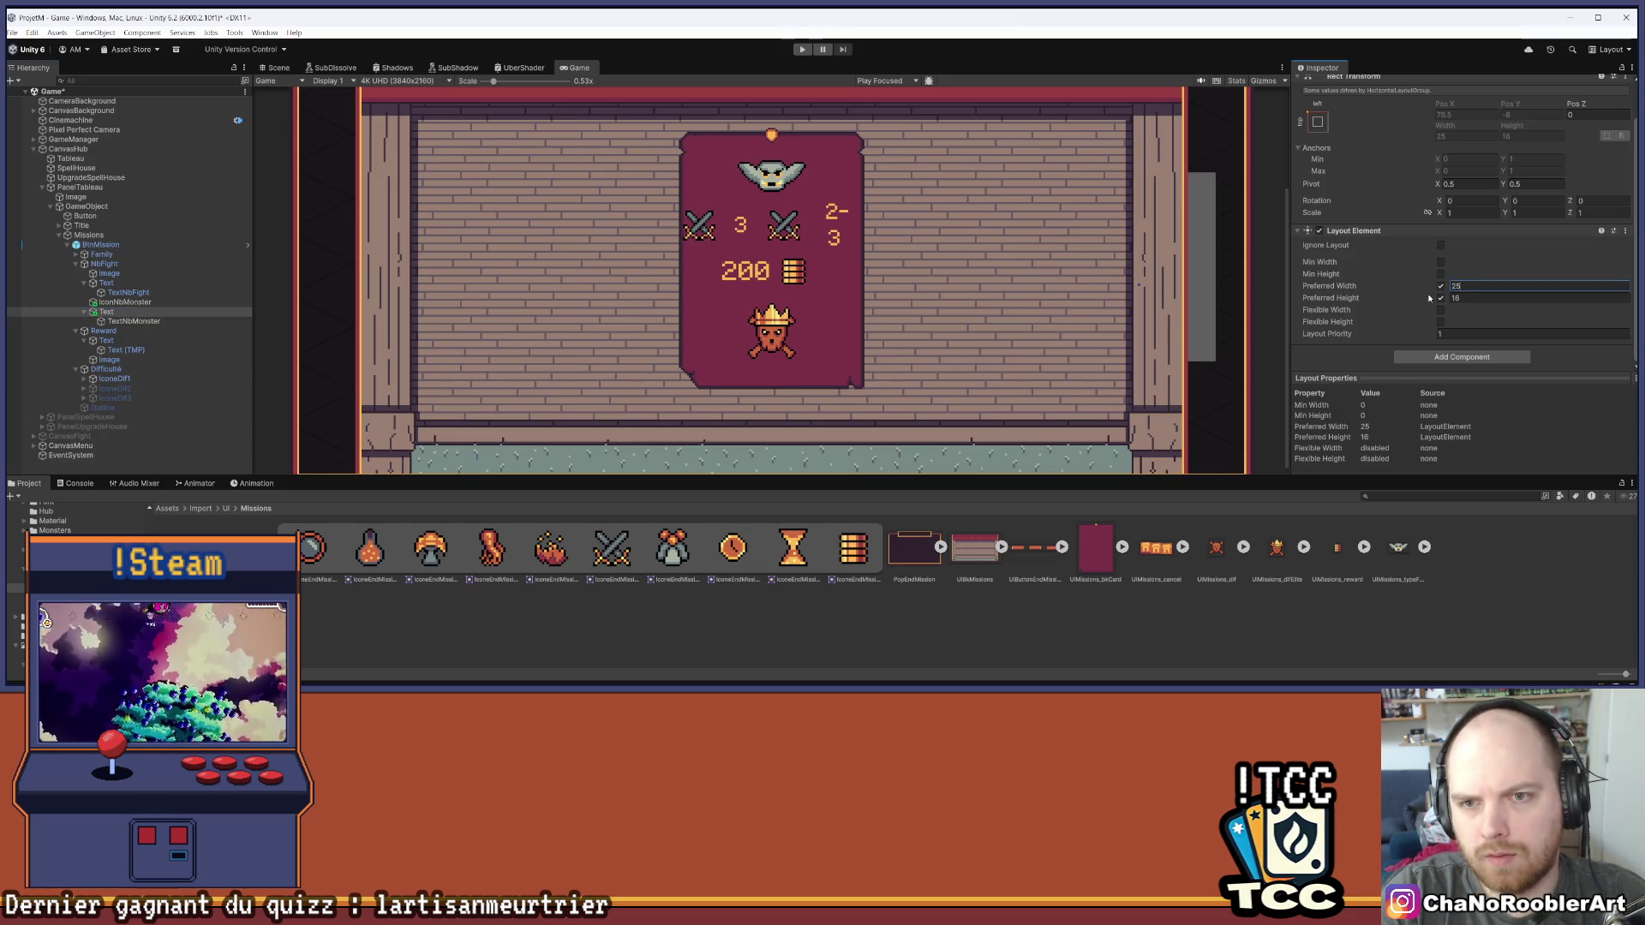
{"action": "type", "text": "30"}
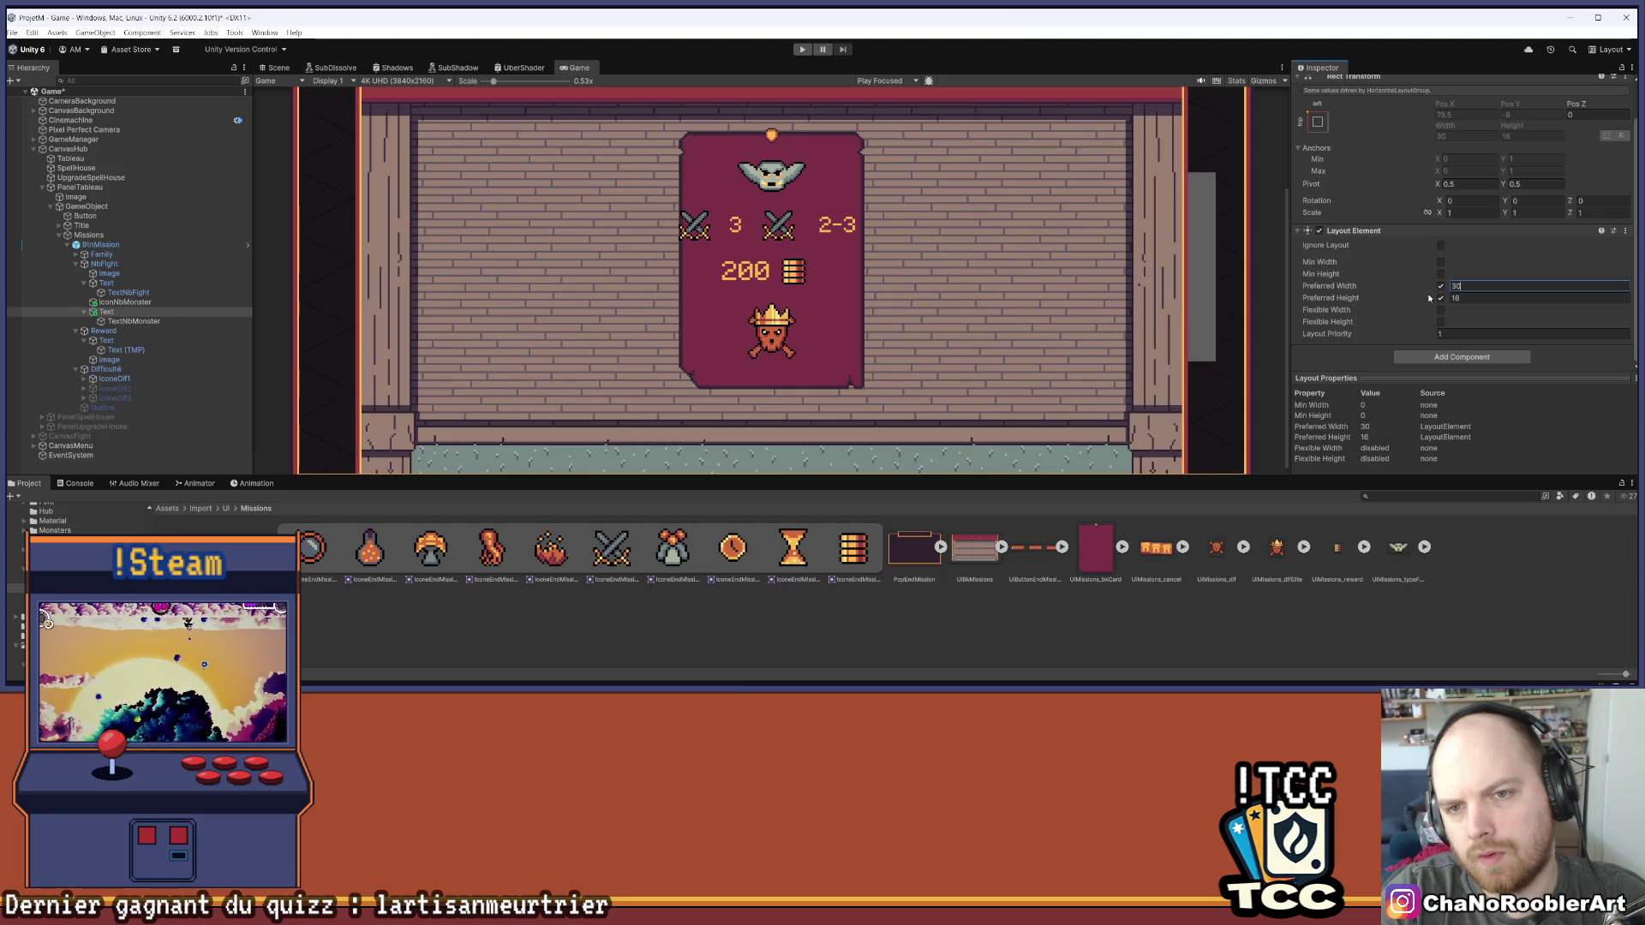
Set the fight-count text slot's preferred width to 30 and NbFight's spacing to 0
{"action": "left_click", "coordinate": [120, 284]}
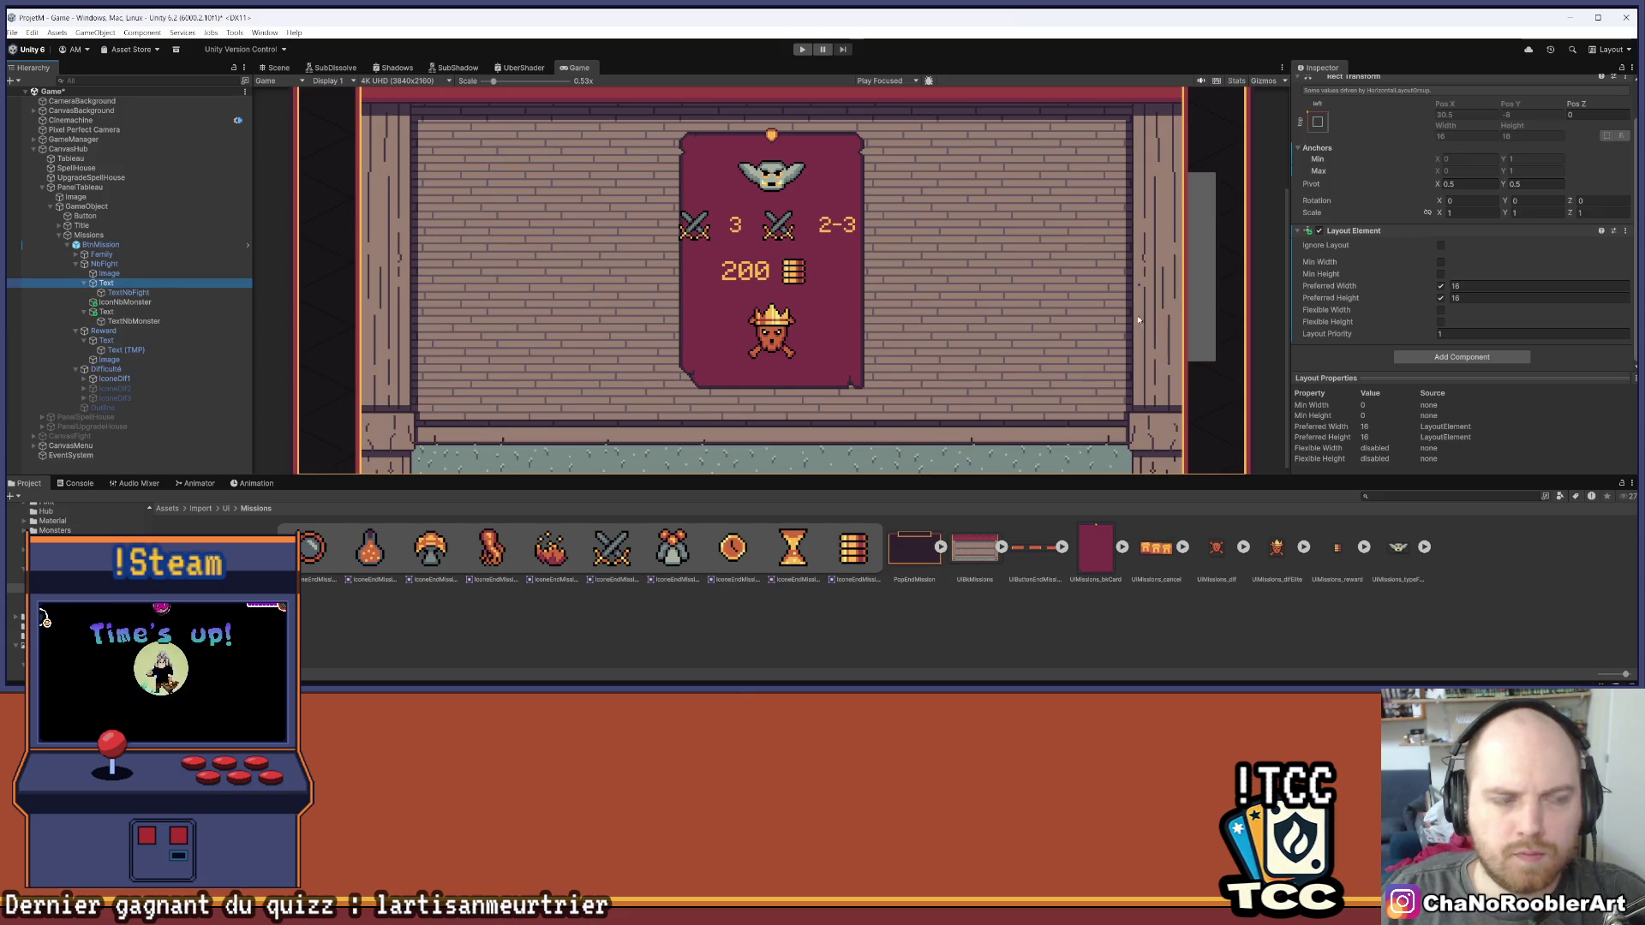
{"action": "left_click", "coordinate": [1487, 297]}
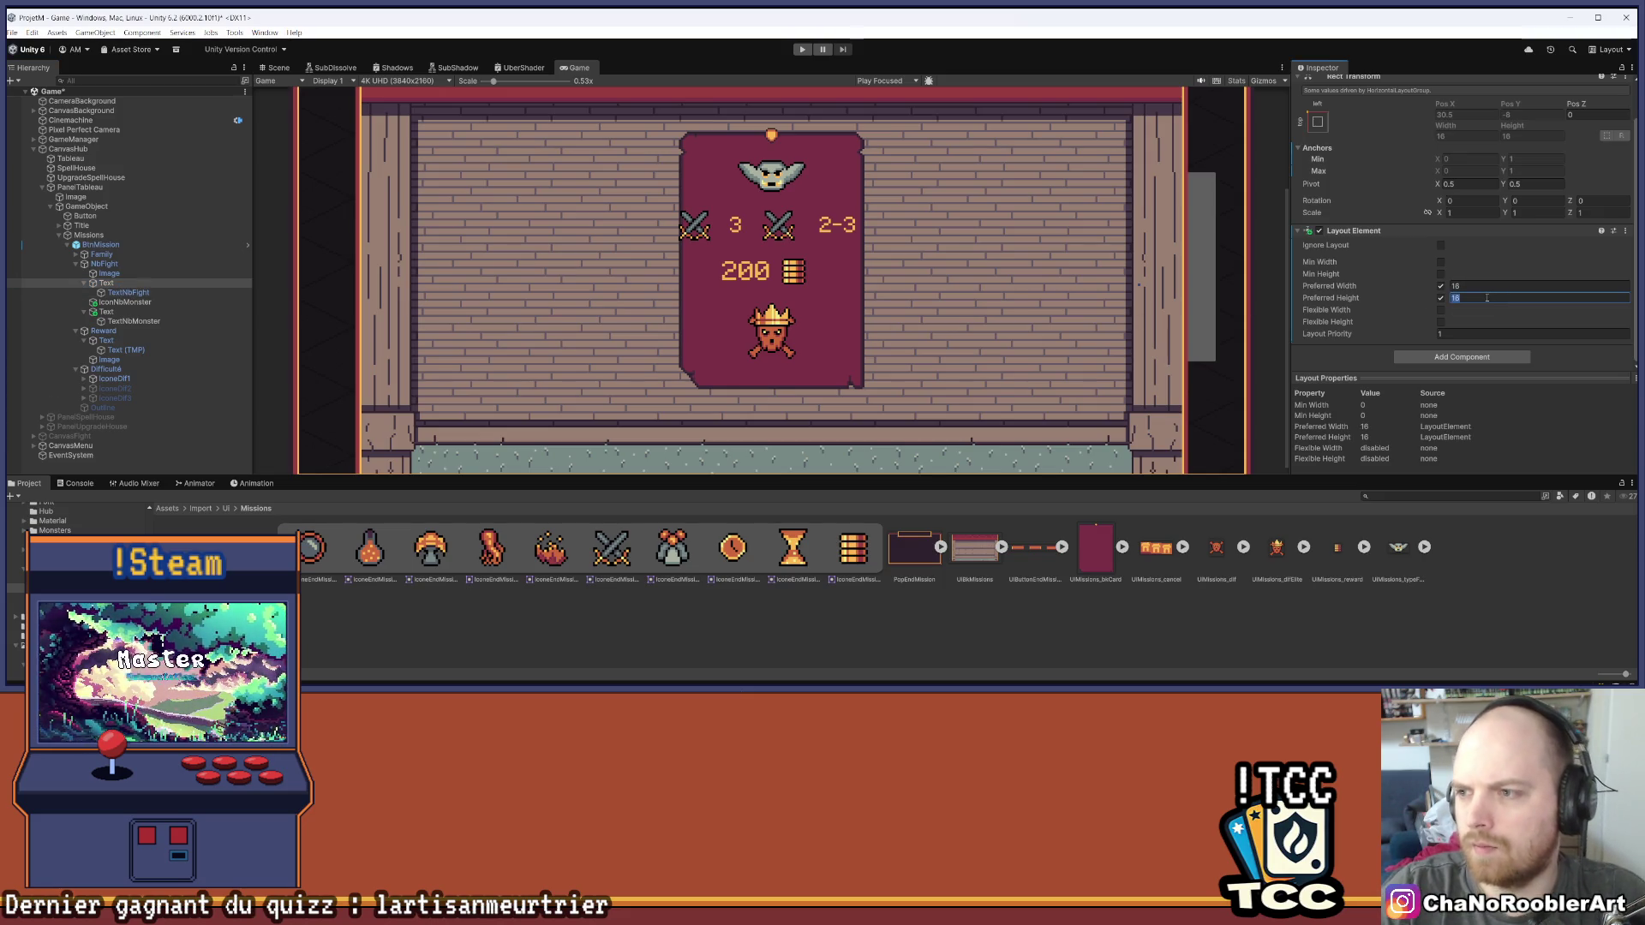
{"action": "key", "text": "shift+Tab"}
{"action": "type", "text": "30"}
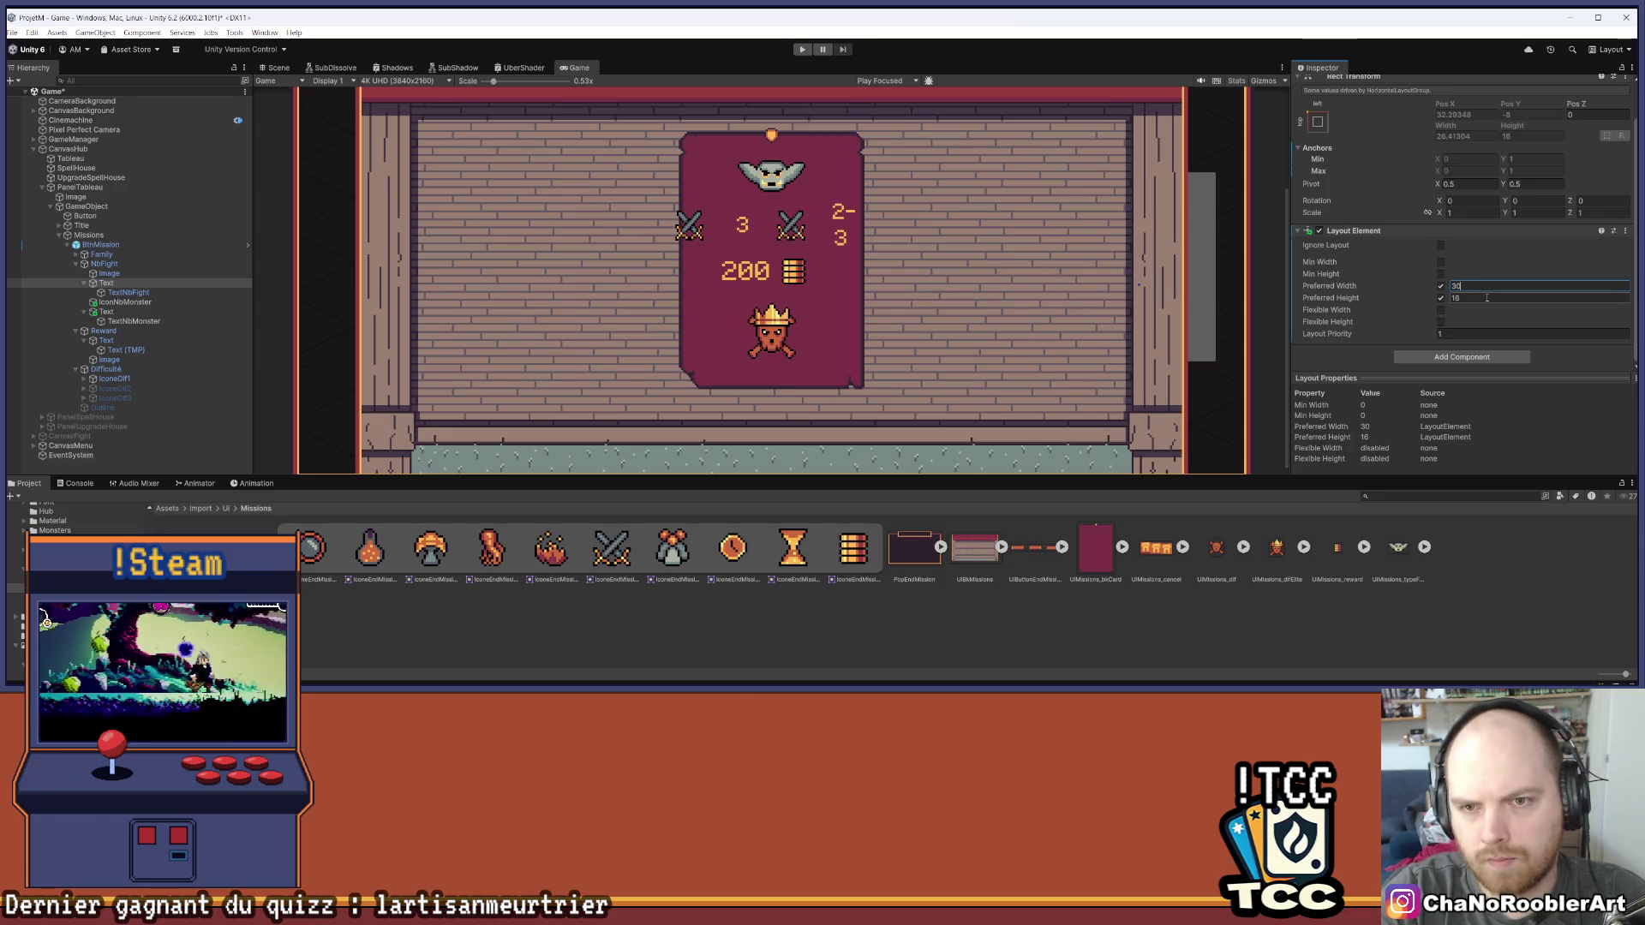
{"action": "left_click", "coordinate": [122, 269]}
{"action": "left_click", "coordinate": [1474, 330]}
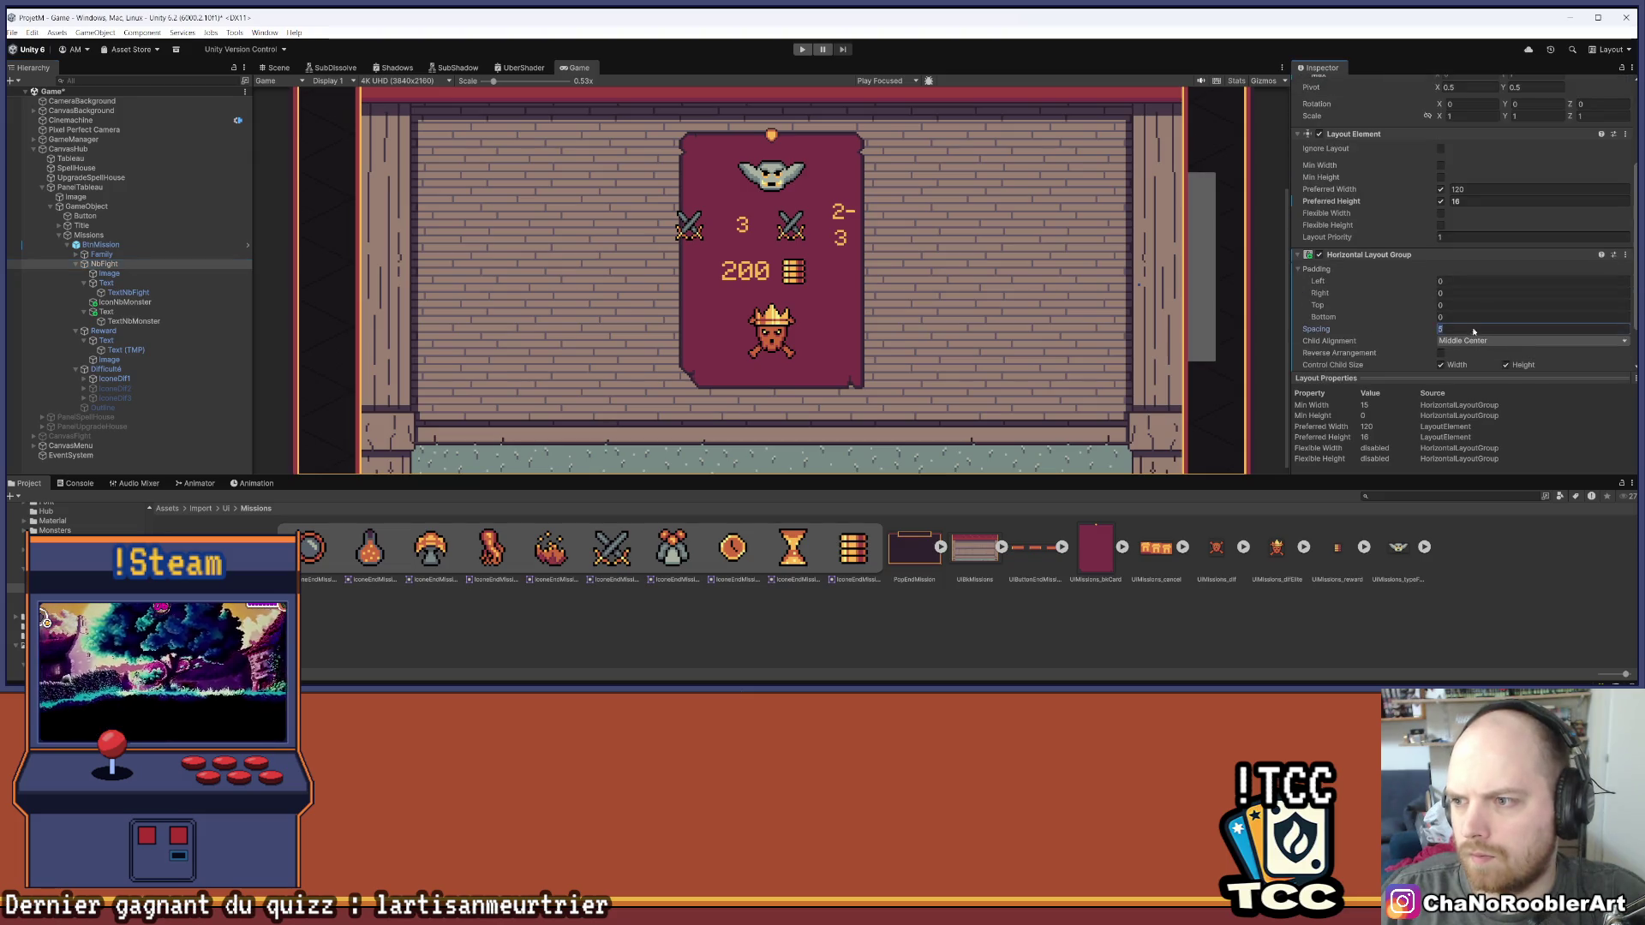
{"action": "type", "text": "0"}
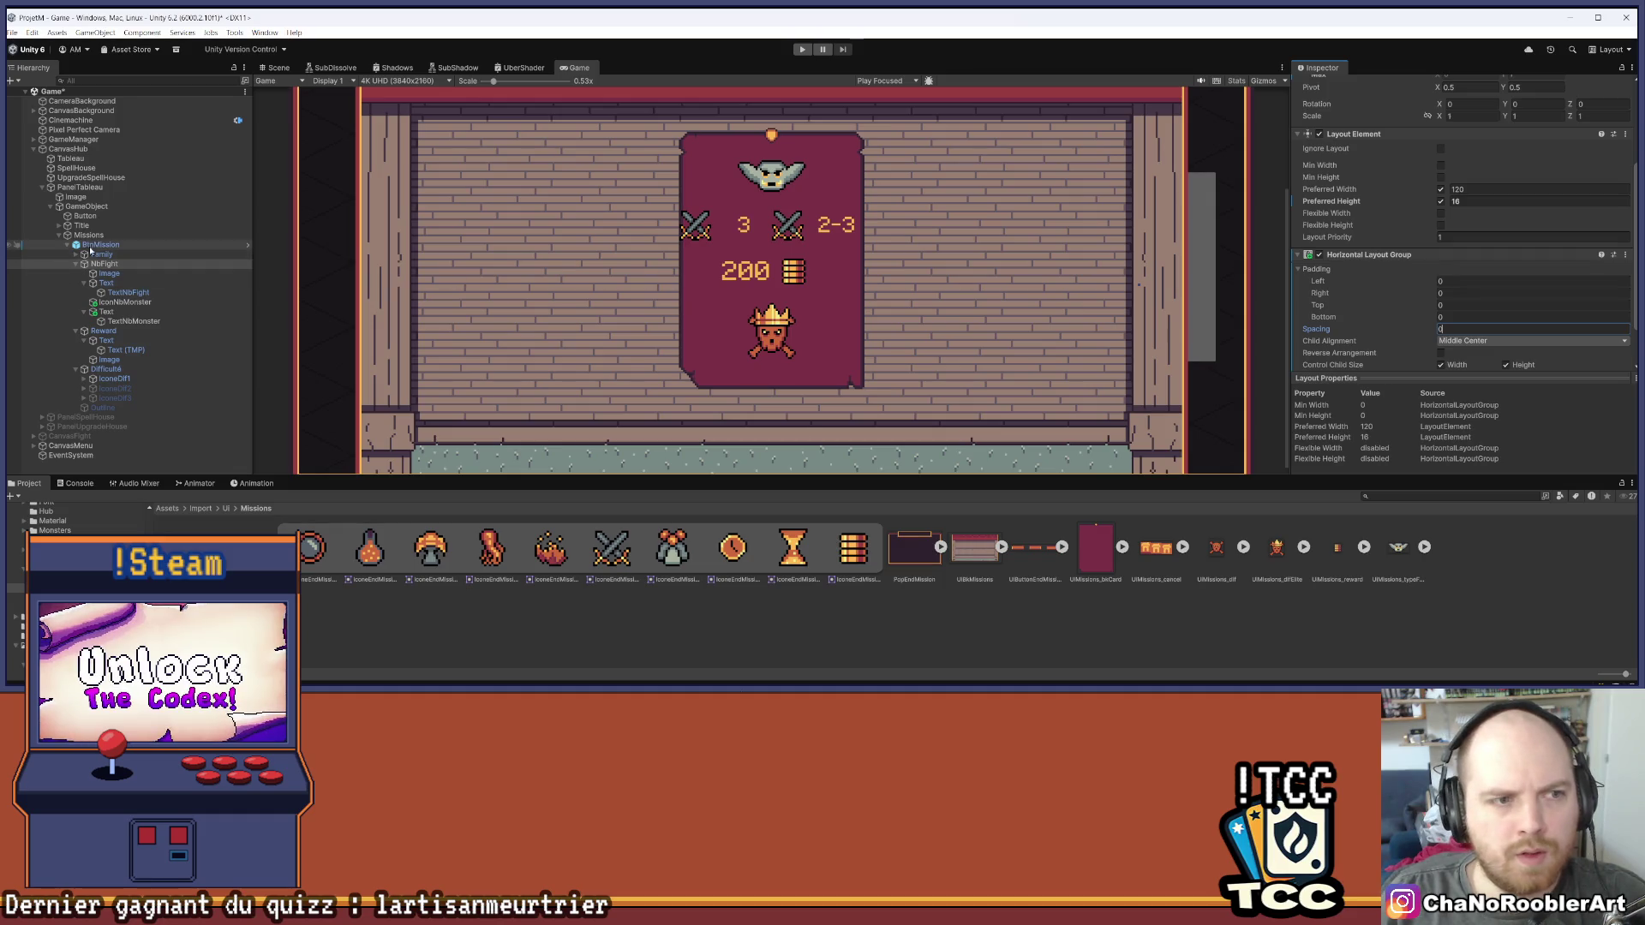
Give IconNbMonster the IconeEndMission_6 monster sprite as its Source Image
{"action": "left_click", "coordinate": [101, 245]}
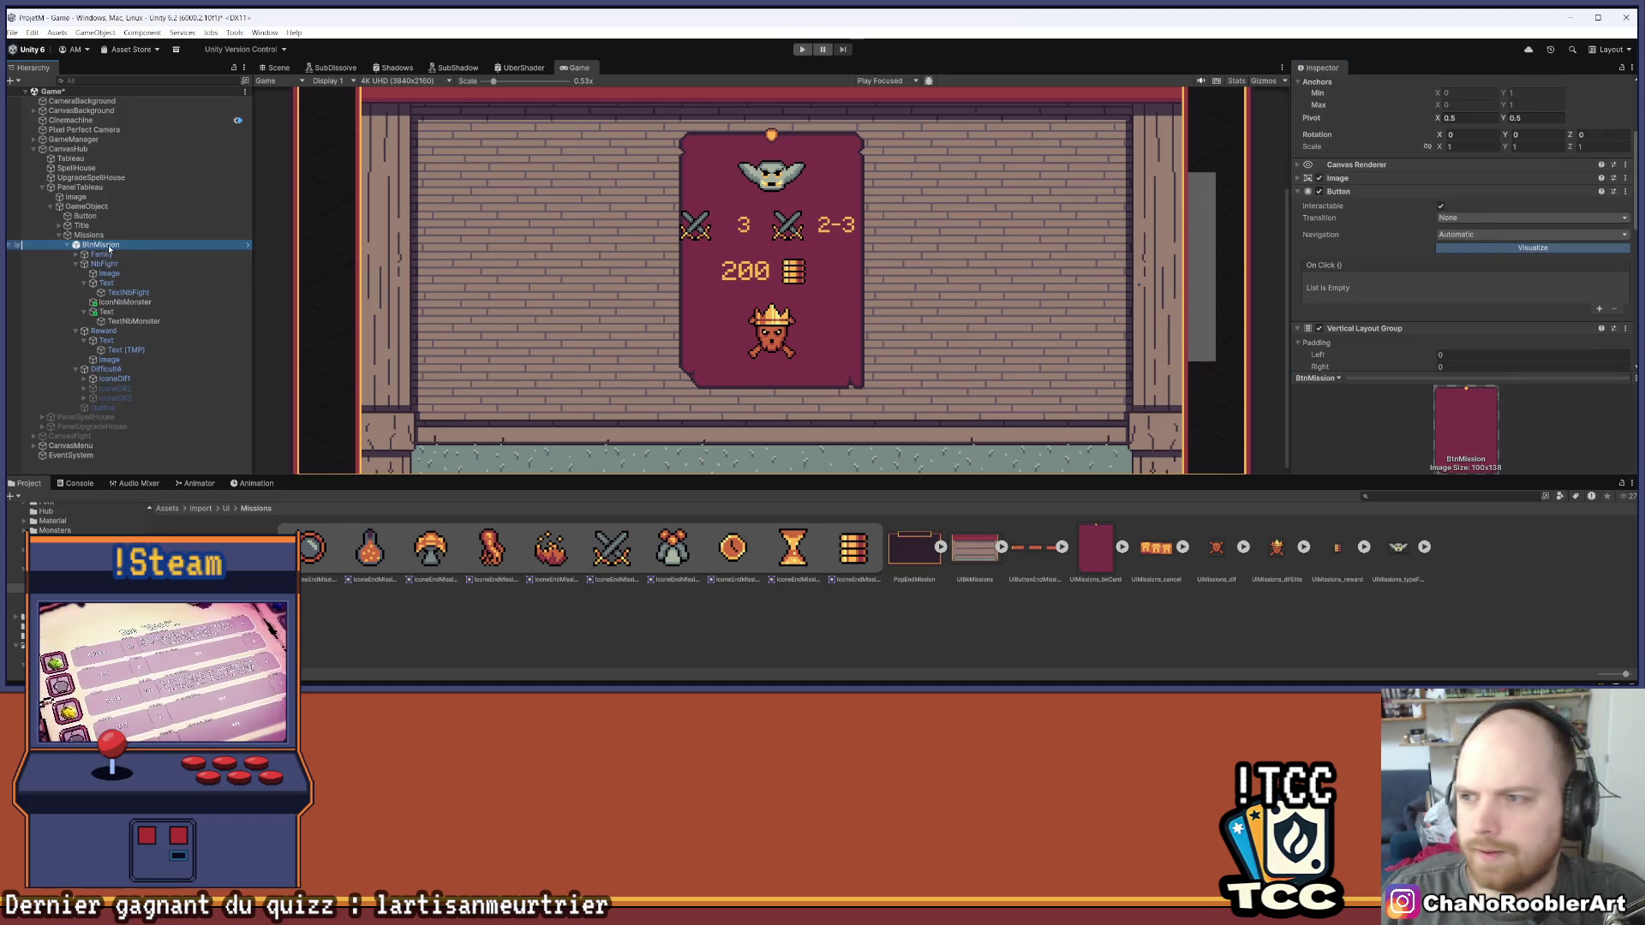
{"action": "scroll", "coordinate": [1390, 235], "scroll_direction": "down", "scroll_amount": 6}
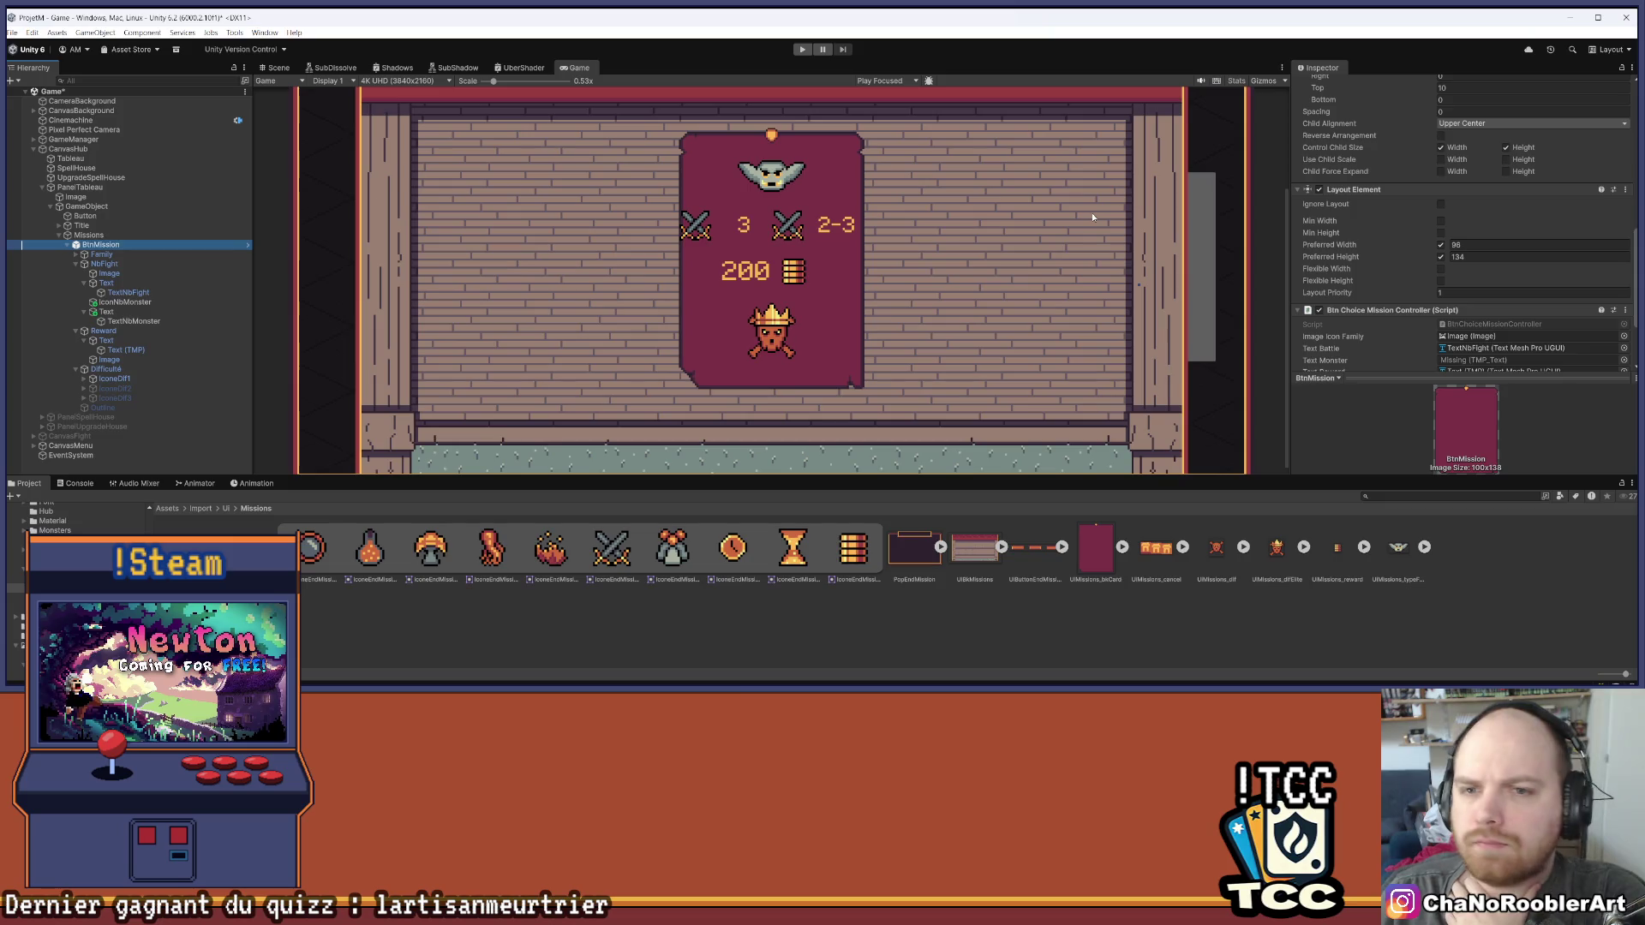
{"action": "left_click", "coordinate": [125, 302]}
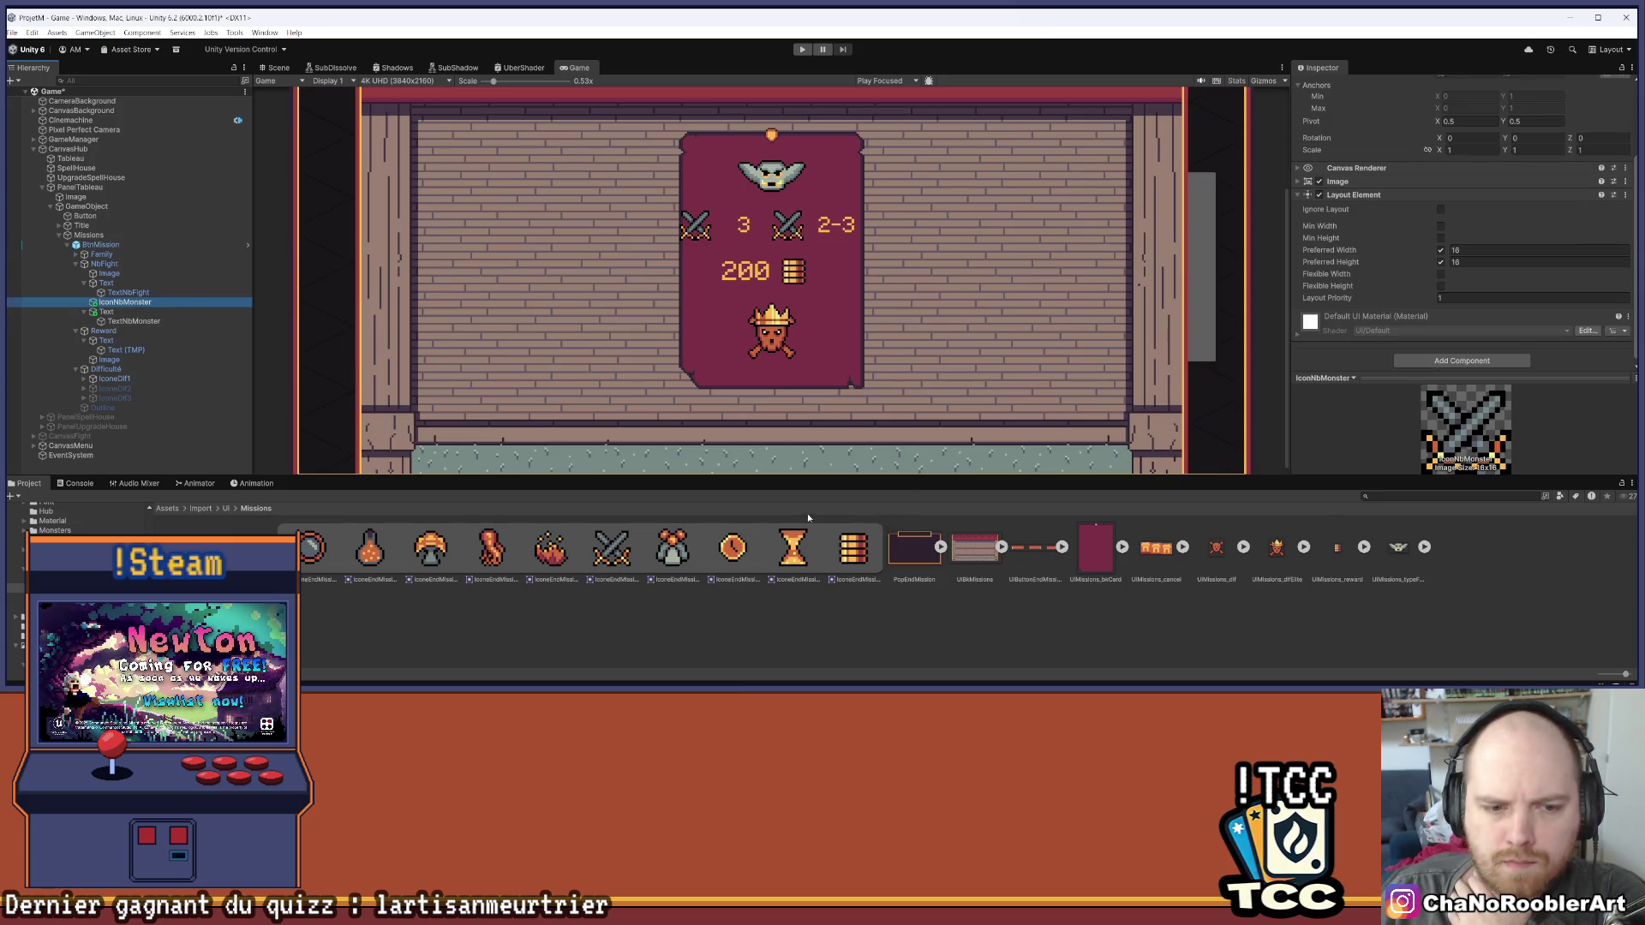
{"action": "left_click", "coordinate": [1345, 181]}
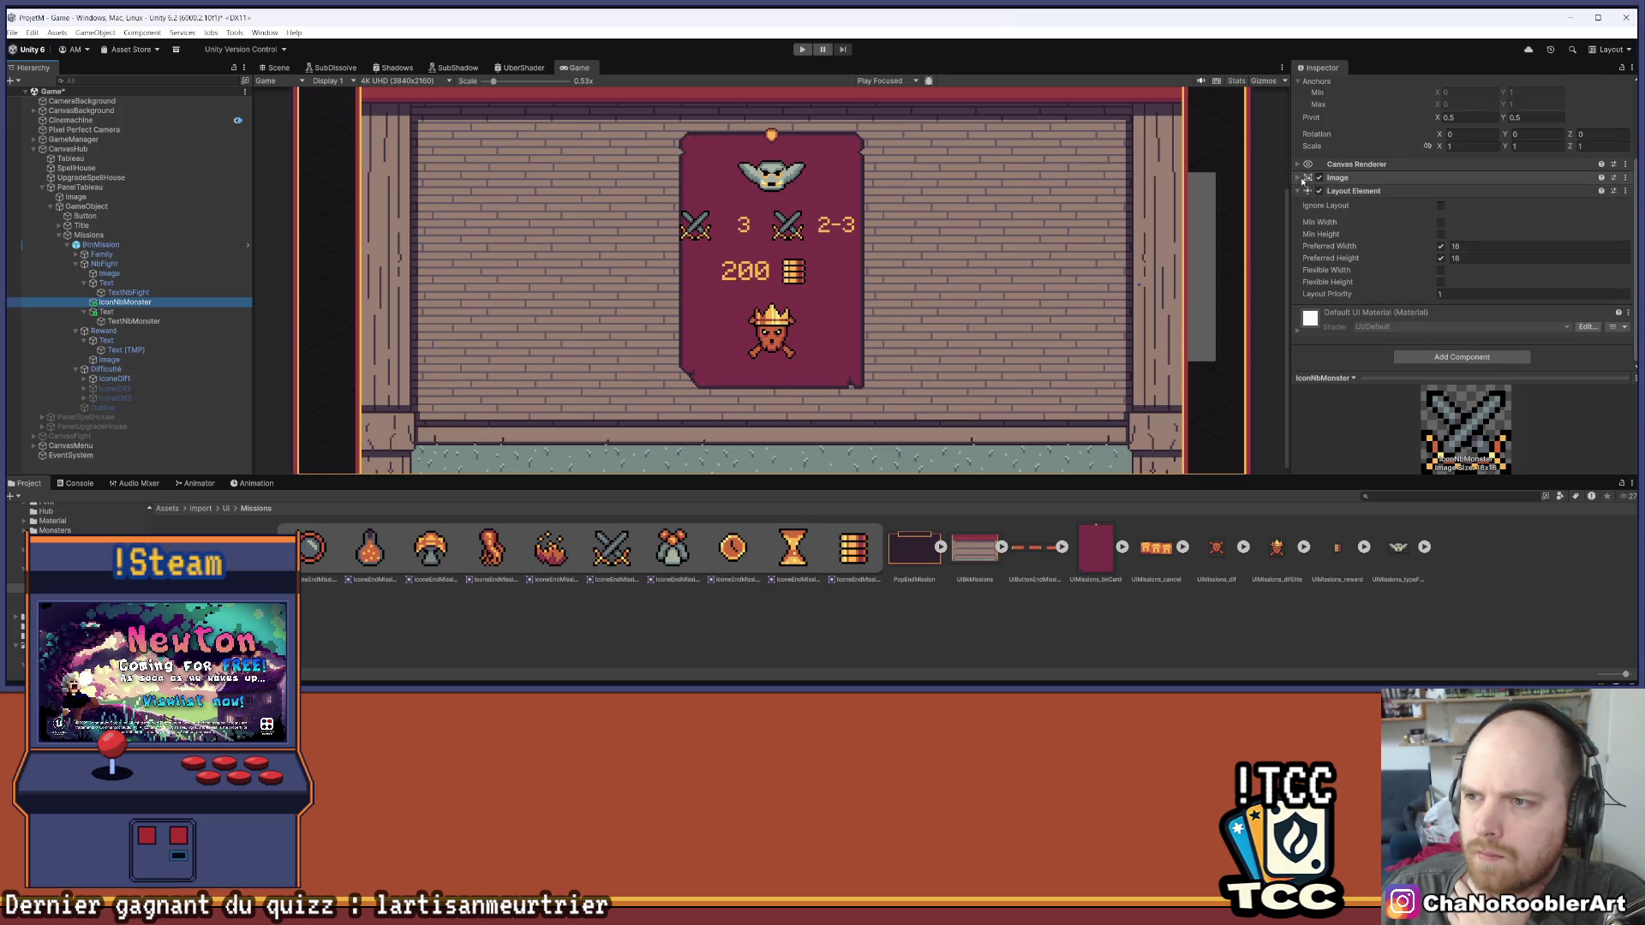
{"action": "left_click_drag", "start_coordinate": [1497, 215], "coordinate": [1501, 198]}
{"action": "left_click", "coordinate": [811, 656]}
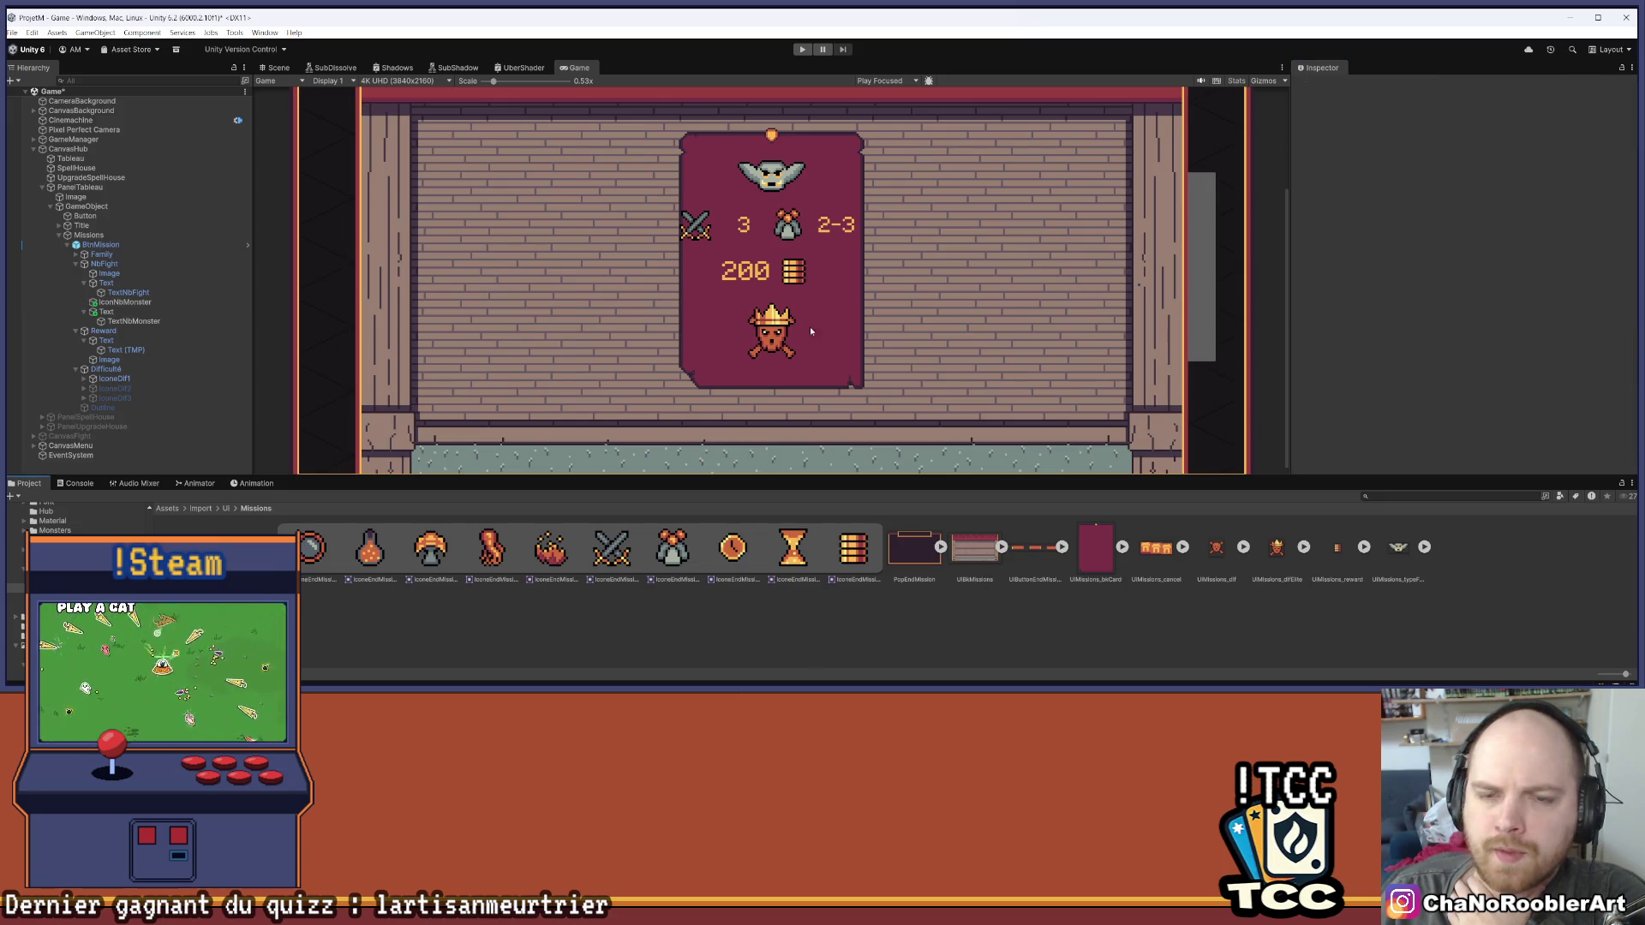
{"action": "left_click", "coordinate": [12, 33]}
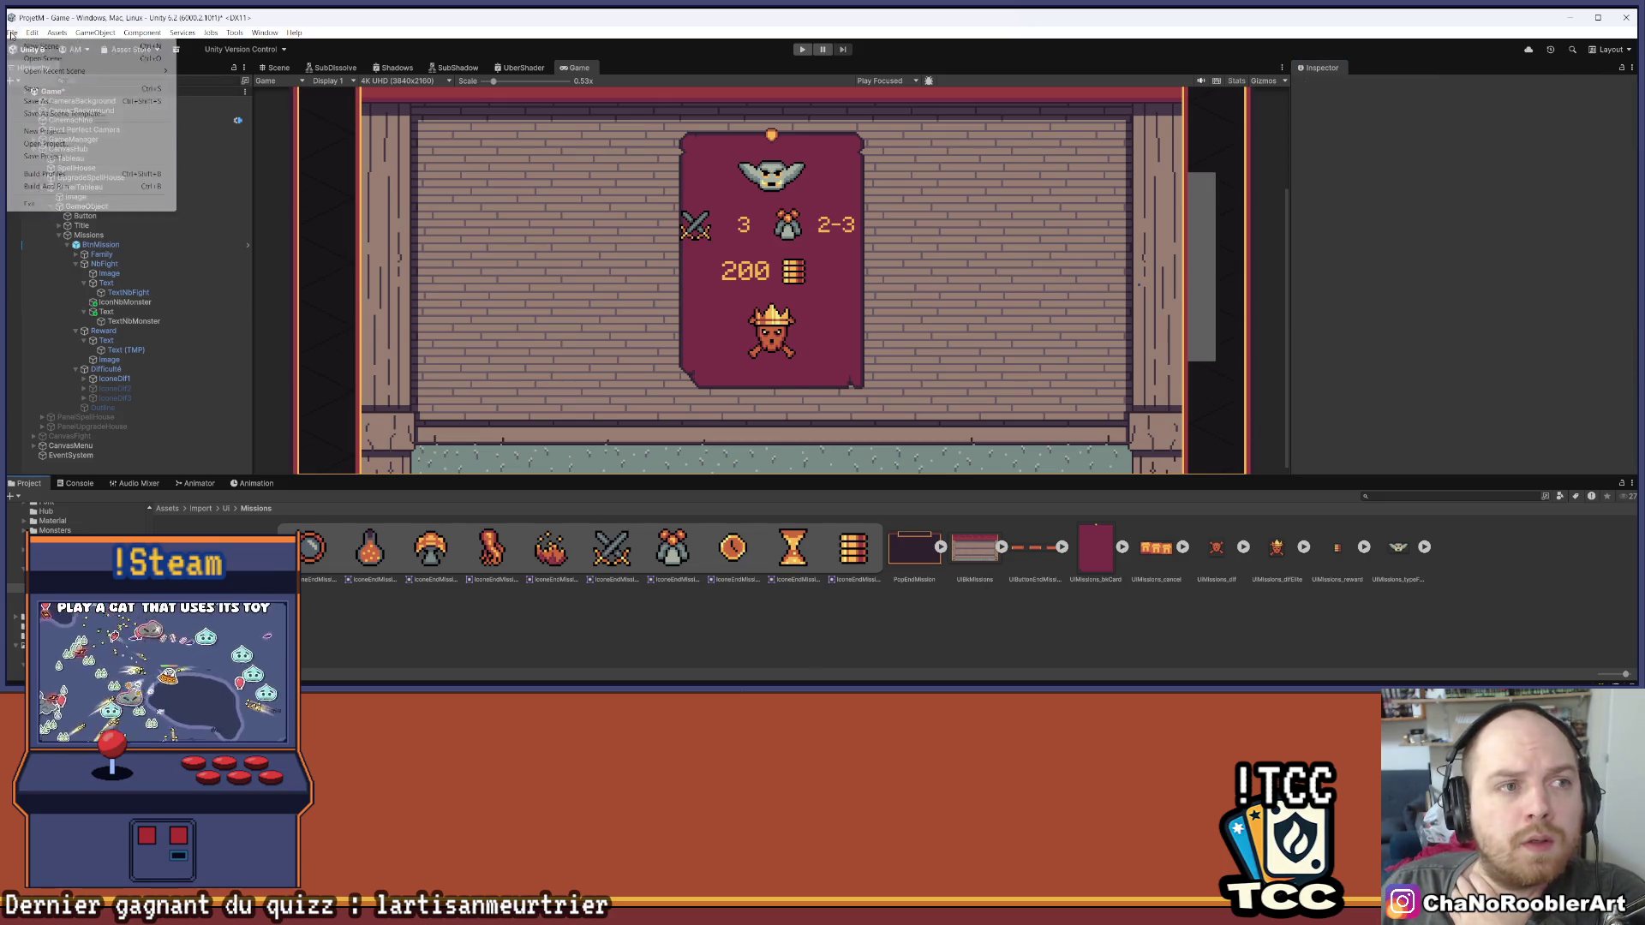
Save the scene and make the 2-3 monster count bold
{"action": "left_click", "coordinate": [35, 86]}
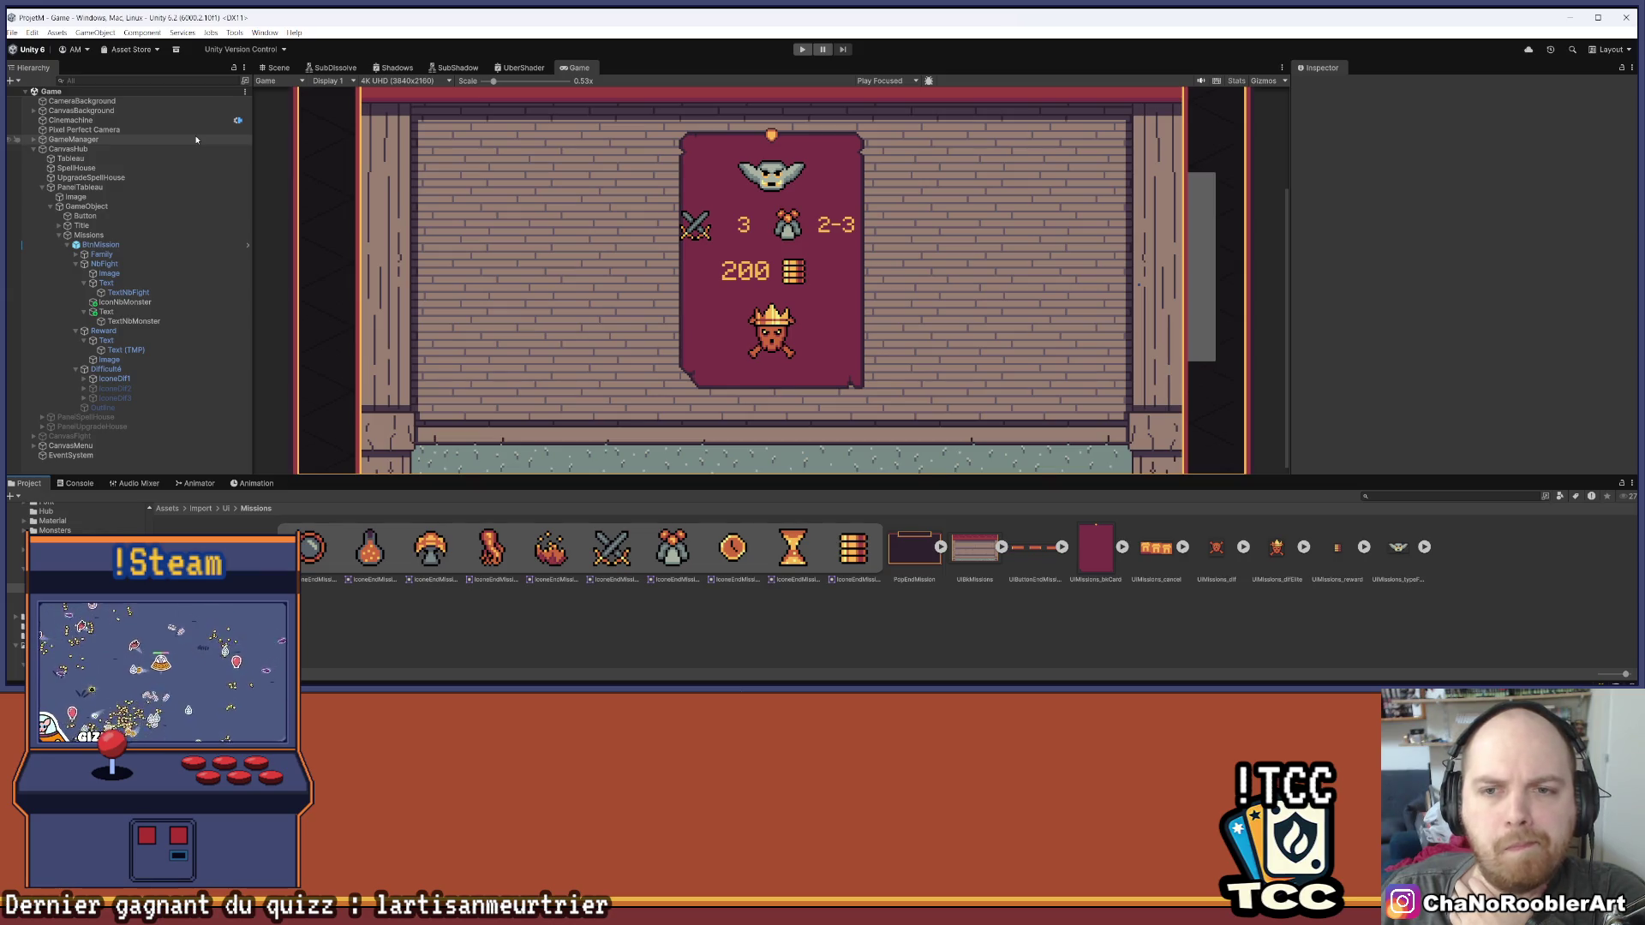
{"action": "left_click", "coordinate": [135, 322]}
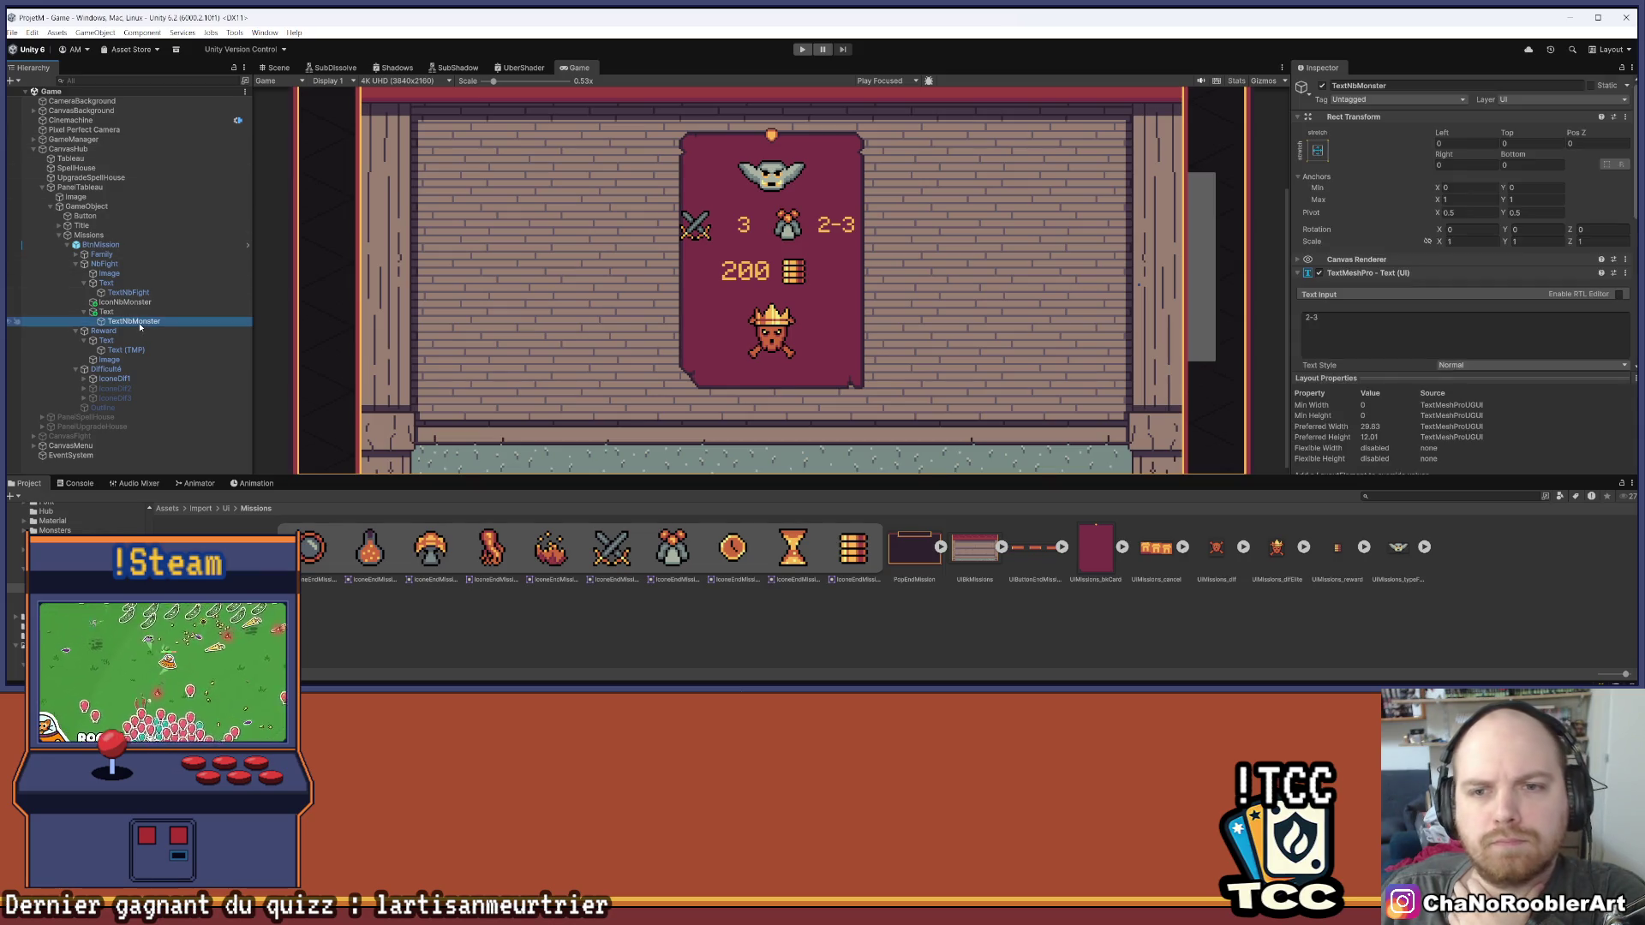
{"action": "scroll", "coordinate": [1324, 214], "scroll_direction": "down", "scroll_amount": 3}
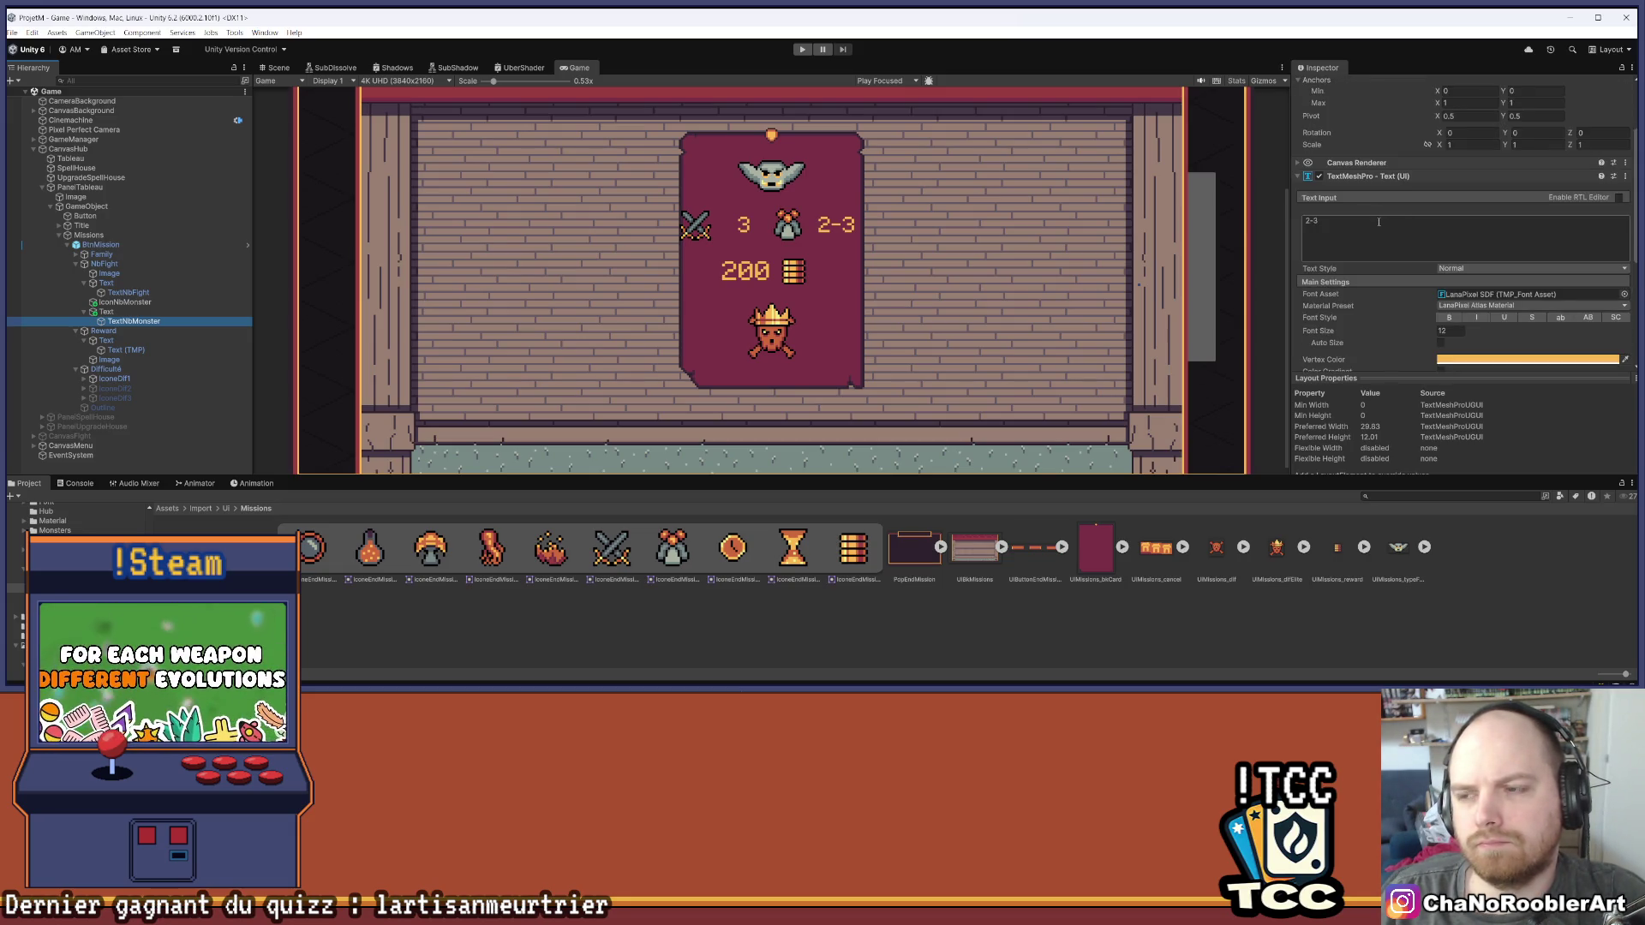
{"action": "left_click", "coordinate": [1447, 318]}
{"action": "type", "text": "10"}
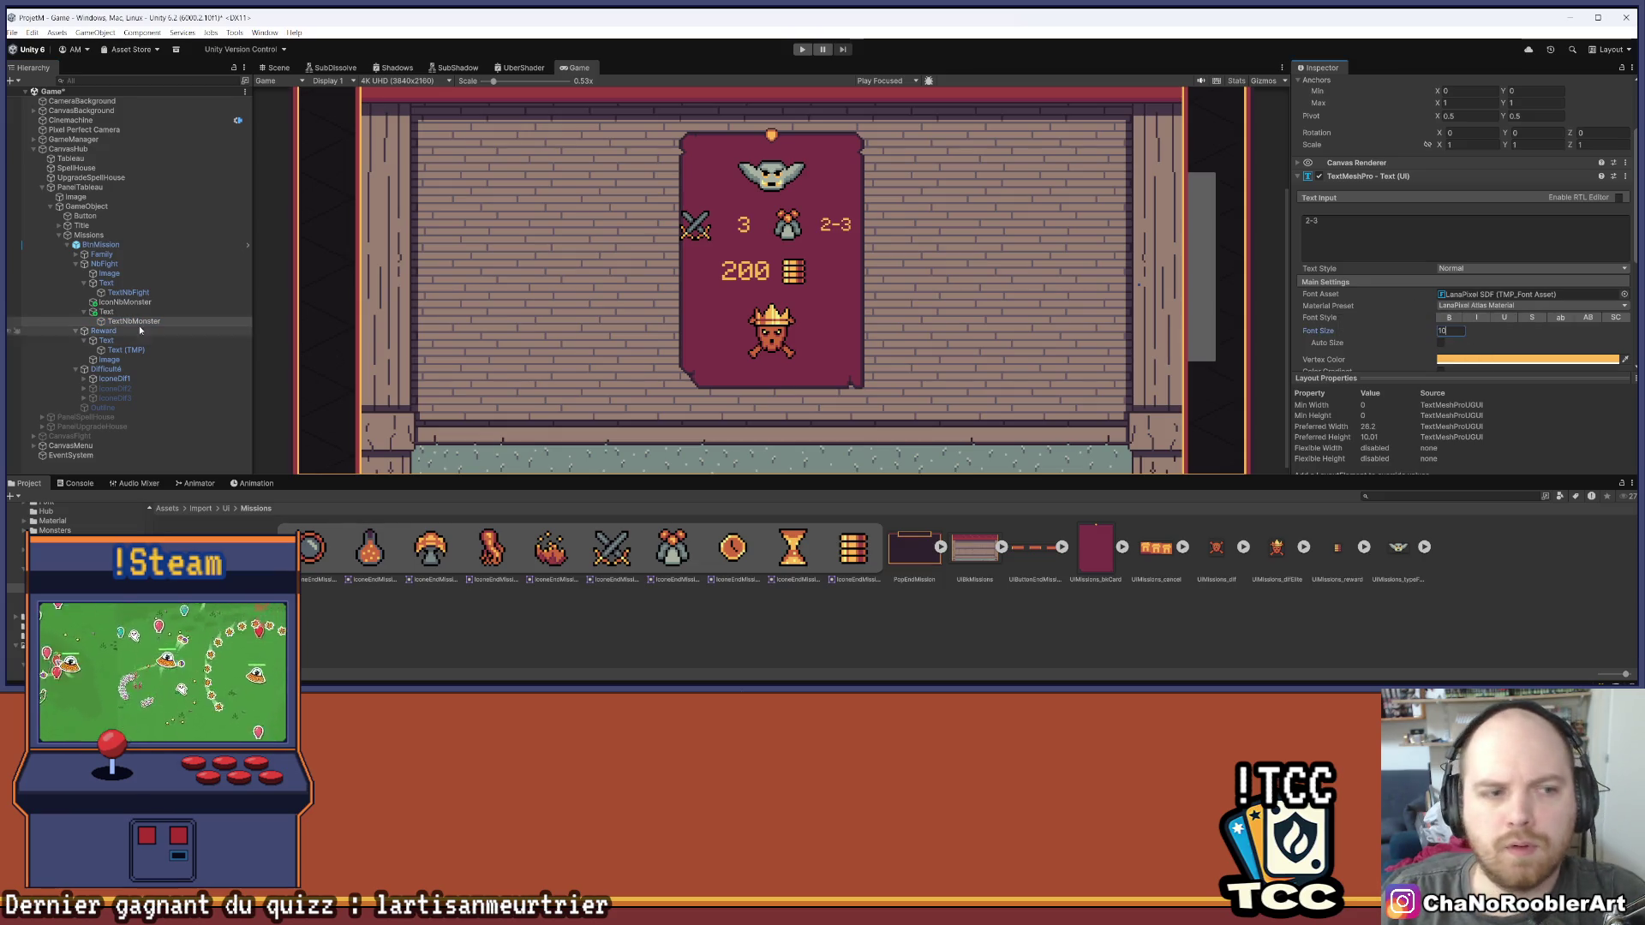
Set the fight-count number's font size to 10
{"action": "left_click", "coordinate": [152, 293]}
{"action": "left_click", "coordinate": [1441, 331]}
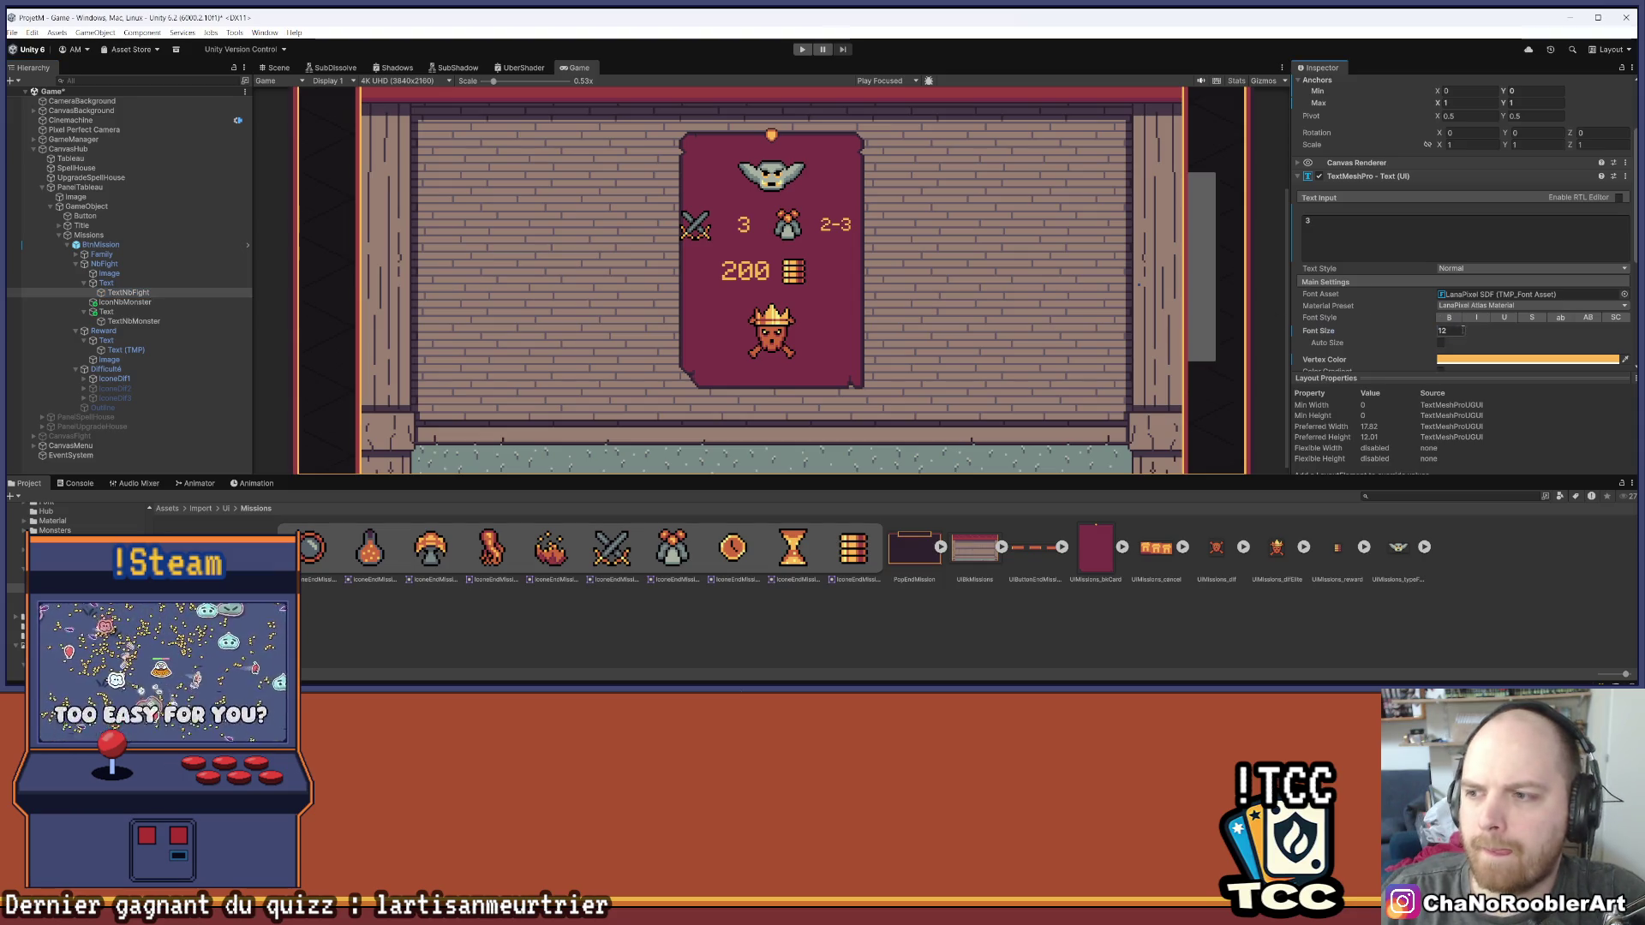
{"action": "type", "text": "10"}
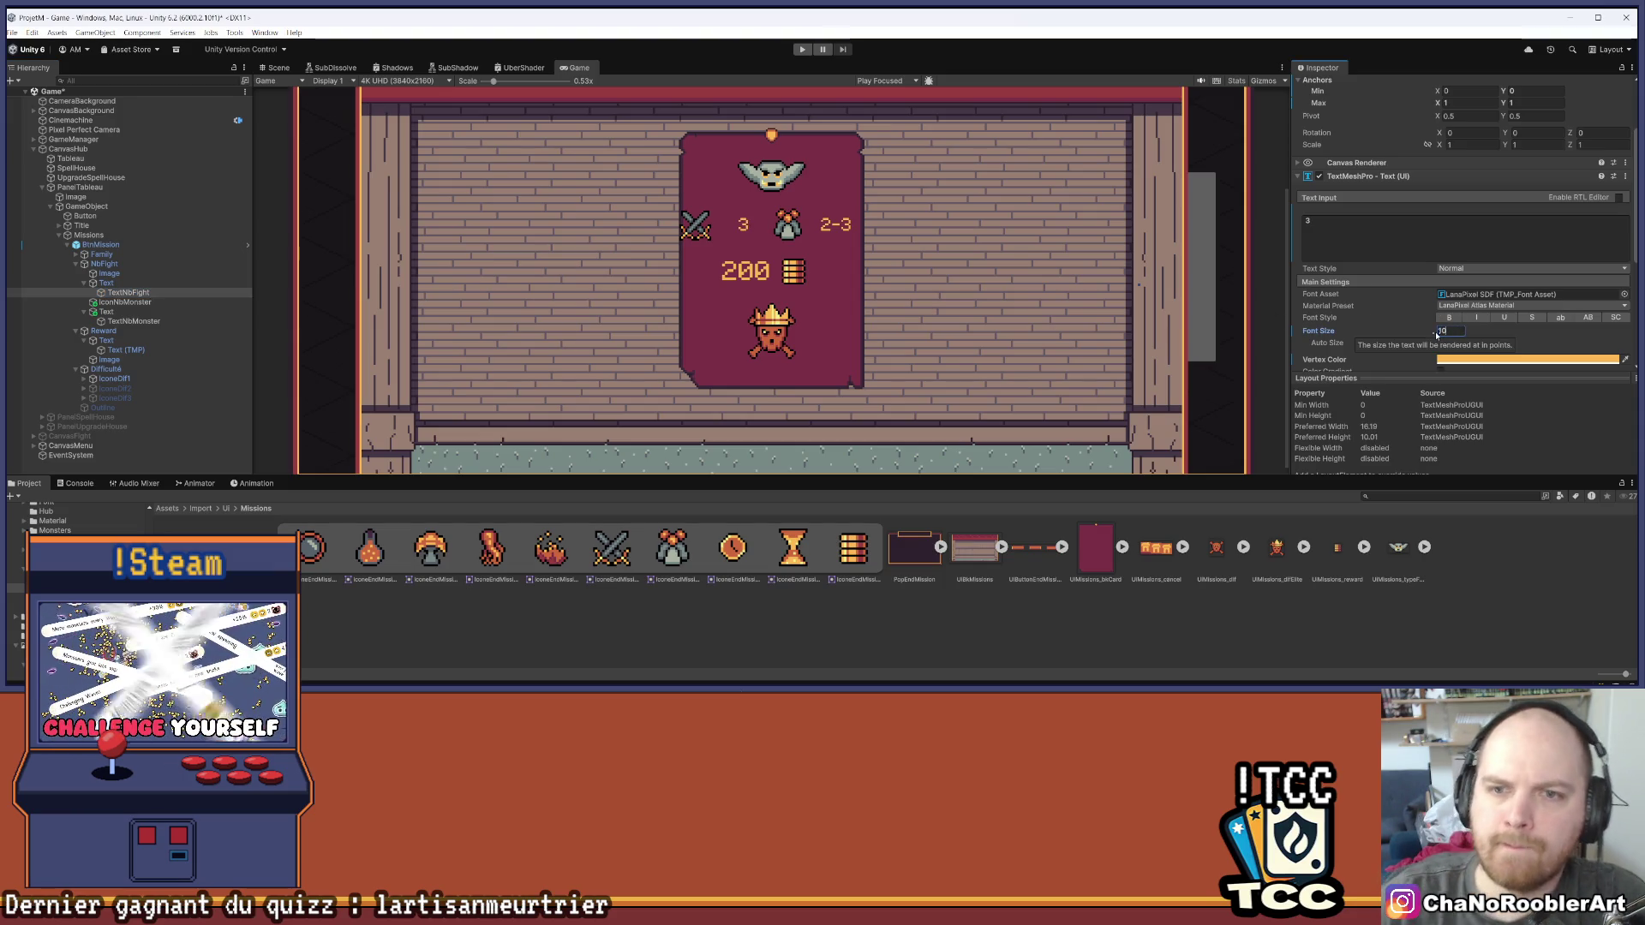
{"action": "left_click", "coordinate": [608, 641]}
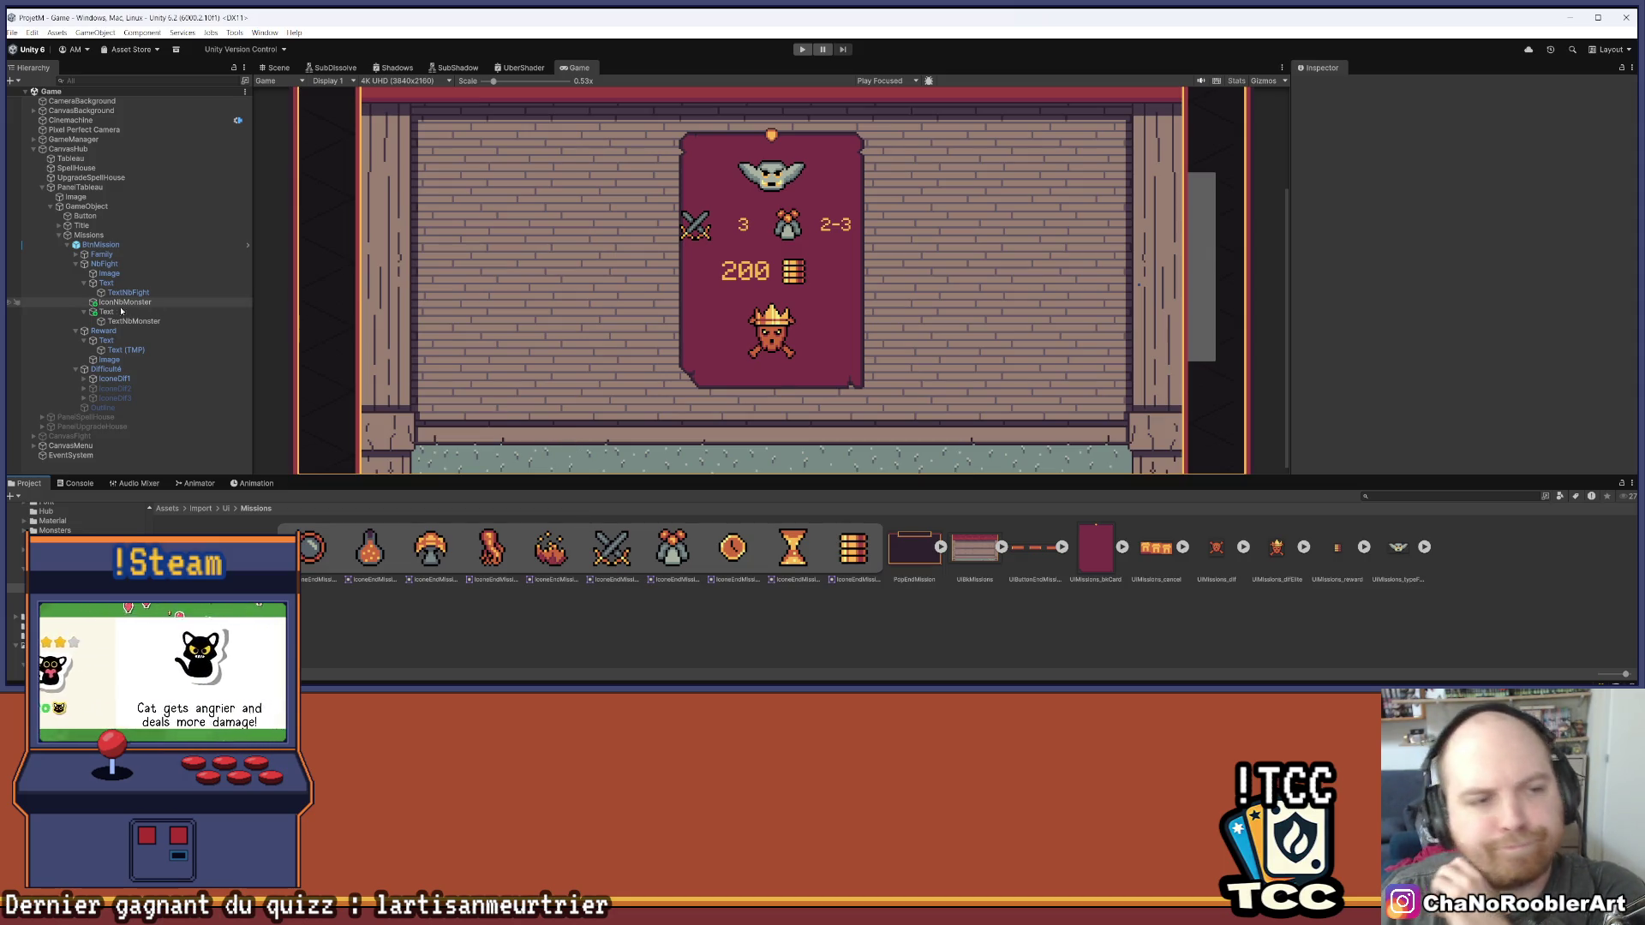
Set Layout Element preferred width to 28 on both the monster-count and fight-count texts
{"action": "left_click", "coordinate": [128, 304]}
{"action": "scroll", "coordinate": [1456, 257], "scroll_direction": "down", "scroll_amount": 3}
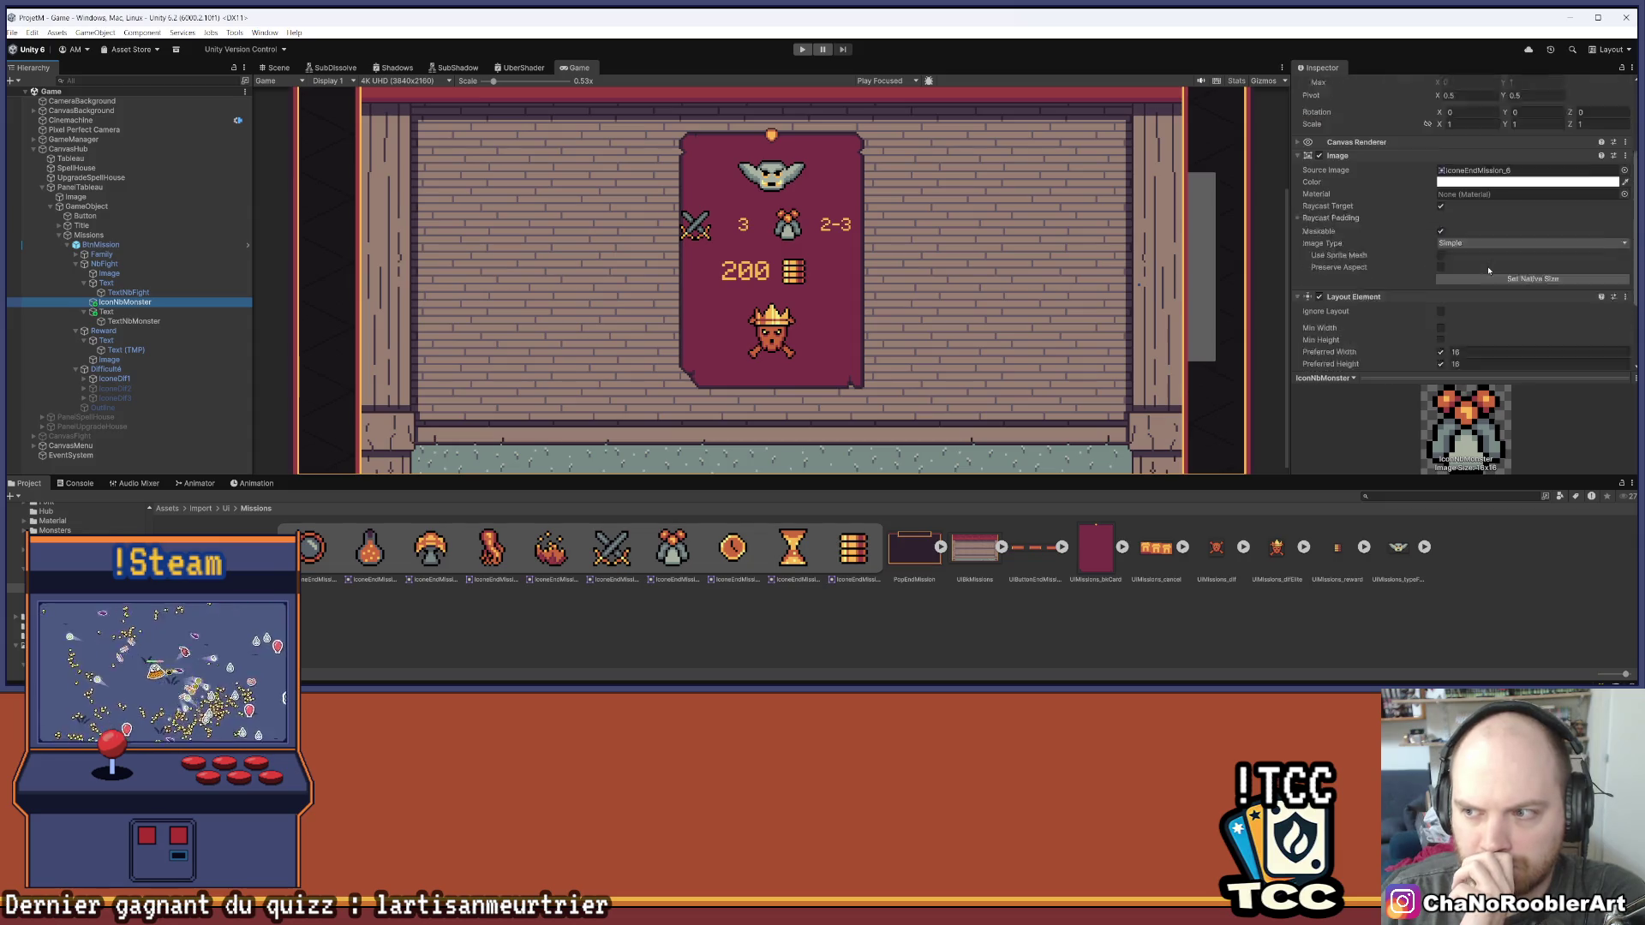
{"action": "left_click", "coordinate": [106, 283]}
{"action": "left_click", "coordinate": [1481, 285]}
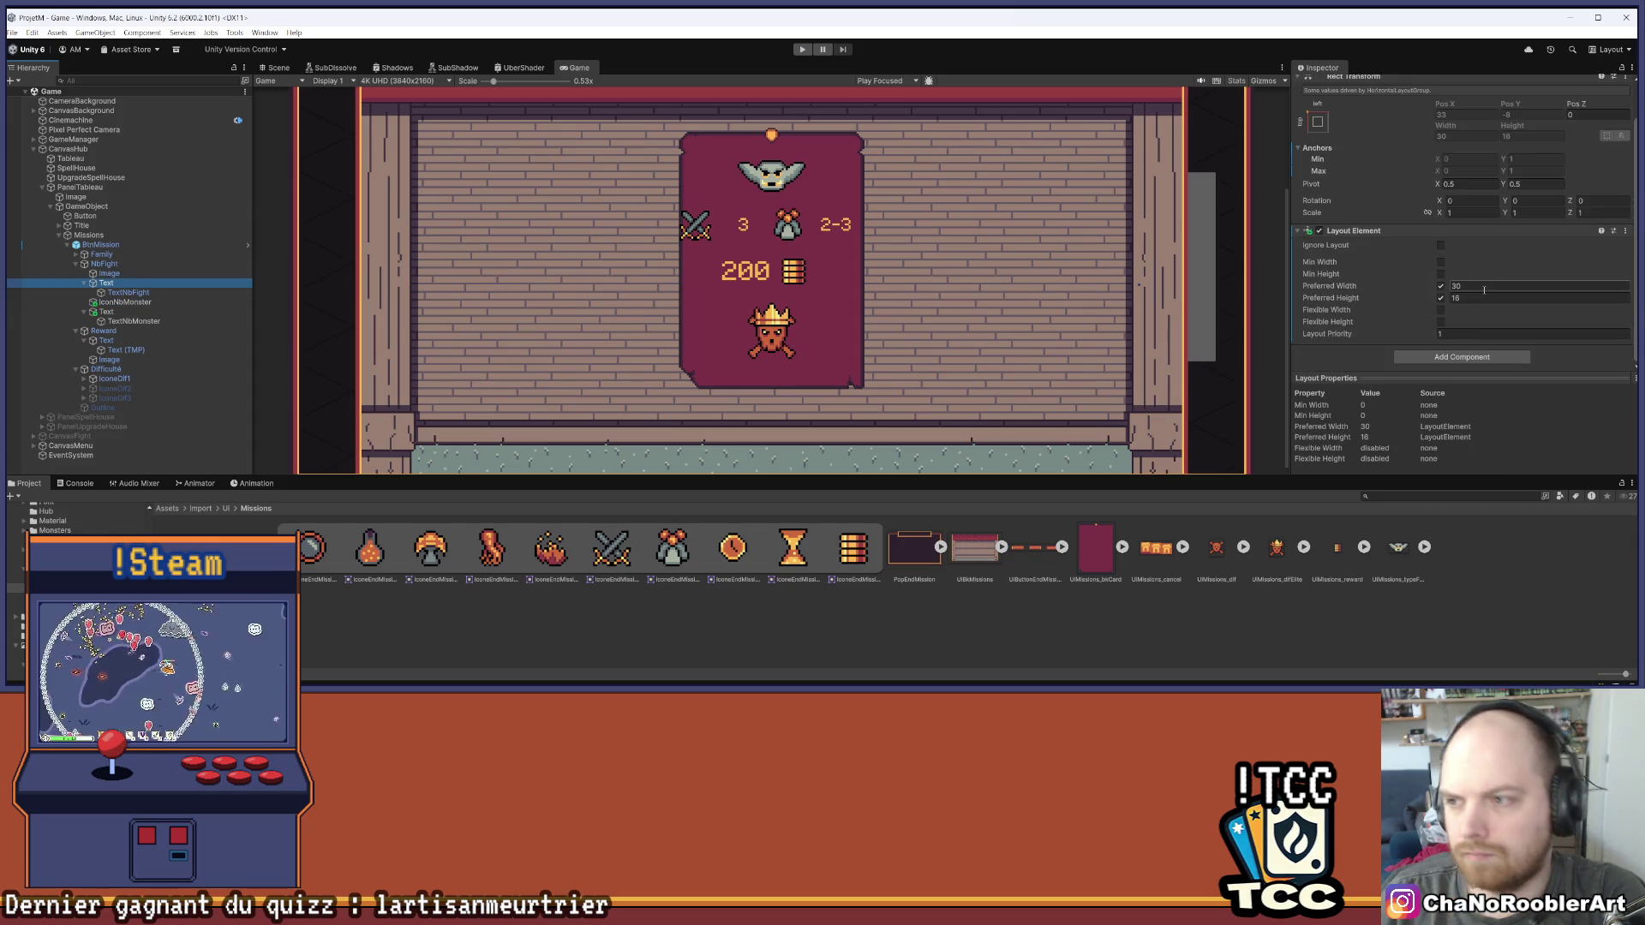
{"action": "left_click", "coordinate": [106, 311]}
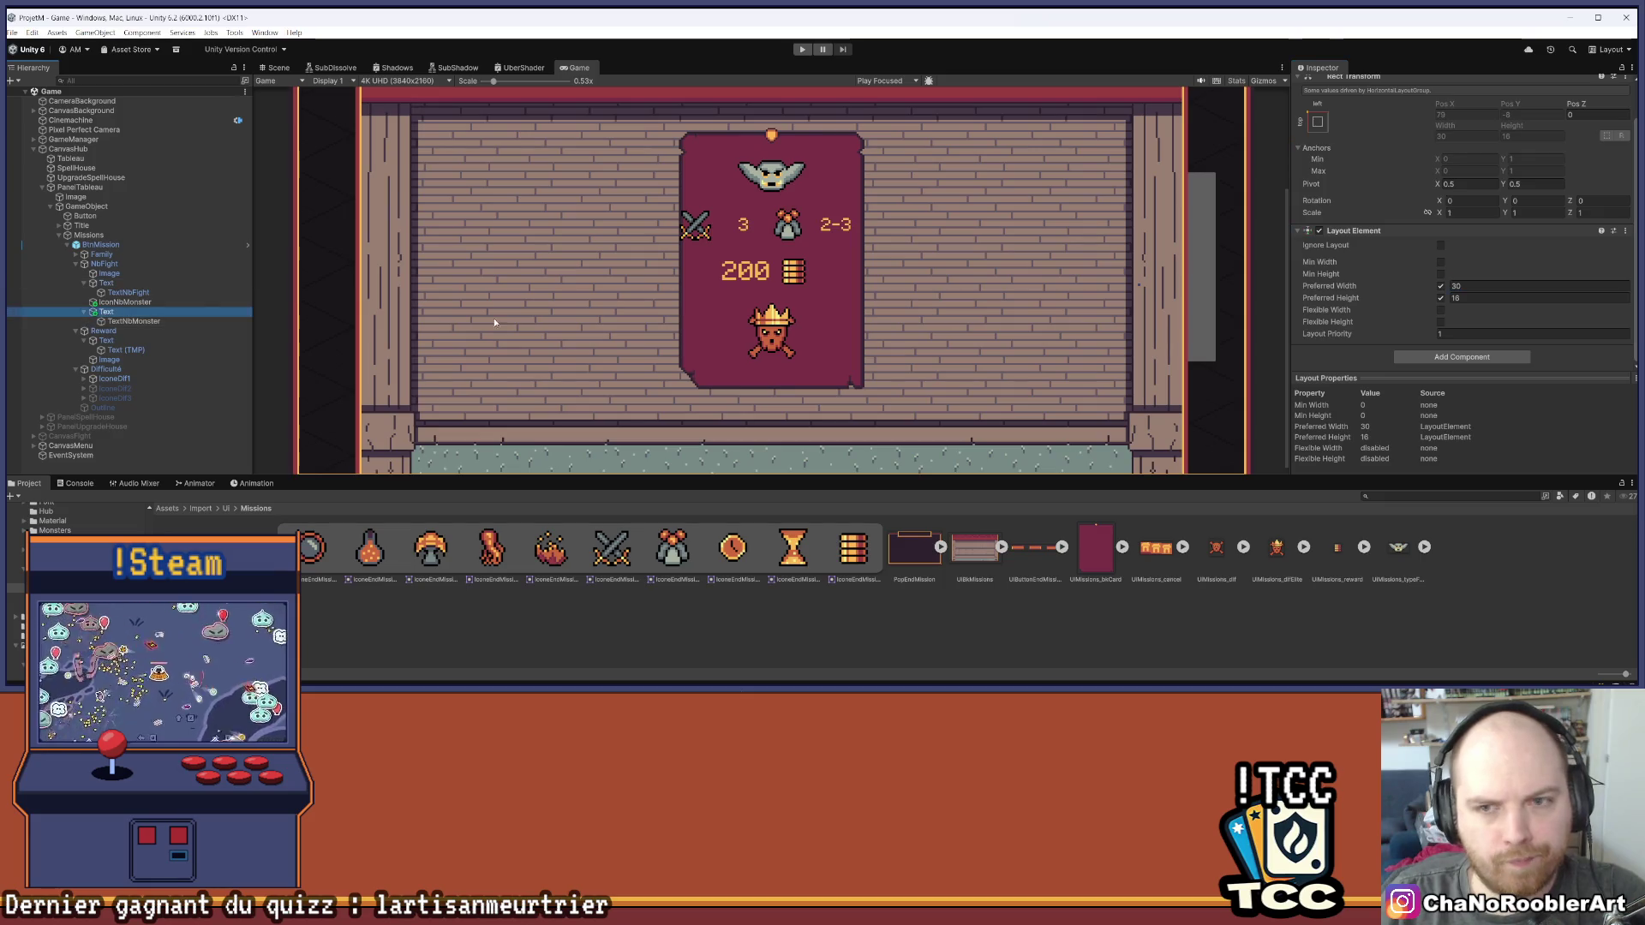
{"action": "left_click", "coordinate": [1482, 287]}
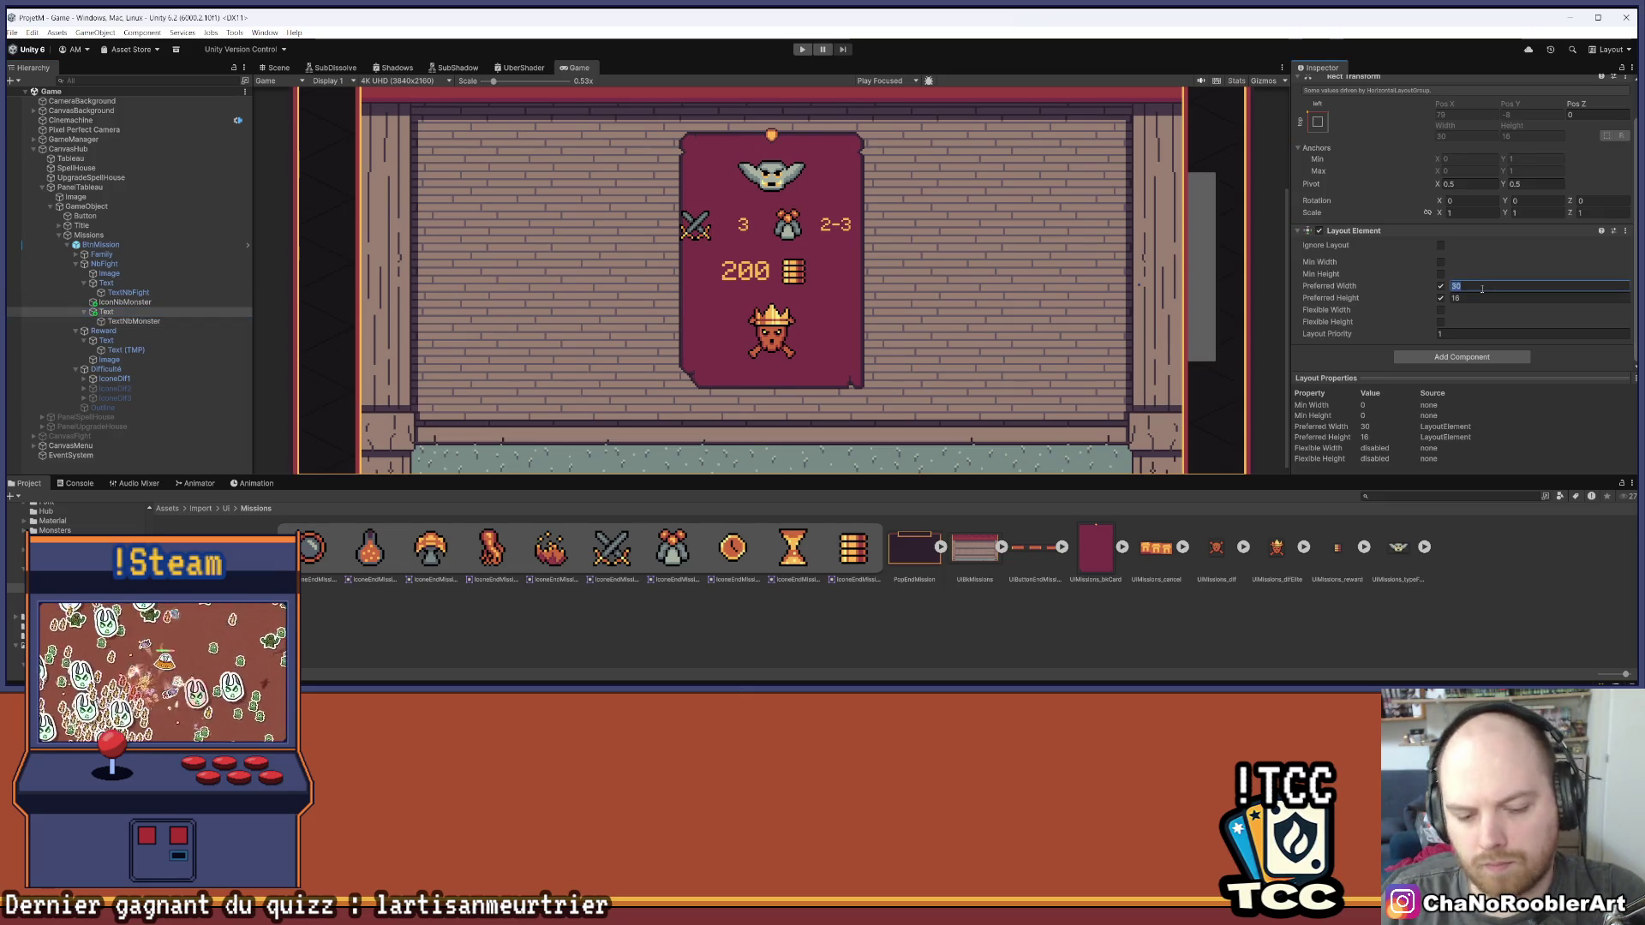
{"action": "type", "text": "25"}
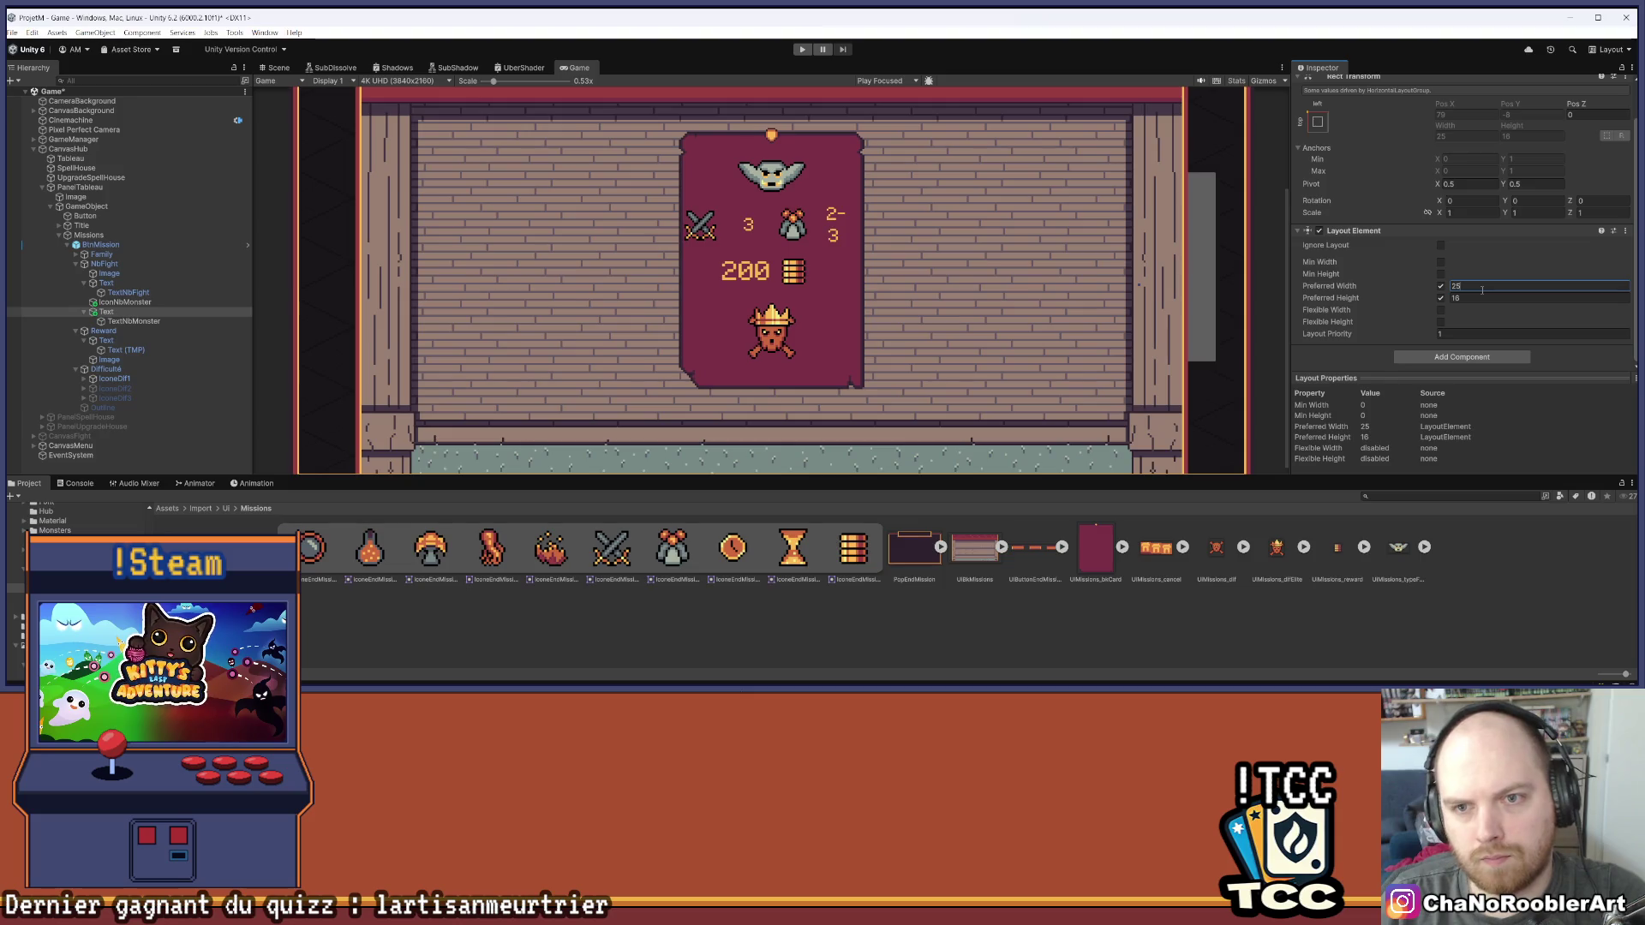
{"action": "key", "text": "Return"}
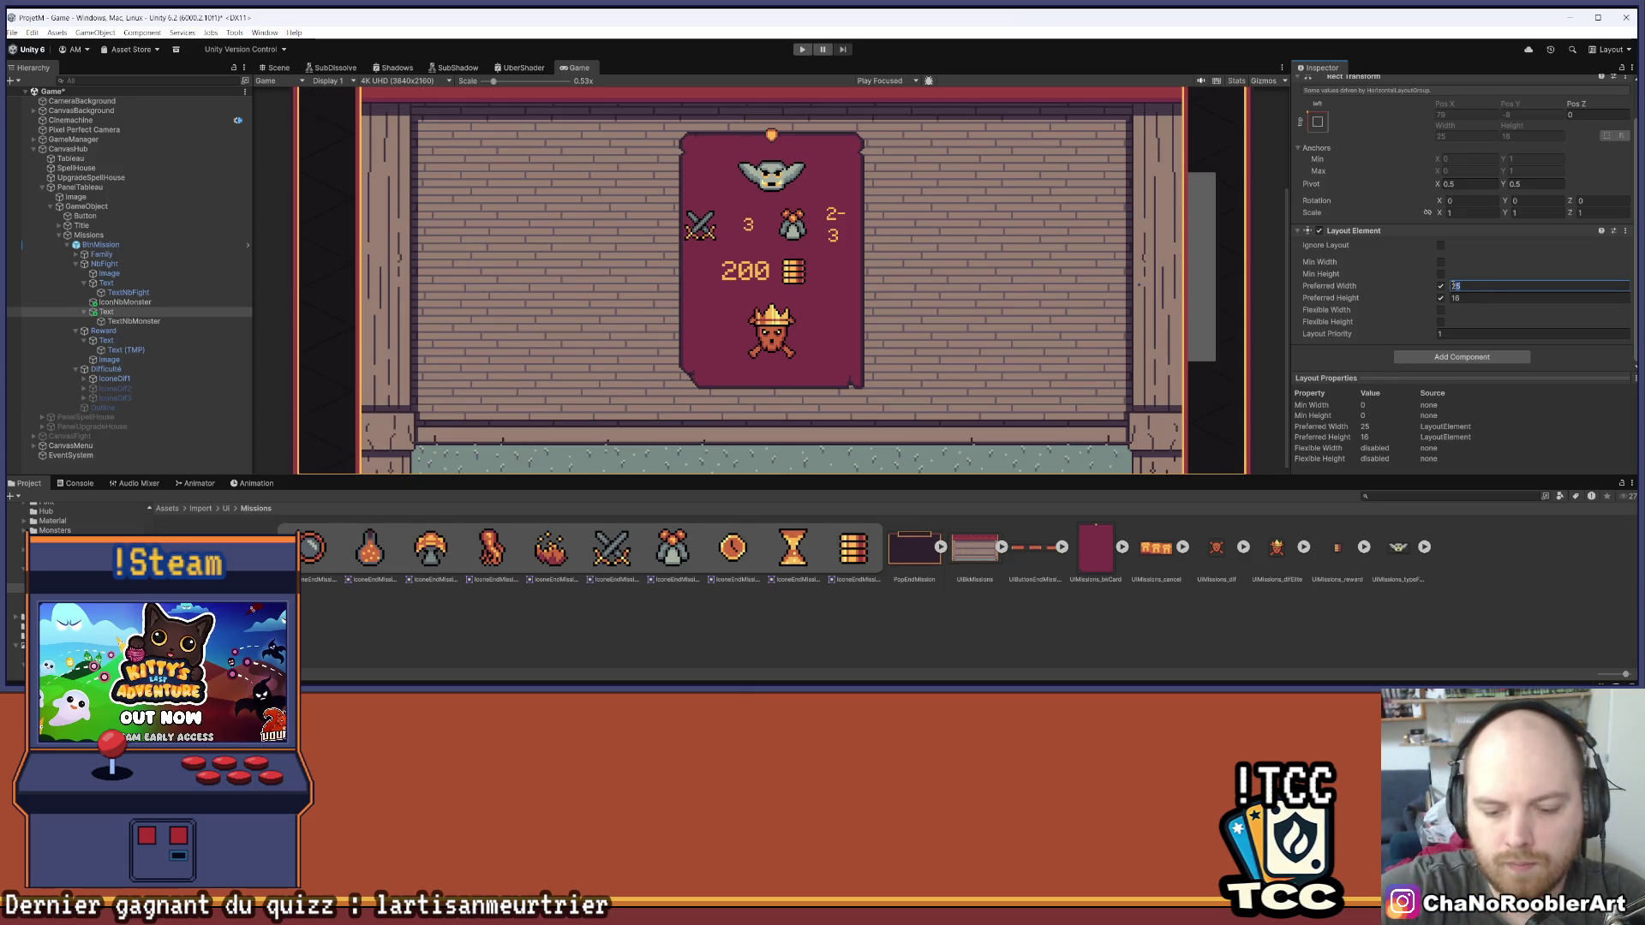
{"action": "type", "text": "2"}
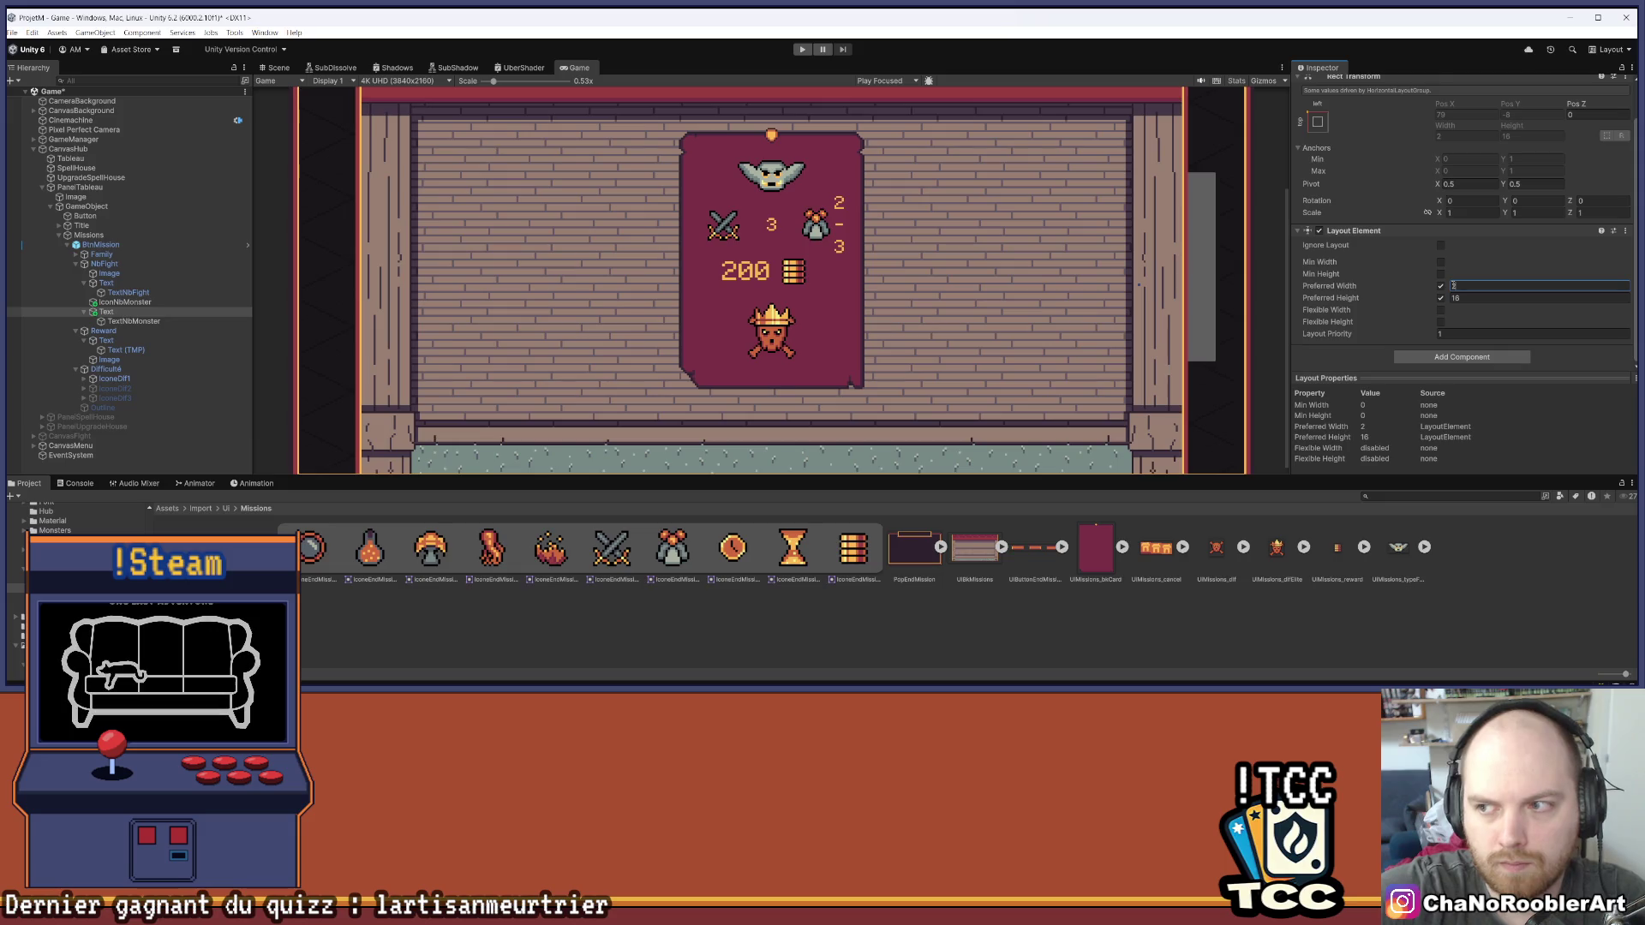
{"action": "type", "text": "8"}
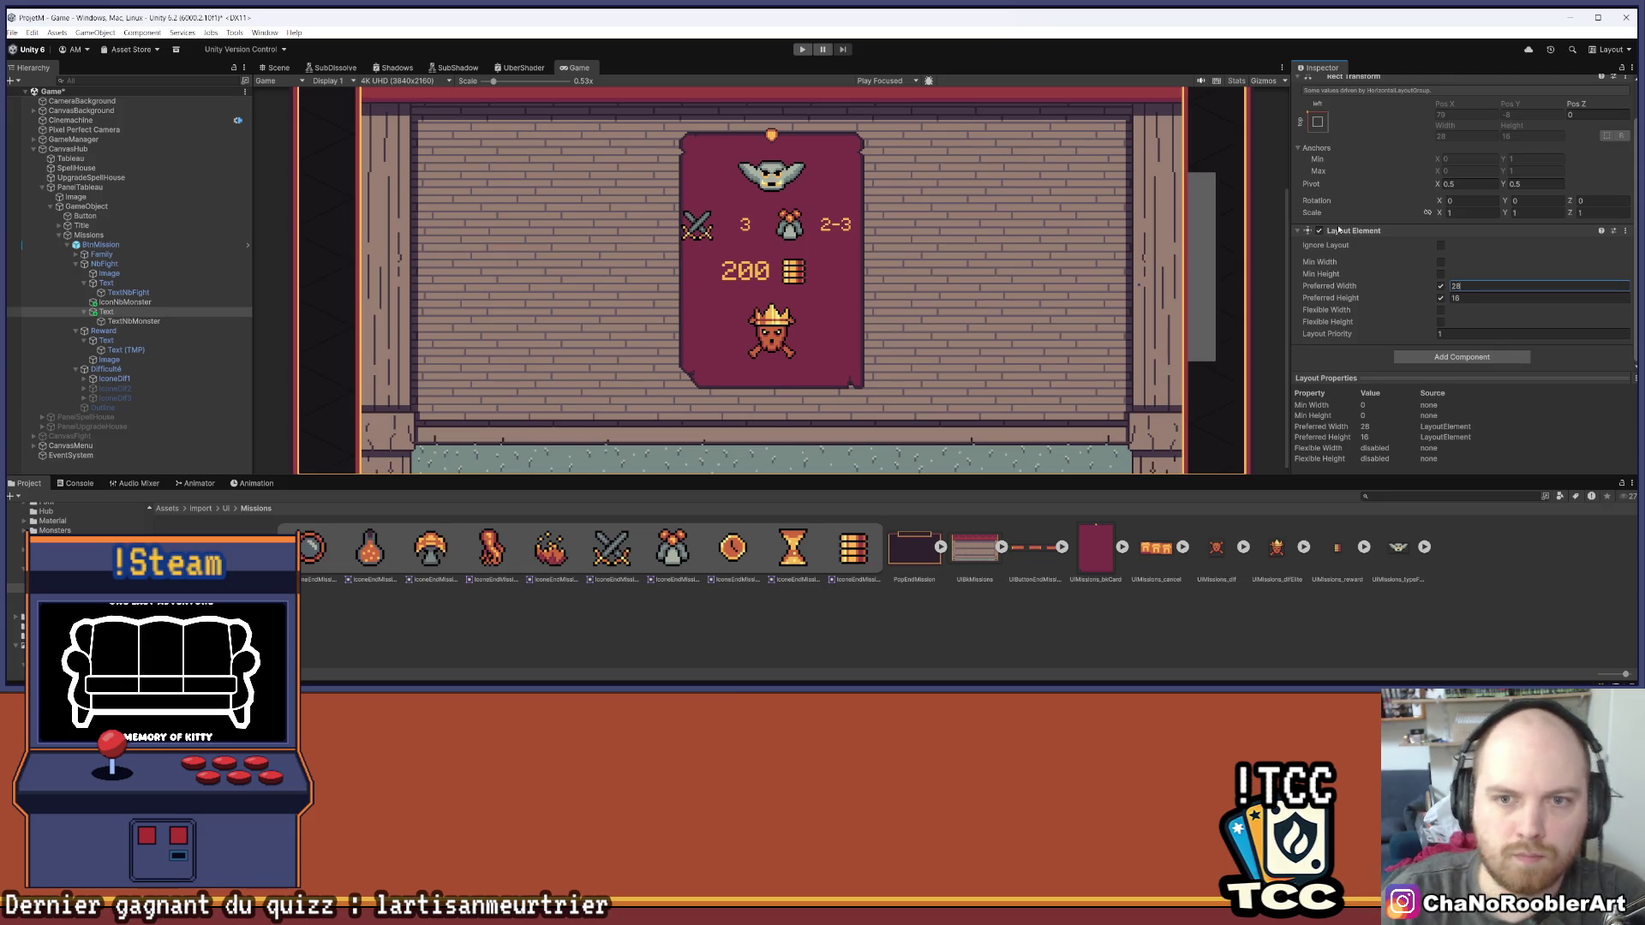
{"action": "left_click", "coordinate": [138, 286]}
{"action": "left_click", "coordinate": [1474, 286]}
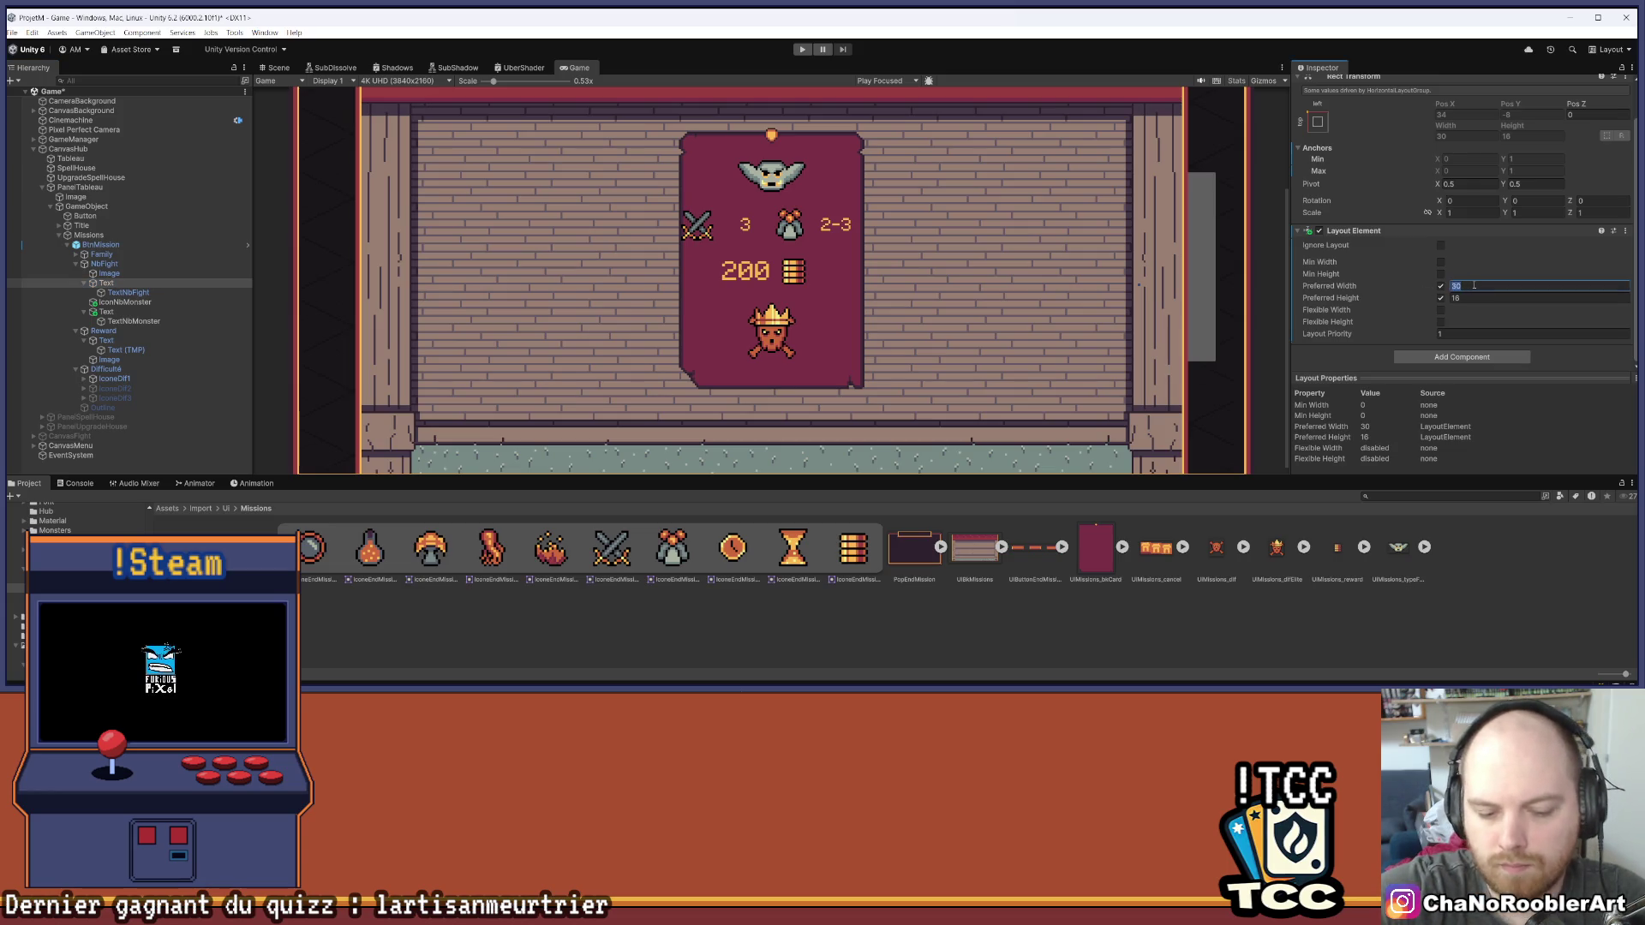
{"action": "type", "text": "28"}
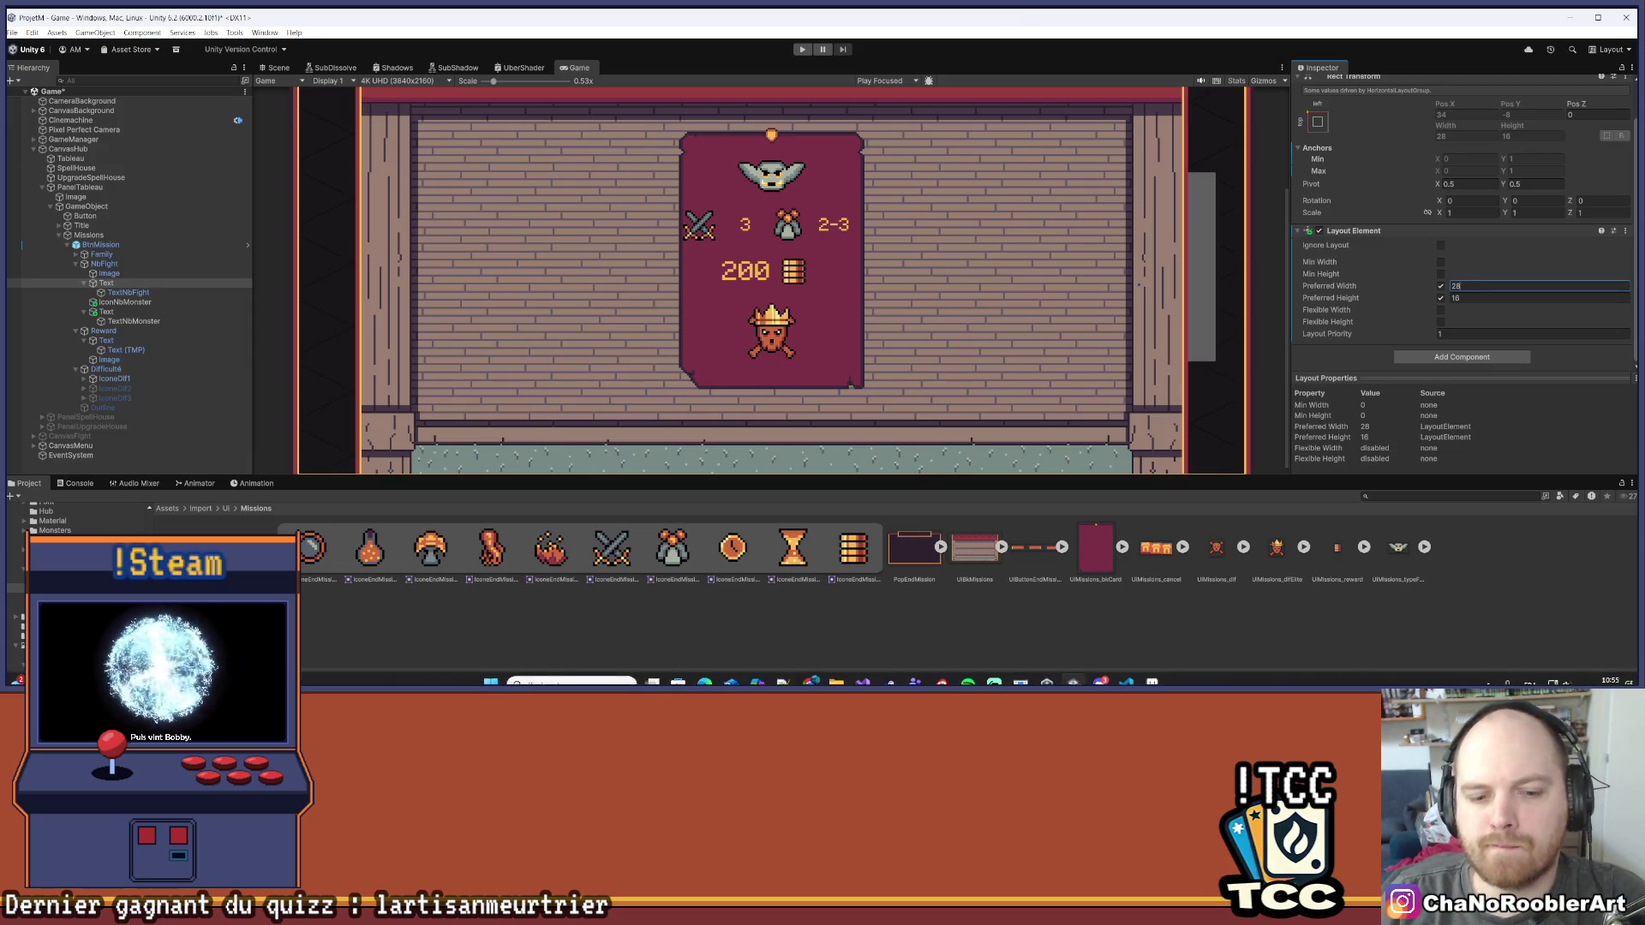
Select the mission card and search Windows for the Calculator app
{"action": "key", "text": "Up"}
{"action": "key", "text": "Up"}
{"action": "key", "text": "Up"}
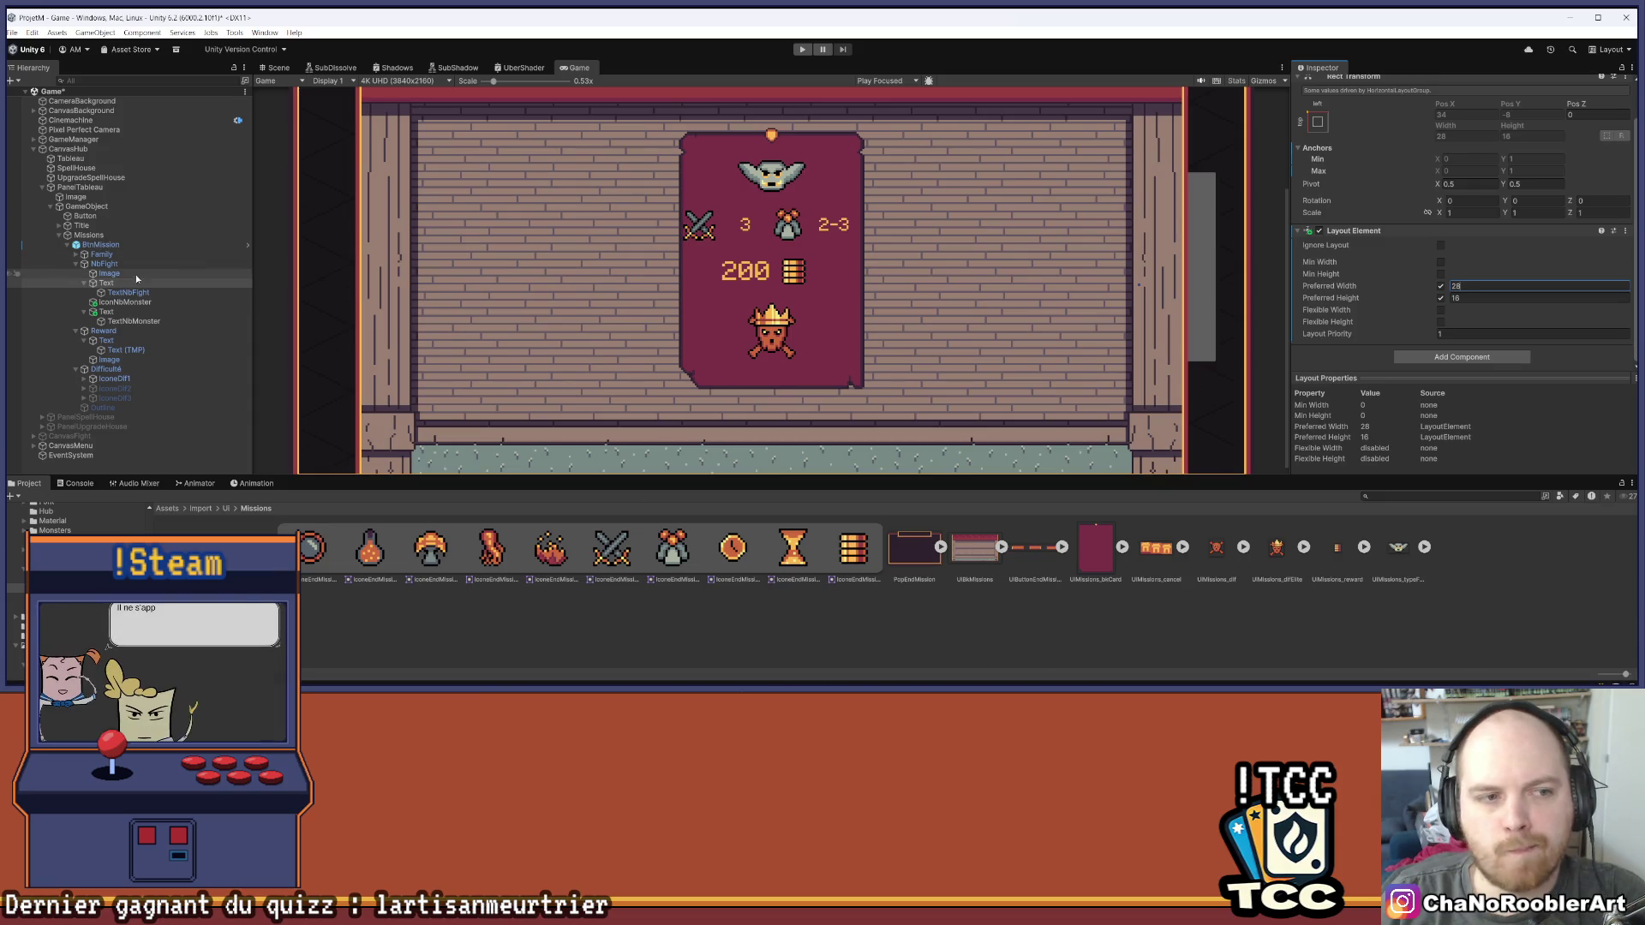
{"action": "scroll", "coordinate": [1383, 261], "scroll_direction": "down", "scroll_amount": 10}
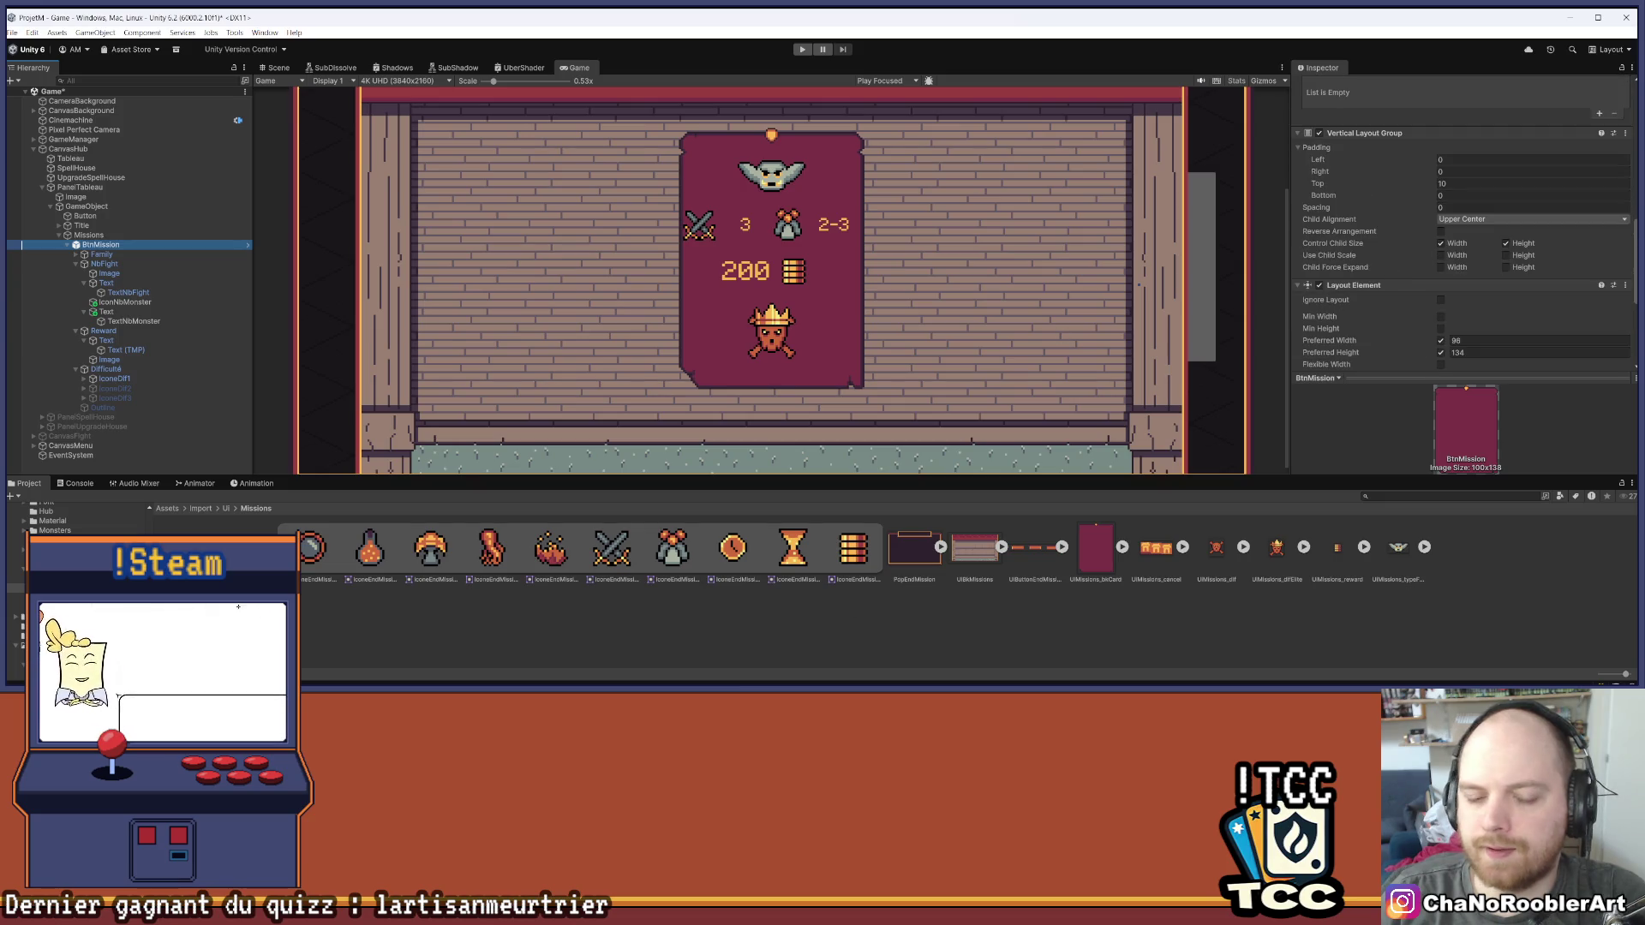
{"action": "left_click", "coordinate": [587, 681]}
{"action": "type", "text": "ca"}
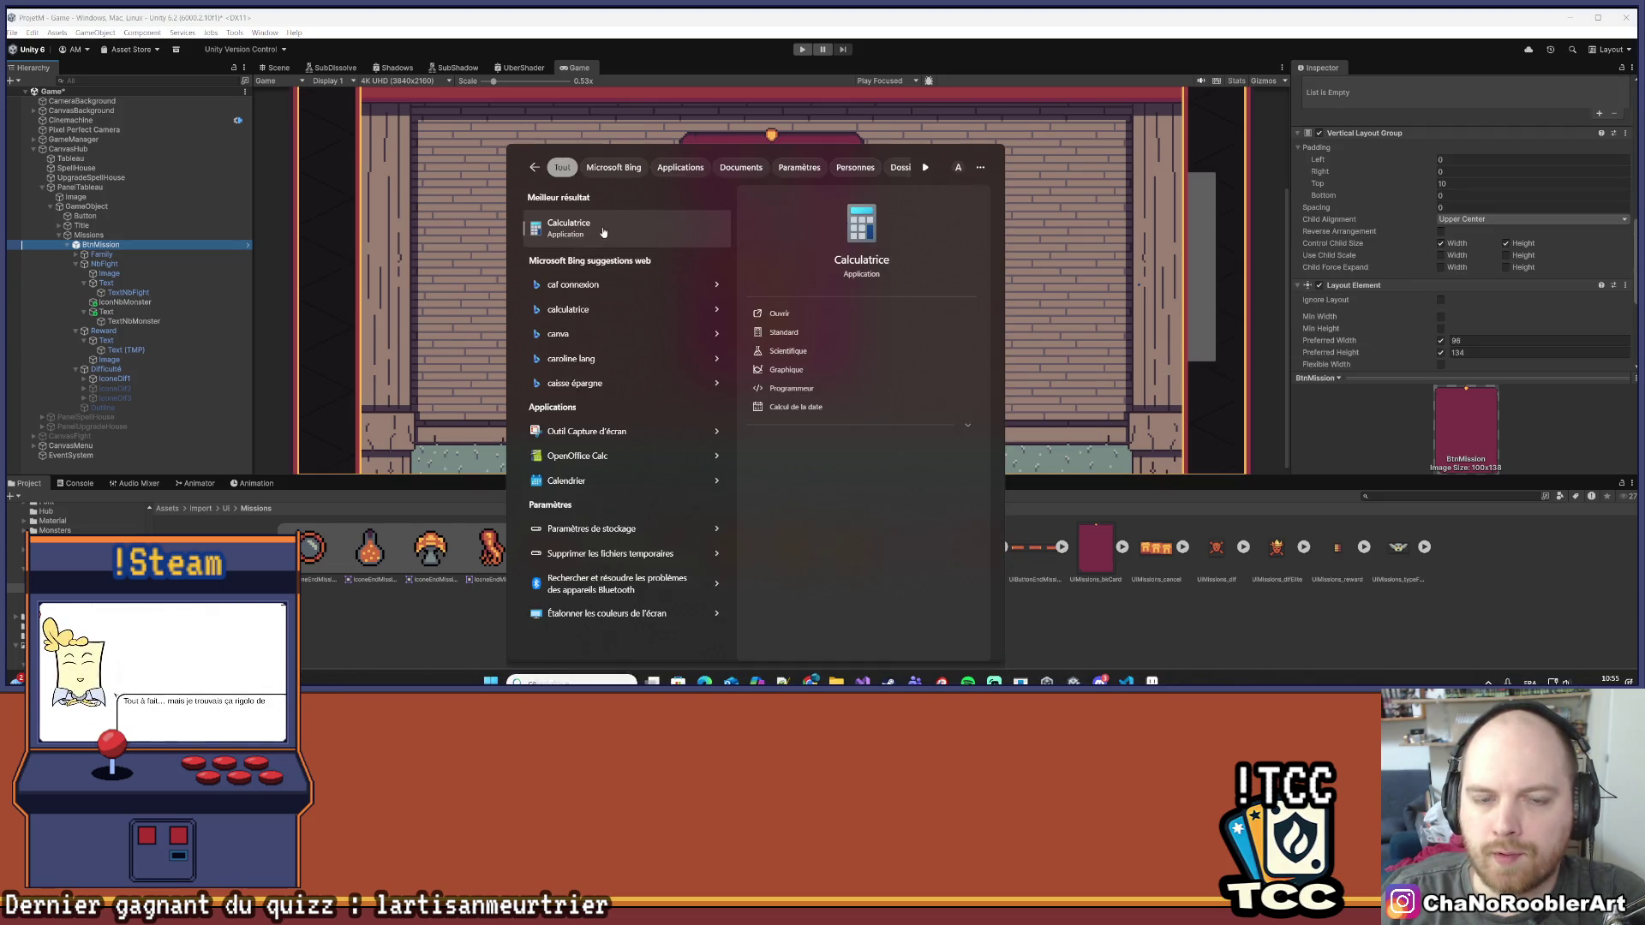
{"action": "left_click", "coordinate": [600, 232]}
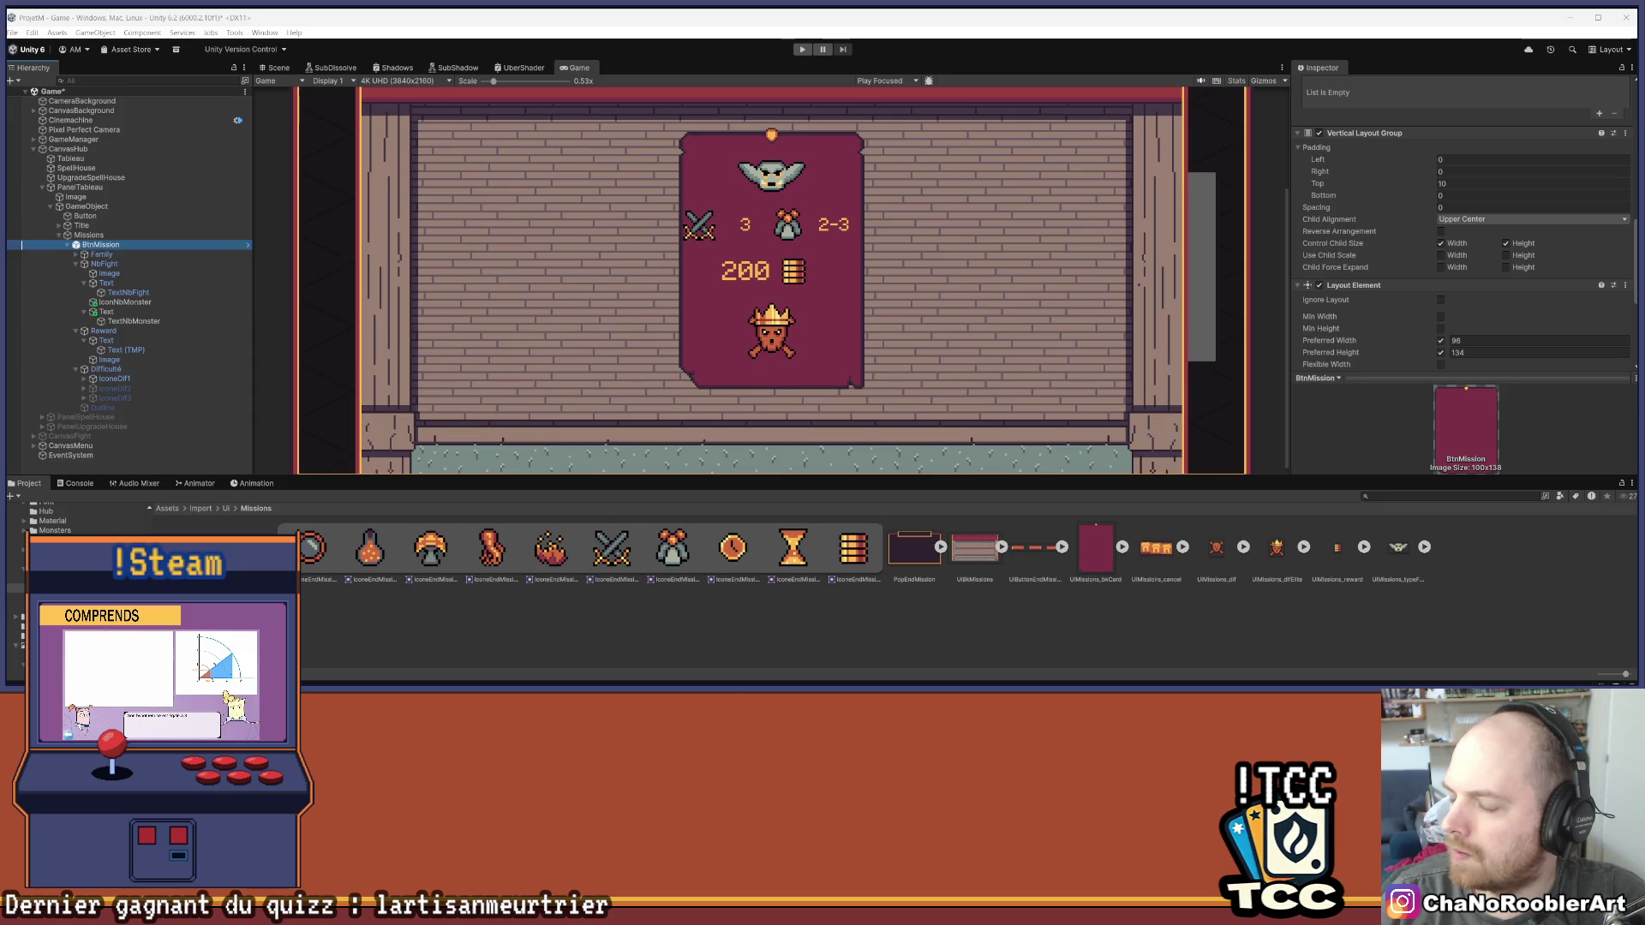
Select BtnMission and show the card centred in the Scene view
{"action": "left_click", "coordinate": [159, 274]}
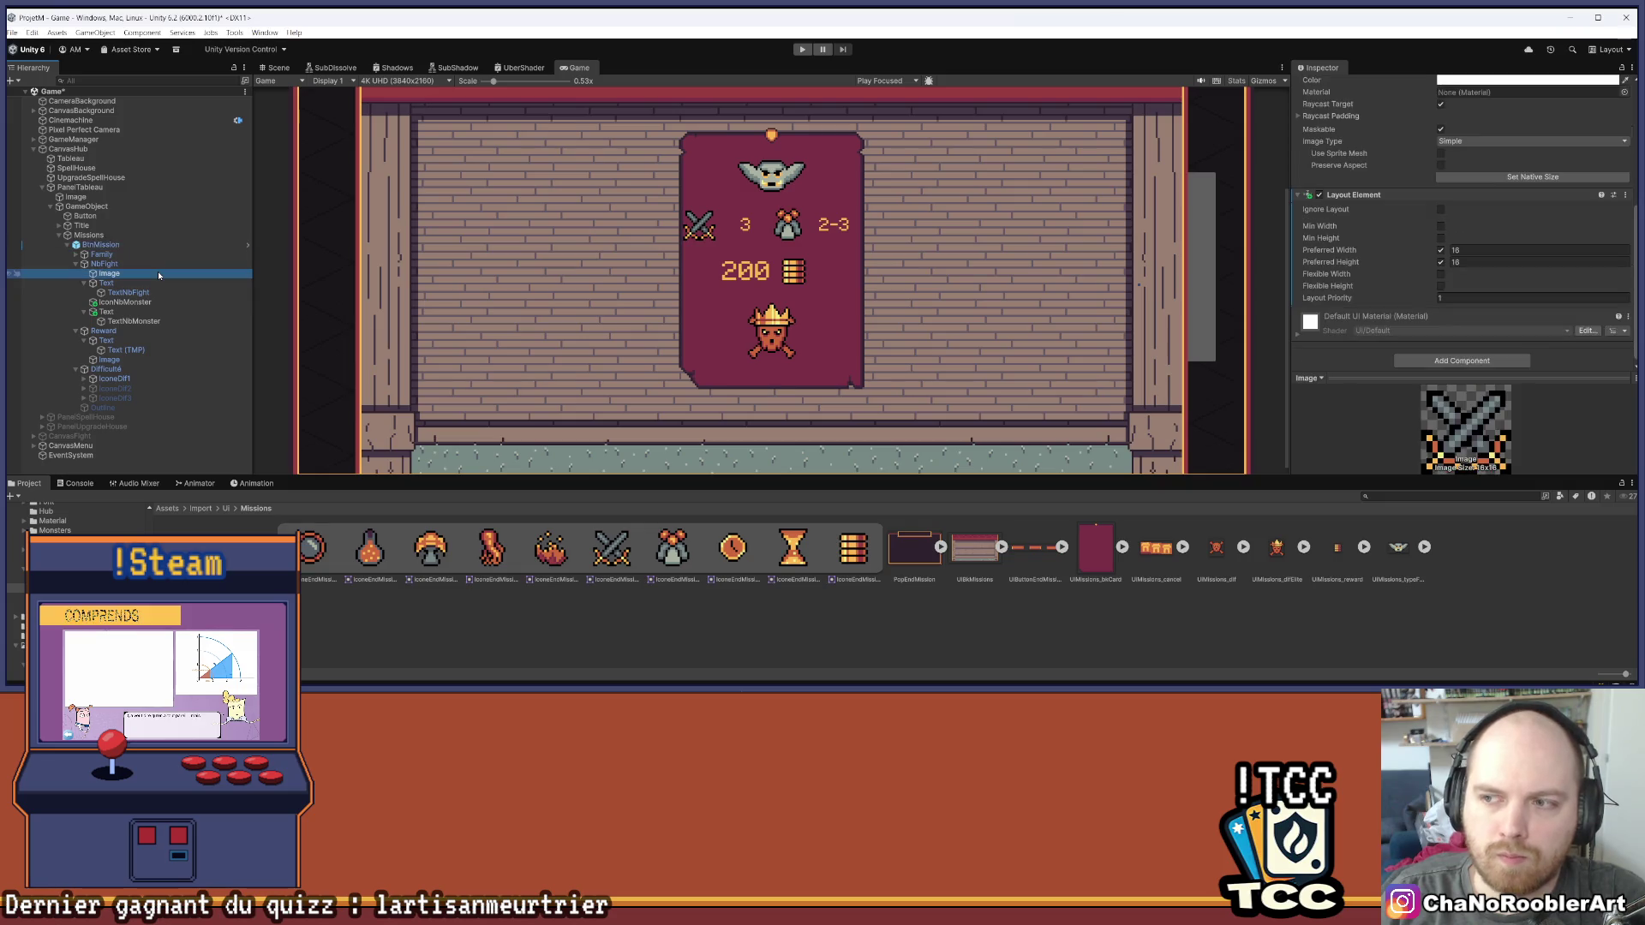
{"action": "left_click", "coordinate": [113, 247]}
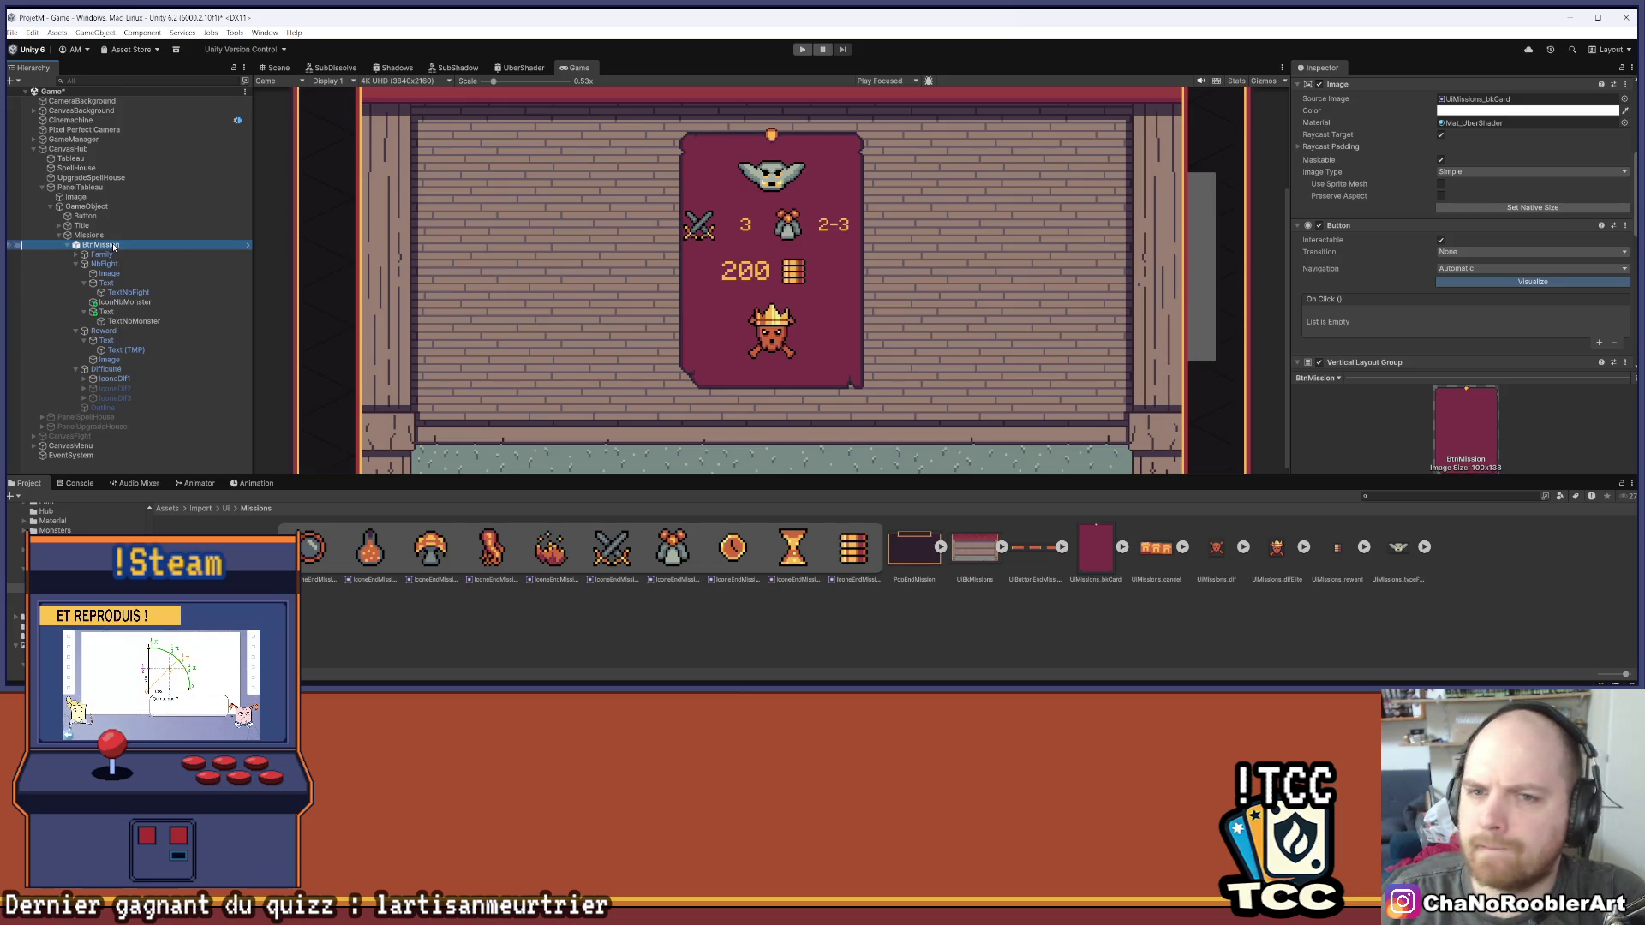
{"action": "left_click", "coordinate": [277, 68]}
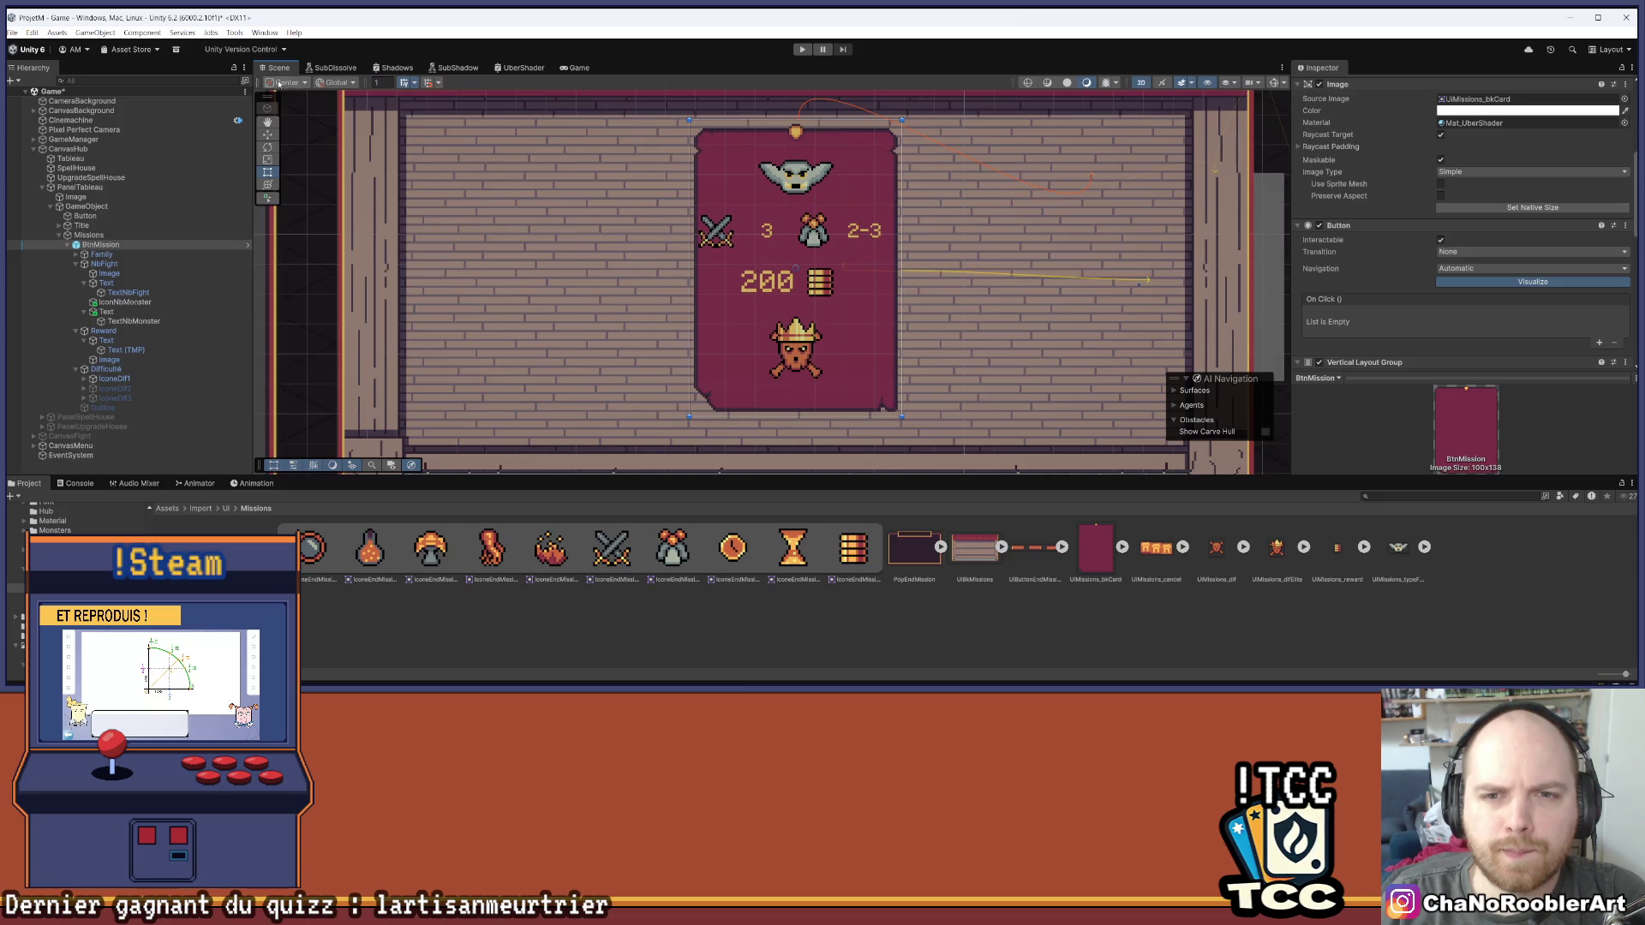
{"action": "left_click_drag", "start_coordinate": [848, 247], "coordinate": [763, 244]}
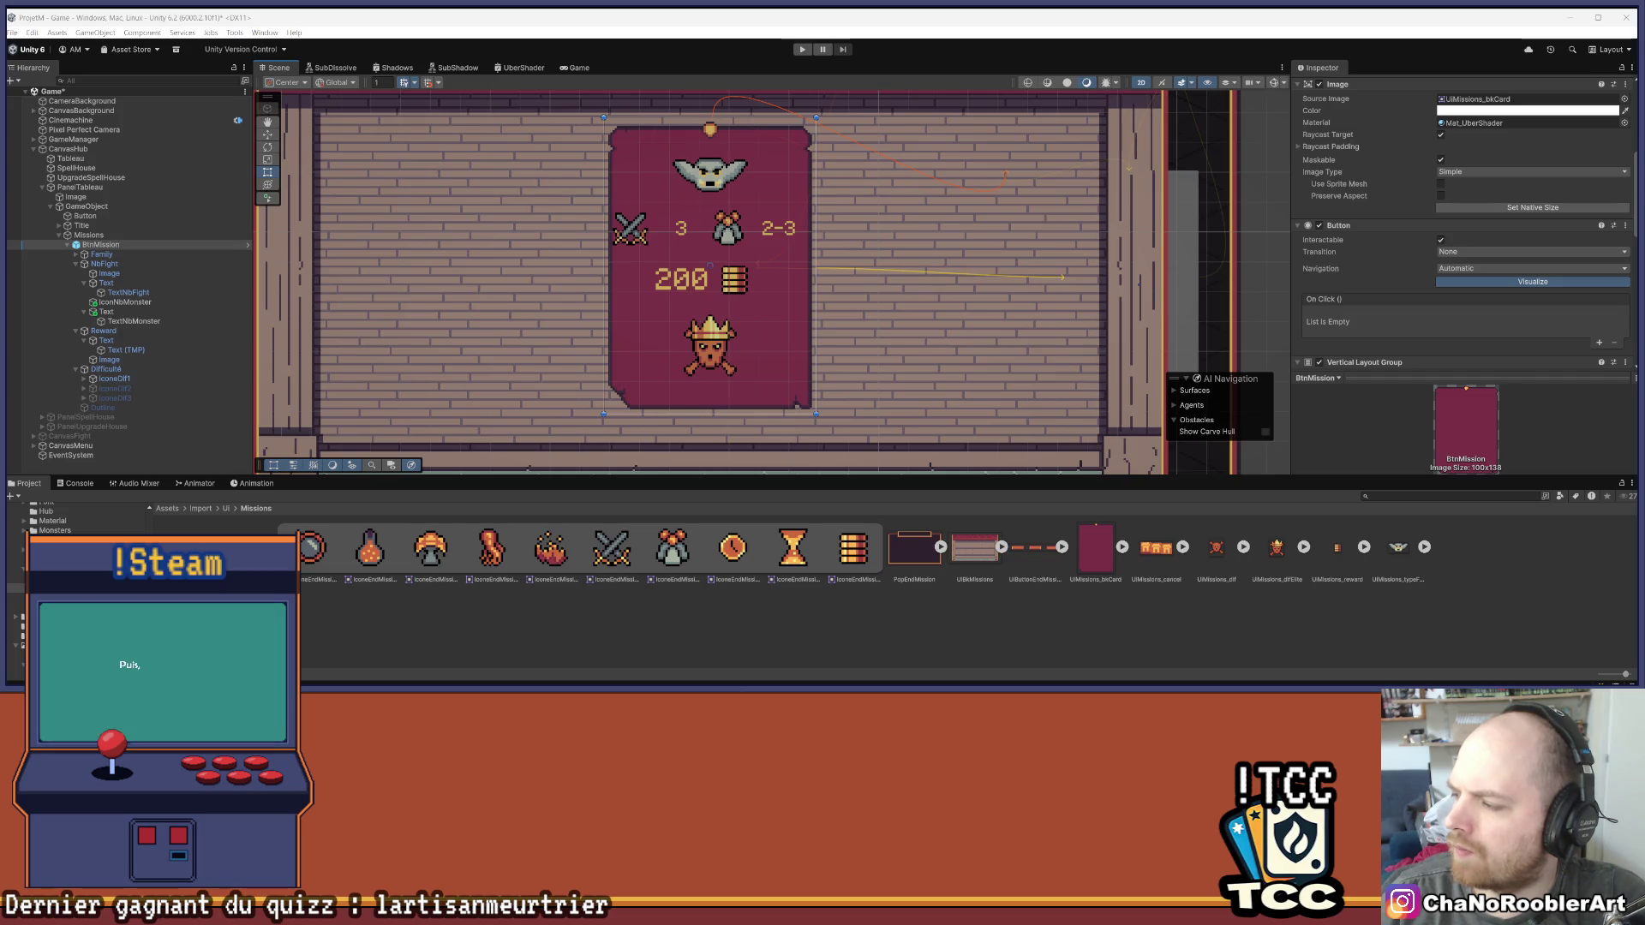
{"action": "scroll", "coordinate": [780, 270], "scroll_direction": "down", "scroll_amount": 1}
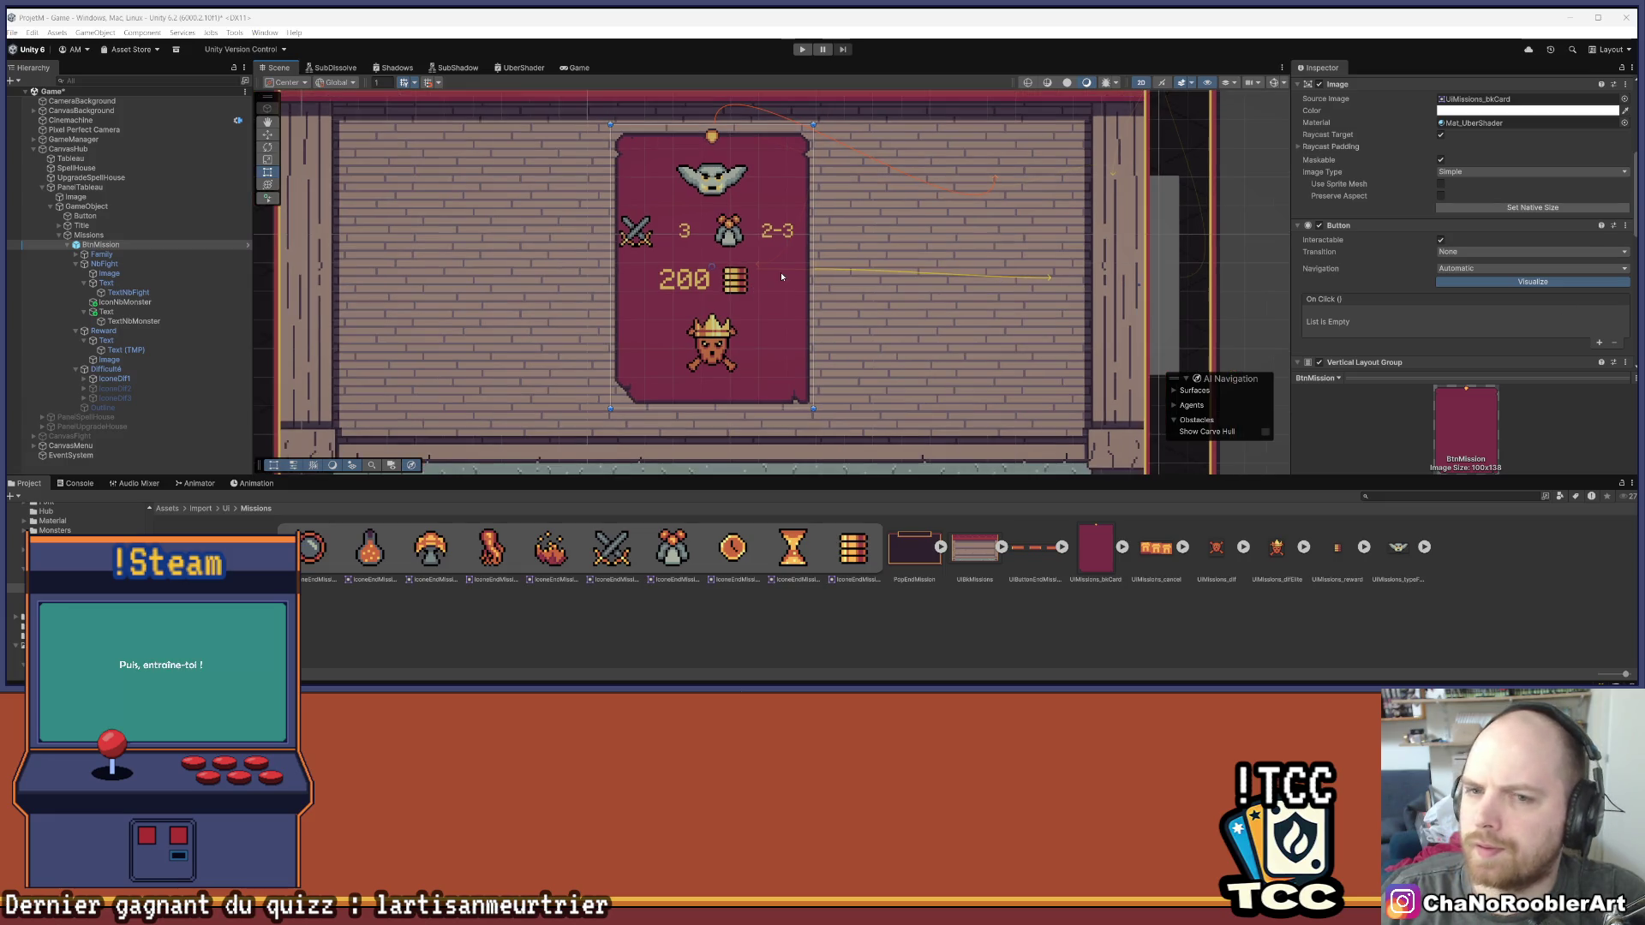
{"action": "left_click", "coordinate": [120, 284]}
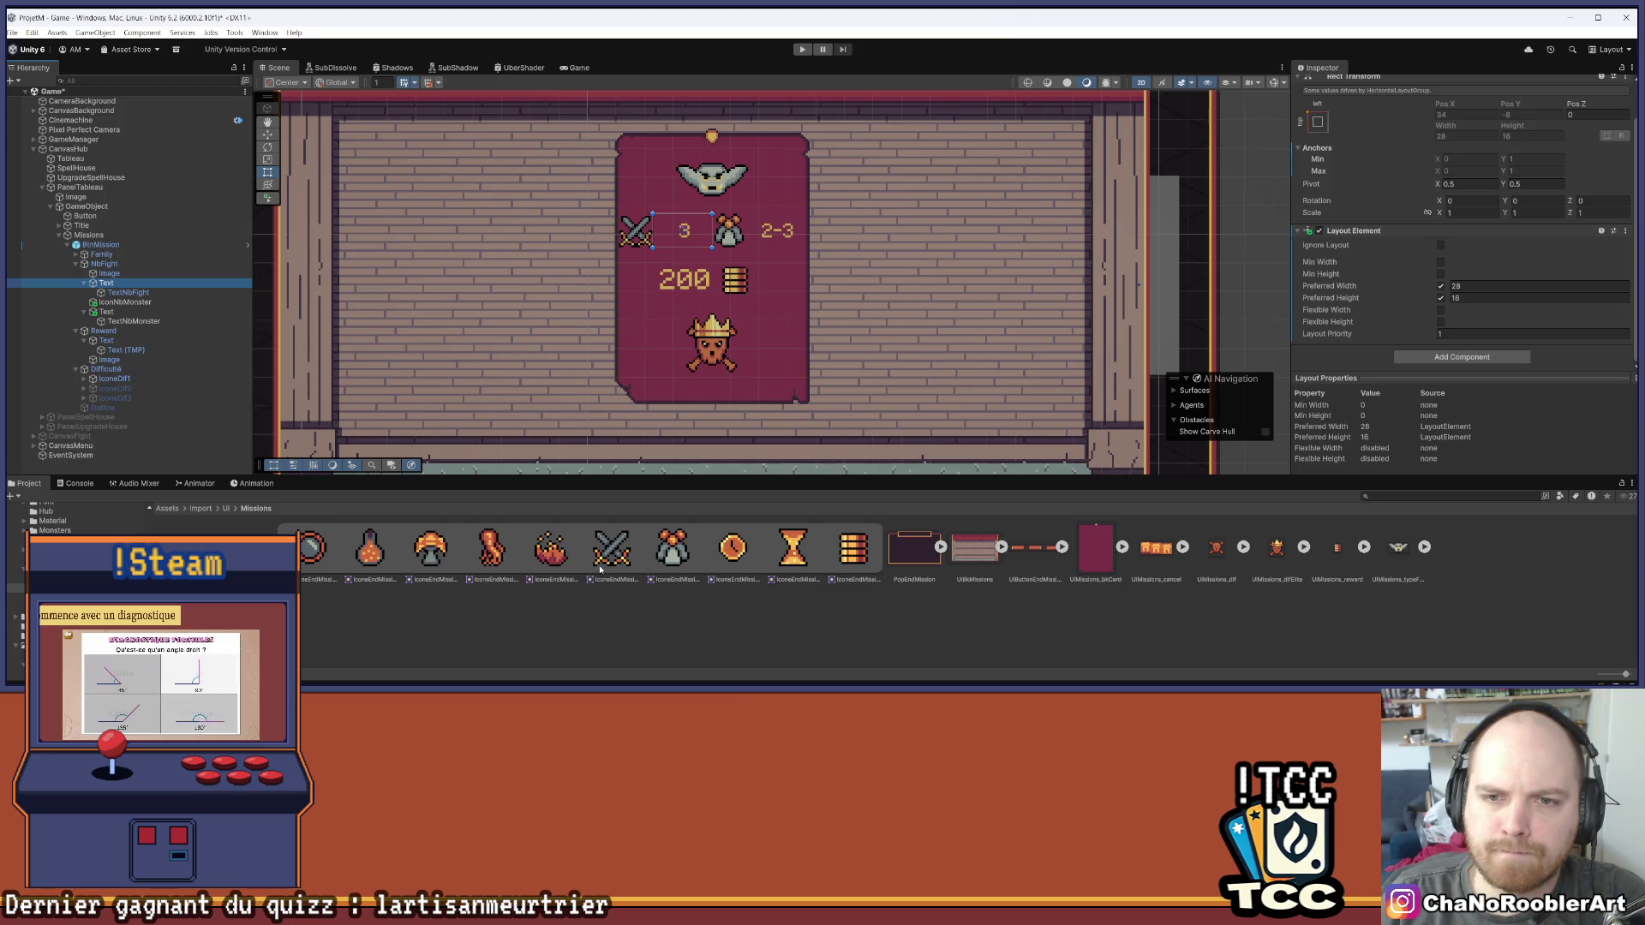
Change the fight-count text's preferred width to 24
{"action": "left_click", "coordinate": [1476, 286]}
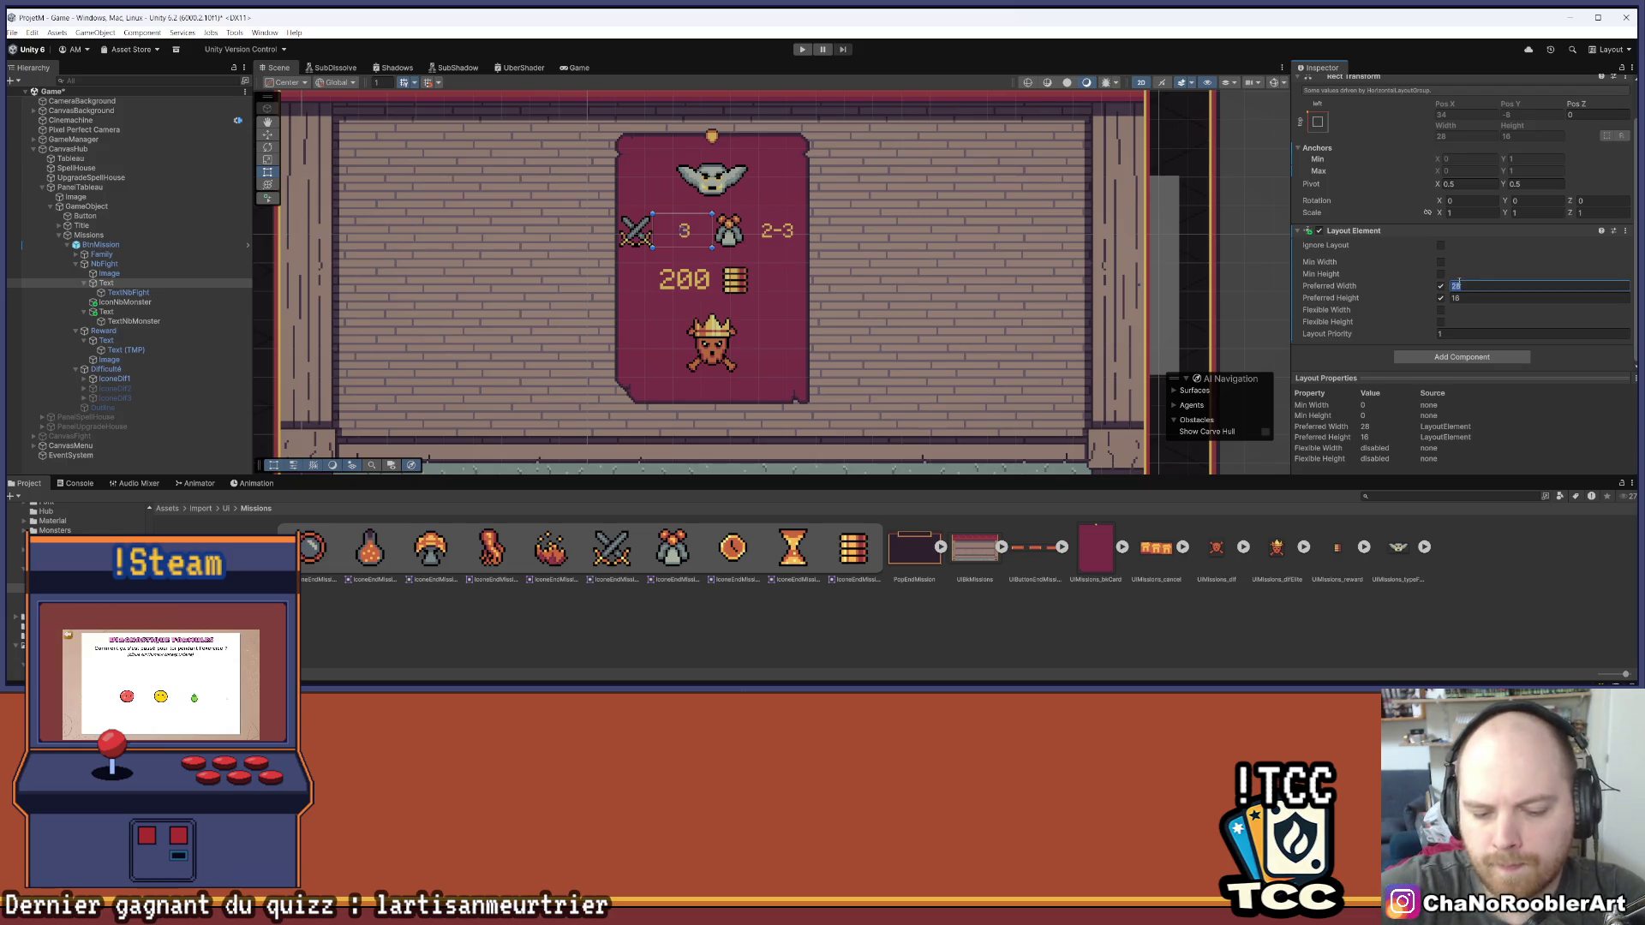
{"action": "type", "text": "26"}
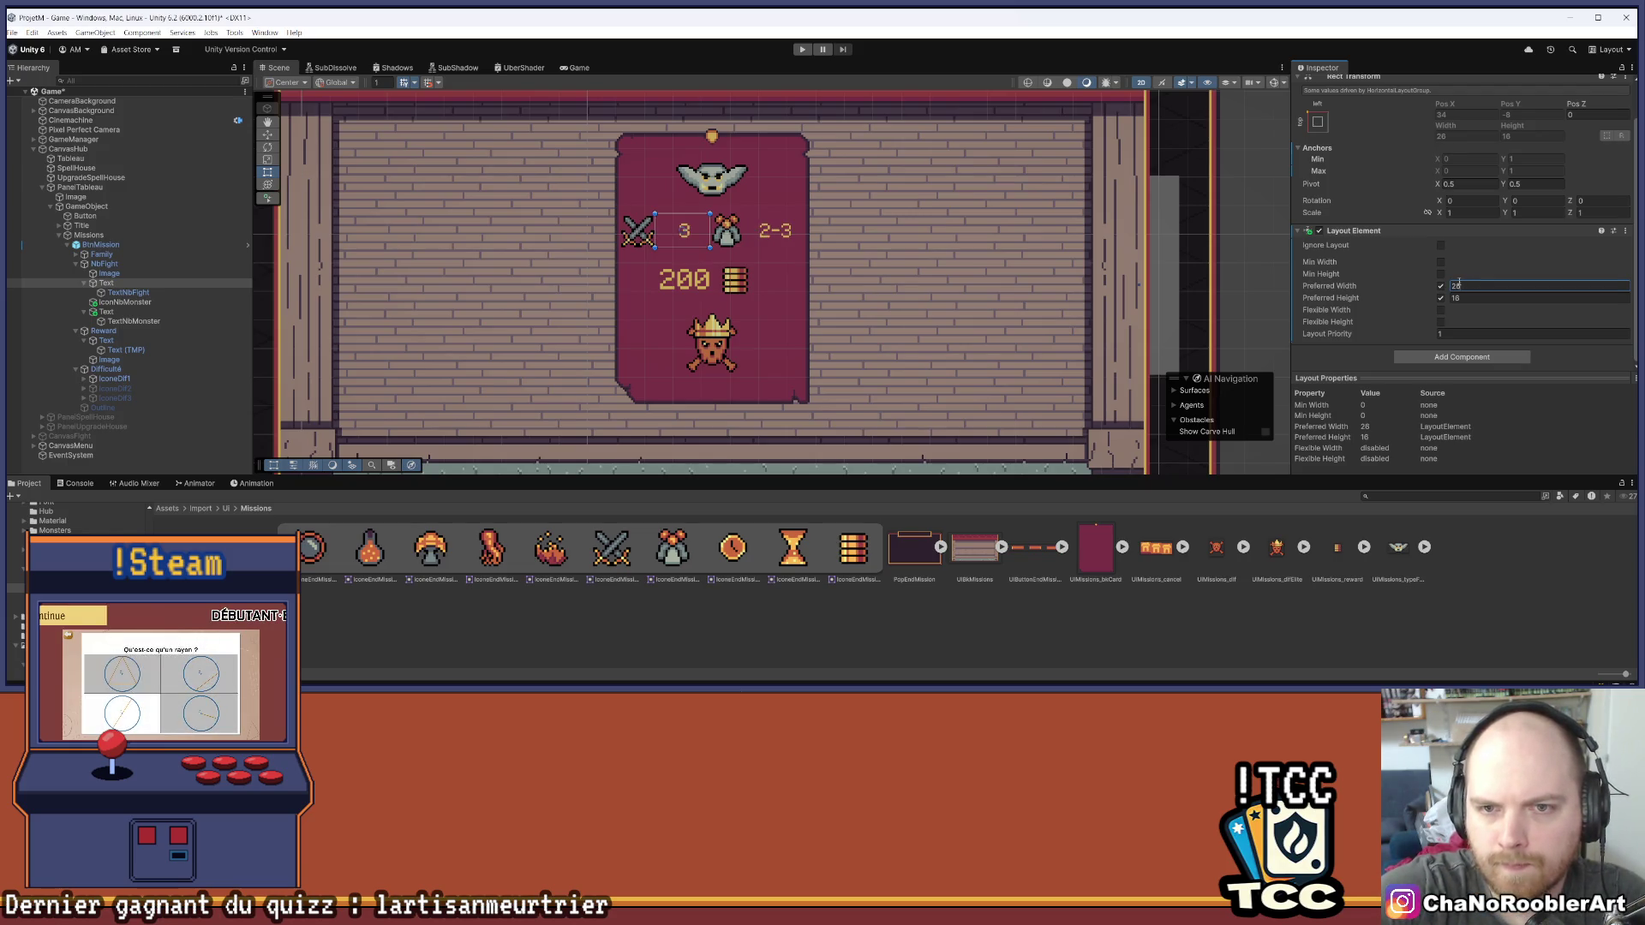
{"action": "key", "text": "BackSpace"}
{"action": "type", "text": "4"}
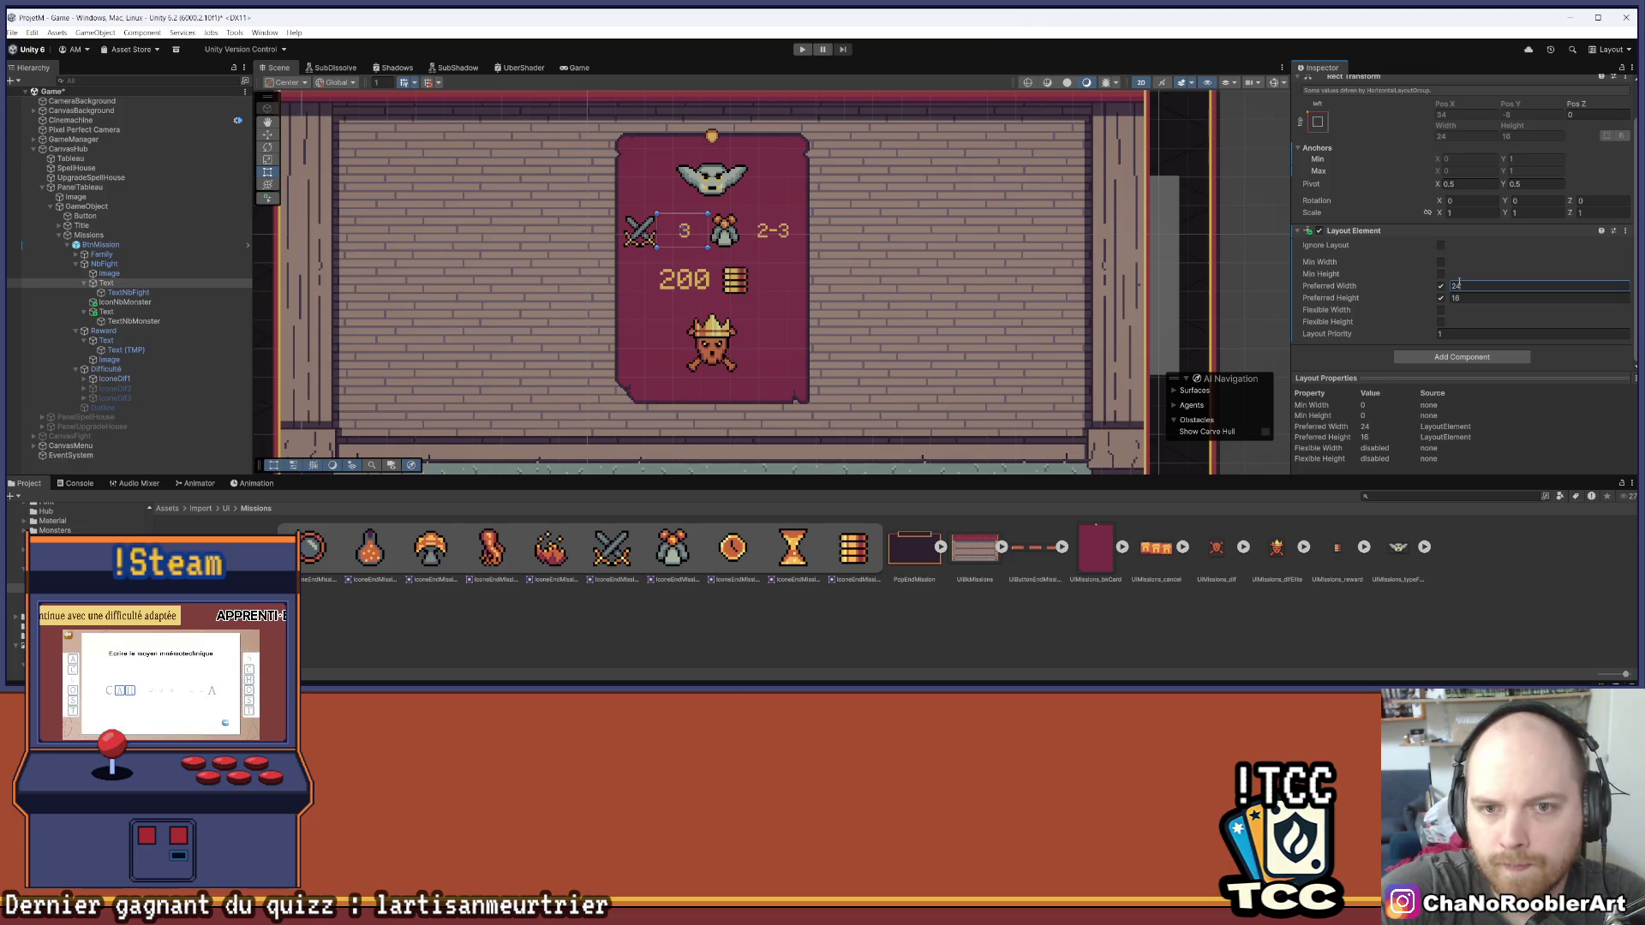
{"action": "left_click", "coordinate": [790, 648]}
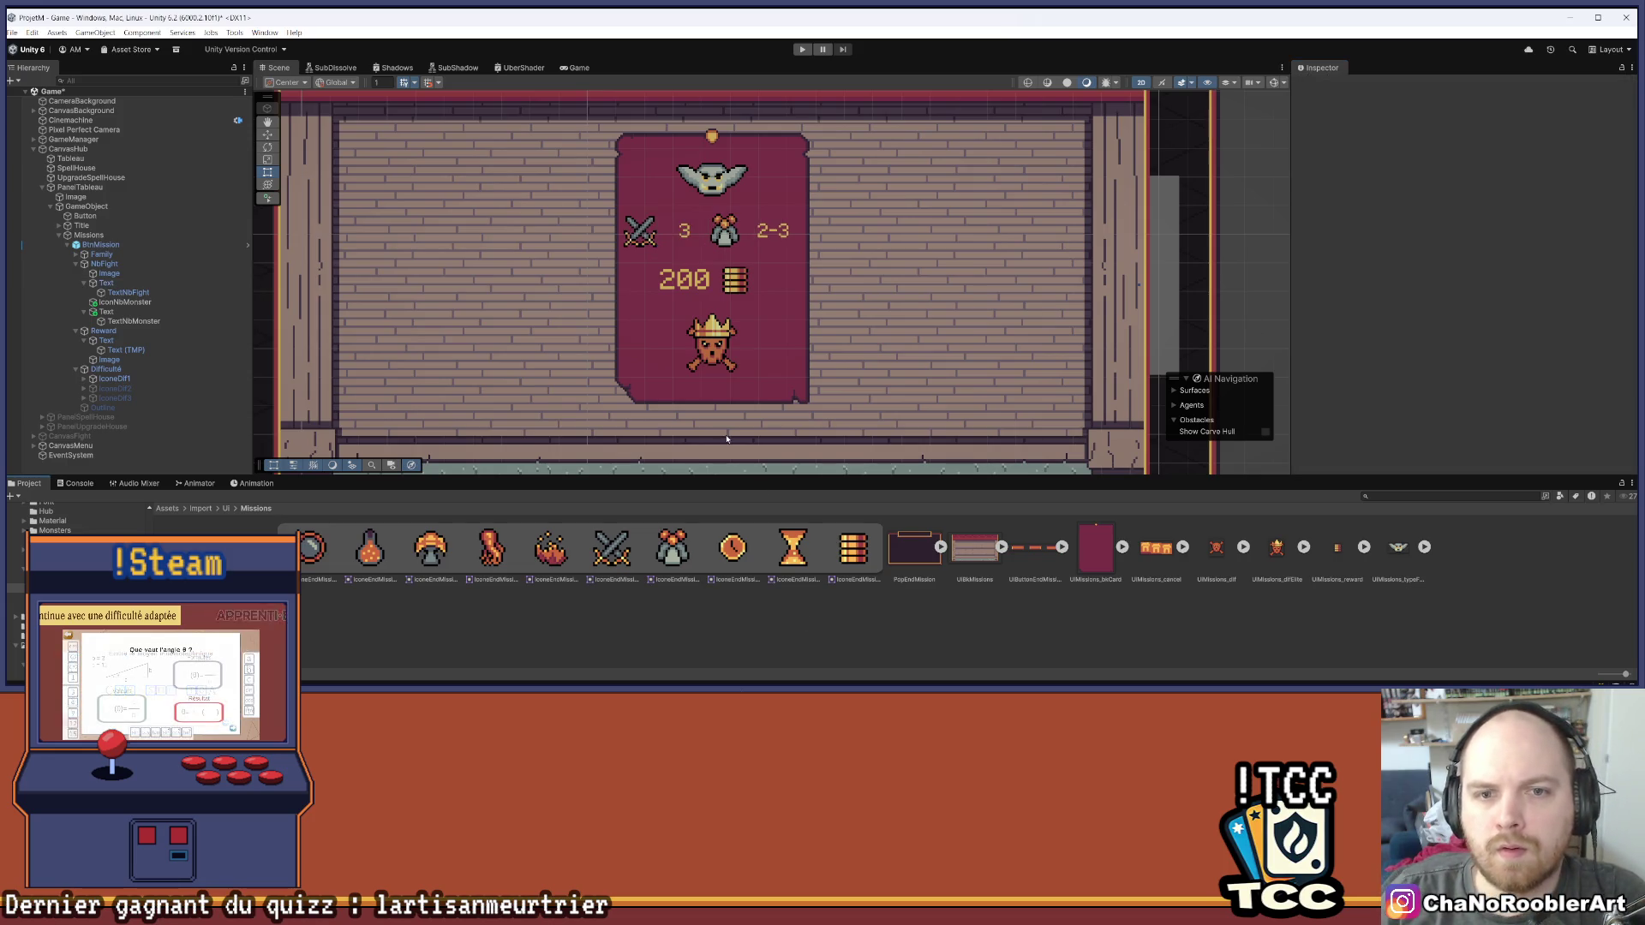
Return to the Game view with BtnMission selected
{"action": "left_click", "coordinate": [577, 69]}
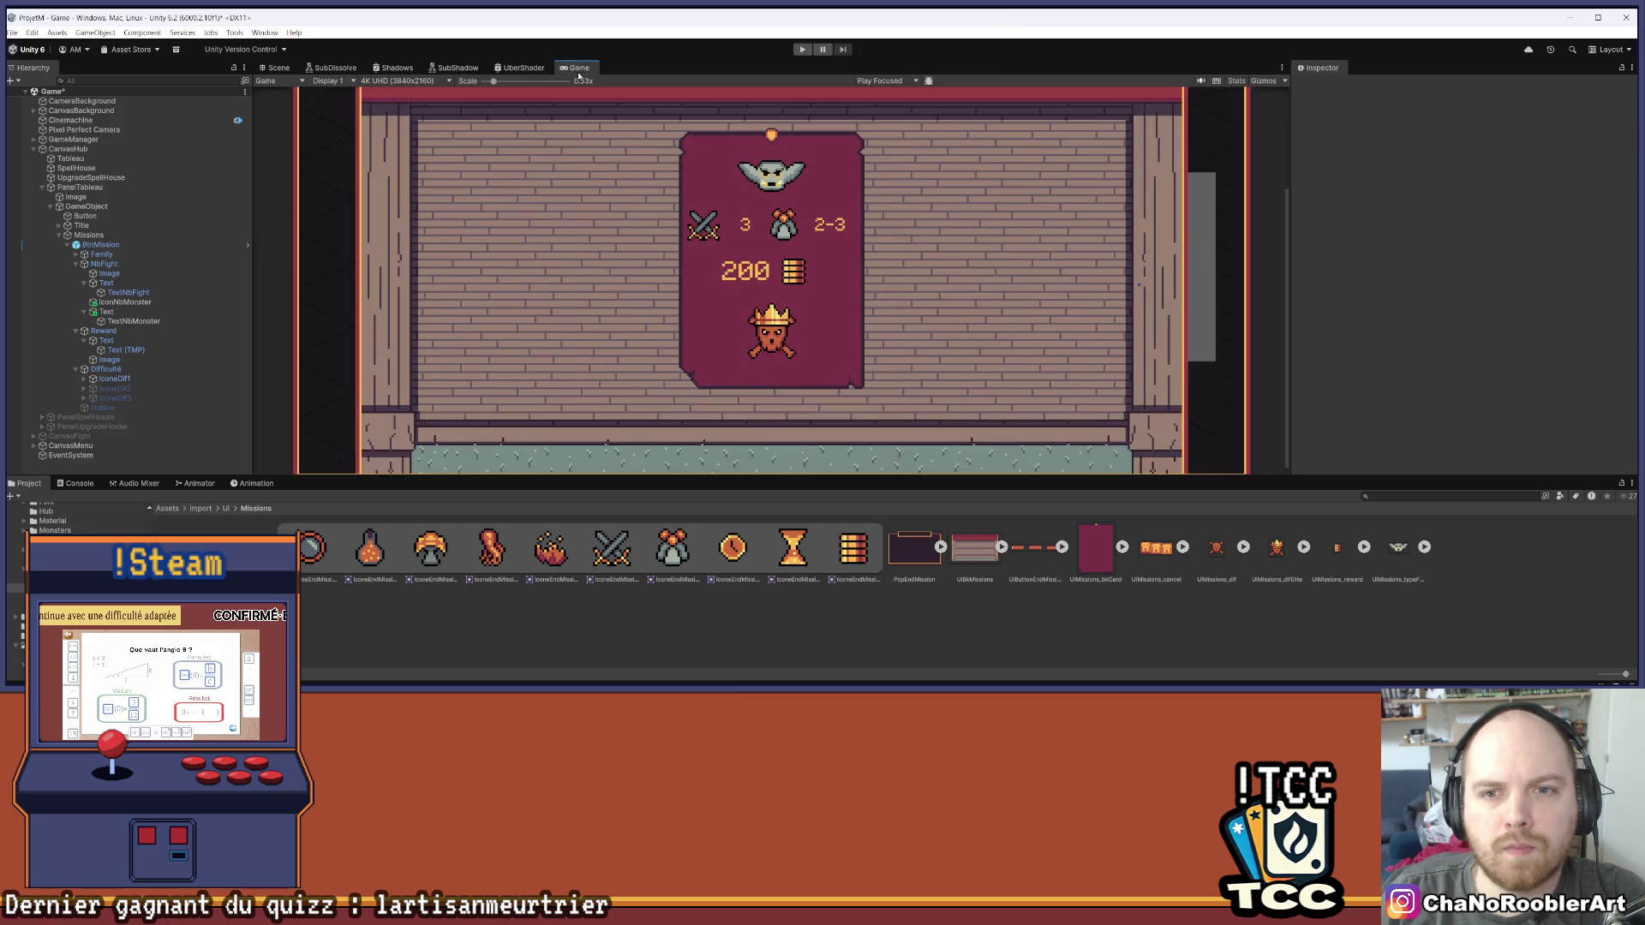
{"action": "scroll", "coordinate": [917, 198], "scroll_direction": "up", "scroll_amount": 1}
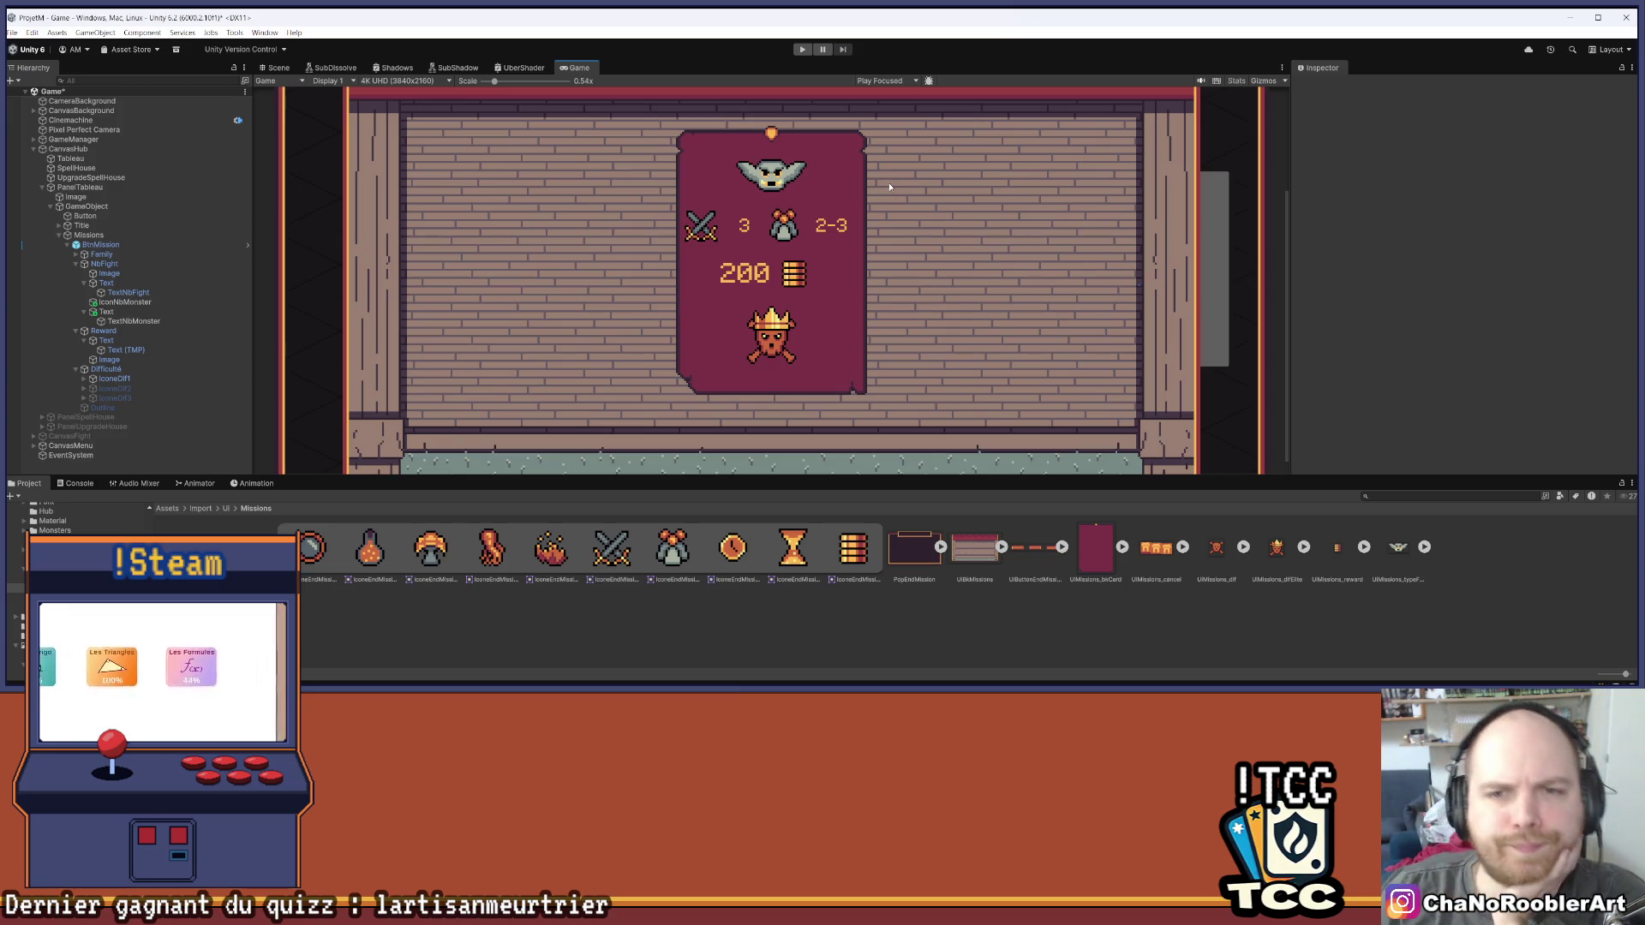
{"action": "left_click", "coordinate": [101, 245]}
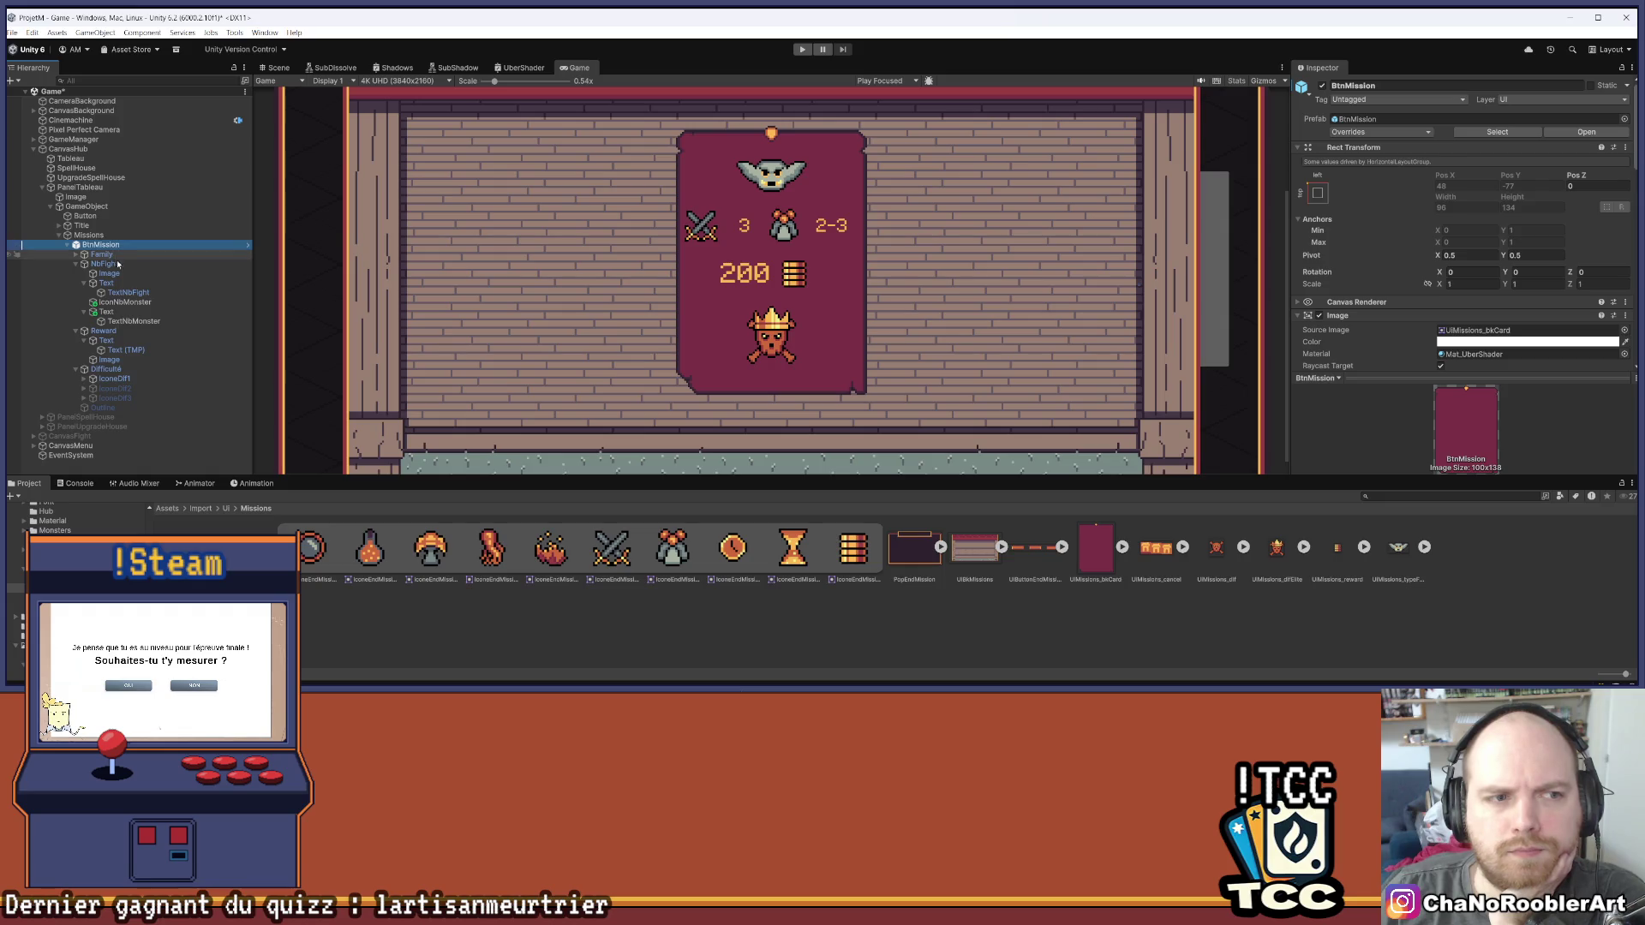
Select TextNbMonster and pull its rect's right edge slightly inward in the Scene view
{"action": "left_click", "coordinate": [76, 254]}
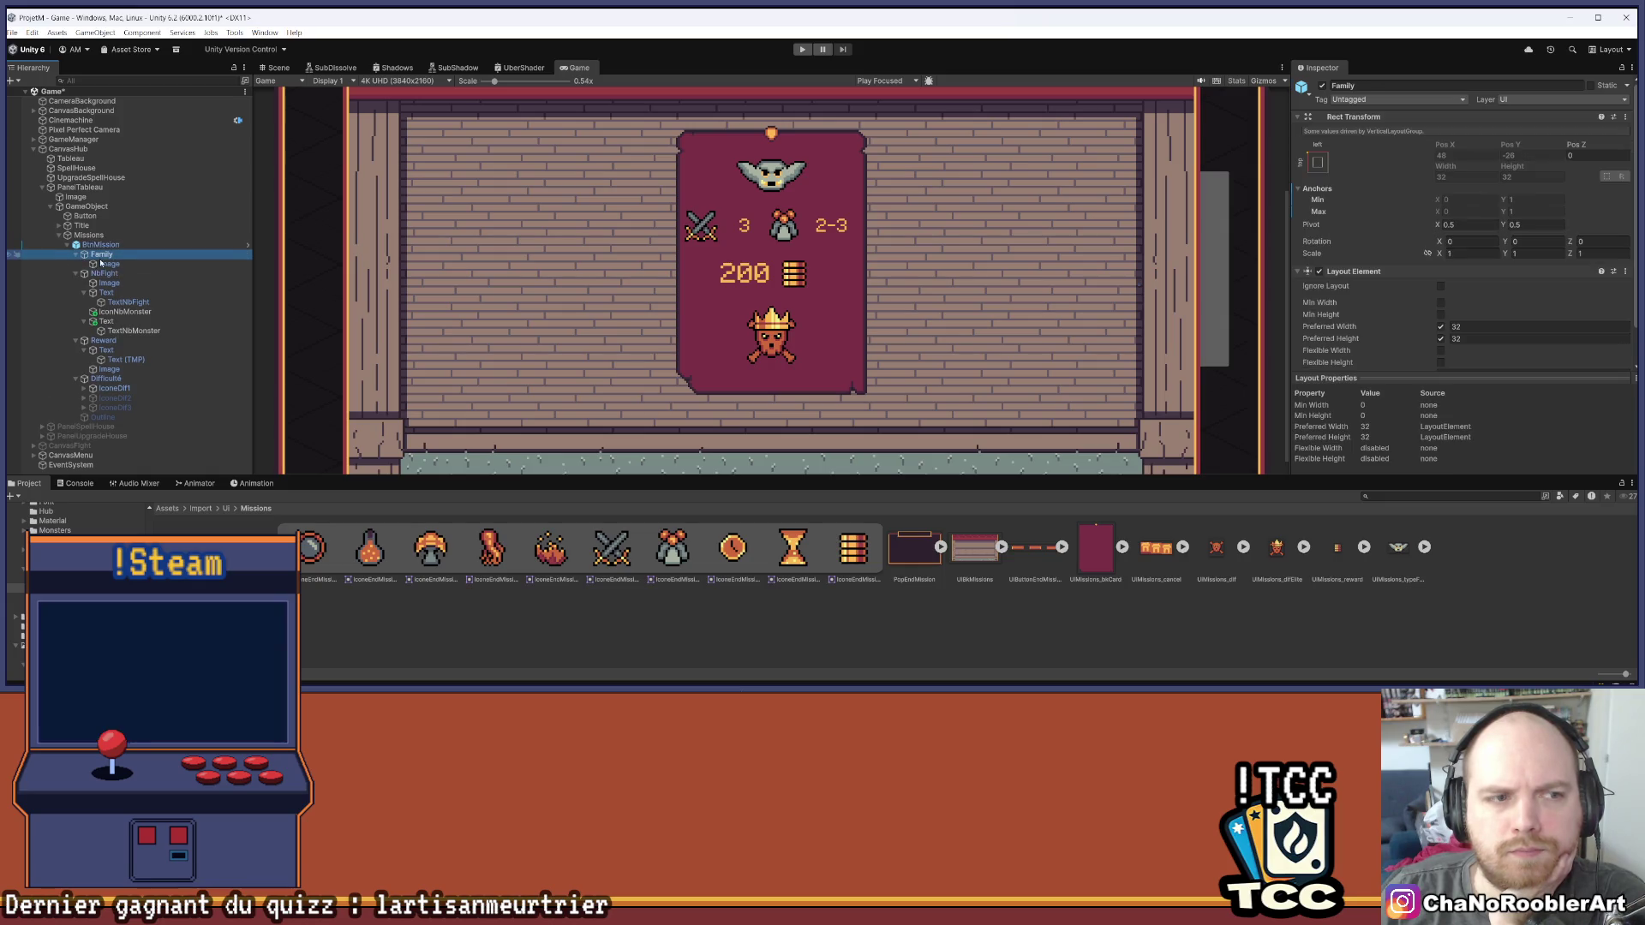
{"action": "left_click", "coordinate": [109, 264]}
{"action": "scroll", "coordinate": [935, 209], "scroll_direction": "up", "scroll_amount": 5}
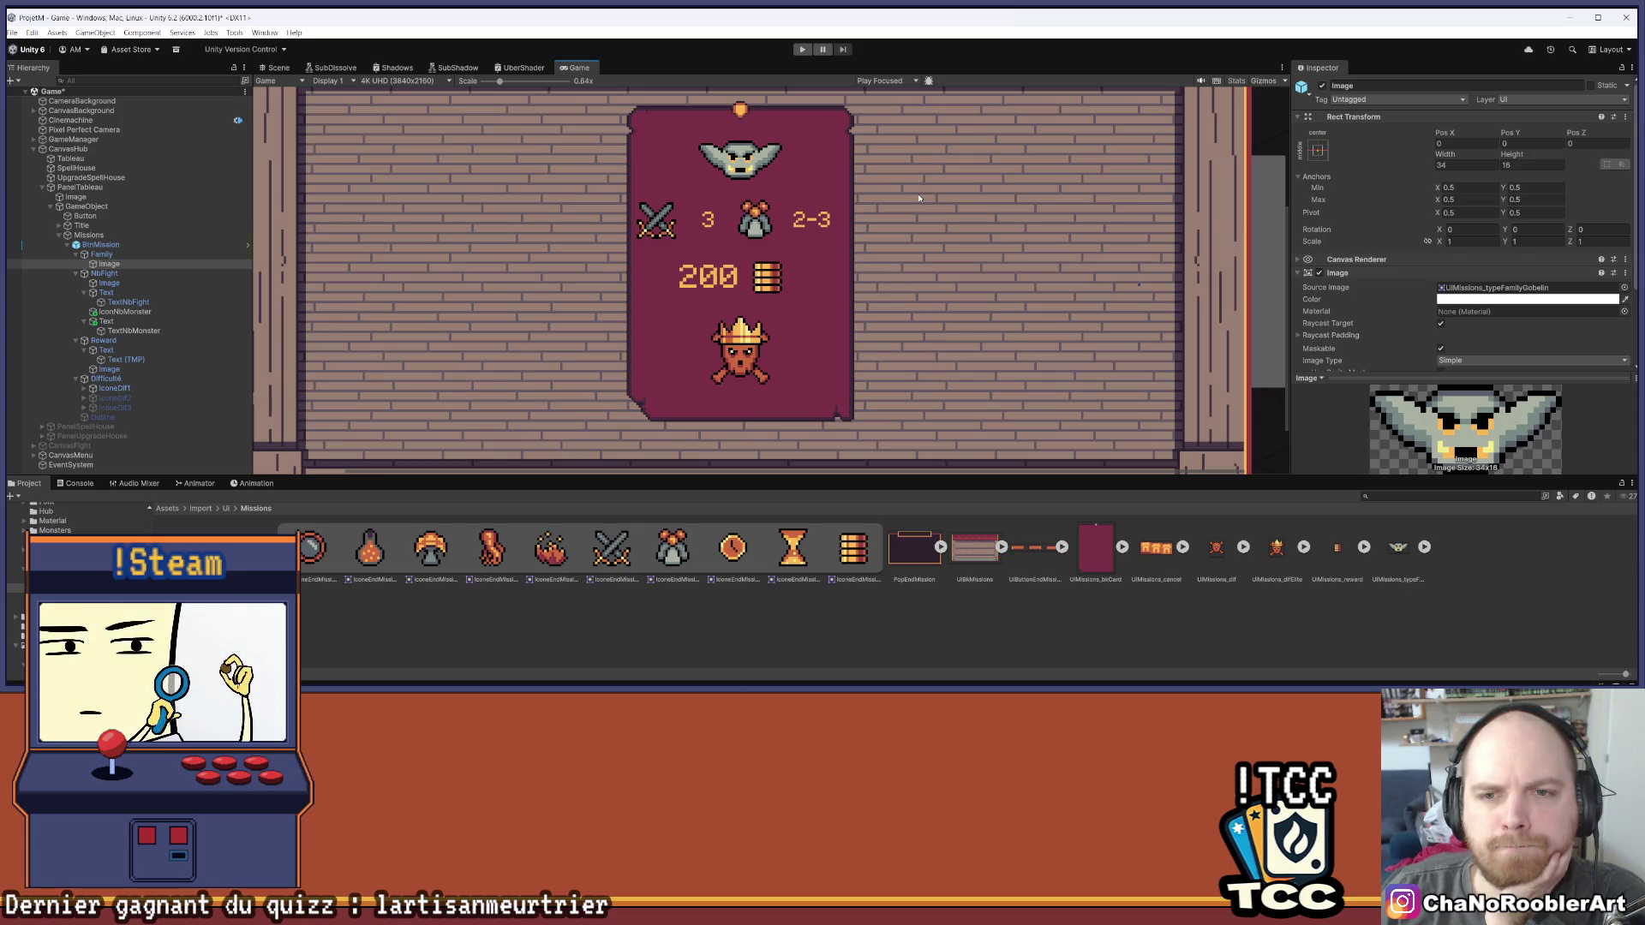
{"action": "left_click", "coordinate": [121, 332]}
{"action": "left_click", "coordinate": [278, 67]}
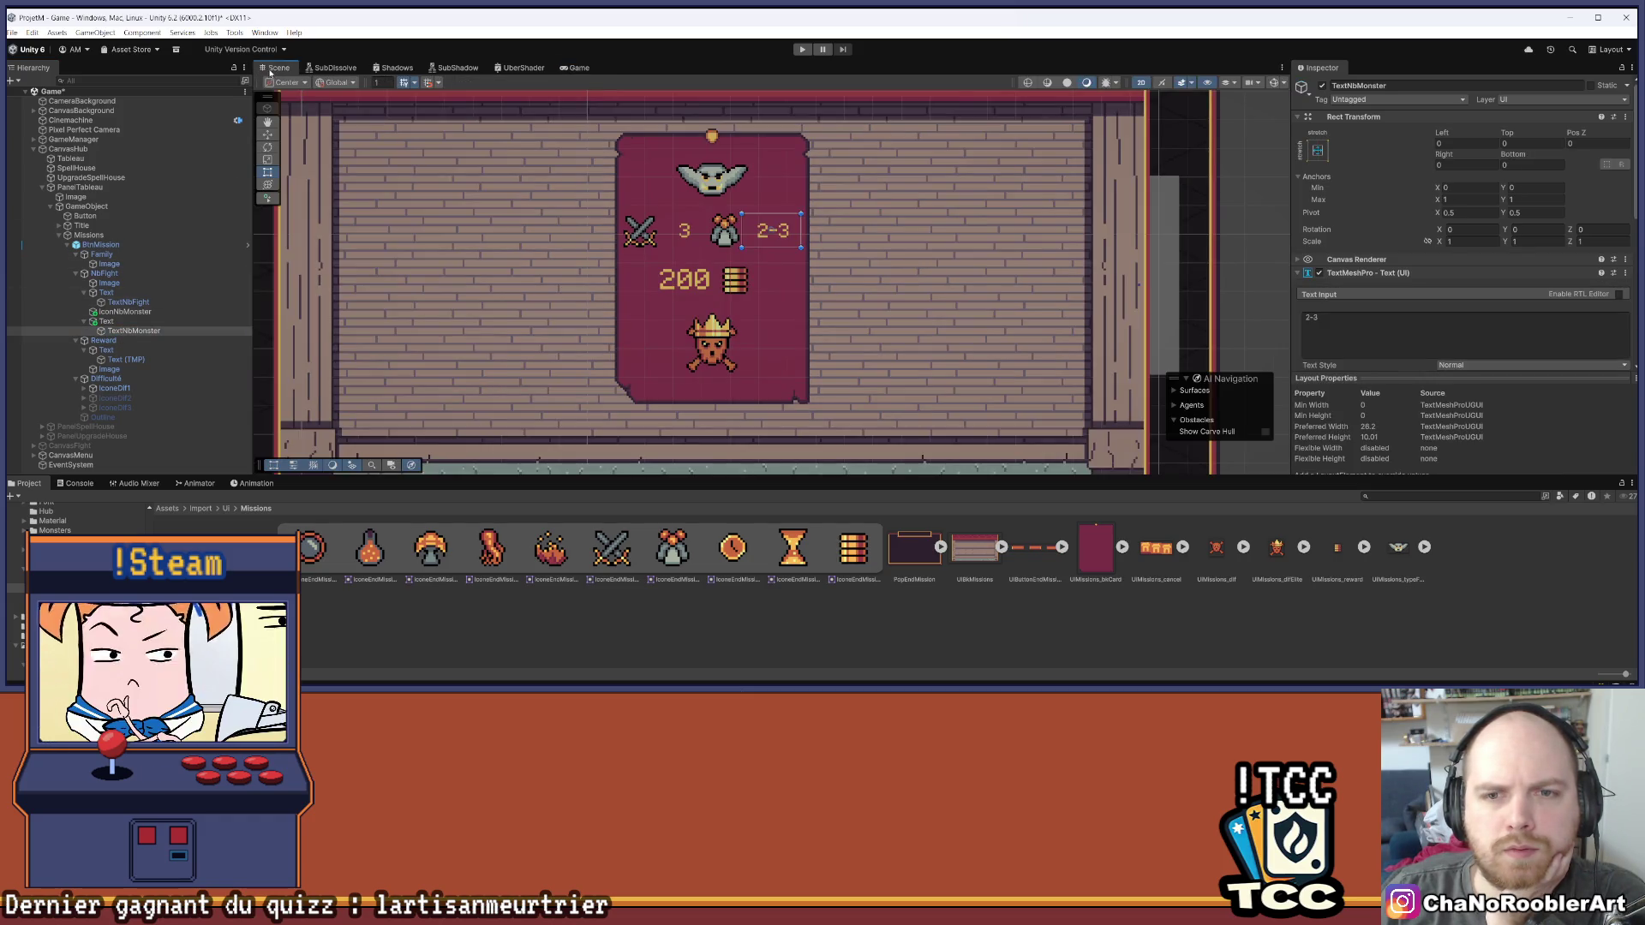
{"action": "left_click_drag", "start_coordinate": [798, 228], "coordinate": [796, 228]}
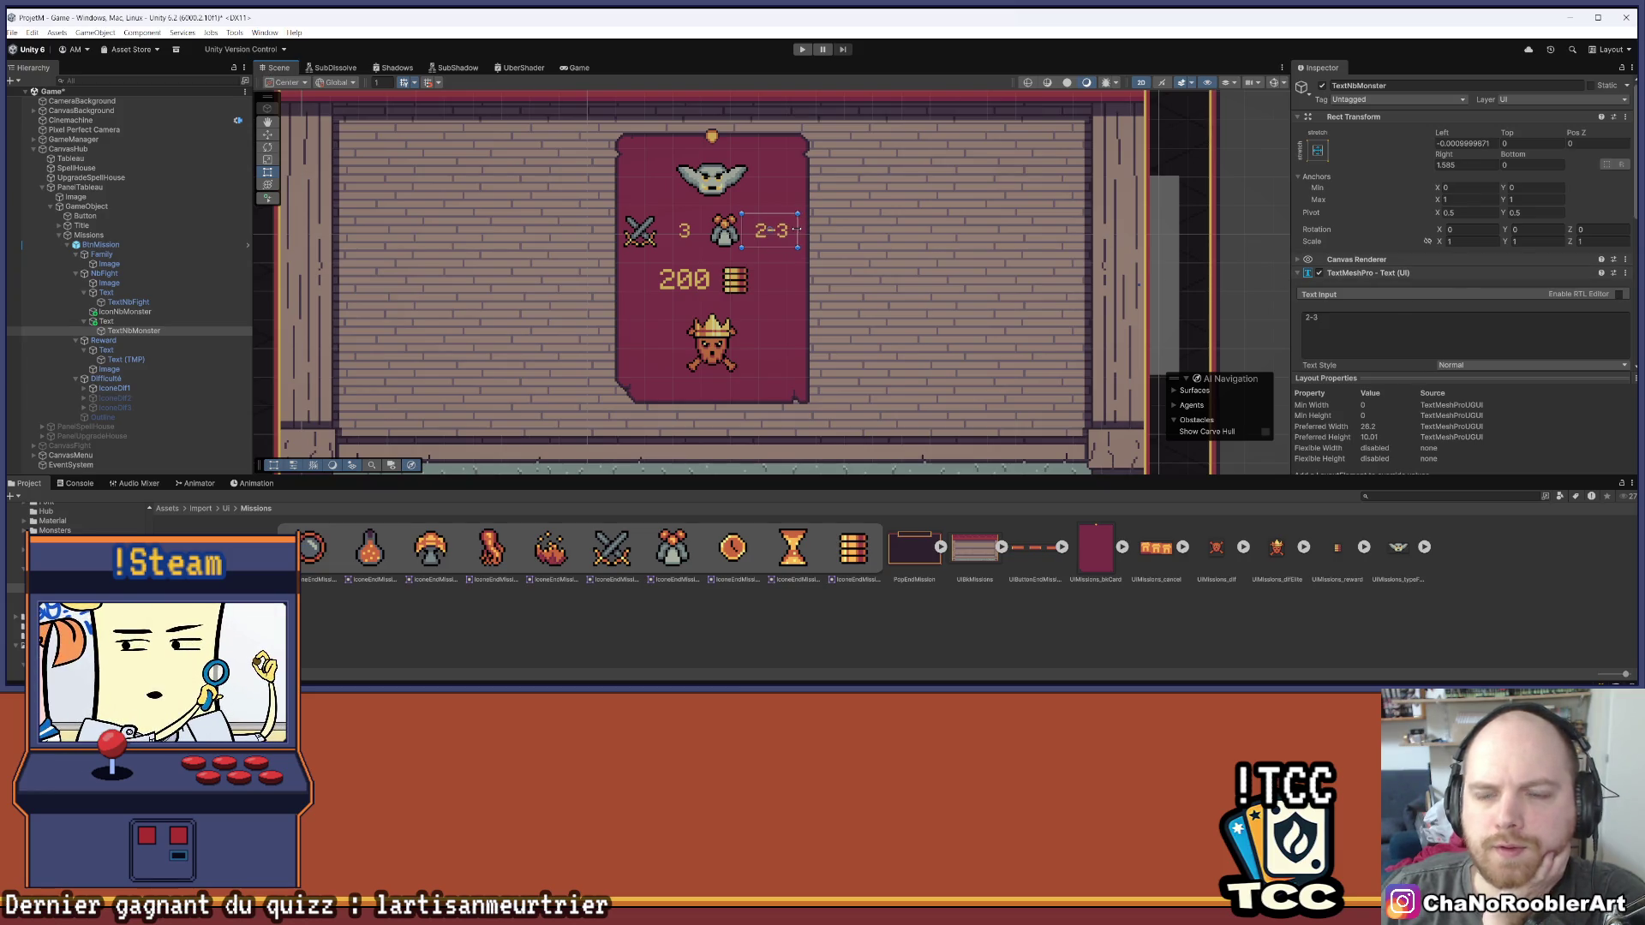
Drag the monster-count slot's preferred width down to 22
{"action": "scroll", "coordinate": [1447, 269], "scroll_direction": "down", "scroll_amount": 4}
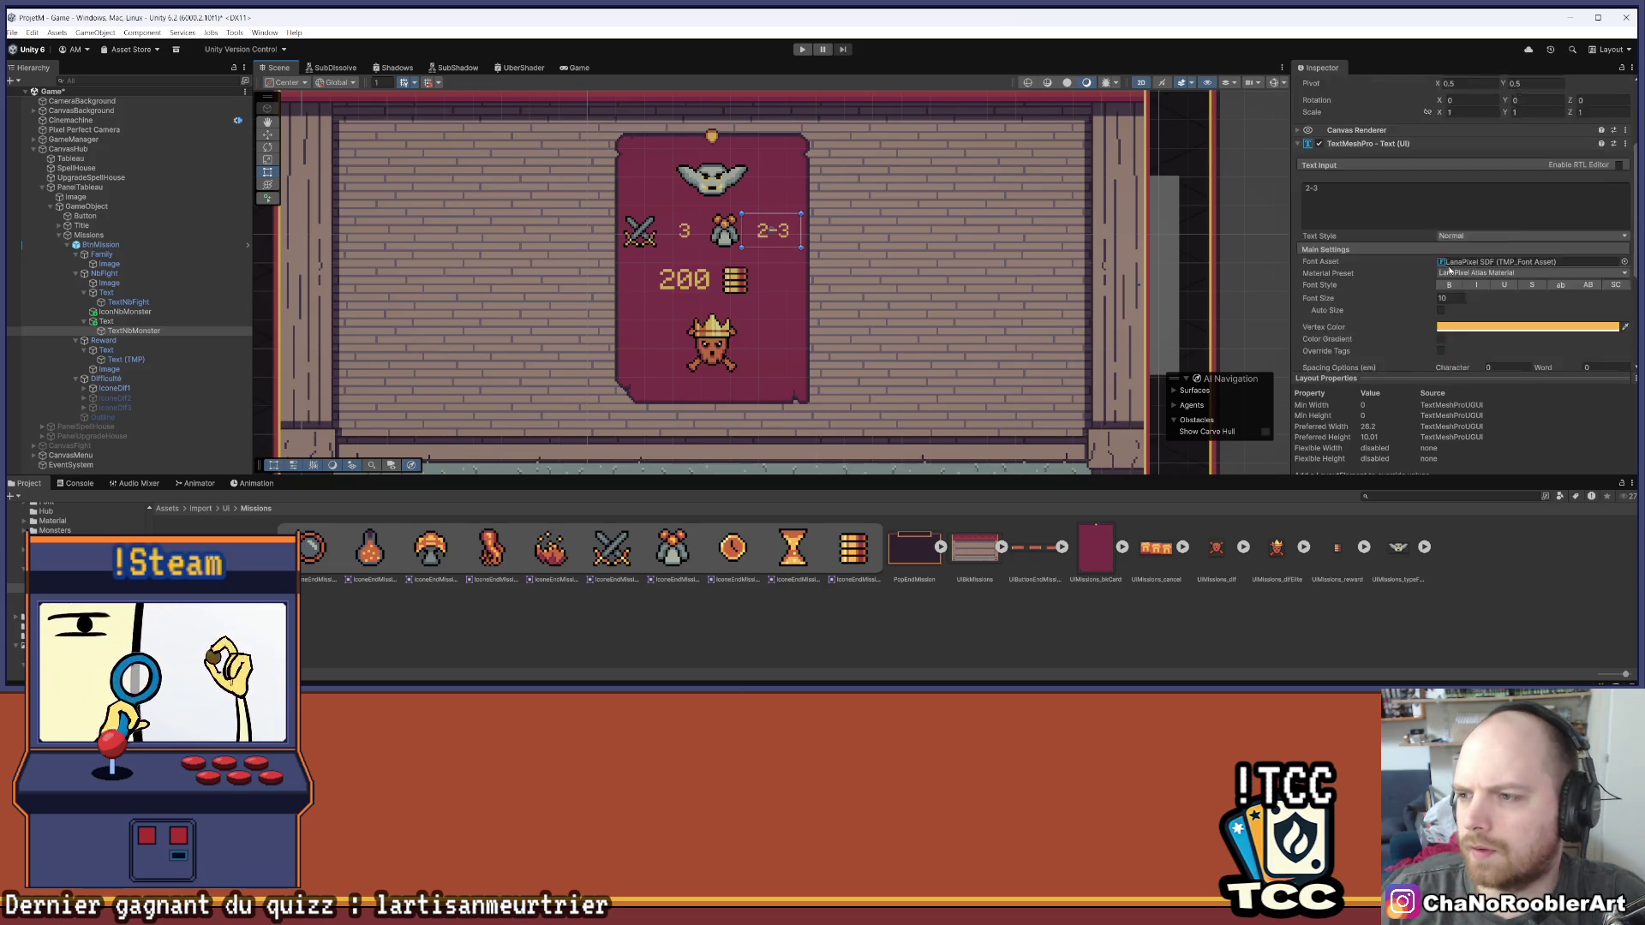
{"action": "scroll", "coordinate": [1447, 269], "scroll_direction": "up", "scroll_amount": 4}
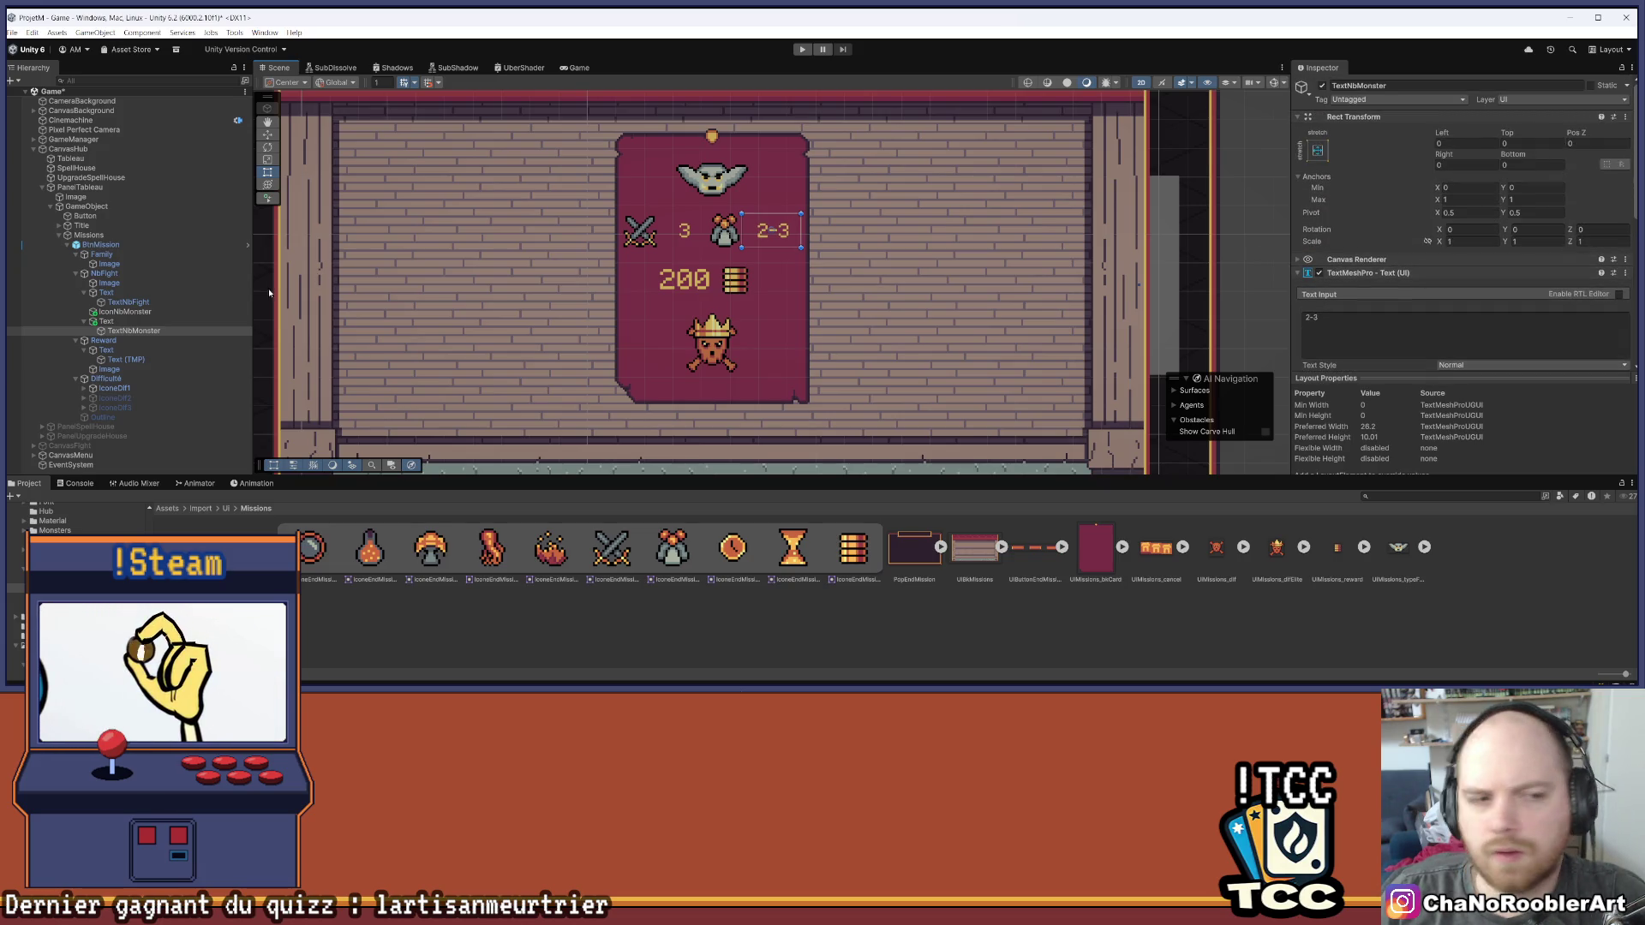
{"action": "left_click", "coordinate": [107, 323]}
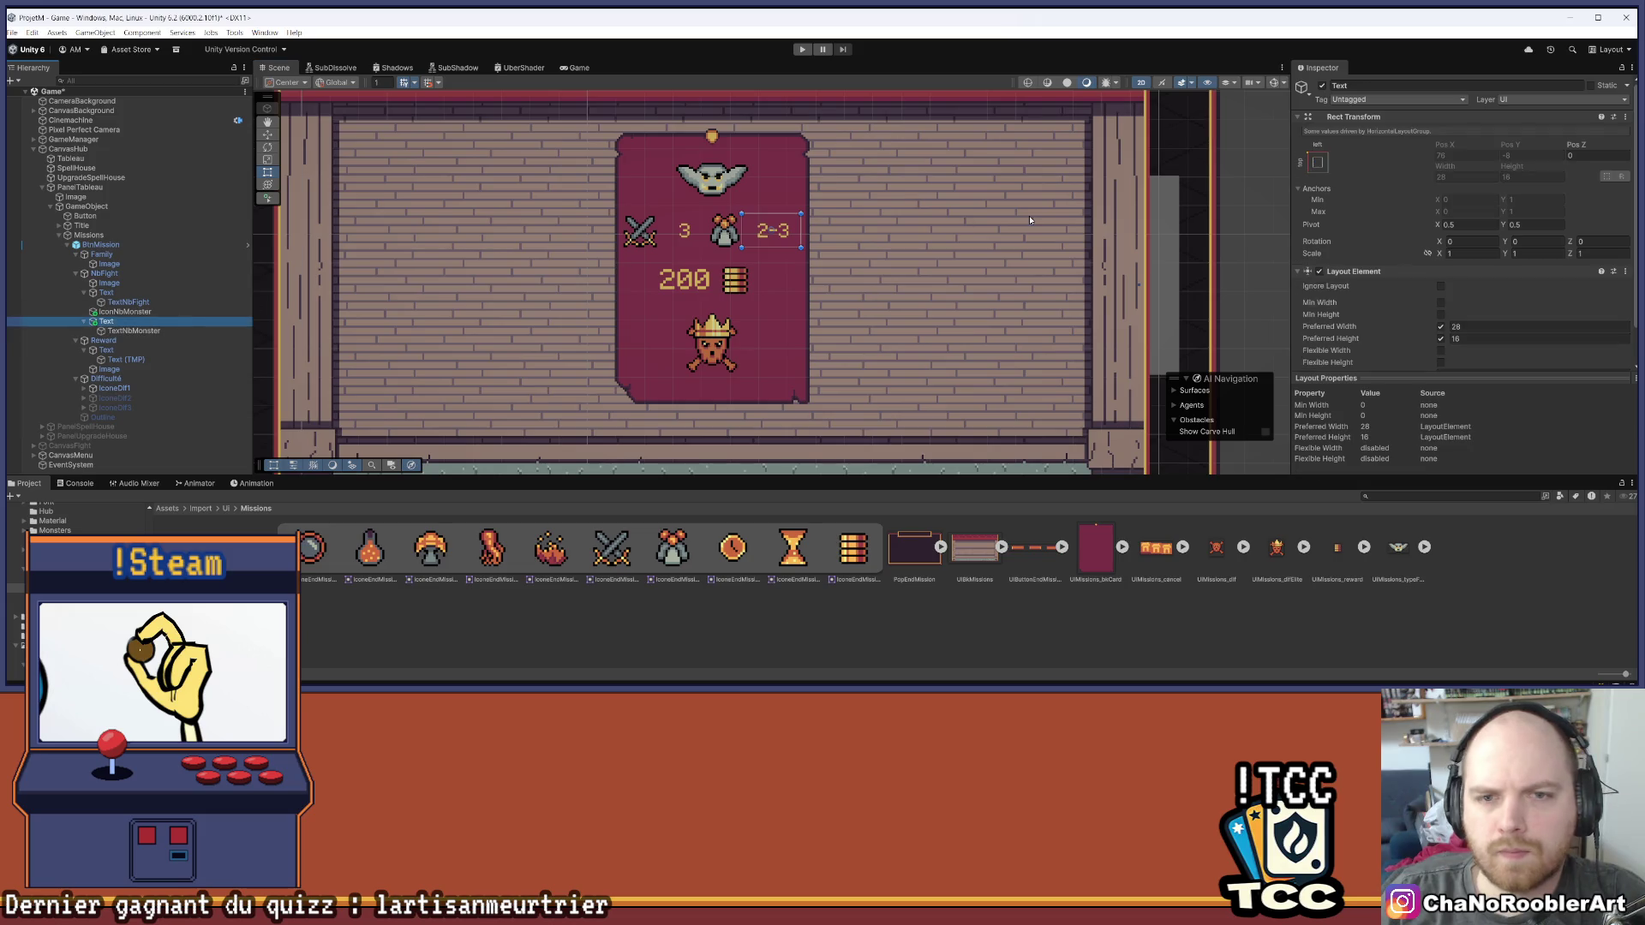
{"action": "left_click", "coordinate": [1477, 327]}
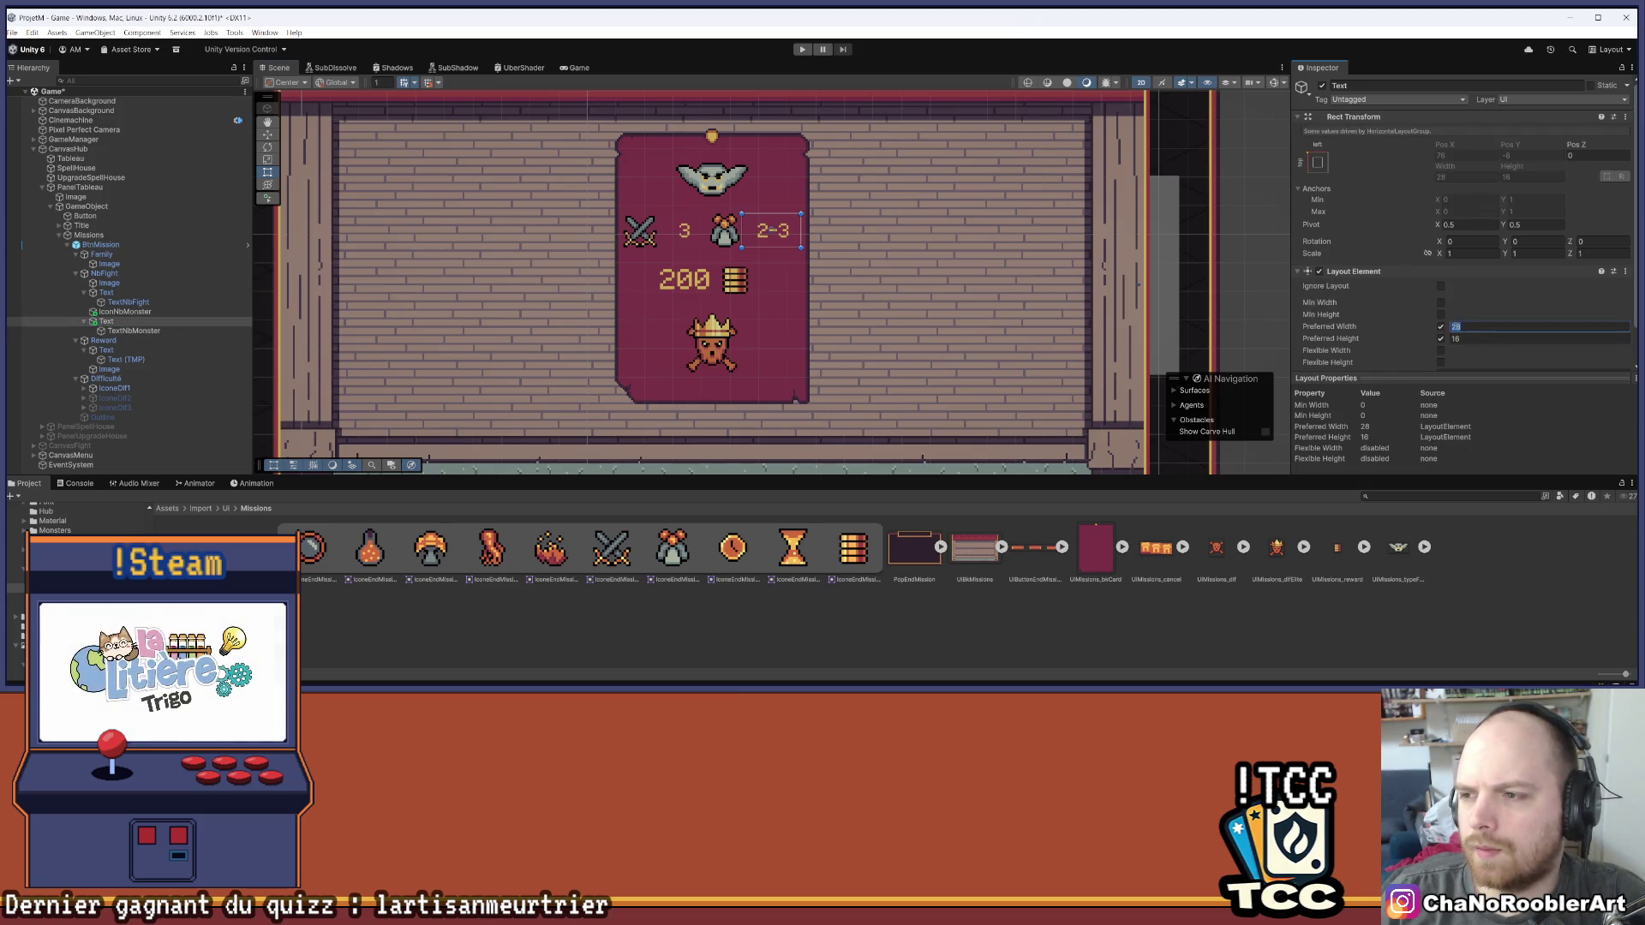
{"action": "type", "text": "27.55"}
{"action": "left_click_drag", "start_coordinate": [1433, 327], "coordinate": [1334, 328]}
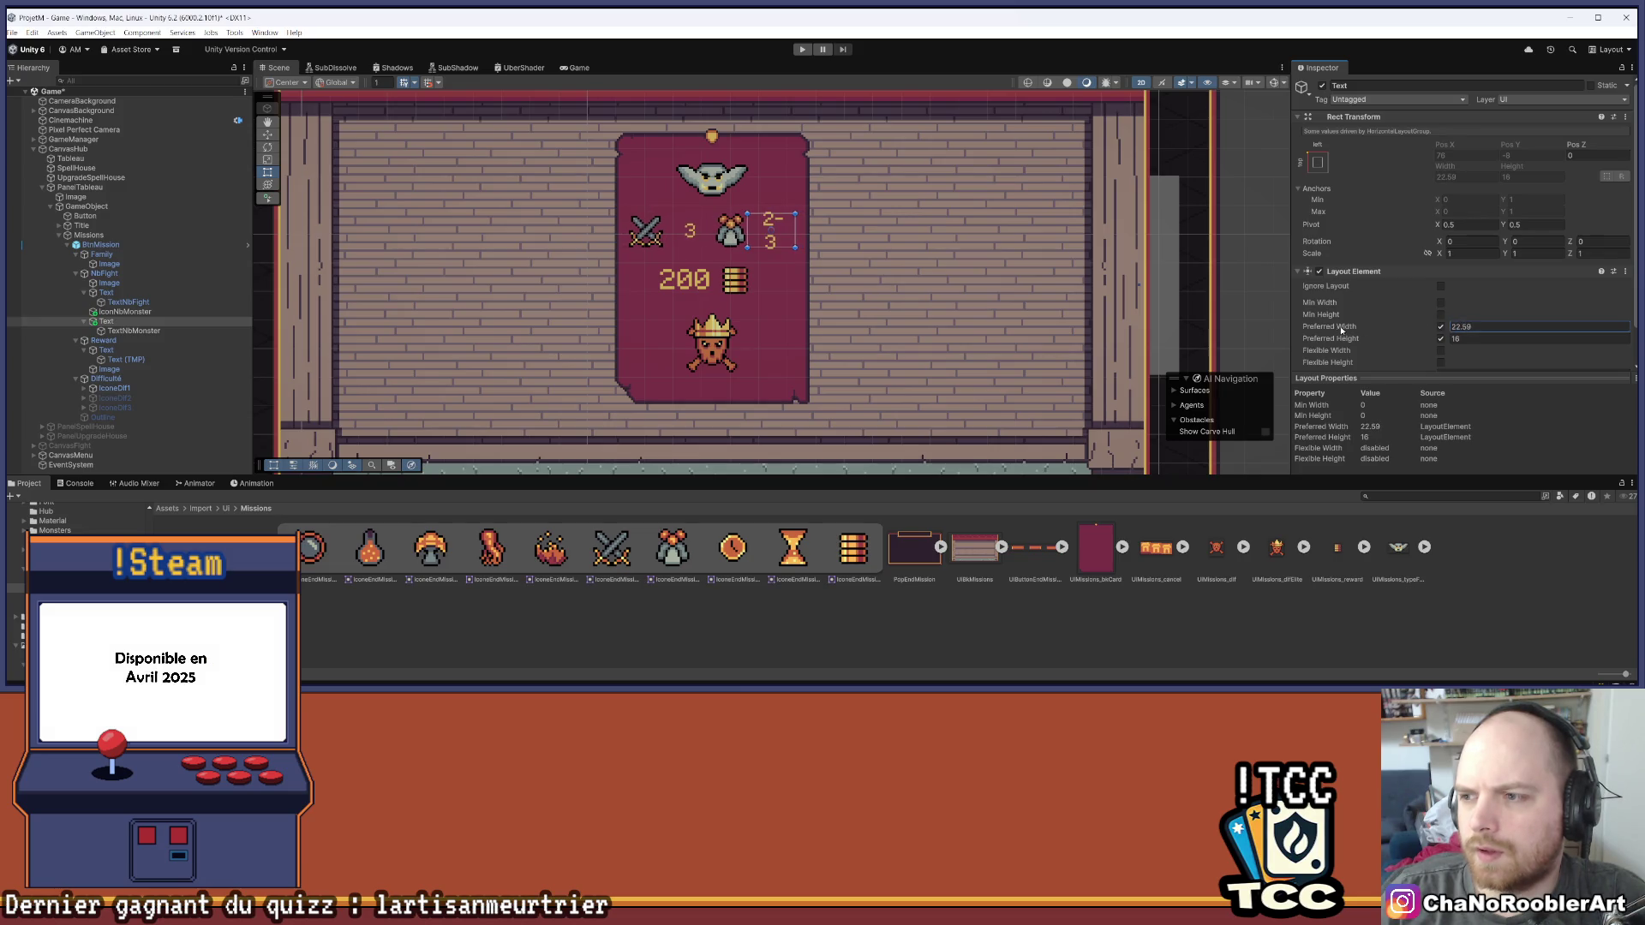
Set TextNbMonster's left and right margins to 0
{"action": "left_click", "coordinate": [134, 331]}
{"action": "scroll", "coordinate": [1441, 238], "scroll_direction": "down", "scroll_amount": 3}
{"action": "scroll", "coordinate": [1441, 238], "scroll_direction": "up", "scroll_amount": 3}
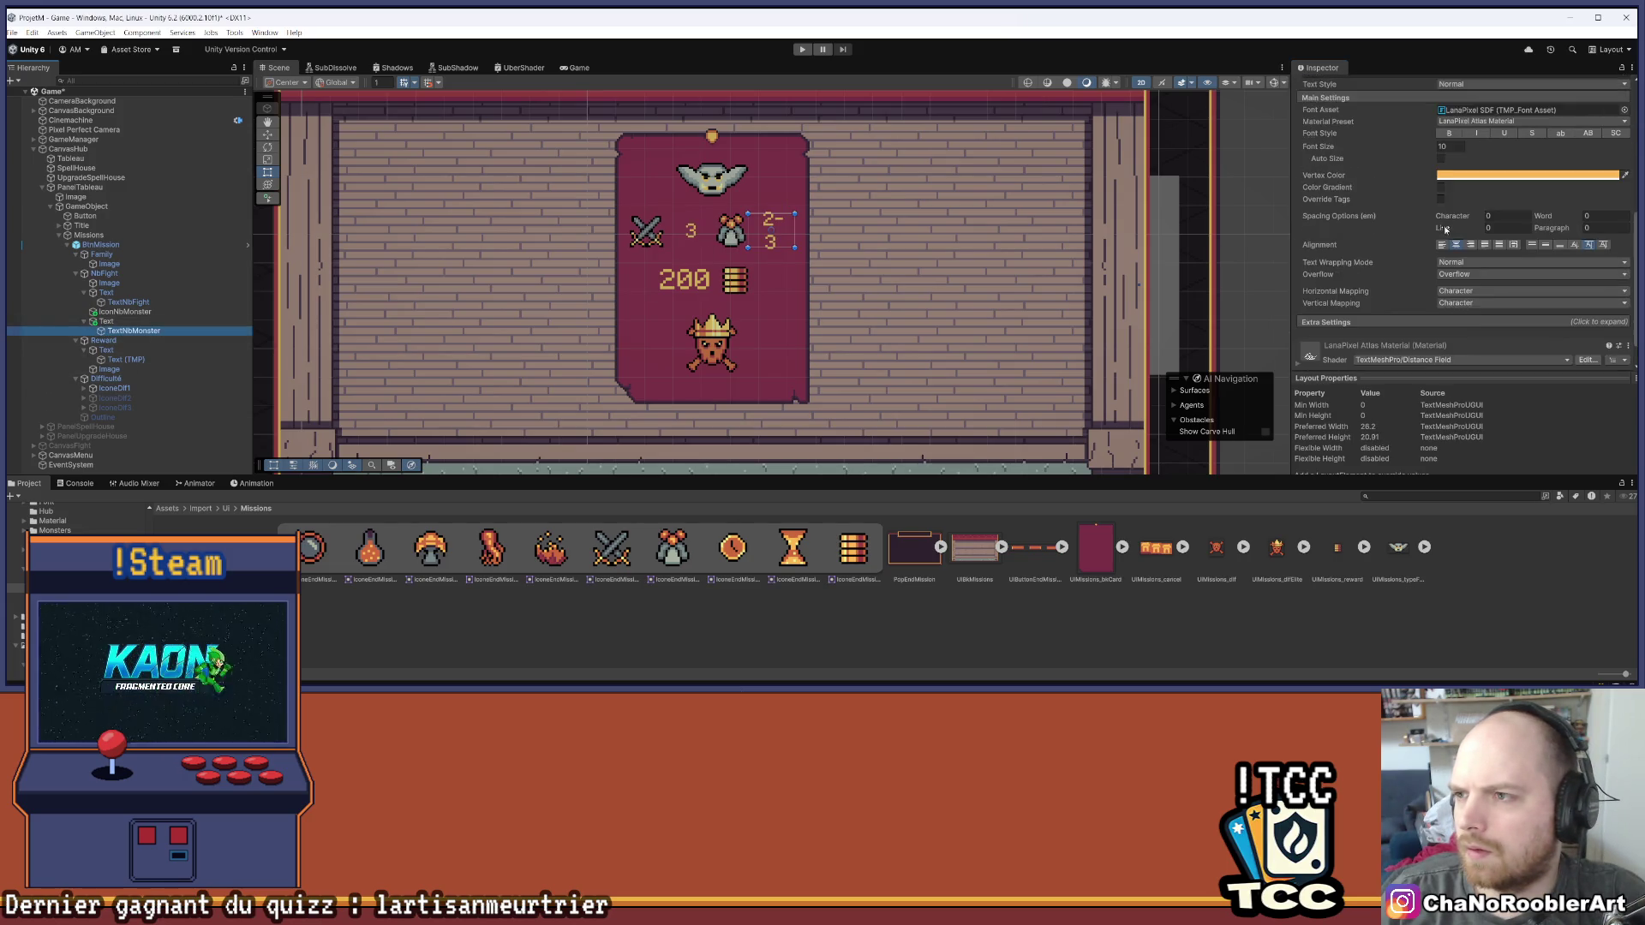
{"action": "scroll", "coordinate": [1531, 190], "scroll_direction": "down", "scroll_amount": 10}
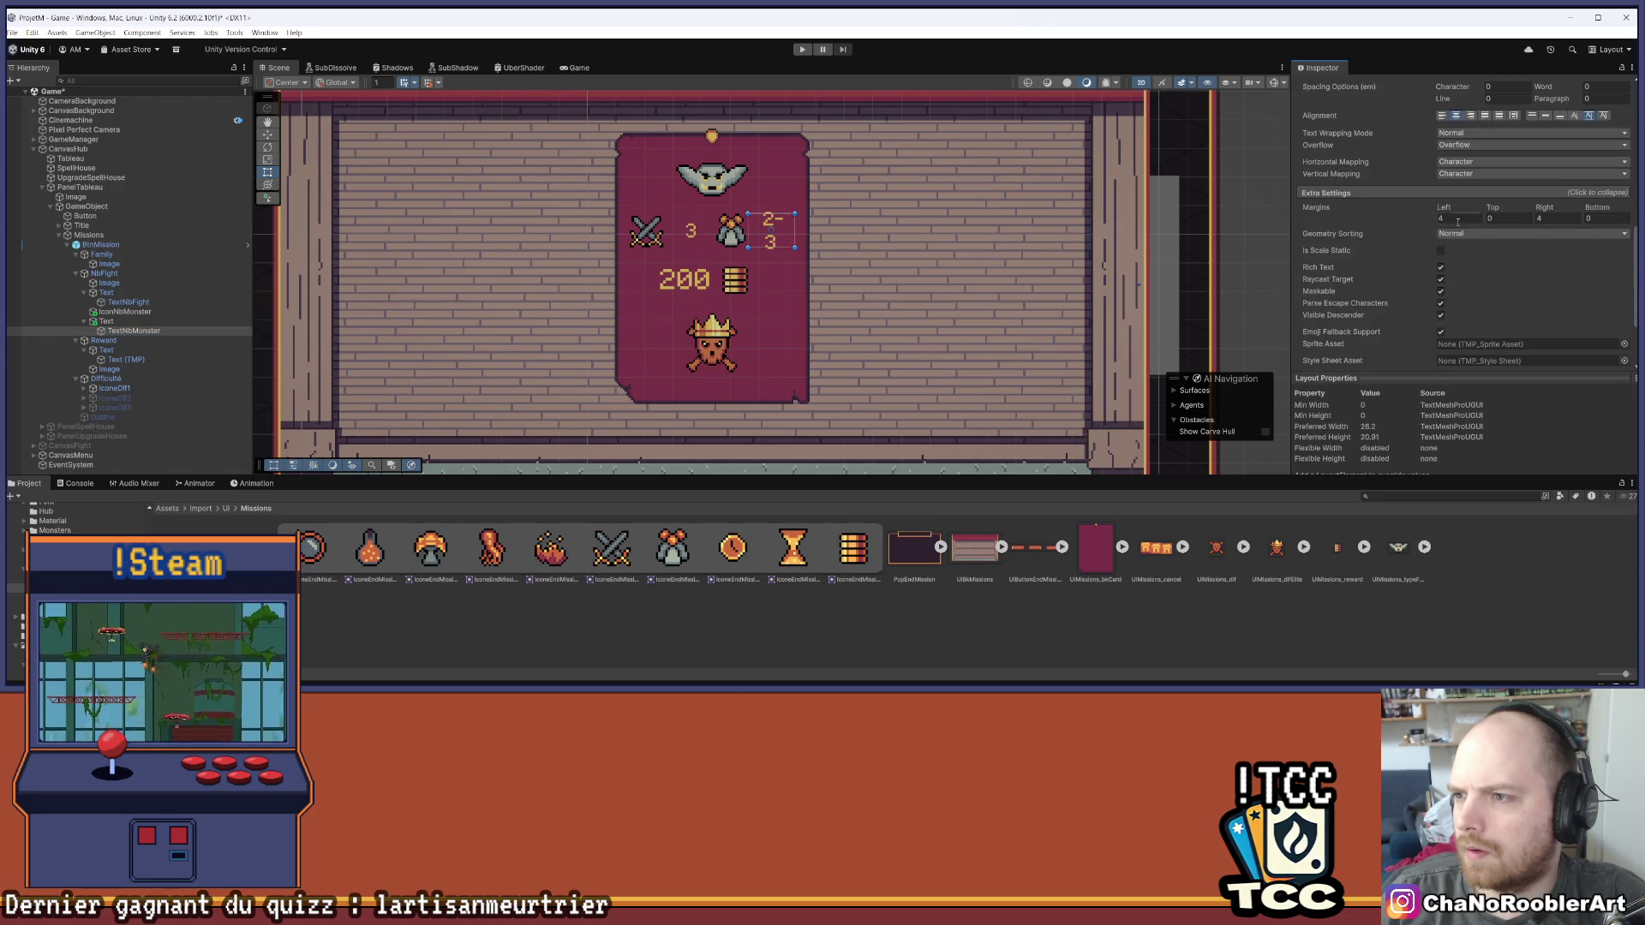
{"action": "type", "text": "0"}
{"action": "key", "text": "Tab"}
{"action": "type", "text": "0"}
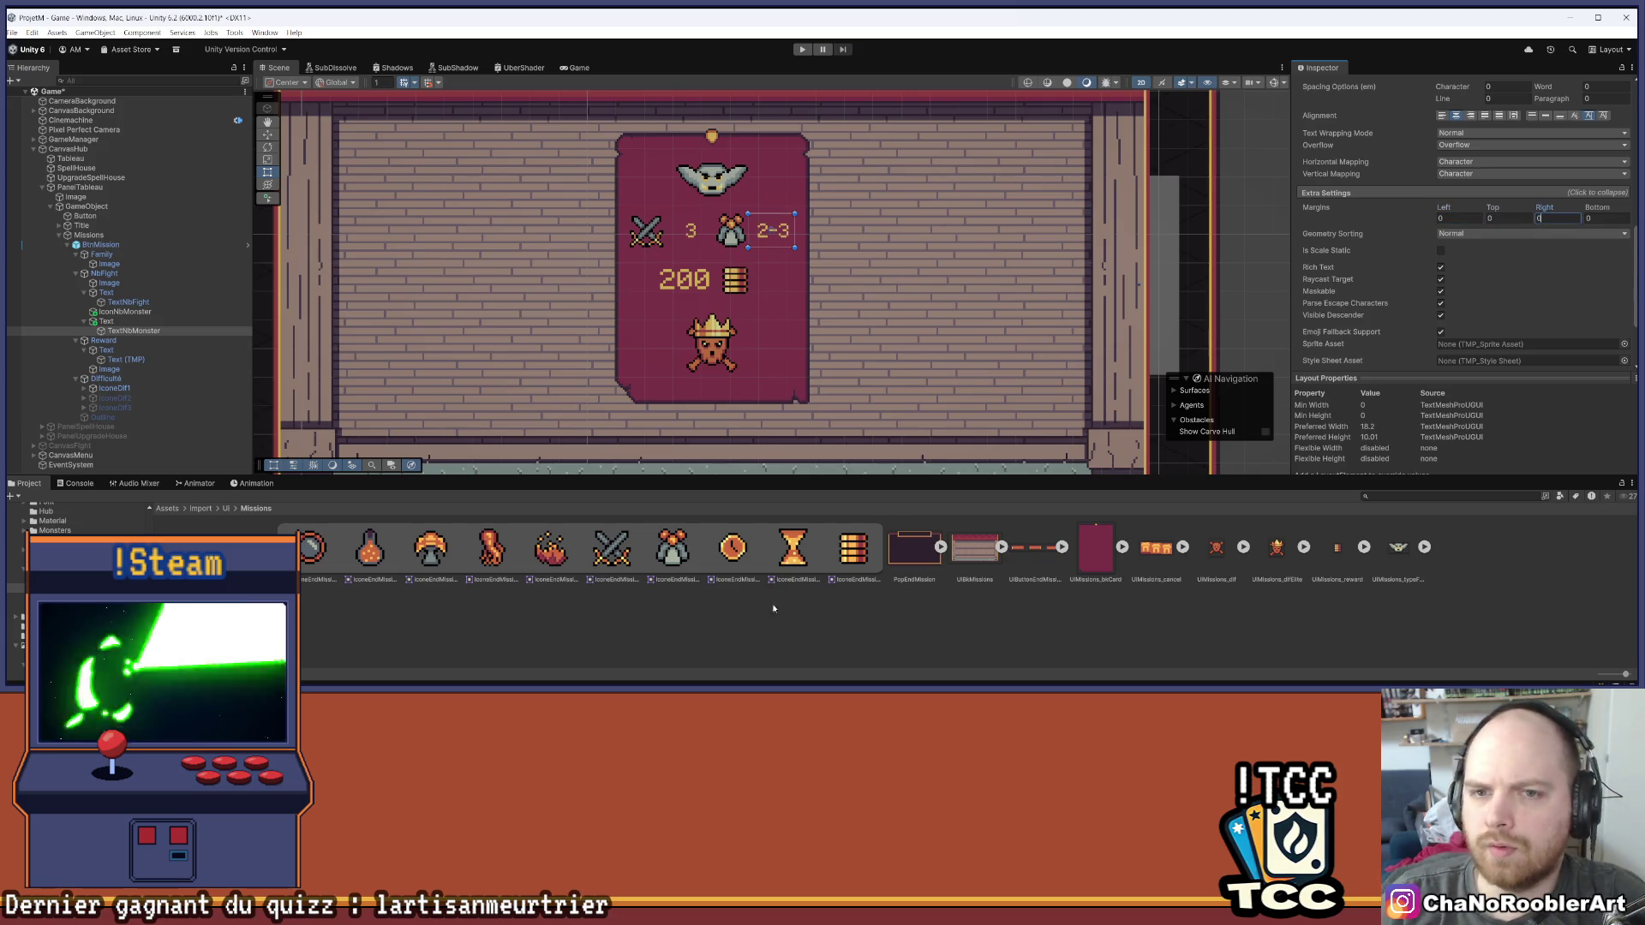
{"action": "left_click", "coordinate": [735, 618]}
Set the fight-count text slot's preferred width to 22
{"action": "left_click", "coordinate": [128, 323]}
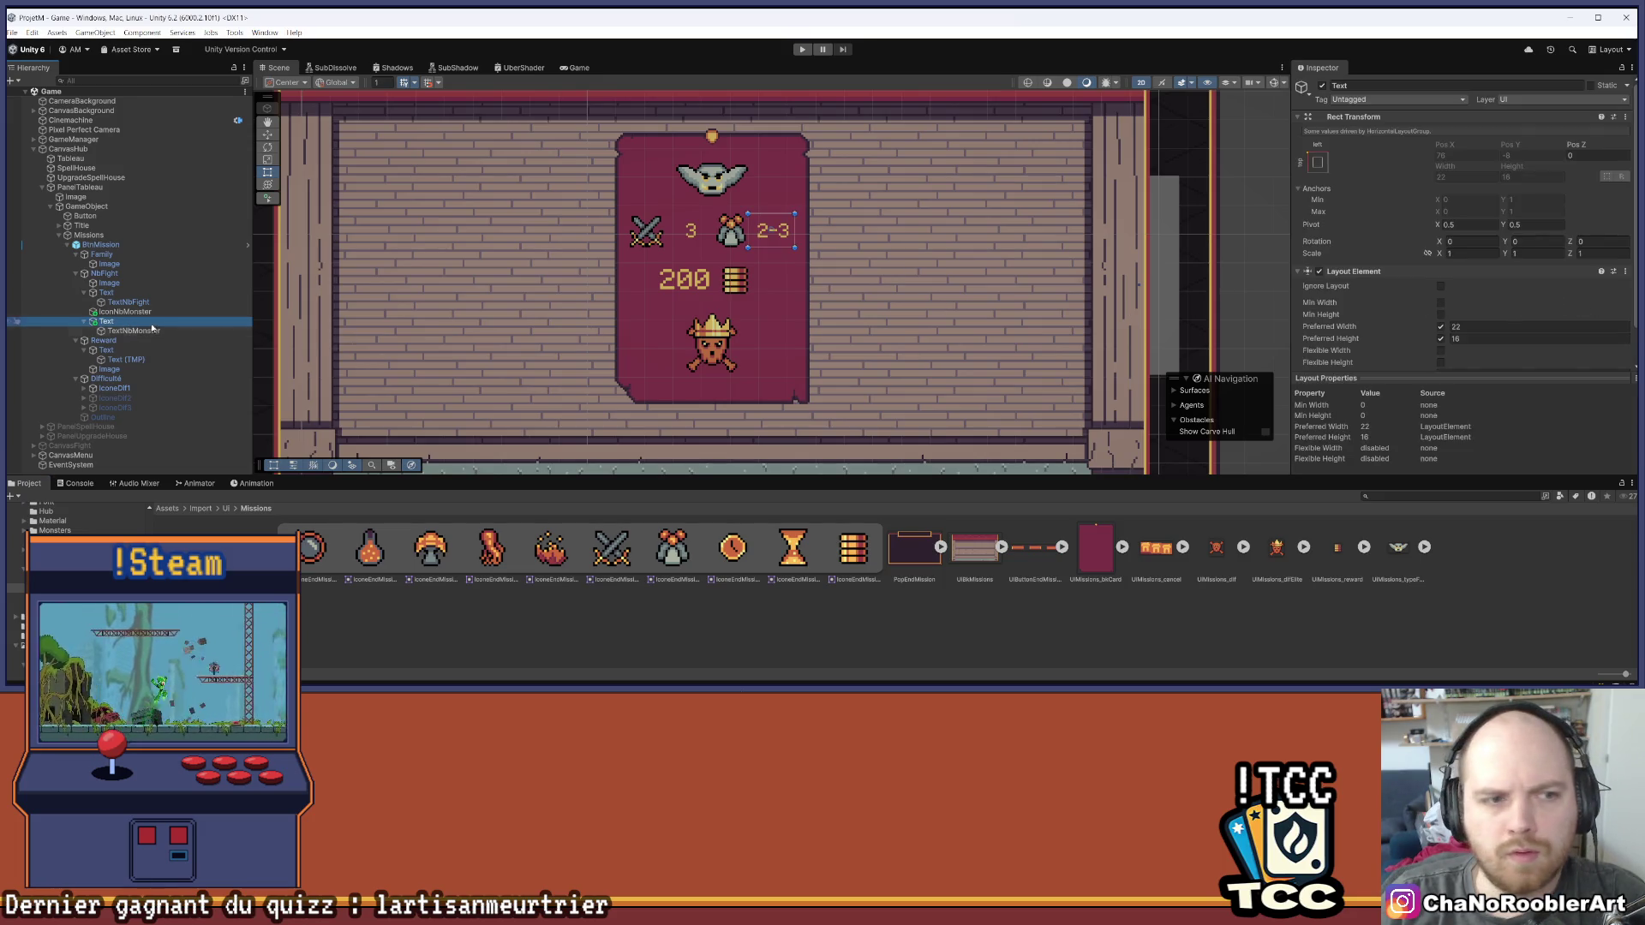
{"action": "left_click", "coordinate": [107, 293]}
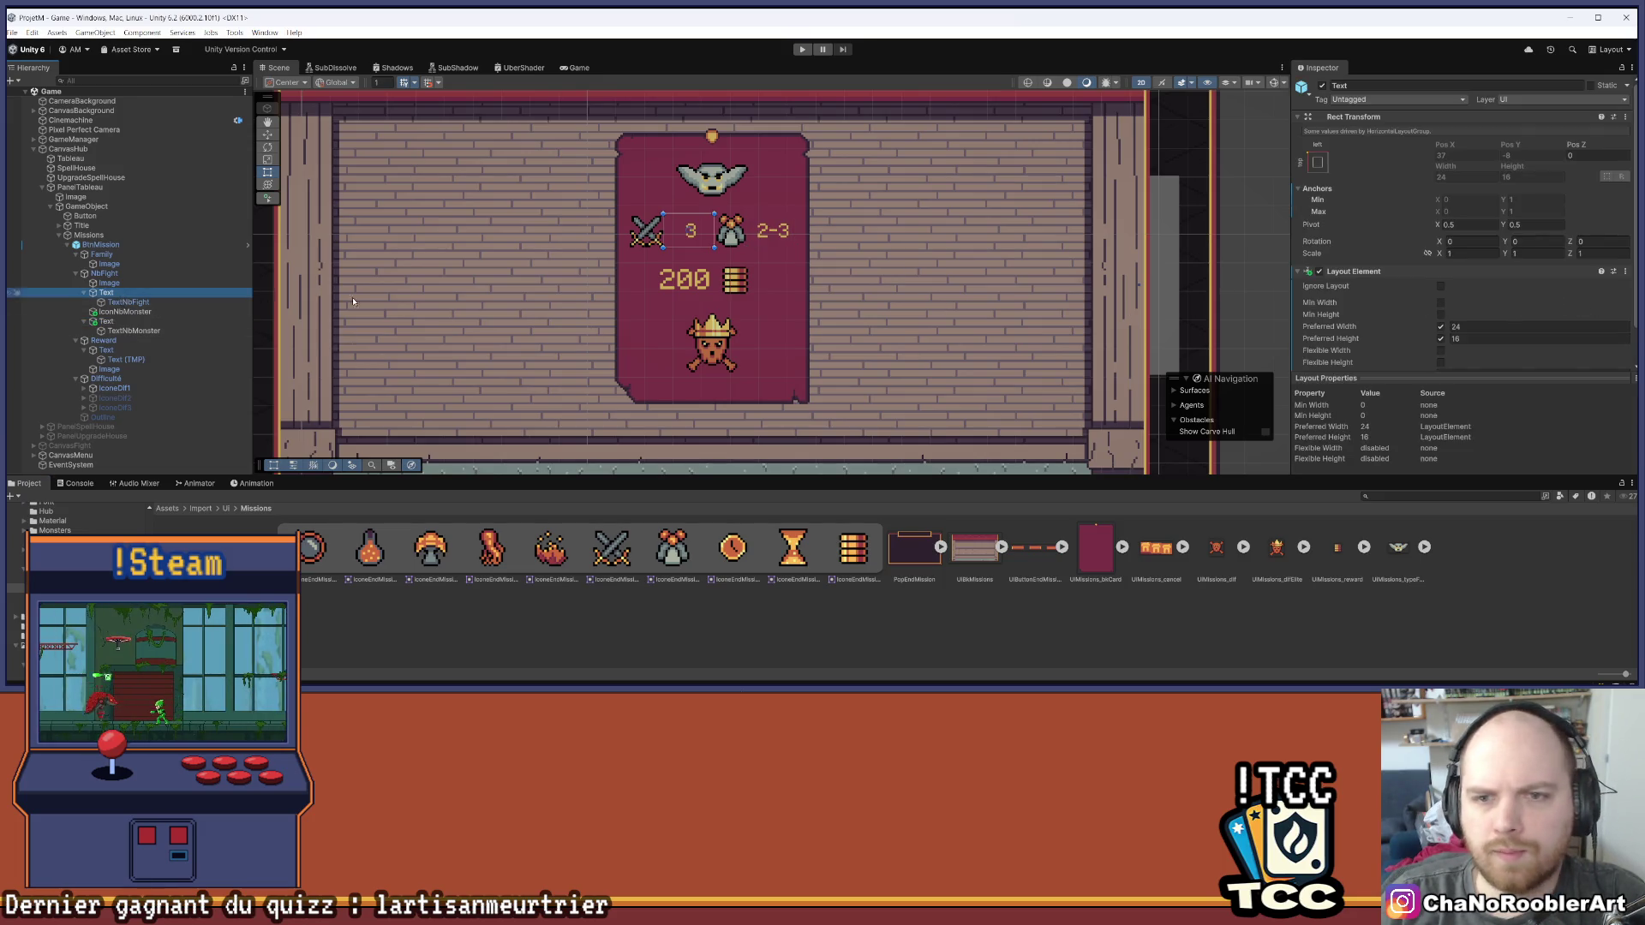
{"action": "left_click", "coordinate": [1516, 326]}
{"action": "type", "text": "22"}
{"action": "left_click", "coordinate": [661, 672]}
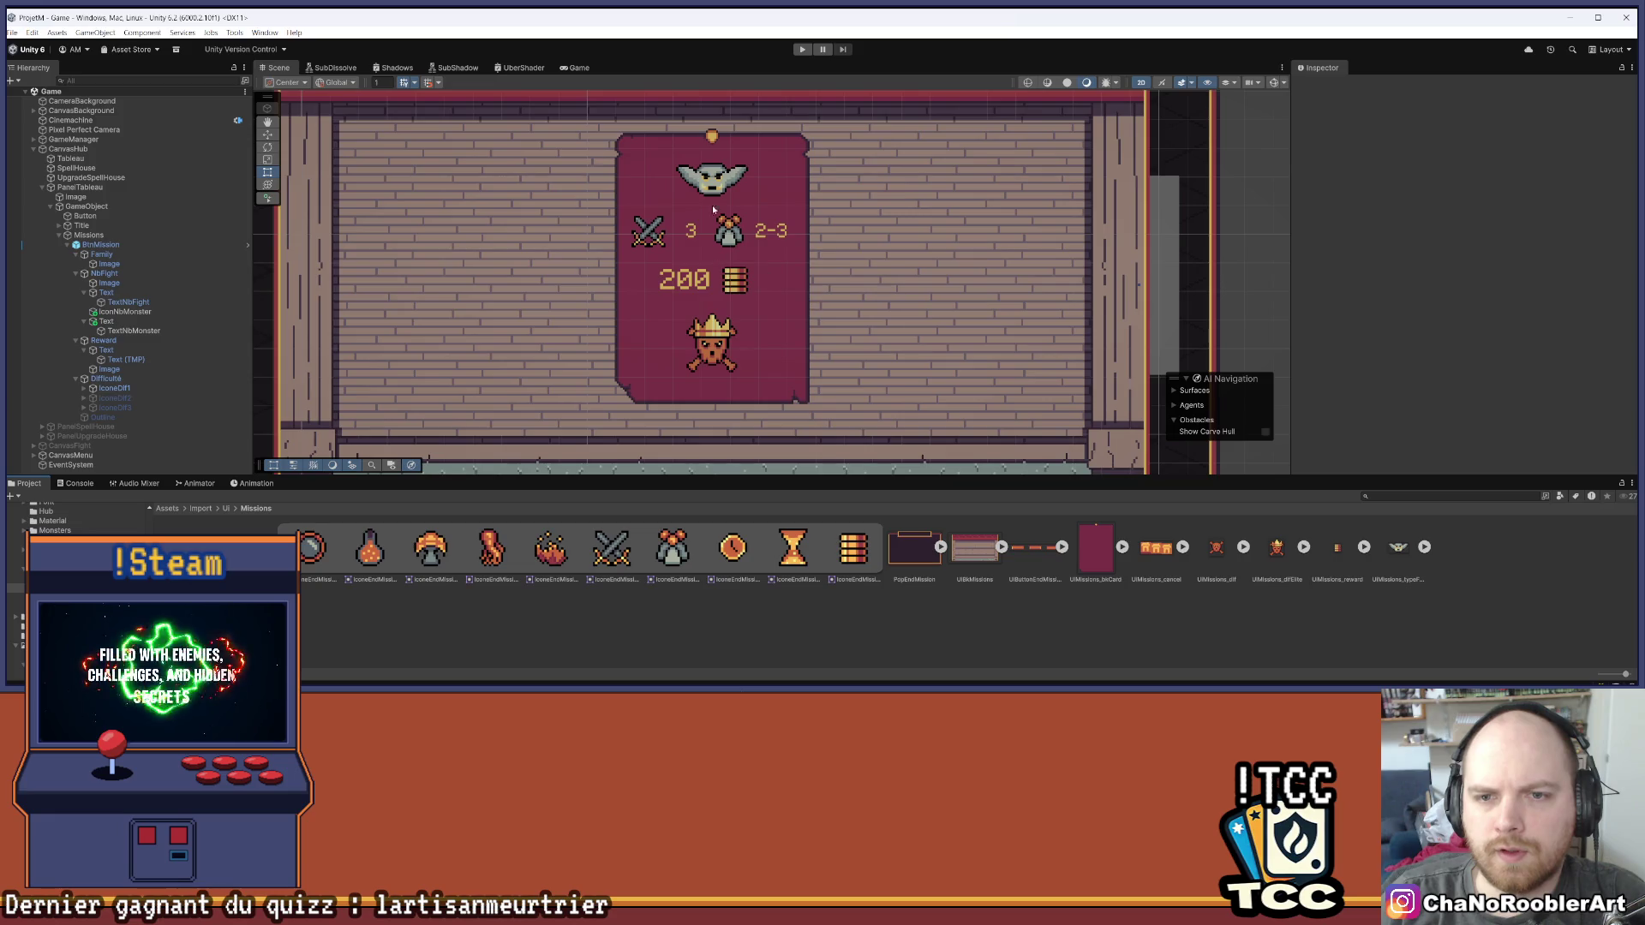
Switch to the Game view and zoom in and out to check the card's swords 3, monster 2-3 row
{"action": "left_click", "coordinate": [579, 68]}
{"action": "scroll", "coordinate": [882, 183], "scroll_direction": "down", "scroll_amount": 1}
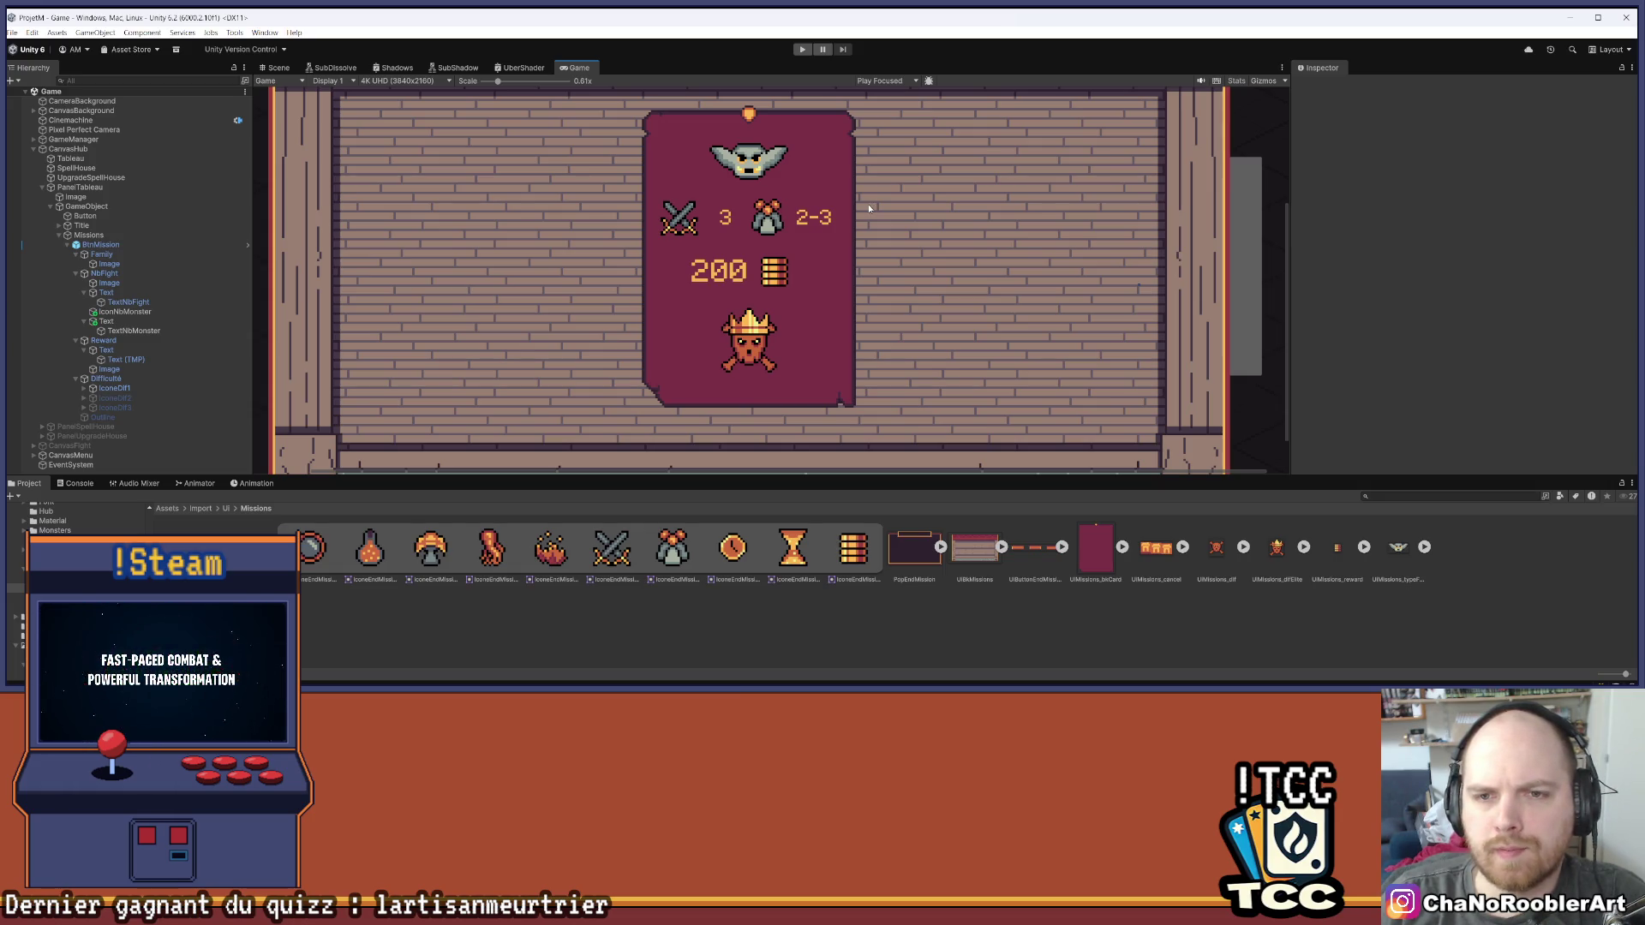
{"action": "scroll", "coordinate": [867, 204], "scroll_direction": "down", "scroll_amount": 3}
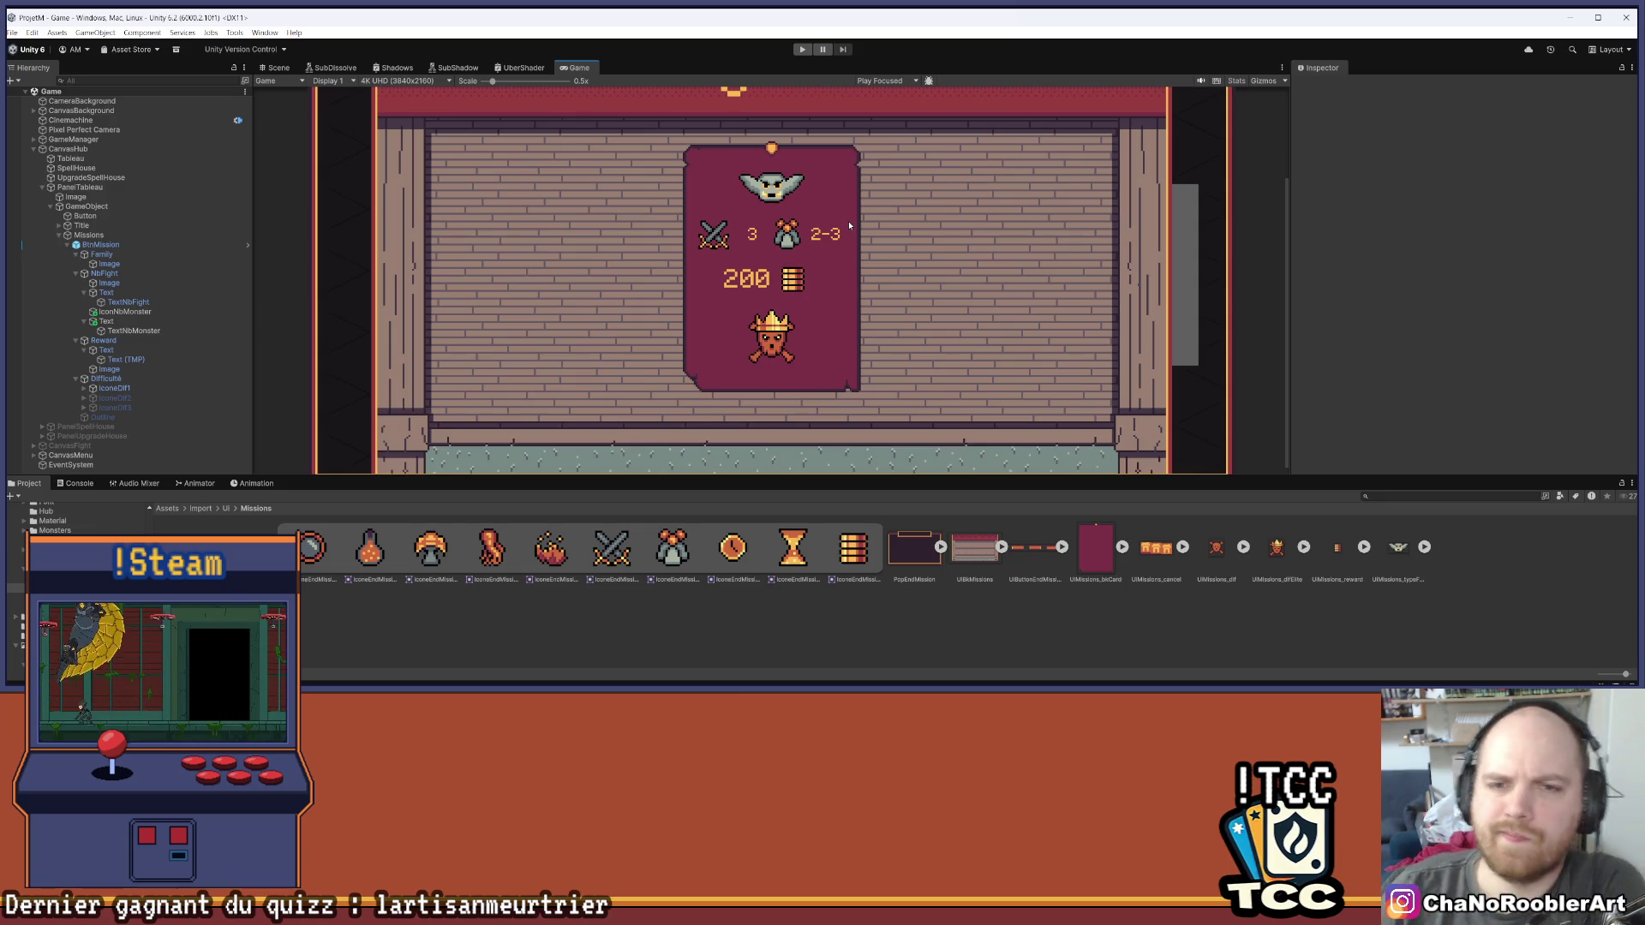
{"action": "scroll", "coordinate": [782, 211], "scroll_direction": "up", "scroll_amount": 3}
{"action": "scroll", "coordinate": [782, 210], "scroll_direction": "up", "scroll_amount": 3}
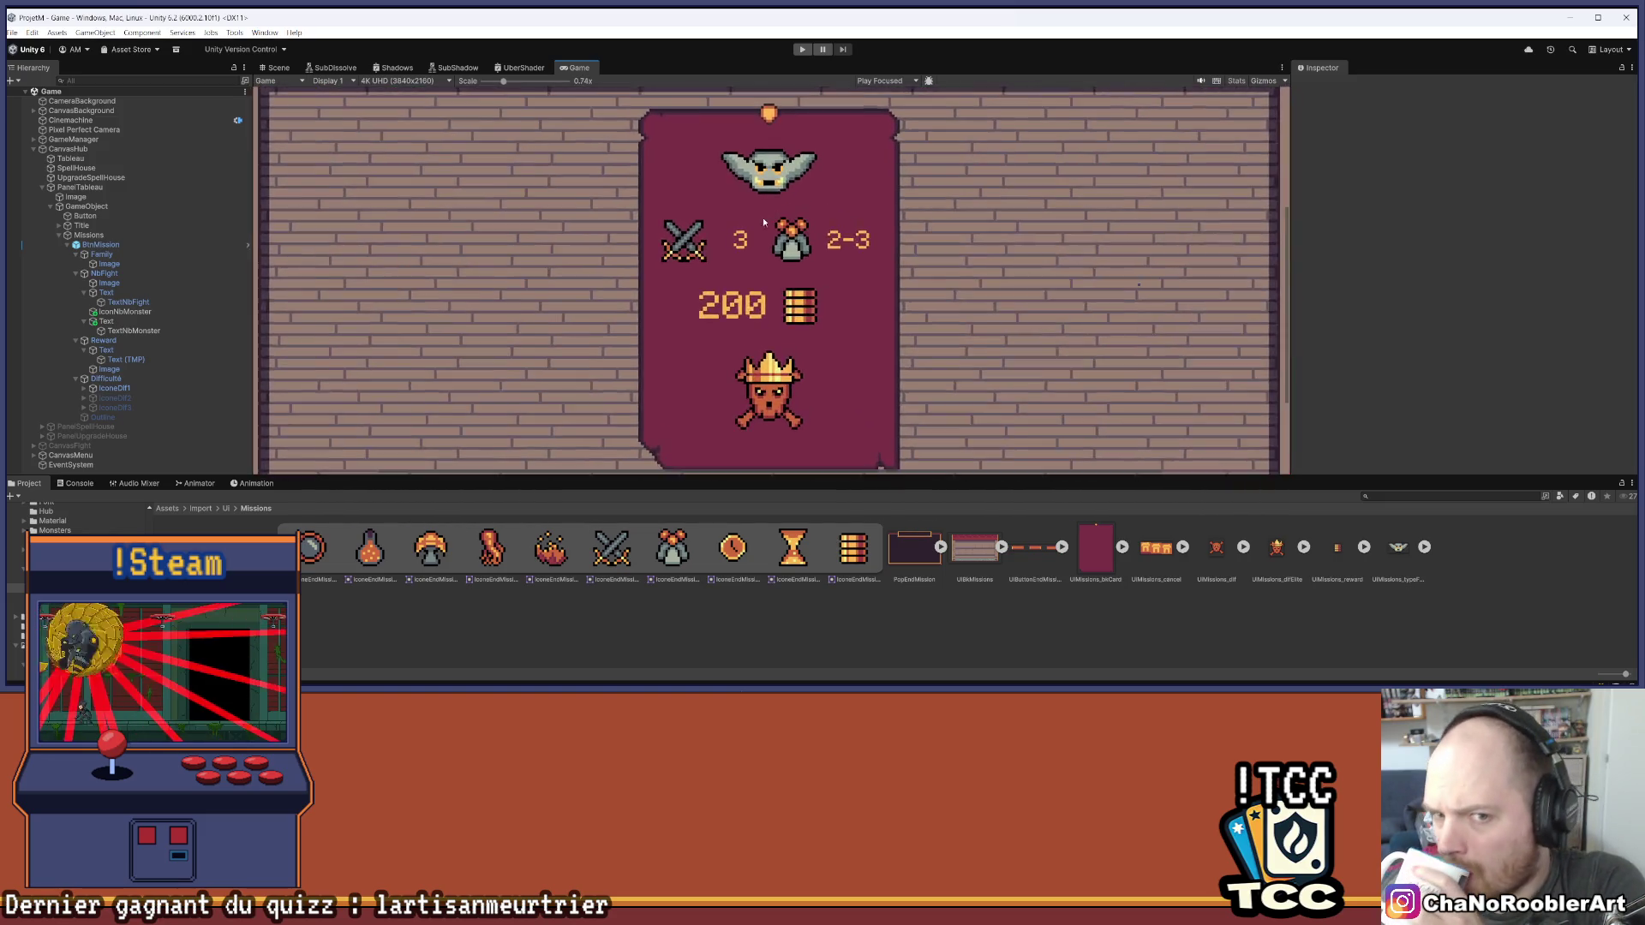
{"action": "scroll", "coordinate": [840, 208], "scroll_direction": "down", "scroll_amount": 4}
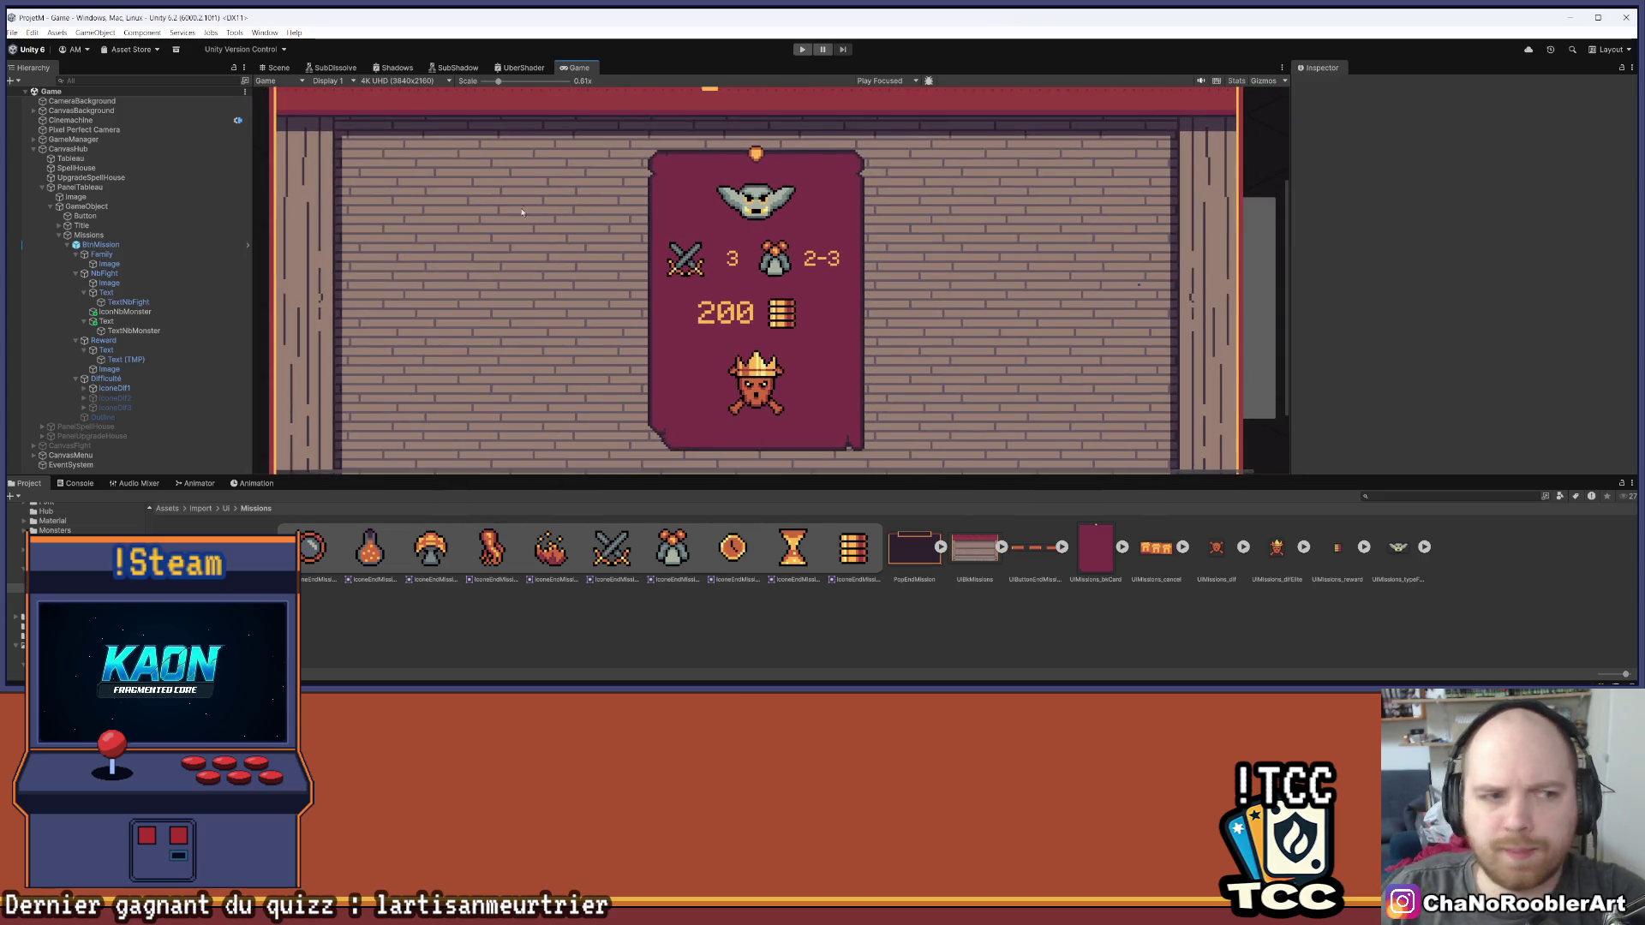
{"action": "scroll", "coordinate": [522, 212], "scroll_direction": "up", "scroll_amount": 1}
{"action": "left_click", "coordinate": [128, 303]}
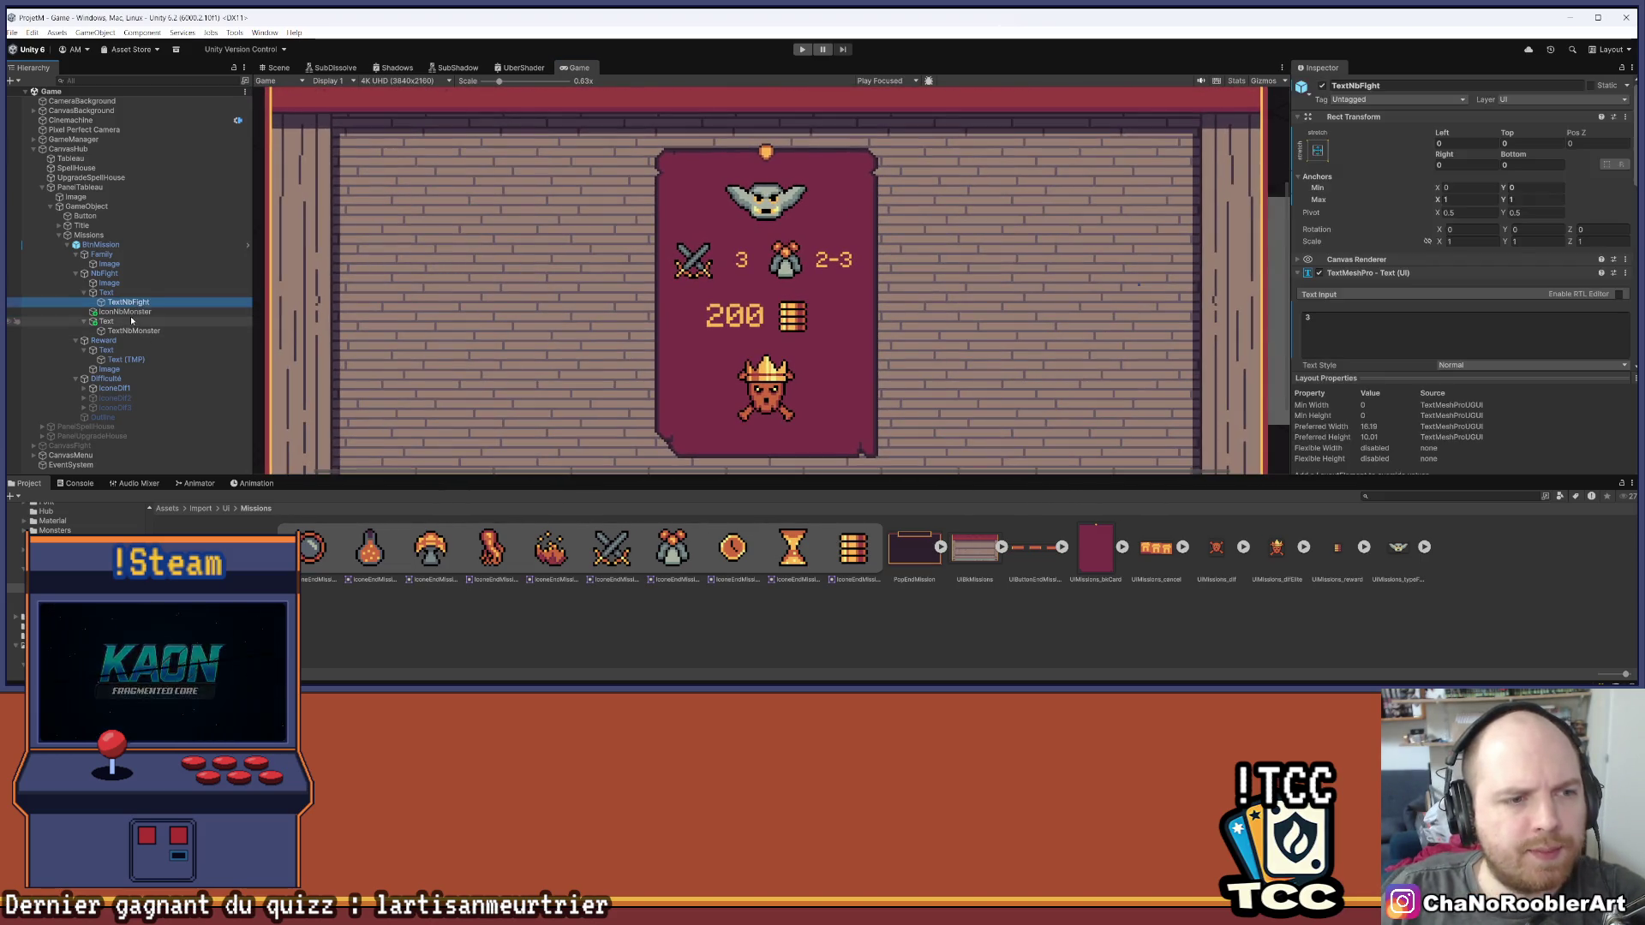
{"action": "left_click", "coordinate": [129, 312]}
{"action": "right_click", "coordinate": [130, 312]}
{"action": "mouse_move", "coordinate": [187, 369]}
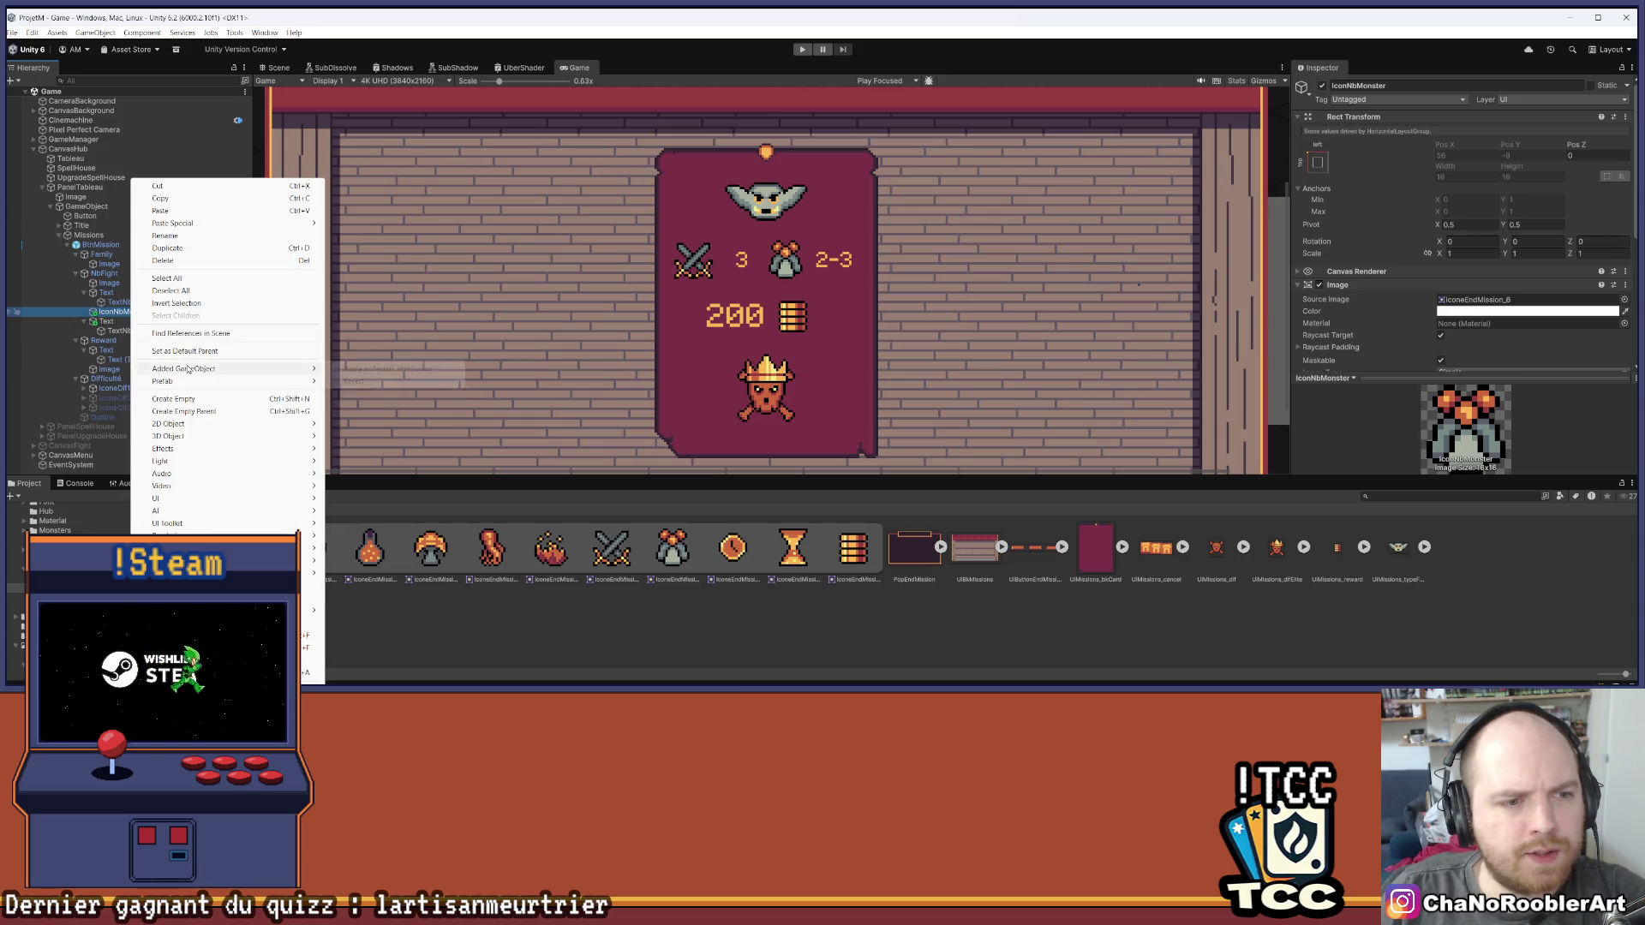
{"action": "left_click", "coordinate": [120, 341]}
{"action": "right_click", "coordinate": [126, 322]}
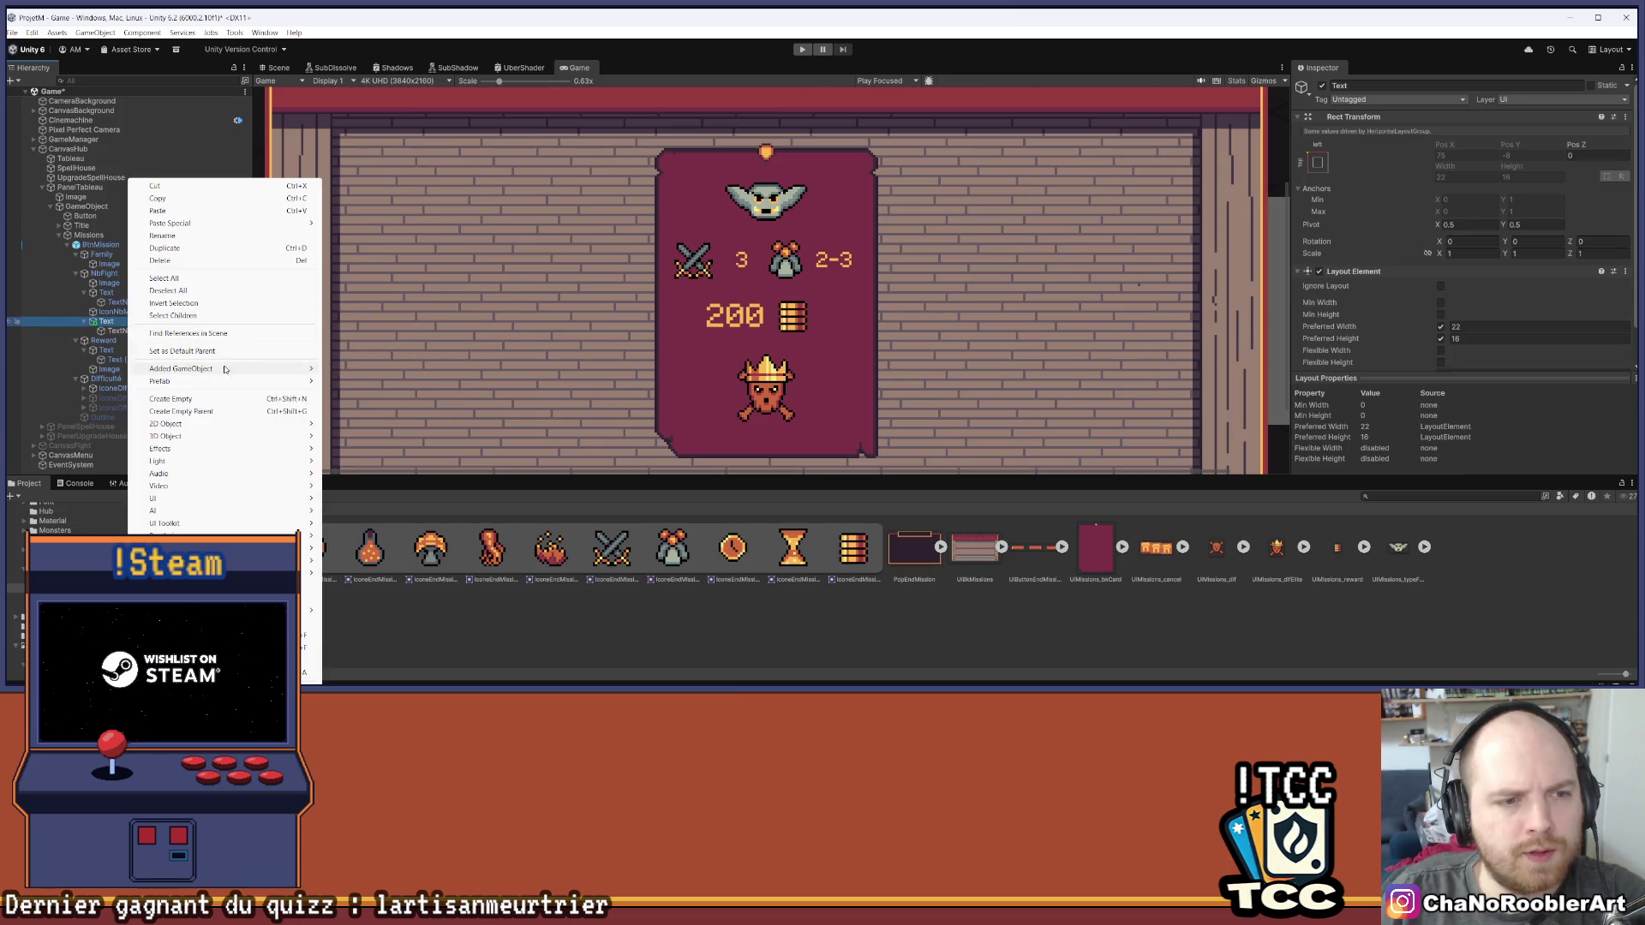
{"action": "key", "text": "Escape"}
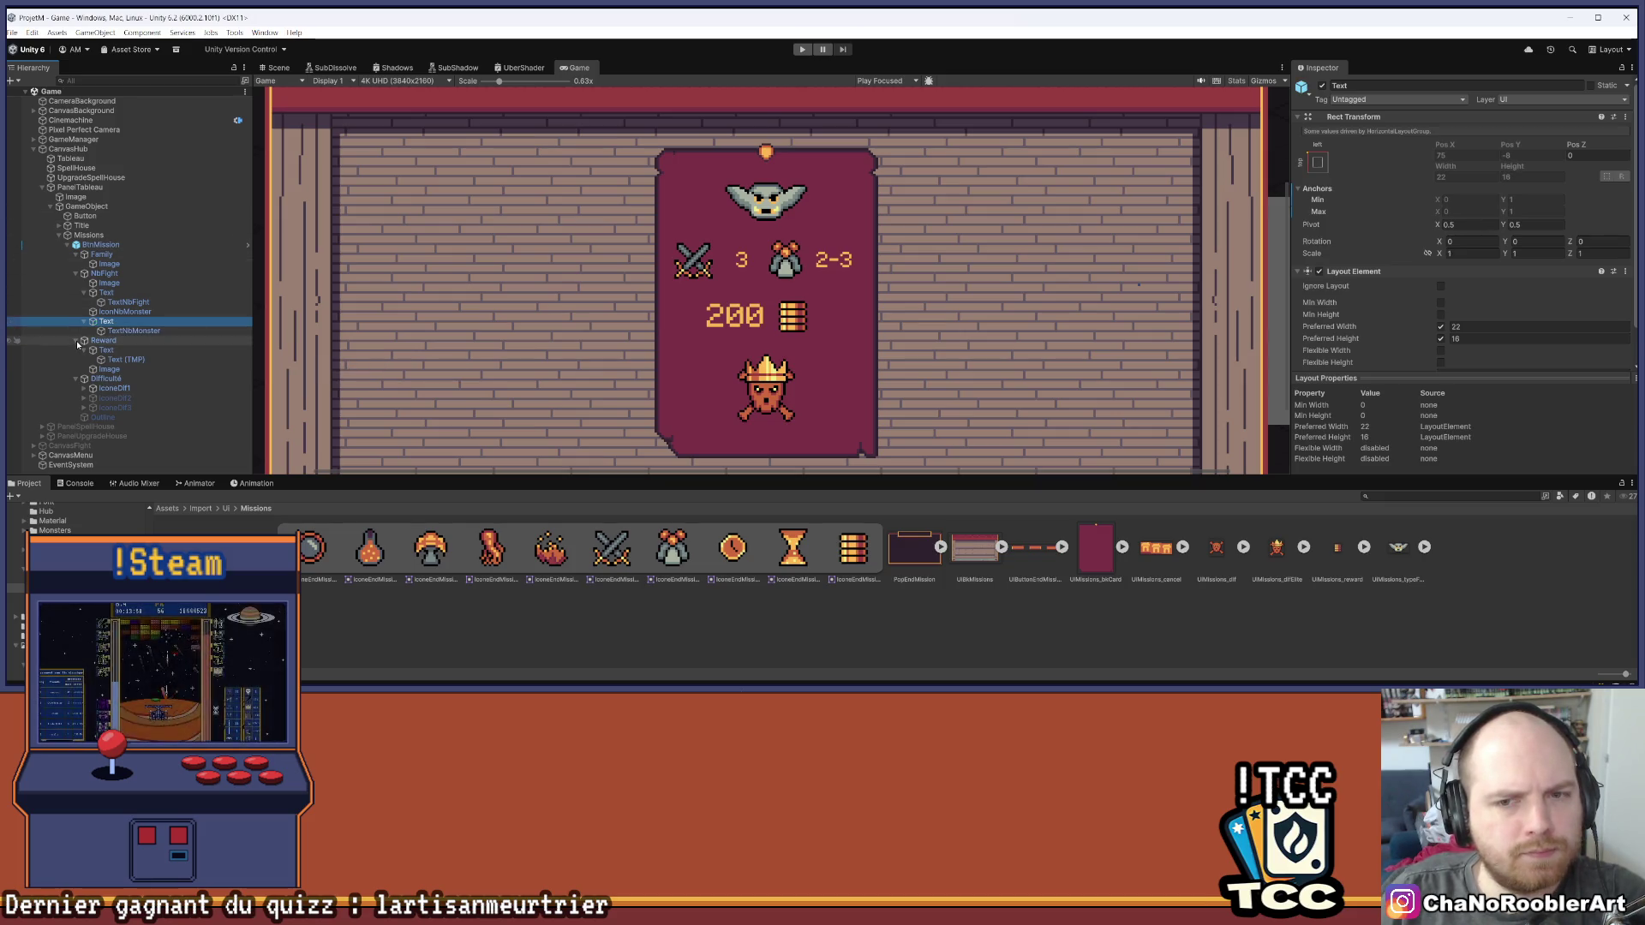
{"action": "scroll", "coordinate": [861, 334], "scroll_direction": "down", "scroll_amount": 3}
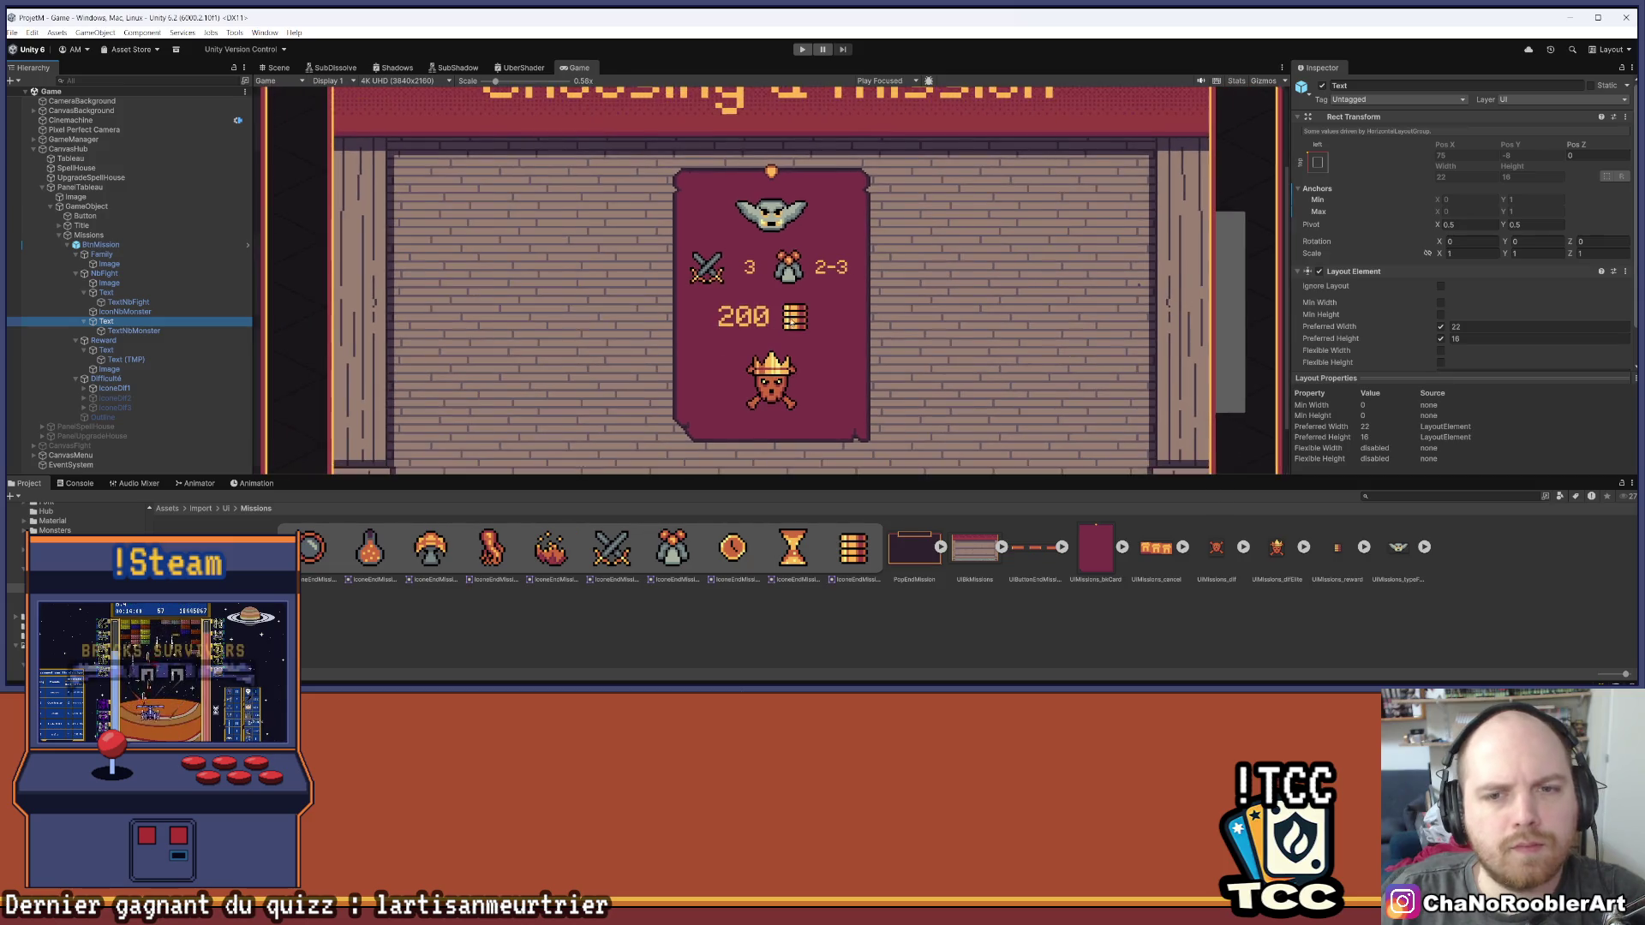
{"action": "scroll", "coordinate": [855, 263], "scroll_direction": "up", "scroll_amount": 4}
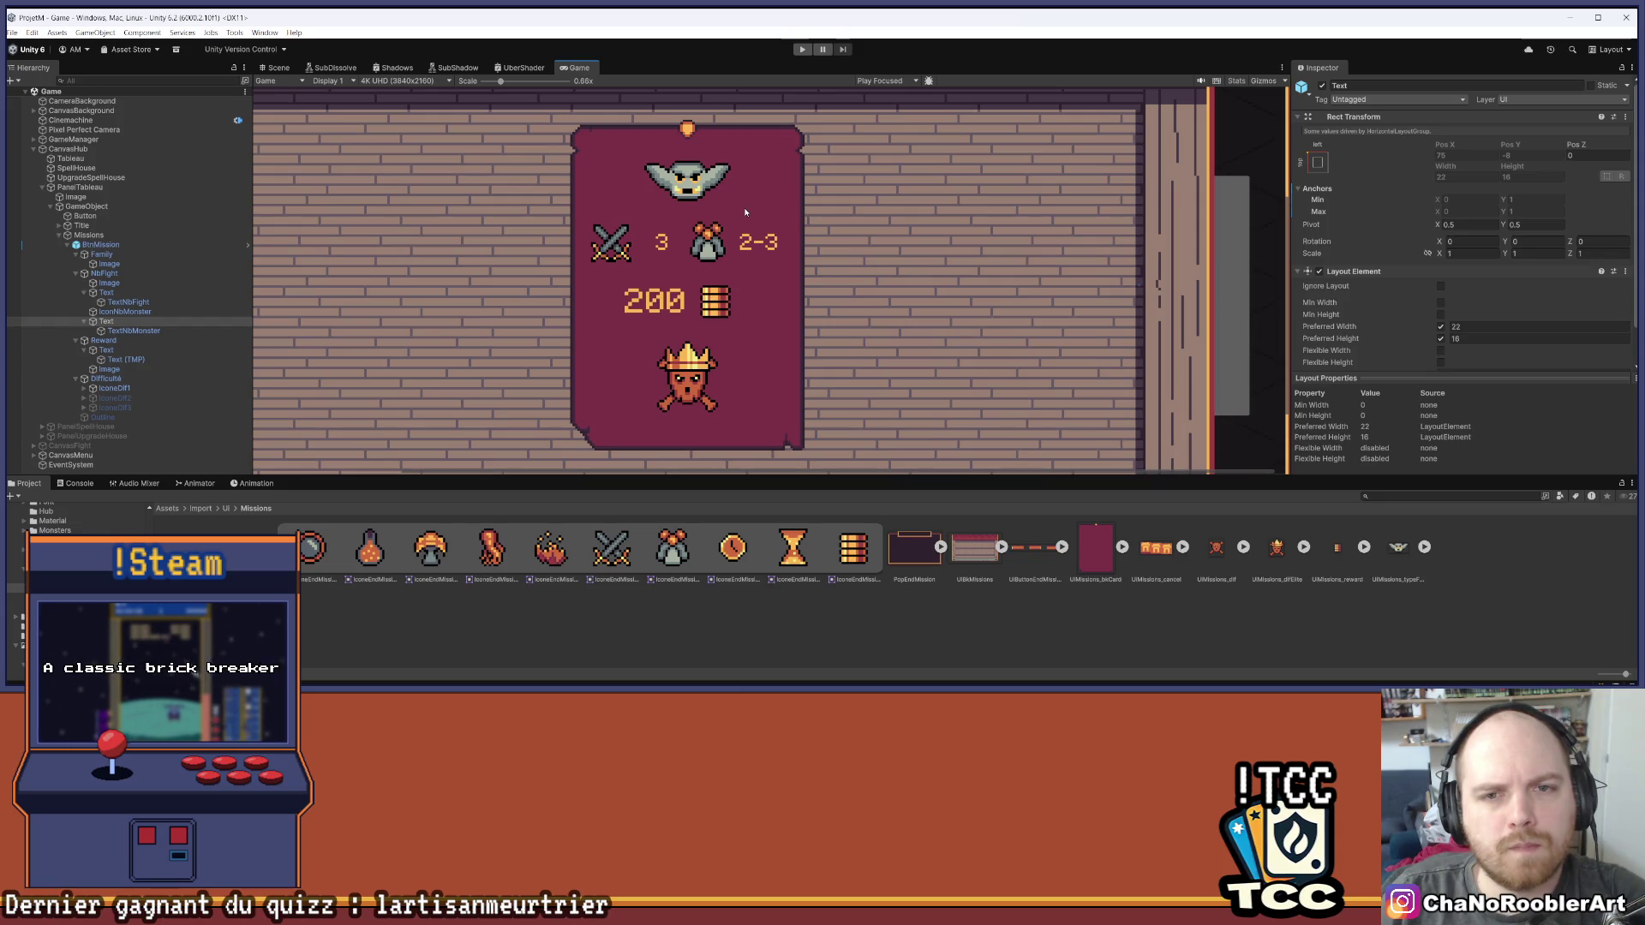
Set the fight stats row's spacing between items to 0
{"action": "left_click", "coordinate": [106, 273]}
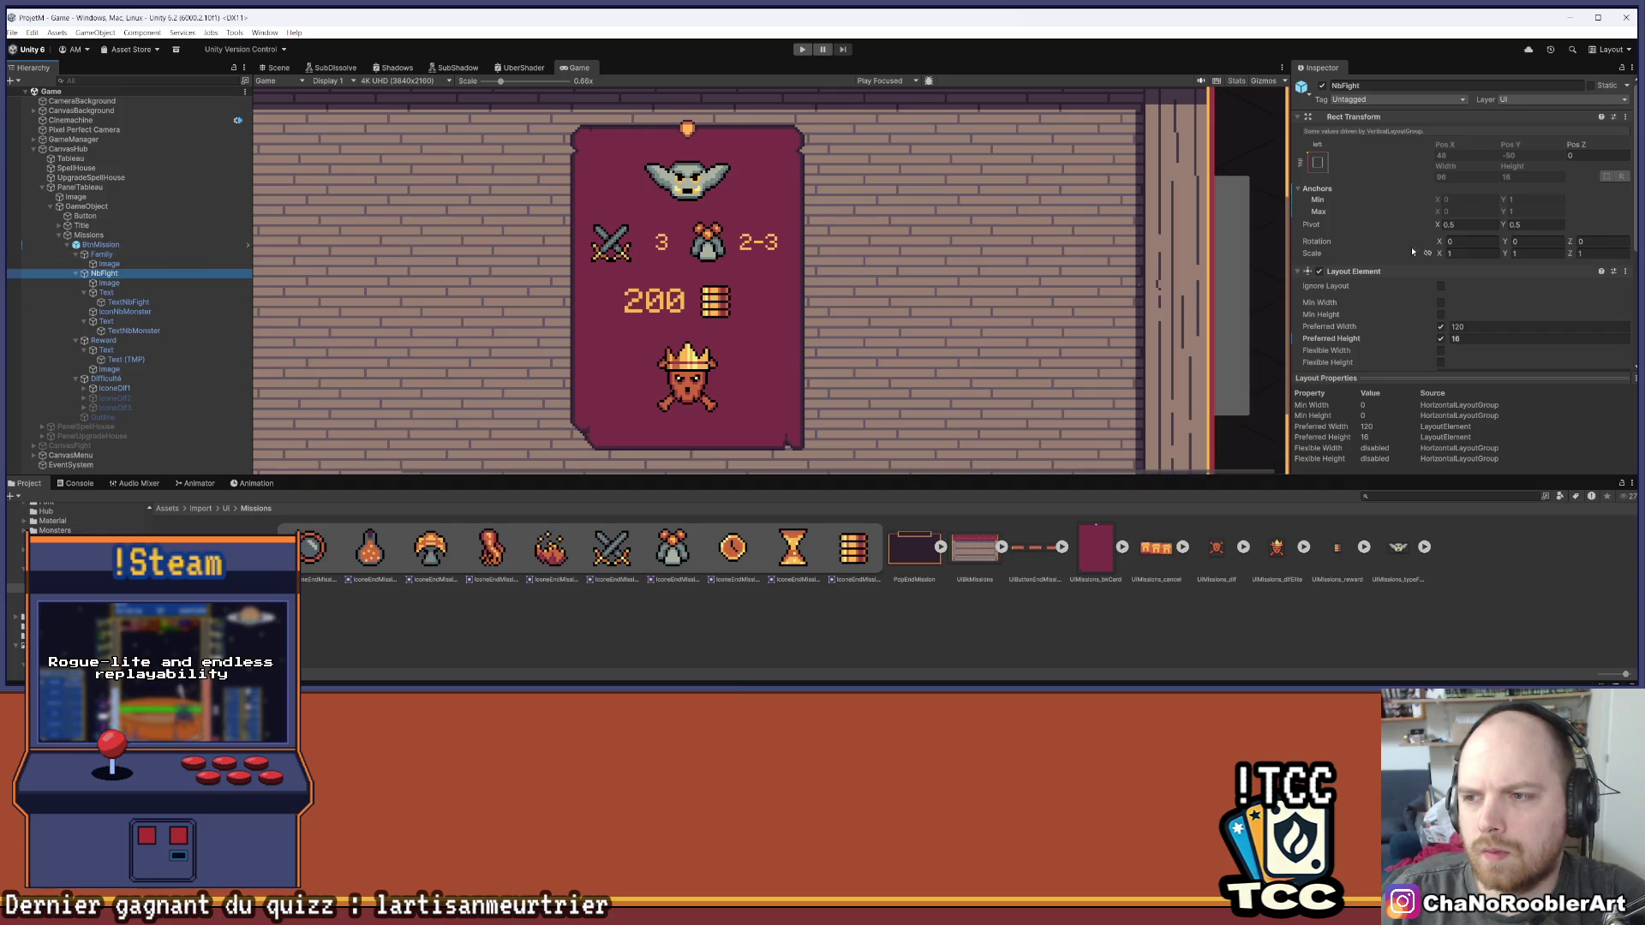
{"action": "scroll", "coordinate": [1411, 247], "scroll_direction": "down", "scroll_amount": 3}
{"action": "scroll", "coordinate": [1402, 278], "scroll_direction": "down", "scroll_amount": 1}
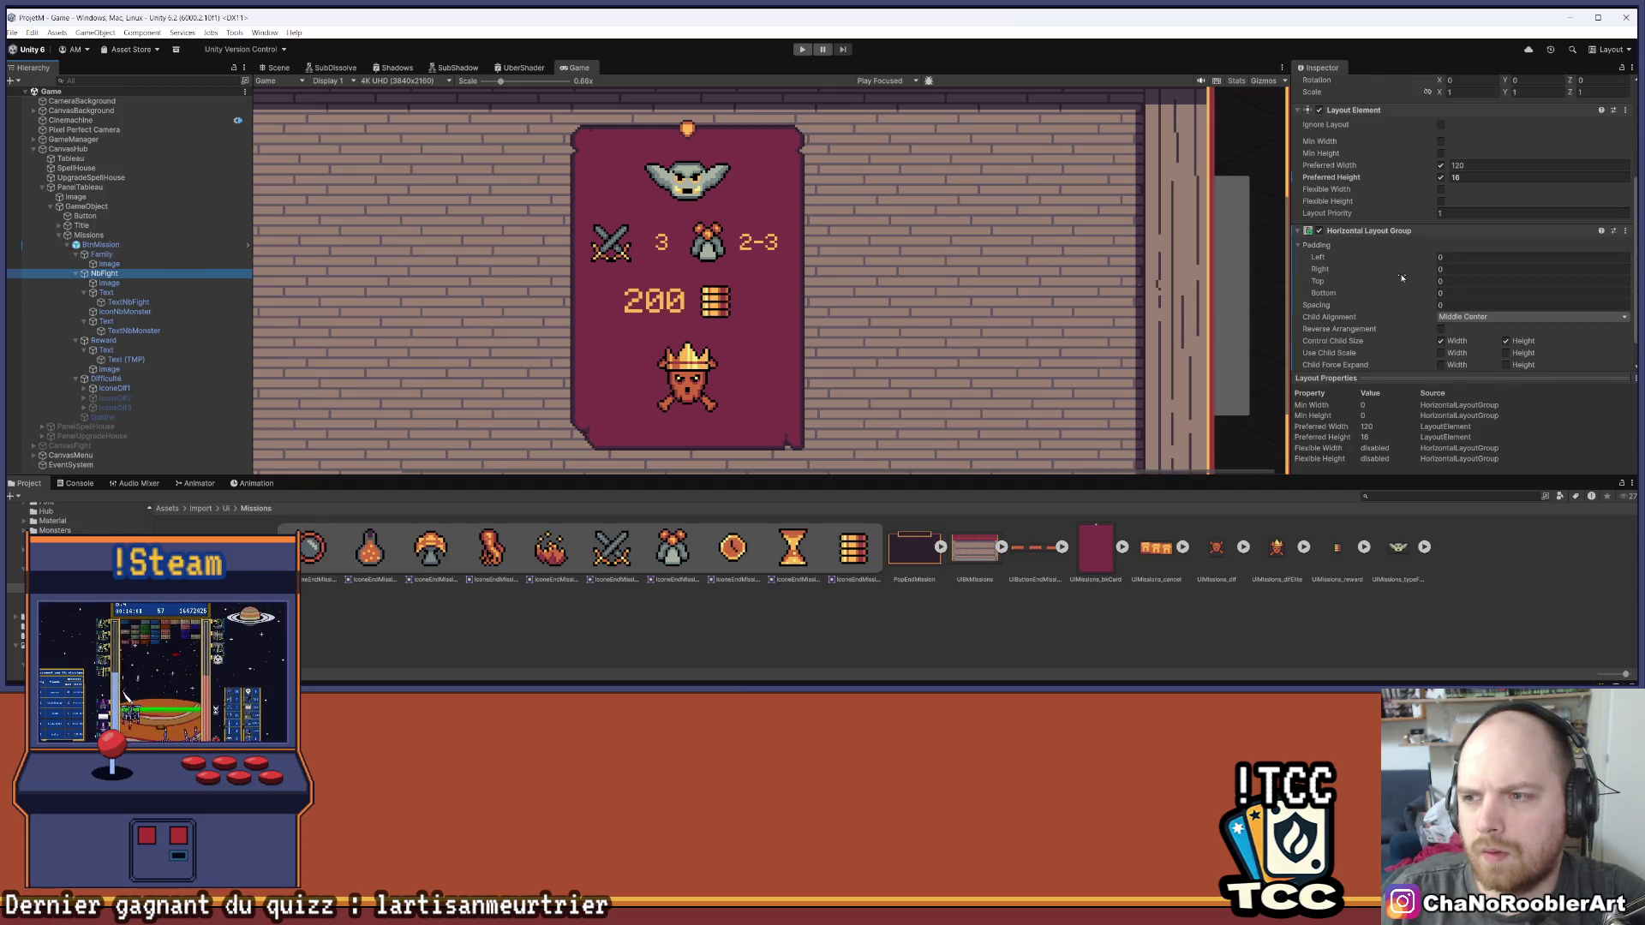
{"action": "left_click", "coordinate": [1422, 271]}
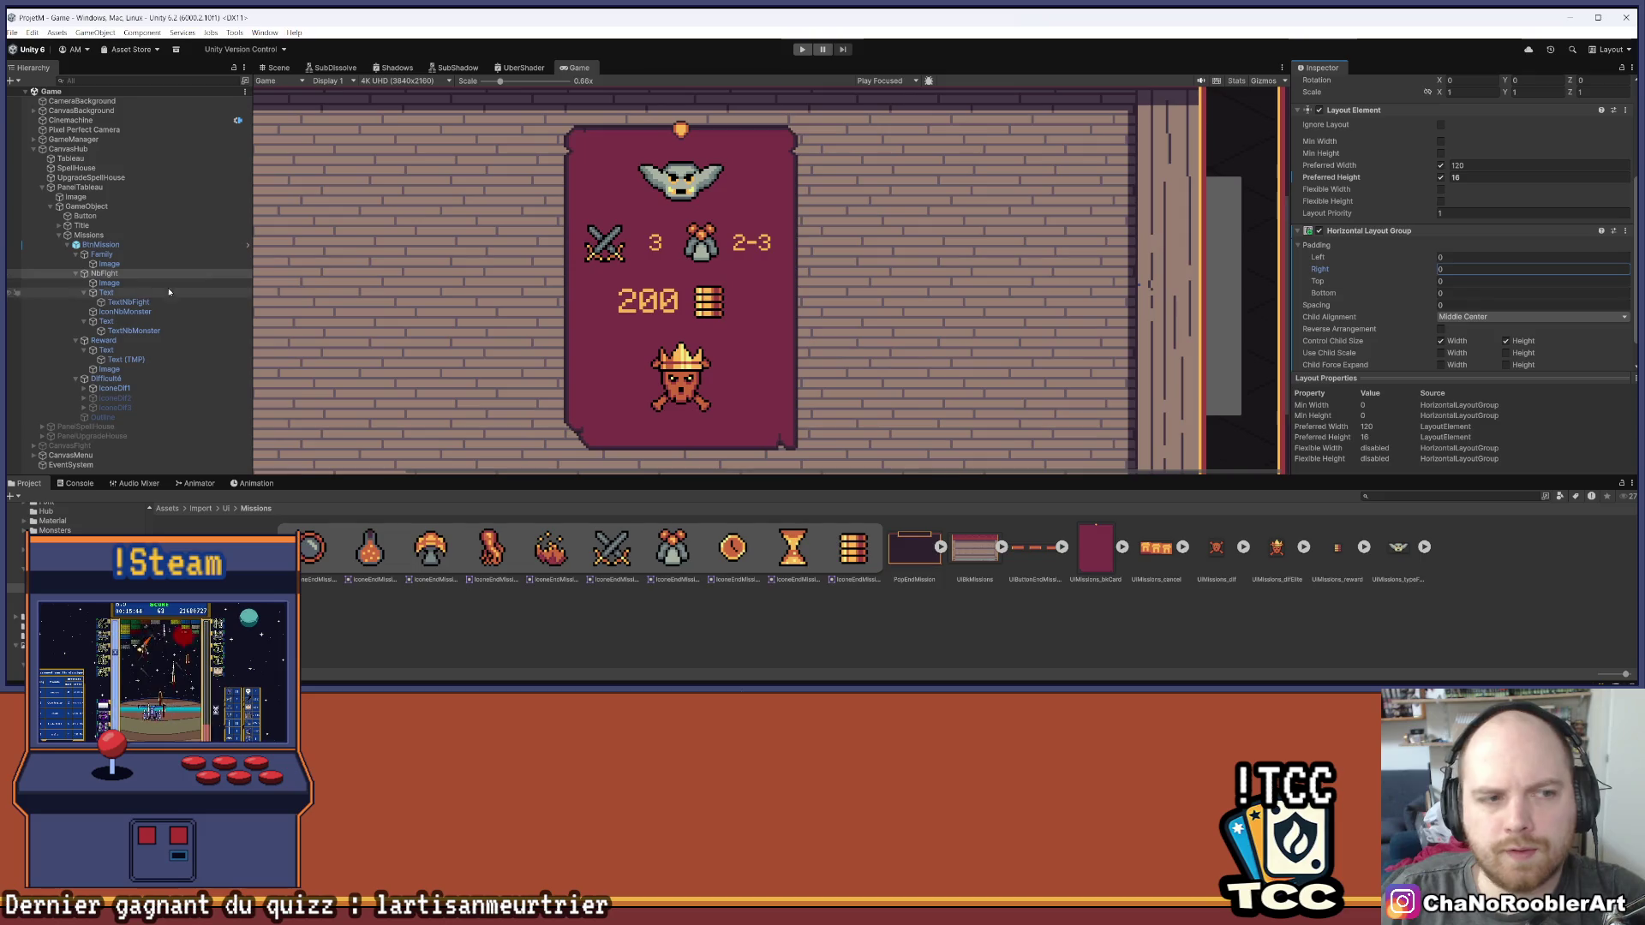
{"action": "scroll", "coordinate": [1423, 277], "scroll_direction": "down", "scroll_amount": 1}
{"action": "left_click", "coordinate": [1421, 276]}
{"action": "left_click_drag", "start_coordinate": [1427, 277], "coordinate": [1329, 270]}
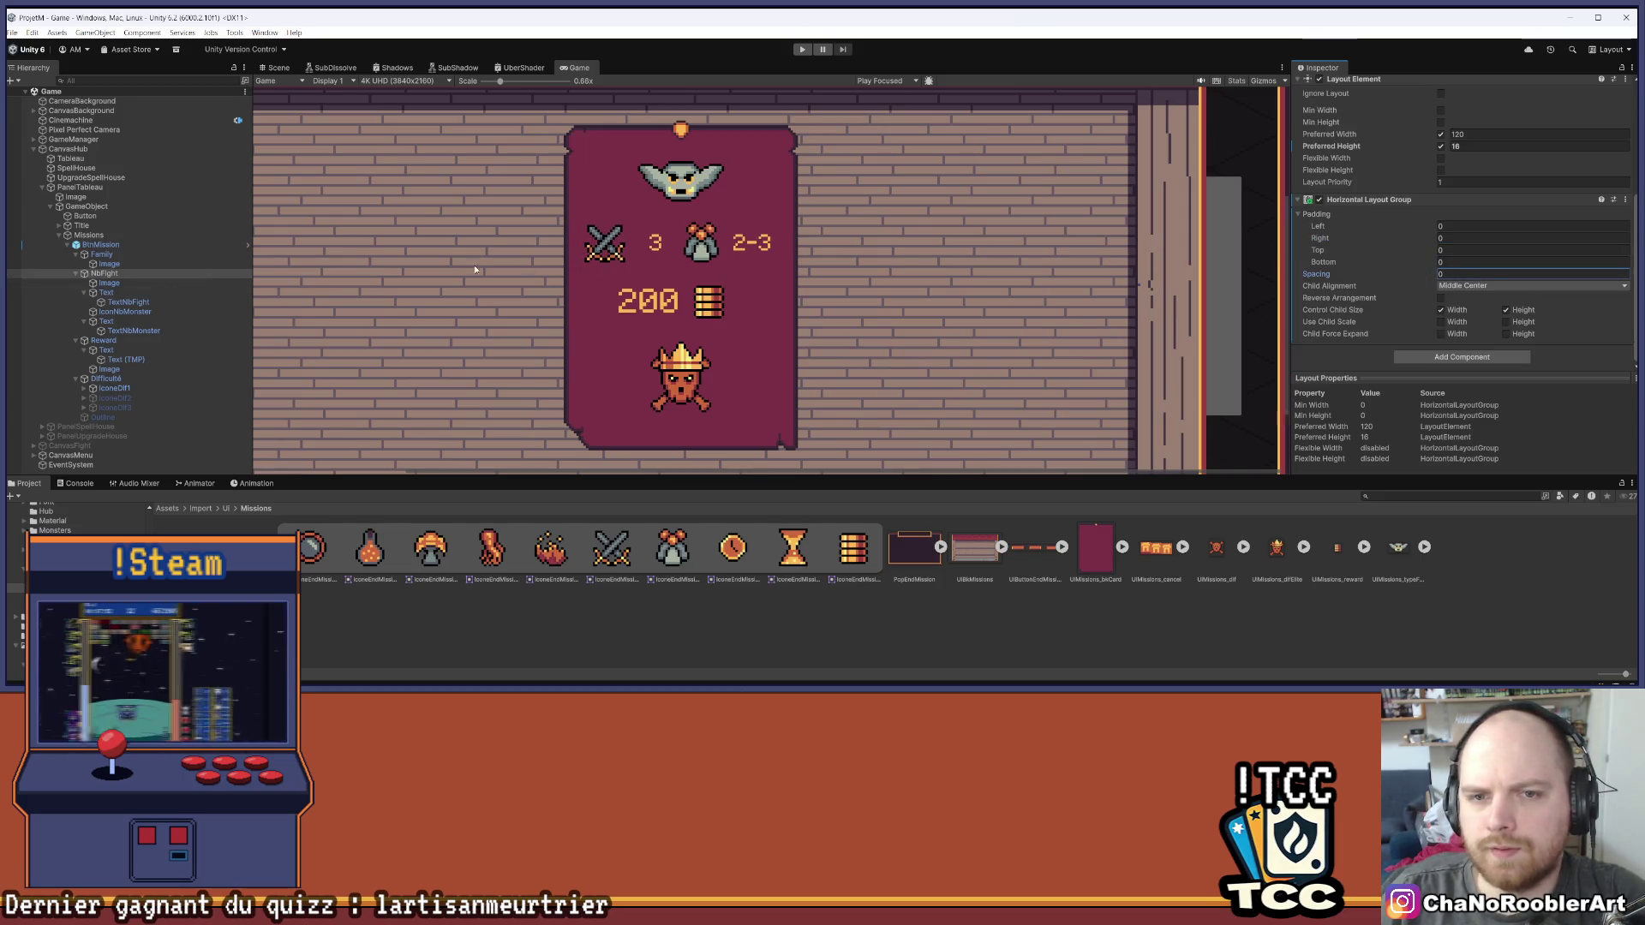
Try widening the fight-count text to 29.6, then undo back to 22.16
{"action": "left_click", "coordinate": [121, 297]}
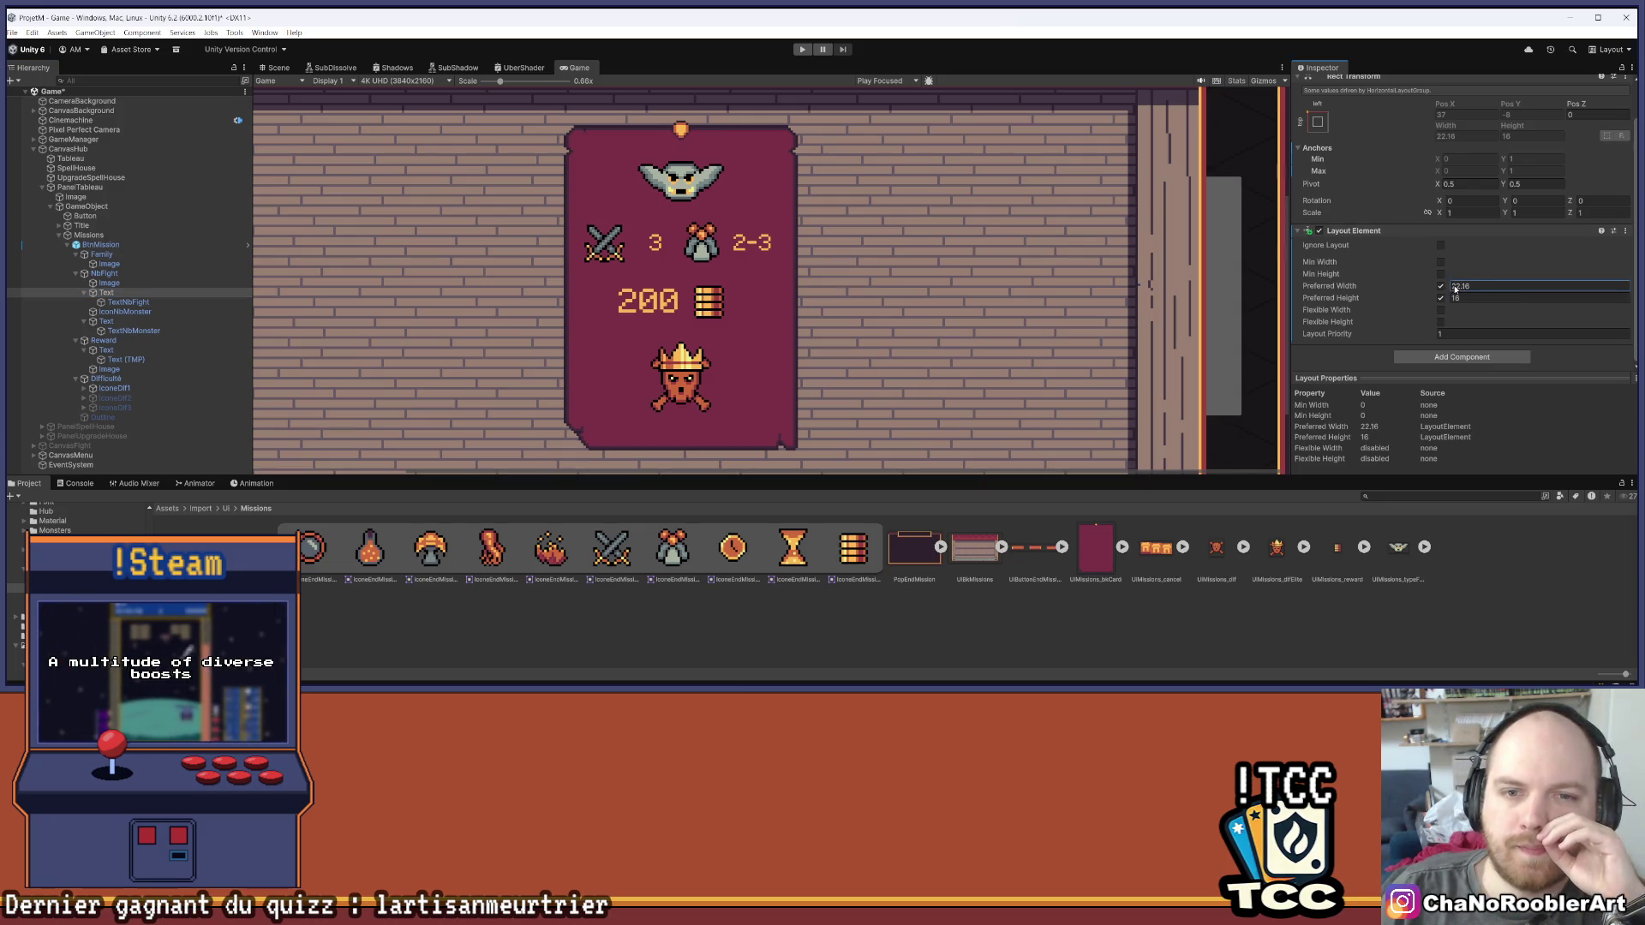
{"action": "left_click_drag", "start_coordinate": [1451, 287], "coordinate": [1487, 288]}
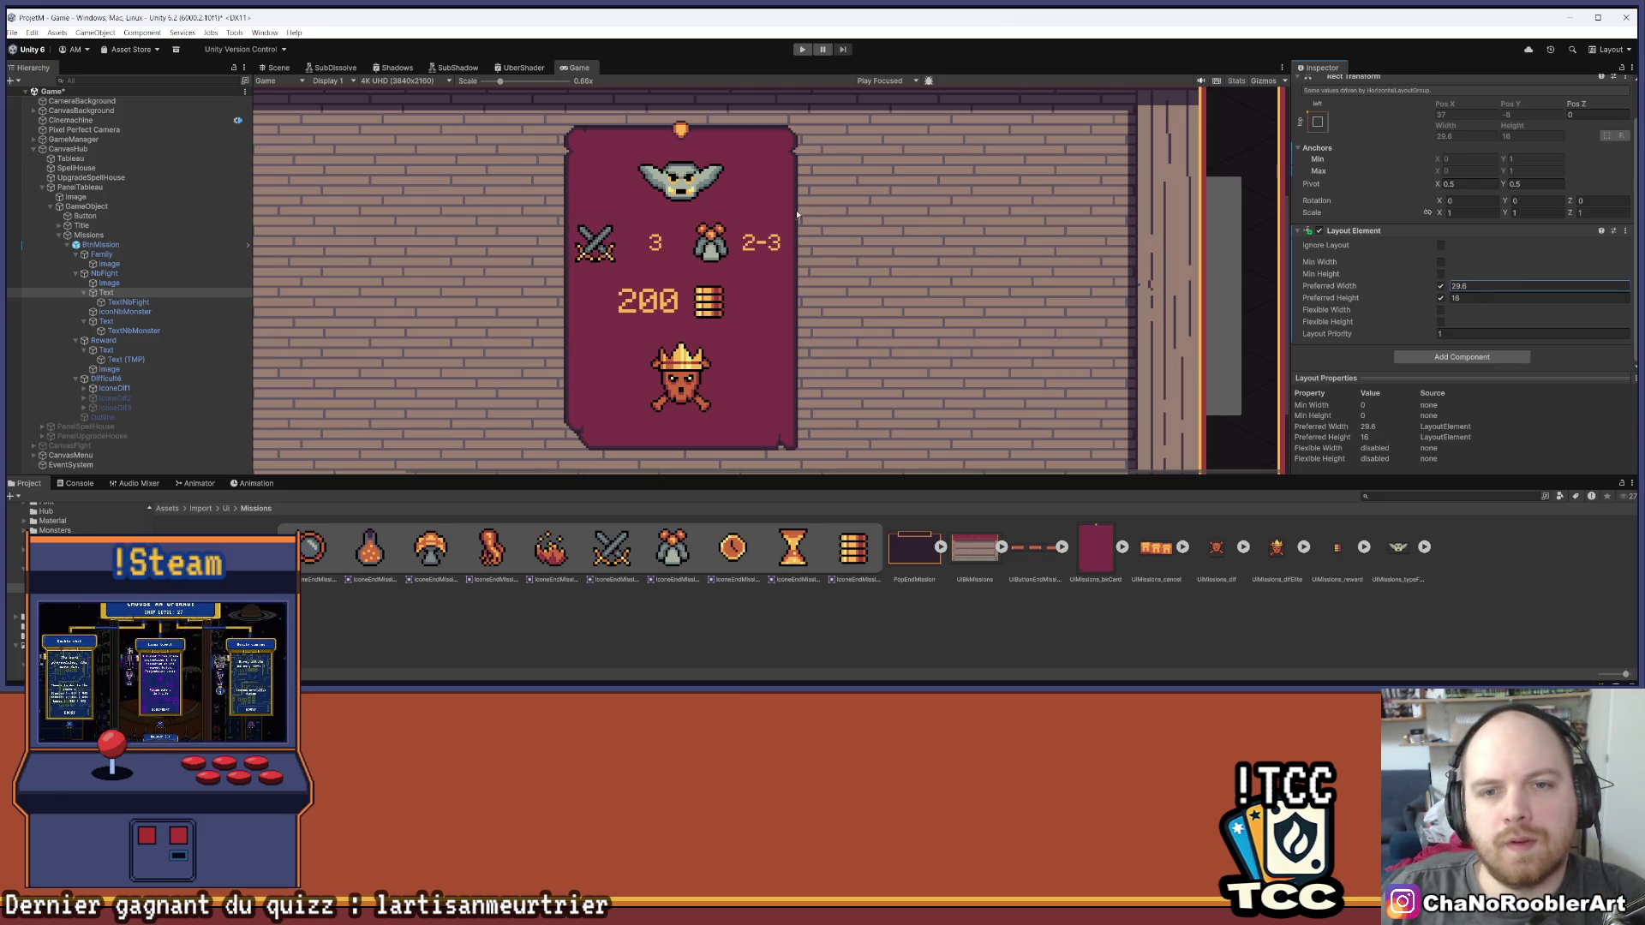
{"action": "key", "text": "ctrl+z"}
{"action": "scroll", "coordinate": [796, 225], "scroll_direction": "down", "scroll_amount": 2}
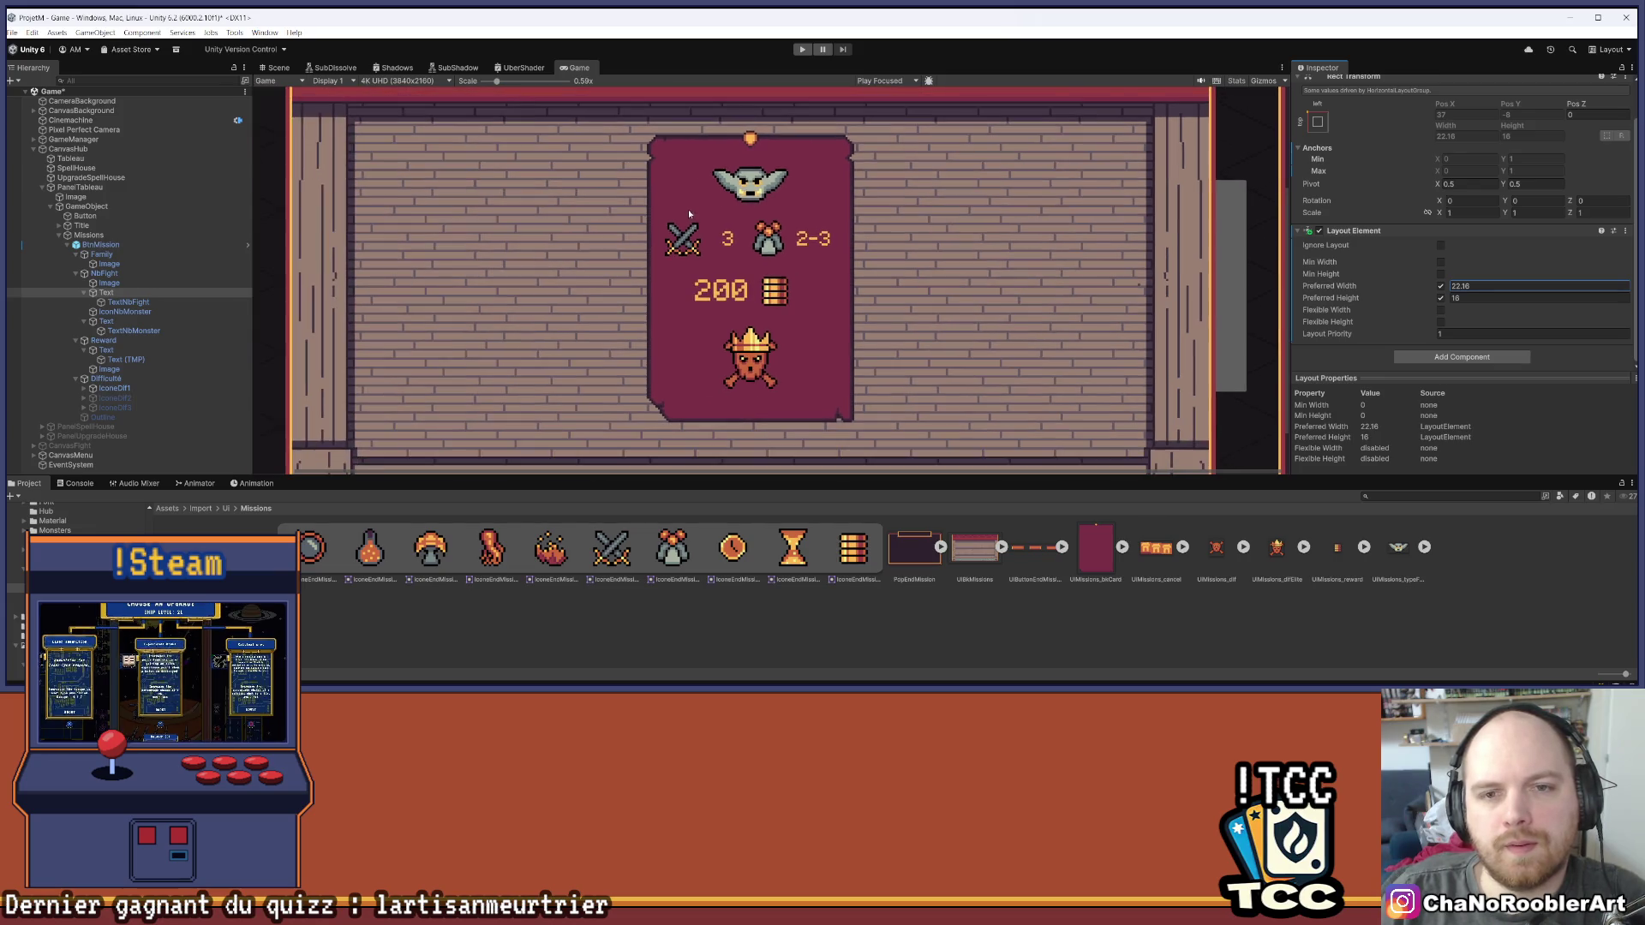
{"action": "scroll", "coordinate": [796, 225], "scroll_direction": "down", "scroll_amount": 2}
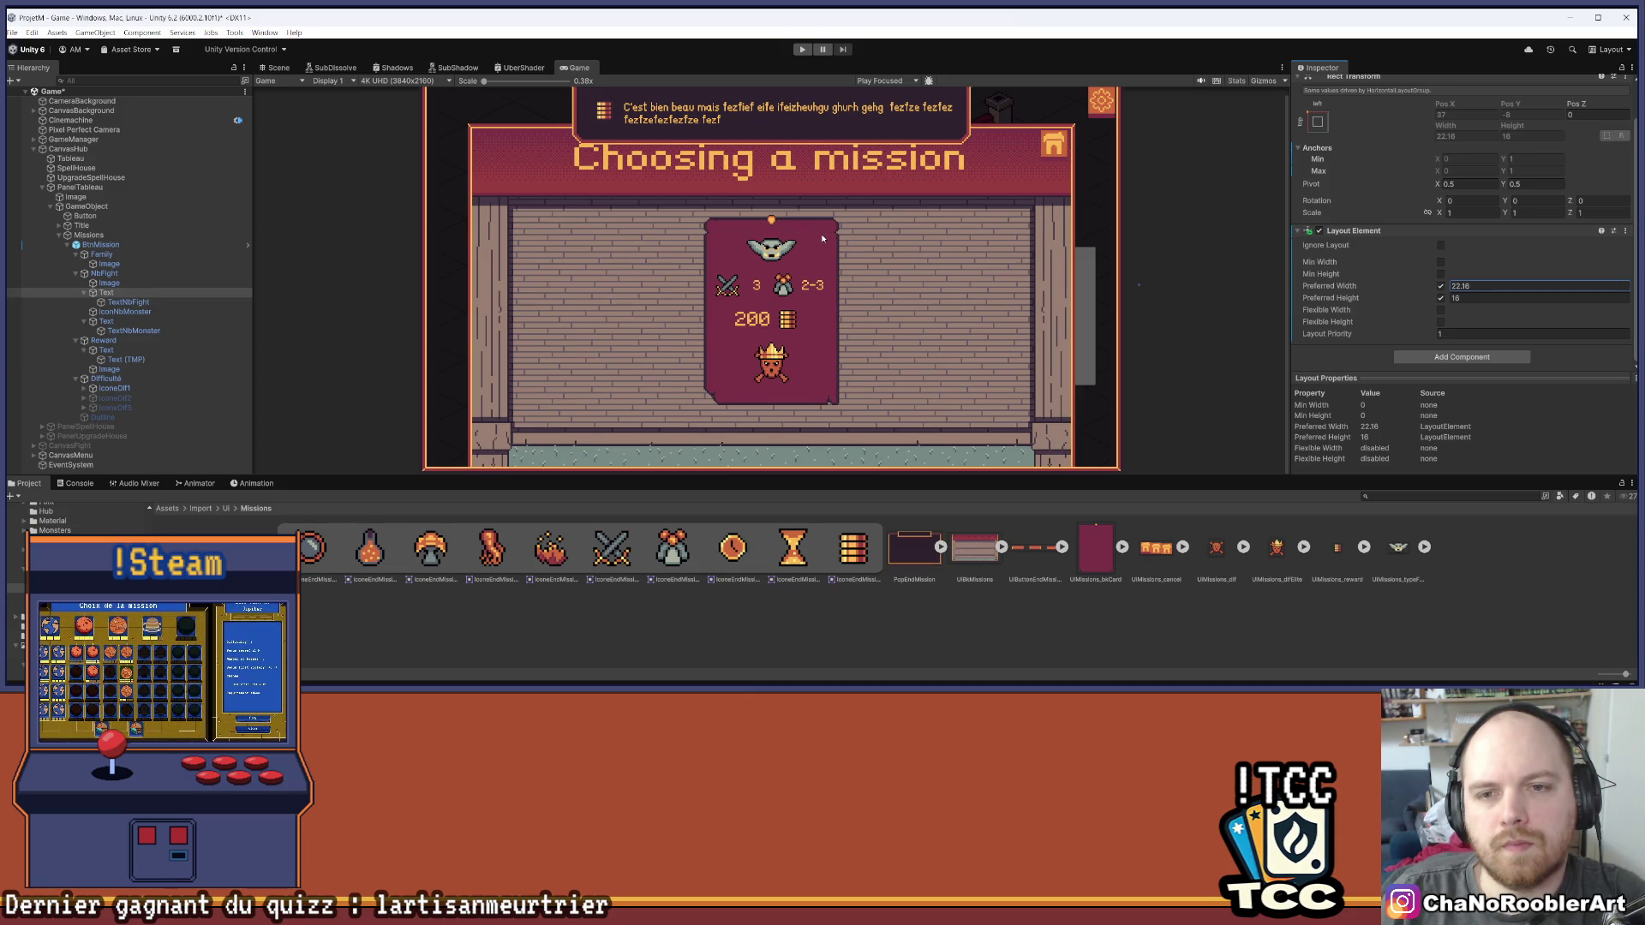
{"action": "scroll", "coordinate": [822, 238], "scroll_direction": "up", "scroll_amount": 4}
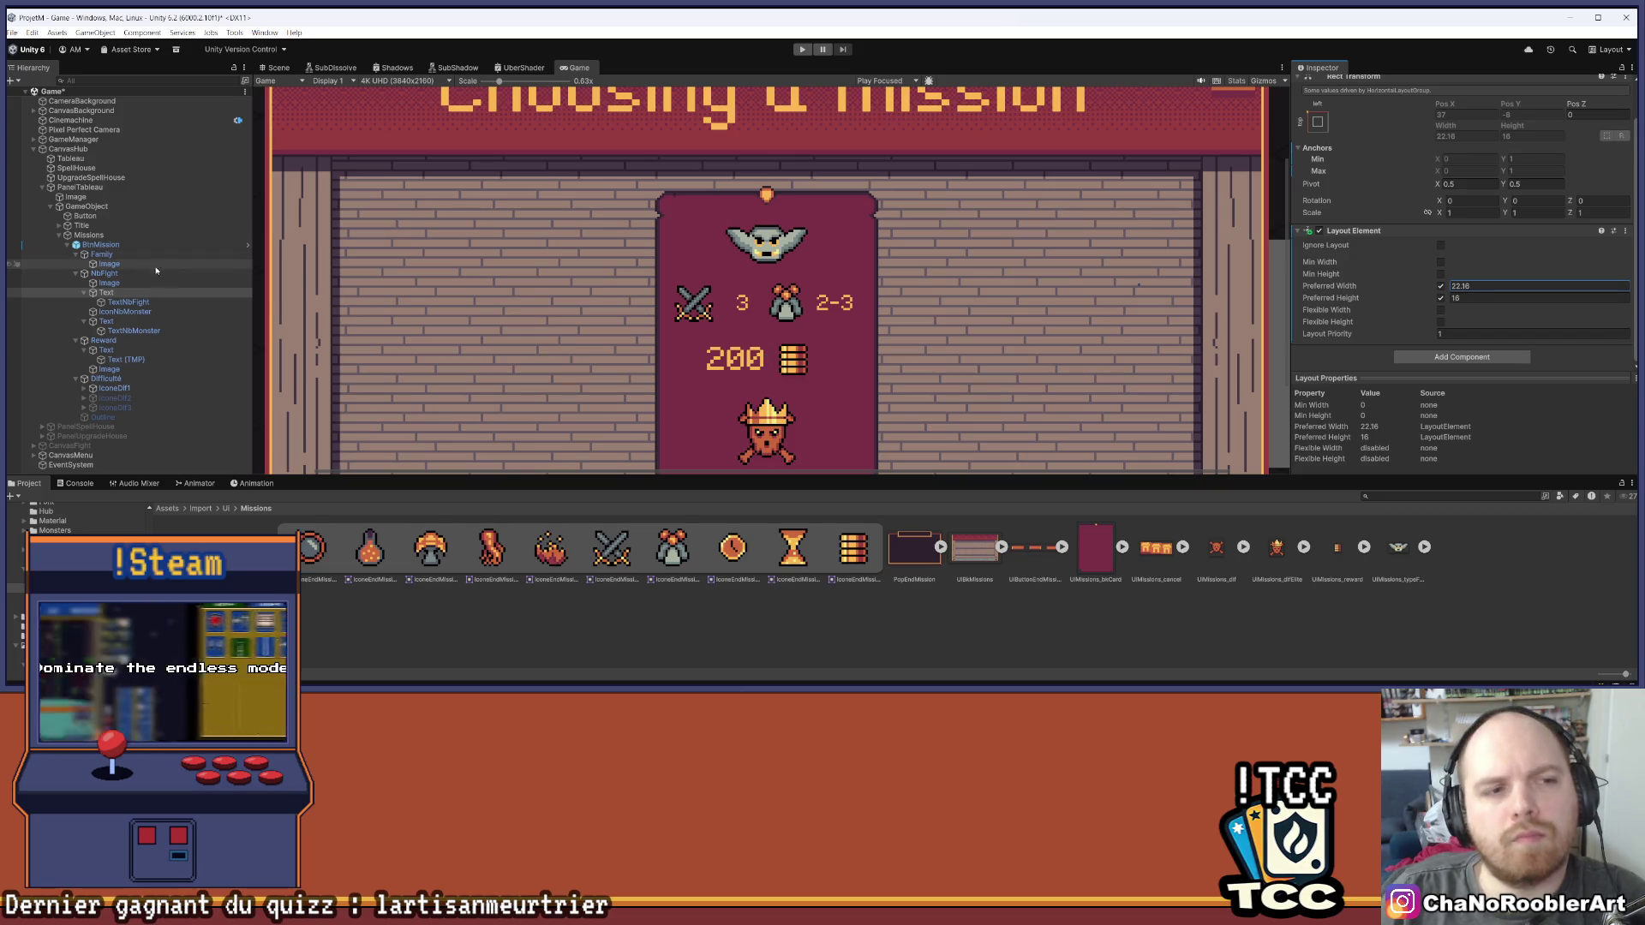
{"action": "left_click", "coordinate": [156, 274]}
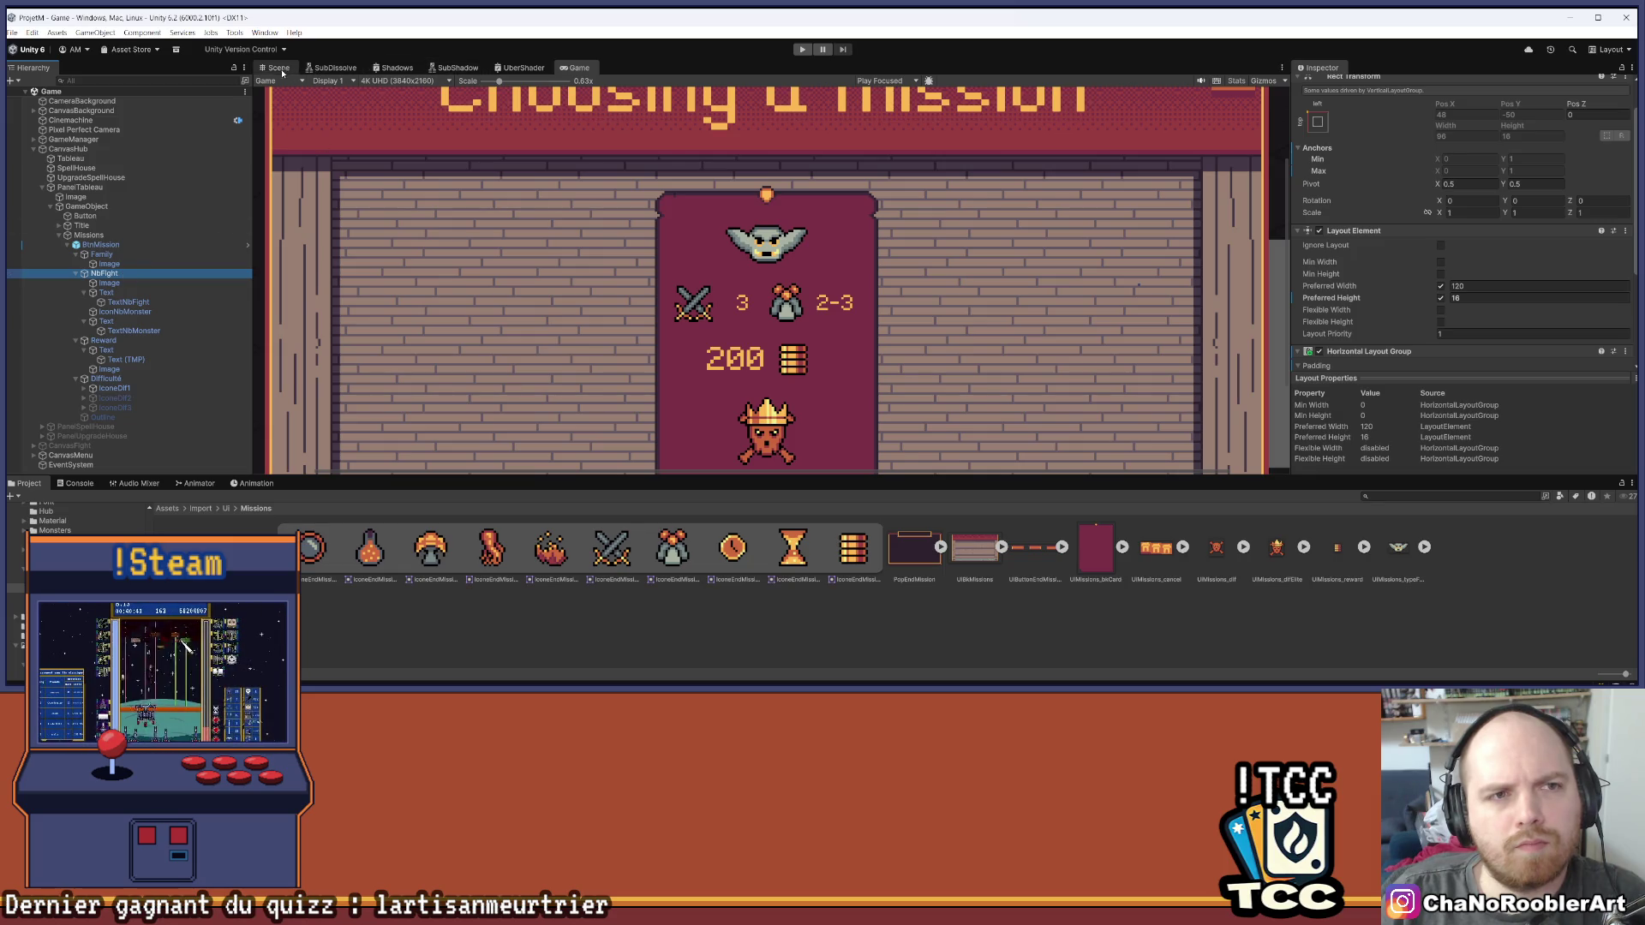
In the Scene view, frame NbFight and inspect its crossed-swords image and fight-count text
{"action": "left_click", "coordinate": [278, 68]}
{"action": "key", "text": "f"}
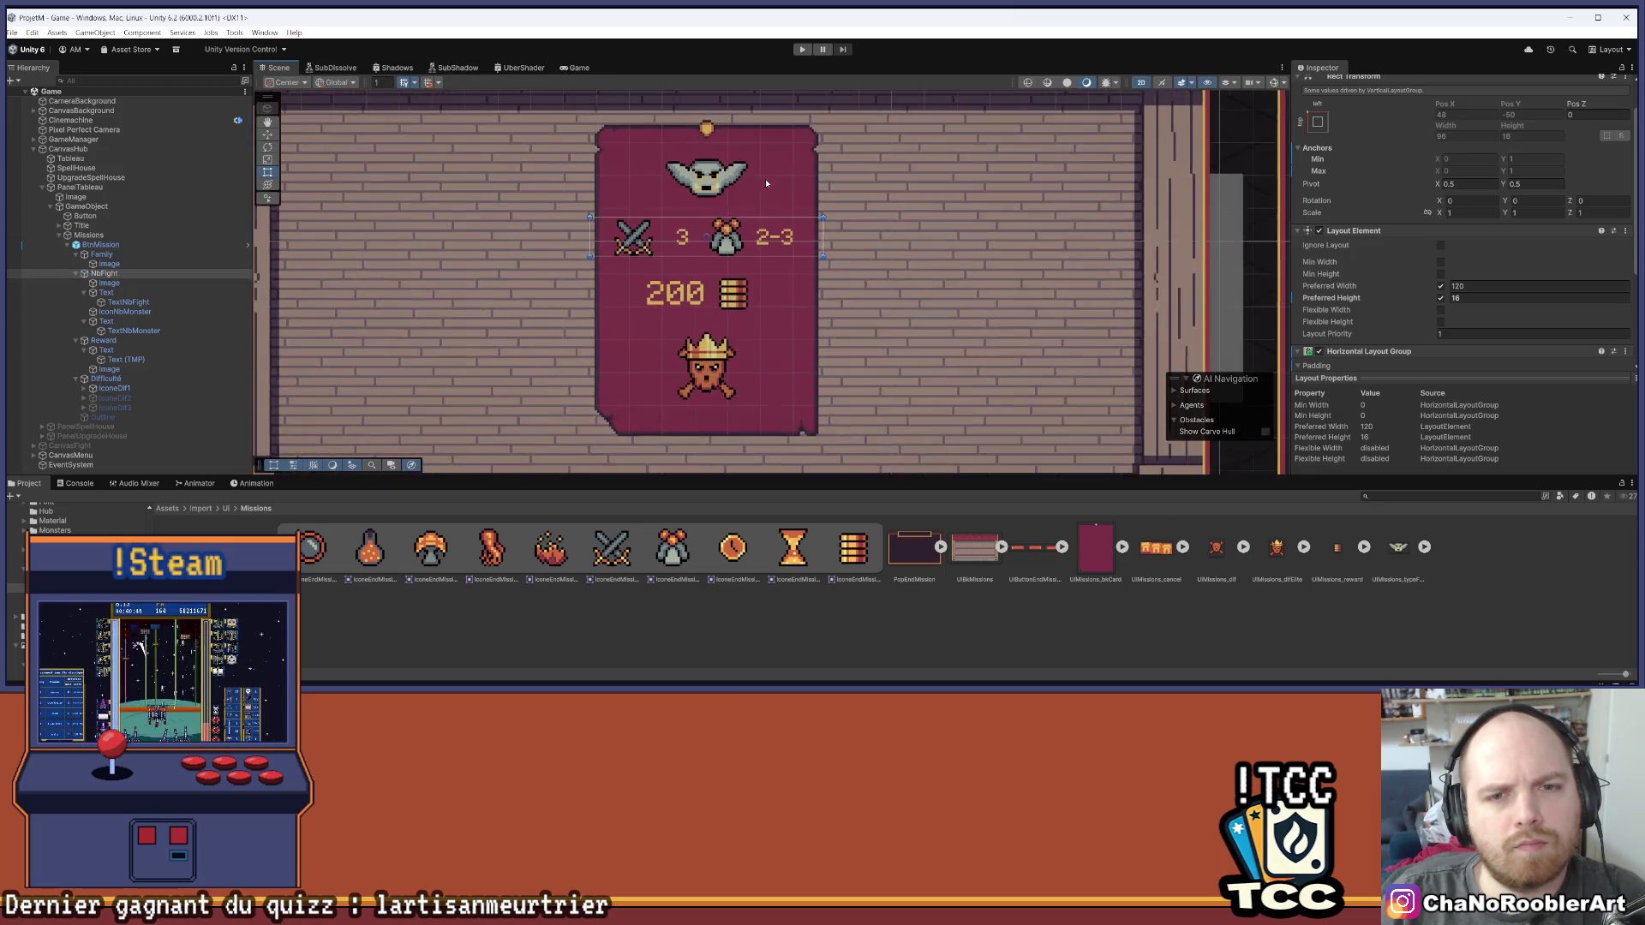
{"action": "left_click", "coordinate": [107, 284]}
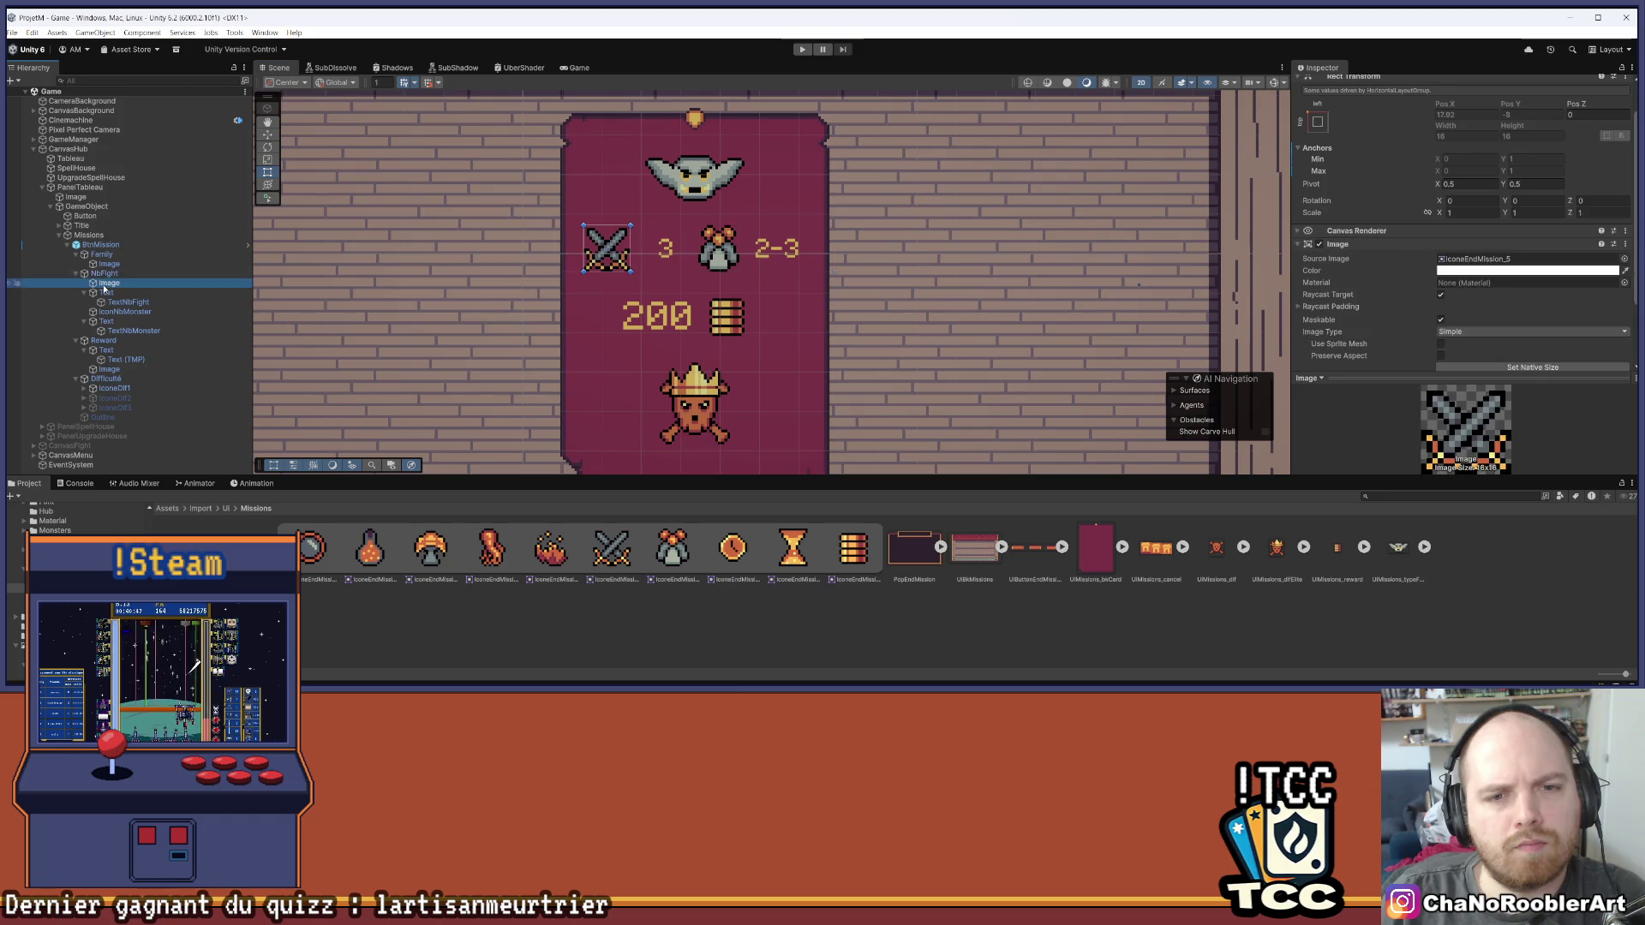
{"action": "left_click", "coordinate": [105, 293]}
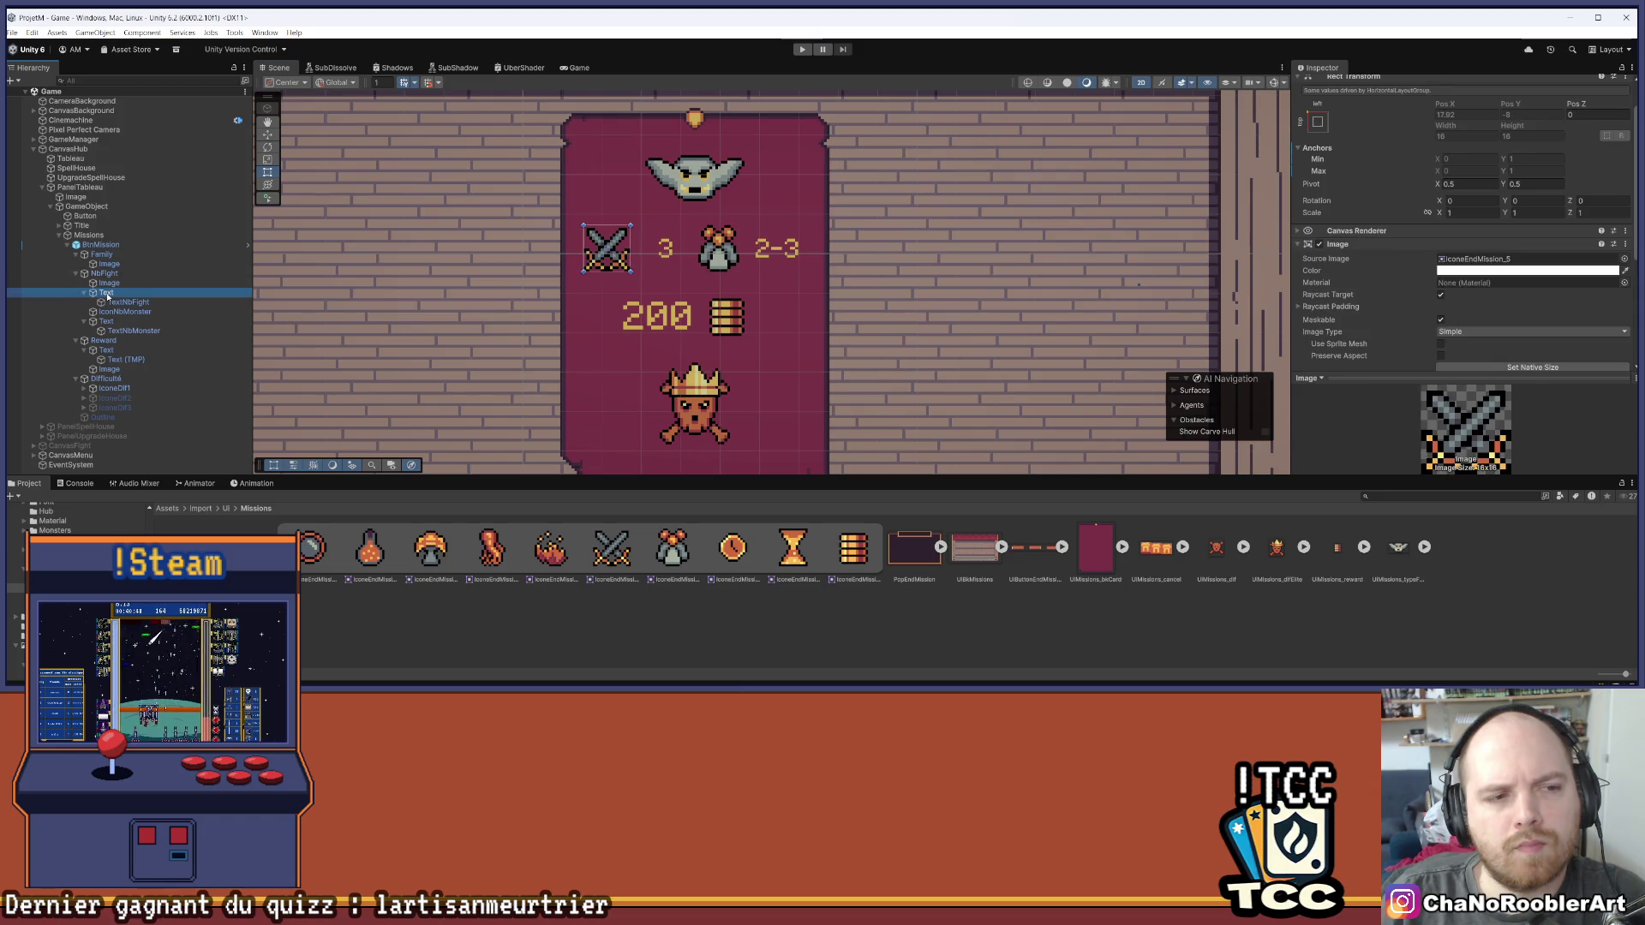
{"action": "left_click", "coordinate": [112, 283]}
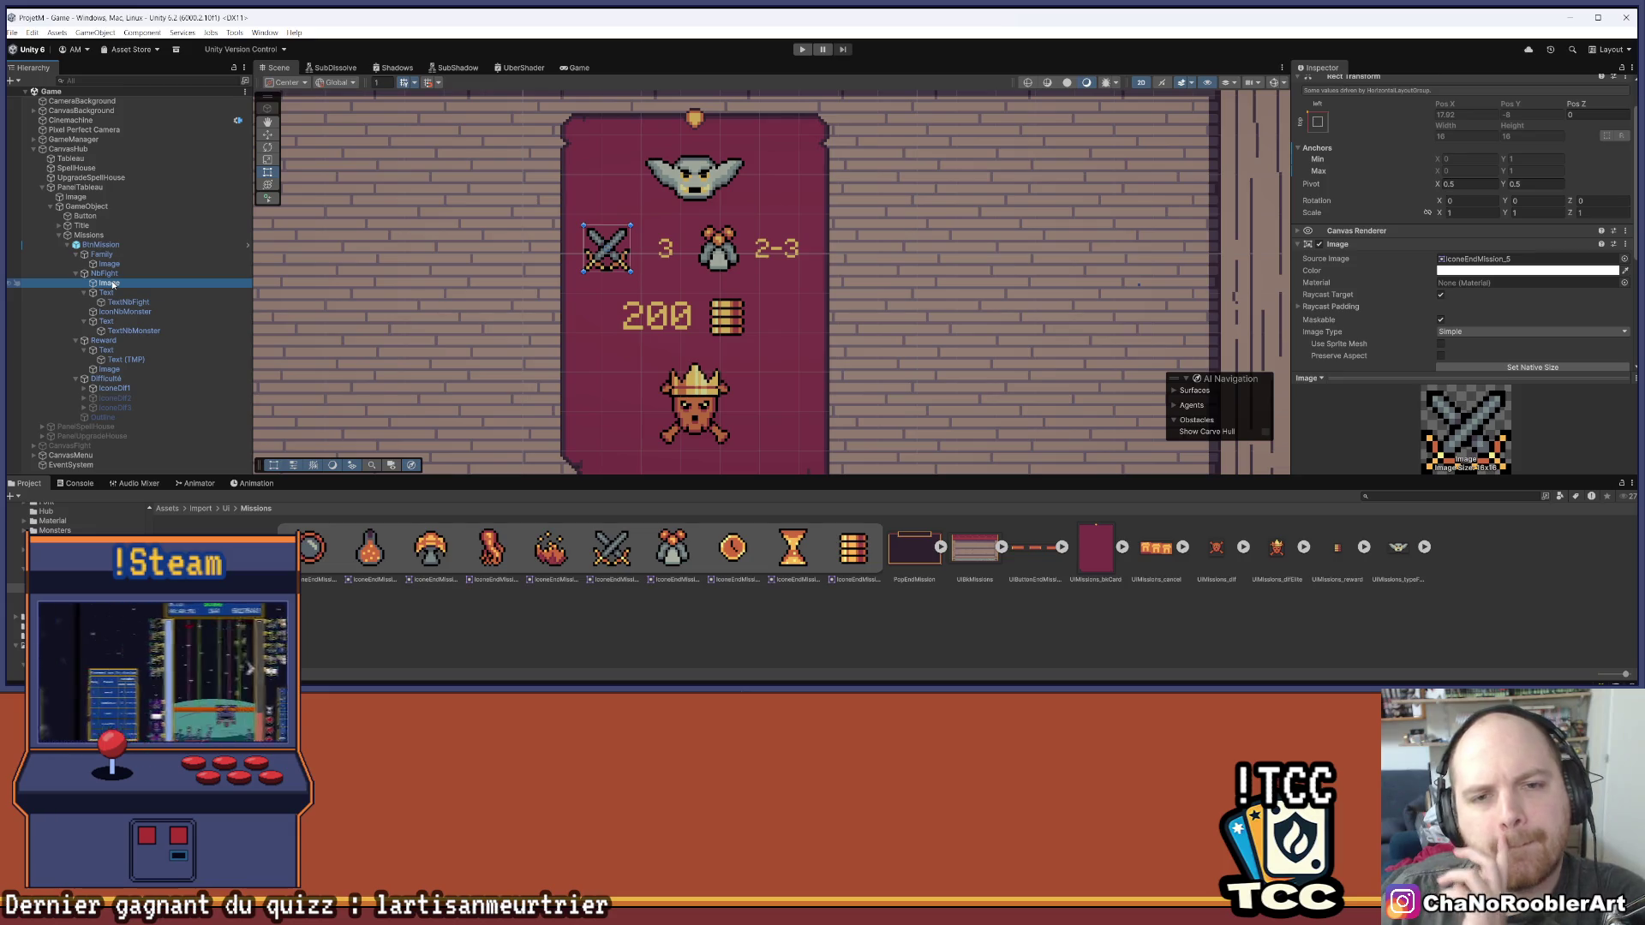
{"action": "left_click", "coordinate": [113, 294]}
{"action": "left_click", "coordinate": [116, 285]}
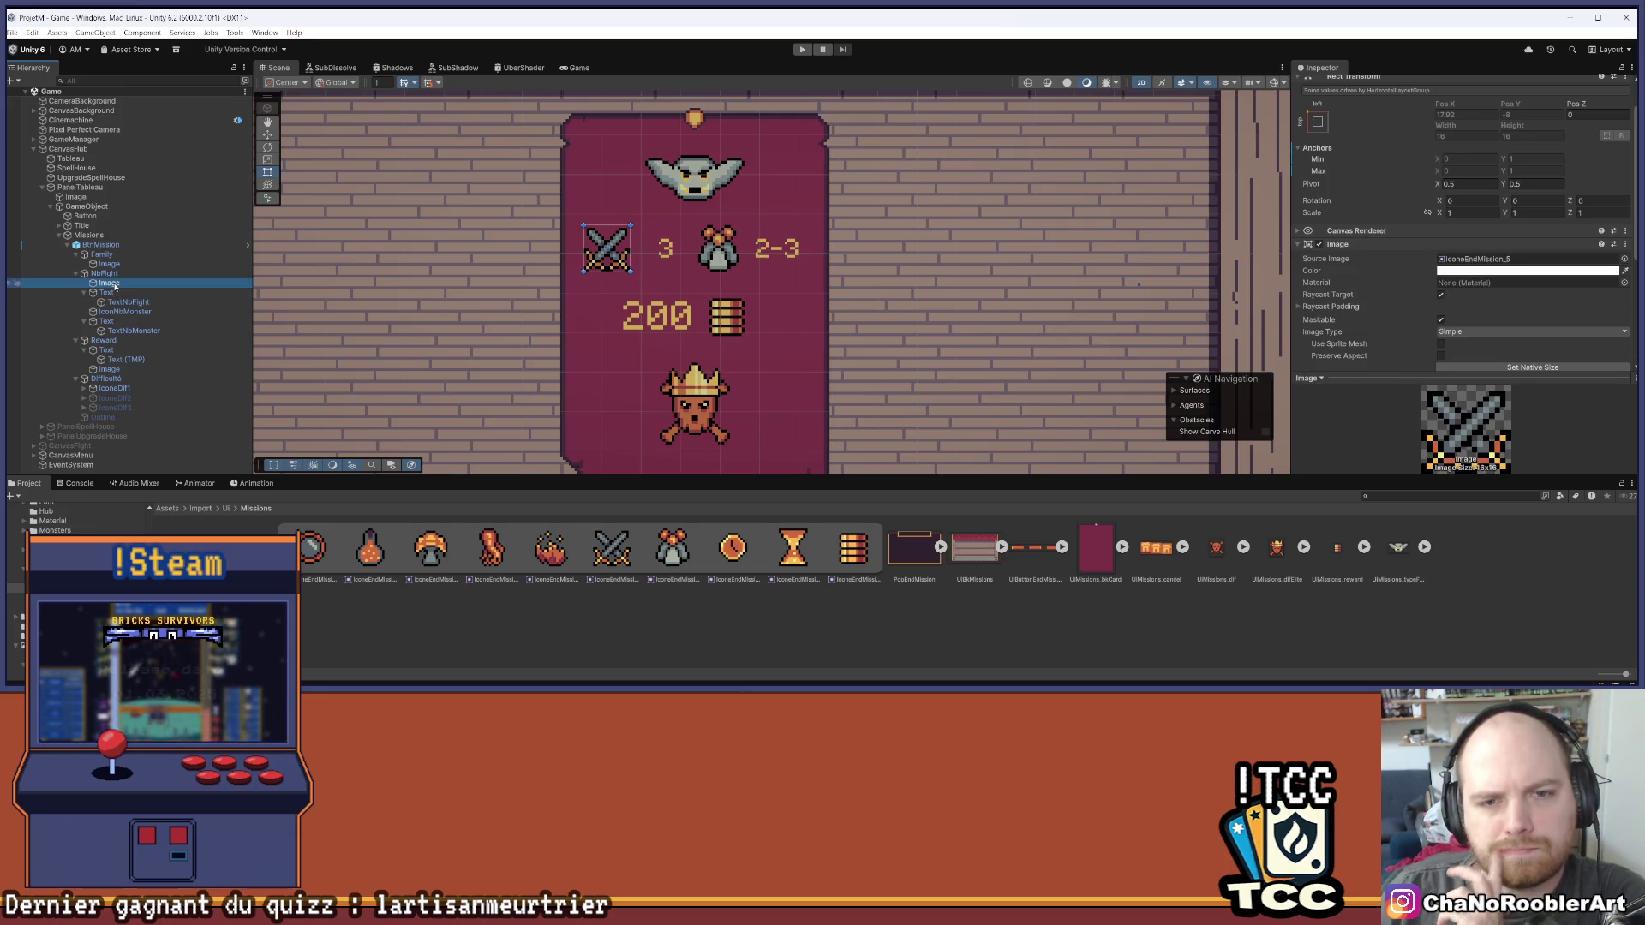
{"action": "left_click", "coordinate": [144, 293]}
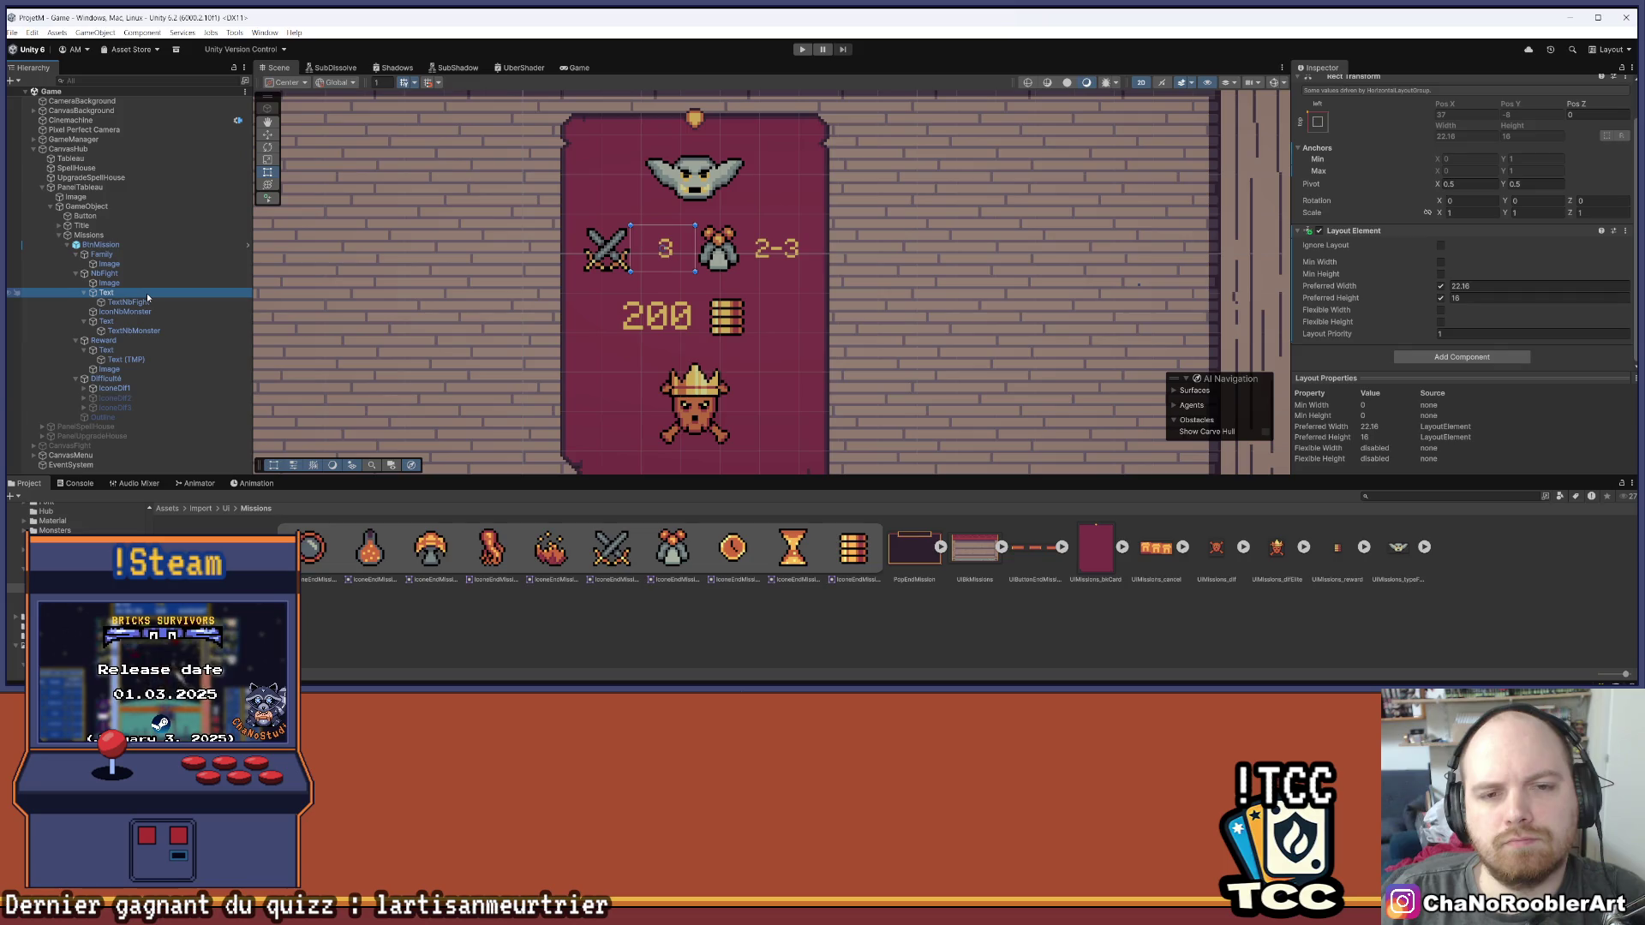
Inspect the reward text and IconNbMonster, then deselect to view the whole card
{"action": "left_click", "coordinate": [146, 284]}
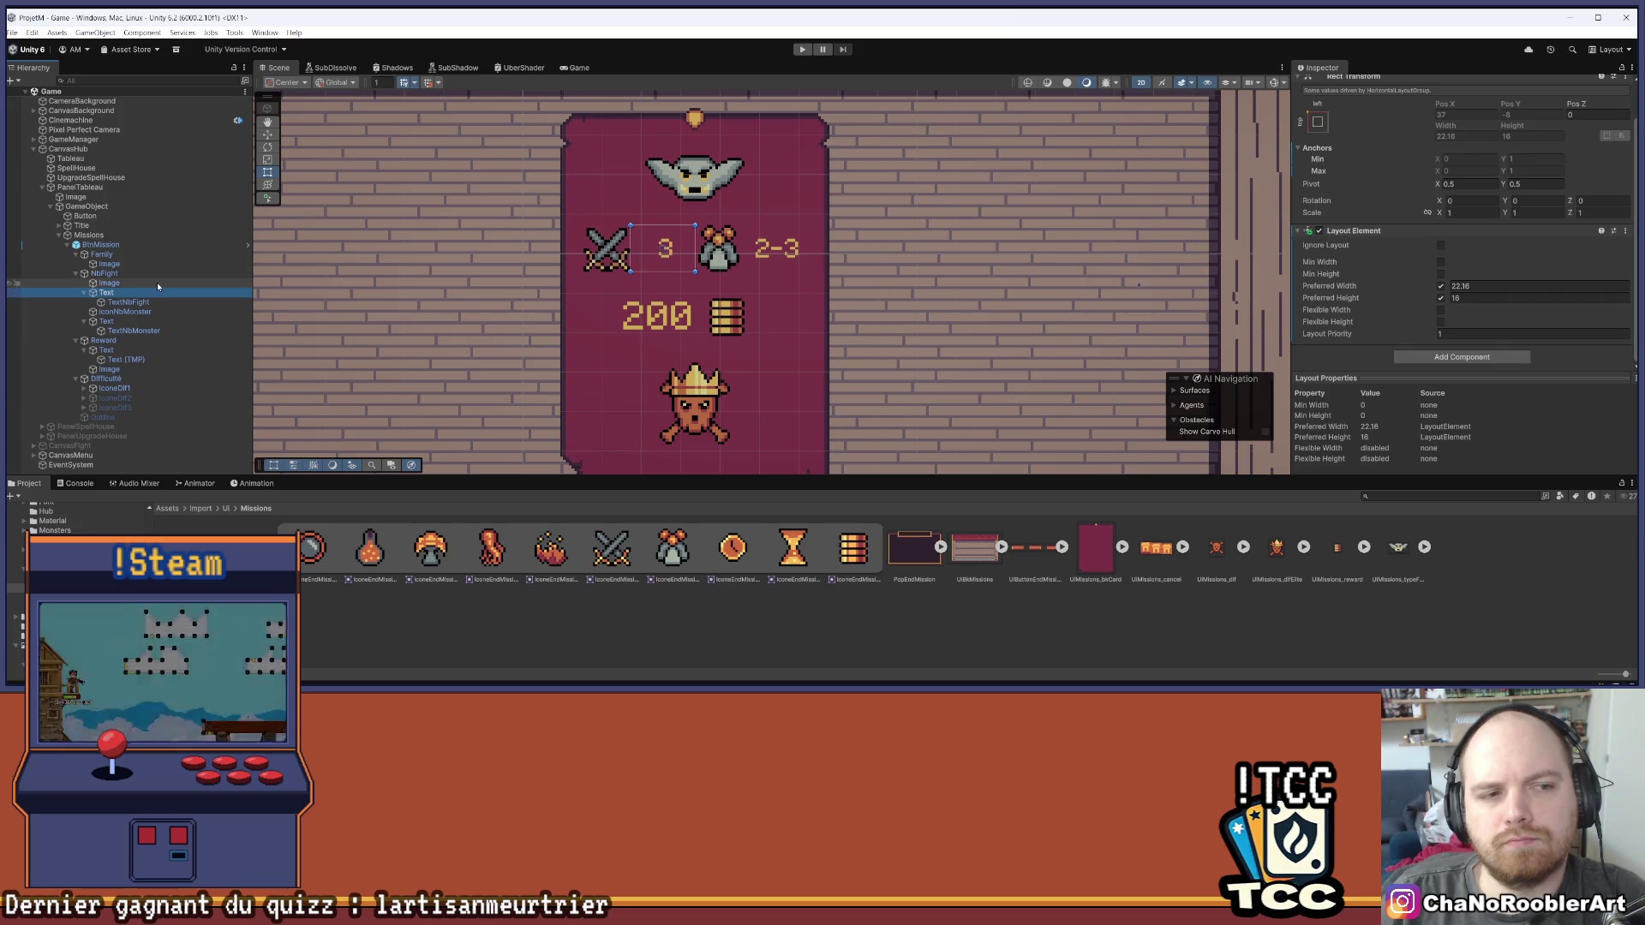
{"action": "left_click", "coordinate": [137, 350]}
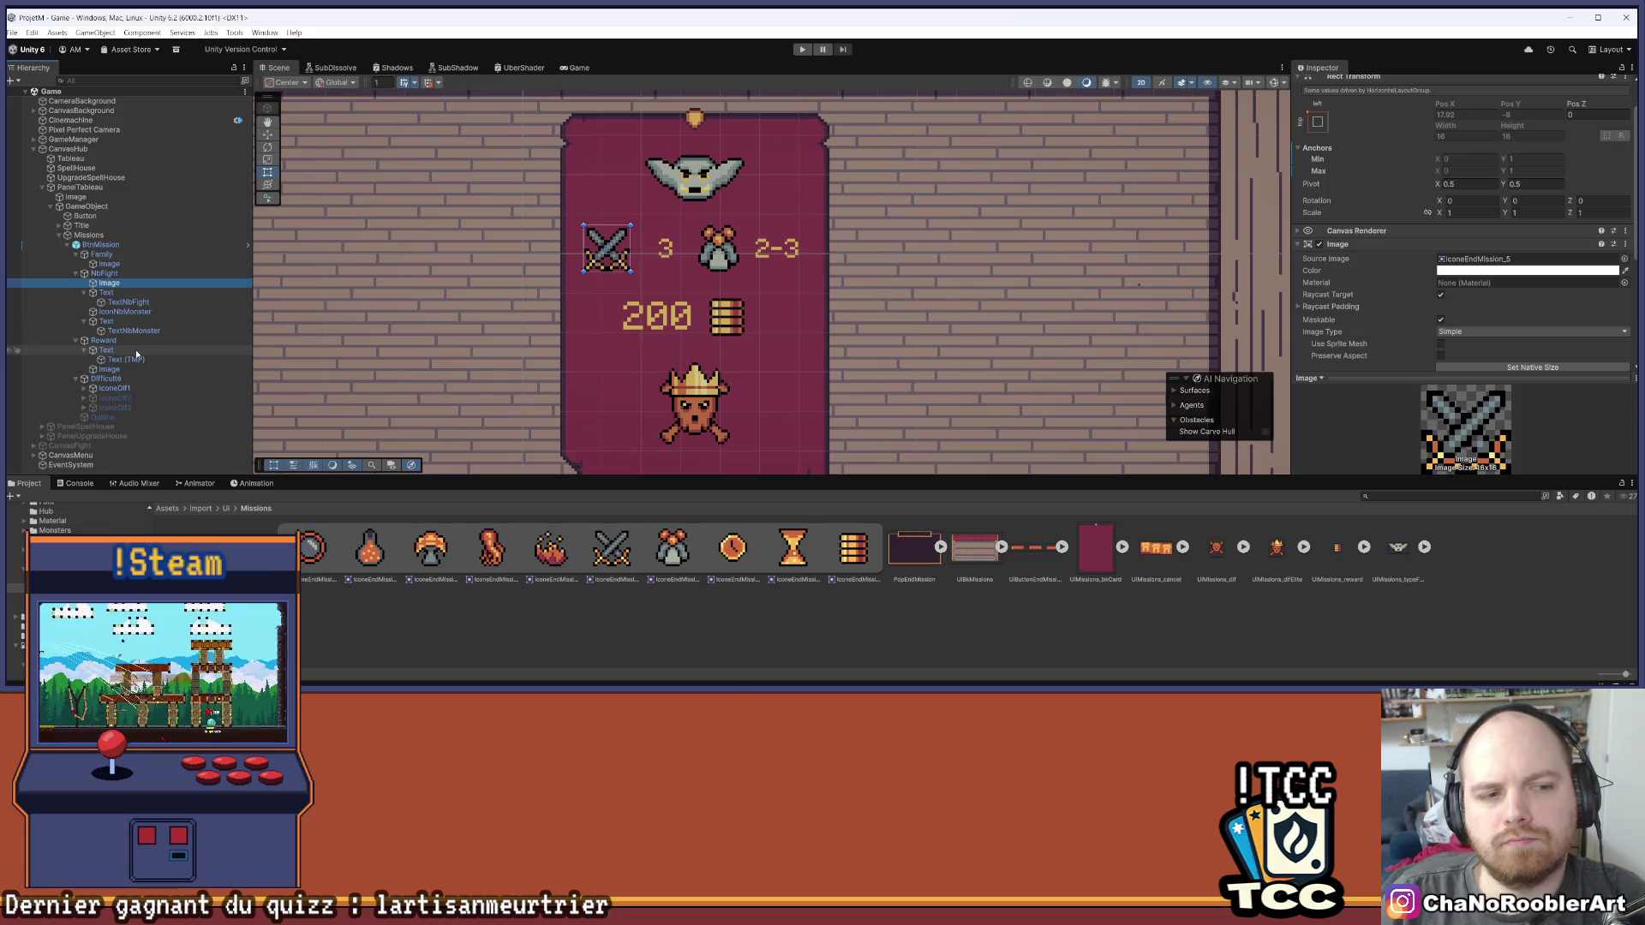
{"action": "left_click", "coordinate": [111, 312]}
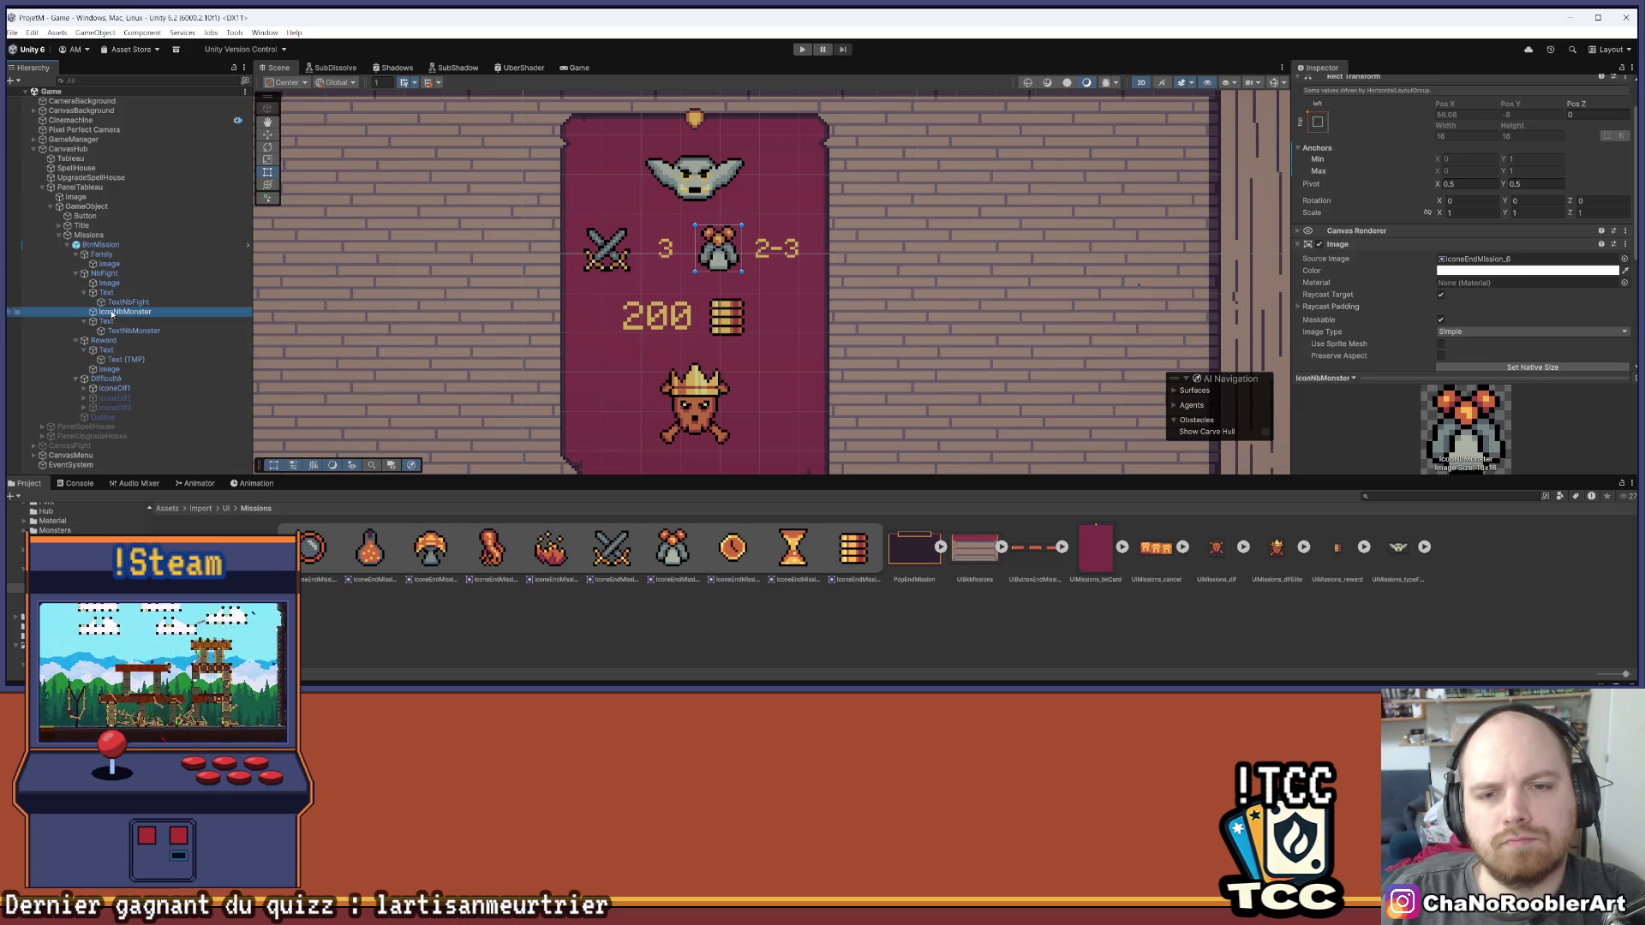
{"action": "left_click", "coordinate": [117, 284]}
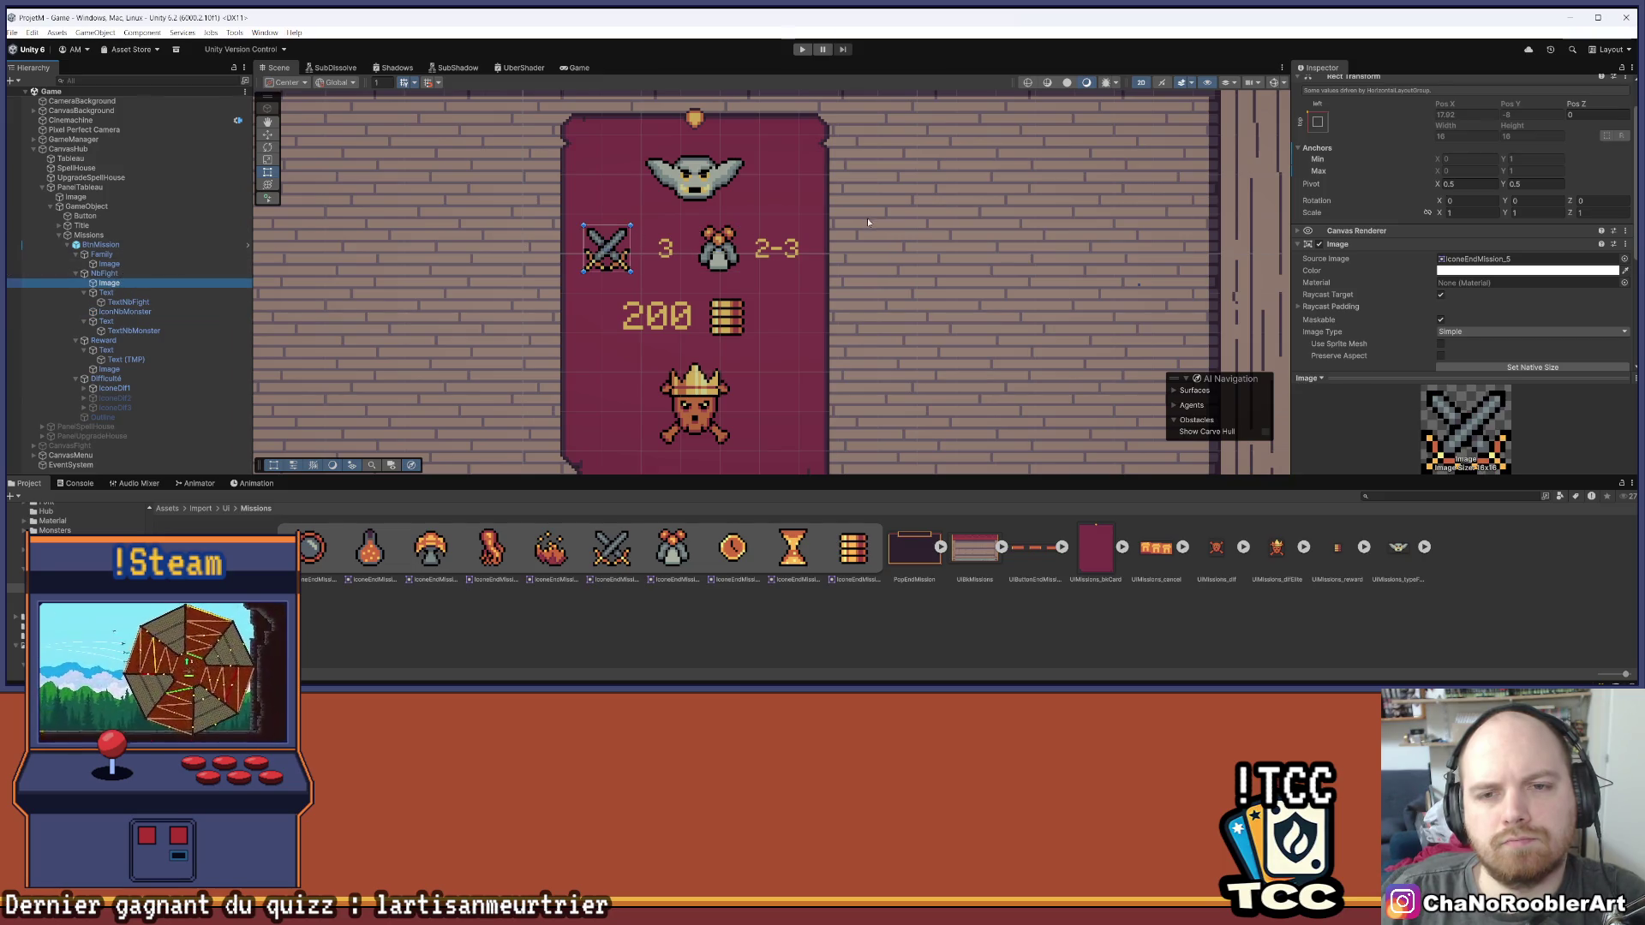
{"action": "left_click", "coordinate": [937, 603]}
{"action": "scroll", "coordinate": [845, 306], "scroll_direction": "down", "scroll_amount": 5}
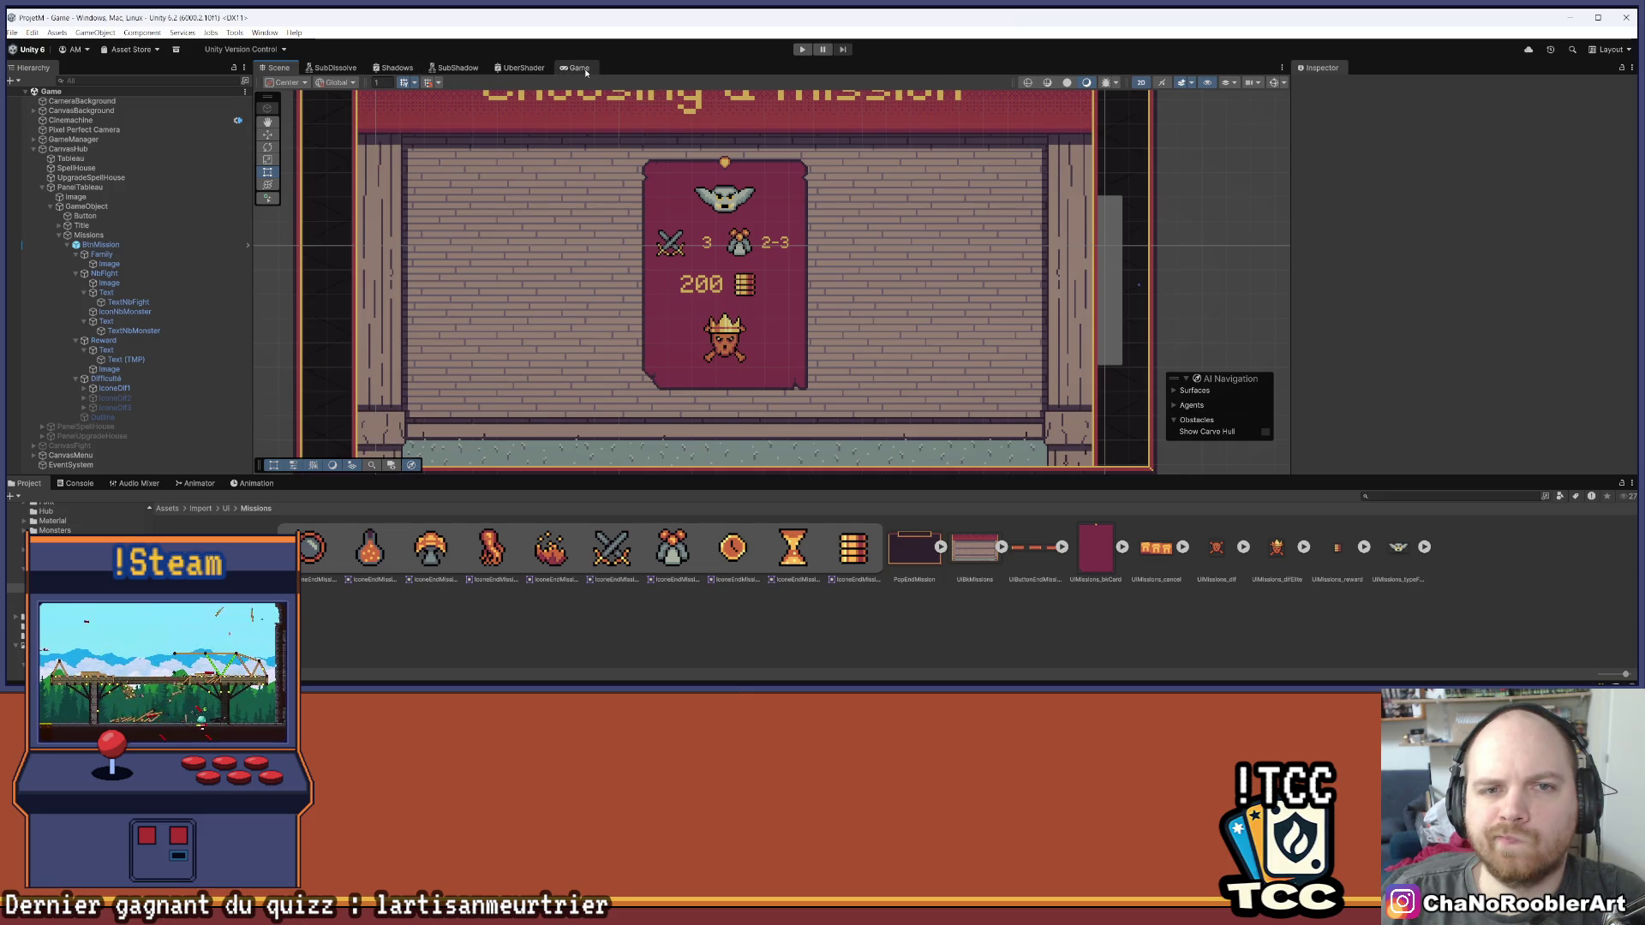
Show the Game view and zoom on the card's swords 3, monster 2-3, 200 reward and skull
{"action": "left_click", "coordinate": [579, 68]}
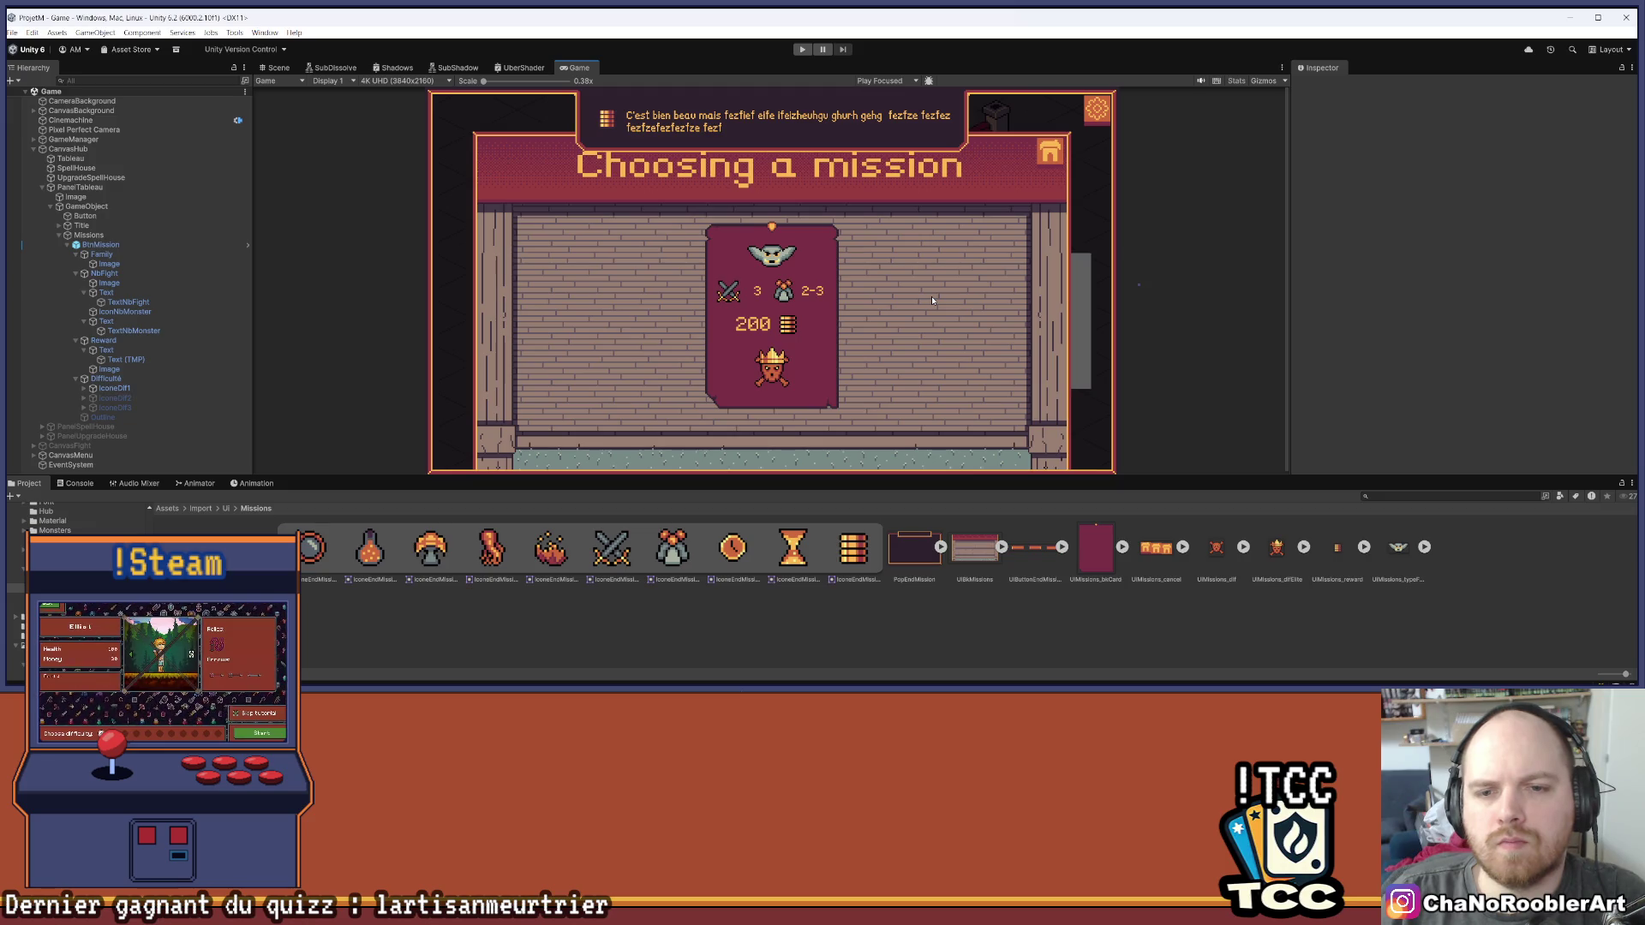
{"action": "scroll", "coordinate": [920, 299], "scroll_direction": "up", "scroll_amount": 5}
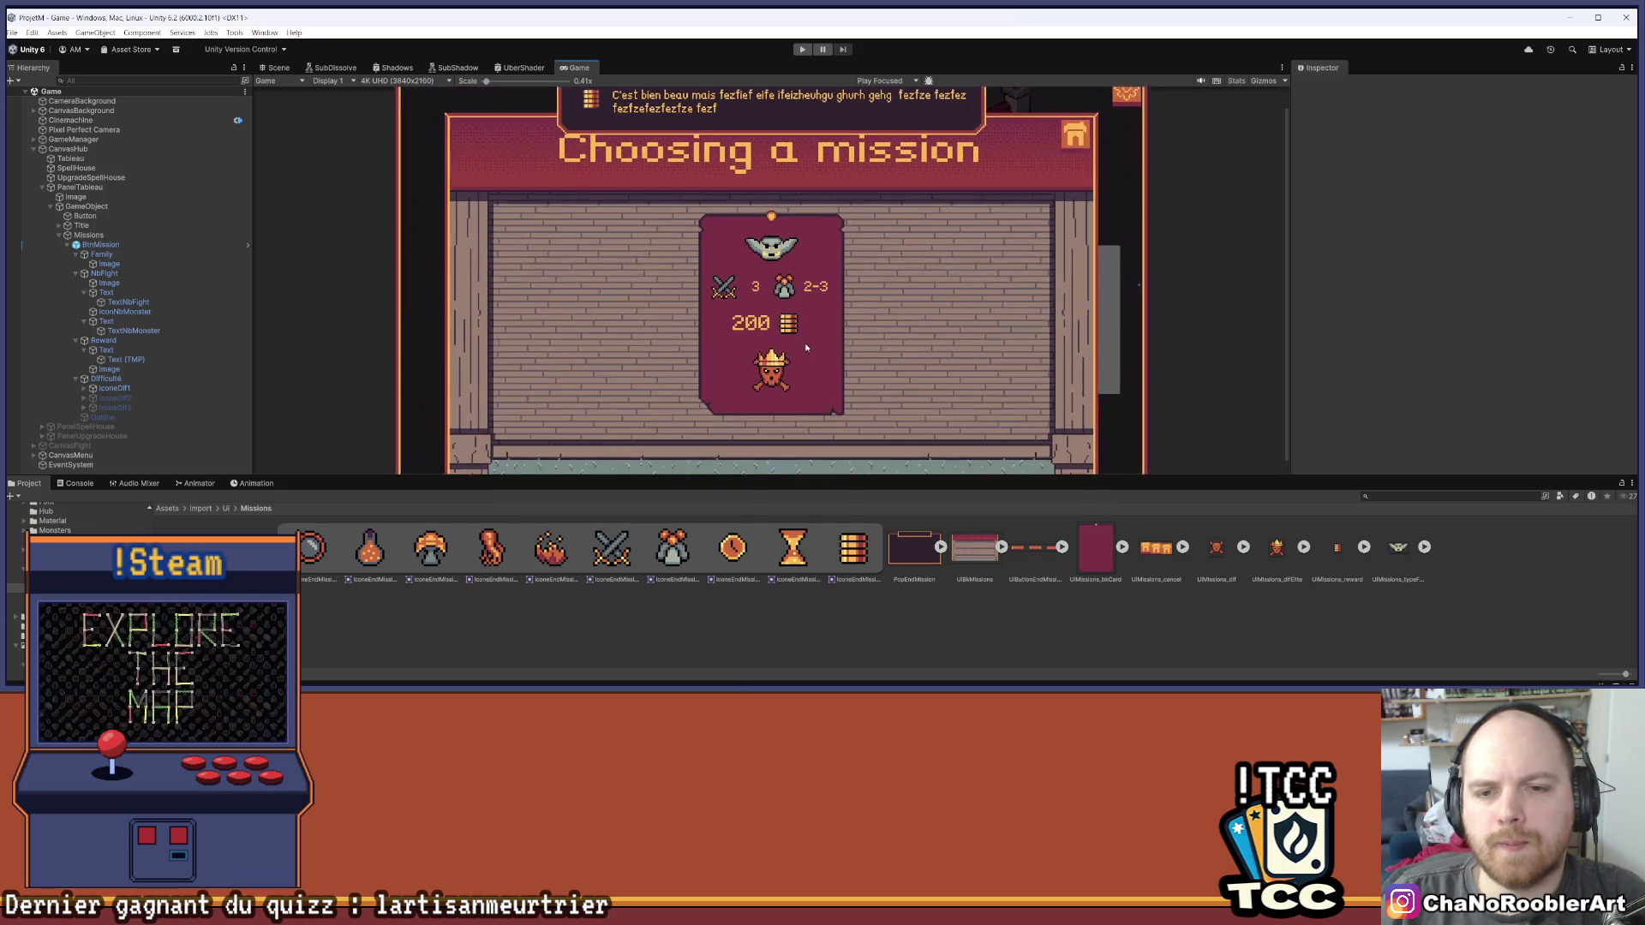
{"action": "scroll", "coordinate": [817, 322], "scroll_direction": "down", "scroll_amount": 2}
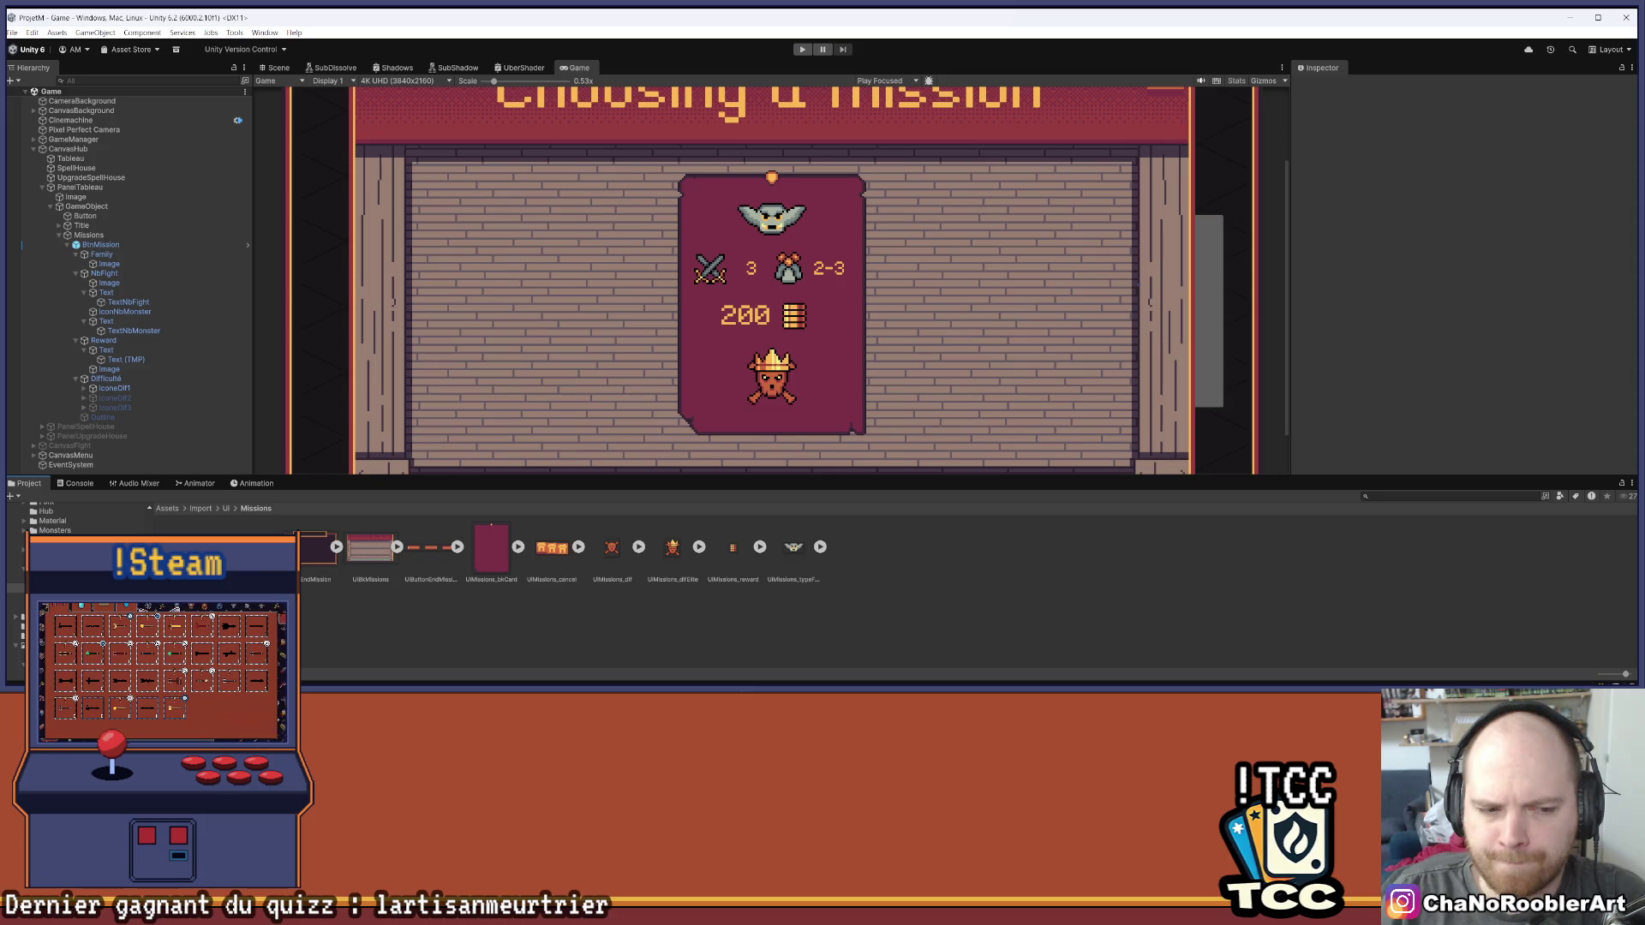
Expand and collapse the NbFight, Reward and Difficulté groups to locate the Reward row
{"action": "scroll", "coordinate": [917, 428], "scroll_direction": "up", "scroll_amount": 5}
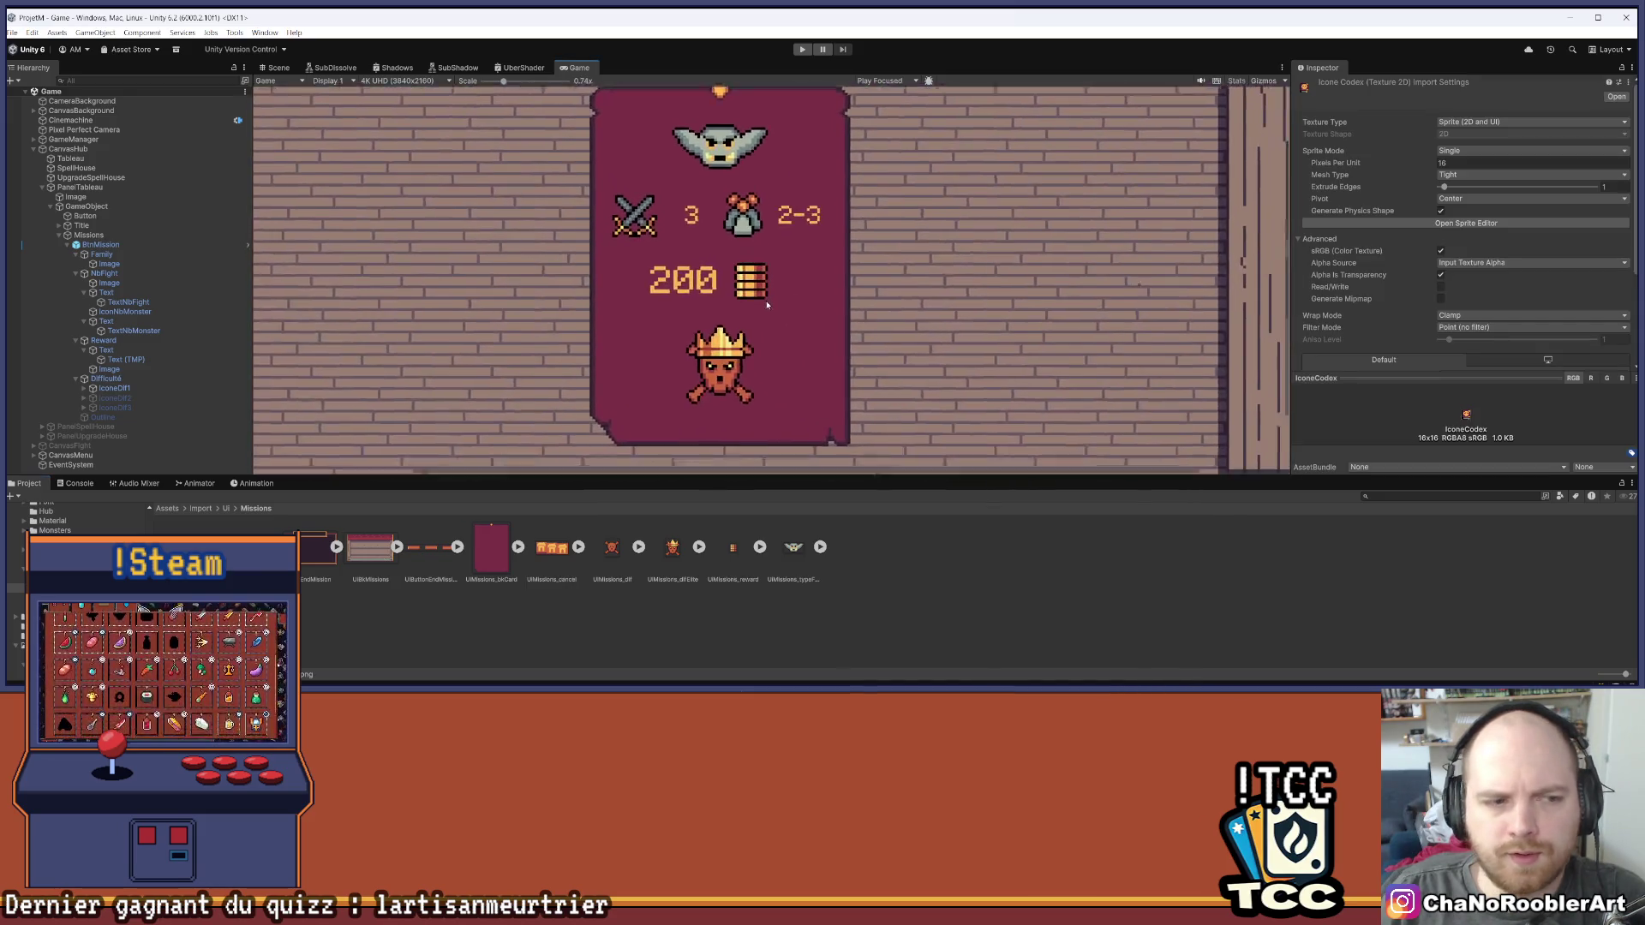
{"action": "left_click", "coordinate": [76, 275]}
{"action": "left_click", "coordinate": [77, 283]}
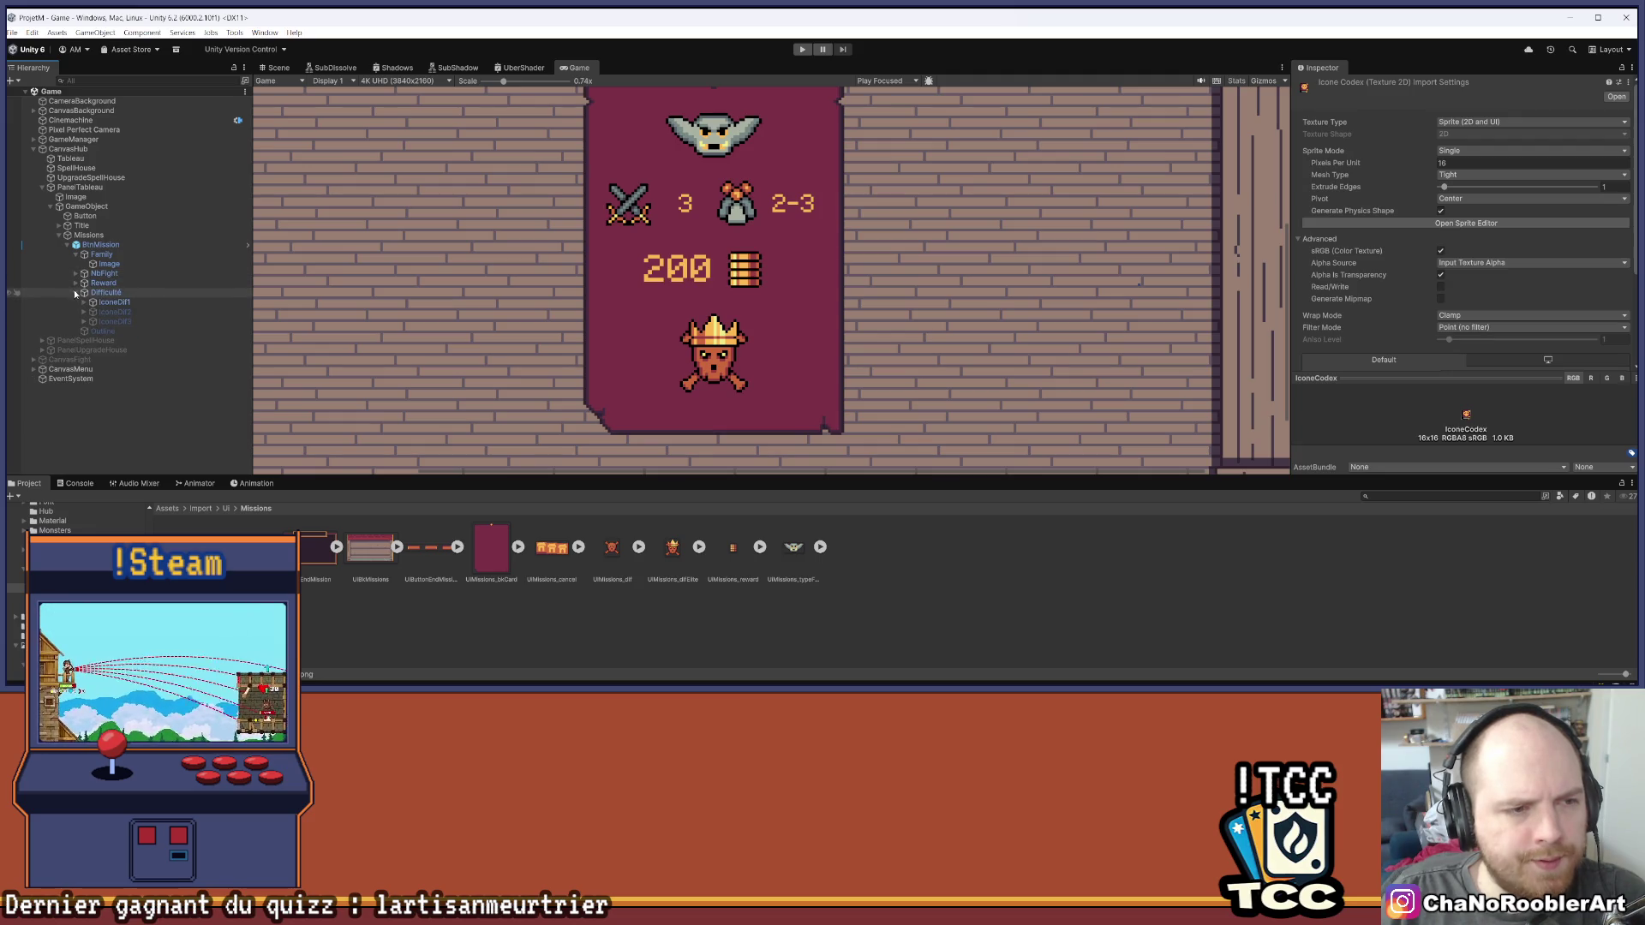
{"action": "left_click", "coordinate": [75, 293]}
{"action": "left_click", "coordinate": [77, 283]}
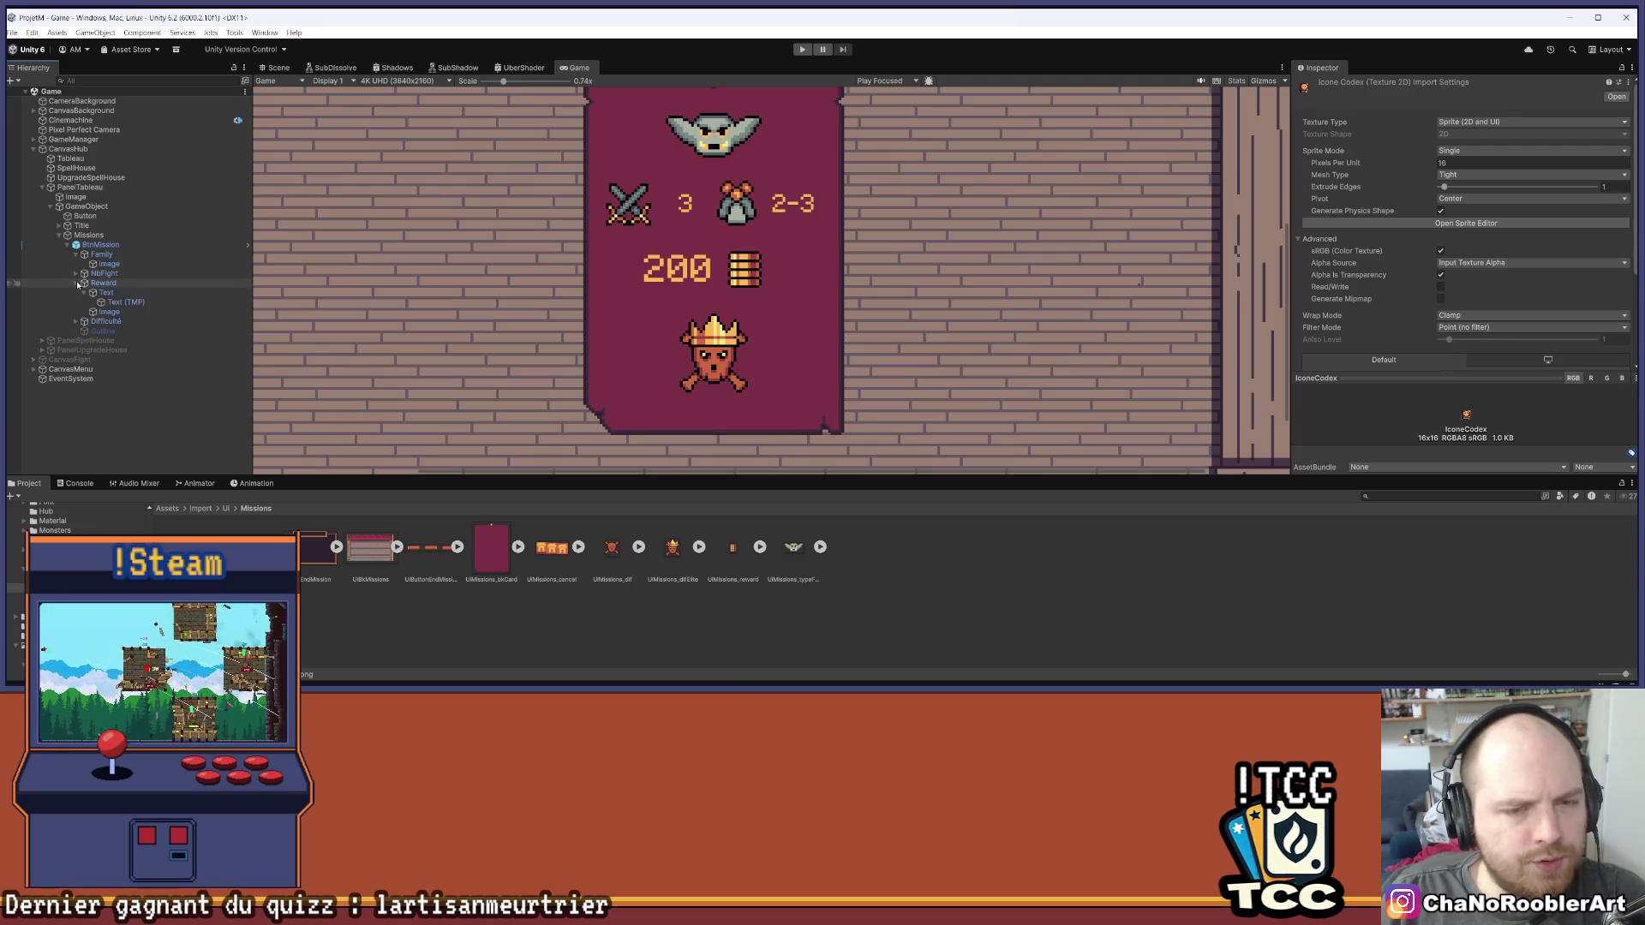
{"action": "left_click", "coordinate": [75, 322]}
{"action": "left_click", "coordinate": [81, 330]}
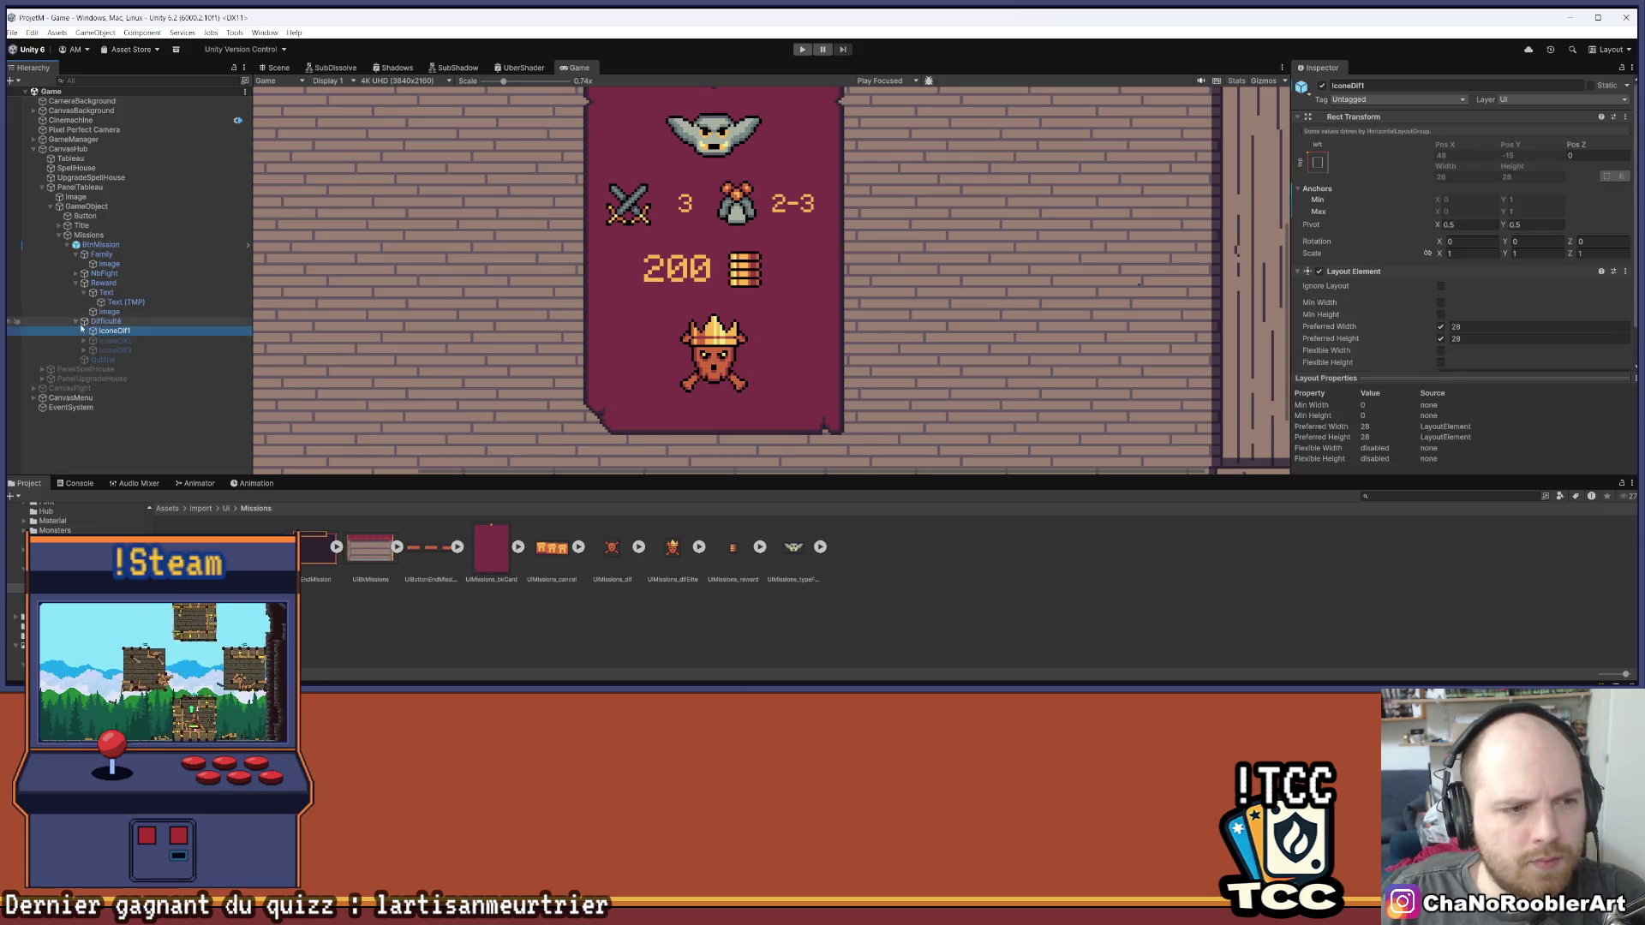
{"action": "left_click", "coordinate": [75, 321]}
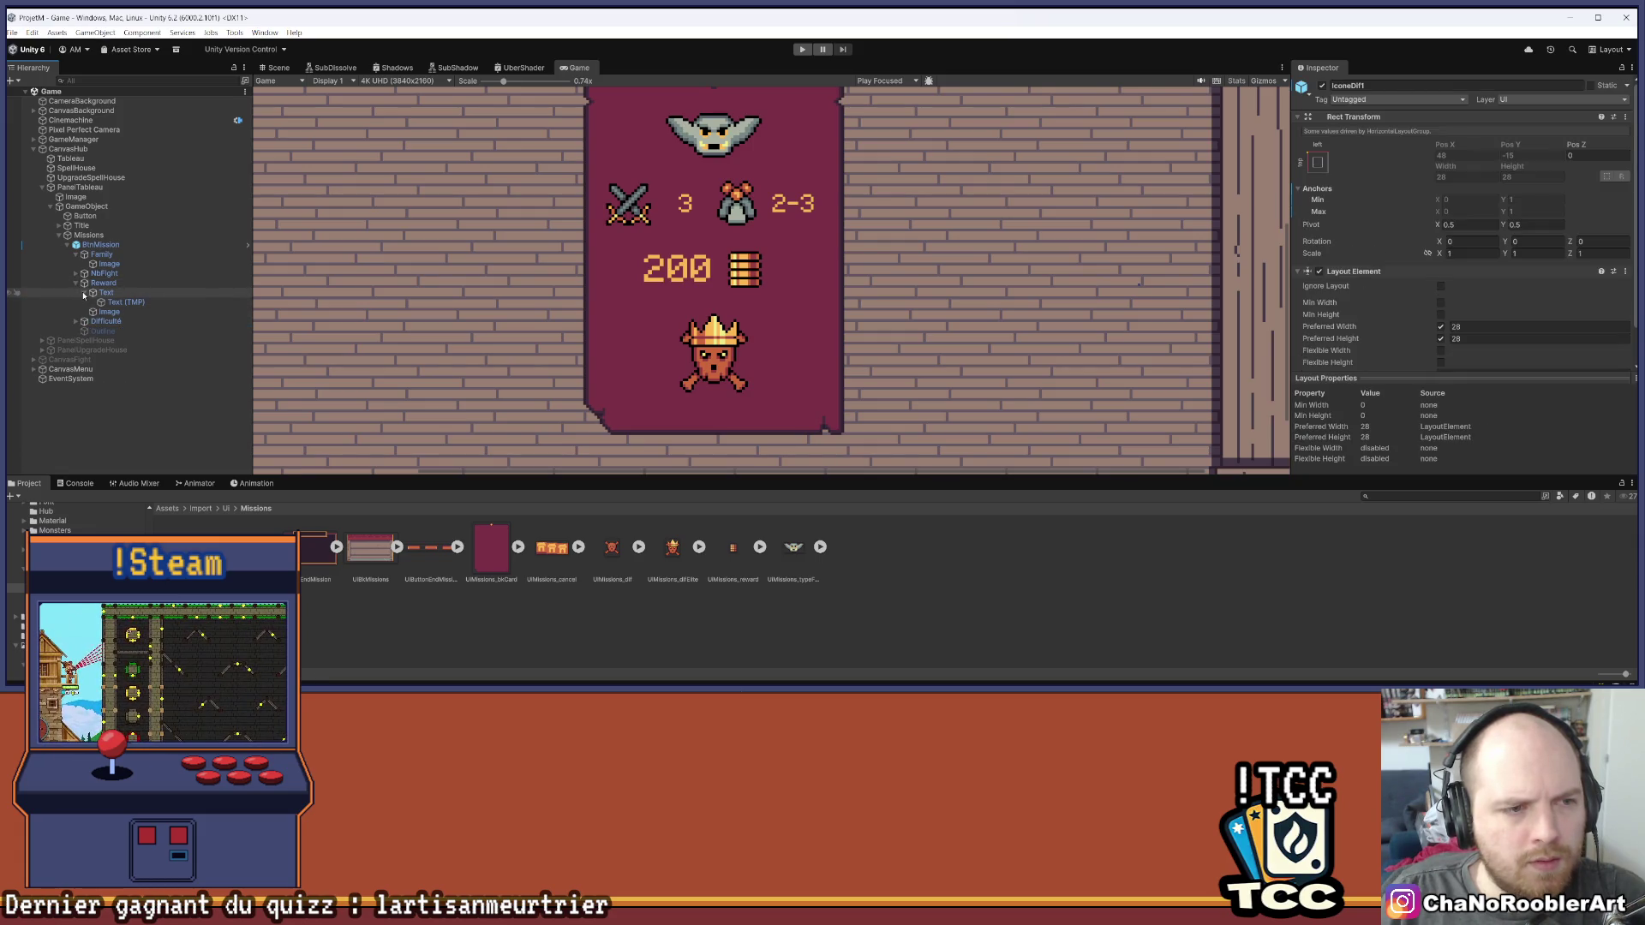
{"action": "left_click", "coordinate": [84, 293]}
{"action": "left_click", "coordinate": [100, 282]}
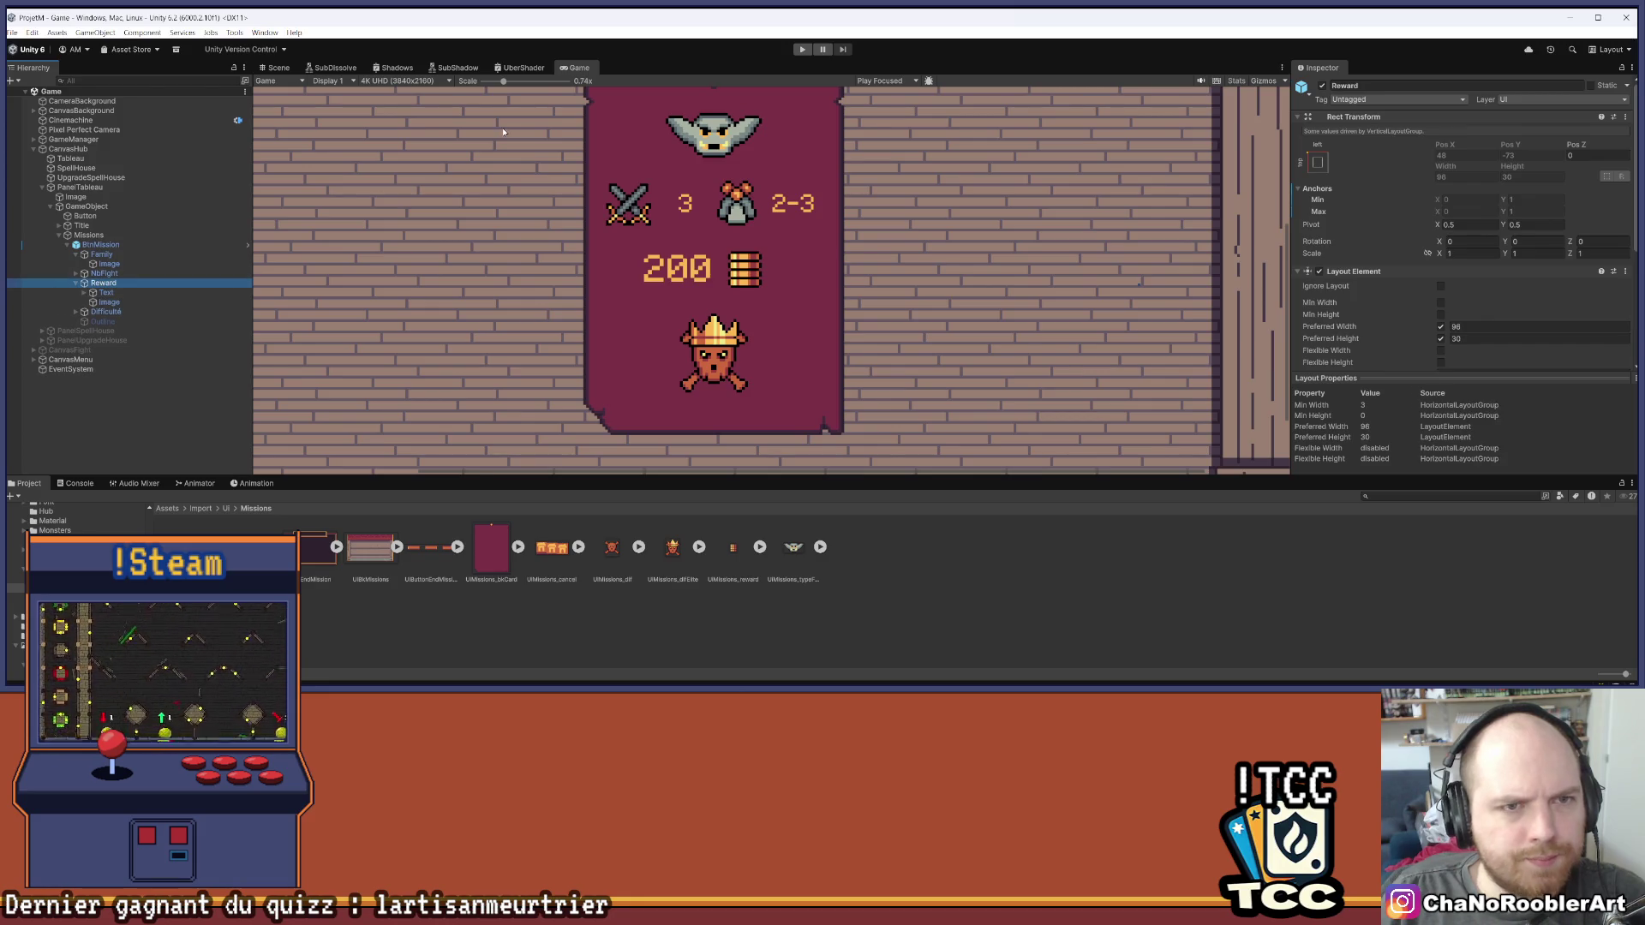
Give the Reward row's Layout Element a preferred height of 16
{"action": "scroll", "coordinate": [503, 132], "scroll_direction": "down", "scroll_amount": 2}
{"action": "scroll", "coordinate": [1456, 223], "scroll_direction": "down", "scroll_amount": 3}
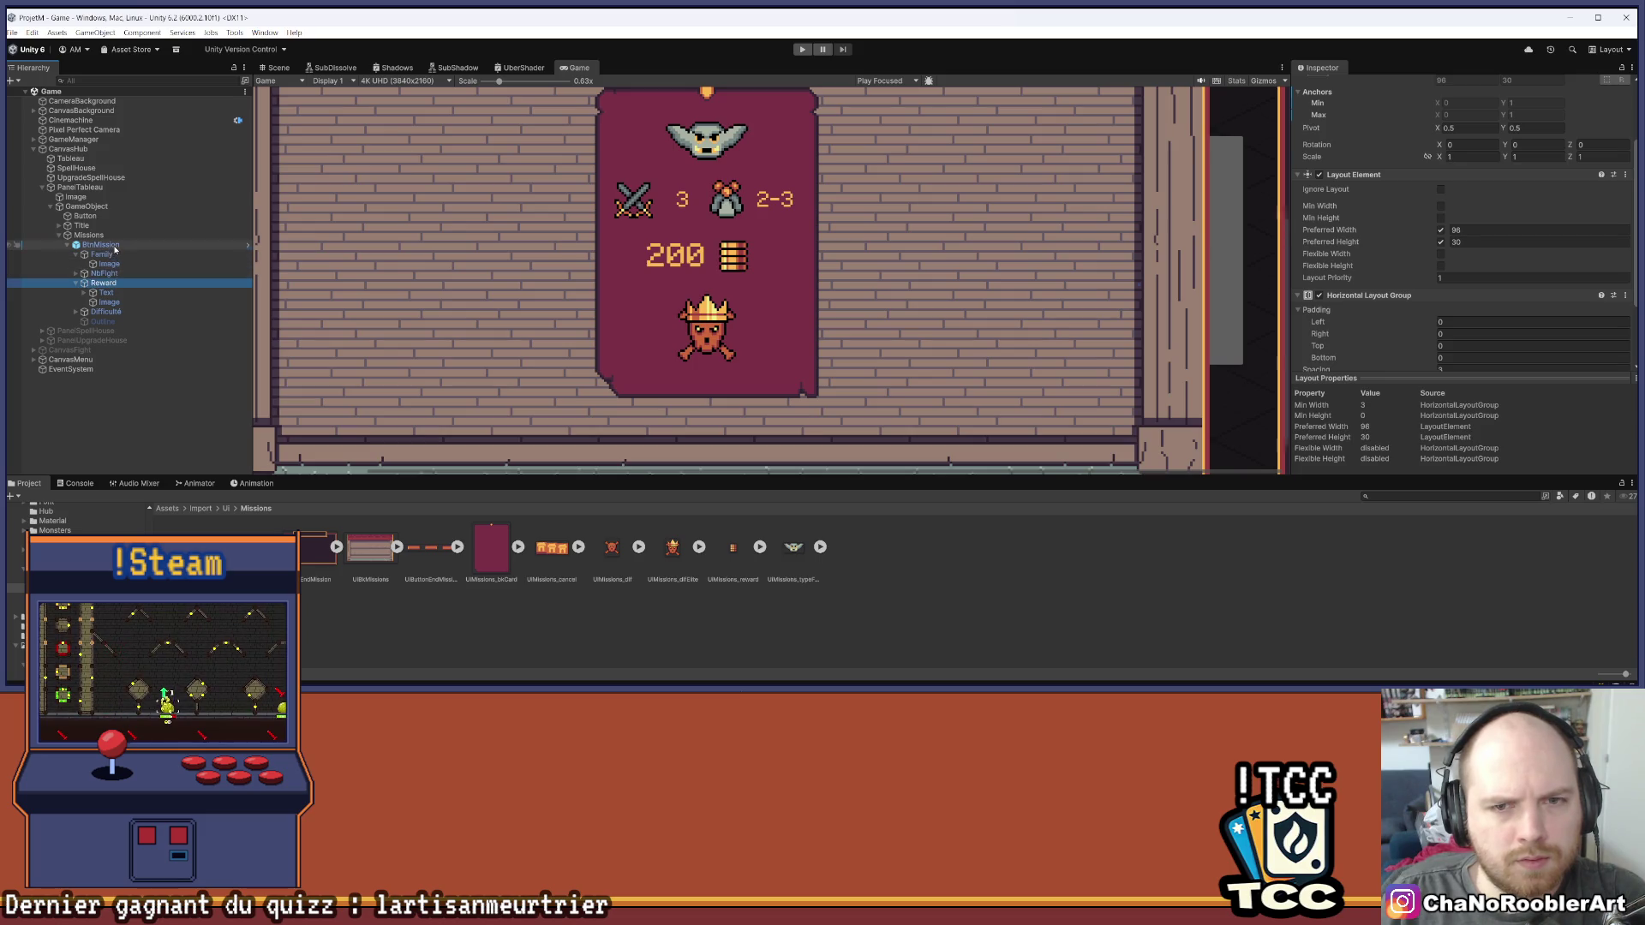
{"action": "left_click", "coordinate": [114, 254]}
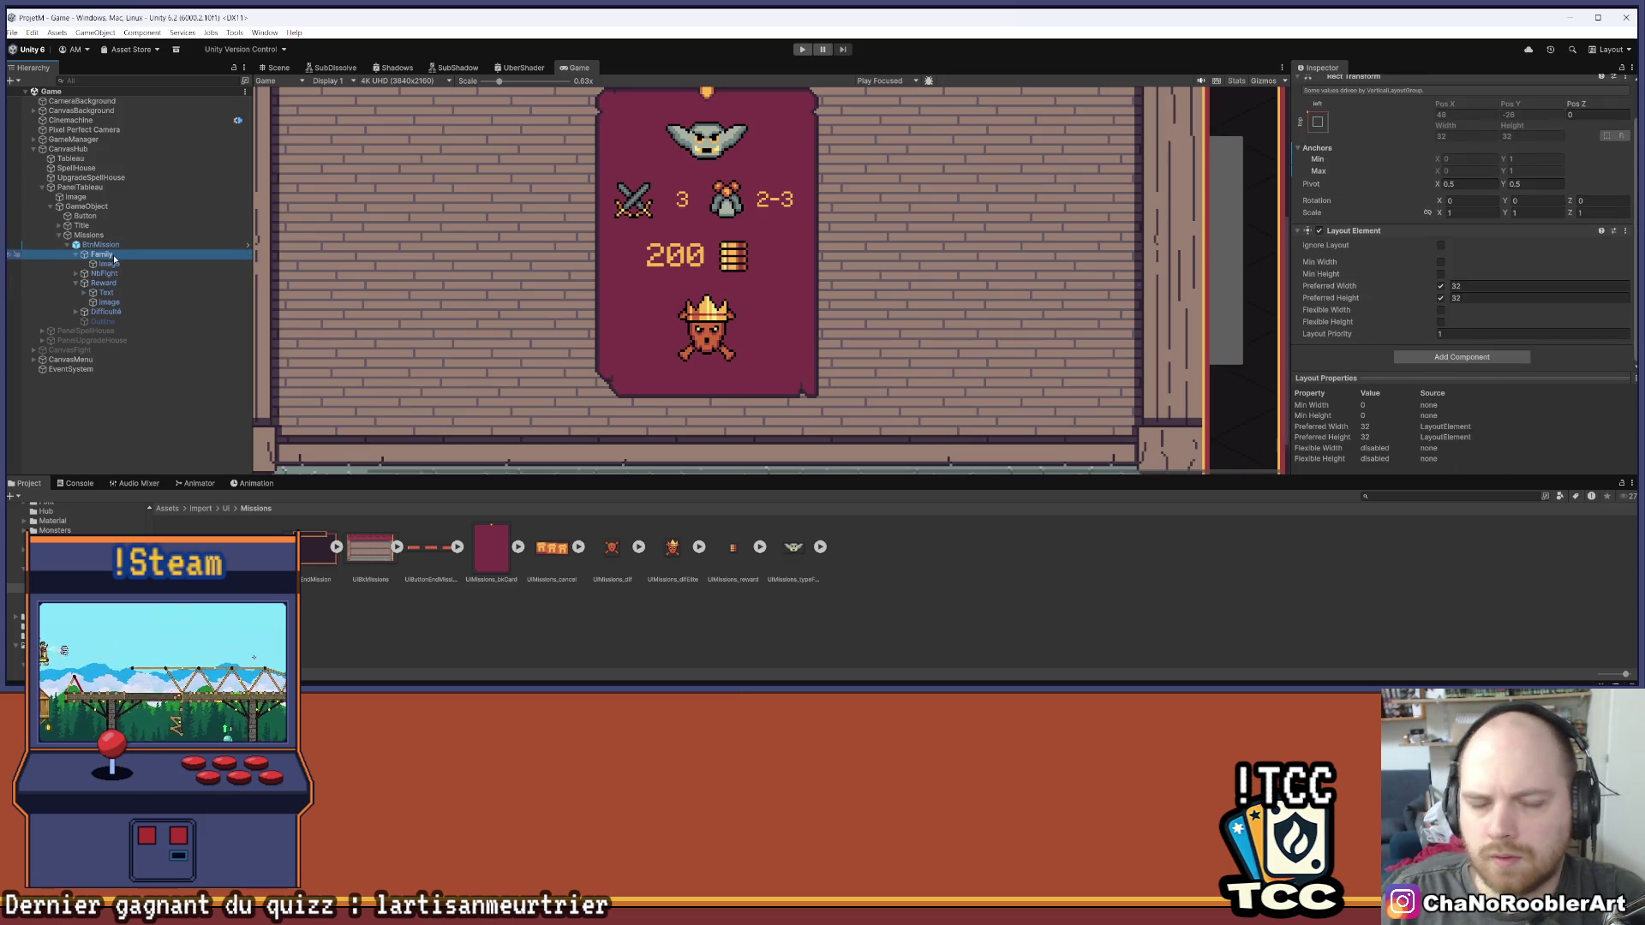
{"action": "left_click", "coordinate": [115, 274]}
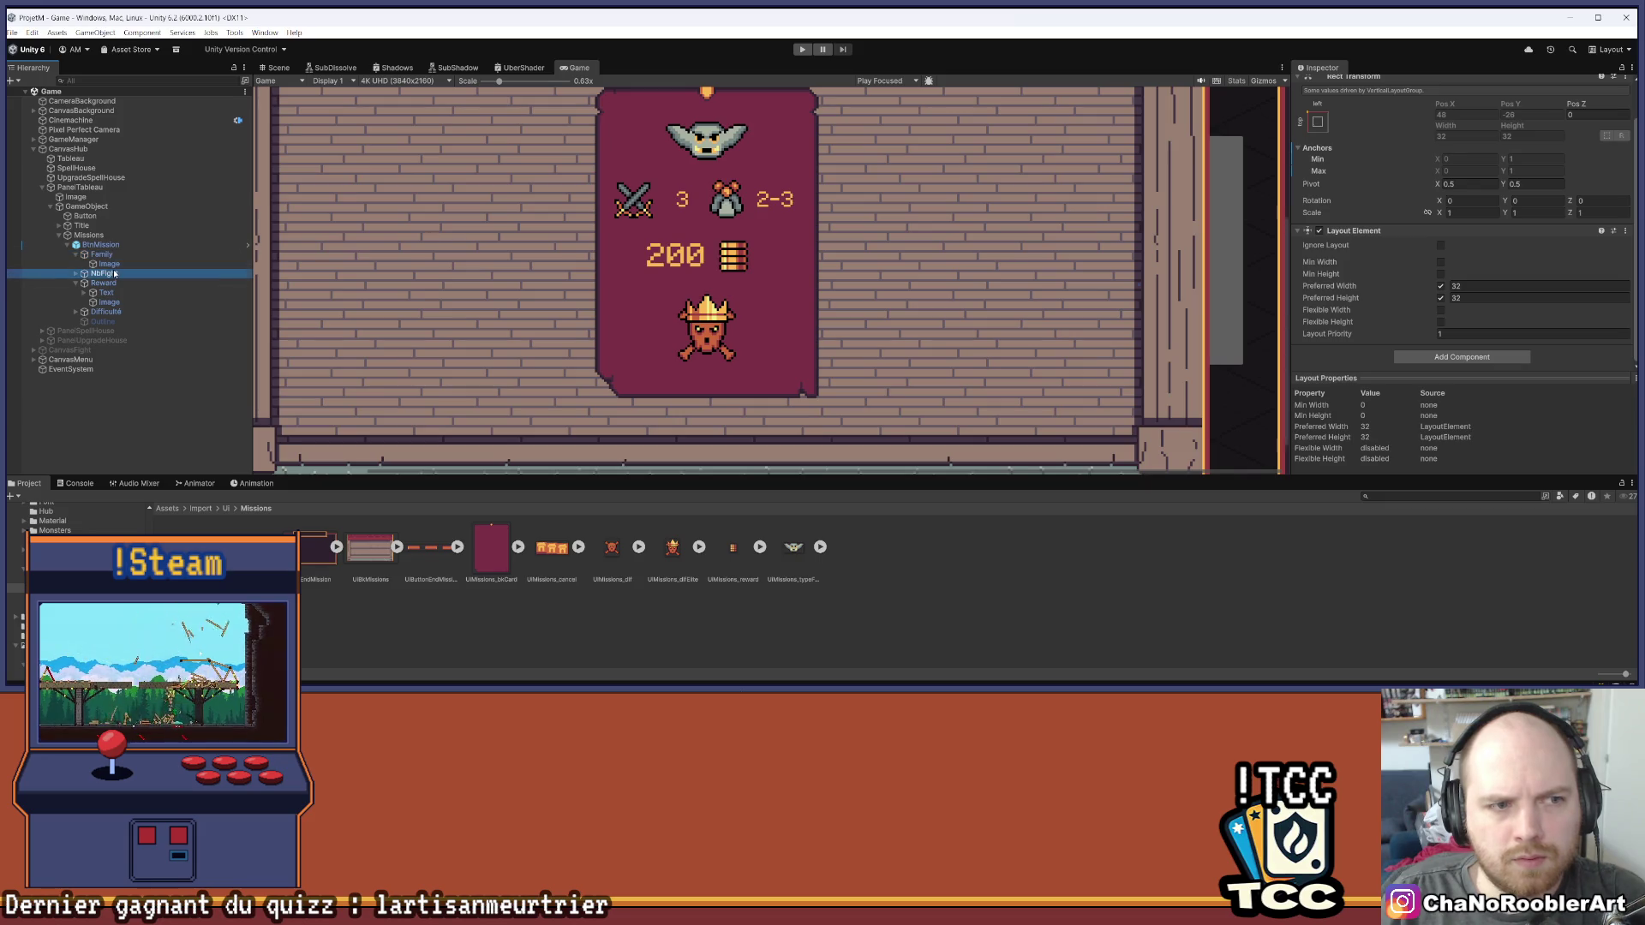
{"action": "left_click", "coordinate": [250, 282]}
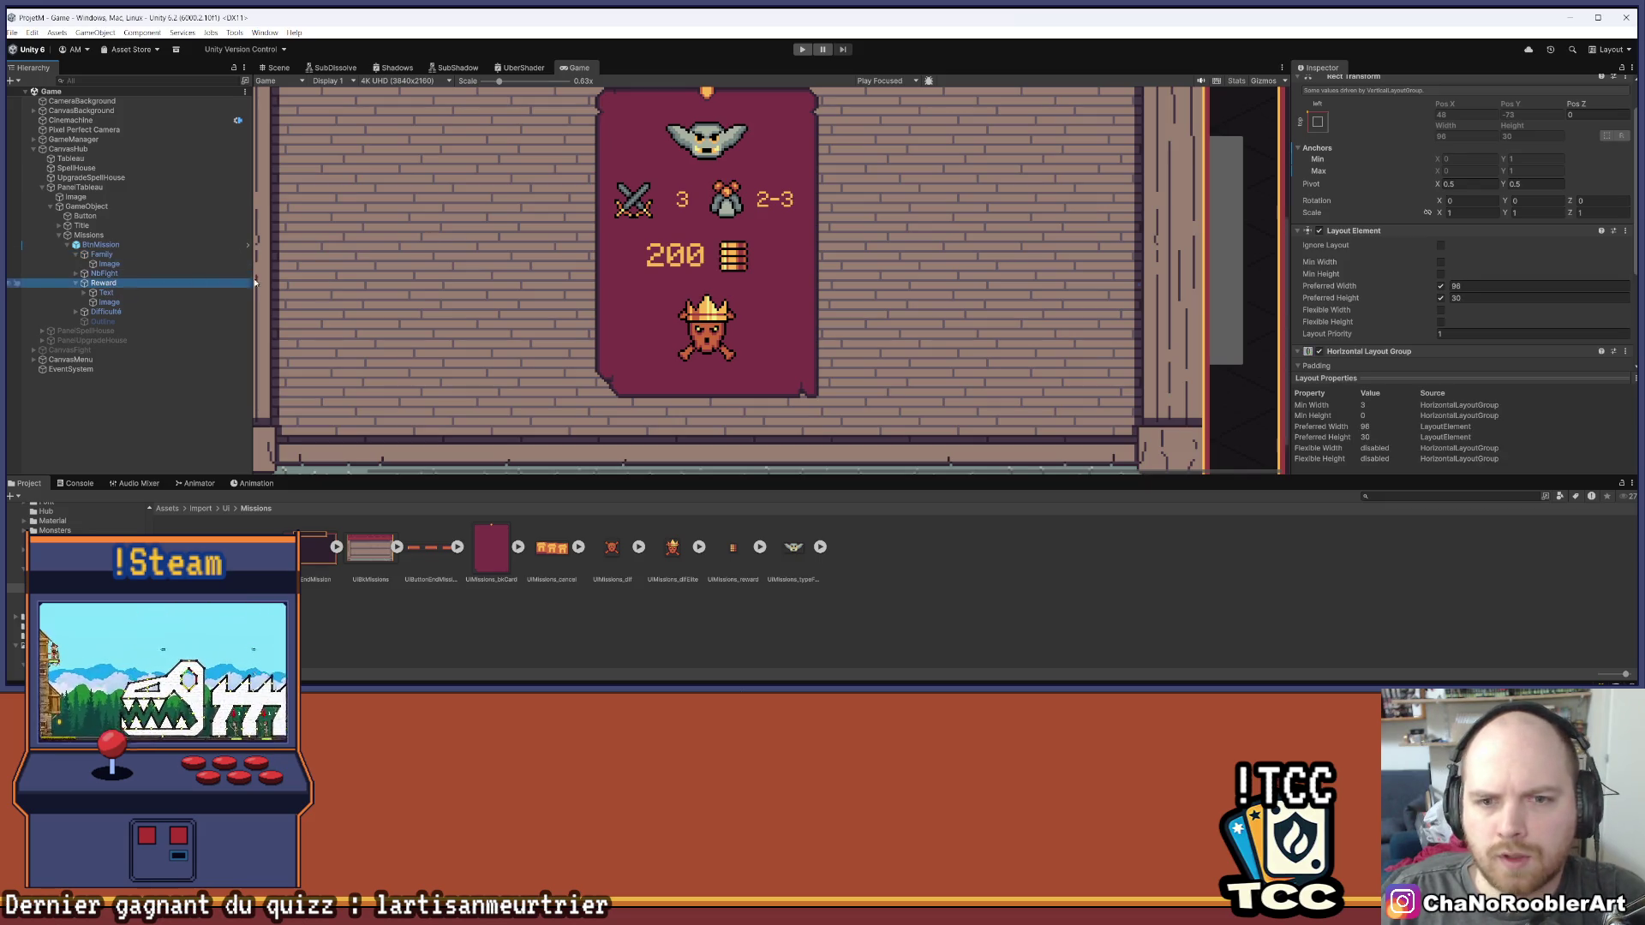
{"action": "left_click", "coordinate": [1507, 297]}
{"action": "type", "text": "16"}
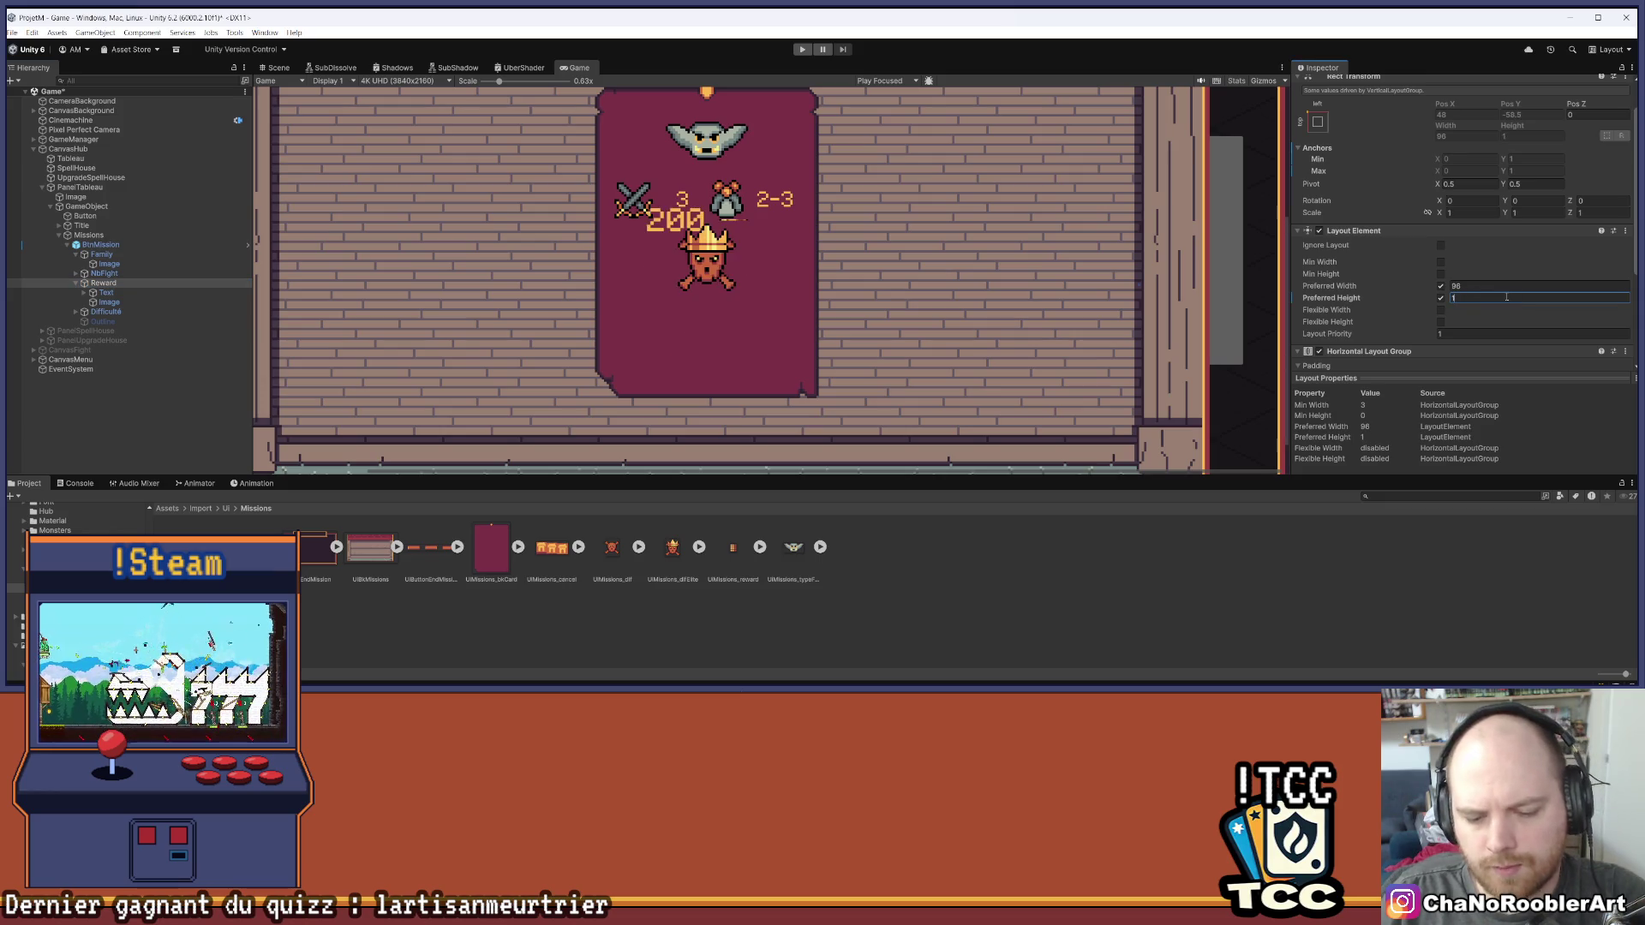
{"action": "scroll", "coordinate": [748, 230], "scroll_direction": "up", "scroll_amount": 4}
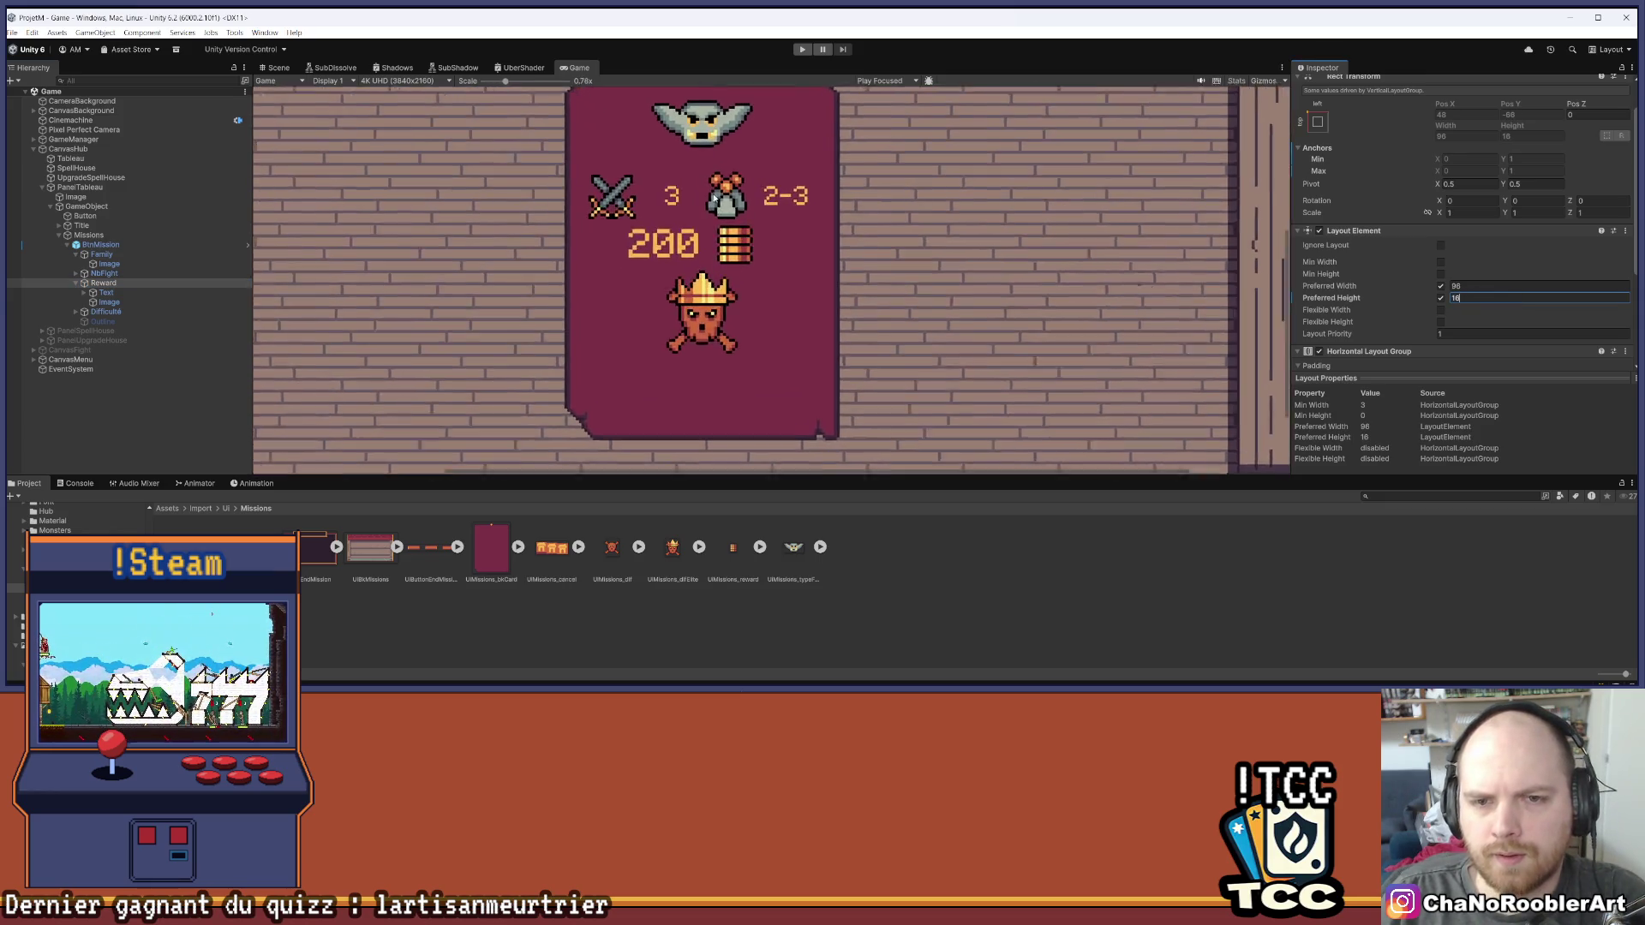
{"action": "scroll", "coordinate": [748, 332], "scroll_direction": "down", "scroll_amount": 2}
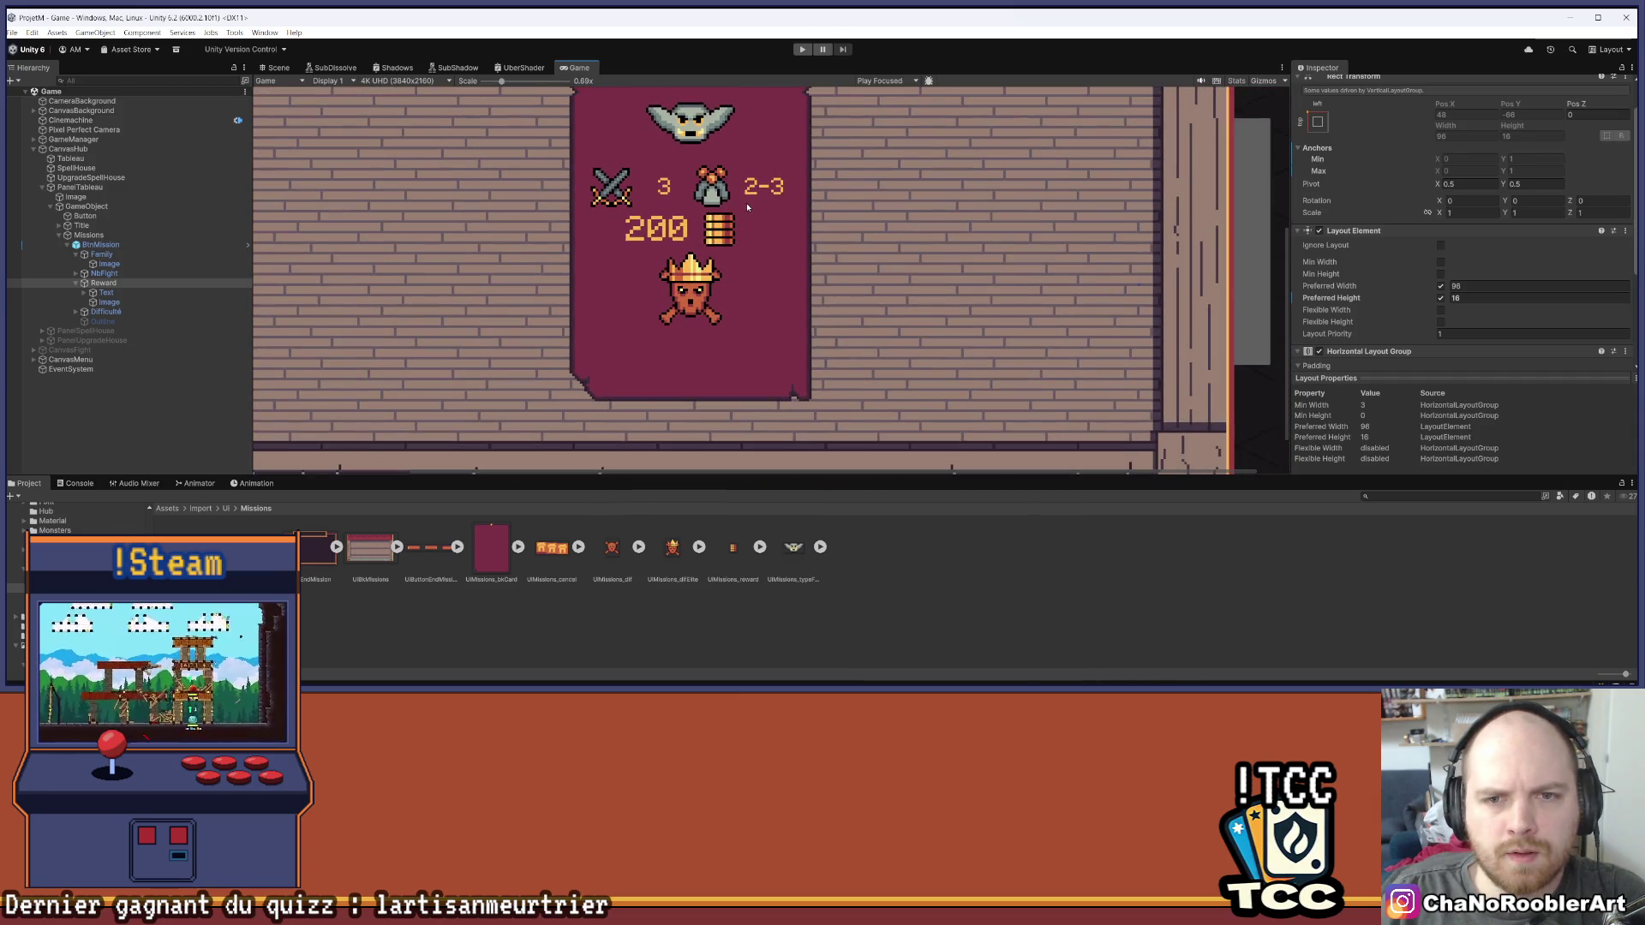
{"action": "scroll", "coordinate": [748, 206], "scroll_direction": "down", "scroll_amount": 3}
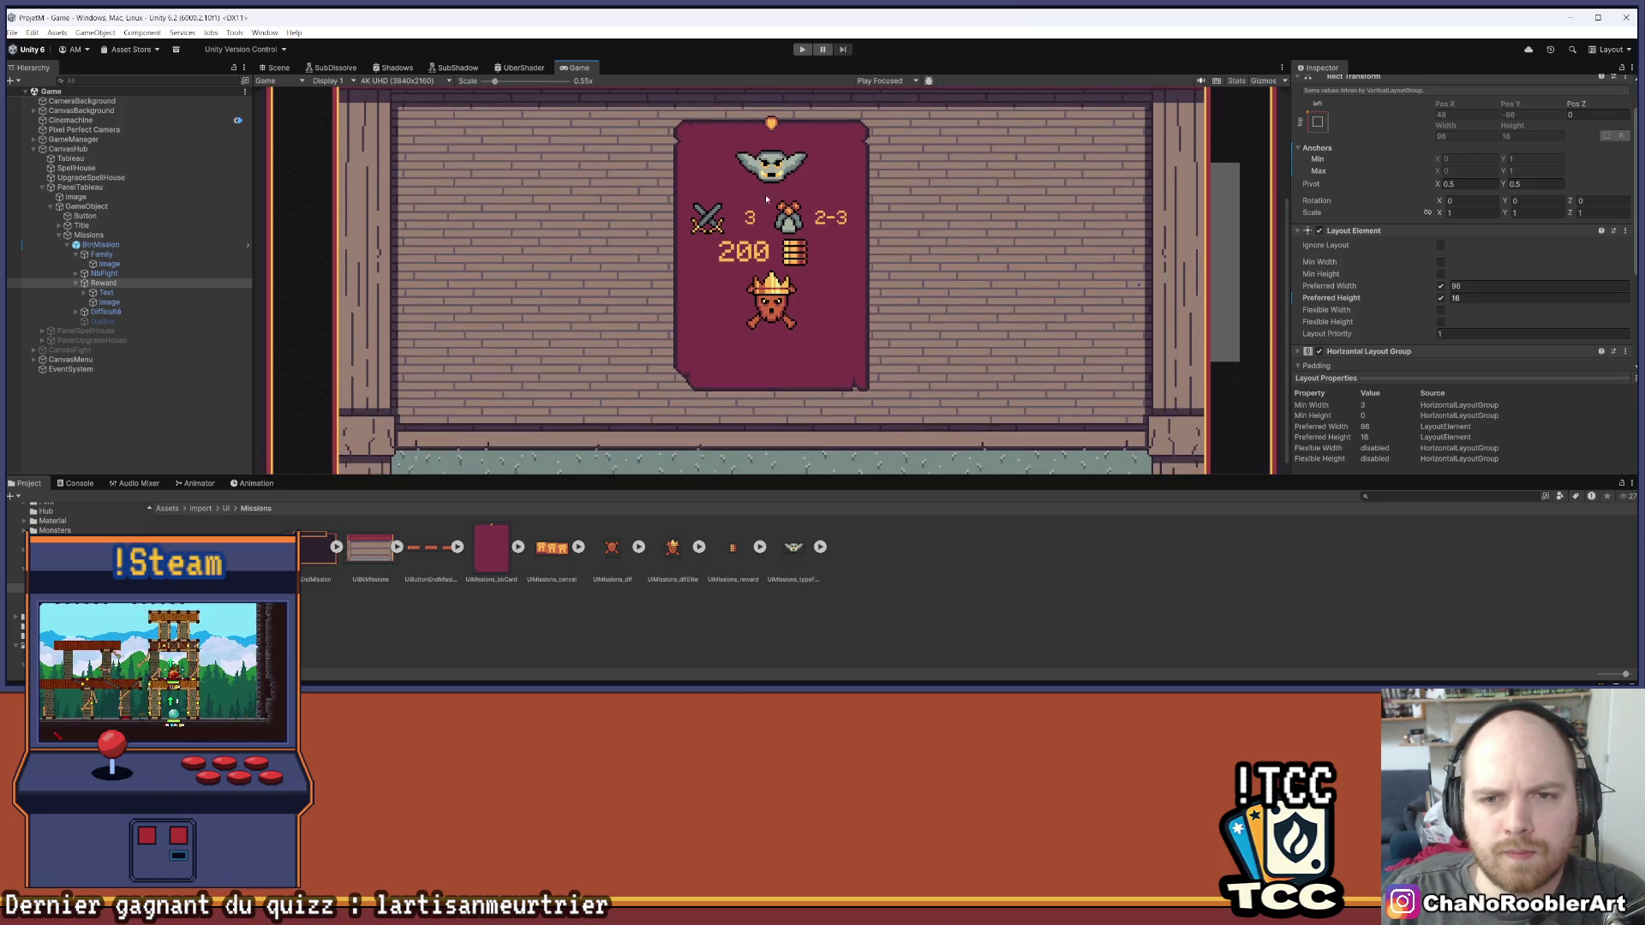
Drag the coin image ahead of the reward text, triggering a prefab-restructure warning
{"action": "left_click", "coordinate": [109, 303]}
{"action": "left_click_drag", "start_coordinate": [120, 293], "coordinate": [111, 292]}
{"action": "left_click", "coordinate": [923, 307]}
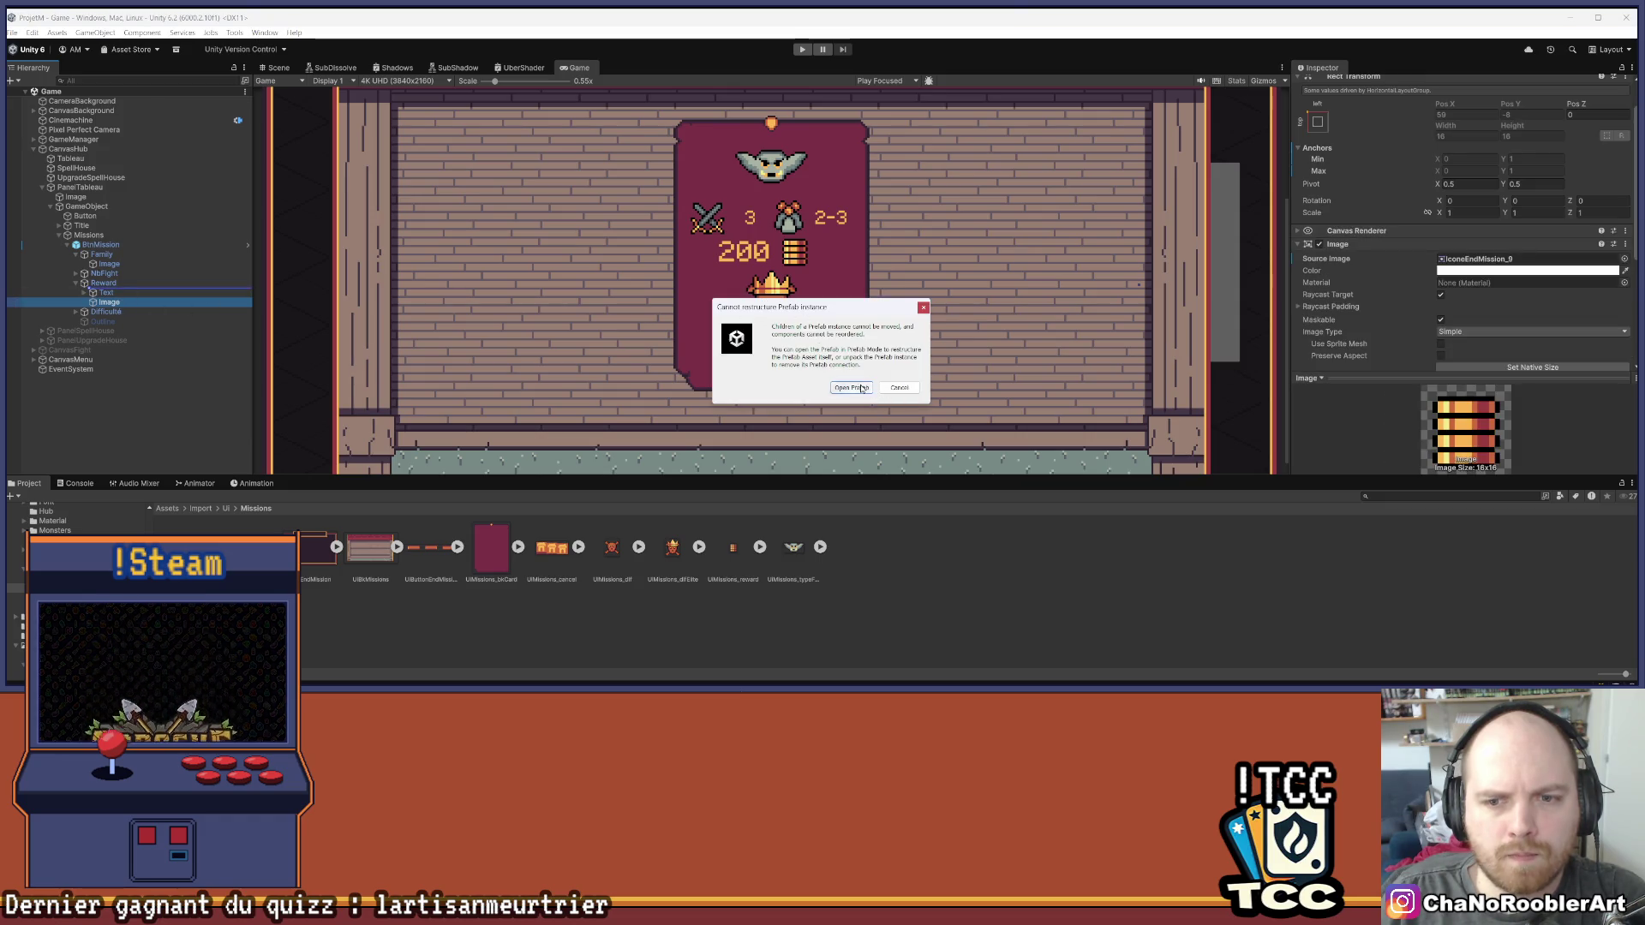
In the BtnMission prefab, move the coin image above the reward text and return to the scene
{"action": "left_click", "coordinate": [862, 388]}
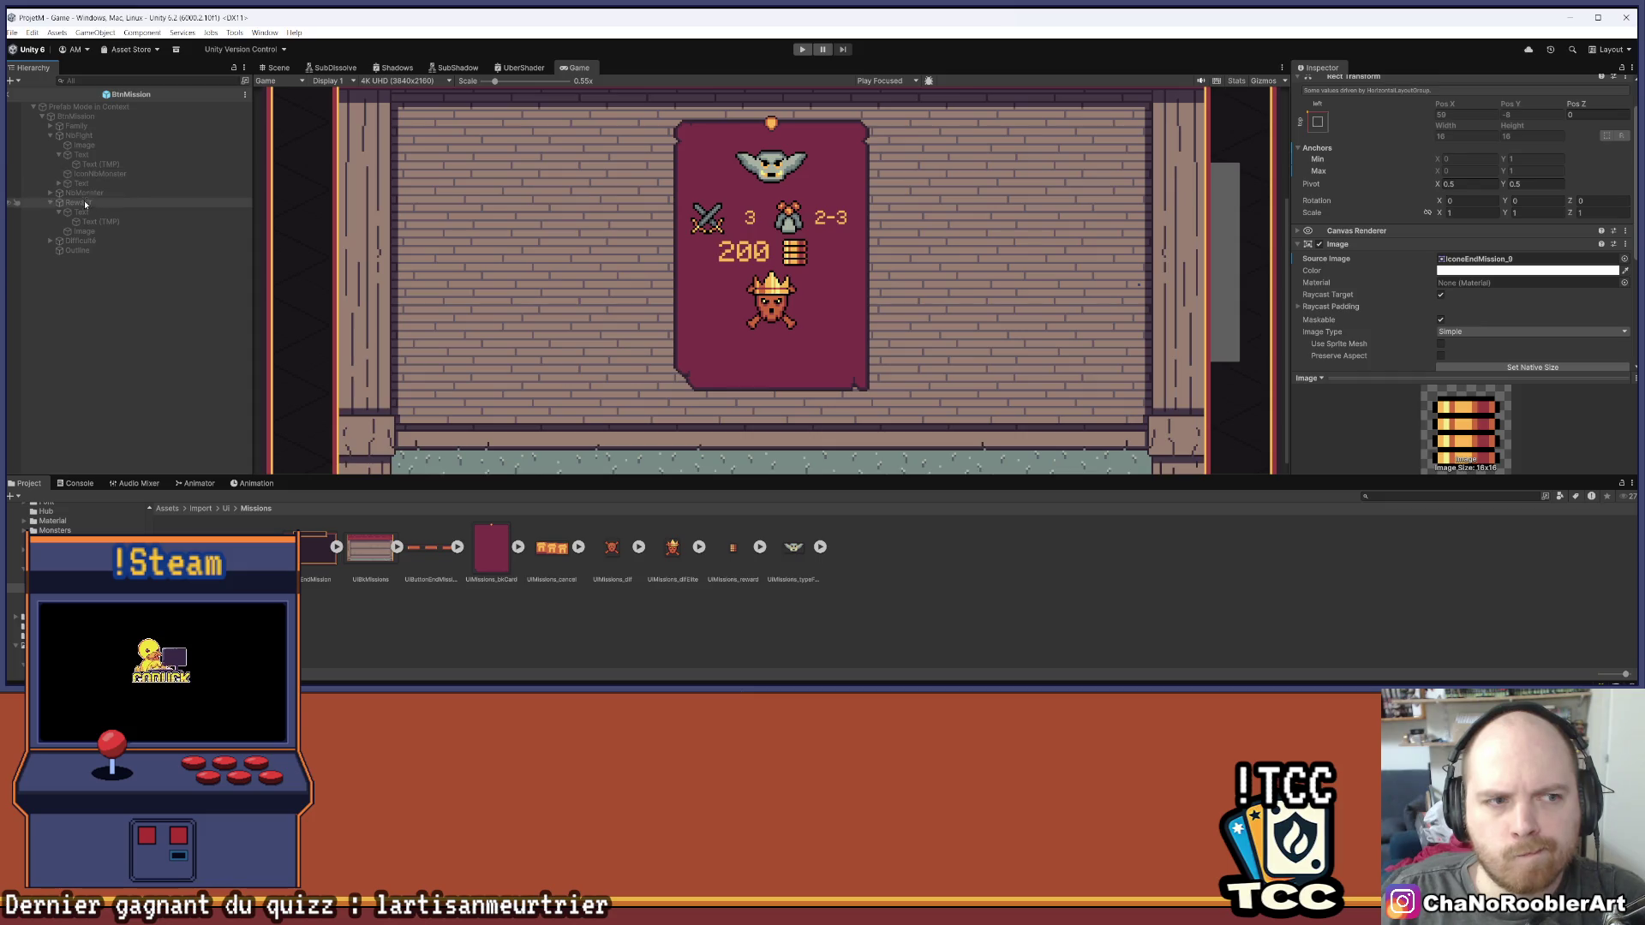
{"action": "left_click_drag", "start_coordinate": [60, 218], "coordinate": [93, 210]}
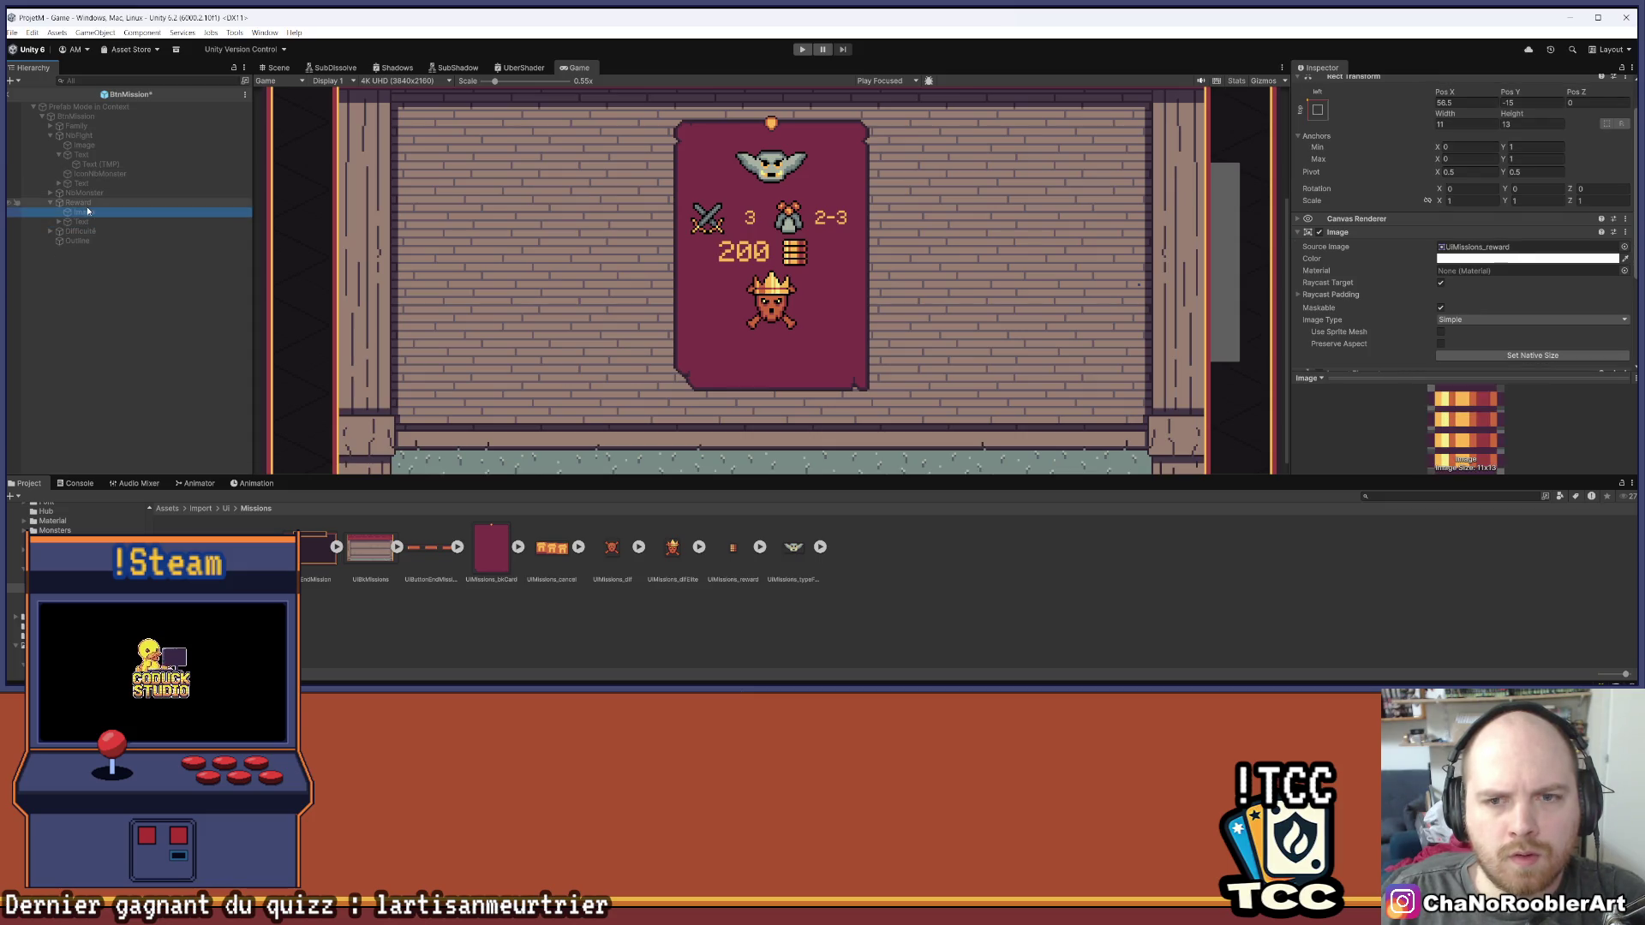
{"action": "left_click", "coordinate": [12, 95]}
Set the Reward row's Horizontal Layout Group spacing to 0 and child alignment to Middle Center
{"action": "left_click", "coordinate": [95, 283]}
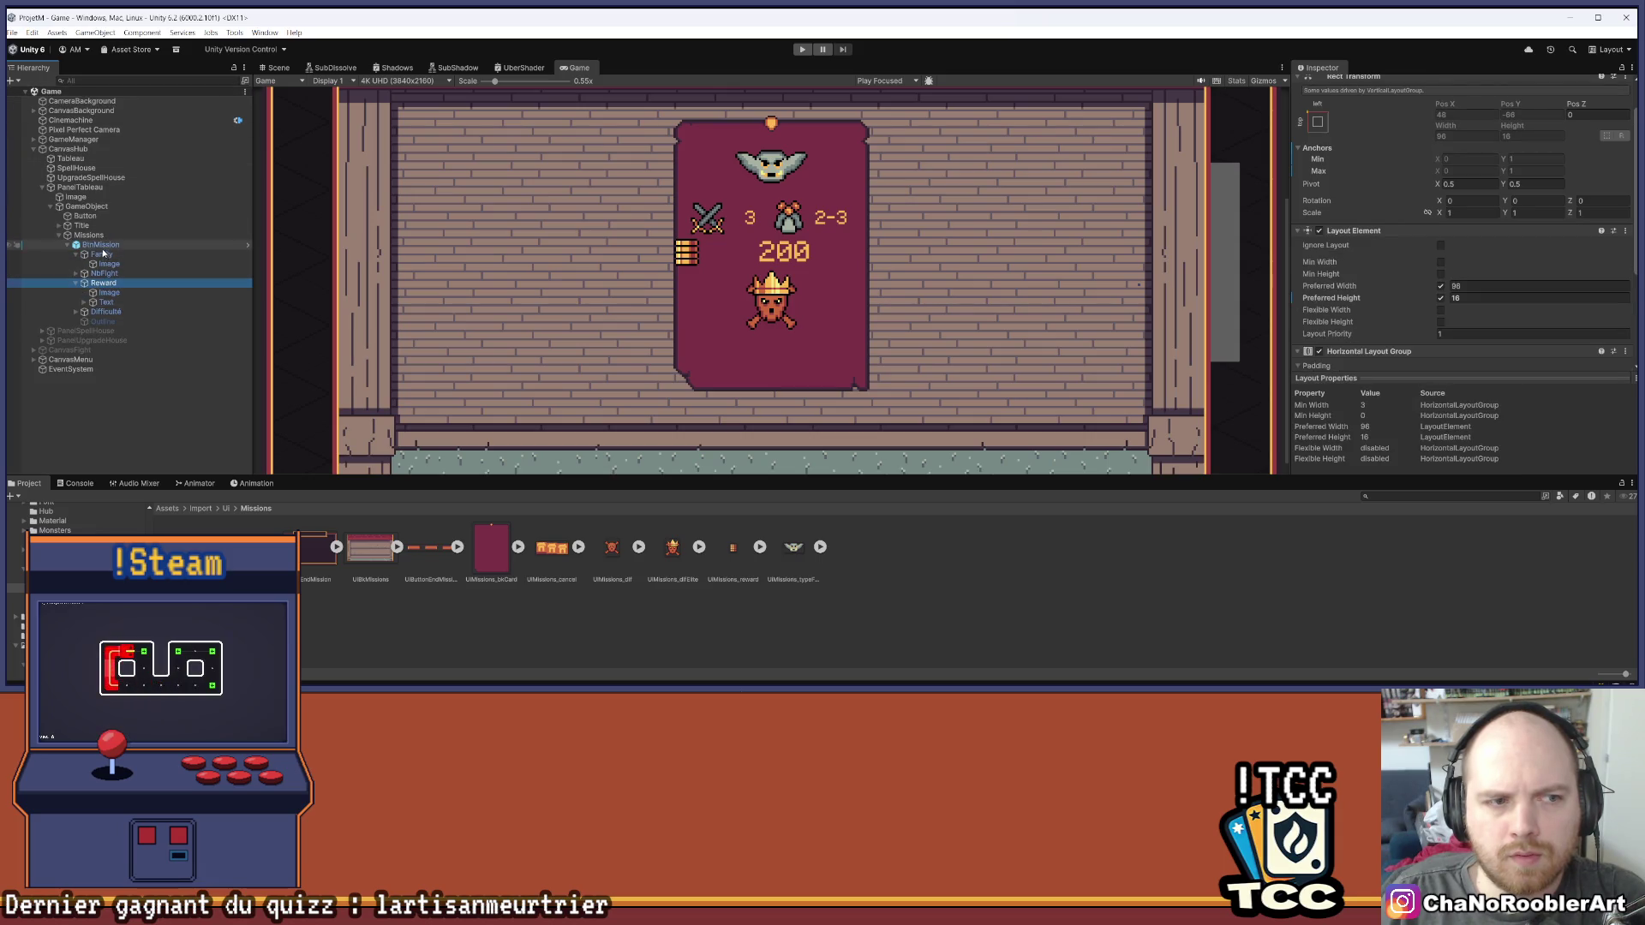
{"action": "left_click", "coordinate": [75, 284]}
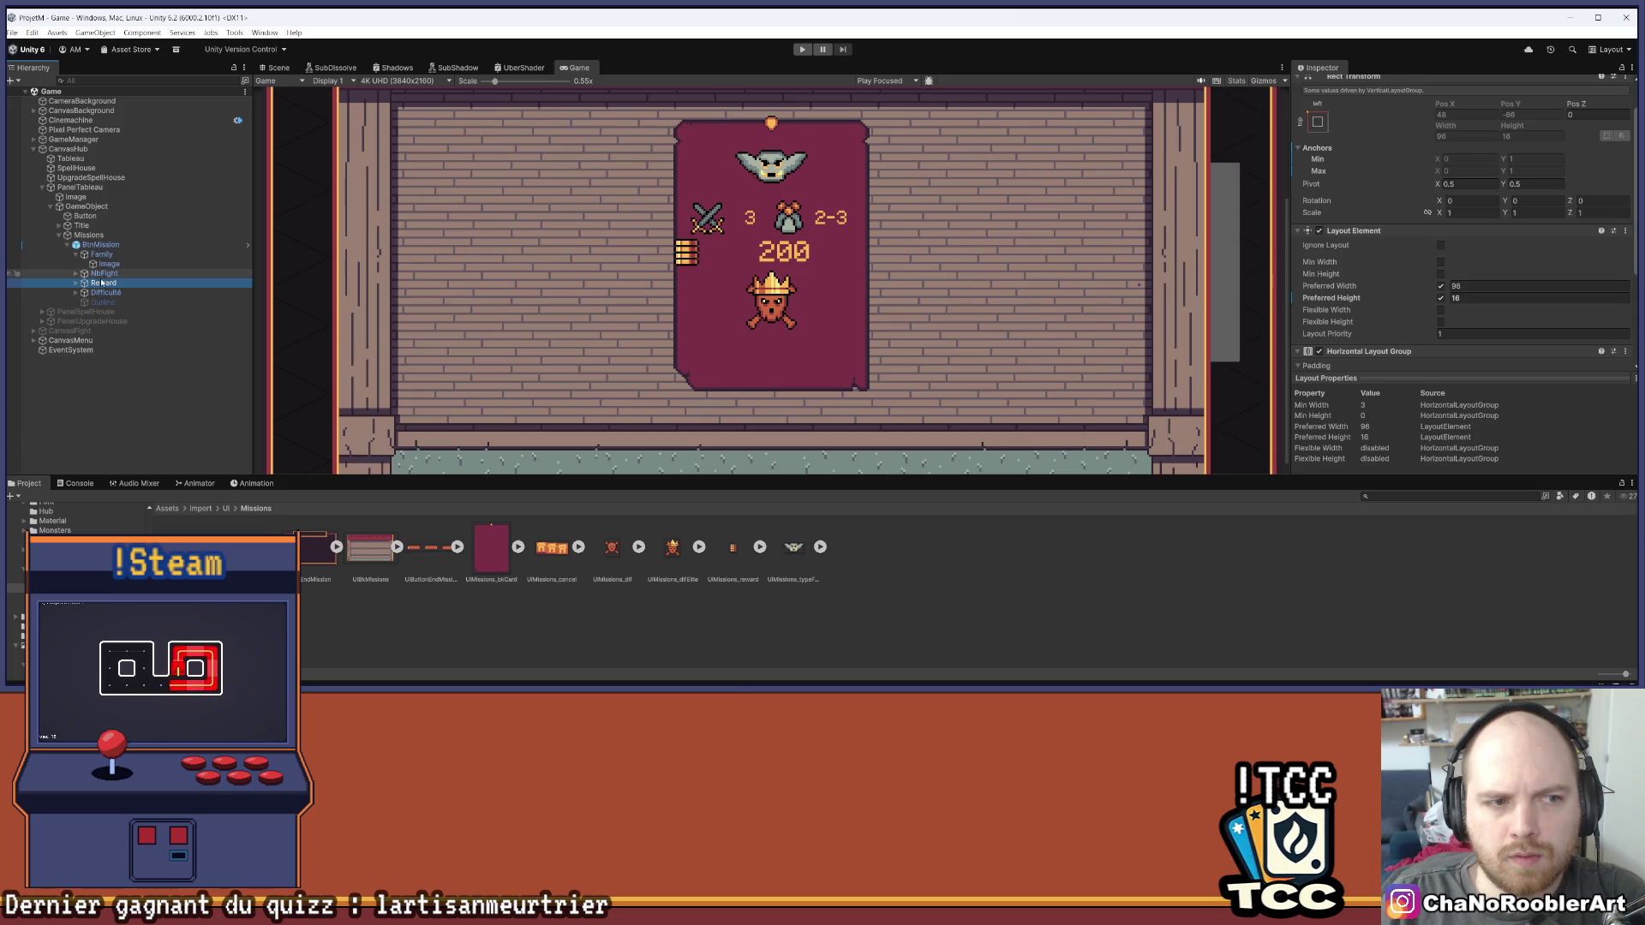
{"action": "scroll", "coordinate": [1346, 234], "scroll_direction": "down", "scroll_amount": 3}
{"action": "left_click", "coordinate": [1347, 236]}
{"action": "left_click", "coordinate": [1467, 294]}
{"action": "type", "text": "0"}
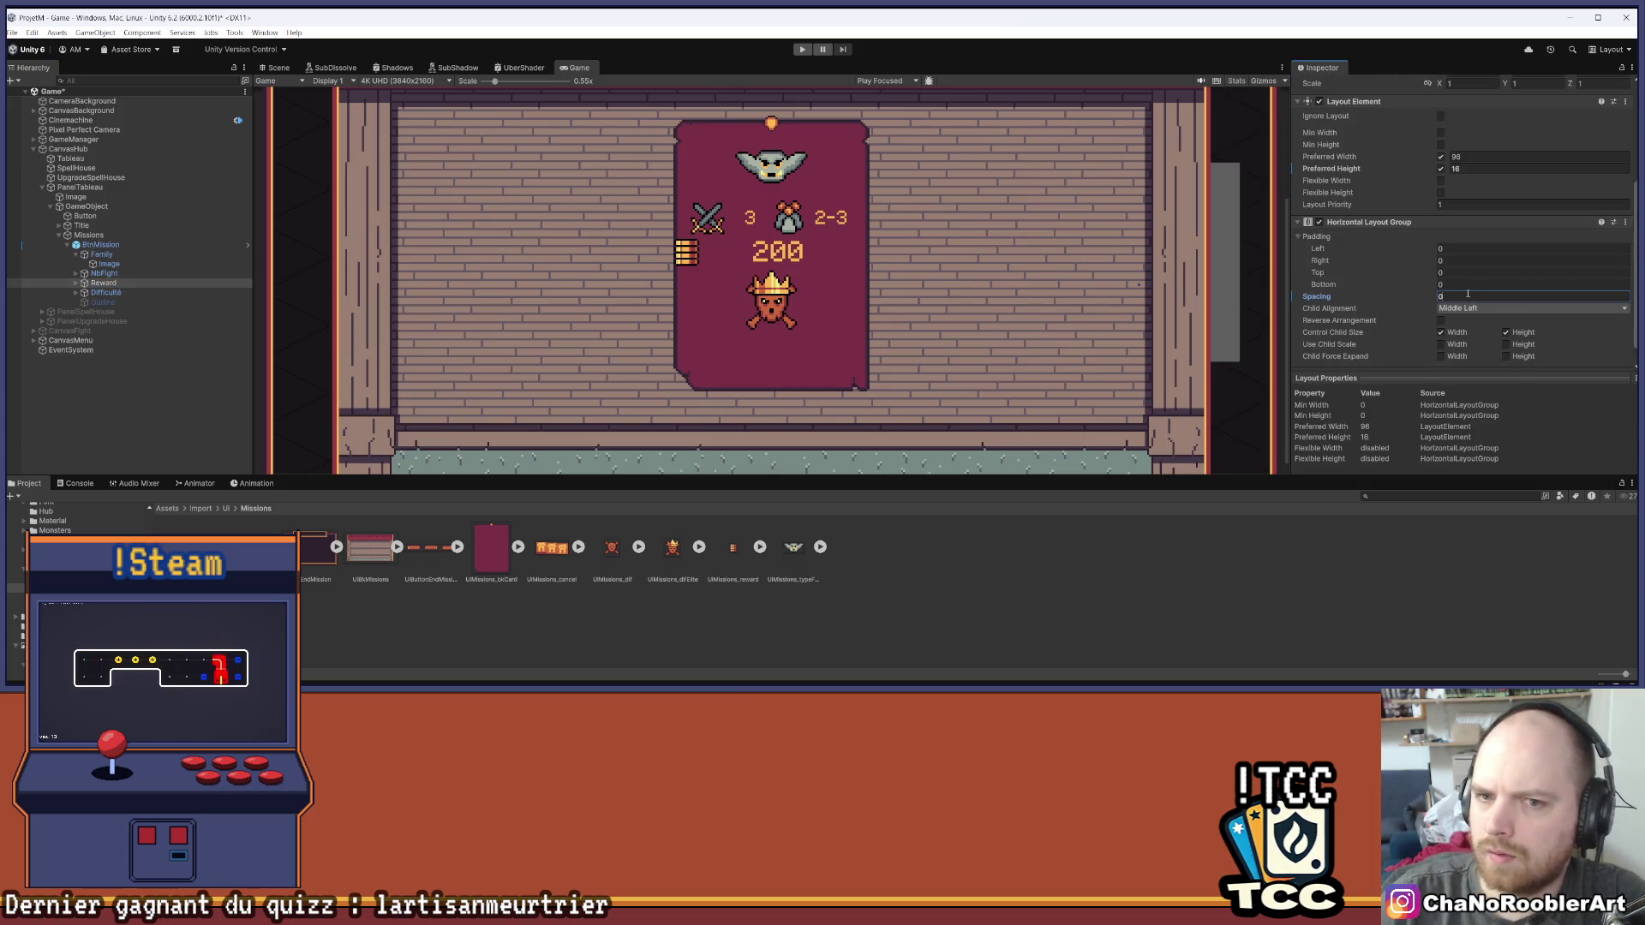
{"action": "left_click", "coordinate": [1481, 309]}
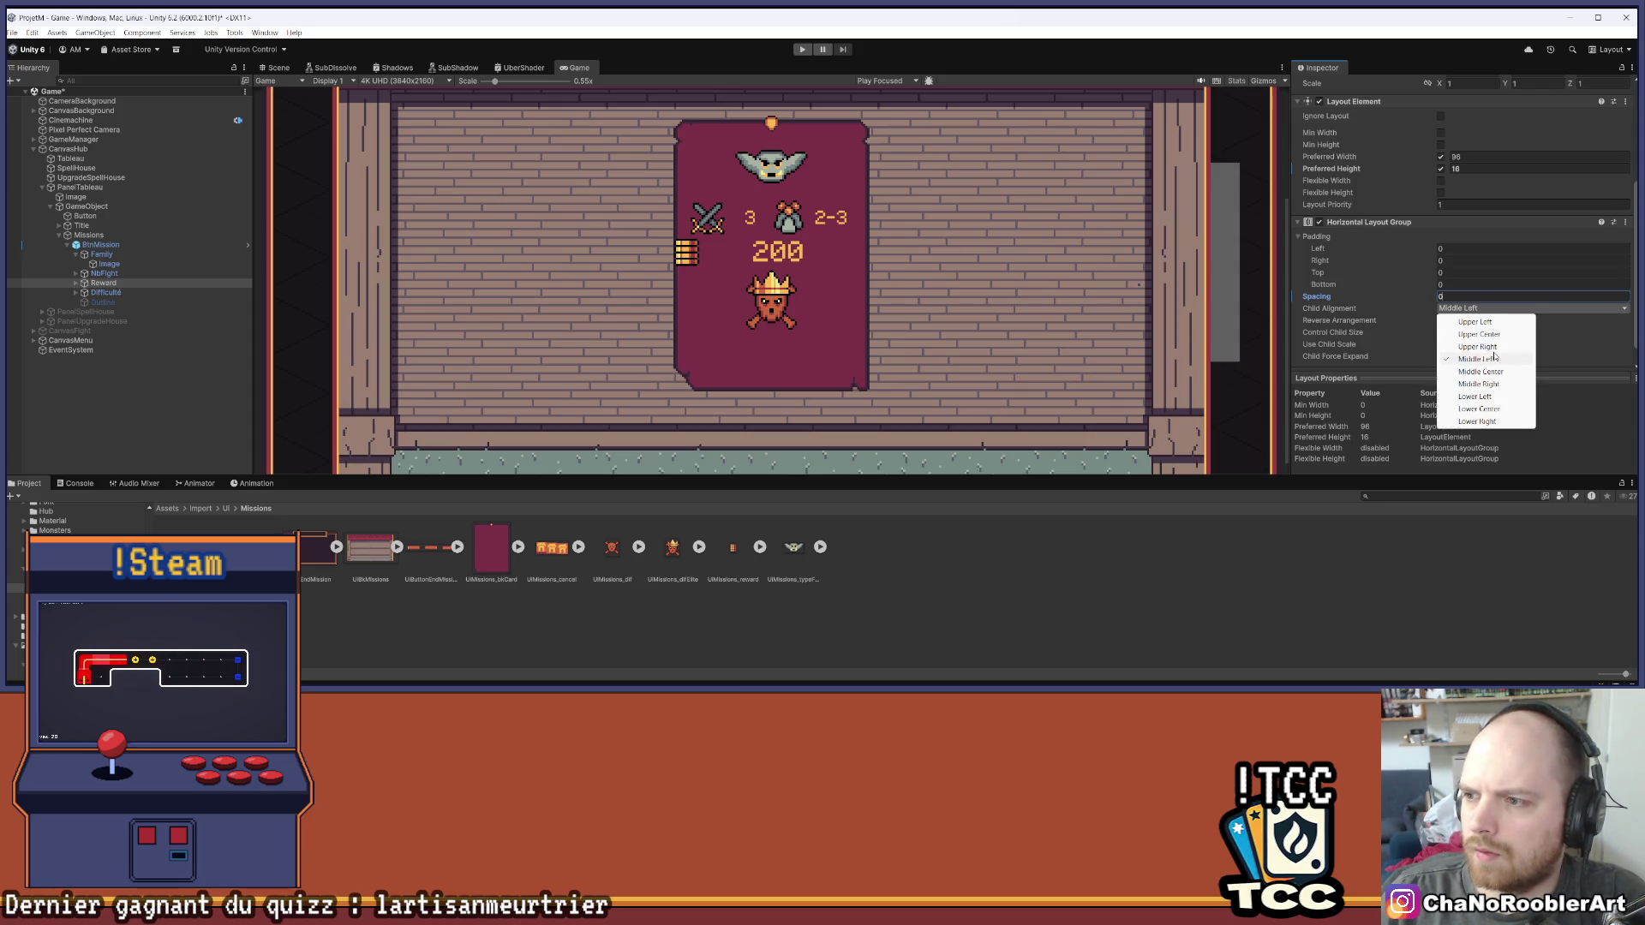
{"action": "left_click", "coordinate": [1496, 373]}
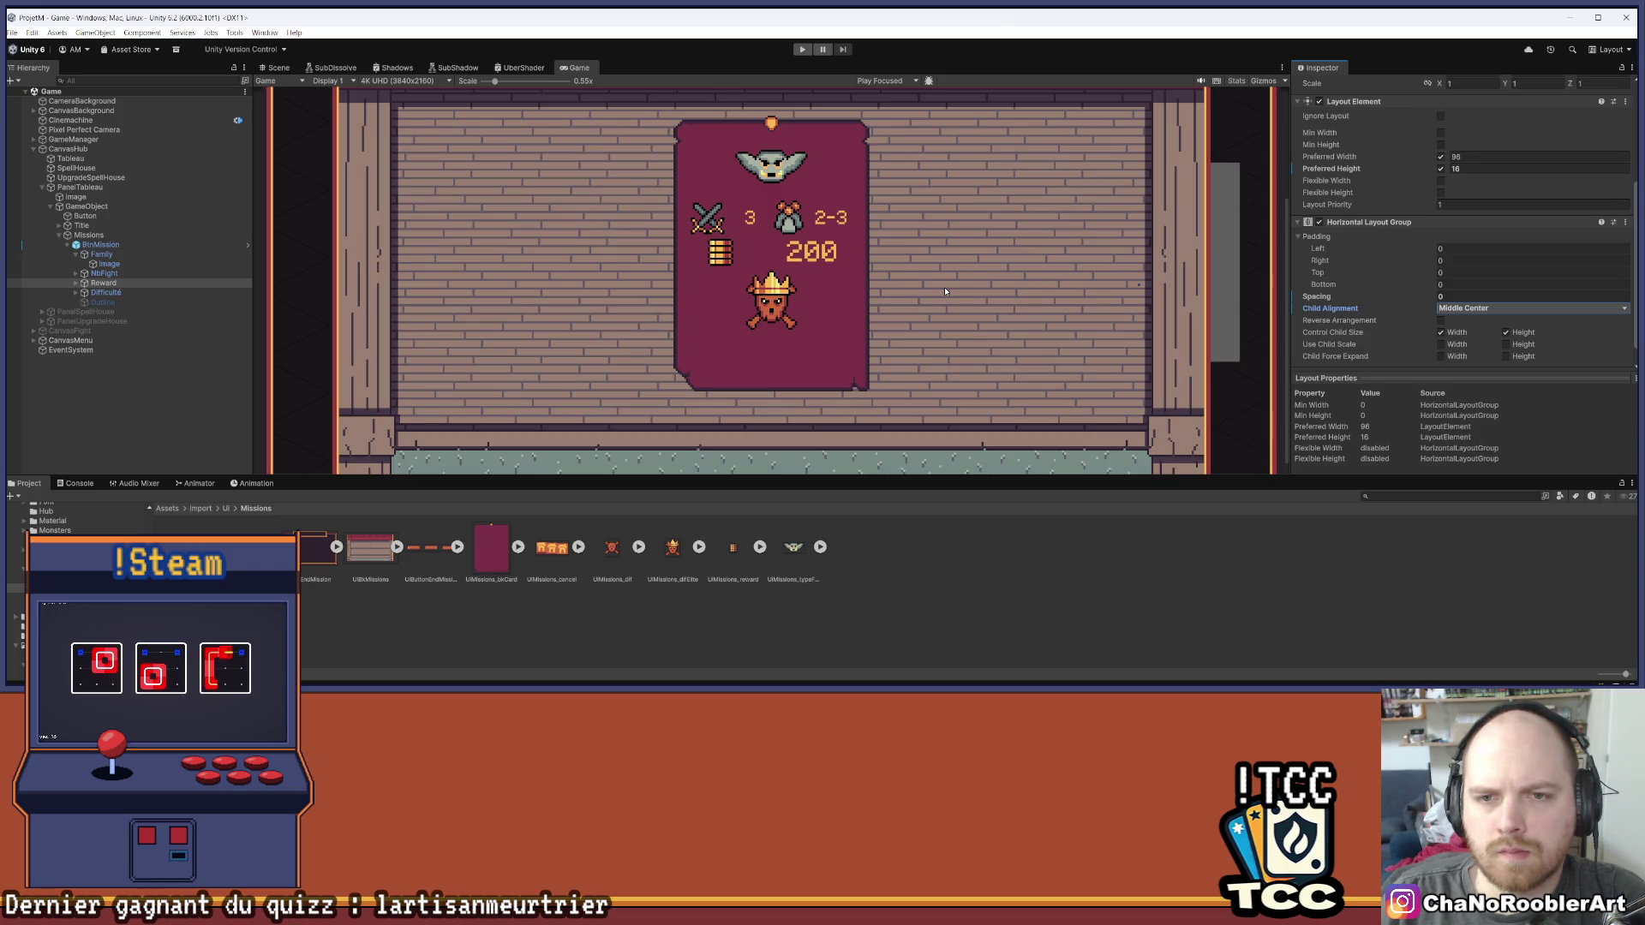
Enable a fixed preferred height on the reward's coin image
{"action": "left_click", "coordinate": [76, 283]}
{"action": "left_click", "coordinate": [109, 293]}
{"action": "scroll", "coordinate": [1456, 280], "scroll_direction": "down", "scroll_amount": 2}
{"action": "left_click", "coordinate": [1440, 290]}
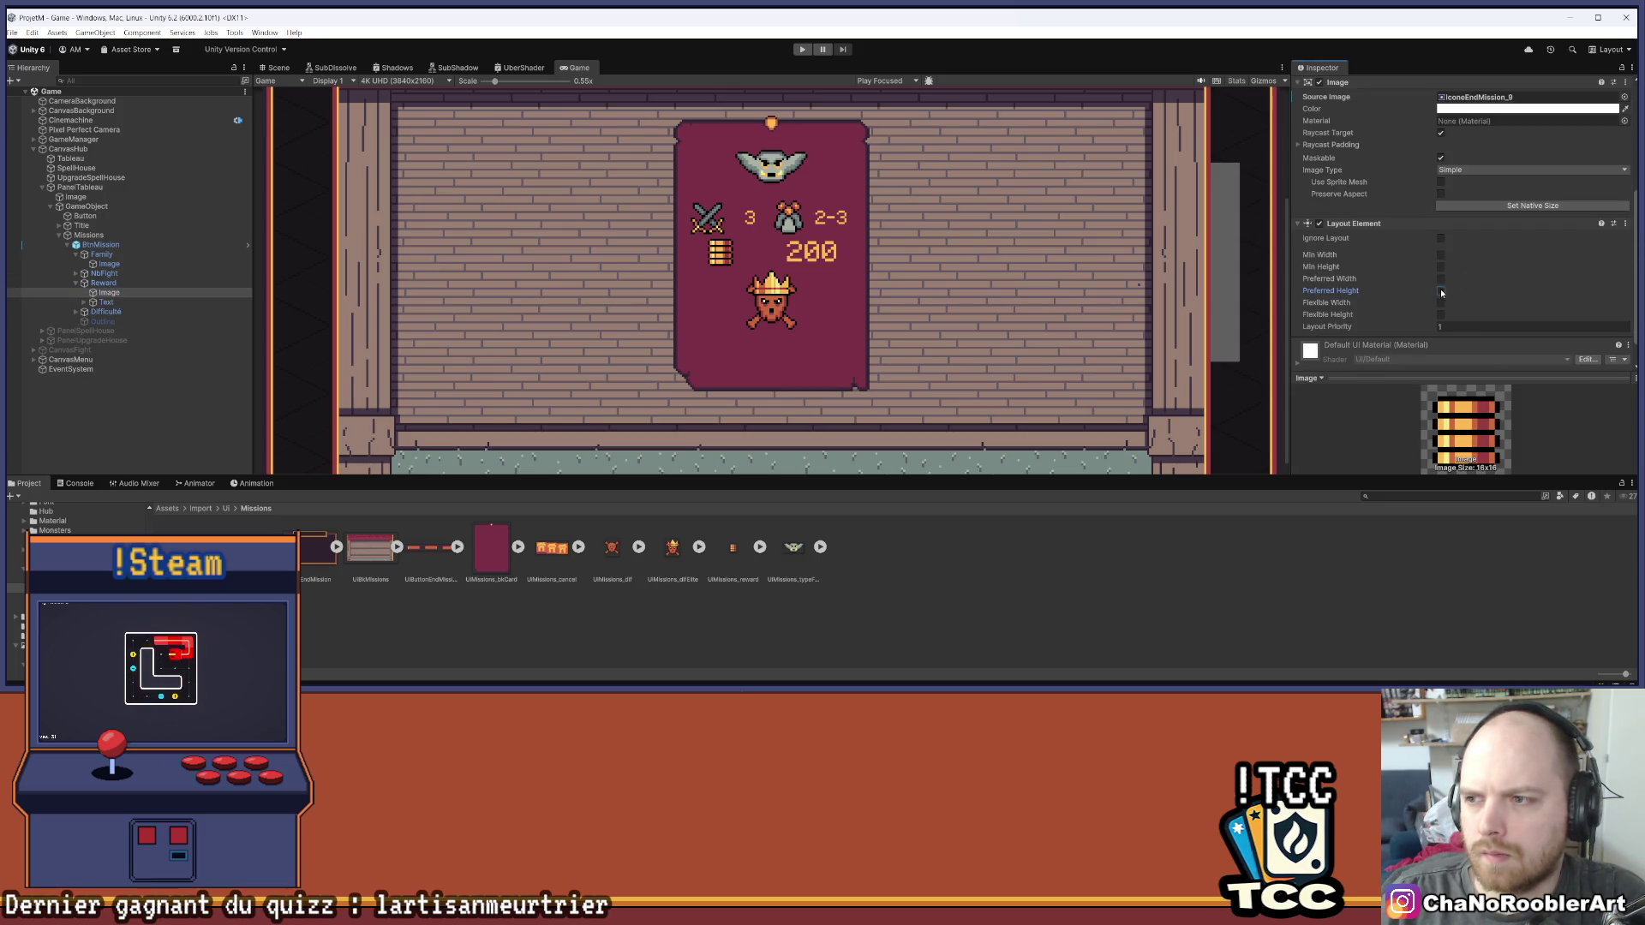
Fix the coin's preferred width at 16 and set NbFight and Reward text preferred widths to 22
{"action": "left_click", "coordinate": [1441, 279]}
{"action": "left_click", "coordinate": [129, 303]}
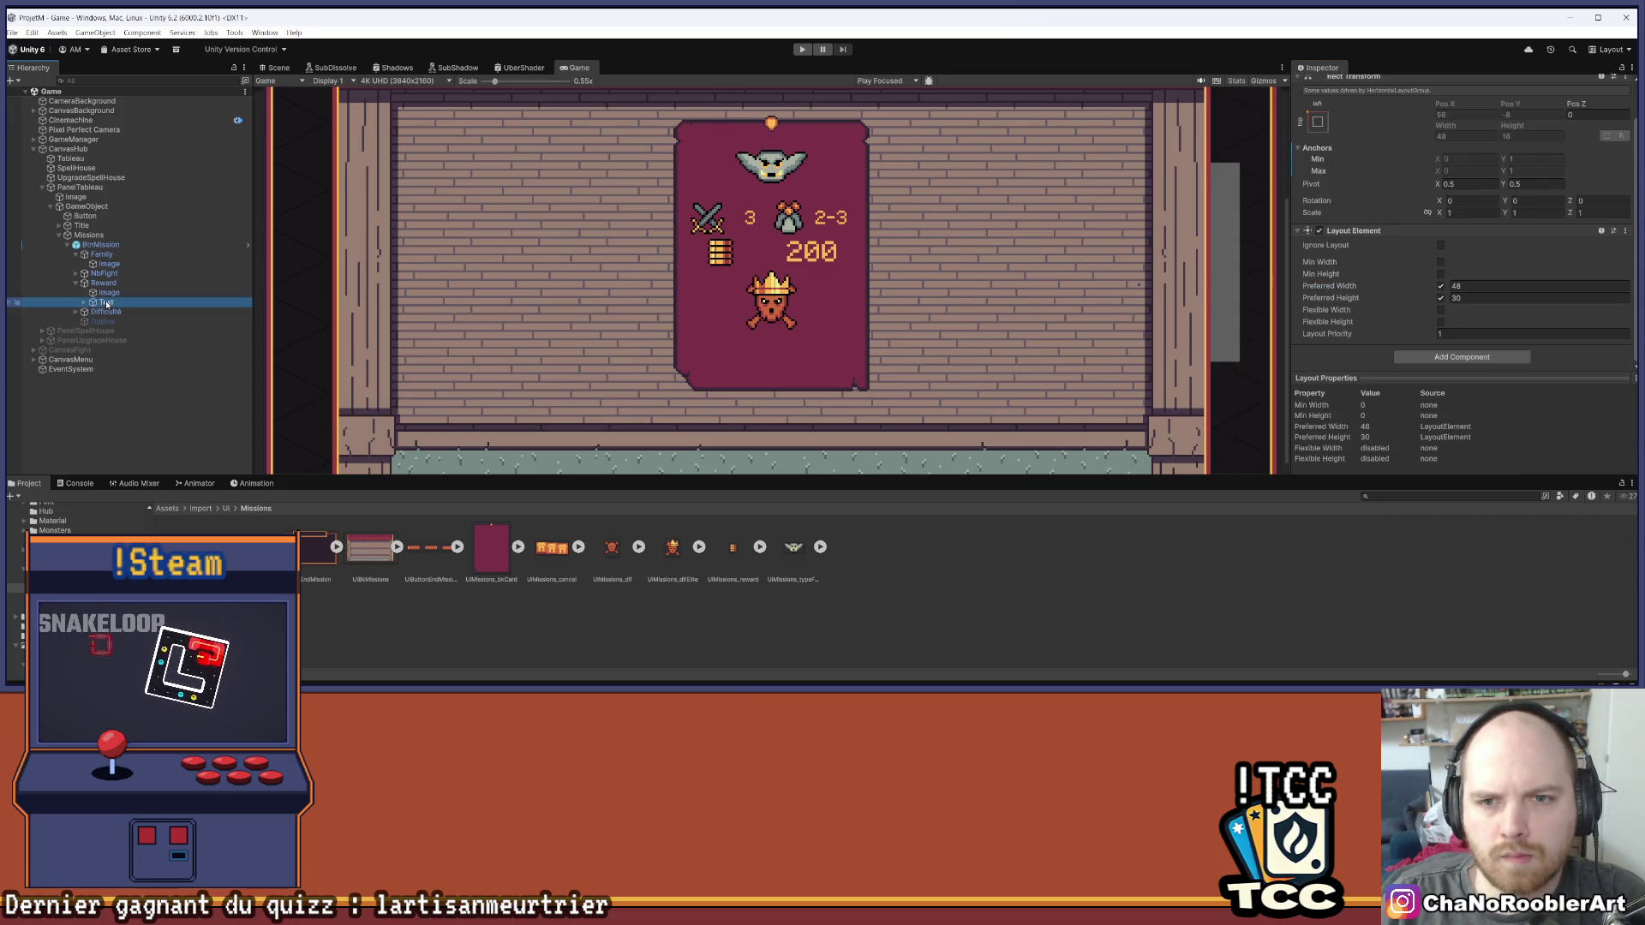
{"action": "left_click", "coordinate": [85, 306]}
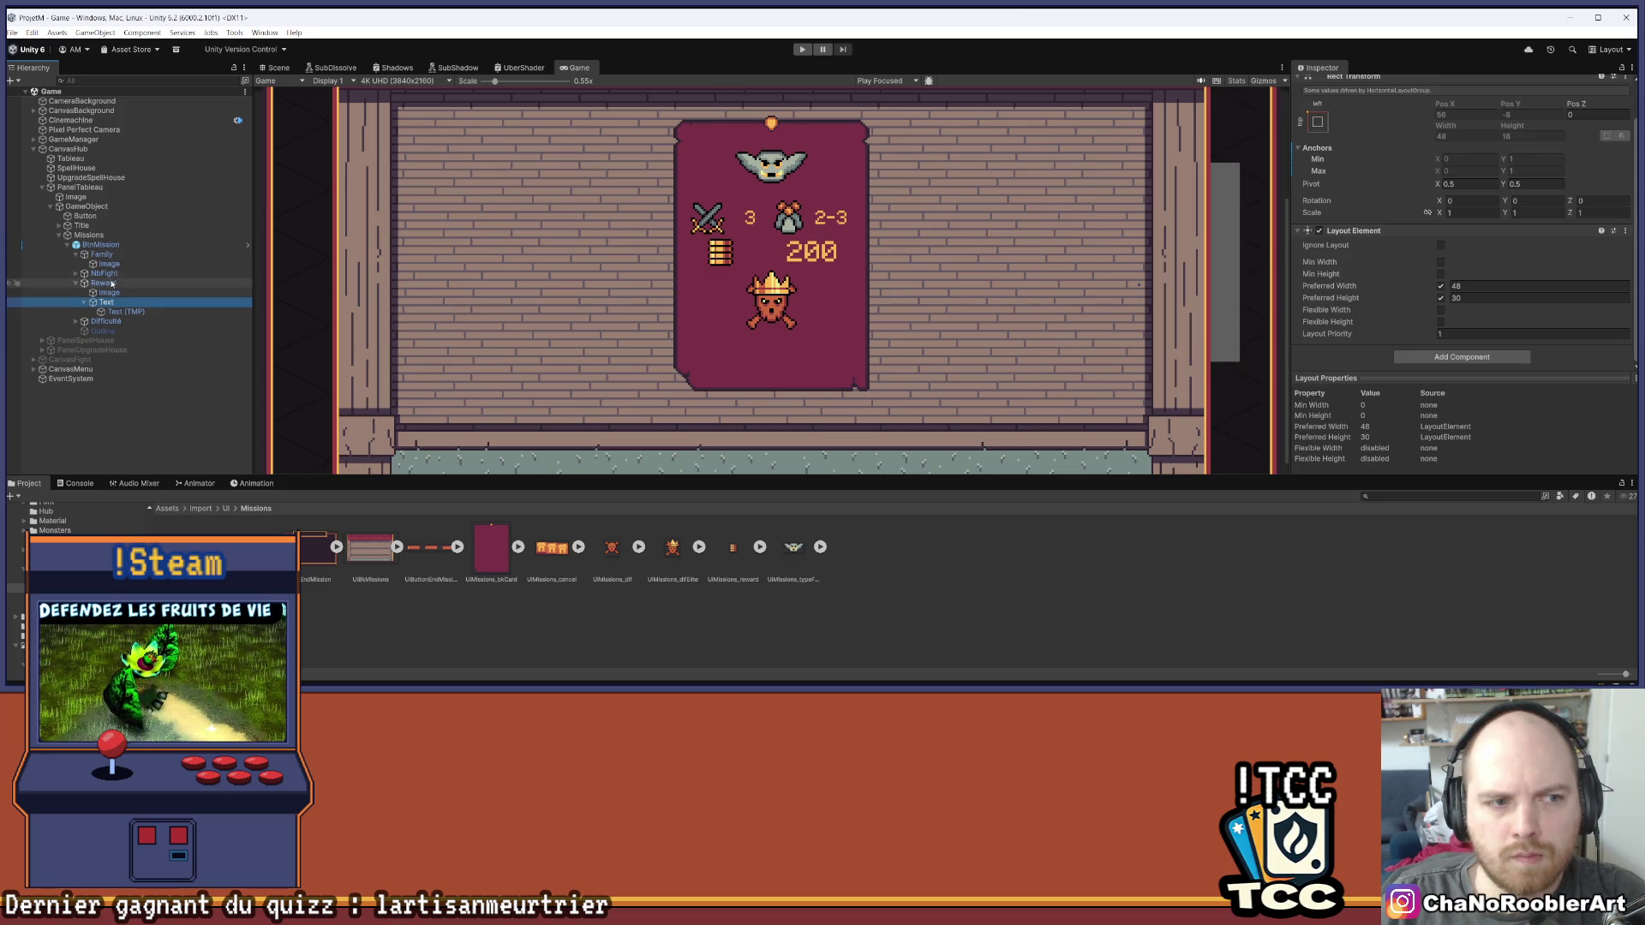
{"action": "left_click", "coordinate": [75, 273]}
{"action": "left_click", "coordinate": [107, 293]}
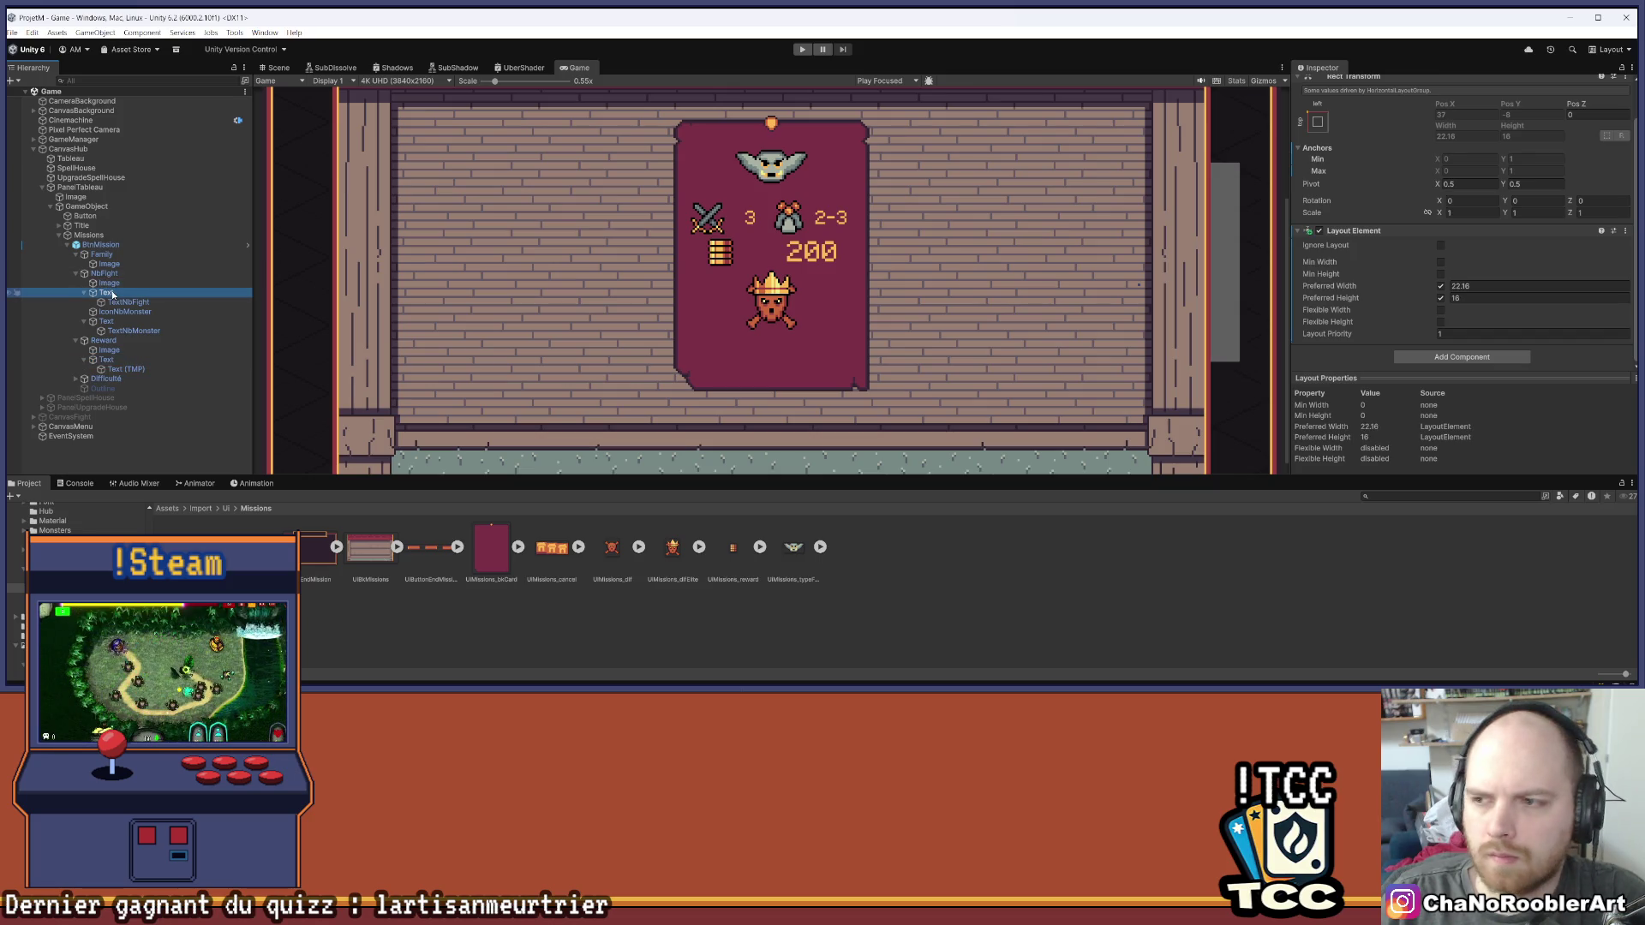
{"action": "double_click", "coordinate": [1461, 286]}
{"action": "type", "text": "22"}
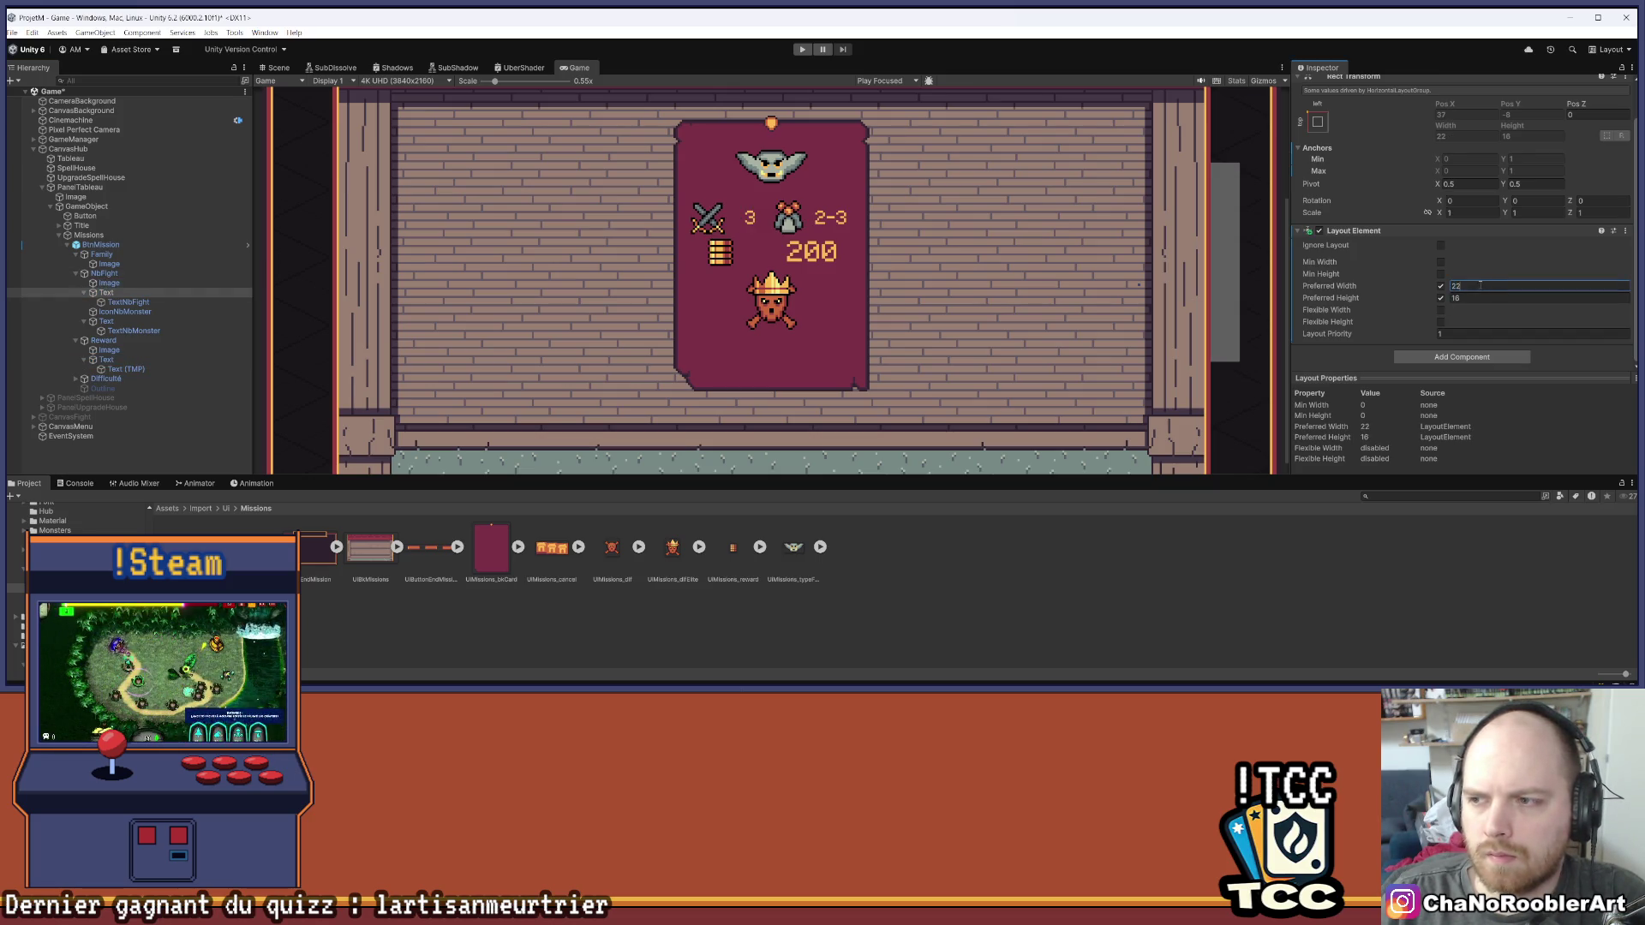
{"action": "left_click", "coordinate": [160, 361]}
{"action": "double_click", "coordinate": [1461, 286]}
{"action": "type", "text": "2"}
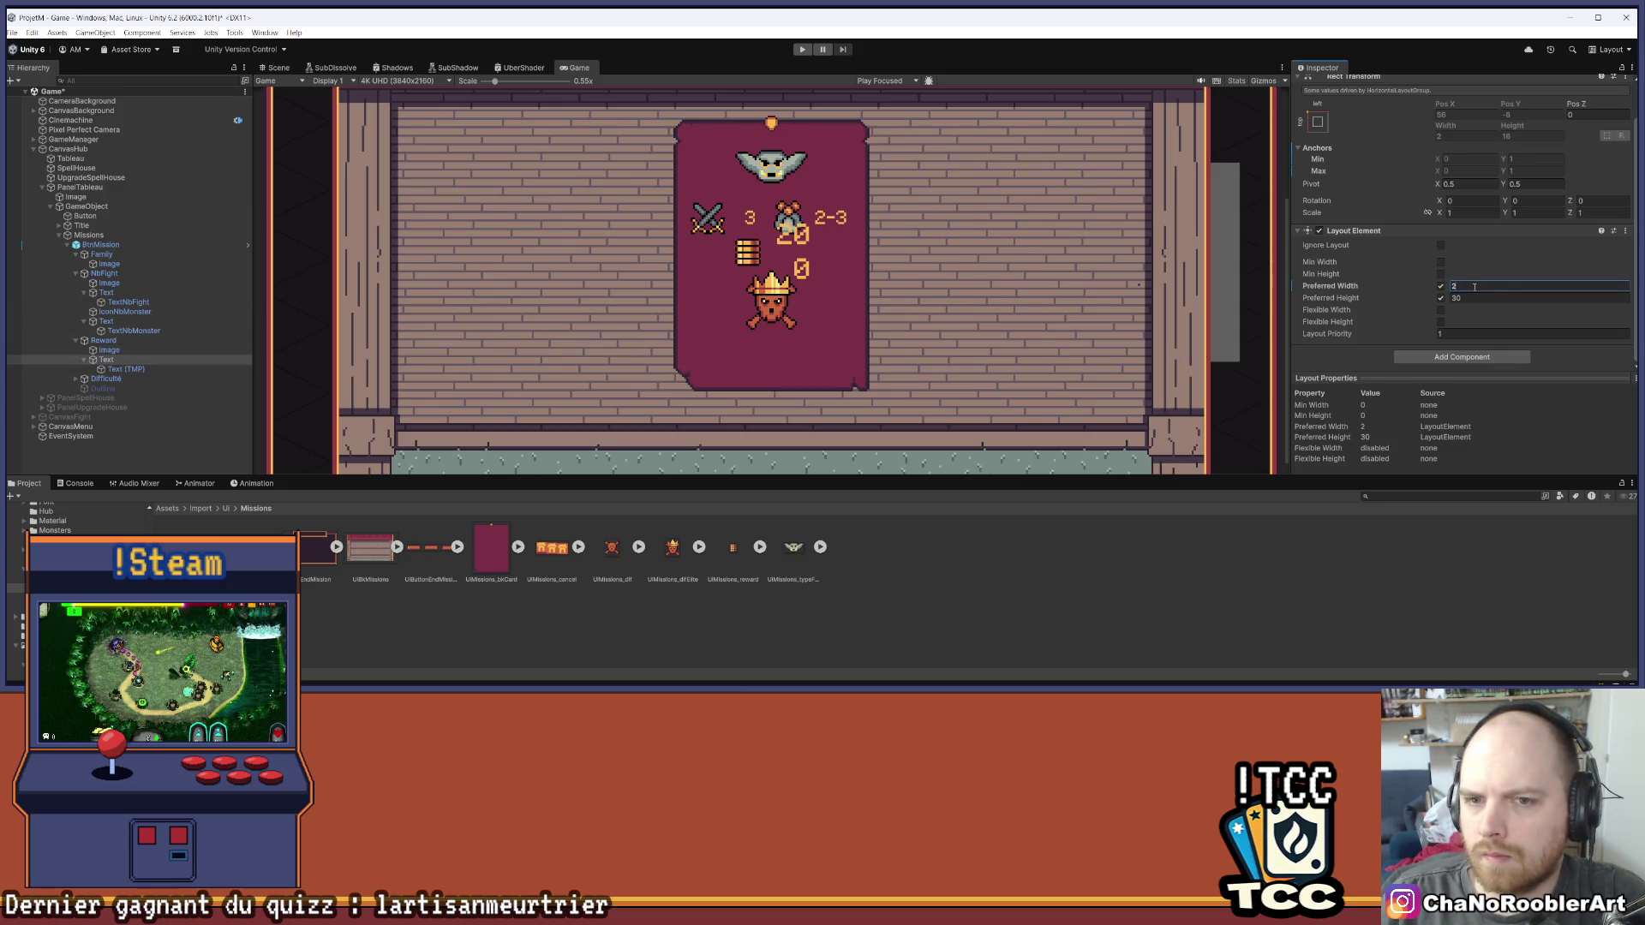
Set the reward's 200 text font size to 10 and enlarge the Game preview
{"action": "left_click", "coordinate": [126, 369]}
{"action": "left_click", "coordinate": [1391, 295]}
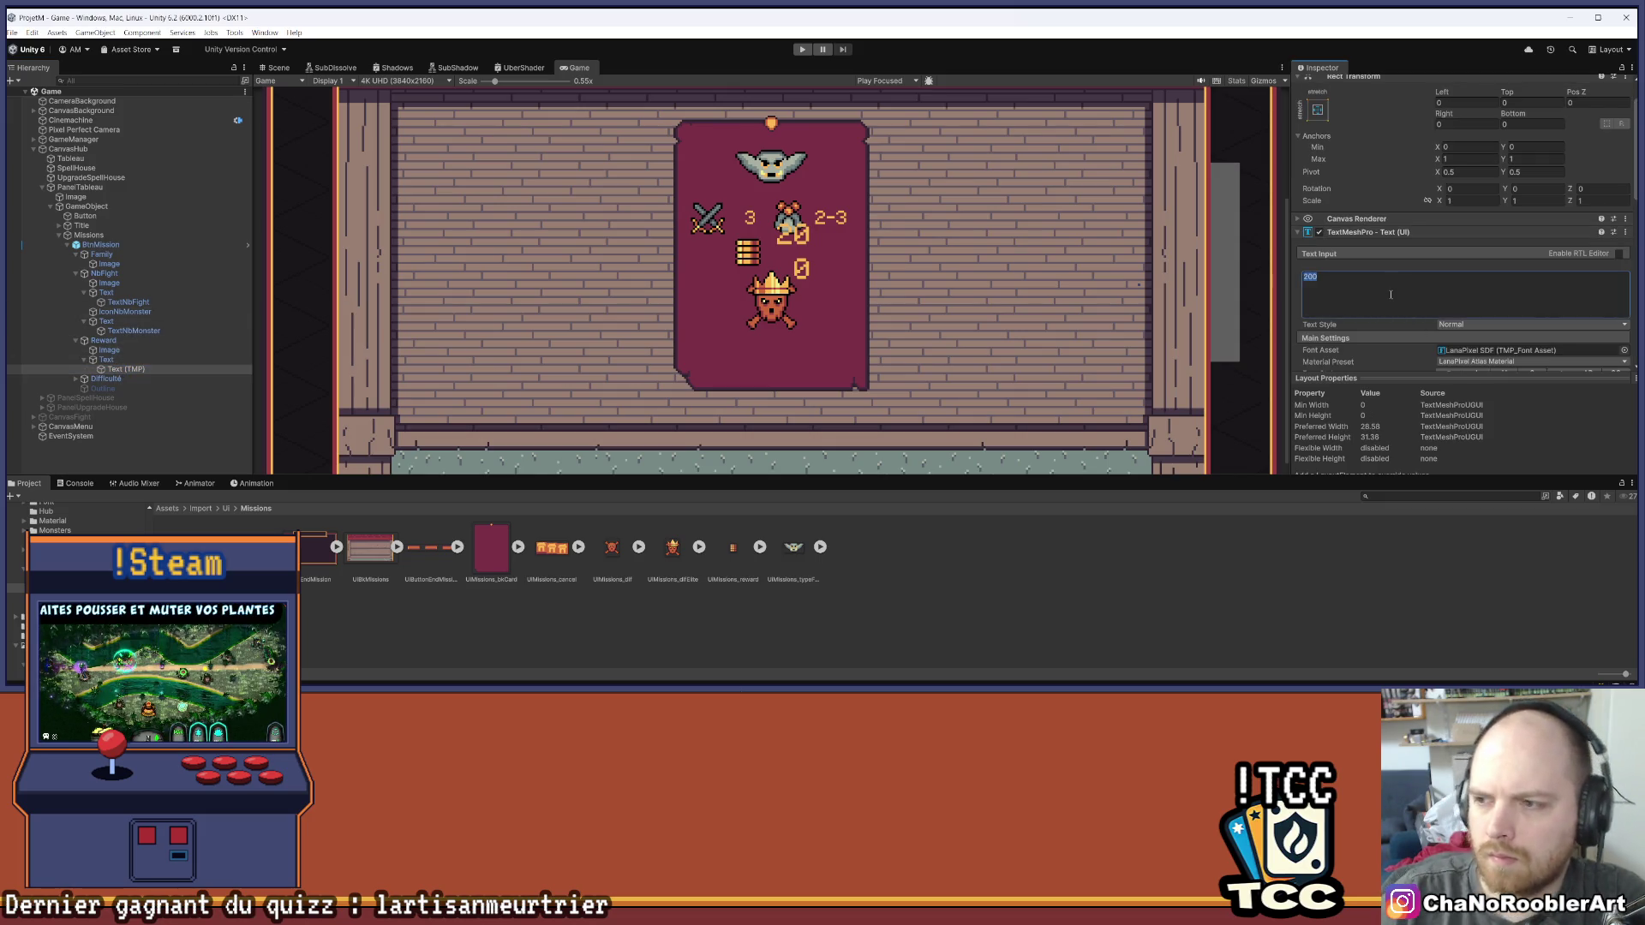
{"action": "scroll", "coordinate": [1391, 295], "scroll_direction": "down", "scroll_amount": 5}
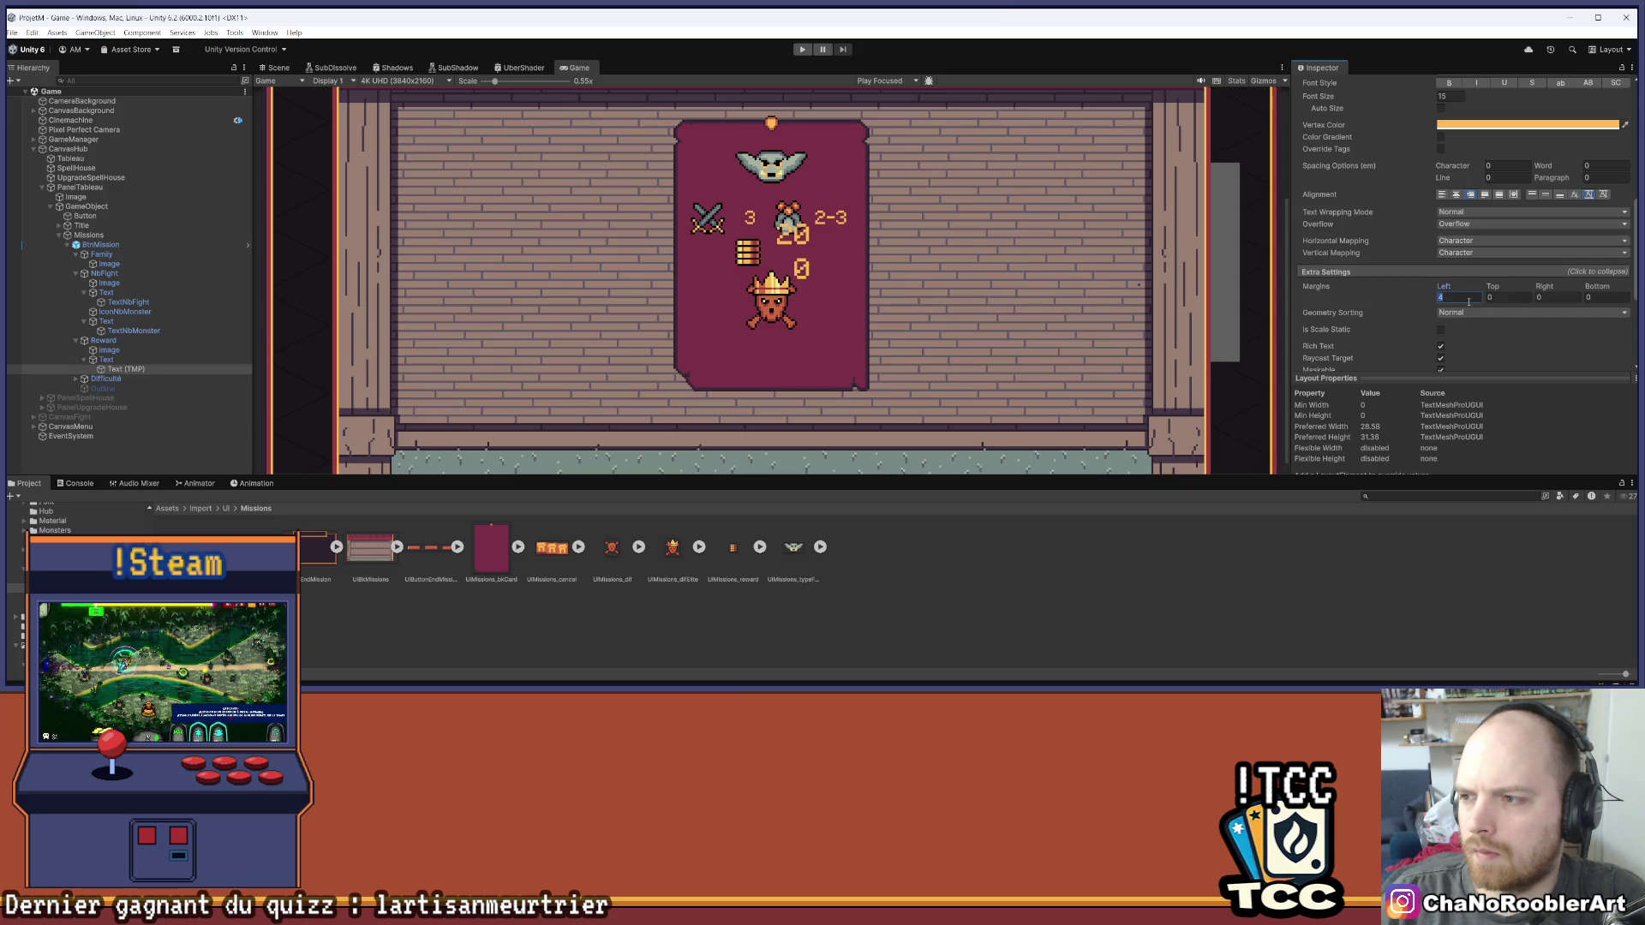
{"action": "scroll", "coordinate": [1469, 301], "scroll_direction": "up", "scroll_amount": 3}
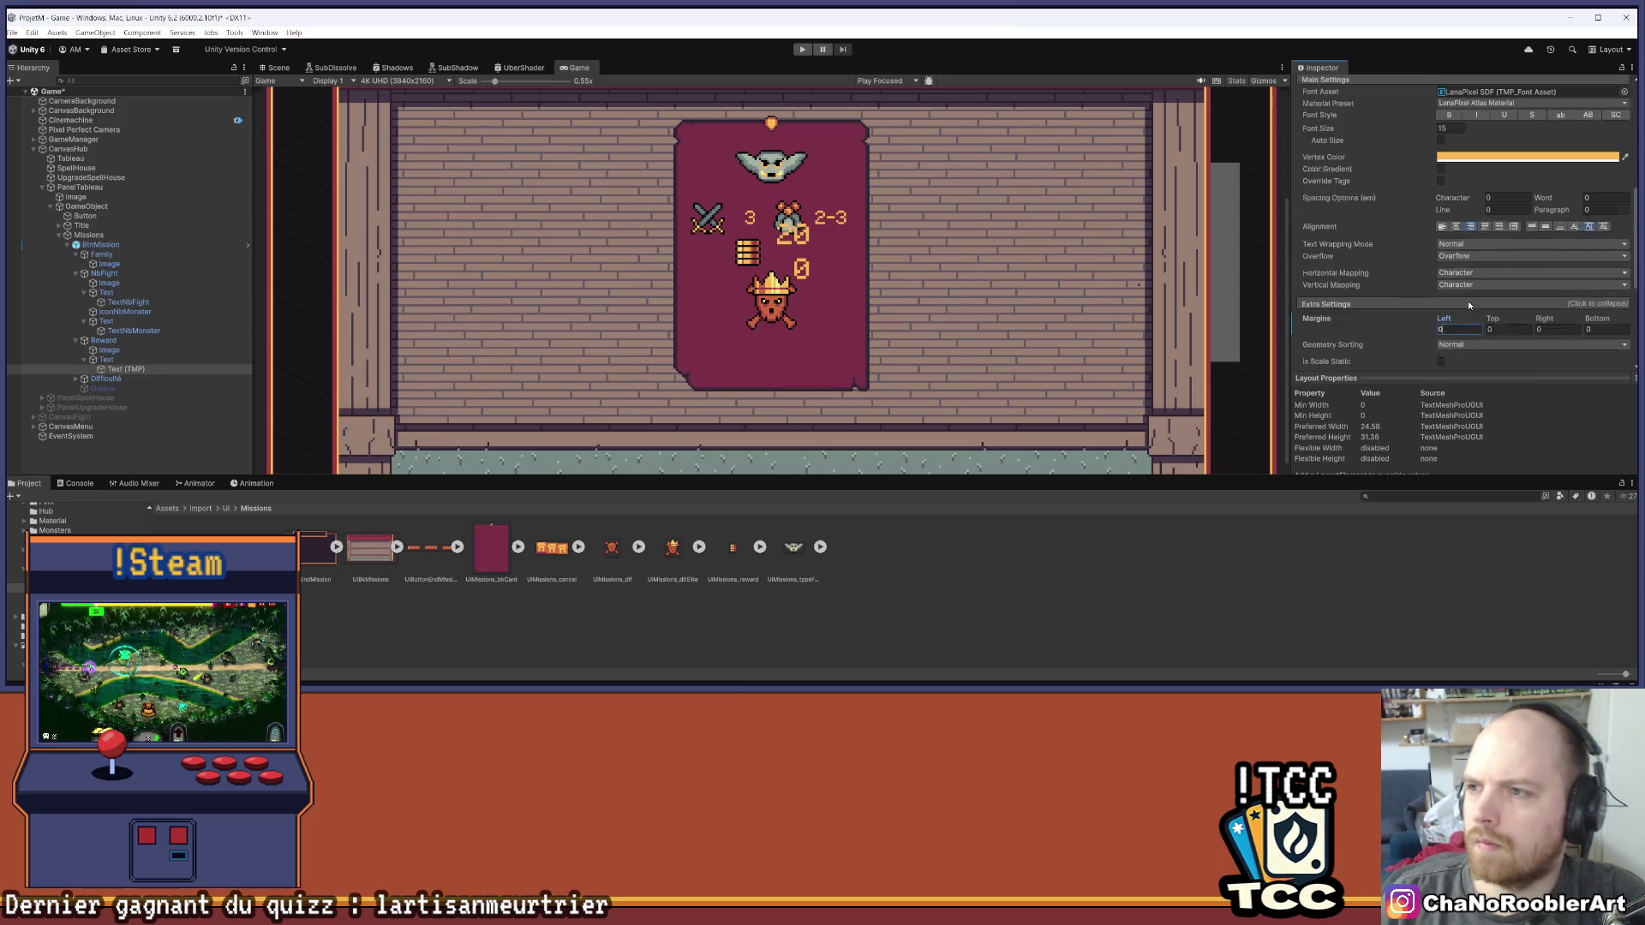
{"action": "type", "text": "10"}
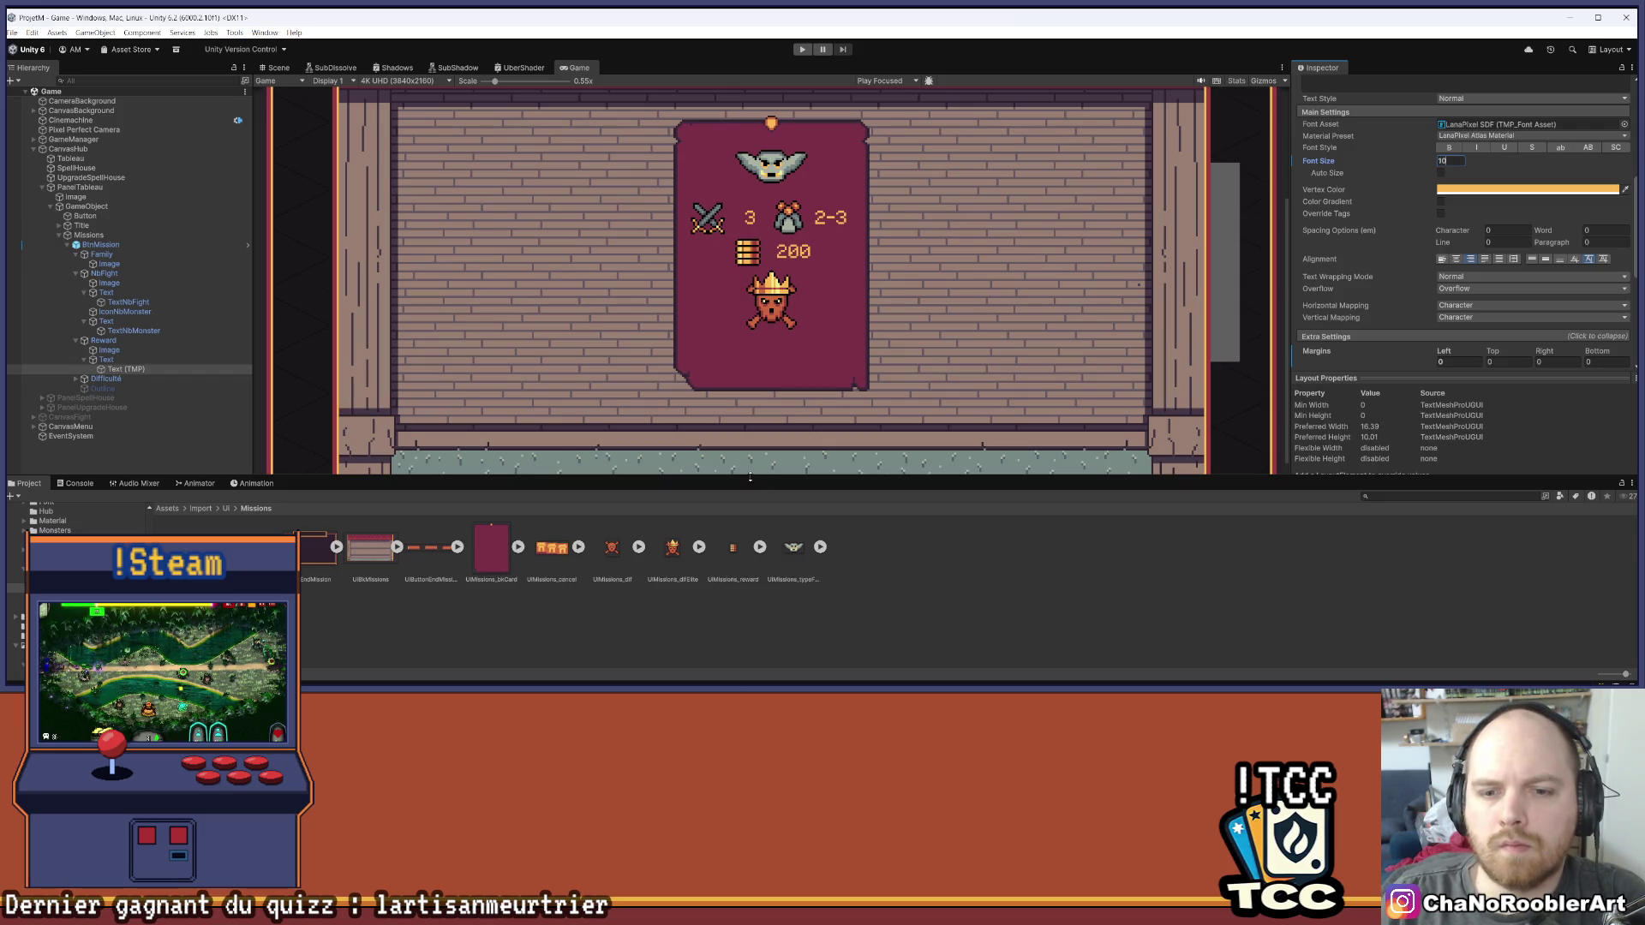
{"action": "left_click_drag", "start_coordinate": [750, 478], "coordinate": [751, 561]}
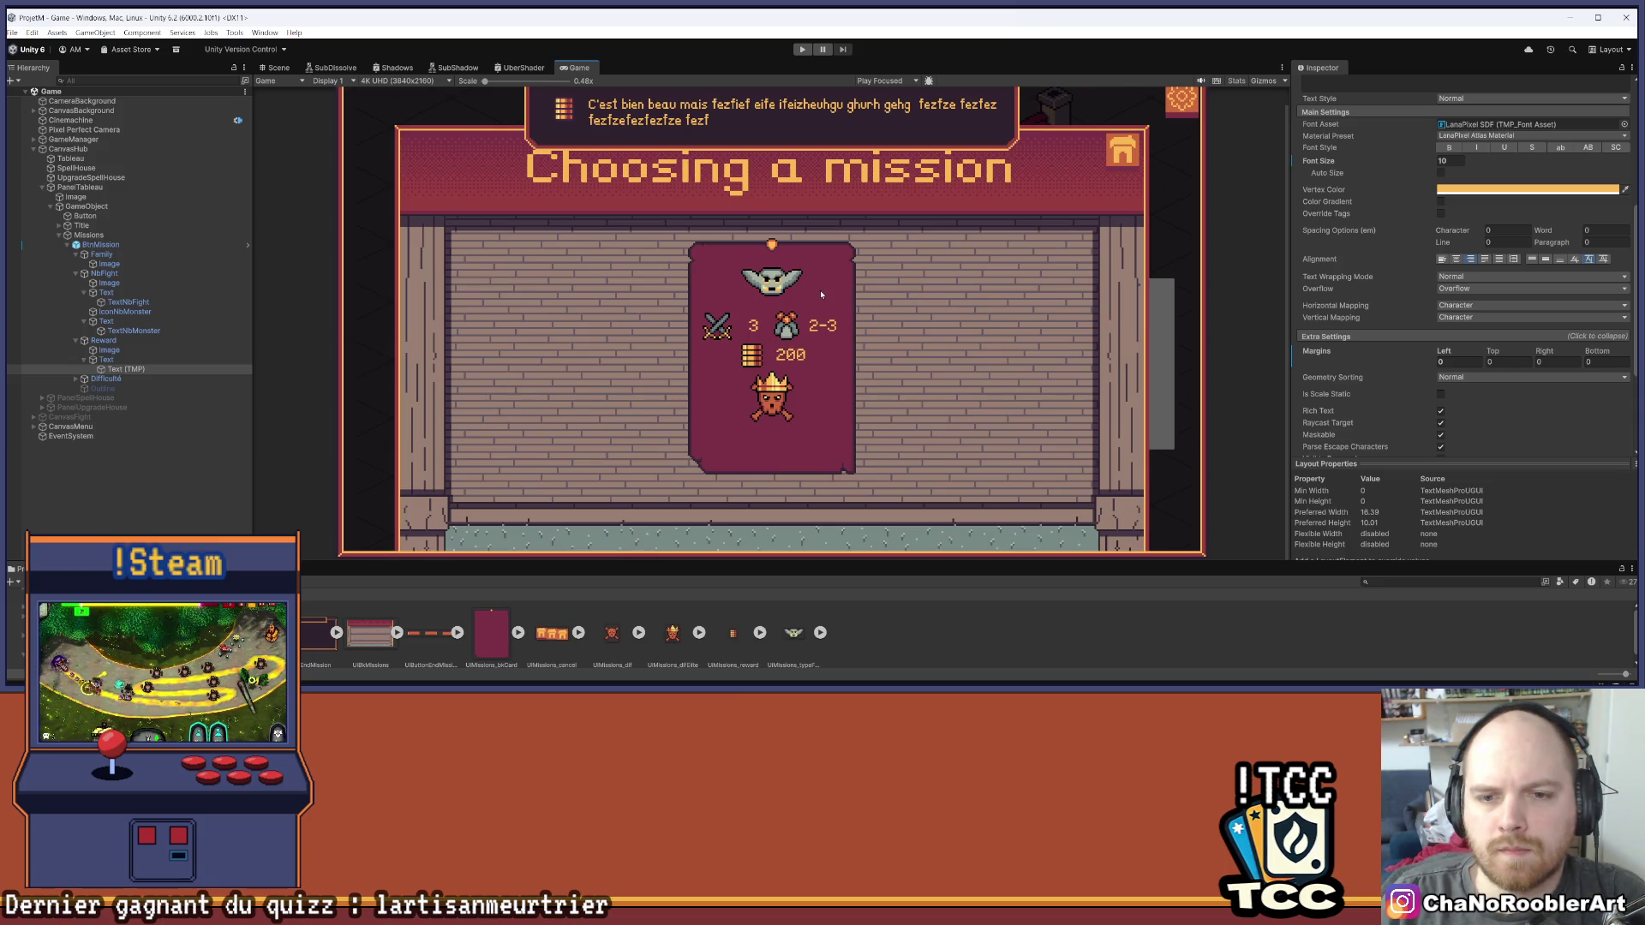
{"action": "left_click", "coordinate": [77, 340]}
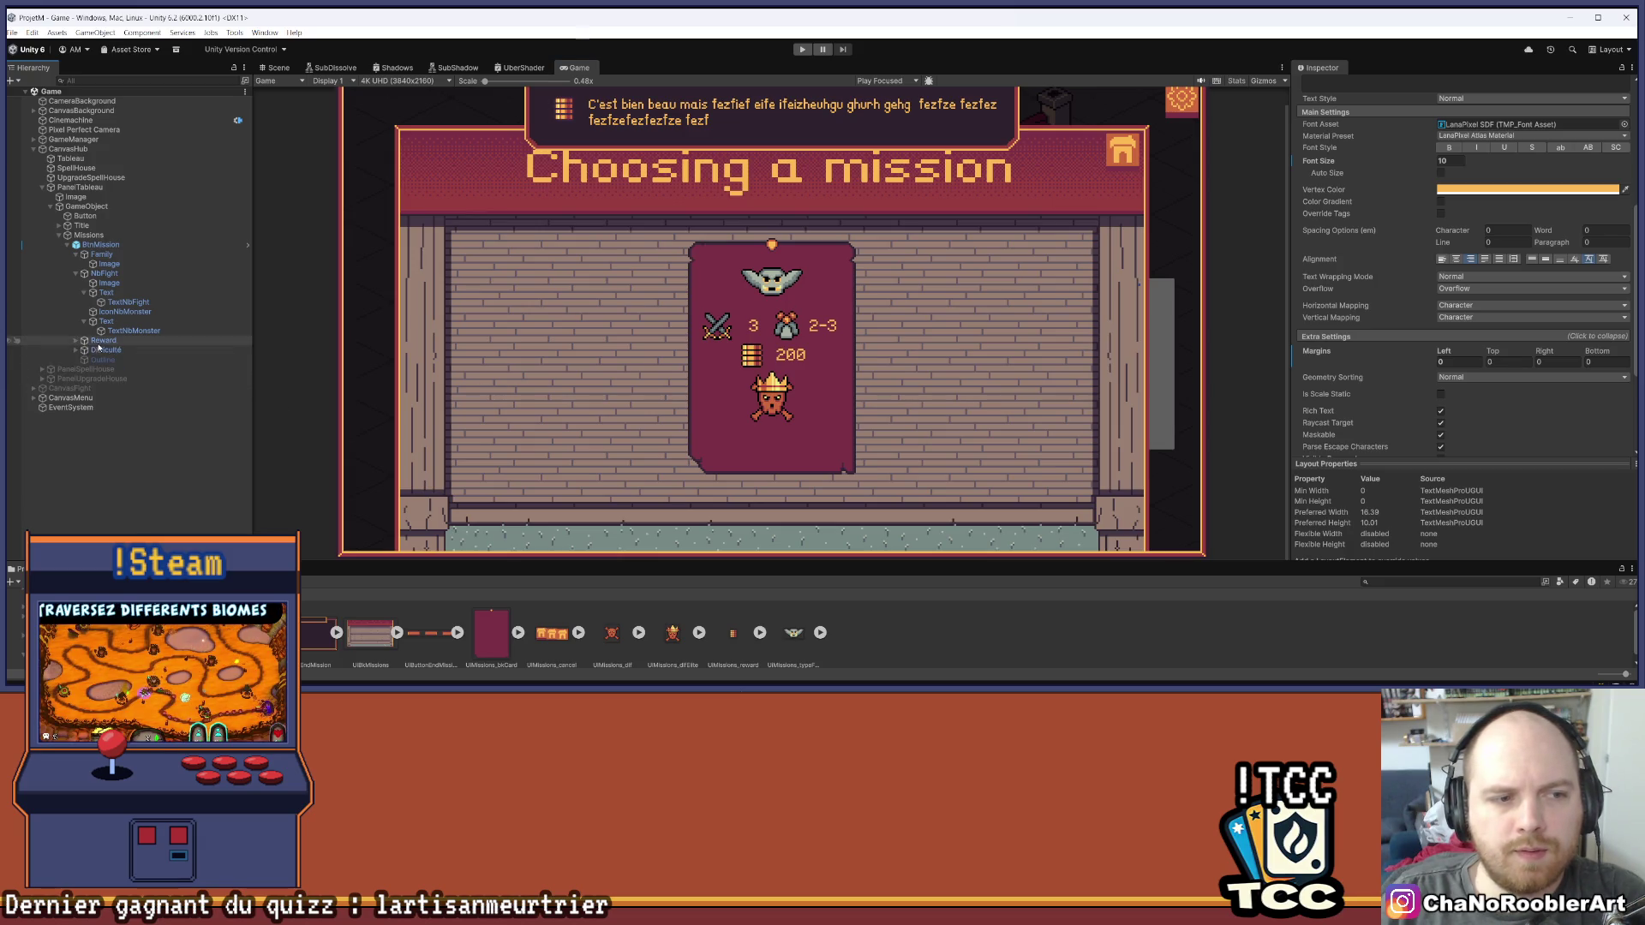
Duplicate the Reward row, rename the copy Reward2, and save the scene
{"action": "left_click", "coordinate": [160, 343]}
{"action": "key", "text": "ctrl+d"}
{"action": "key", "text": "Right"}
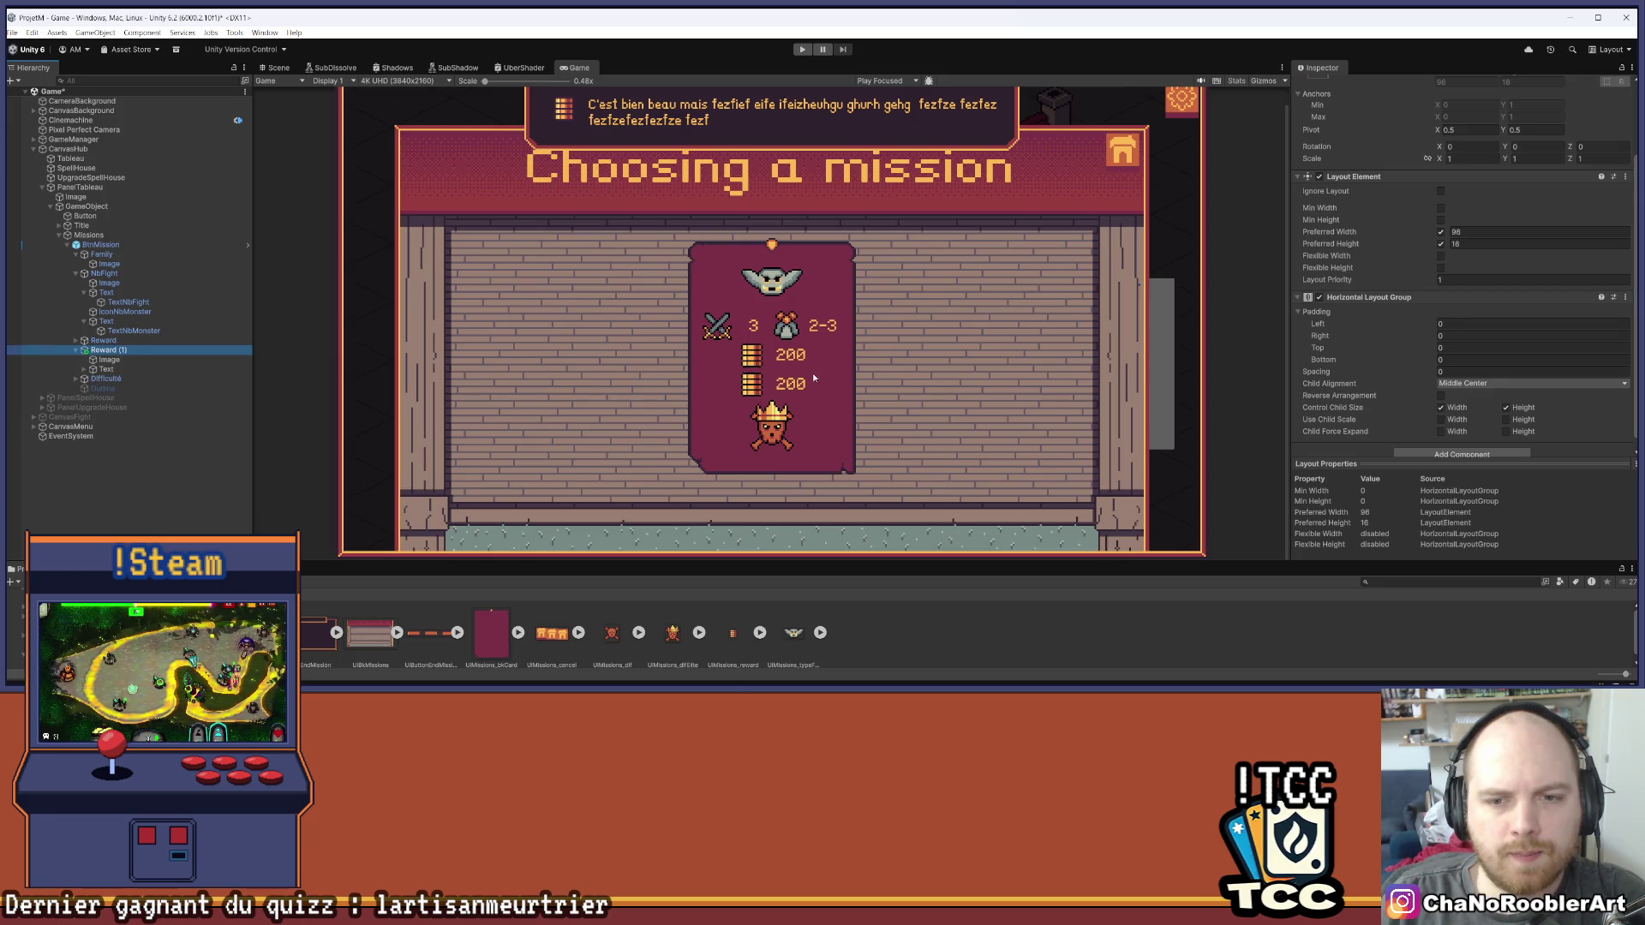
{"action": "scroll", "coordinate": [814, 378], "scroll_direction": "up", "scroll_amount": 5}
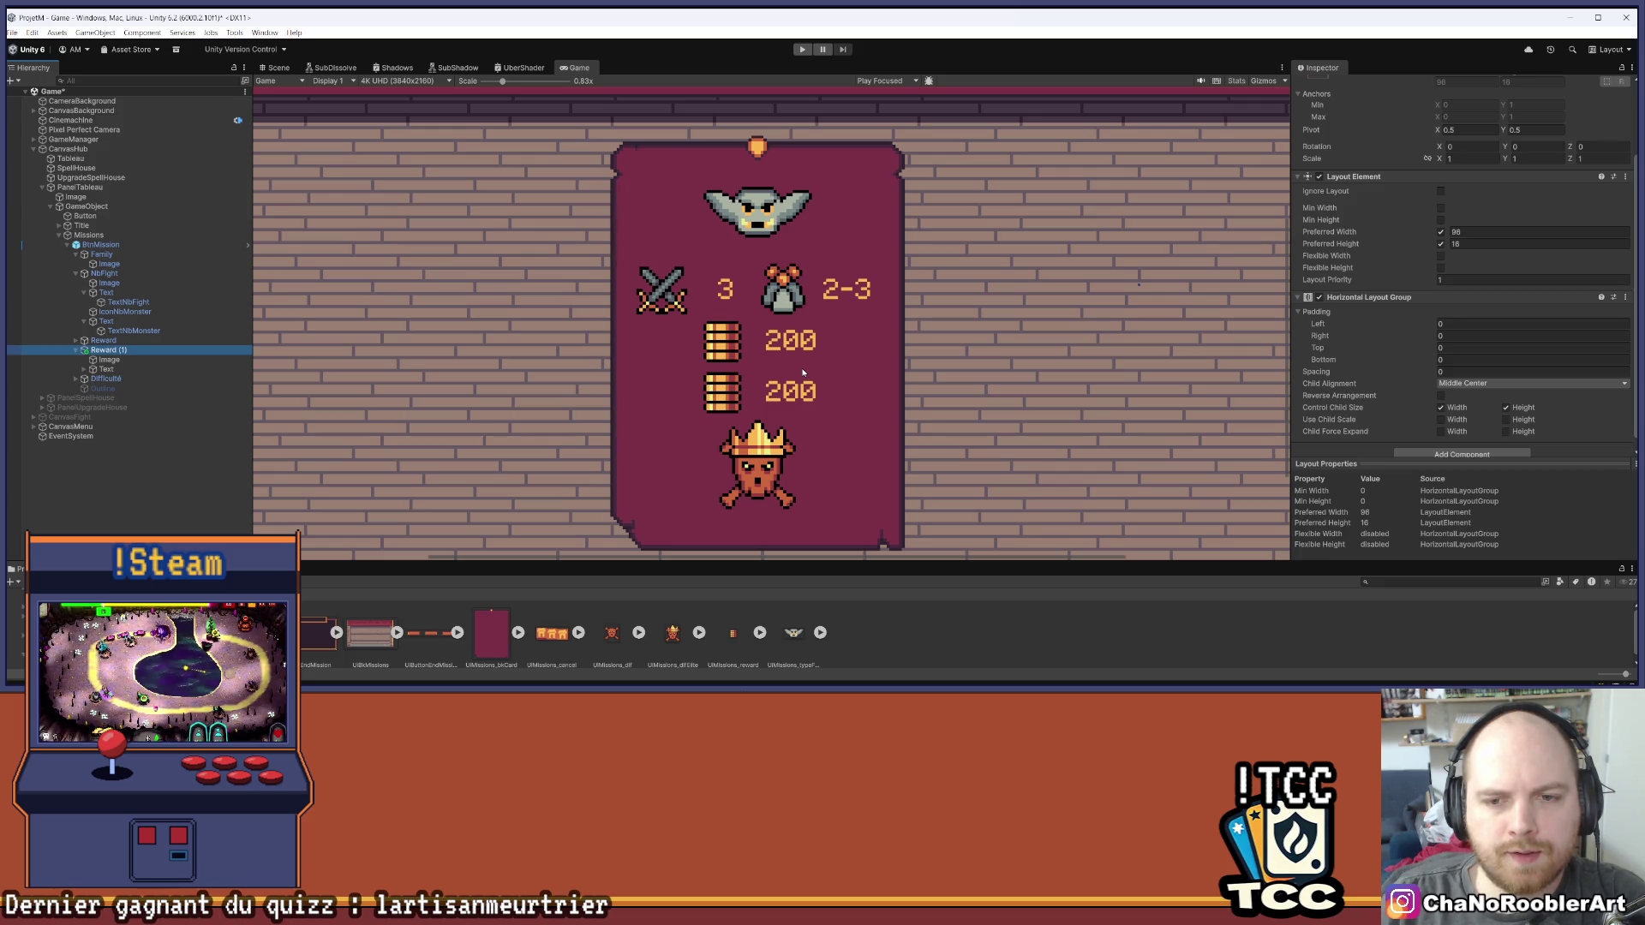
{"action": "right_click", "coordinate": [116, 351]}
{"action": "left_click", "coordinate": [165, 239]}
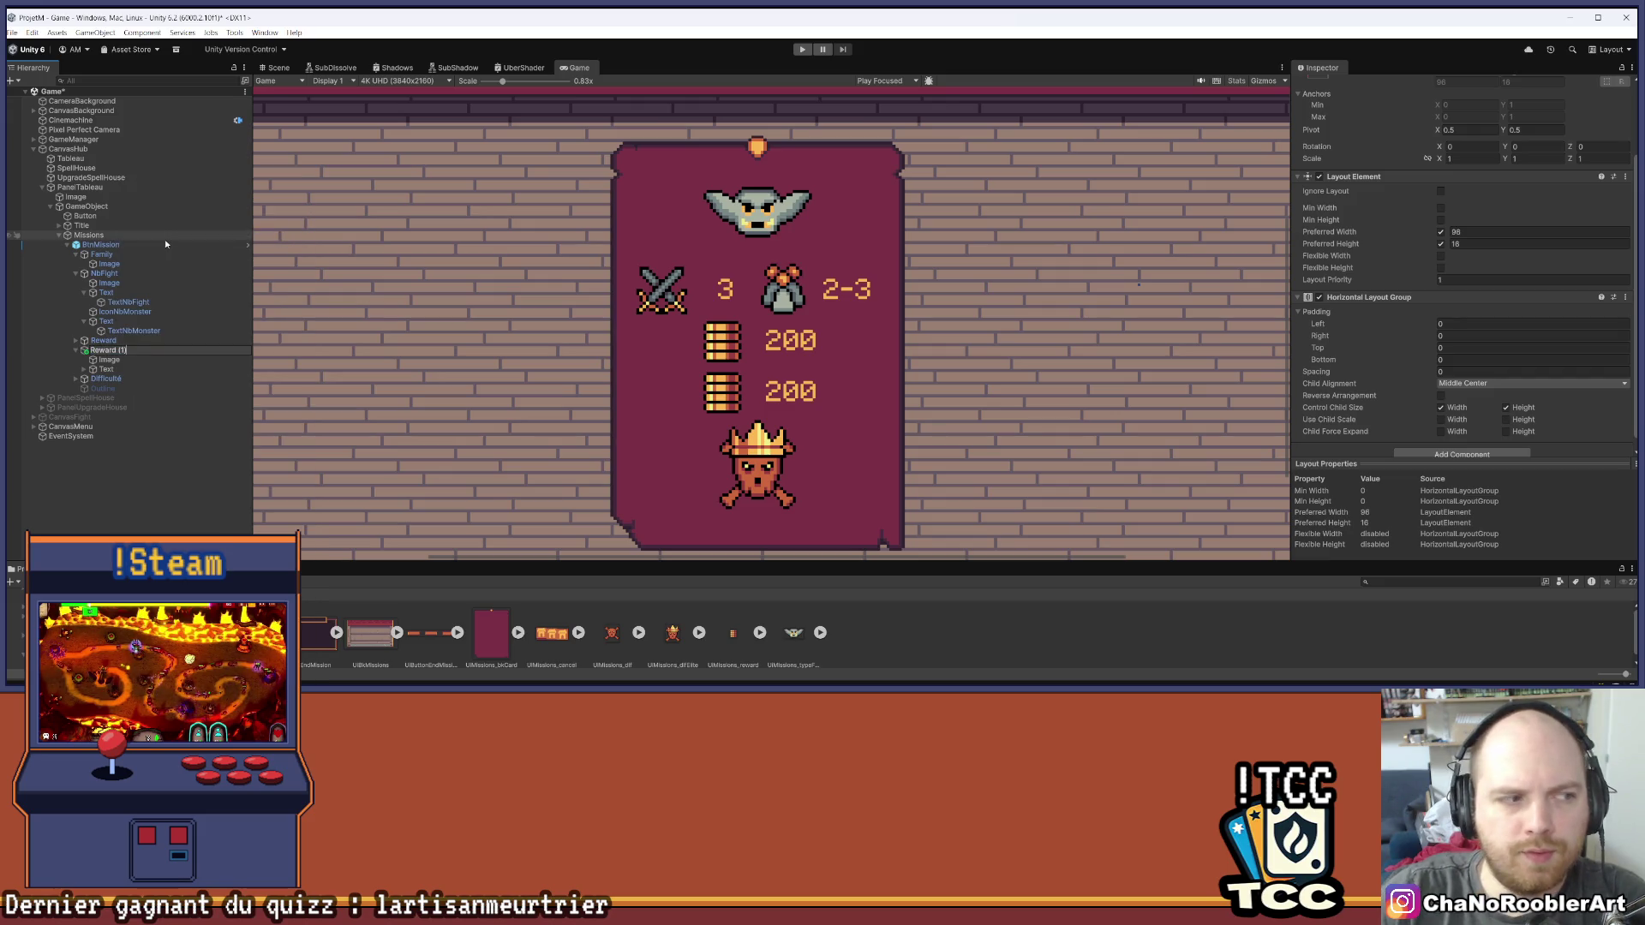
{"action": "type", "text": "Reward2"}
{"action": "key", "text": "Return"}
{"action": "key", "text": "ctrl+s"}
Swap Reward2's coin icon for the IconeCodex skull-book image
{"action": "scroll", "coordinate": [491, 385], "scroll_direction": "down", "scroll_amount": 1}
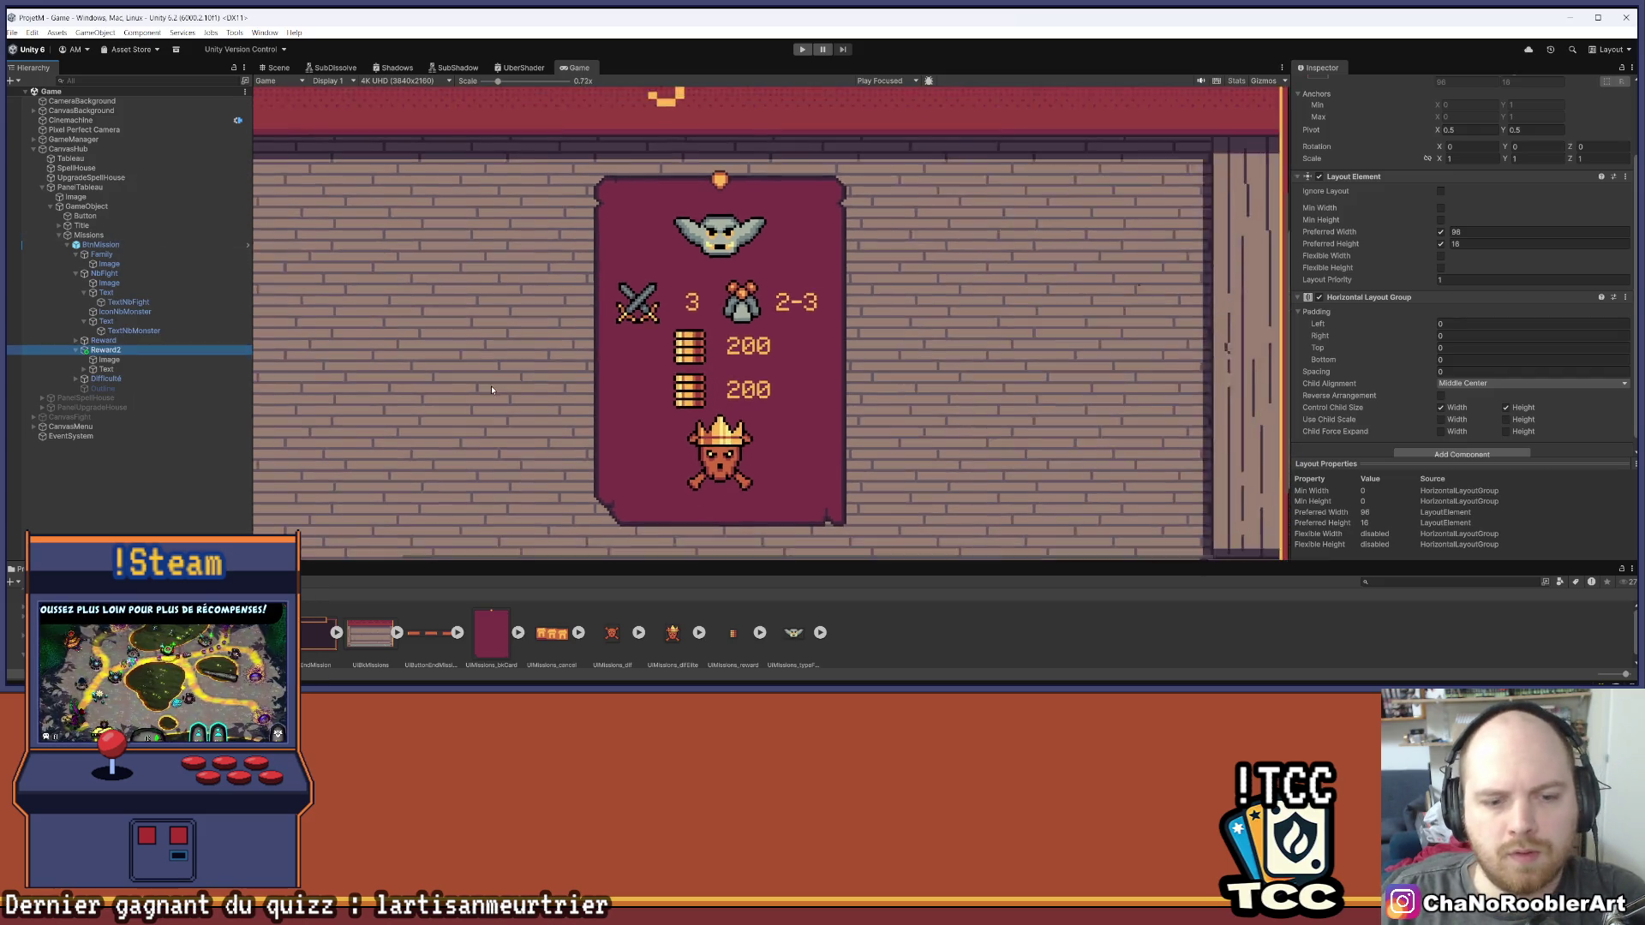
{"action": "scroll", "coordinate": [491, 390], "scroll_direction": "down", "scroll_amount": 1}
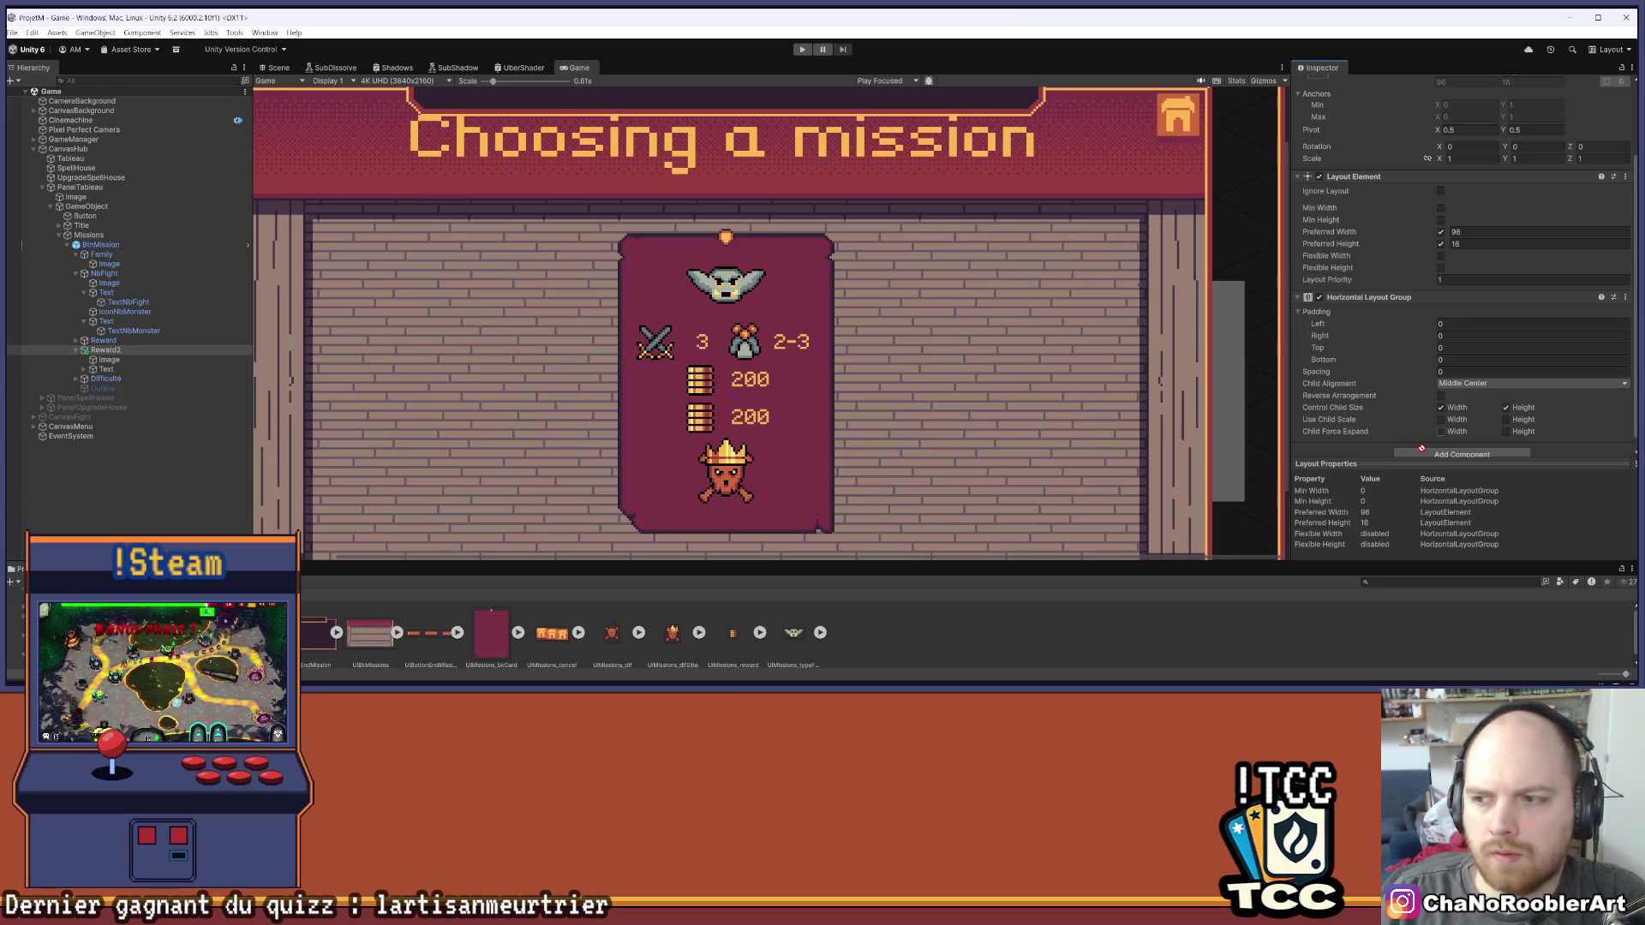
{"action": "left_click", "coordinate": [108, 359]}
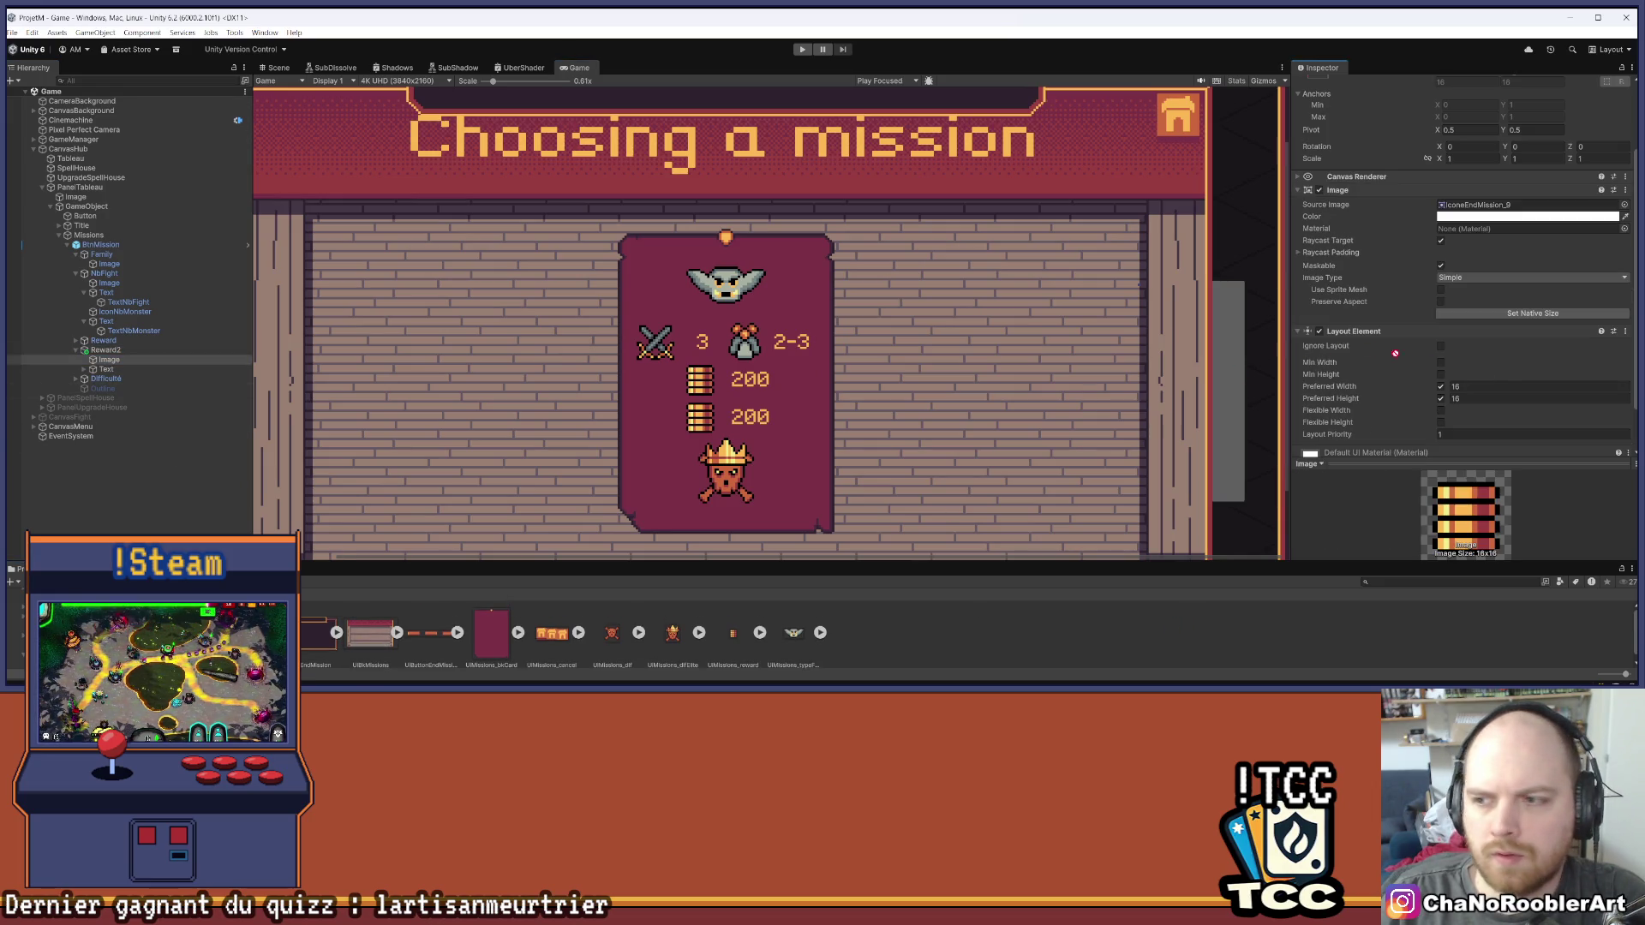
{"action": "left_click_drag", "start_coordinate": [1499, 378], "coordinate": [1508, 206]}
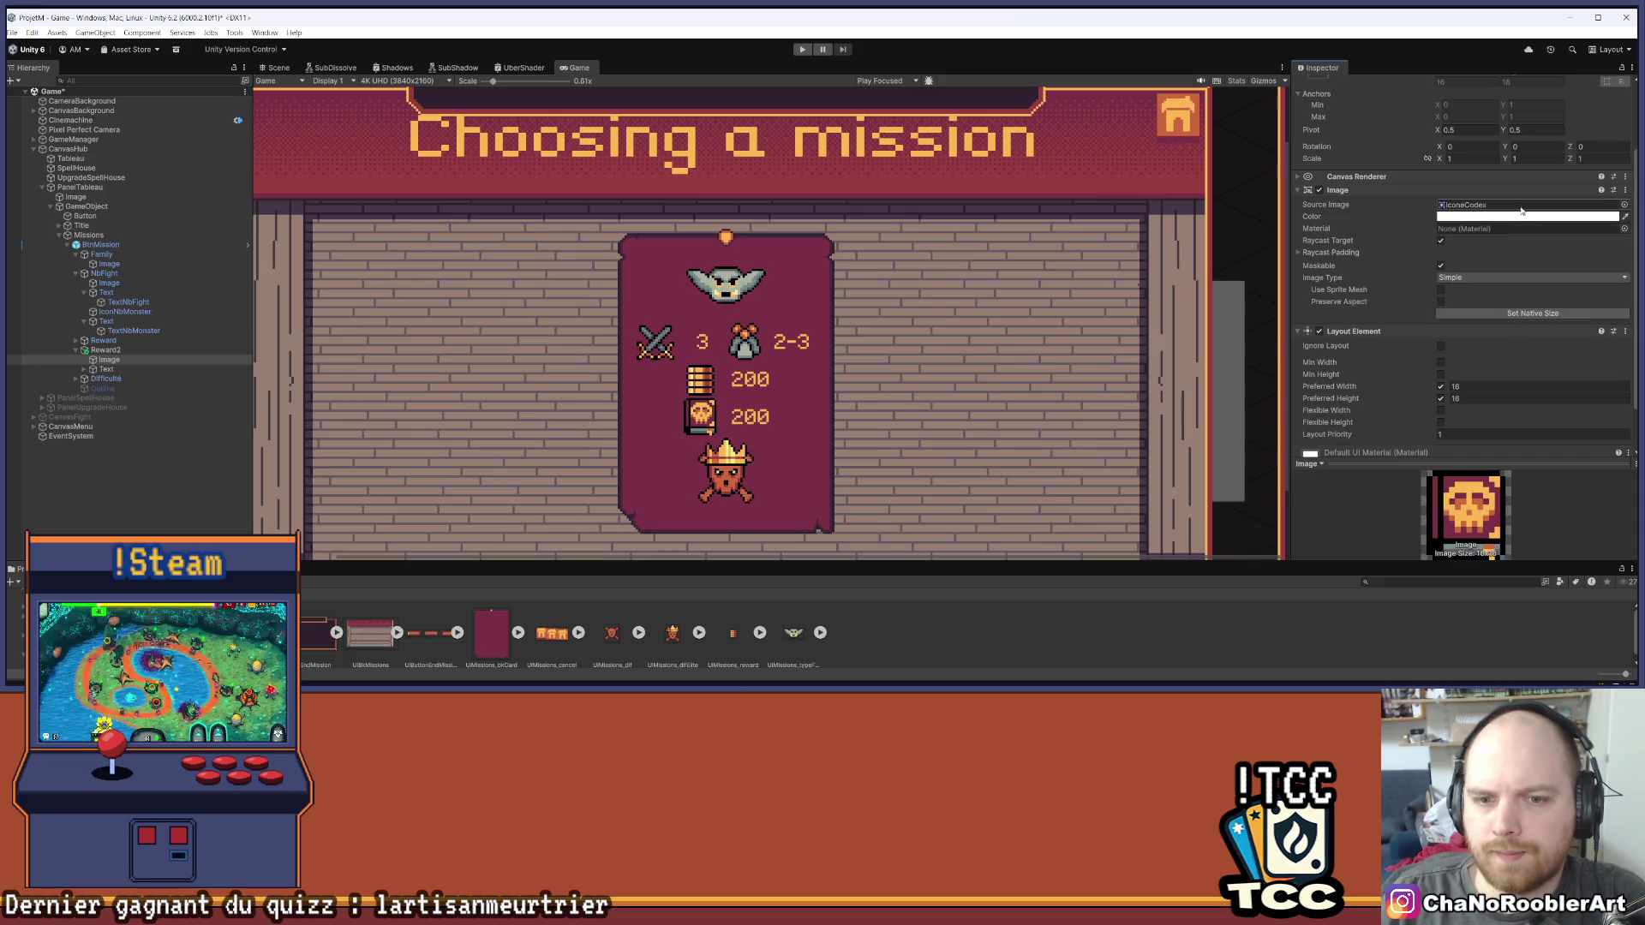
{"action": "scroll", "coordinate": [821, 429], "scroll_direction": "up", "scroll_amount": 3}
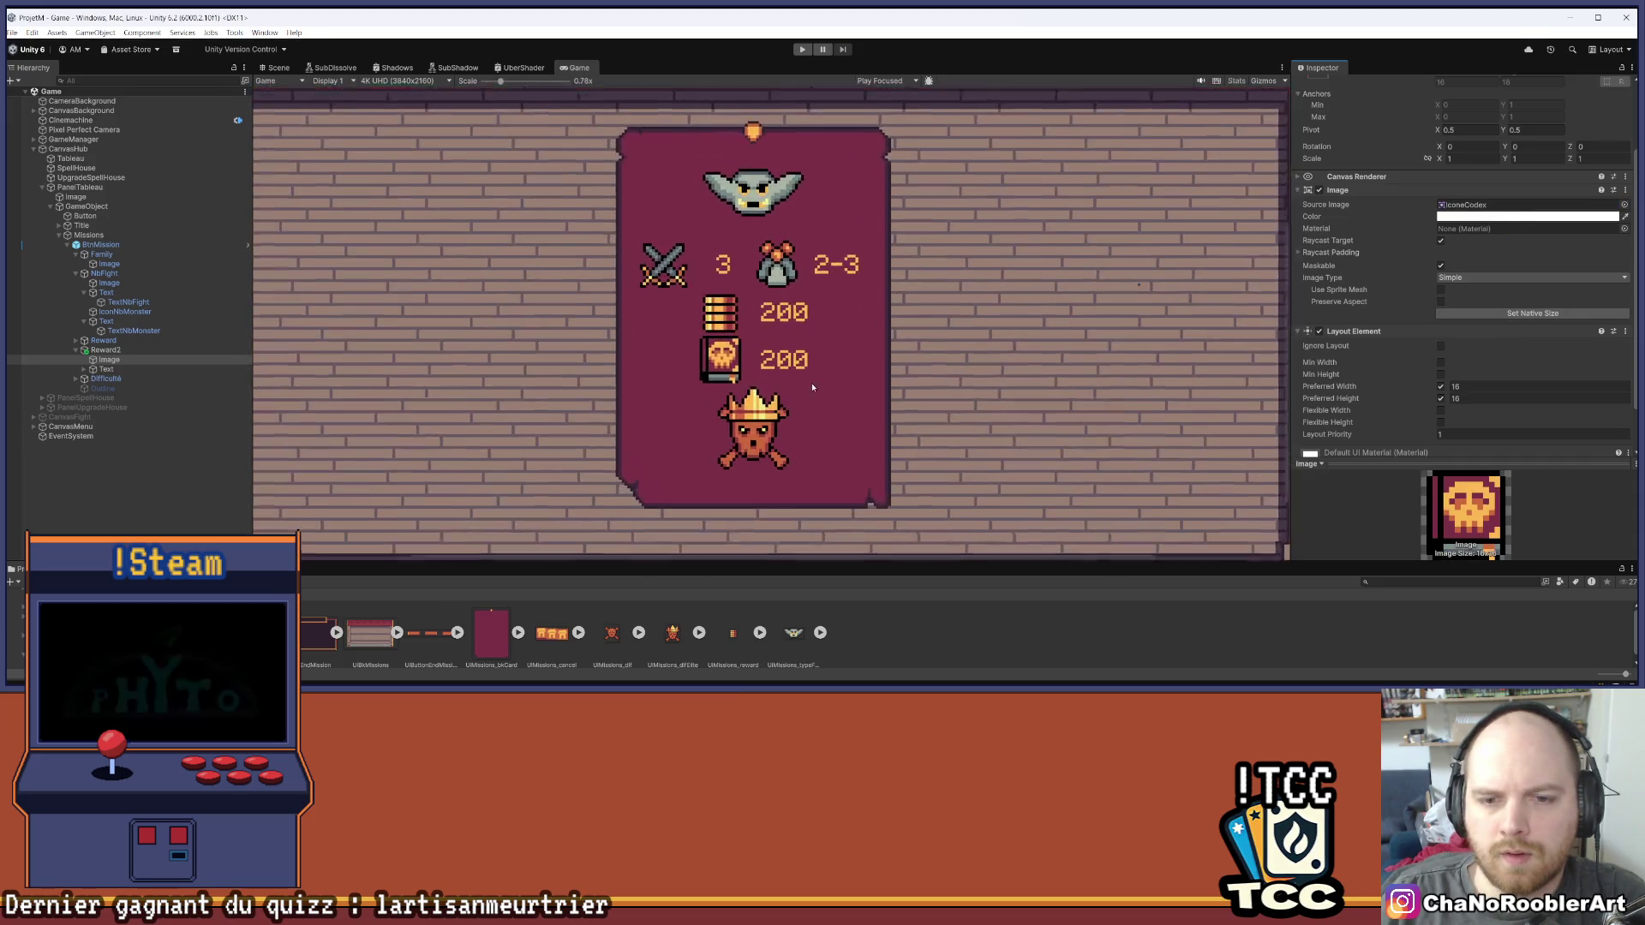
{"action": "left_click", "coordinate": [106, 369]}
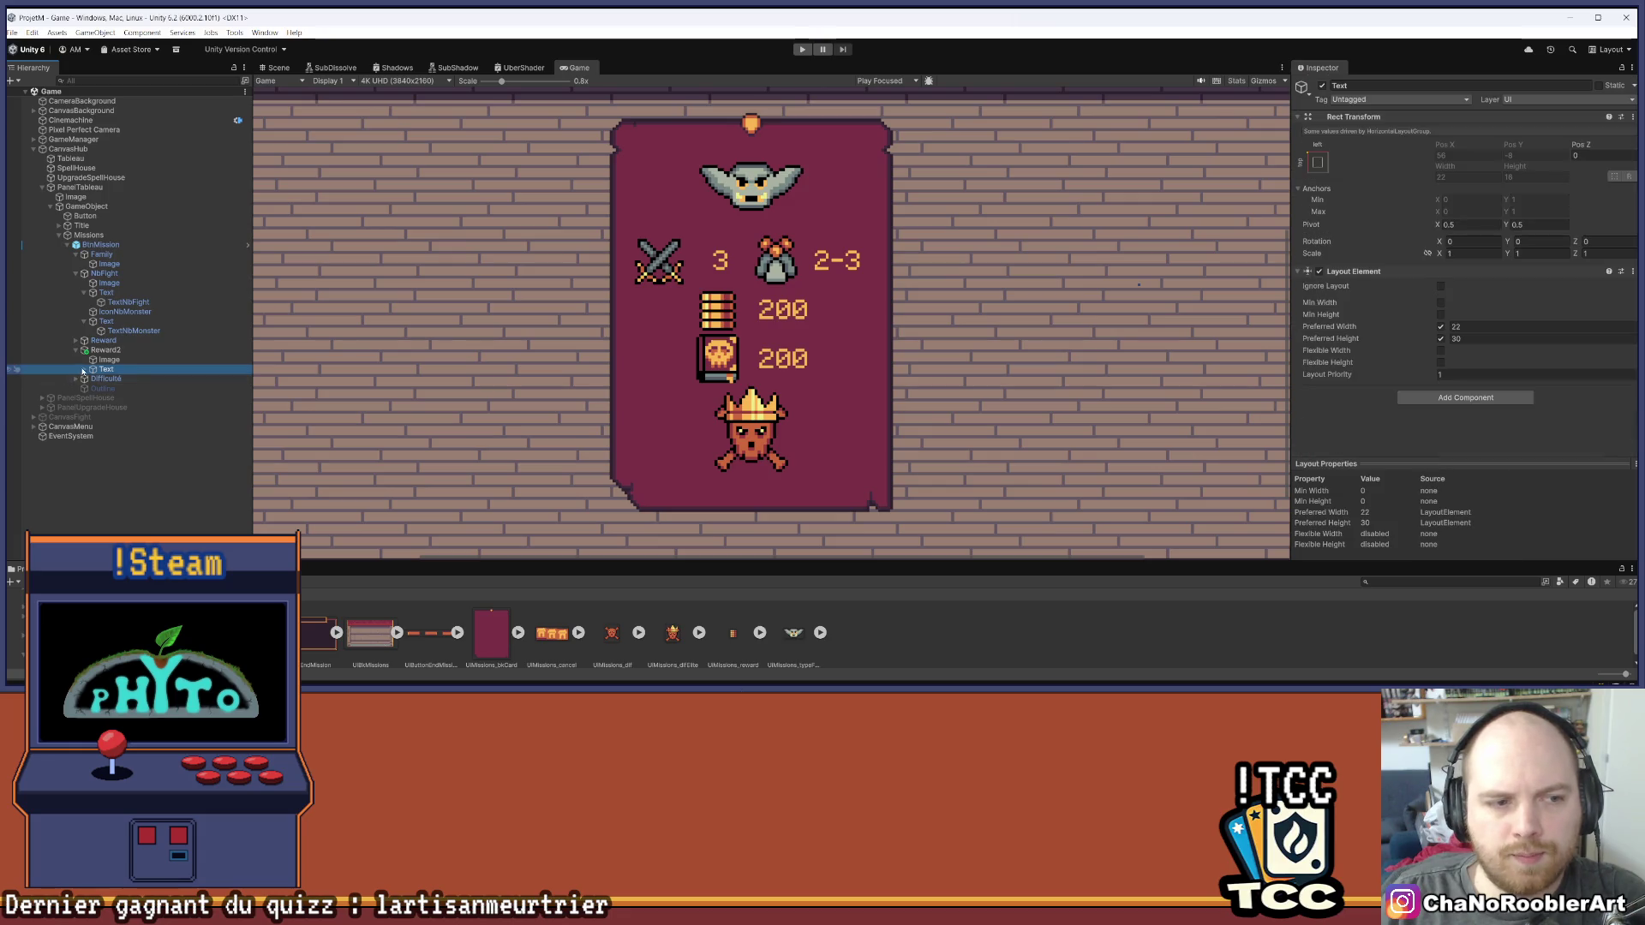
Replace Reward2's text 200 with 'Le roi Gobelin'
{"action": "left_click", "coordinate": [93, 370]}
{"action": "left_click", "coordinate": [114, 380]}
{"action": "left_click", "coordinate": [114, 379]}
{"action": "left_click", "coordinate": [1370, 330]}
{"action": "key", "text": "ctrl+a"}
{"action": "type", "text": "Le roi"}
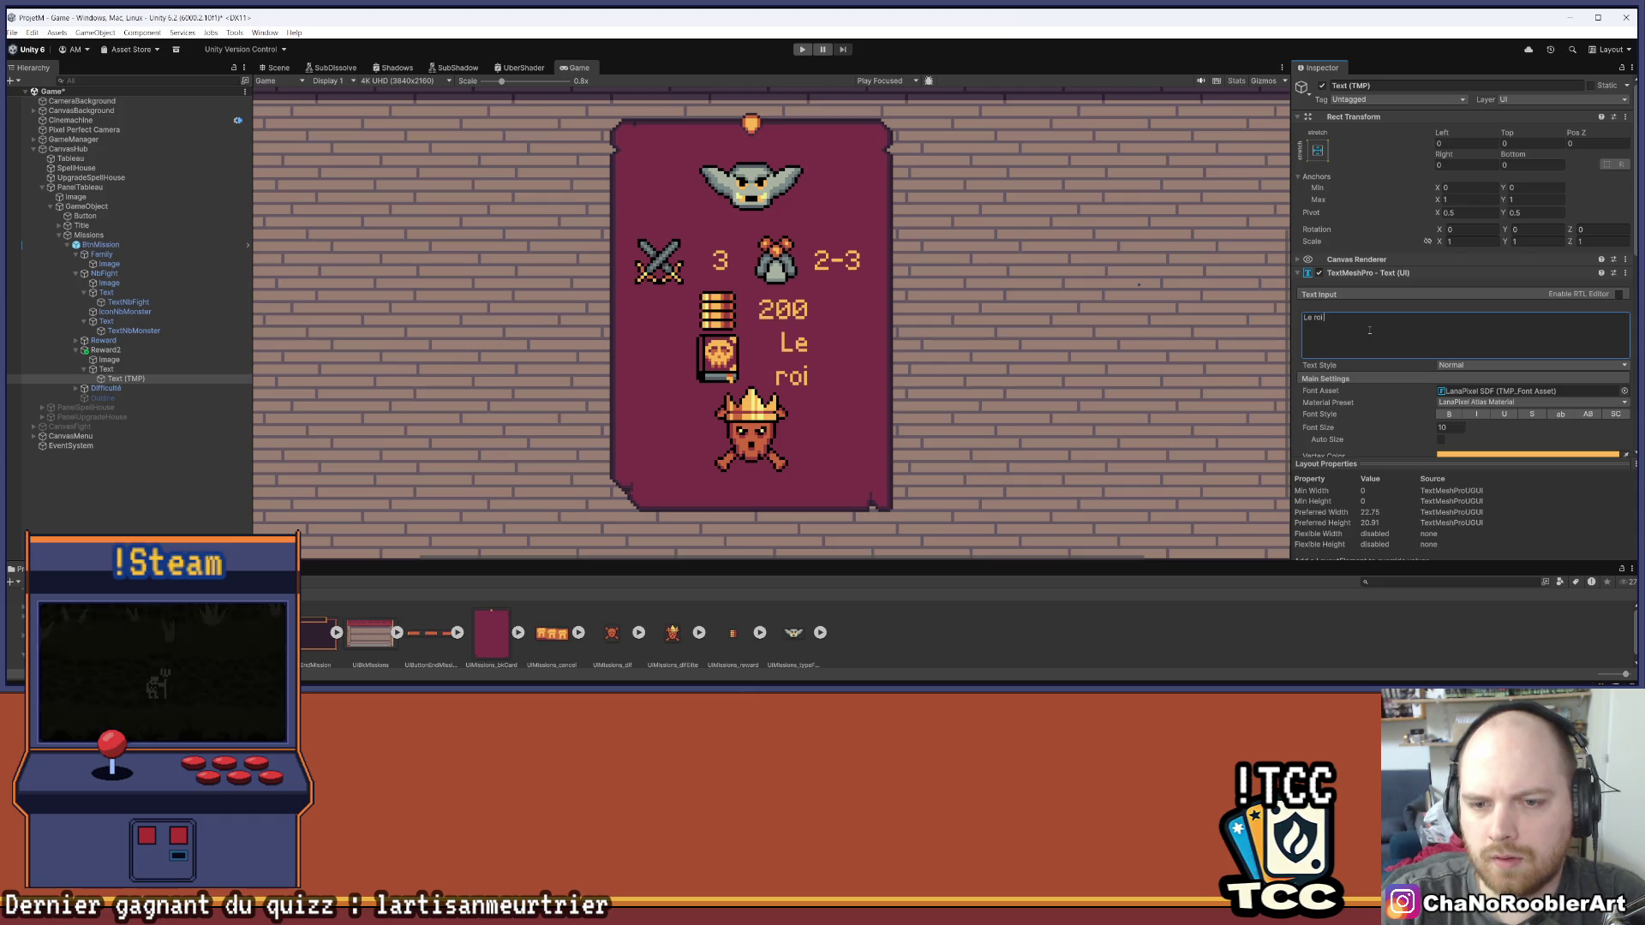
{"action": "type", "text": " Gobelin"}
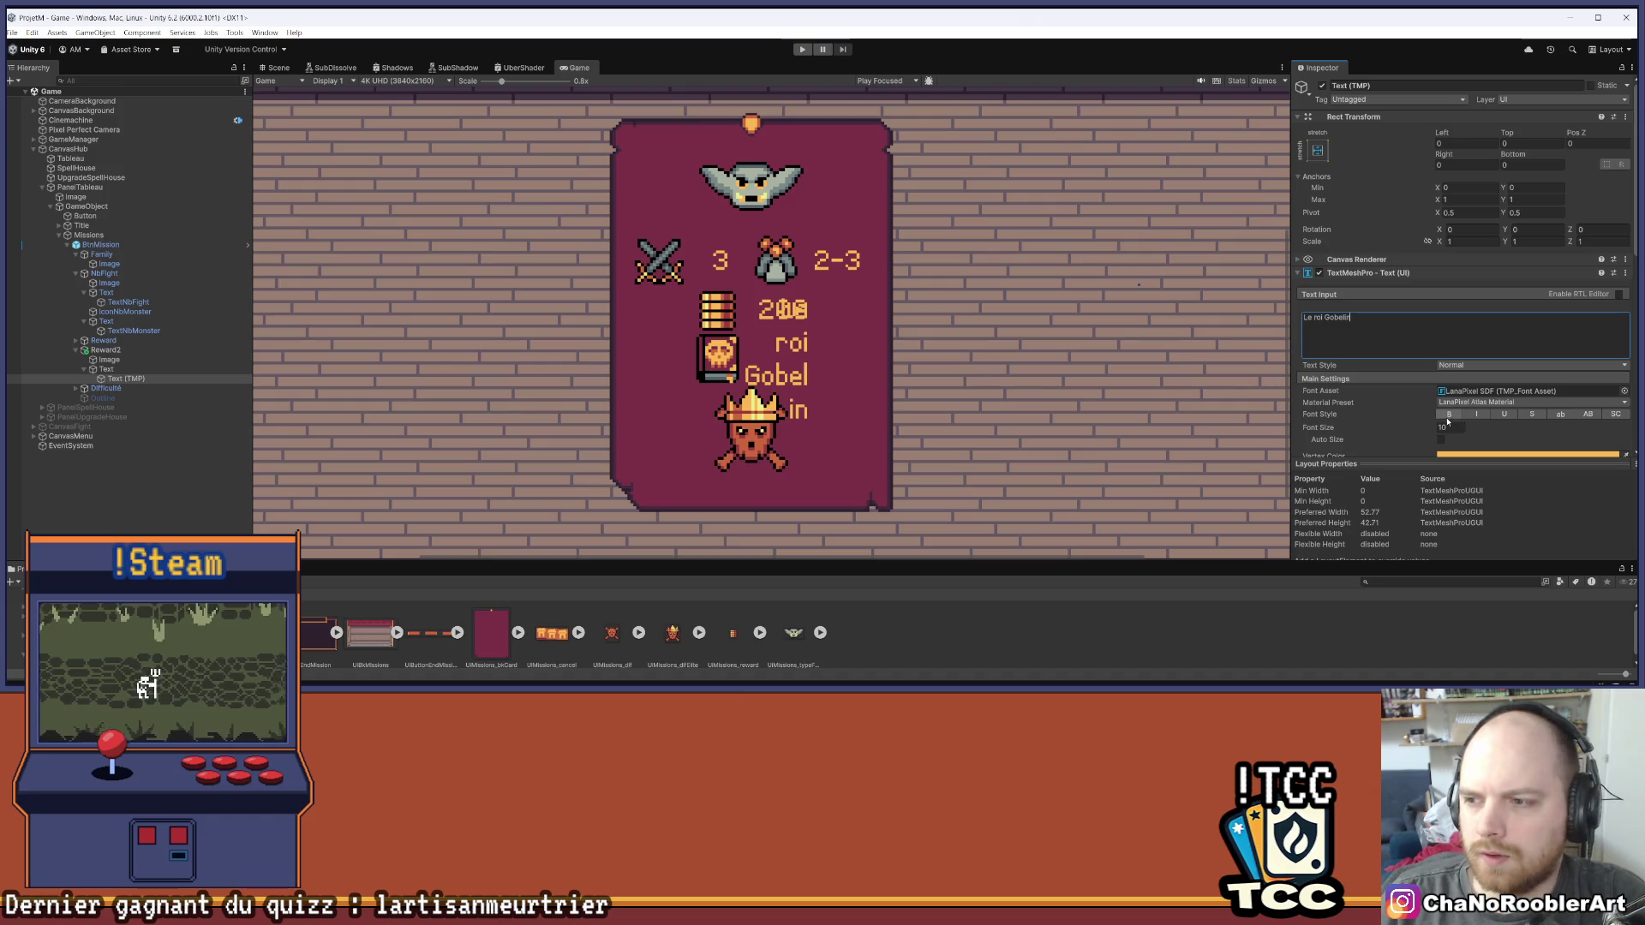
{"action": "scroll", "coordinate": [1467, 375], "scroll_direction": "down", "scroll_amount": 4}
{"action": "scroll", "coordinate": [1467, 374], "scroll_direction": "up", "scroll_amount": 2}
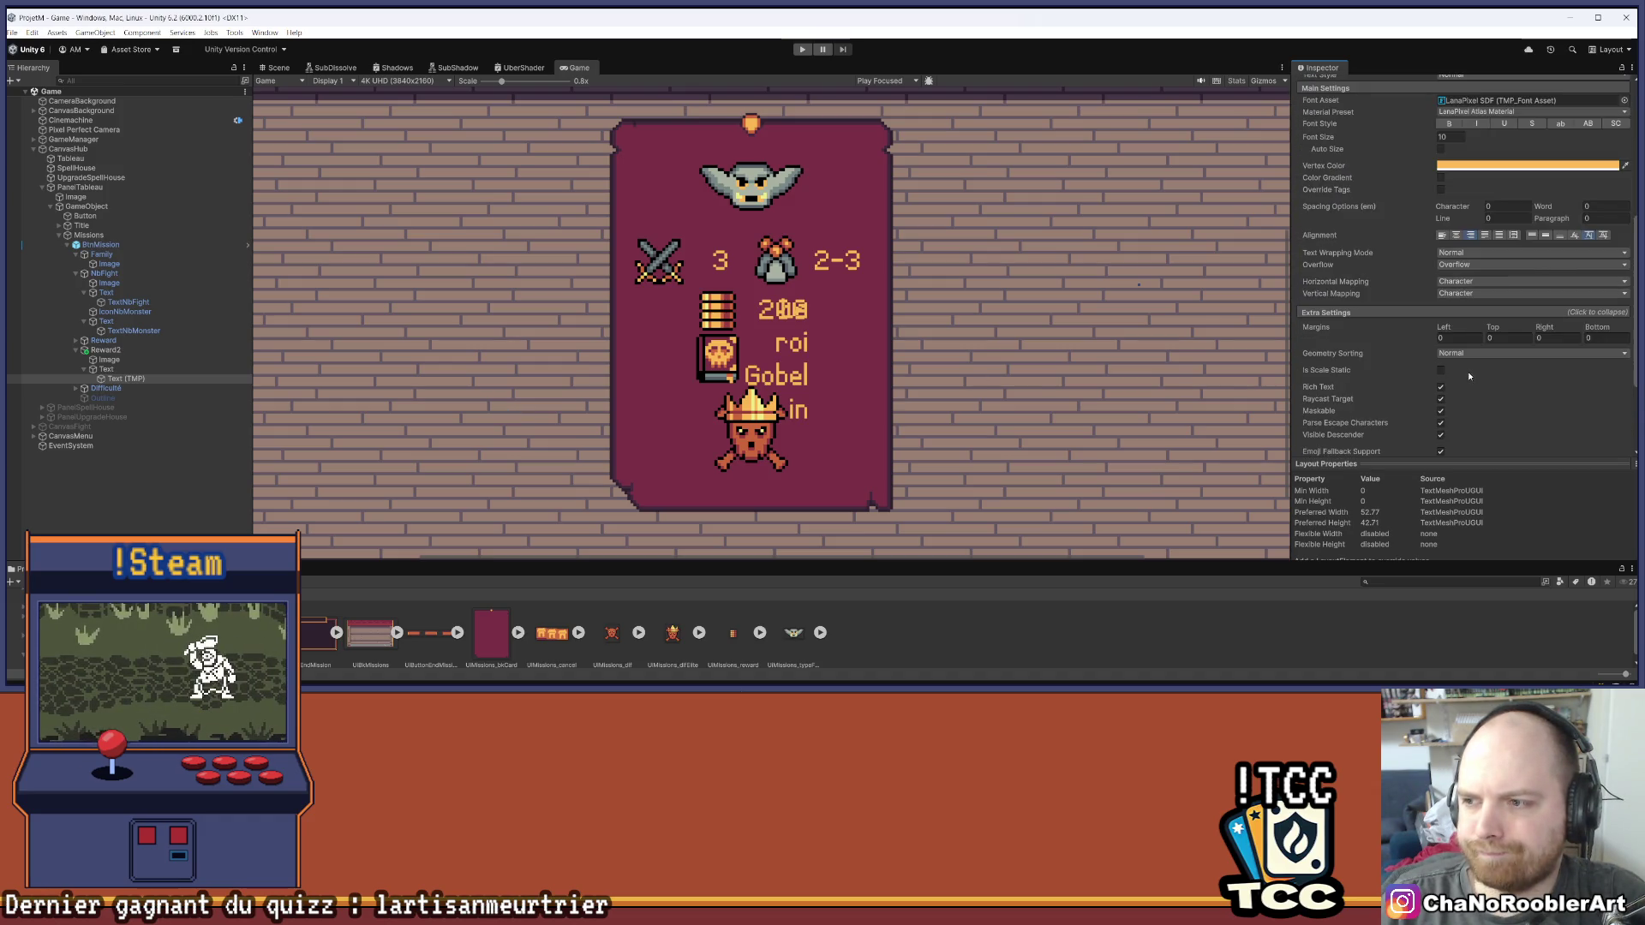
Set the boss-name text container's preferred width to 80 so it fits one line, then save
{"action": "left_click", "coordinate": [106, 368]}
{"action": "left_click", "coordinate": [1456, 326]}
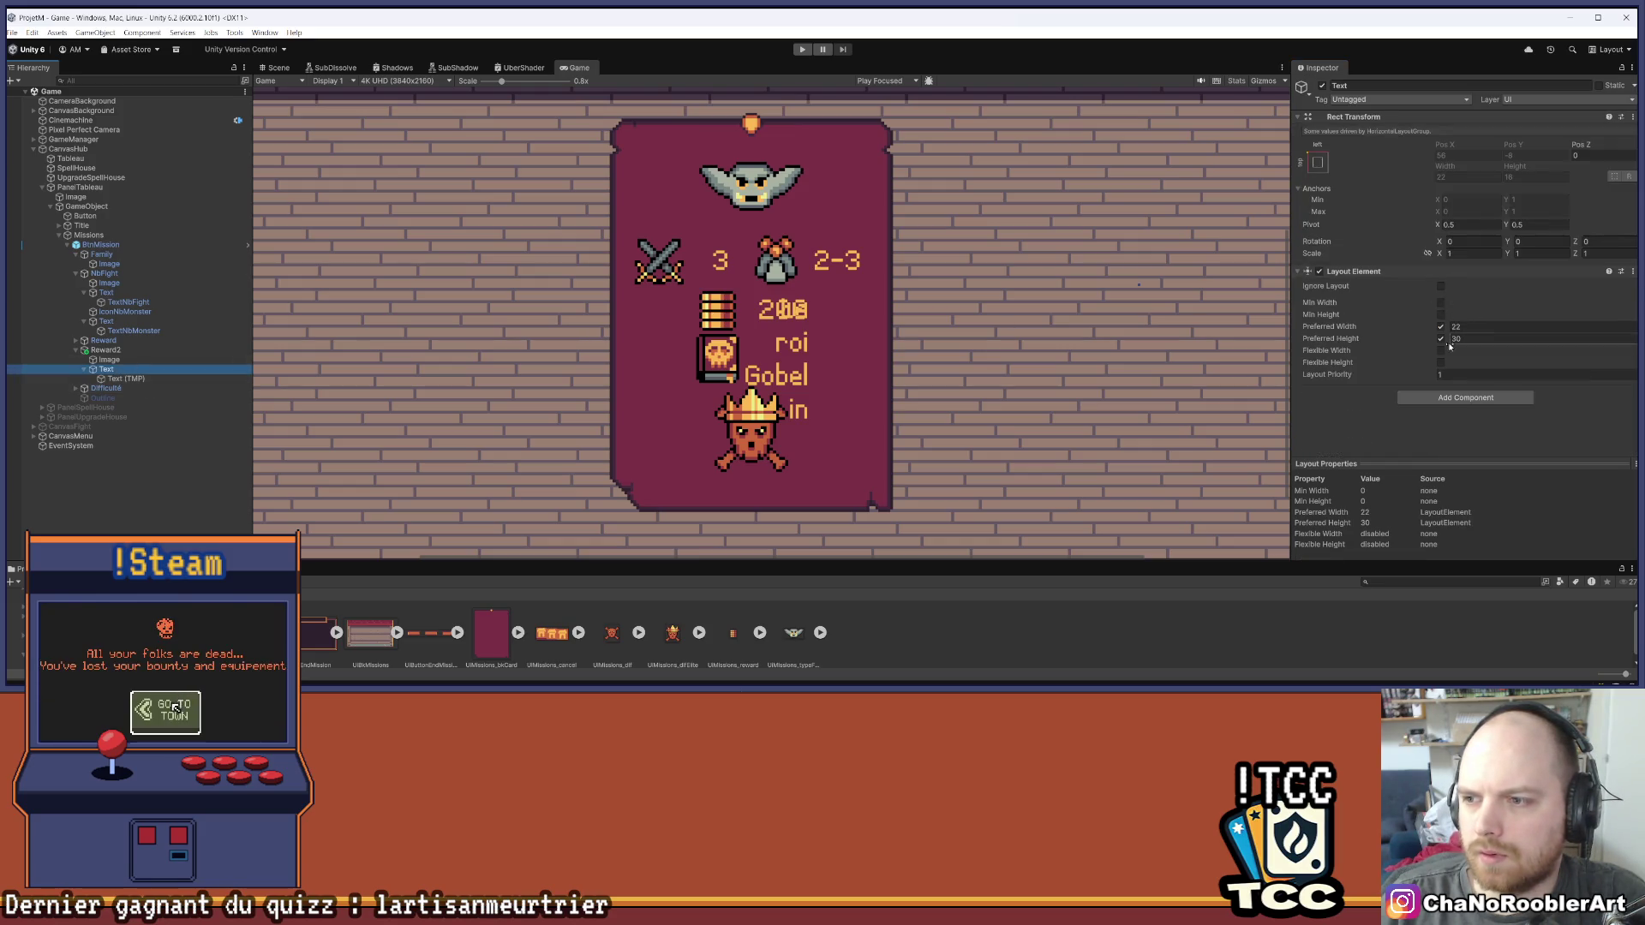
{"action": "mouse_move", "coordinate": [1459, 330]}
{"action": "left_mouse_down"}
{"action": "mouse_move", "coordinate": [1637, 330]}
{"action": "mouse_move", "coordinate": [9, 334]}
{"action": "mouse_move", "coordinate": [1623, 333]}
{"action": "mouse_move", "coordinate": [1493, 330]}
{"action": "left_mouse_up"}
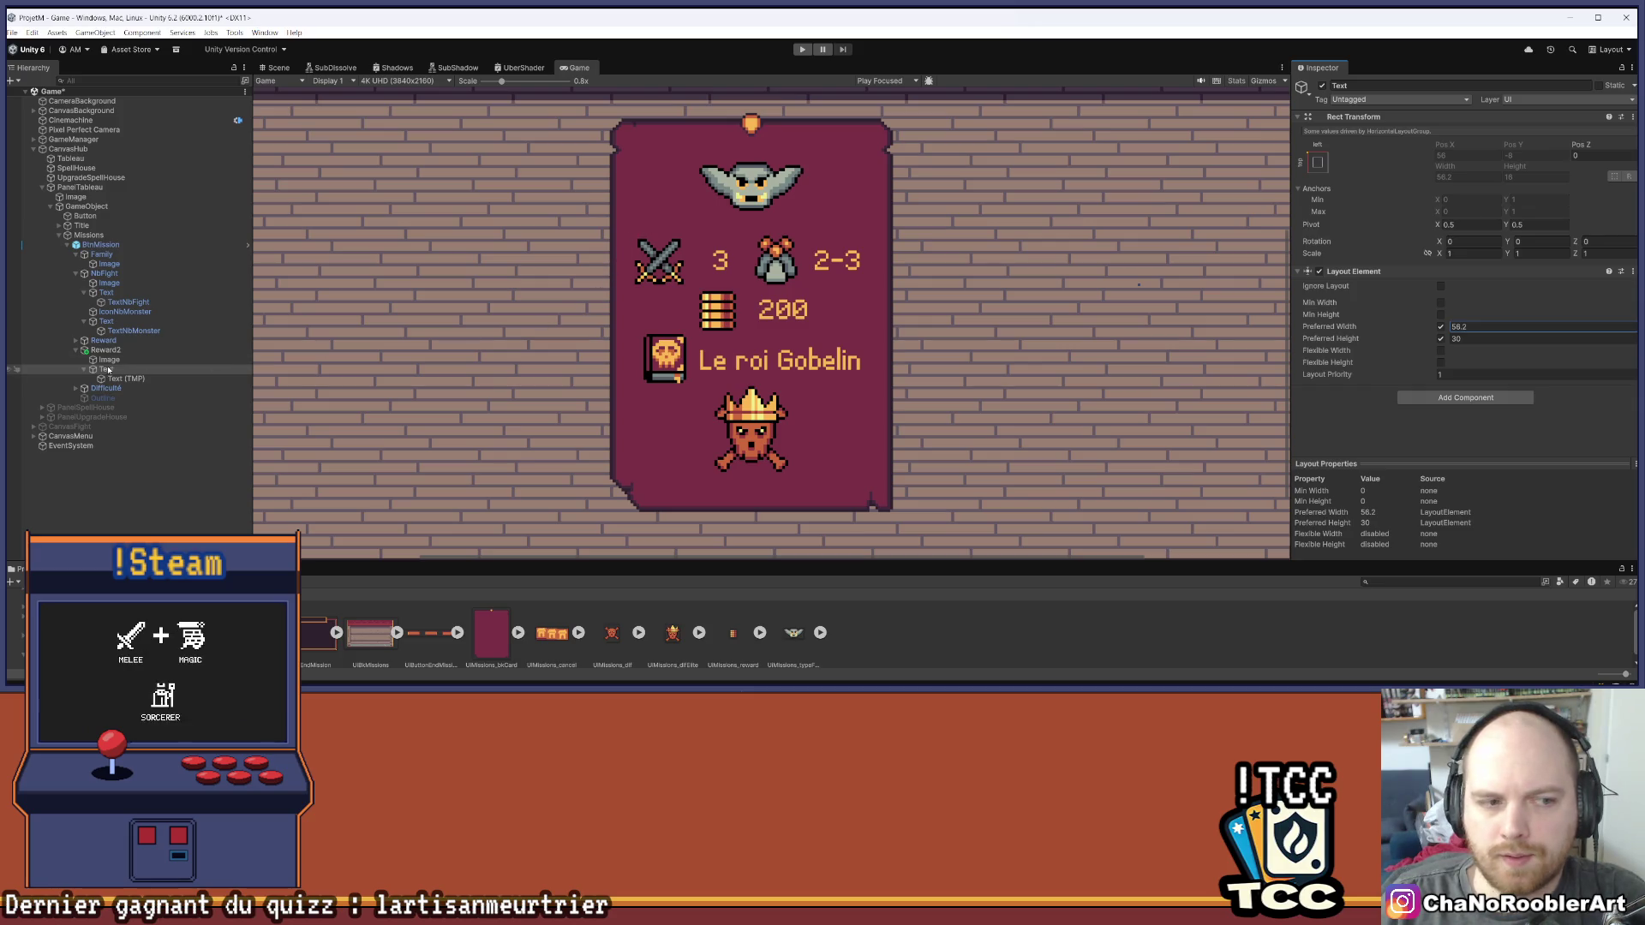
{"action": "left_click", "coordinate": [109, 359]}
{"action": "left_click", "coordinate": [107, 369]}
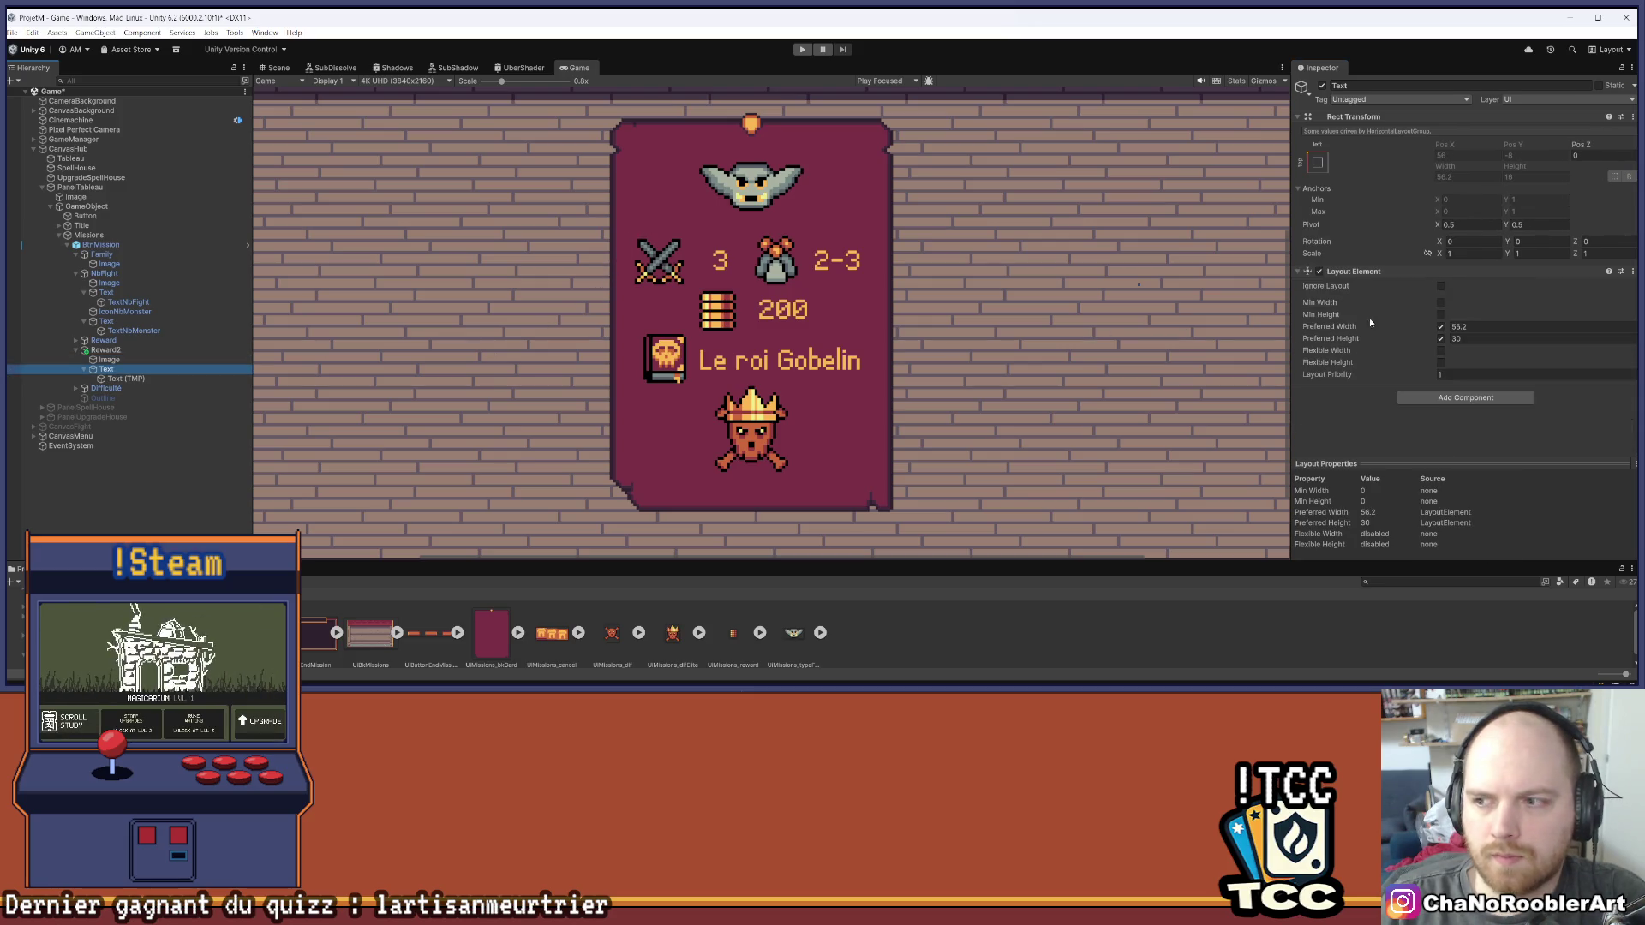
{"action": "left_click", "coordinate": [1474, 327]}
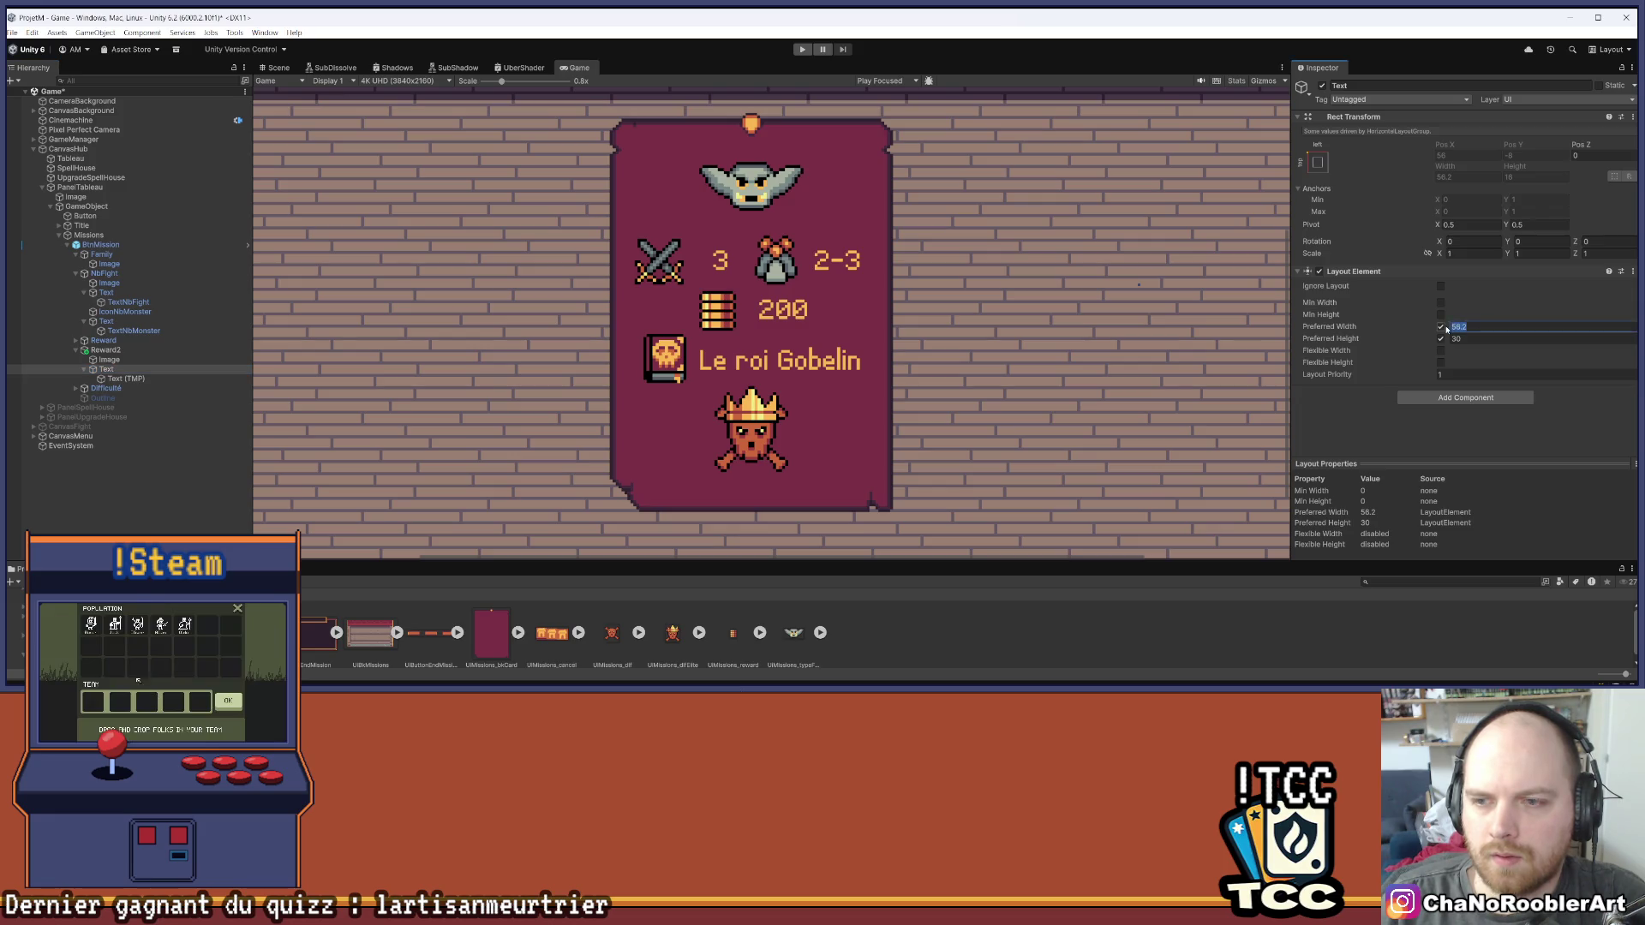
{"action": "type", "text": "59.3"}
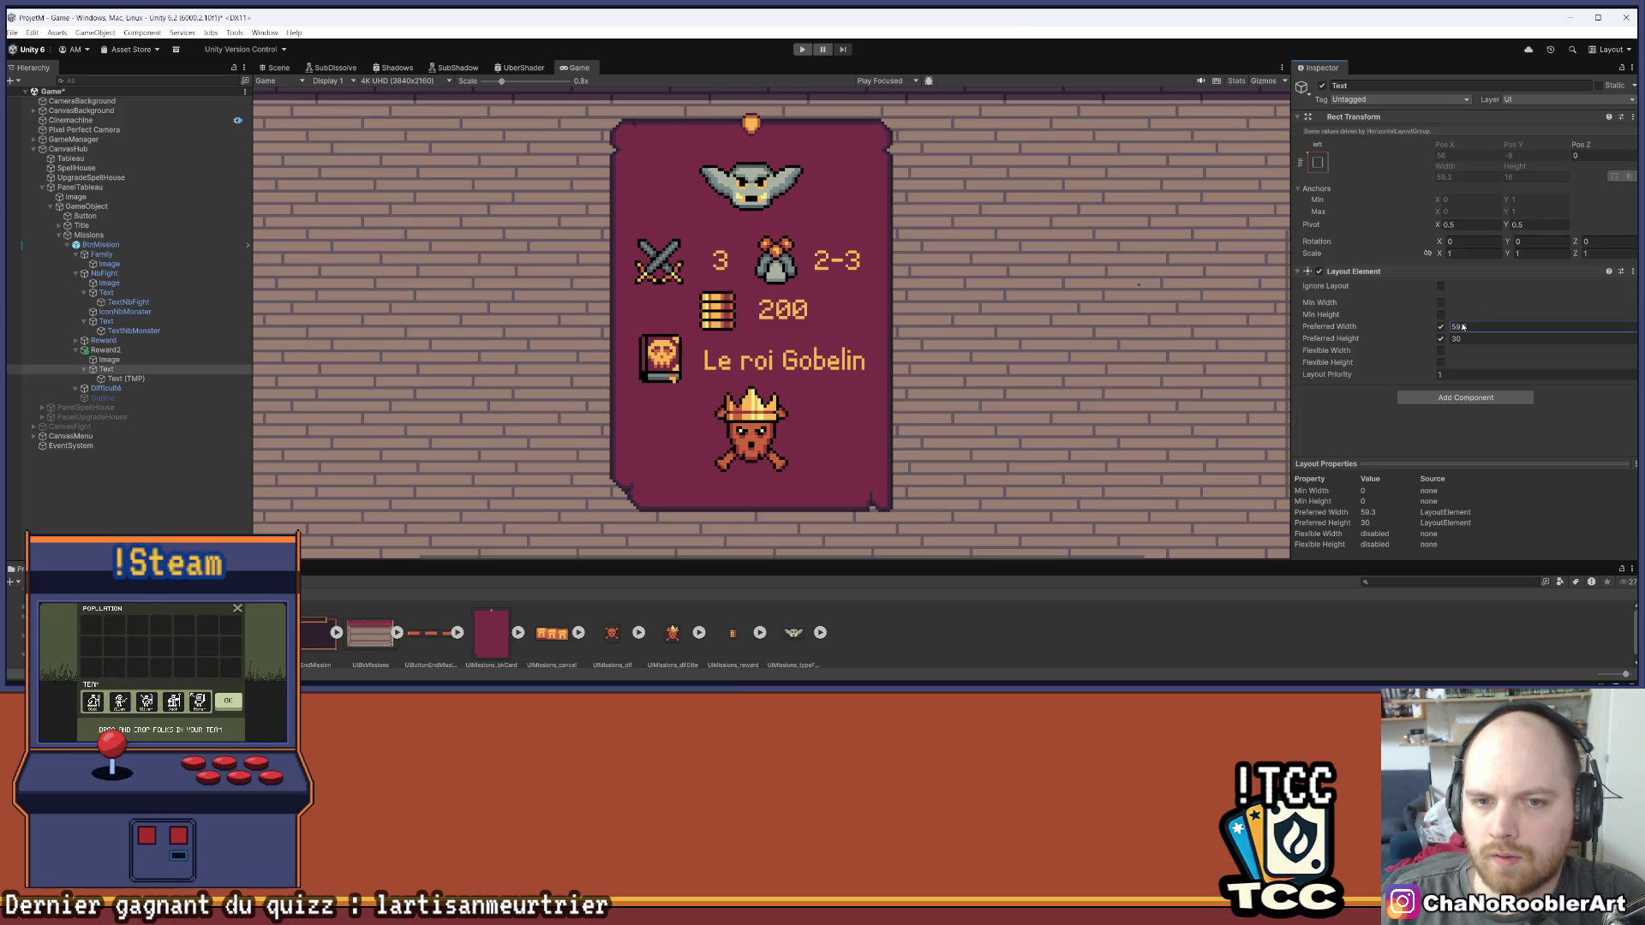
{"action": "key", "text": "BackSpace"}
{"action": "key", "text": "BackSpace"}
{"action": "key", "text": "BackSpace"}
{"action": "type", "text": "80"}
{"action": "left_click", "coordinate": [454, 449]}
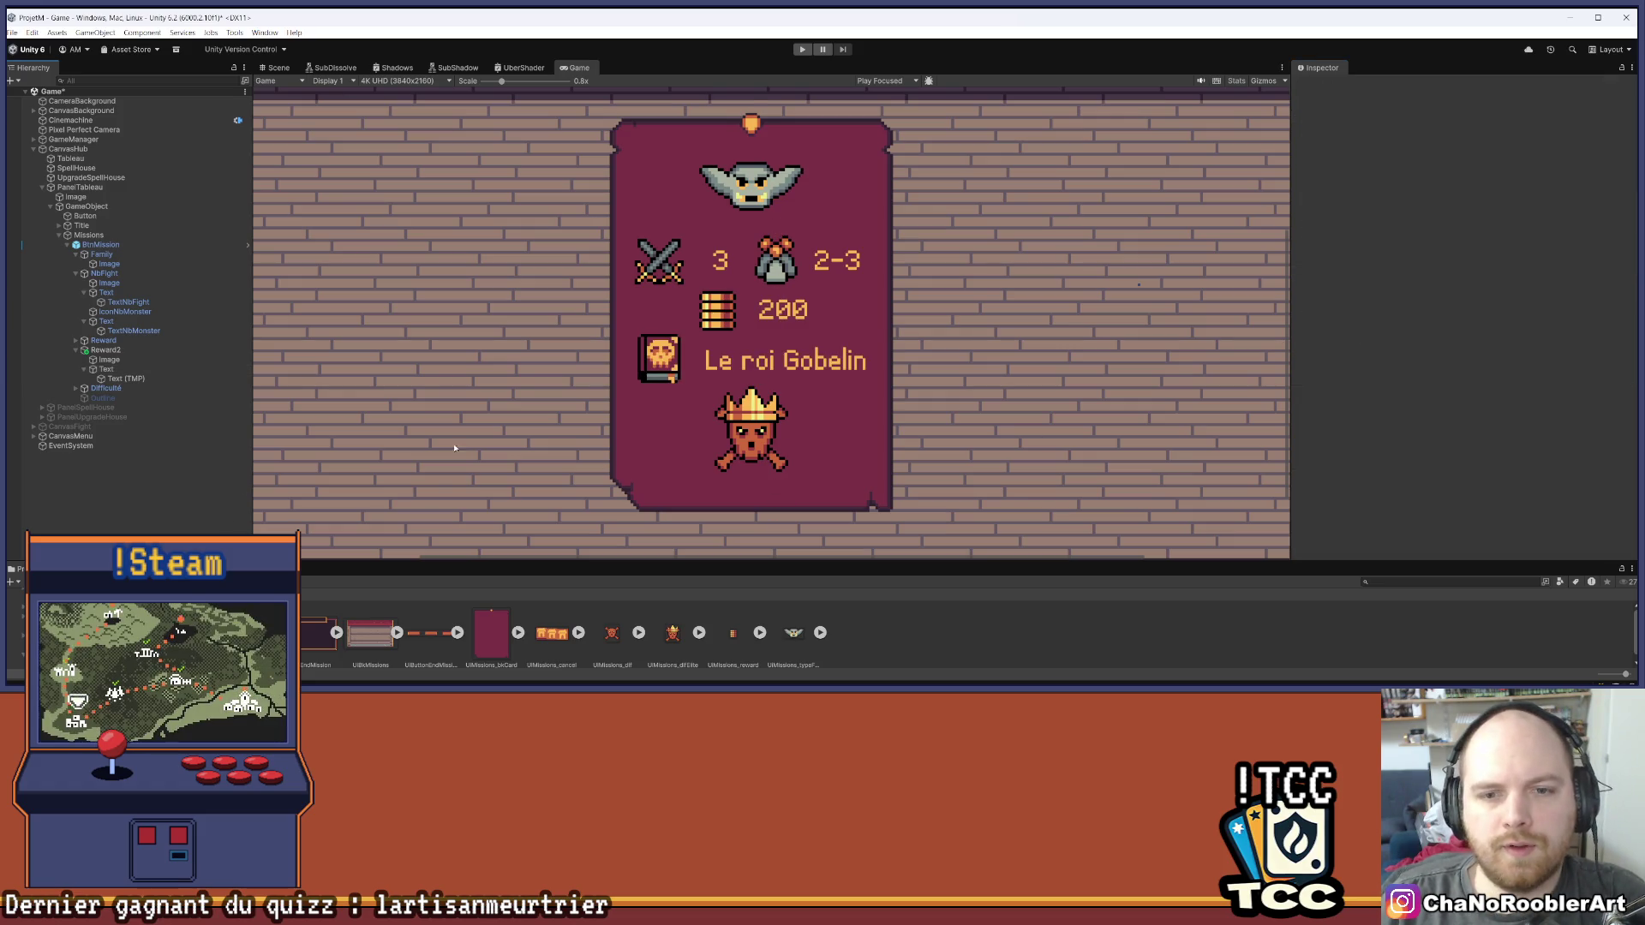
{"action": "scroll", "coordinate": [812, 360], "scroll_direction": "down", "scroll_amount": 5}
{"action": "key", "text": "ctrl+s"}
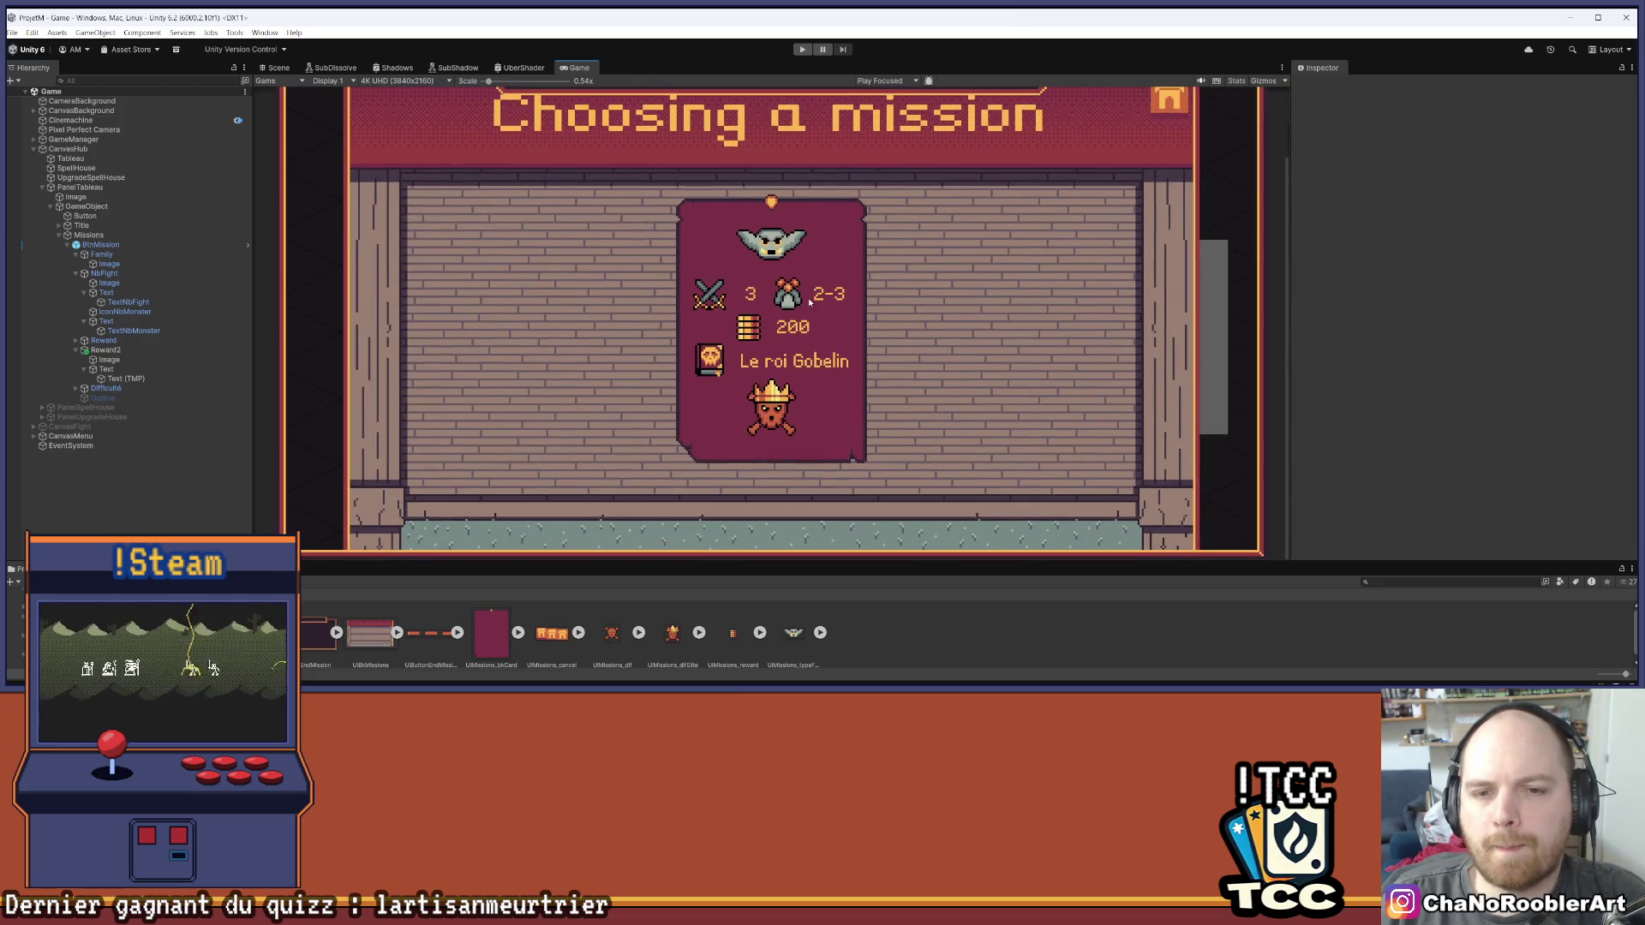
{"action": "scroll", "coordinate": [784, 337], "scroll_direction": "up", "scroll_amount": 4}
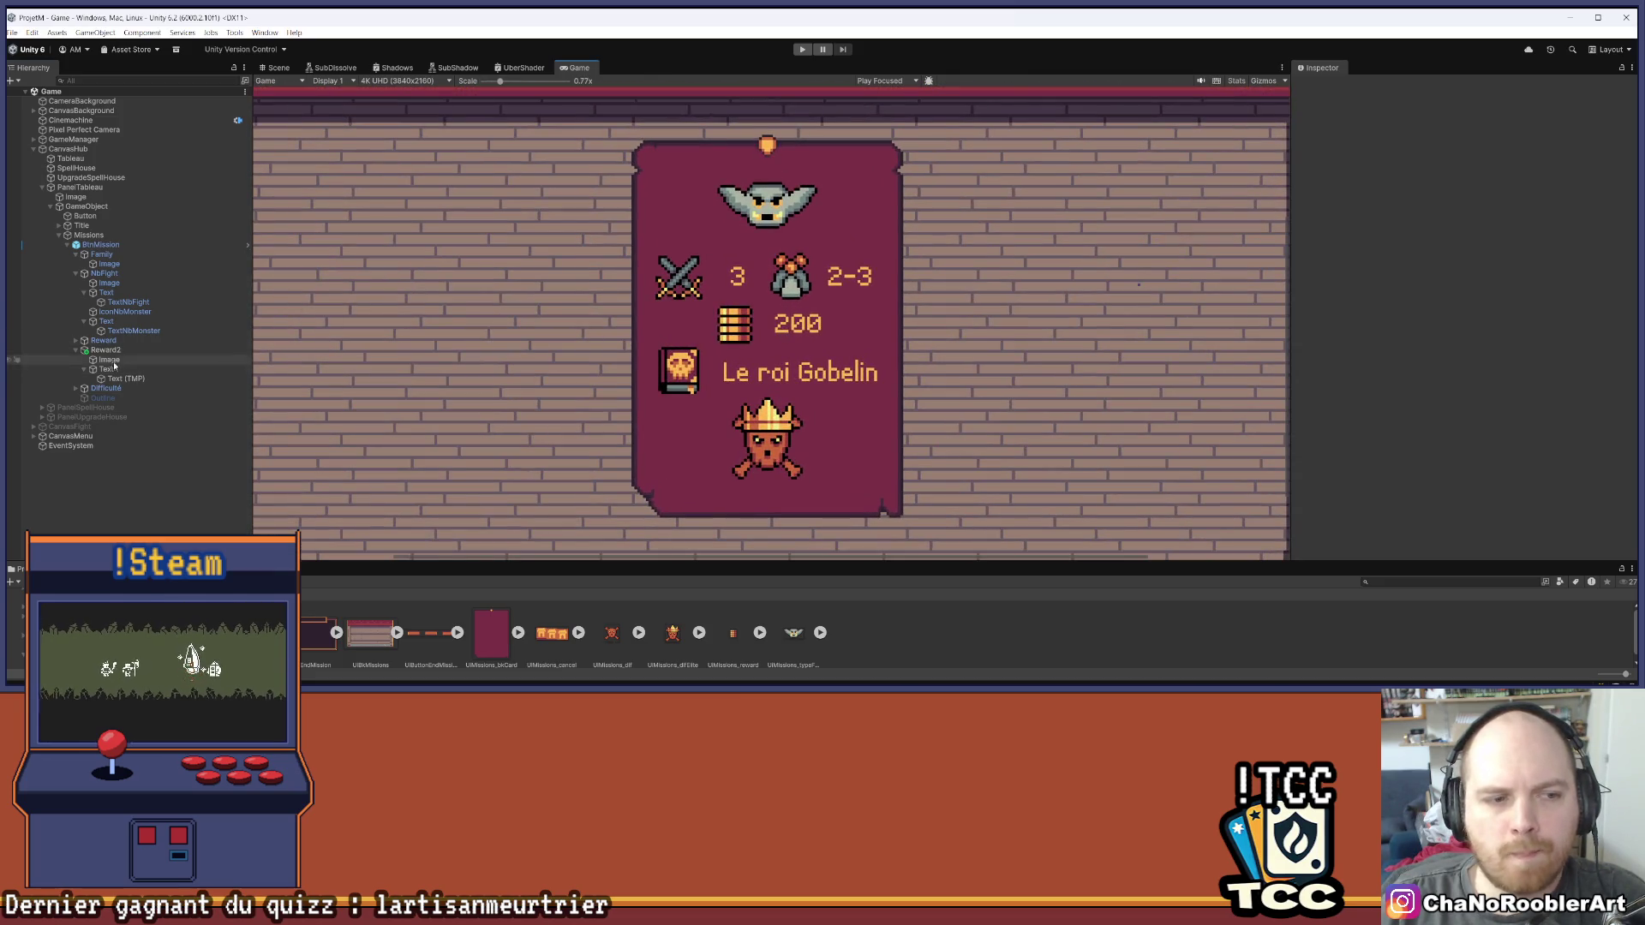
Set the gold reward text container's preferred width to 60
{"action": "left_click", "coordinate": [130, 332]}
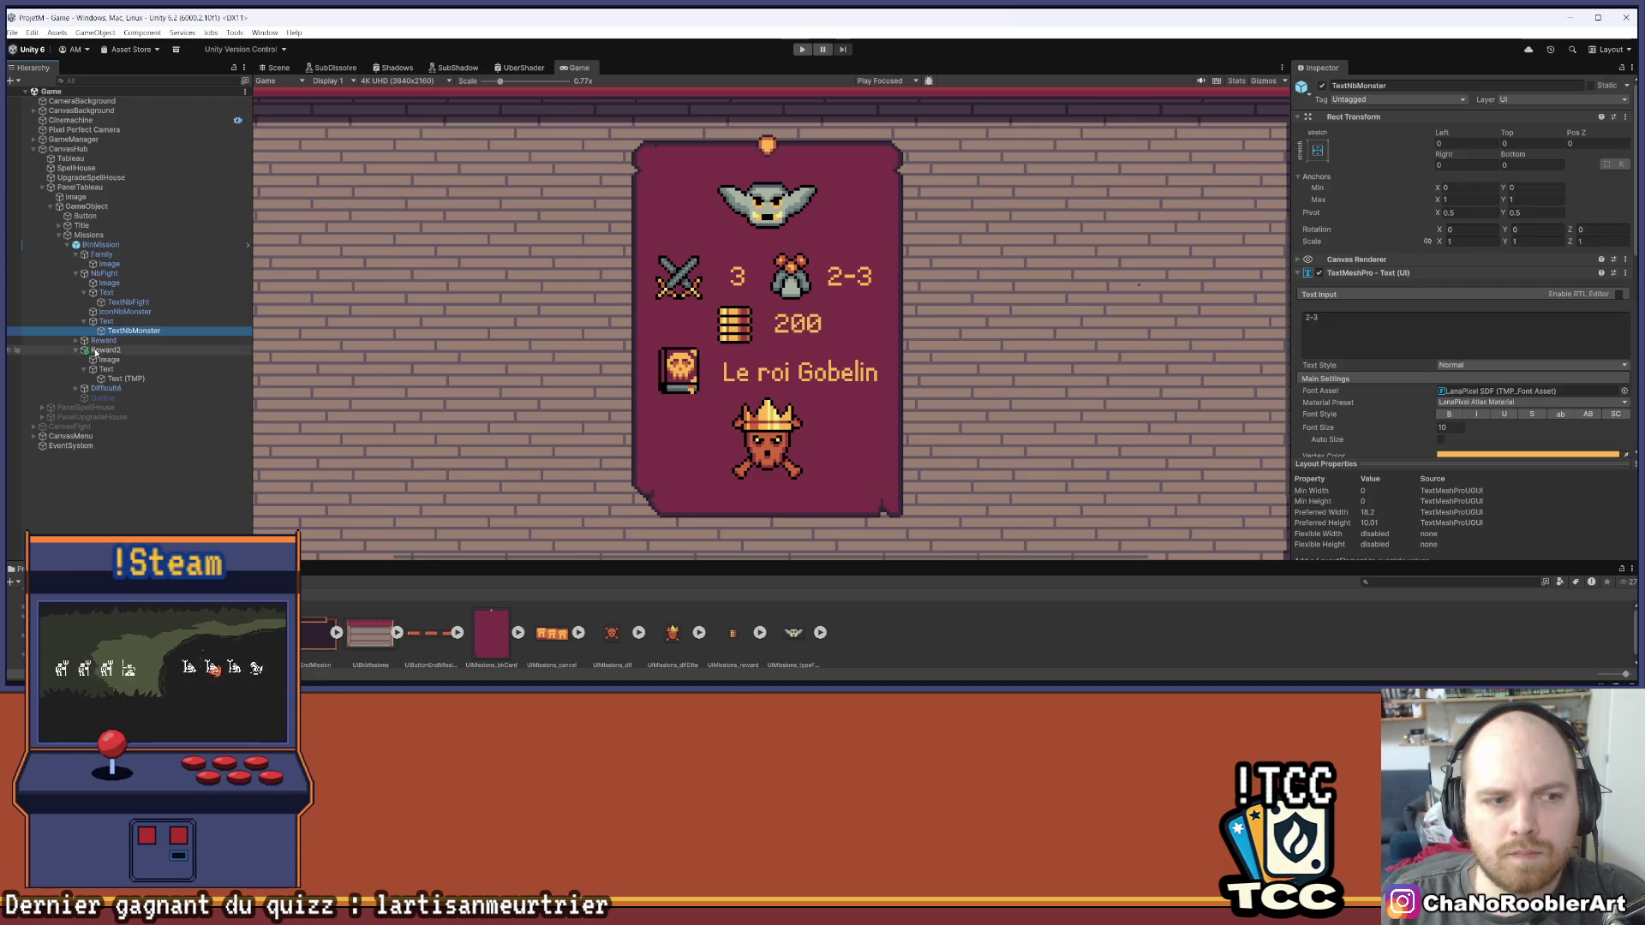
{"action": "left_click", "coordinate": [76, 341]}
{"action": "left_click", "coordinate": [106, 360]}
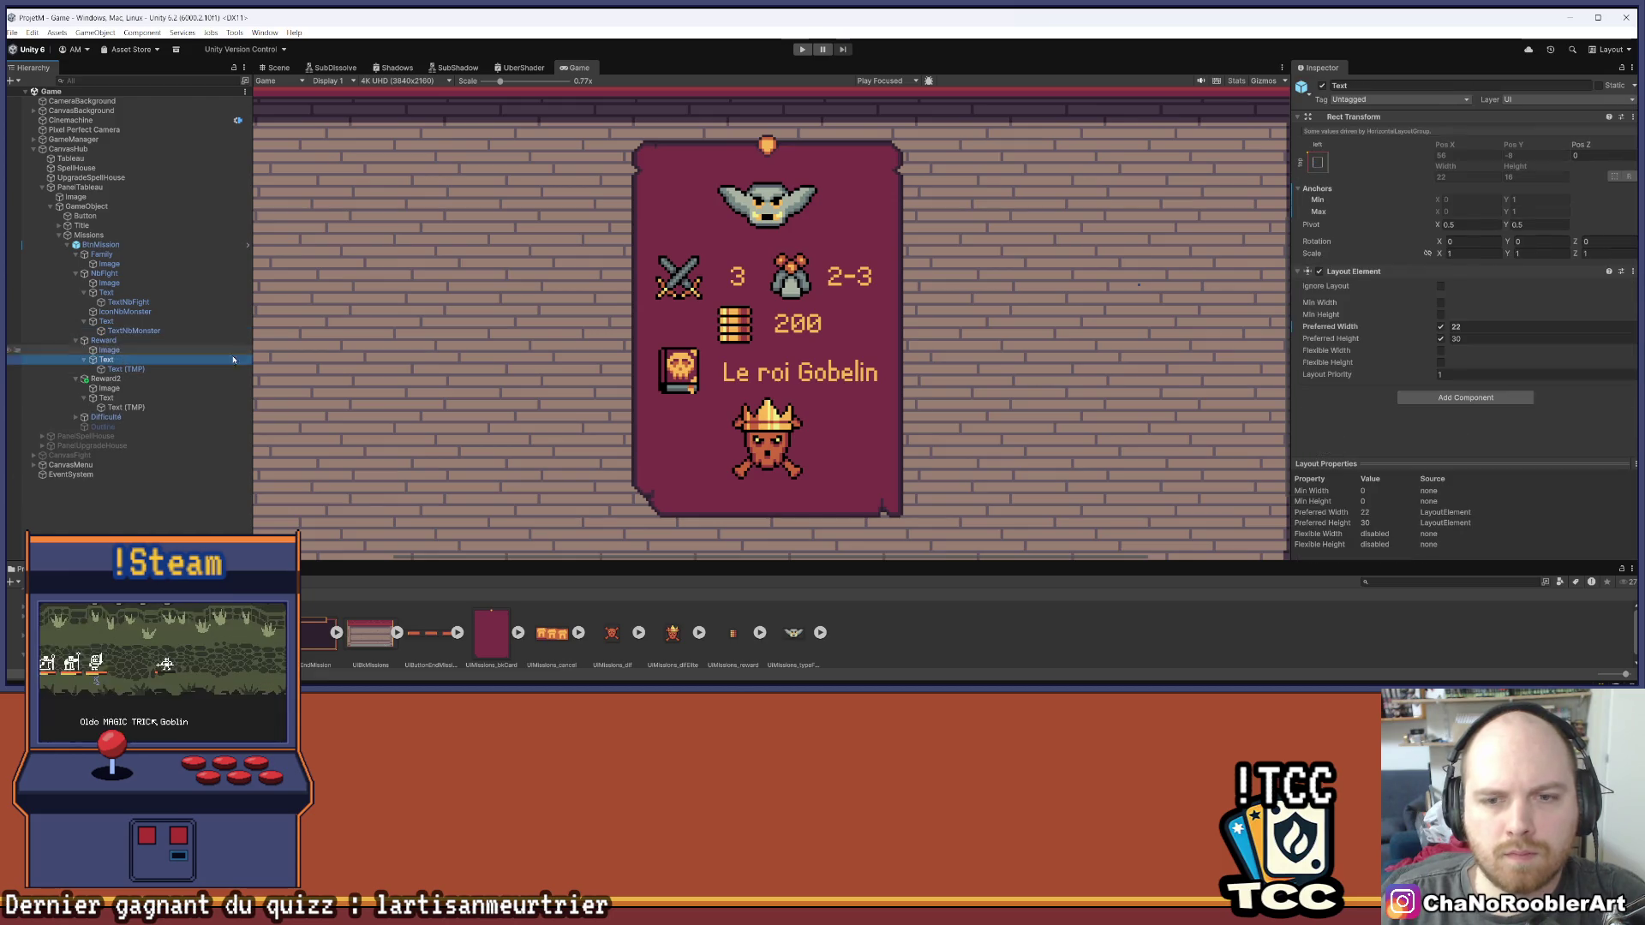
{"action": "left_click", "coordinate": [1472, 327]}
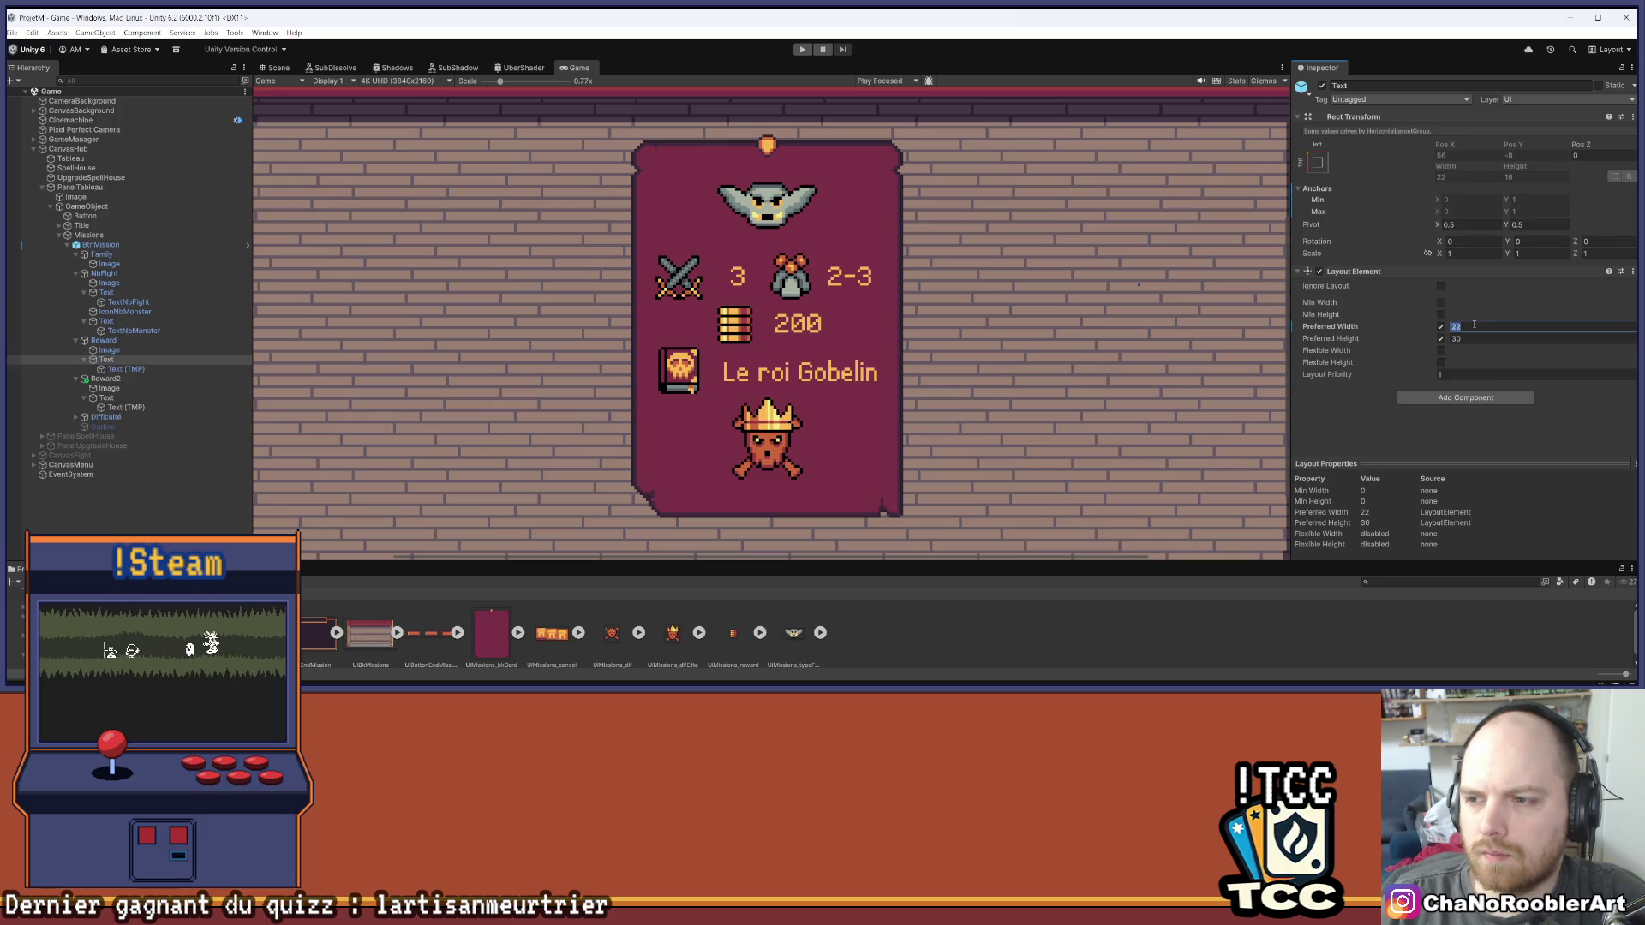
{"action": "type", "text": "60"}
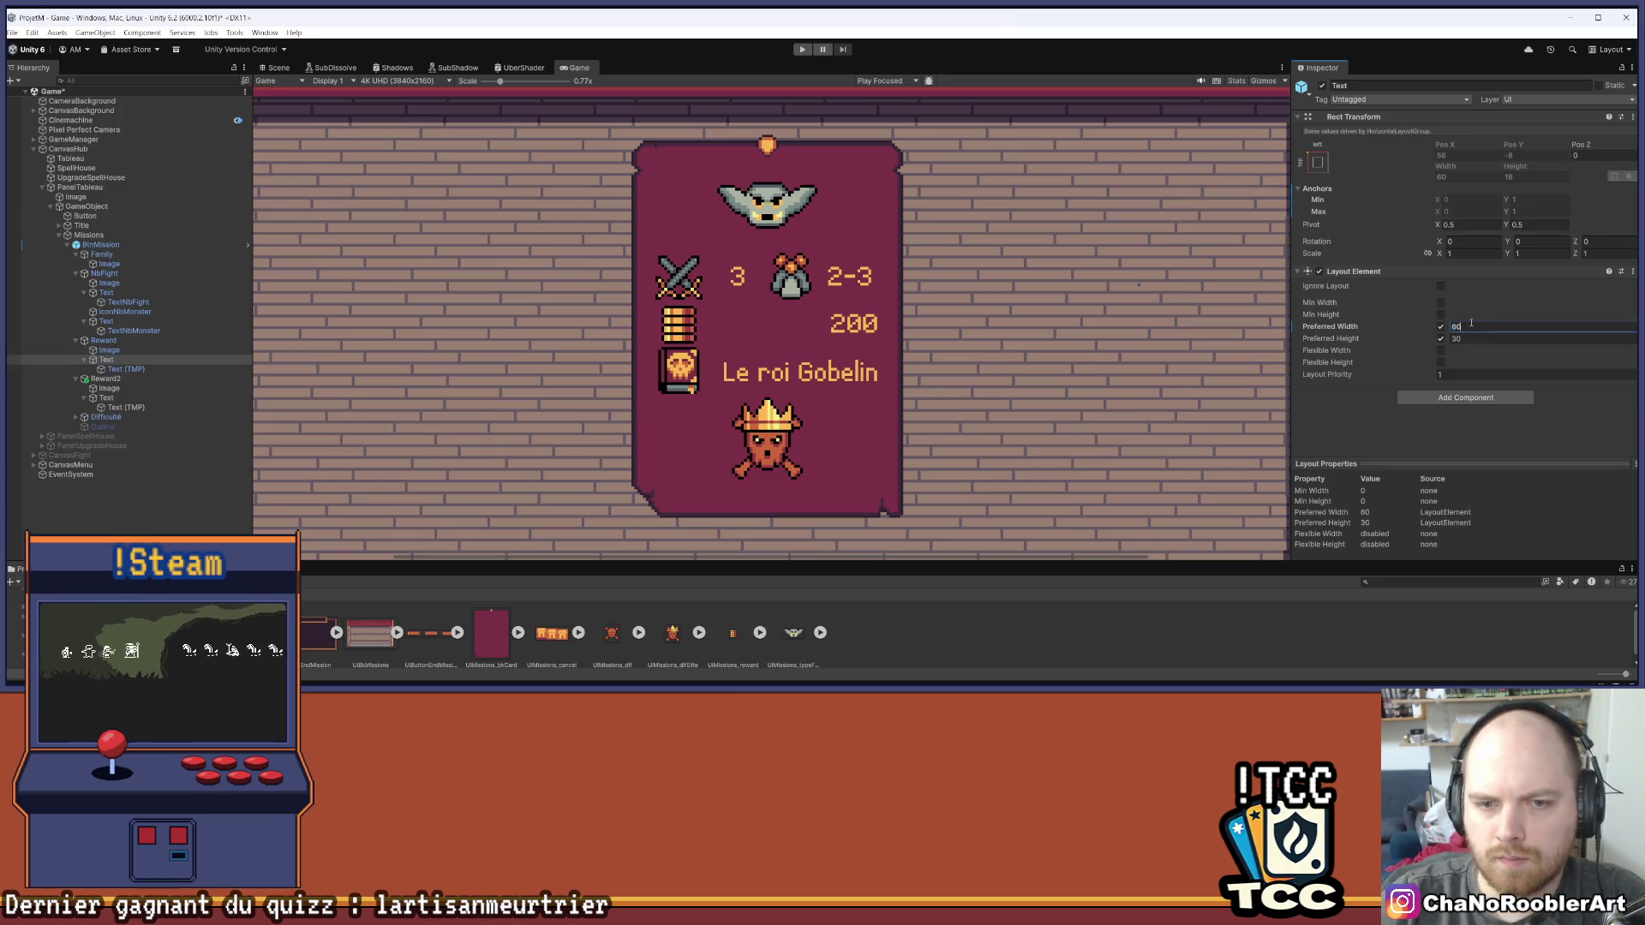
Left-align the 200 gold and Le roi Gobelin texts beside their icons
{"action": "scroll", "coordinate": [879, 383], "scroll_direction": "down", "scroll_amount": 3}
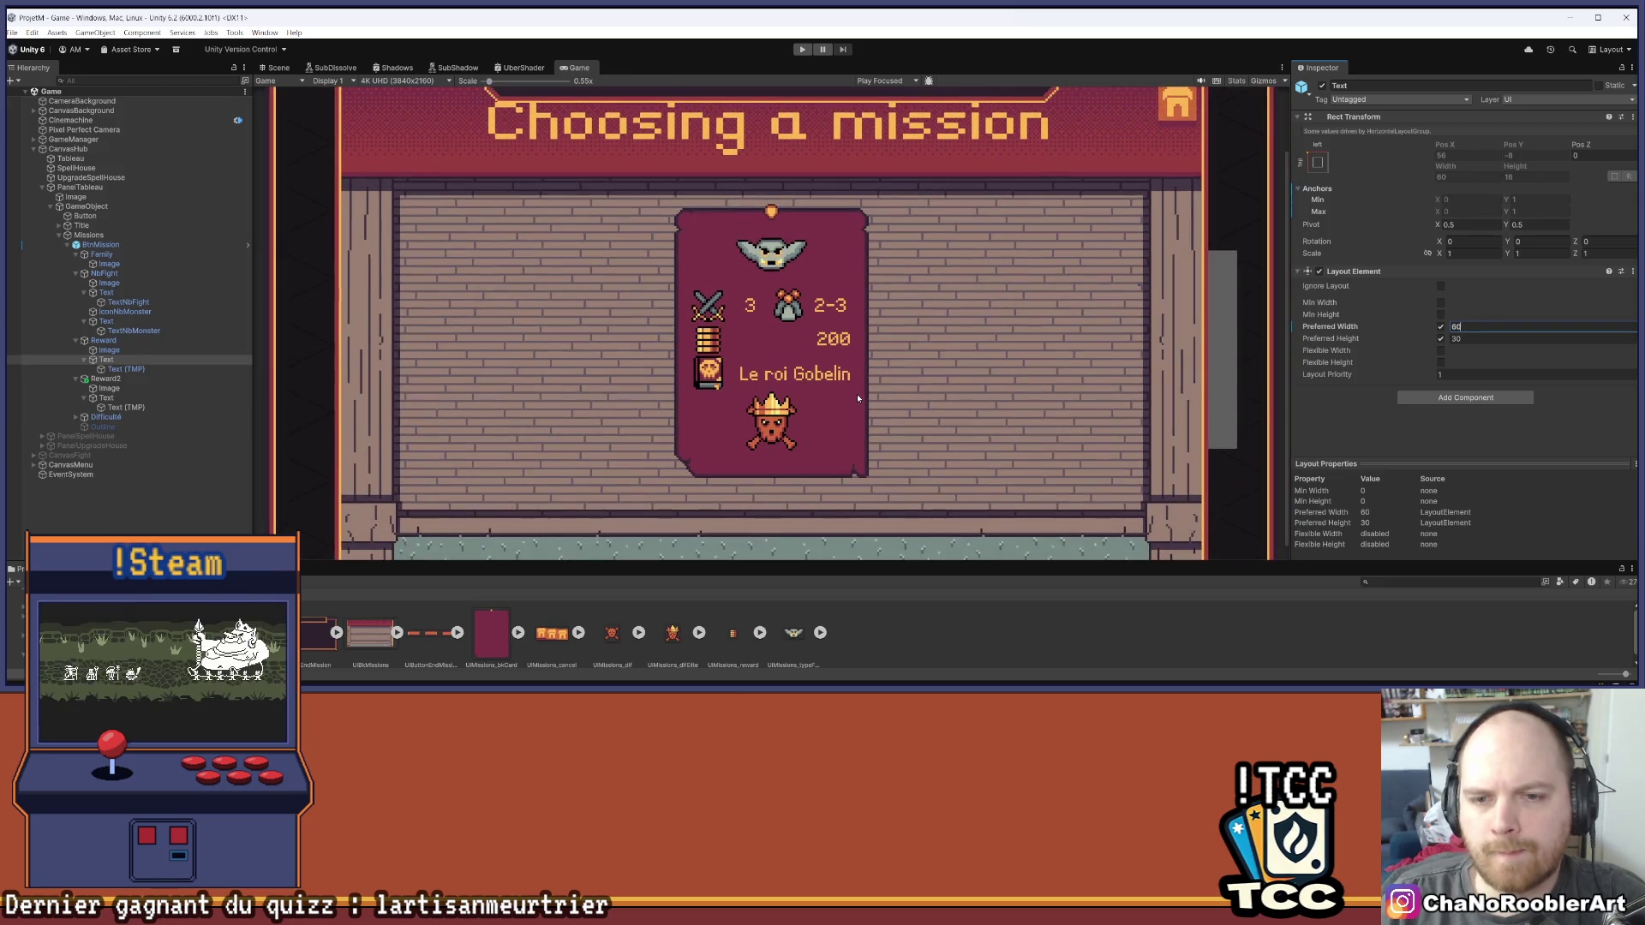
{"action": "left_click", "coordinate": [126, 368]}
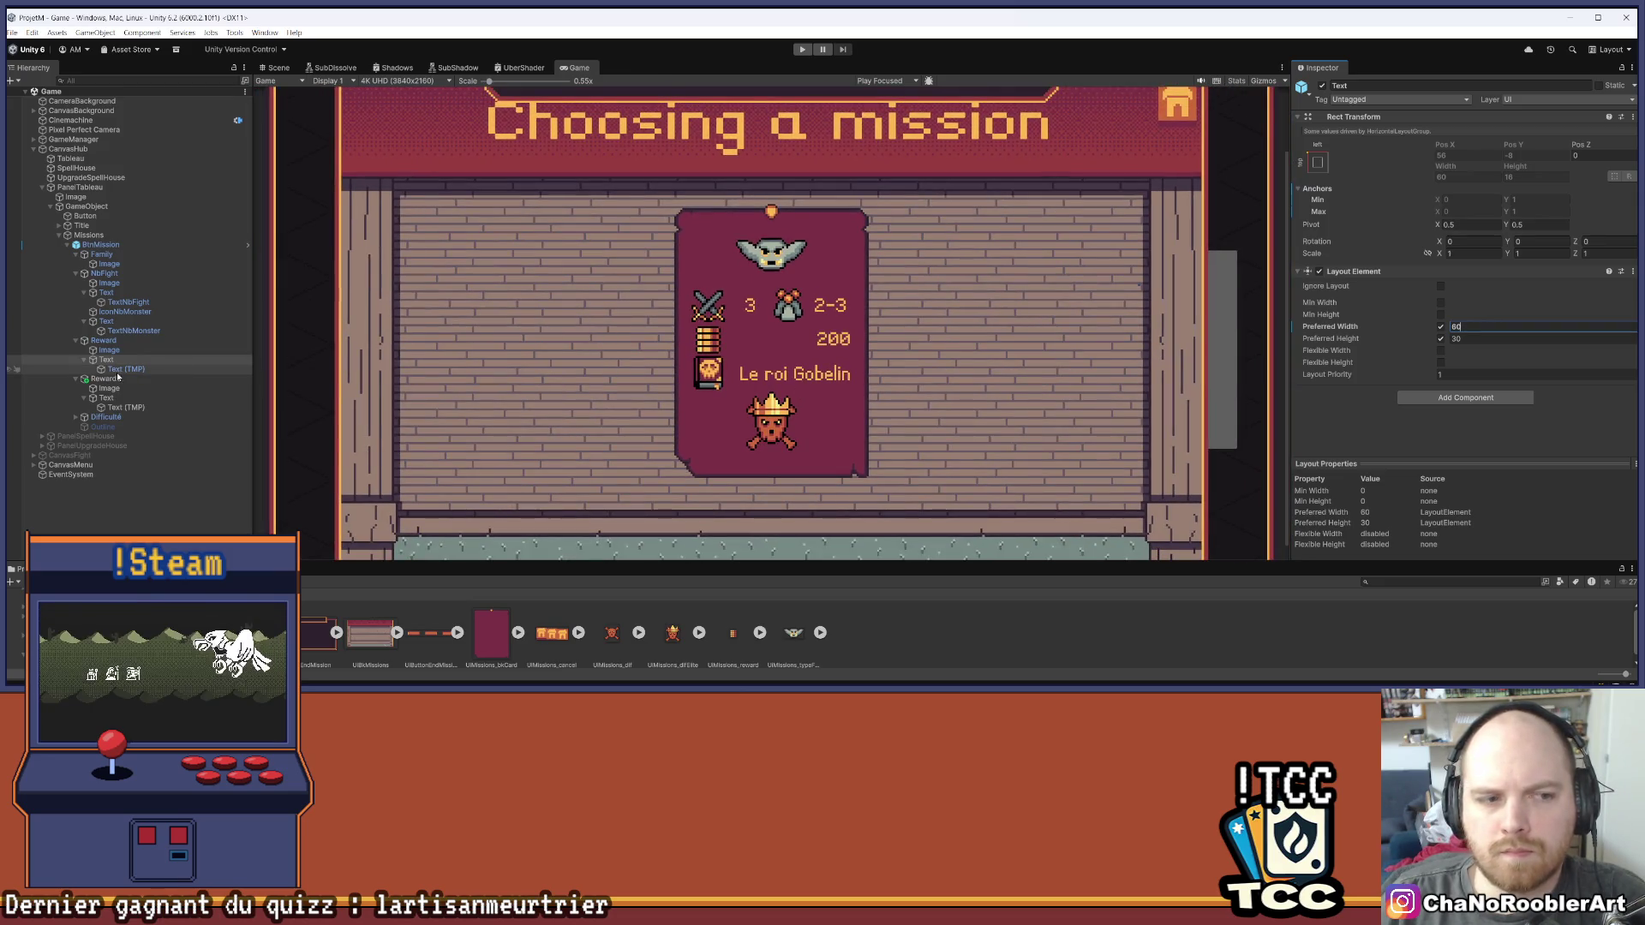
{"action": "scroll", "coordinate": [1454, 363], "scroll_direction": "down", "scroll_amount": 5}
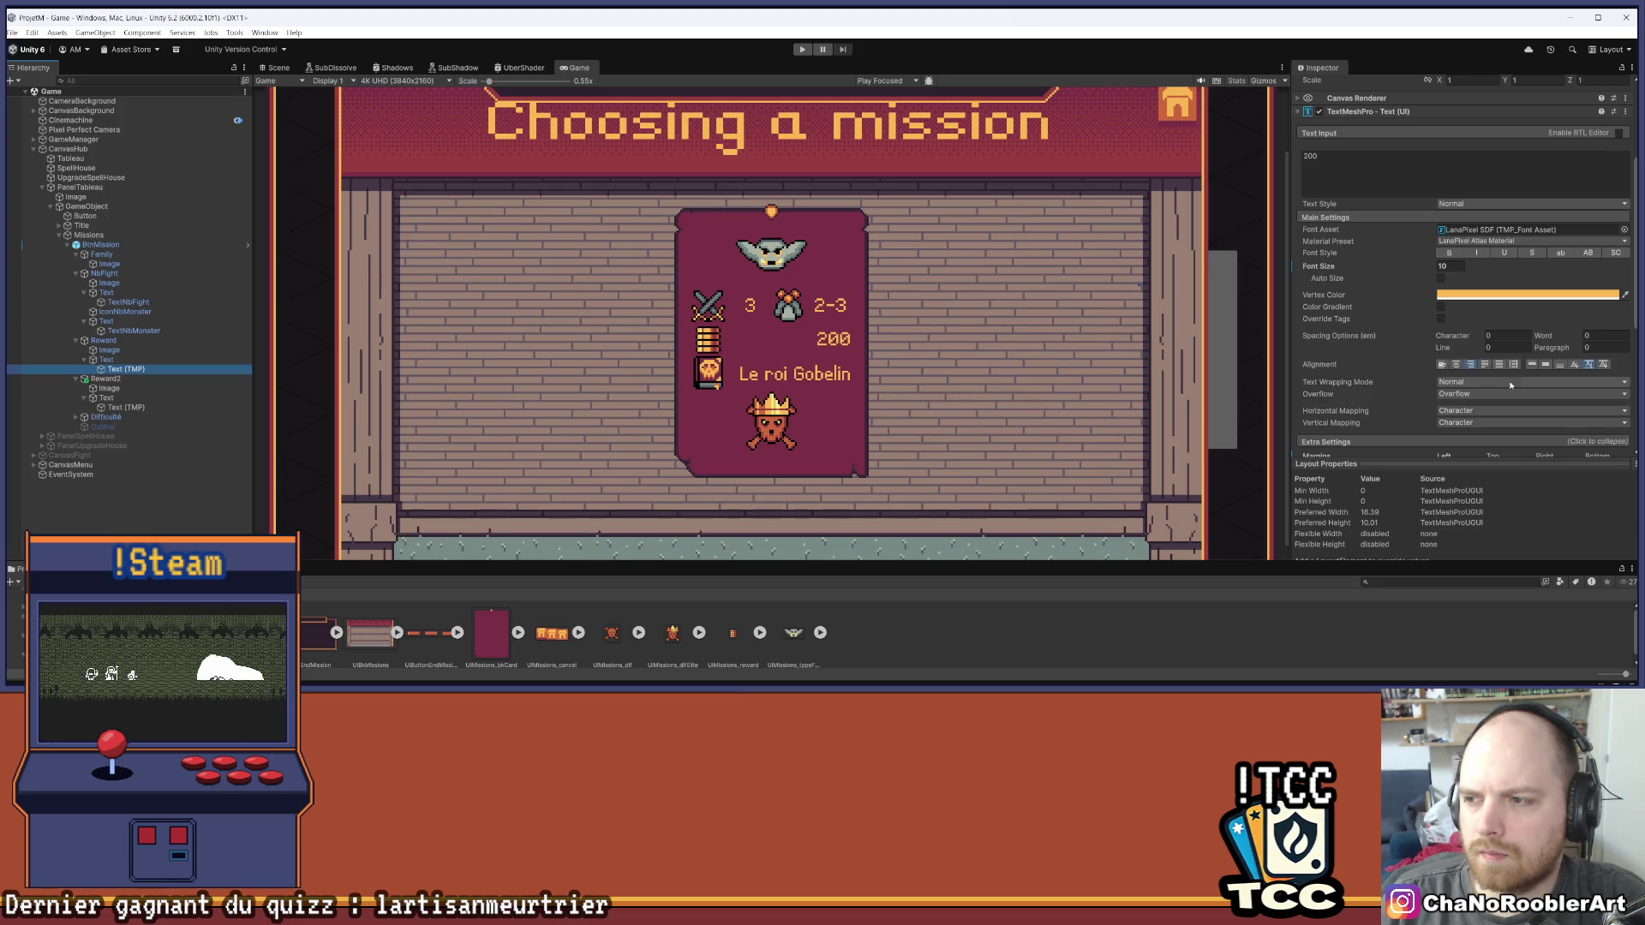
{"action": "left_click", "coordinate": [1460, 365]}
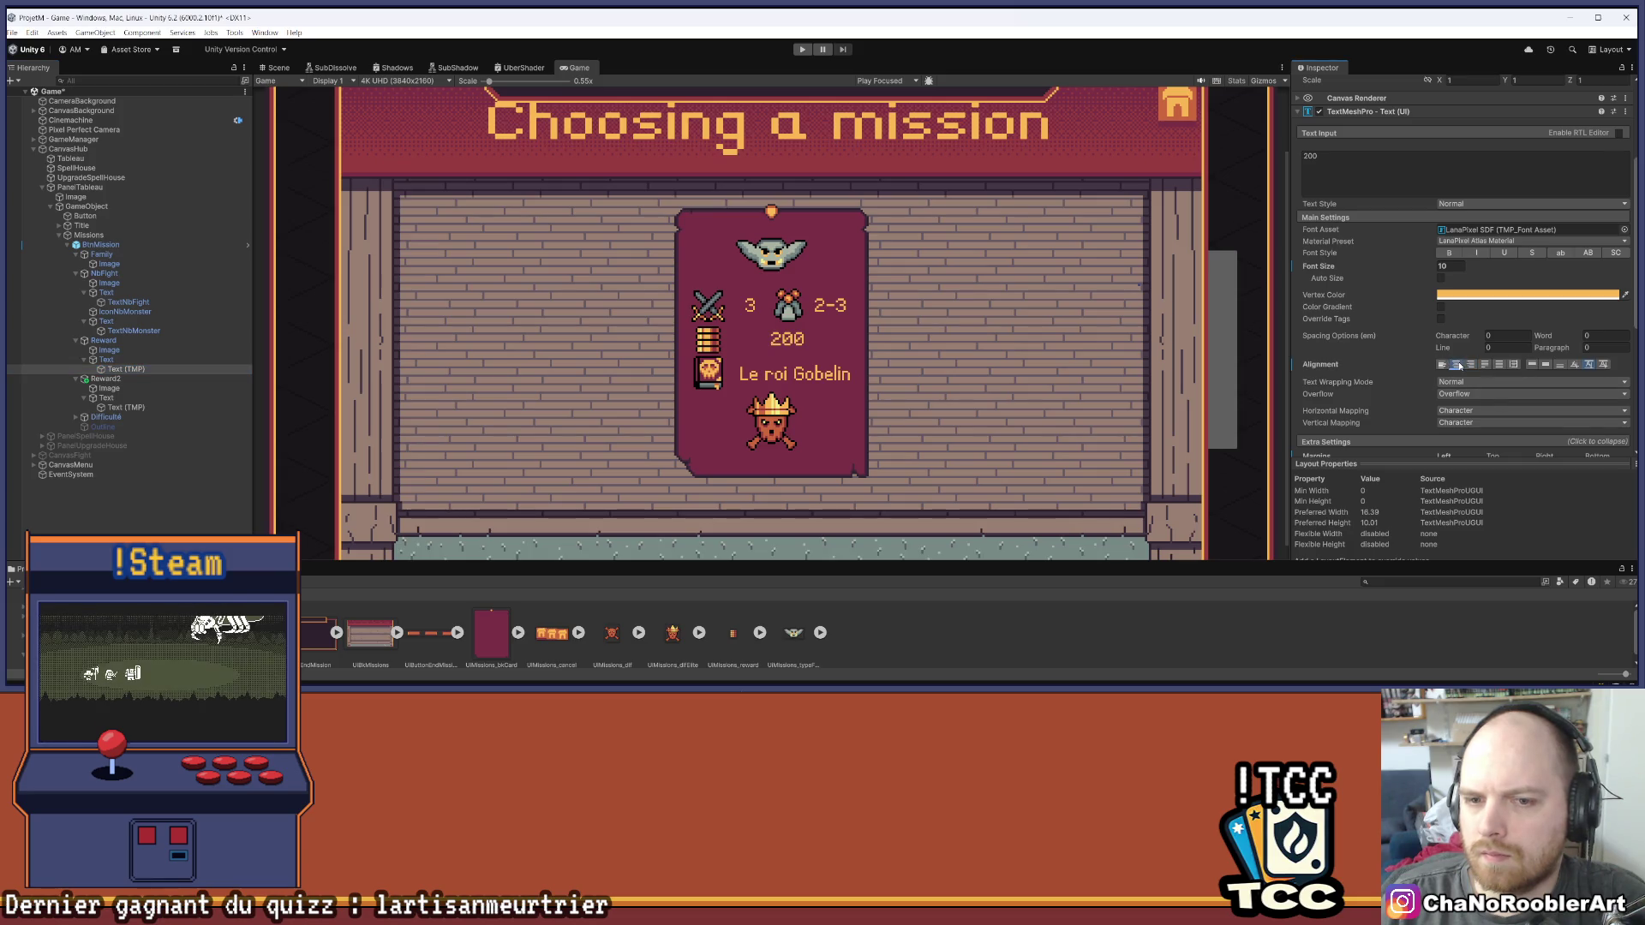
{"action": "left_click", "coordinate": [1442, 365]}
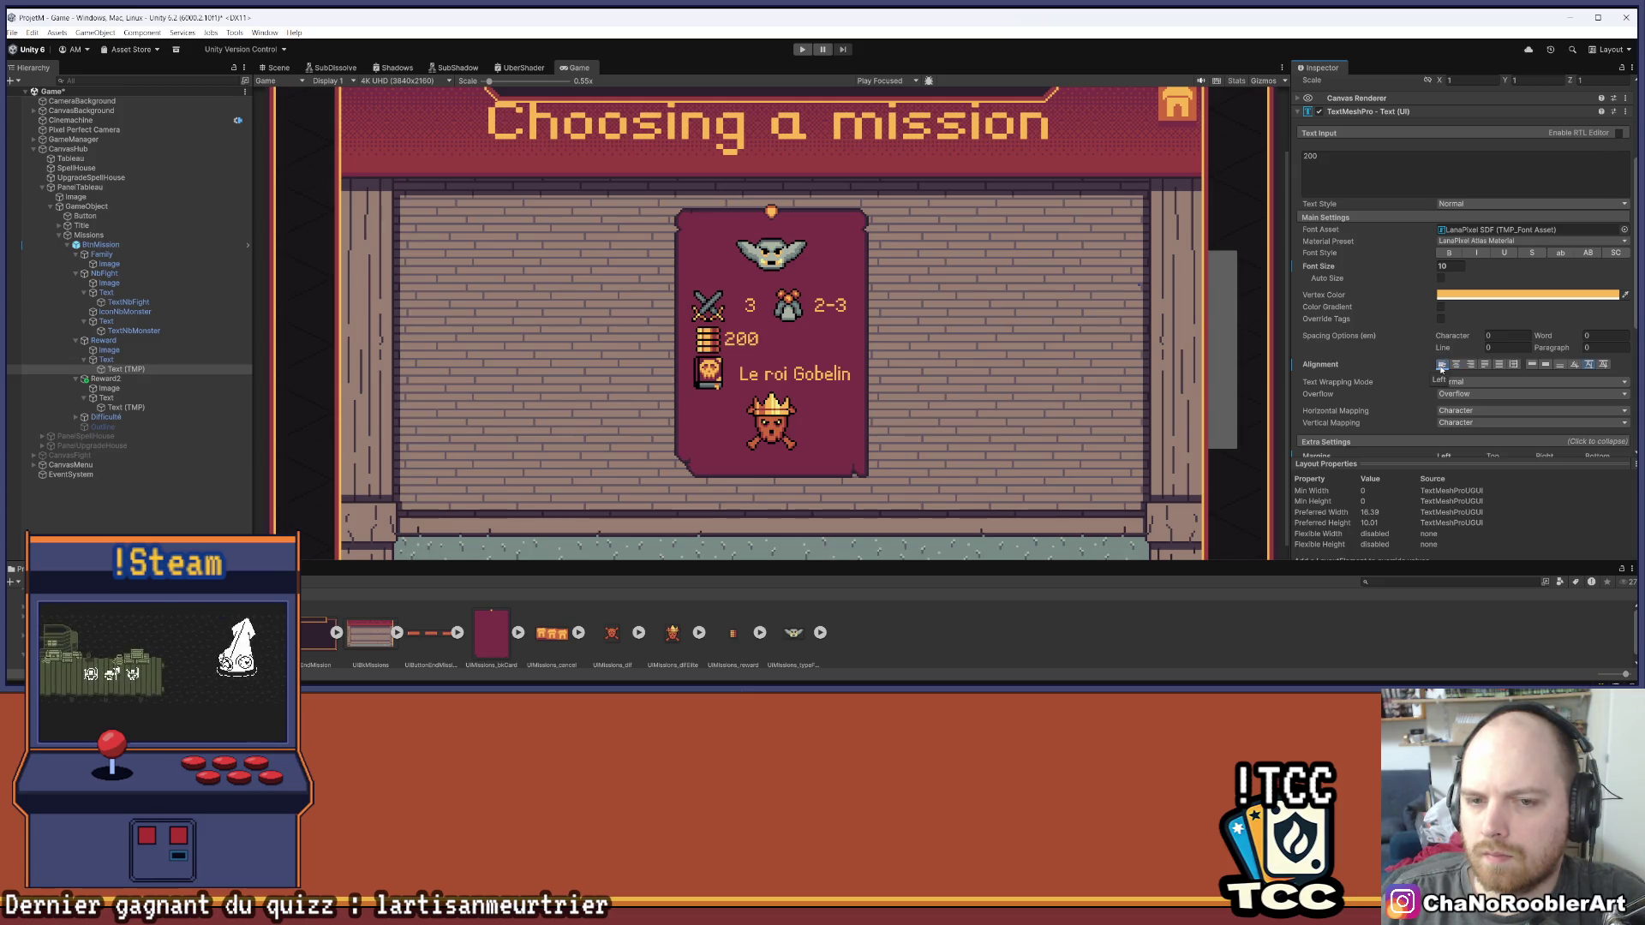
{"action": "left_click", "coordinate": [125, 407]}
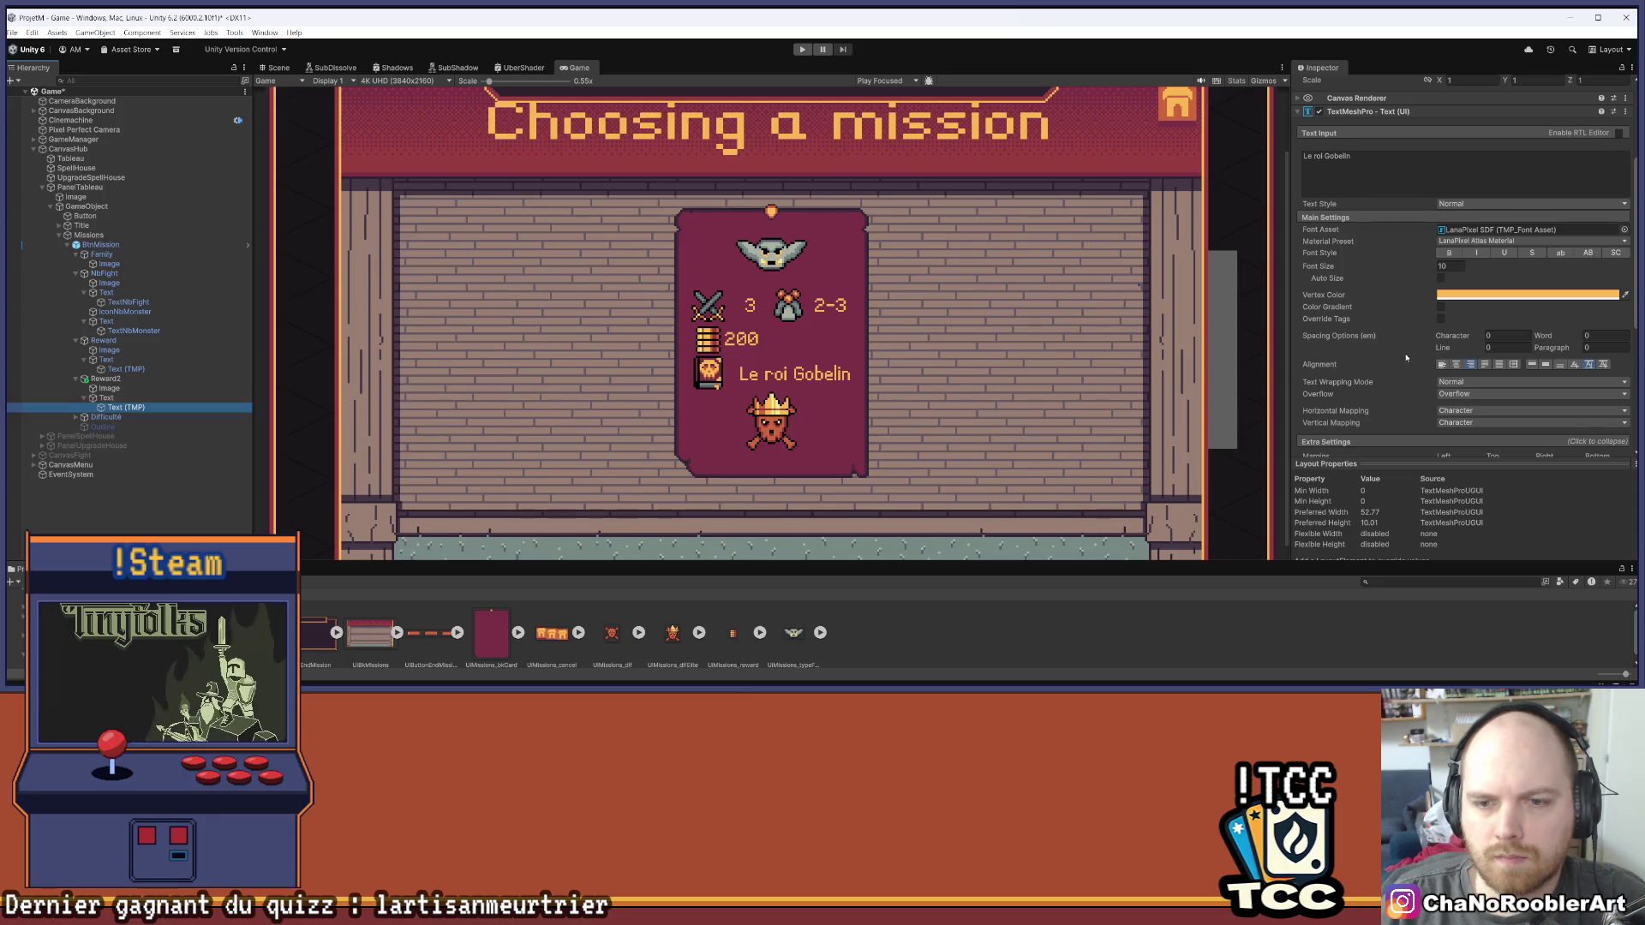
{"action": "left_click", "coordinate": [1441, 365]}
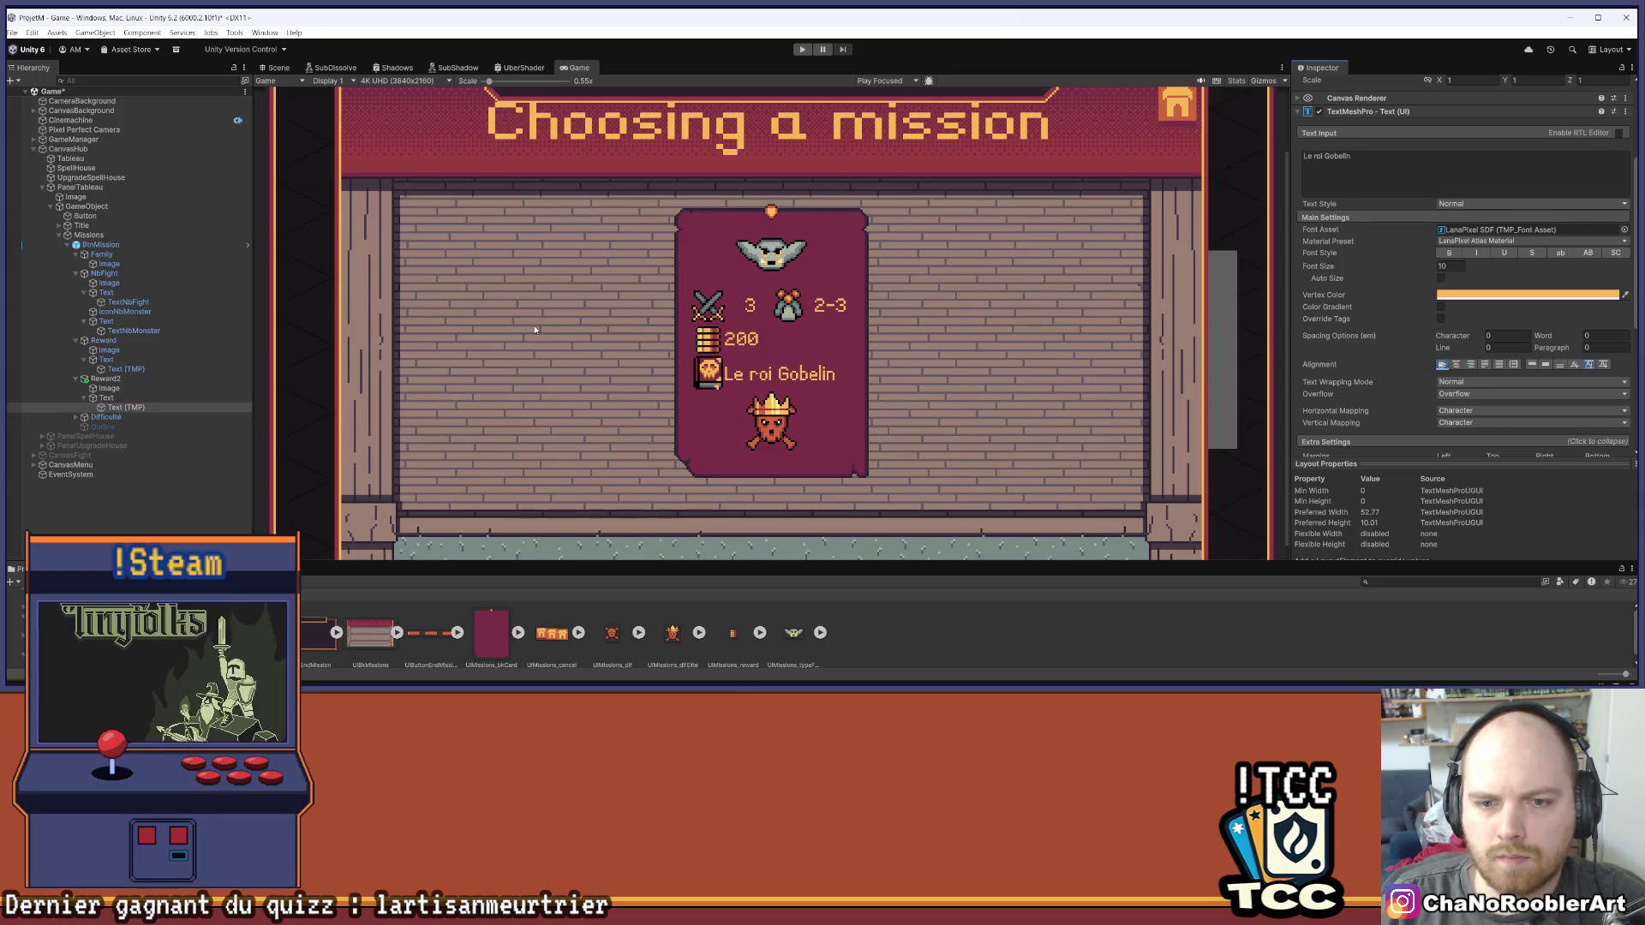
{"action": "left_click", "coordinate": [105, 379]}
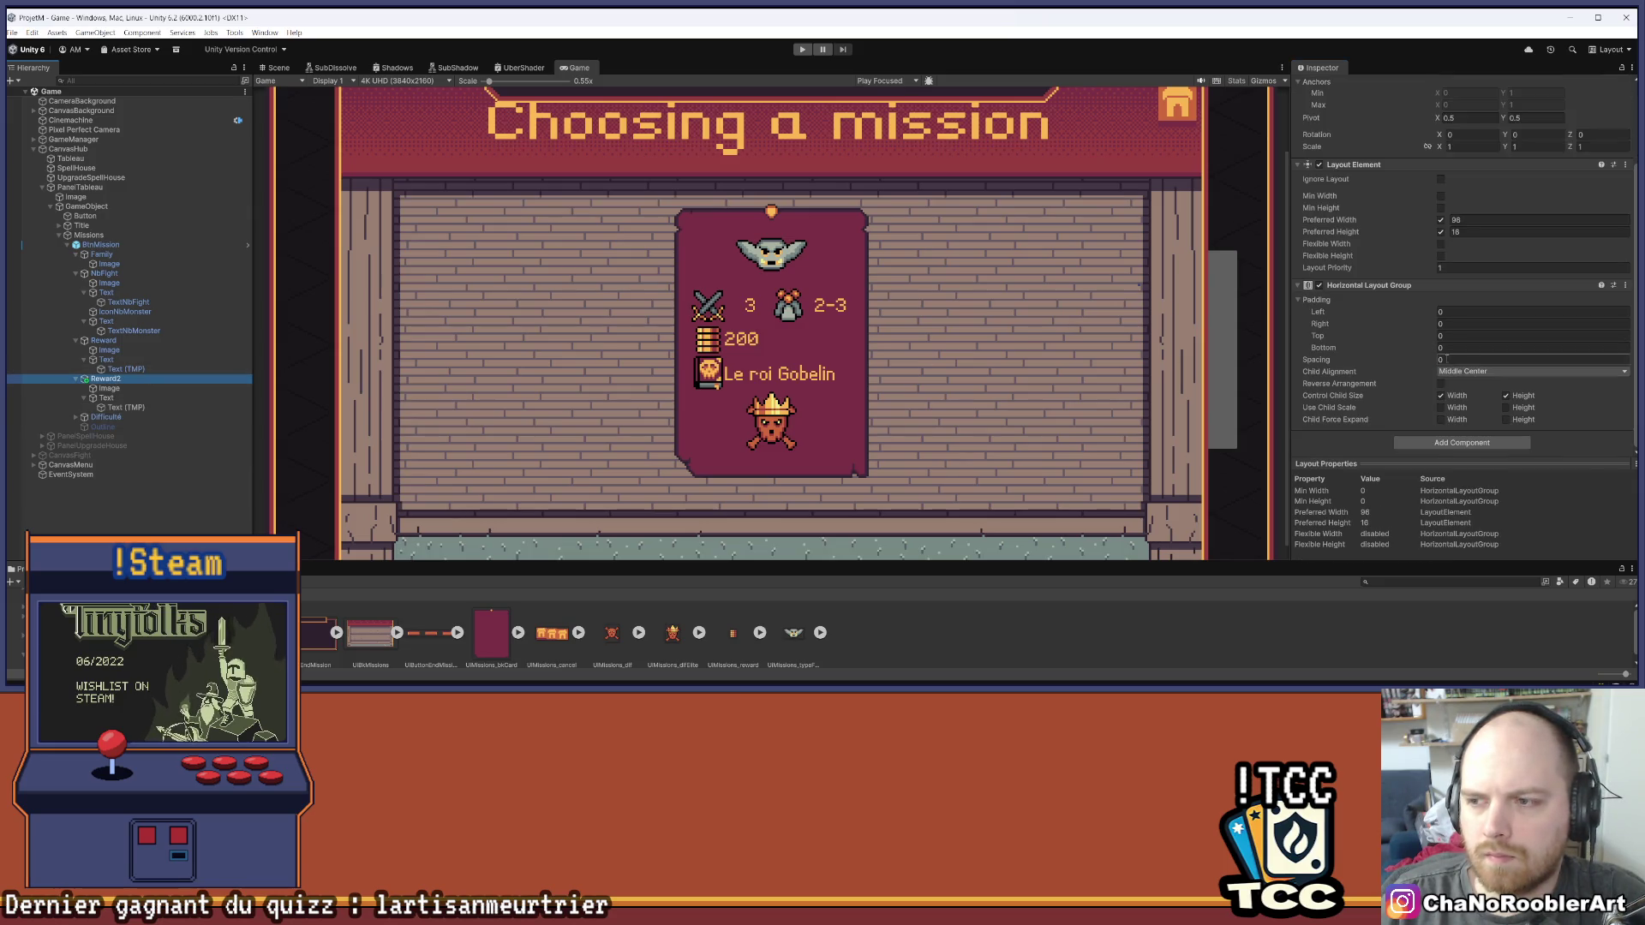
{"action": "left_click", "coordinate": [1434, 361]}
{"action": "left_click_drag", "start_coordinate": [1433, 361], "coordinate": [1445, 360]}
{"action": "key", "text": "ctrl+z"}
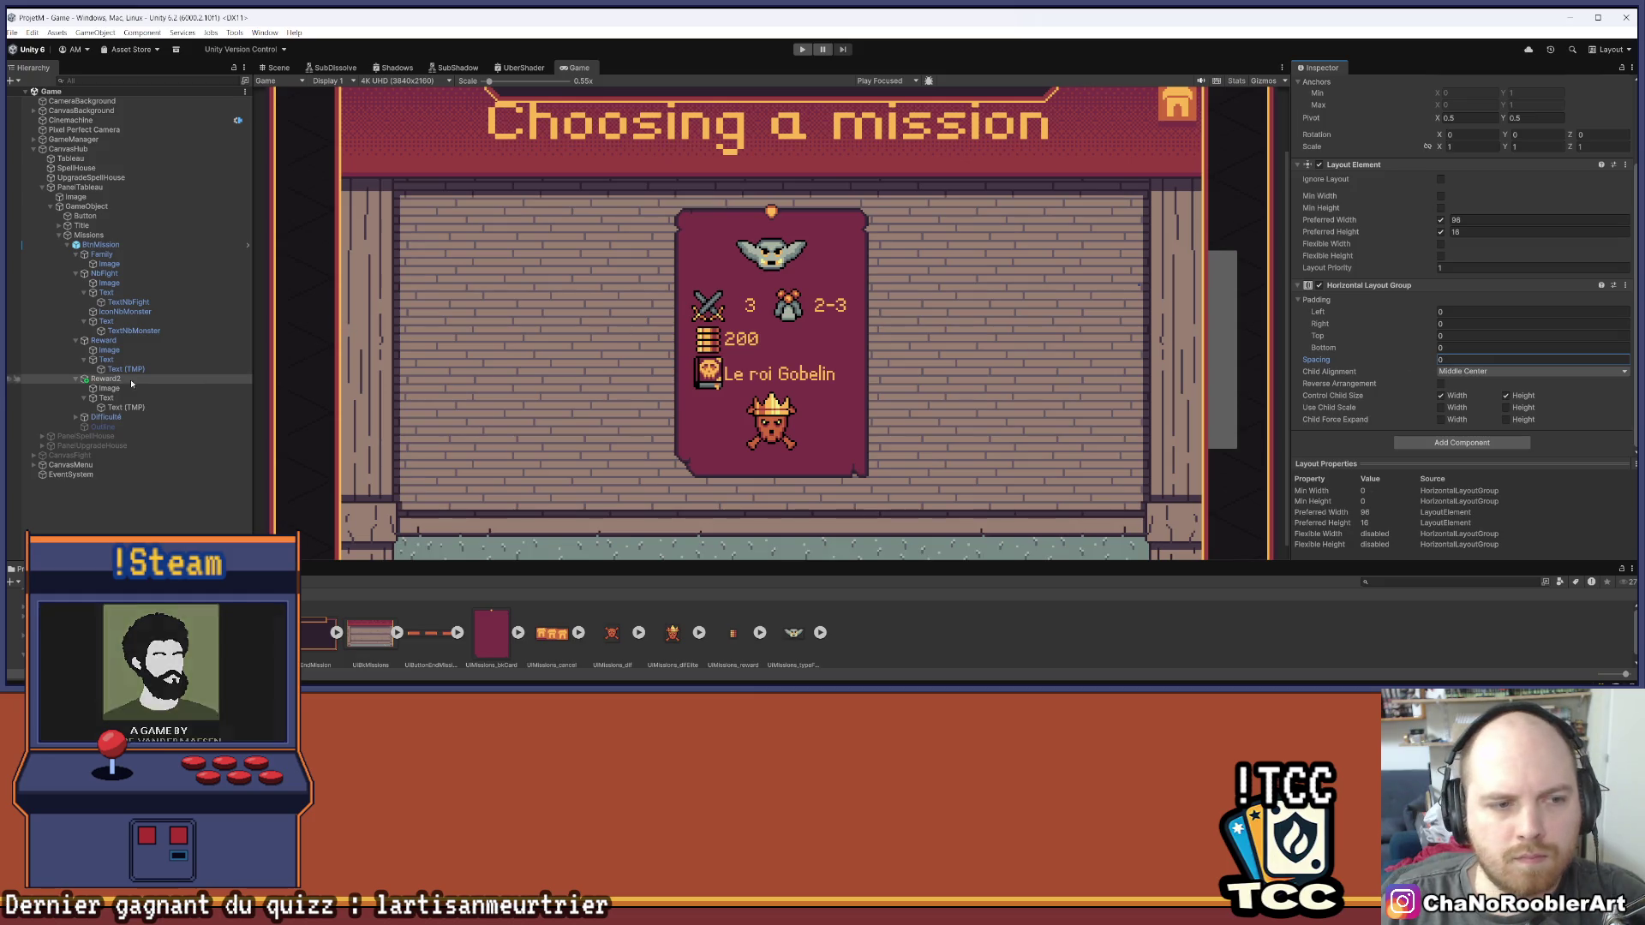
Give the 200 gold and Le roi Gobelin texts a left margin of 3, then save
{"action": "left_click", "coordinate": [126, 368]}
{"action": "scroll", "coordinate": [1413, 312], "scroll_direction": "down", "scroll_amount": 2}
{"action": "left_click_drag", "start_coordinate": [1445, 349], "coordinate": [1503, 350]}
{"action": "left_click", "coordinate": [1478, 360]}
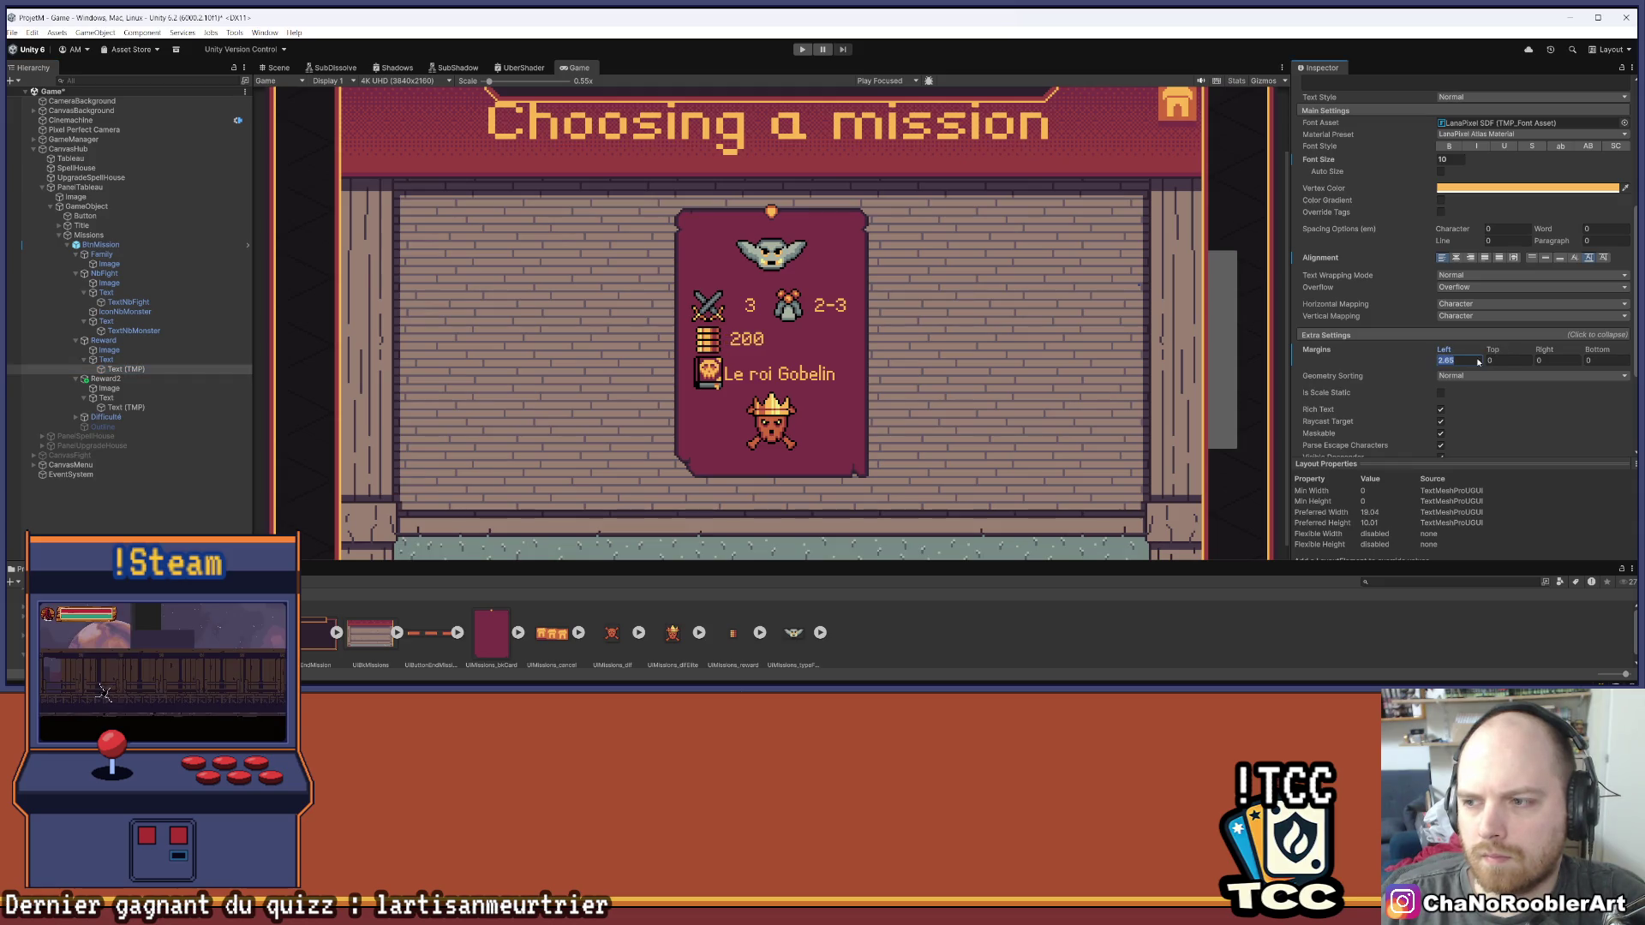
{"action": "type", "text": "3"}
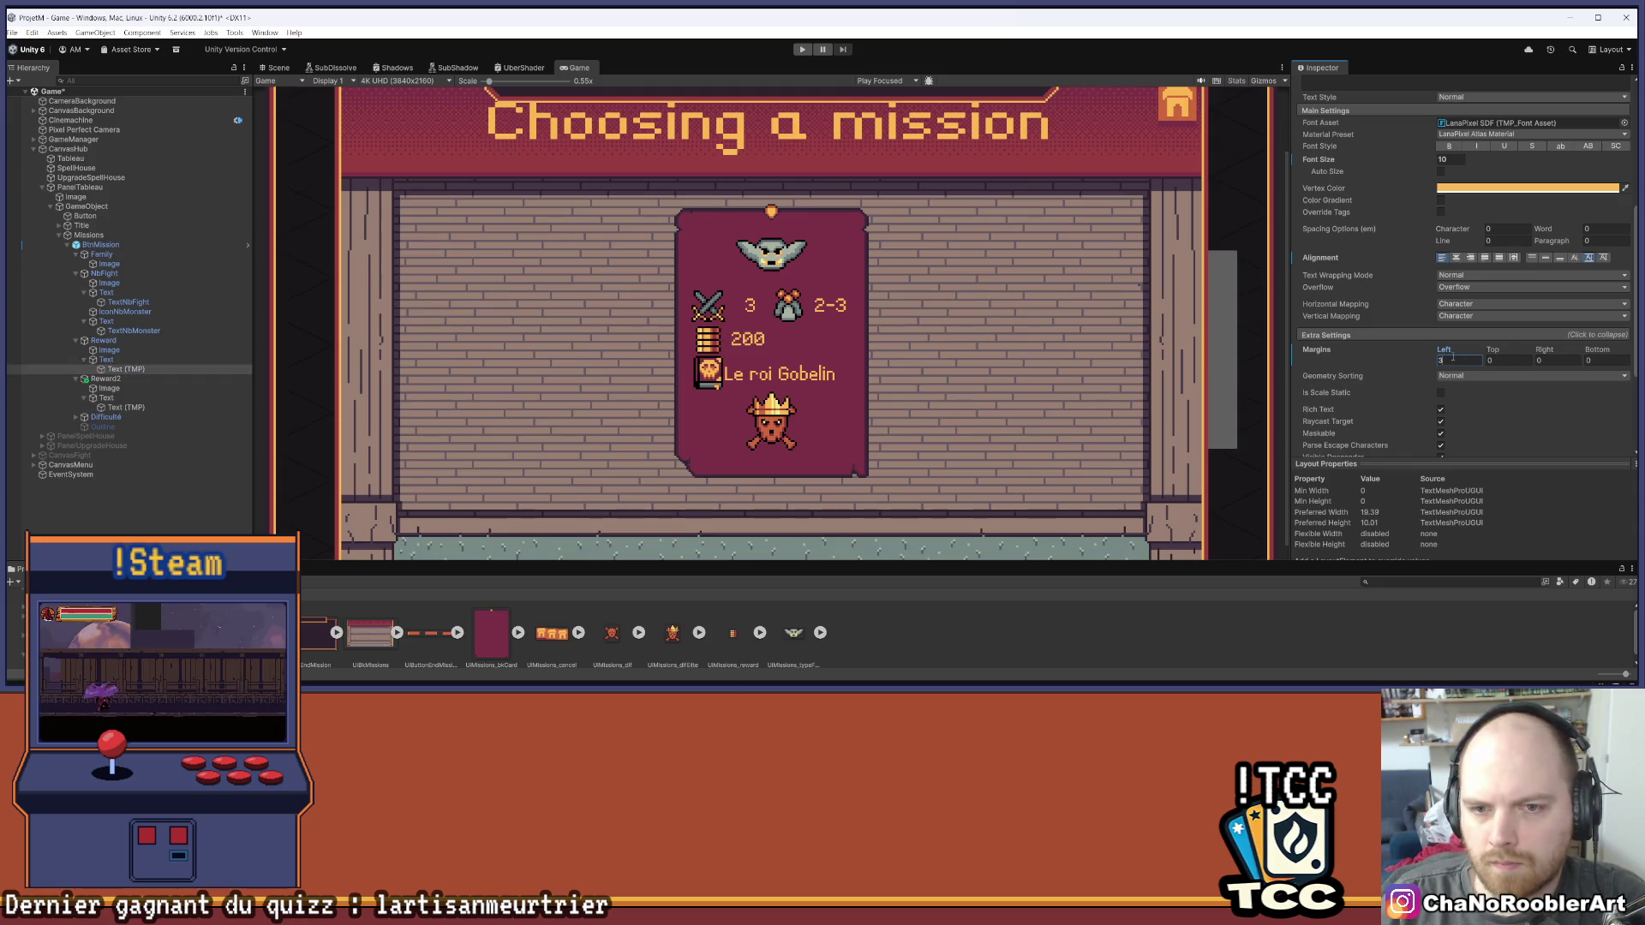
{"action": "left_click", "coordinate": [126, 407]}
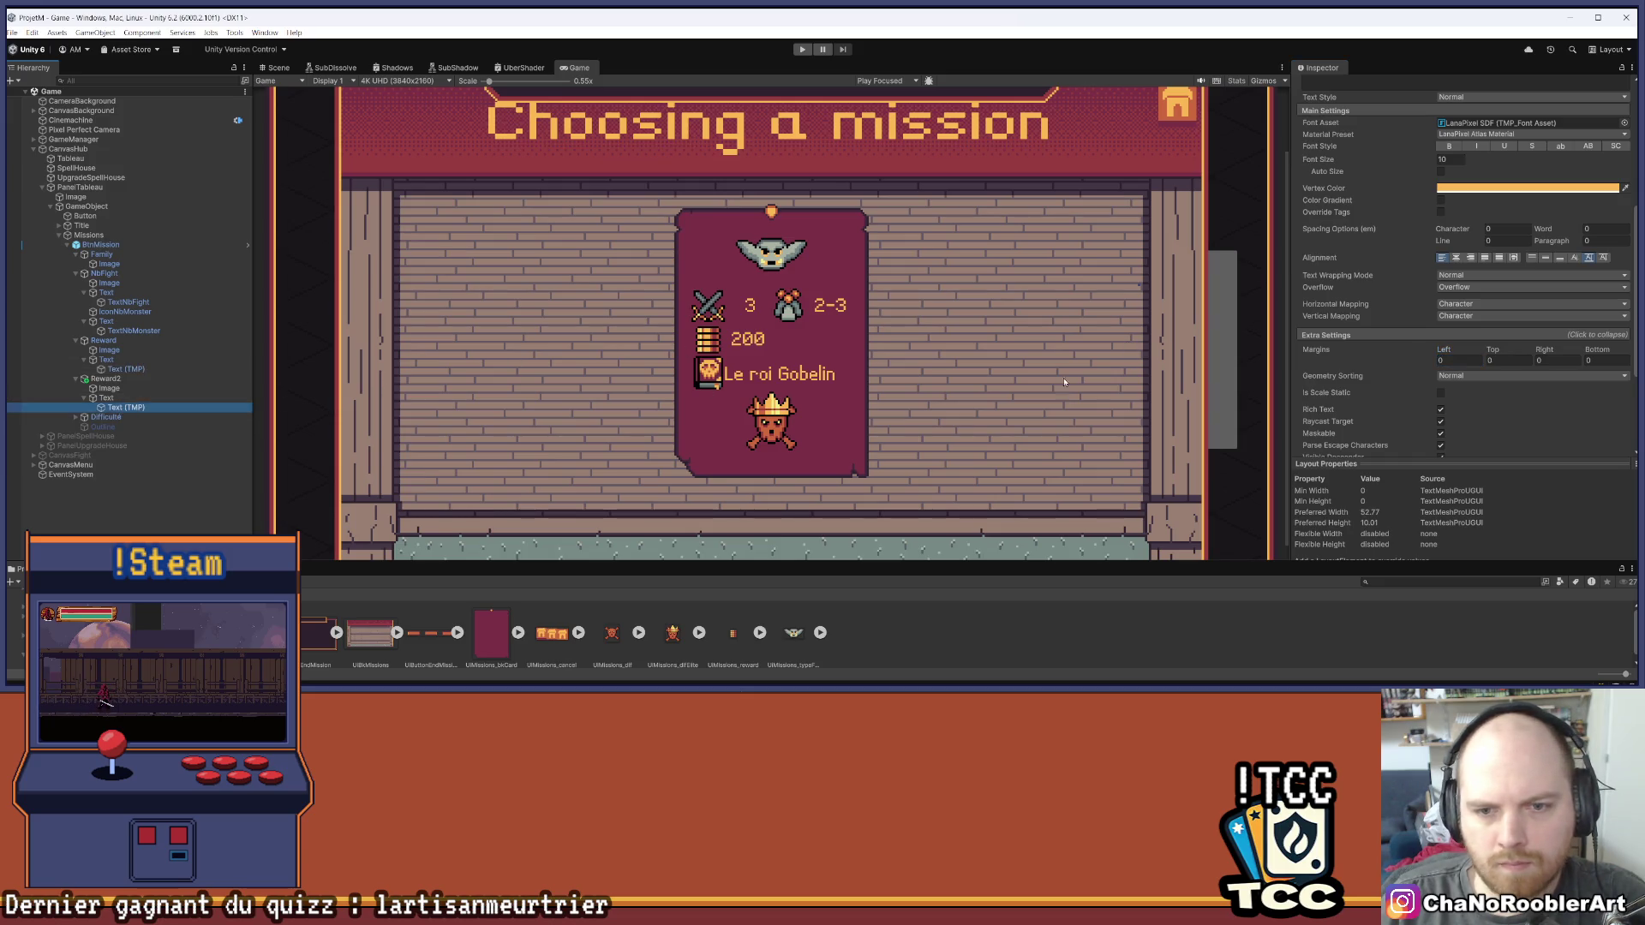
{"action": "left_click", "coordinate": [1457, 361]}
{"action": "type", "text": "3"}
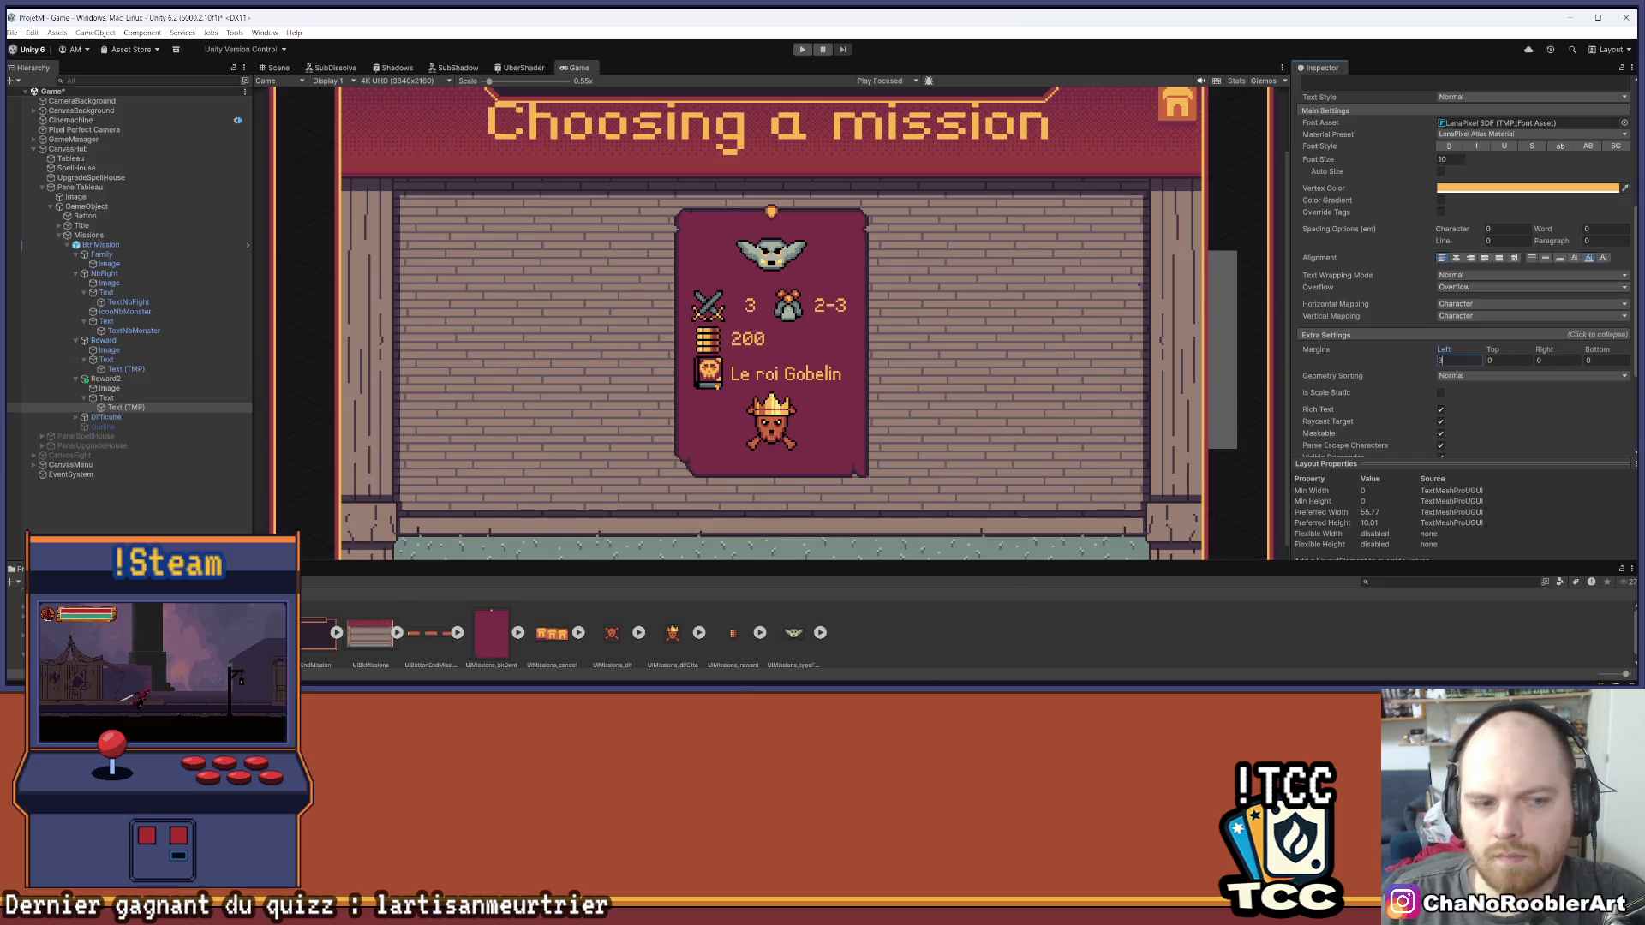
{"action": "key", "text": "ctrl+s"}
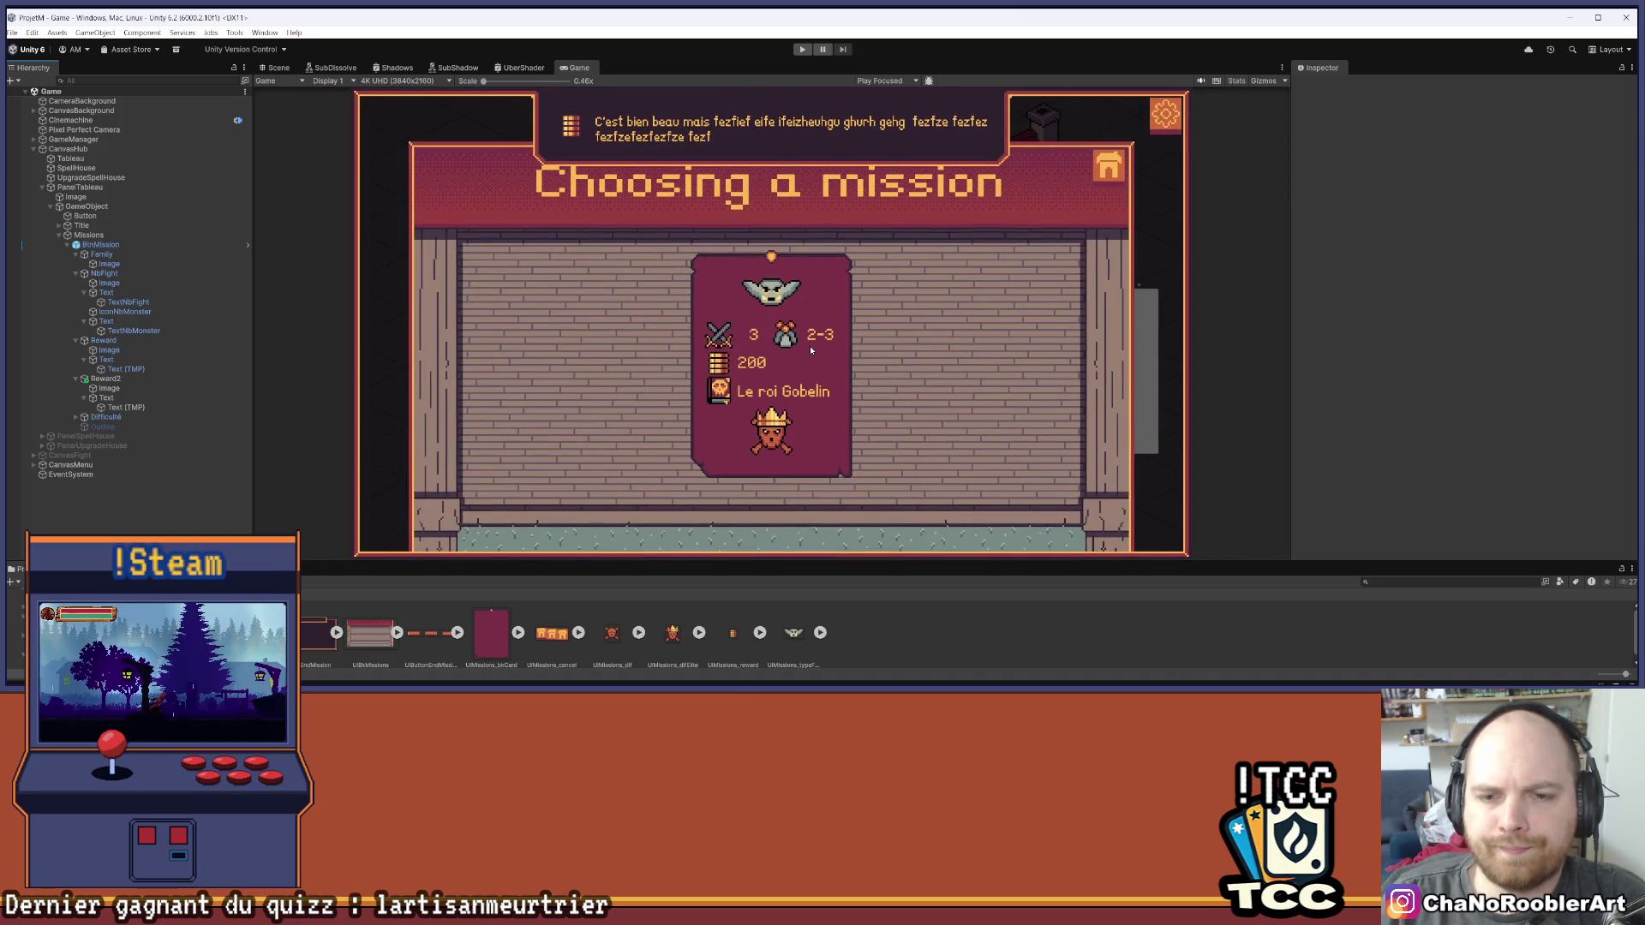
Apply the added Reward2 row to the mission card prefab
{"action": "scroll", "coordinate": [878, 400], "scroll_direction": "up", "scroll_amount": 3}
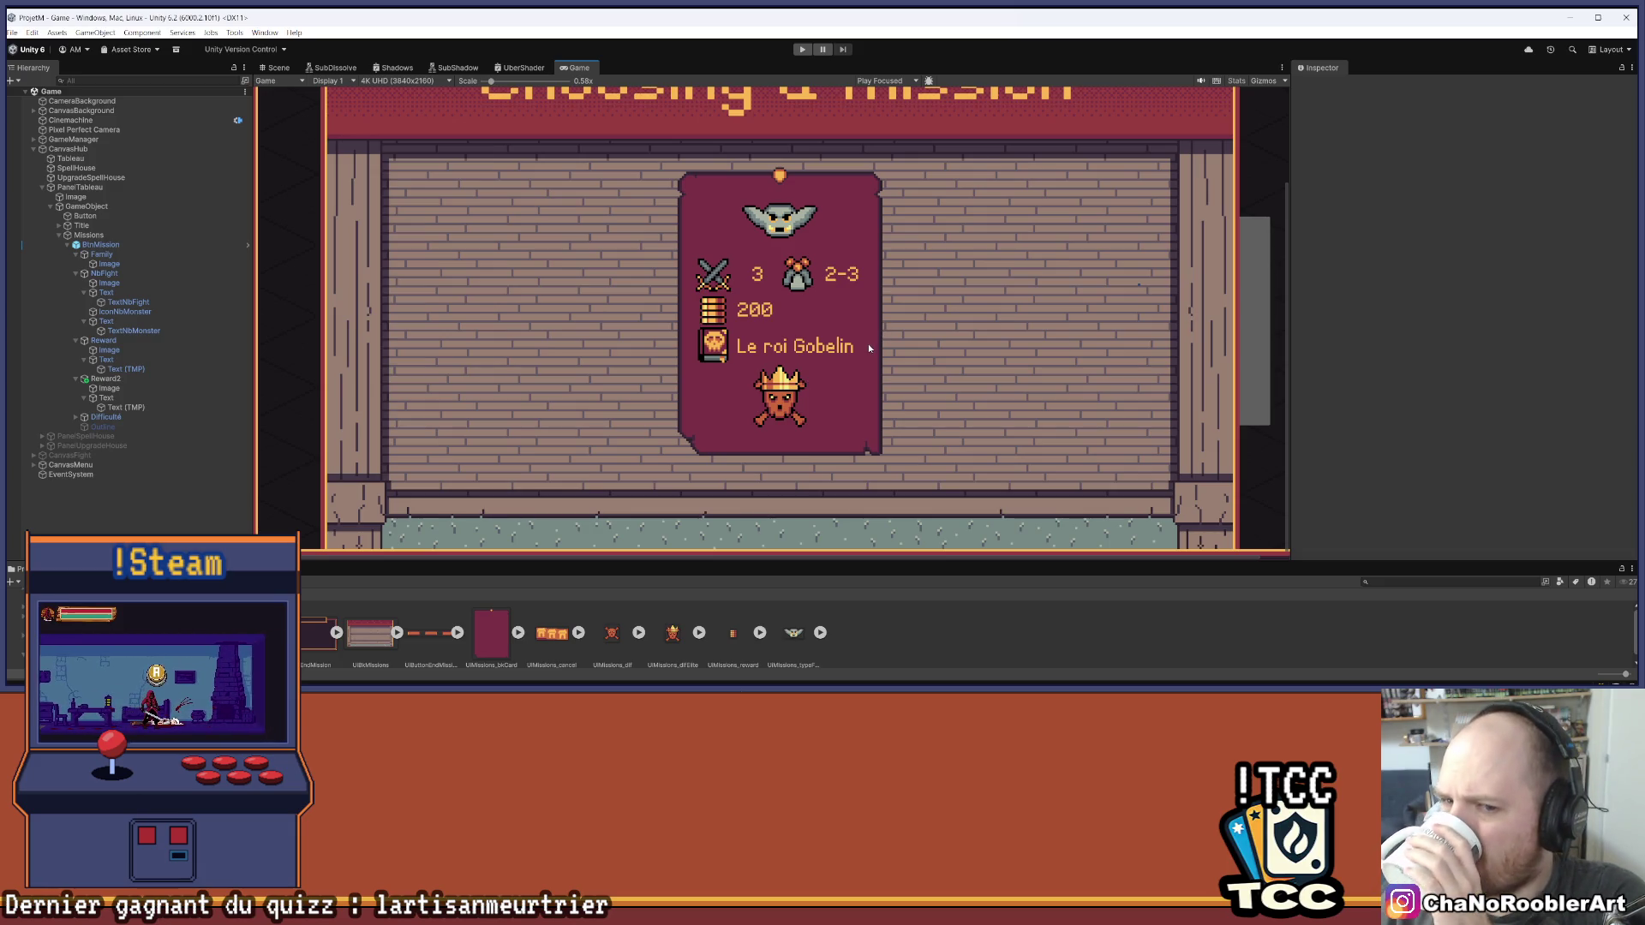
{"action": "right_click", "coordinate": [133, 379]}
{"action": "mouse_move", "coordinate": [224, 375]}
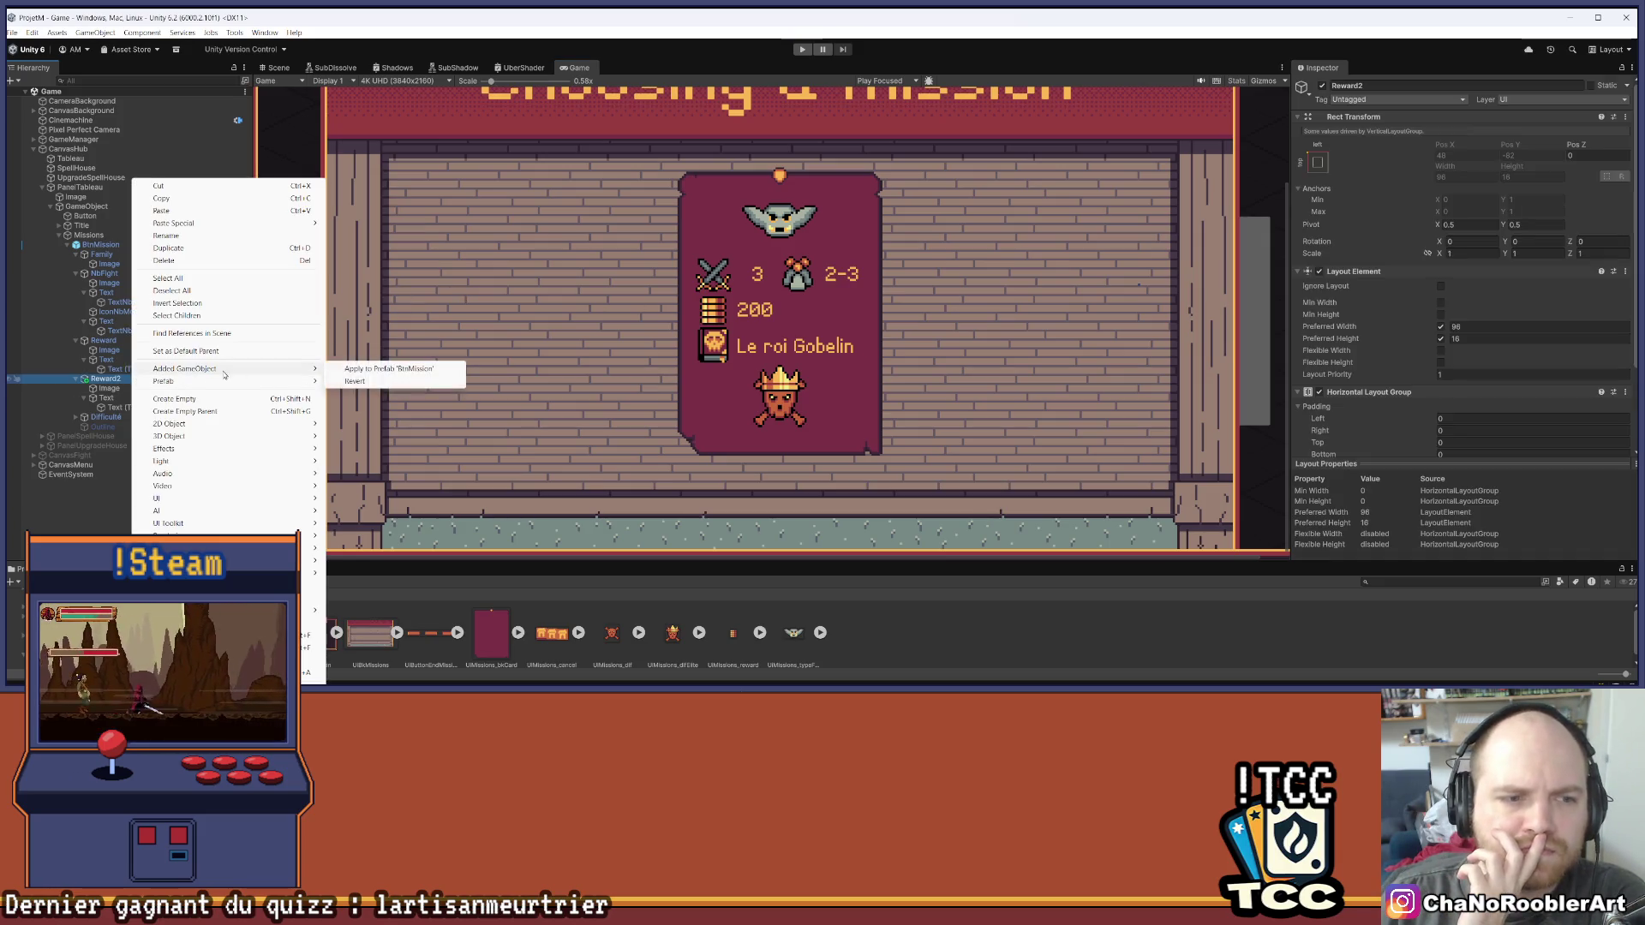
{"action": "left_click", "coordinate": [358, 371]}
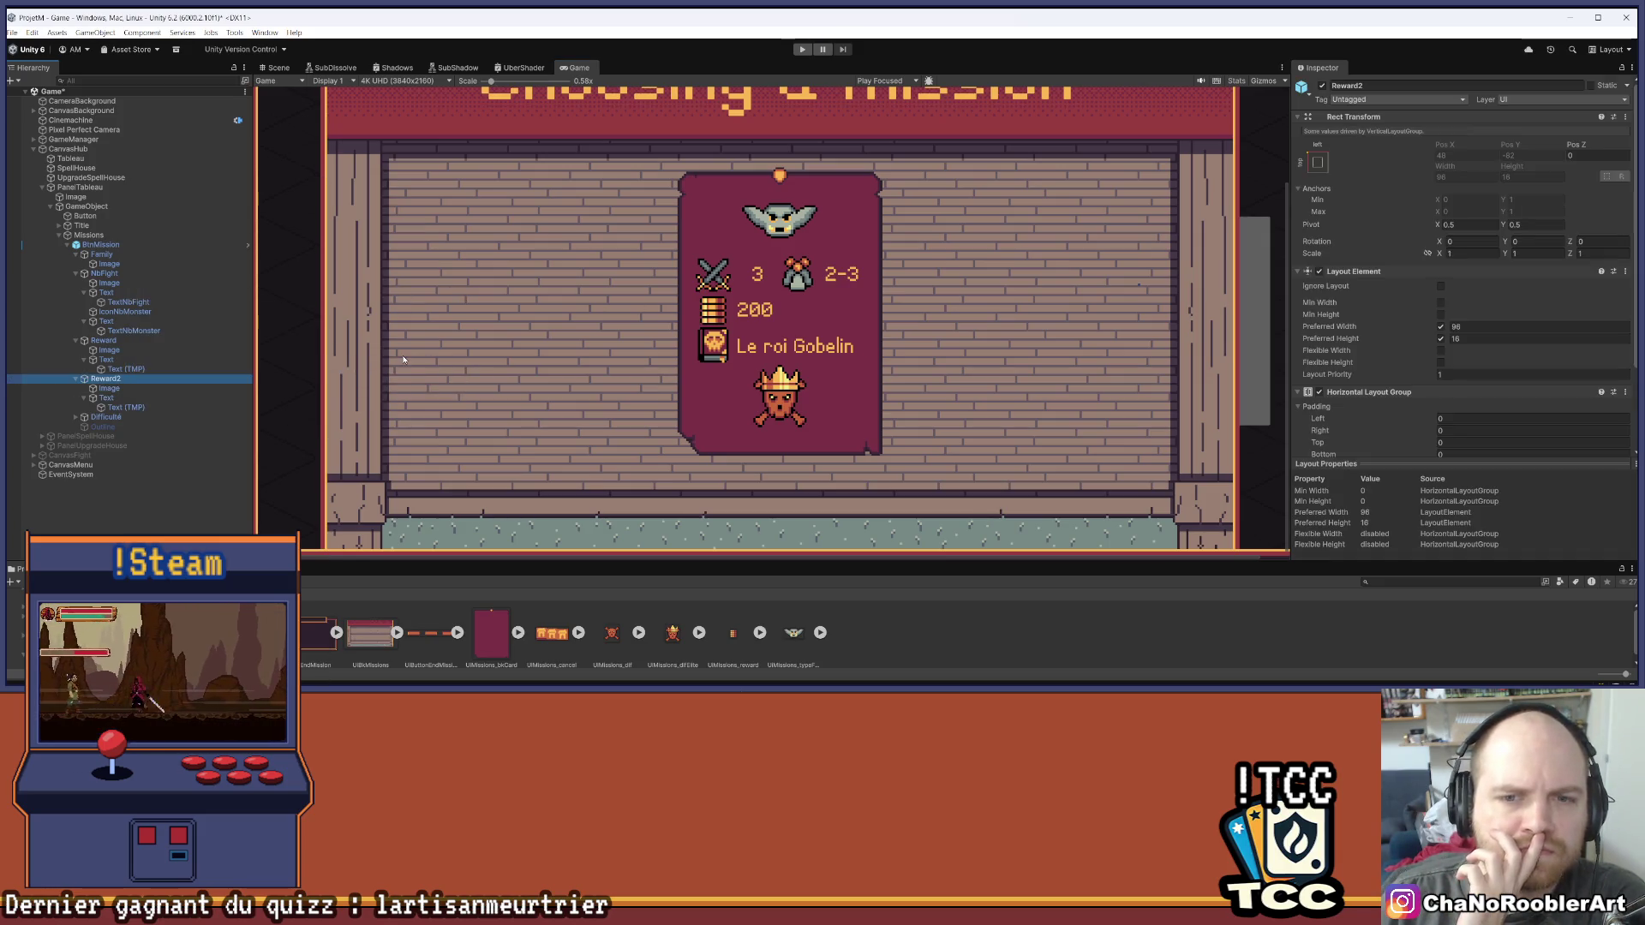
Set BtnMission's Vertical Layout Group spacing to 1.37 and enter Play mode
{"action": "left_click", "coordinate": [106, 248]}
{"action": "scroll", "coordinate": [1514, 334], "scroll_direction": "down", "scroll_amount": 6}
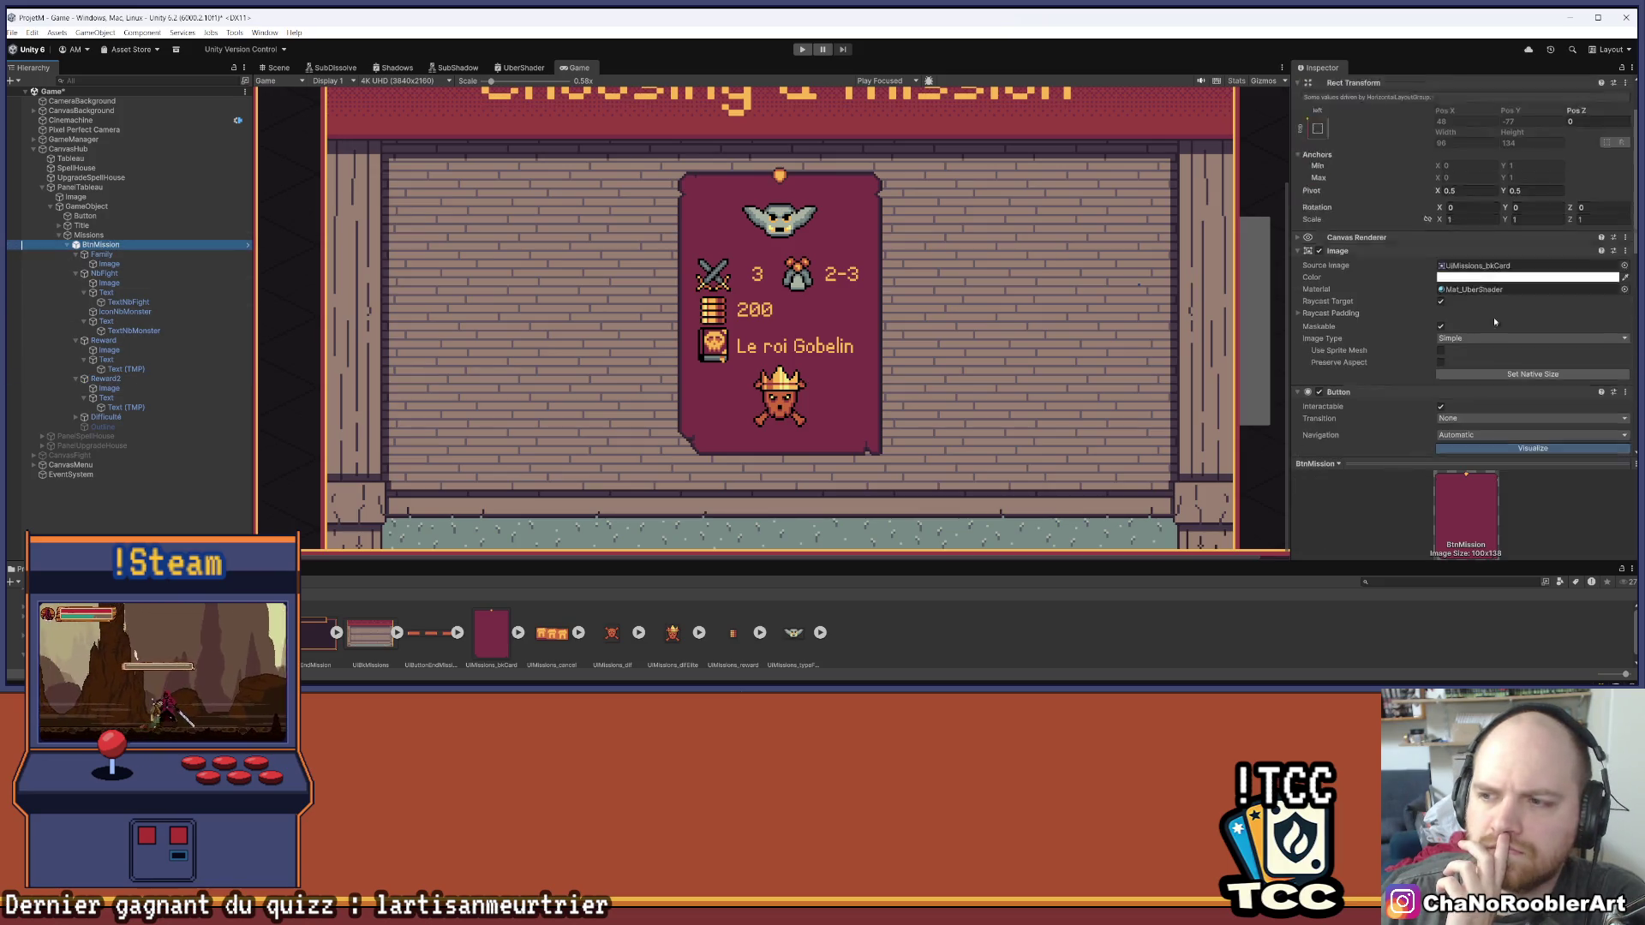
{"action": "left_click", "coordinate": [1446, 344]}
{"action": "type", "text": "1.37"}
{"action": "key", "text": "ctrl+p"}
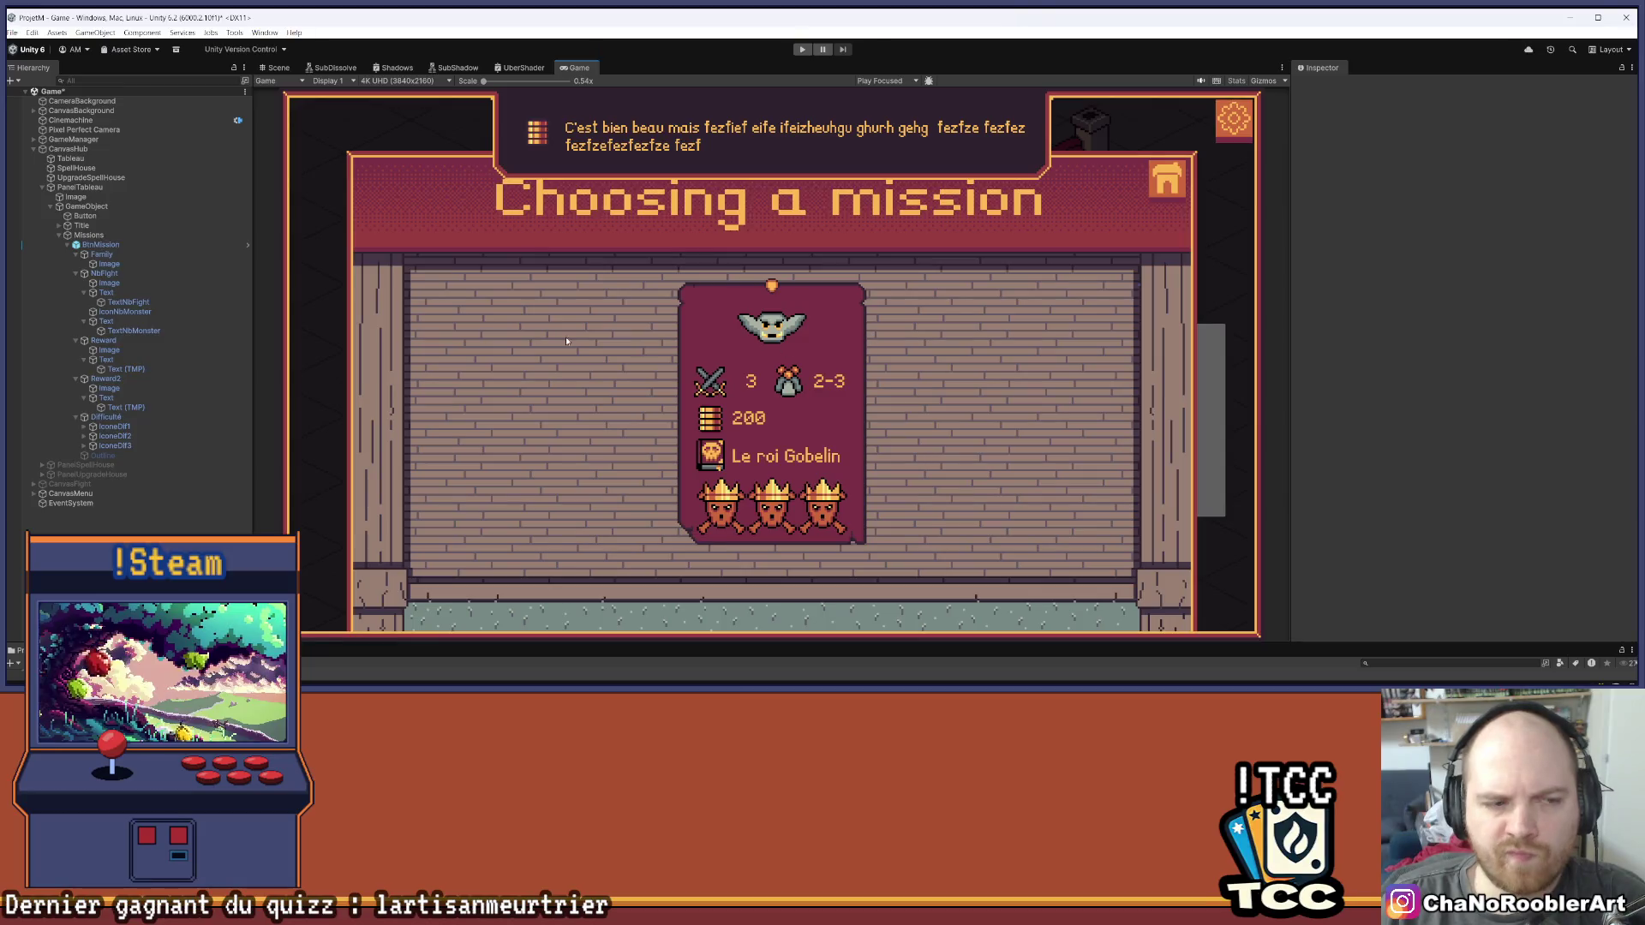
Change the Family row's Layout Element preferred height from 32 to 20
{"action": "left_click", "coordinate": [120, 265]}
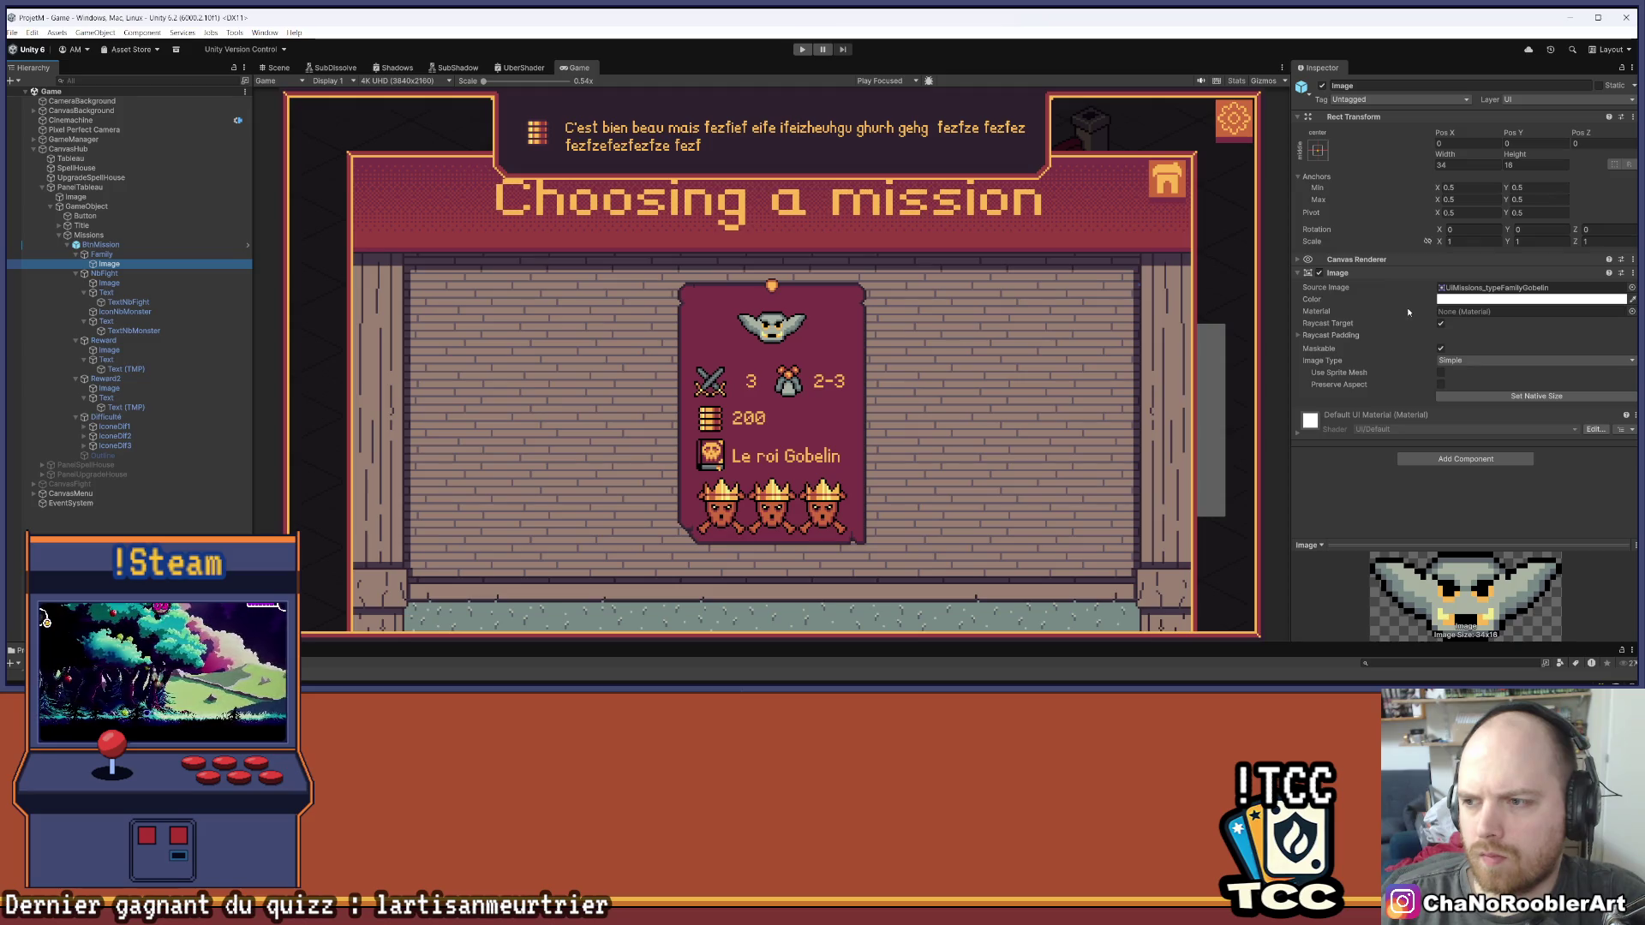
{"action": "left_click", "coordinate": [126, 256]}
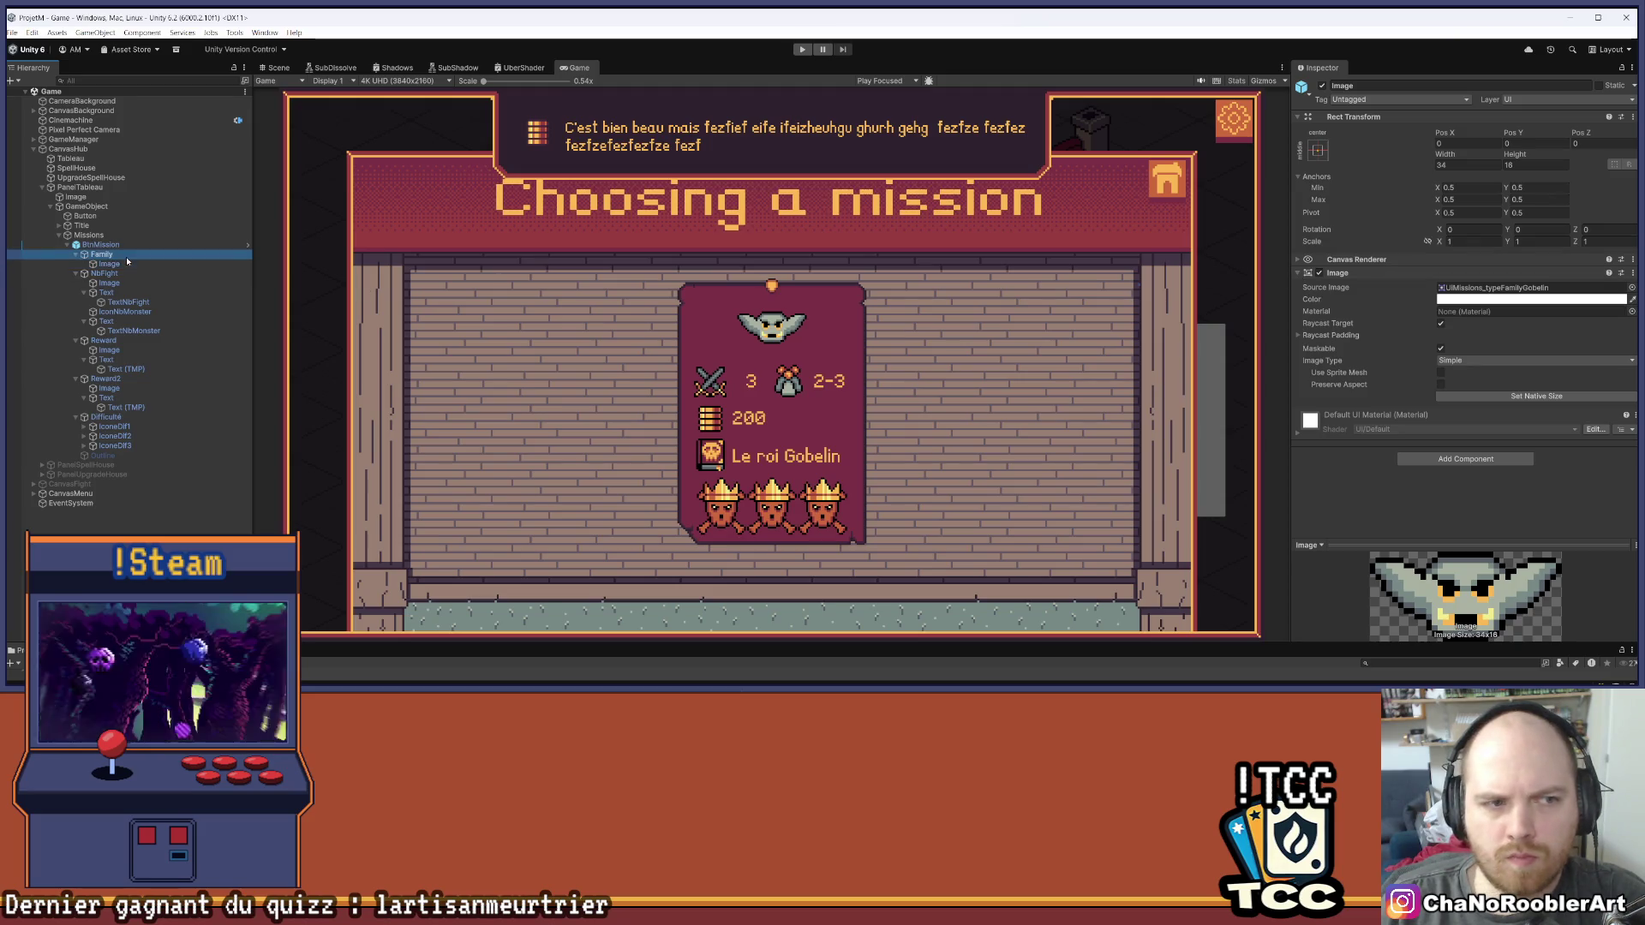
{"action": "left_click", "coordinate": [215, 264]}
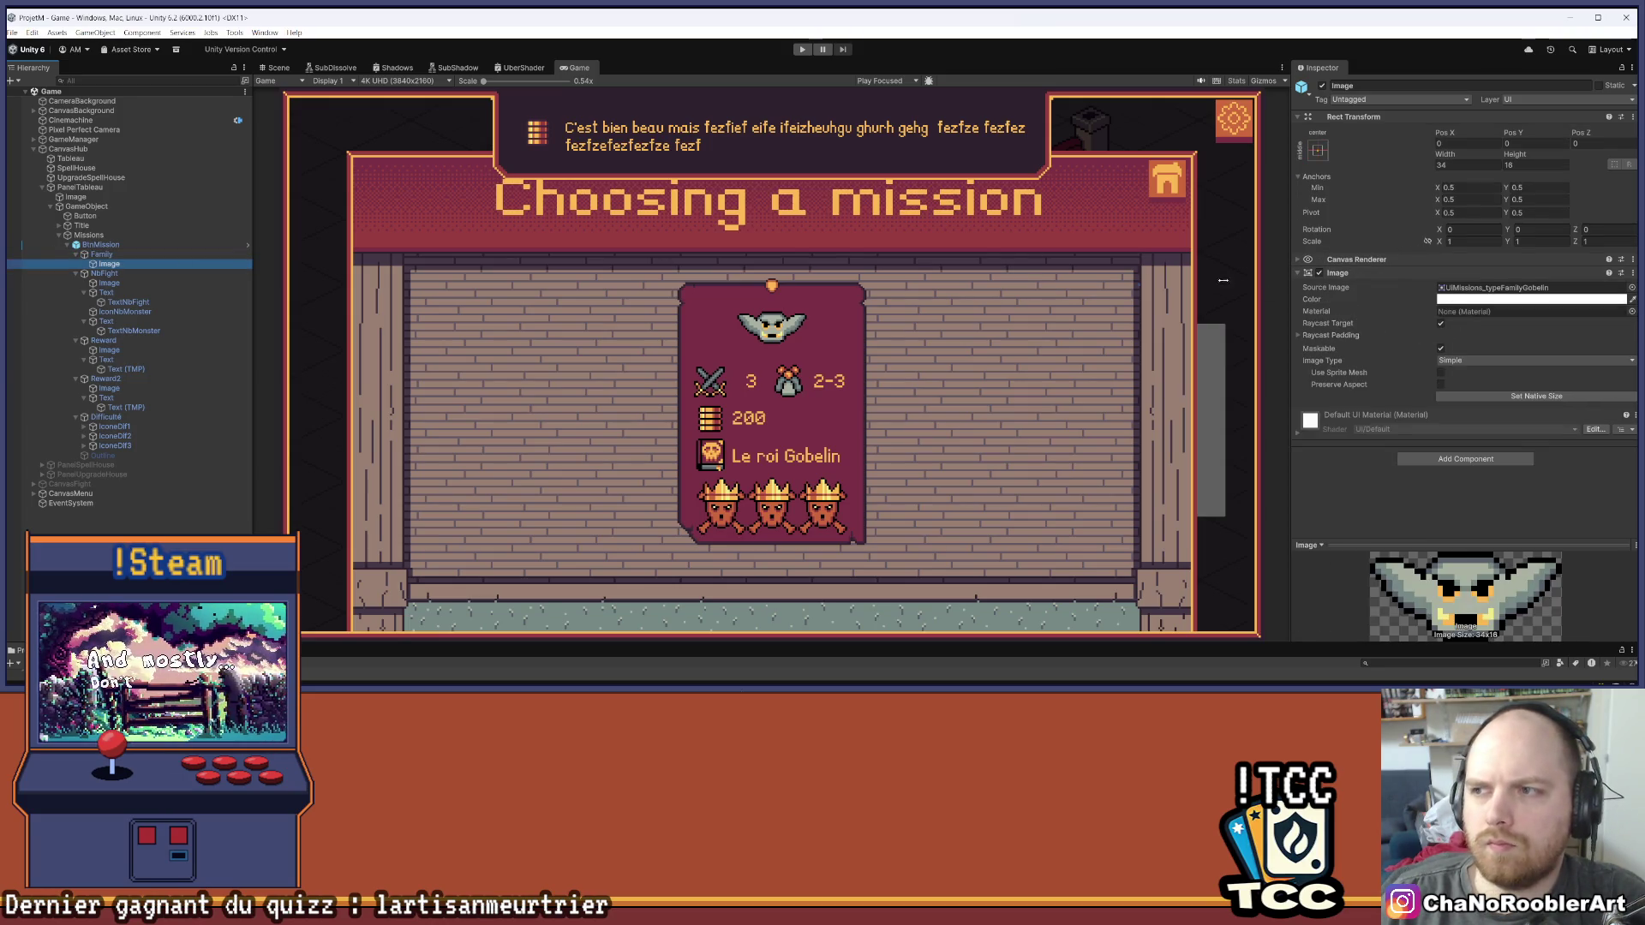
{"action": "key", "text": "Up"}
{"action": "left_click", "coordinate": [1487, 339]}
{"action": "type", "text": "20"}
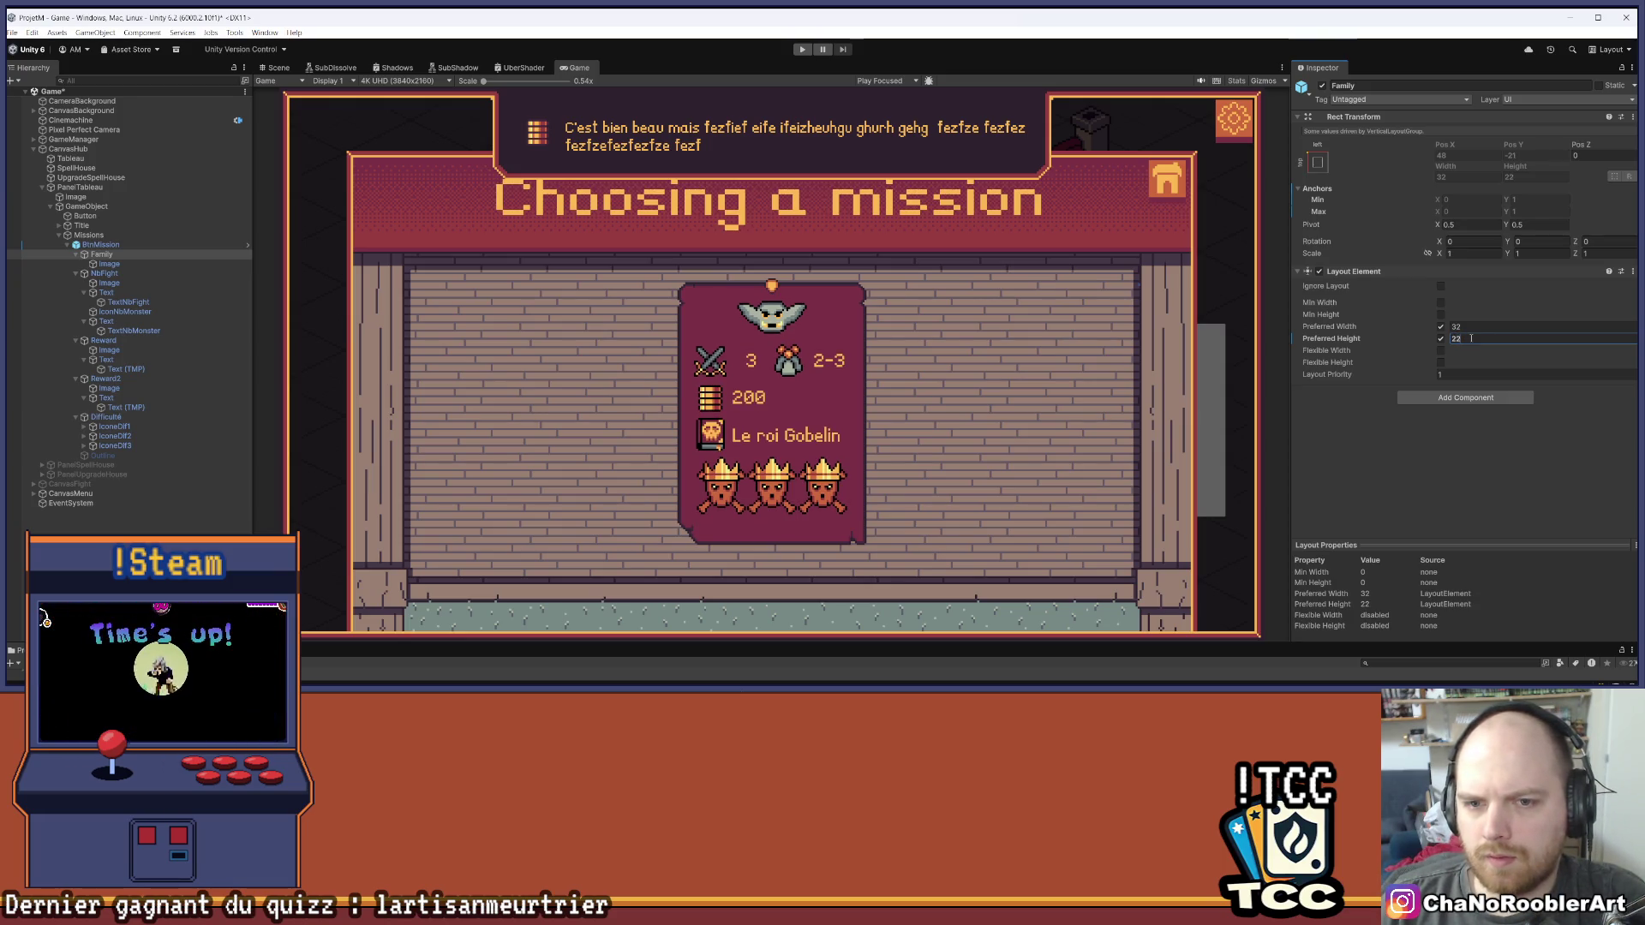
{"action": "left_click", "coordinate": [466, 511]}
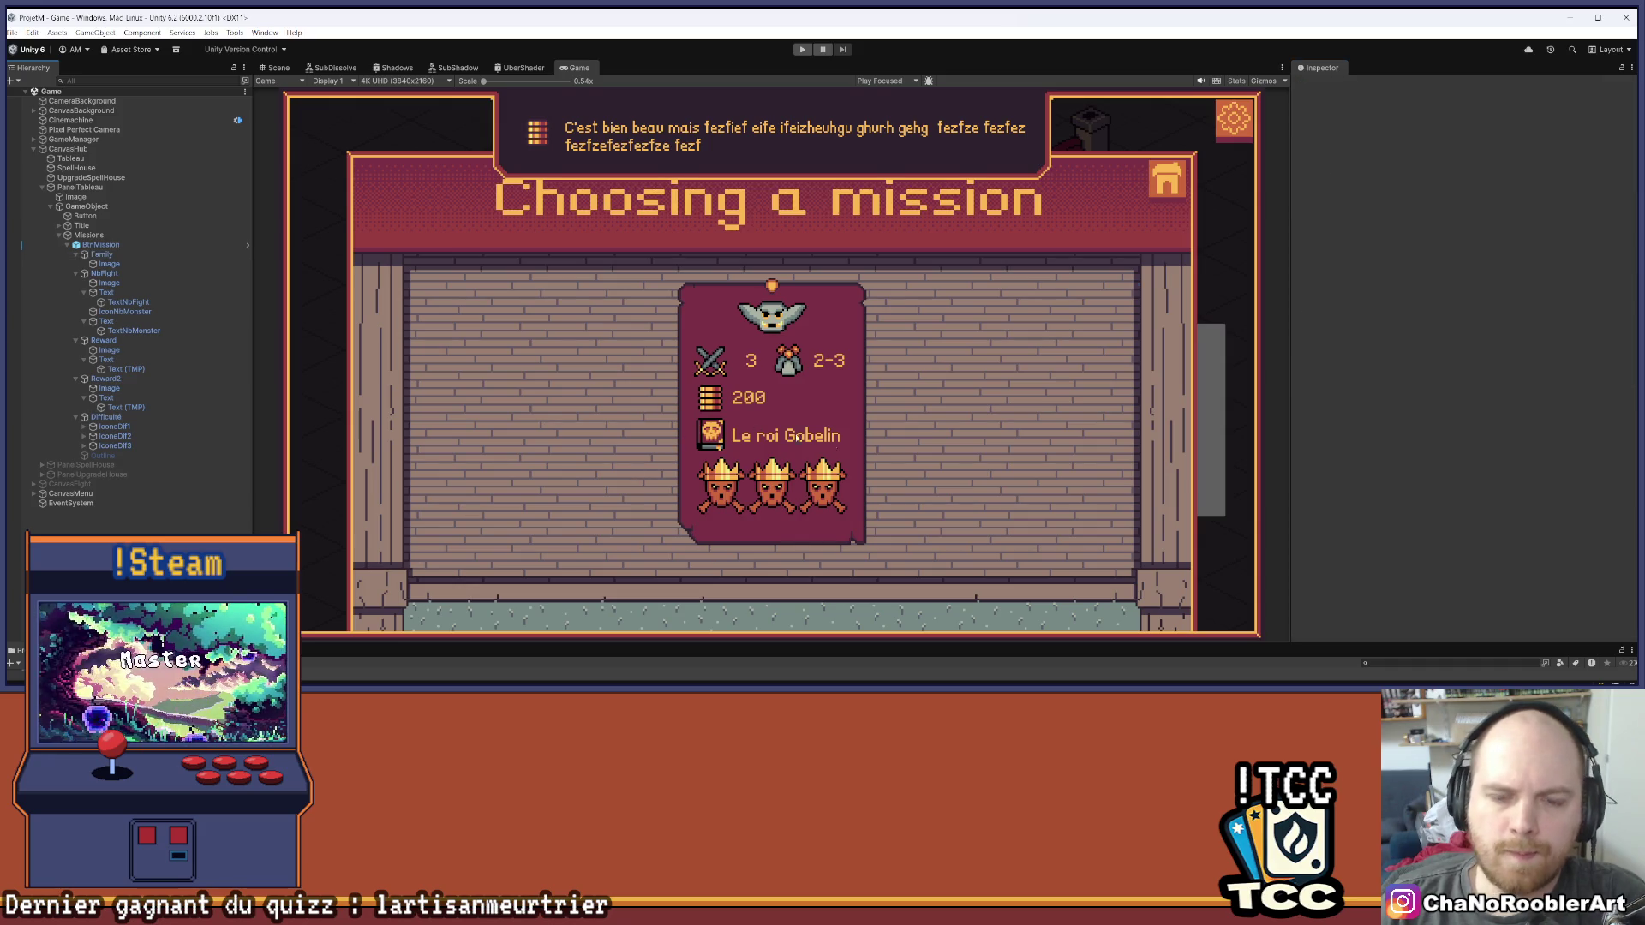
{"action": "scroll", "coordinate": [798, 437], "scroll_direction": "up", "scroll_amount": 3}
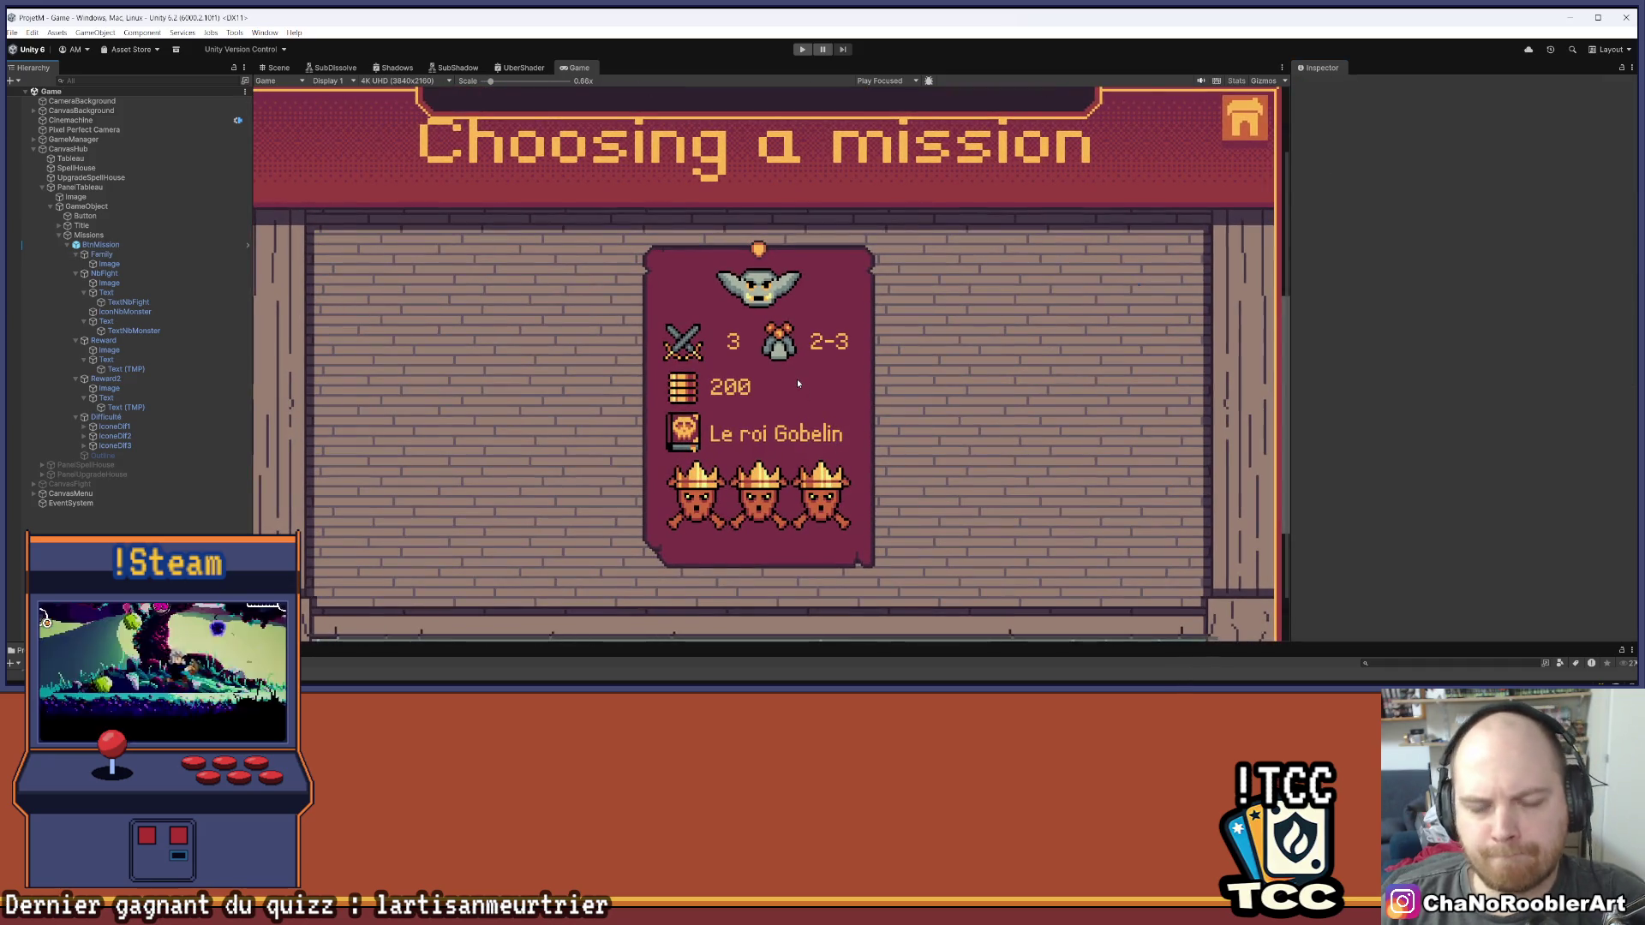
{"action": "scroll", "coordinate": [797, 382], "scroll_direction": "down", "scroll_amount": 3}
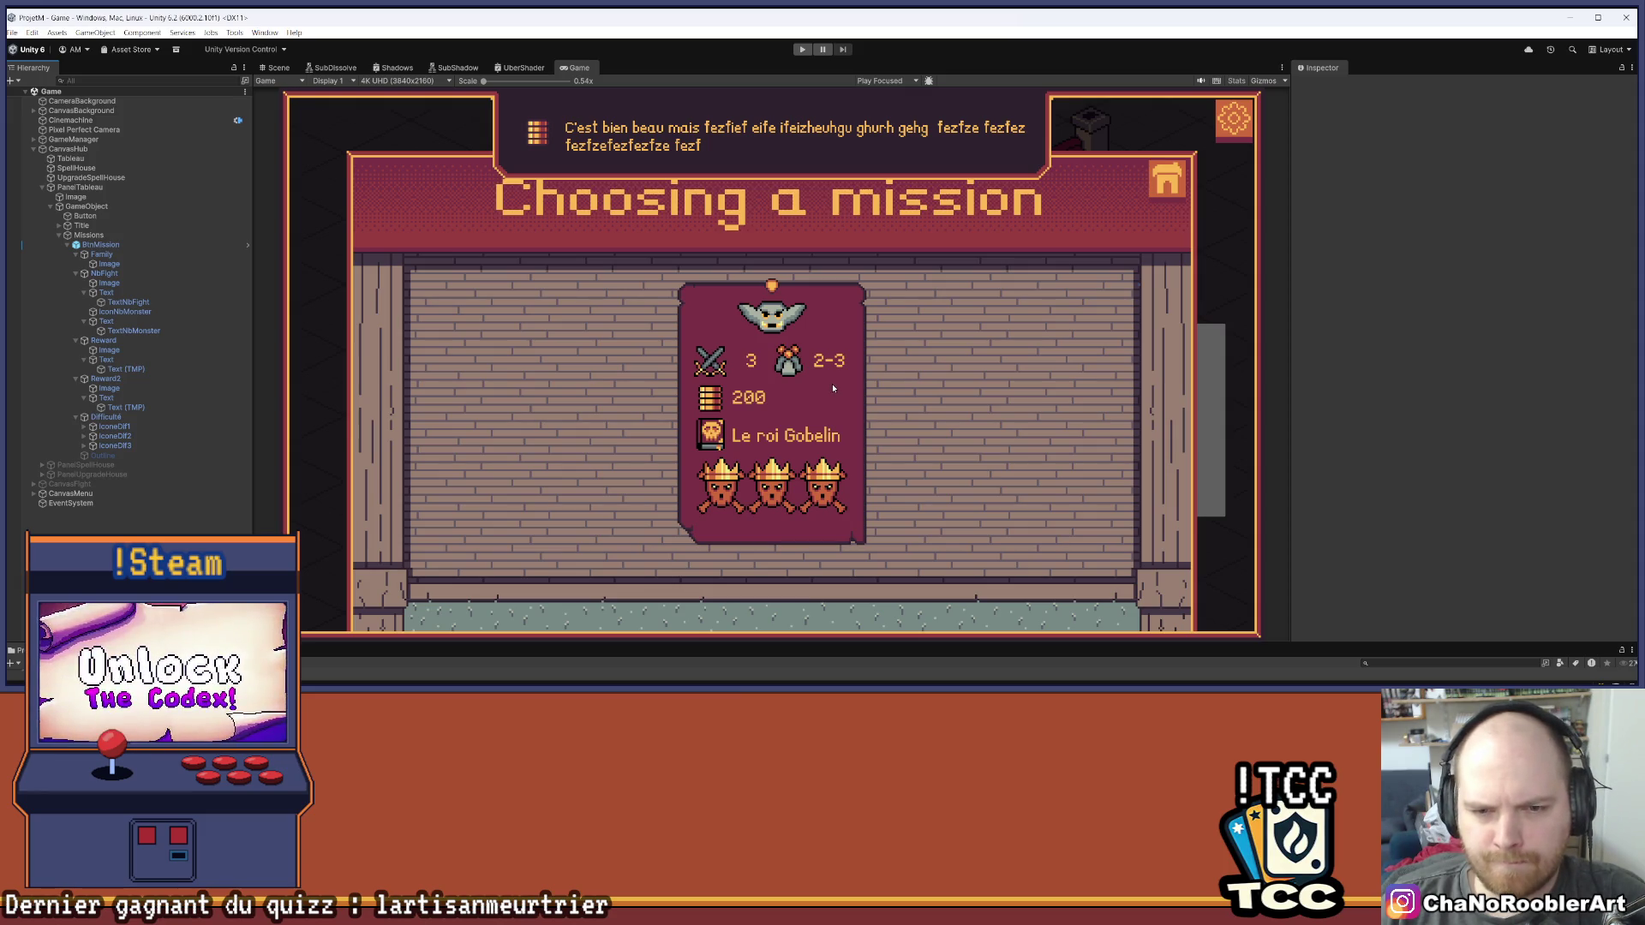
{"action": "left_click", "coordinate": [215, 417]}
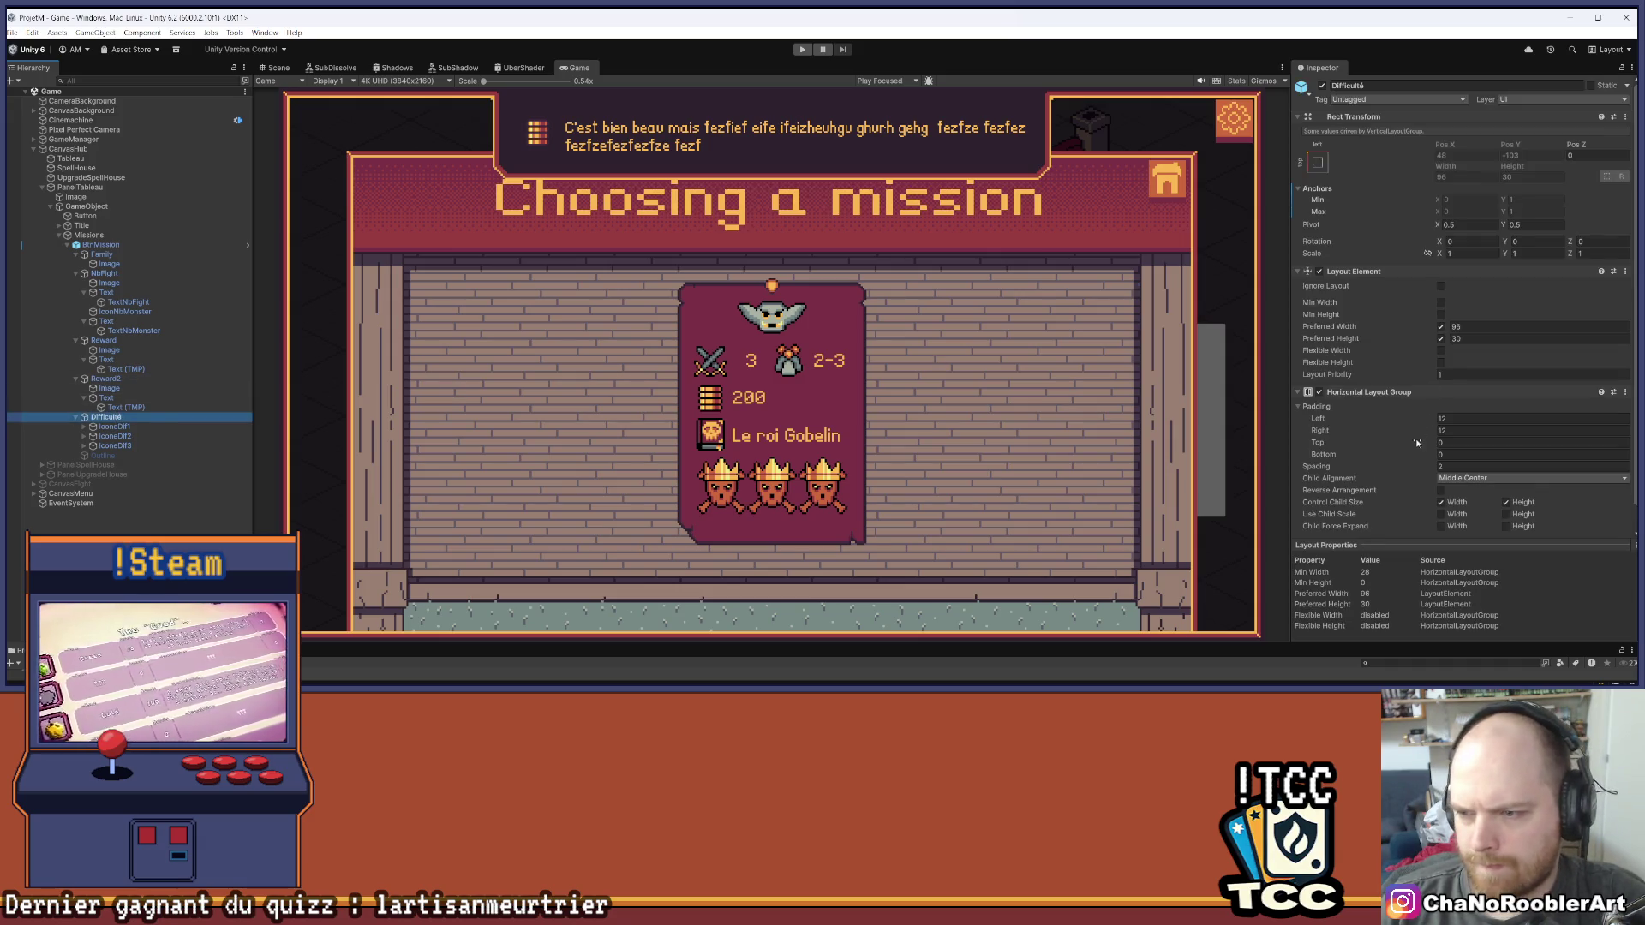
Set the Difficulté row's Horizontal Layout Group top padding to 8 and save the scene
{"action": "left_click", "coordinate": [1456, 442]}
{"action": "type", "text": "8"}
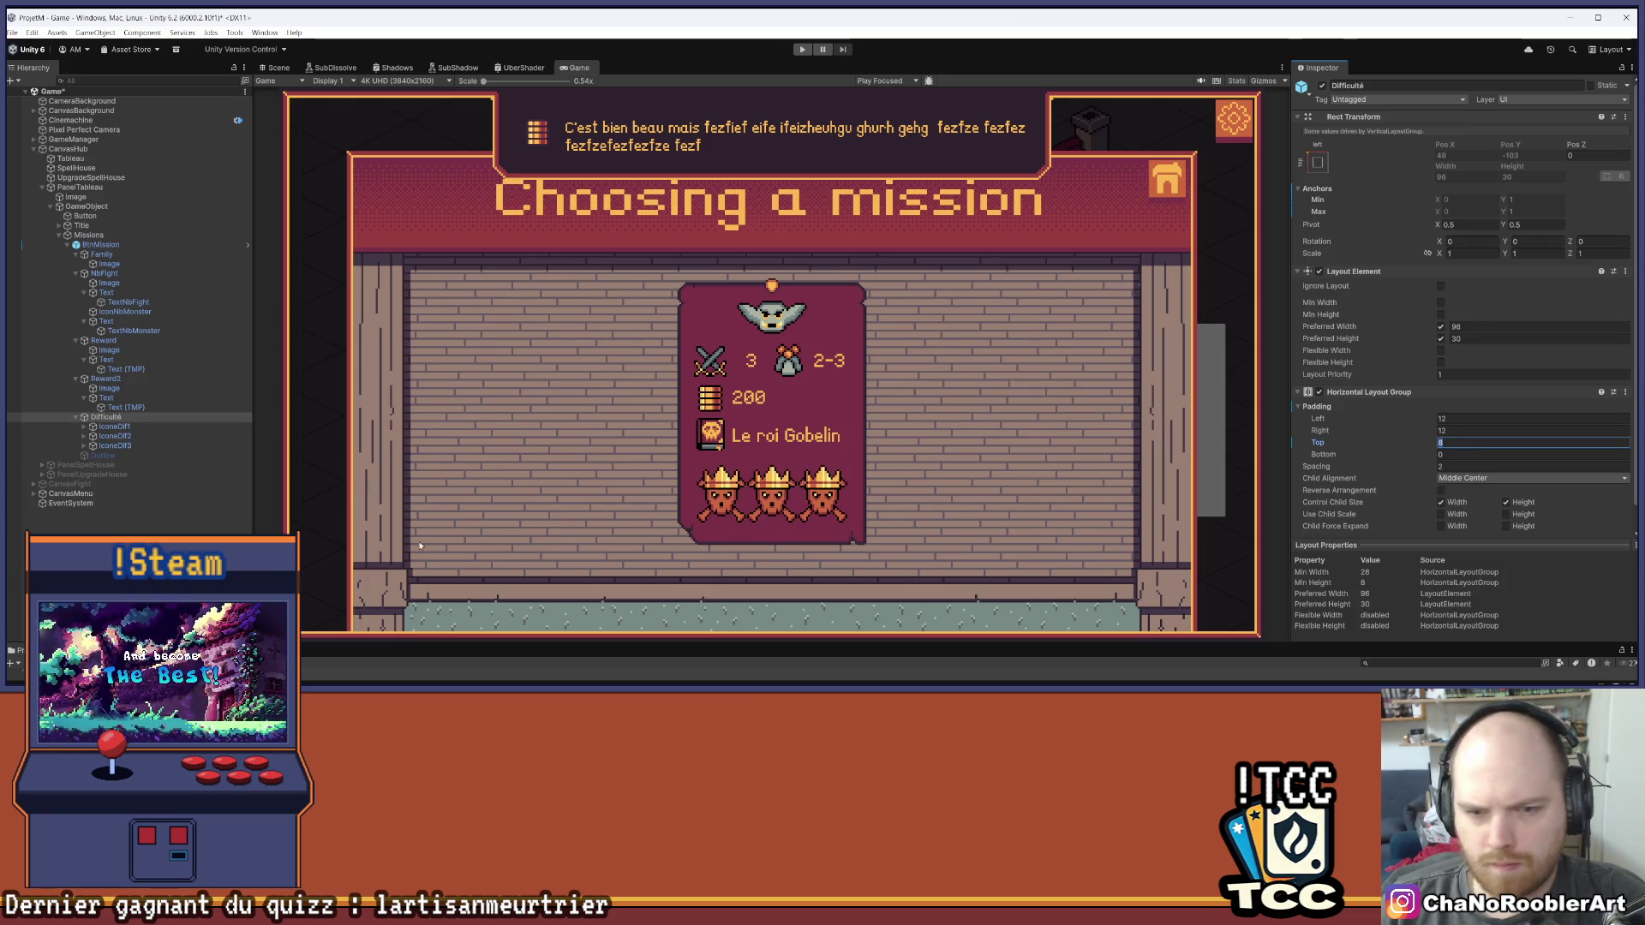
{"action": "key", "text": "ctrl+s"}
{"action": "scroll", "coordinate": [881, 471], "scroll_direction": "up", "scroll_amount": 1}
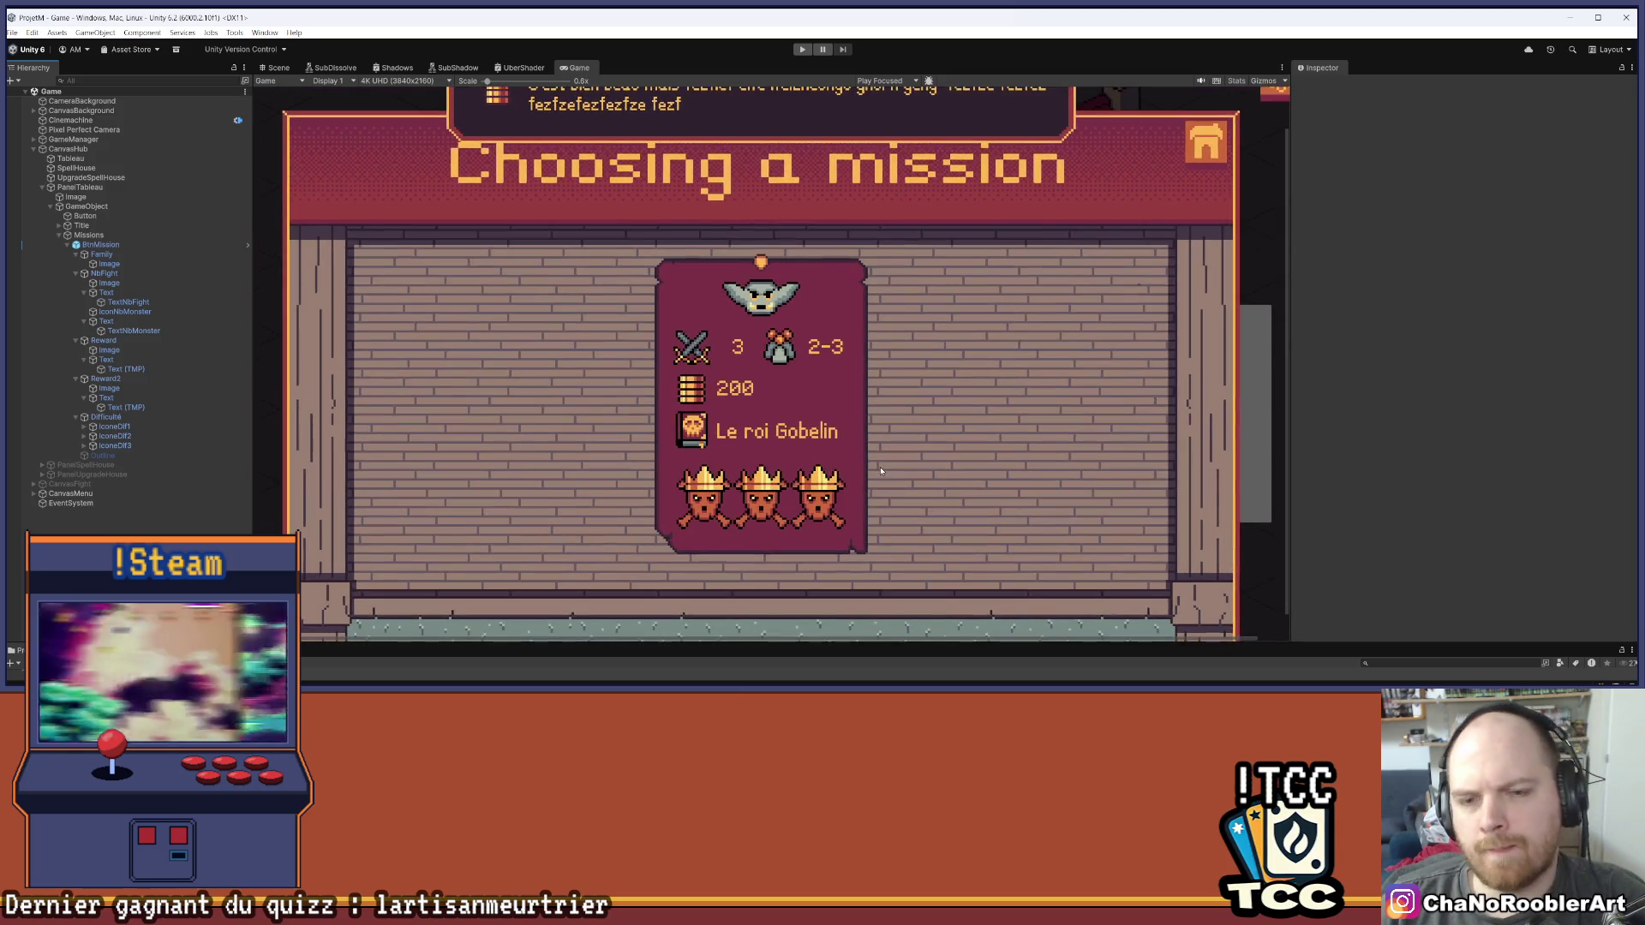
{"action": "mouse_move", "coordinate": [822, 431]}
{"action": "left_mouse_down"}
{"action": "mouse_move", "coordinate": [851, 367]}
{"action": "mouse_move", "coordinate": [825, 377]}
{"action": "left_mouse_up"}
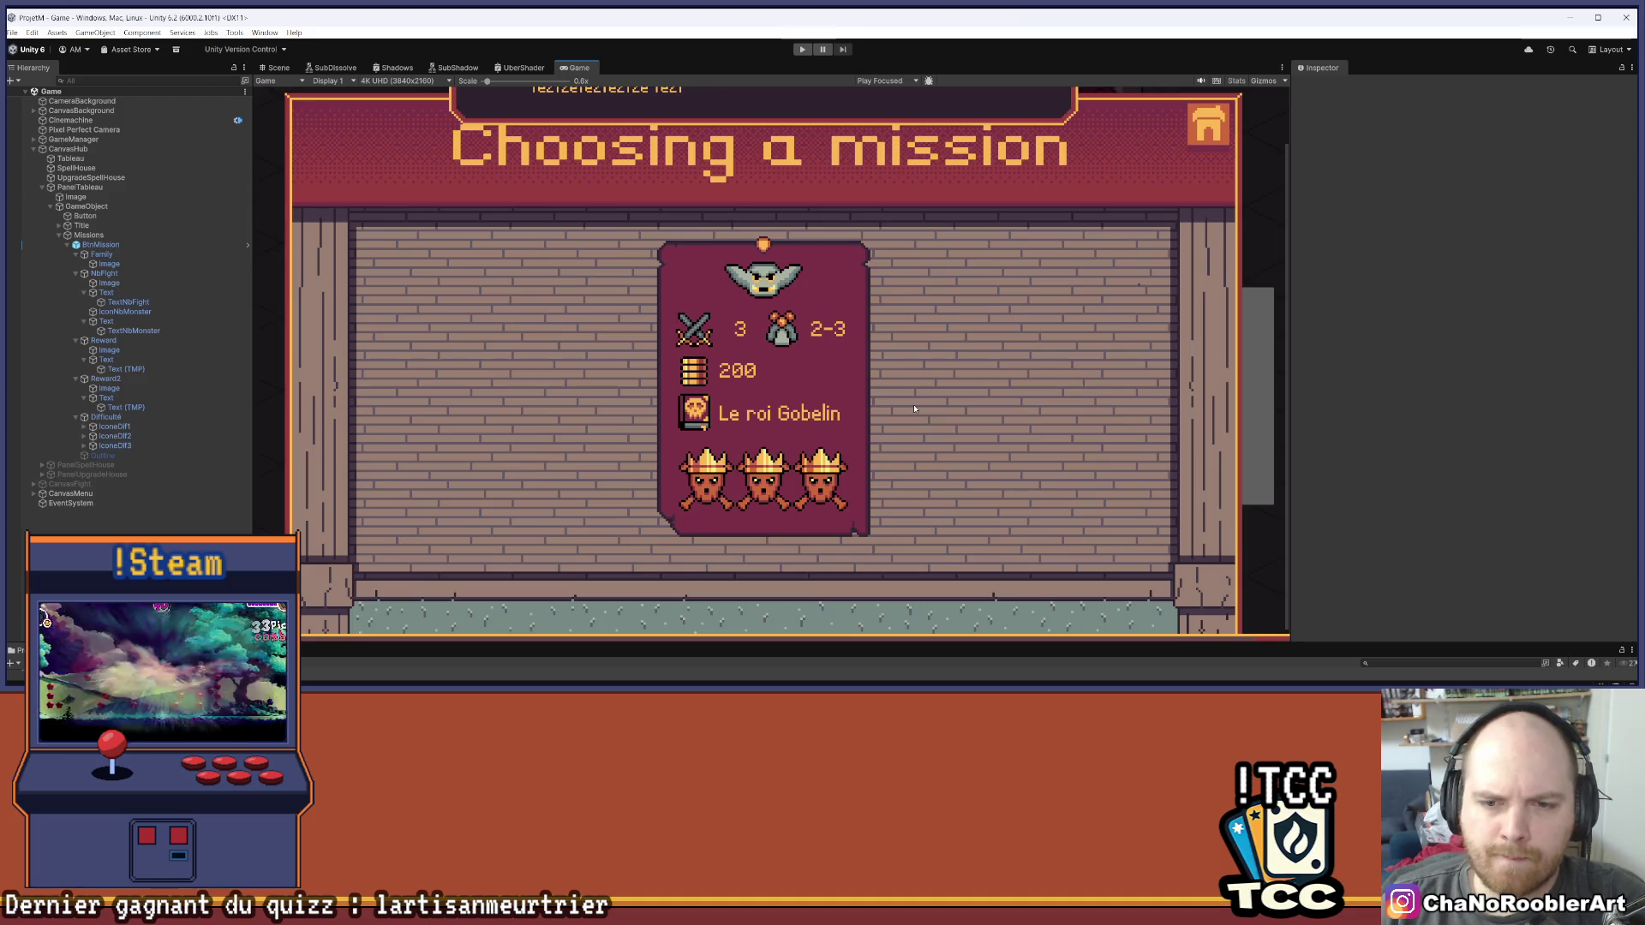
{"action": "scroll", "coordinate": [907, 410], "scroll_direction": "down", "scroll_amount": 1}
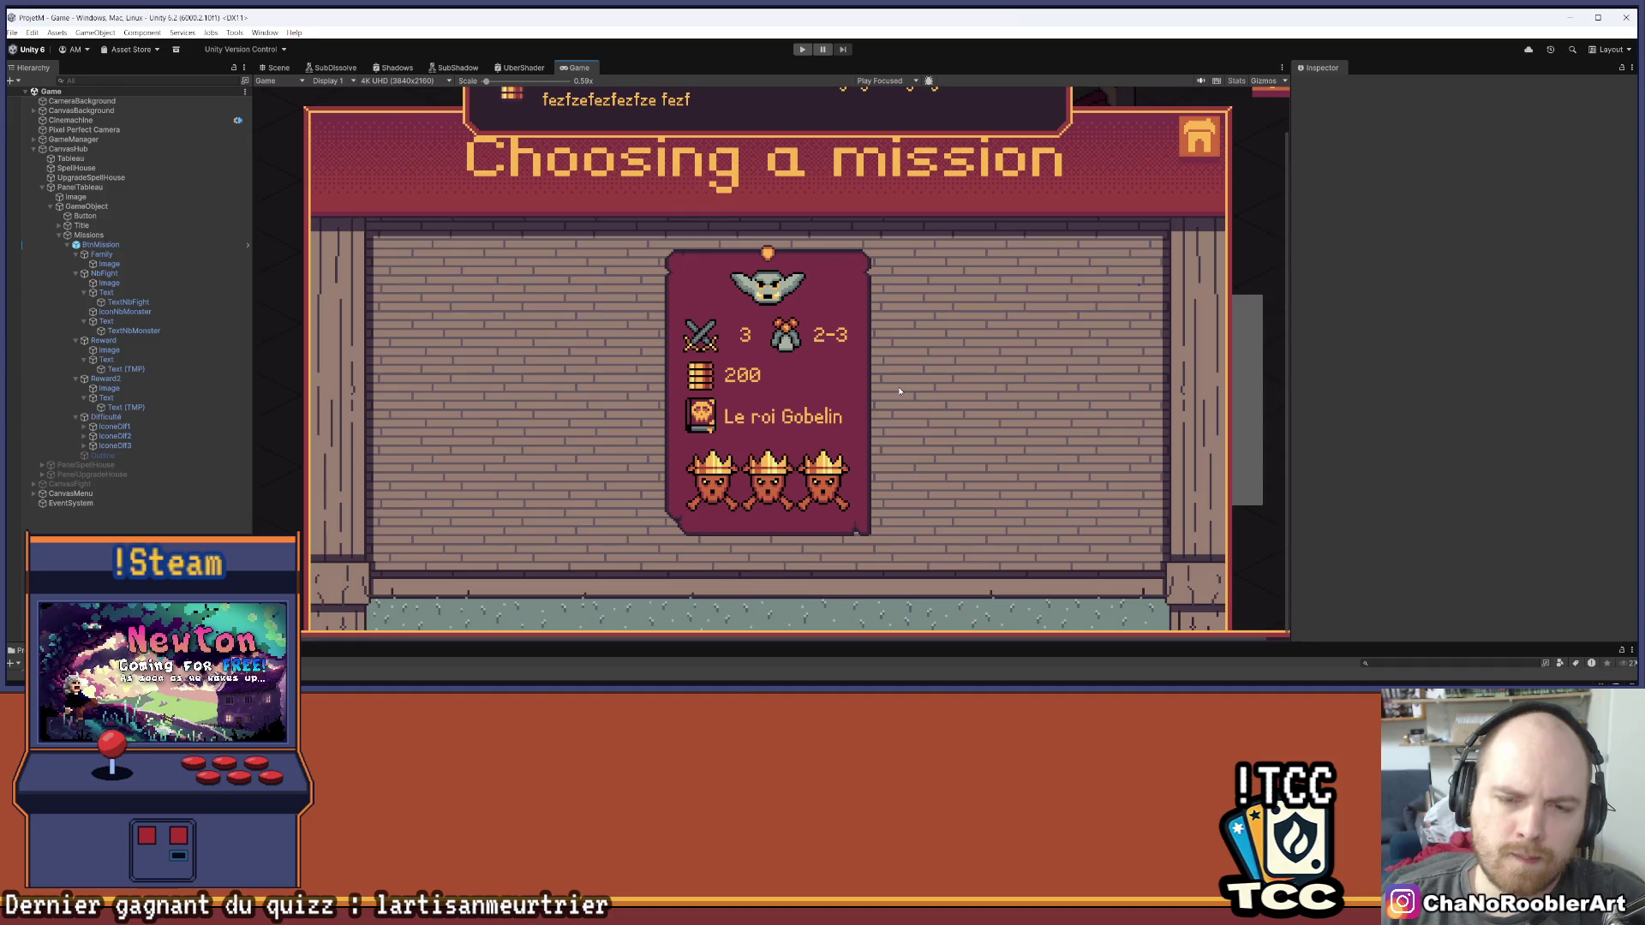
Assign TextNbMonster to BtnMission's Text Monster field
{"action": "left_click", "coordinate": [101, 244]}
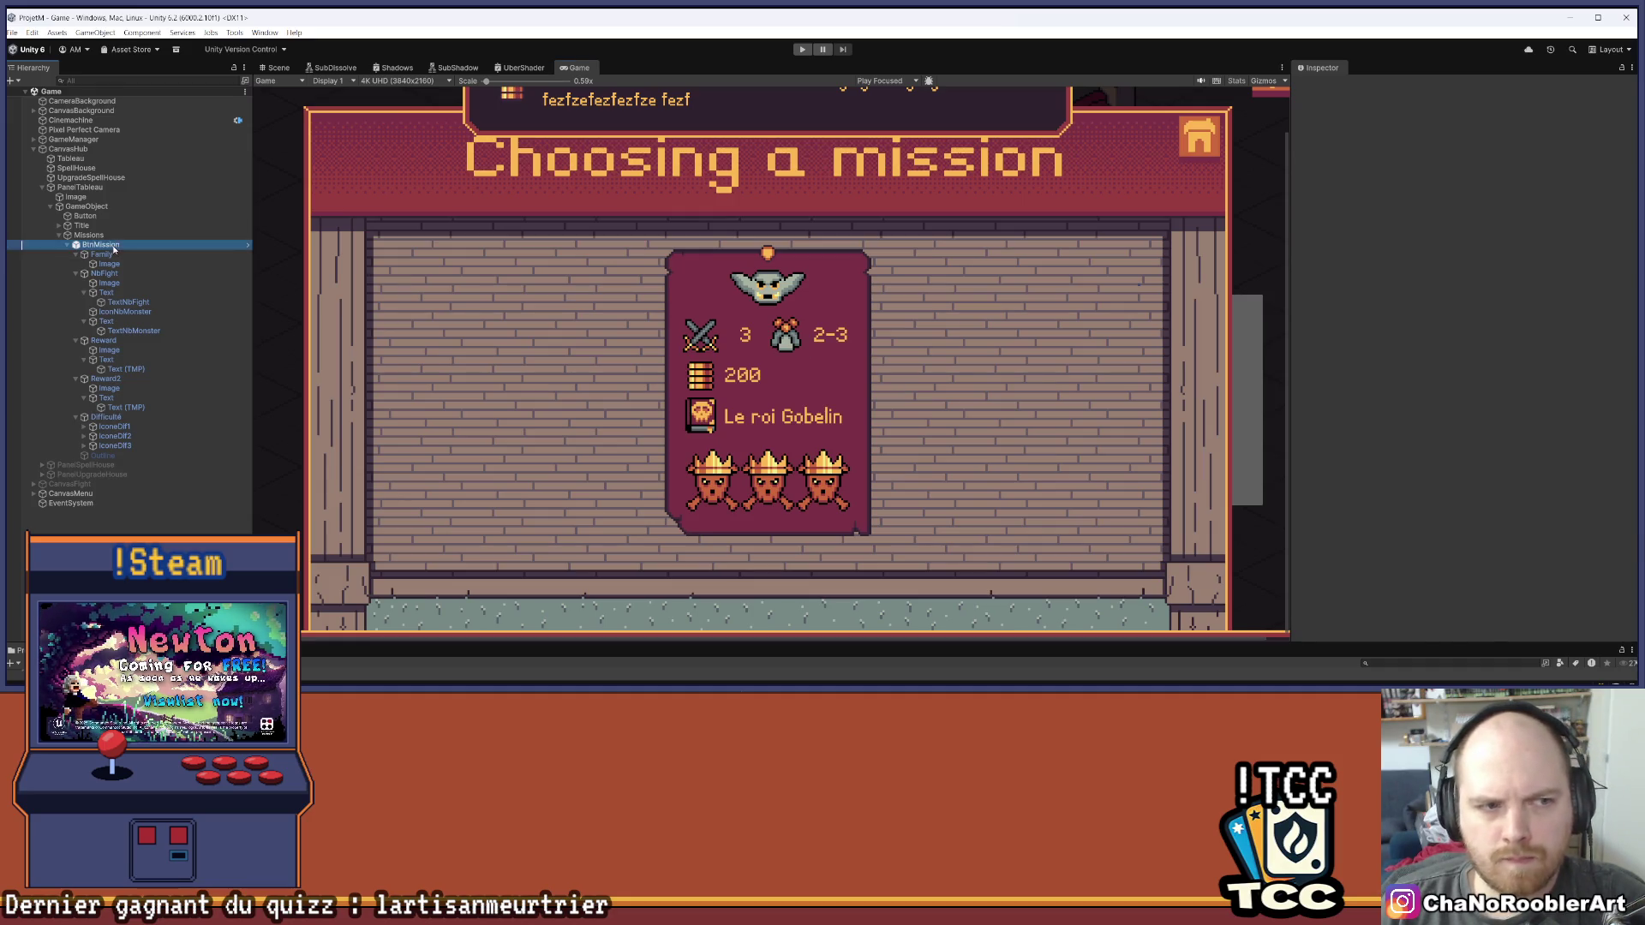
{"action": "scroll", "coordinate": [1495, 275], "scroll_direction": "down", "scroll_amount": 5}
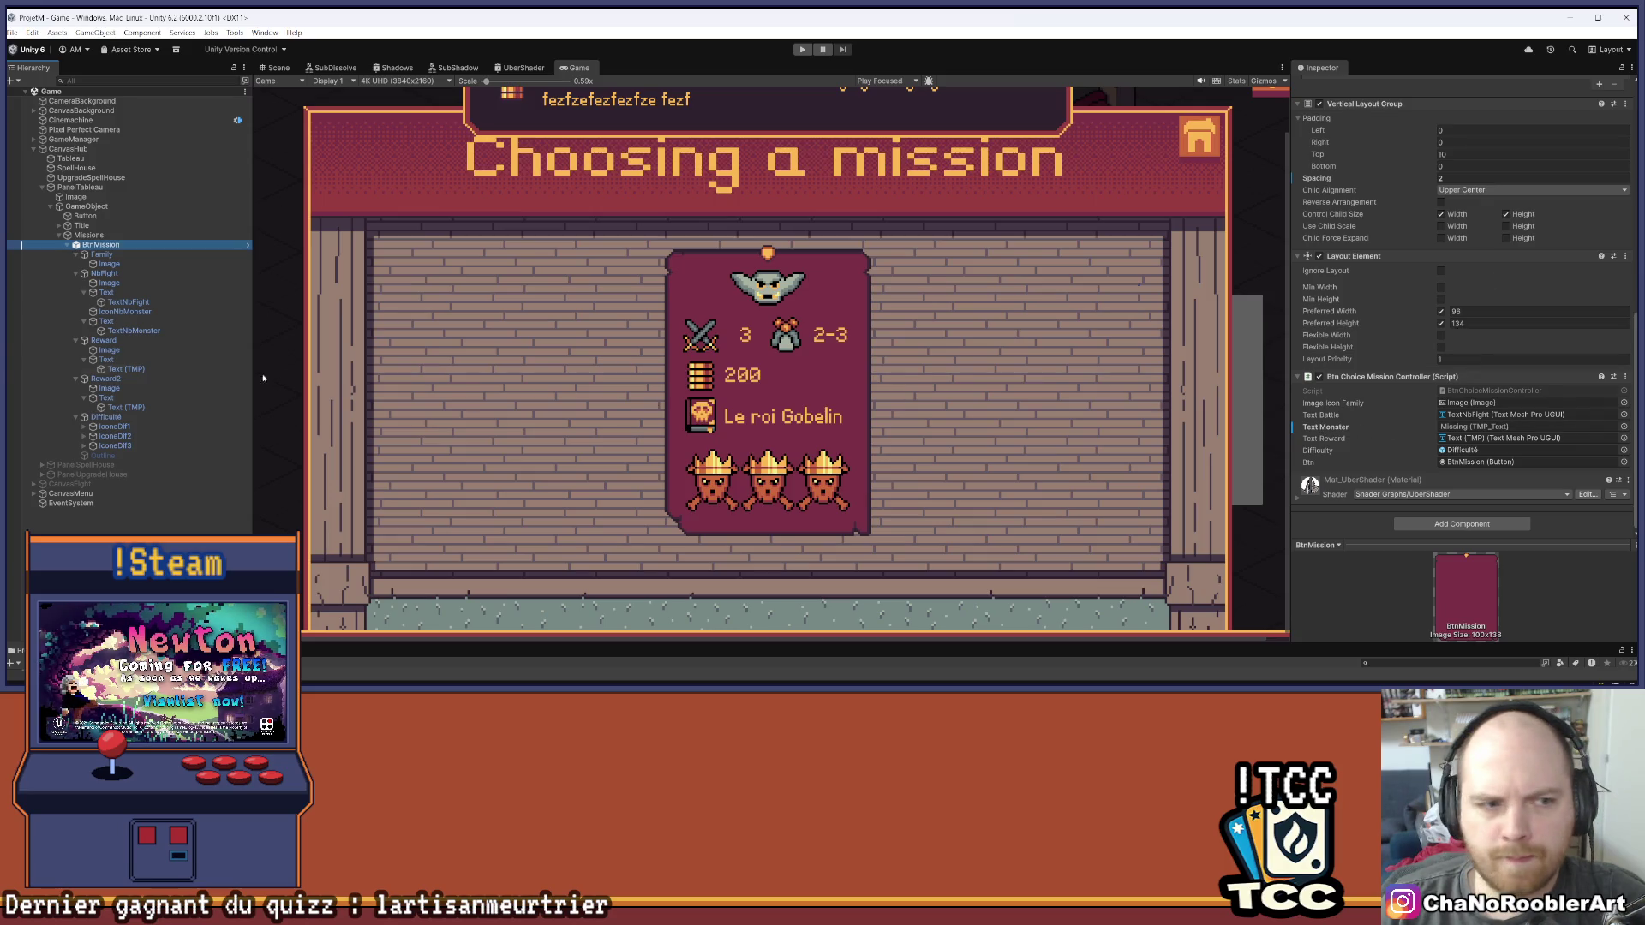
{"action": "mouse_move", "coordinate": [109, 332]}
{"action": "left_mouse_down"}
{"action": "mouse_move", "coordinate": [115, 310]}
{"action": "mouse_move", "coordinate": [111, 331]}
{"action": "mouse_move", "coordinate": [1508, 427]}
{"action": "left_mouse_up"}
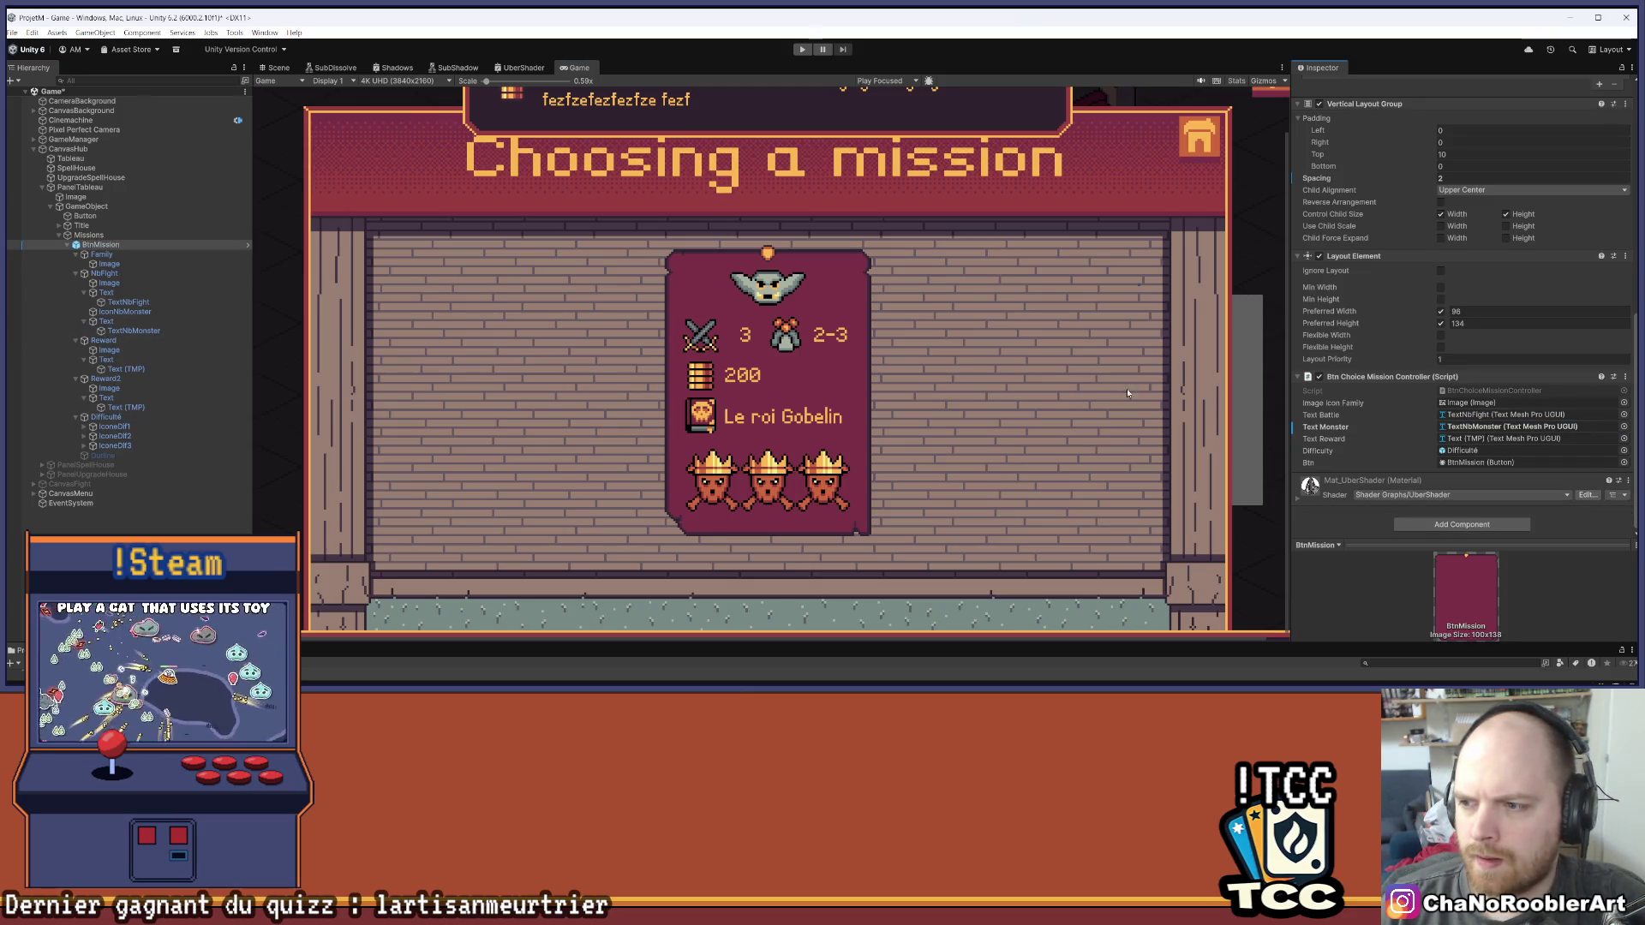
{"action": "scroll", "coordinate": [867, 341], "scroll_direction": "down", "scroll_amount": 1}
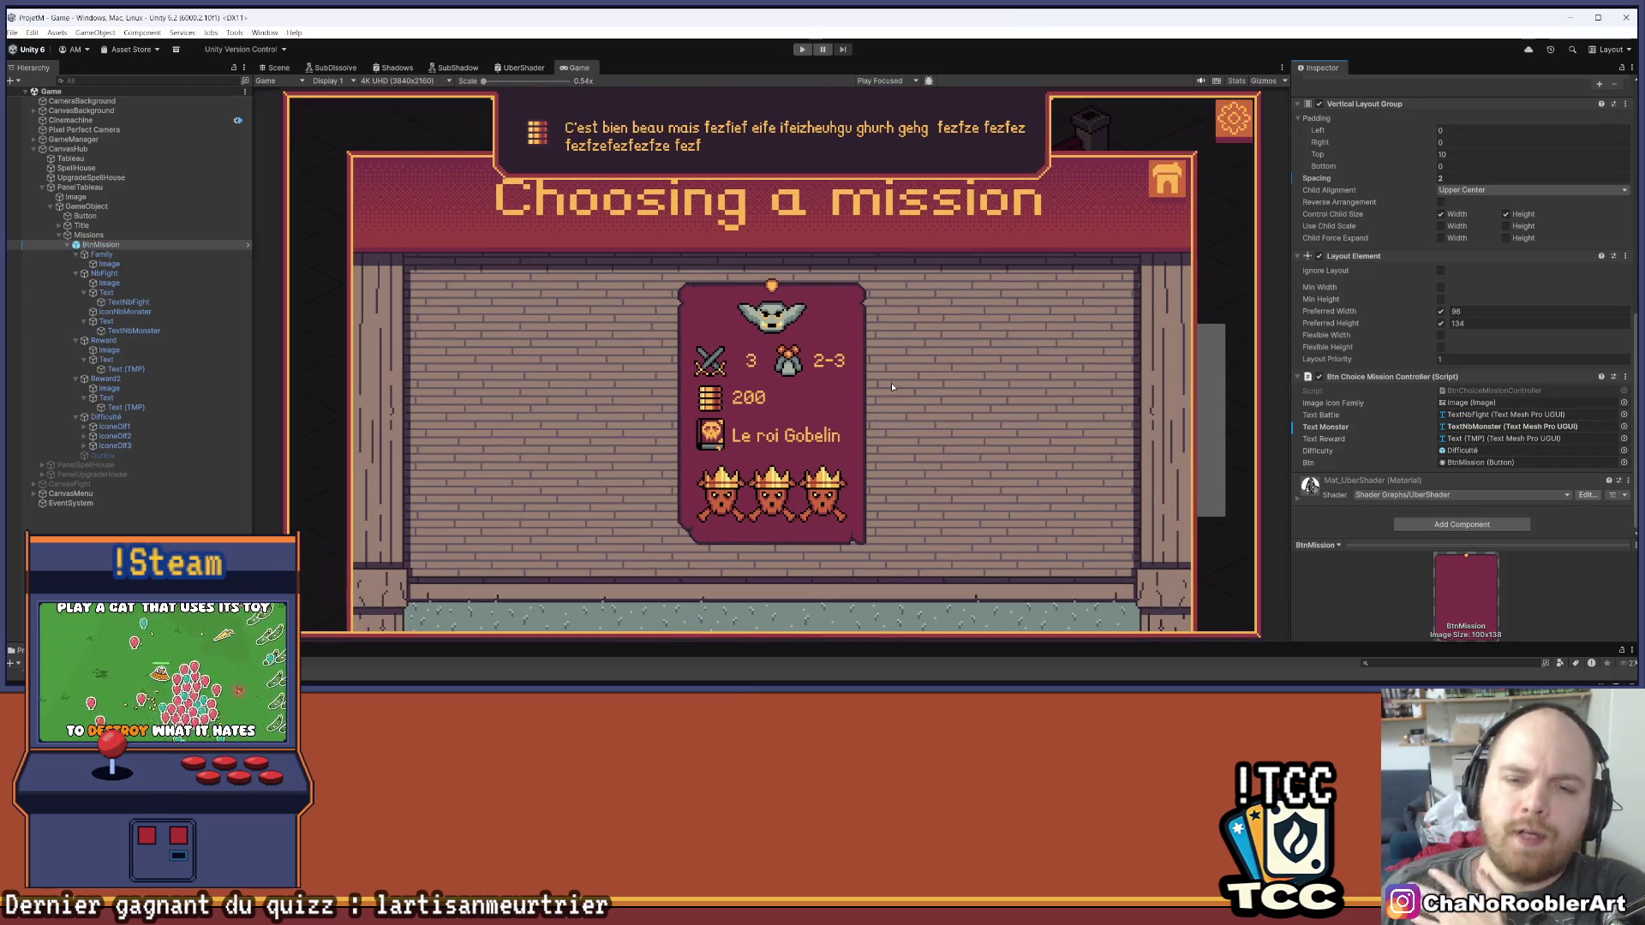
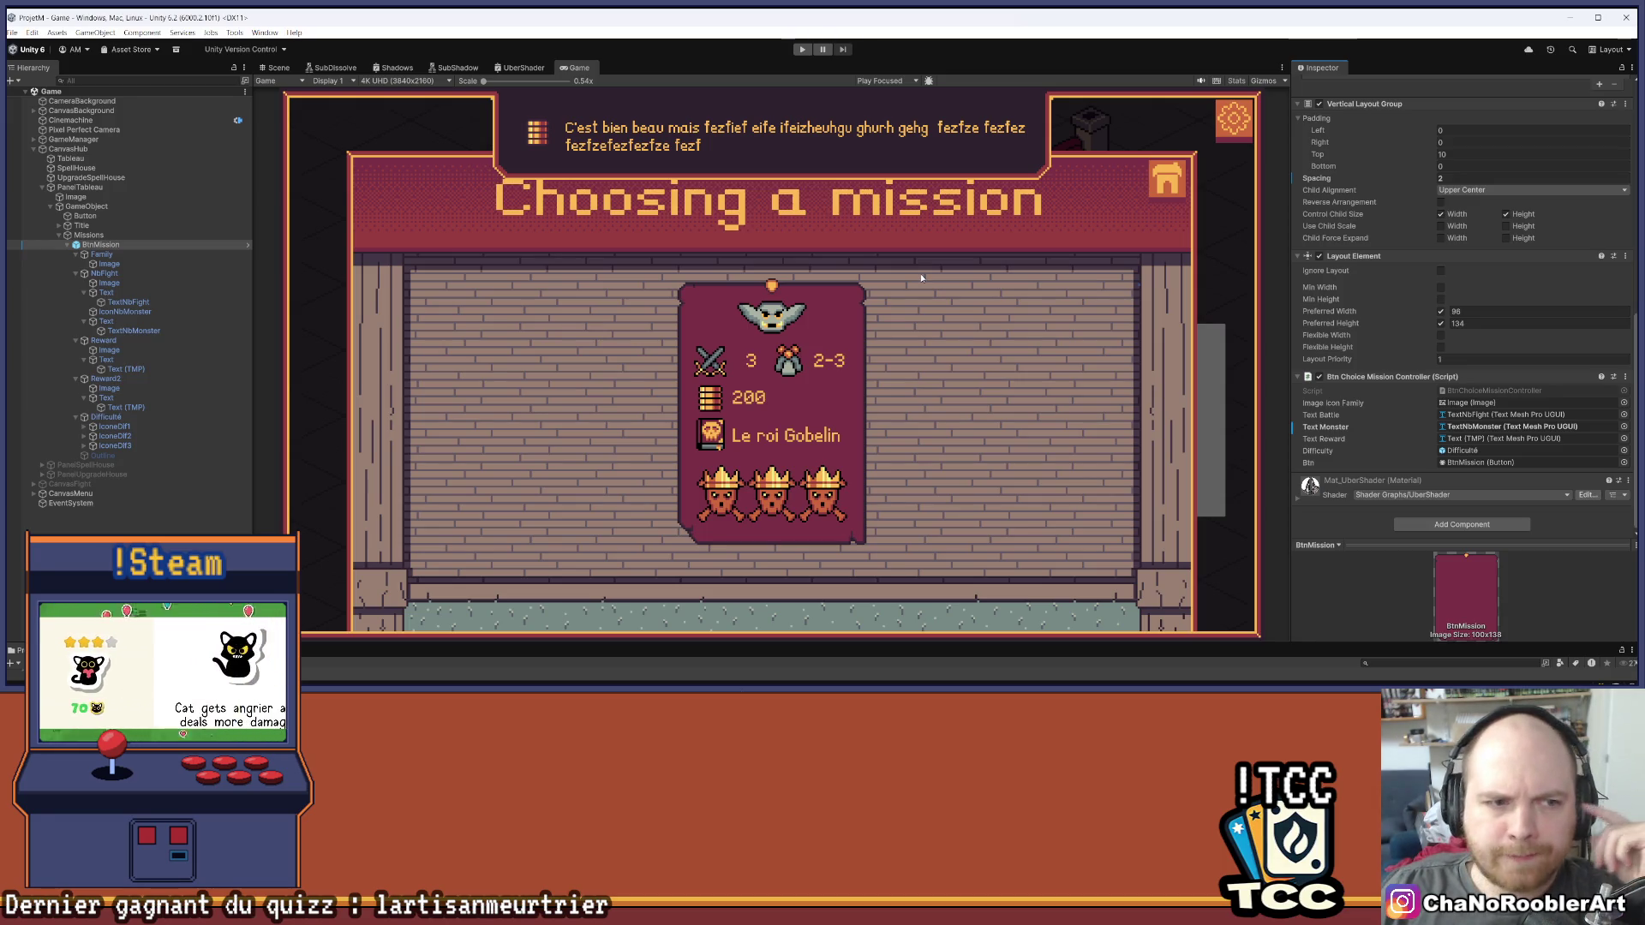
Give the NbFight image a Tooltips Controller with Icon Nb Fight and save the scene
{"action": "left_click", "coordinate": [109, 264]}
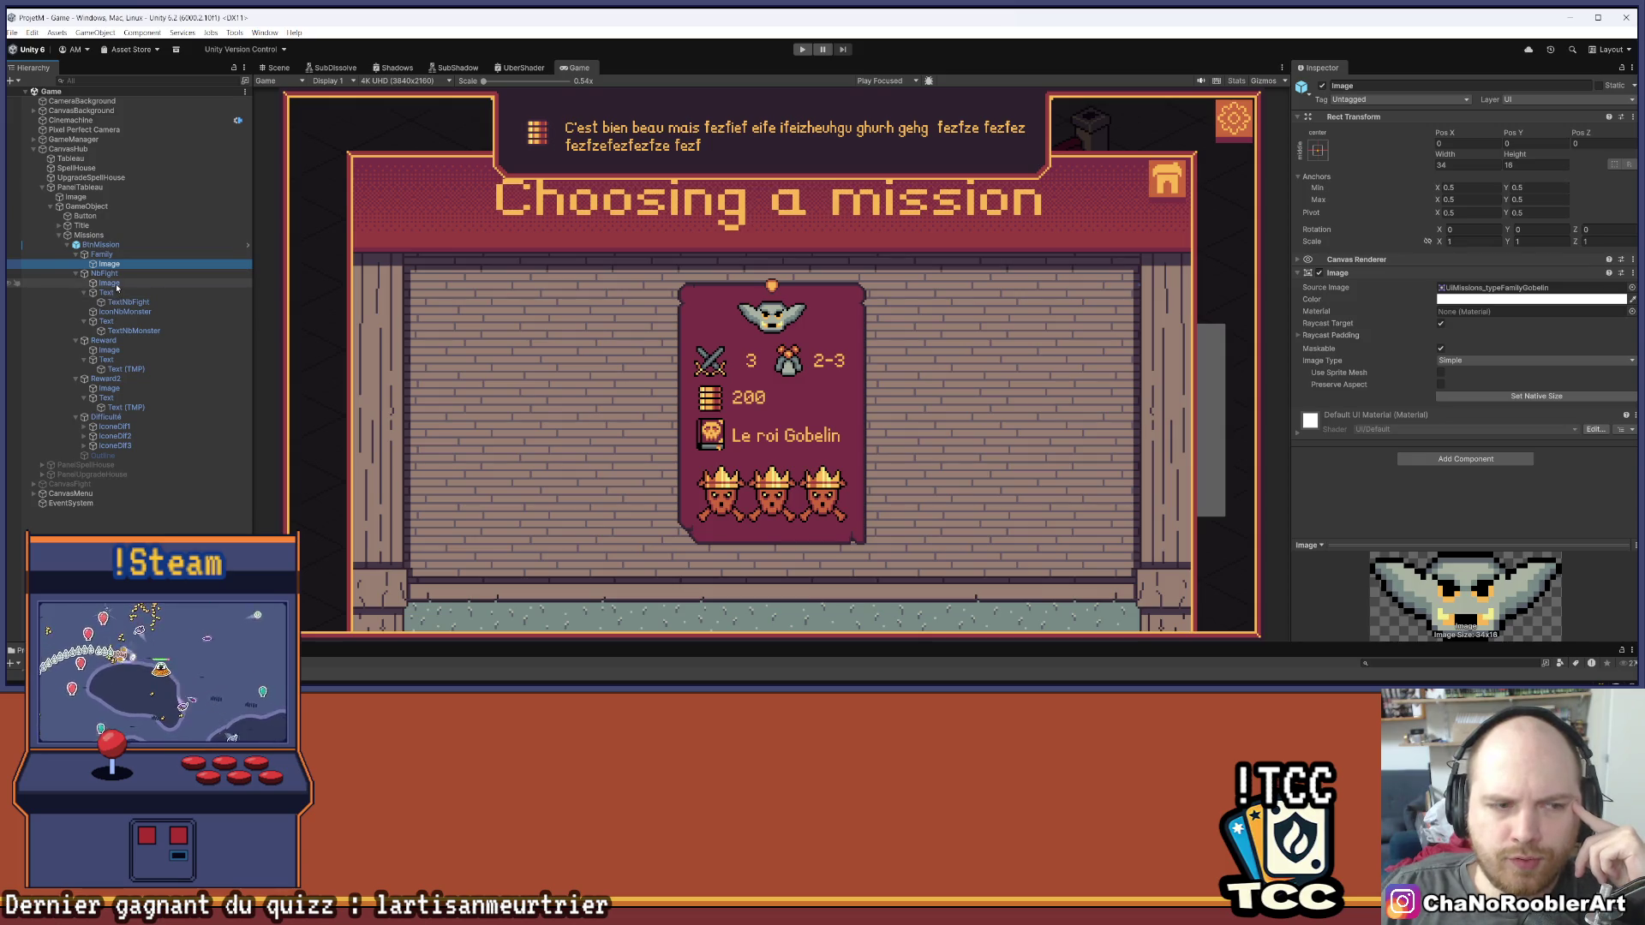
{"action": "left_click", "coordinate": [111, 284]}
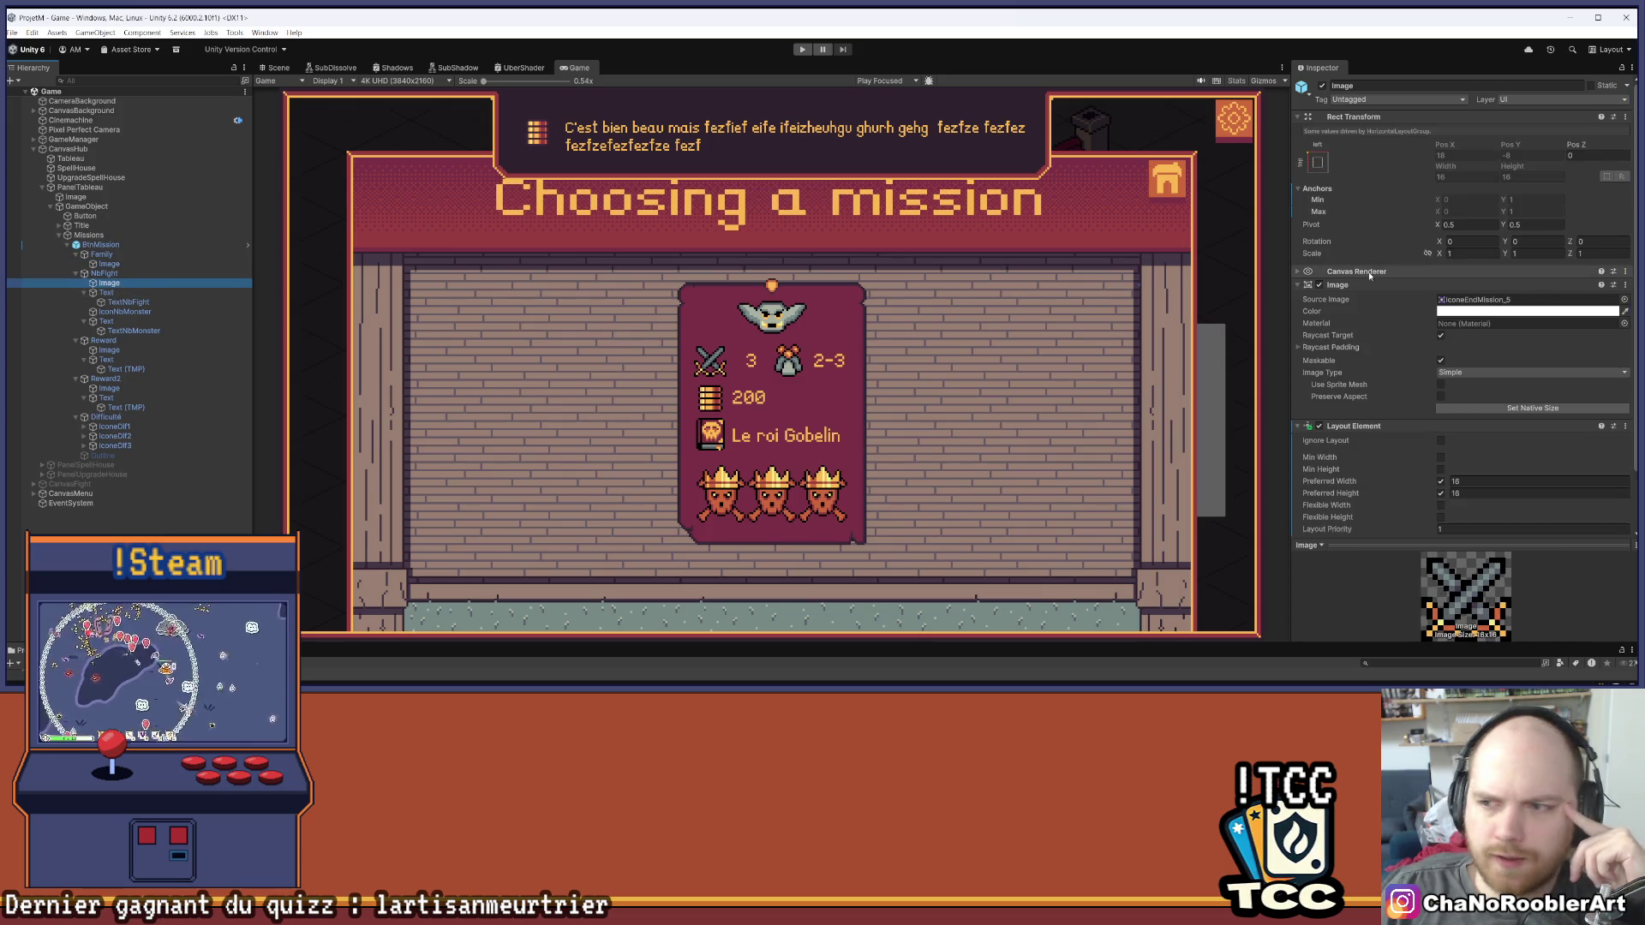
{"action": "left_click", "coordinate": [1298, 285]}
{"action": "left_click", "coordinate": [1465, 357]}
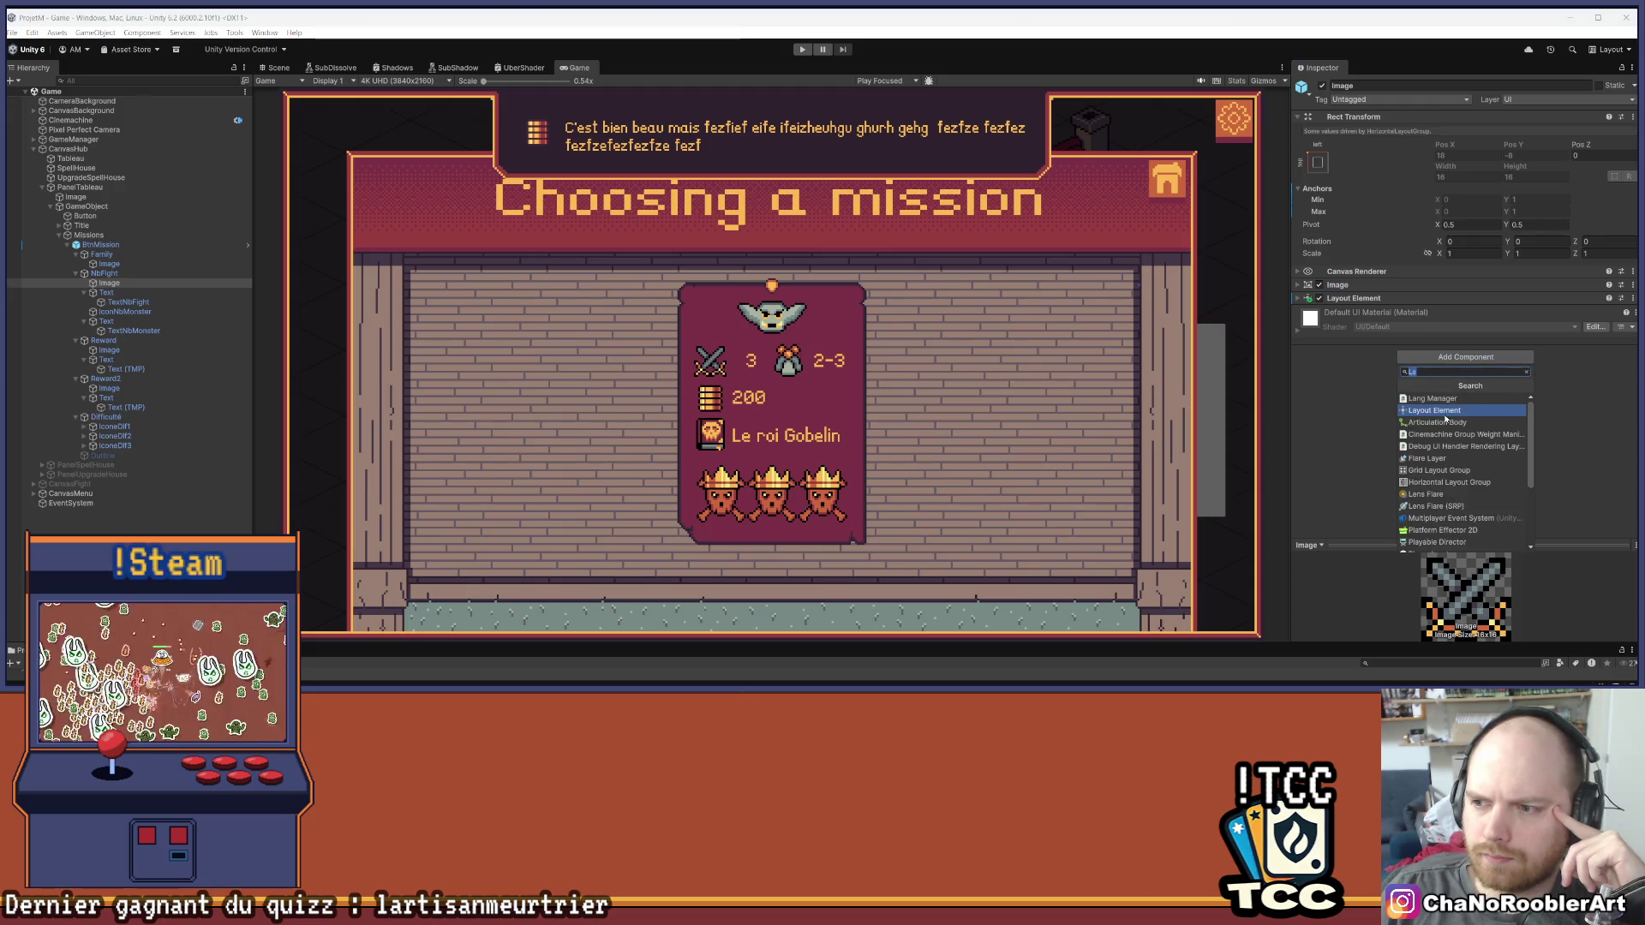
{"action": "scroll", "coordinate": [1454, 471], "scroll_direction": "down", "scroll_amount": 1}
{"action": "type", "text": "tool"}
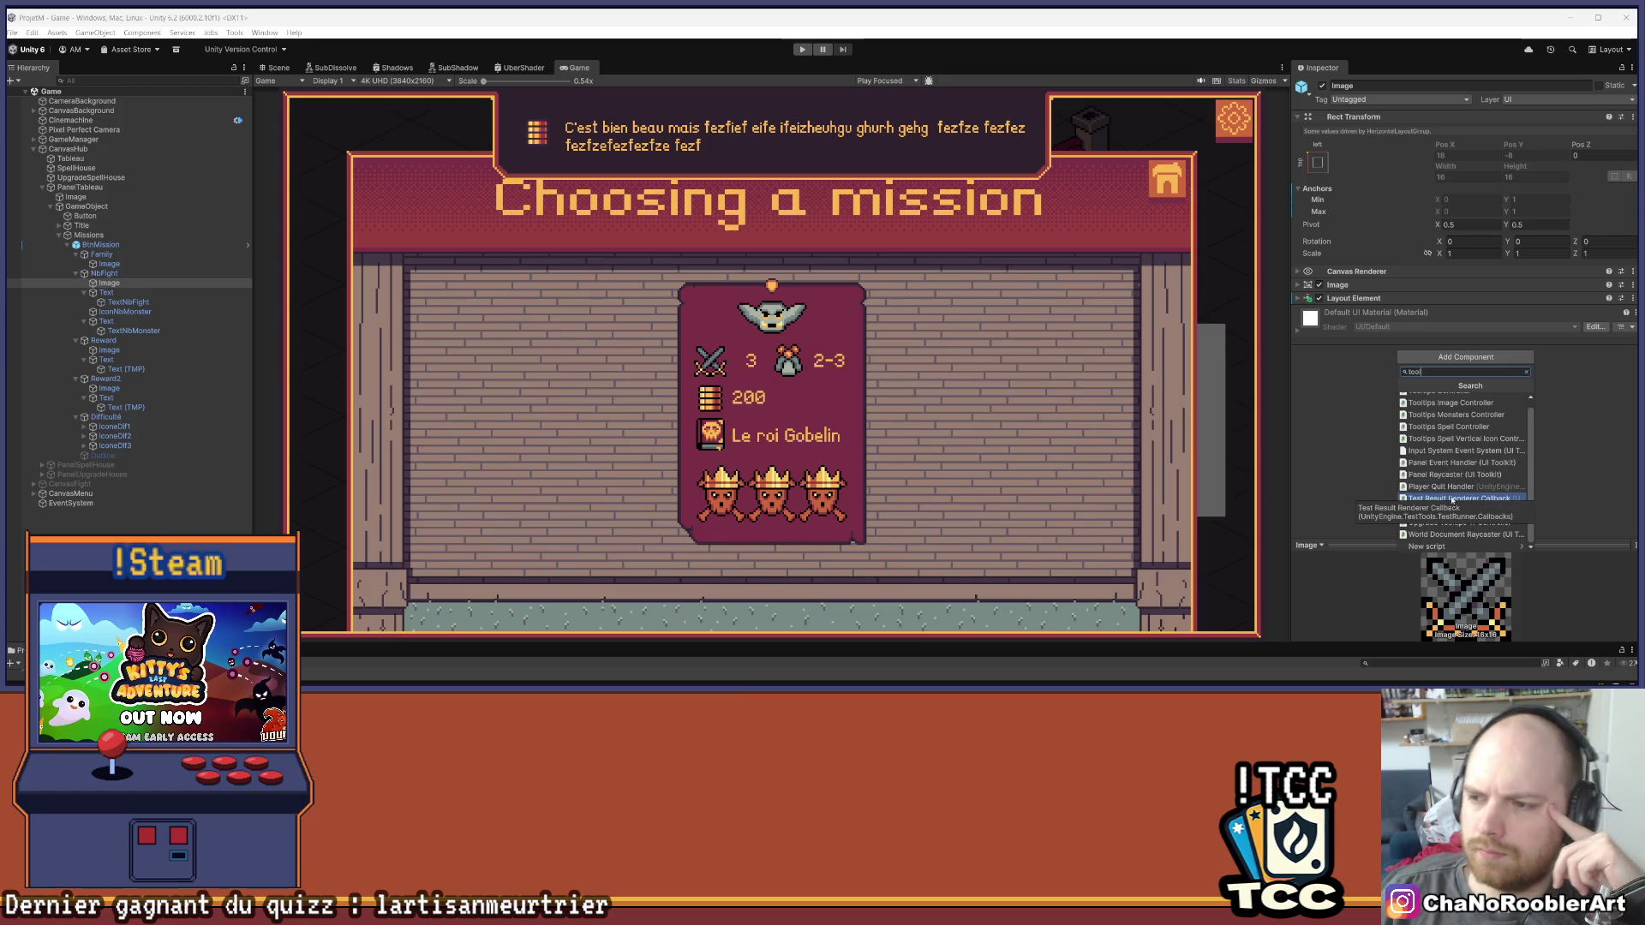
{"action": "scroll", "coordinate": [1448, 454], "scroll_direction": "up", "scroll_amount": 2}
{"action": "left_click", "coordinate": [1461, 399]}
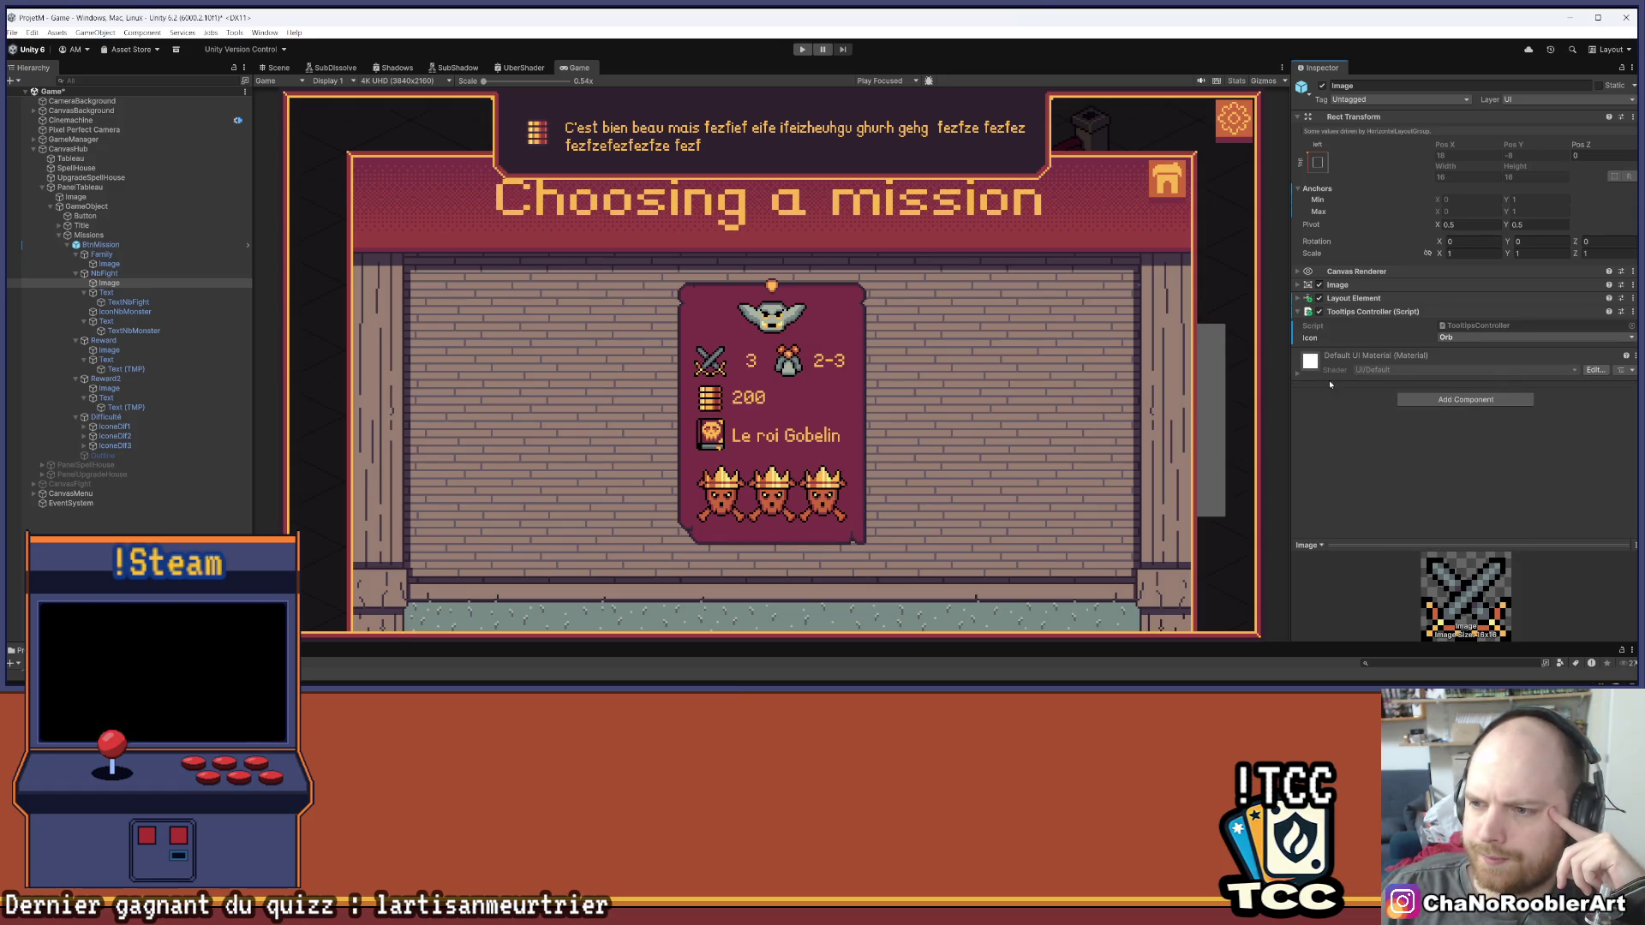
{"action": "left_click", "coordinate": [1479, 338]}
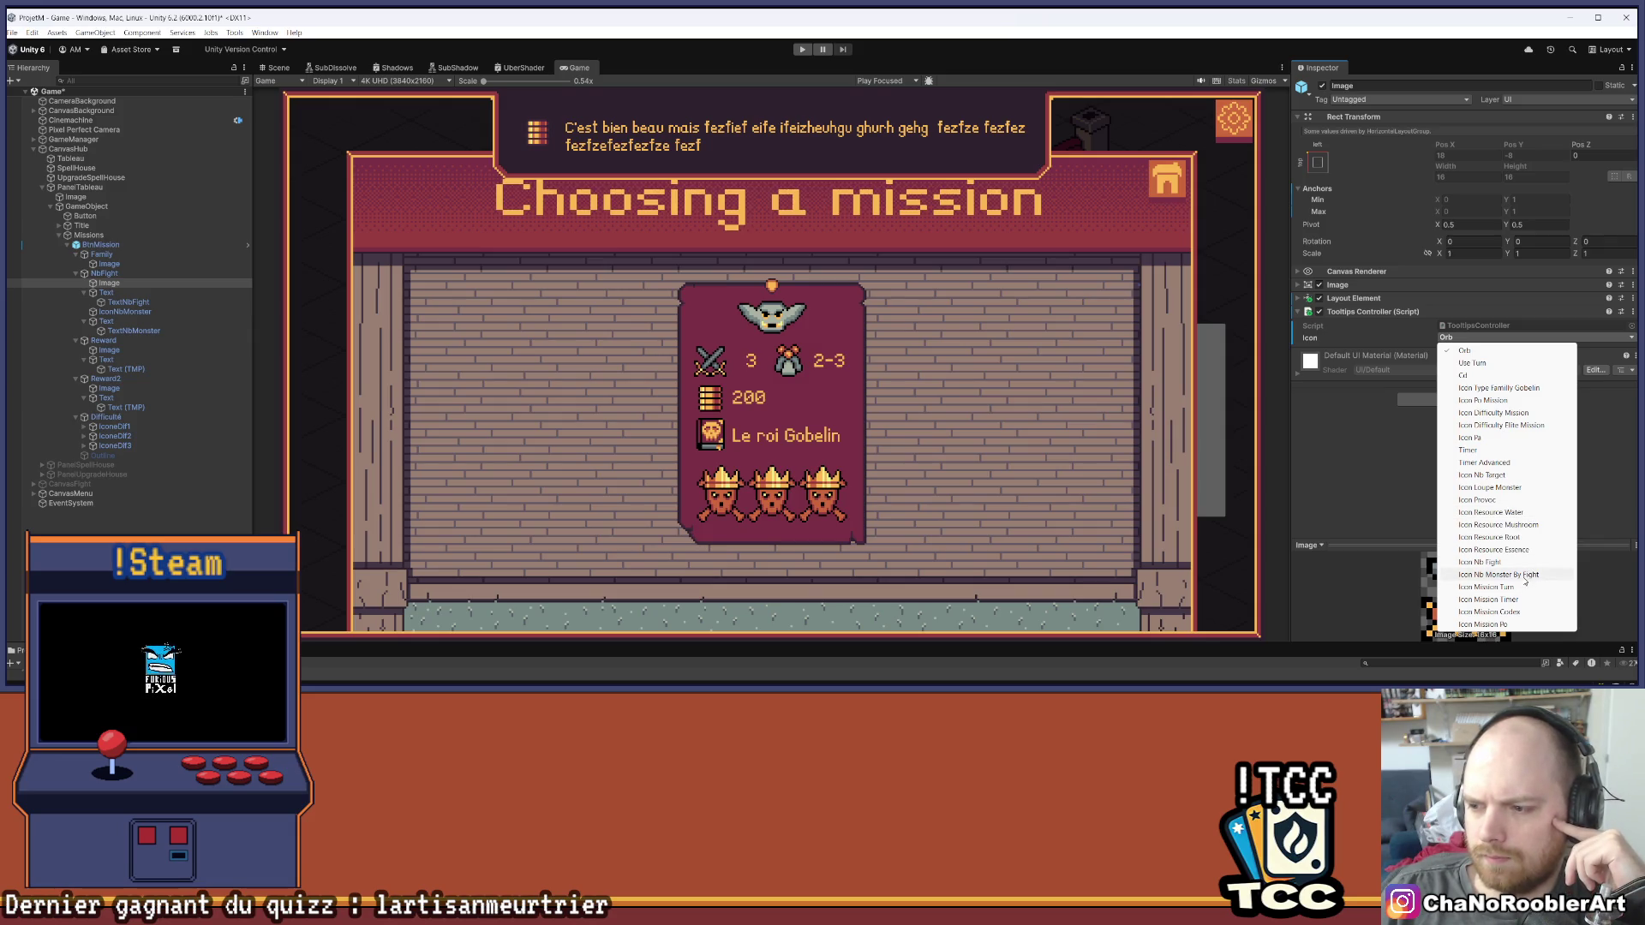
{"action": "left_click", "coordinate": [1508, 562]}
{"action": "left_click", "coordinate": [13, 33]}
{"action": "left_click", "coordinate": [30, 89]}
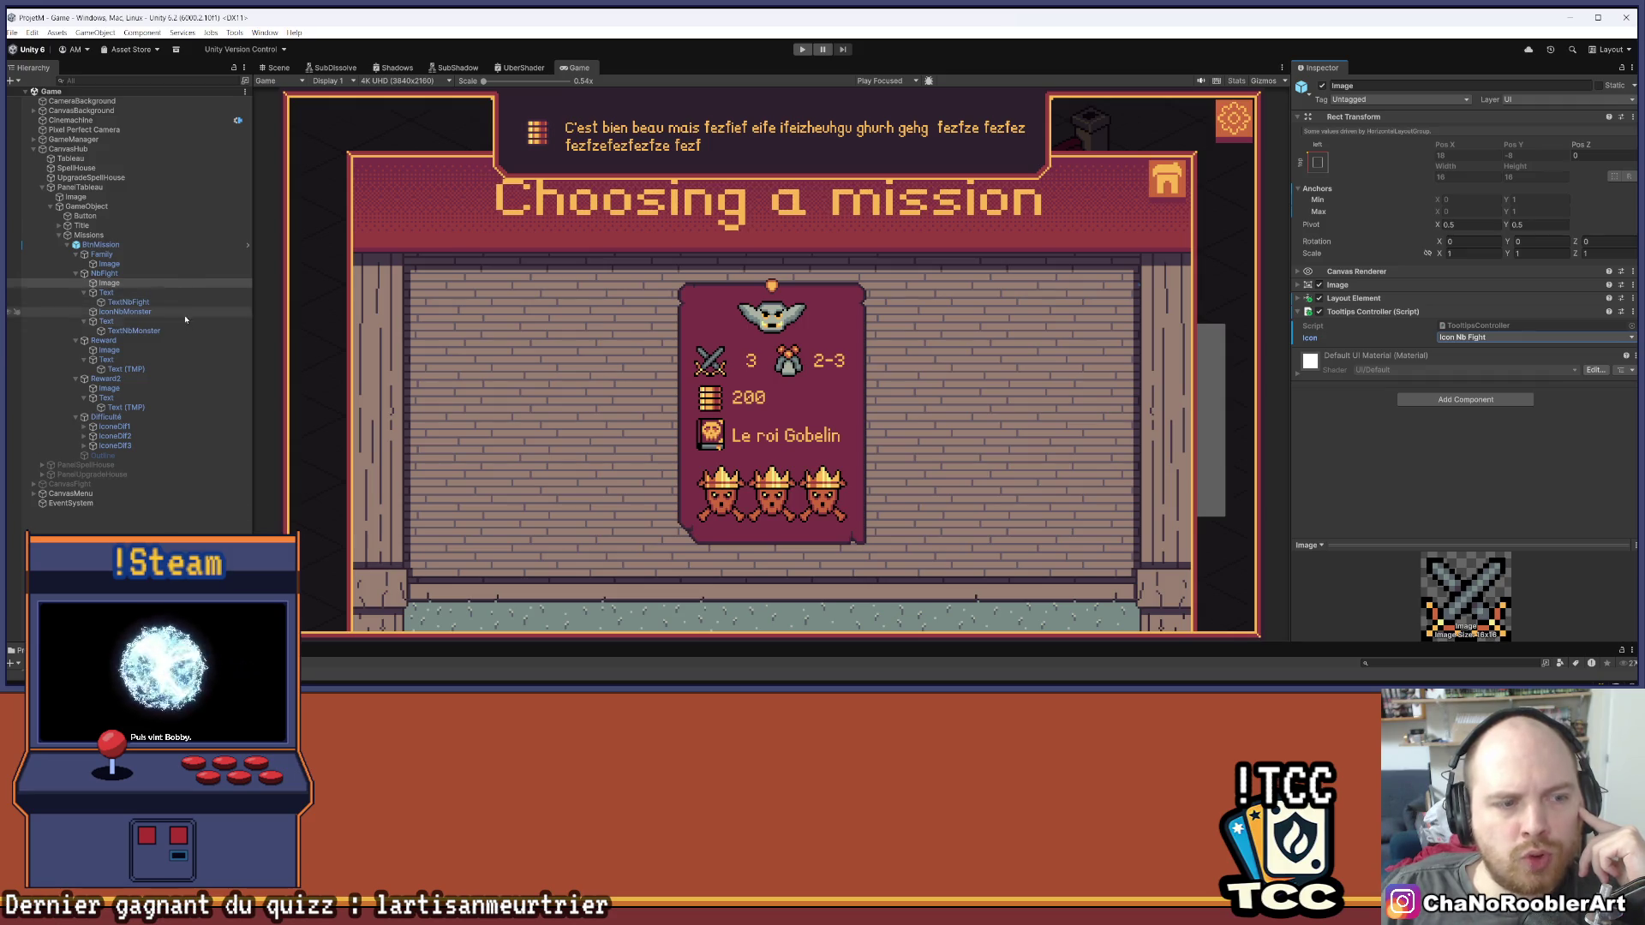
Select the TextNbMonster object and toggle its active checkbox
{"action": "left_click", "coordinate": [84, 294]}
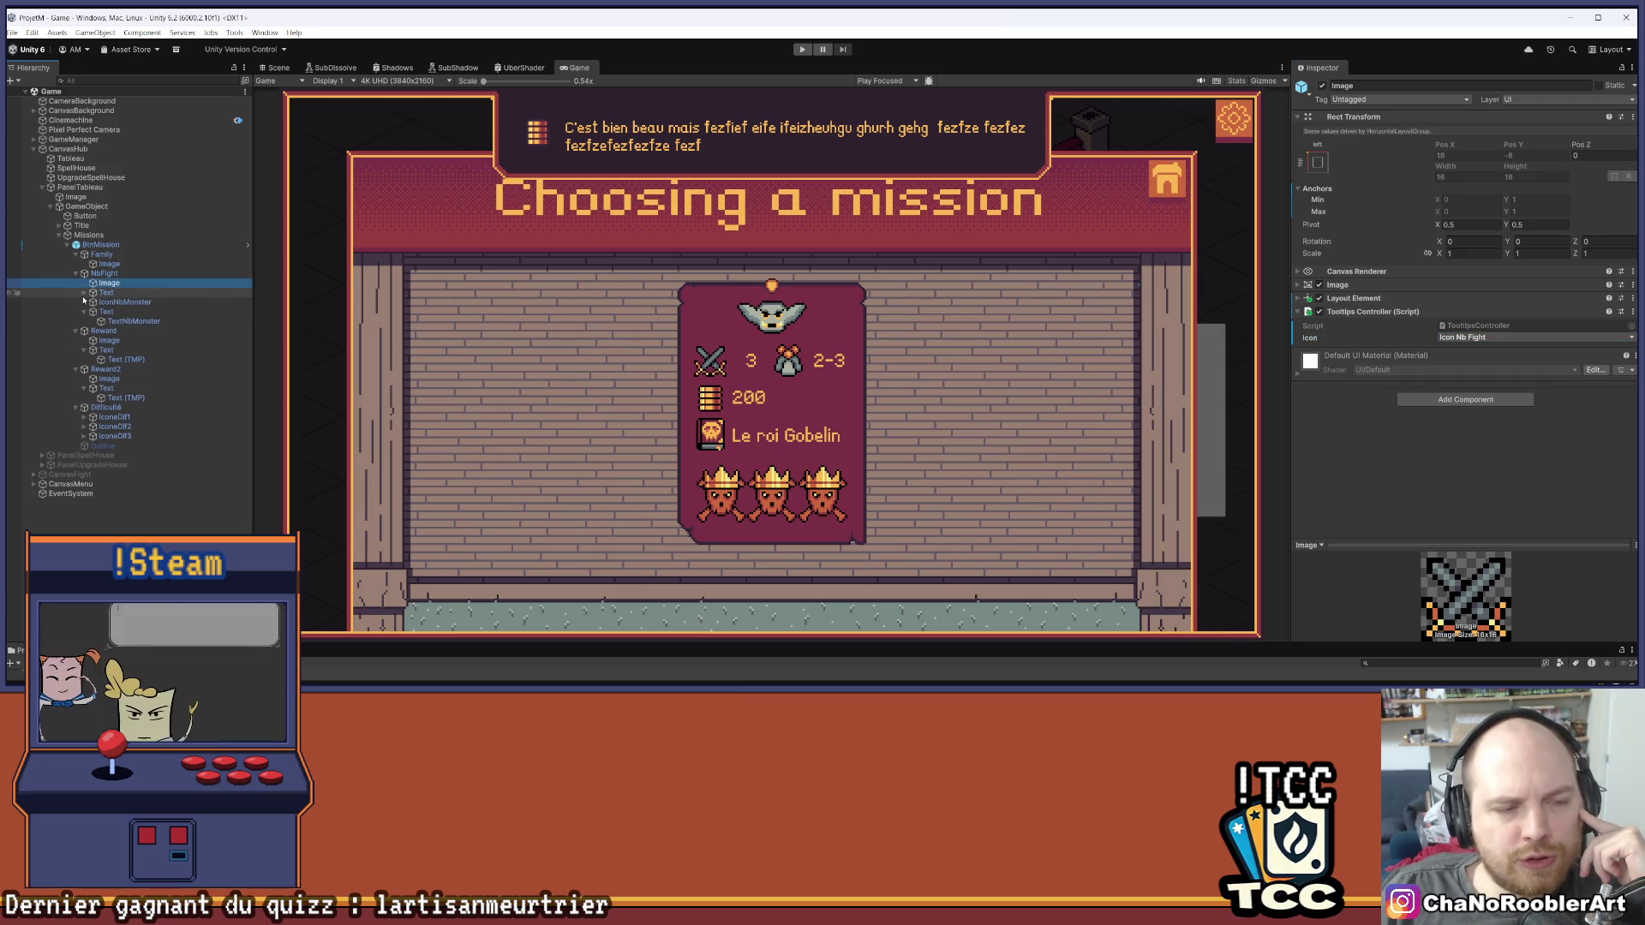
{"action": "left_click", "coordinate": [83, 293]}
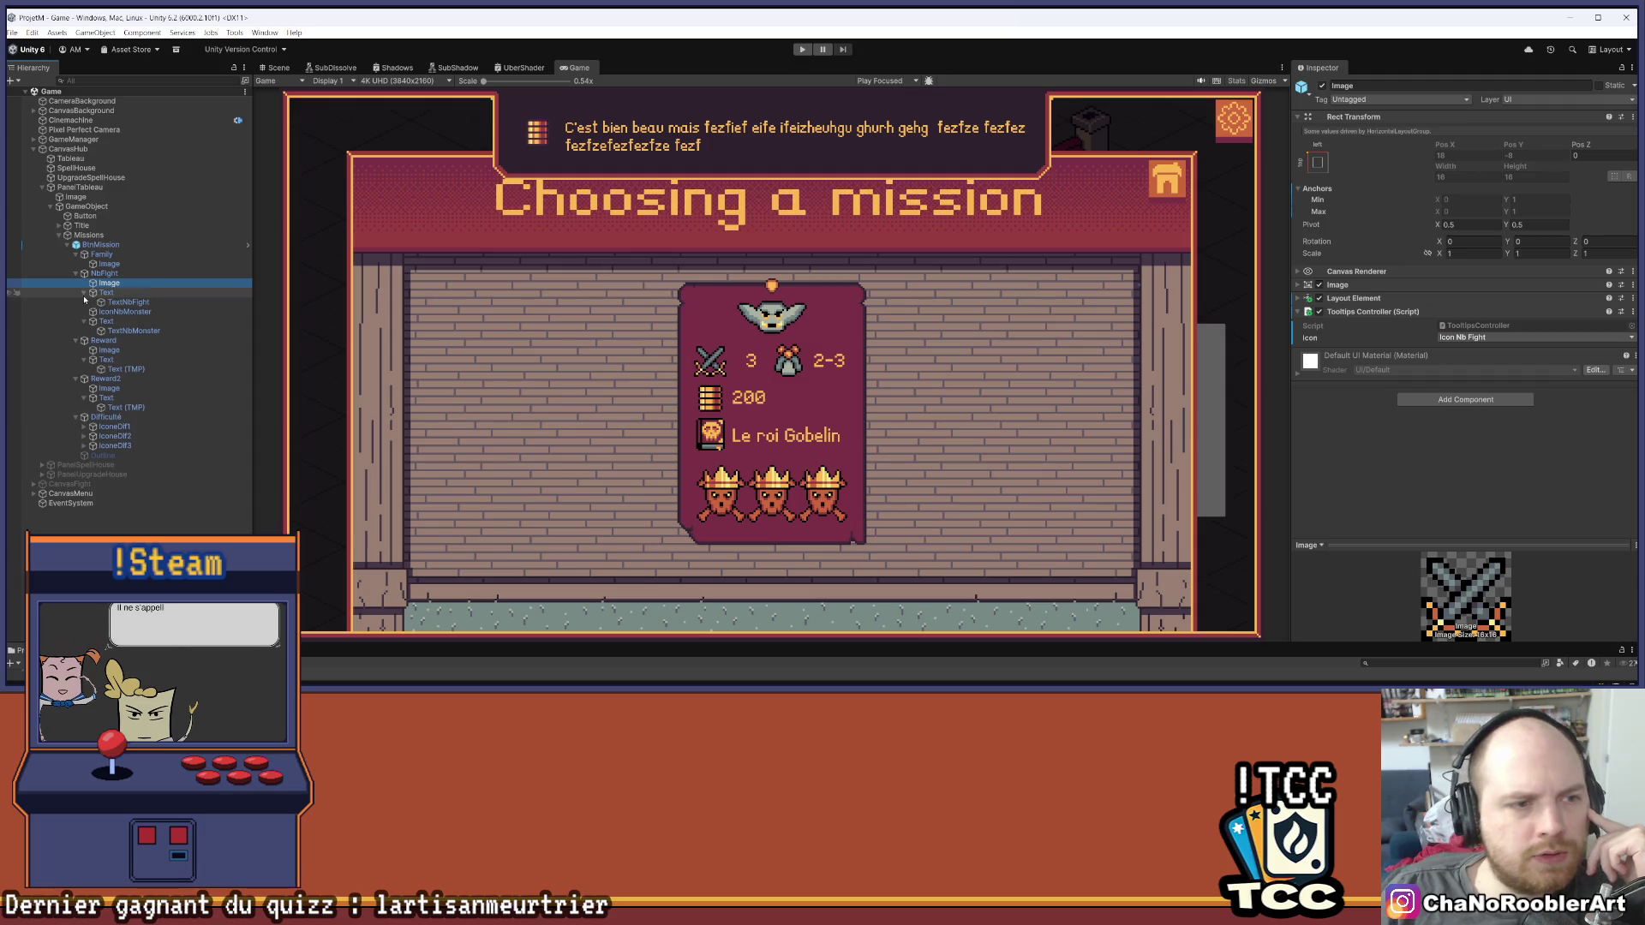
{"action": "left_click", "coordinate": [112, 331]}
{"action": "left_click", "coordinate": [1321, 86]}
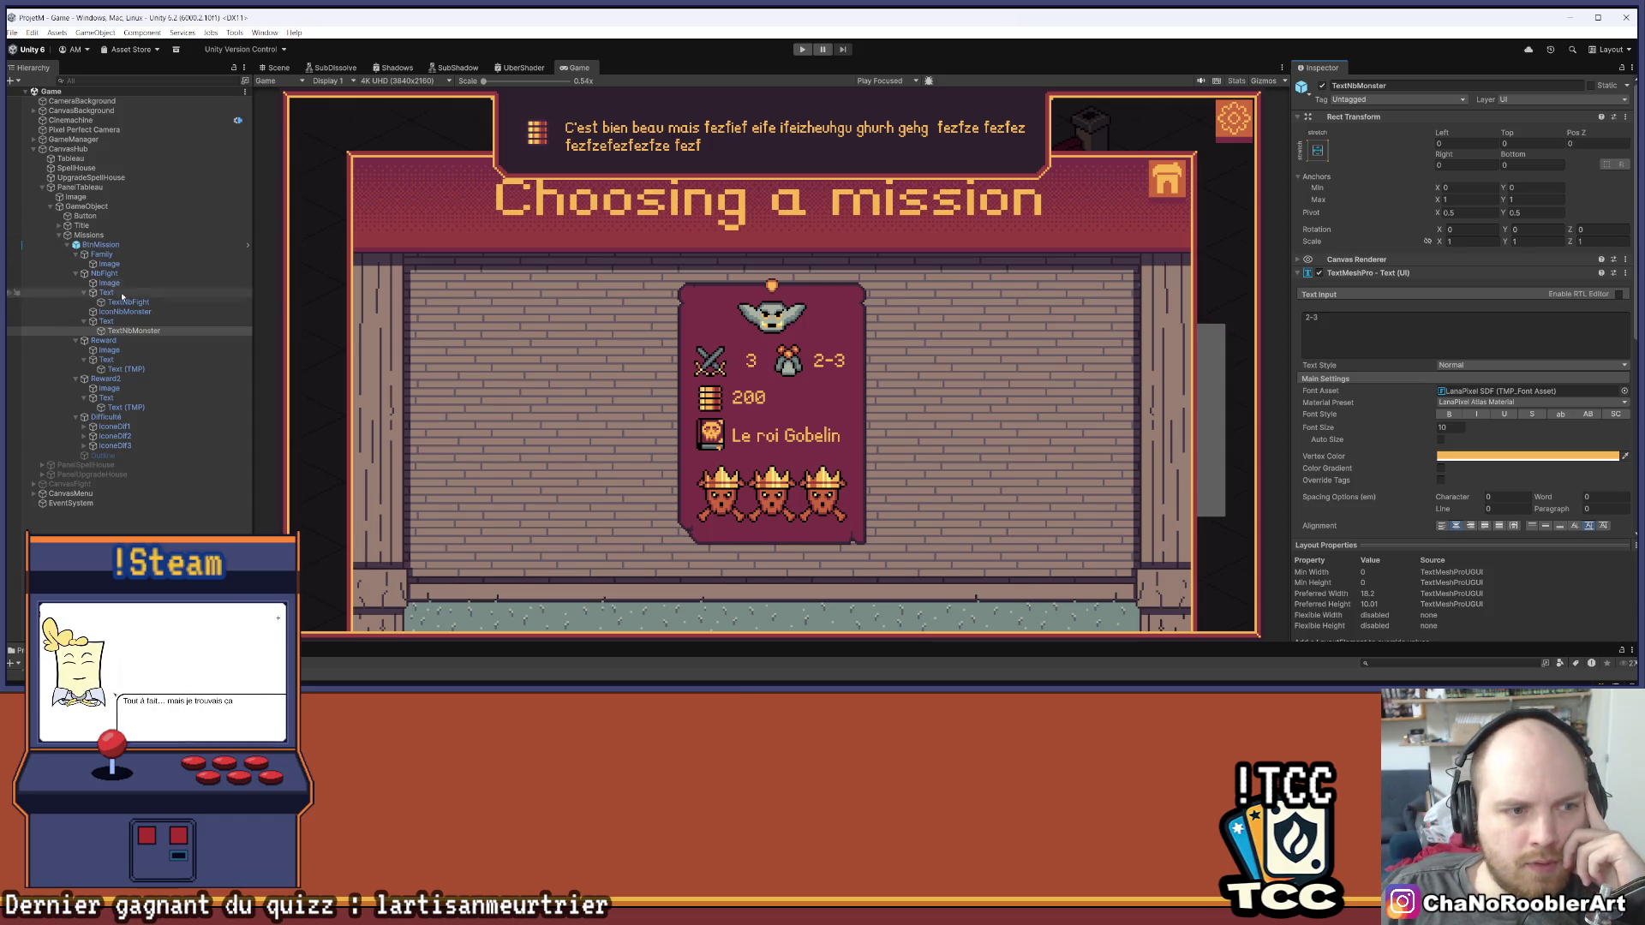
Give IconNbMonster a Tooltips Controller set to Icon Nb Monster By Fight and save
{"action": "left_click", "coordinate": [124, 312]}
{"action": "left_click", "coordinate": [1322, 85]}
{"action": "left_click", "coordinate": [1322, 86]}
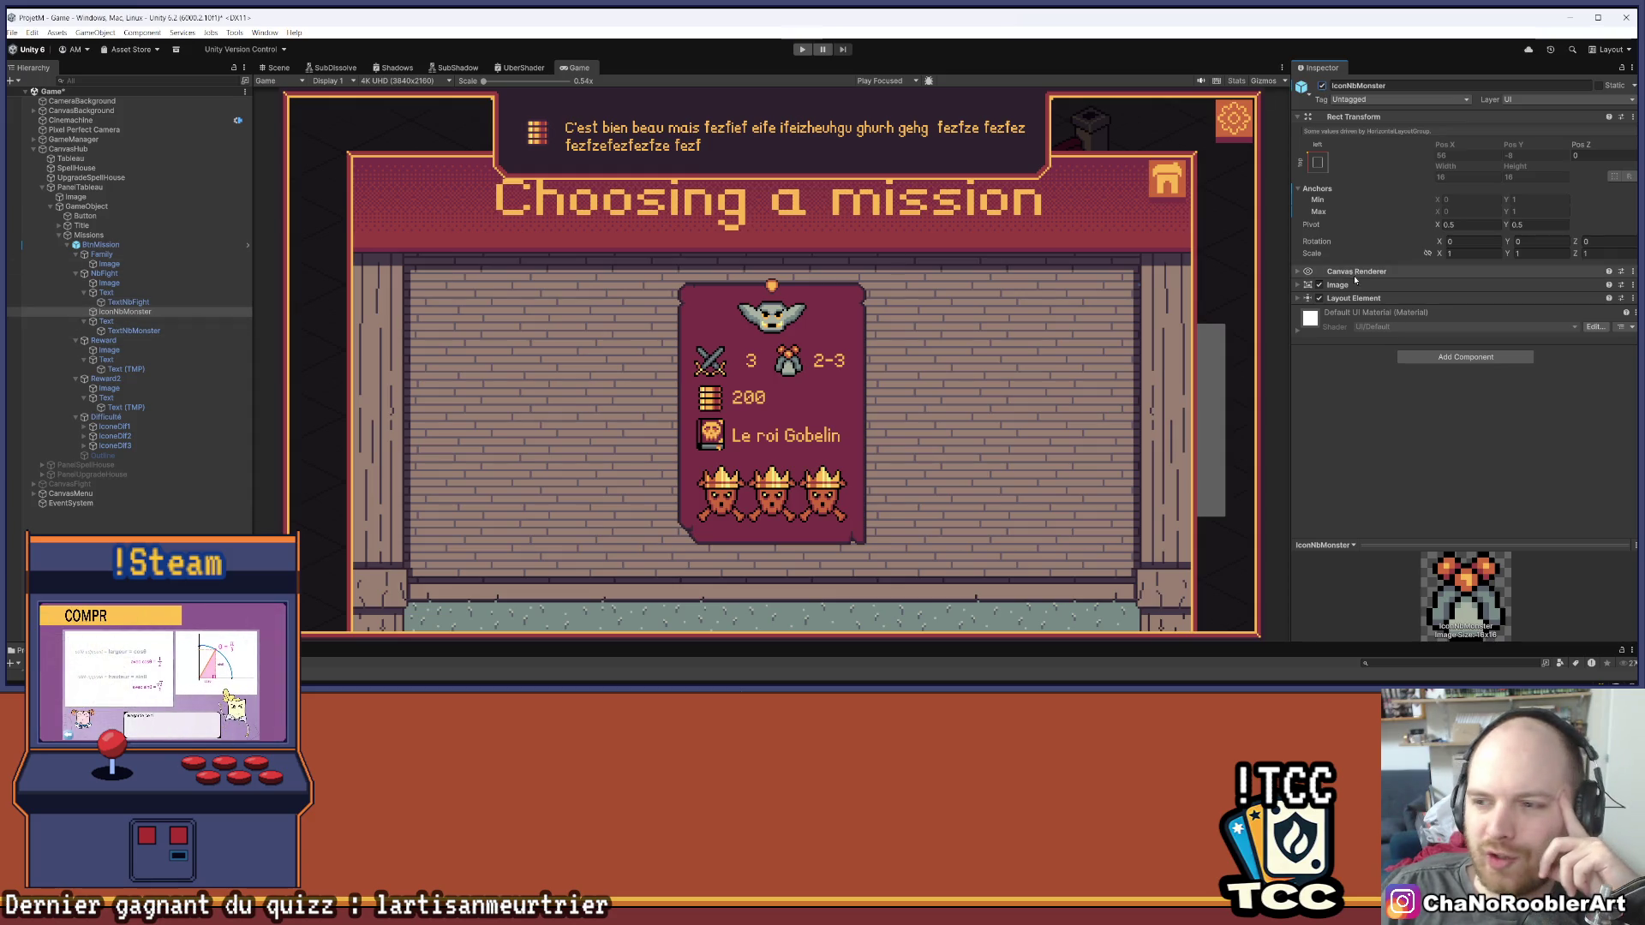
{"action": "left_click", "coordinate": [1465, 357]}
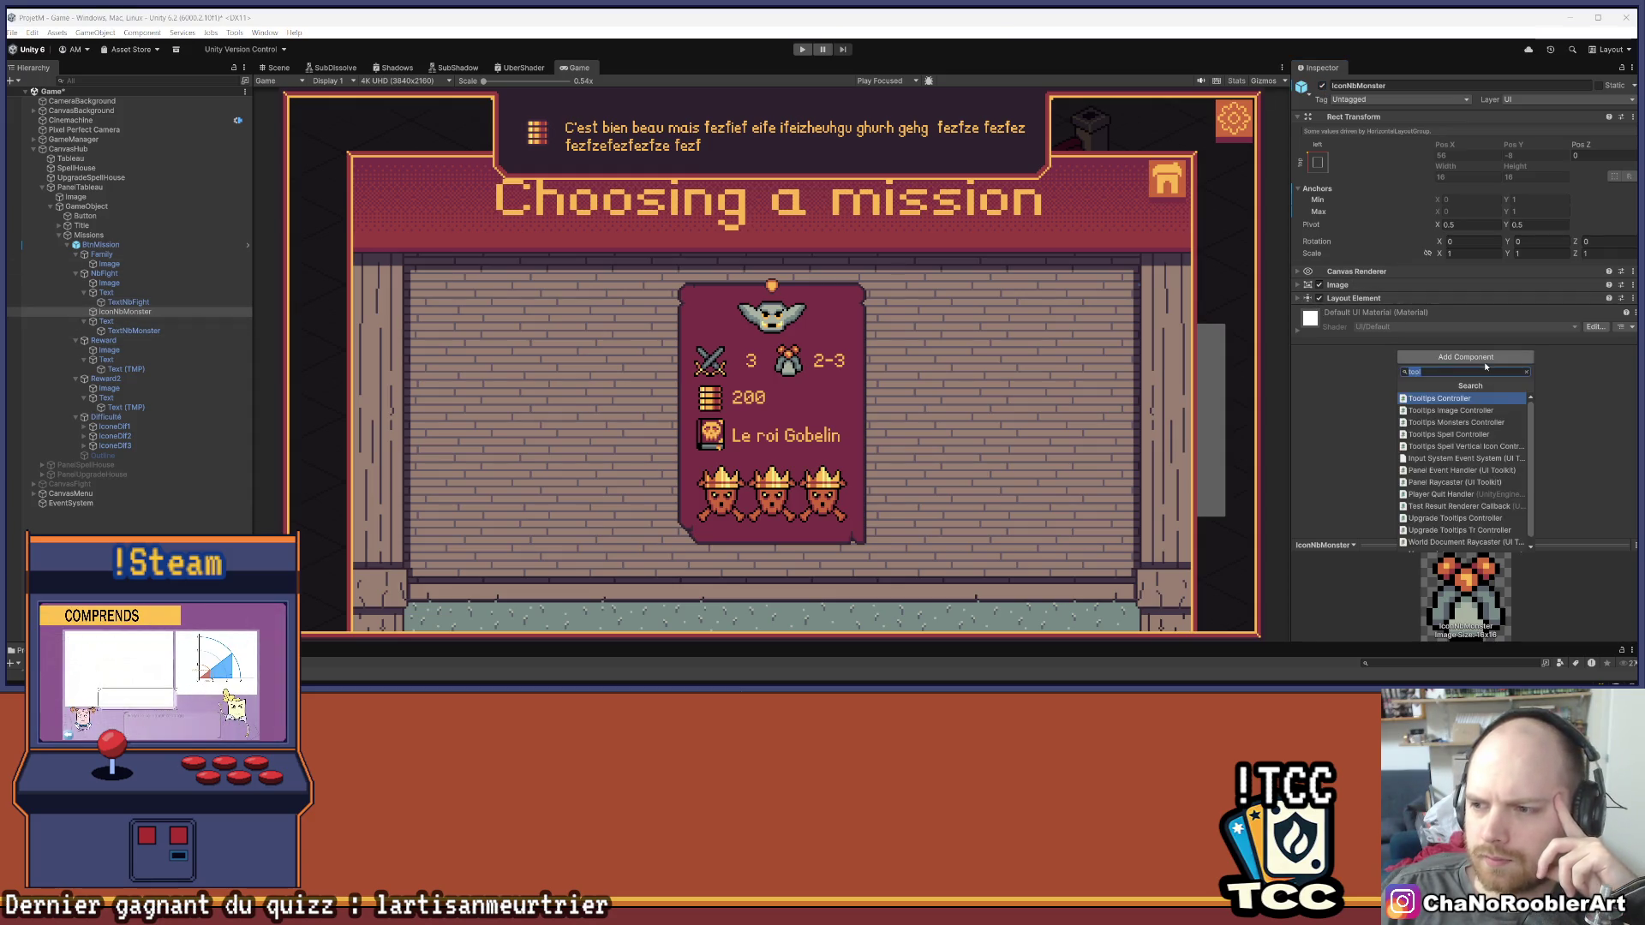
{"action": "left_click", "coordinate": [1467, 394]}
{"action": "left_click", "coordinate": [1476, 338]}
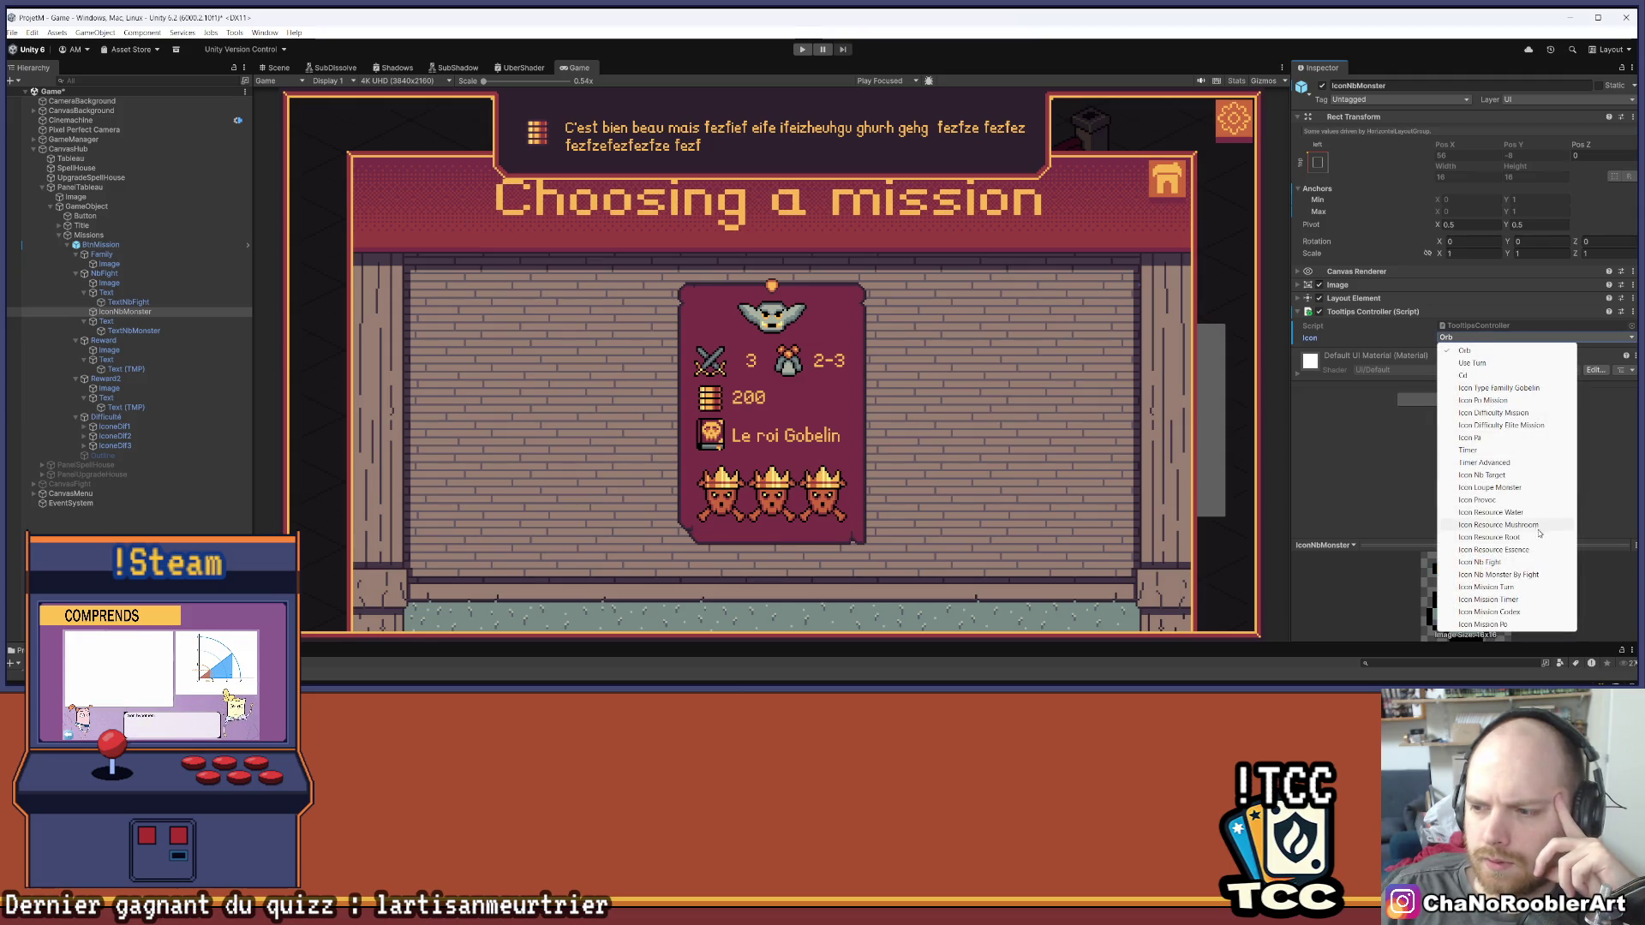
{"action": "left_click", "coordinate": [1540, 574]}
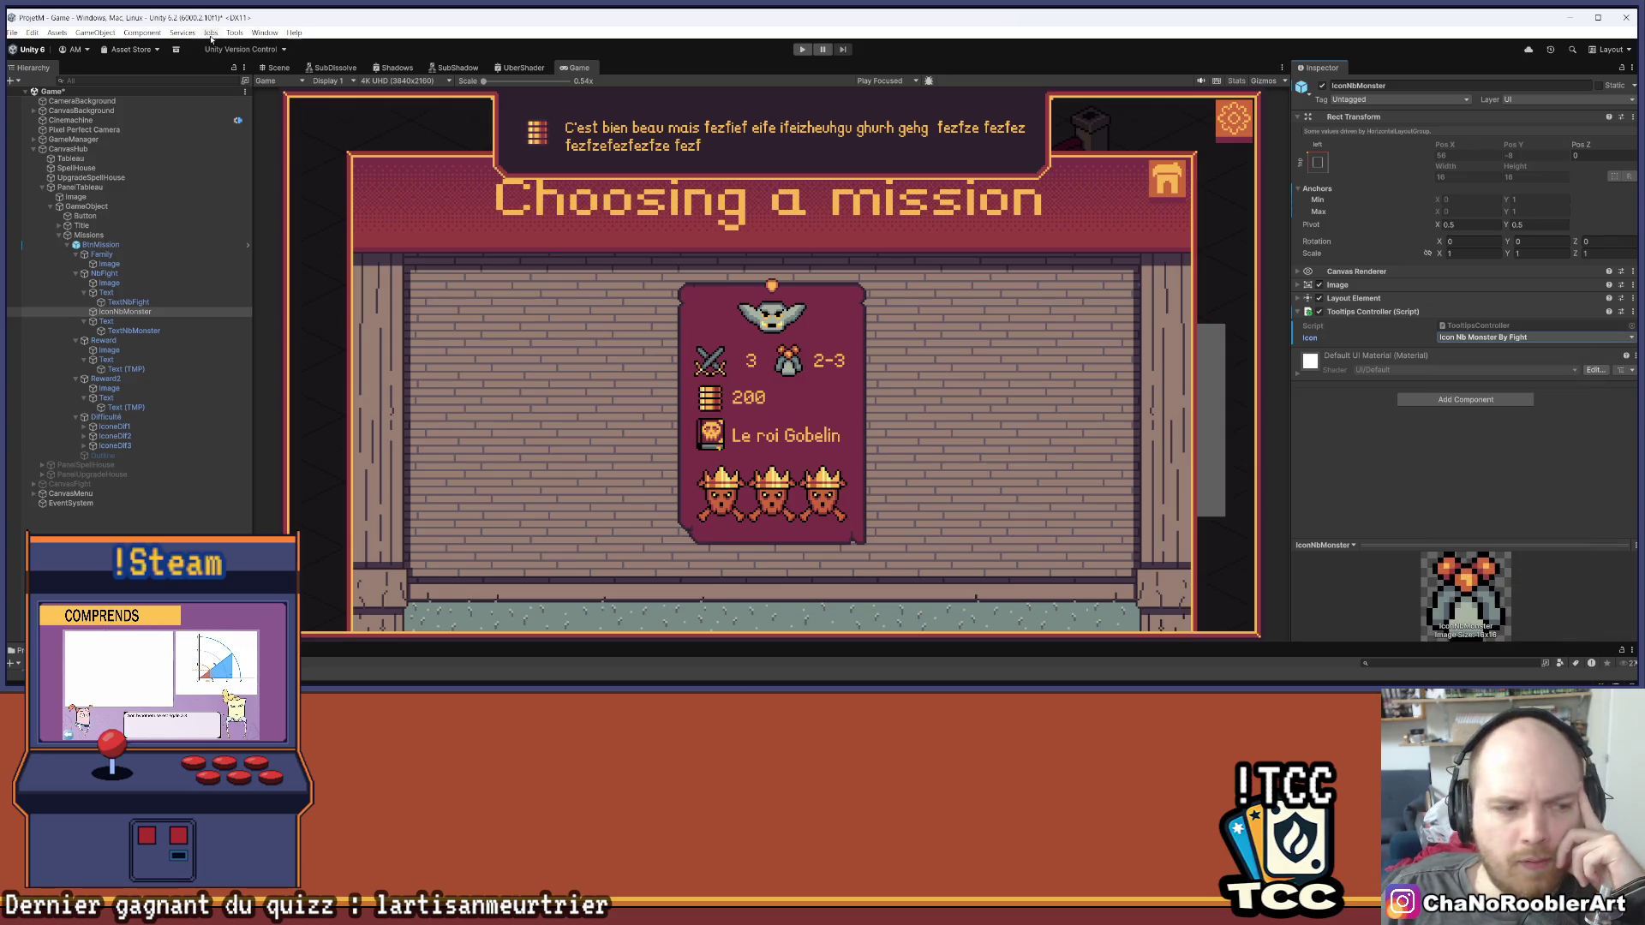
{"action": "left_click", "coordinate": [12, 33]}
{"action": "left_click", "coordinate": [69, 88]}
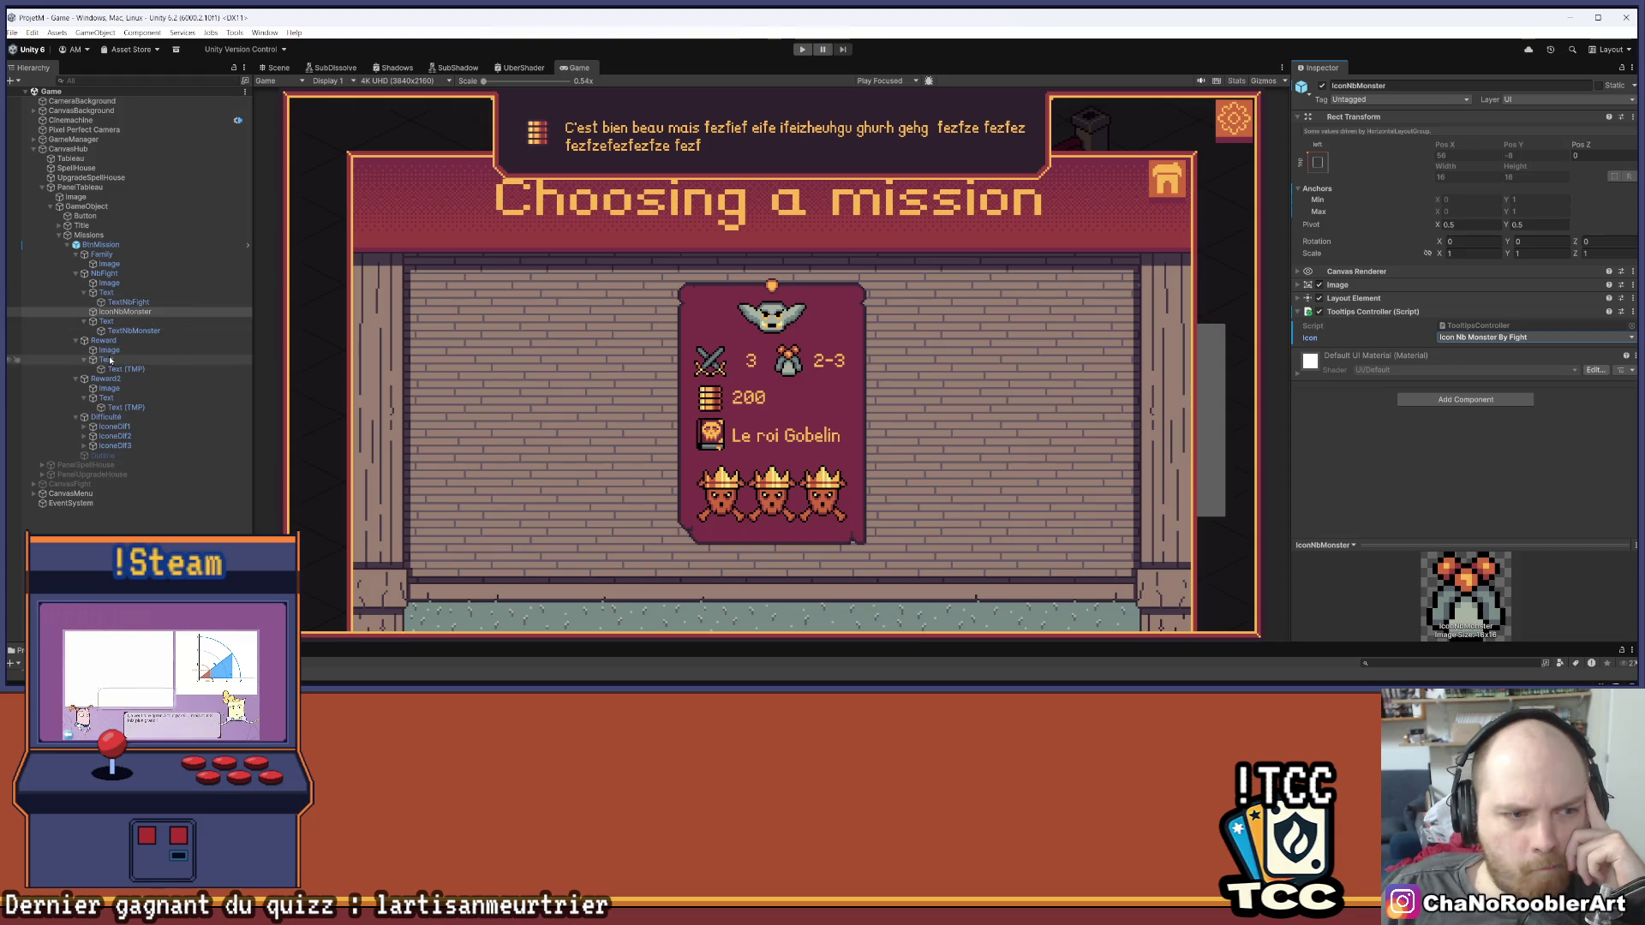
Add a Tooltips Controller to the Reward icon's Image
{"action": "left_click", "coordinate": [109, 349]}
{"action": "left_click", "coordinate": [1431, 358]}
{"action": "left_click", "coordinate": [1440, 398]}
{"action": "left_click", "coordinate": [1533, 336]}
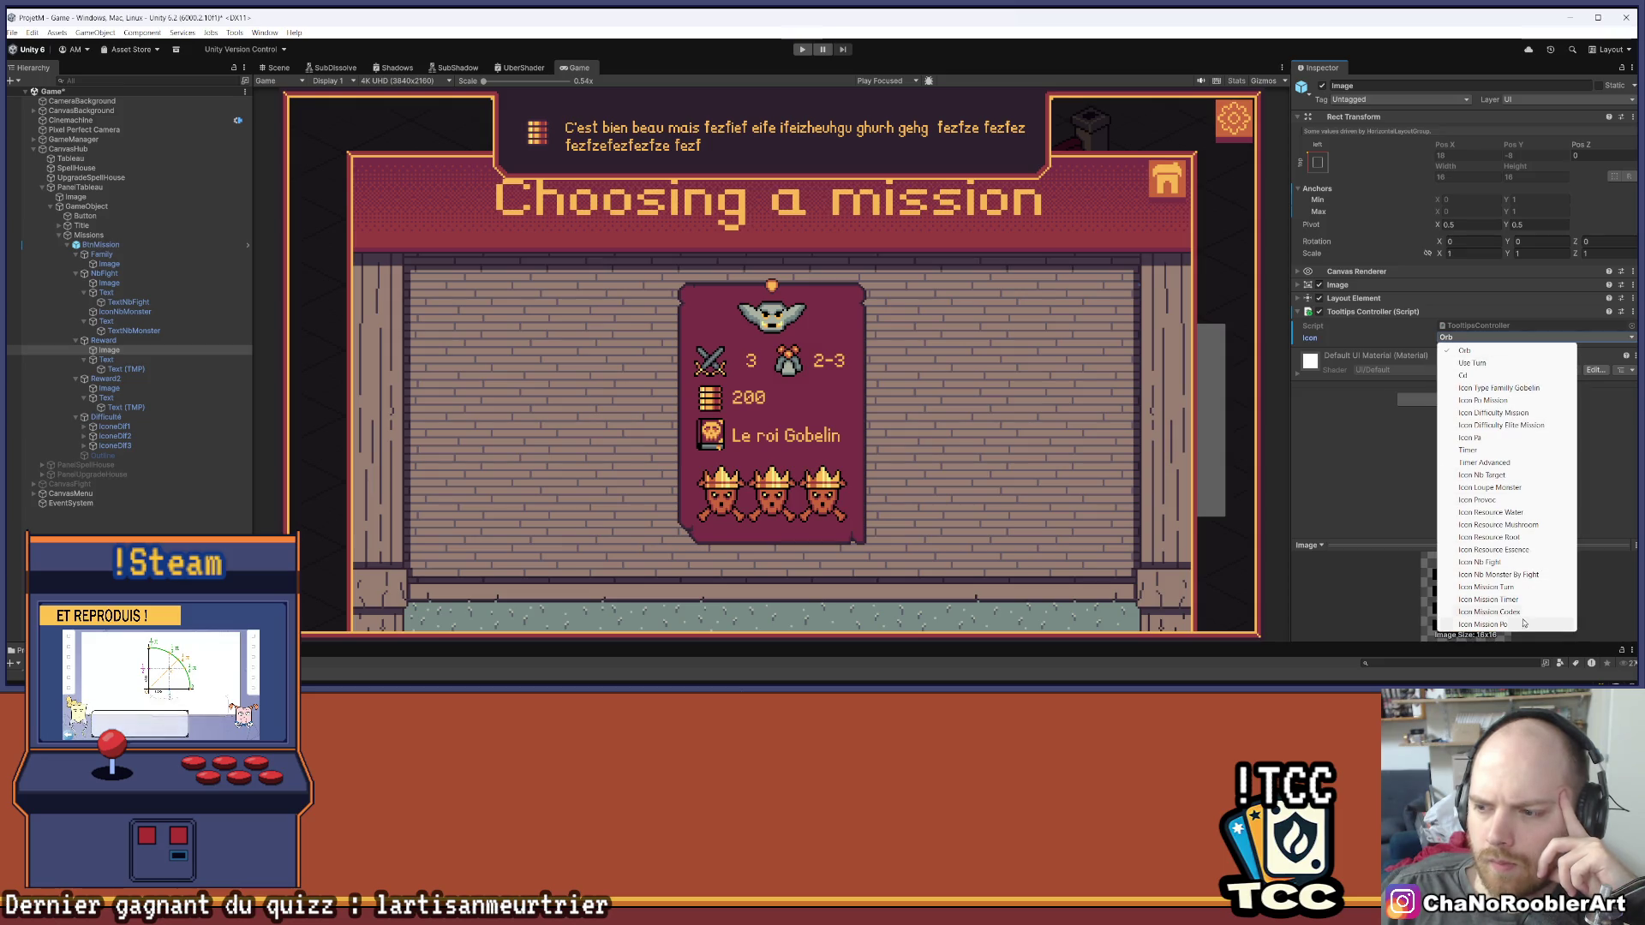
Set the reward tooltip to the gold icon Icon Mission Po and save the scene
{"action": "left_click", "coordinate": [1521, 625]}
{"action": "left_click", "coordinate": [12, 32]}
{"action": "left_click", "coordinate": [52, 88]}
Give the Reward2 image a Tooltips Controller set to Icon Mission Codex, then select IconeDif1
{"action": "left_click", "coordinate": [109, 388]}
{"action": "left_click", "coordinate": [1403, 358]}
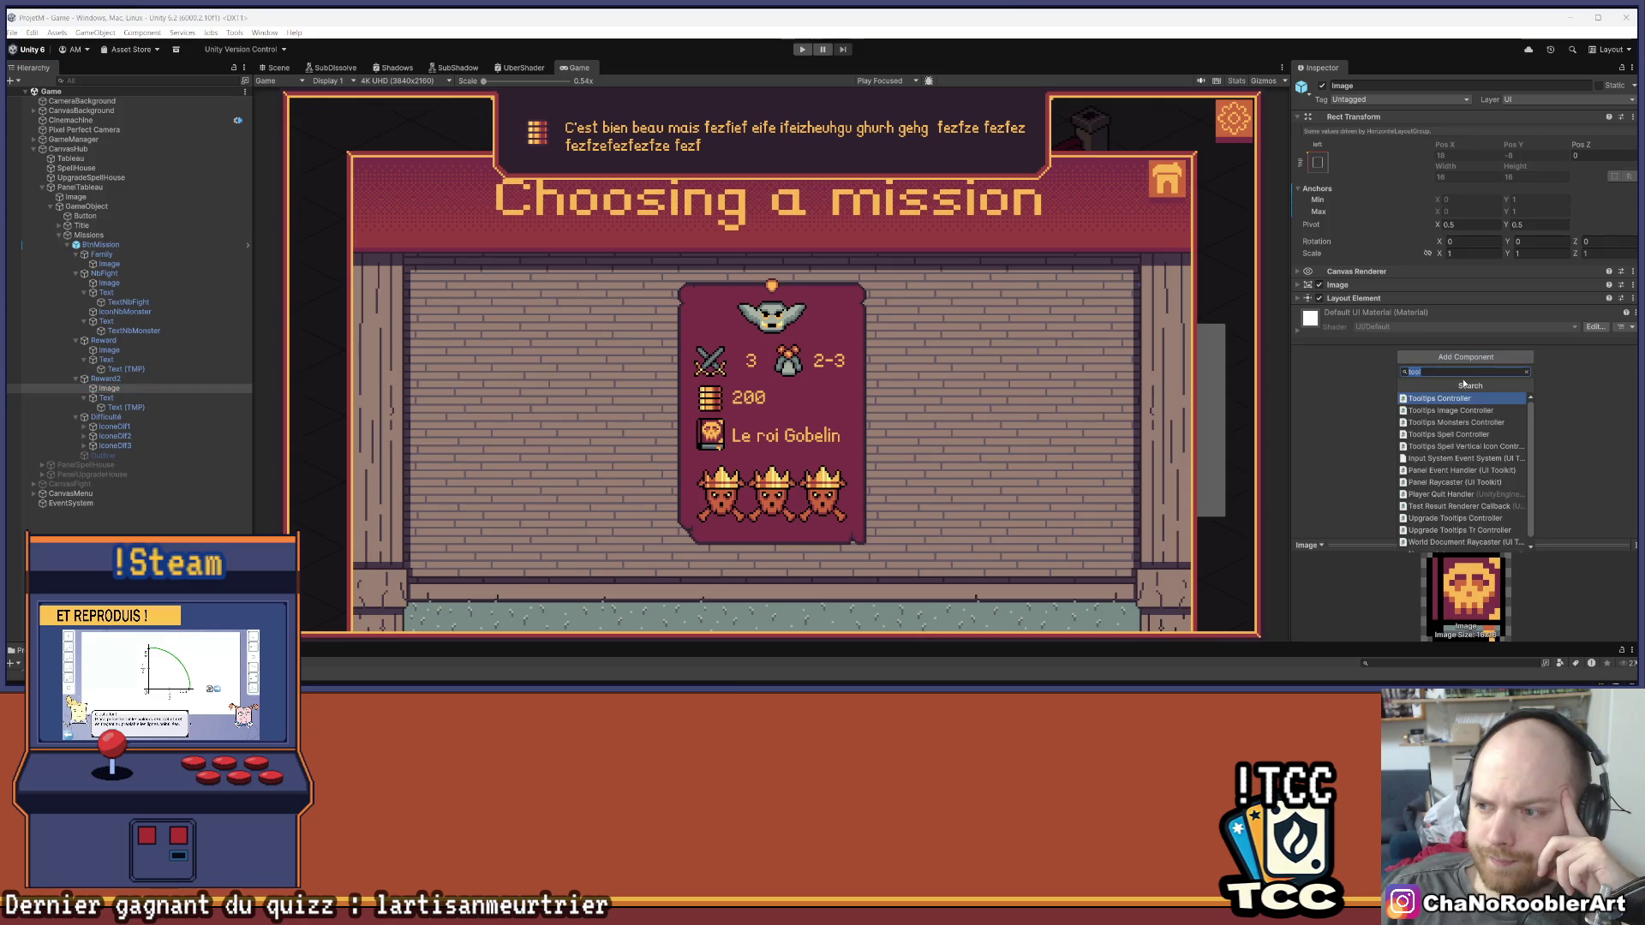
{"action": "left_click", "coordinate": [1440, 399]}
{"action": "left_click", "coordinate": [1491, 337]}
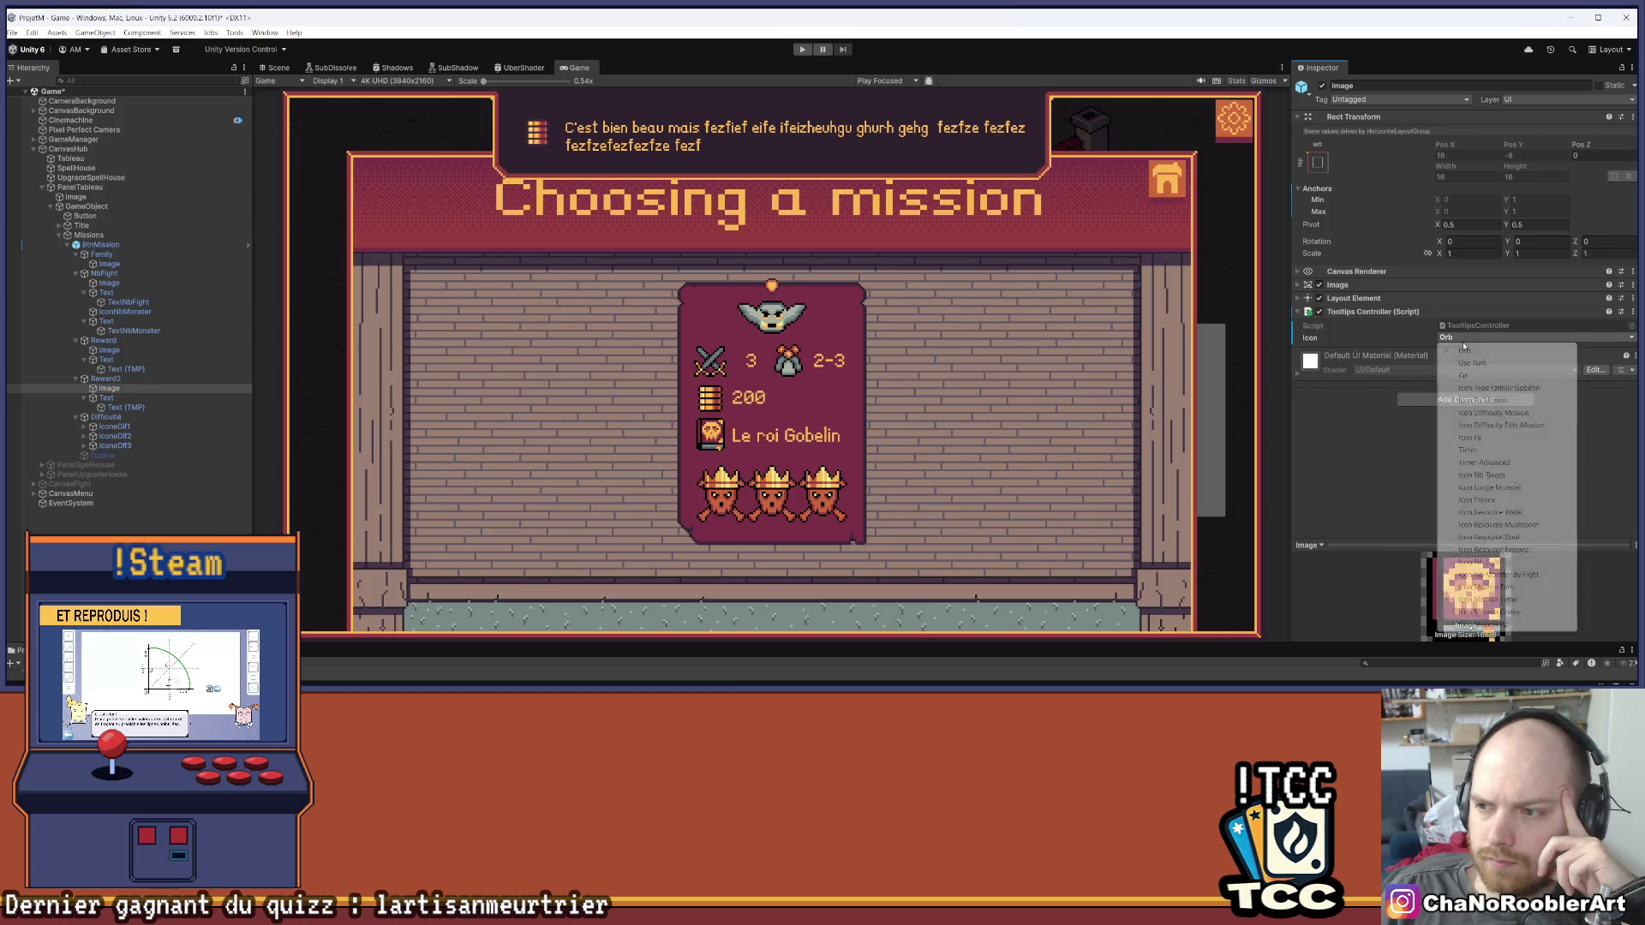
{"action": "left_click", "coordinate": [1520, 613]}
{"action": "left_click", "coordinate": [11, 32]}
{"action": "key", "text": "Escape"}
{"action": "left_click", "coordinate": [113, 426]}
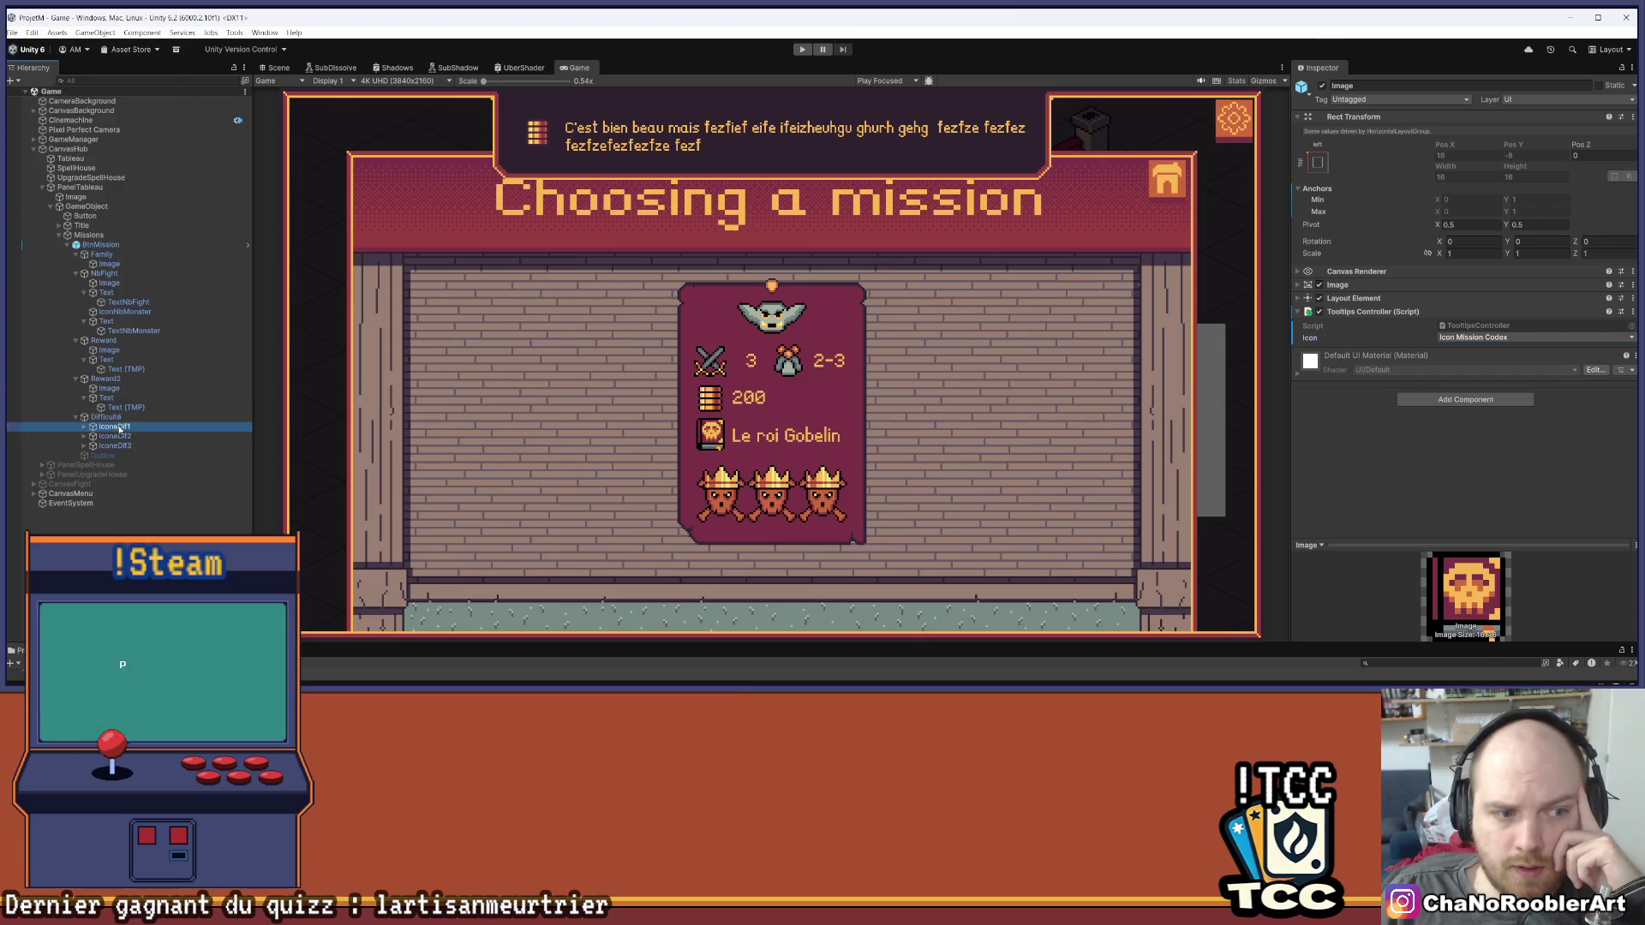
{"action": "left_click", "coordinate": [1448, 290]}
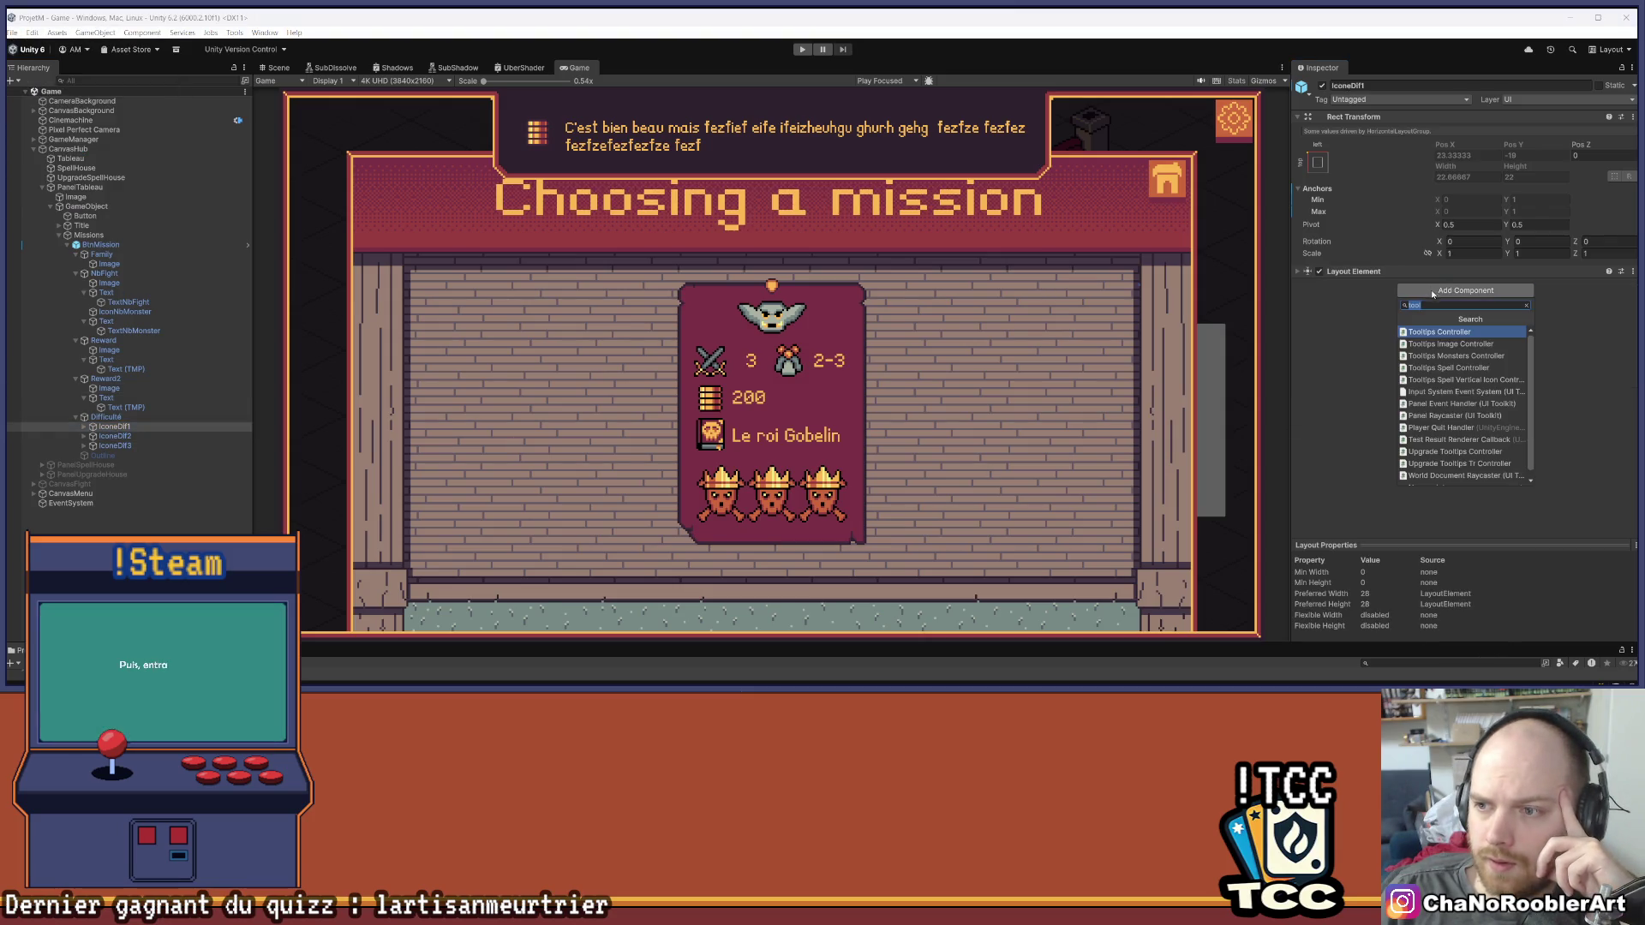
Add a Tooltips Controller with the difficulty icon to IconeDif1
{"action": "left_click", "coordinate": [1441, 333]}
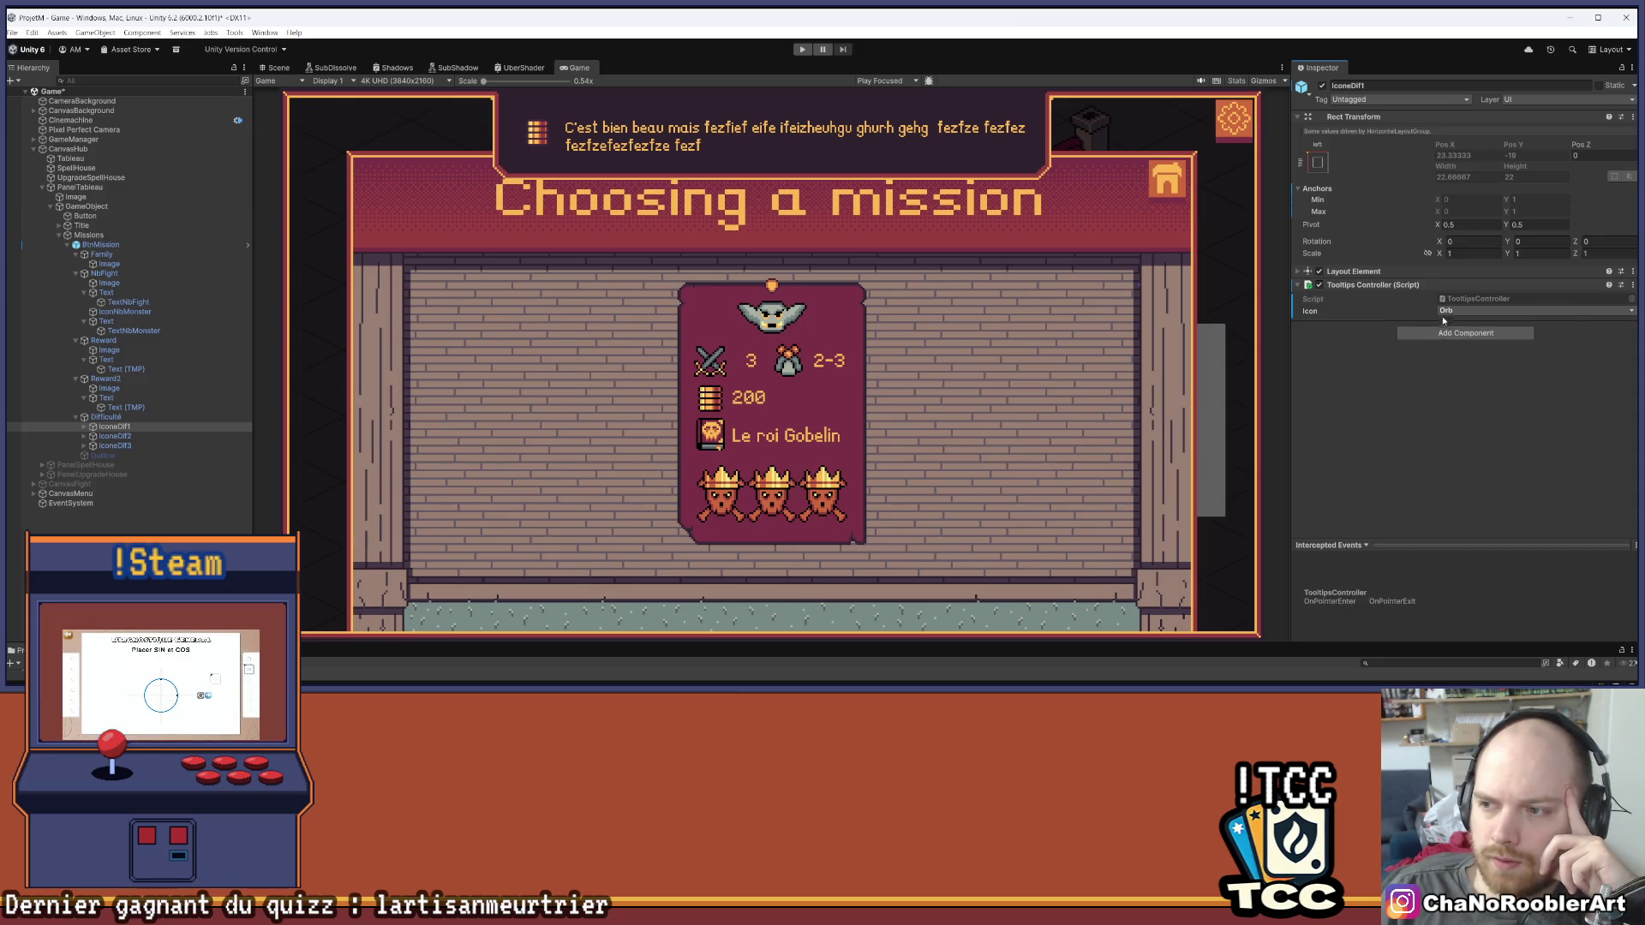
{"action": "left_click", "coordinate": [1533, 310]}
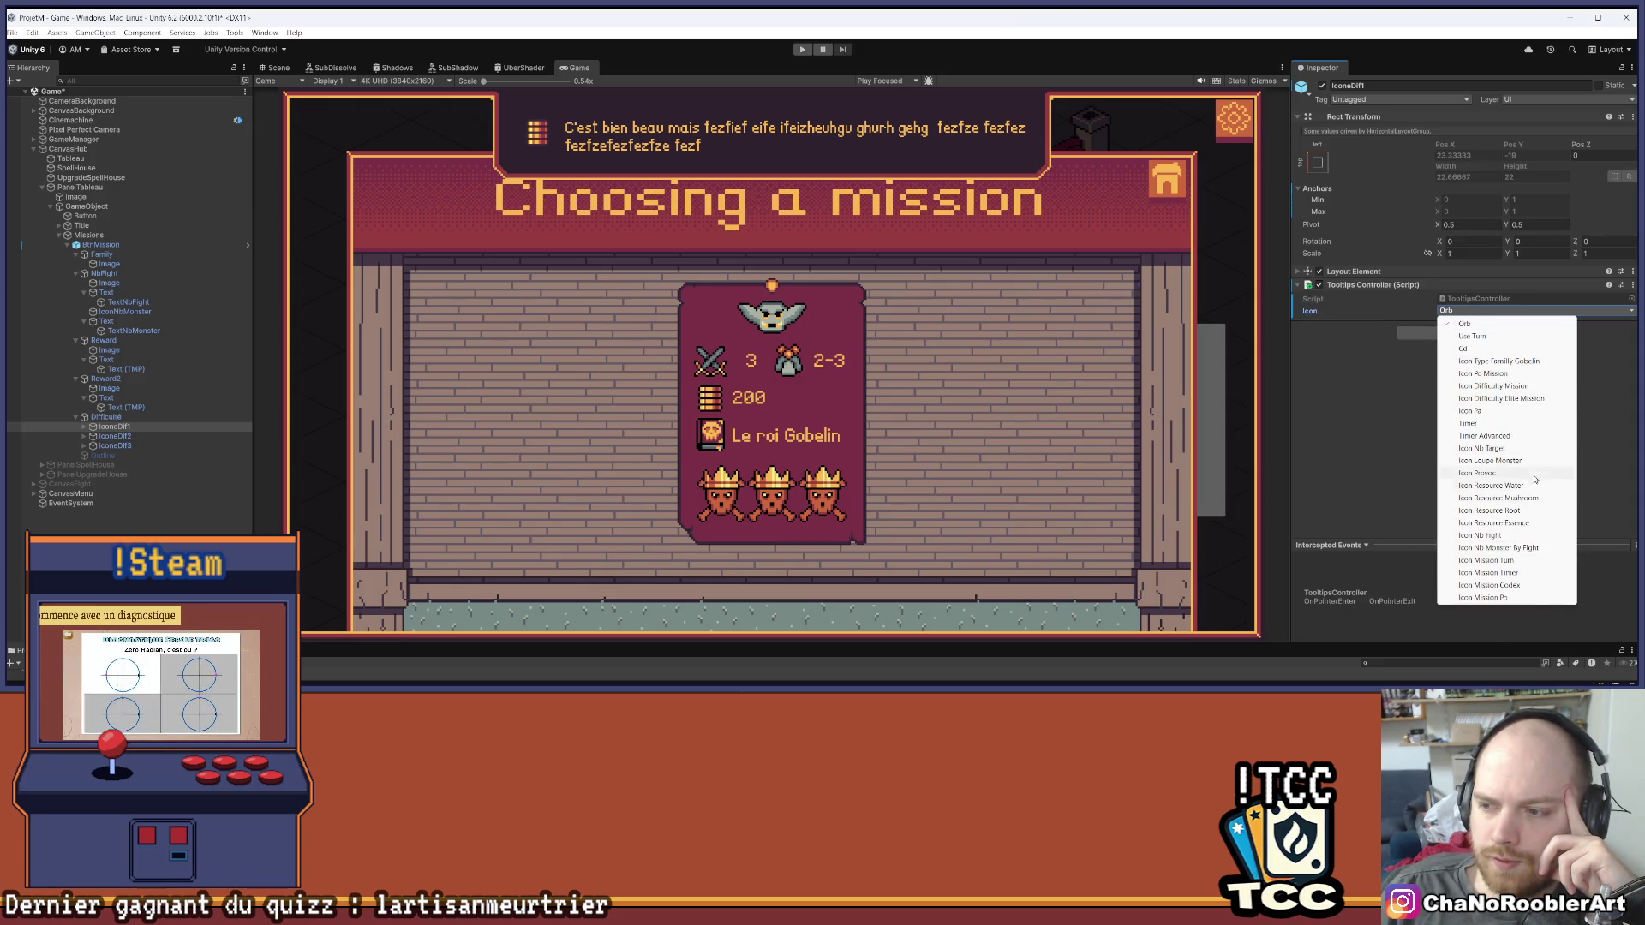
{"action": "left_click", "coordinate": [1517, 399]}
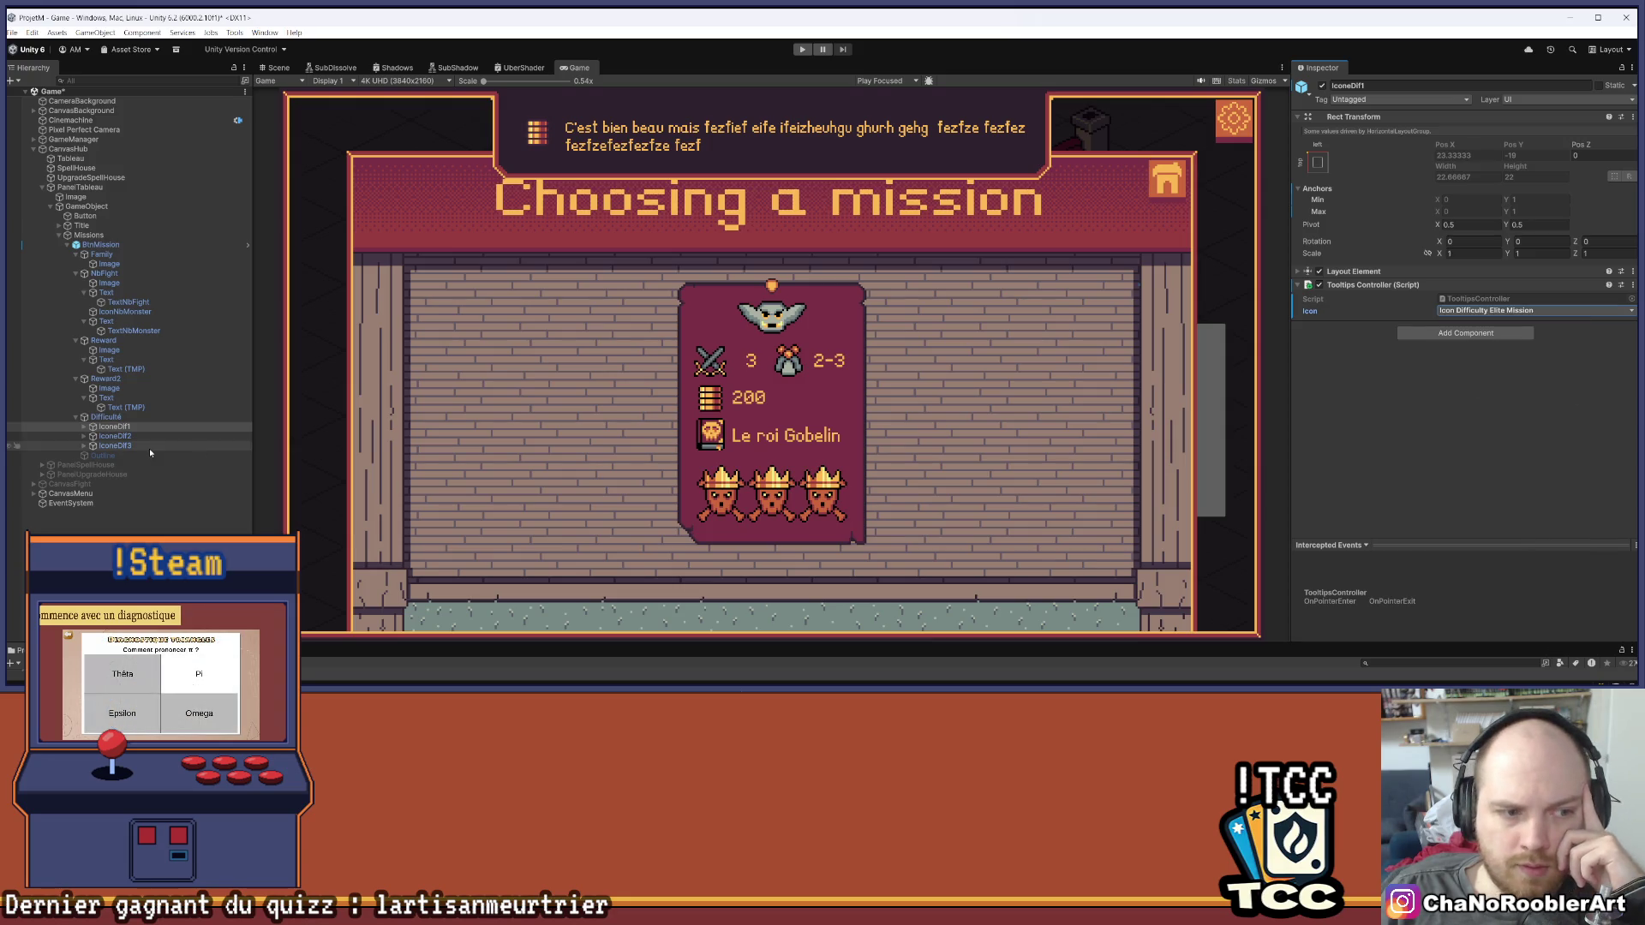
Swap IconeDif2's mistaken Tooltips Image Controller for a Tooltips Controller using Icon Difficulty Elite Mission
{"action": "left_click", "coordinate": [115, 436]}
{"action": "left_click", "coordinate": [1445, 292]}
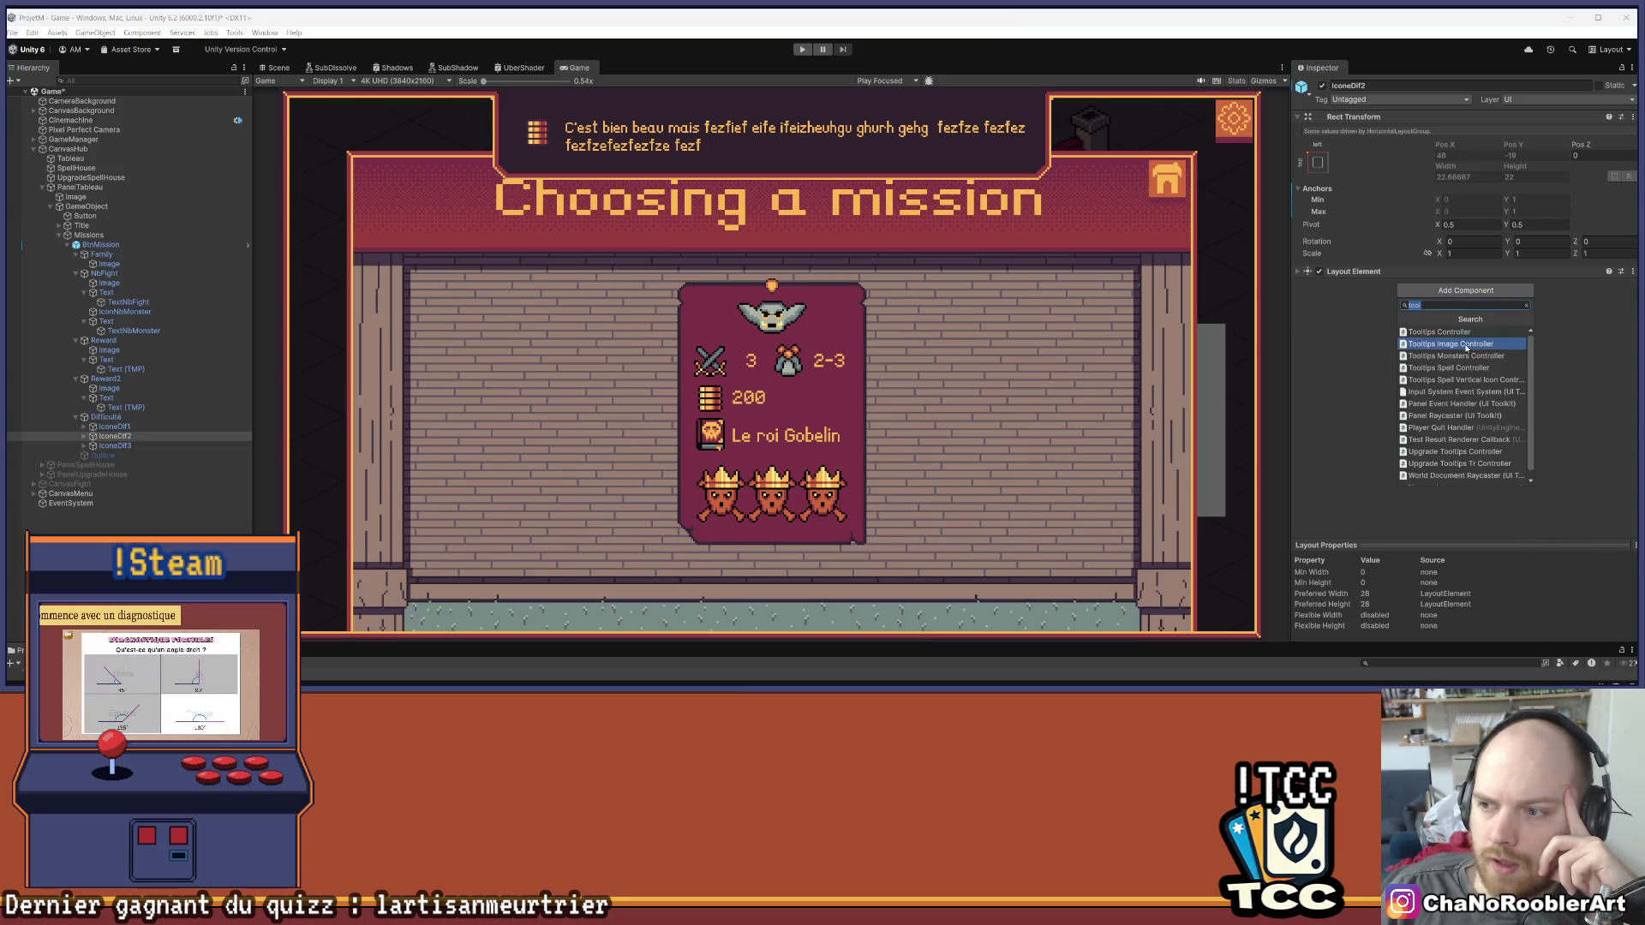
{"action": "left_click", "coordinate": [1440, 338]}
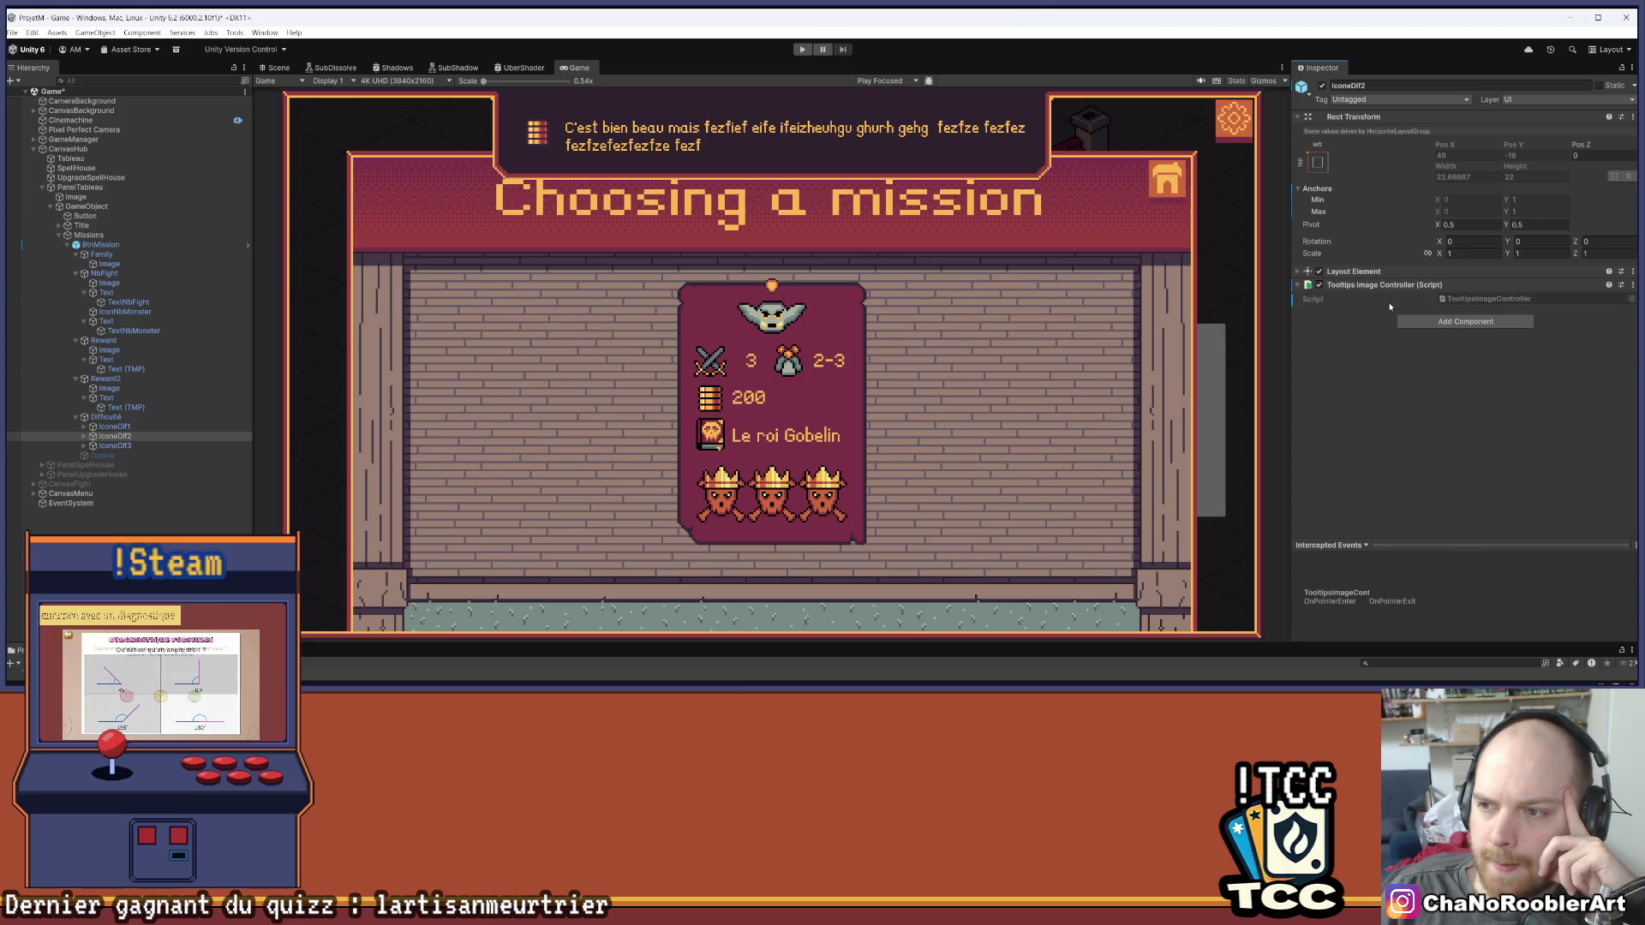
{"action": "right_click", "coordinate": [1423, 285]}
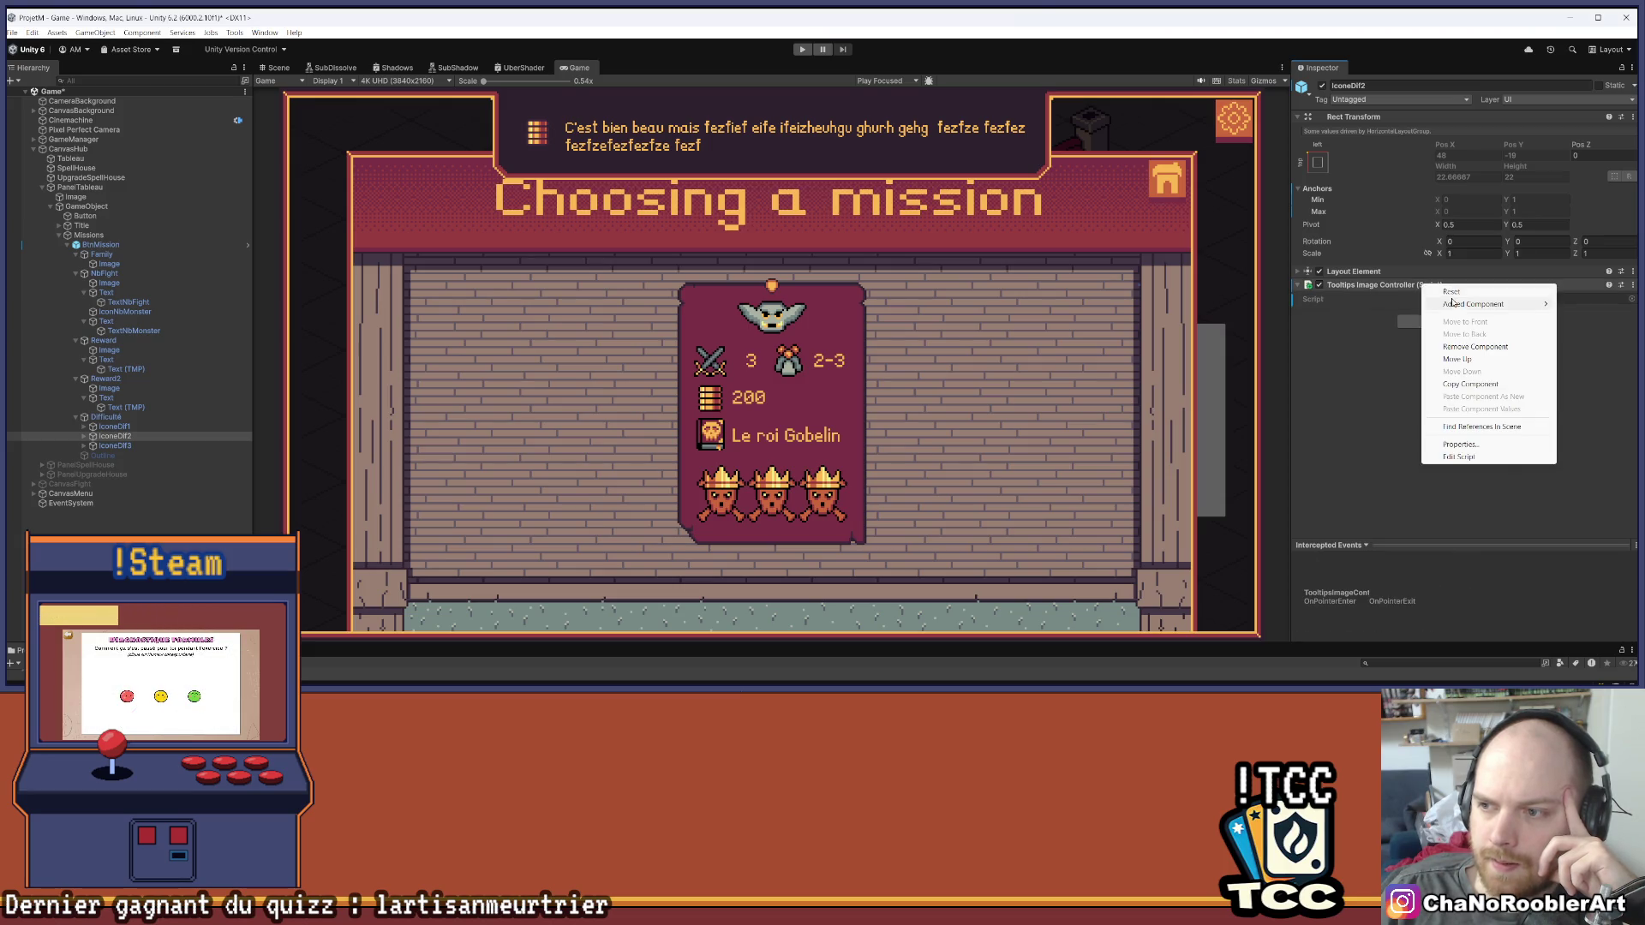
{"action": "left_click", "coordinate": [1457, 347]}
{"action": "left_click", "coordinate": [1446, 295]}
{"action": "left_click", "coordinate": [1456, 338]}
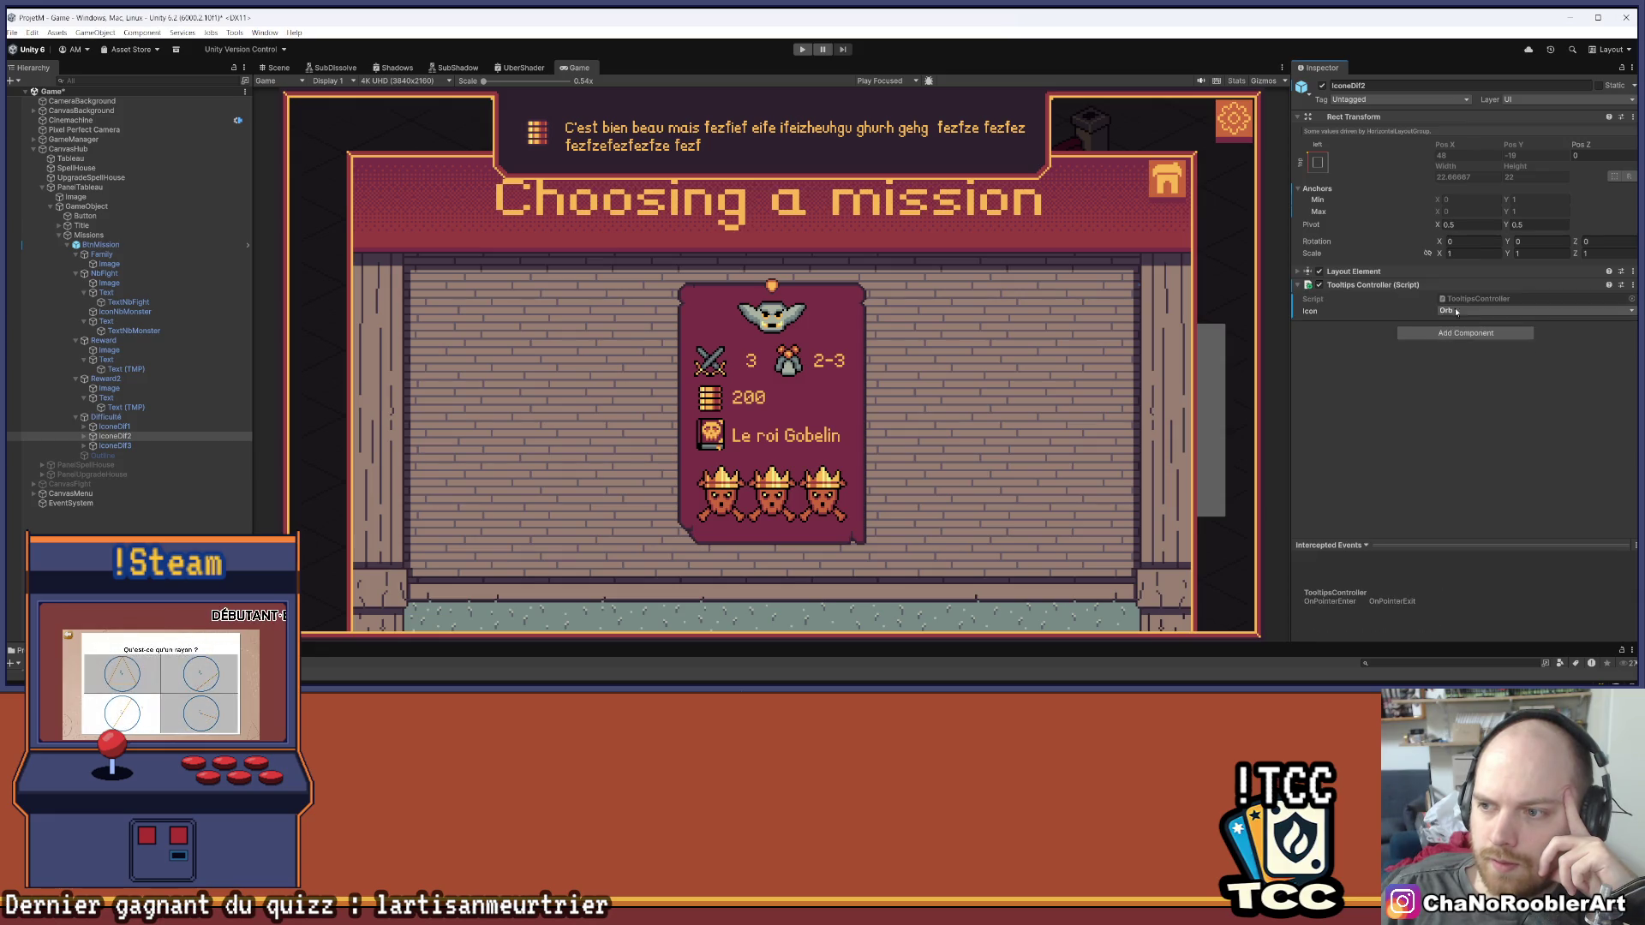
{"action": "left_click", "coordinate": [1508, 311]}
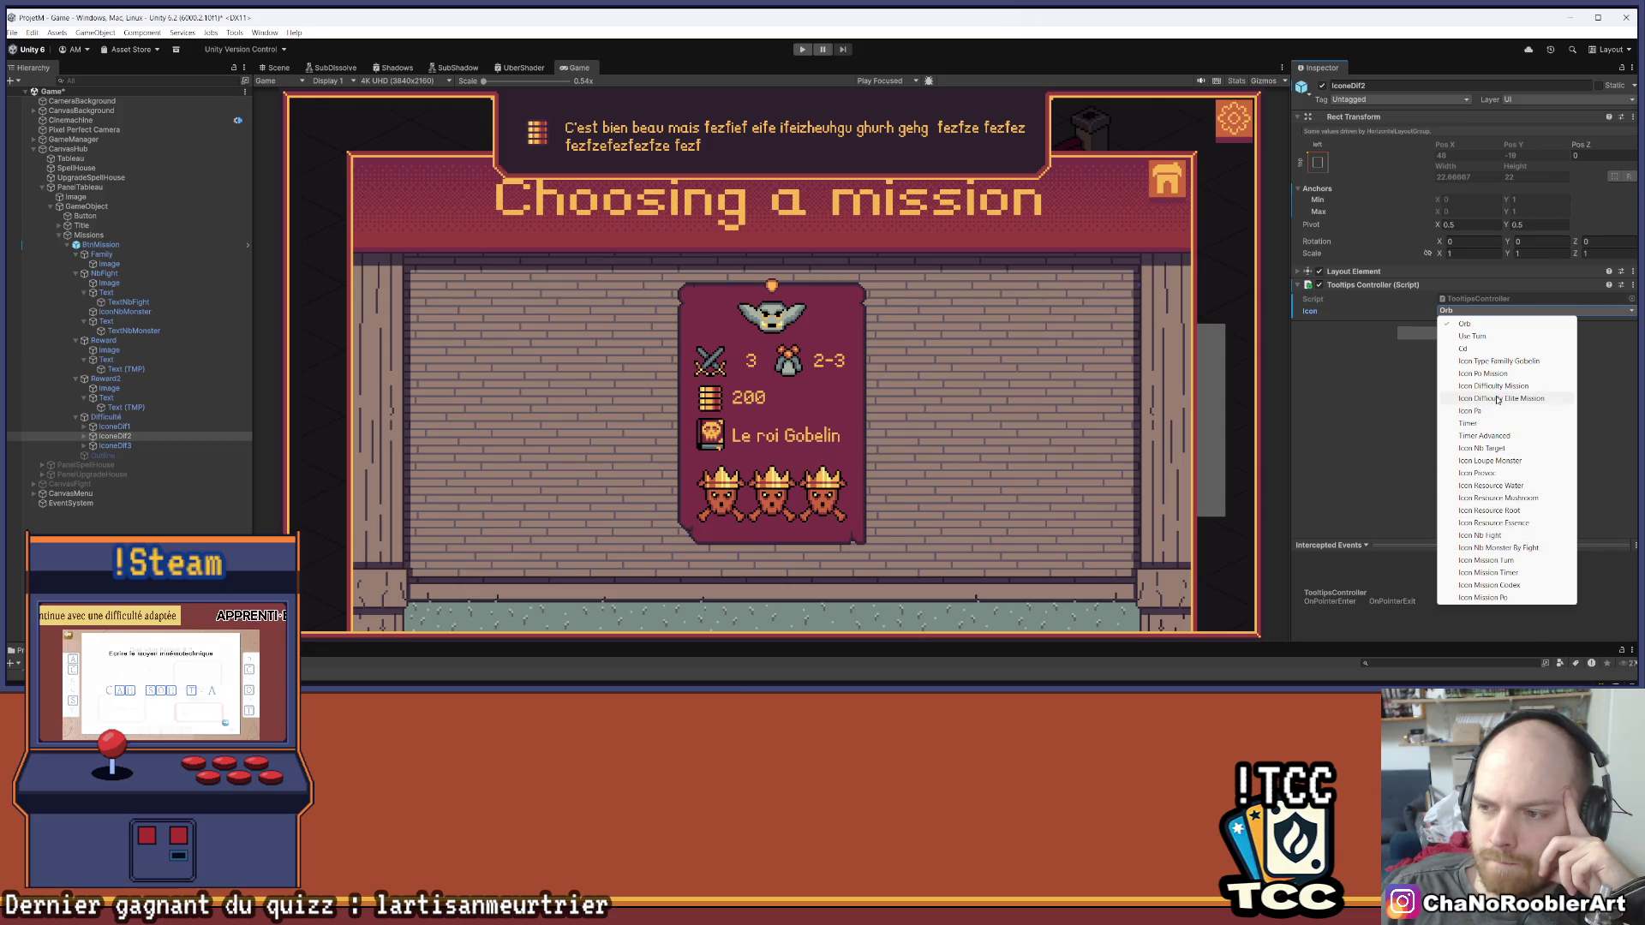
{"action": "left_click", "coordinate": [1552, 398]}
Give IconeDif3 a Tooltips Controller set to Icon Difficulty Elite Mission
{"action": "left_click", "coordinate": [134, 445]}
{"action": "left_click", "coordinate": [1474, 310]}
{"action": "left_click", "coordinate": [1465, 333]}
{"action": "left_click", "coordinate": [1467, 311]}
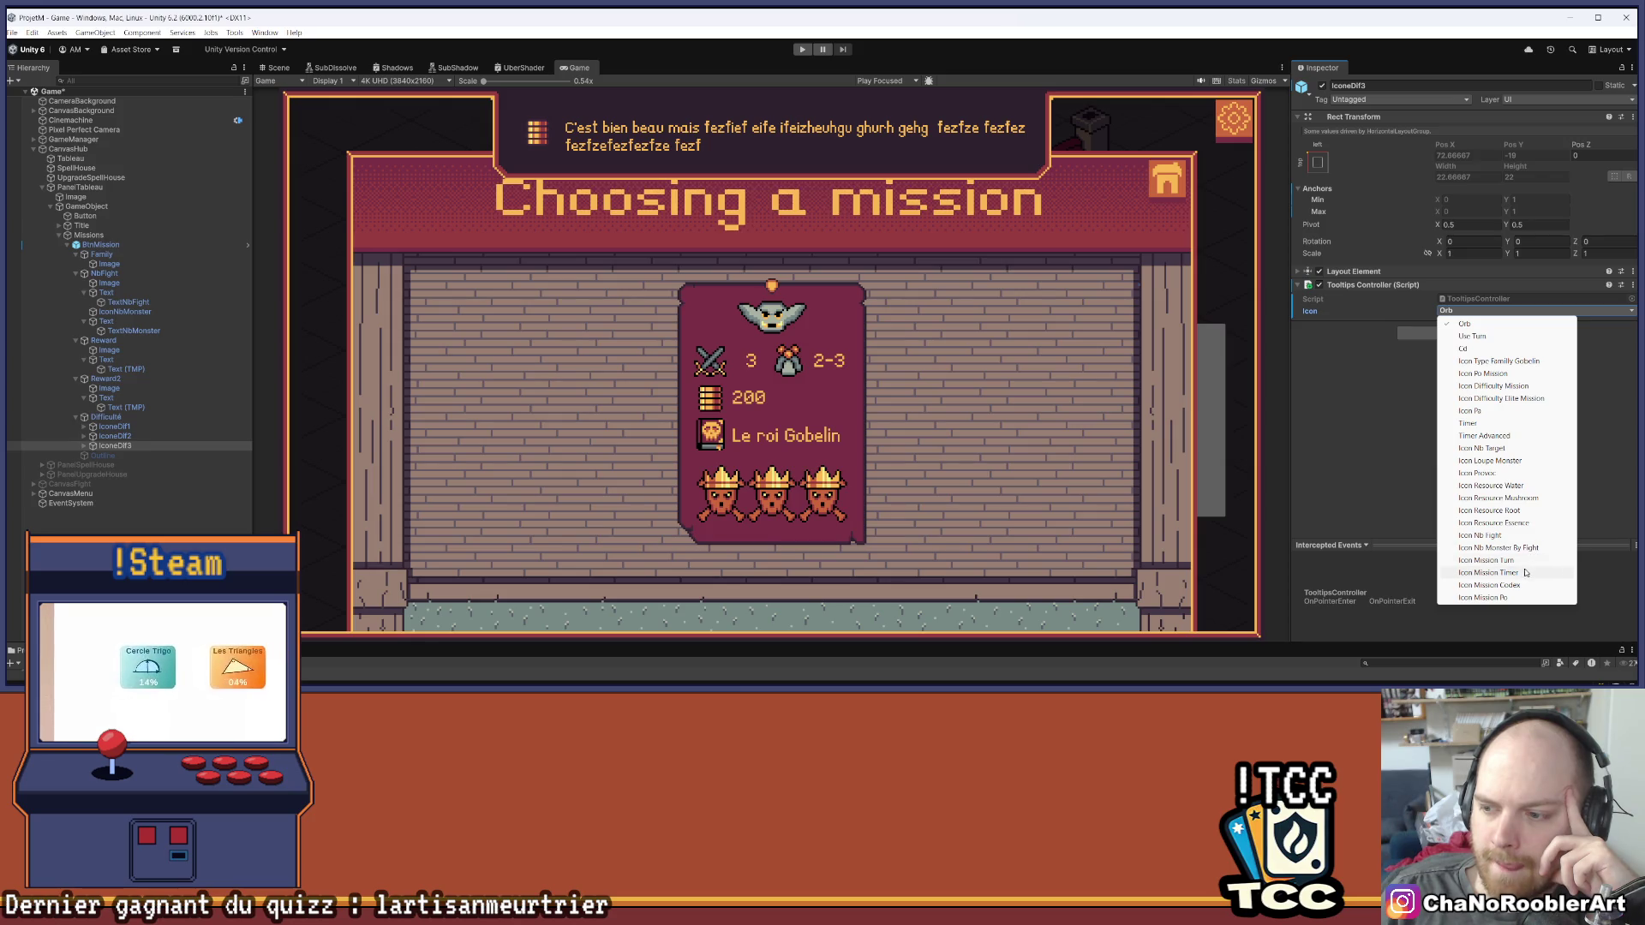
{"action": "left_click", "coordinate": [1509, 400]}
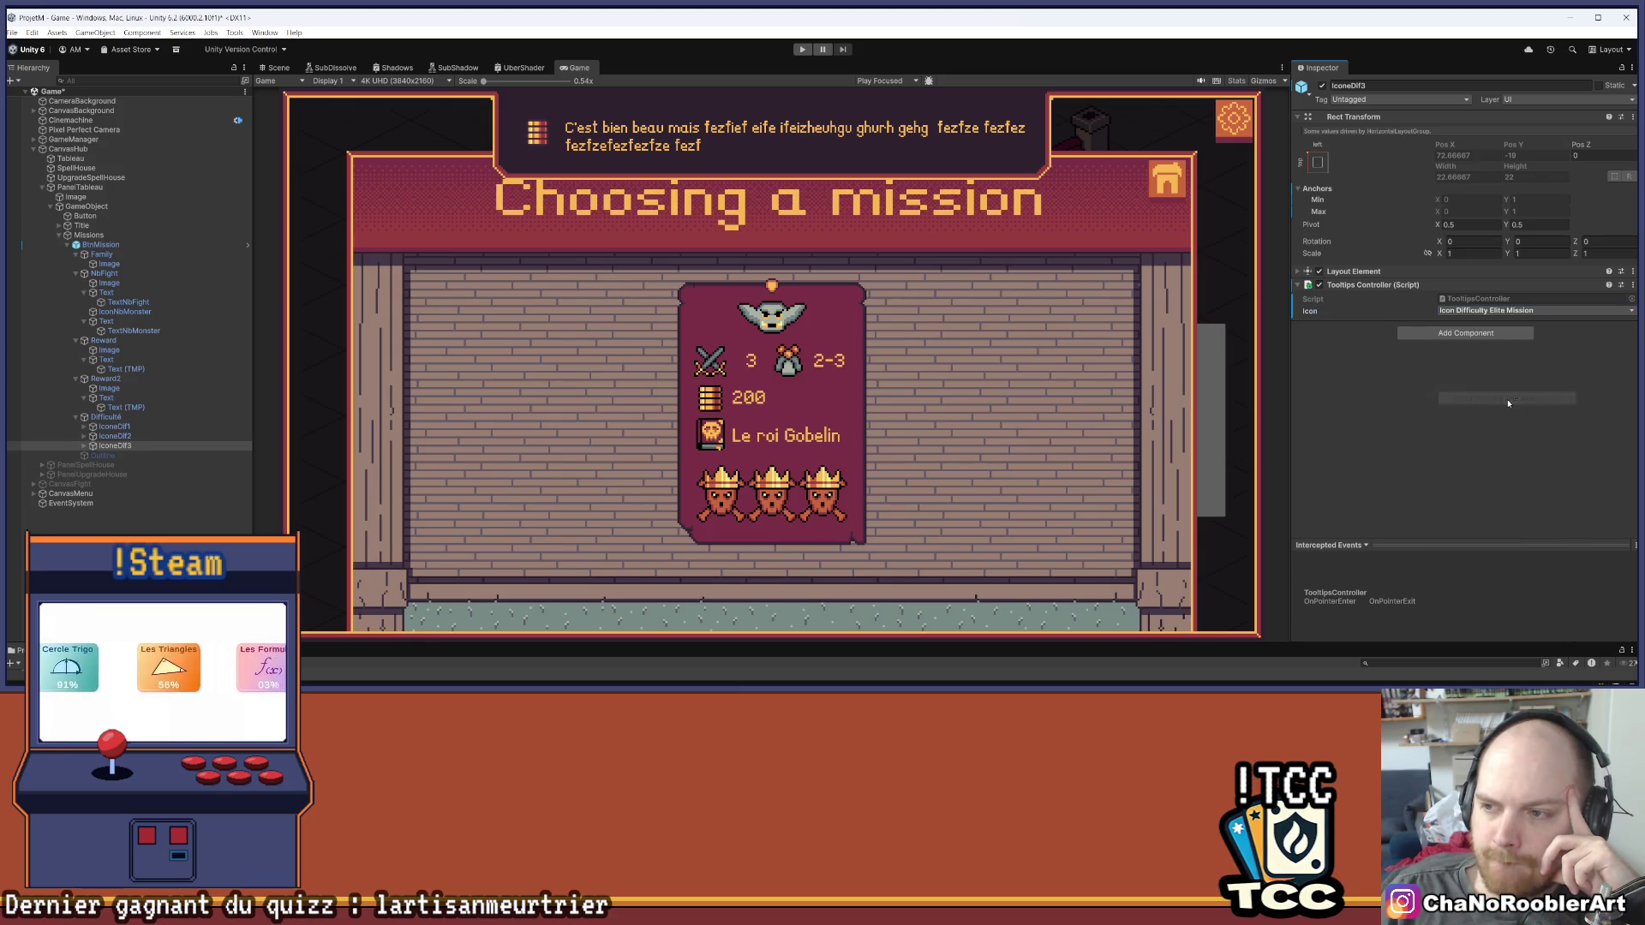
{"action": "left_click", "coordinate": [32, 32]}
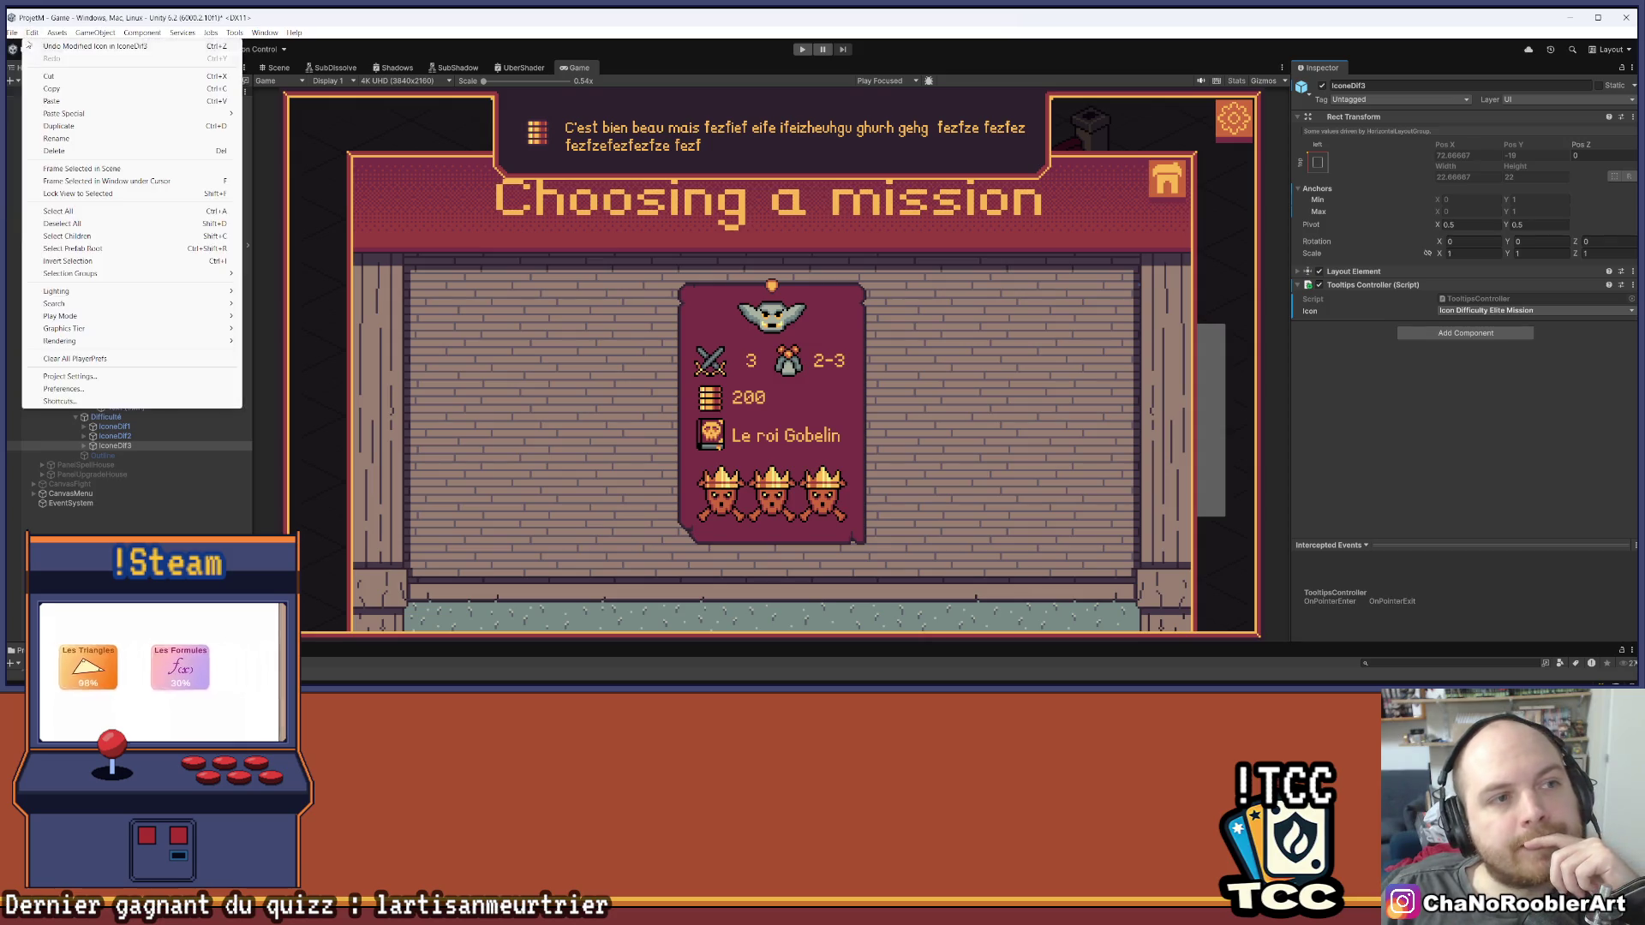
Save the scene, select BtnMission to show its components, and switch to the code editor
{"action": "key", "text": "Escape"}
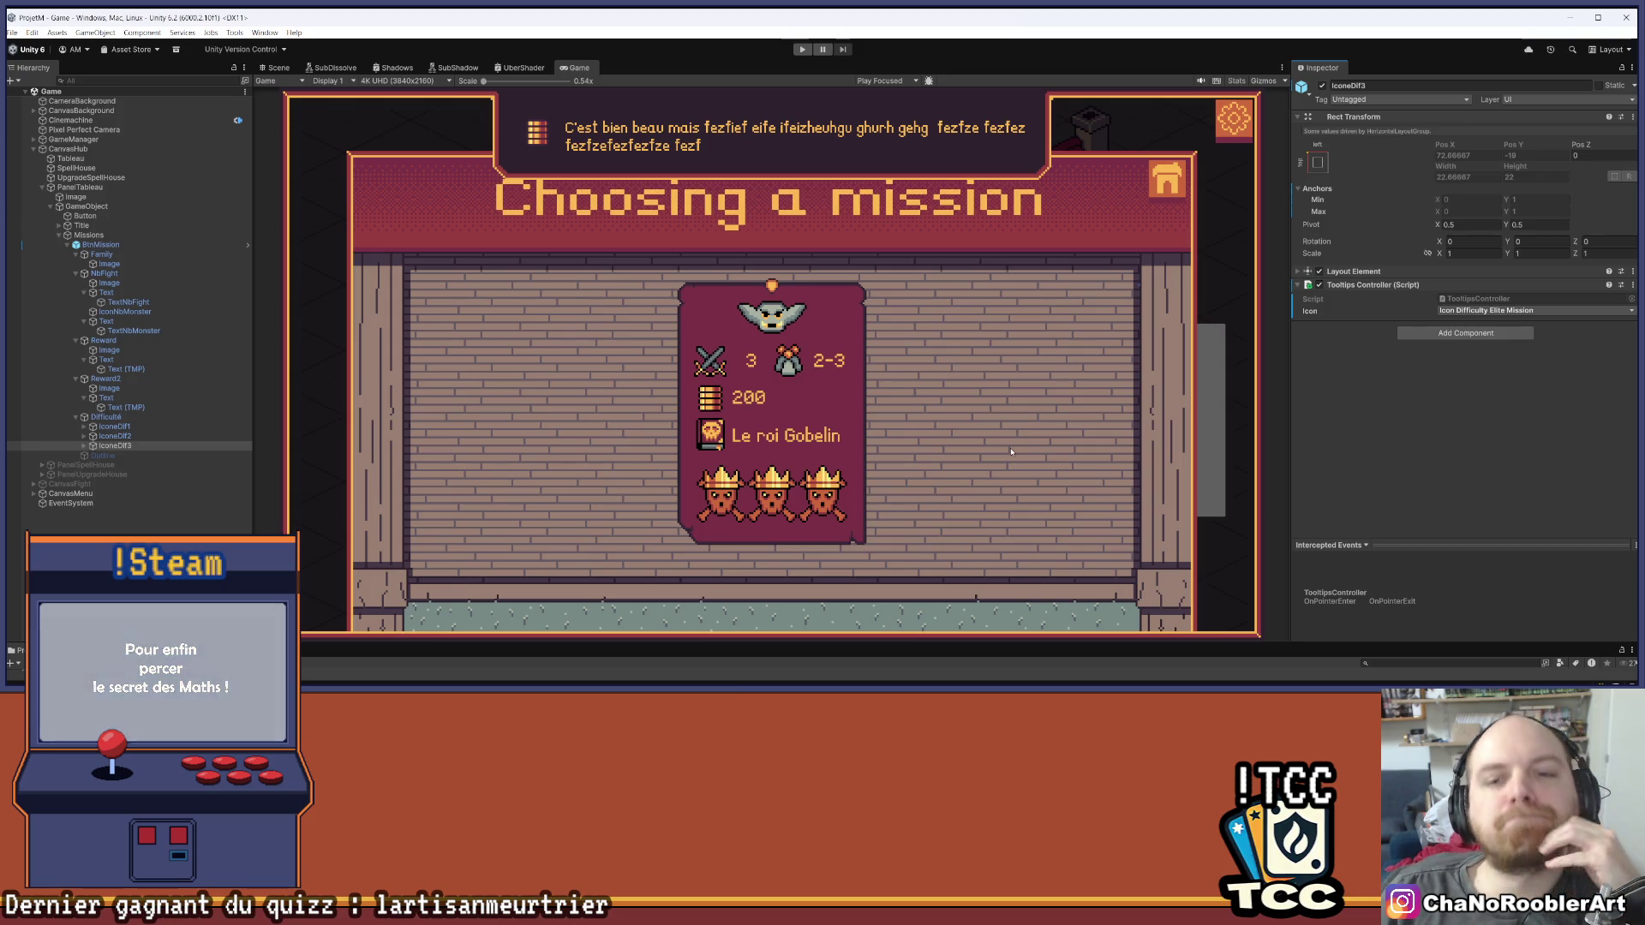
{"action": "left_click", "coordinate": [32, 32]}
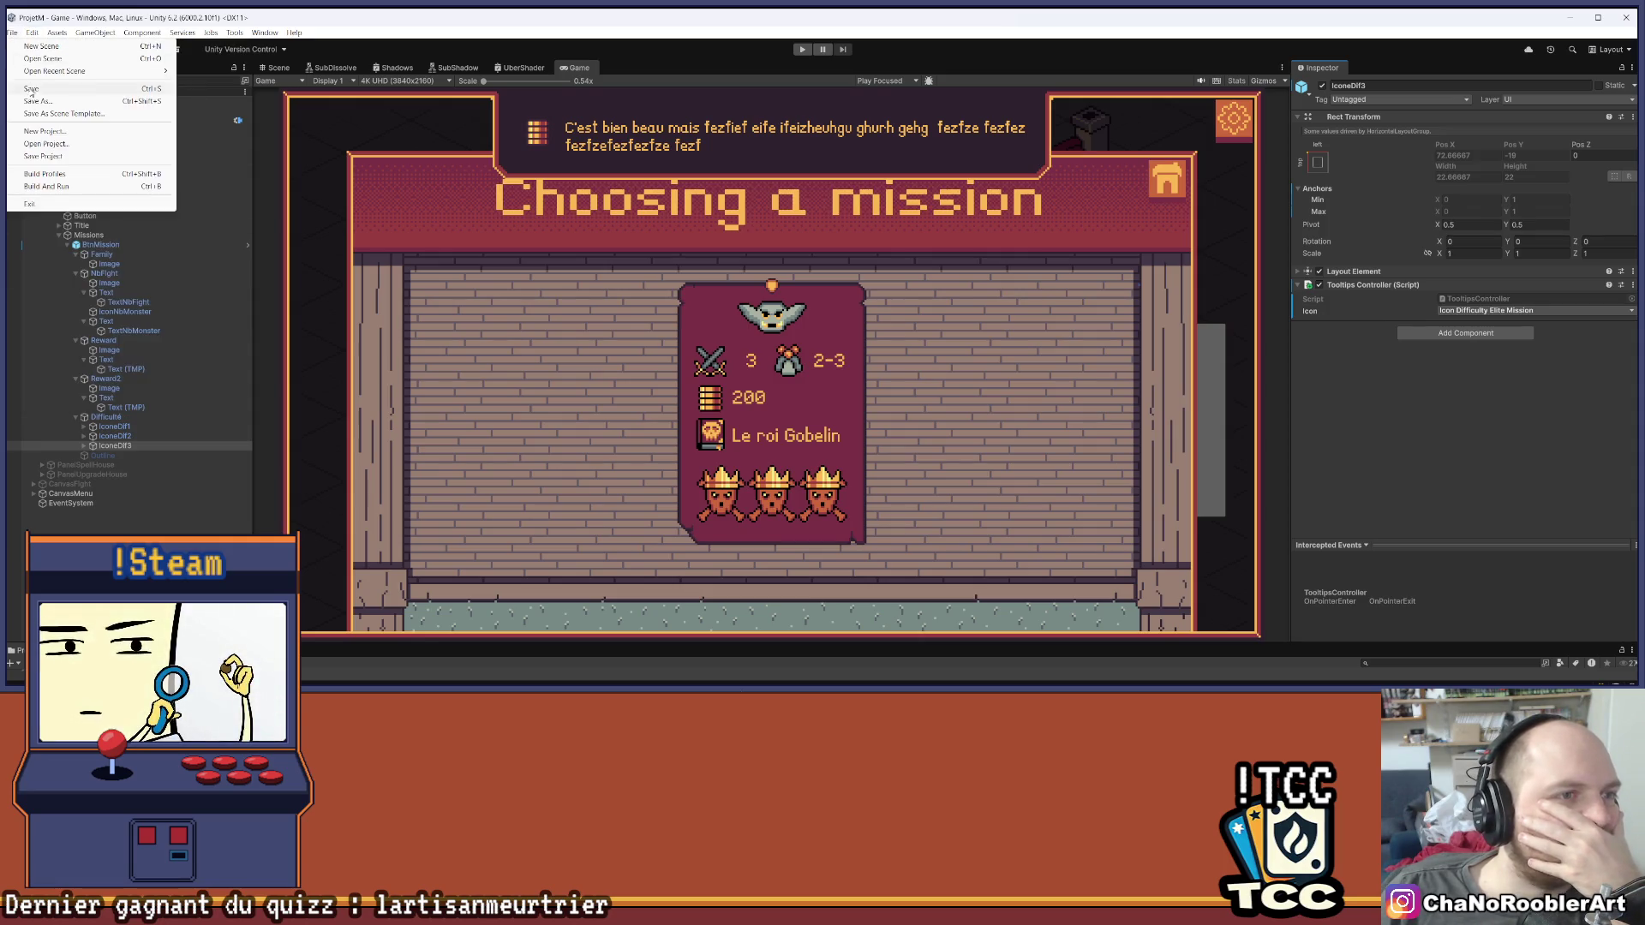
{"action": "left_click", "coordinate": [406, 154]}
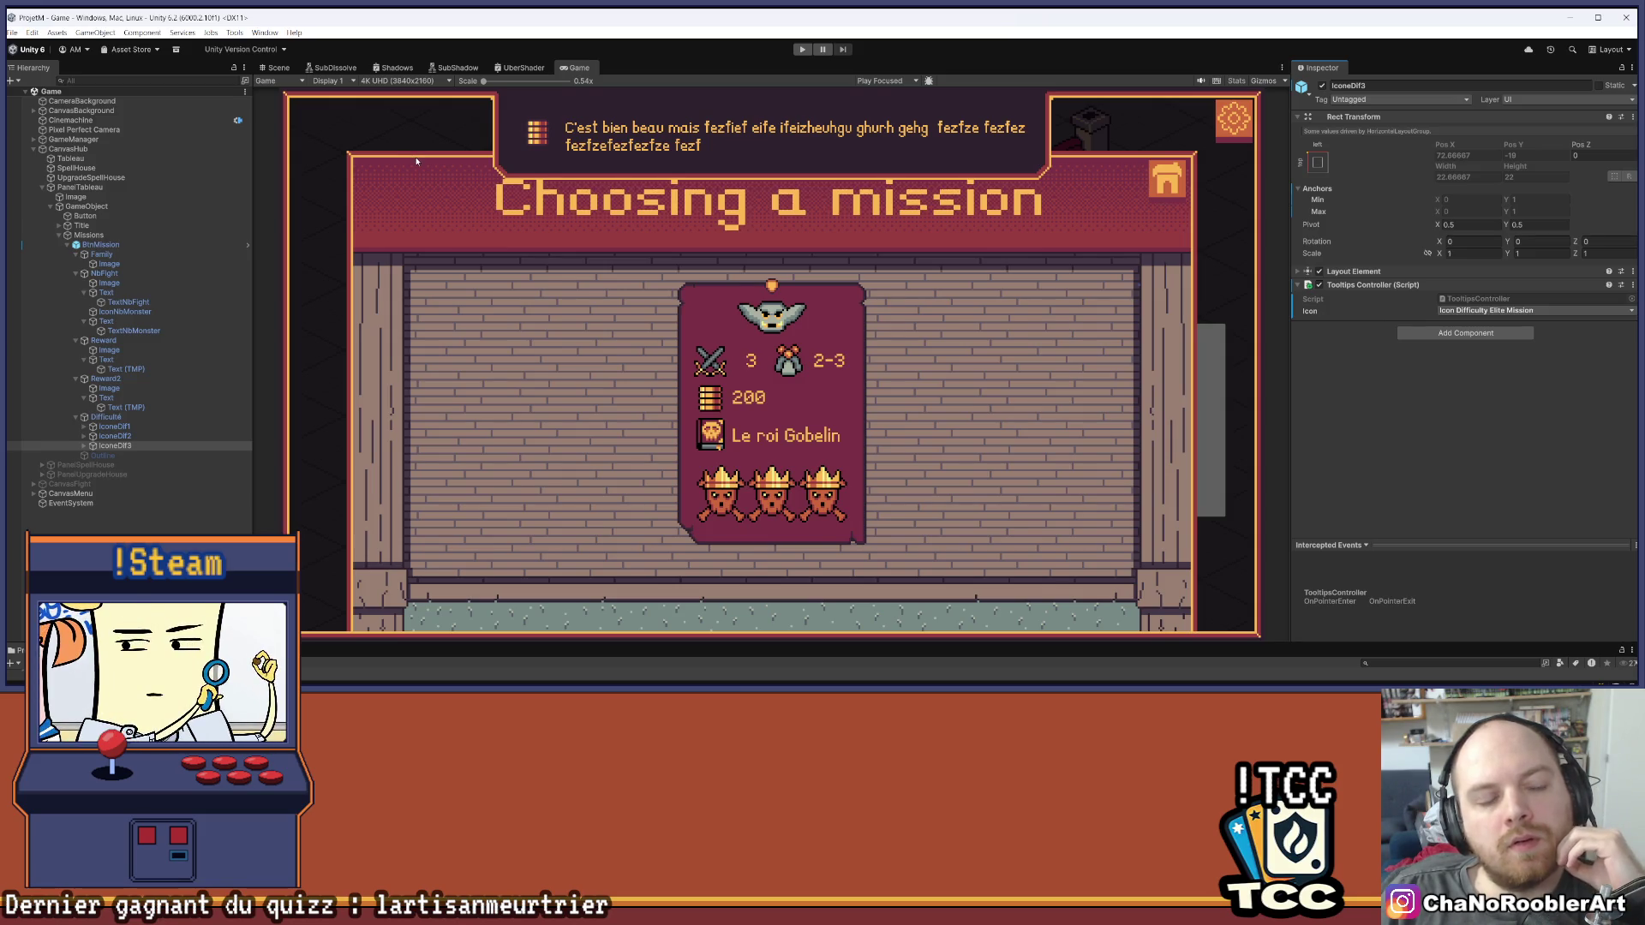
{"action": "left_click", "coordinate": [100, 244]}
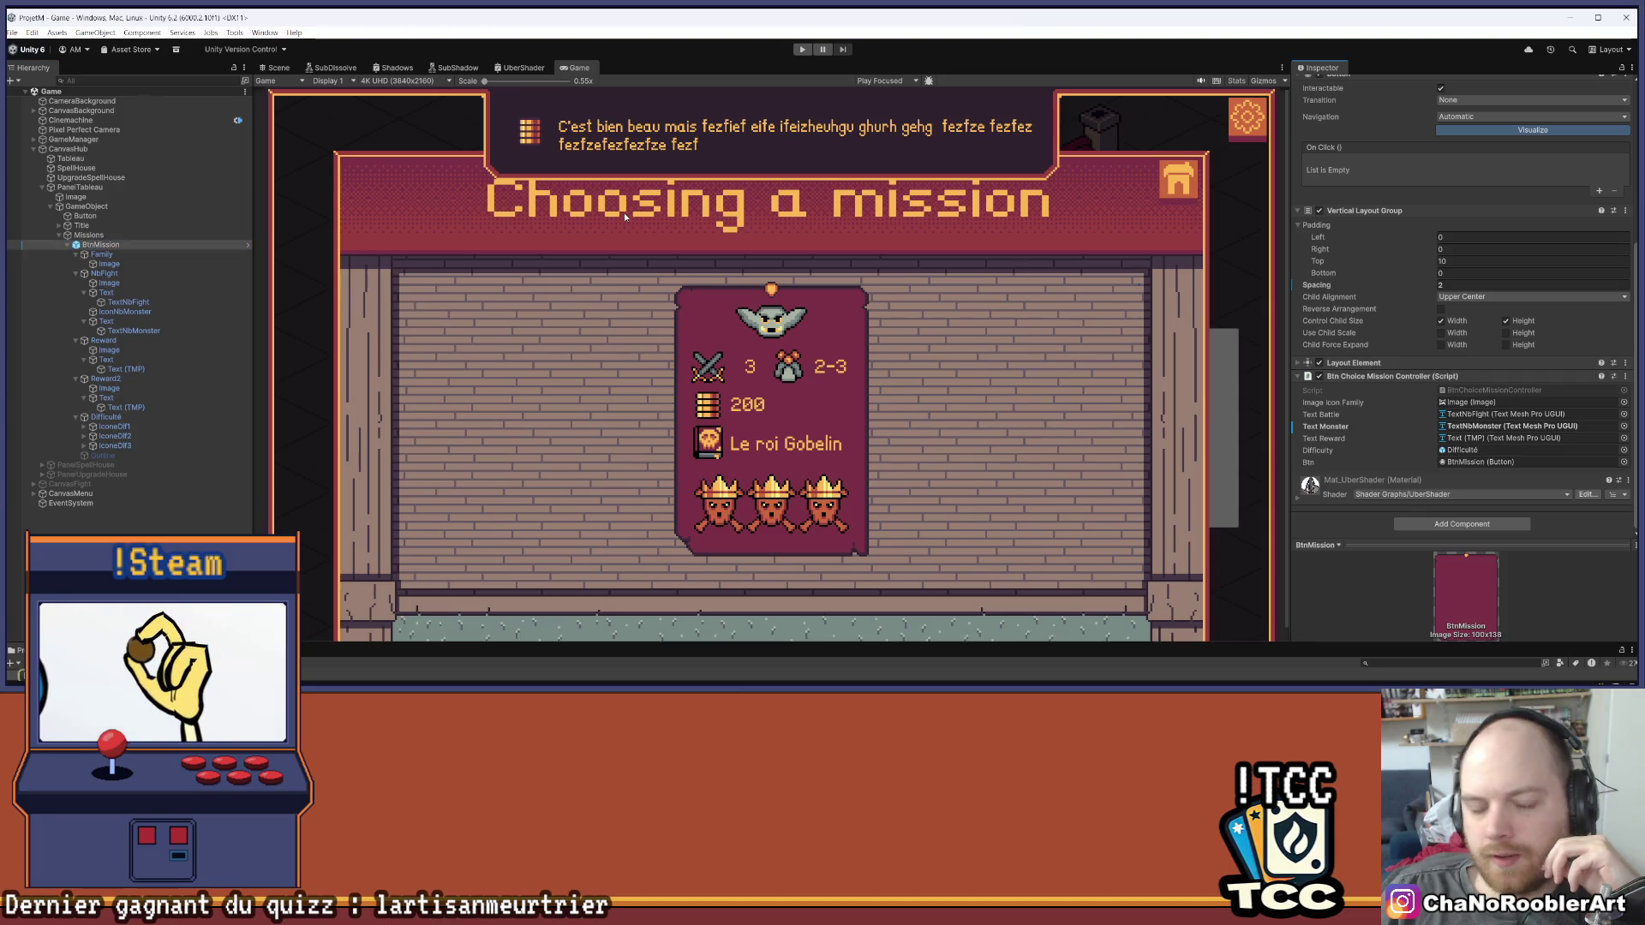
{"action": "key", "text": "alt+Tab"}
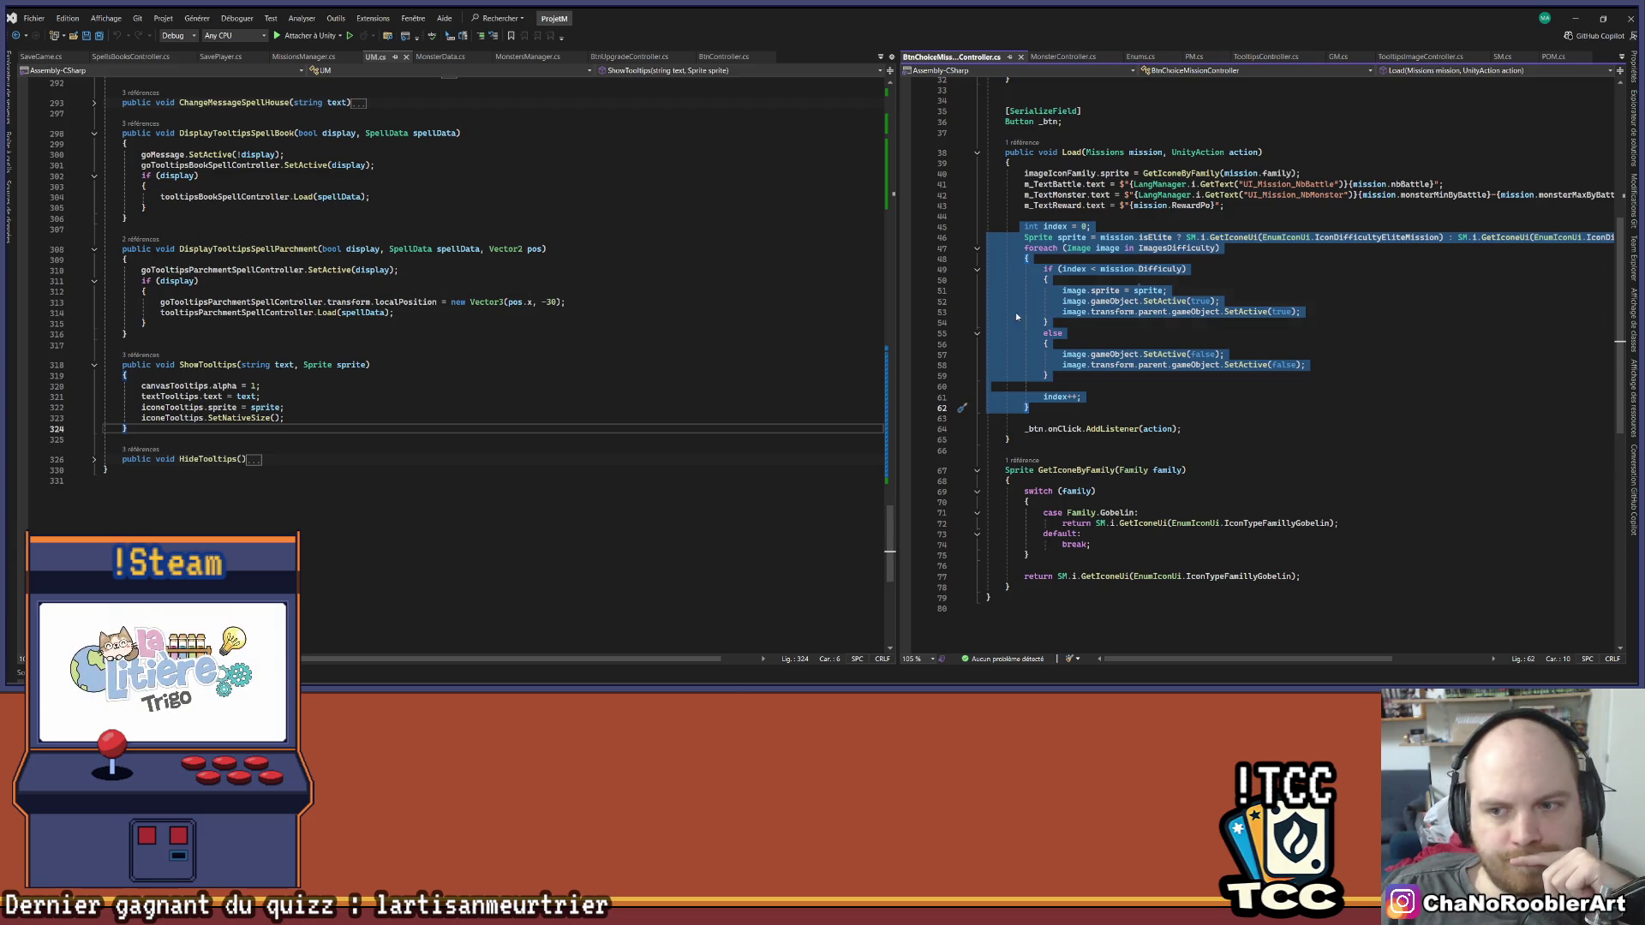
Paste the two tooltip lines from UM.cs into BtnChoiceMissionController's difficulty loop at line 51
{"action": "left_click", "coordinate": [1444, 351]}
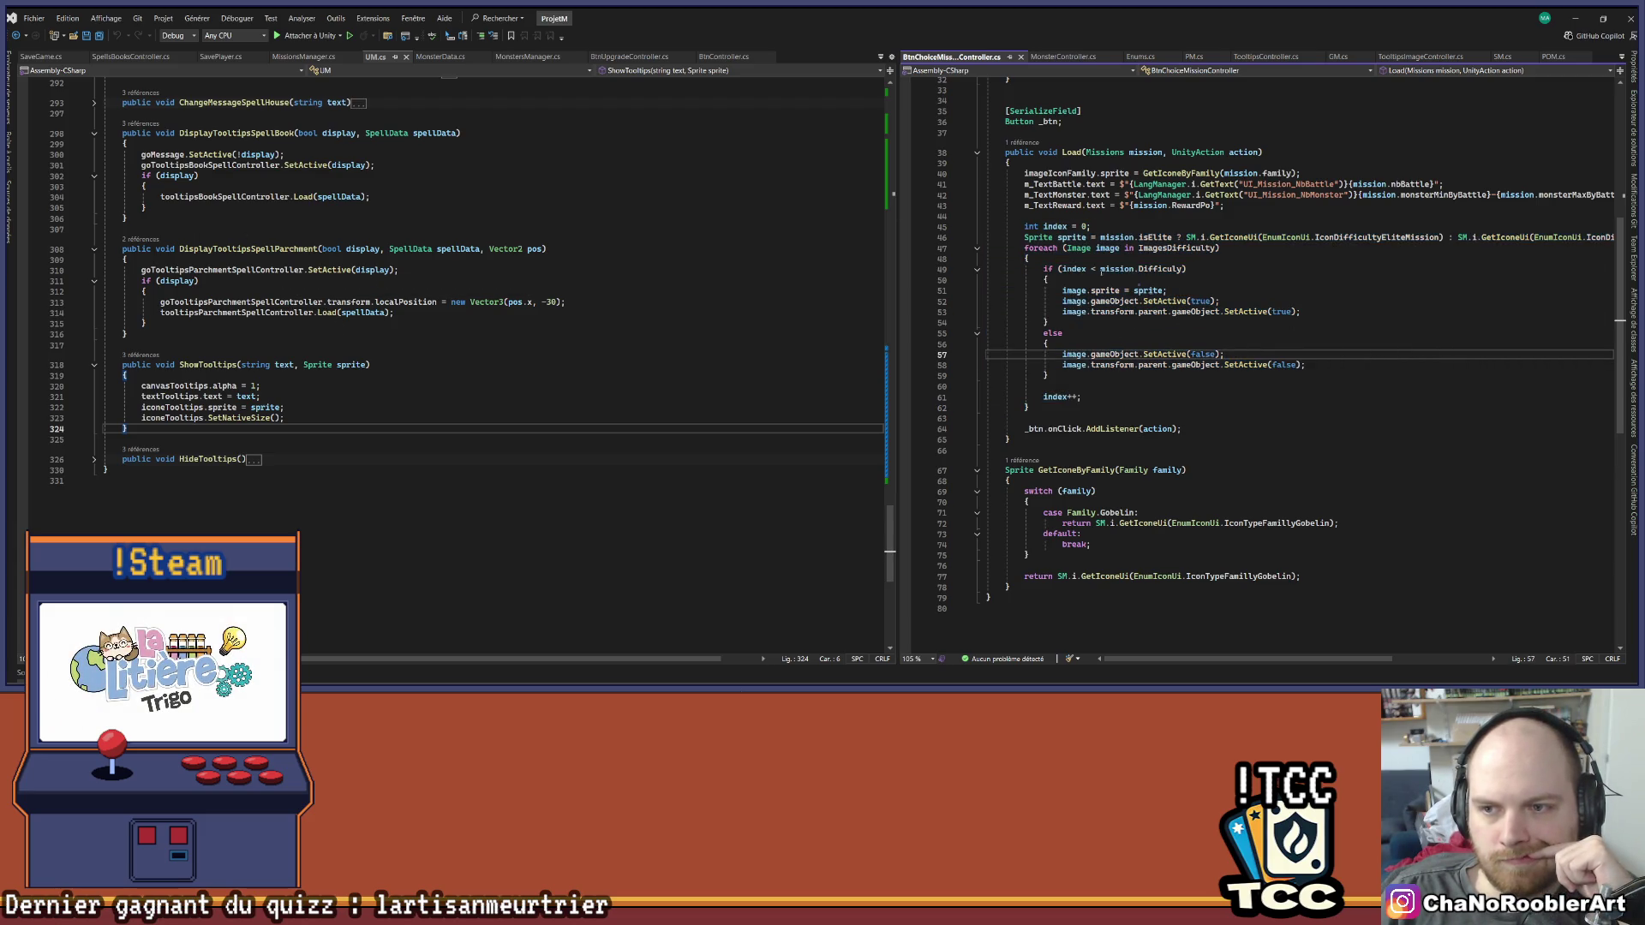
{"action": "scroll", "coordinate": [385, 178], "scroll_direction": "up", "scroll_amount": 20}
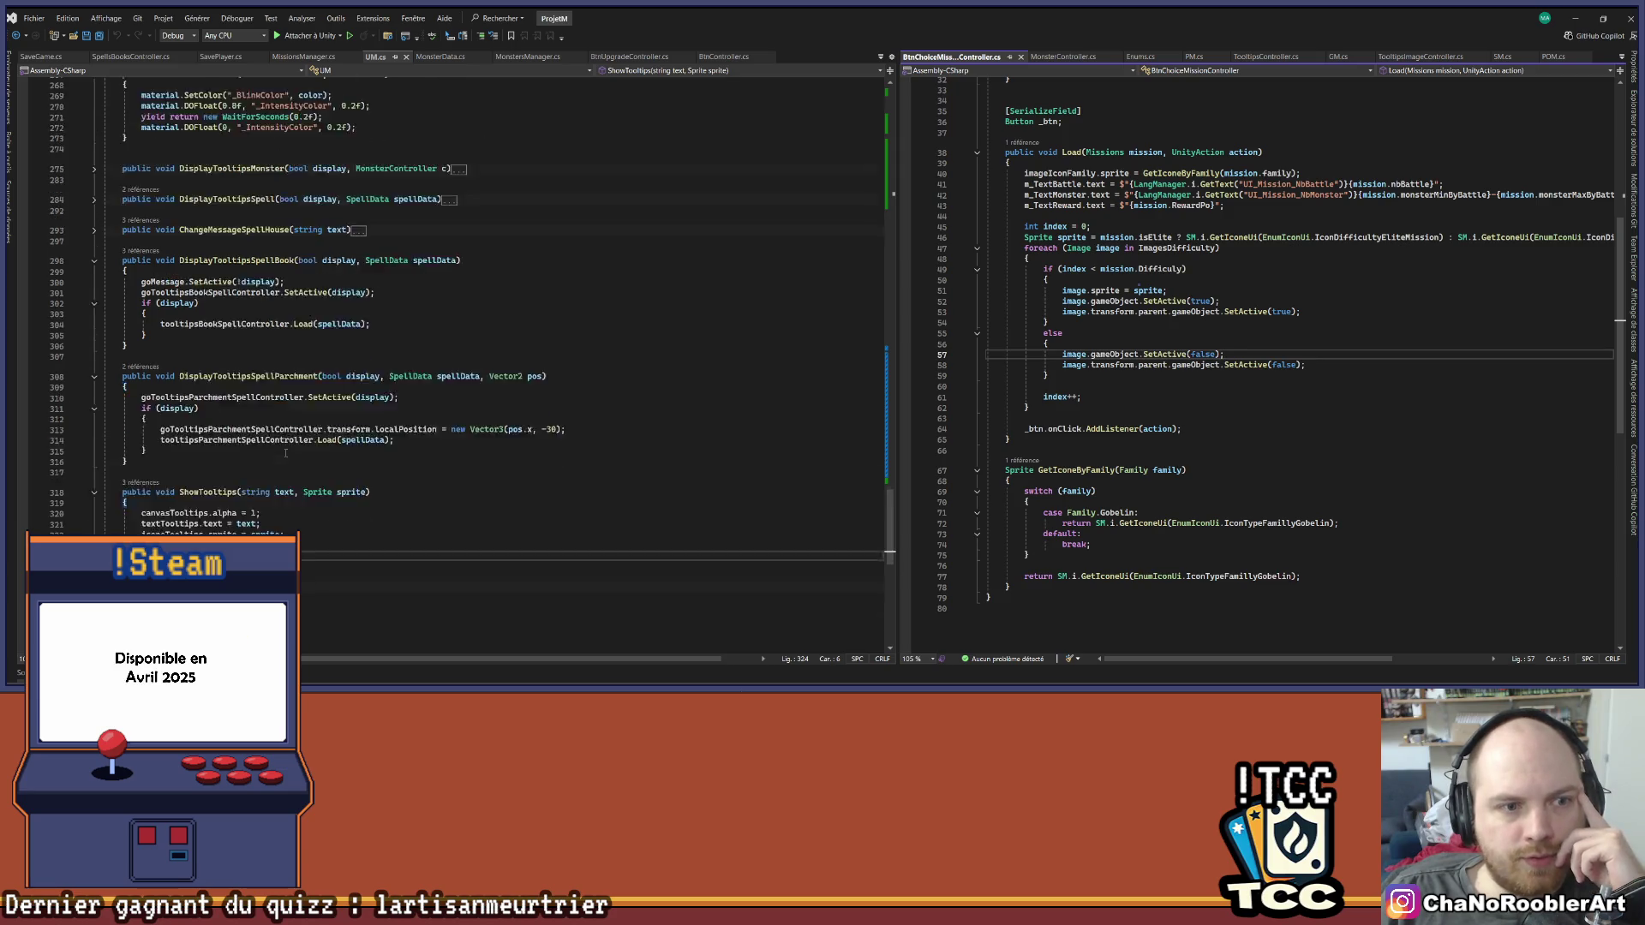
{"action": "scroll", "coordinate": [291, 457], "scroll_direction": "up", "scroll_amount": 4}
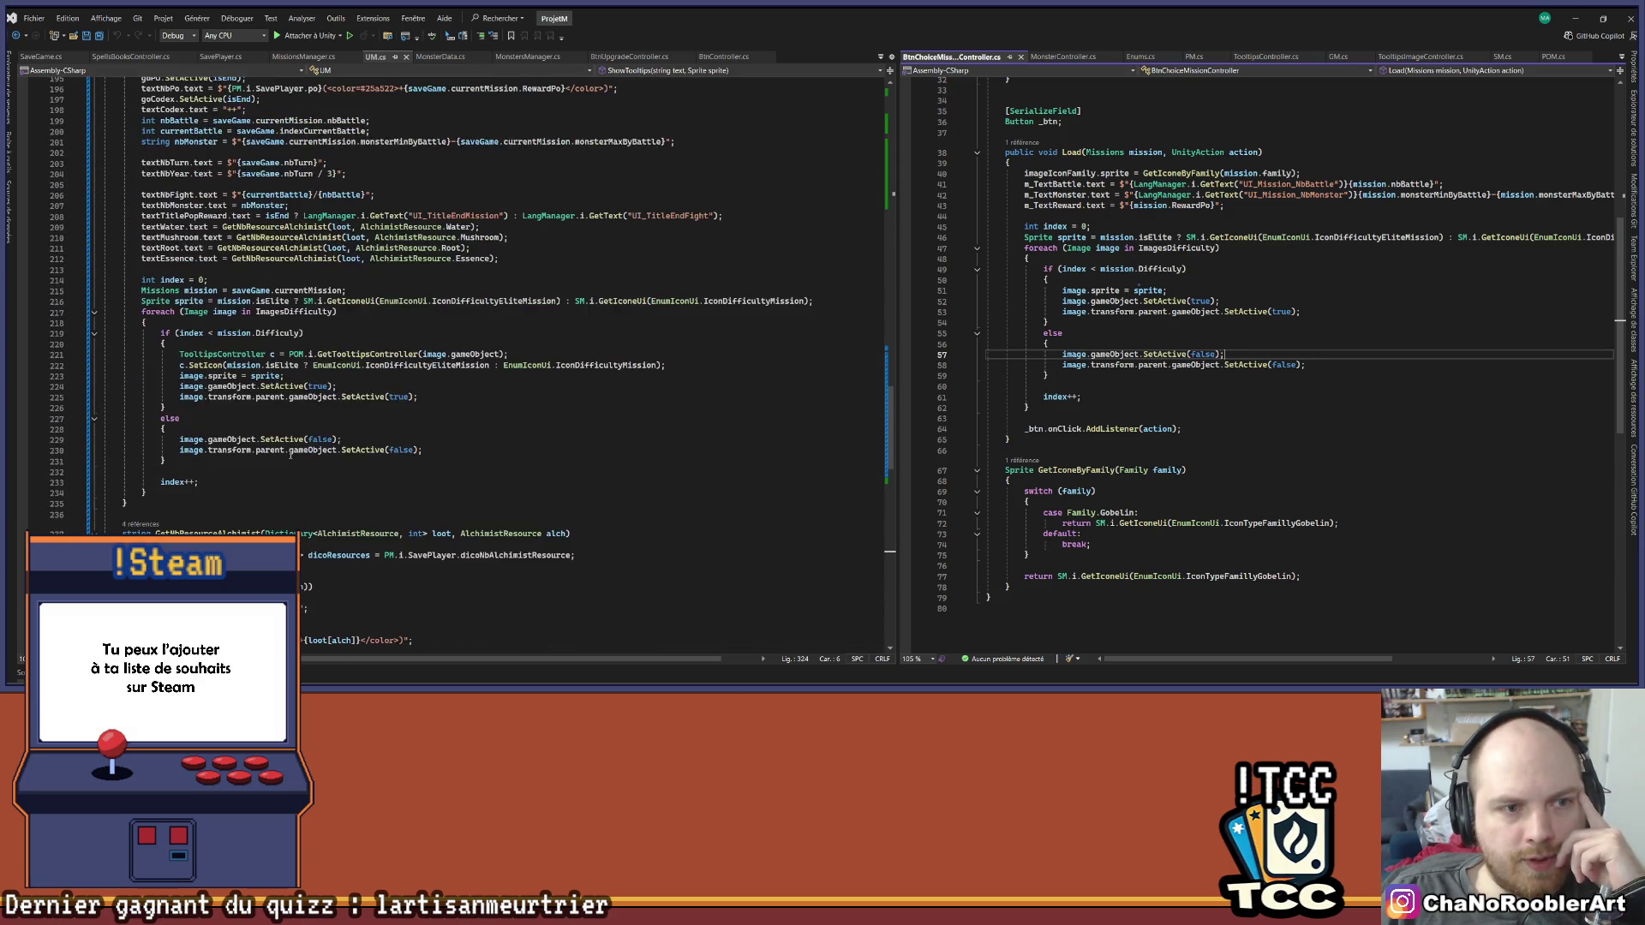
{"action": "mouse_move", "coordinate": [176, 354]}
{"action": "left_mouse_down"}
{"action": "mouse_move", "coordinate": [484, 367]}
{"action": "mouse_move", "coordinate": [285, 378]}
{"action": "mouse_move", "coordinate": [742, 369]}
{"action": "left_mouse_up"}
{"action": "key", "text": "ctrl+c"}
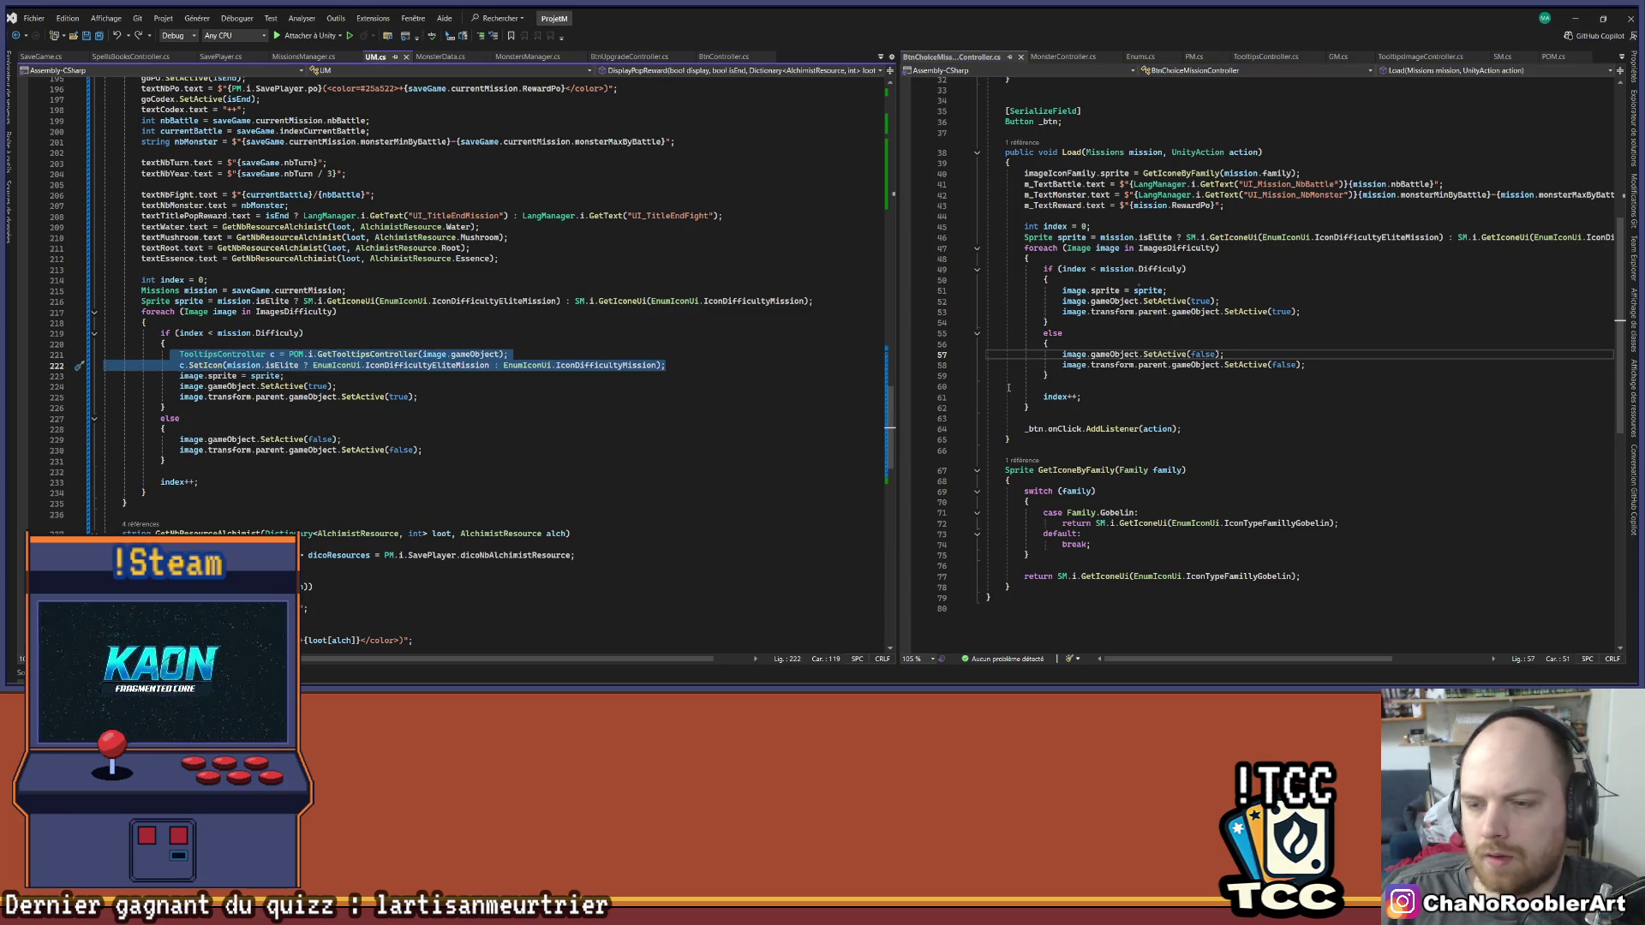
{"action": "left_click", "coordinate": [1050, 280]}
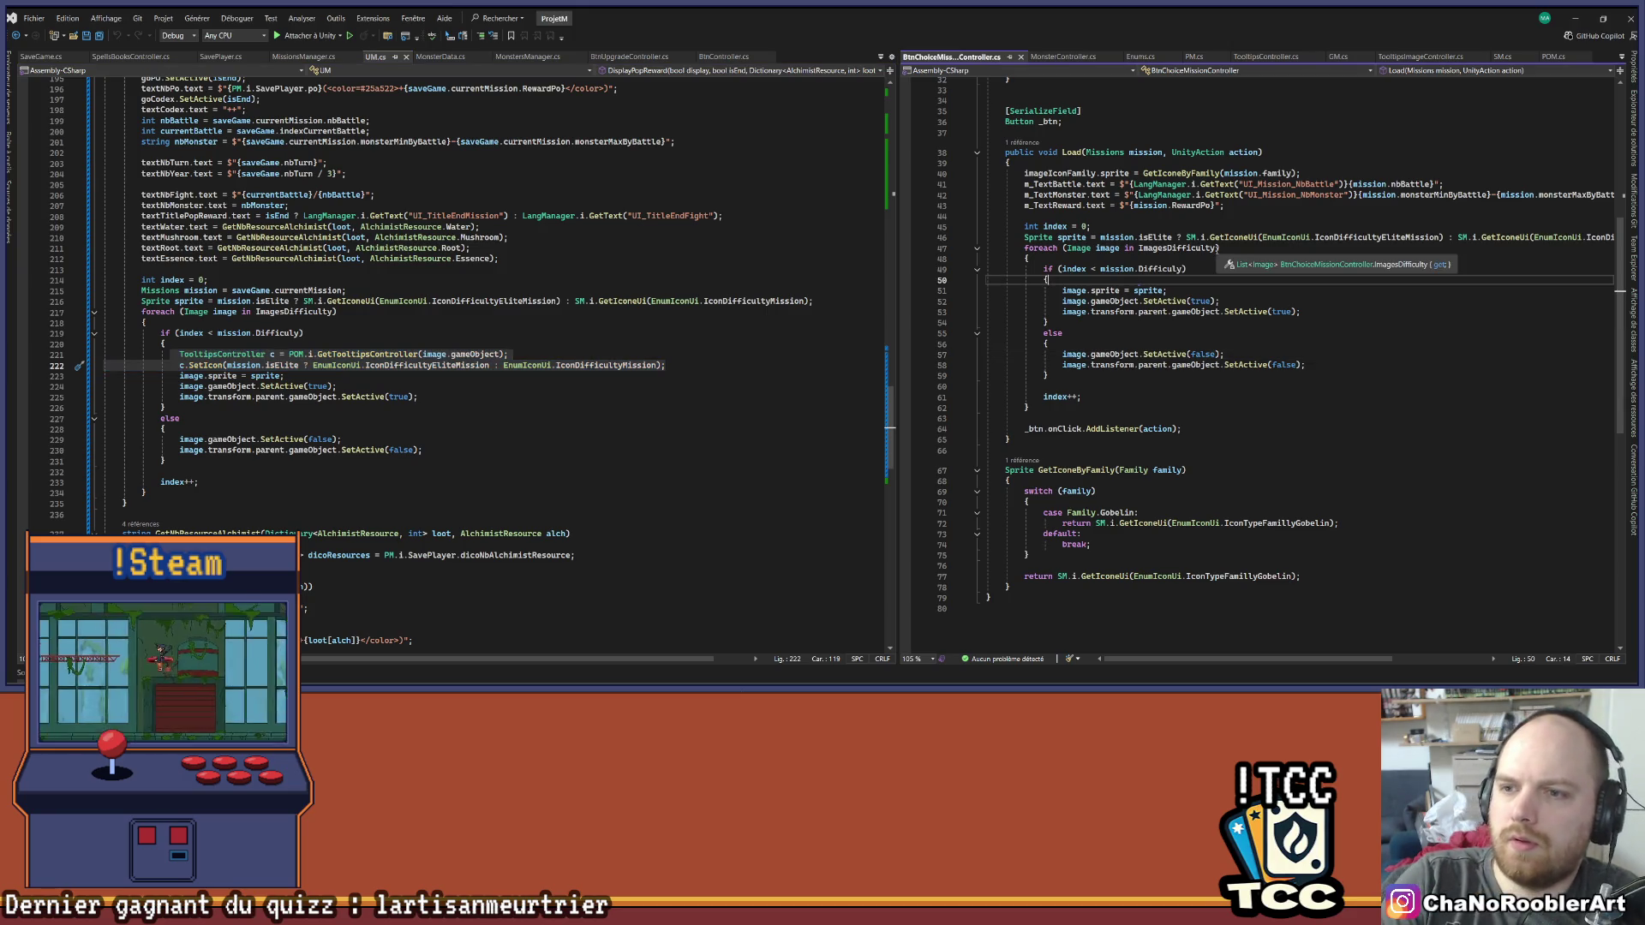
{"action": "key", "text": "ctrl+v"}
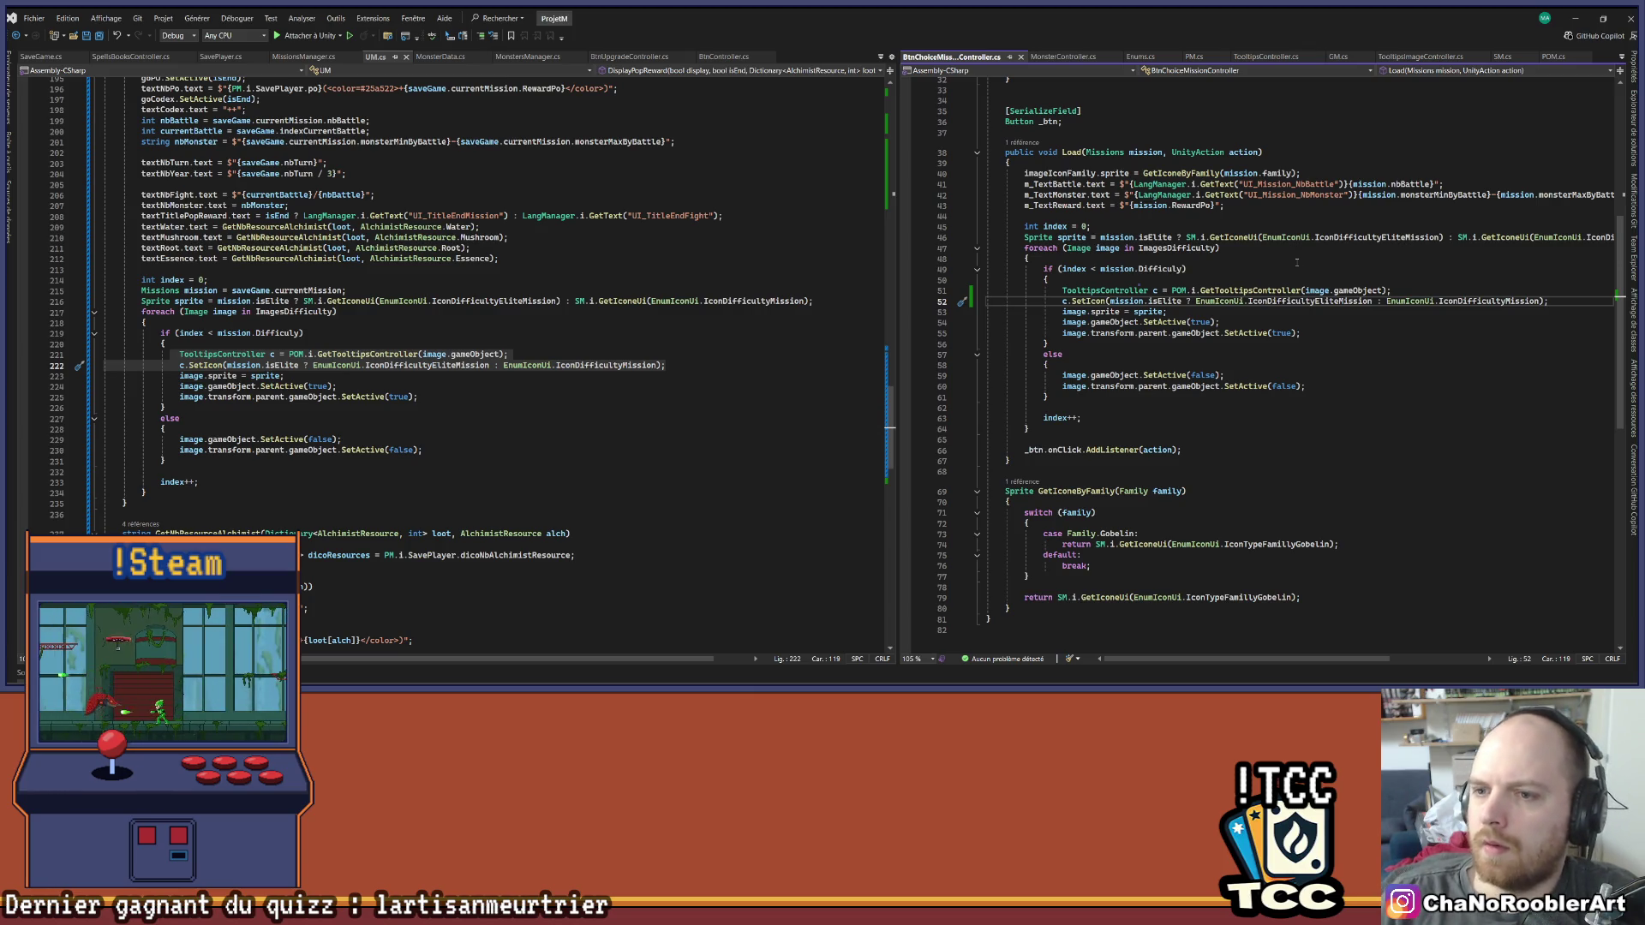
{"action": "left_click", "coordinate": [1575, 18]}
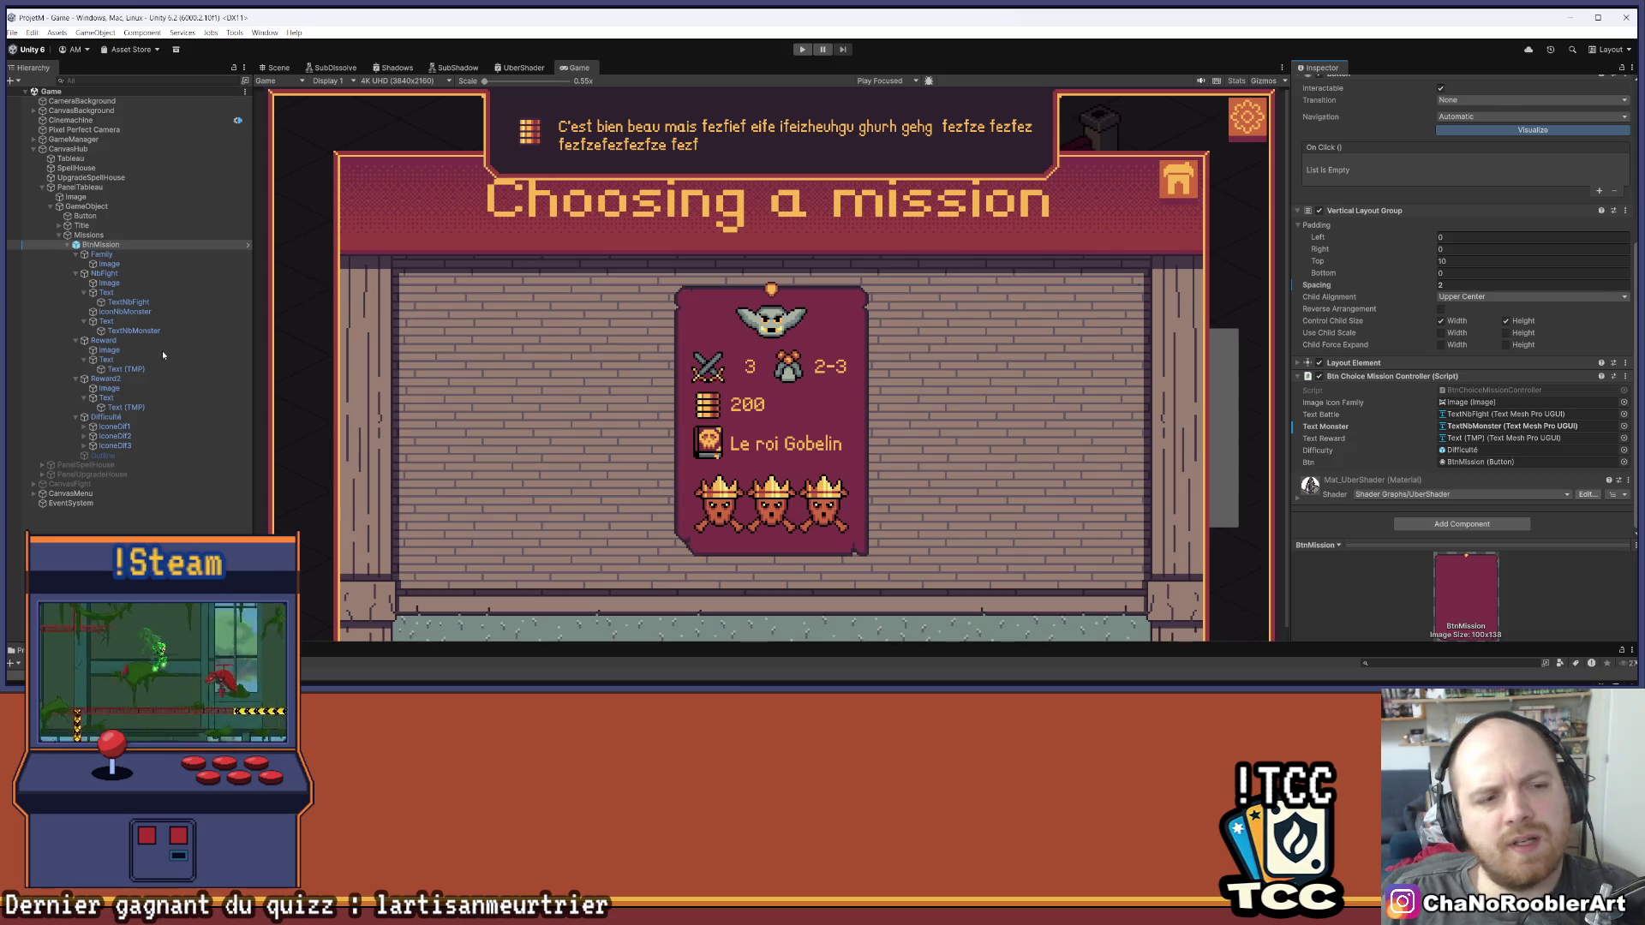
Deactivate IconeDif1–3 and the PanelTableau mission panel
{"action": "left_click", "coordinate": [114, 427]}
{"action": "left_click", "coordinate": [116, 436], "text": "shift"}
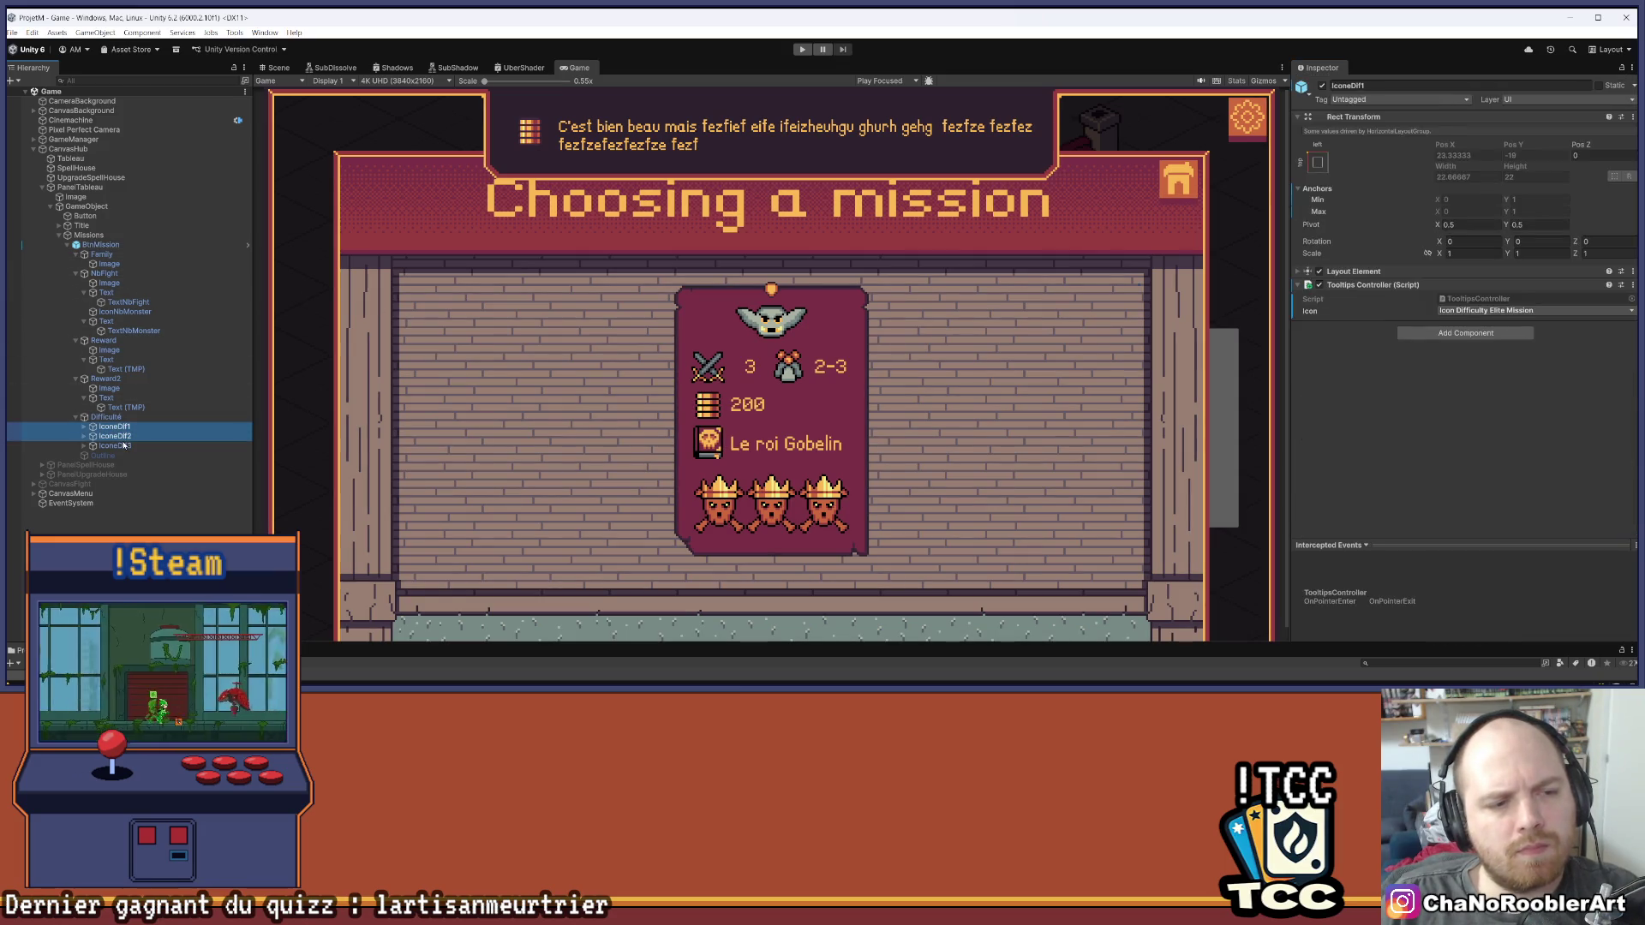
{"action": "left_click", "coordinate": [124, 446], "text": "shift"}
{"action": "left_click", "coordinate": [1322, 87]}
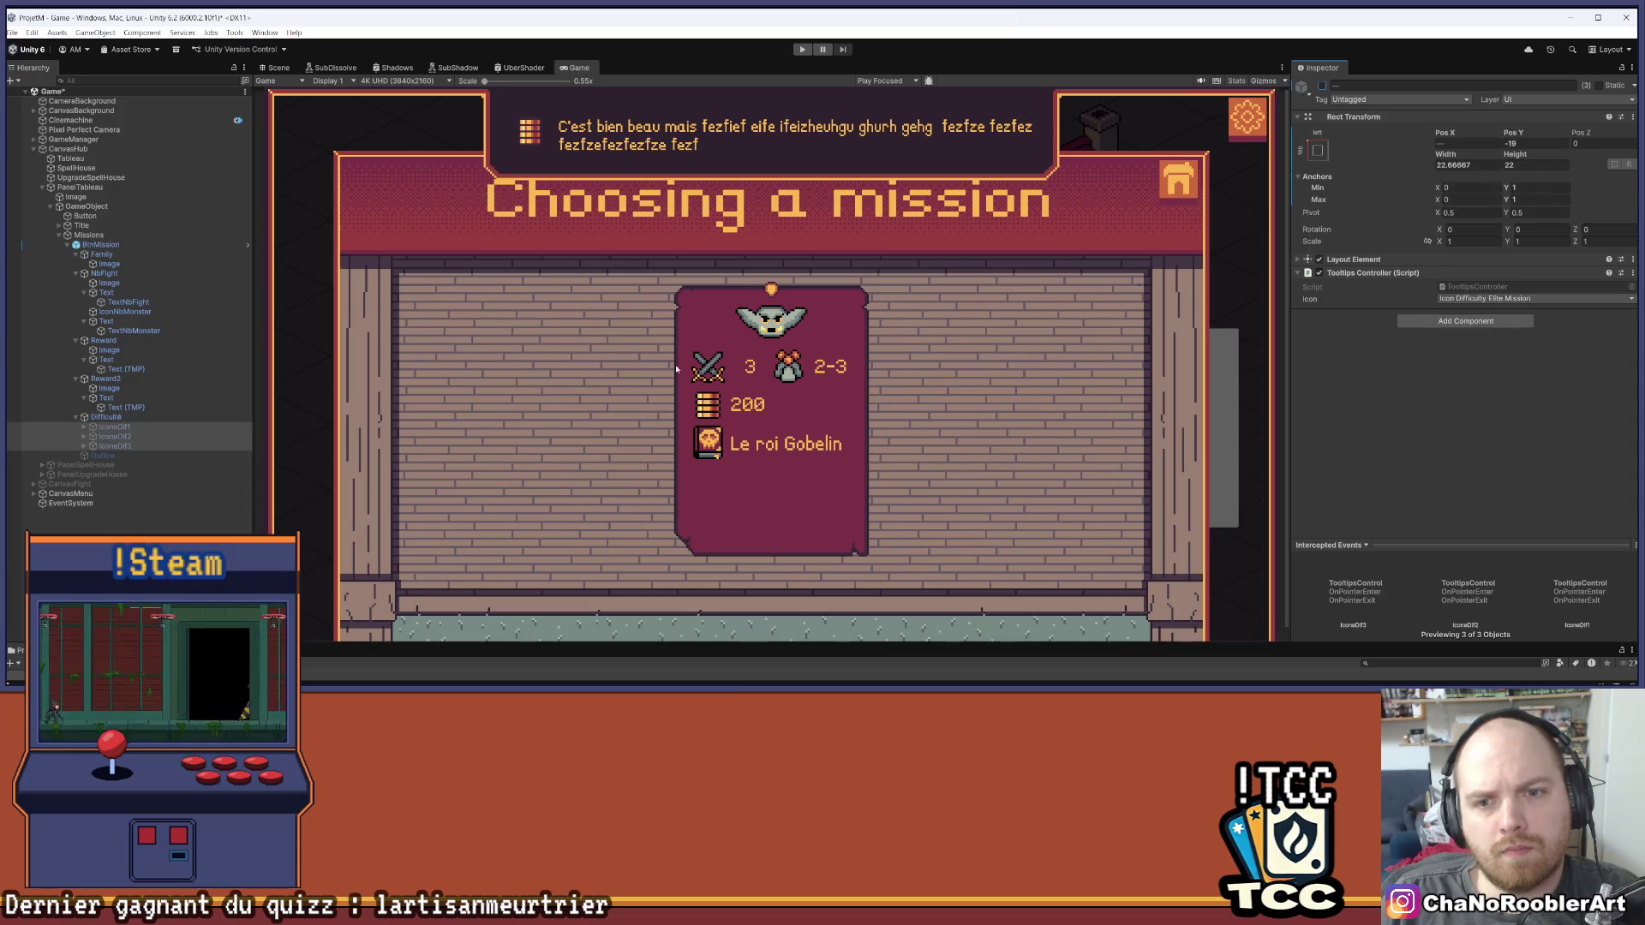
{"action": "left_click", "coordinate": [154, 518]}
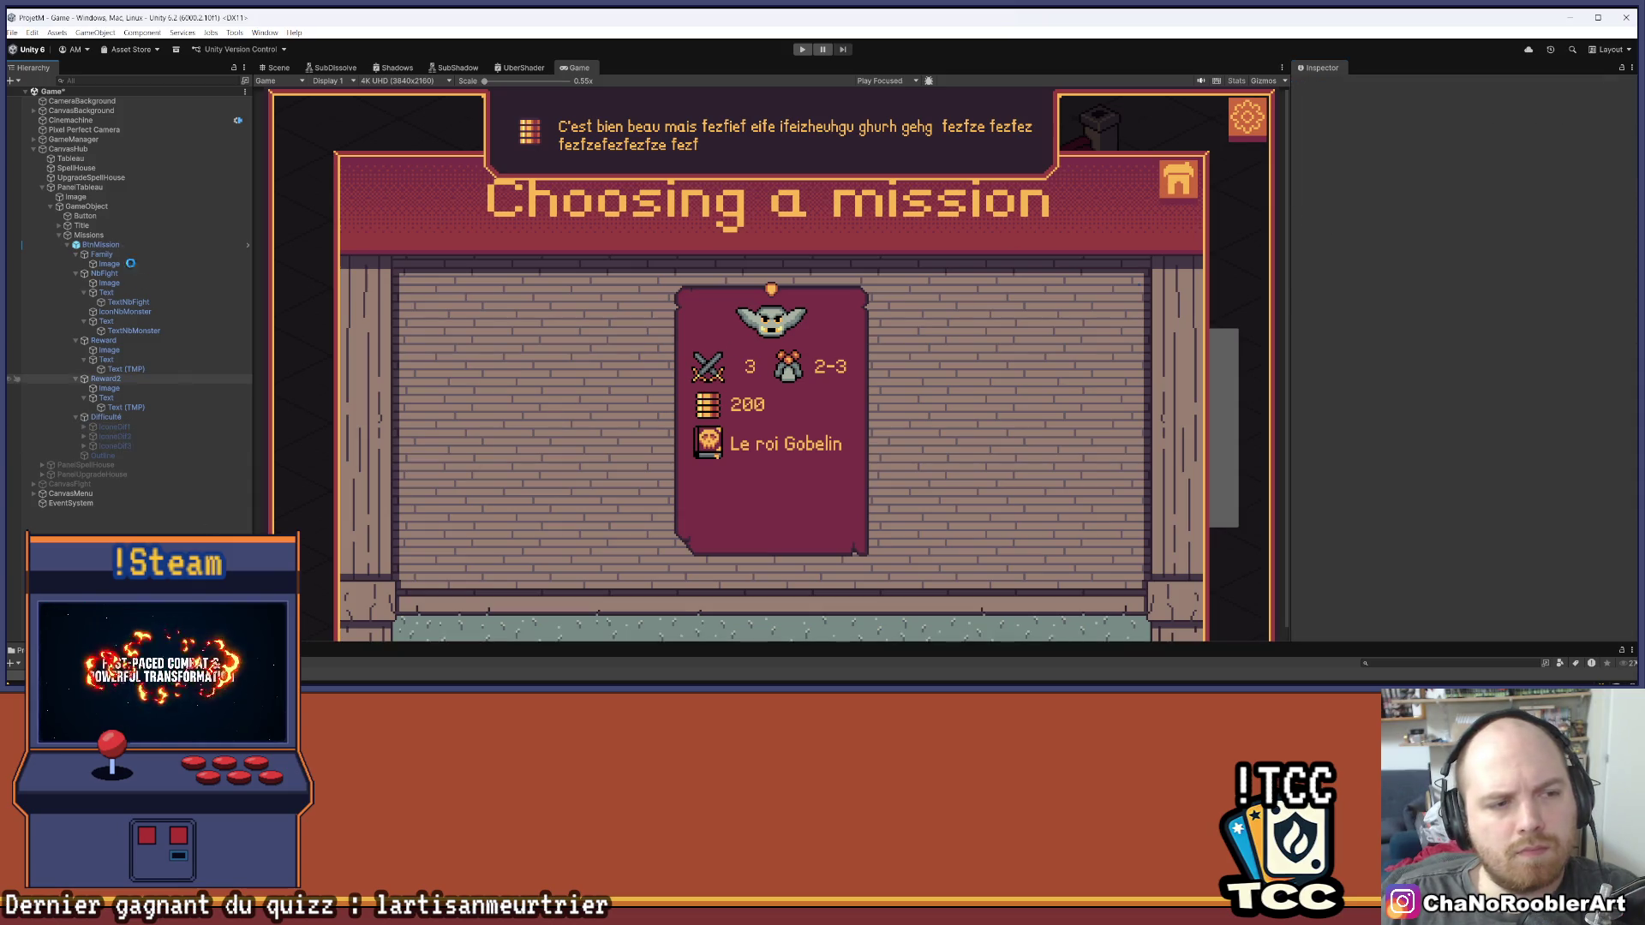
{"action": "left_click", "coordinate": [59, 235]}
{"action": "left_click", "coordinate": [80, 186]}
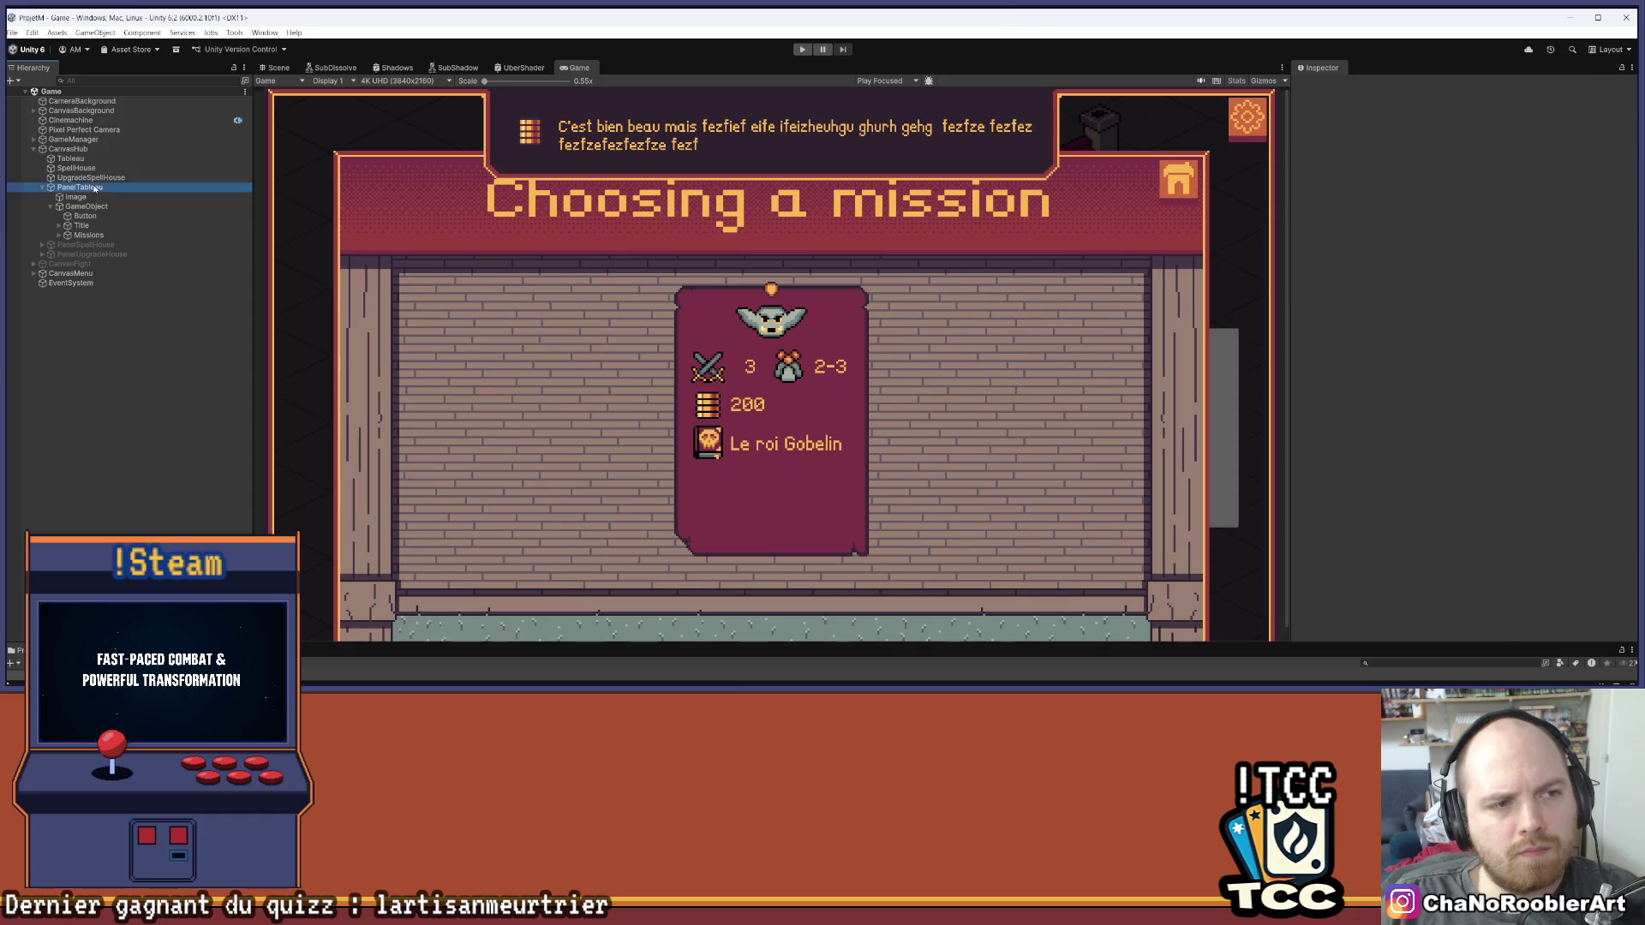
{"action": "left_click", "coordinate": [1322, 87]}
{"action": "left_click", "coordinate": [239, 372]}
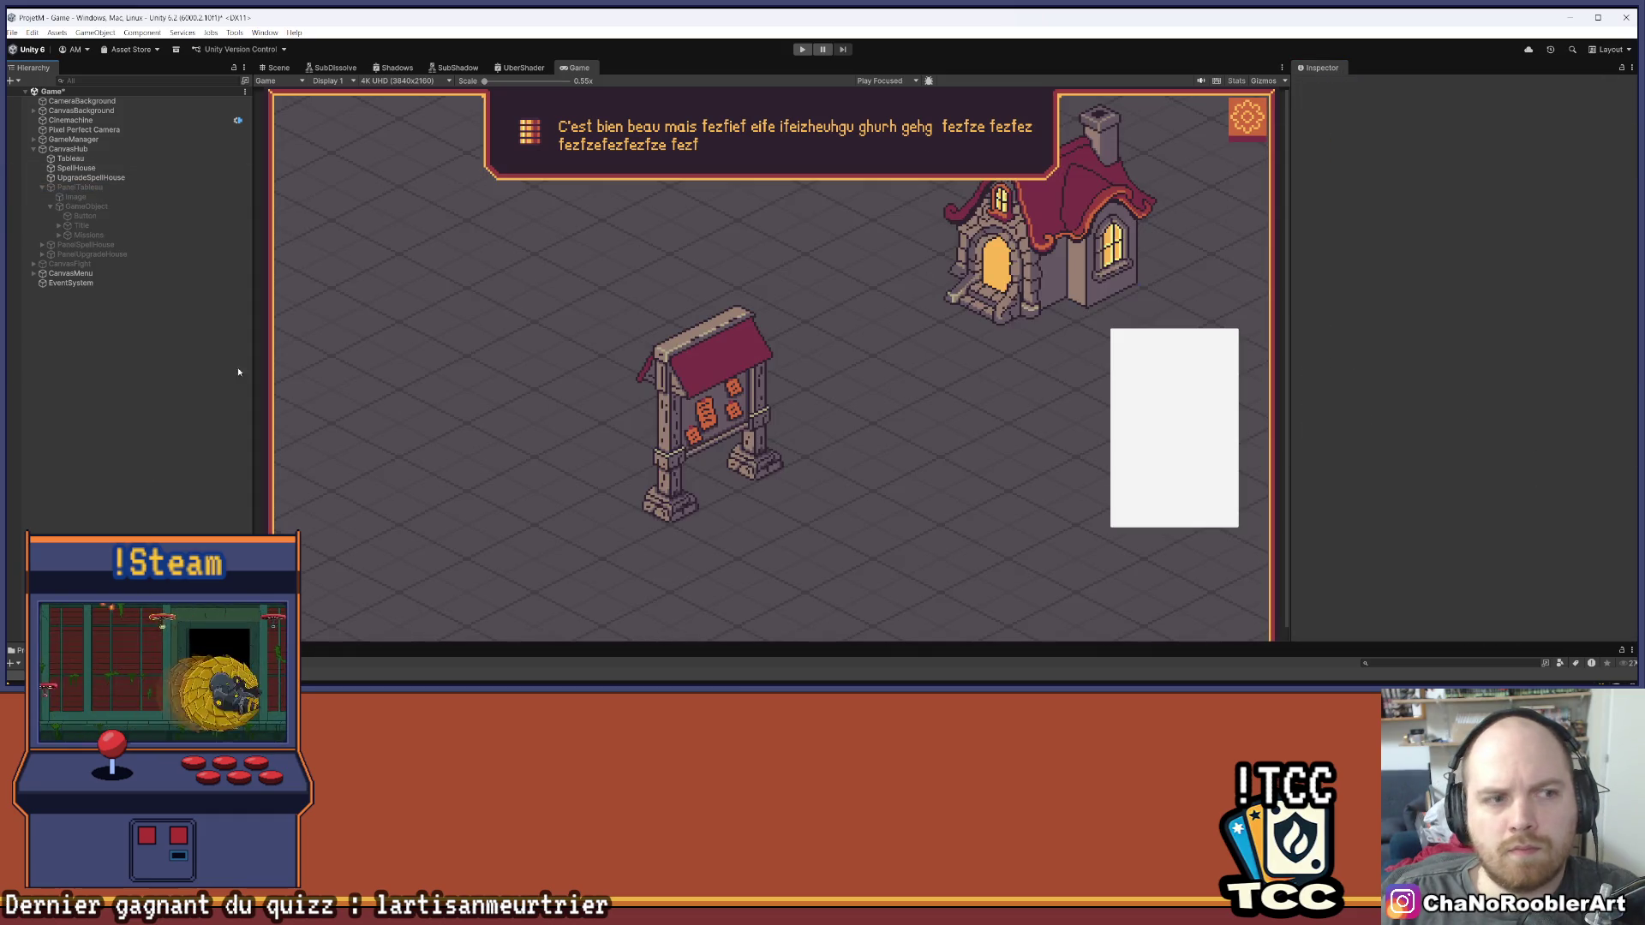
Run the game and open the BtnChoiceMissionController error in an enlarged Console
{"action": "left_click", "coordinate": [805, 50]}
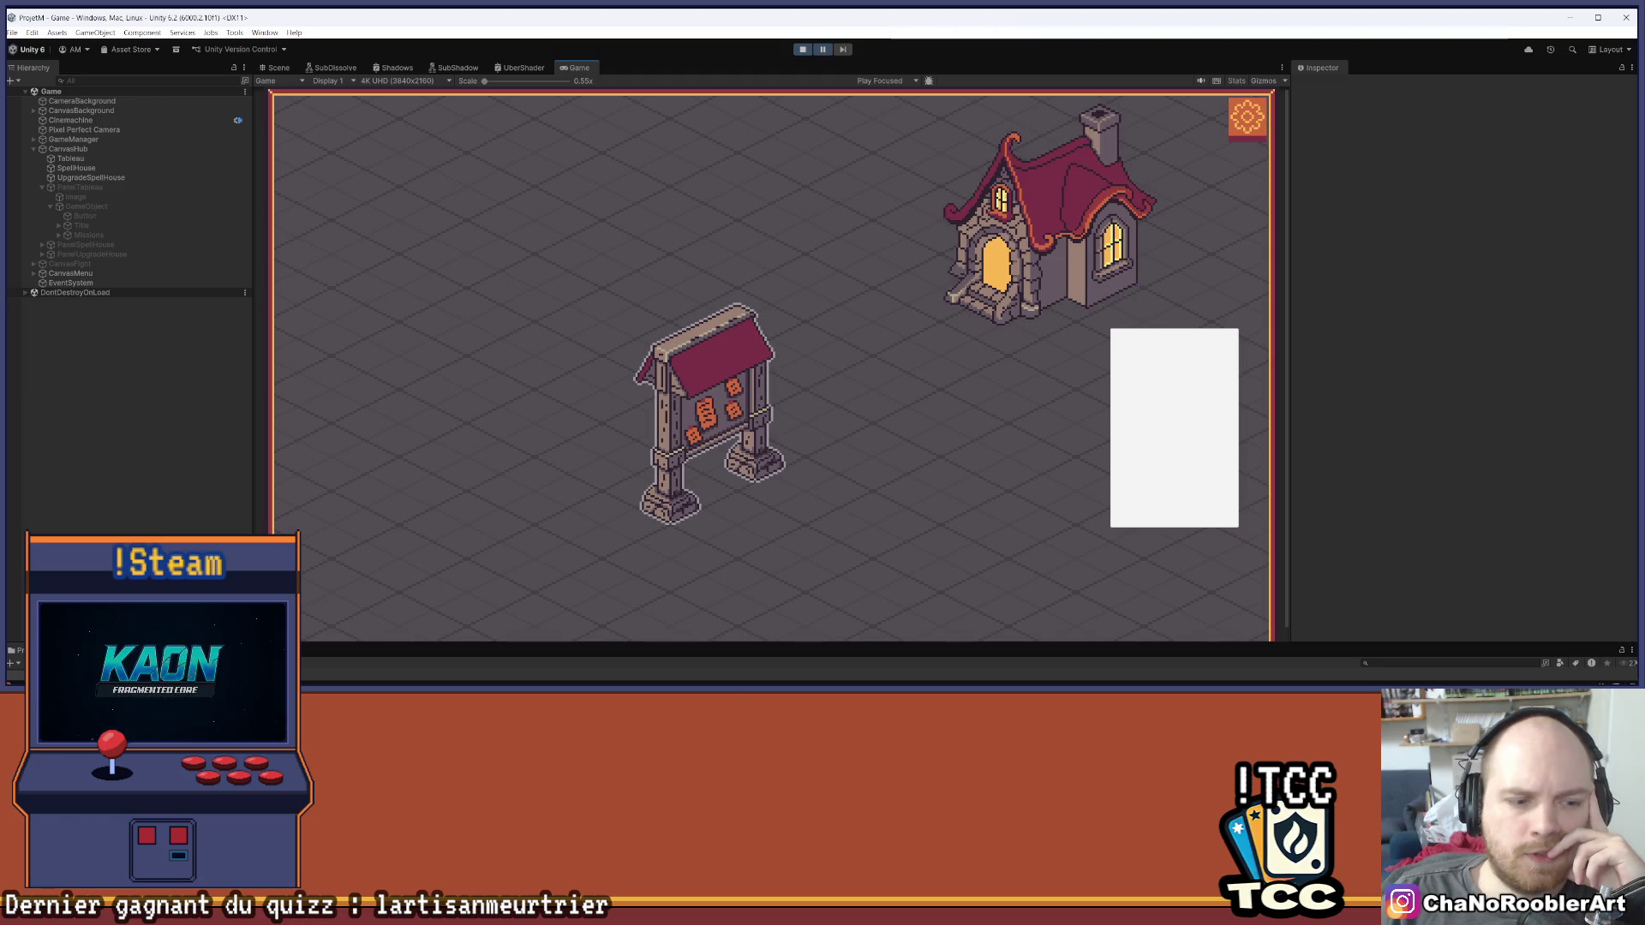
{"action": "left_click_drag", "start_coordinate": [411, 644], "coordinate": [412, 514]}
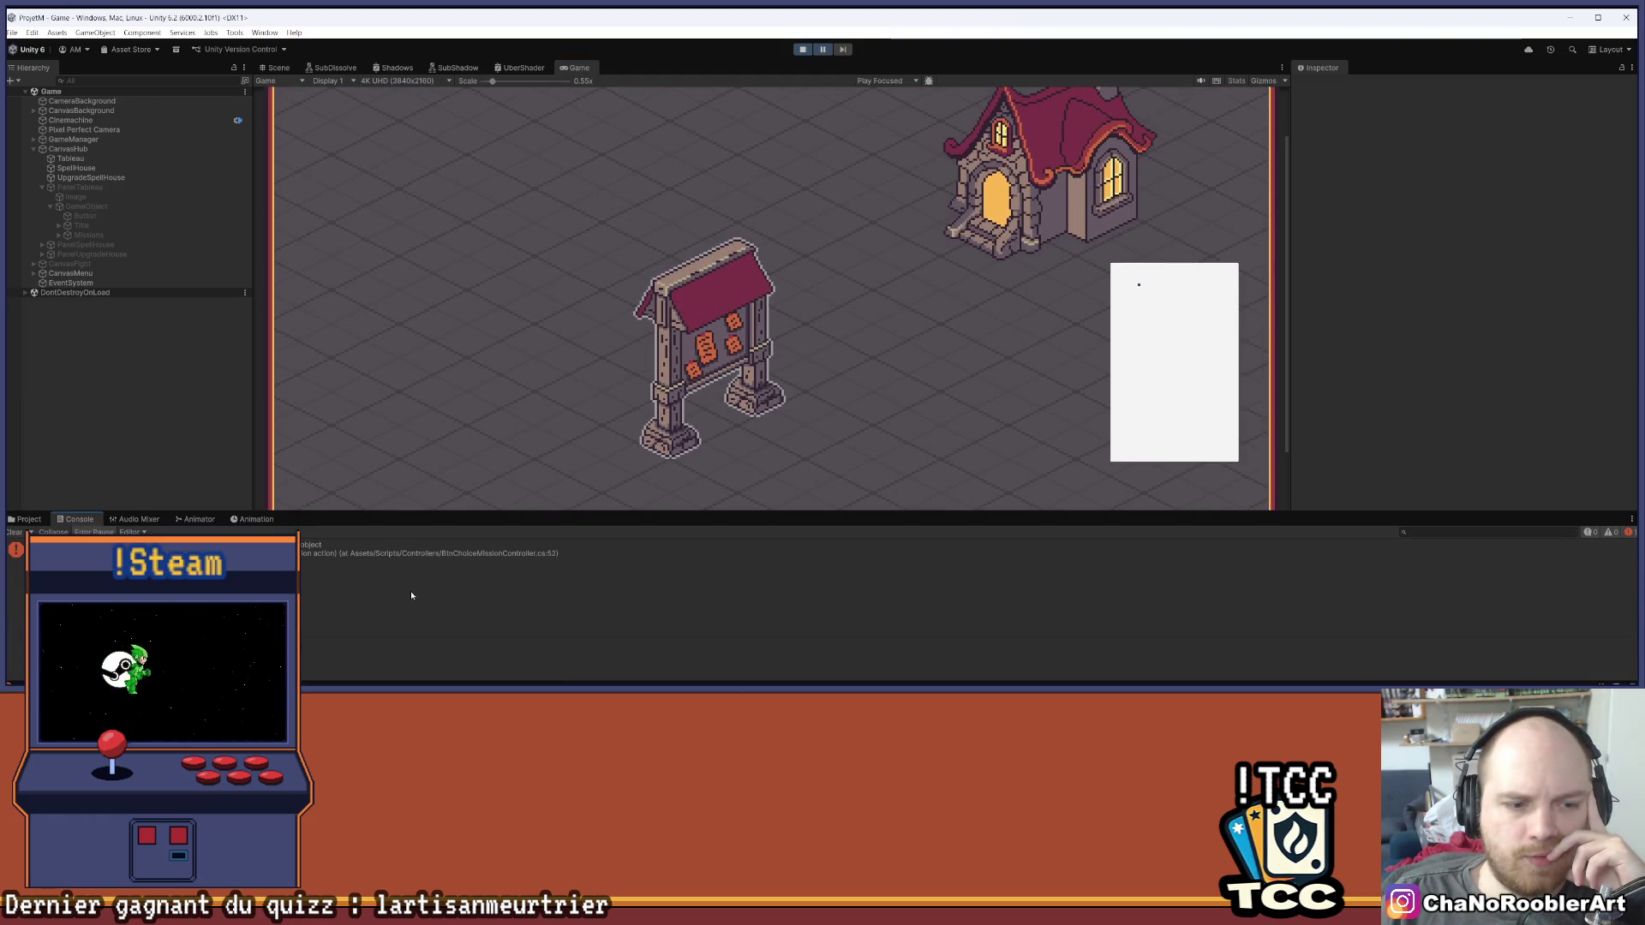
{"action": "left_click", "coordinate": [397, 548]}
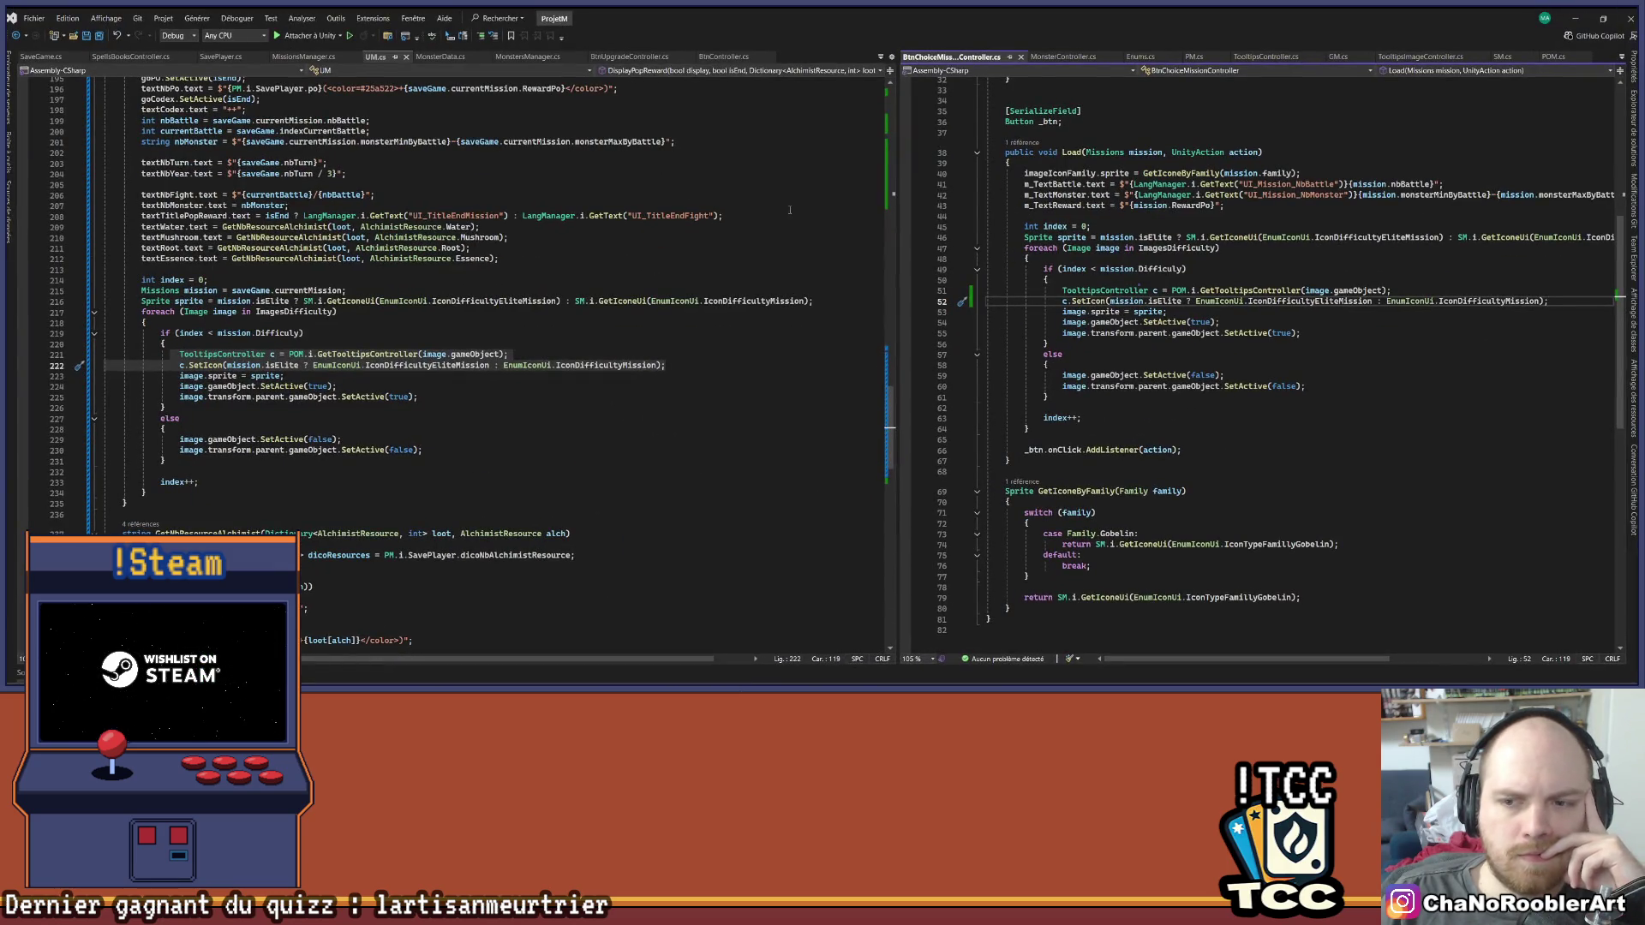
Check lines 54 and 50 of the difficulty loop in BtnChoiceMissionController.cs, then return to Unity
{"action": "left_click", "coordinate": [1382, 320]}
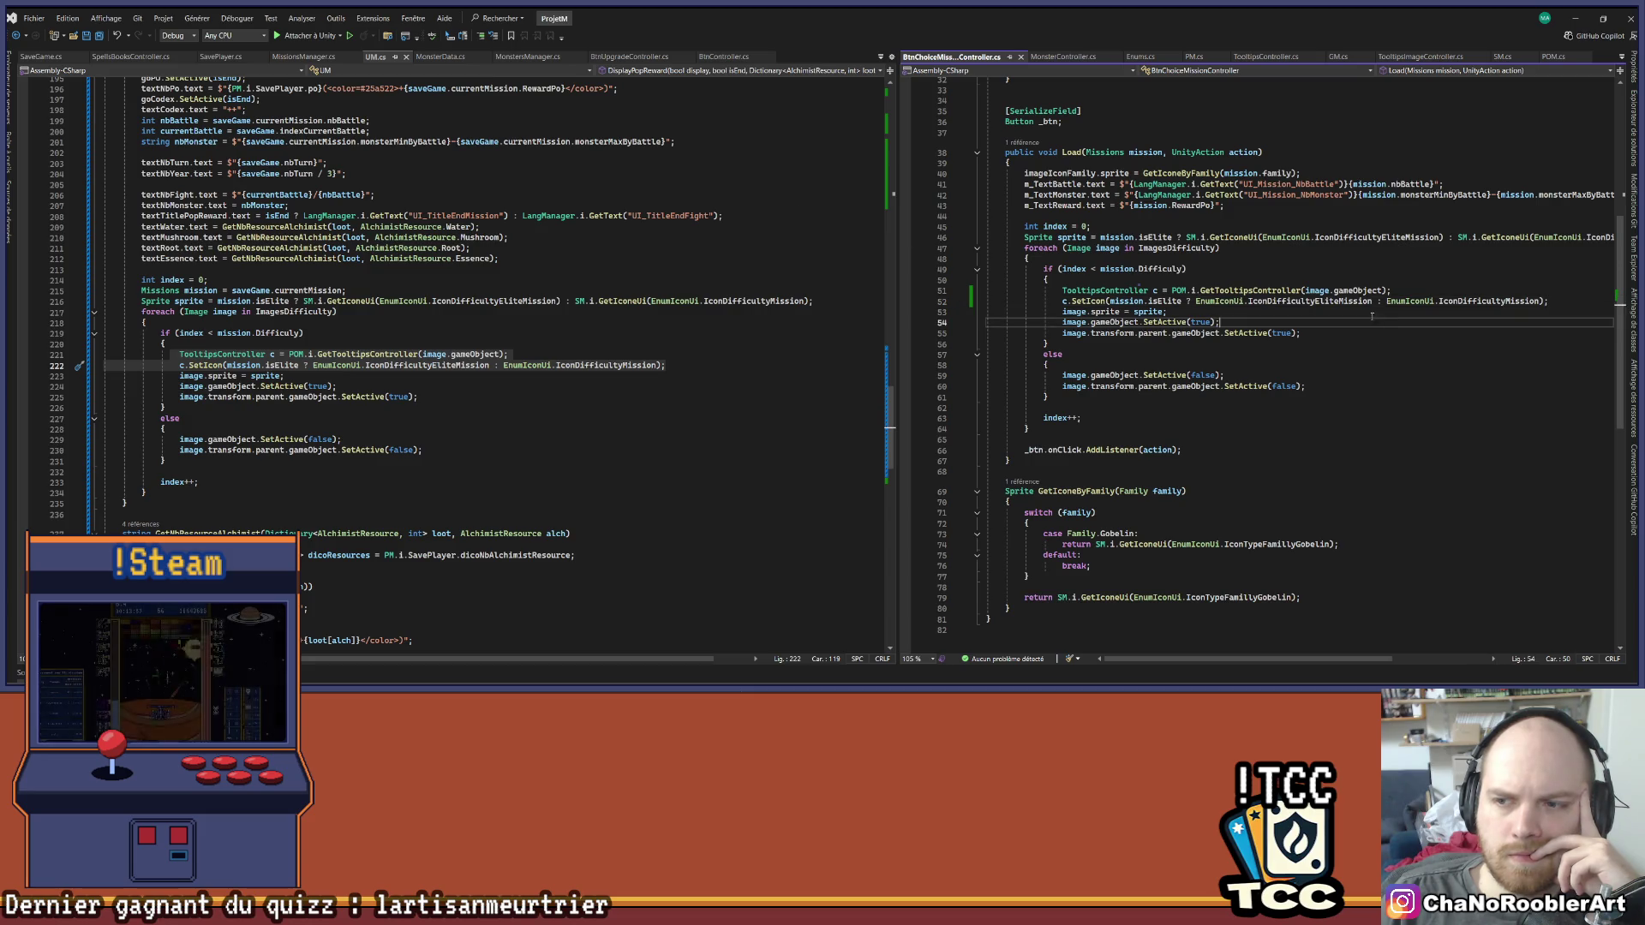
{"action": "left_click", "coordinate": [1311, 279]}
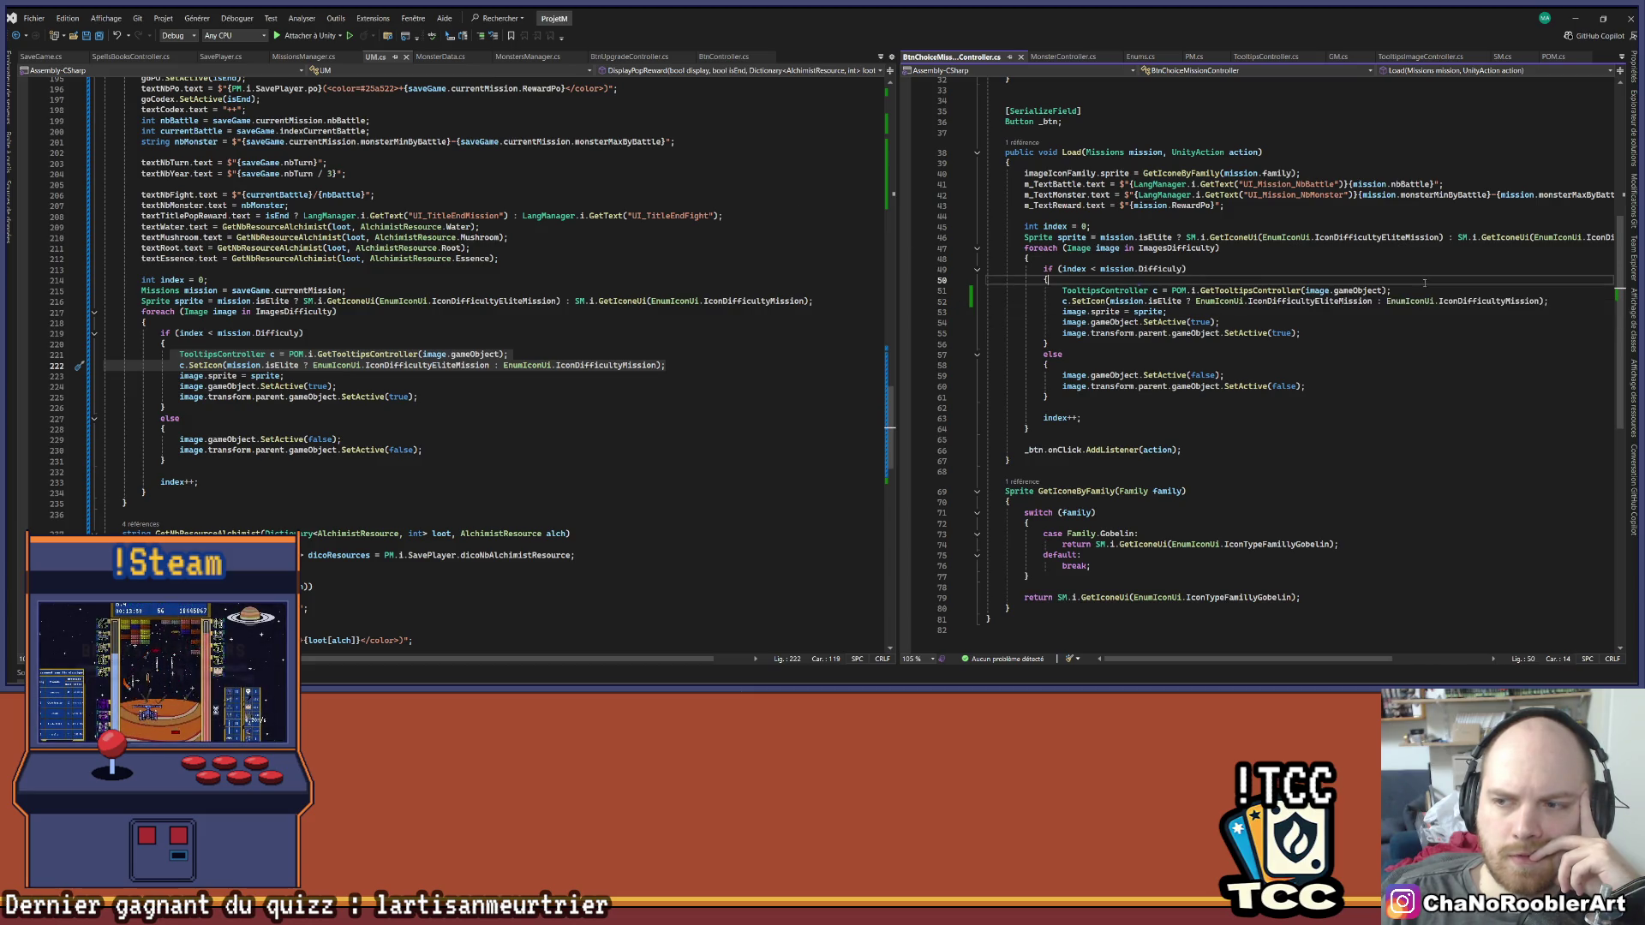
{"action": "left_click", "coordinate": [1576, 17]}
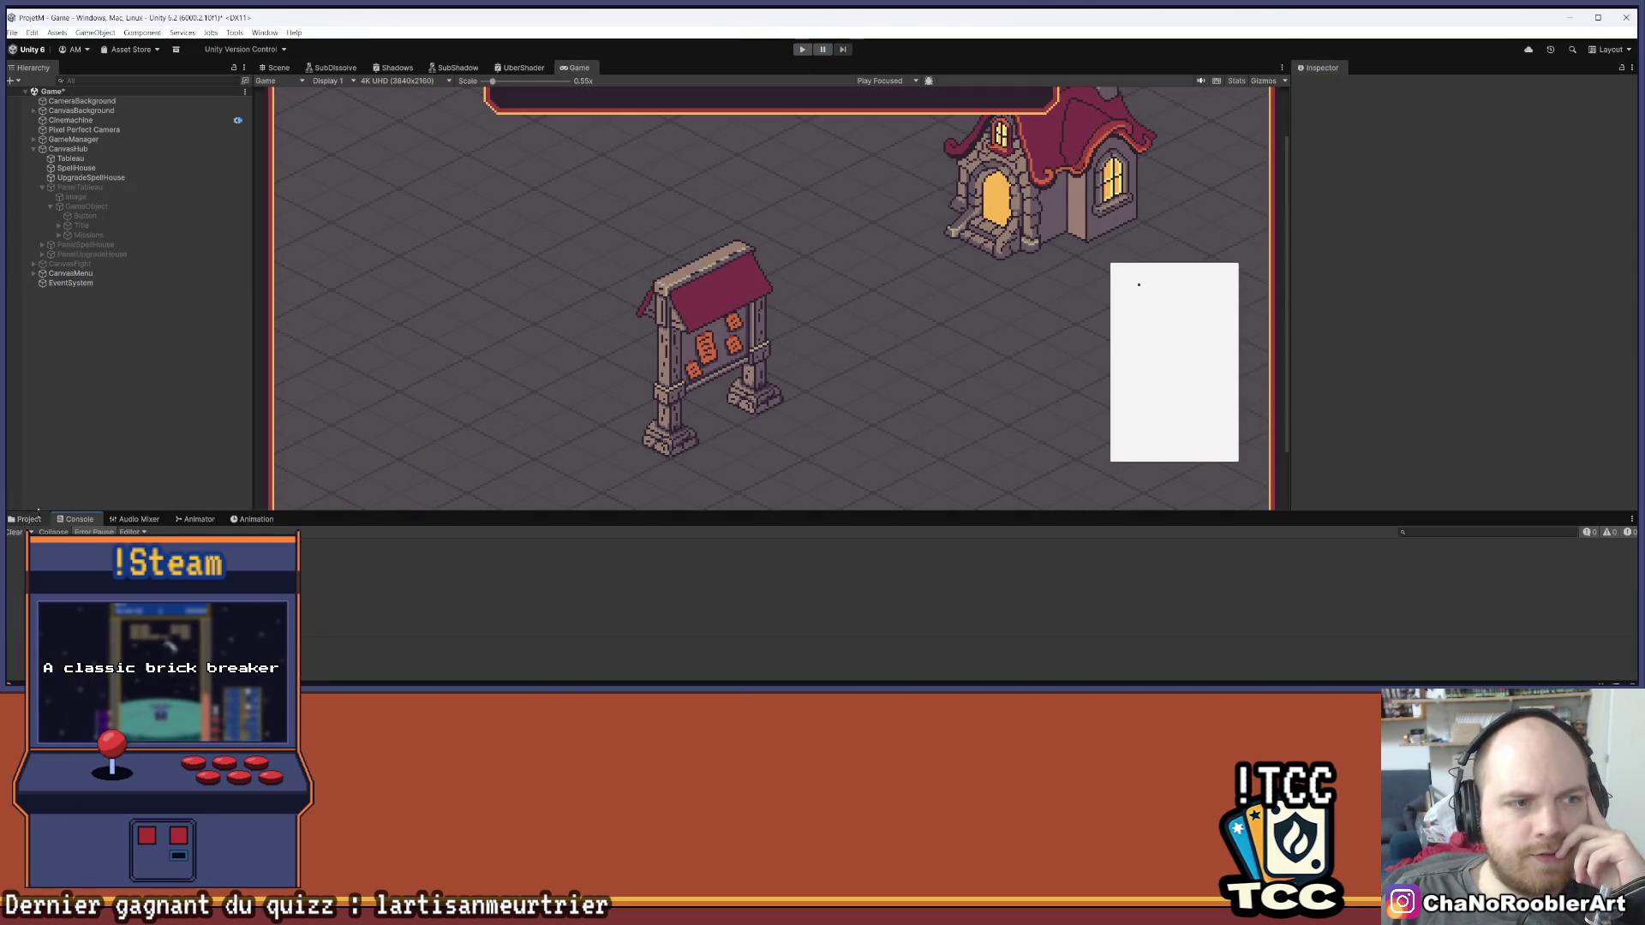
Re-enable PanelTableau and IconeDif1, and remove IconeDif1's Tooltips Controller
{"action": "left_click", "coordinate": [117, 188]}
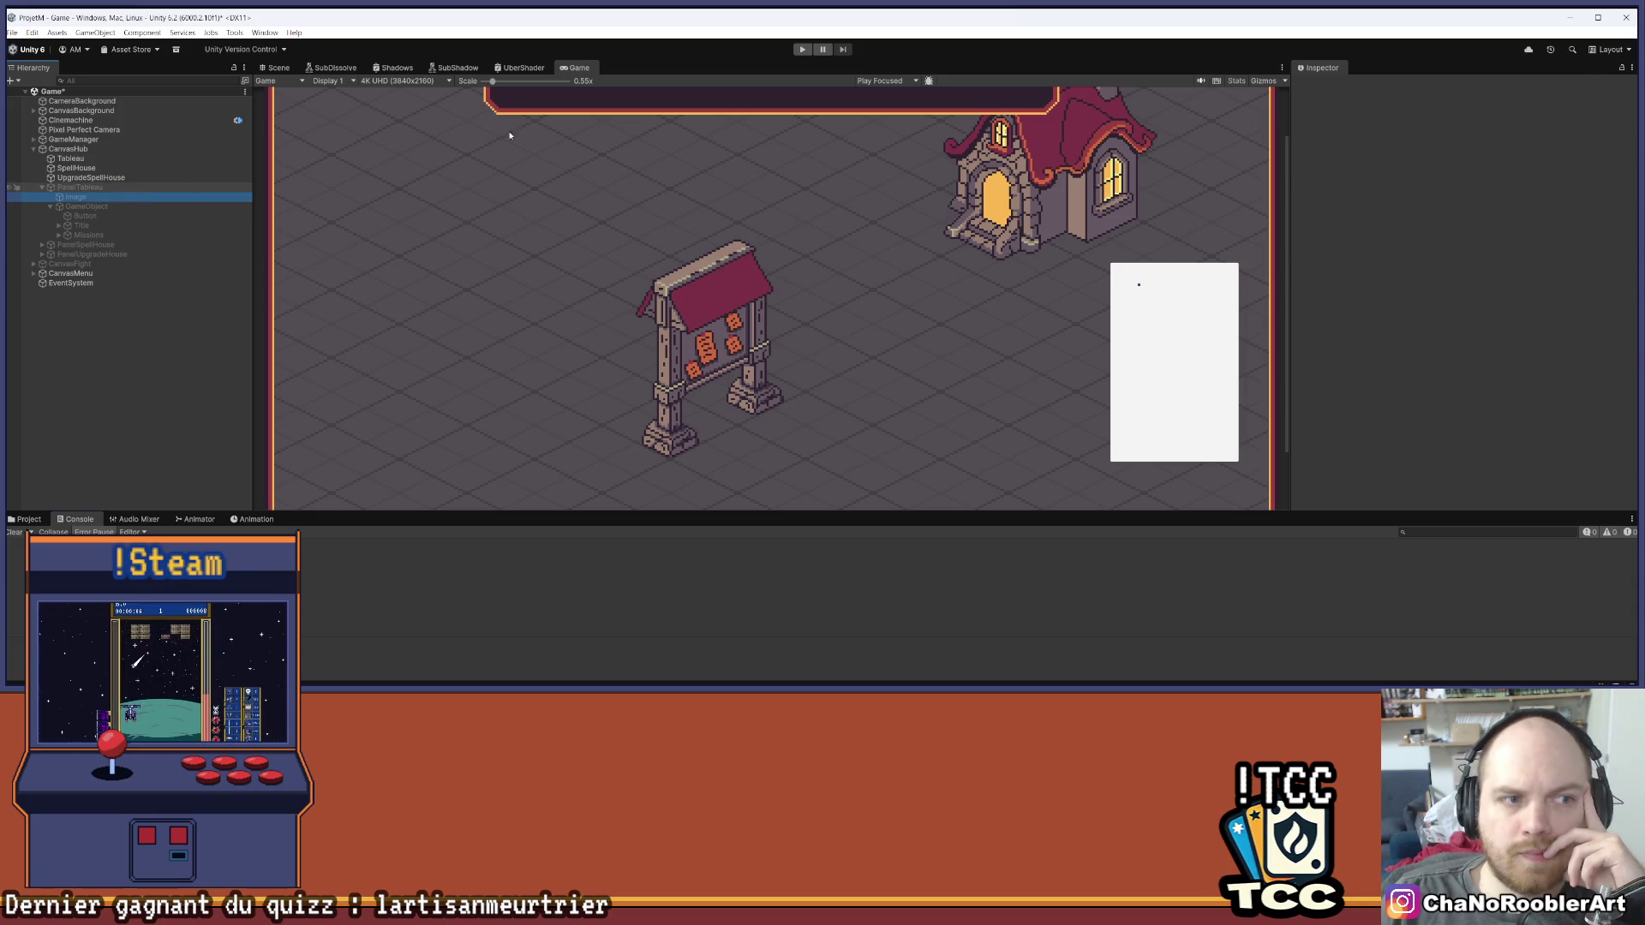
{"action": "left_click", "coordinate": [1322, 86]}
{"action": "left_click", "coordinate": [58, 235]}
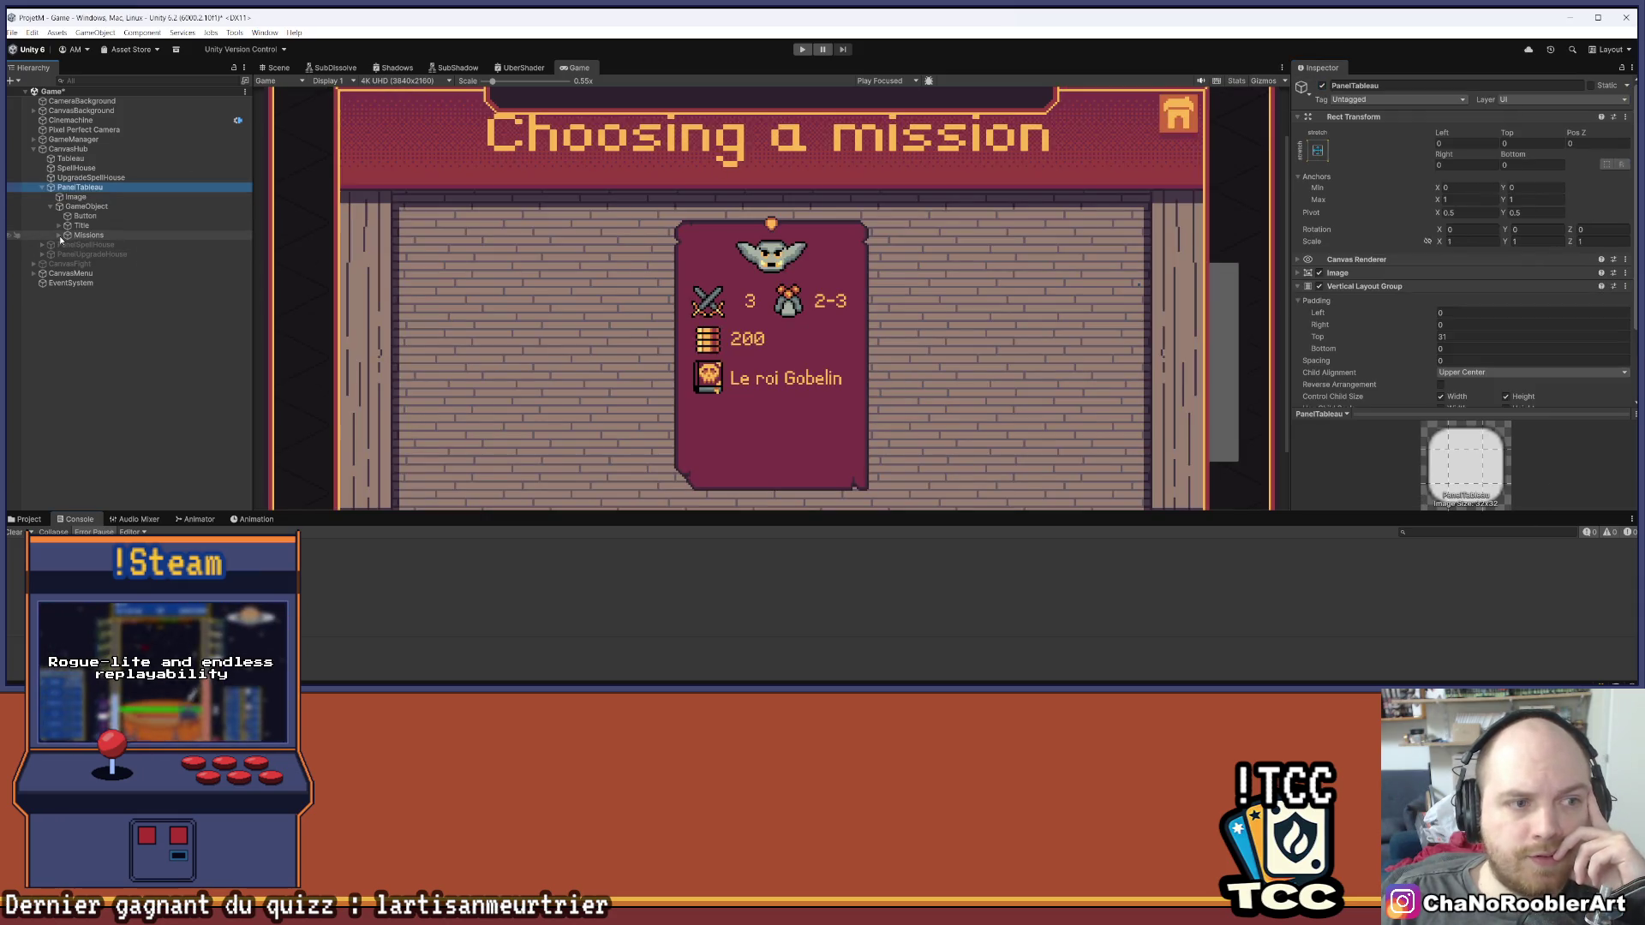
{"action": "left_click", "coordinate": [110, 427]}
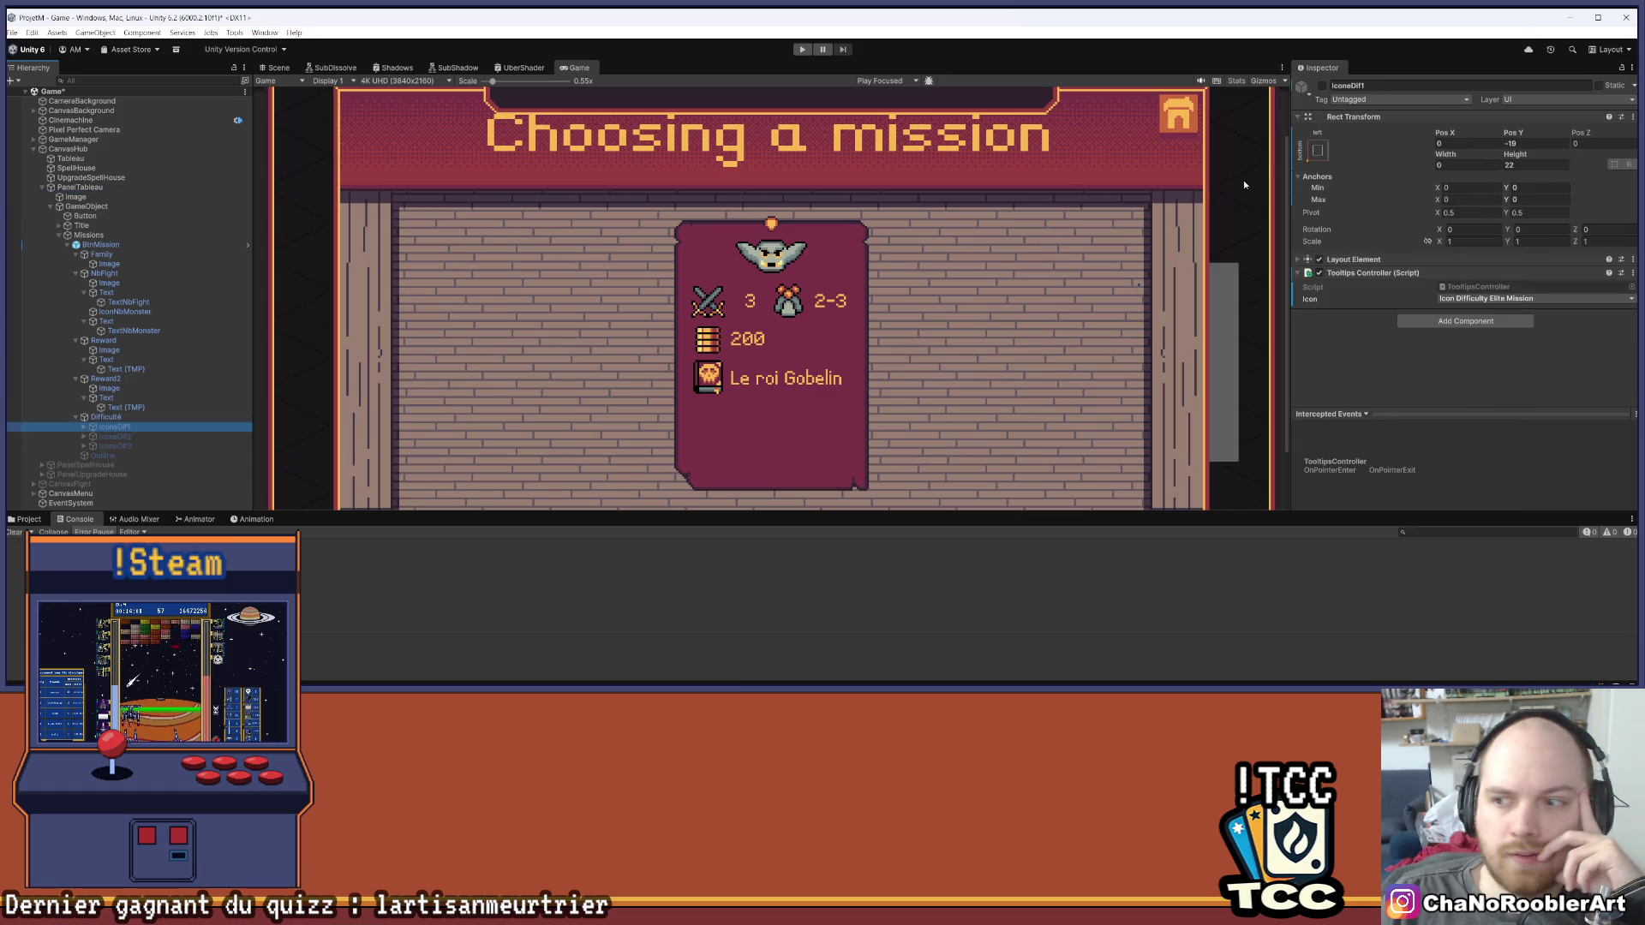
{"action": "left_click", "coordinate": [1324, 86]}
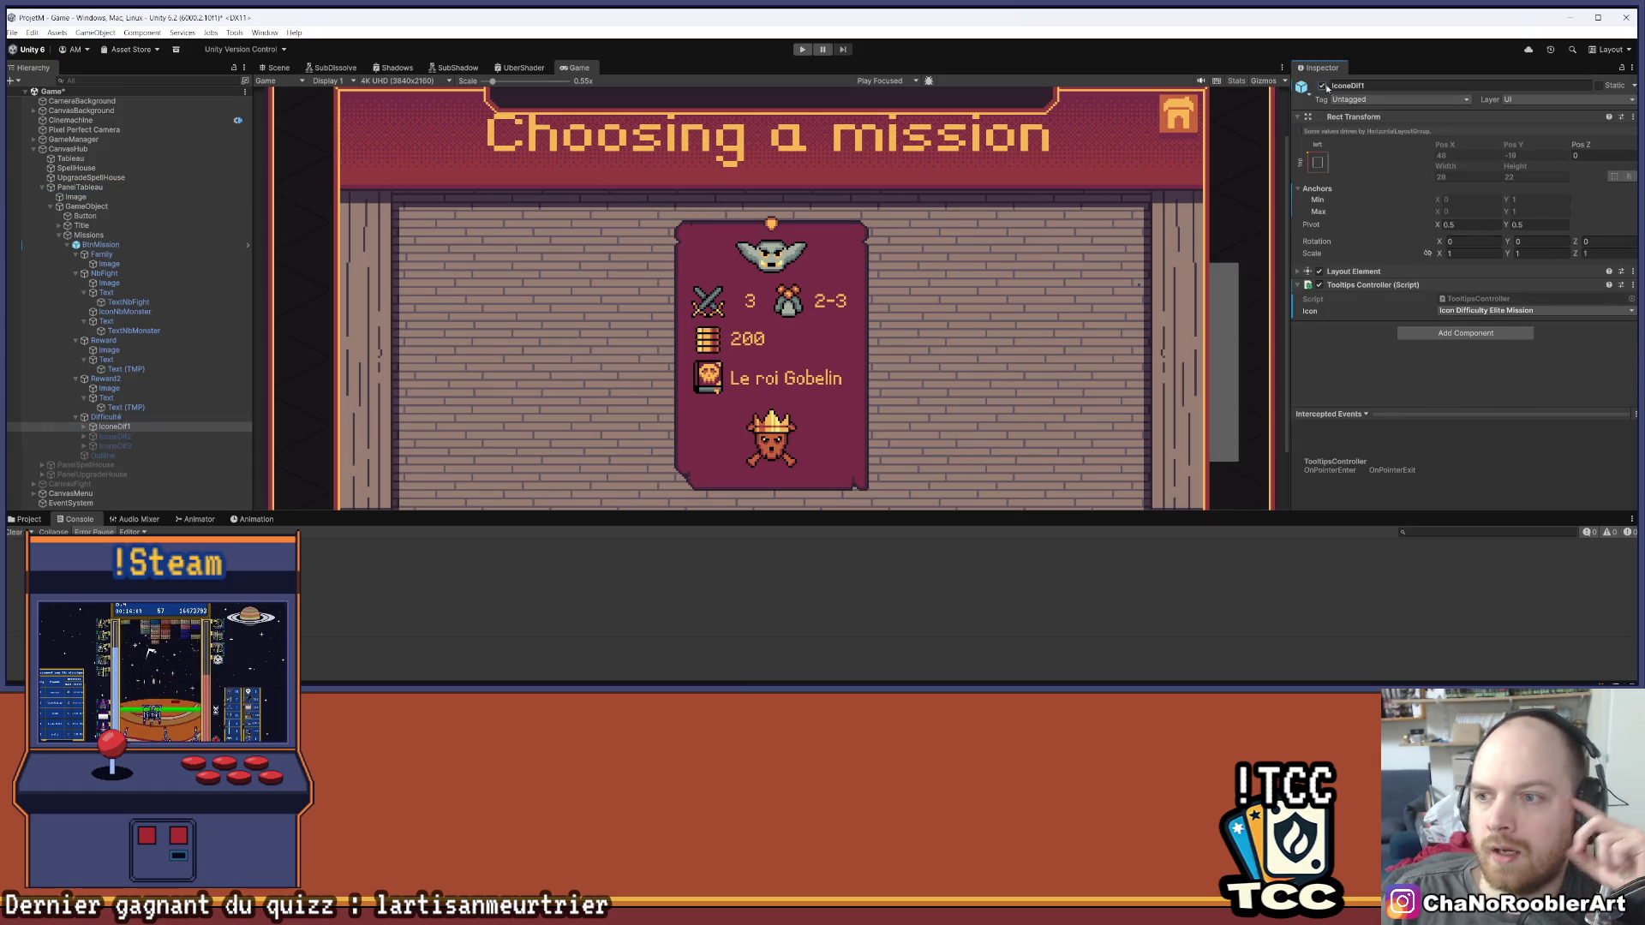
{"action": "right_click", "coordinate": [1379, 295]}
{"action": "left_click", "coordinate": [1394, 312]}
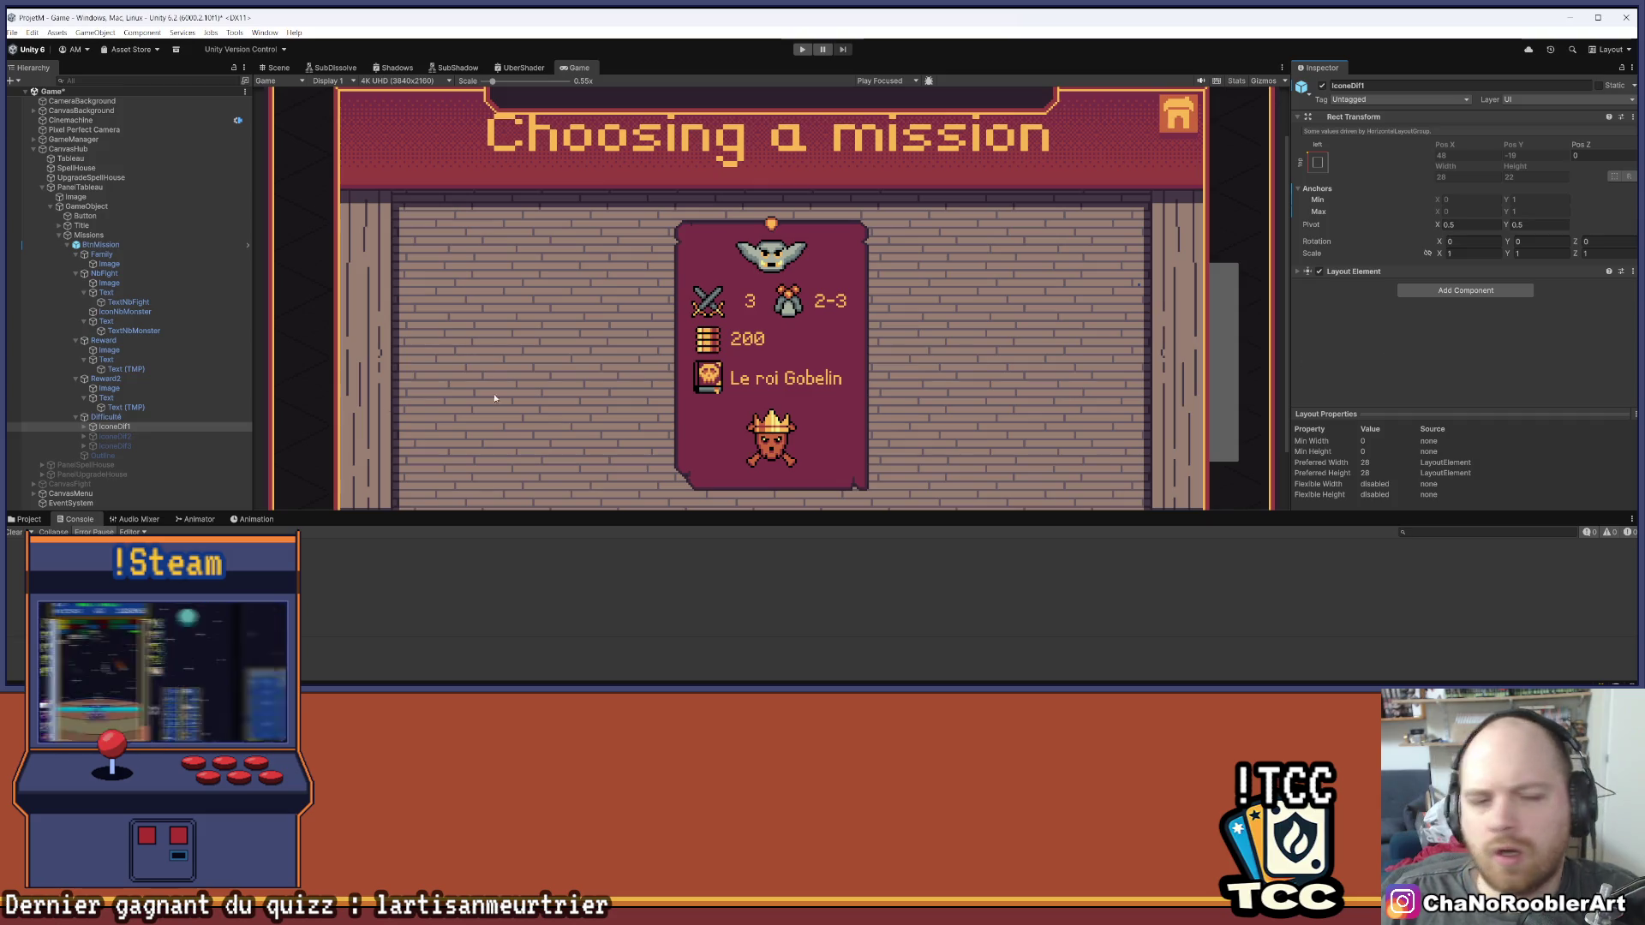
Remove the Tooltips Controller from IconeDif2 and IconeDif3, then select IconeDif1's Image
{"action": "left_click", "coordinate": [83, 427]}
{"action": "left_click", "coordinate": [84, 446]}
{"action": "scroll", "coordinate": [86, 452], "scroll_direction": "down", "scroll_amount": 1}
{"action": "left_click", "coordinate": [111, 419]}
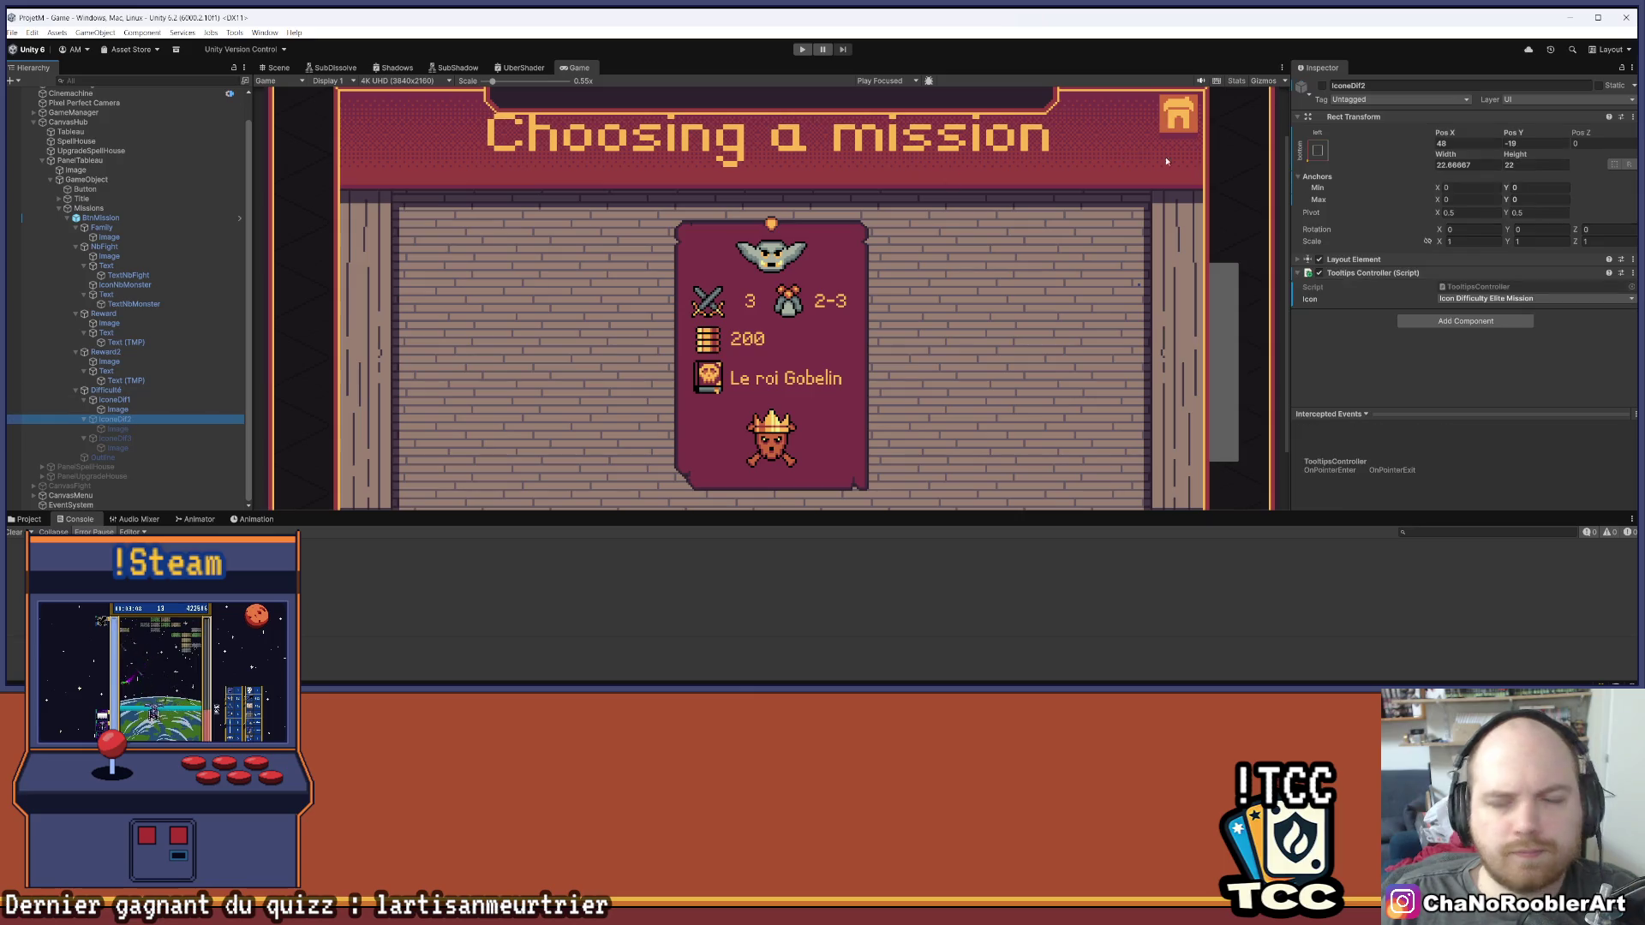
{"action": "right_click", "coordinate": [1348, 275]}
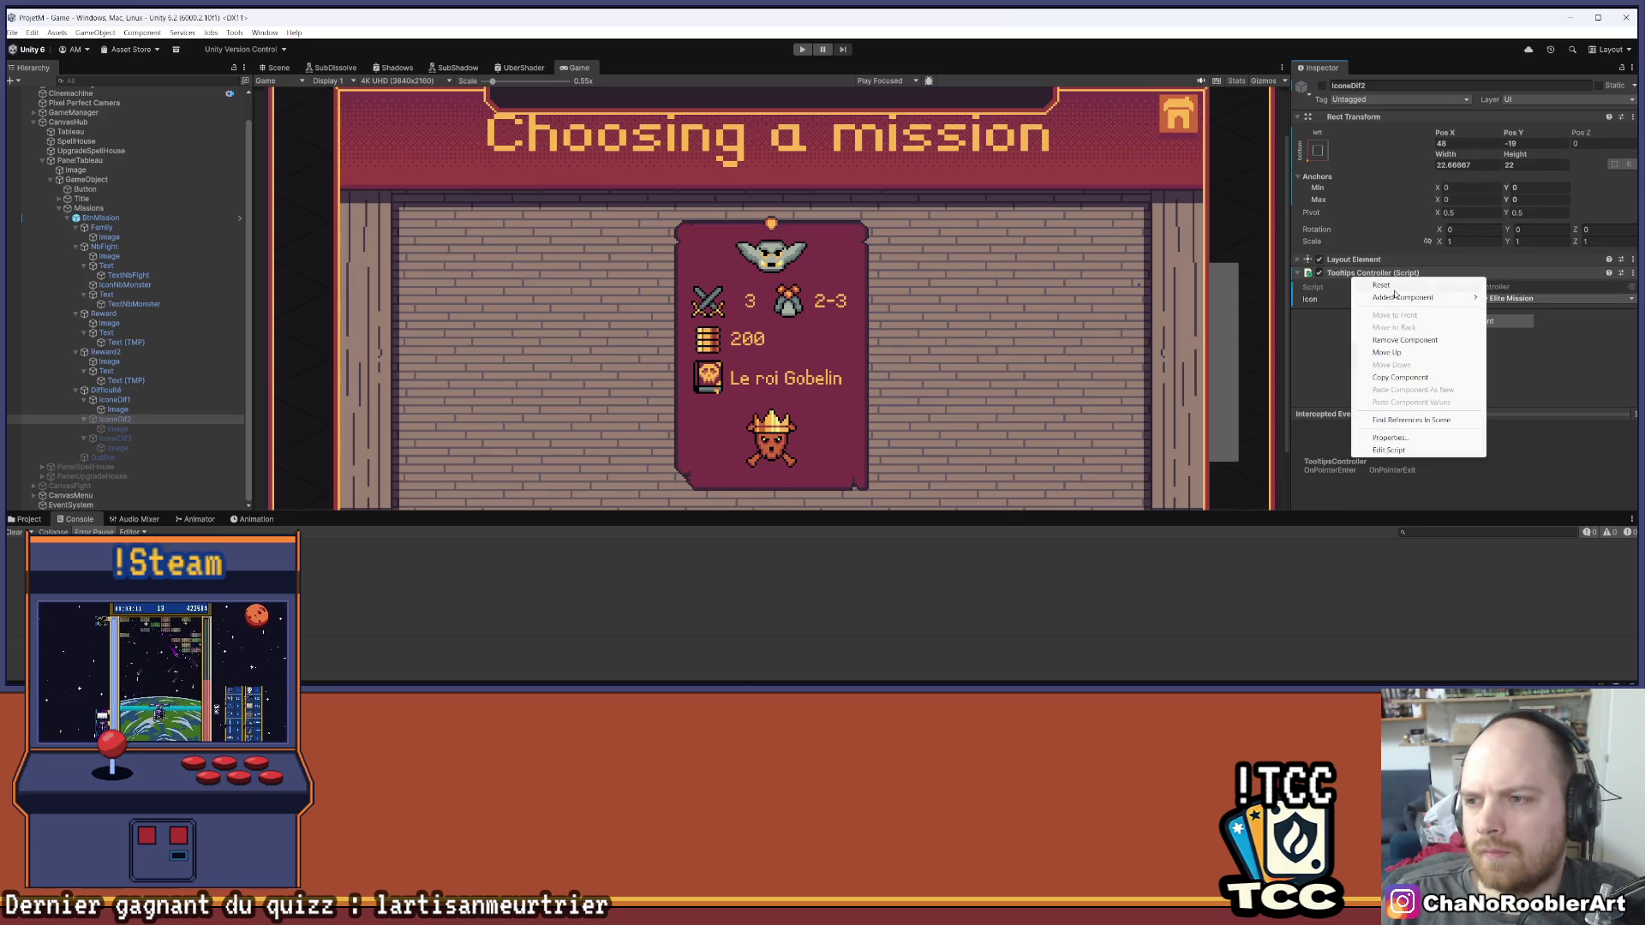
{"action": "left_click", "coordinate": [1392, 297]}
{"action": "left_click", "coordinate": [122, 440]}
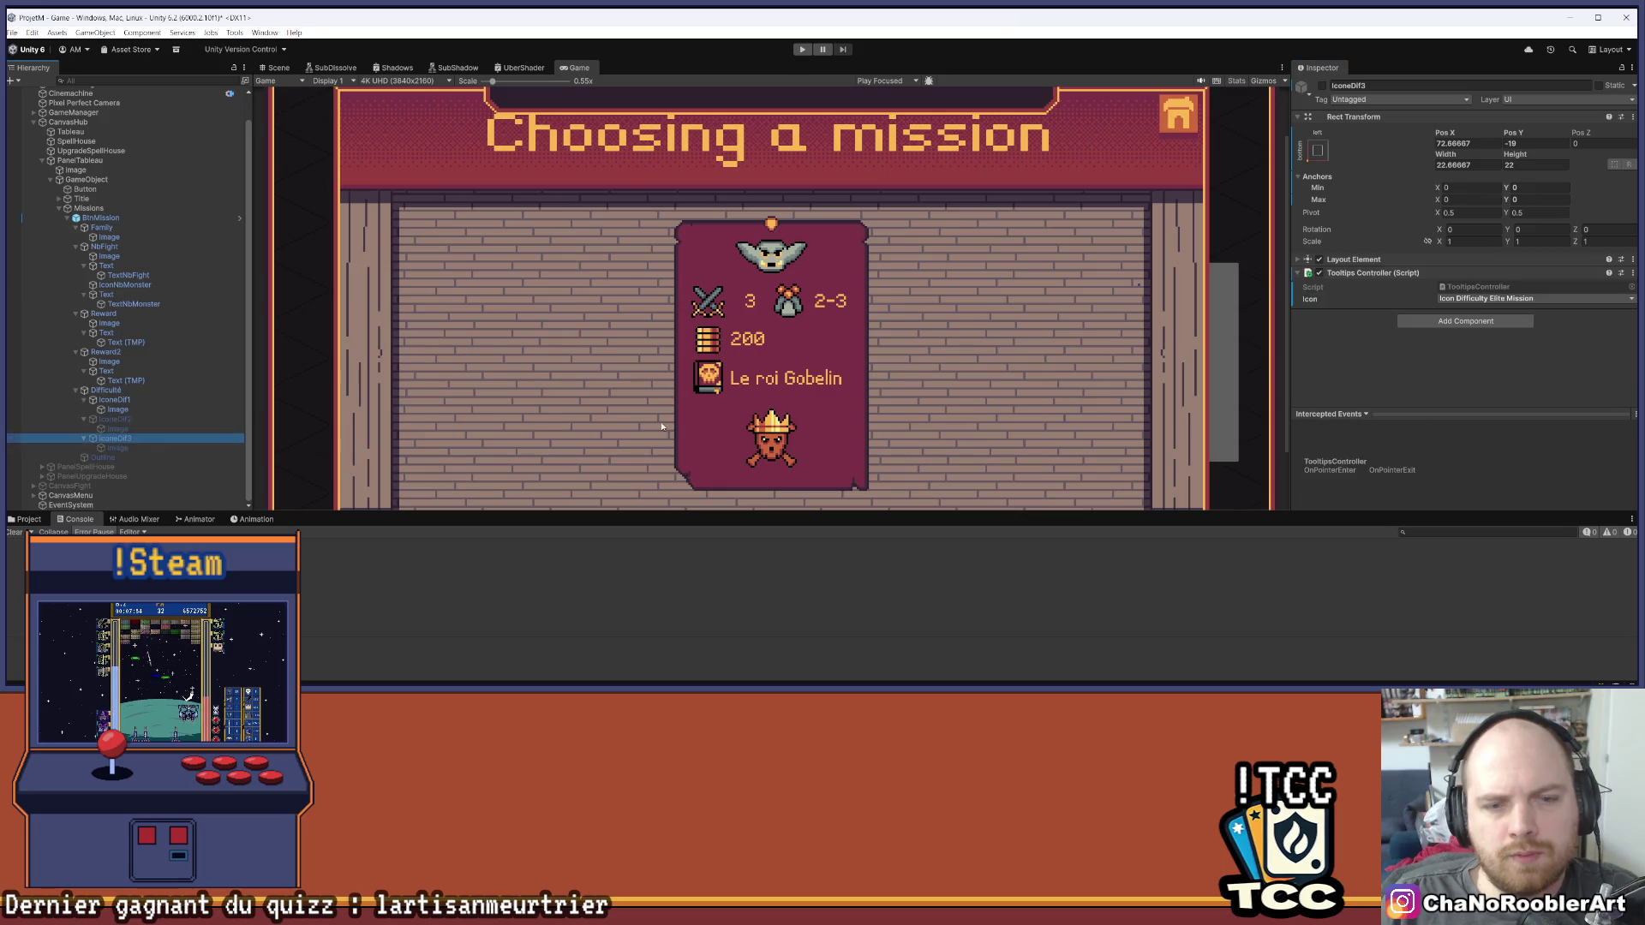
{"action": "right_click", "coordinate": [1374, 274]}
{"action": "left_click", "coordinate": [1418, 297]}
{"action": "left_click", "coordinate": [237, 411]}
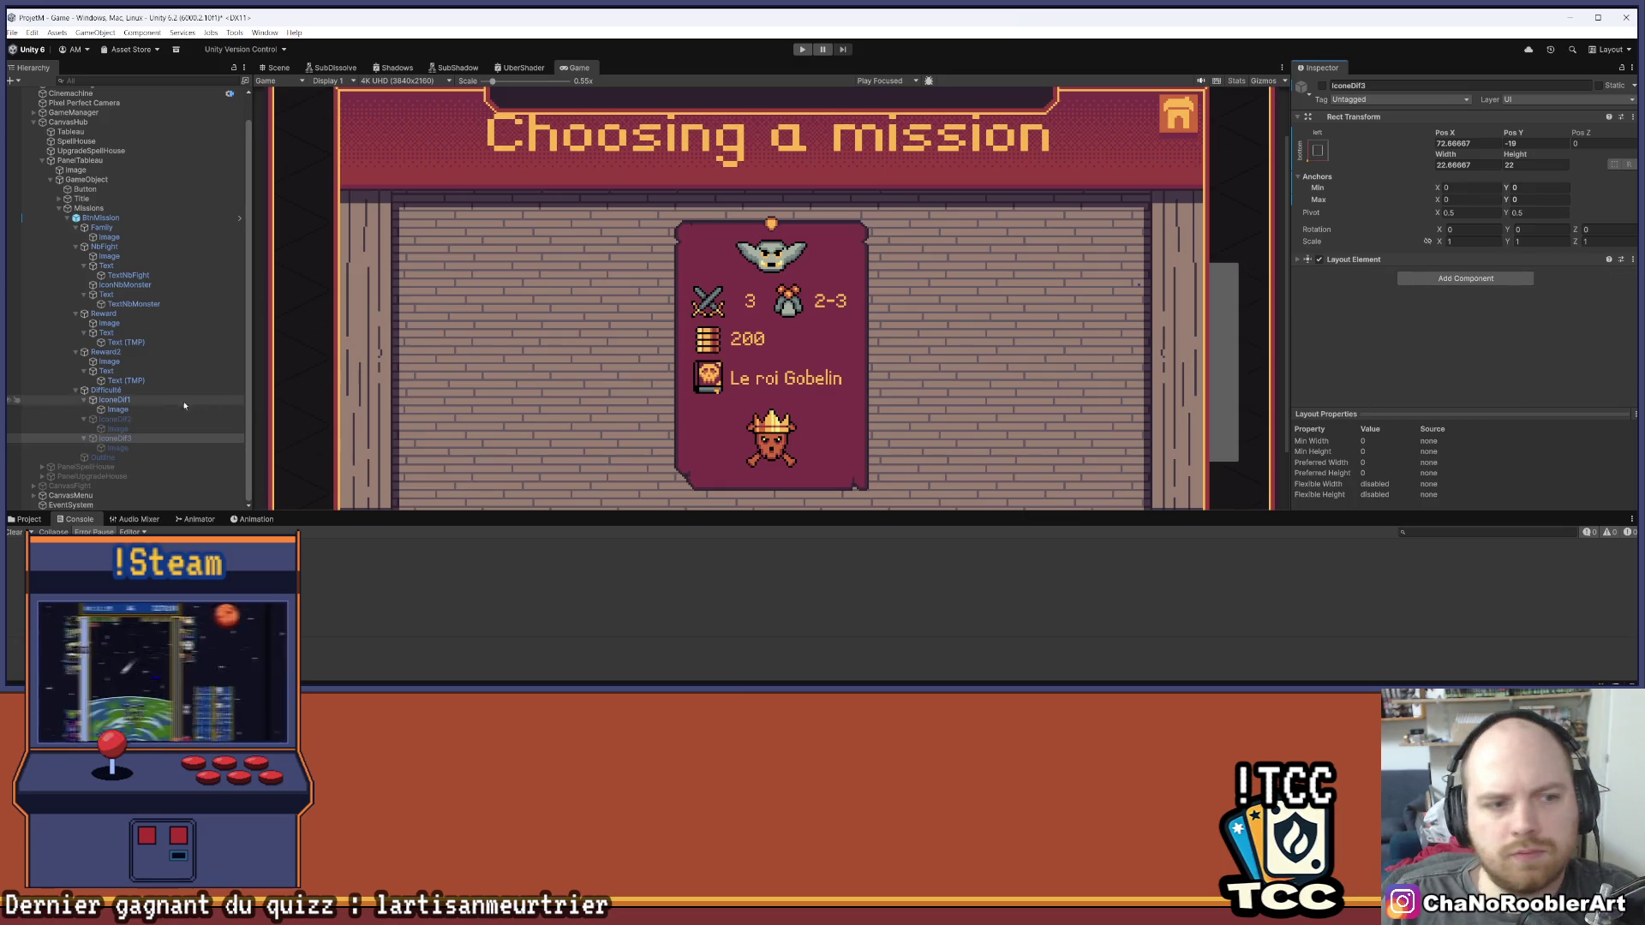
{"action": "left_click", "coordinate": [1465, 330]}
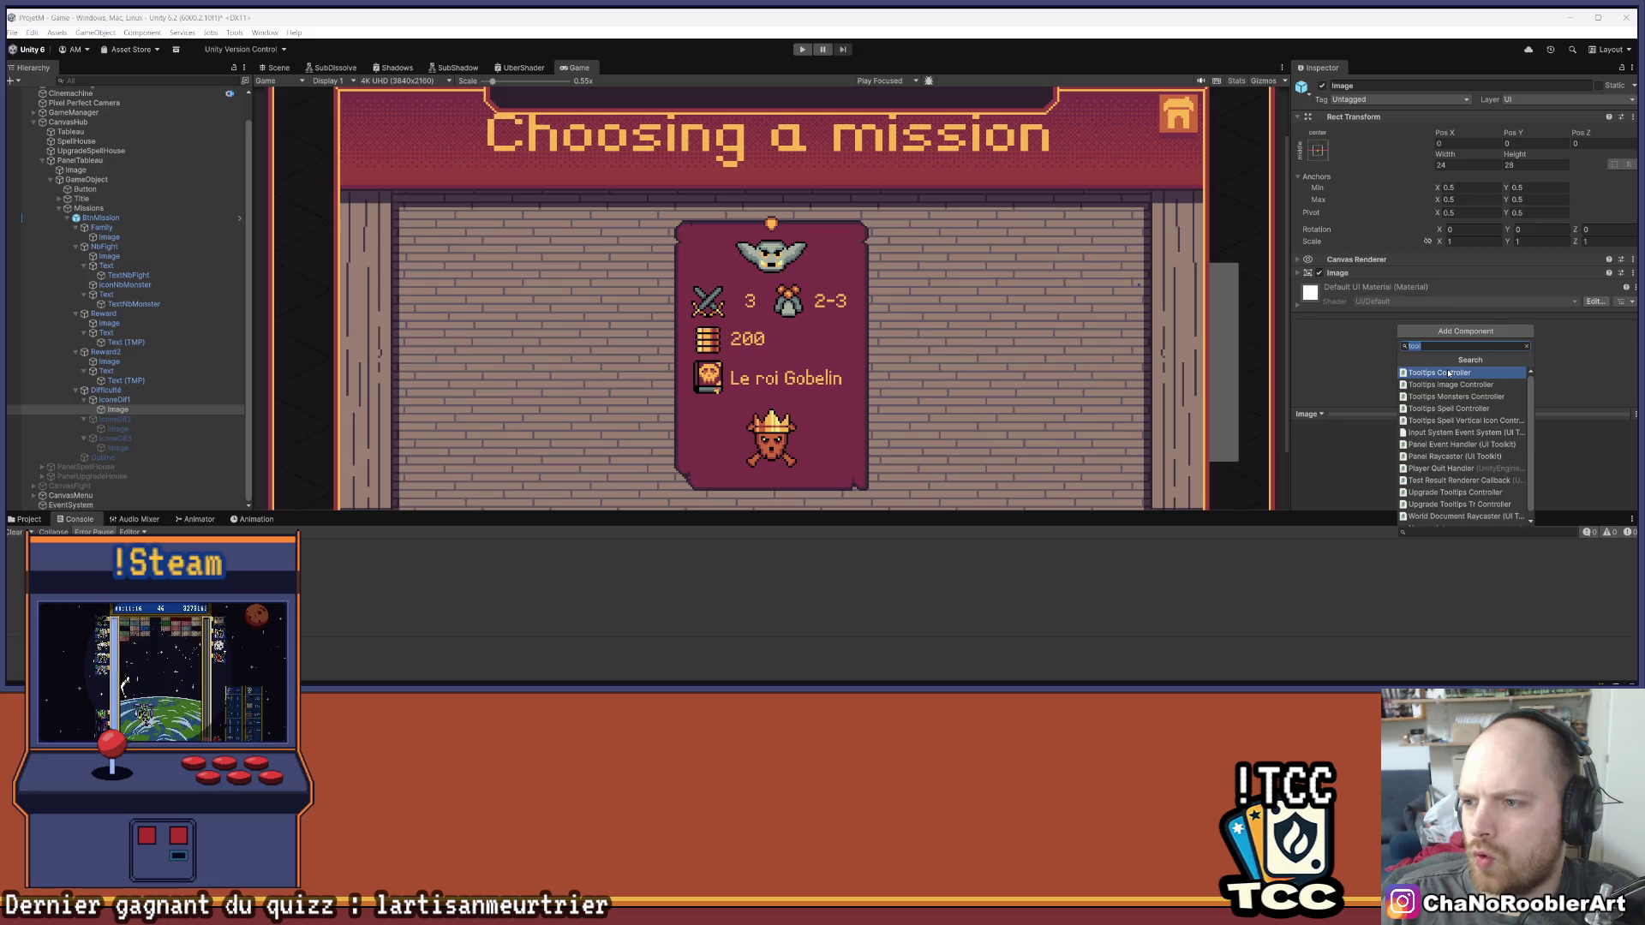
Add an Icon Difficulty Elite Mission Tooltips Controller to IconeDif1's Image and apply it to the prefab
{"action": "left_click", "coordinate": [1461, 368]}
{"action": "left_click", "coordinate": [1462, 313]}
{"action": "left_click", "coordinate": [1501, 399]}
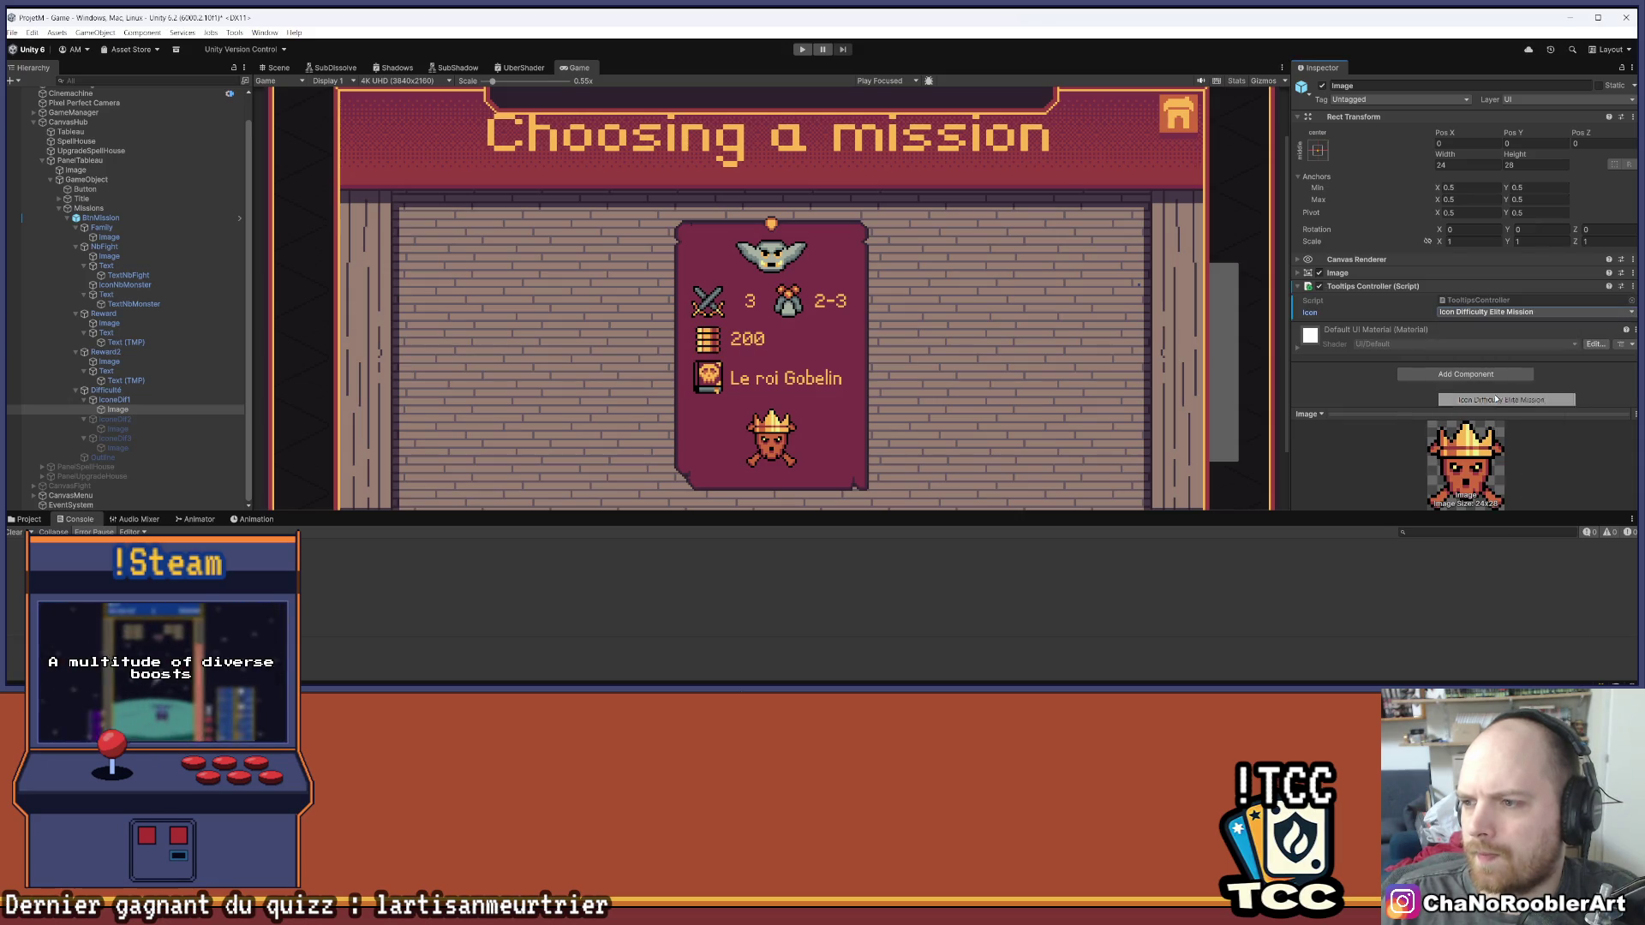
{"action": "right_click", "coordinate": [1358, 286]}
{"action": "mouse_move", "coordinate": [1457, 301]}
{"action": "left_click", "coordinate": [1551, 304]}
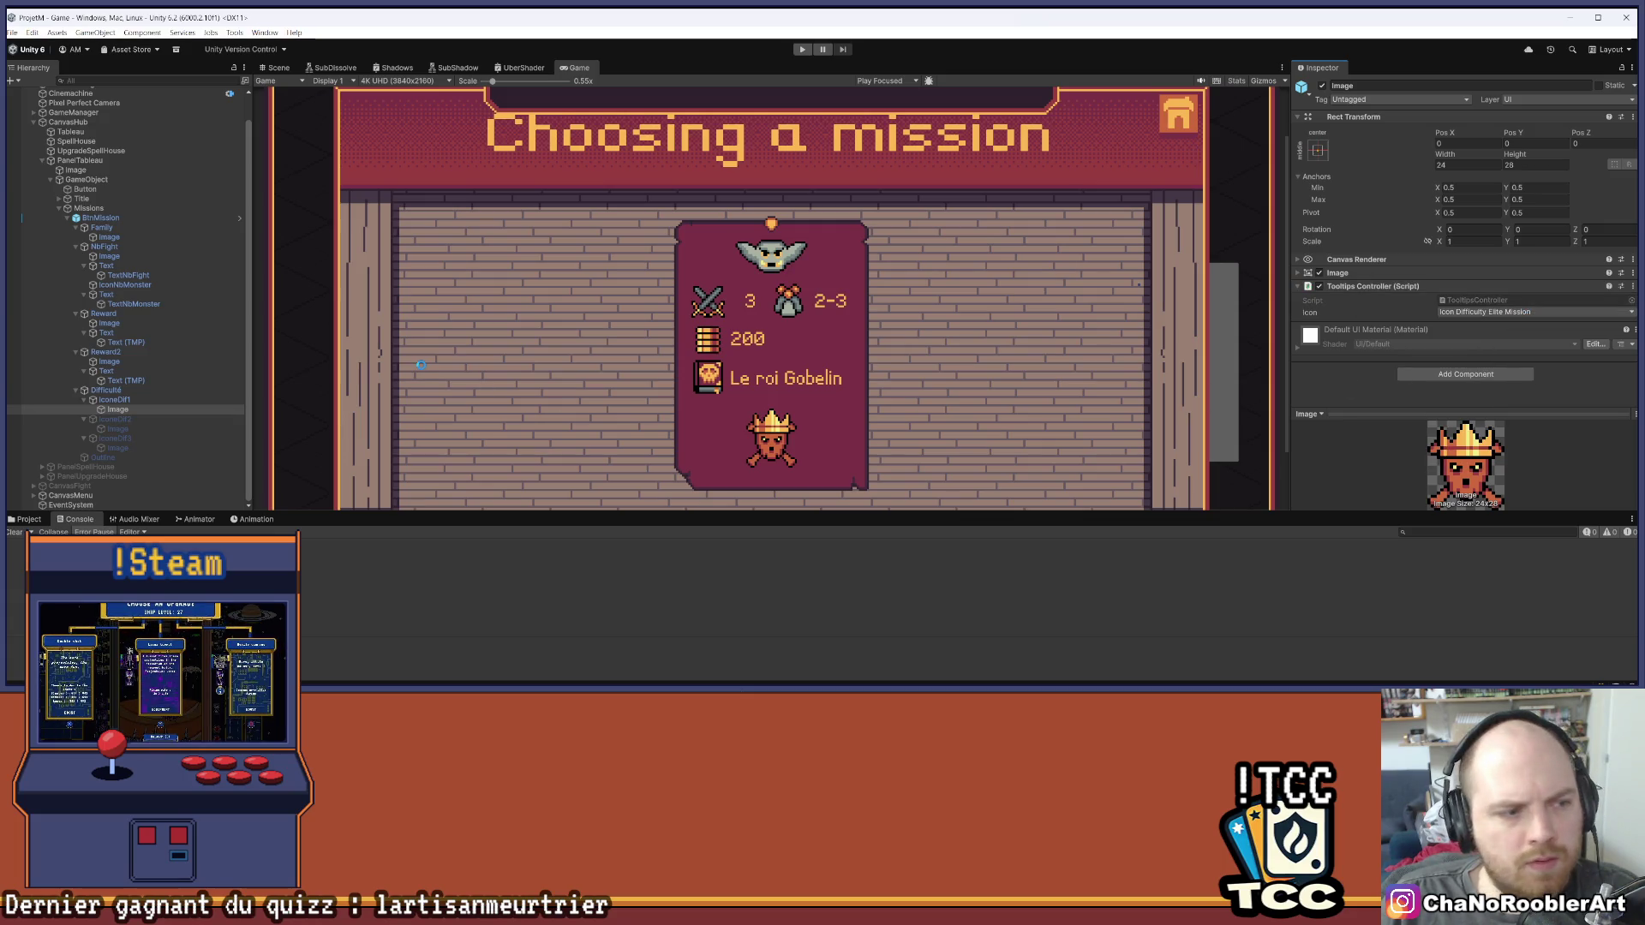
Add an Icon Difficulty Elite Mission Tooltips Controller to IconeDif2's Image and apply it to the prefab
{"action": "left_click", "coordinate": [120, 429]}
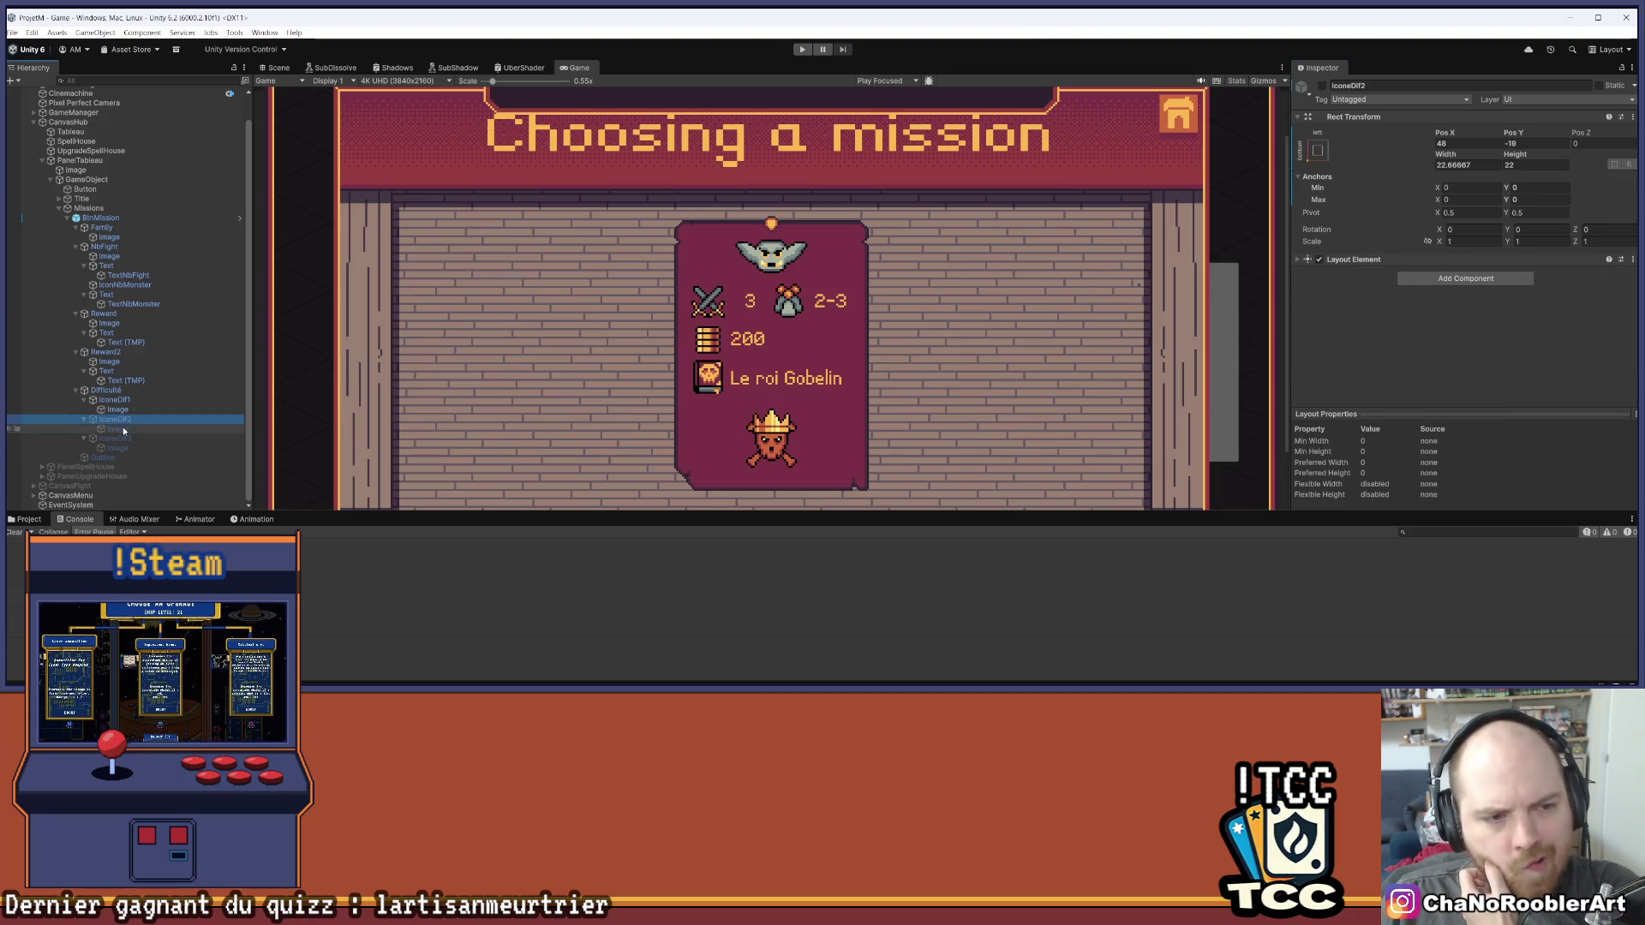
{"action": "left_click", "coordinate": [1465, 291]}
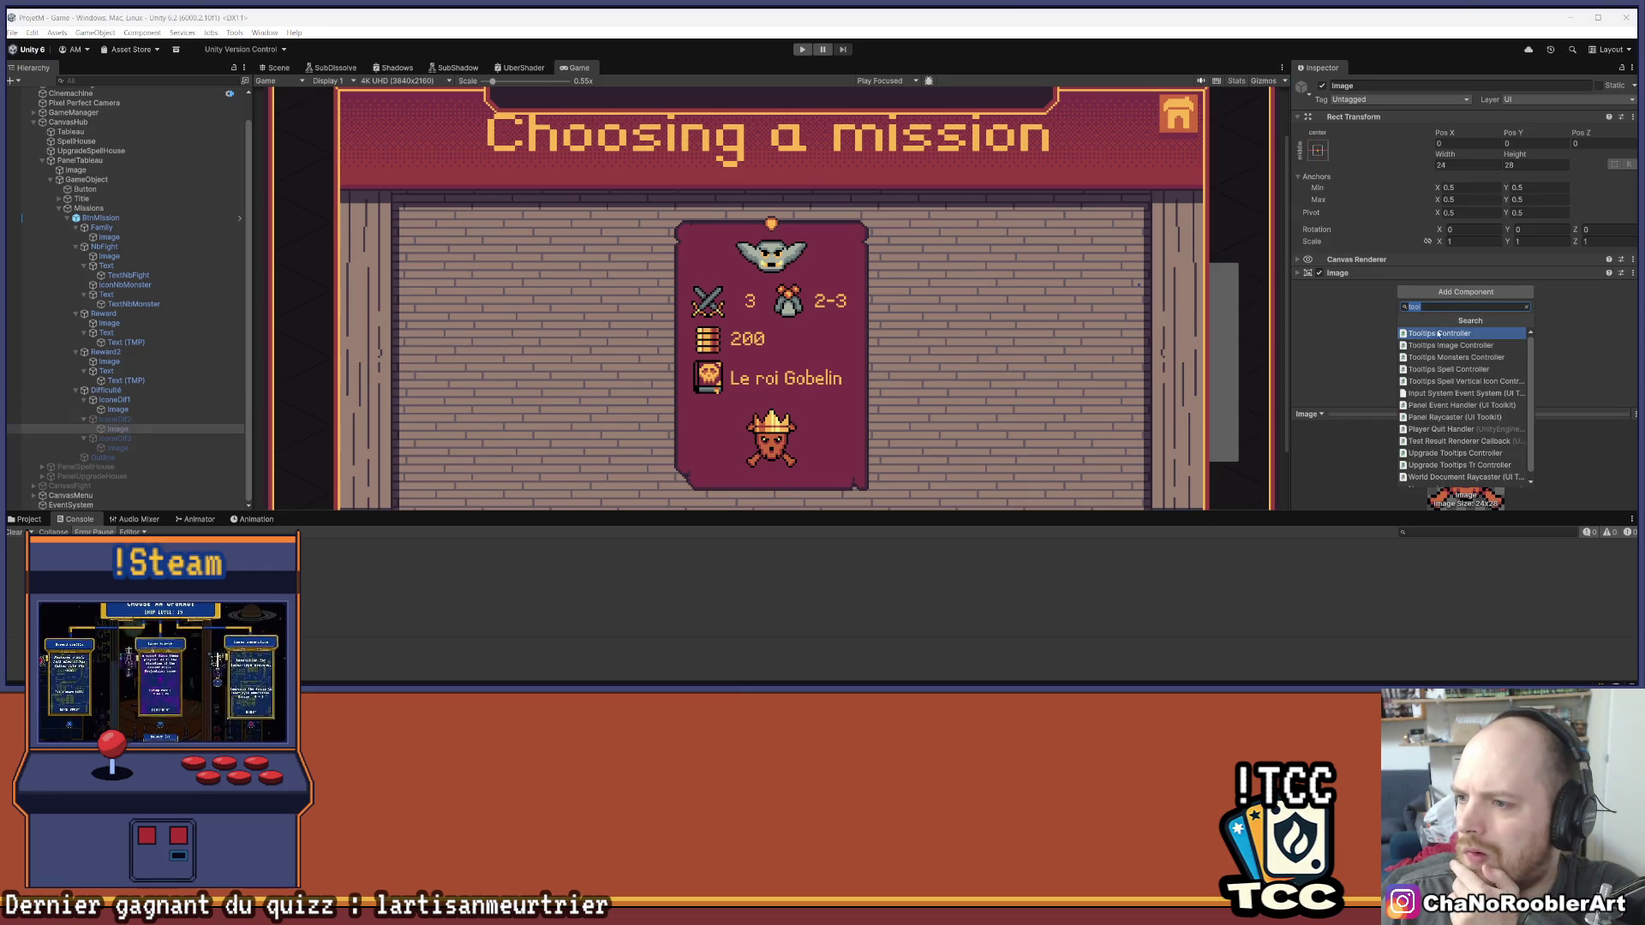
{"action": "left_click", "coordinate": [1448, 324]}
{"action": "left_click", "coordinate": [1448, 314]}
{"action": "left_click", "coordinate": [1491, 399]}
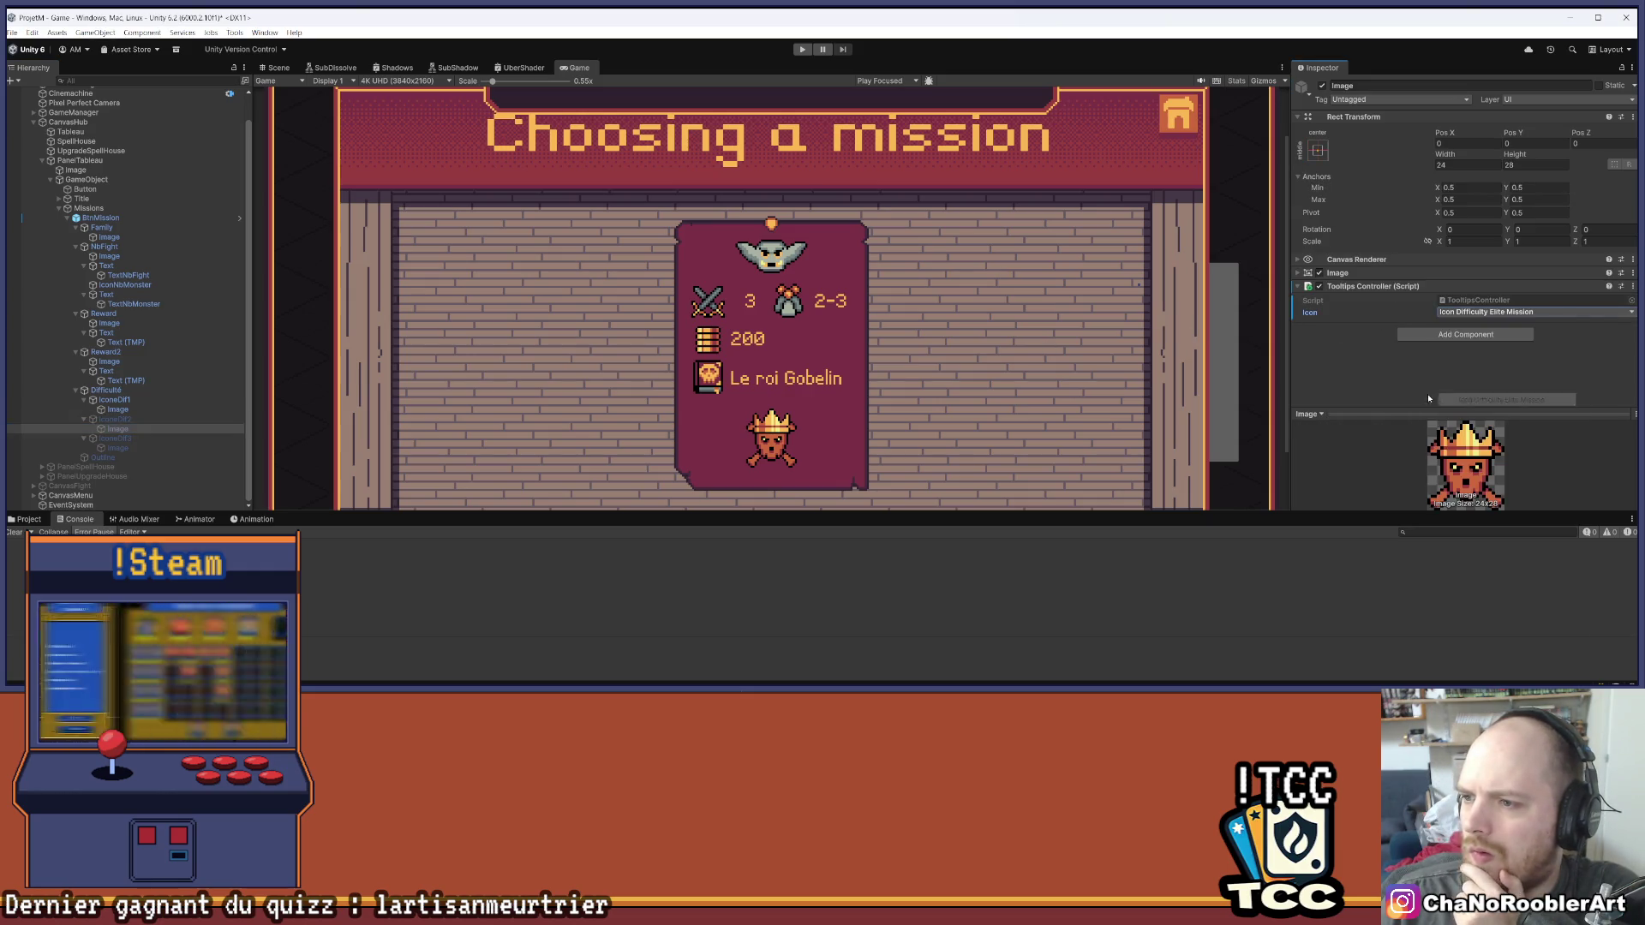
{"action": "right_click", "coordinate": [1340, 285]}
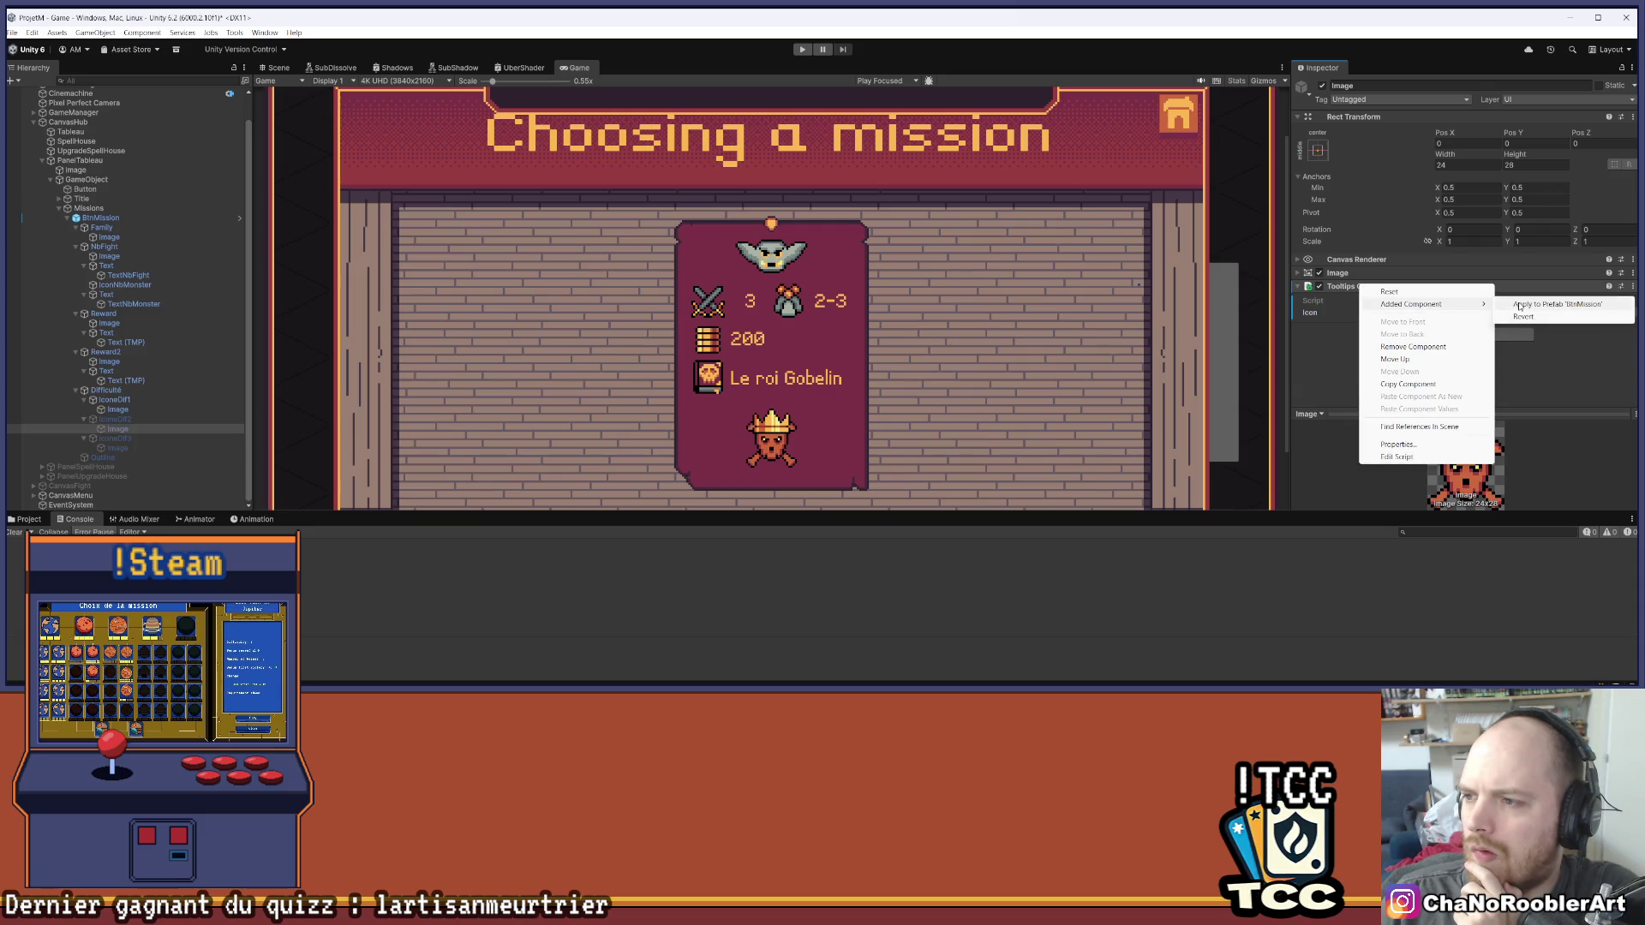
{"action": "left_click", "coordinate": [1355, 365]}
Add an Icon Difficulty Elite Mission Tooltips Controller to IconeDif3's Image, then recheck the other Images
{"action": "left_click", "coordinate": [118, 447]}
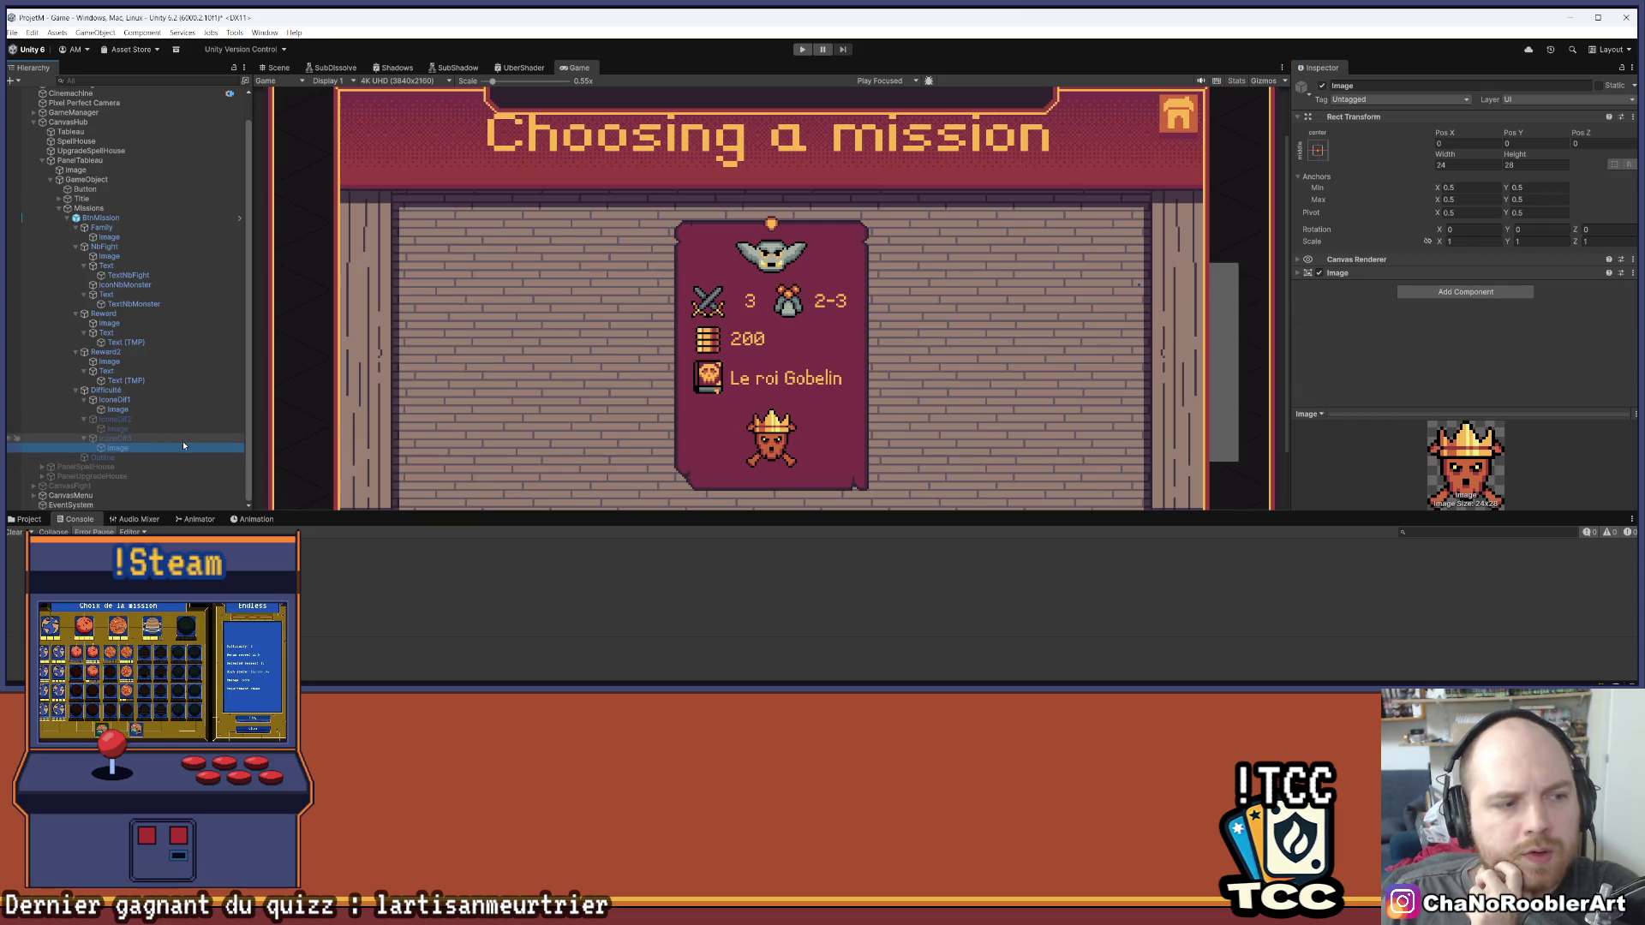
{"action": "left_click", "coordinate": [1466, 291]}
{"action": "left_click", "coordinate": [1427, 356]}
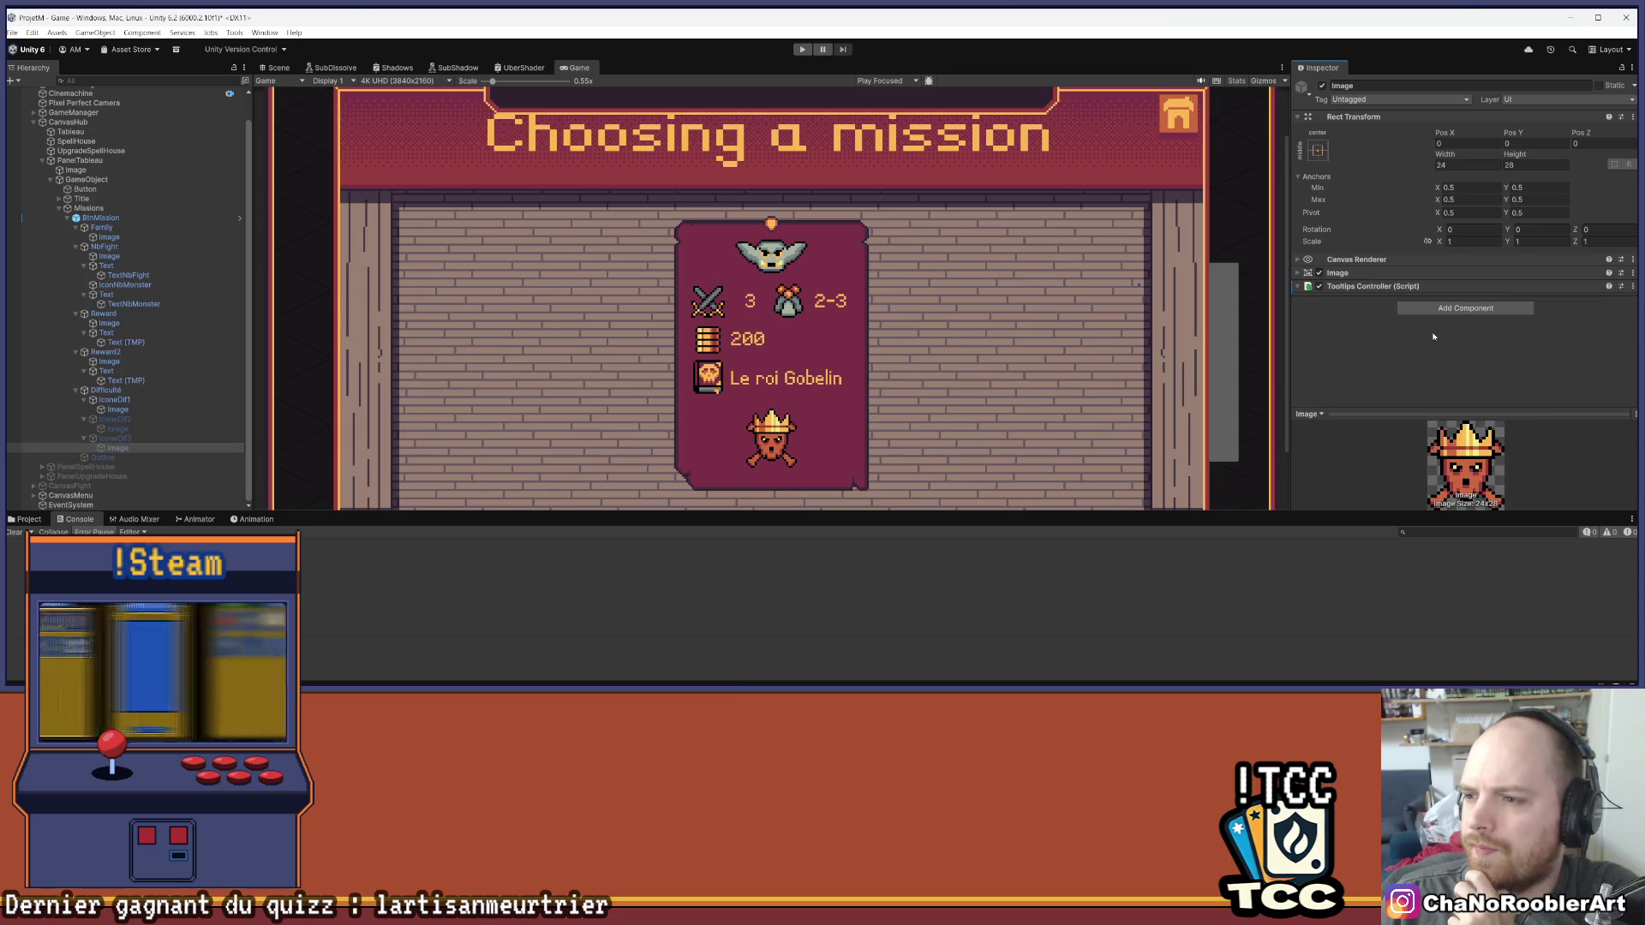
{"action": "left_click", "coordinate": [1495, 312]}
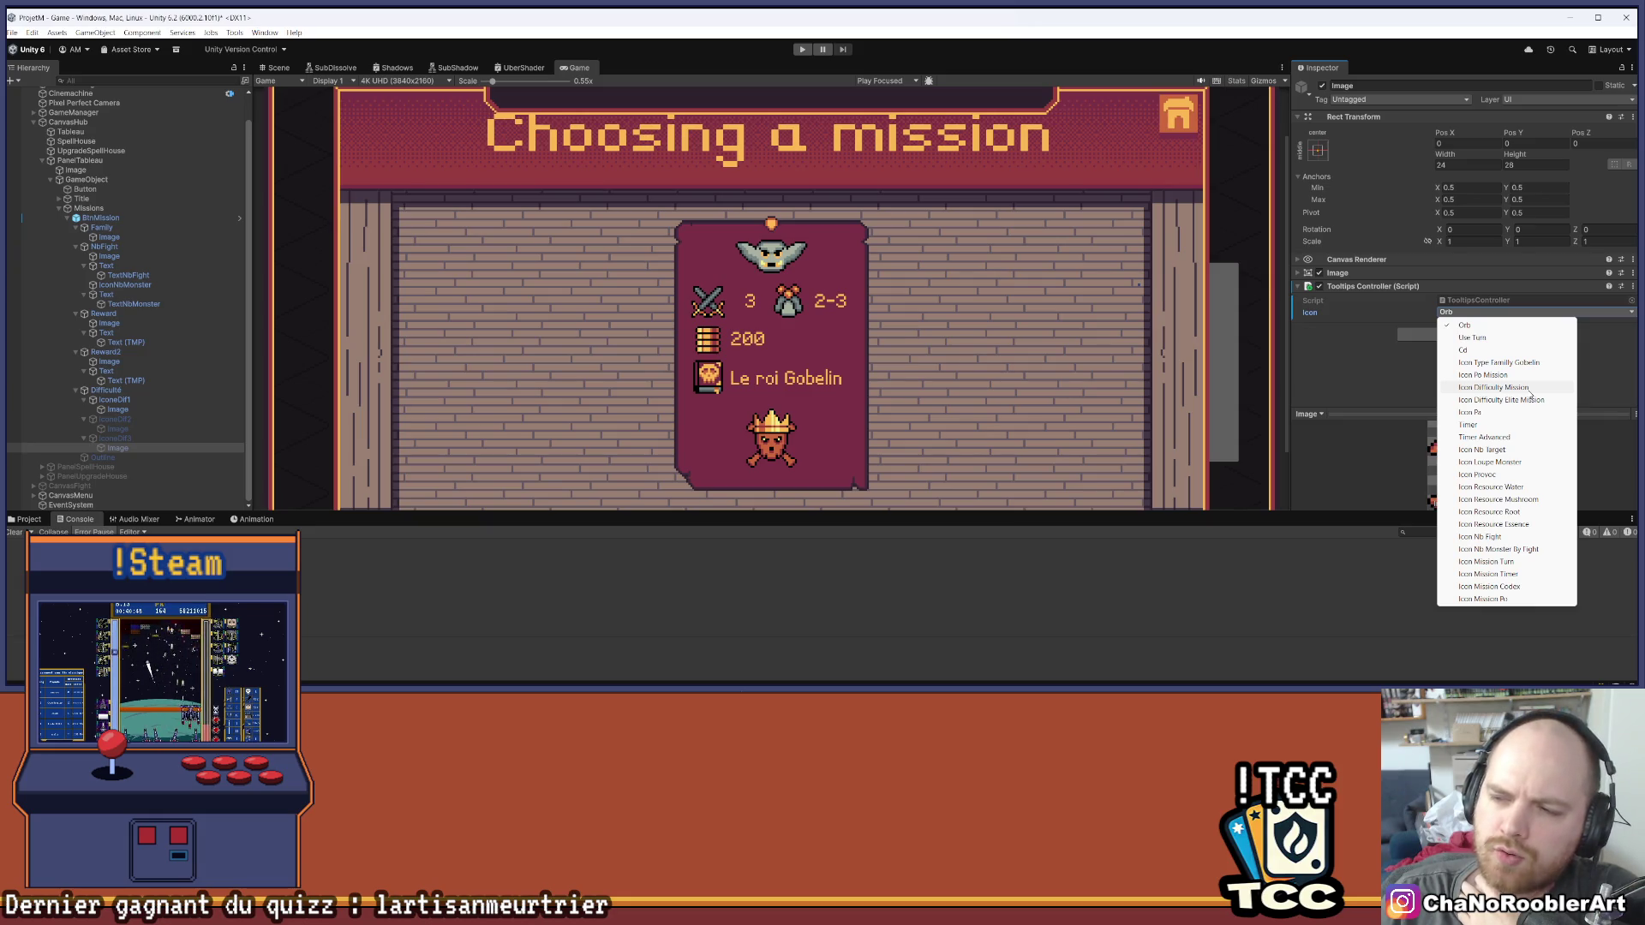
{"action": "left_click", "coordinate": [1507, 398]}
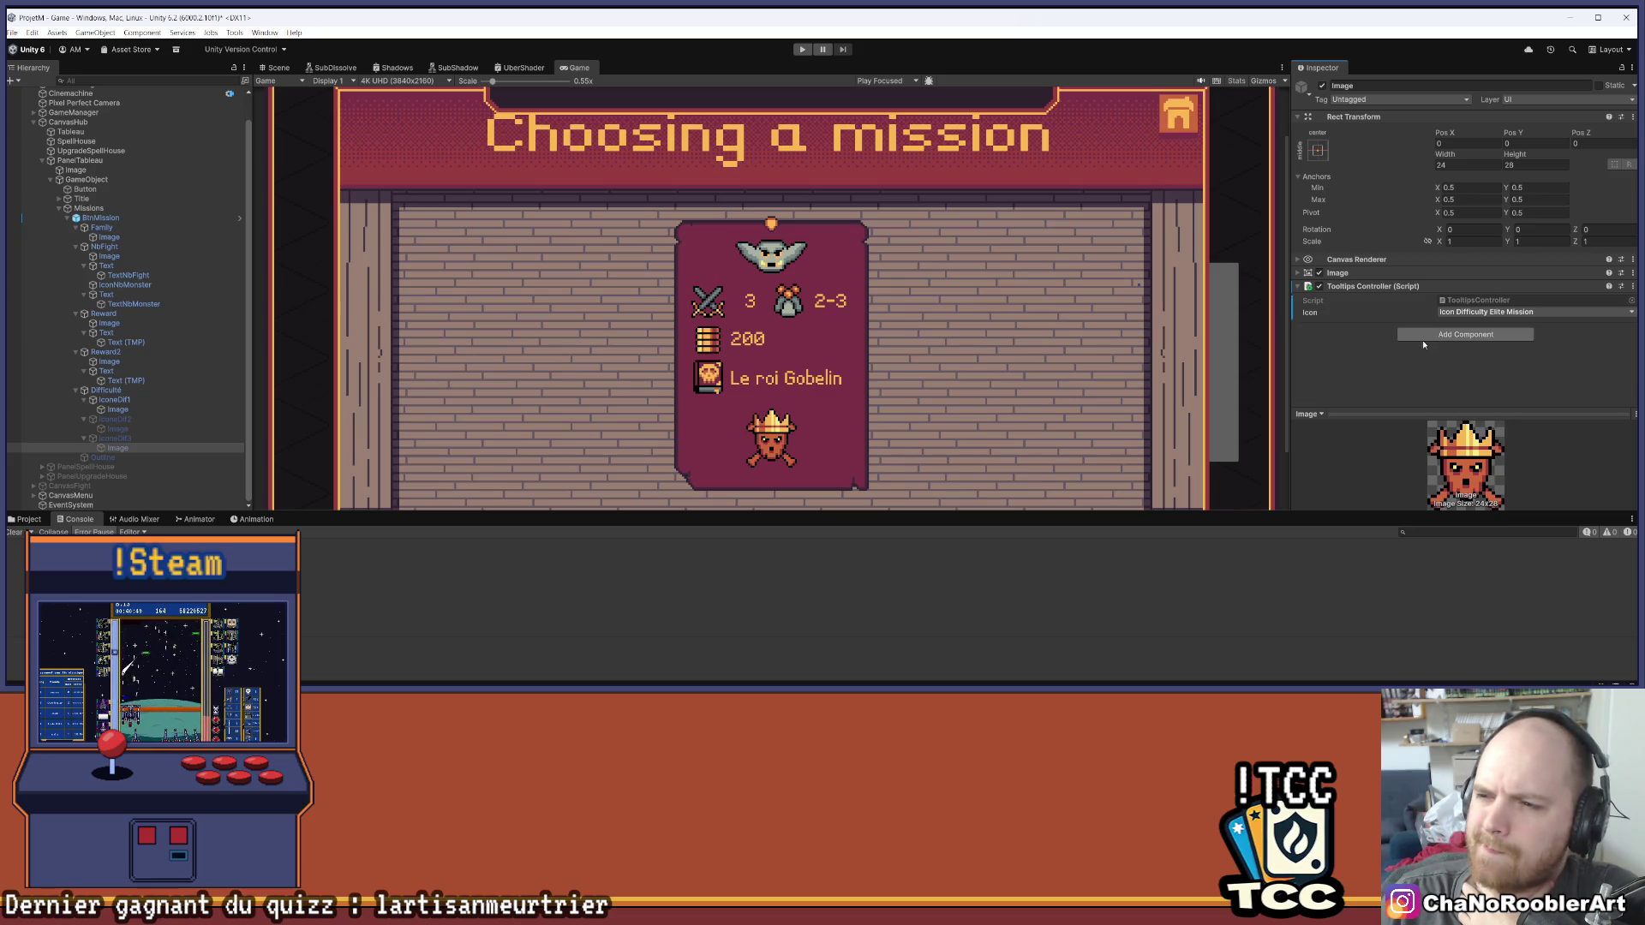
{"action": "right_click", "coordinate": [1389, 288]}
{"action": "mouse_move", "coordinate": [1491, 308]}
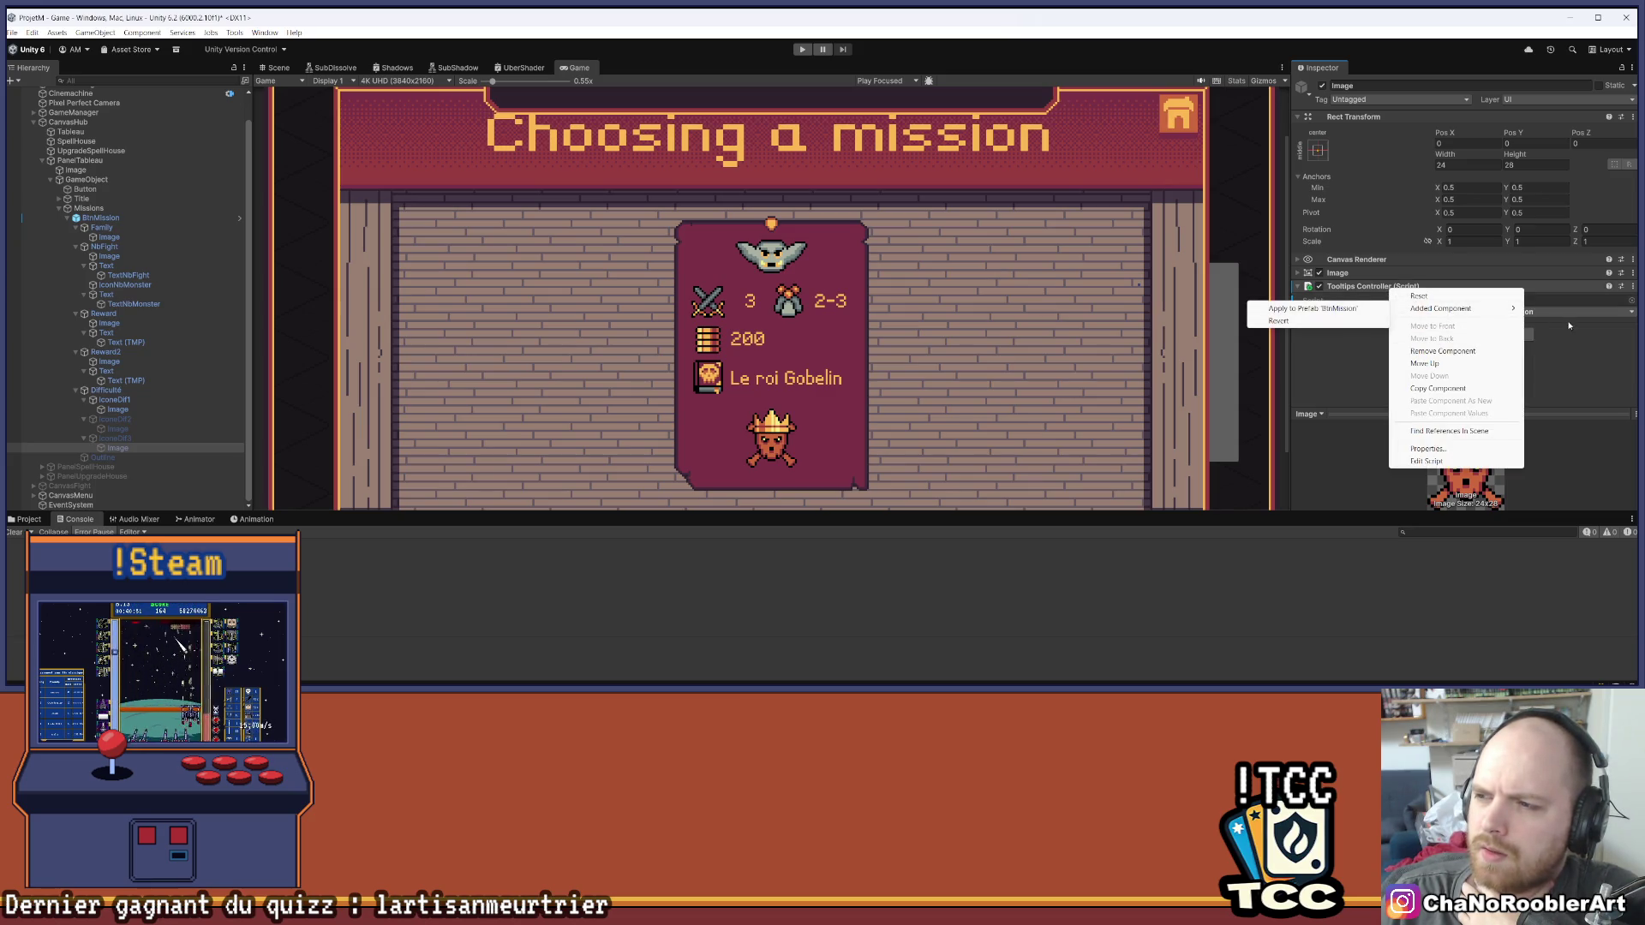
{"action": "left_click", "coordinate": [1376, 364]}
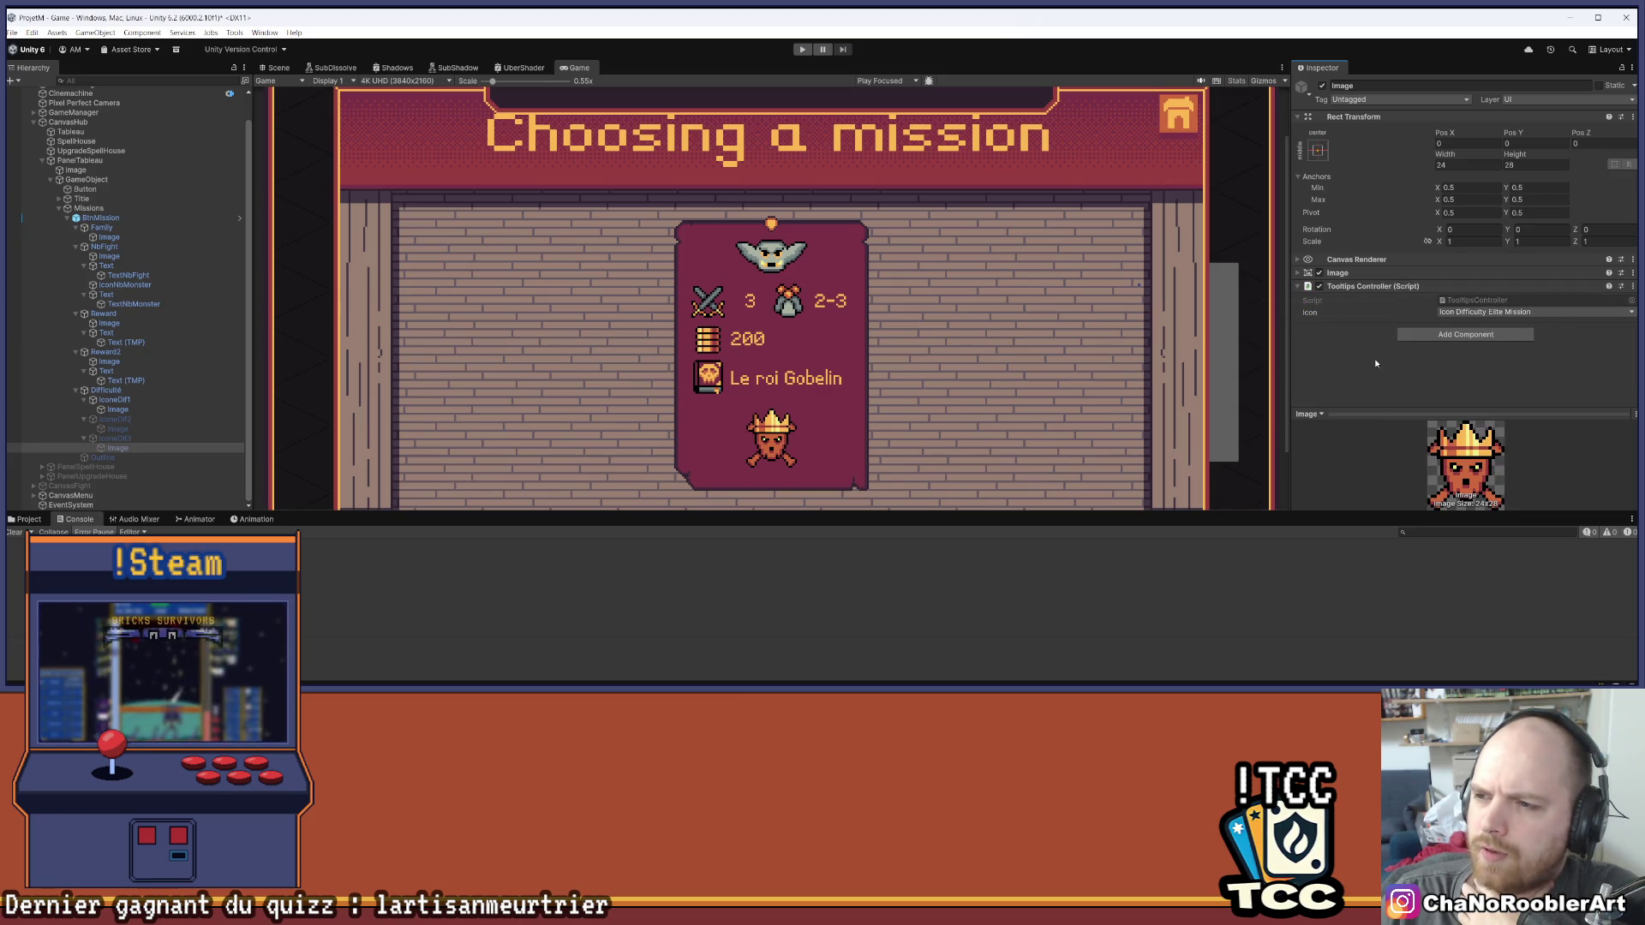
{"action": "left_click", "coordinate": [133, 430]}
{"action": "left_click", "coordinate": [116, 410]}
Collapse the hierarchy, deactivate PanelTableau, save the scene, and start play mode
{"action": "left_click", "coordinate": [75, 391]}
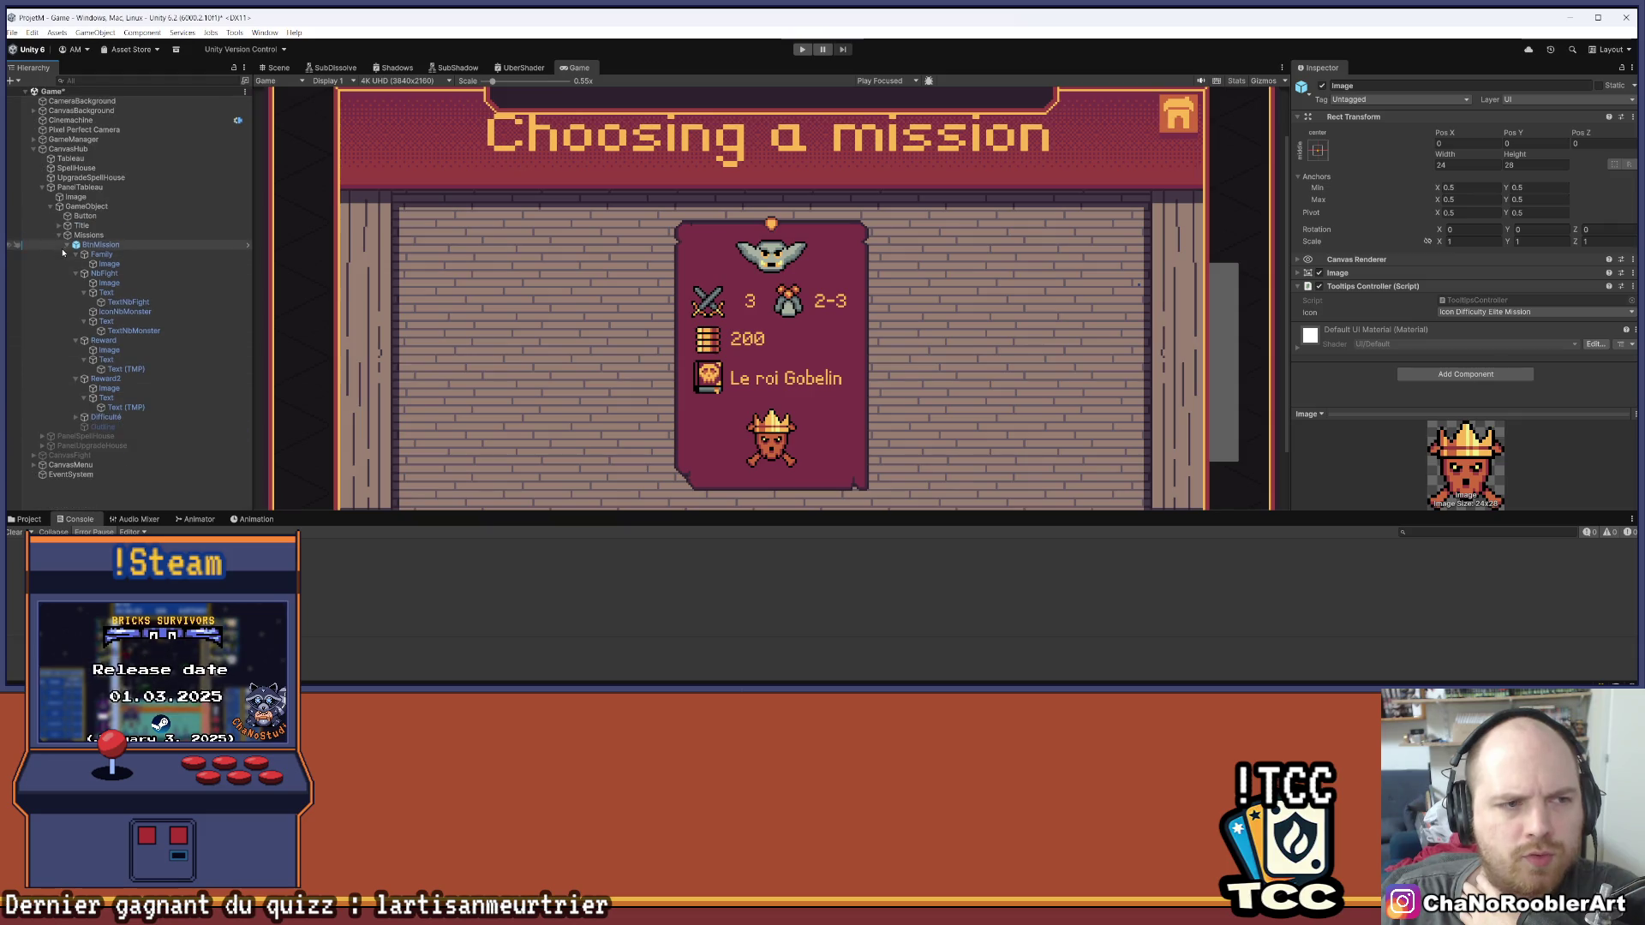
{"action": "left_click", "coordinate": [67, 245]}
{"action": "left_click", "coordinate": [41, 187]}
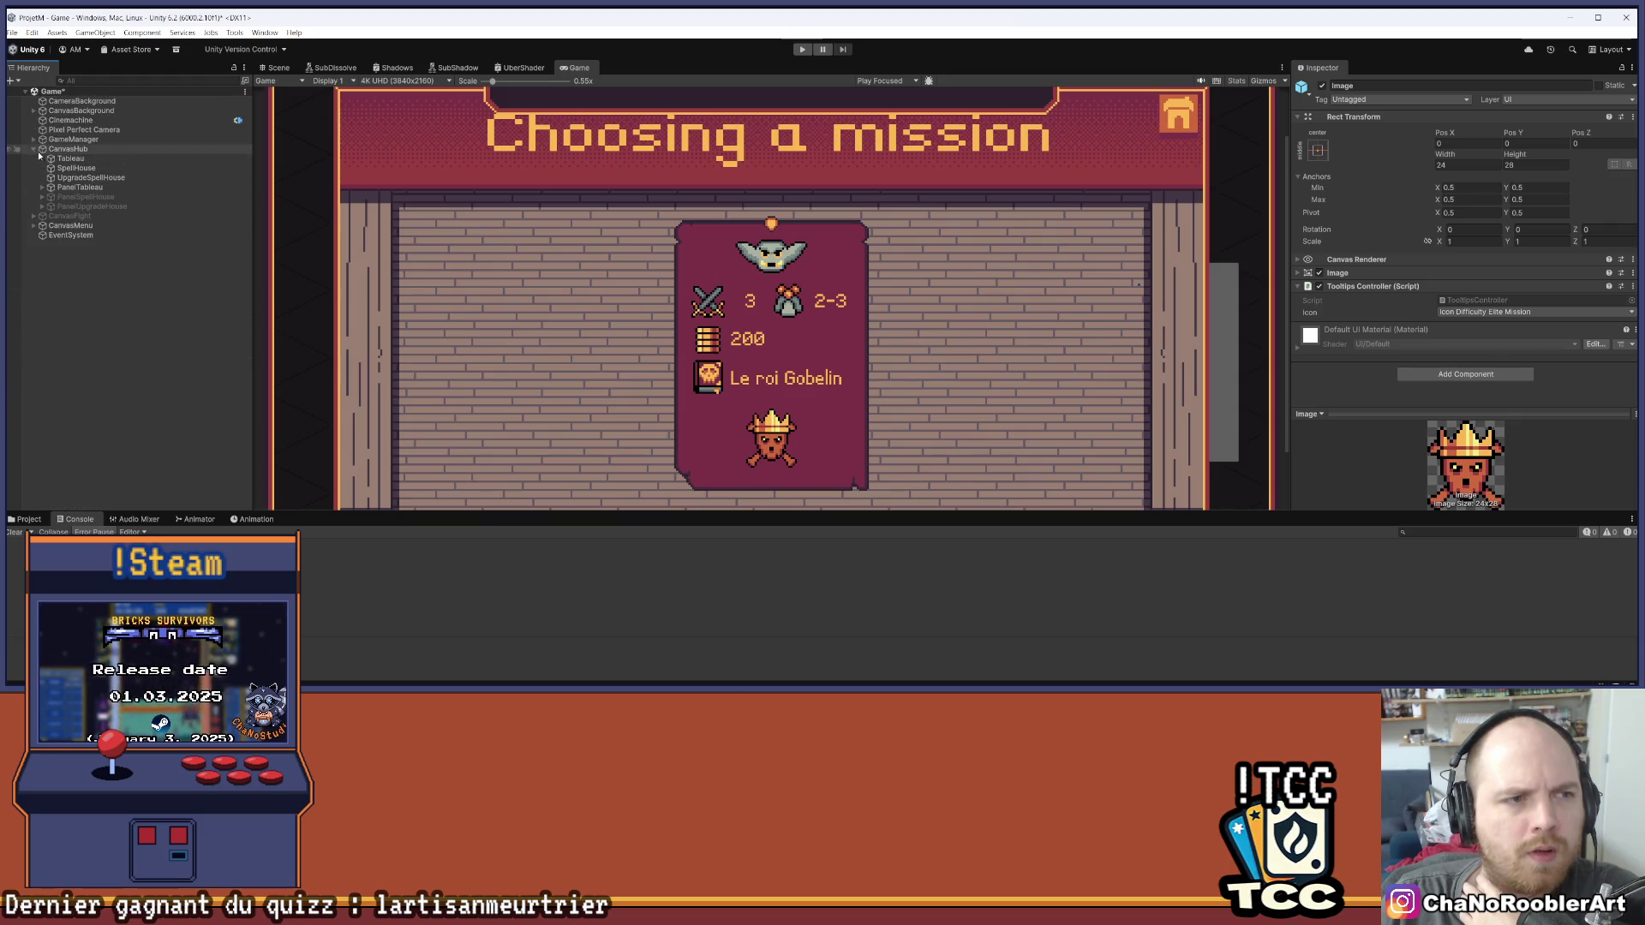
{"action": "left_click", "coordinate": [86, 187]}
{"action": "left_click", "coordinate": [1322, 86]}
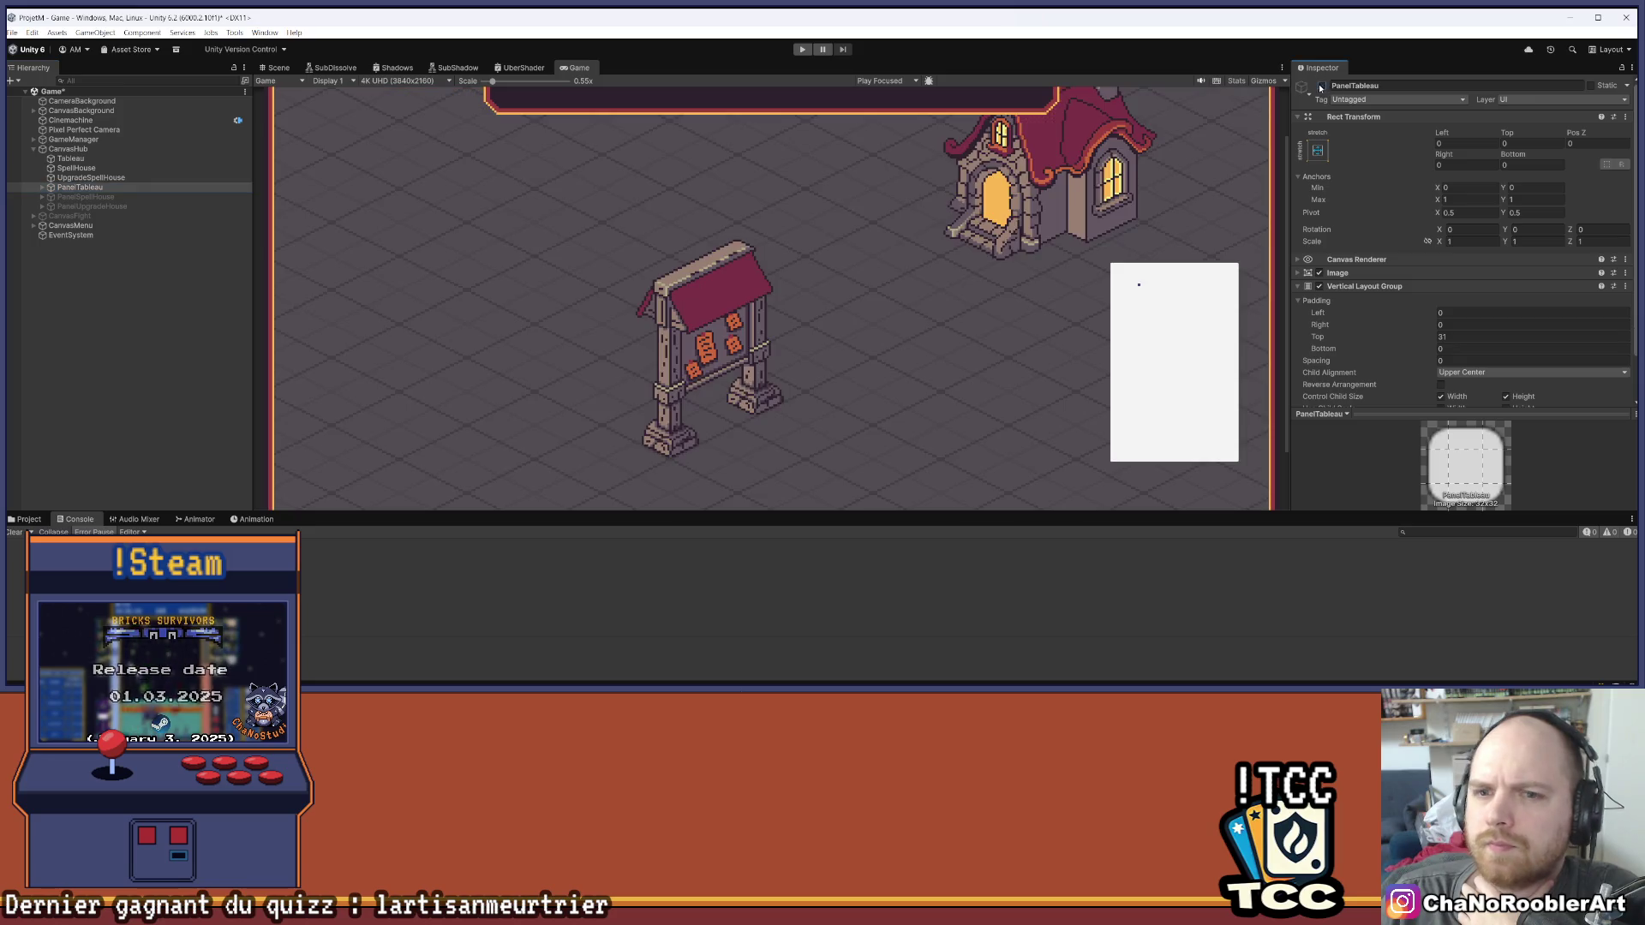
{"action": "scroll", "coordinate": [526, 376], "scroll_direction": "down", "scroll_amount": 2}
{"action": "left_click", "coordinate": [12, 33]}
{"action": "left_click", "coordinate": [34, 92]}
{"action": "left_click", "coordinate": [802, 50]}
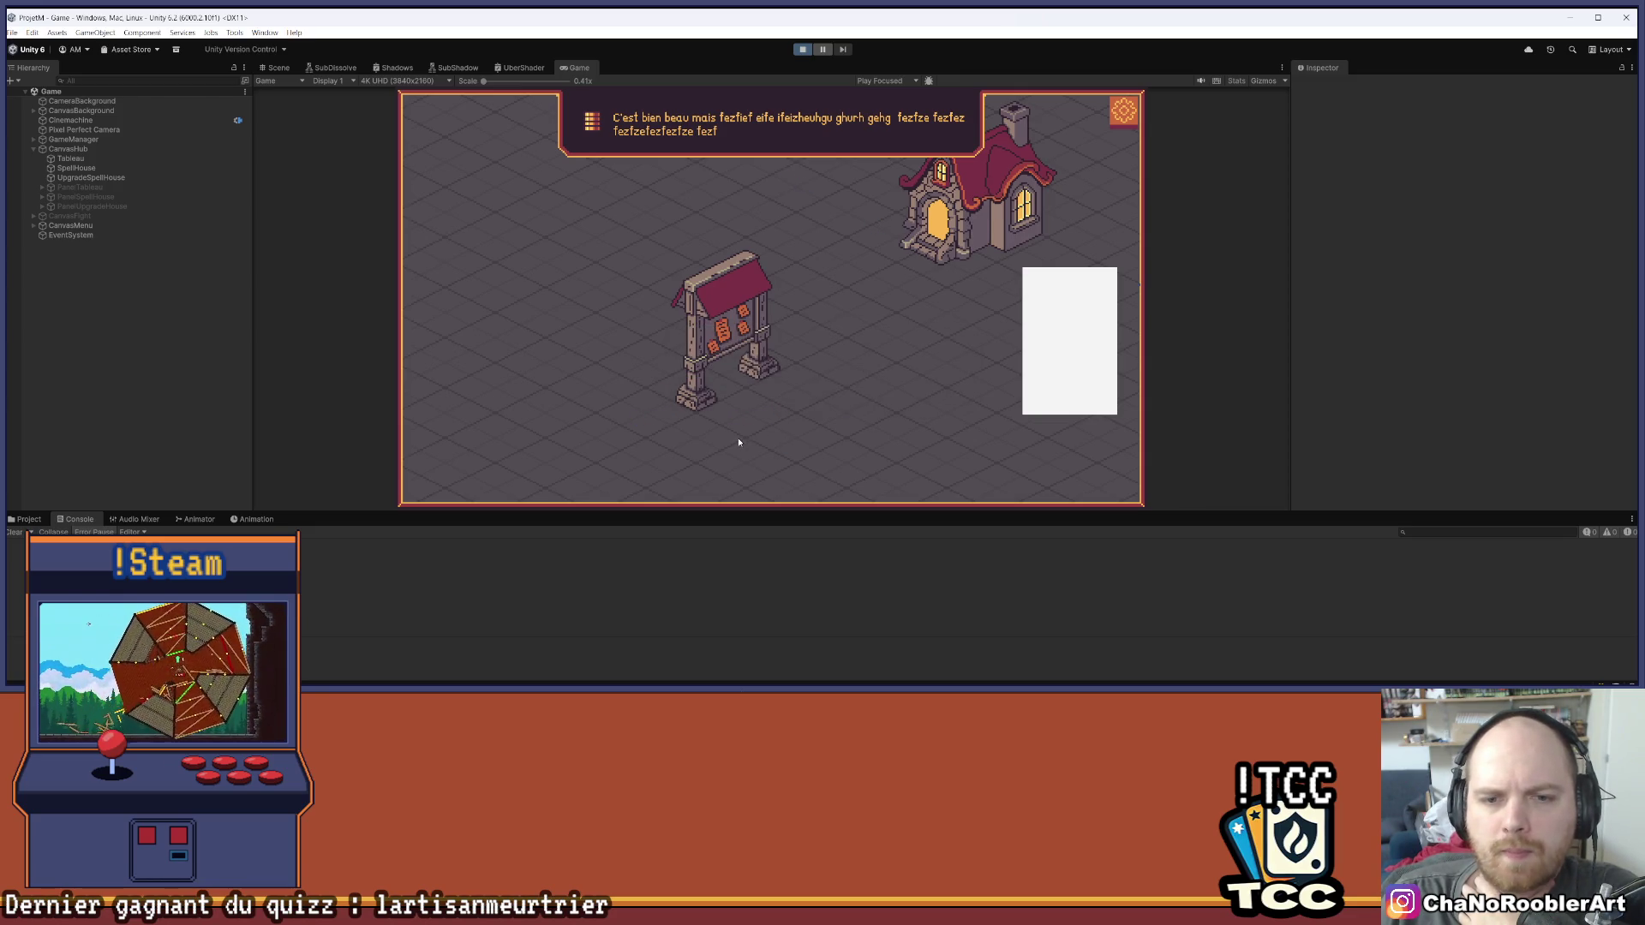
Enlarge the game view, continue the saved game, launch the goblin king mission, then stop Play mode
{"action": "left_click_drag", "start_coordinate": [758, 511], "coordinate": [758, 580]}
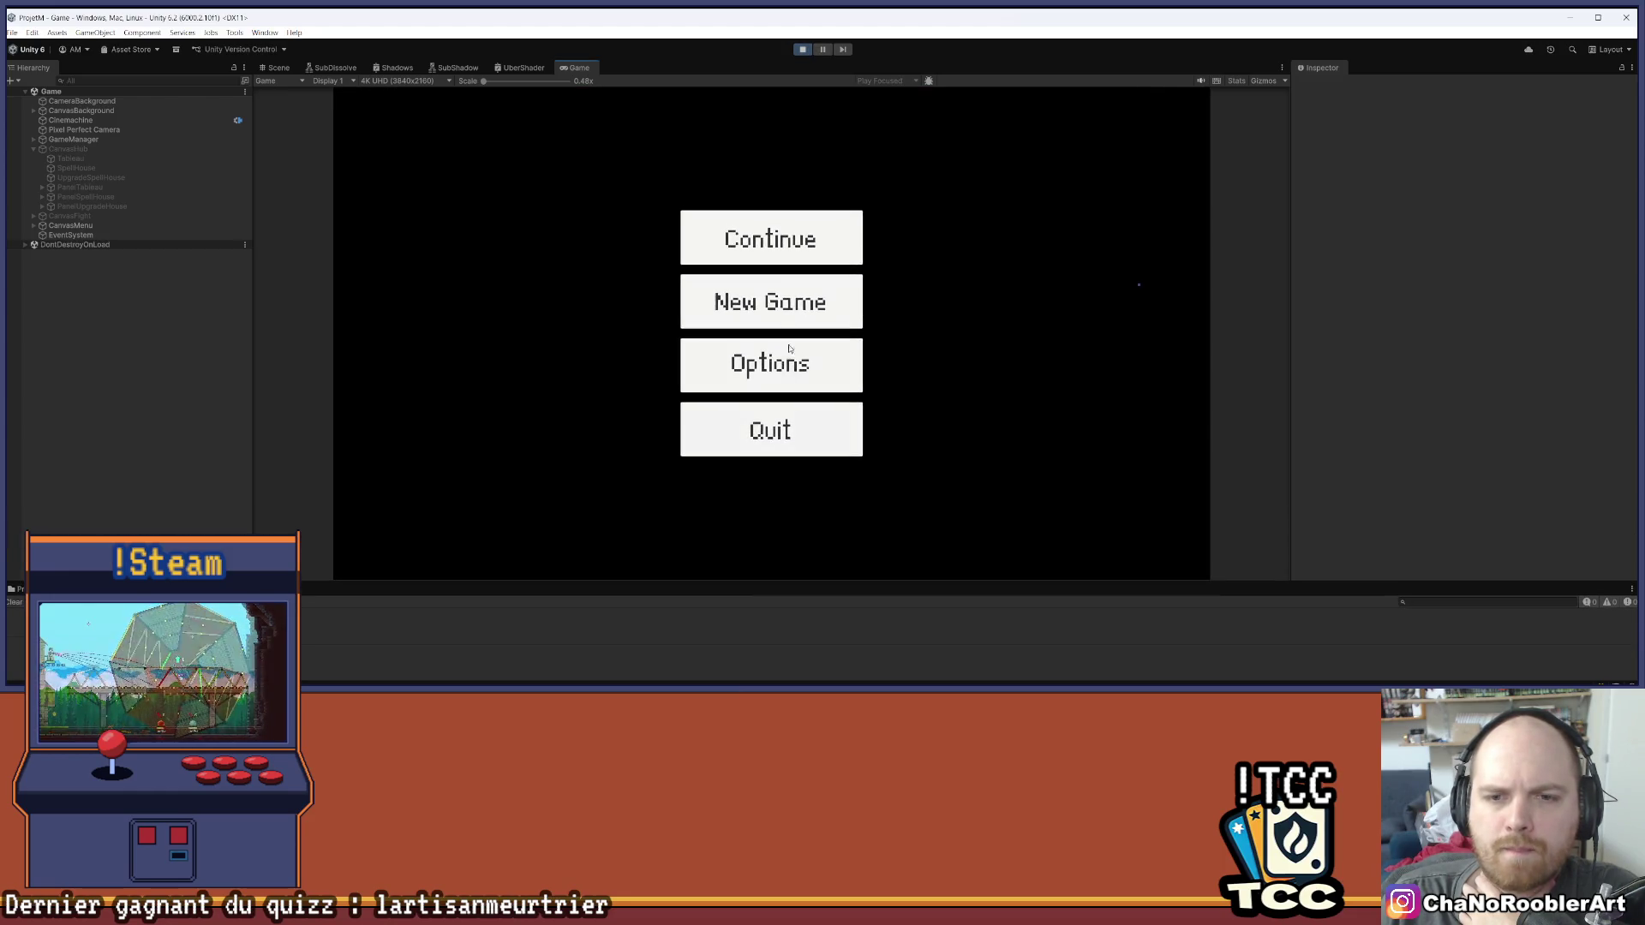
{"action": "left_click", "coordinate": [773, 237]}
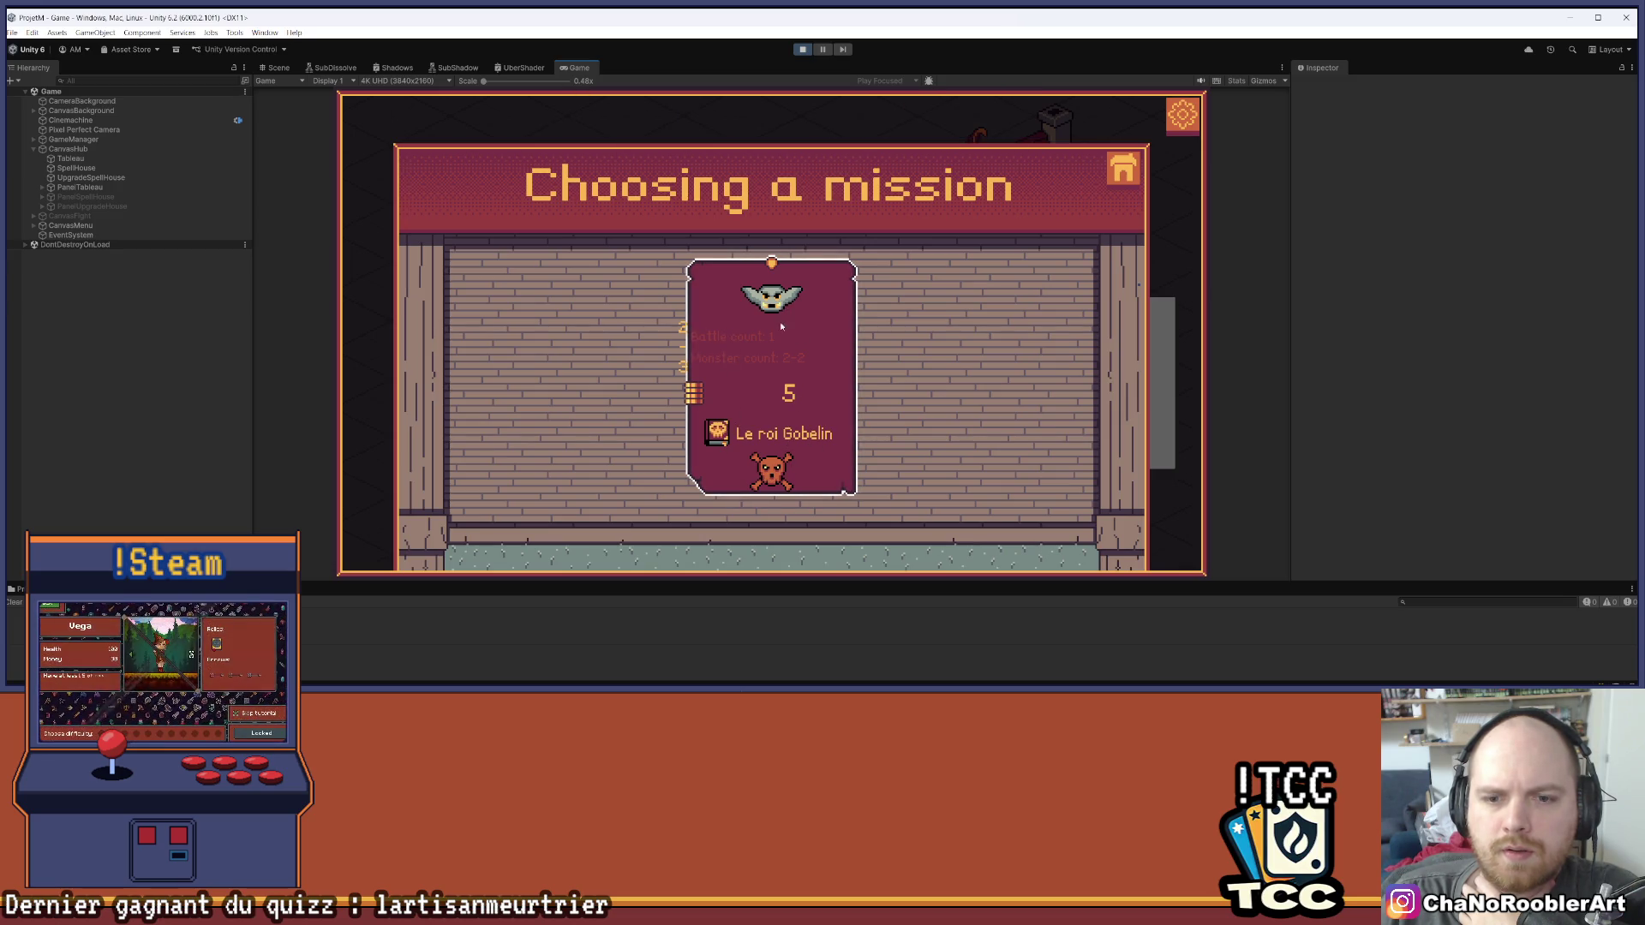
{"action": "left_click", "coordinate": [719, 437]}
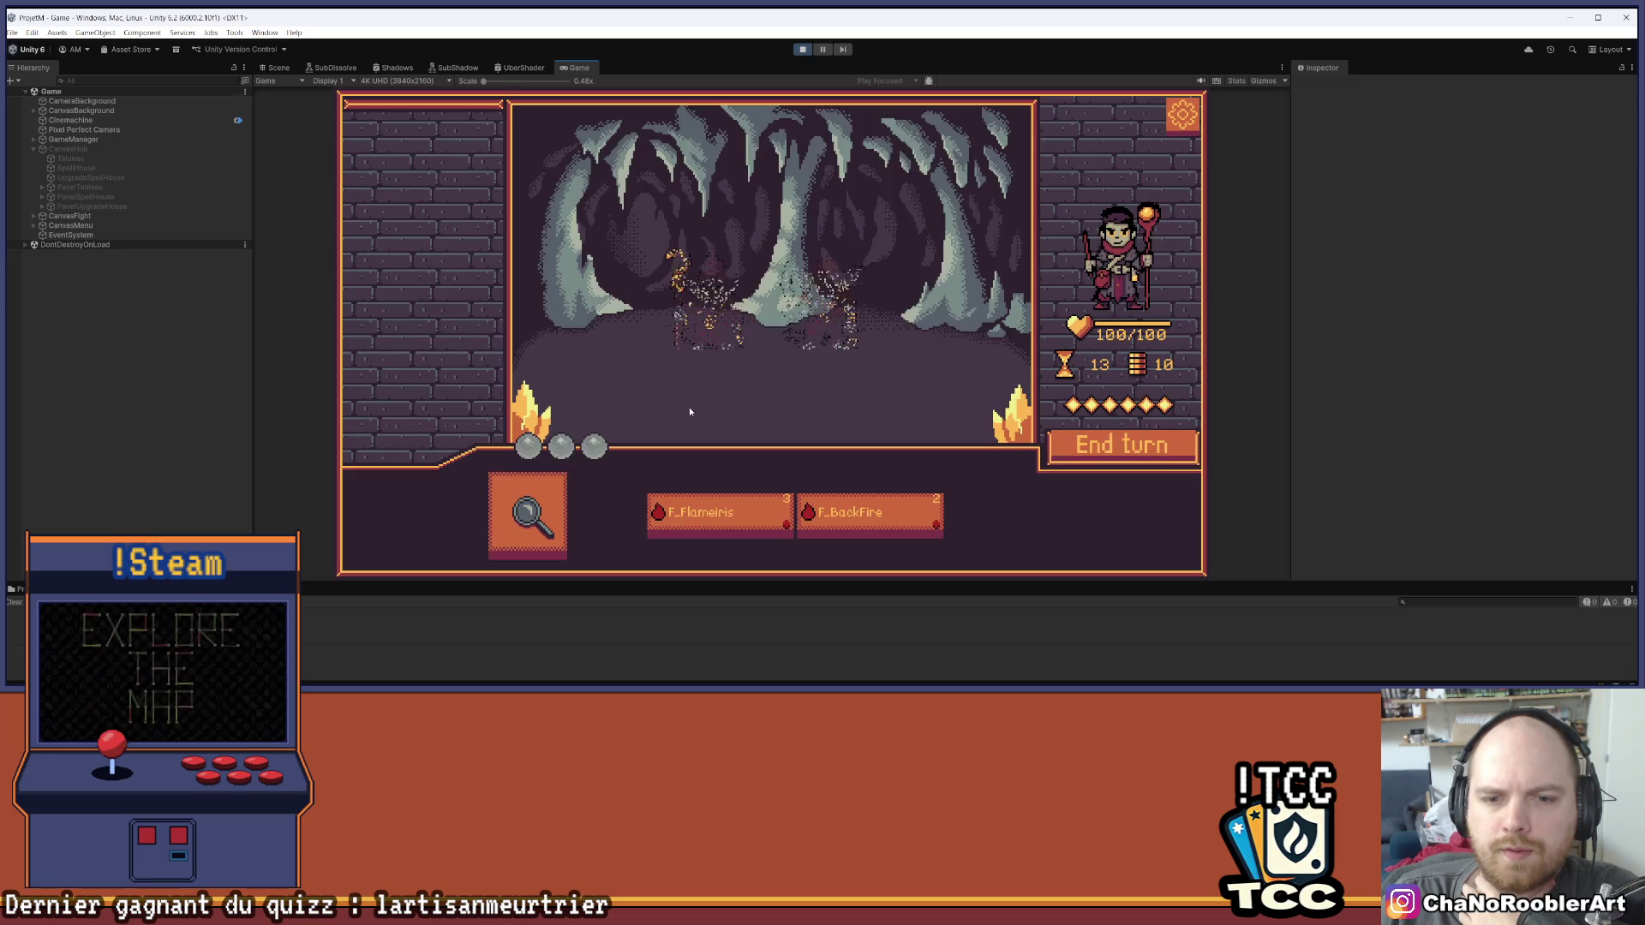
{"action": "left_click", "coordinate": [803, 49]}
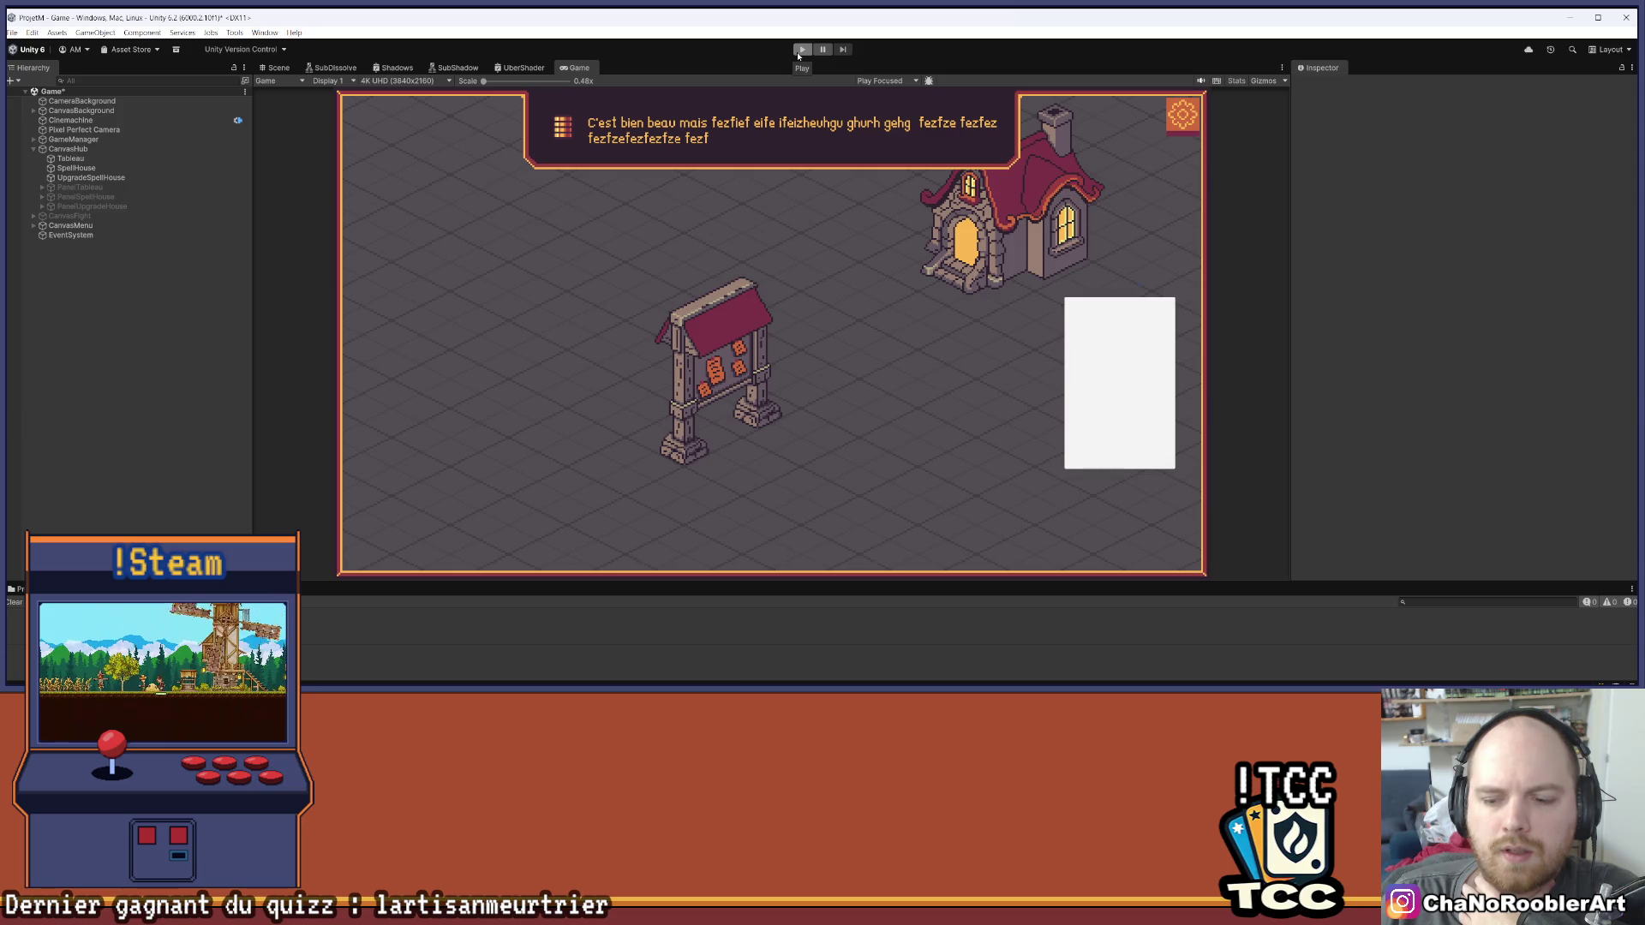
Save the scene, then reactivate and expand the PanelTableau mission panel
{"action": "left_click", "coordinate": [12, 34]}
{"action": "left_click", "coordinate": [35, 88]}
{"action": "left_click", "coordinate": [80, 187]}
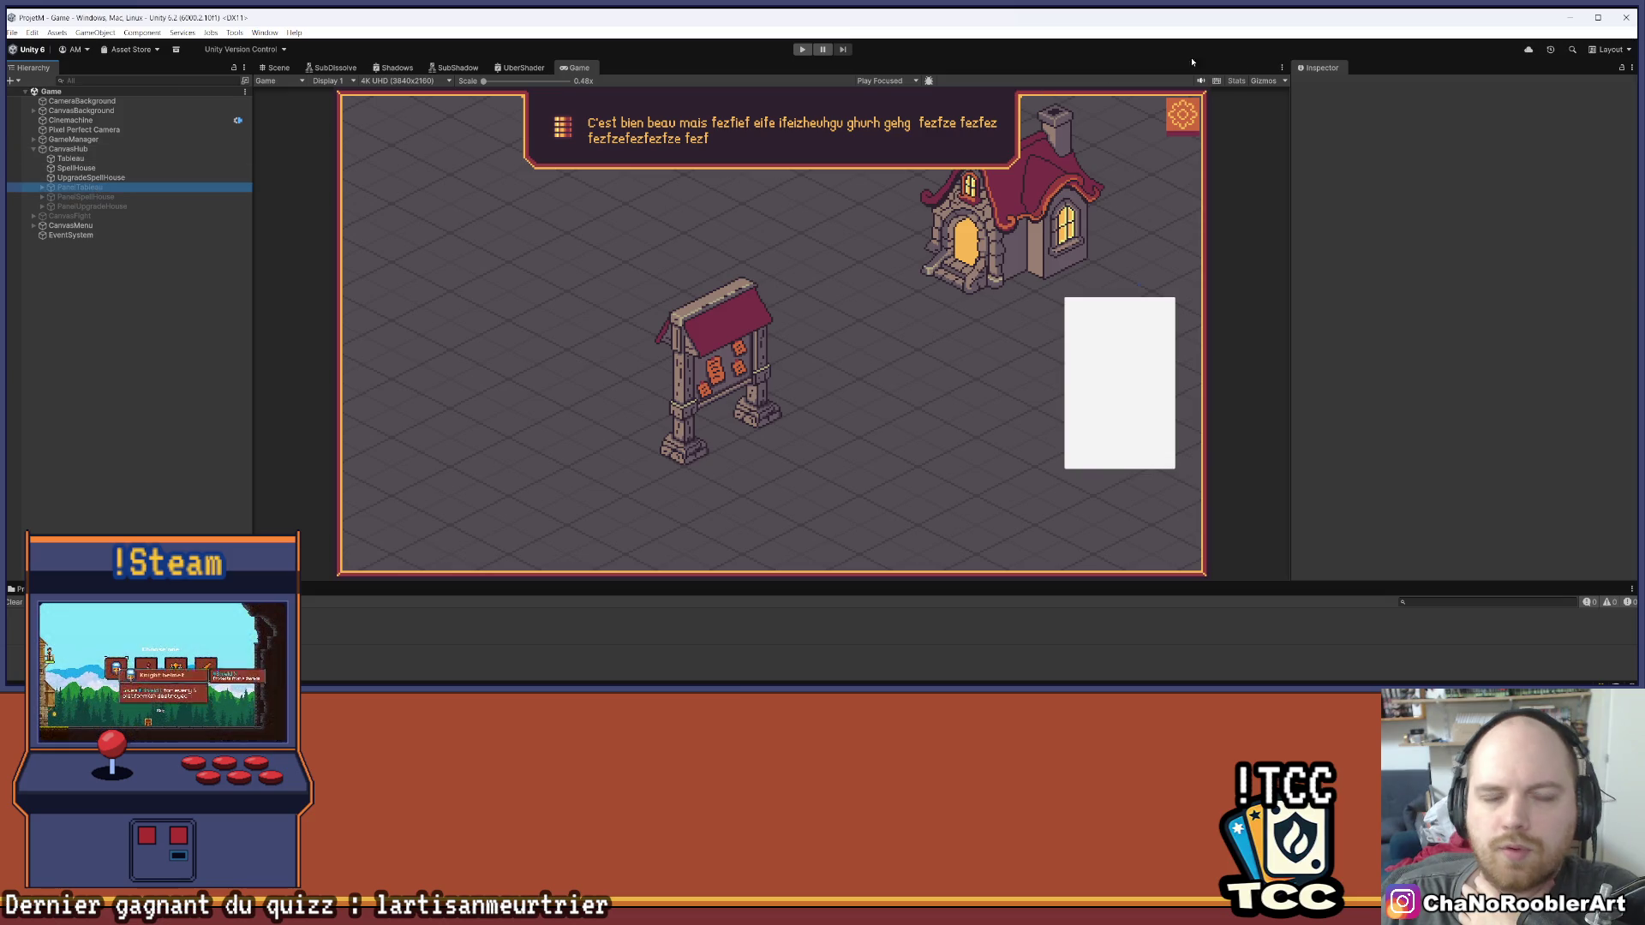
{"action": "left_click", "coordinate": [1322, 86]}
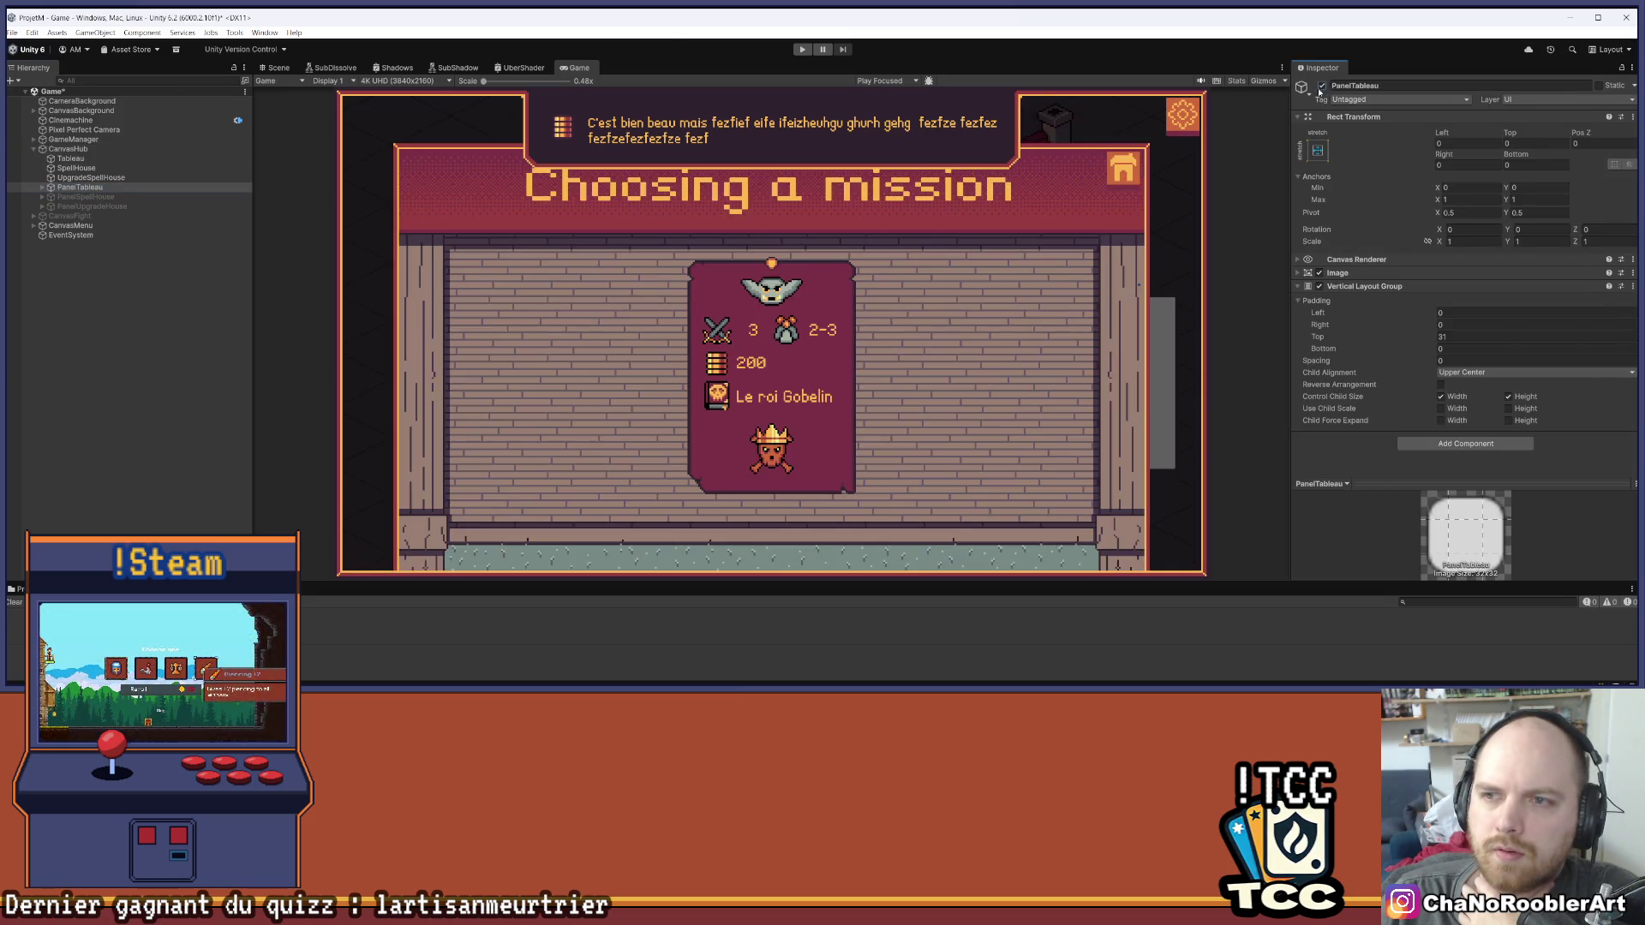
{"action": "left_click", "coordinate": [42, 188]}
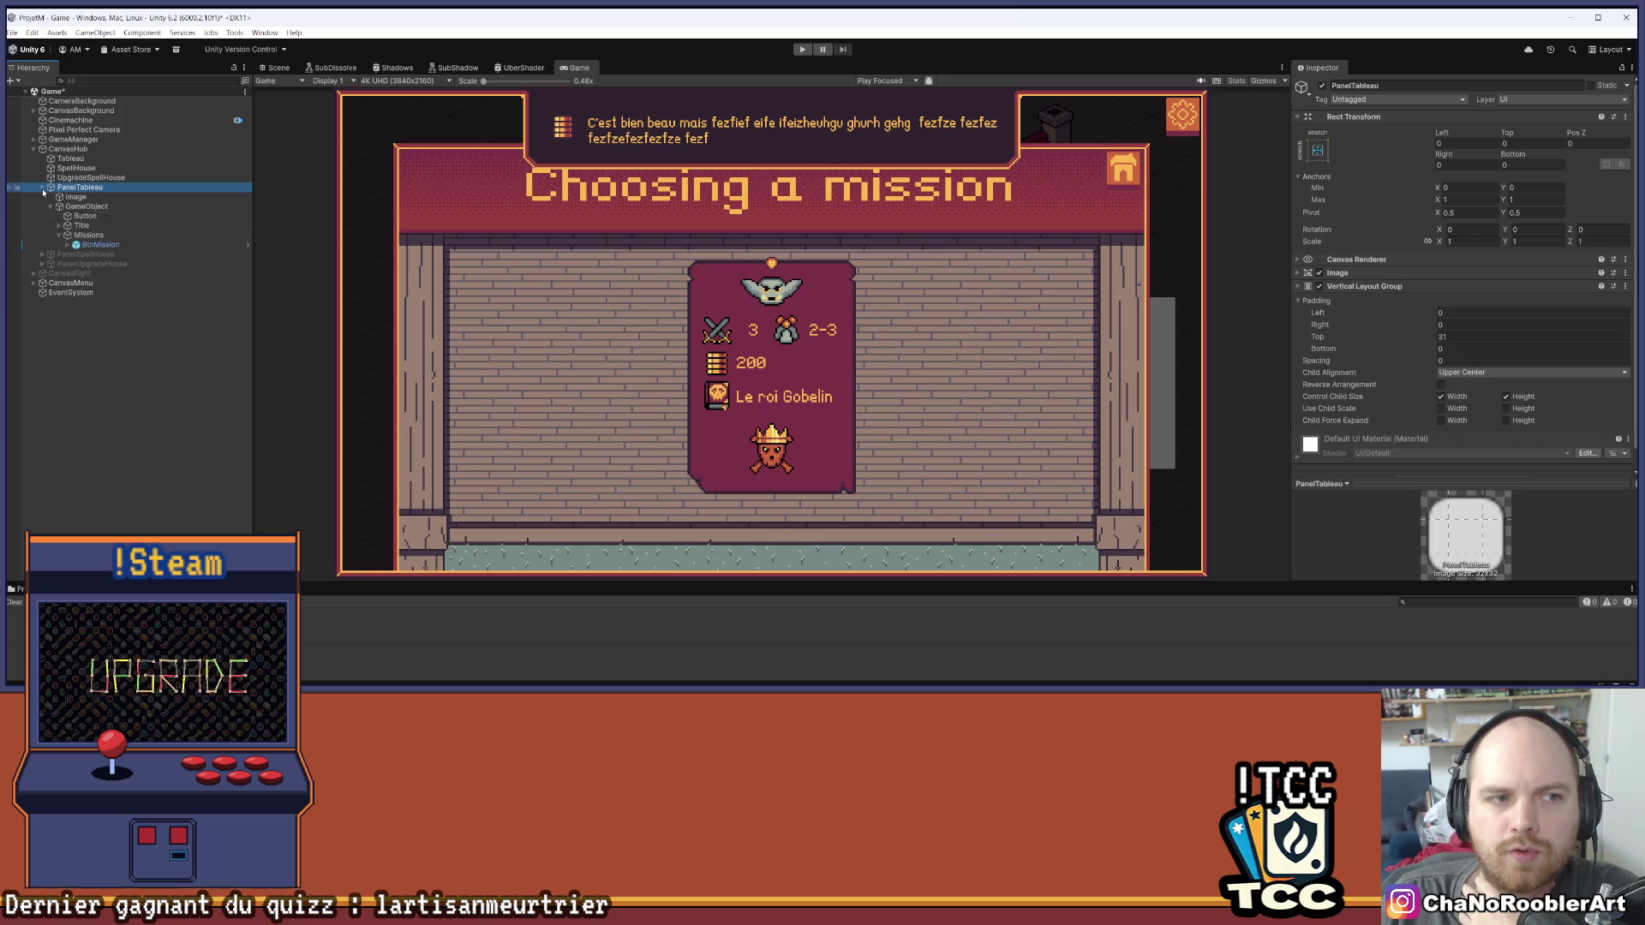
Select and inspect the BtnMission card, then switch to Visual Studio
{"action": "left_click", "coordinate": [96, 245]}
{"action": "left_click", "coordinate": [68, 246]}
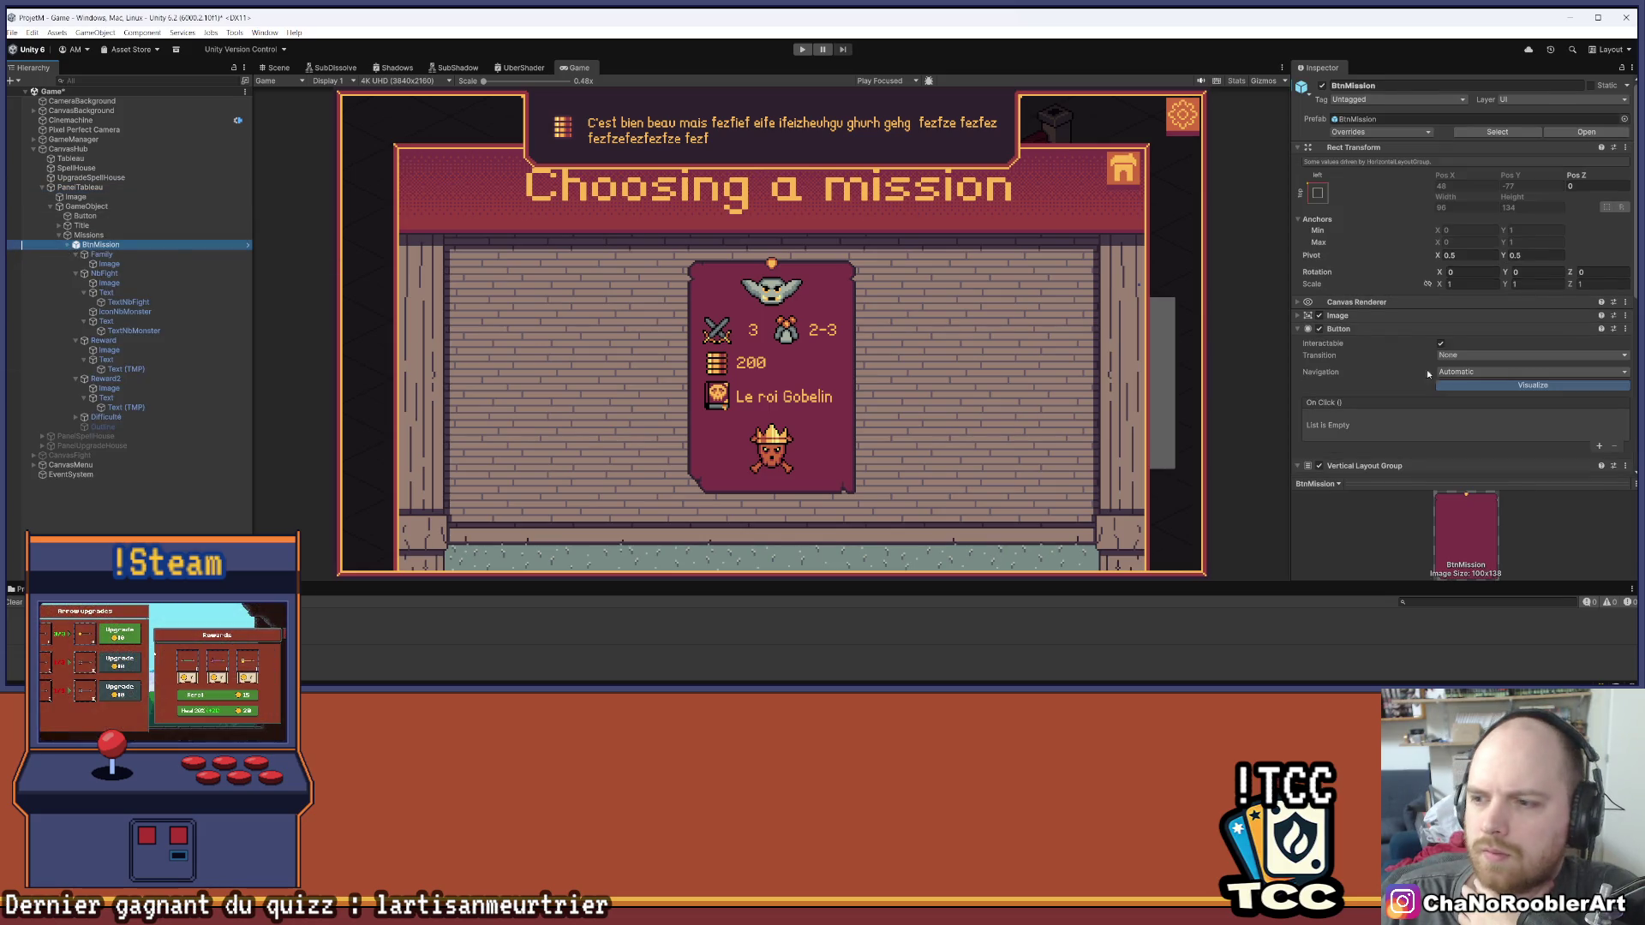
{"action": "scroll", "coordinate": [1477, 385], "scroll_direction": "down", "scroll_amount": 5}
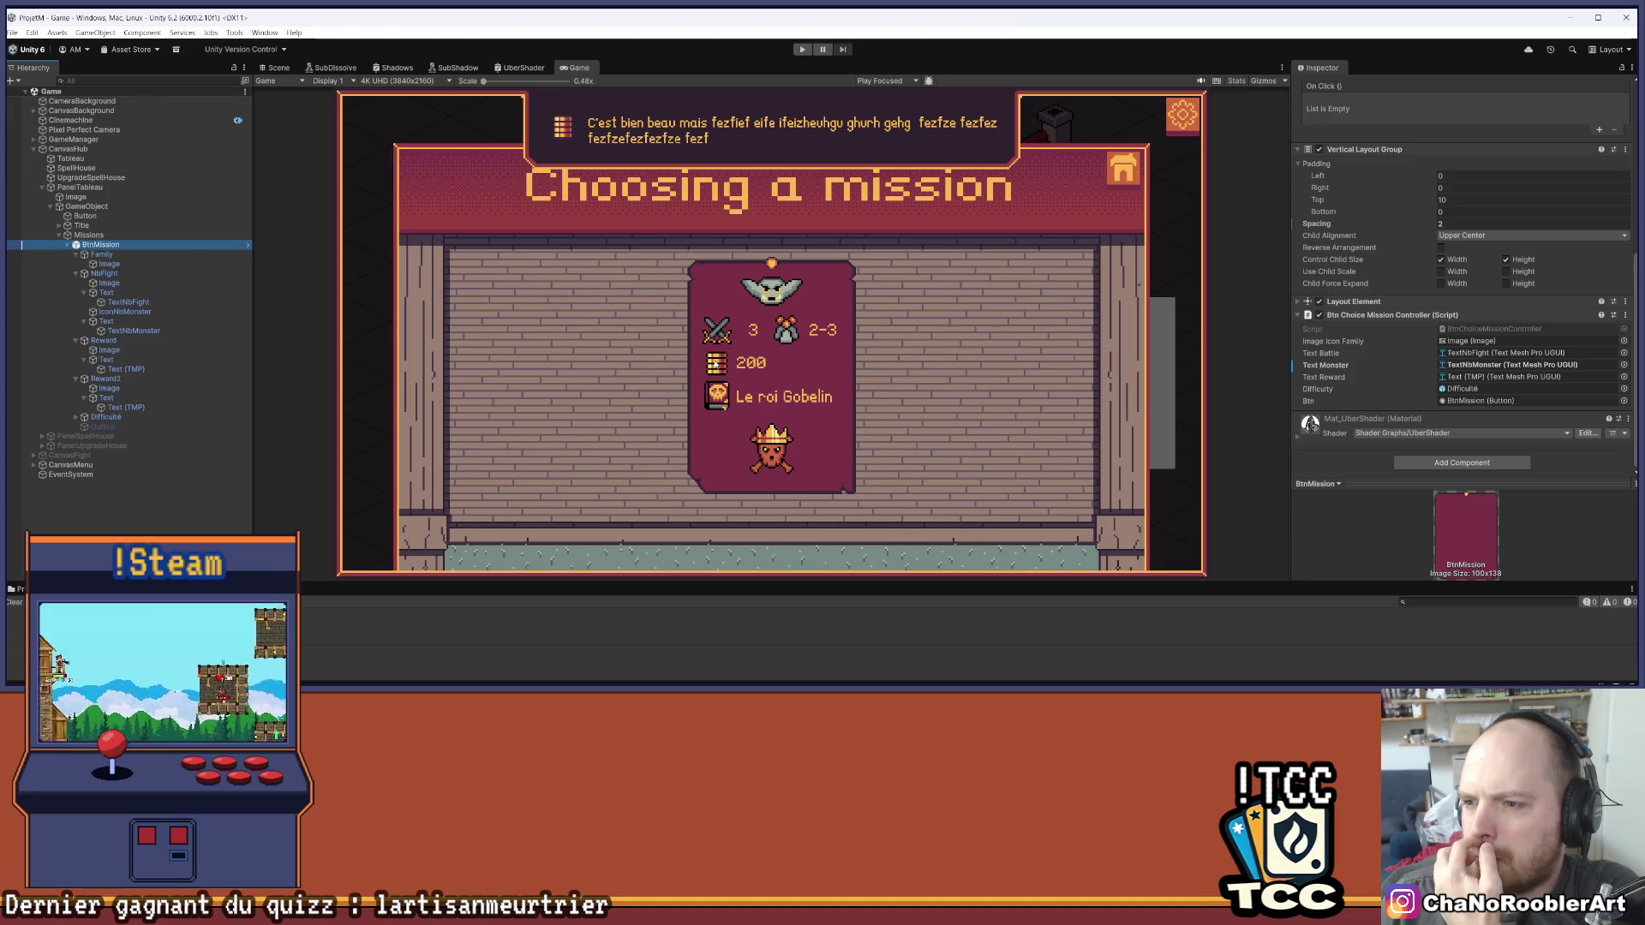
{"action": "left_click", "coordinate": [1498, 336]}
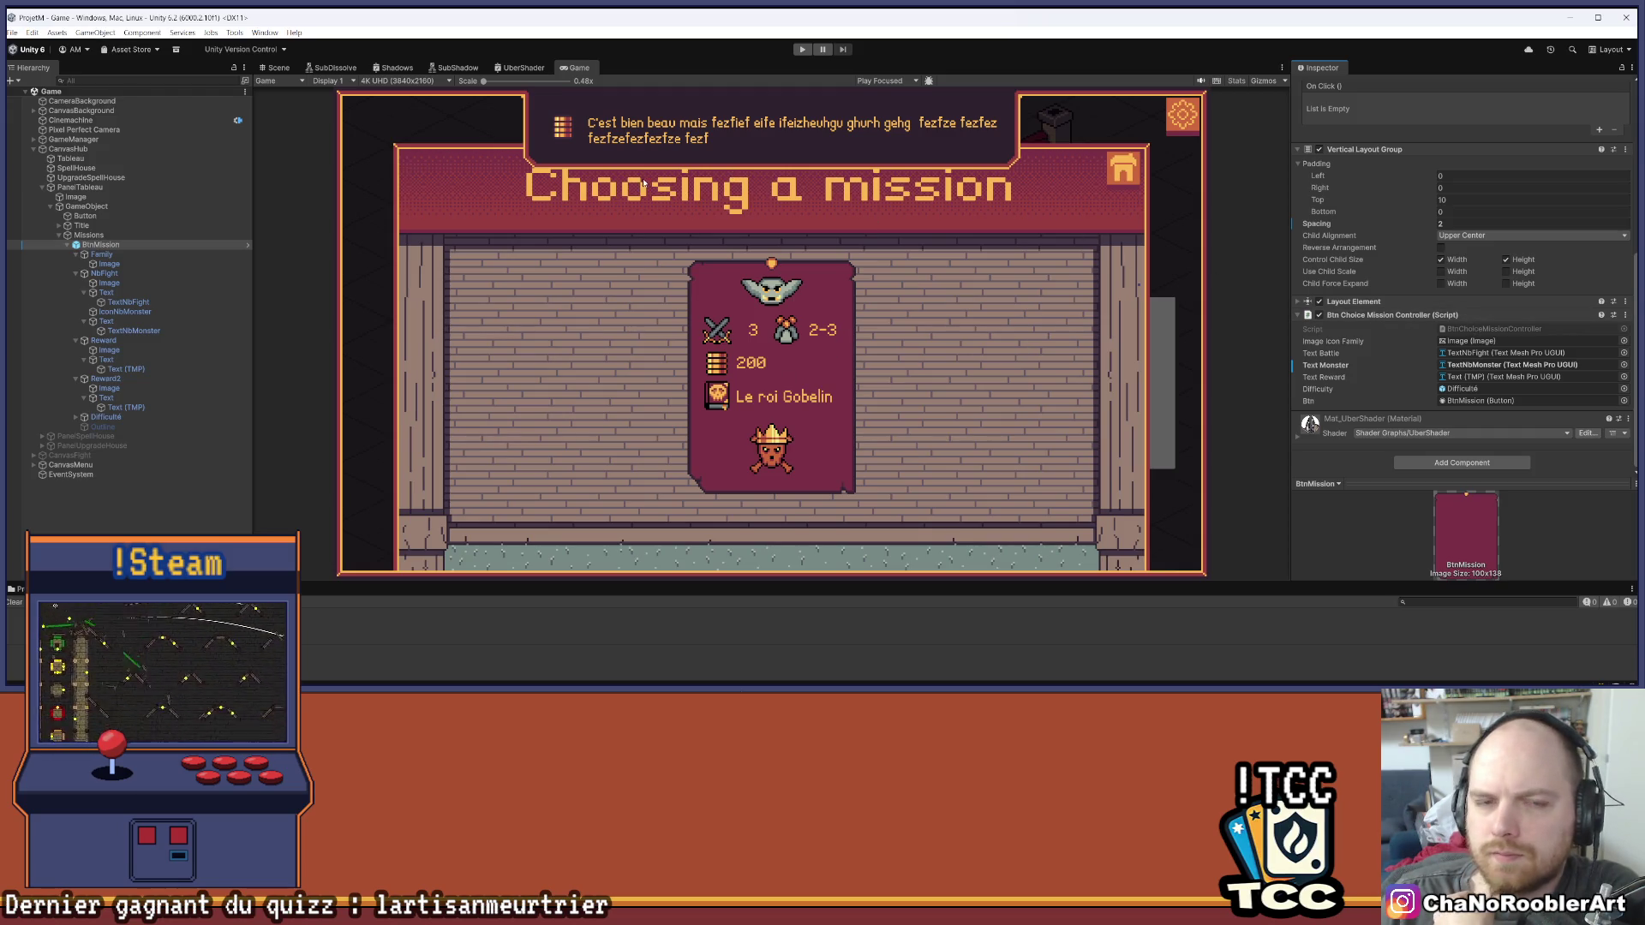
{"action": "key", "text": "alt+Tab"}
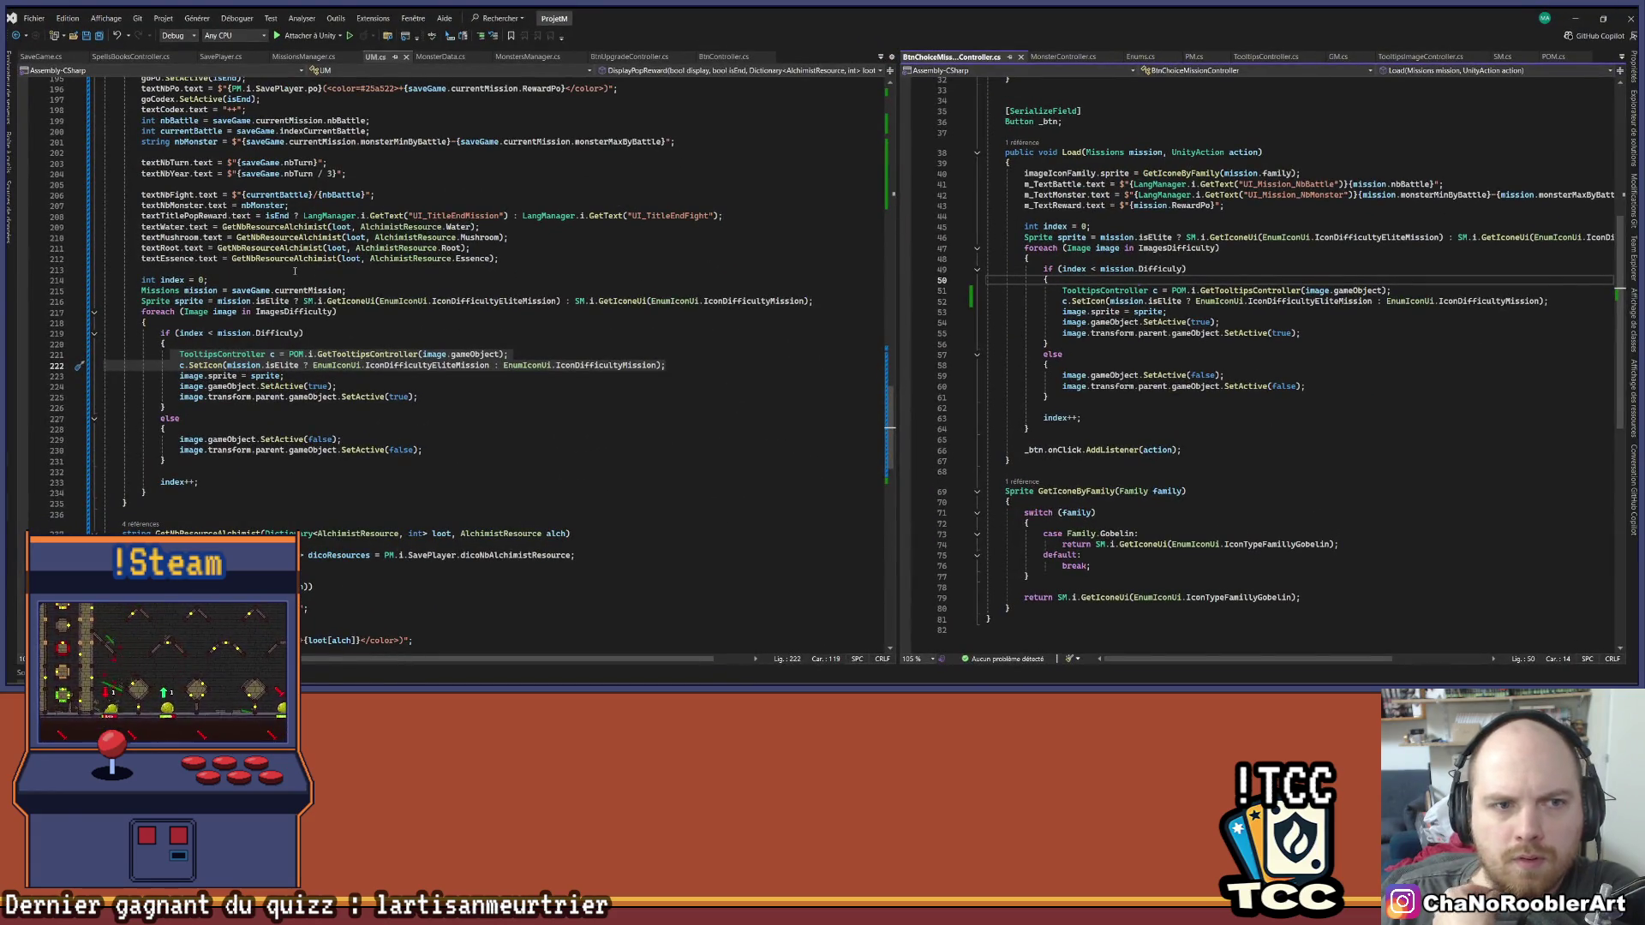
Widen the BtnChoiceMissionController code pane beside UM.cs
{"action": "scroll", "coordinate": [641, 393], "scroll_direction": "up", "scroll_amount": 1}
{"action": "scroll", "coordinate": [1108, 383], "scroll_direction": "up", "scroll_amount": 1}
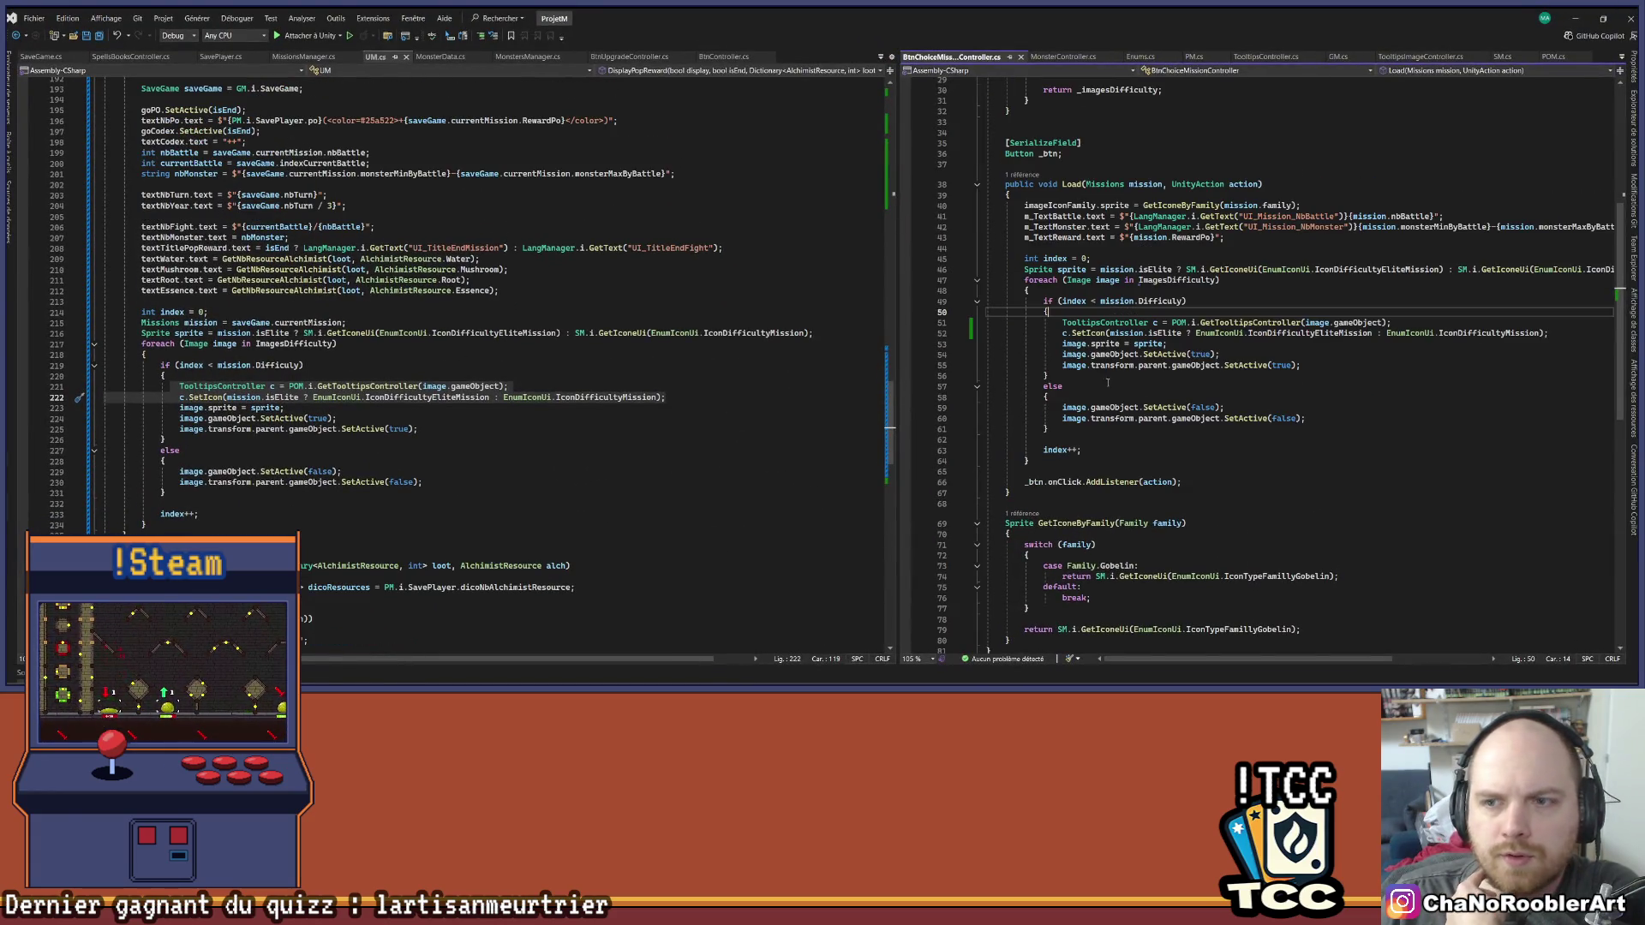
{"action": "left_click", "coordinate": [897, 277]}
{"action": "left_click_drag", "start_coordinate": [898, 272], "coordinate": [472, 274]}
{"action": "left_click", "coordinate": [761, 248]}
{"action": "scroll", "coordinate": [761, 252], "scroll_direction": "up", "scroll_amount": 2}
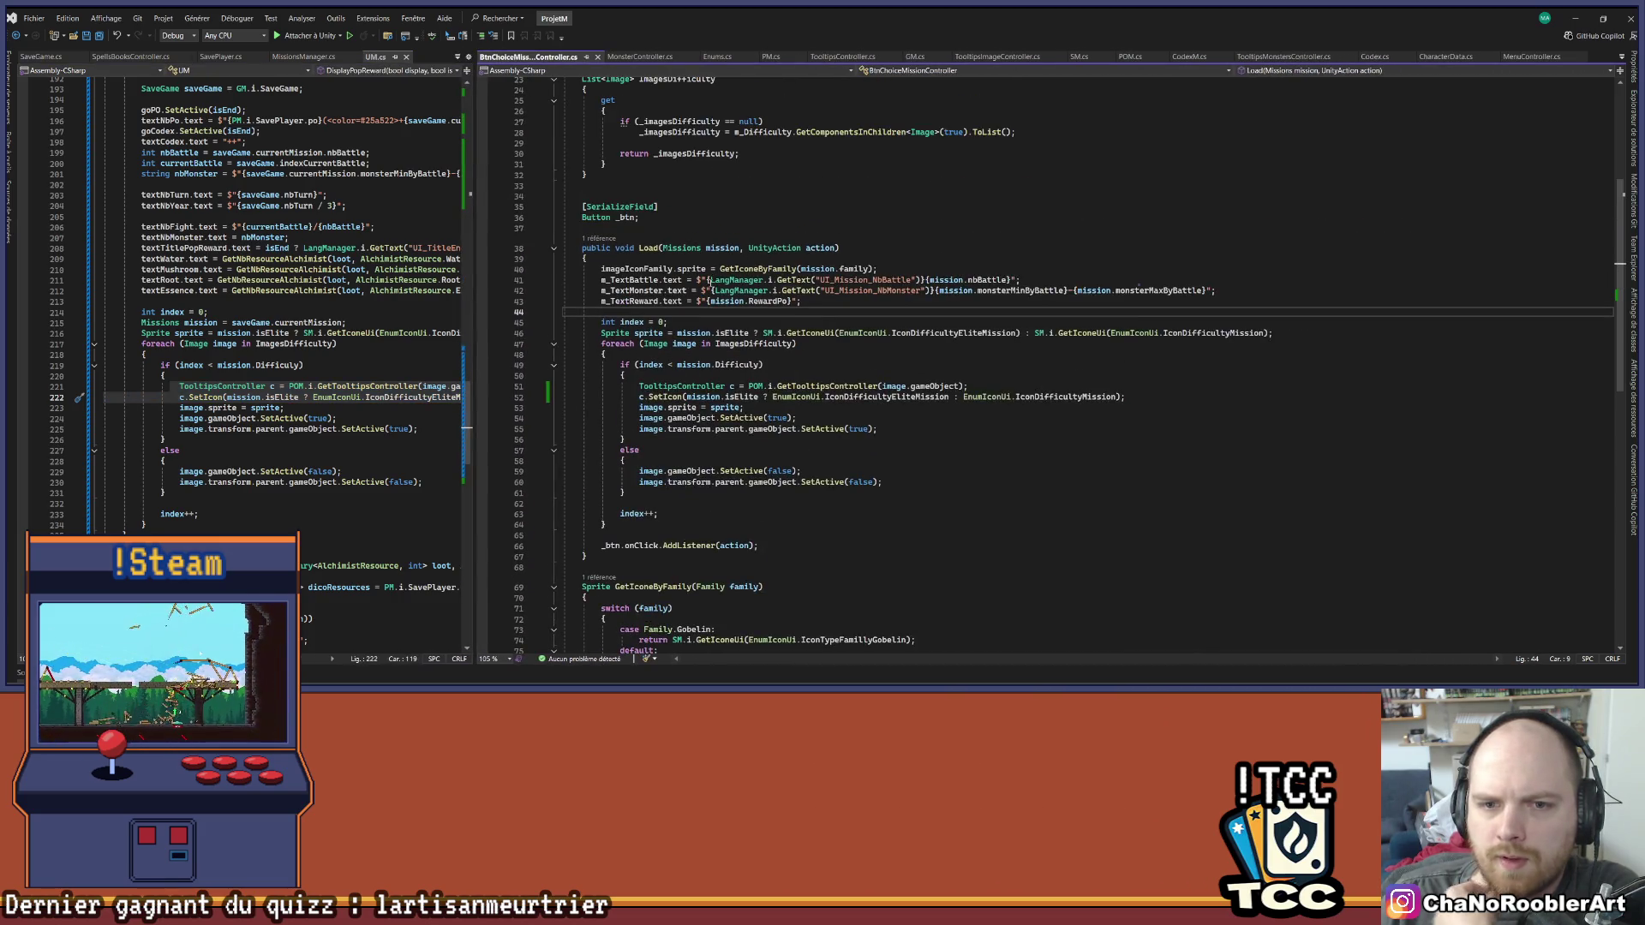
Delete the LangManager.GetText labels on lines 41–42, leaving only the battle and monster numbers
{"action": "left_click_drag", "start_coordinate": [697, 280], "coordinate": [928, 280]}
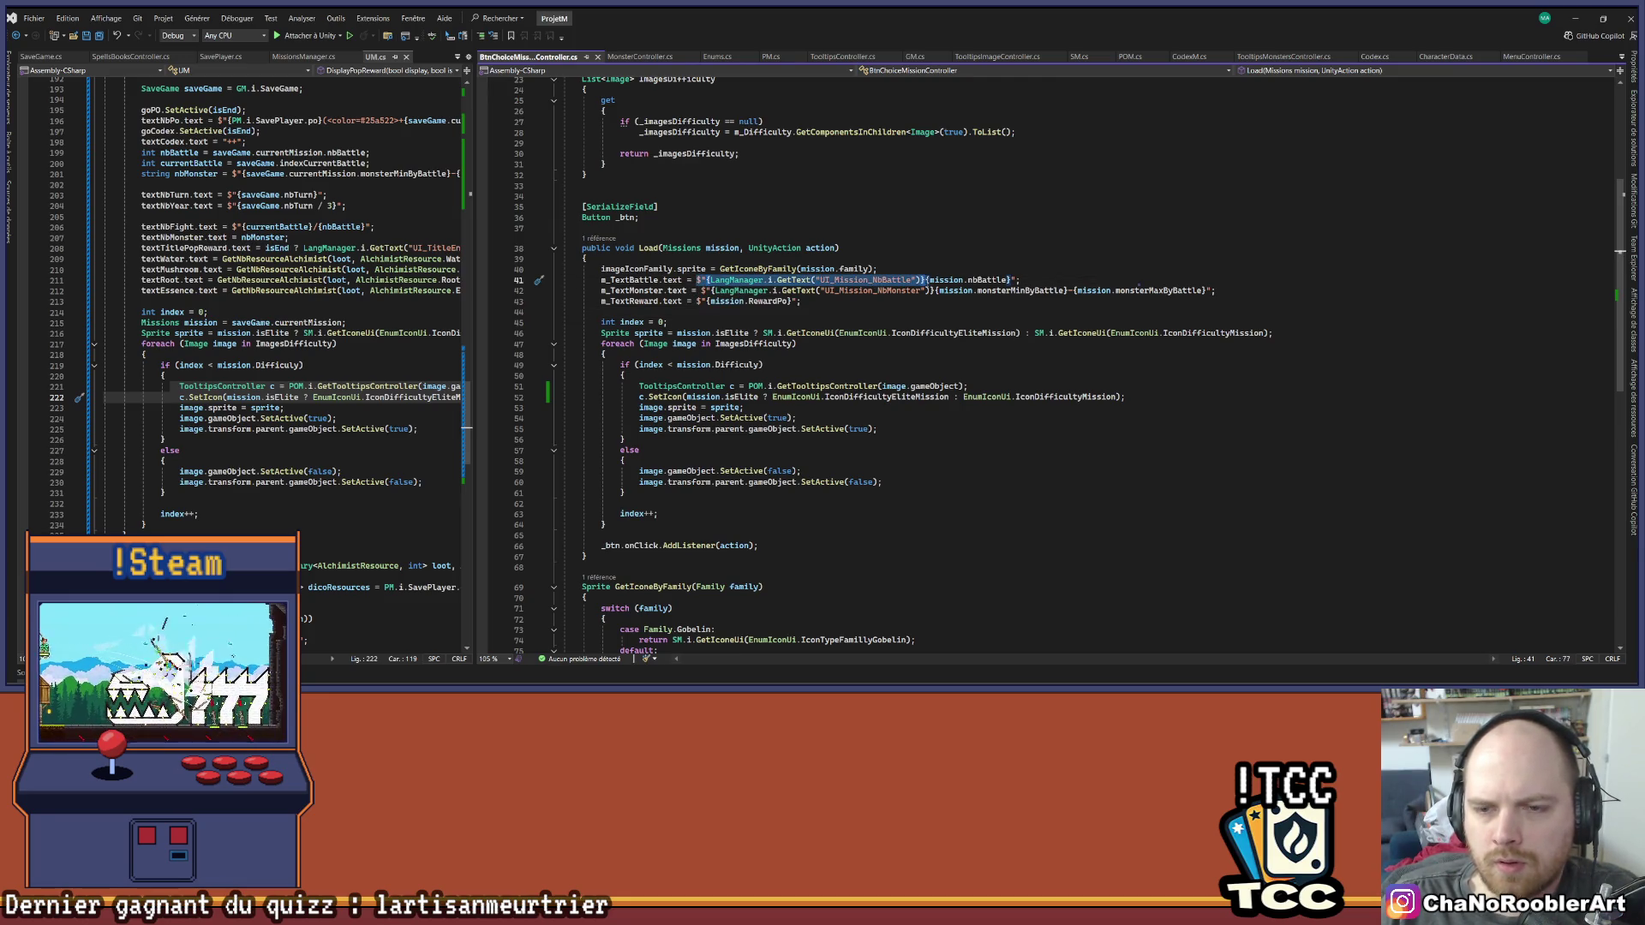
{"action": "type", "text": "$\""}
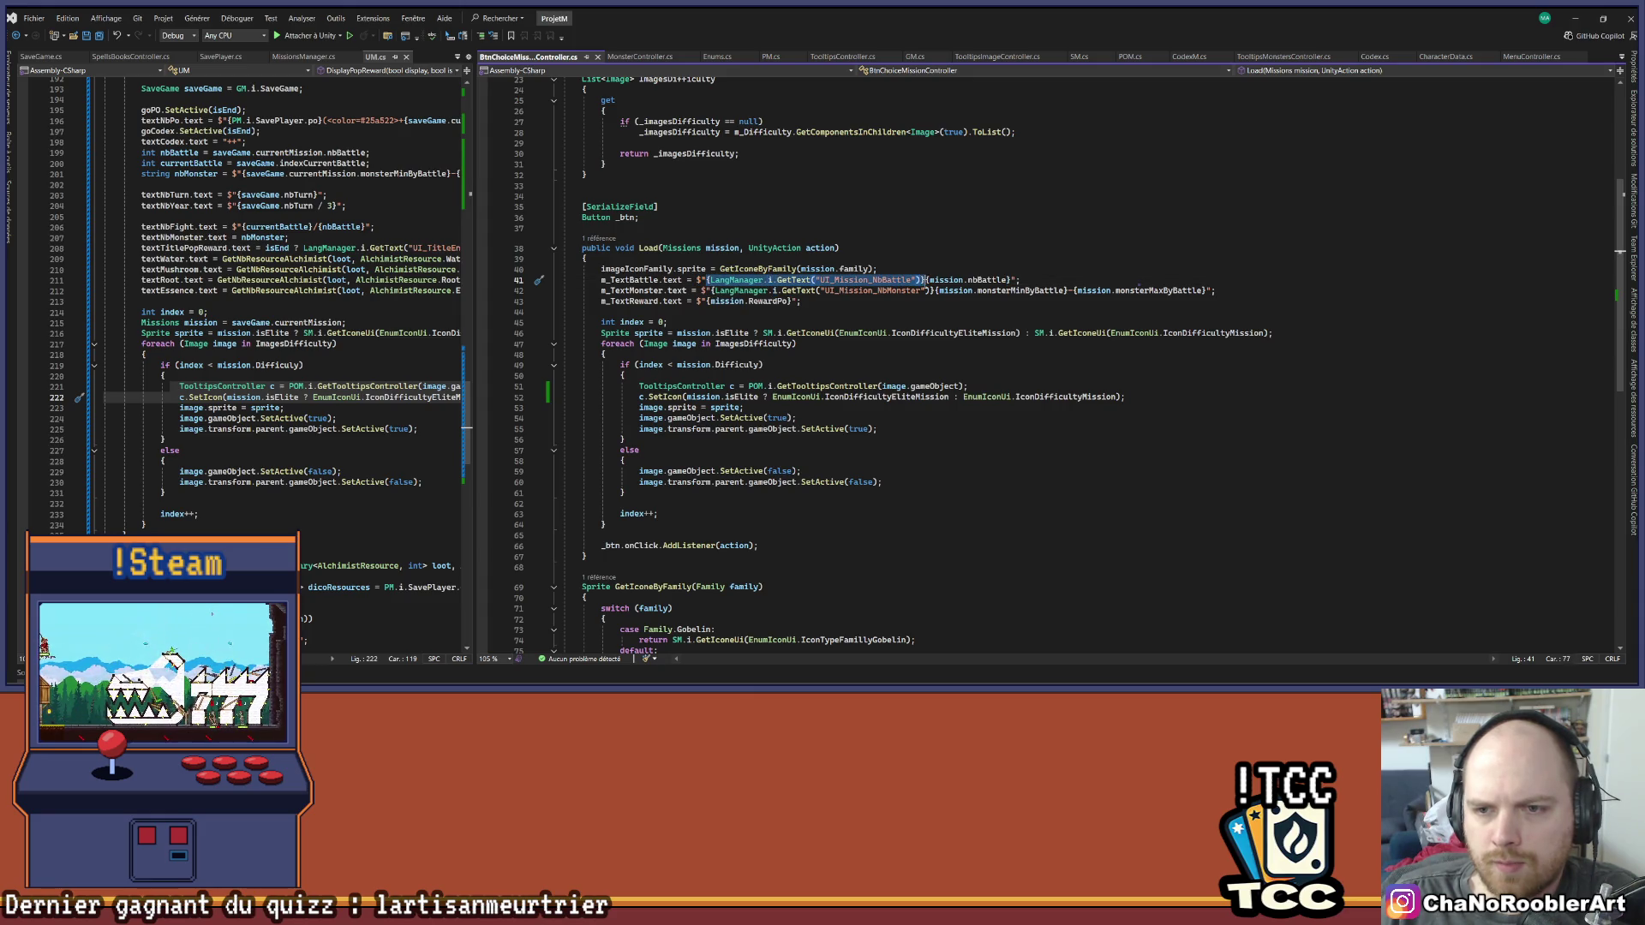
{"action": "left_click", "coordinate": [817, 280]}
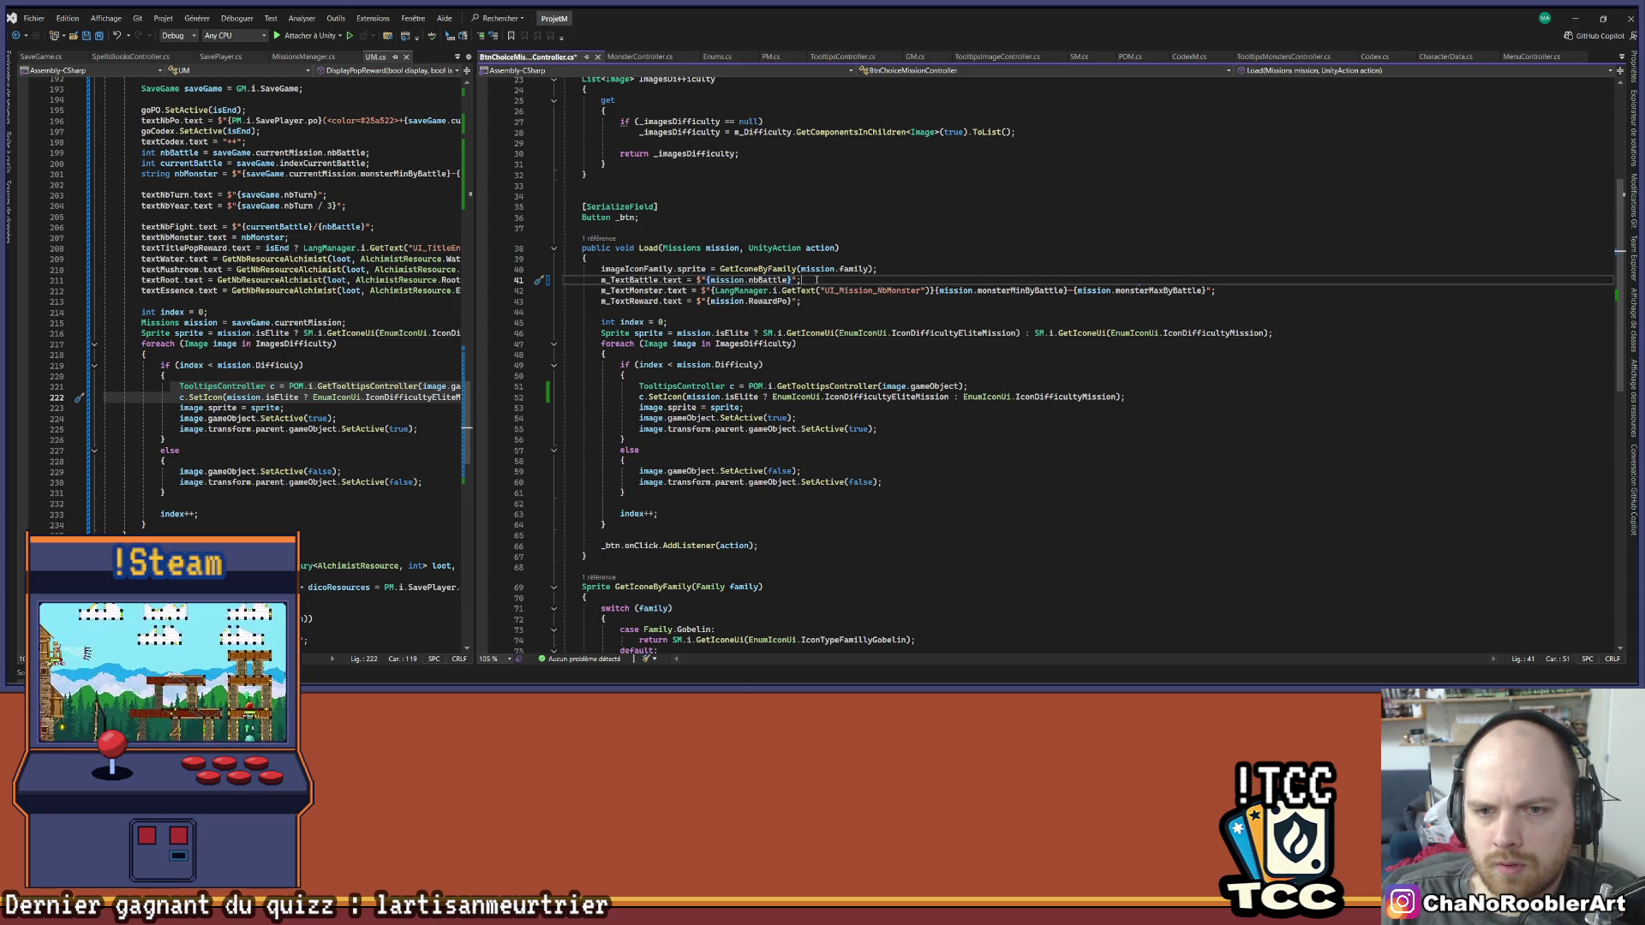
{"action": "mouse_move", "coordinate": [711, 290]}
{"action": "left_mouse_down"}
{"action": "mouse_move", "coordinate": [1211, 290]}
{"action": "mouse_move", "coordinate": [933, 290]}
{"action": "left_mouse_up"}
{"action": "key", "text": "BackSpace"}
{"action": "left_click", "coordinate": [945, 280]}
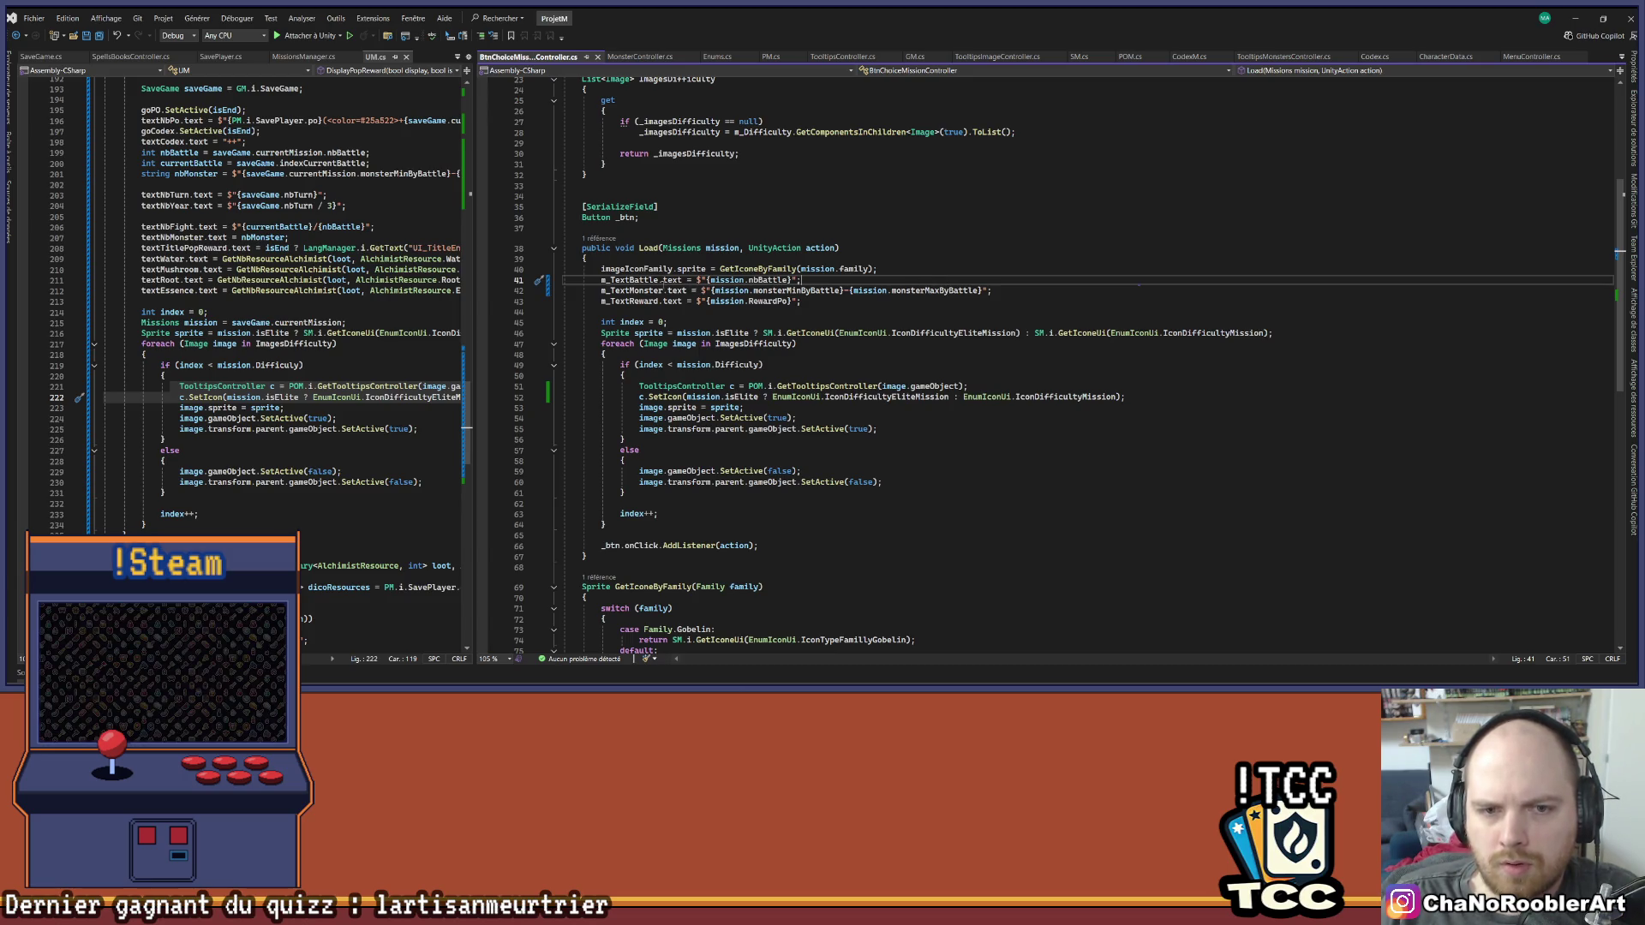
Review the family icon line 40 and the sprite variable's usage, then return to Unity
{"action": "mouse_move", "coordinate": [619, 268]}
{"action": "left_mouse_down"}
{"action": "mouse_move", "coordinate": [878, 269]}
{"action": "mouse_move", "coordinate": [601, 269]}
{"action": "left_mouse_up"}
{"action": "left_click", "coordinate": [878, 269]}
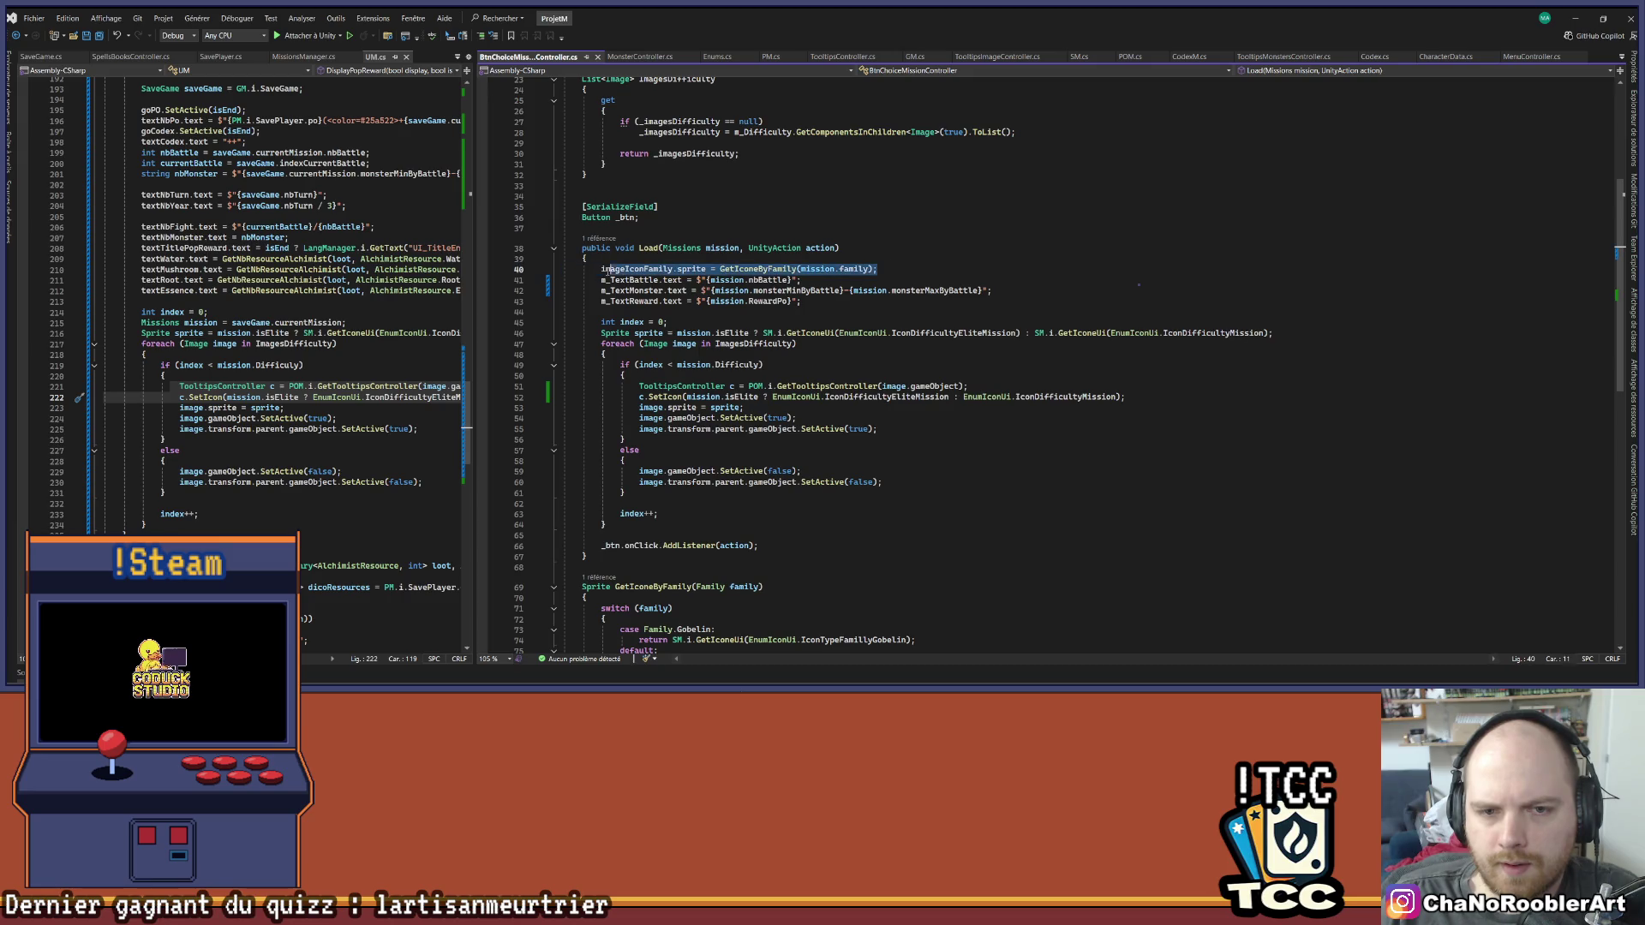
{"action": "left_click", "coordinate": [902, 269]}
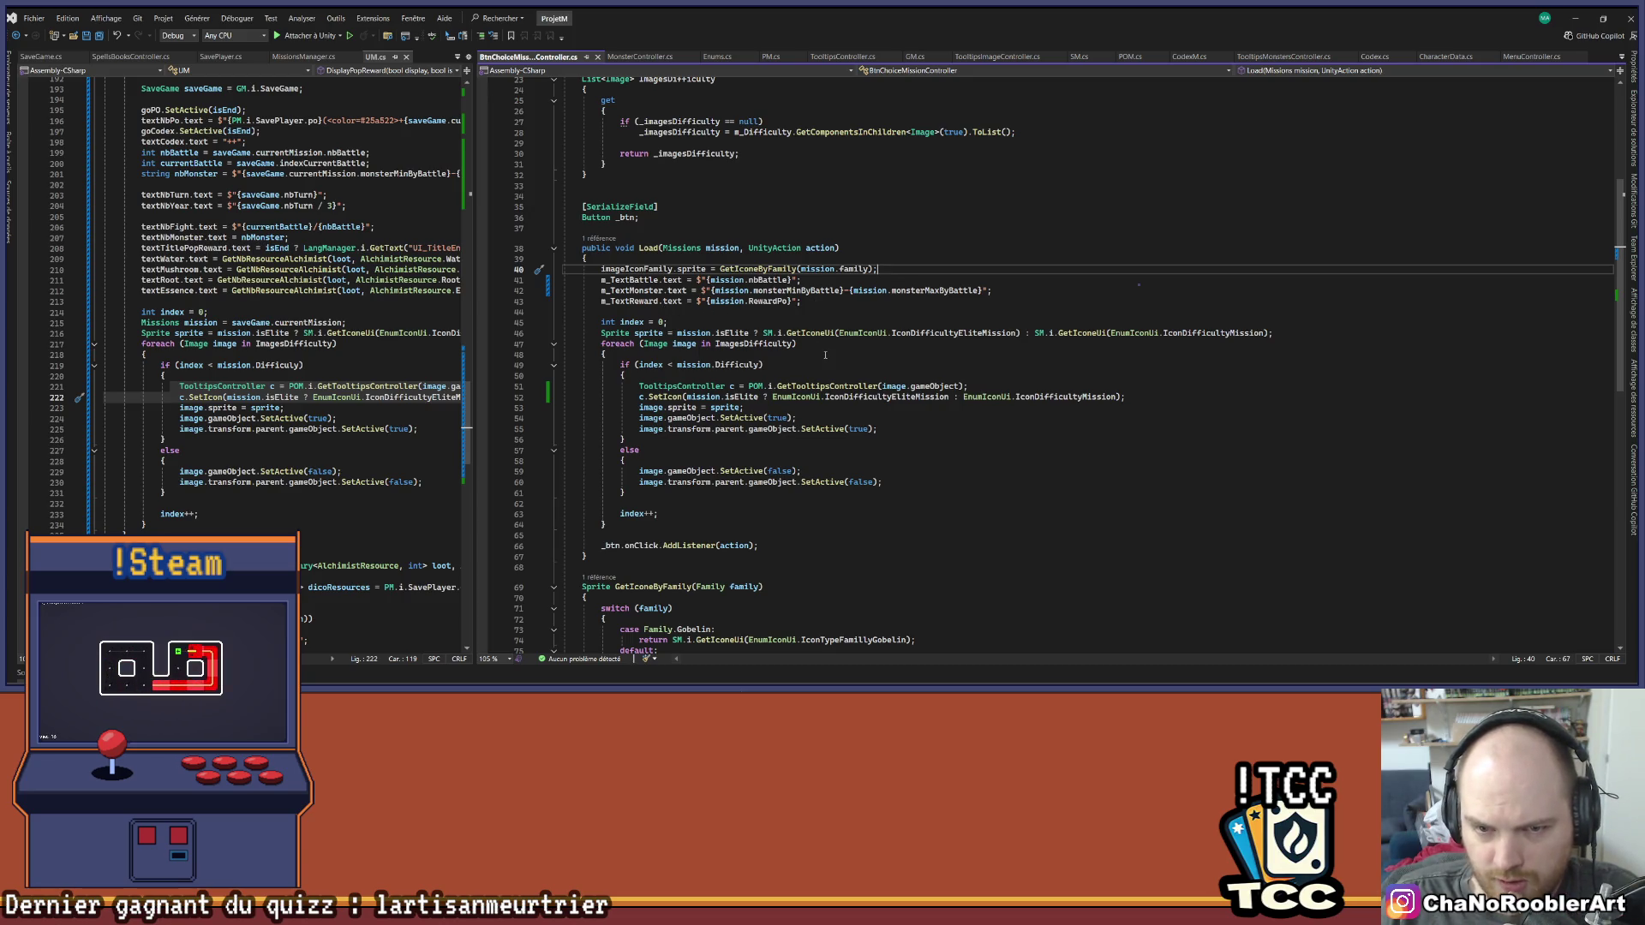
{"action": "left_click", "coordinate": [648, 333]}
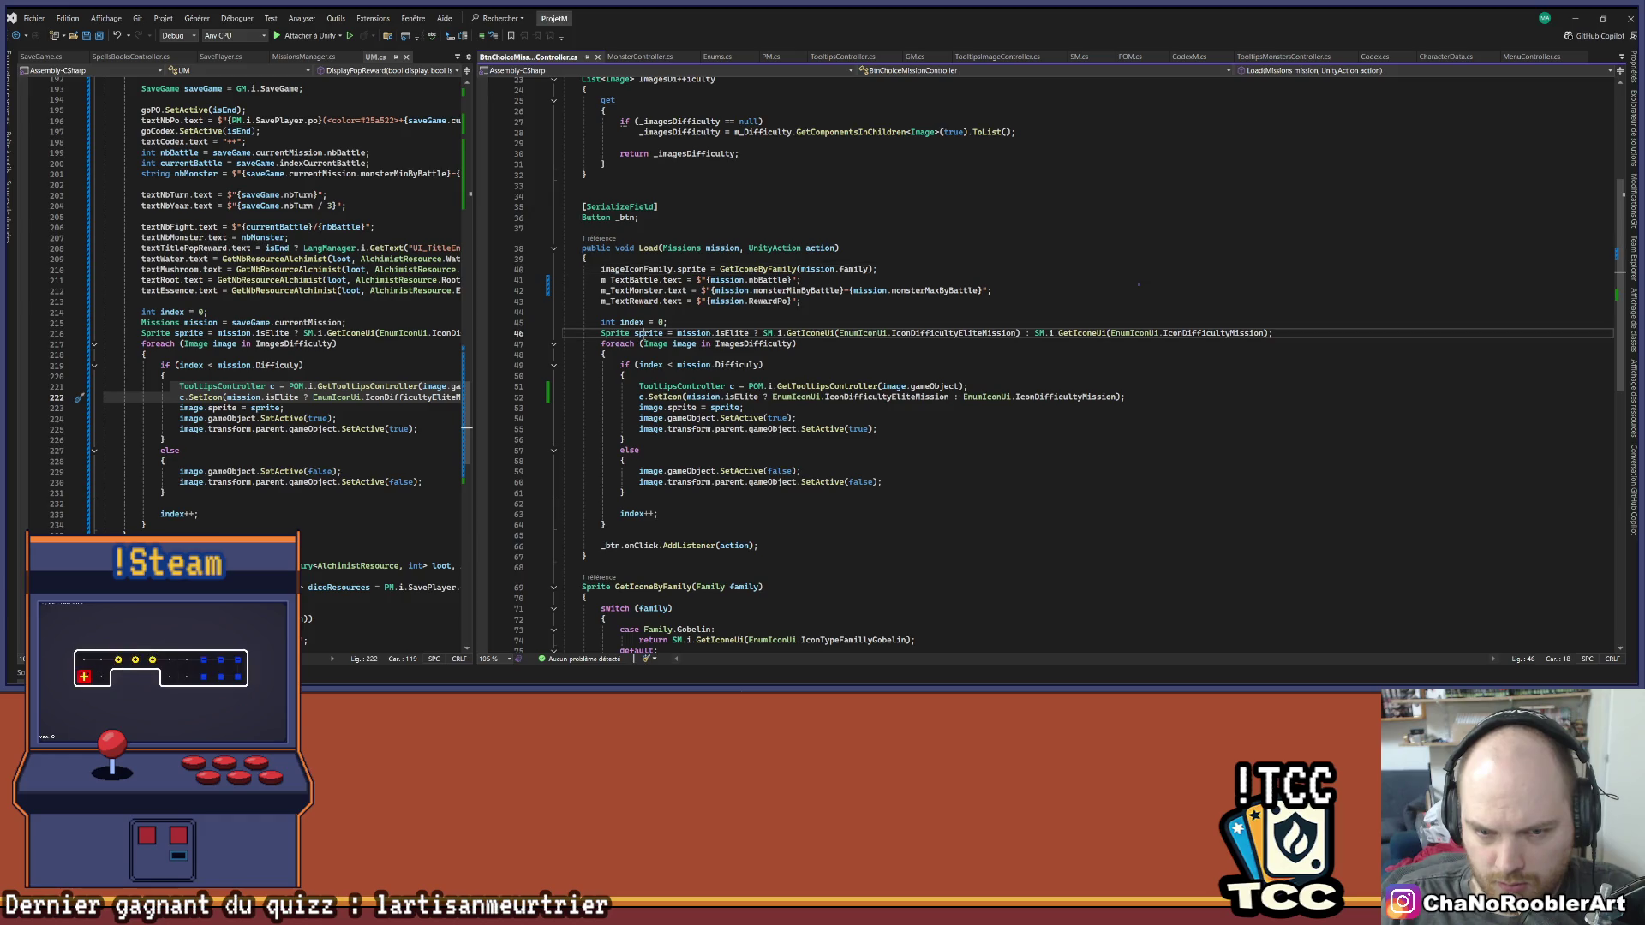
{"action": "left_click", "coordinate": [665, 514]}
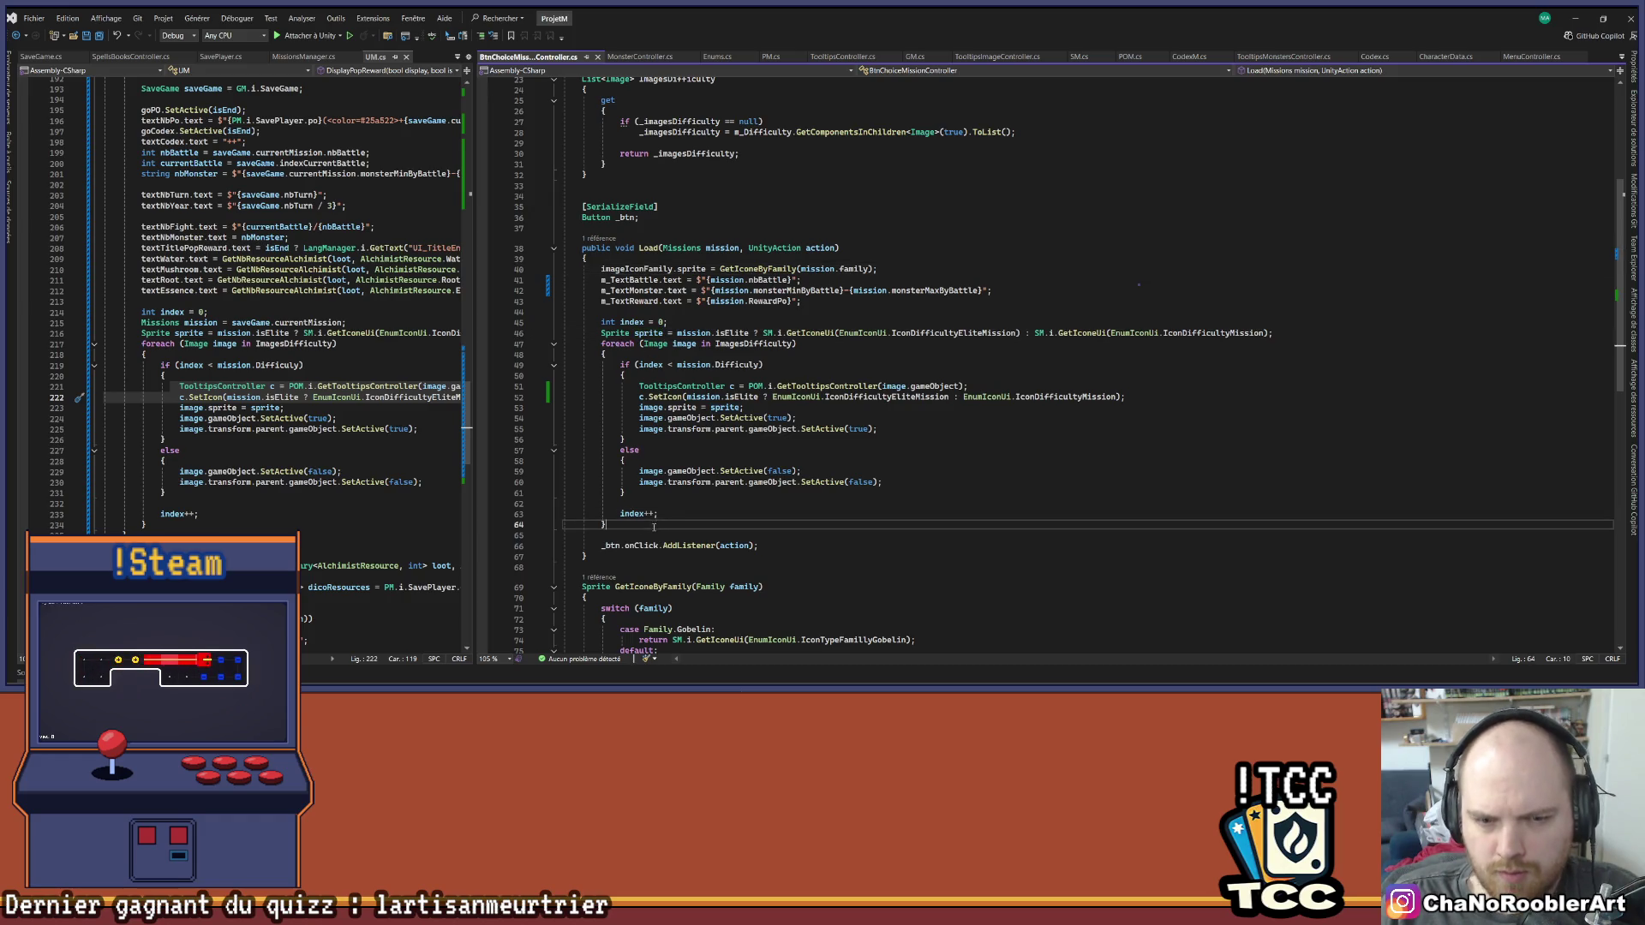
{"action": "key", "text": "Up"}
{"action": "left_click", "coordinate": [1568, 12]}
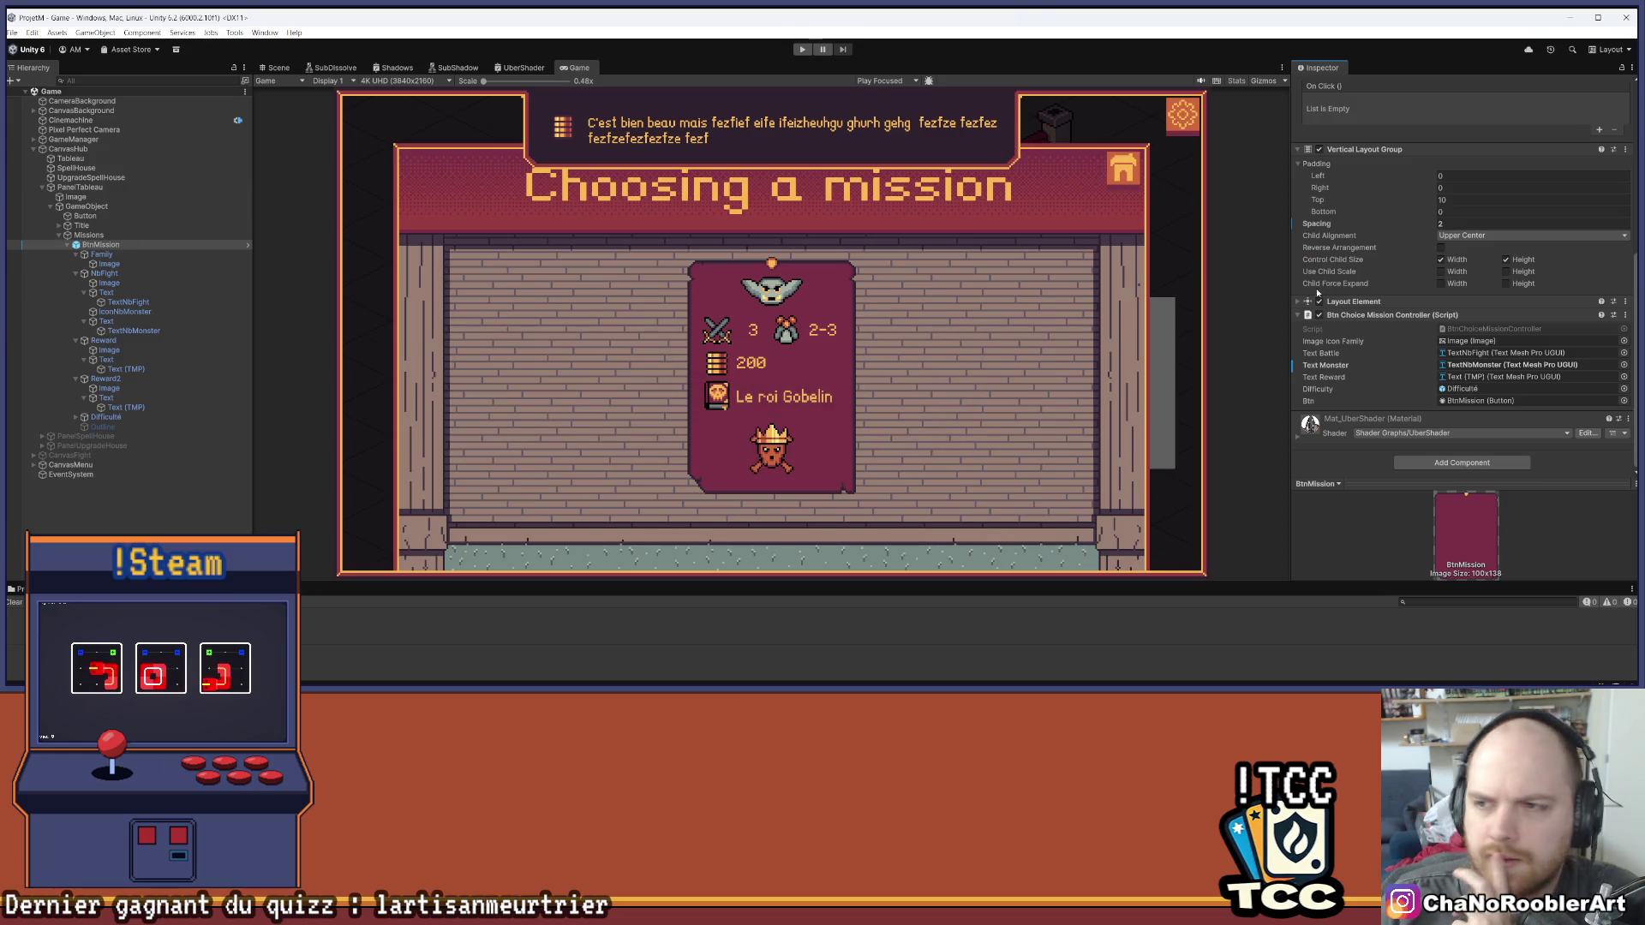
Apply the BtnMission card's prefab overrides and collapse its children
{"action": "scroll", "coordinate": [1456, 257], "scroll_direction": "up", "scroll_amount": 10}
{"action": "left_click", "coordinate": [1379, 131]}
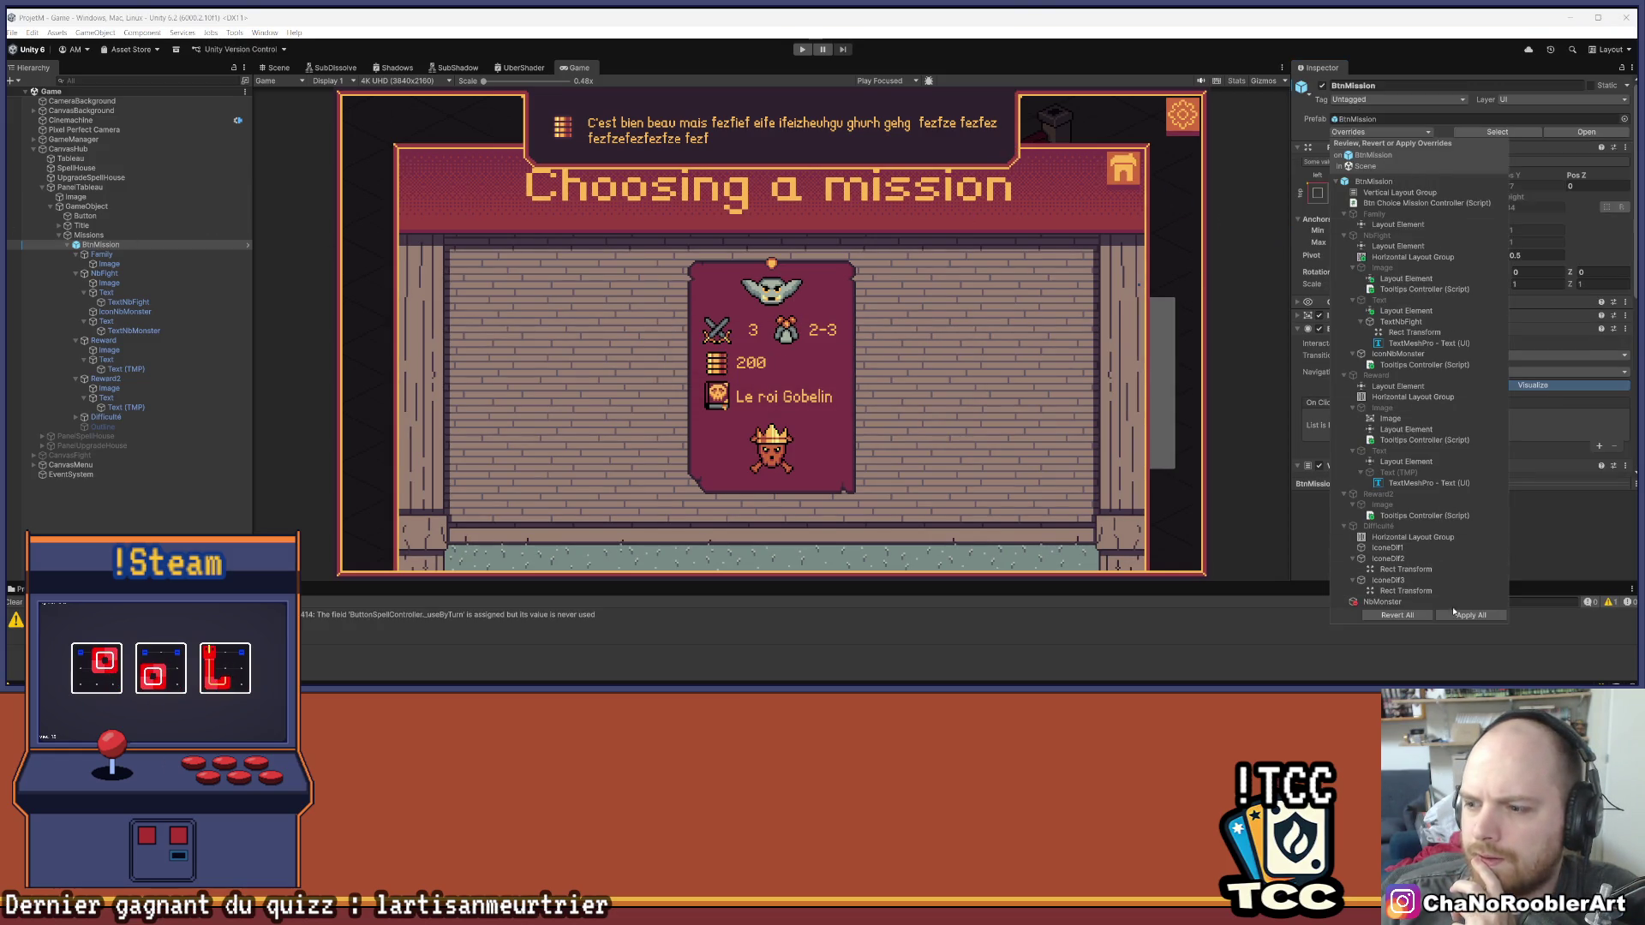
{"action": "left_click", "coordinate": [1174, 428]}
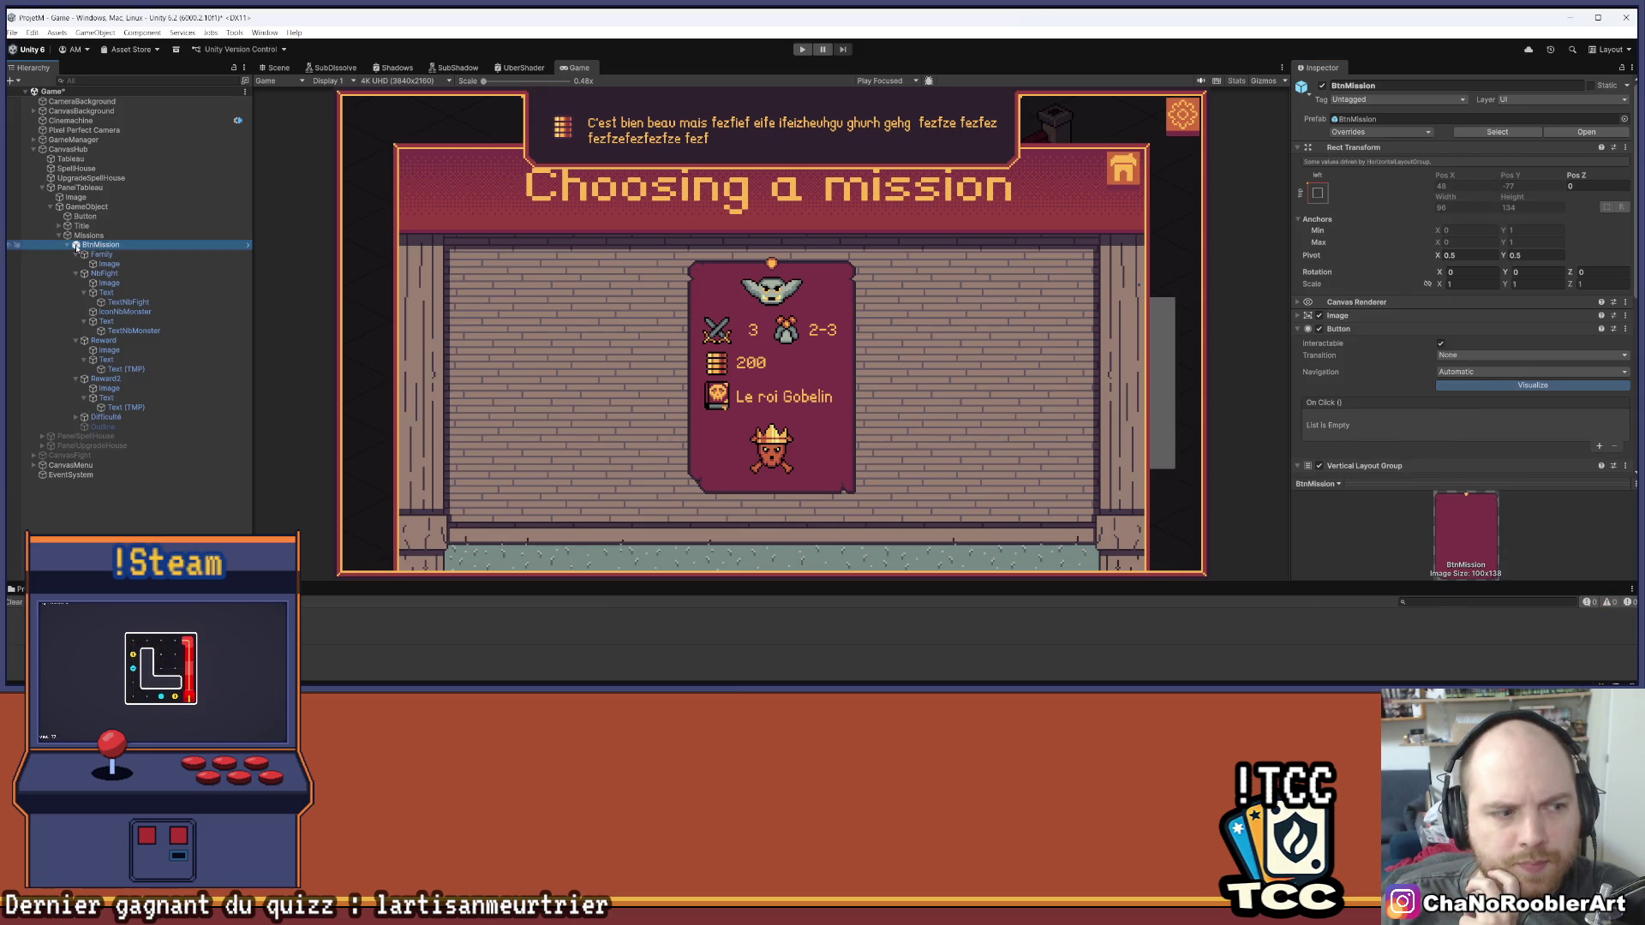
{"action": "key", "text": "Left"}
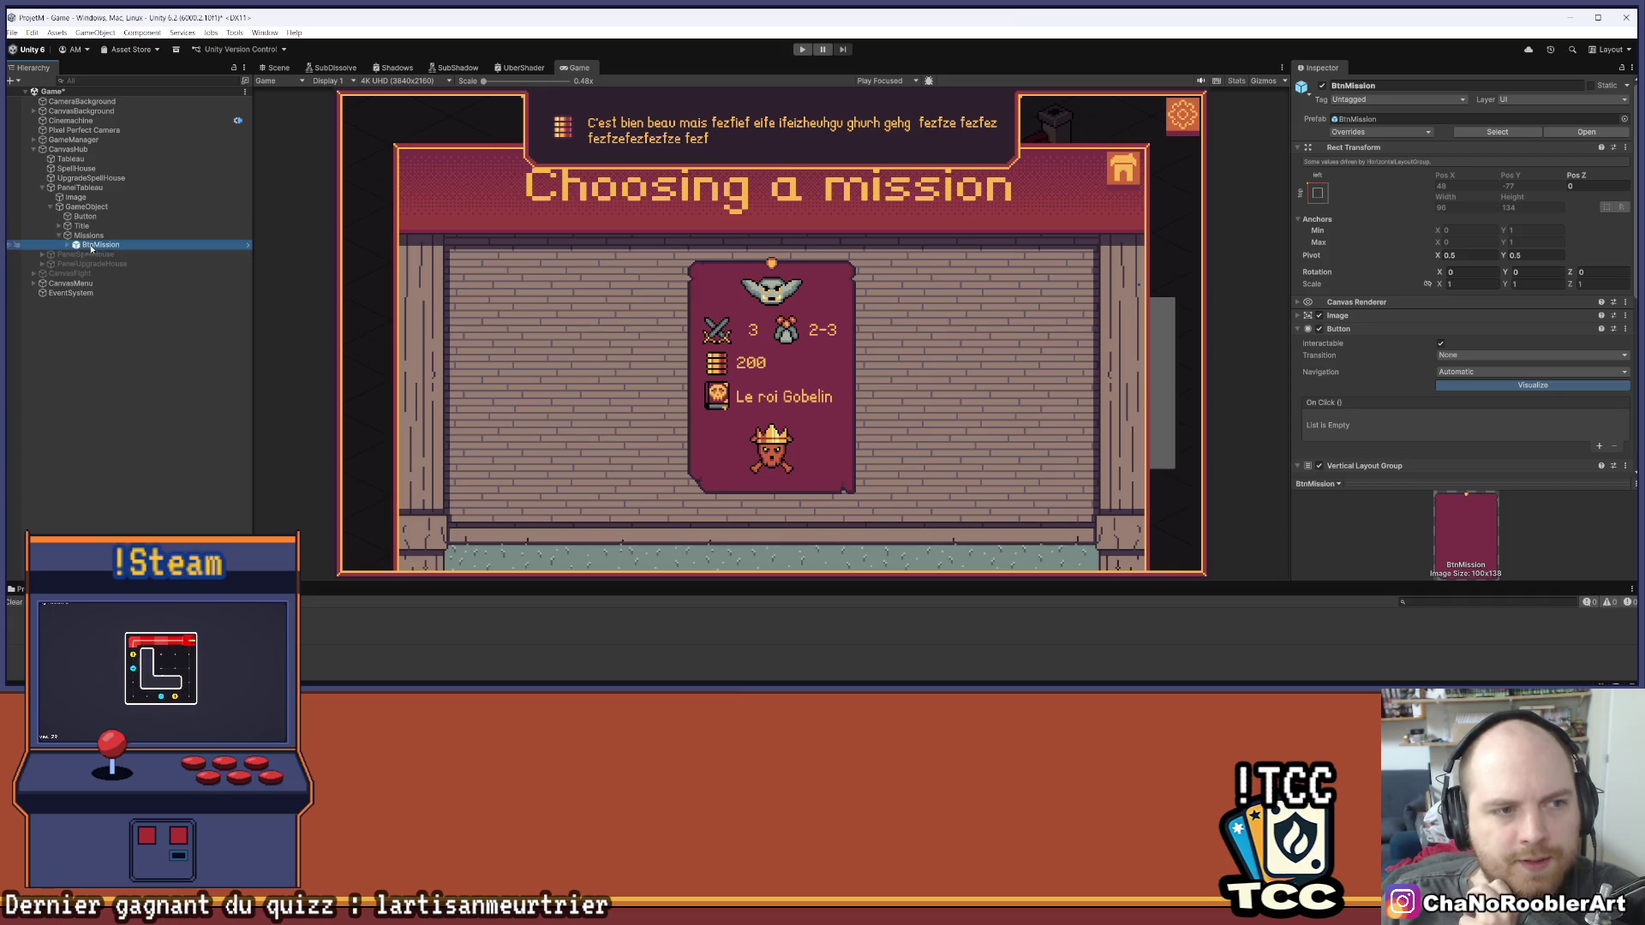
Deactivate the PanelTableau object to hide the mission board, and save the scene
{"action": "left_click", "coordinate": [47, 188]}
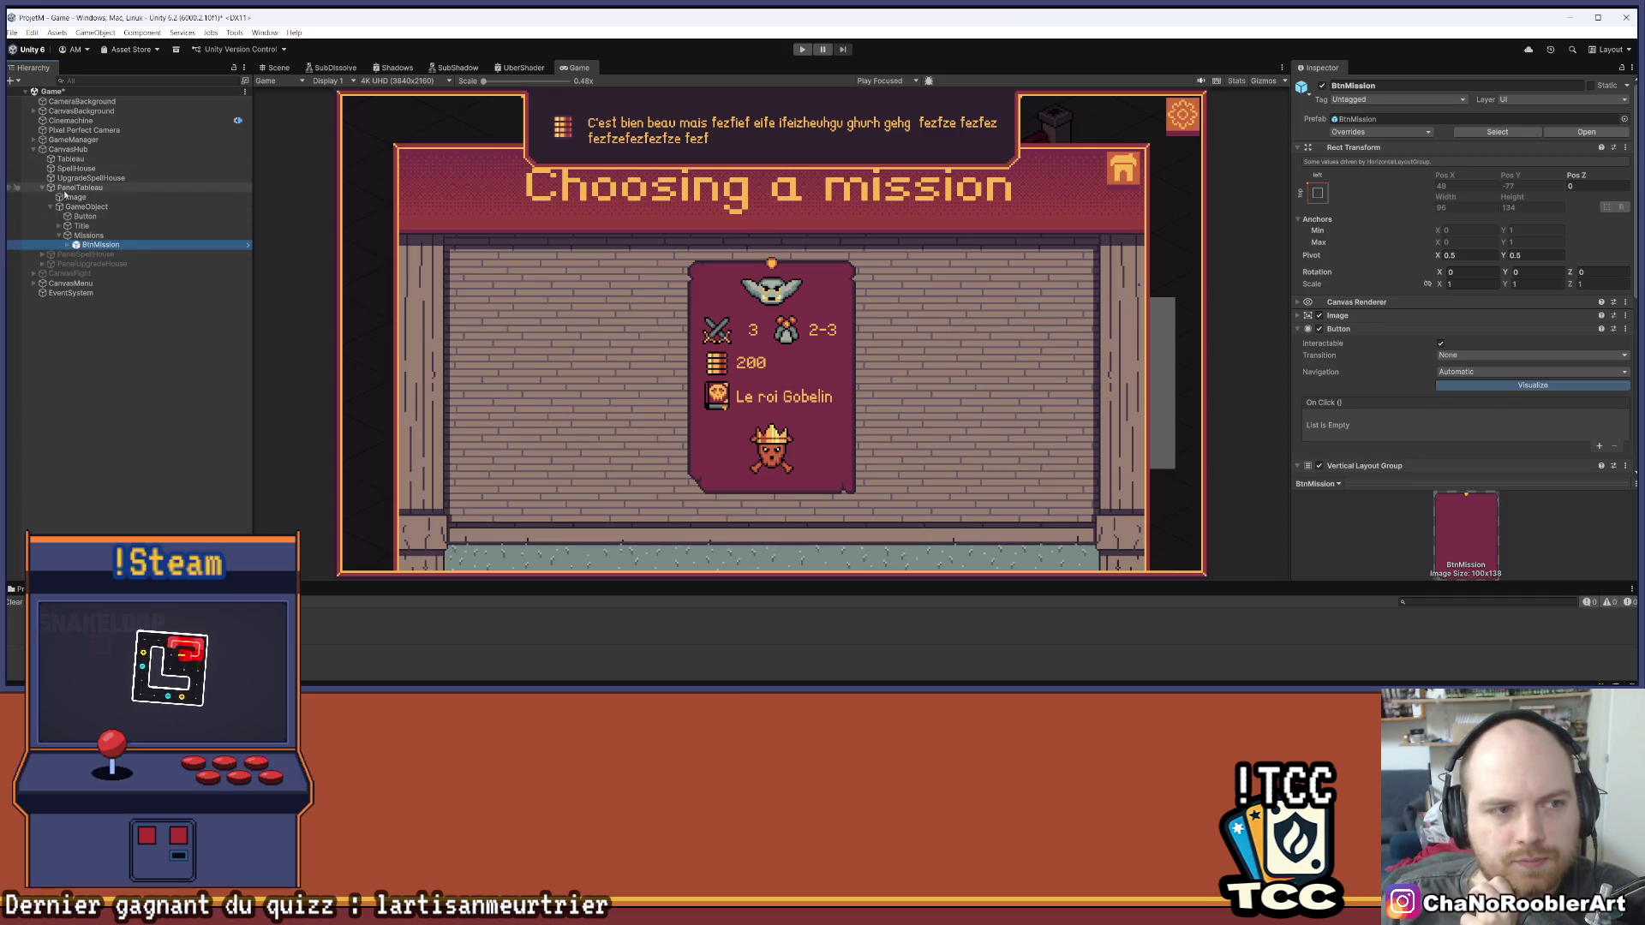
{"action": "left_click", "coordinate": [40, 189]}
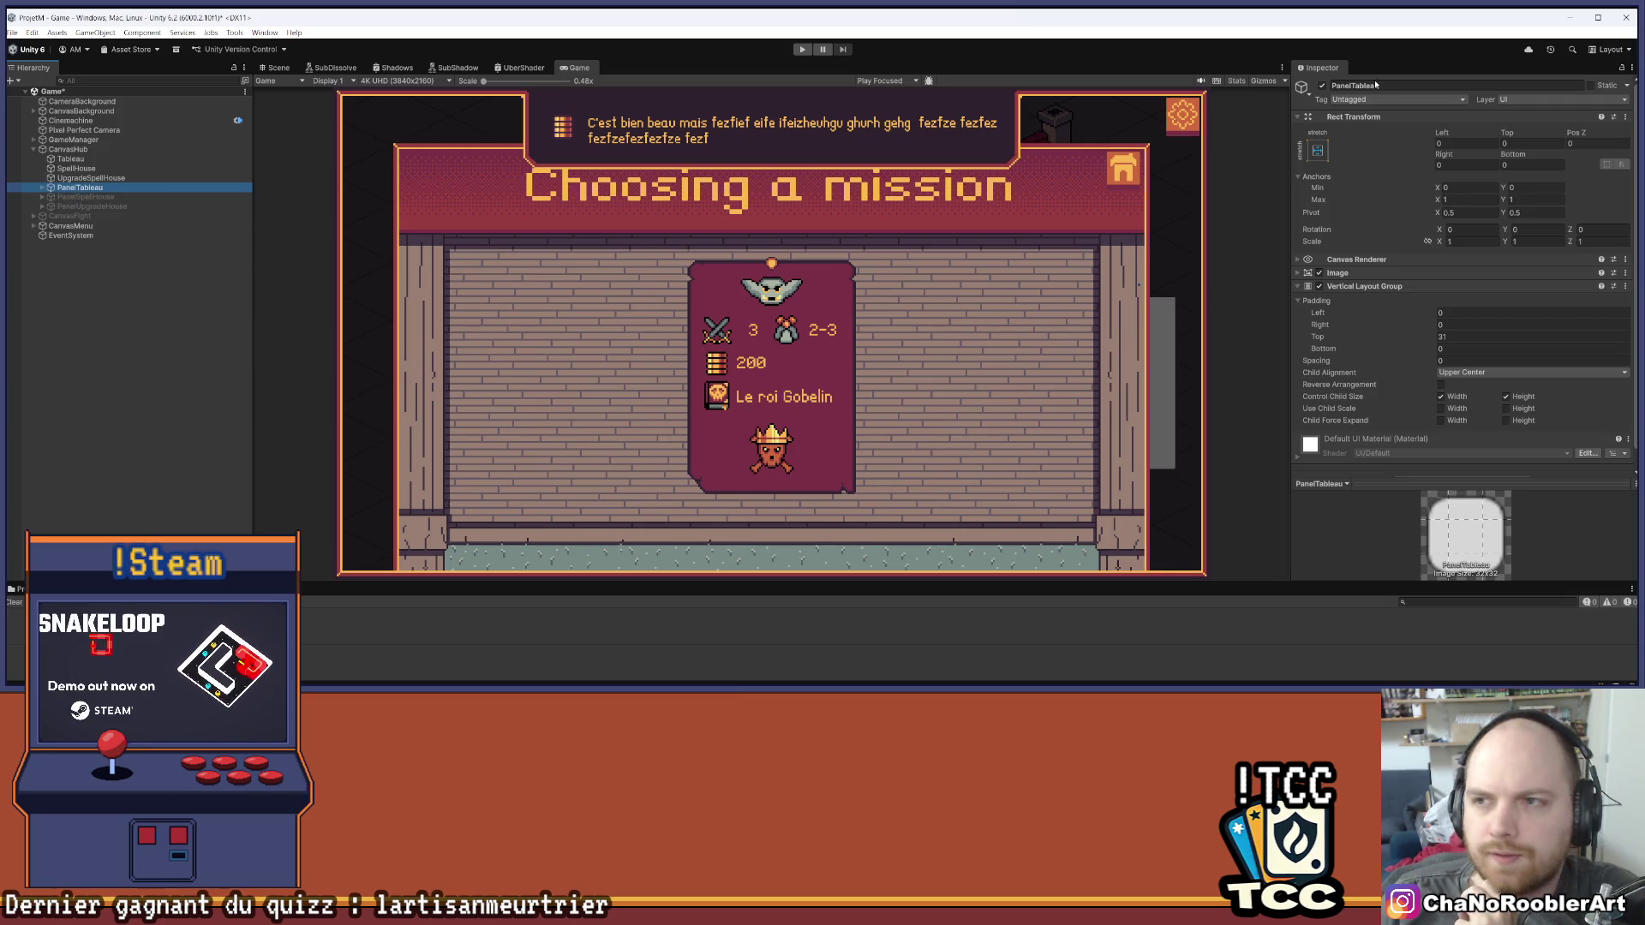
{"action": "left_click", "coordinate": [1322, 86]}
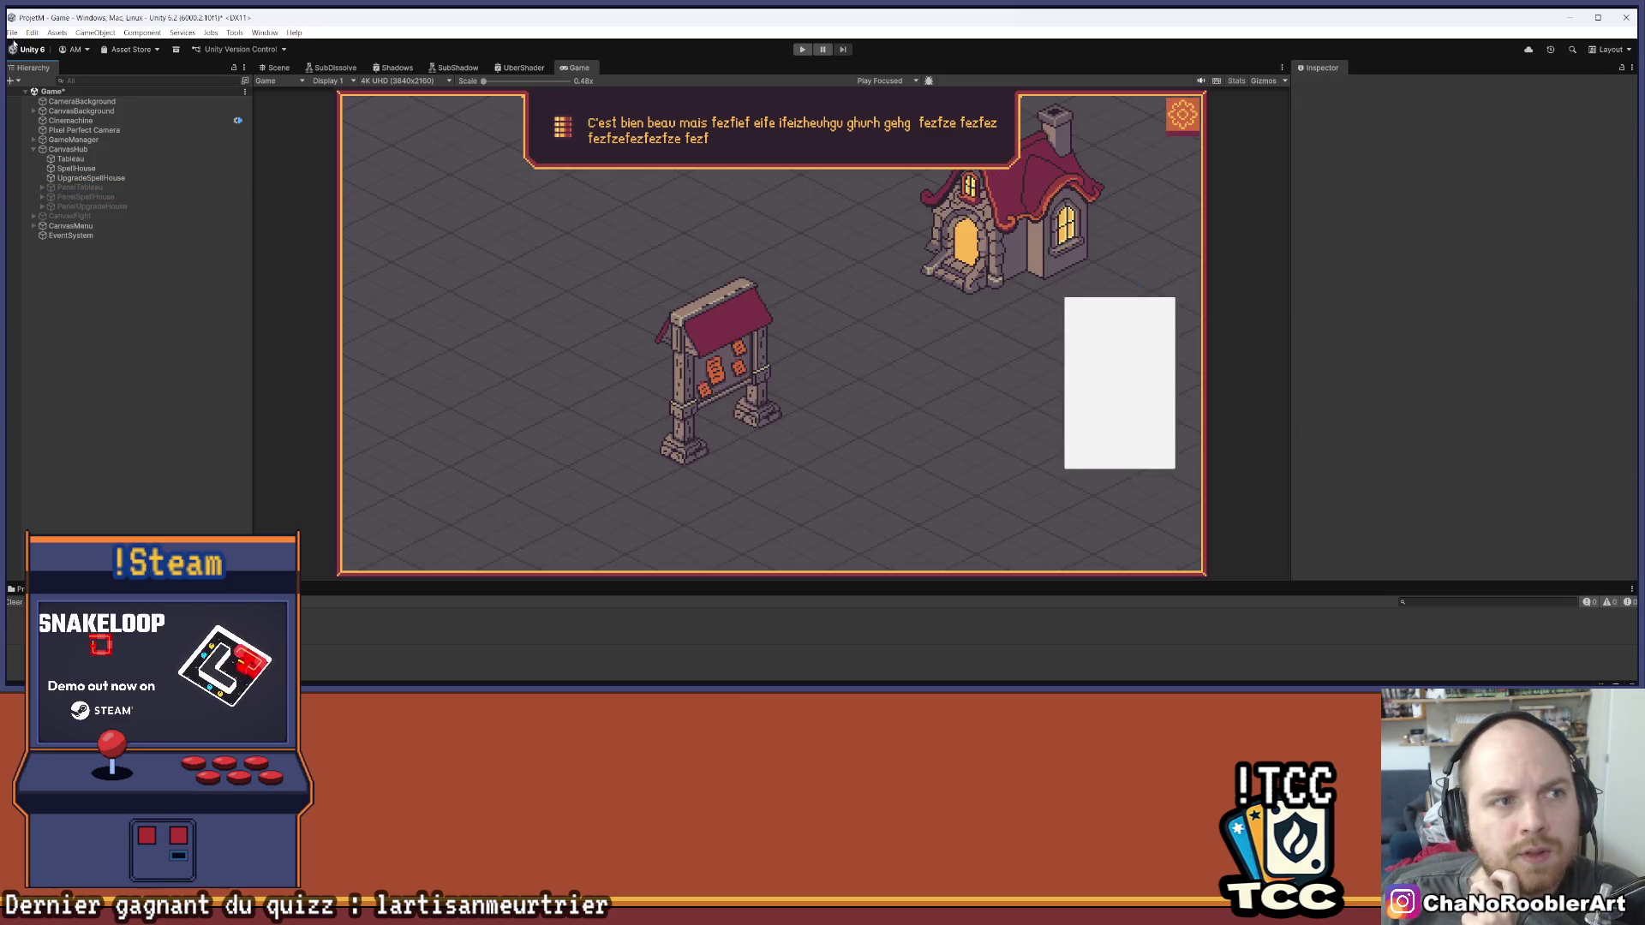
{"action": "left_click", "coordinate": [12, 32]}
{"action": "left_click", "coordinate": [25, 89]}
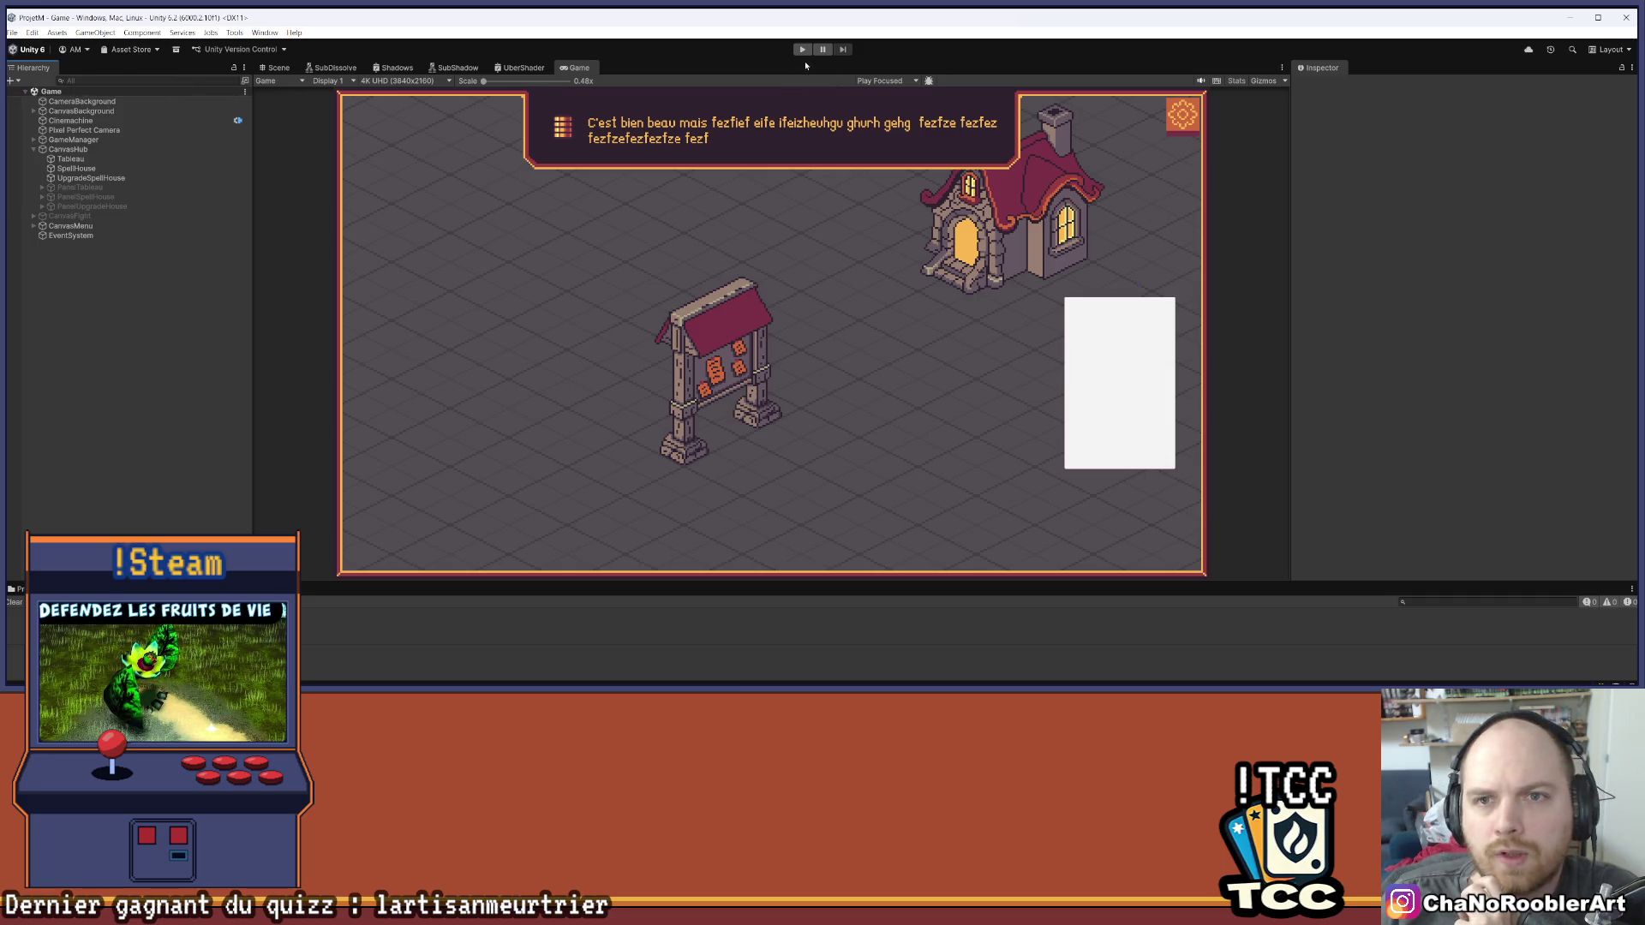
Run the game, kill the goblin mage and goblin thief with F_Flameiris, and continue past Mission Successful
{"action": "left_click", "coordinate": [802, 49]}
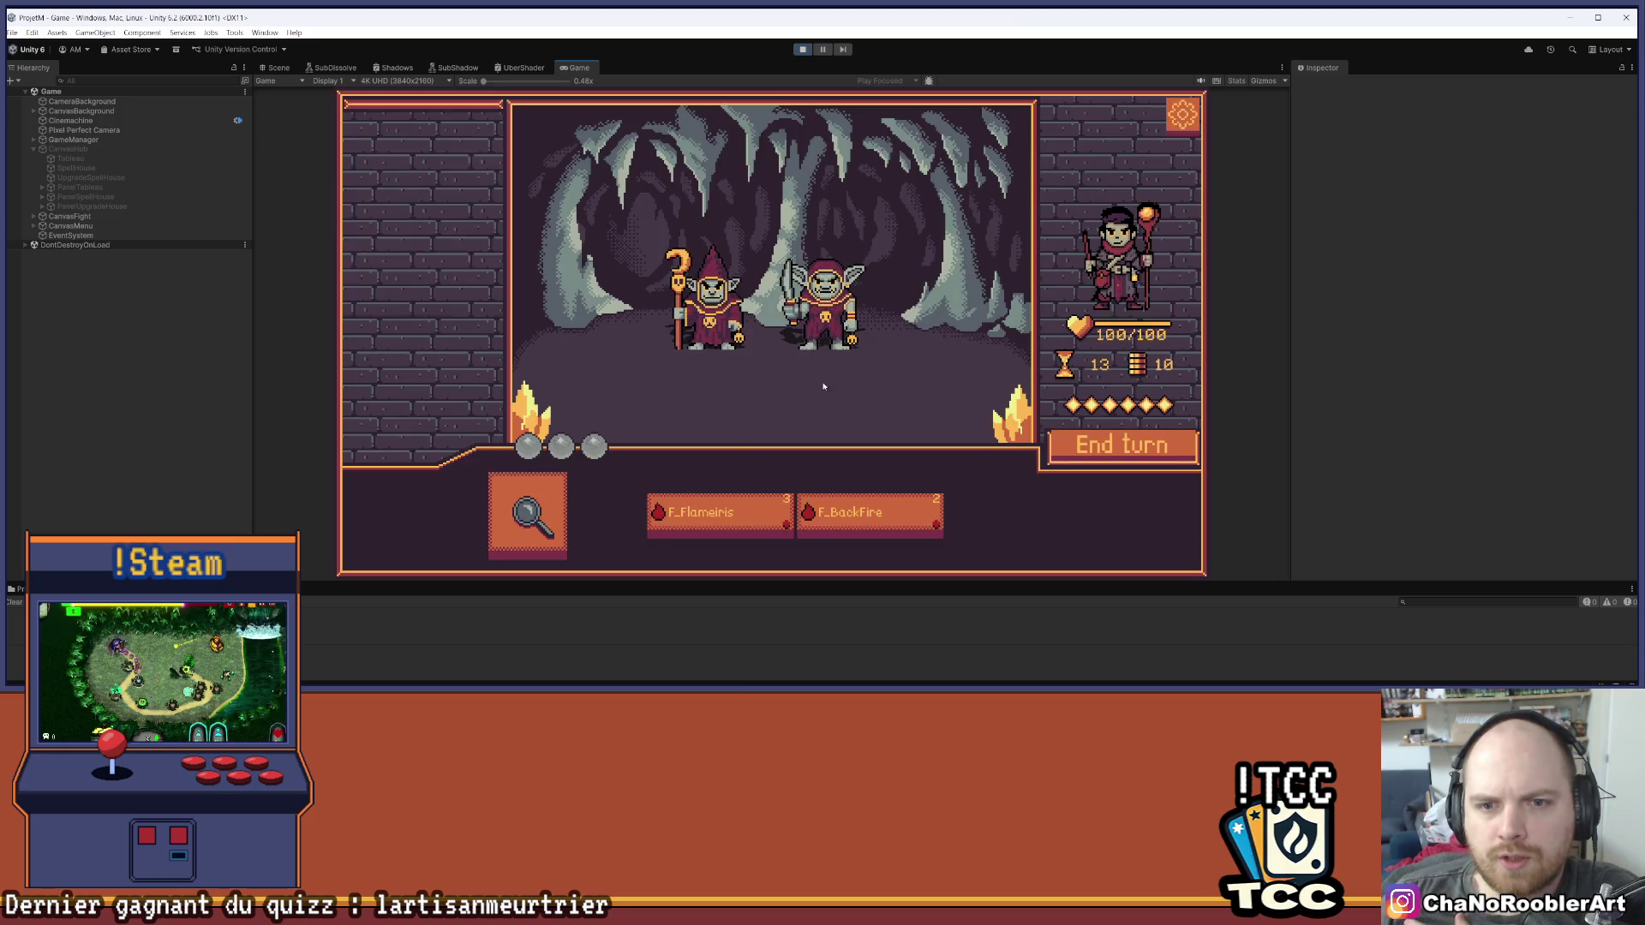
{"action": "mouse_move", "coordinate": [737, 526]}
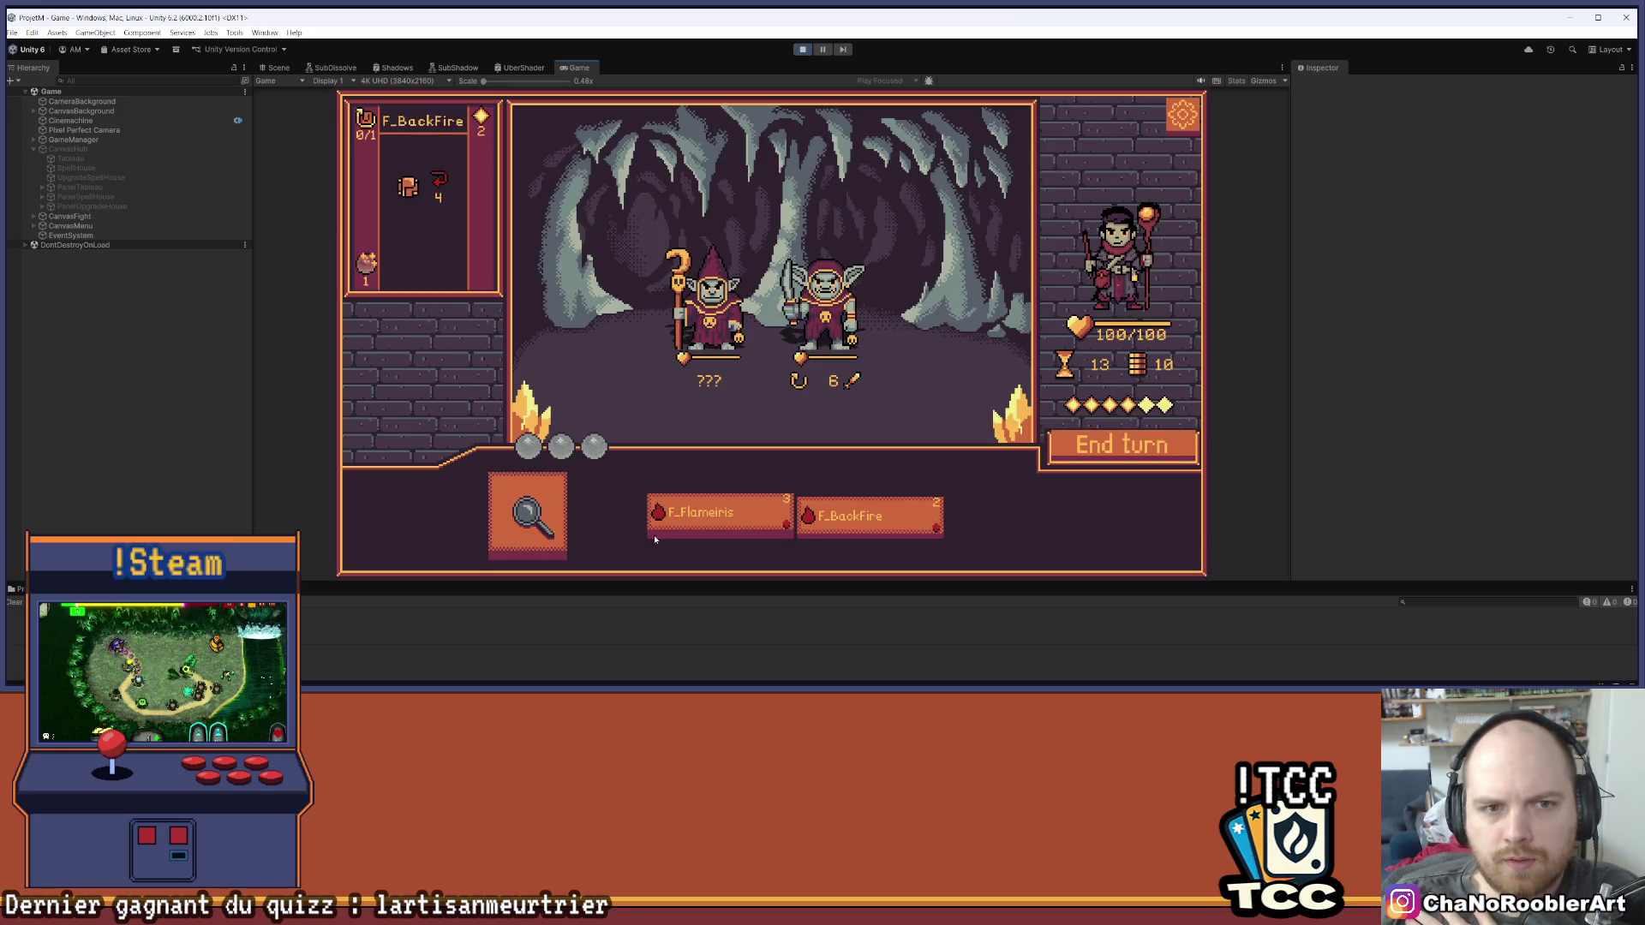
{"action": "left_click", "coordinate": [721, 517]}
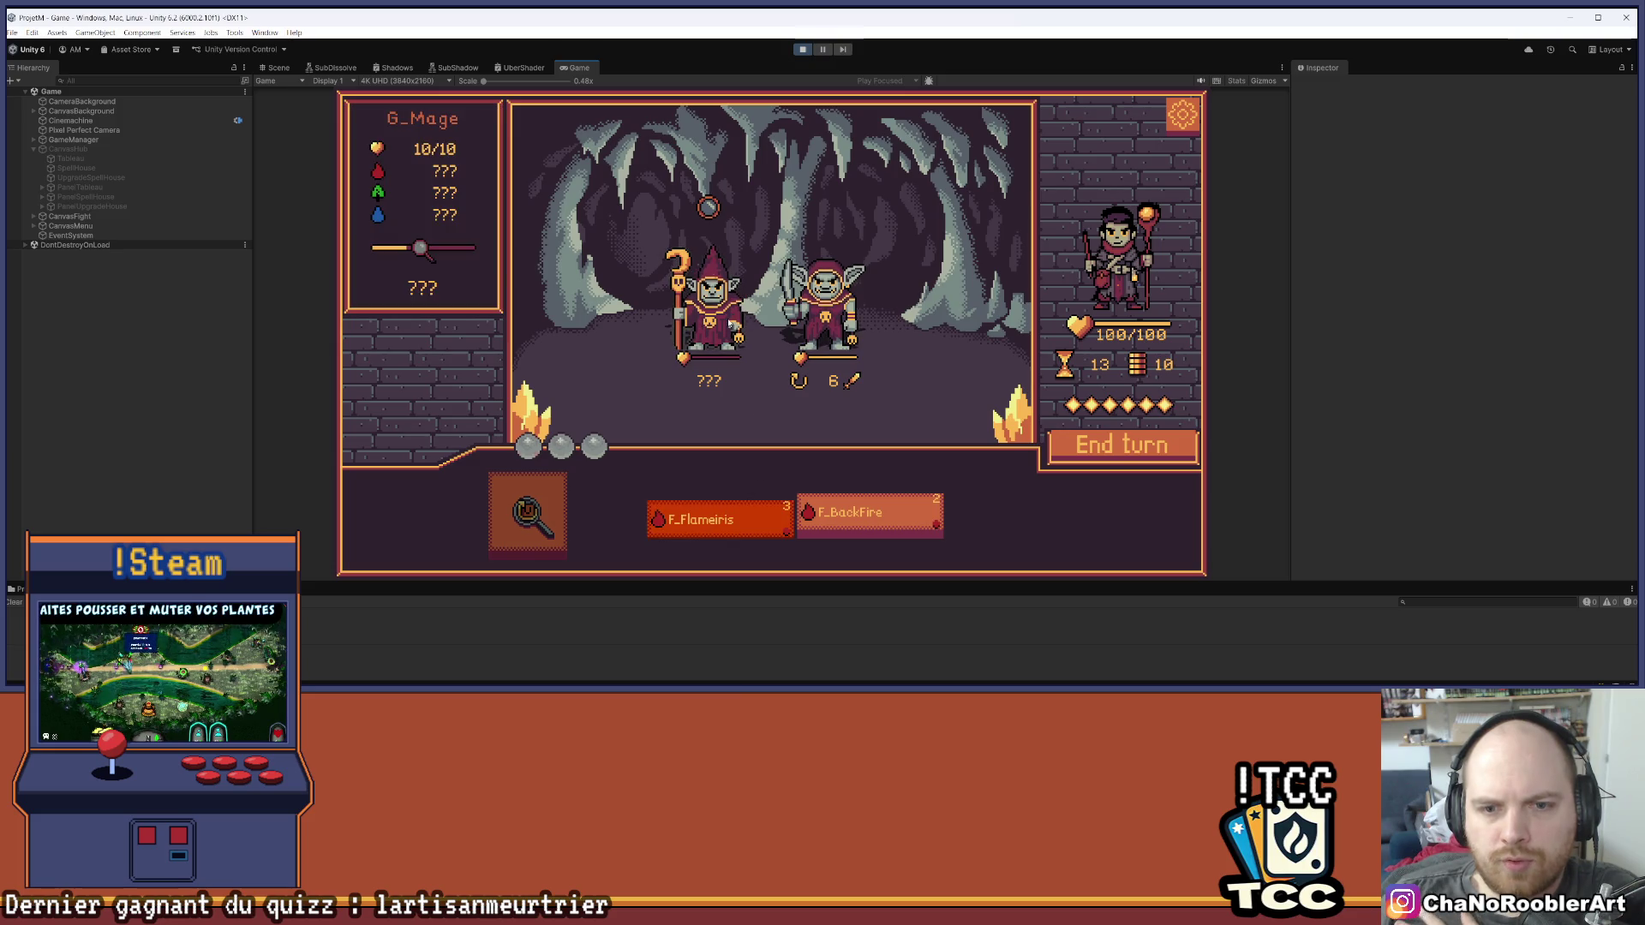
{"action": "left_click", "coordinate": [710, 308]}
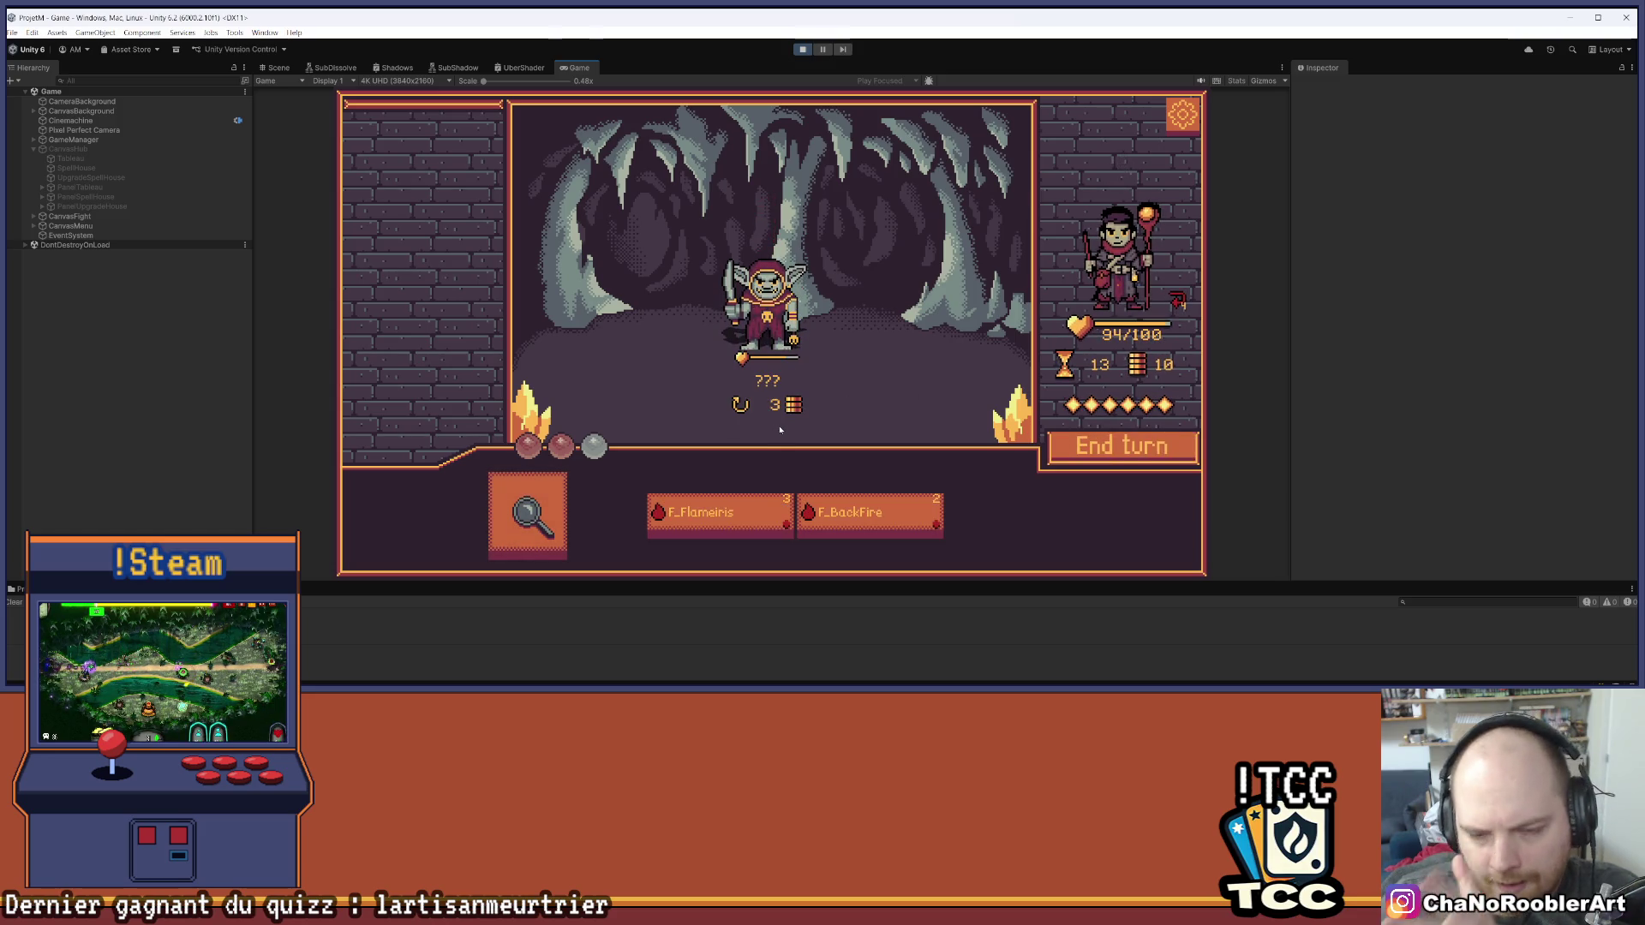
{"action": "left_click", "coordinate": [720, 514]}
{"action": "left_click", "coordinate": [779, 323]}
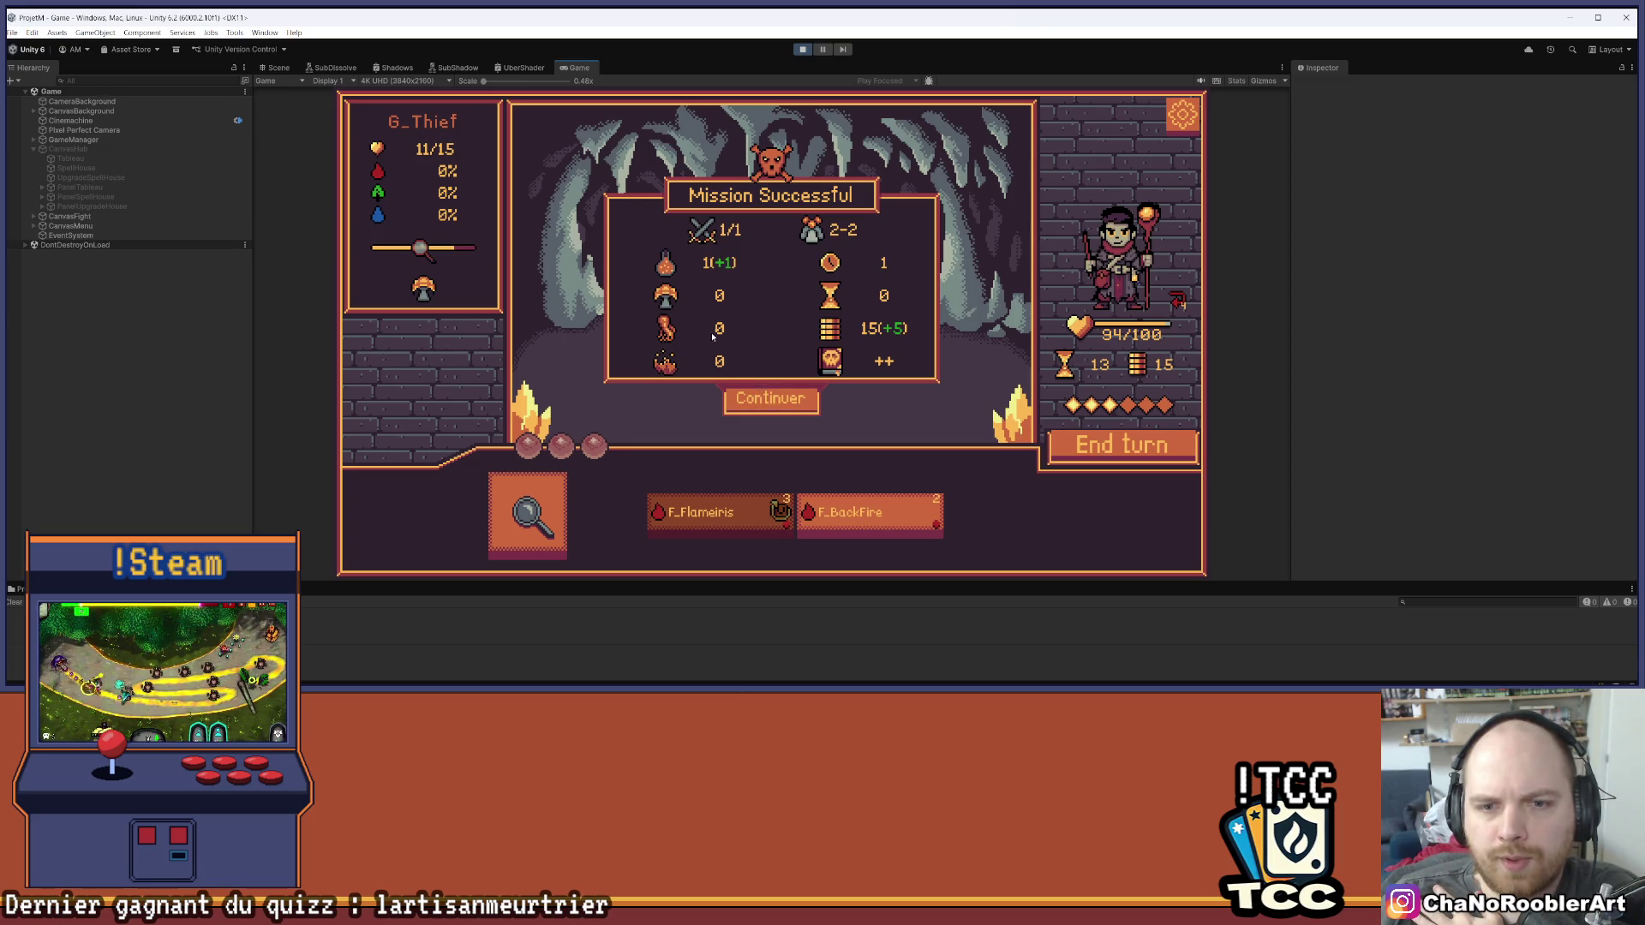
{"action": "left_click", "coordinate": [771, 398]}
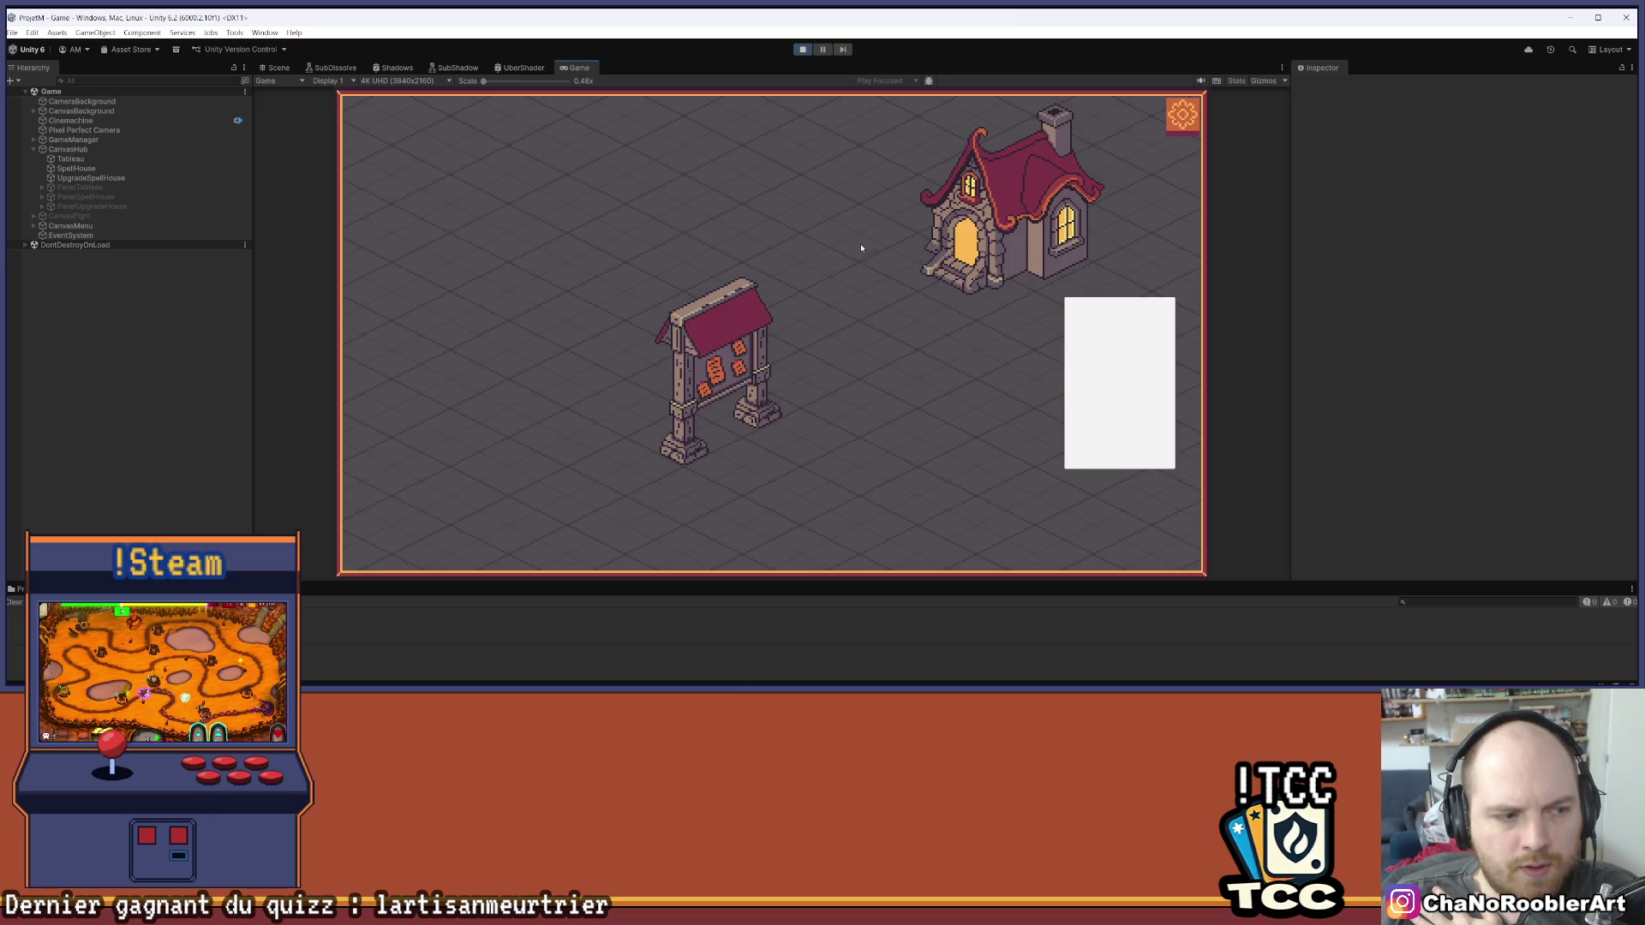
Open the notice board, check the mission card icons' top-banner tooltips, then launch Le roi Gobelin
{"action": "left_click", "coordinate": [737, 360]}
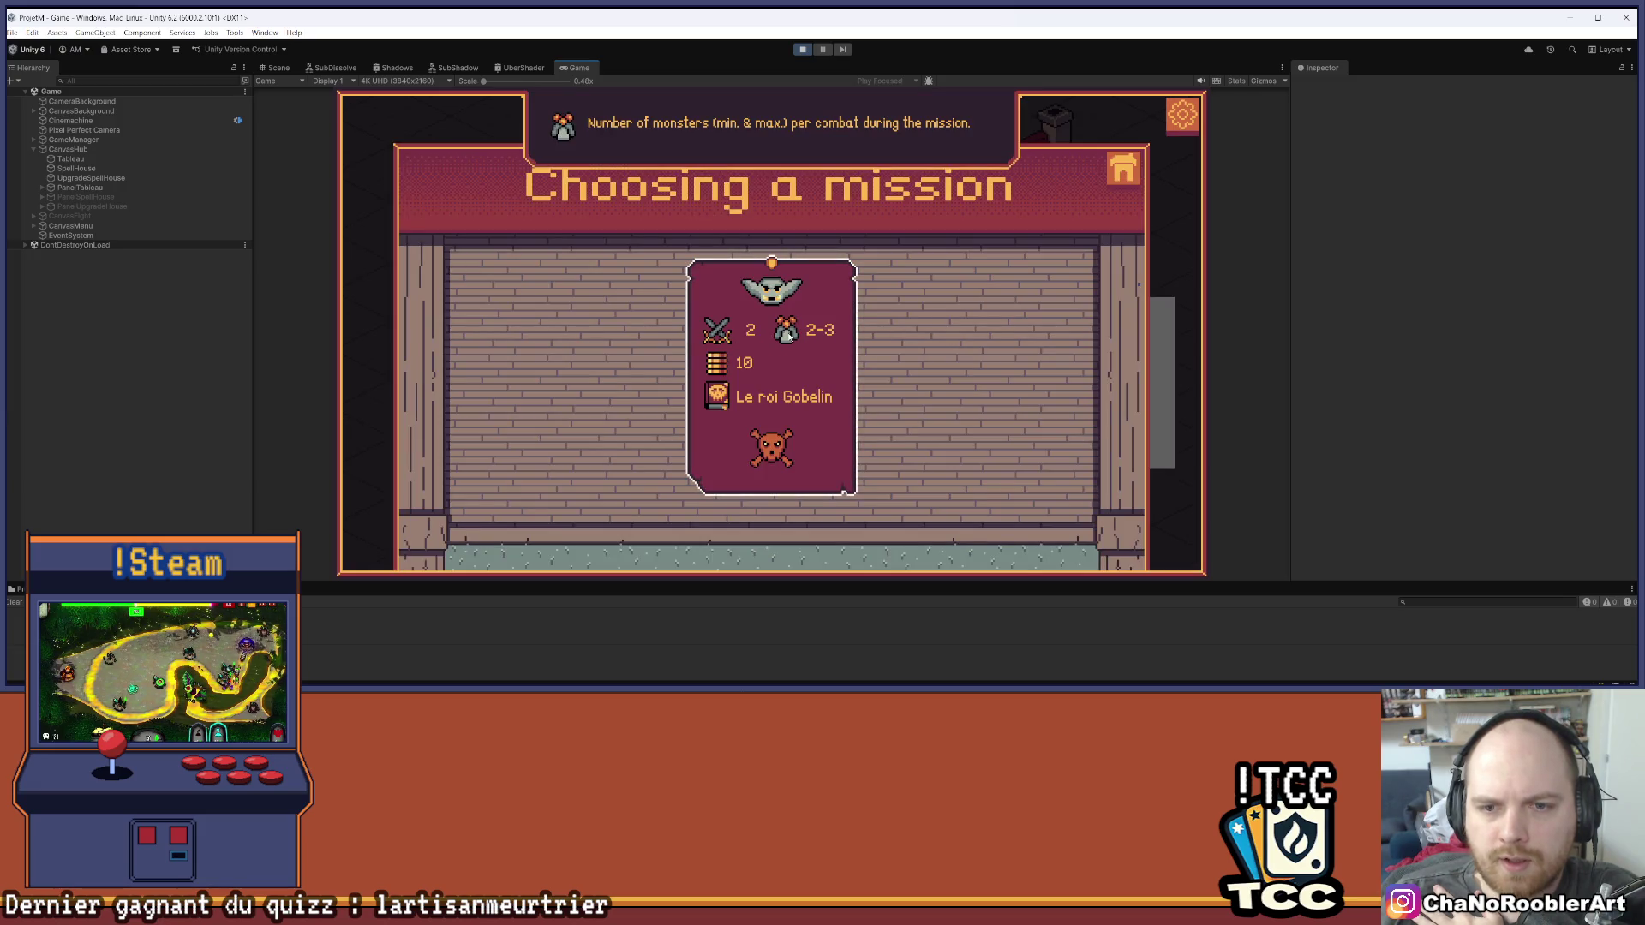
{"action": "mouse_move", "coordinate": [710, 363]}
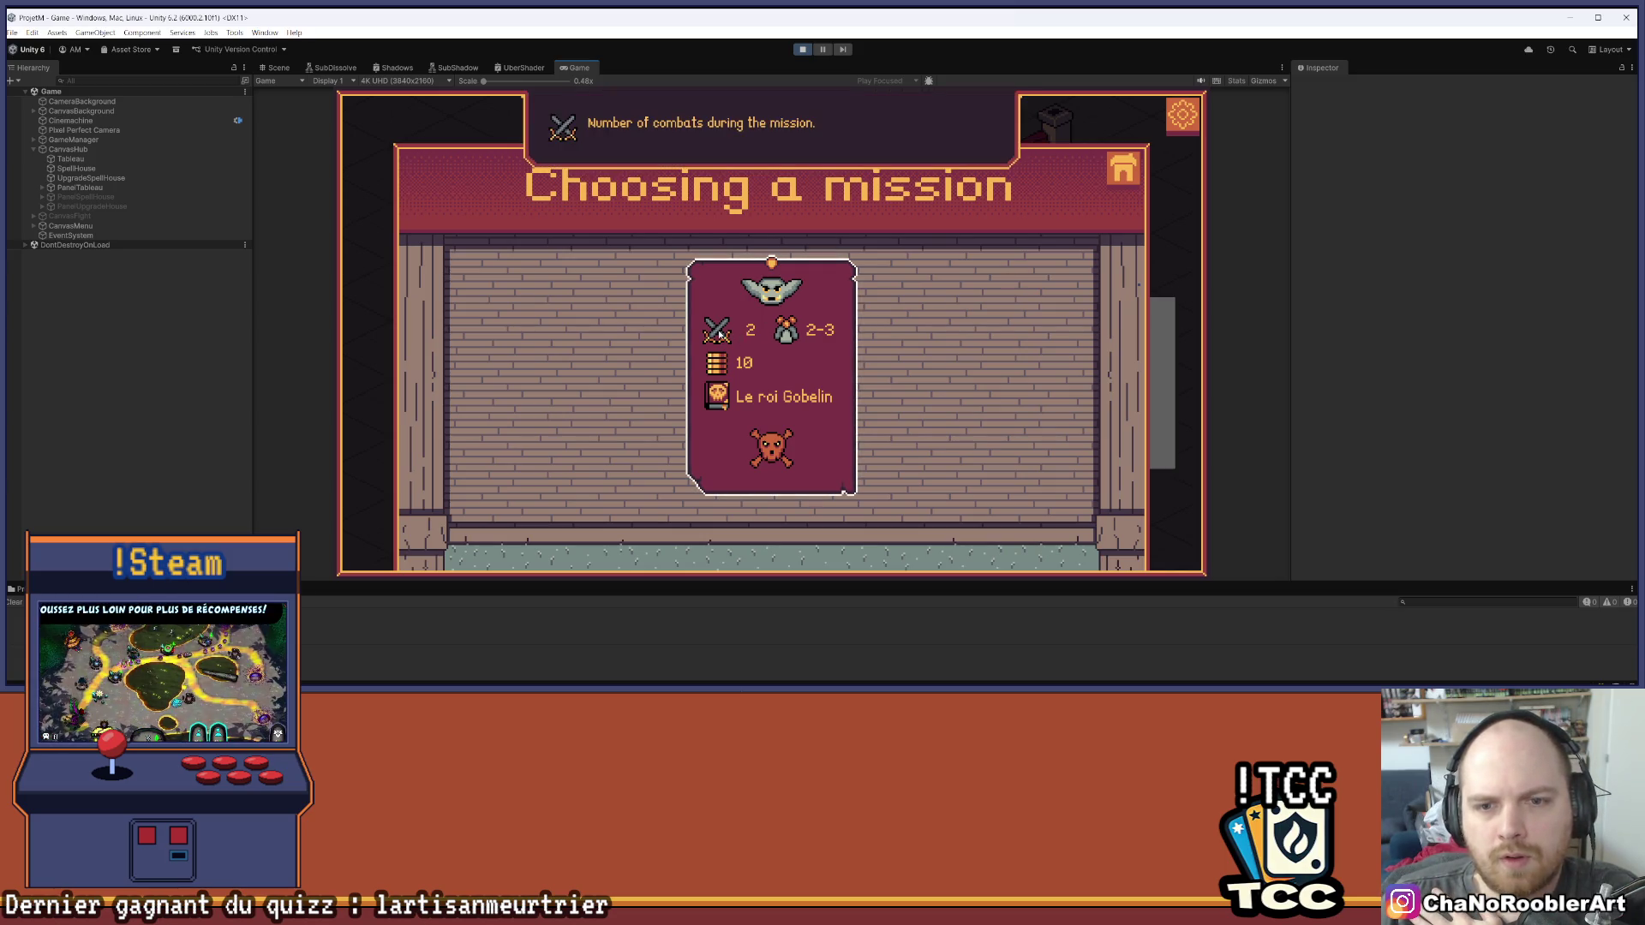
{"action": "mouse_move", "coordinate": [762, 451]}
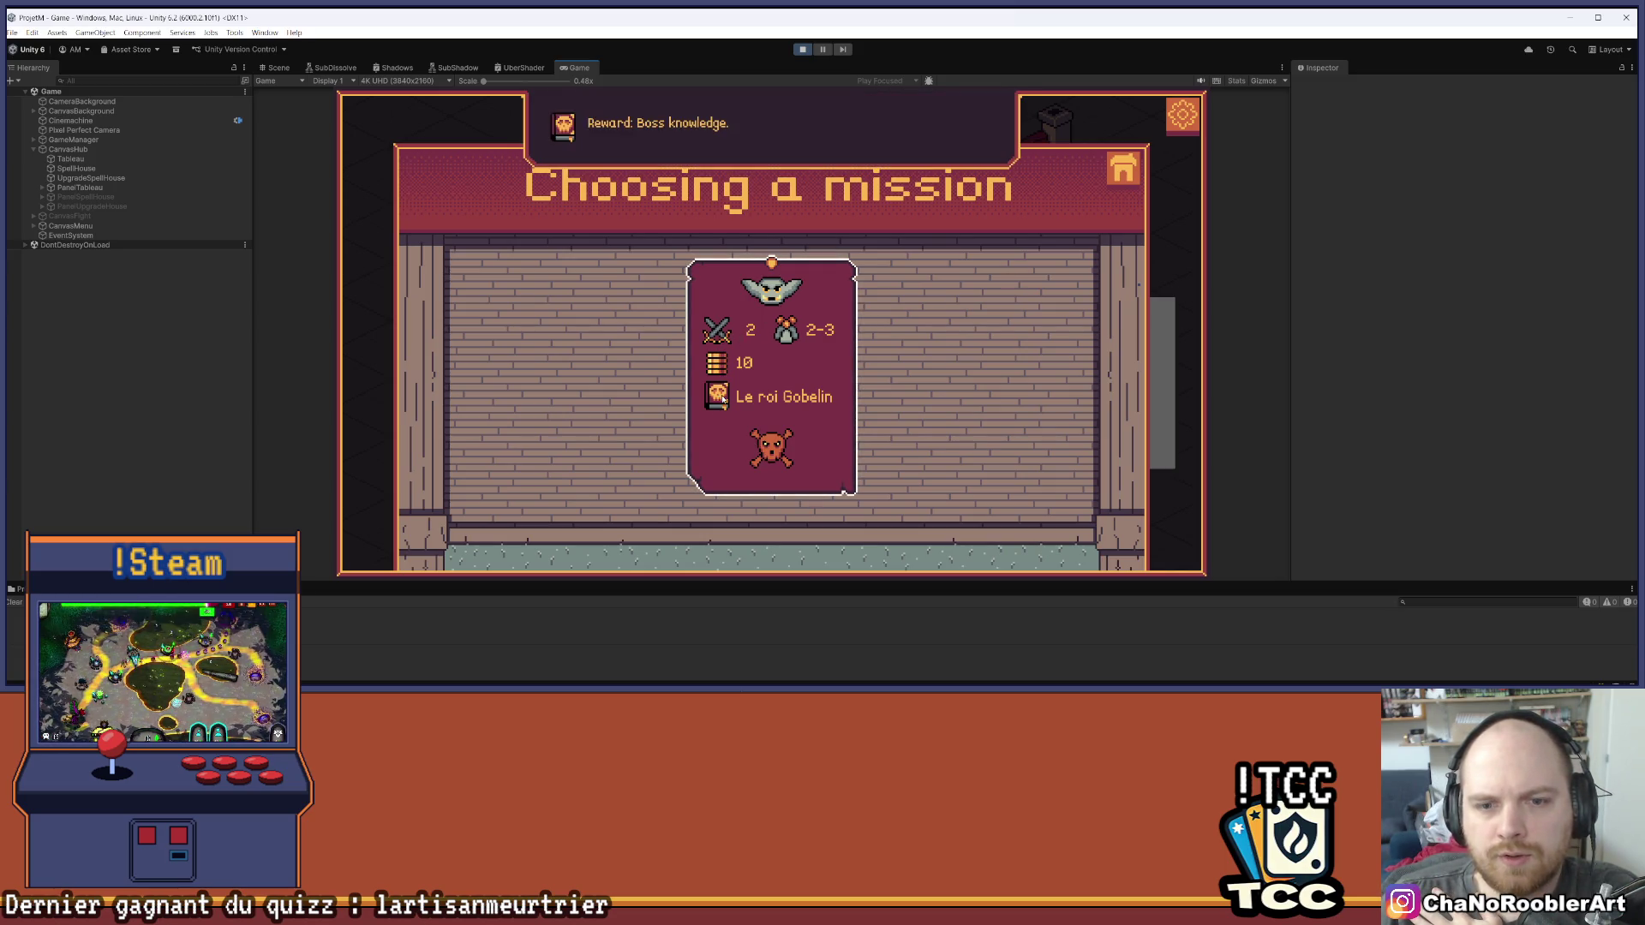
{"action": "mouse_move", "coordinate": [788, 332]}
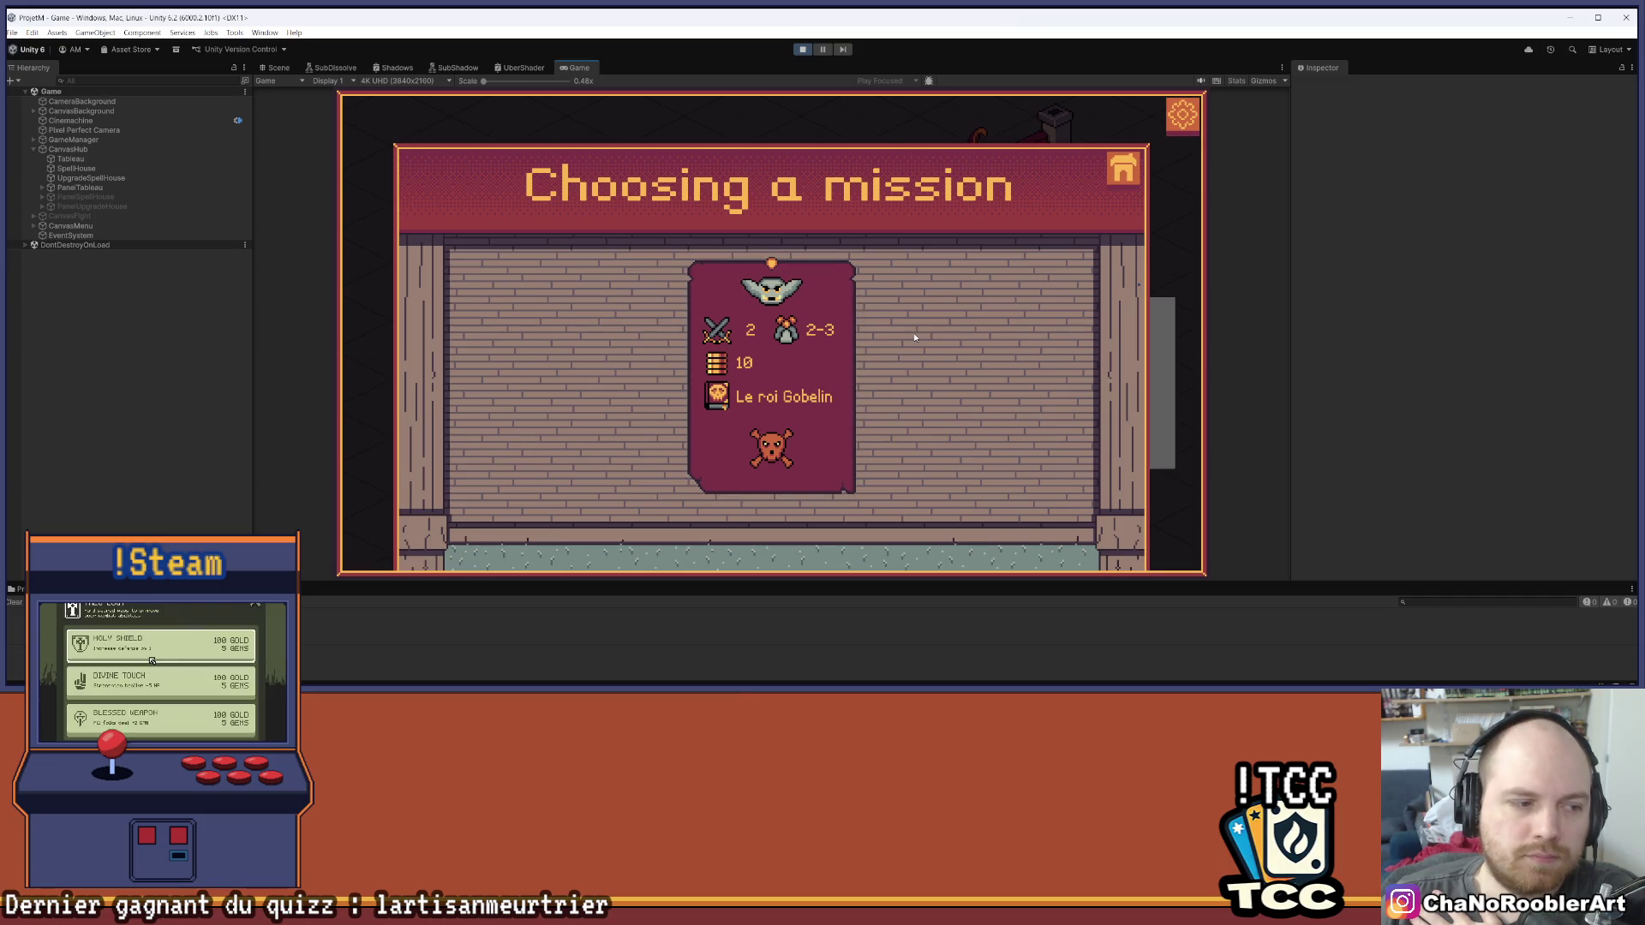
{"action": "left_click", "coordinate": [814, 342]}
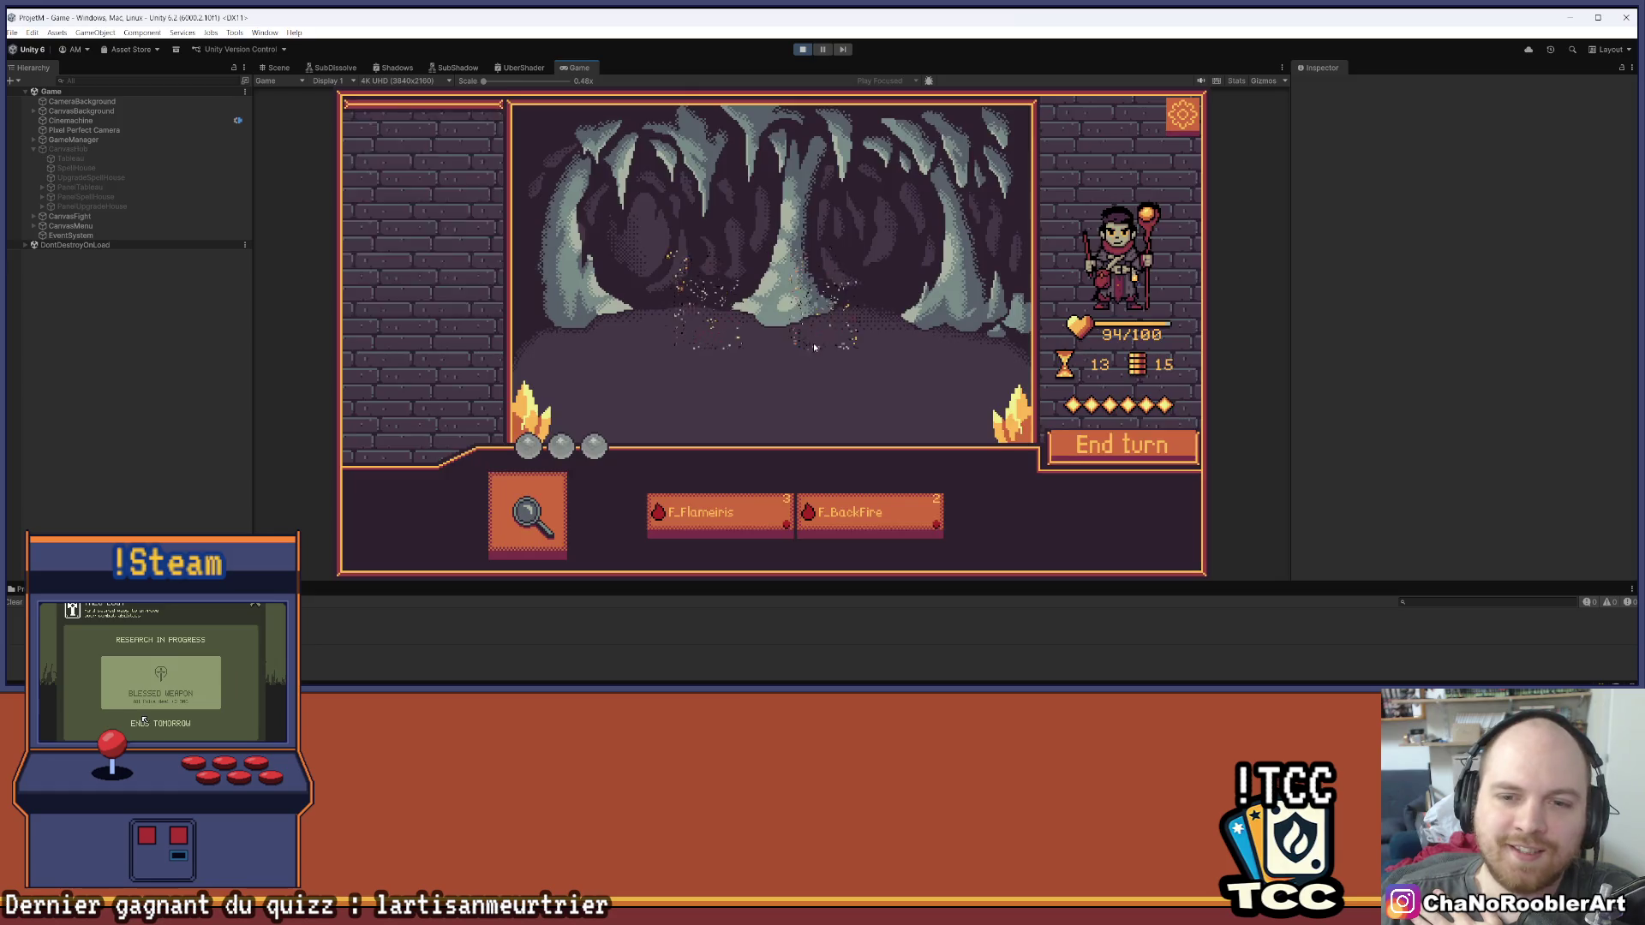
Cast F_Flameiris on the left goblin mage, zoom in and out, then cast F_BackFire
{"action": "left_click", "coordinate": [720, 514]}
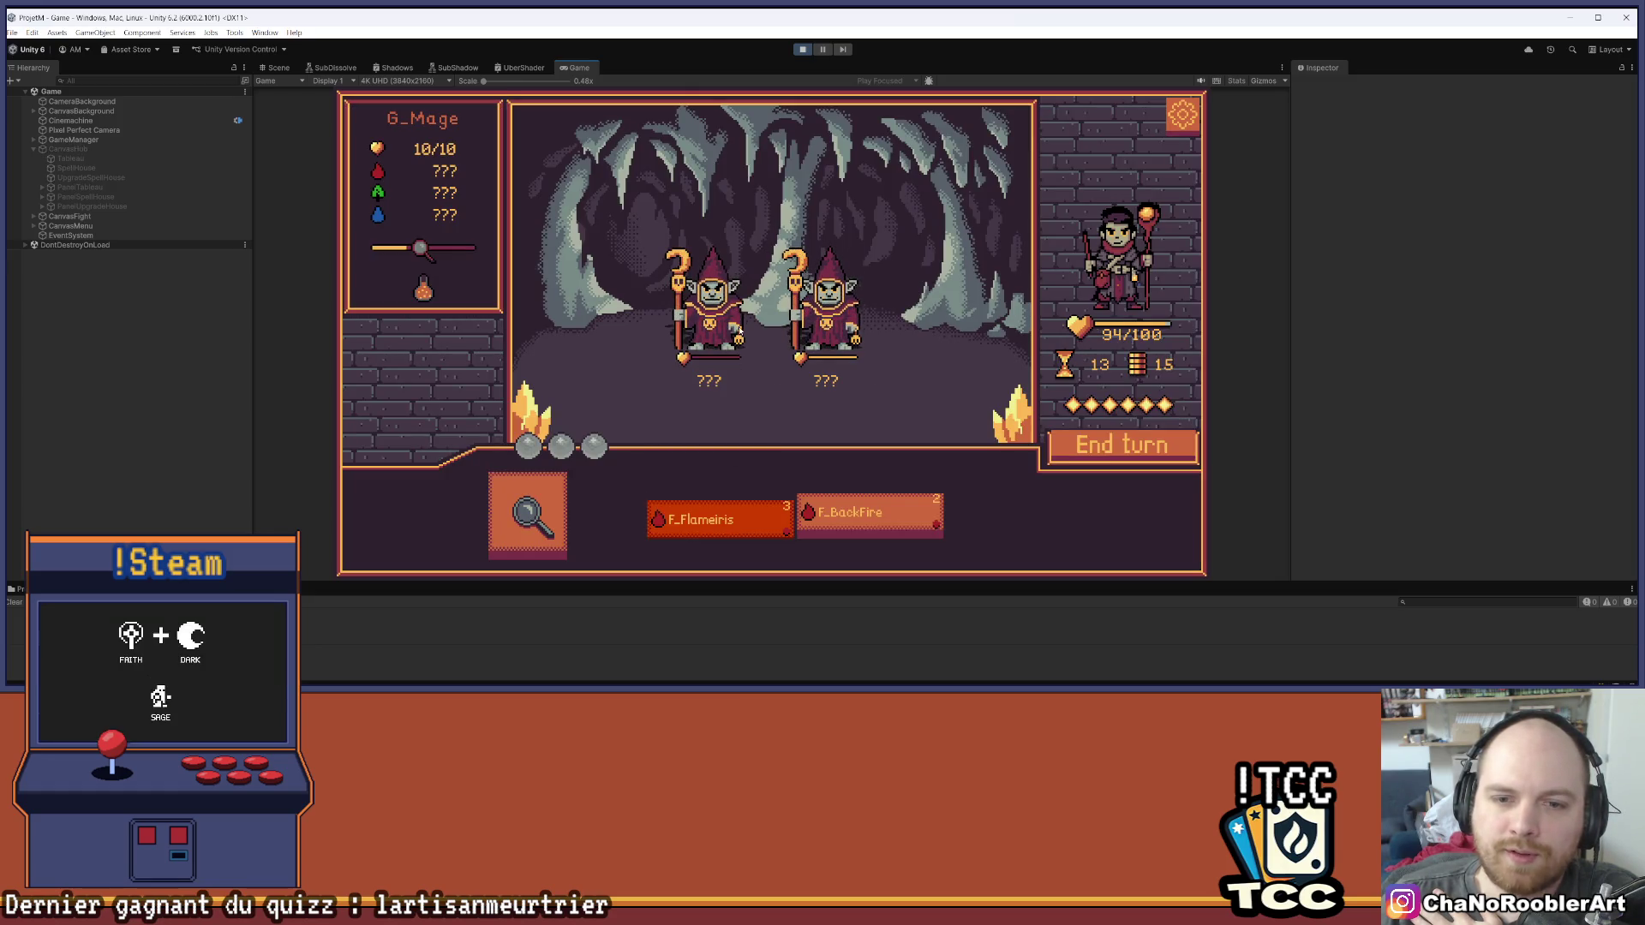
{"action": "left_click", "coordinate": [711, 309]}
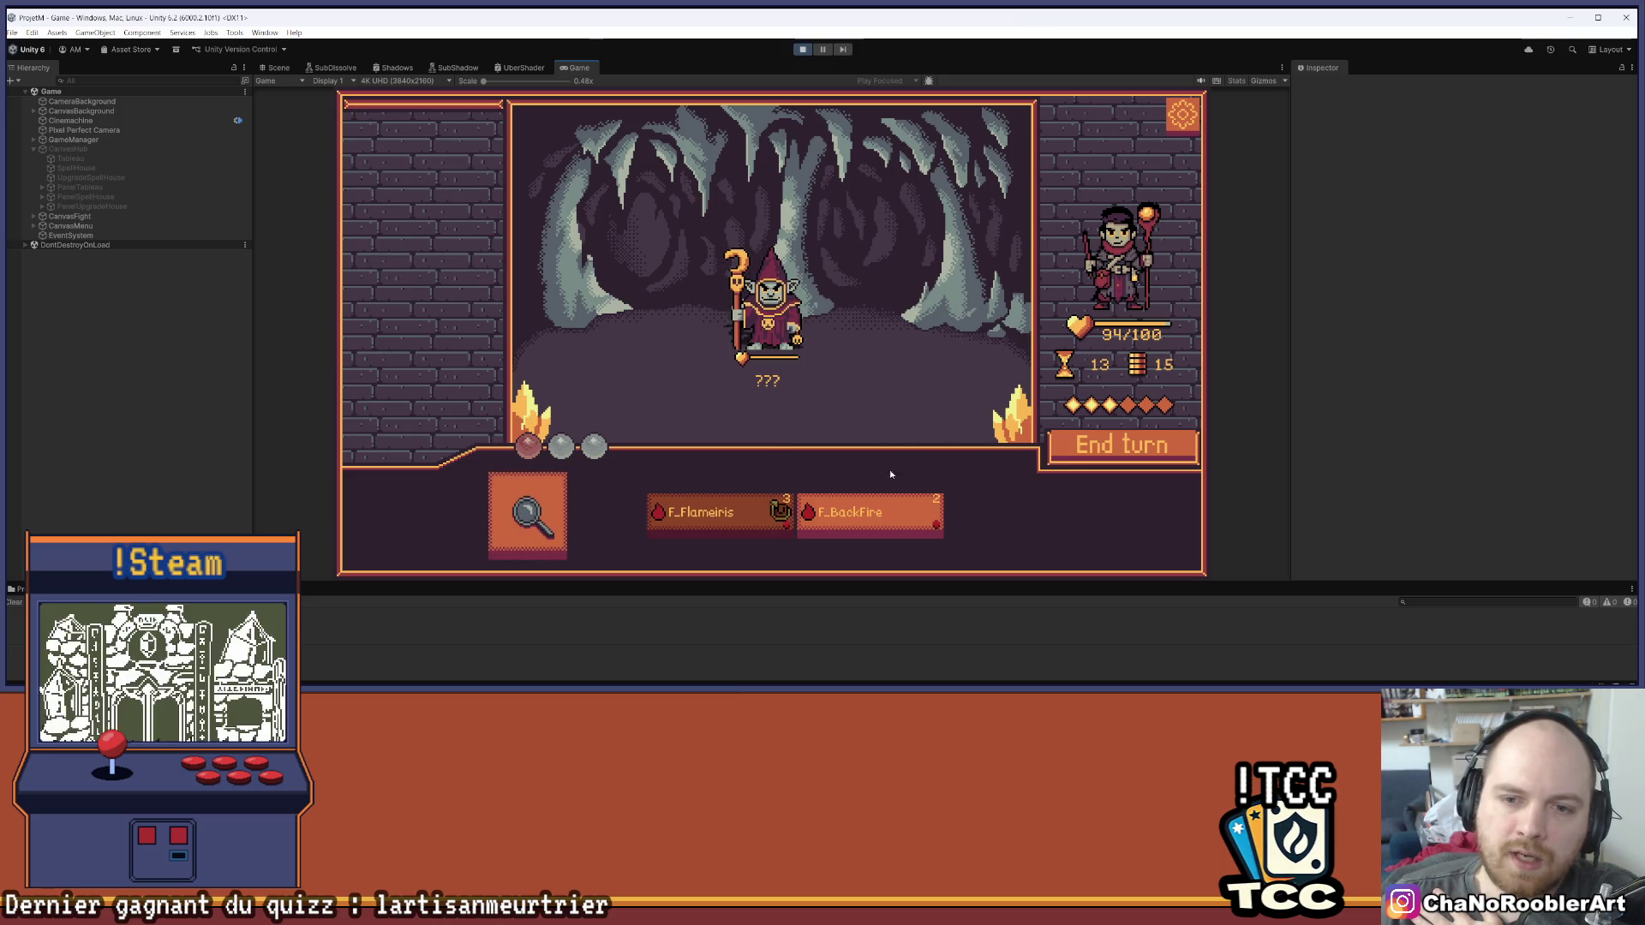
{"action": "left_click", "coordinate": [521, 82]}
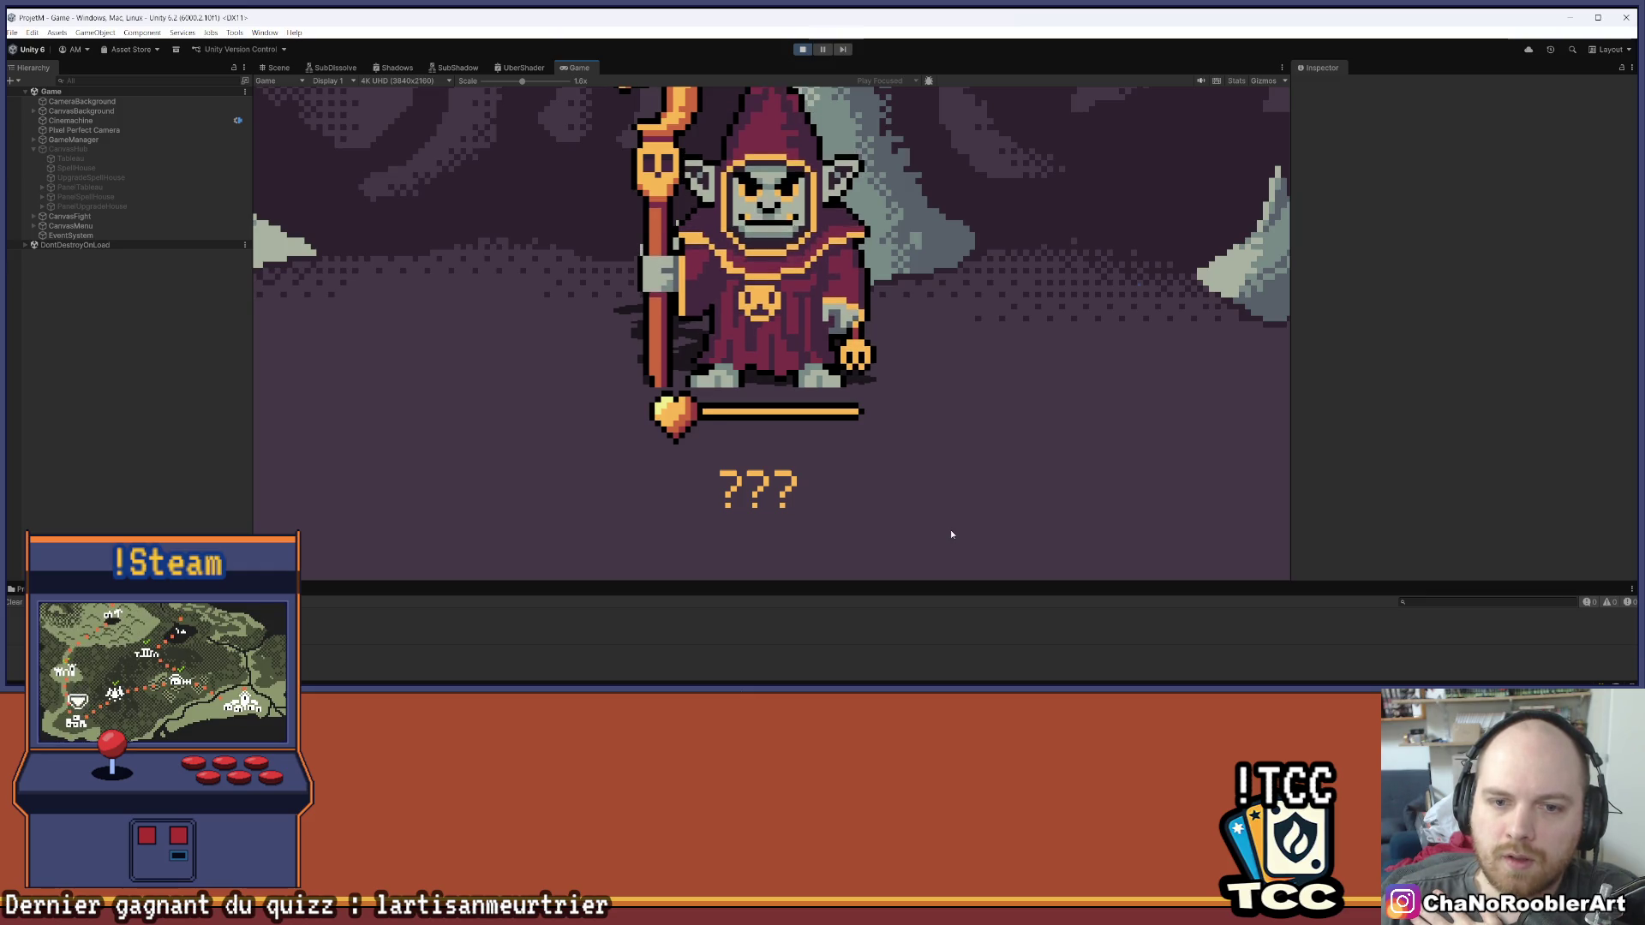
{"action": "left_click_drag", "start_coordinate": [521, 82], "coordinate": [483, 81]}
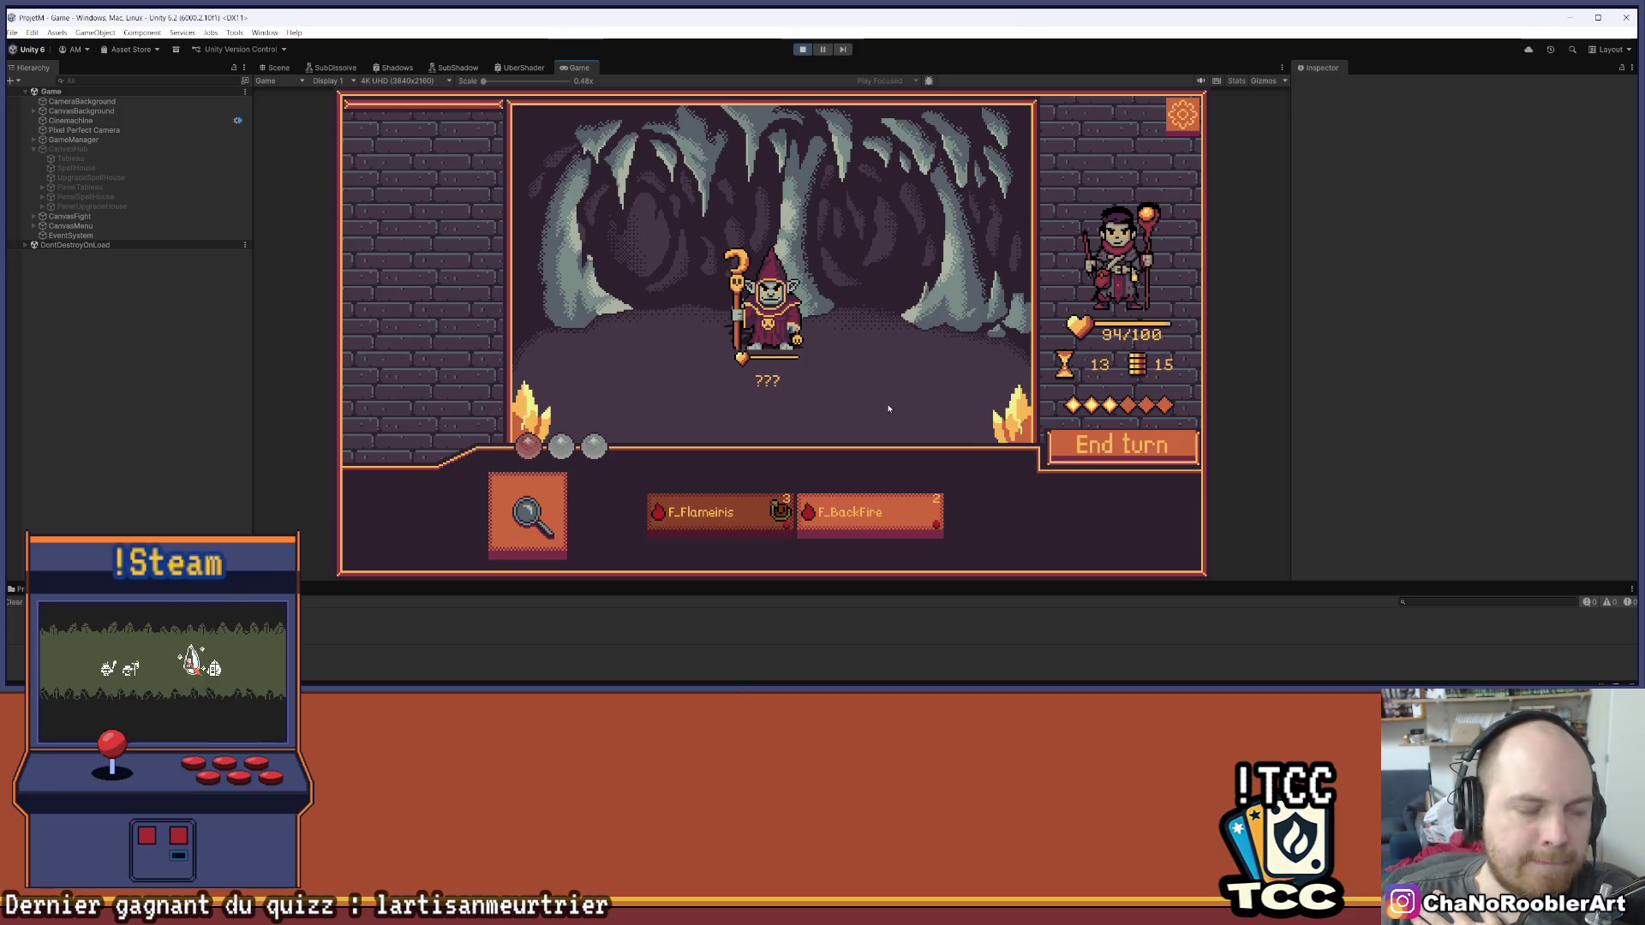
{"action": "left_click", "coordinate": [862, 517]}
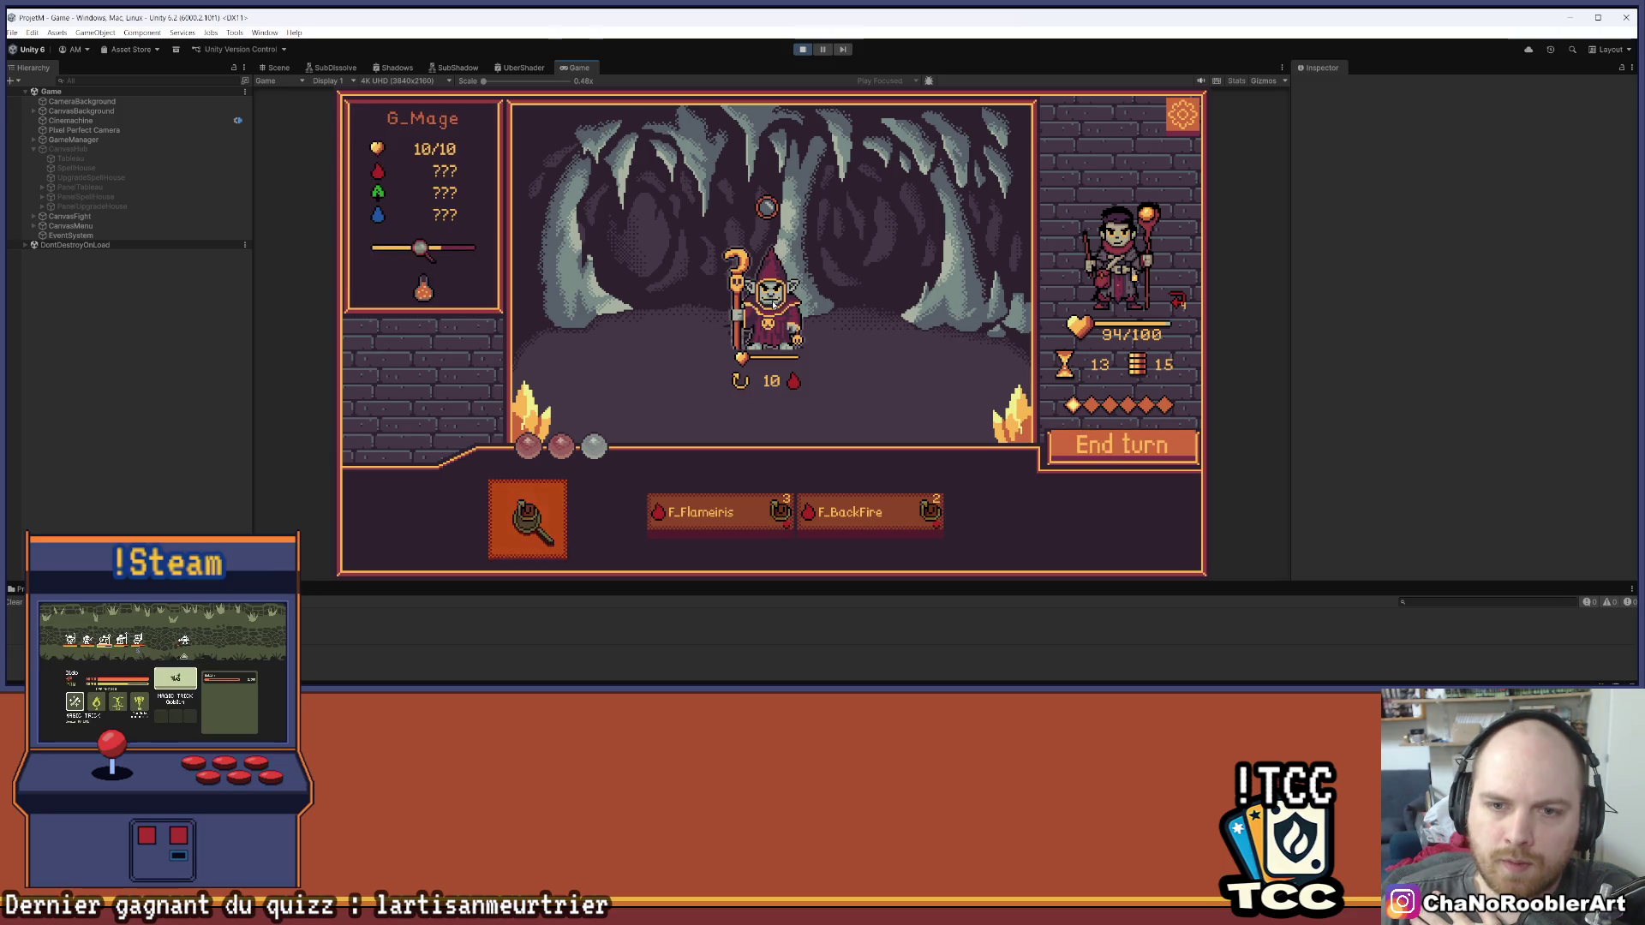
End the turn, then finish the last goblin mage with F_Flameiris to win
{"action": "mouse_move", "coordinate": [769, 211]}
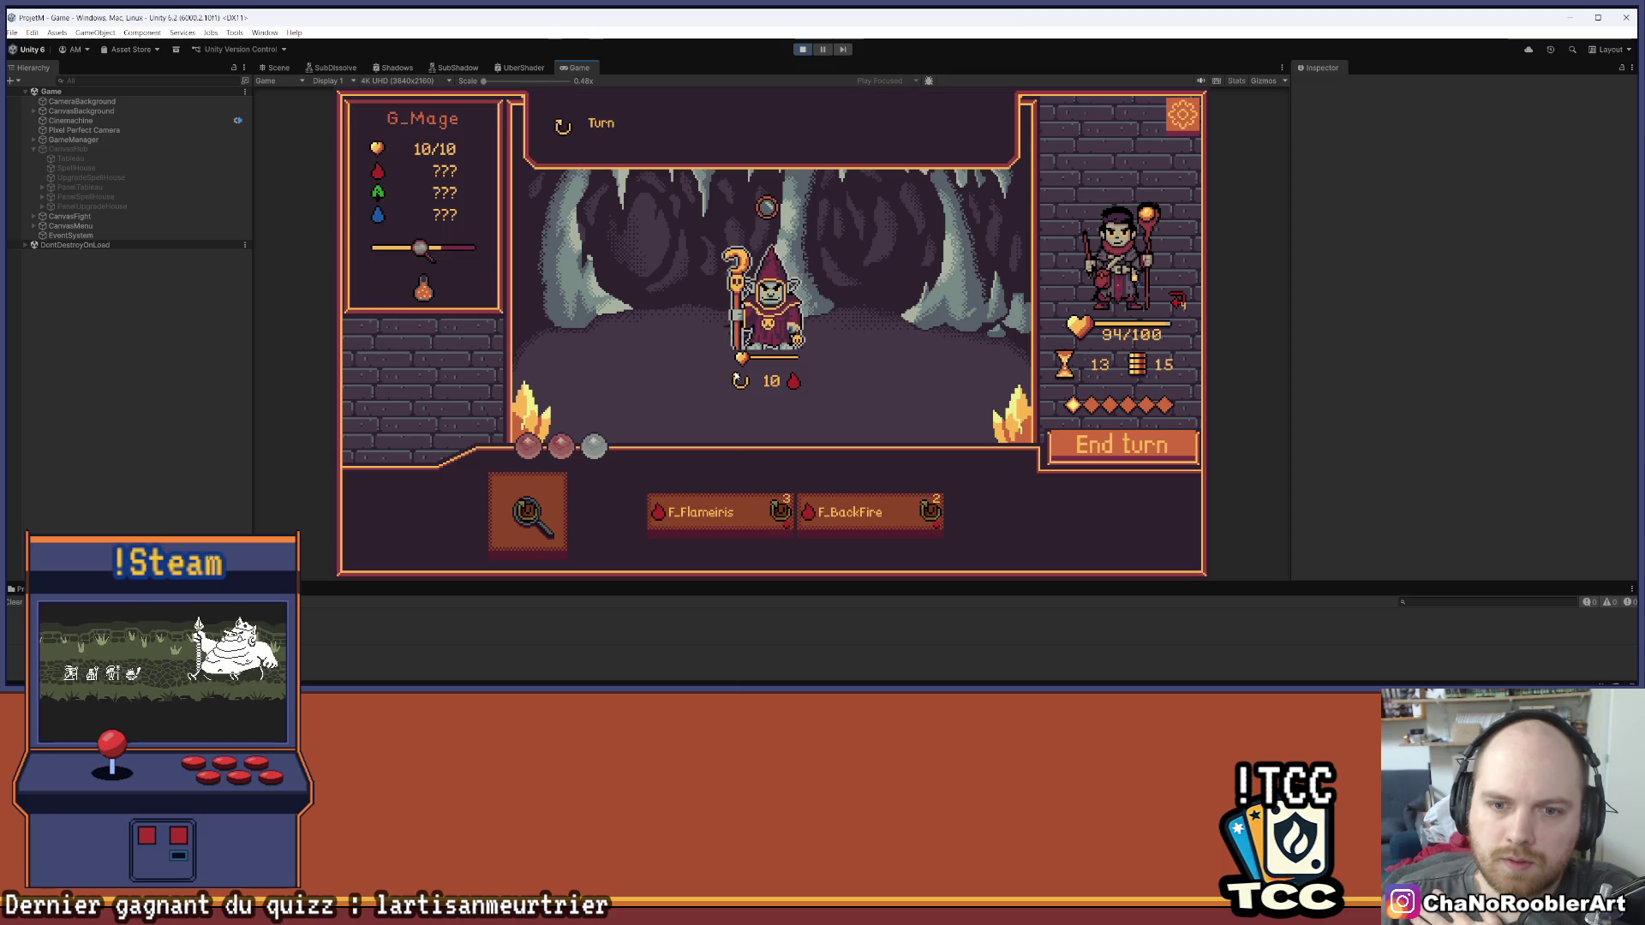
{"action": "mouse_move", "coordinate": [801, 386]}
{"action": "left_click", "coordinate": [1093, 451]}
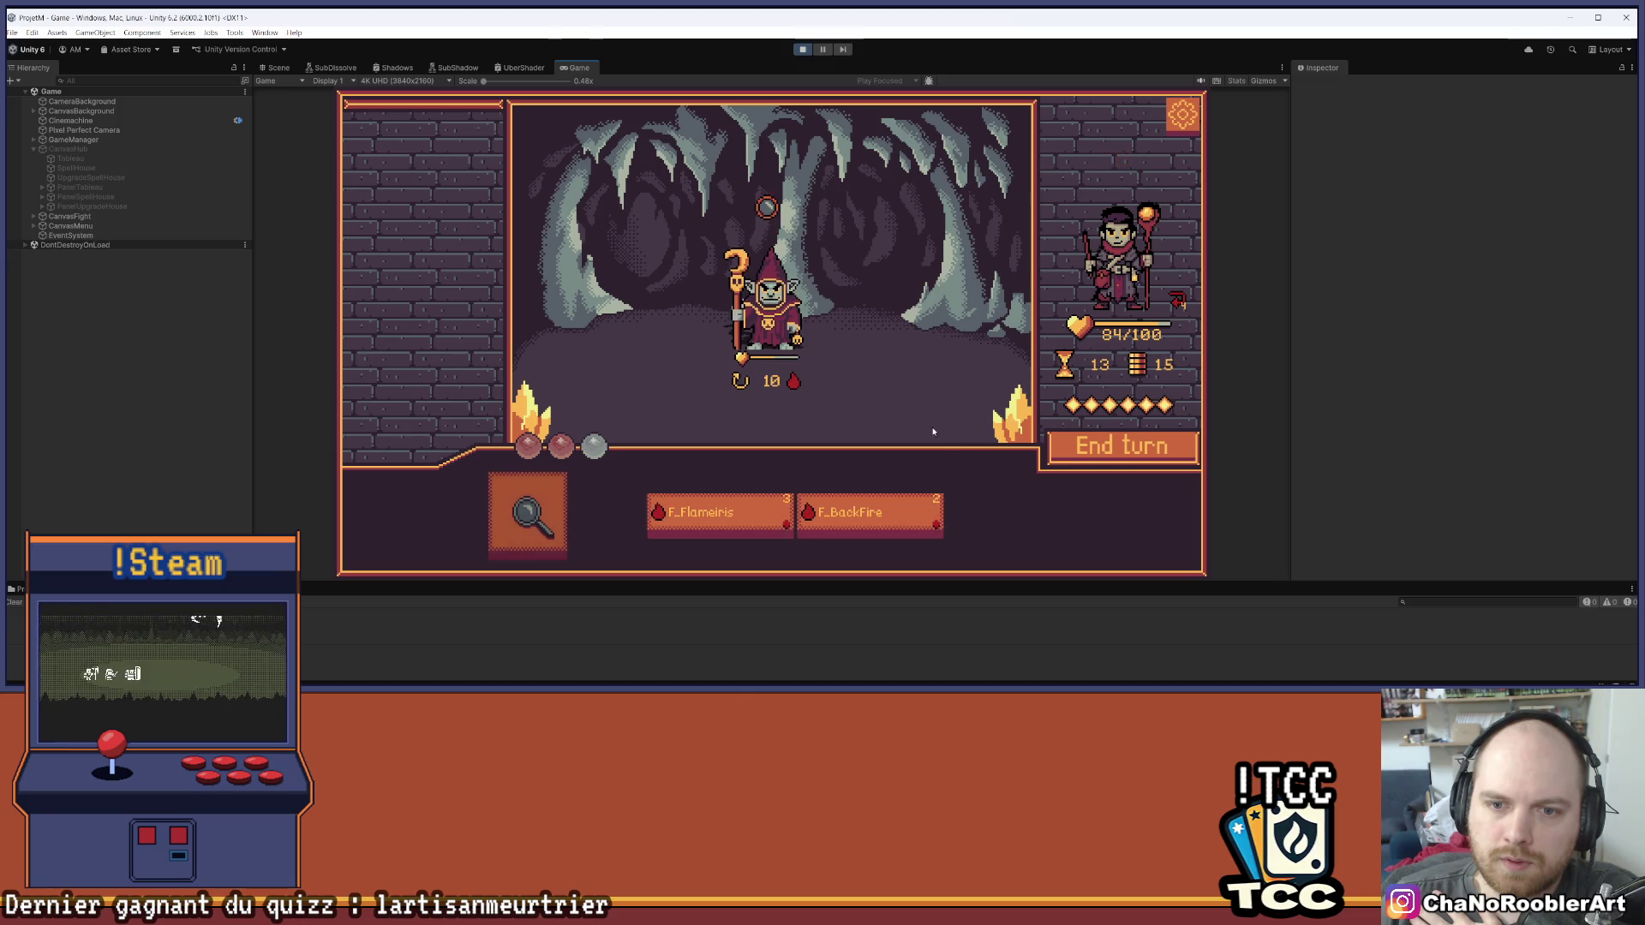
{"action": "left_click", "coordinate": [711, 514]}
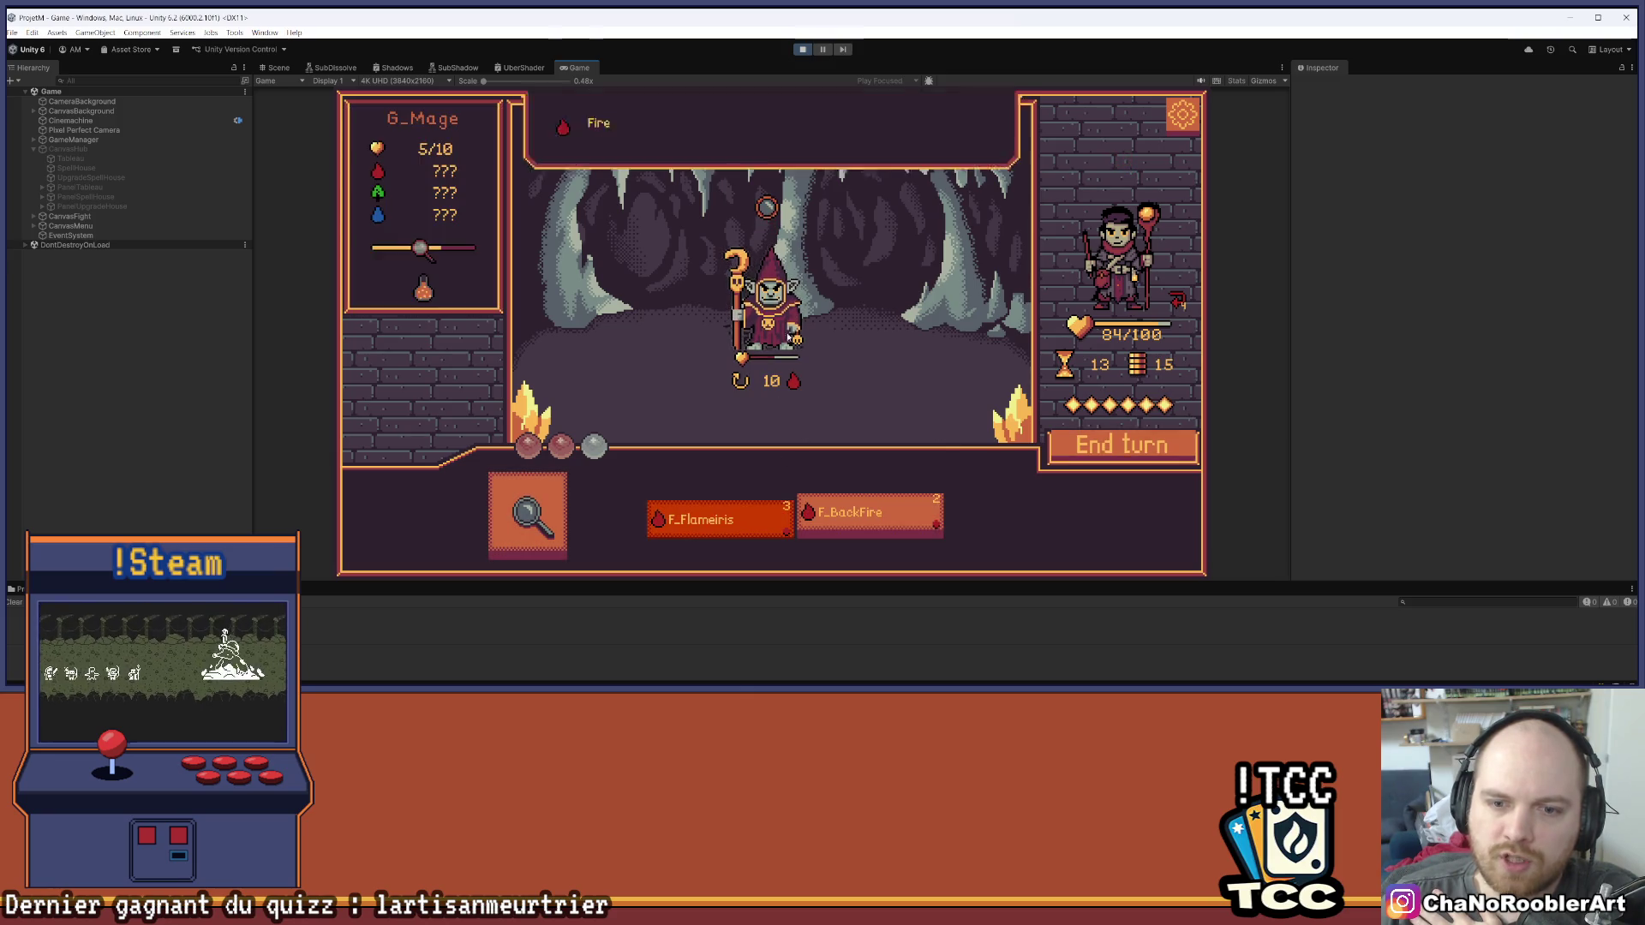
{"action": "left_click", "coordinate": [788, 336]}
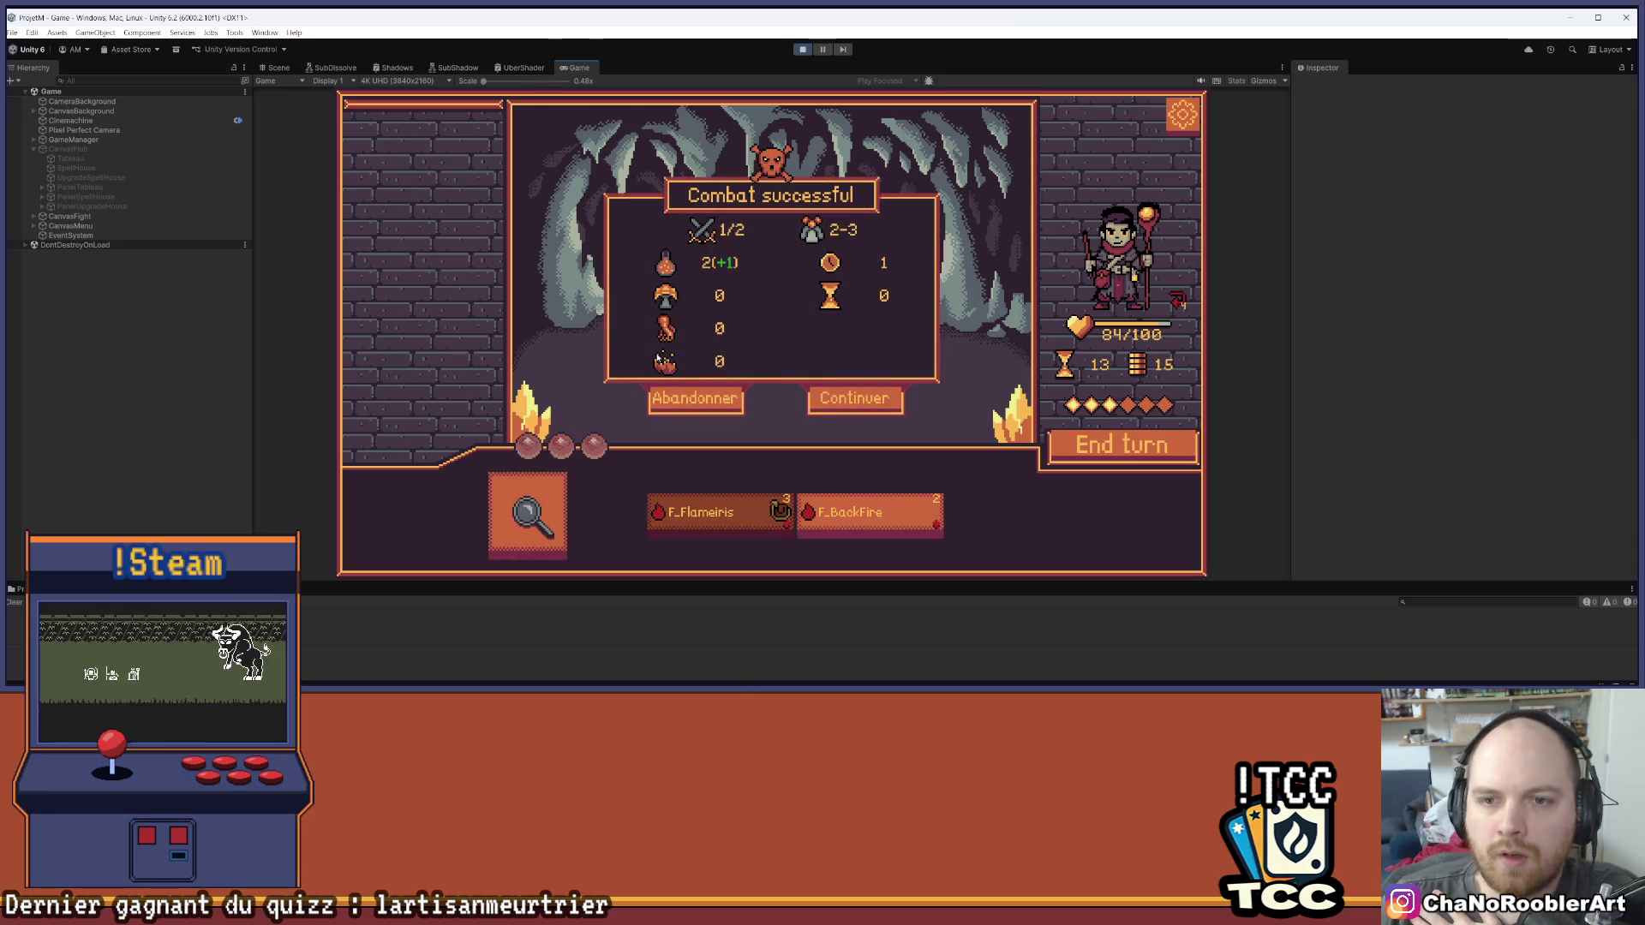
Check each Combat successful icon's top-banner tooltip, then continue to the three-mage fight
{"action": "mouse_move", "coordinate": [809, 233]}
{"action": "mouse_move", "coordinate": [717, 238]}
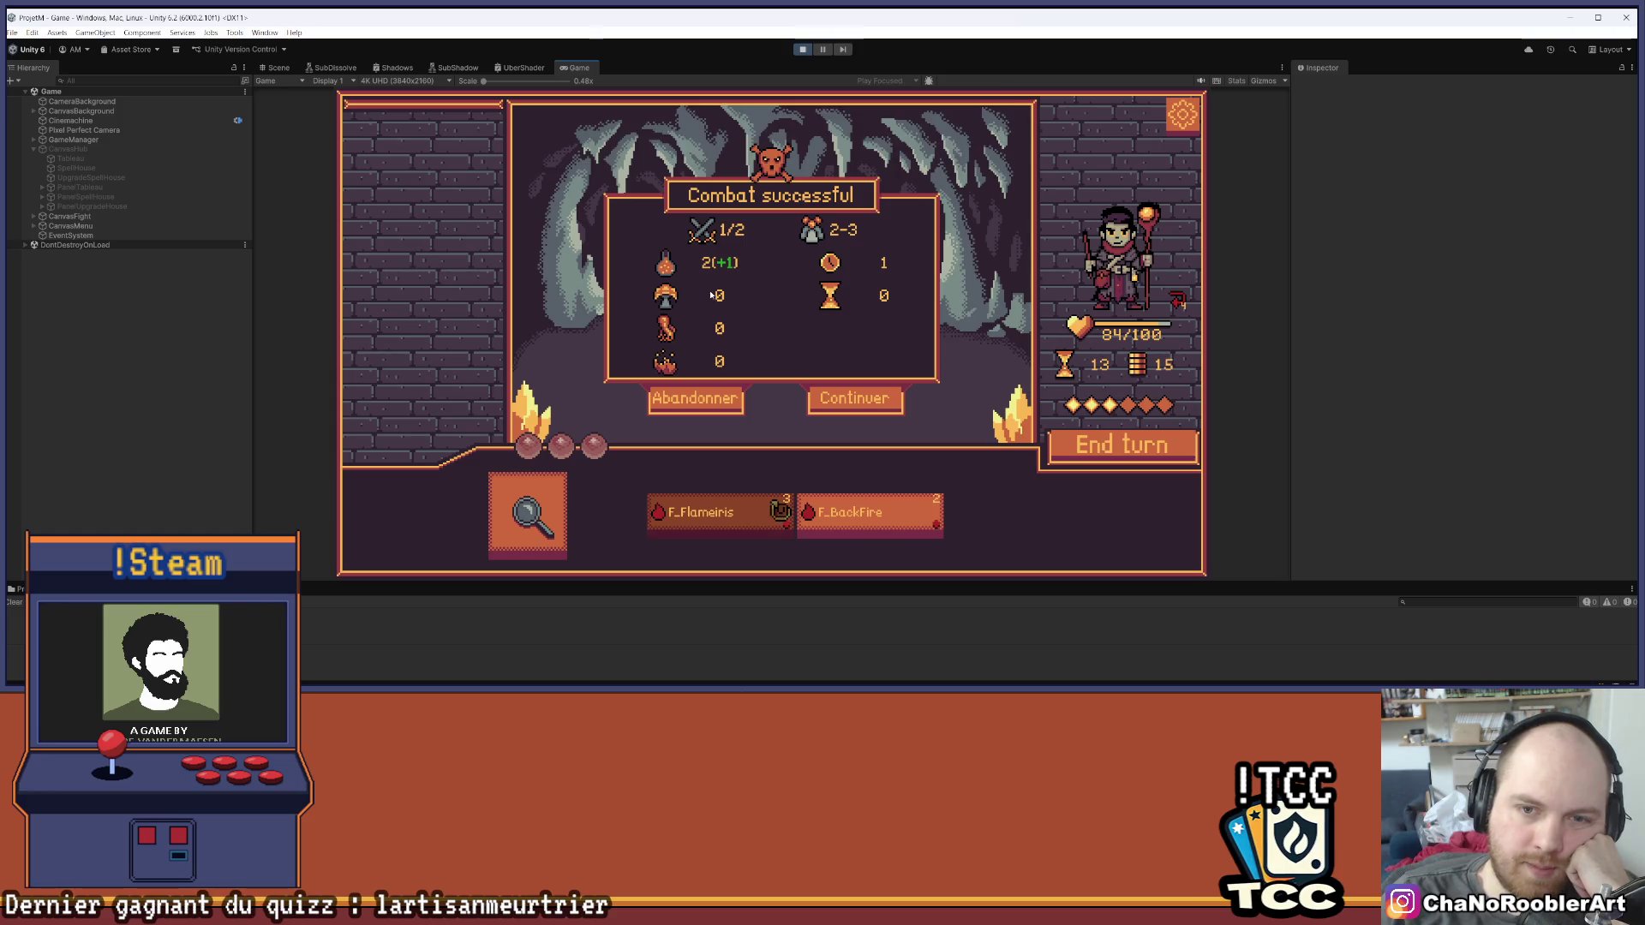
{"action": "mouse_move", "coordinate": [671, 299]}
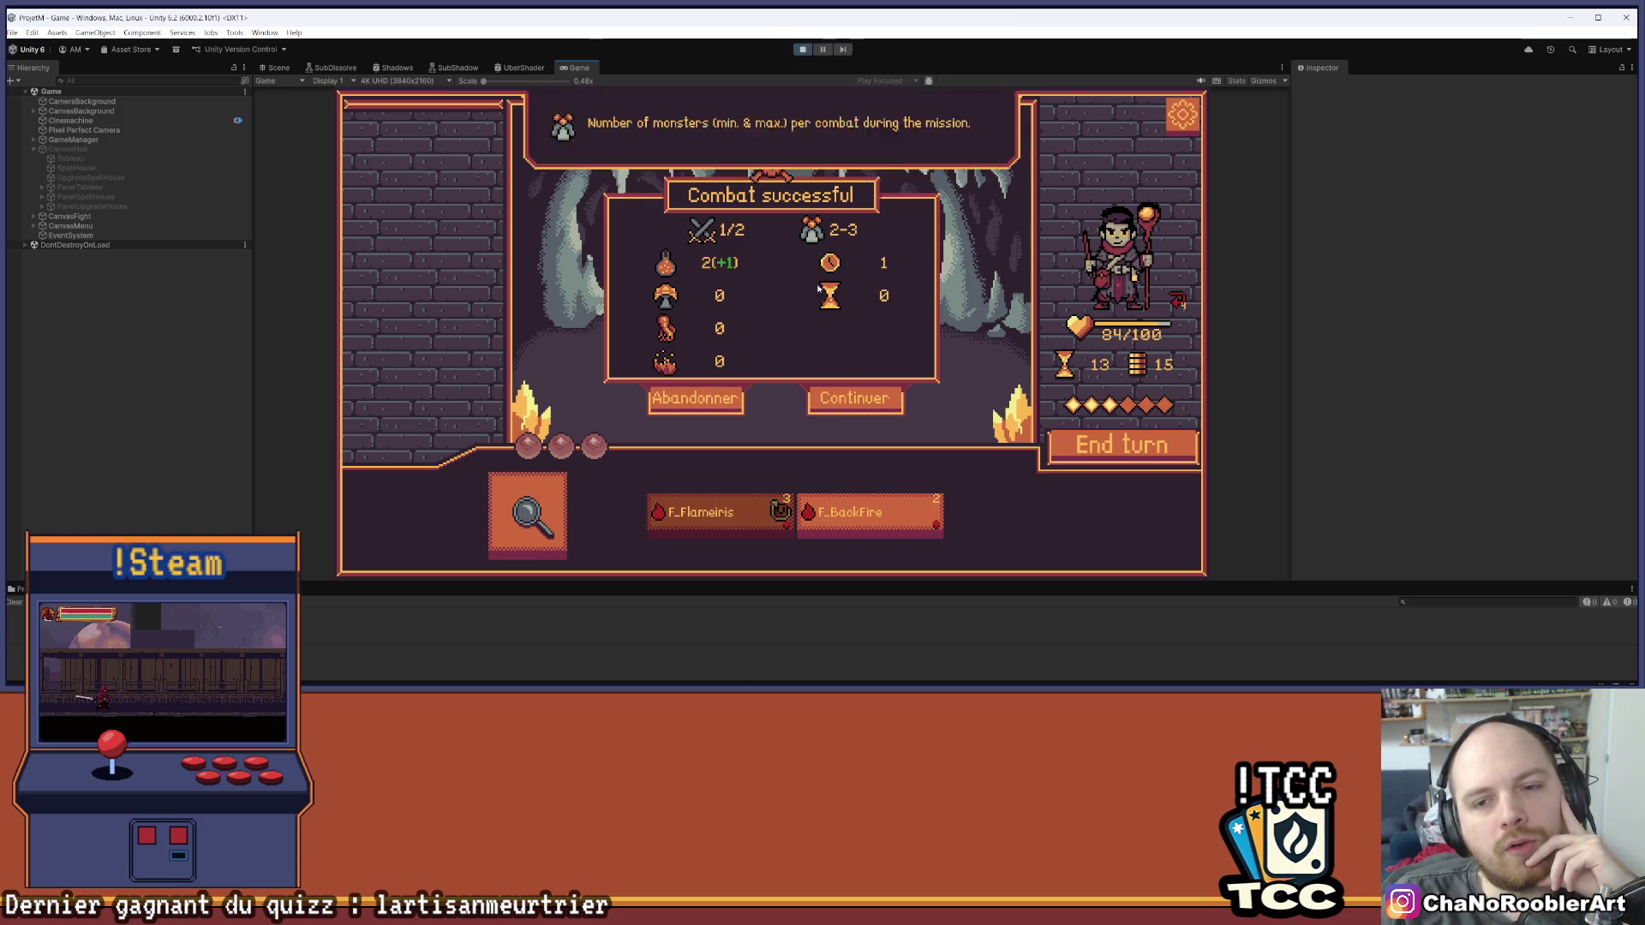
{"action": "mouse_move", "coordinate": [839, 305]}
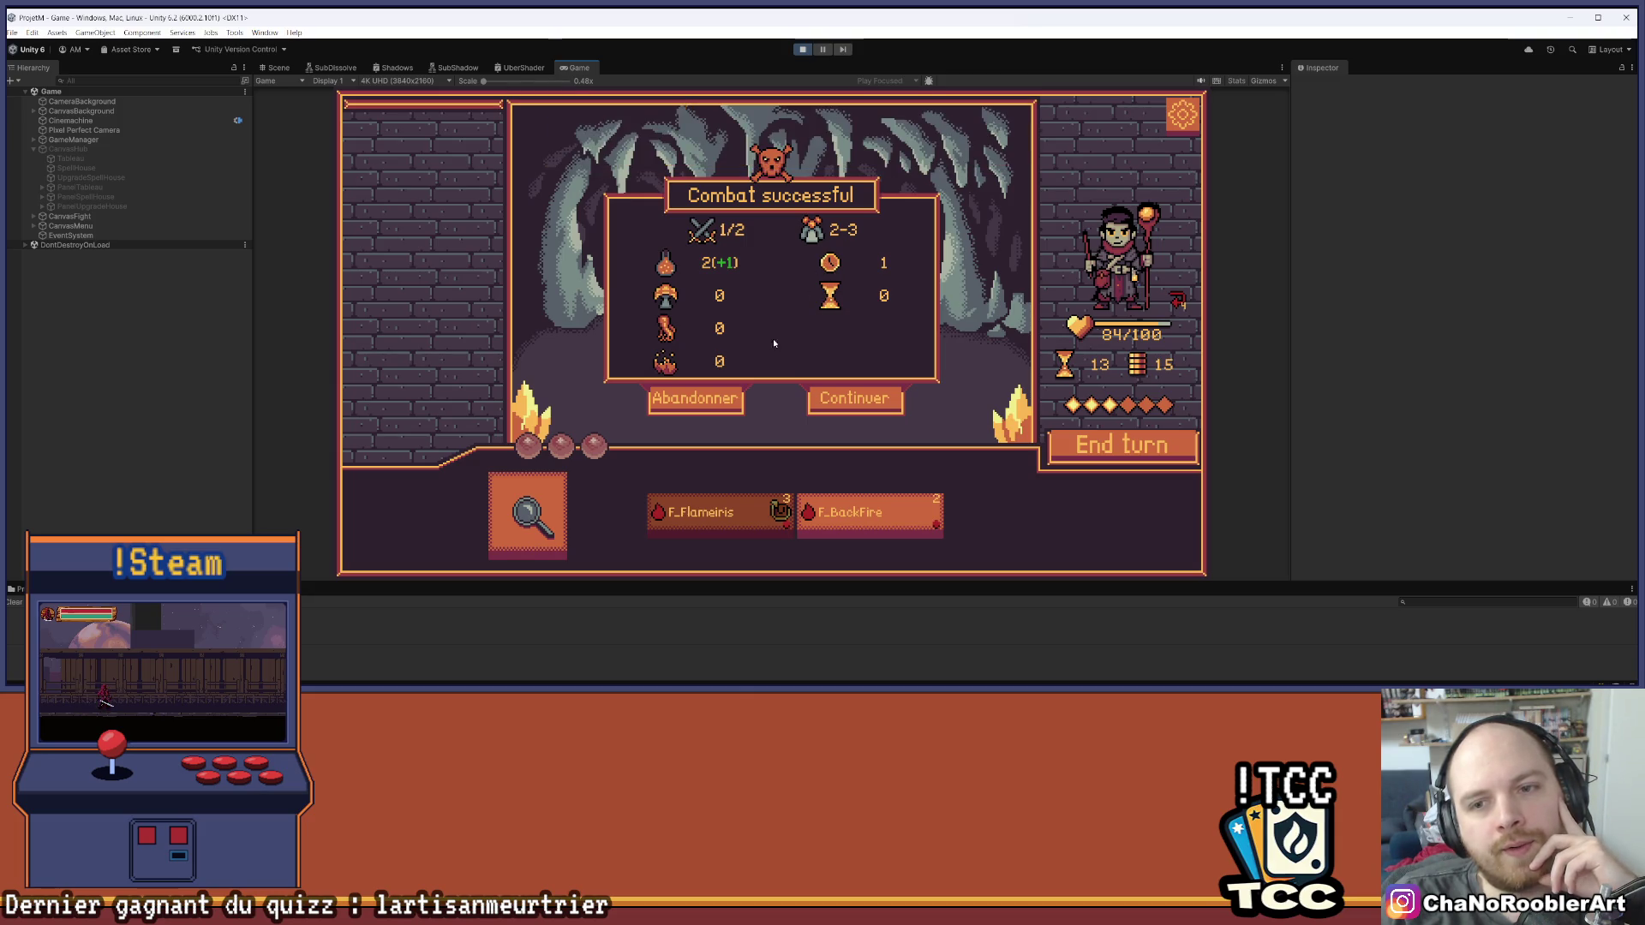
{"action": "mouse_move", "coordinate": [673, 366]}
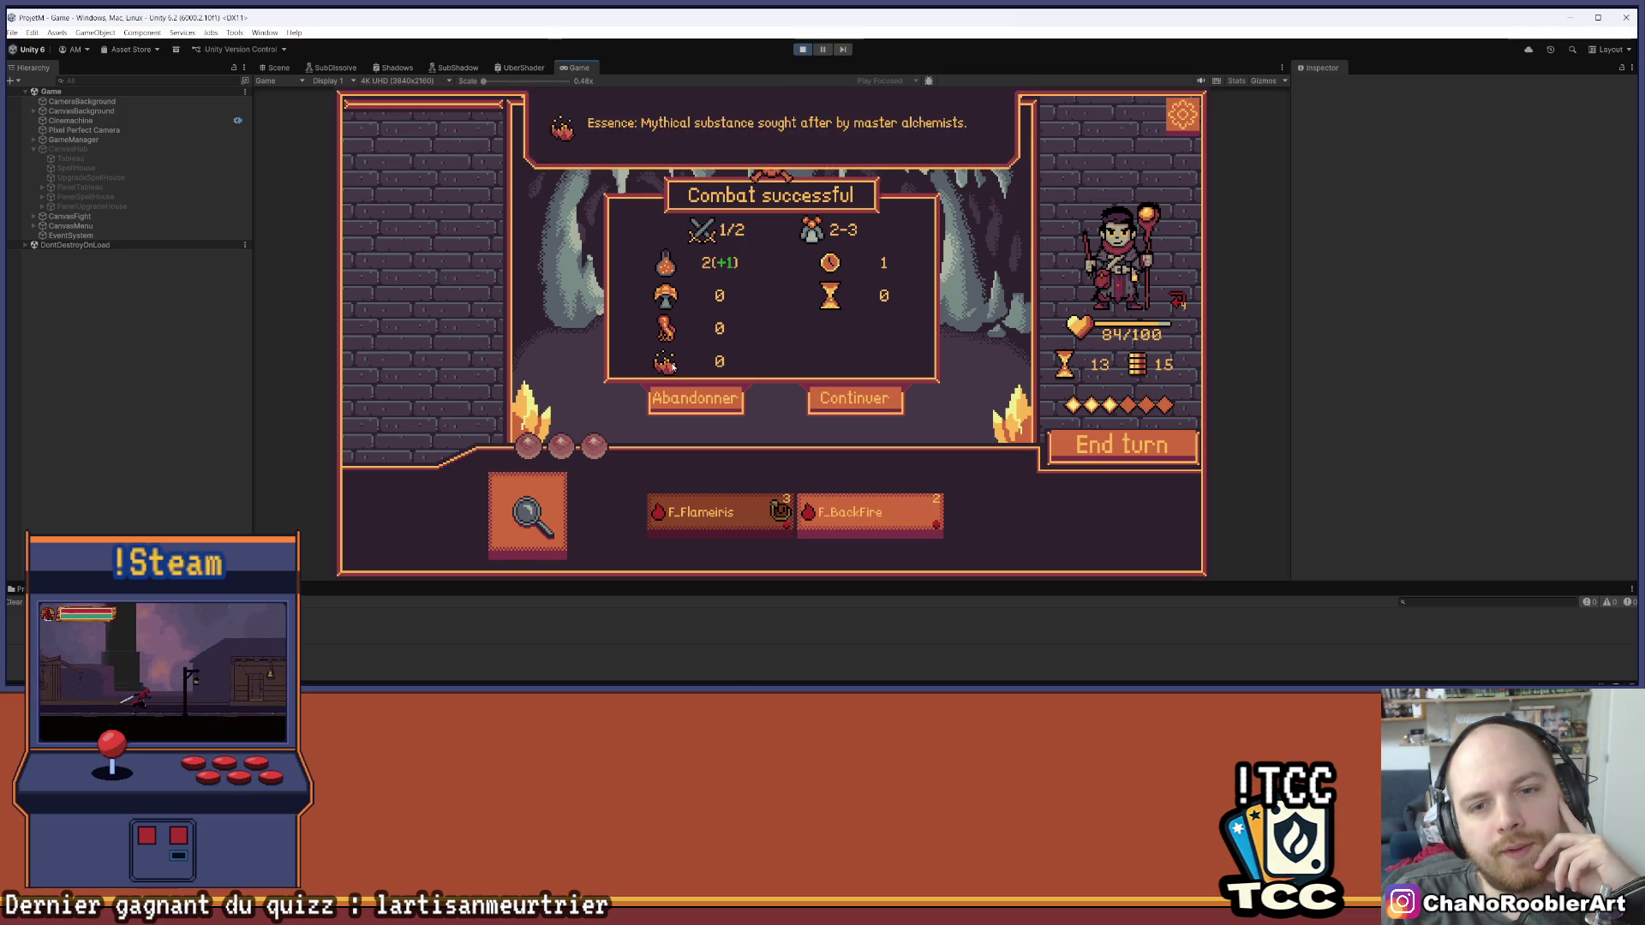
{"action": "left_click", "coordinate": [855, 398]}
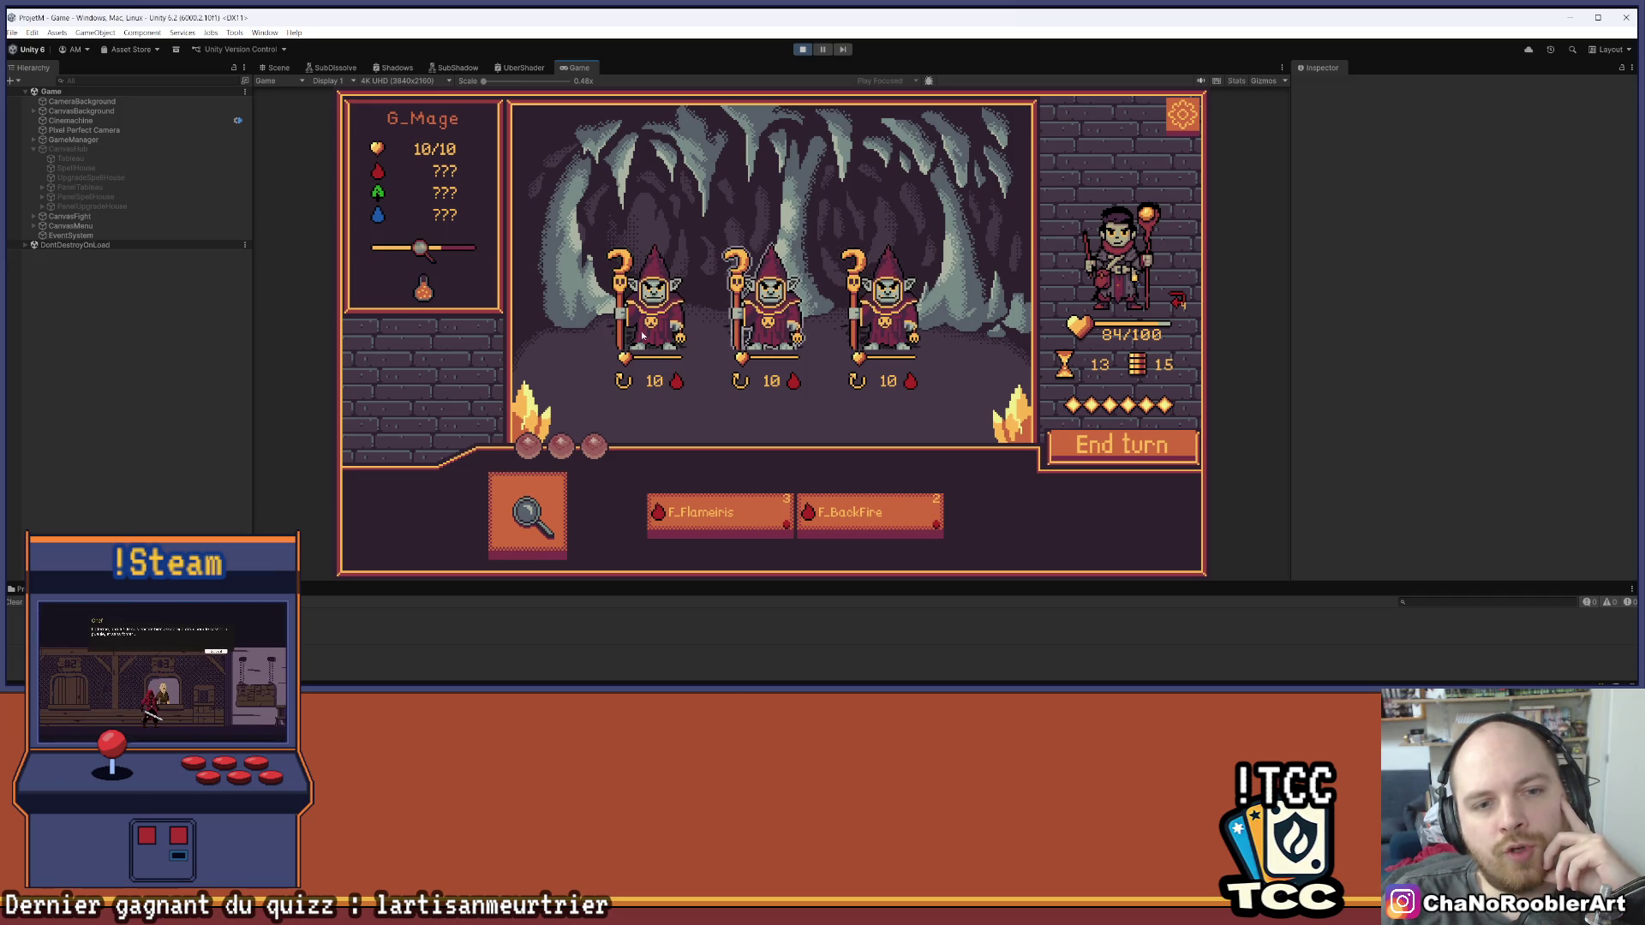
Analyze the mages, take the loot, and cast F_Flameiris on the middle and left mages across turns
{"action": "left_click", "coordinate": [771, 312]}
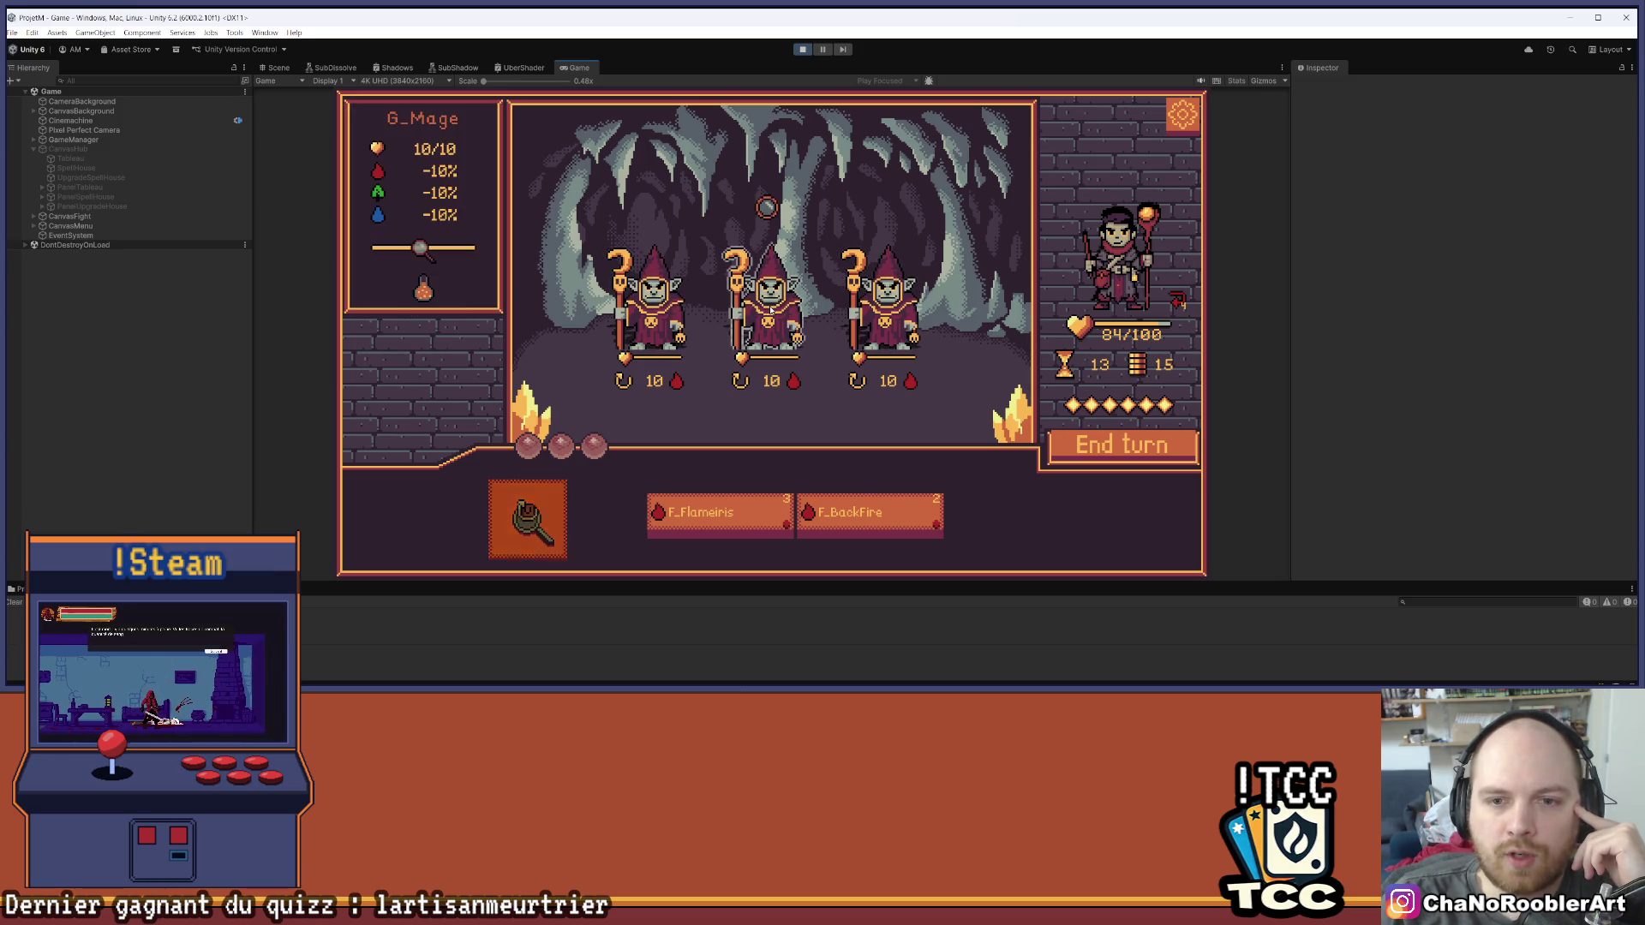
{"action": "left_click", "coordinate": [770, 211]}
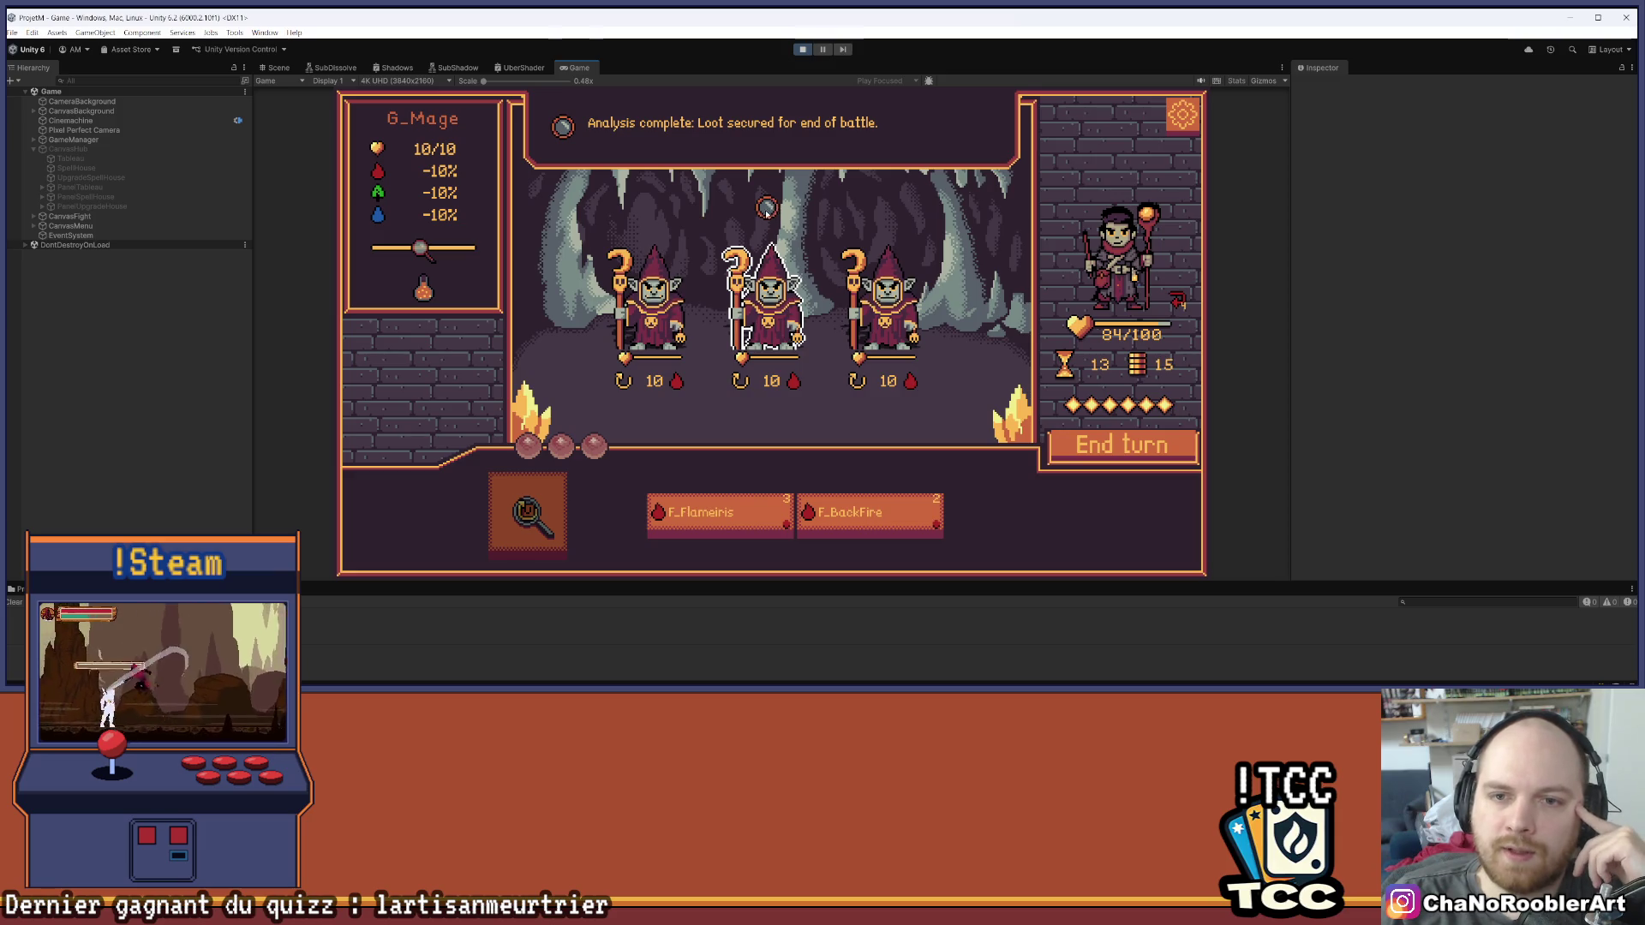
{"action": "left_click", "coordinate": [720, 496]}
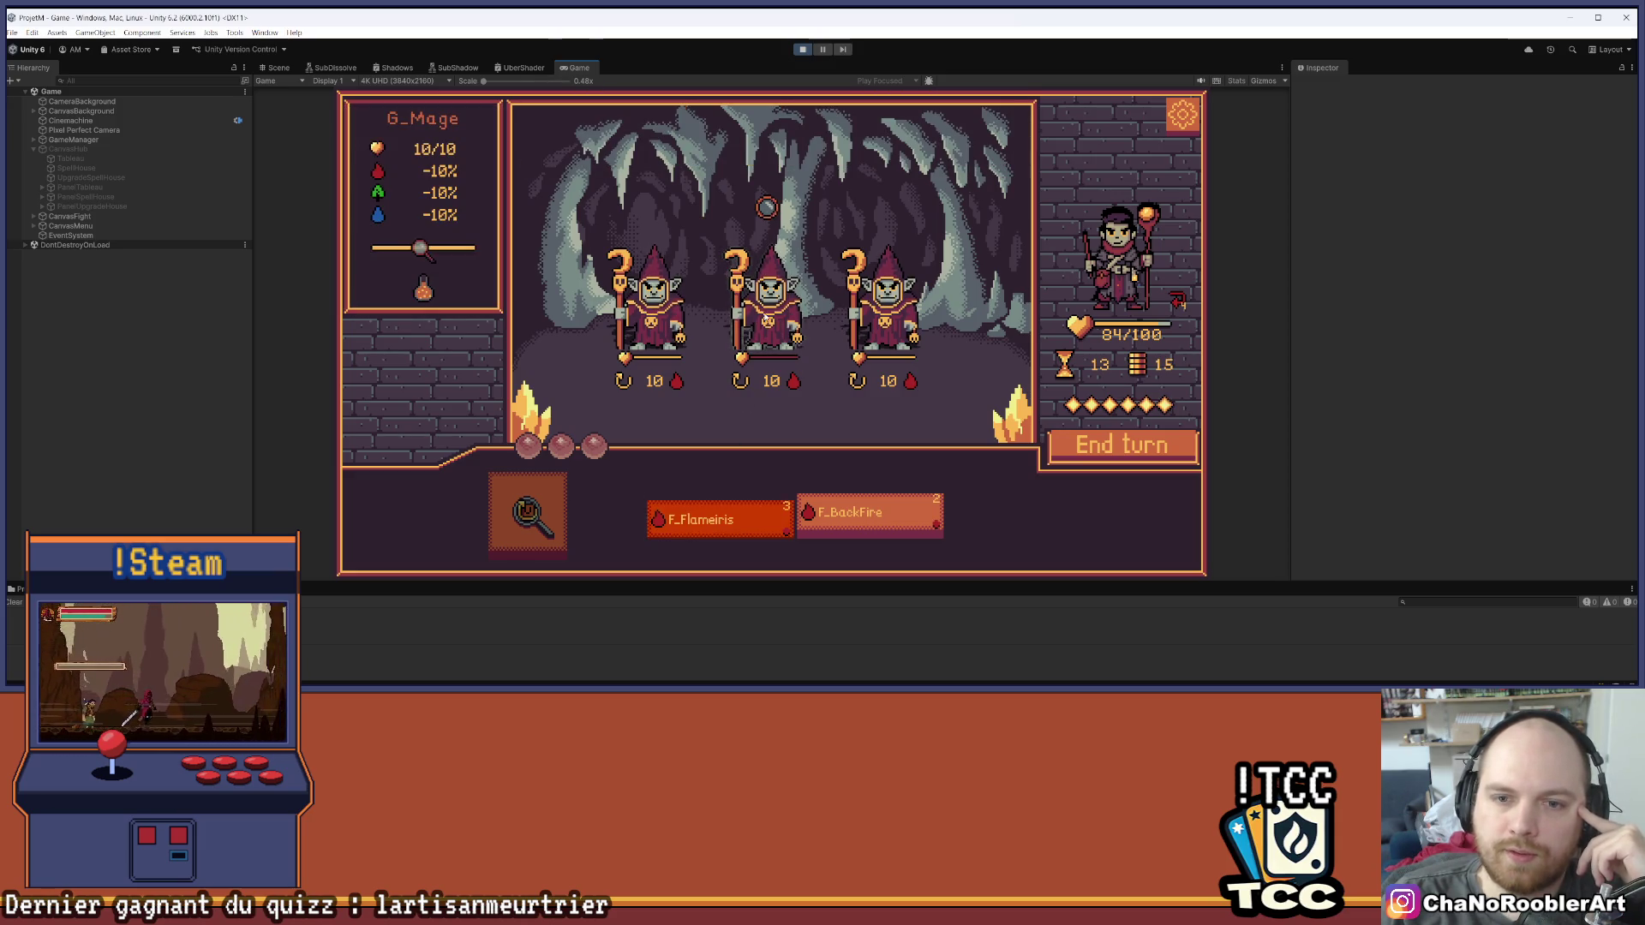
{"action": "left_click", "coordinate": [767, 300]}
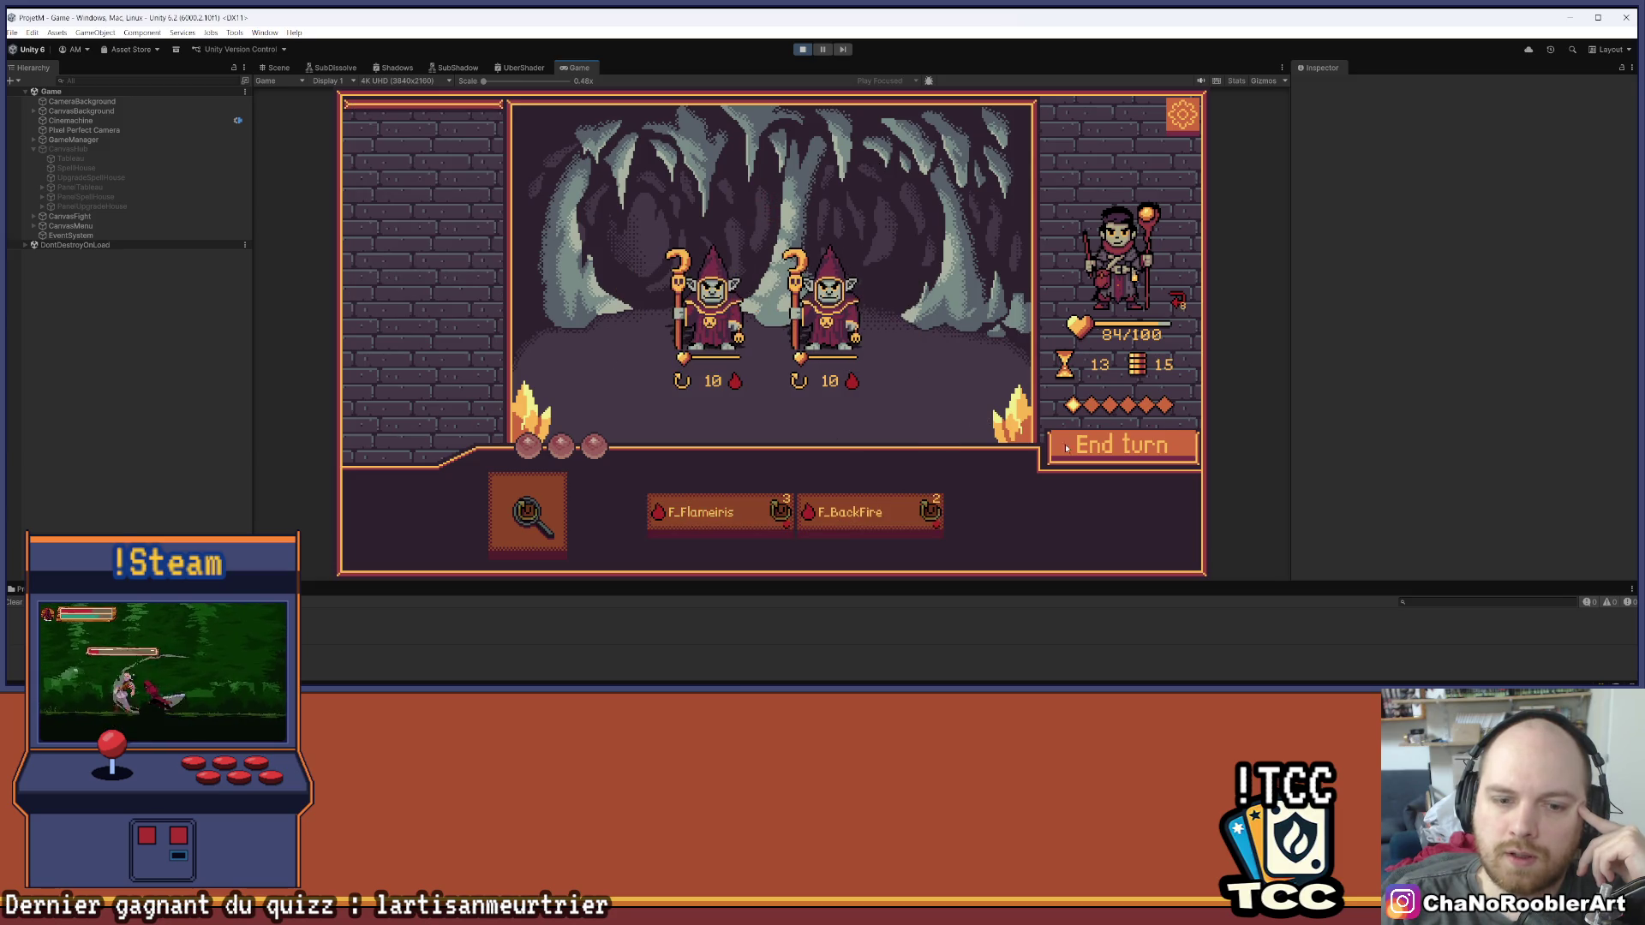
{"action": "left_click", "coordinate": [1118, 446]}
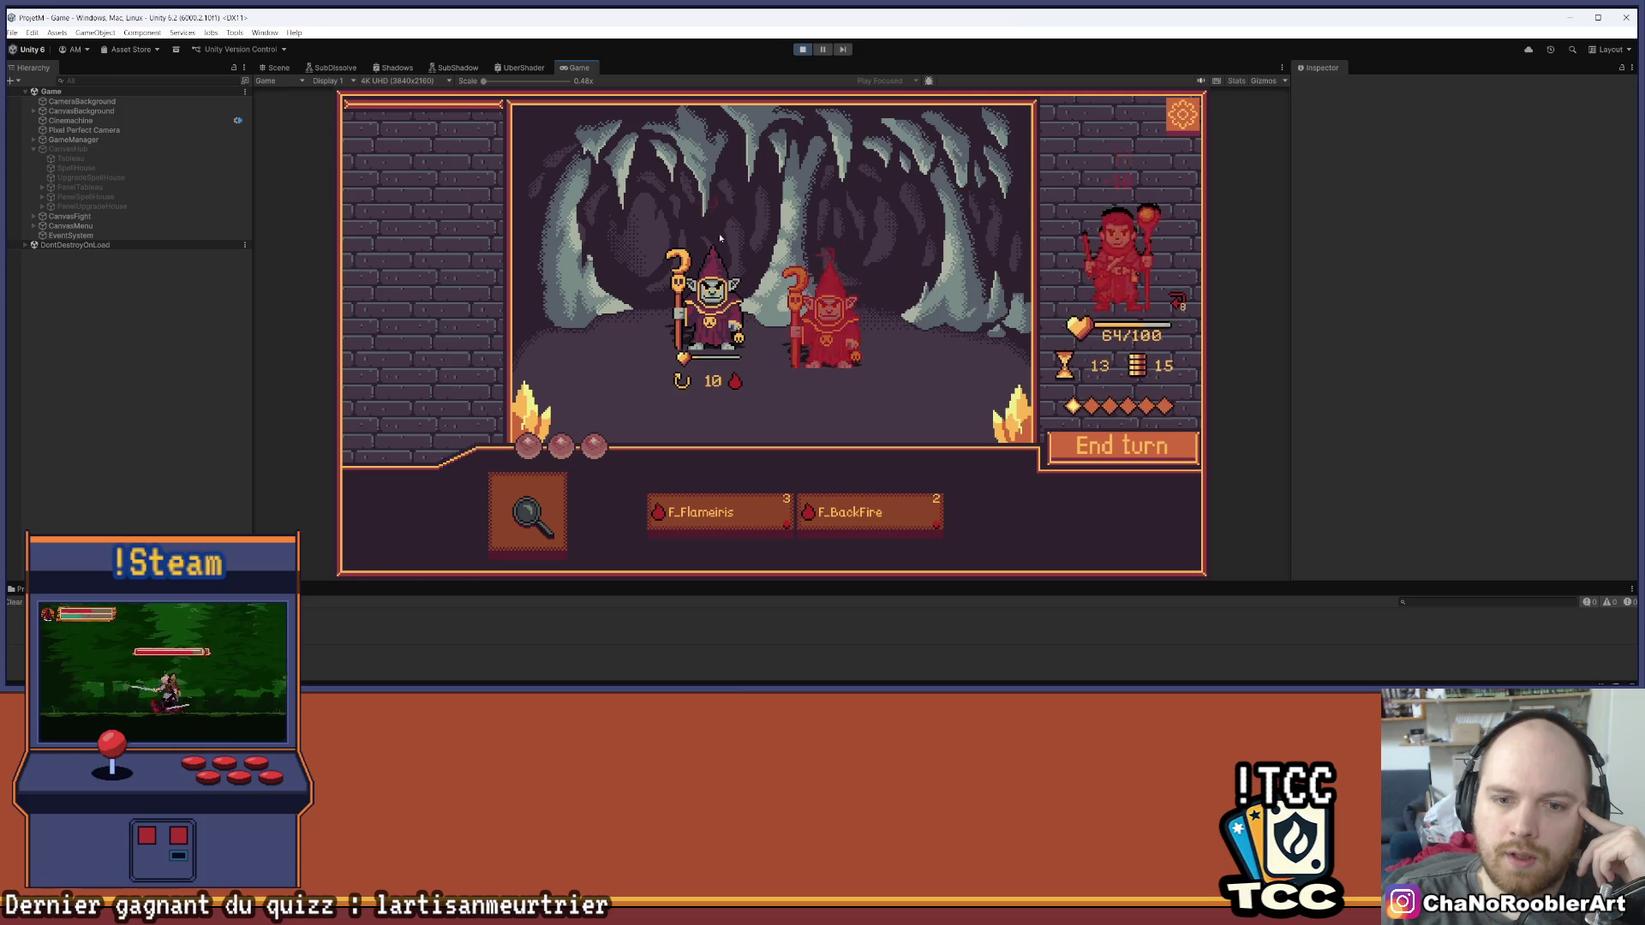
{"action": "left_click", "coordinate": [719, 517]}
{"action": "left_click", "coordinate": [718, 270]}
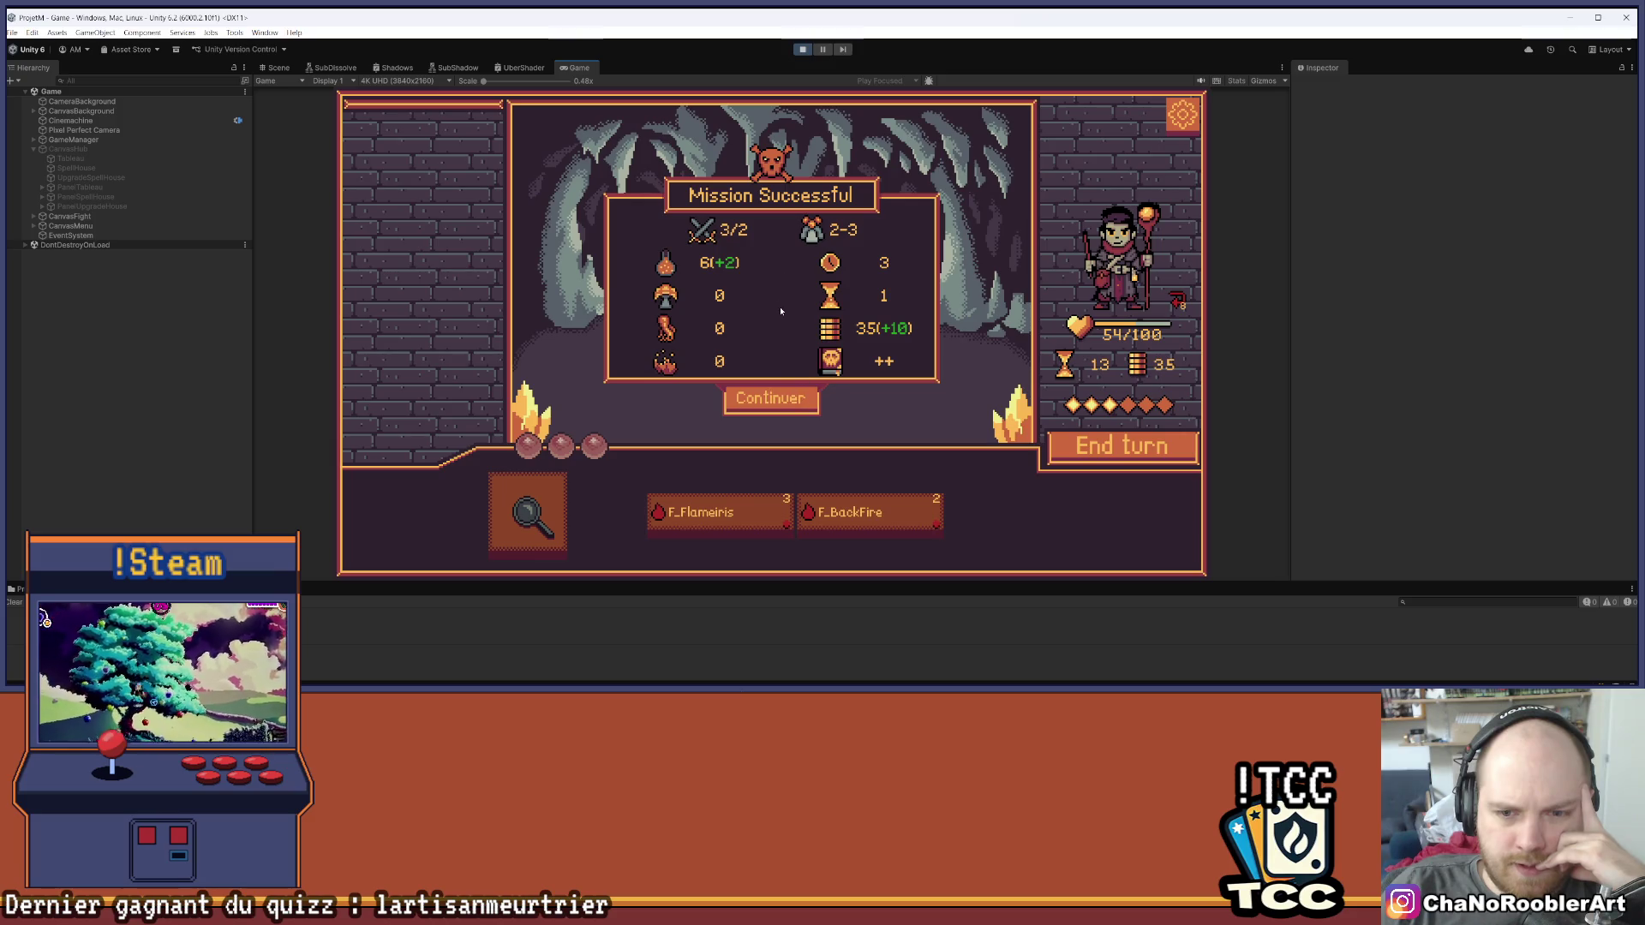
Return to the hub, peek into the spell house, then open the mission board
{"action": "left_click", "coordinate": [771, 399]}
{"action": "left_click", "coordinate": [1037, 221]}
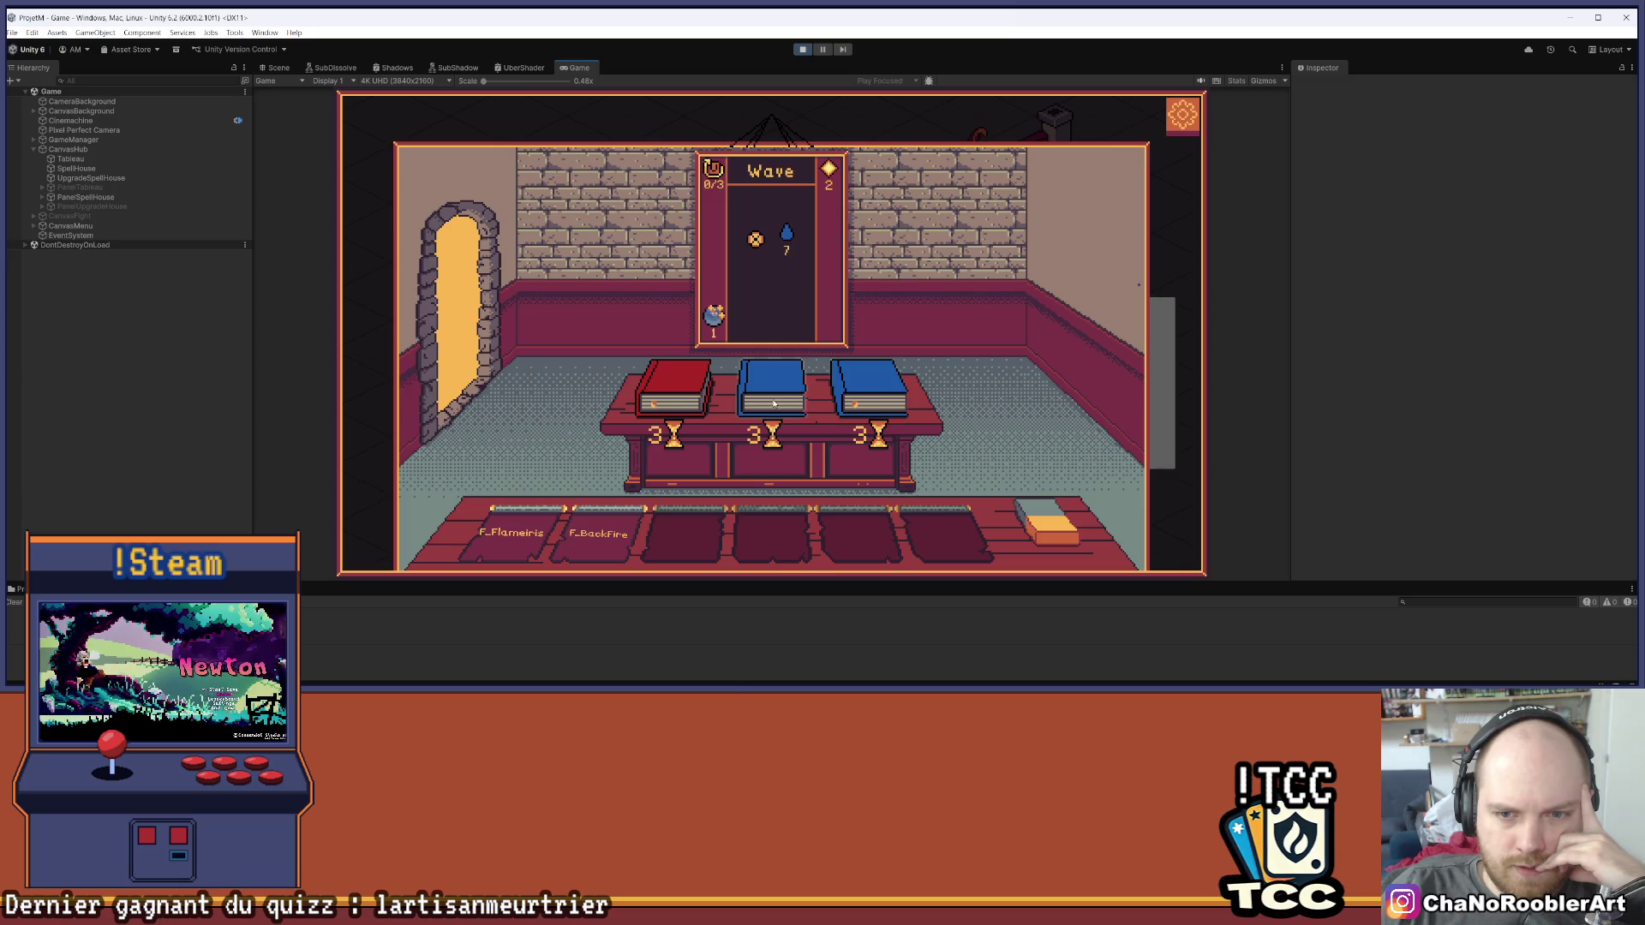
{"action": "key", "text": "Escape"}
{"action": "left_click", "coordinate": [716, 351]}
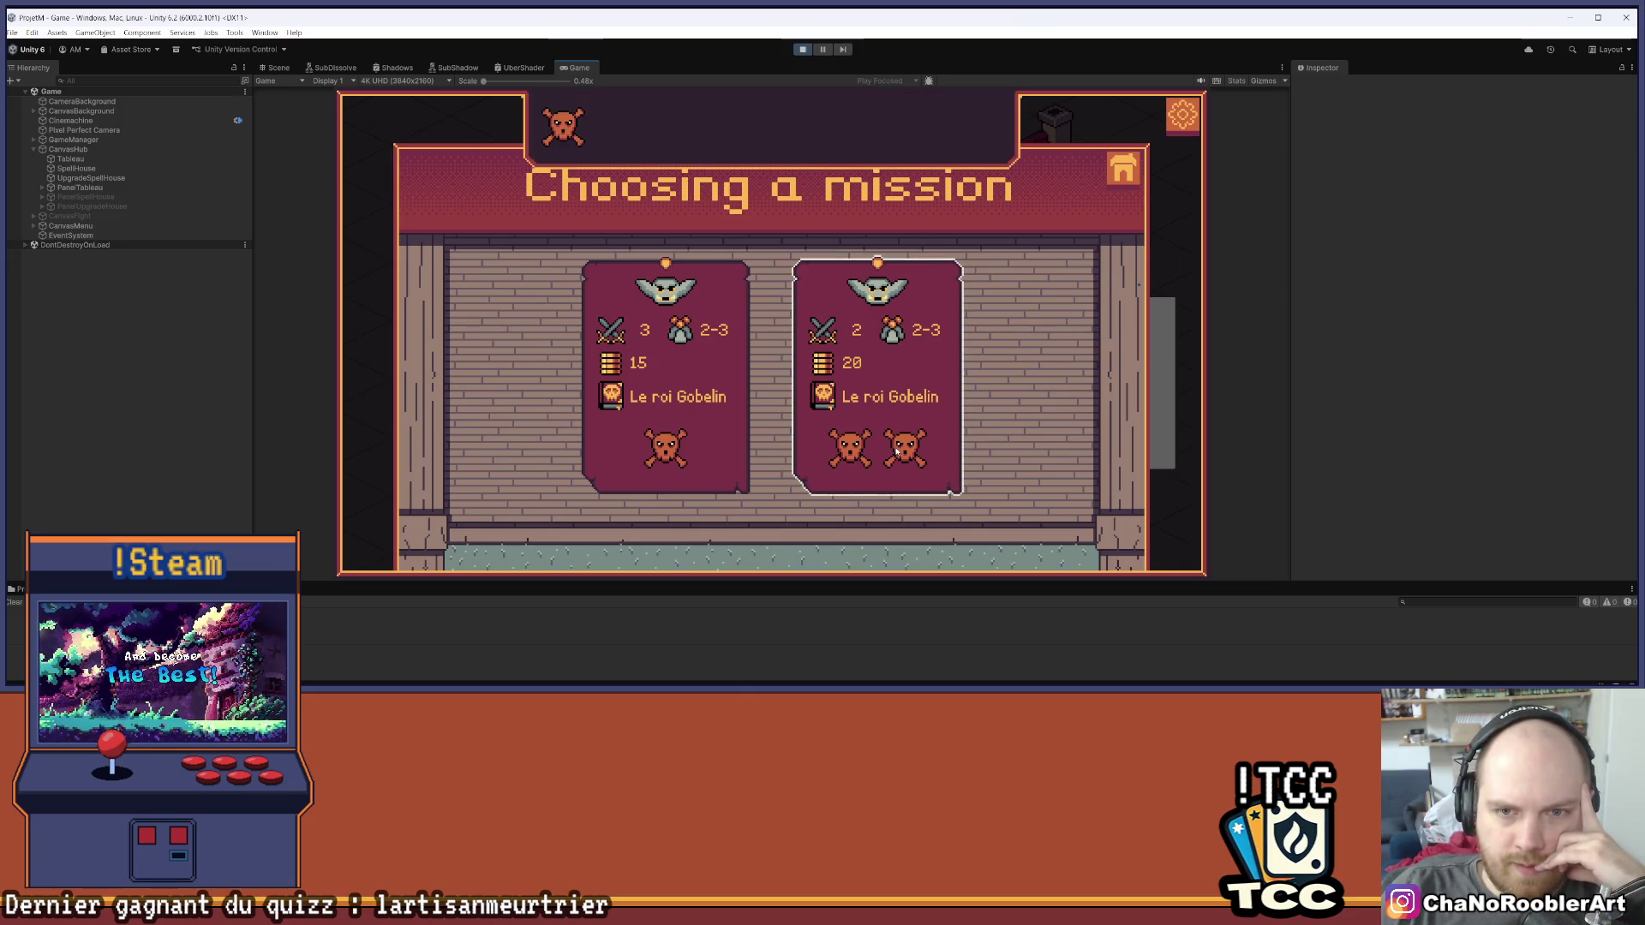
Check the mission card's gold reward tooltip, stop the game, and go back to Visual Studio
{"action": "mouse_move", "coordinate": [827, 361]}
{"action": "mouse_move", "coordinate": [852, 447]}
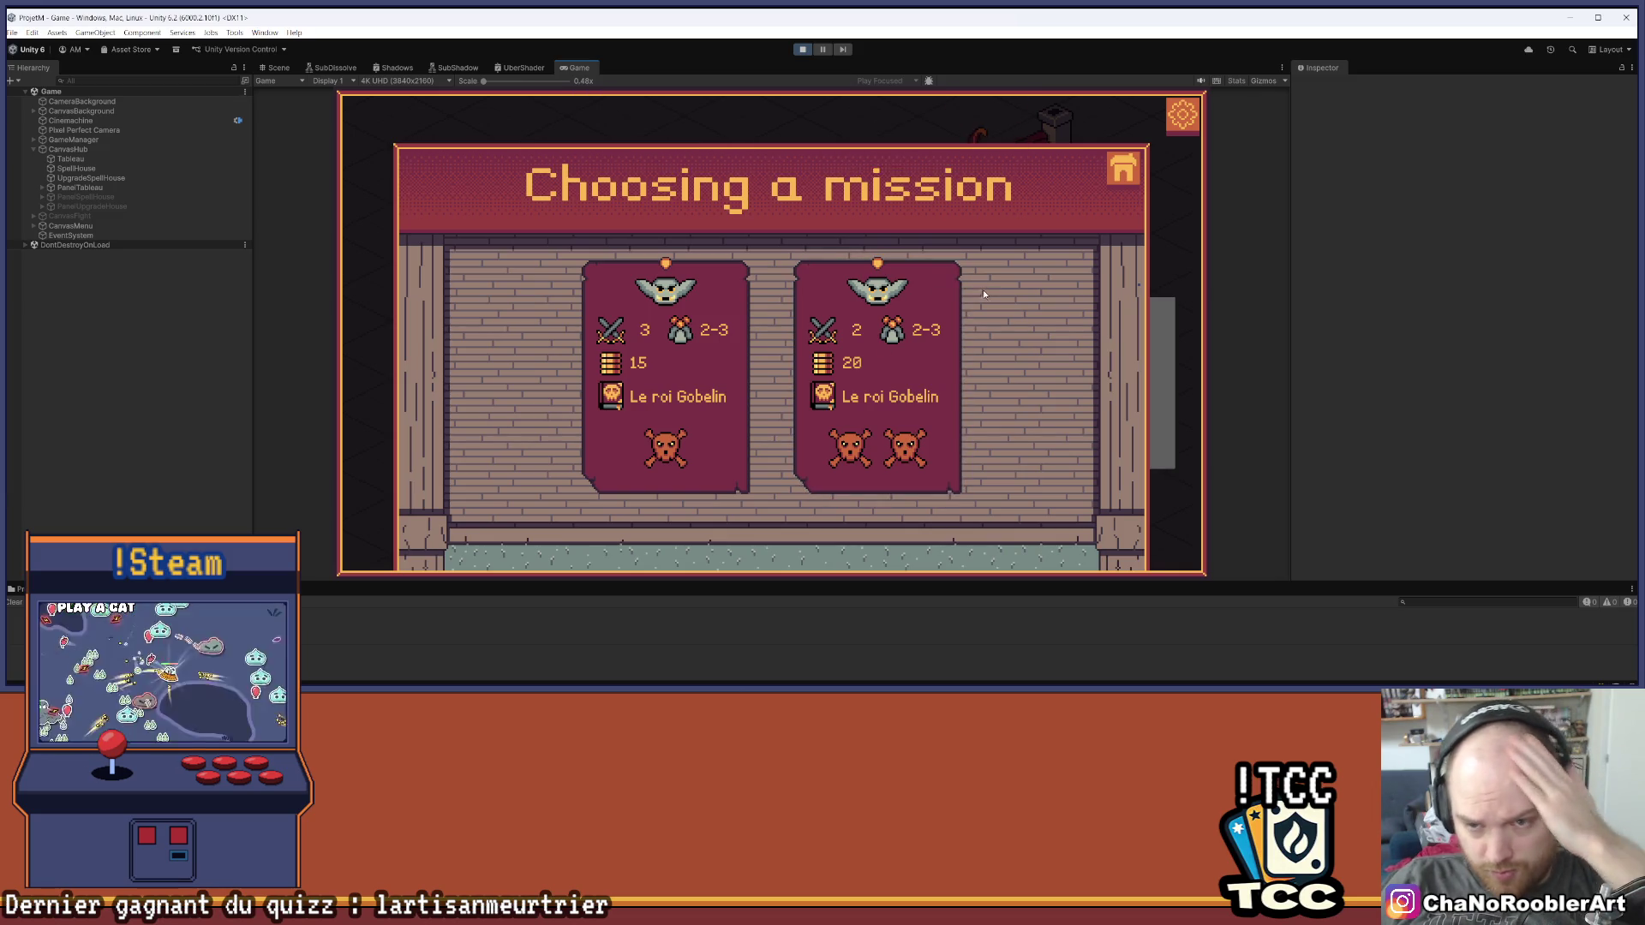
{"action": "mouse_move", "coordinate": [849, 682]}
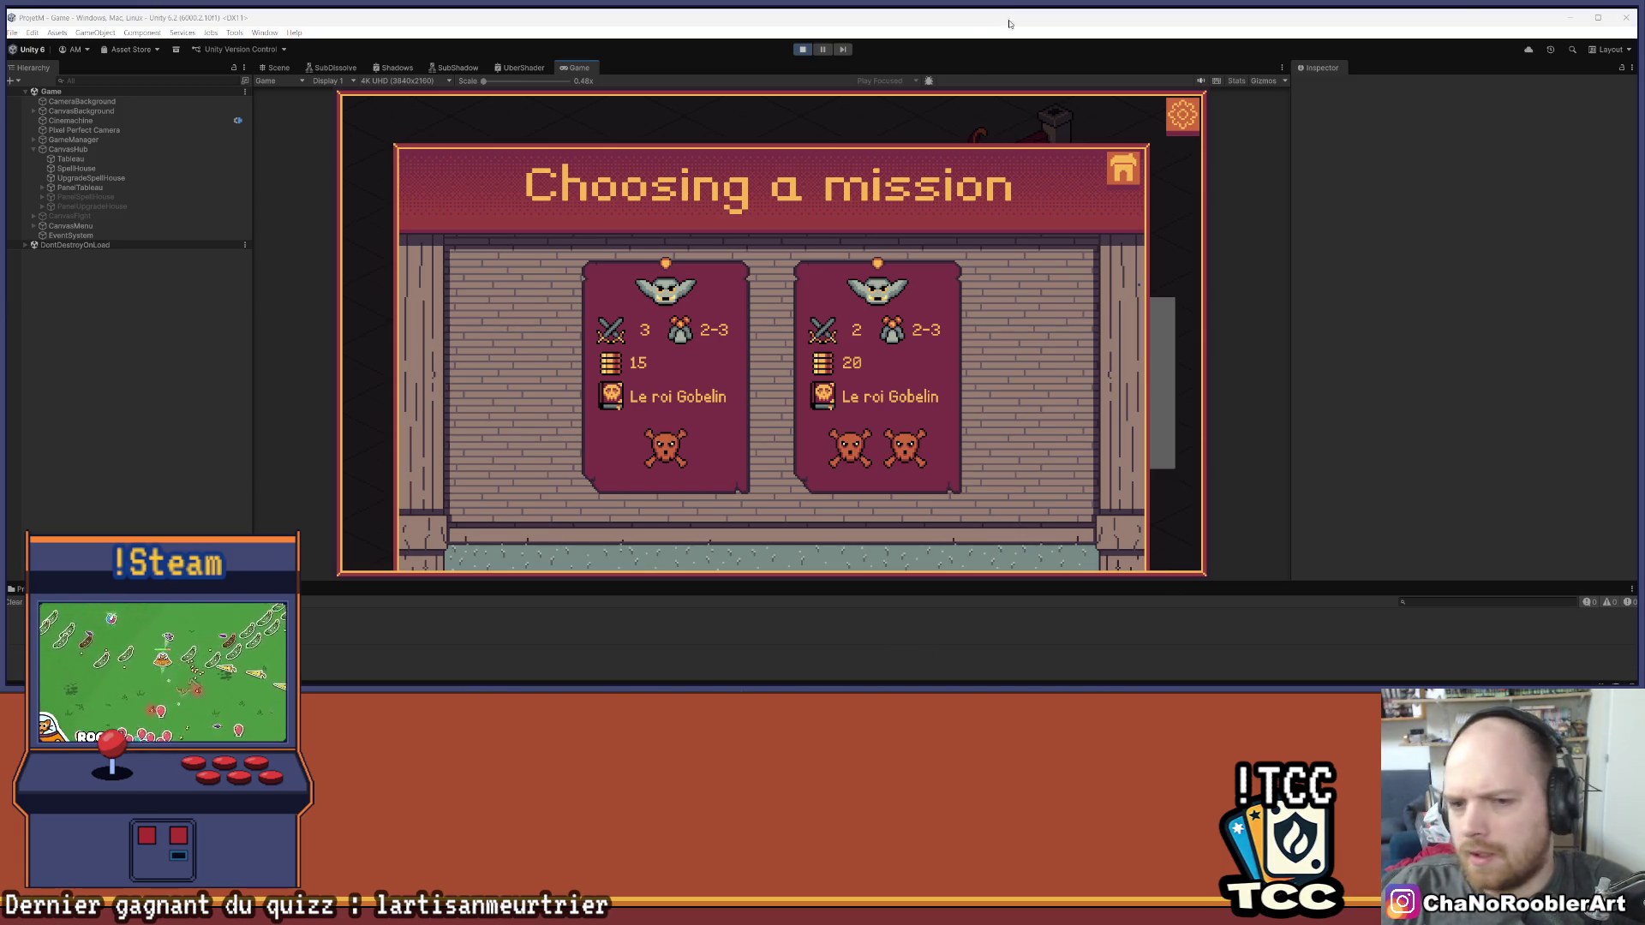
{"action": "left_click", "coordinate": [802, 49]}
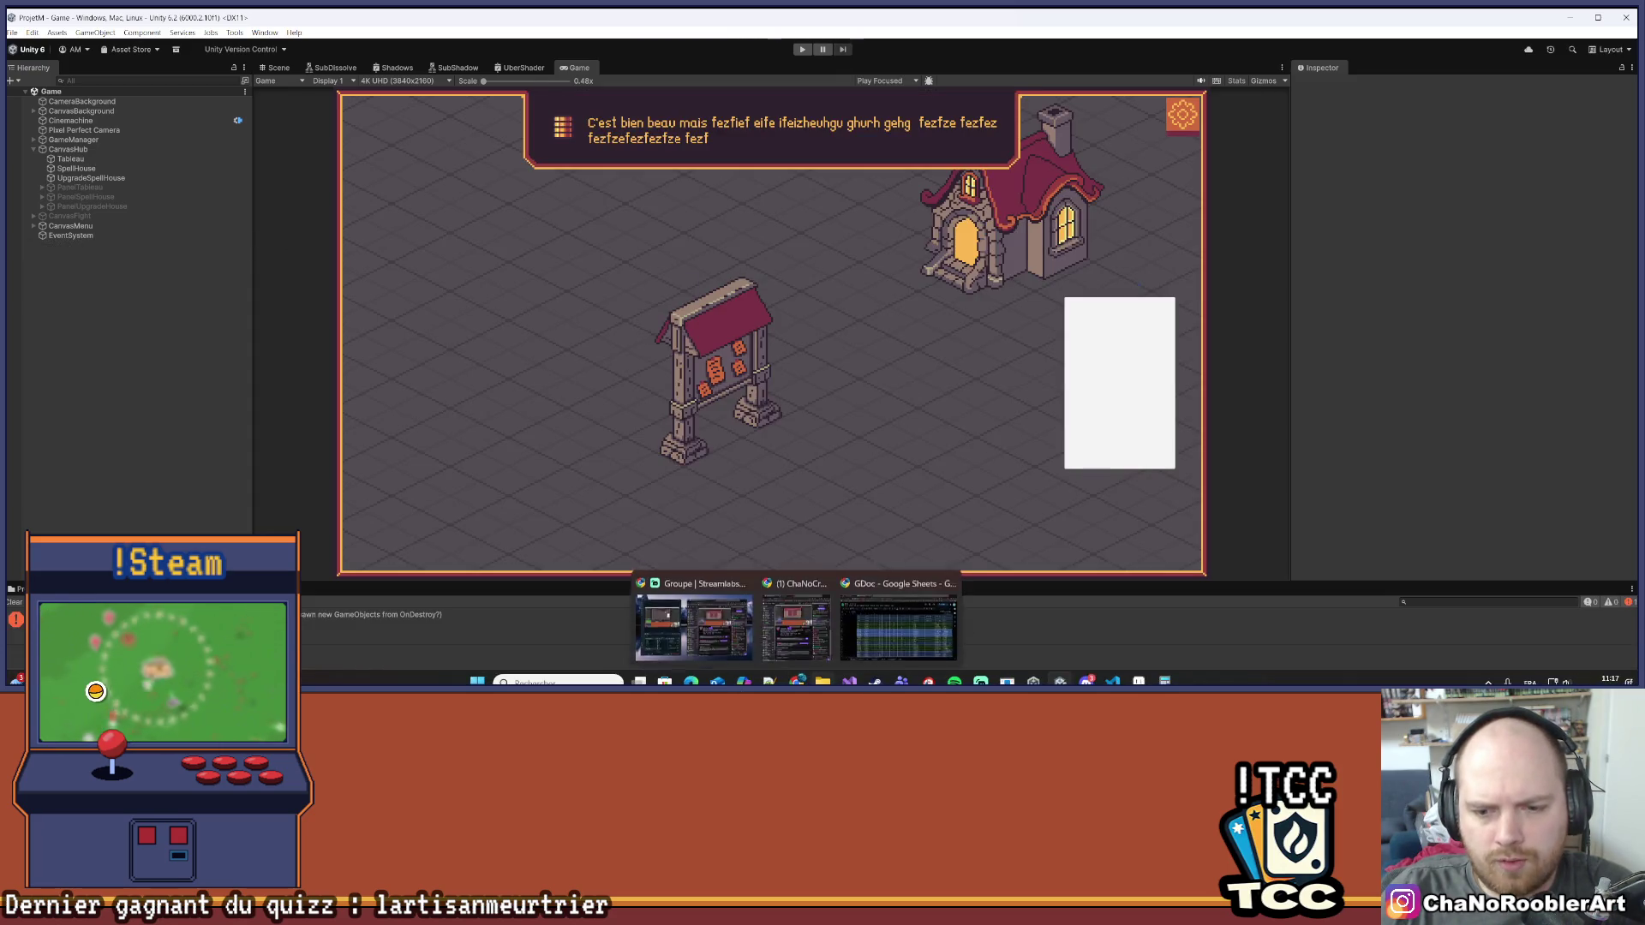
{"action": "left_click", "coordinate": [848, 680]}
Widen the code pane and add blank lines above the currentBattle line 206 in UM.cs
{"action": "left_click_drag", "start_coordinate": [482, 311], "coordinate": [695, 317]}
{"action": "scroll", "coordinate": [328, 367], "scroll_direction": "up", "scroll_amount": 12}
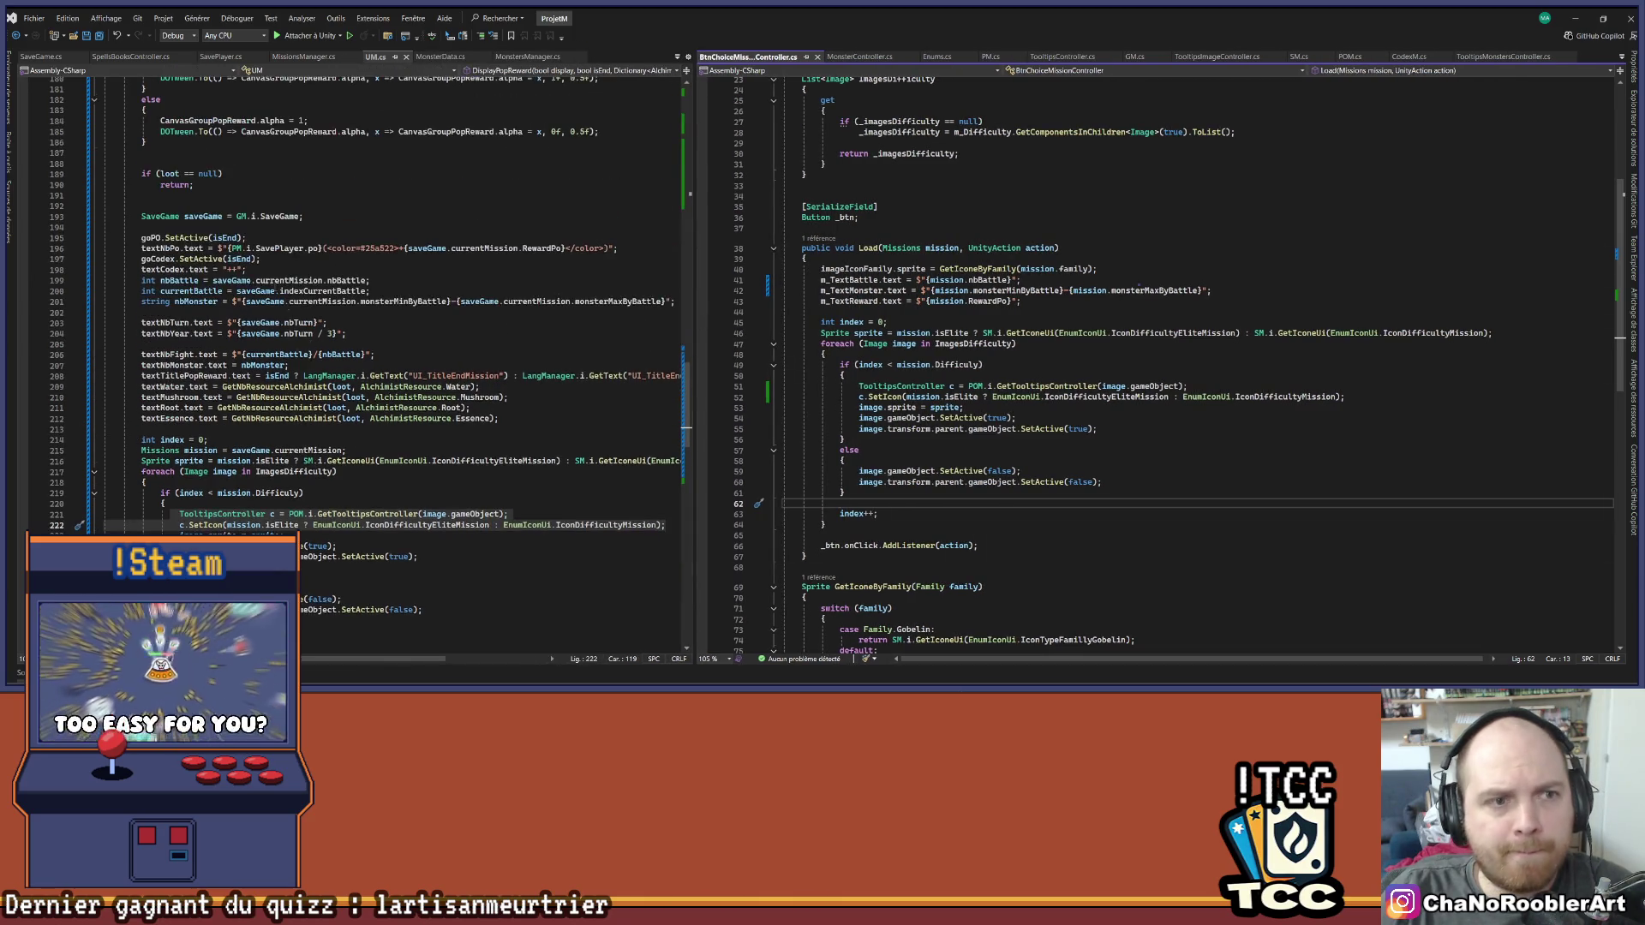
{"action": "scroll", "coordinate": [308, 241], "scroll_direction": "down", "scroll_amount": 6}
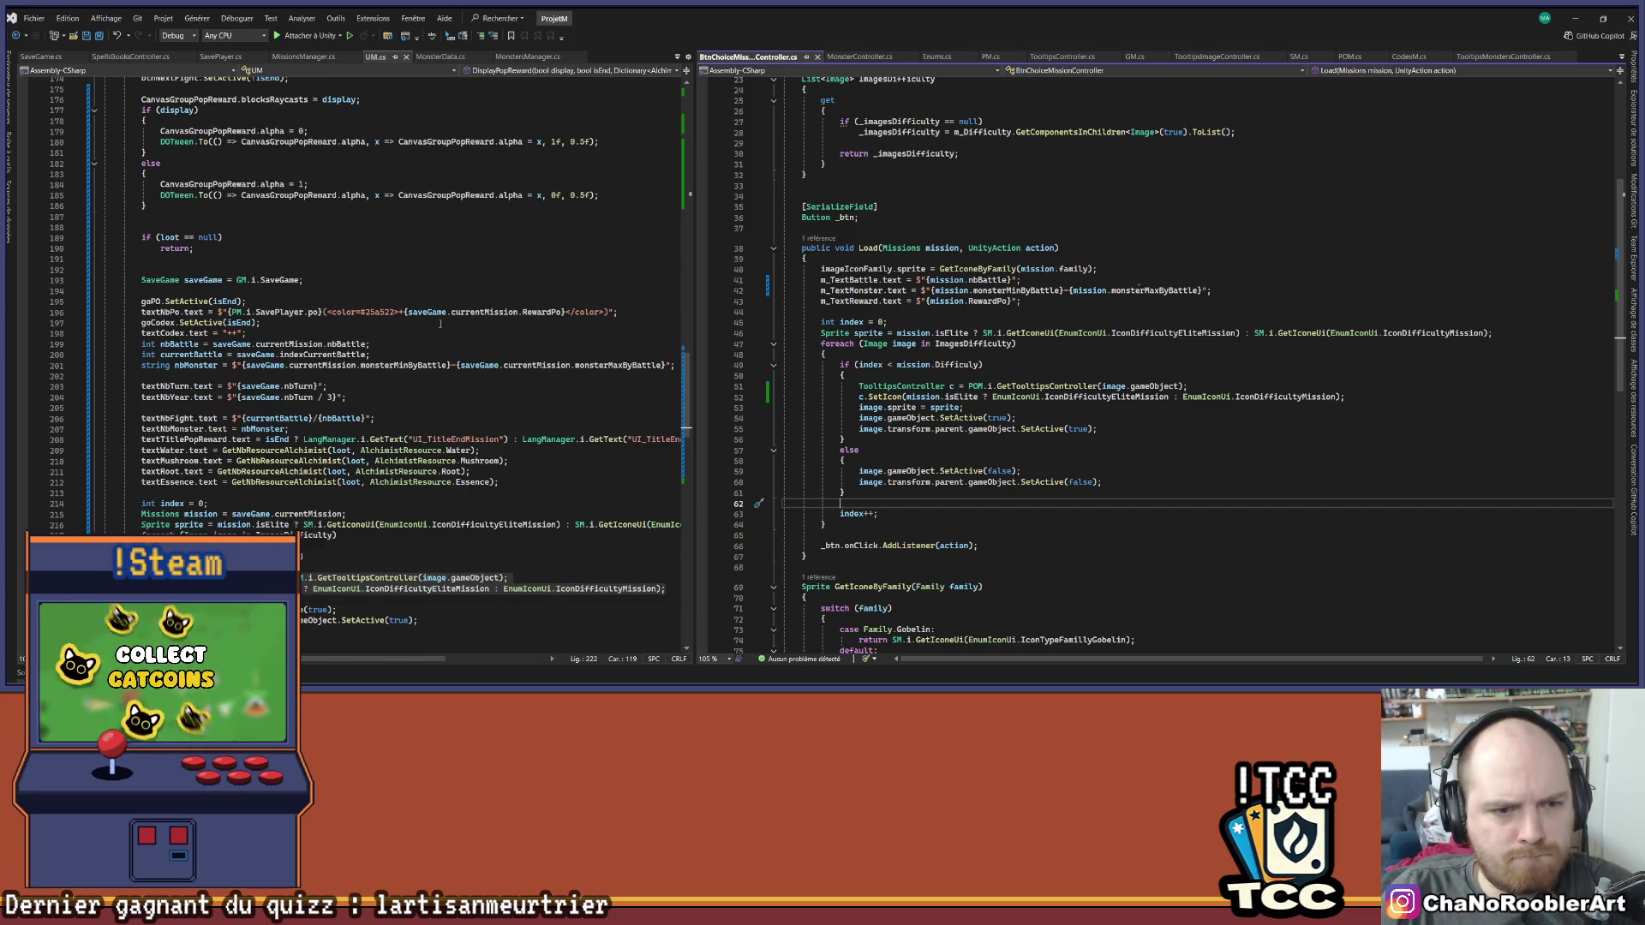
{"action": "double_click", "coordinate": [300, 418]}
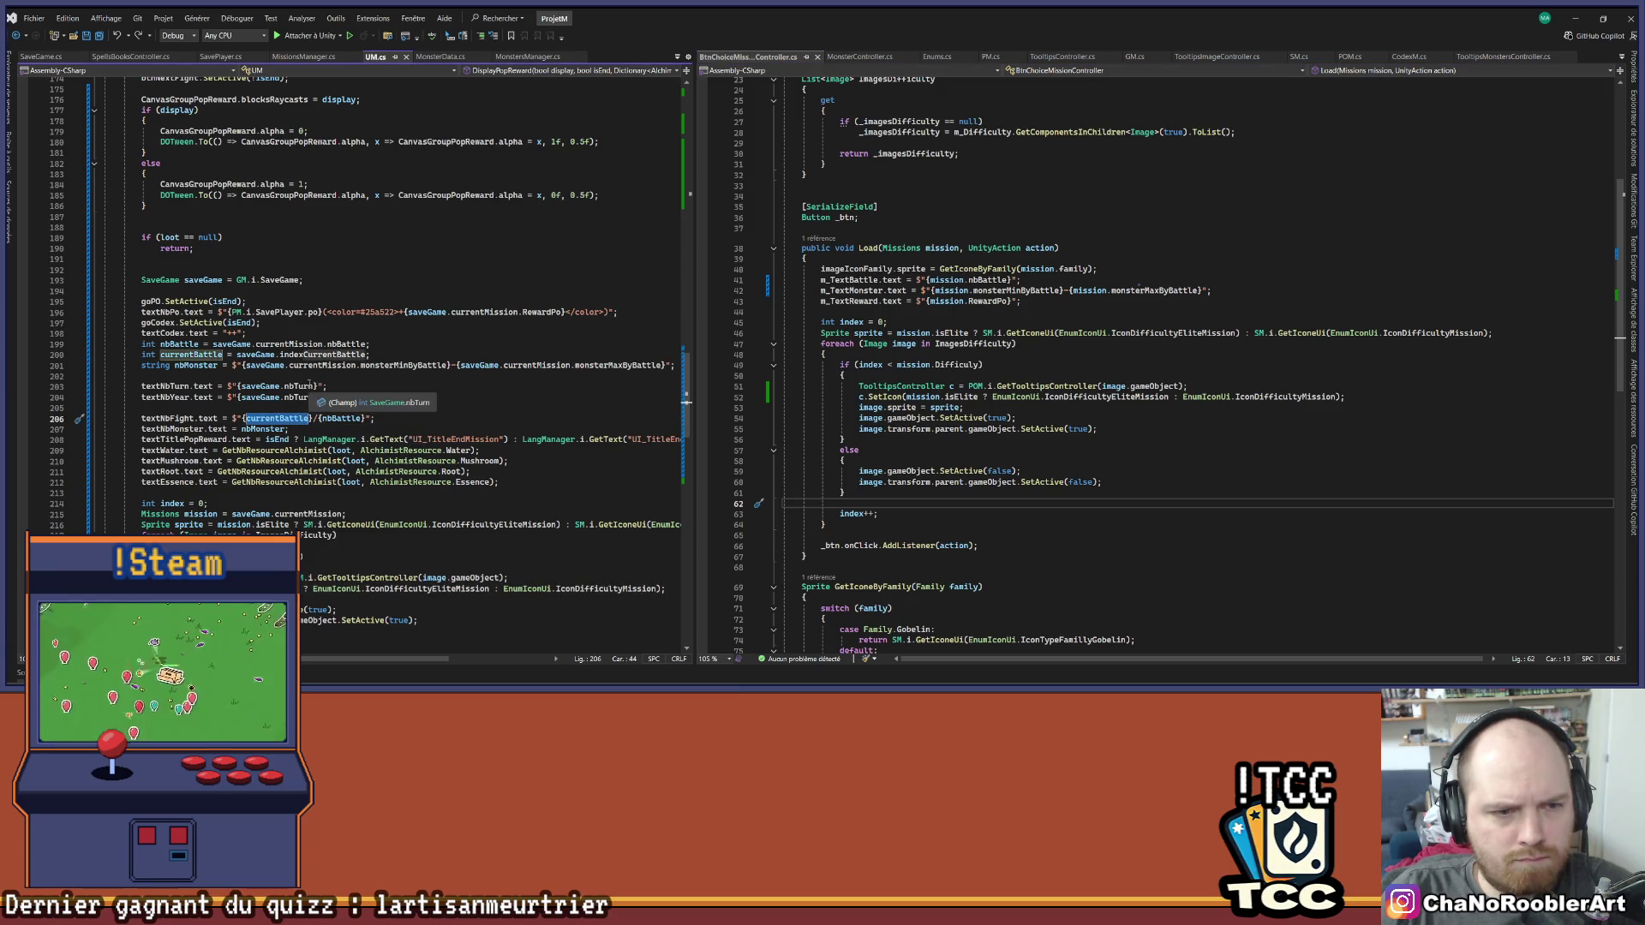
{"action": "key", "text": "Up"}
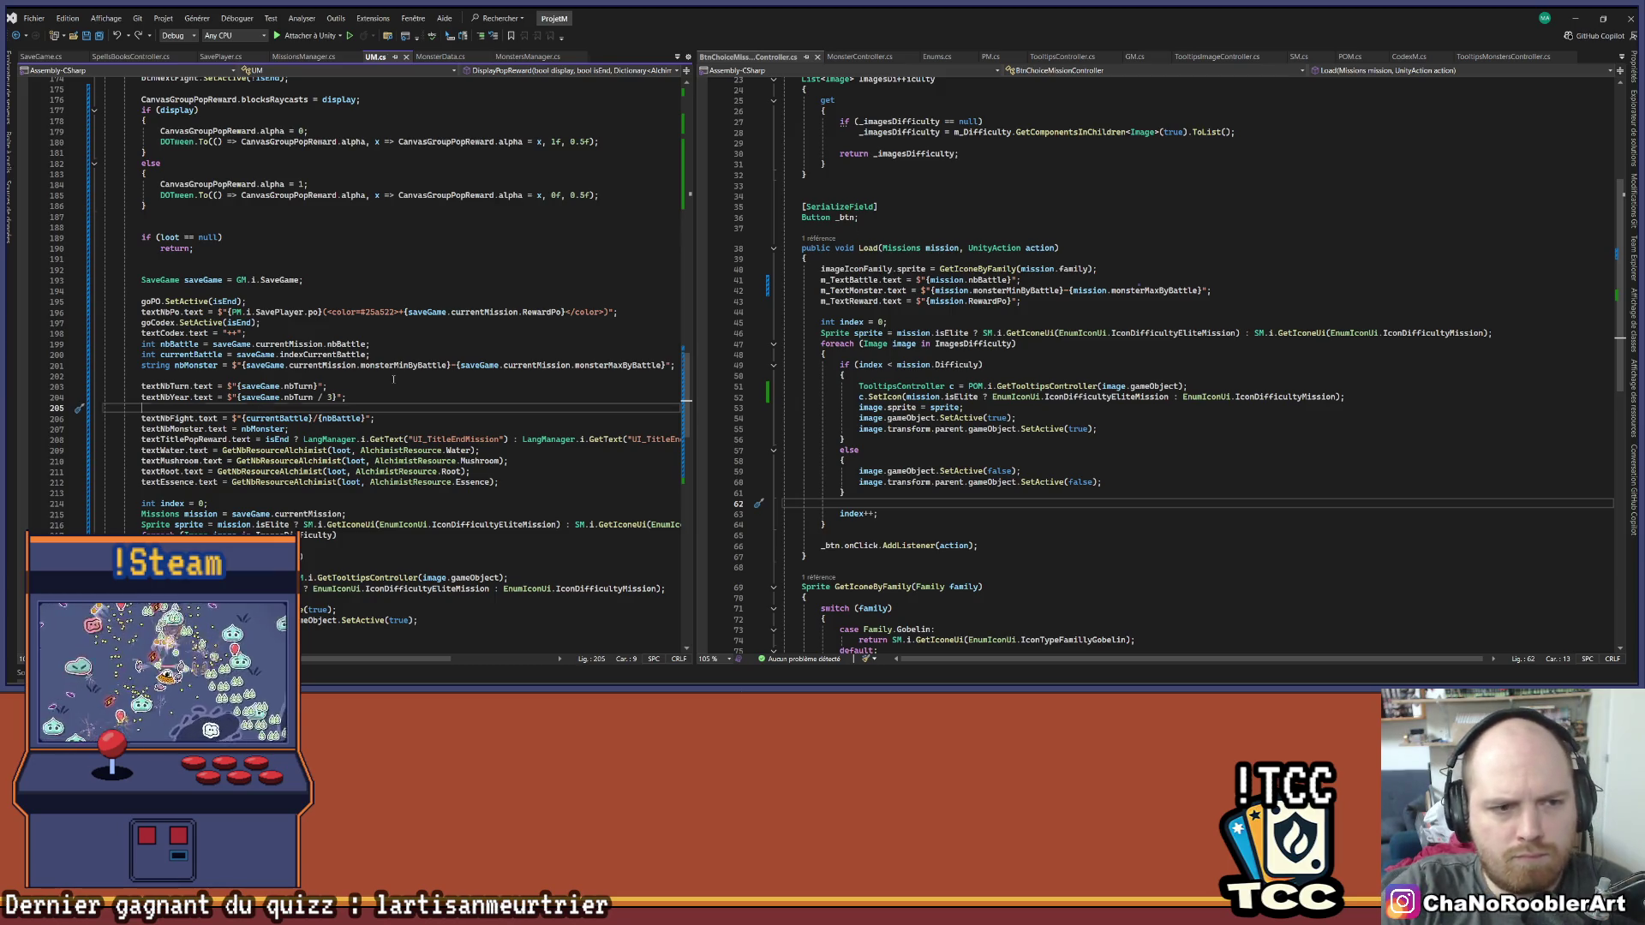
{"action": "key", "text": "Return"}
{"action": "key", "text": "Return"}
{"action": "key", "text": "Up"}
Write 'if (currentBattle > nbBattle) { currentBattle = nbBattle; }' using IntelliSense completion
{"action": "type", "text": "if(cur"}
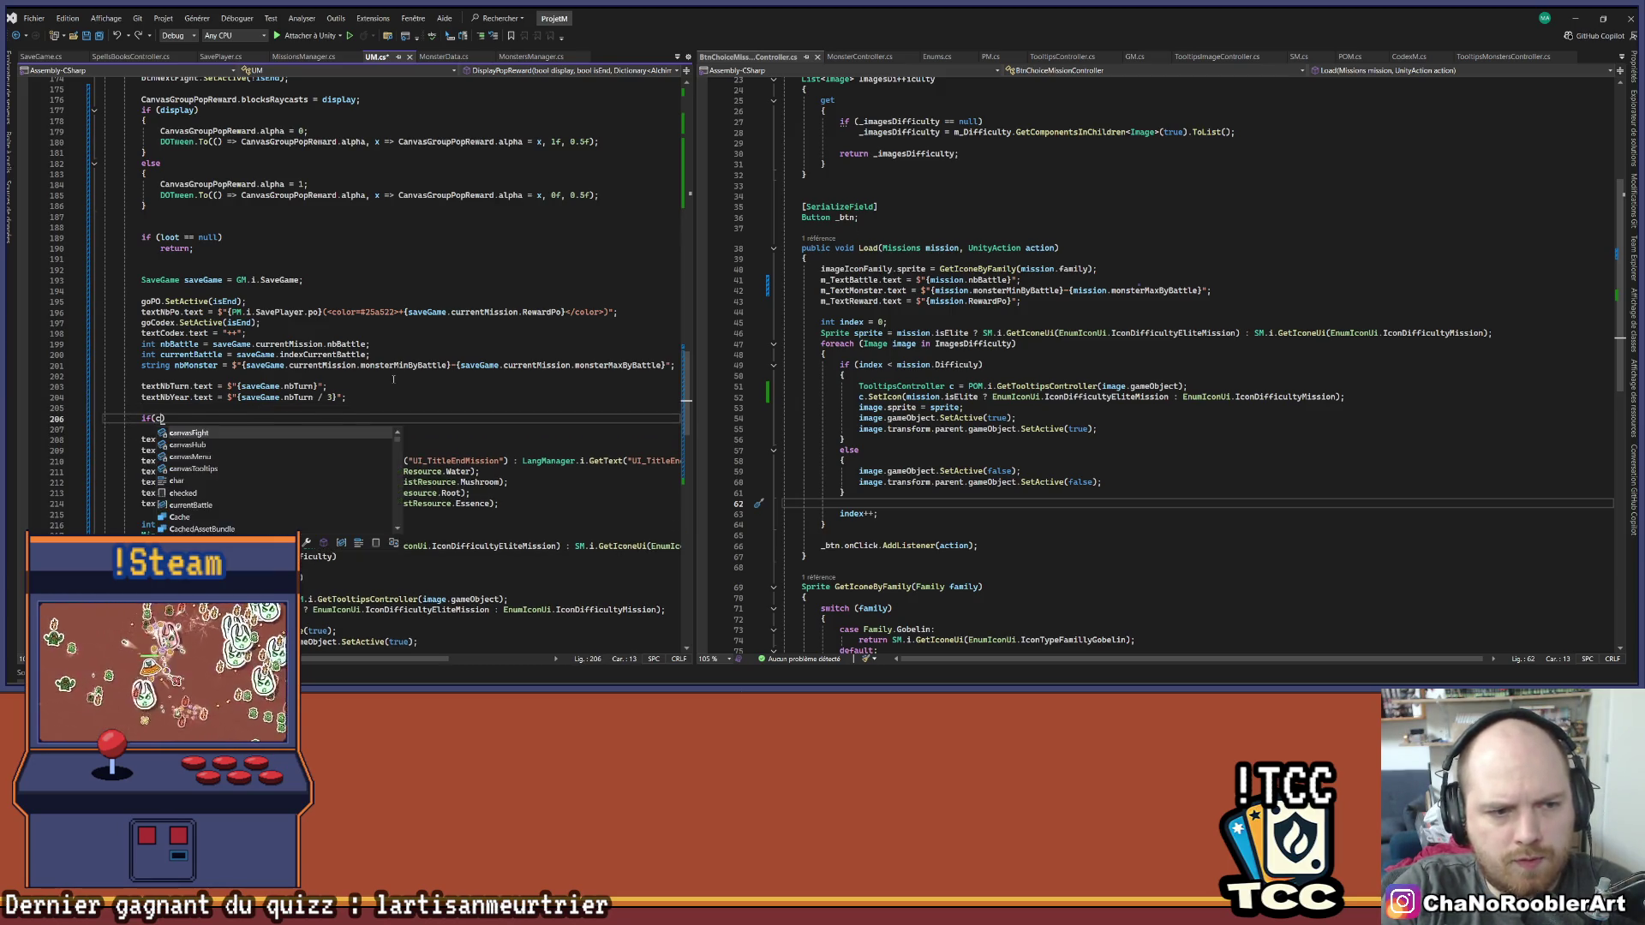
{"action": "key", "text": "Tab"}
{"action": "type", "text": "> nb"}
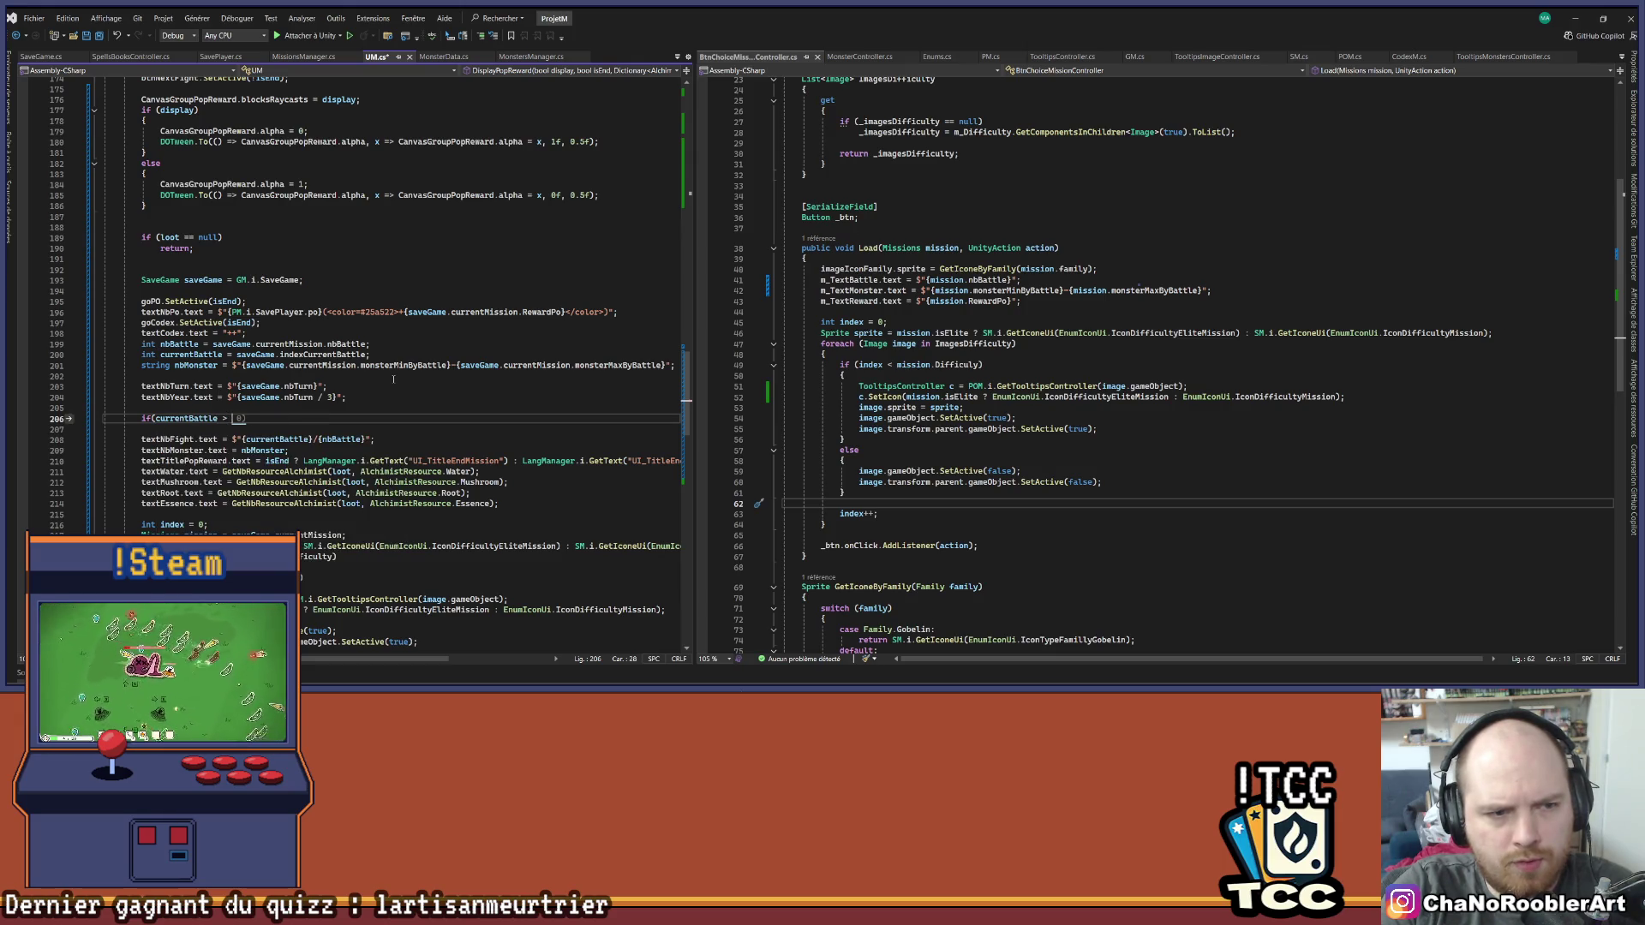
{"action": "key", "text": "Tab"}
{"action": "type", "text": ")"}
{"action": "key", "text": "Return"}
{"action": "type", "text": "{"}
{"action": "key", "text": "Return"}
{"action": "type", "text": "cu"}
{"action": "key", "text": "Tab"}
{"action": "type", "text": "= nb"}
{"action": "key", "text": "Tab"}
{"action": "type", "text": ";"}
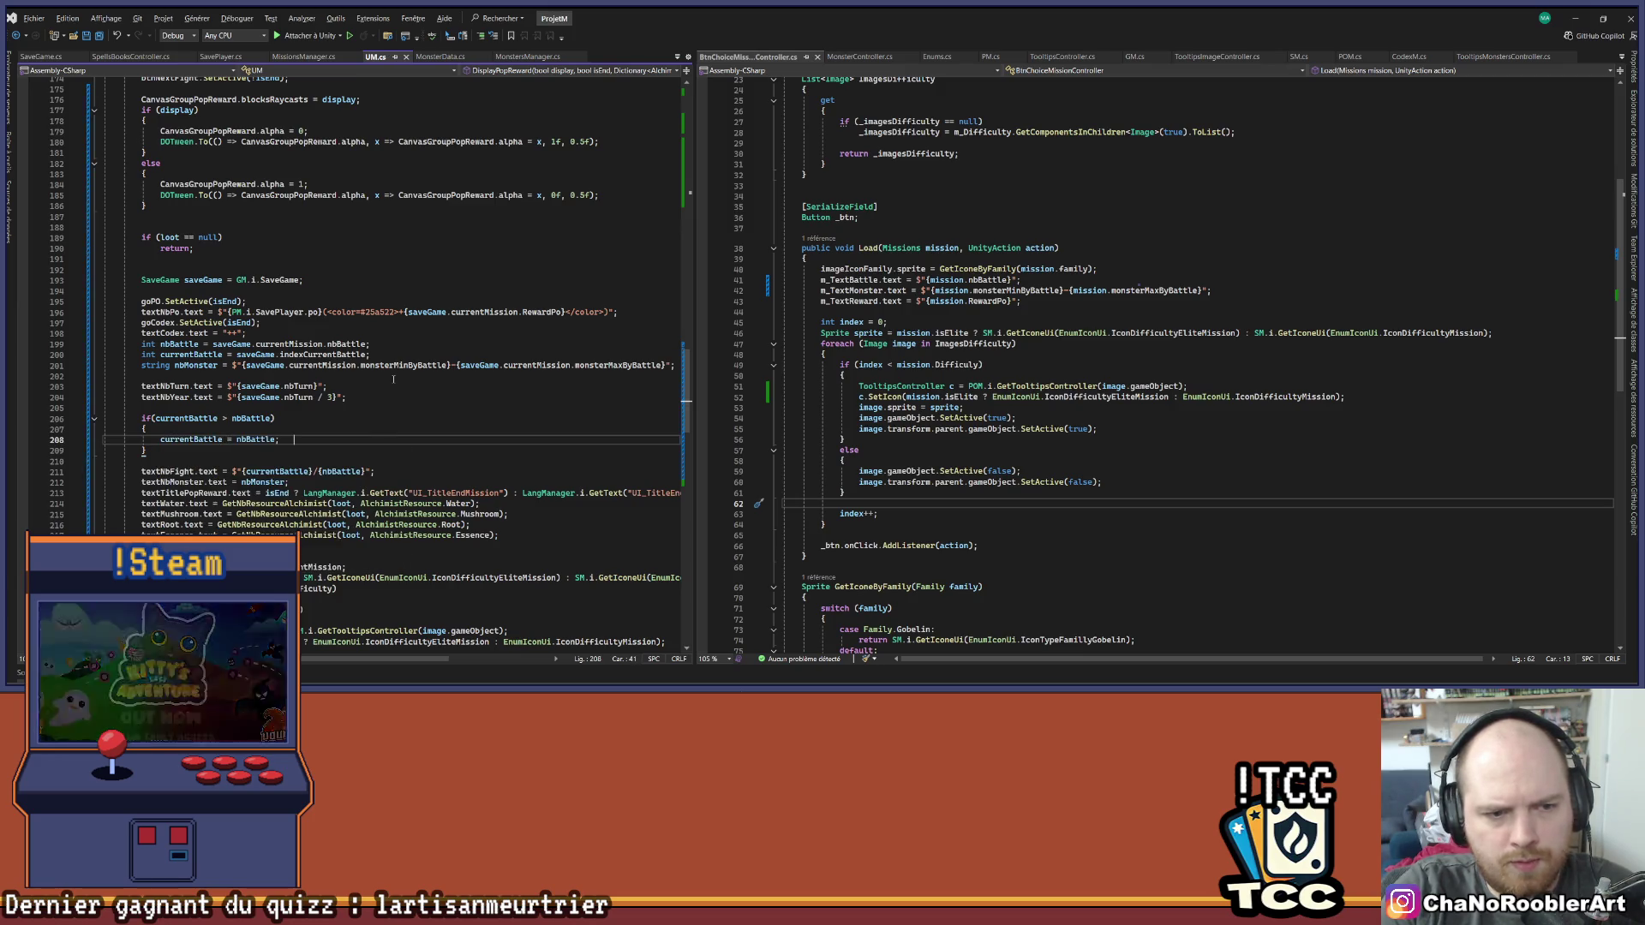
Review the index initialisation and image loop code, then let Unity recompile the scripts
{"action": "scroll", "coordinate": [393, 380], "scroll_direction": "down", "scroll_amount": 8}
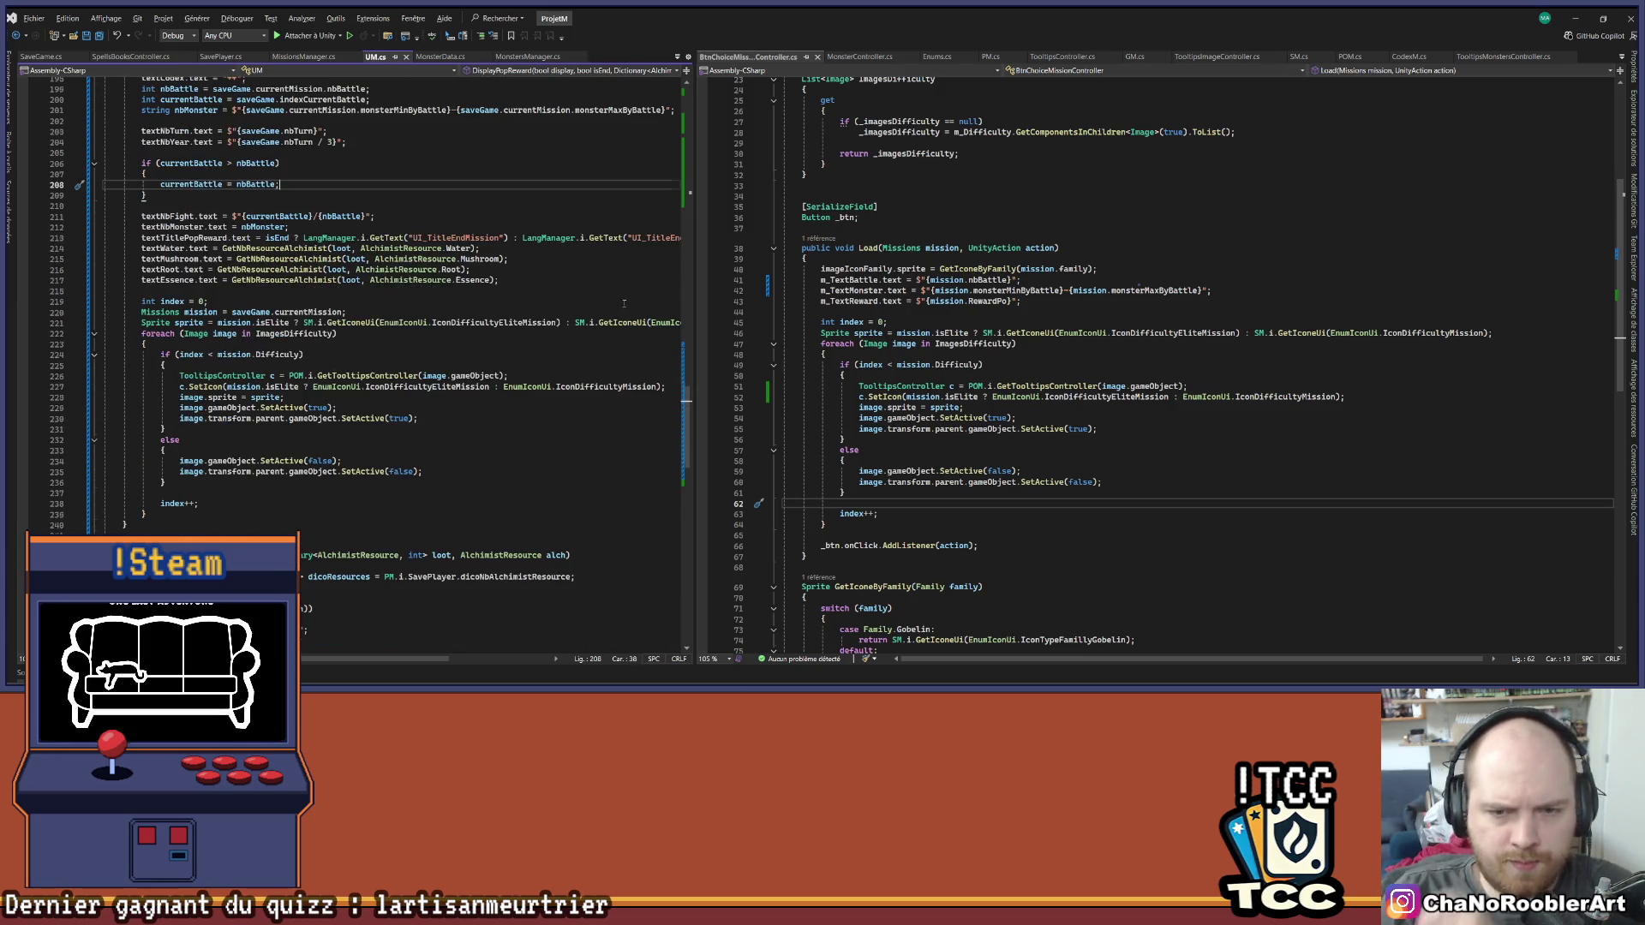
{"action": "left_click", "coordinate": [700, 323]}
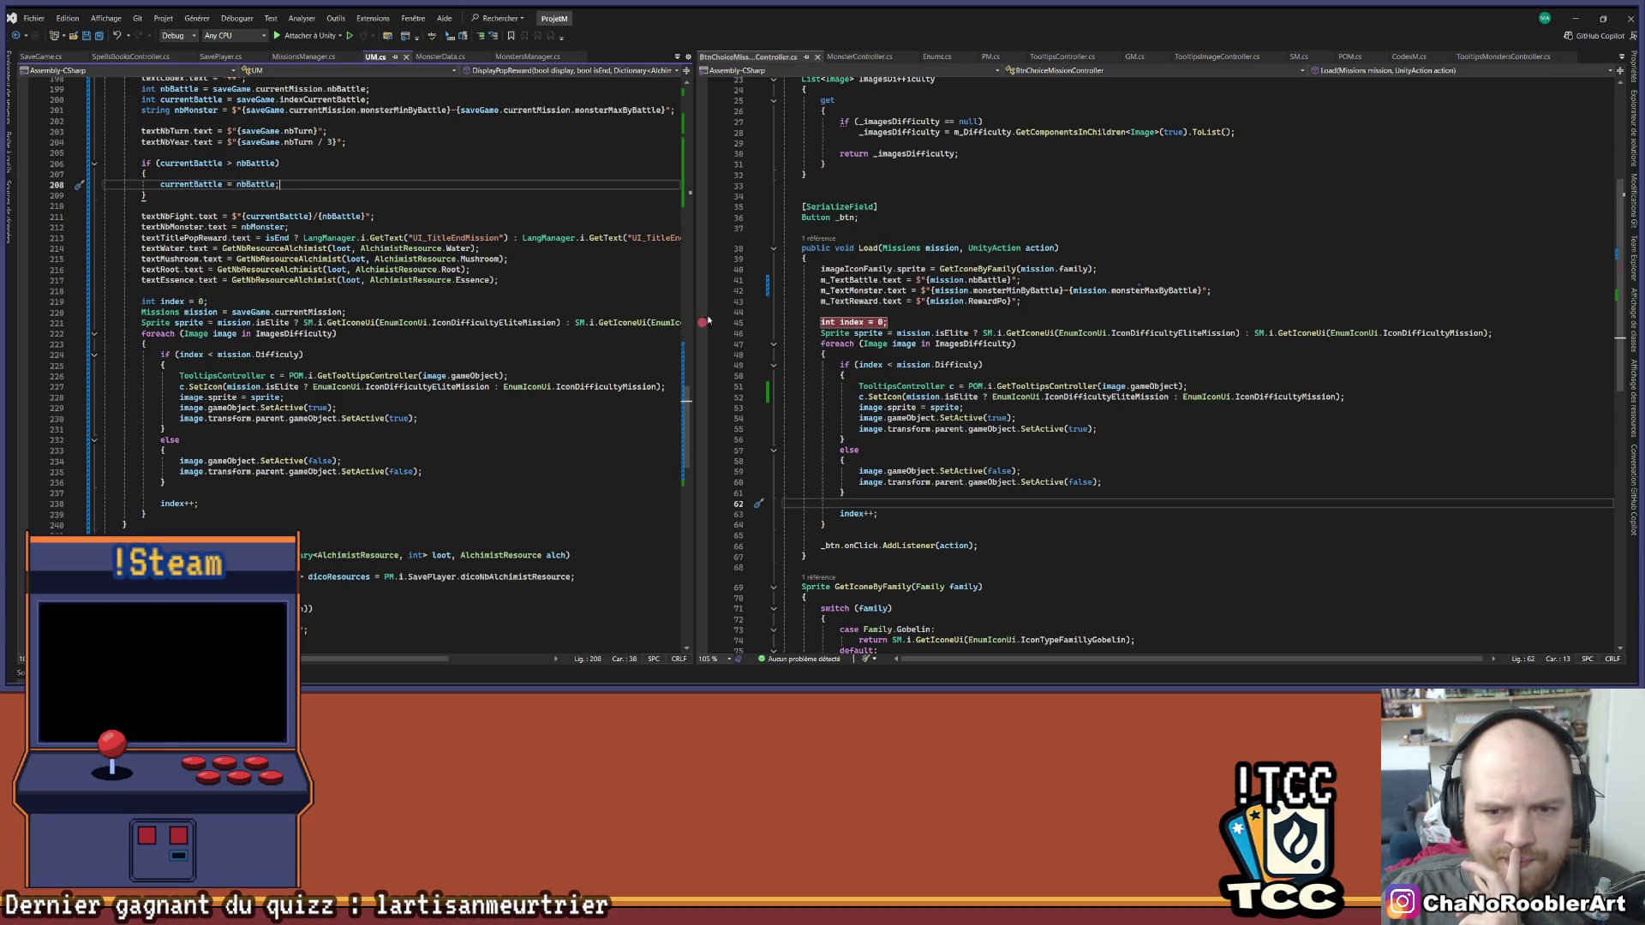
{"action": "left_click_drag", "start_coordinate": [693, 312], "coordinate": [891, 311]}
{"action": "scroll", "coordinate": [501, 386], "scroll_direction": "down", "scroll_amount": 9}
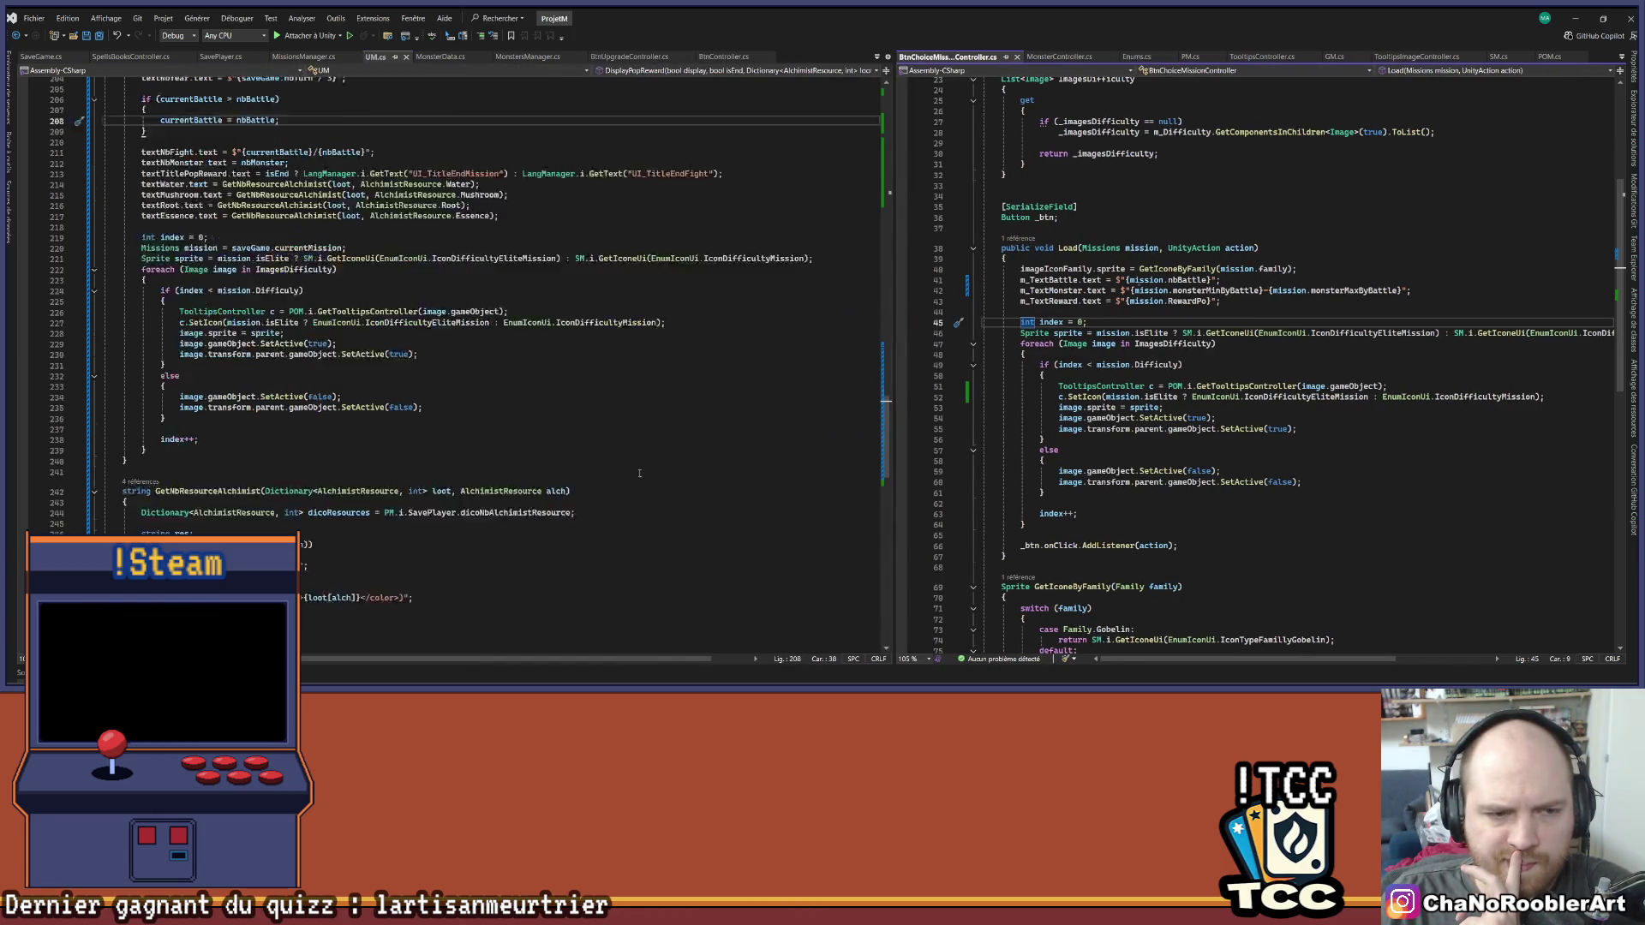
{"action": "scroll", "coordinate": [501, 386], "scroll_direction": "up", "scroll_amount": 9}
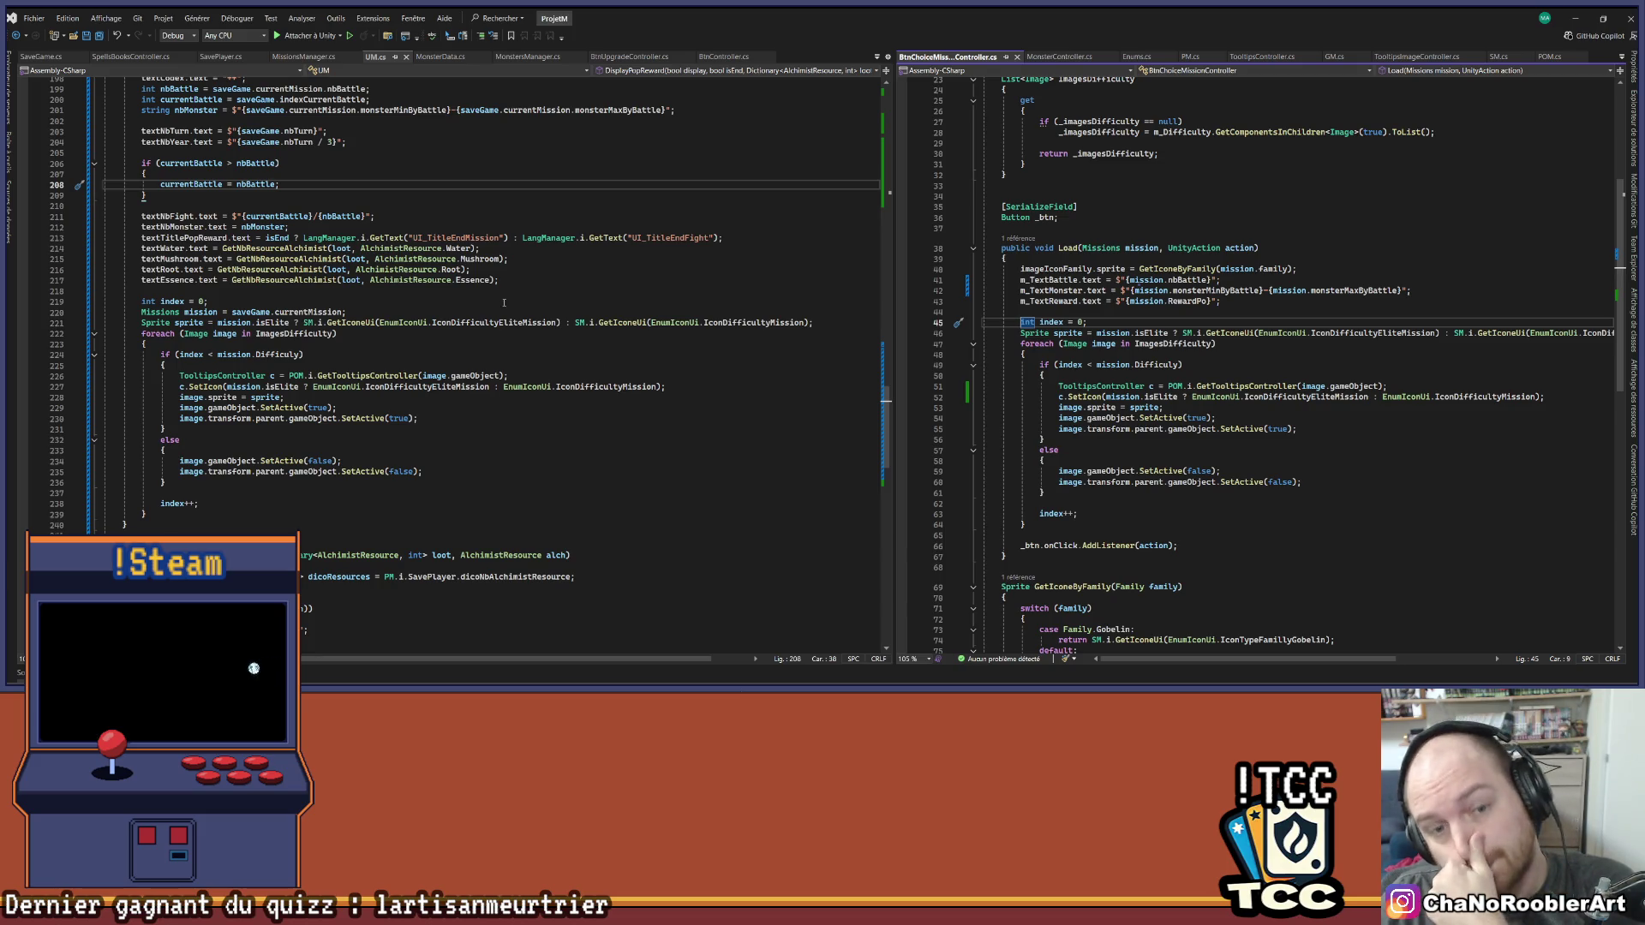
{"action": "left_click", "coordinate": [477, 343]}
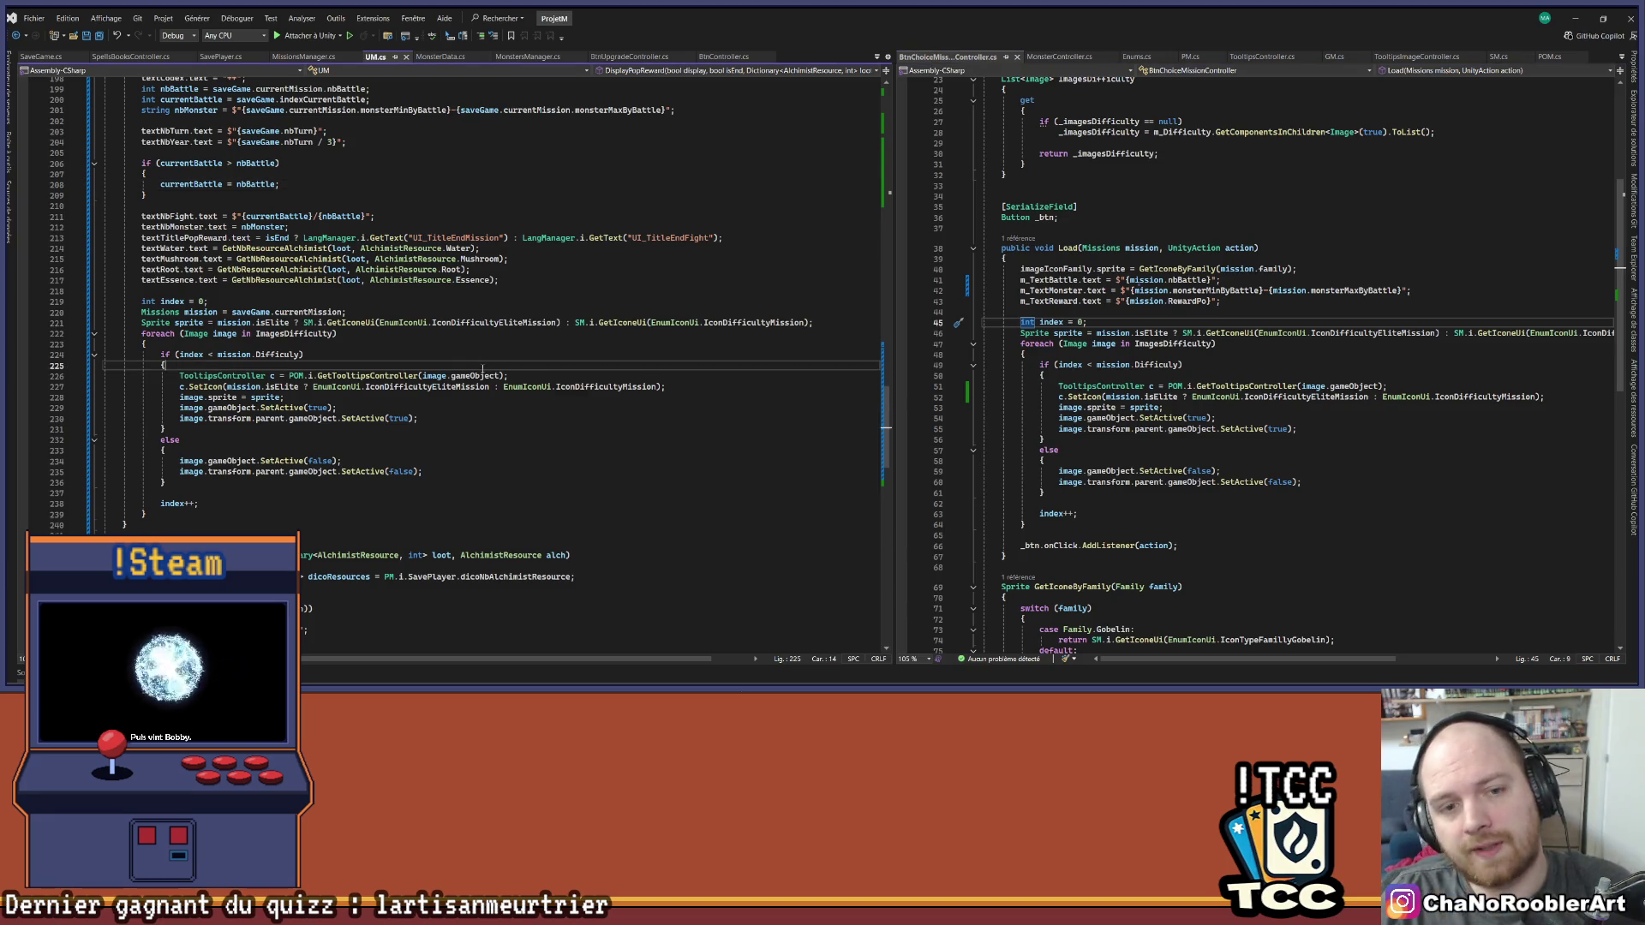
{"action": "key", "text": "alt+Tab"}
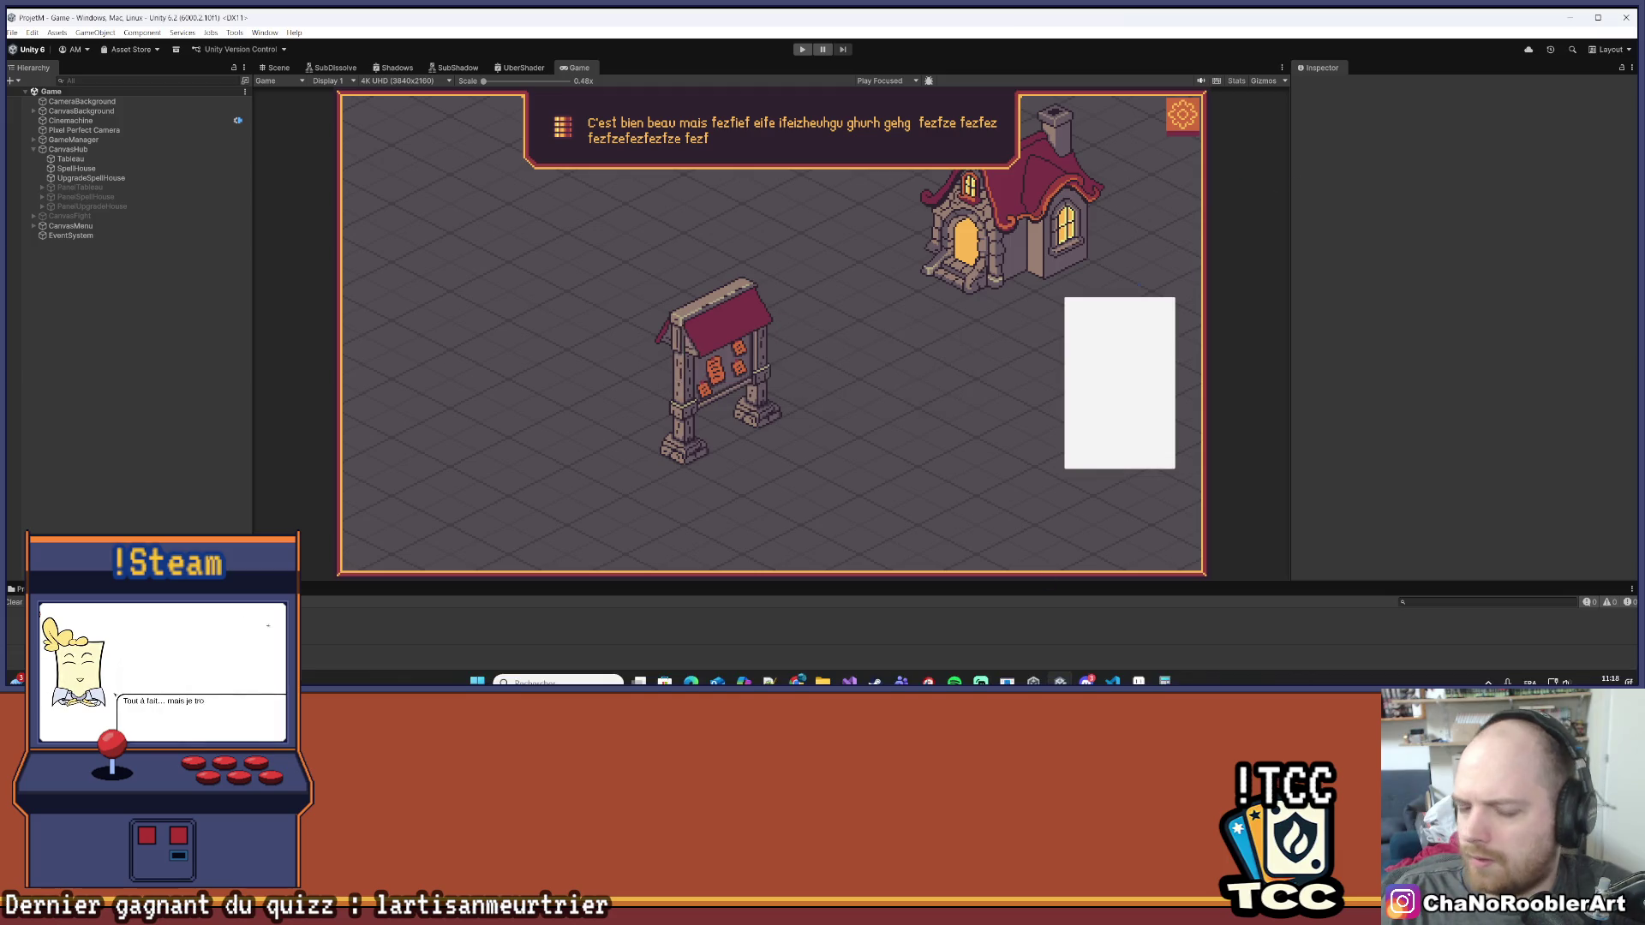
{"action": "key", "text": "alt+Tab"}
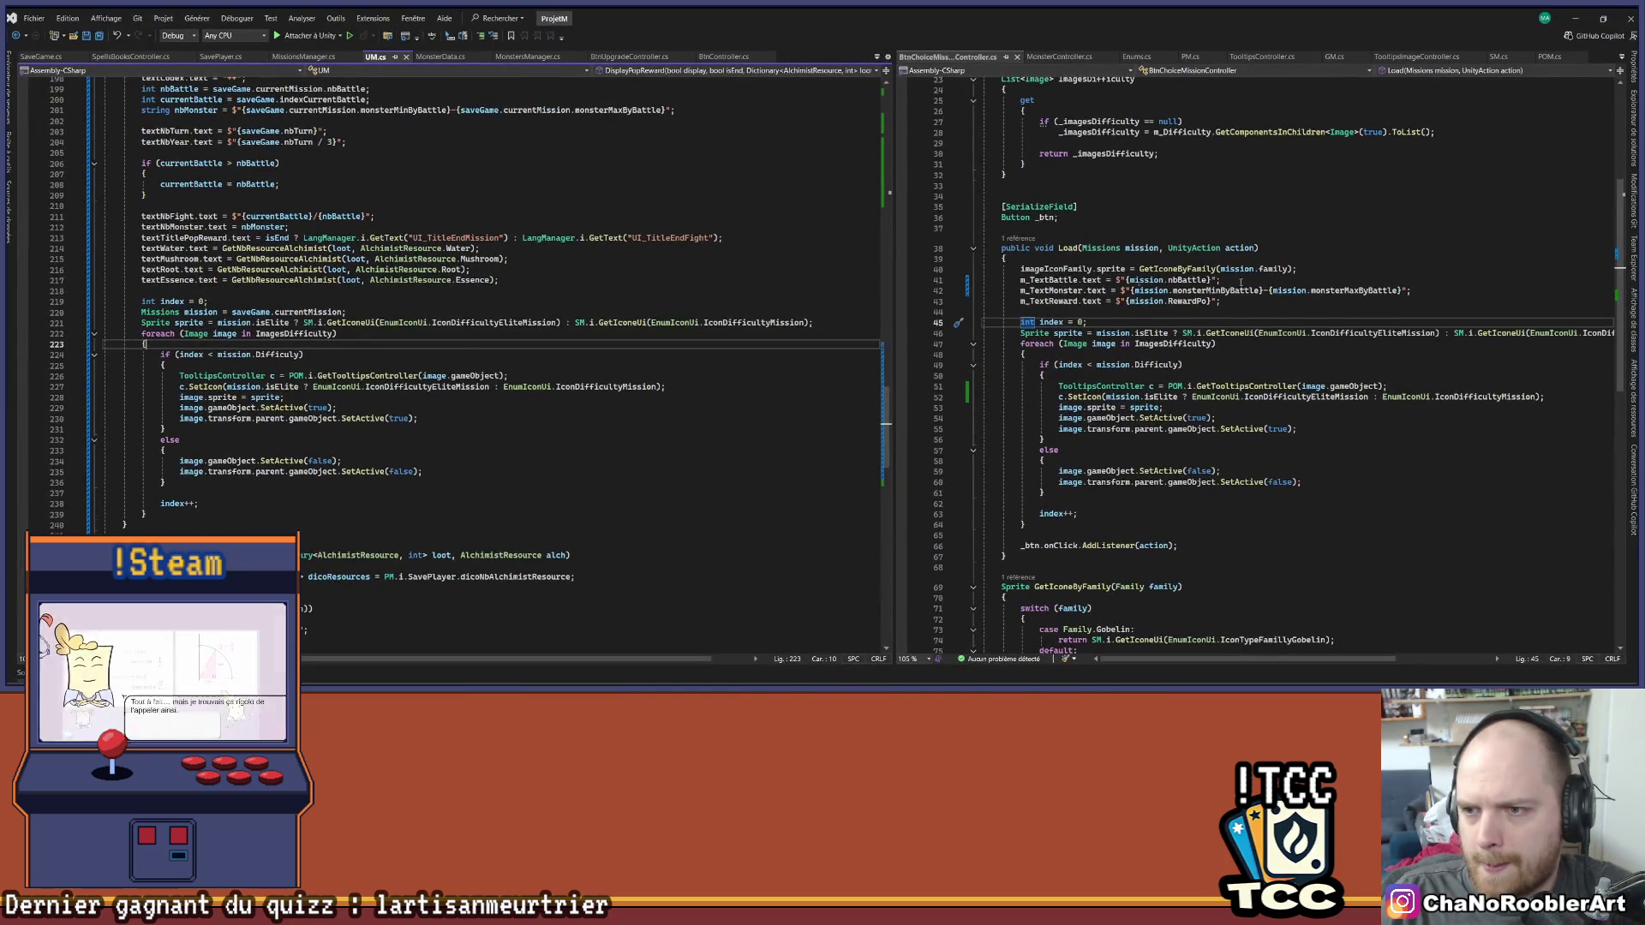
{"action": "scroll", "coordinate": [1216, 323], "scroll_direction": "down", "scroll_amount": 3}
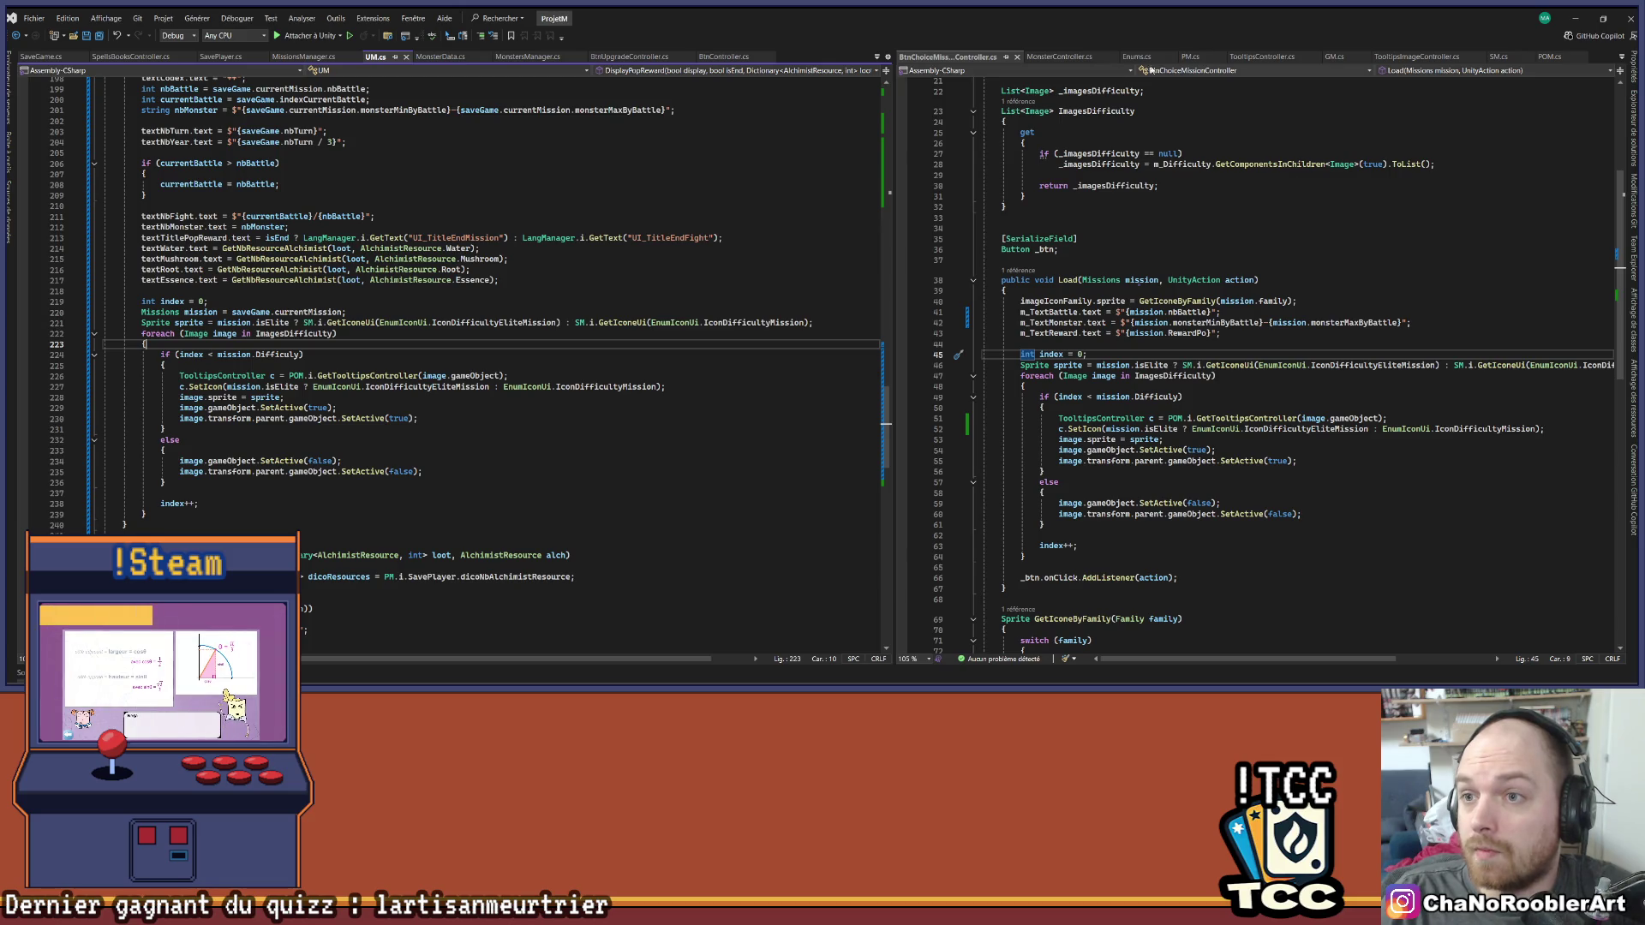
Open SM.cs in the right pane and go to EnumIconUi's definition, on IconDifficultyMission
{"action": "left_click", "coordinate": [1497, 56]}
{"action": "scroll", "coordinate": [1133, 360], "scroll_direction": "up", "scroll_amount": 2}
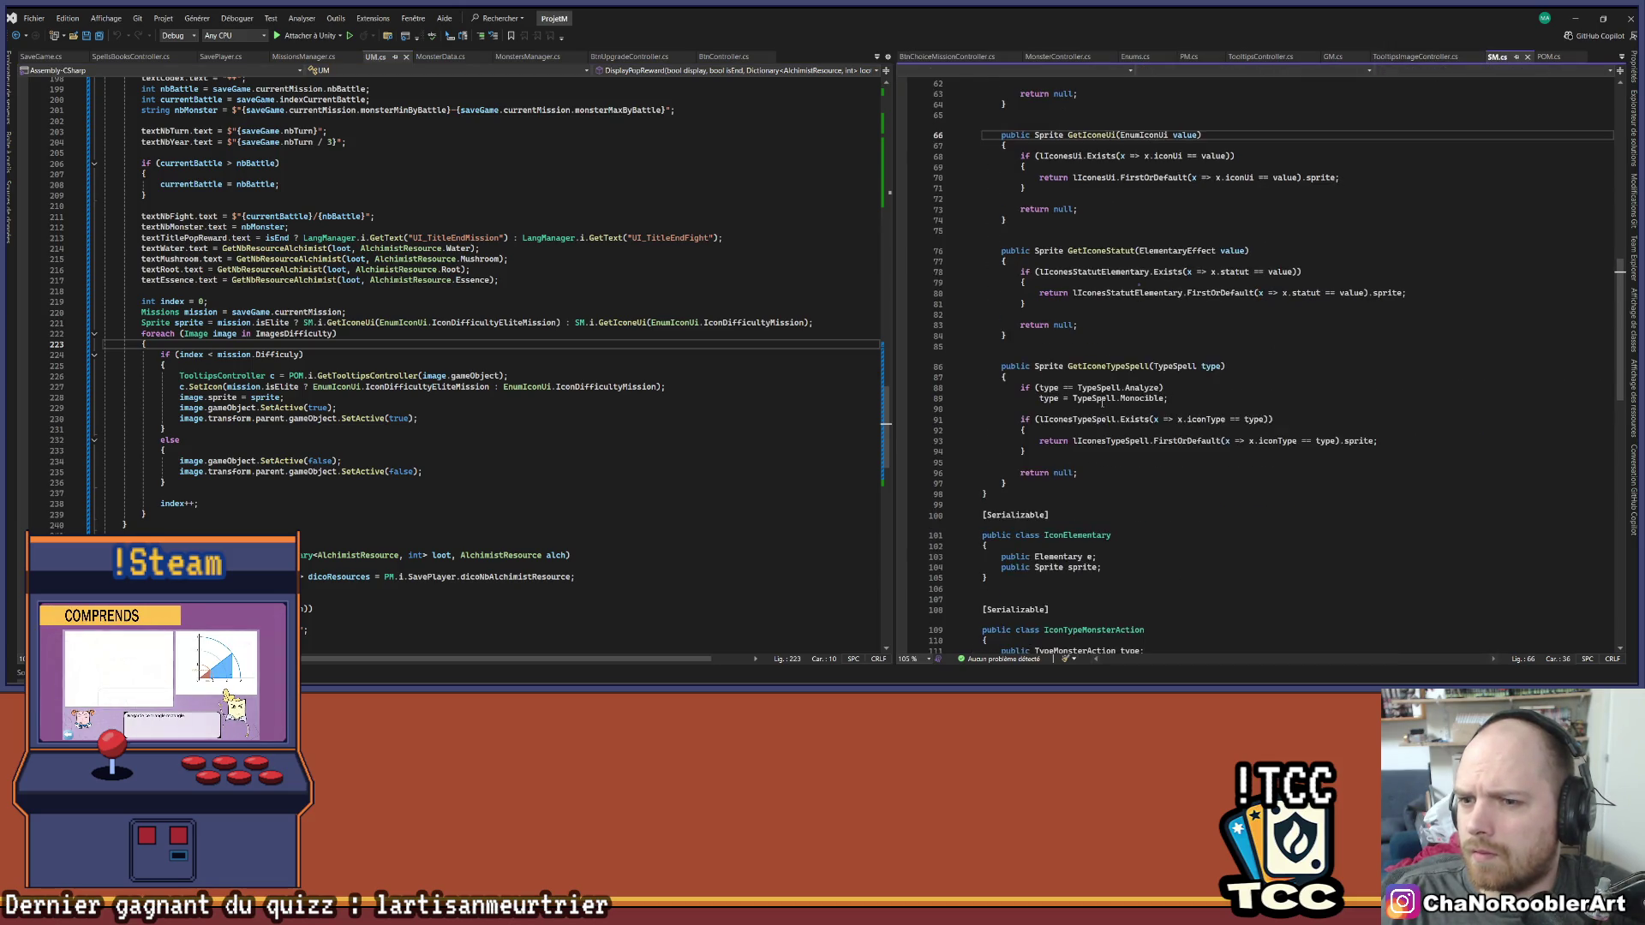
{"action": "scroll", "coordinate": [1132, 360], "scroll_direction": "up", "scroll_amount": 15}
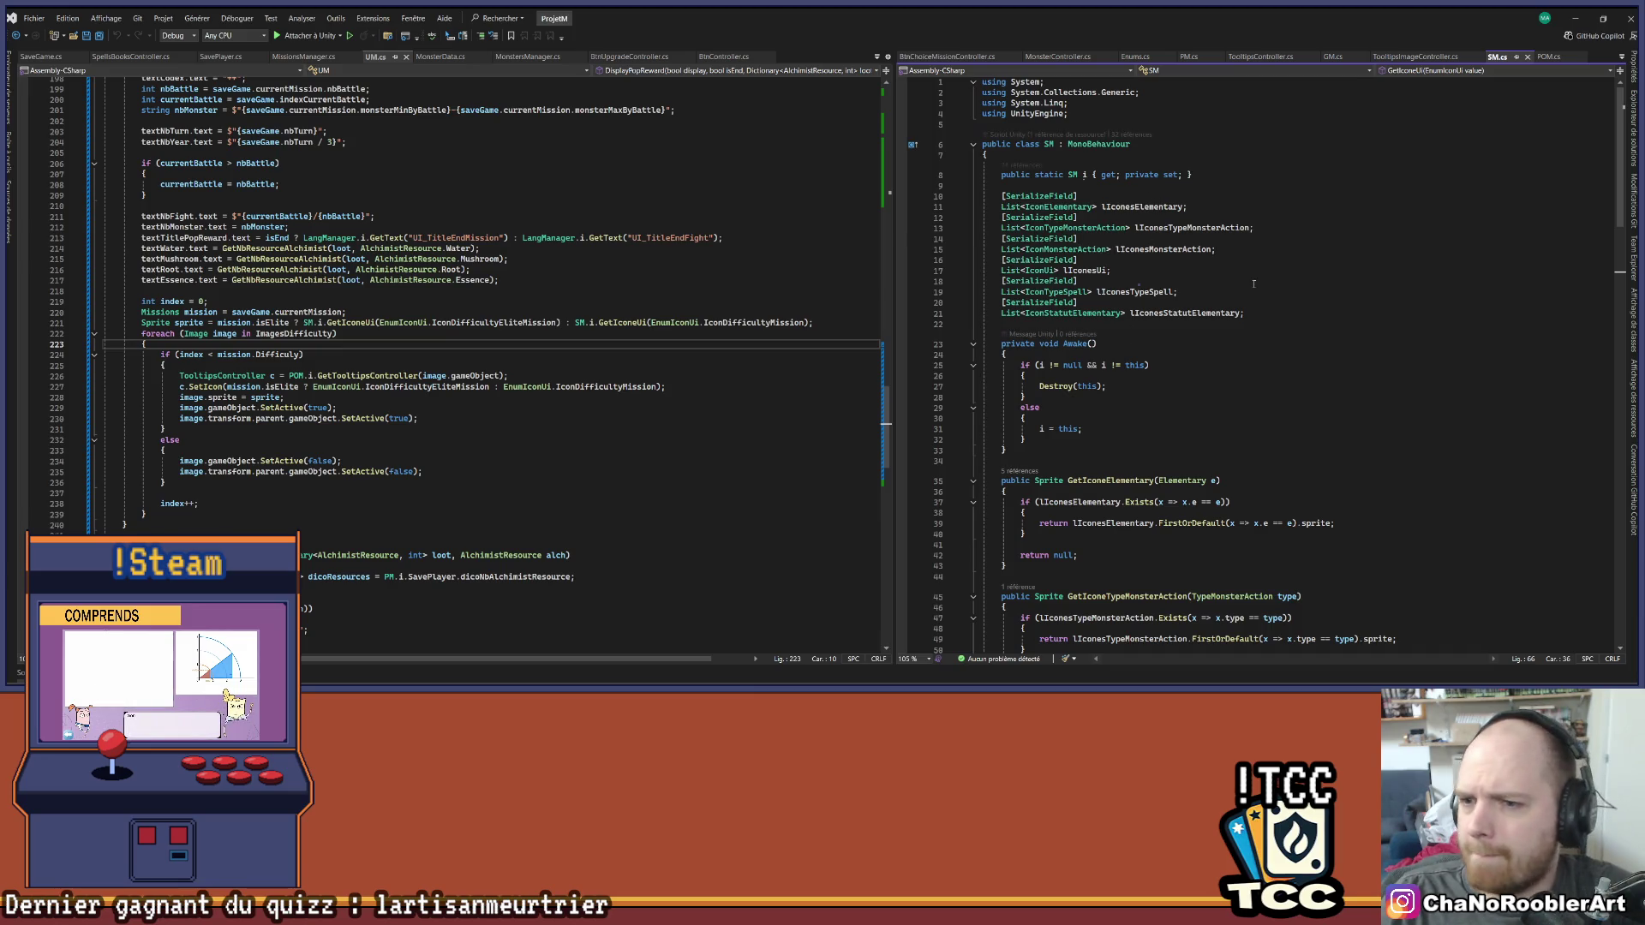
{"action": "scroll", "coordinate": [1253, 304], "scroll_direction": "down", "scroll_amount": 6}
{"action": "scroll", "coordinate": [1253, 304], "scroll_direction": "down", "scroll_amount": 11}
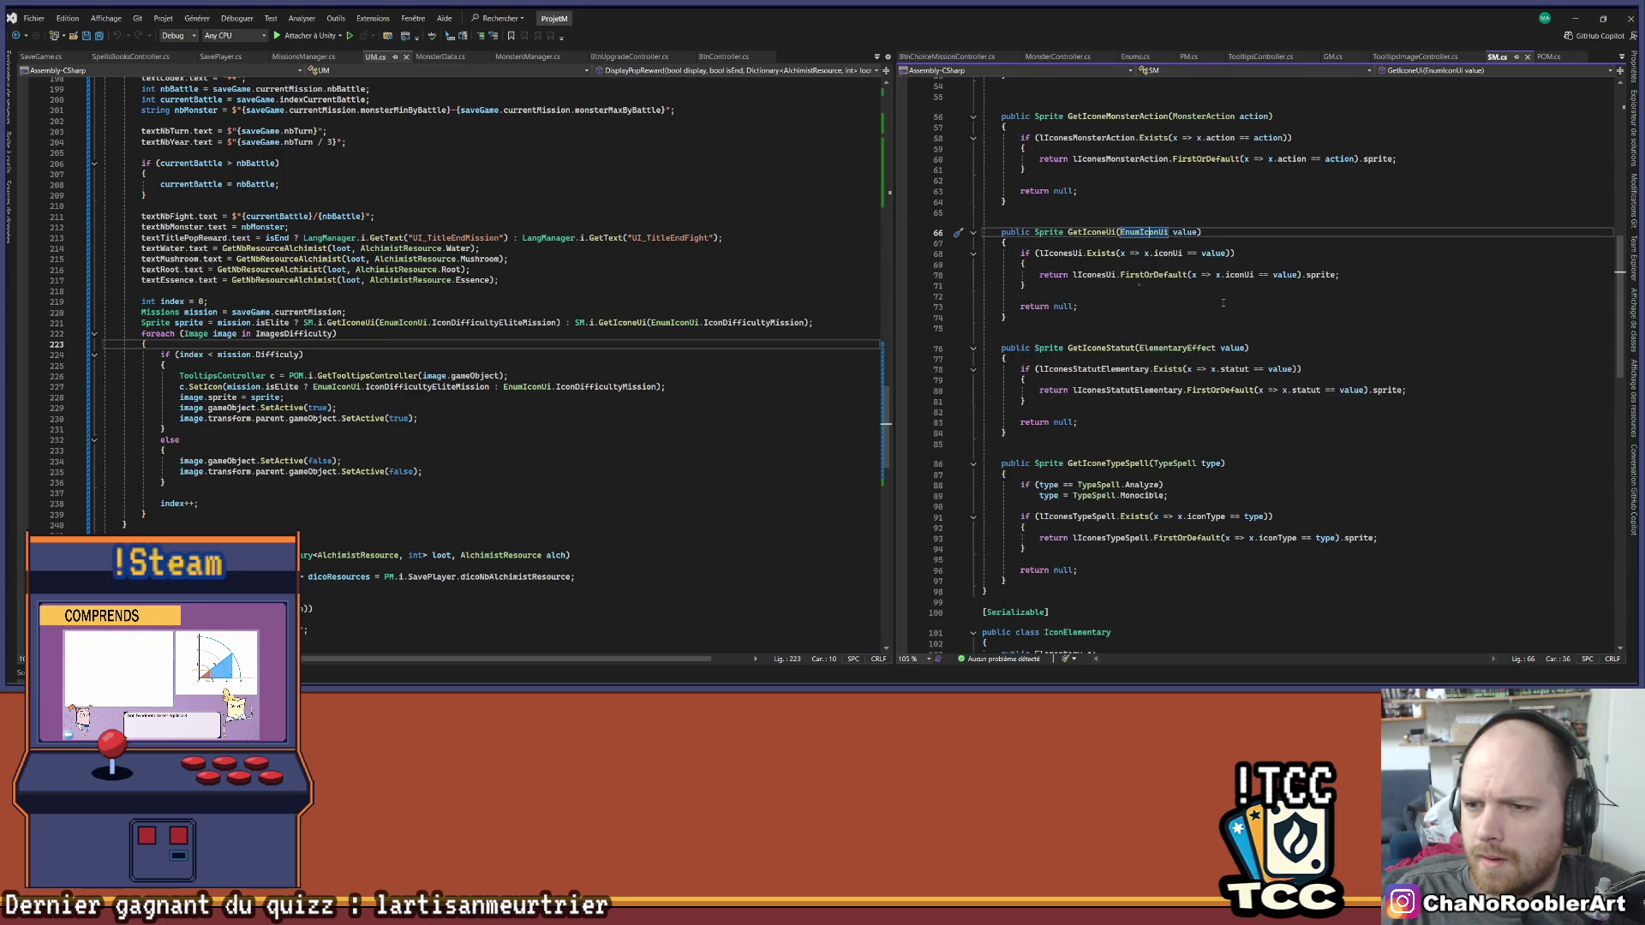
{"action": "left_click", "coordinate": [1144, 232], "text": "ctrl"}
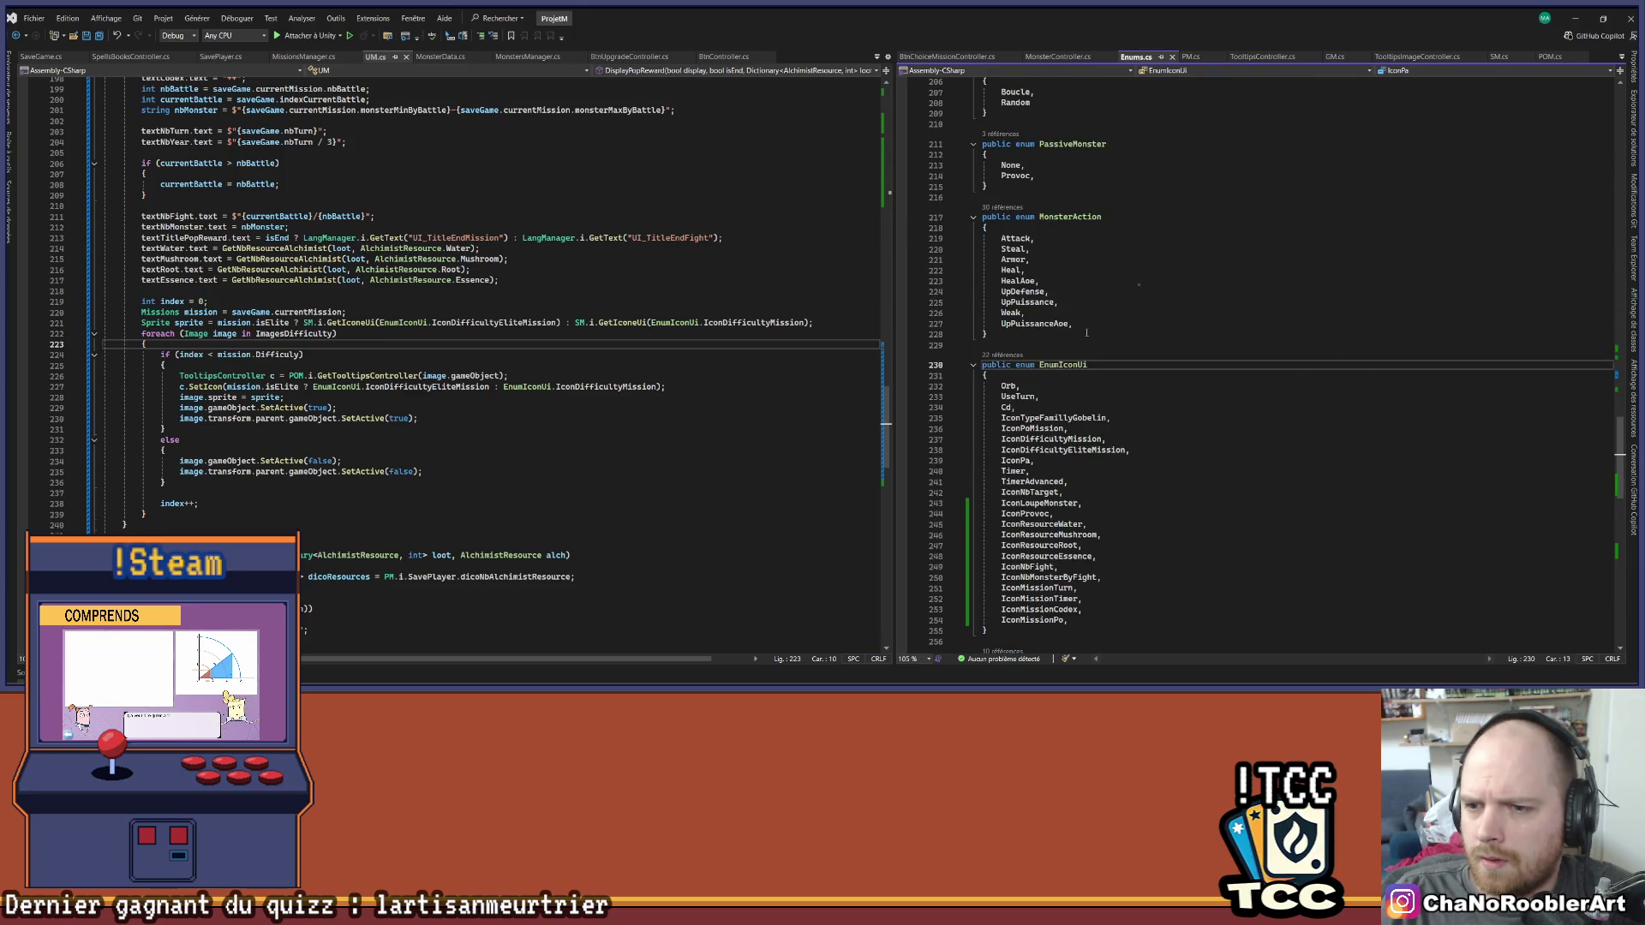
{"action": "left_click", "coordinate": [1083, 407]}
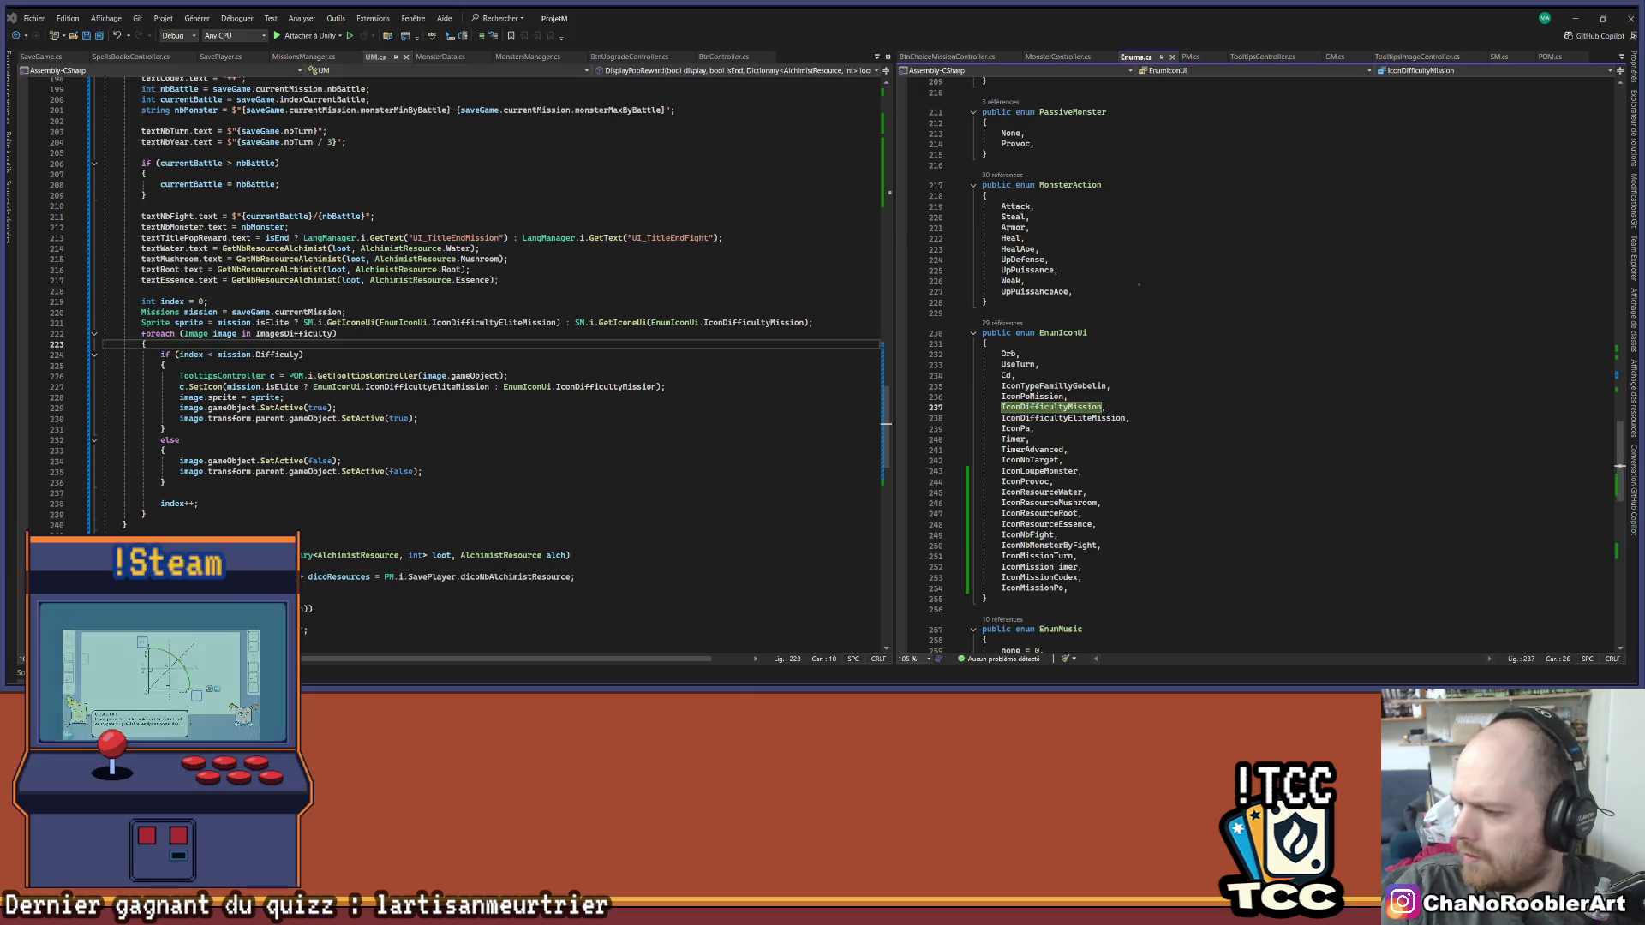
{"action": "left_click", "coordinate": [1082, 418]}
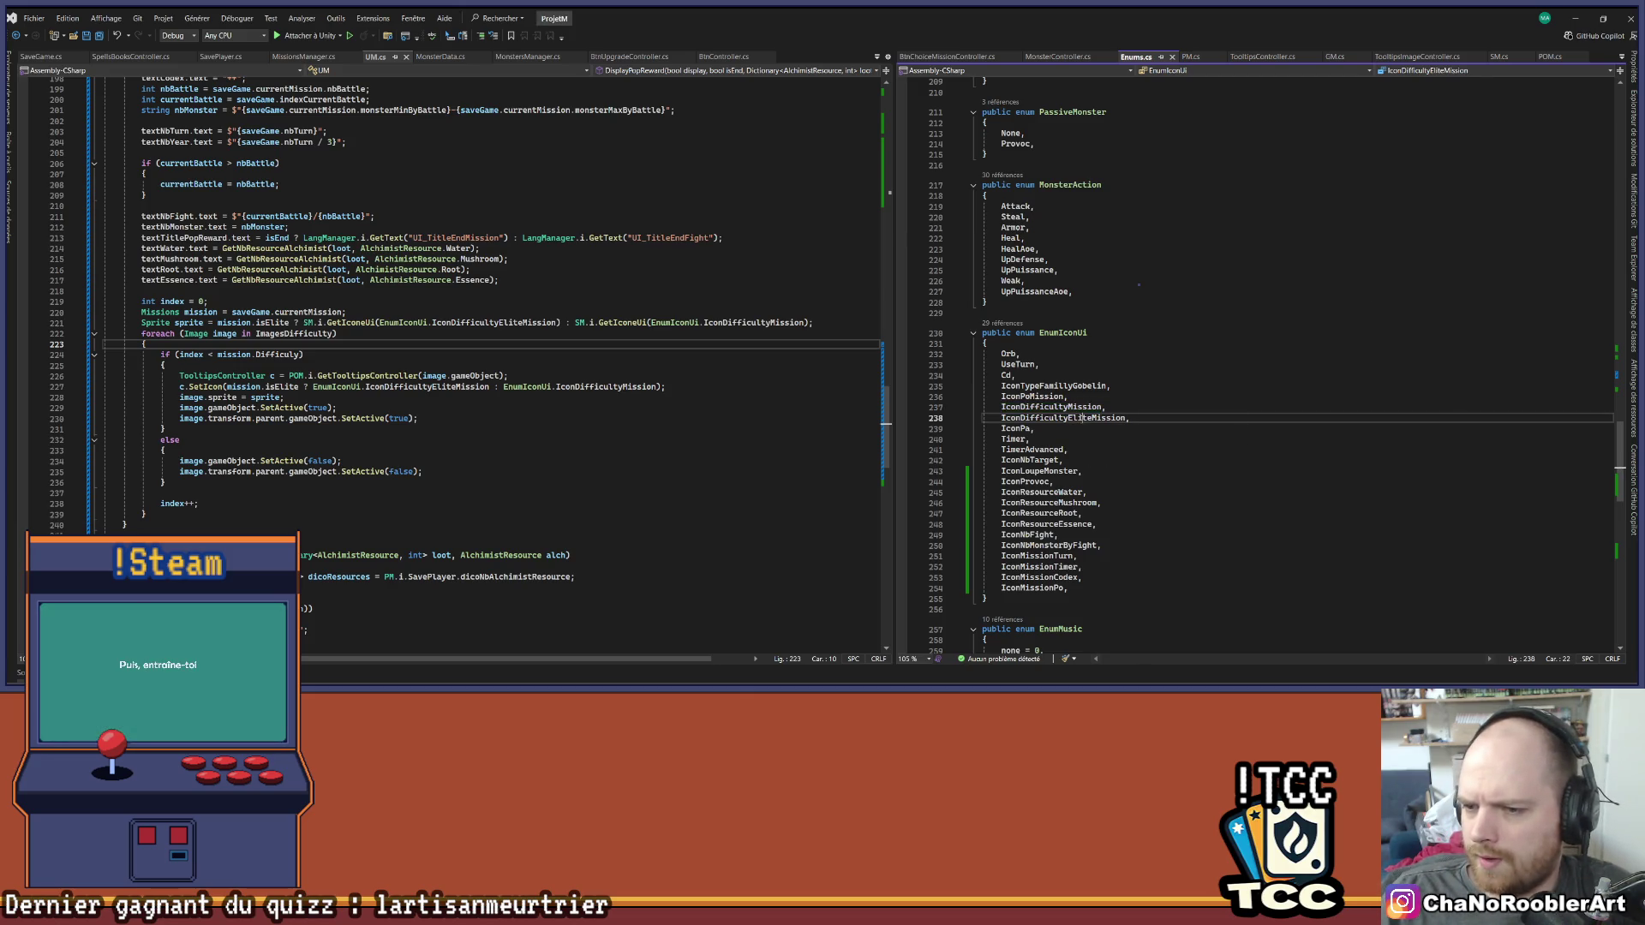
{"action": "double_click", "coordinate": [1091, 421]}
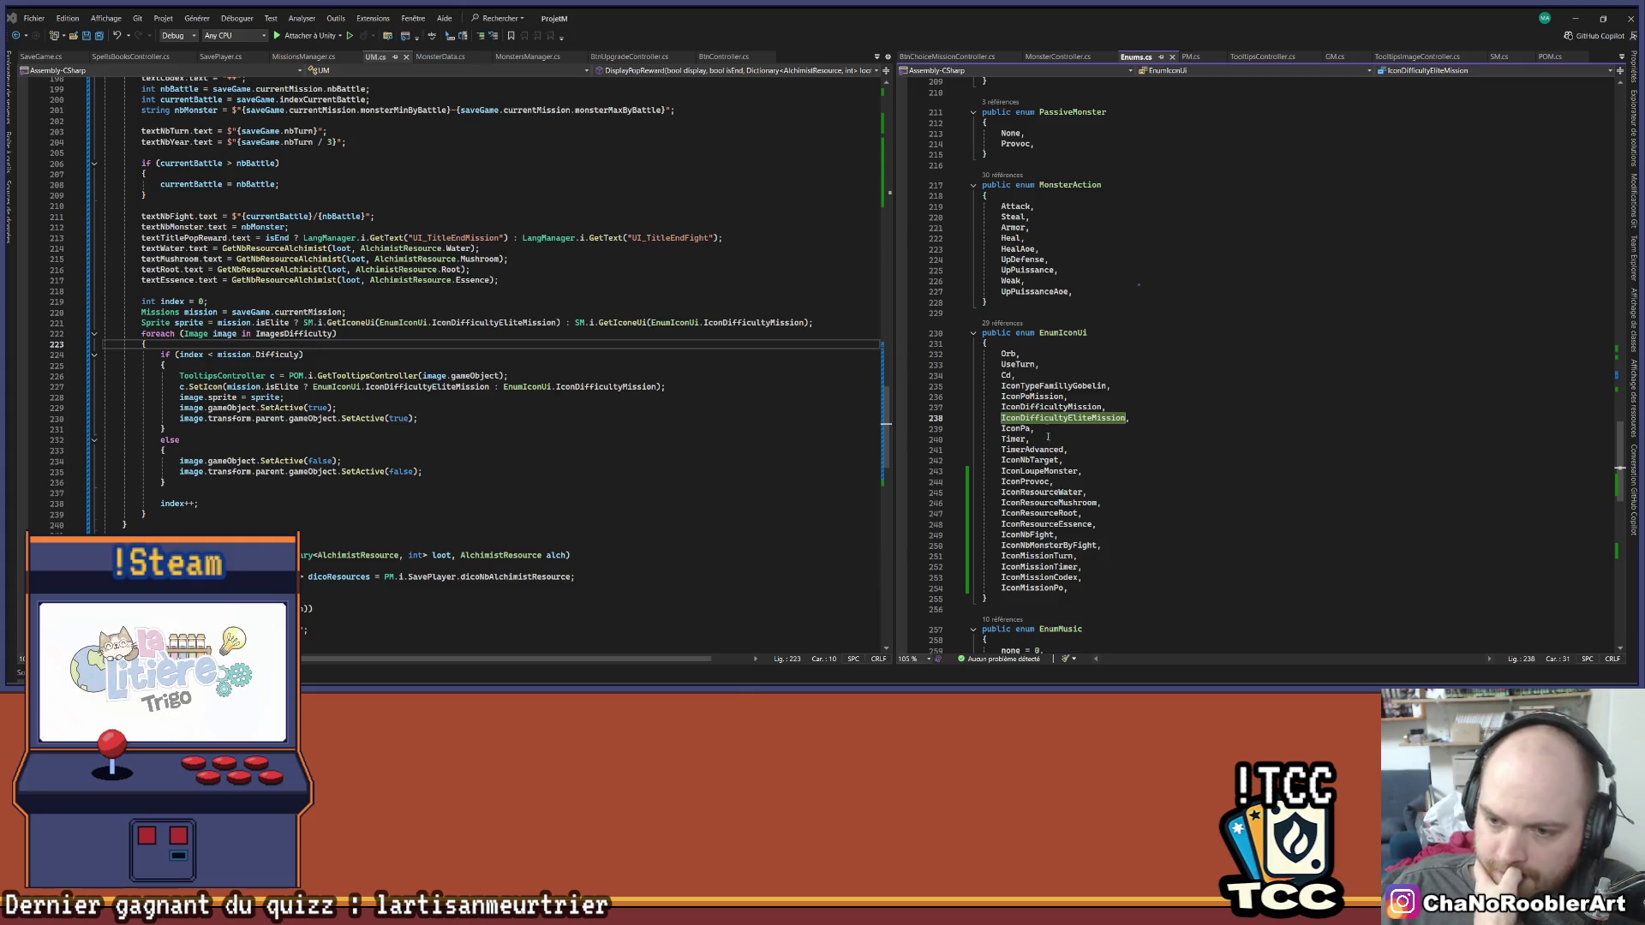
{"action": "left_click", "coordinate": [1056, 385]}
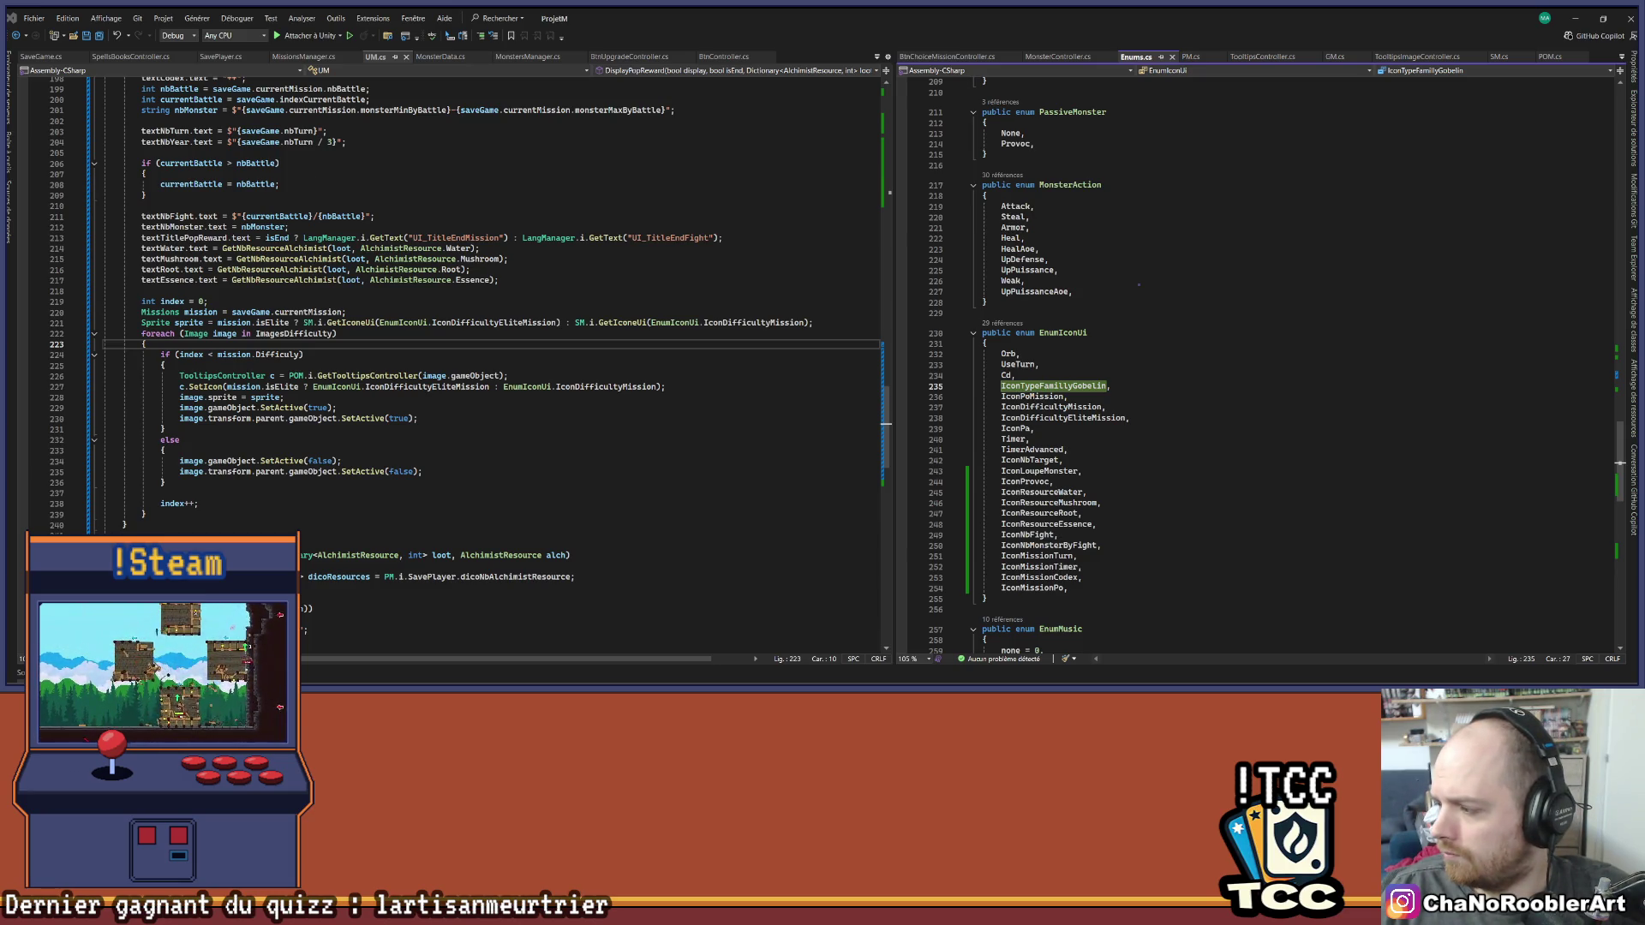
{"action": "scroll", "coordinate": [108, 160], "scroll_direction": "down", "scroll_amount": 1}
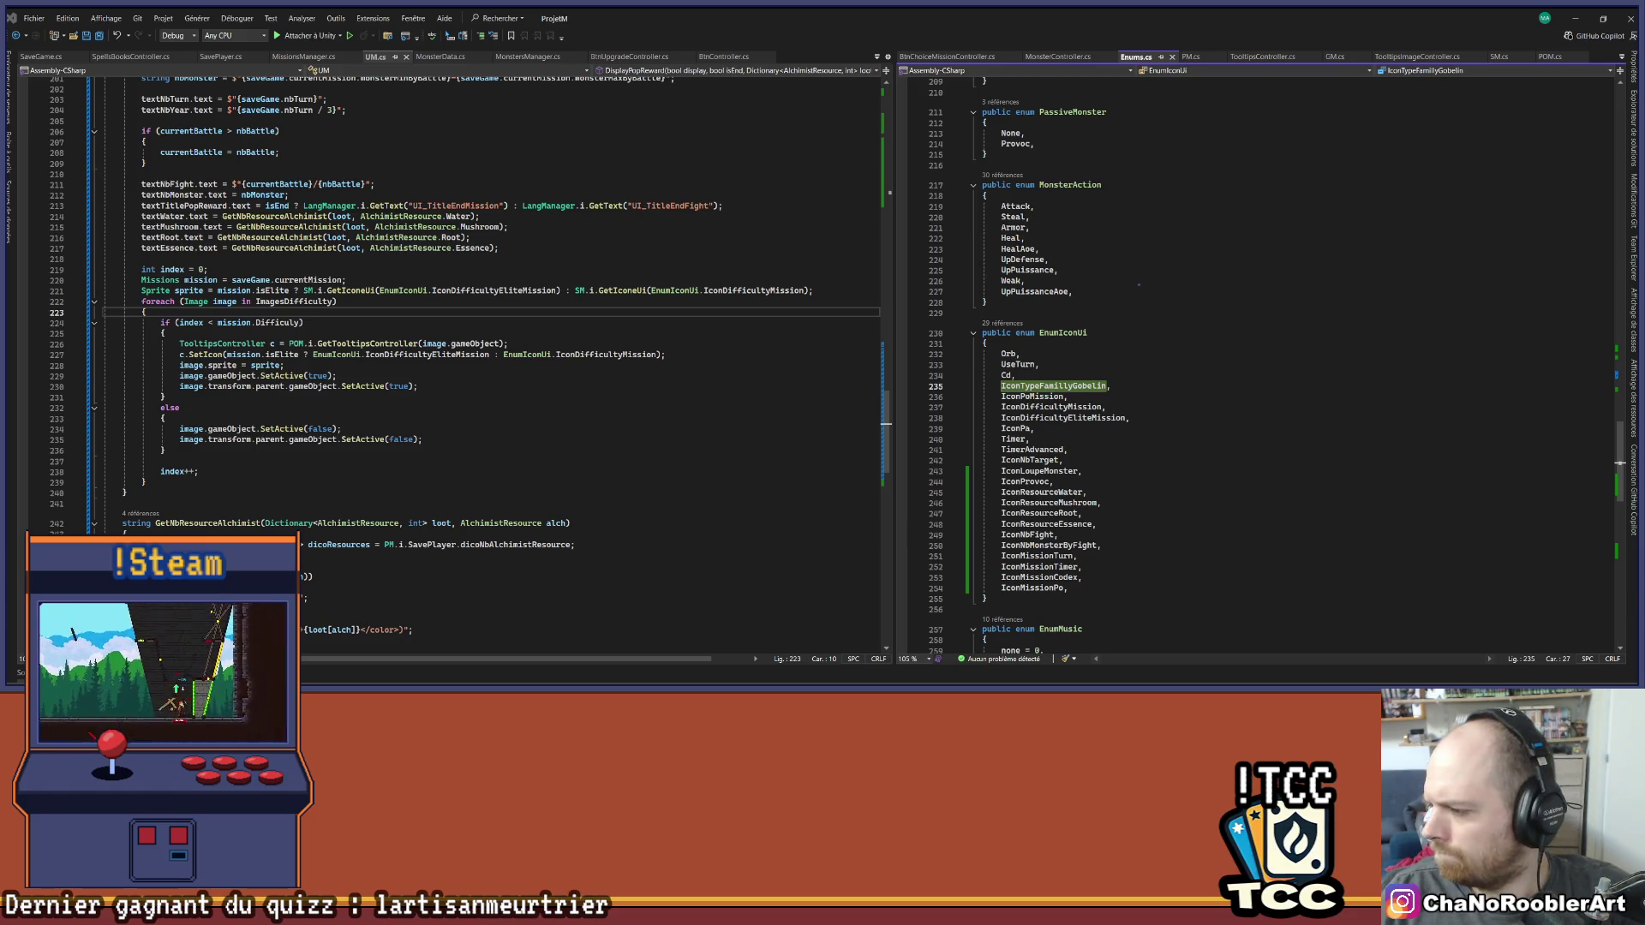
{"action": "left_click", "coordinate": [782, 270]}
Add a Tooltips Controller set to Icon Type Family Gobelin to BtnMission's Family Image
{"action": "left_click", "coordinate": [336, 238]}
{"action": "left_click", "coordinate": [1059, 682]}
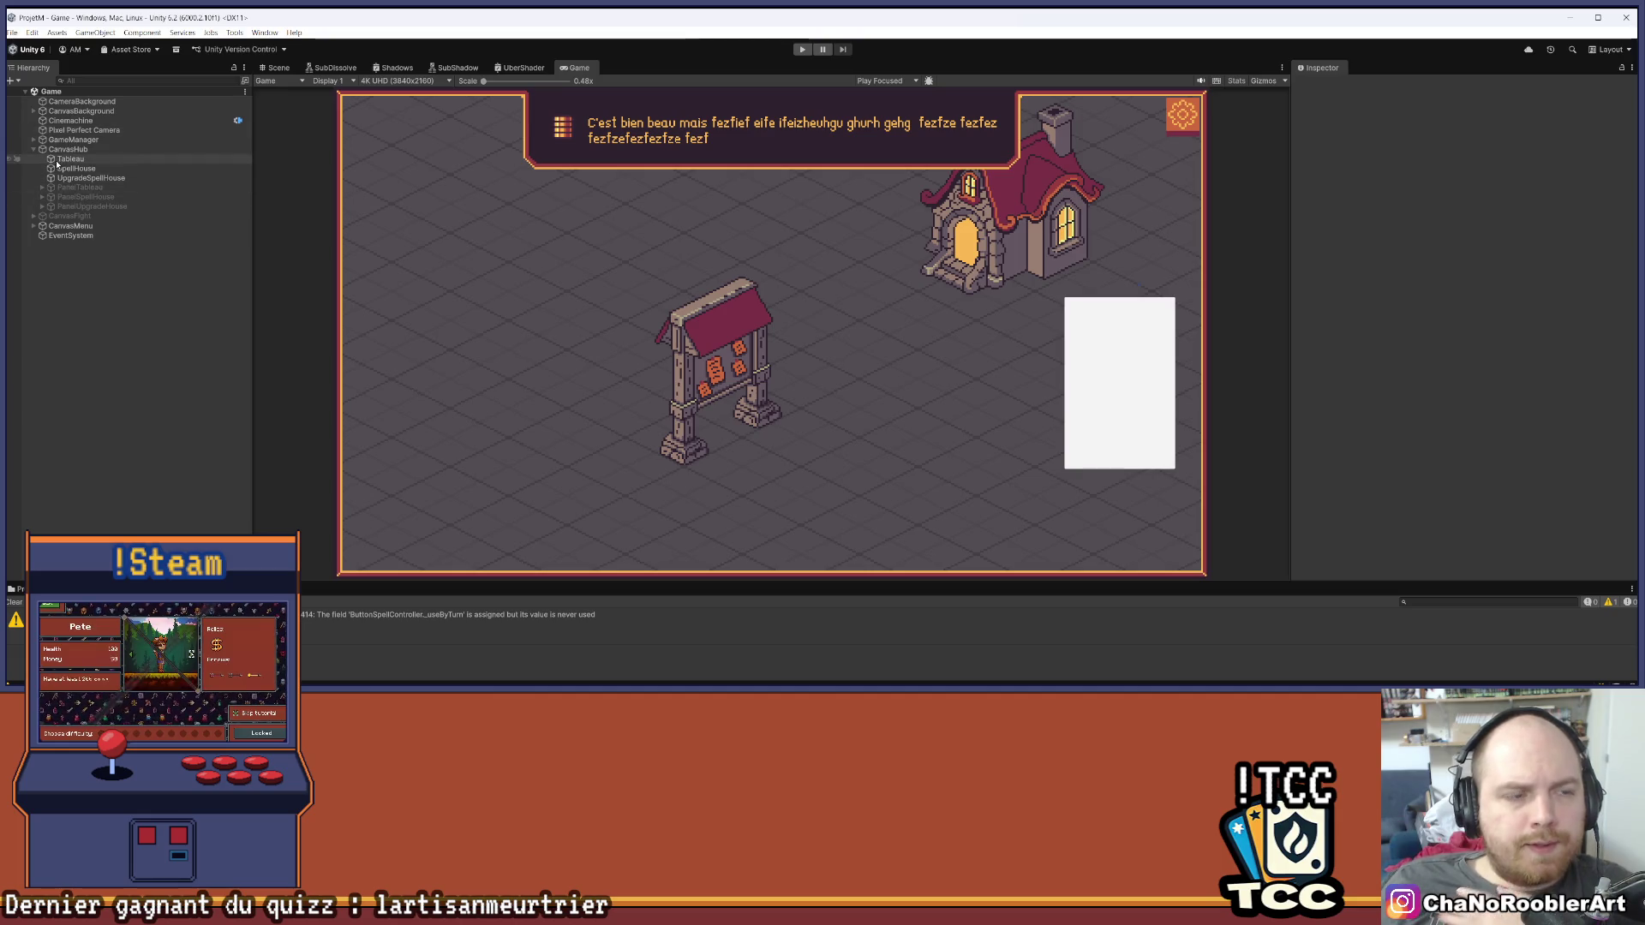
{"action": "left_click_drag", "start_coordinate": [90, 178], "coordinate": [90, 187]}
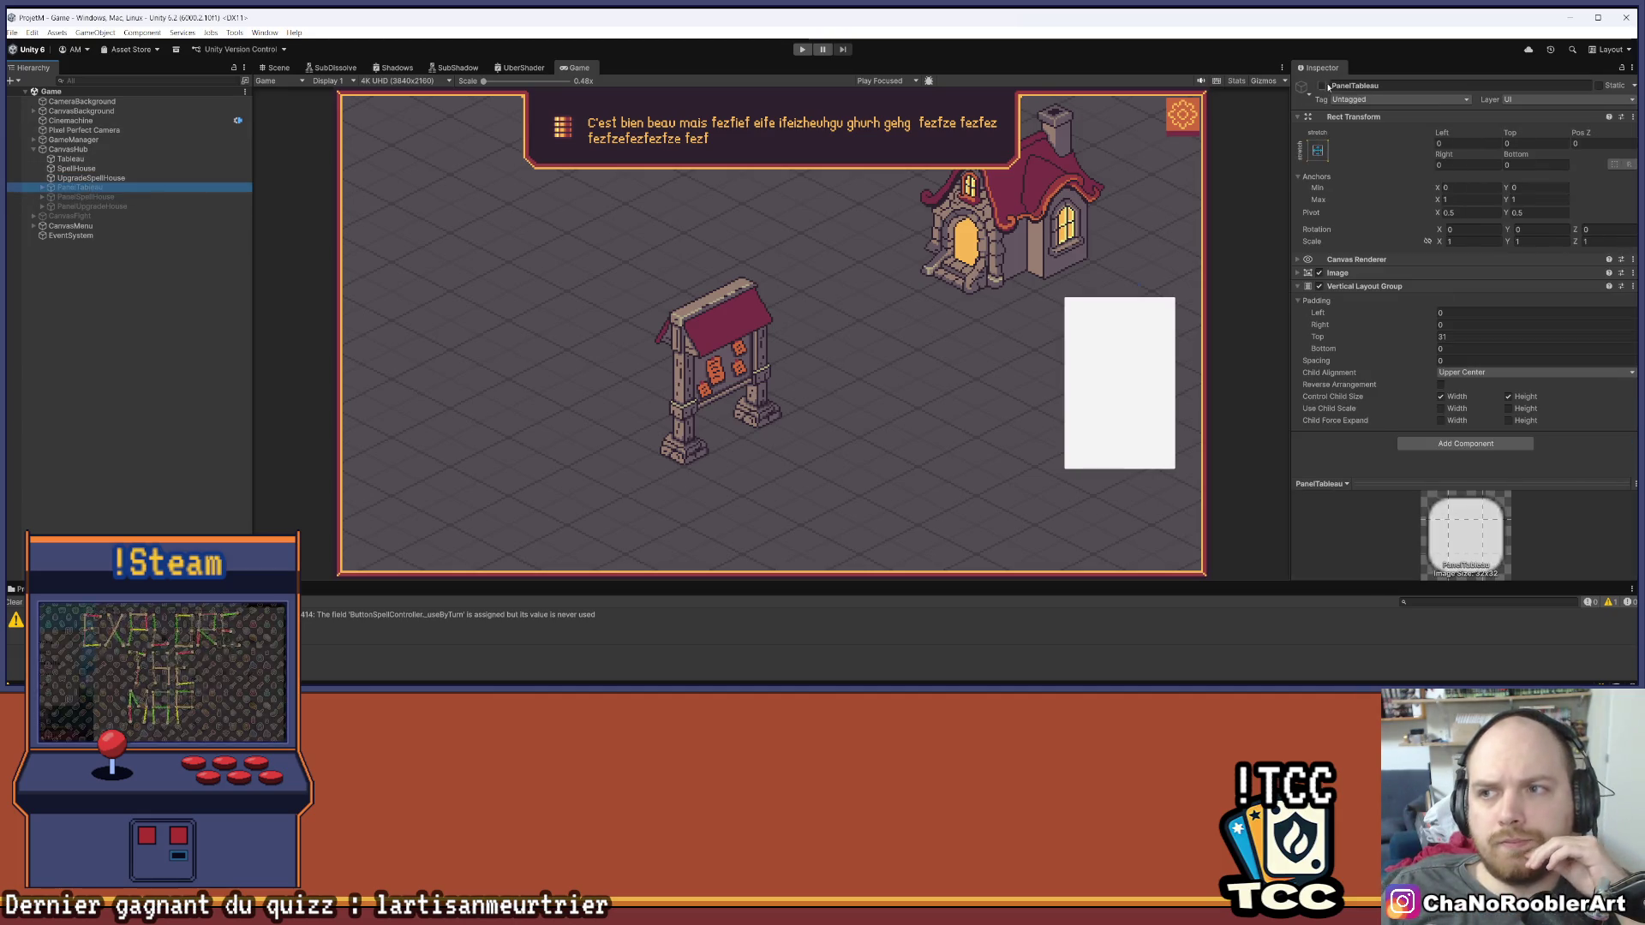
{"action": "key", "text": "alt+shift+a"}
{"action": "left_click", "coordinate": [43, 189]}
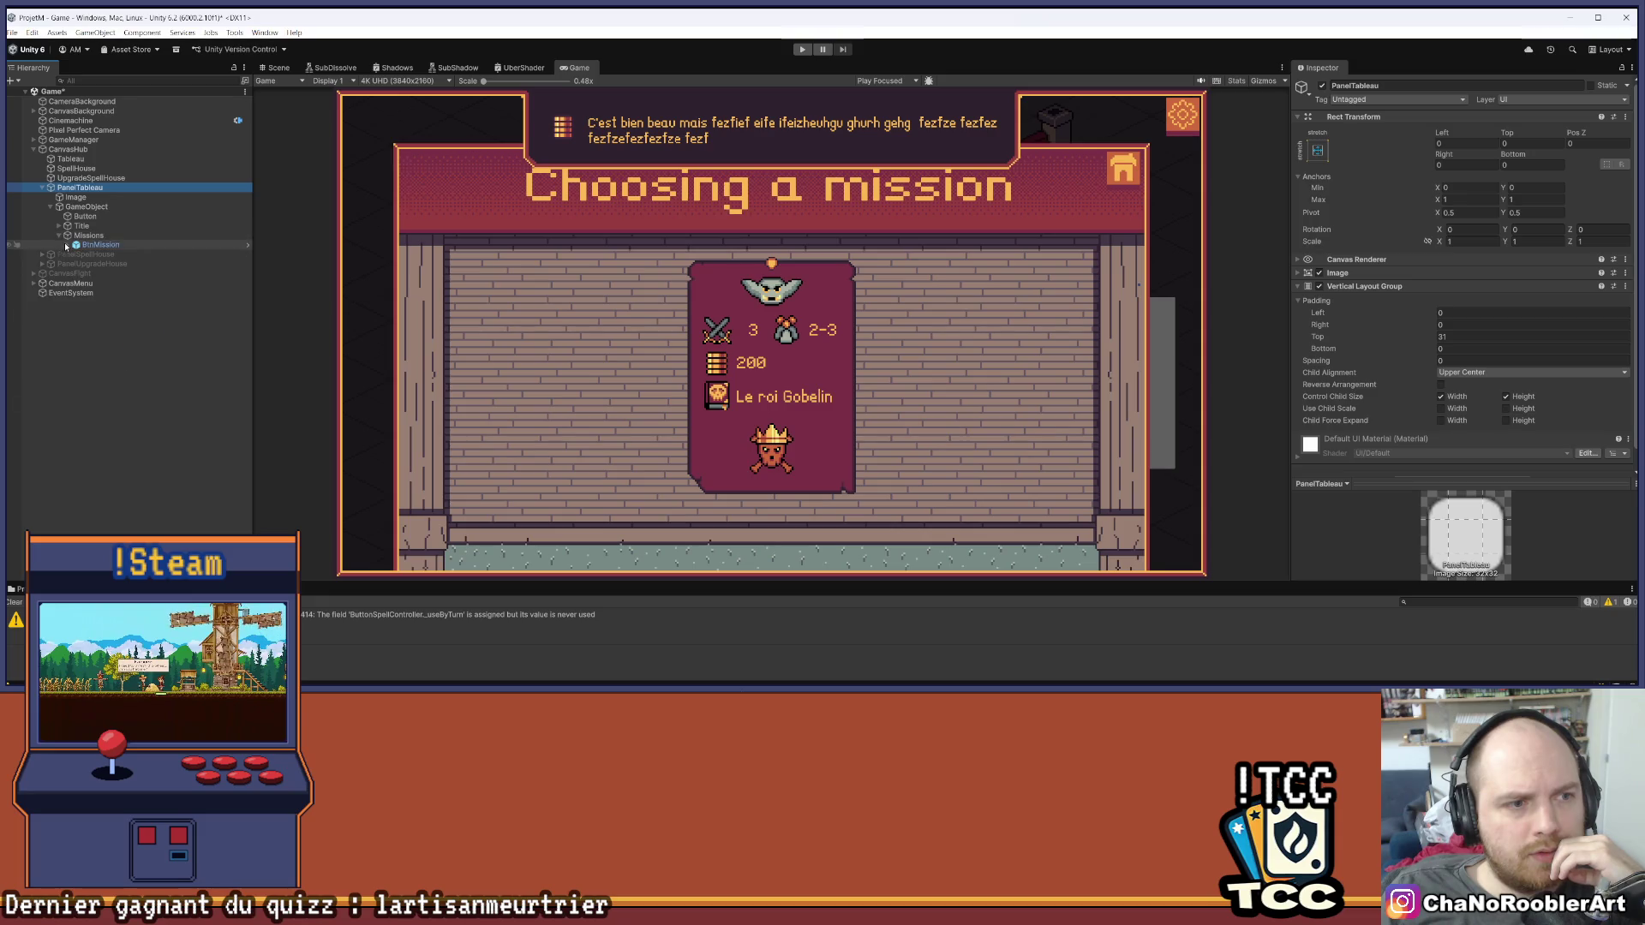
{"action": "left_click", "coordinate": [67, 245]}
{"action": "left_click", "coordinate": [109, 264]}
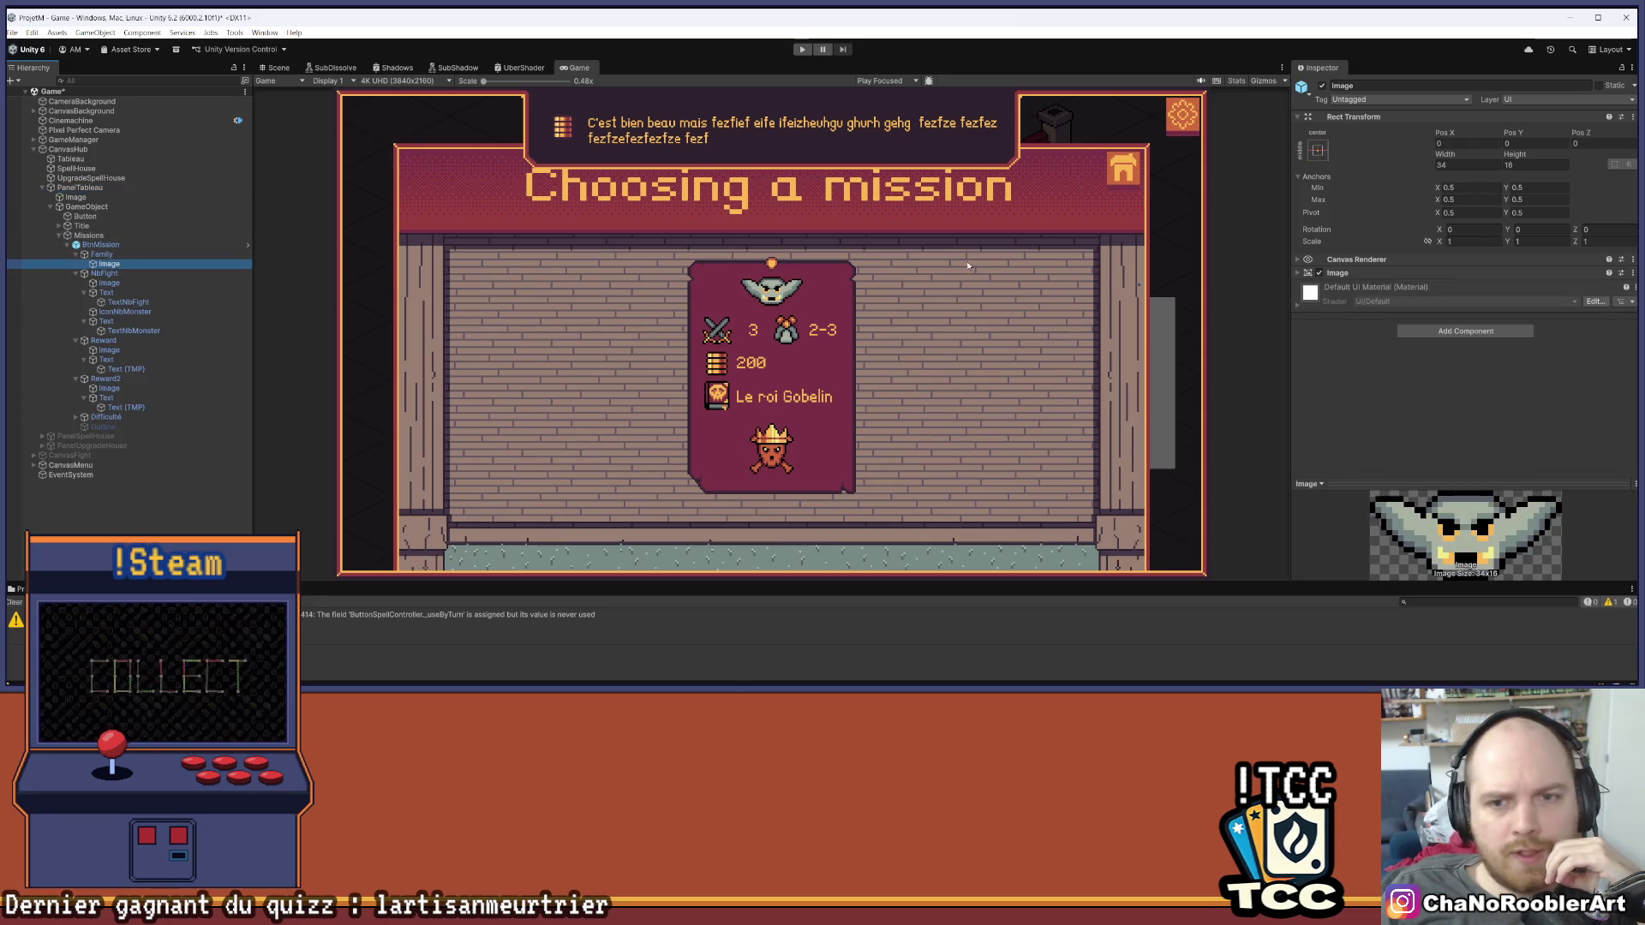
{"action": "left_click", "coordinate": [1442, 331]}
{"action": "left_click", "coordinate": [1443, 371]}
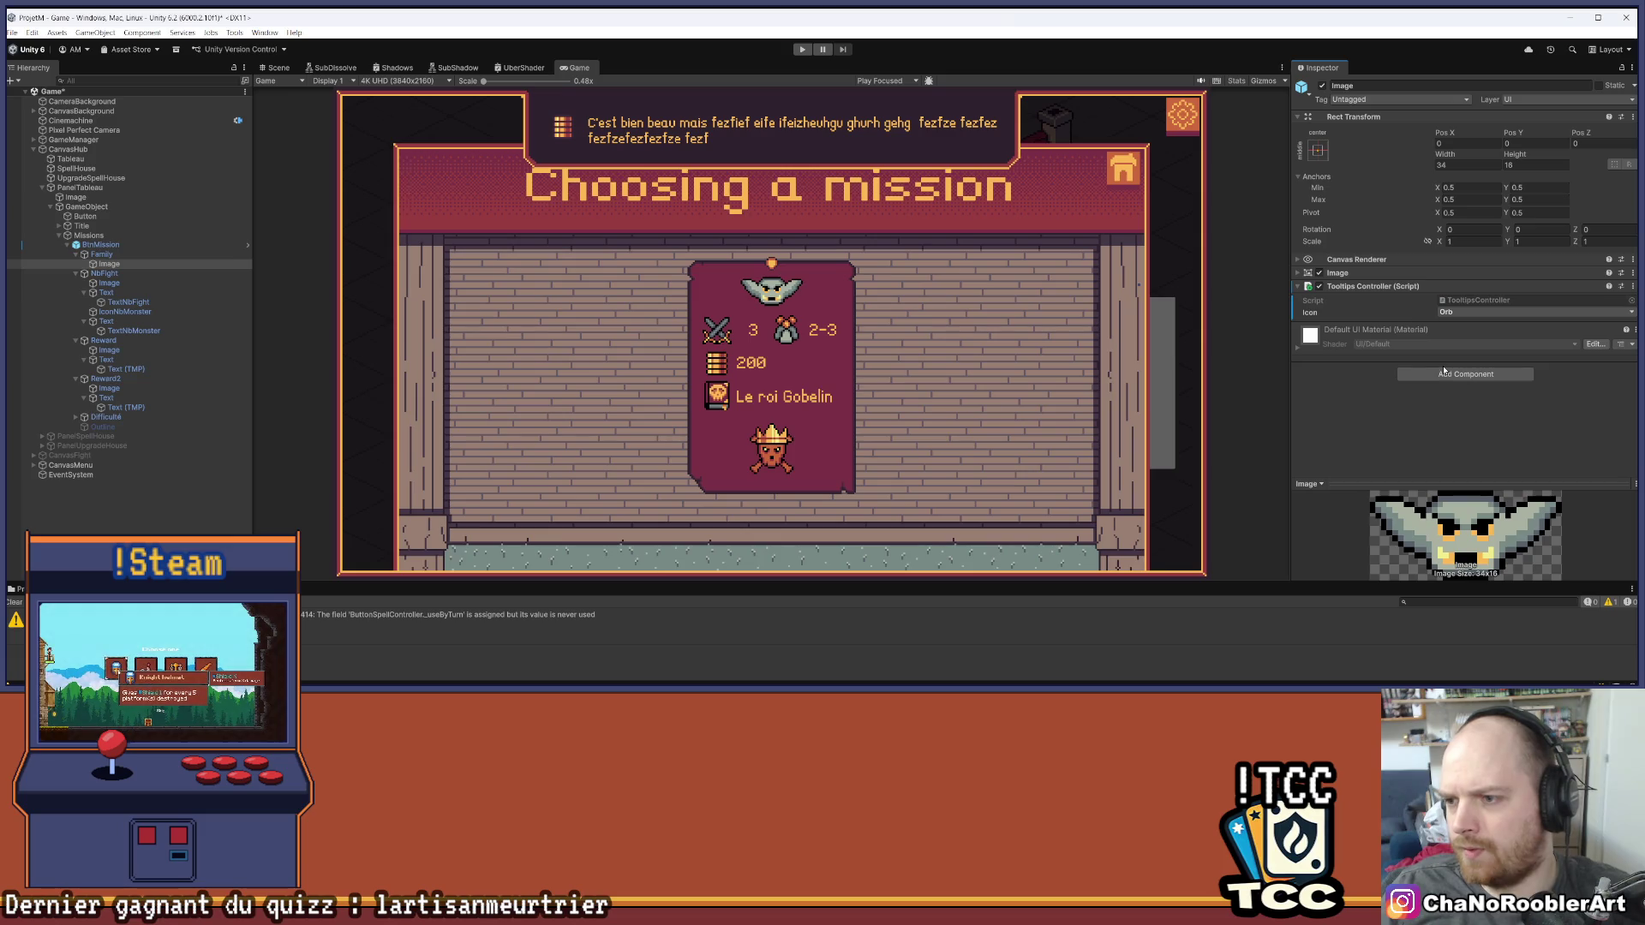
{"action": "left_click", "coordinate": [1479, 313]}
{"action": "left_click", "coordinate": [1466, 363]}
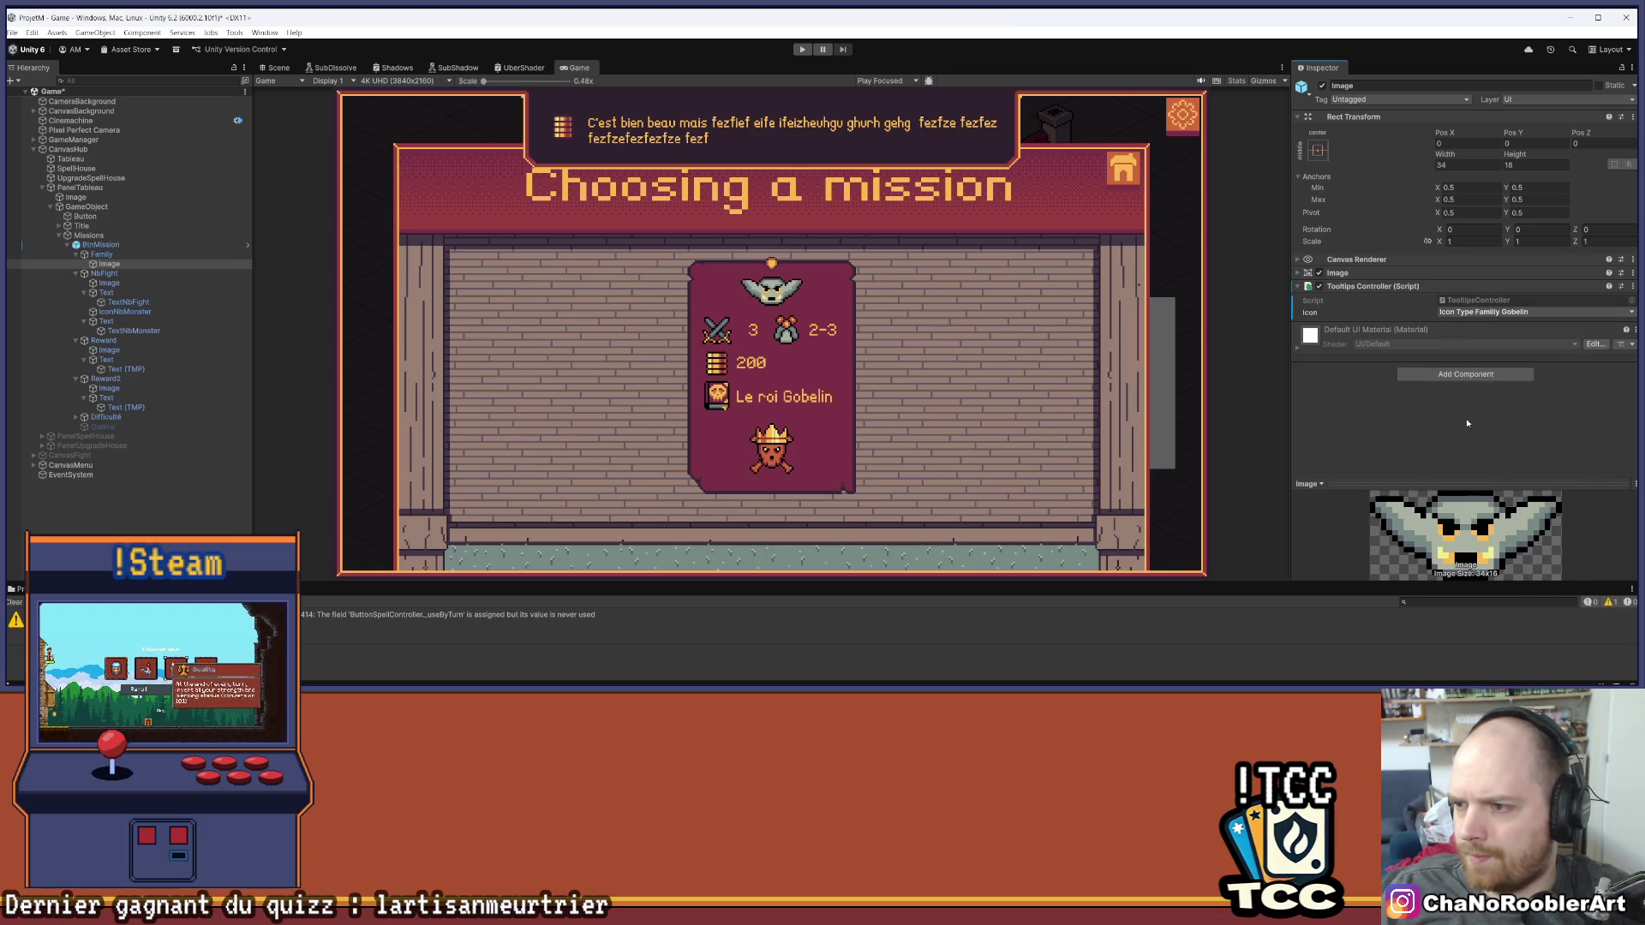
Save the scene, hide PanelTableau again, and enter Play mode
{"action": "key", "text": "ctrl+s"}
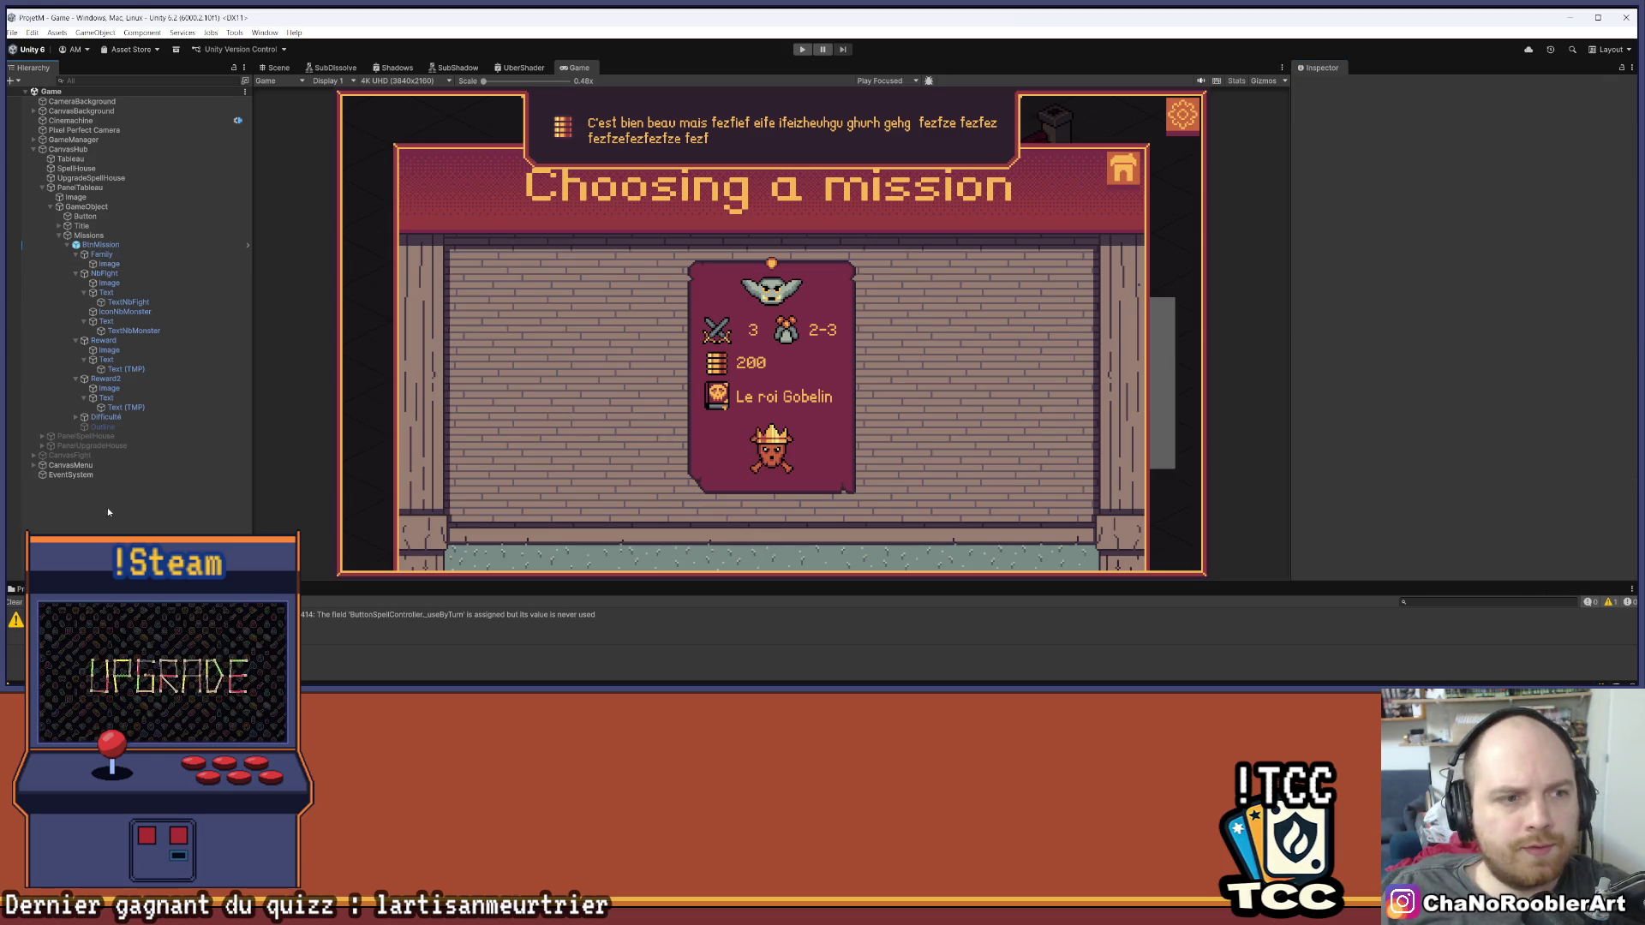
{"action": "left_click", "coordinate": [60, 235]}
{"action": "left_click", "coordinate": [80, 187]}
{"action": "left_click", "coordinate": [1320, 86]}
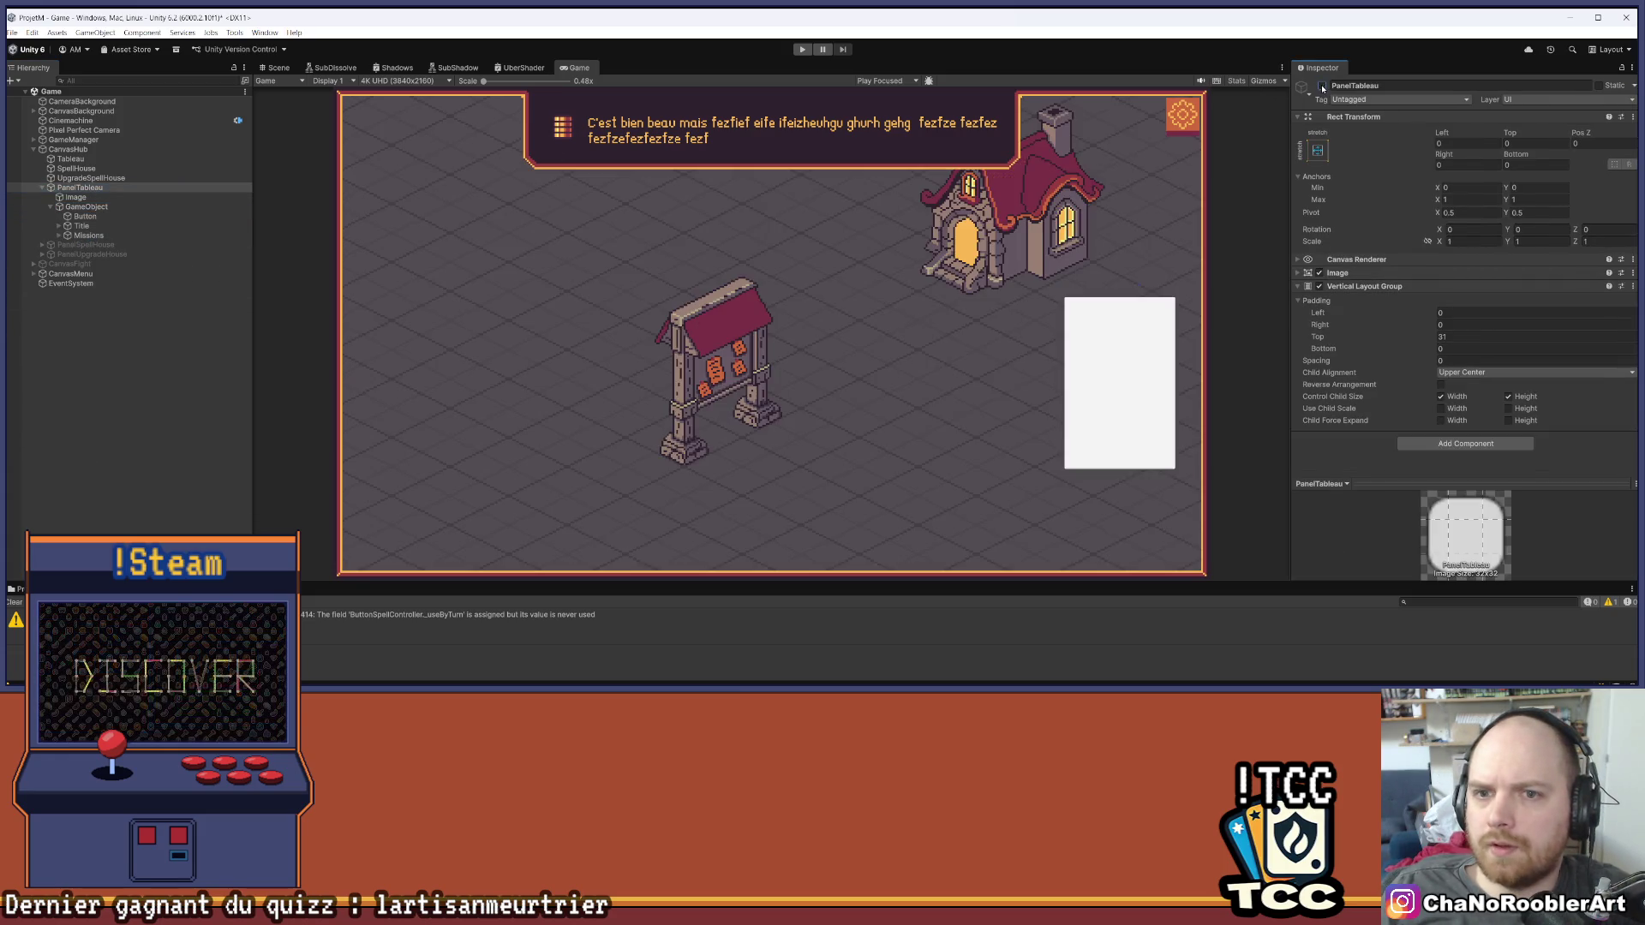
{"action": "left_click", "coordinate": [221, 449]}
{"action": "left_click", "coordinate": [801, 50]}
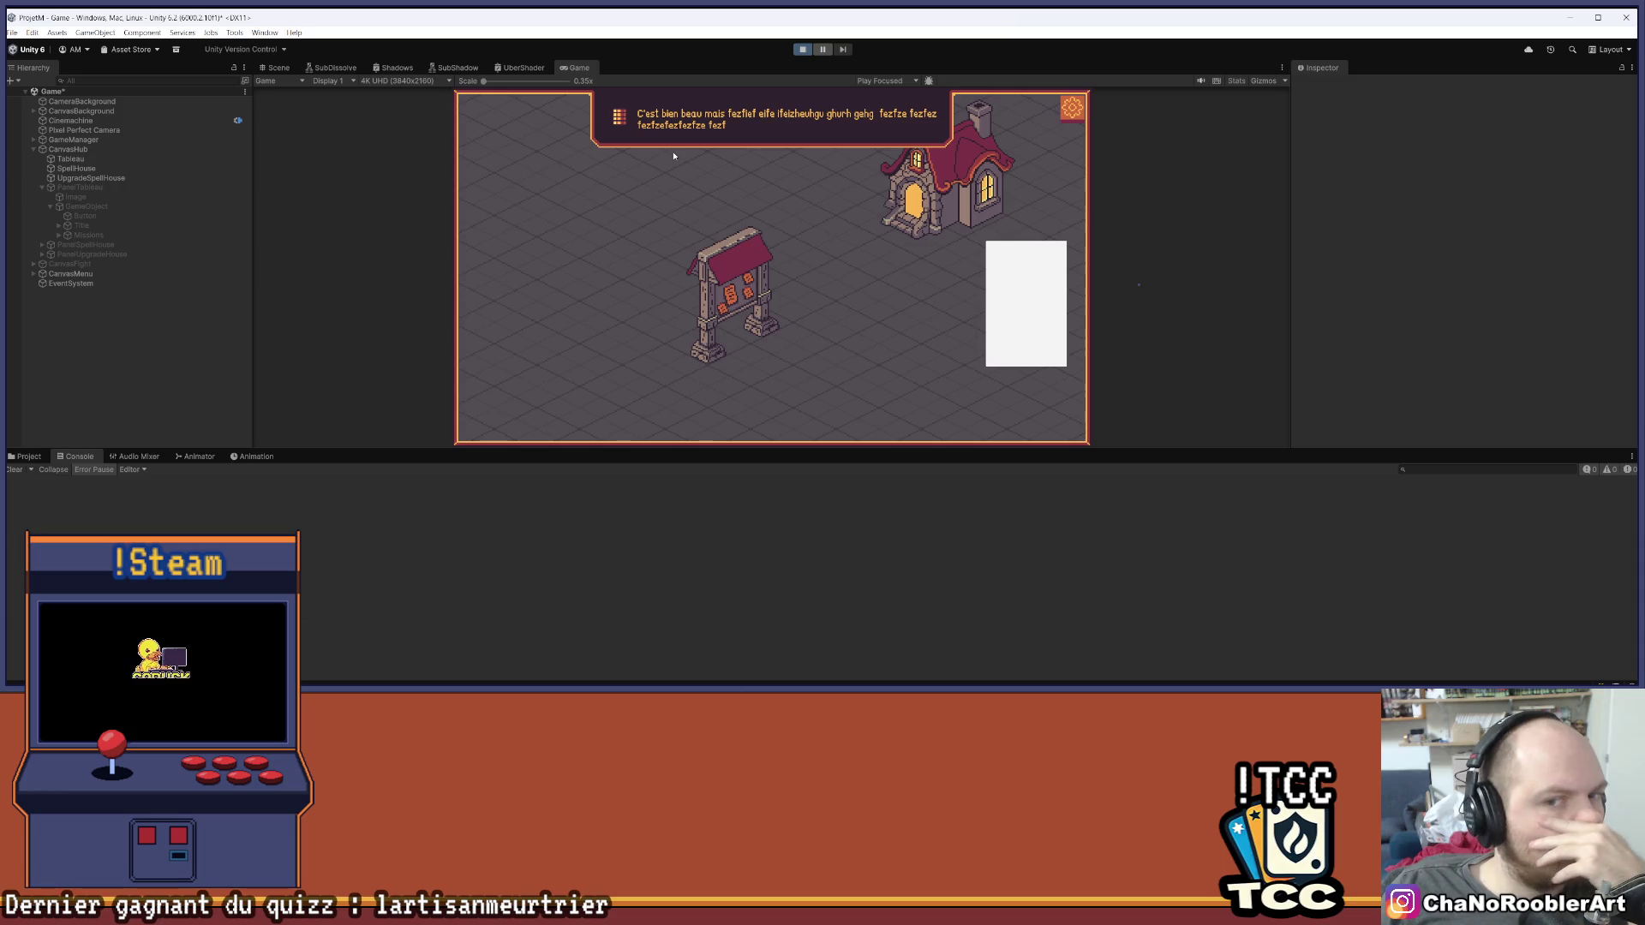
Continue the saved game, open the mission board to check the card icon tooltips, then stop playing
{"action": "left_click", "coordinate": [771, 199]}
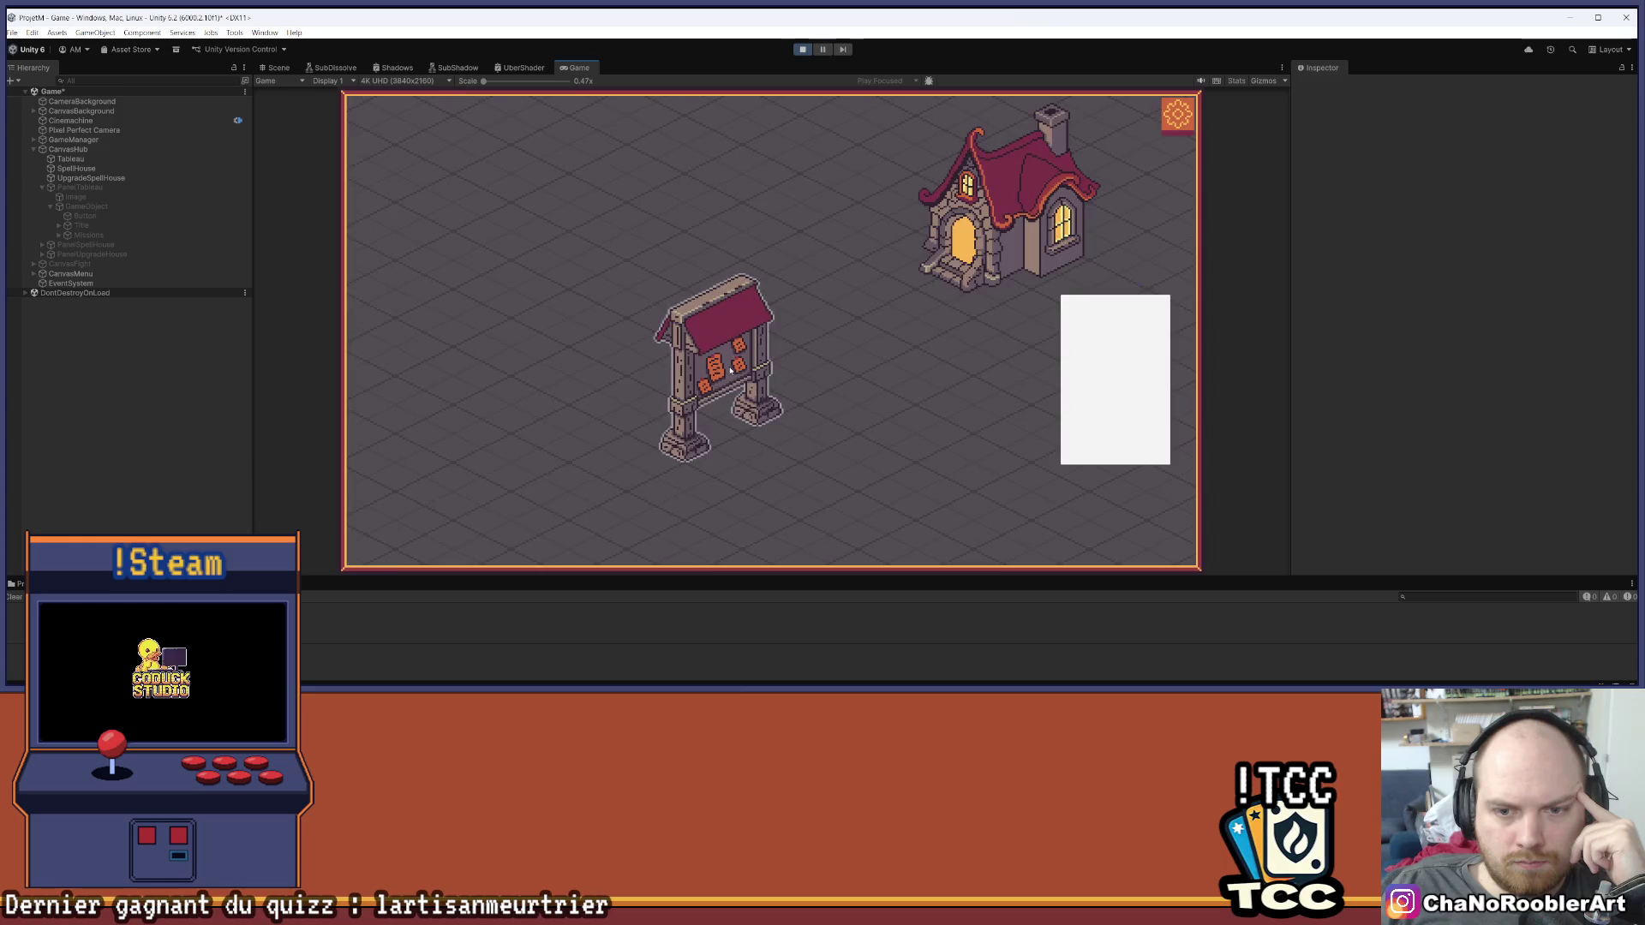
{"action": "left_click", "coordinate": [731, 371]}
{"action": "mouse_move", "coordinate": [616, 403]}
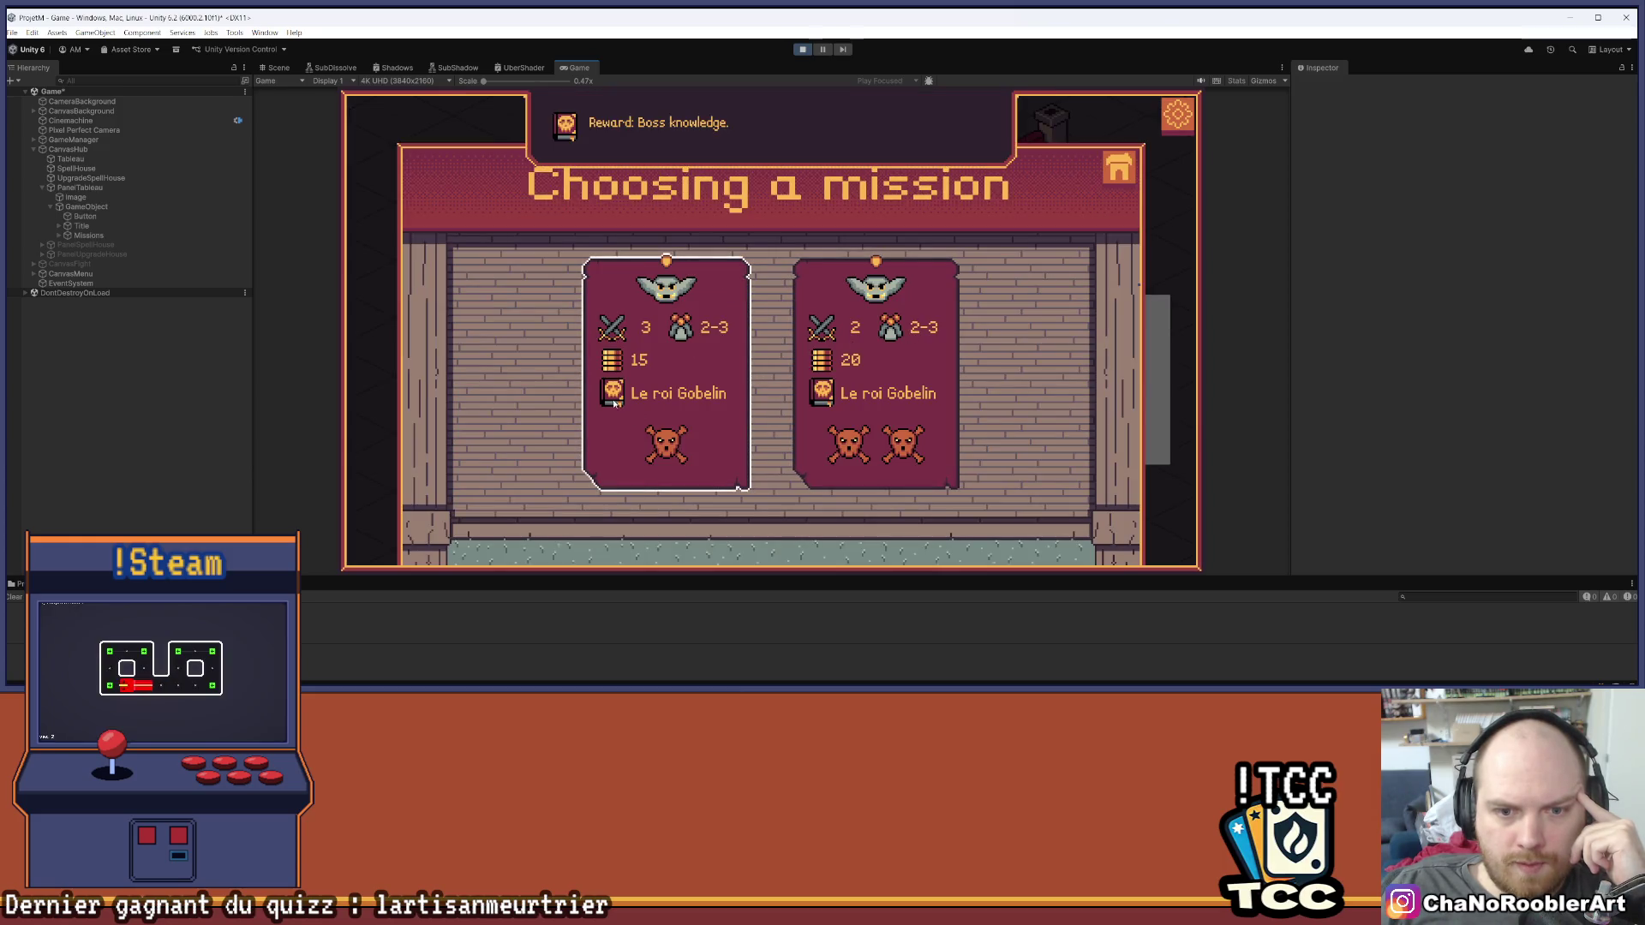
{"action": "mouse_move", "coordinate": [676, 443]}
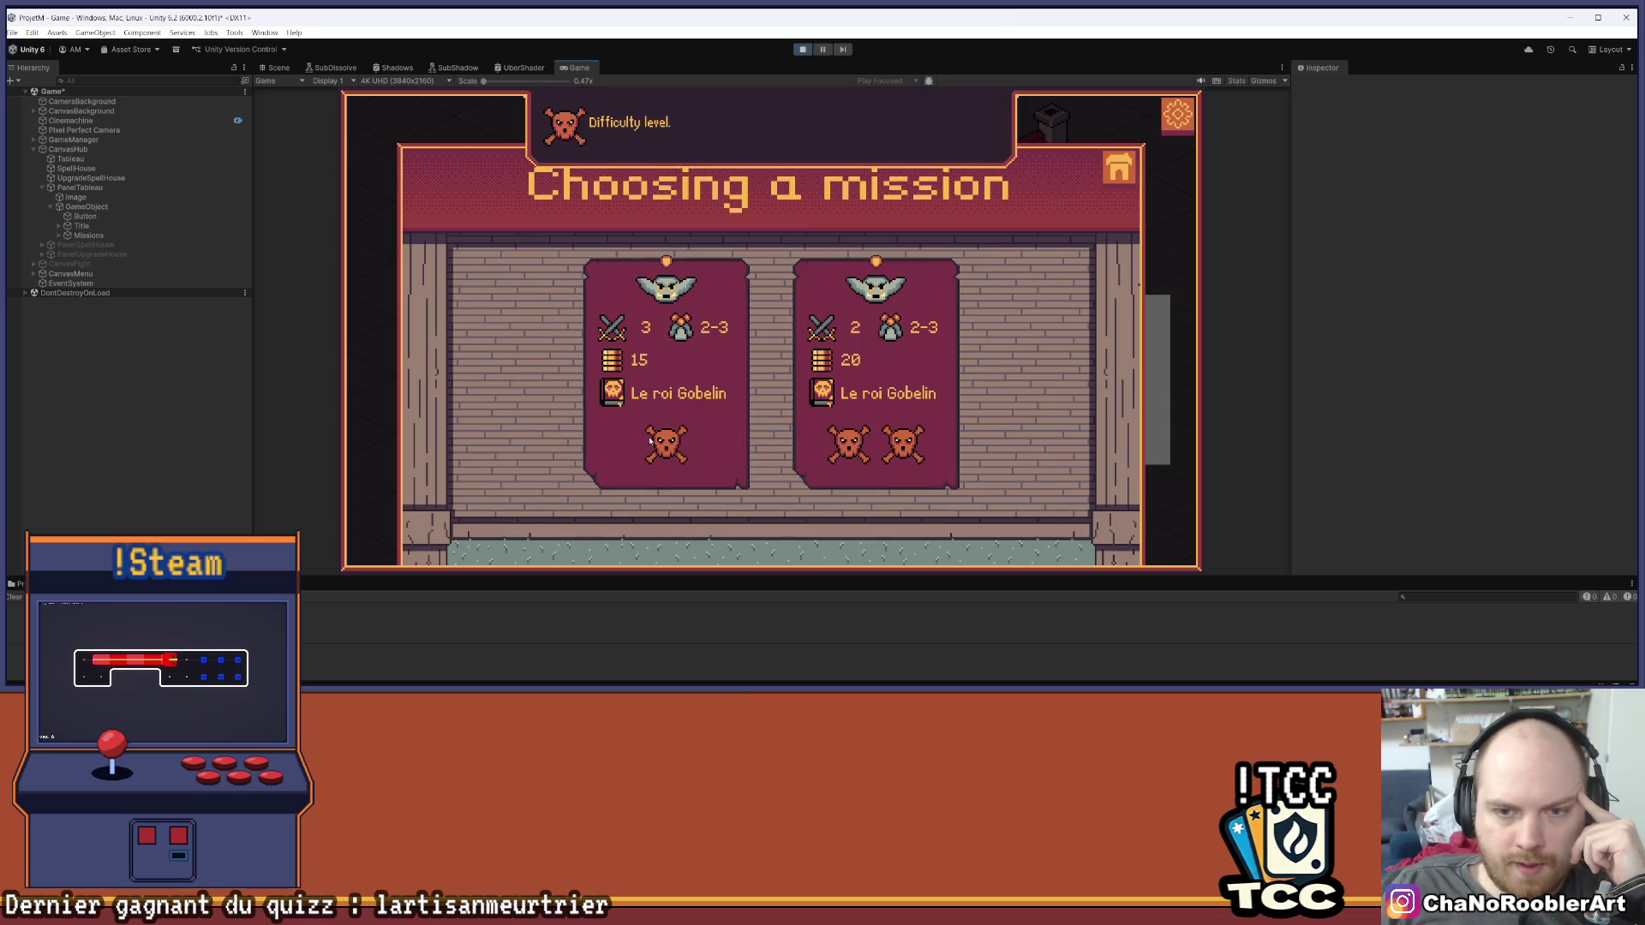
{"action": "left_click", "coordinate": [802, 49]}
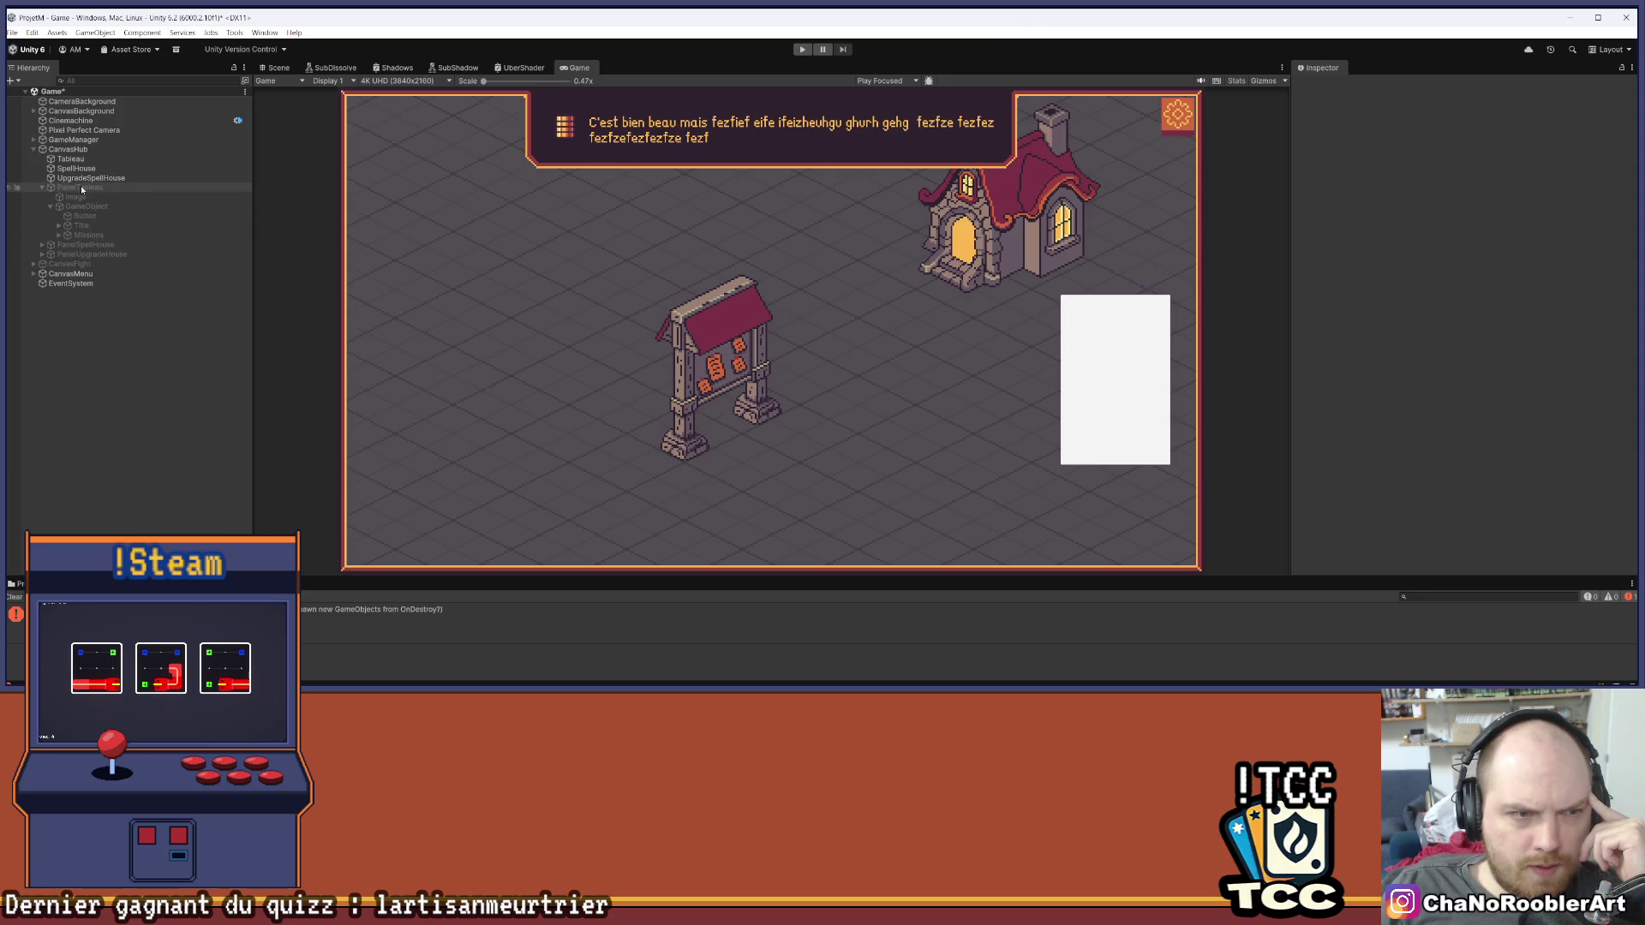
Check BtnMission's prefab overrides and the Family image's Tooltips Controller settings
{"action": "left_click", "coordinate": [85, 206]}
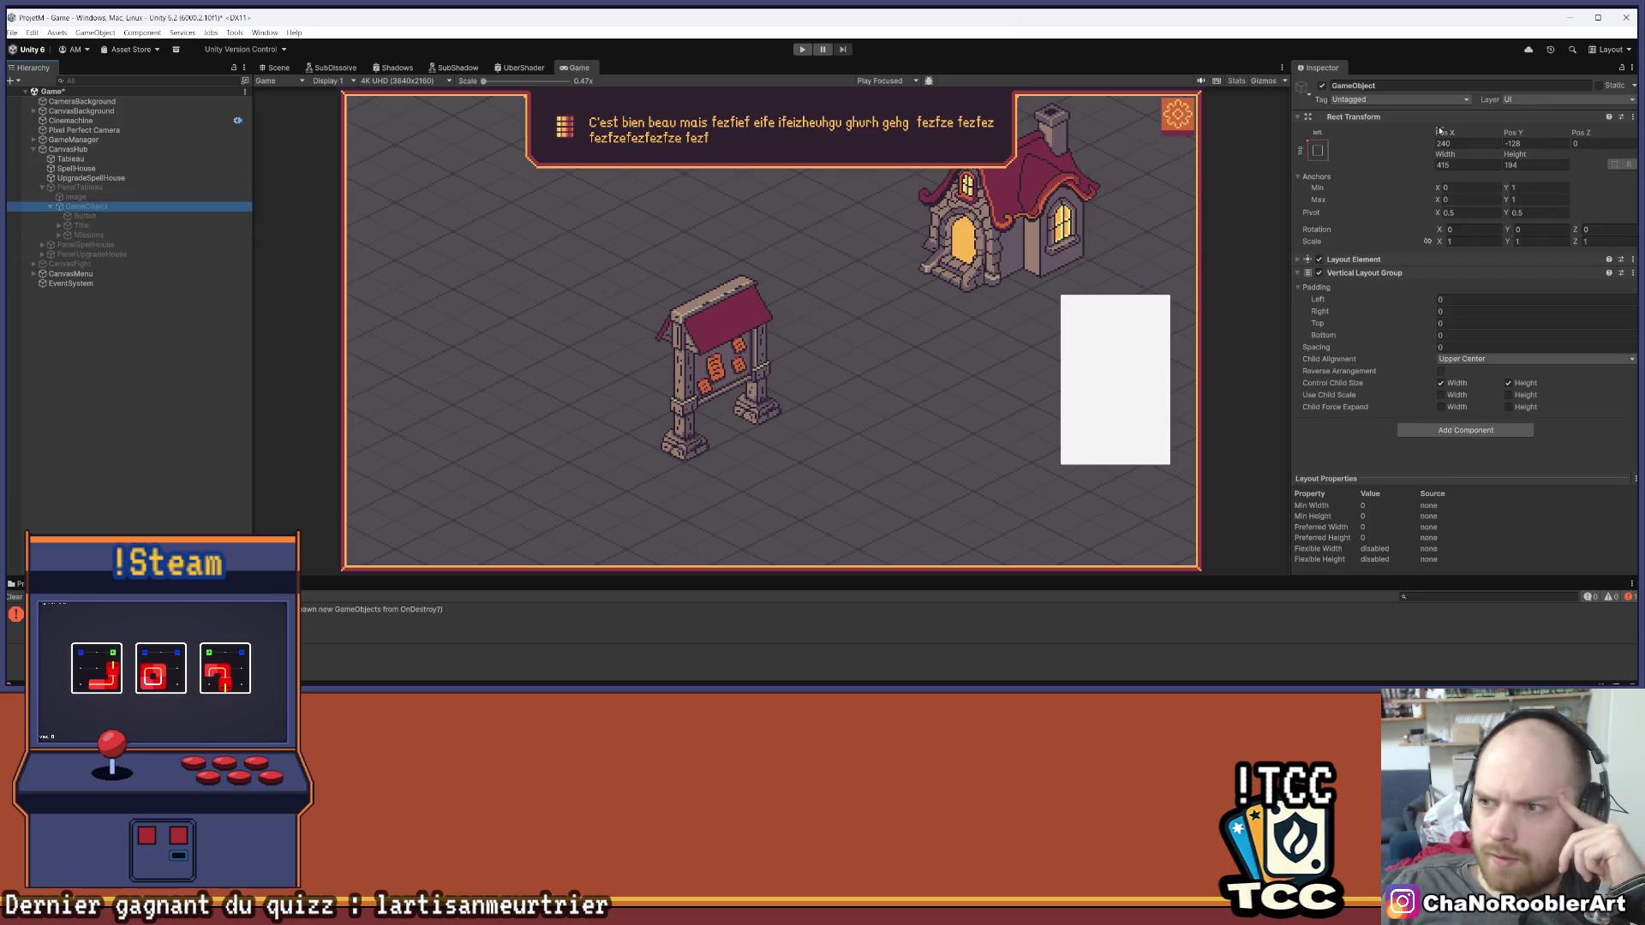
{"action": "left_click", "coordinate": [60, 235], "text": "alt"}
{"action": "left_click", "coordinate": [86, 245]}
{"action": "left_click", "coordinate": [1355, 133]}
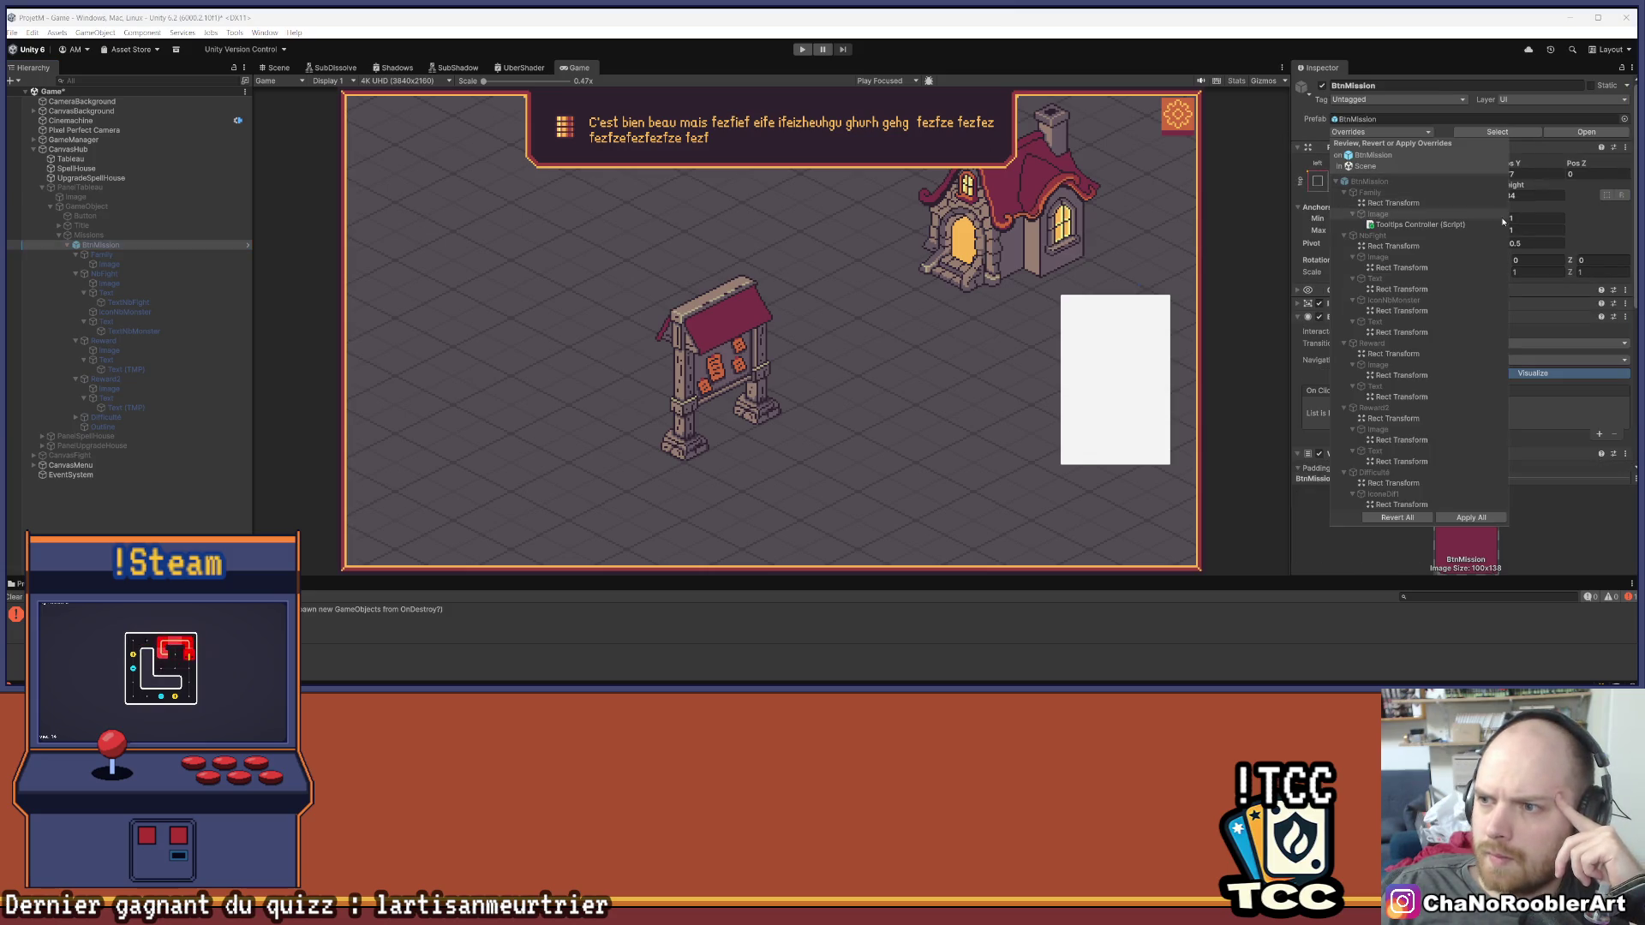
{"action": "left_click", "coordinate": [399, 323]}
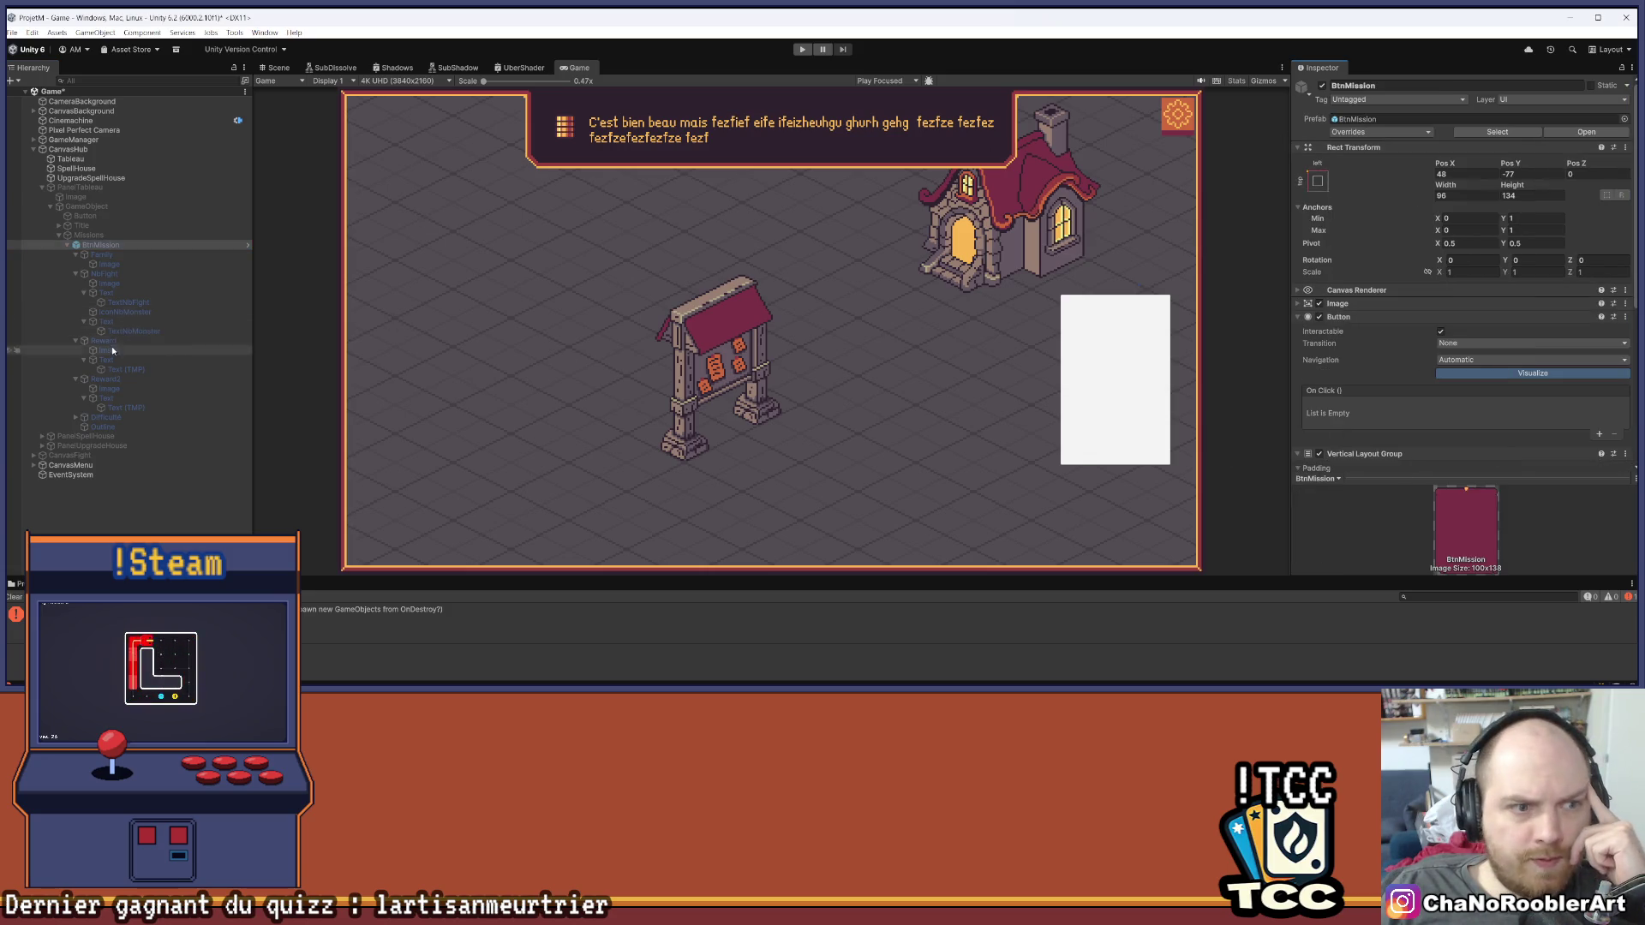
{"action": "left_click", "coordinate": [125, 264]}
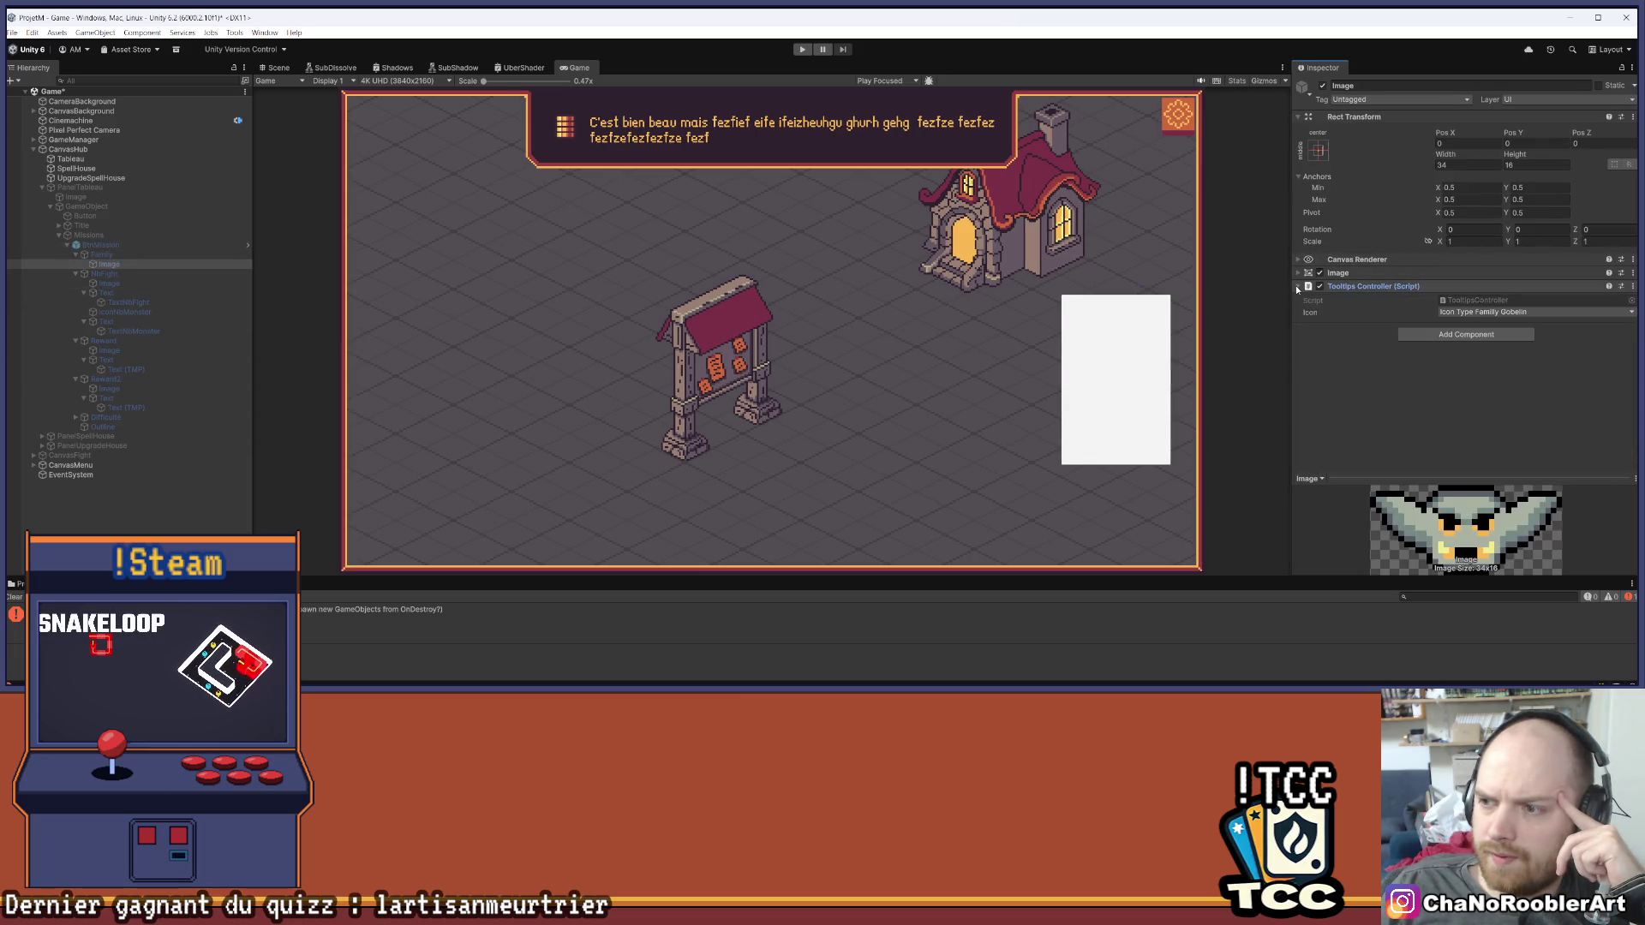
{"action": "left_click", "coordinate": [425, 460]}
Save the scene via File > Save and start Play mode
{"action": "left_click", "coordinate": [12, 33]}
{"action": "left_click", "coordinate": [43, 89]}
{"action": "left_click", "coordinate": [802, 49]}
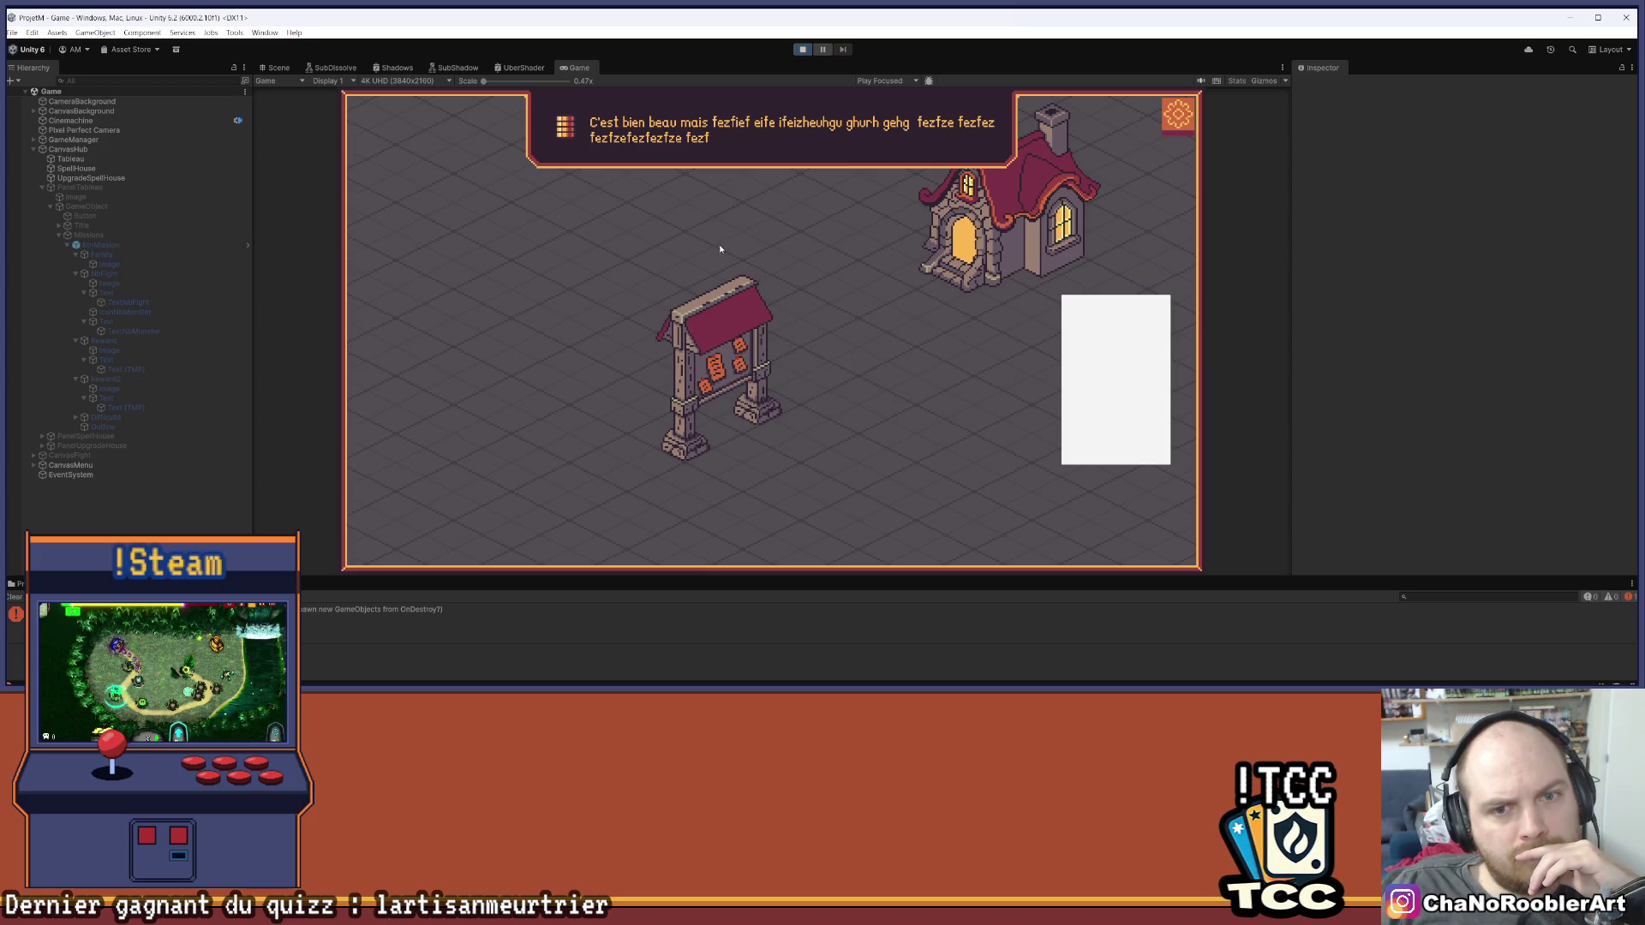
Start a game, open the mission board, and read each card icon's tooltip in the top banner
{"action": "left_click", "coordinate": [800, 224]}
{"action": "left_click", "coordinate": [685, 356]}
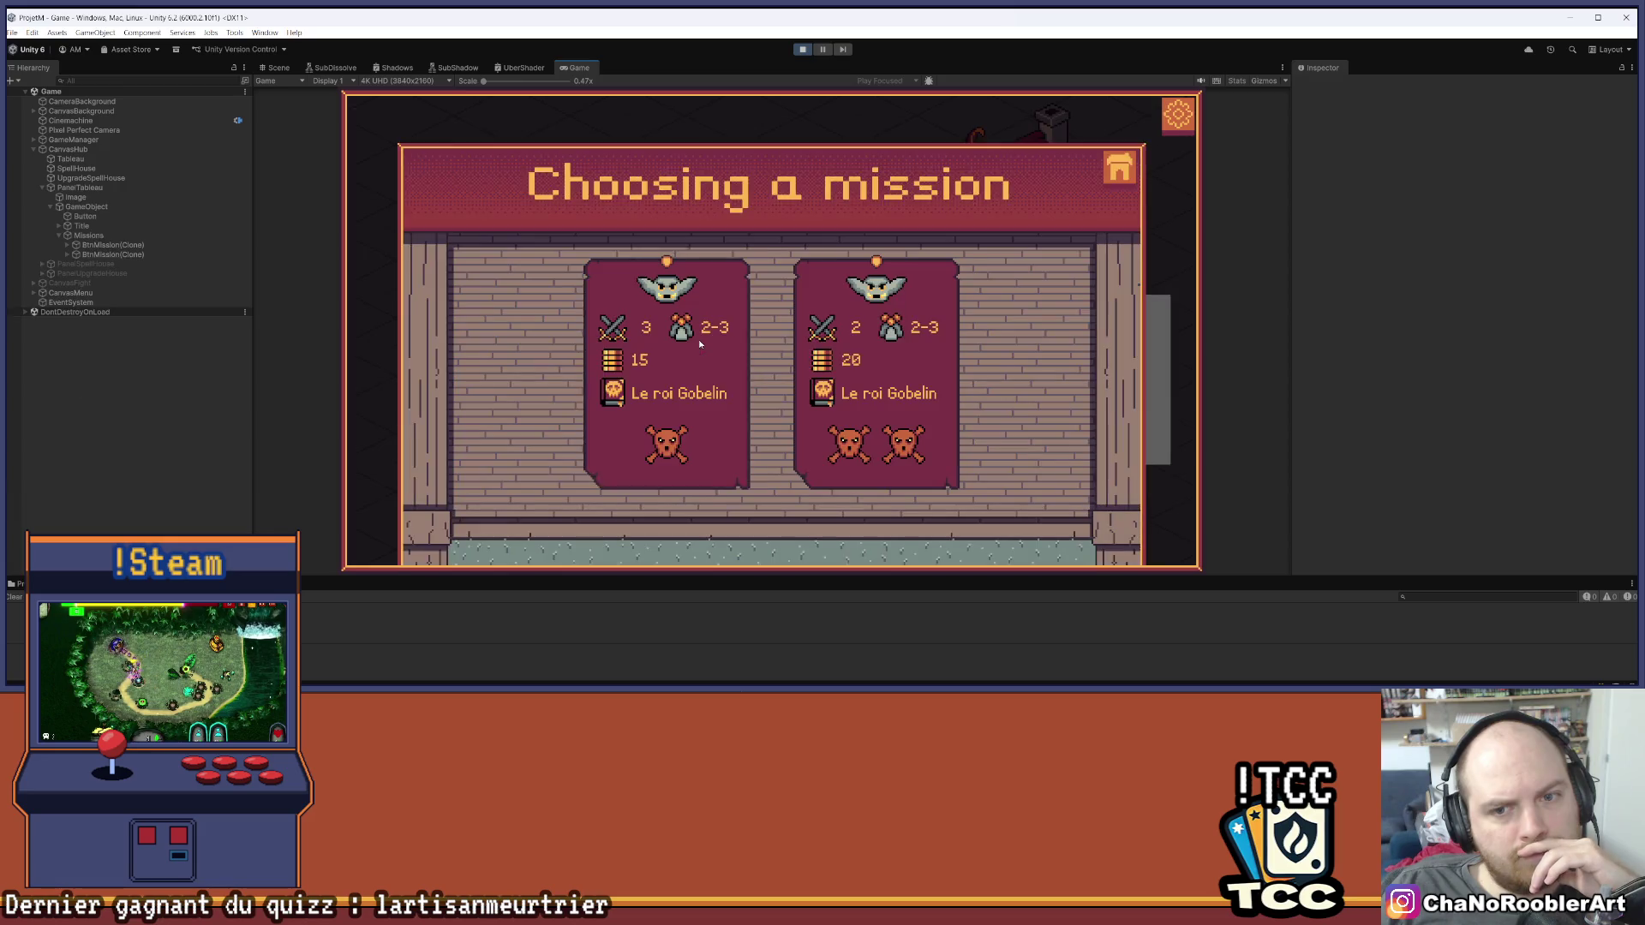
{"action": "mouse_move", "coordinate": [673, 287]}
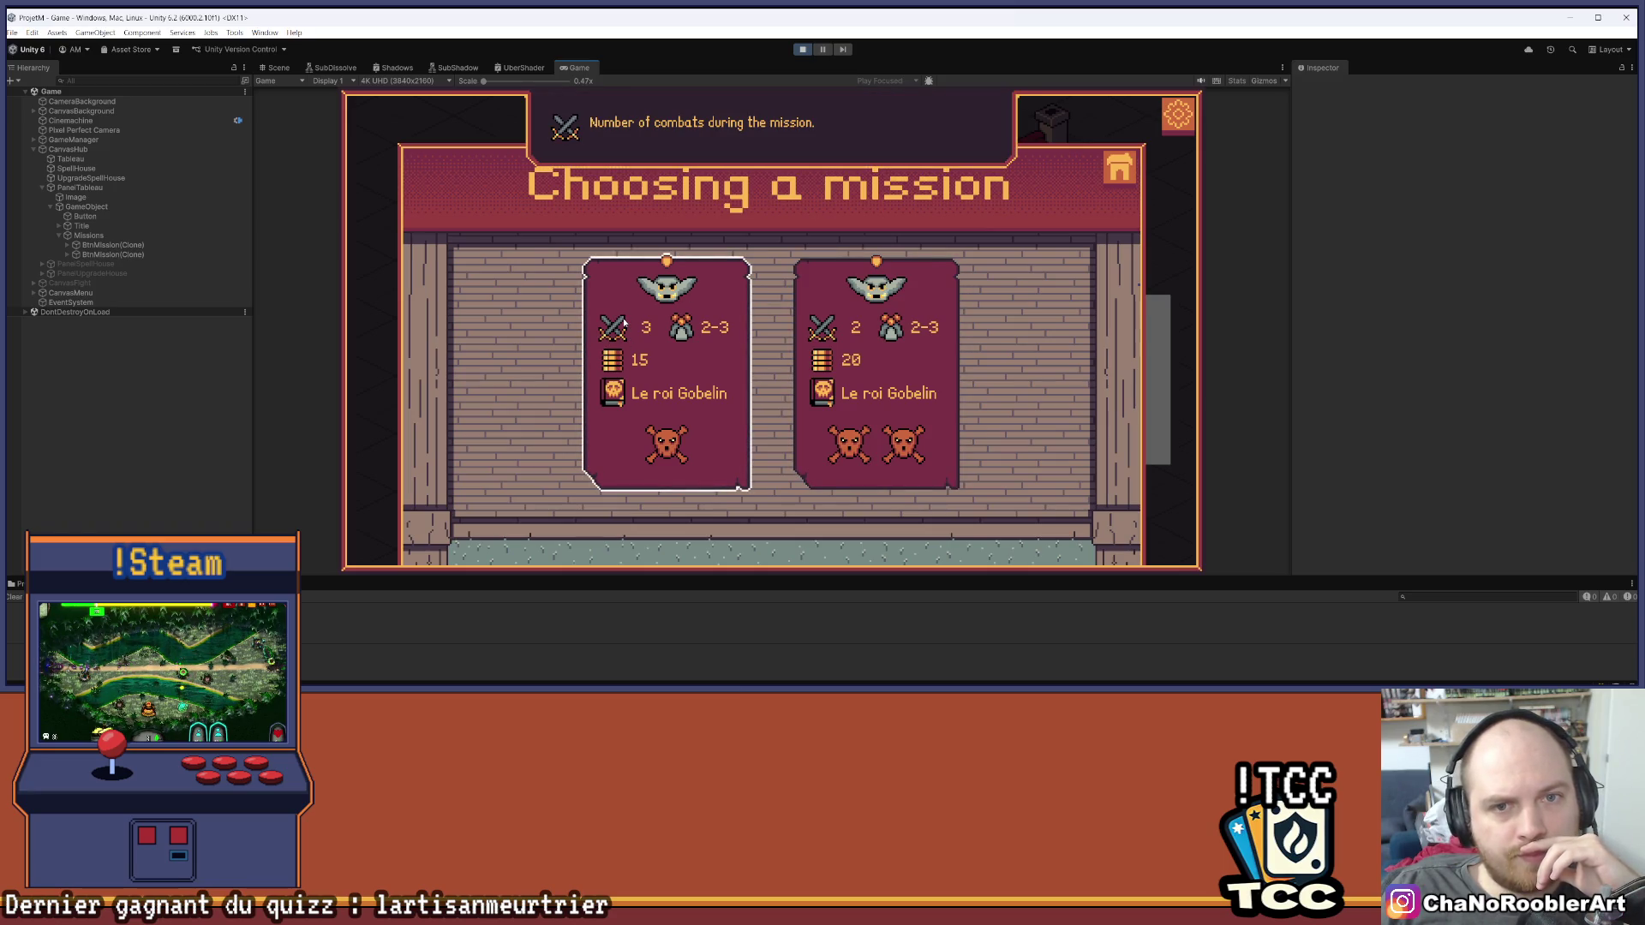
{"action": "mouse_move", "coordinate": [839, 450]}
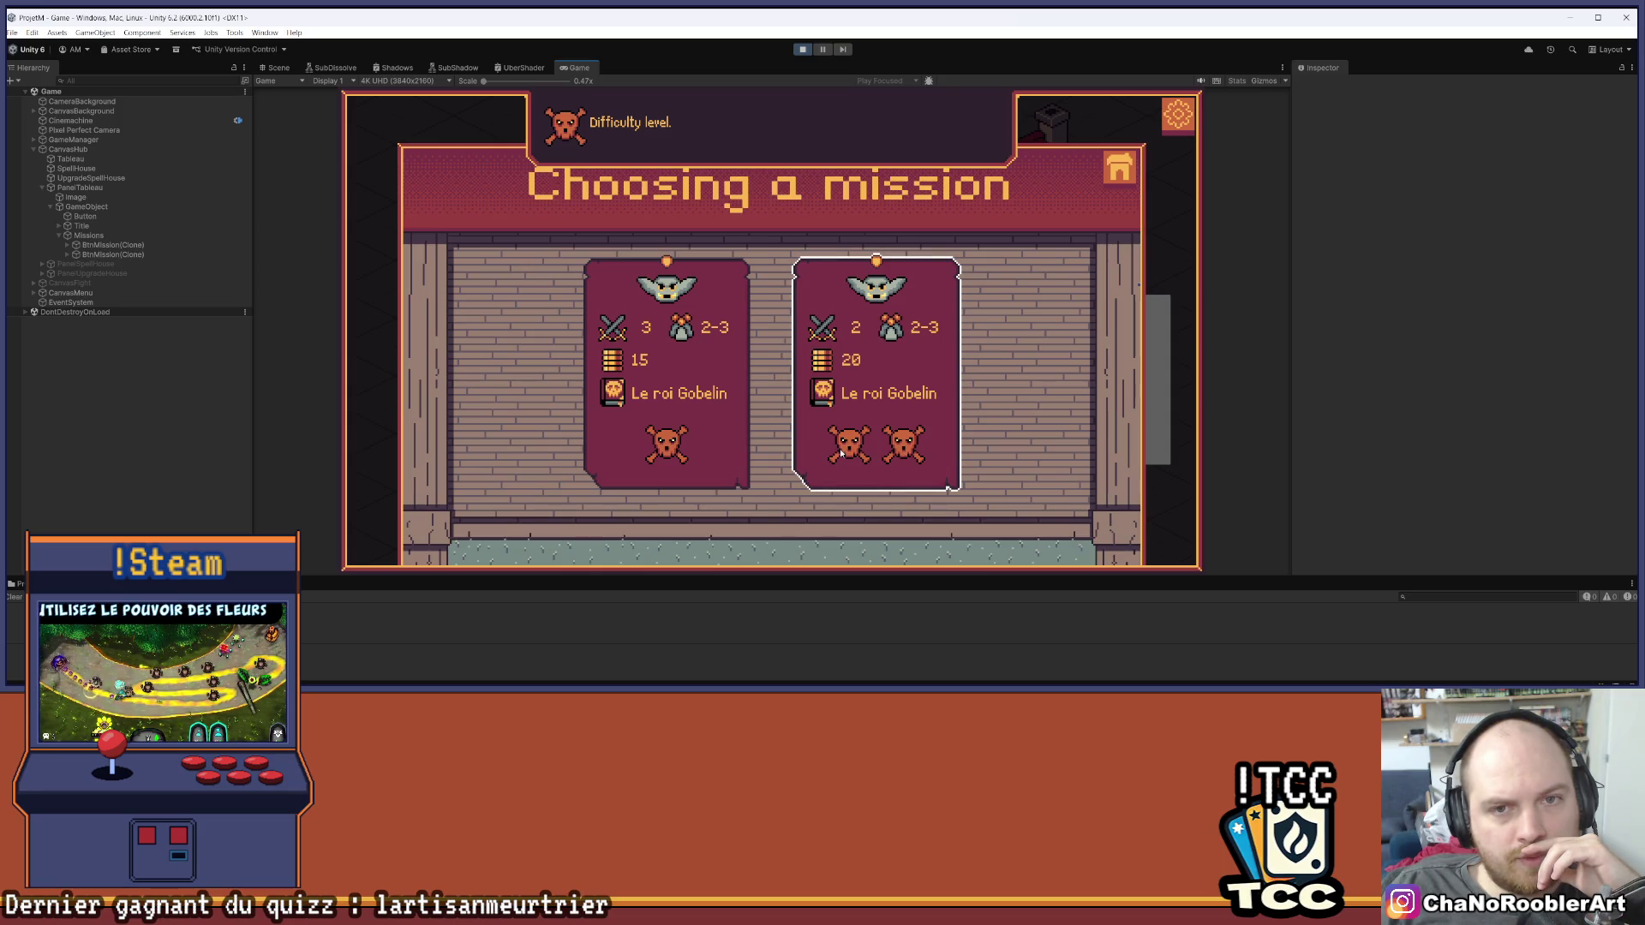
{"action": "mouse_move", "coordinate": [820, 334]}
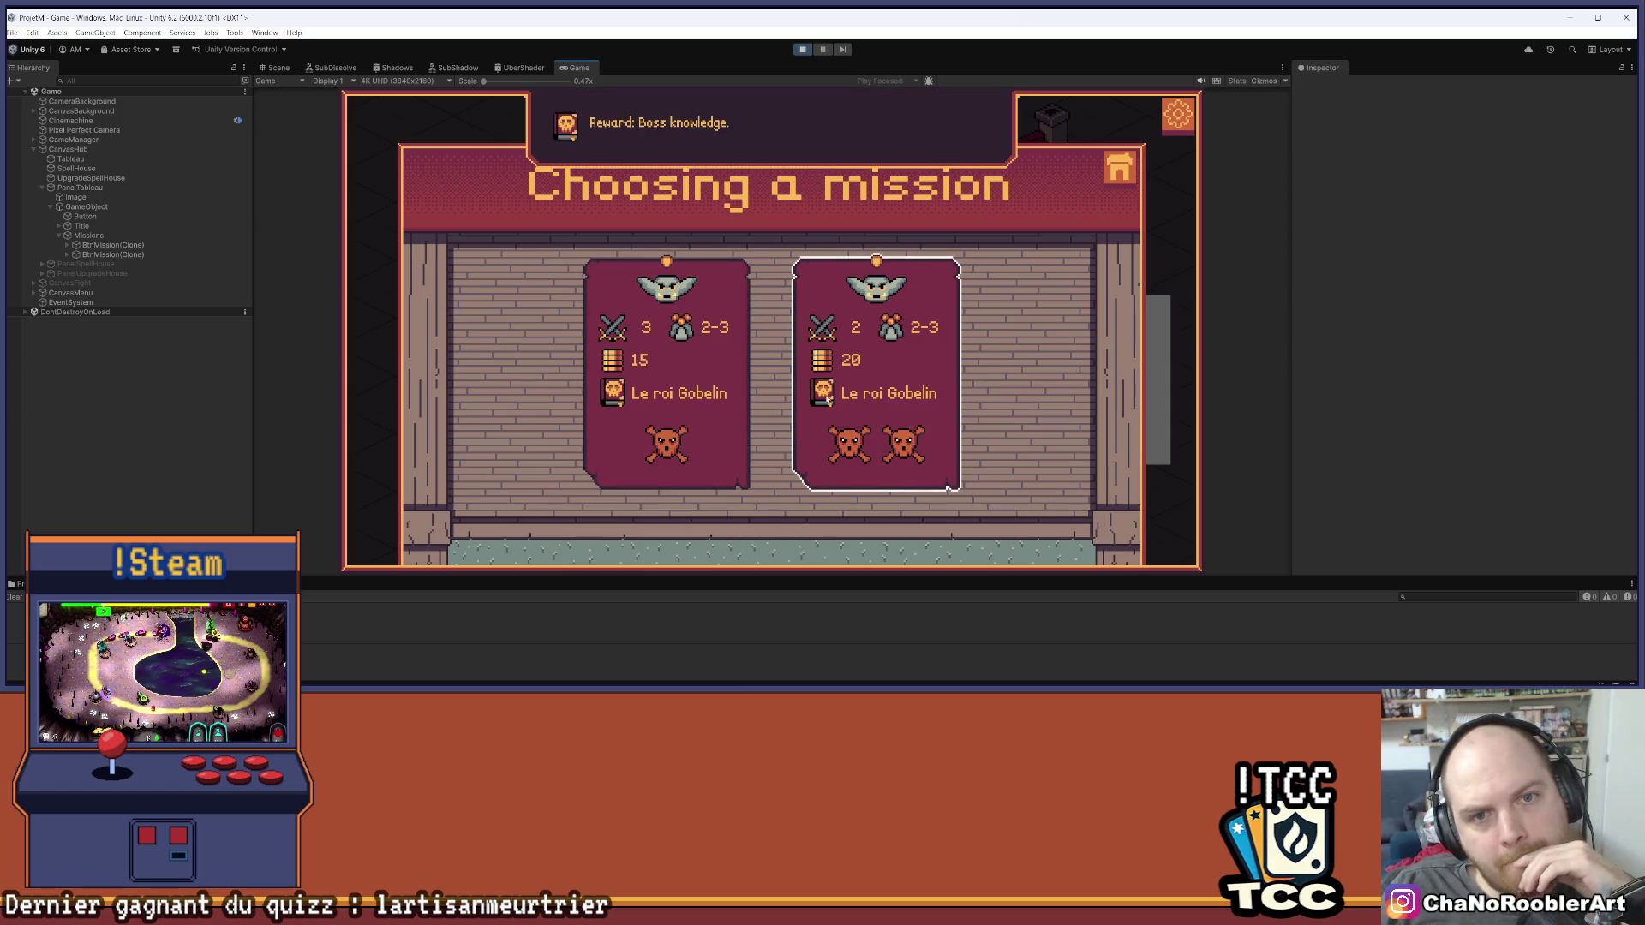
{"action": "mouse_move", "coordinate": [895, 336]}
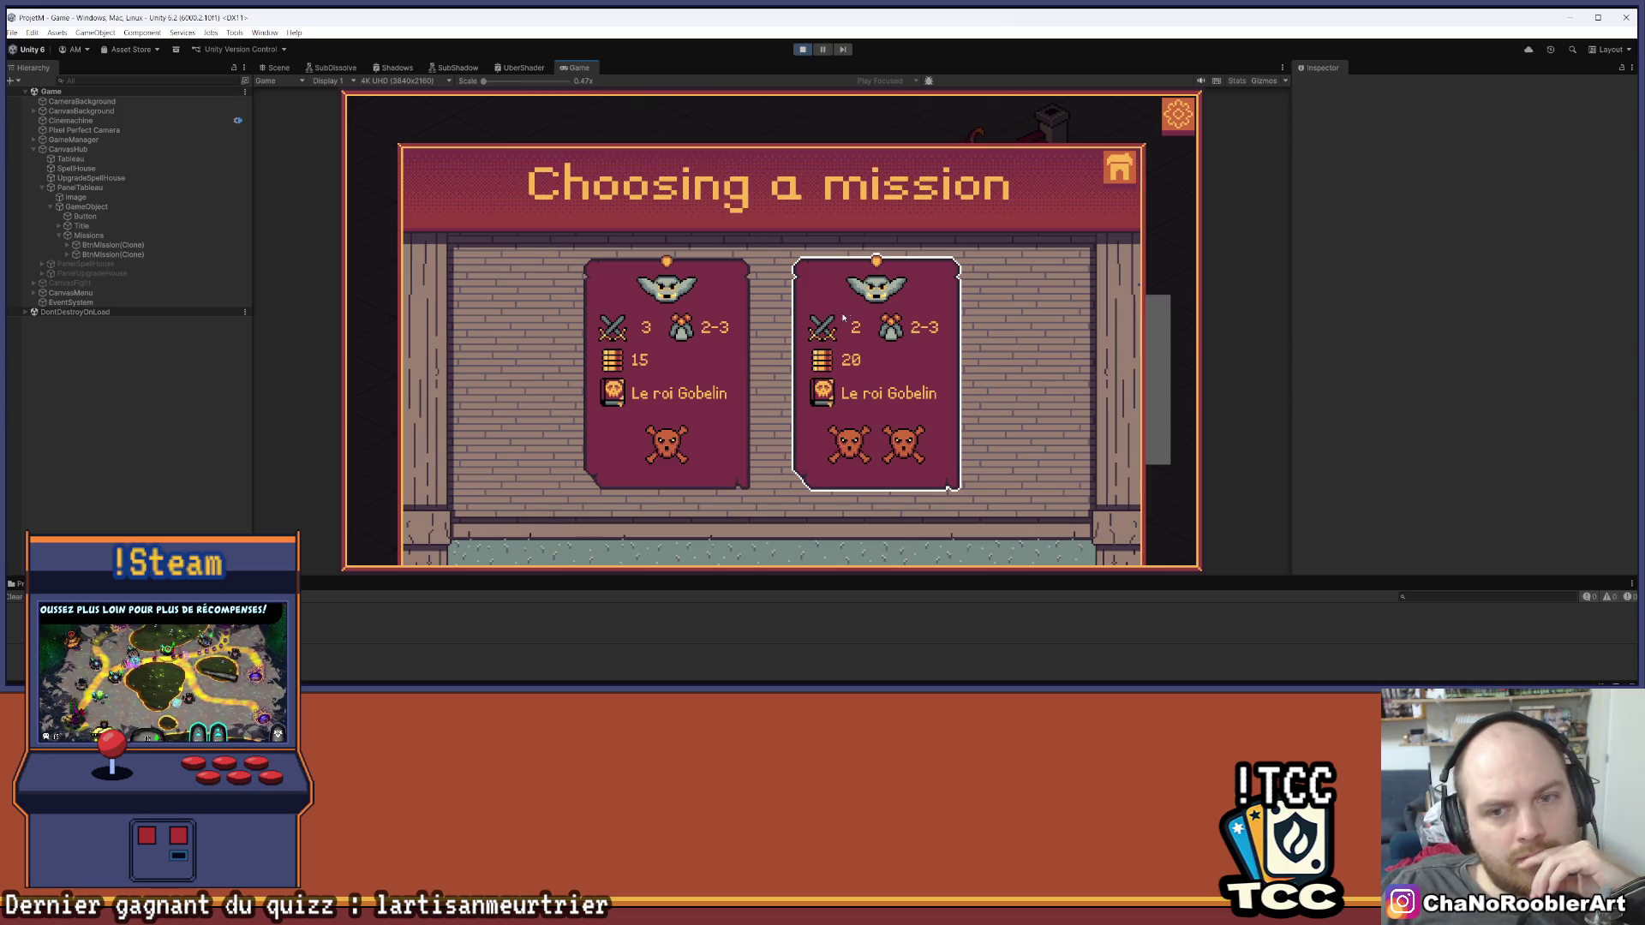
{"action": "mouse_move", "coordinate": [880, 294]}
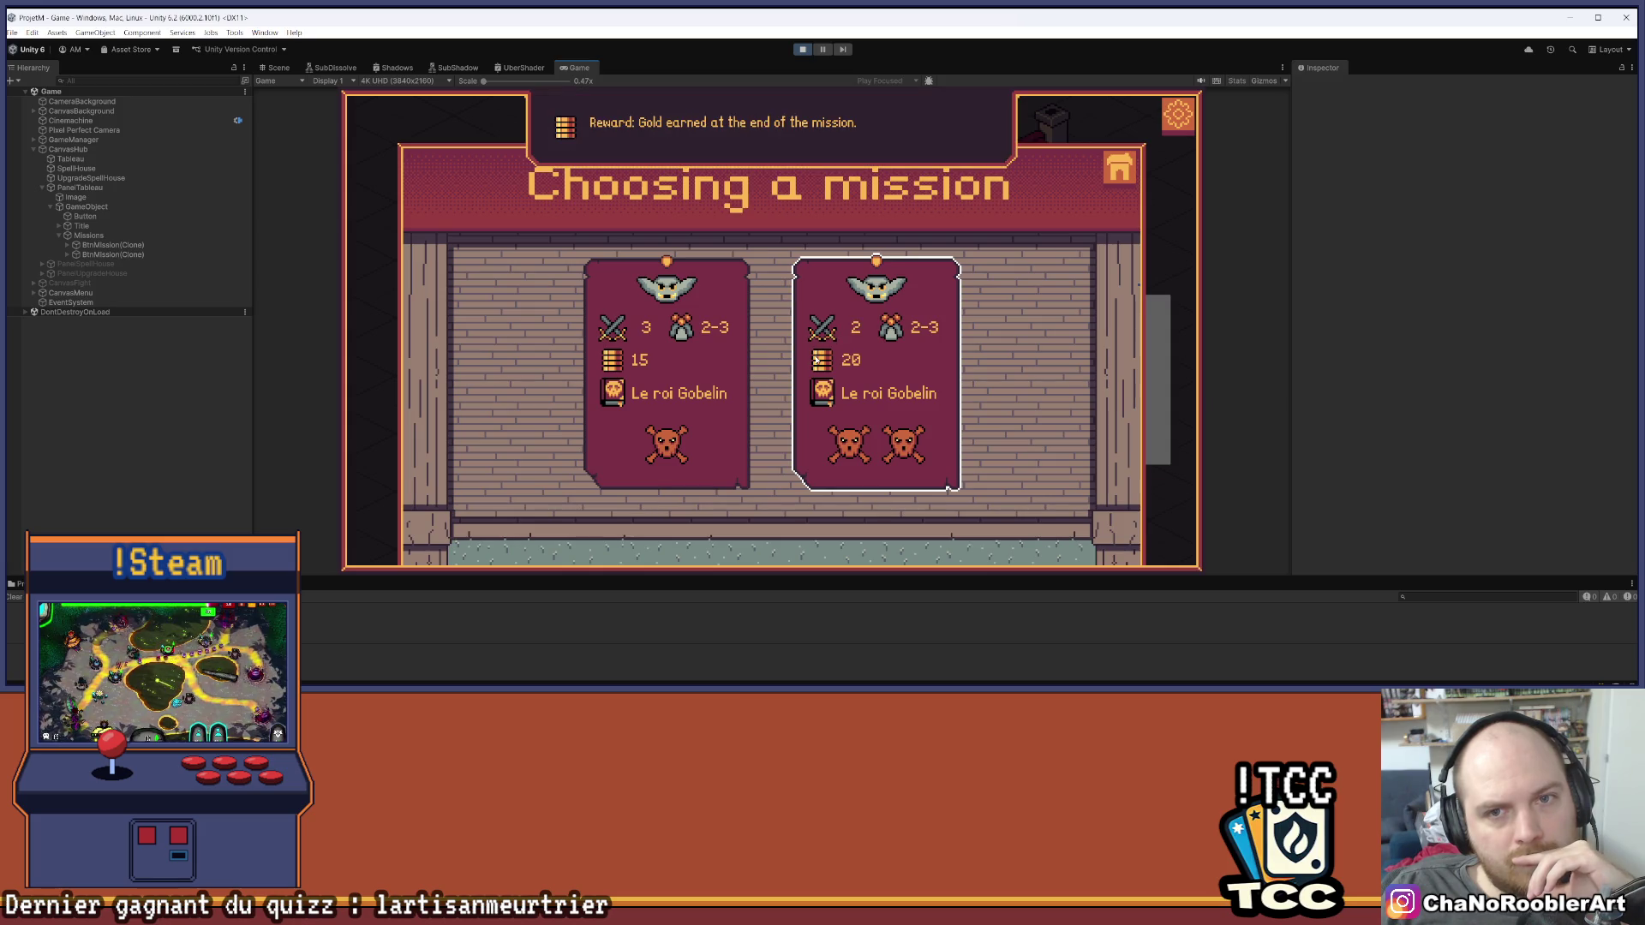
{"action": "mouse_move", "coordinate": [824, 408]}
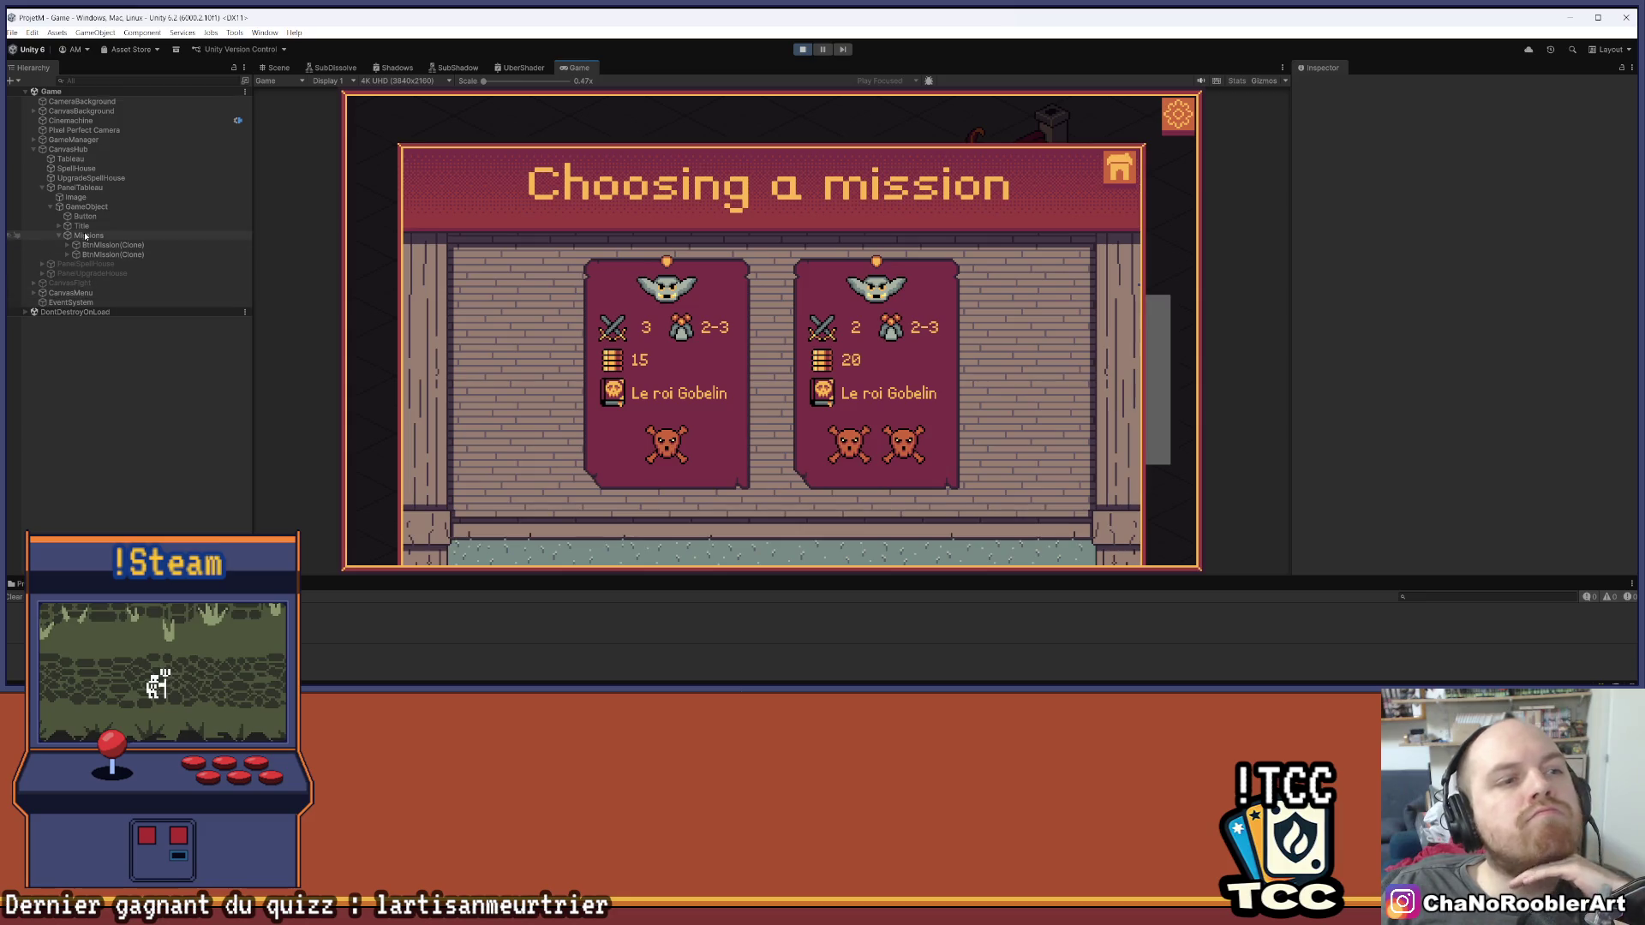
{"action": "left_click", "coordinate": [34, 292]}
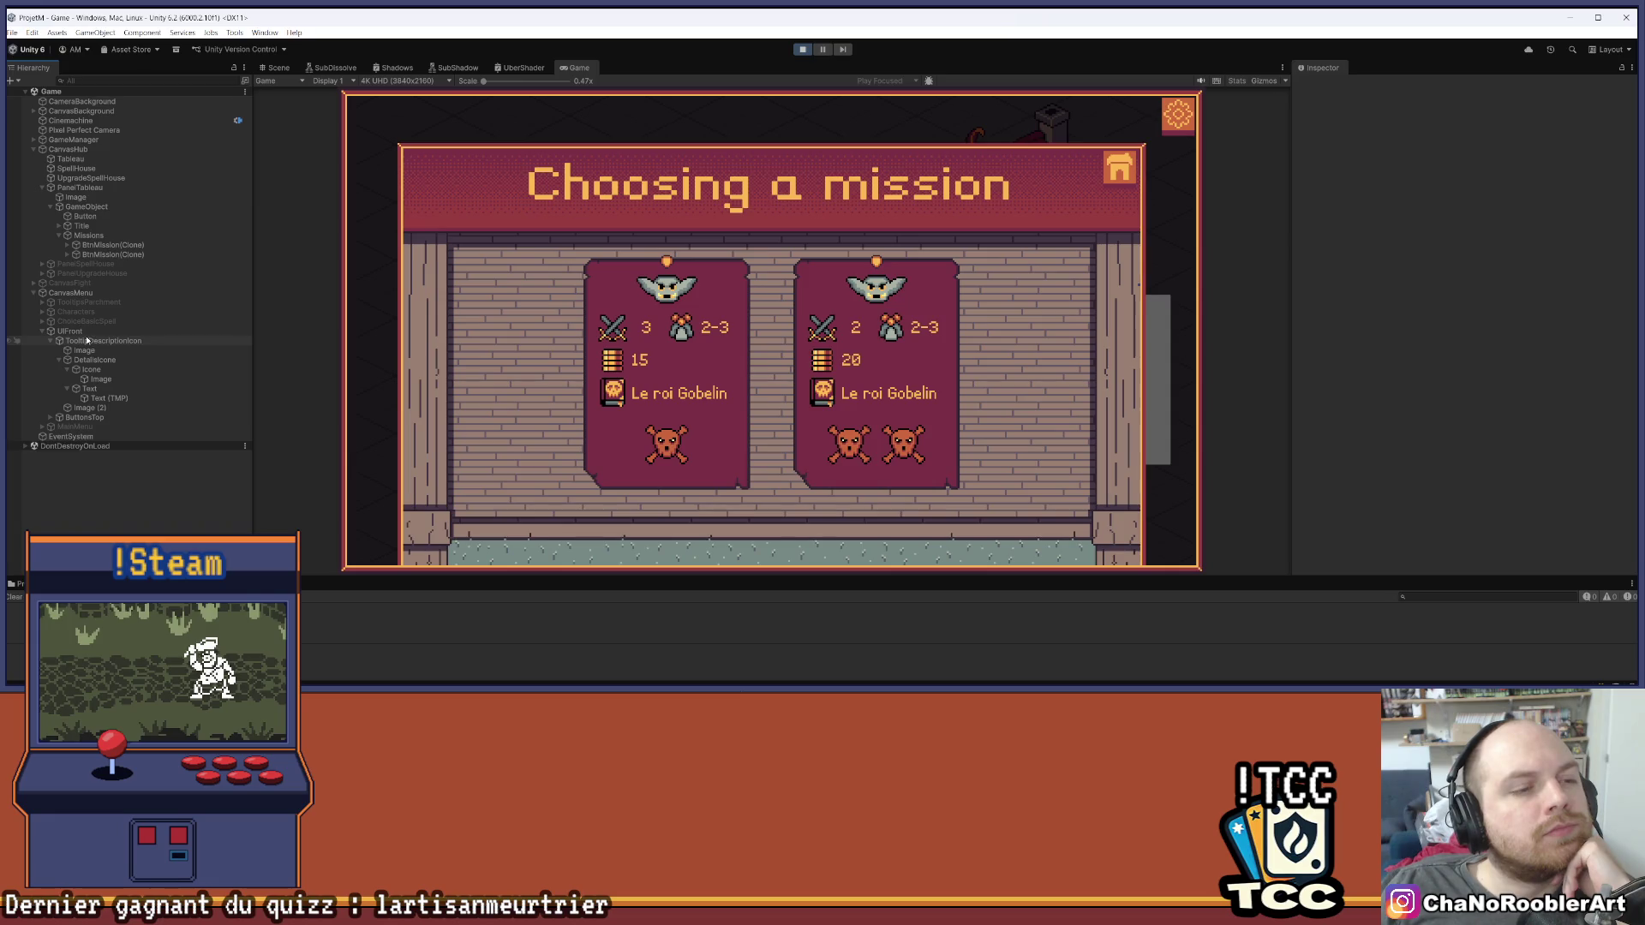
Set TooltipDescriptionIcon's Canvas Group Alpha to 0.98 and switch to the Scene view
{"action": "left_click", "coordinate": [80, 333]}
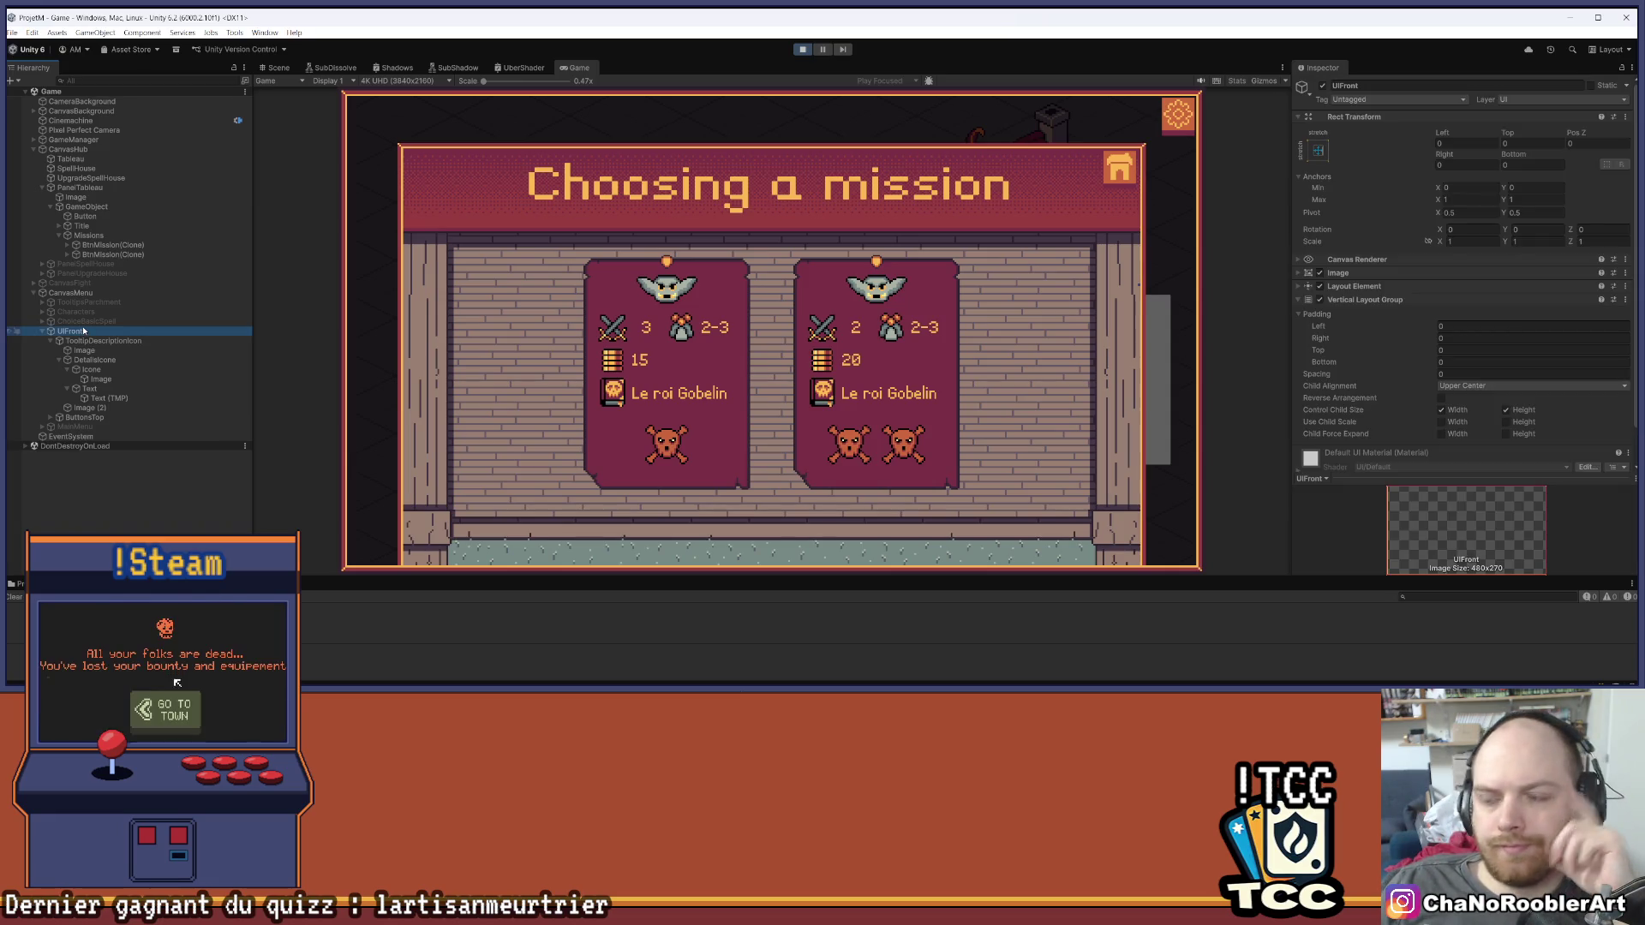
{"action": "left_click", "coordinate": [103, 341]}
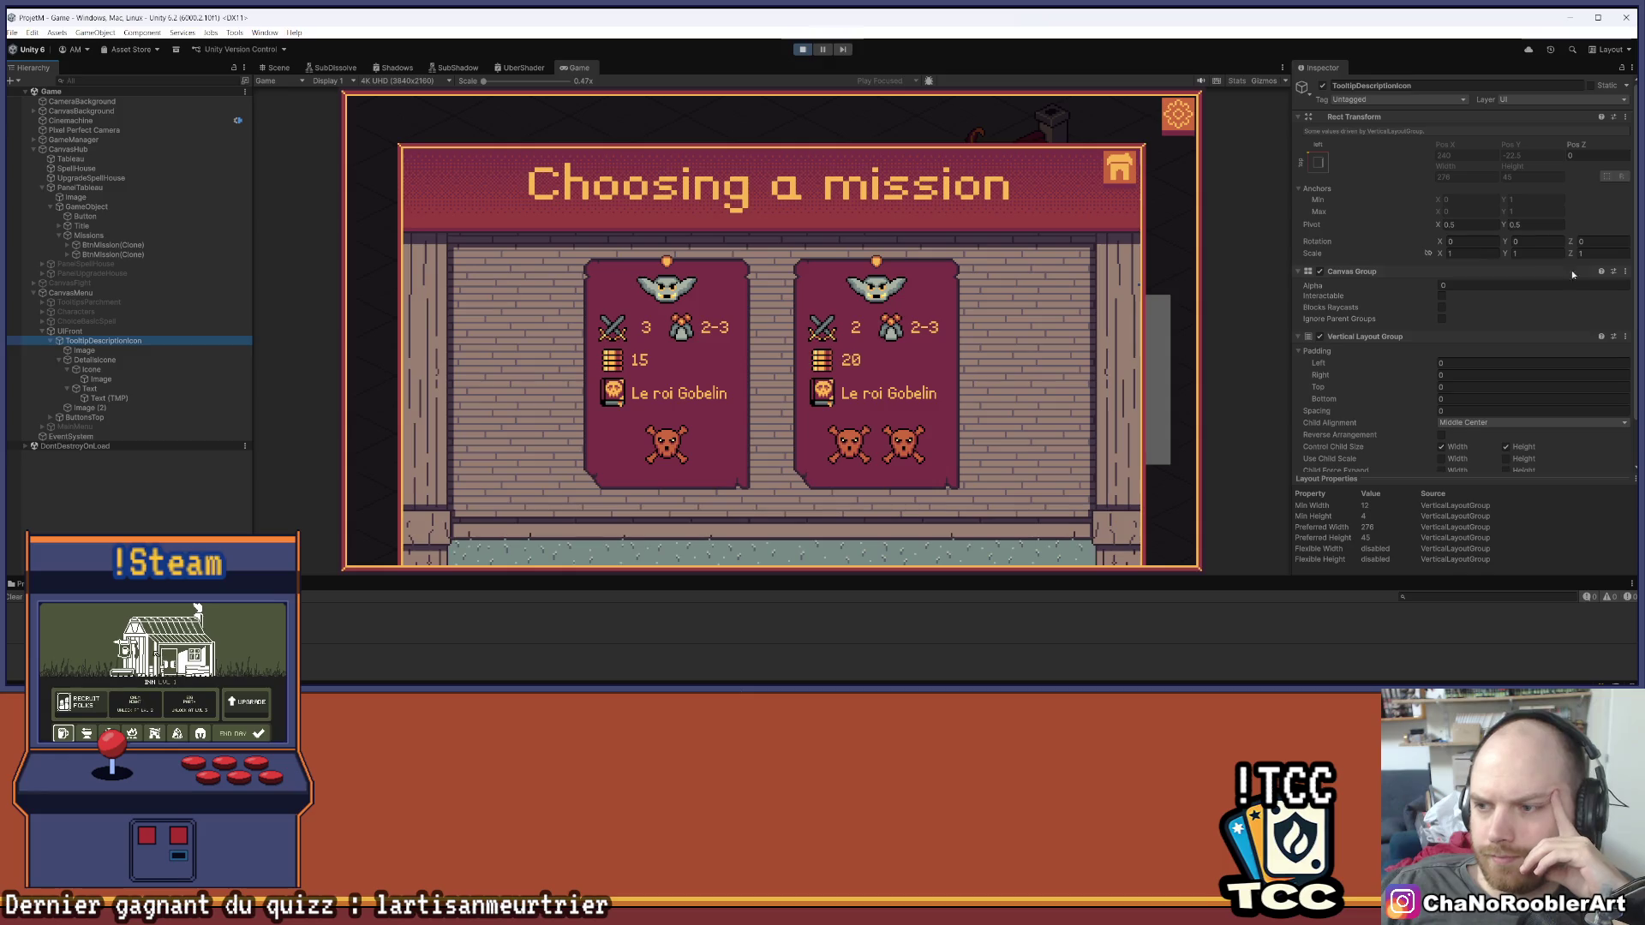
{"action": "left_click_drag", "start_coordinate": [1415, 286], "coordinate": [1509, 233]}
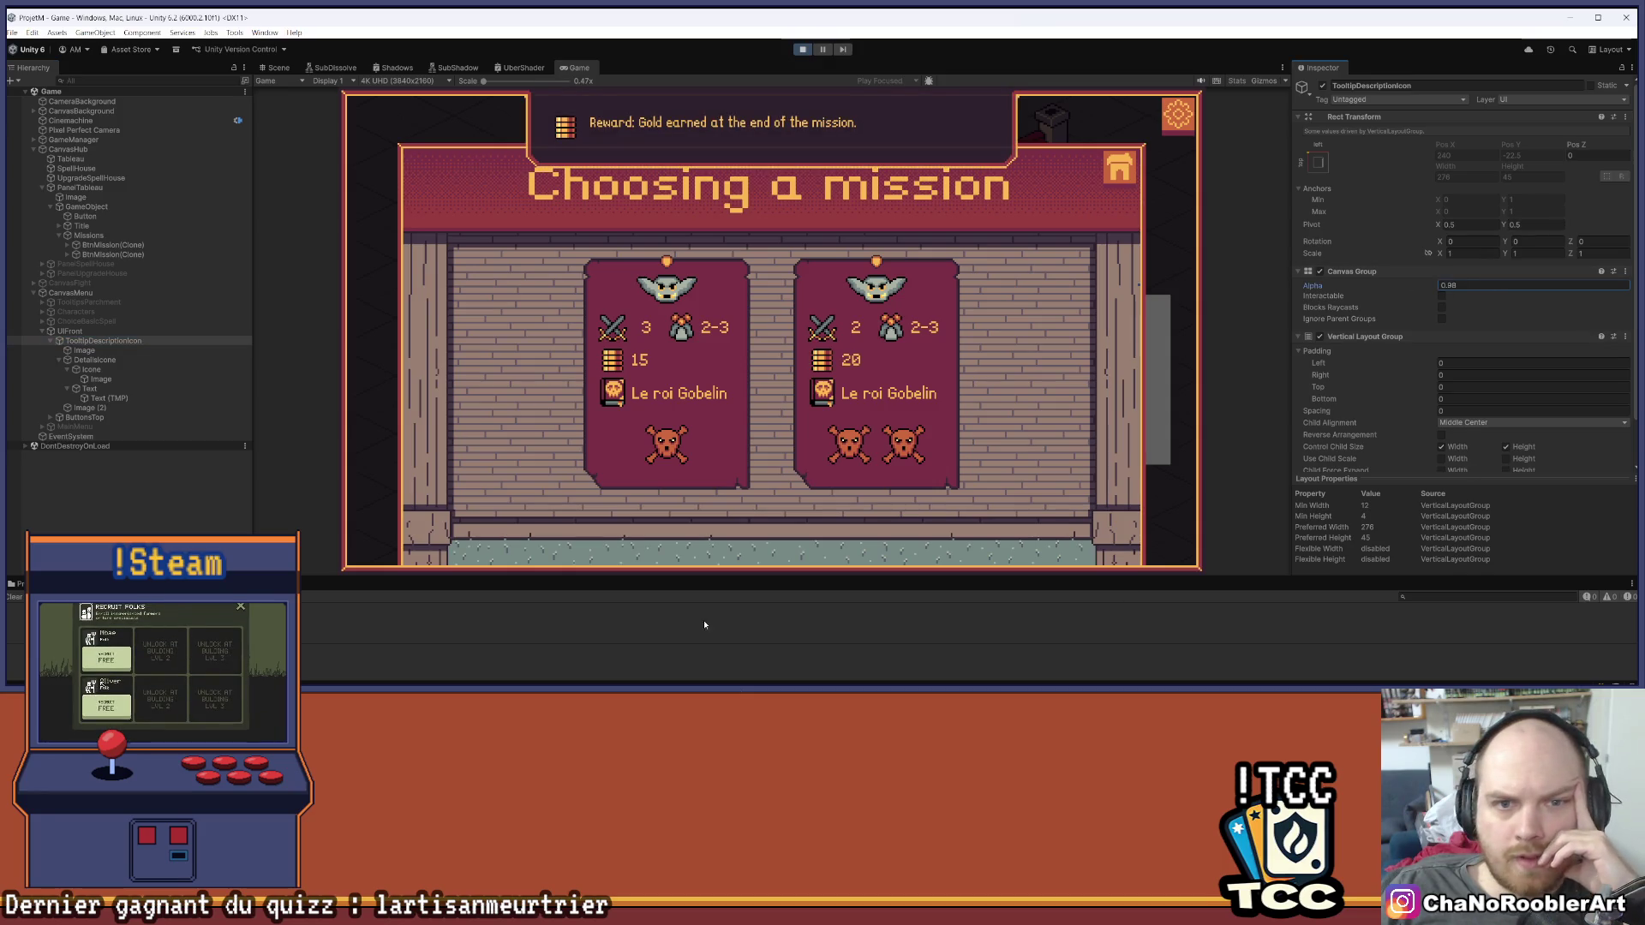
{"action": "left_click", "coordinate": [84, 350]}
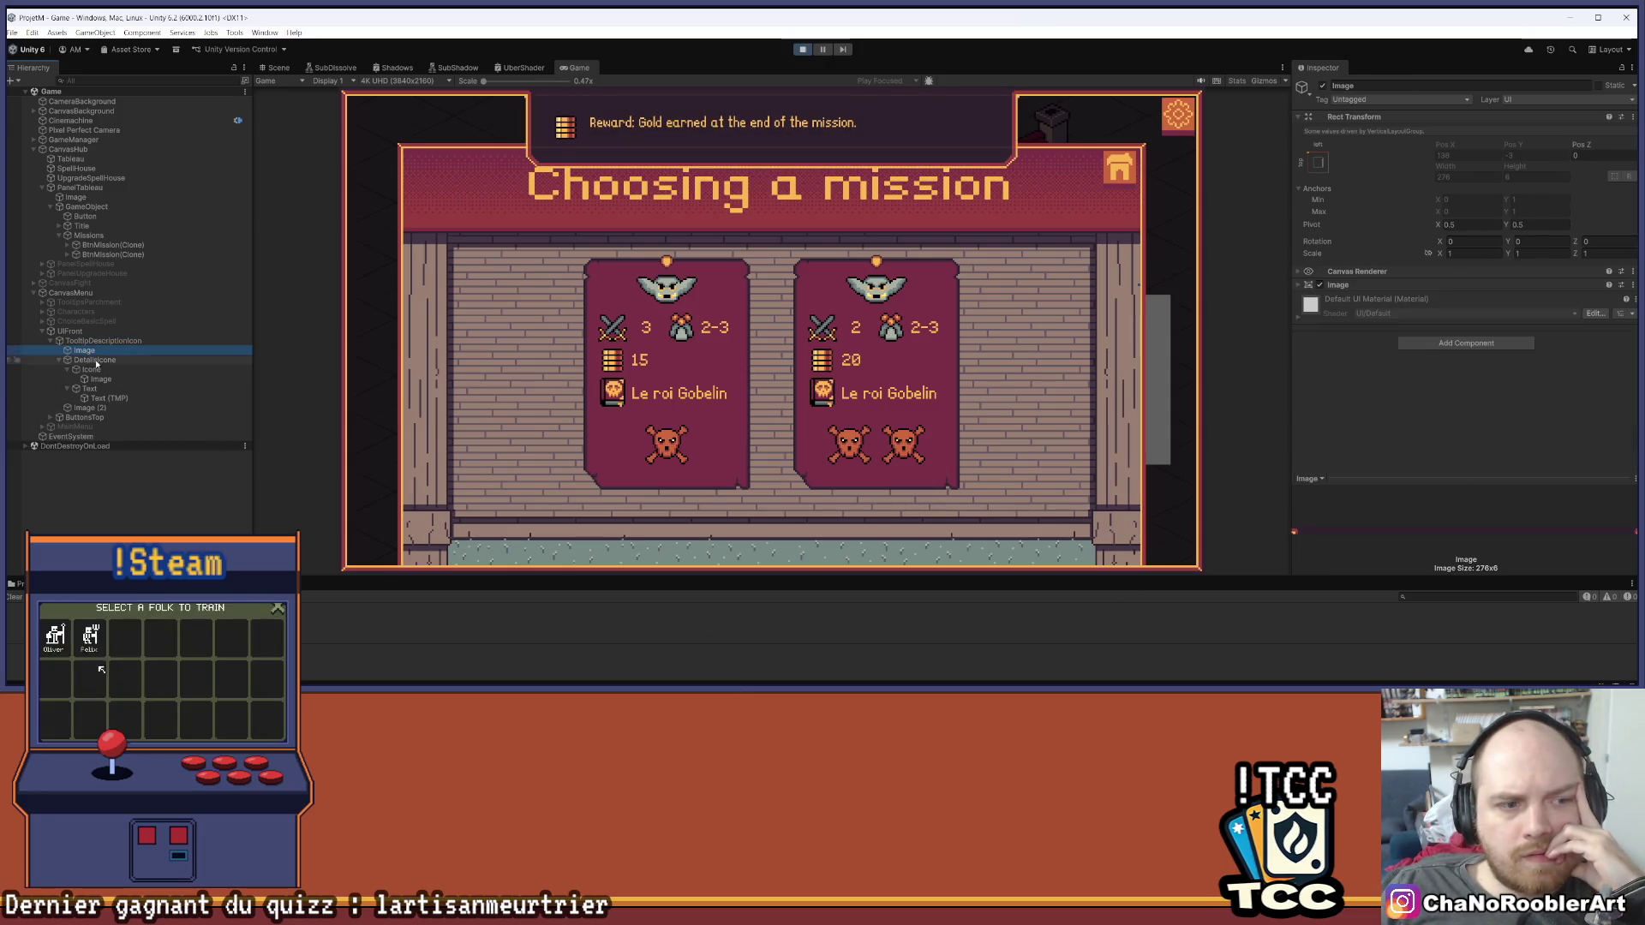
{"action": "left_click", "coordinate": [277, 68]}
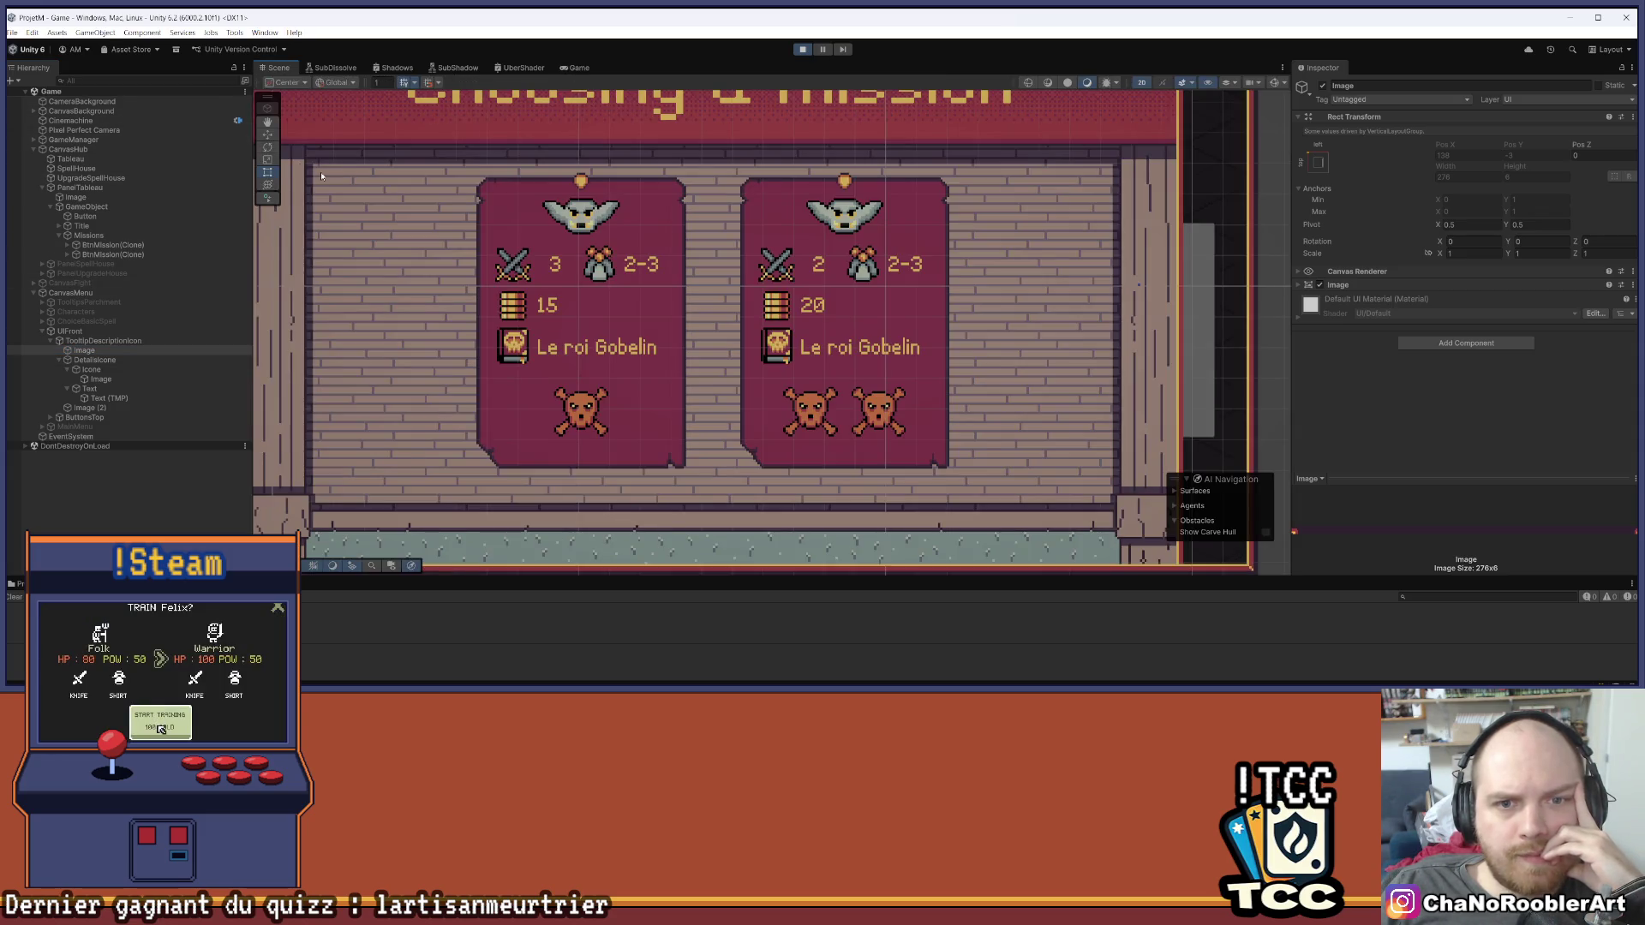
{"action": "scroll", "coordinate": [320, 175], "scroll_direction": "down", "scroll_amount": 5}
{"action": "scroll", "coordinate": [455, 196], "scroll_direction": "up", "scroll_amount": 4}
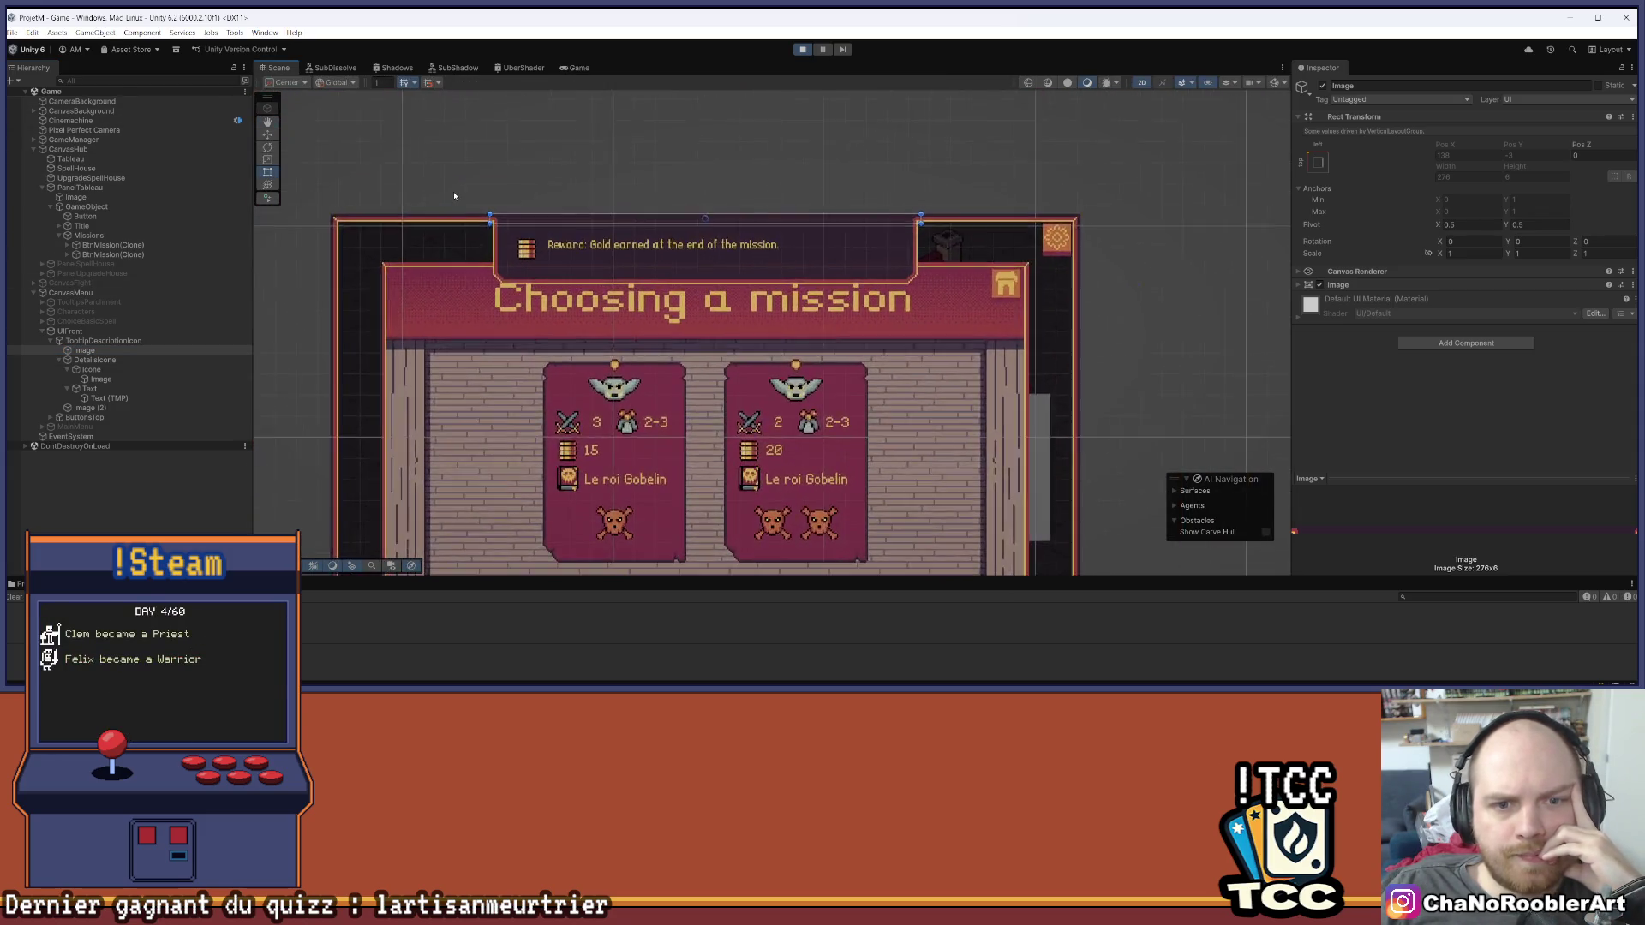
{"action": "scroll", "coordinate": [454, 197], "scroll_direction": "up", "scroll_amount": 1}
Compare the Icone and Text layouts, trying Middle Center child alignment before reverting to Middle Left
{"action": "left_click", "coordinate": [92, 370]}
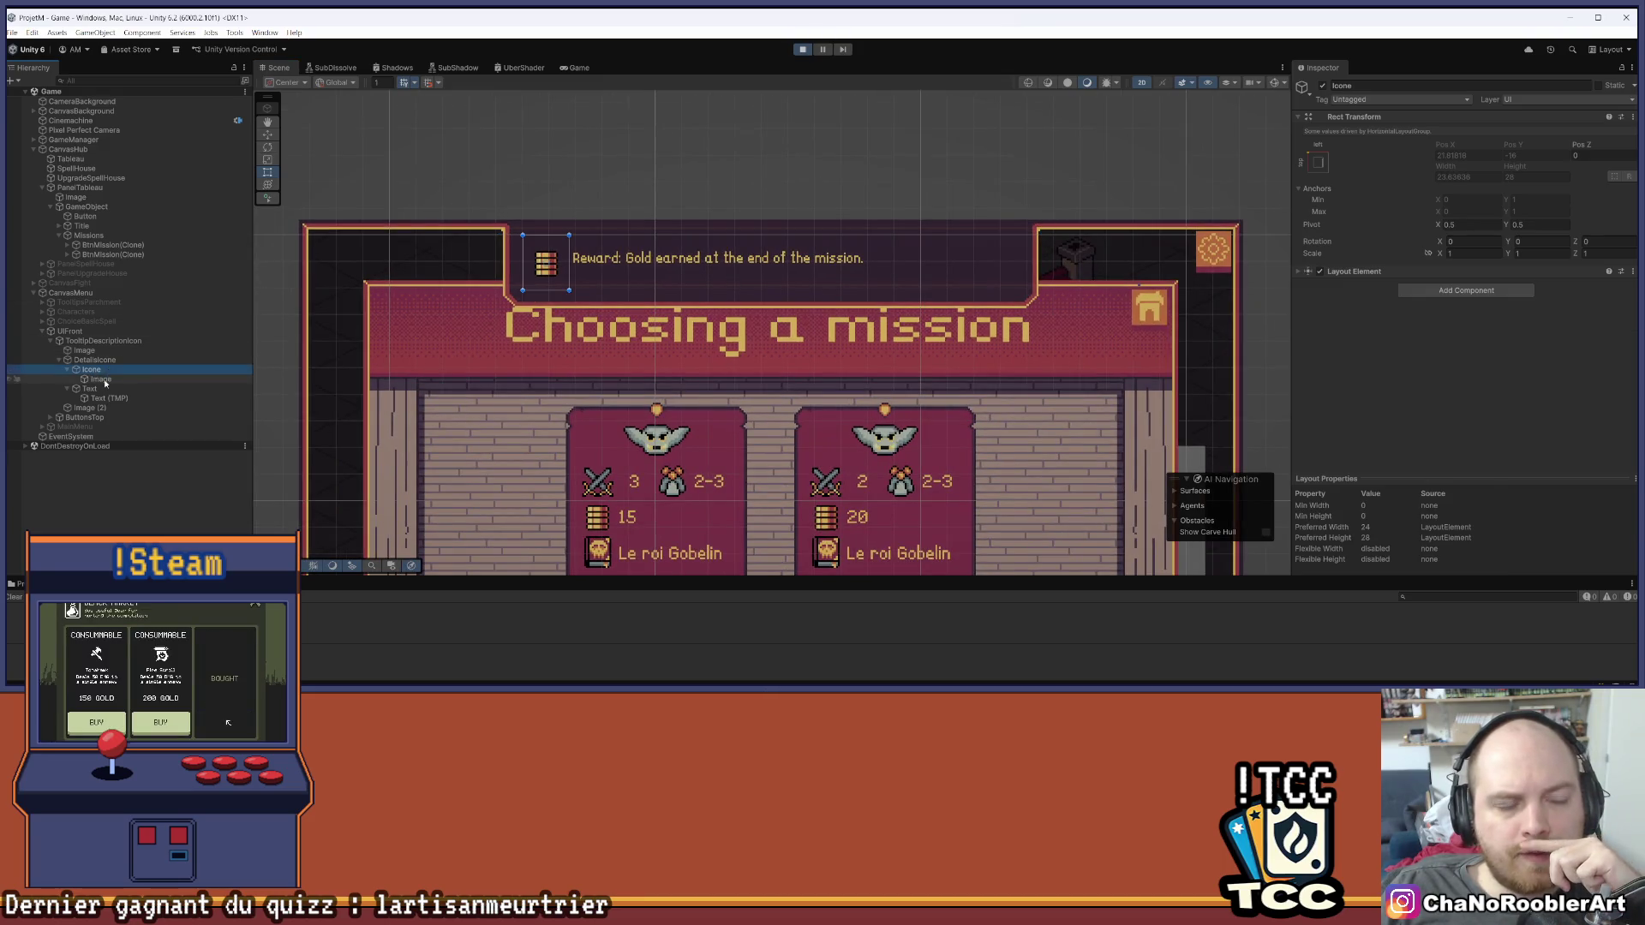
{"action": "left_click", "coordinate": [90, 389]}
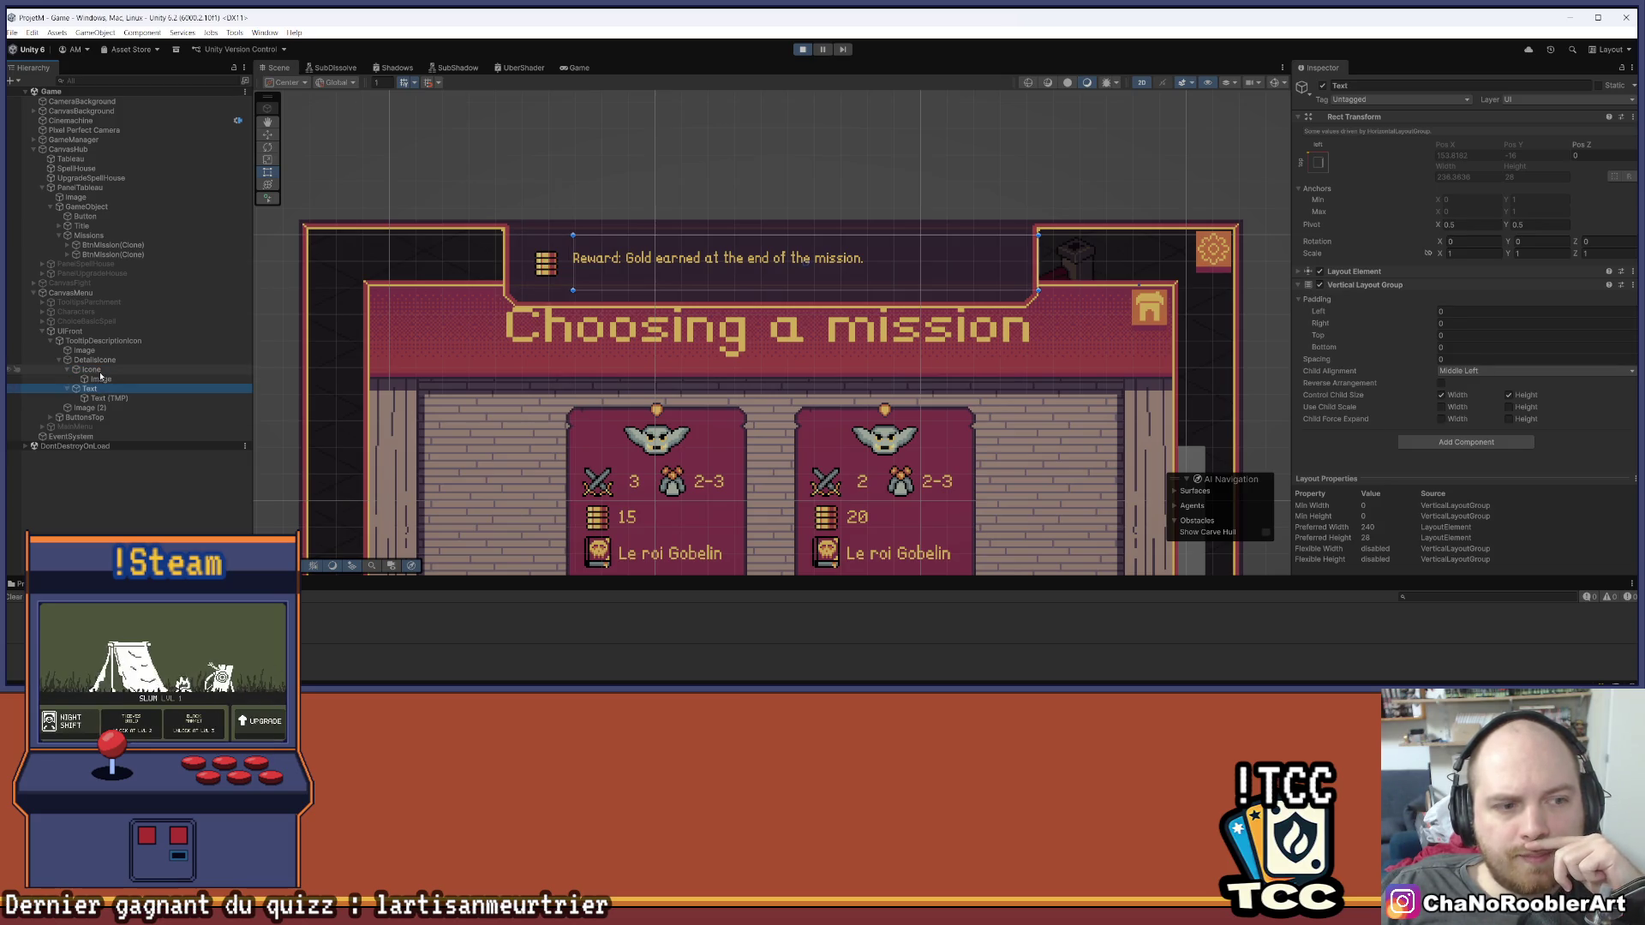
{"action": "left_click", "coordinate": [96, 370]}
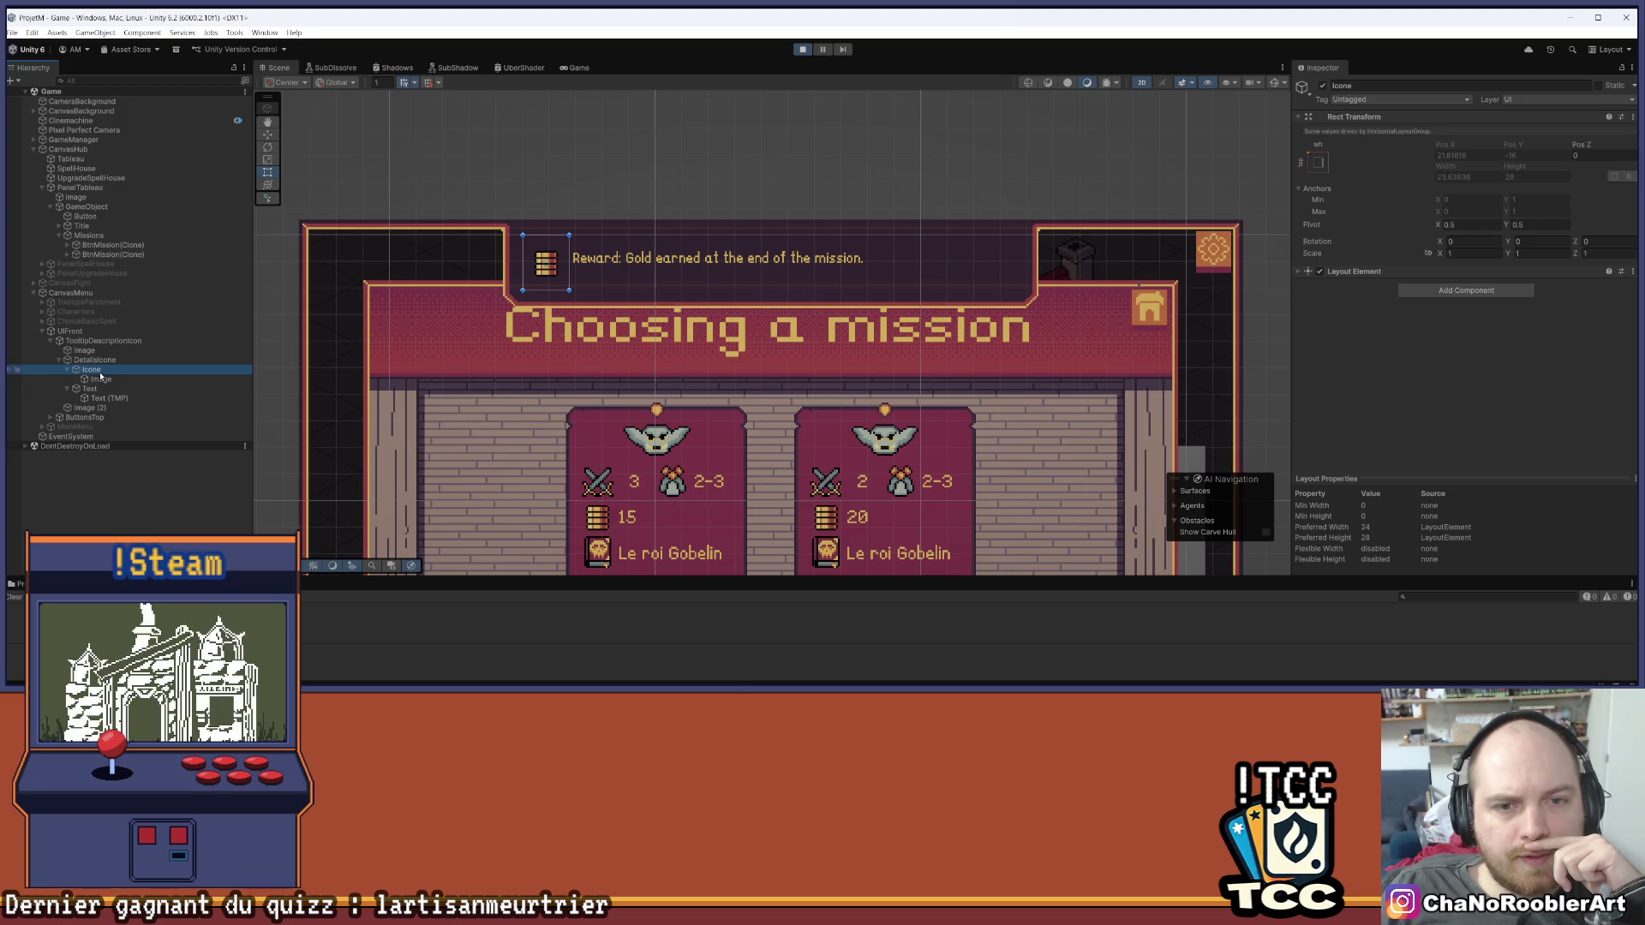
{"action": "left_click", "coordinate": [90, 389]}
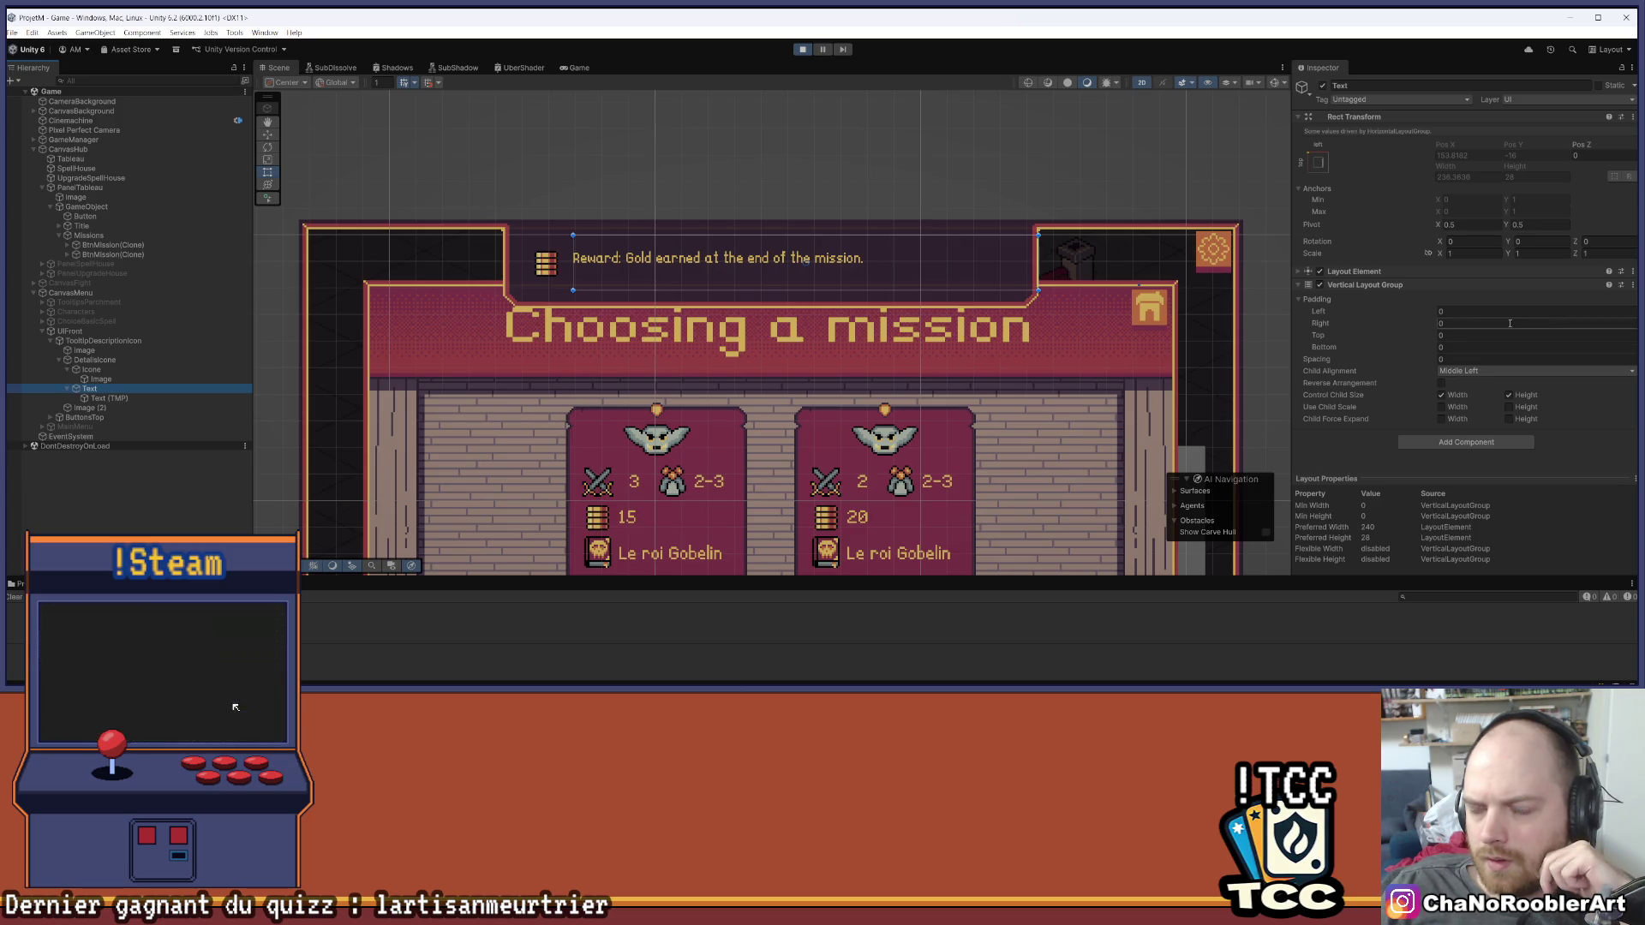
{"action": "left_click", "coordinate": [1508, 371]}
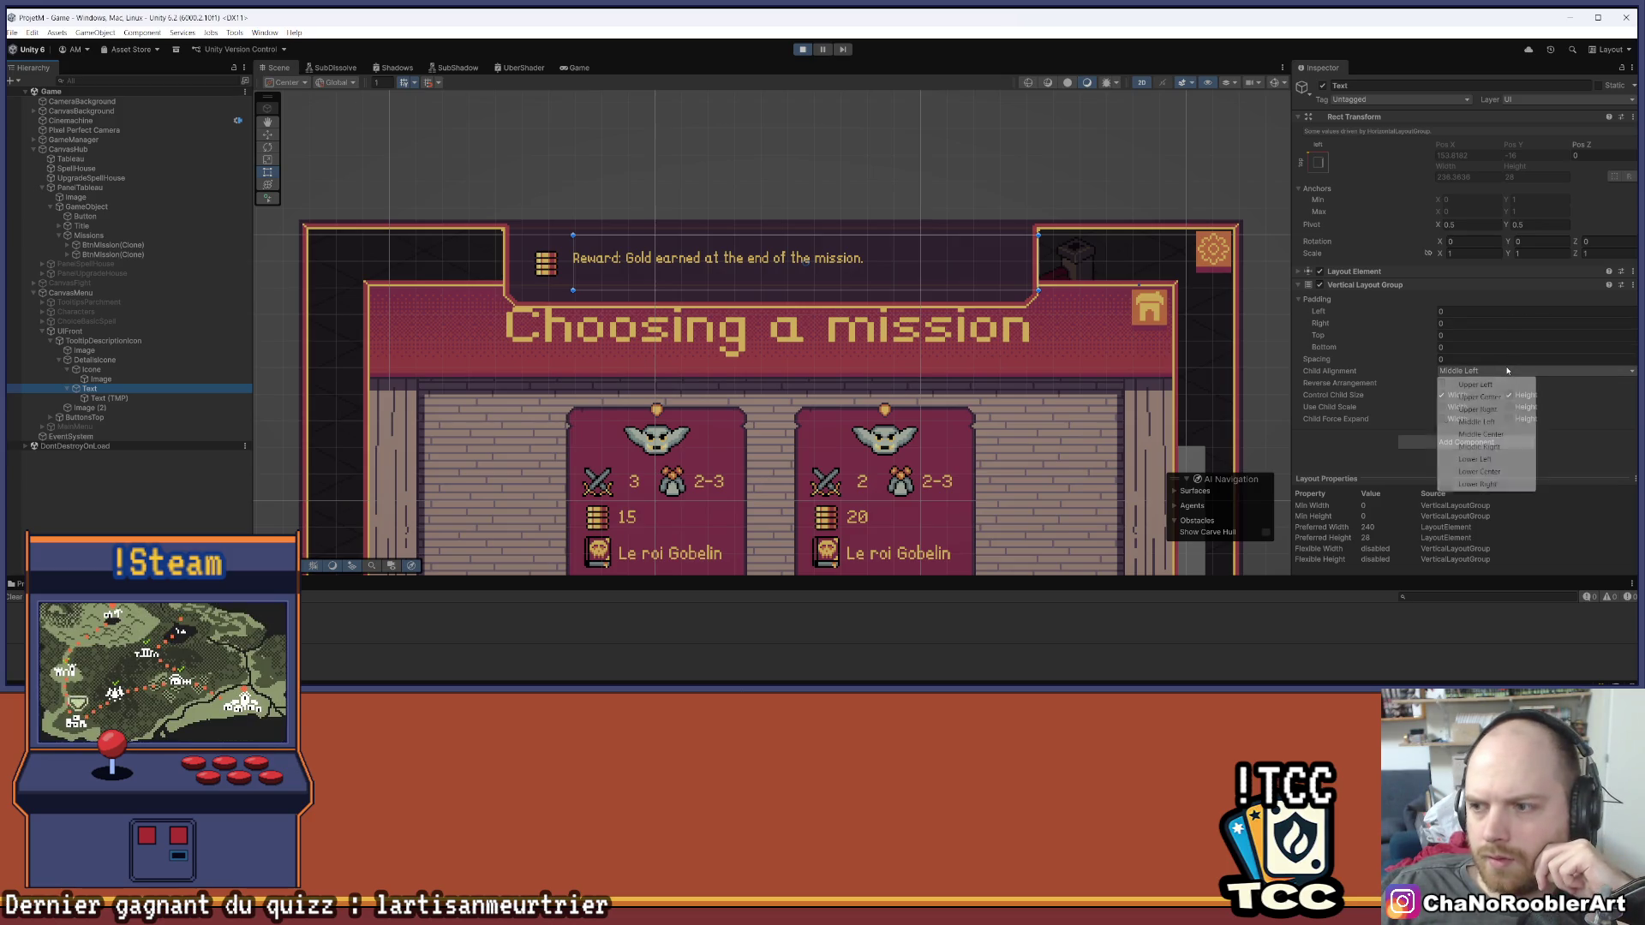
{"action": "left_click", "coordinate": [1499, 435]}
{"action": "left_click", "coordinate": [1491, 371]}
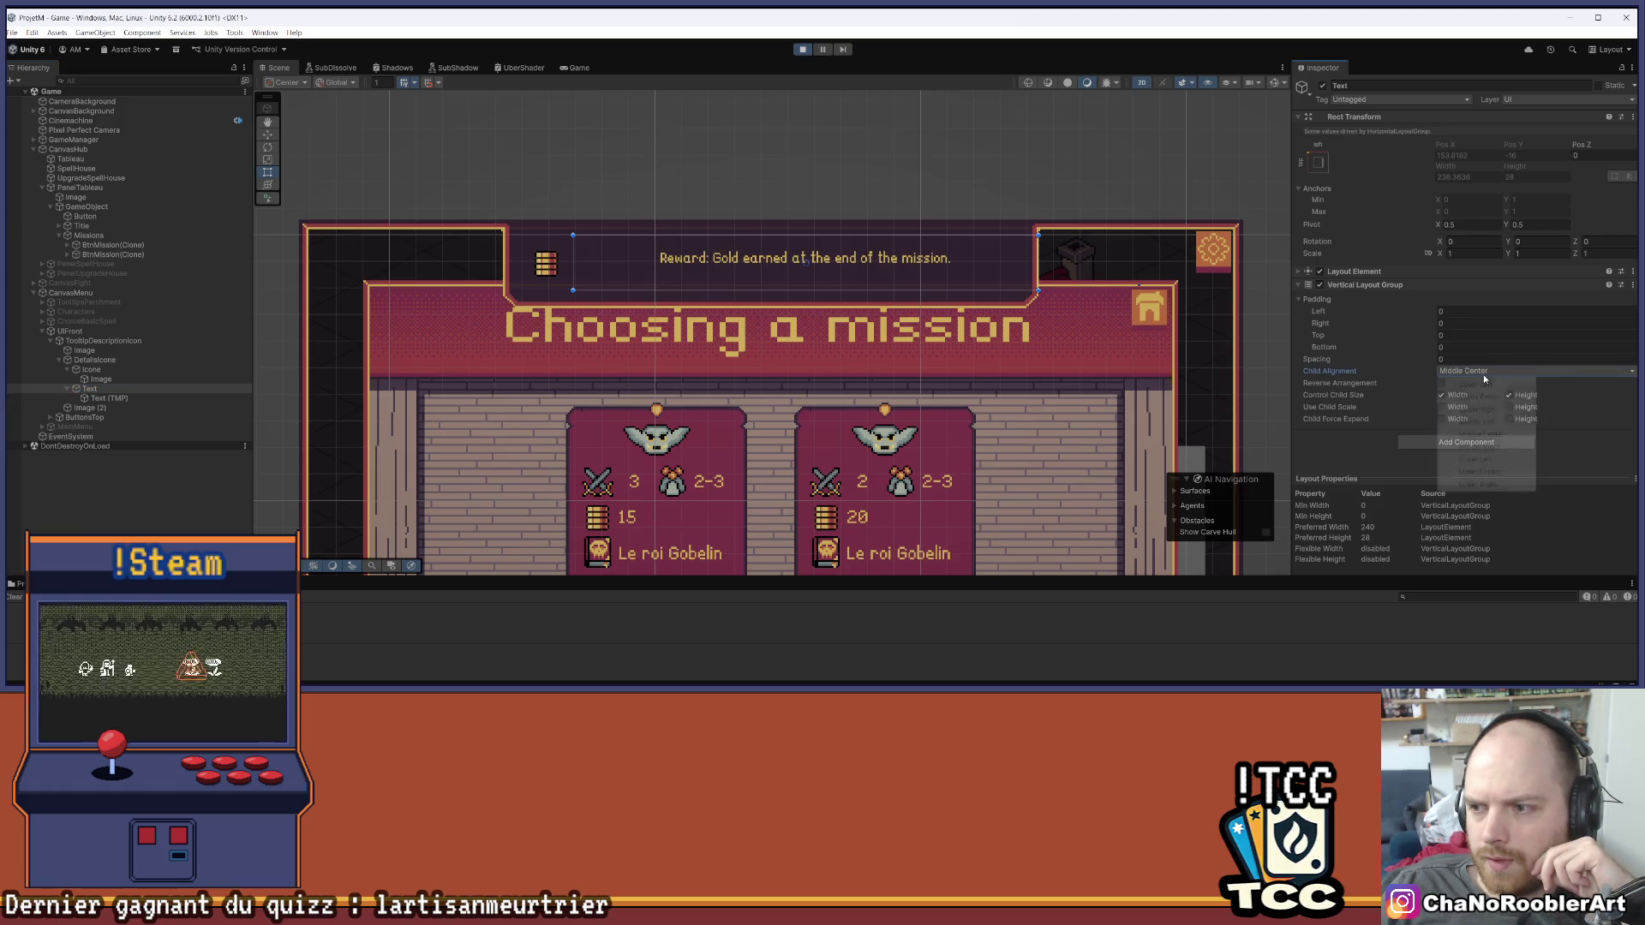
{"action": "left_click", "coordinate": [1477, 423]}
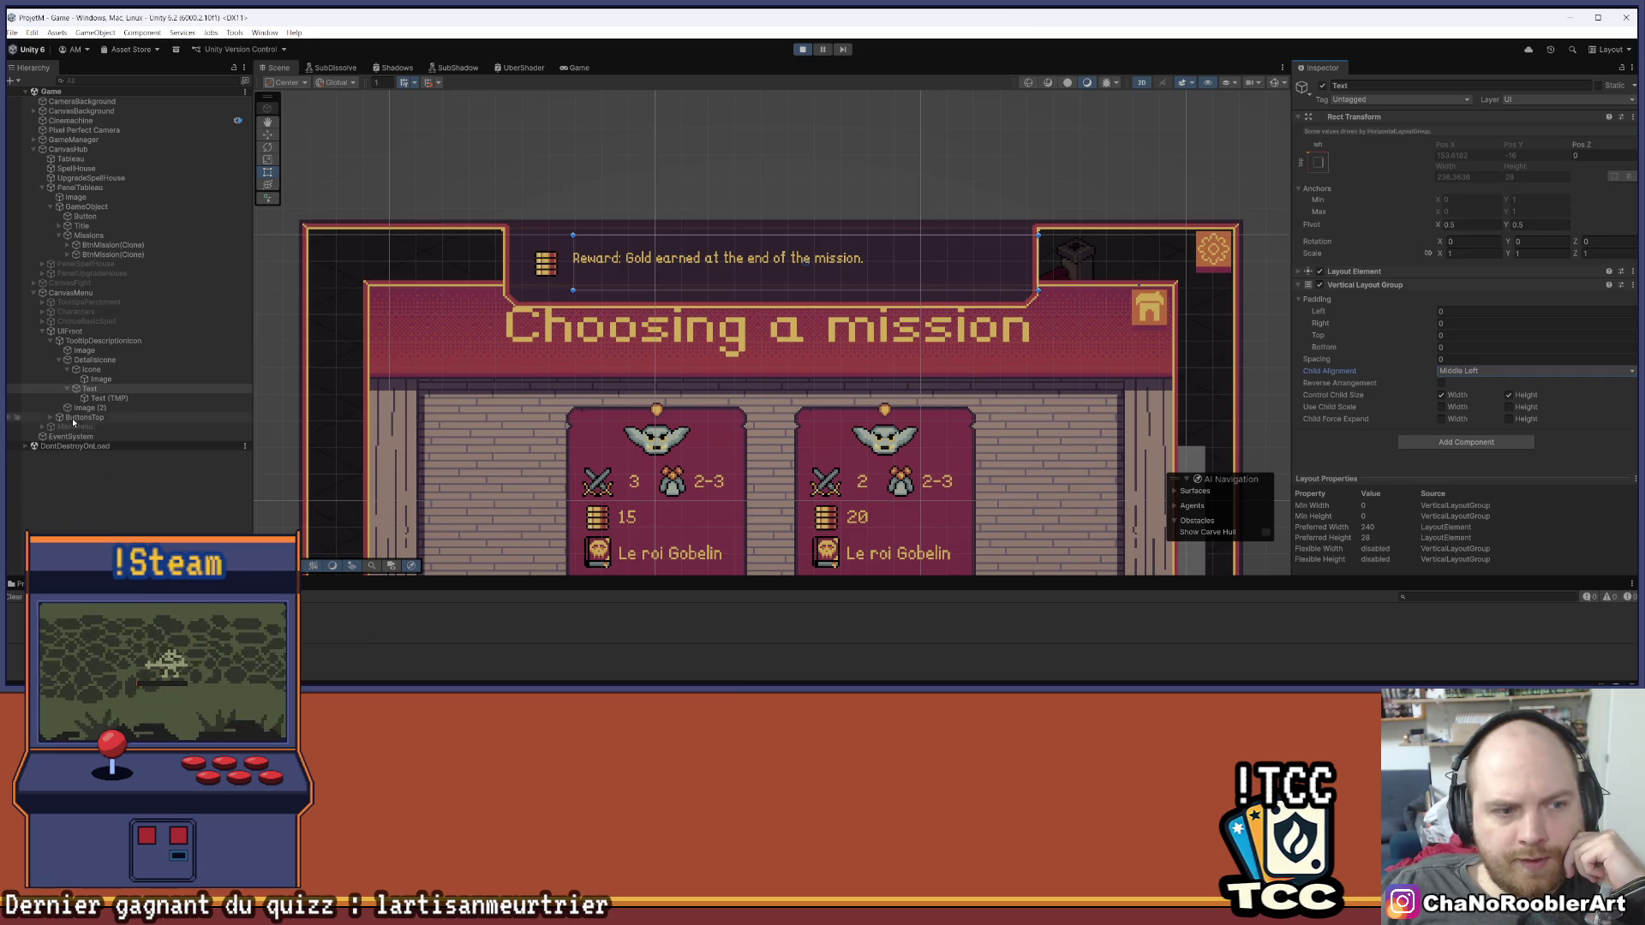
{"action": "left_click", "coordinate": [109, 399]}
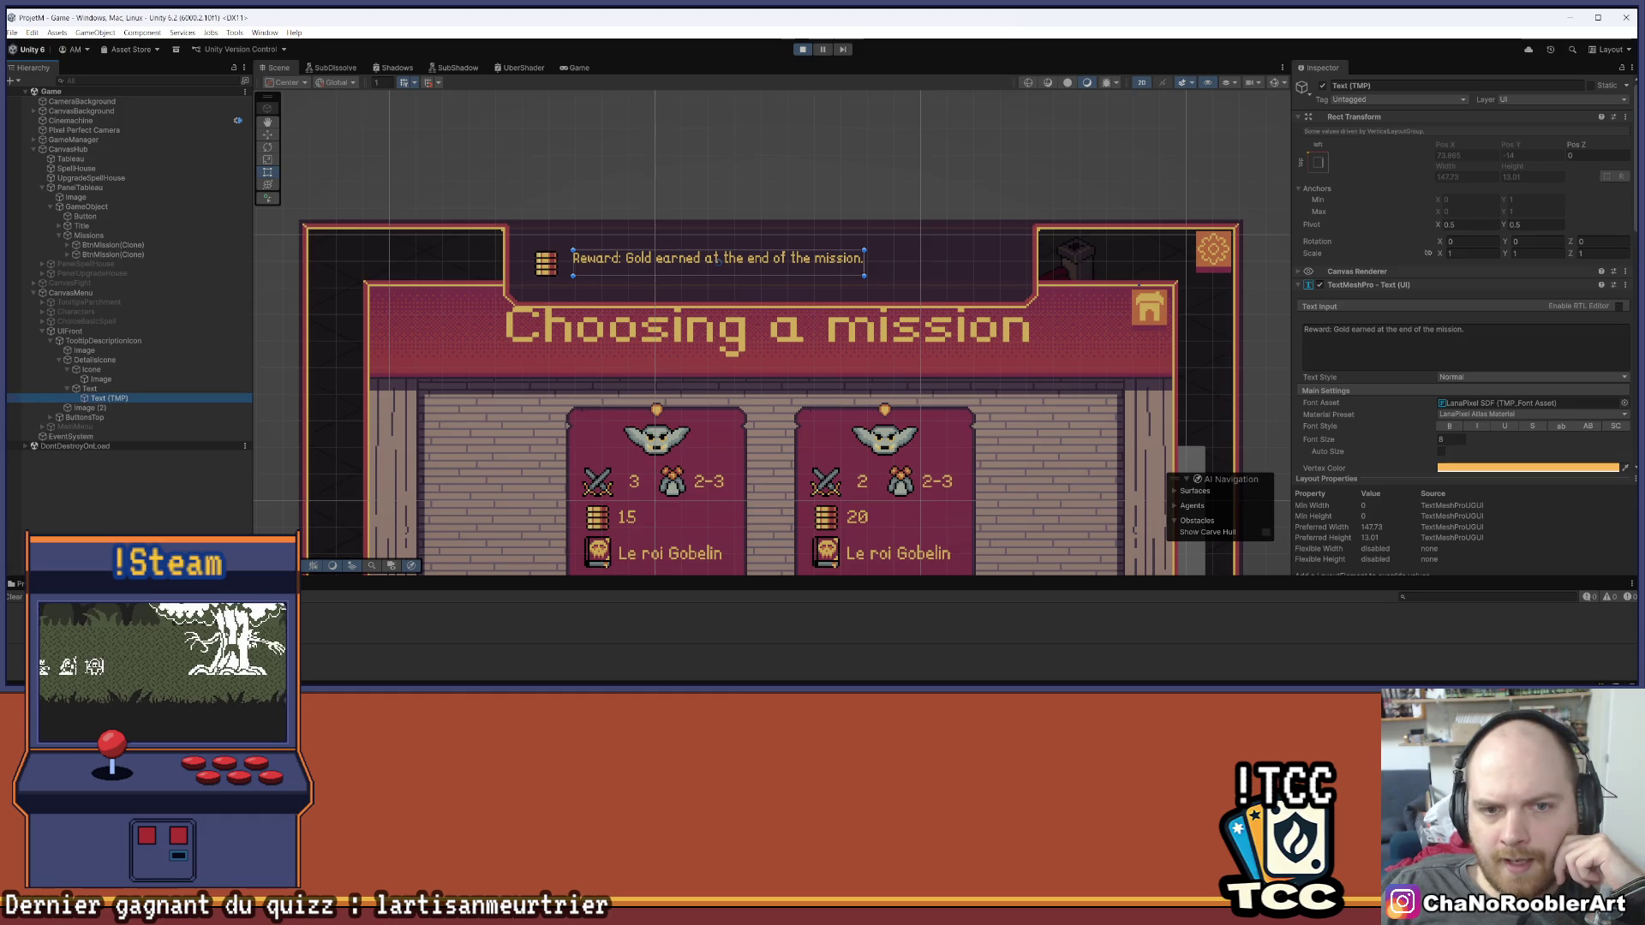
Try different vertical alignments on the reward text's TextMeshPro component
{"action": "scroll", "coordinate": [1568, 335], "scroll_direction": "down", "scroll_amount": 15}
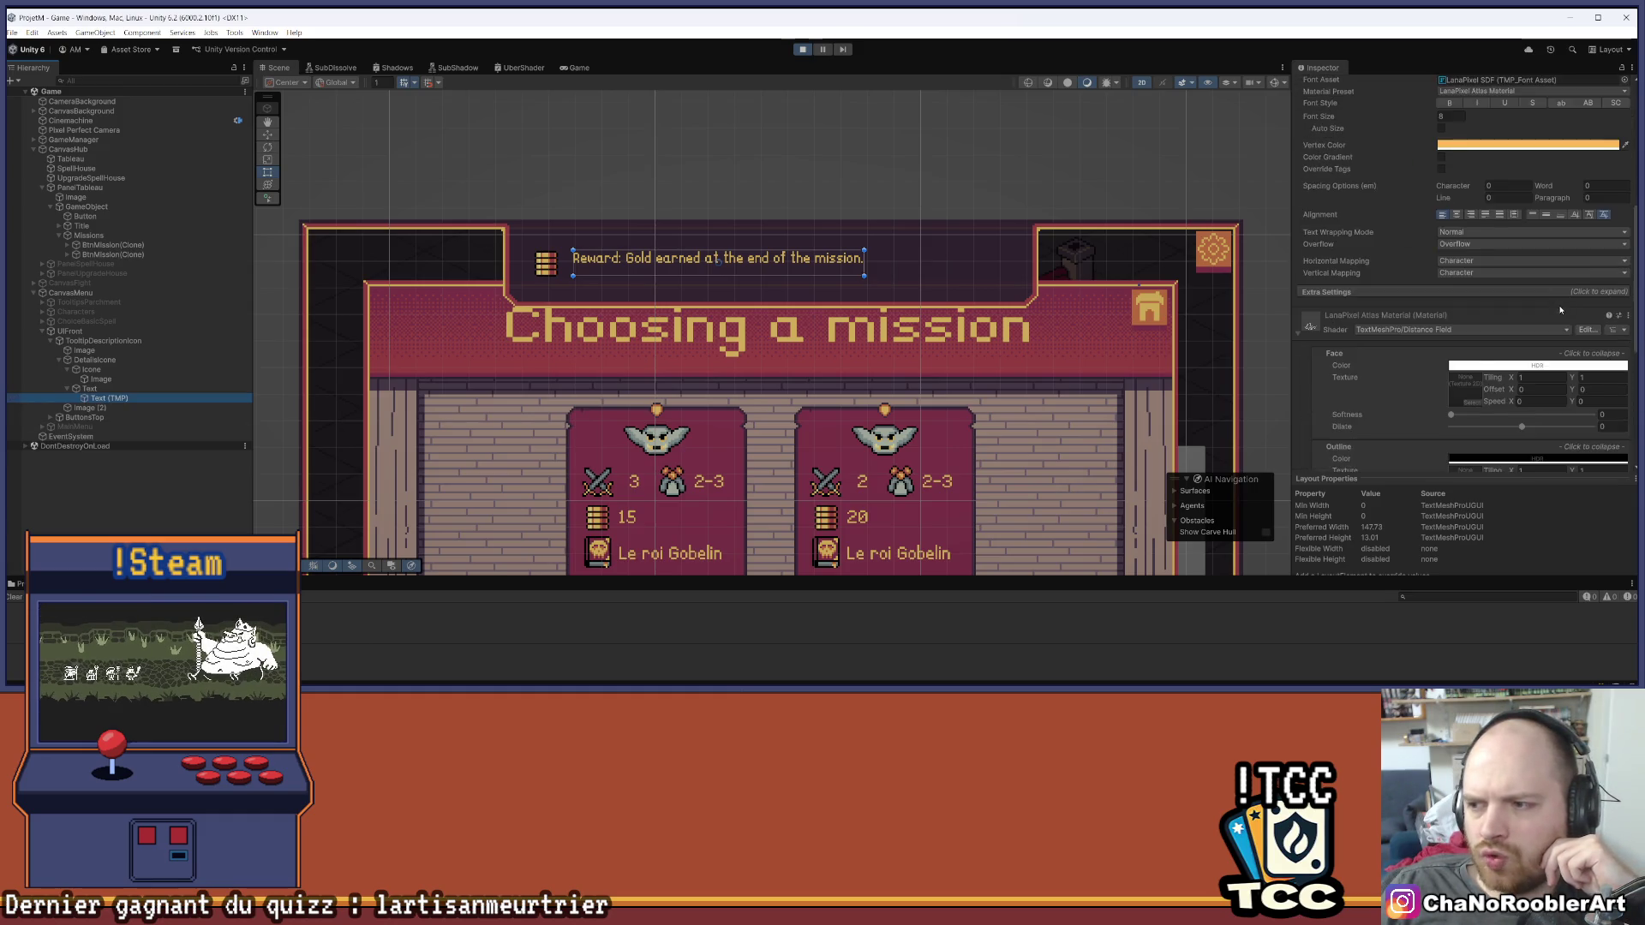
{"action": "scroll", "coordinate": [1566, 336], "scroll_direction": "up", "scroll_amount": 5}
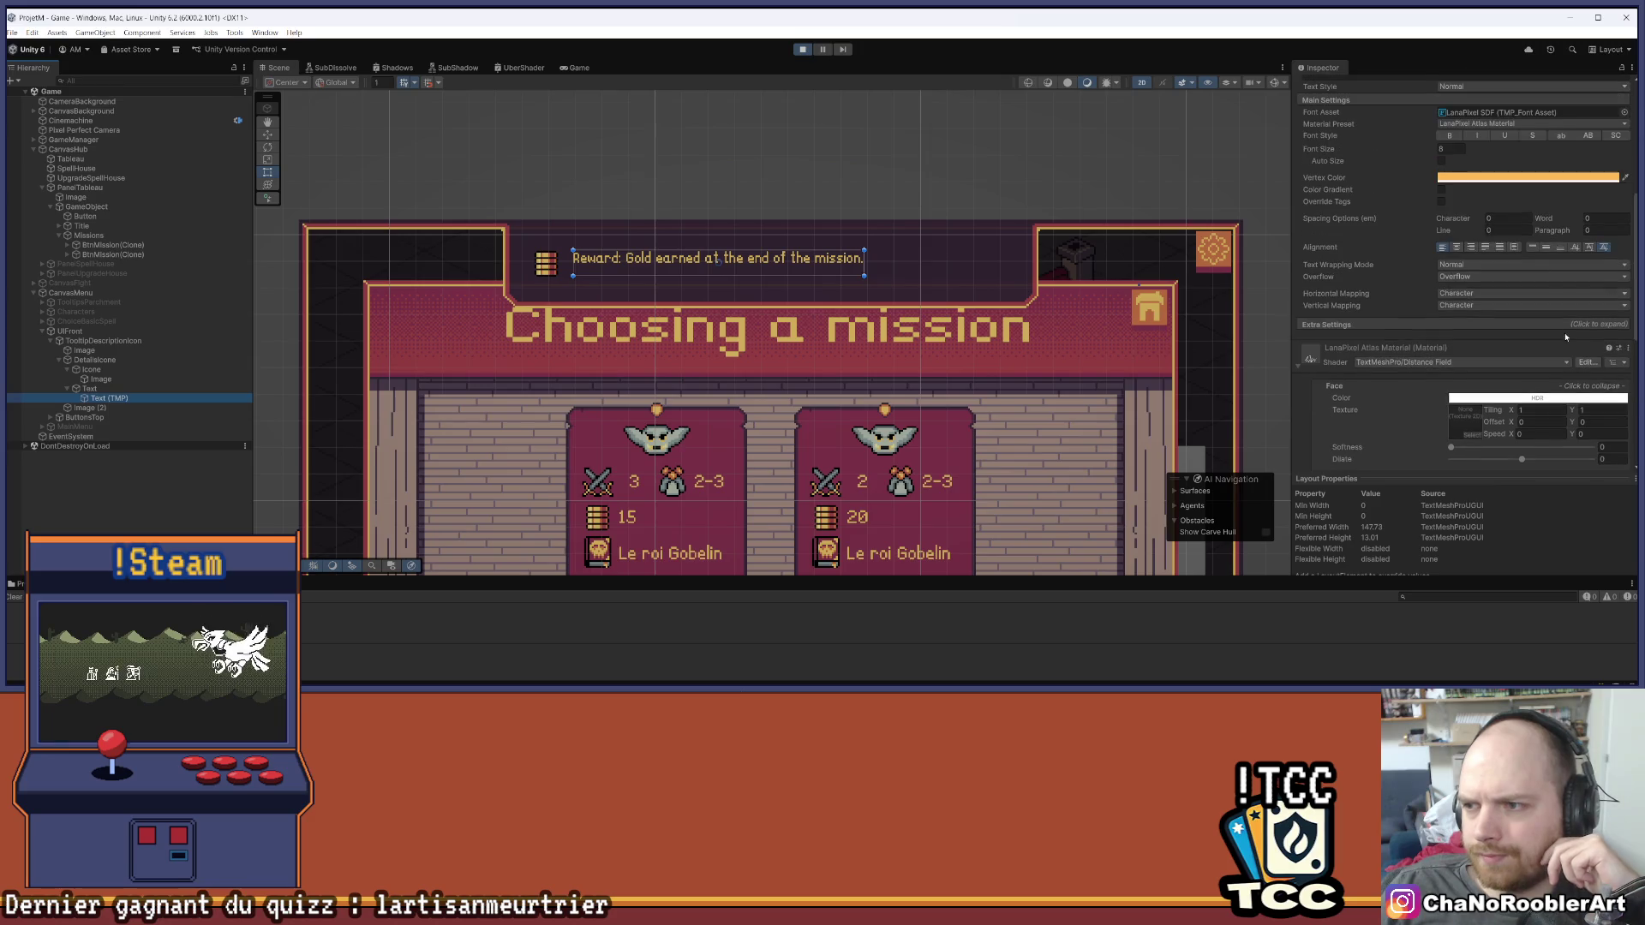
{"action": "left_click", "coordinate": [1547, 247]}
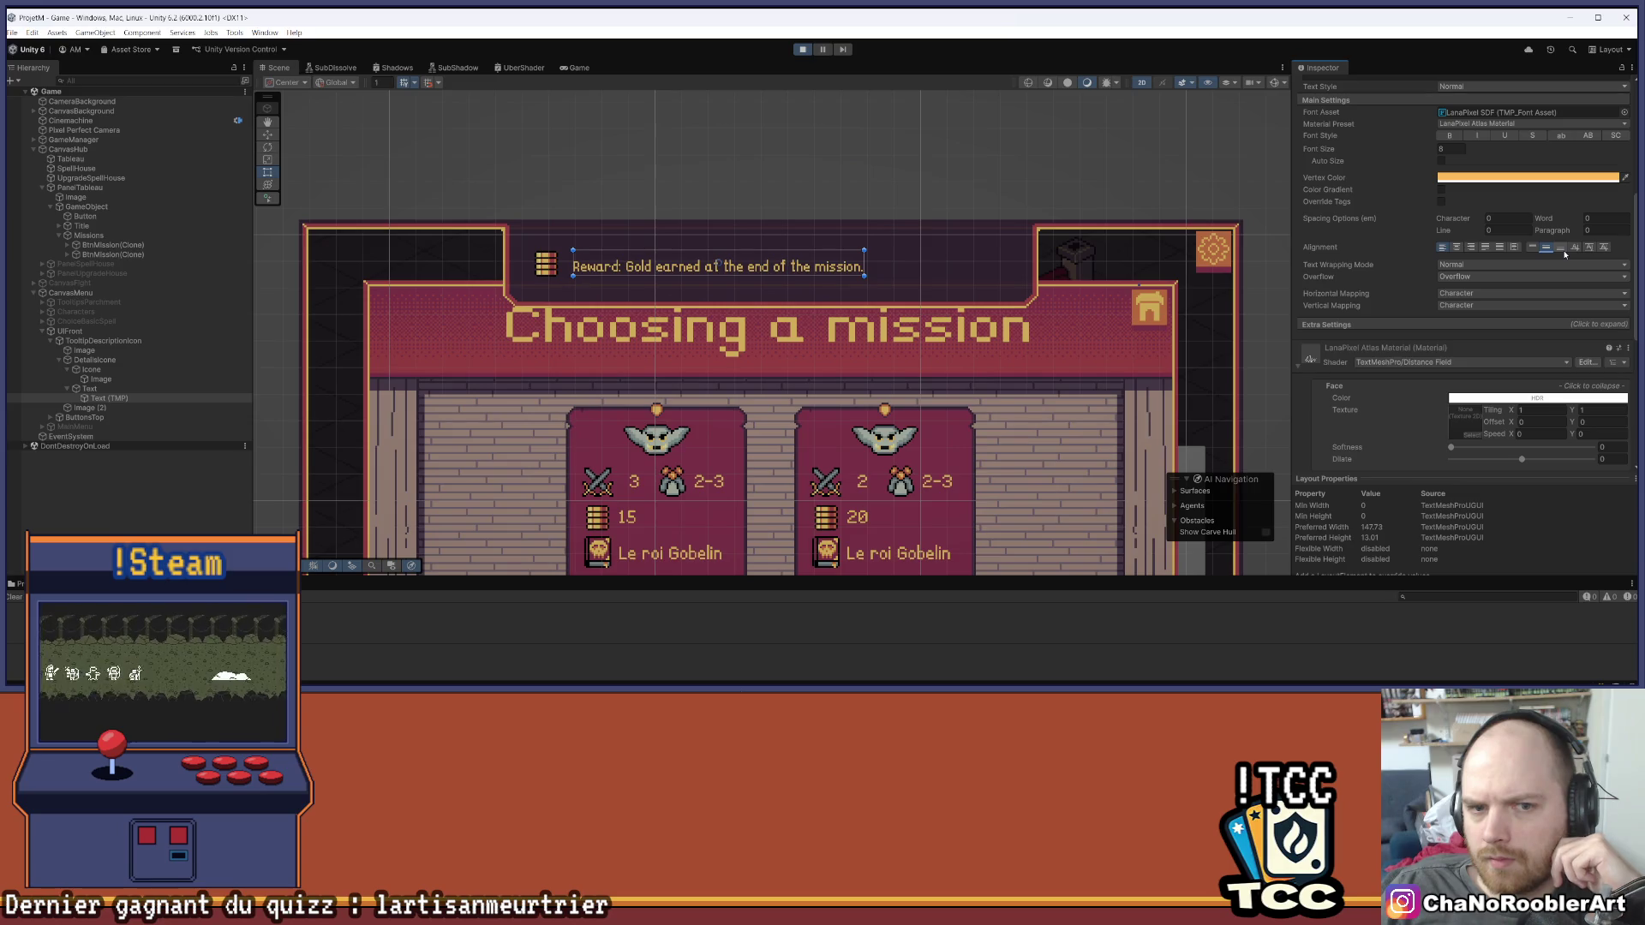
{"action": "left_click", "coordinate": [1579, 249]}
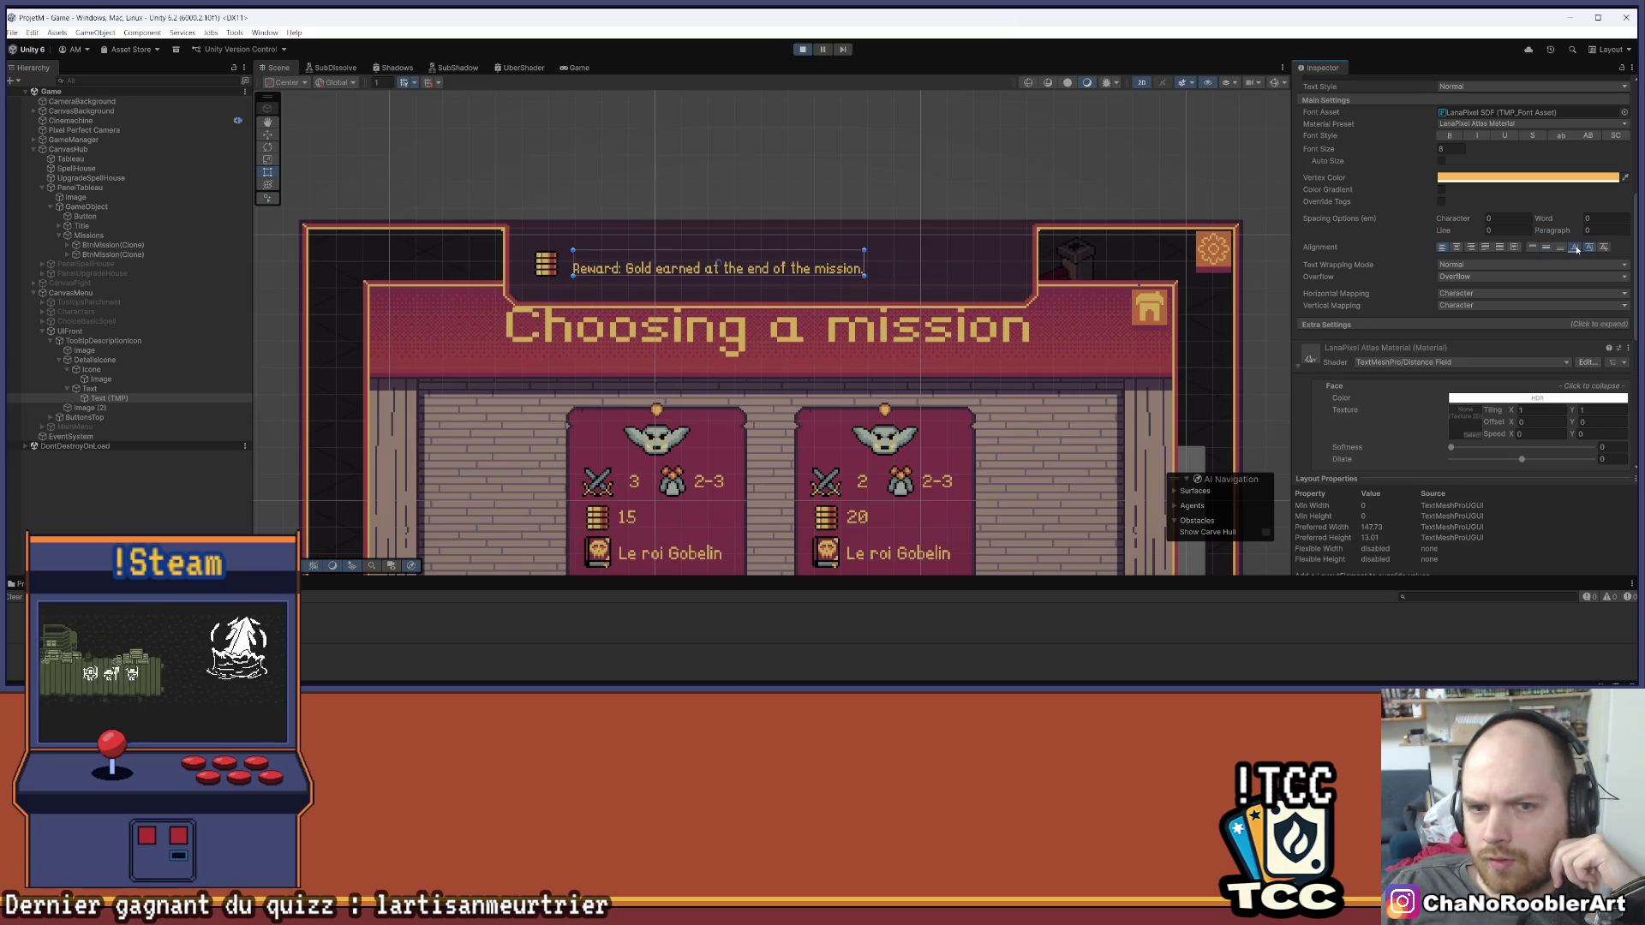
{"action": "left_click", "coordinate": [1579, 249]}
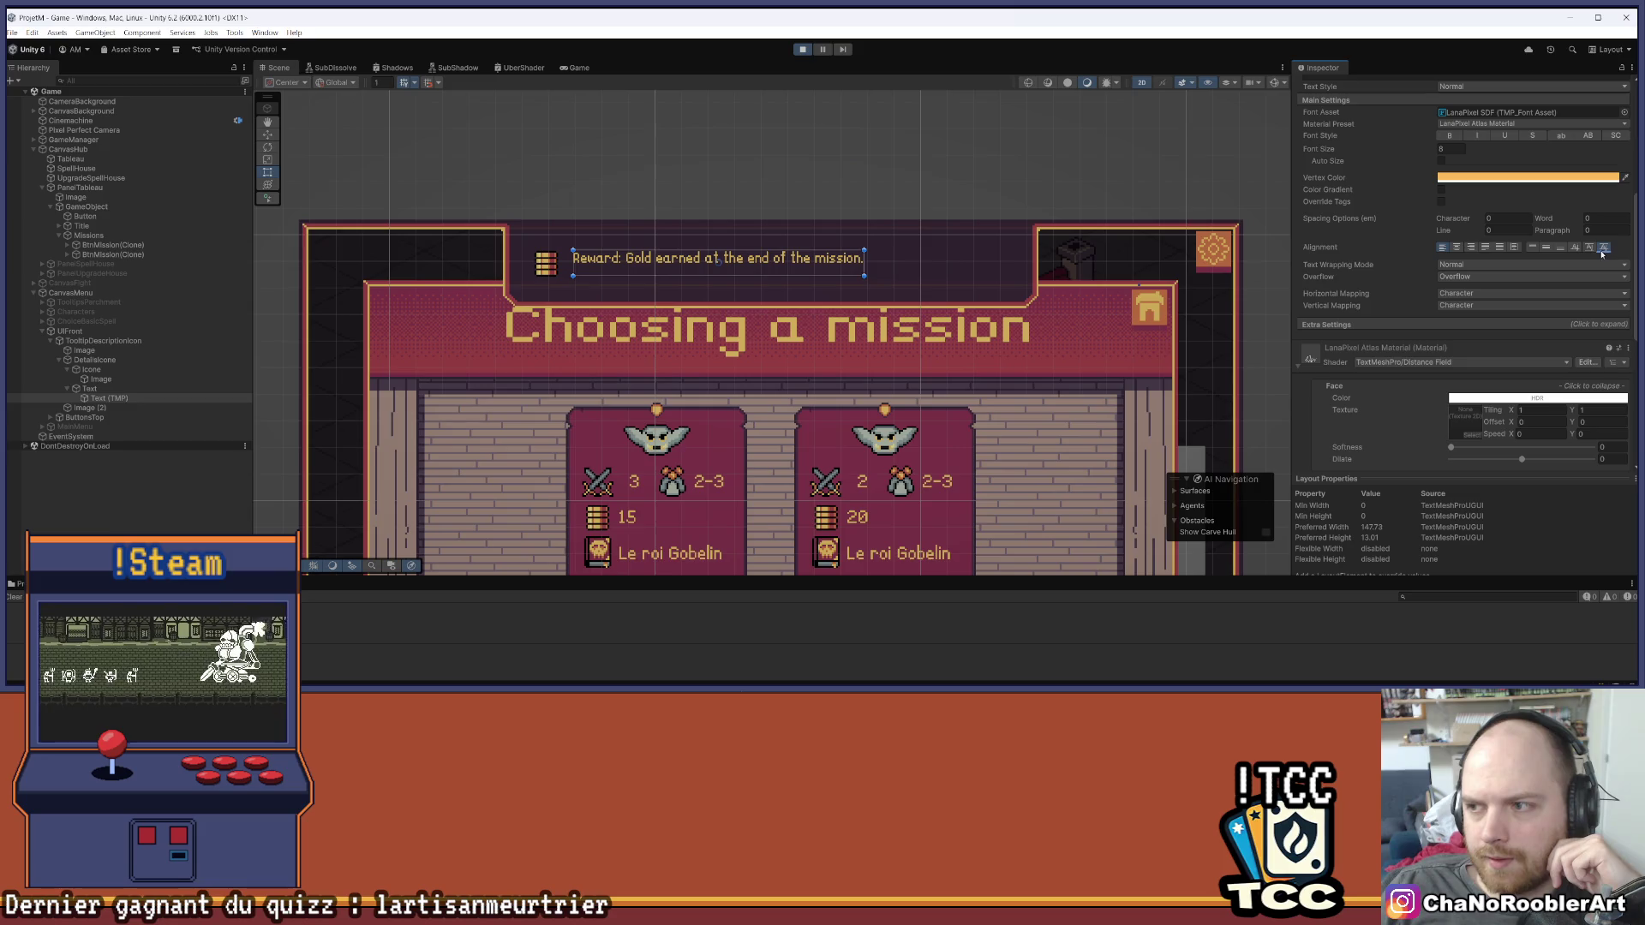
{"action": "scroll", "coordinate": [1565, 287], "scroll_direction": "up", "scroll_amount": 3}
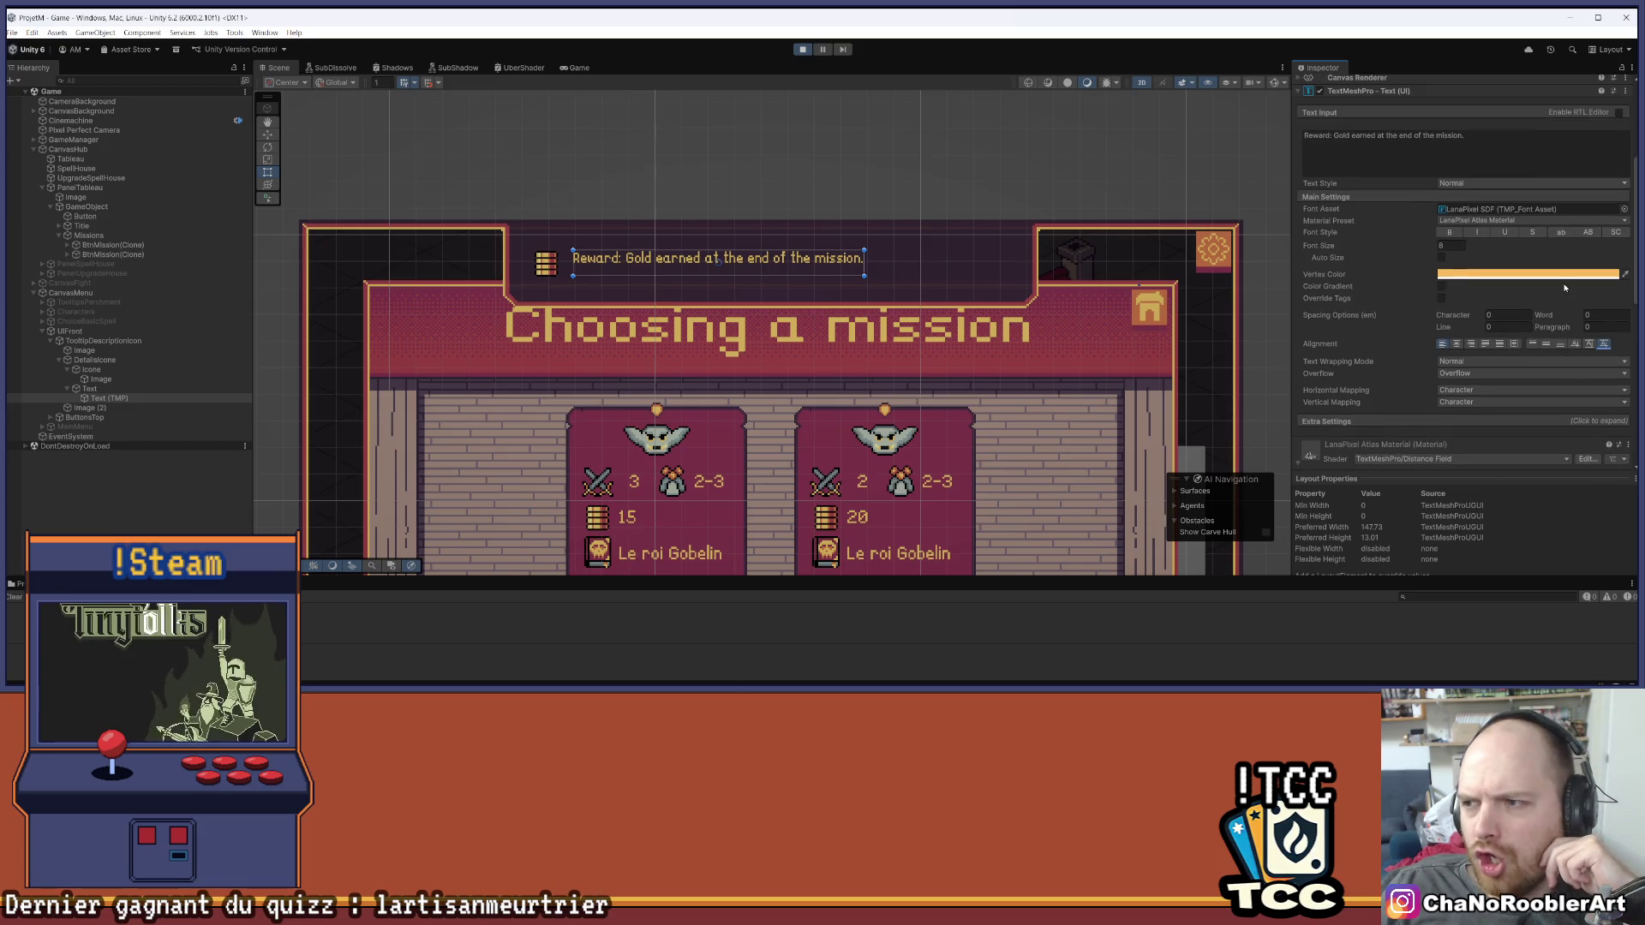
{"action": "scroll", "coordinate": [1560, 274], "scroll_direction": "down", "scroll_amount": 4}
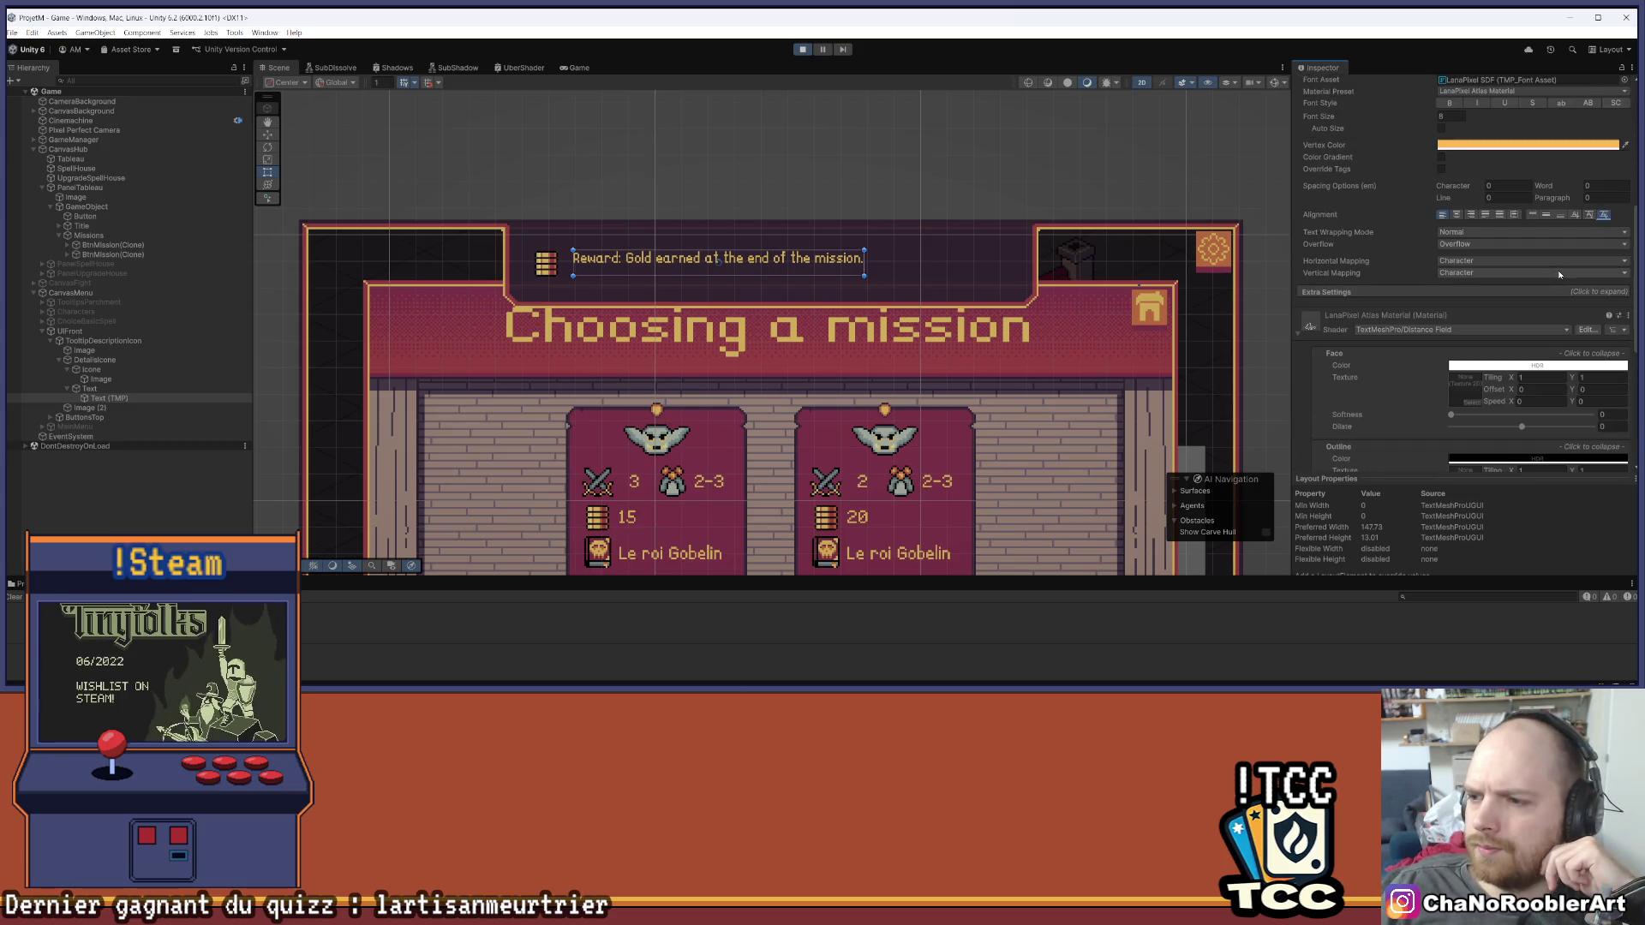
{"action": "scroll", "coordinate": [1559, 274], "scroll_direction": "up", "scroll_amount": 2}
Set the text's Extra Settings top margin to 0 and stop the running game
{"action": "left_click", "coordinate": [1371, 353]}
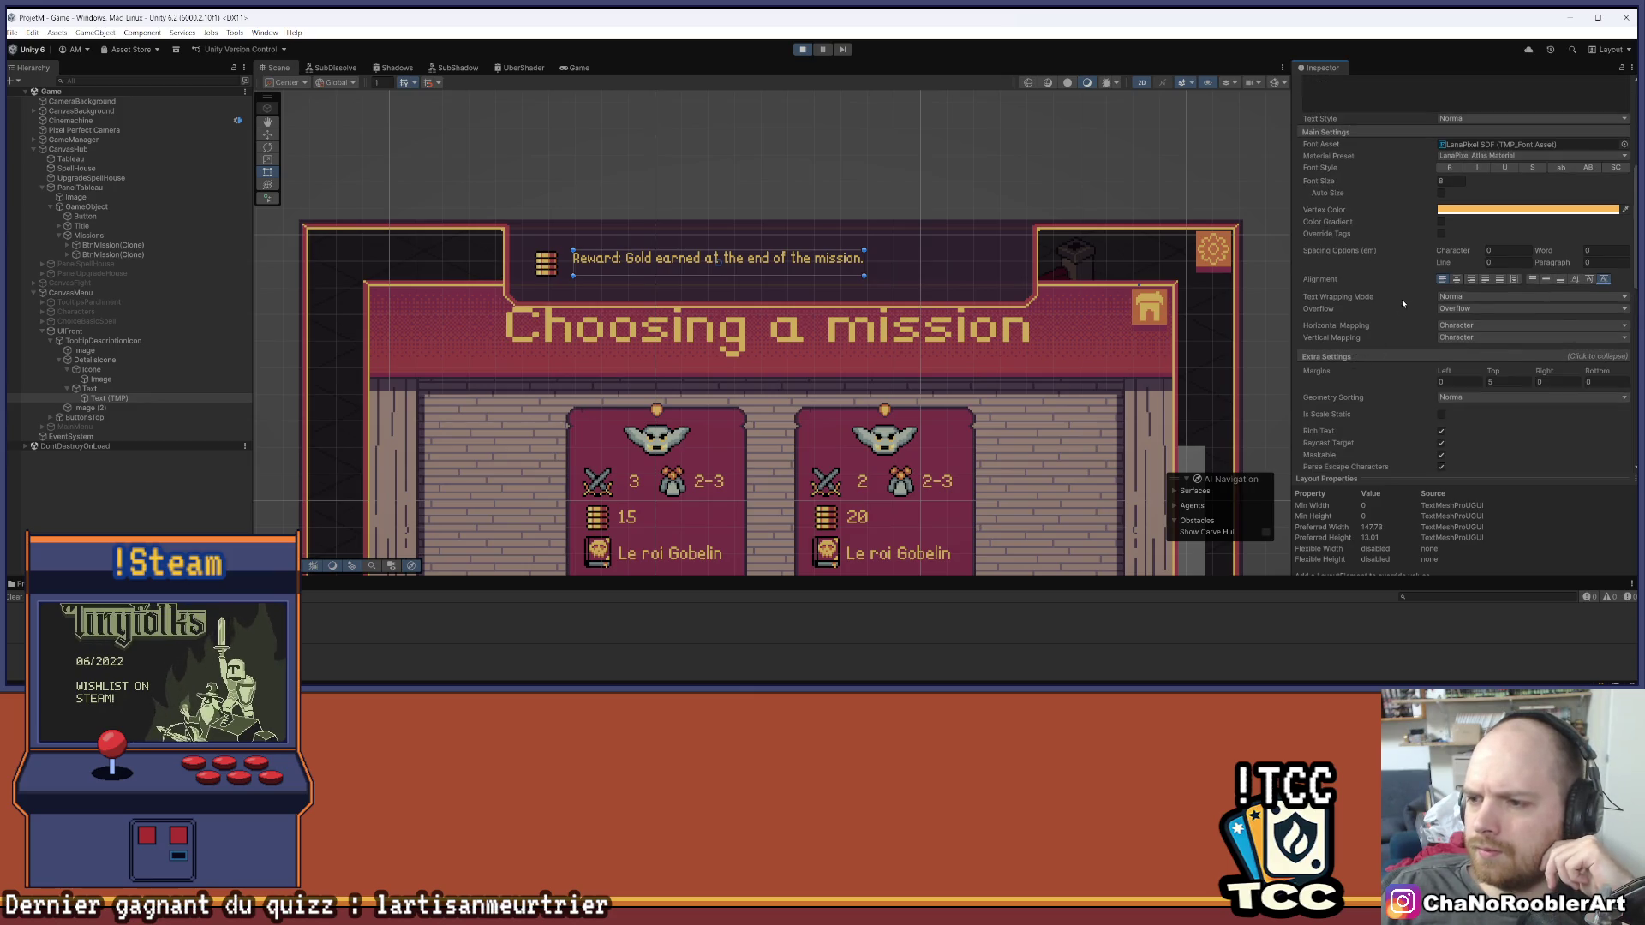
{"action": "scroll", "coordinate": [1401, 300], "scroll_direction": "down", "scroll_amount": 3}
{"action": "left_click", "coordinate": [1508, 285]}
{"action": "type", "text": "0"}
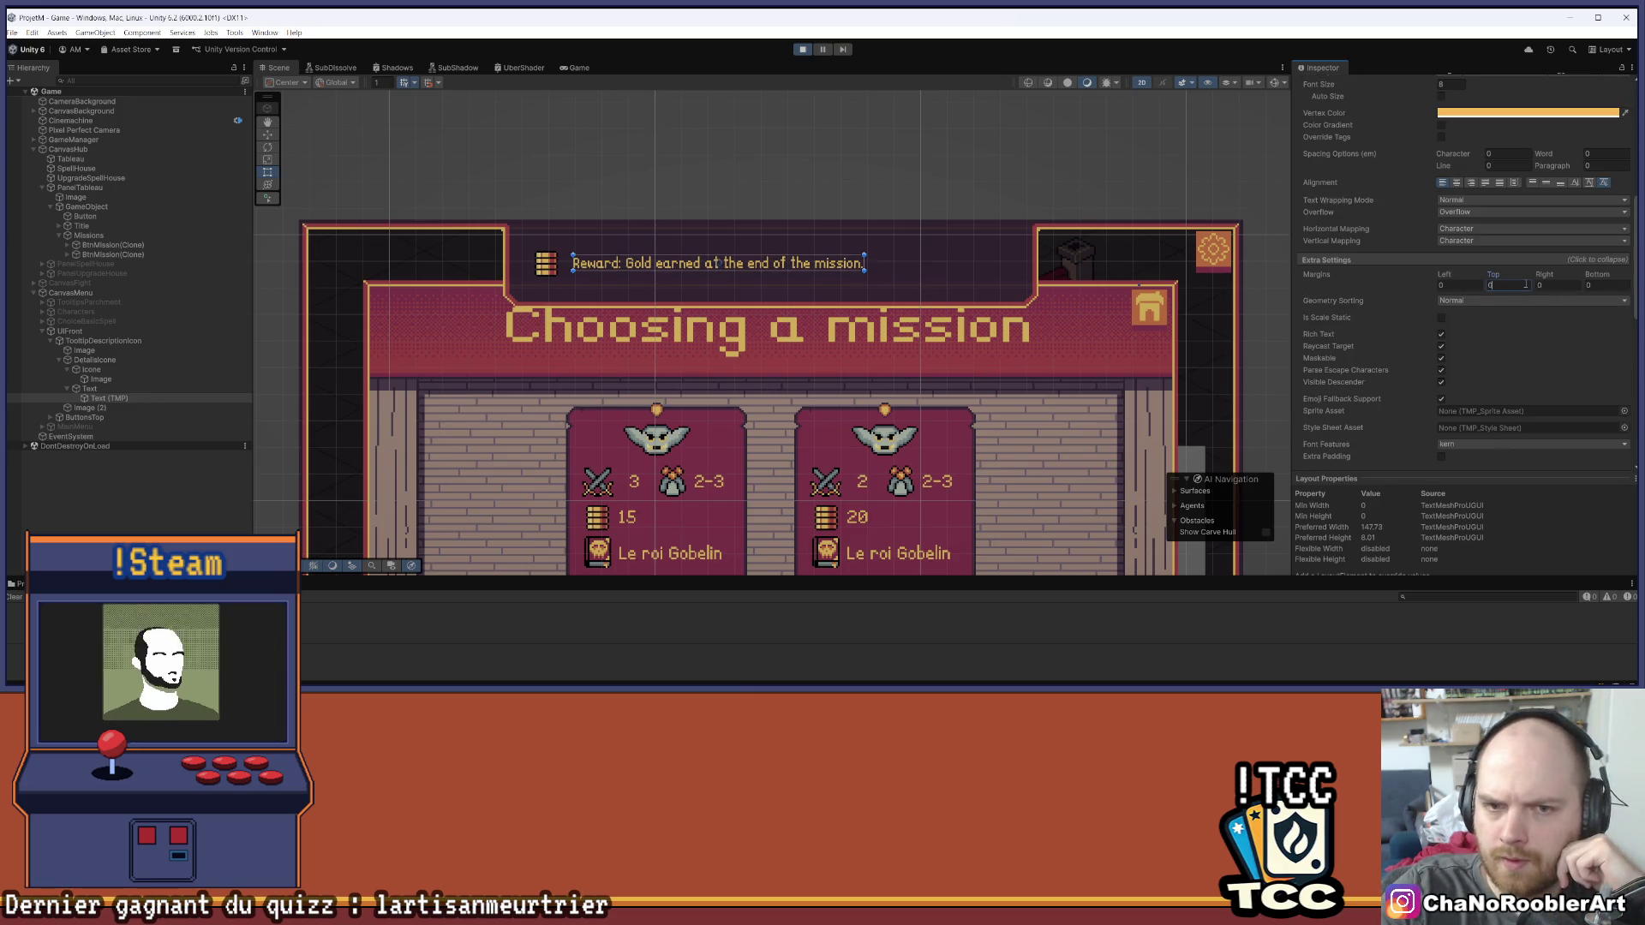
{"action": "scroll", "coordinate": [1551, 172], "scroll_direction": "up", "scroll_amount": 2}
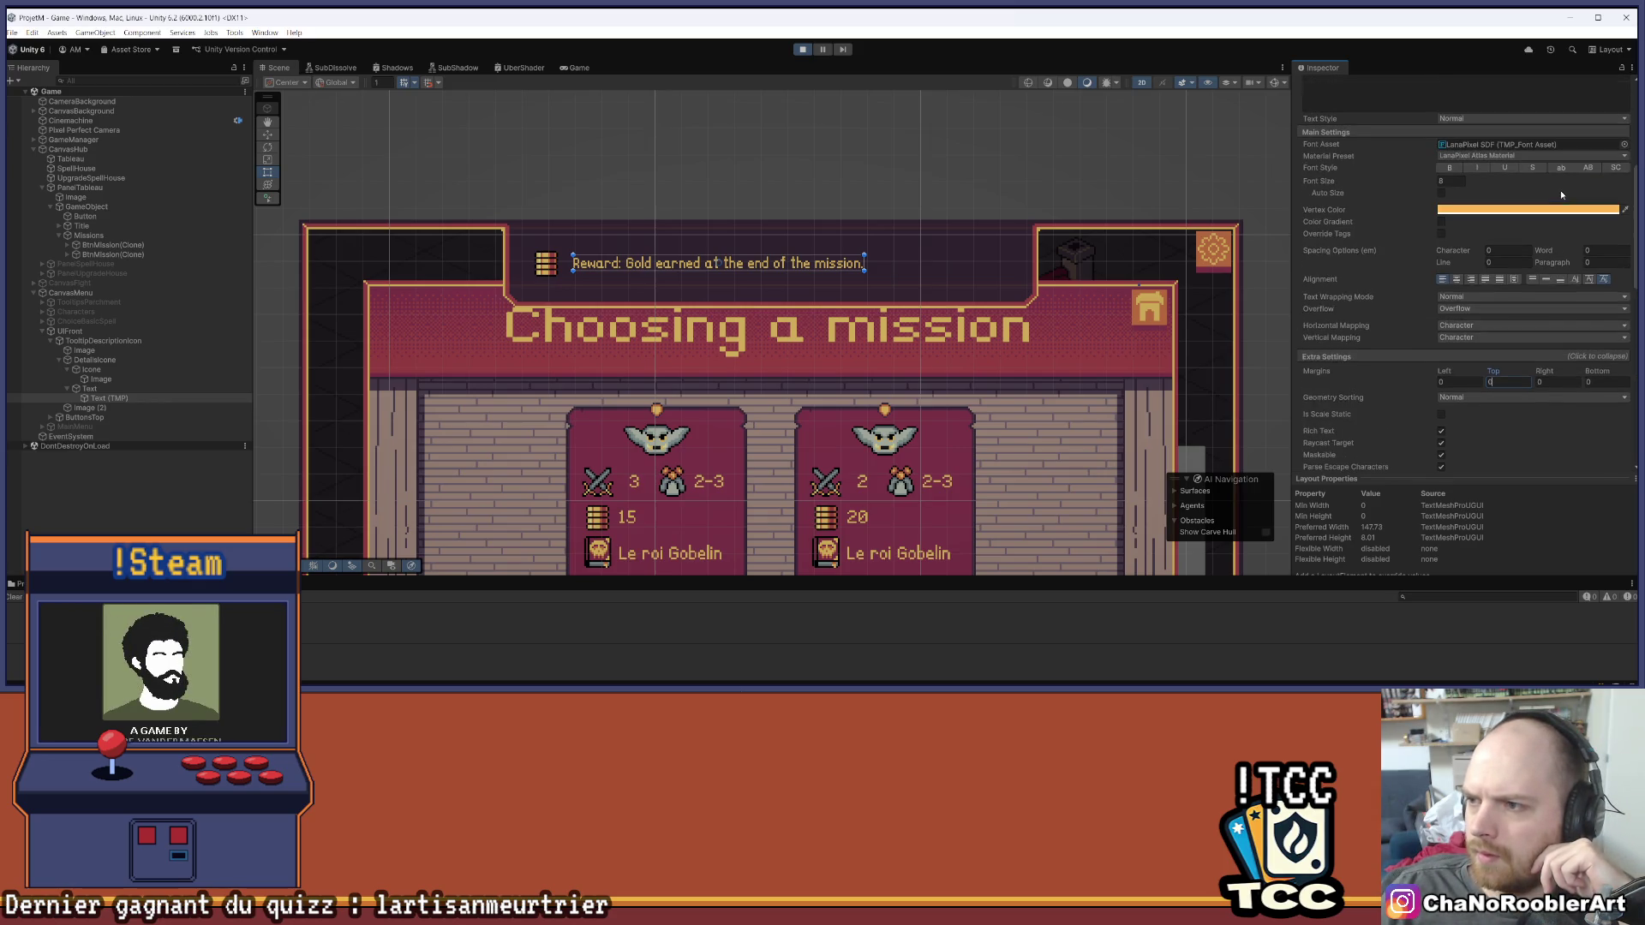
{"action": "scroll", "coordinate": [1600, 323], "scroll_direction": "up", "scroll_amount": 3}
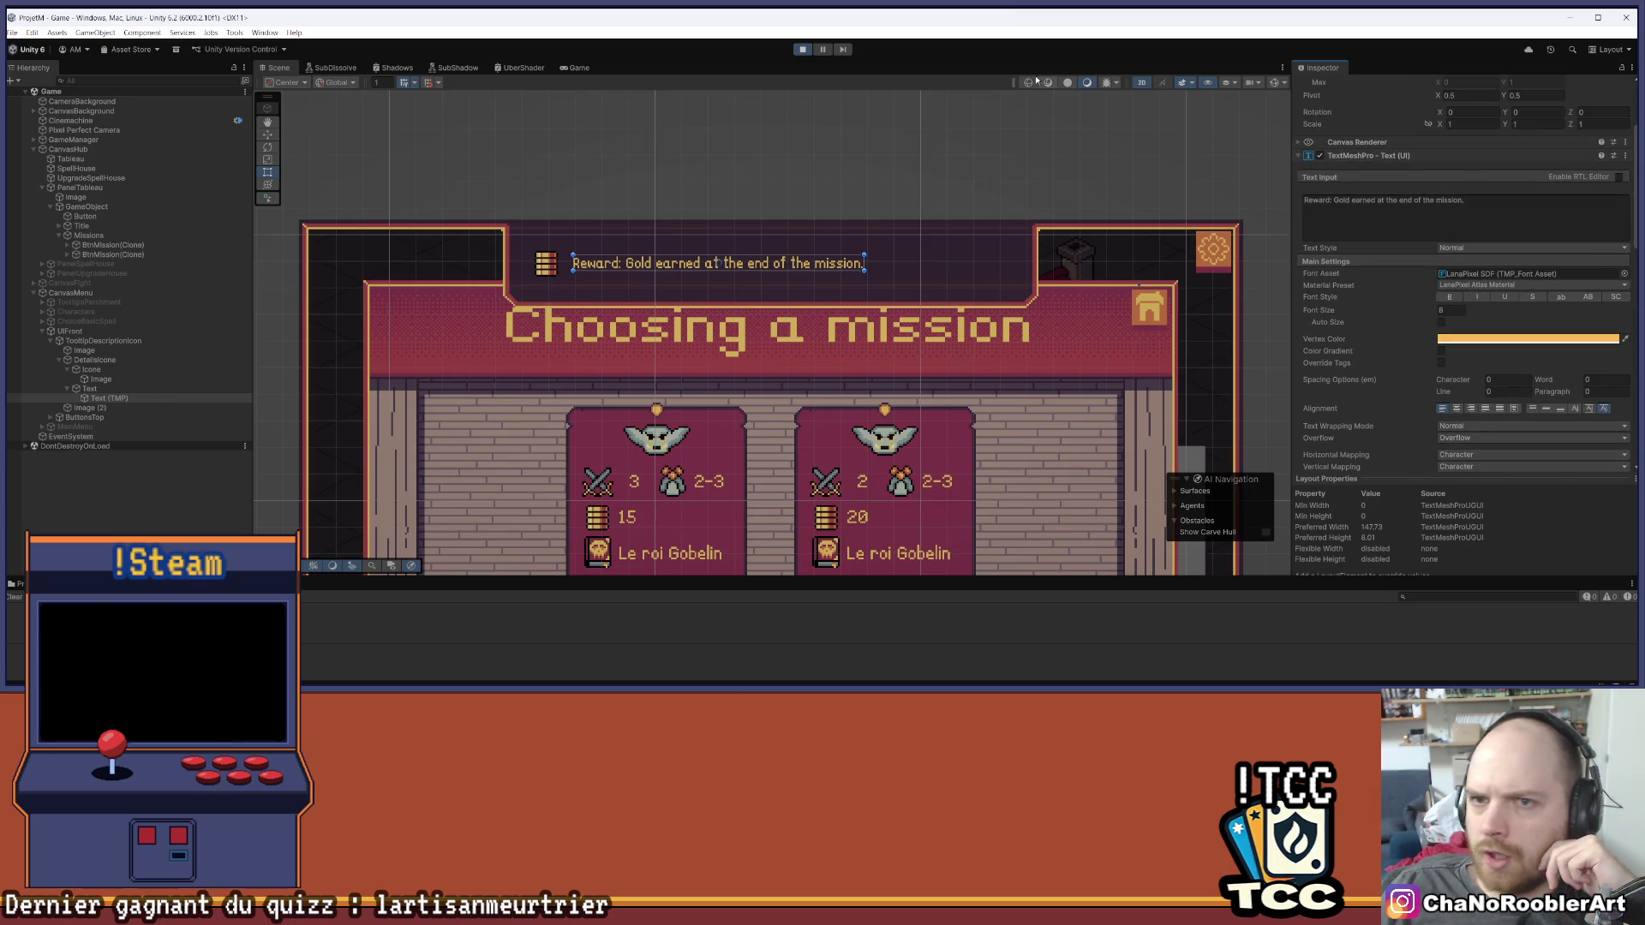
{"action": "left_click", "coordinate": [798, 49]}
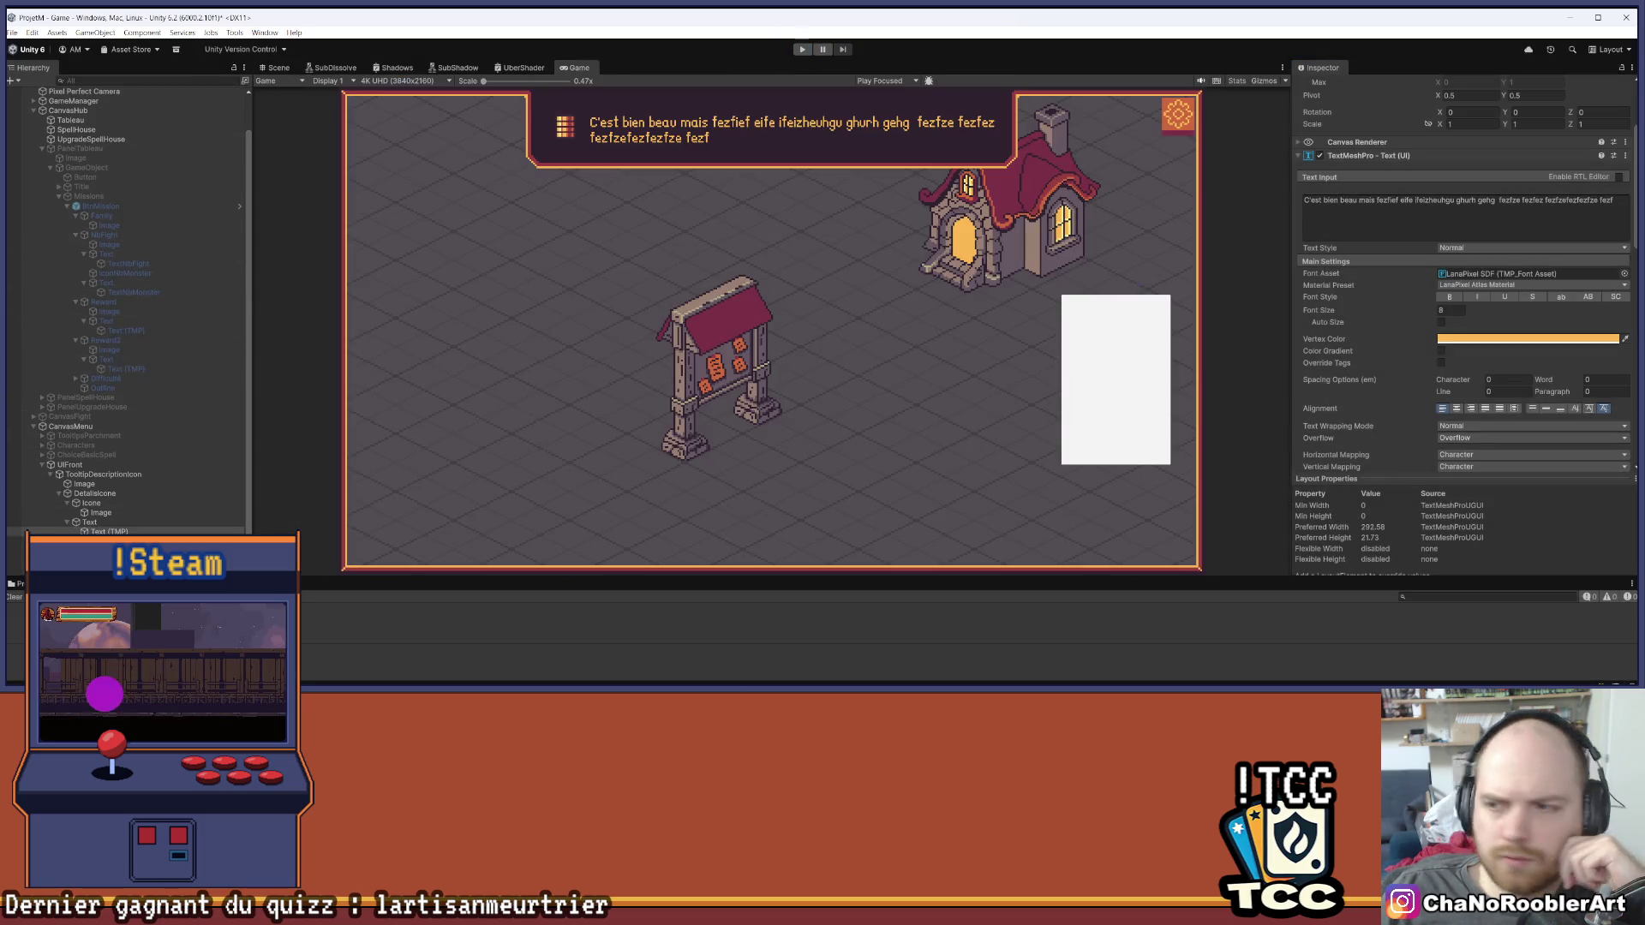
Set the top margin to 0 again and select the tooltip's Text (TMP) in the Scene view
{"action": "scroll", "coordinate": [1531, 369], "scroll_direction": "down", "scroll_amount": 3}
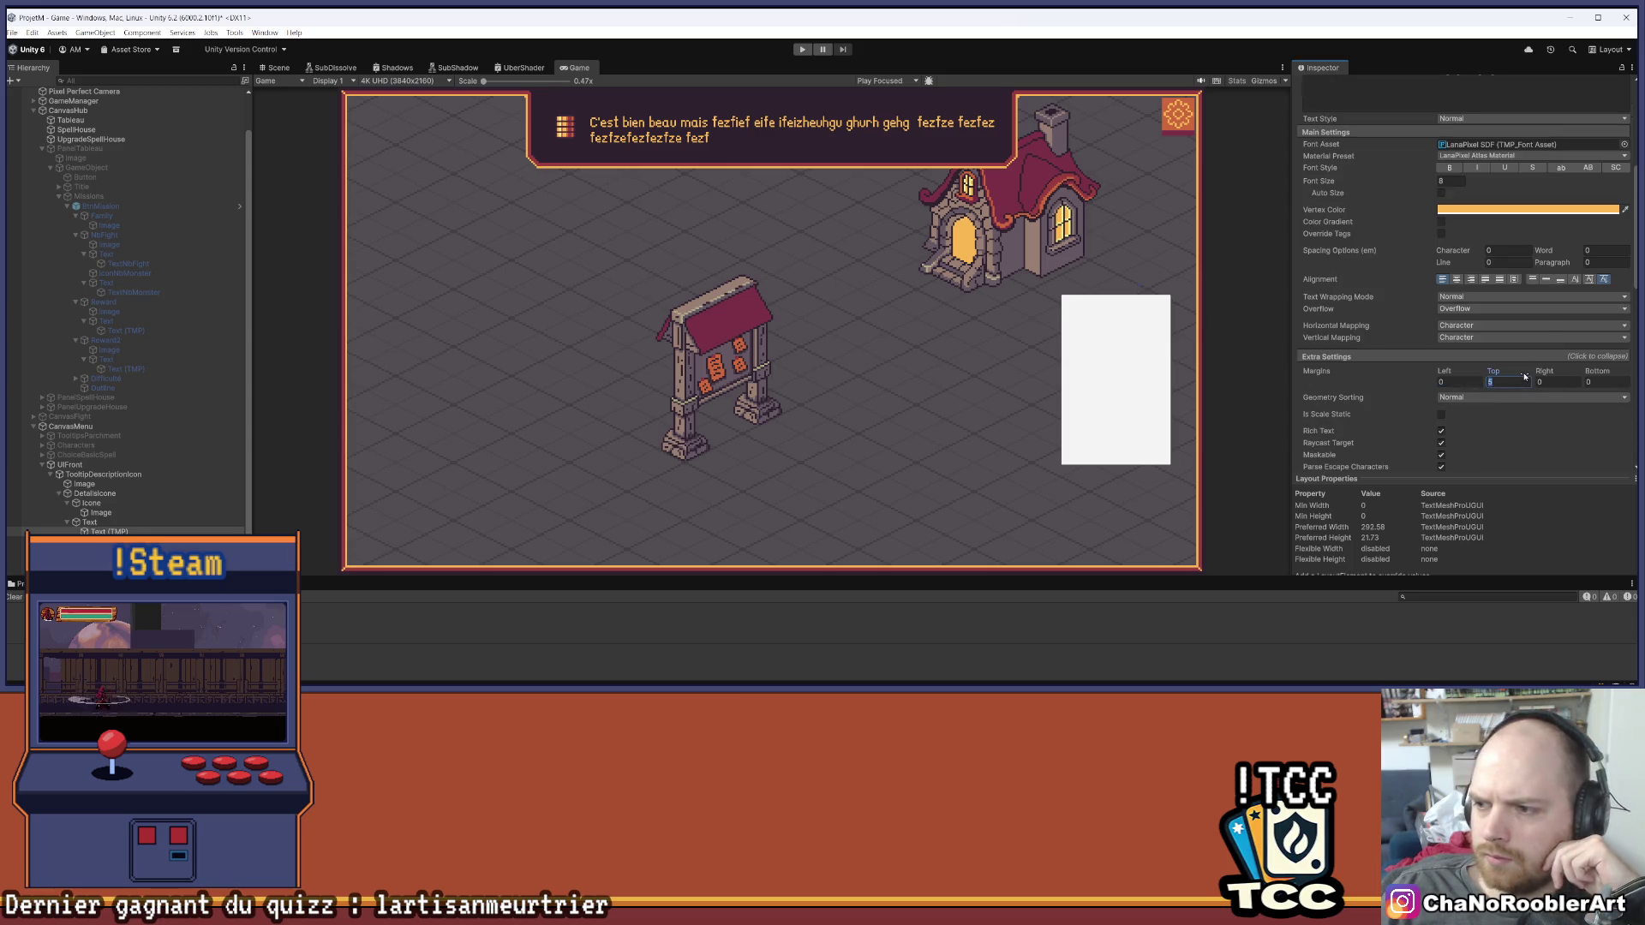
{"action": "type", "text": "0"}
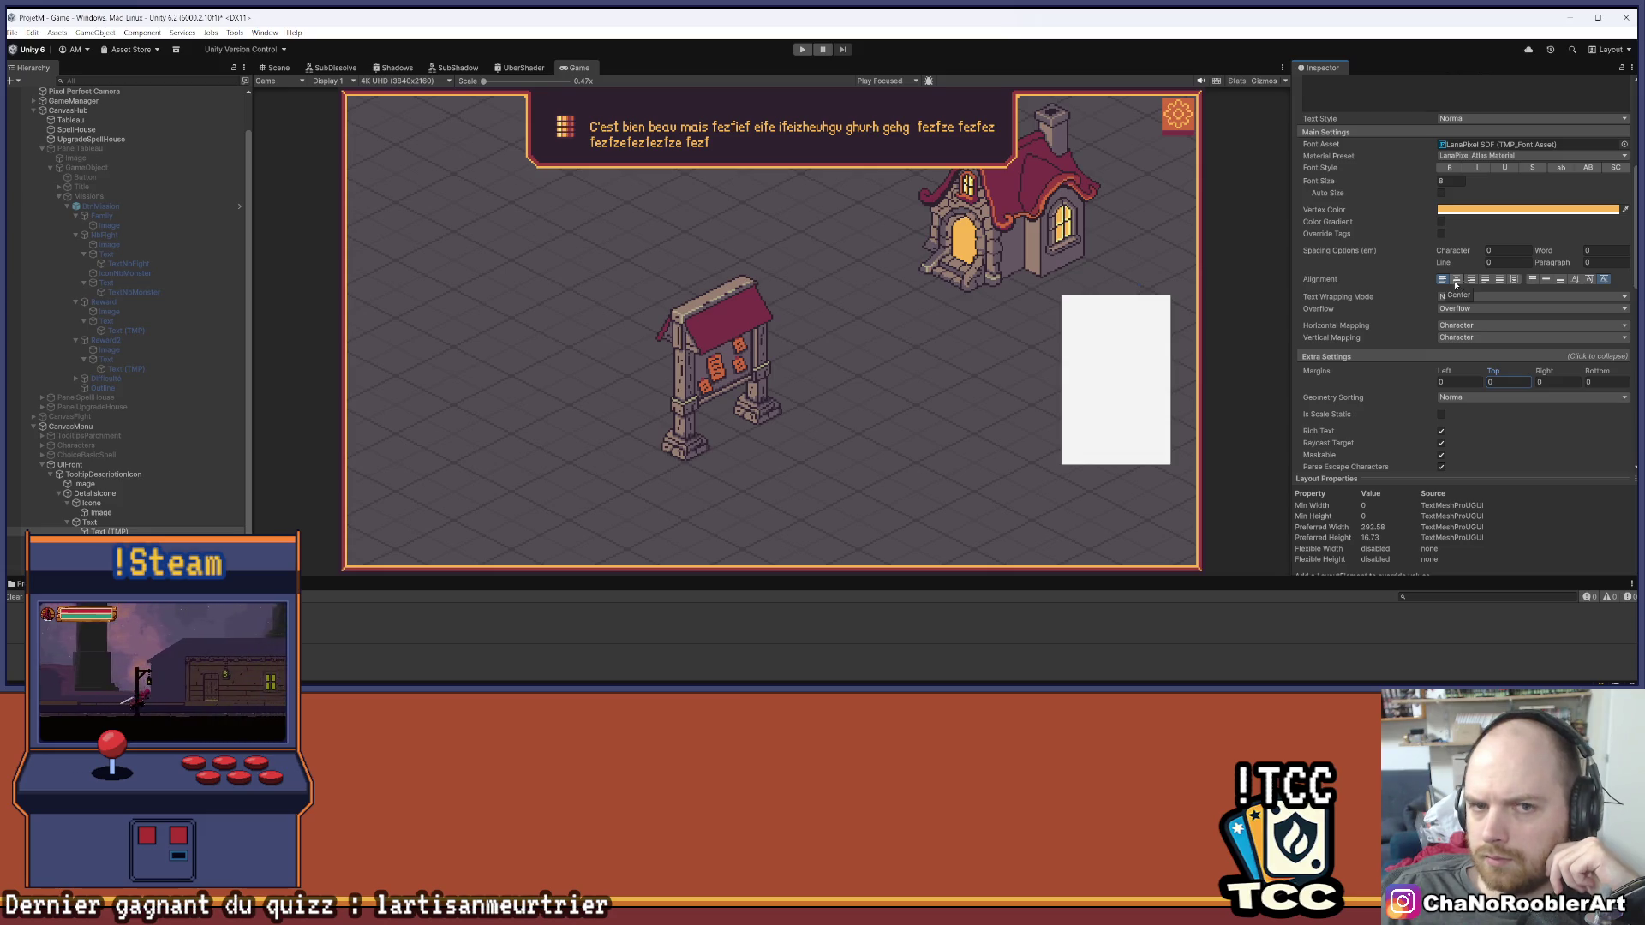
{"action": "left_click", "coordinate": [272, 73]}
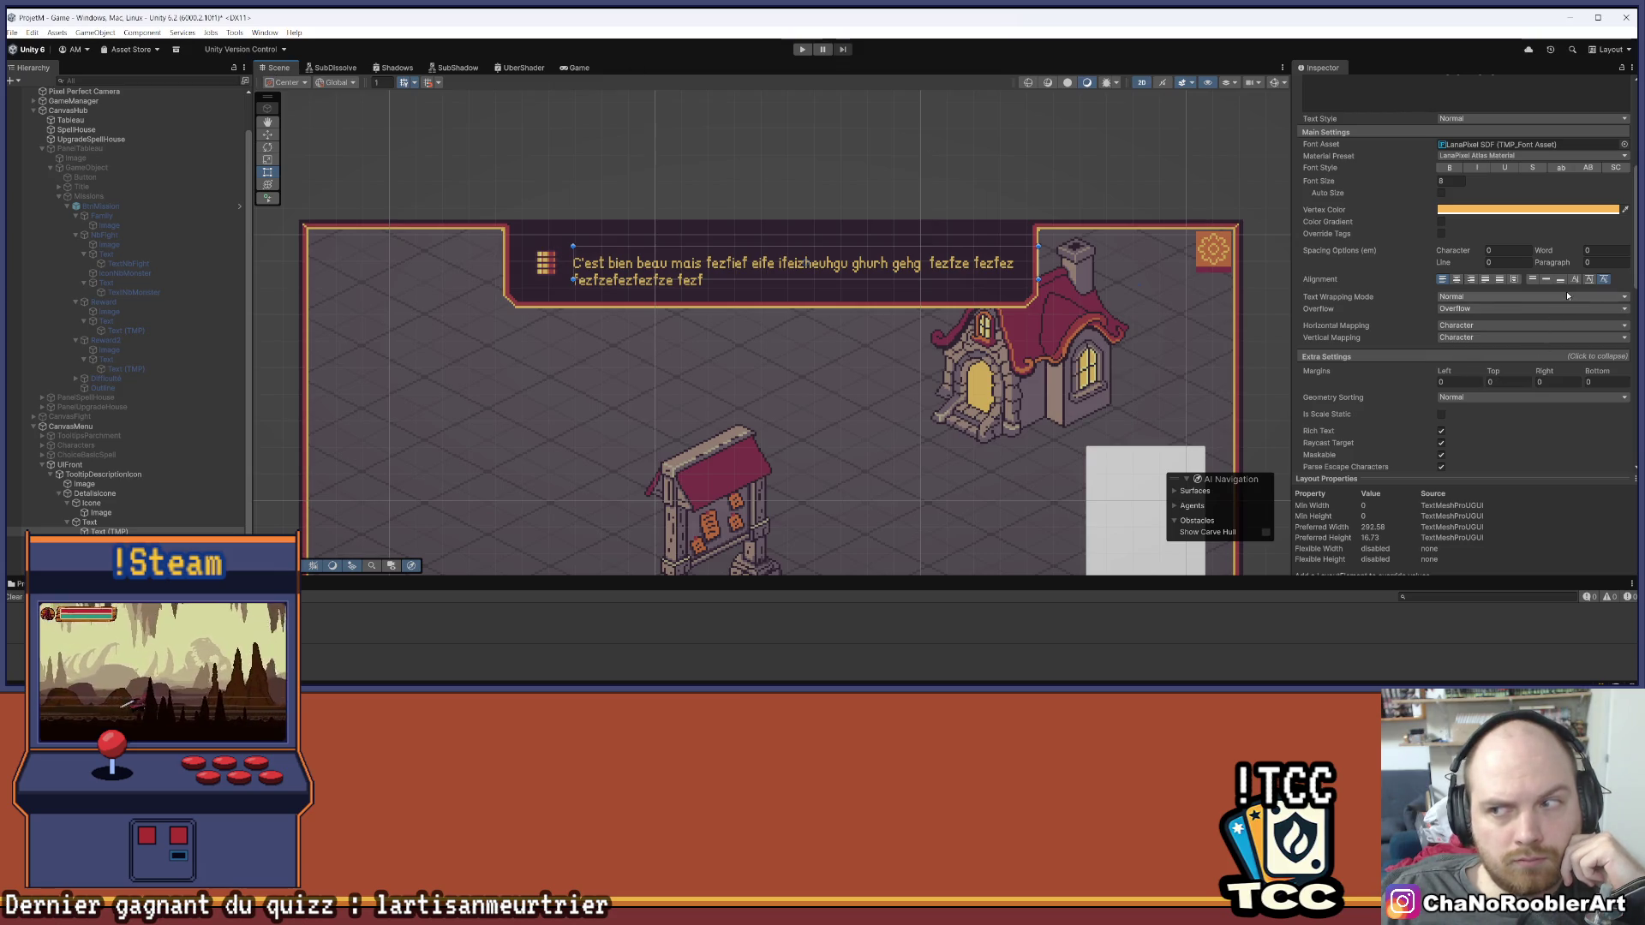
{"action": "left_click", "coordinate": [173, 521]}
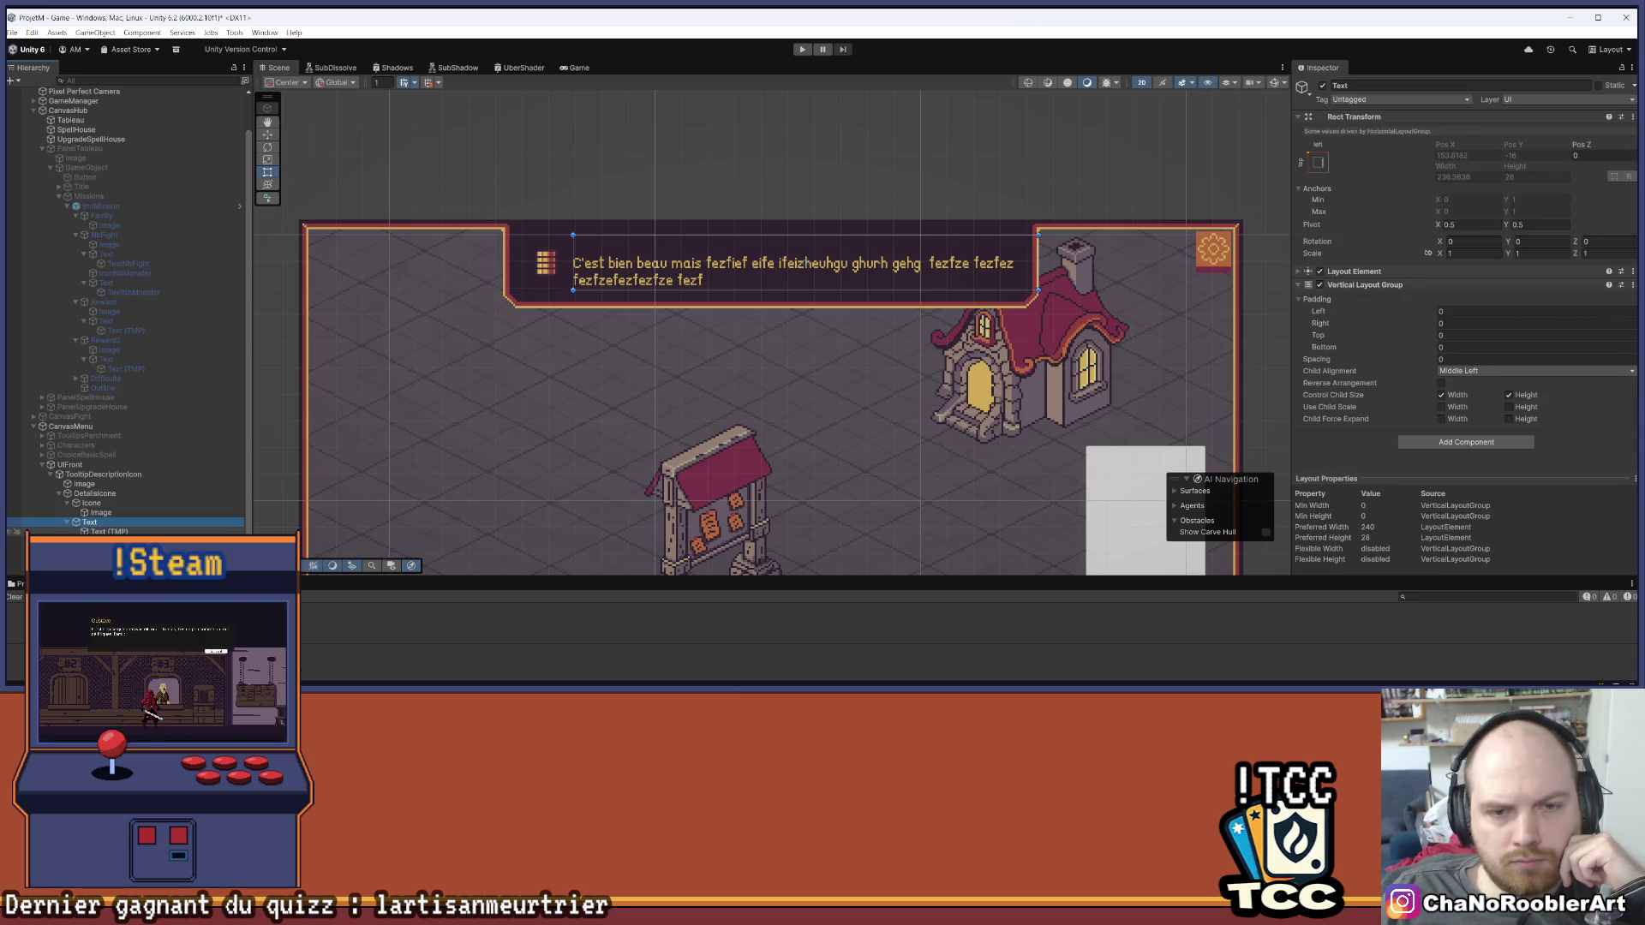
{"action": "left_click", "coordinate": [129, 531]}
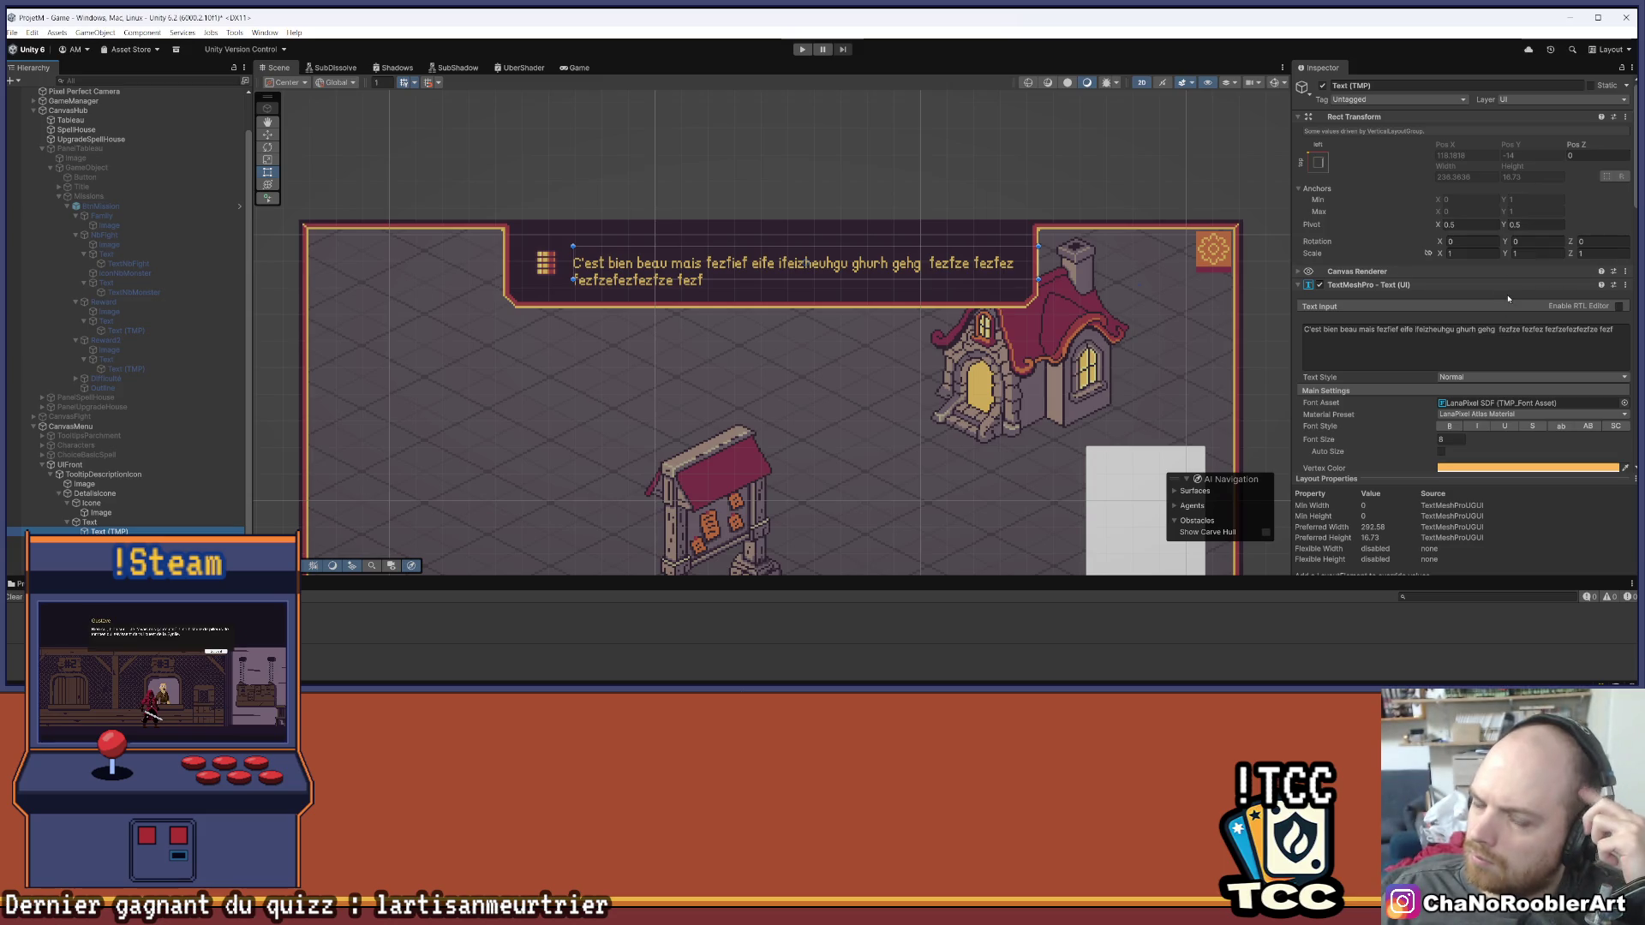
{"action": "scroll", "coordinate": [1496, 294], "scroll_direction": "down", "scroll_amount": 3}
{"action": "scroll", "coordinate": [1587, 408], "scroll_direction": "down", "scroll_amount": 3}
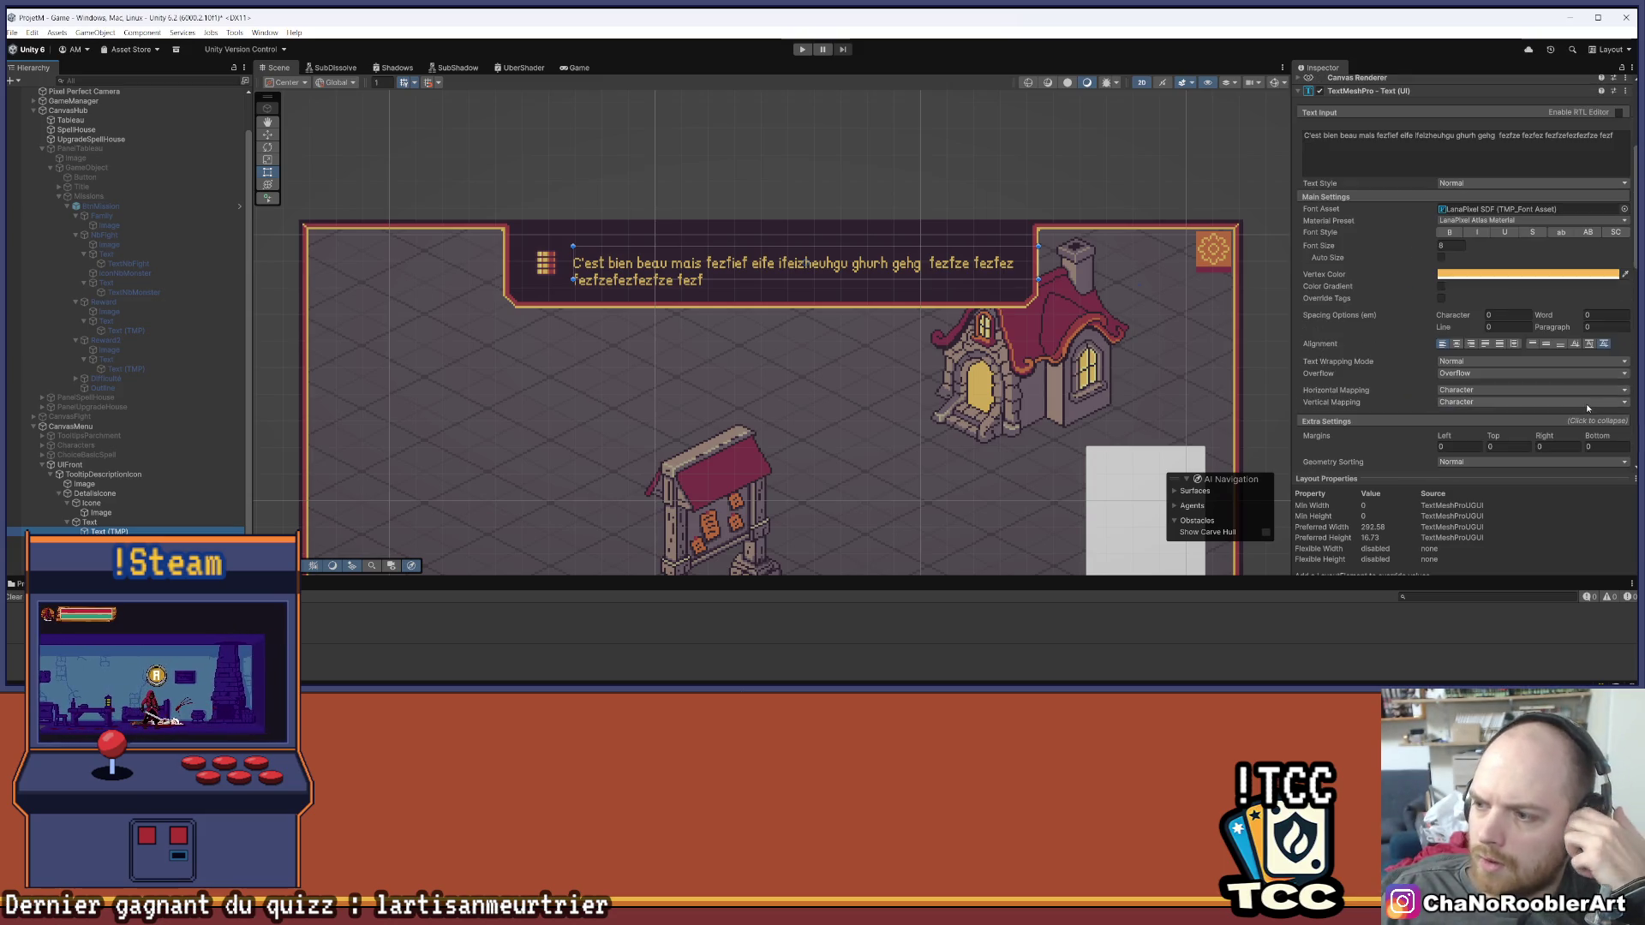
Pick a vertical alignment for the two-line tooltip text, test a shorter text, then deselect
{"action": "left_click", "coordinate": [1590, 344]}
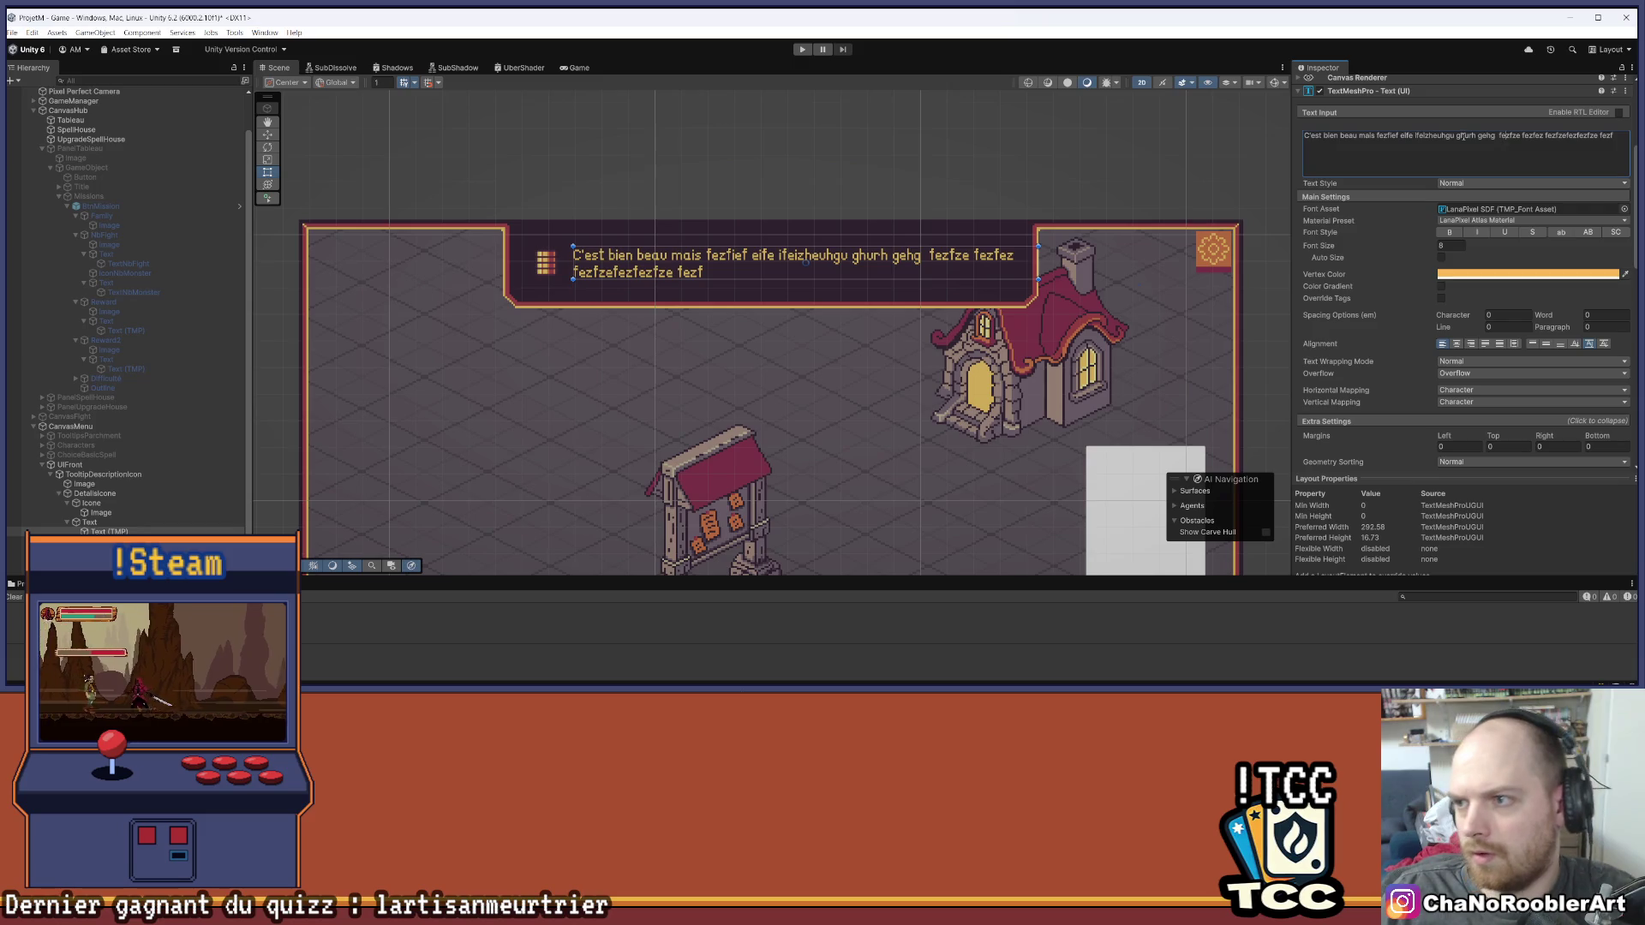
{"action": "key", "text": "BackSpace"}
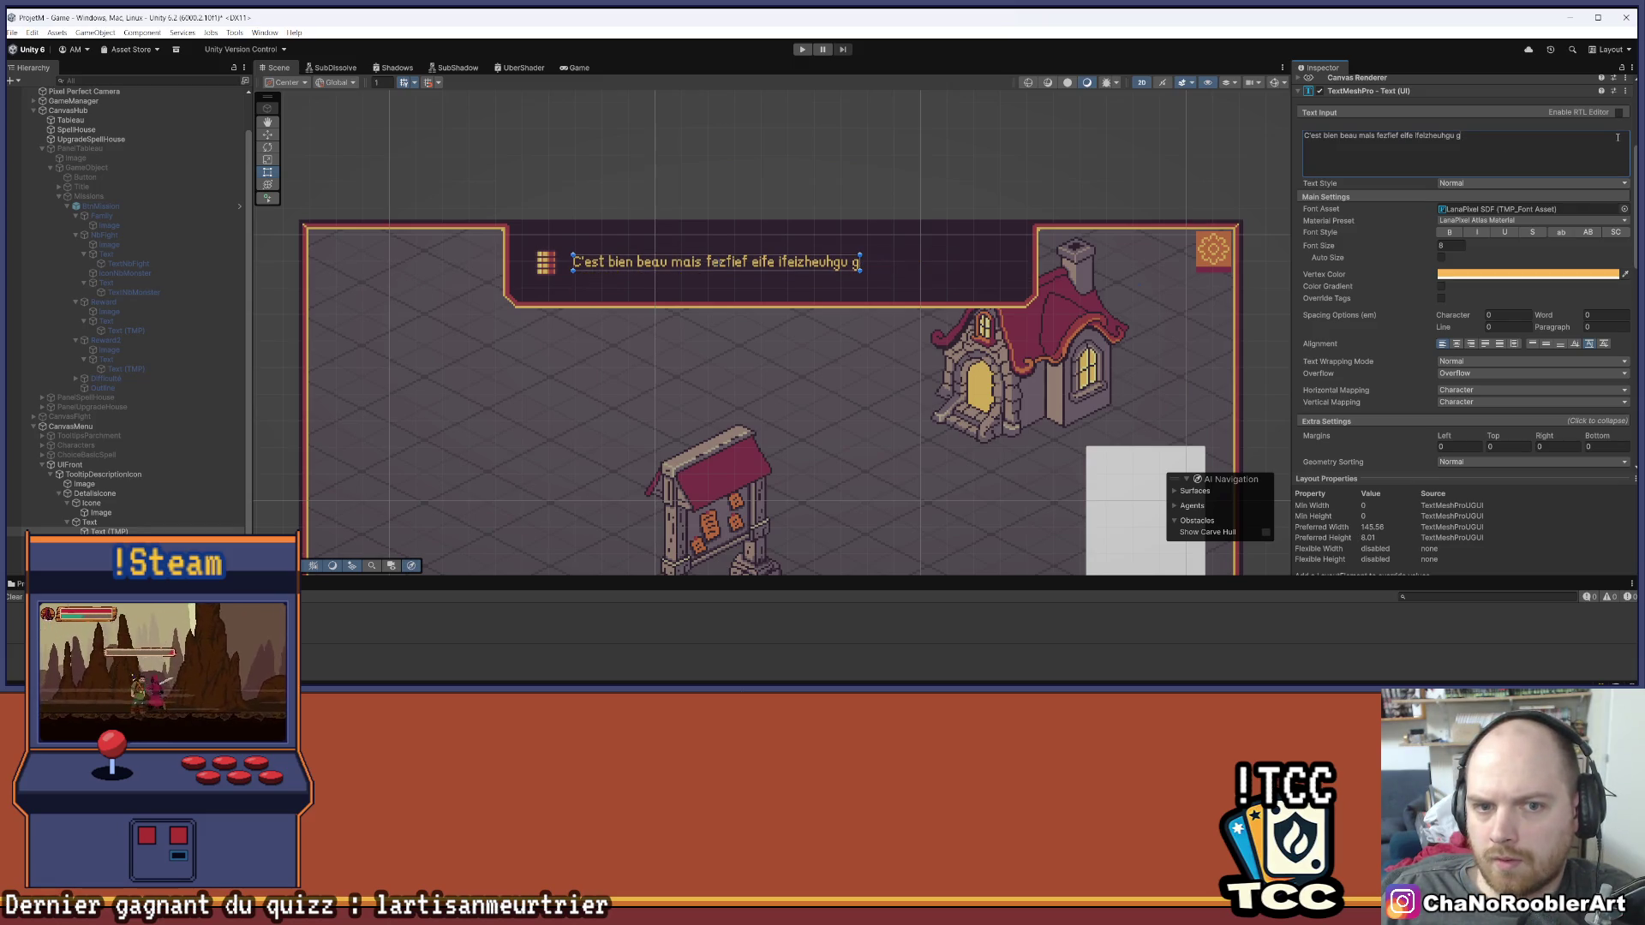
{"action": "key", "text": "ctrl+z"}
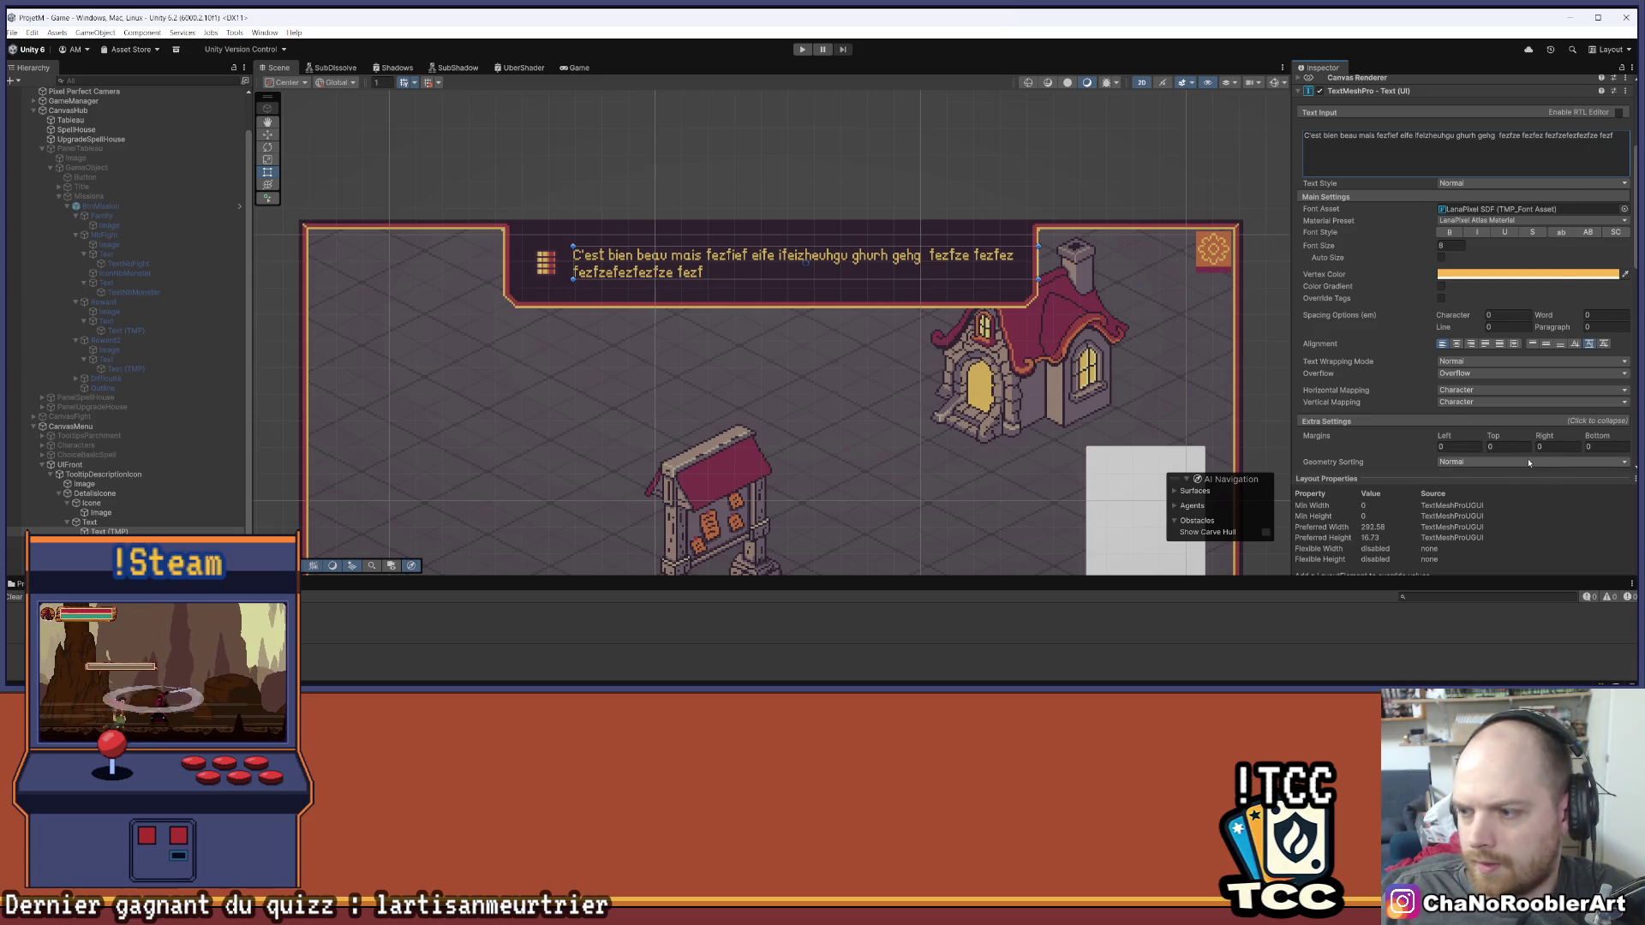
{"action": "scroll", "coordinate": [1529, 462], "scroll_direction": "down", "scroll_amount": 5}
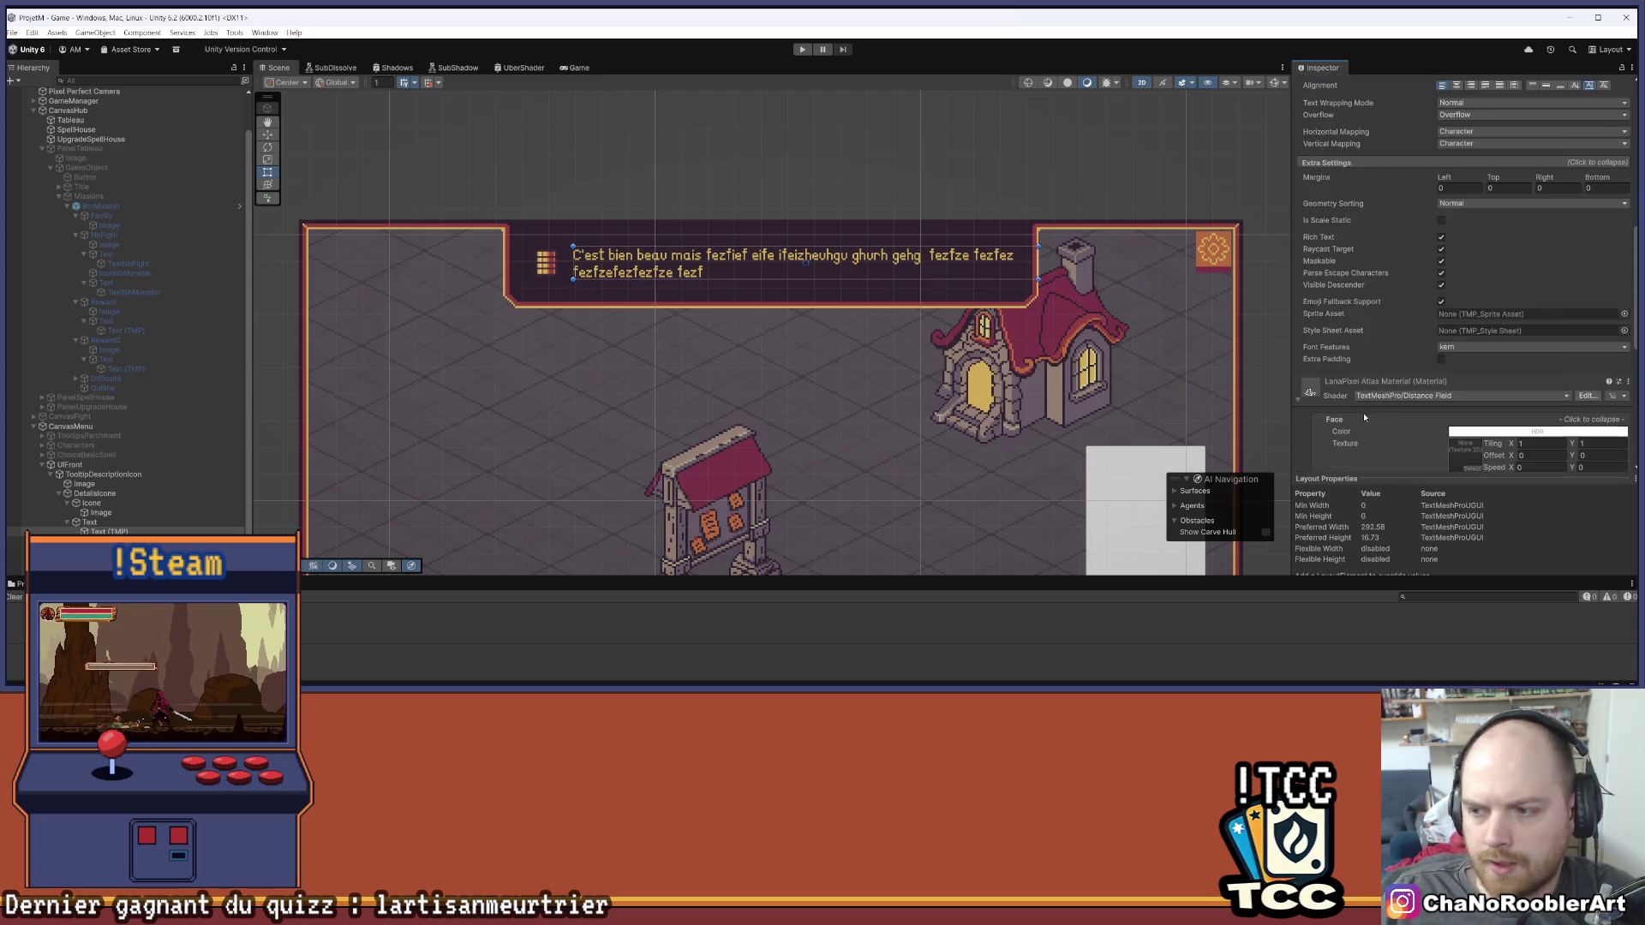
{"action": "left_click", "coordinate": [42, 148]}
{"action": "left_click", "coordinate": [109, 425]}
{"action": "scroll", "coordinate": [771, 343], "scroll_direction": "down", "scroll_amount": 5}
{"action": "scroll", "coordinate": [771, 343], "scroll_direction": "up", "scroll_amount": 3}
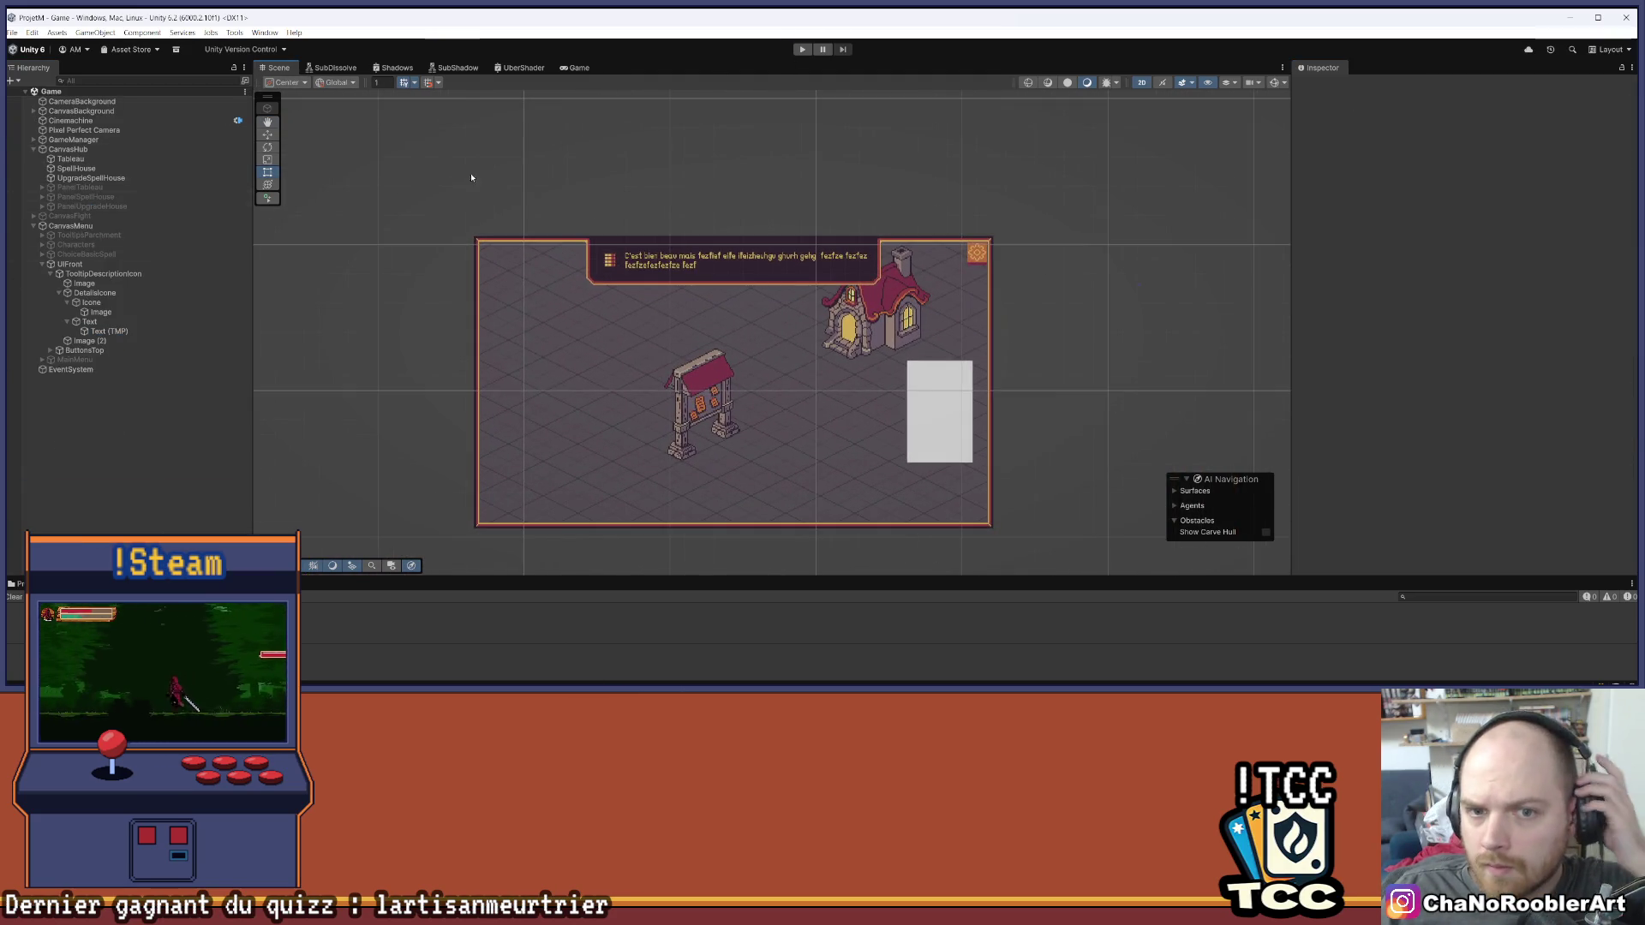
Play the game, open the Choosing a mission board, and check each card icon's banner tooltip
{"action": "left_click", "coordinate": [803, 50]}
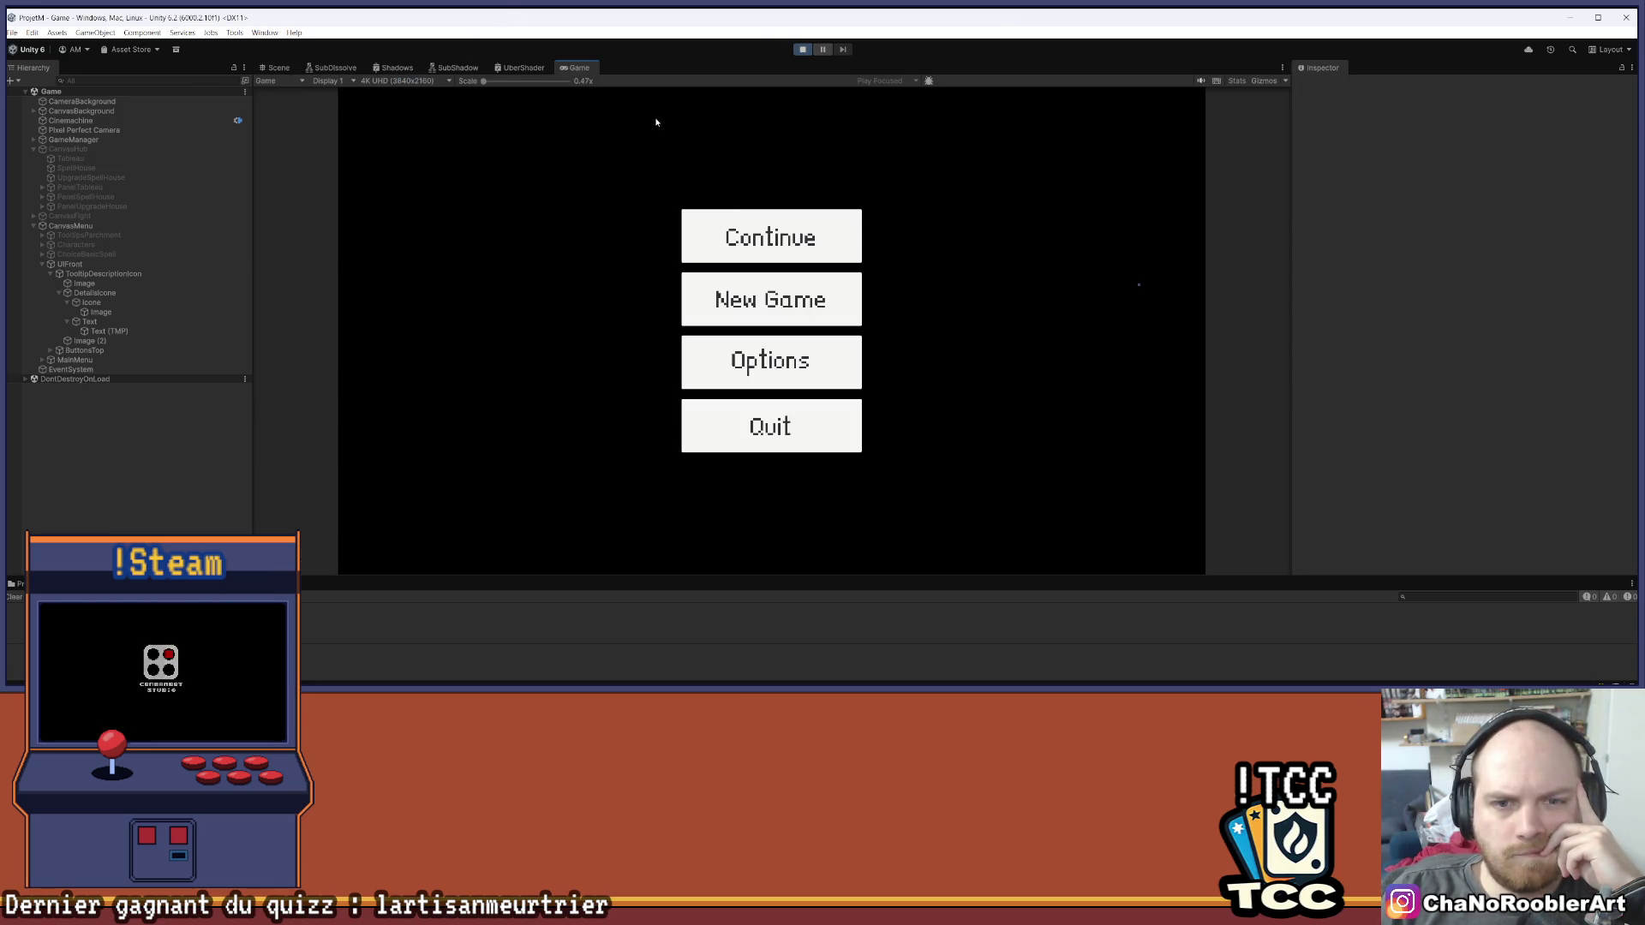
{"action": "left_click", "coordinate": [717, 351]}
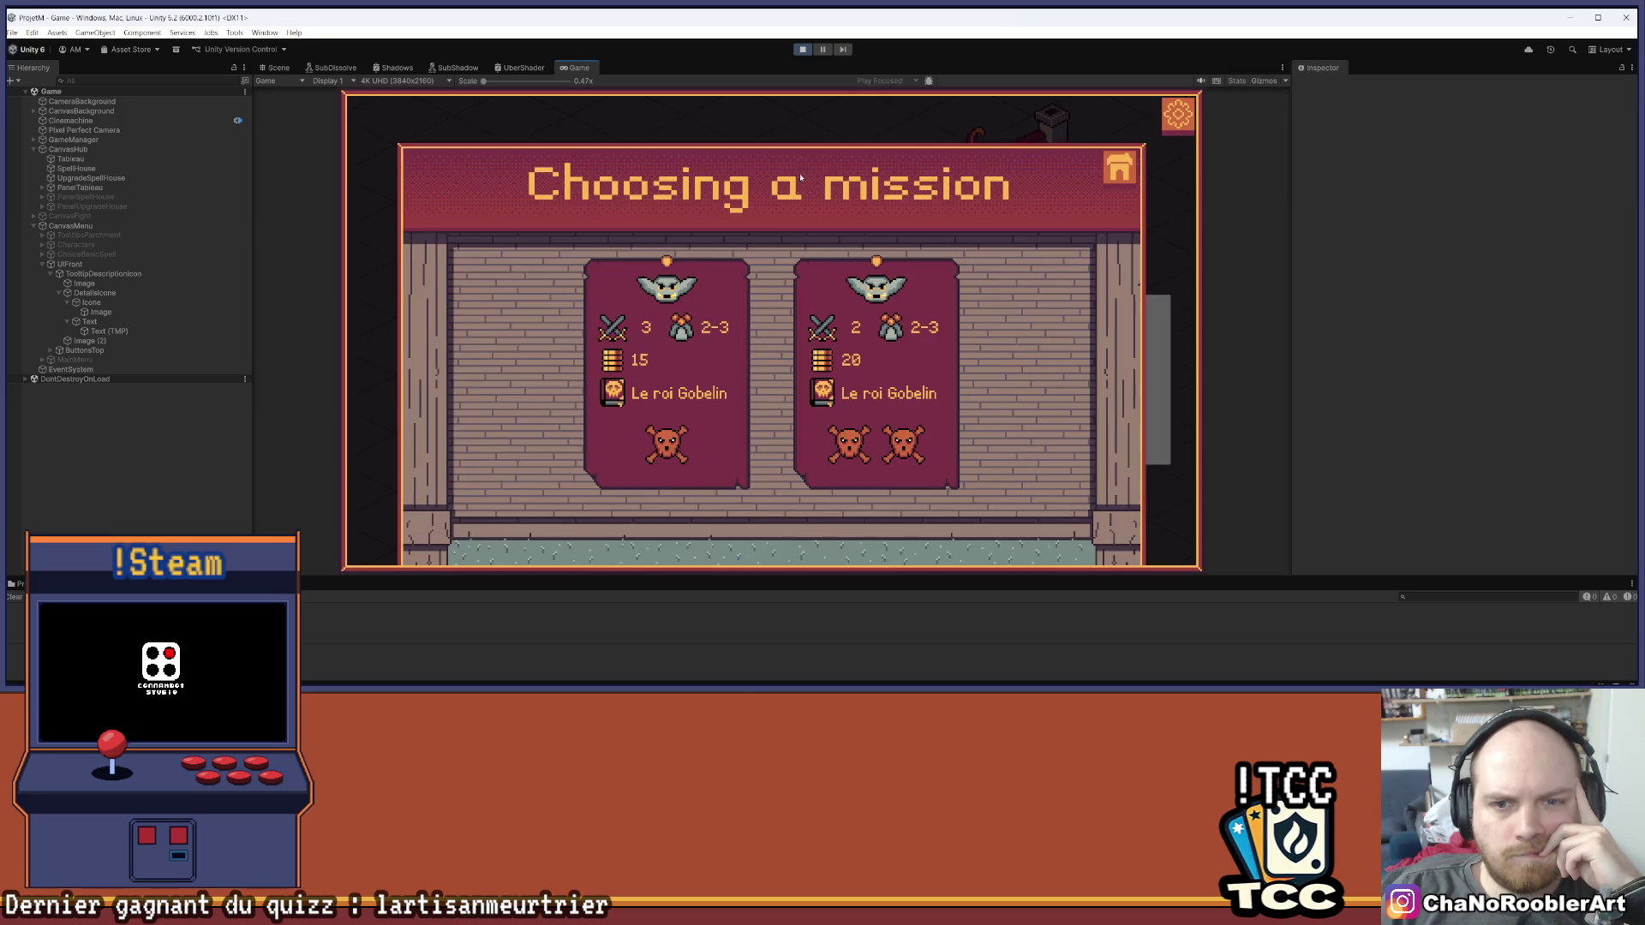
{"action": "mouse_move", "coordinate": [870, 297]}
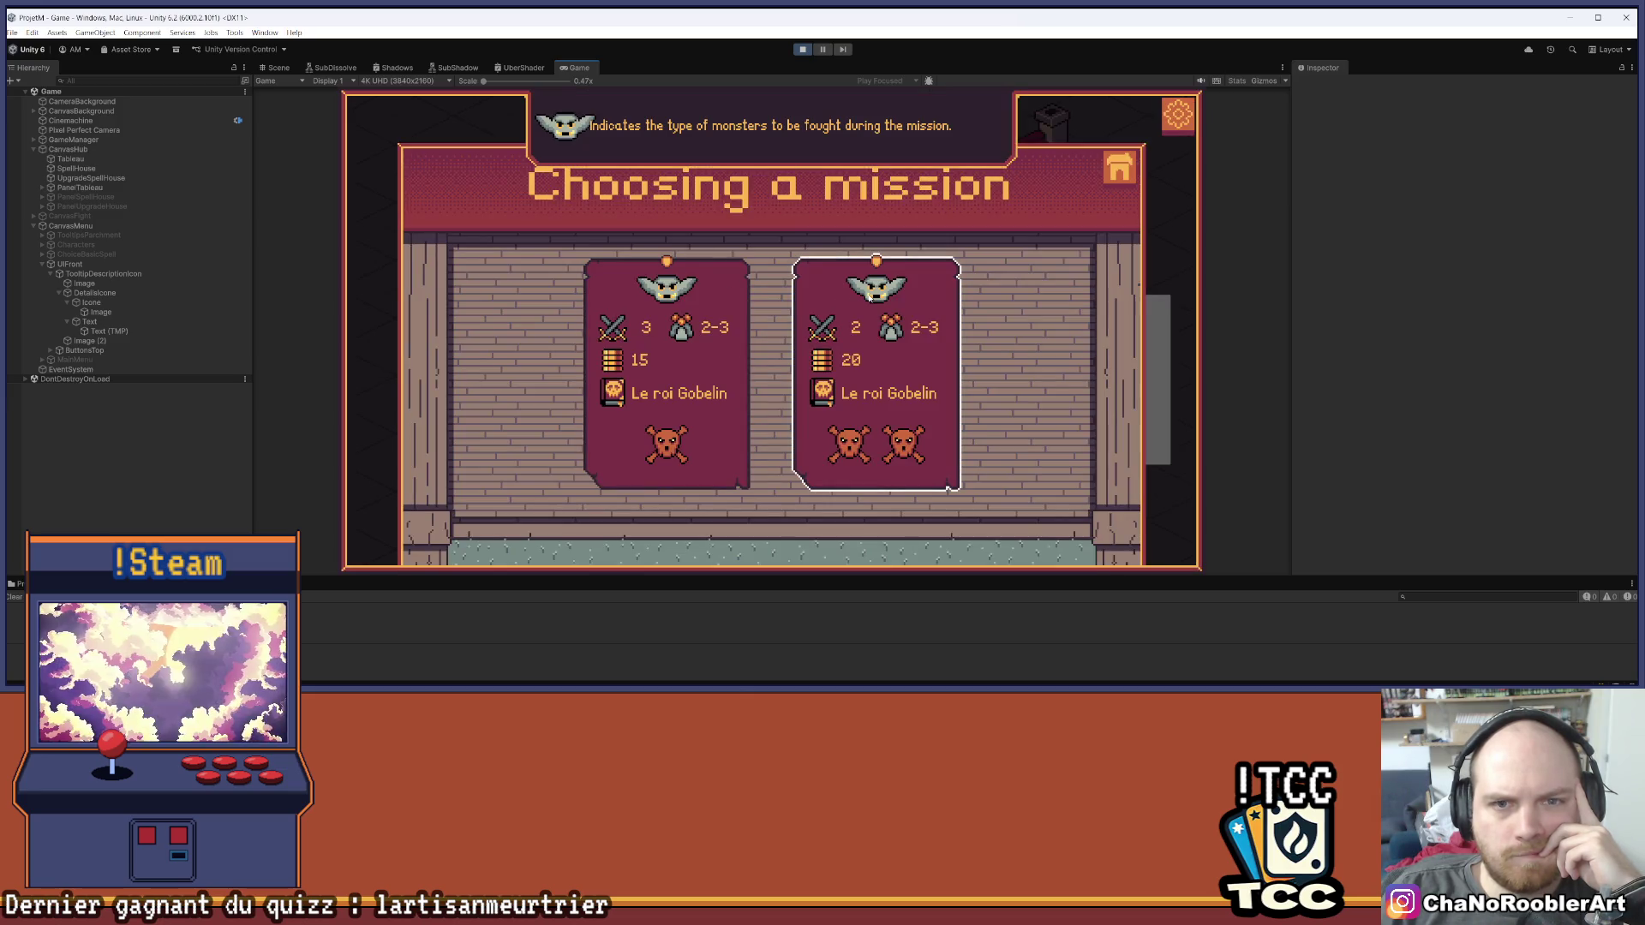
{"action": "mouse_move", "coordinate": [827, 364]}
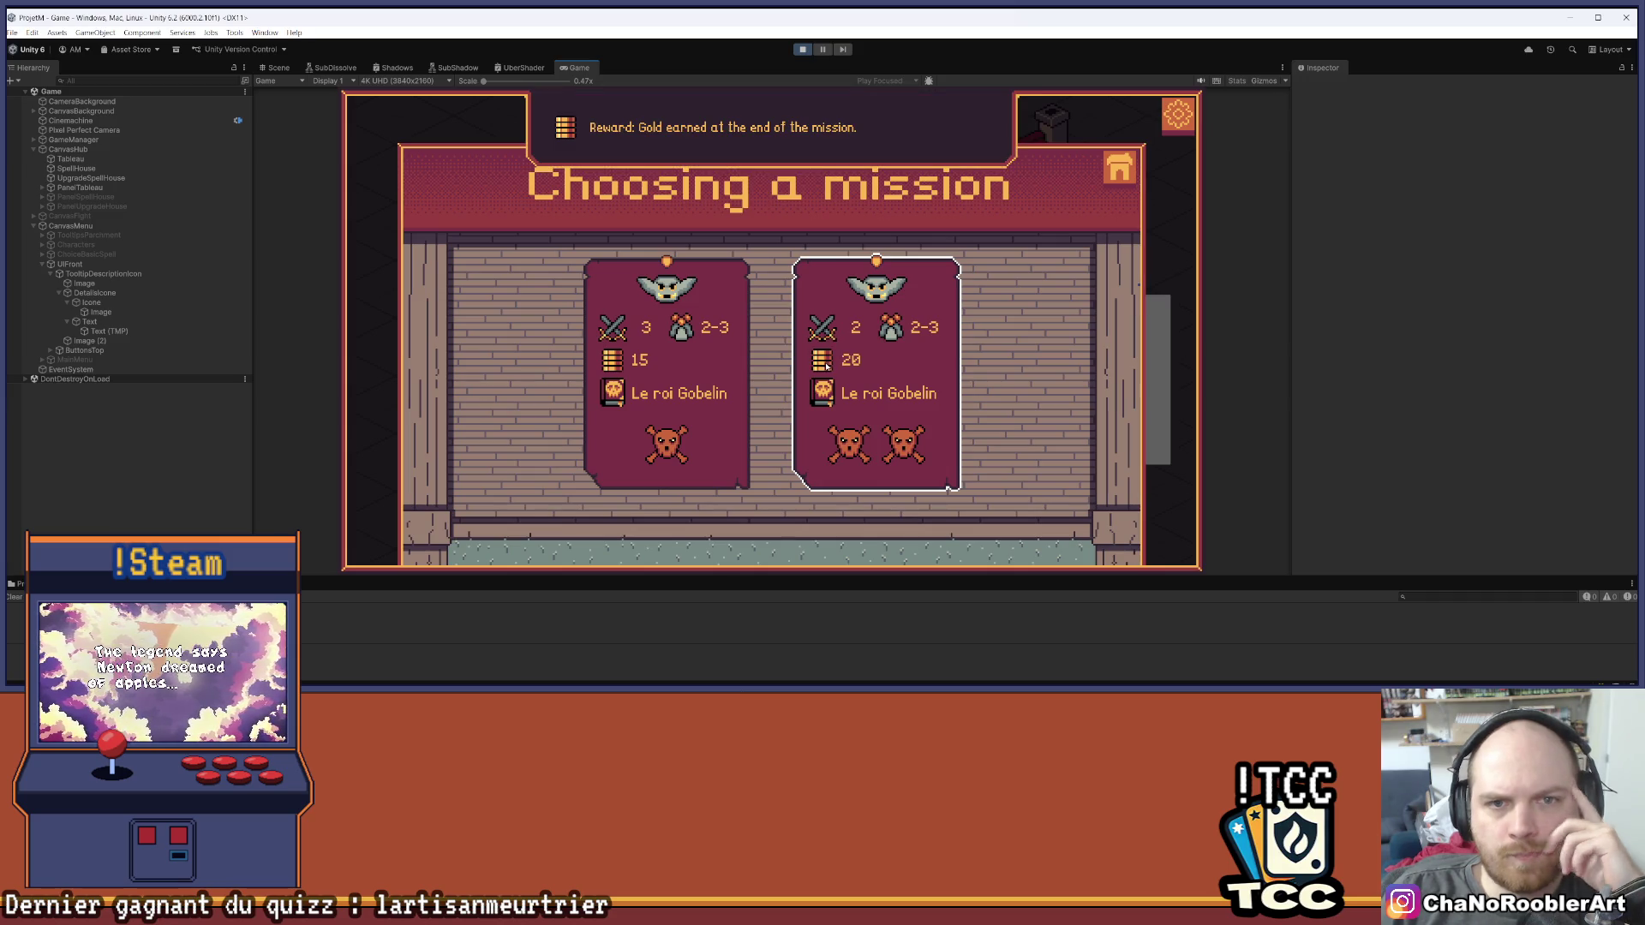
{"action": "mouse_move", "coordinate": [892, 331]}
{"action": "mouse_move", "coordinate": [810, 395]}
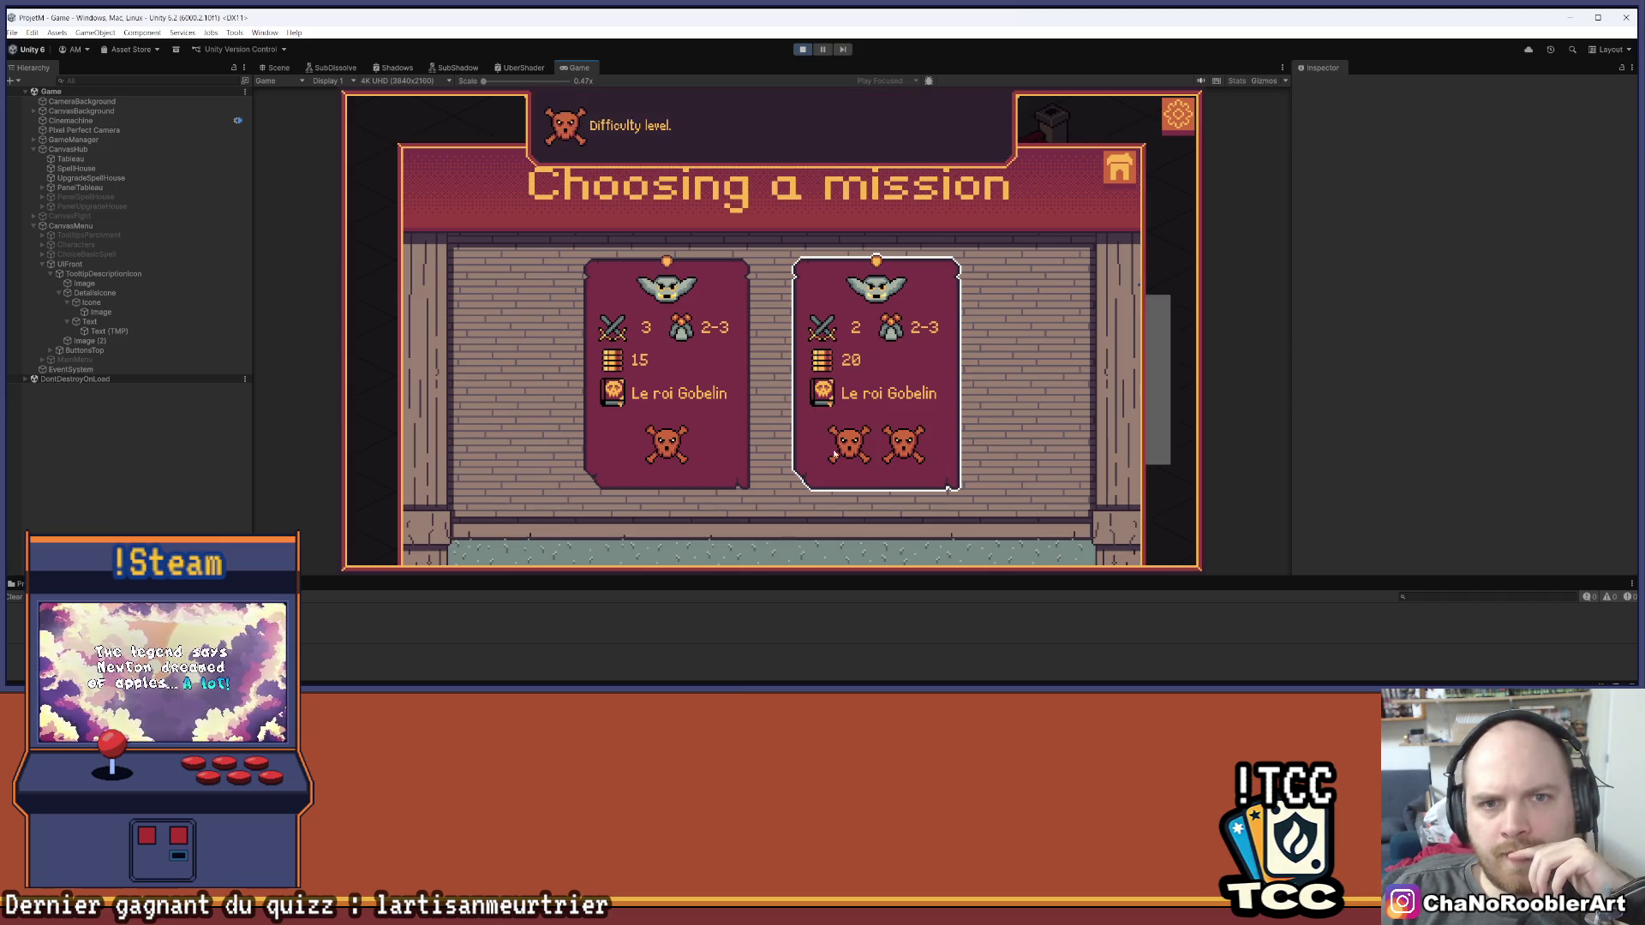
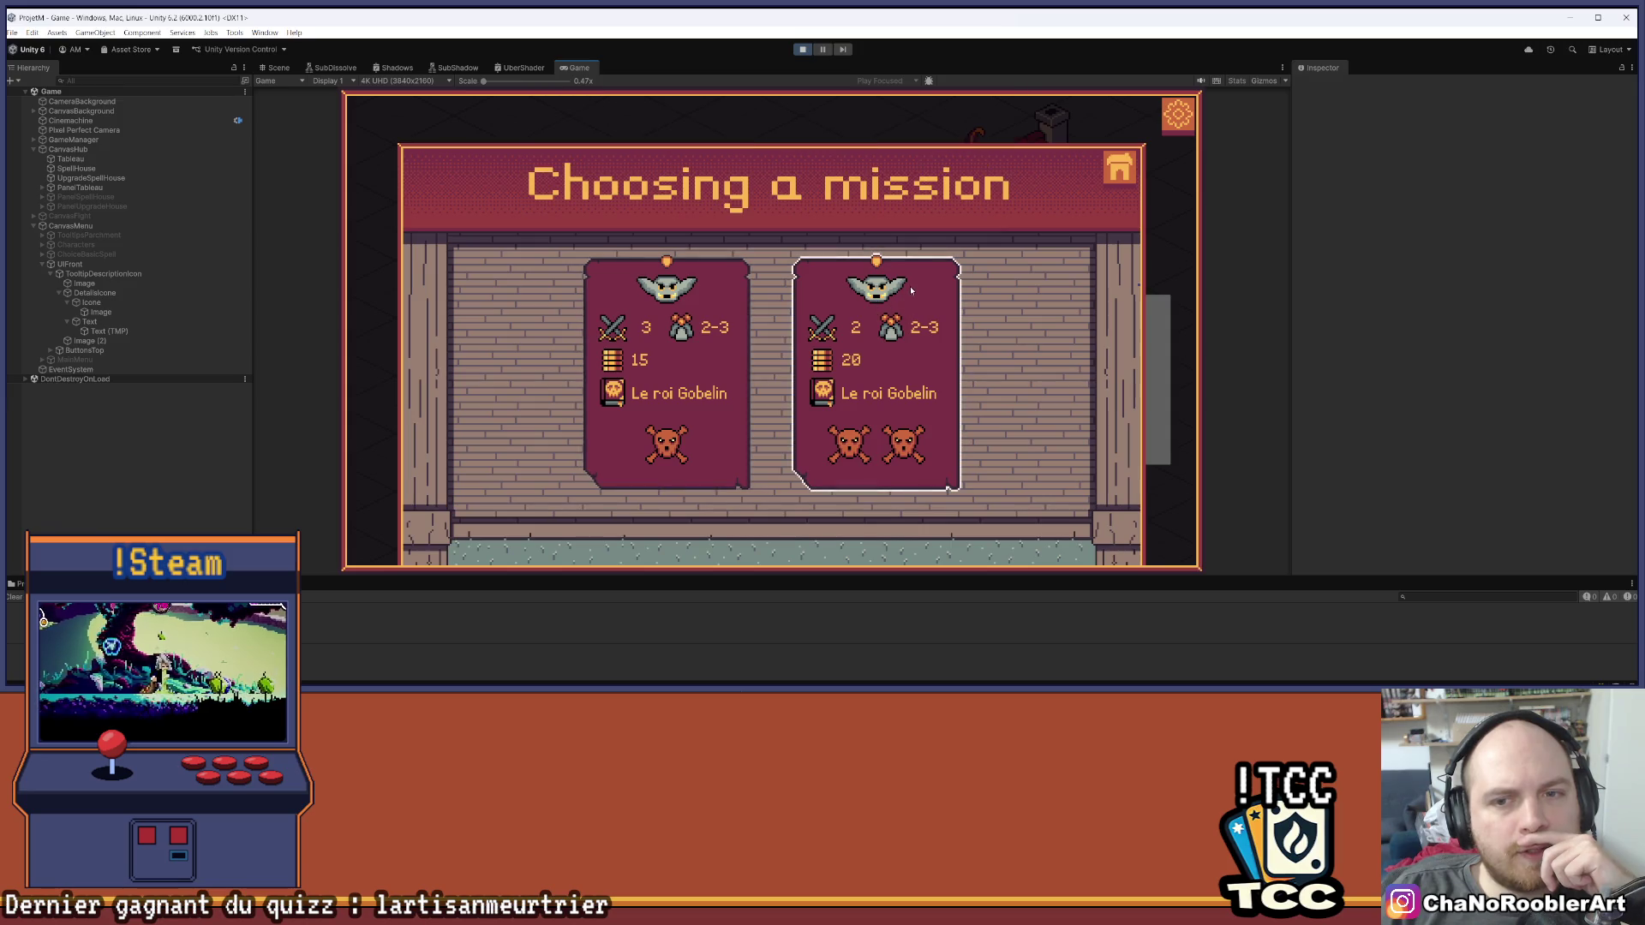
Launch the goblin cave mission, analyse the goblin mage and cast F_BackFire on it
{"action": "left_click", "coordinate": [848, 401]}
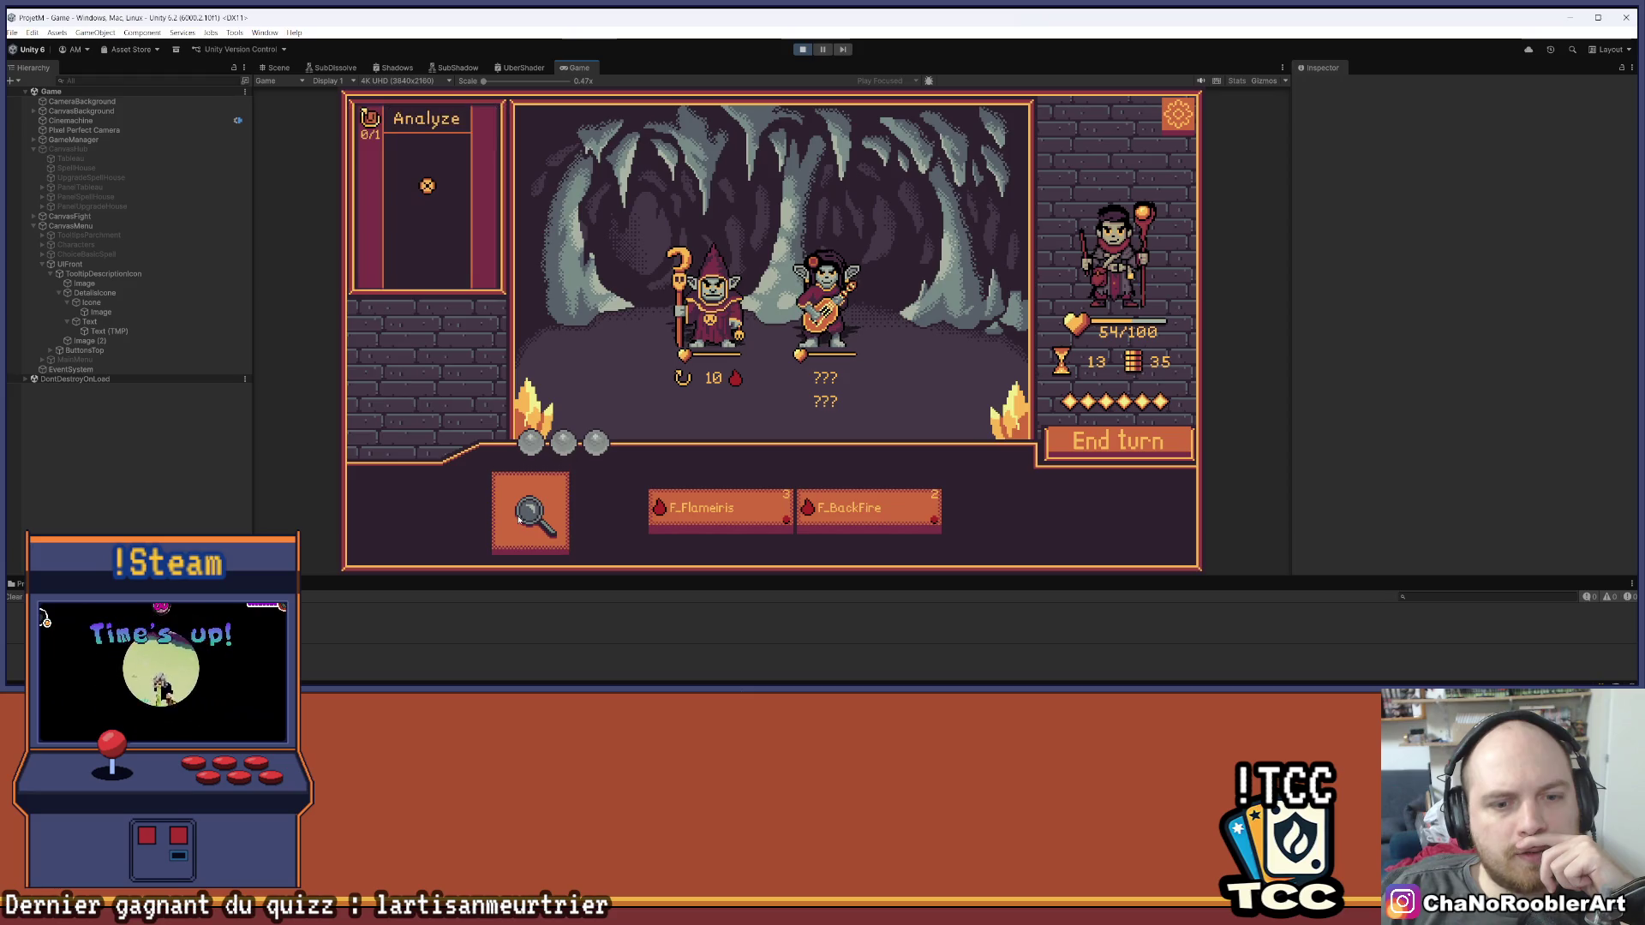
{"action": "left_click", "coordinate": [708, 365]}
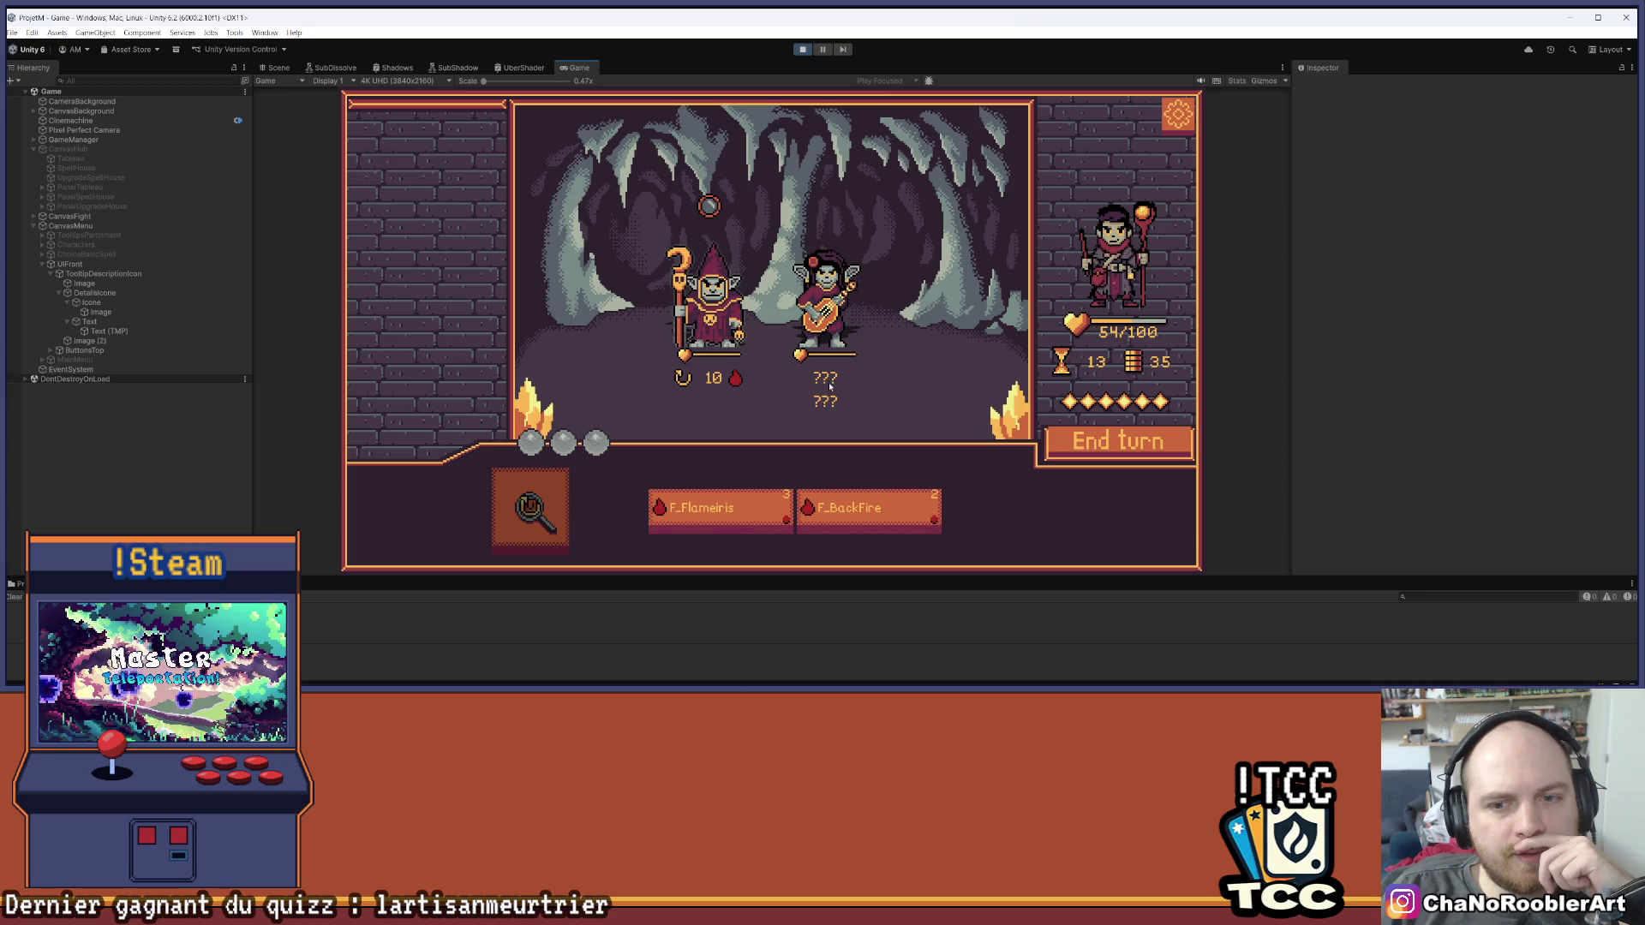
{"action": "mouse_move", "coordinate": [653, 339]}
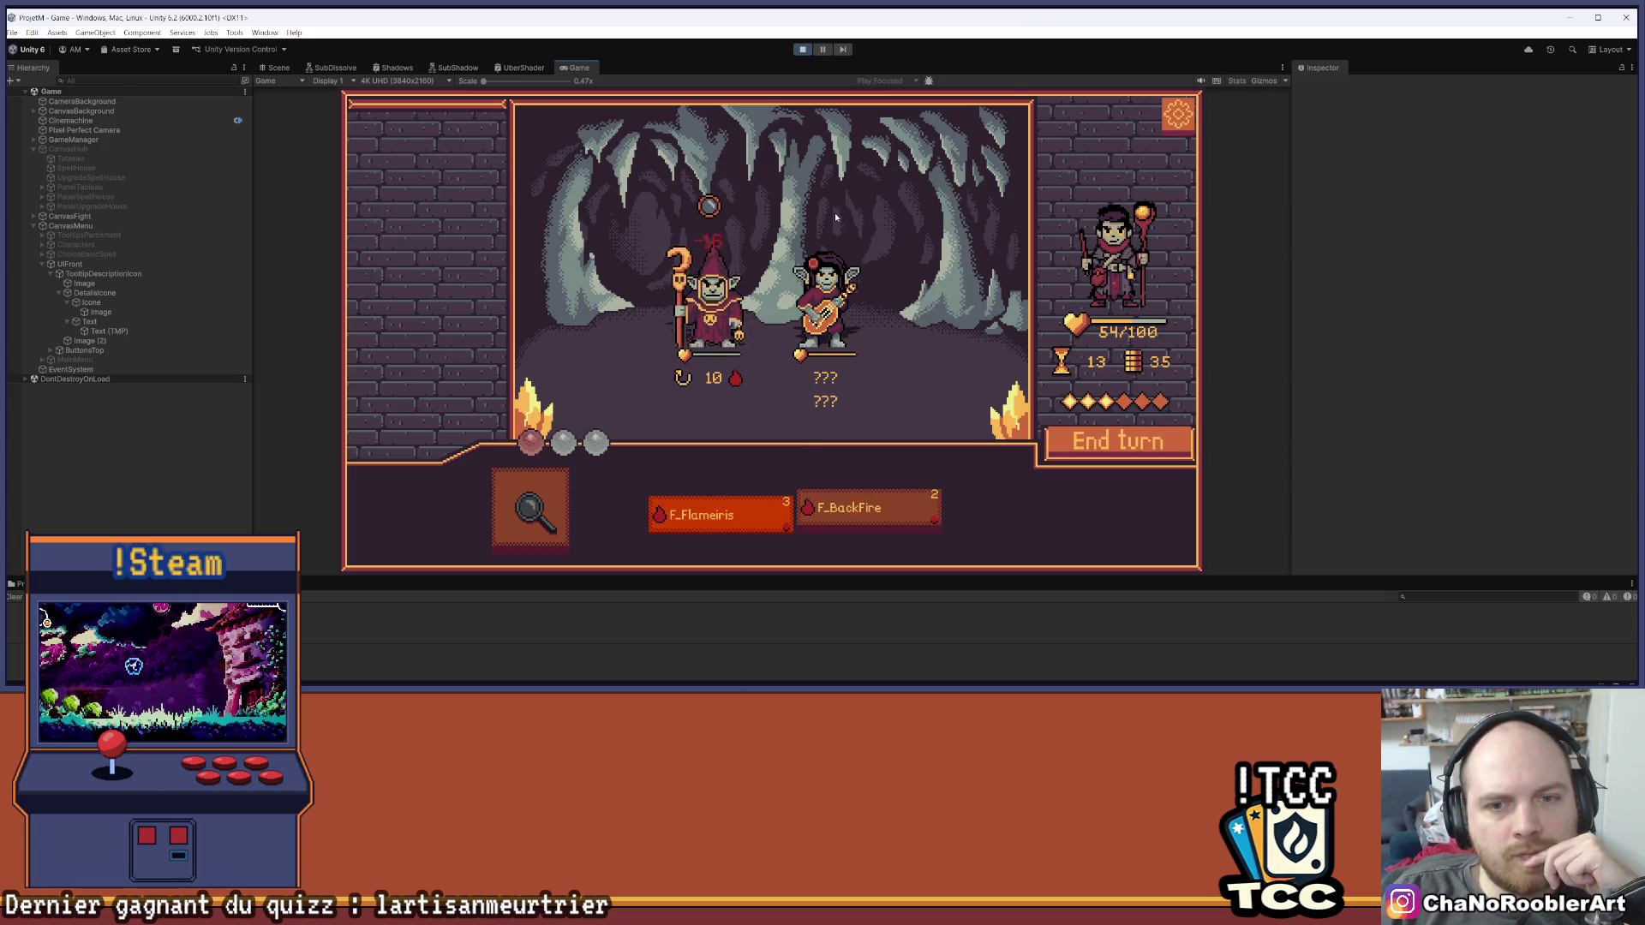
{"action": "left_click", "coordinate": [849, 520]}
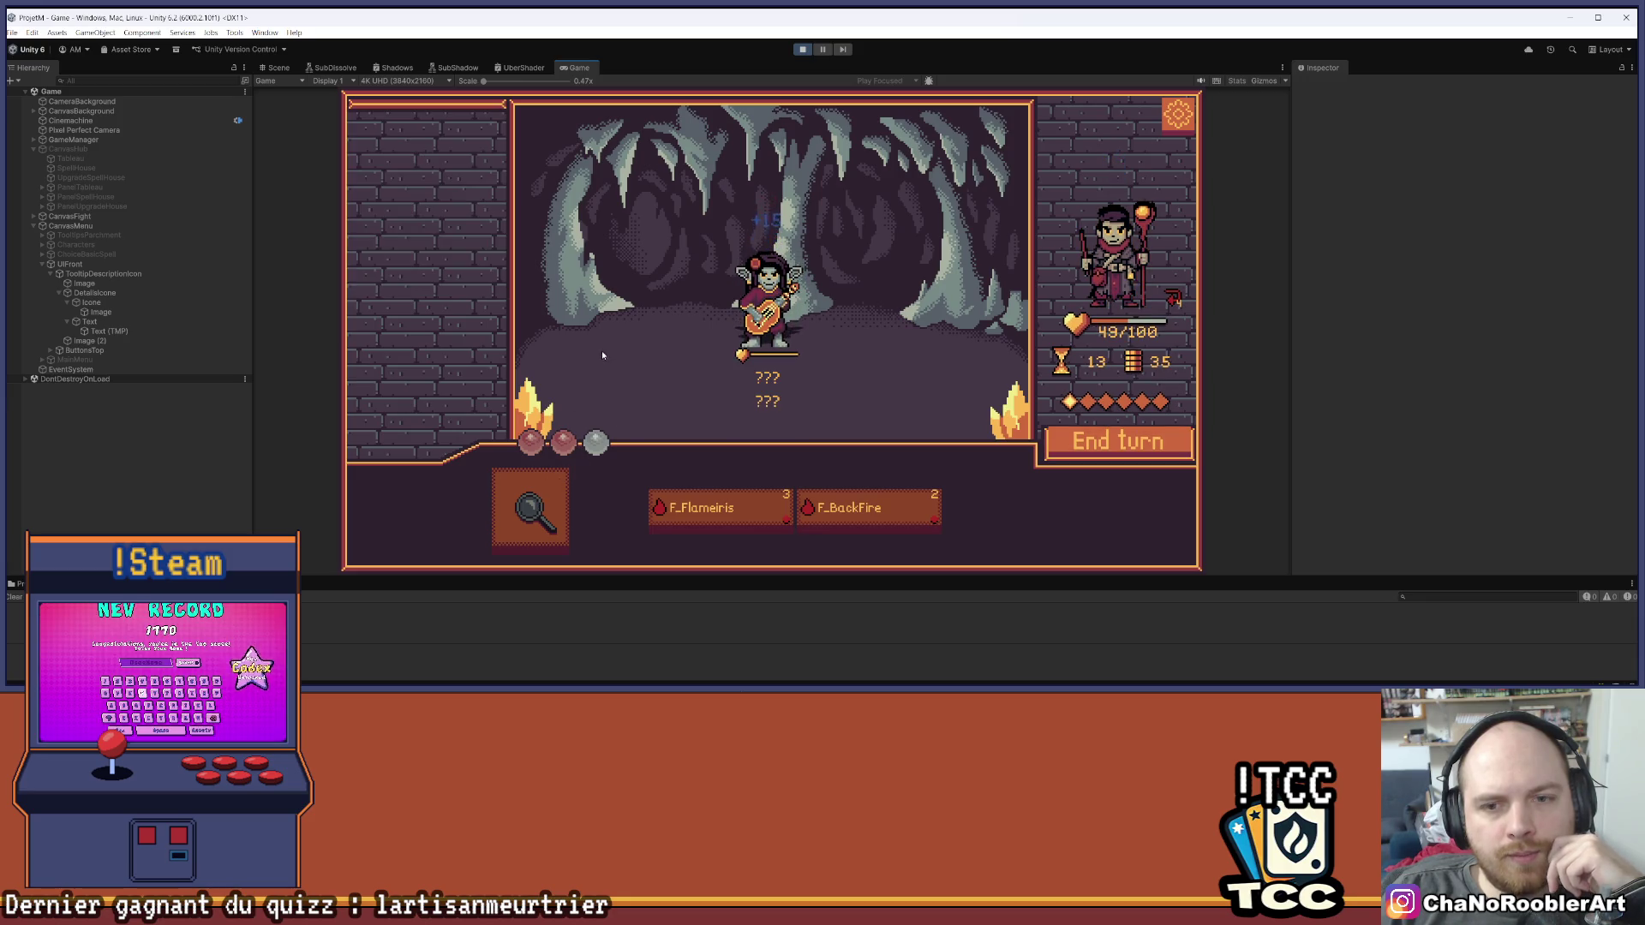
Analyse the goblin guitarist, break its shield with F_Flameiris, cast F_BackFire, and end the turn
{"action": "left_click", "coordinate": [531, 510]}
{"action": "left_click", "coordinate": [767, 205]}
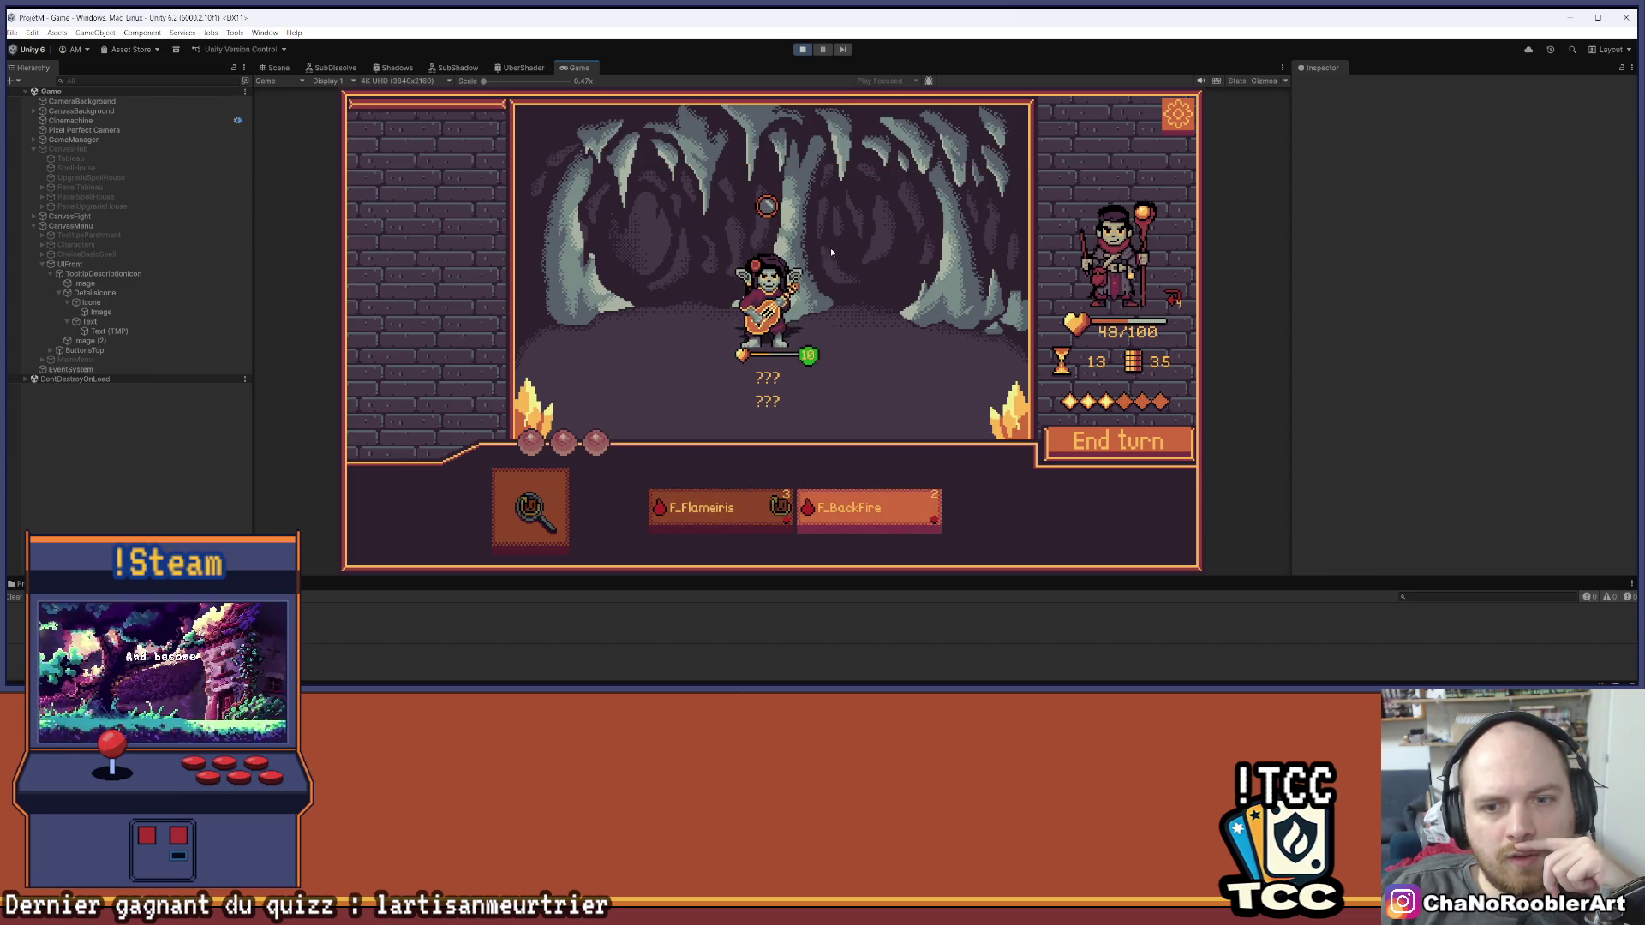
{"action": "left_click", "coordinate": [1088, 437]}
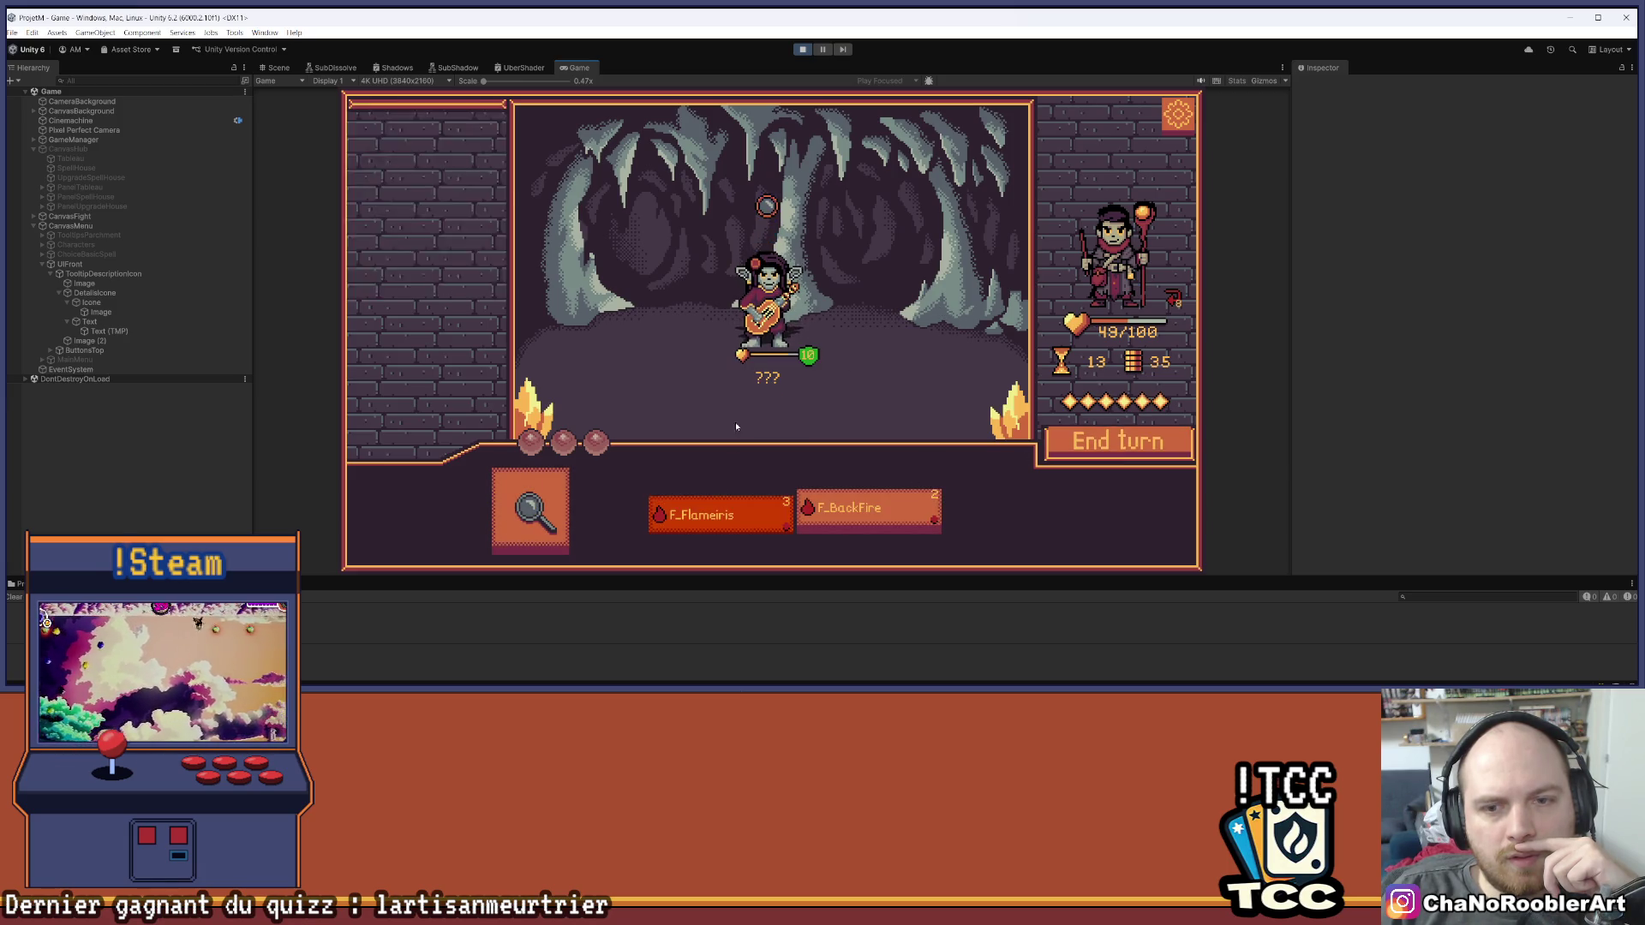
{"action": "left_click", "coordinate": [766, 295]}
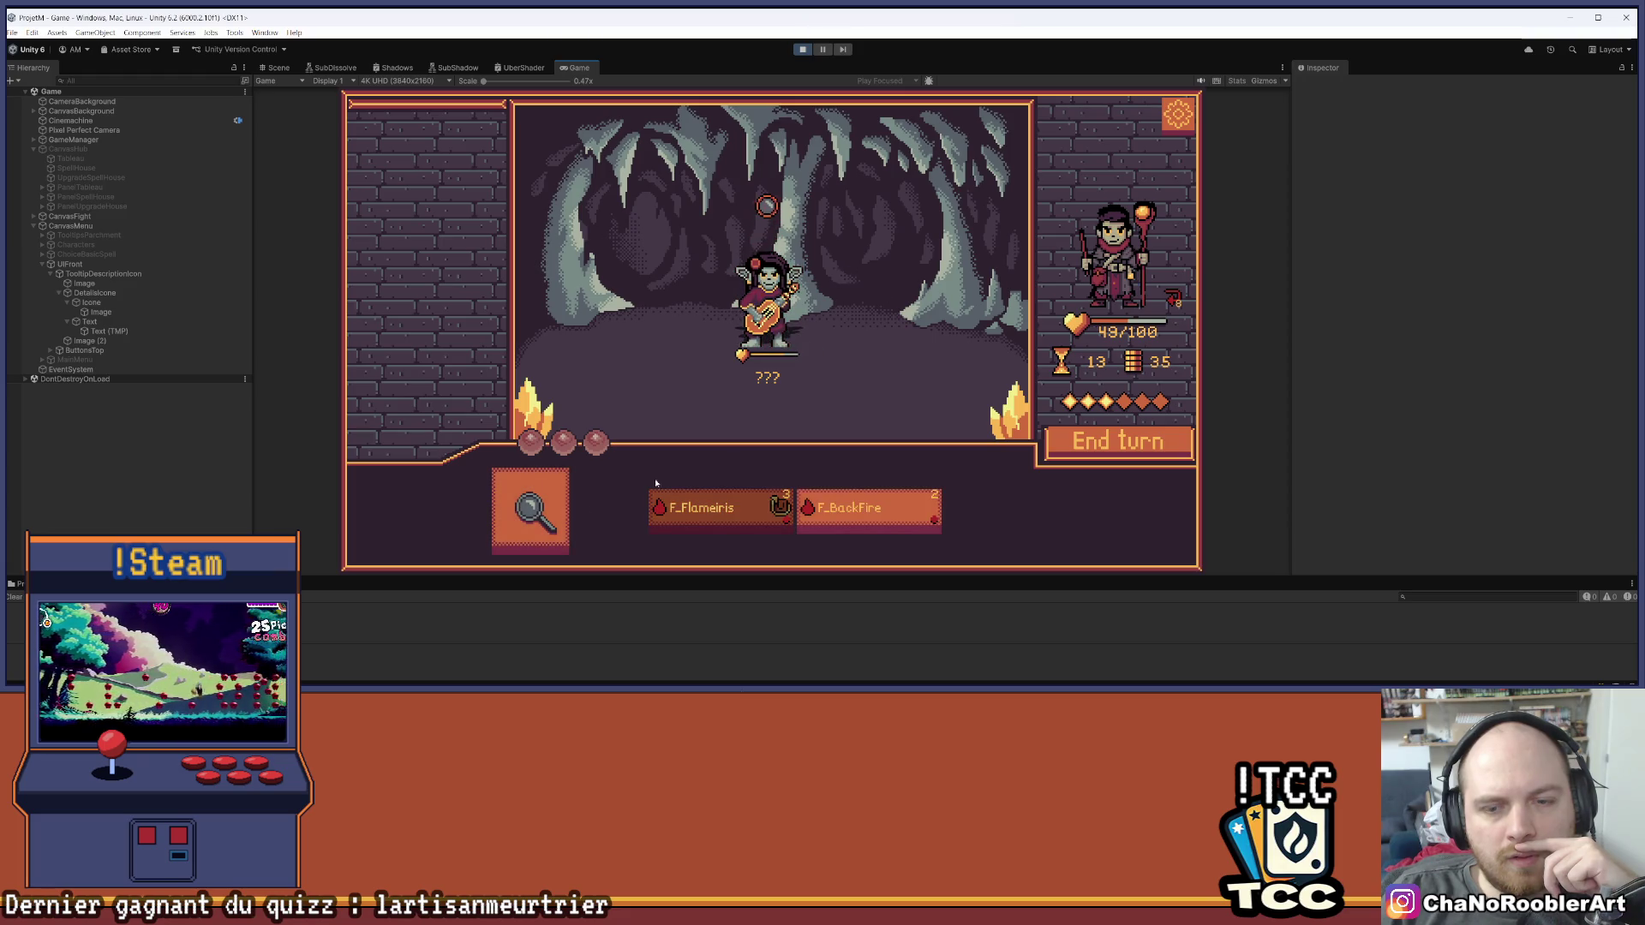
{"action": "left_click", "coordinate": [532, 510]}
{"action": "left_click", "coordinate": [797, 329]}
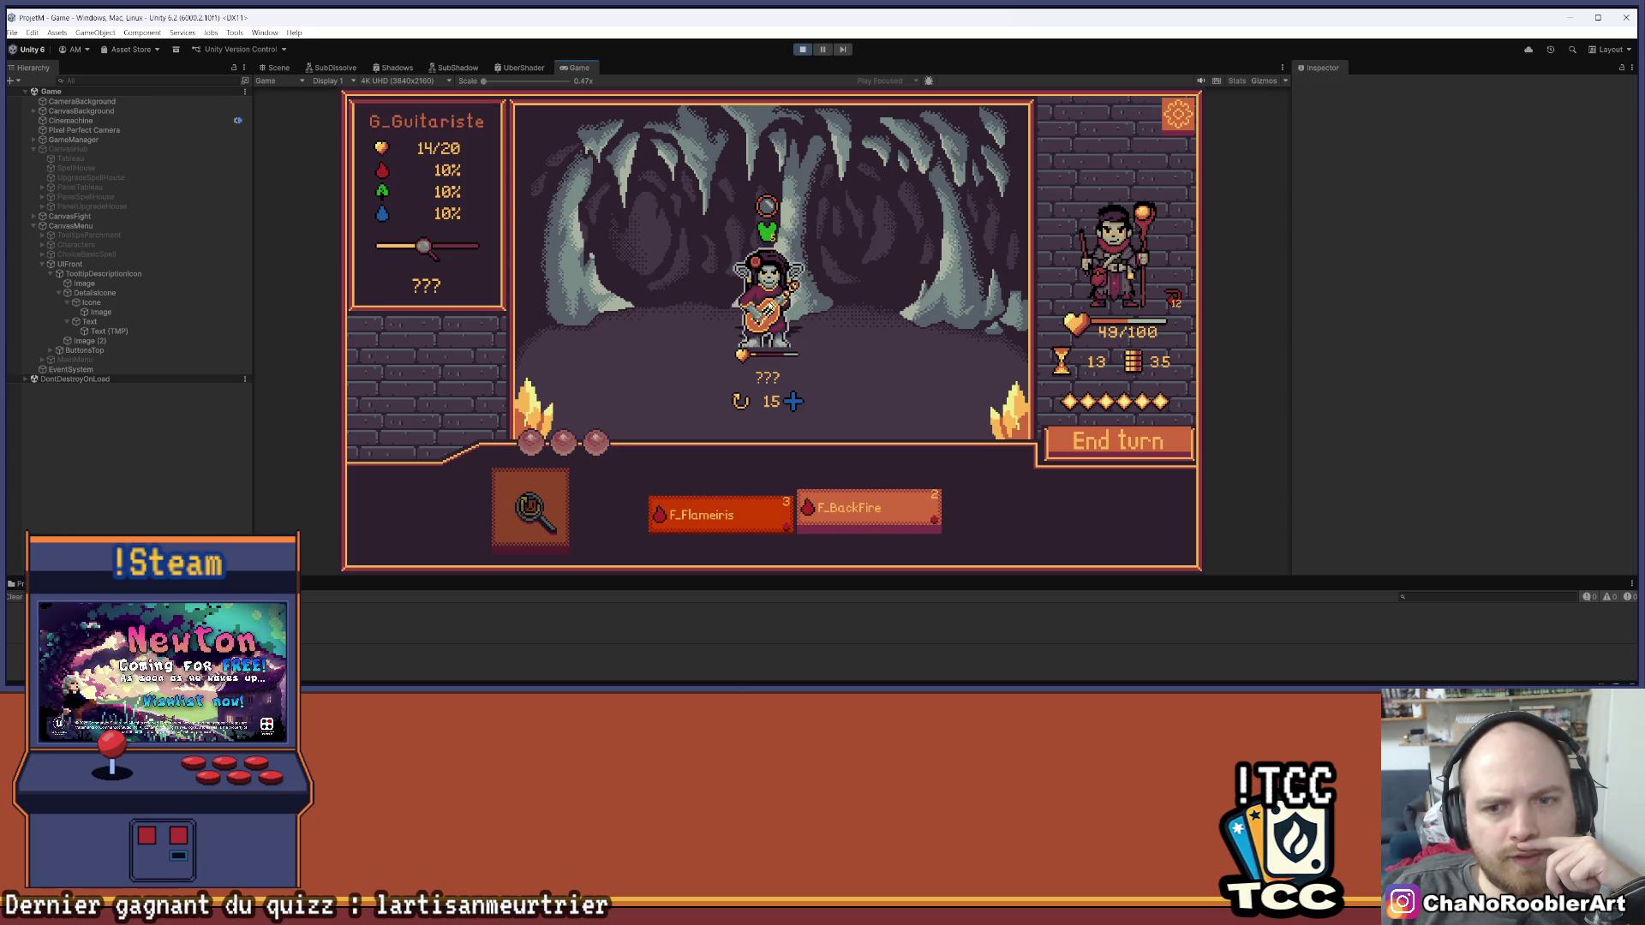
{"action": "left_click", "coordinate": [865, 512]}
{"action": "left_click", "coordinate": [1061, 447]}
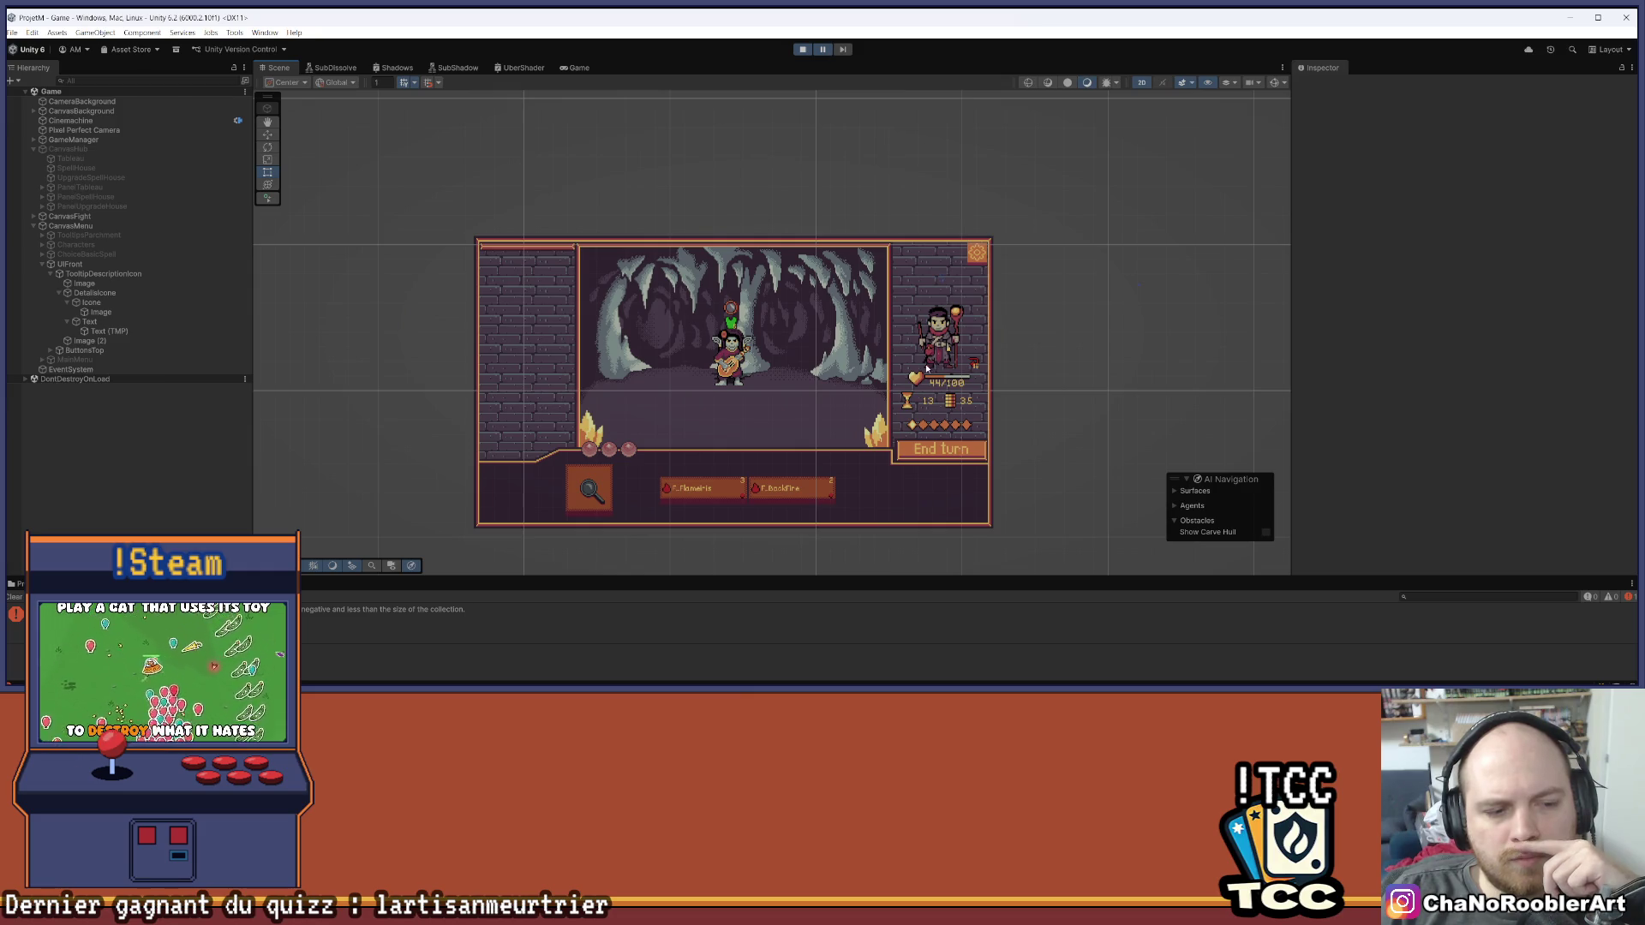
Zoom the Scene view and stop Play mode to return to the hub village scene
{"action": "scroll", "coordinate": [661, 437], "scroll_direction": "up", "scroll_amount": 5}
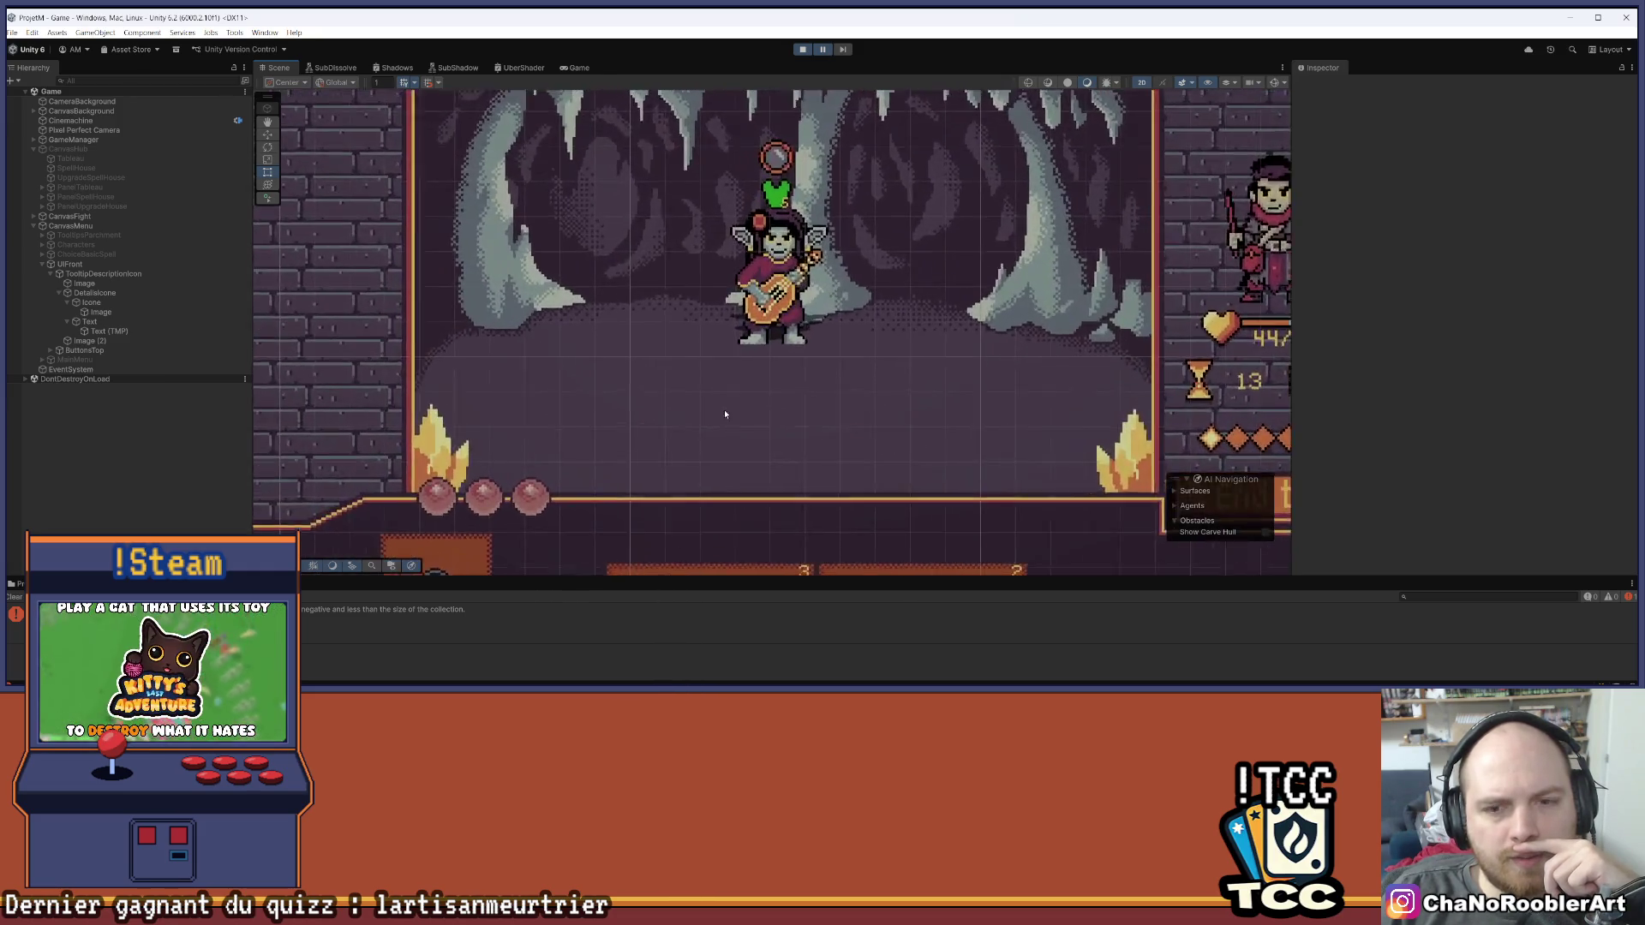
{"action": "scroll", "coordinate": [724, 410], "scroll_direction": "down", "scroll_amount": 3}
{"action": "scroll", "coordinate": [776, 388], "scroll_direction": "down", "scroll_amount": 1}
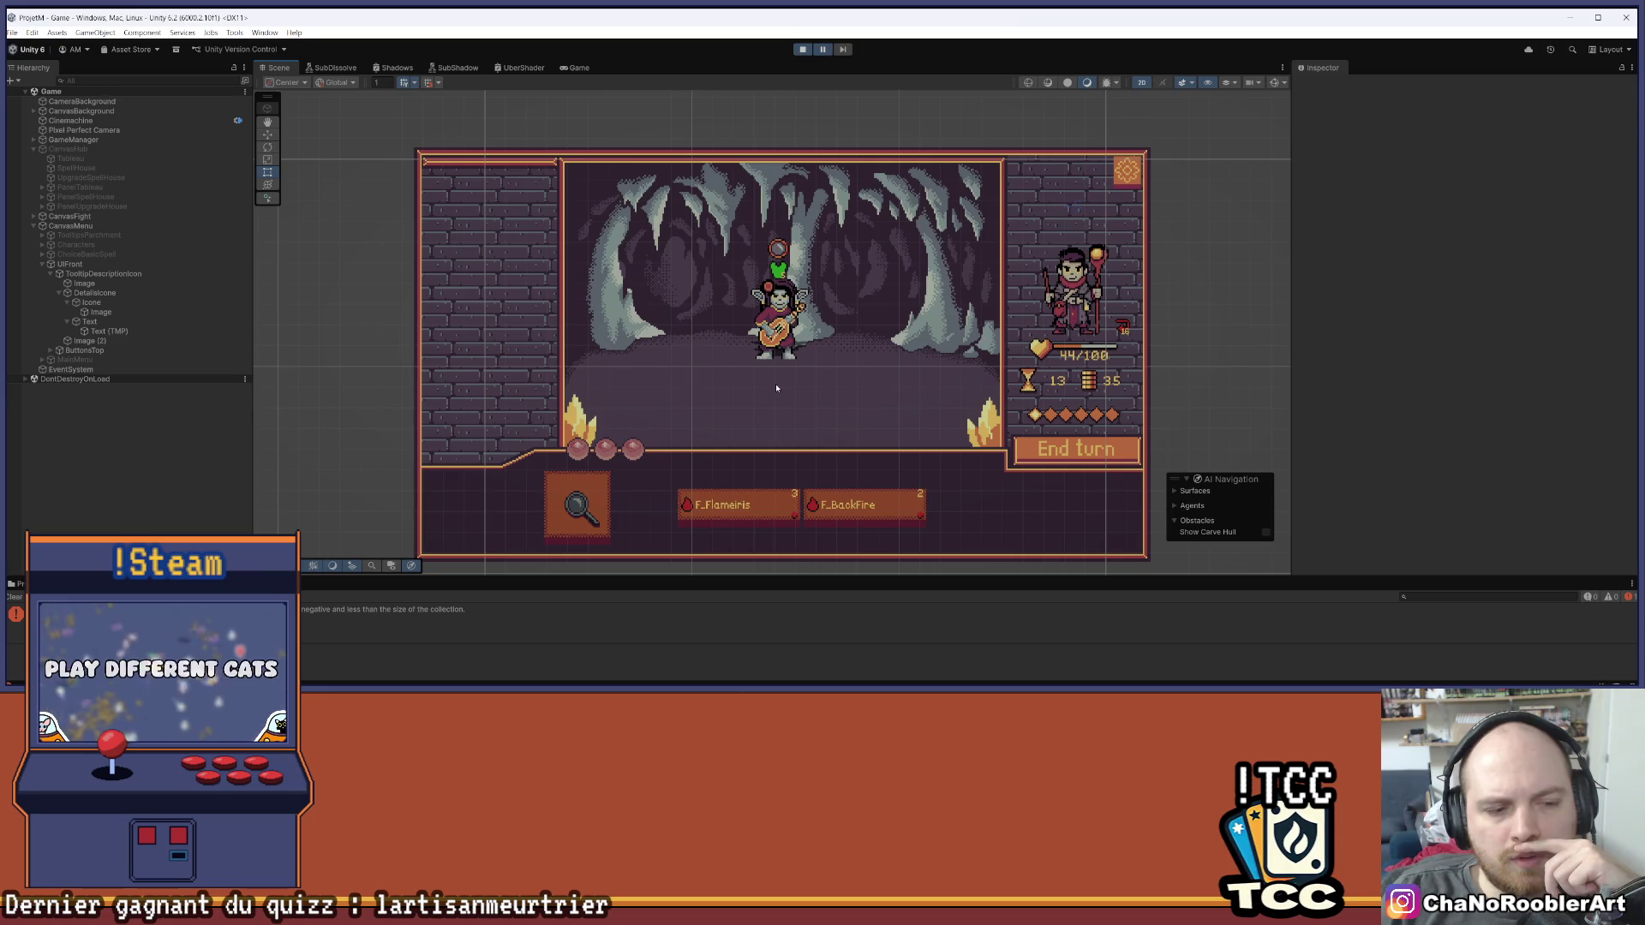
{"action": "scroll", "coordinate": [797, 368], "scroll_direction": "down", "scroll_amount": 2}
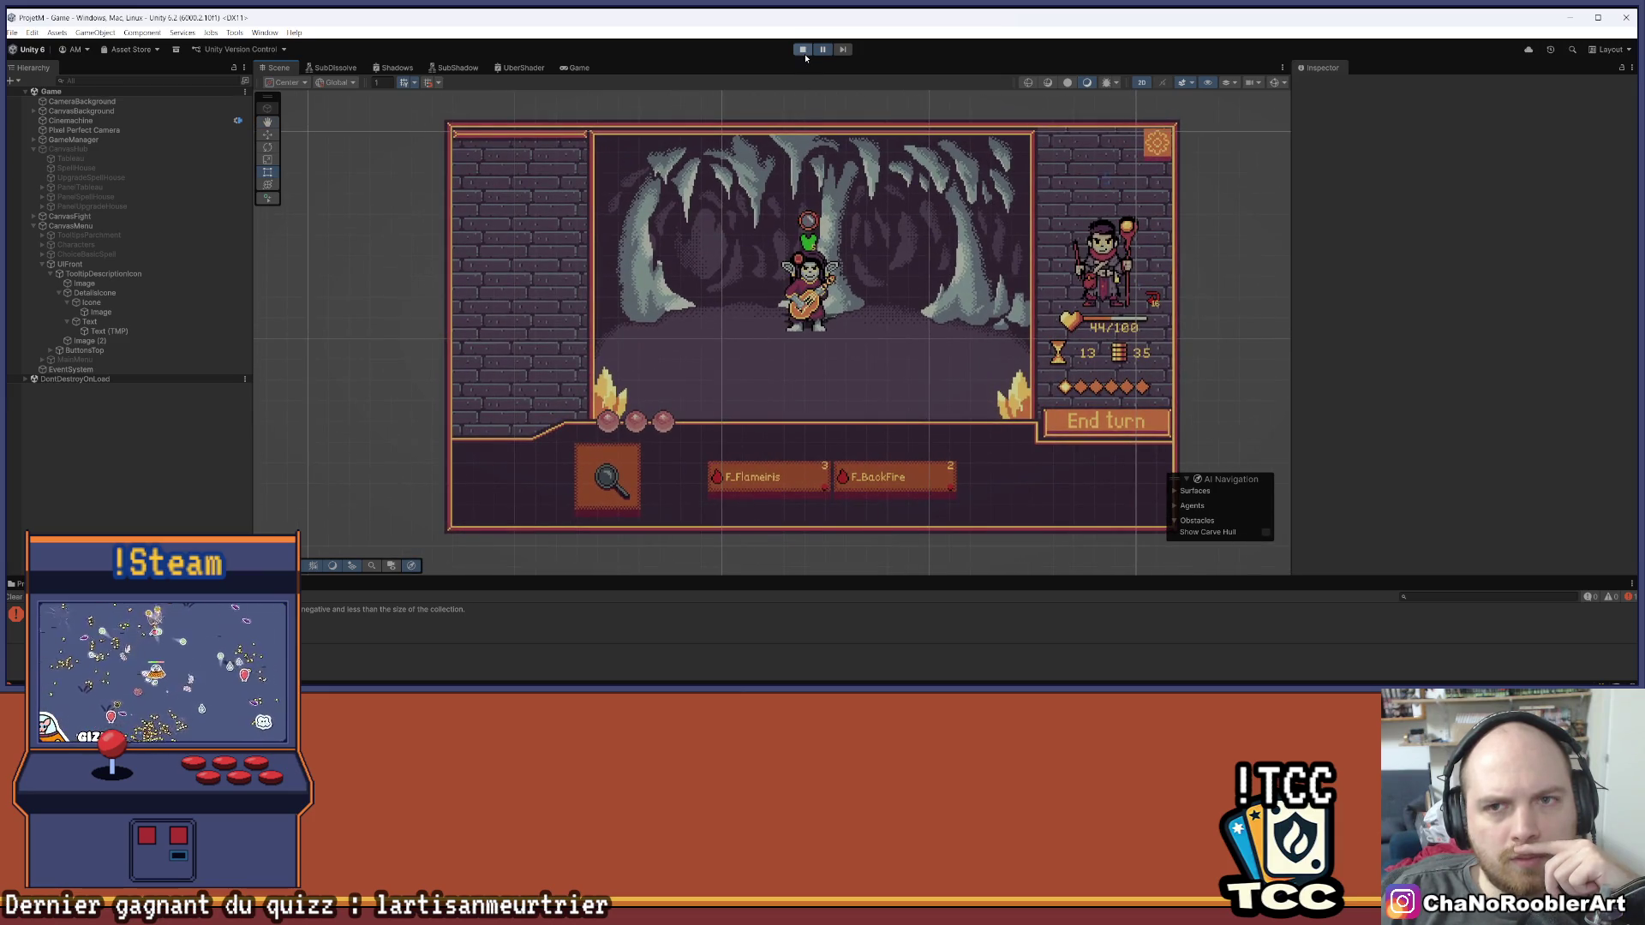
{"action": "left_click", "coordinate": [805, 55]}
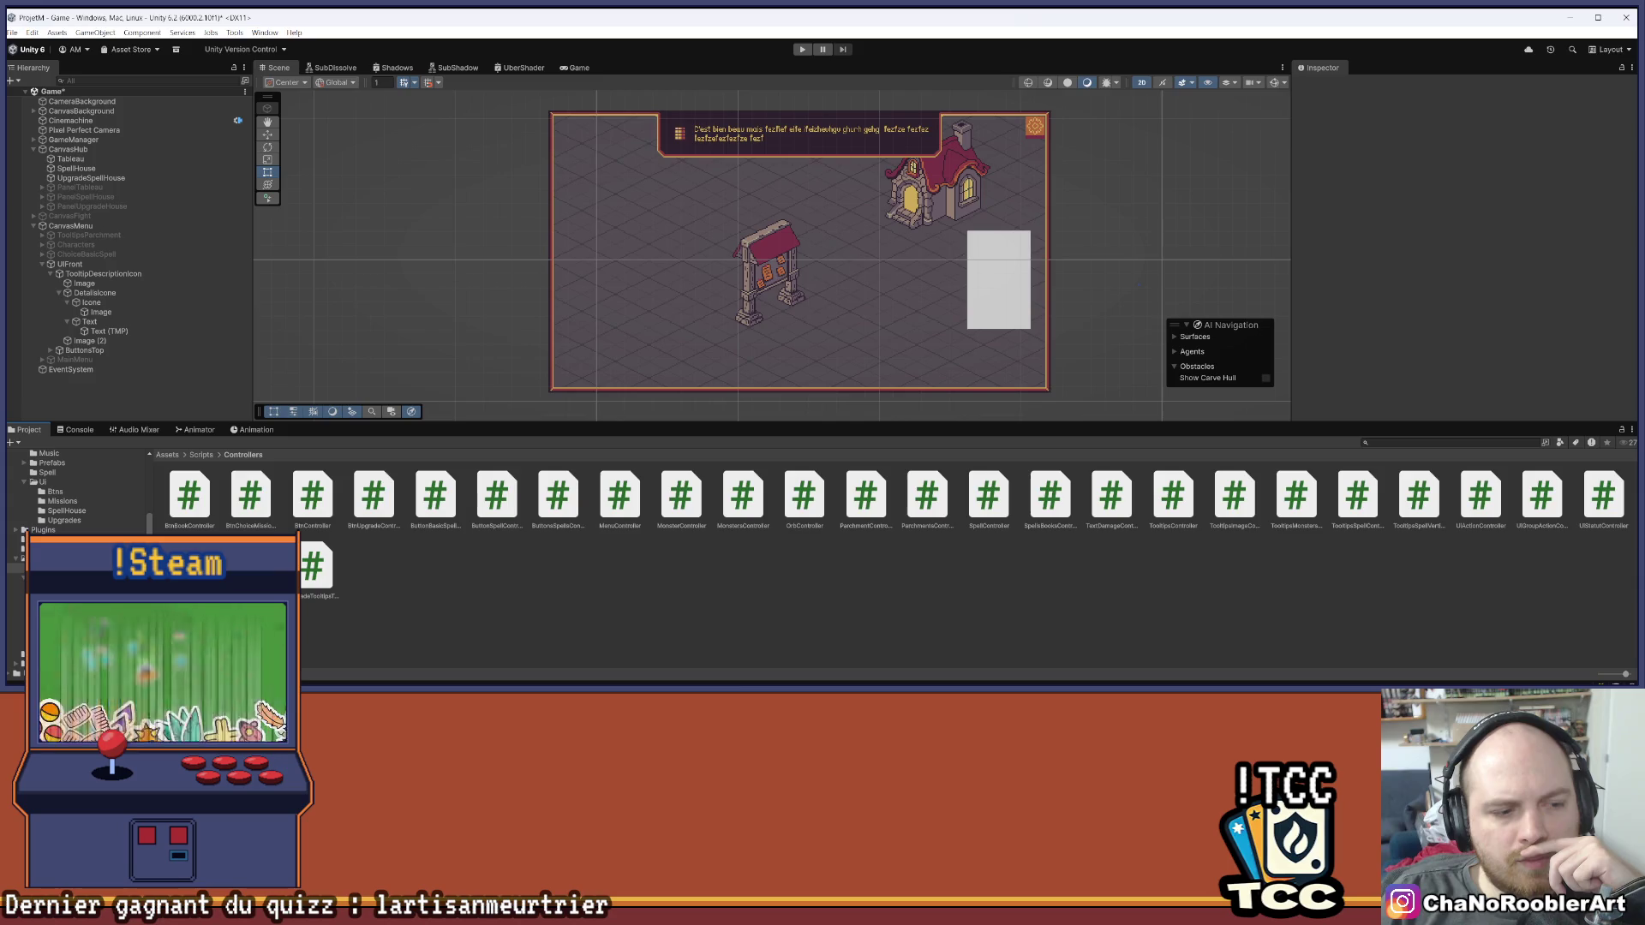
Browse to Assets/Scripts/Data/Monsters and select the MonsterData_G_Guitariste asset
{"action": "left_click", "coordinate": [17, 587]}
{"action": "key", "text": "Down"}
{"action": "key", "text": "Down"}
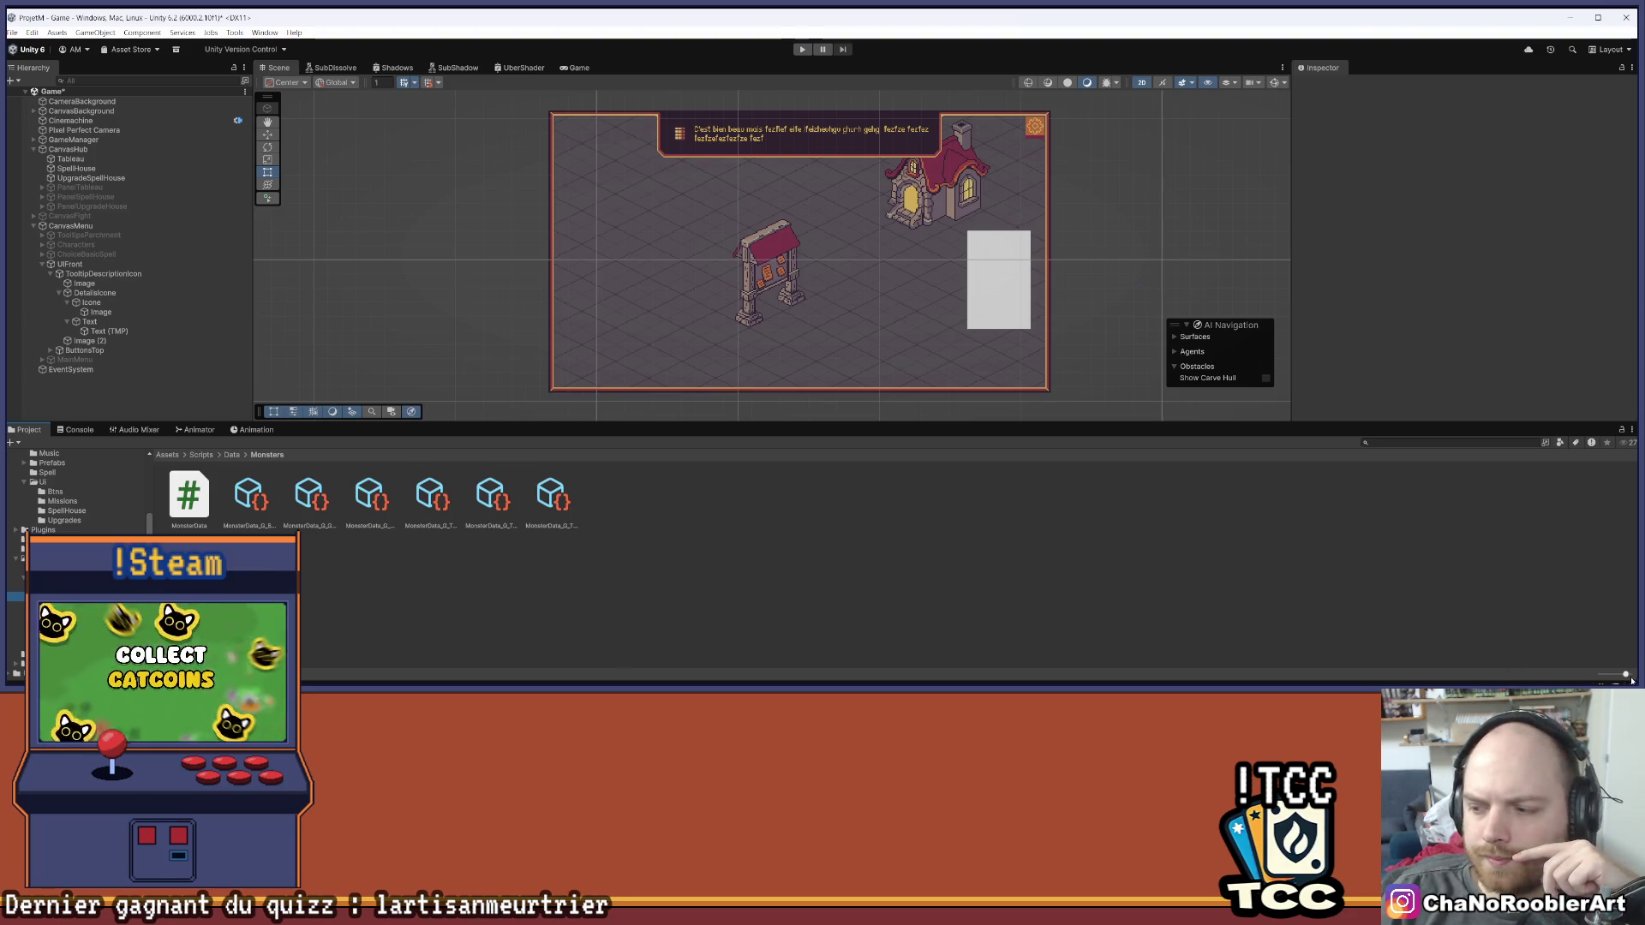
{"action": "scroll", "coordinate": [1459, 666], "scroll_direction": "down", "scroll_amount": 5, "text": "ctrl"}
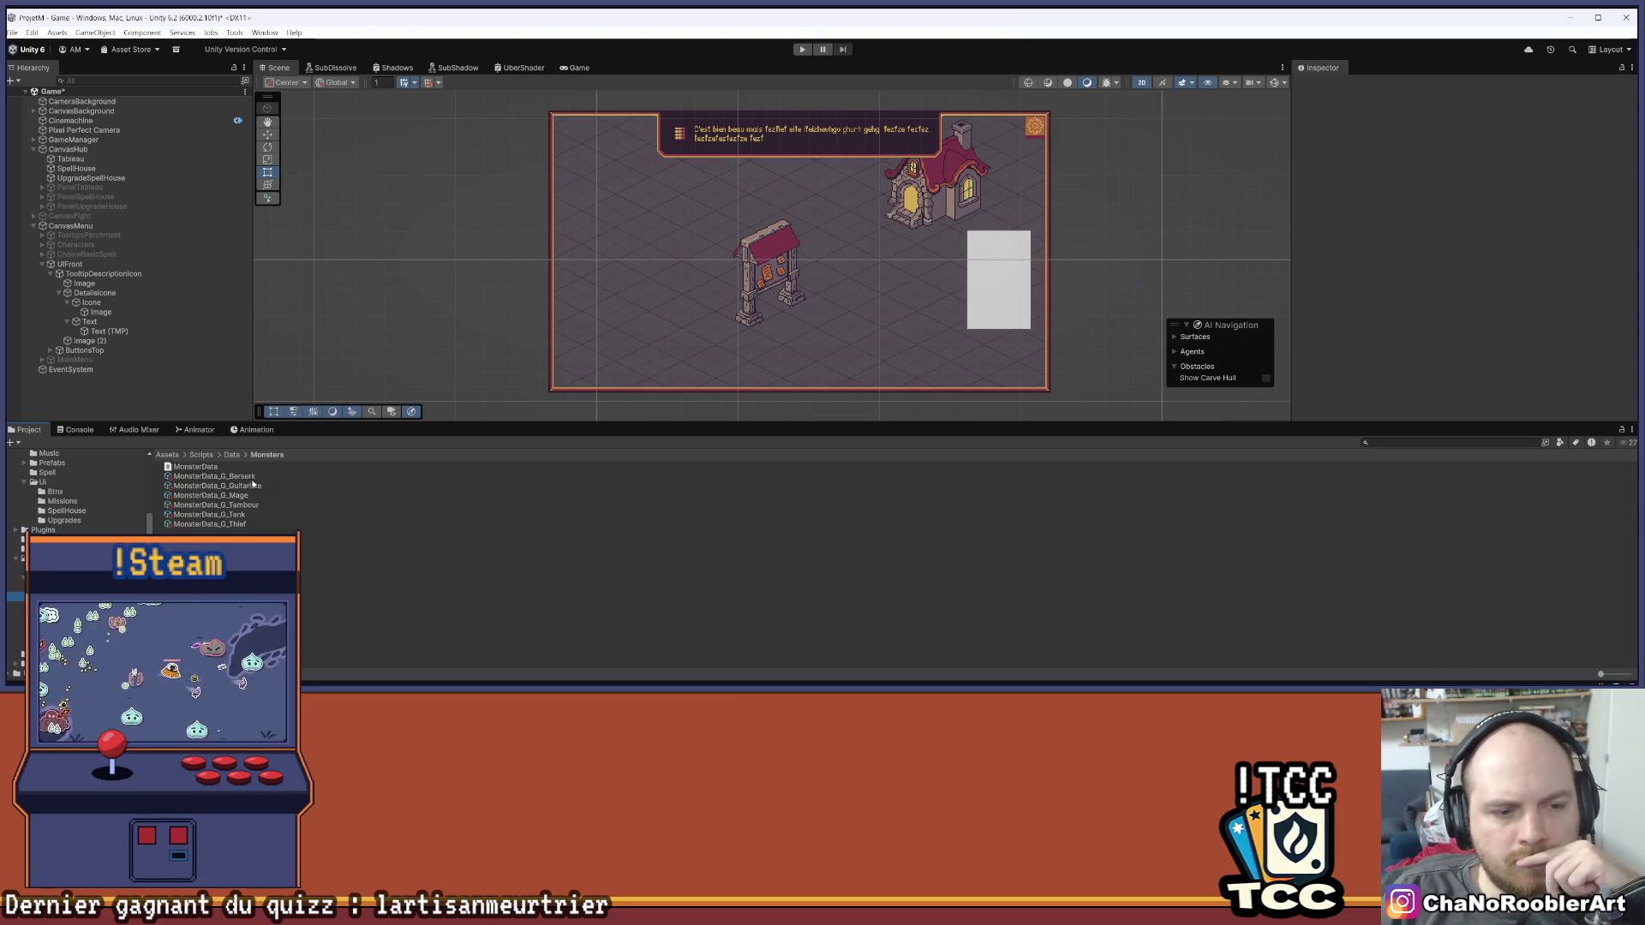
{"action": "left_click", "coordinate": [258, 487]}
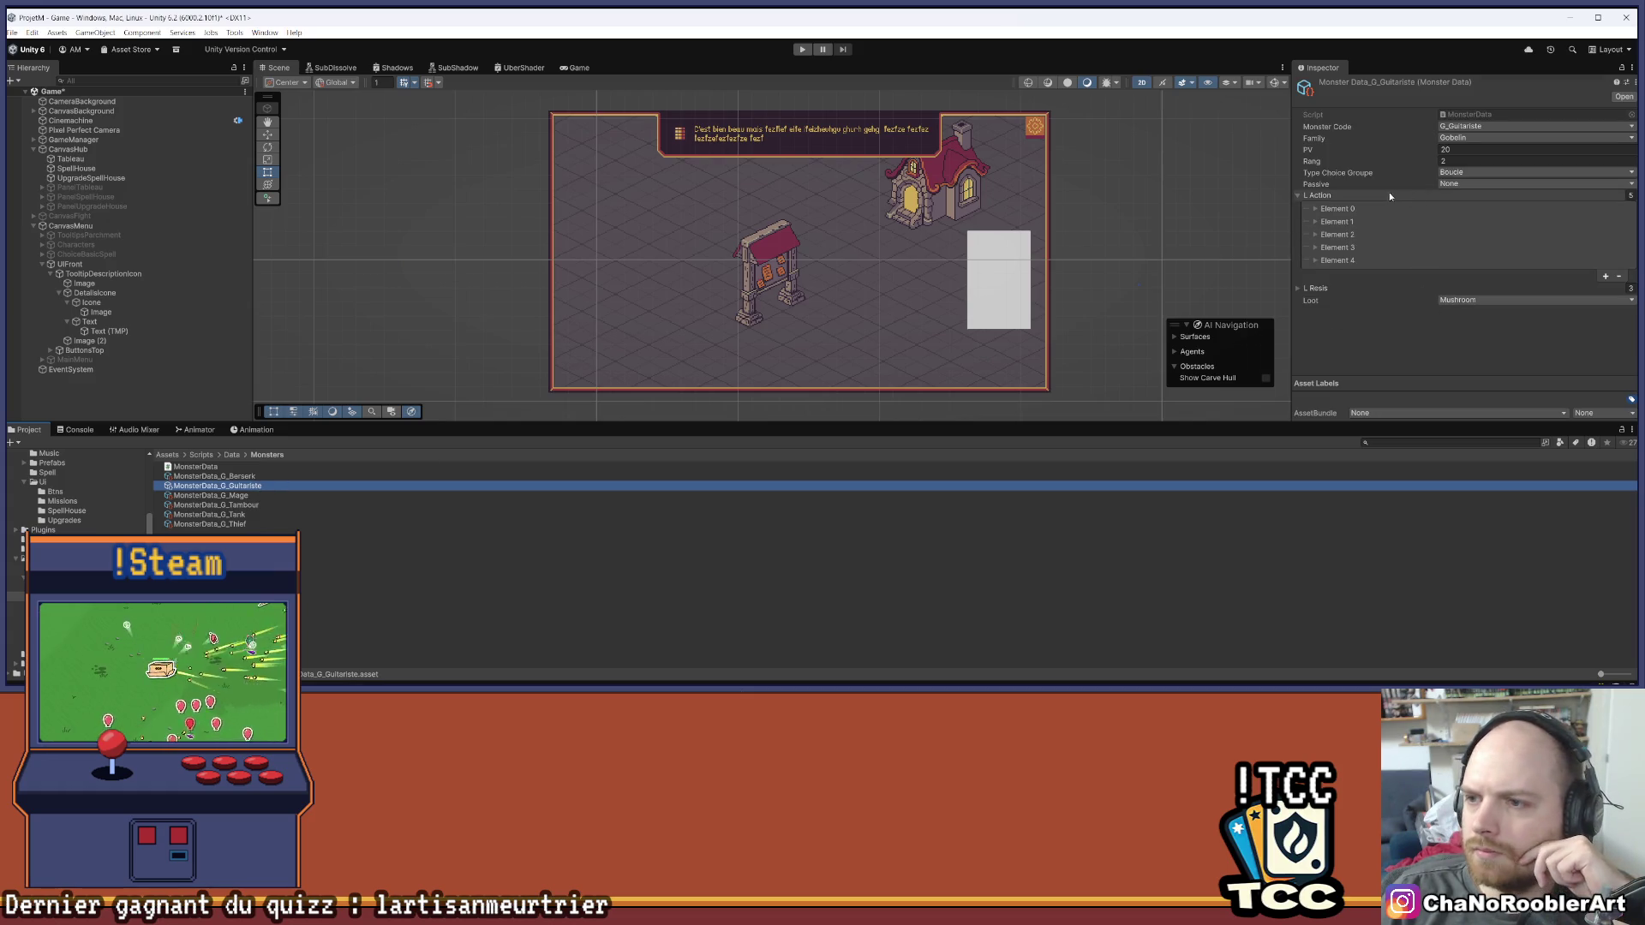
Expand the guitarist's action entries to review Heal 15, Heal Axe 8 and Armor 10
{"action": "left_click", "coordinate": [1325, 260]}
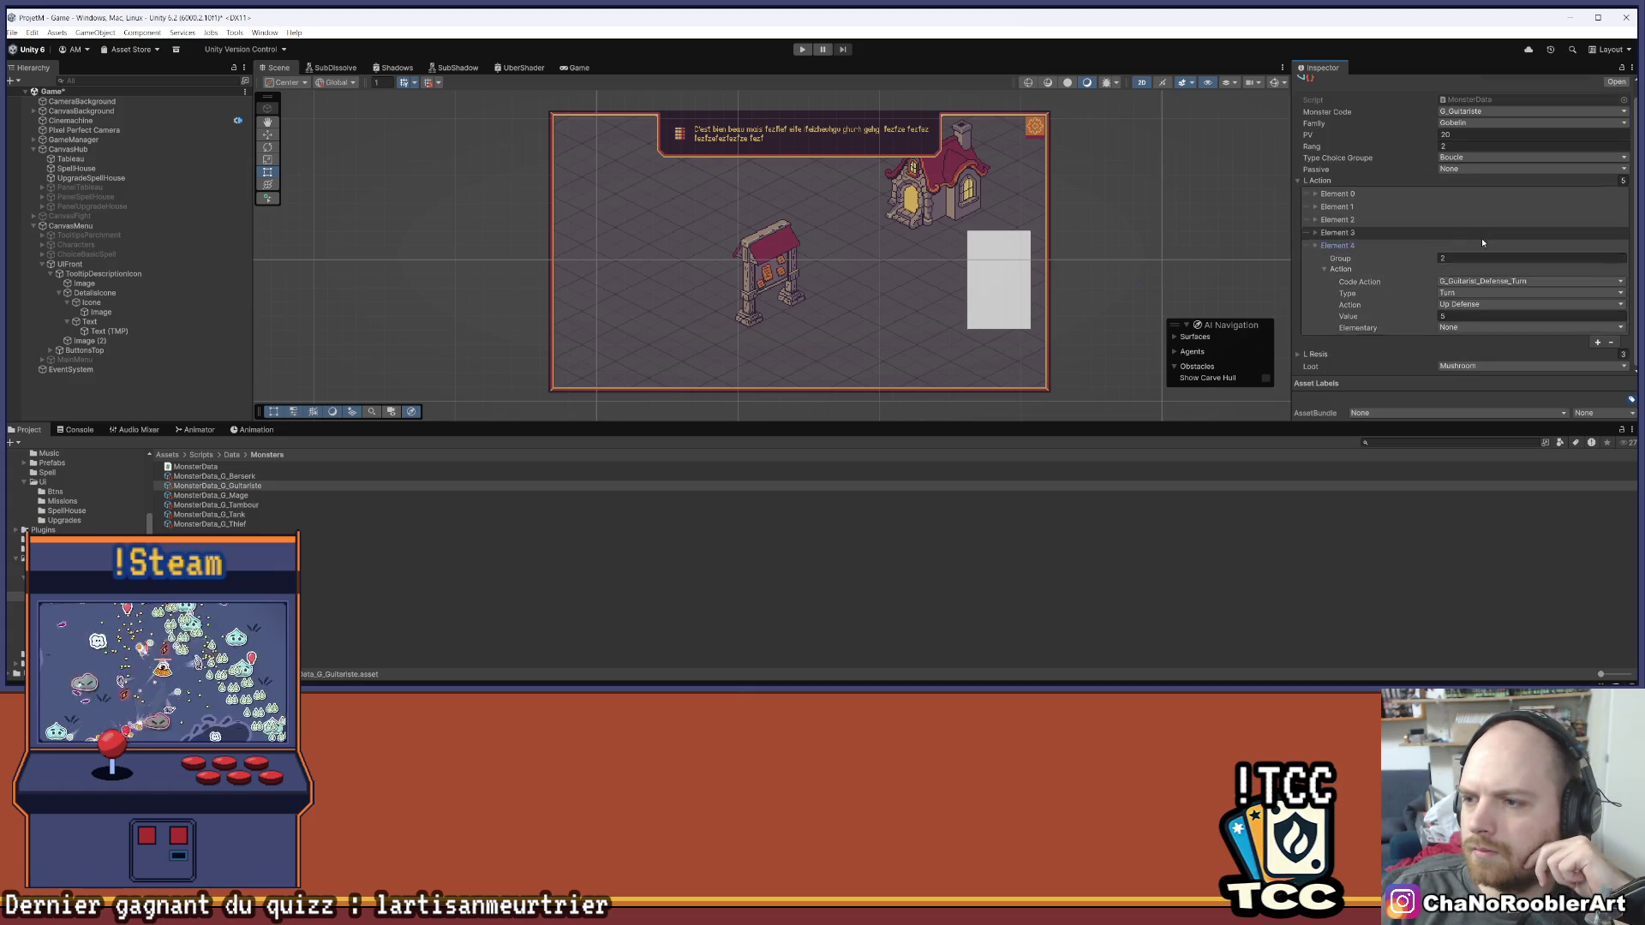
{"action": "left_click", "coordinate": [1316, 233]}
{"action": "left_click", "coordinate": [1317, 234]}
{"action": "left_click", "coordinate": [1317, 219]}
{"action": "left_click", "coordinate": [1317, 201]}
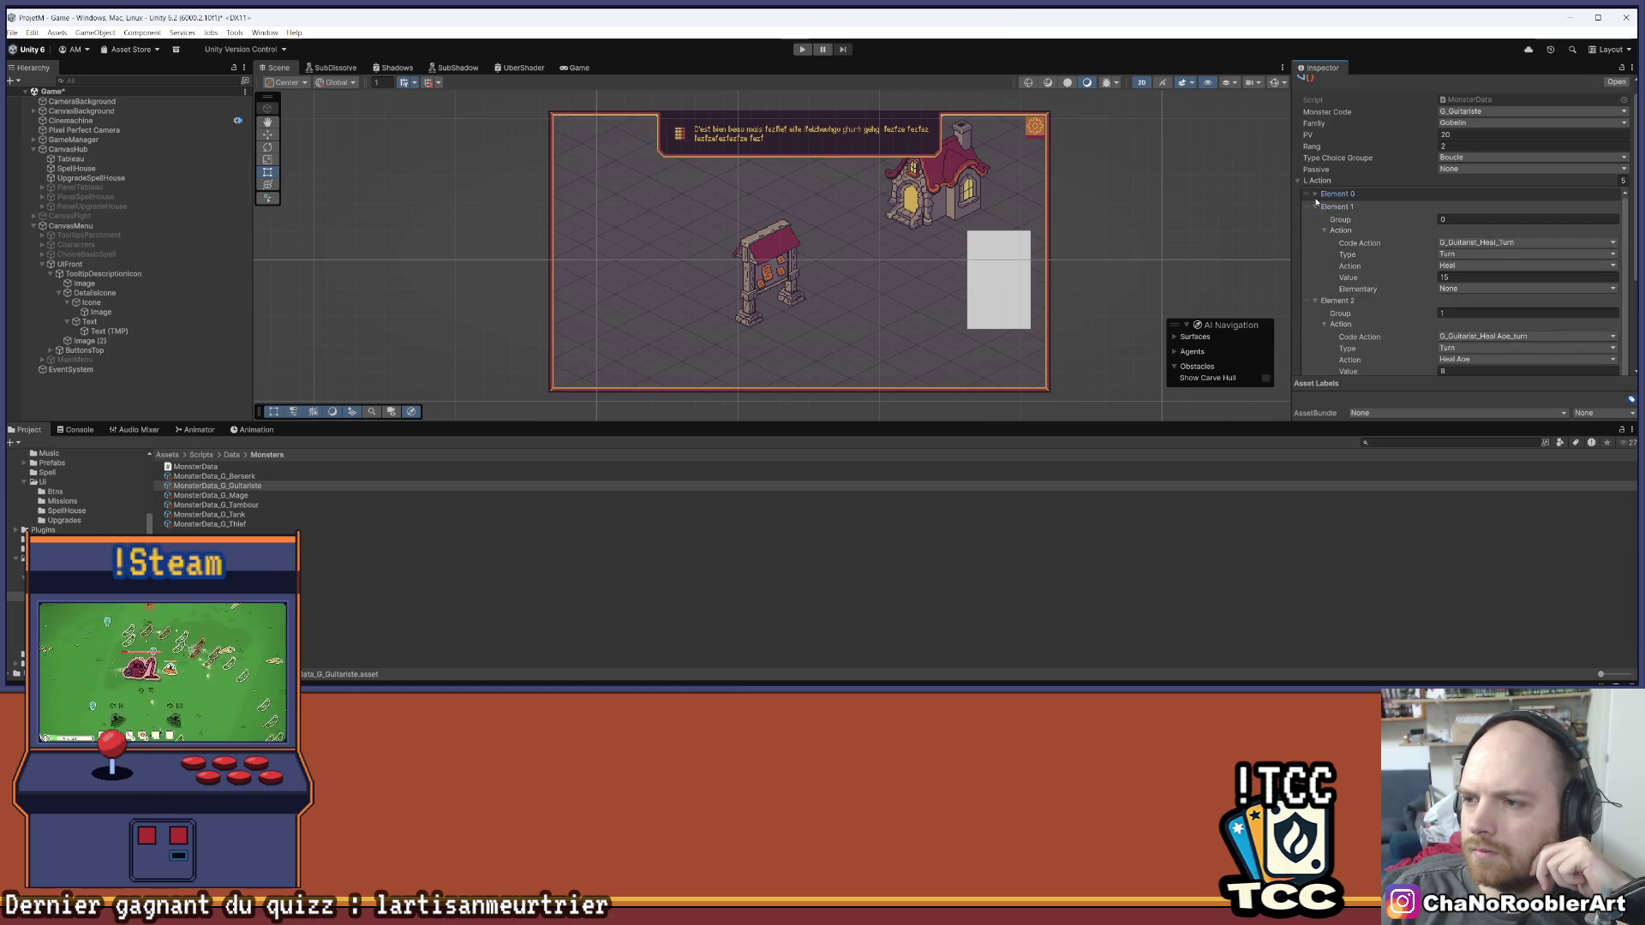
{"action": "left_click", "coordinate": [1317, 201]}
{"action": "scroll", "coordinate": [1428, 322], "scroll_direction": "down", "scroll_amount": 5}
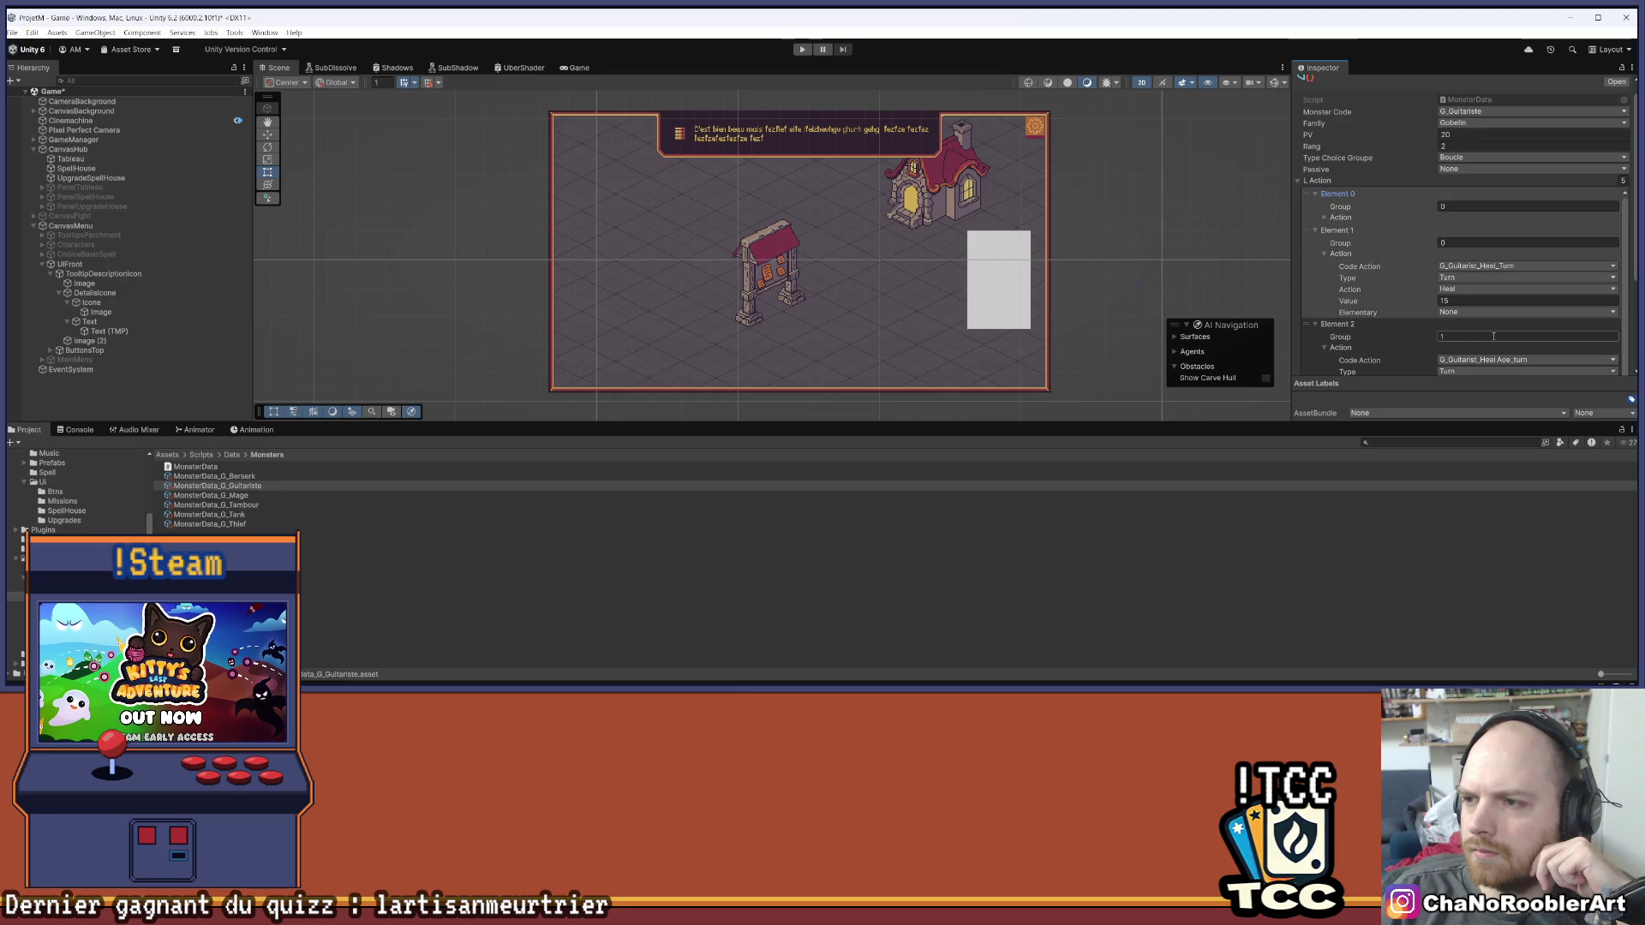
{"action": "scroll", "coordinate": [1416, 341], "scroll_direction": "down", "scroll_amount": 2}
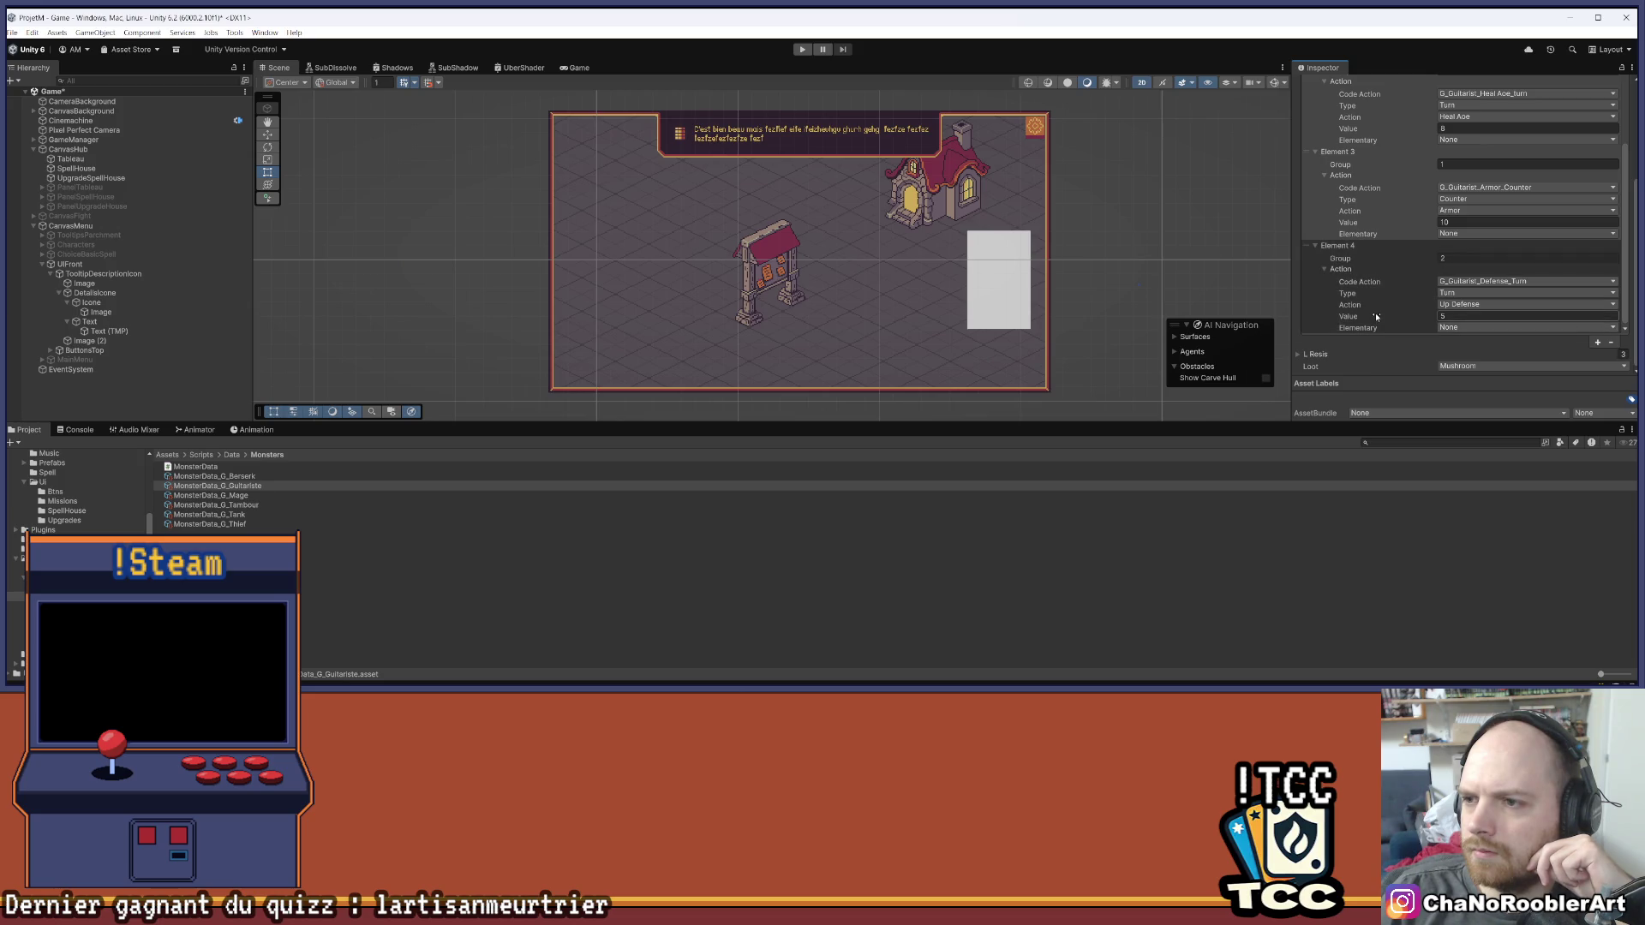
{"action": "scroll", "coordinate": [1376, 317], "scroll_direction": "up", "scroll_amount": 4}
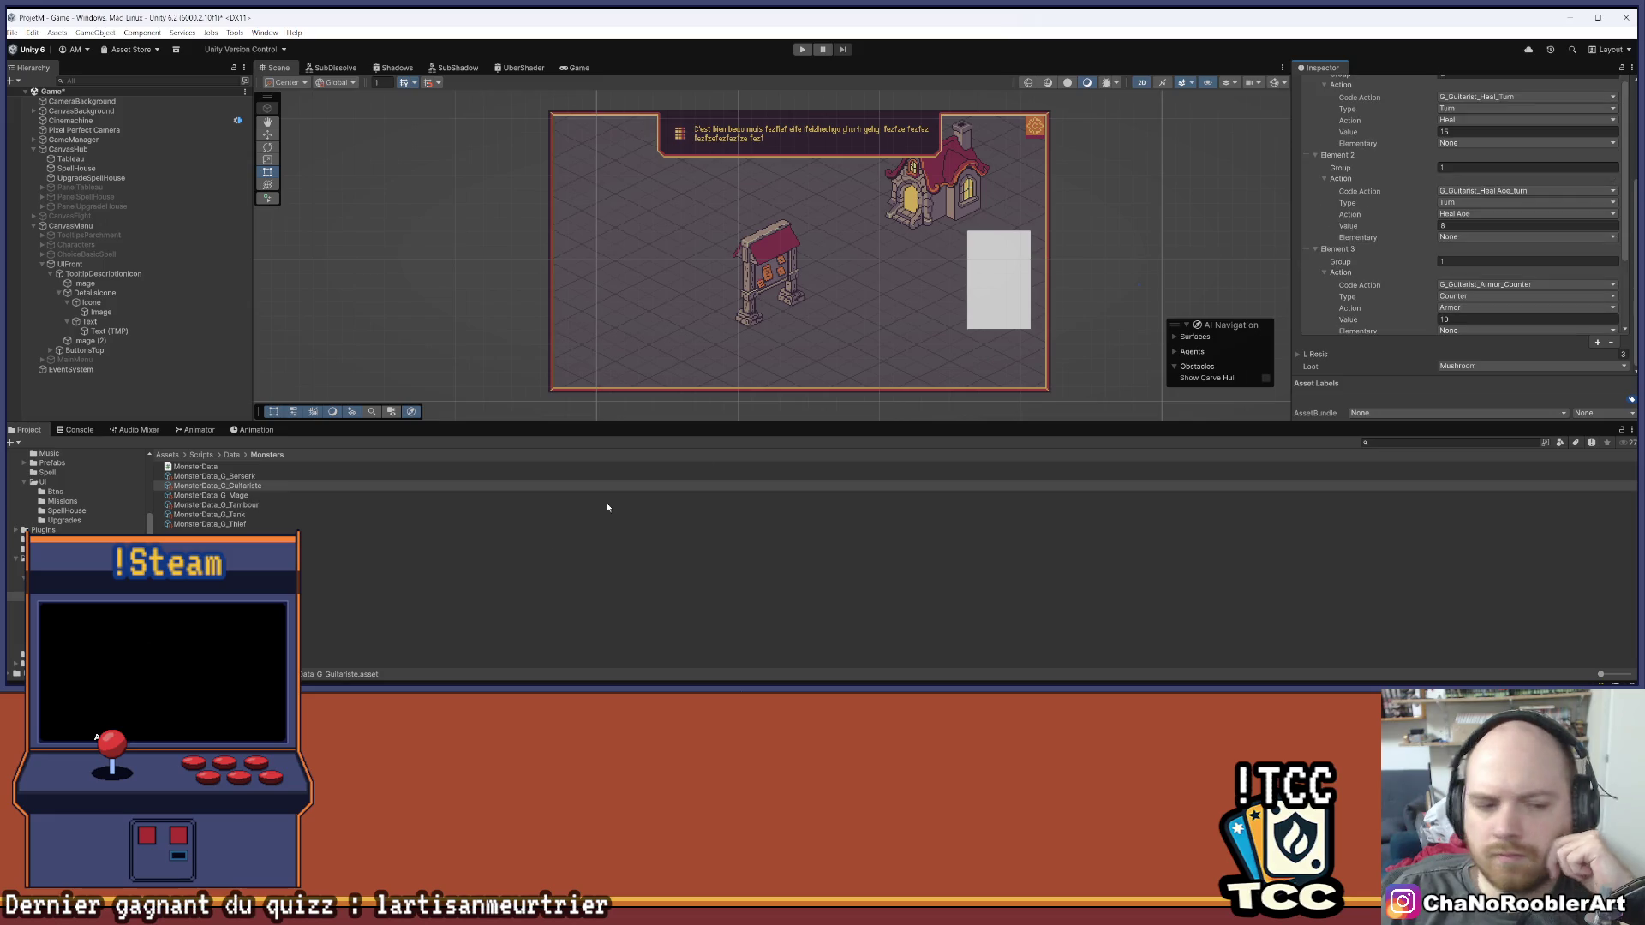
Check the Console, return to the Monsters list, enlarge the Scene view and enter Play mode
{"action": "left_click", "coordinate": [69, 431]}
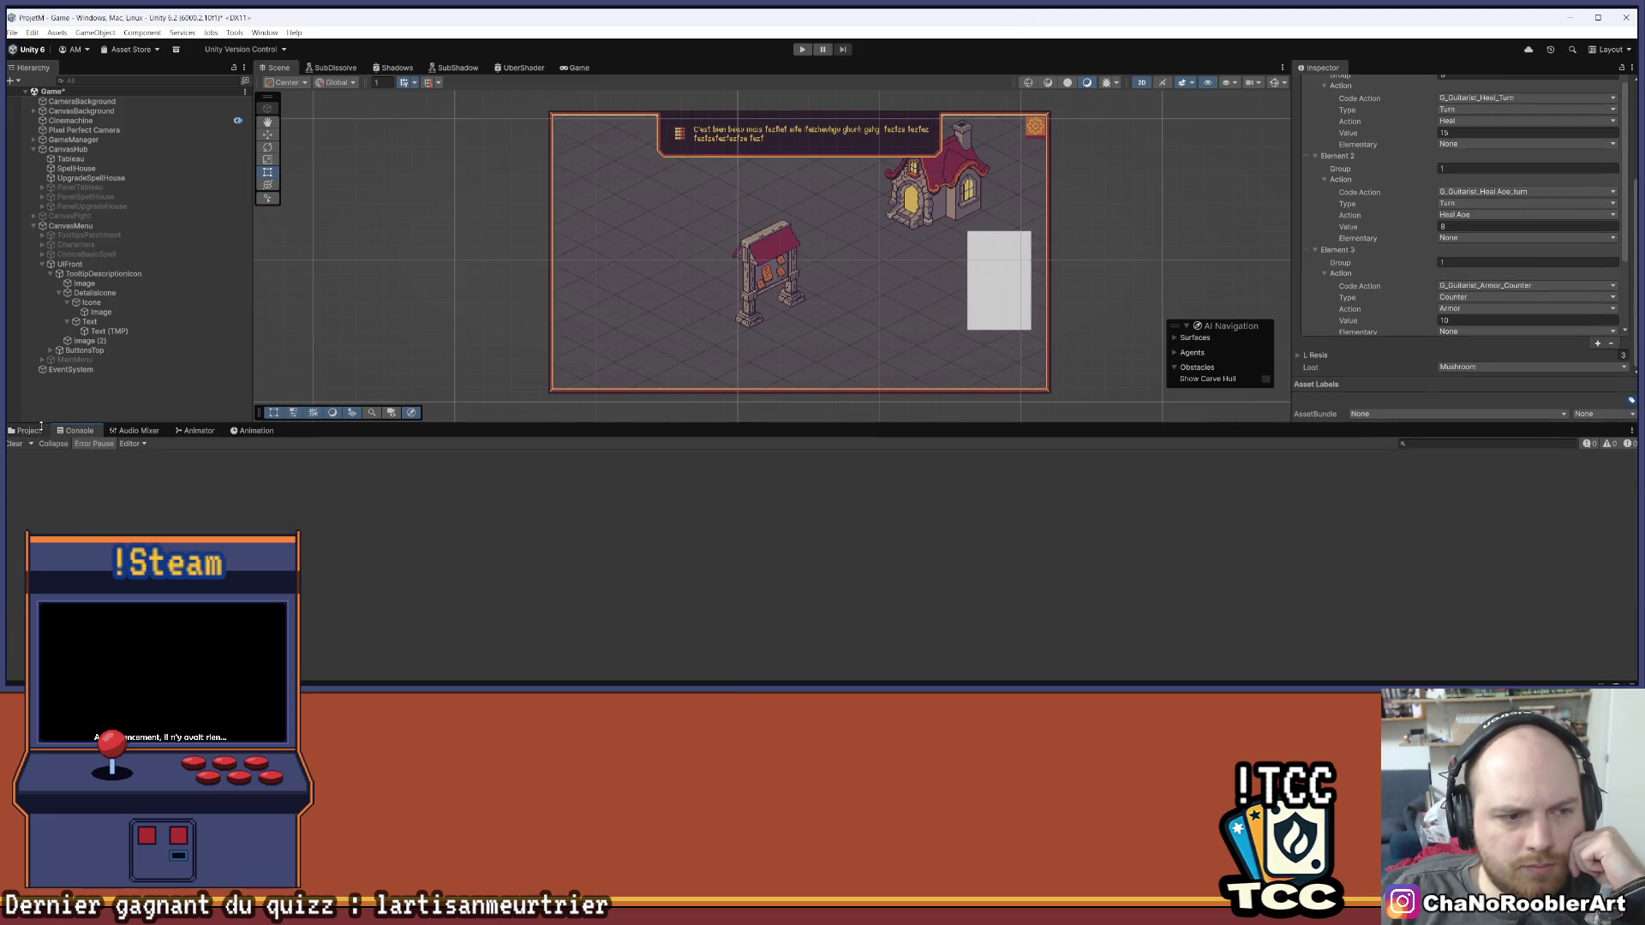
{"action": "left_click", "coordinate": [34, 430]}
{"action": "left_click_drag", "start_coordinate": [710, 421], "coordinate": [710, 501]}
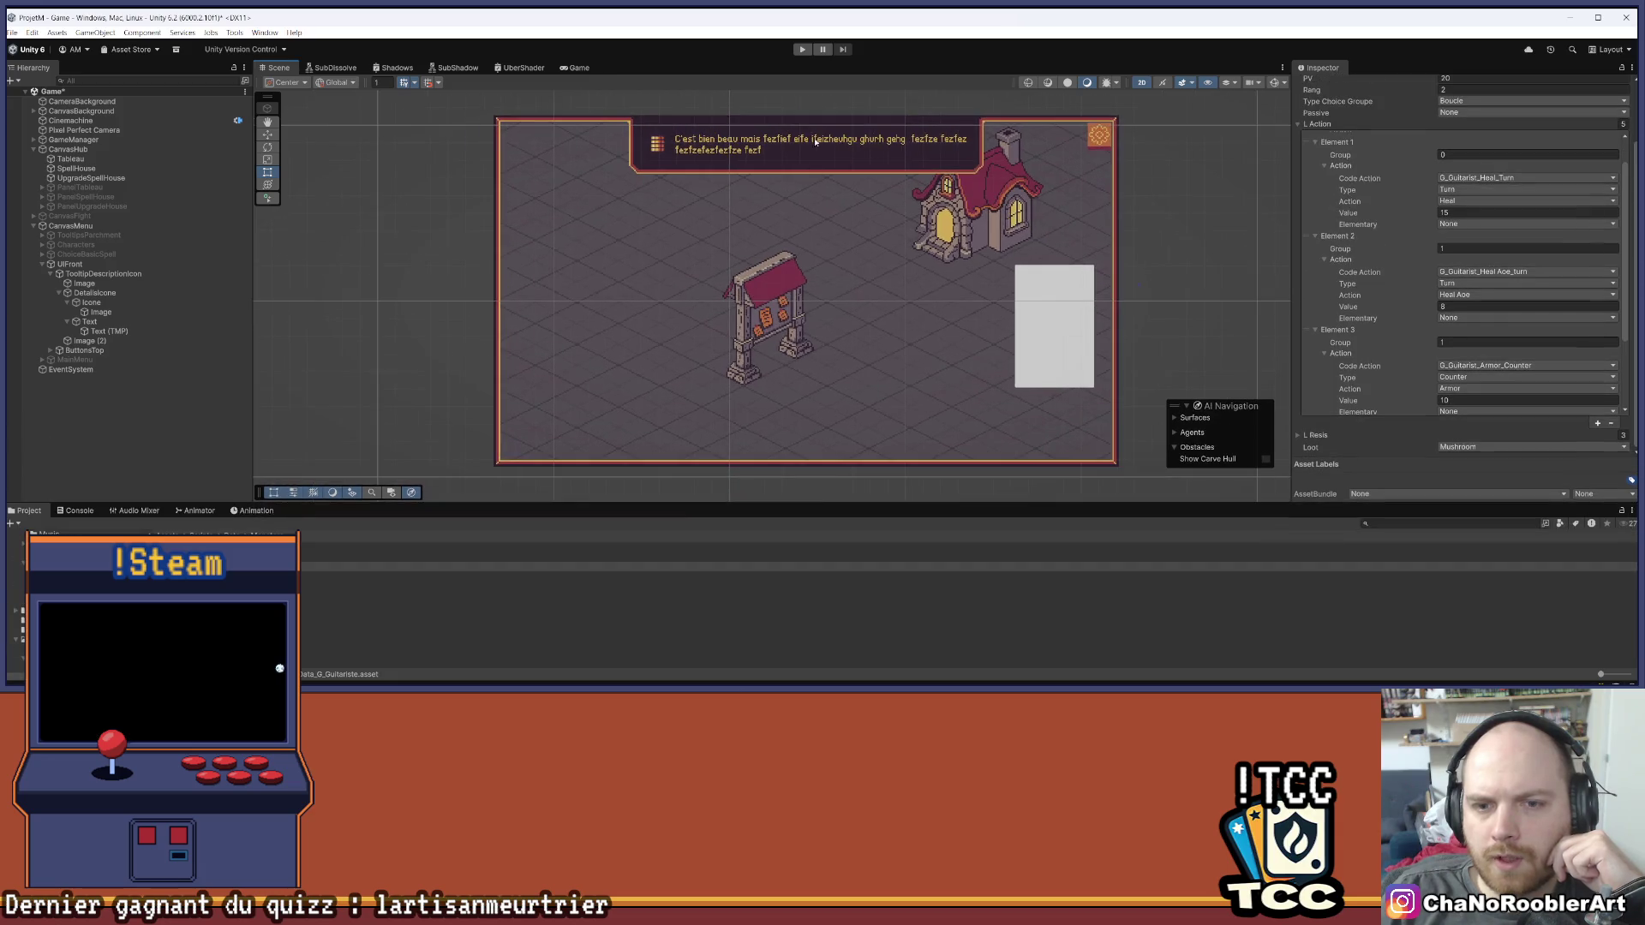
{"action": "left_click", "coordinate": [809, 51]}
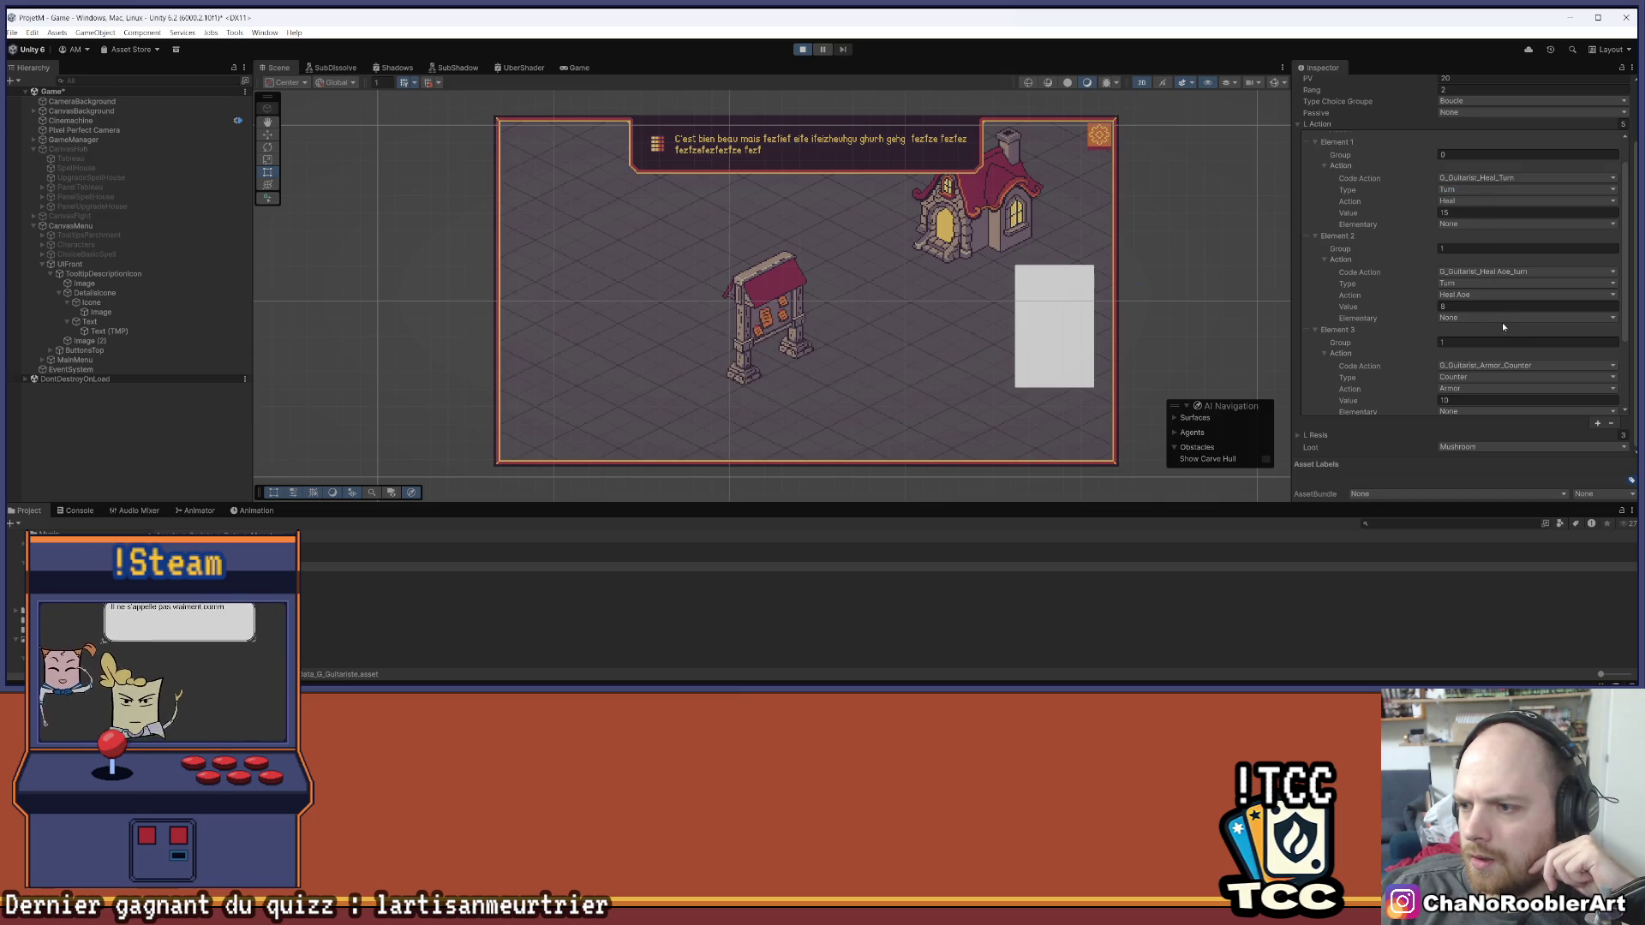
Enter the cave battle, analyse the guitarist, cast F_BackFire on the mage and end the turn
{"action": "left_click", "coordinate": [835, 224]}
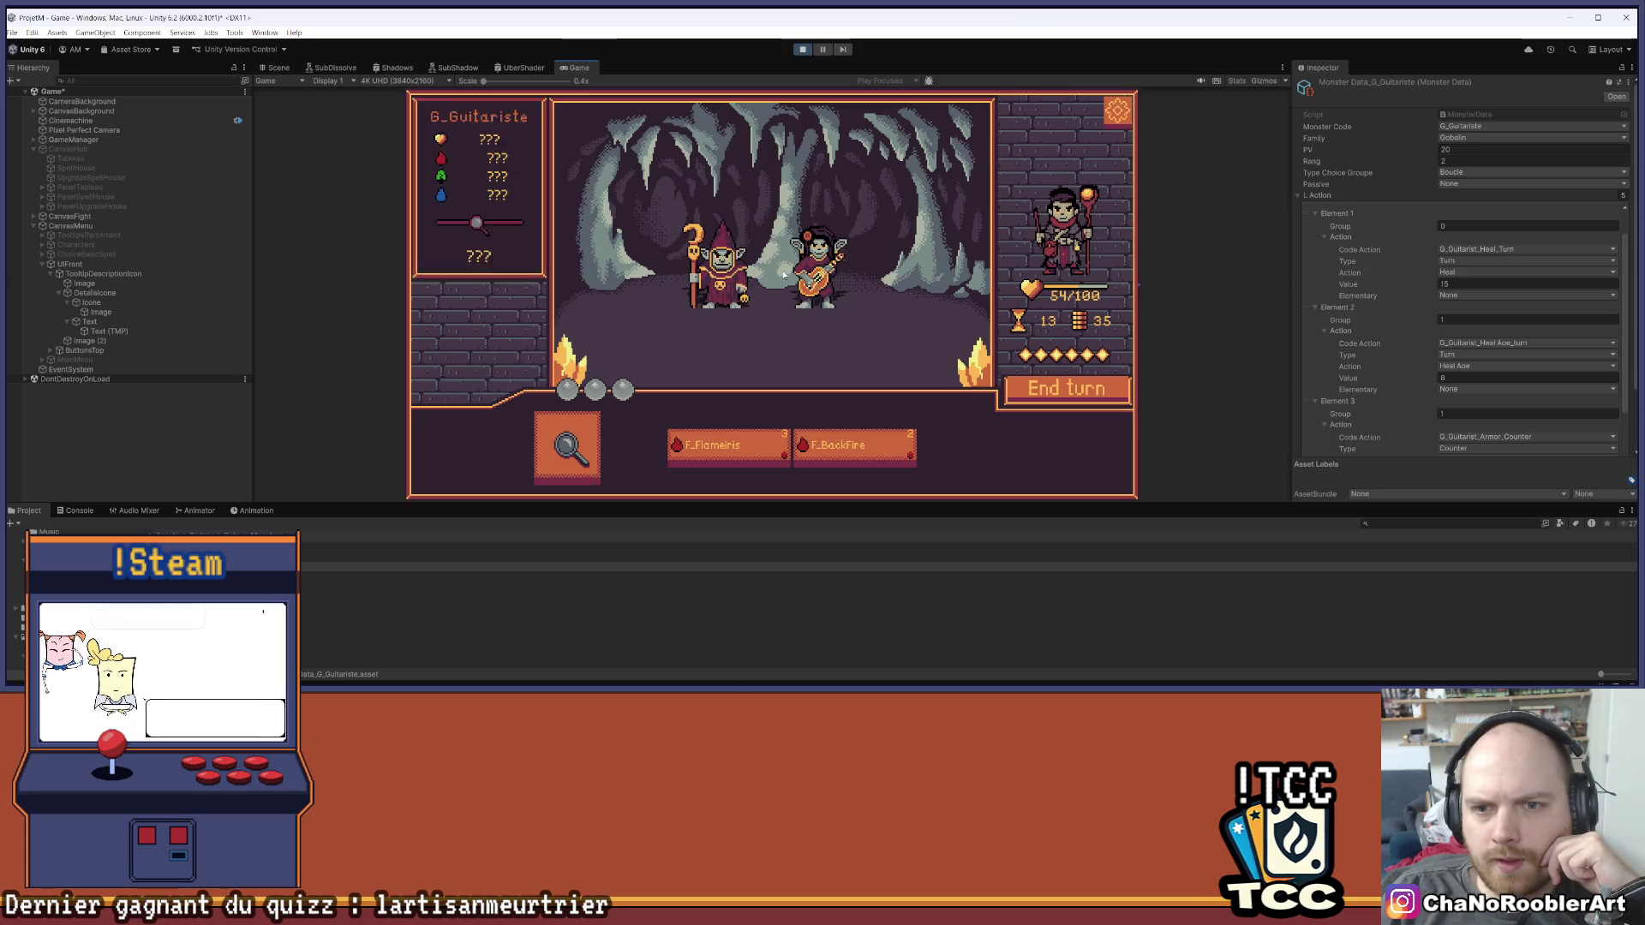
{"action": "left_click", "coordinate": [567, 447]}
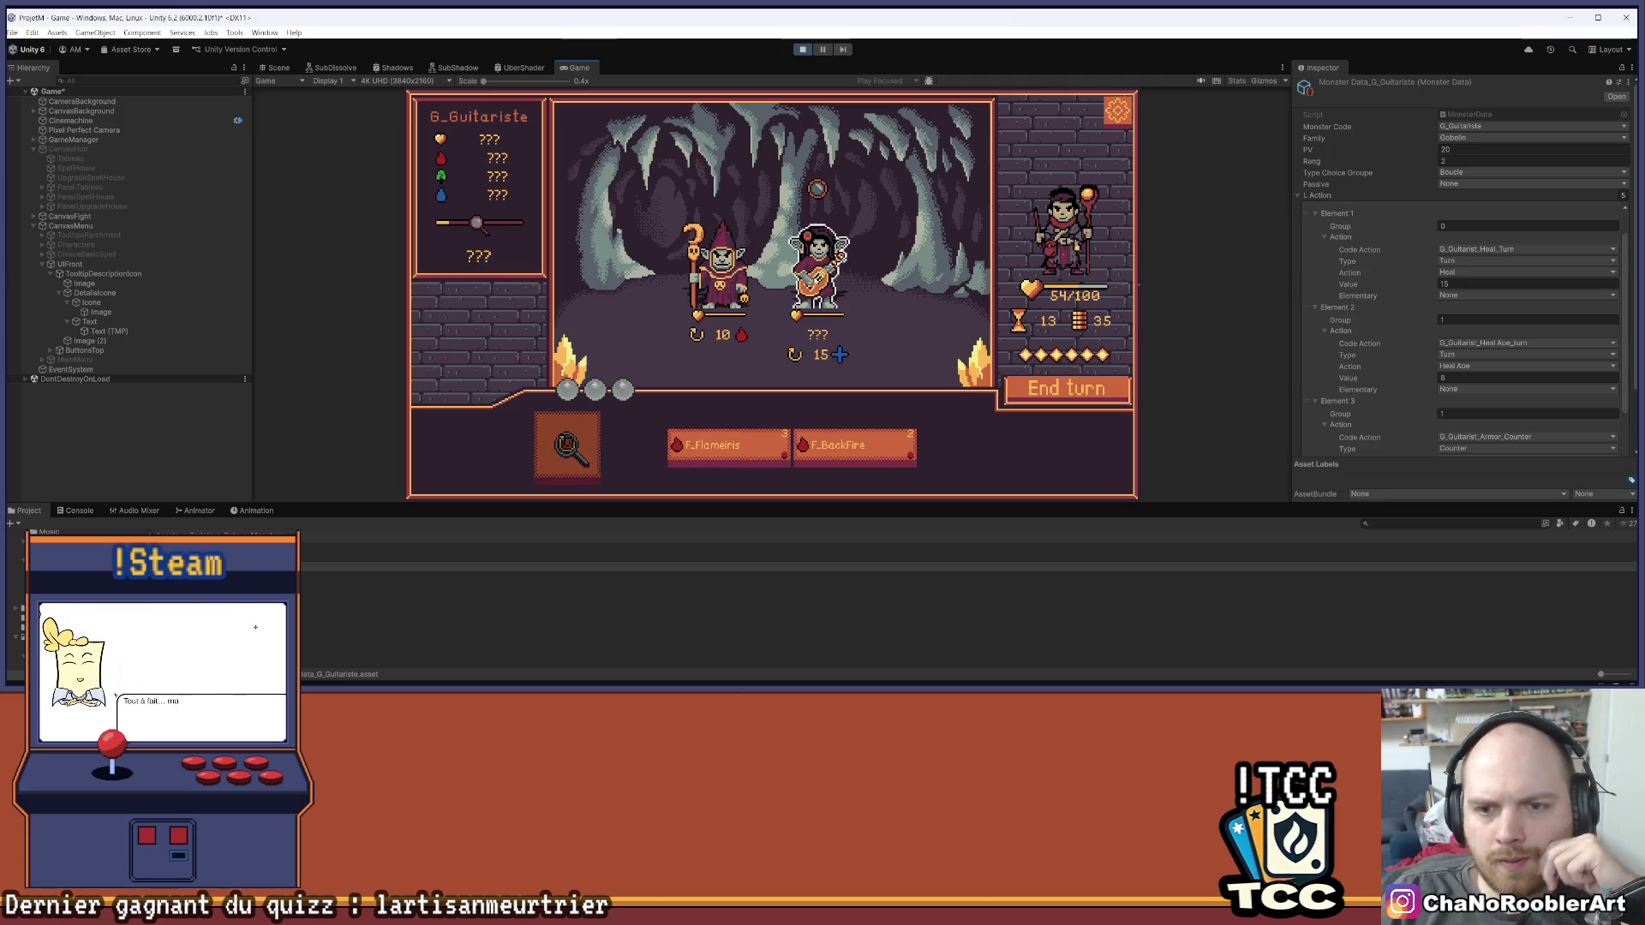
{"action": "left_click", "coordinate": [819, 265]}
{"action": "left_click", "coordinate": [847, 451]}
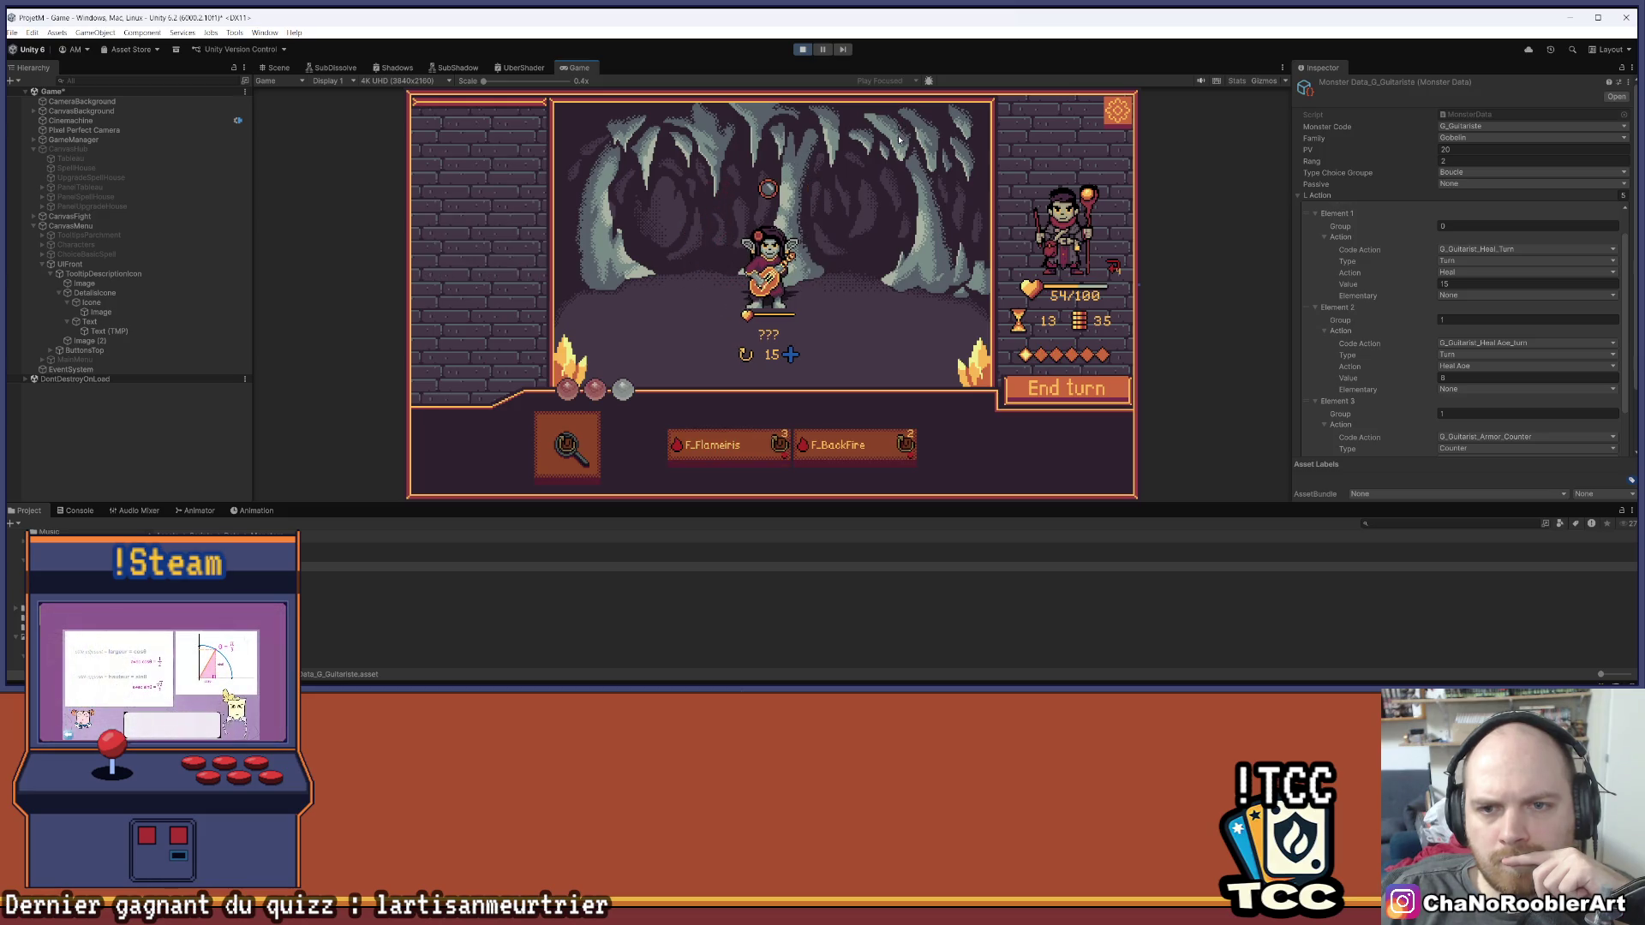
{"action": "left_click", "coordinate": [1025, 401]}
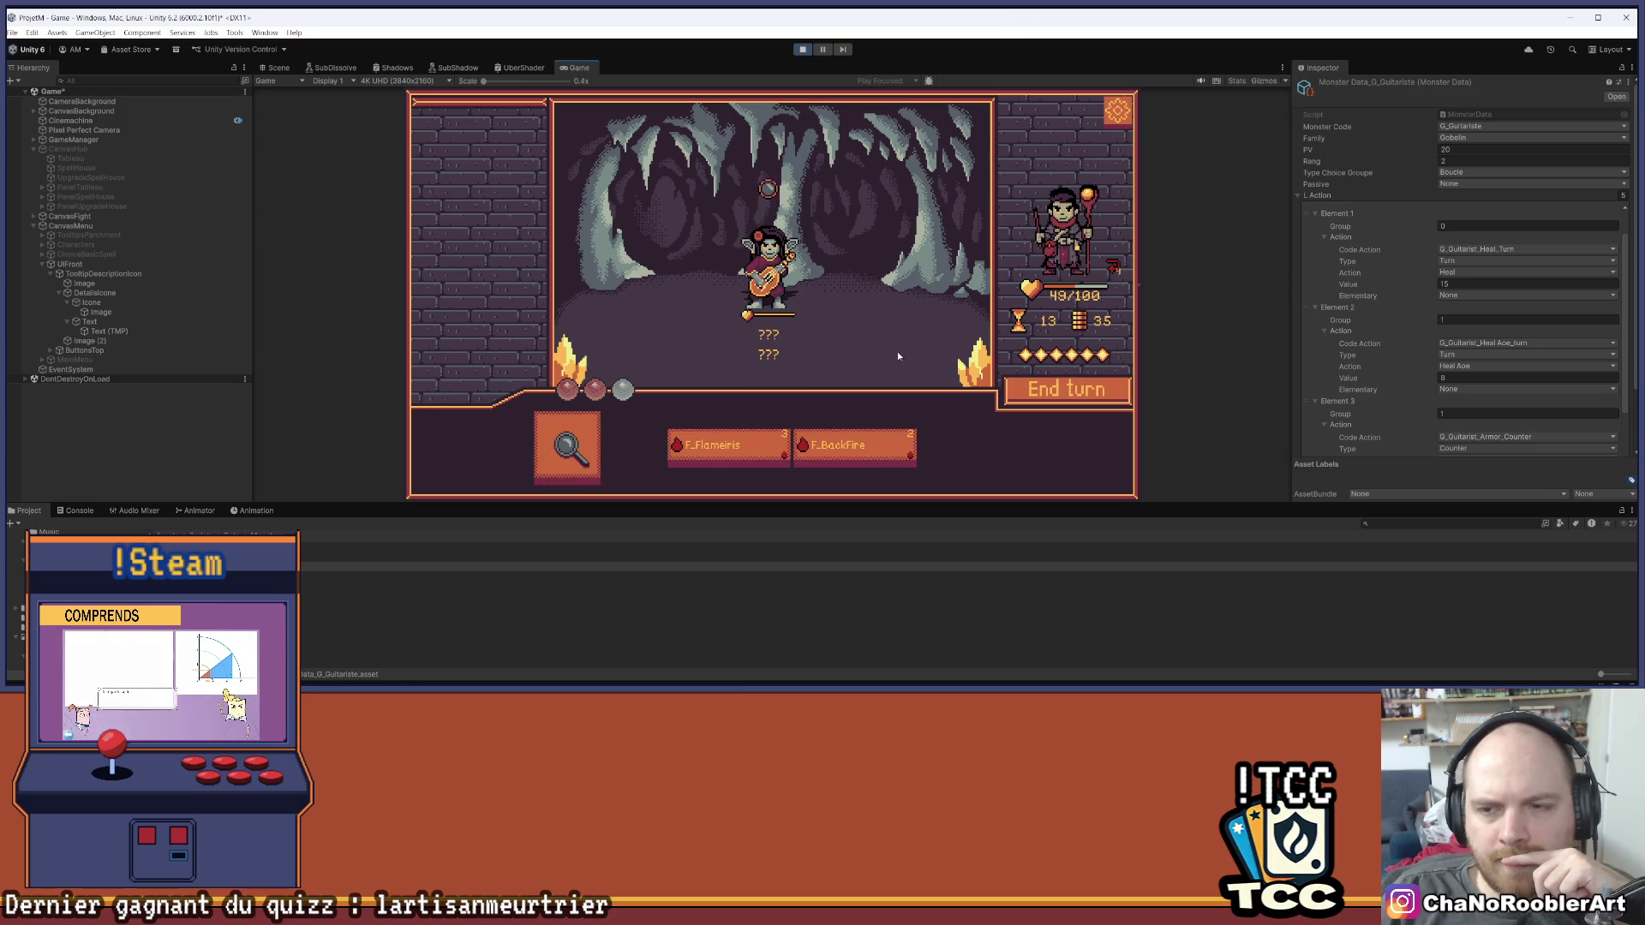
{"action": "left_click", "coordinate": [567, 458]}
{"action": "left_click", "coordinate": [768, 266]}
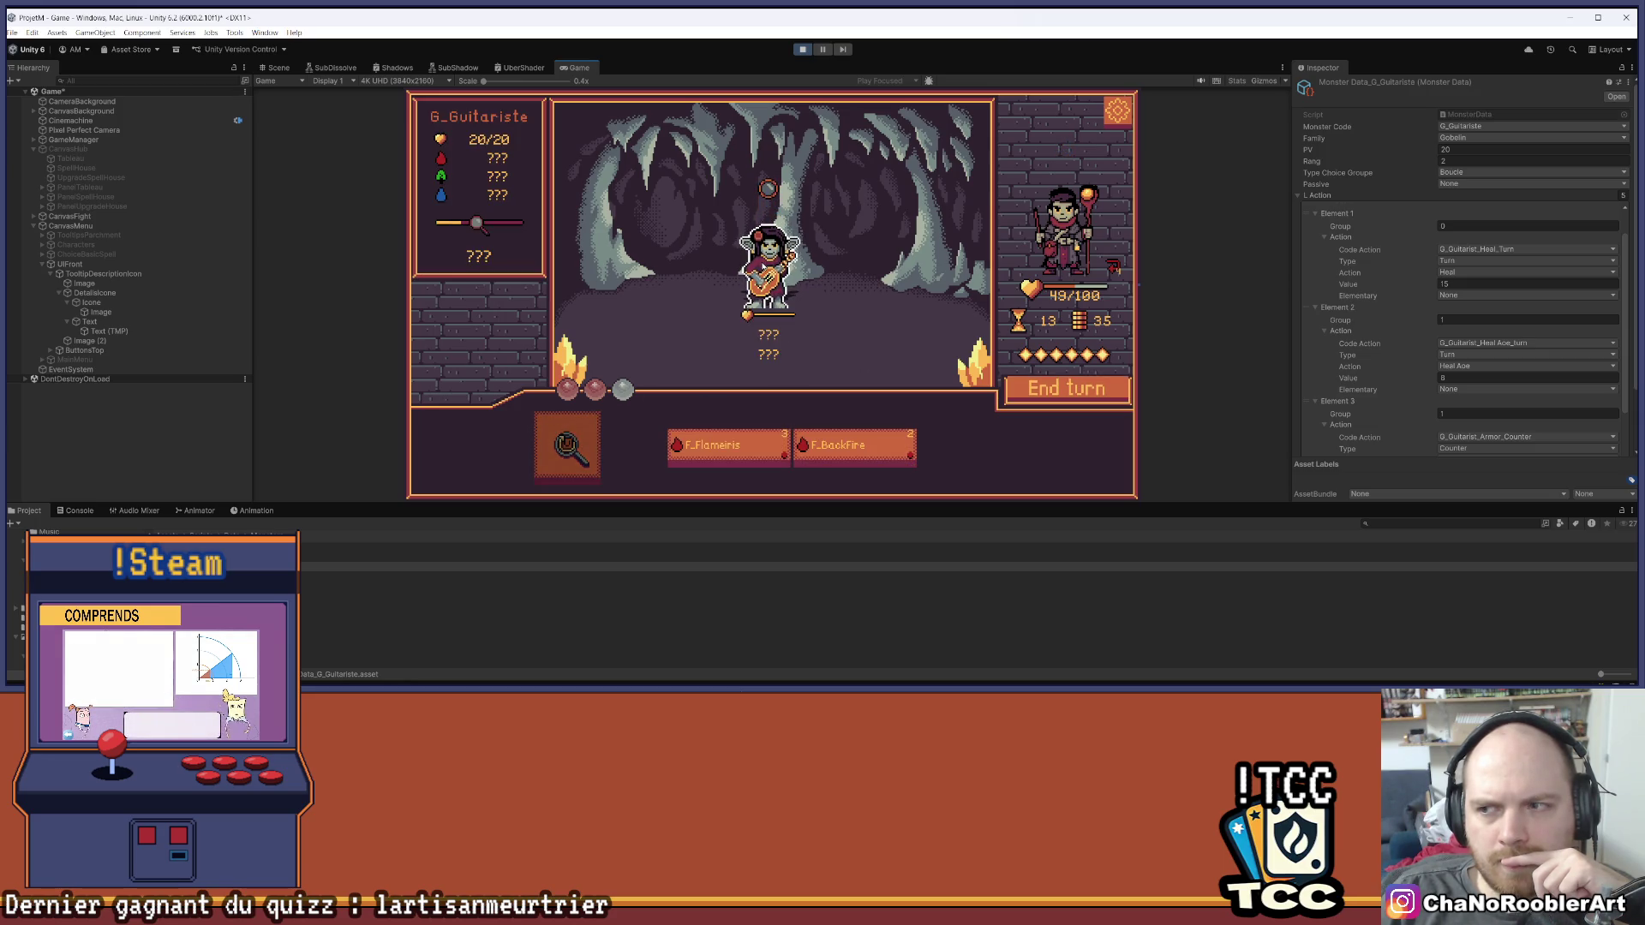
Scroll the G_Guitariste Monster Data and expand Element 0's action settings
{"action": "scroll", "coordinate": [1381, 306], "scroll_direction": "down", "scroll_amount": 2}
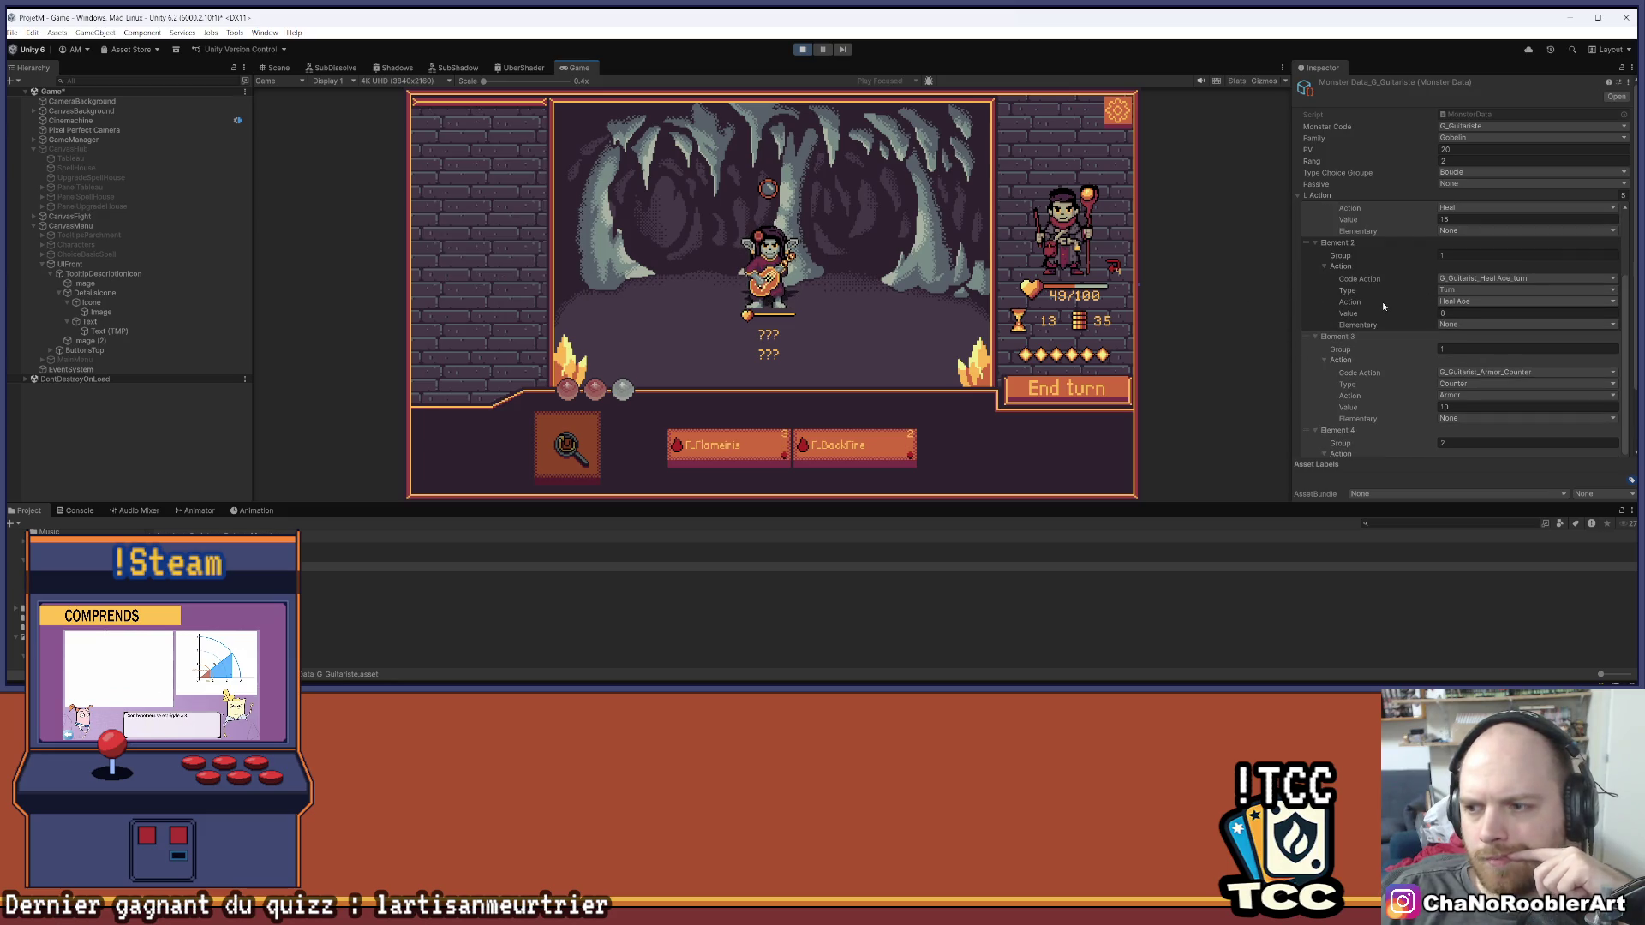
{"action": "scroll", "coordinate": [1381, 306], "scroll_direction": "down", "scroll_amount": 2}
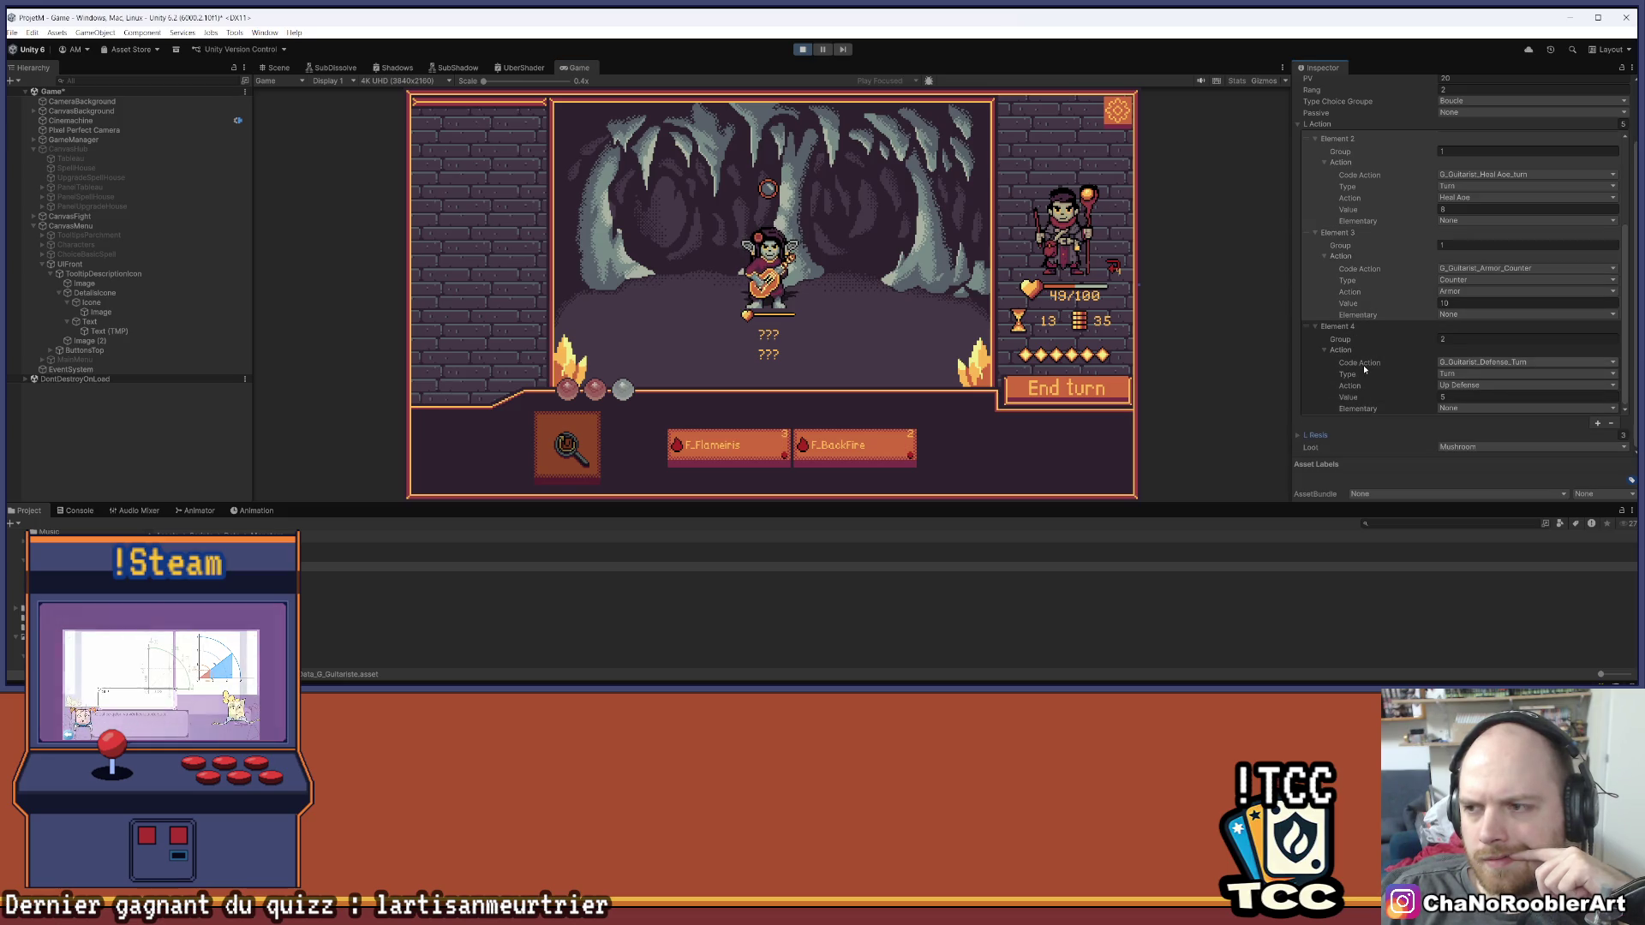
{"action": "scroll", "coordinate": [1360, 363], "scroll_direction": "up", "scroll_amount": 5}
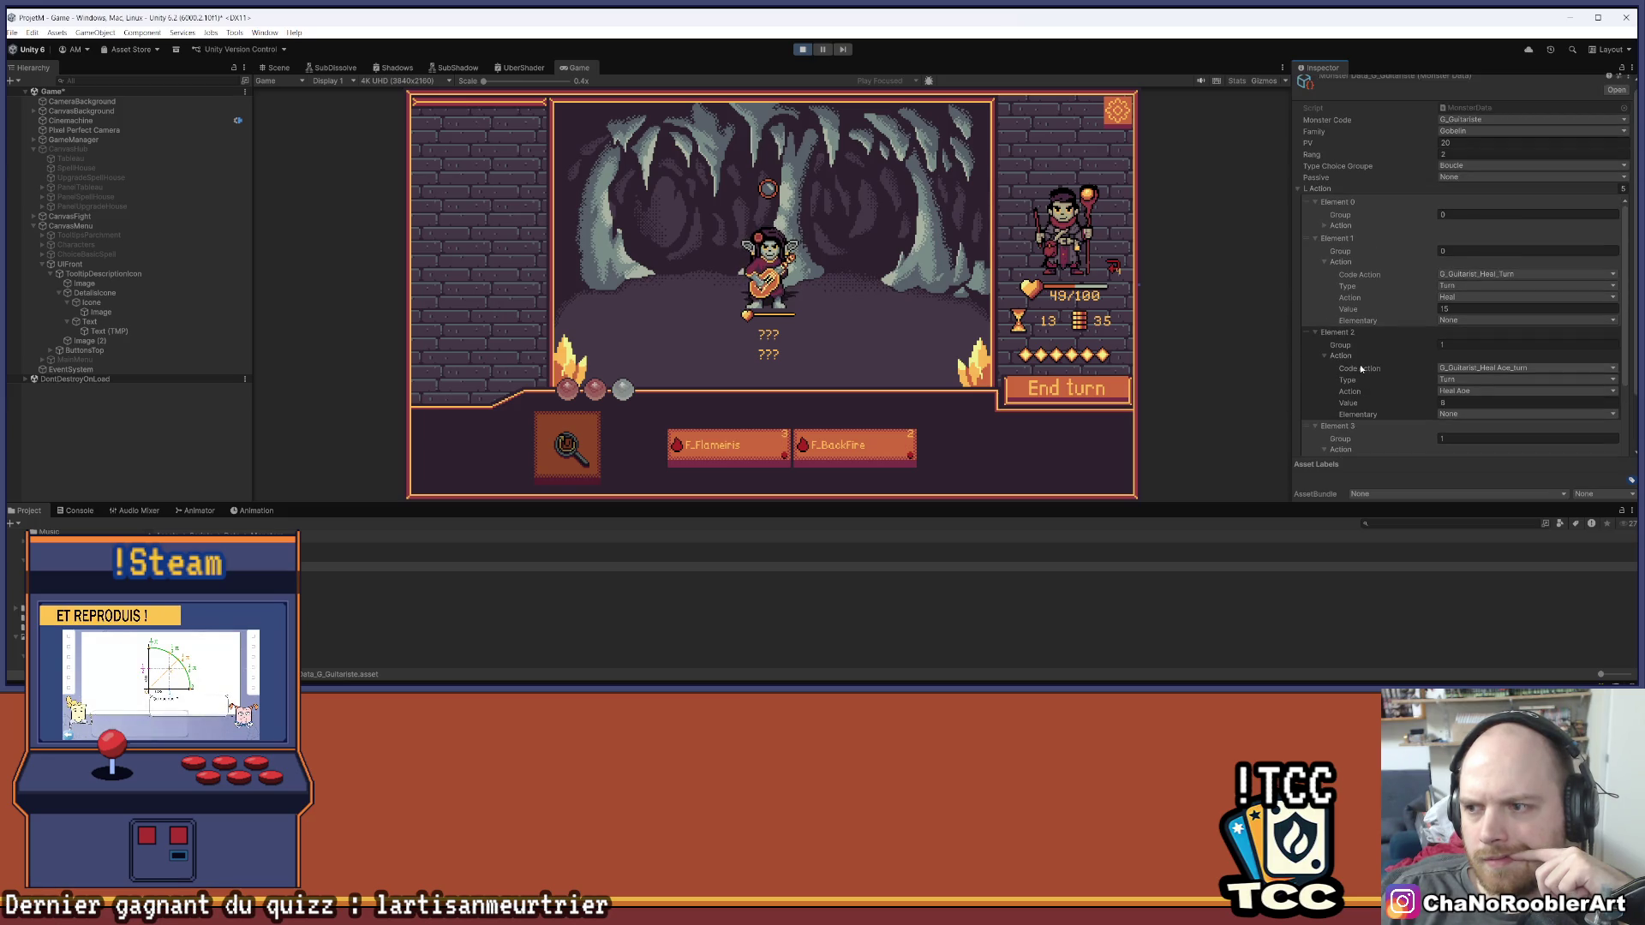
{"action": "scroll", "coordinate": [1366, 343], "scroll_direction": "down", "scroll_amount": 2}
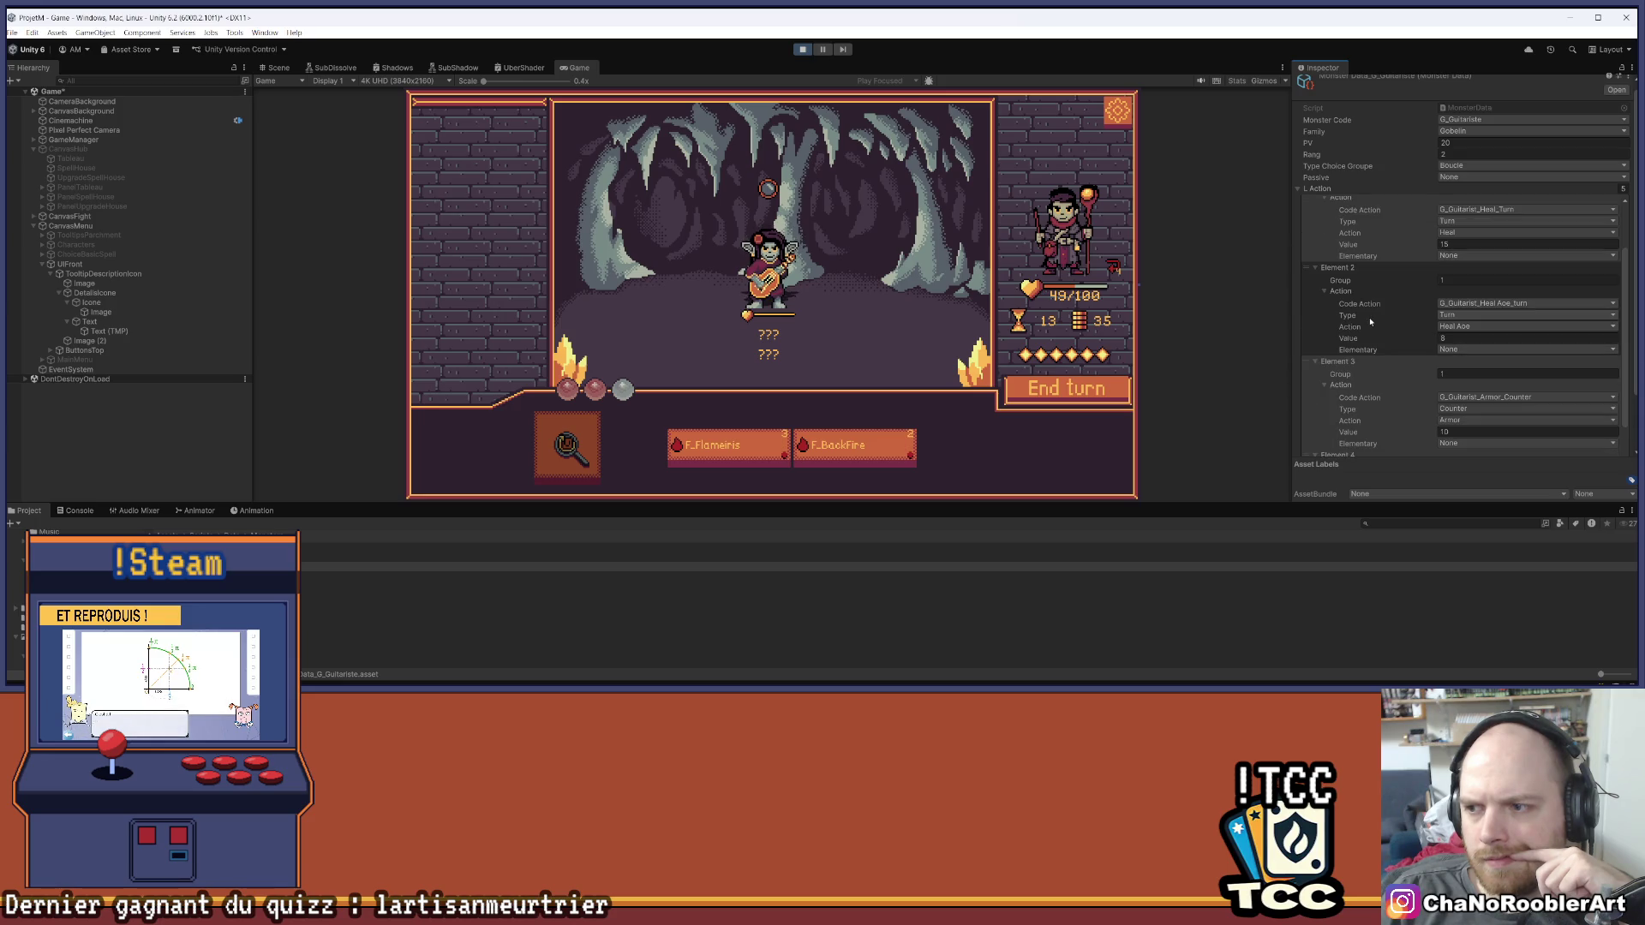
{"action": "scroll", "coordinate": [1370, 321], "scroll_direction": "down", "scroll_amount": 2}
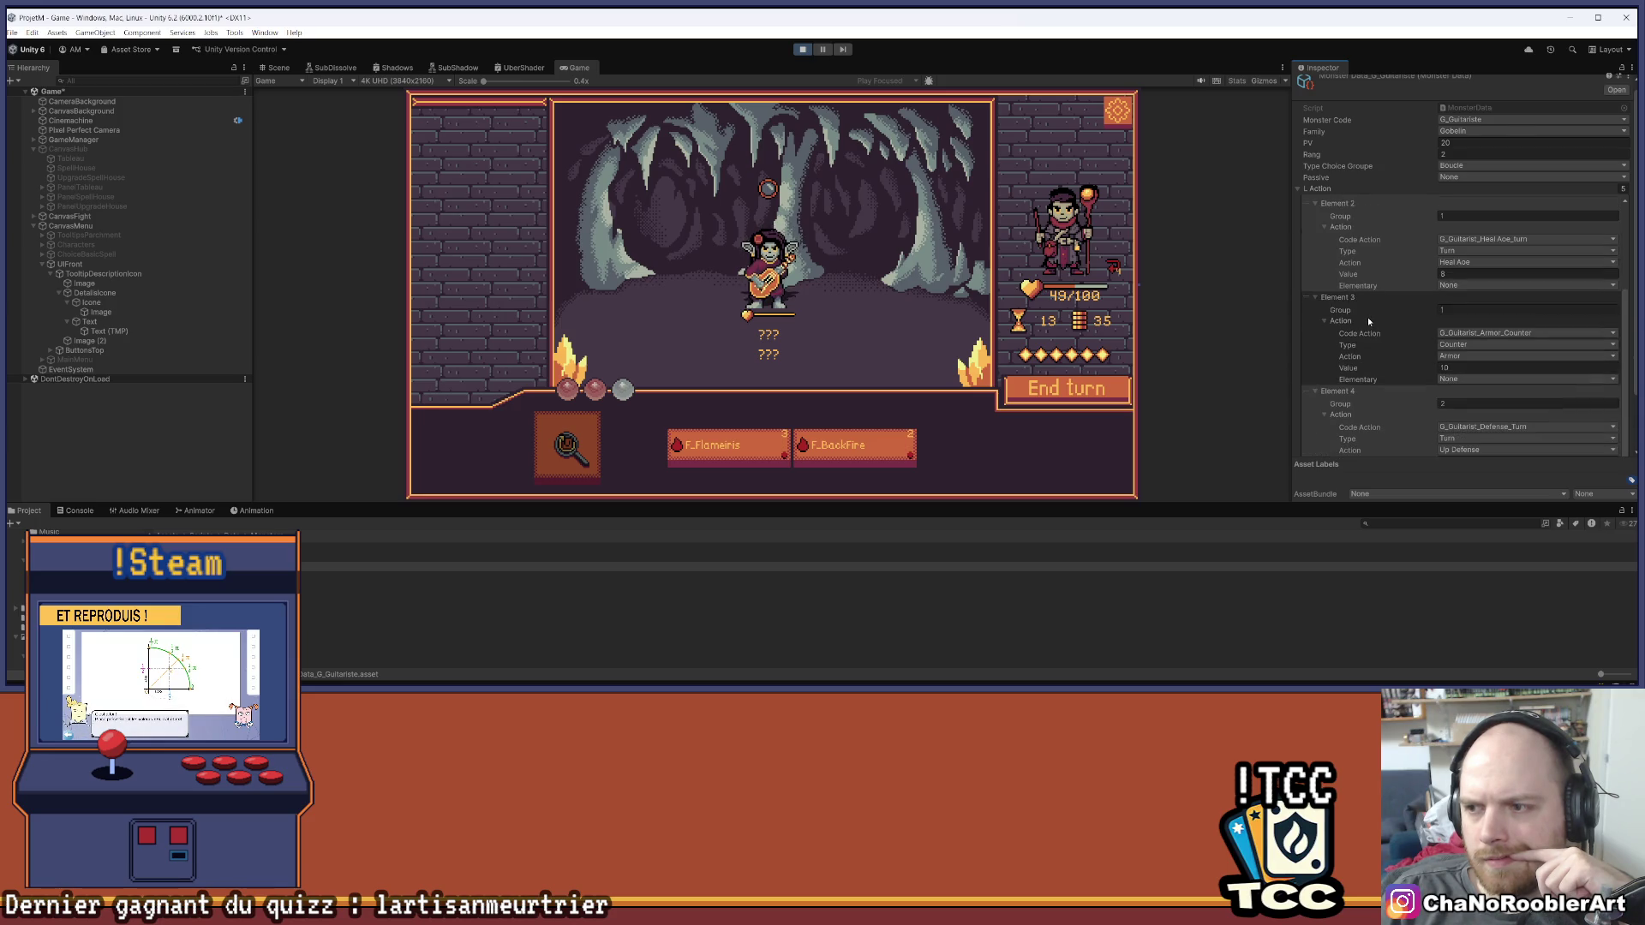
{"action": "scroll", "coordinate": [1368, 321], "scroll_direction": "down", "scroll_amount": 2}
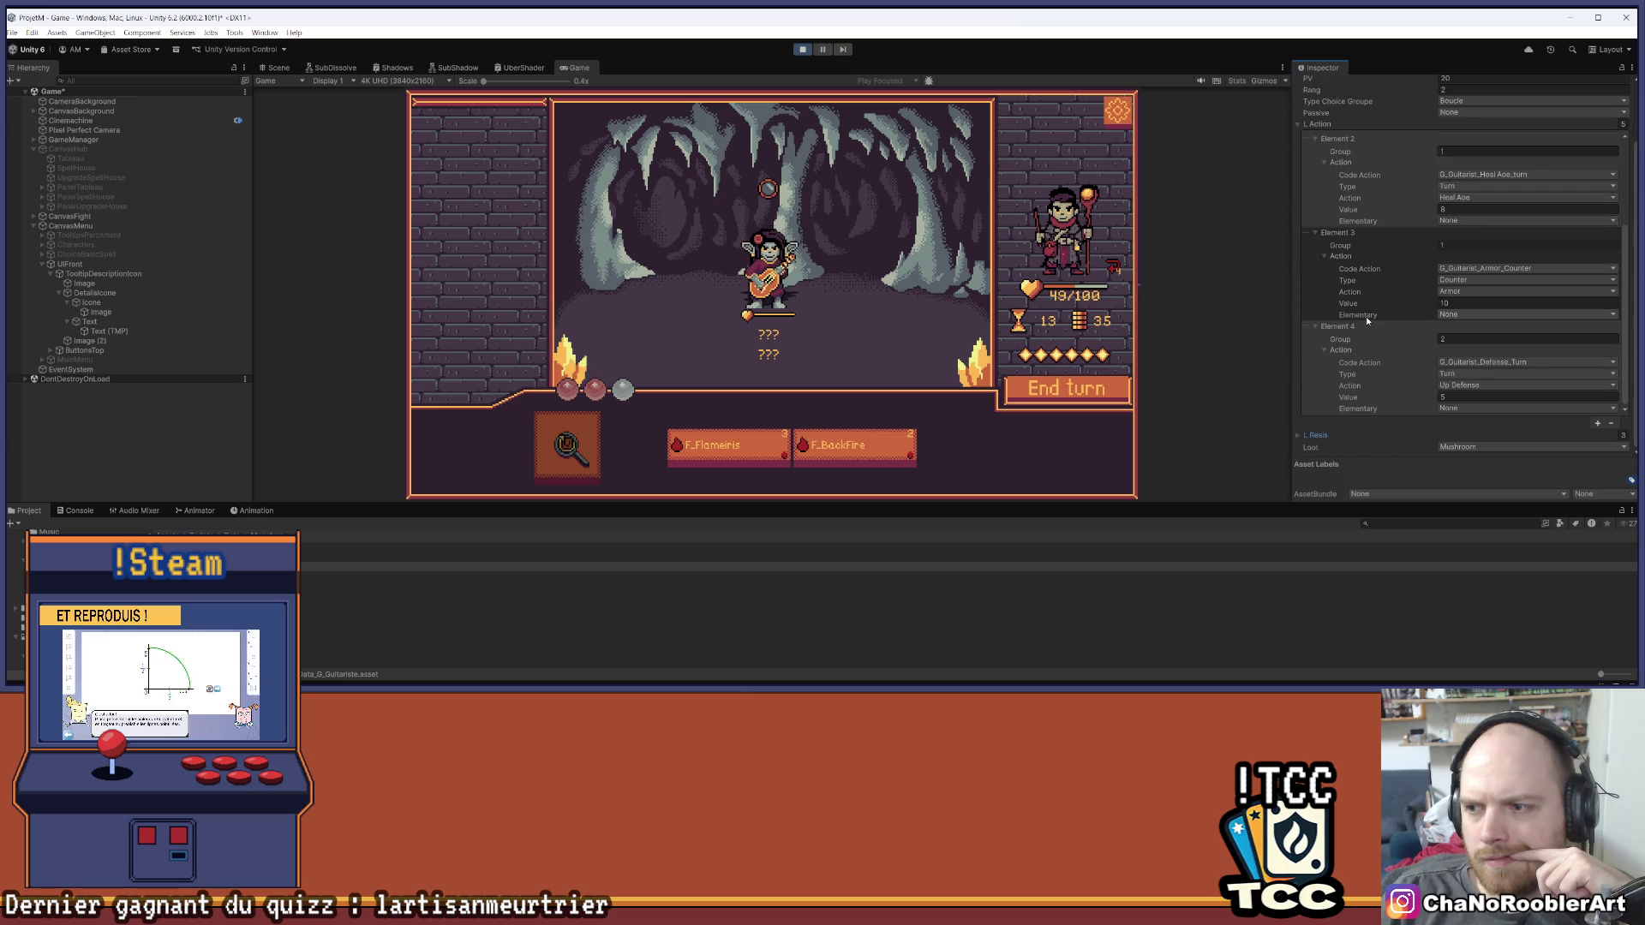
{"action": "scroll", "coordinate": [1358, 320], "scroll_direction": "up", "scroll_amount": 2}
{"action": "scroll", "coordinate": [1358, 324], "scroll_direction": "up", "scroll_amount": 4}
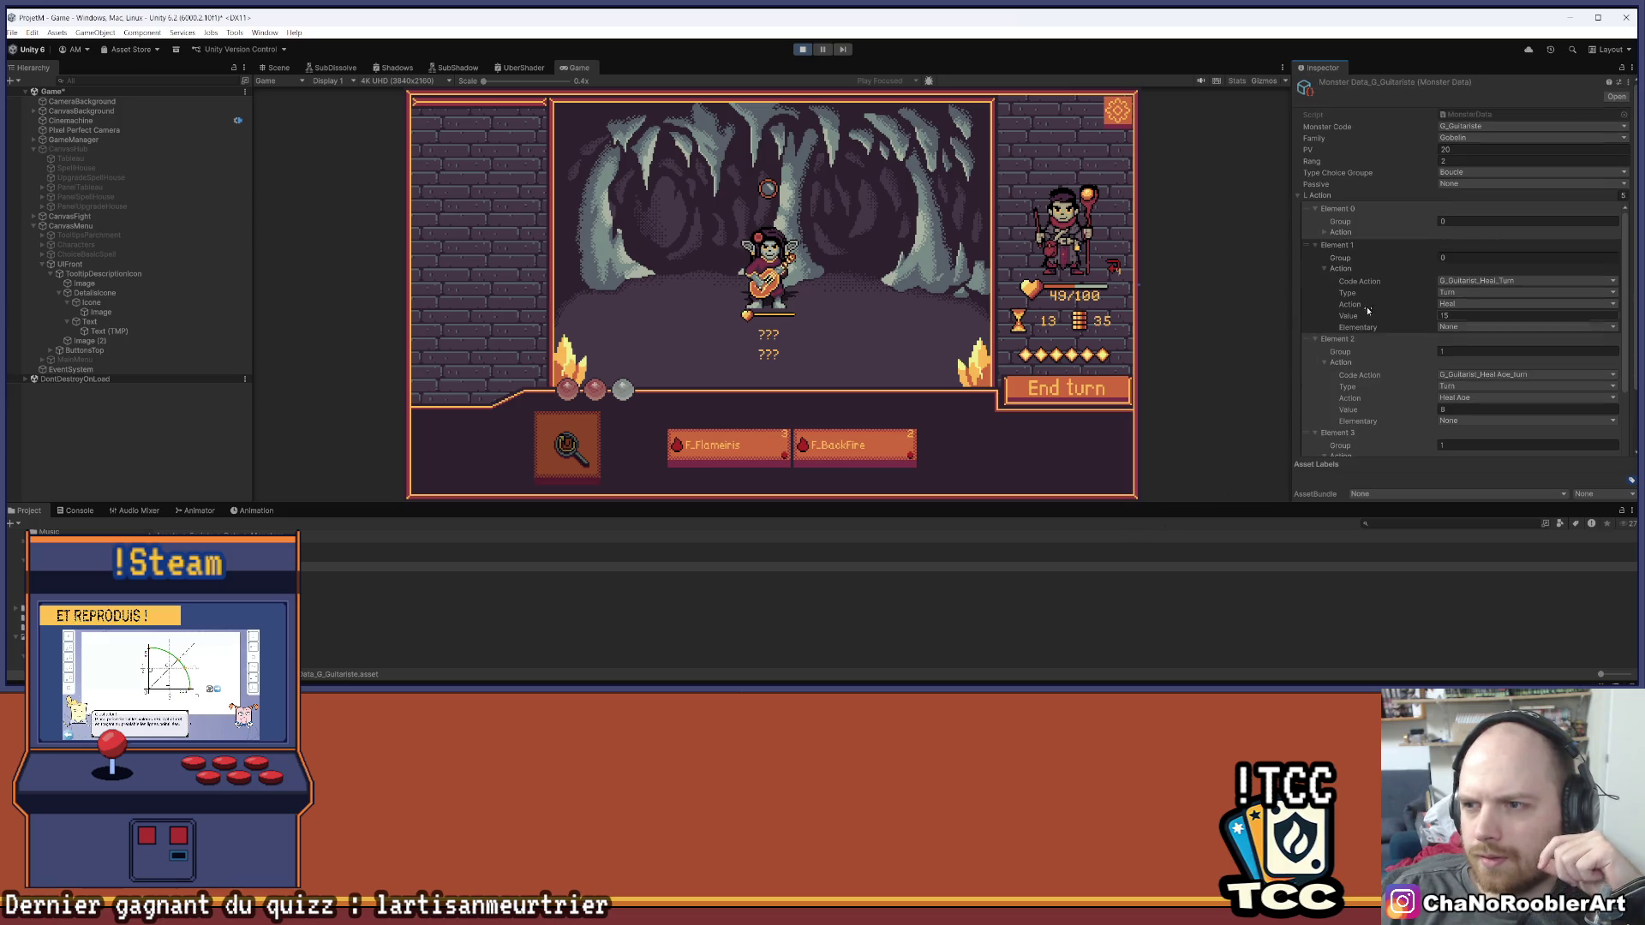
{"action": "left_click", "coordinate": [1339, 232]}
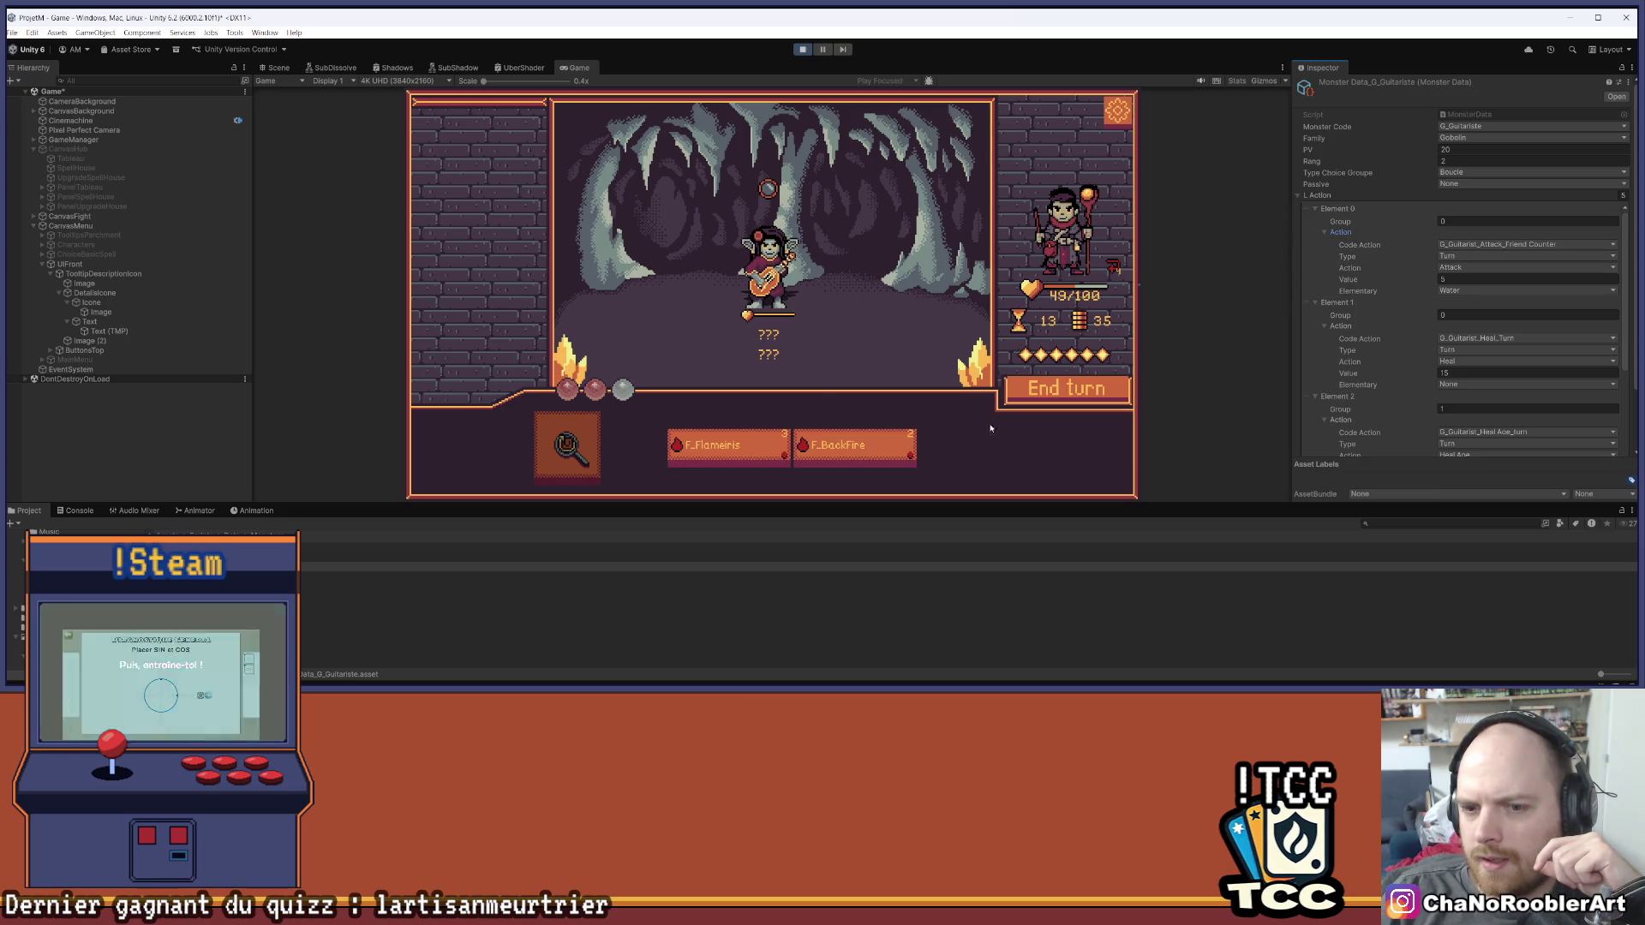
Play two more turns analysing the guitarist's intent, then stop the game with Ctrl+P
{"action": "left_click", "coordinate": [1103, 393]}
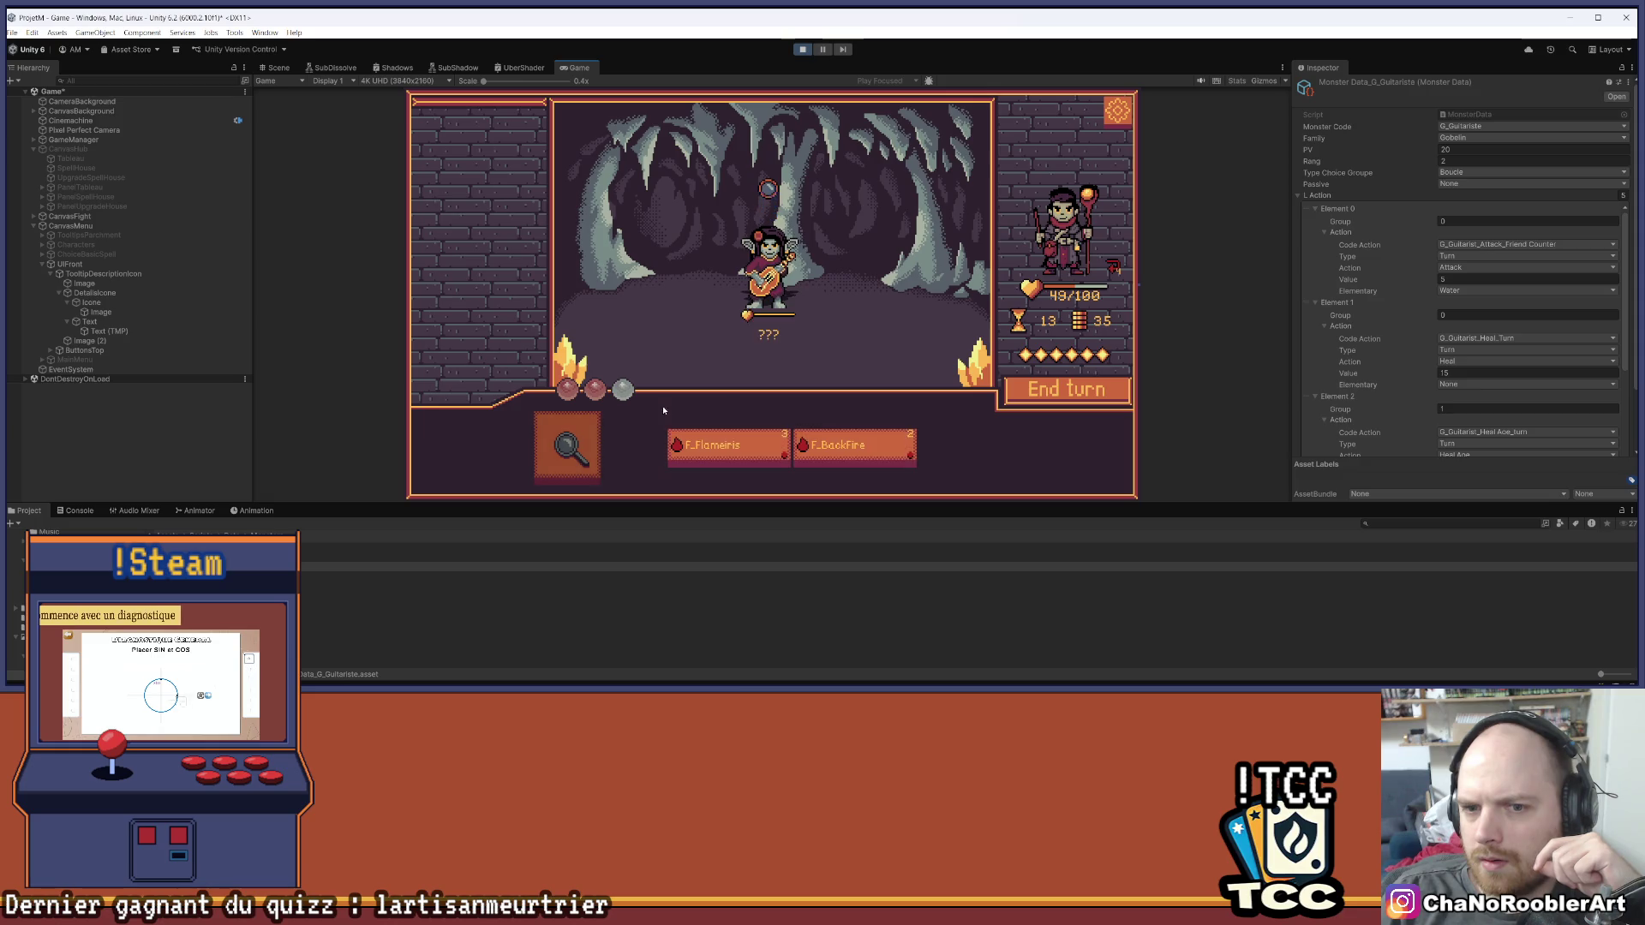
{"action": "left_click", "coordinate": [567, 446]}
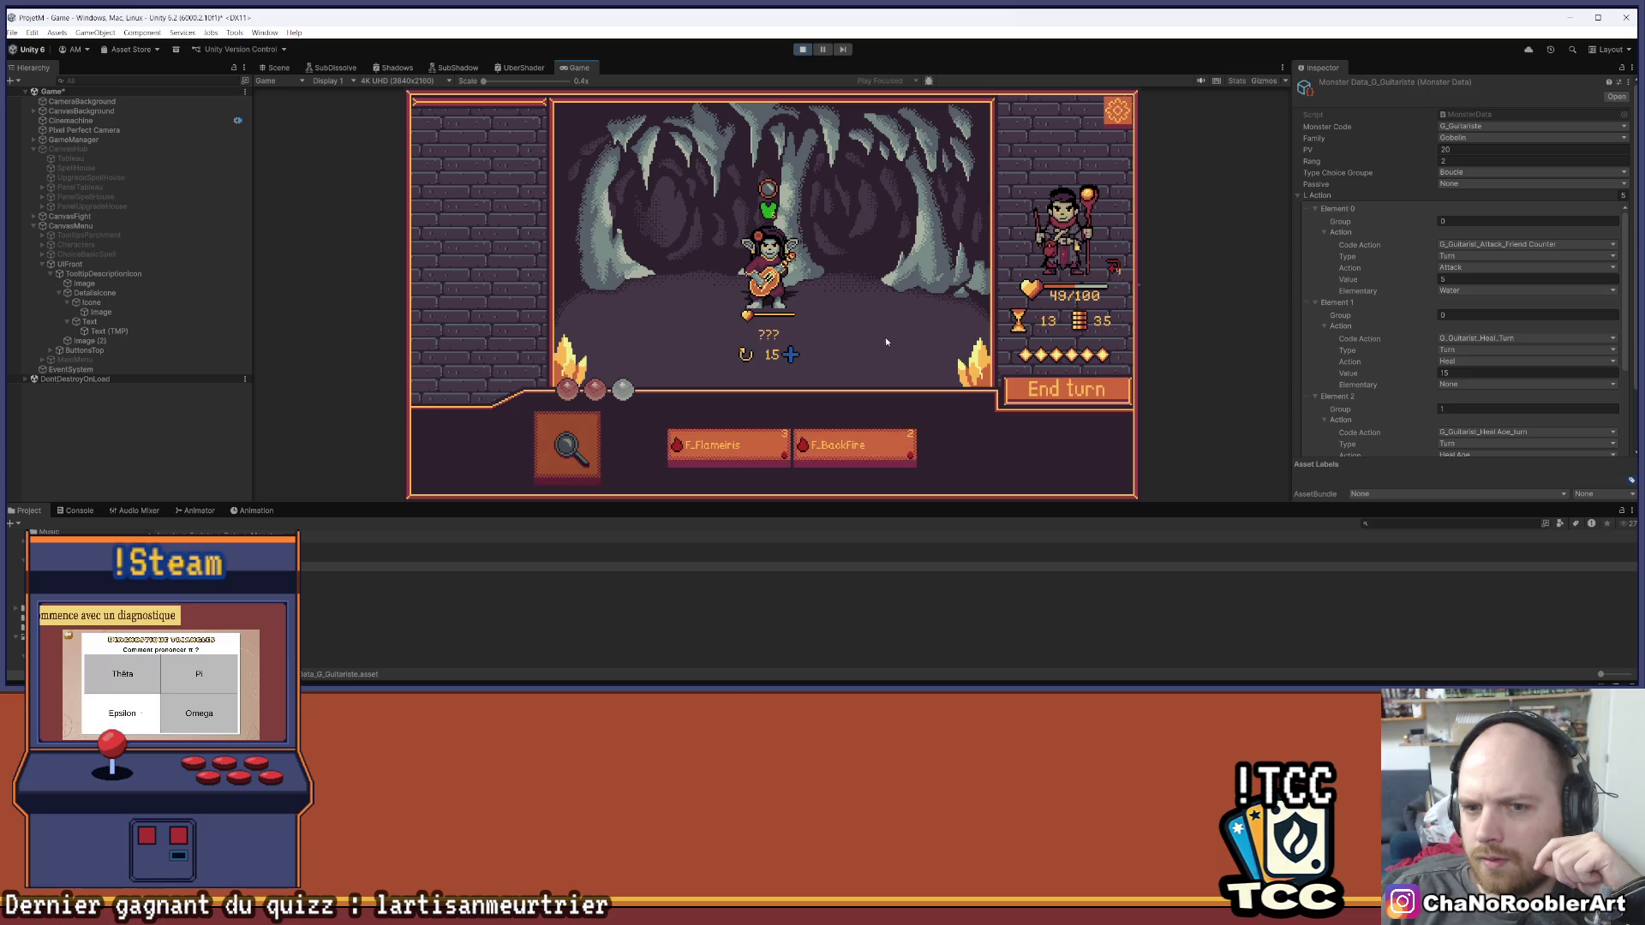
{"action": "left_click", "coordinate": [749, 272]}
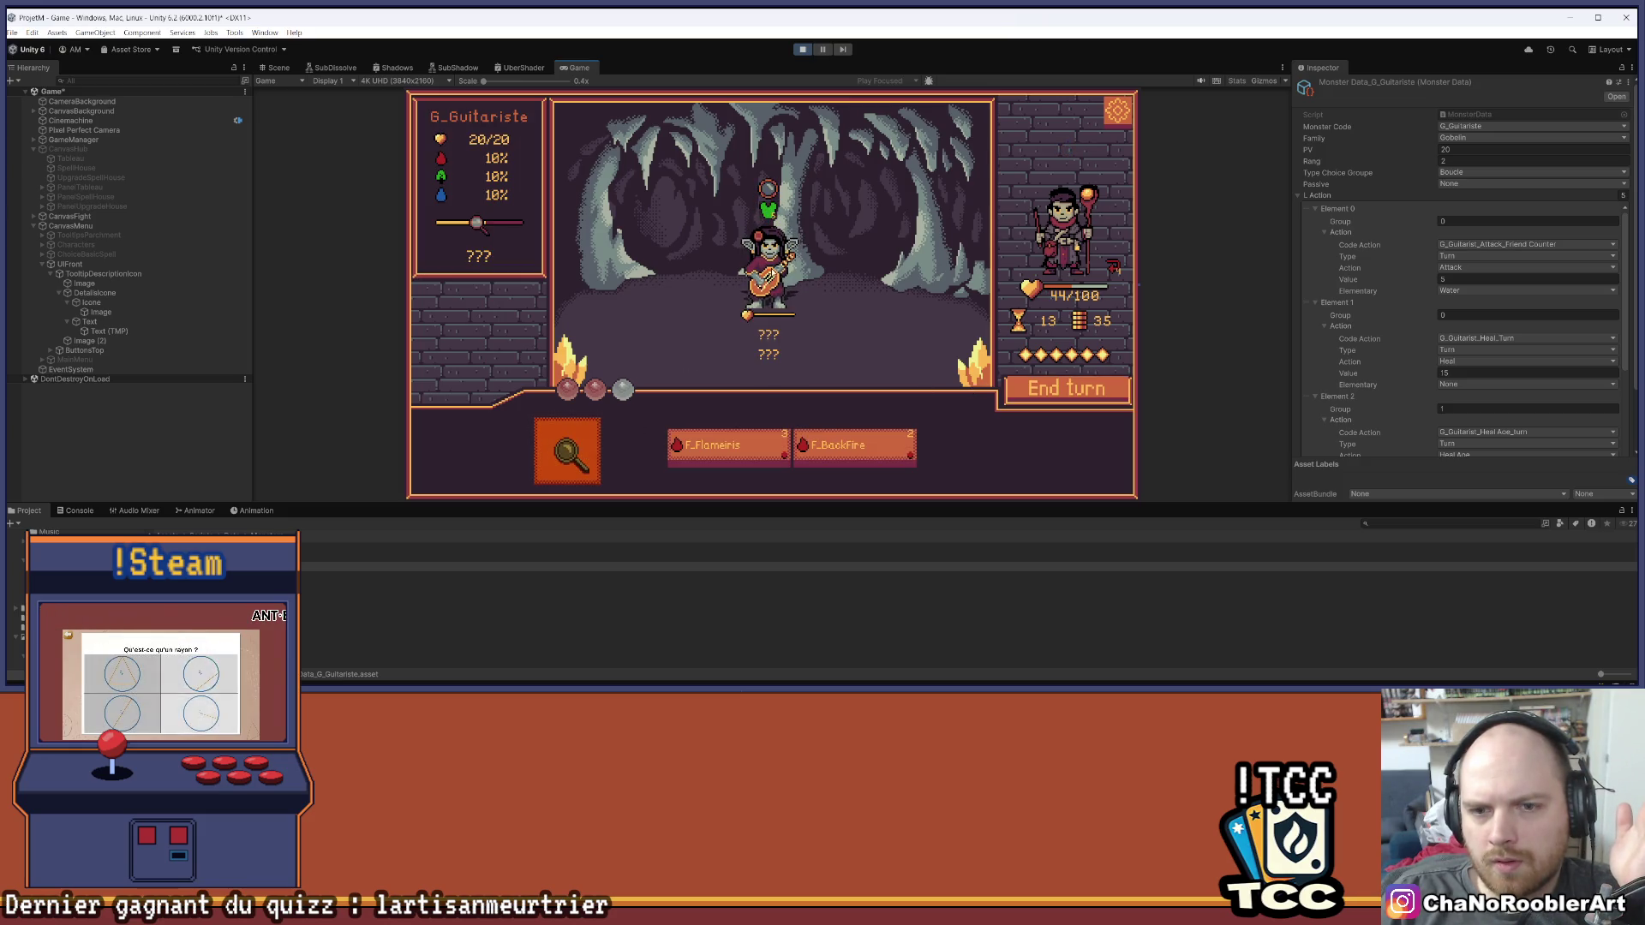
{"action": "left_click", "coordinate": [1067, 393]}
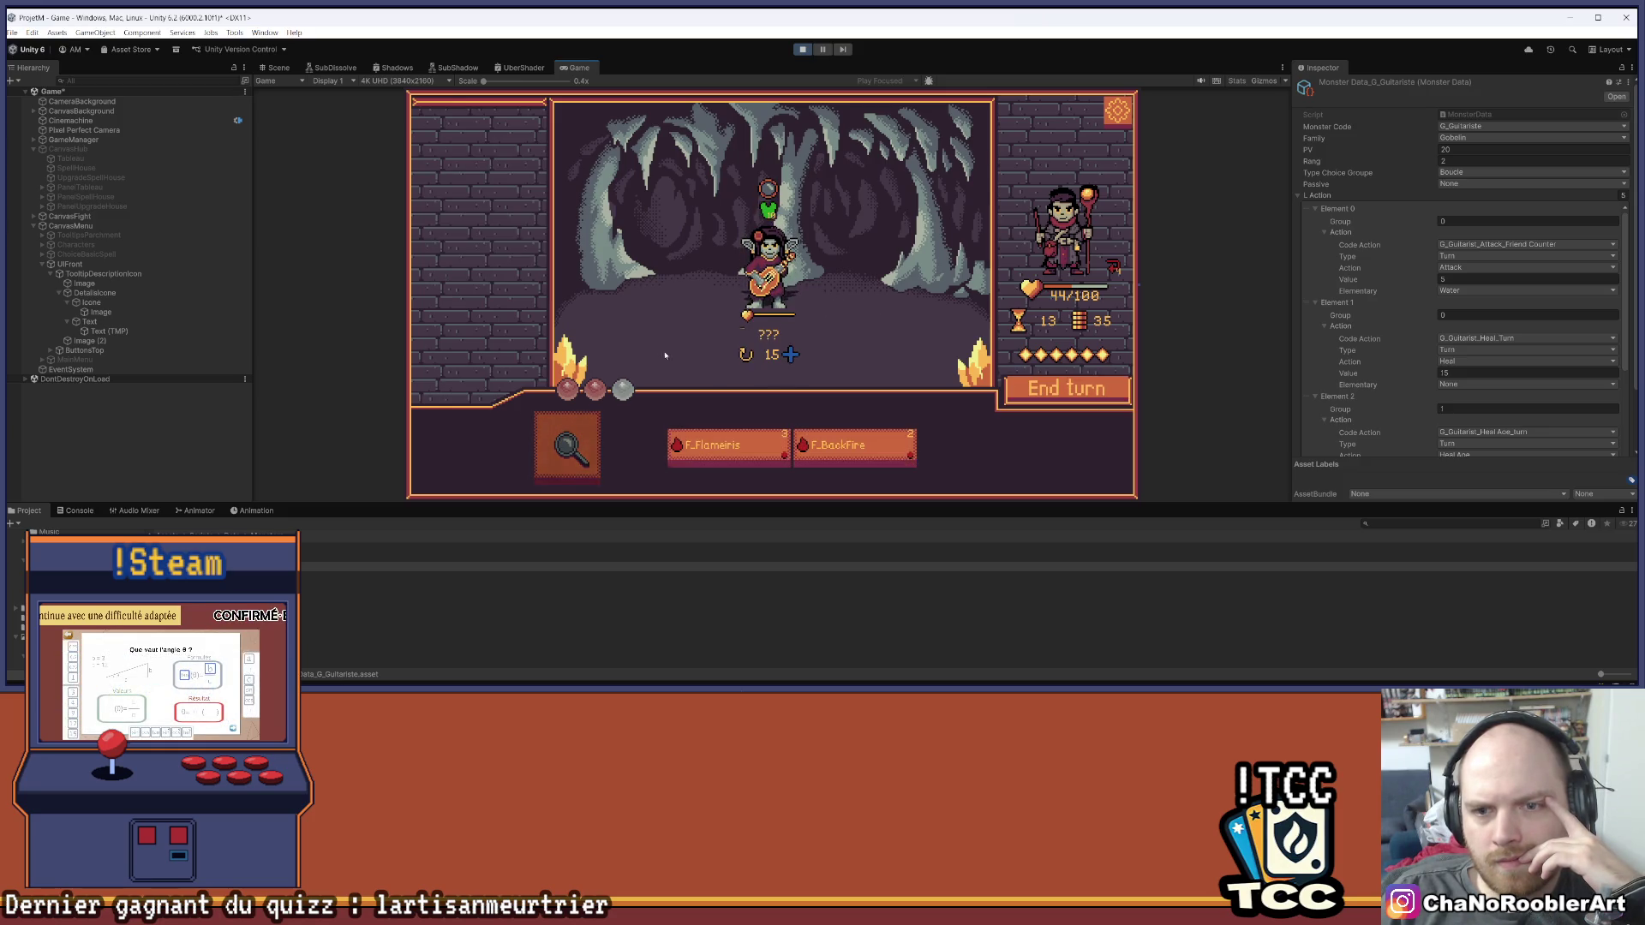
{"action": "left_click", "coordinate": [544, 451]}
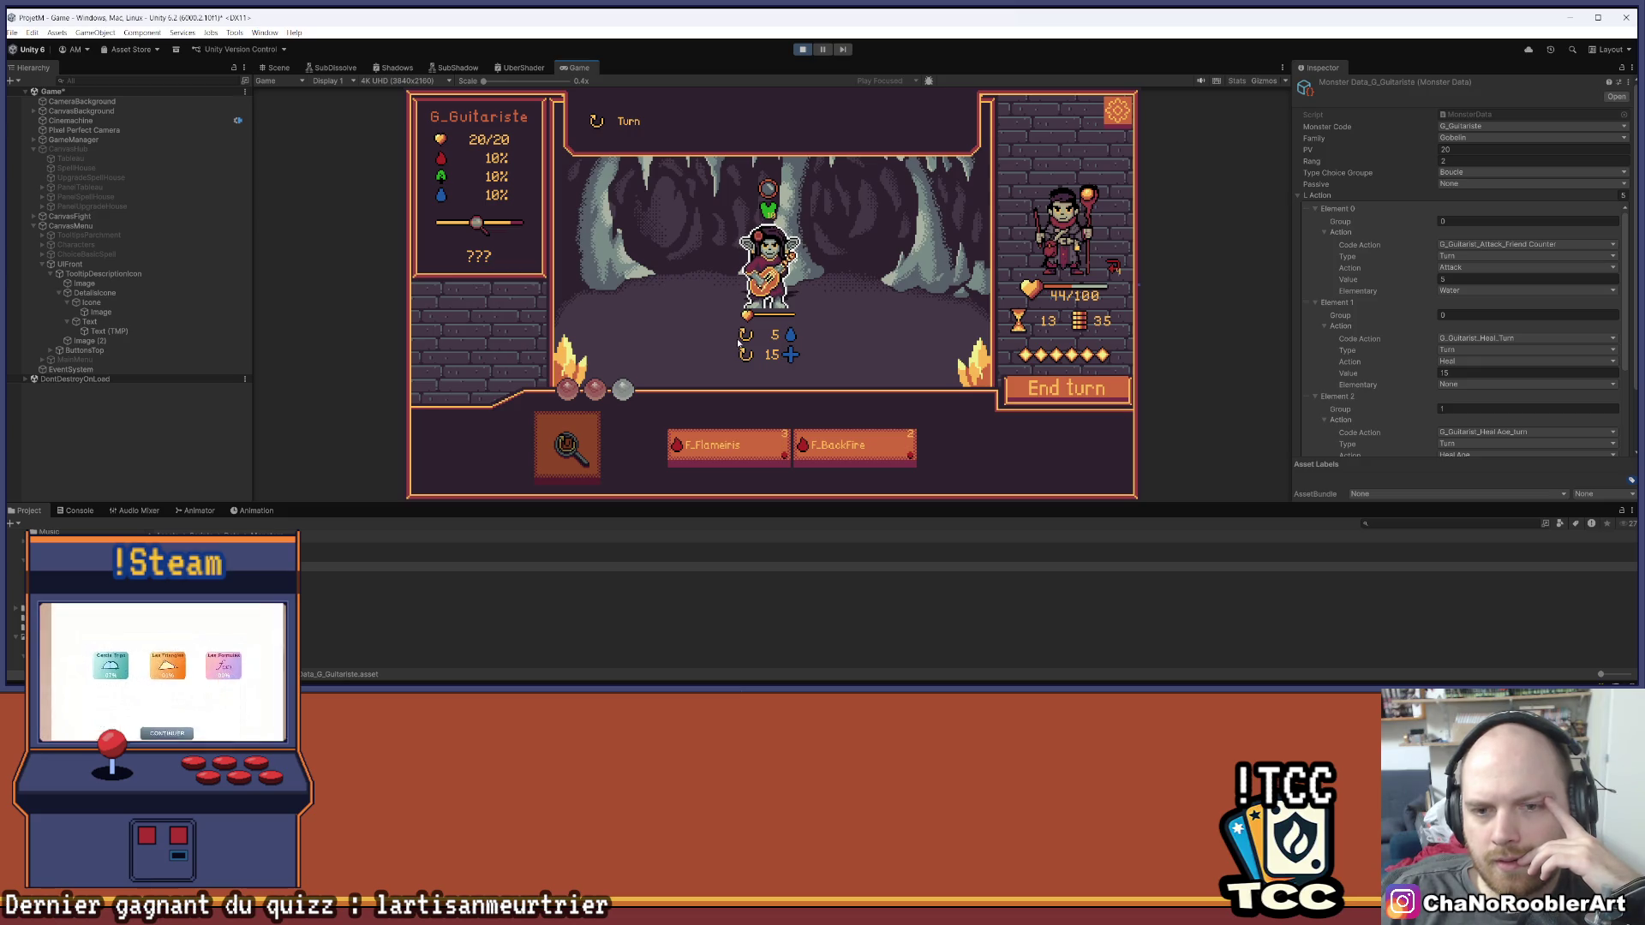
{"action": "key", "text": "ctrl+p"}
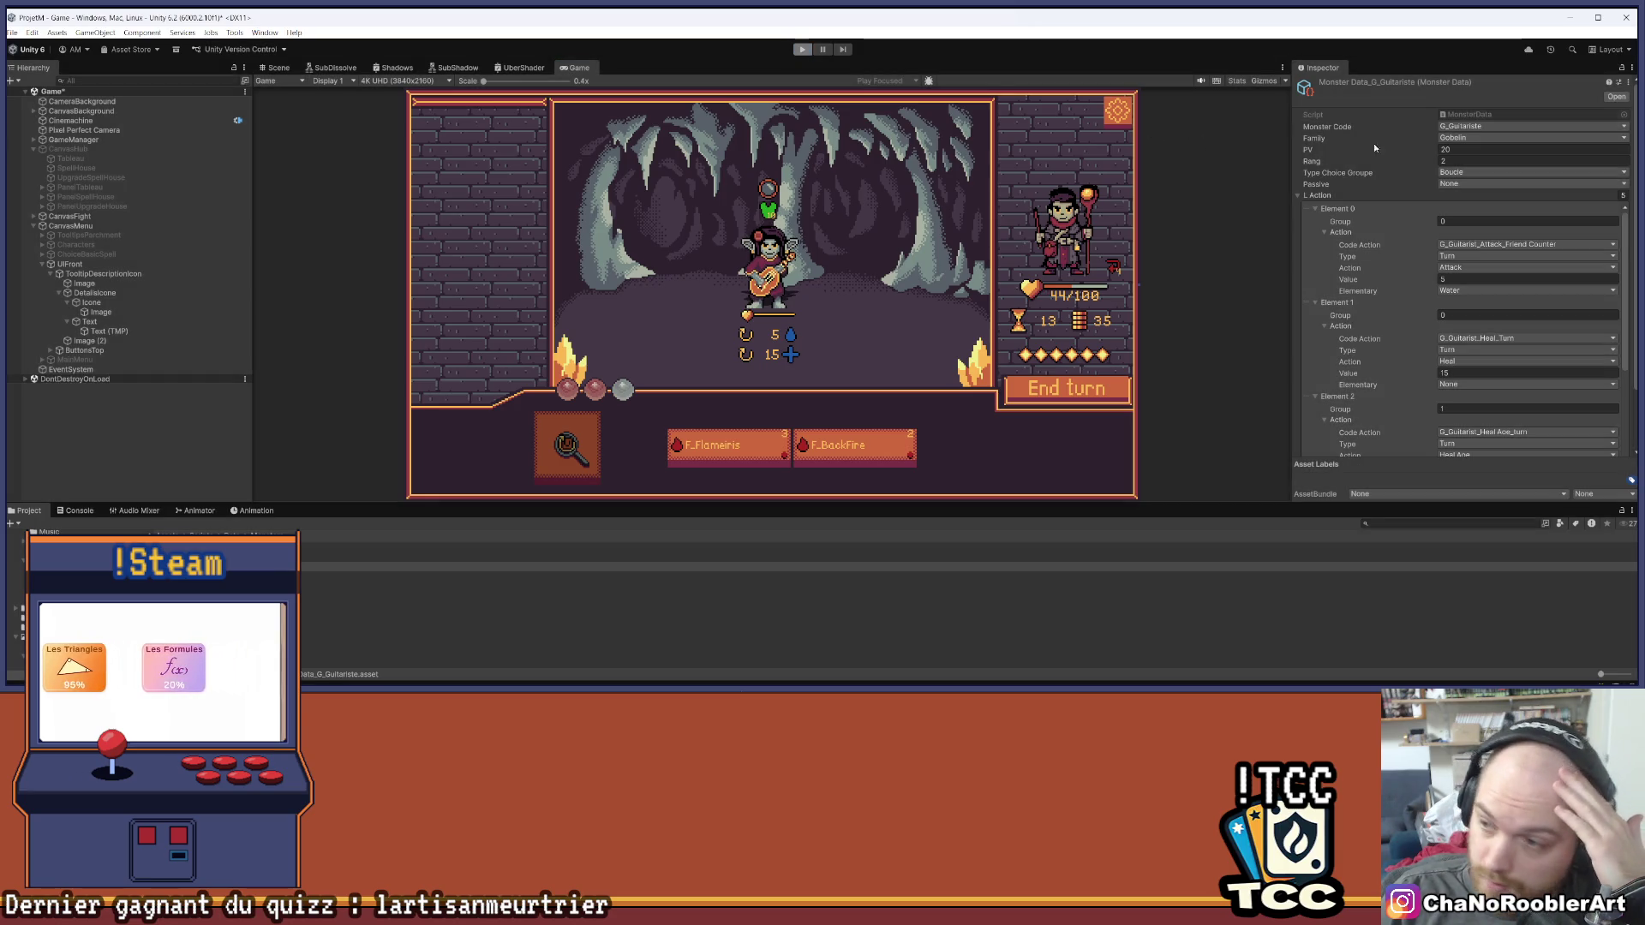
Set Element 0's trigger type to Friend Counter, then relaunch the game and continue into the fight
{"action": "left_click", "coordinate": [1457, 257]}
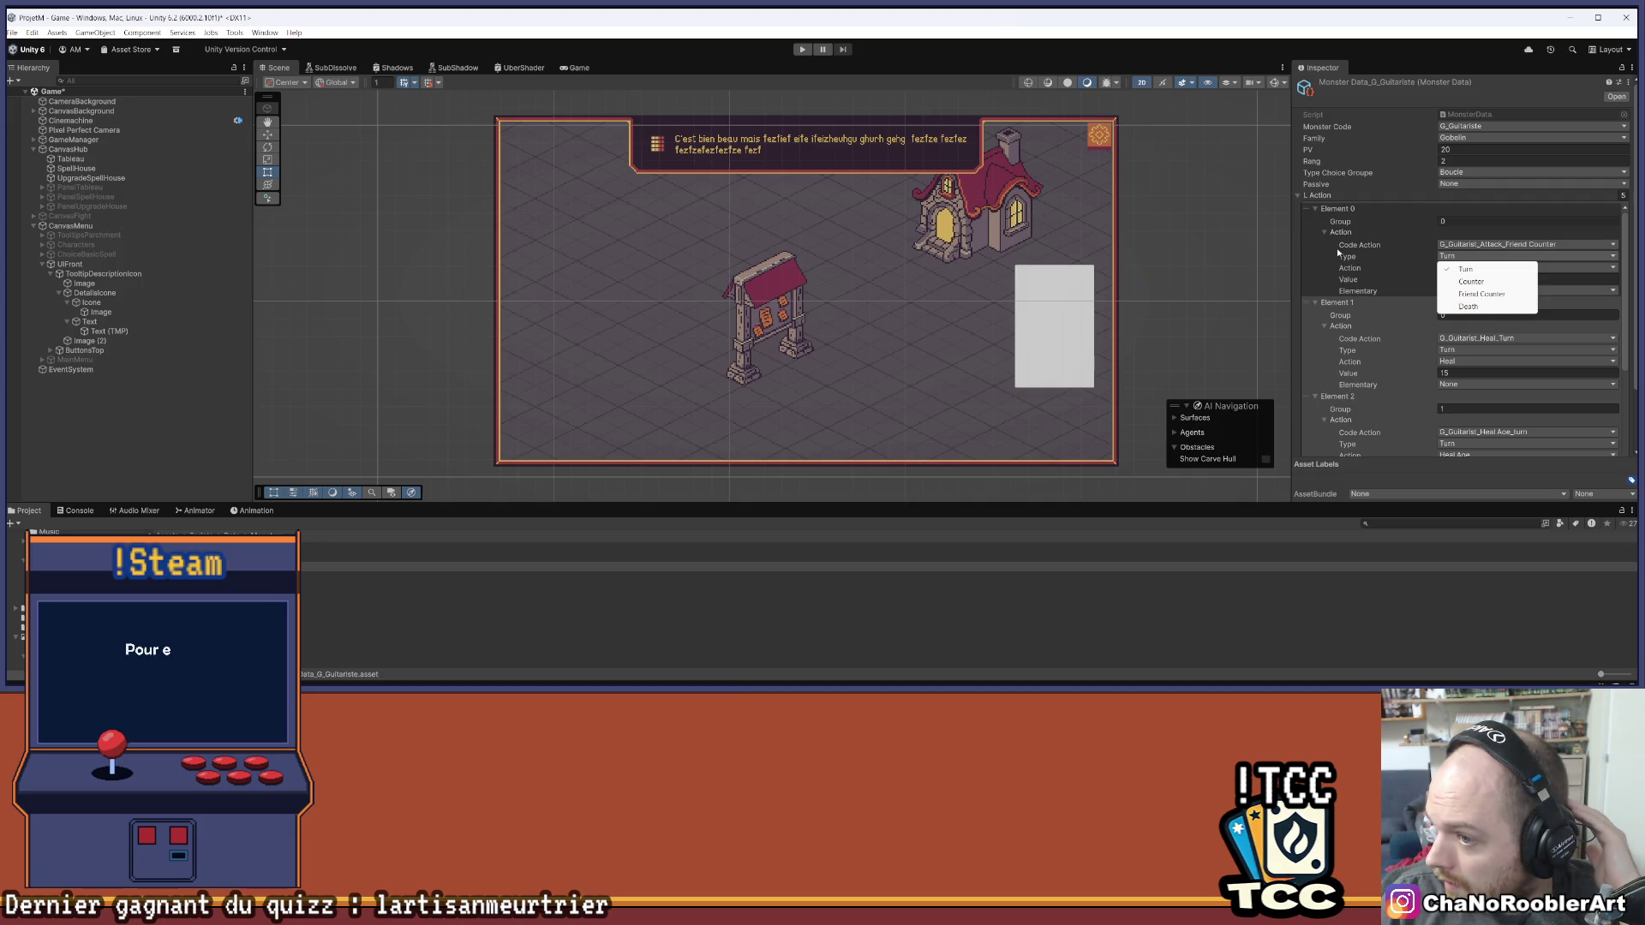
{"action": "left_click", "coordinate": [1480, 294]}
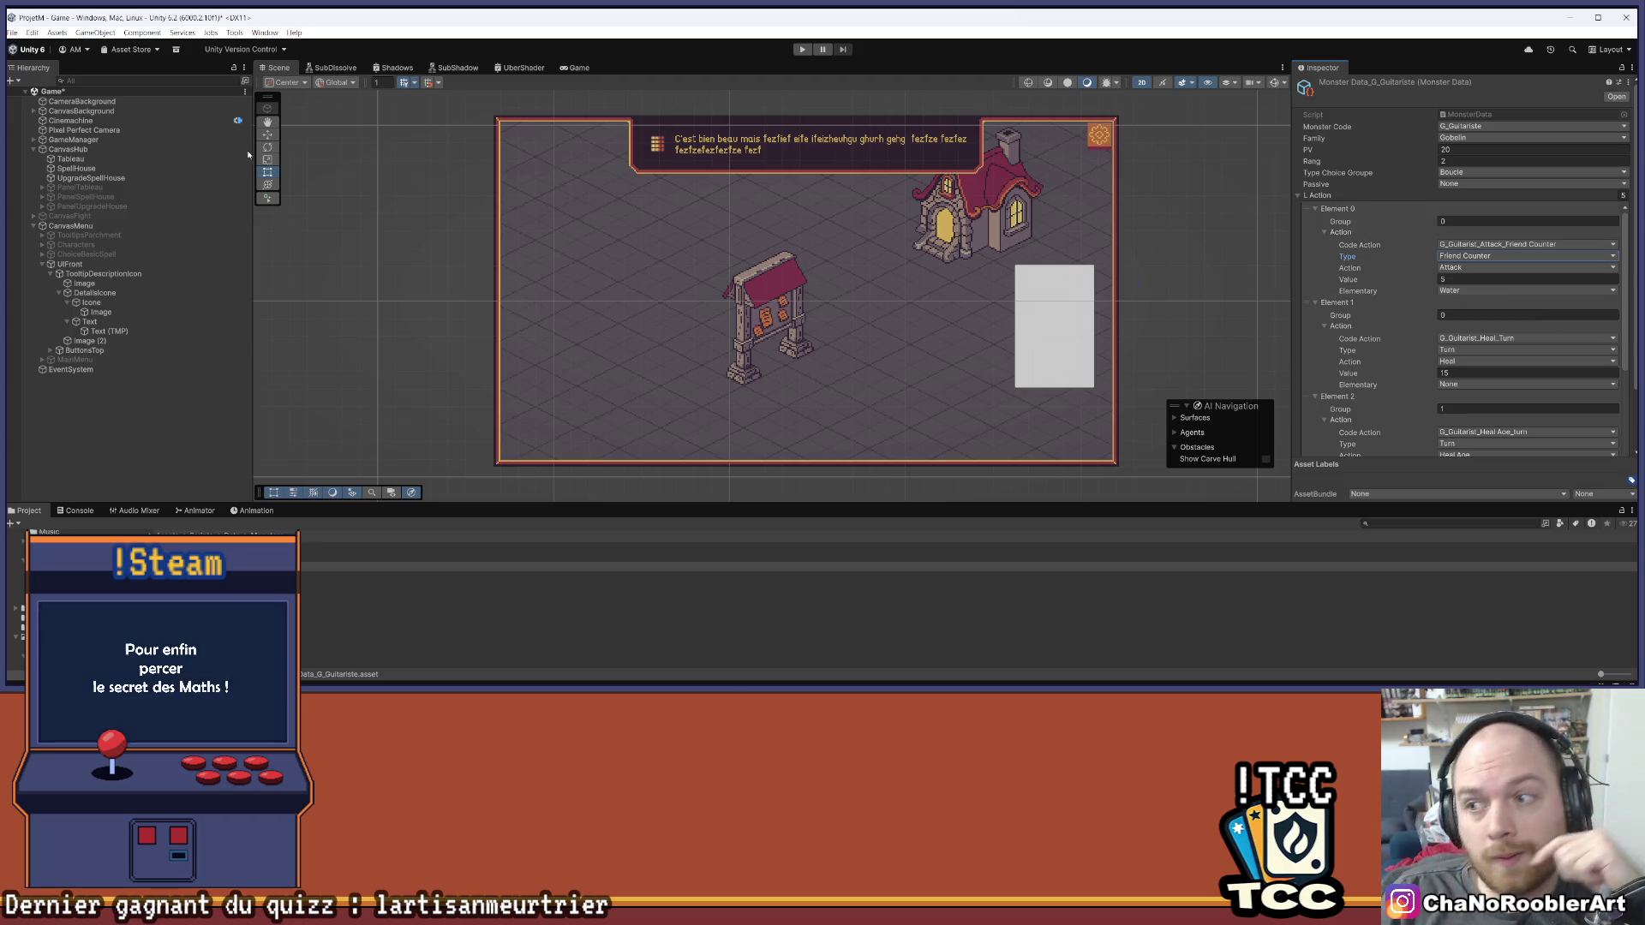
{"action": "left_click", "coordinate": [36, 47]}
{"action": "left_click", "coordinate": [86, 91]}
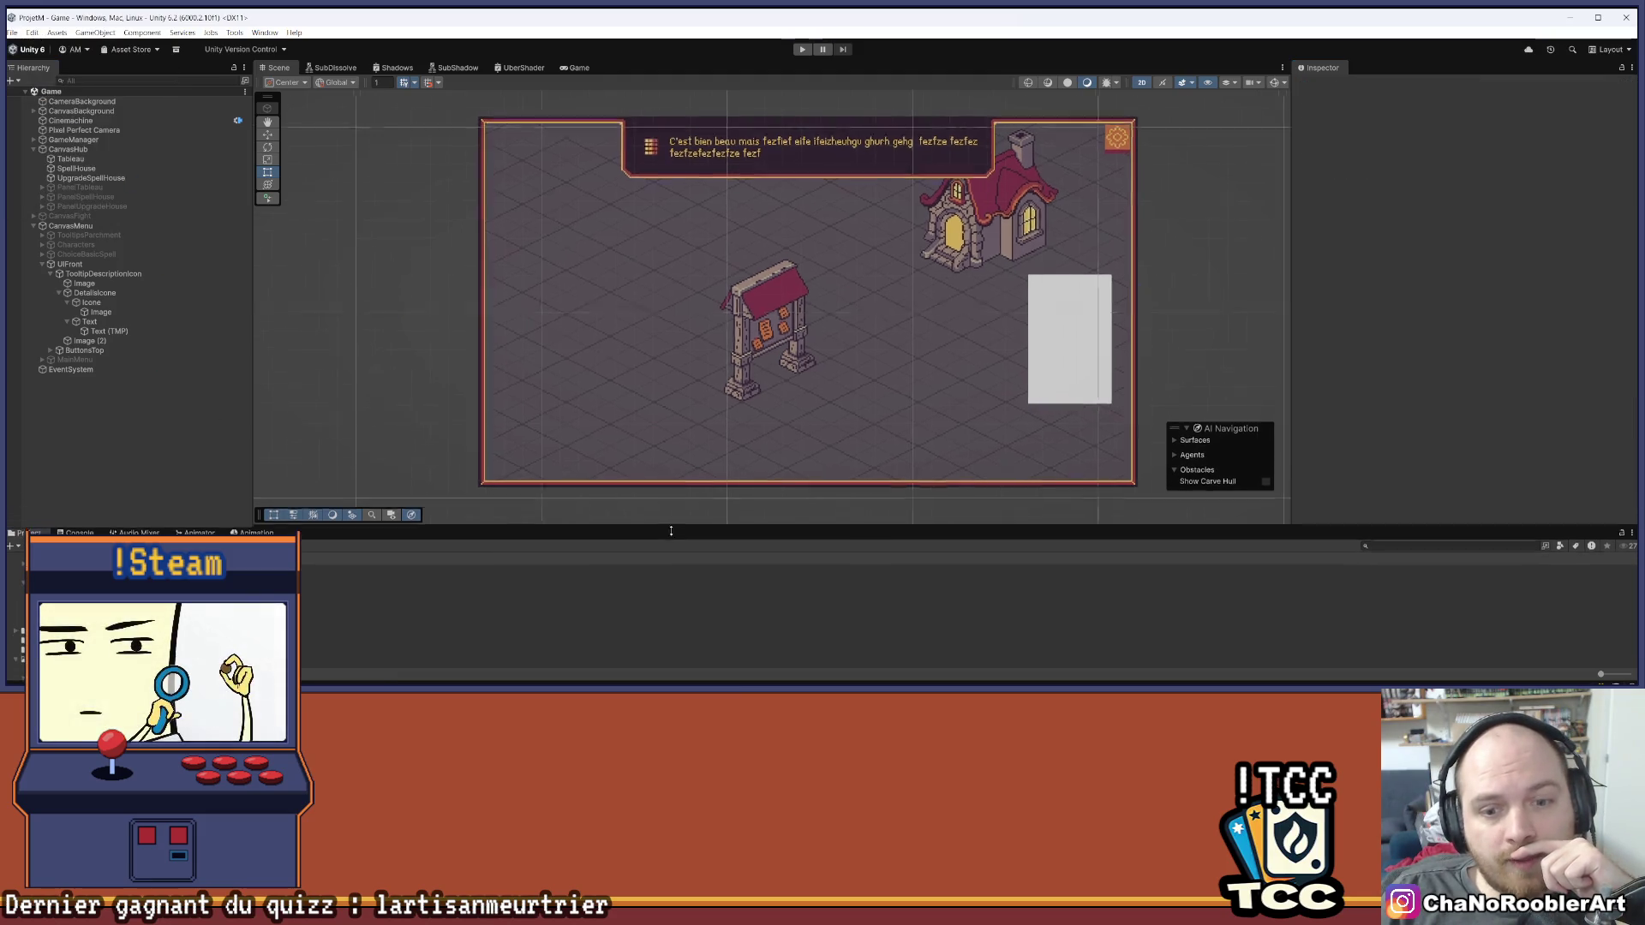
{"action": "left_click", "coordinate": [800, 50]}
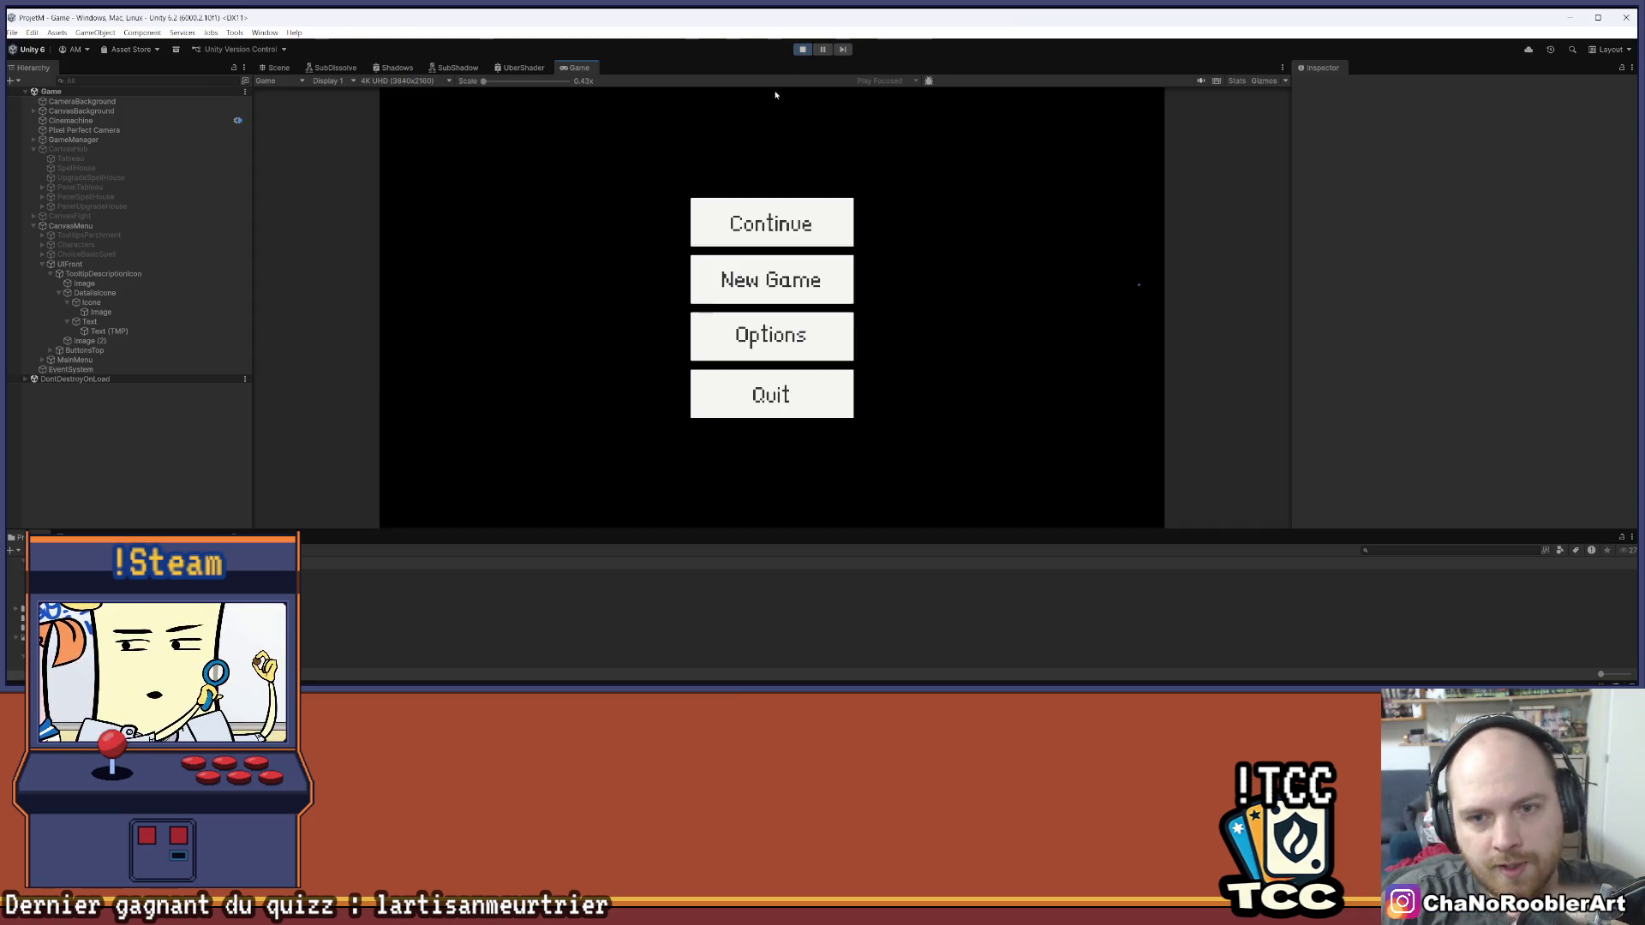
{"action": "left_click", "coordinate": [771, 223]}
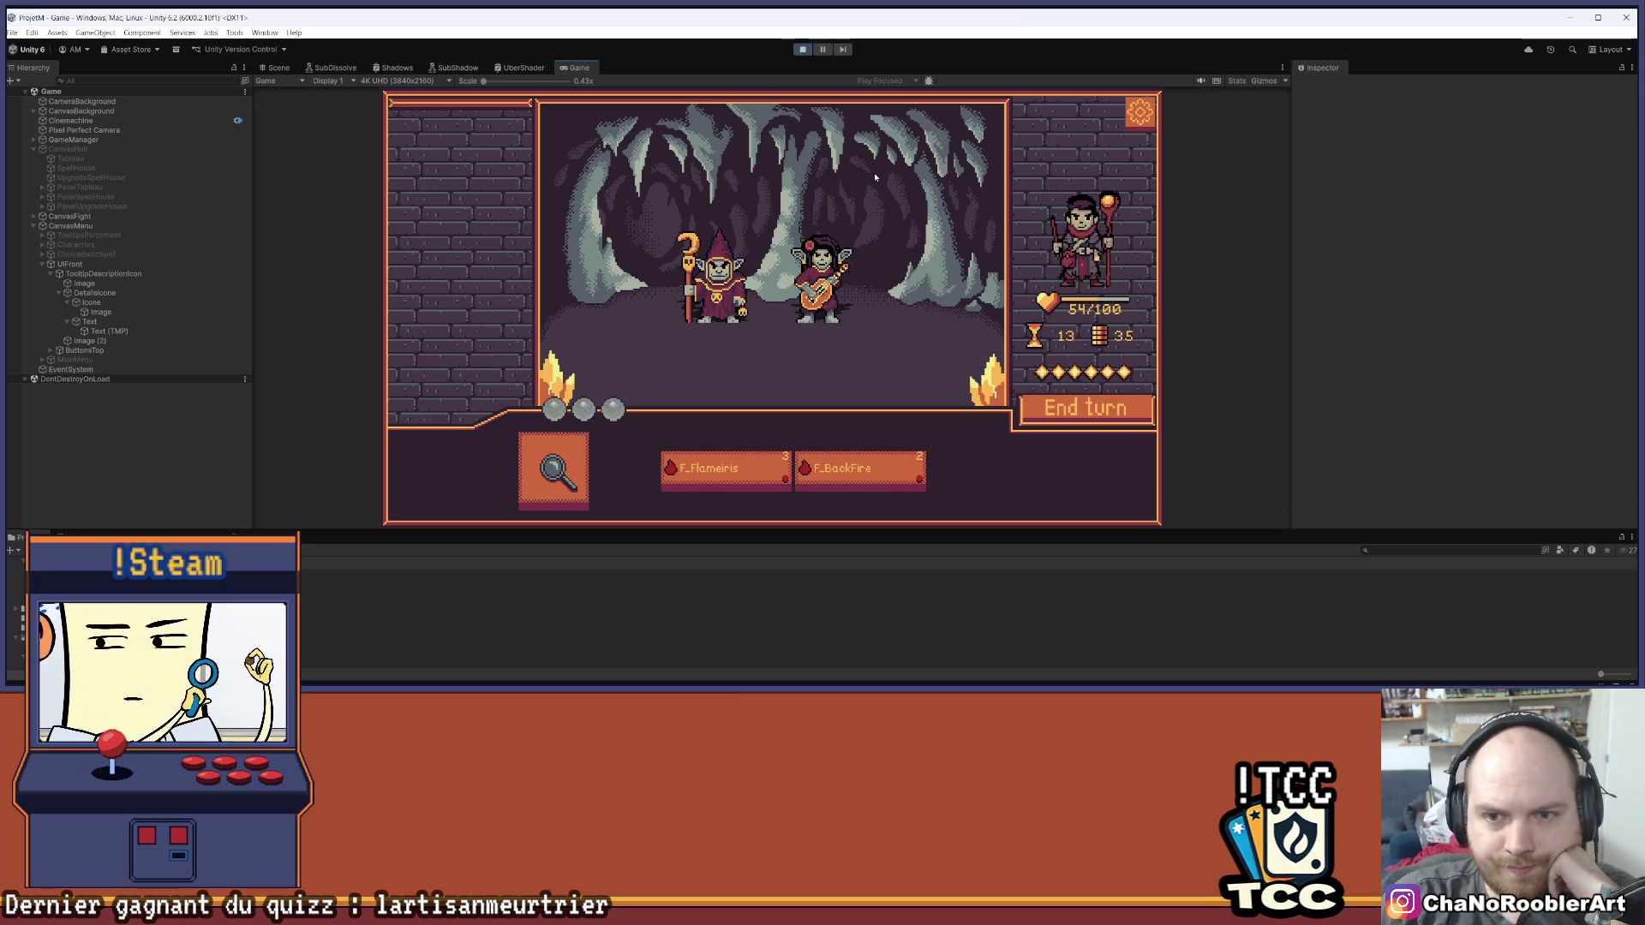
Analyse the goblin mage, end the turn, then hit and analyse the goblin guitarist
{"action": "mouse_move", "coordinate": [820, 195]}
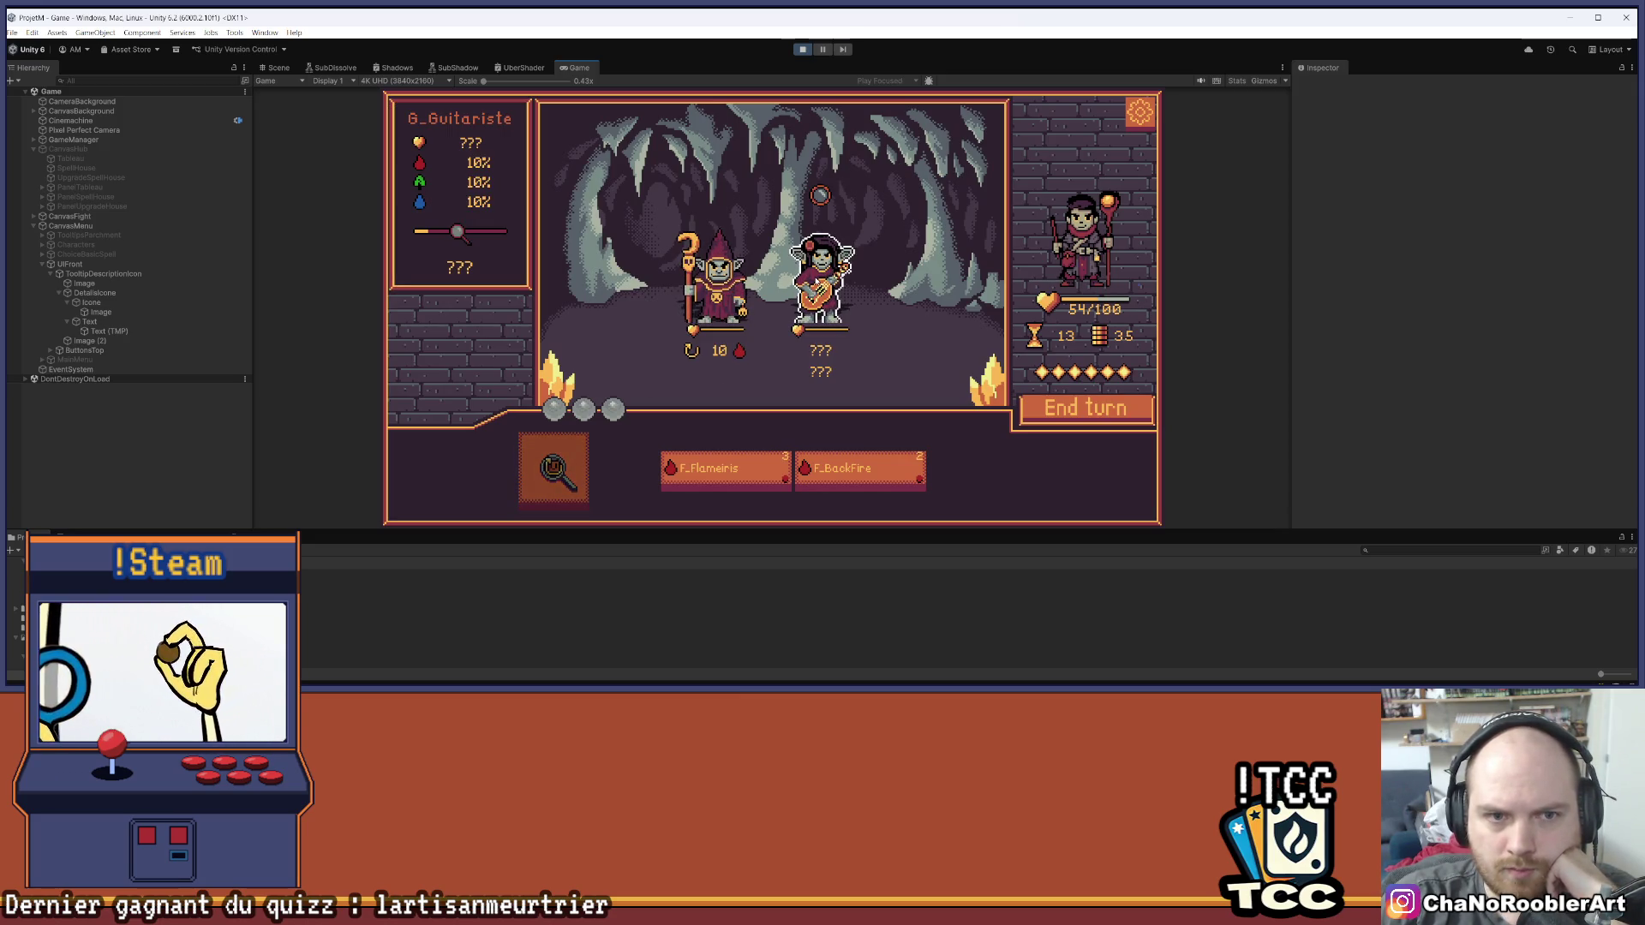
{"action": "left_click", "coordinate": [722, 276]}
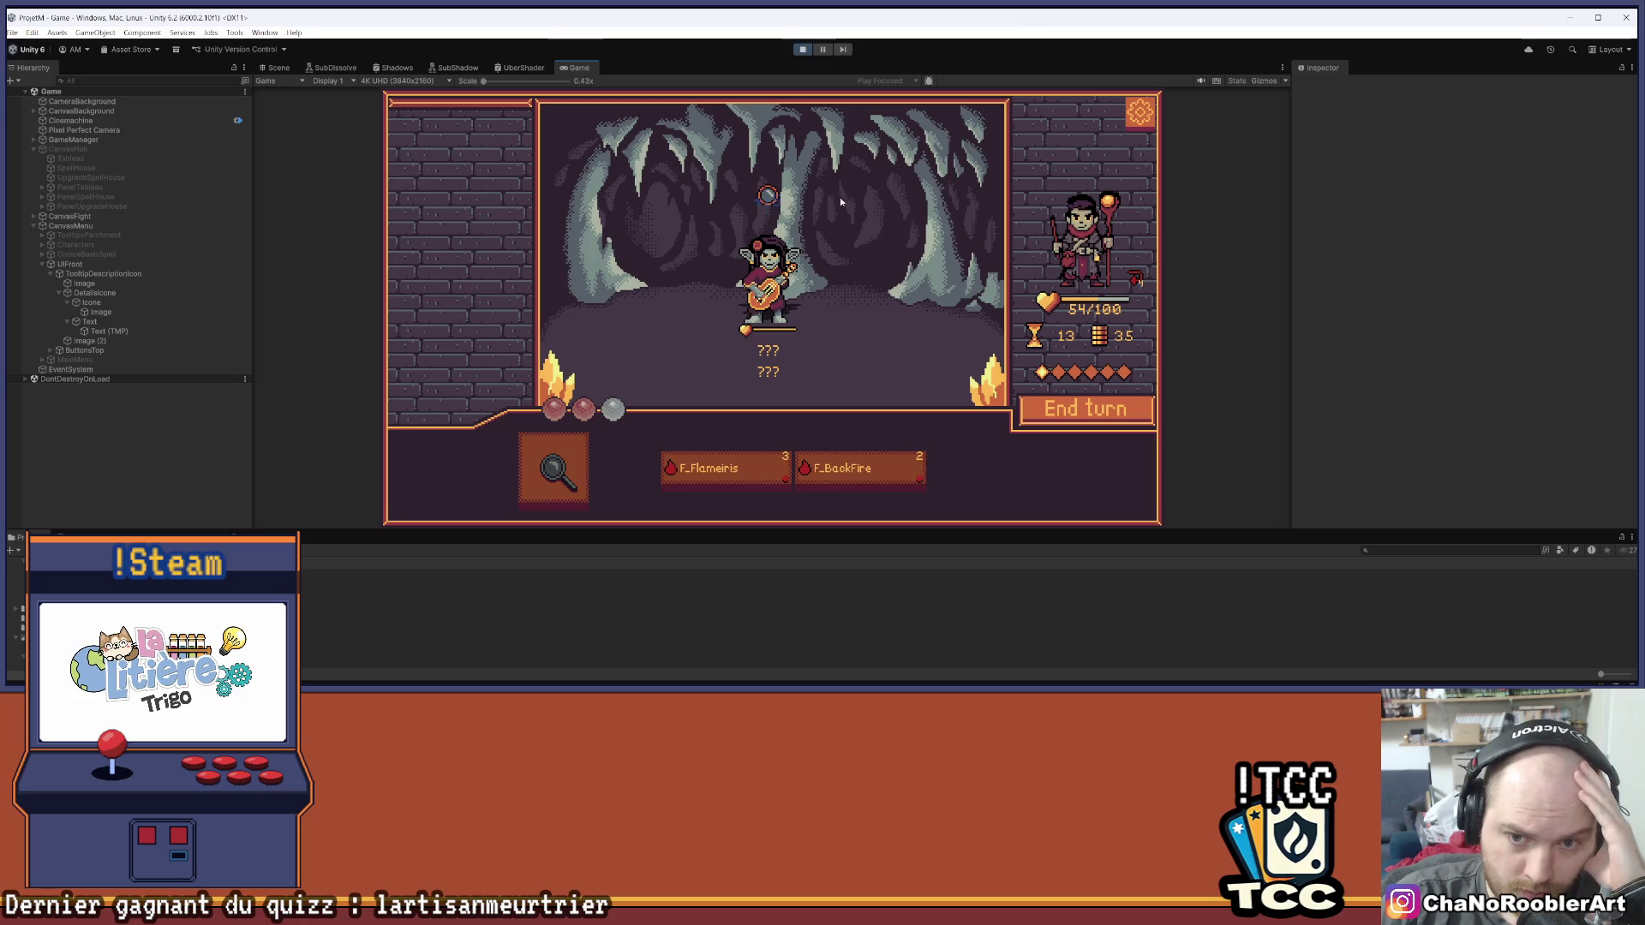
{"action": "left_click", "coordinate": [1065, 412]}
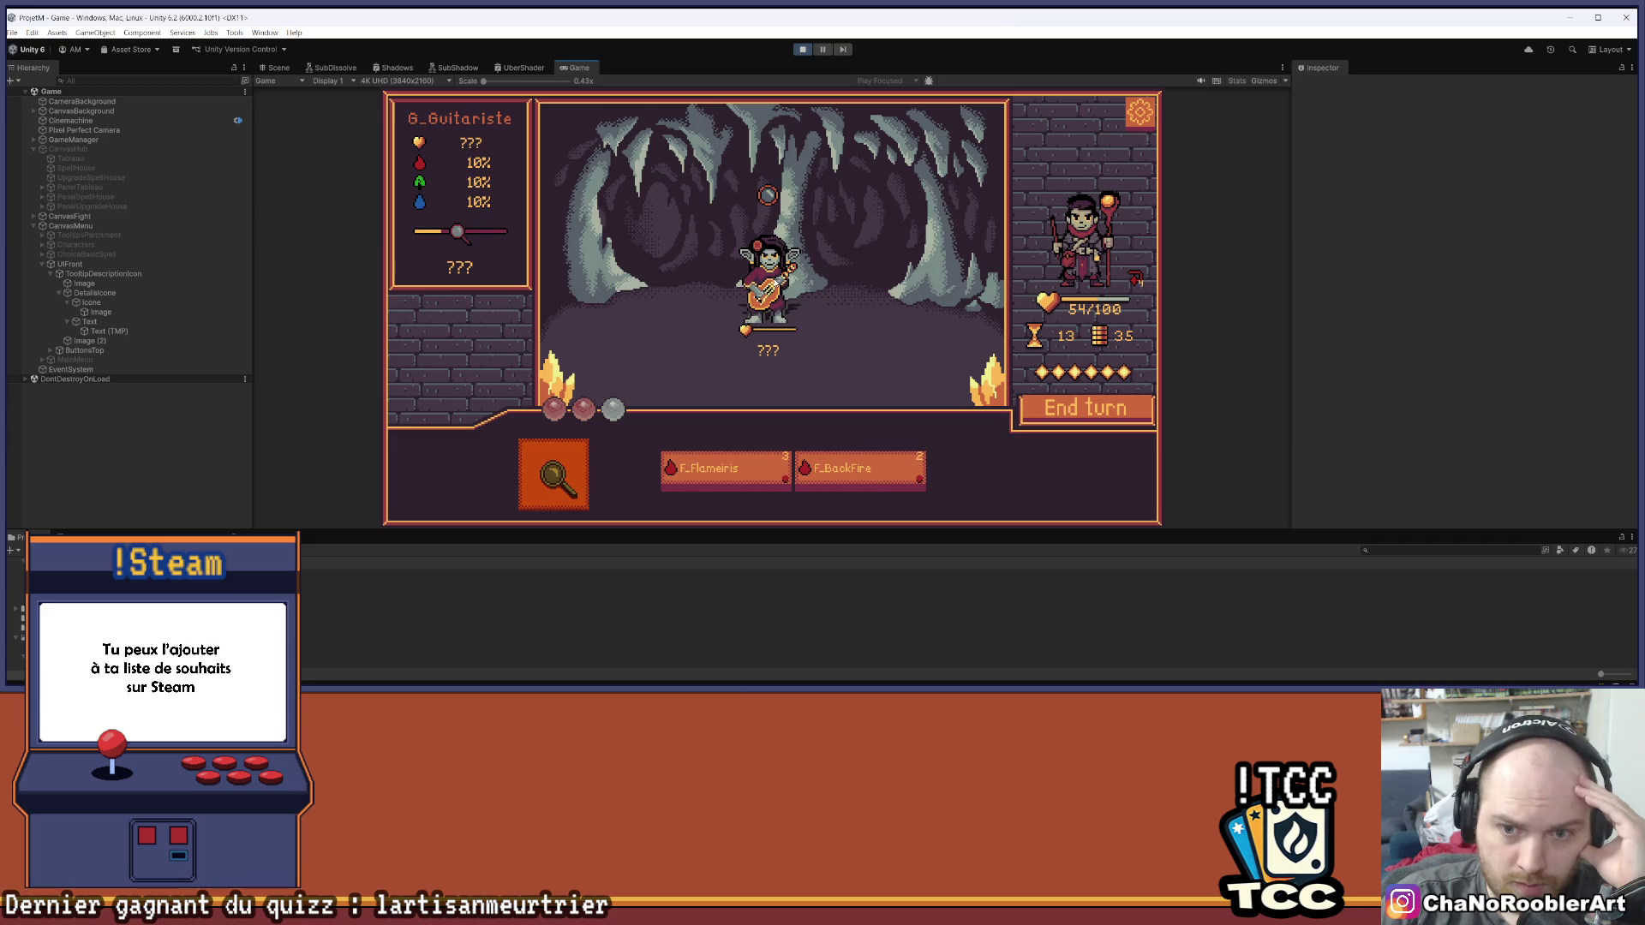
{"action": "left_click", "coordinate": [768, 274]}
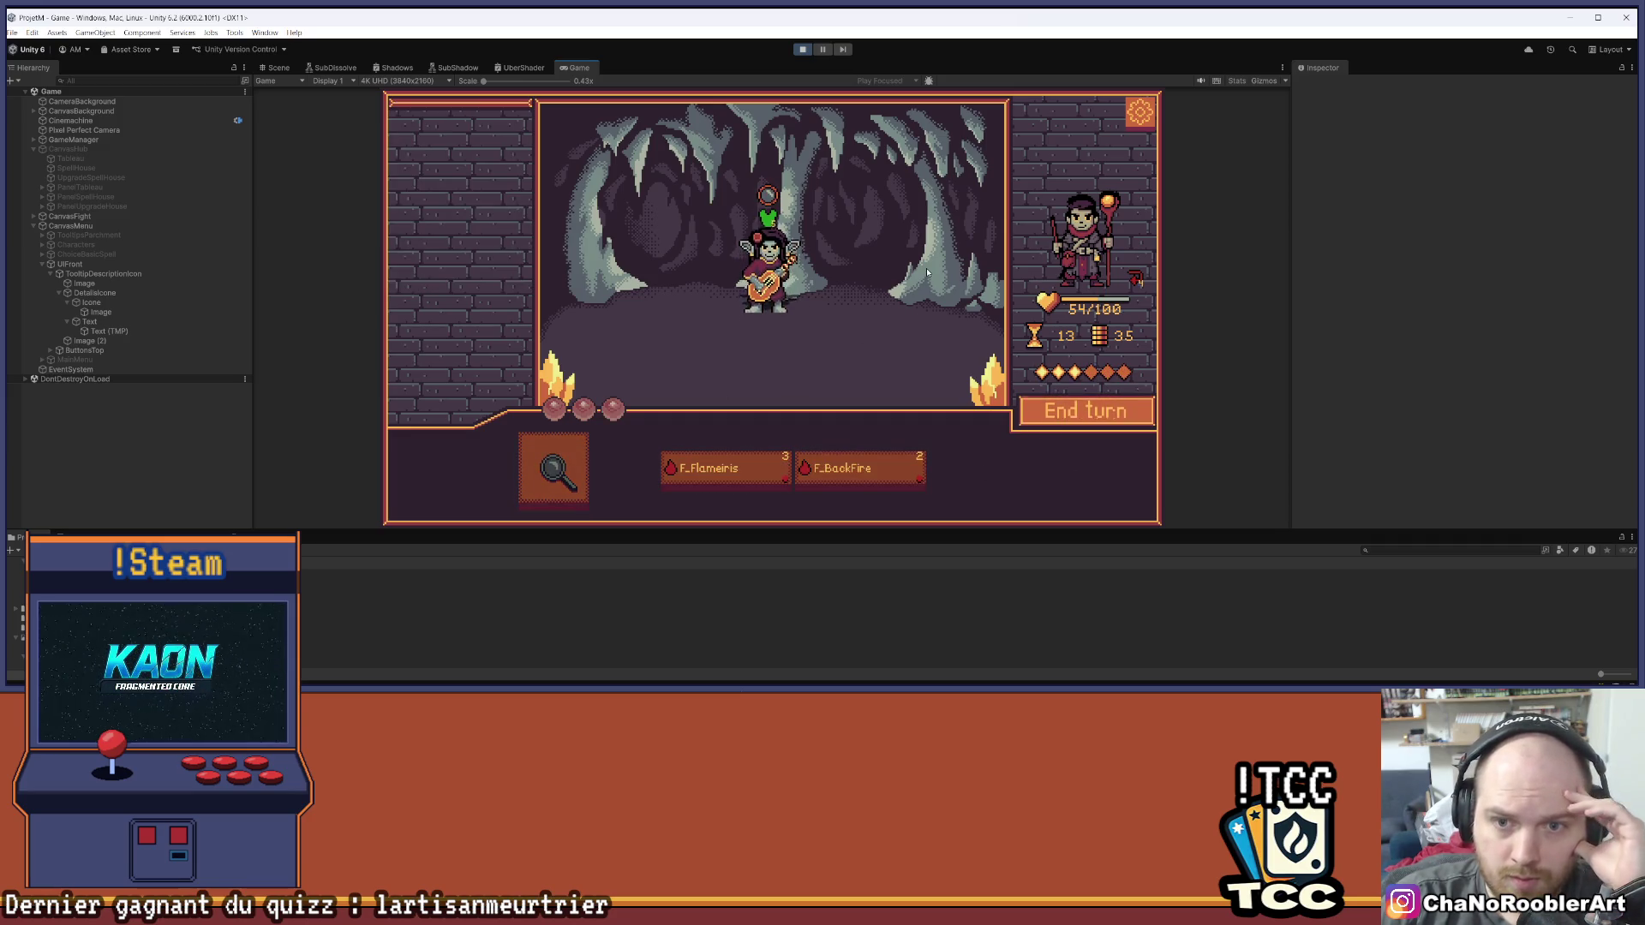
{"action": "left_click", "coordinate": [770, 197]}
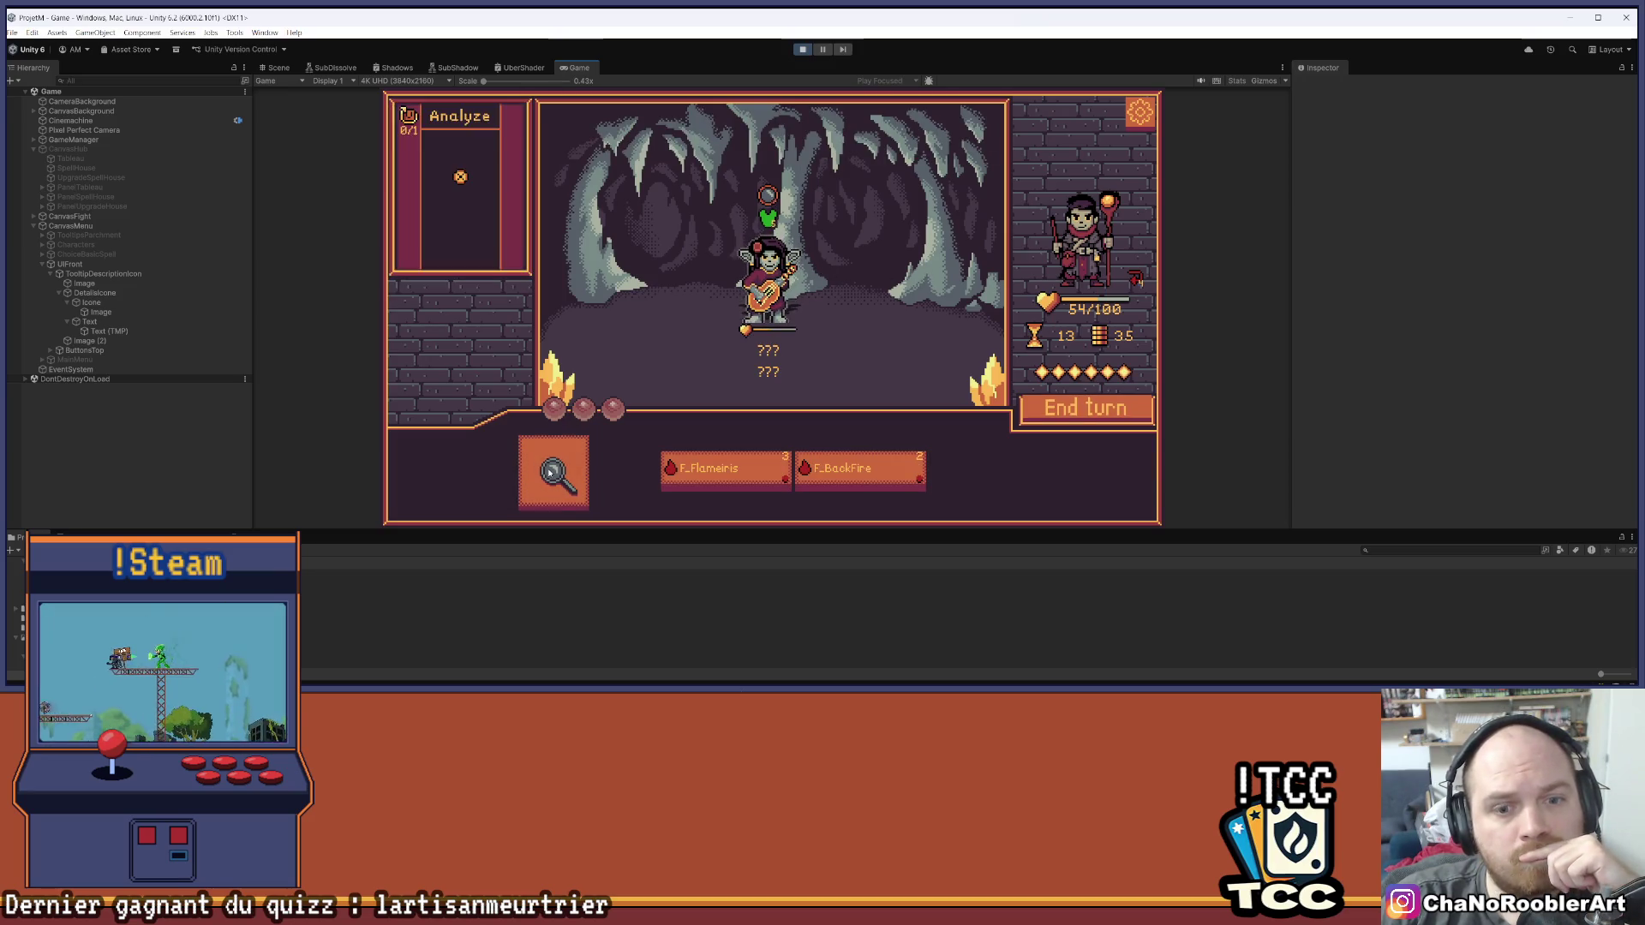
Cast F_Flameiris at the goblin guitarist and end the turn
{"action": "mouse_move", "coordinate": [748, 360]}
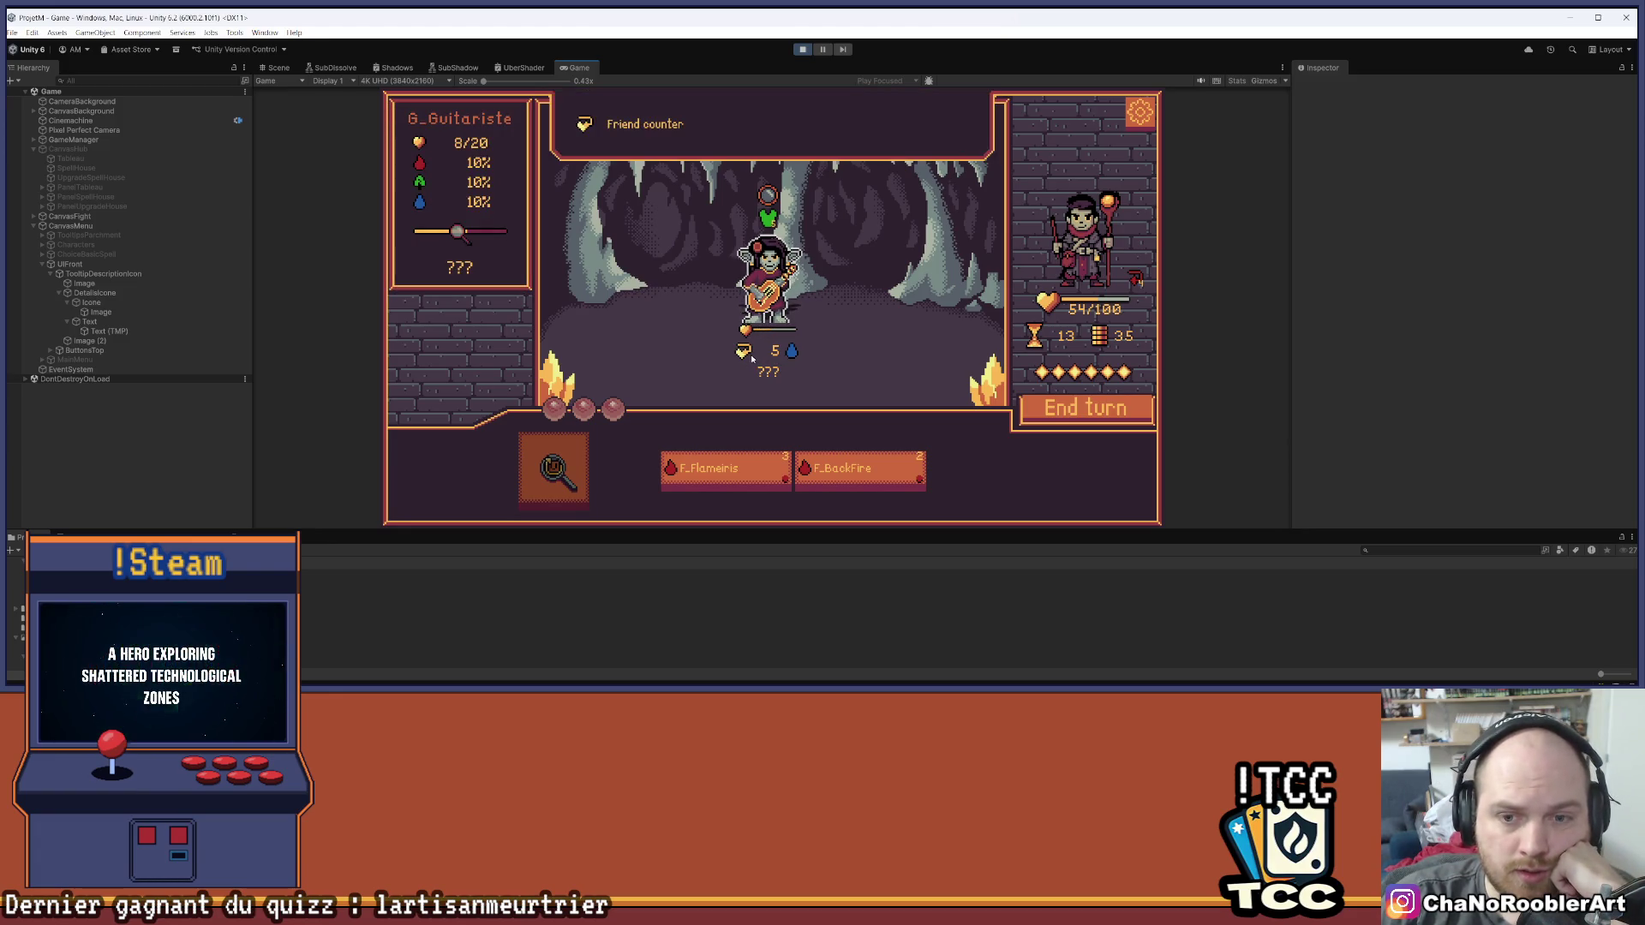
{"action": "left_click", "coordinate": [750, 484]}
{"action": "left_click", "coordinate": [768, 283]}
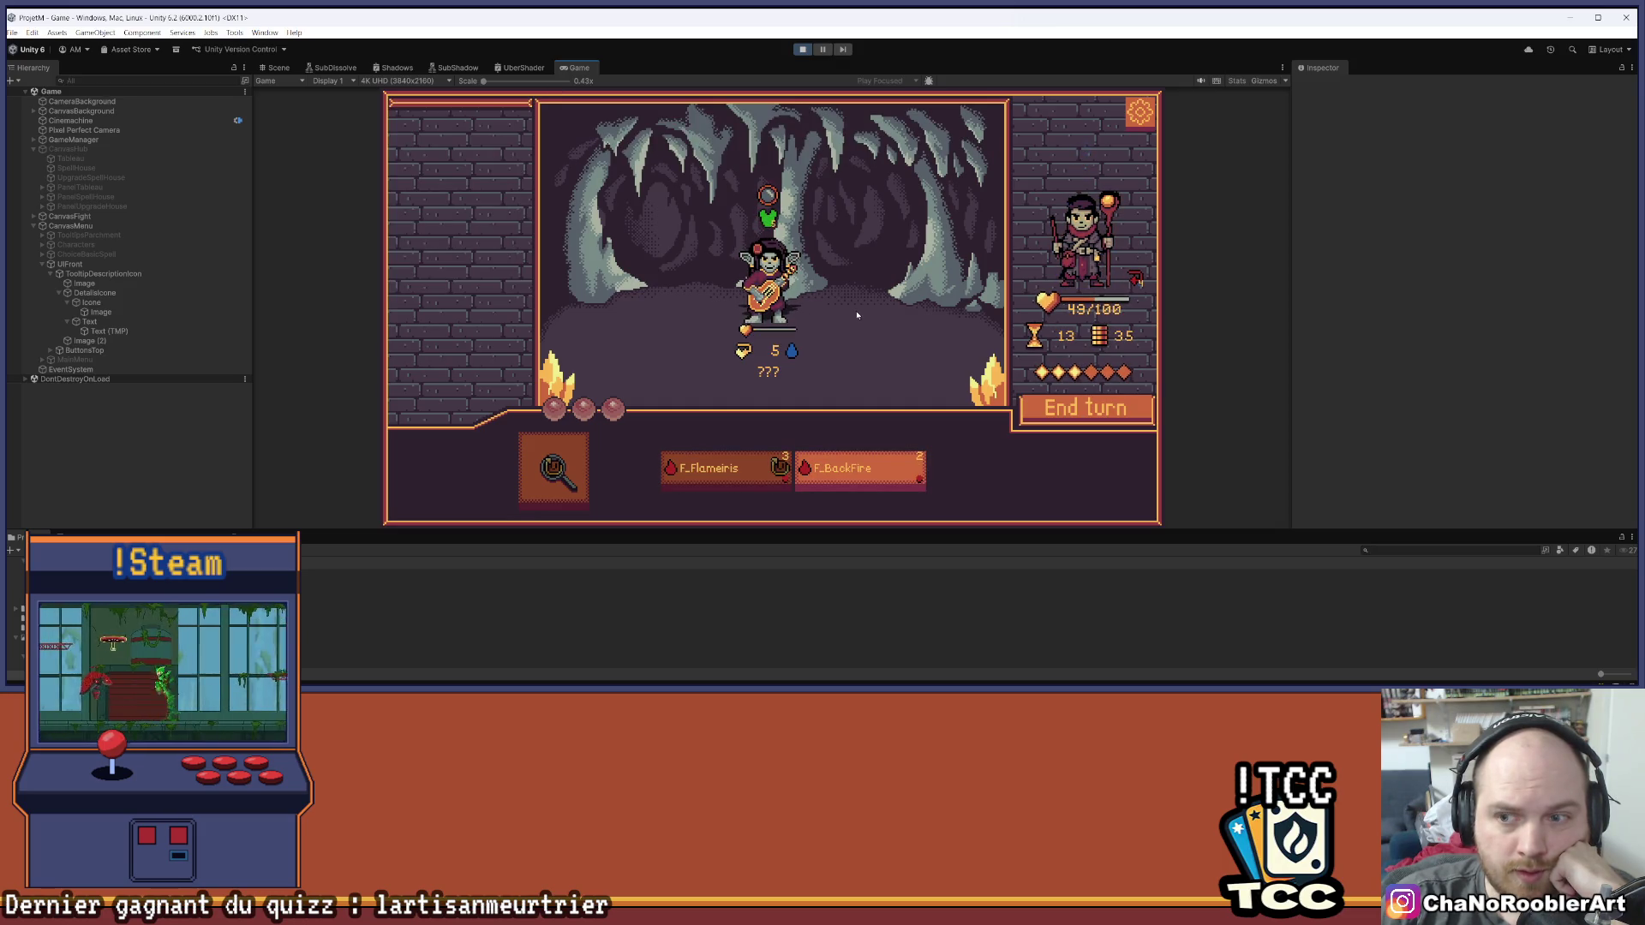
{"action": "mouse_move", "coordinate": [1136, 277]}
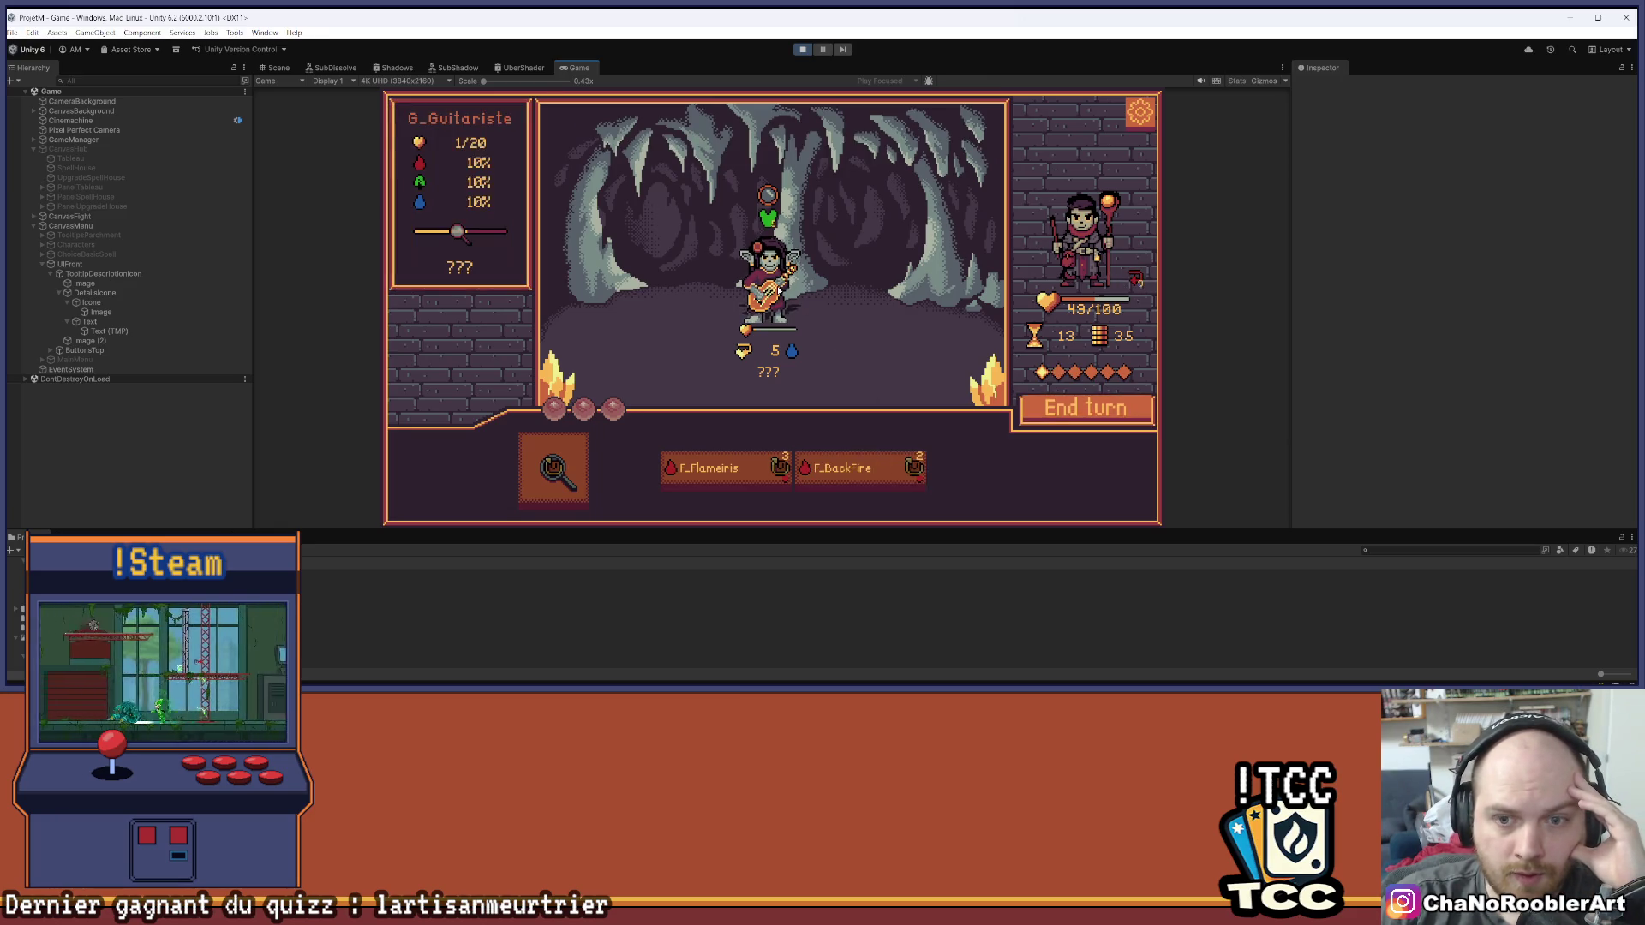
{"action": "left_click", "coordinate": [1085, 415]}
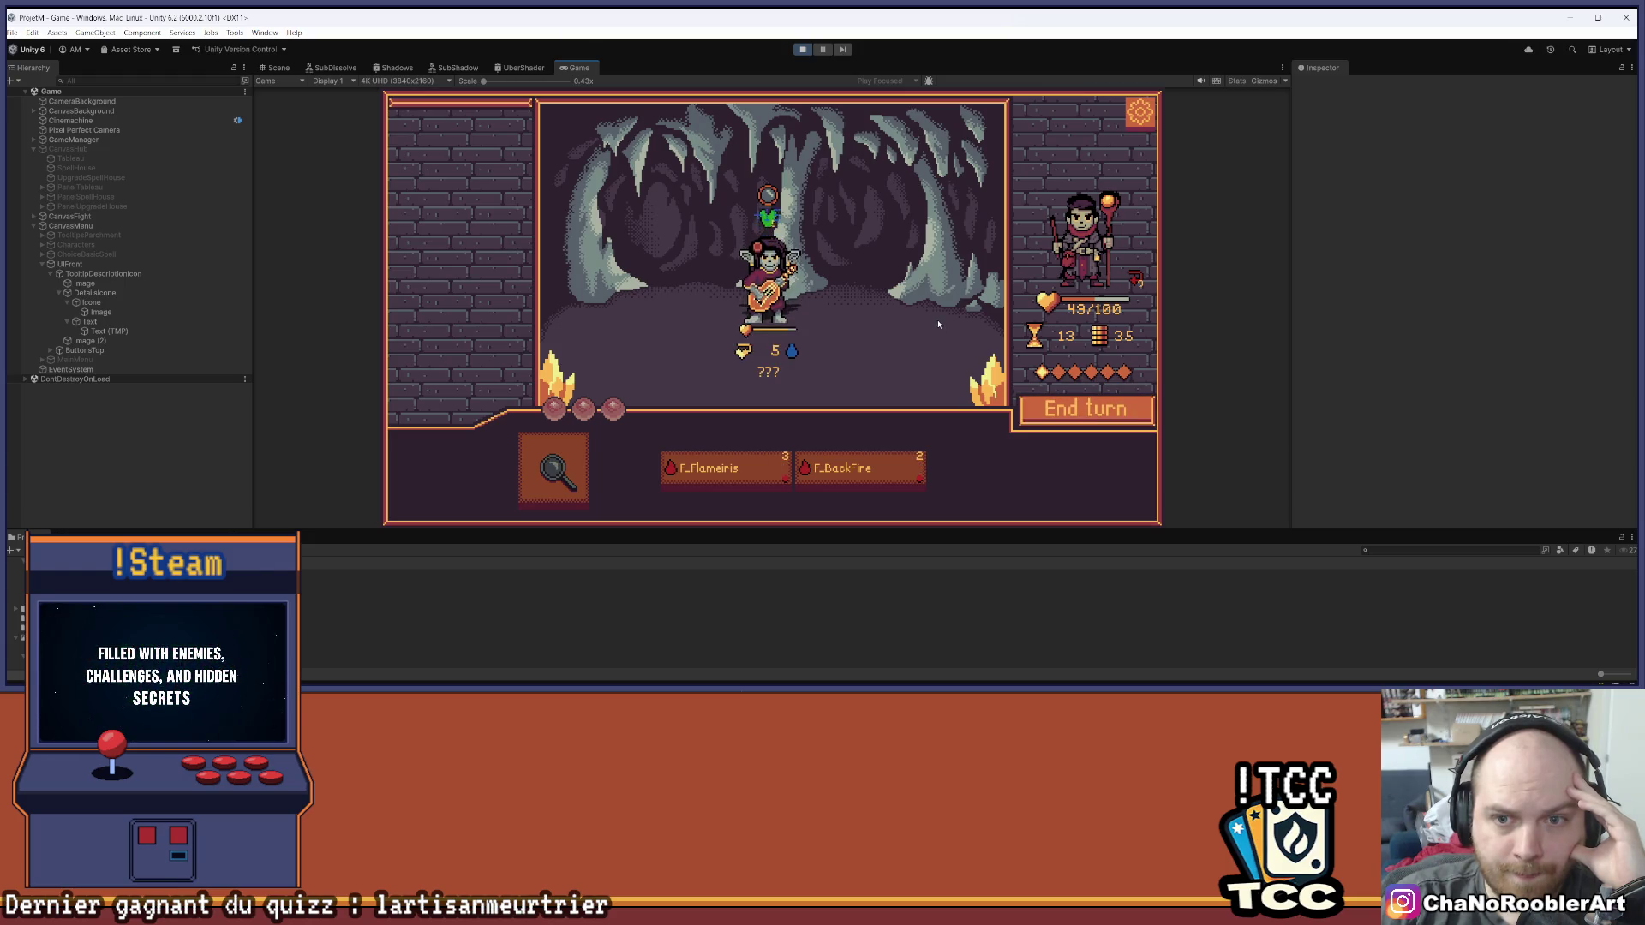
Reveal the guitarist's next action, analyse it, end the turn and pick F_Flameiris
{"action": "left_click", "coordinate": [572, 462]}
{"action": "mouse_move", "coordinate": [738, 468]}
{"action": "mouse_move", "coordinate": [749, 379]}
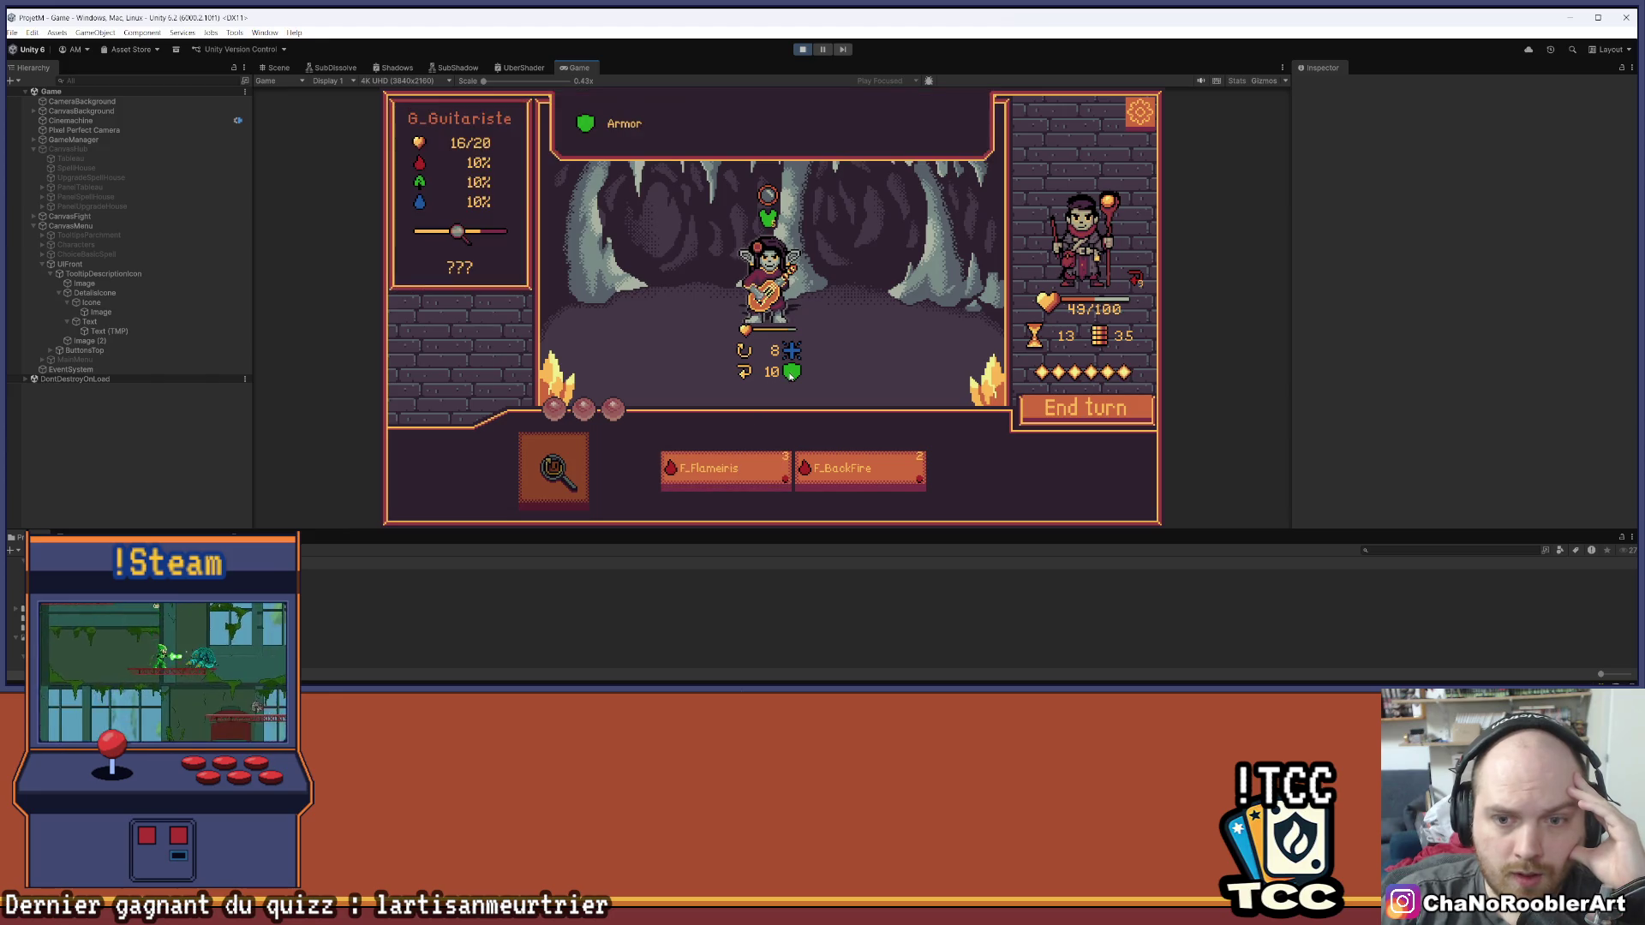
{"action": "left_click", "coordinate": [719, 472]}
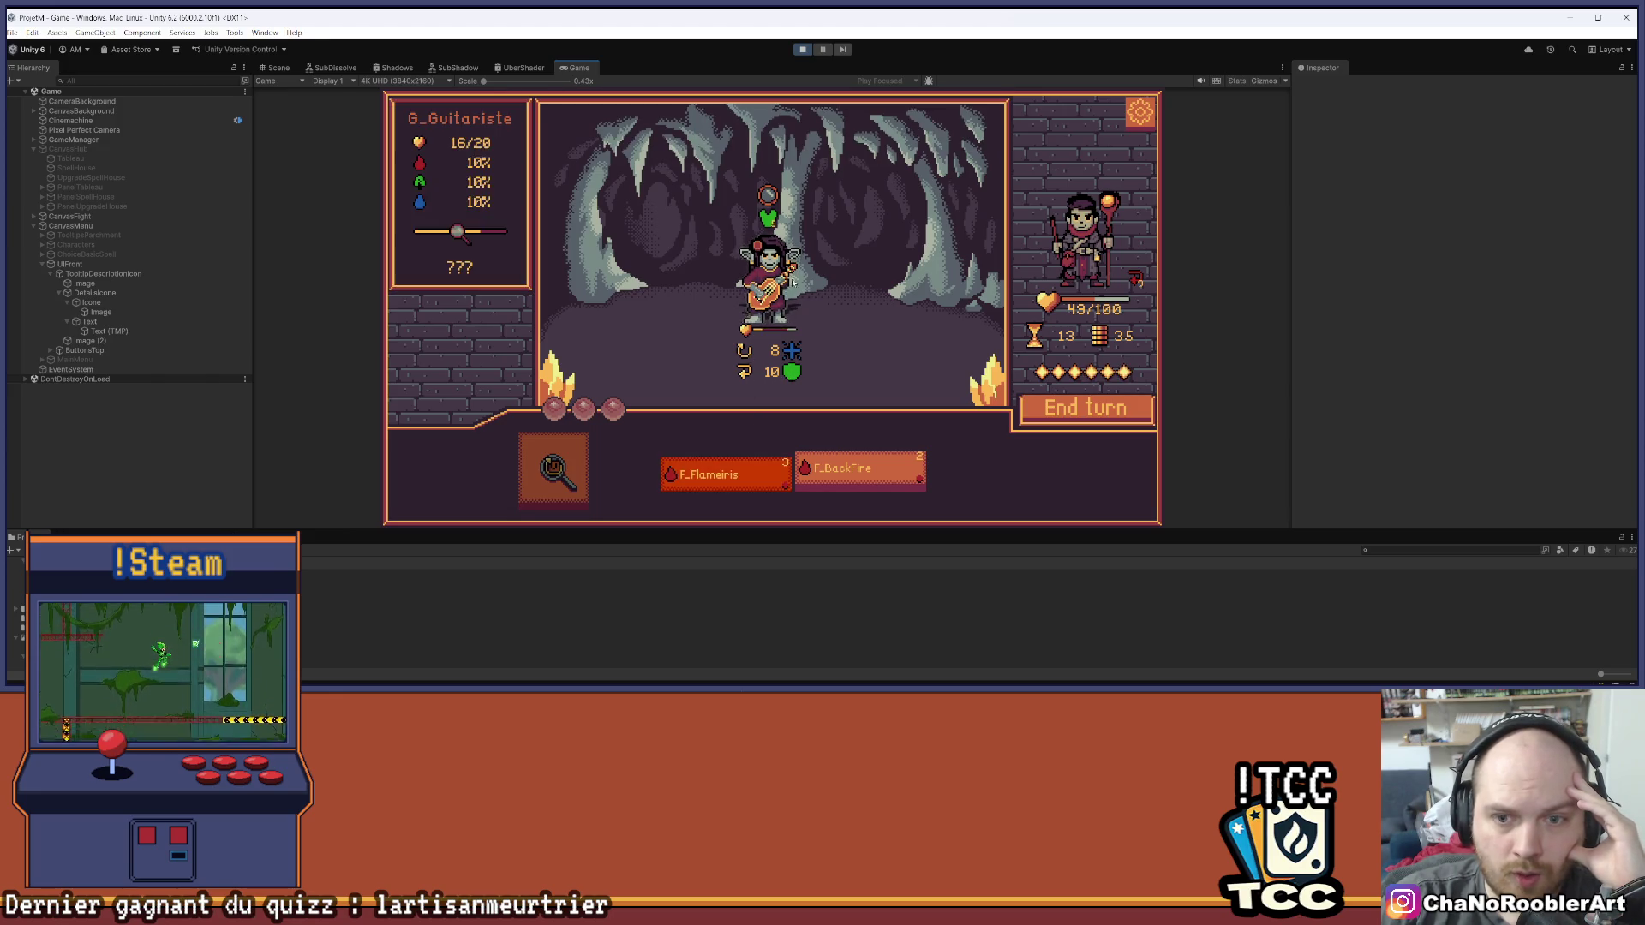
{"action": "left_click", "coordinate": [897, 258]}
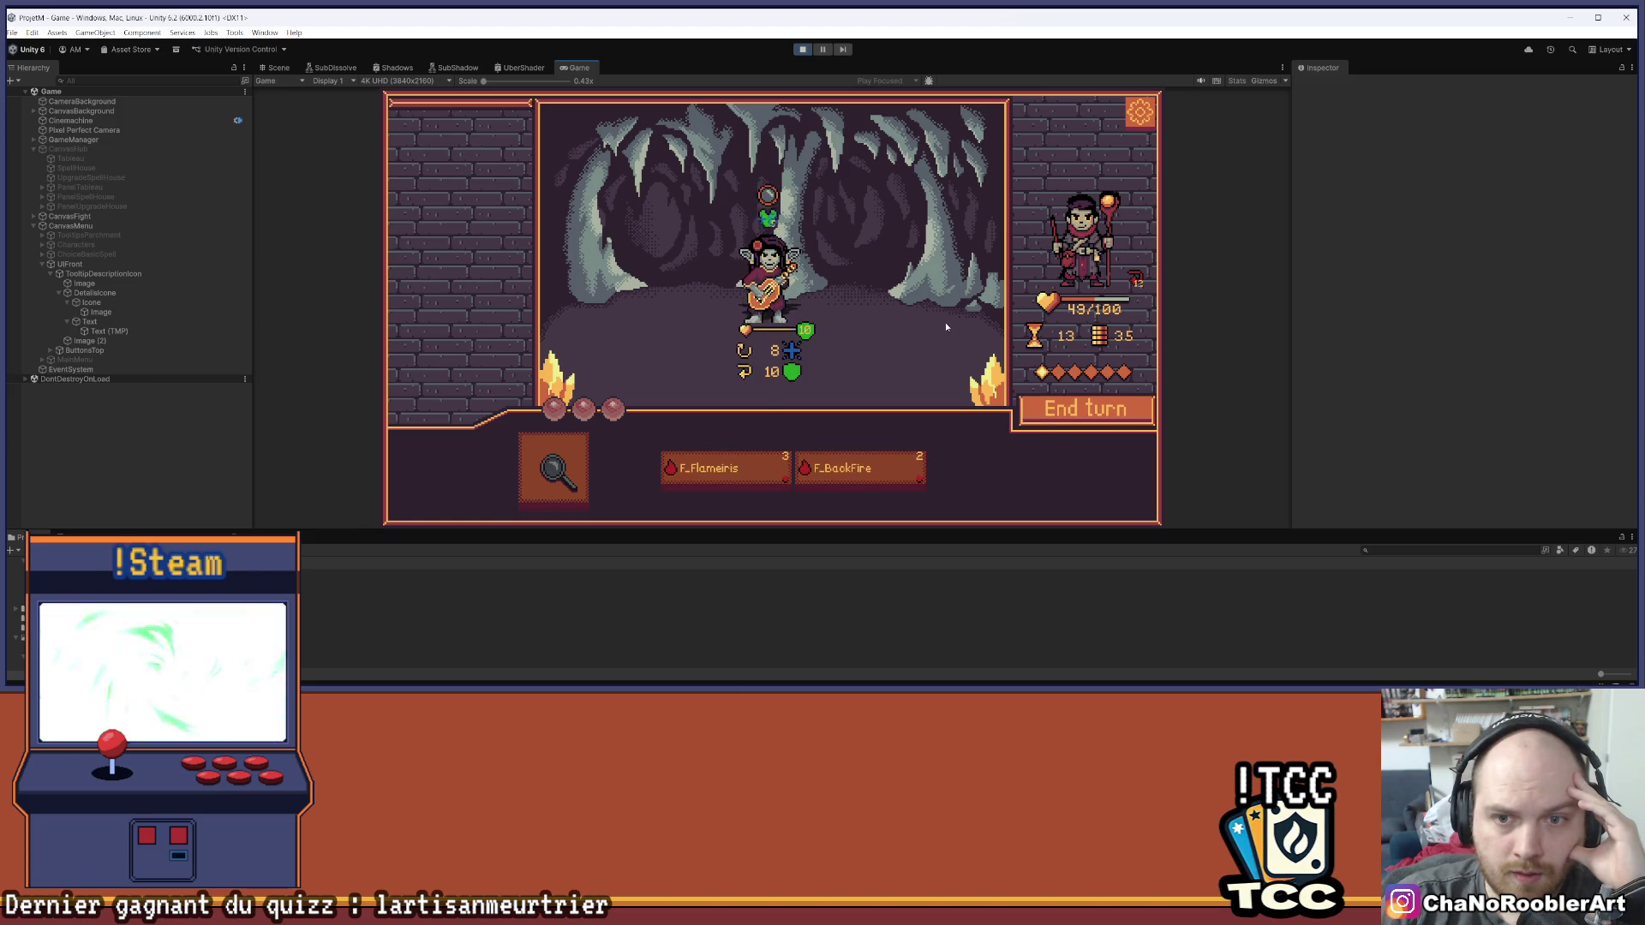
{"action": "left_click", "coordinate": [586, 454]}
{"action": "left_click", "coordinate": [768, 274]}
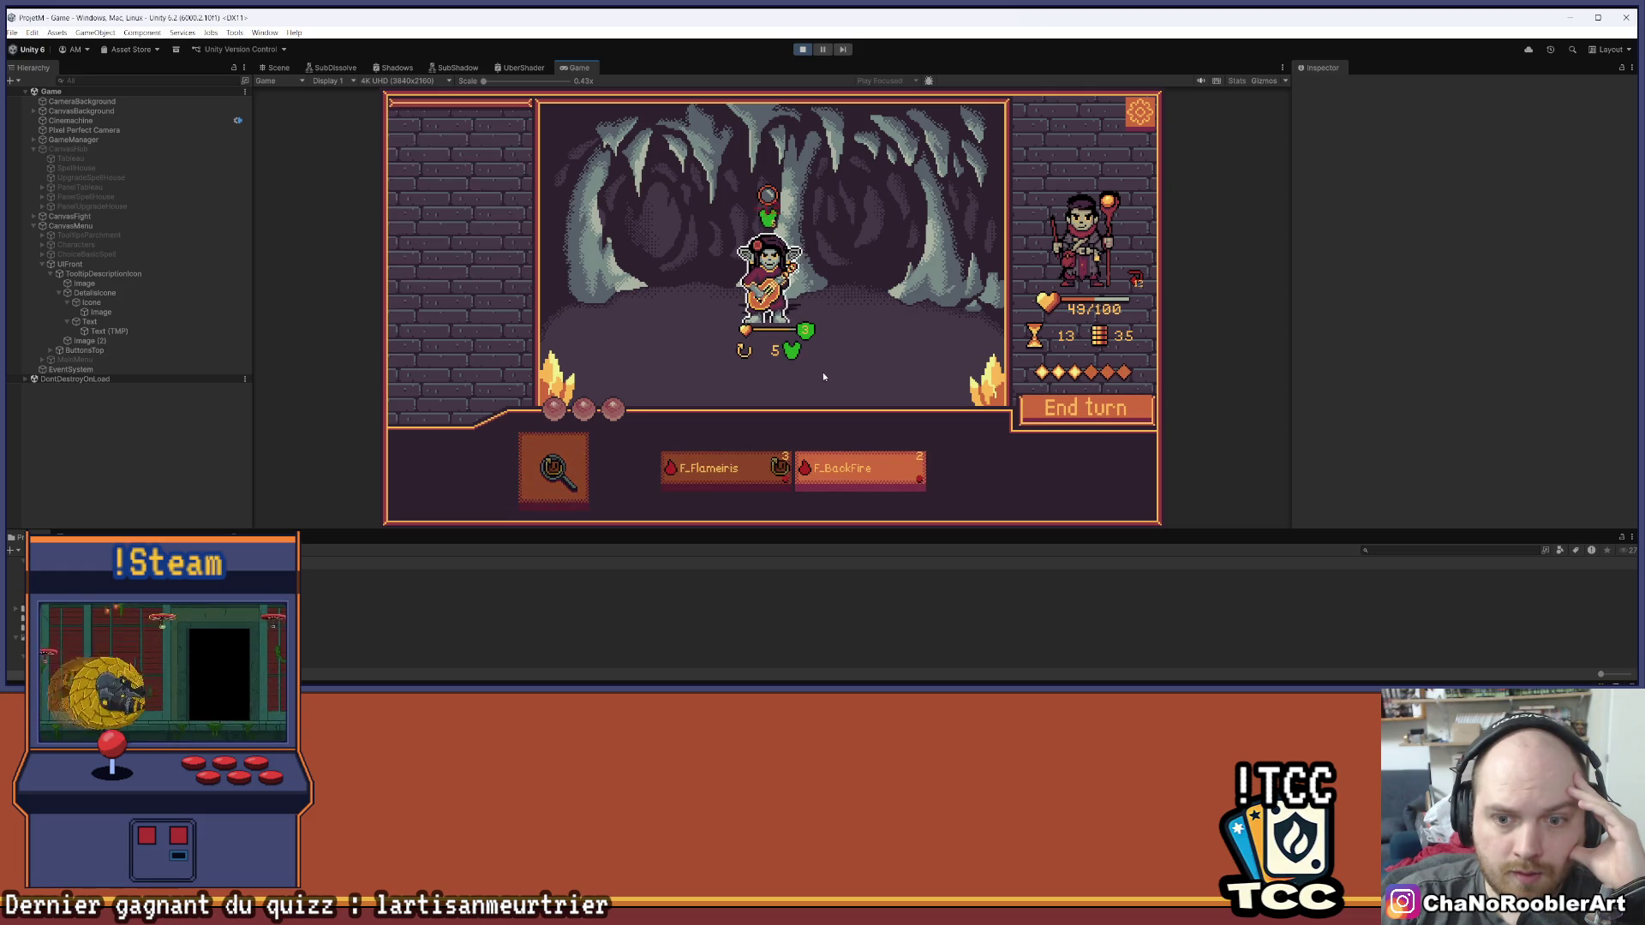
{"action": "left_click", "coordinate": [1044, 407]}
{"action": "left_click", "coordinate": [740, 468]}
Cast F_Flameiris and BackFire spells repeatedly at the goblin guitarist
{"action": "left_click", "coordinate": [782, 274]}
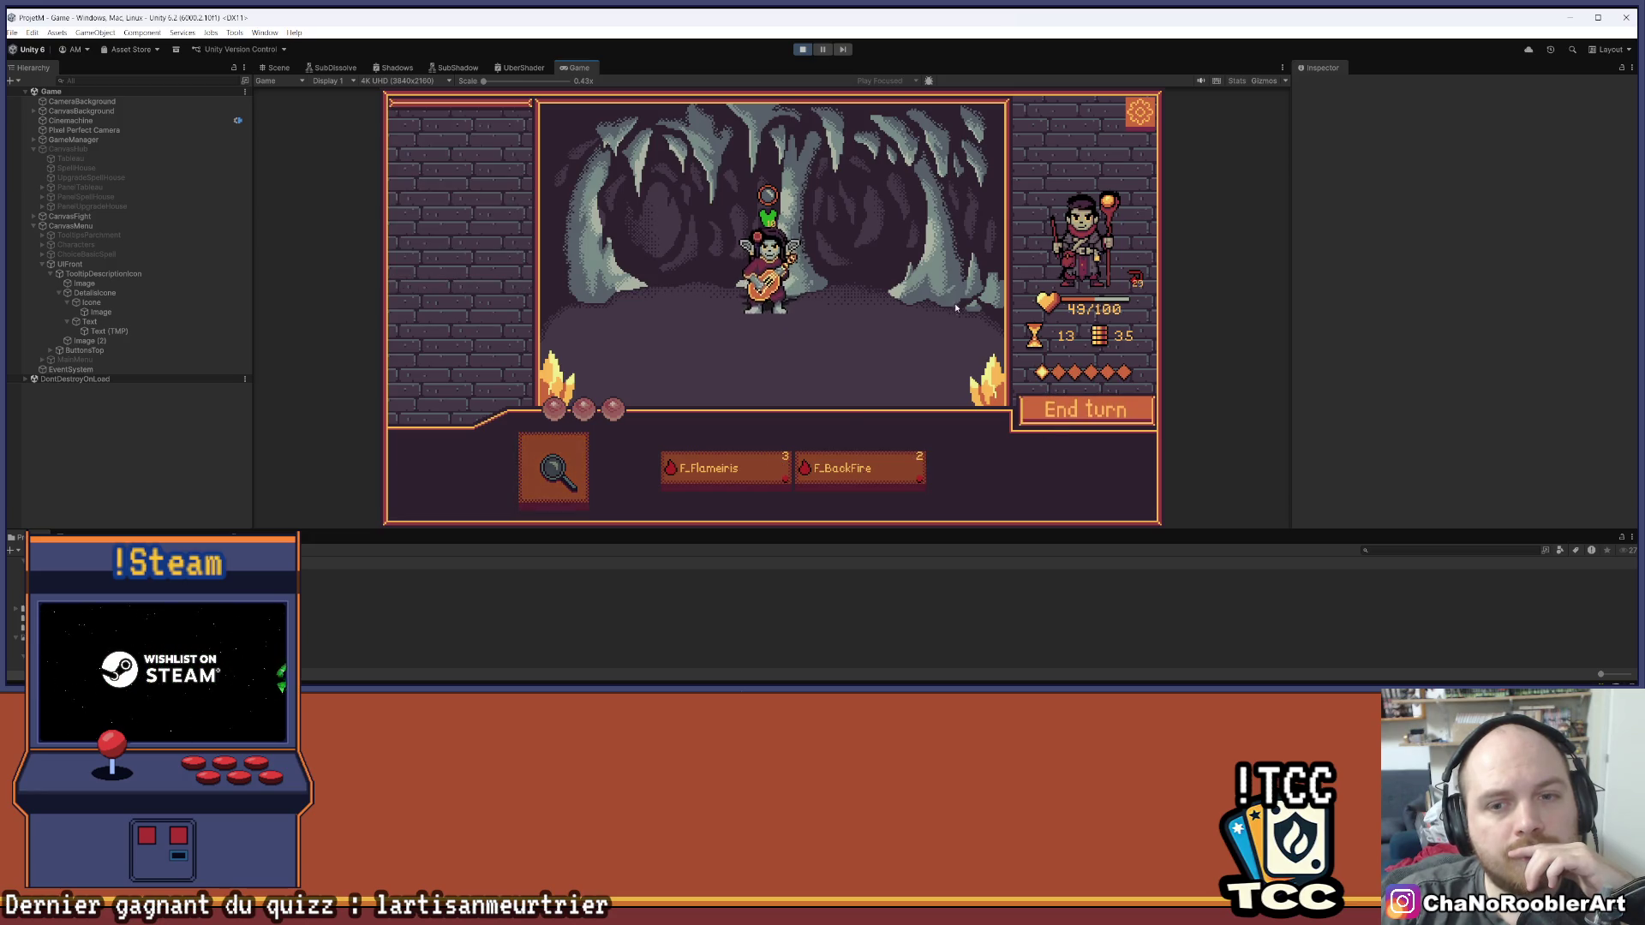
{"action": "left_click", "coordinate": [724, 470]}
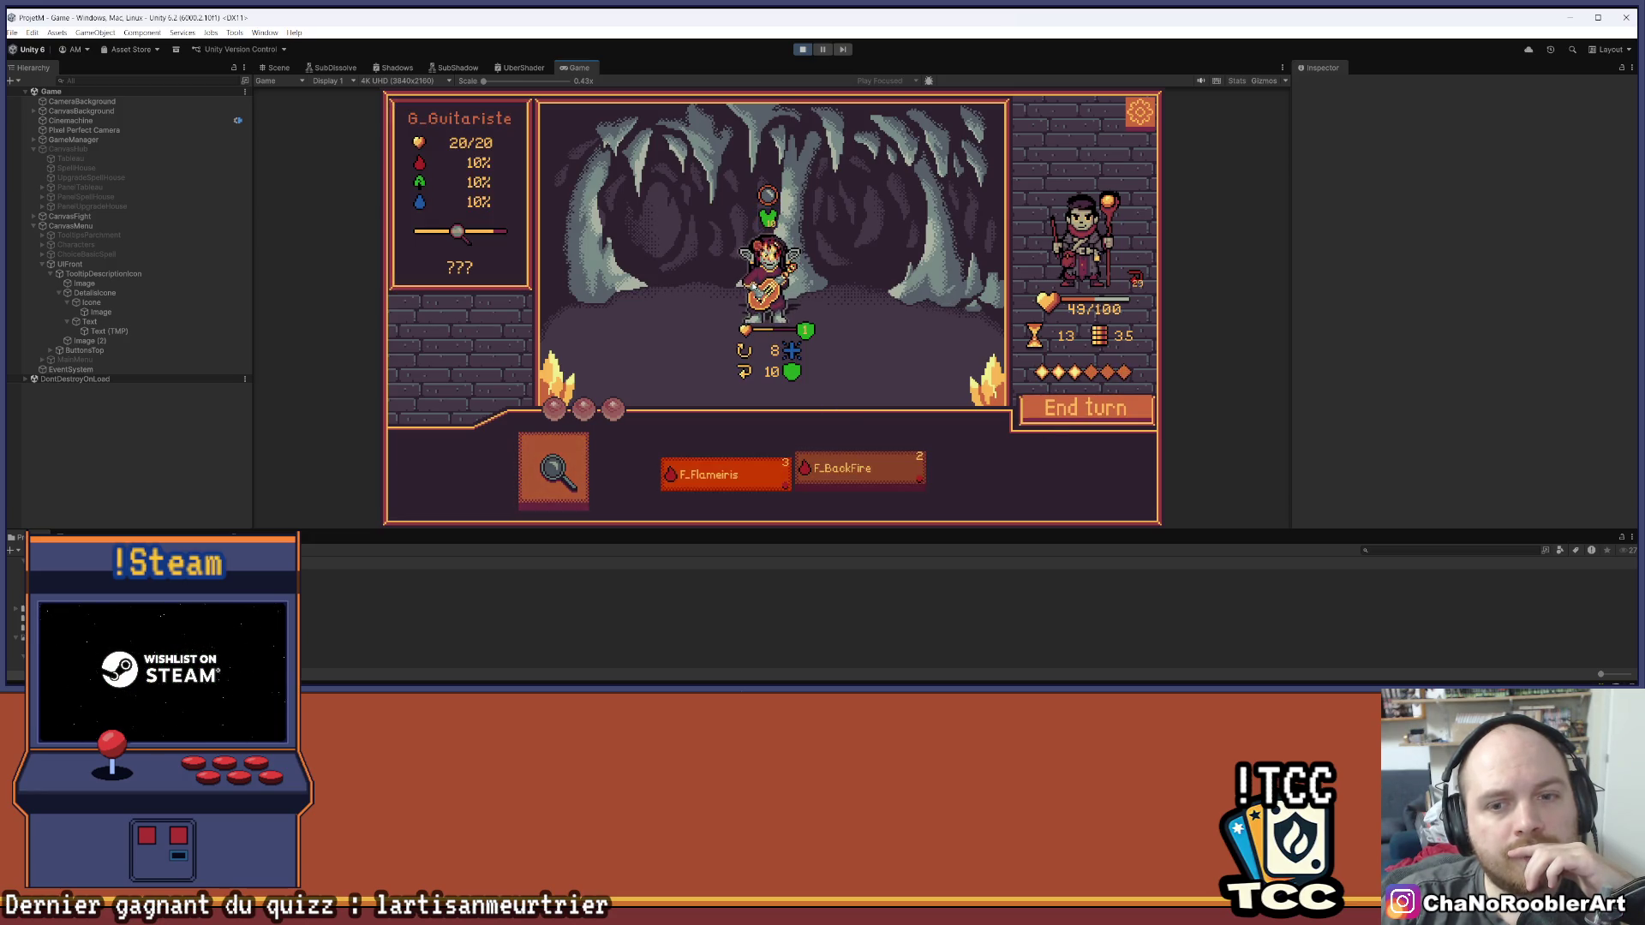
{"action": "left_click", "coordinate": [754, 287]}
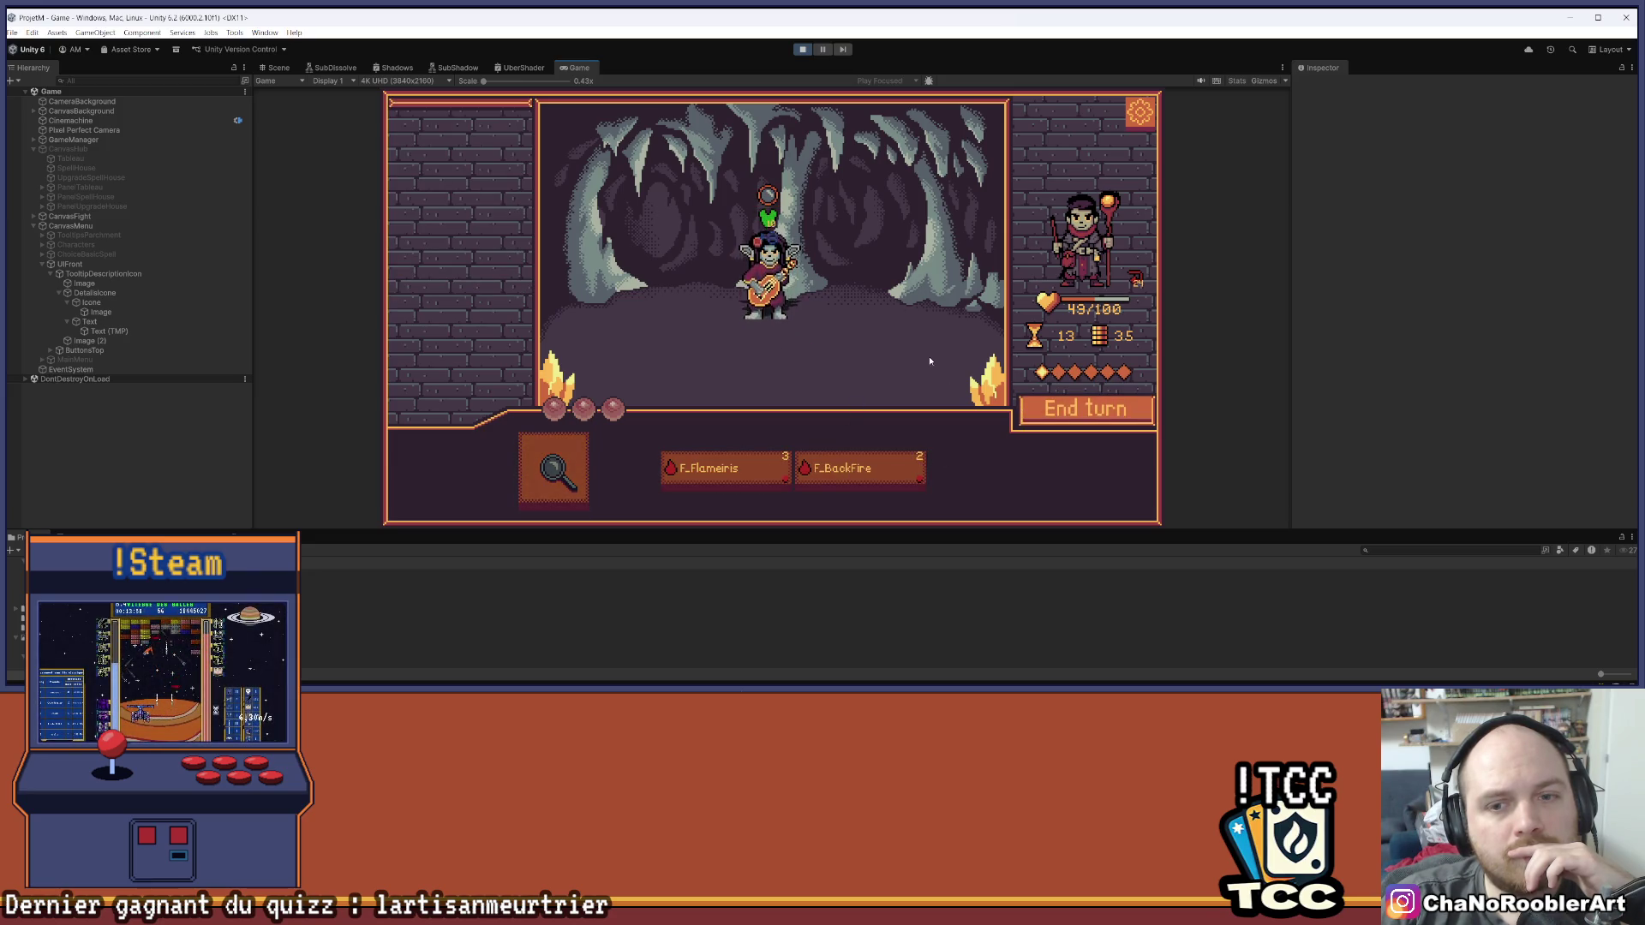
{"action": "key", "text": "1"}
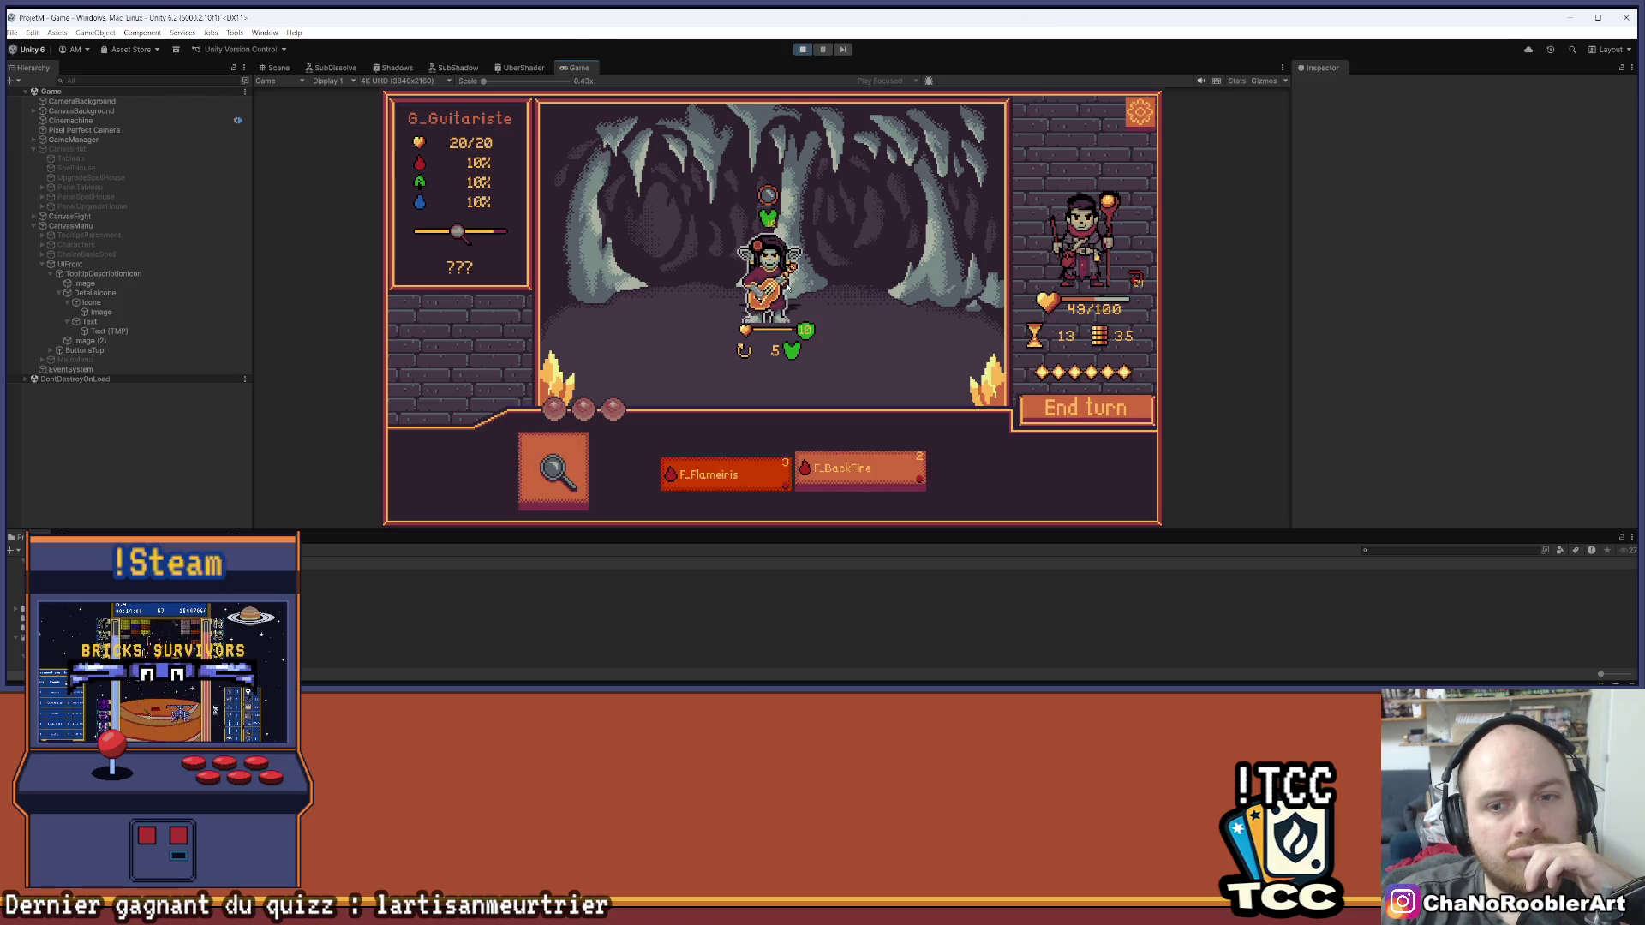
{"action": "mouse_move", "coordinate": [749, 477]}
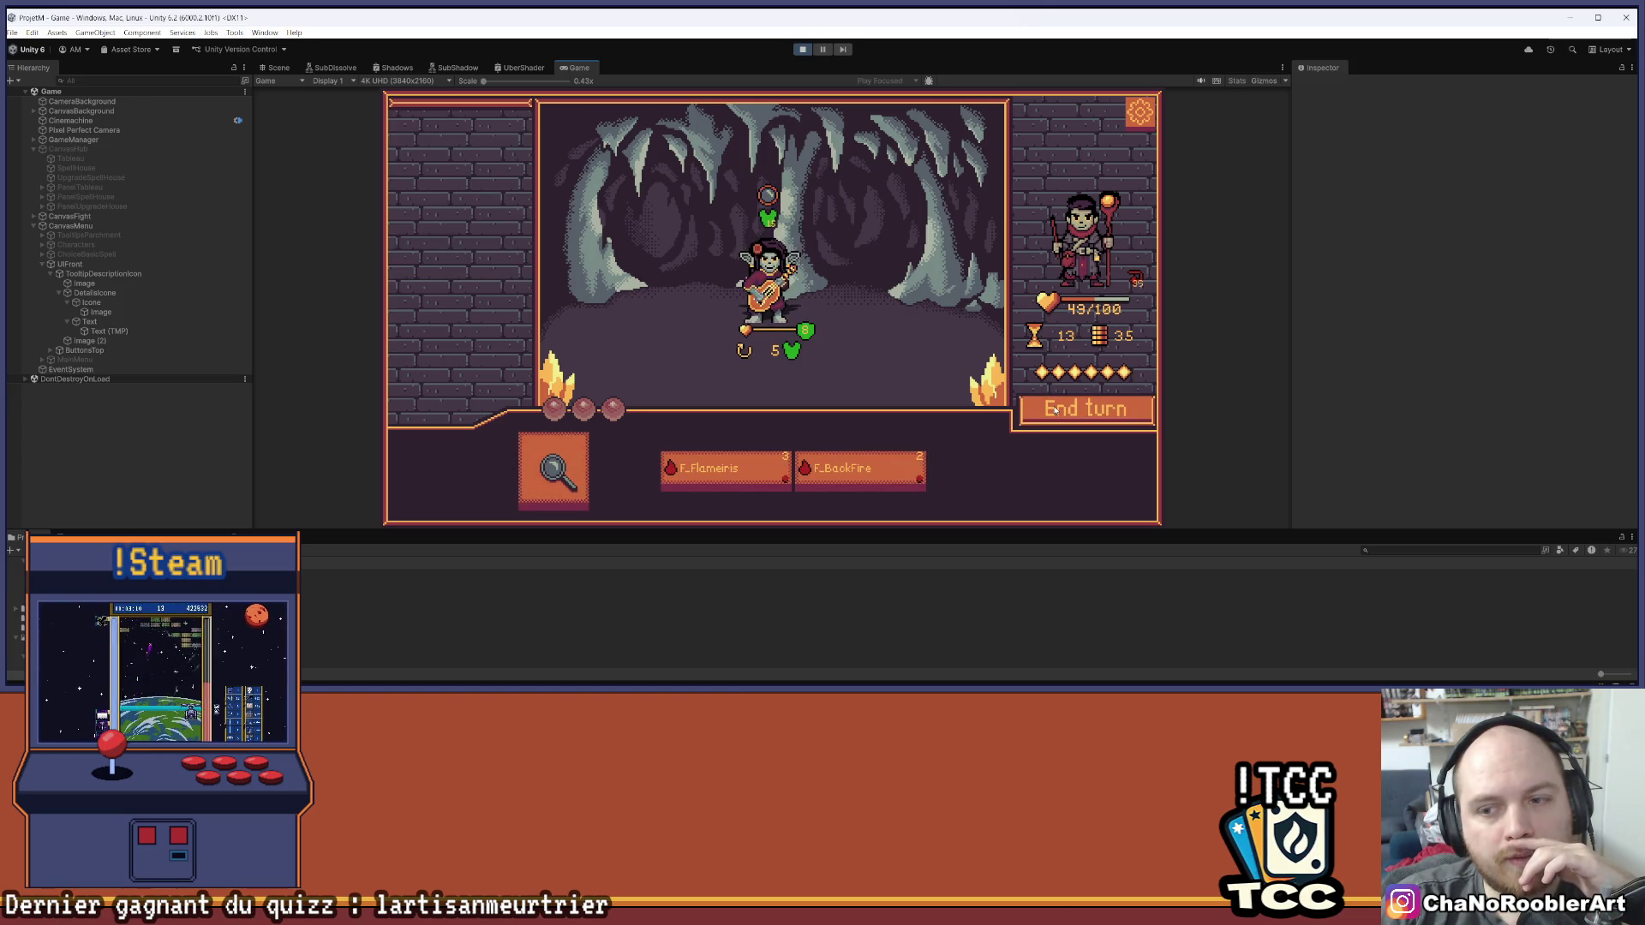
{"action": "left_click", "coordinate": [855, 477]}
{"action": "left_click", "coordinate": [724, 469]}
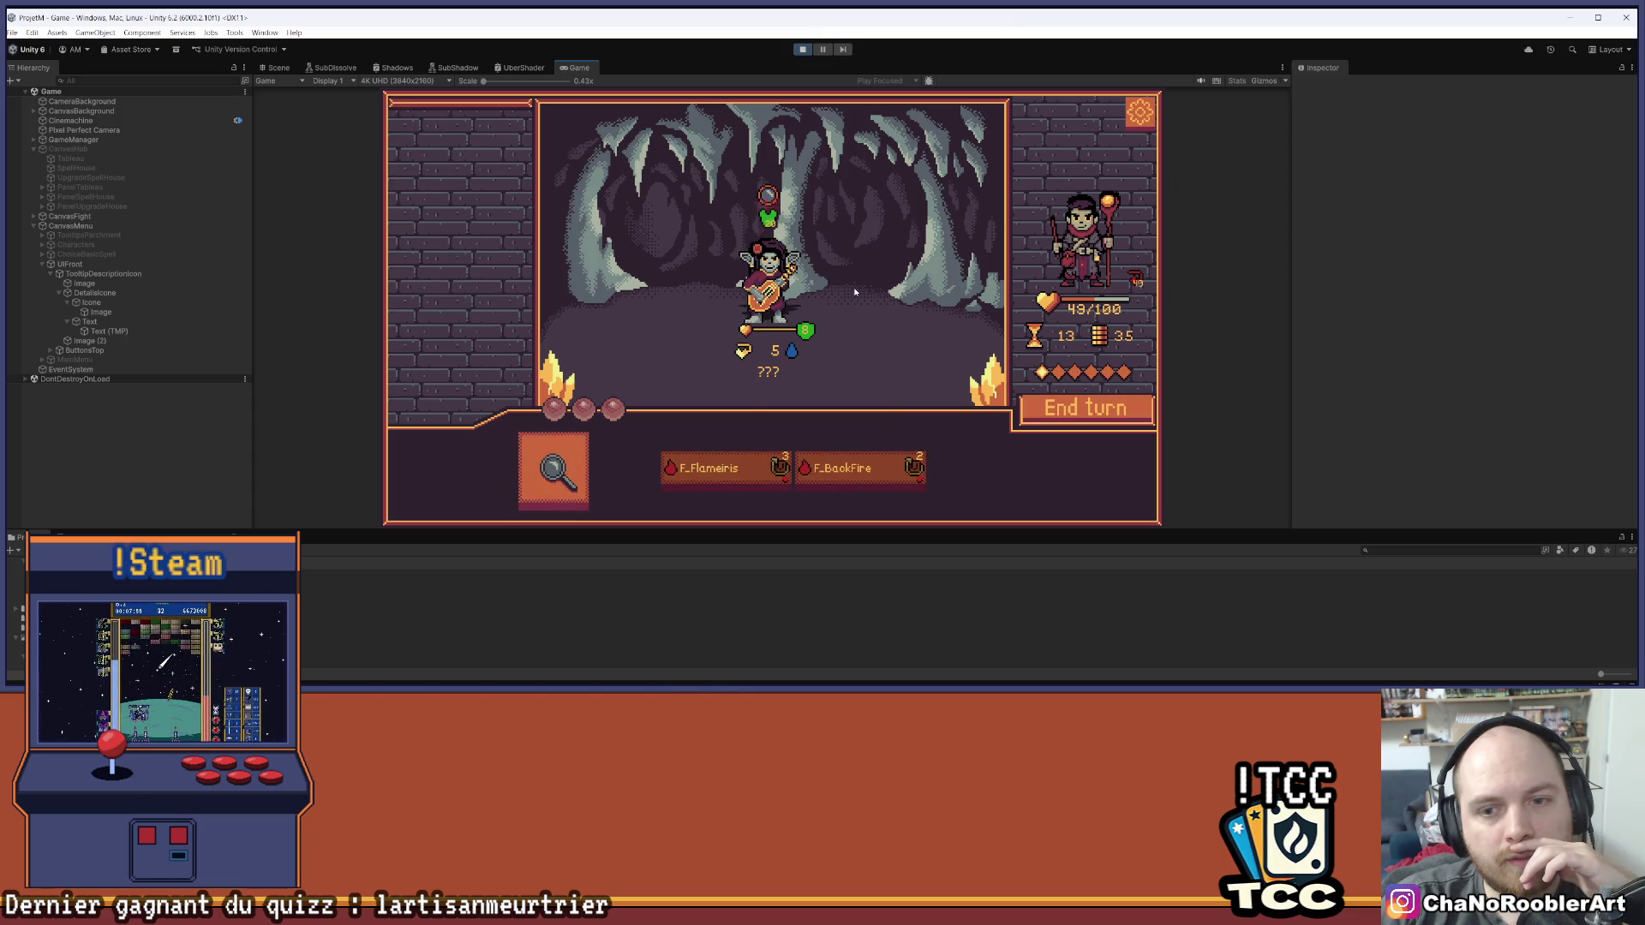
{"action": "mouse_move", "coordinate": [816, 339]}
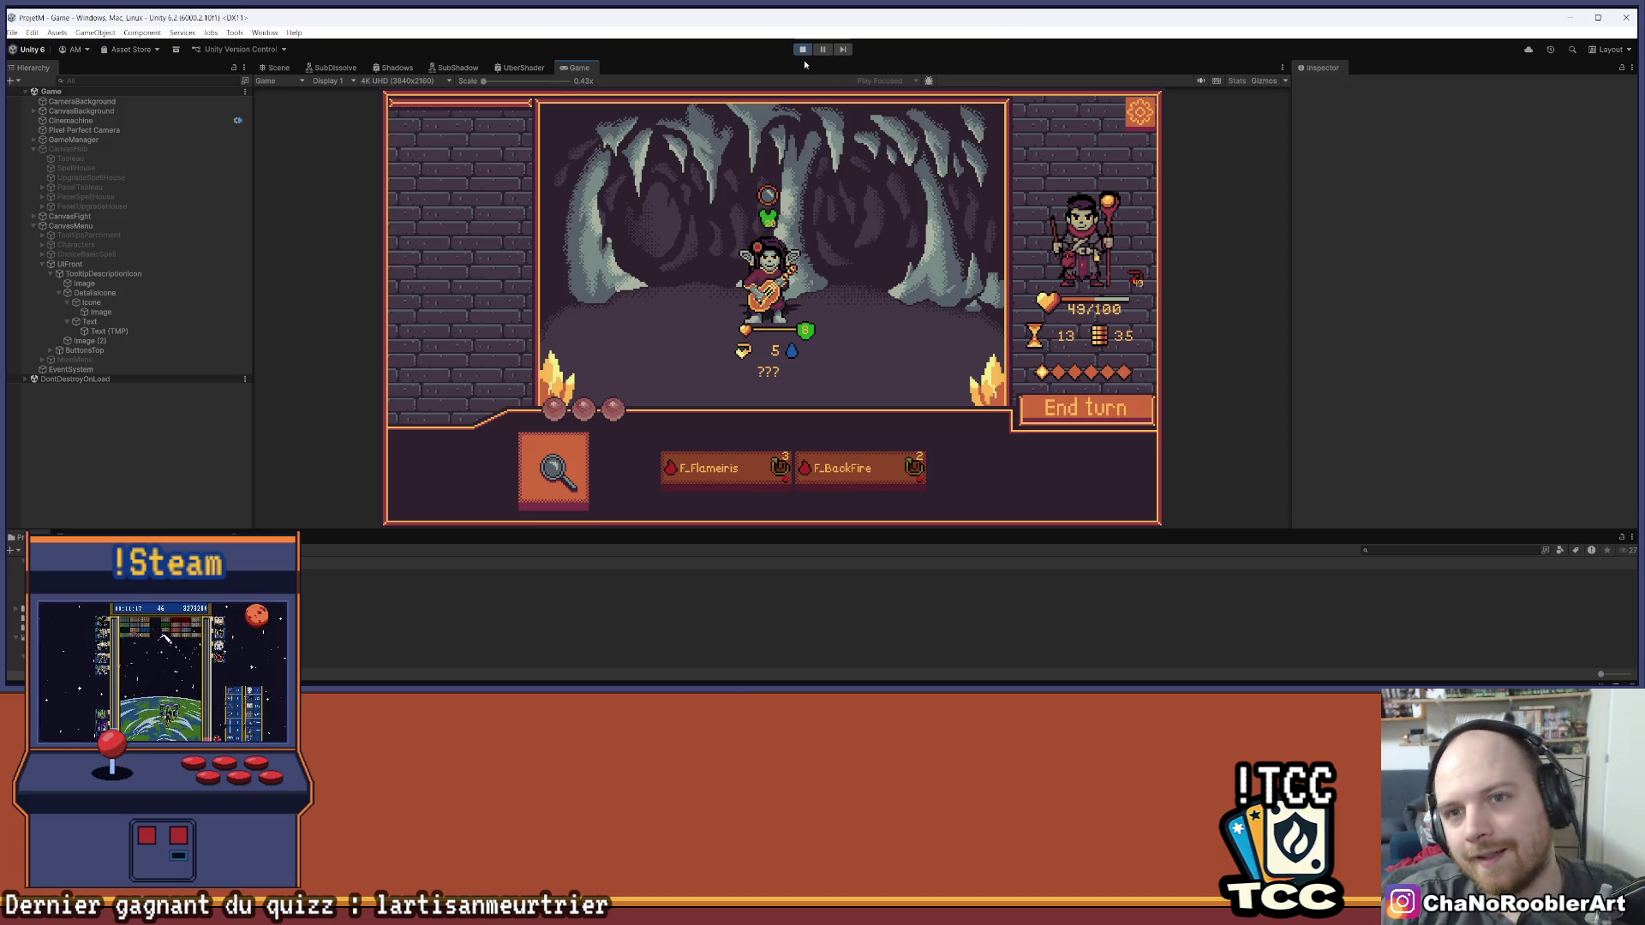
{"action": "mouse_move", "coordinate": [766, 324]}
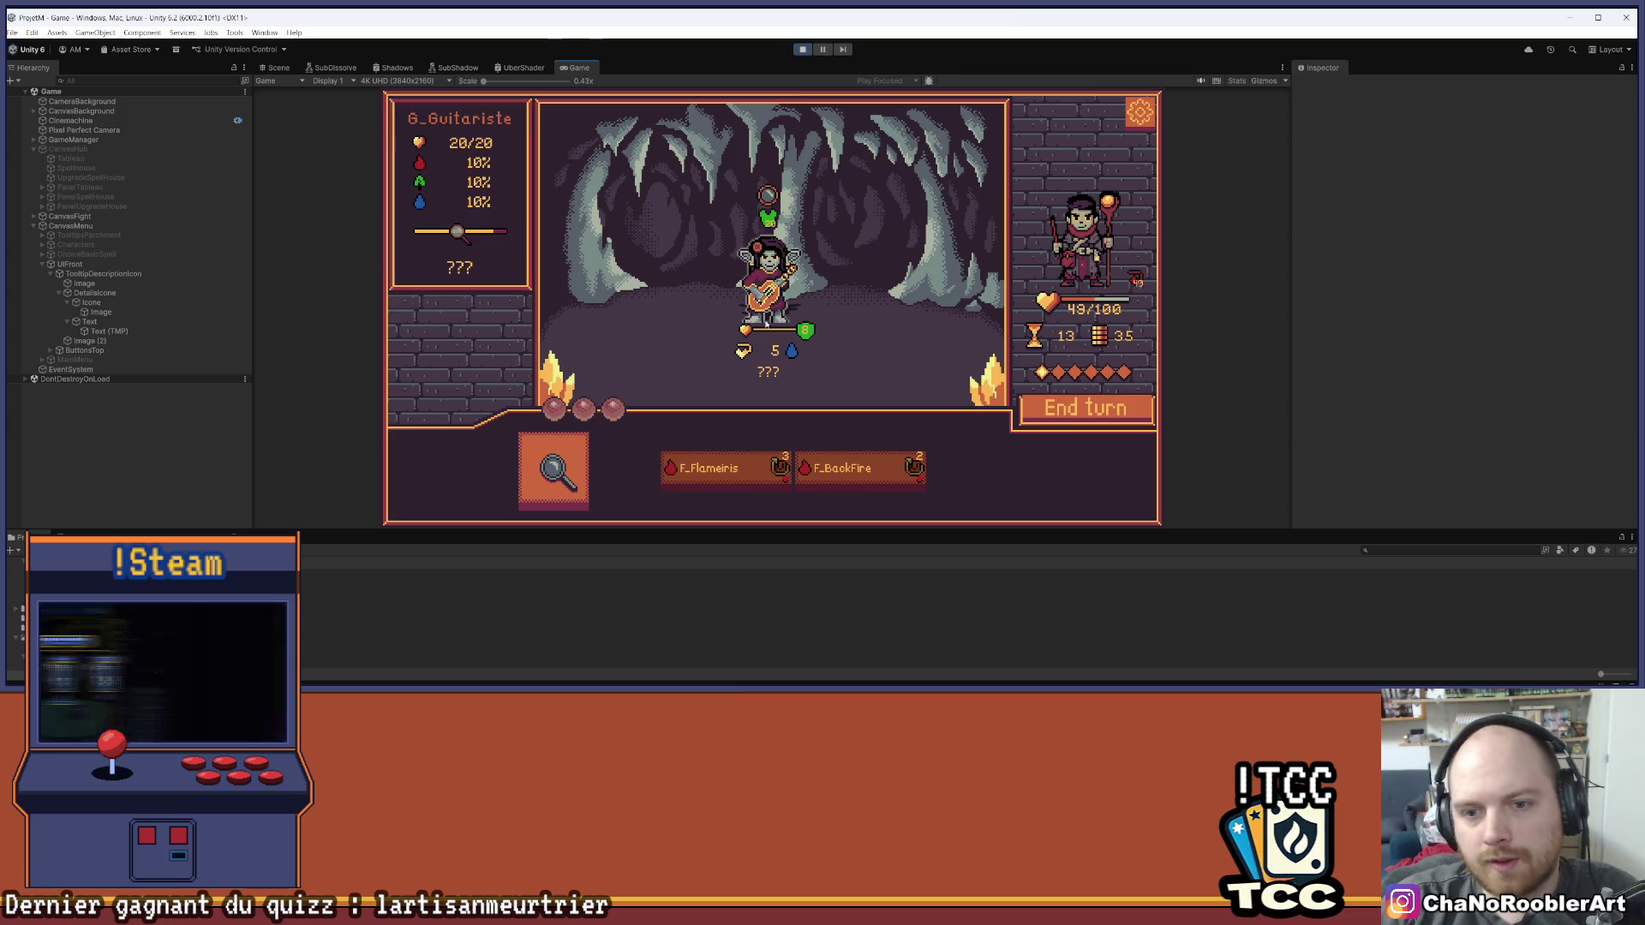
Stop the game, save the scene via File > Save, and restart Play mode
{"action": "left_click", "coordinate": [801, 50]}
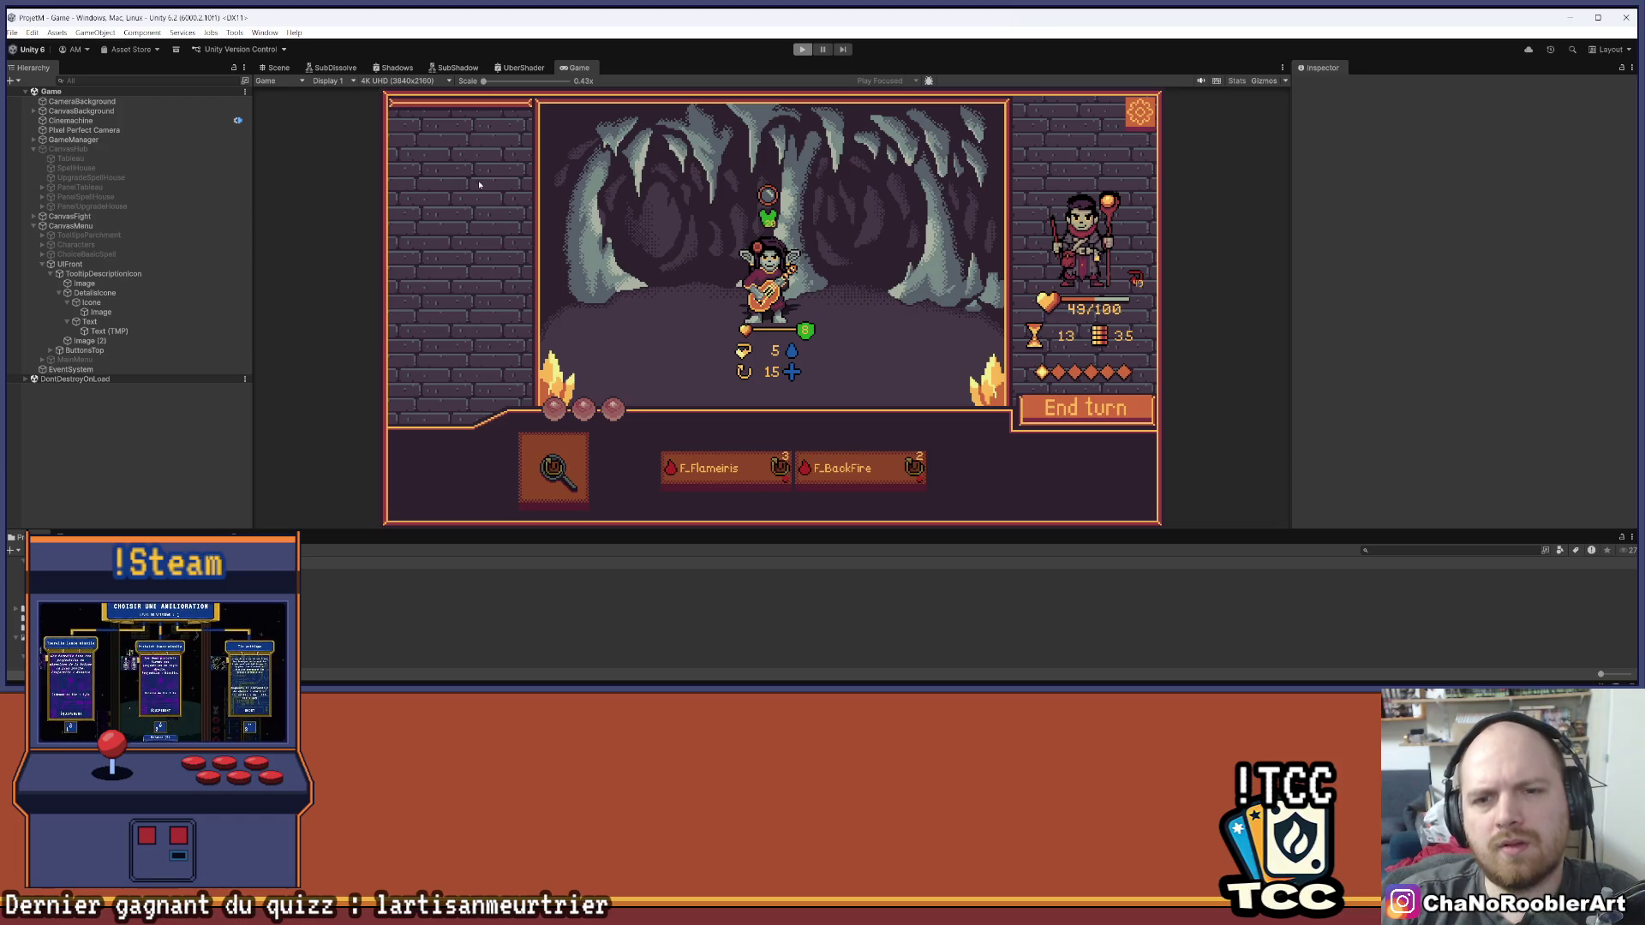
{"action": "left_click", "coordinate": [12, 33]}
{"action": "left_click", "coordinate": [34, 101]}
{"action": "left_click", "coordinate": [802, 49]}
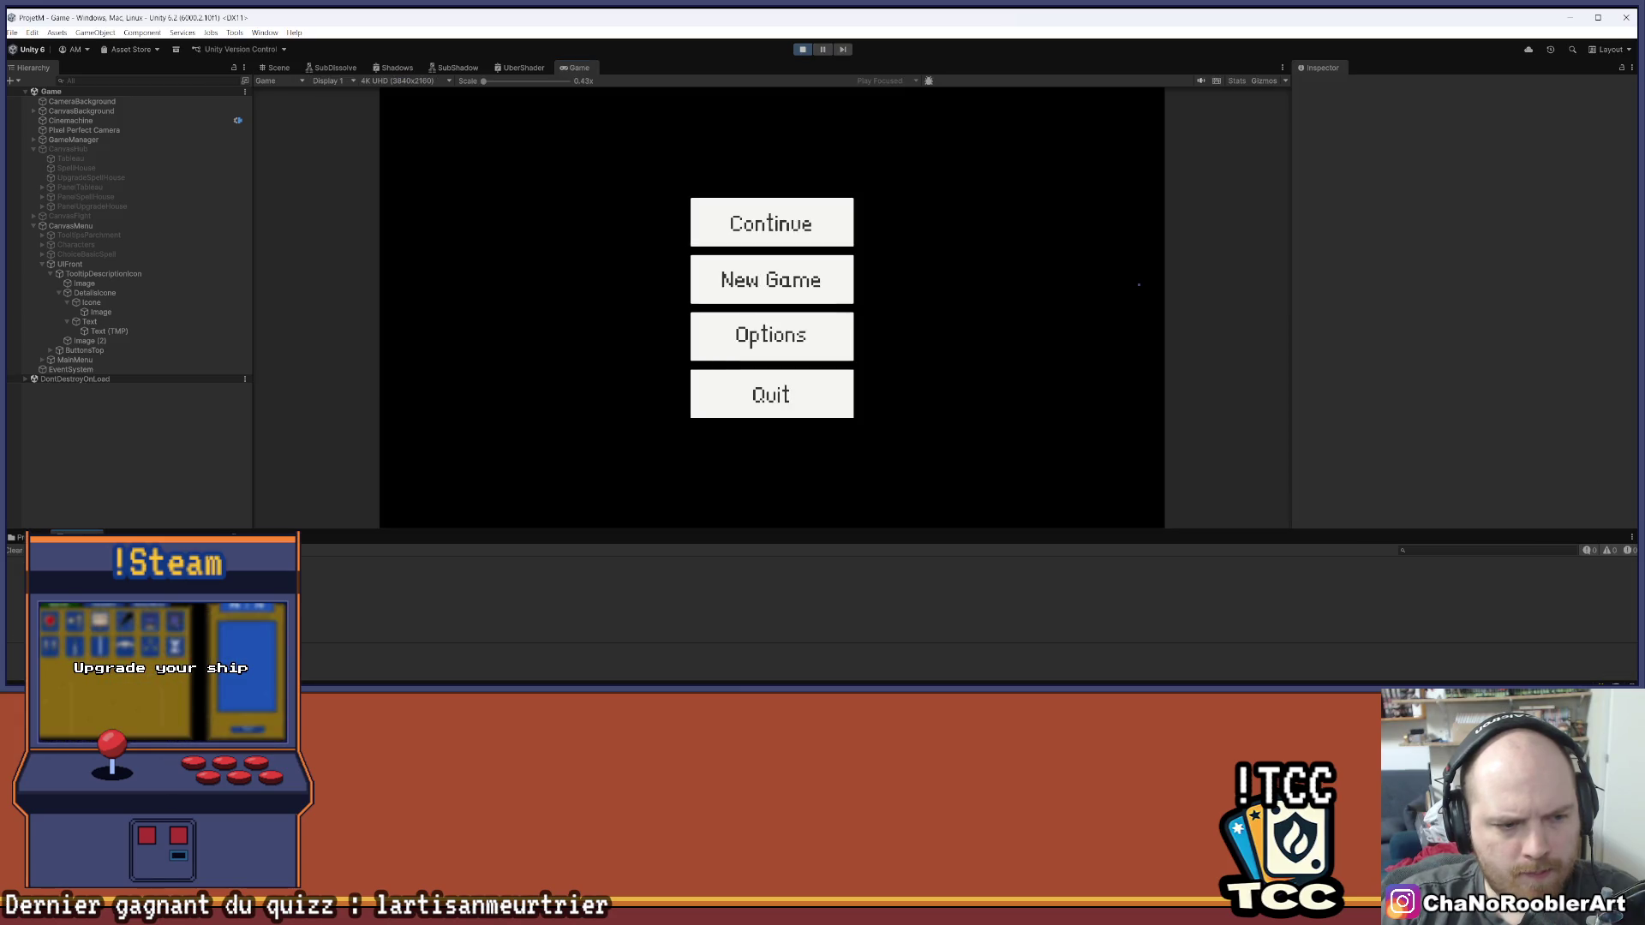
Continue the game, analyse the enemies, and hit the guitarist with F_Flameiris and BackFire
{"action": "left_click", "coordinate": [771, 222]}
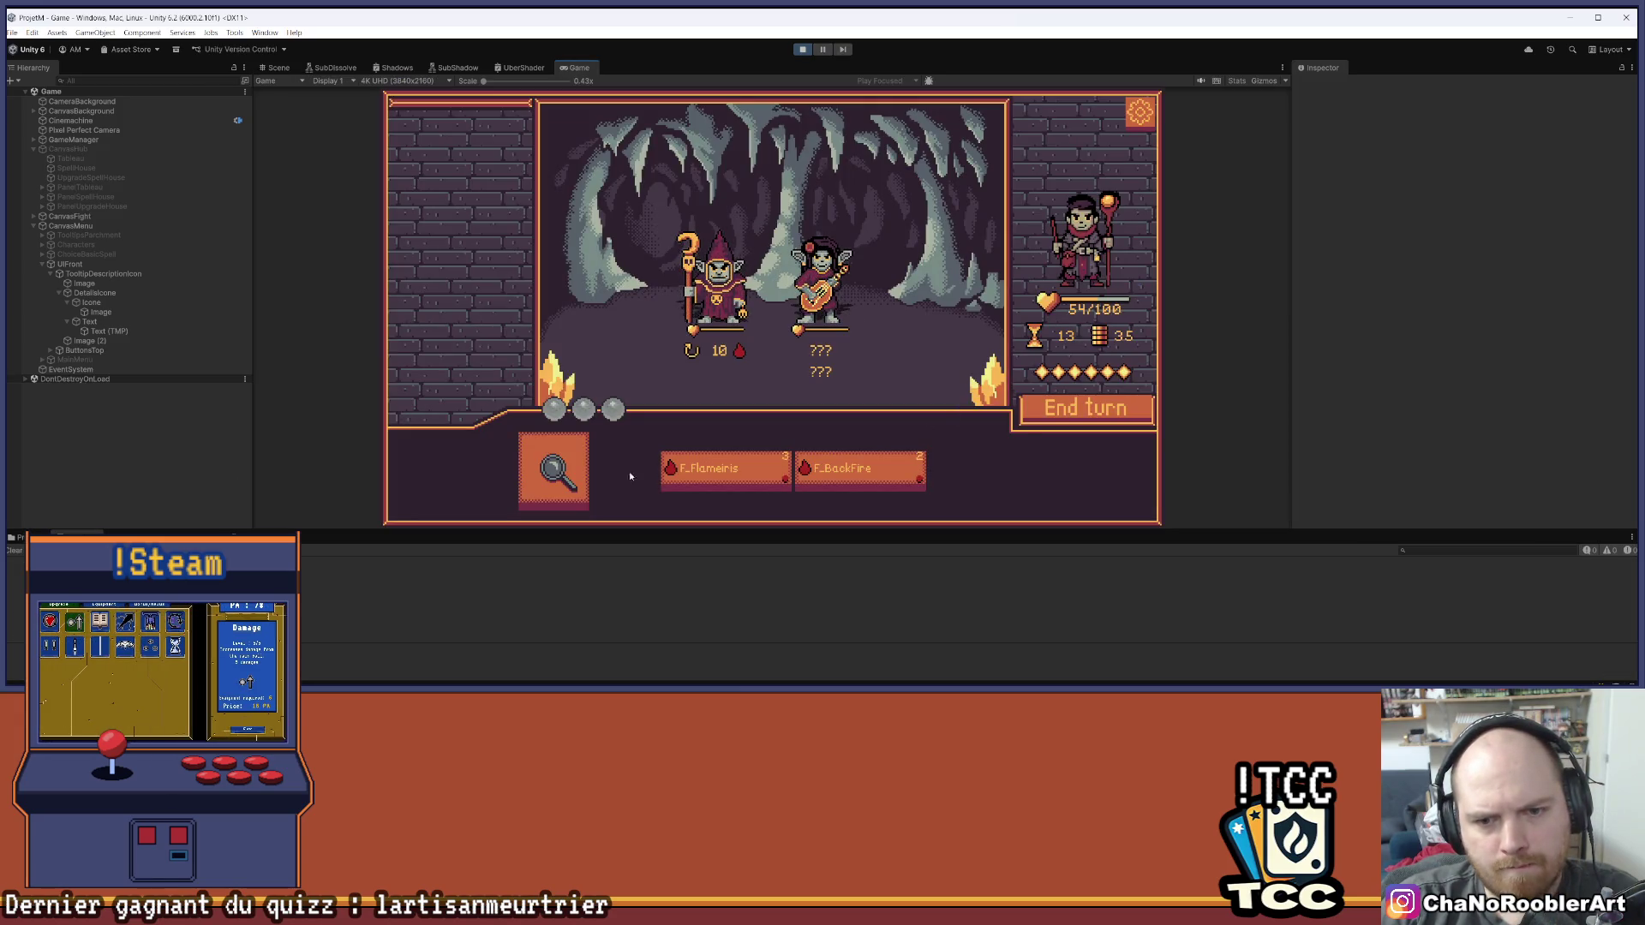
{"action": "left_click", "coordinate": [554, 469]}
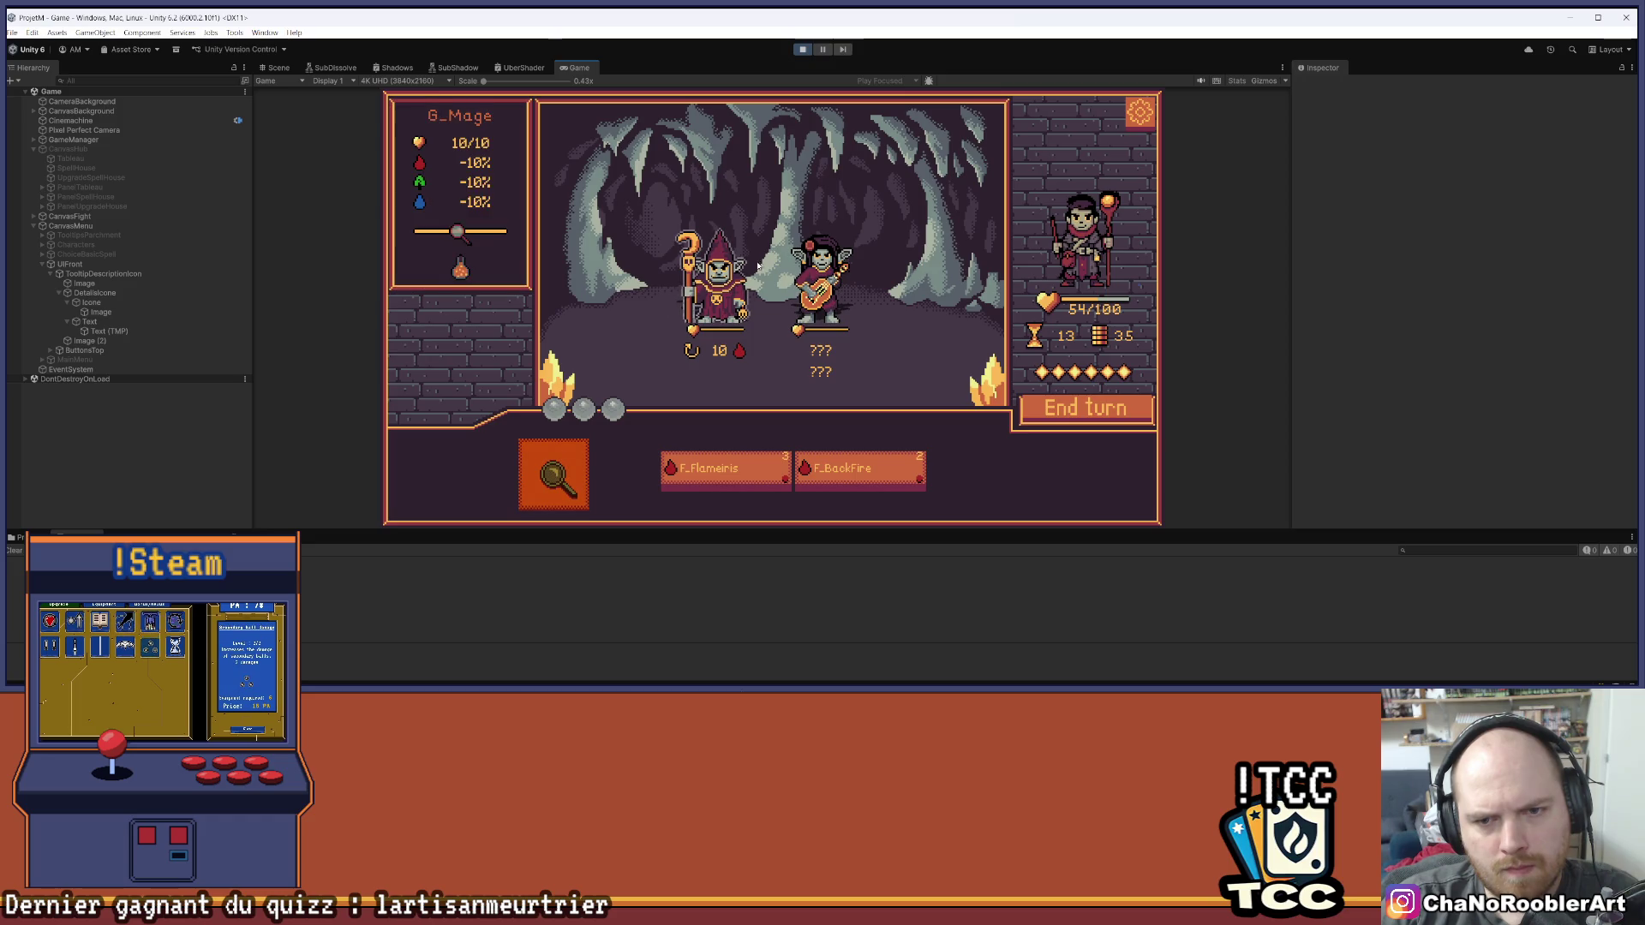
{"action": "left_click", "coordinate": [754, 470]}
{"action": "left_click", "coordinate": [835, 271]}
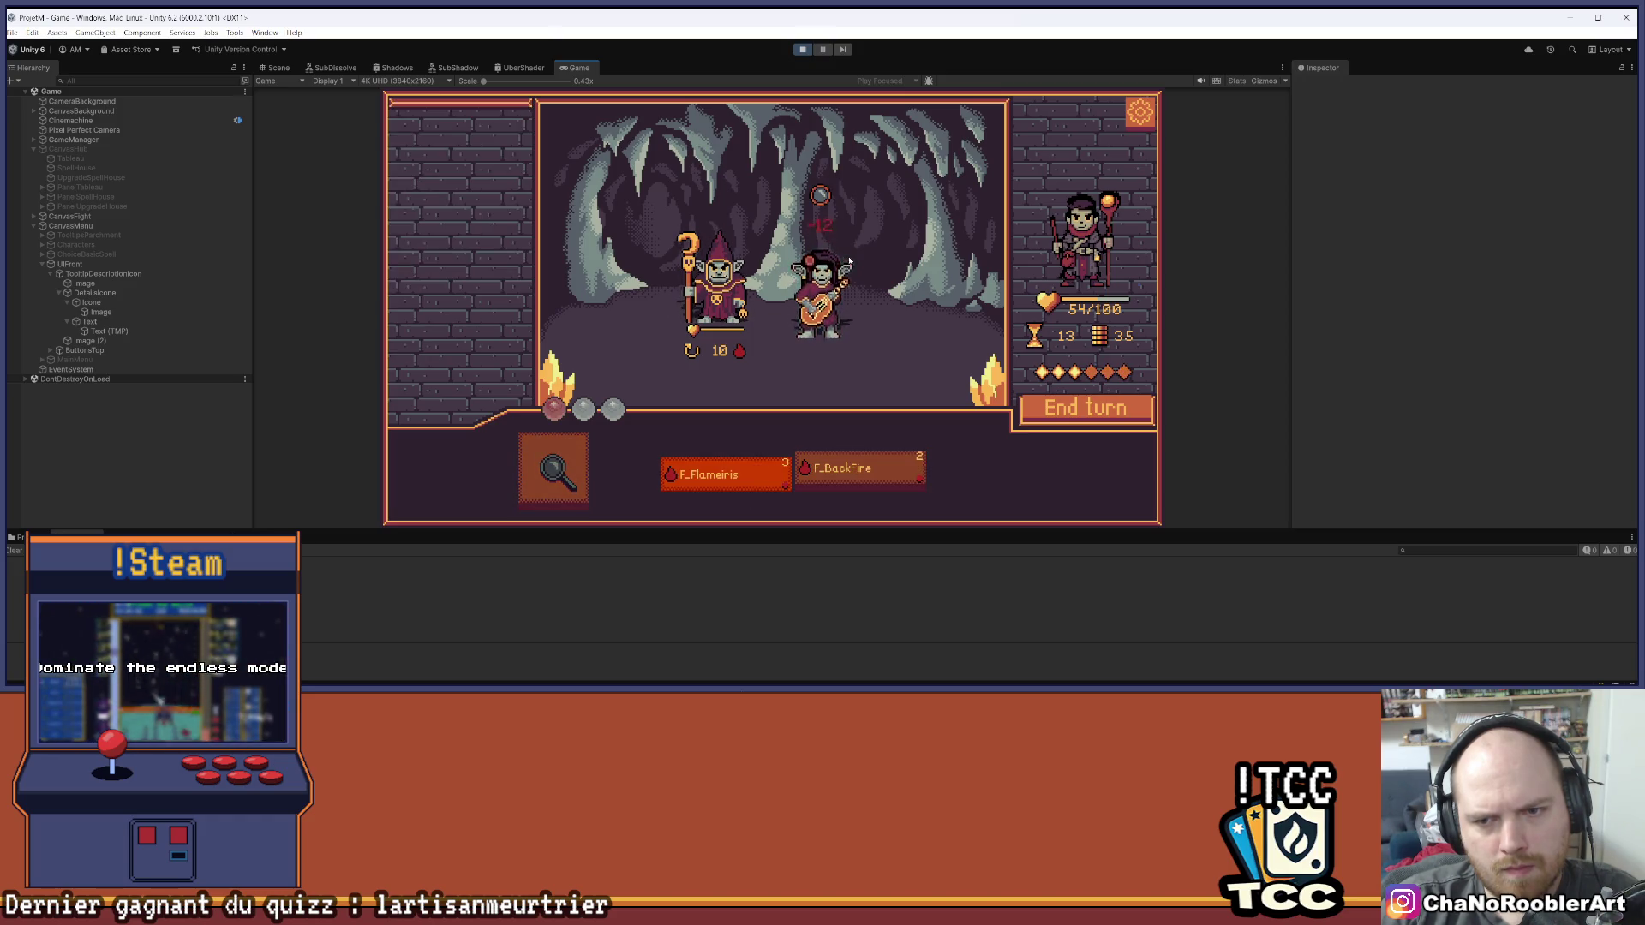
{"action": "left_click", "coordinate": [871, 460]}
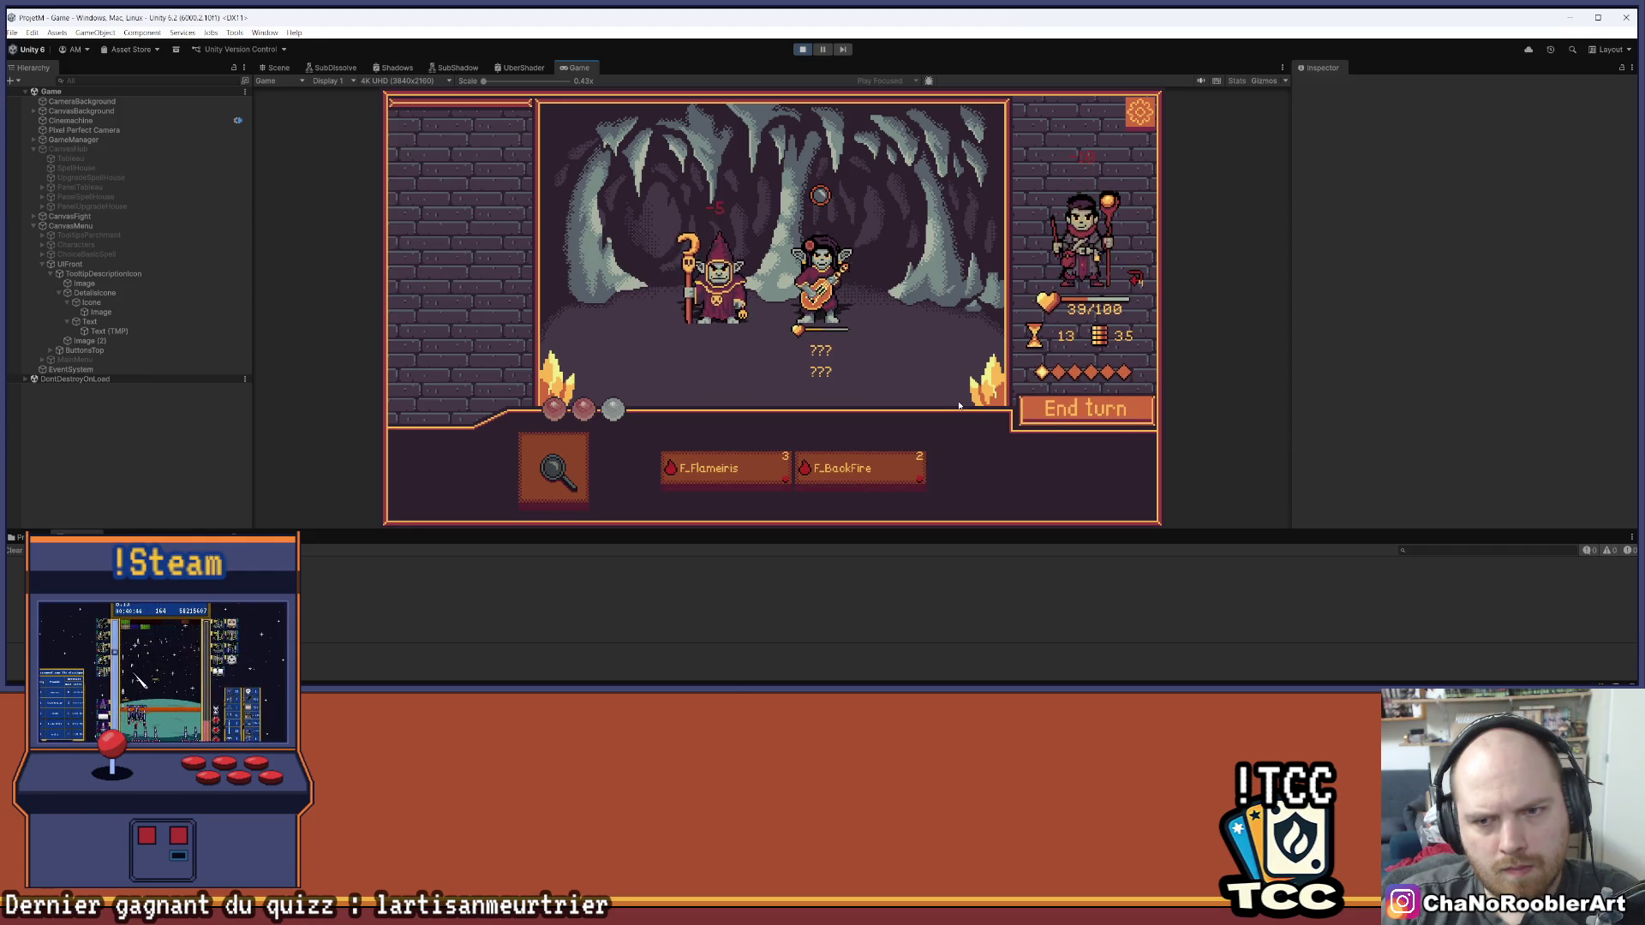
{"action": "left_click", "coordinate": [713, 484]}
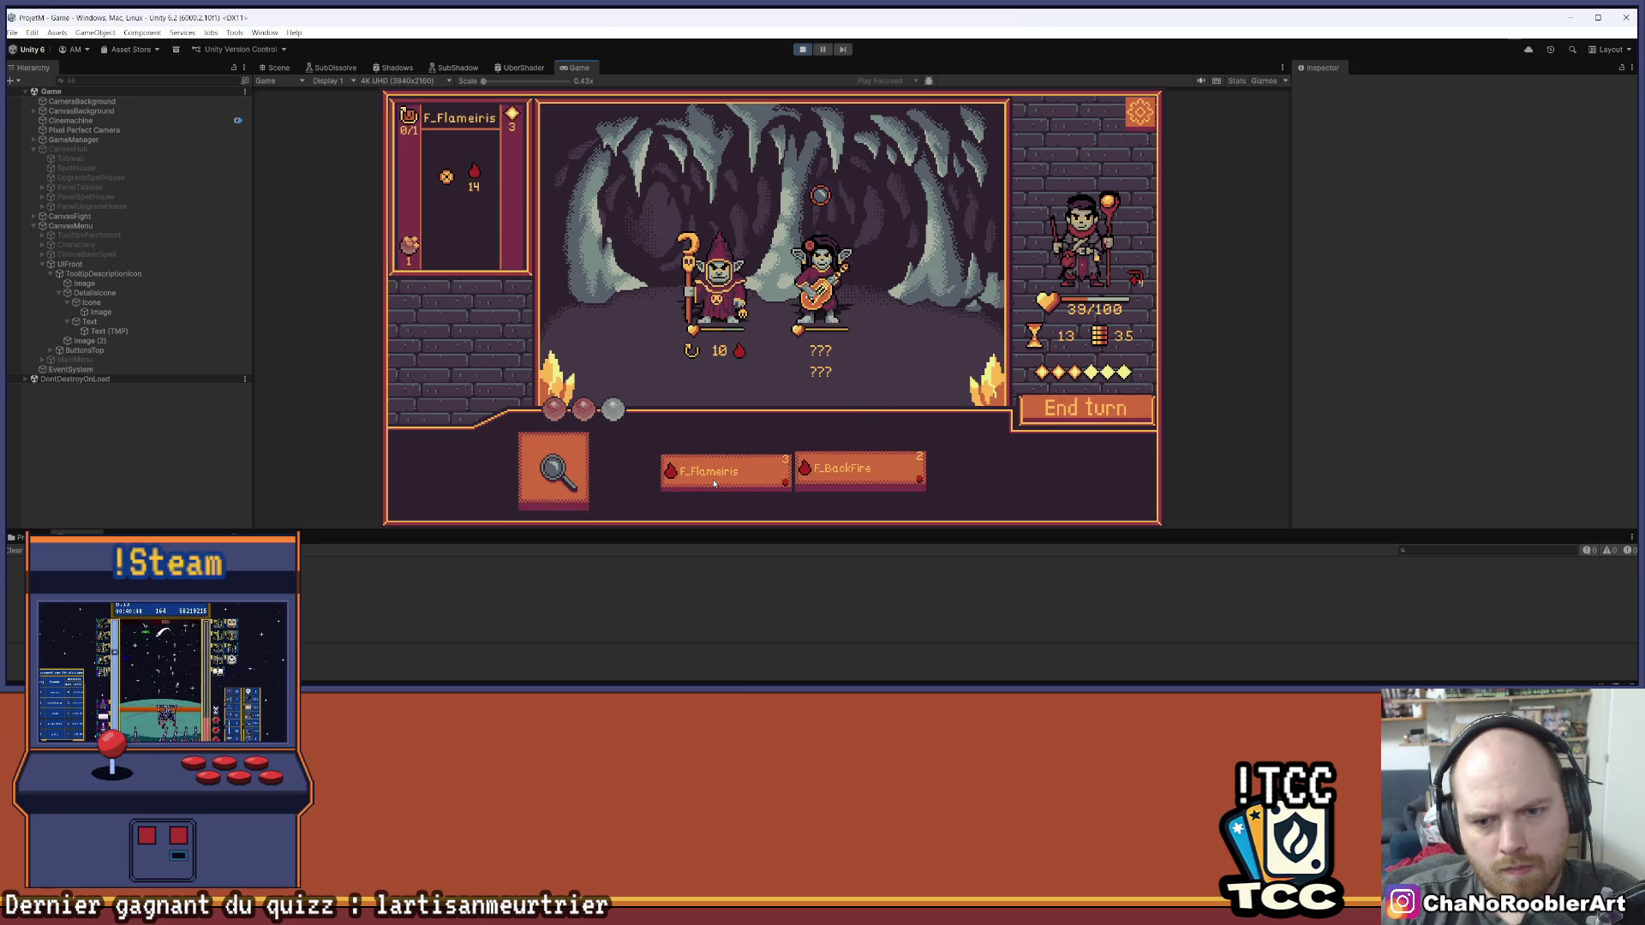
{"action": "mouse_move", "coordinate": [821, 276]}
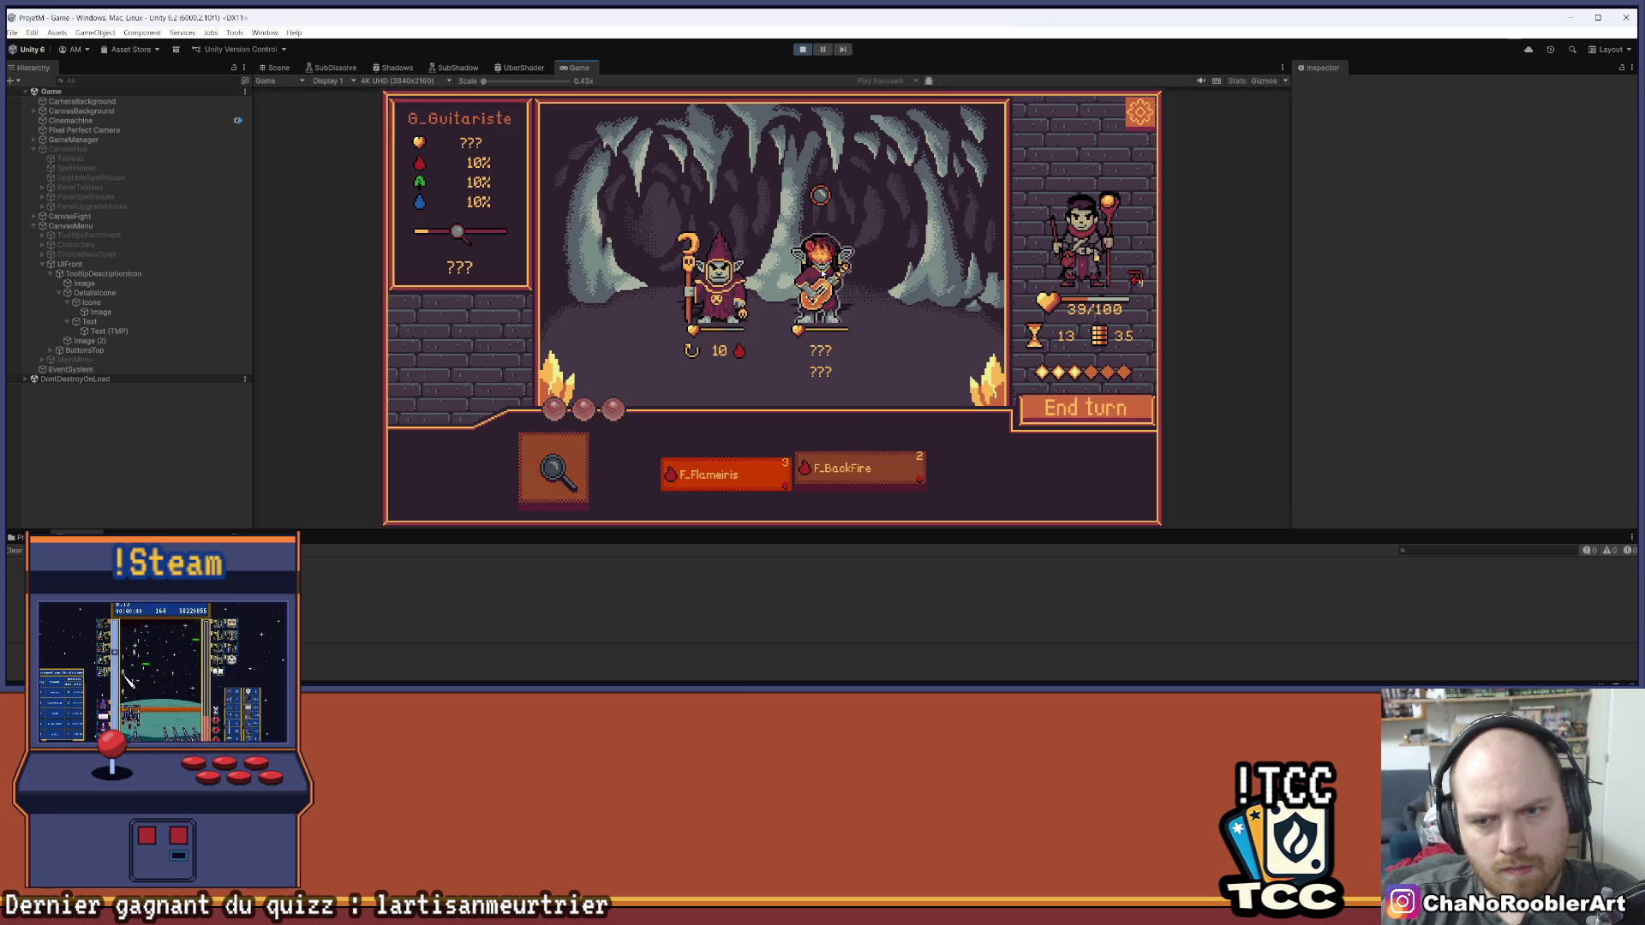
{"action": "left_click", "coordinate": [875, 266]}
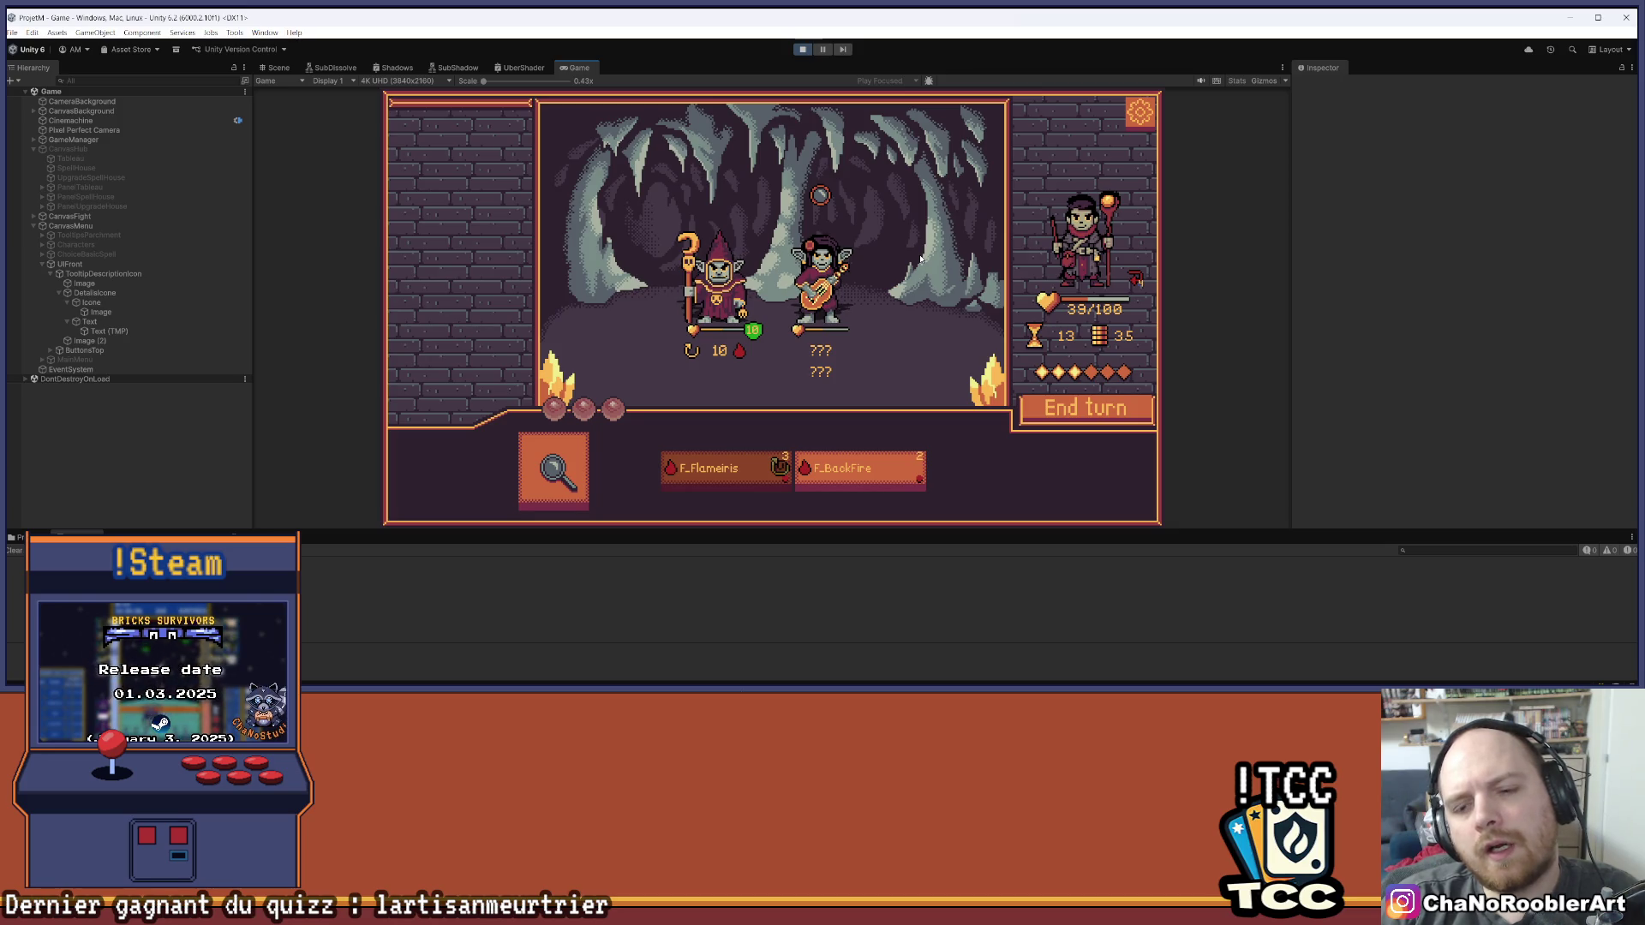
Finish the guitarist over two more turns with BackFire and F_Flameiris, then switch to Visual Studio
{"action": "left_click", "coordinate": [851, 478]}
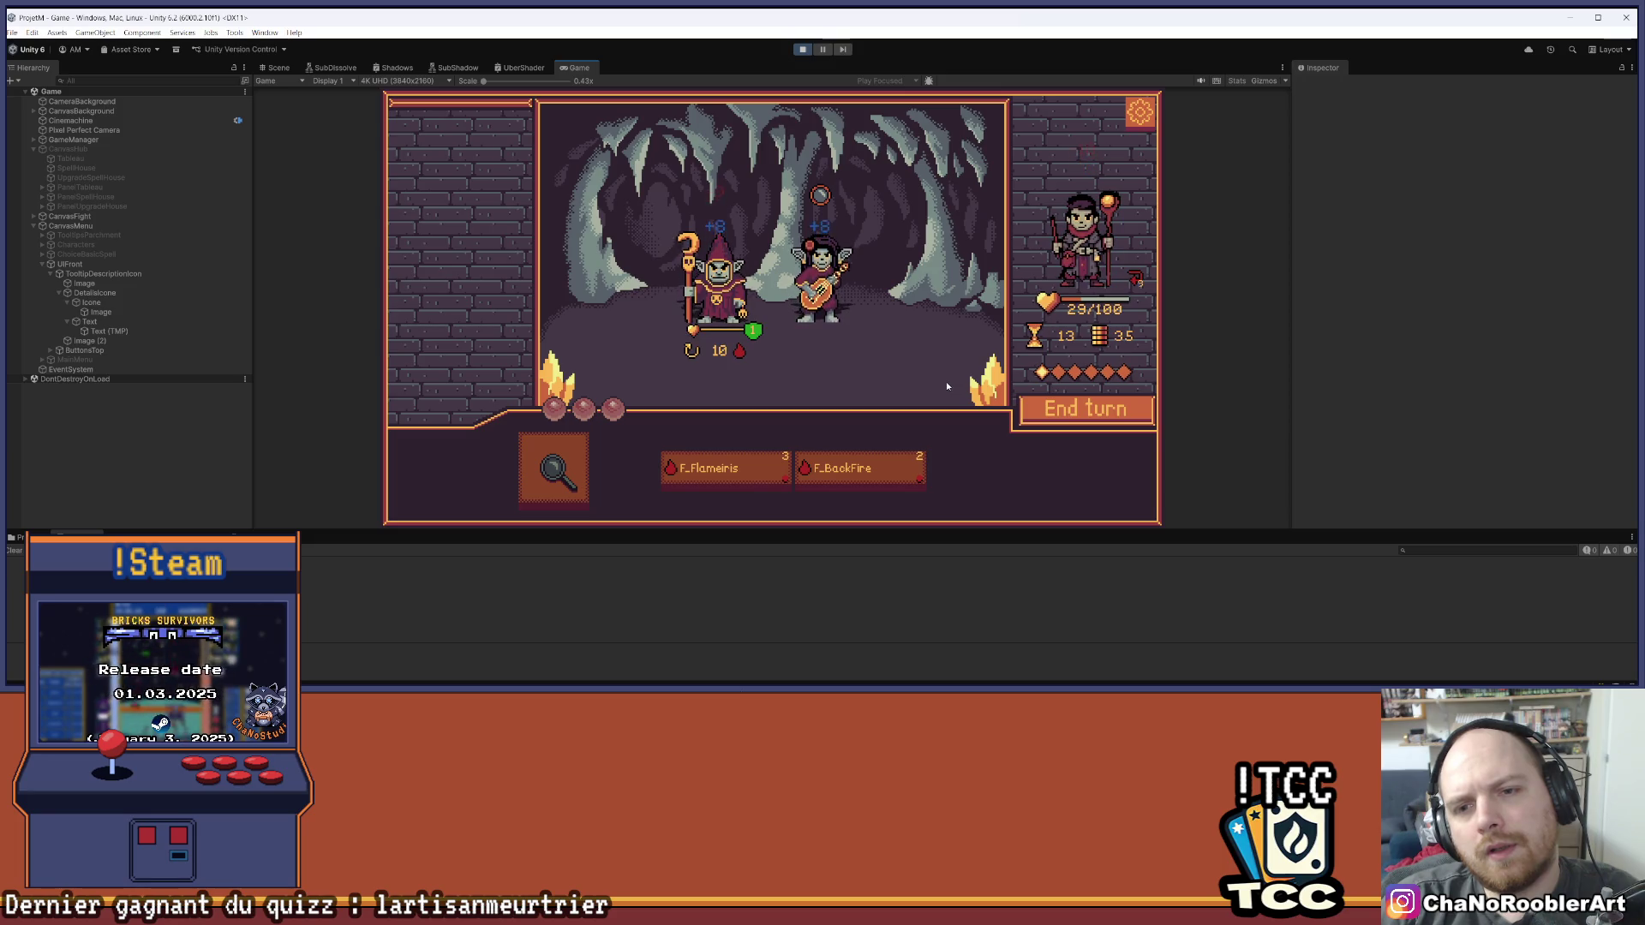
{"action": "left_click", "coordinate": [816, 274]}
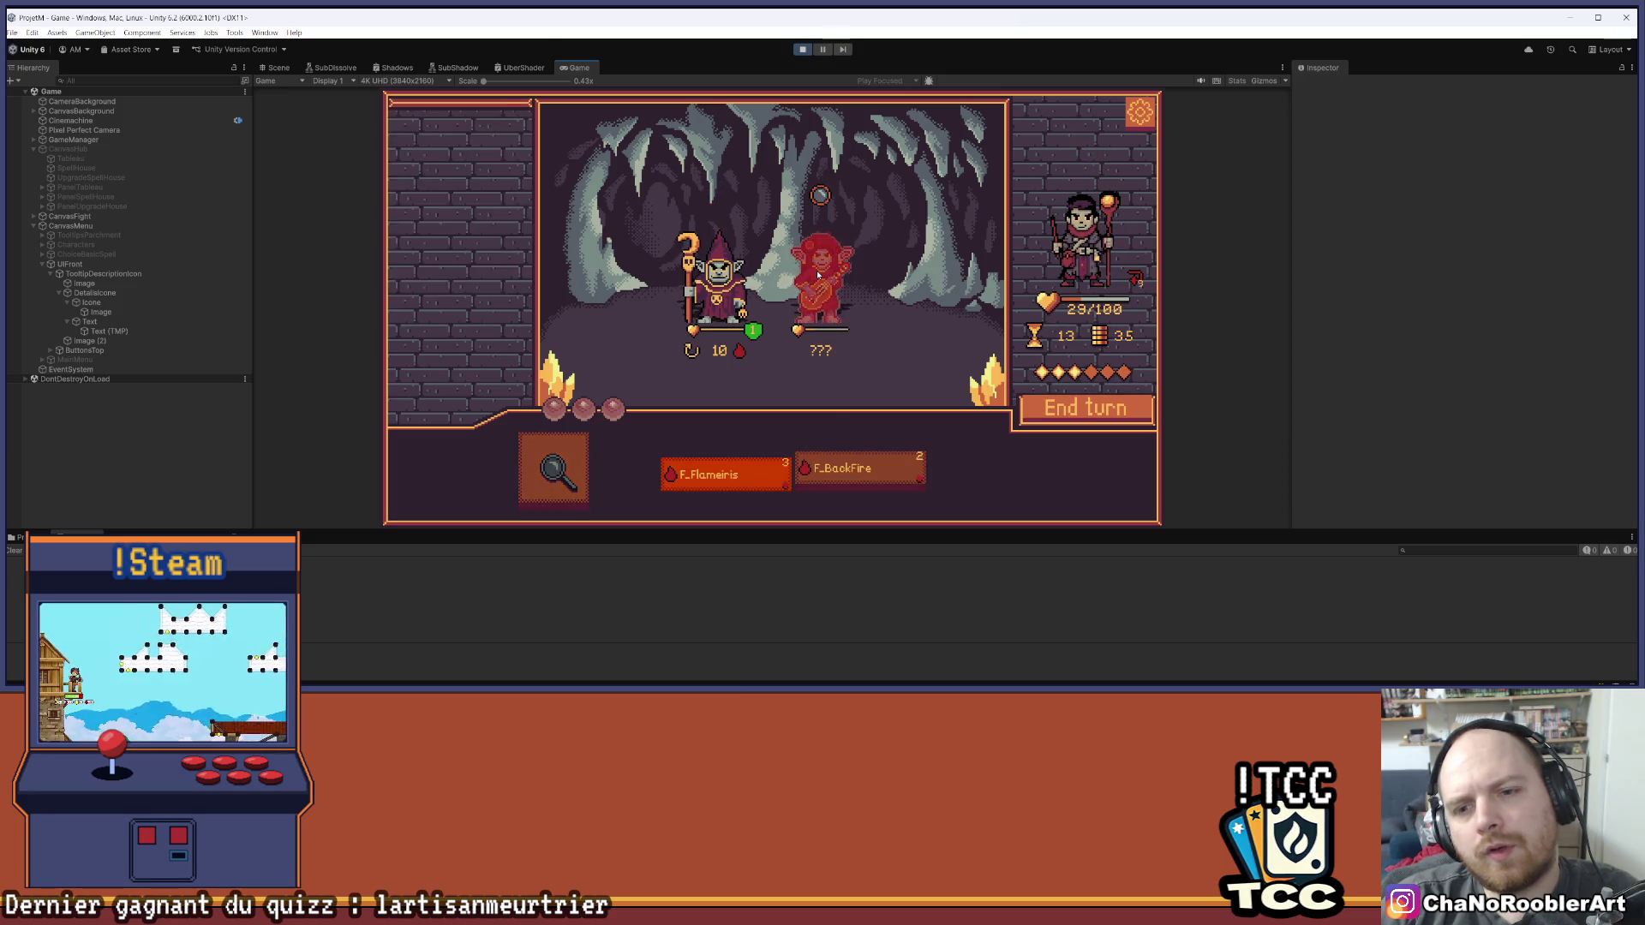
{"action": "left_click", "coordinate": [906, 474]}
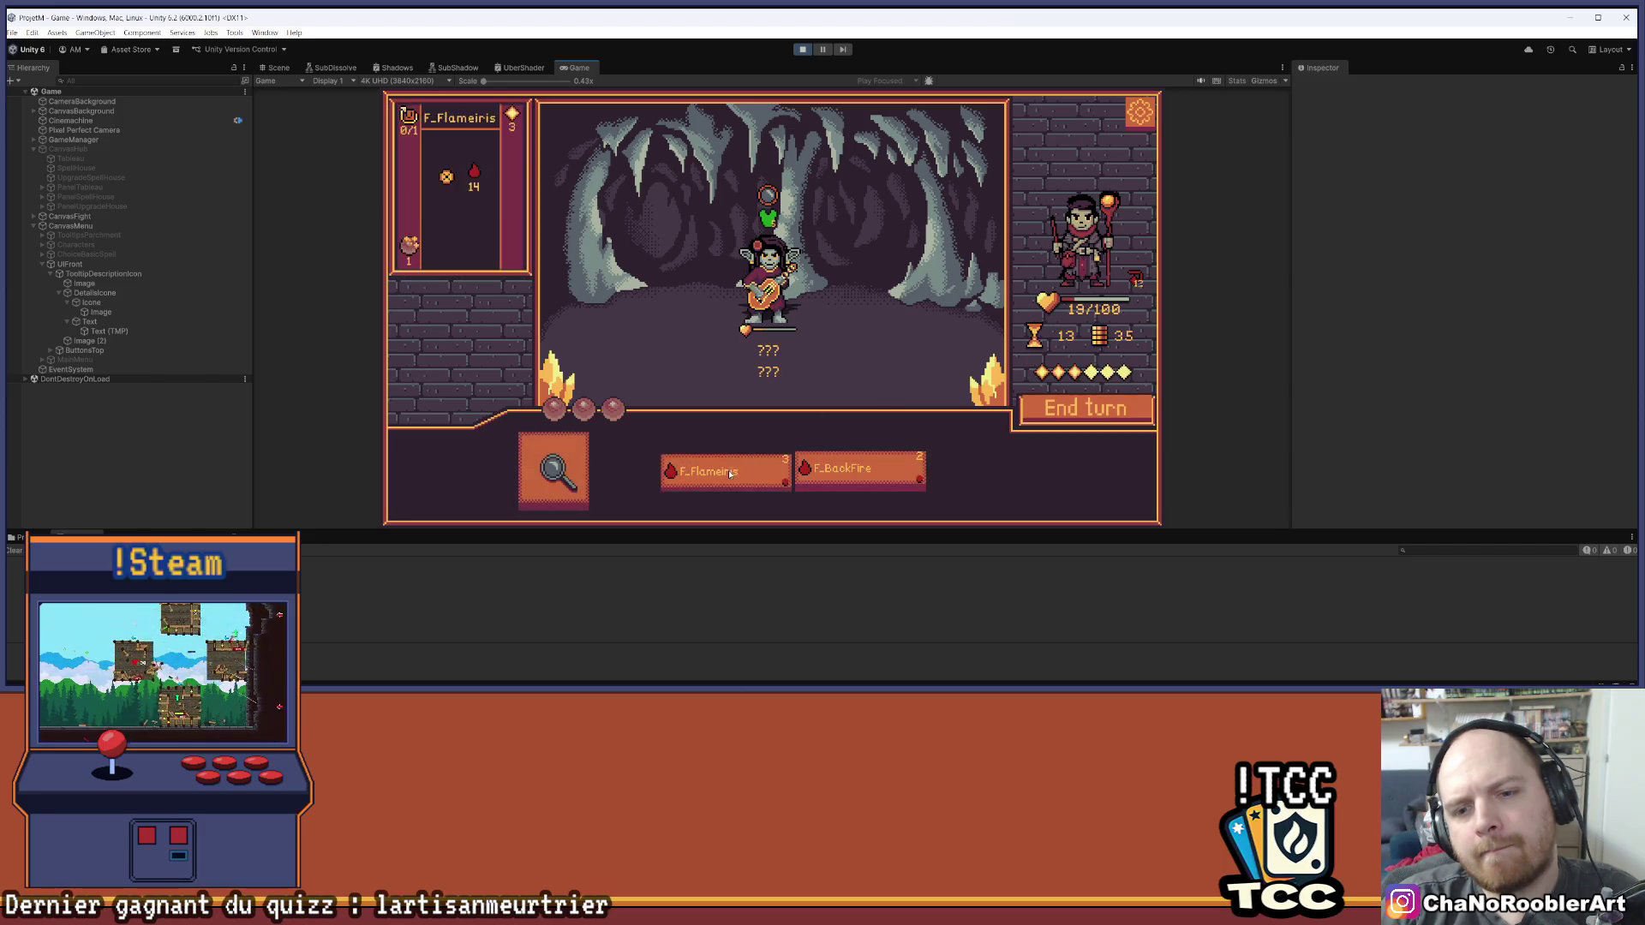
{"action": "left_click", "coordinate": [728, 469]}
{"action": "left_click", "coordinate": [855, 280]}
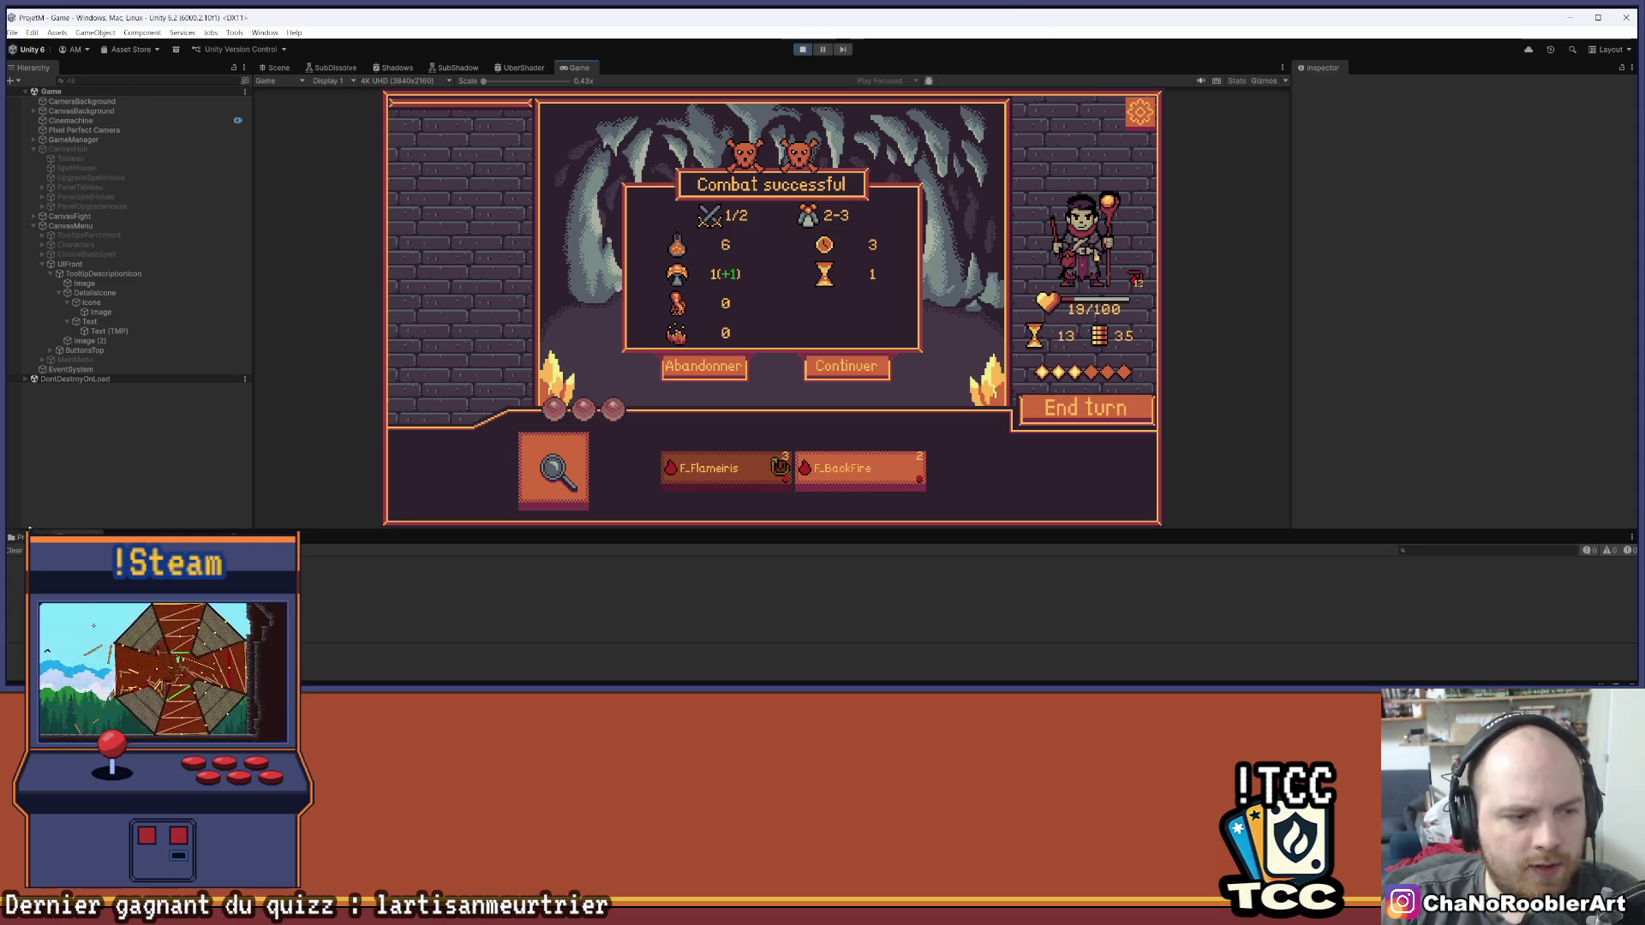
{"action": "left_click", "coordinate": [17, 537]}
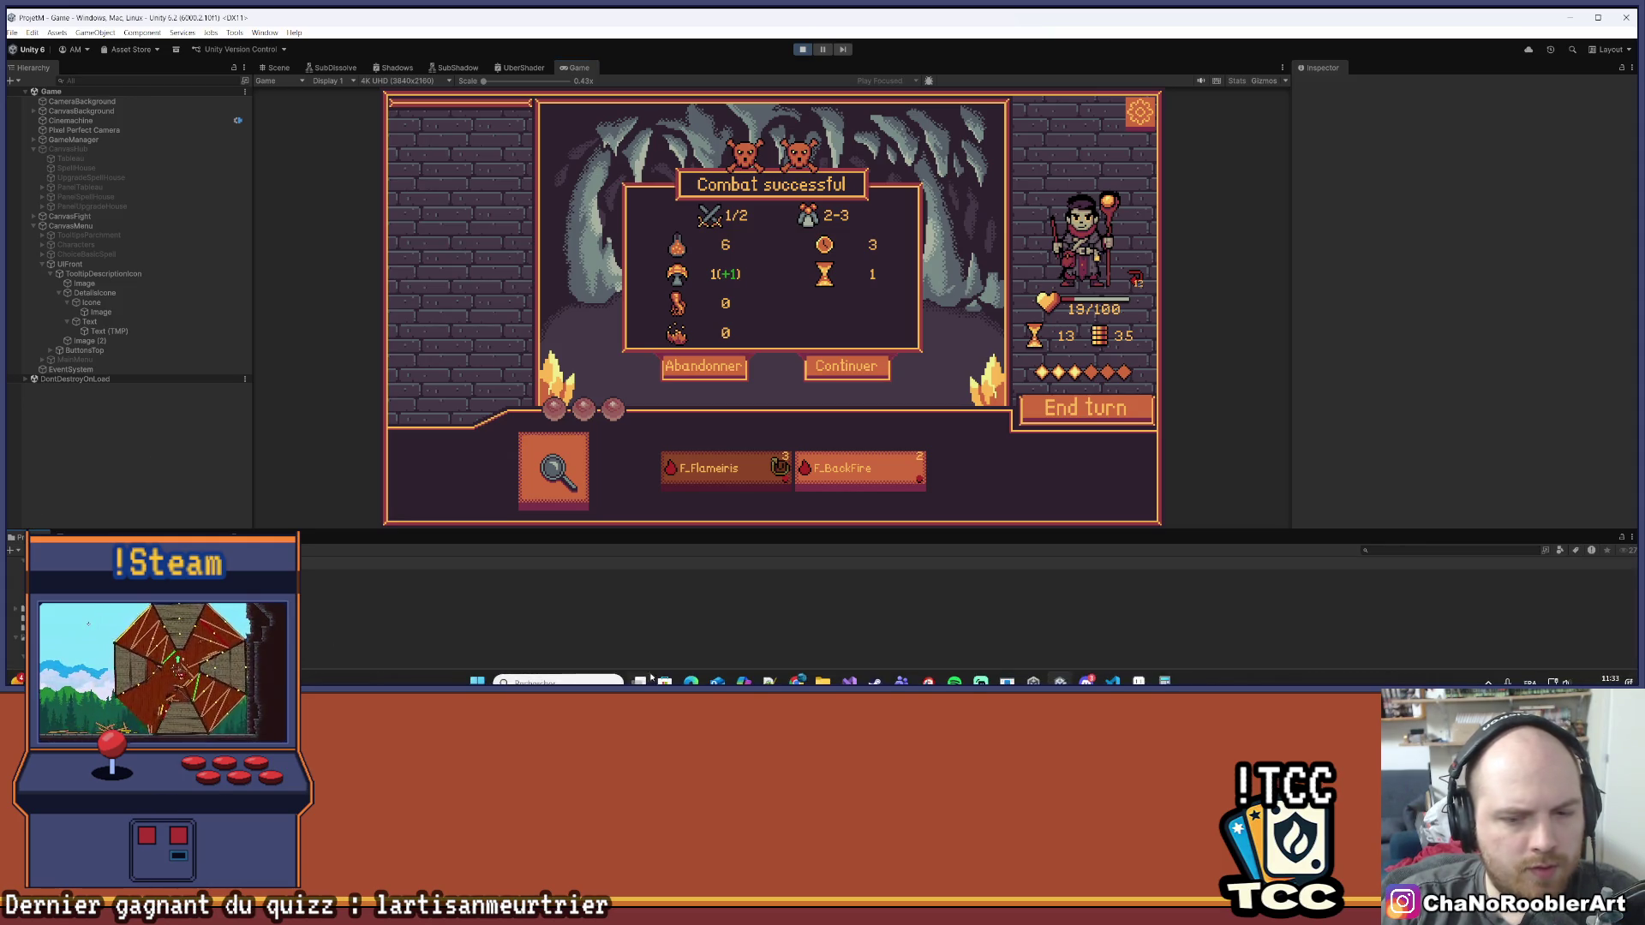
{"action": "left_click", "coordinate": [849, 682]}
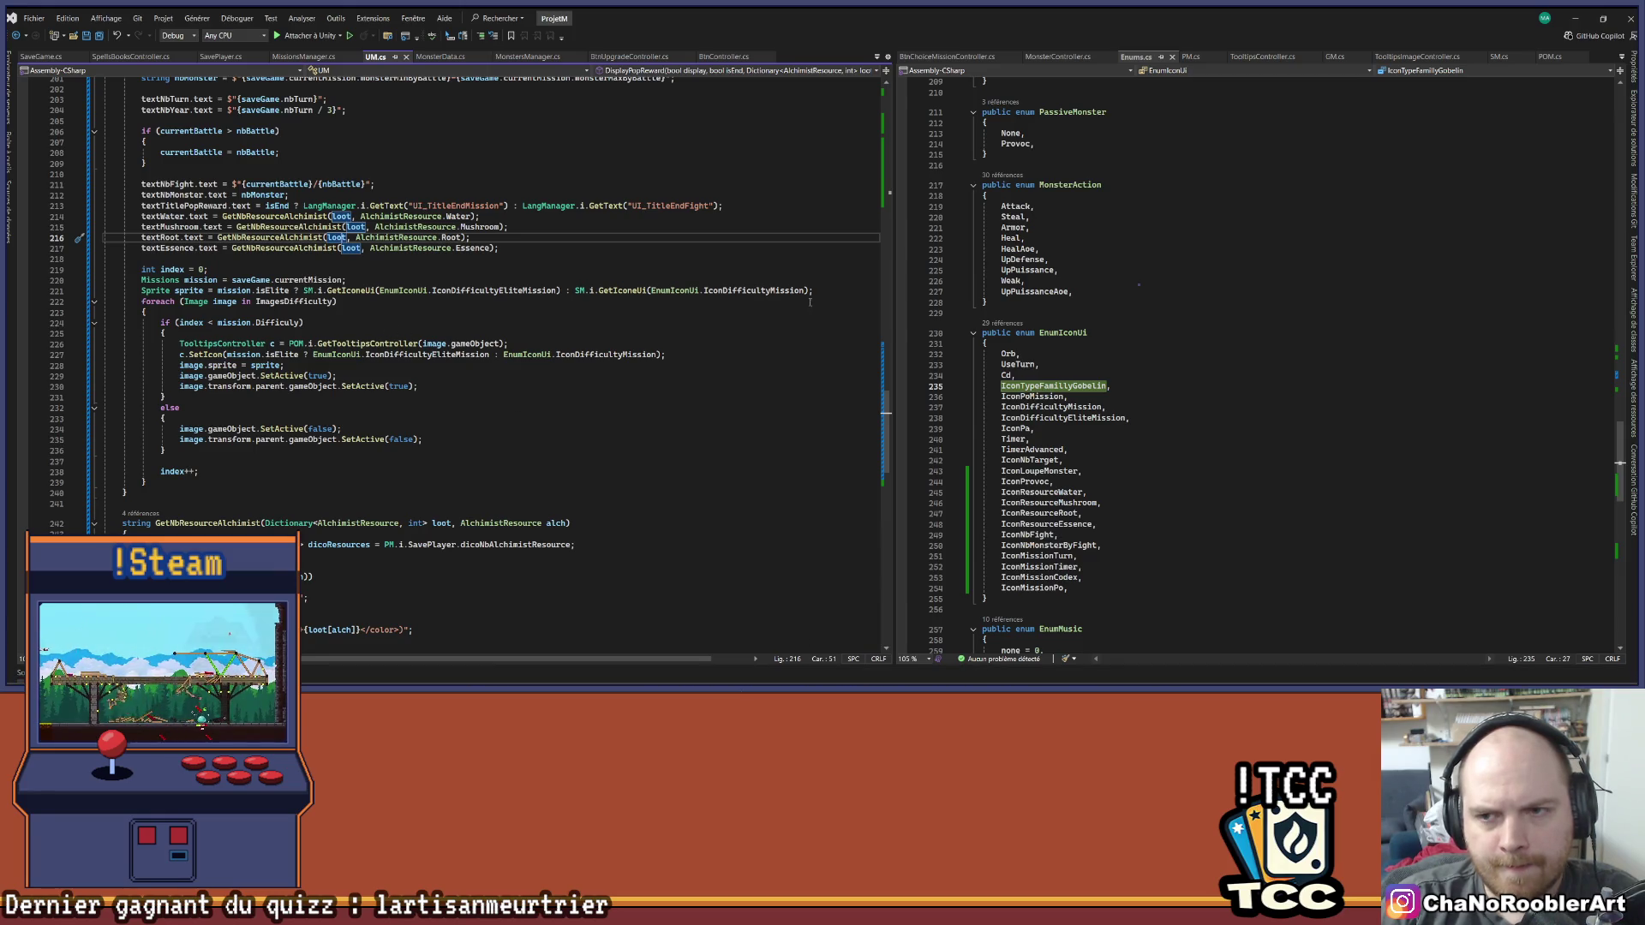
Bring Visual Studio back to the front and open the MonsterController.cs tab
{"action": "scroll", "coordinate": [1290, 267], "scroll_direction": "down", "scroll_amount": 8}
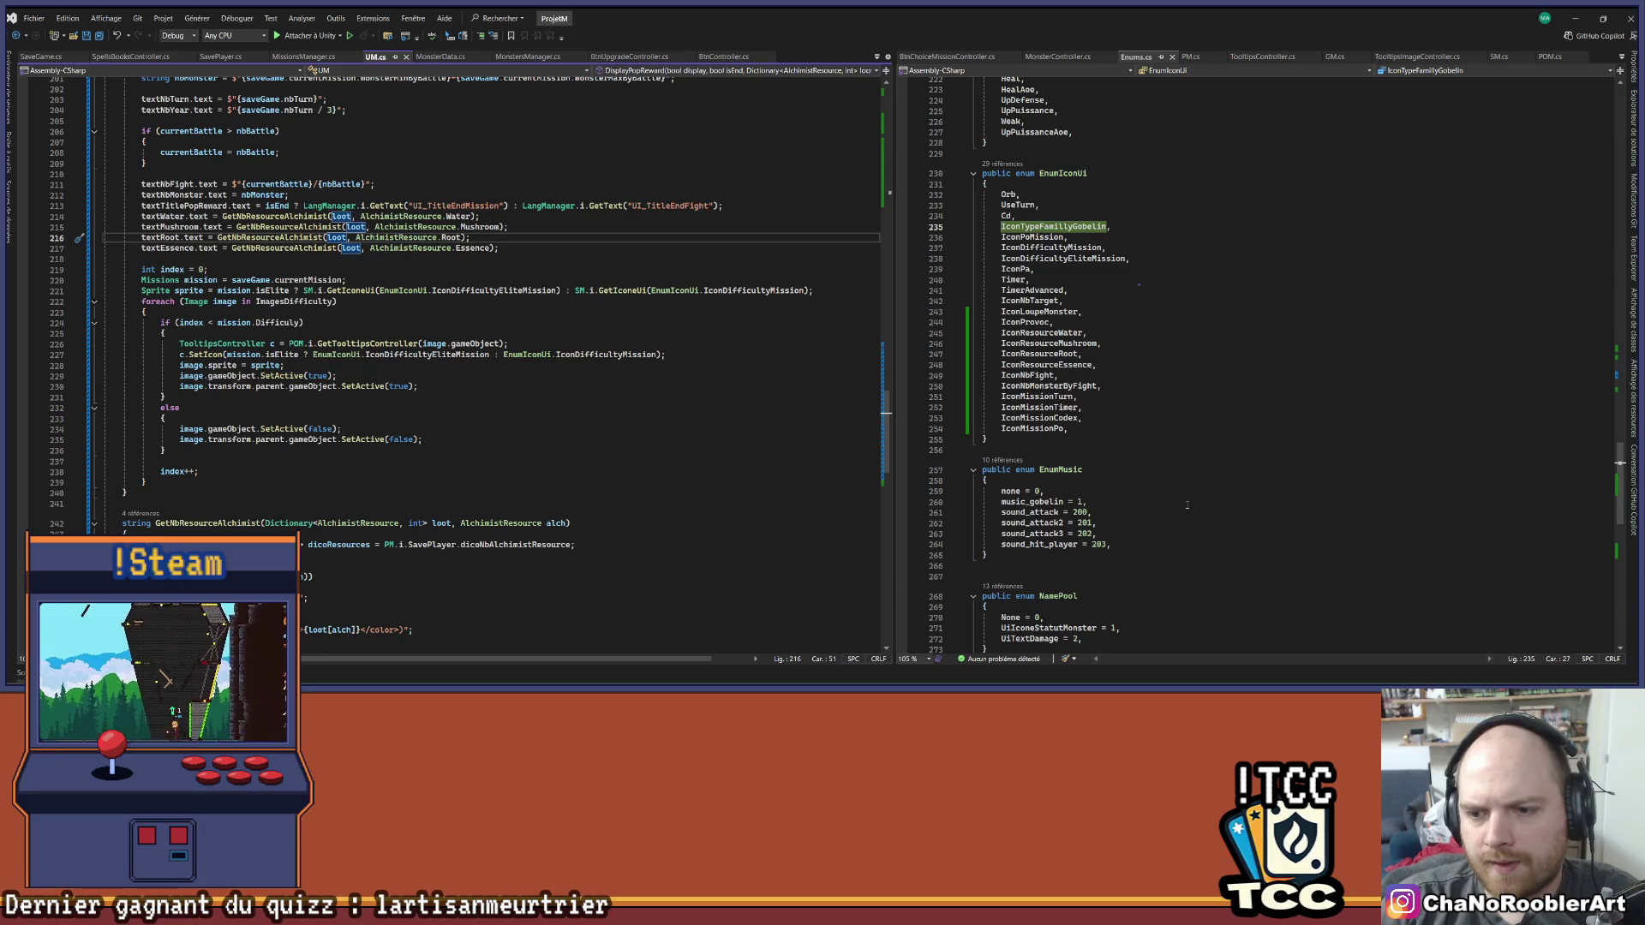
{"action": "scroll", "coordinate": [1174, 489], "scroll_direction": "up", "scroll_amount": 10}
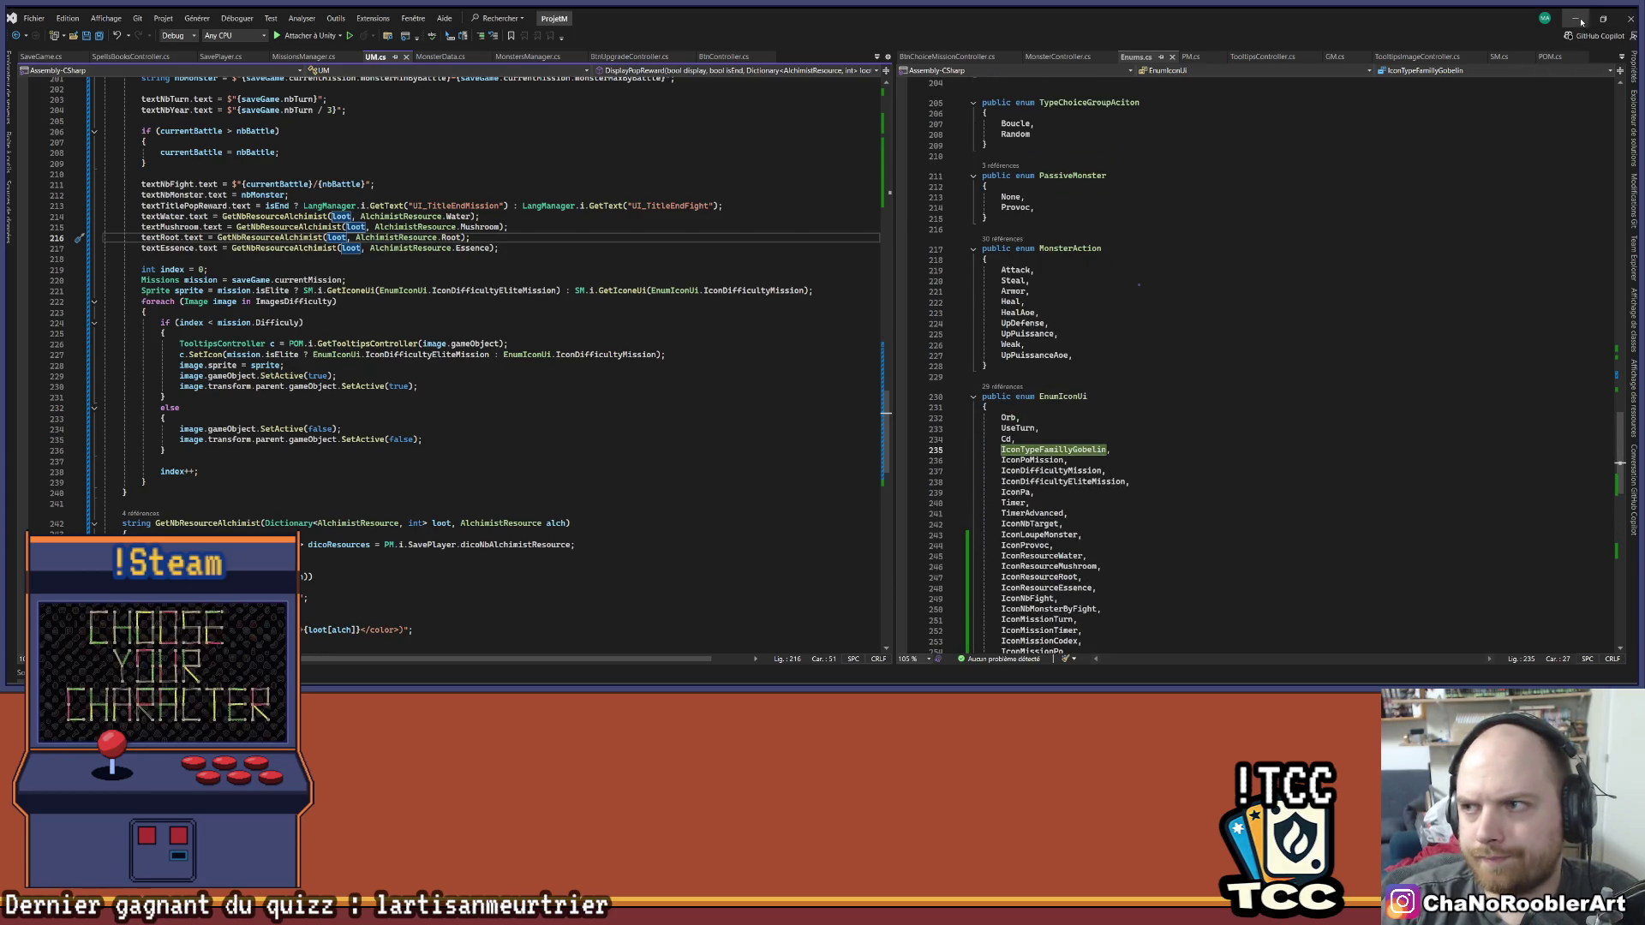
{"action": "left_click", "coordinate": [1575, 18]}
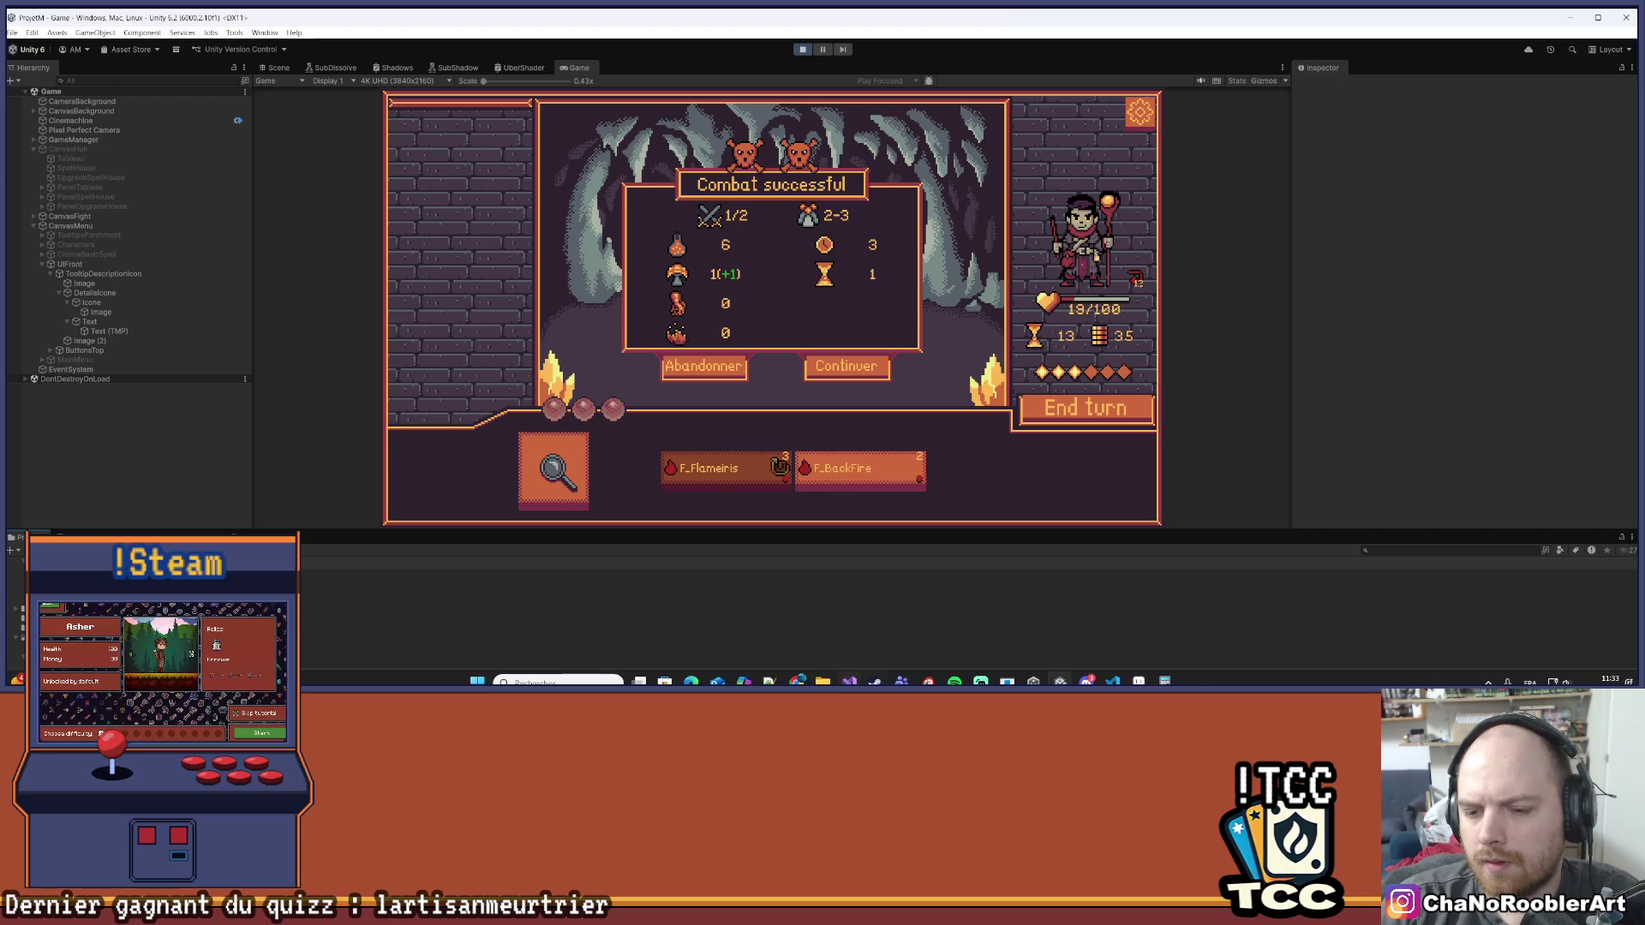
{"action": "key", "text": "alt+Tab"}
{"action": "scroll", "coordinate": [1140, 486], "scroll_direction": "up", "scroll_amount": 5}
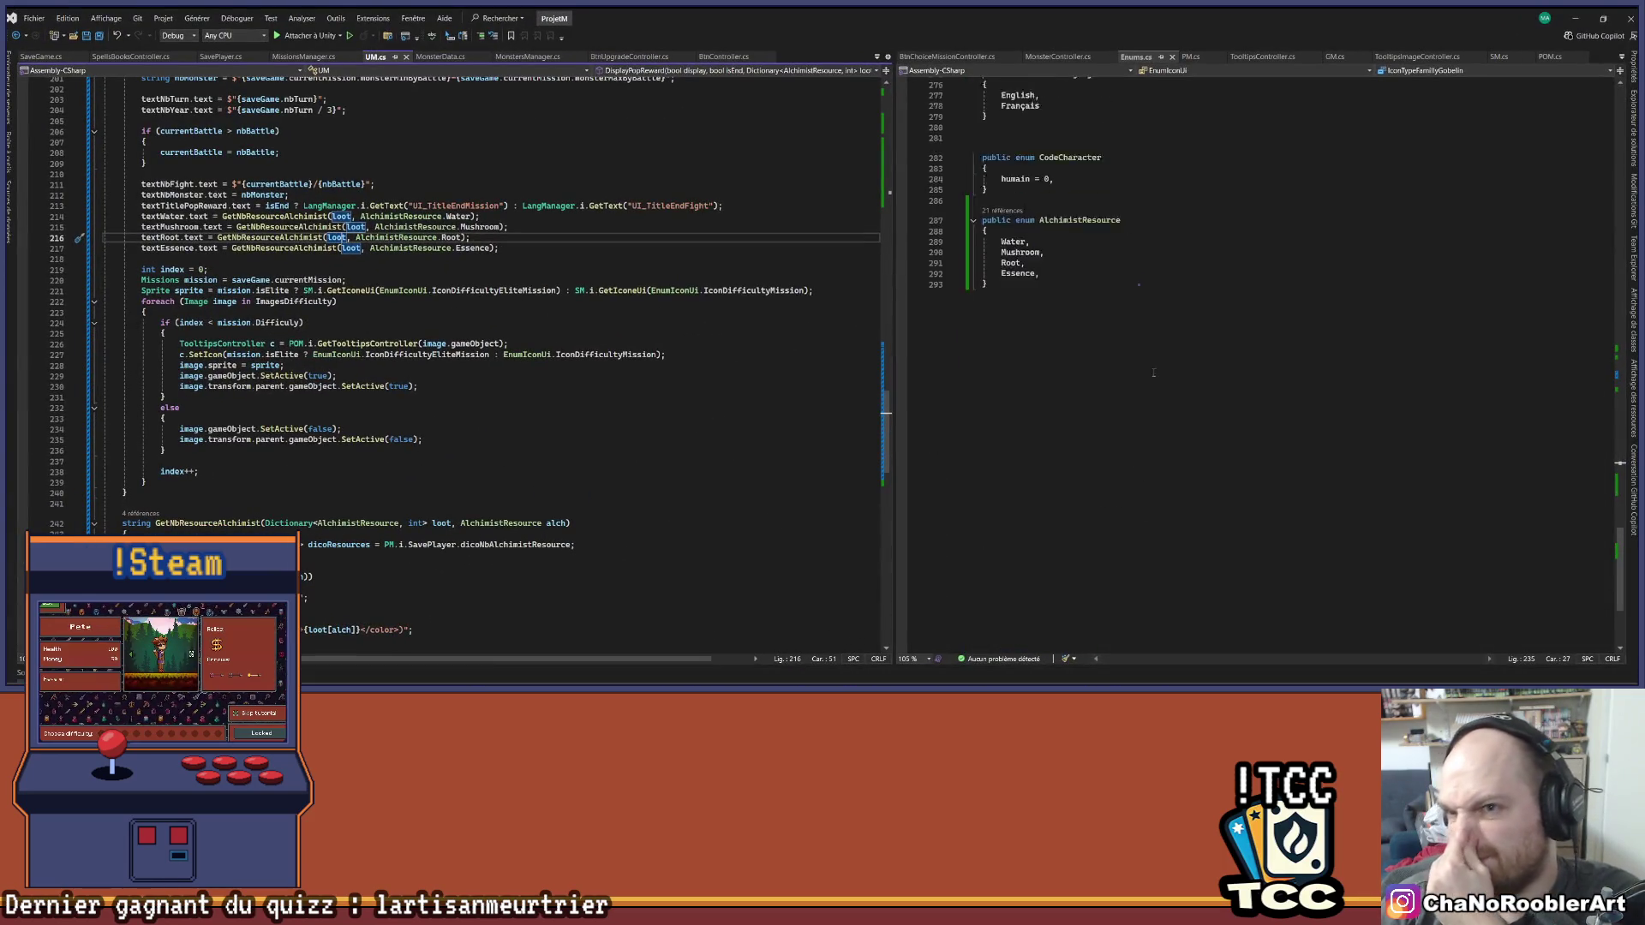
{"action": "left_click", "coordinate": [1058, 58]}
Review the TriggerAction switch, marking the UpDefense case and checking lines 361 and 336
{"action": "scroll", "coordinate": [1101, 316], "scroll_direction": "down", "scroll_amount": 17}
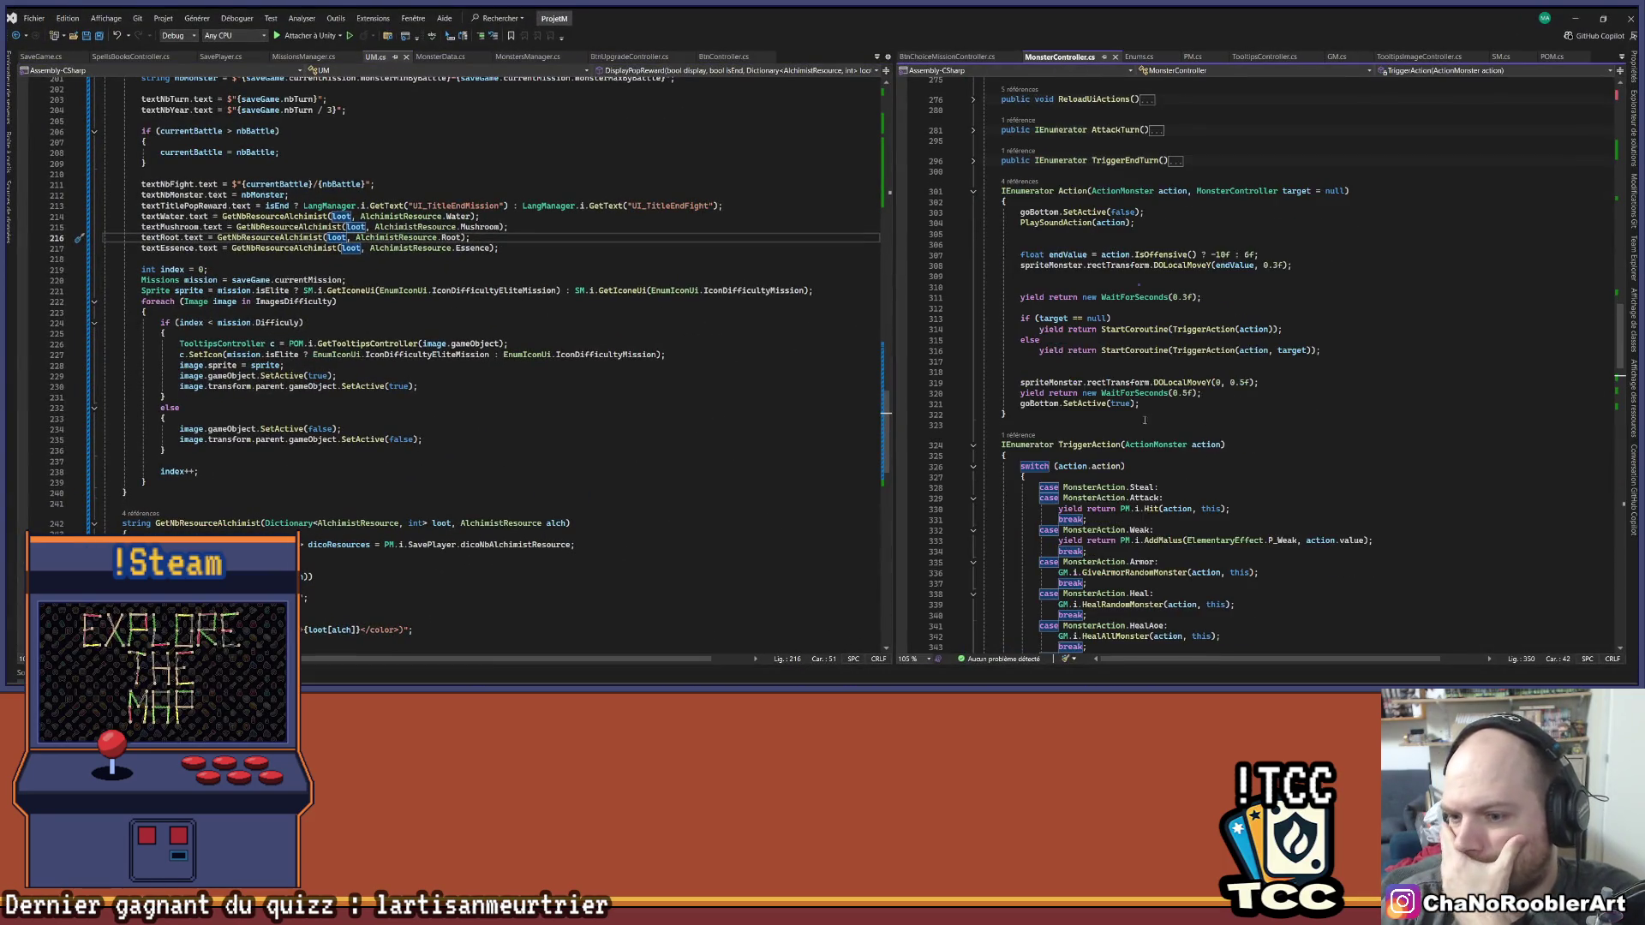
{"action": "scroll", "coordinate": [1217, 428], "scroll_direction": "down", "scroll_amount": 1}
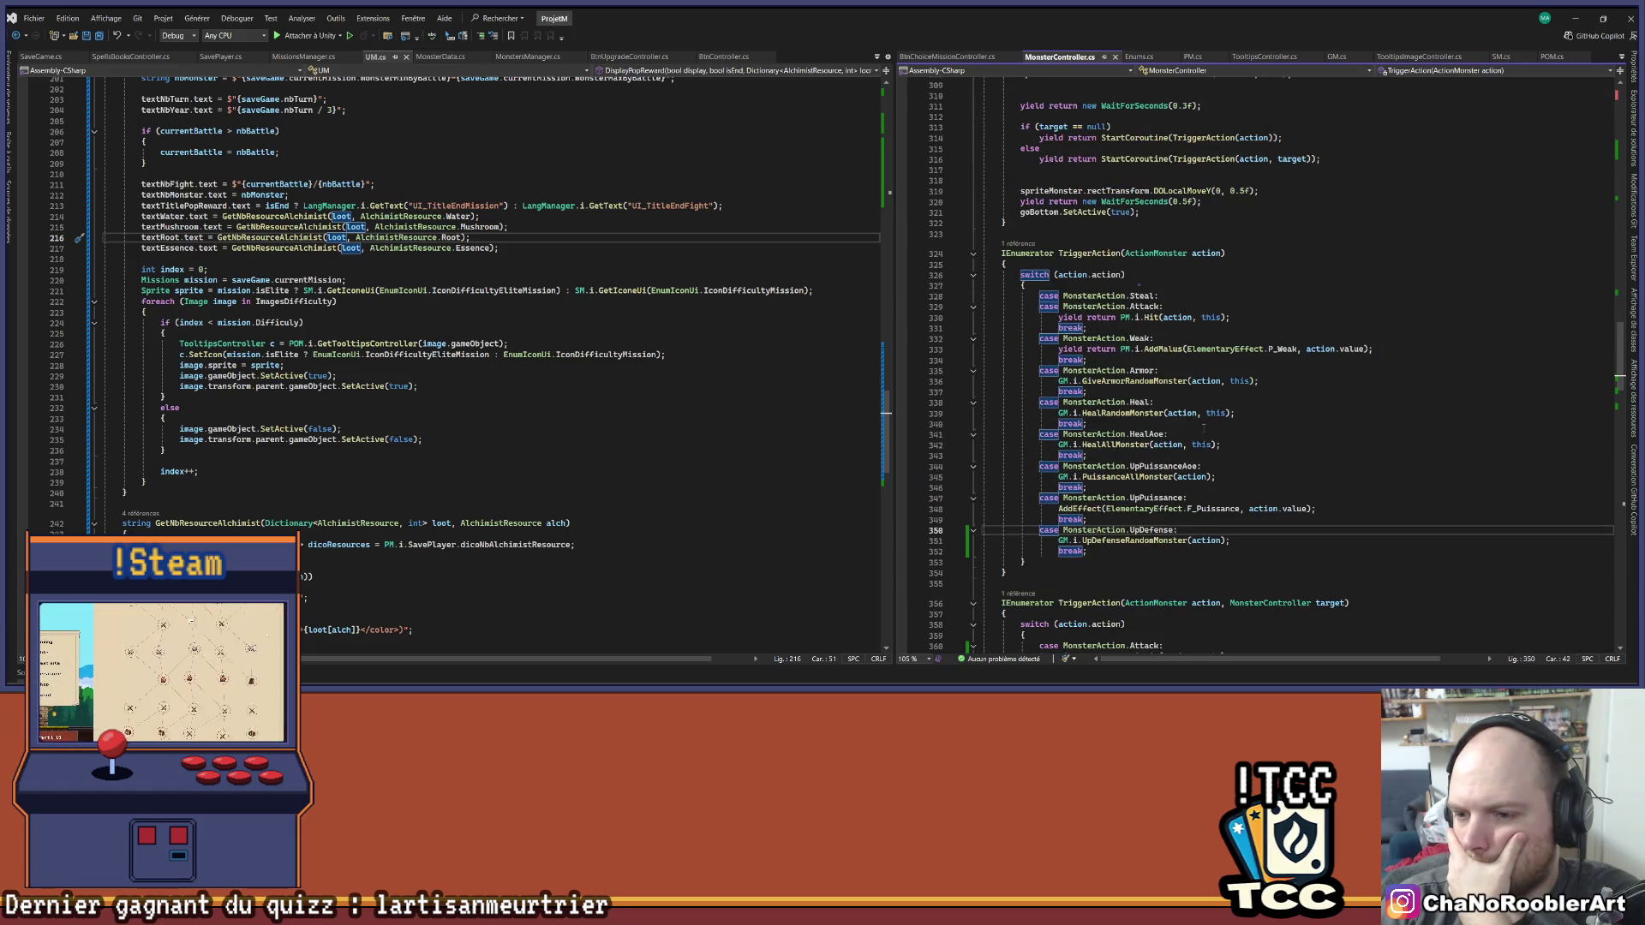
{"action": "left_click_drag", "start_coordinate": [1020, 533], "coordinate": [1126, 563]}
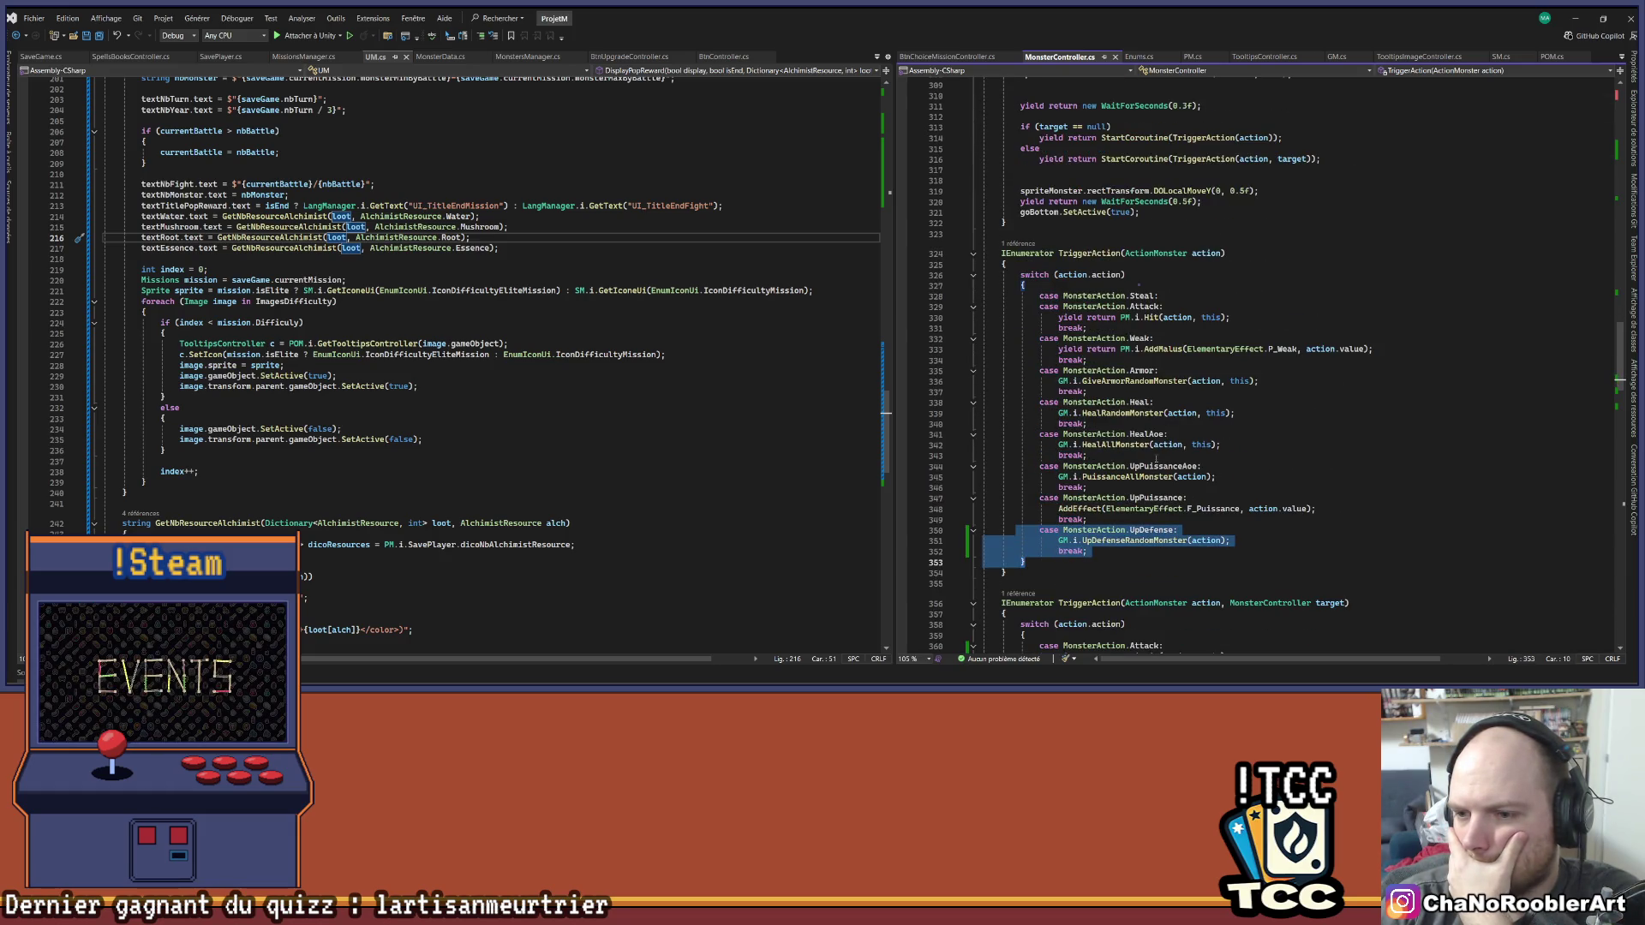
{"action": "scroll", "coordinate": [1200, 463], "scroll_direction": "down", "scroll_amount": 6}
{"action": "left_click", "coordinate": [1291, 469]}
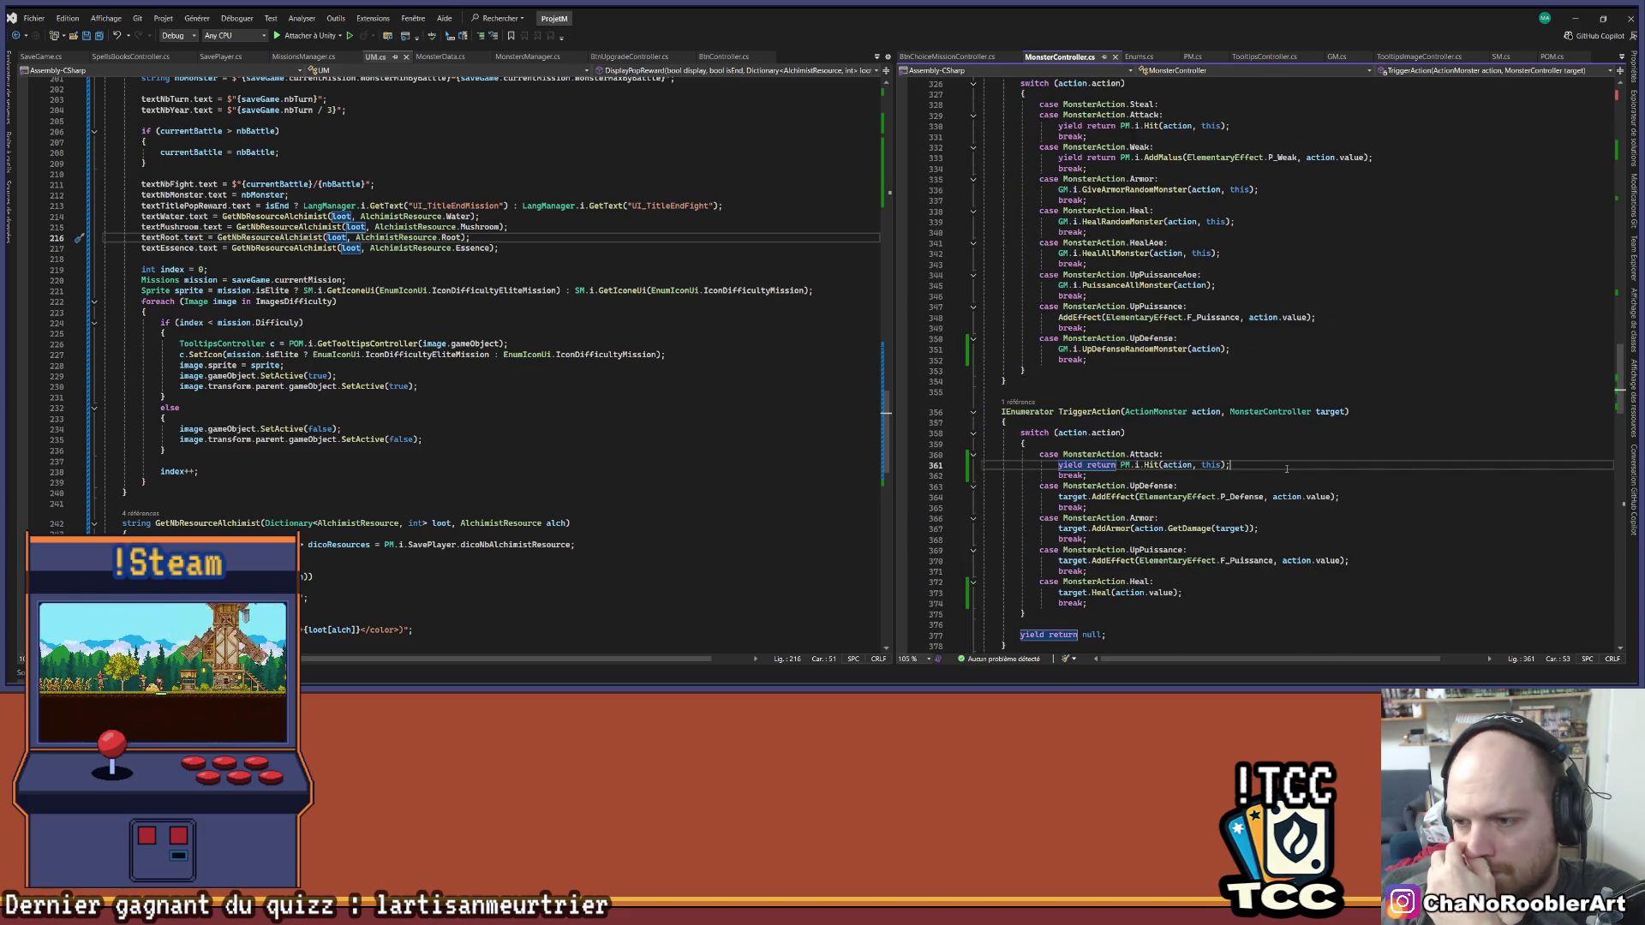
{"action": "scroll", "coordinate": [1281, 469], "scroll_direction": "up", "scroll_amount": 4}
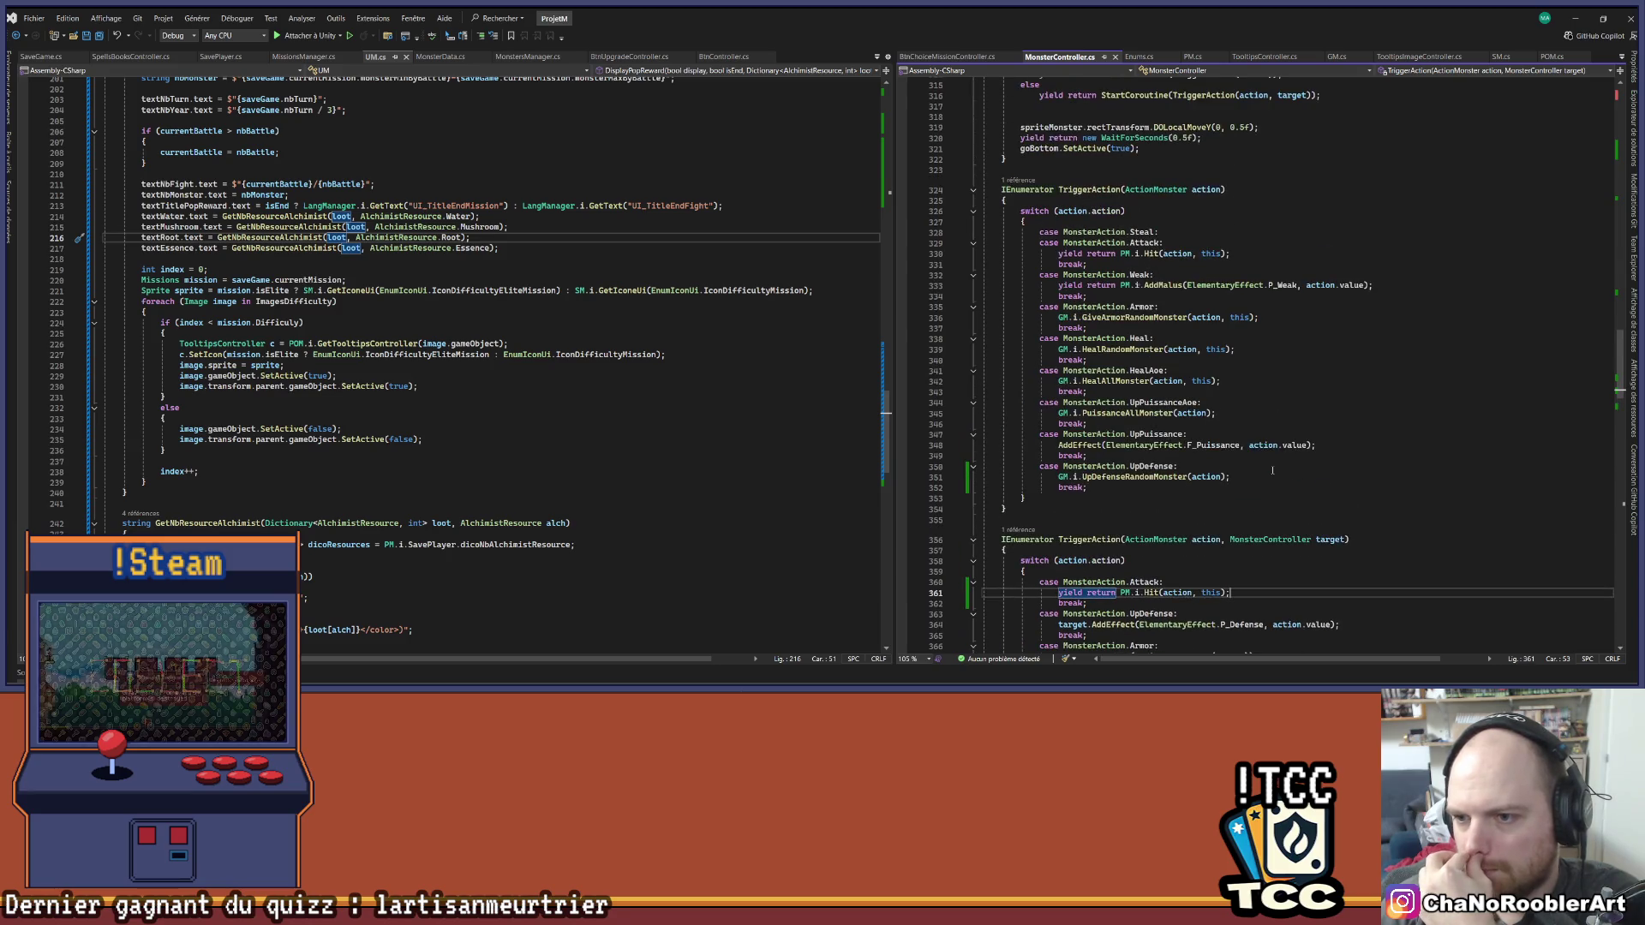
{"action": "left_click", "coordinate": [1296, 319]}
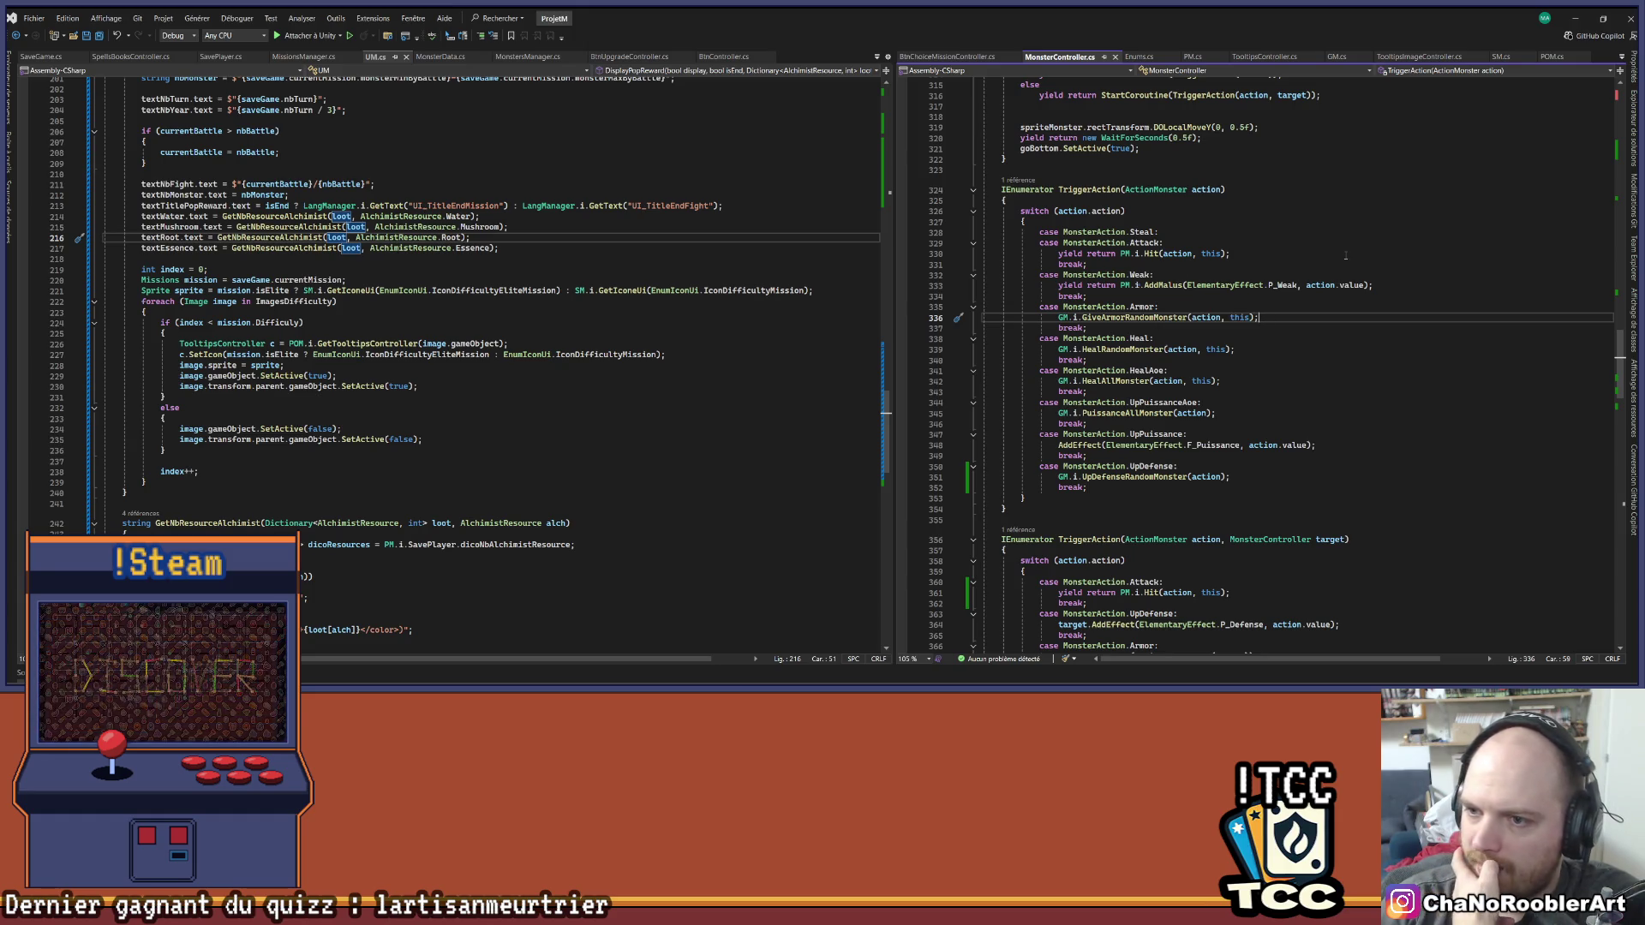
{"action": "scroll", "coordinate": [1397, 377], "scroll_direction": "up", "scroll_amount": 1}
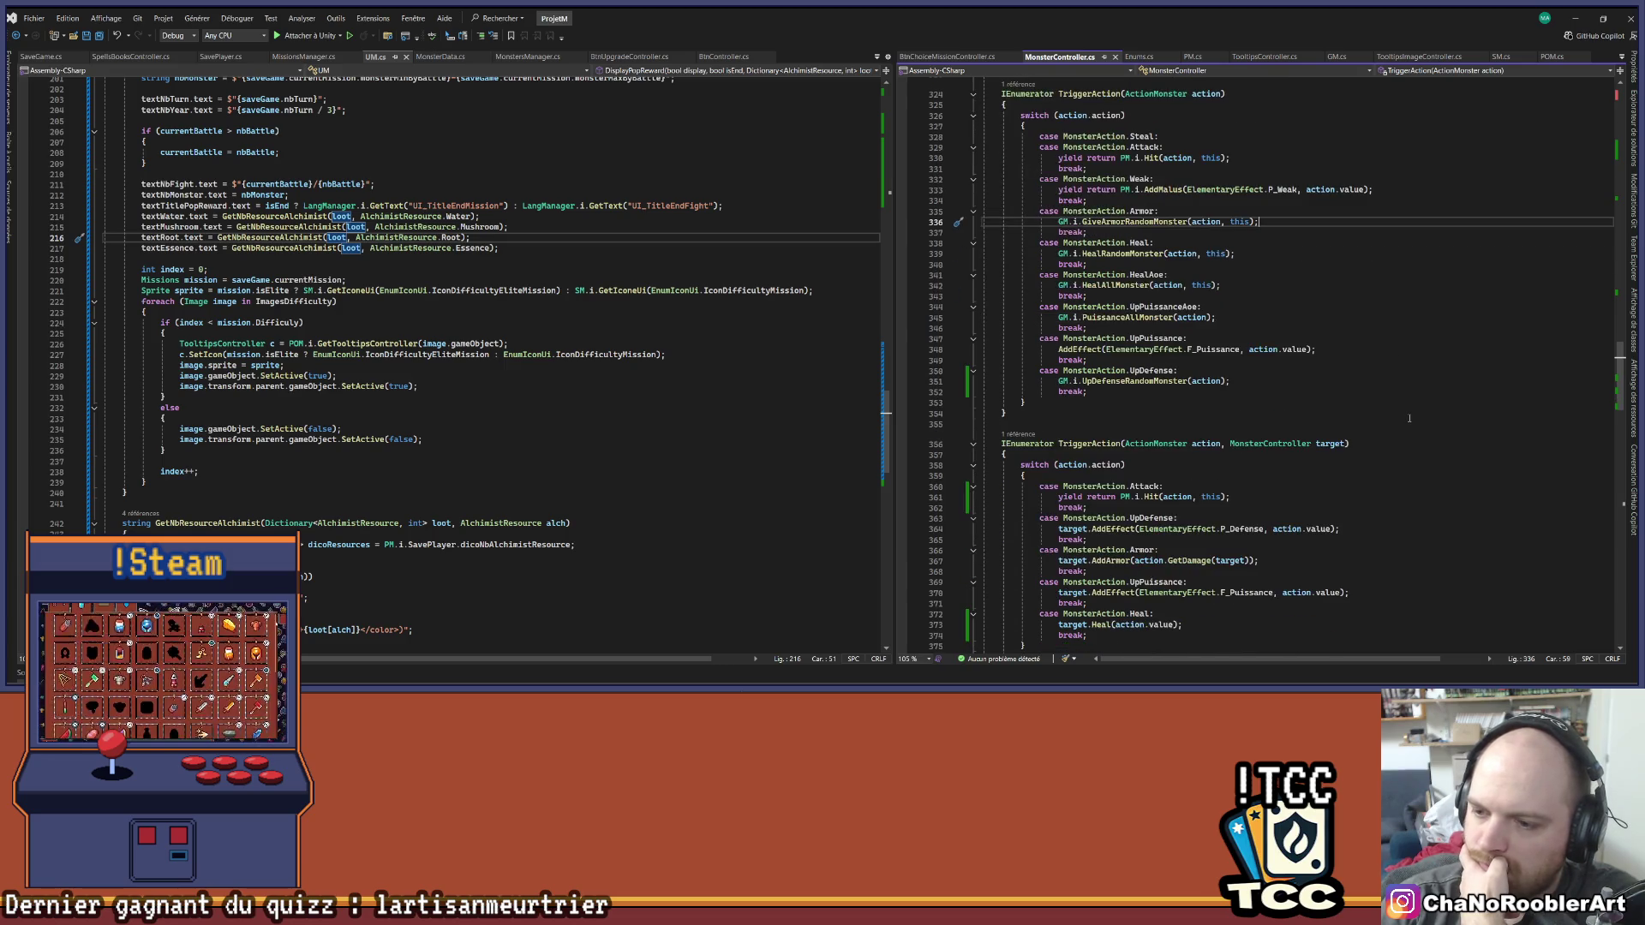
Navigate back from MonsterController.cs to Enums.cs at the MonsterAction enum and IconTypeFamillyGobelin entries
{"action": "scroll", "coordinate": [1290, 356], "scroll_direction": "down", "scroll_amount": 7}
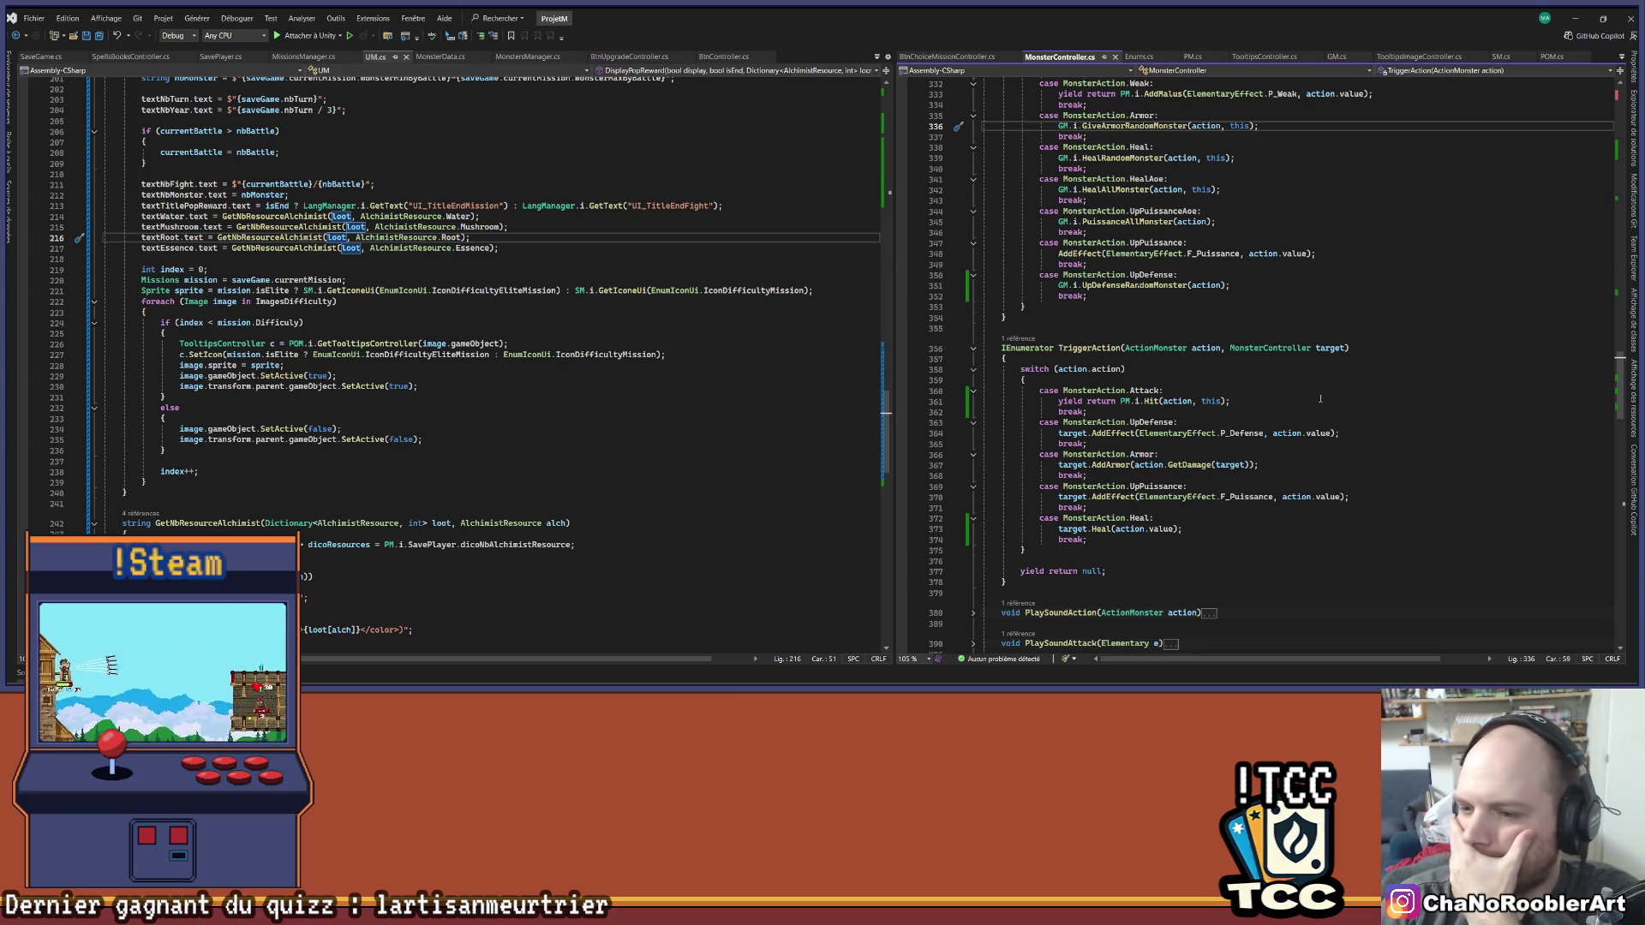
{"action": "scroll", "coordinate": [1309, 409], "scroll_direction": "up", "scroll_amount": 8}
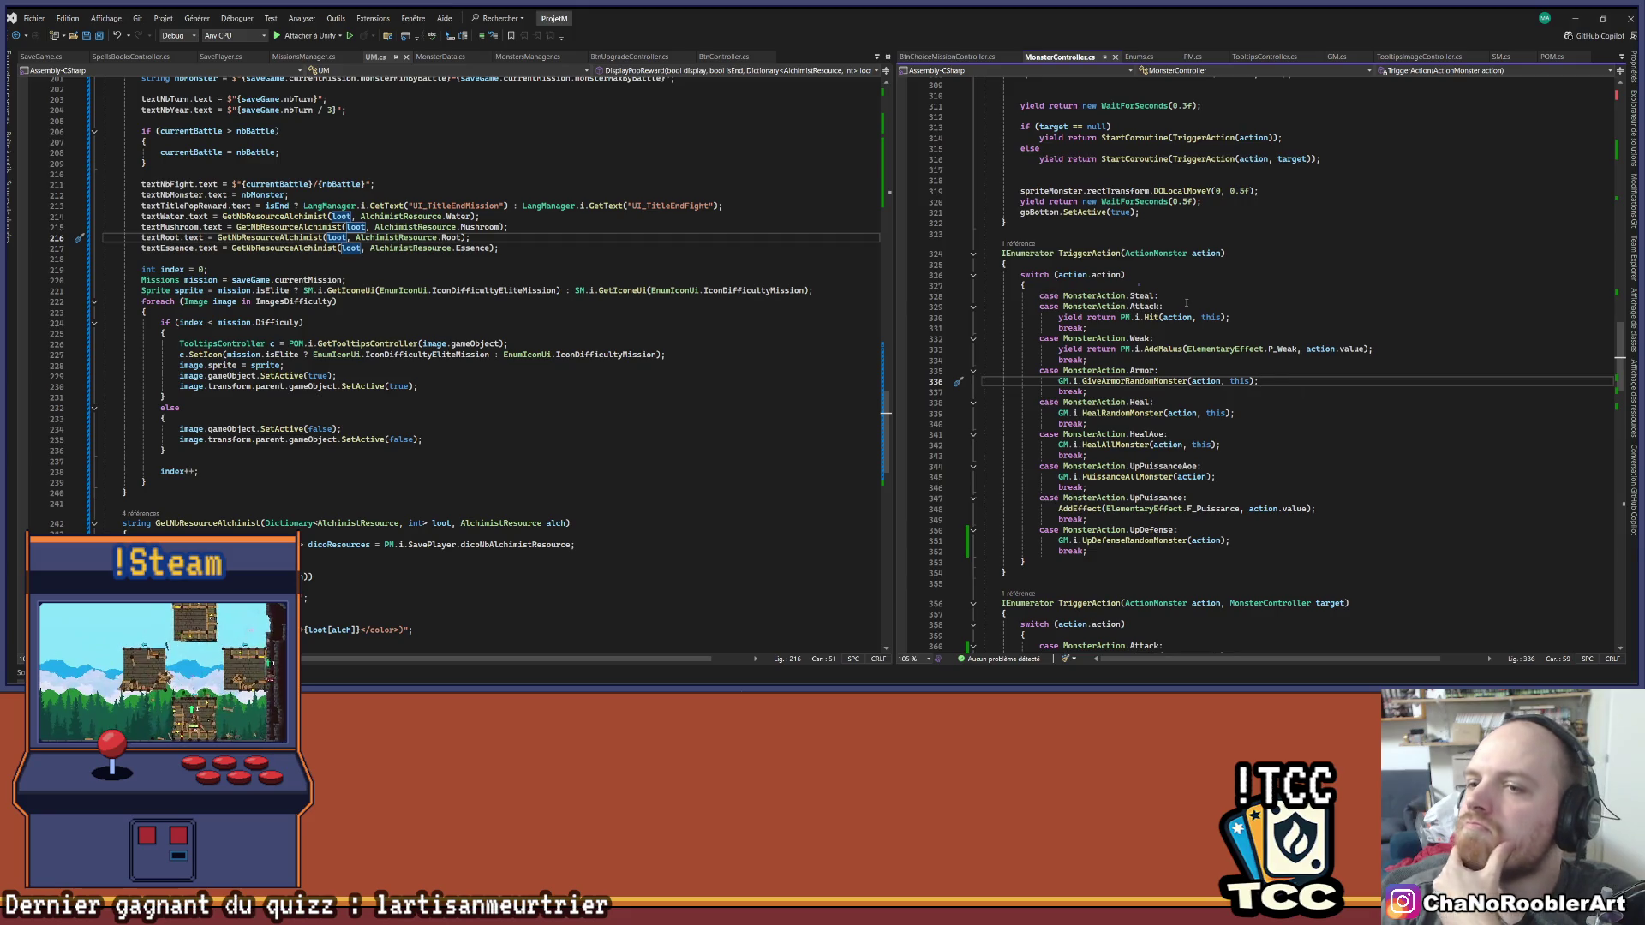
{"action": "scroll", "coordinate": [1187, 301], "scroll_direction": "up", "scroll_amount": 8}
{"action": "scroll", "coordinate": [1168, 314], "scroll_direction": "up", "scroll_amount": 13}
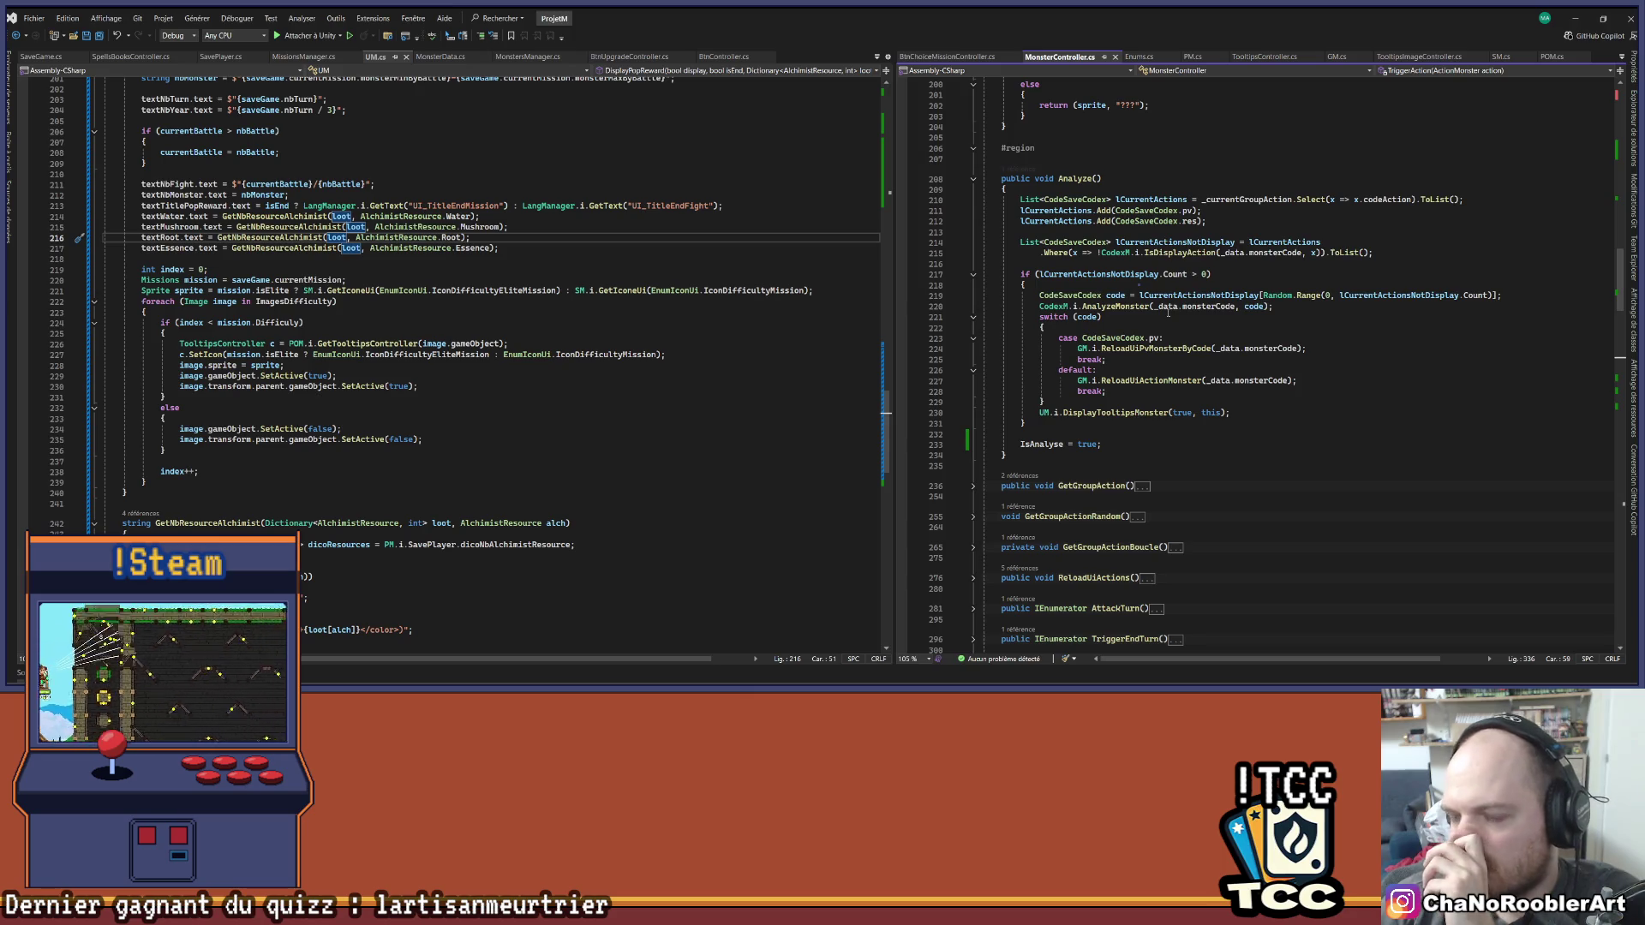
{"action": "scroll", "coordinate": [1166, 310], "scroll_direction": "up", "scroll_amount": 12}
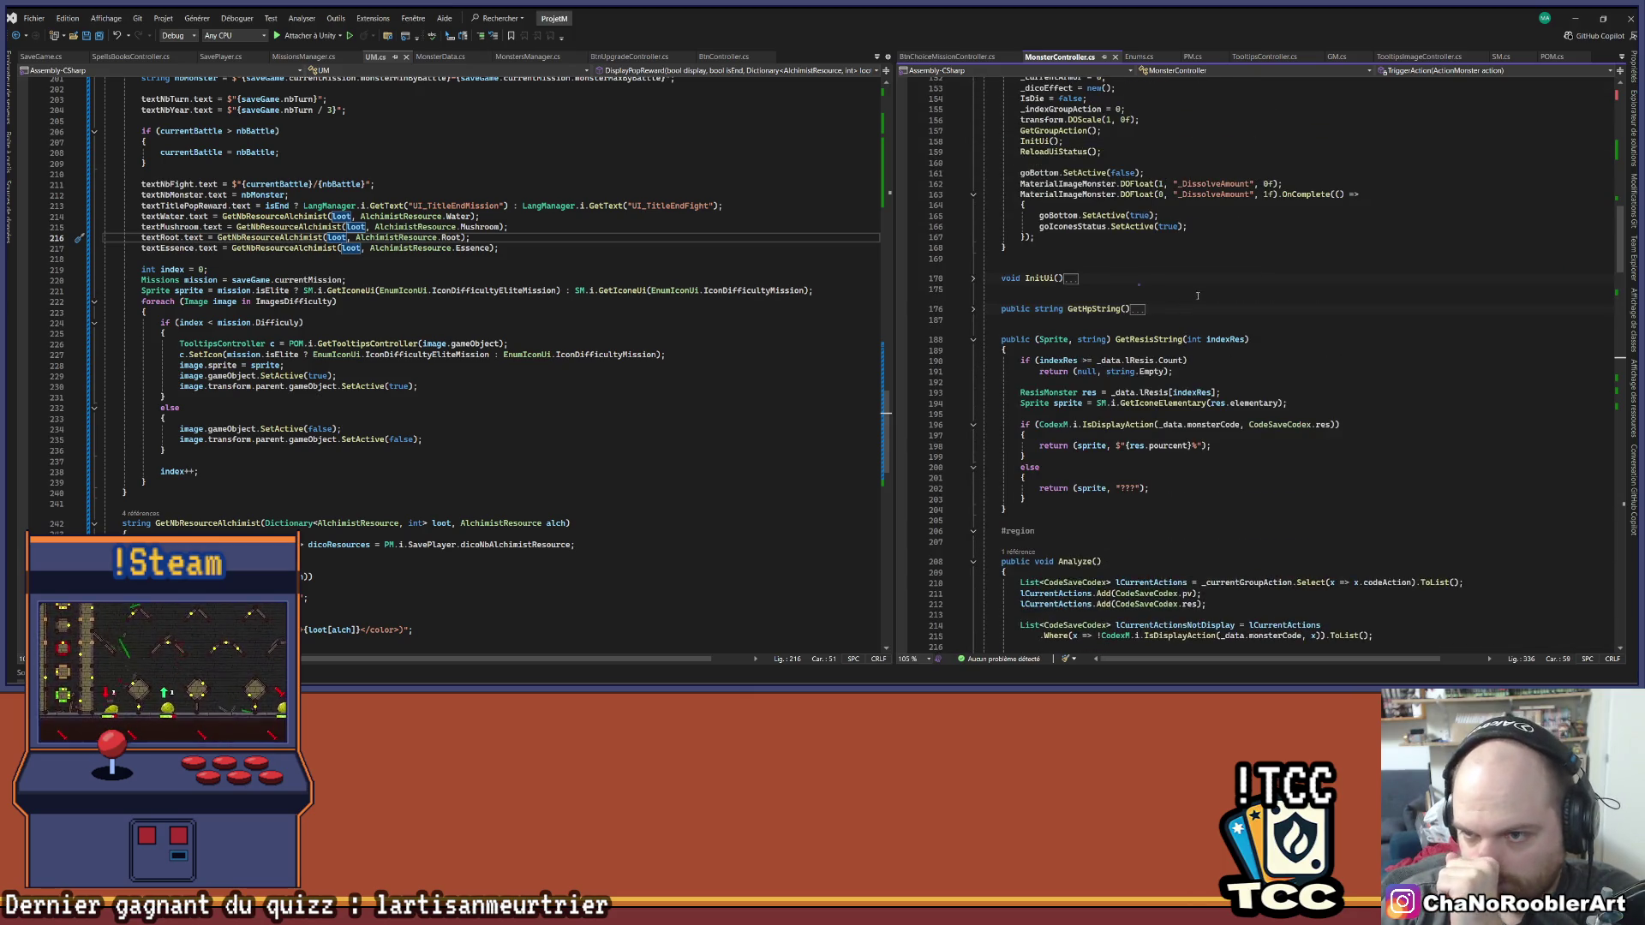
{"action": "scroll", "coordinate": [1197, 295], "scroll_direction": "down", "scroll_amount": 20}
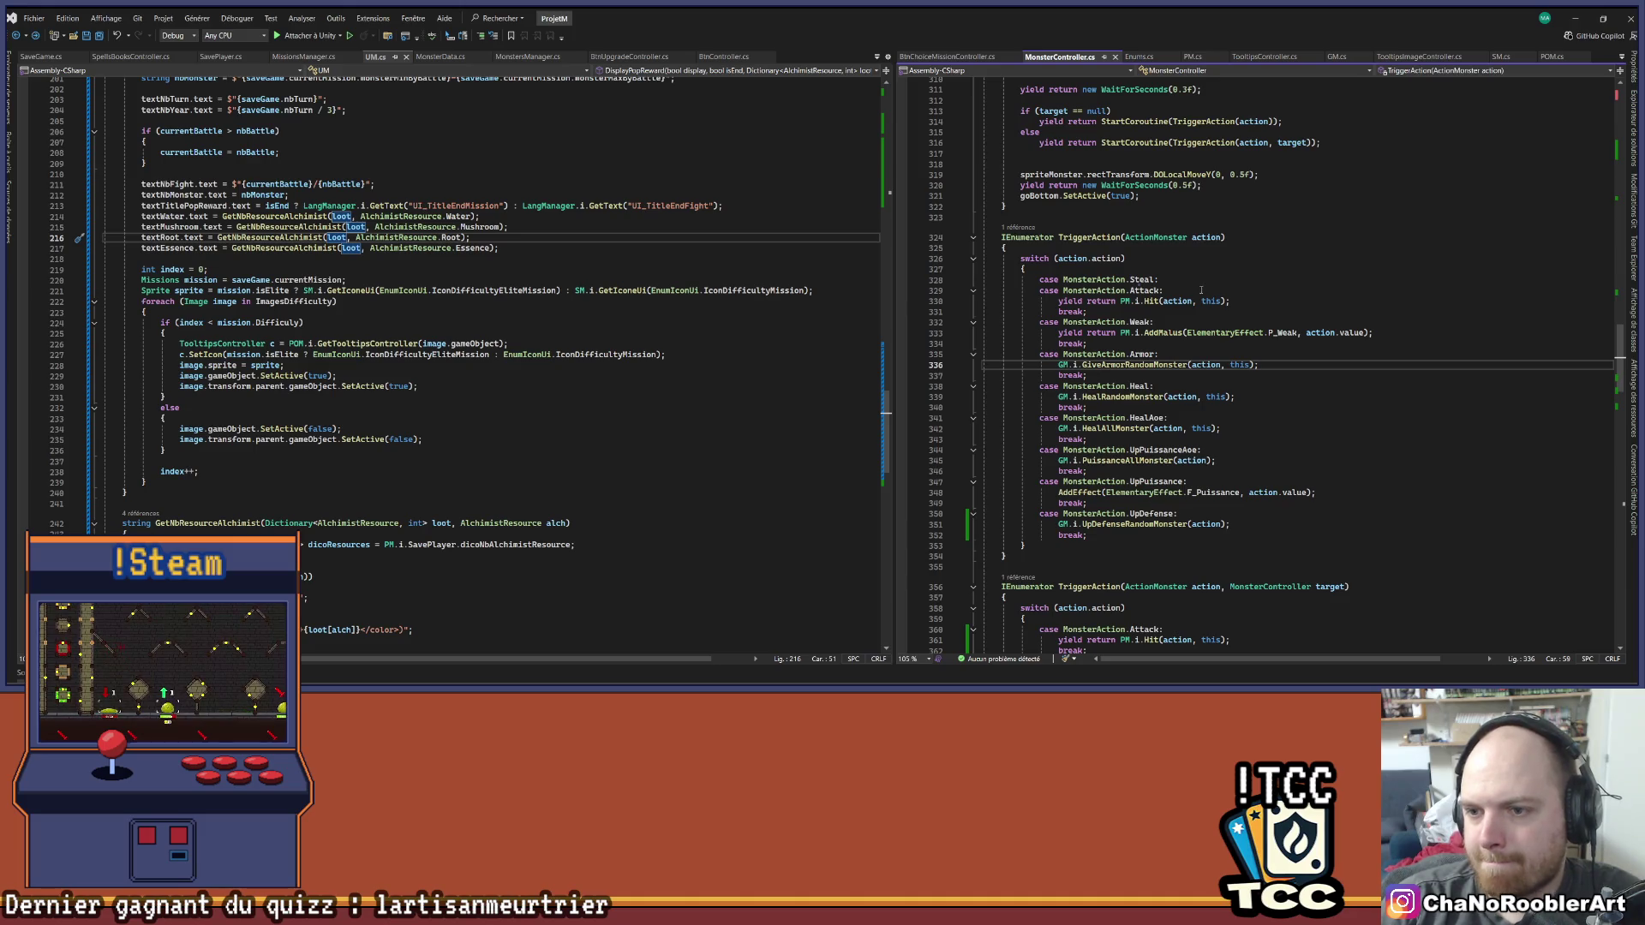
{"action": "key", "text": "ctrl+minus"}
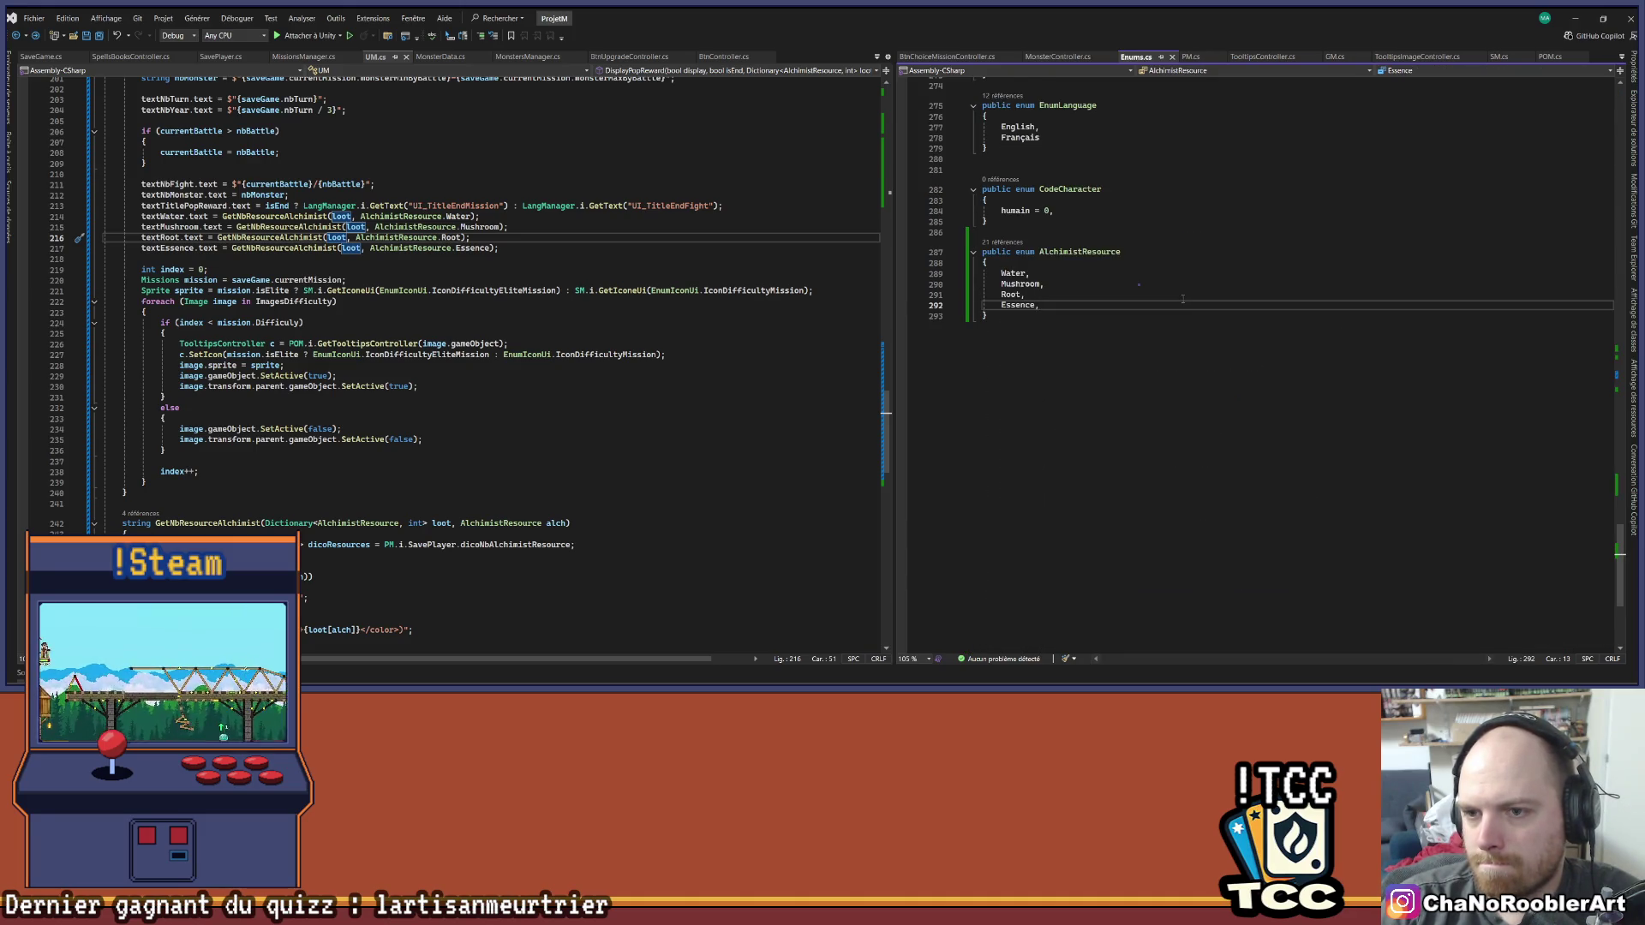
{"action": "key", "text": "ctrl+minus"}
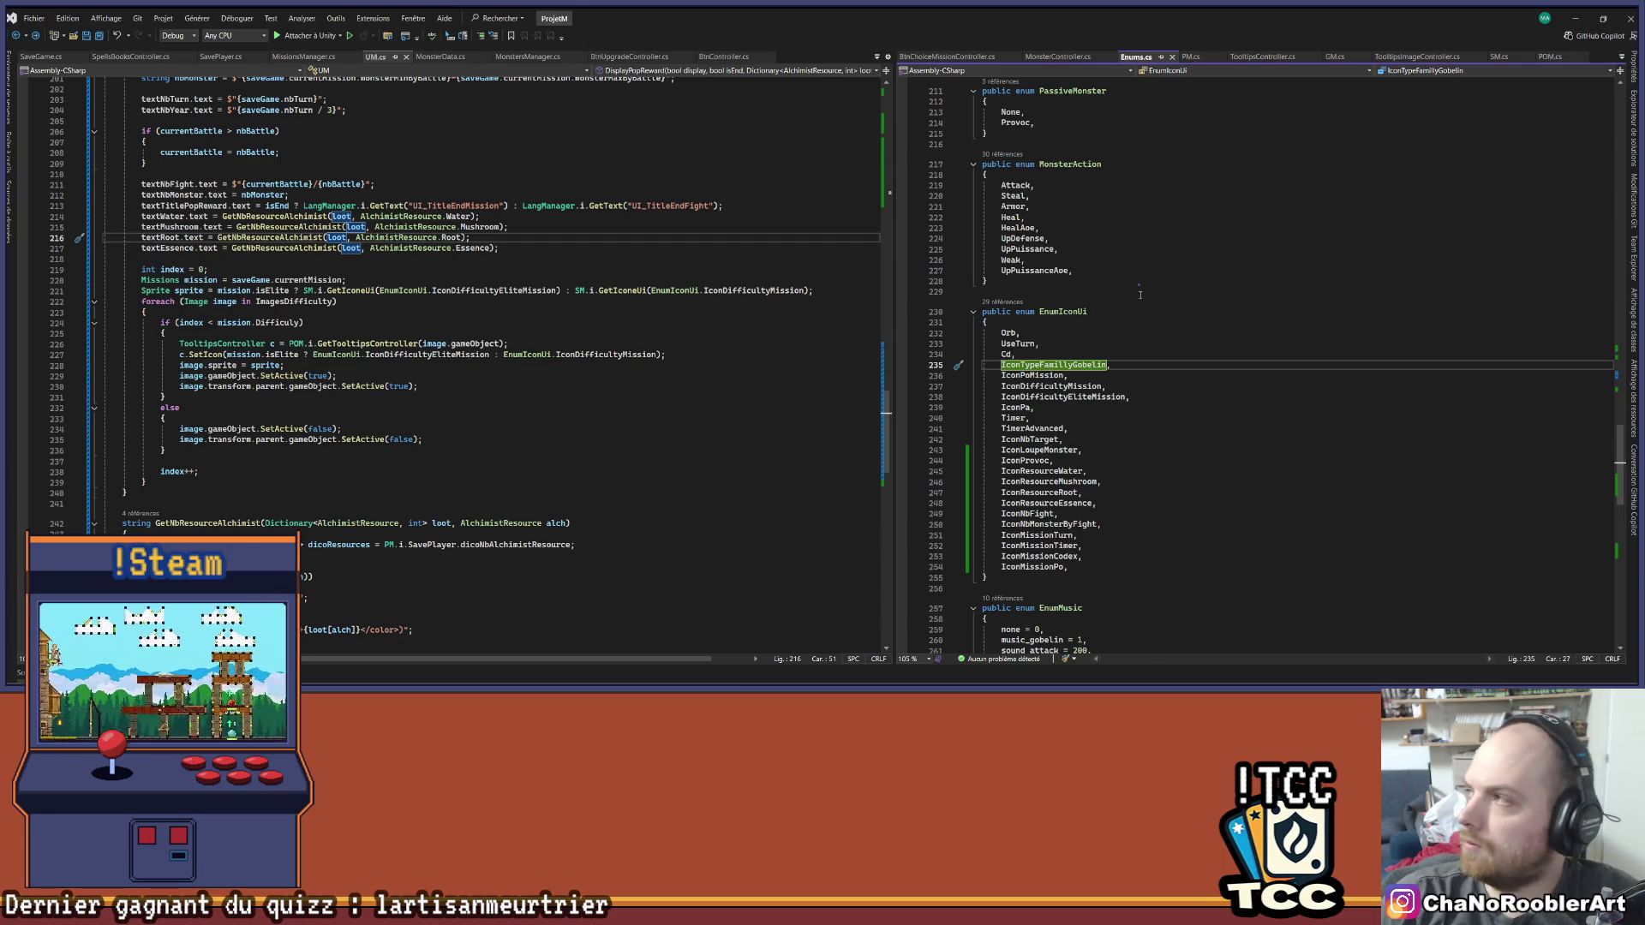
{"action": "scroll", "coordinate": [1141, 287], "scroll_direction": "up", "scroll_amount": 10}
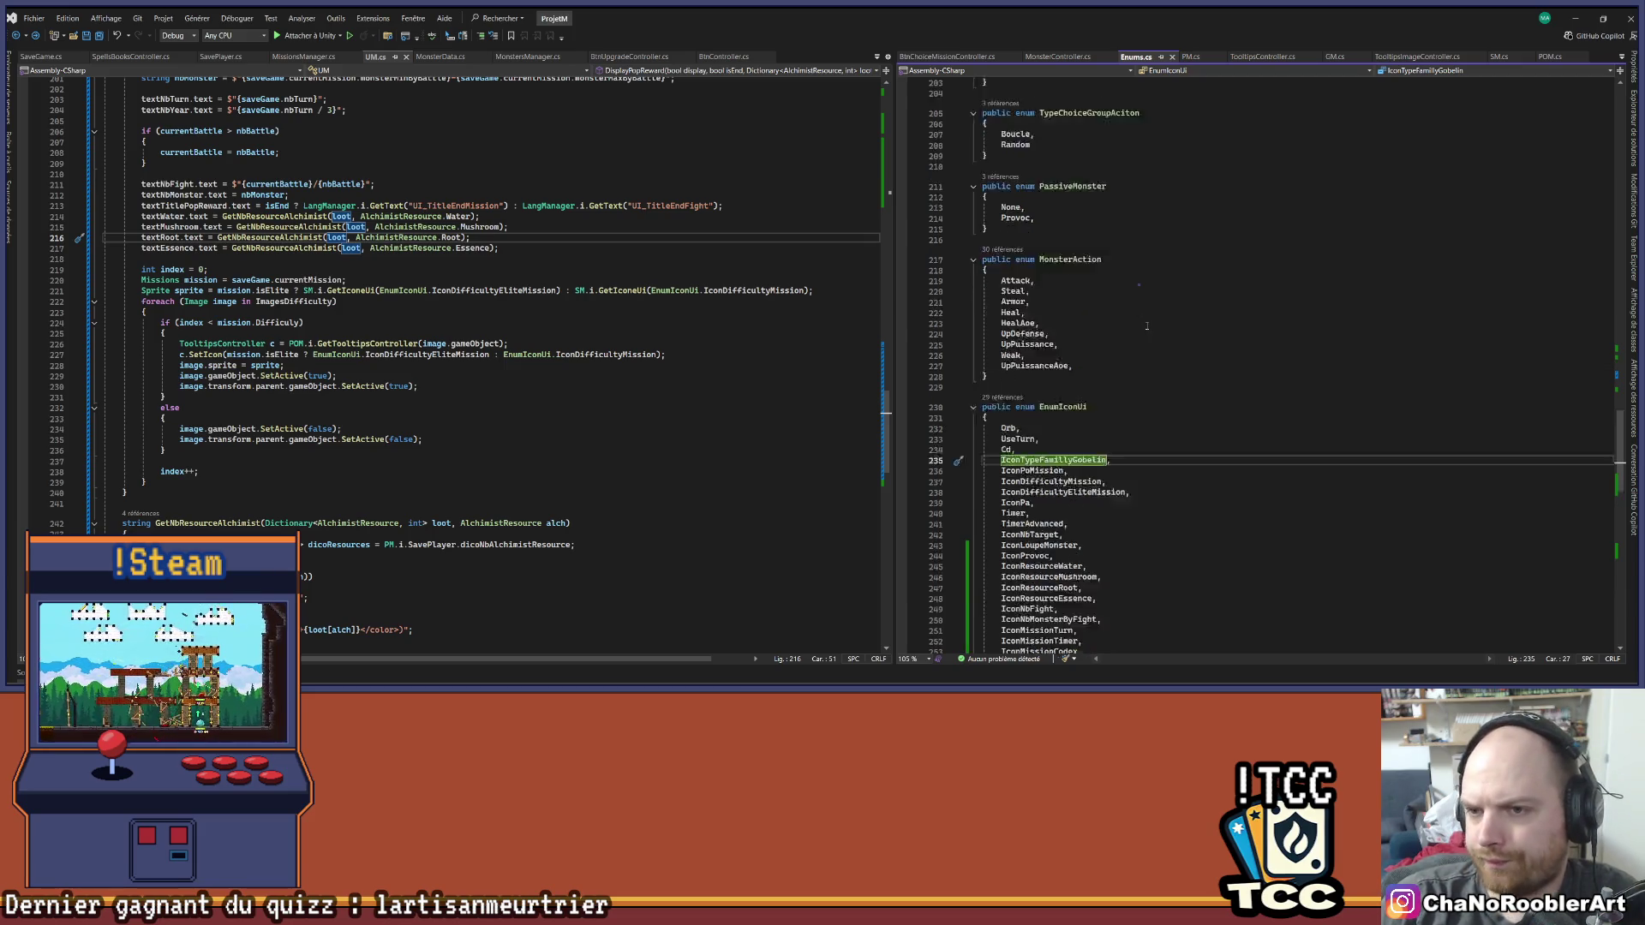
Review MonsterController.cs from the line 330 Attack hit call up to the class header, then minimize Visual Studio
{"action": "left_click", "coordinate": [1047, 60]}
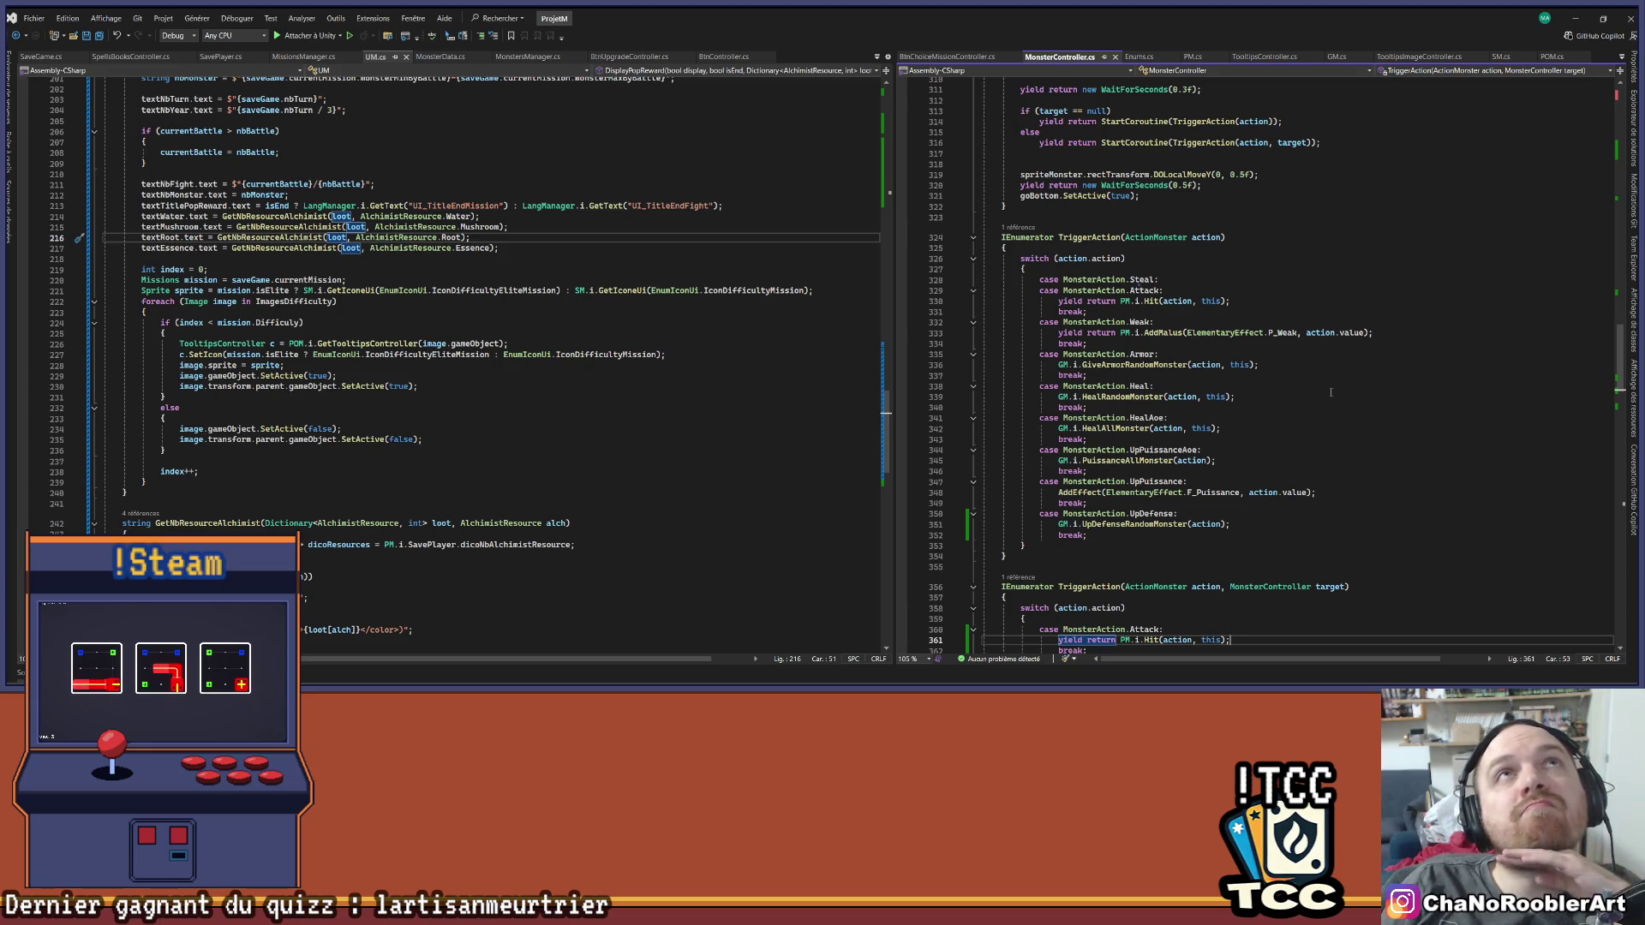
{"action": "left_click", "coordinate": [1268, 300]}
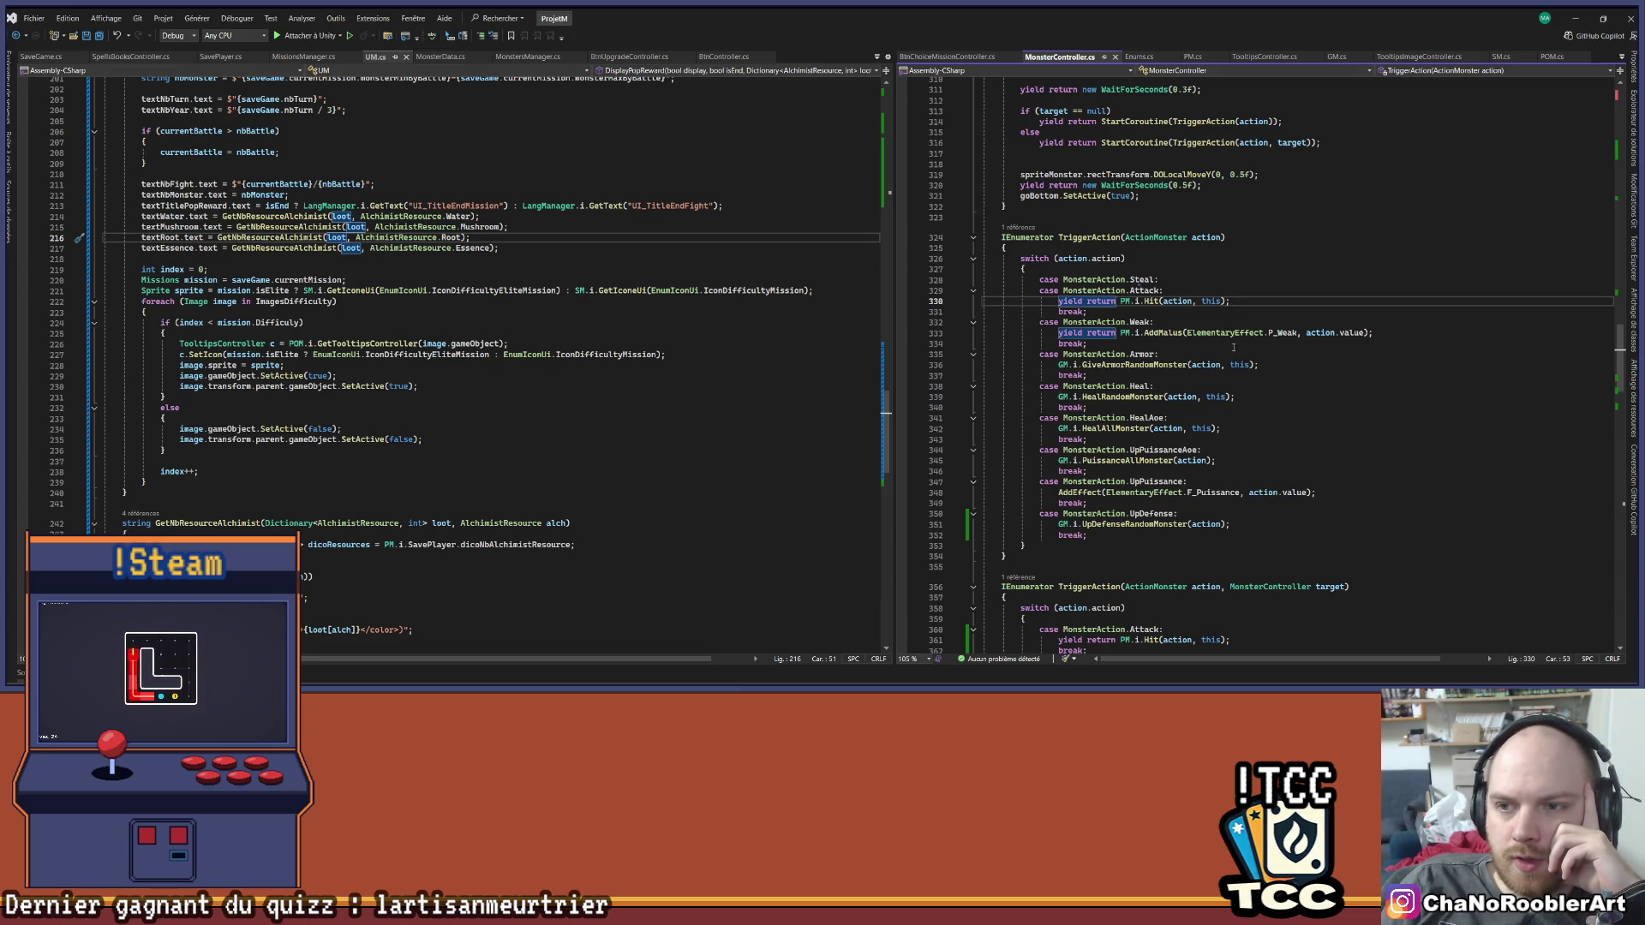
{"action": "scroll", "coordinate": [1234, 347], "scroll_direction": "up", "scroll_amount": 12}
{"action": "scroll", "coordinate": [1185, 366], "scroll_direction": "up", "scroll_amount": 6}
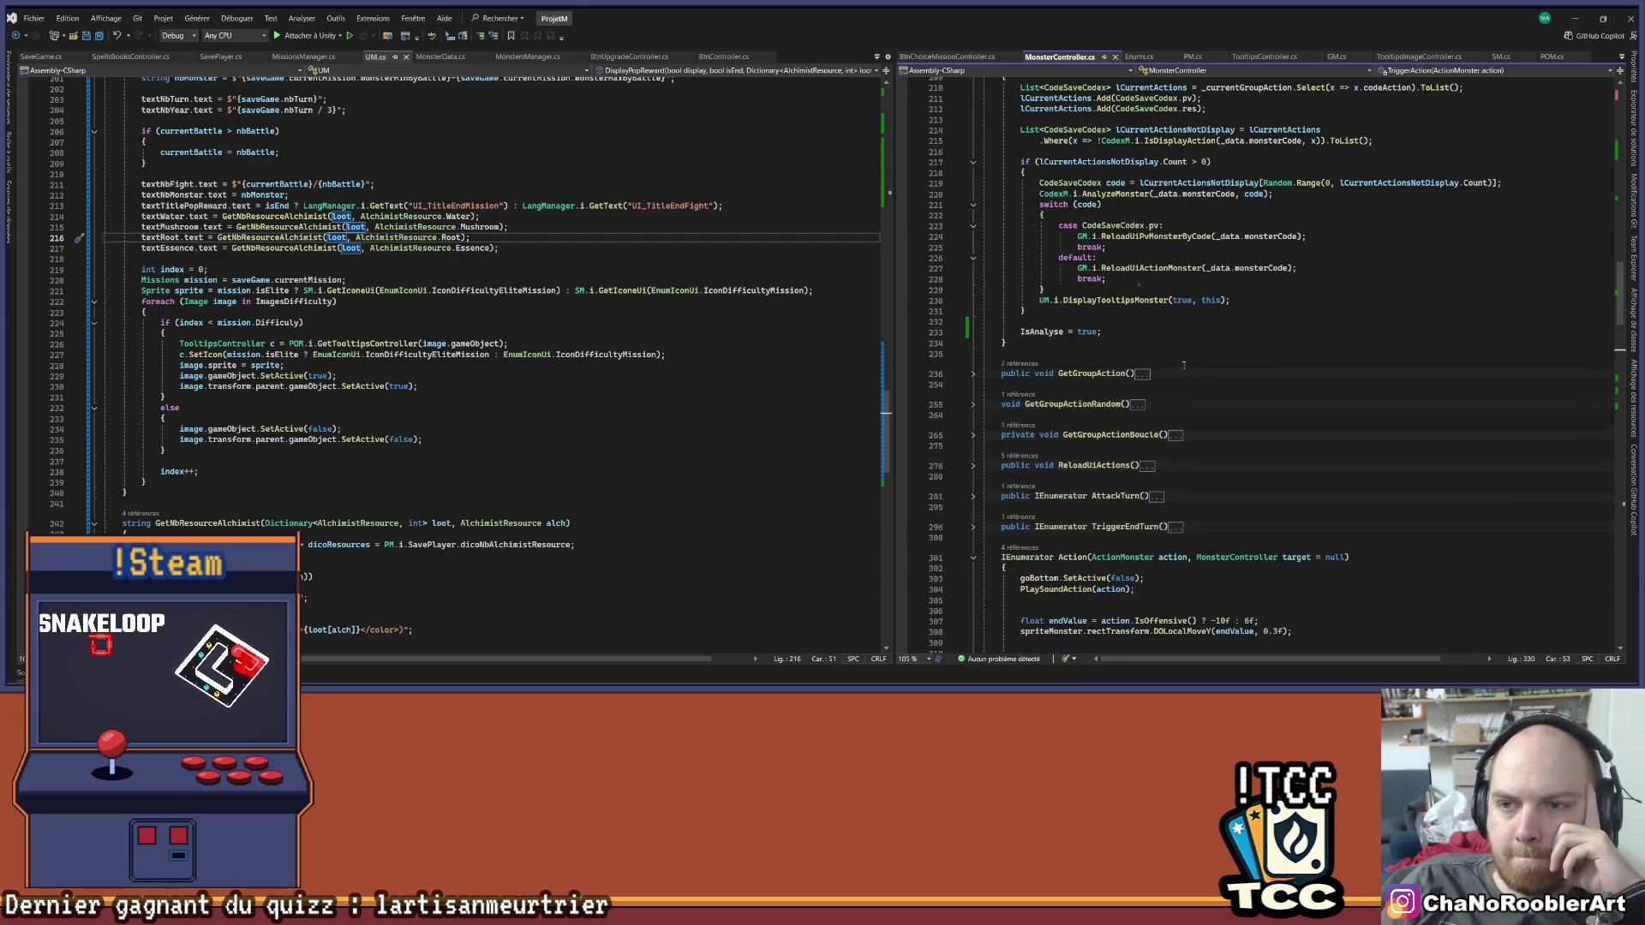
{"action": "scroll", "coordinate": [1183, 366], "scroll_direction": "up", "scroll_amount": 6}
{"action": "scroll", "coordinate": [1183, 366], "scroll_direction": "up", "scroll_amount": 6}
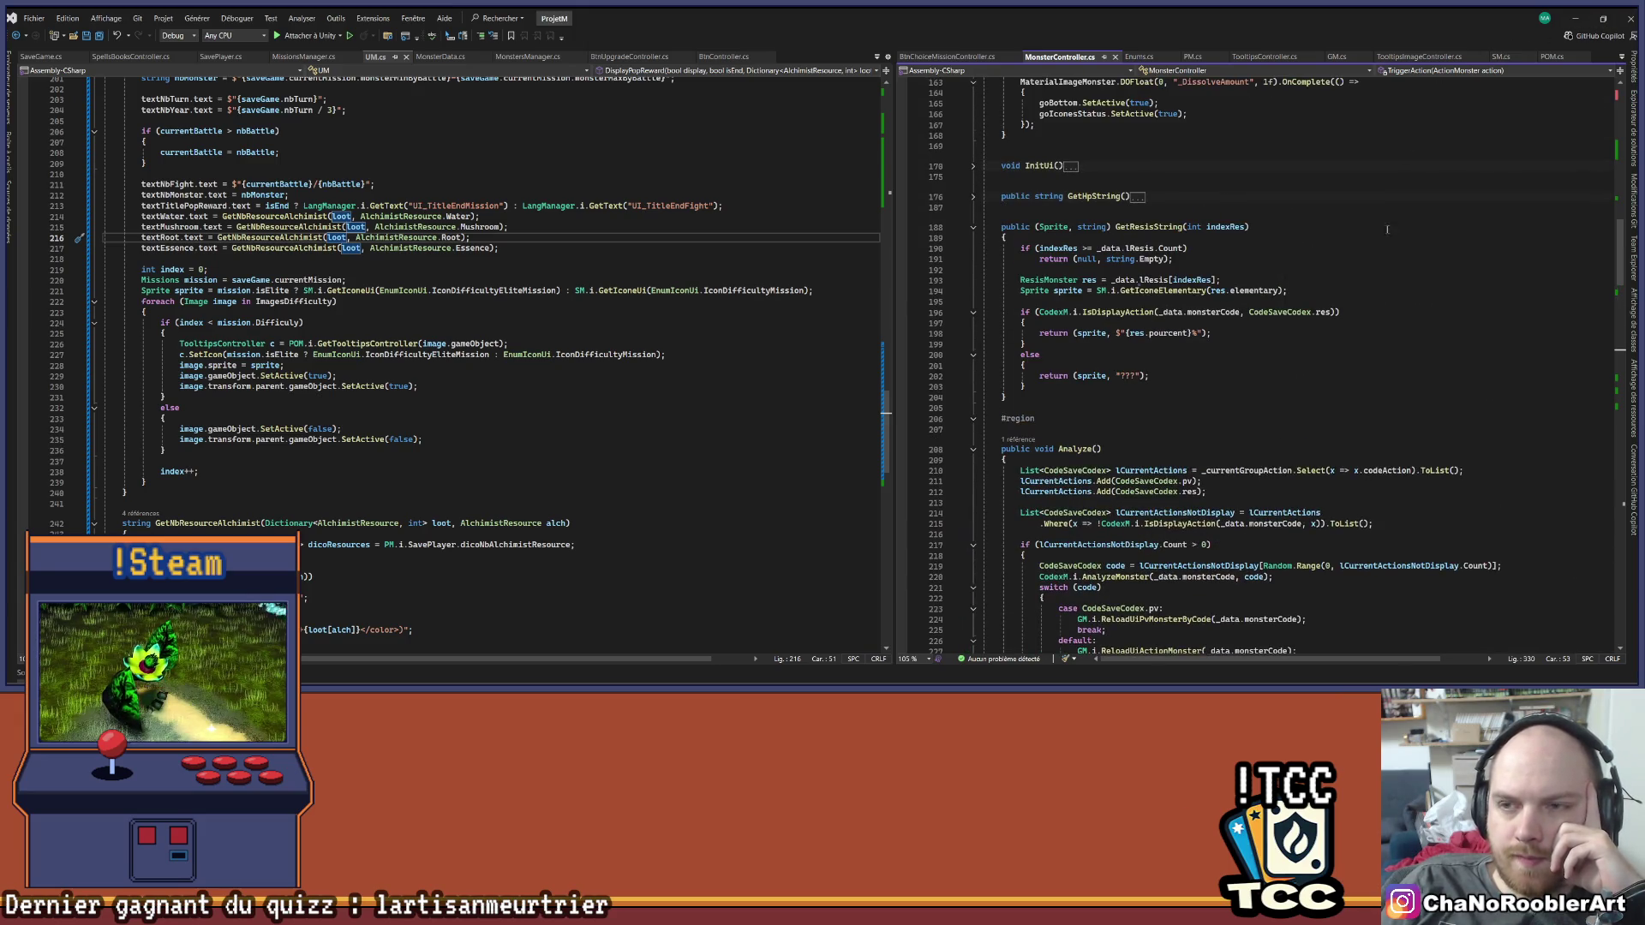
{"action": "scroll", "coordinate": [1388, 228], "scroll_direction": "up", "scroll_amount": 15}
{"action": "left_click", "coordinate": [1358, 196]}
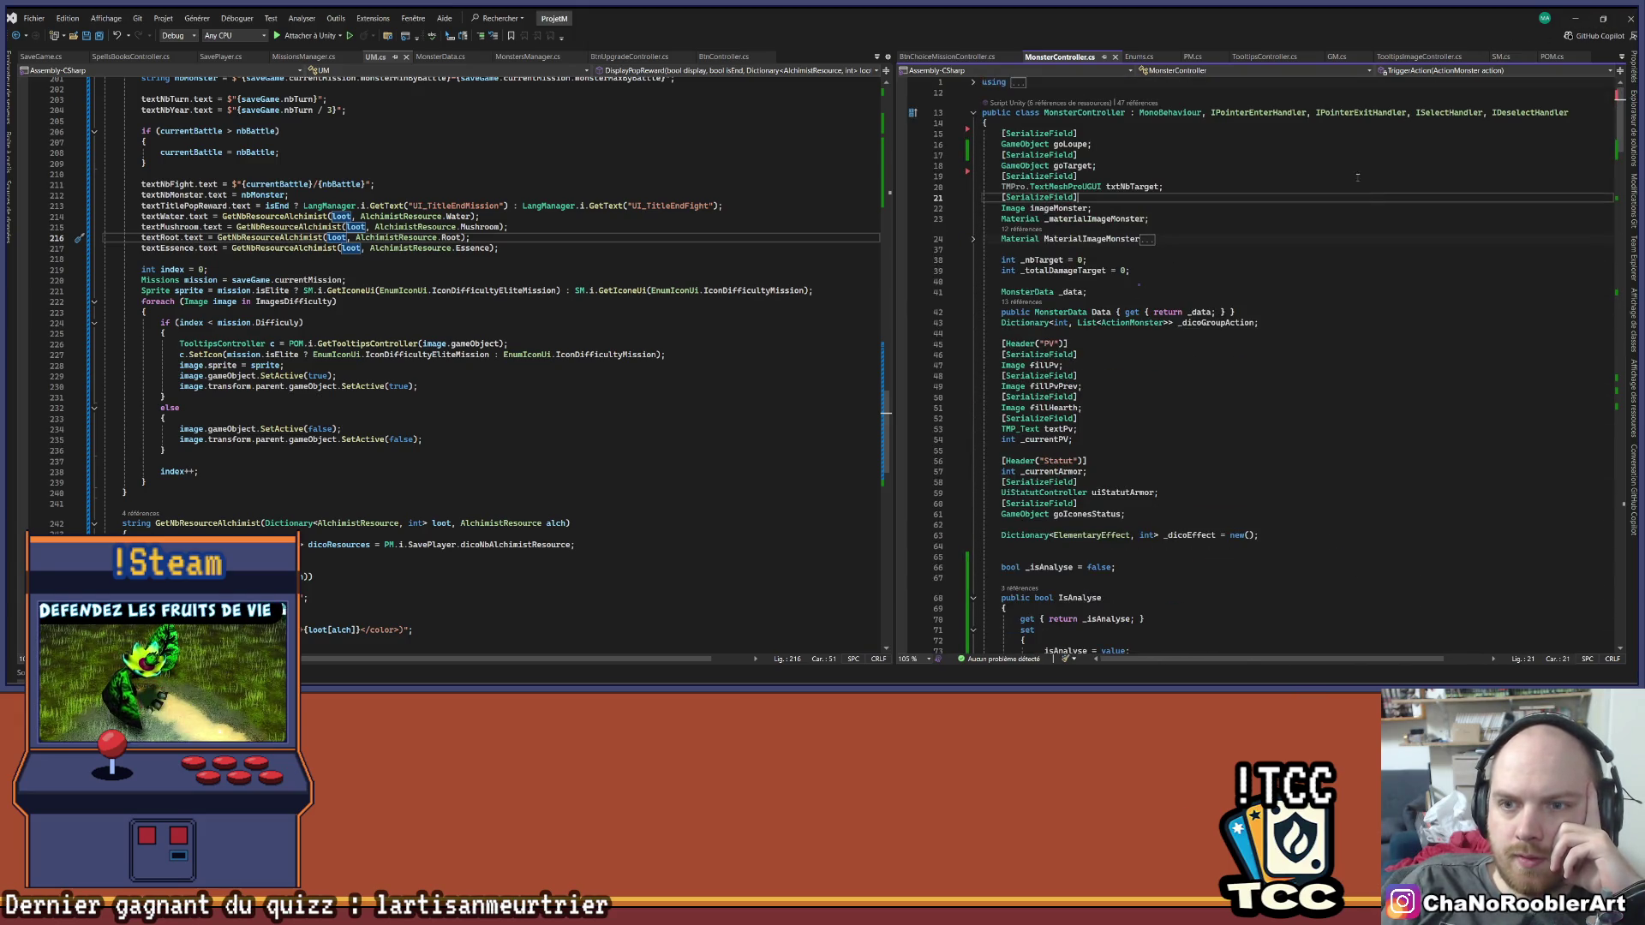
{"action": "left_click", "coordinate": [1586, 17]}
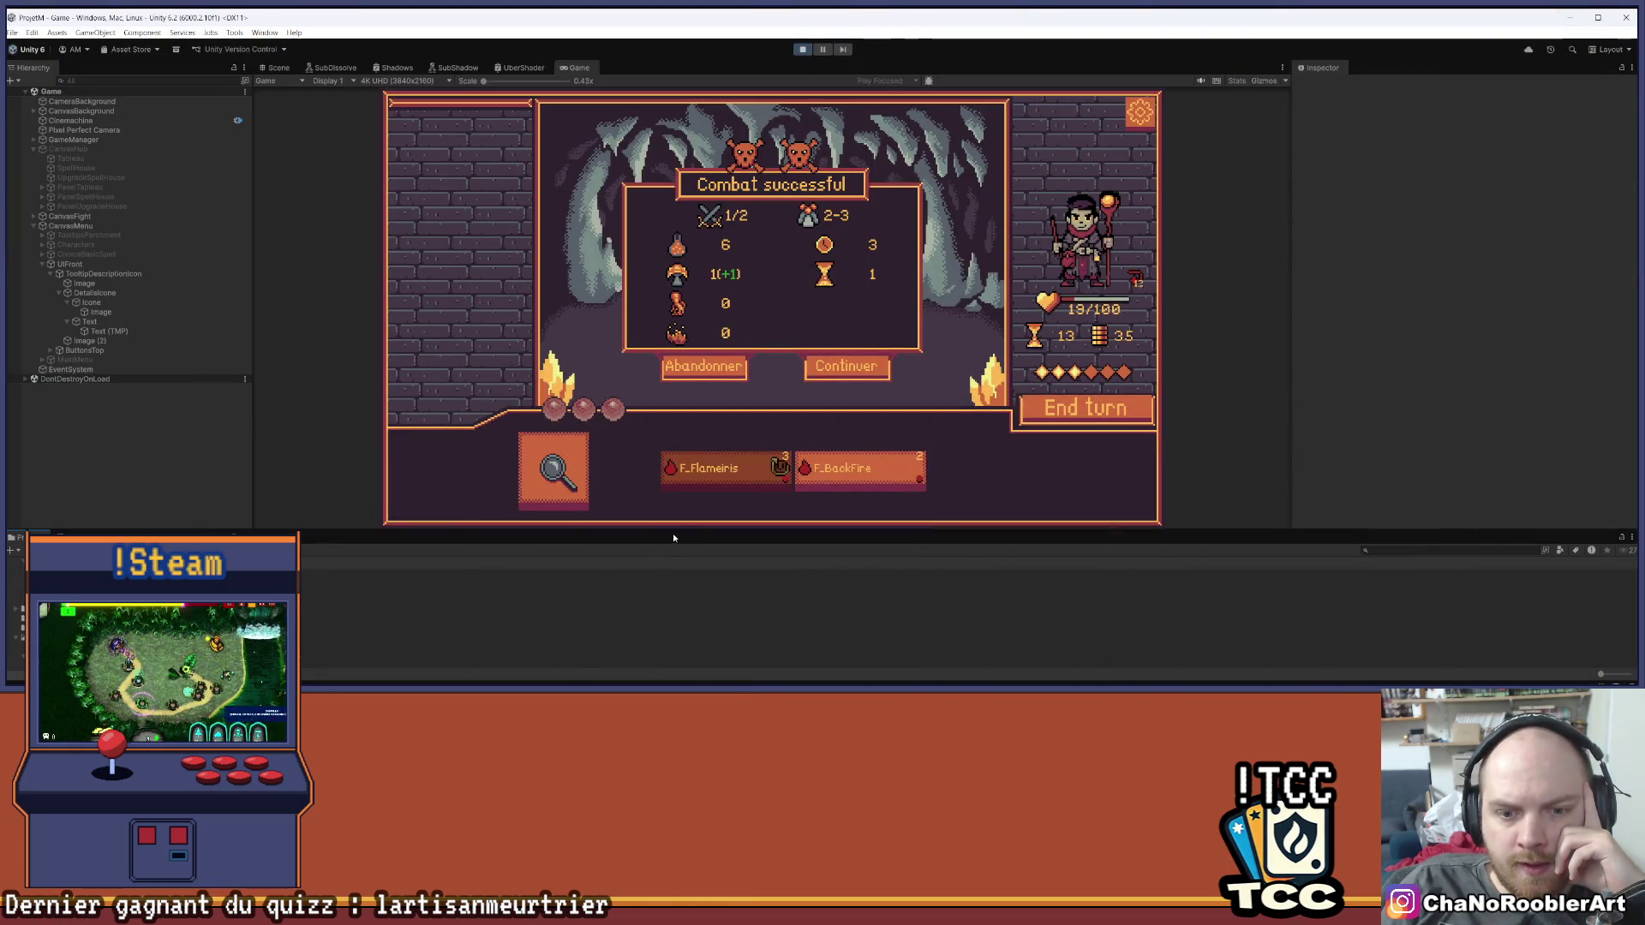
Enlarge the Game view and abandon the won combat to reach the Le roi Gobelin mission choices
{"action": "left_click_drag", "start_coordinate": [673, 539], "coordinate": [674, 612]}
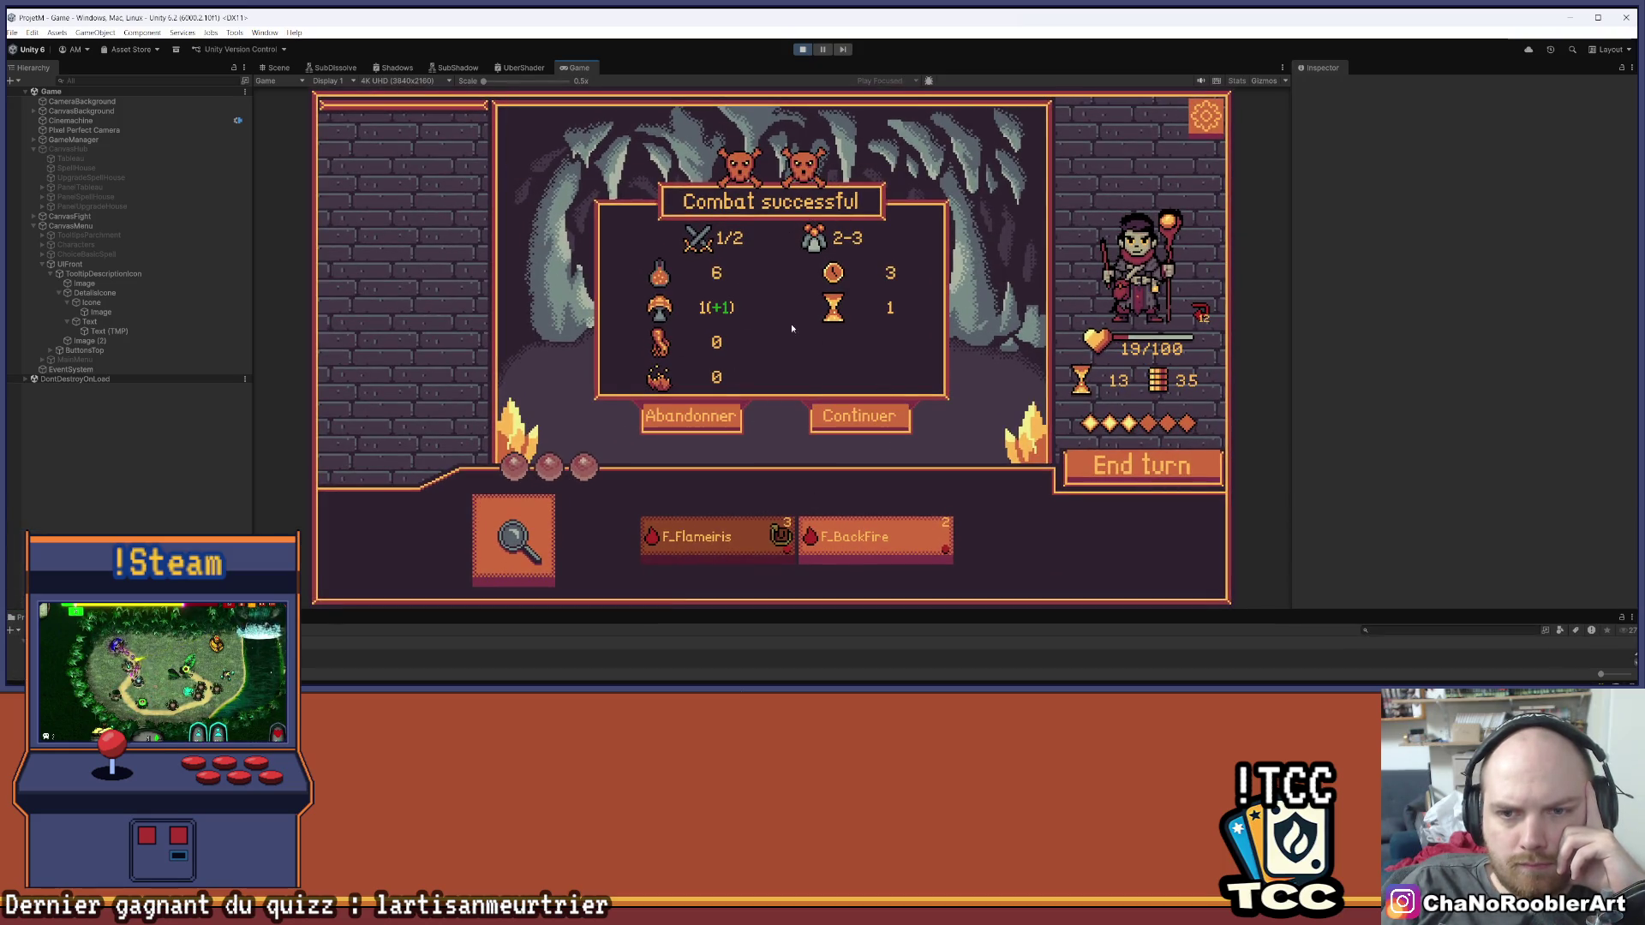
{"action": "mouse_move", "coordinate": [755, 161]}
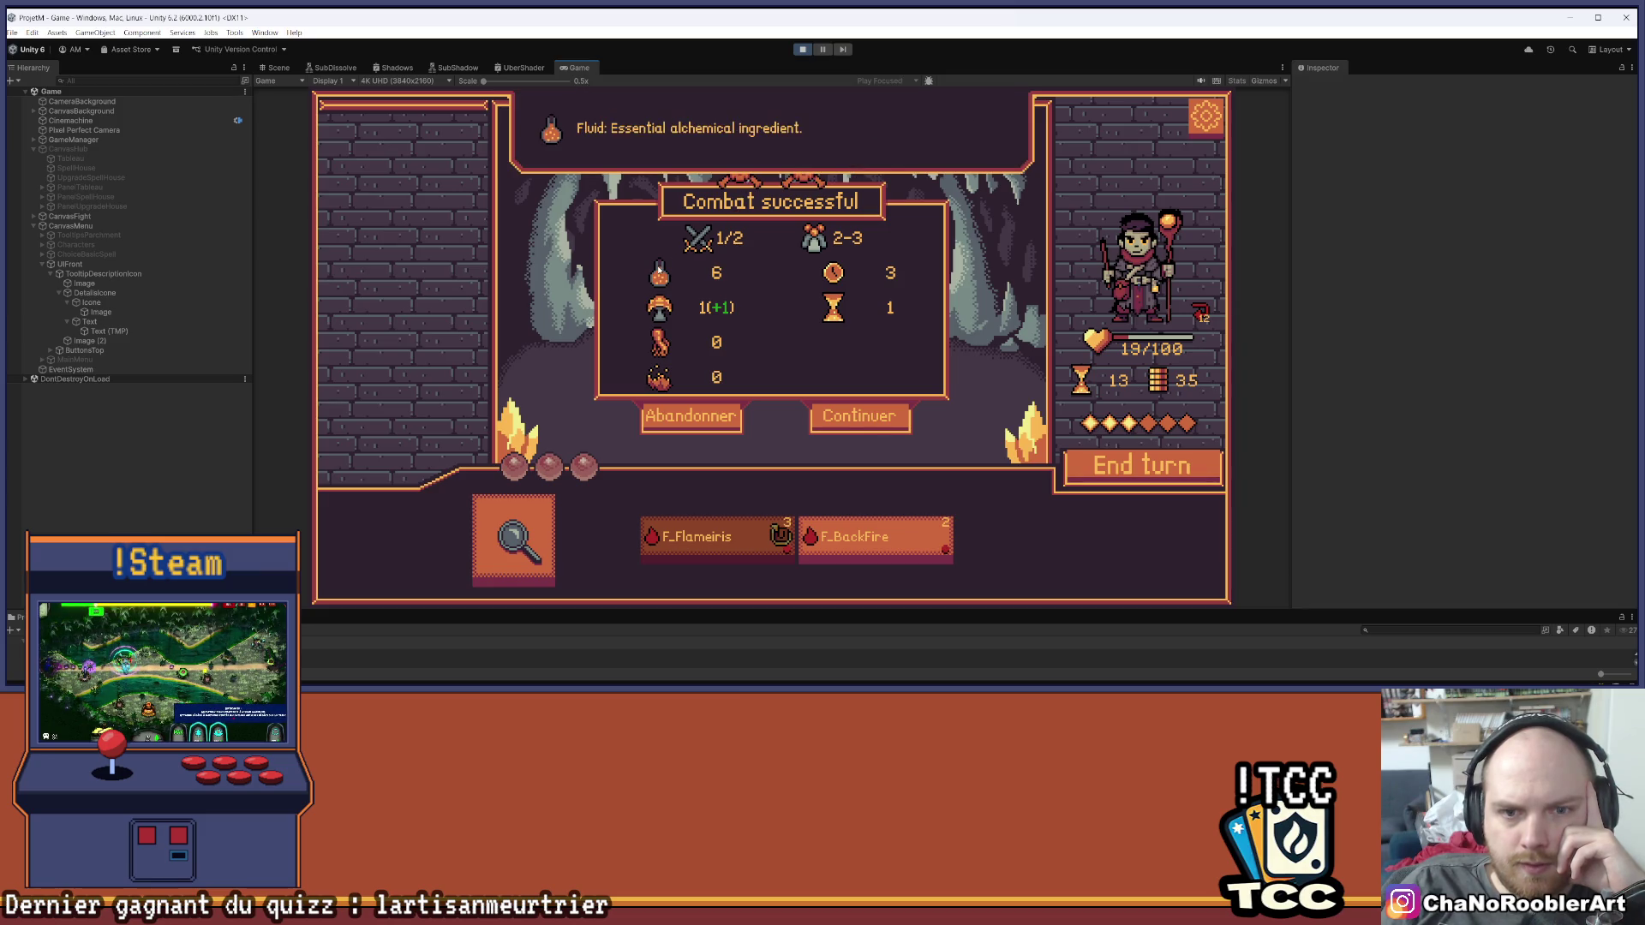
{"action": "mouse_move", "coordinate": [653, 364]}
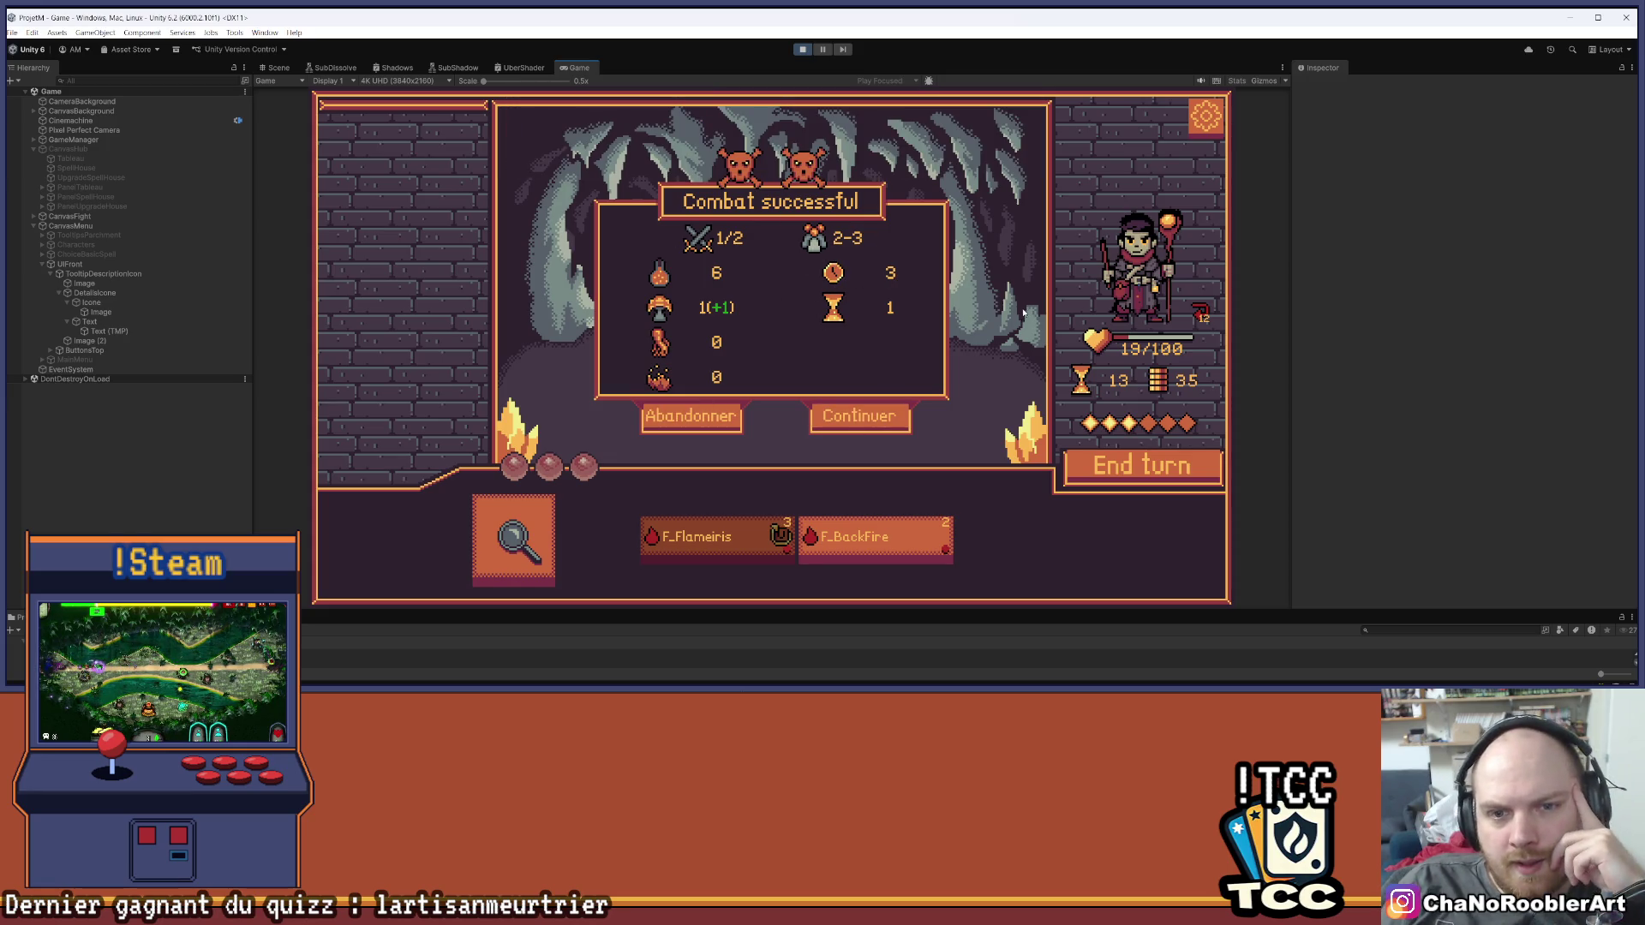
{"action": "left_click", "coordinate": [692, 426]}
{"action": "left_click", "coordinate": [672, 476]}
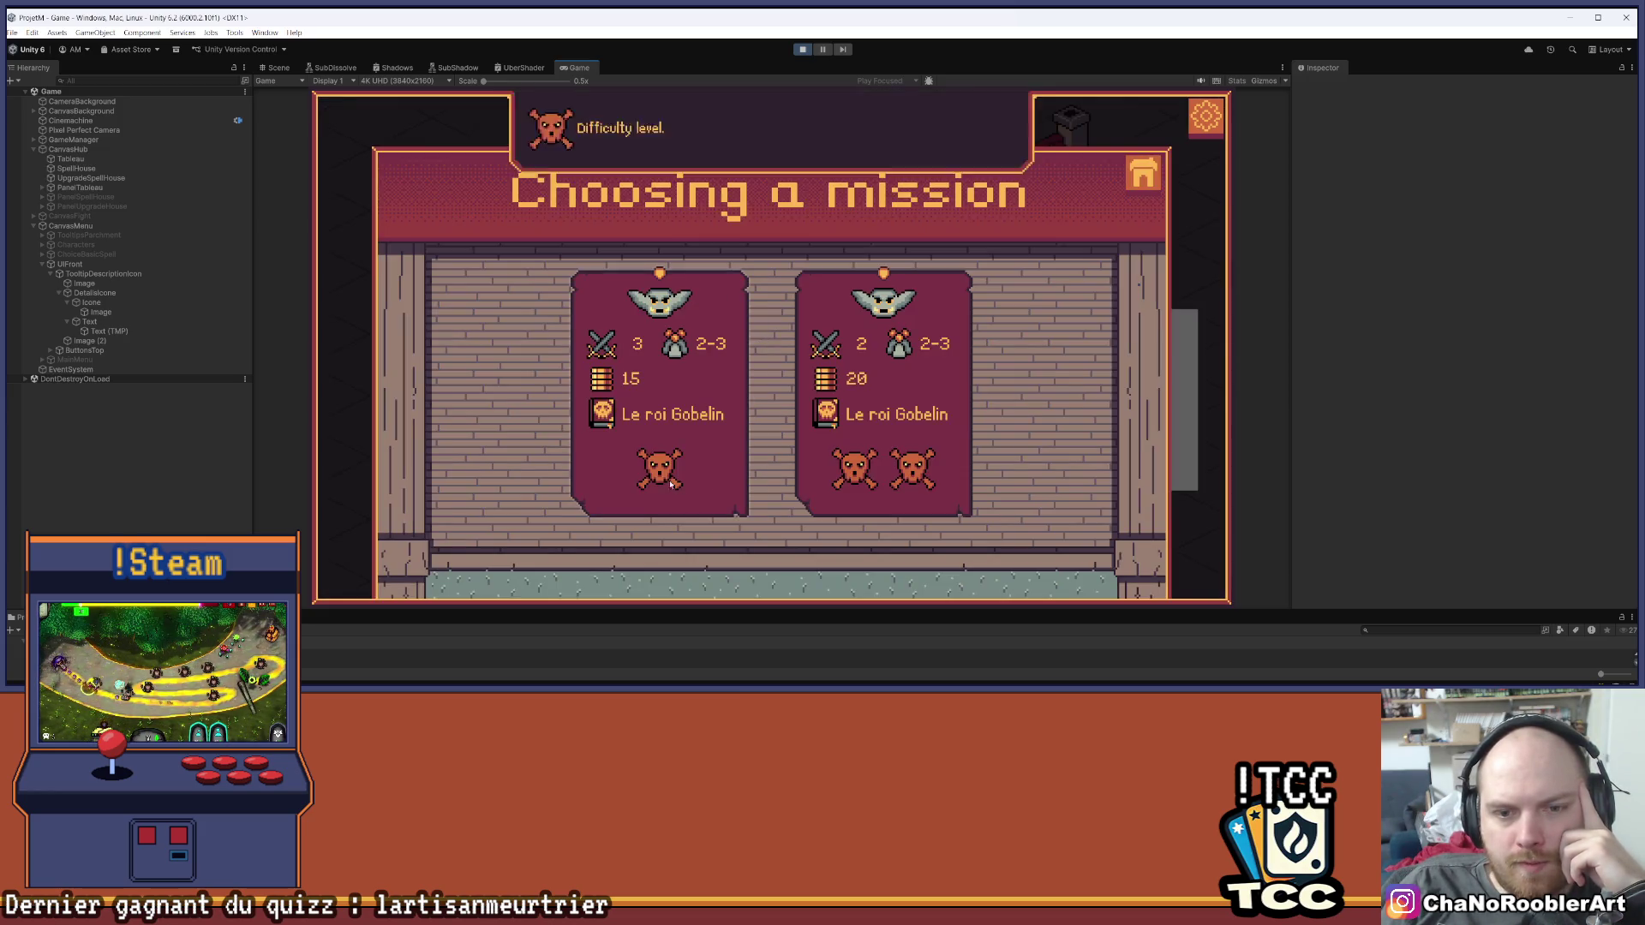